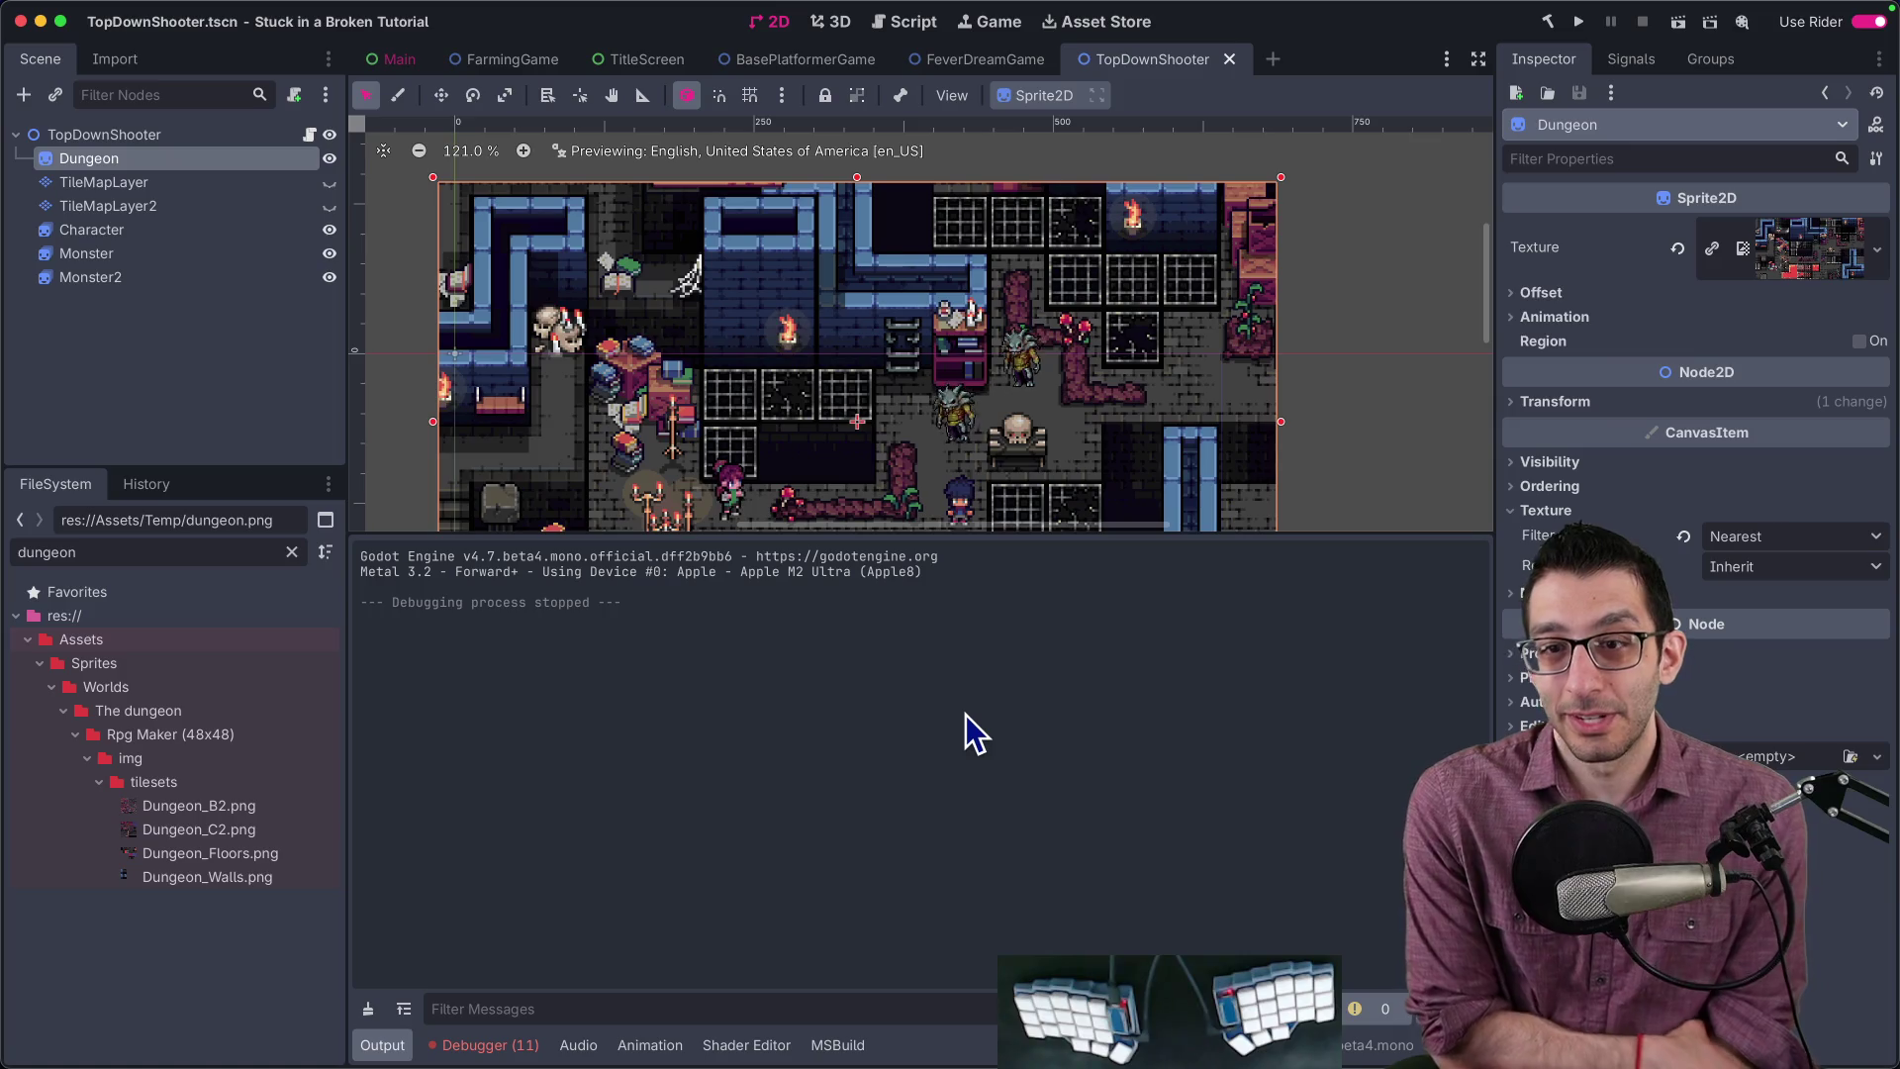
Step: Switch from the Godot editor to the TODO Google Doc tab in Chrome
key("super+Tab")
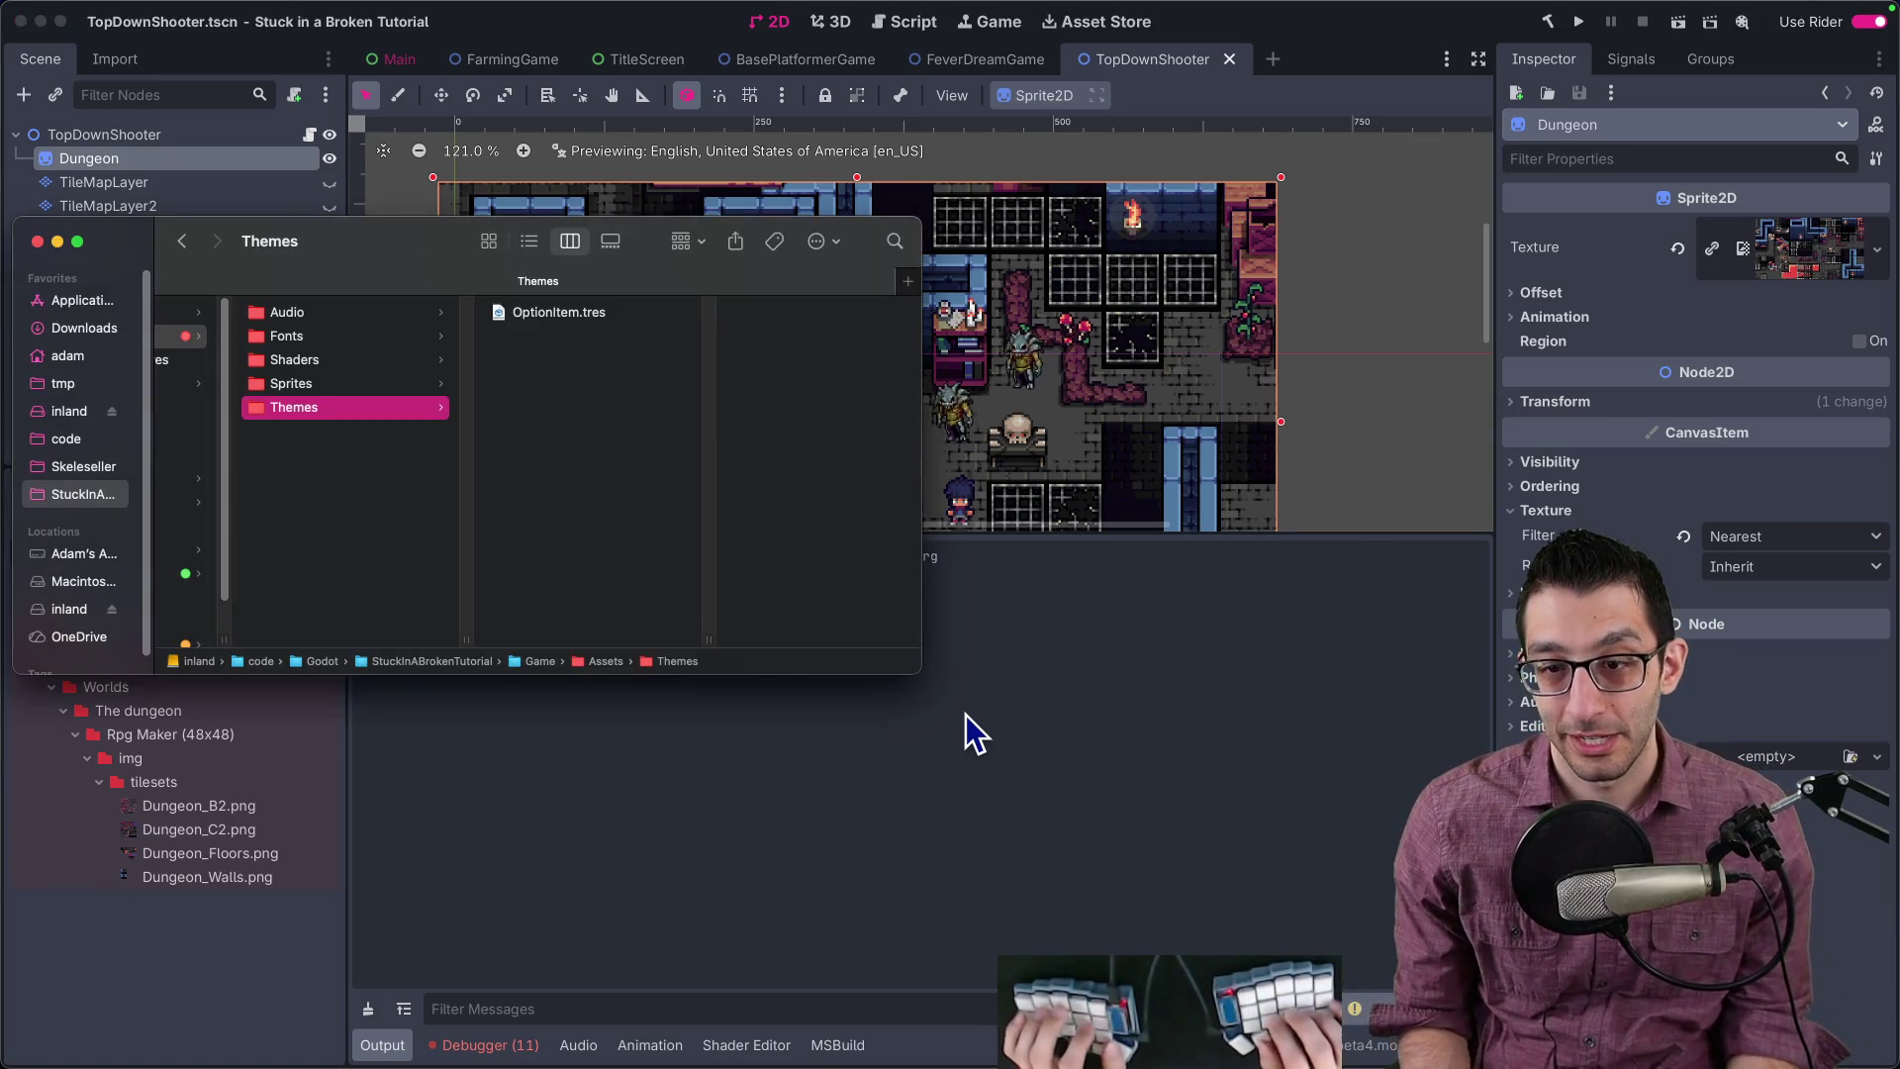
key("super+Tab")
key("ctrl+Tab")
key("ctrl+shift+Tab")
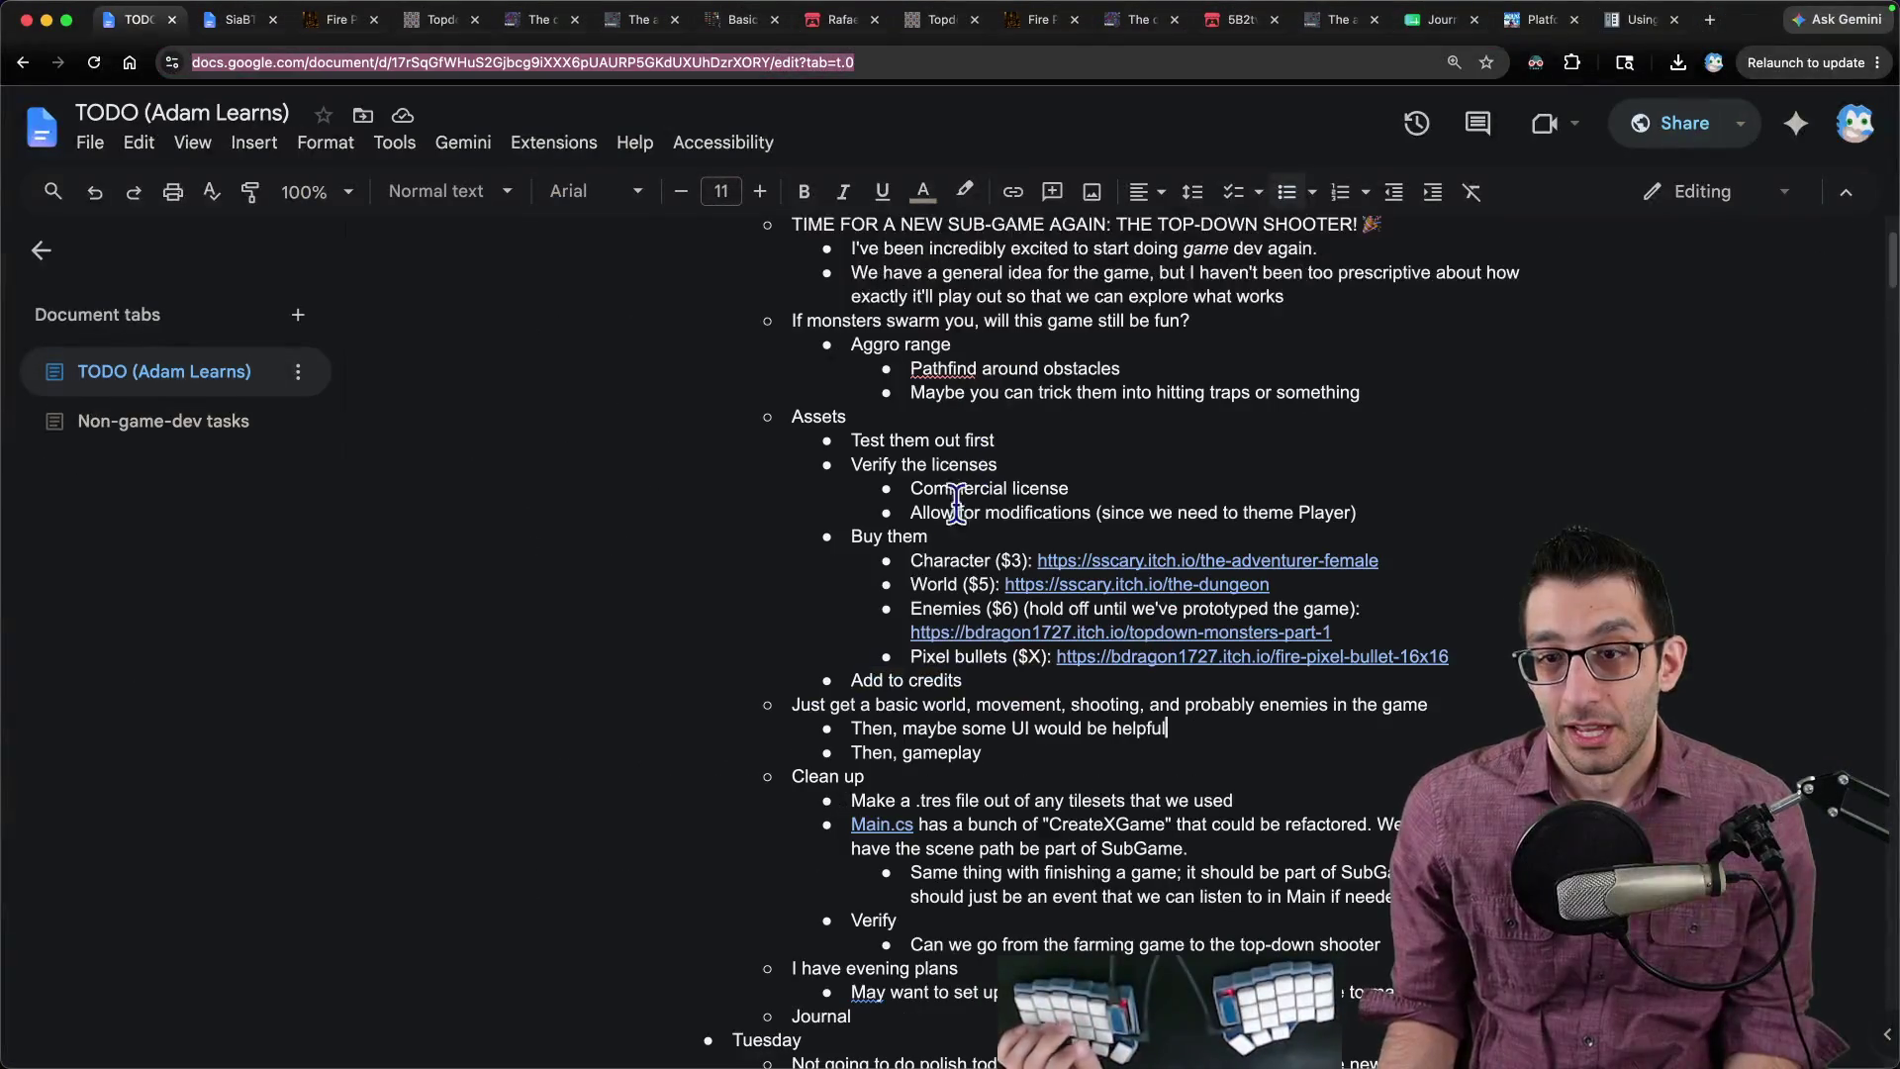
Step: Insert a 'Set up a very basic scene for this' item above 'Just get a basic world…'
key("super+Tab")
scroll(713, 415, "down", 3)
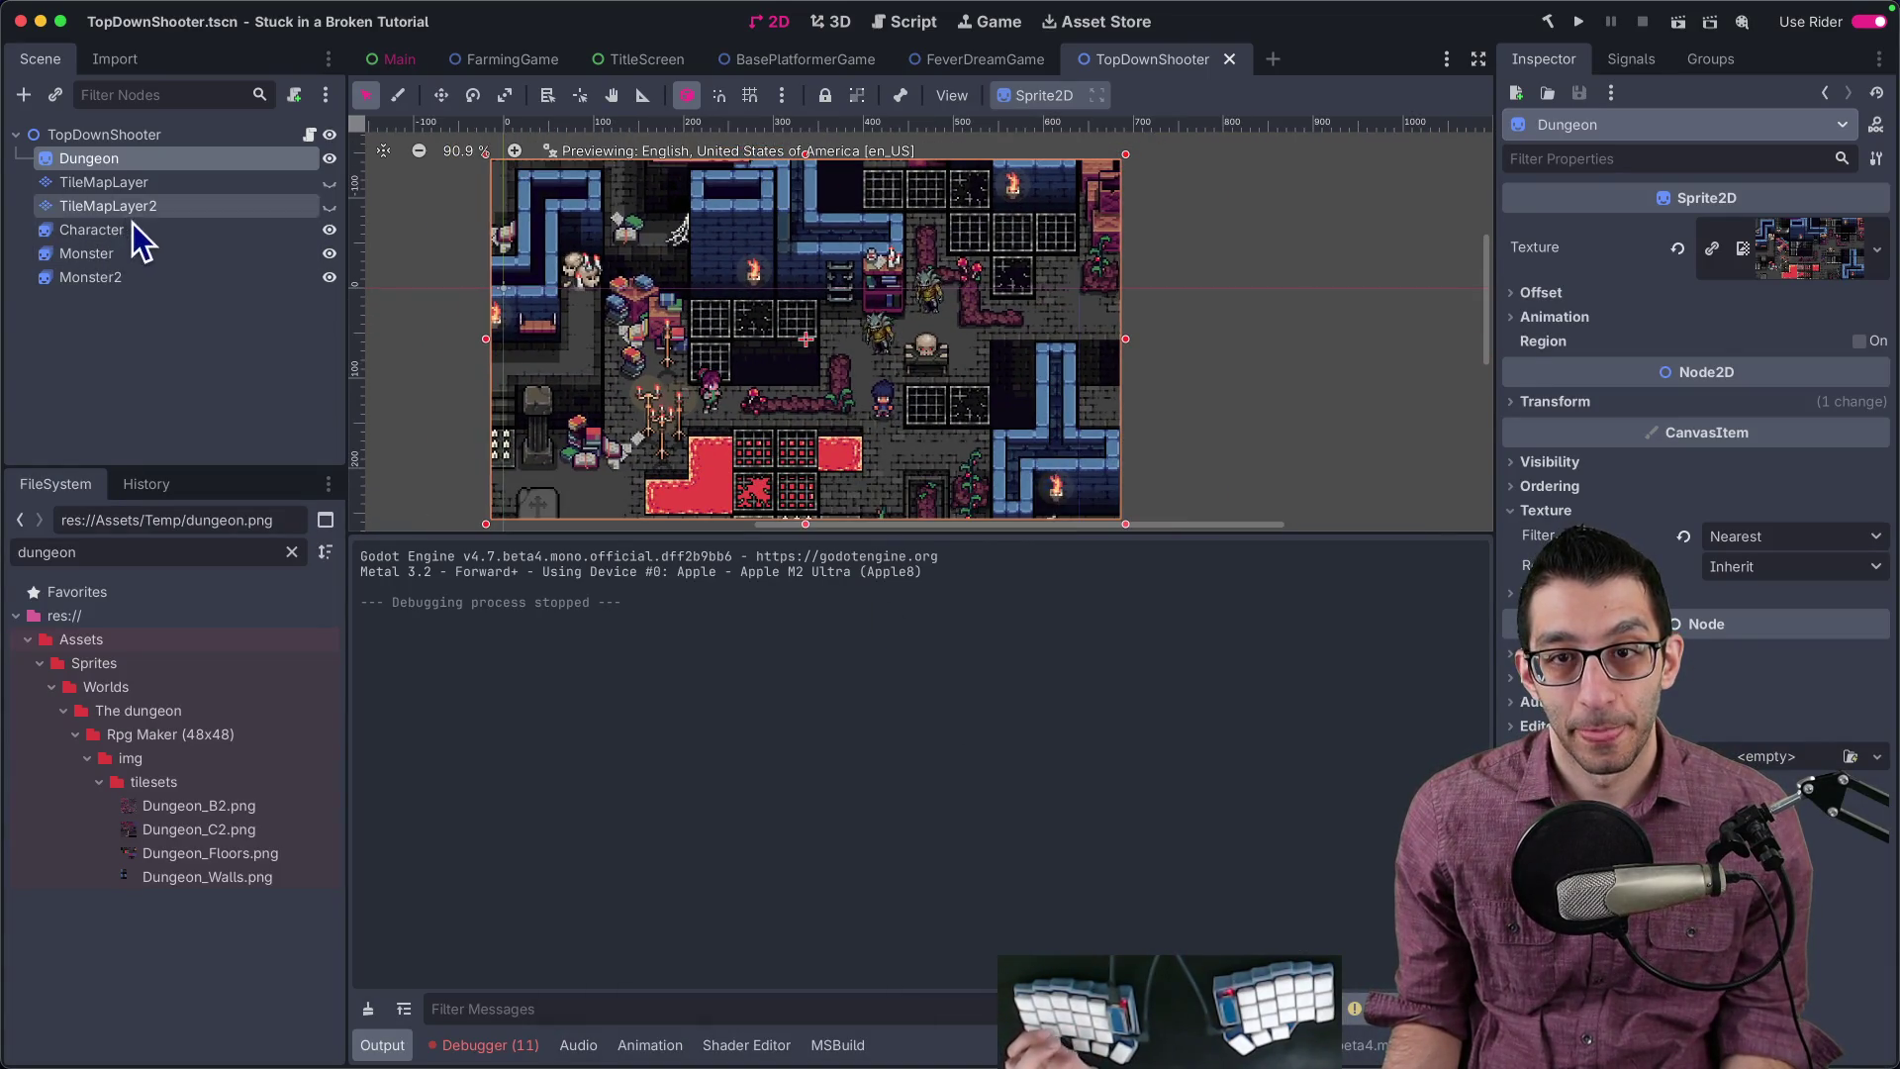
key("super+Tab")
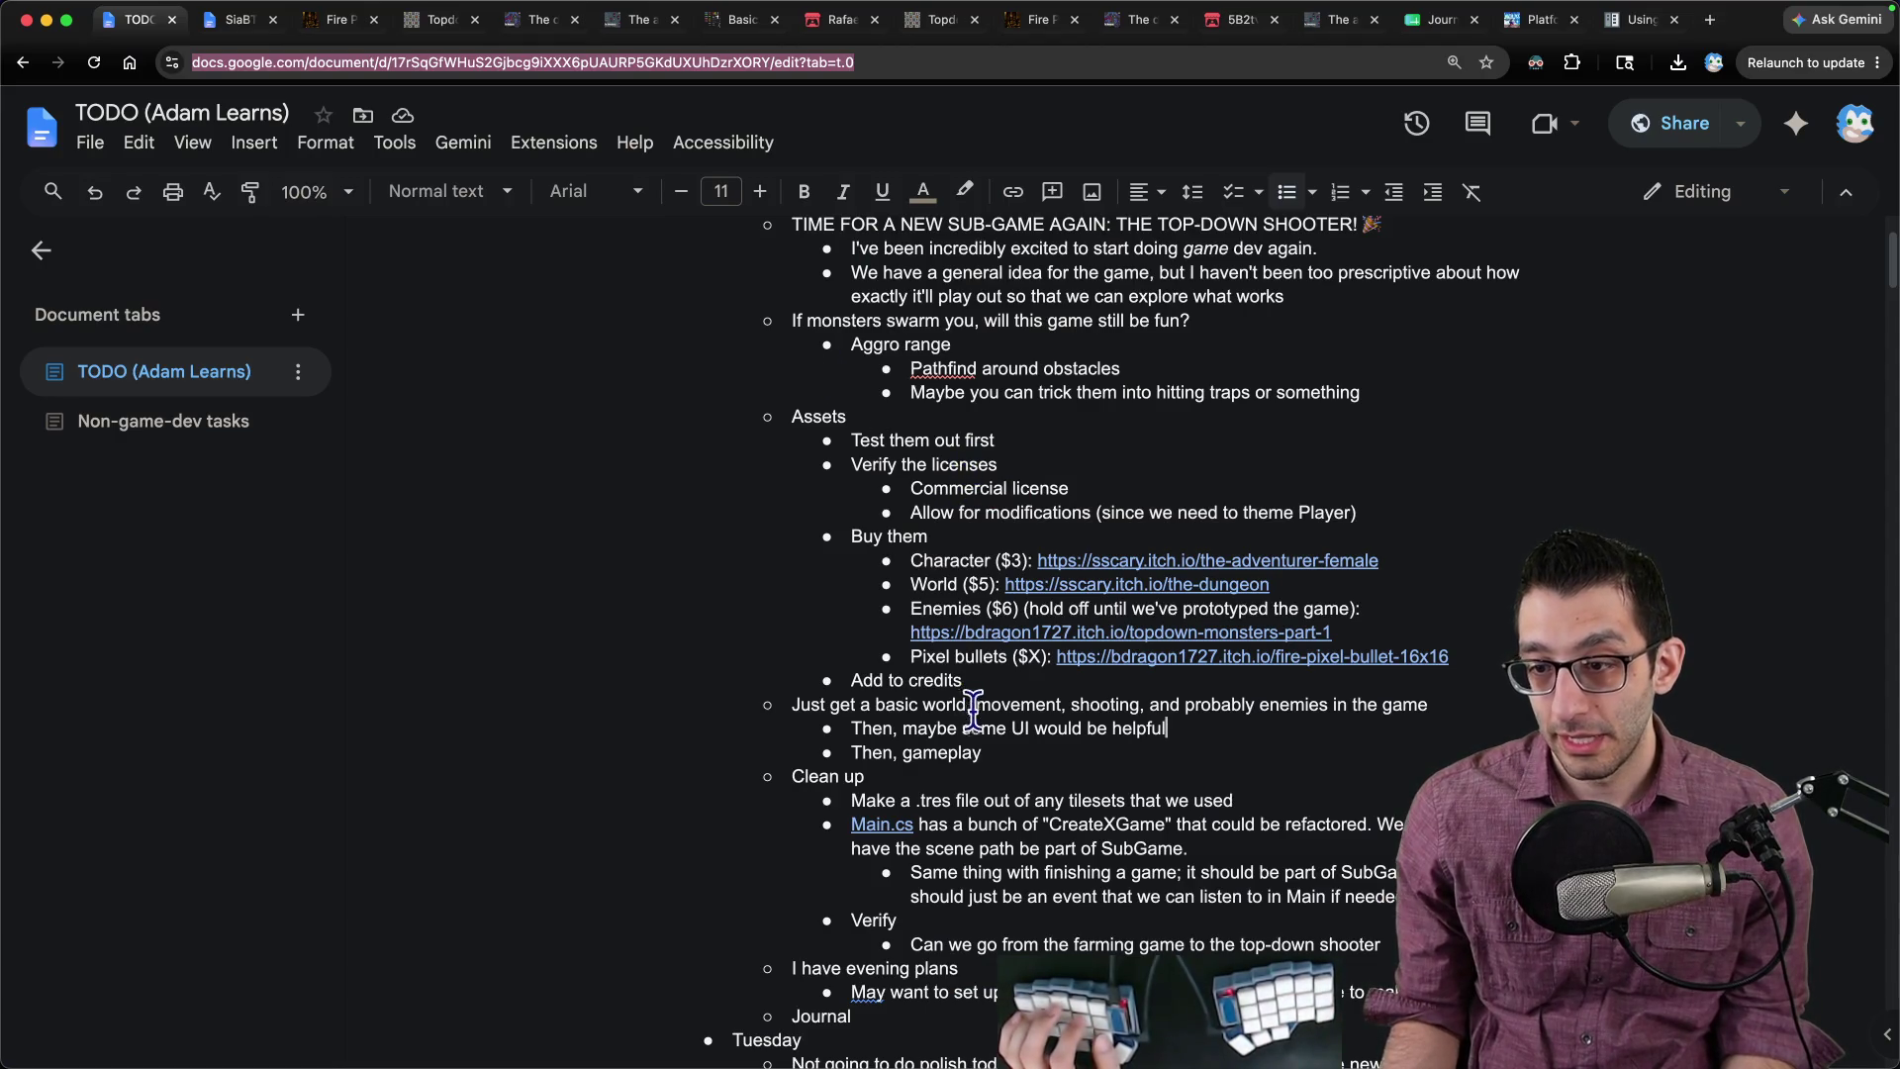
key("super+Left")
key("Up")
key("Return")
key("Up")
type("Set")
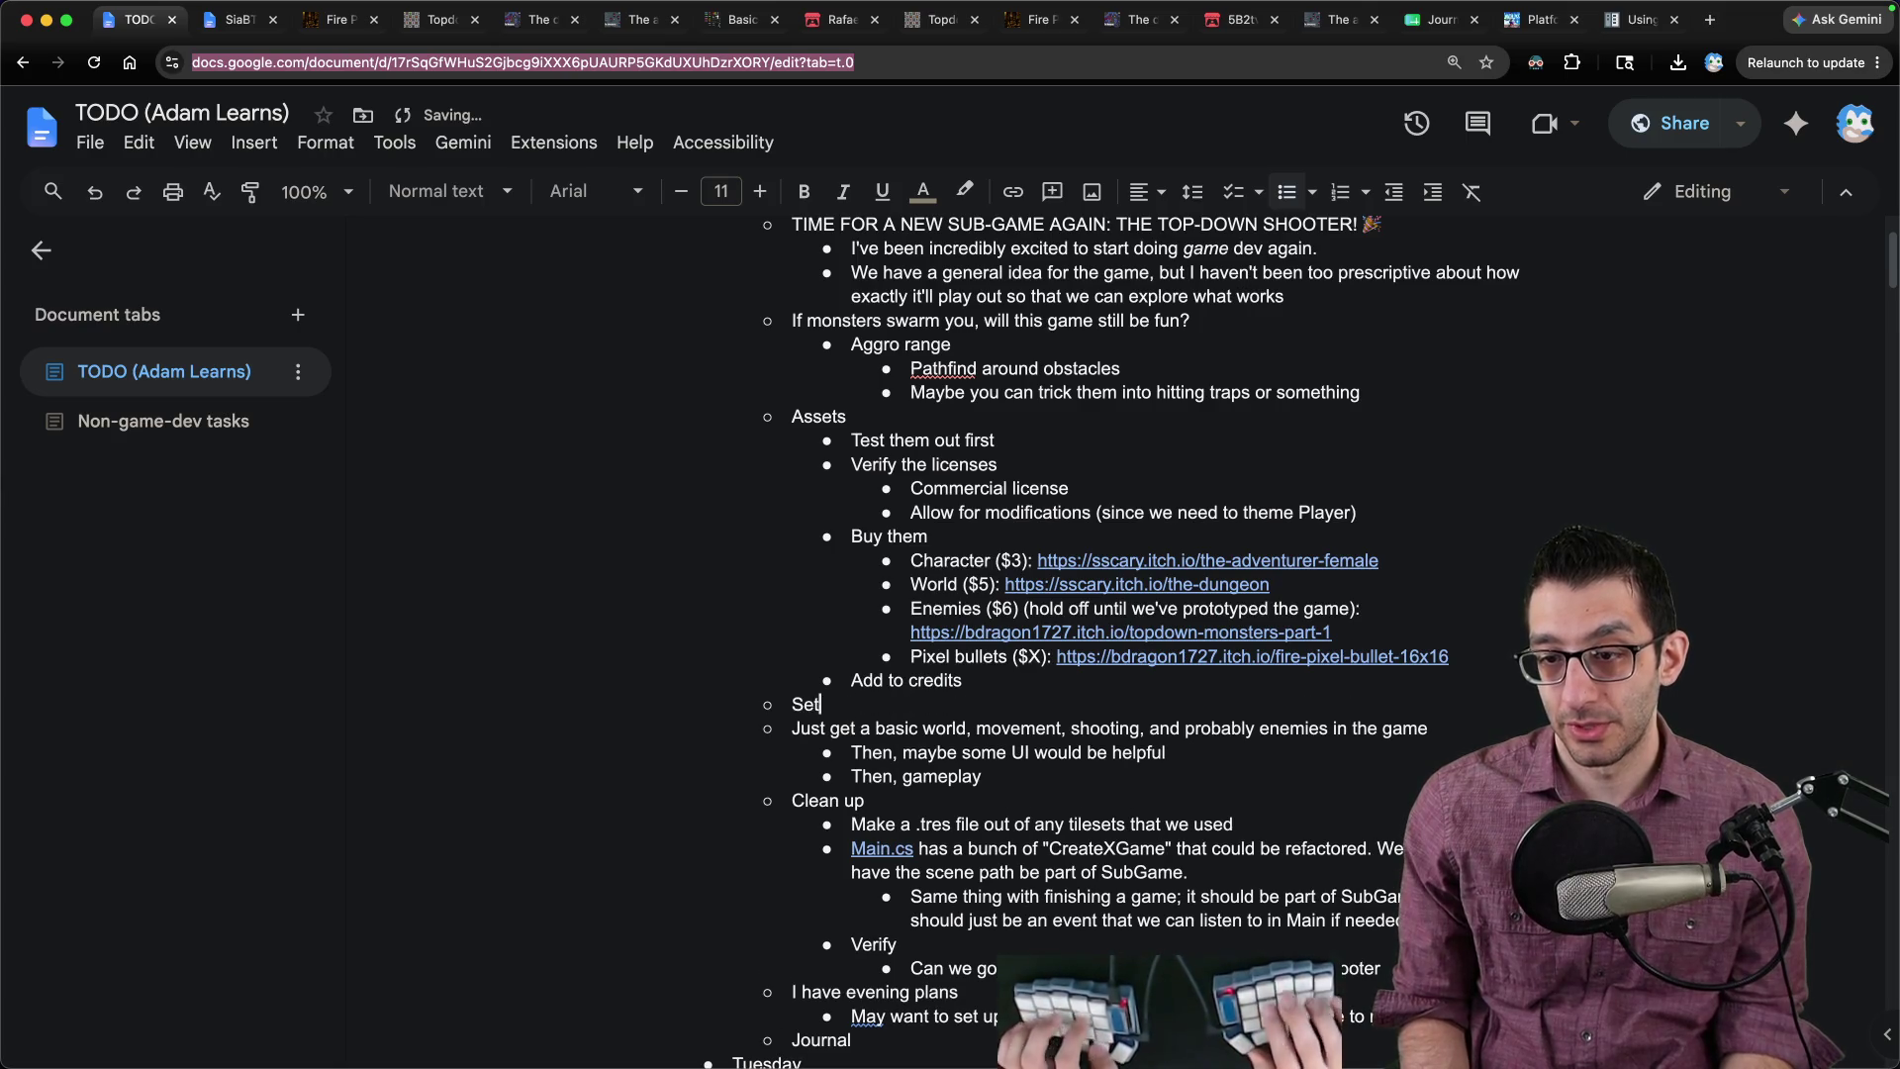
type(" up a very basic")
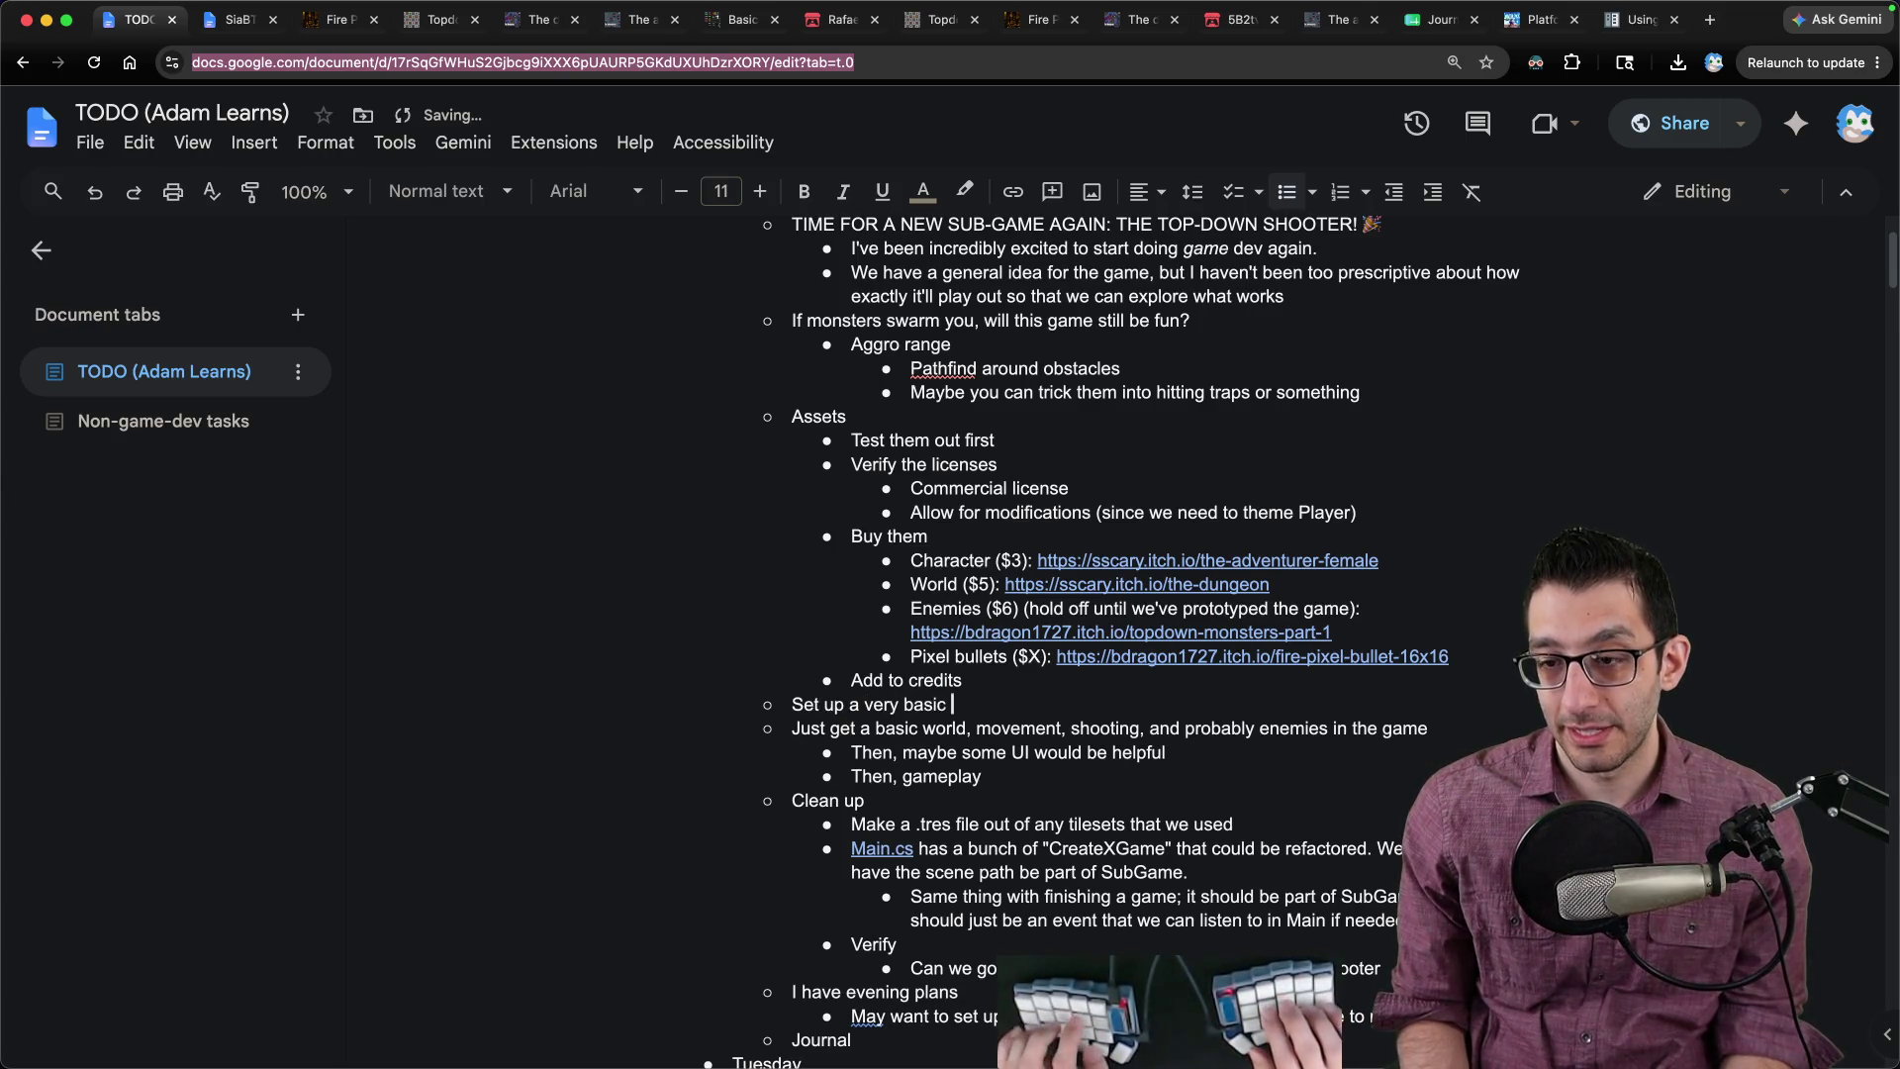
type(" scene for th")
Step: Nest a 'Make a world environment' sub-bullet under the scene item
key("Return")
key("Tab")
type("Mak")
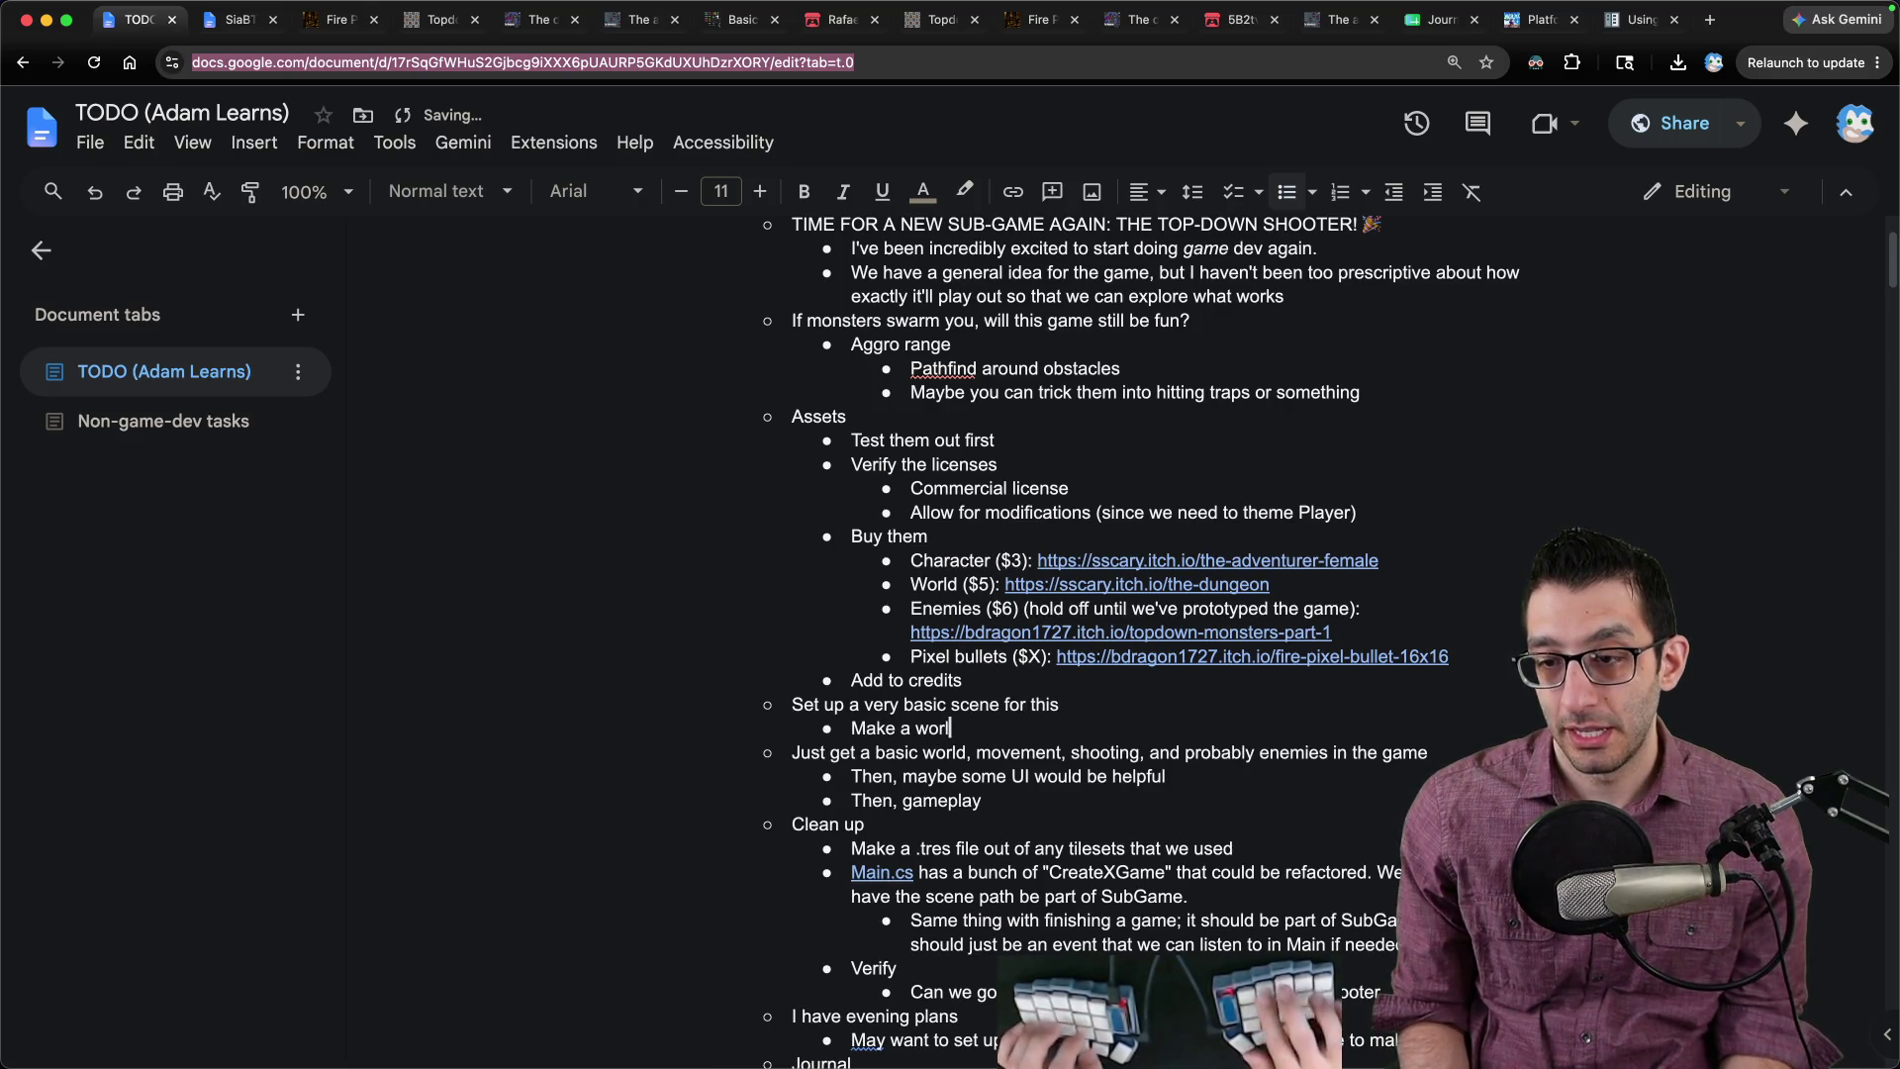
key("BackSpace")
key("BackSpace")
key("BackSpace")
type("d enviro")
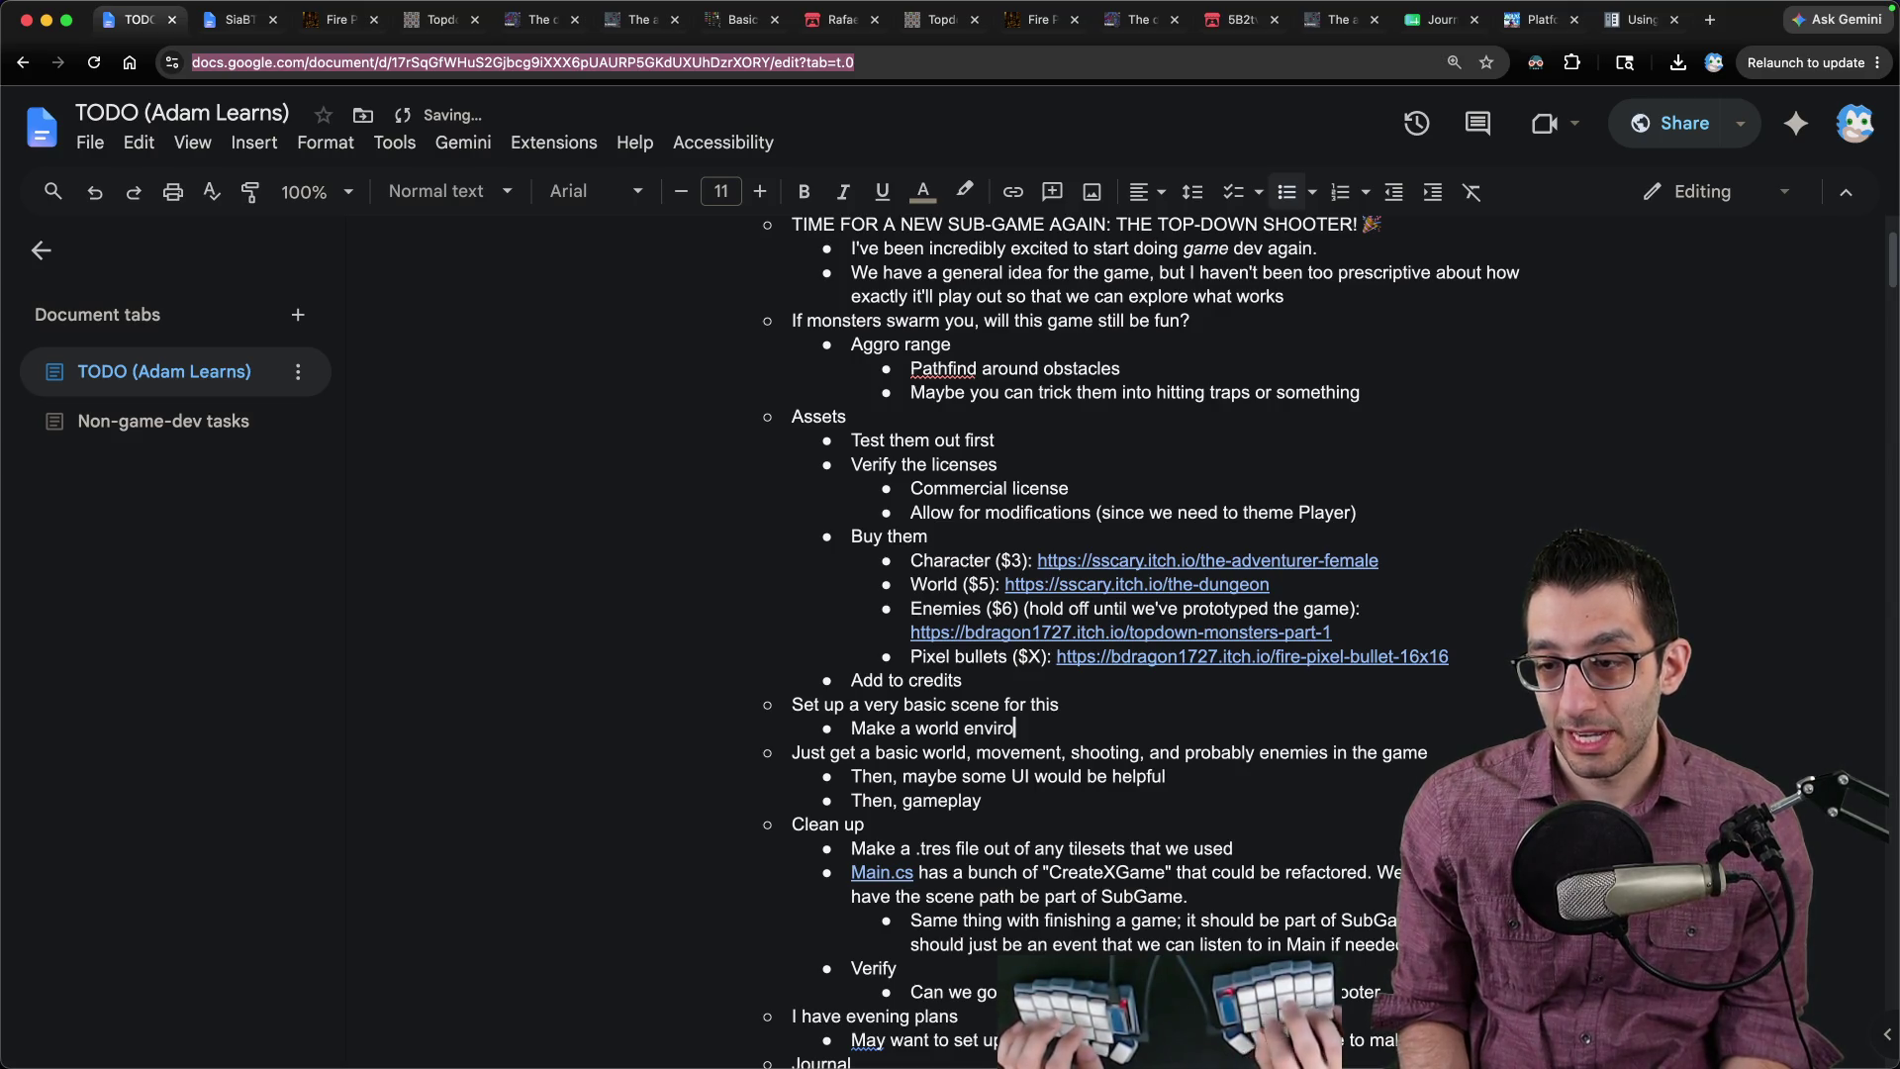
type("nment")
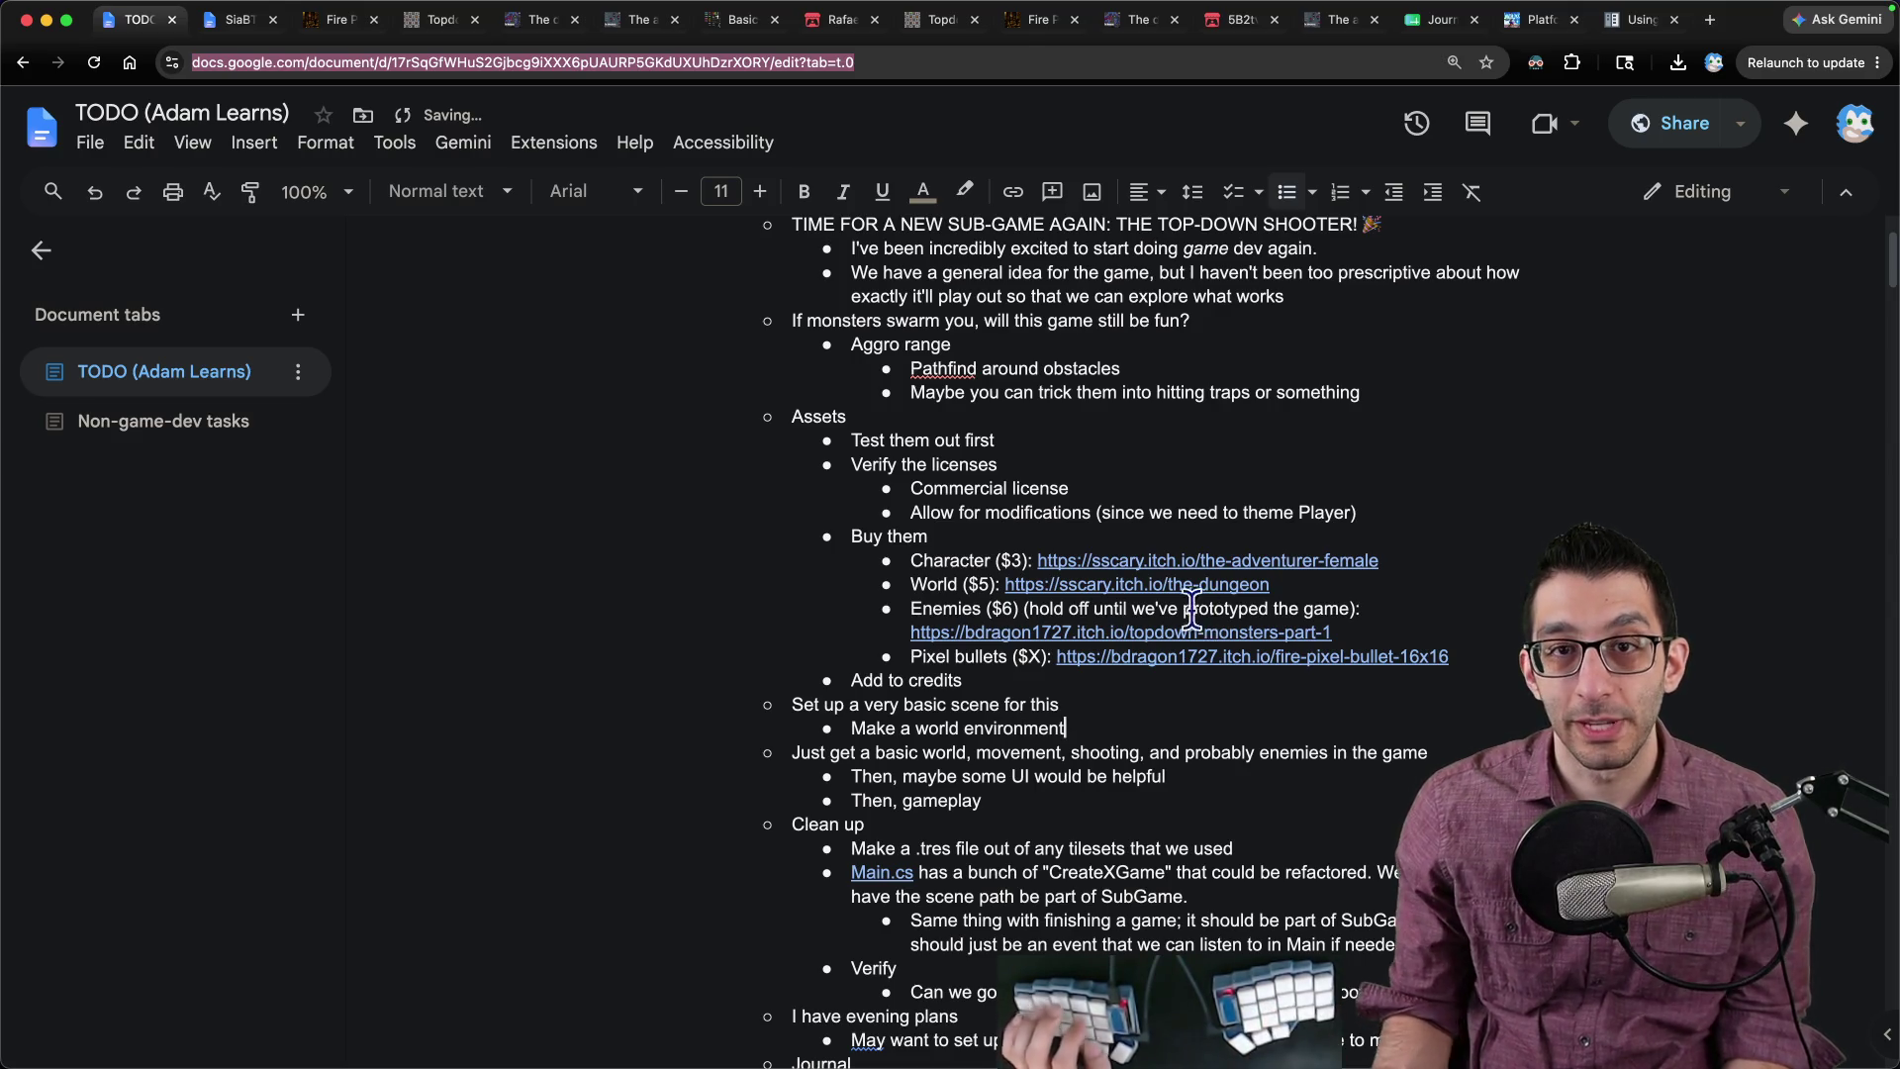
key("ctrl+Tab")
key("ctrl+Tab")
key("ctrl+shift+Tab")
key("ctrl+shift+Tab")
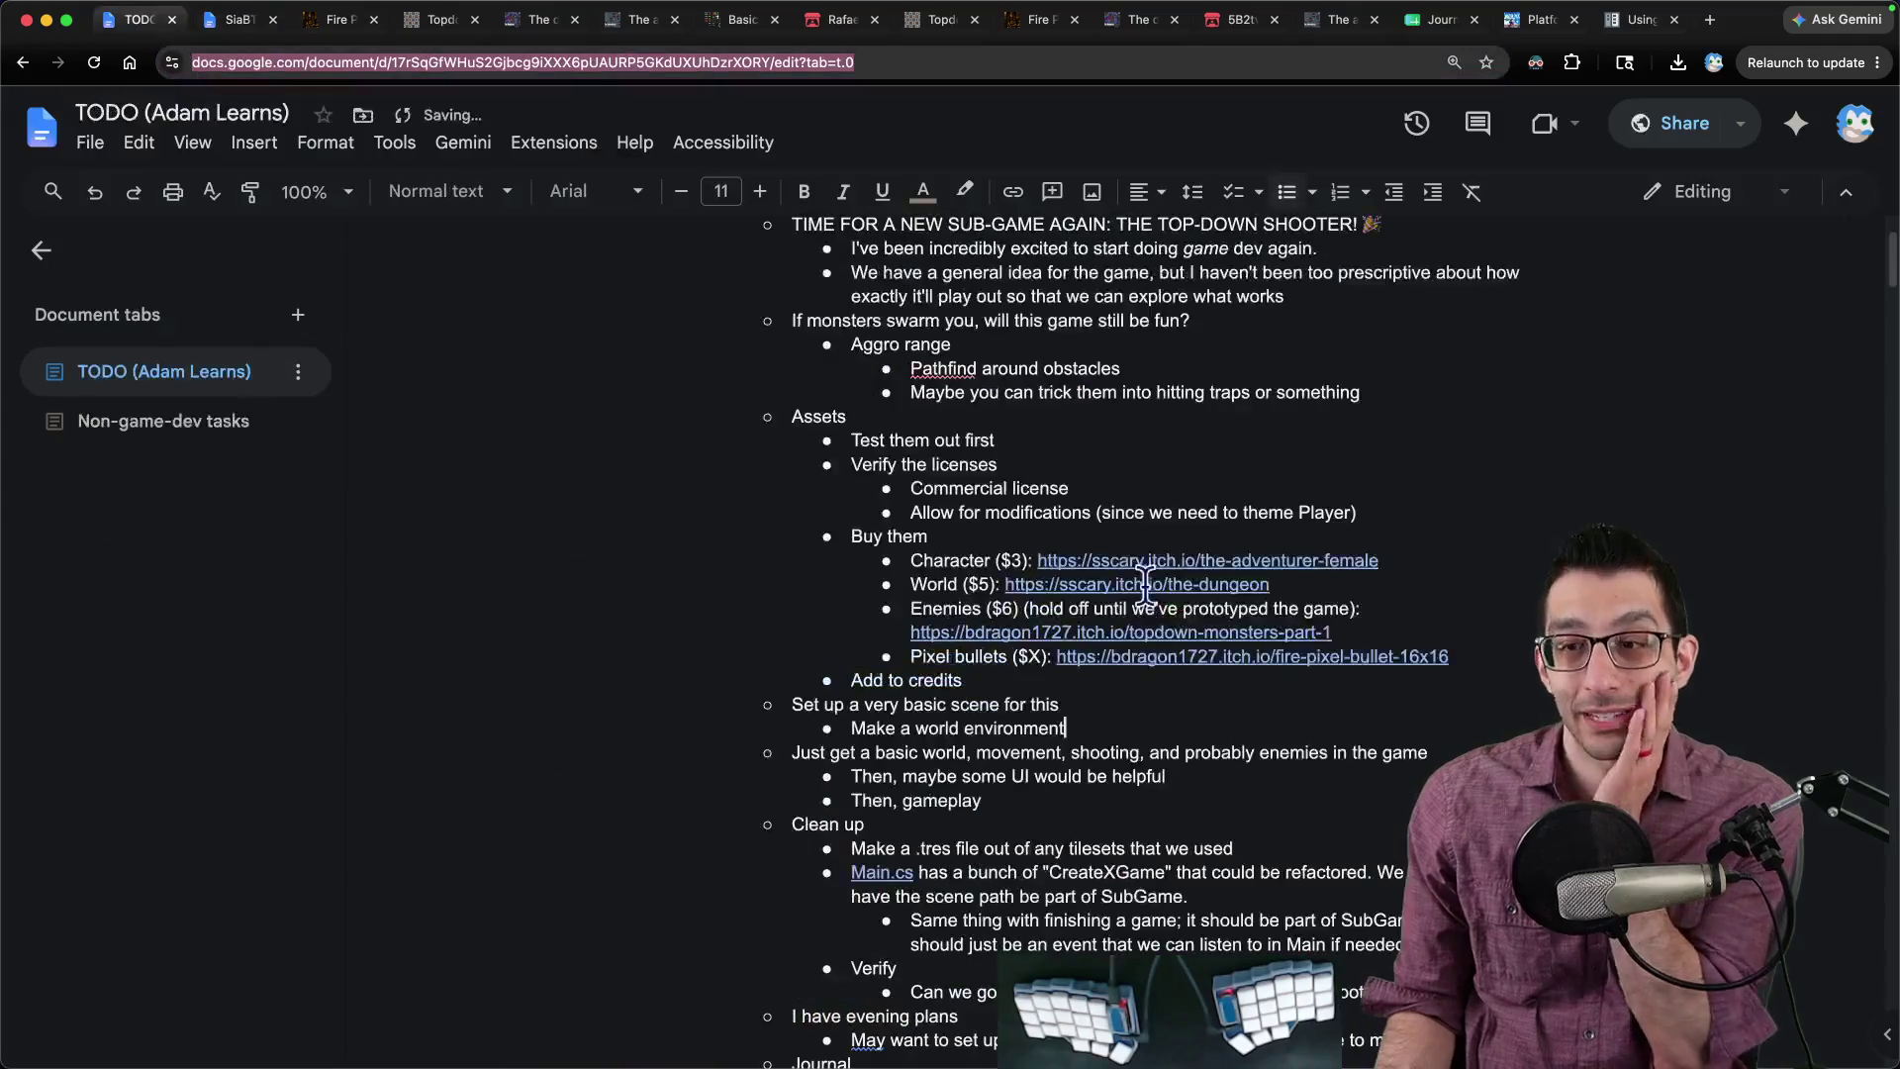
Step: Add a sub-bullet about getting your character's animations and shooting working
key("Return")
type("Get oyur ")
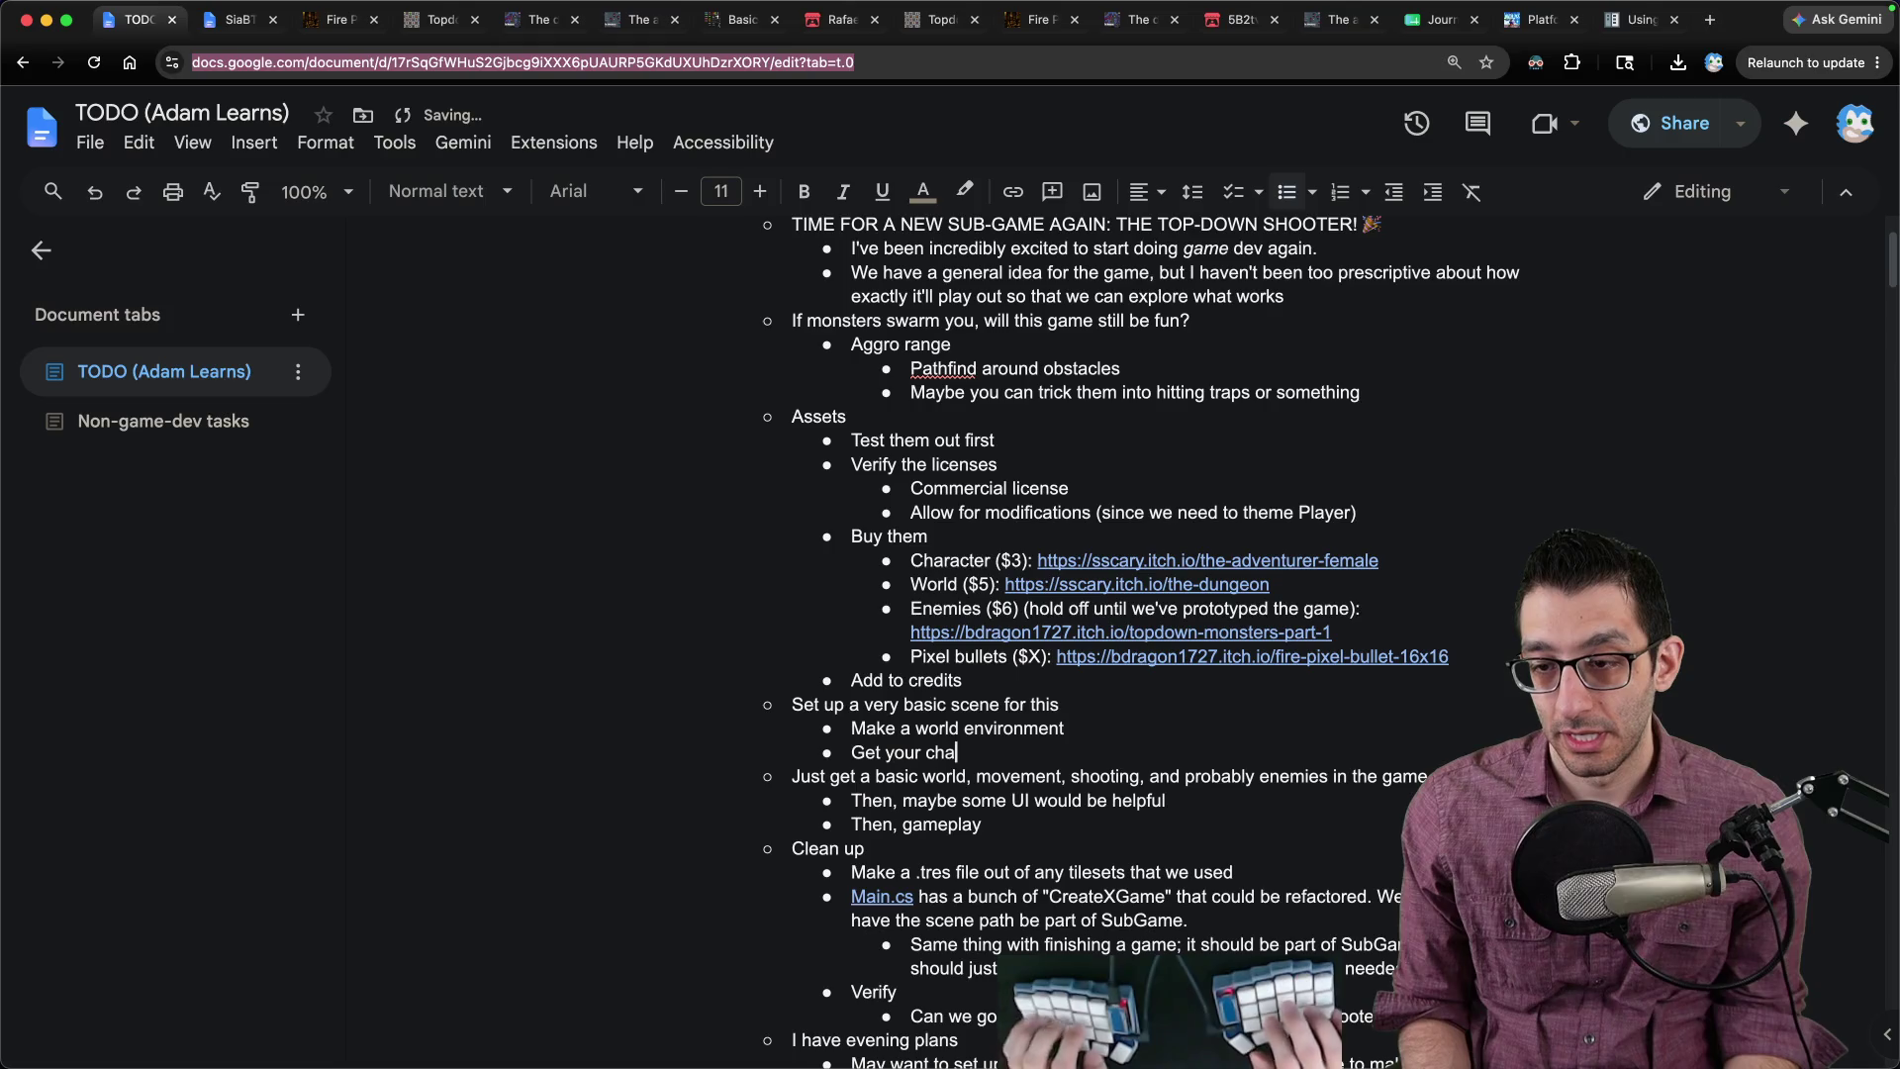
type("imations and movement and shooting")
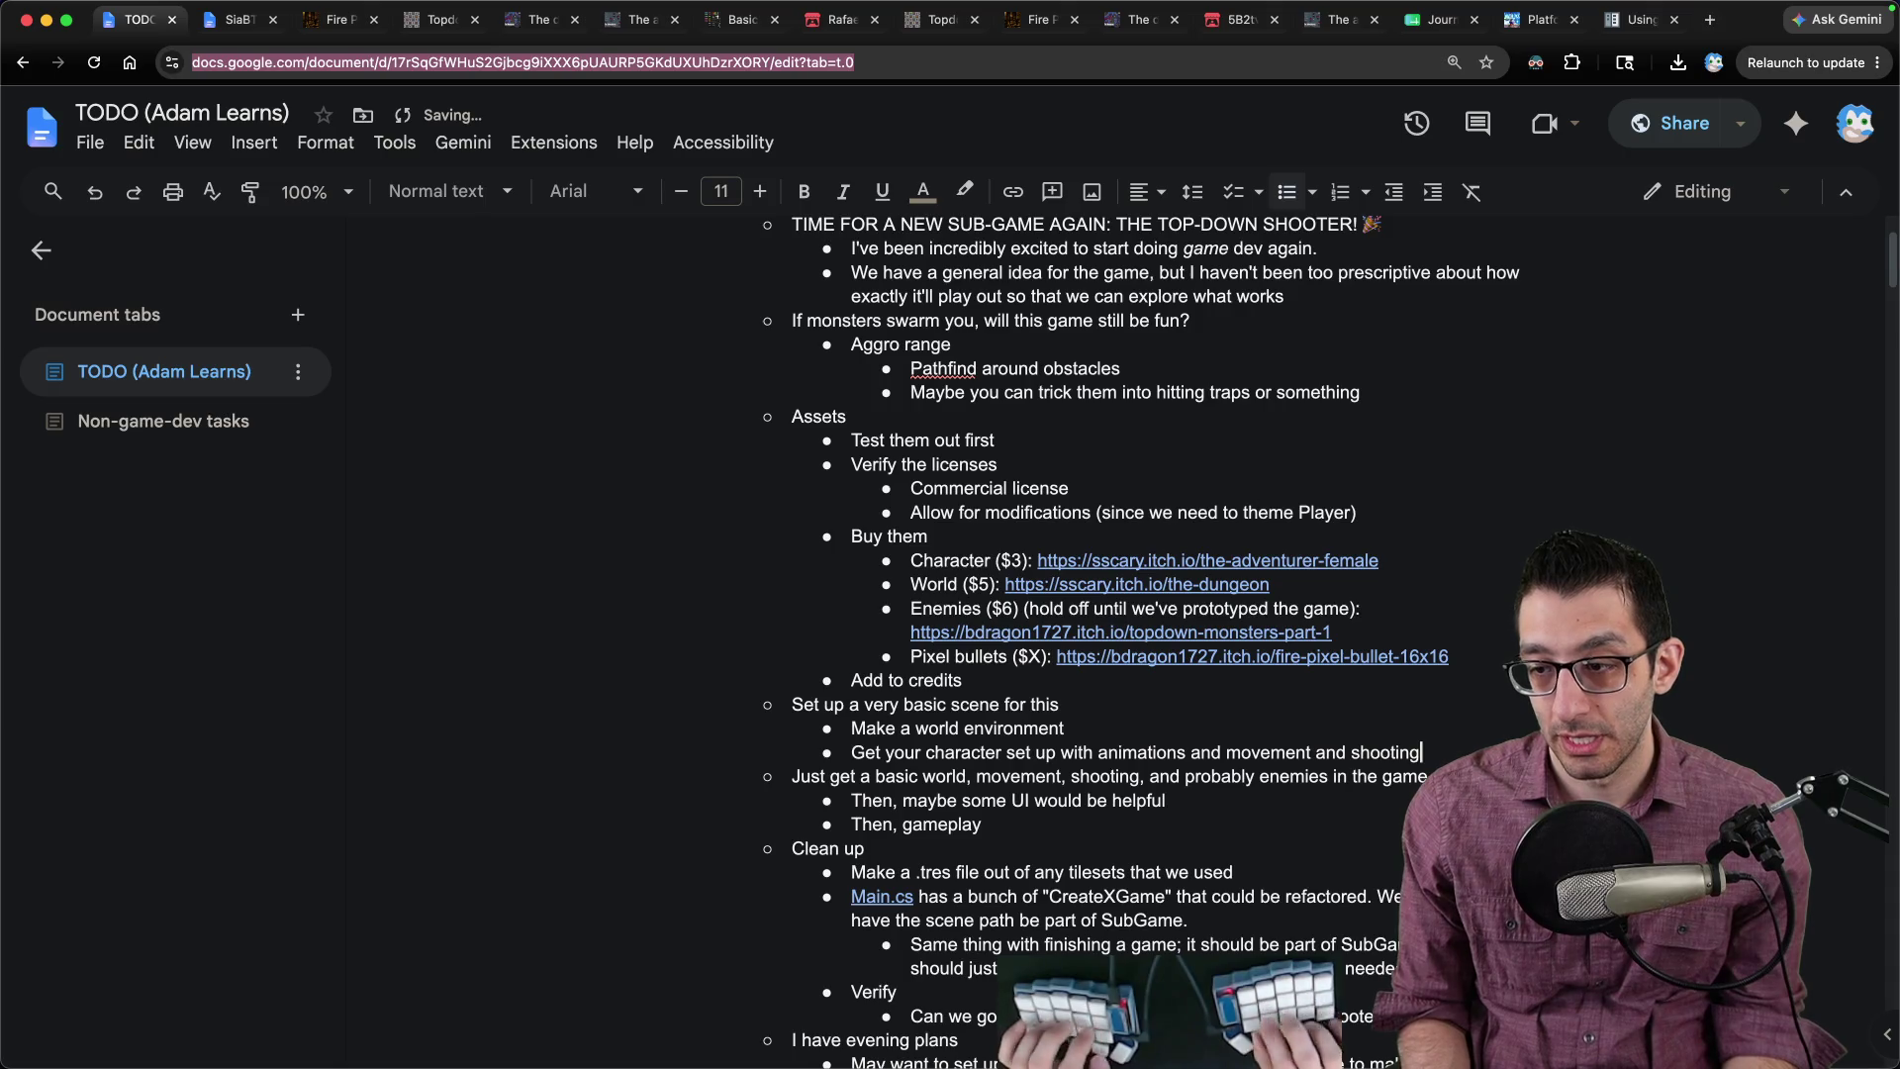
key("Return")
type("Add enemies with basic logic to pathfind to you wh")
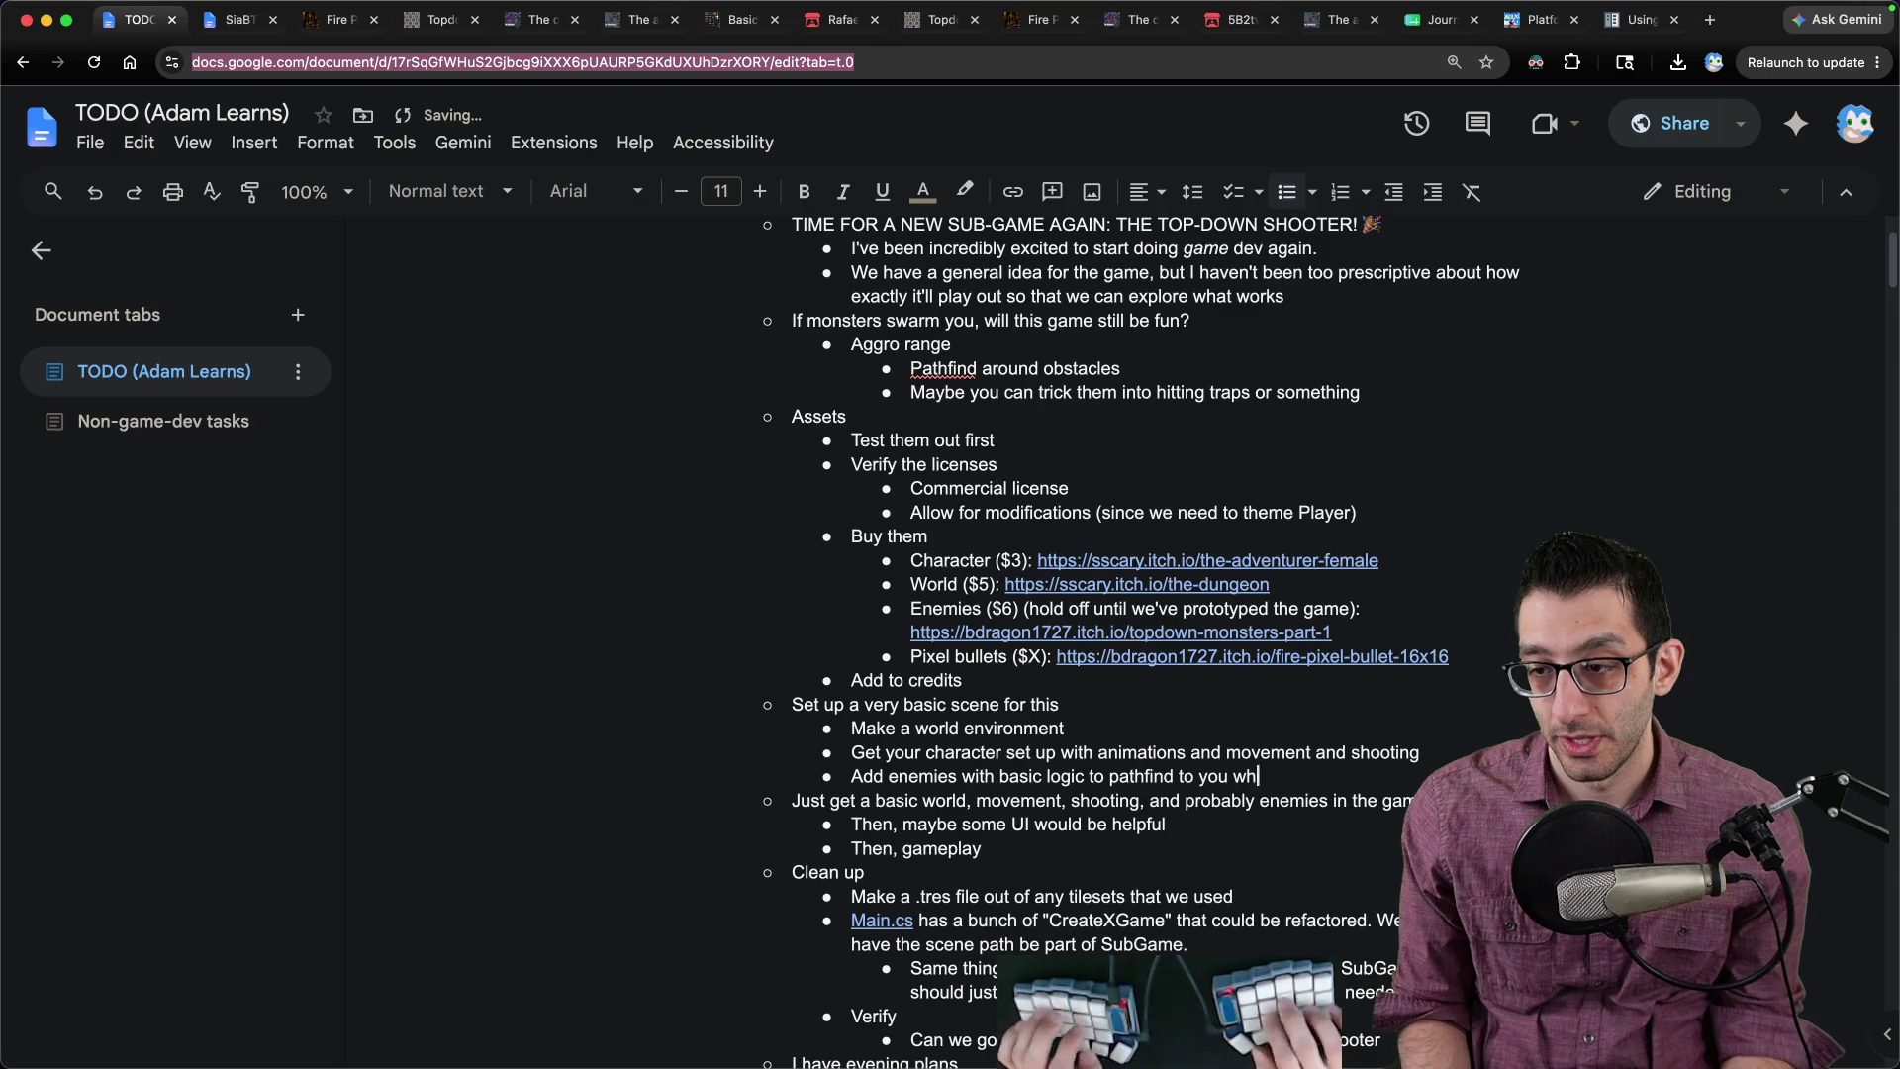
Step: Finish the pathfinding enemies bullet and add bullets for hurting and the gameplay loop
type("en they see y")
type("ou")
key("Return")
type("Add in getting")
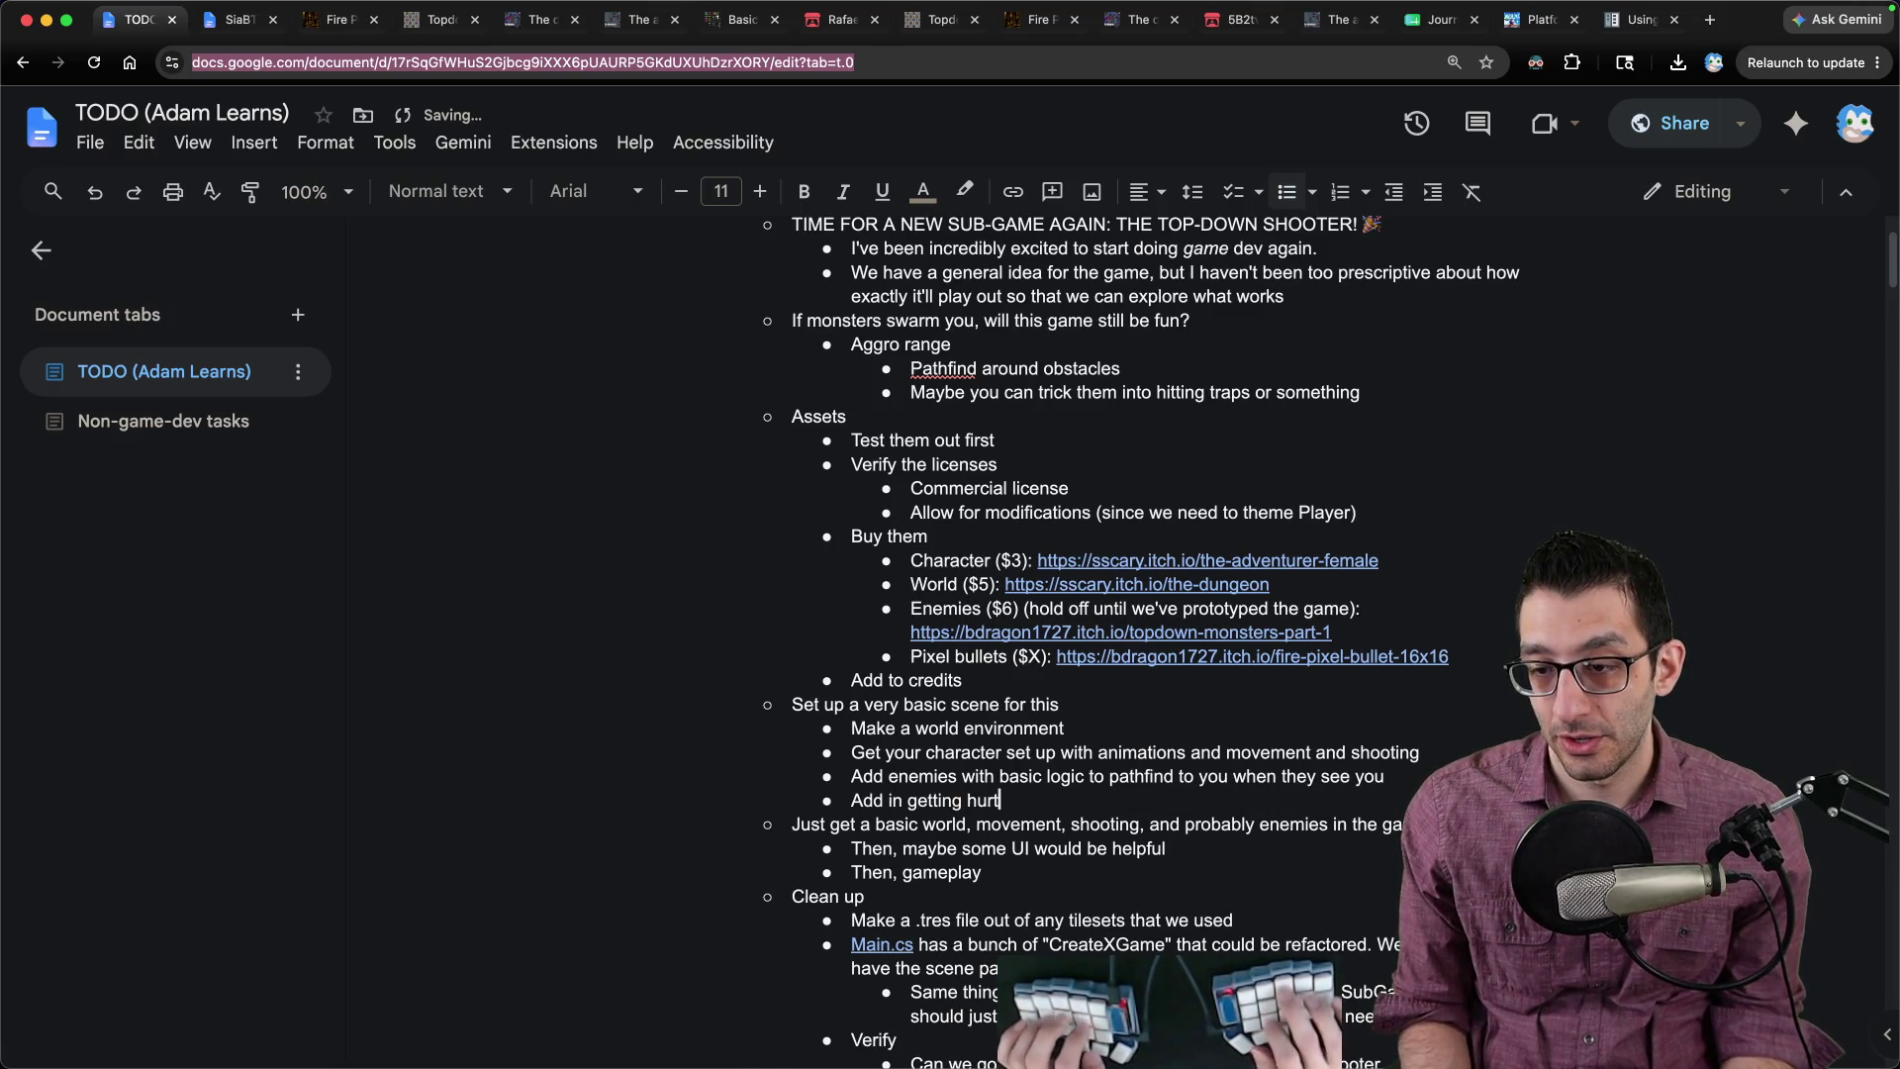
type("hurting")
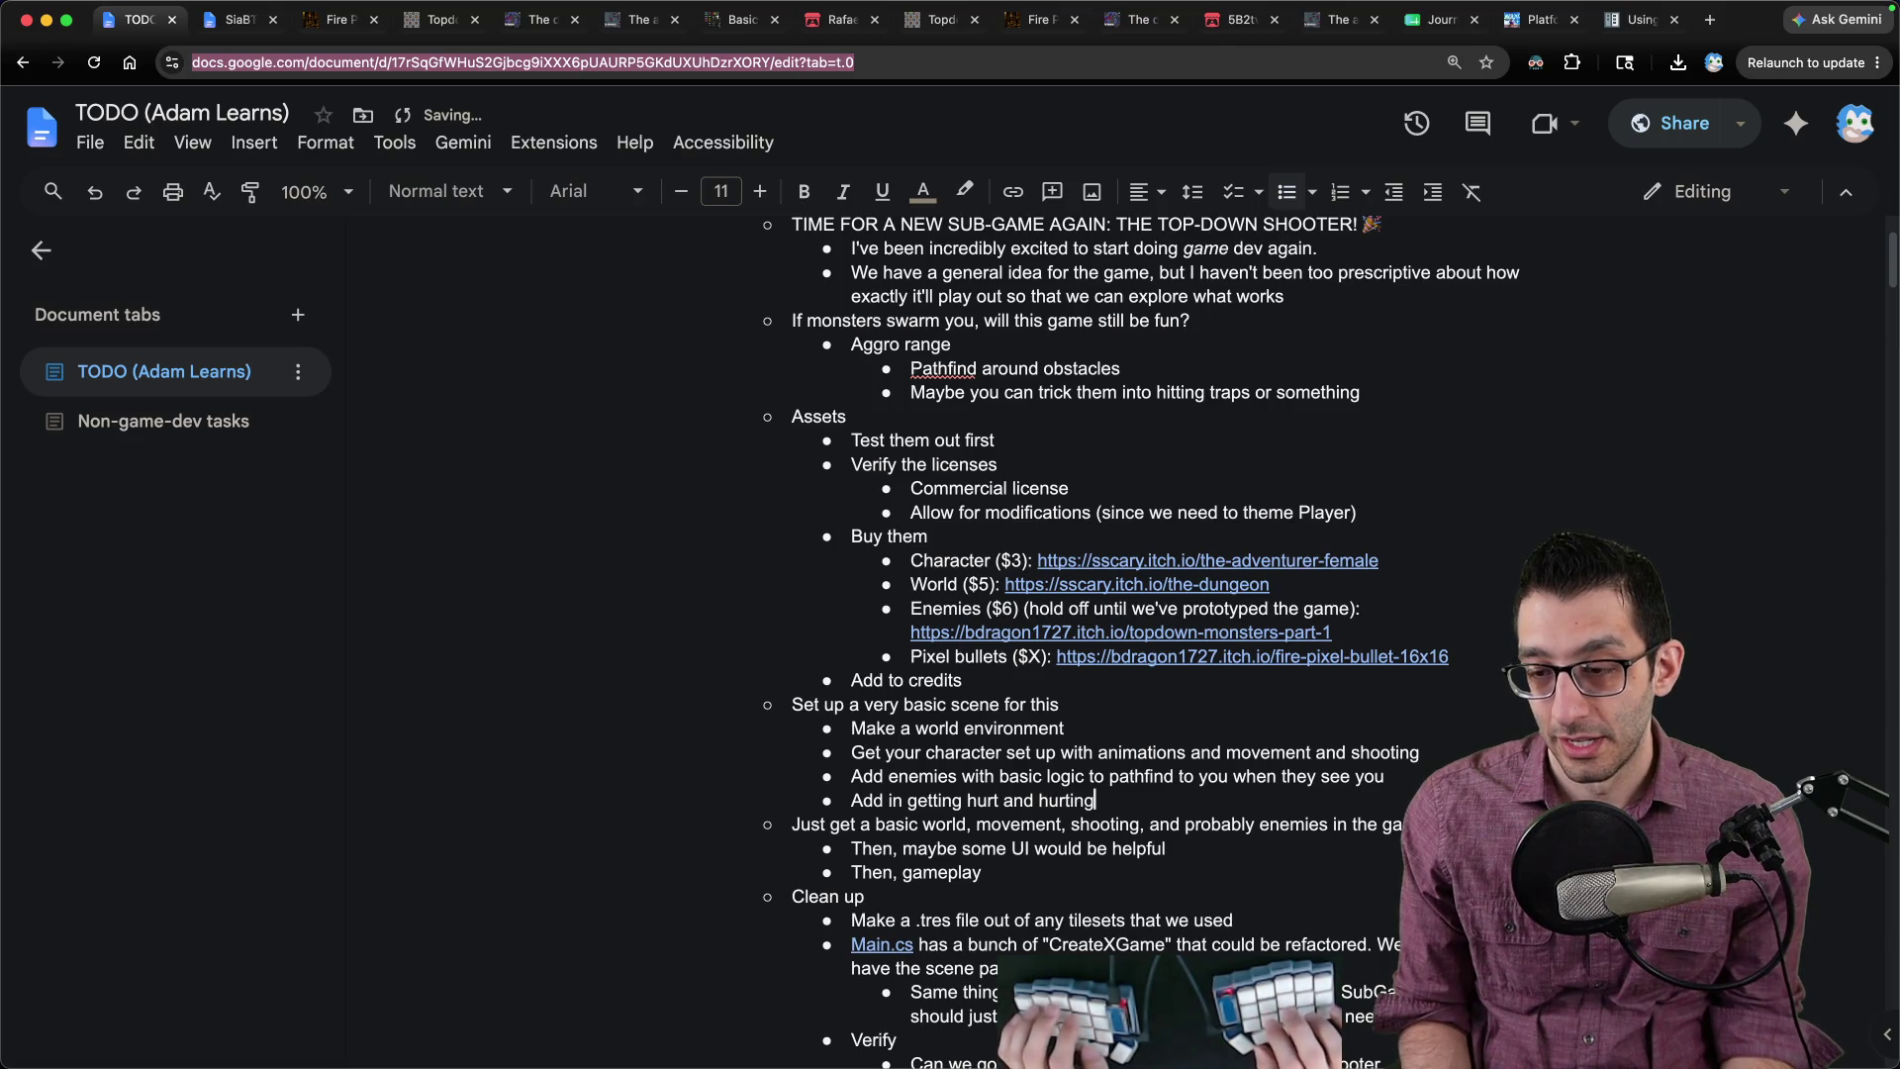
key("Return")
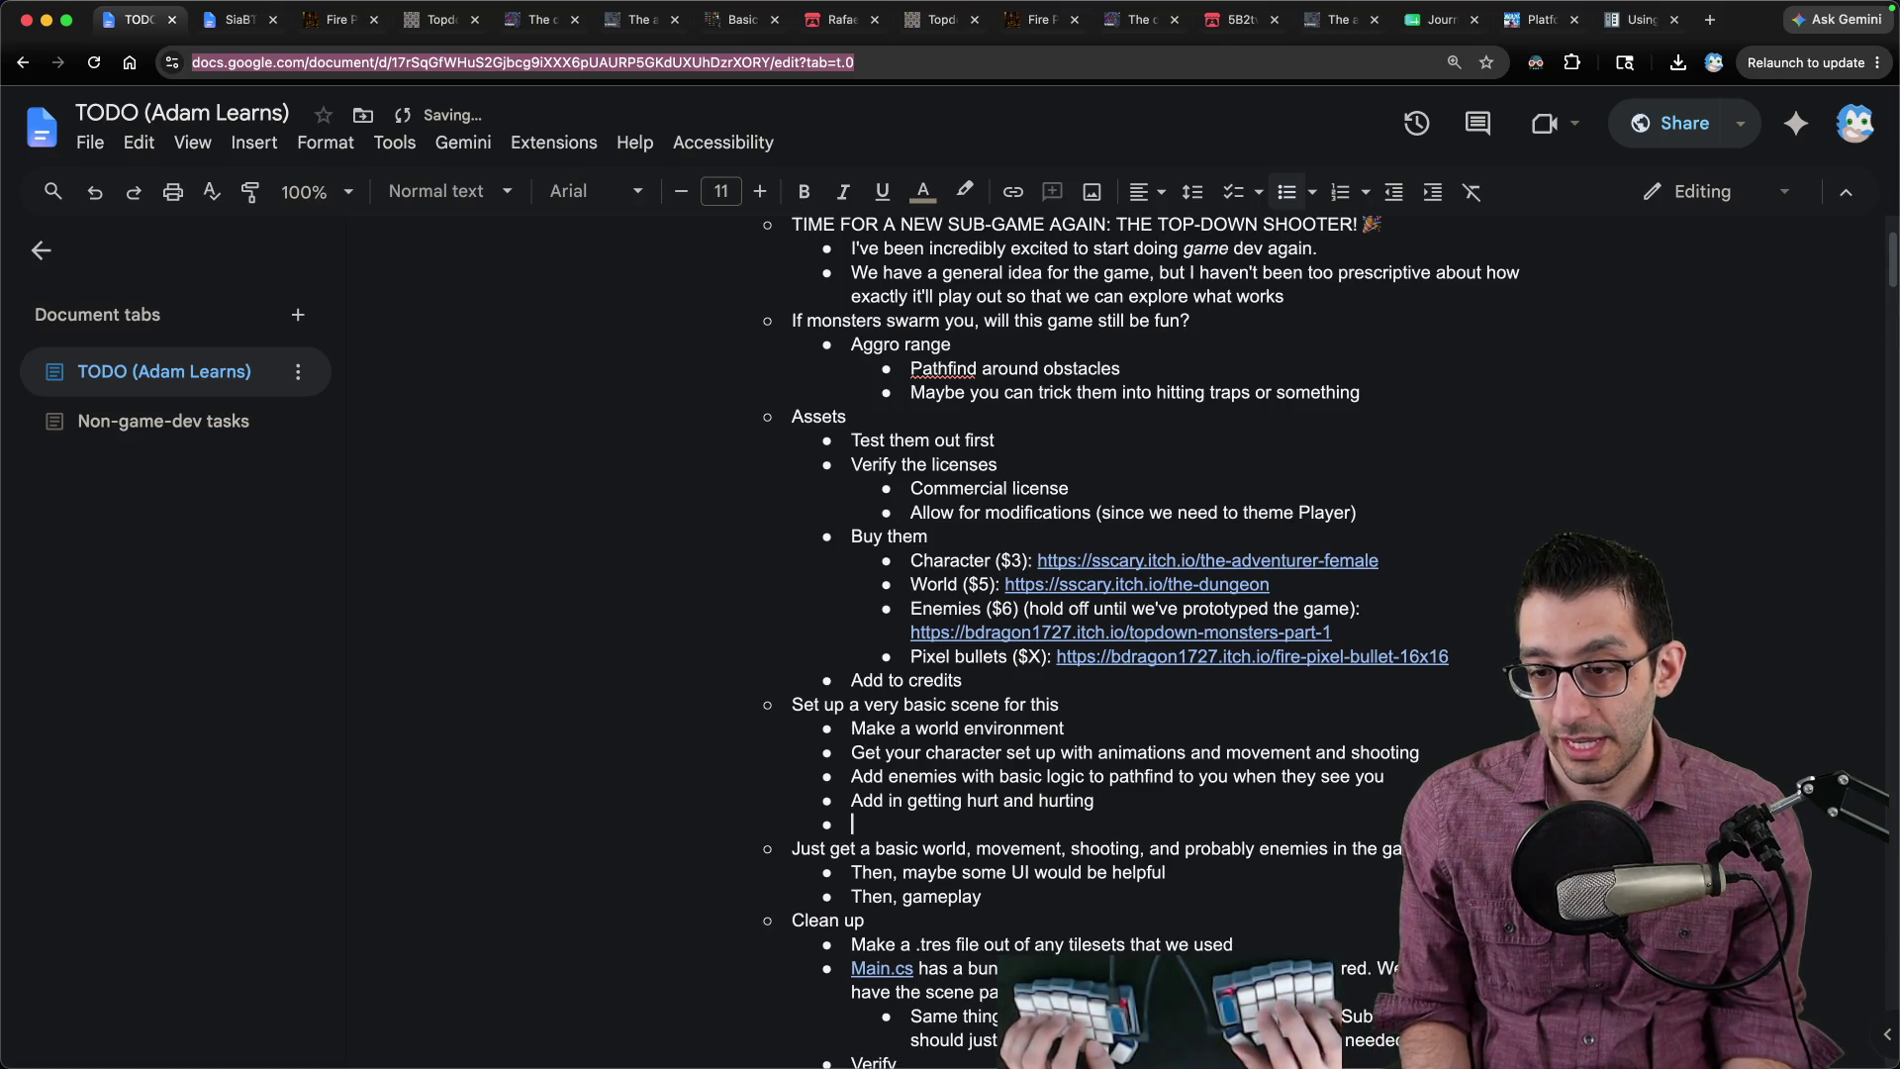
type("Try to get thegameplay loop of ")
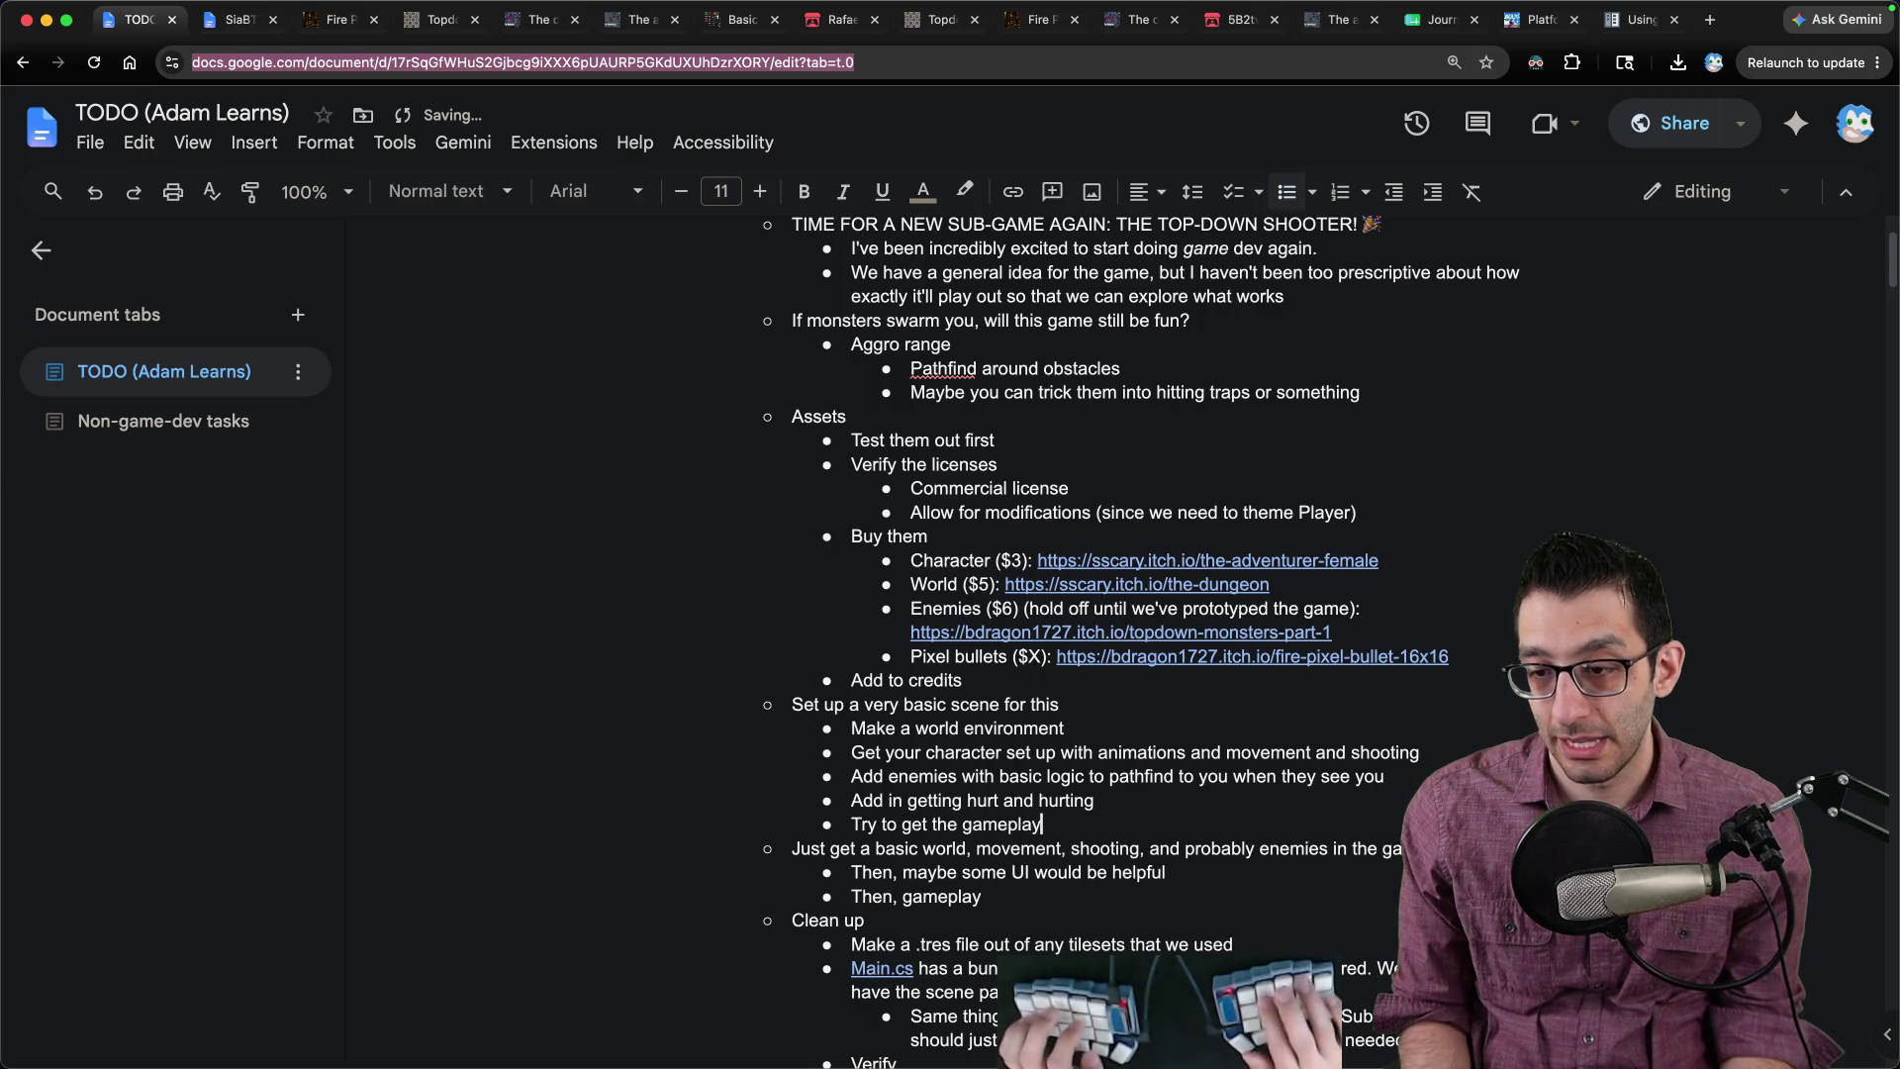
type("getting power-ups")
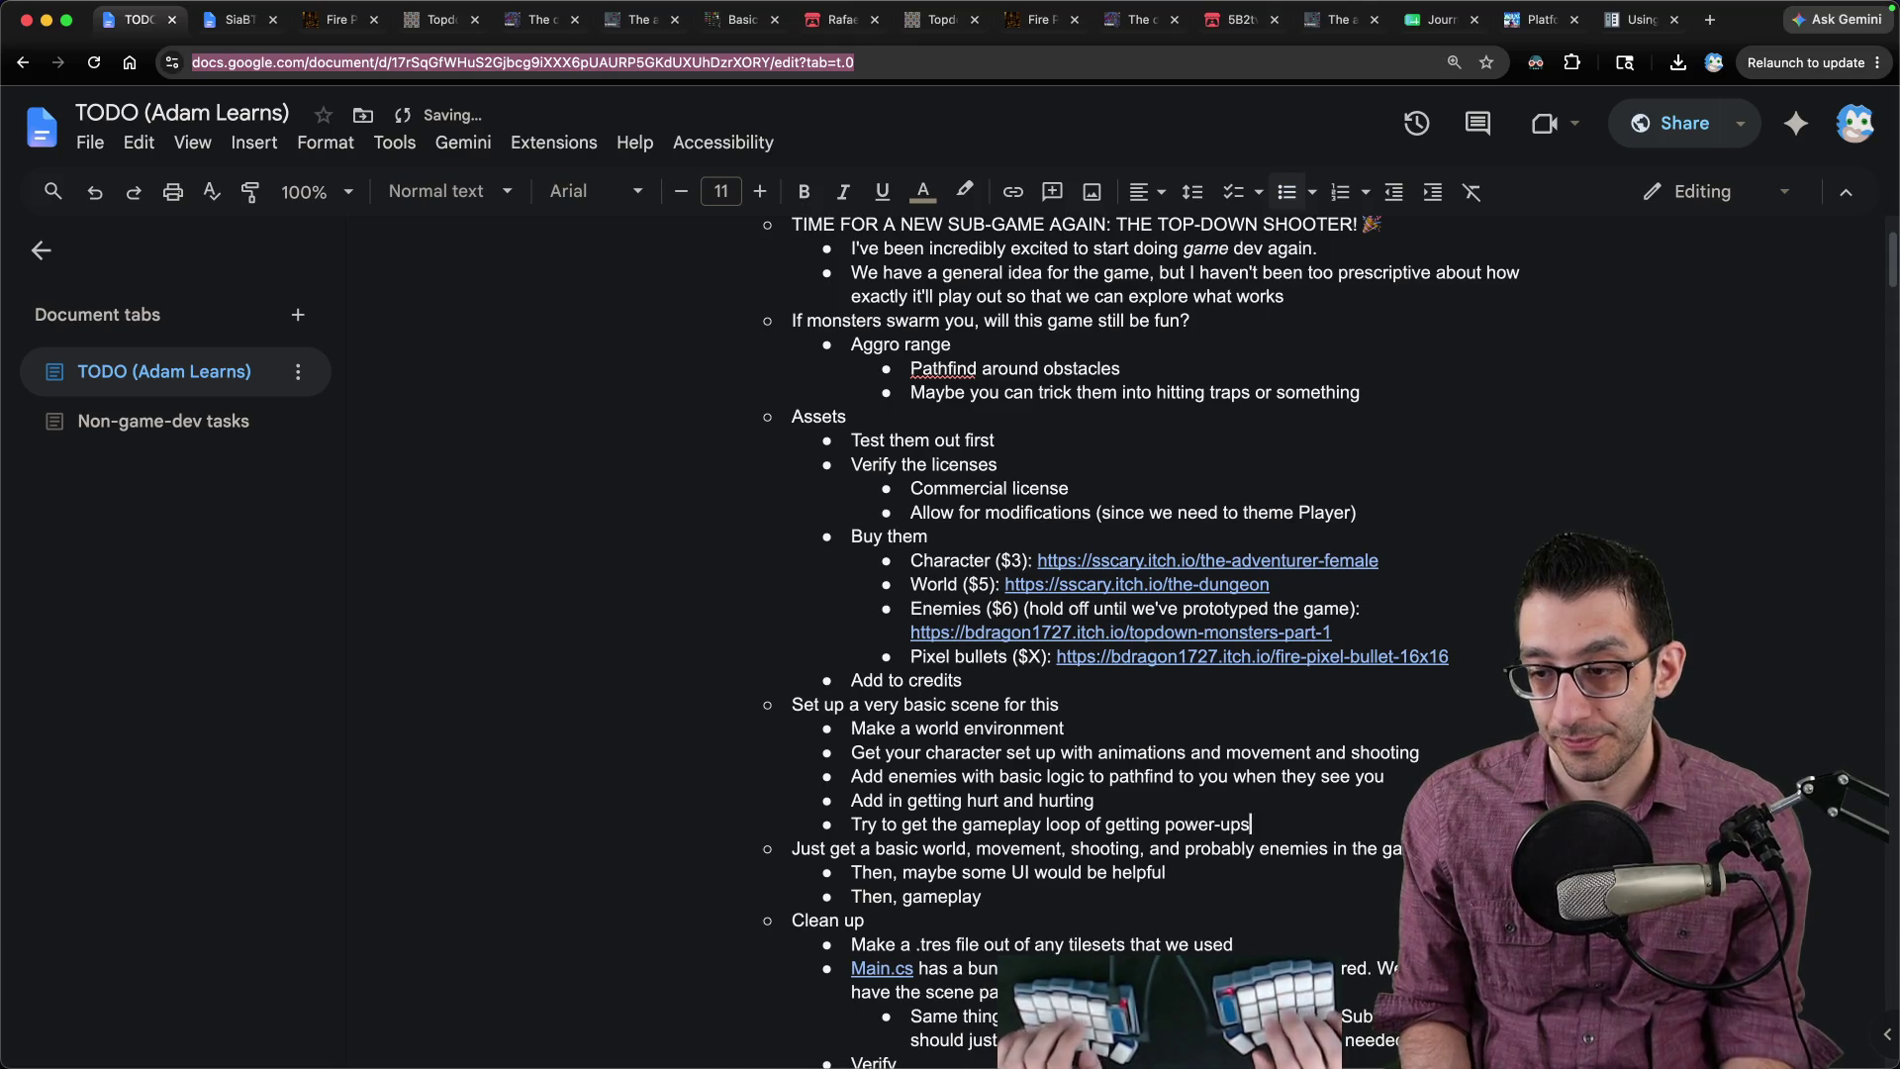
Step: Insert 'Add some basic UI' above the gameplay loop with Health and Ammo sub-points
key("Up")
key("Return")
type("Add s")
key("Return")
key("Tab")
type("Health")
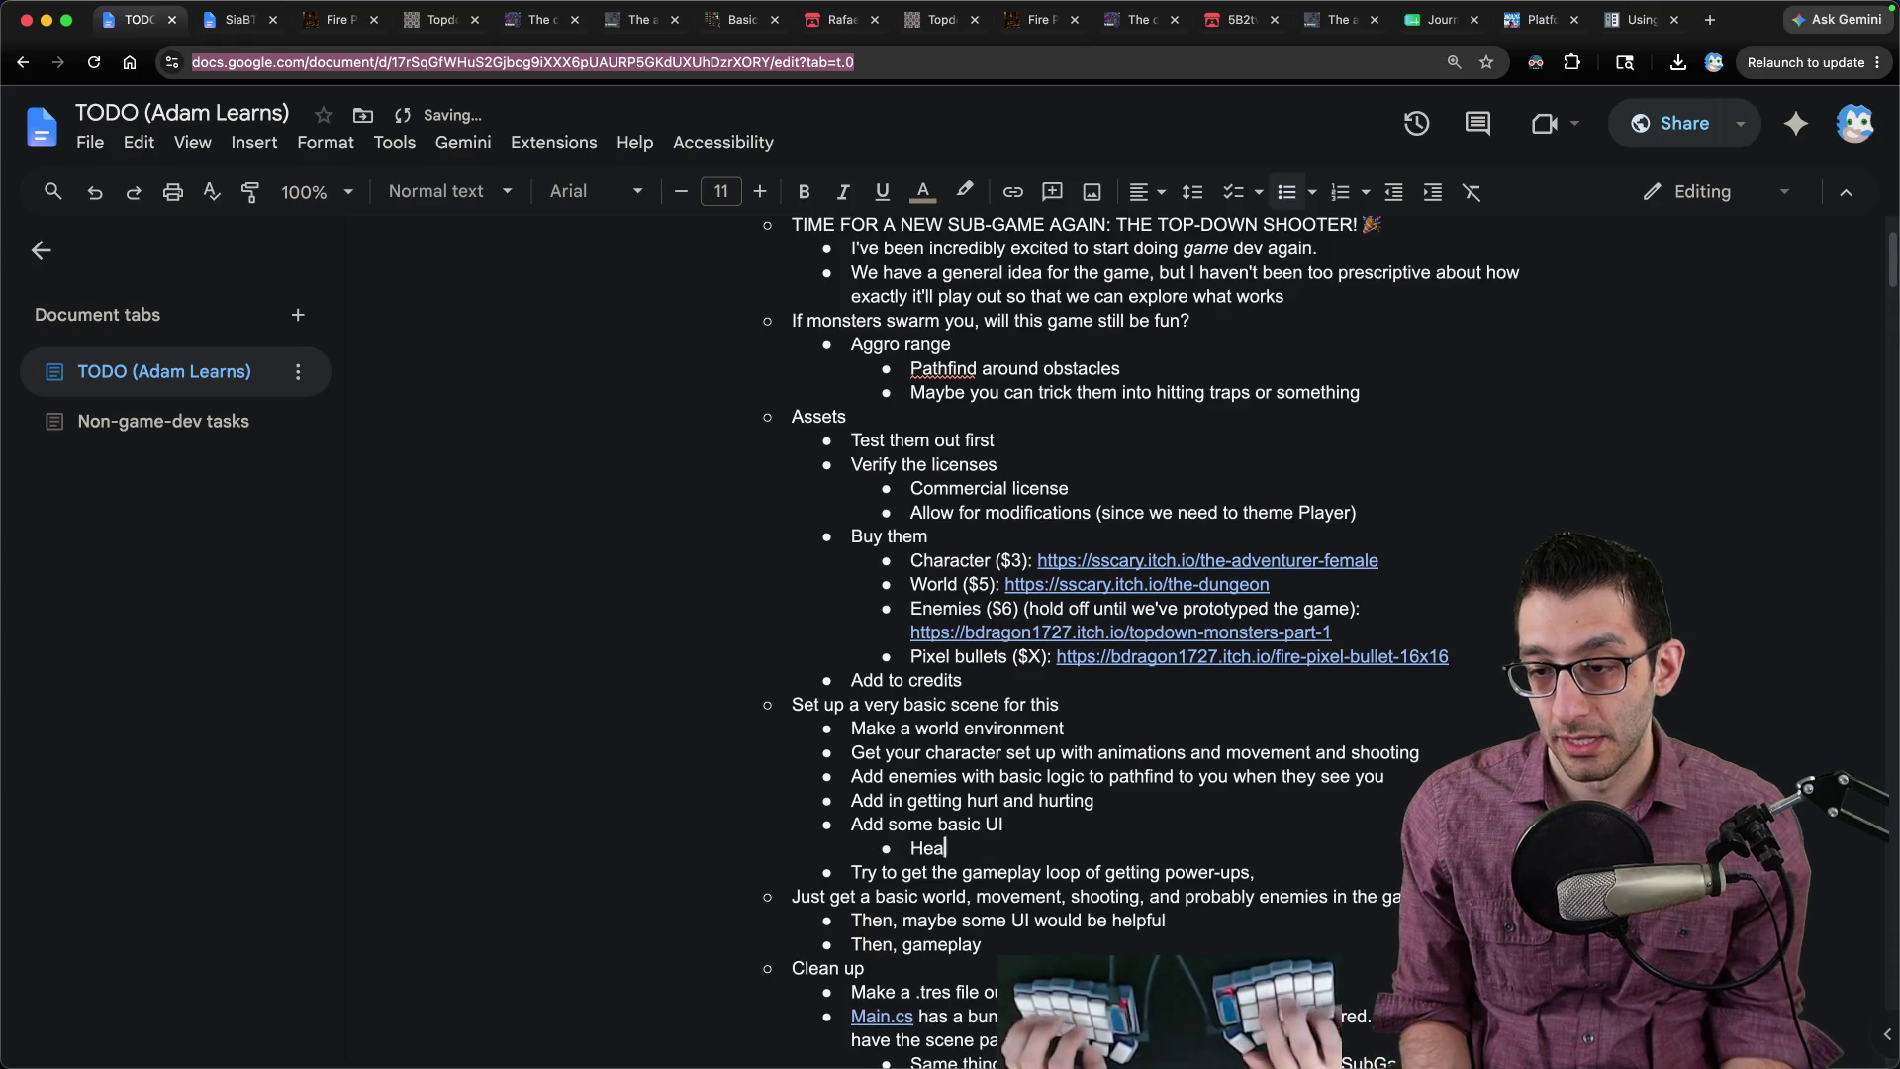
key("Return")
type("Ammo...?")
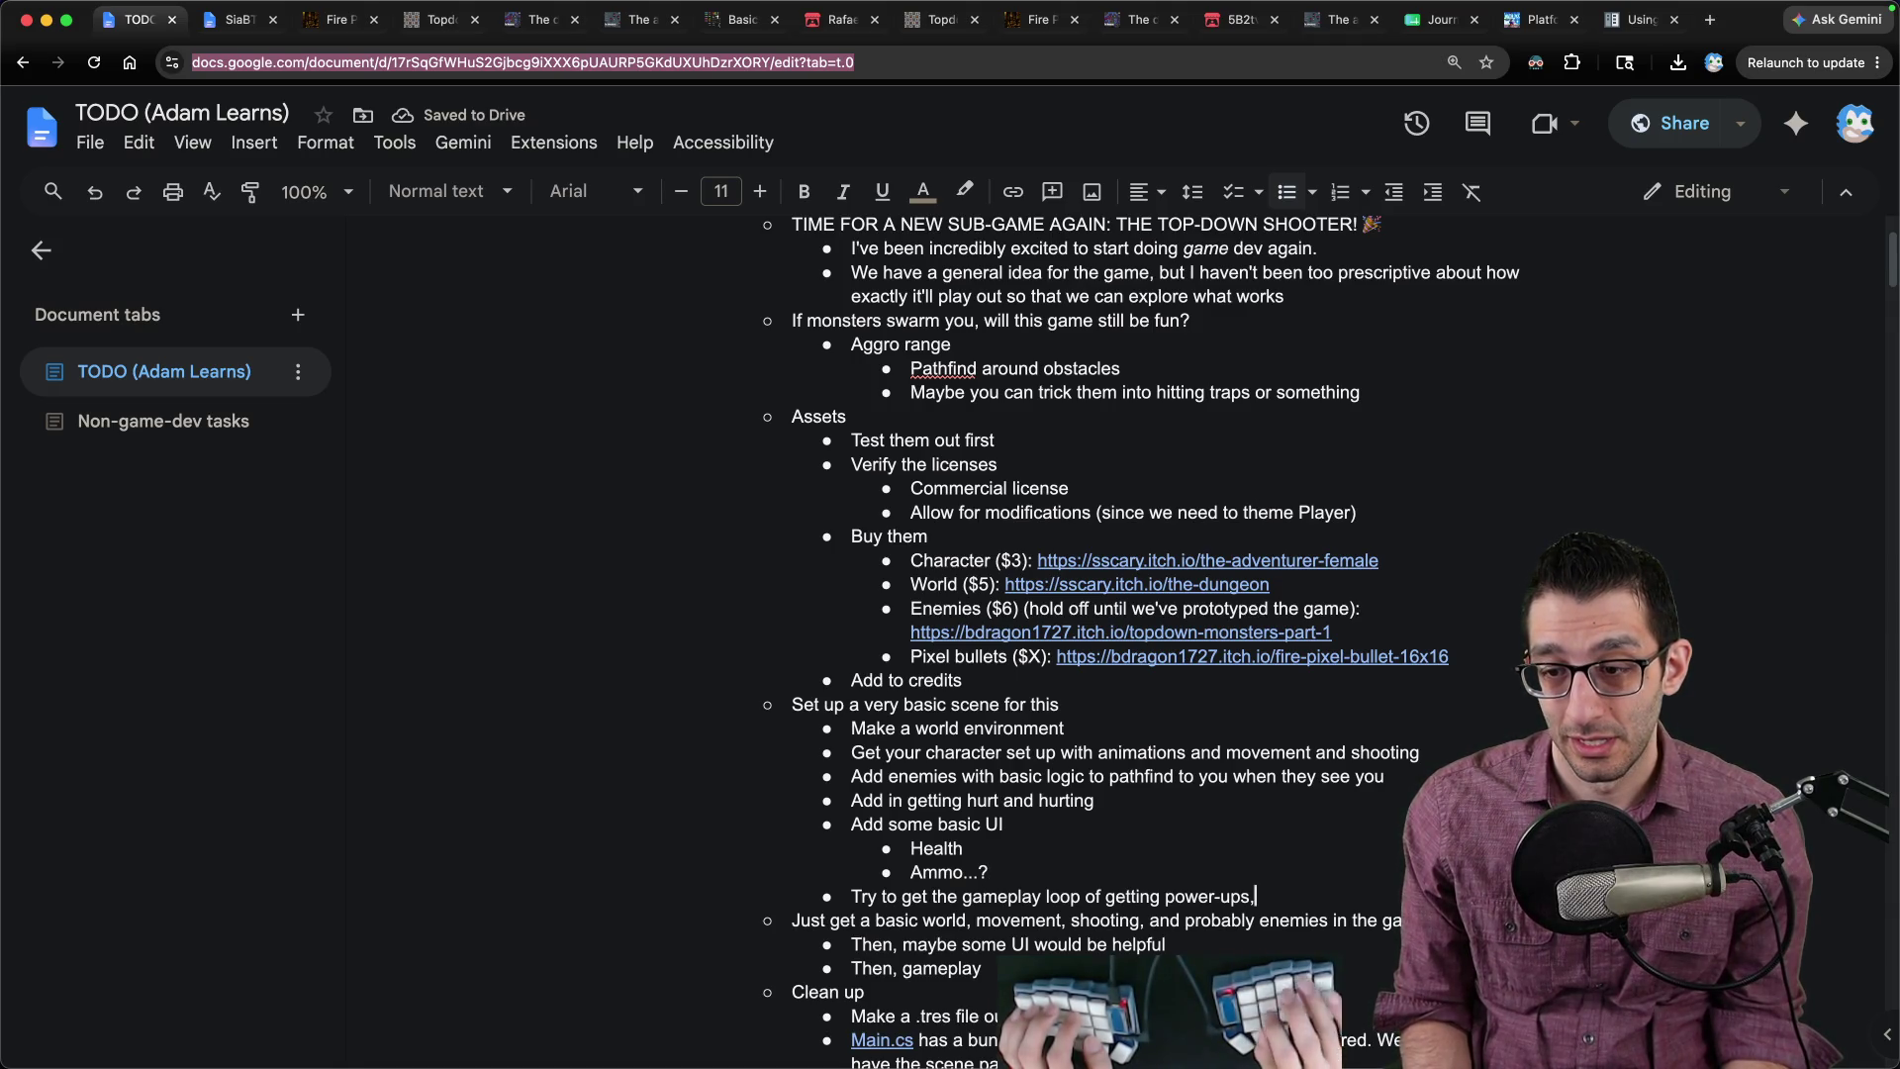
Step: Complete the power-ups and restarting gameplay loop line, then start a new blank code file
scroll(1744, 629, "down", 5)
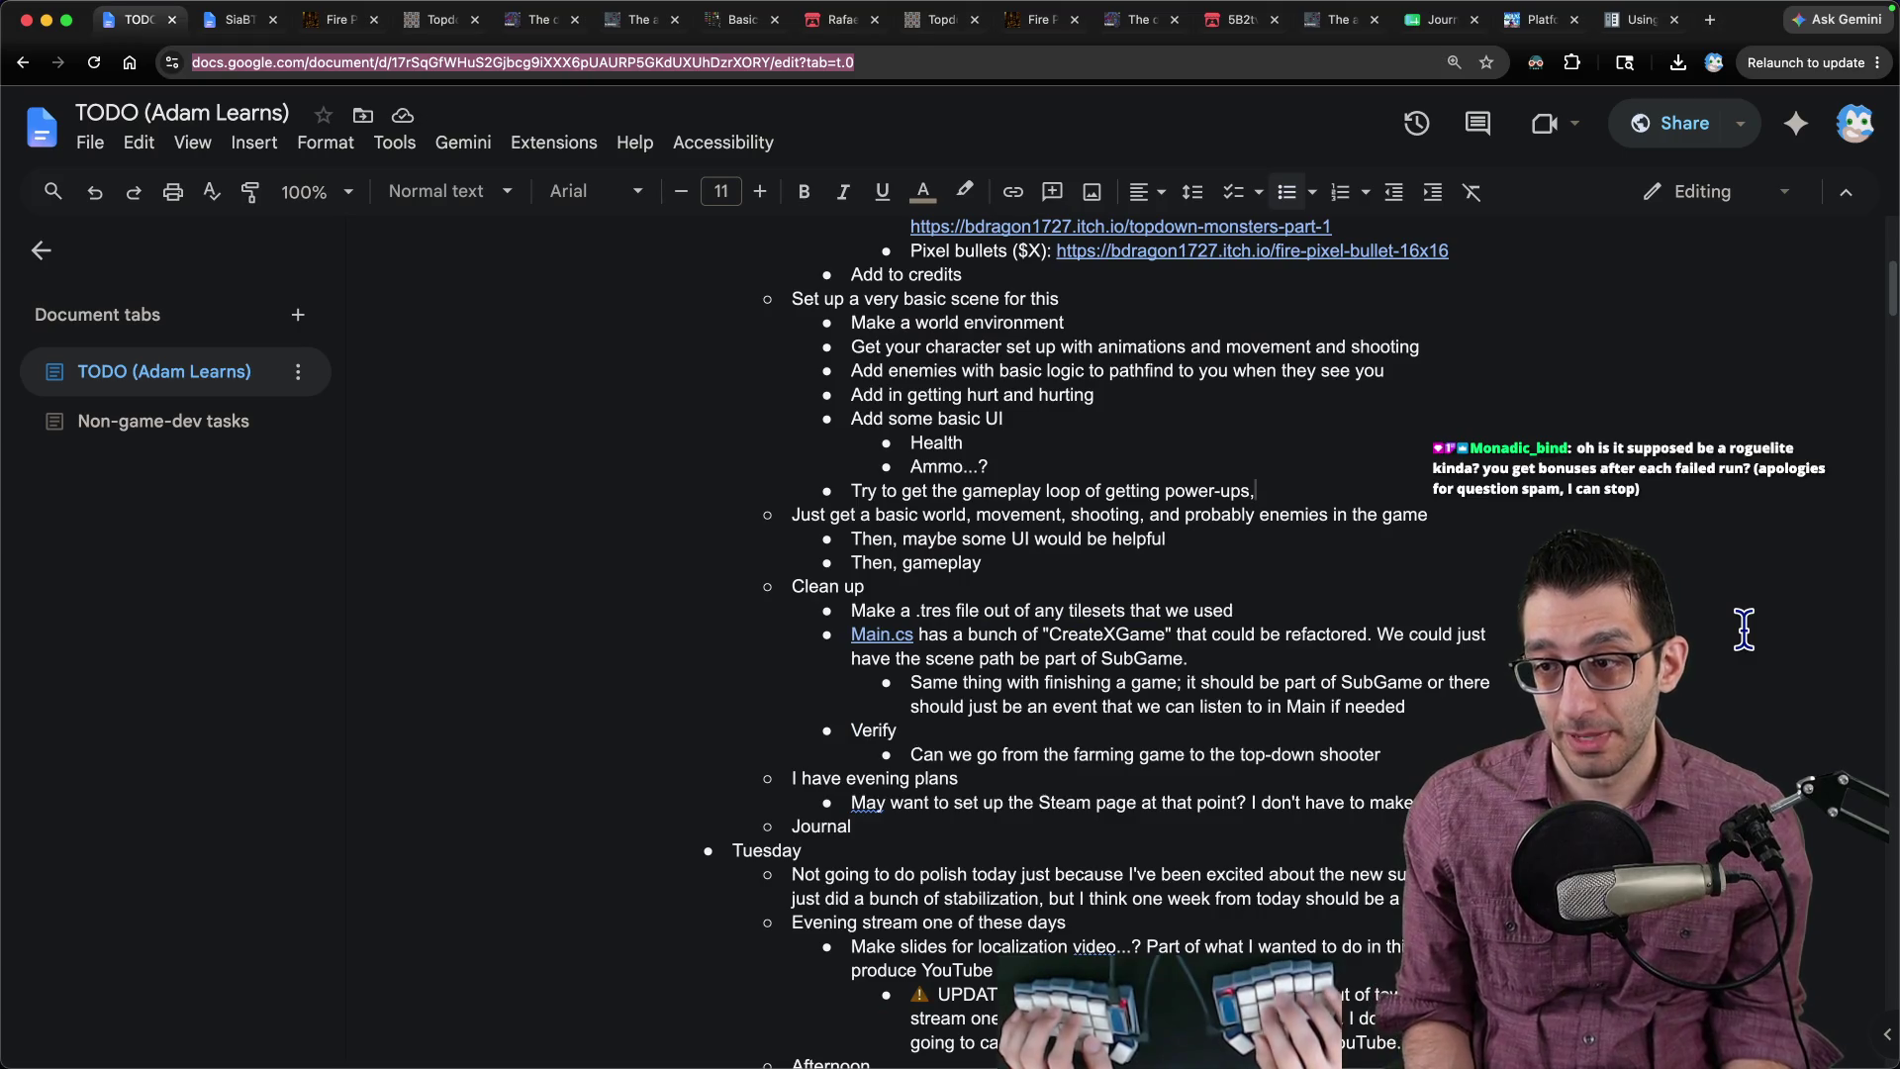
type("restarting, etc.")
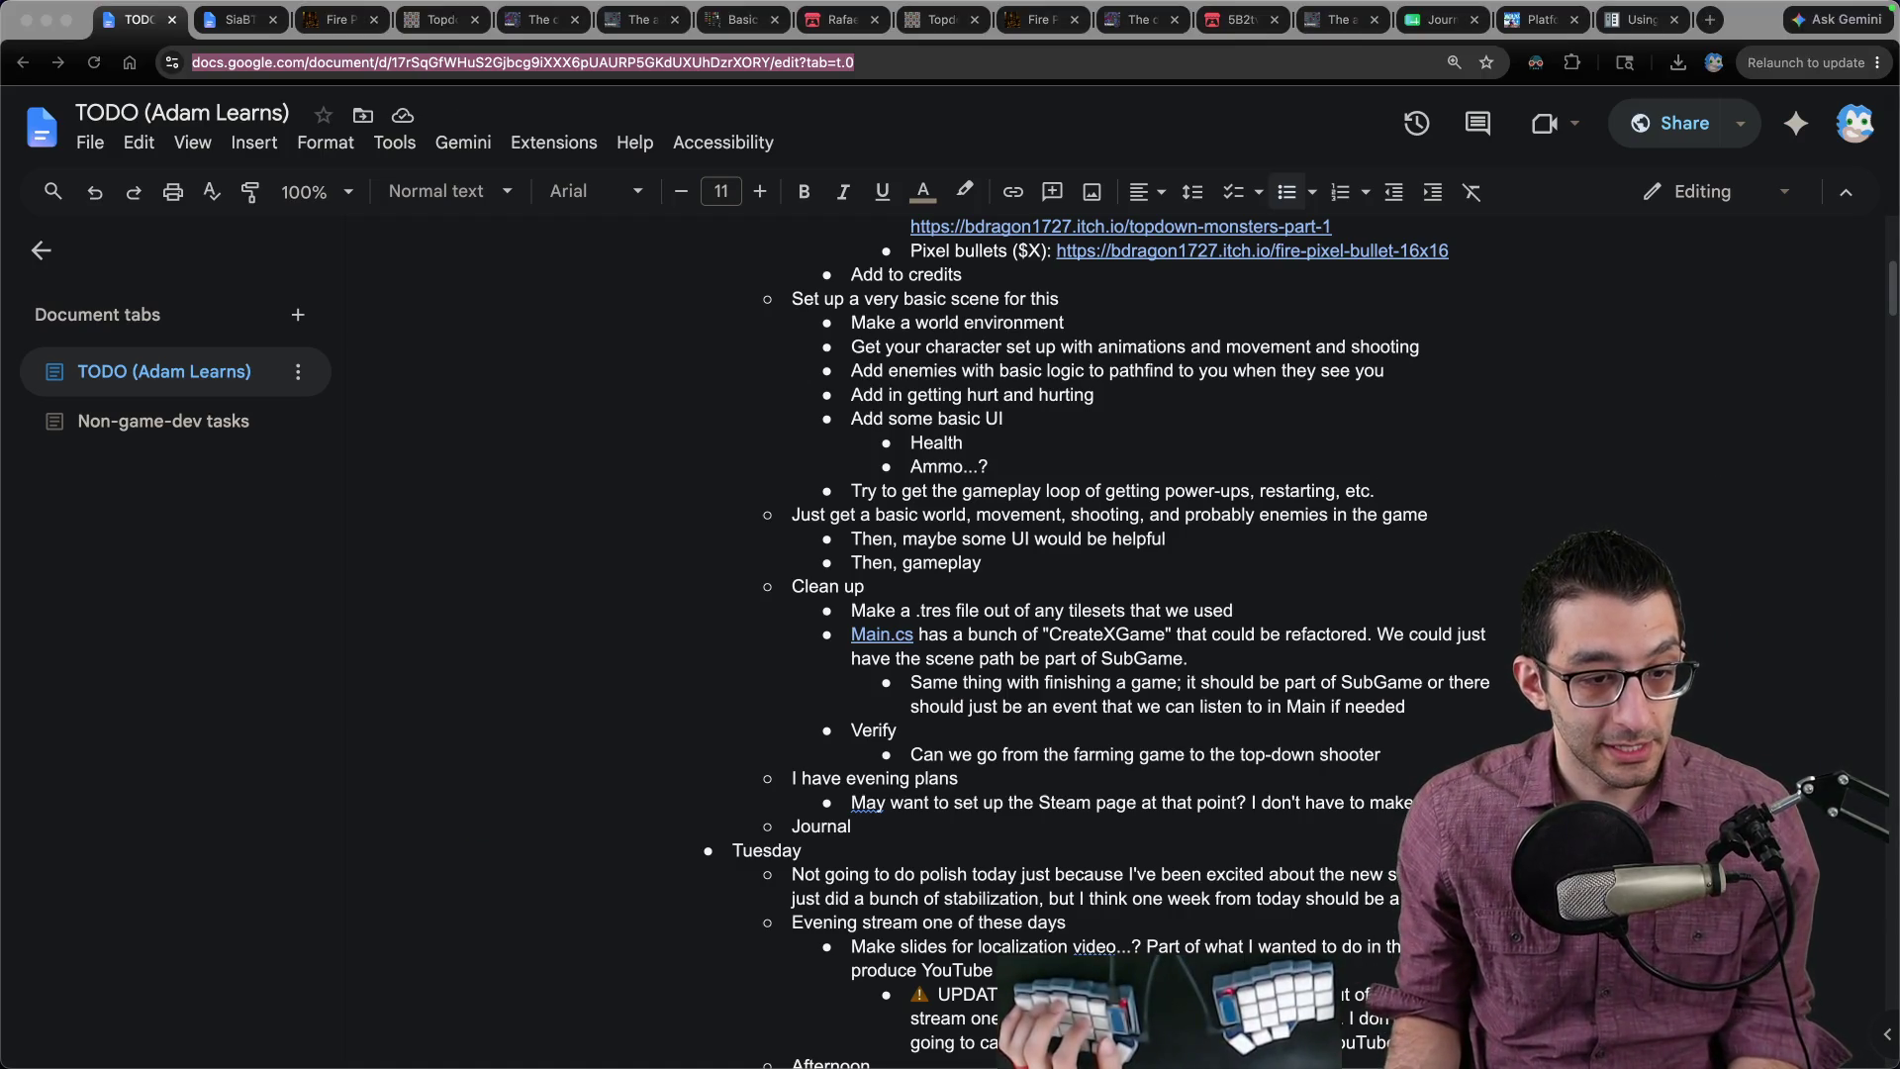
key("super+n")
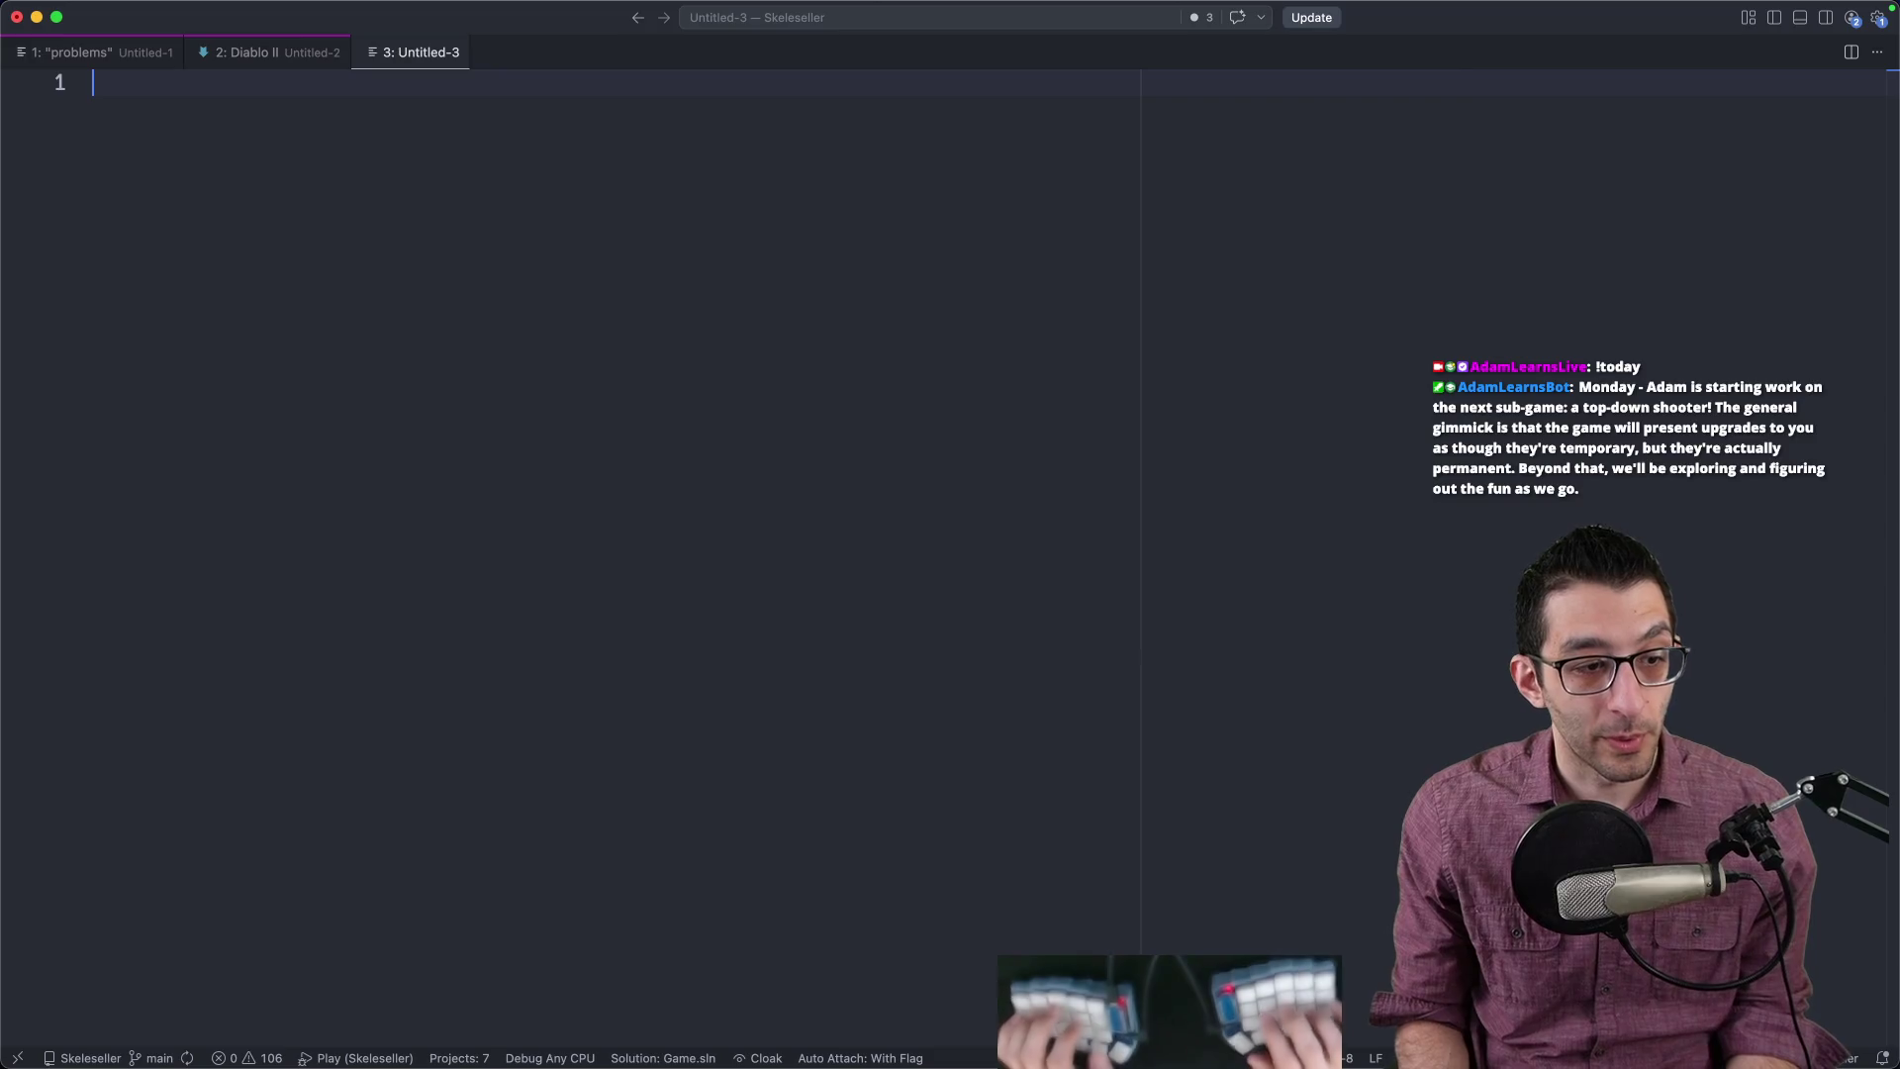
Step: Write a 'Tutorial:' note: need to learn how to beat the enemies so you don't die so much
type("Tutorial:")
key("Return")
key("Tab")
type("y")
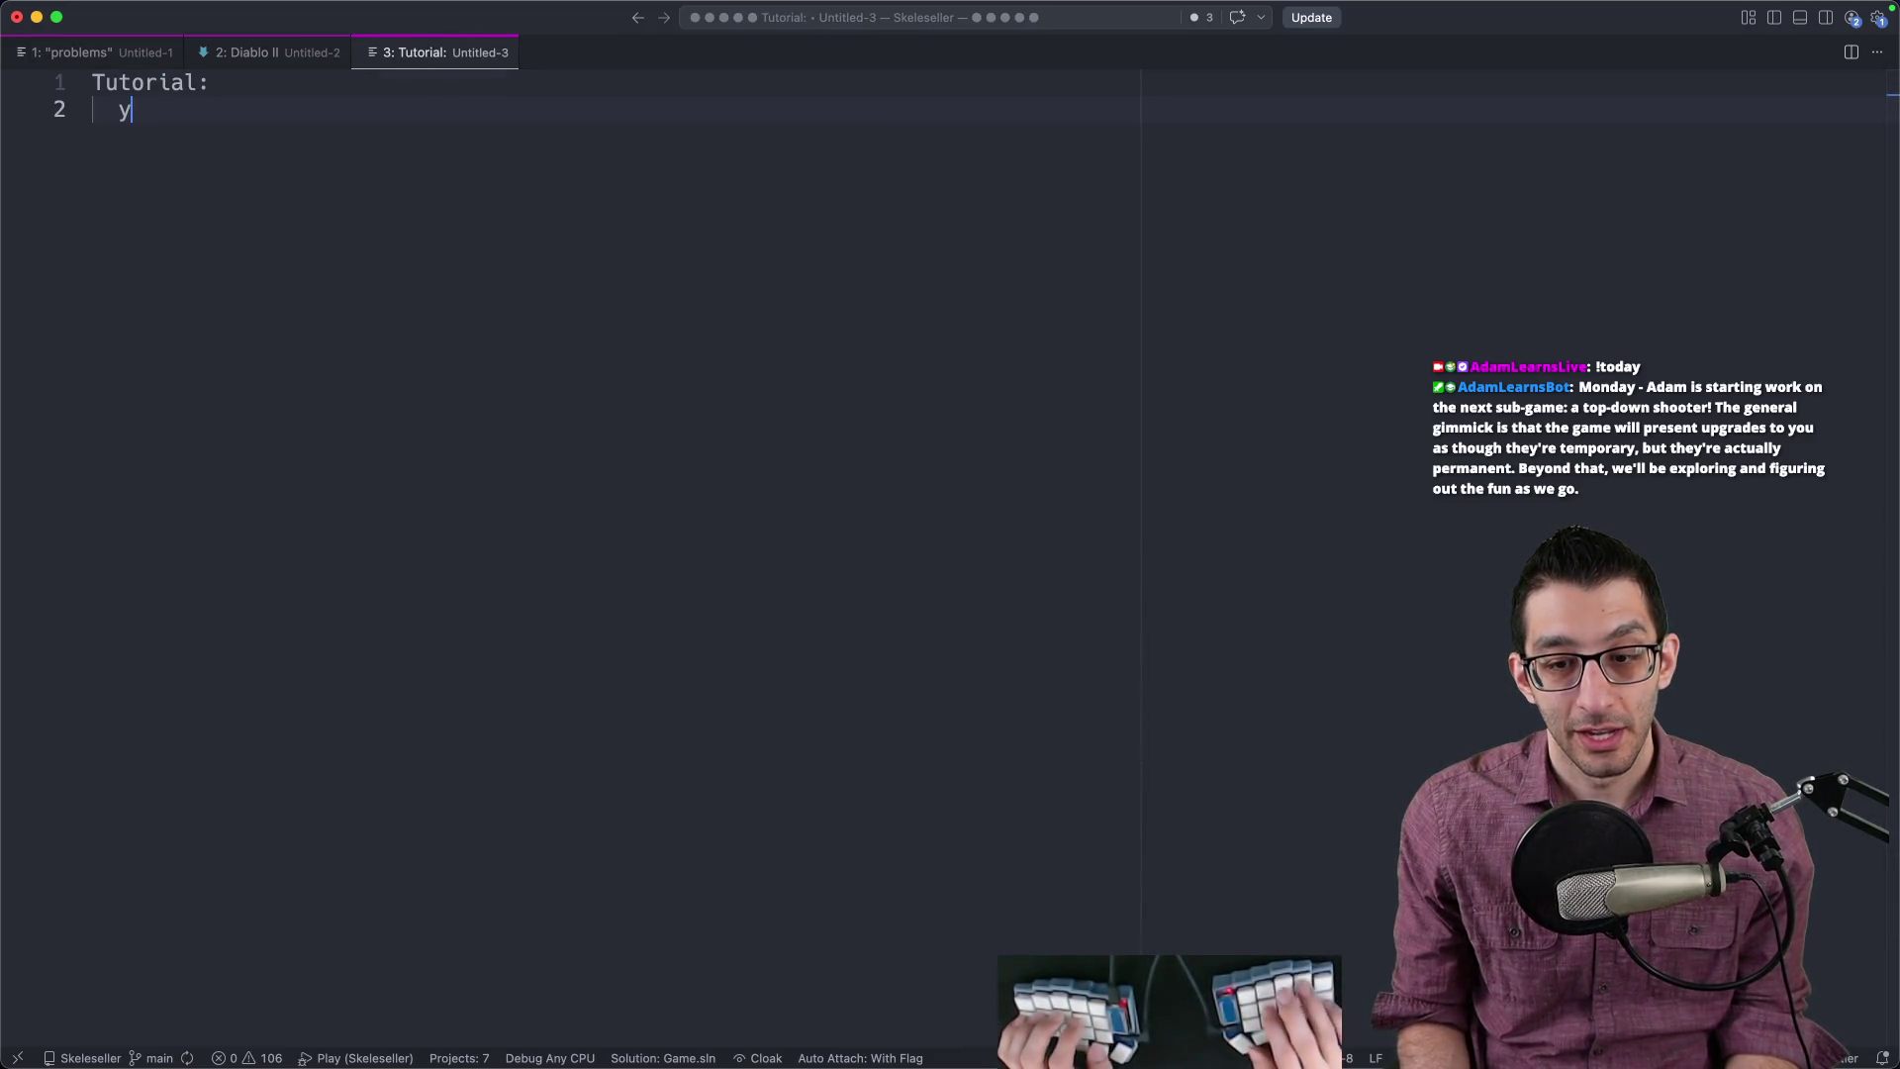
key("alt+BackSpace")
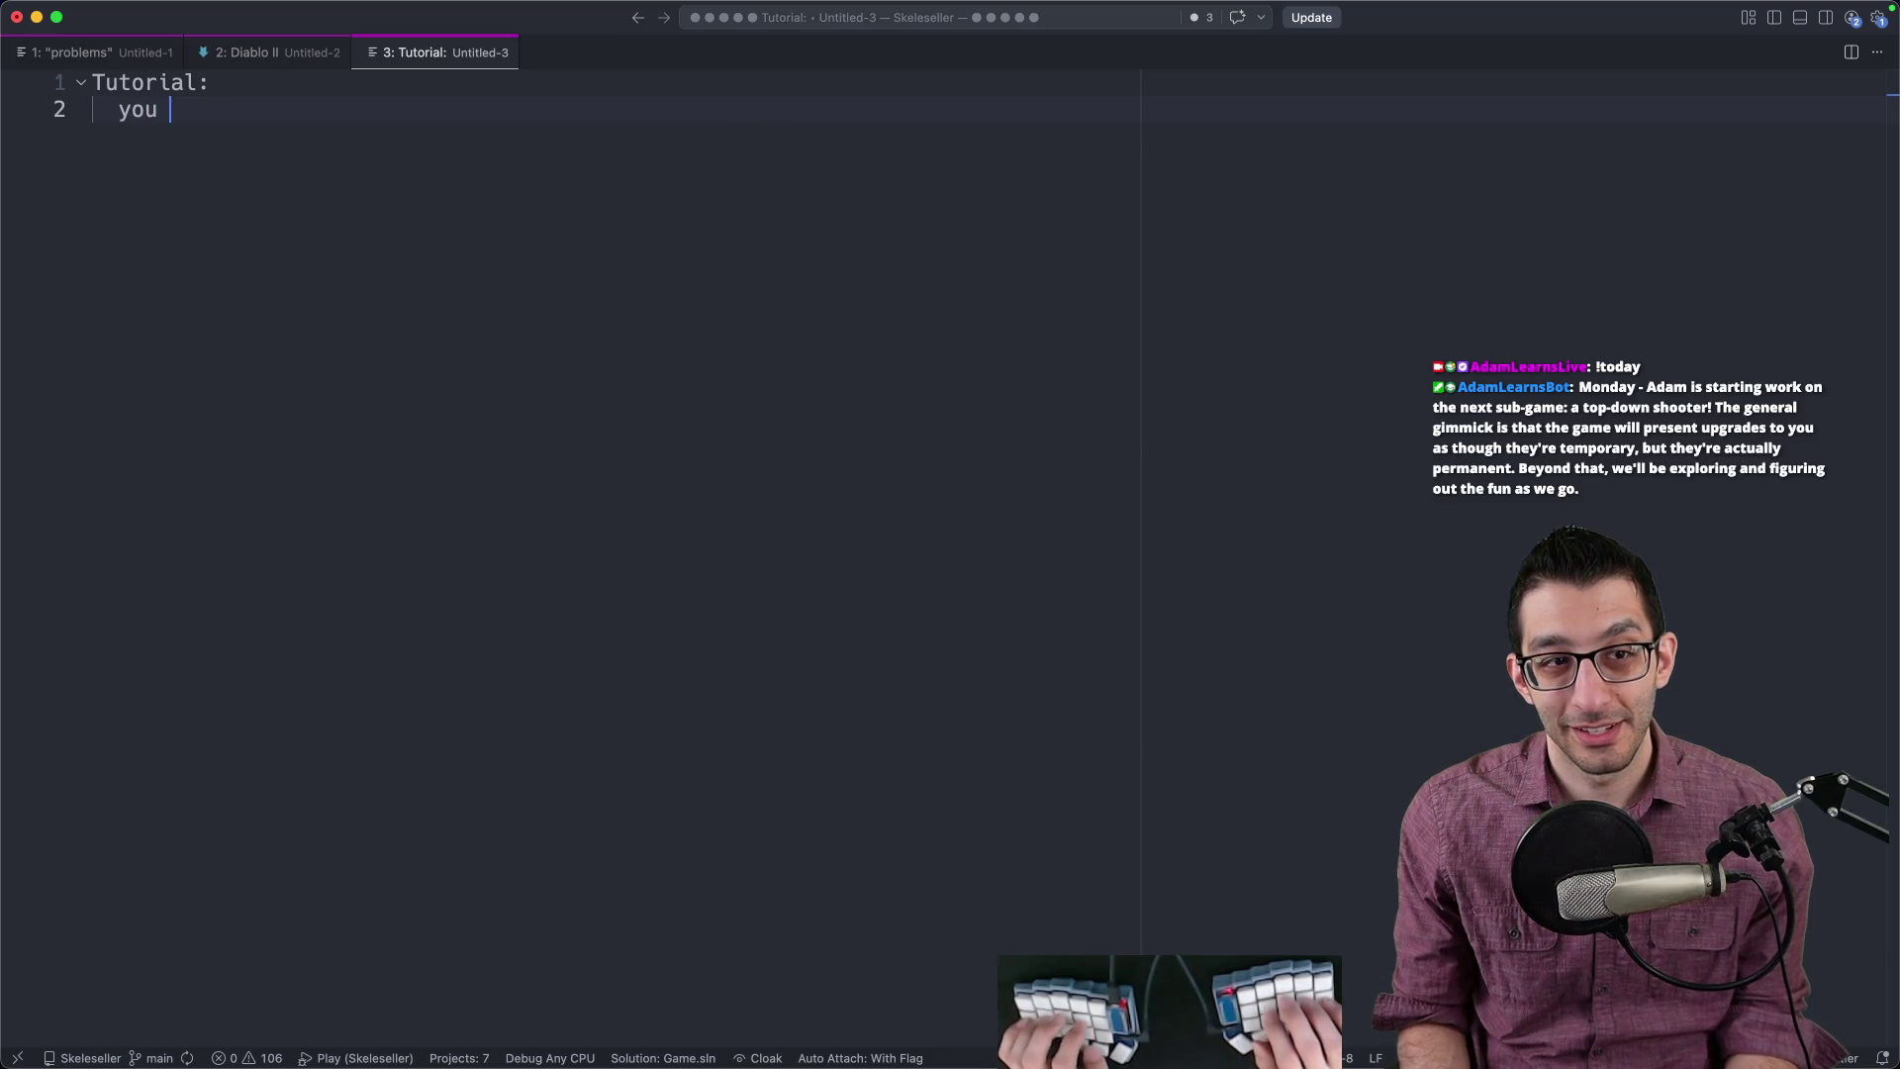
type("need to learn how to b")
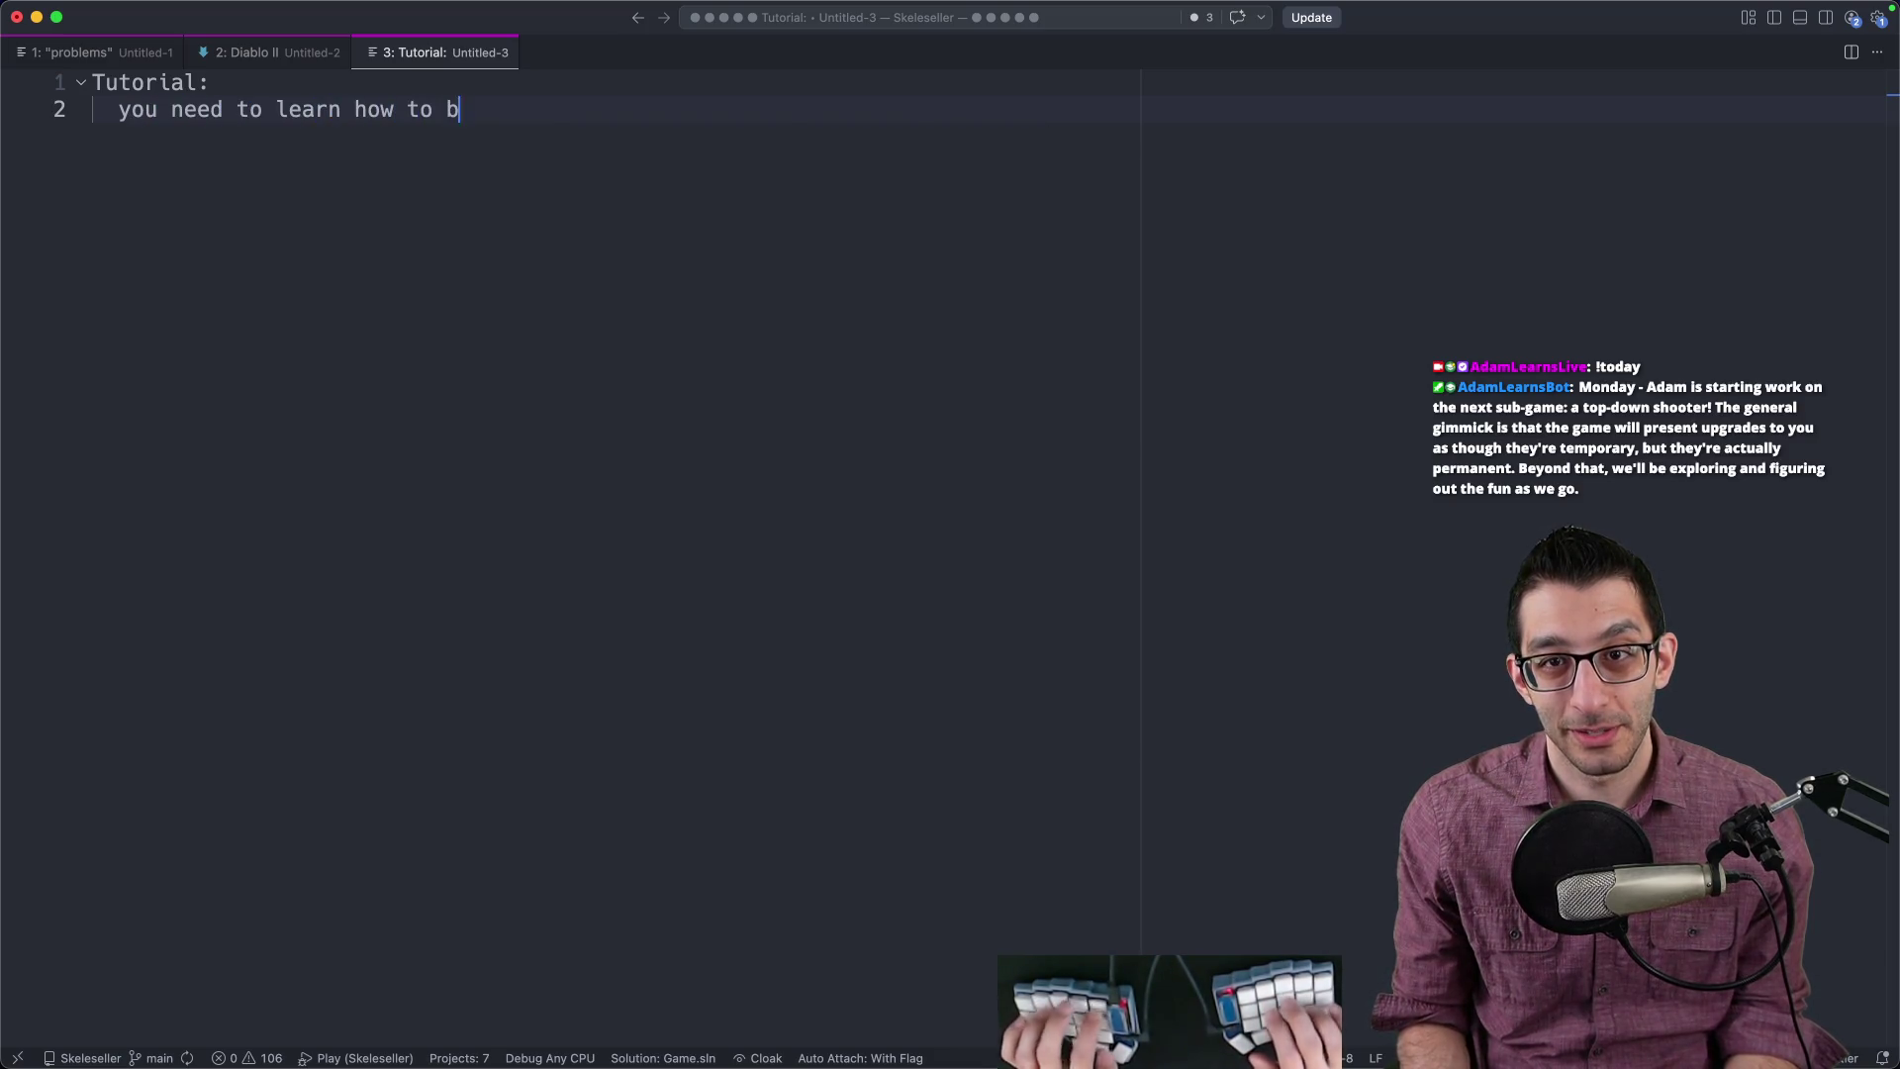
type("eat the enemies so that you don")
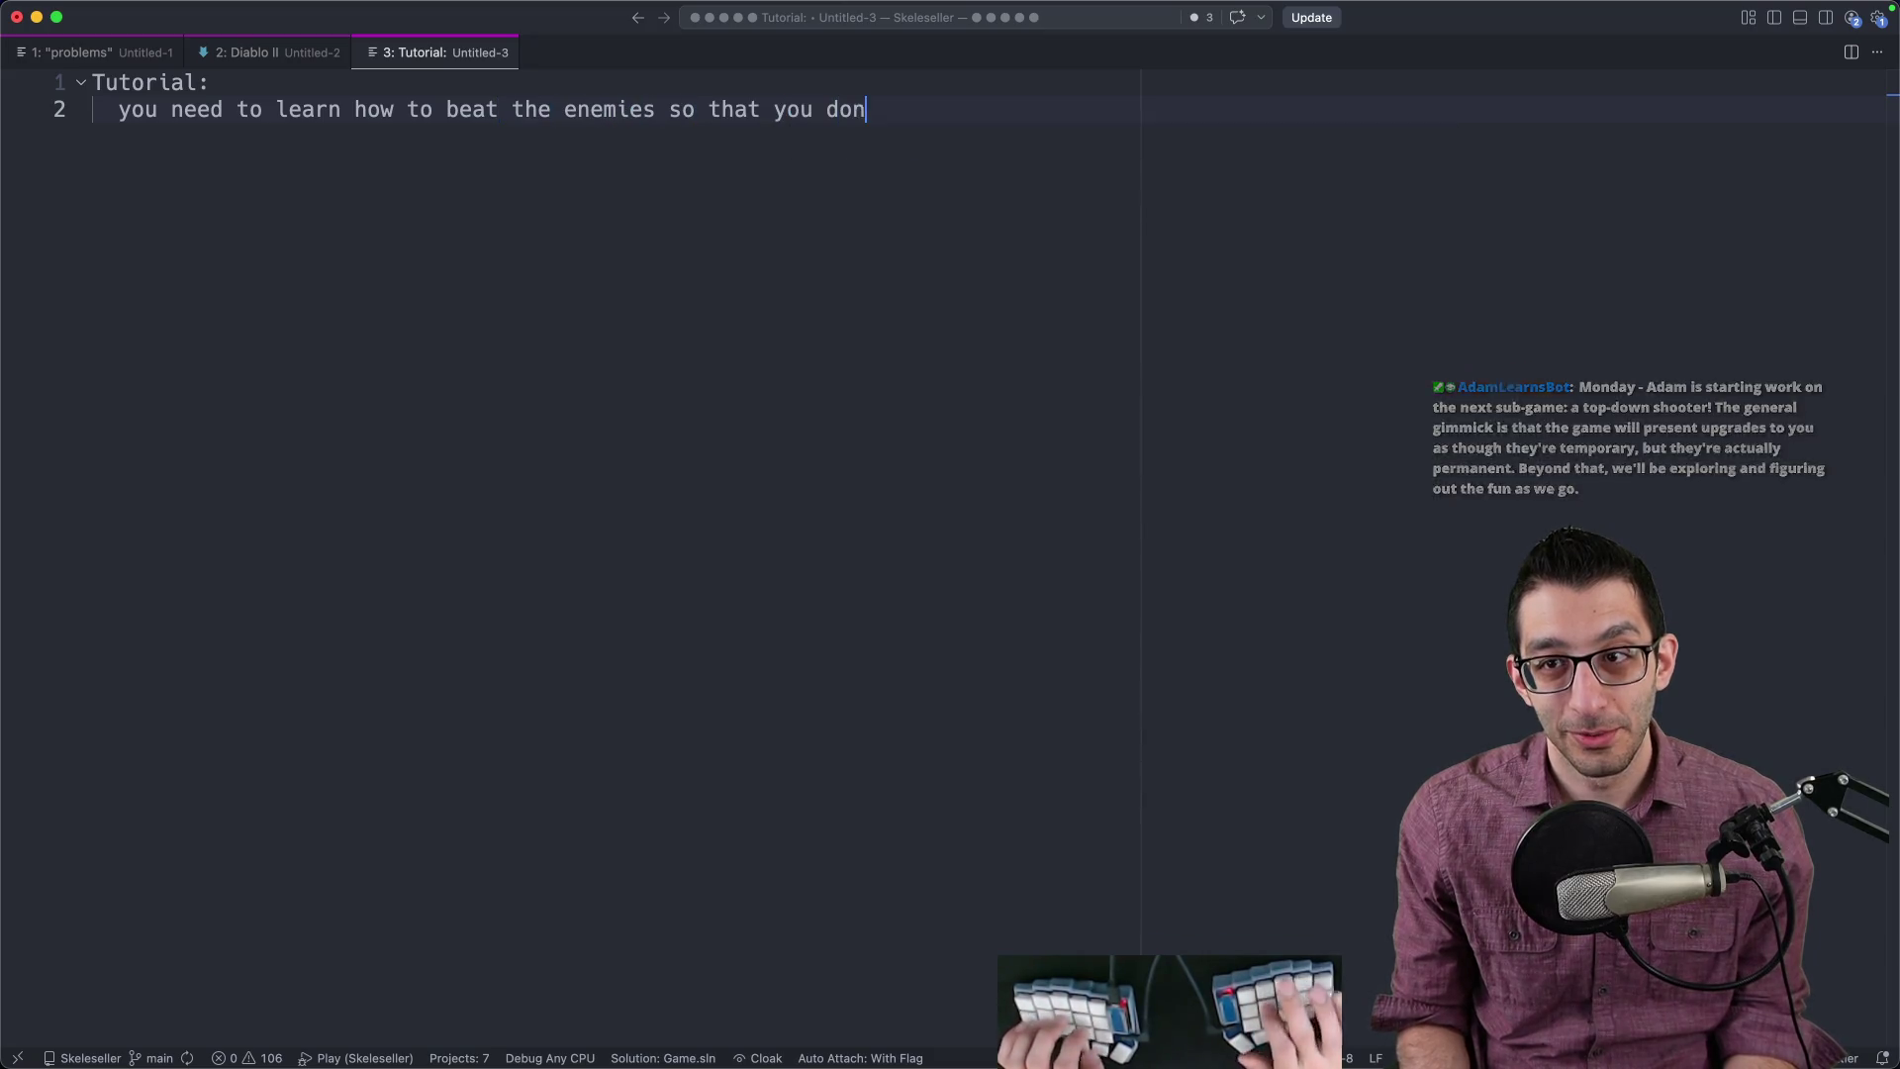
type("'t die so much")
Step: Add 'How we present it:' and 'In actuality: all of your power-ups carry over' lines
key("Return")
key("Return")
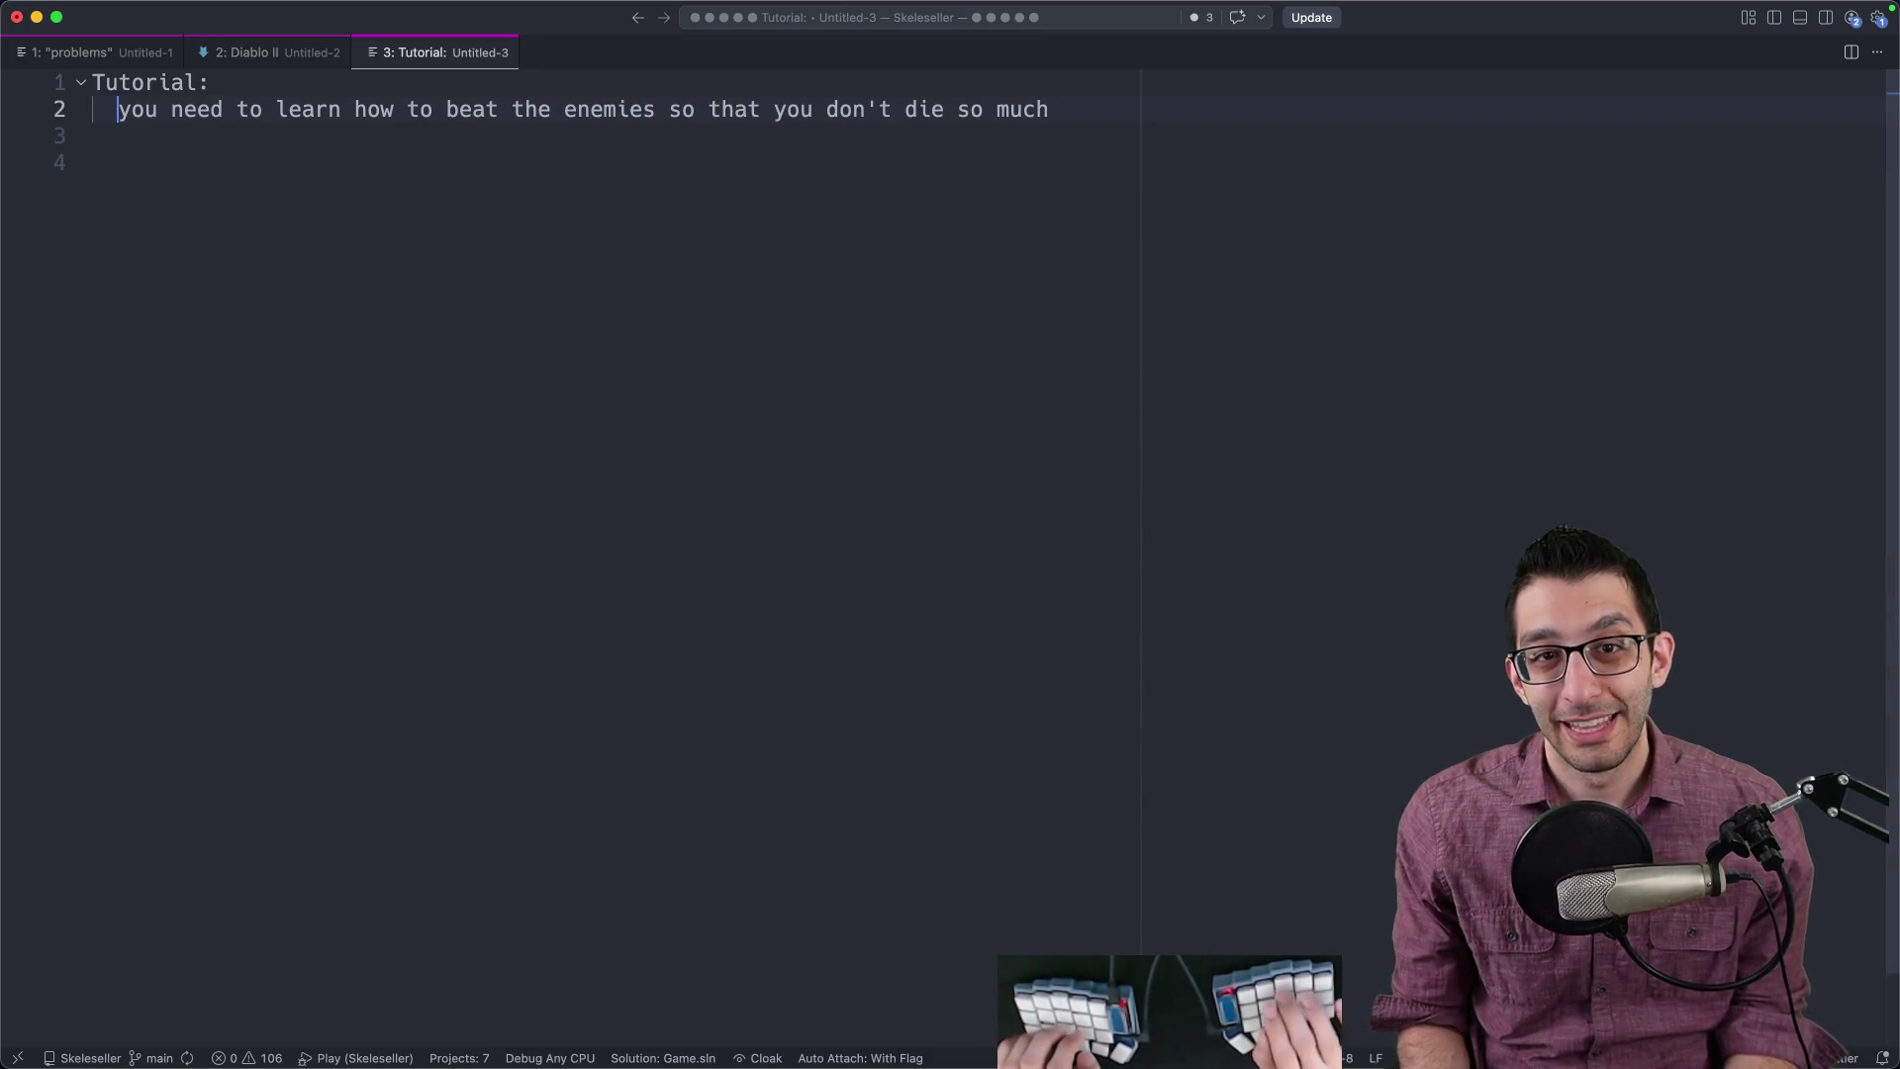
type("How we present it:")
key("End")
key("Return")
type("In actuality:")
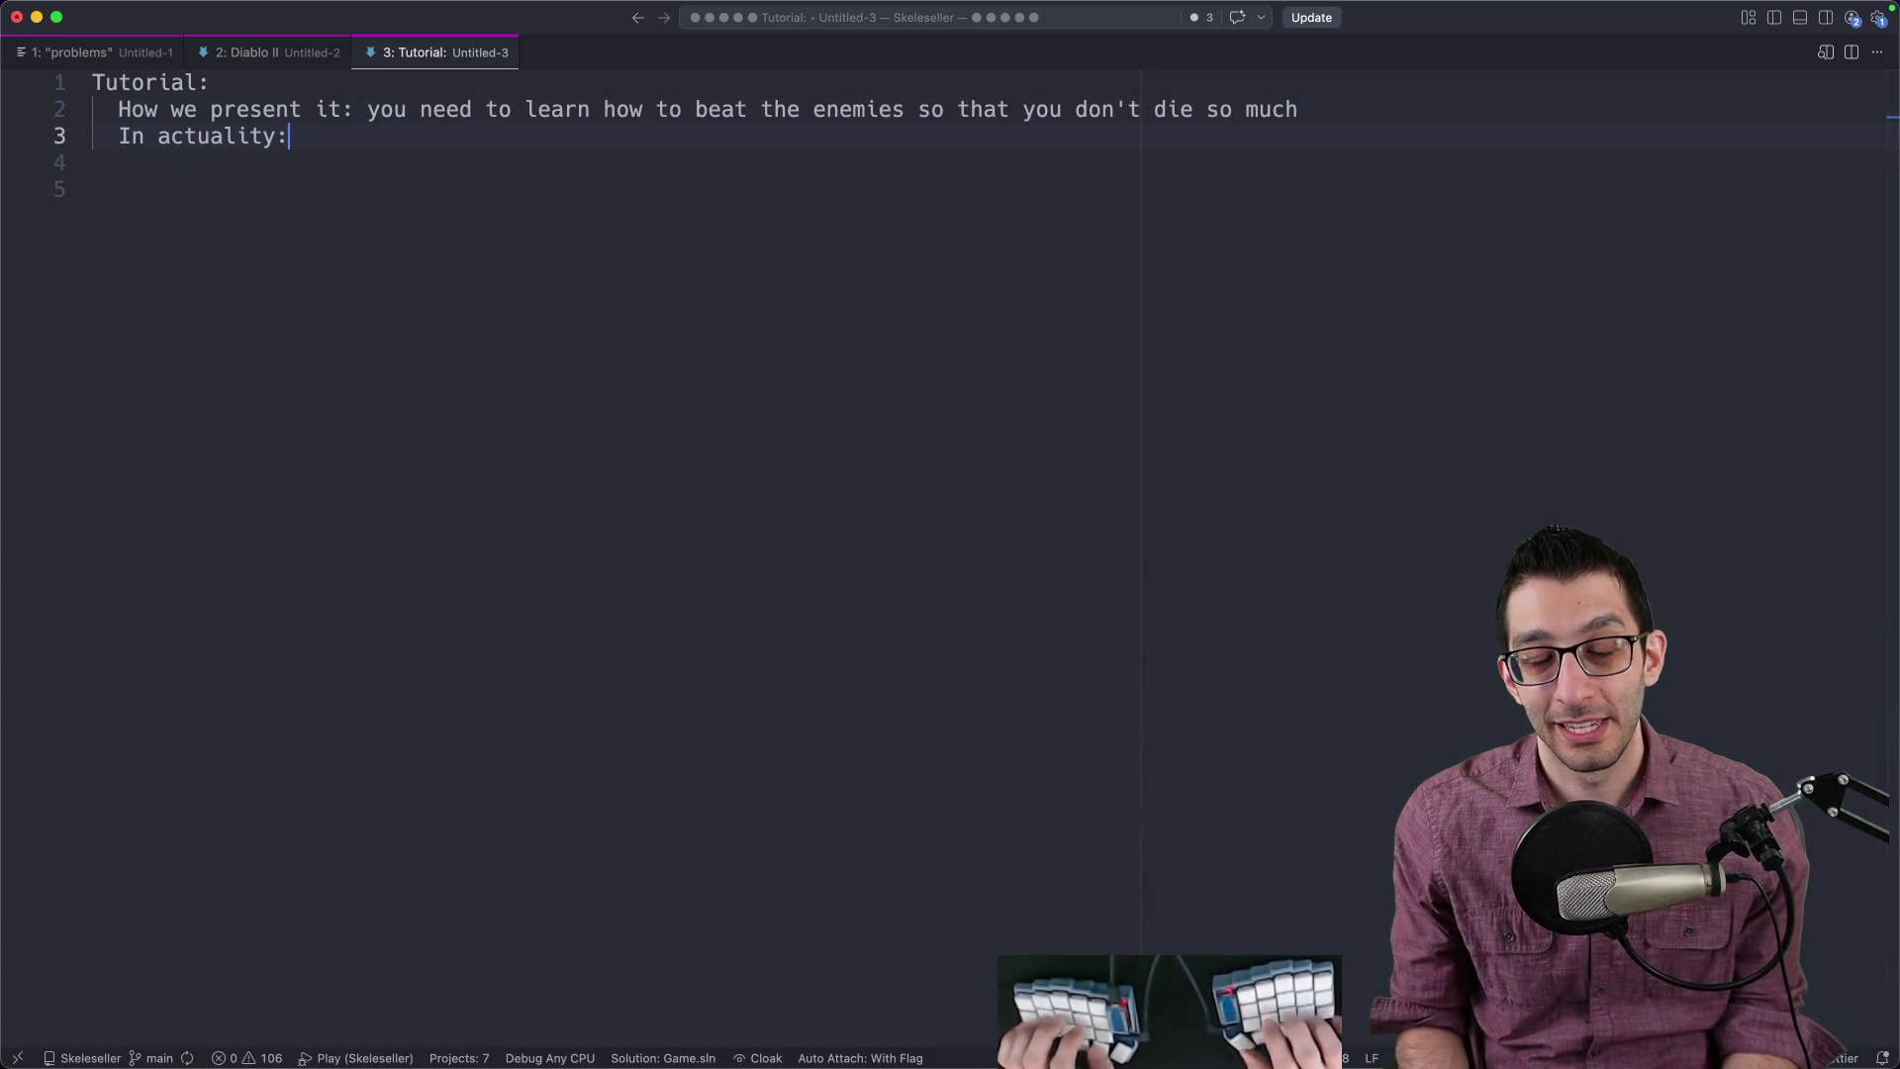
type(" all of your power-ups carry over")
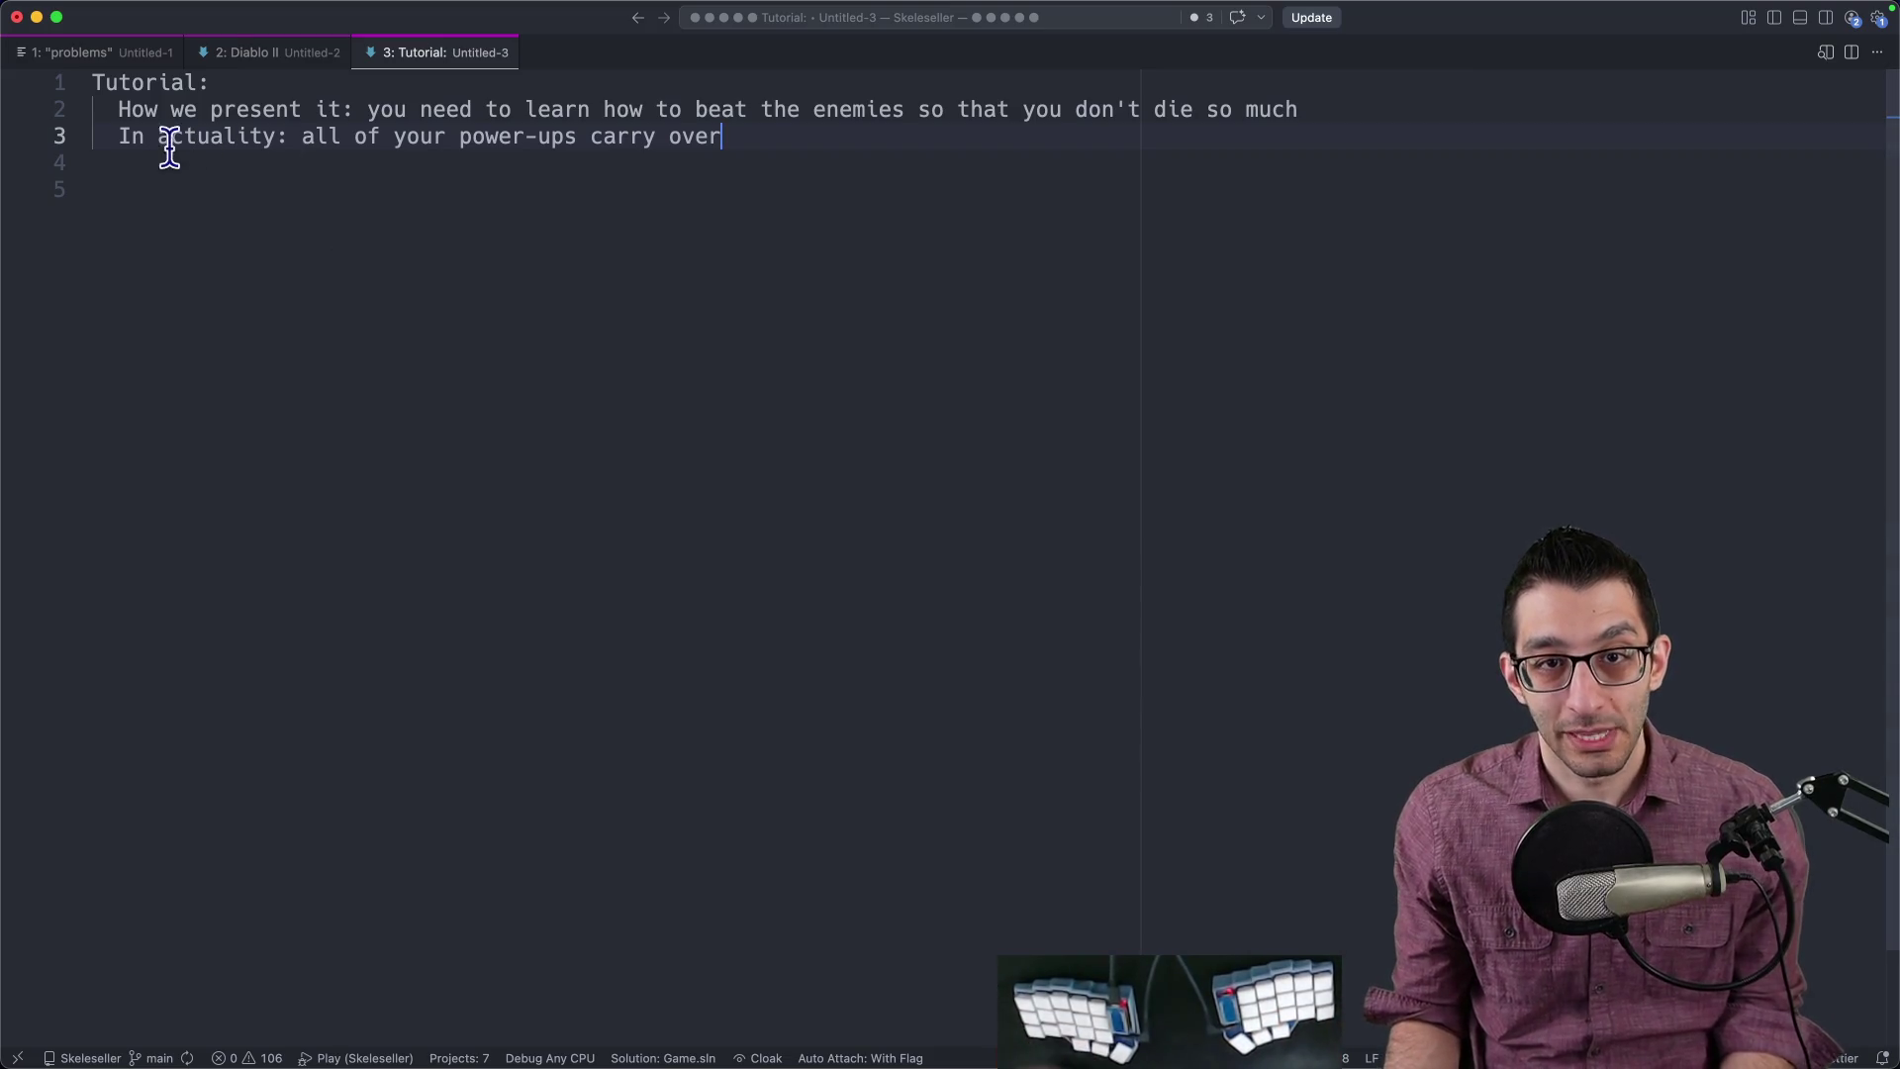
left_click_drag(118, 136, 875, 187)
left_click(875, 188)
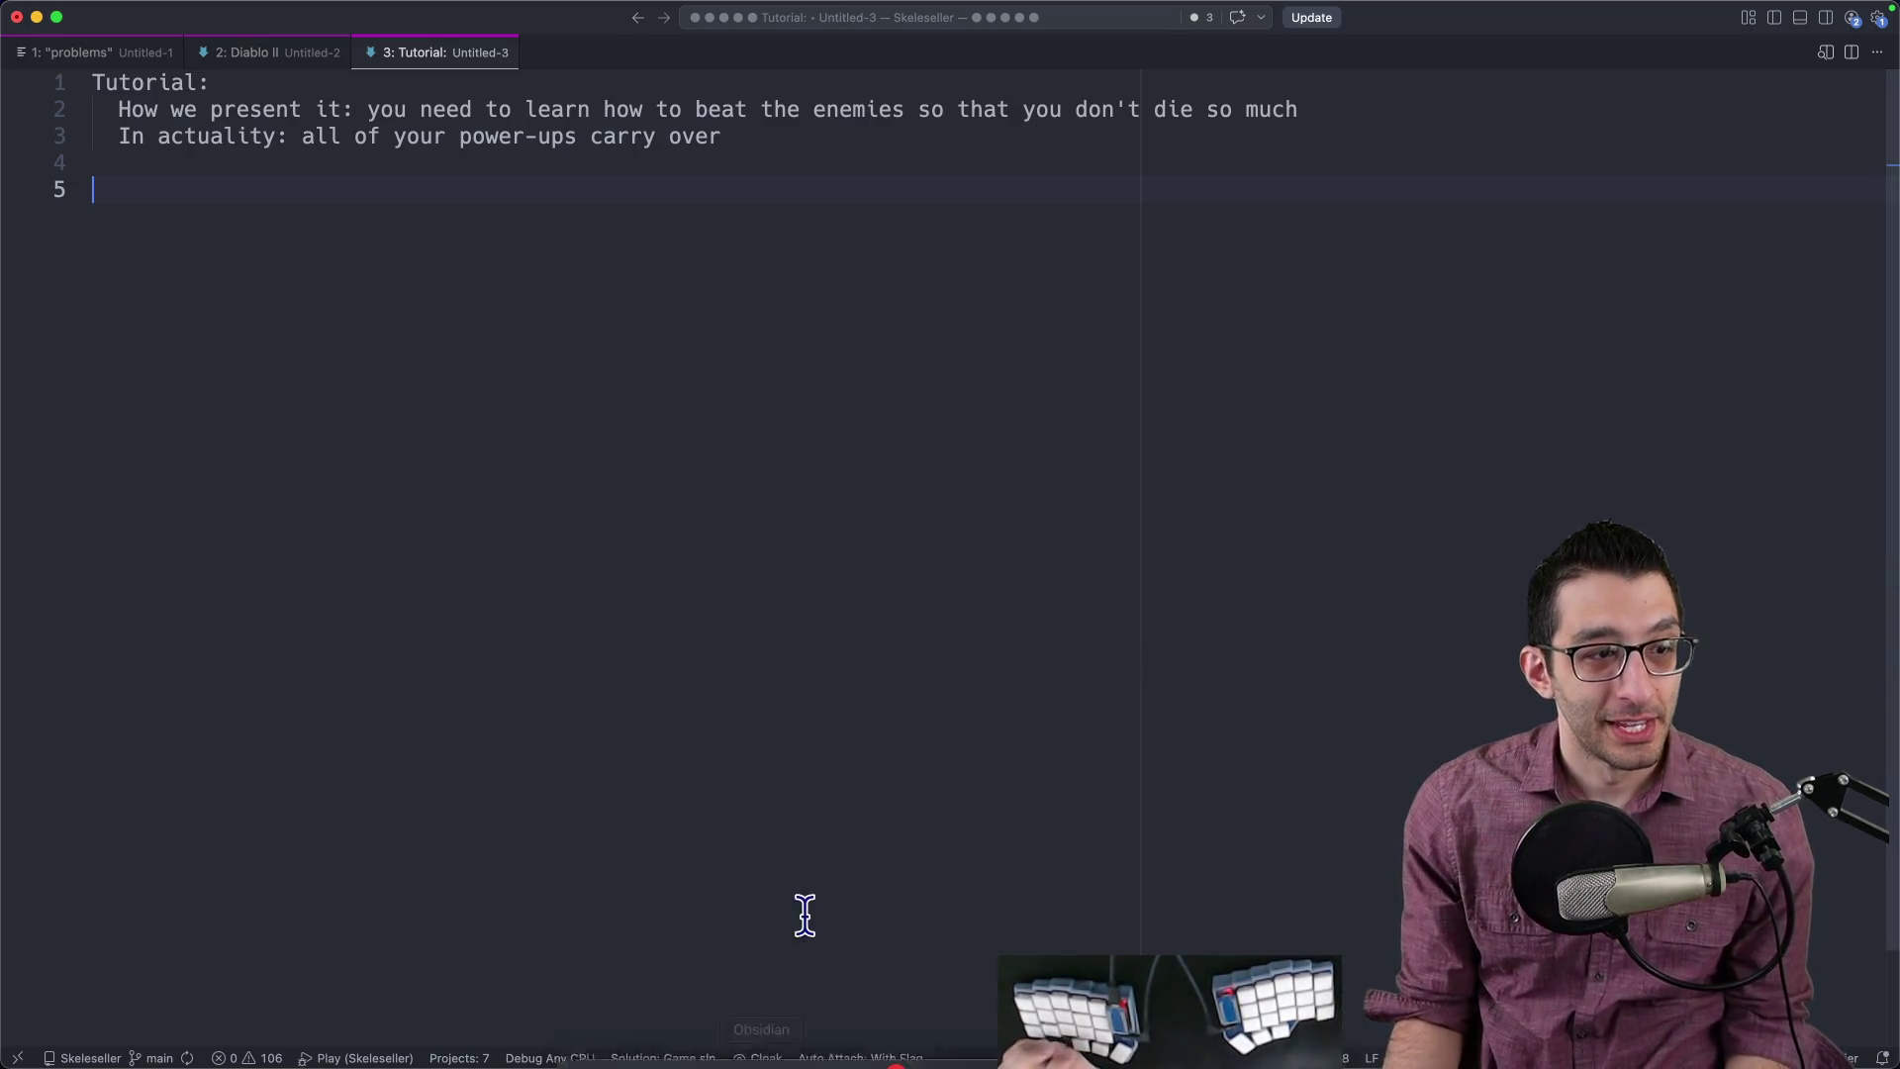
Step: Review the 'Make a world environment' task in the TODO doc, then return to Godot's TopDownShooter scene
left_click(641, 1028)
scroll(827, 436, "up", 2)
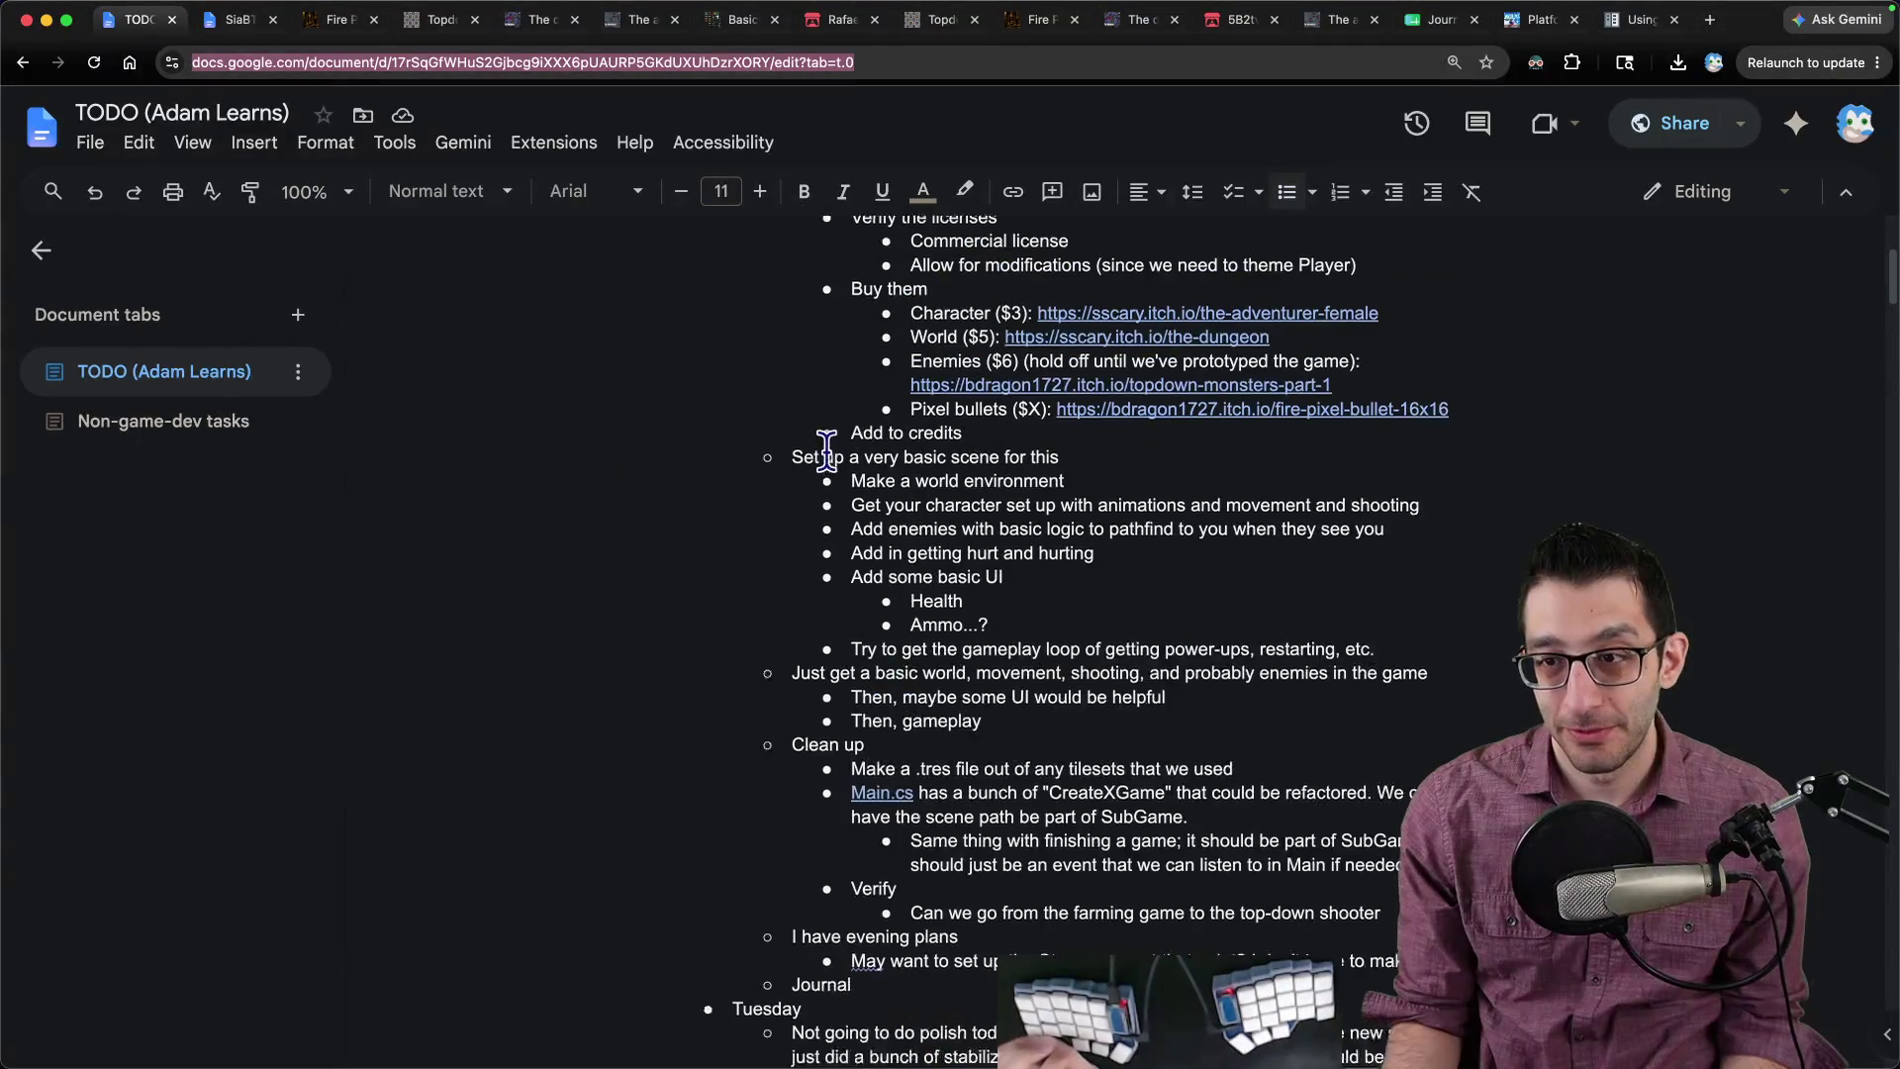
left_click(1083, 508)
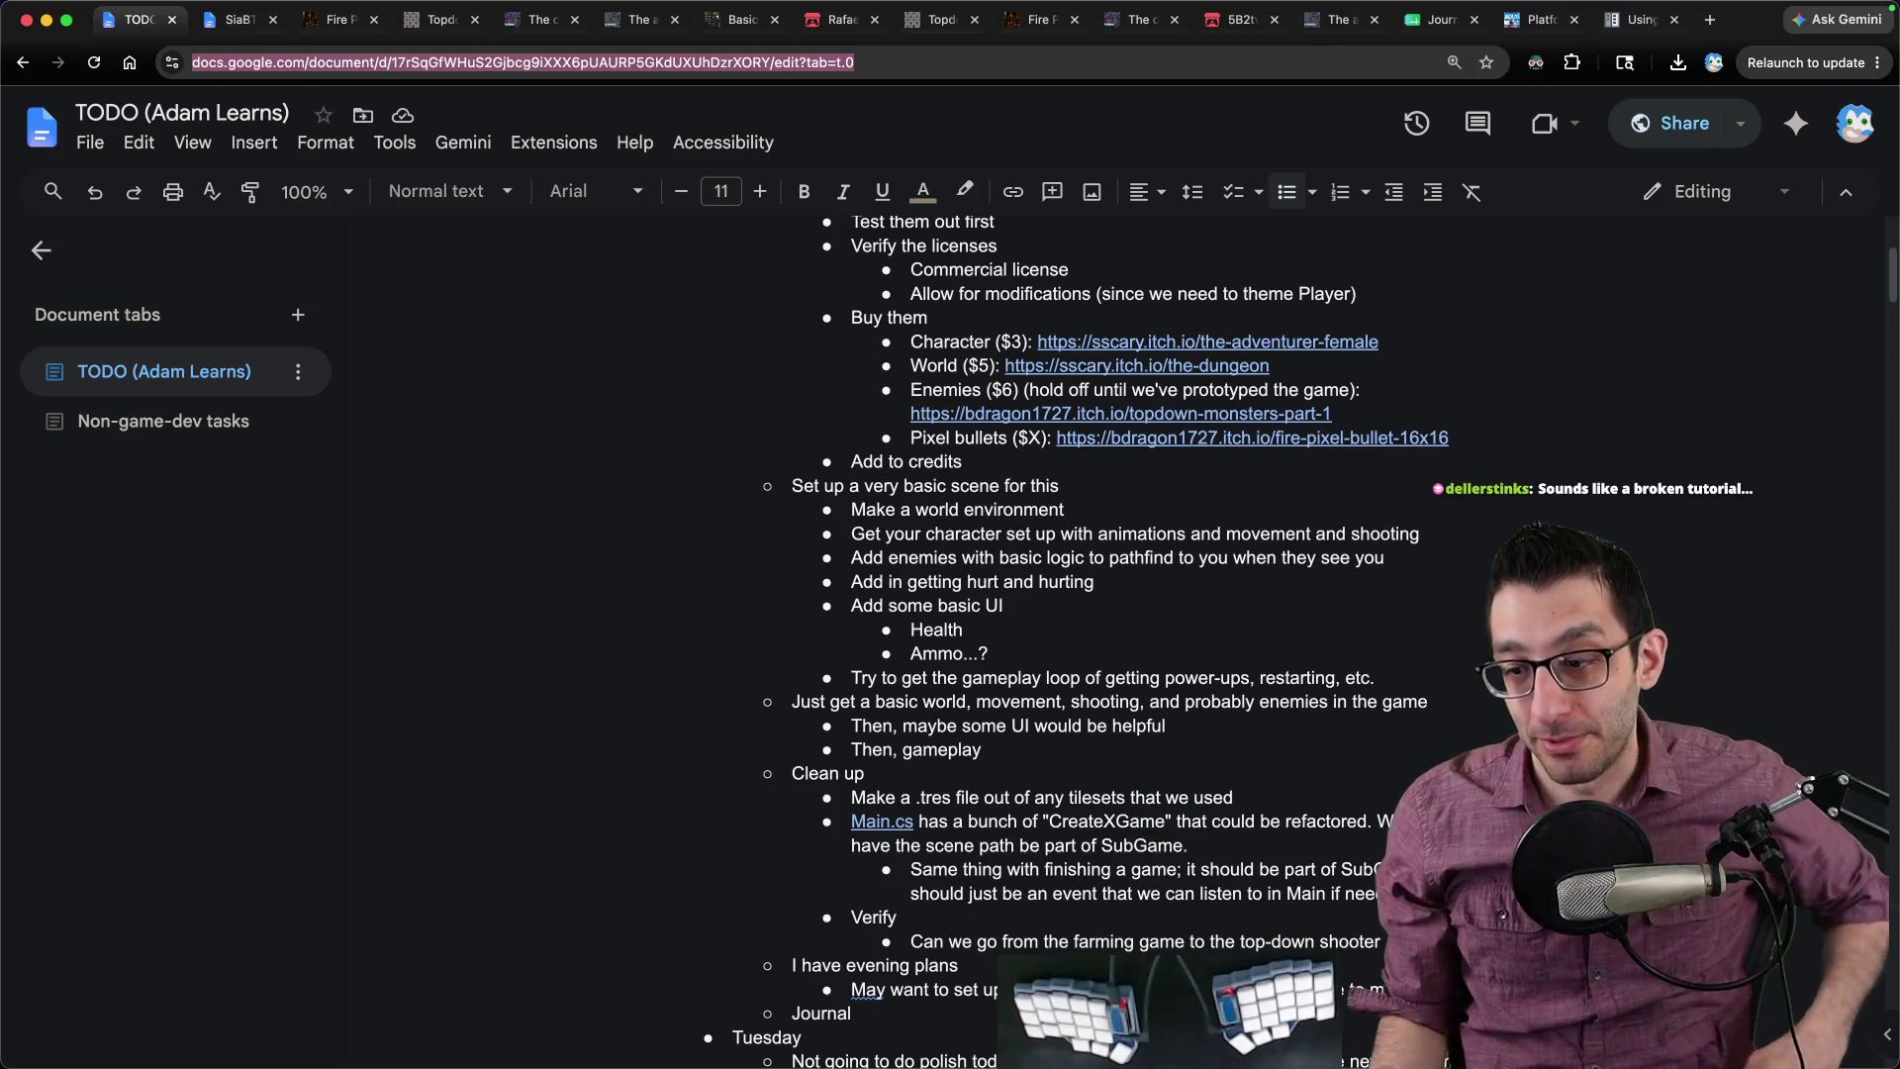
mouse_move(1138, 1065)
key("super+Tab")
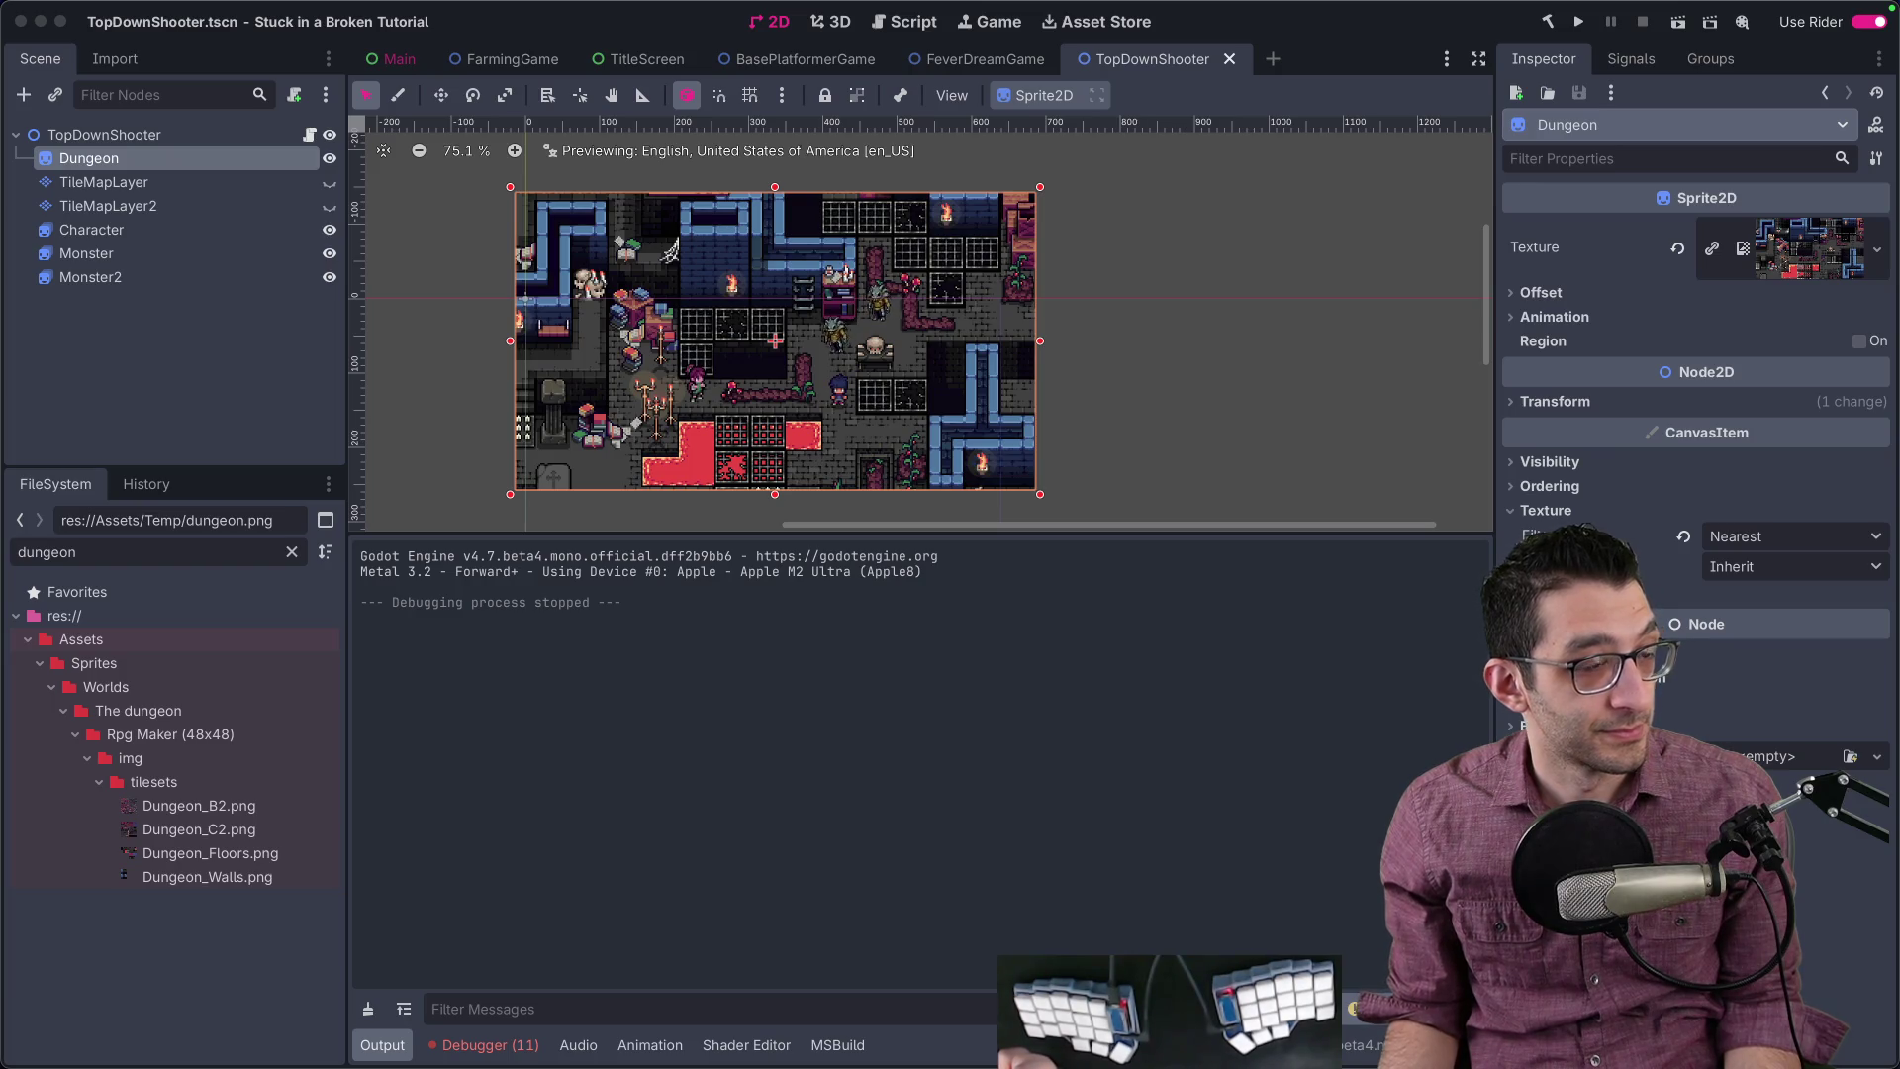
key("super+b")
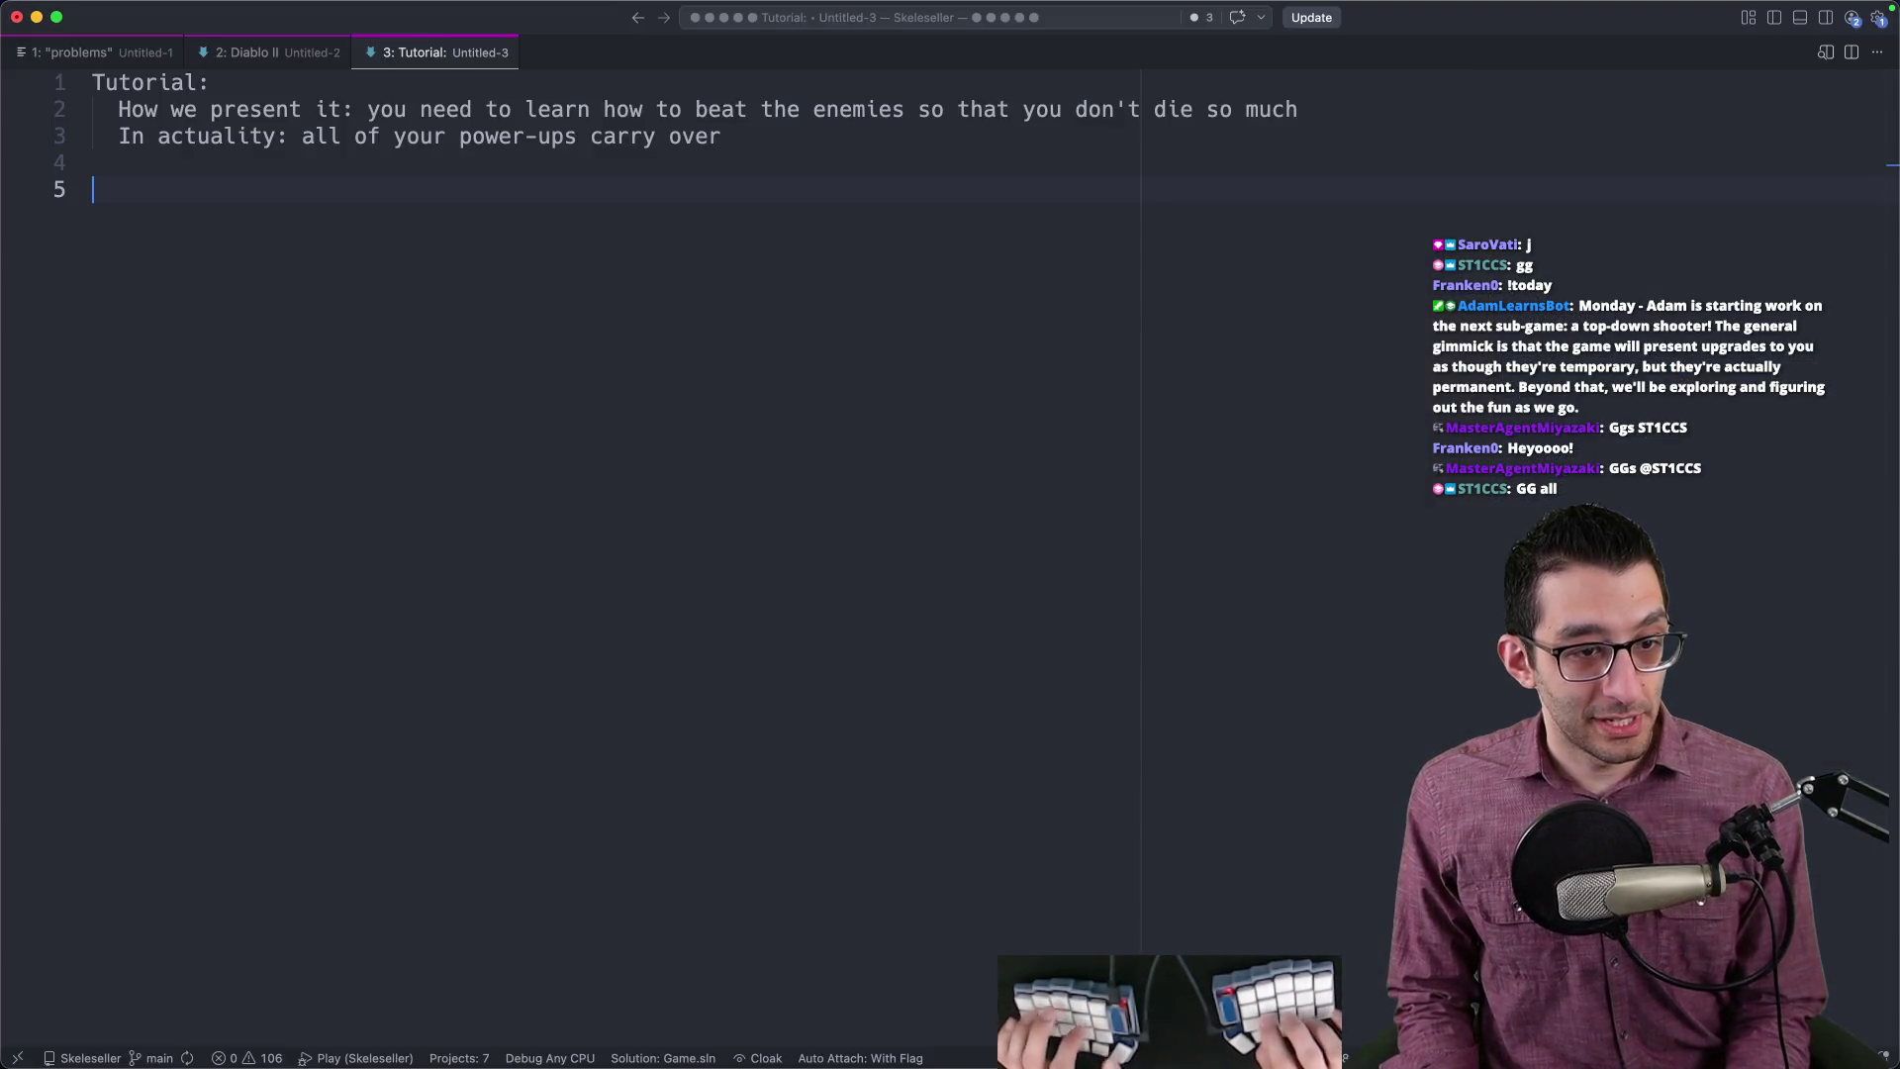
key("super+n")
key("super+v")
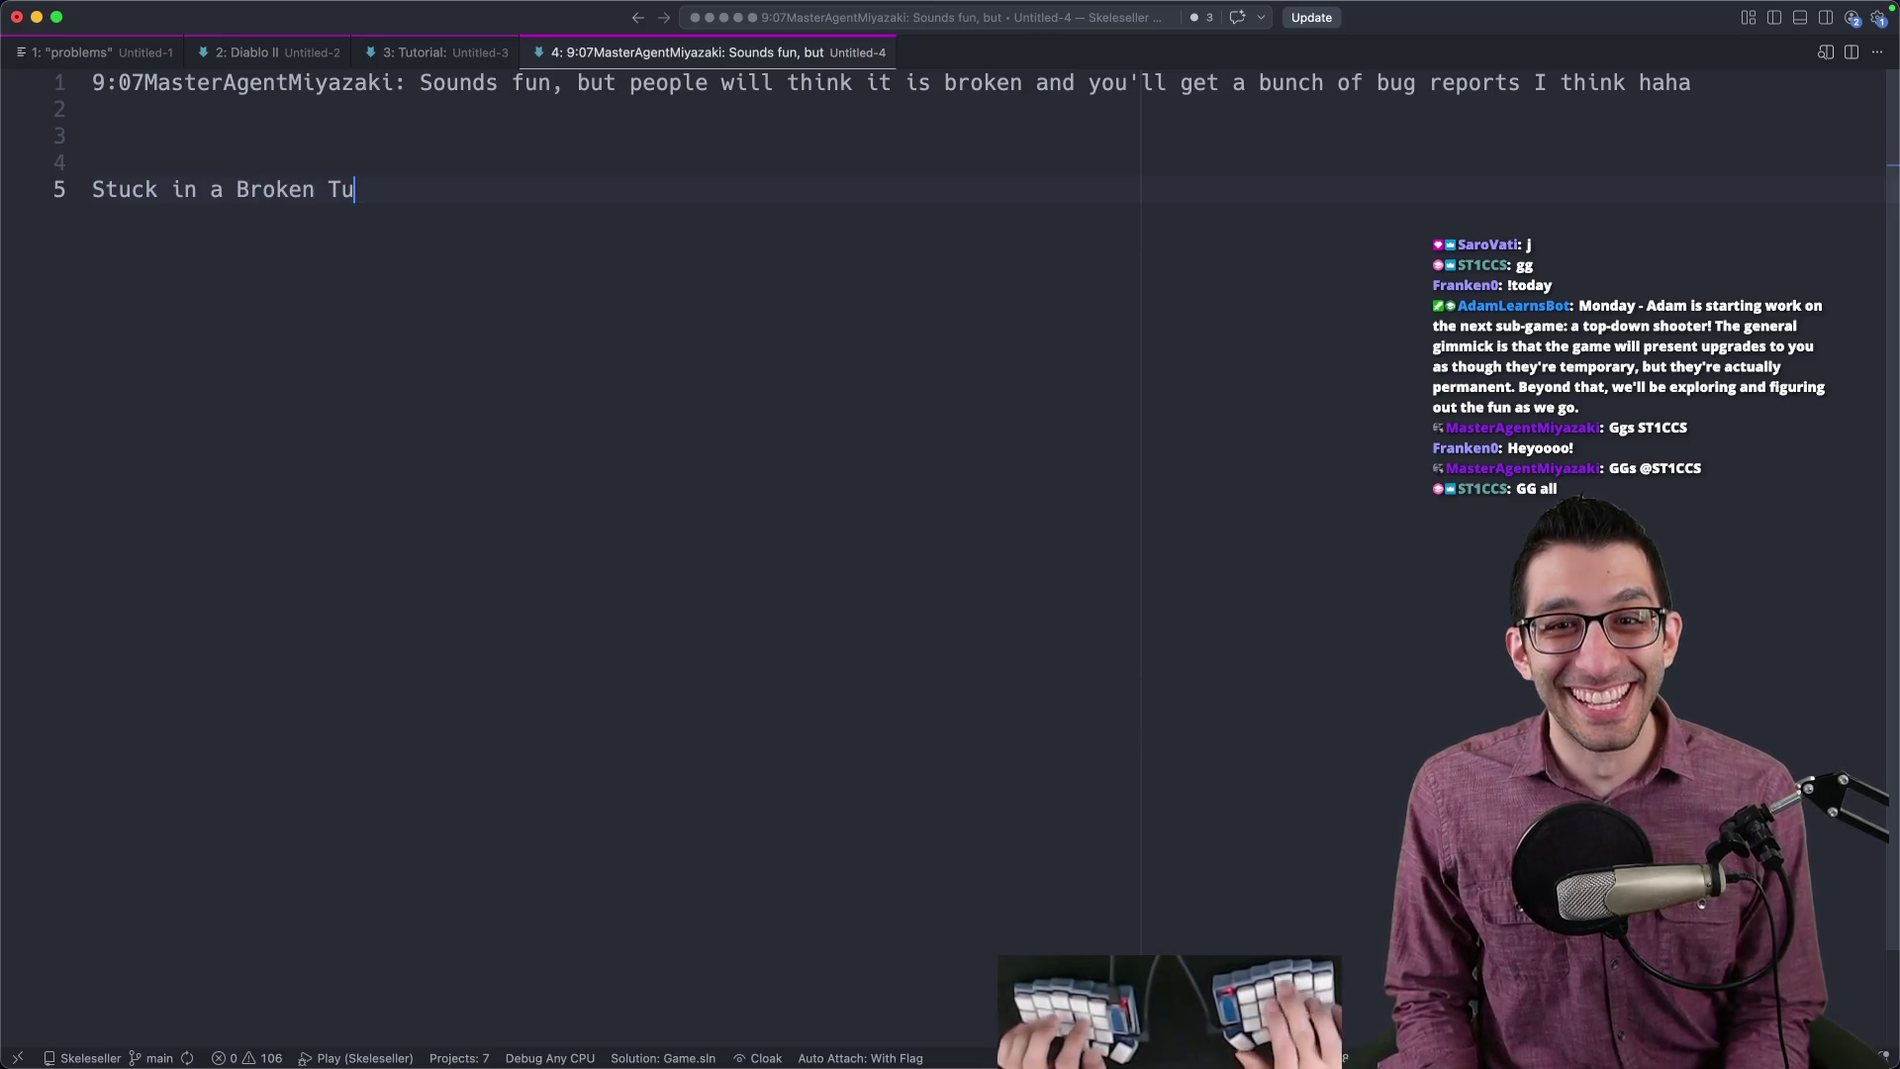
Step: Correct the typo in the scratch note title 'Stuck in a Broken Tutorial'
key("BackSpace")
key("BackSpace")
type("r")
key("End")
key("super+shift+Left")
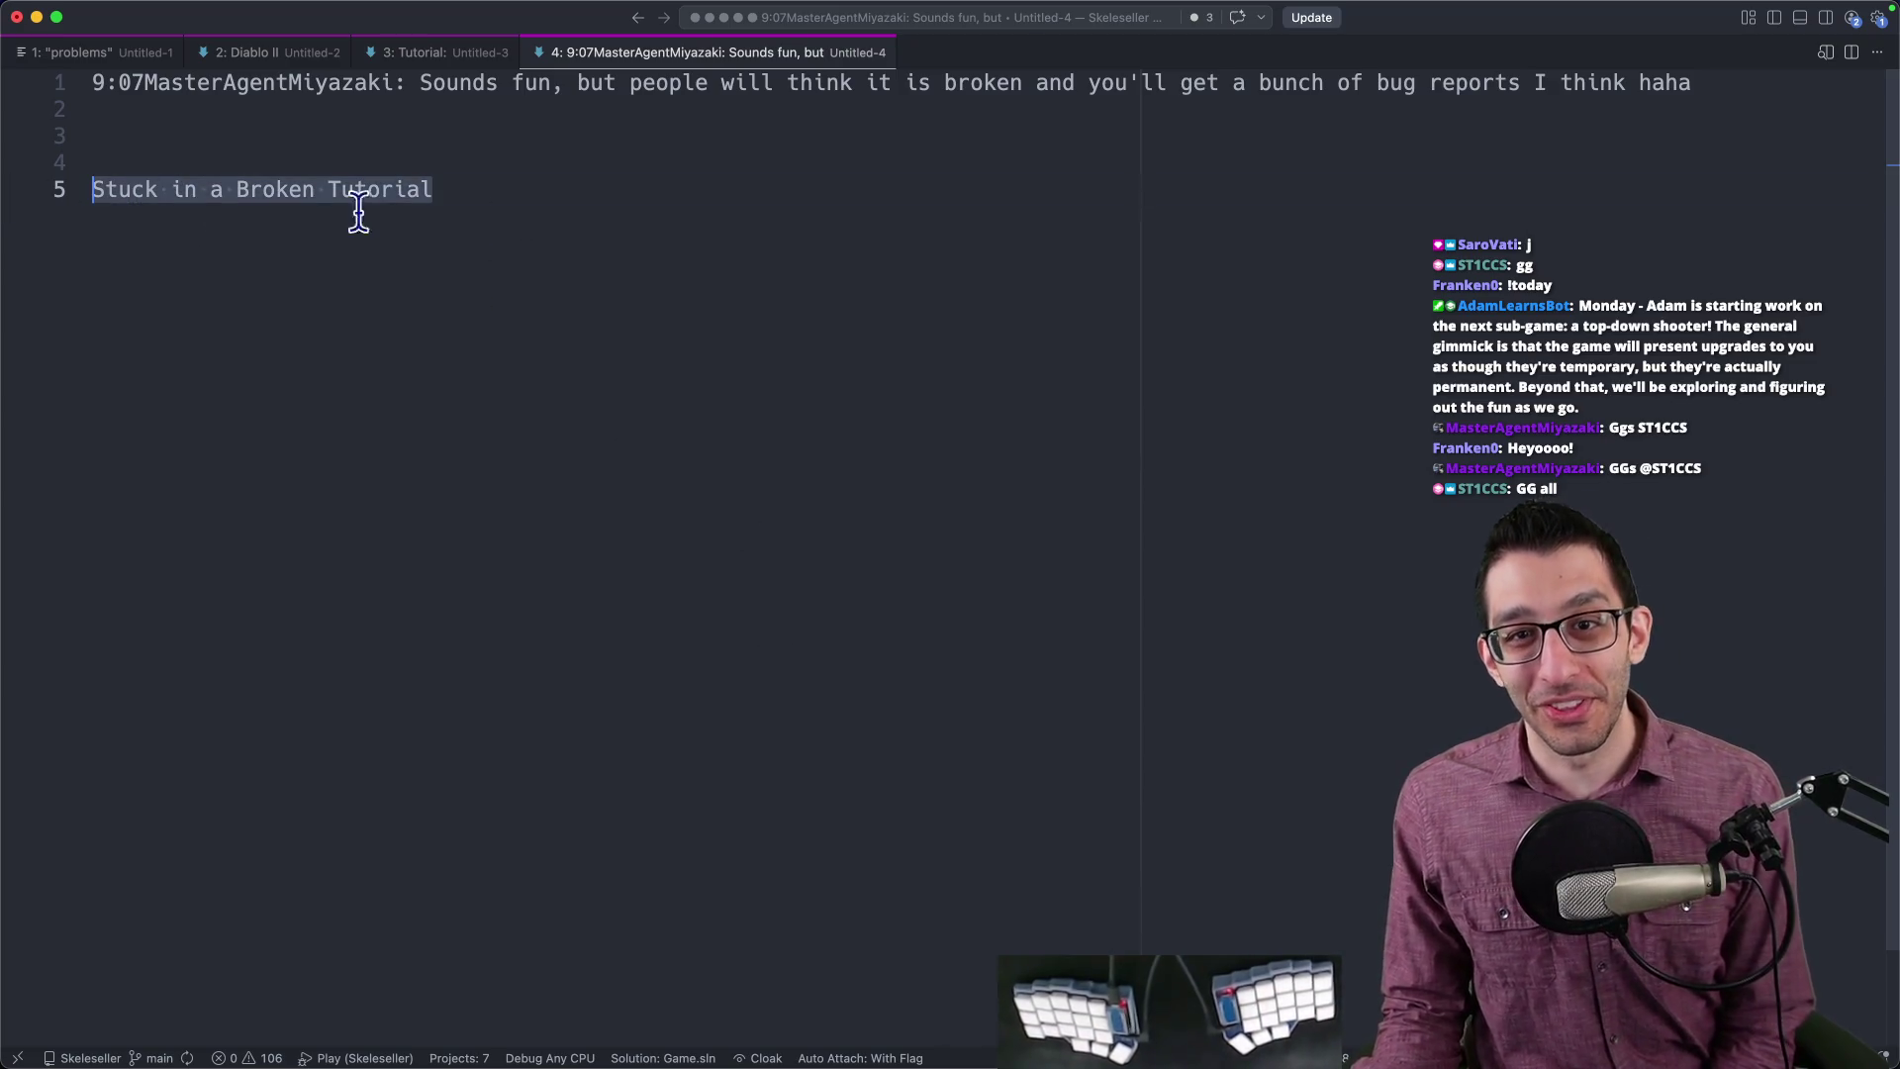
left_click(651, 233)
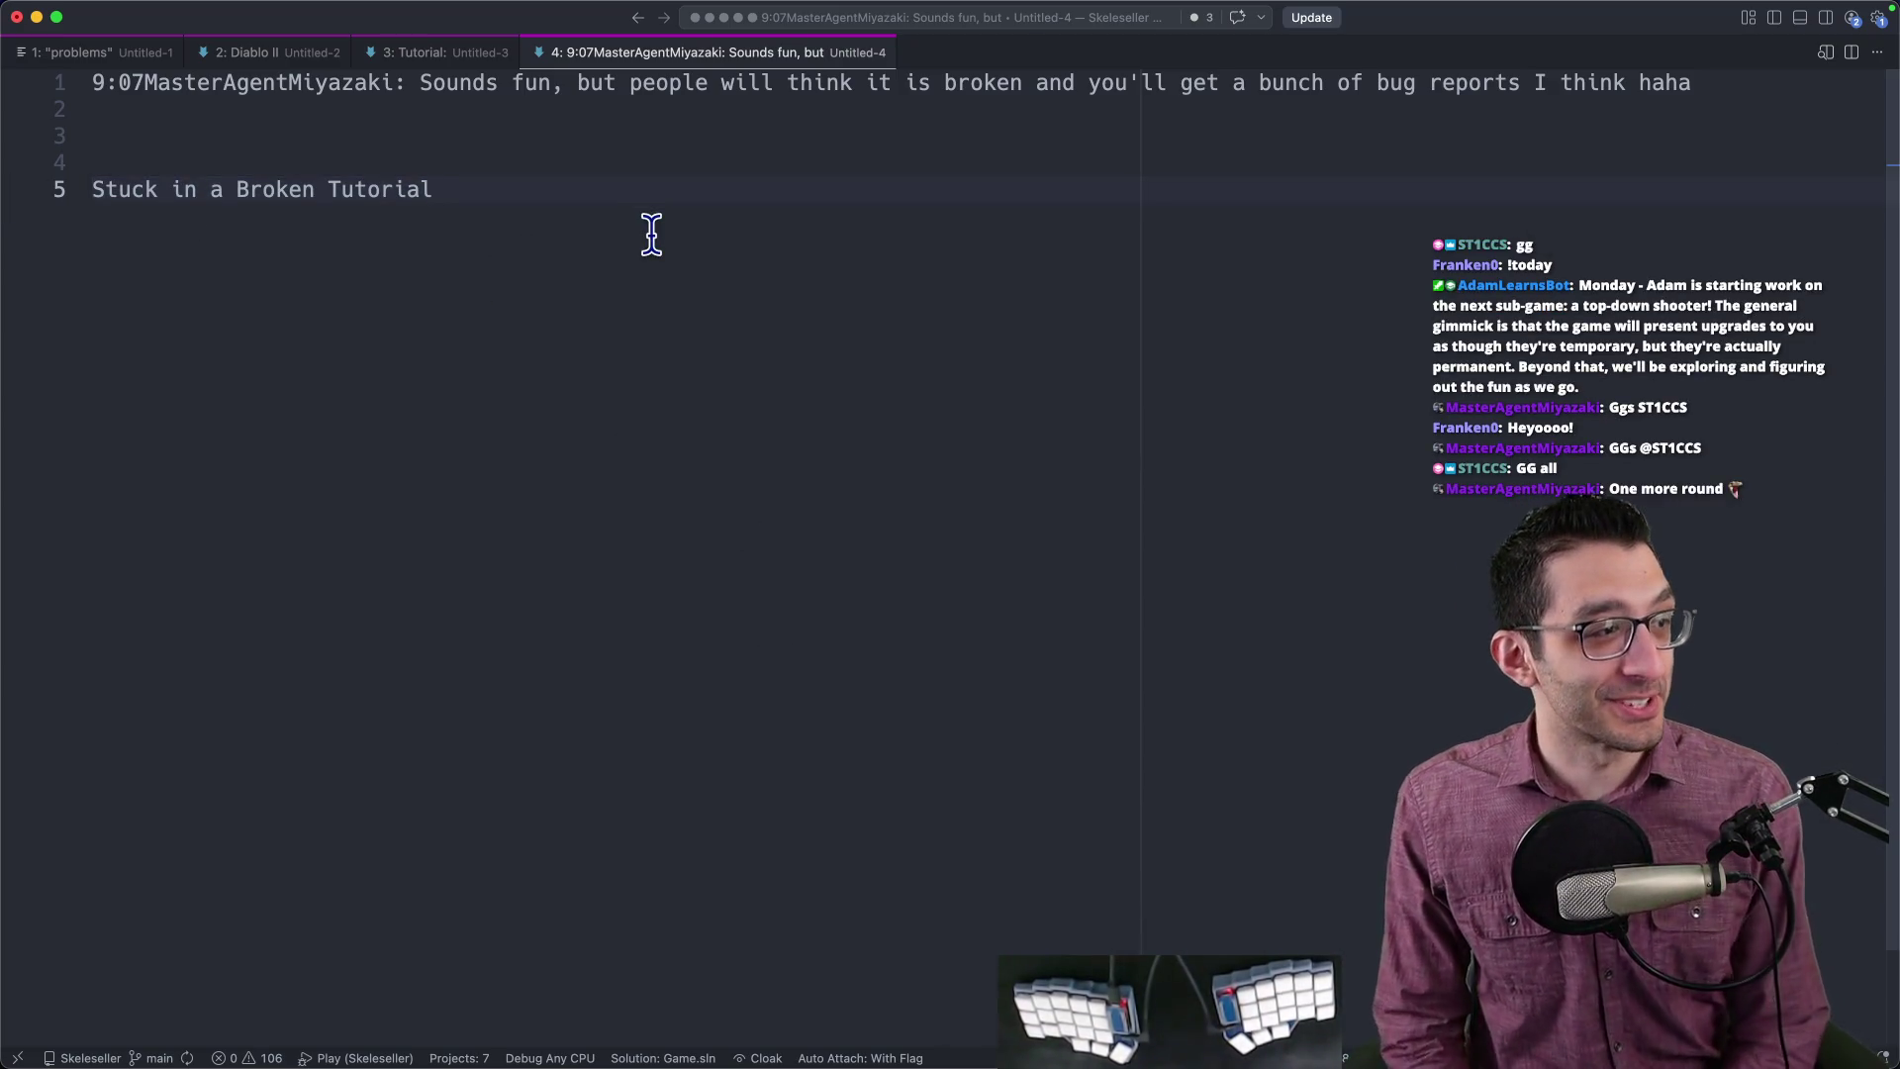
Step: Close the scratch note without saving and go back to the TODO document
key("super+w")
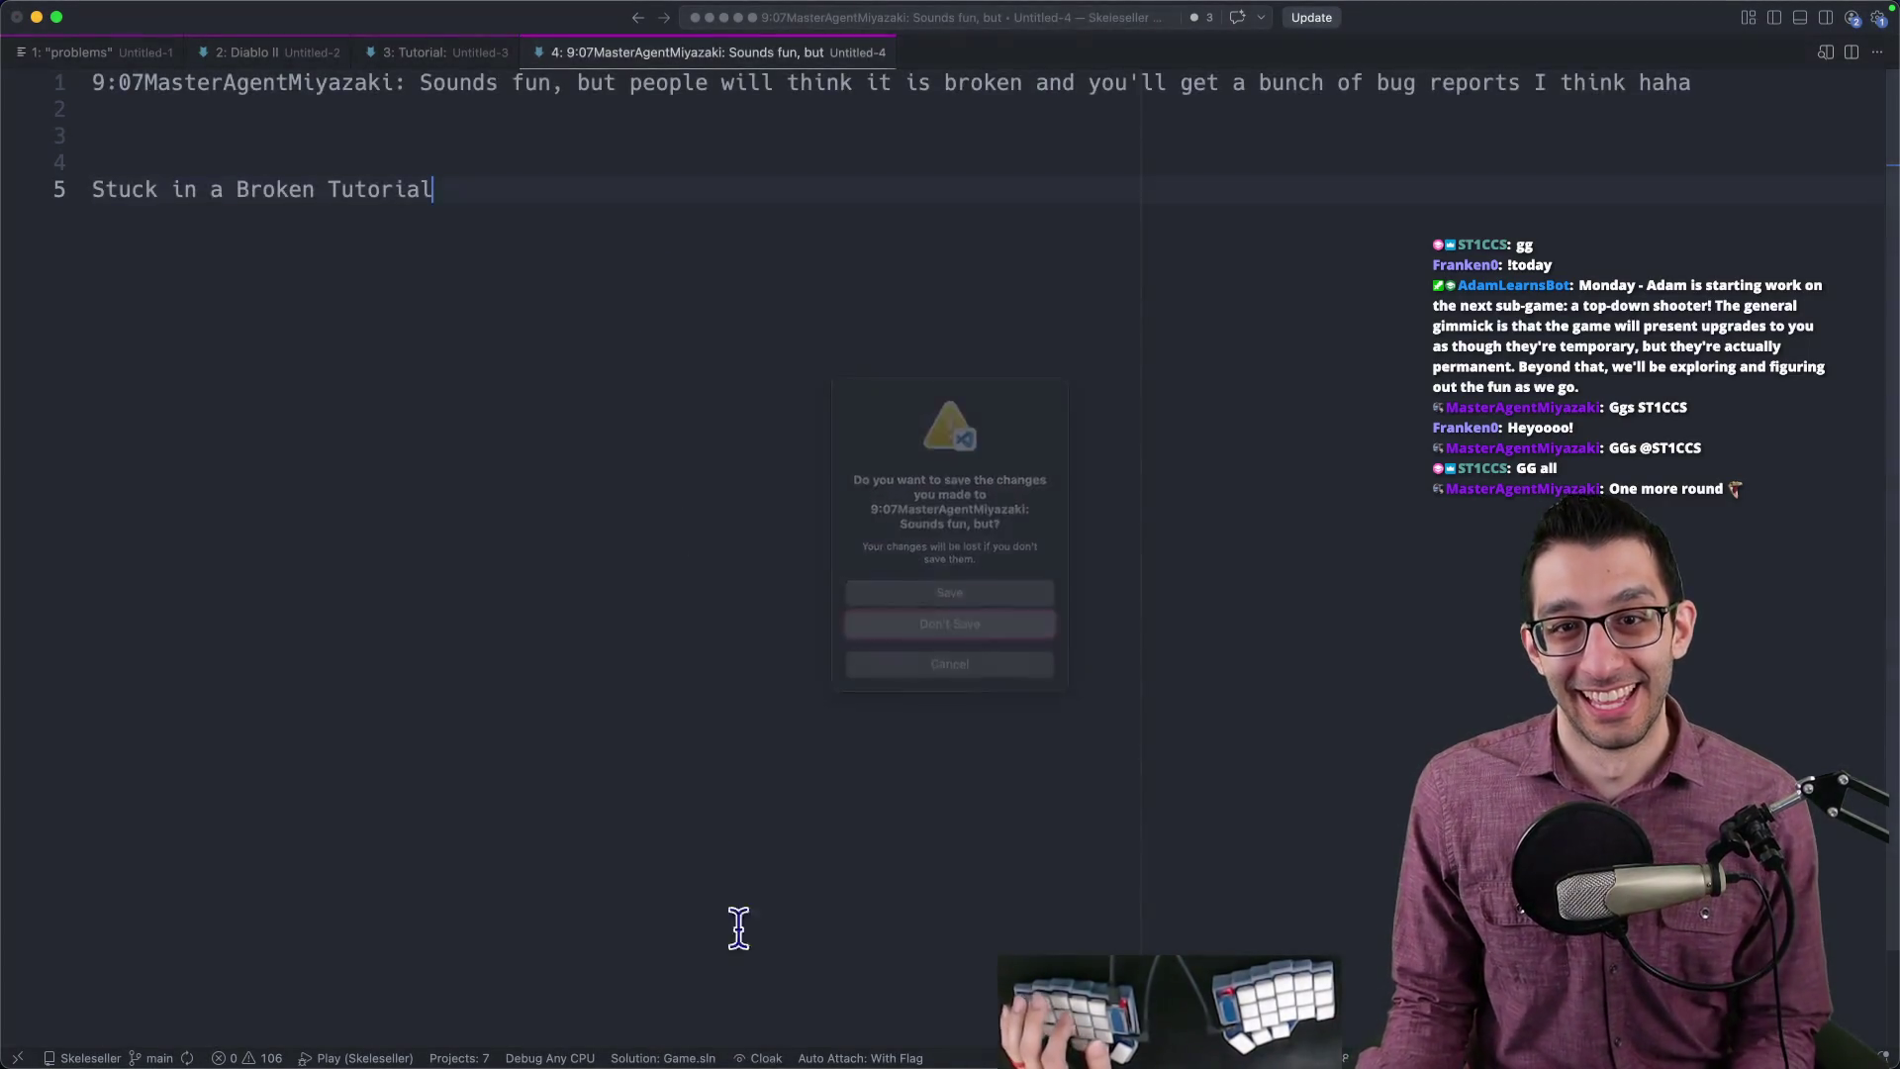
key("super+d")
left_click(644, 1027)
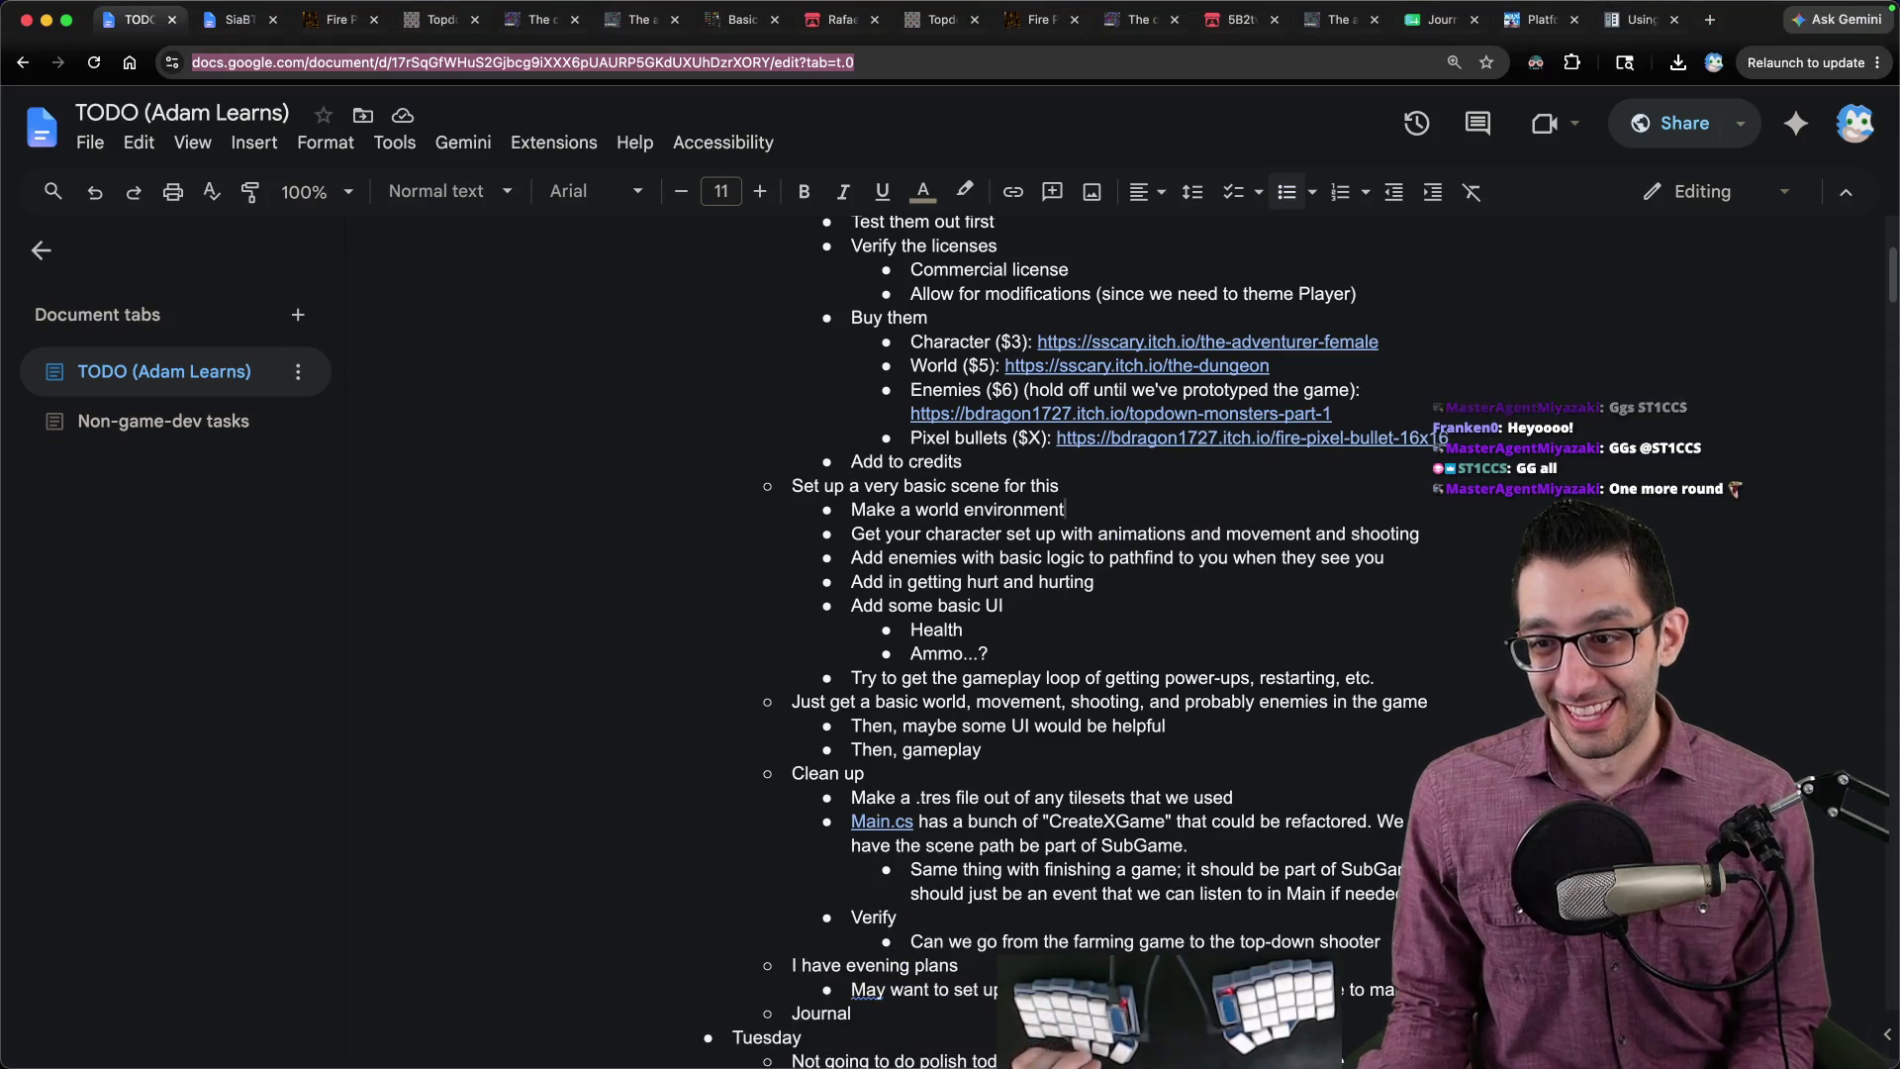
Step: Browse Finder from Assets through Sprites/Worlds to The dungeon's All_Spritesheet.png
key("super+Tab")
key("super+Tab")
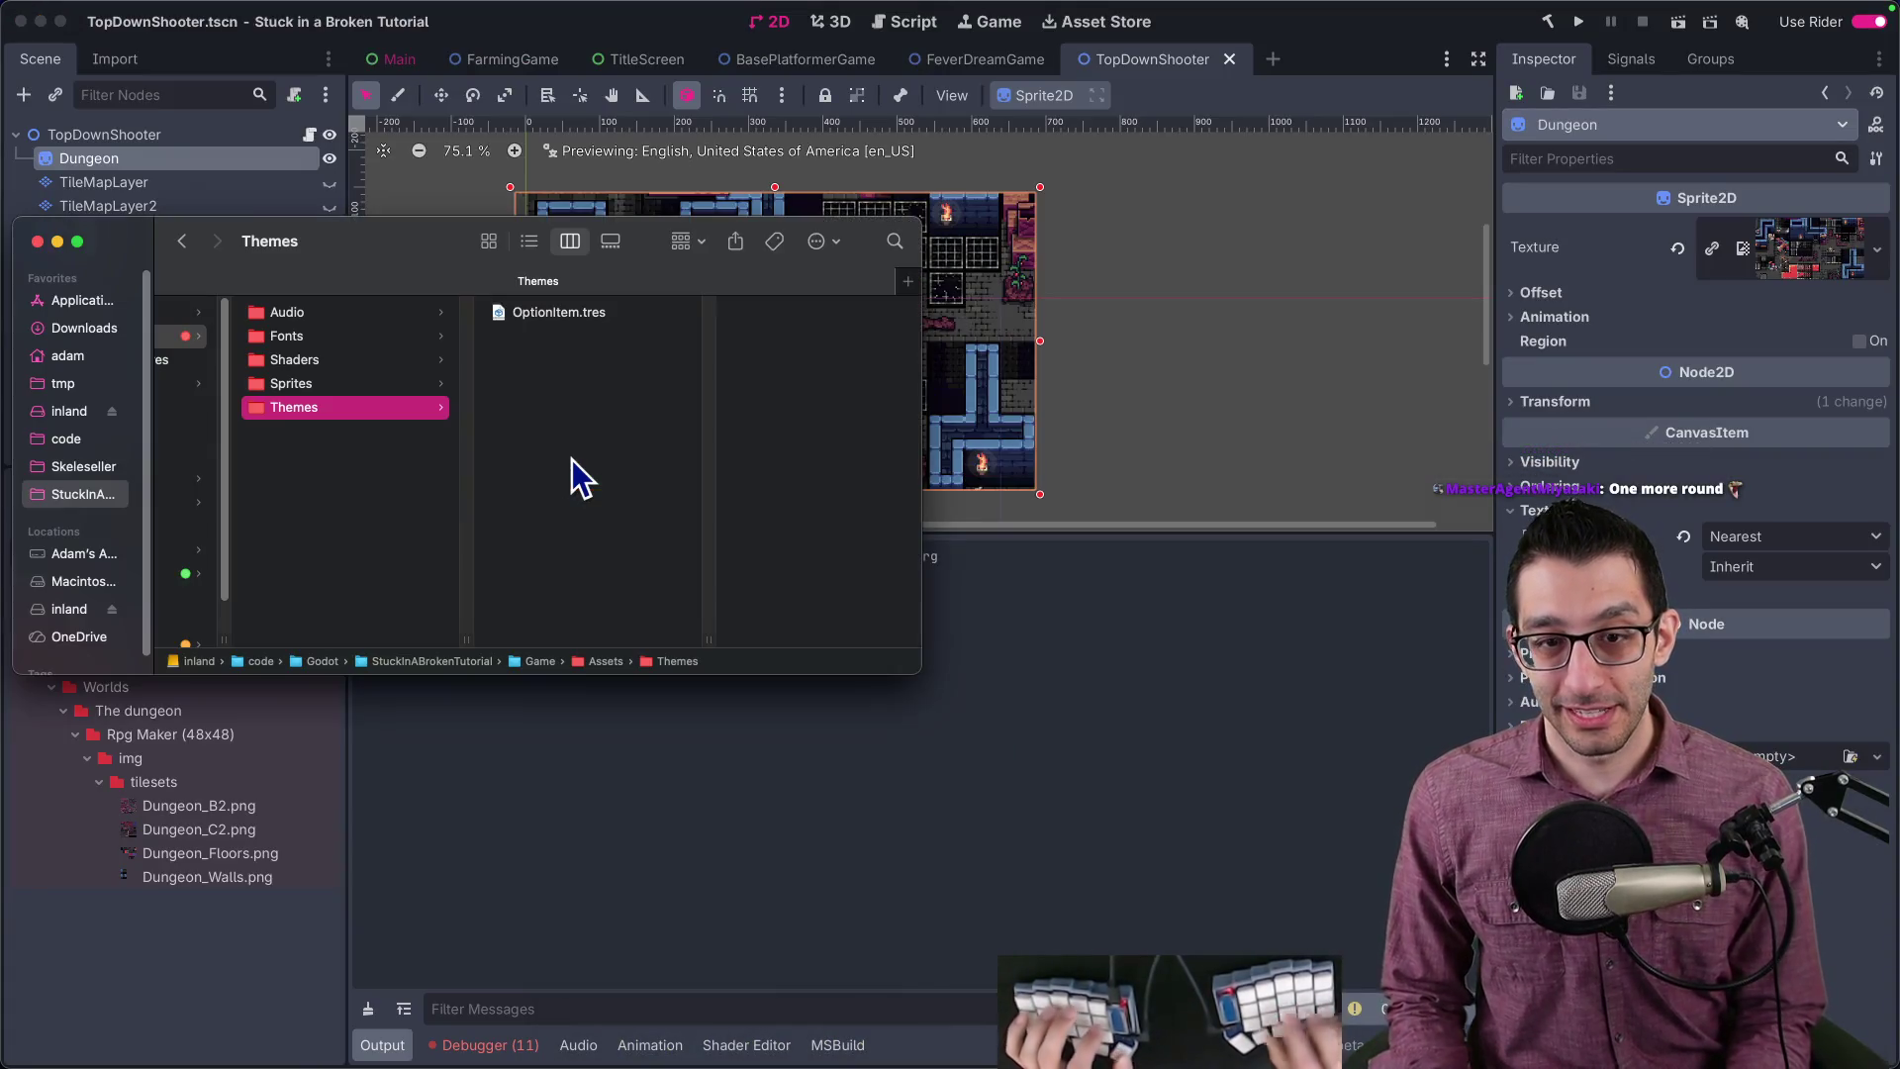
left_click(224, 958)
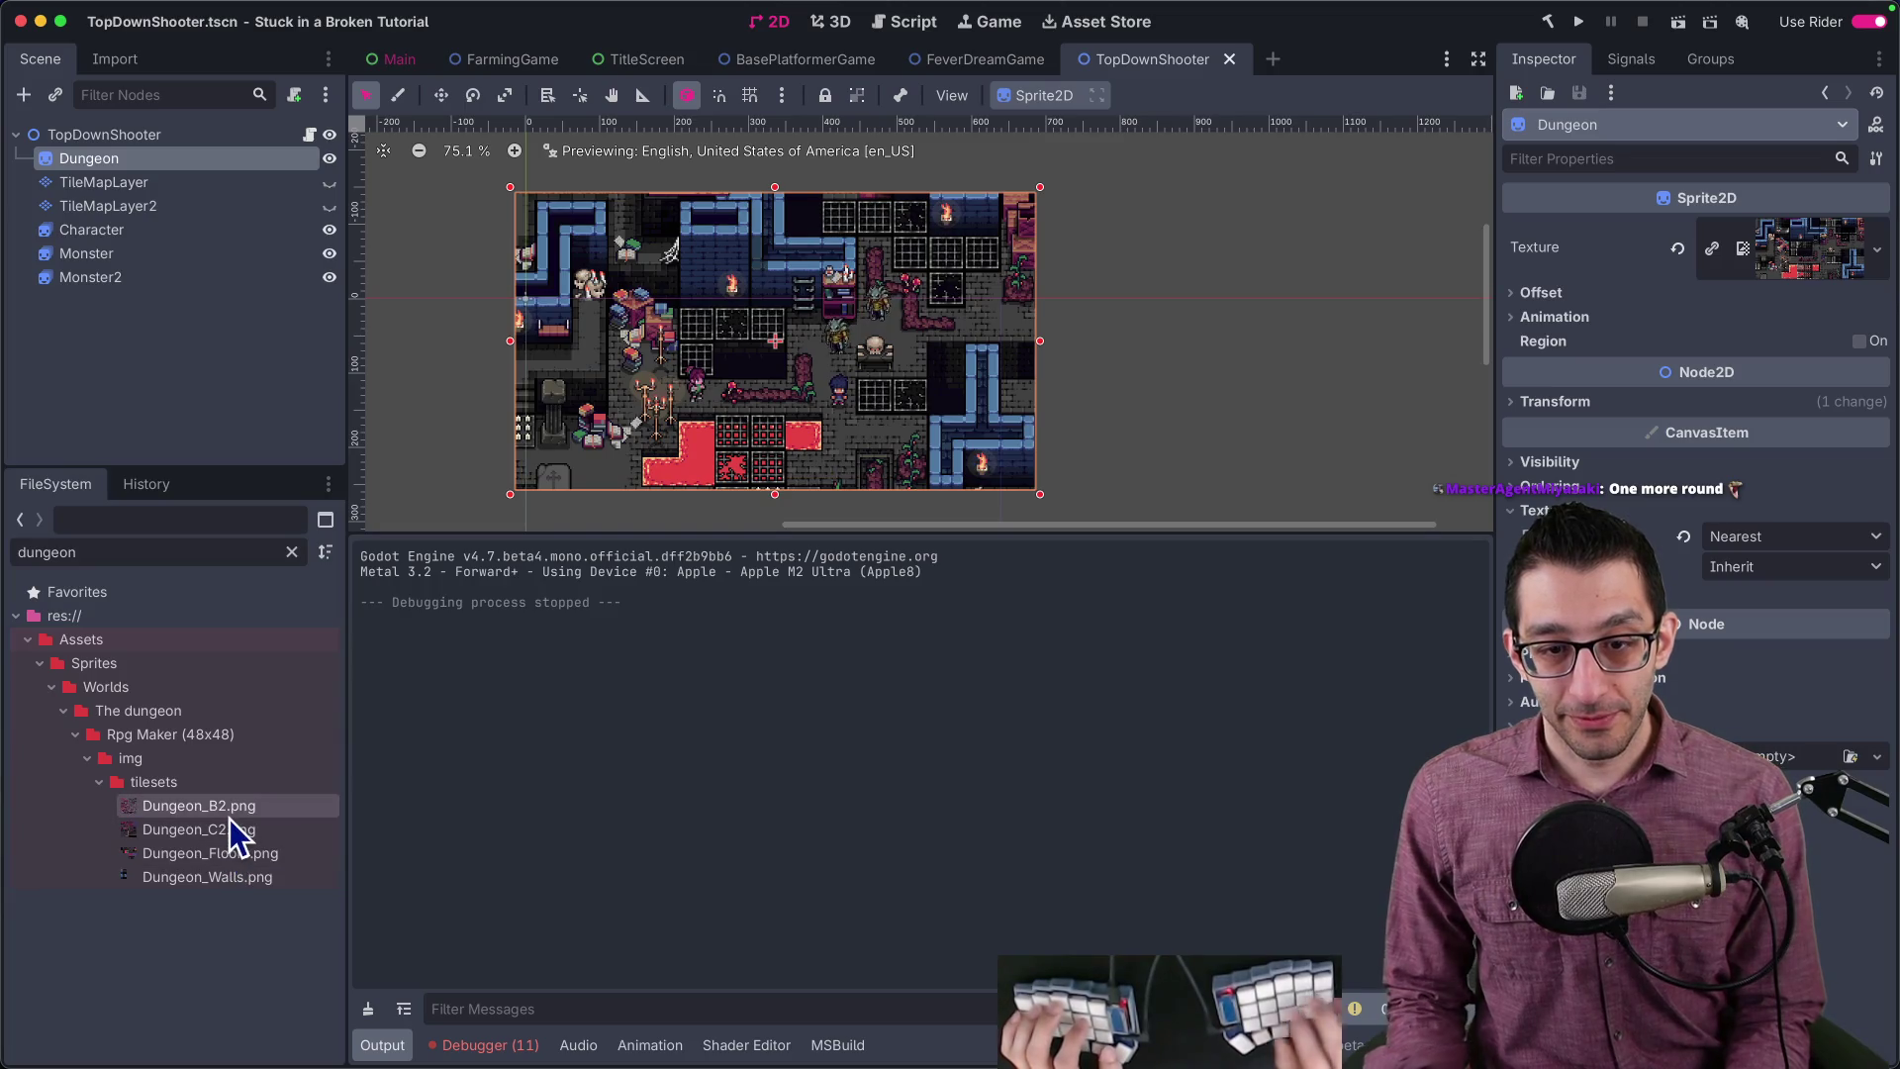
key("super+Tab")
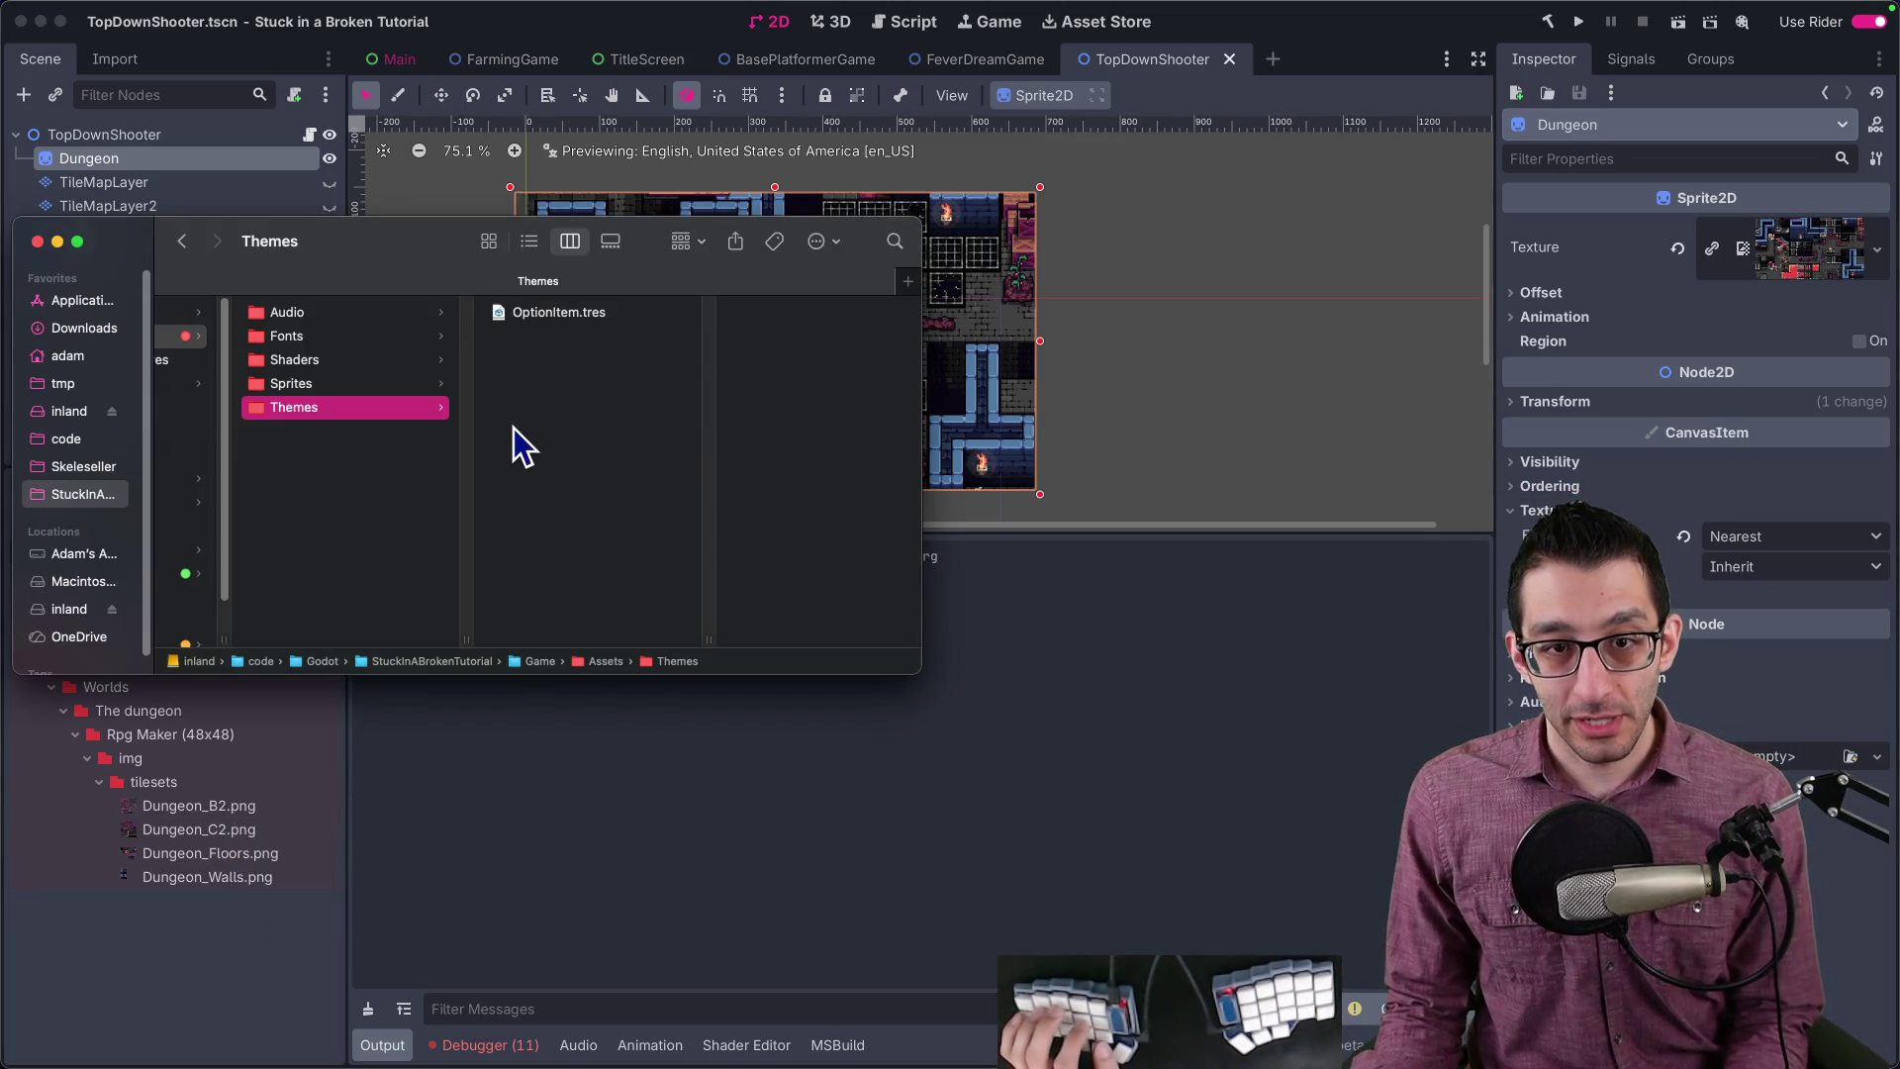
key("Up")
key("Left")
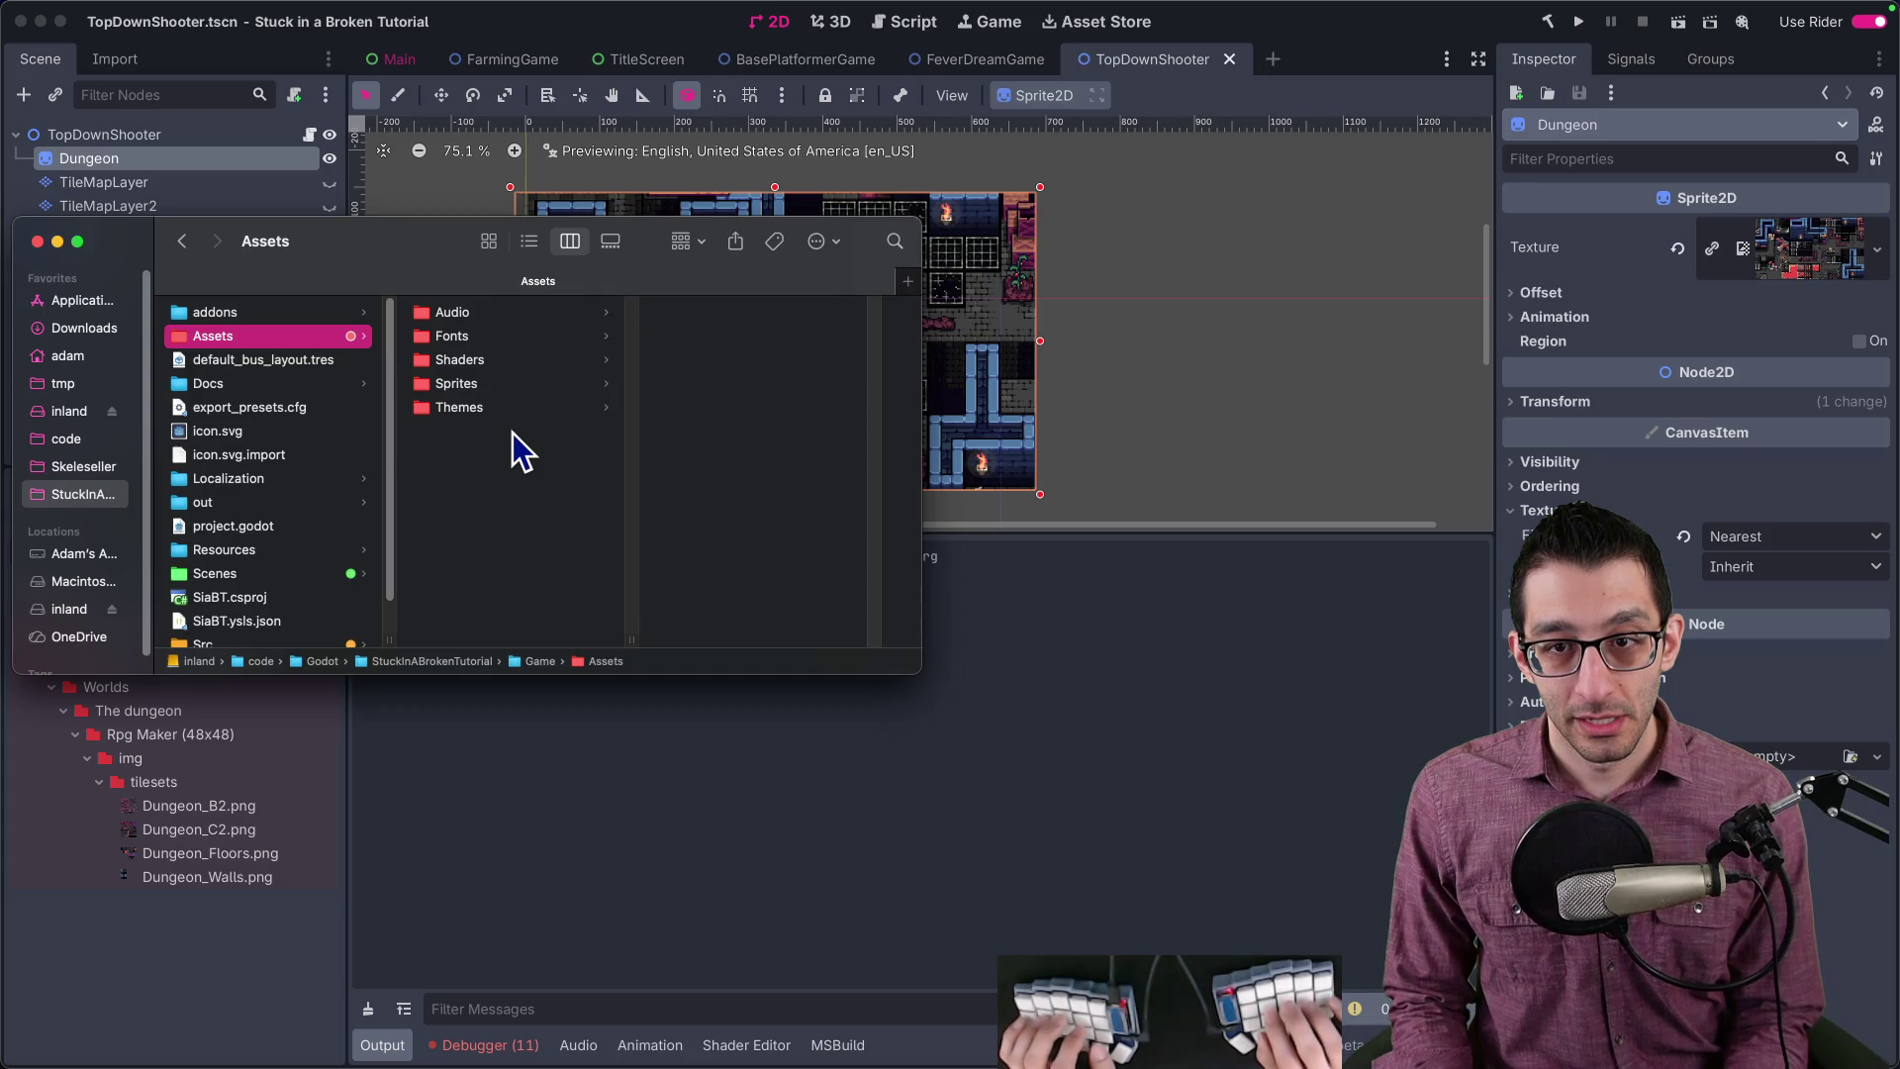
key("Right")
key("Down")
key("Down")
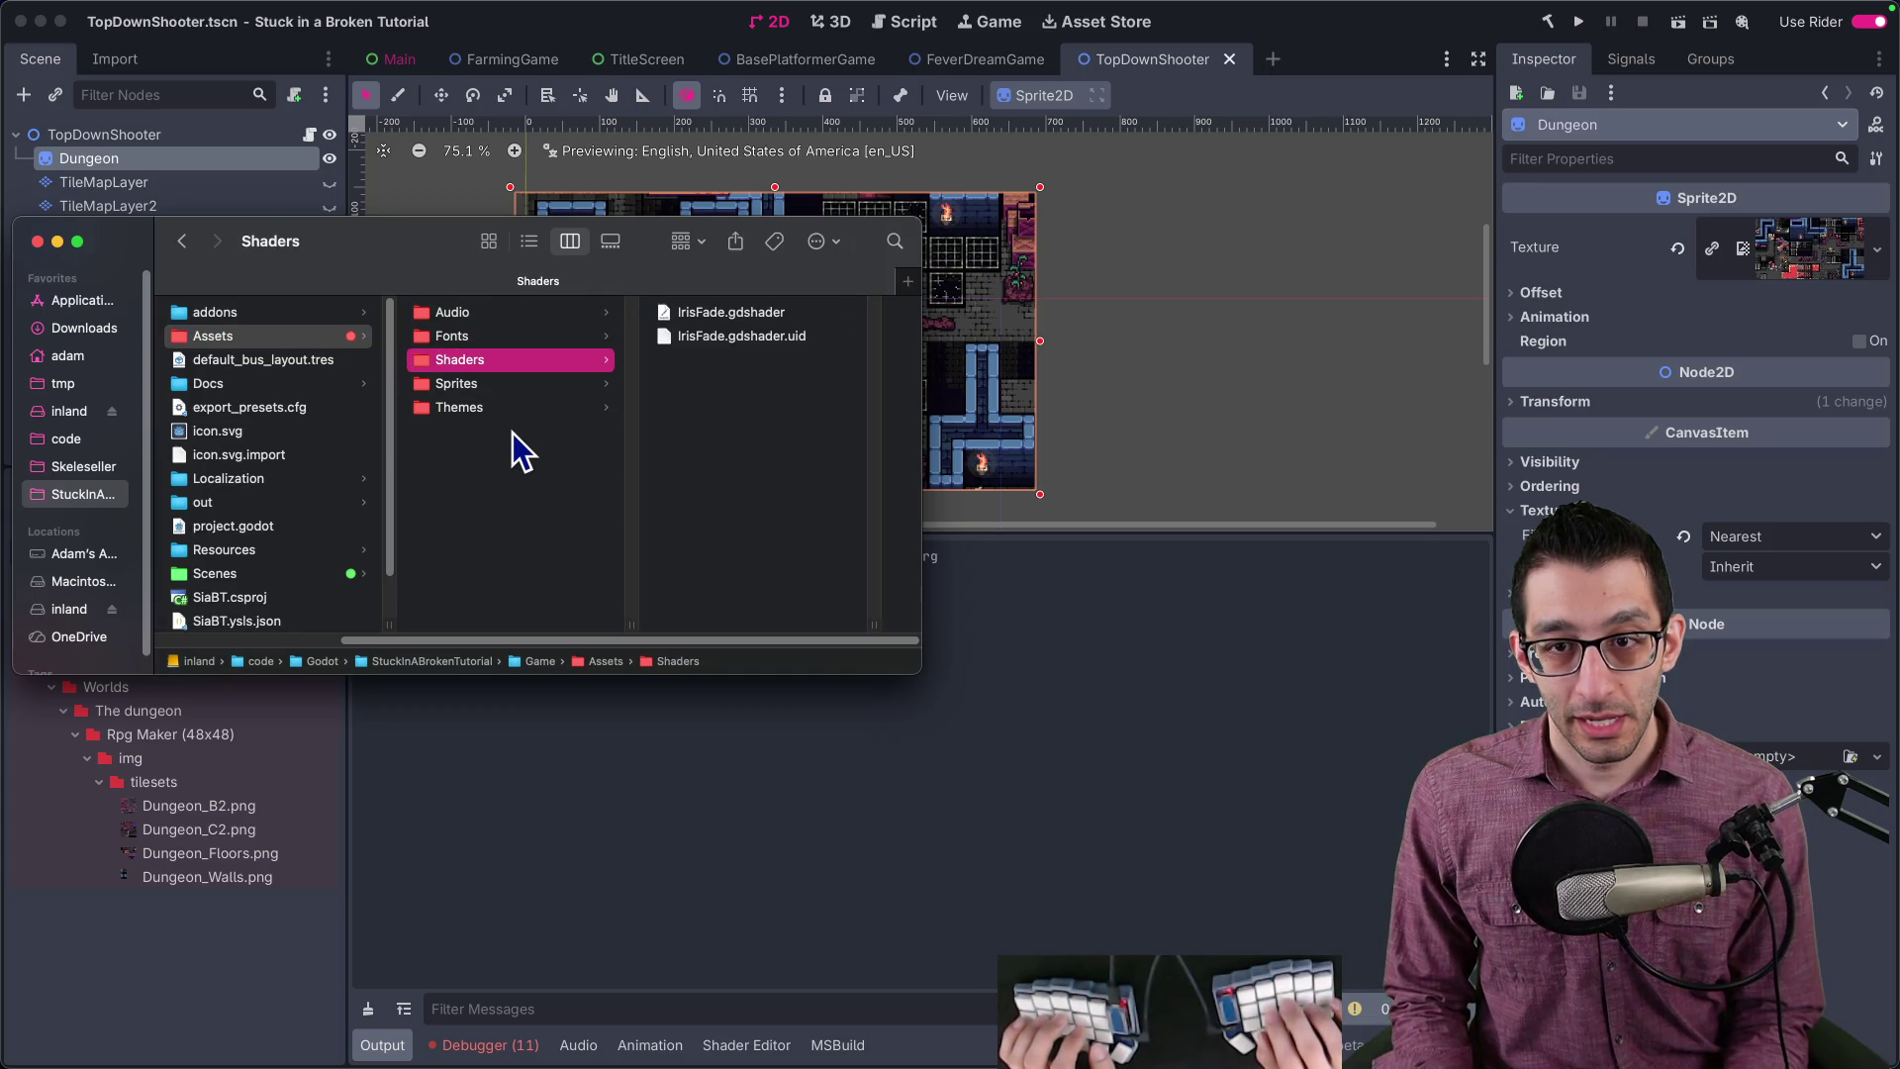
key("Down")
key("Right")
key("Down")
key("Down")
key("Down")
key("Right")
key("Down")
key("Down")
key("Down")
key("Down")
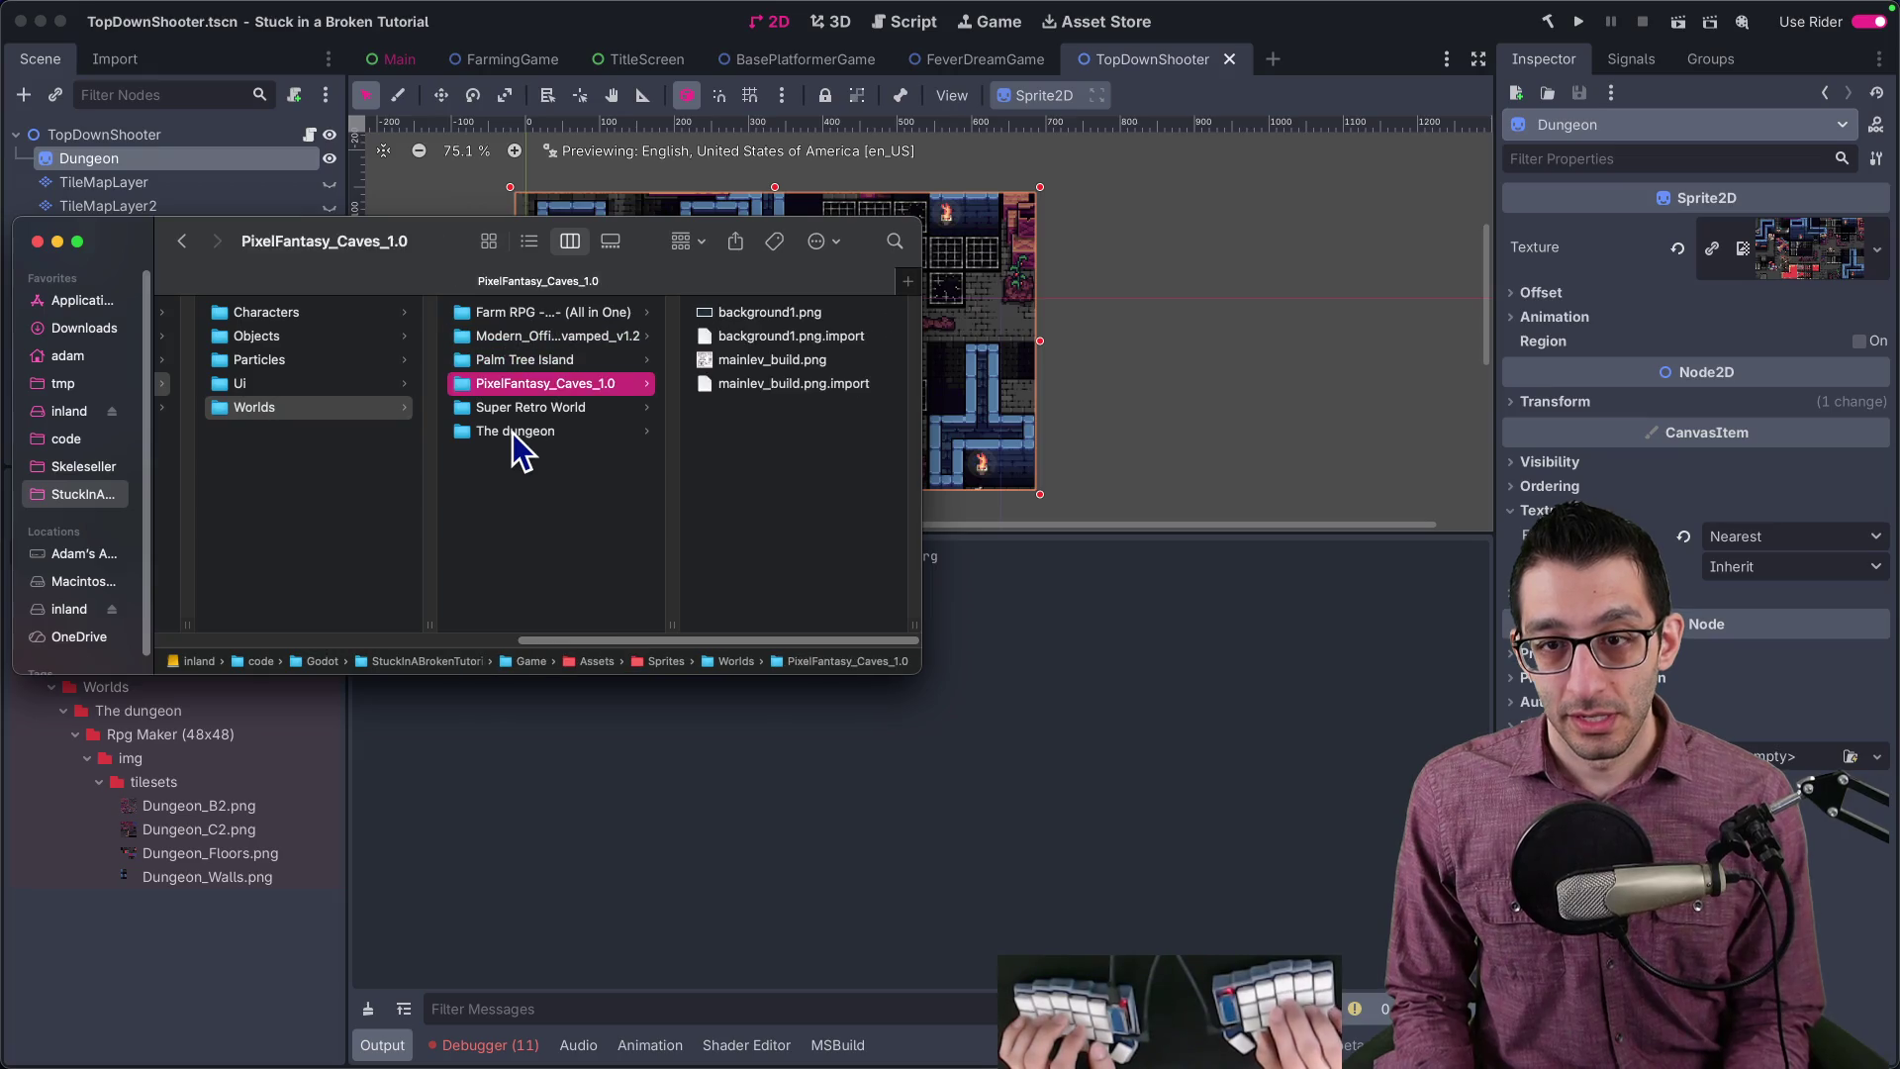
key("Right")
key("Up")
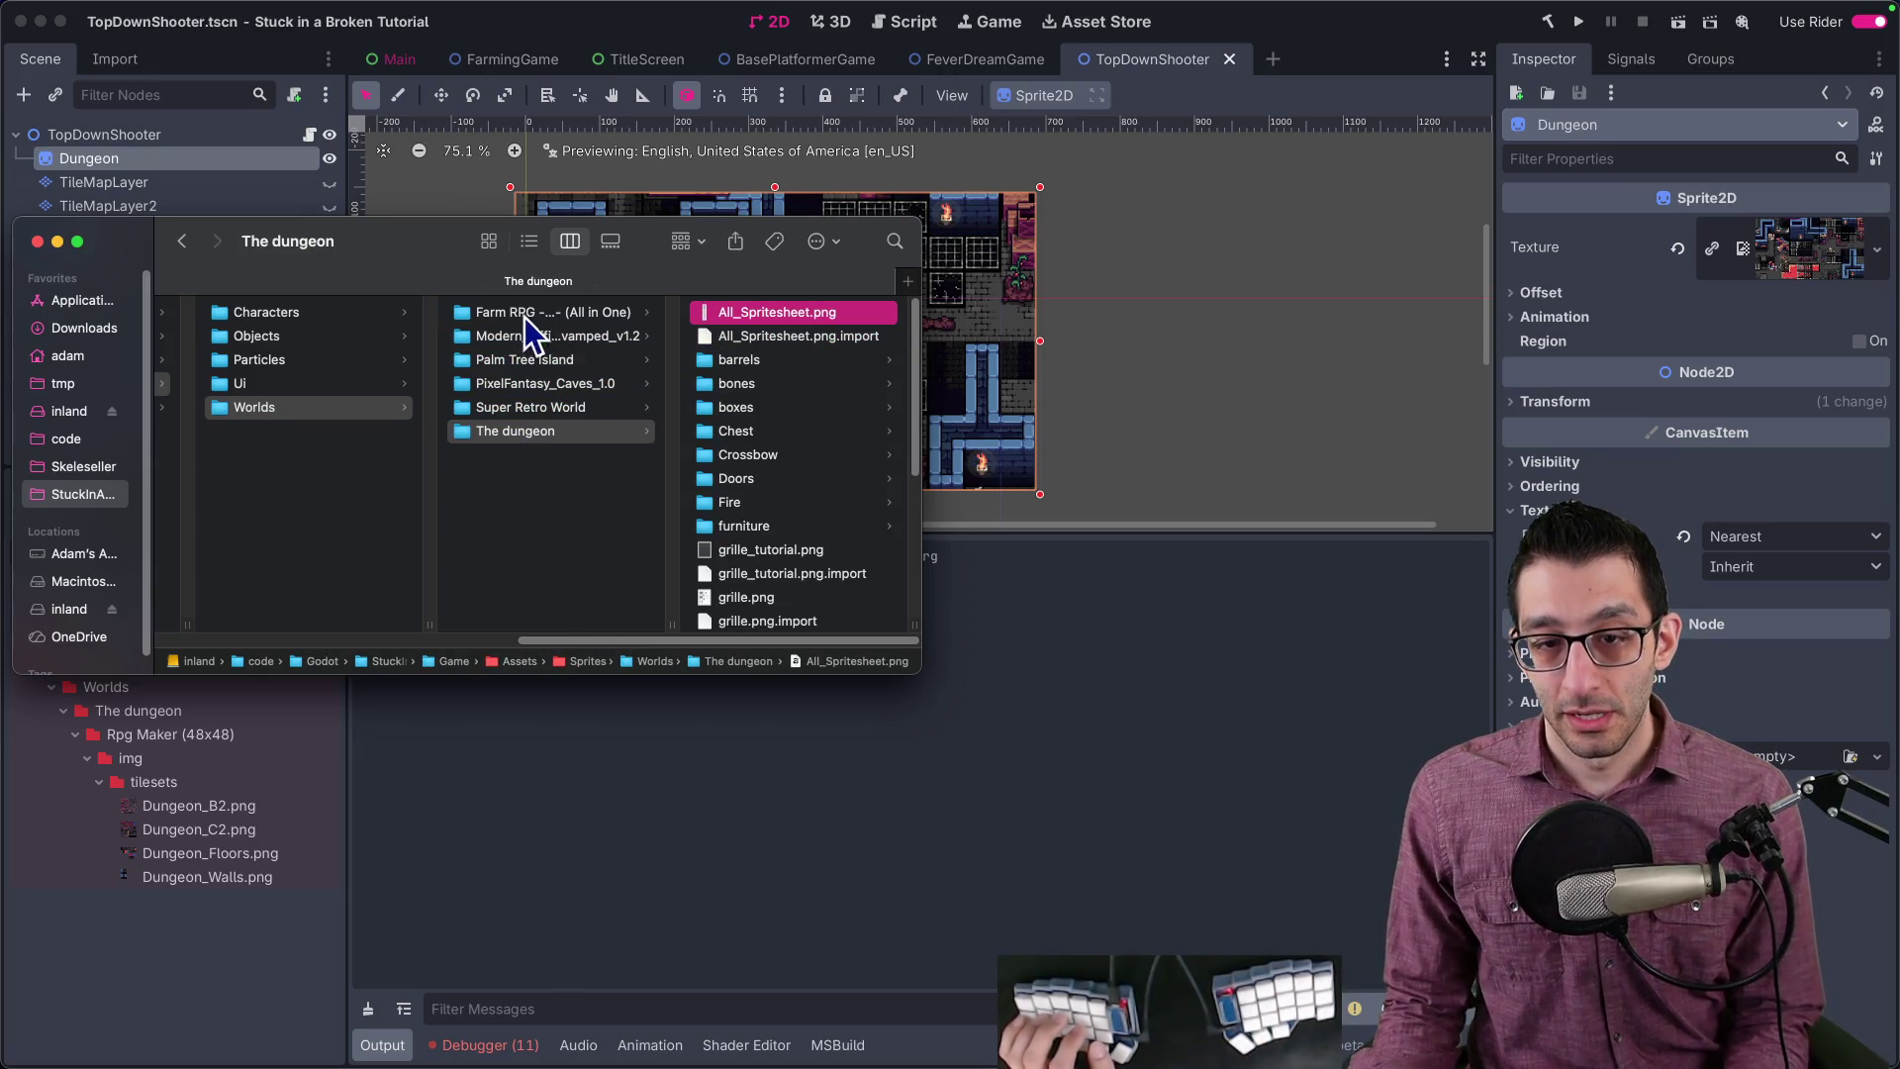
Step: Clear the dungeon filter in Godot's FileSystem dock and expand the bones folder to check its sprites
mouse_move(442, 259)
left_mouse_down()
mouse_move(936, 229)
mouse_move(913, 242)
left_mouse_up()
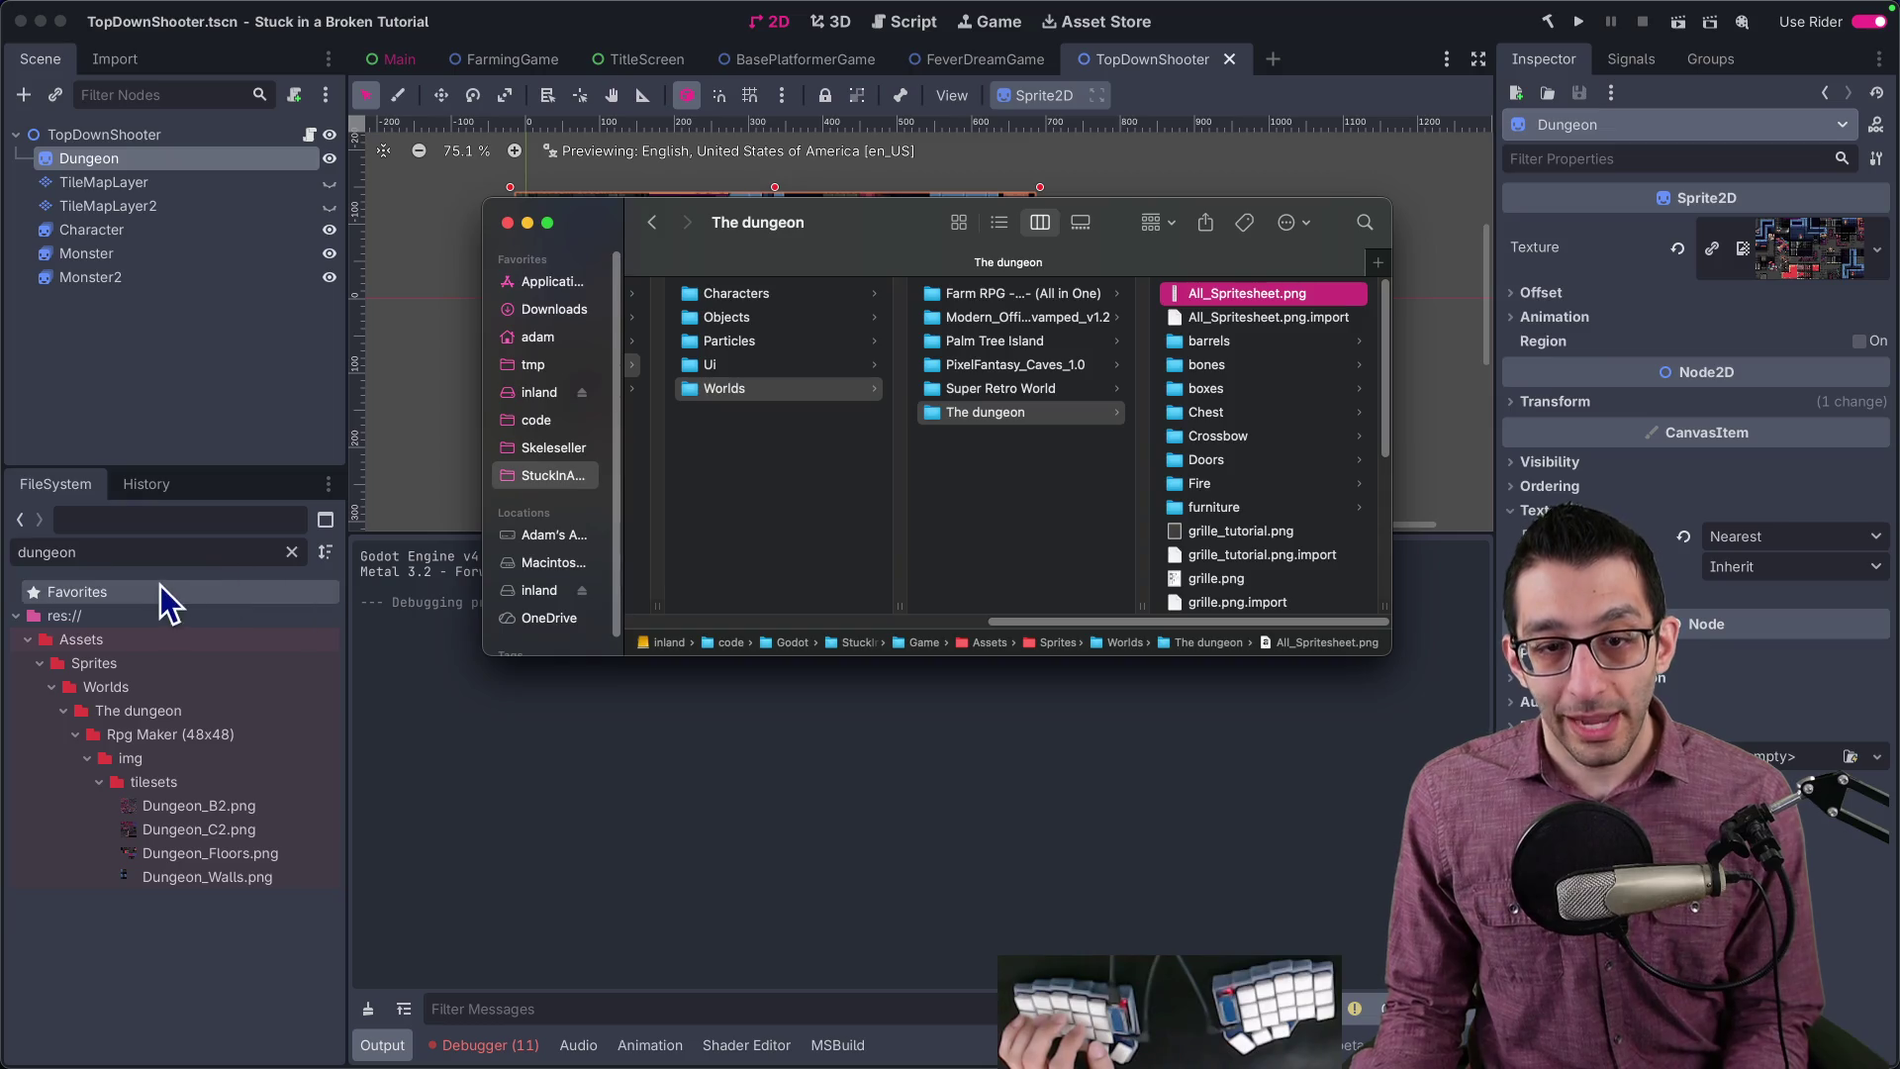
left_click(138, 708)
left_click(293, 553)
scroll(241, 677, "down", 3)
scroll(198, 712, "down", 5)
scroll(170, 724, "up", 3)
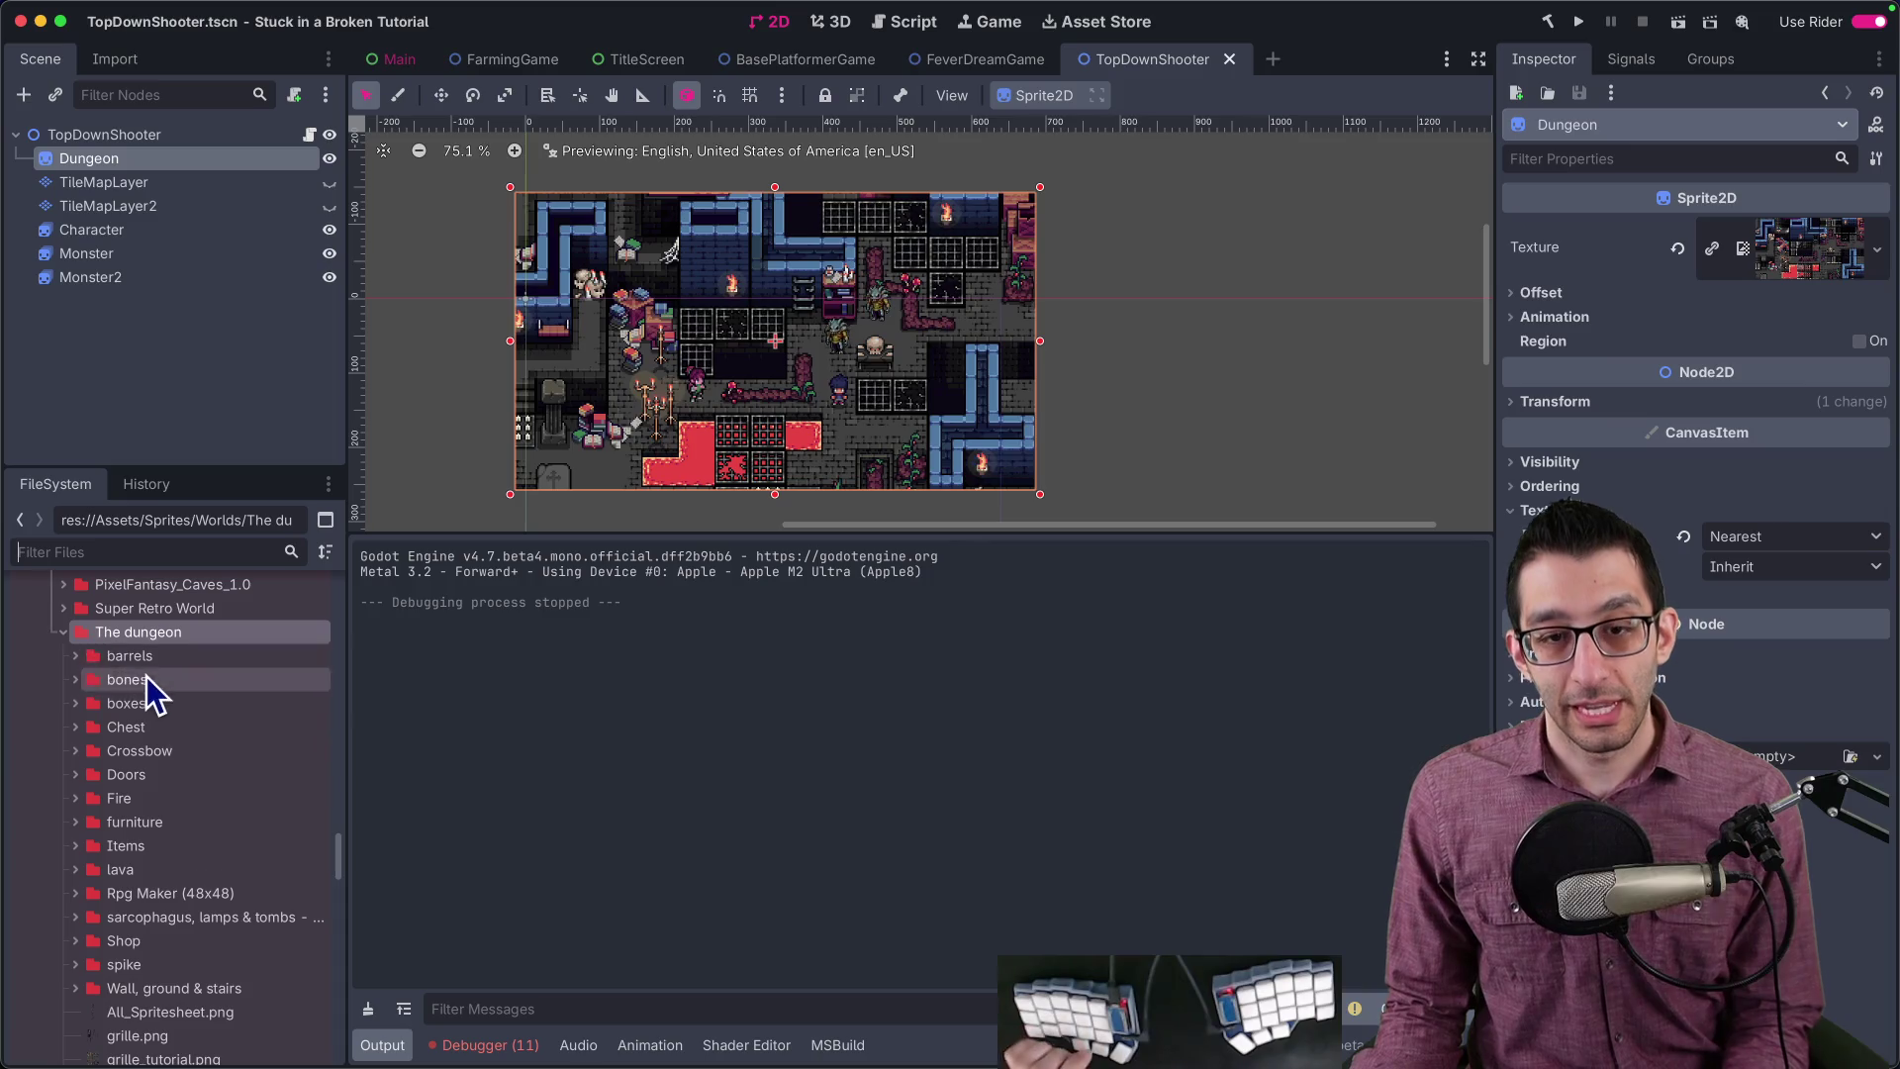
left_click(76, 657)
left_click(76, 656)
left_click(75, 680)
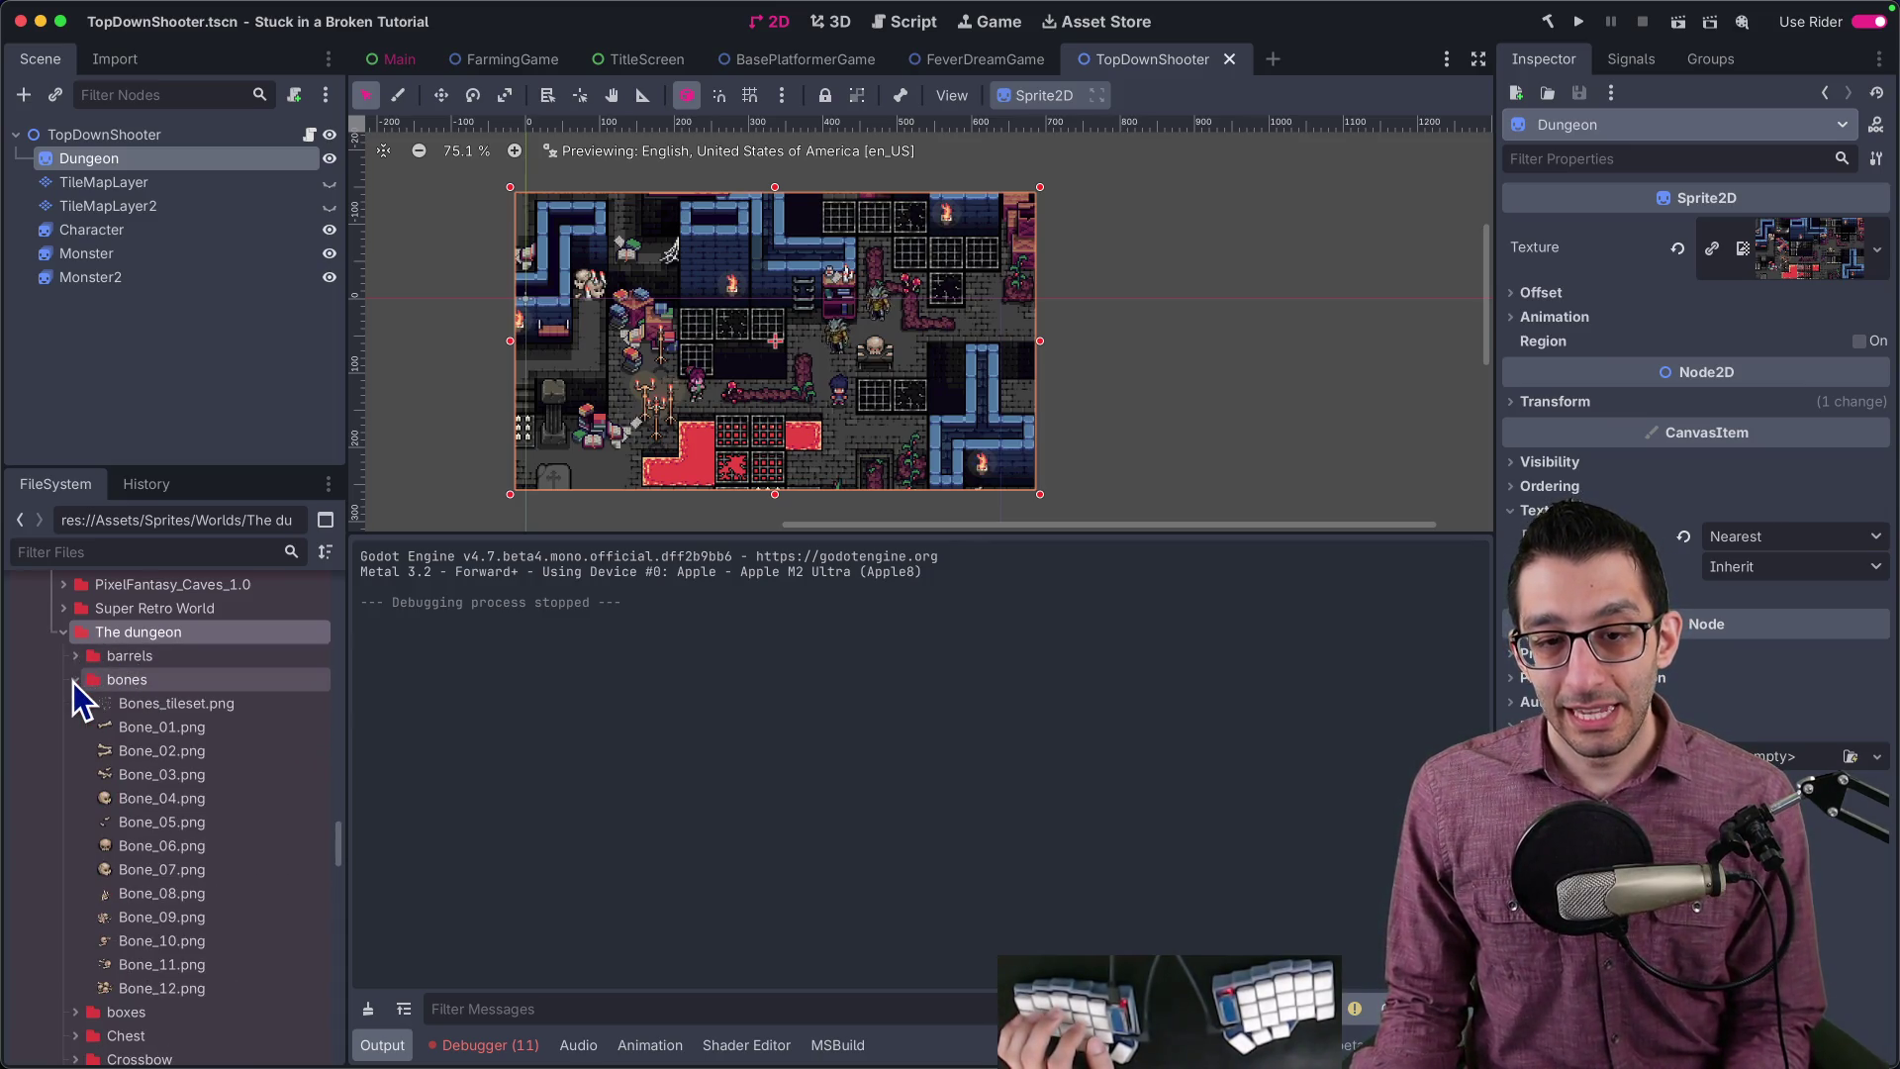
key("super+Tab")
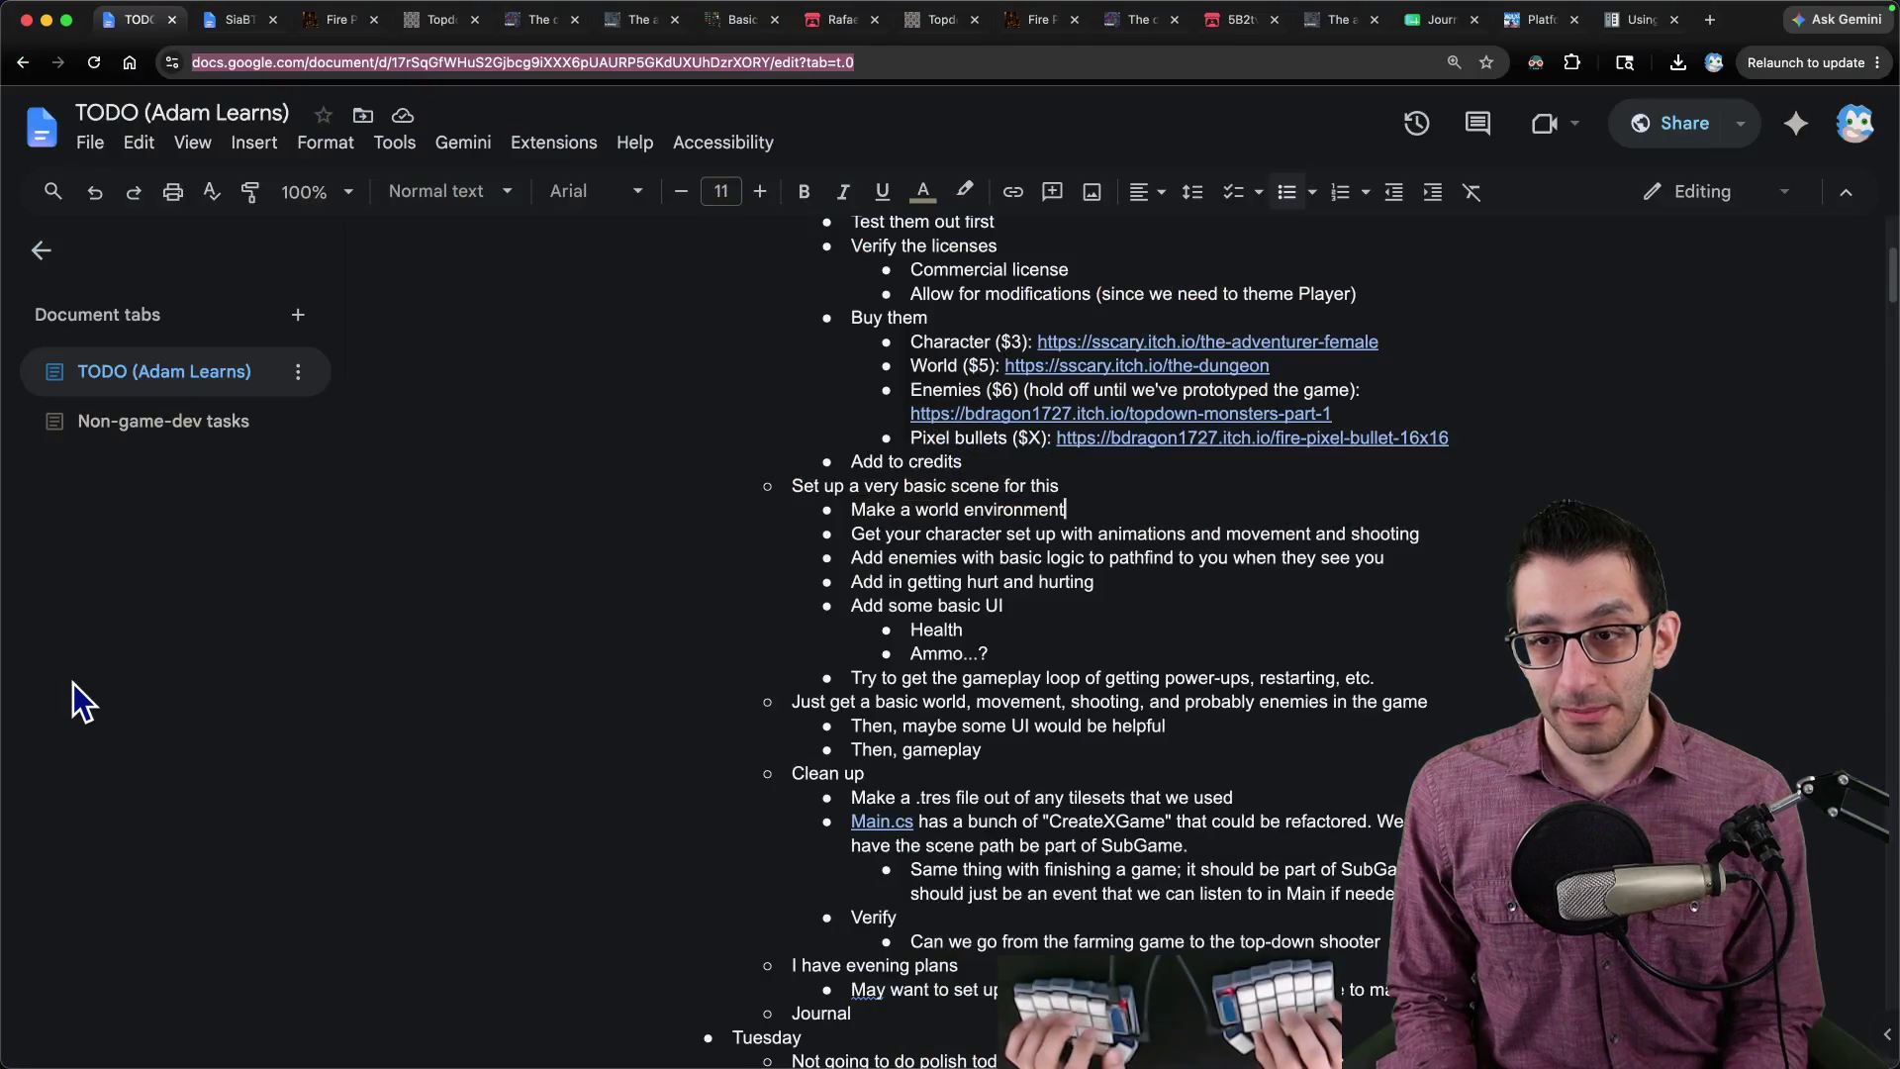
Step: Add a Clean up bullet above the .tres task about graphics we don't end up using
key("Return")
key("Tab")
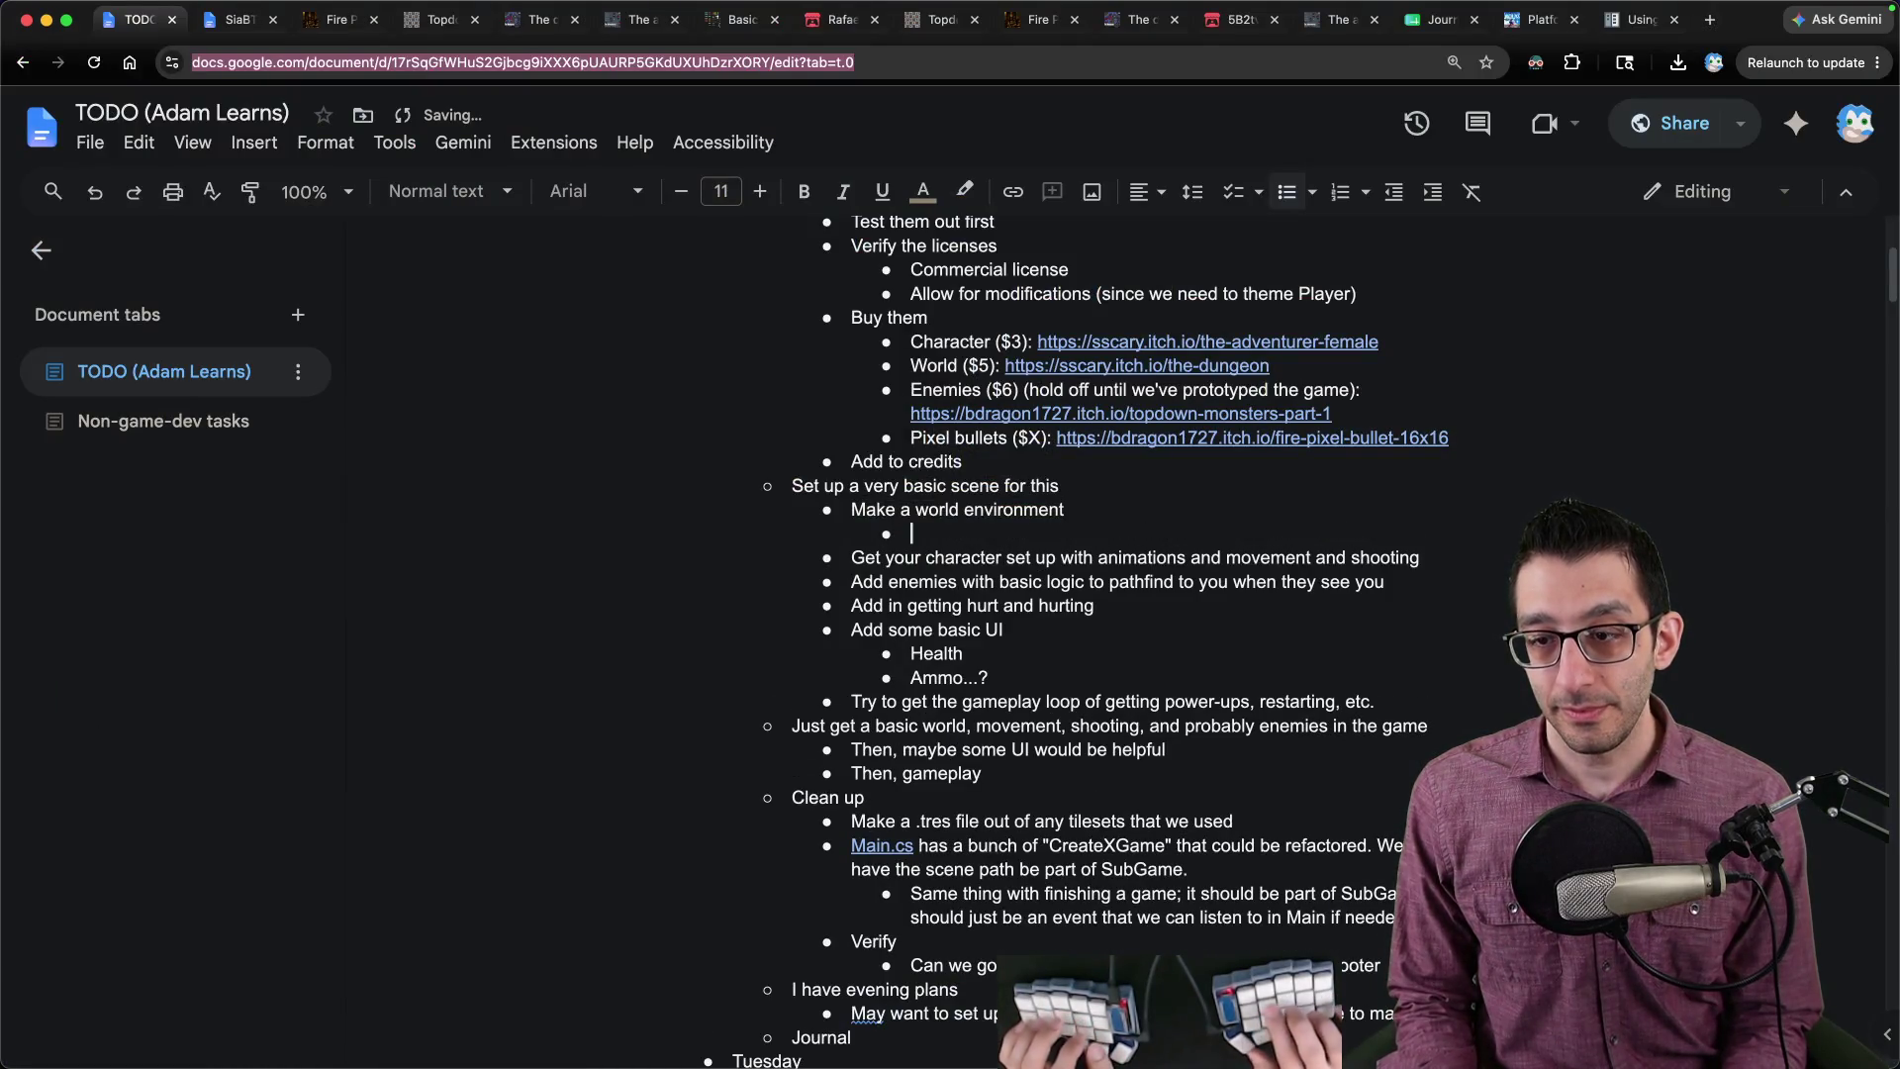
key("ctrl+z")
key("Home")
key("Return")
key("Up")
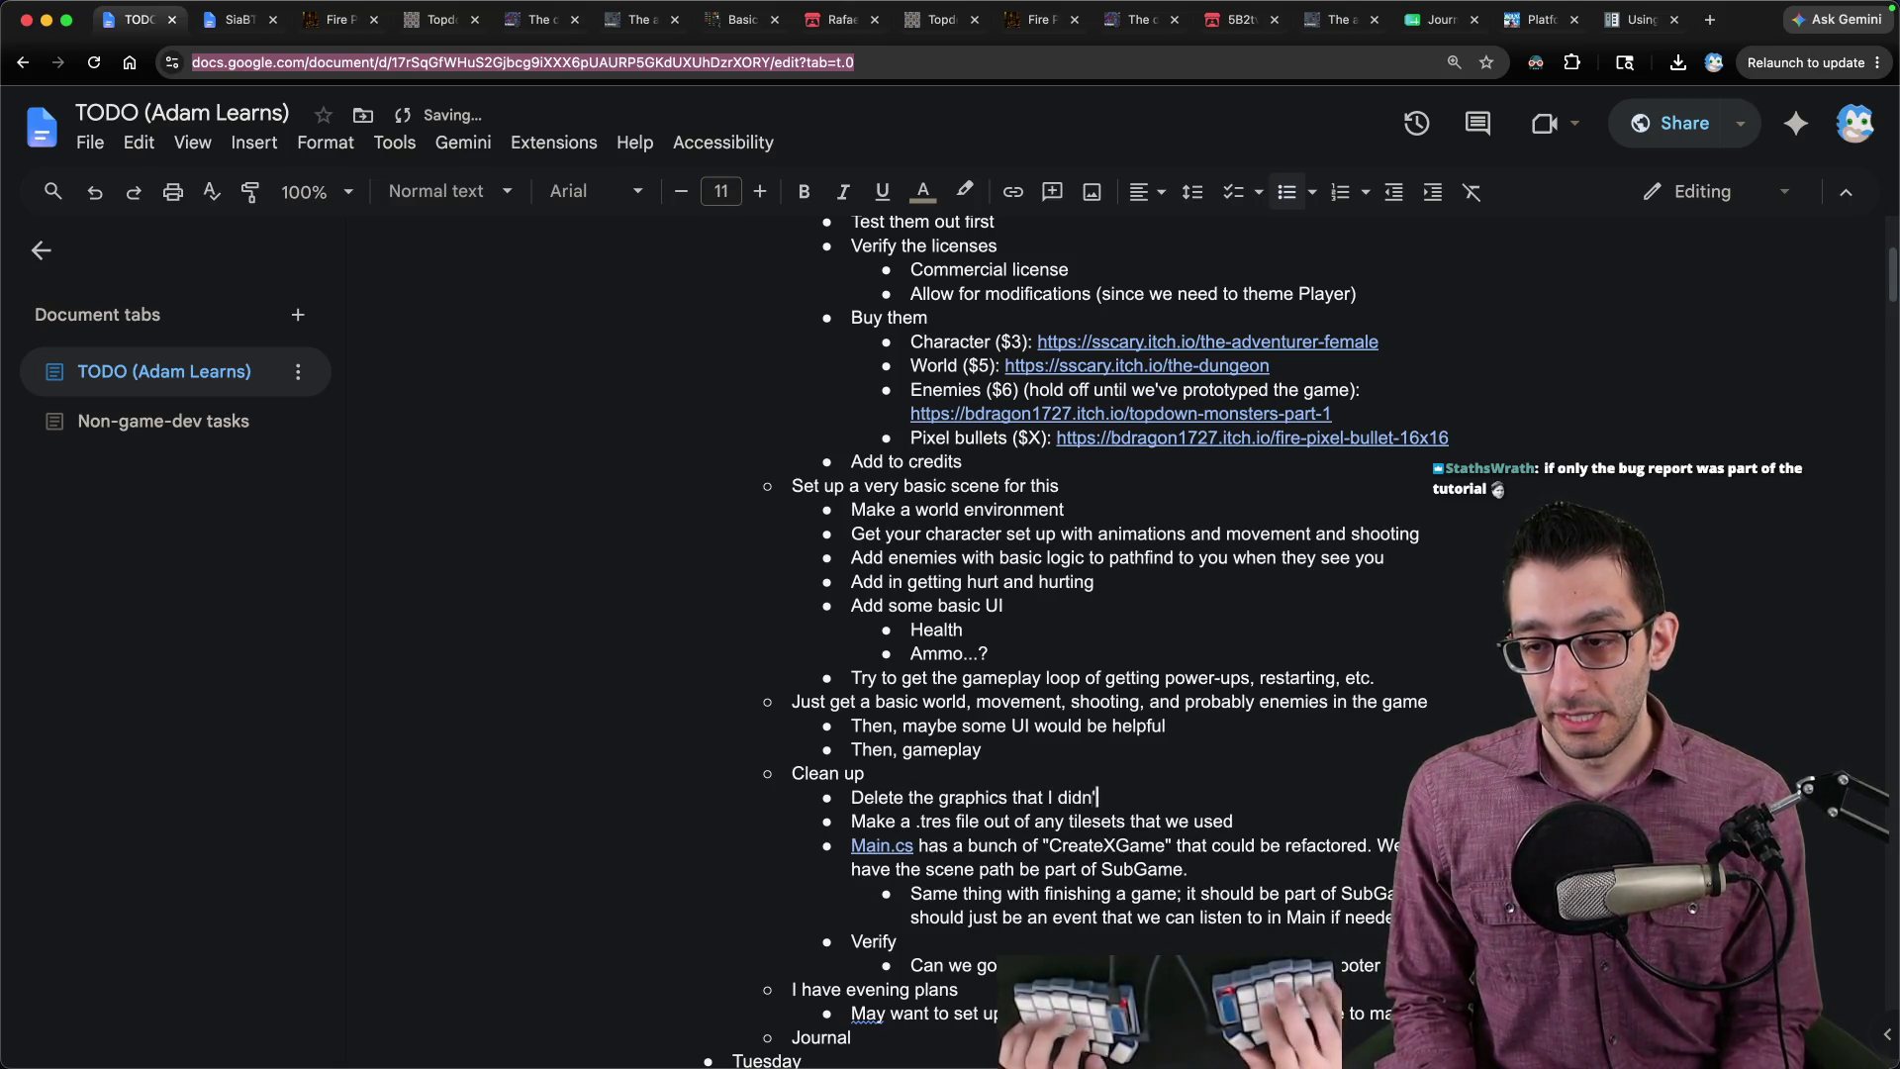
type("'t end up using")
Step: Add a Modify task with a sub-bullet to share the assets for the Dark world-creation document
key("Return")
type("Modiy")
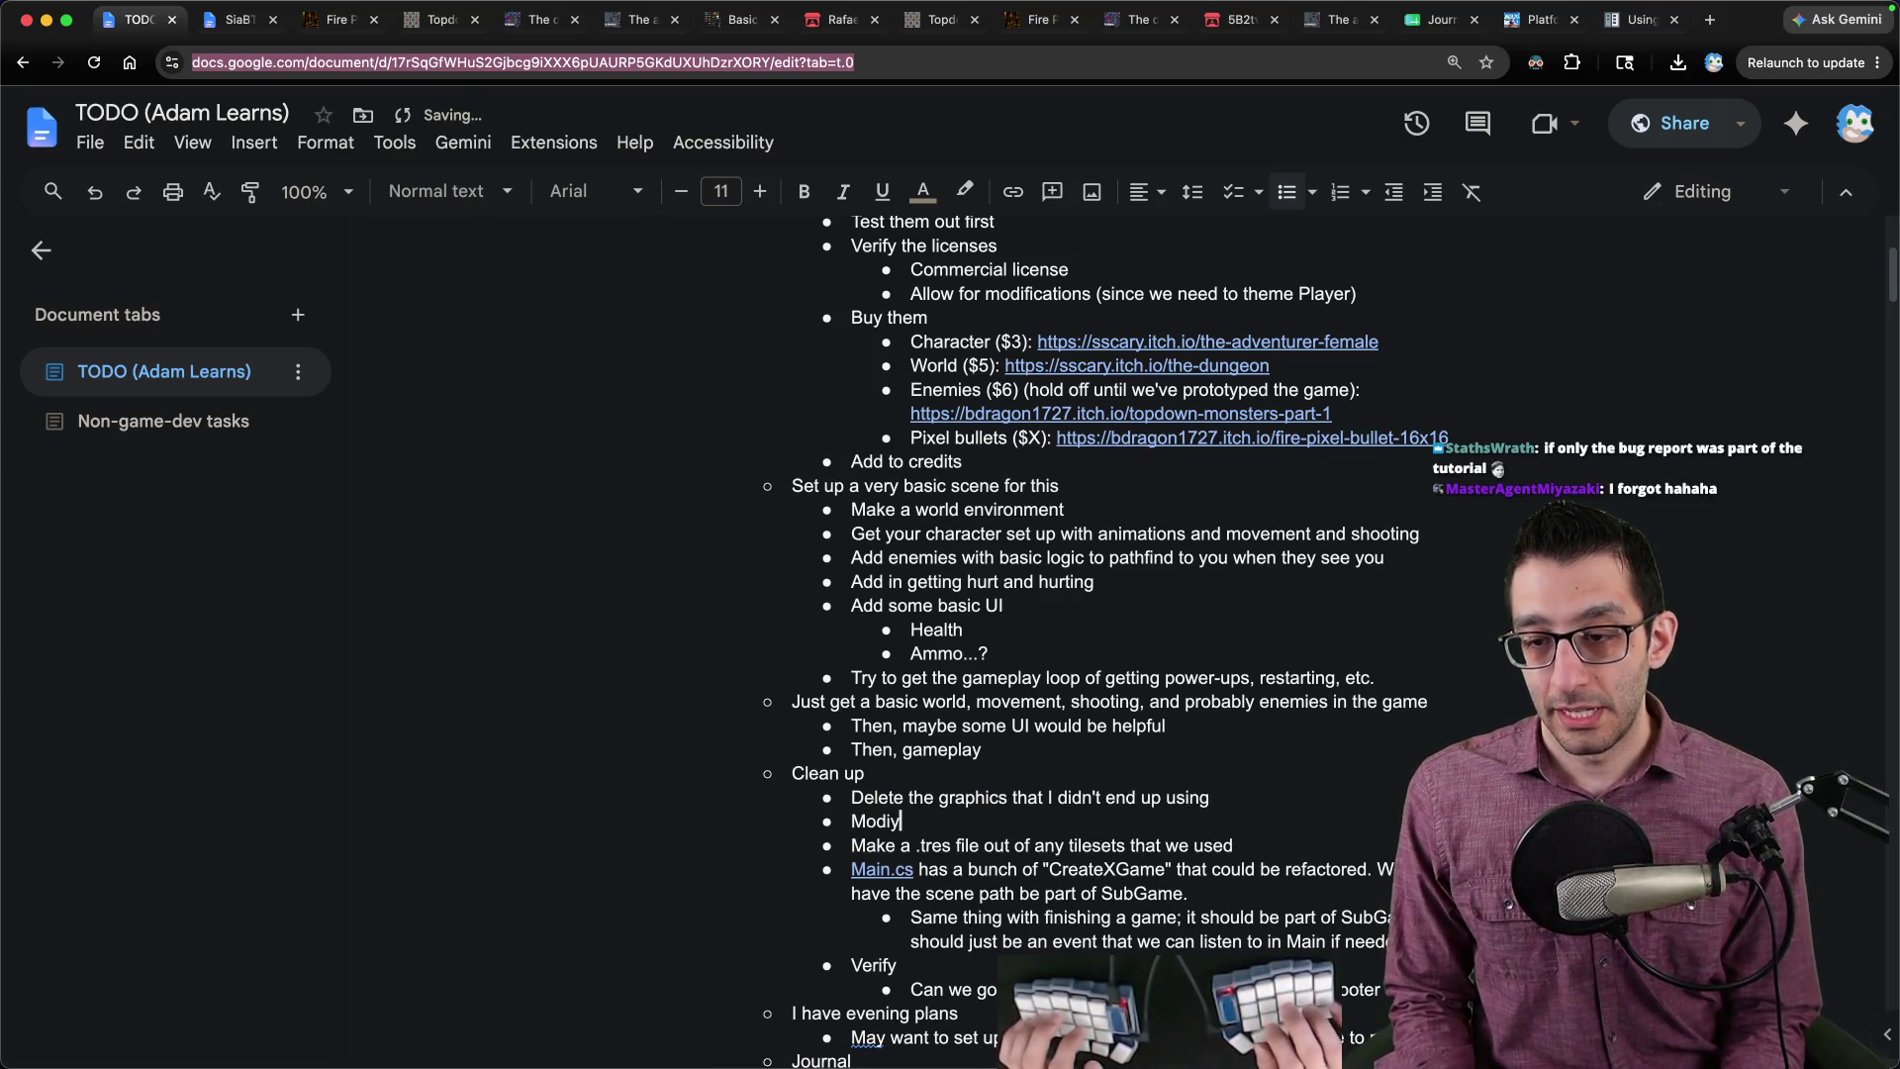
key("BackSpace")
type("fy ")
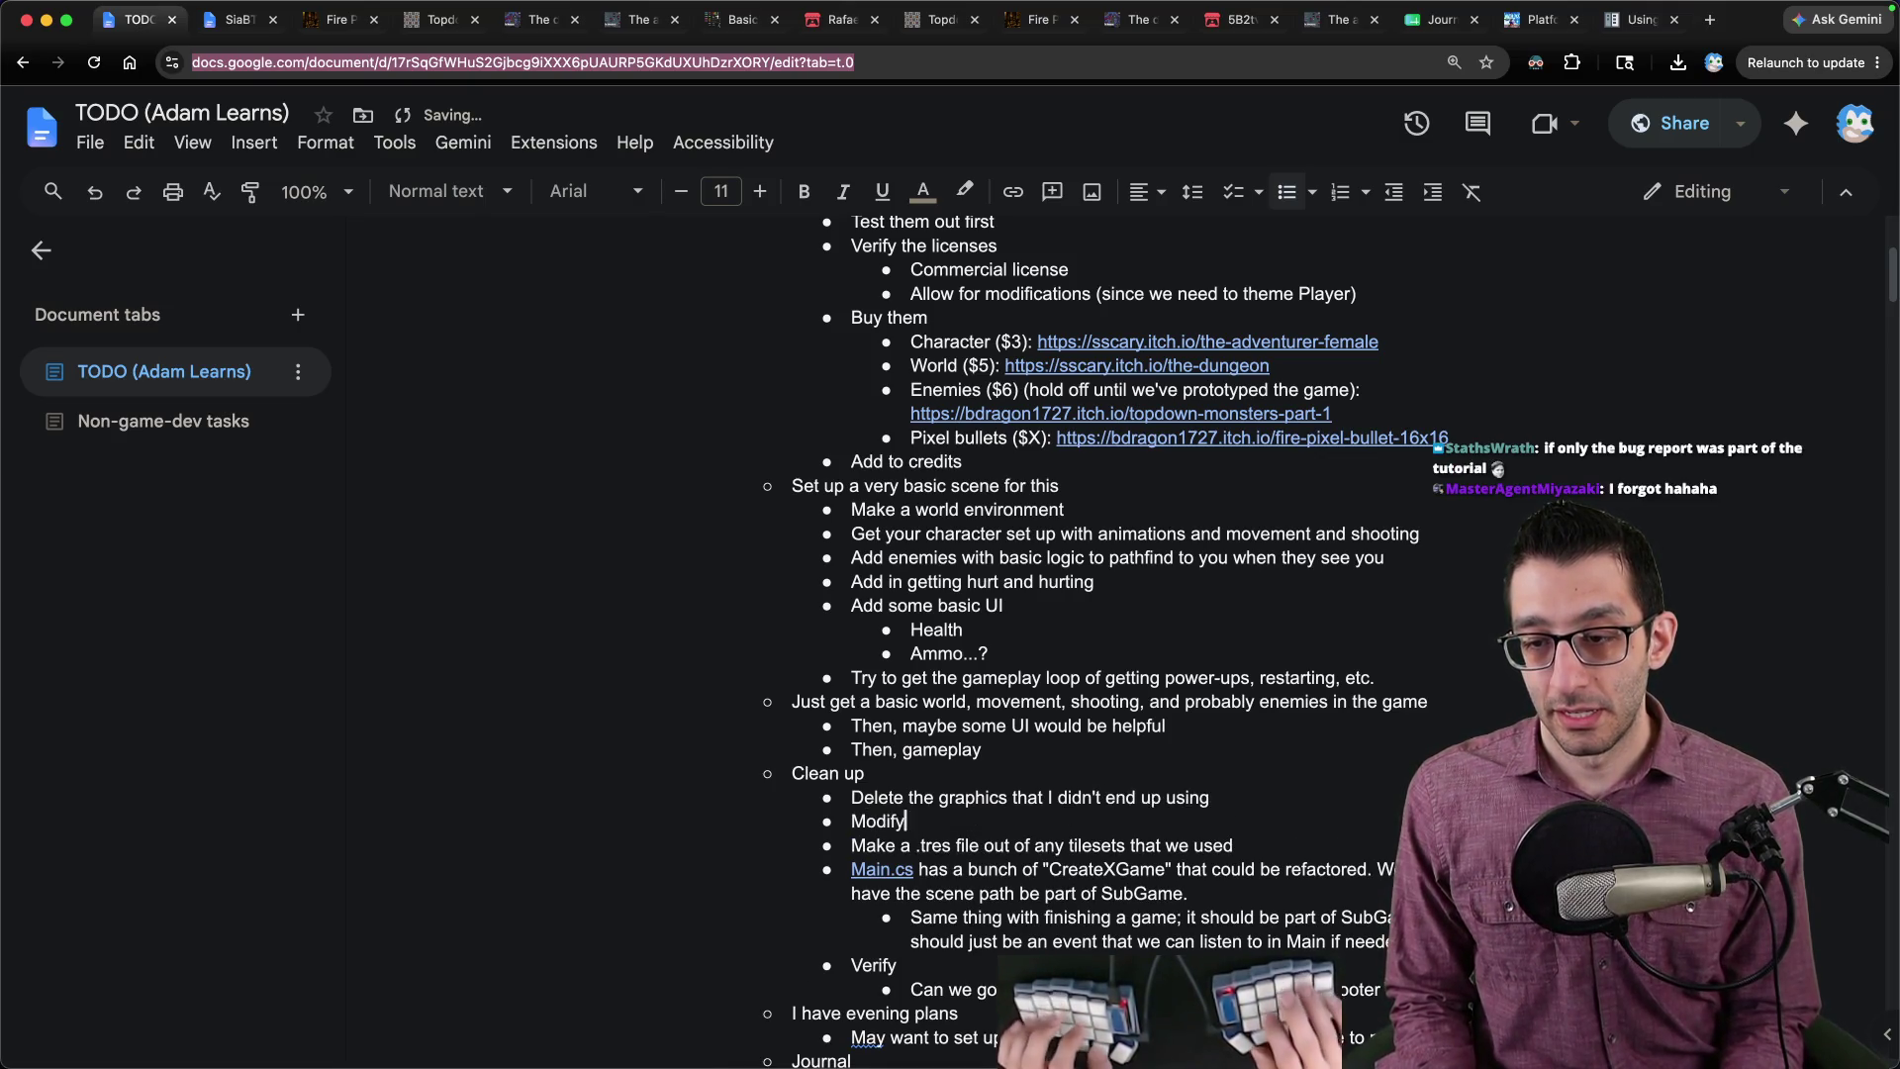
type("the")
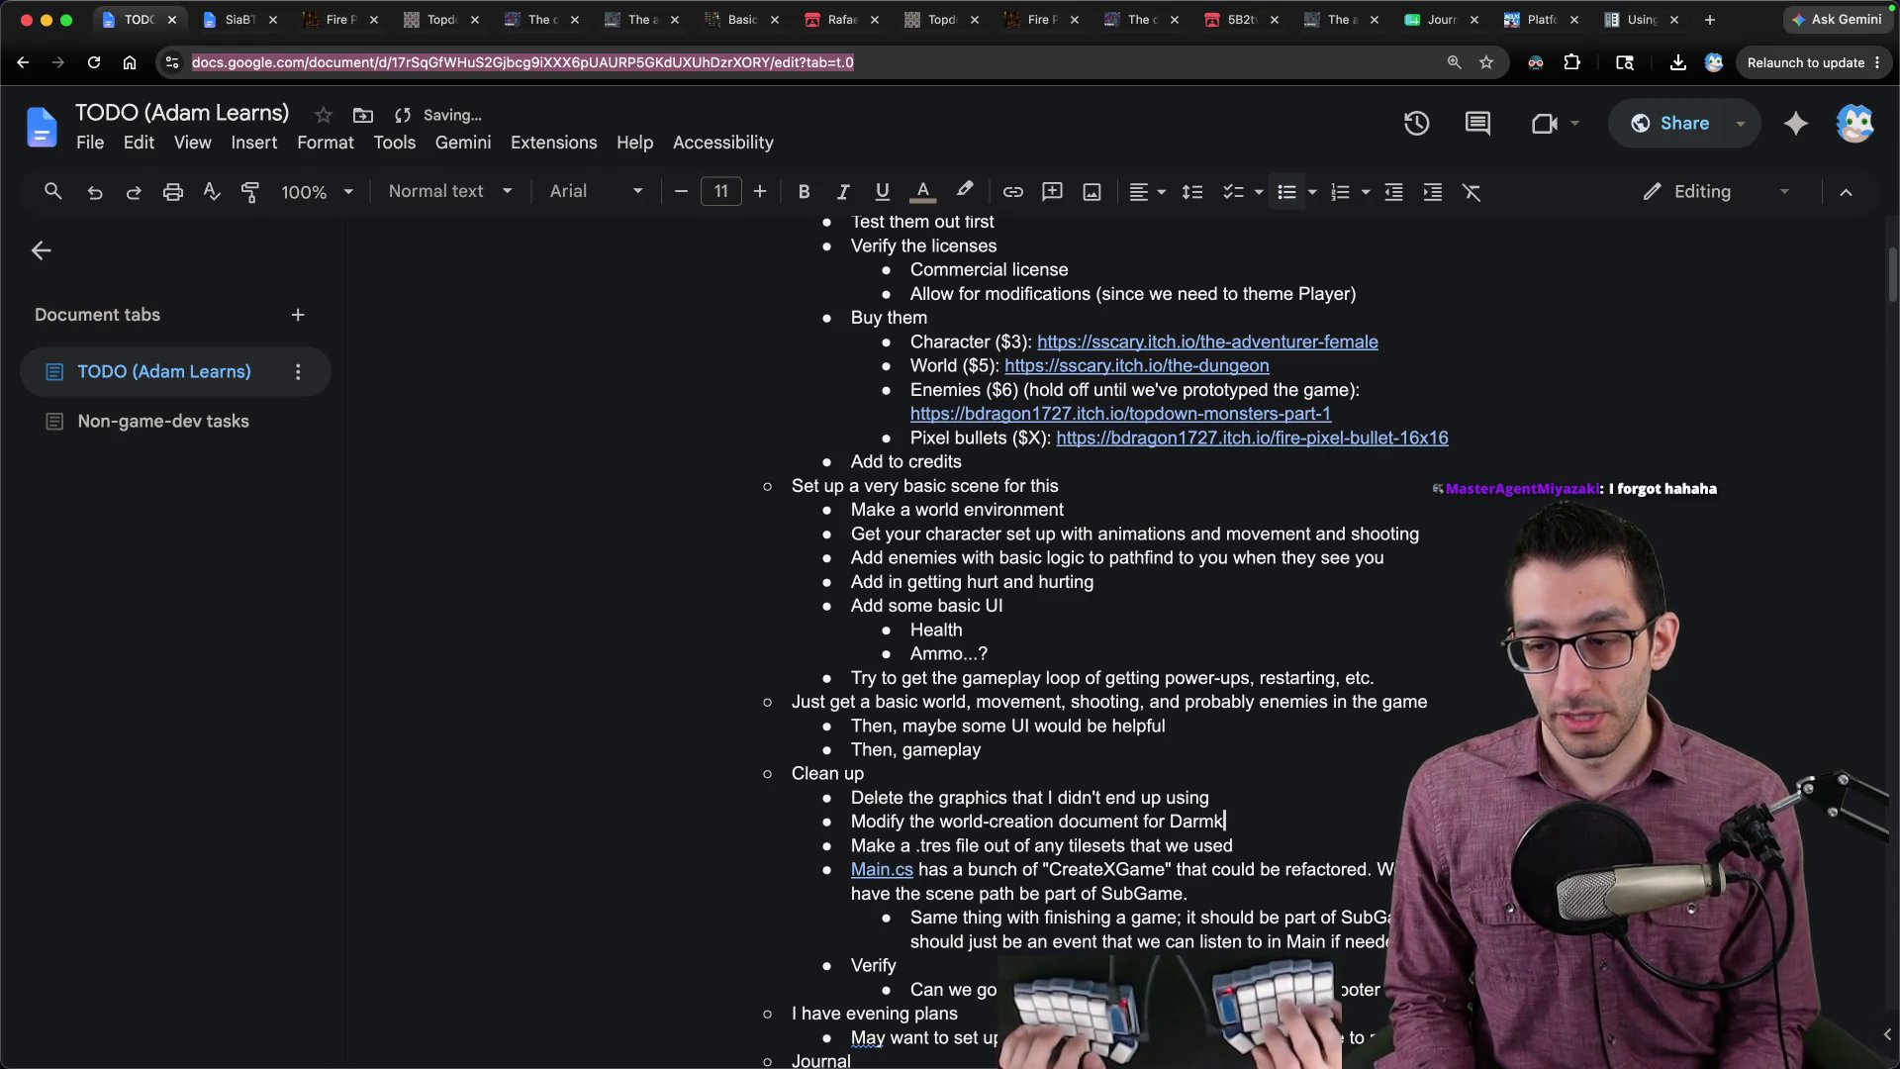
key("Return")
key("Tab")
type("Make sure ")
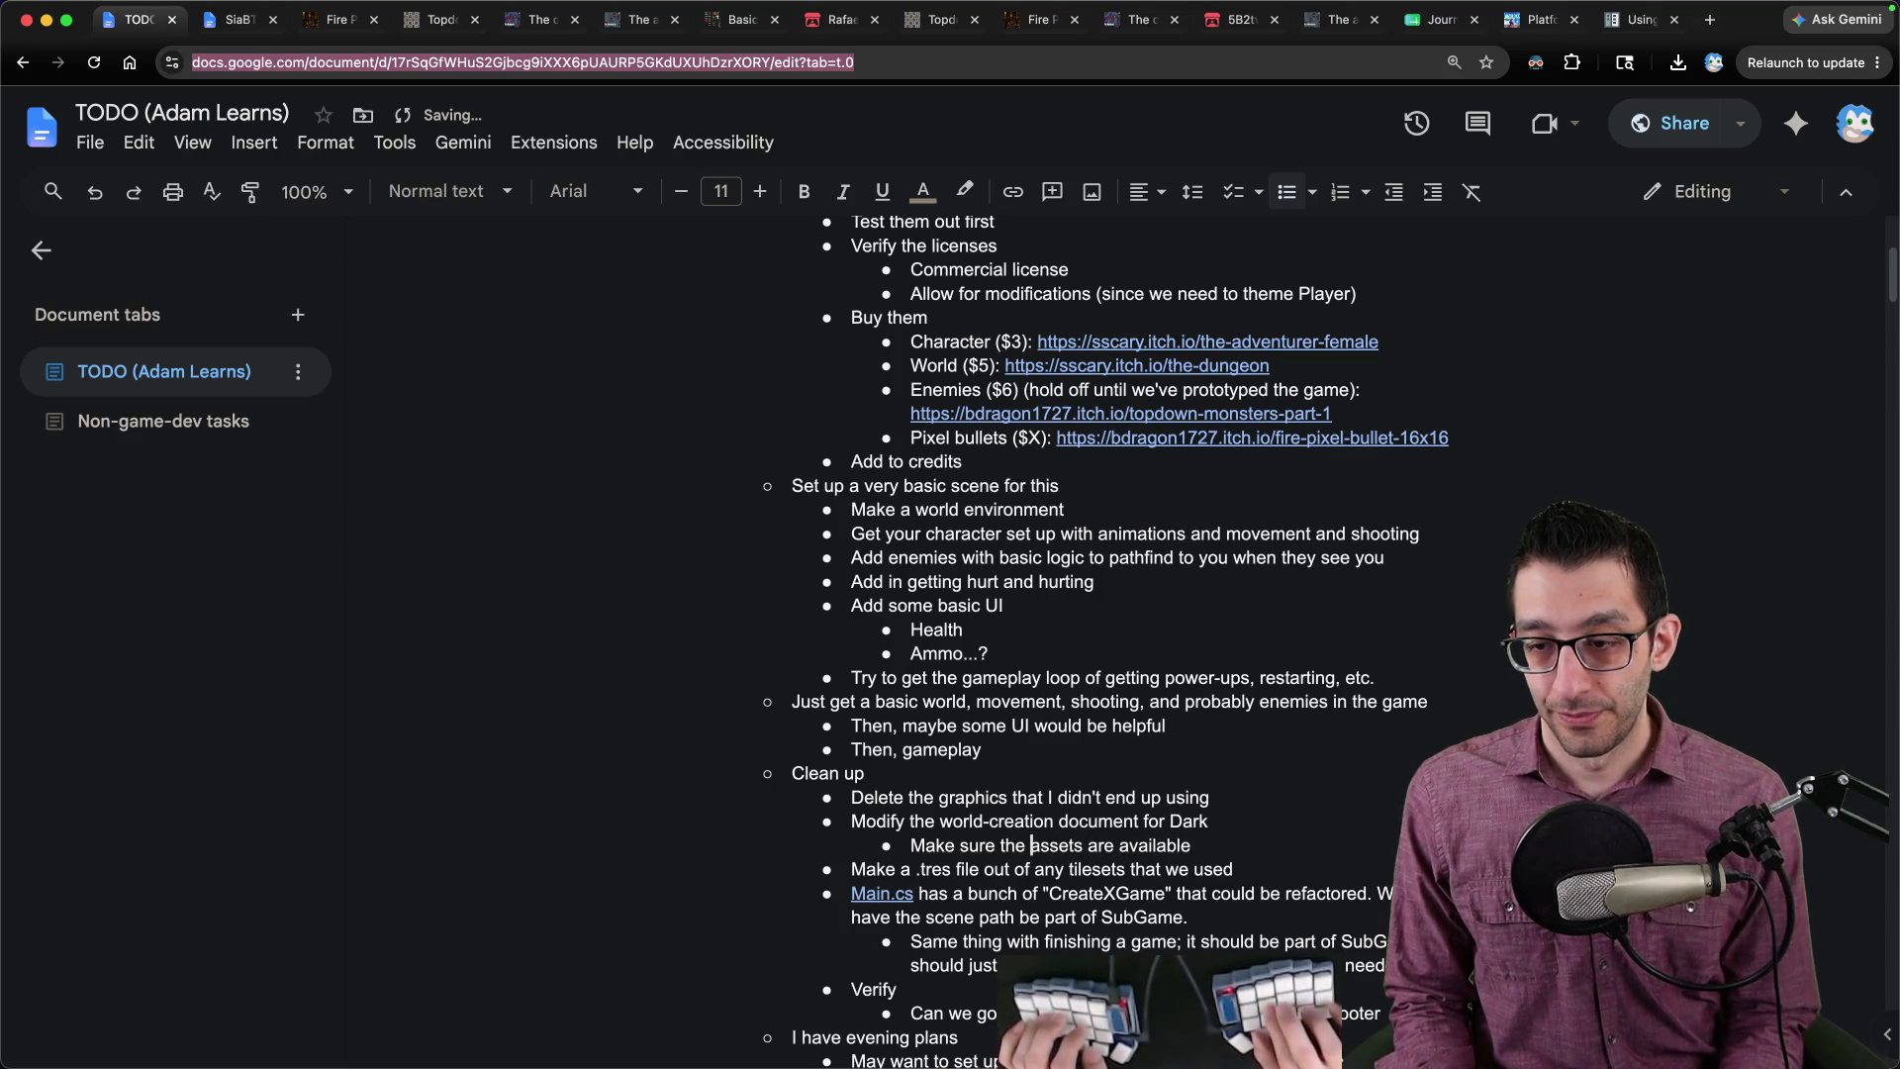
type("I share")
key("End")
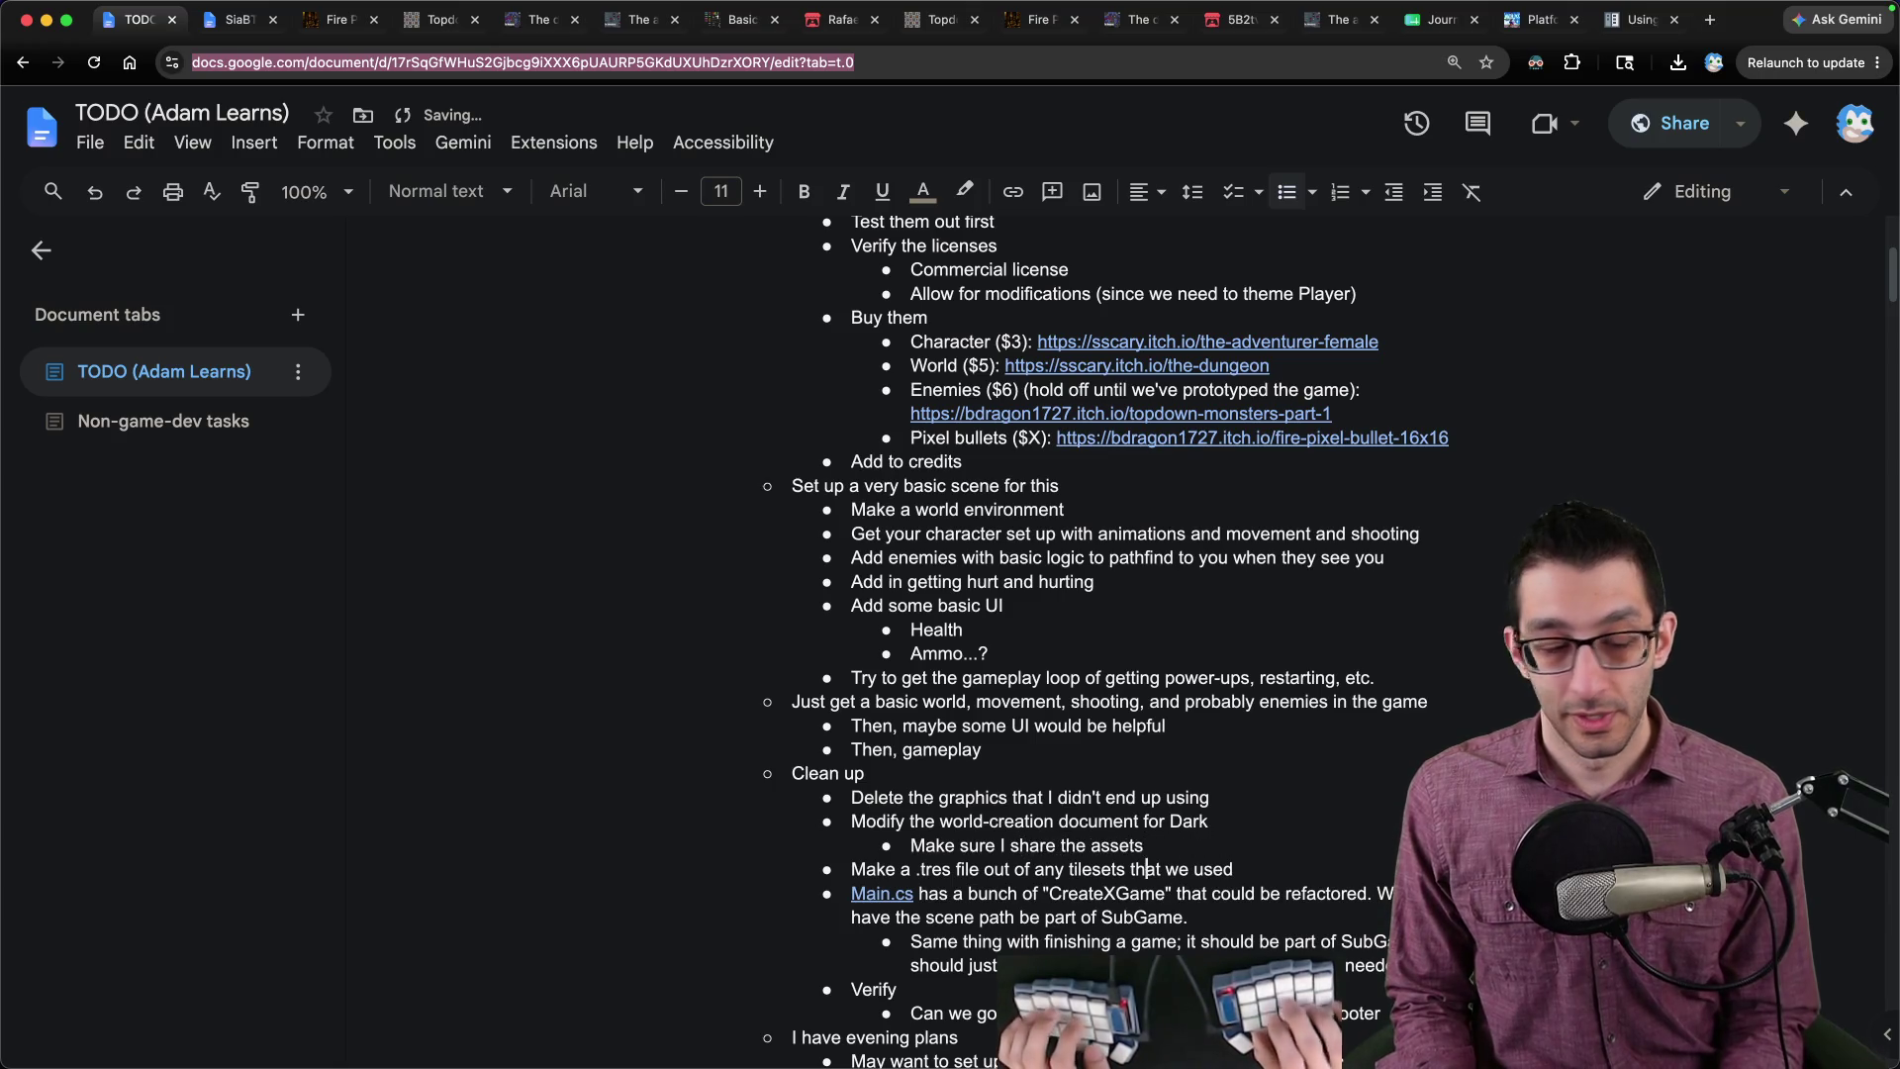
key("super+Up")
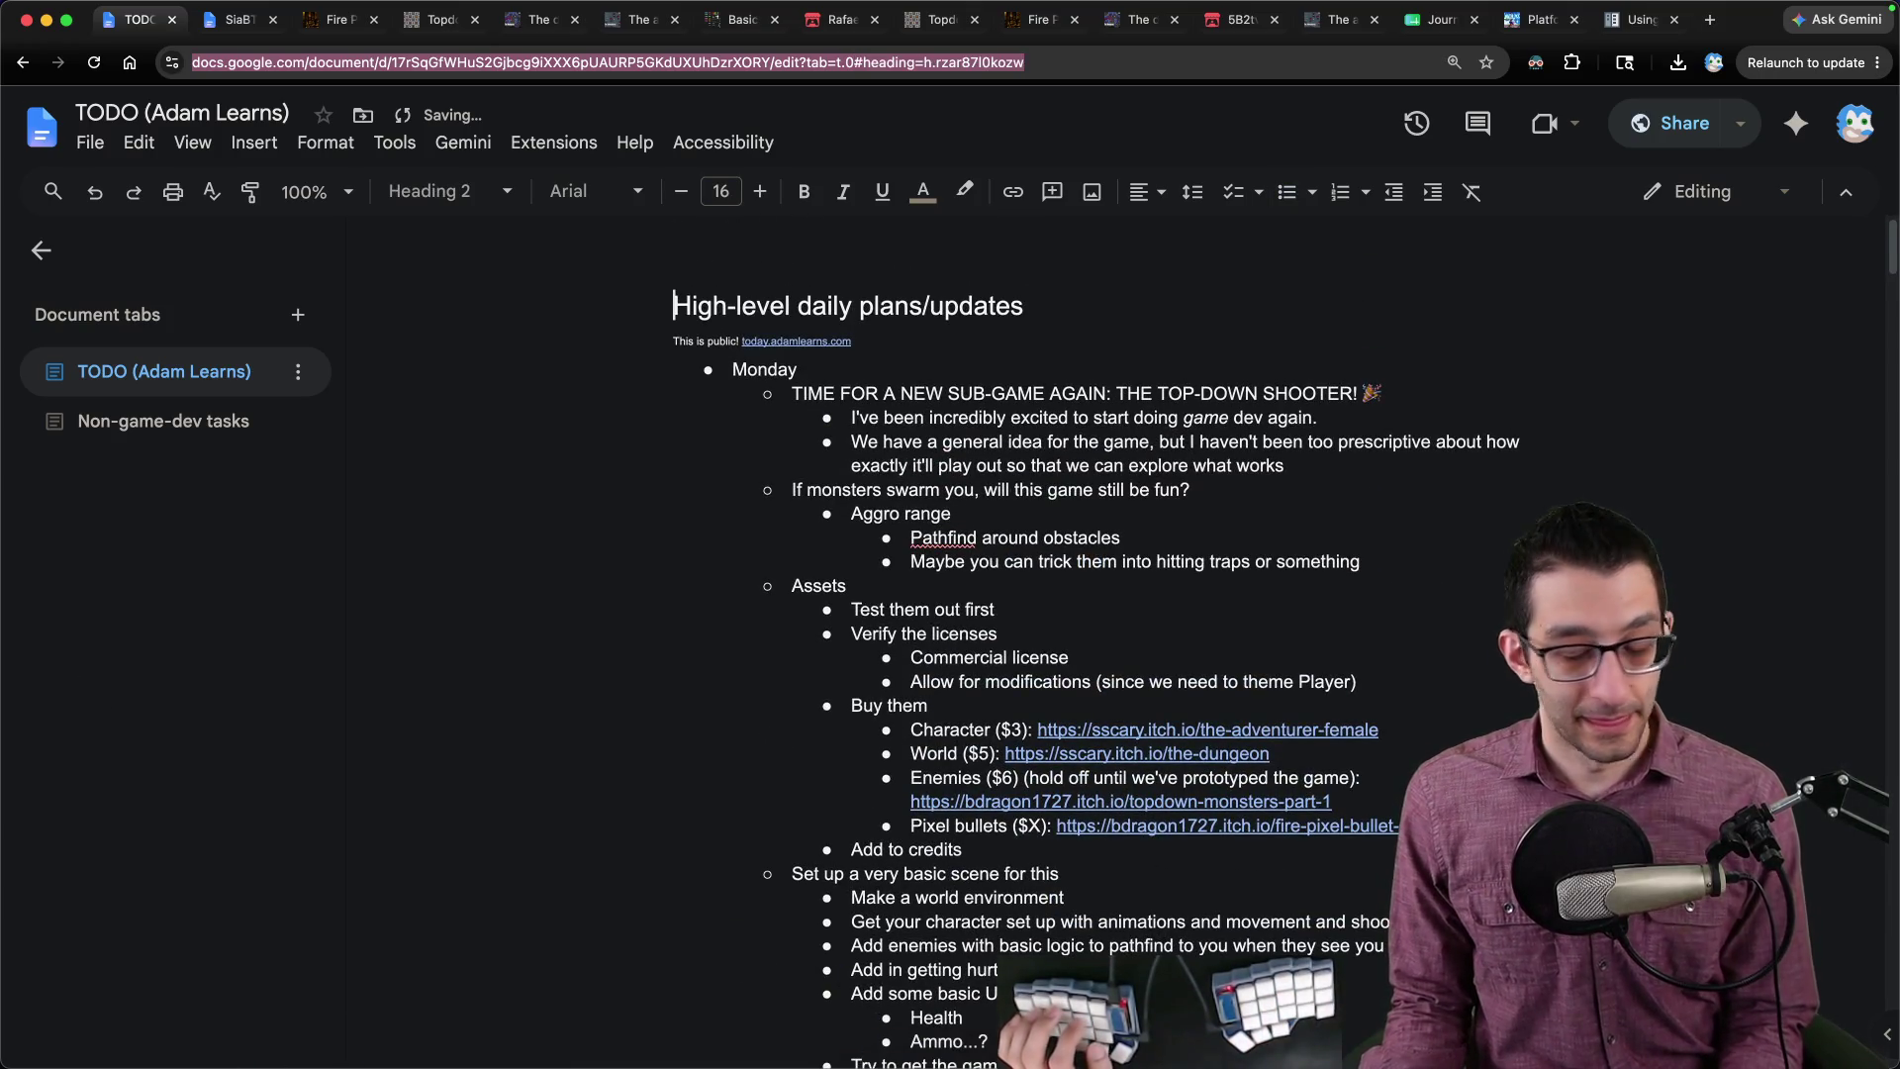
mouse_move(752, 1067)
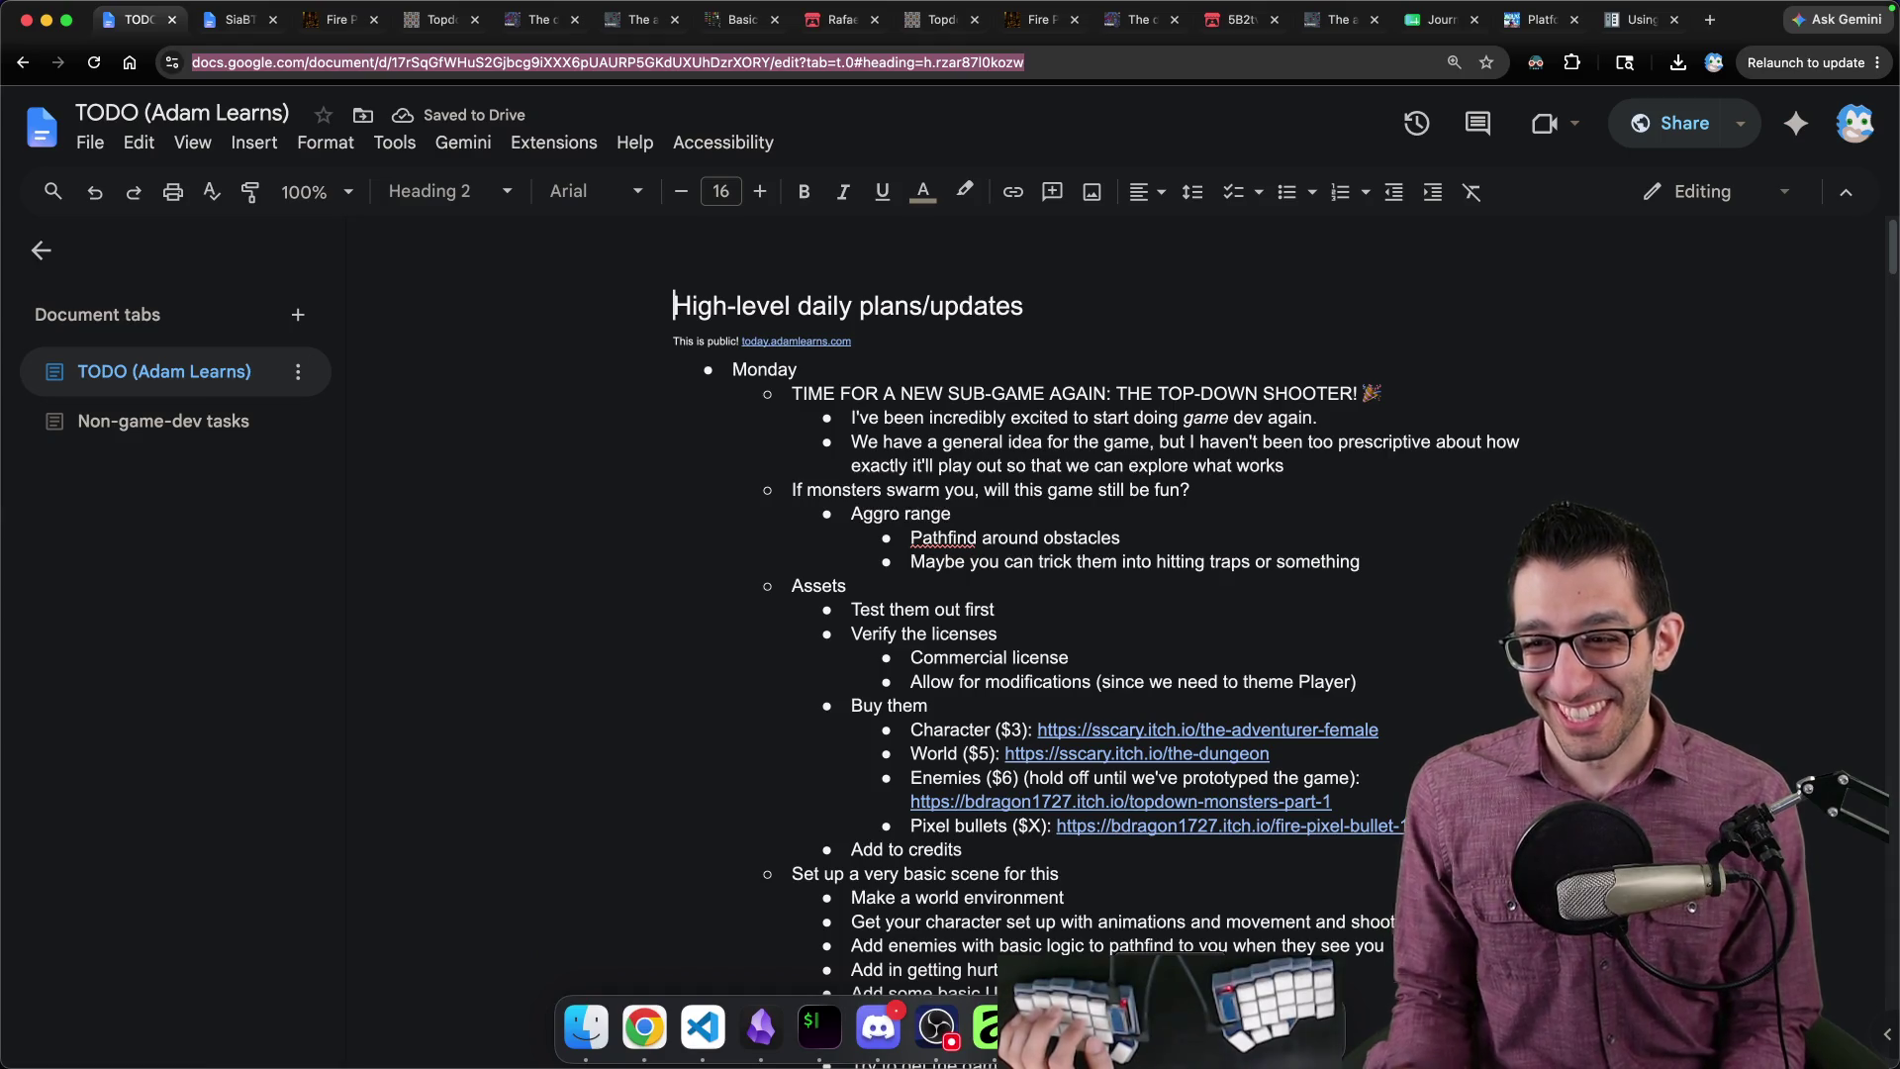
key("super+Tab")
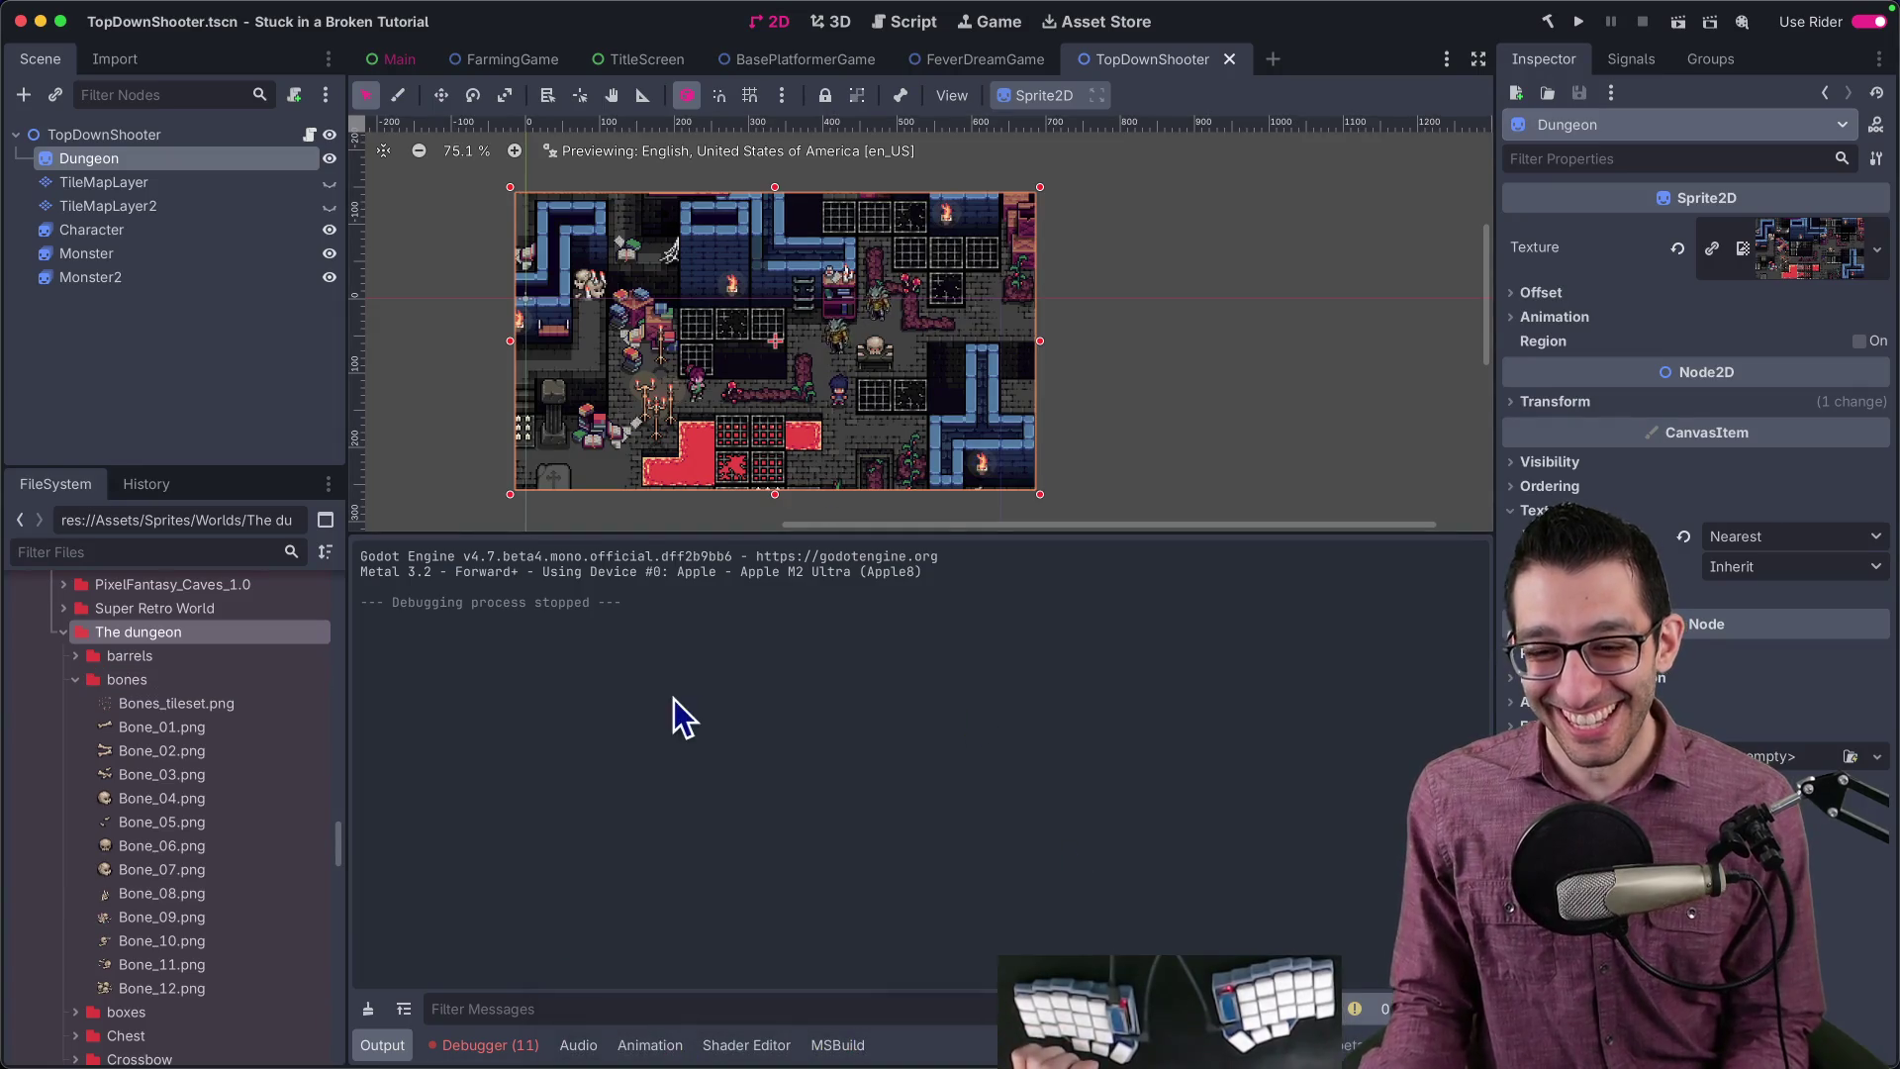
Step: Quick Look All_Spritesheet.png in The dungeon Finder window and open it in Affinity Photo
key("super+Tab")
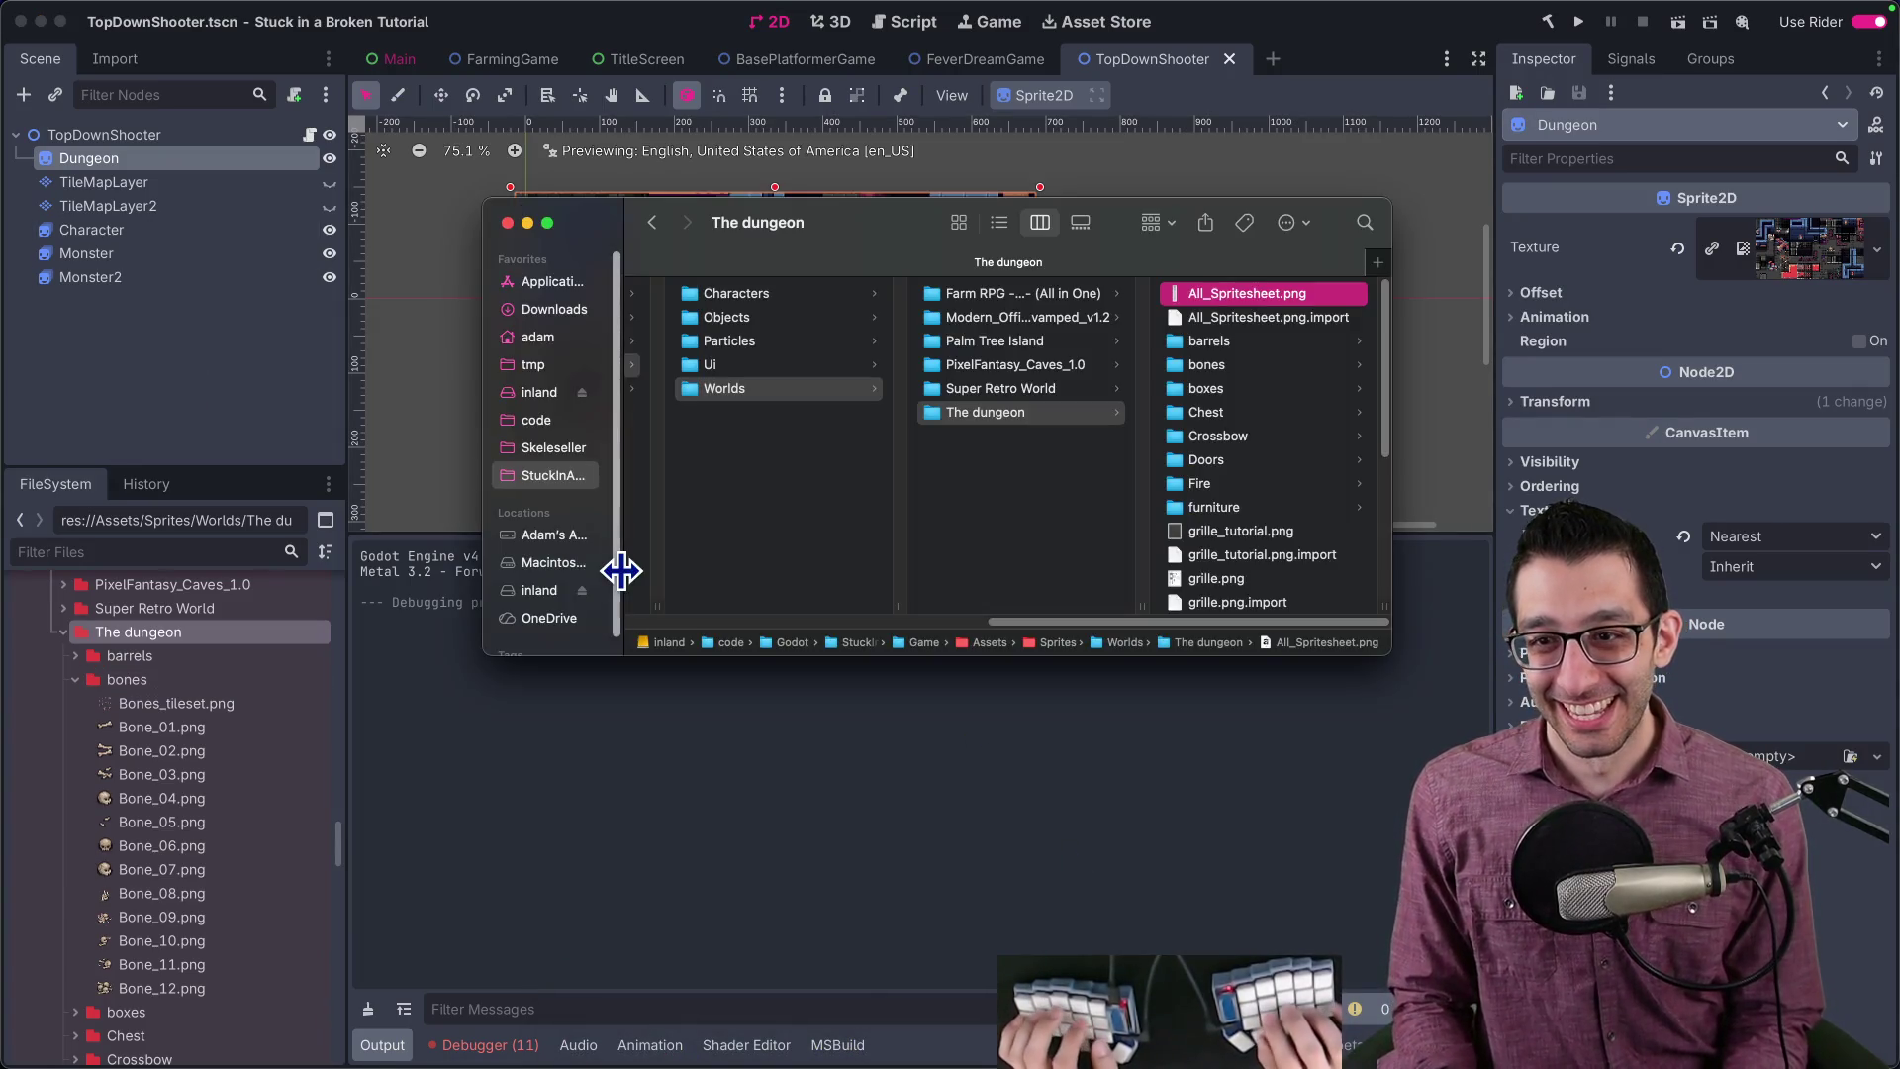
key("super+Tab")
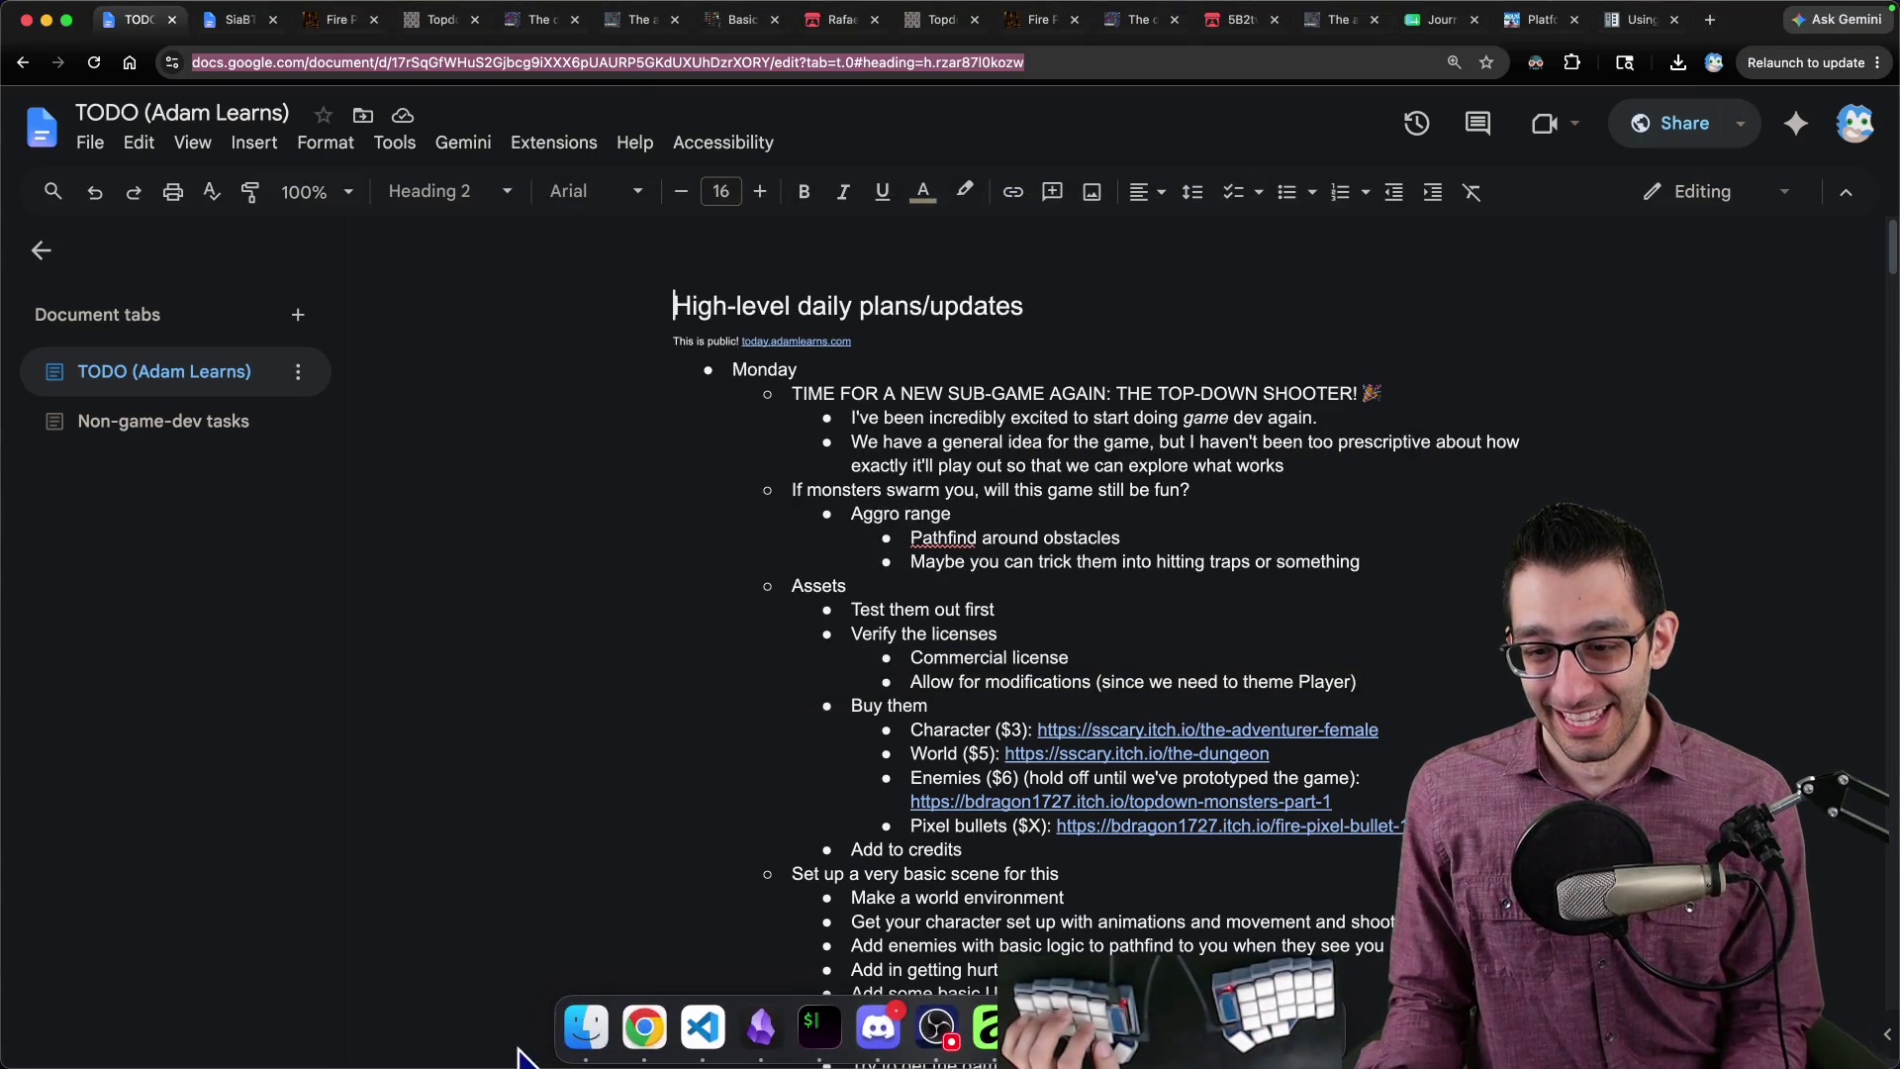
left_click(586, 1034)
left_click_drag(1137, 259, 835, 228)
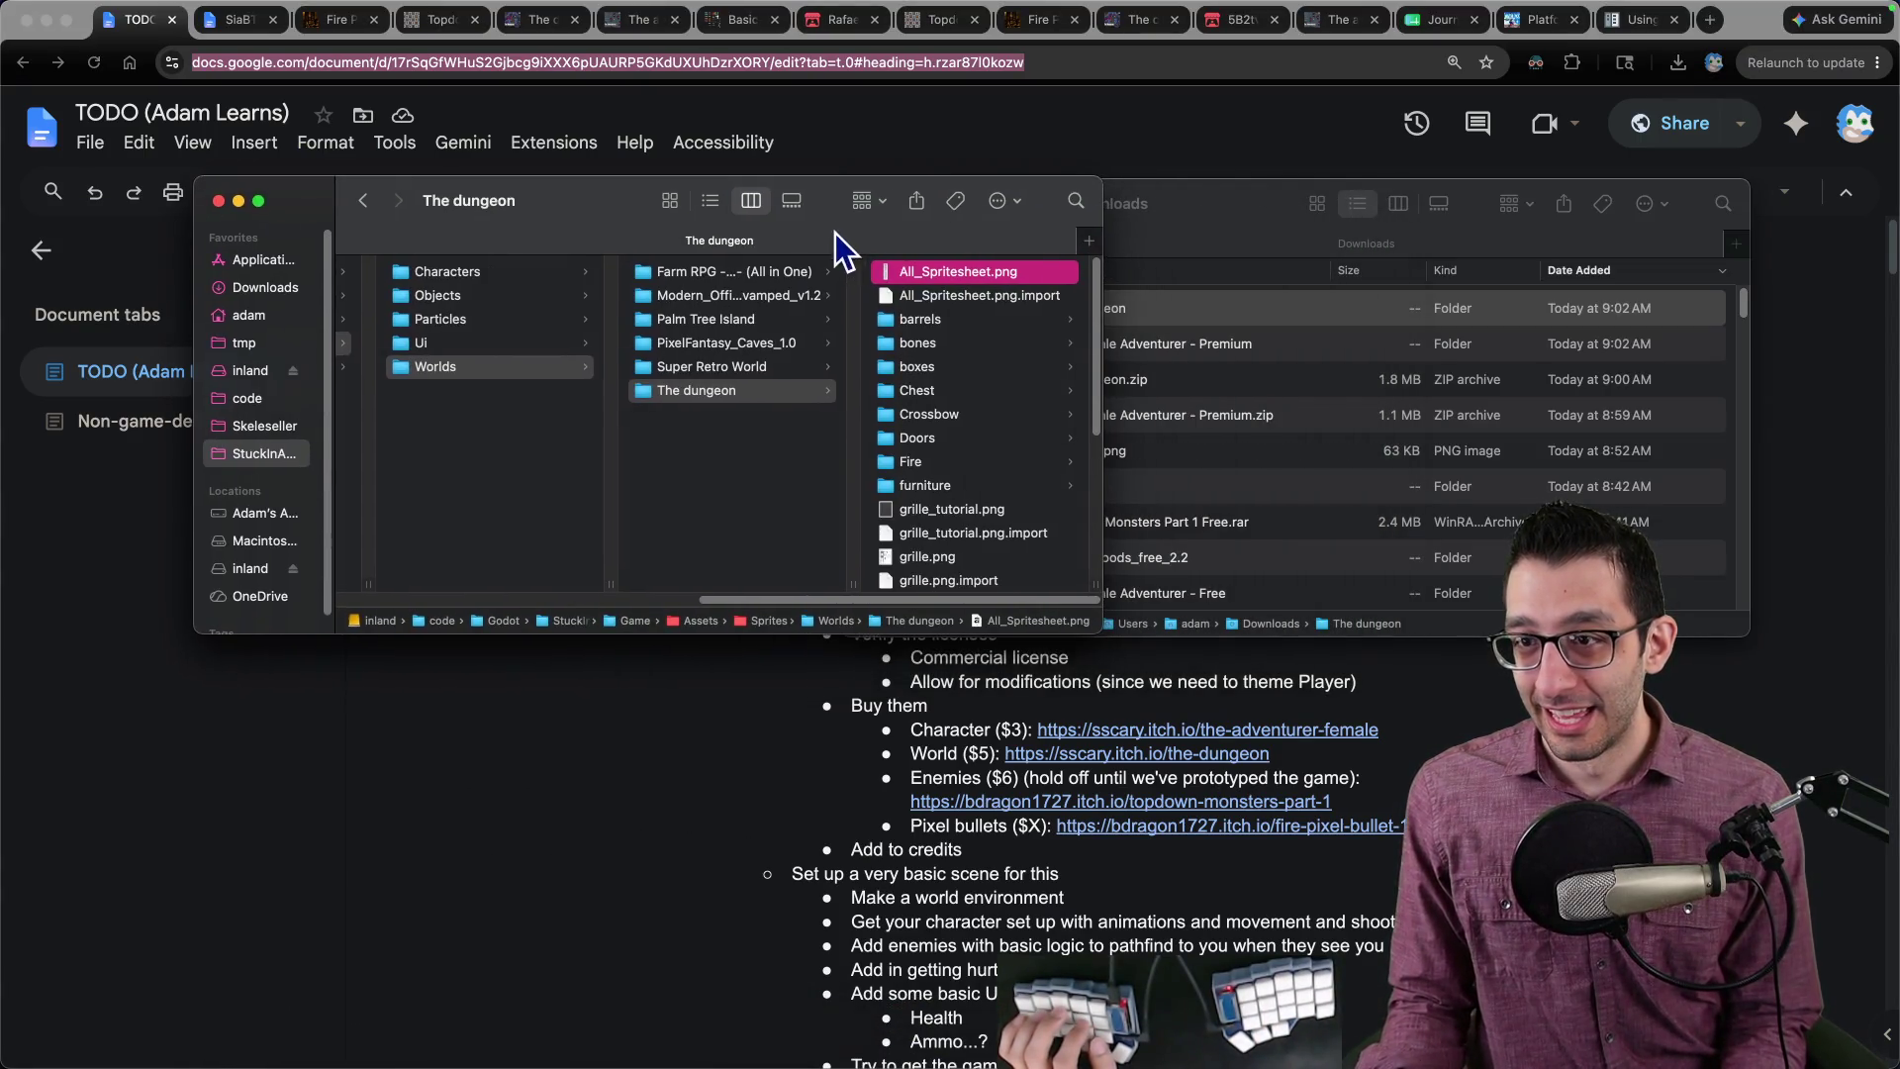
key("space")
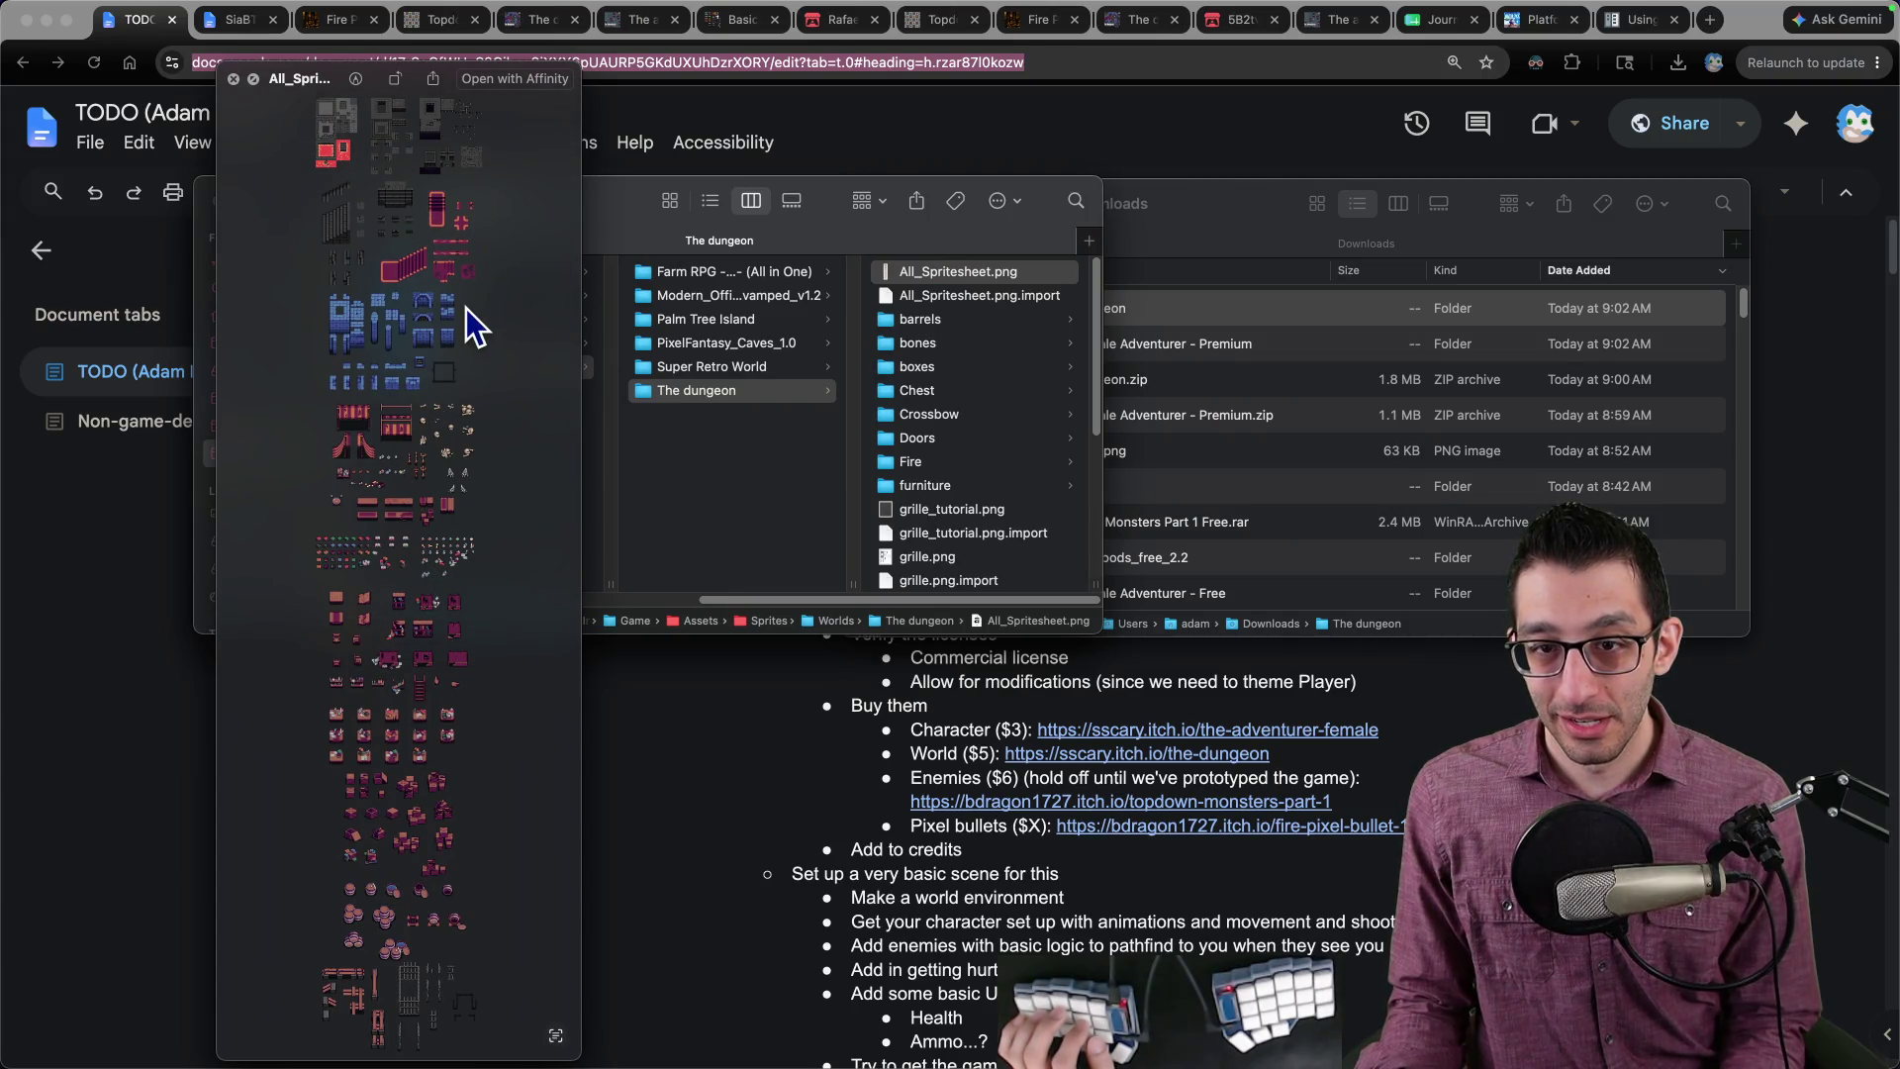
double_click(976, 271)
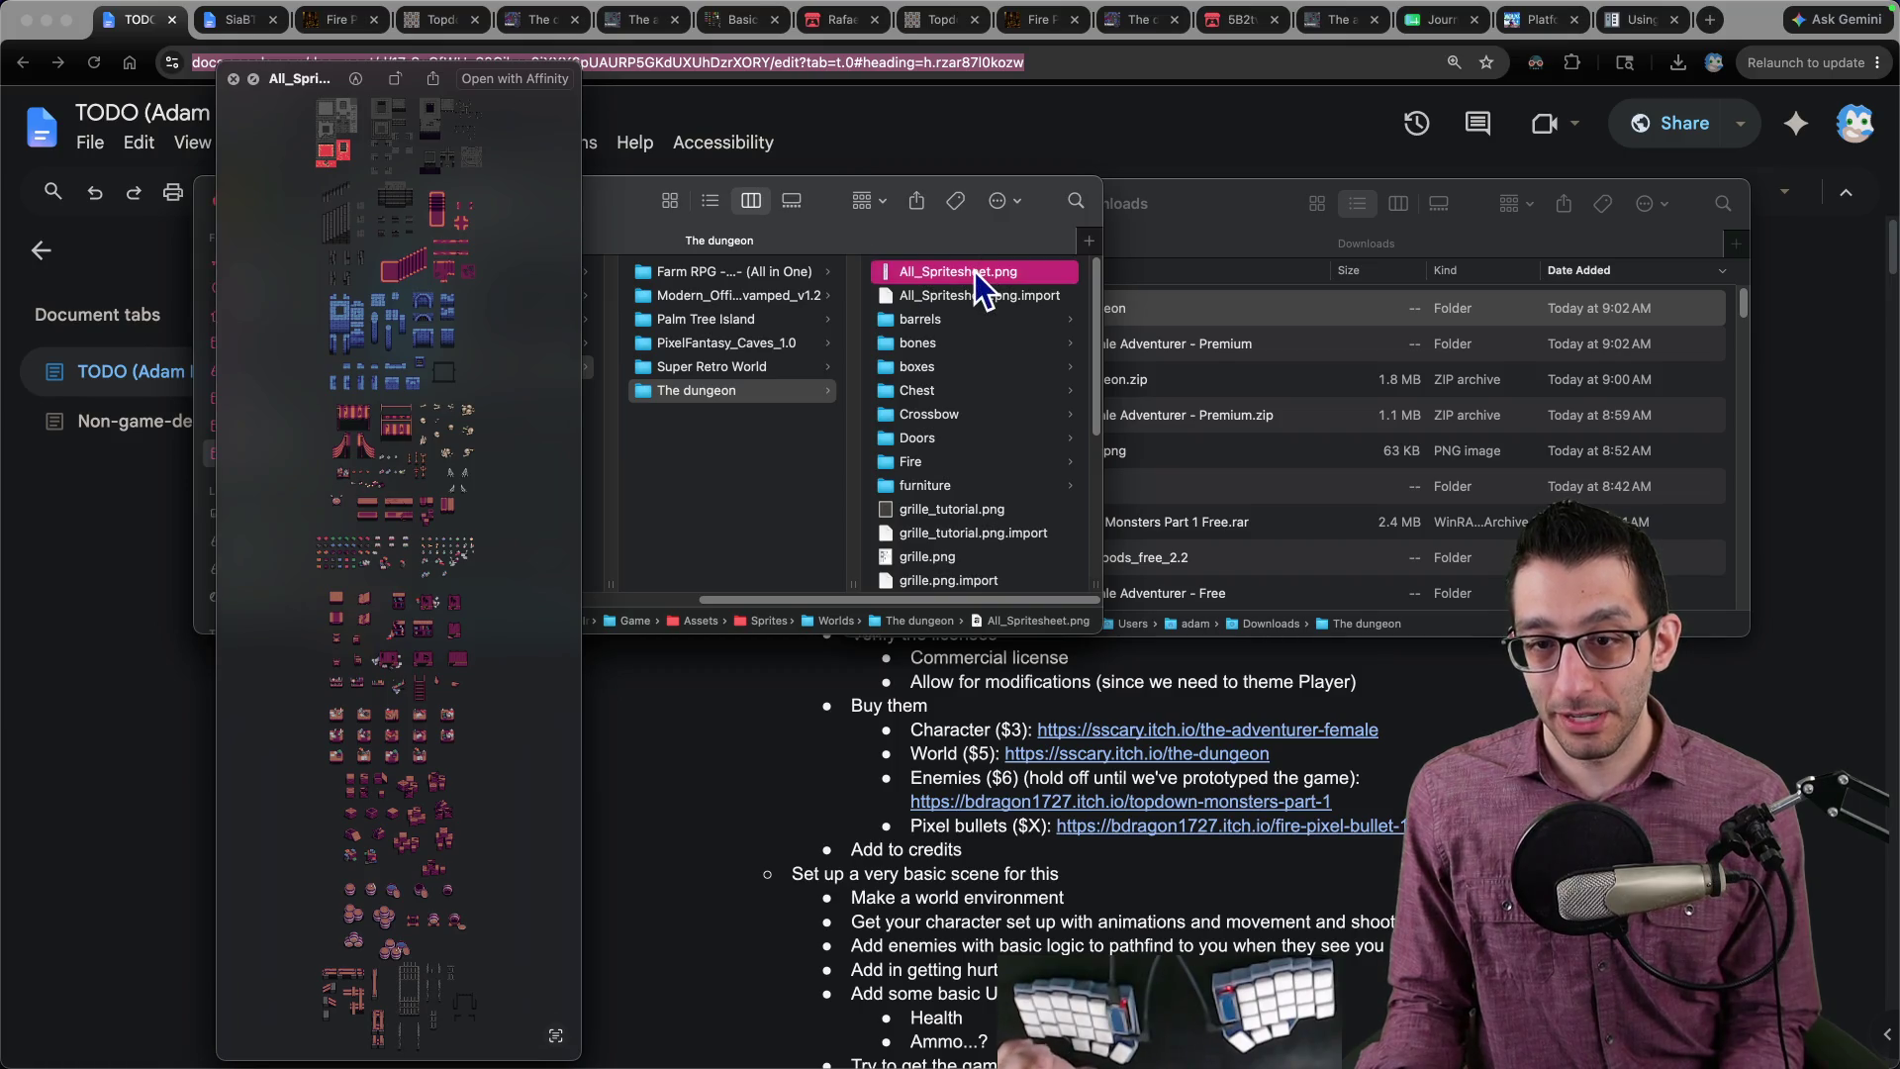
Step: Zoom and scroll across the 384 × 2208 px dungeon tile sheet, then return to Finder
scroll(845, 538, "up", 15)
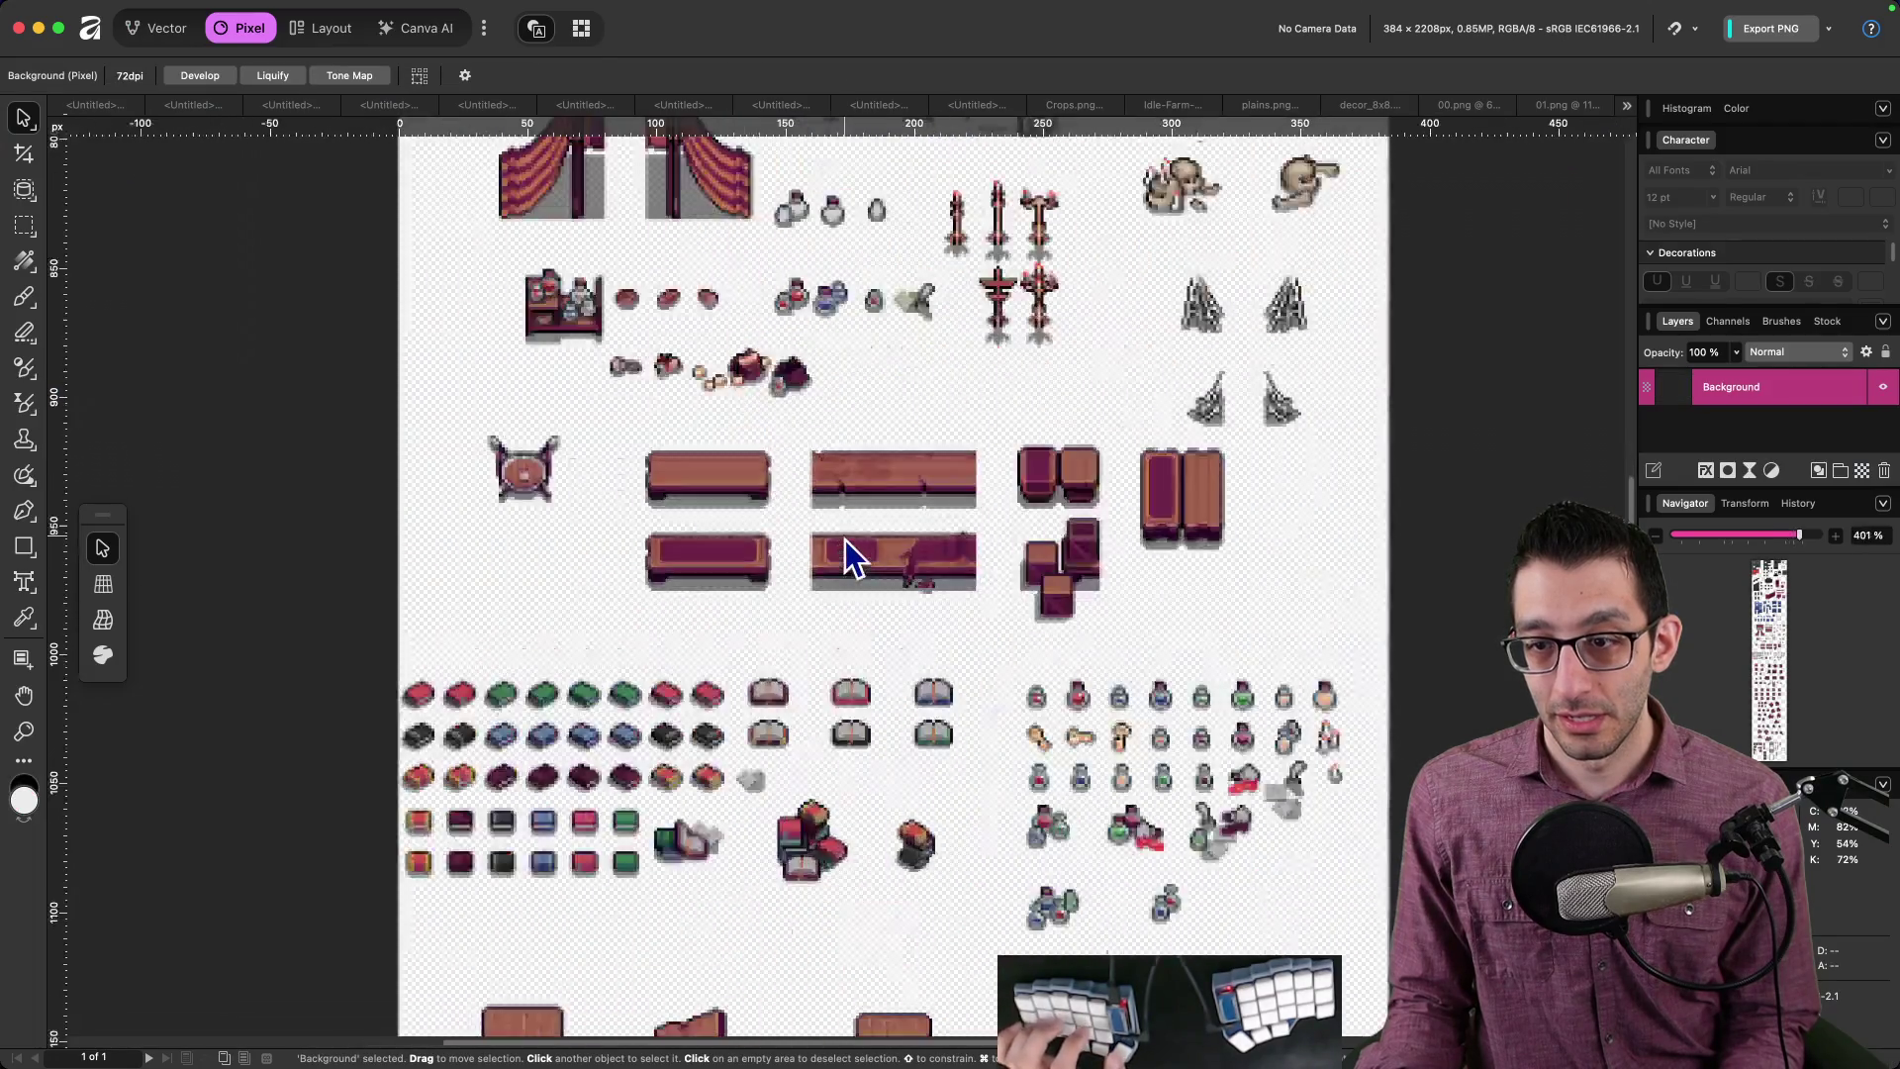
scroll(809, 396, "down", 5)
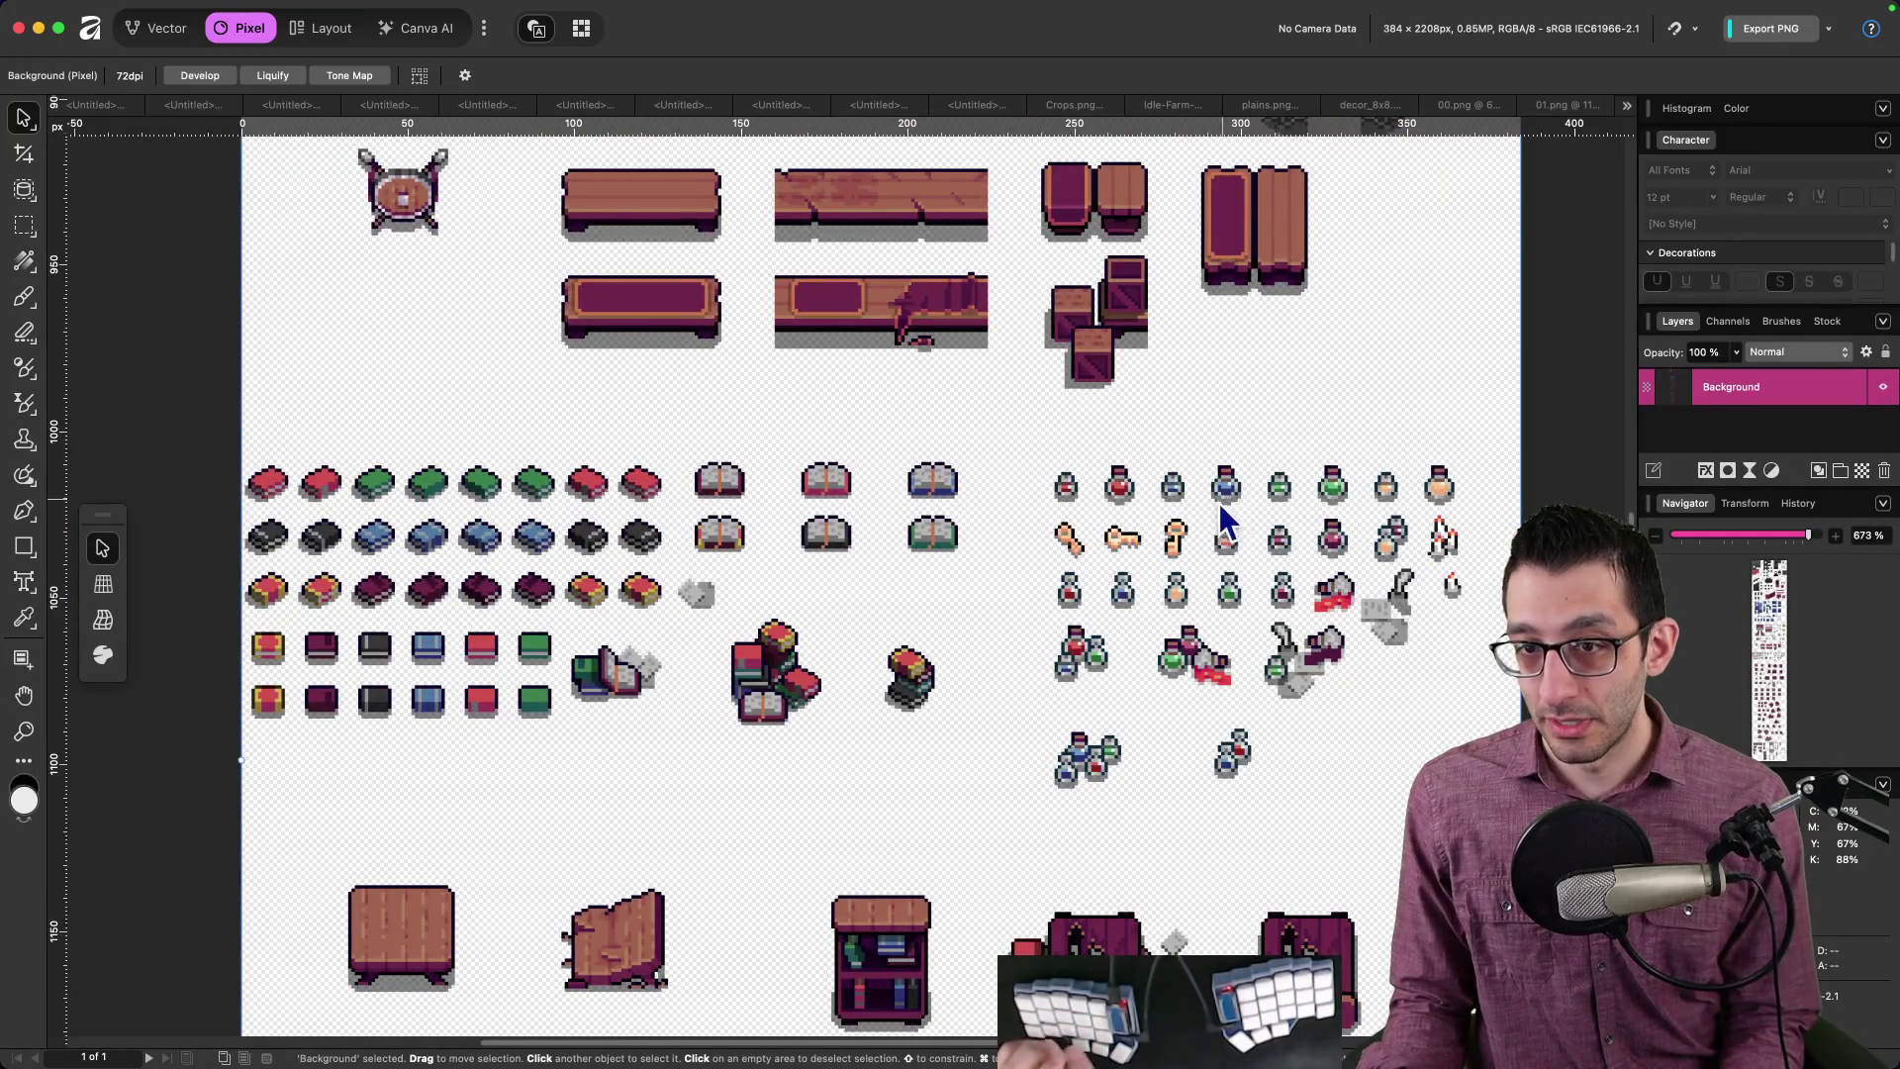
scroll(1226, 502, "down", 10)
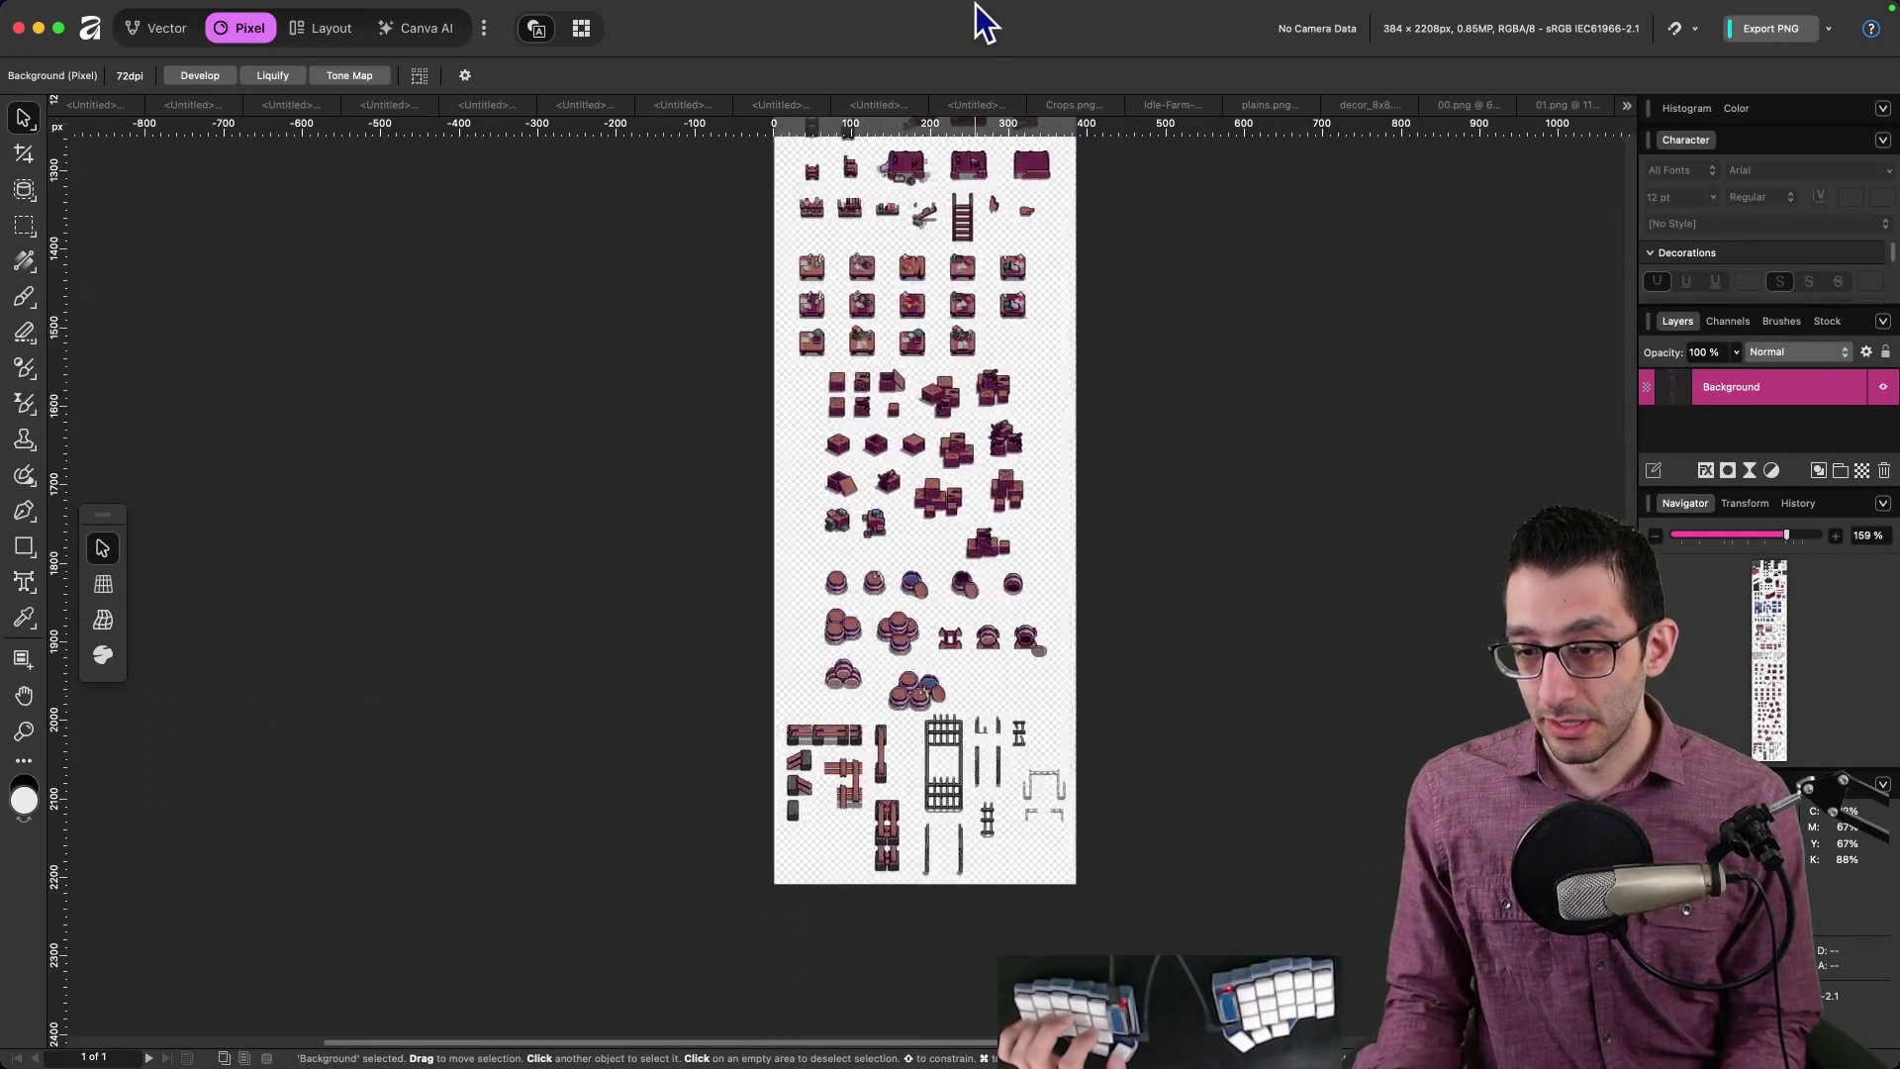
scroll(911, 876, "up", 10)
scroll(762, 323, "up", 6)
scroll(762, 323, "up", 3)
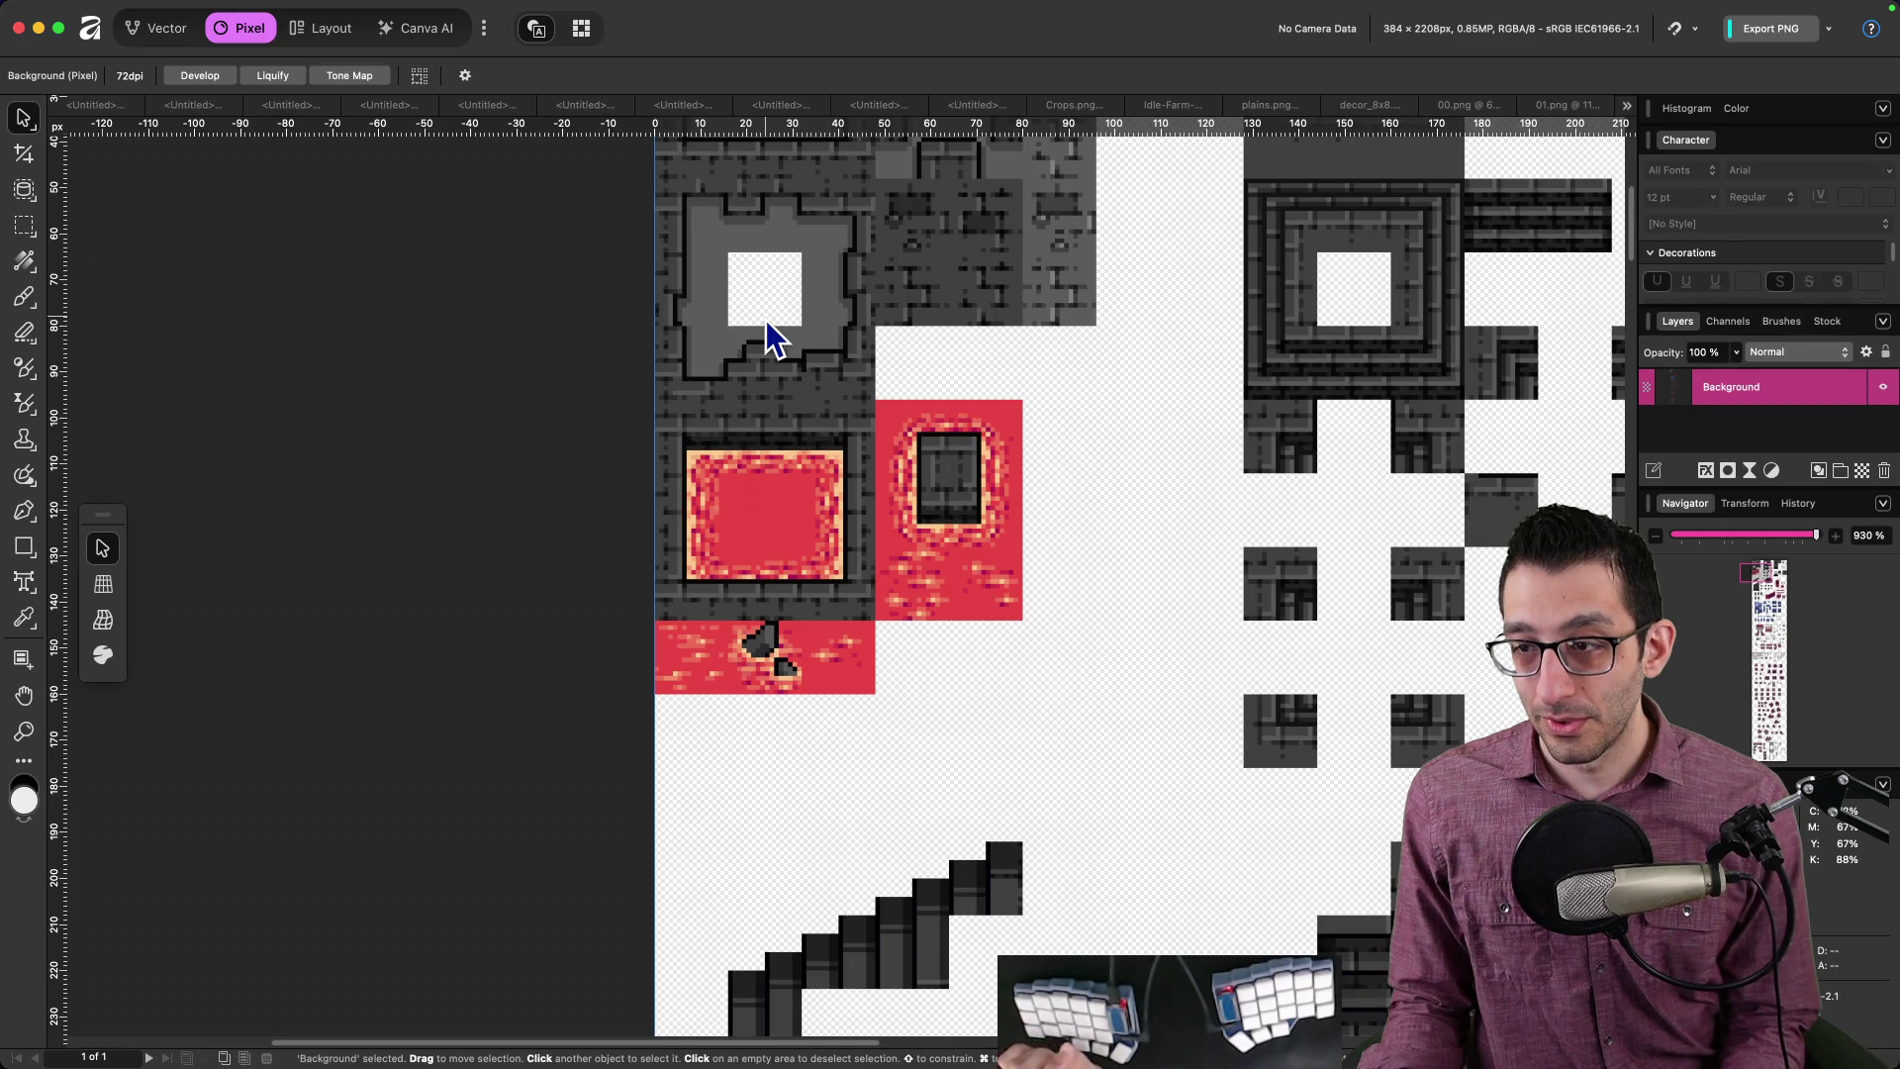
scroll(878, 396, "down", 5)
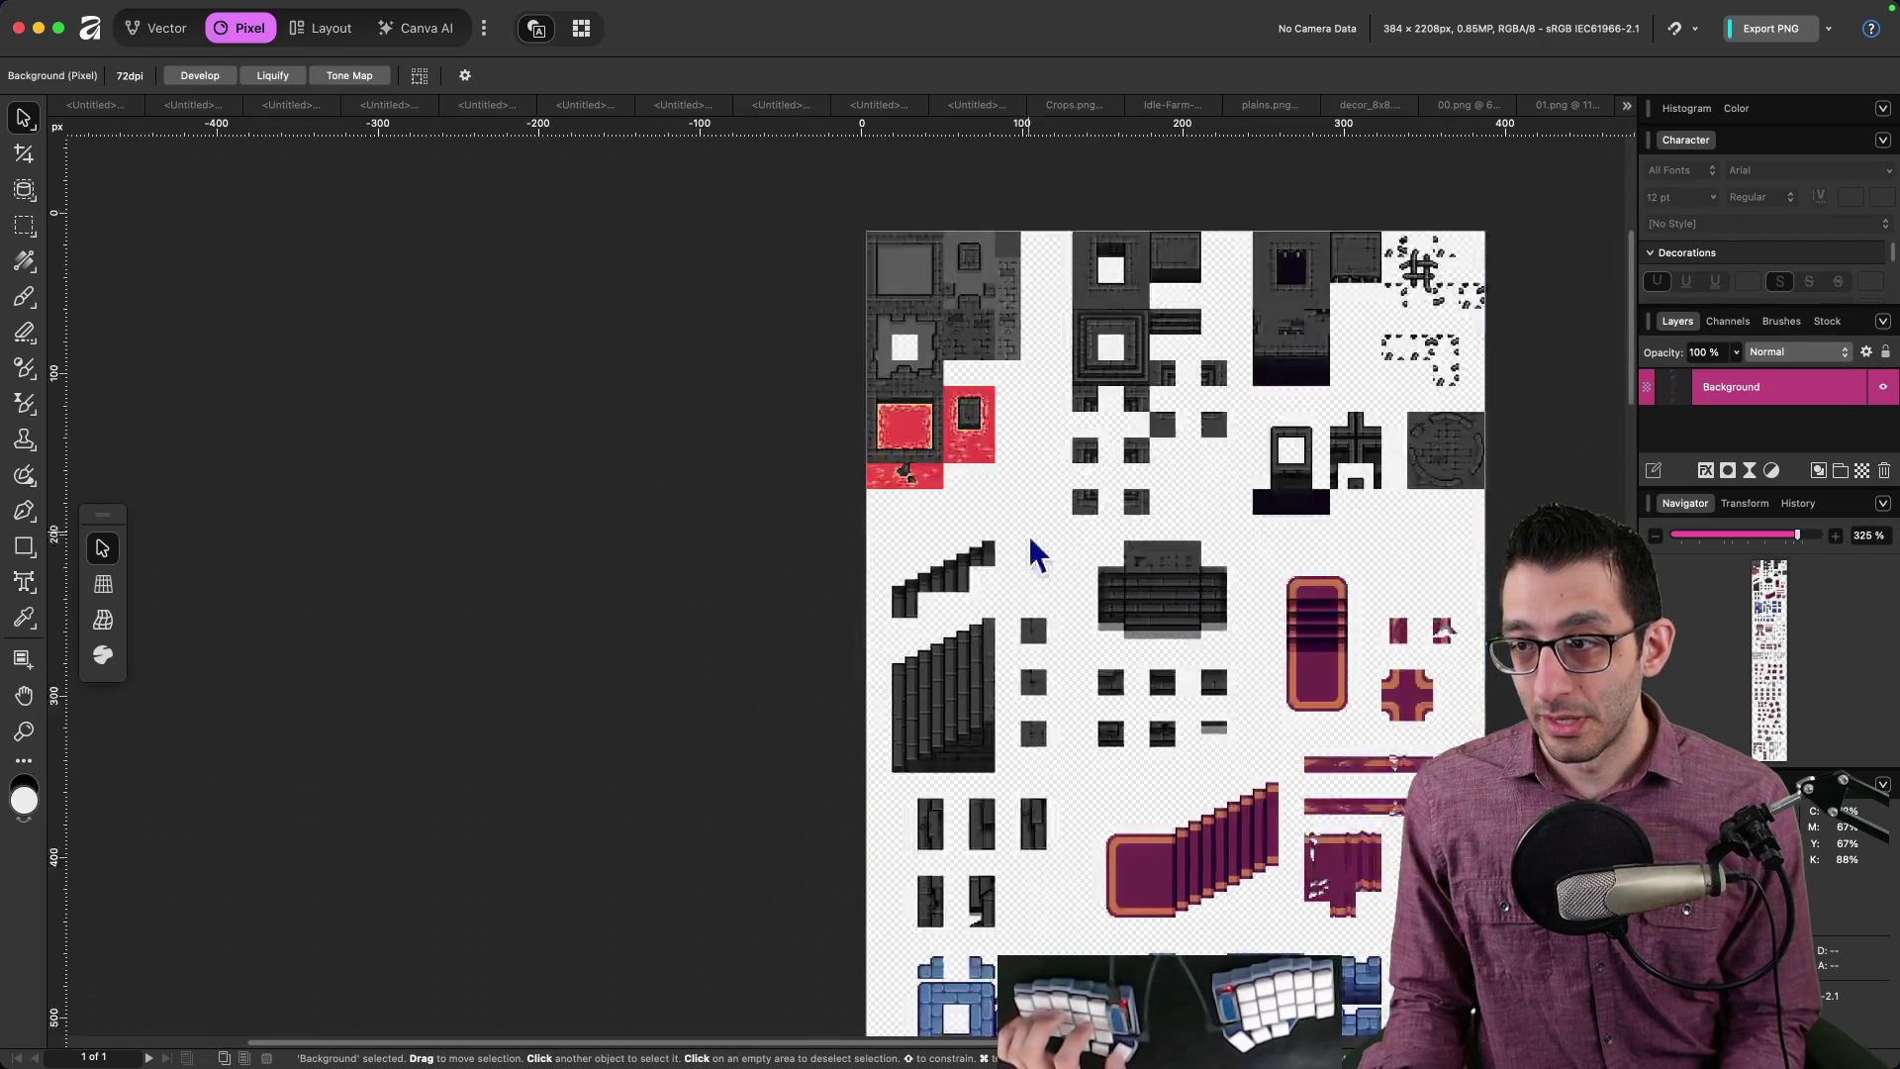
scroll(1034, 554, "down", 15)
scroll(686, 212, "down", 15)
scroll(668, 388, "right", 2)
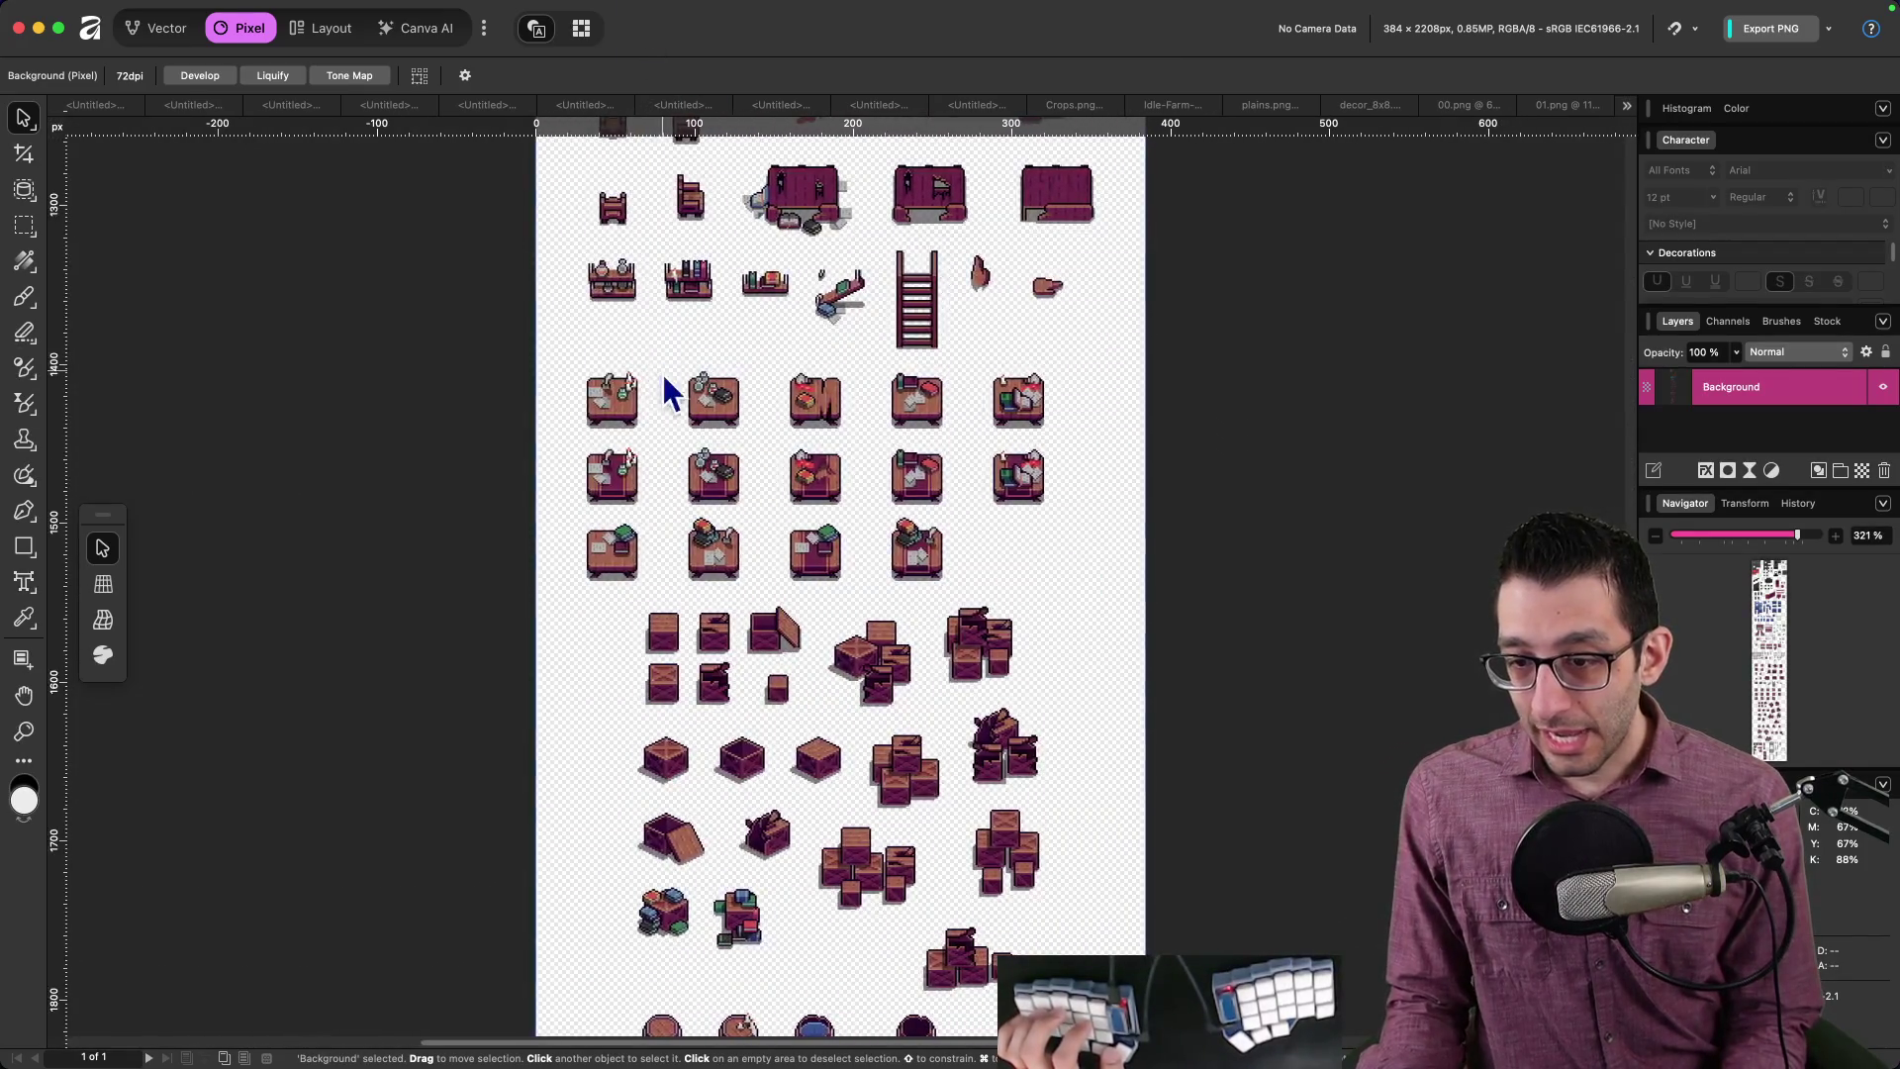
scroll(683, 248, "down", 15)
scroll(712, 198, "left", 2)
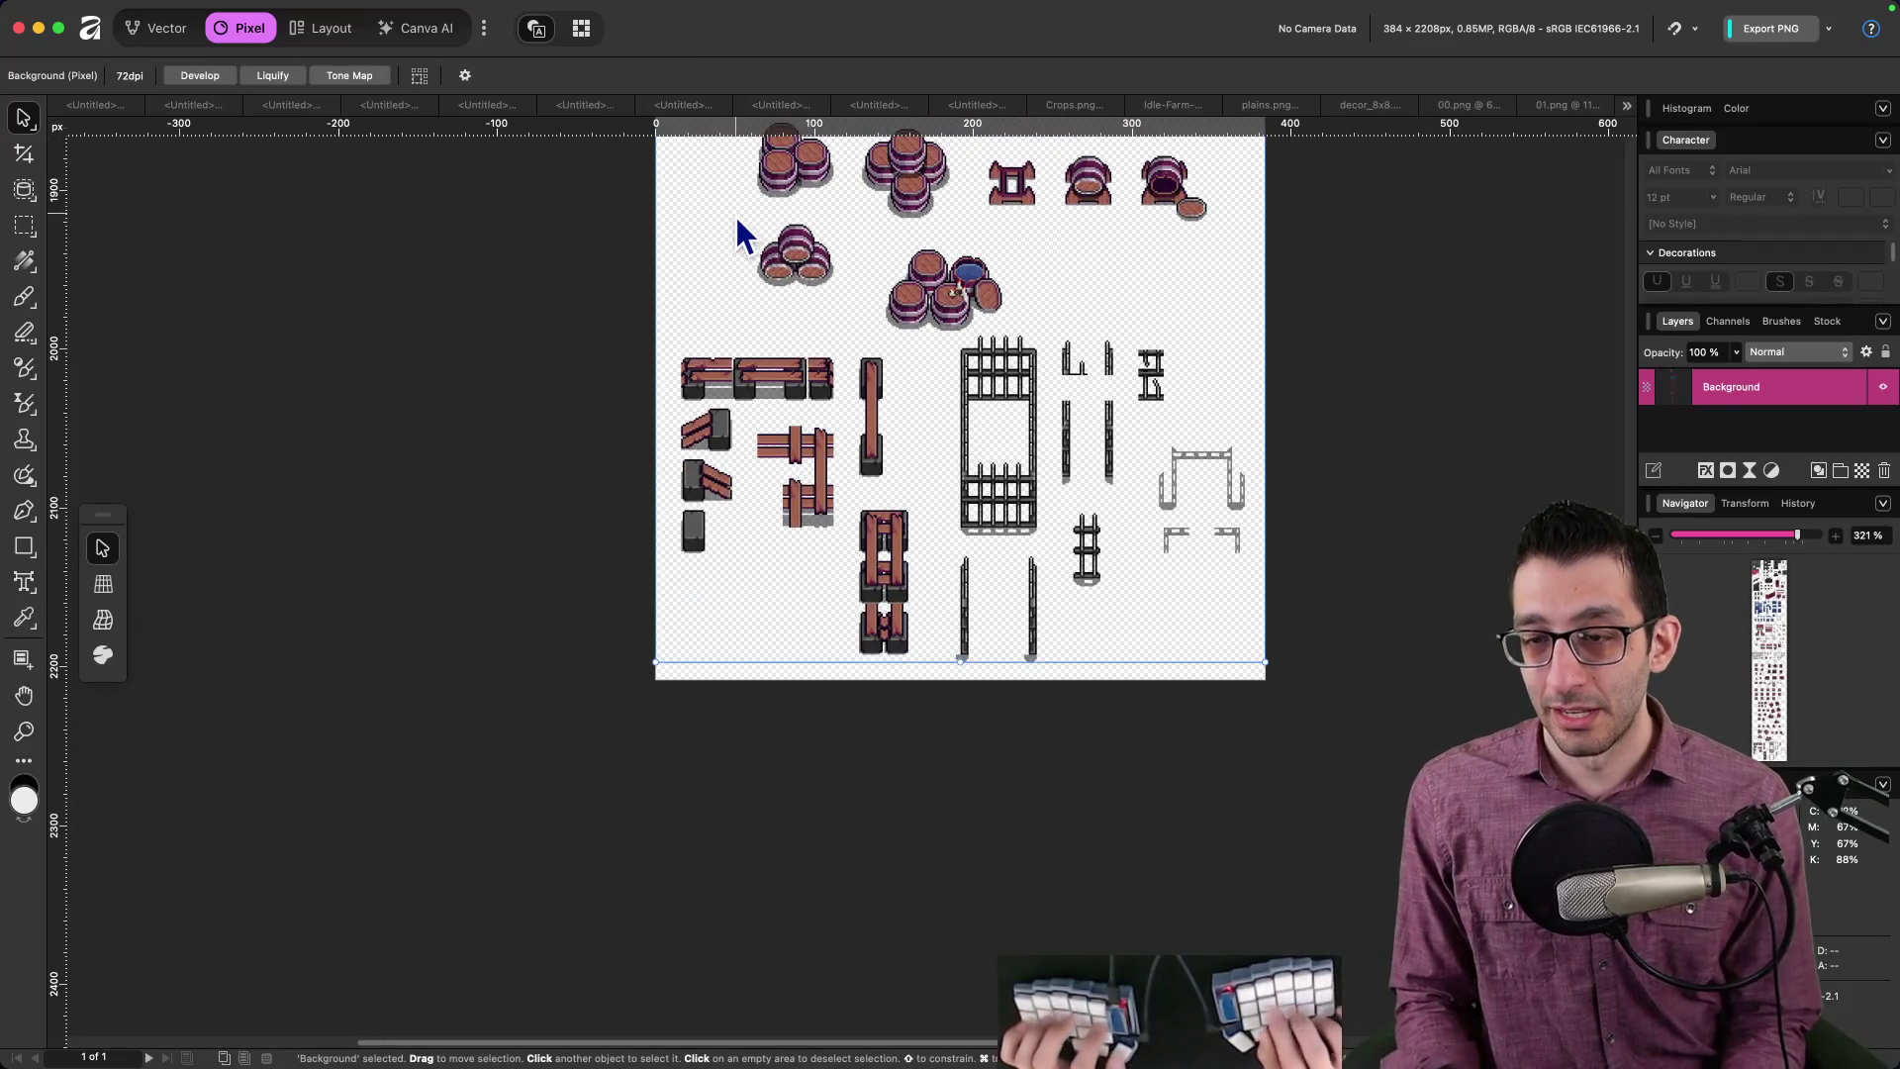
key("super+Tab")
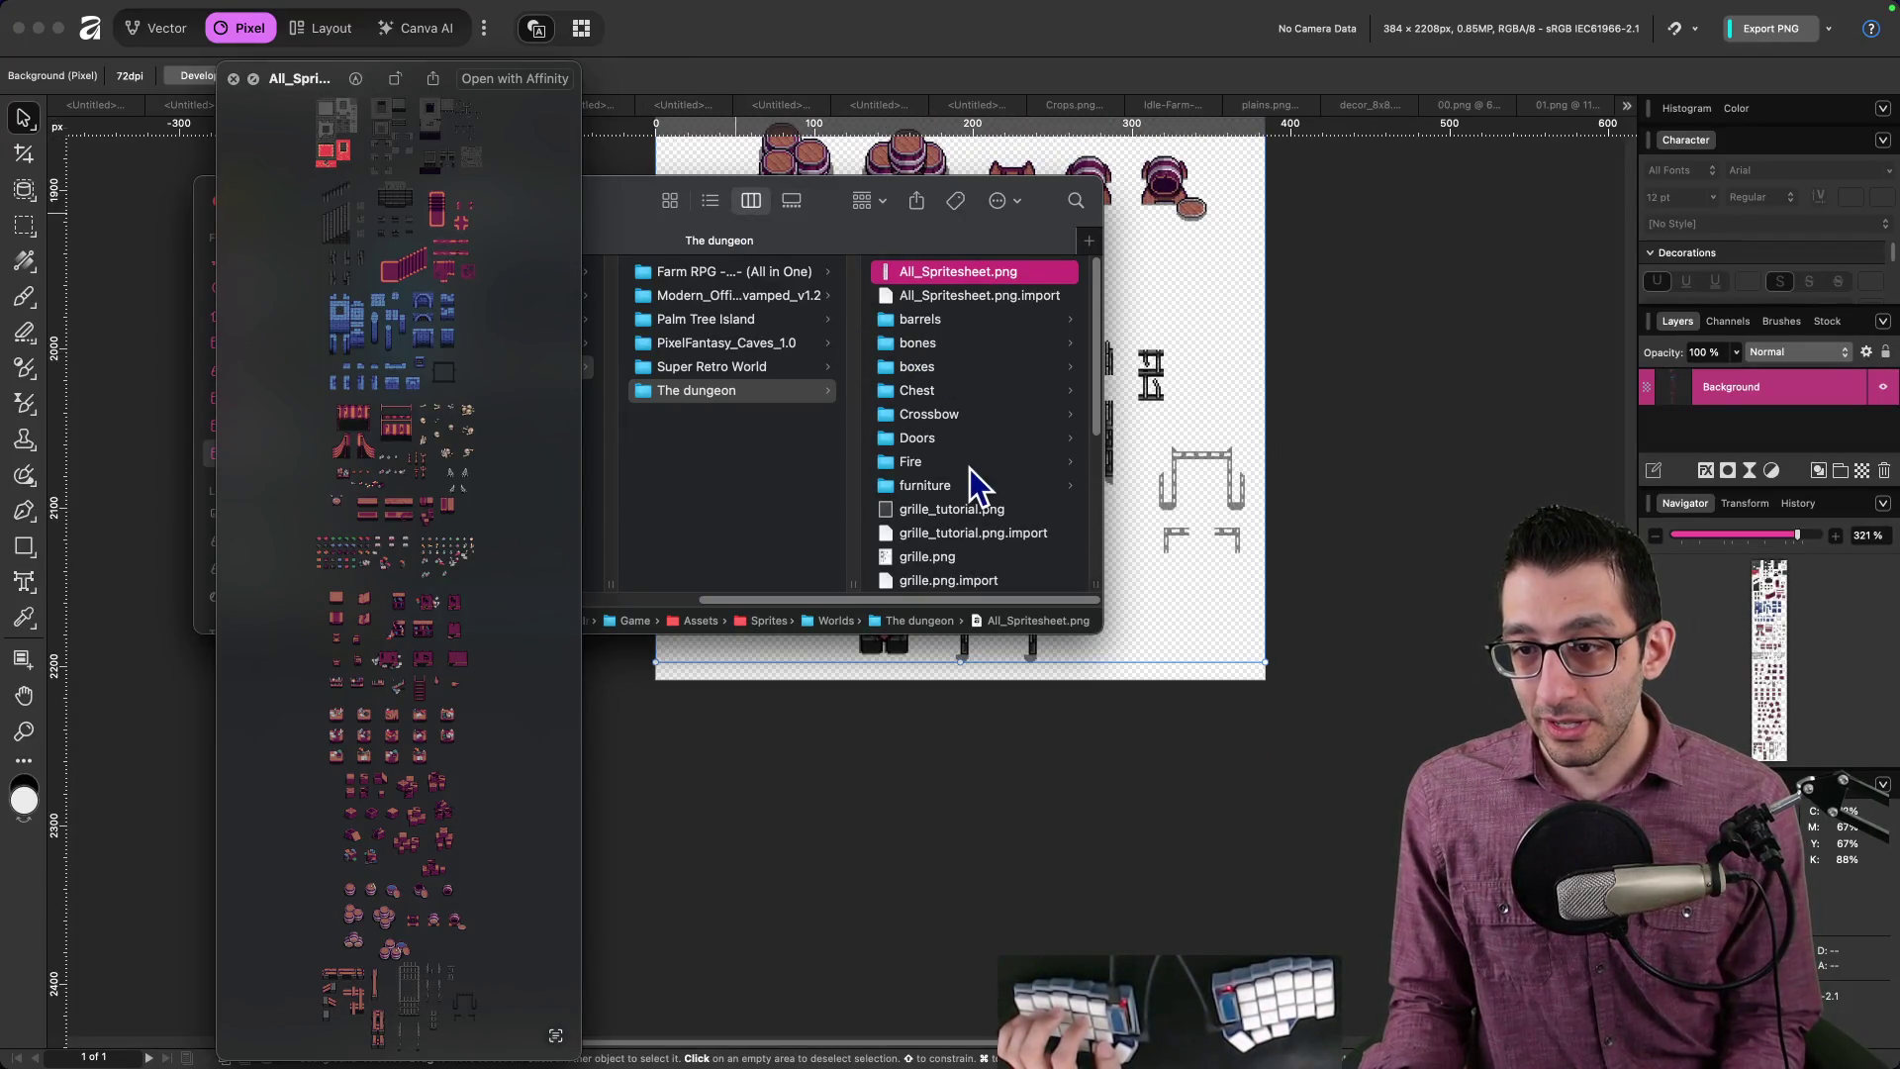
Step: Open the Fire folder in Finder to see its sprite files
scroll(969, 469, "down", 5)
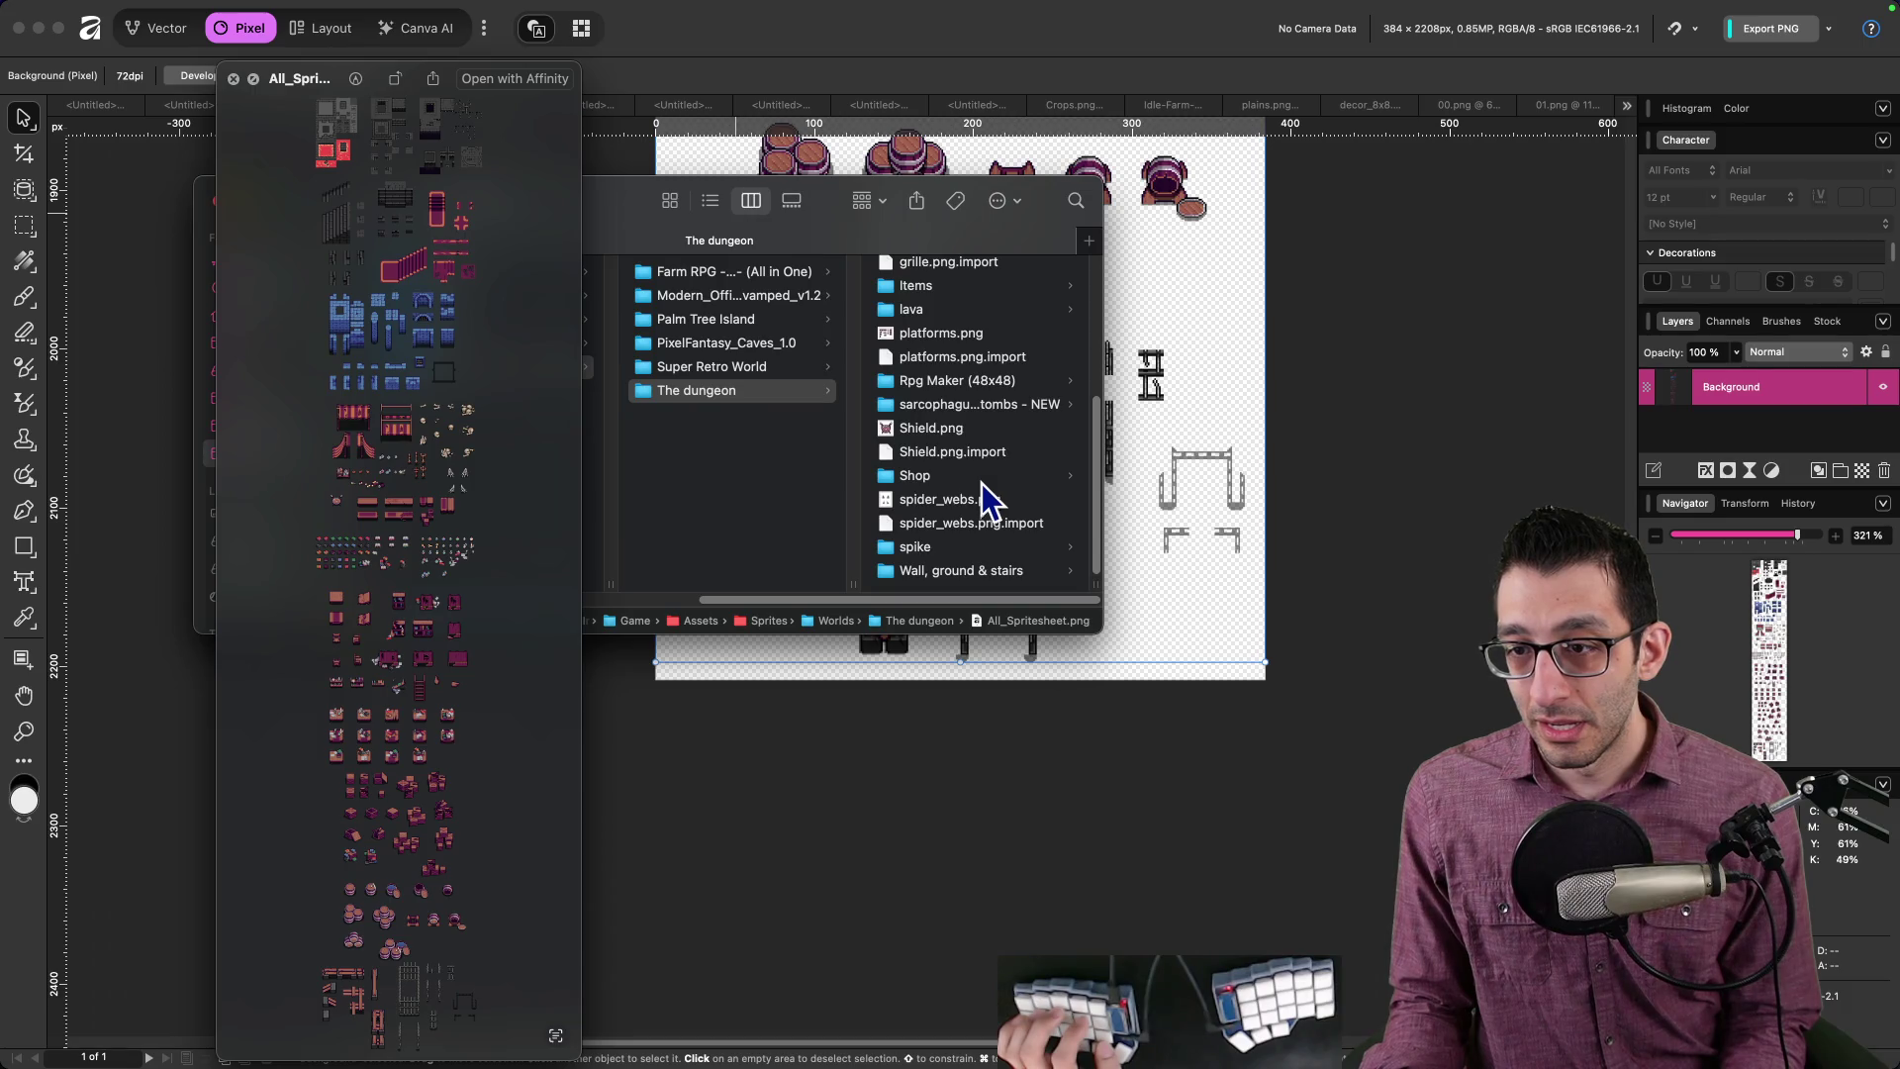
scroll(984, 581, "up", 5)
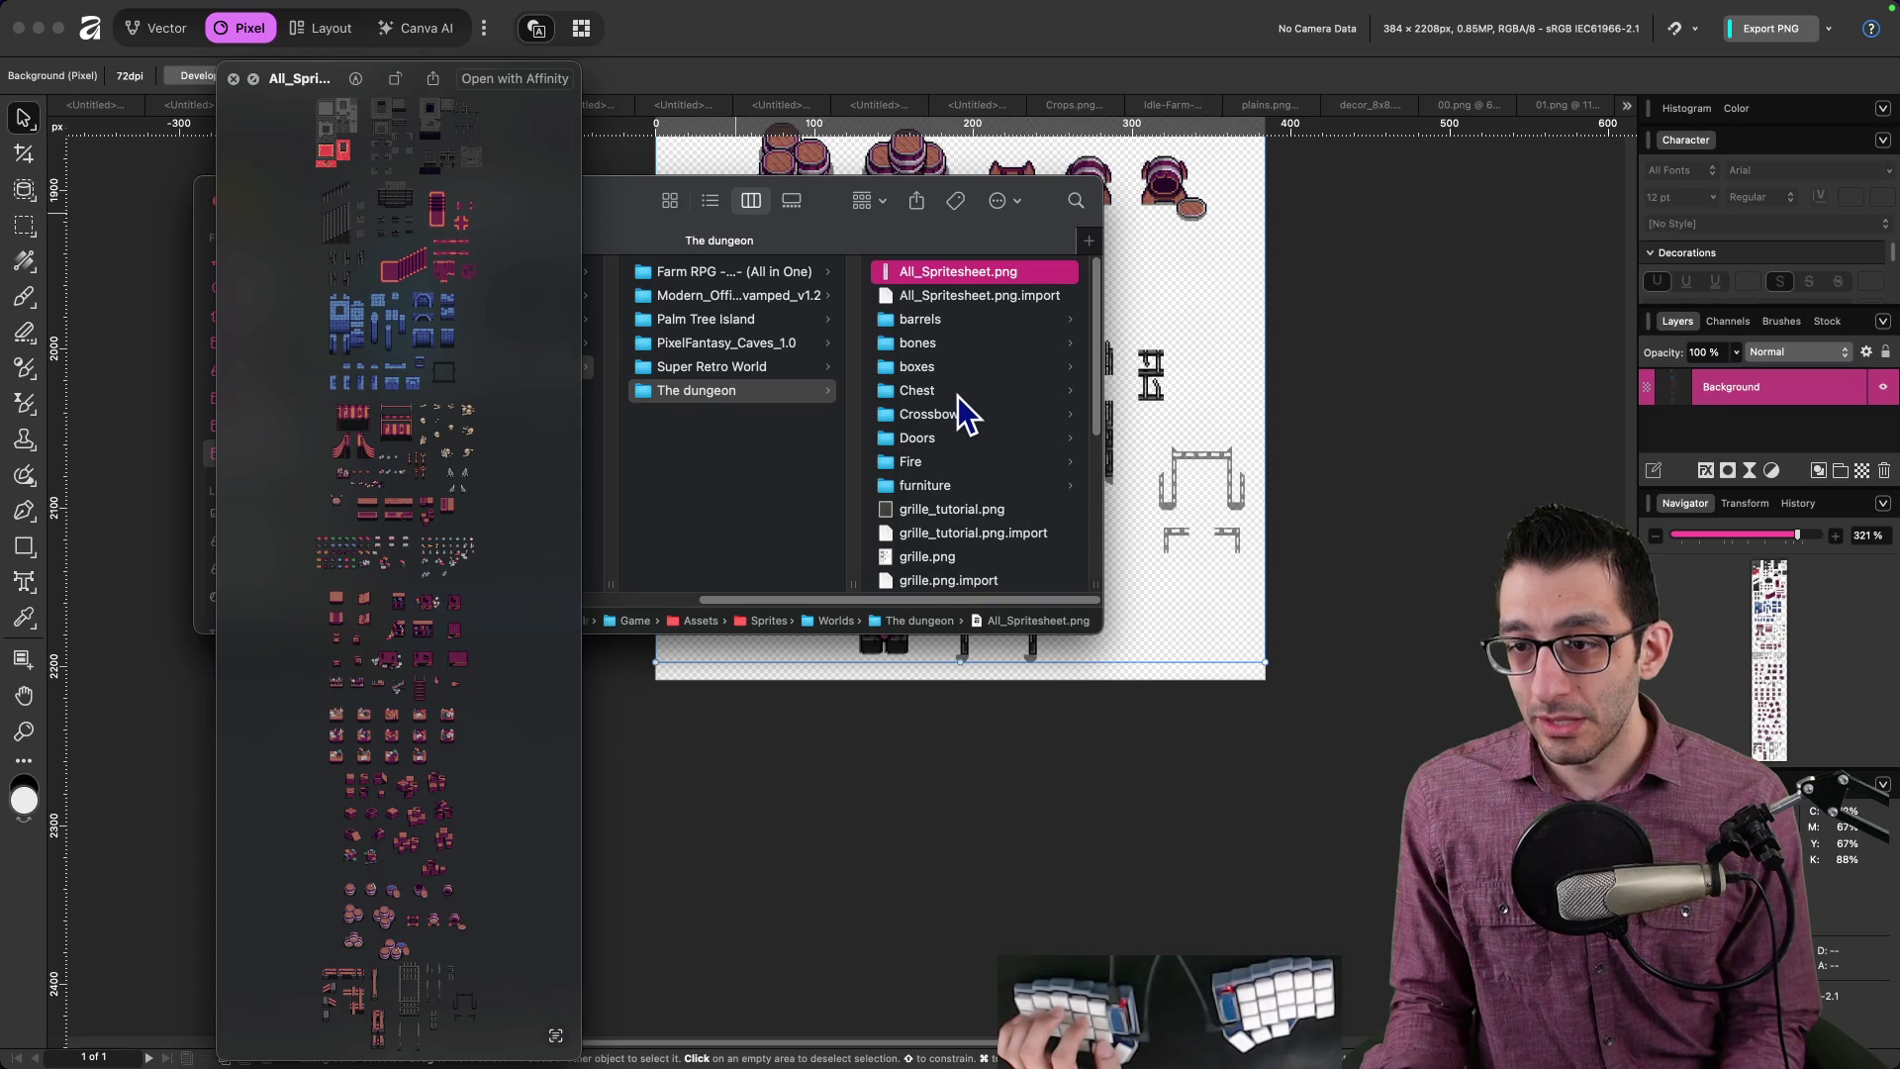
left_click(956, 459)
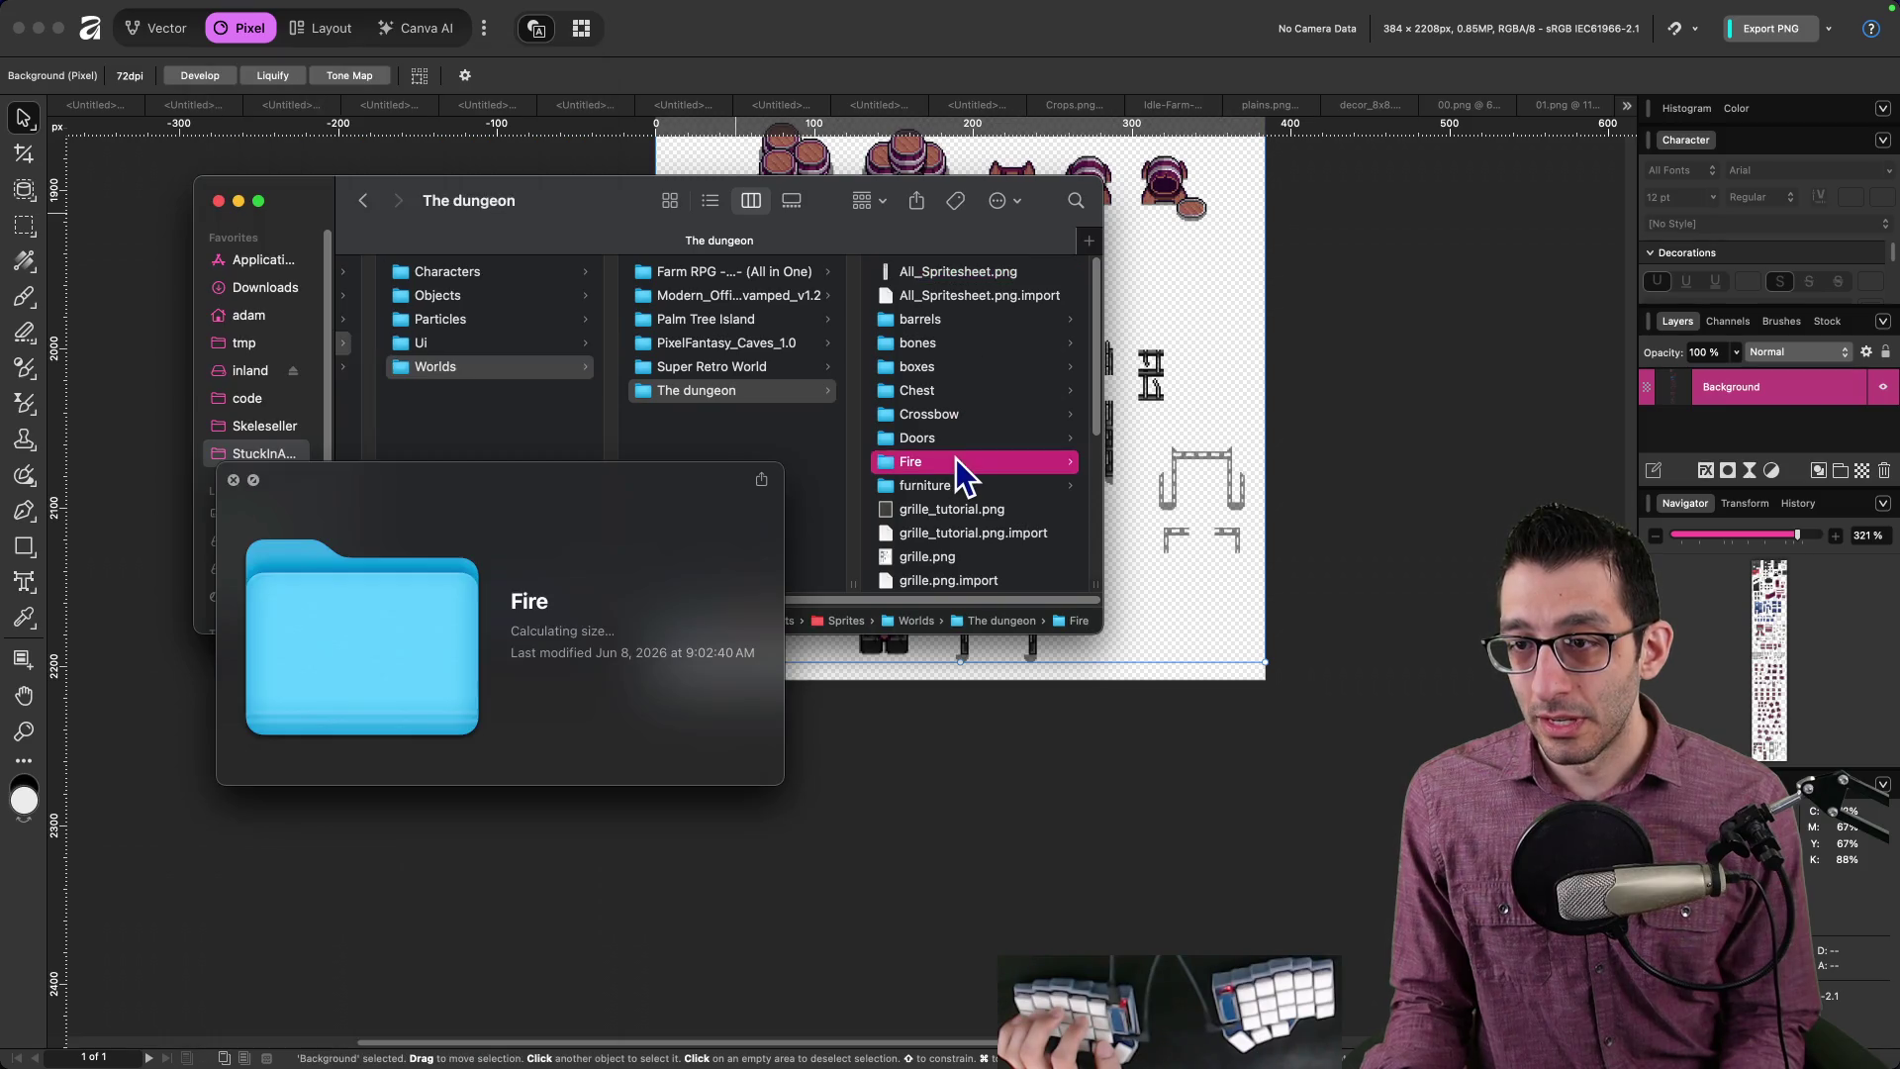
left_click(234, 480)
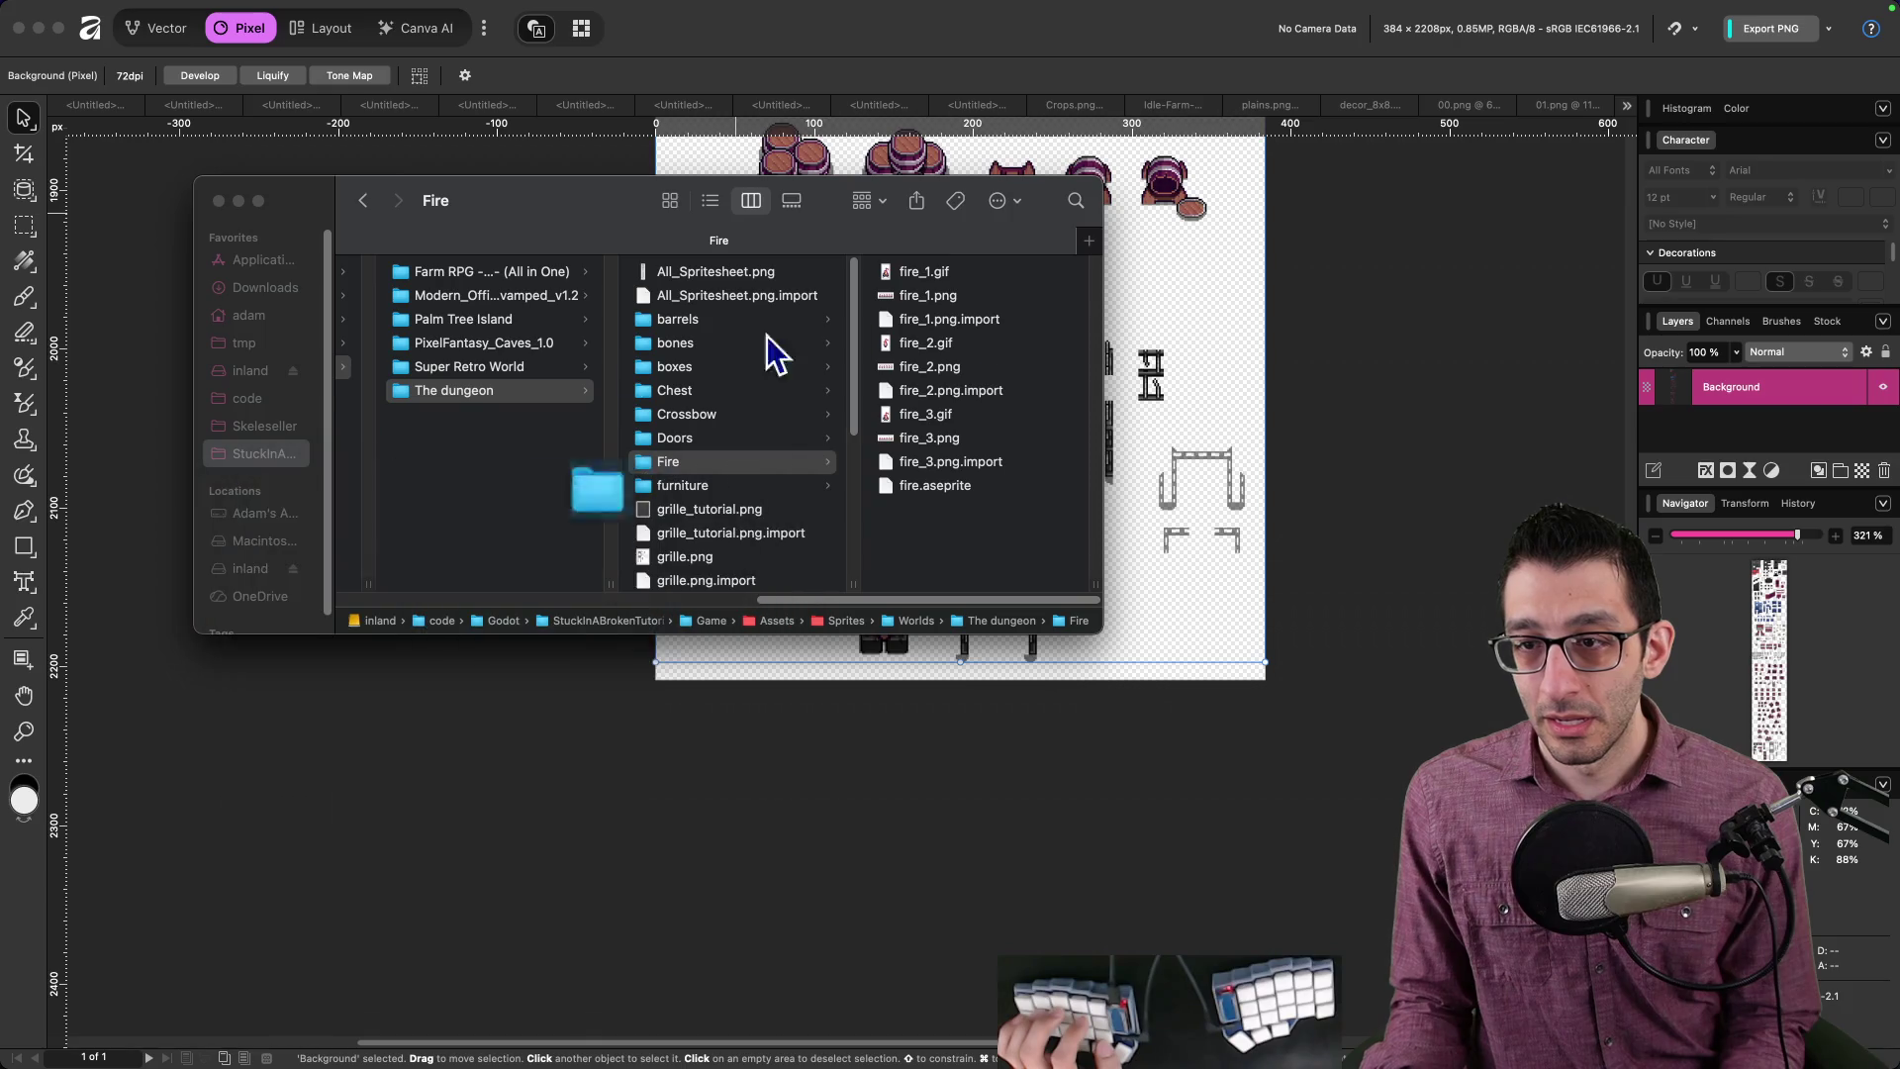
Step: Quick Look fire_1.gif through fire_3.png, then bring up the Fire Pixel Bullet 16x16 page
left_click(986, 275)
key("space")
key("Down")
key("Down")
key("Down")
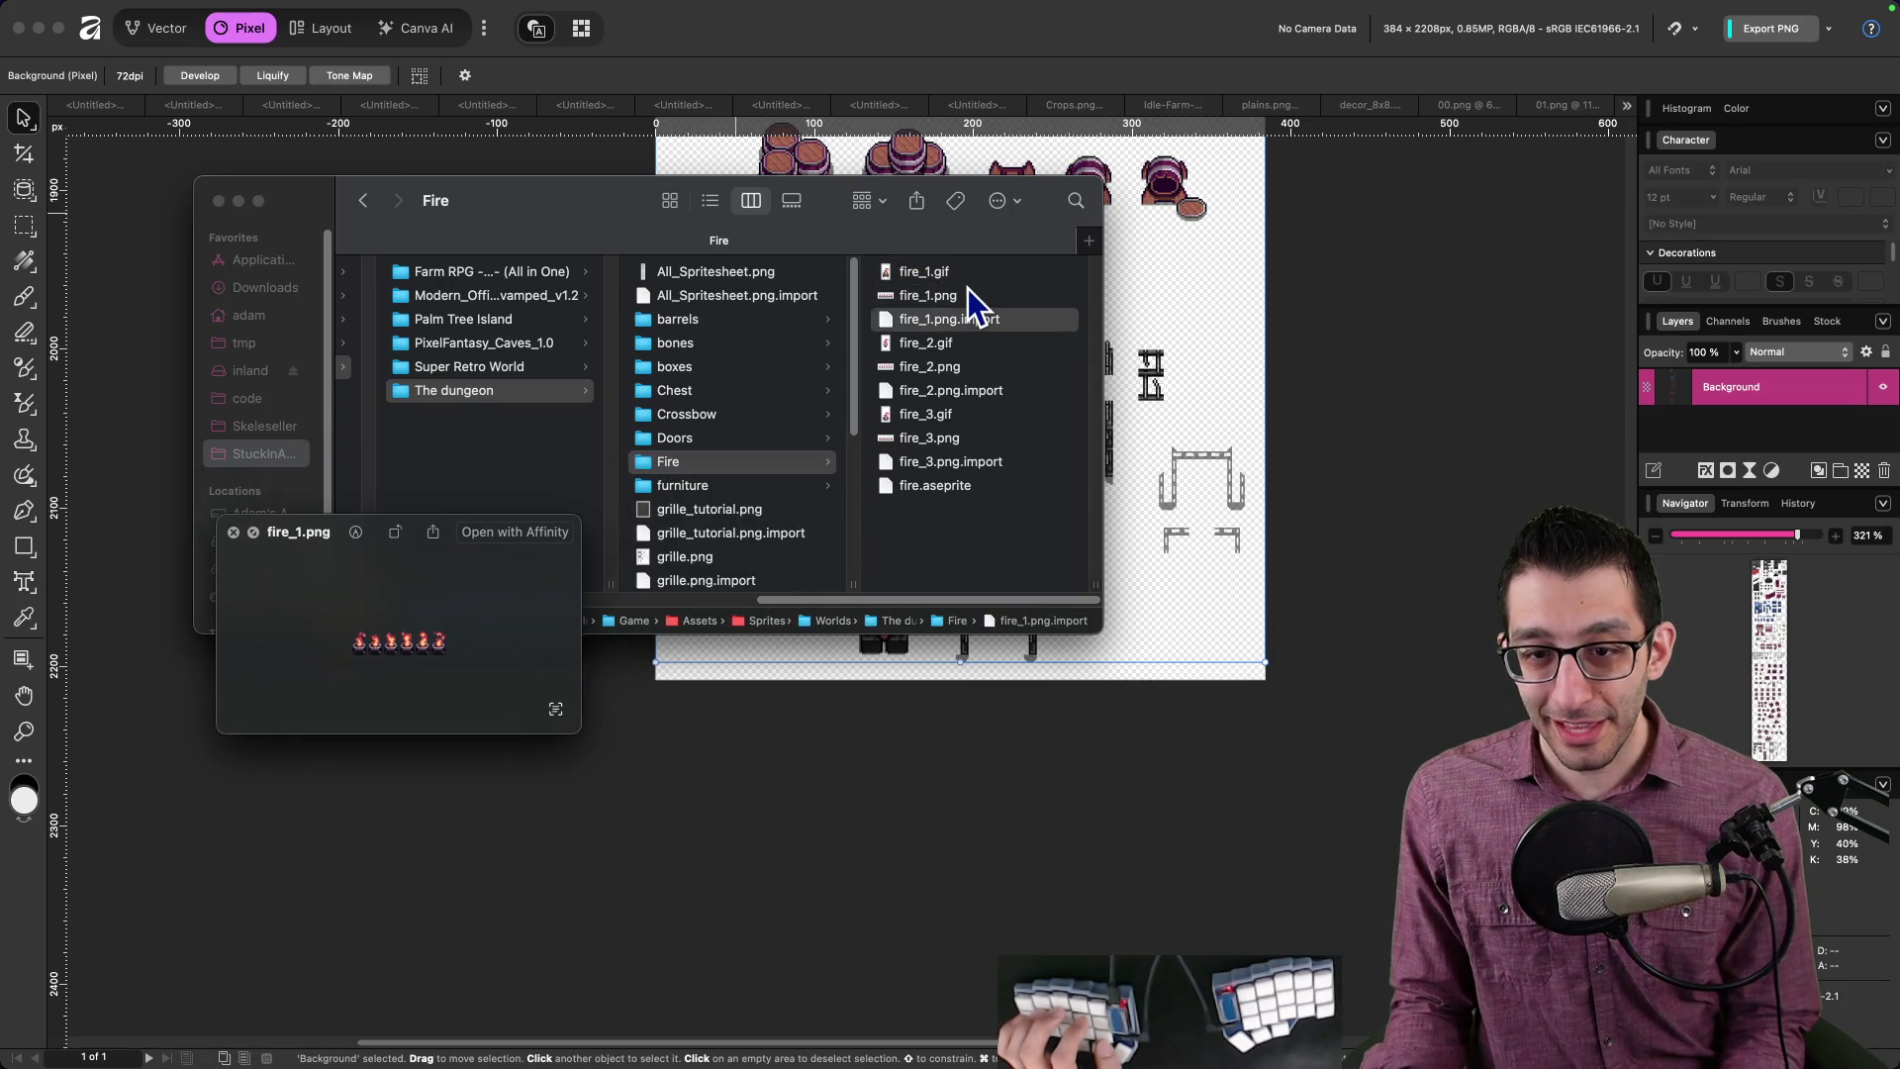
key("Down")
key("Down")
key("Down")
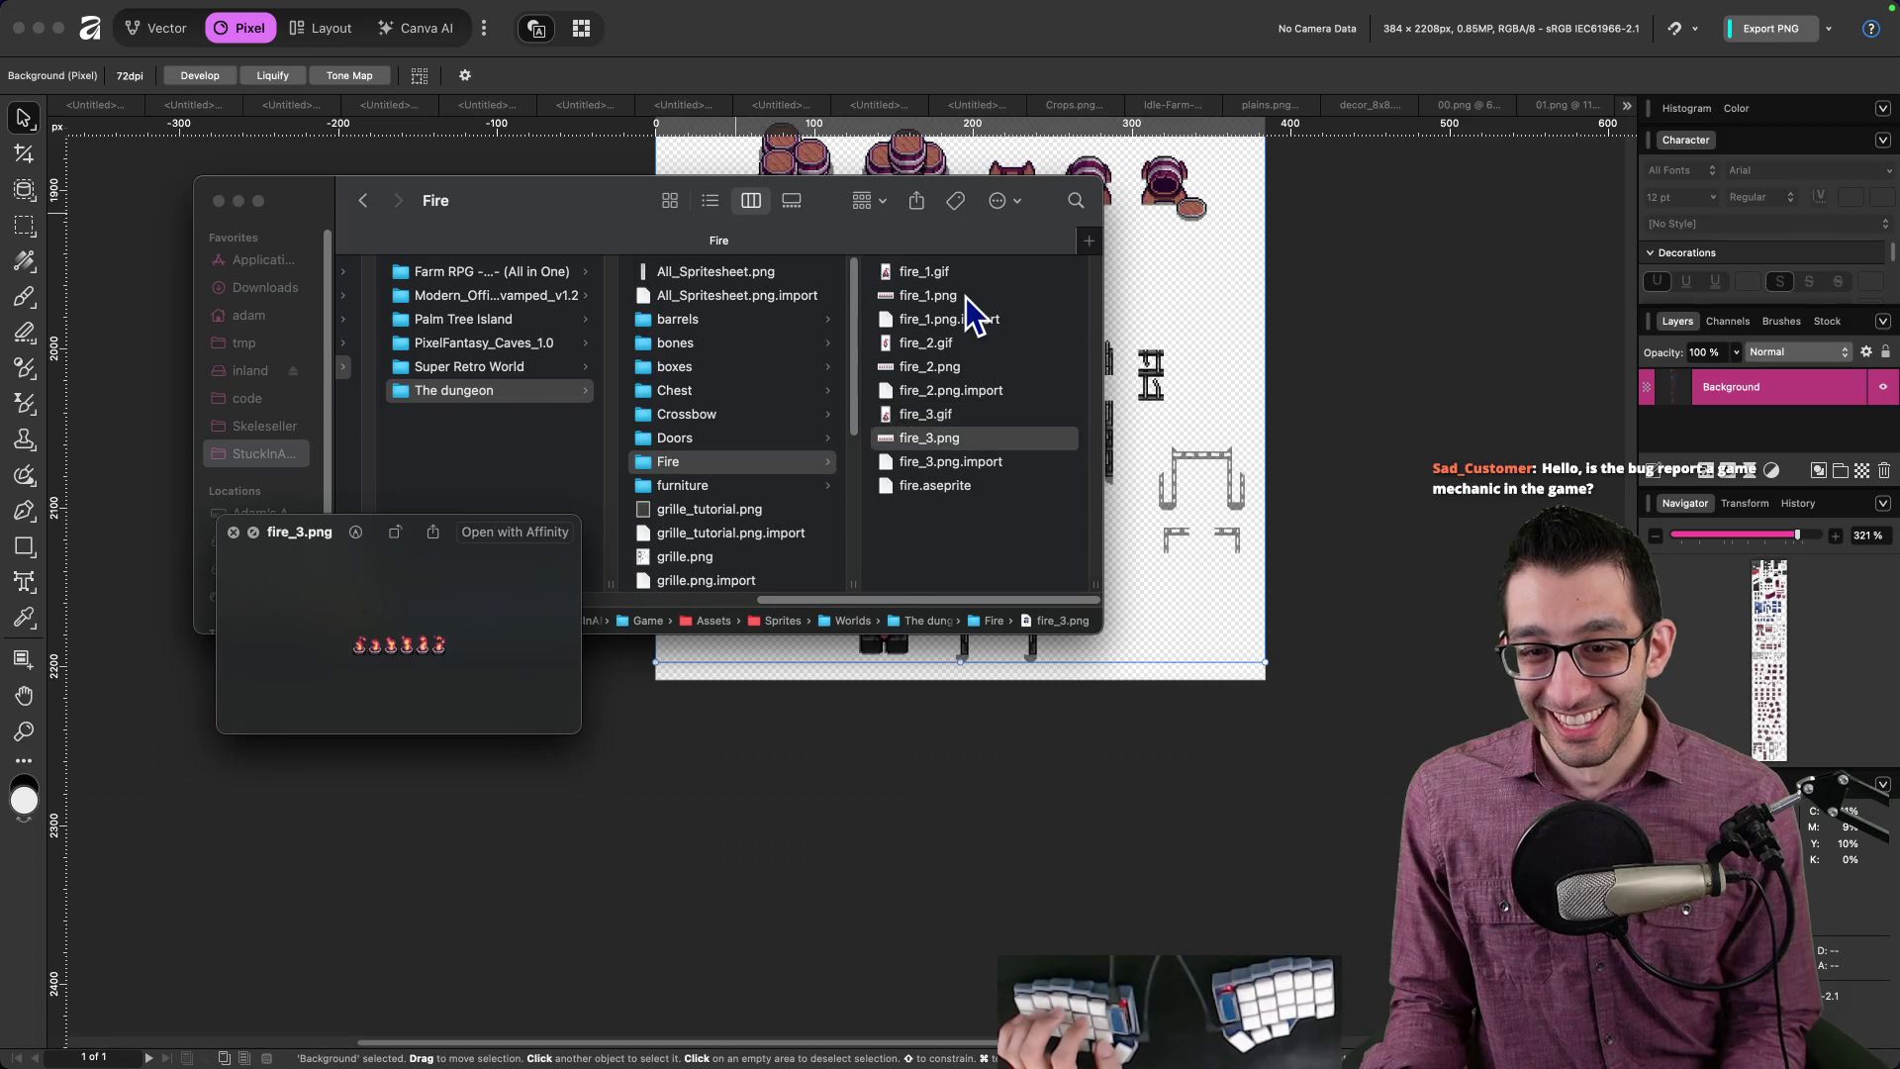
key("super+Tab")
key("super+3")
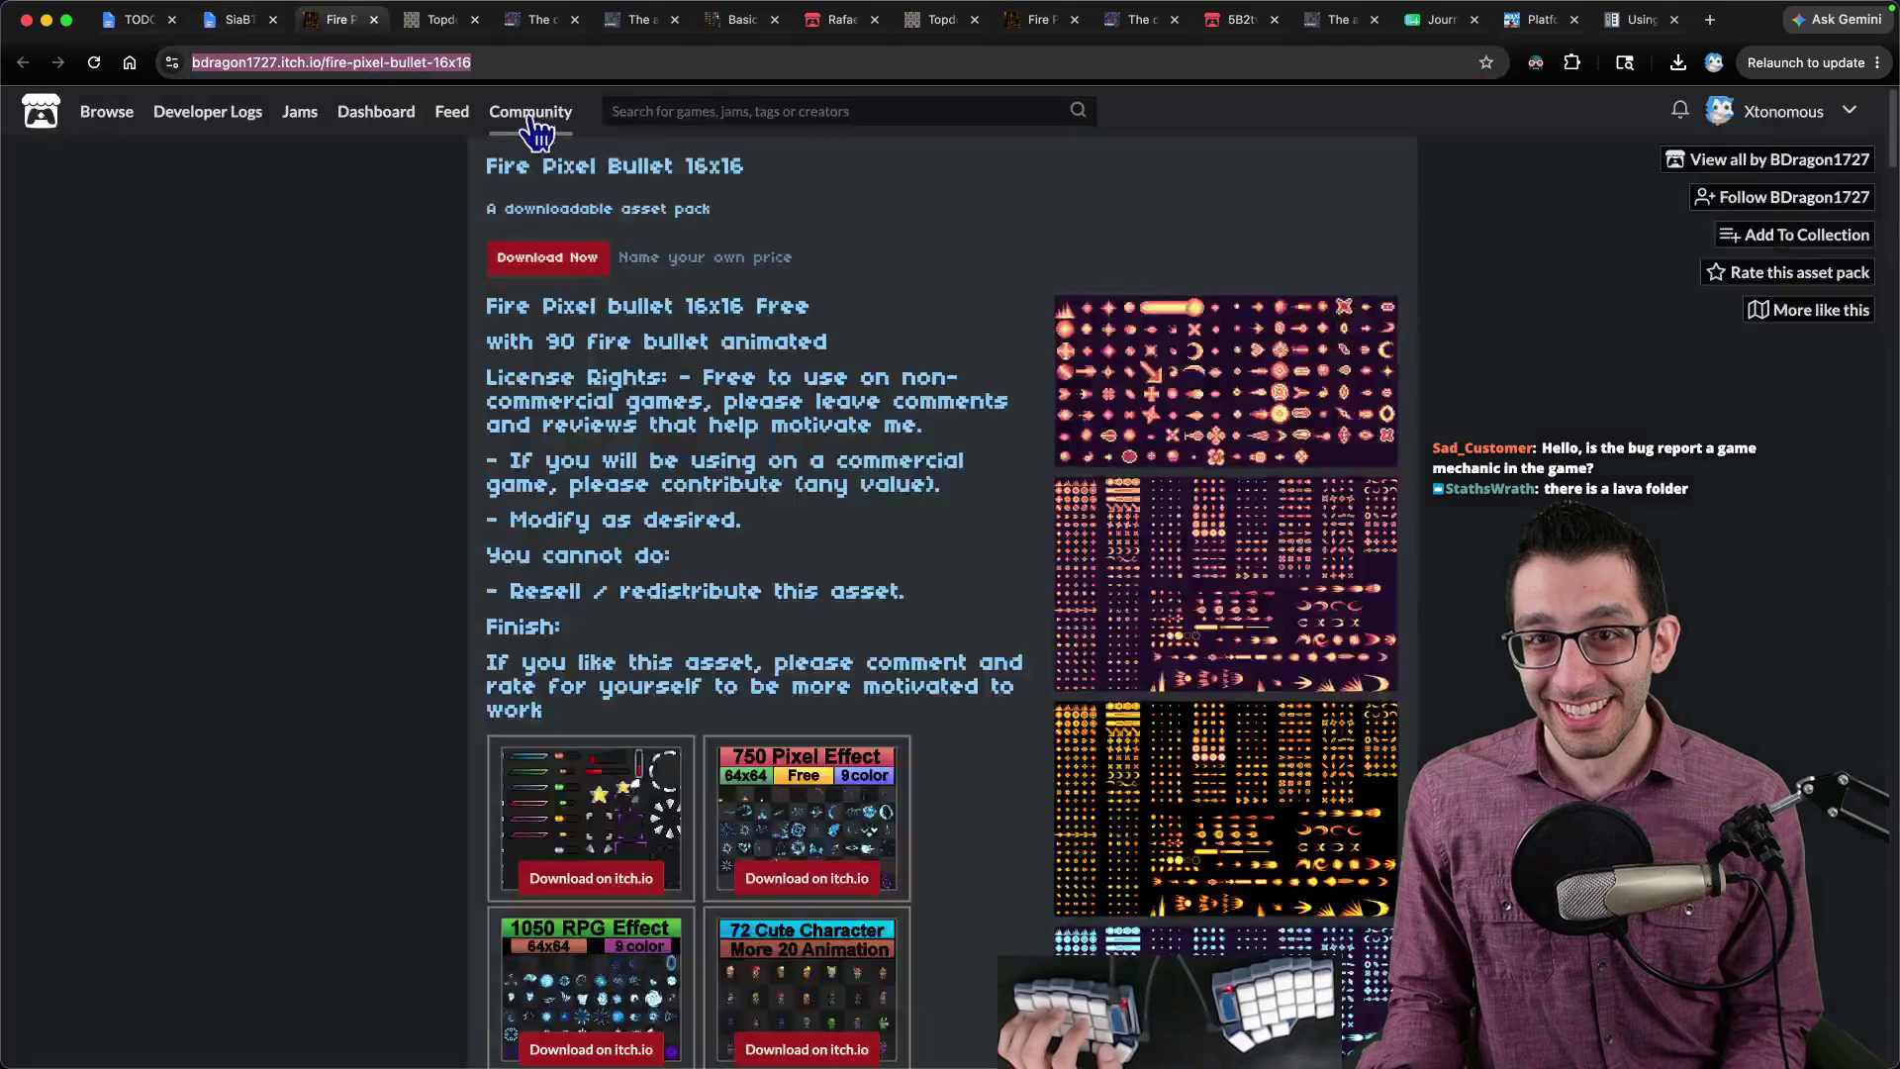
Step: Cycle through the open asset pages: adventurer-female, Basic Pixel Health bar and Fire Pixel Bullet
key("ctrl+Tab")
key("ctrl+Tab")
key("ctrl+Tab")
key("ctrl+shift+Tab")
scroll(780, 267, "up", 10)
scroll(779, 275, "down", 1)
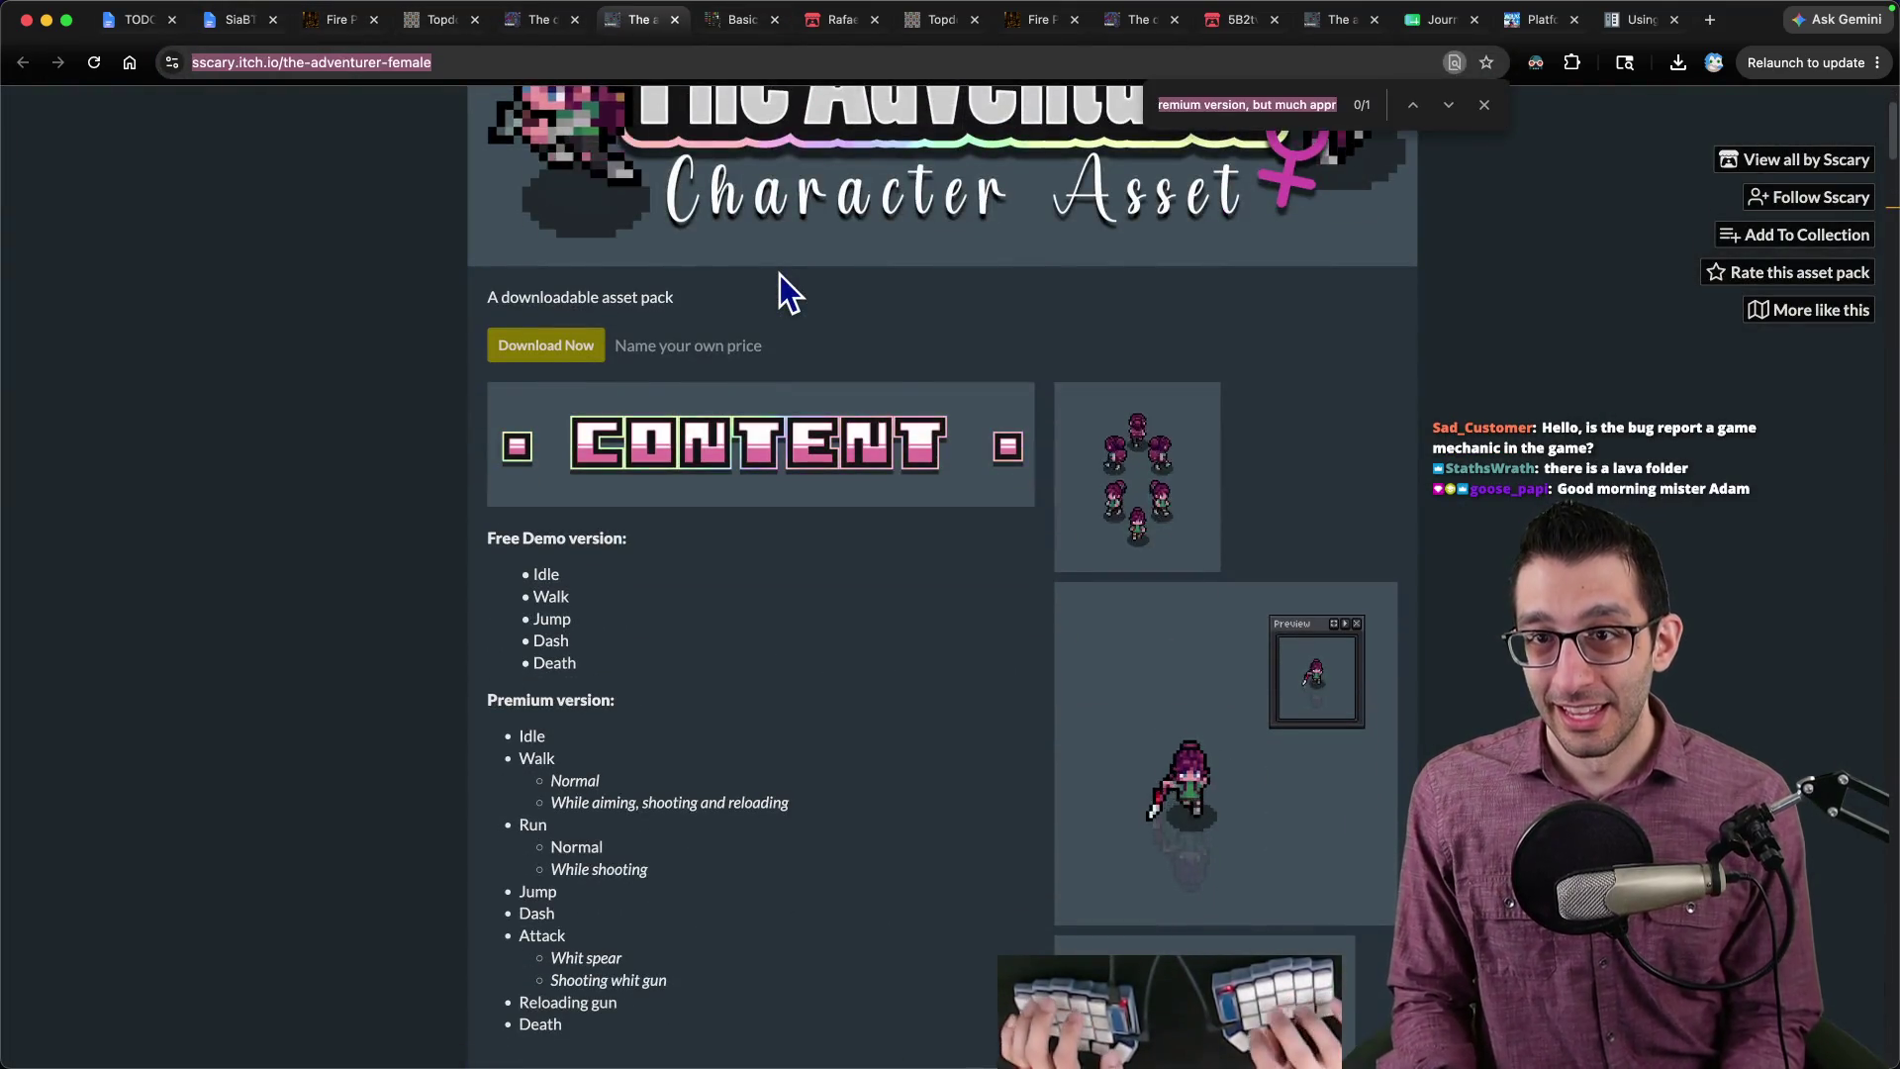
key("ctrl+Tab")
key("ctrl+Tab")
key("ctrl+Tab")
key("ctrl+Tab")
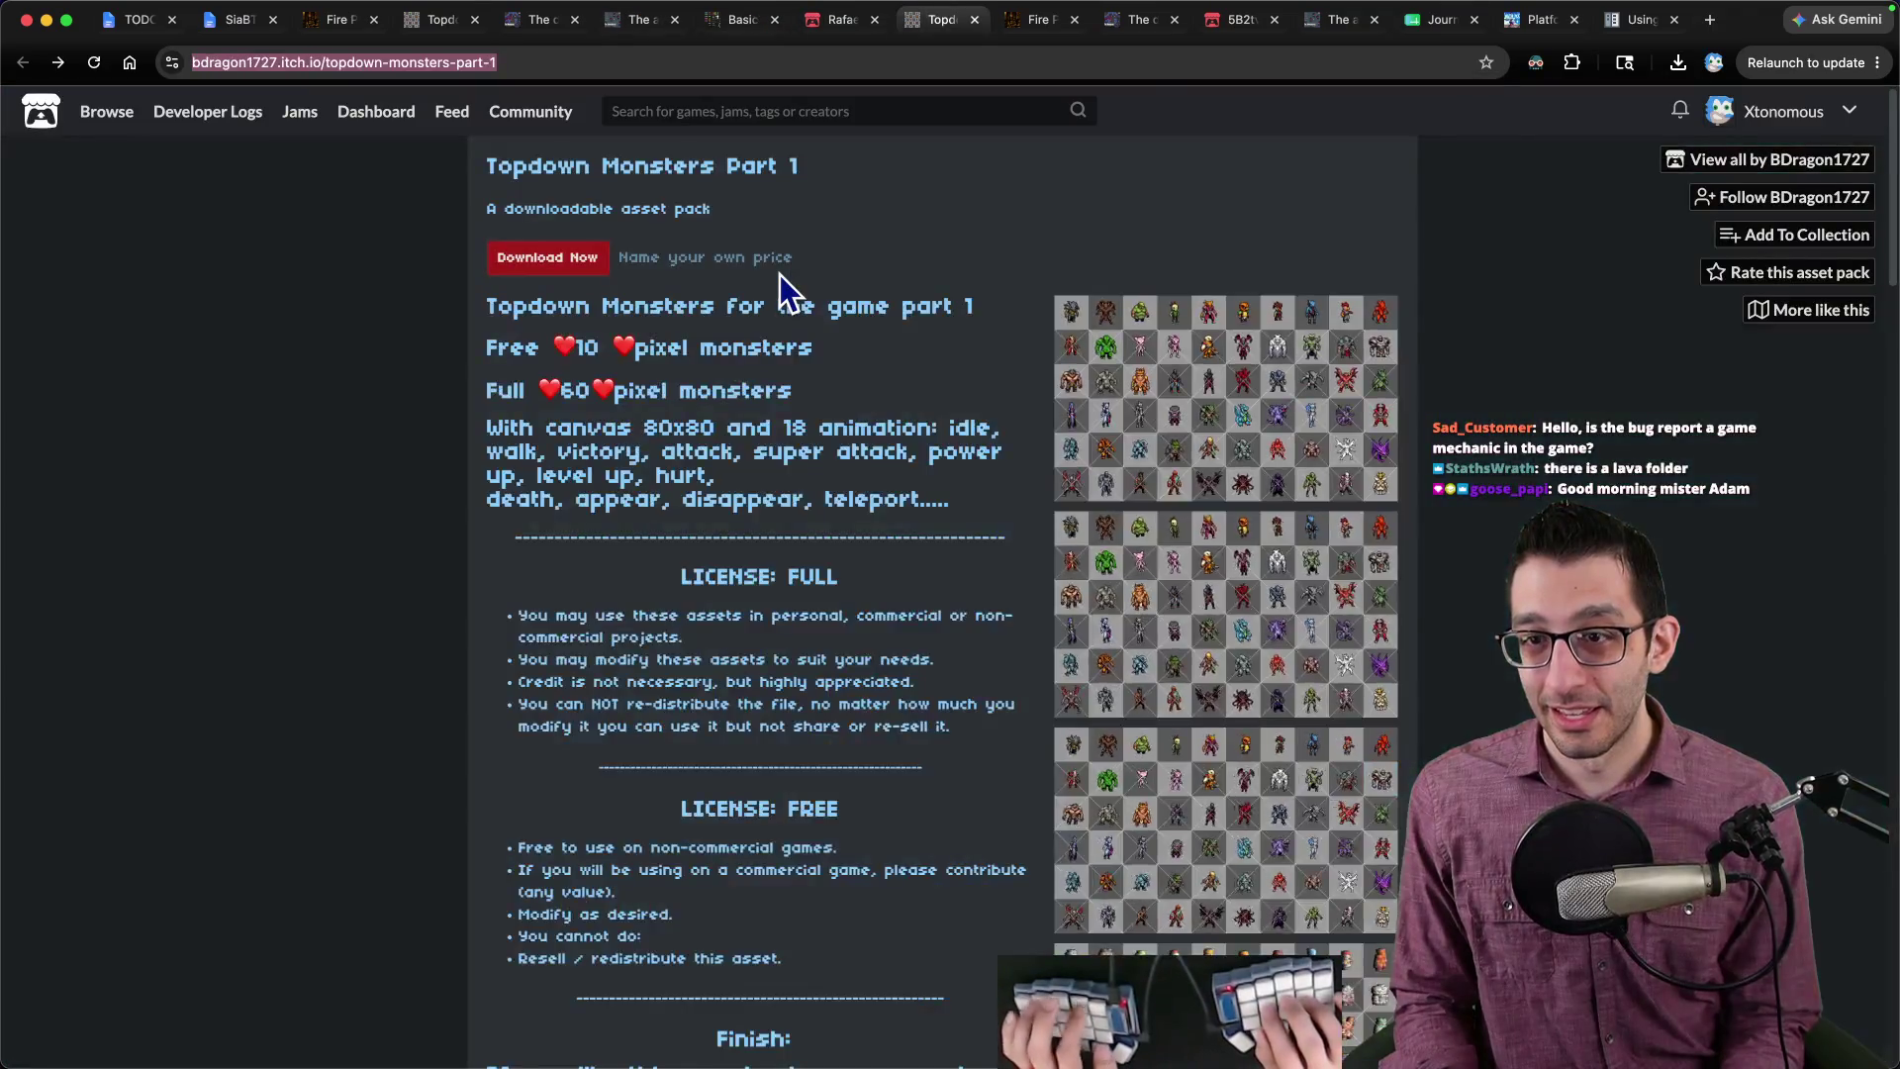
key("ctrl+Tab")
Step: Find 'lava' on The Dungeon page, select the lava floor with animation line, and return to Finder
key("super+f")
type("lava")
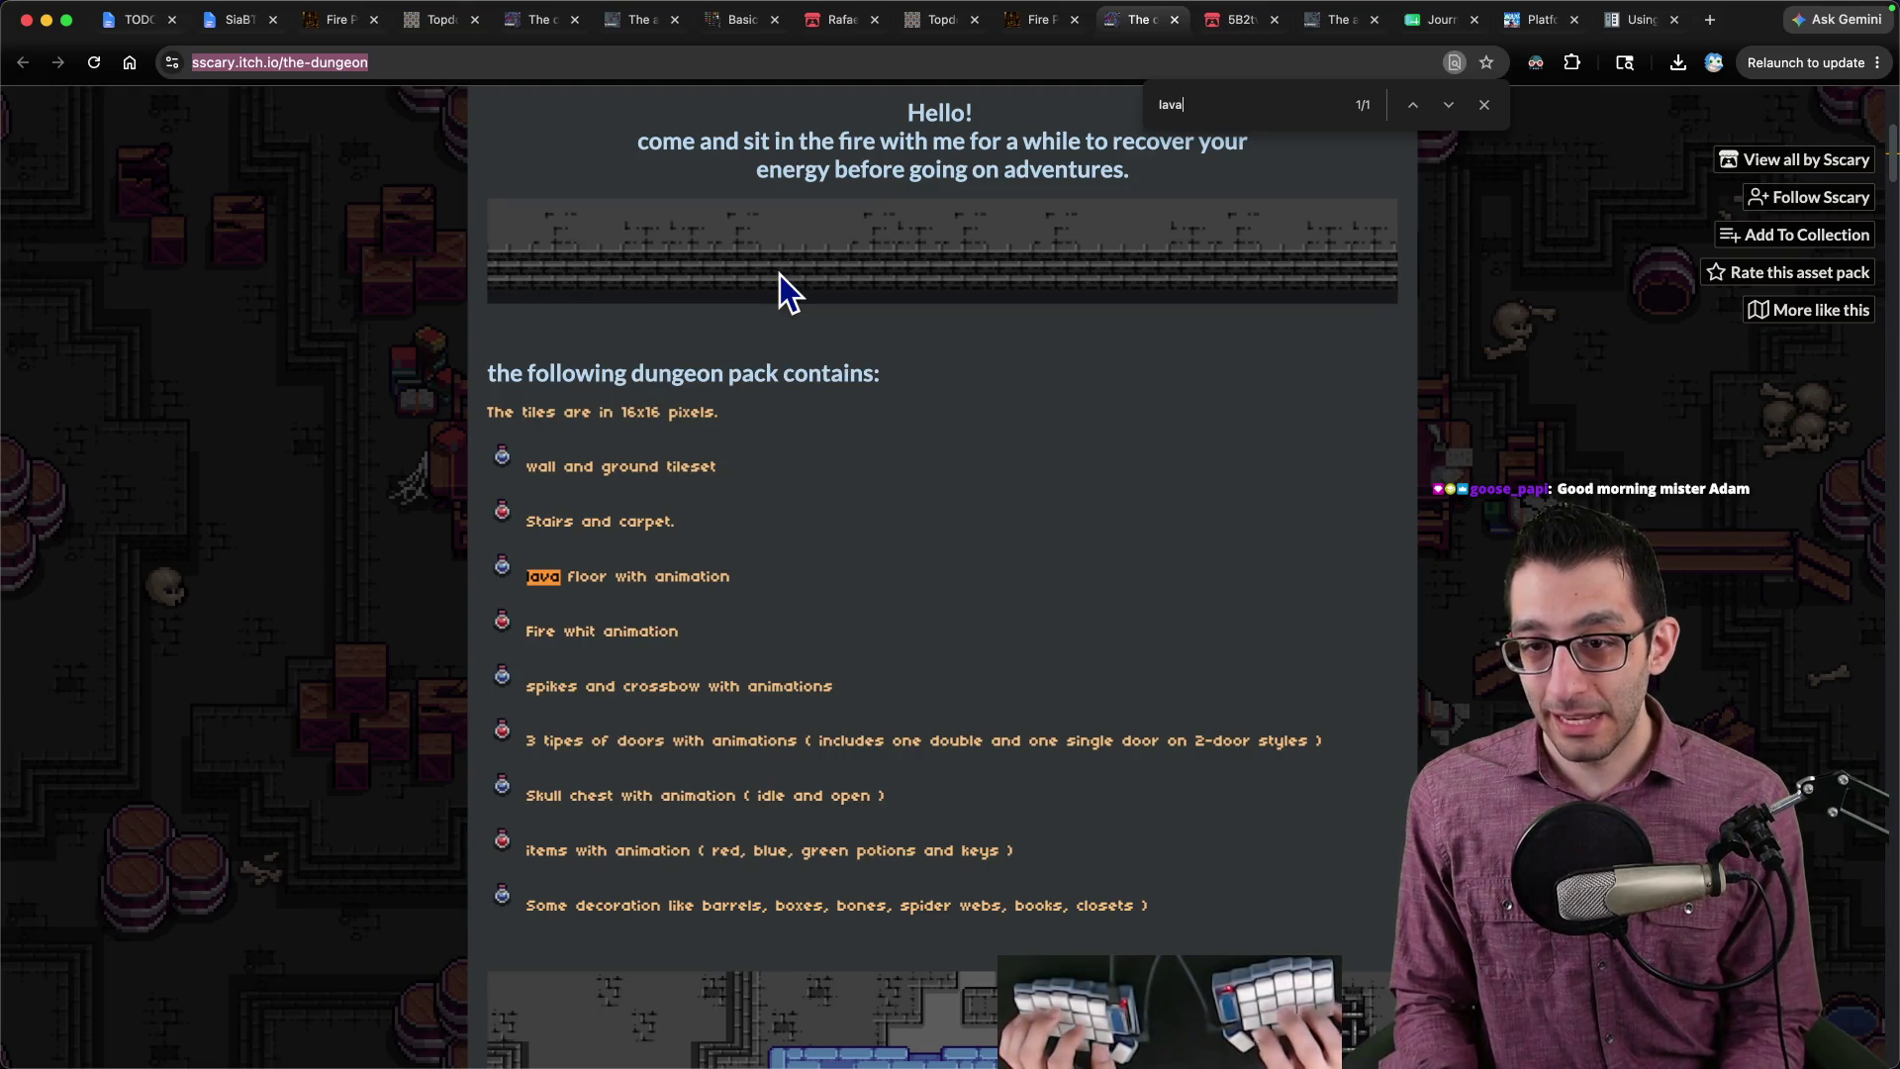
triple_click(634, 579)
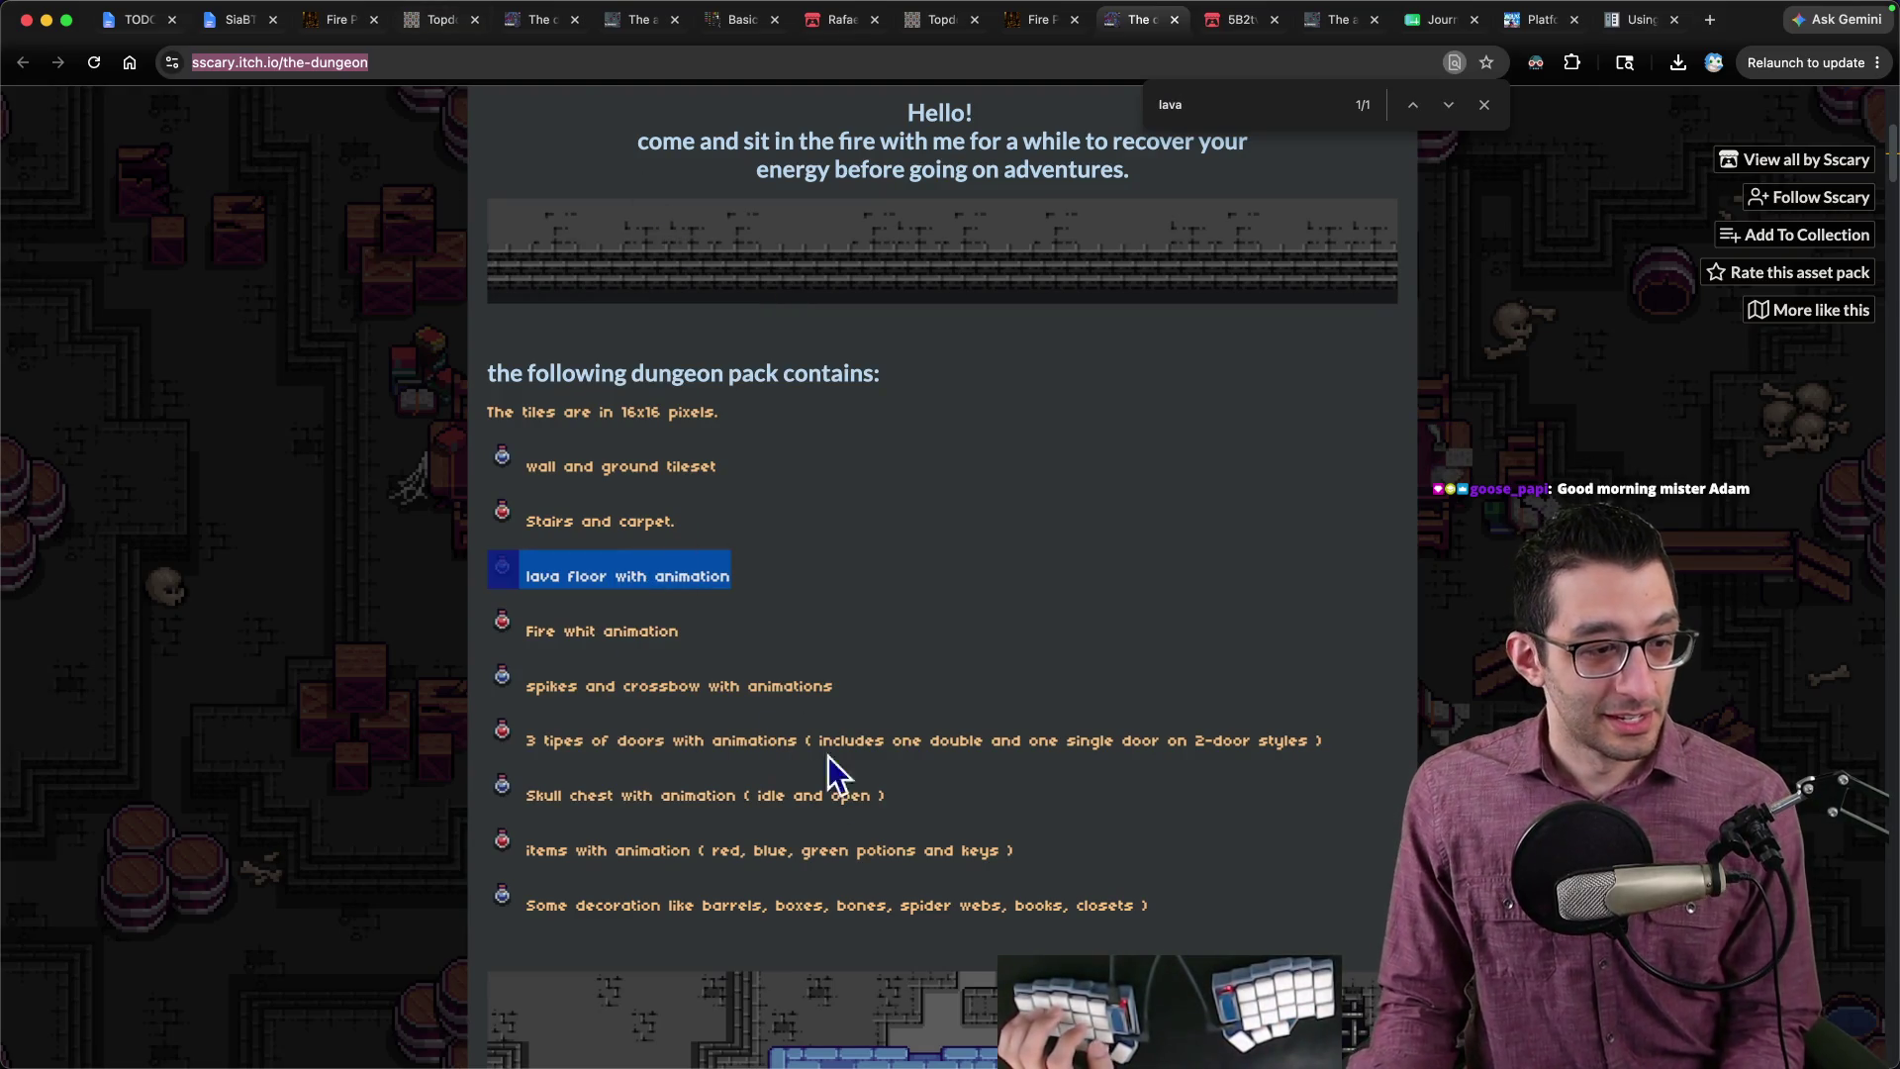
mouse_move(818, 1029)
left_click(586, 1026)
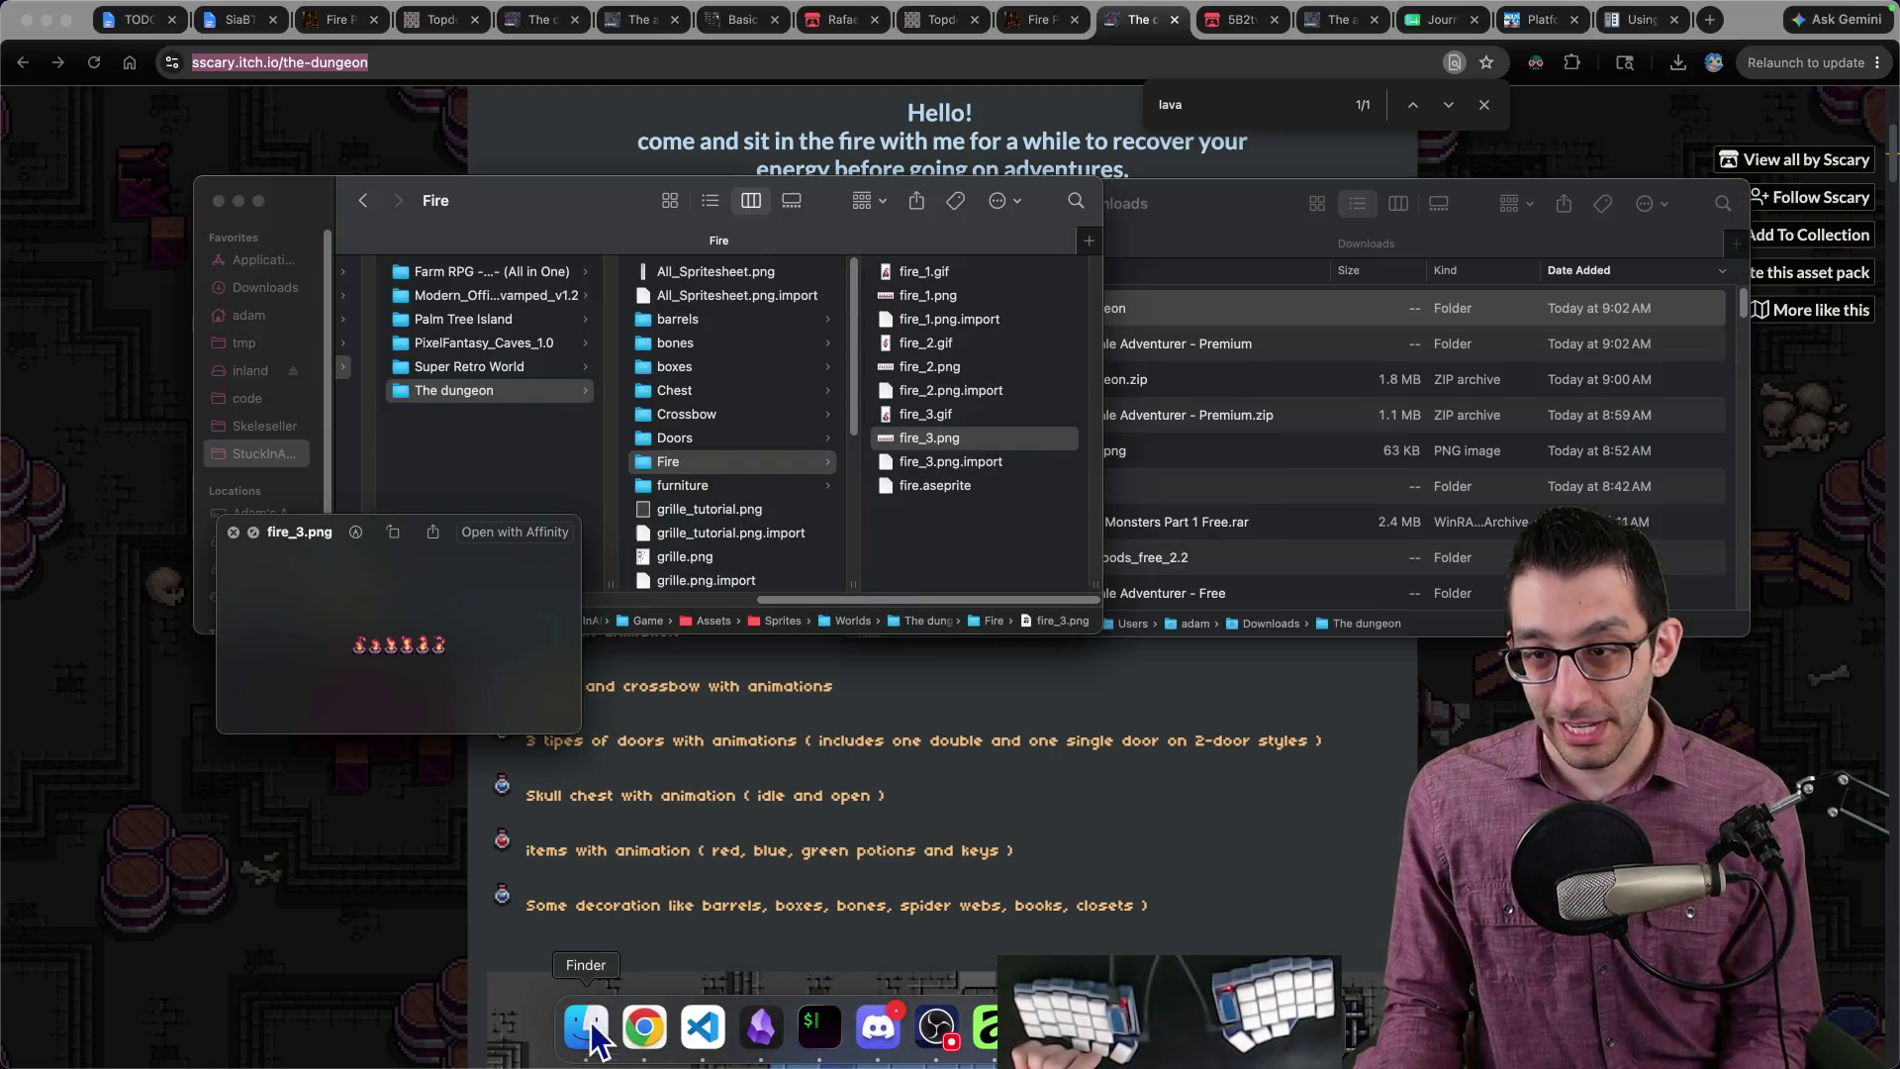
Step: Preview lava_bubble.gif, lava_bubble.png and lava.png in the lava folder
scroll(716, 439, "down", 4)
left_click(722, 437)
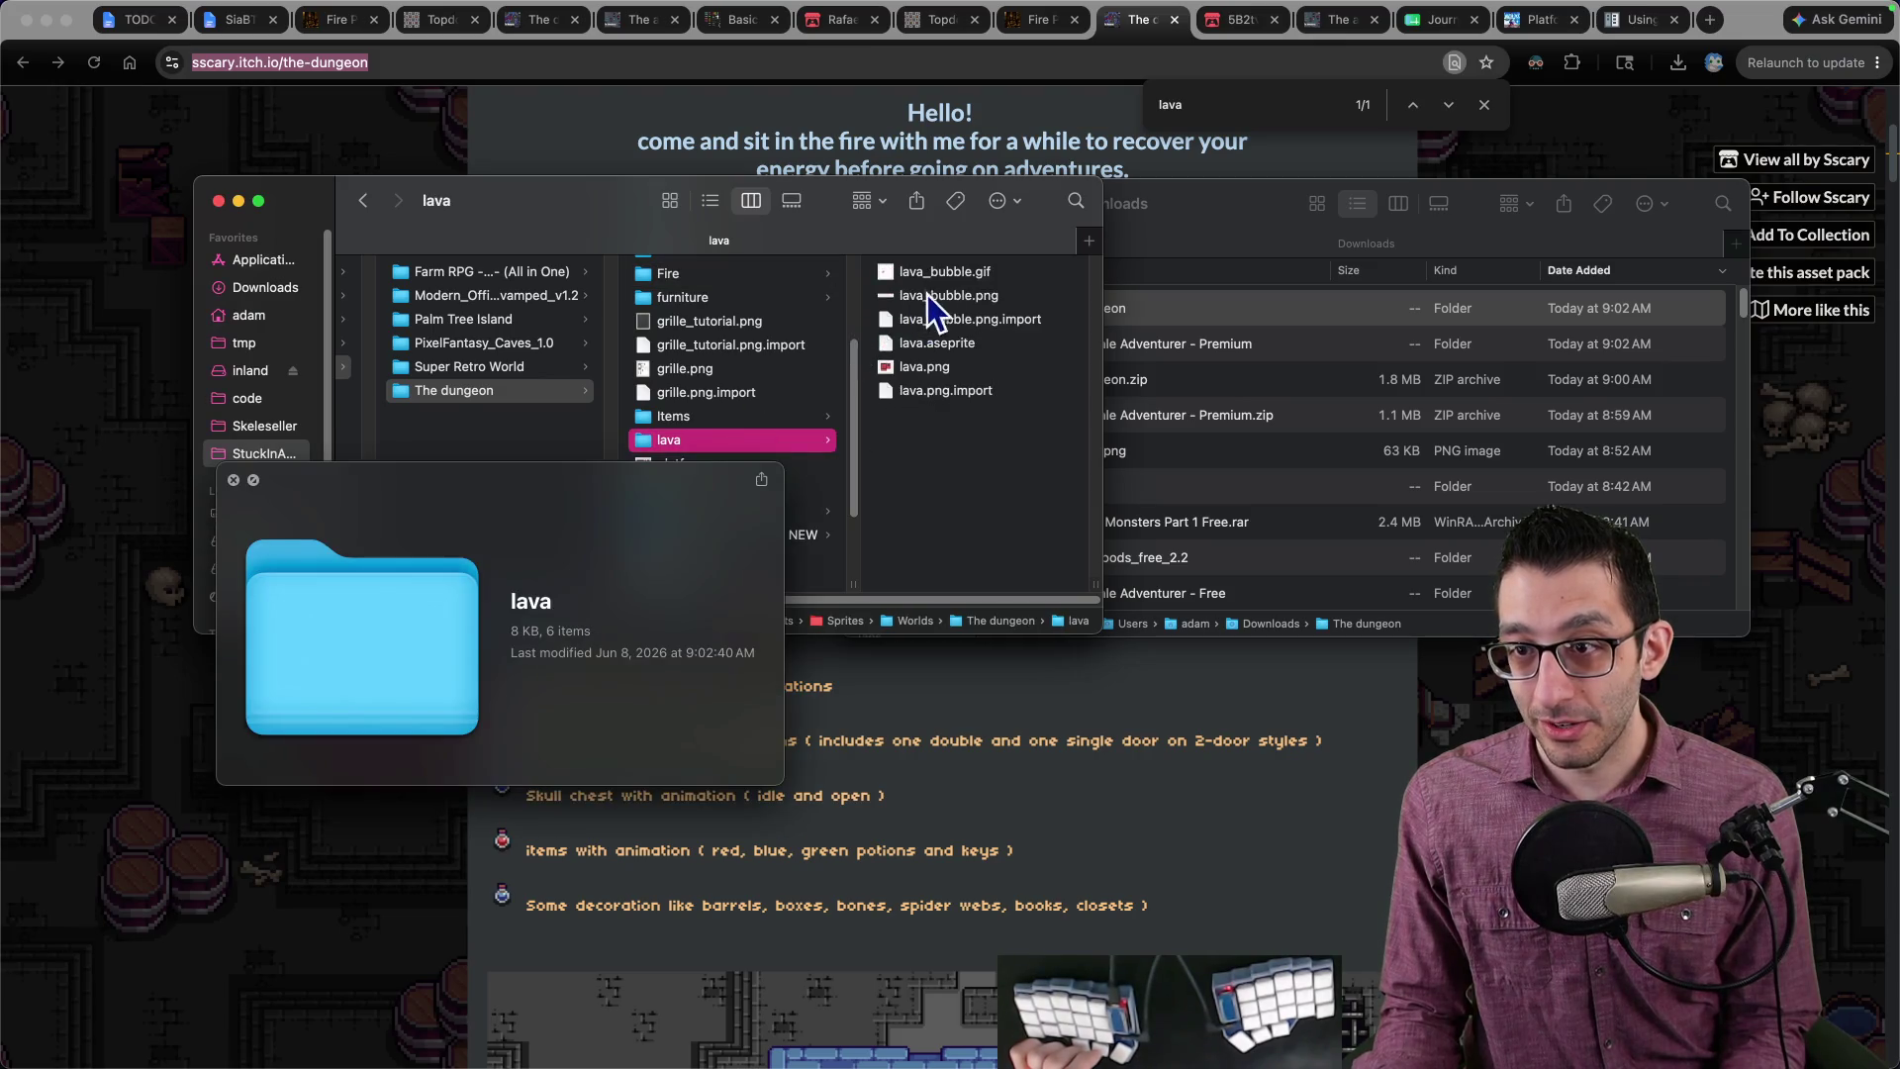
left_click(942, 273)
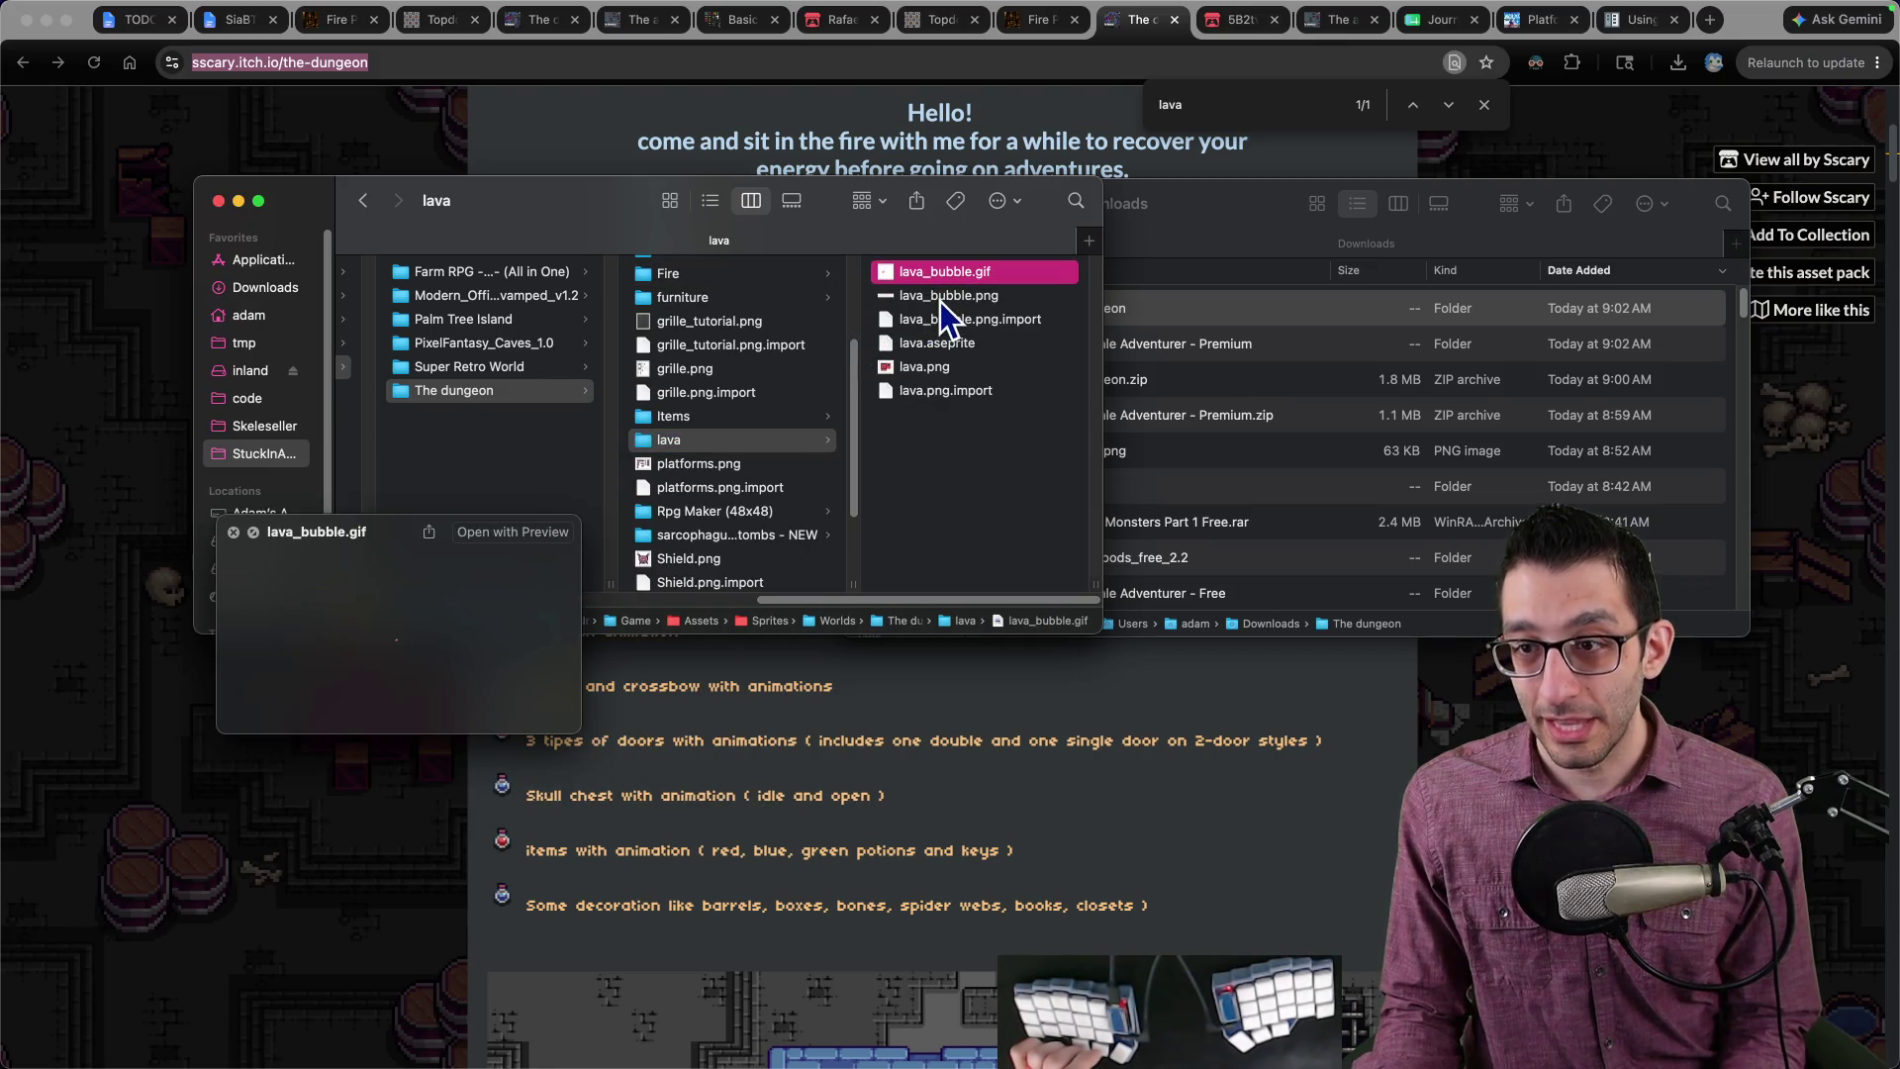
left_click(941, 300)
left_click(948, 366)
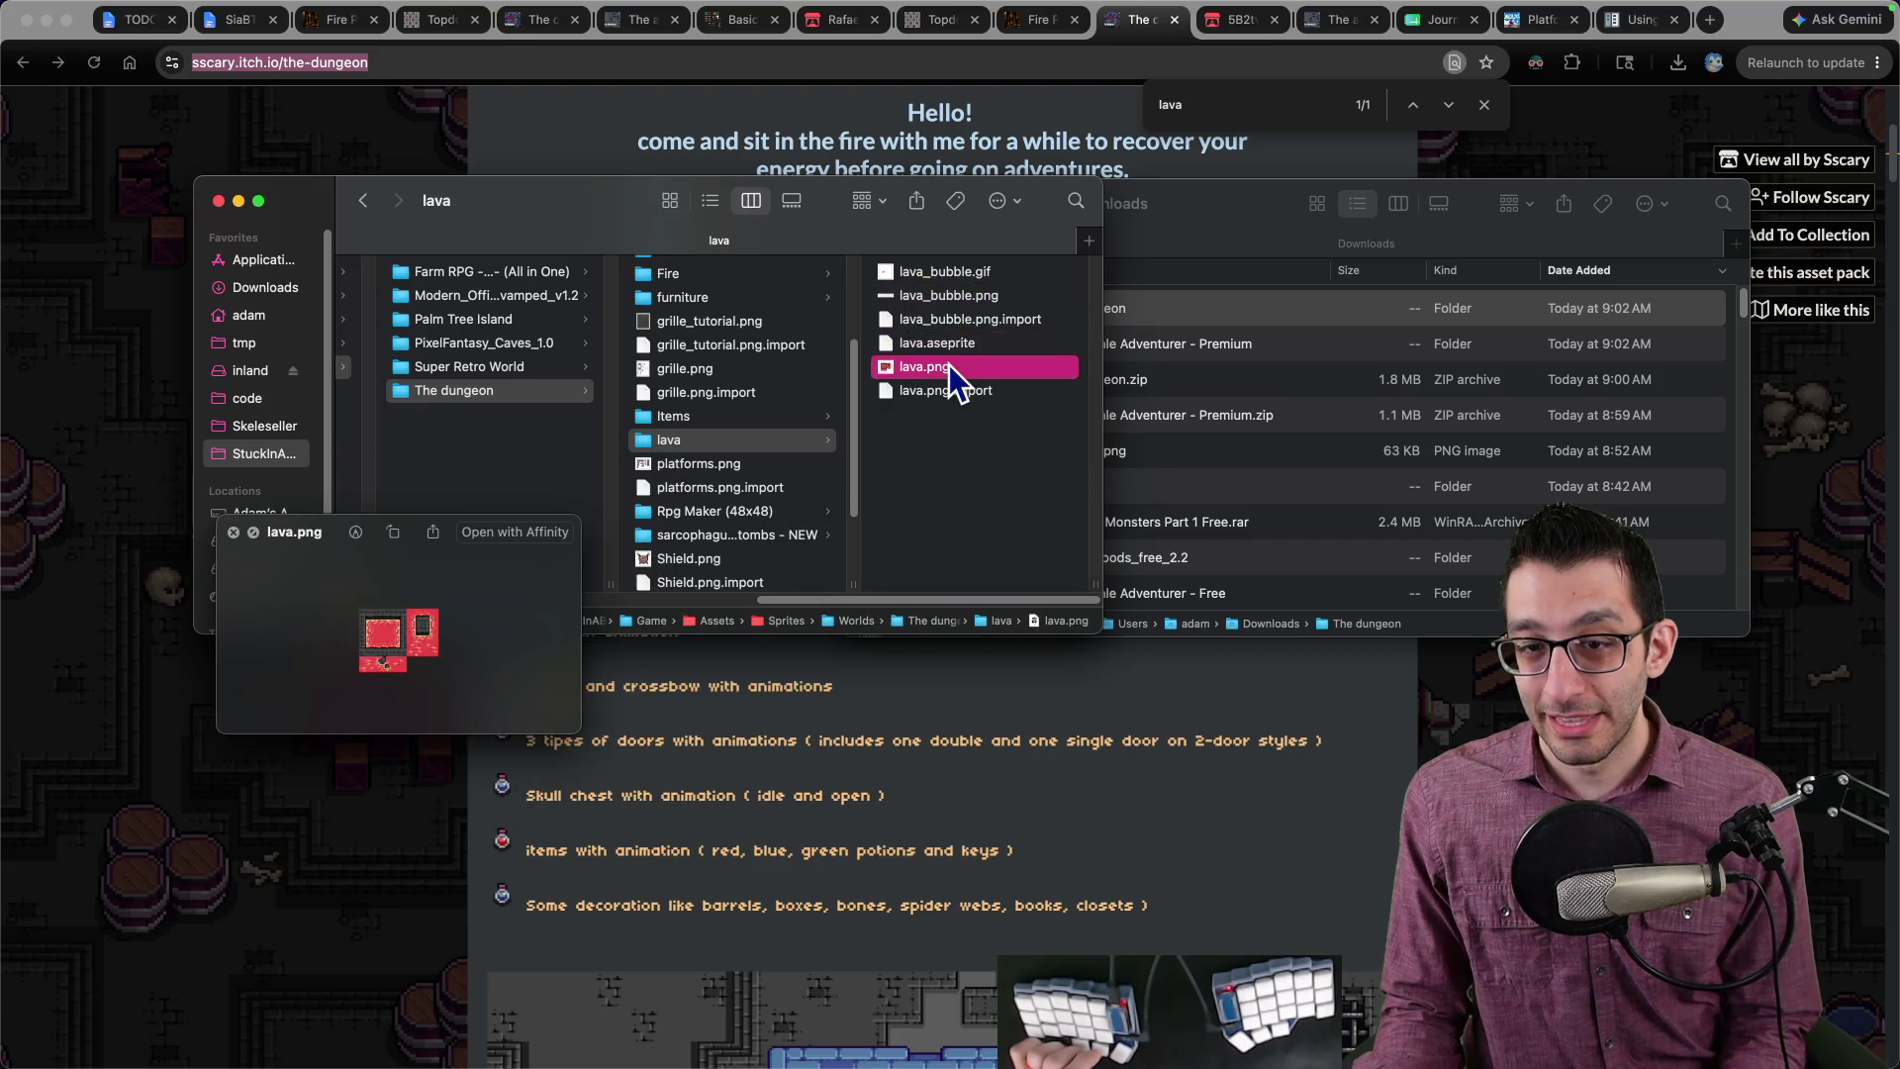
left_click(956, 277)
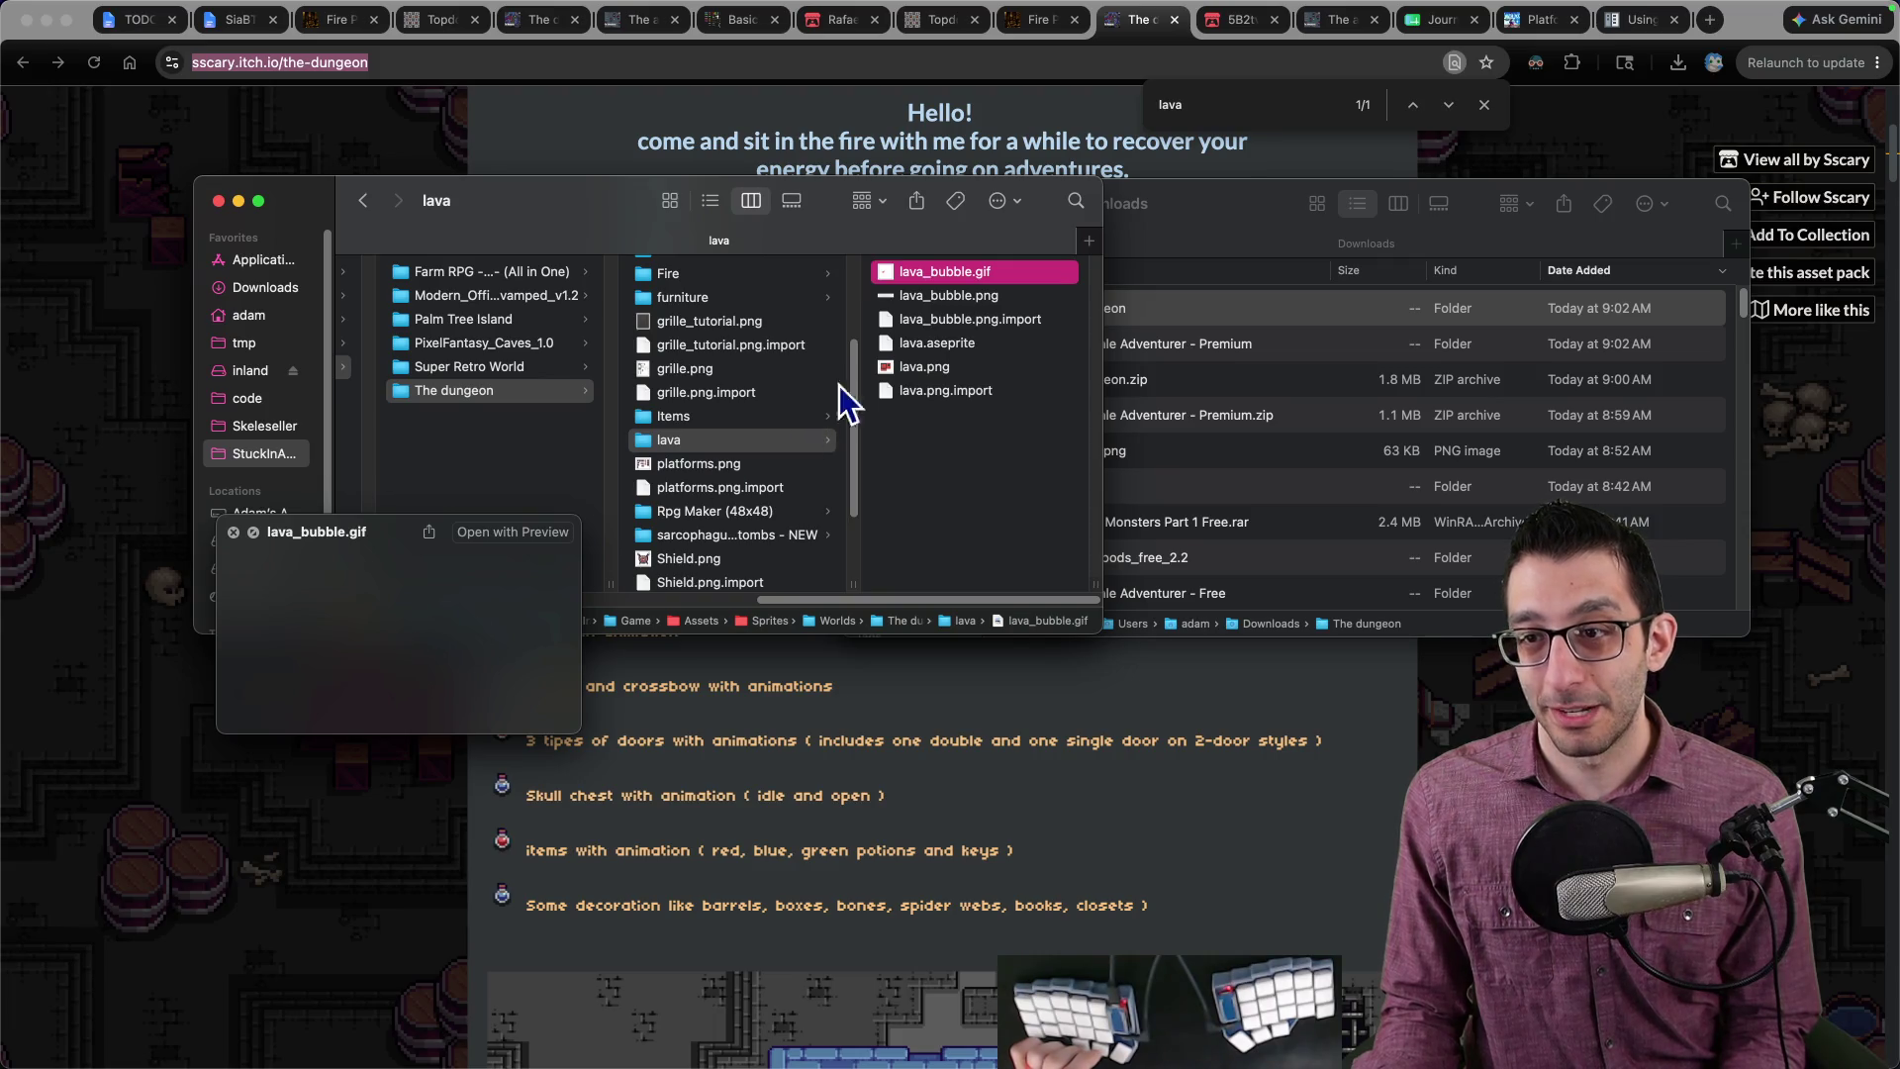
left_click(917, 365)
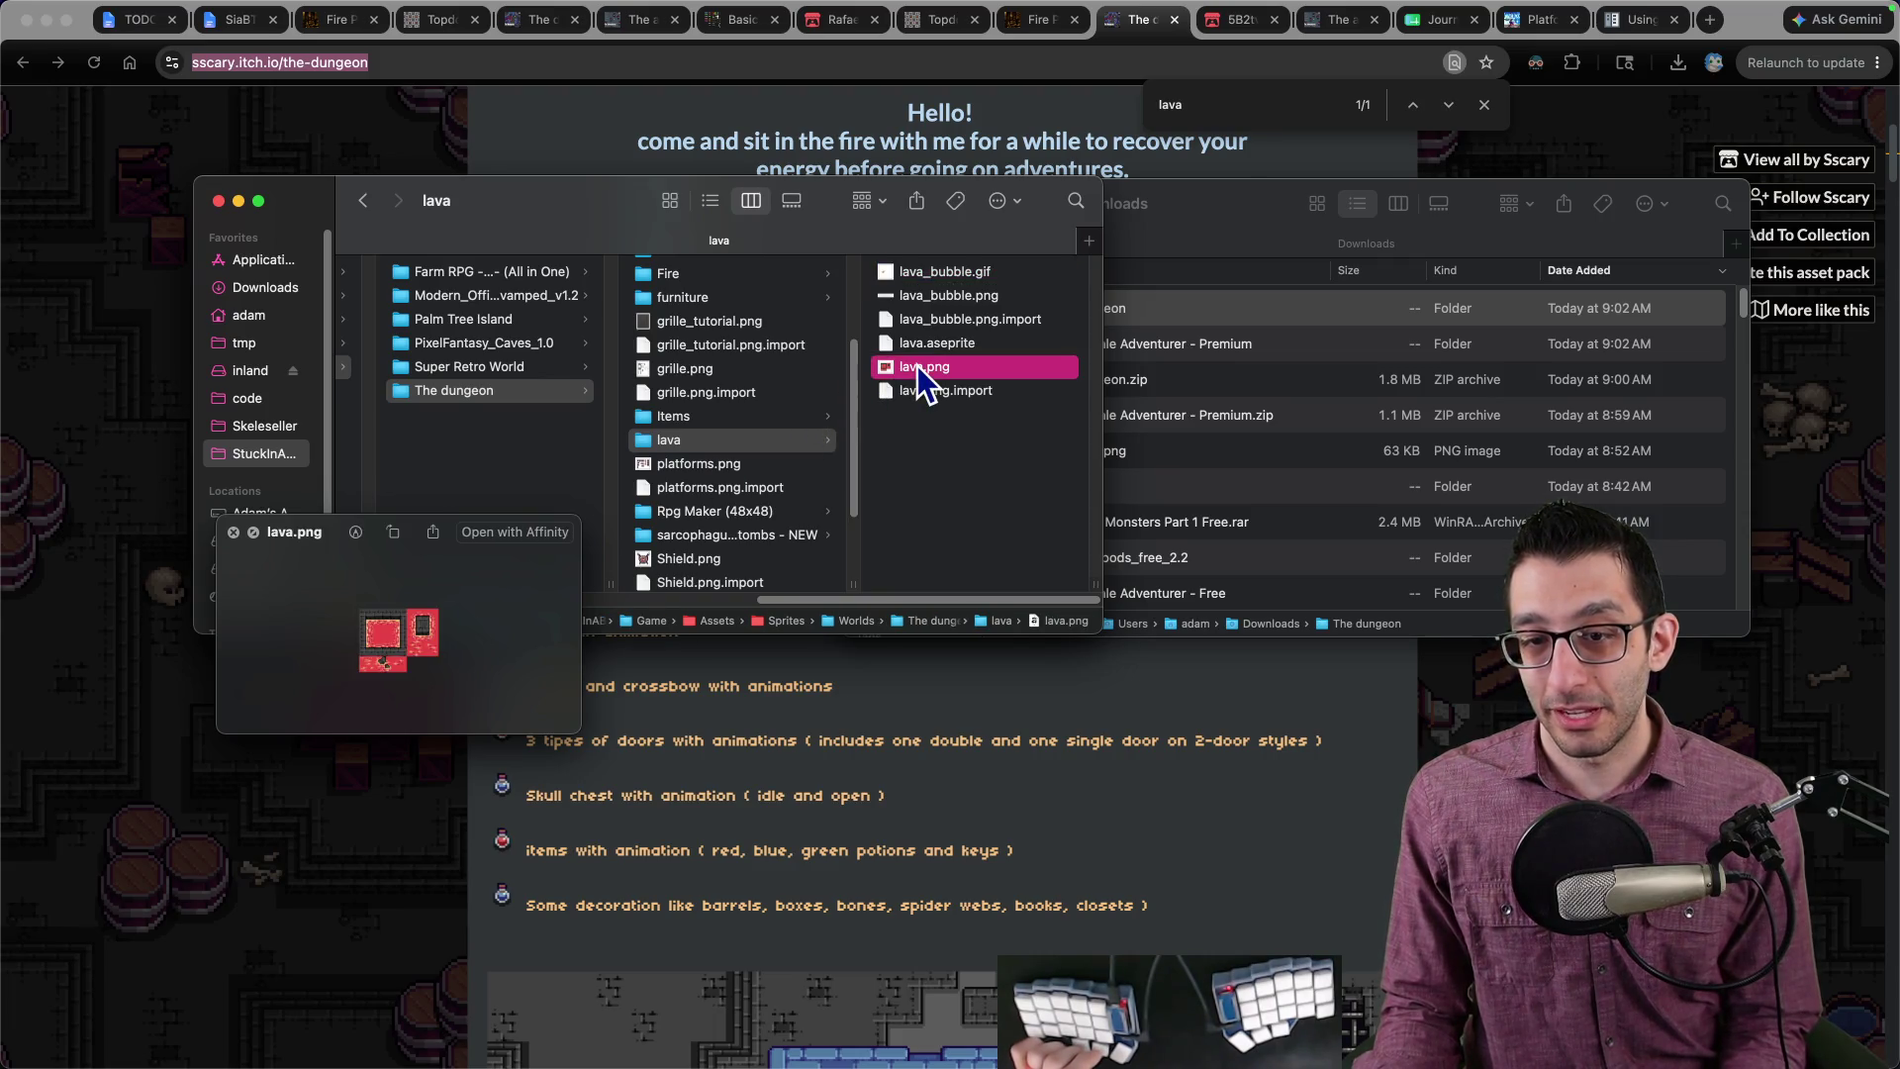
left_click(953, 279)
left_click(962, 296)
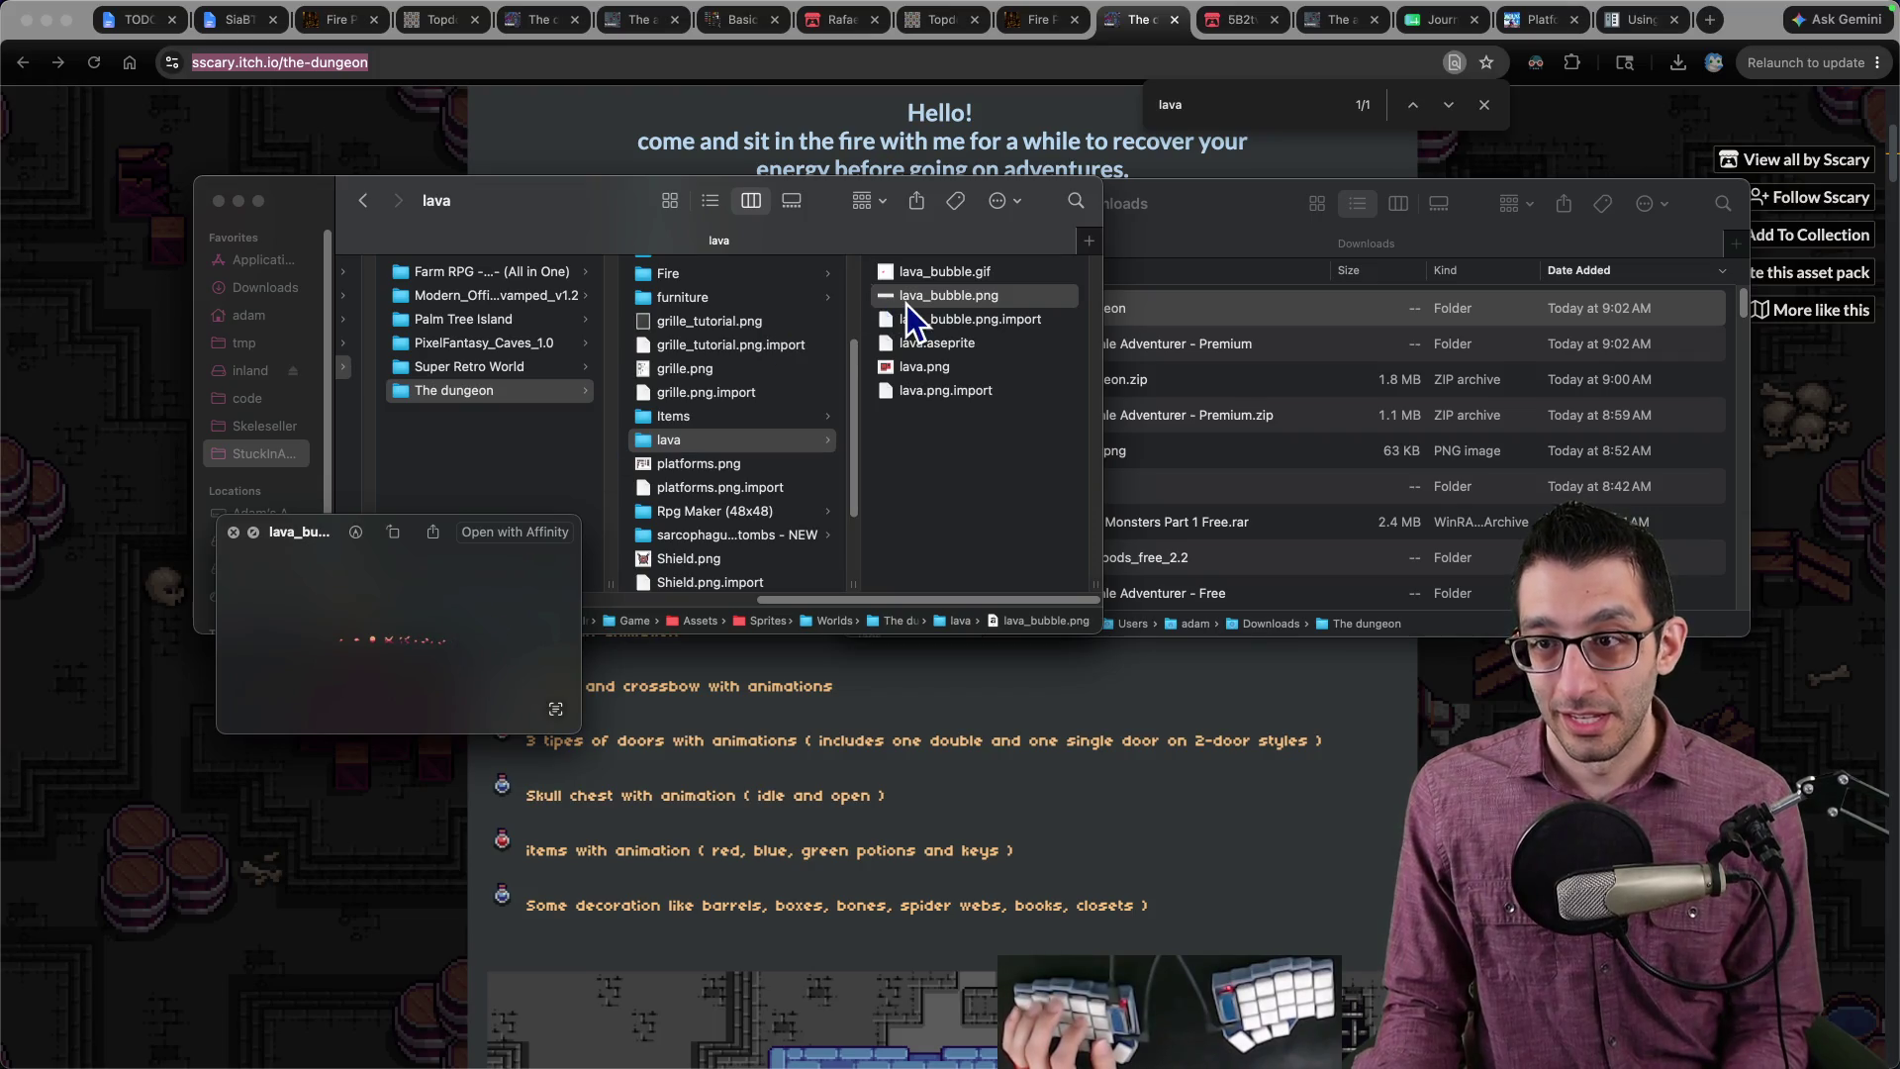
Step: Open lava_bubble.png in Affinity Photo, then go back through the itch.io page to Godot
double_click(905, 302)
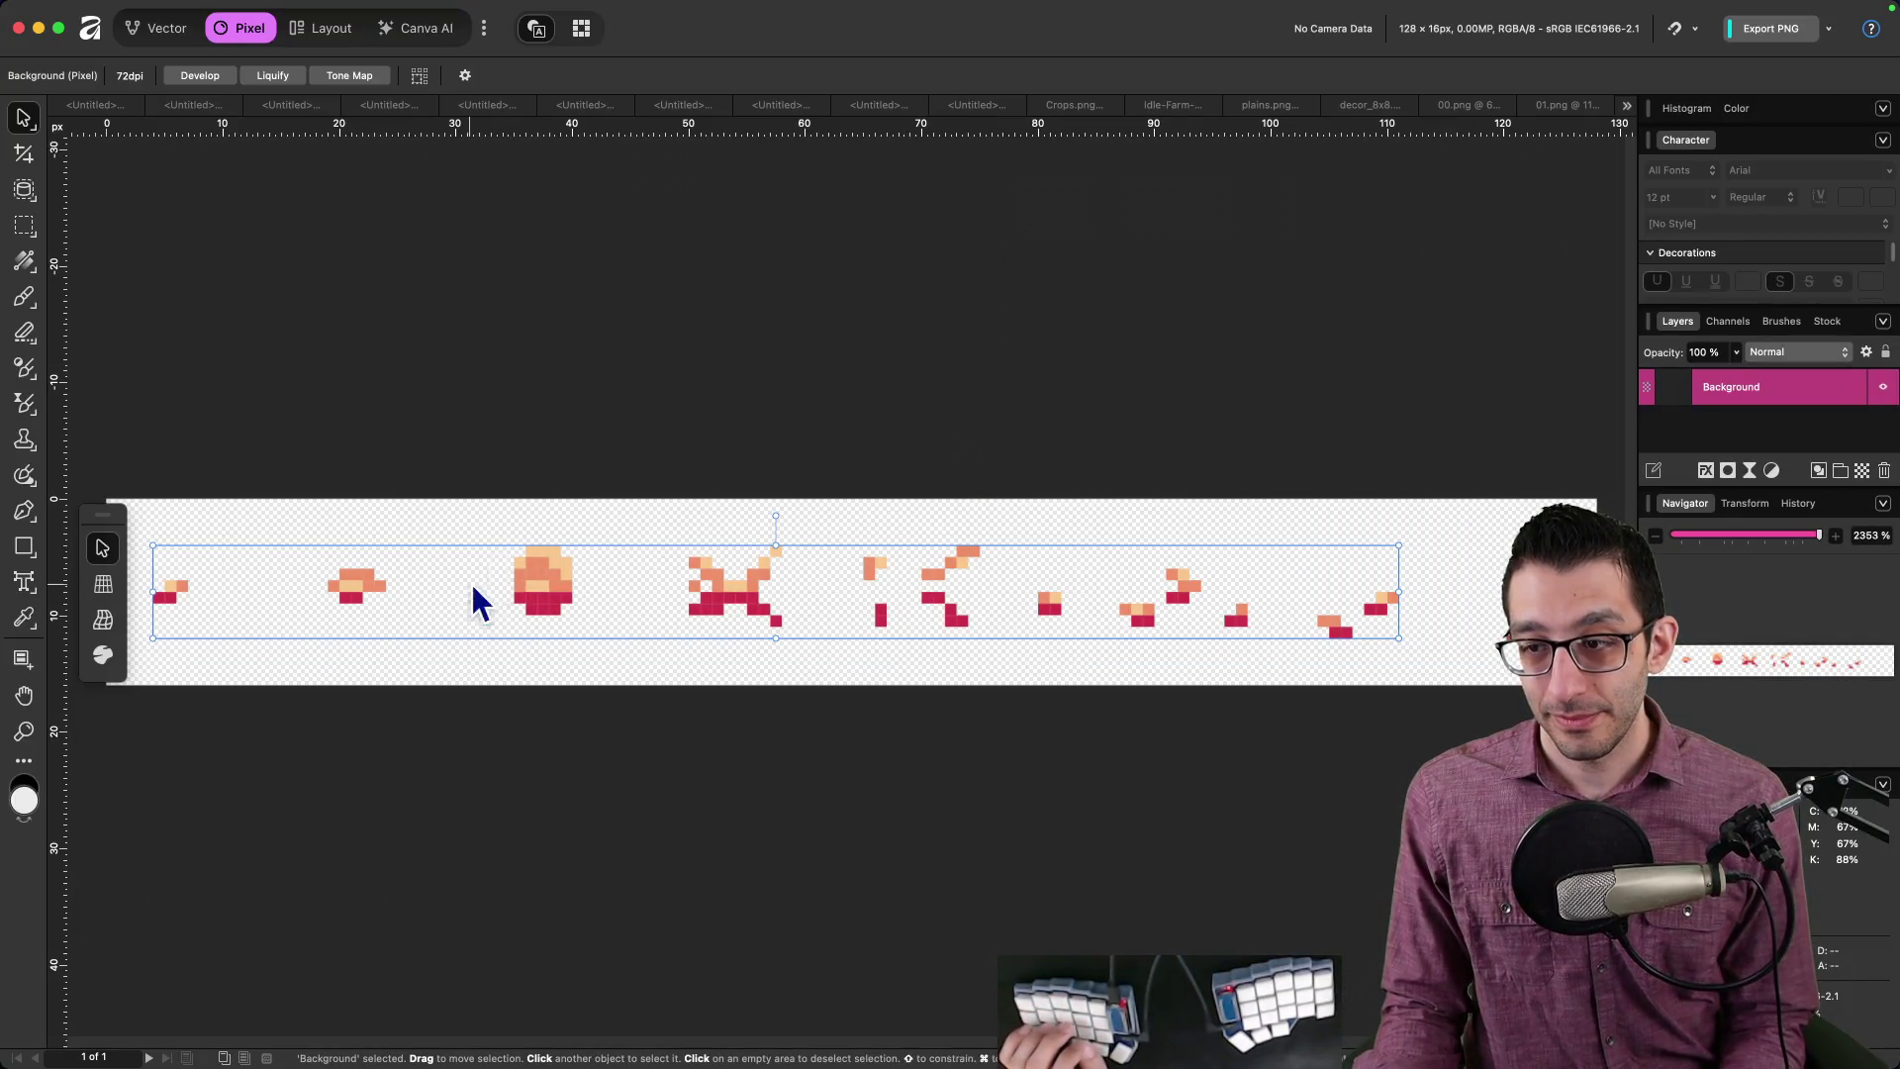
key("super+Tab")
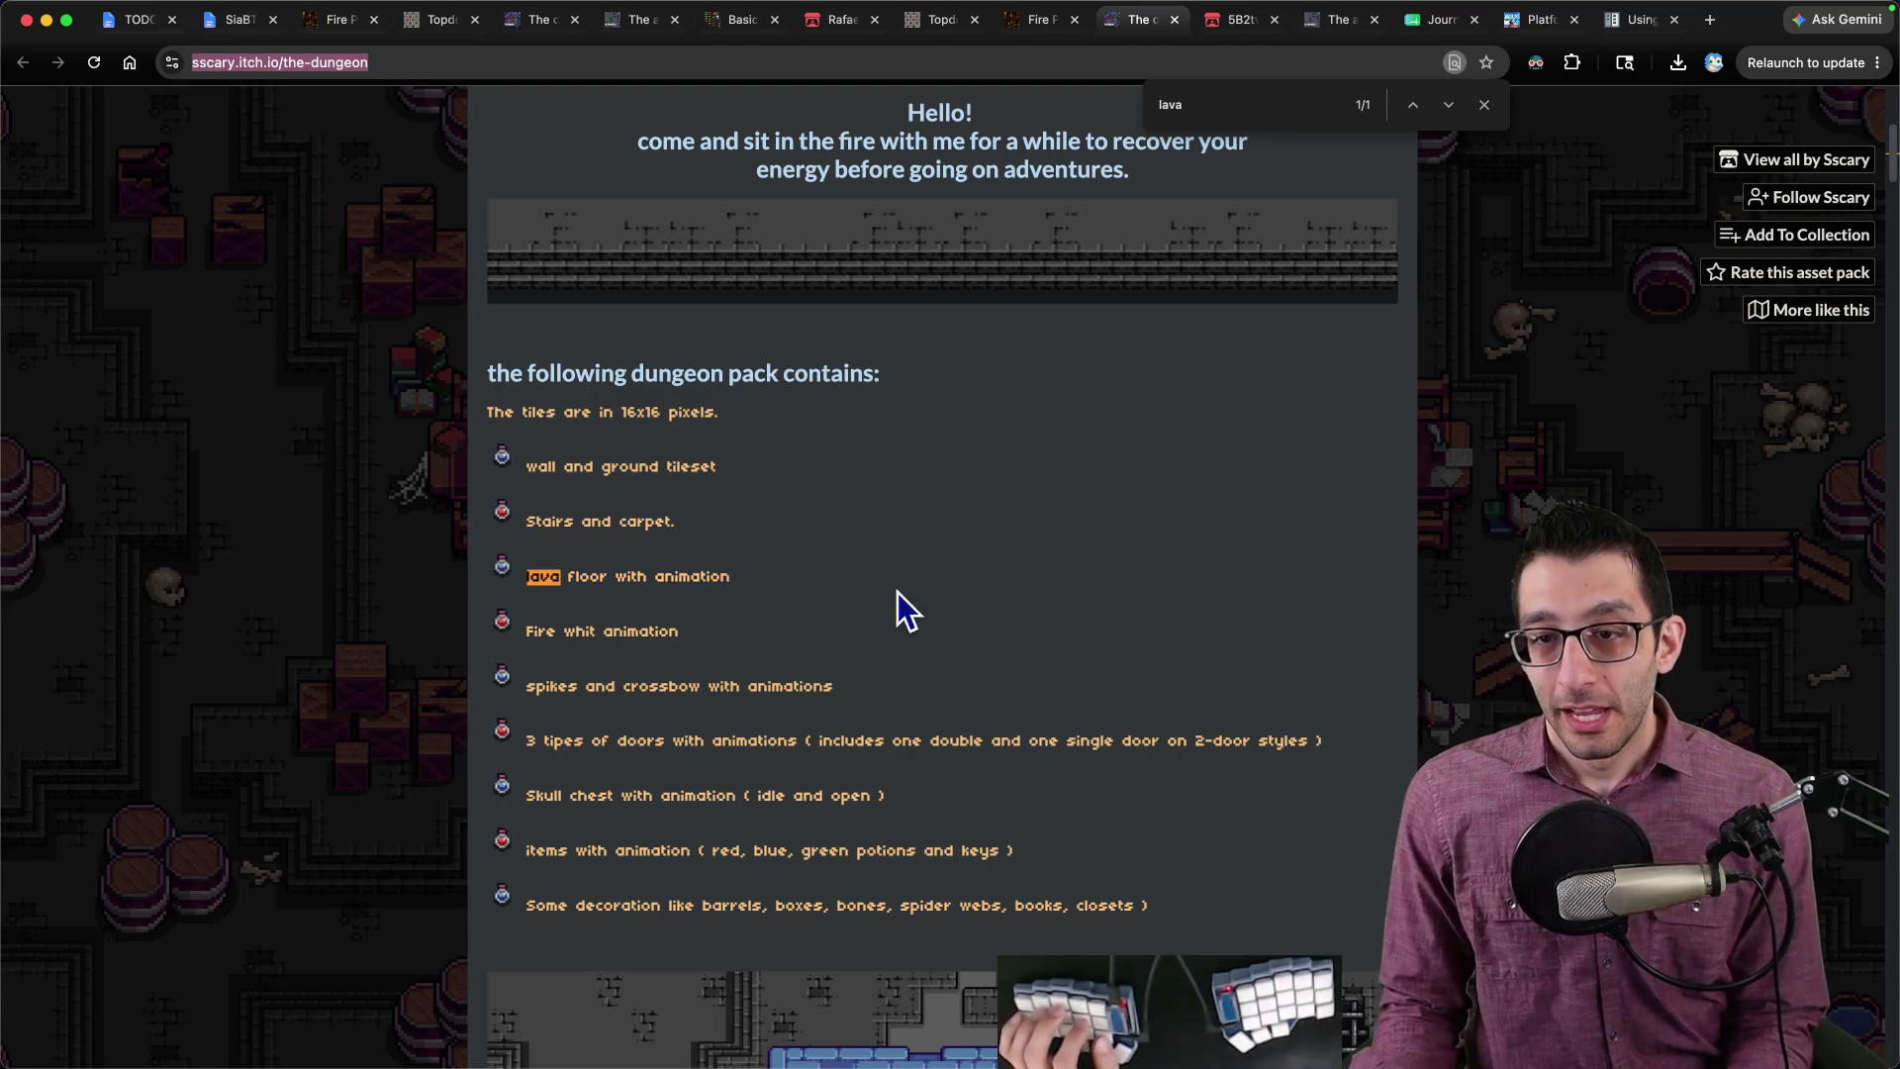
left_click(861, 1039)
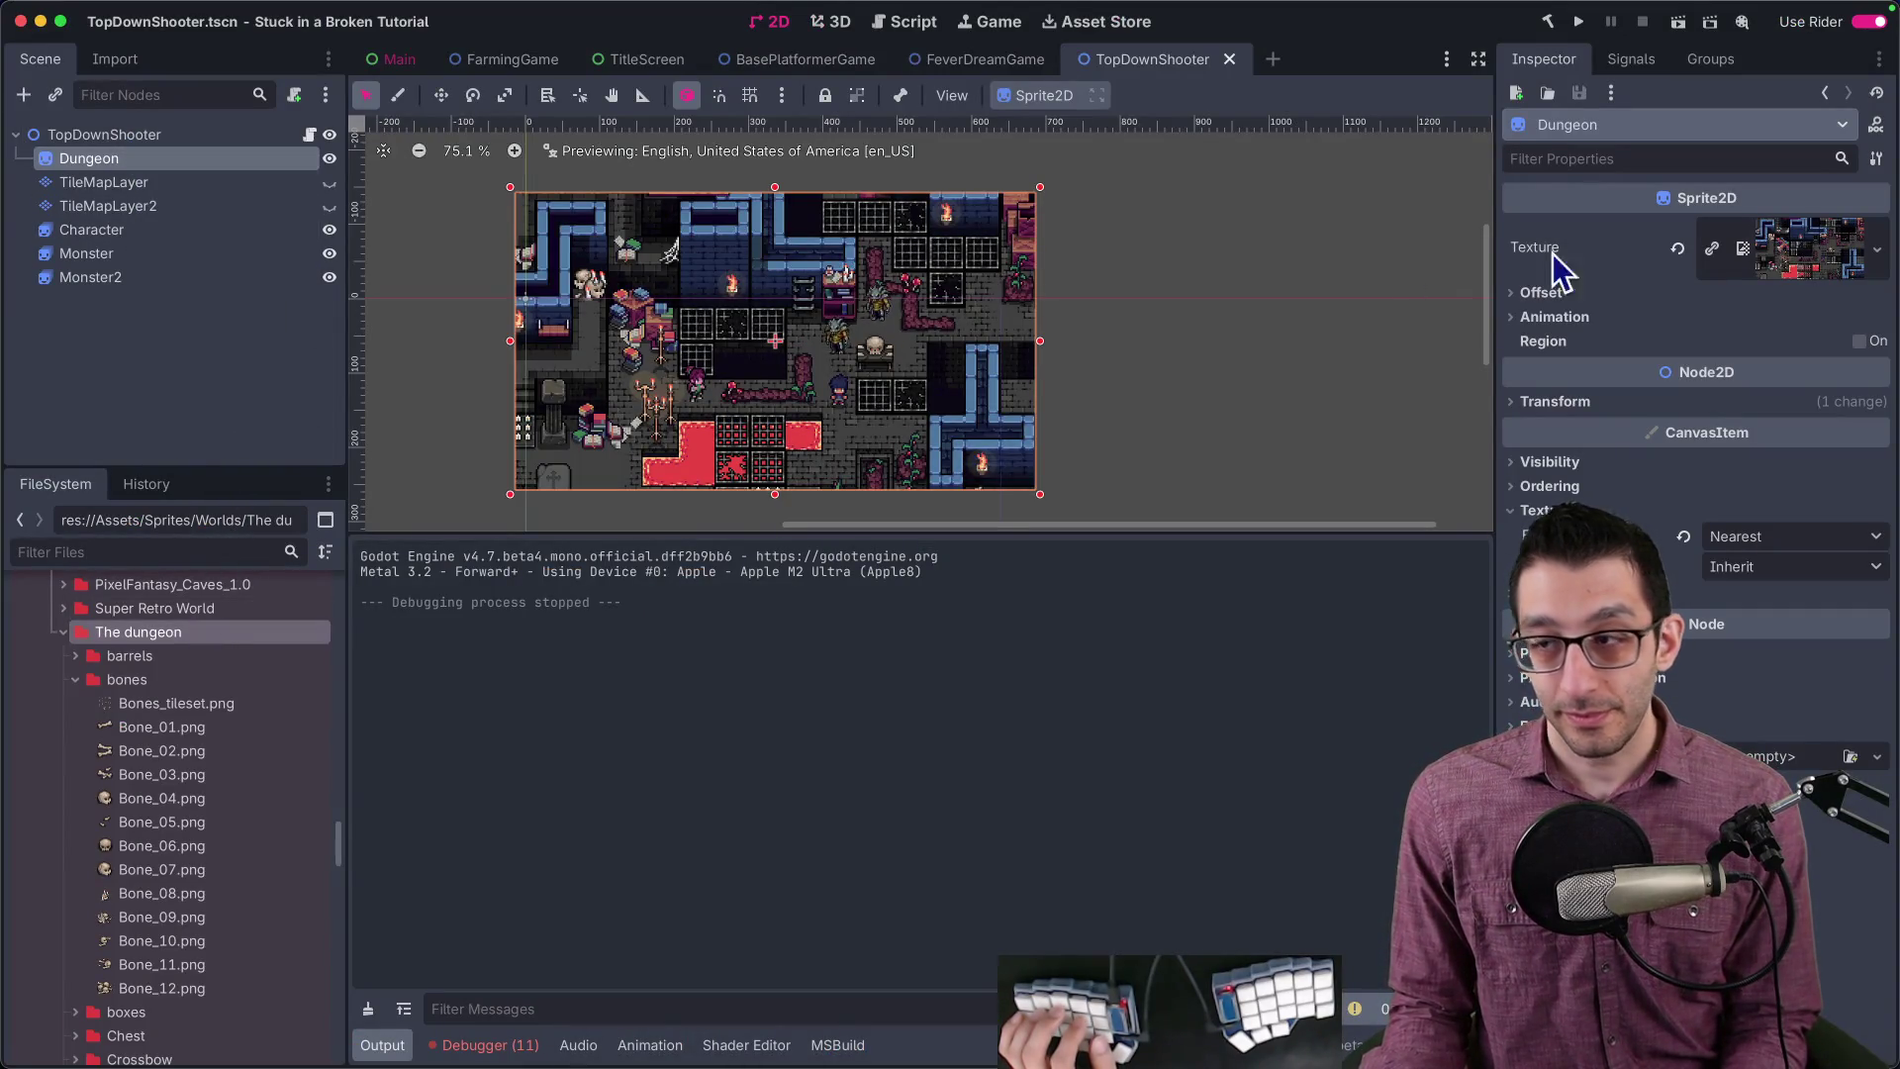
Step: Delete the Dungeon sprite node and make both tile layers visible again
right_click(1750, 259)
left_click(1260, 213)
left_click(151, 184)
left_click(150, 166)
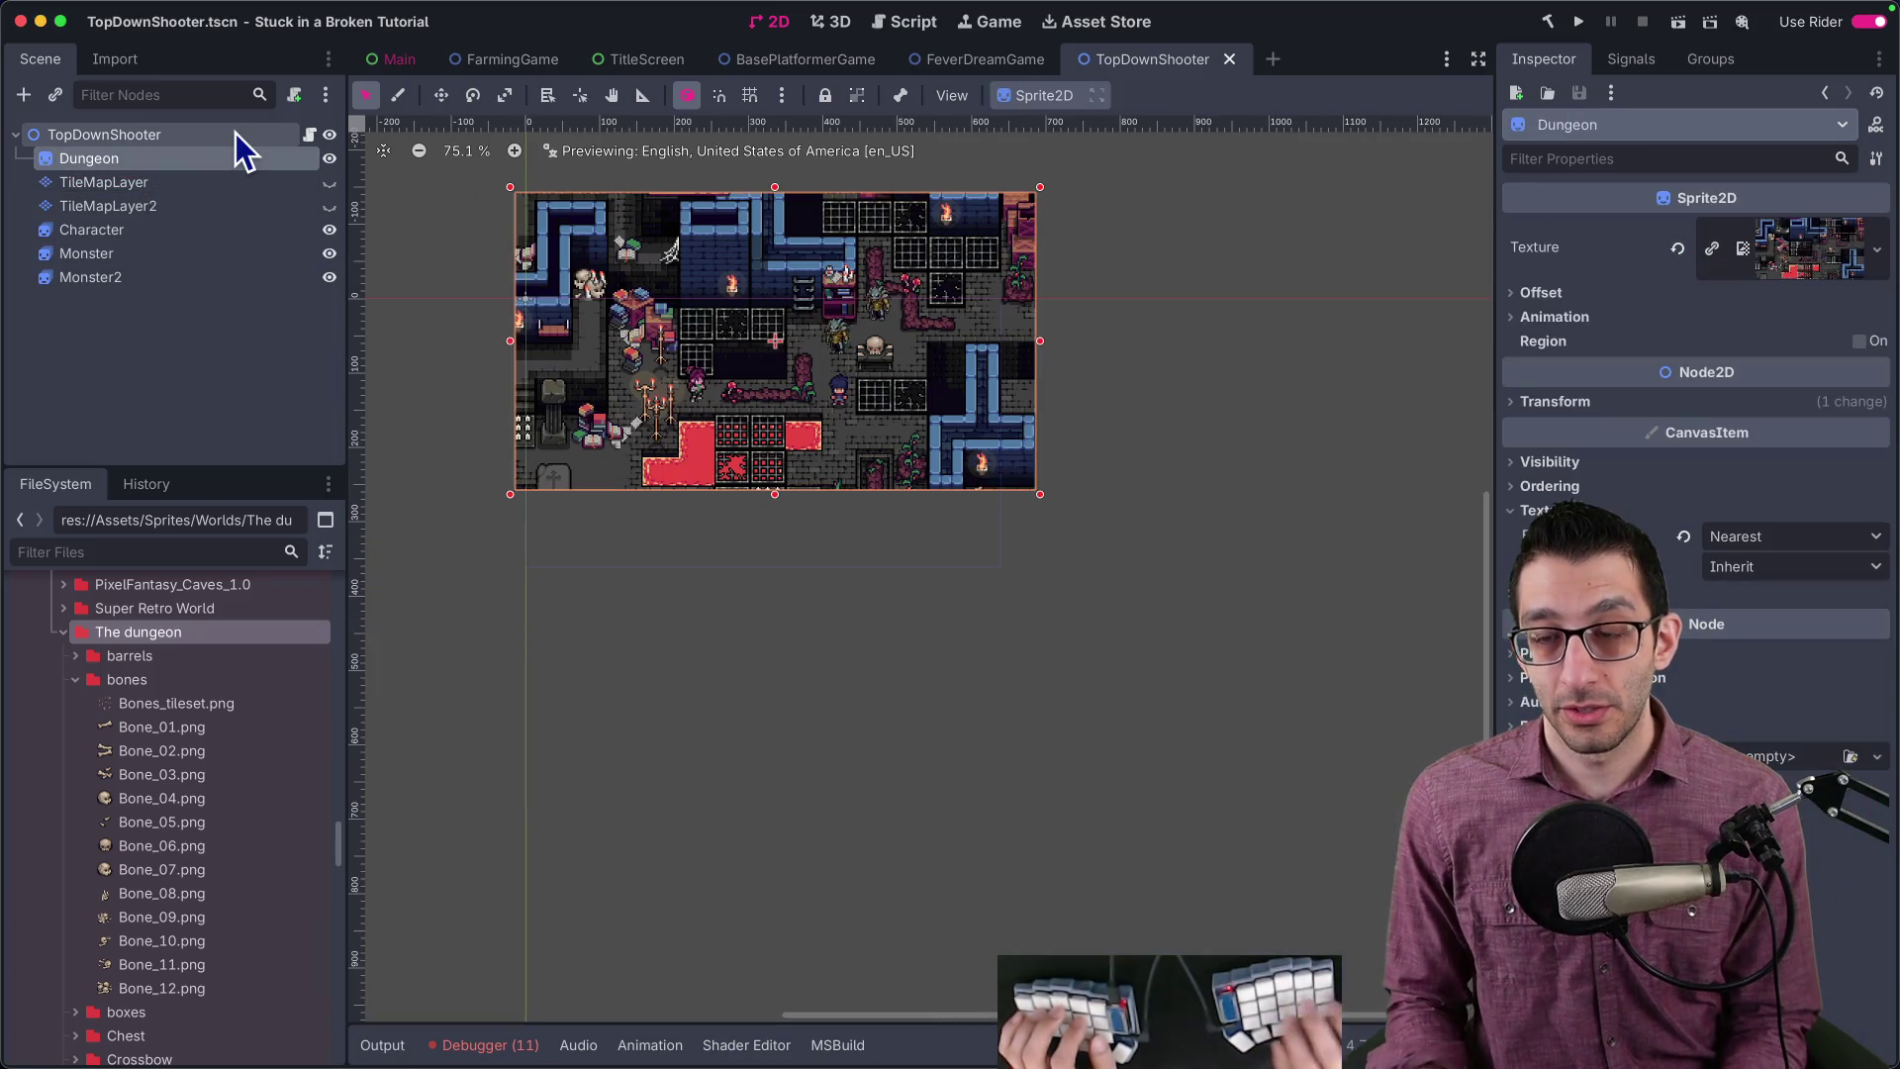
key("Delete")
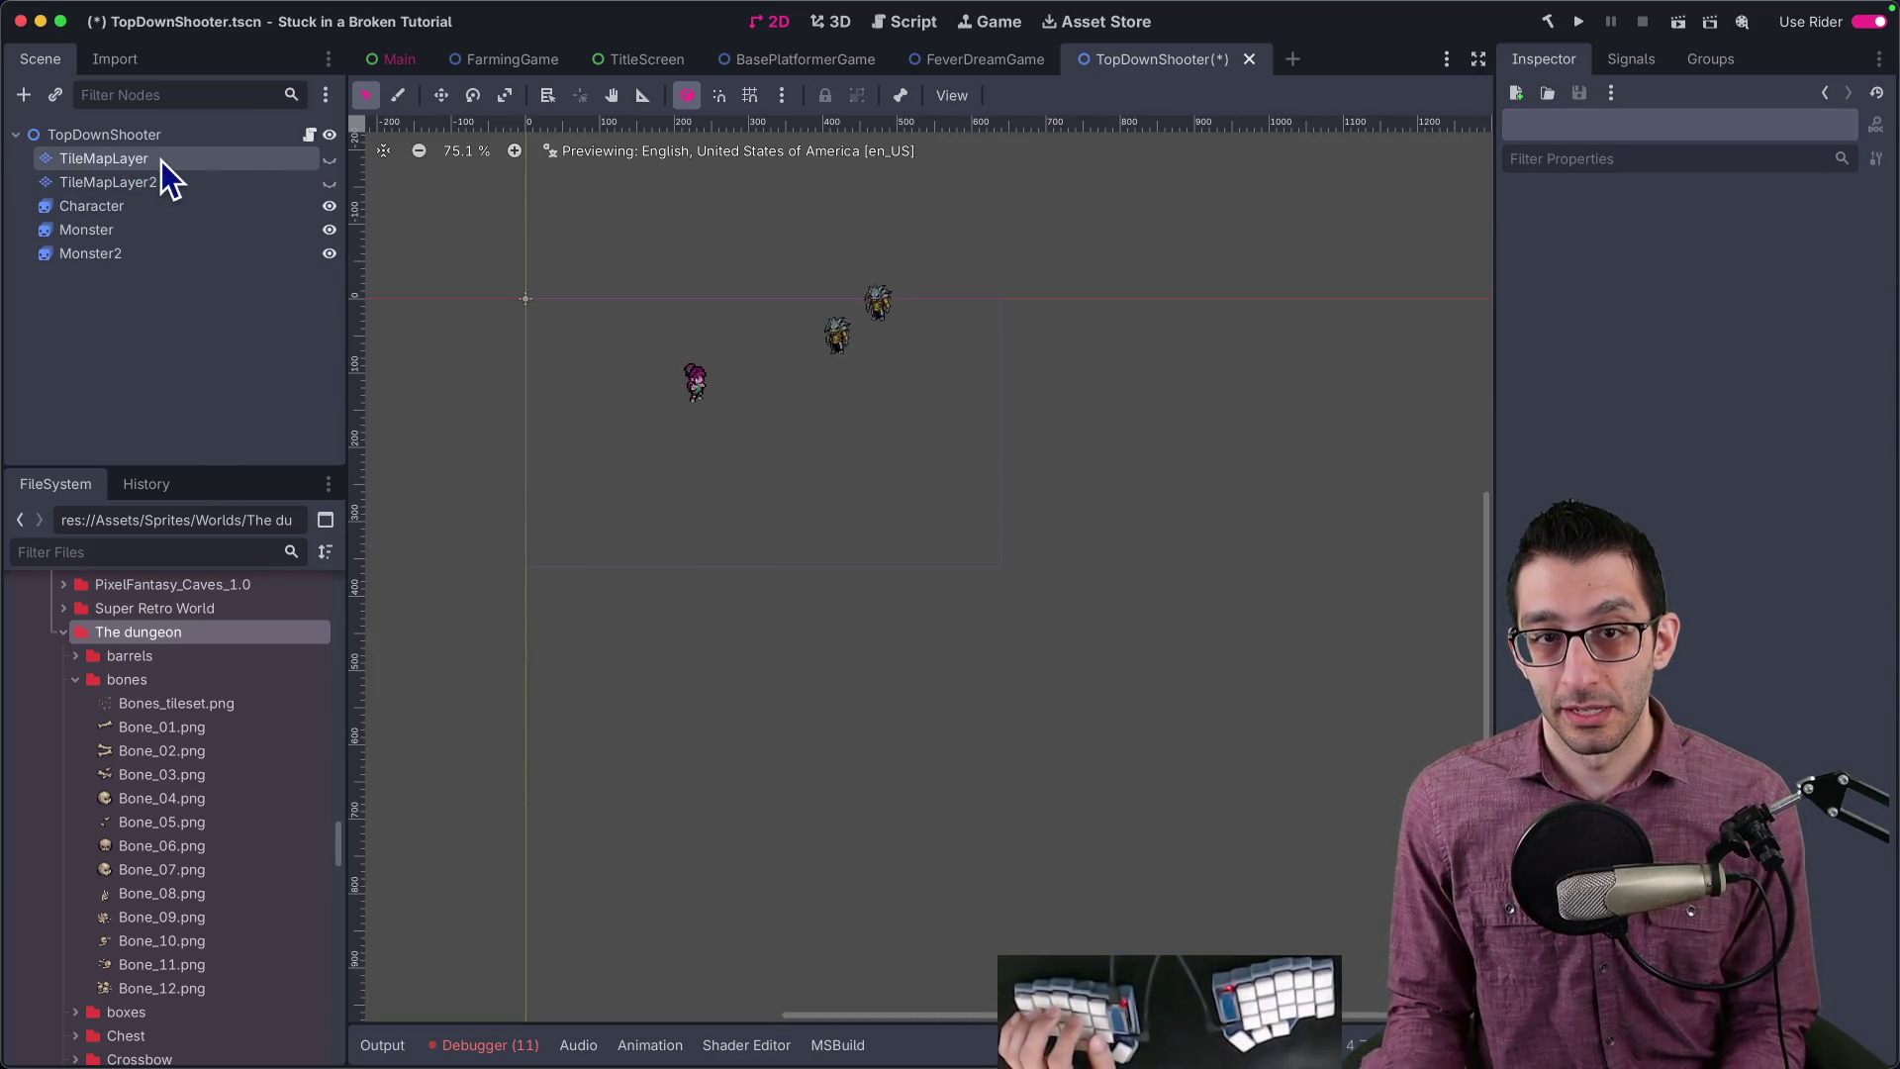
left_click(169, 158)
left_click(329, 158)
left_click(330, 182)
Step: Add a Node2D child named Environment to TopDownShooter and nest the first TileMapLayer under it
right_click(150, 139)
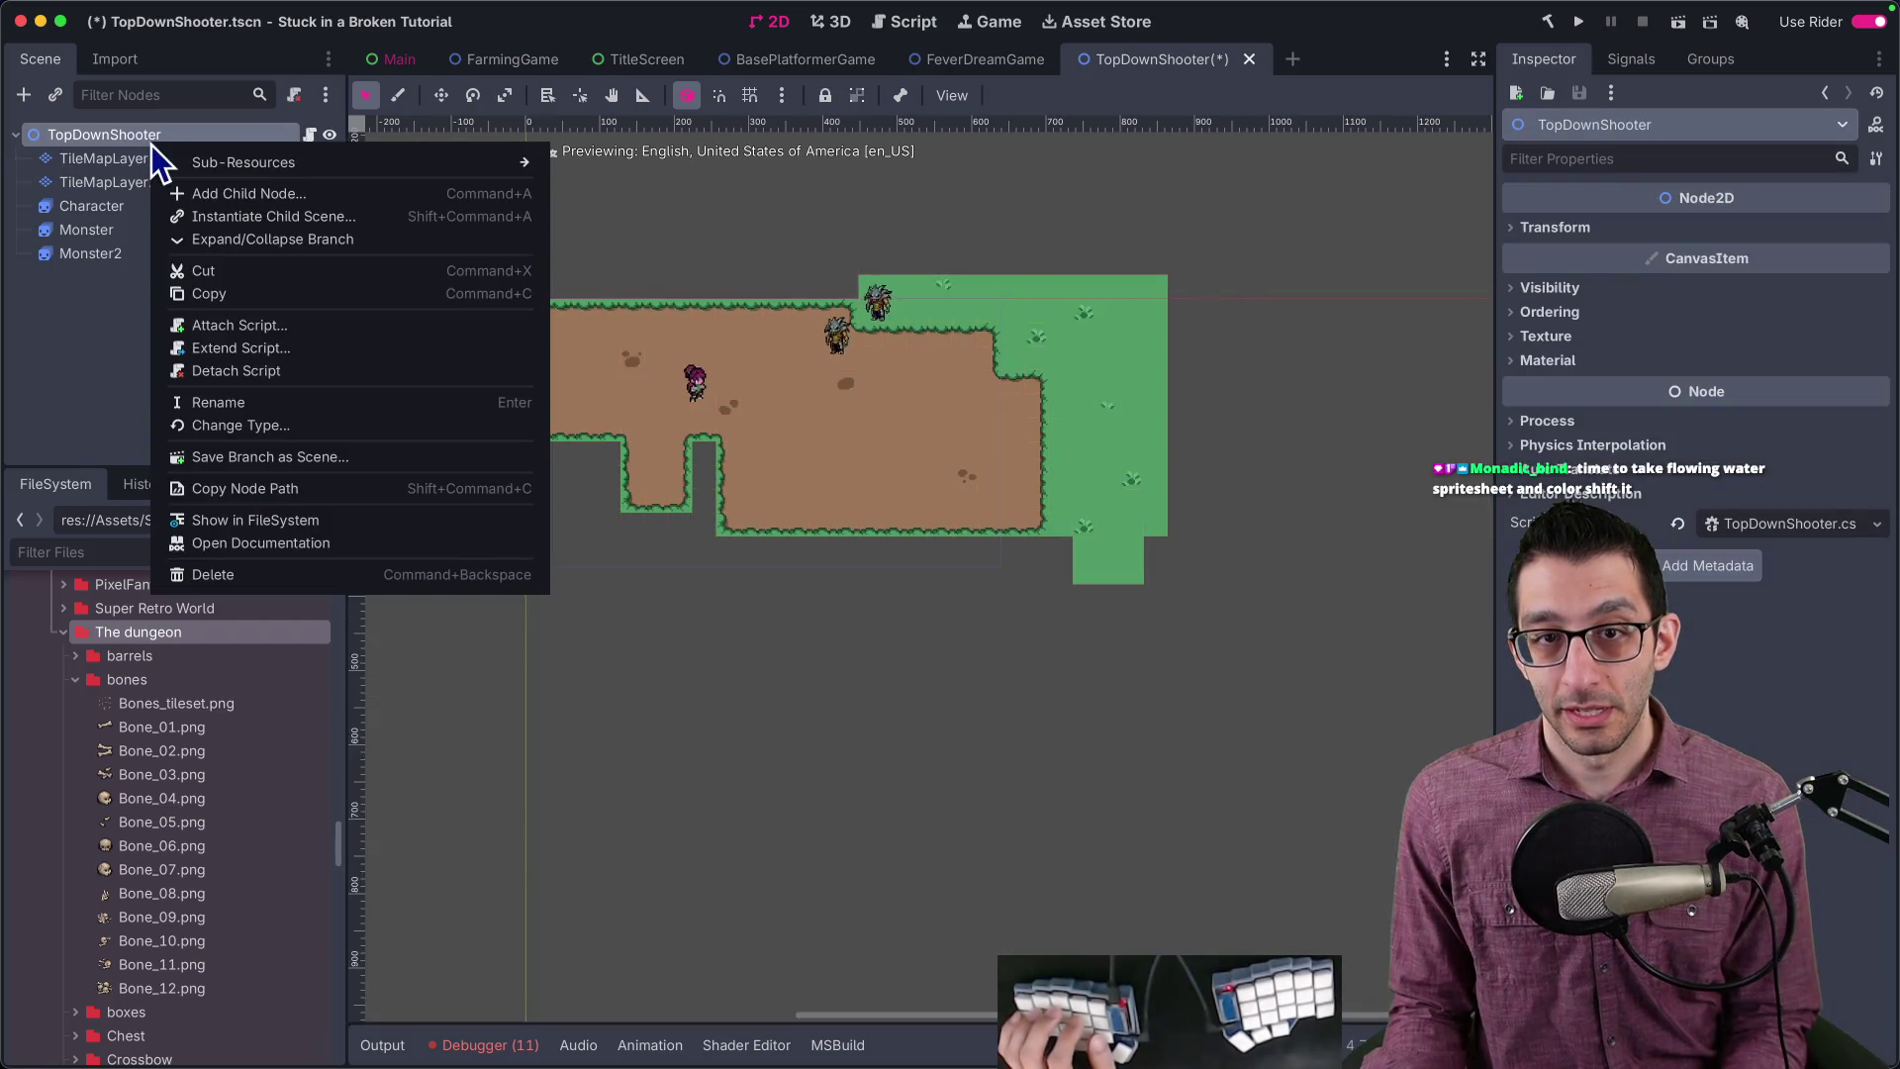
left_click(204, 194)
type("node2d")
key("Return")
key("Return")
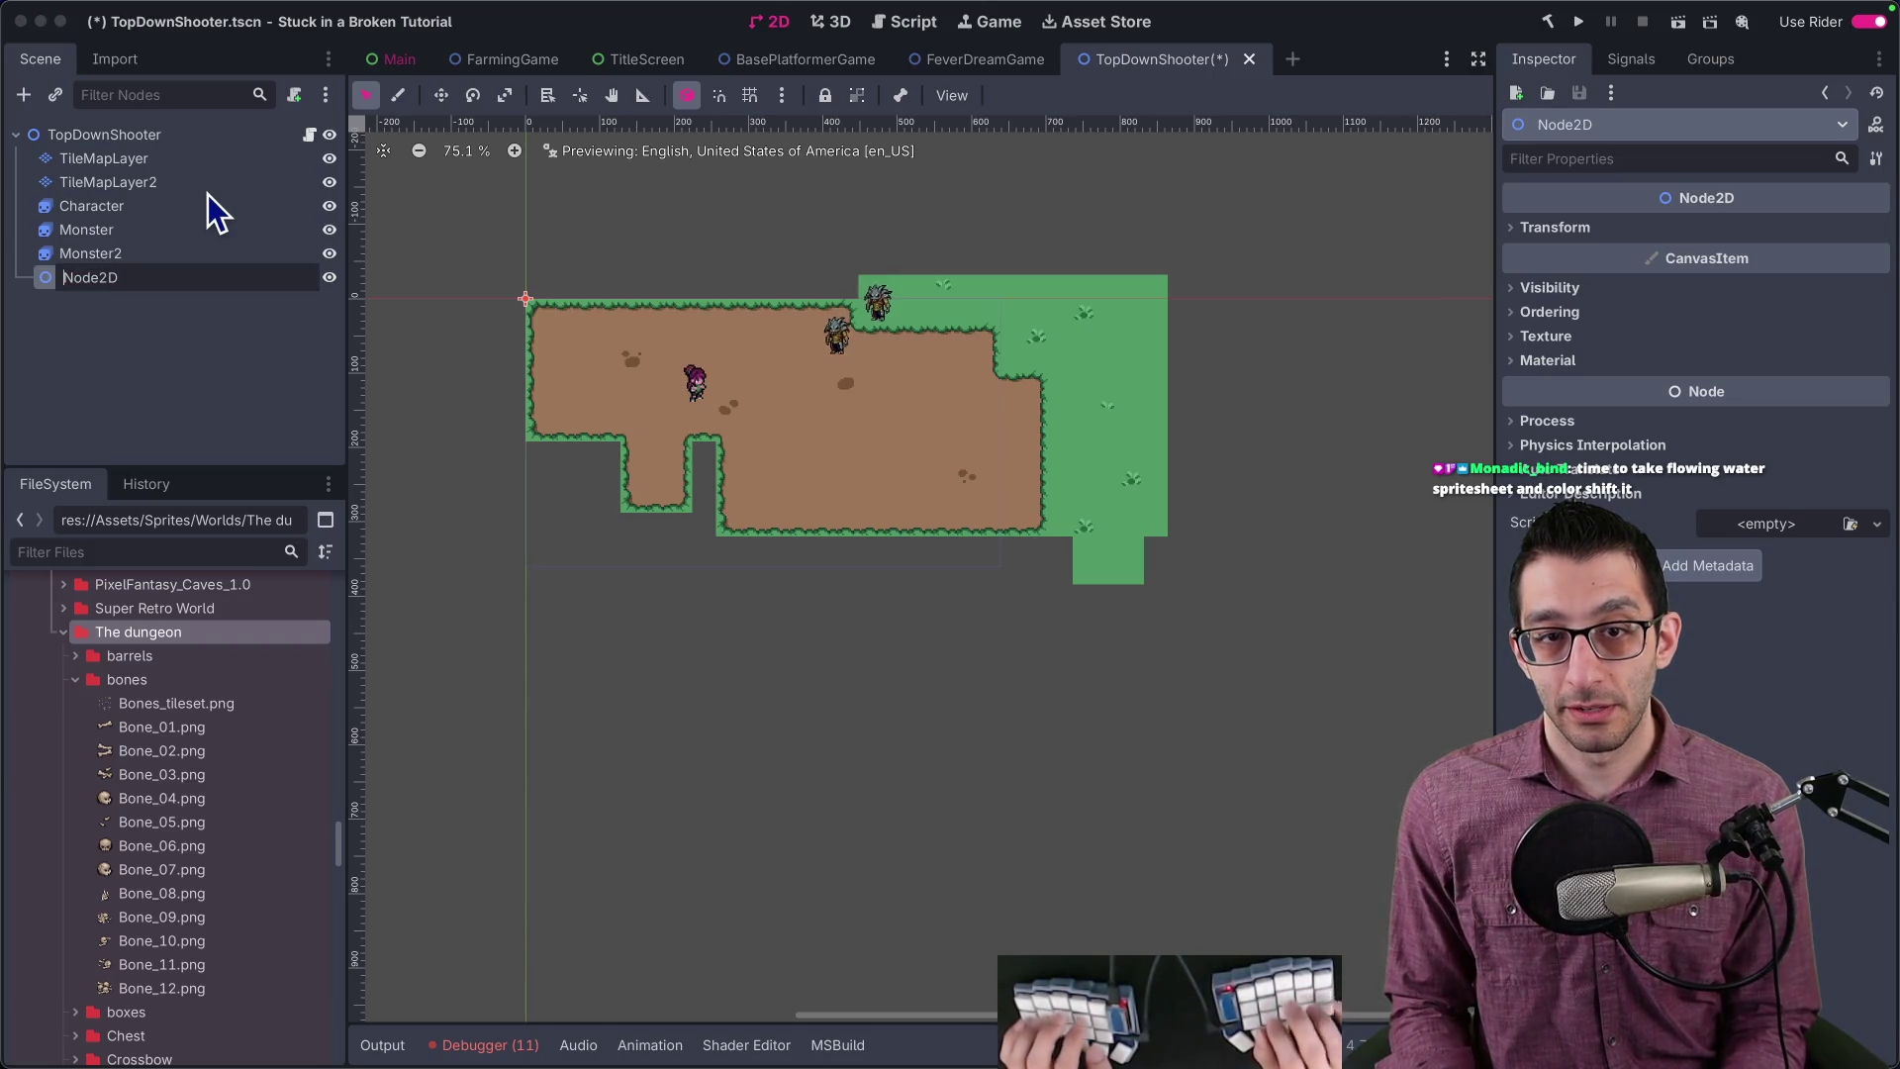
type("Environment")
key("Return")
mouse_move(178, 277)
left_mouse_down()
mouse_move(136, 106)
mouse_move(128, 159)
left_mouse_up()
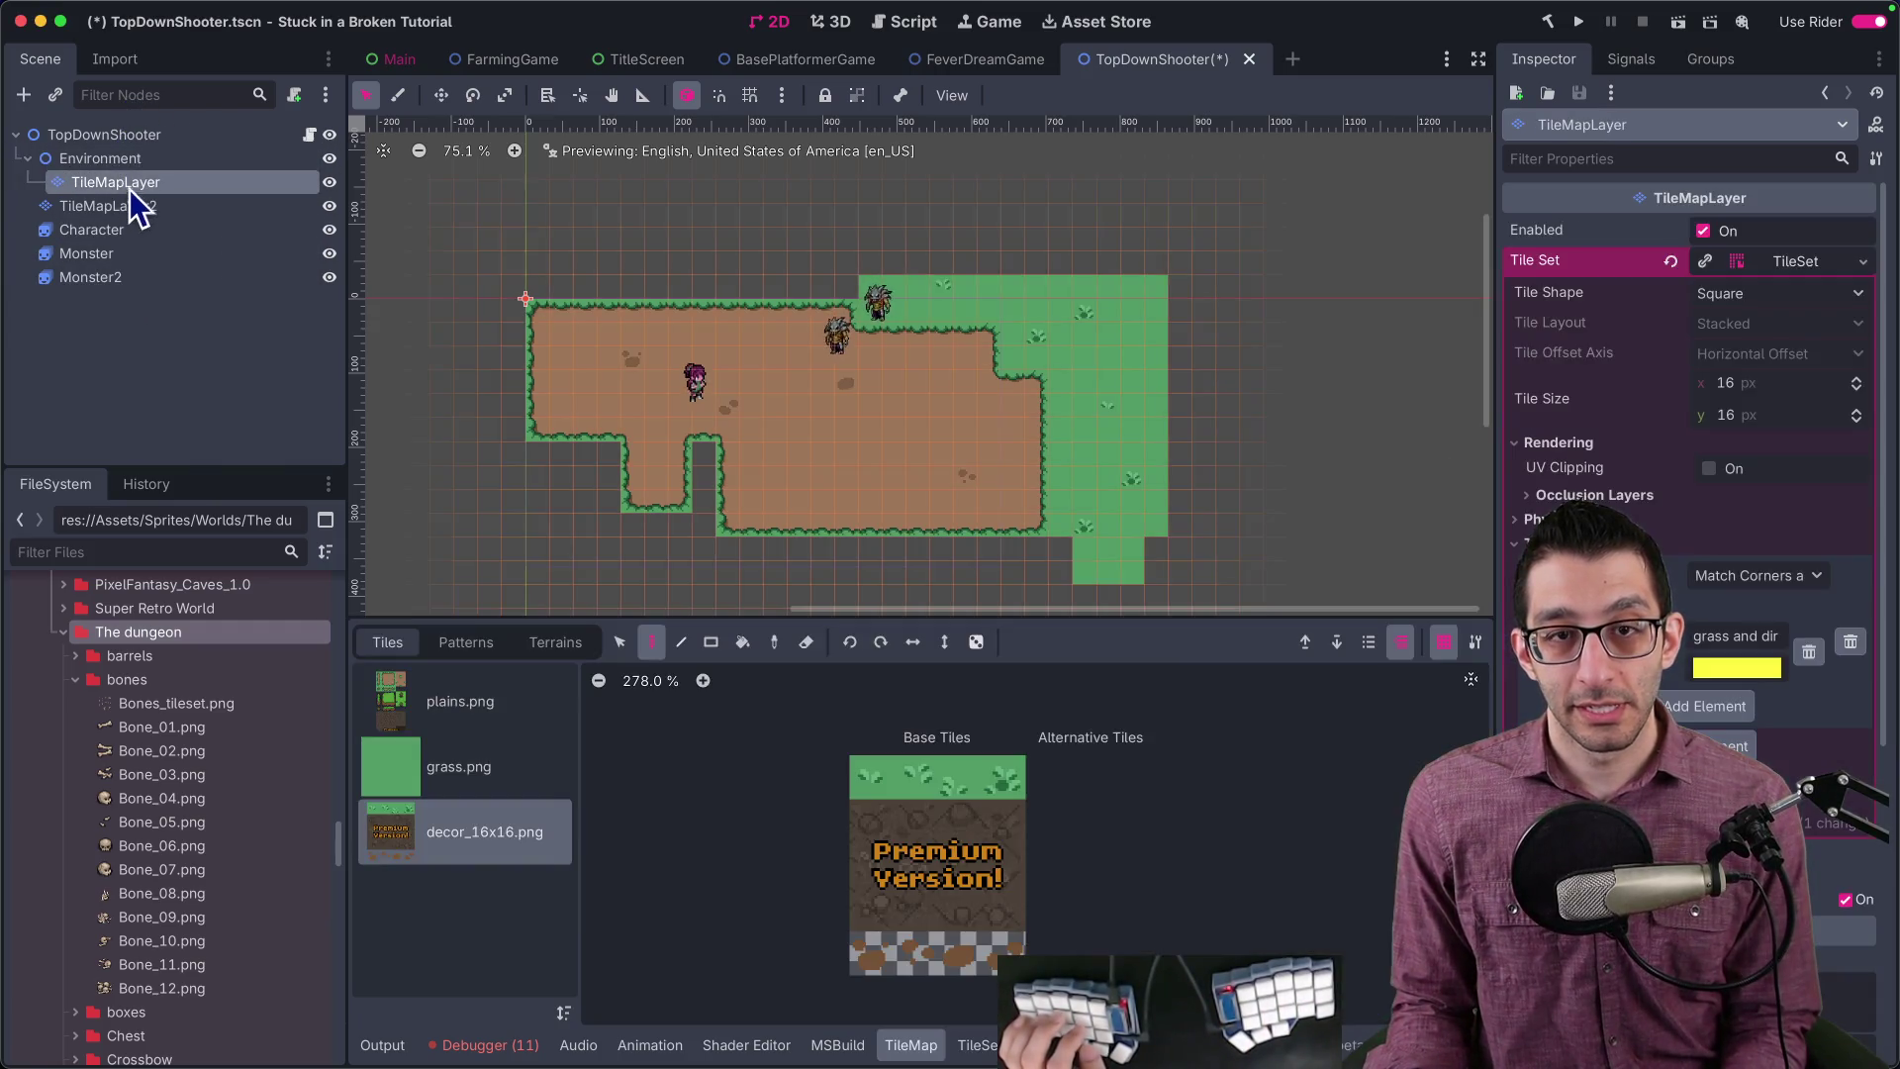
Step: Give the TileMapLayer a new empty TileSet in the Inspector
left_click(1751, 263)
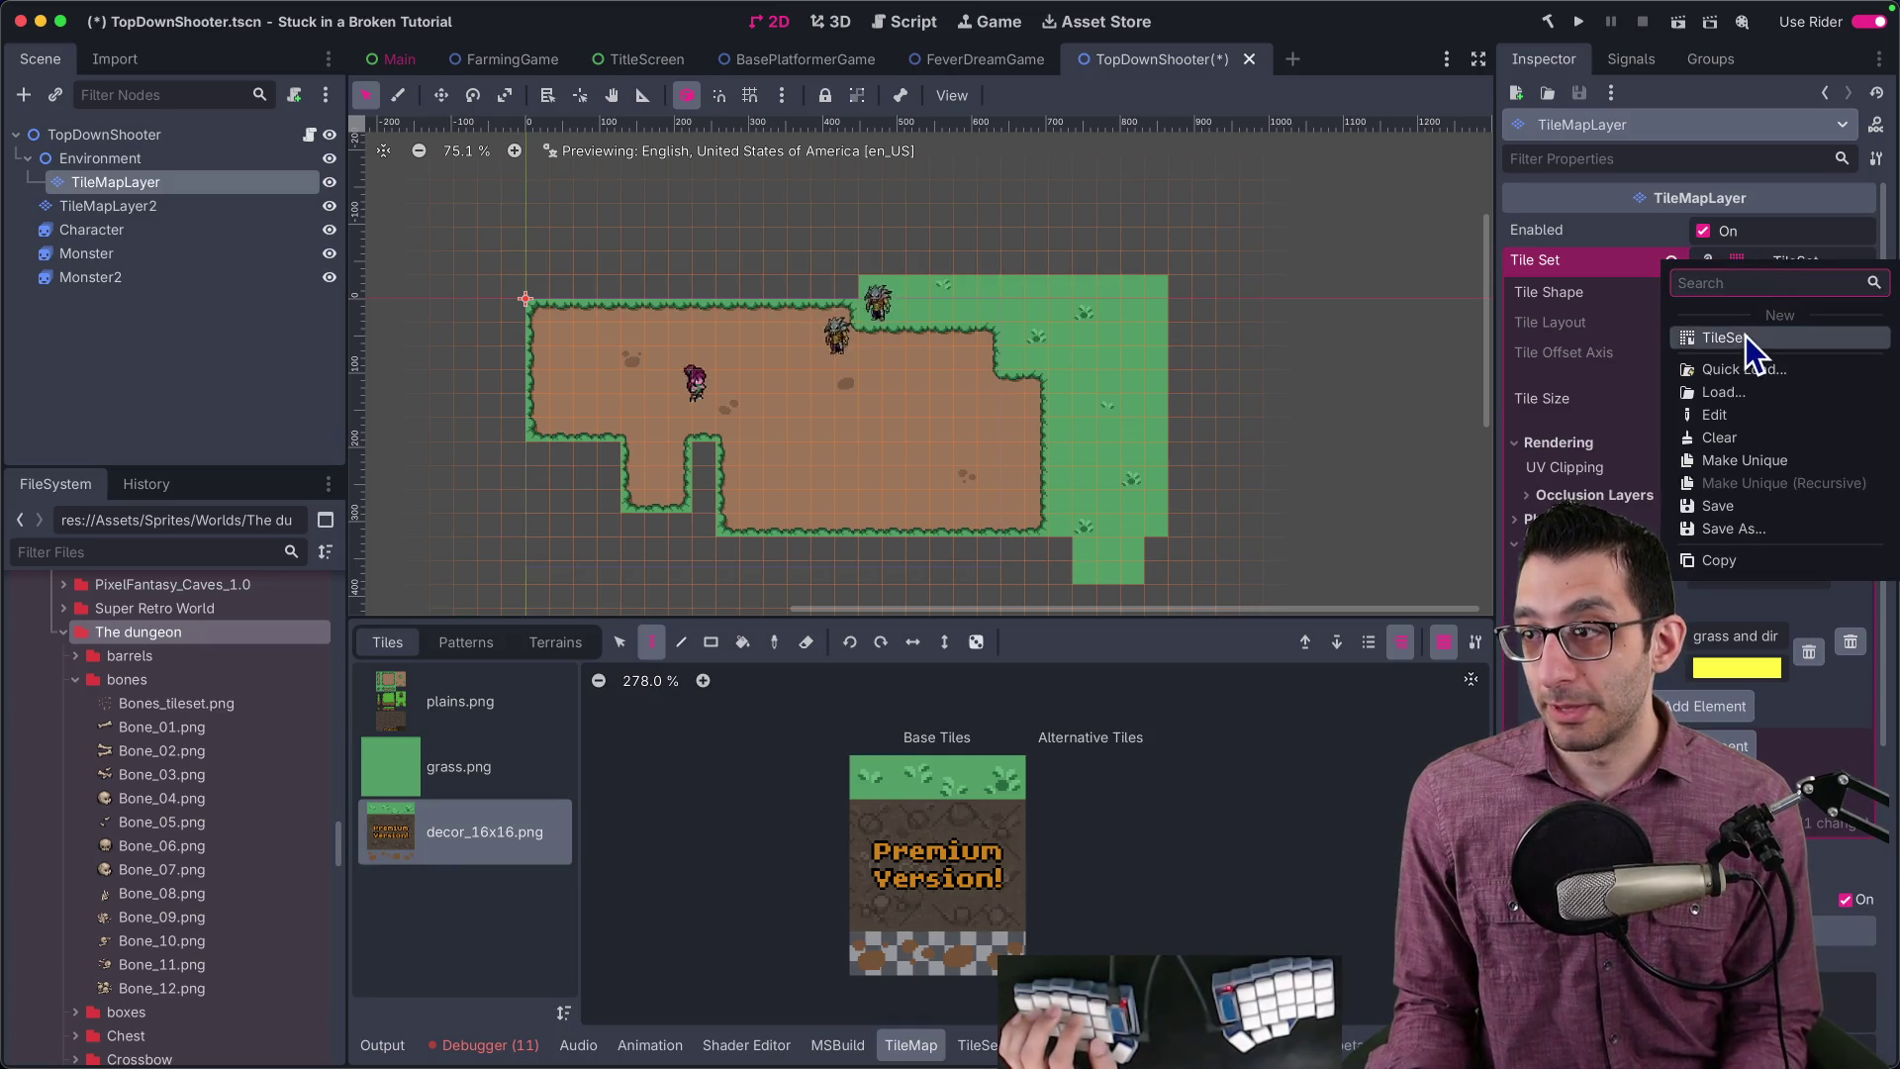
left_click(1746, 337)
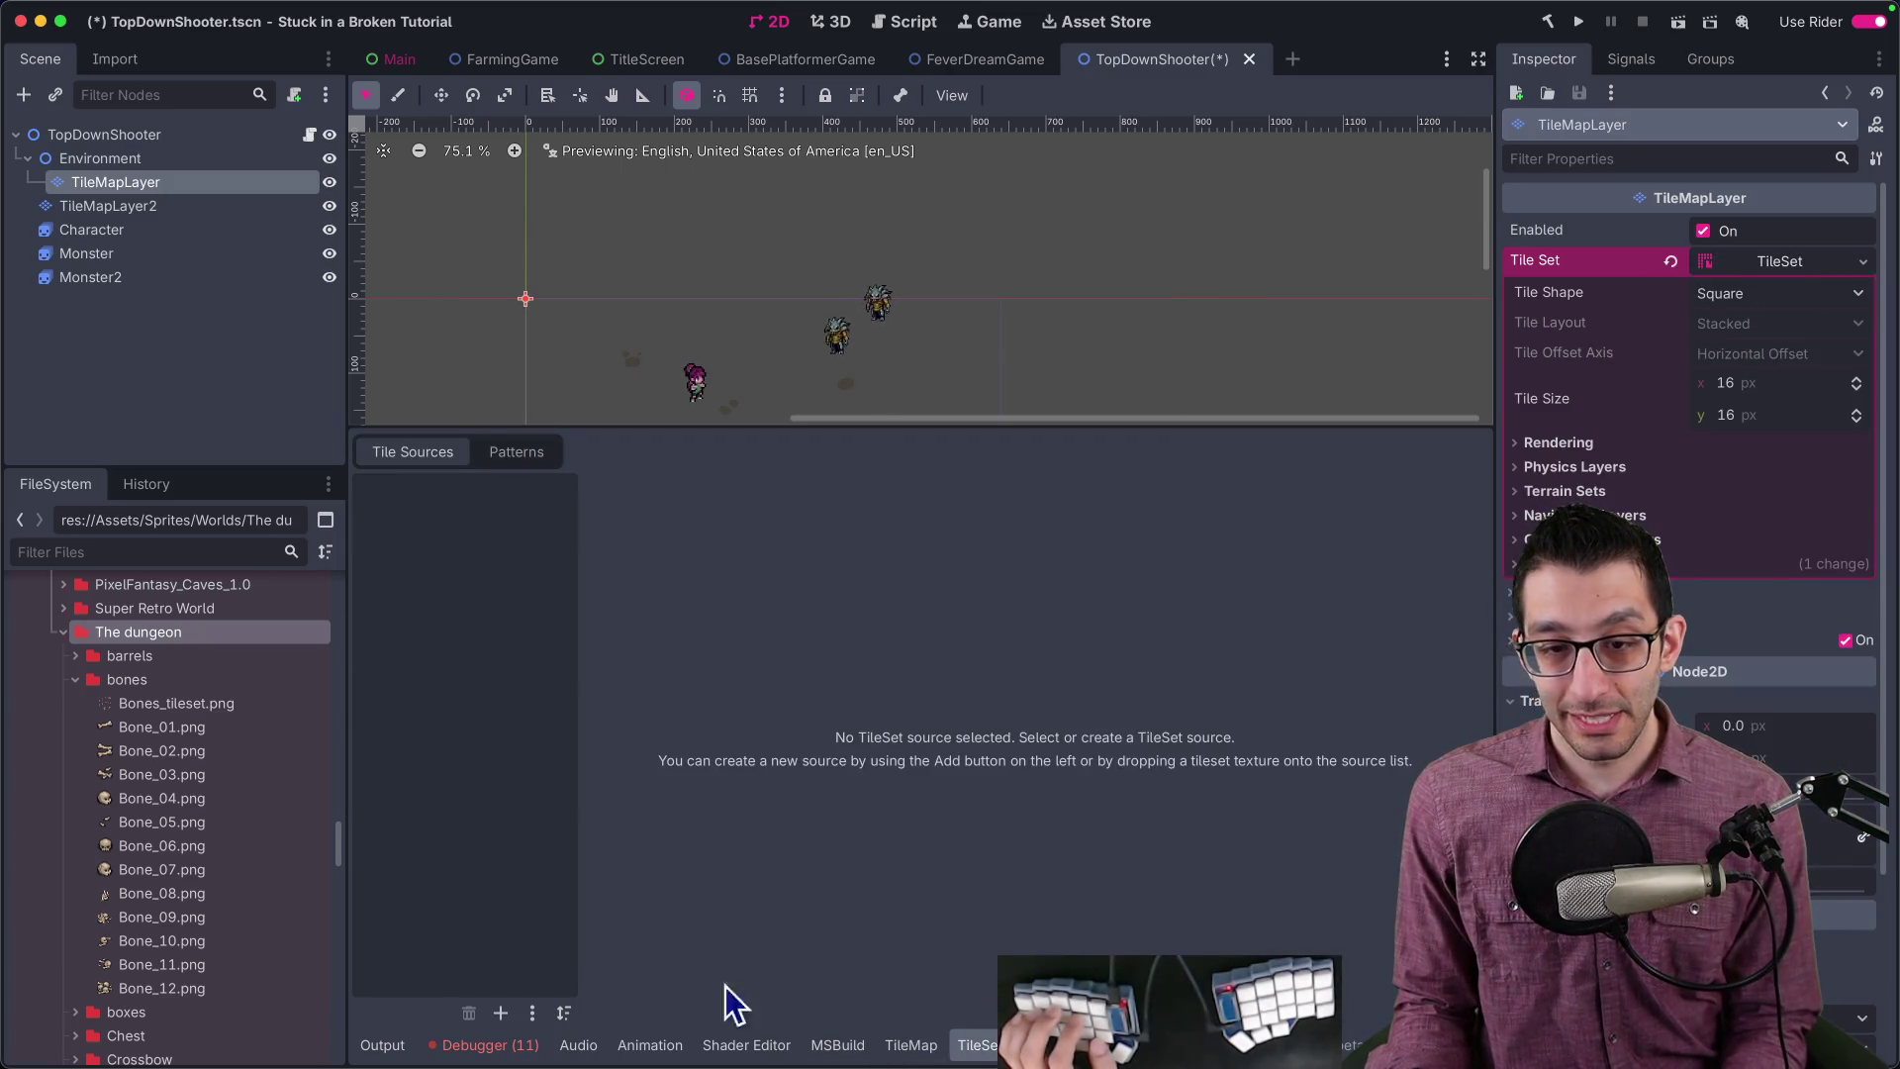
scroll(150, 685, "up", 2)
scroll(157, 667, "down", 6)
scroll(164, 693, "down", 4)
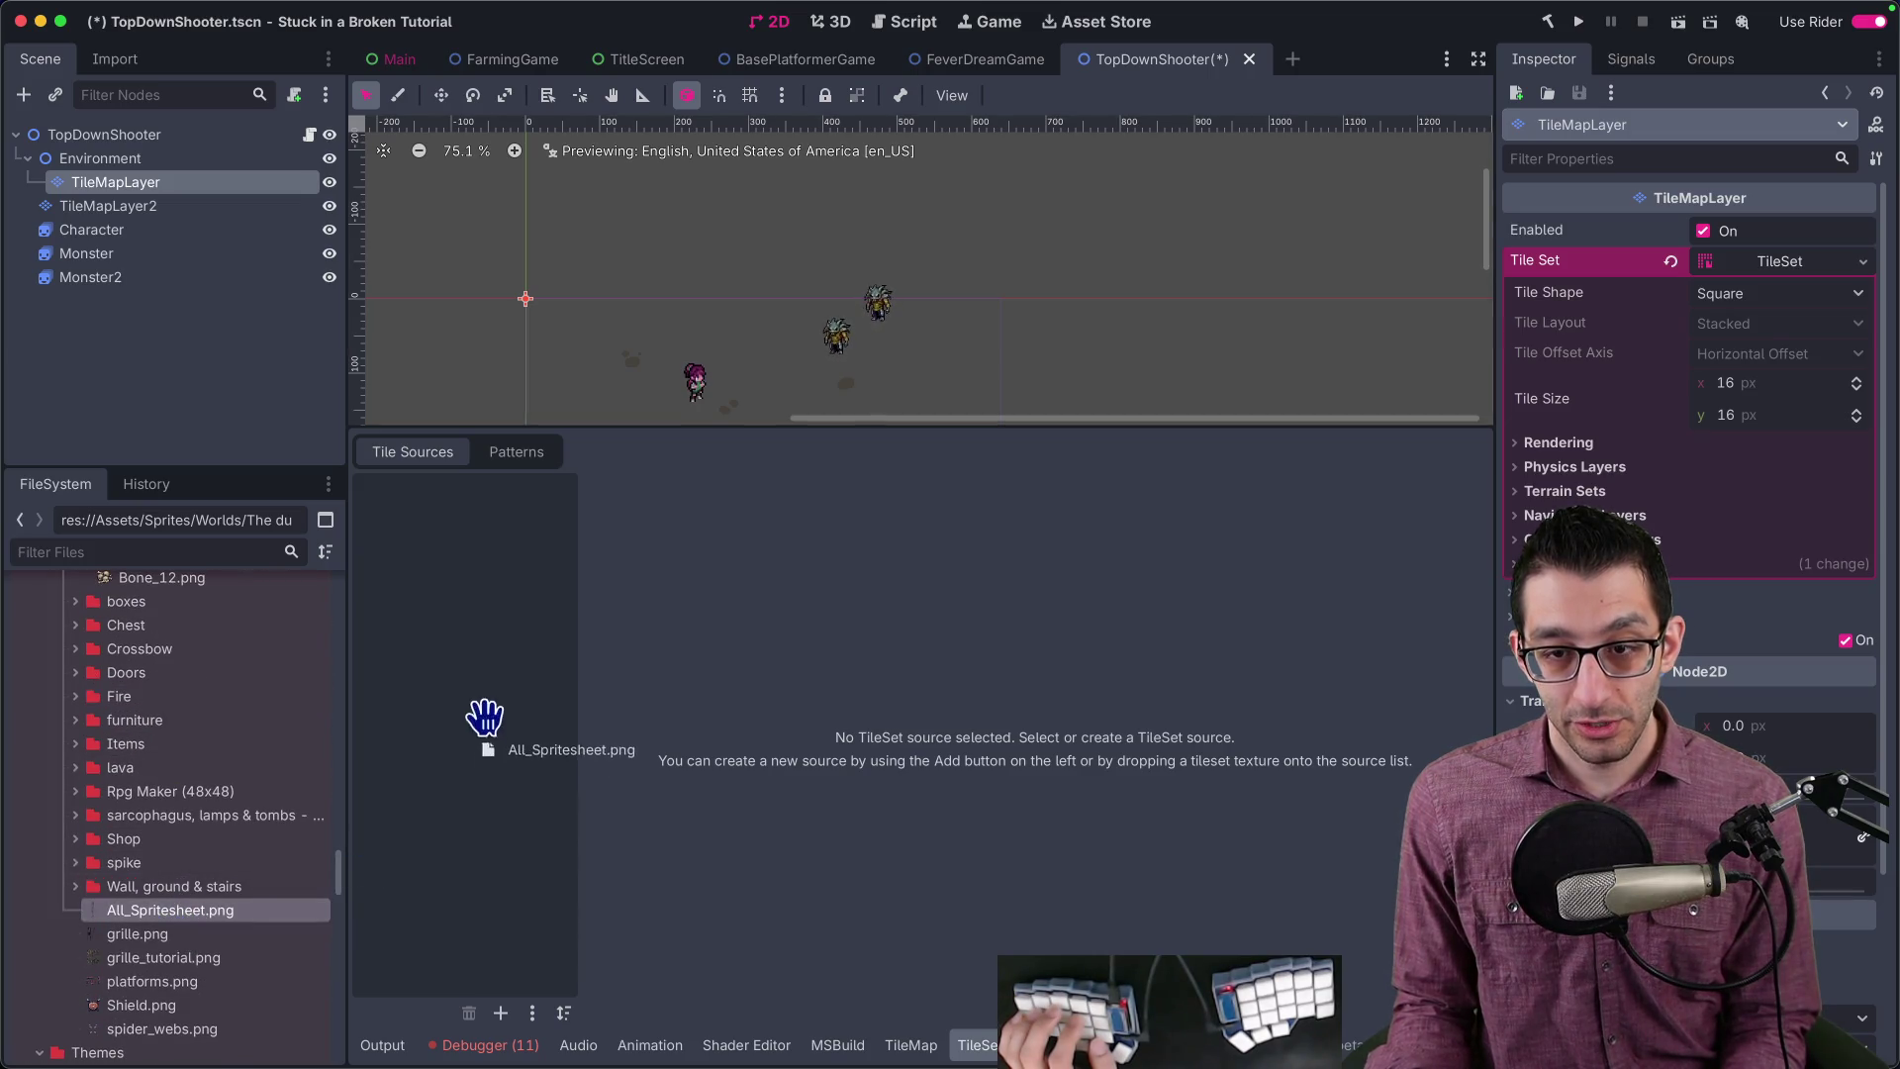
Step: Add All_Spritesheet.png as a tile source with automatically created tiles
left_click_drag(483, 722, 495, 682)
left_click(1029, 561)
scroll(1073, 613, "down", 2)
scroll(1132, 634, "down", 5)
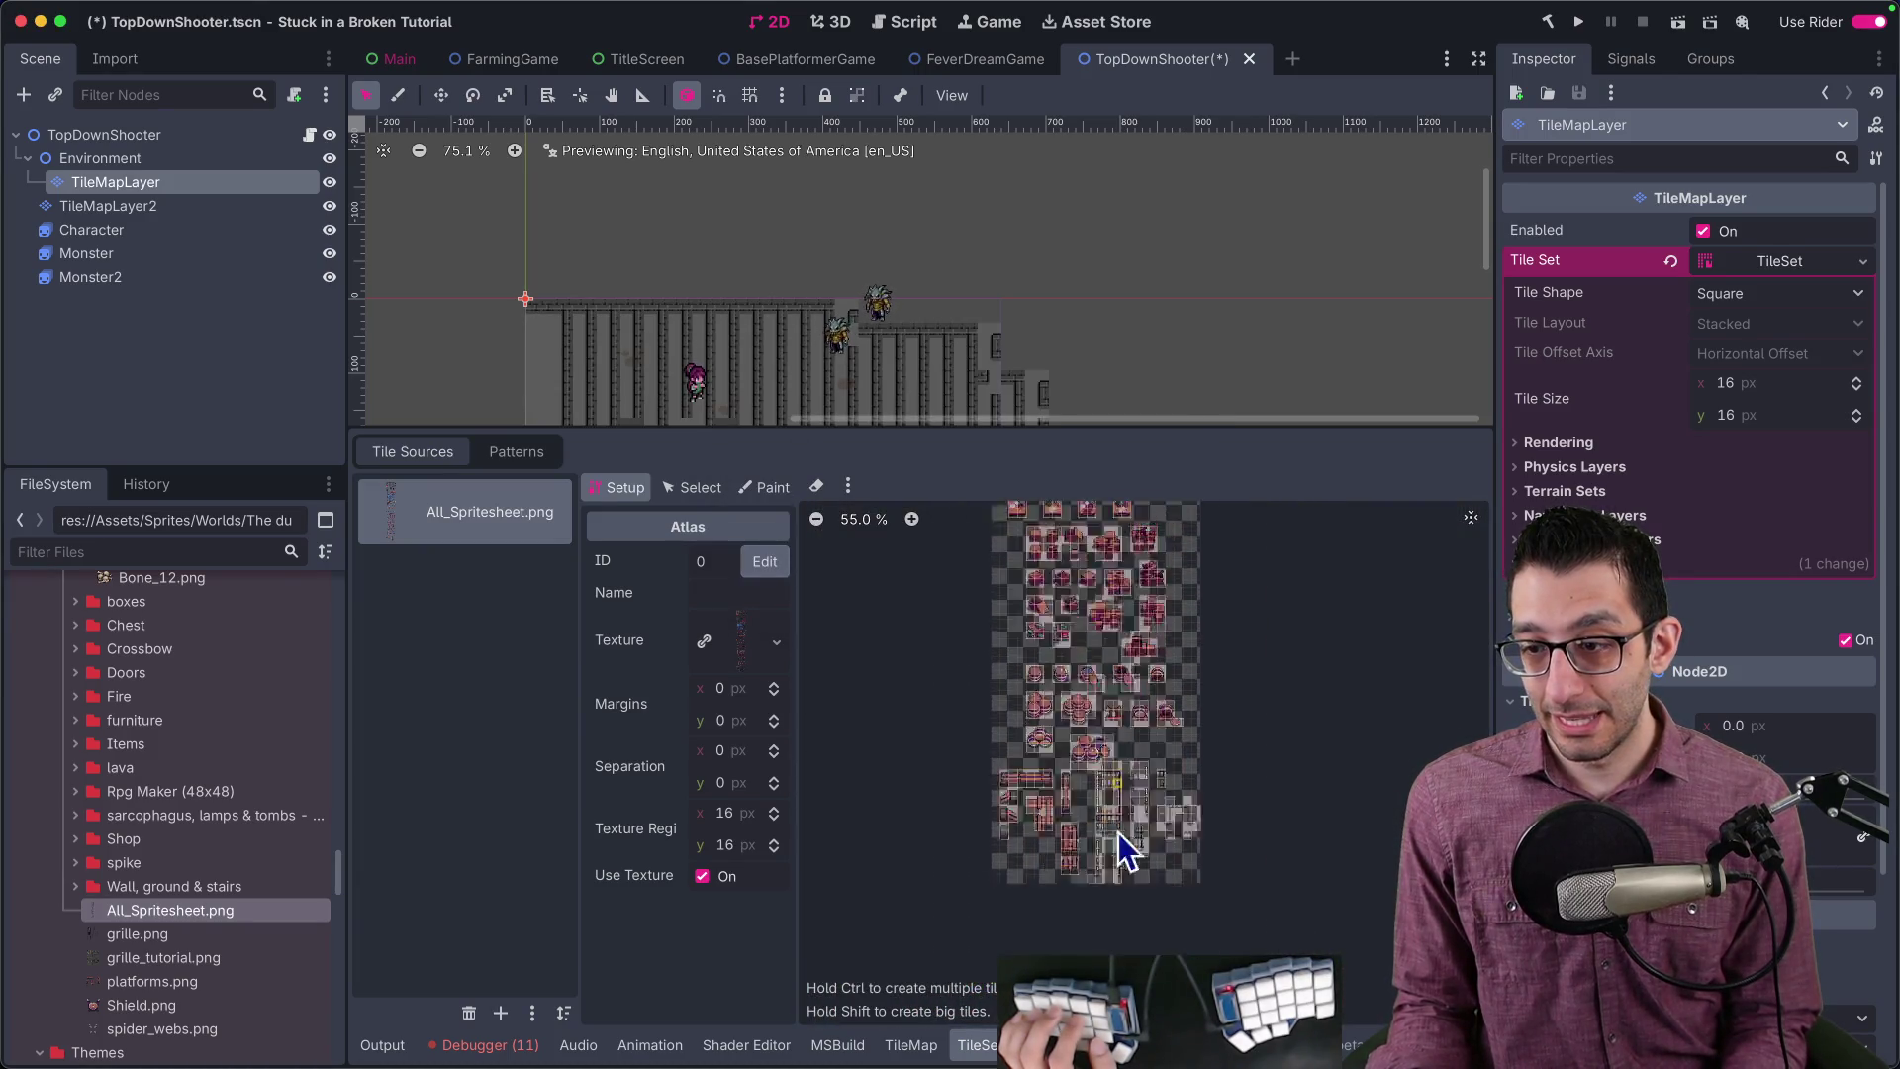
scroll(1131, 734, "up", 7)
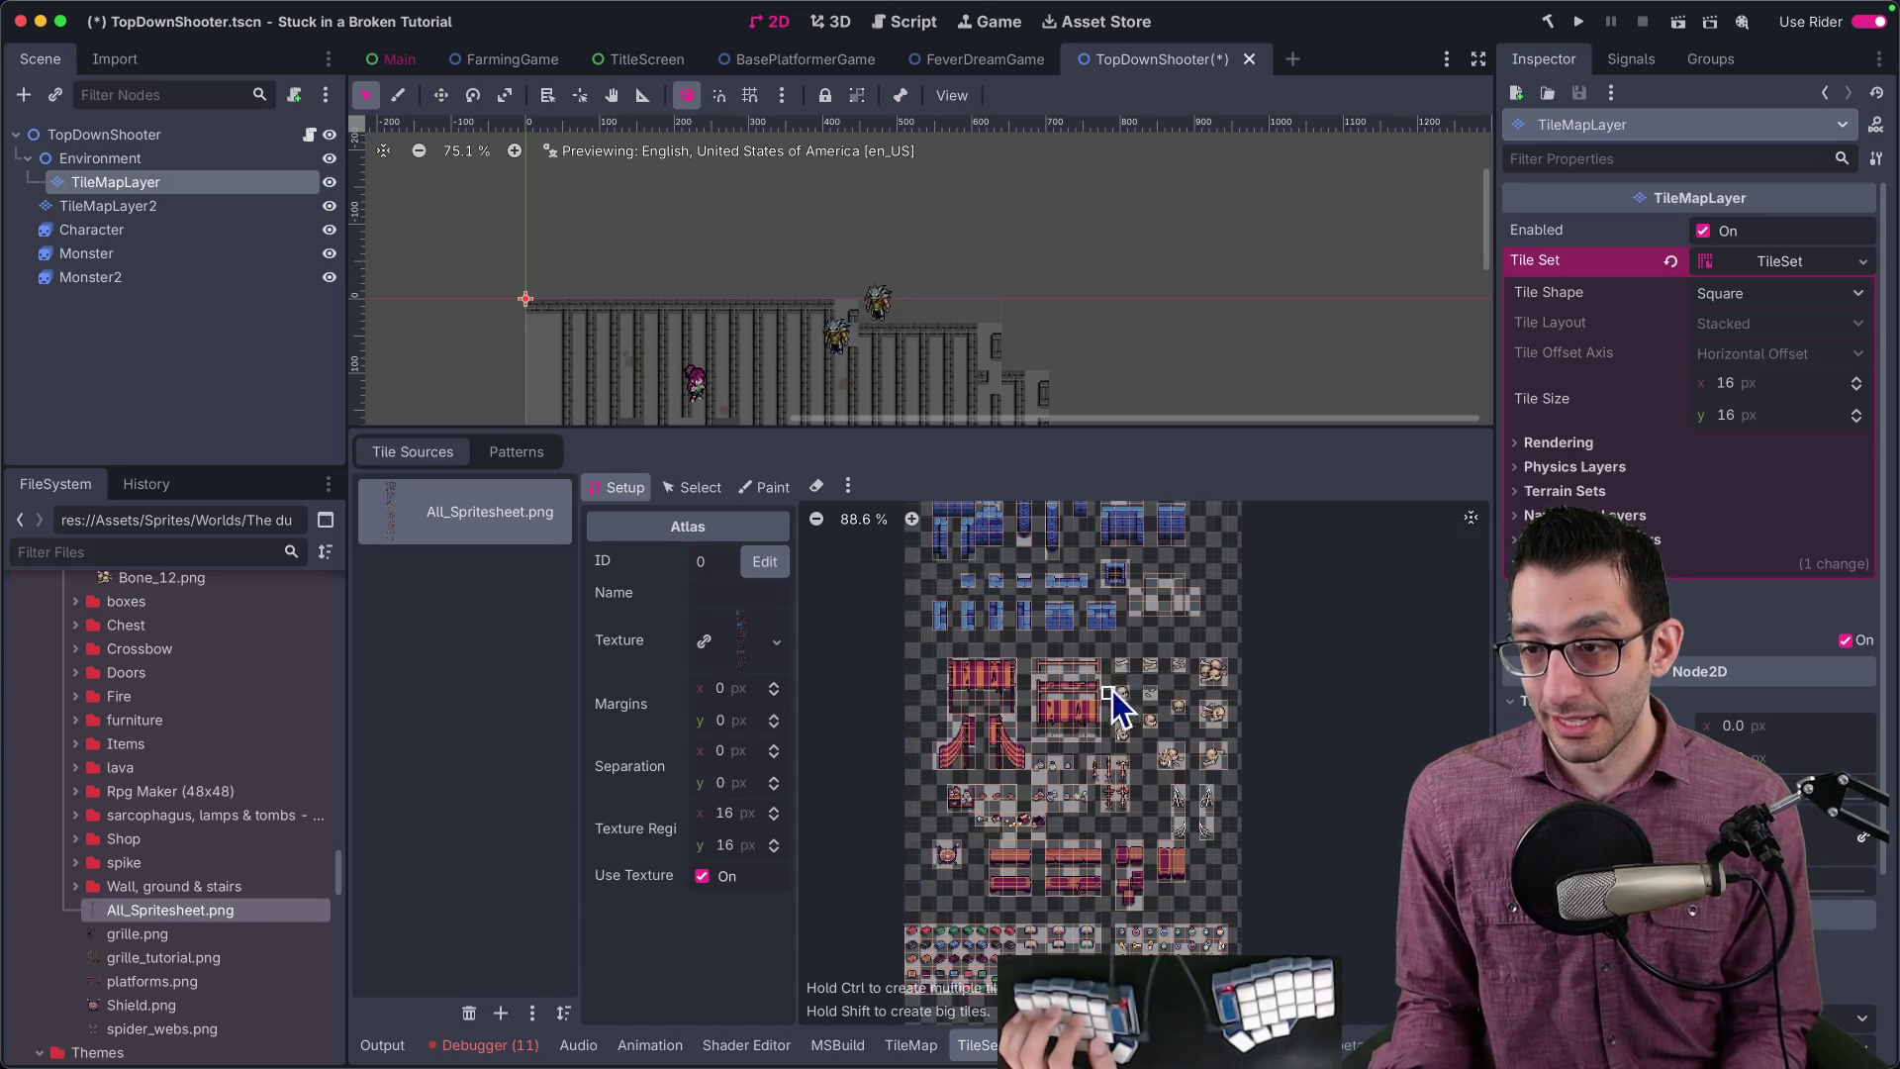
scroll(1106, 762, "up", 6)
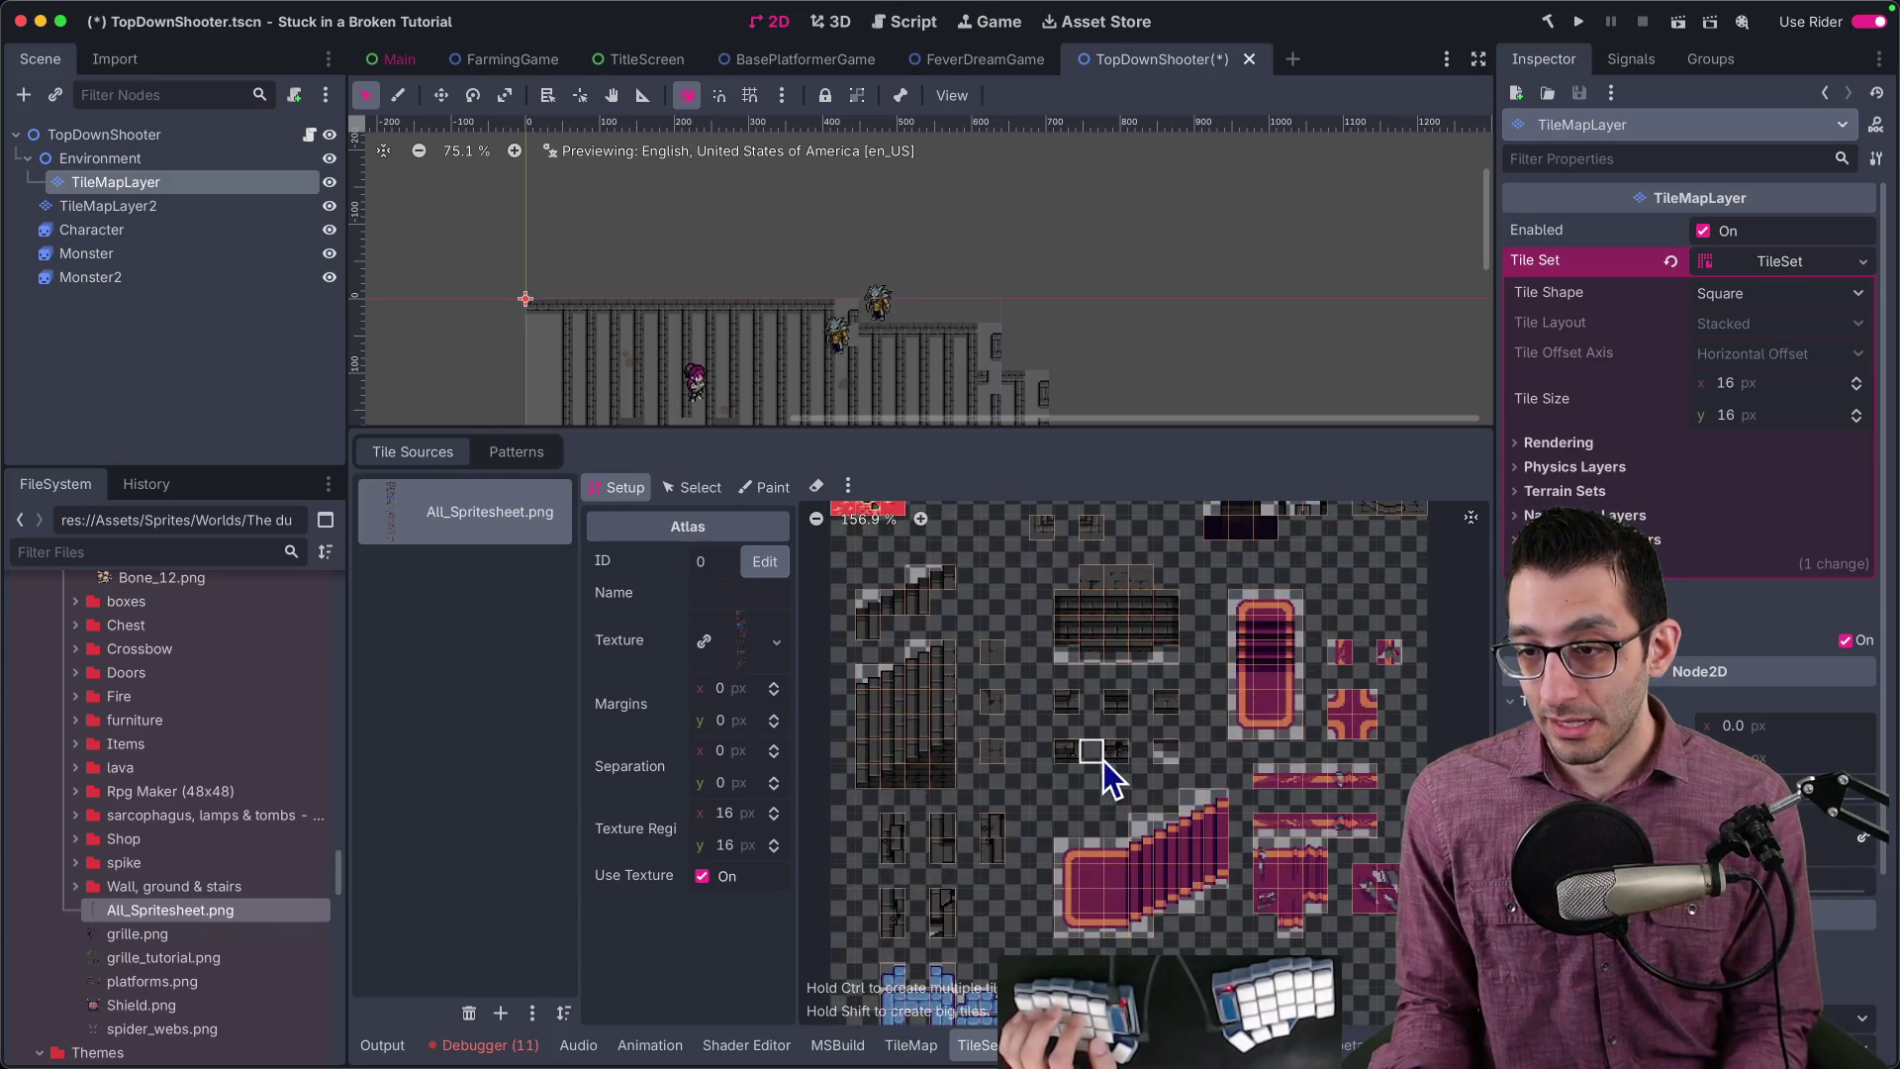
scroll(1116, 821, "up", 4)
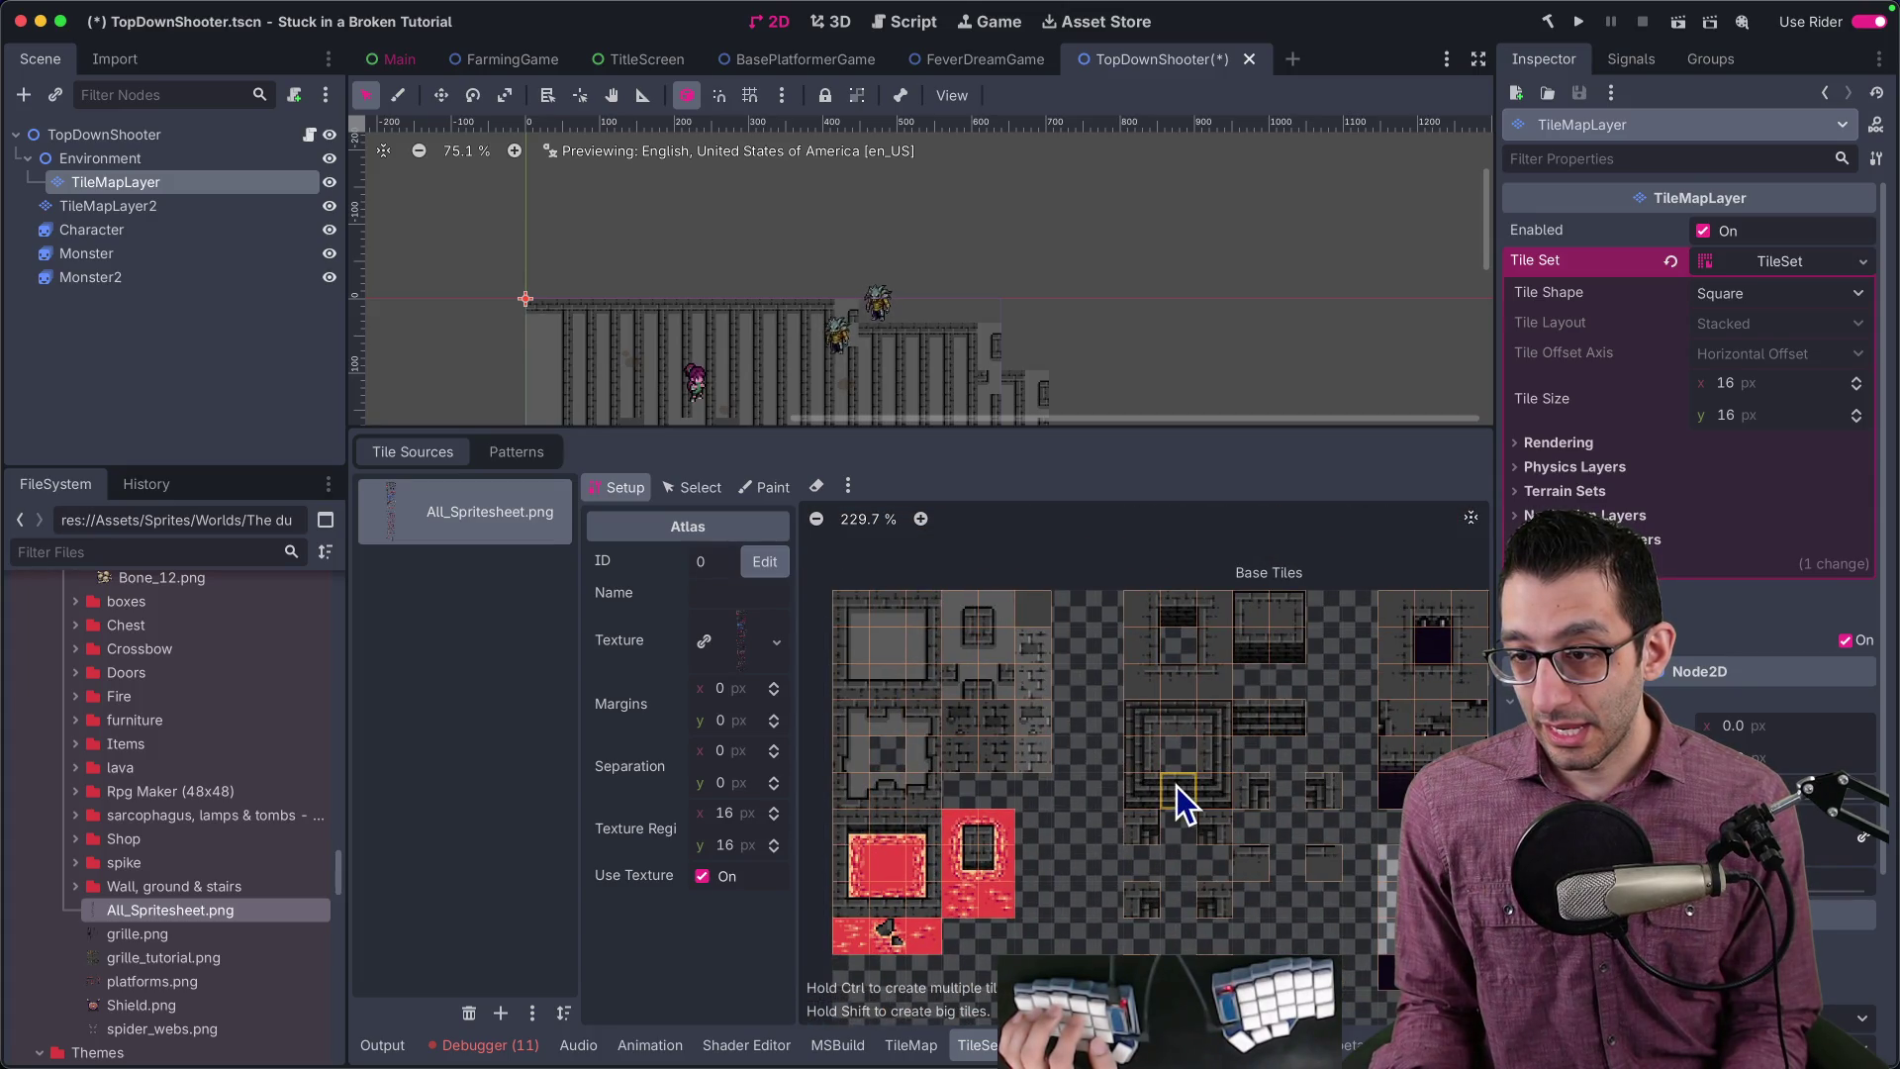
left_click_drag(1165, 831, 1019, 792)
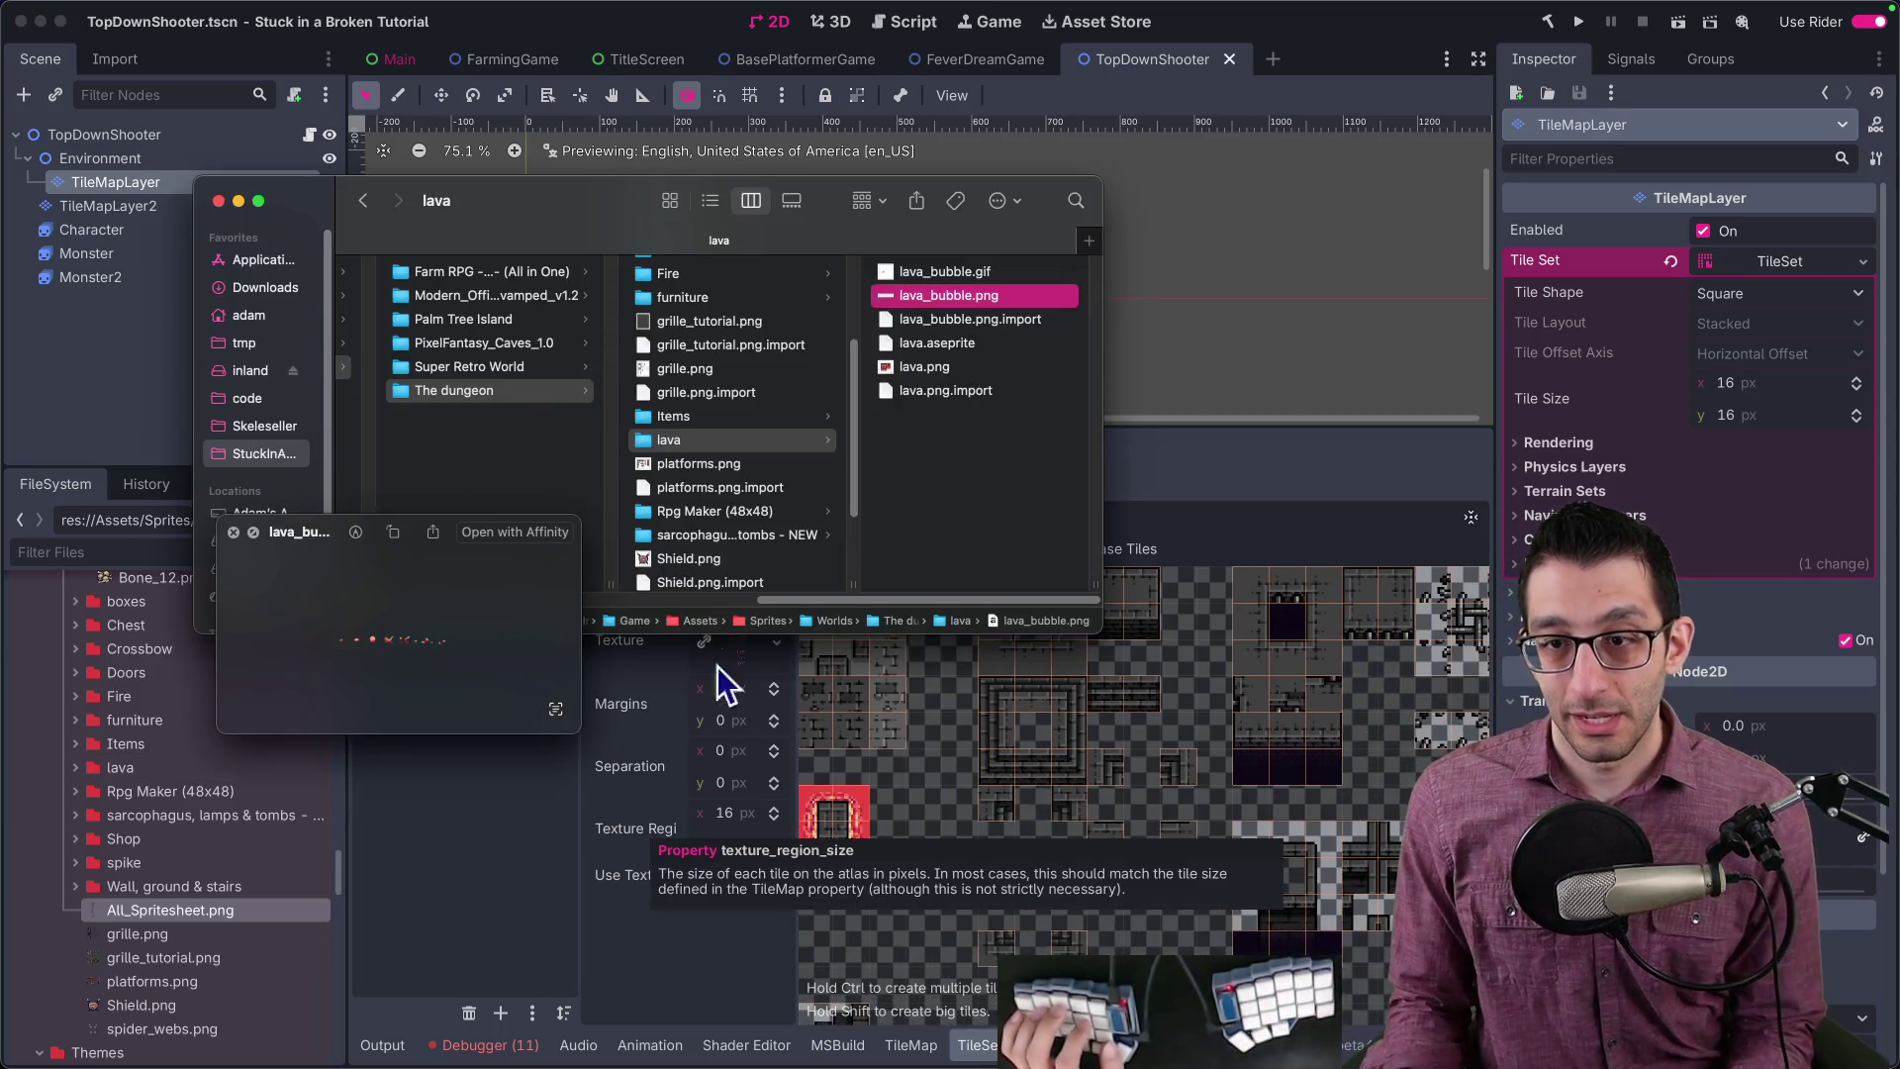
Step: Close the lava preview and browse into Rpg Maker (48x48) > img > tilesets
left_click(234, 532)
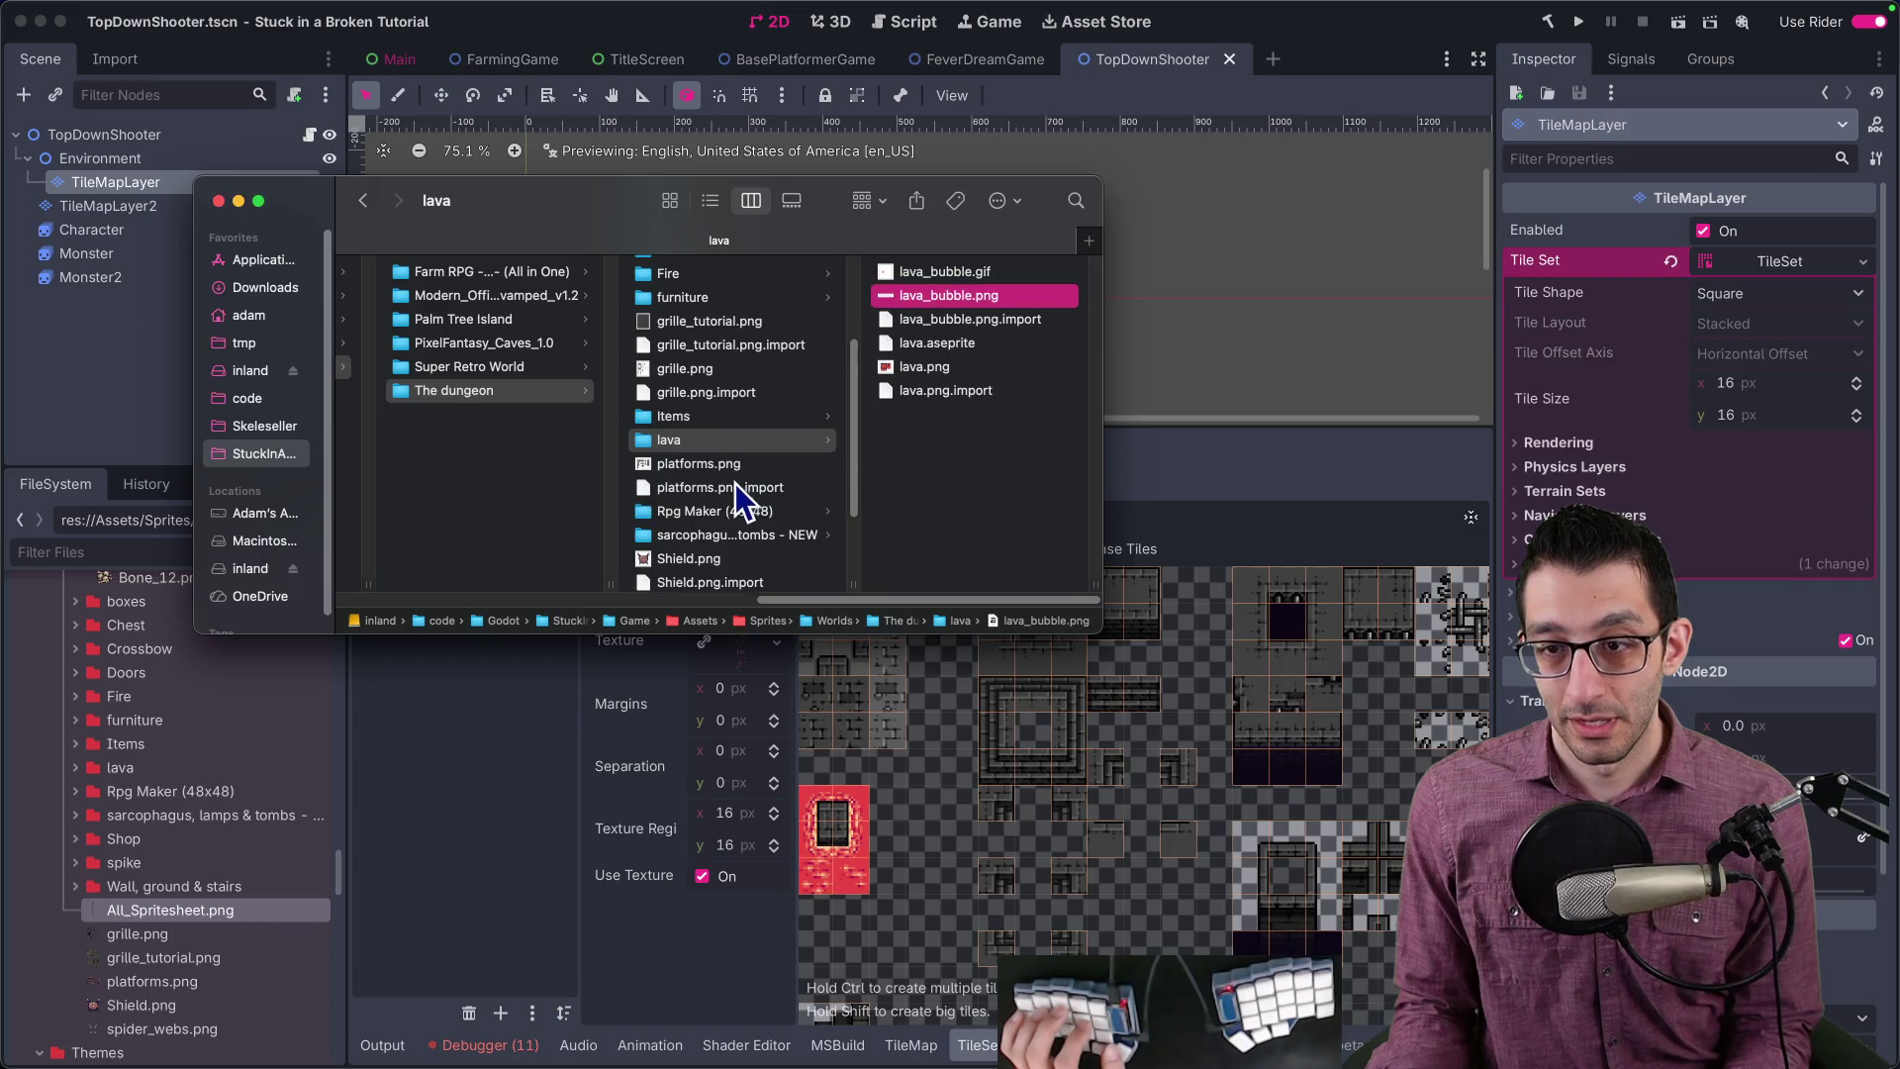
left_click(723, 510)
left_click(920, 273)
left_click(958, 275)
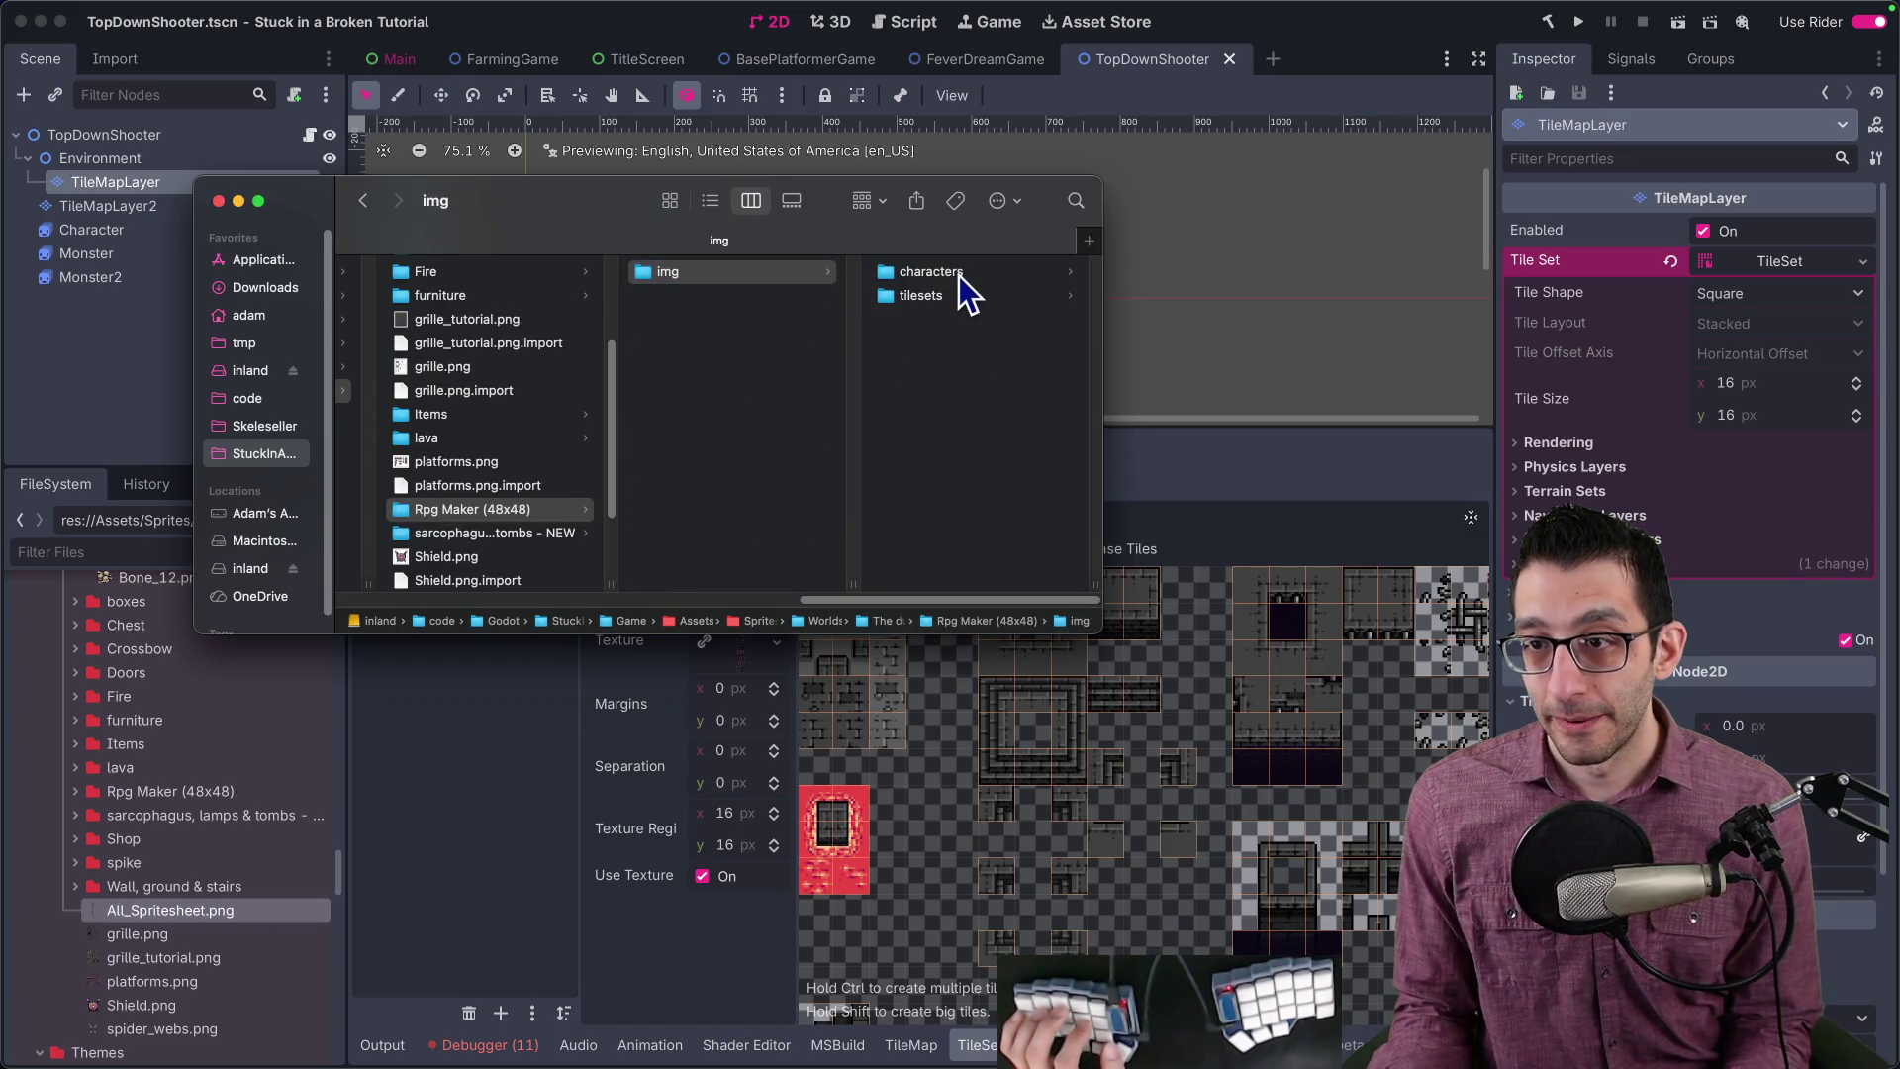
left_click(831, 296)
Step: Quick Look Dungeon_B2.png, Dungeon_C2.png, Dungeon_Floors.png and Dungeon_Walls.png
left_click(950, 274)
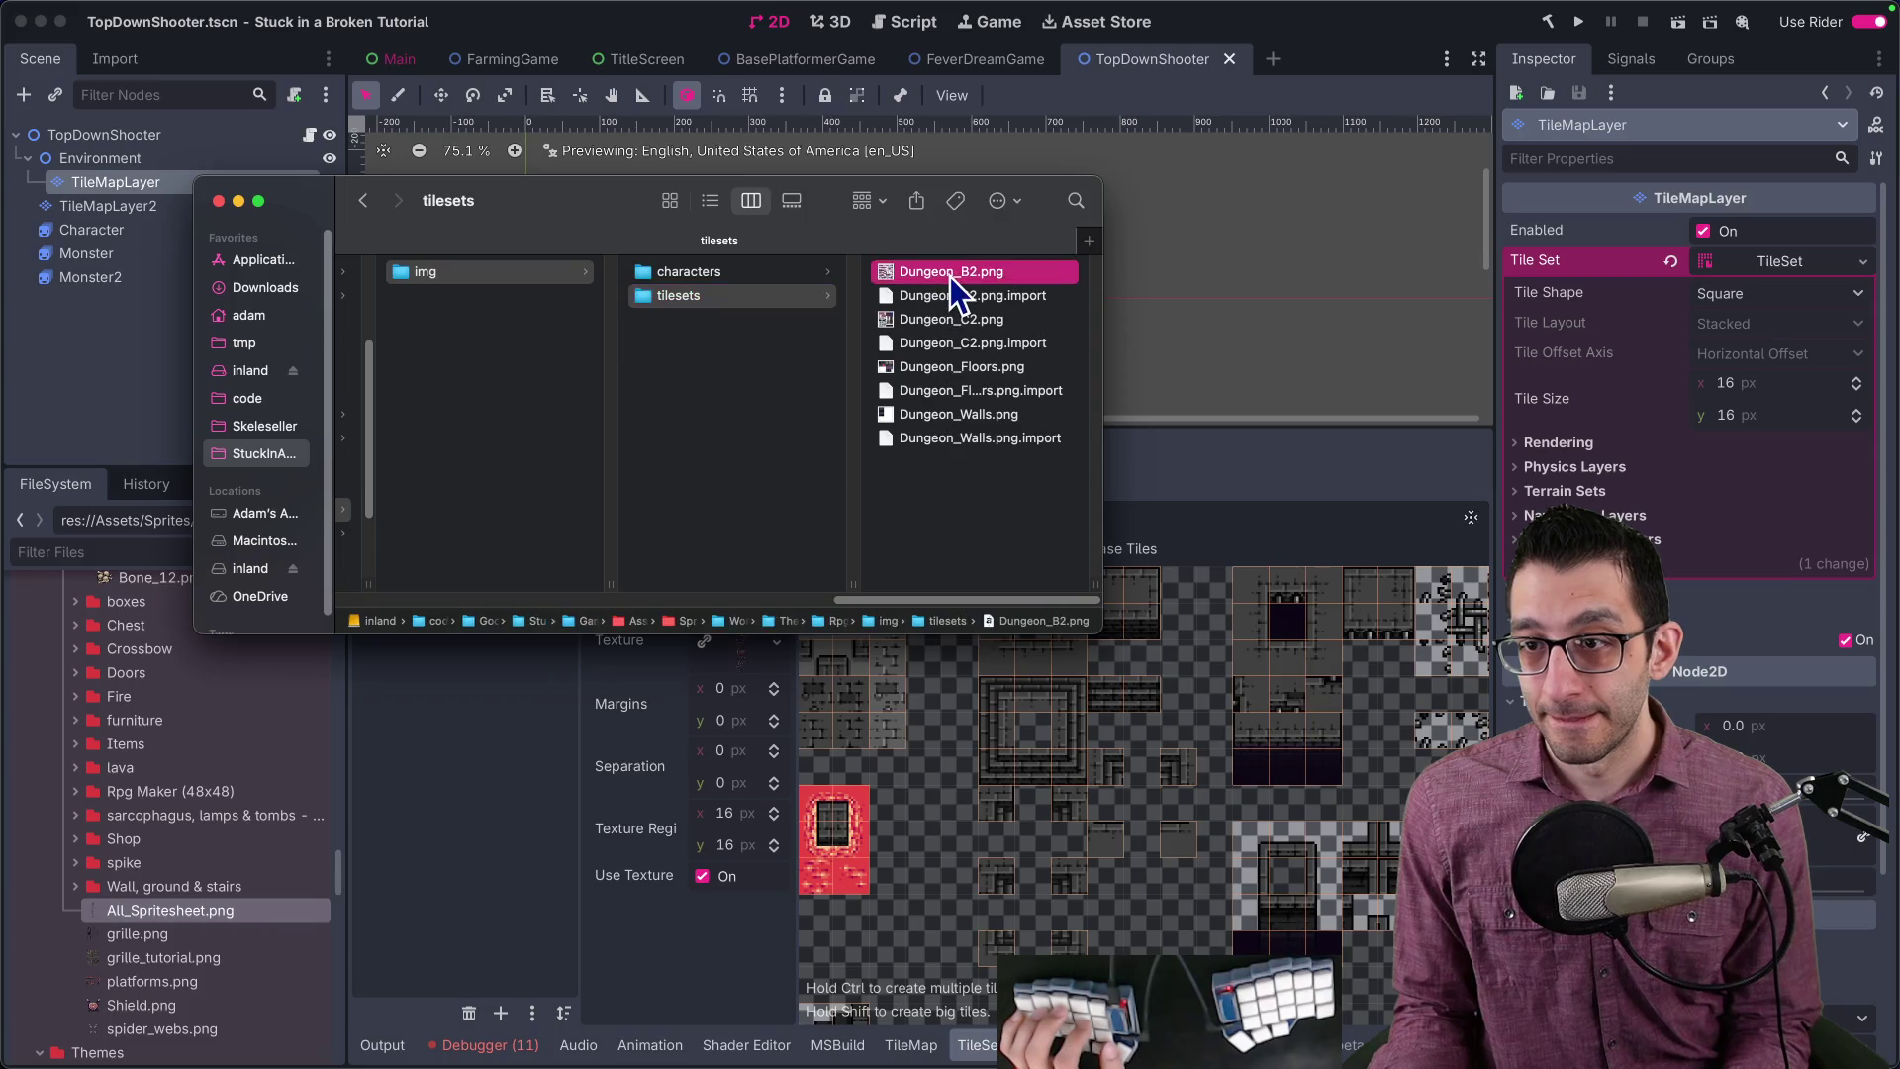
key("space")
key("space")
left_click(951, 319)
key("space")
key("space")
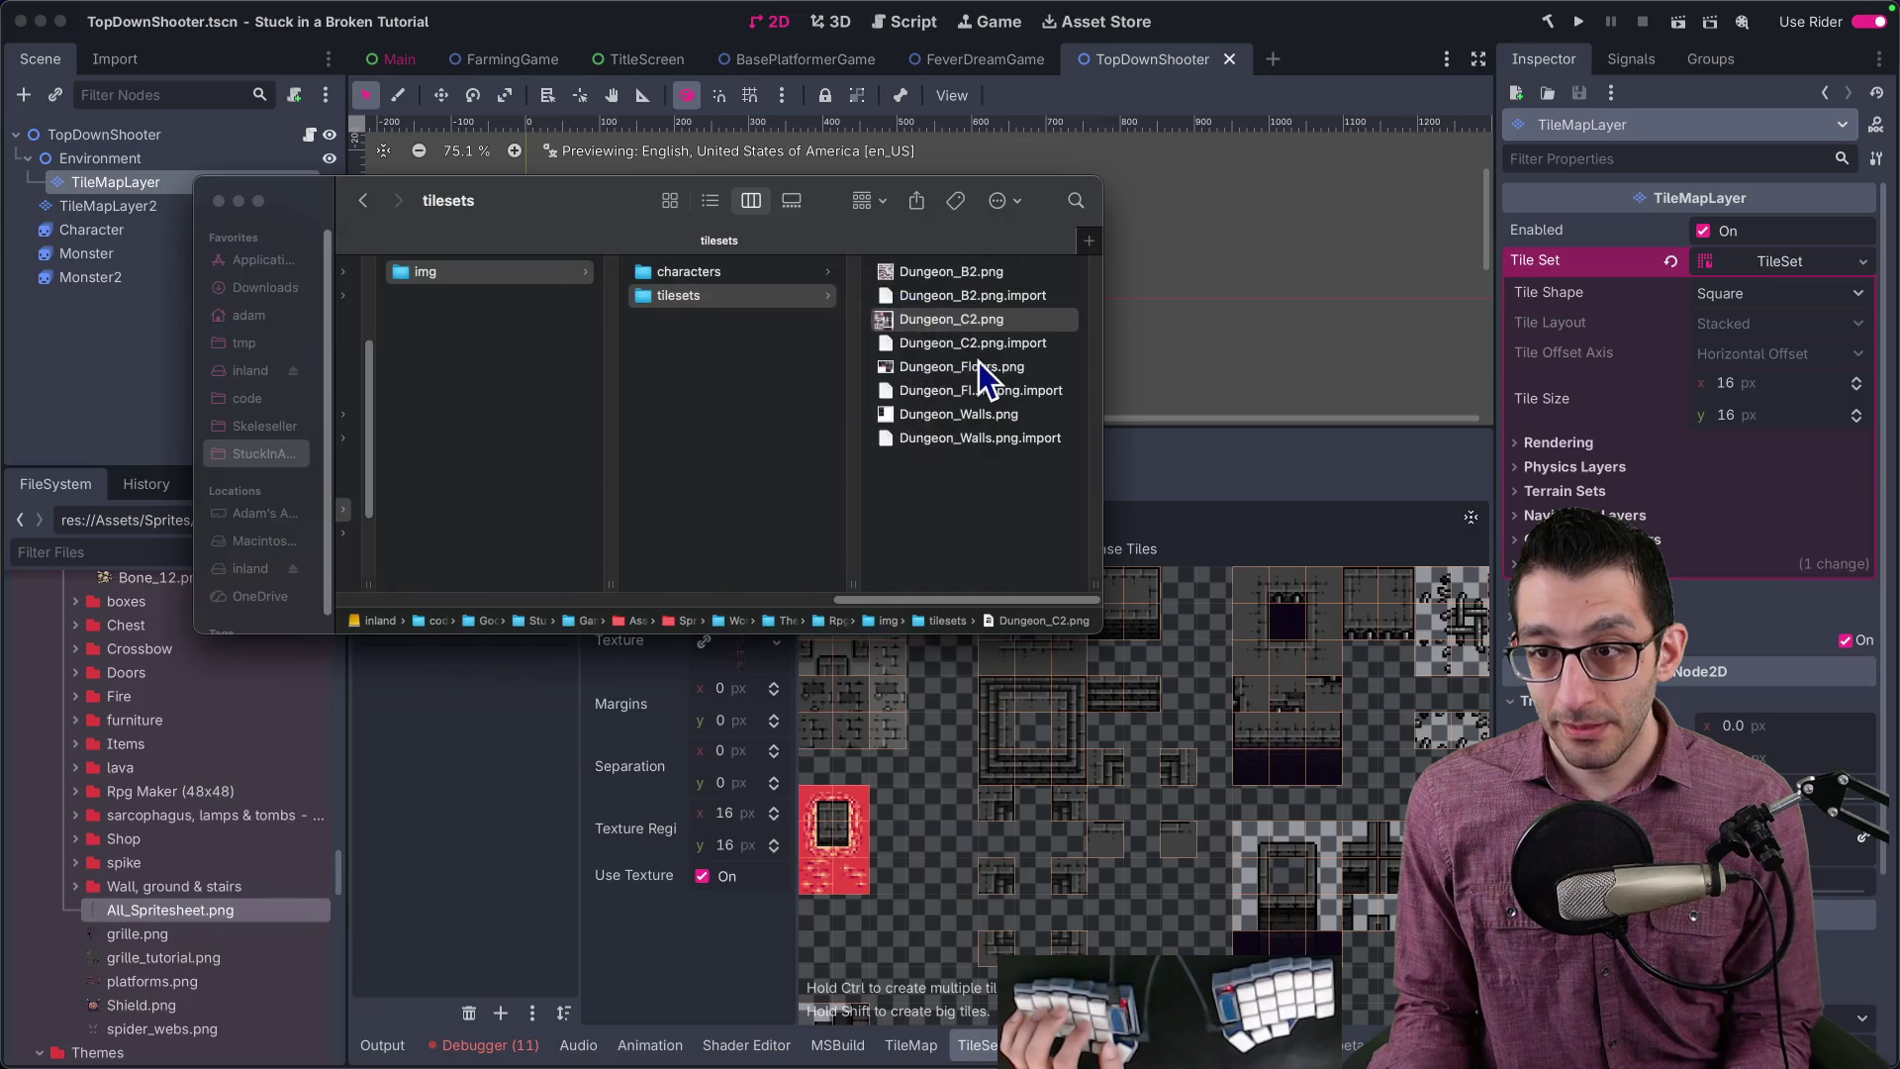
left_click(971, 368)
key("space")
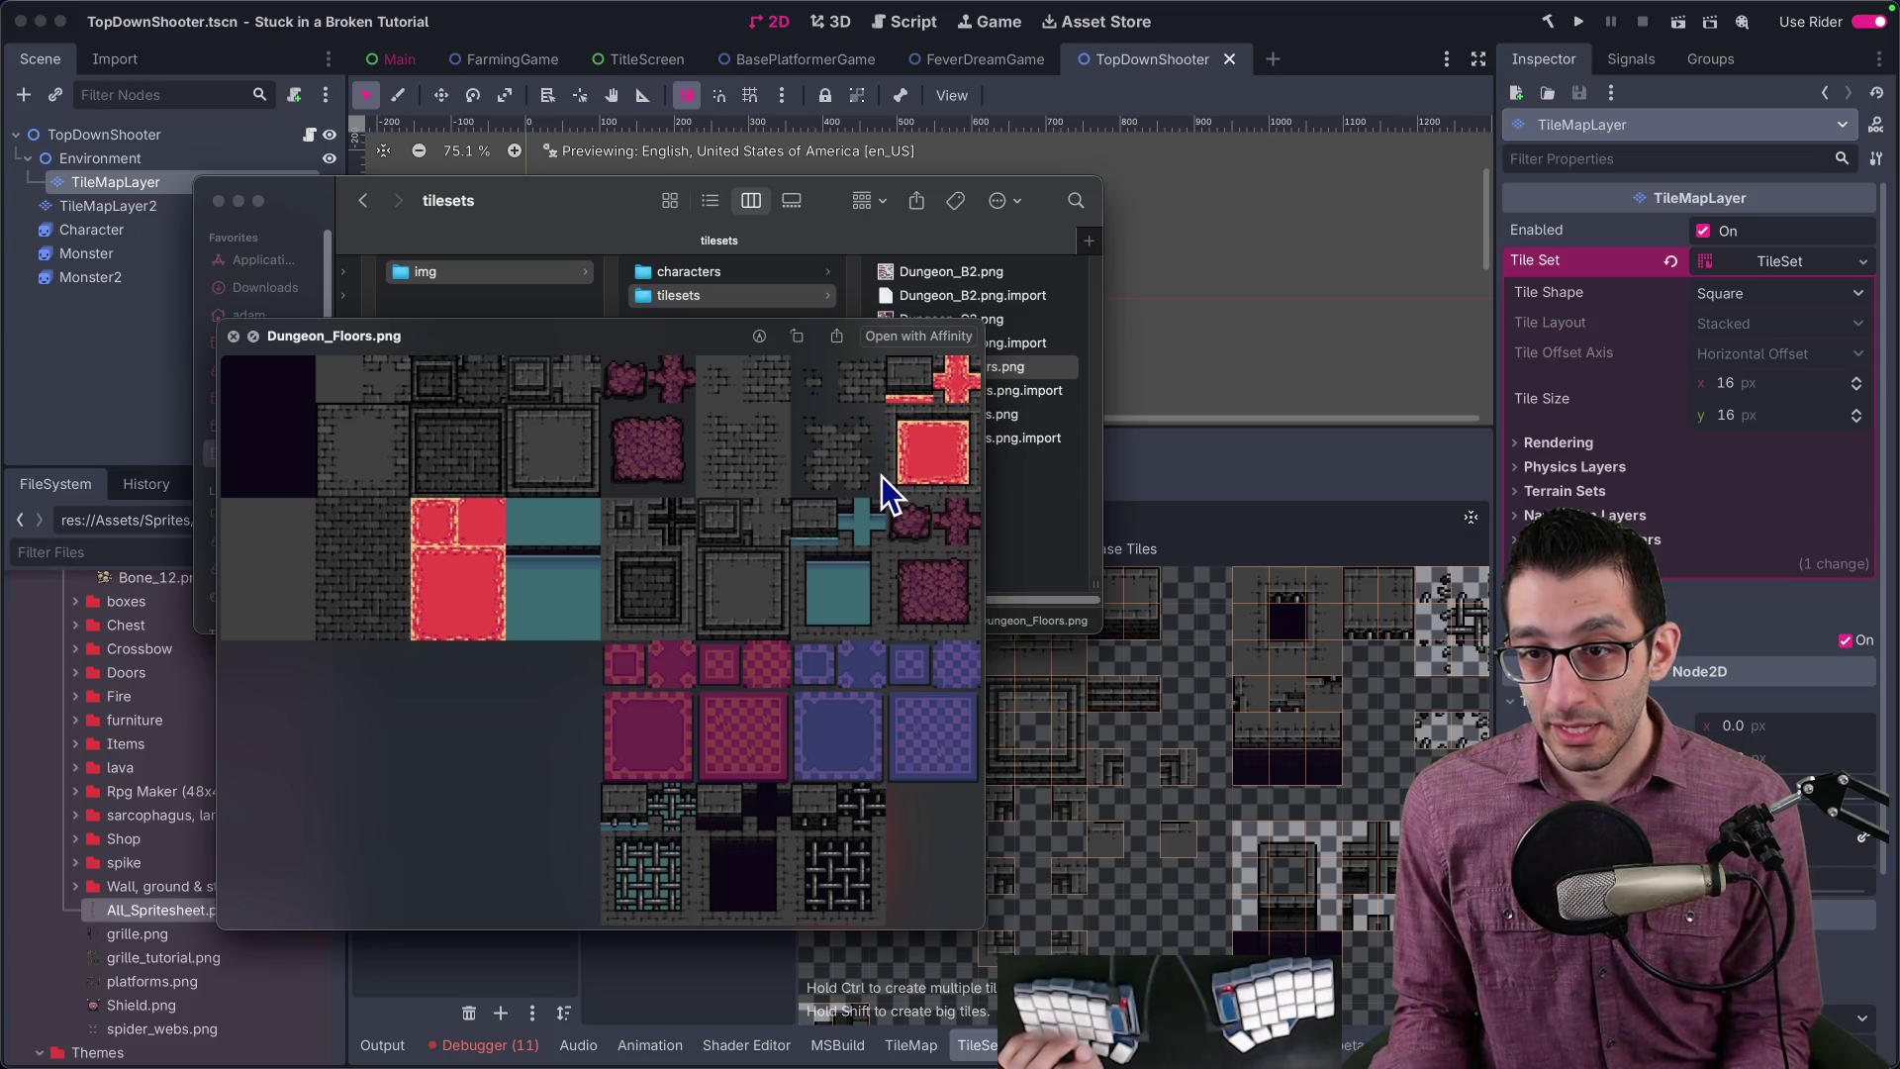
key("space")
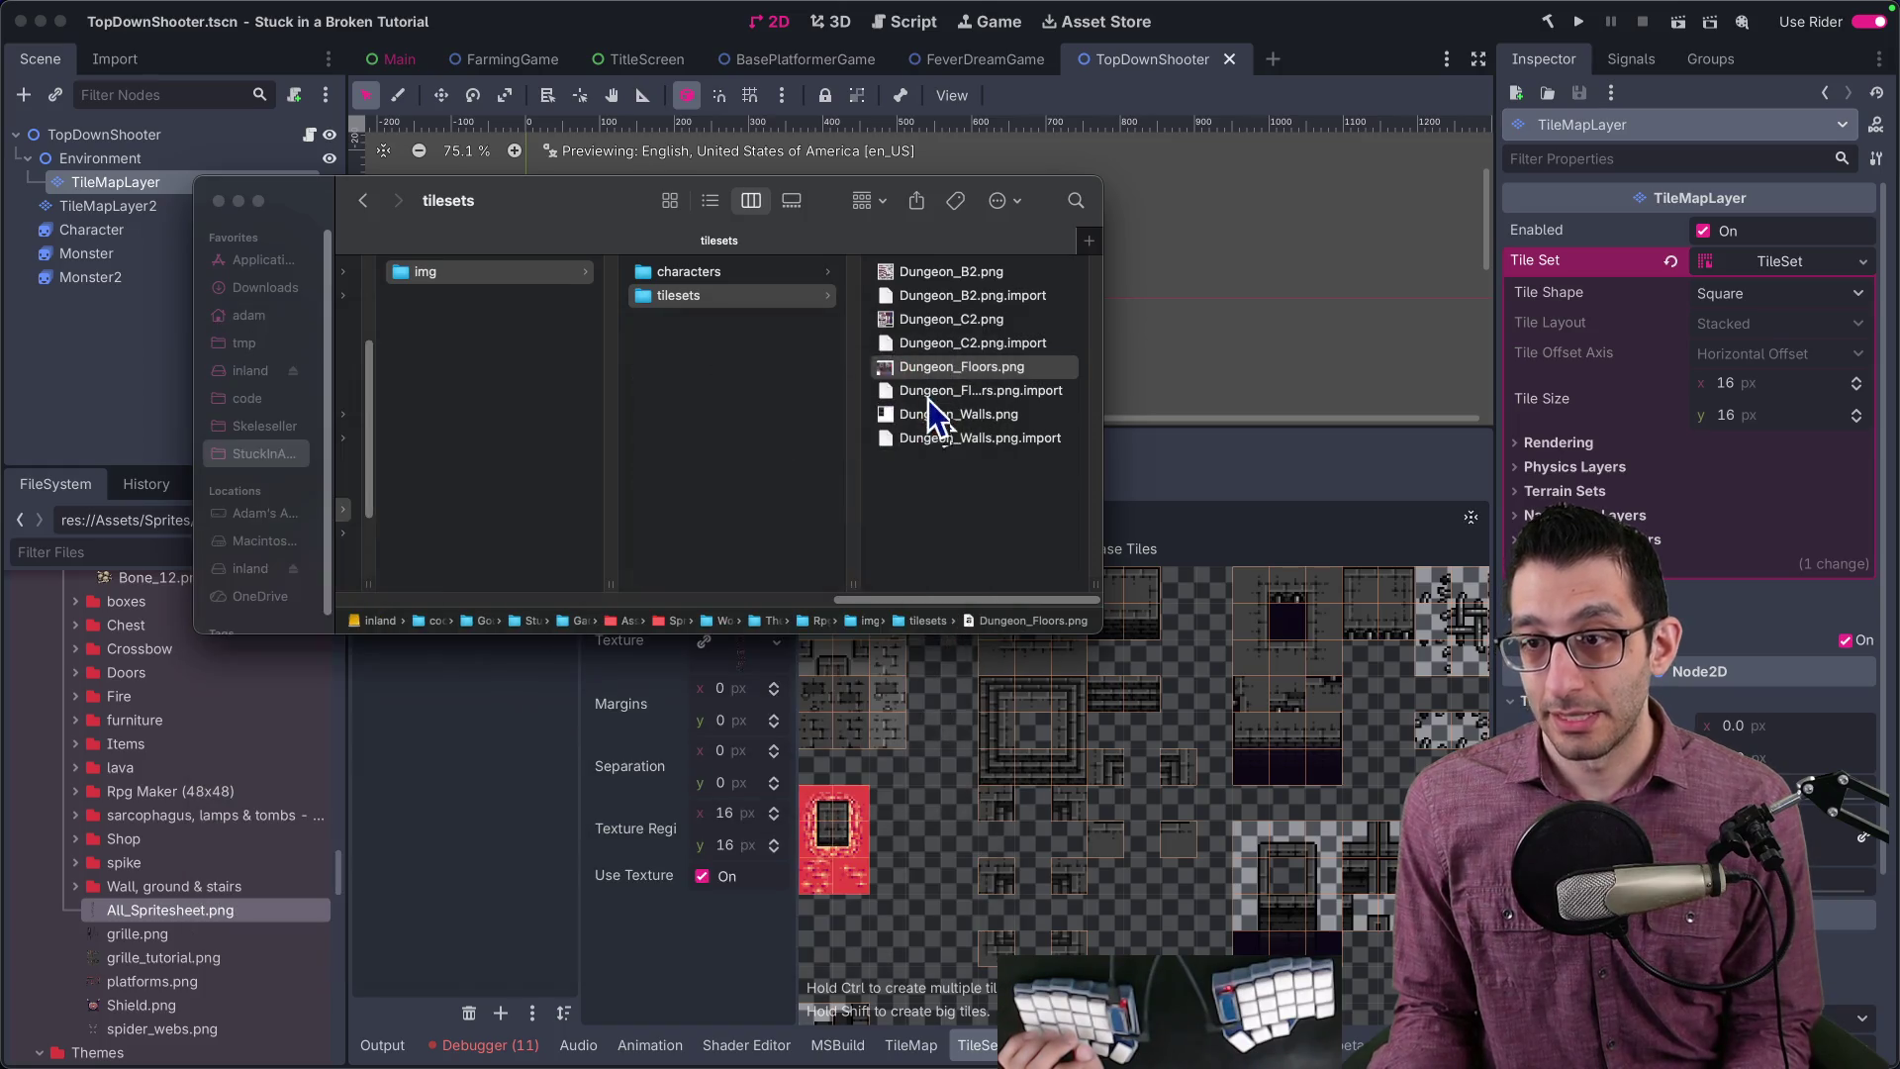
left_click(938, 413)
key("space")
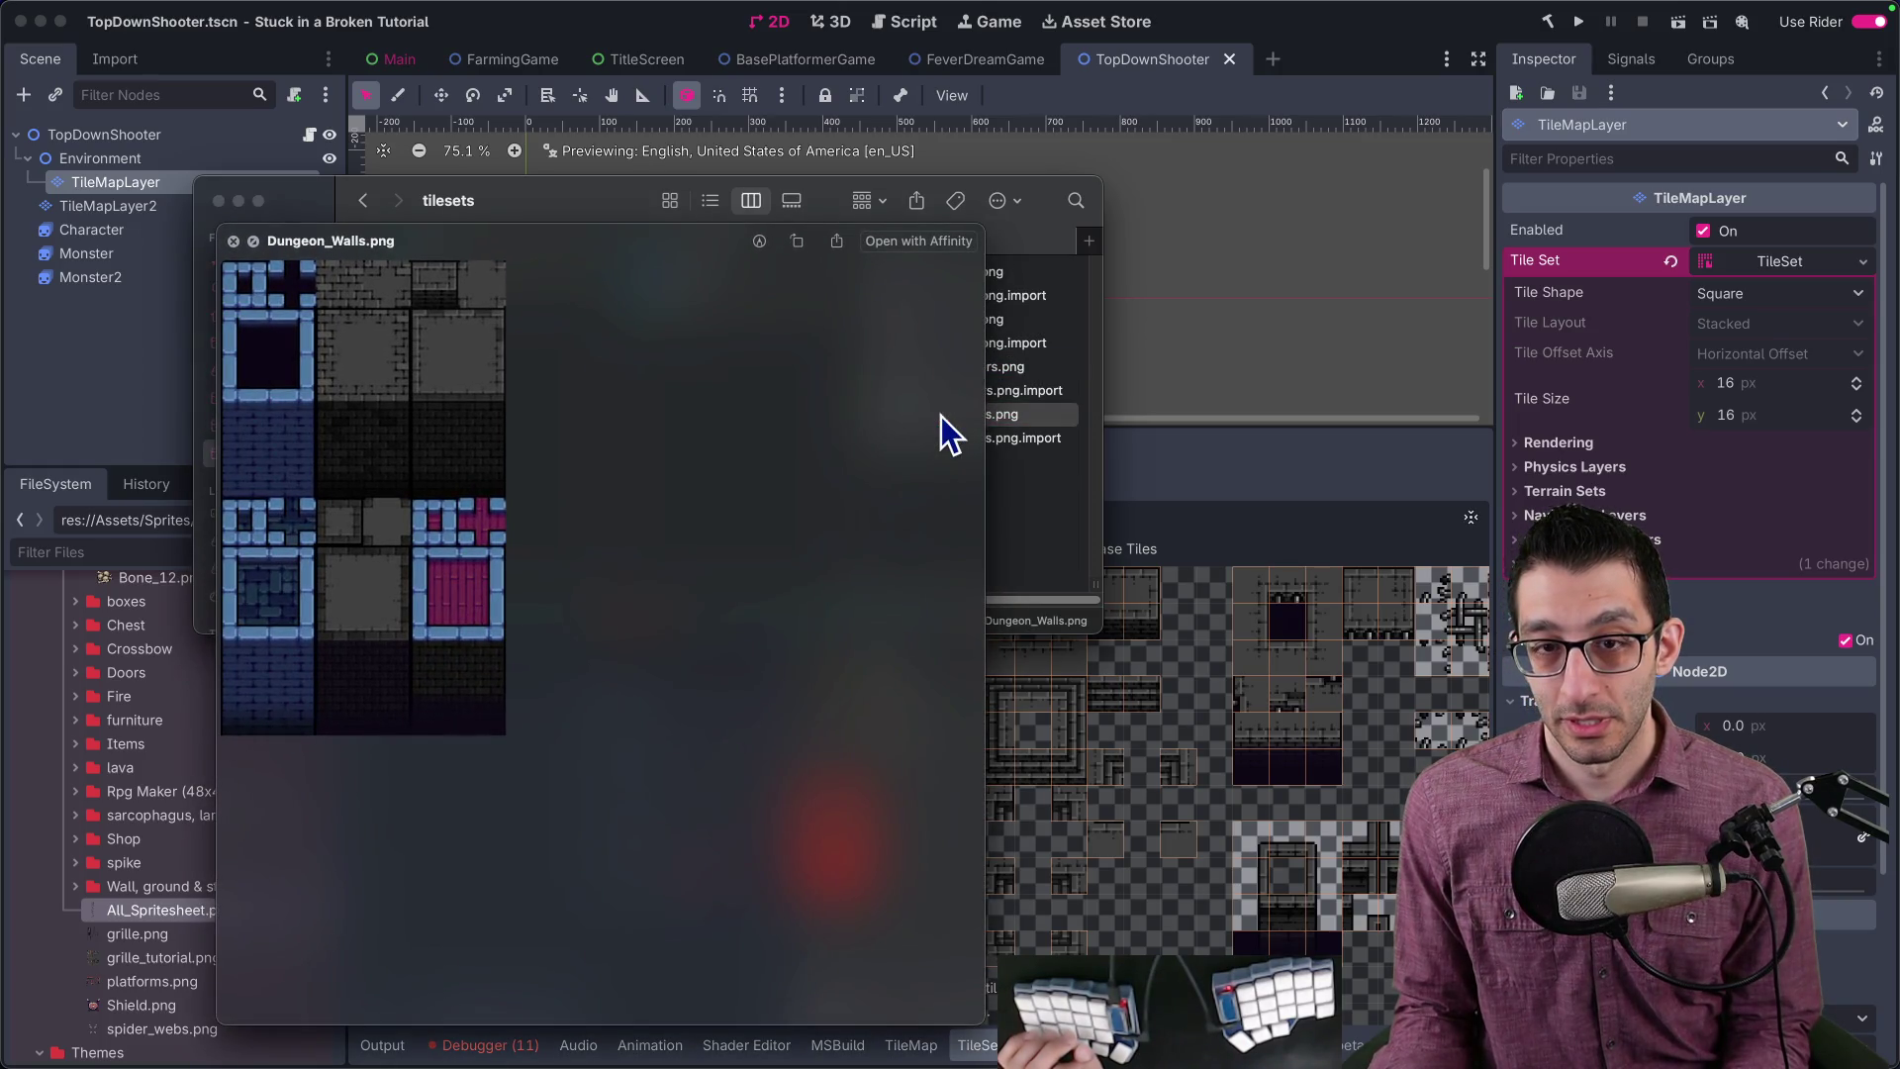
key("space")
Step: Preview the Fruit_plant and sarcophagus sprites in the characters folder
left_click(765, 273)
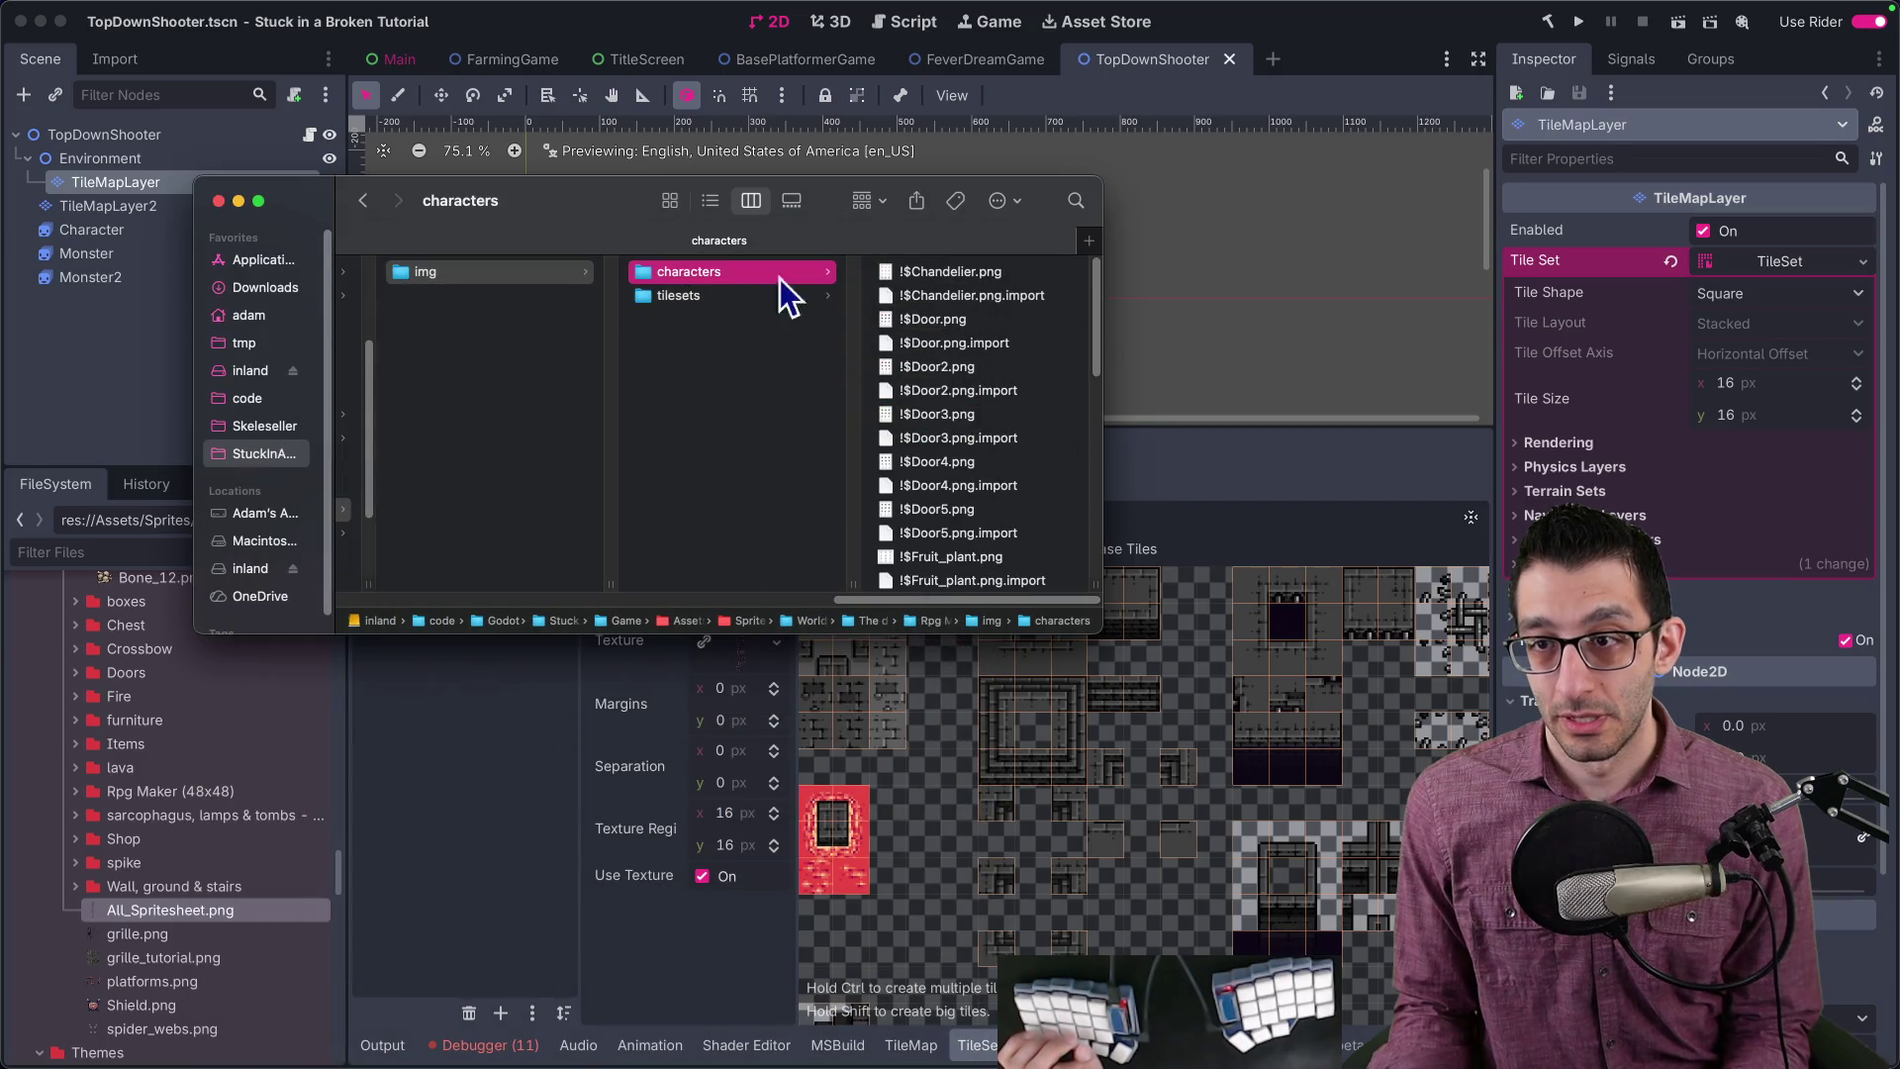
scroll(949, 346, "down", 4)
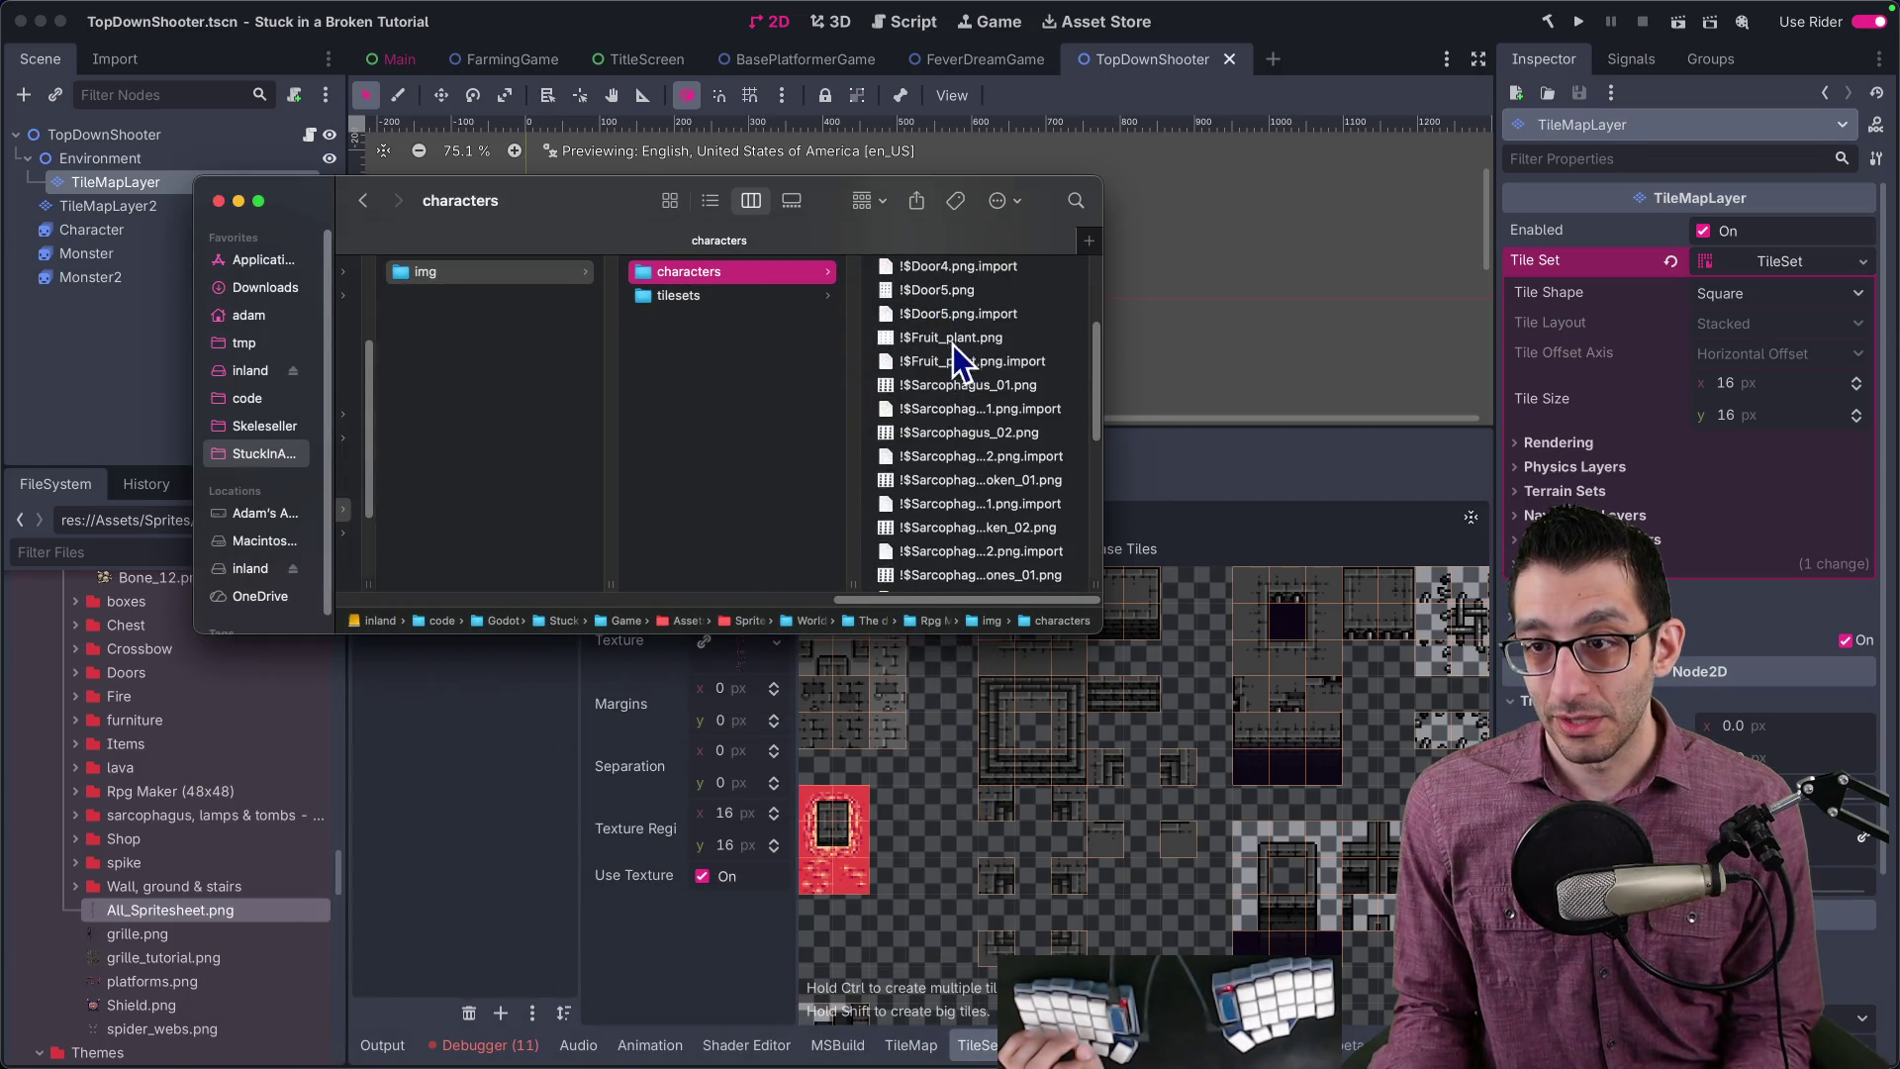
left_click(956, 336)
key("space")
left_click(970, 384)
left_click(971, 411)
left_click(972, 433)
left_click(981, 479)
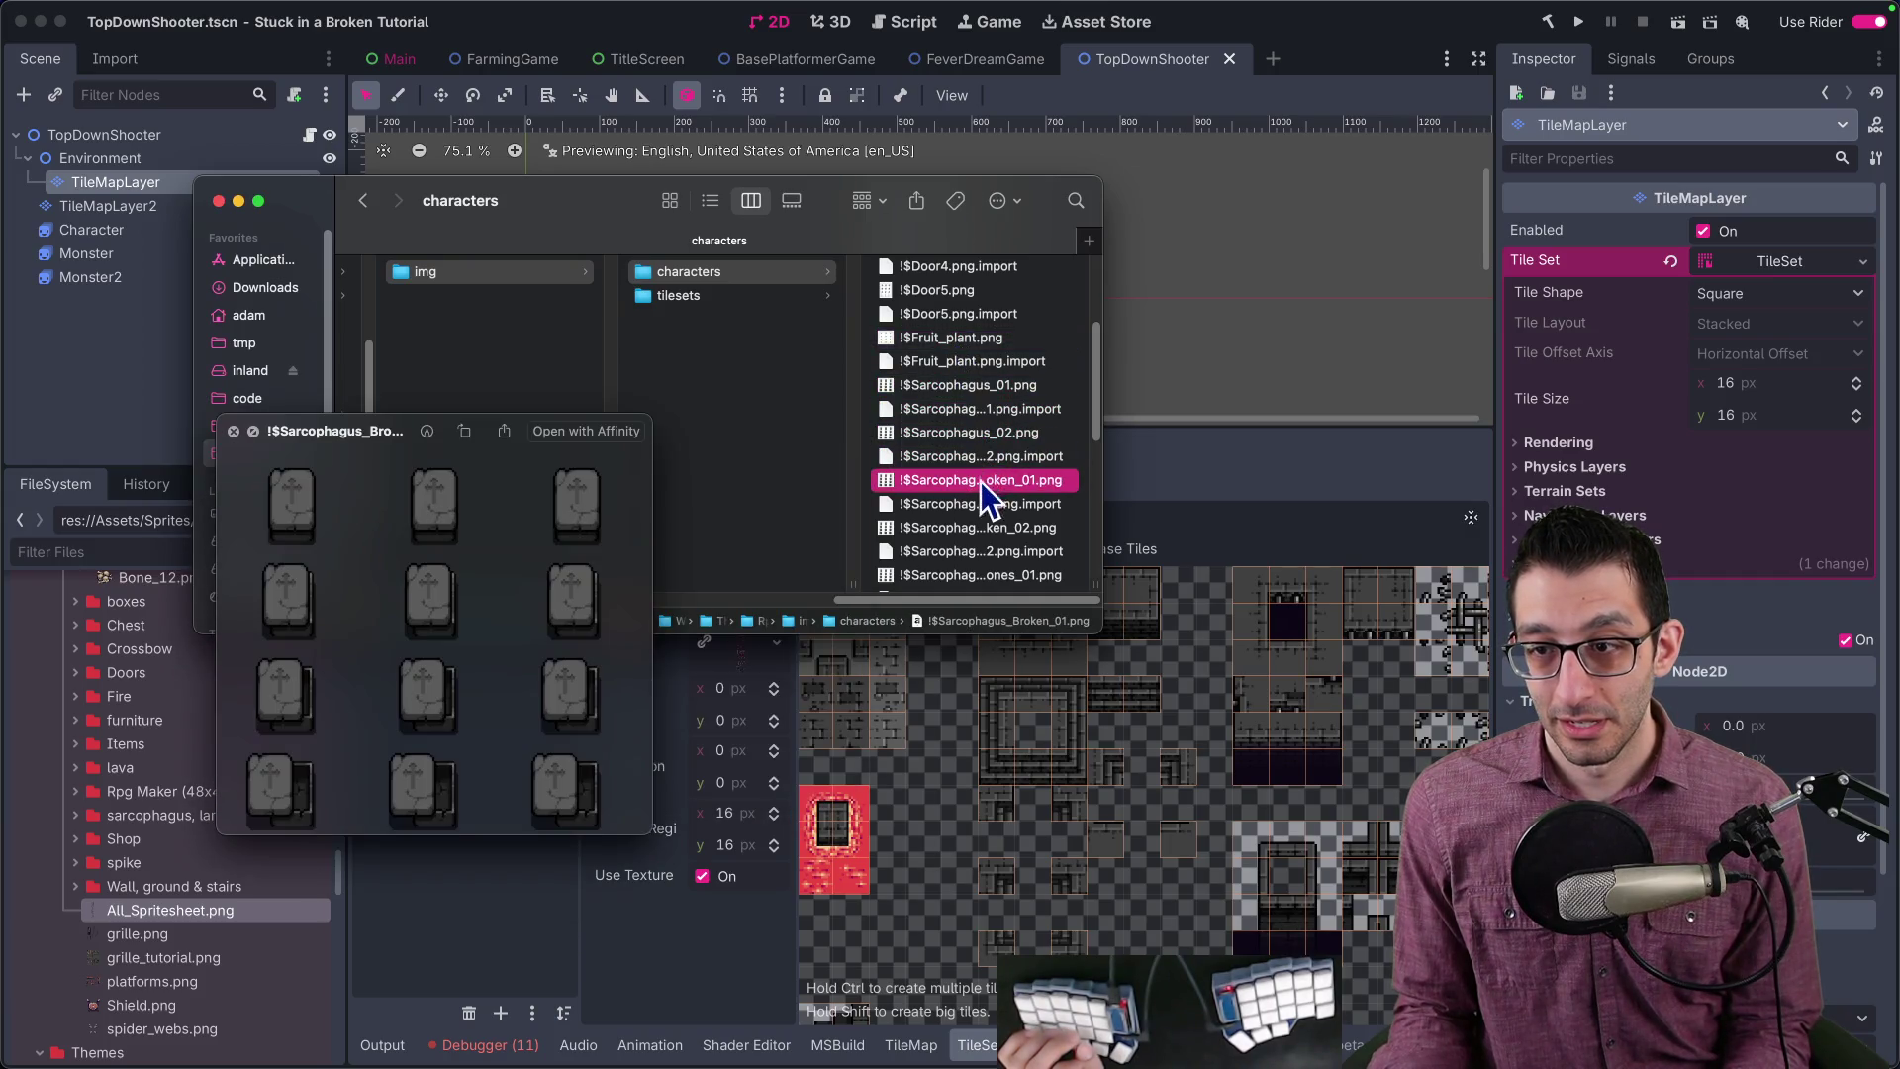
left_click(988, 502)
Step: Preview the Actor1, Fire, Skull_W_candle, !$Chandelier and !$Door character sprites
scroll(1002, 494, "down", 5)
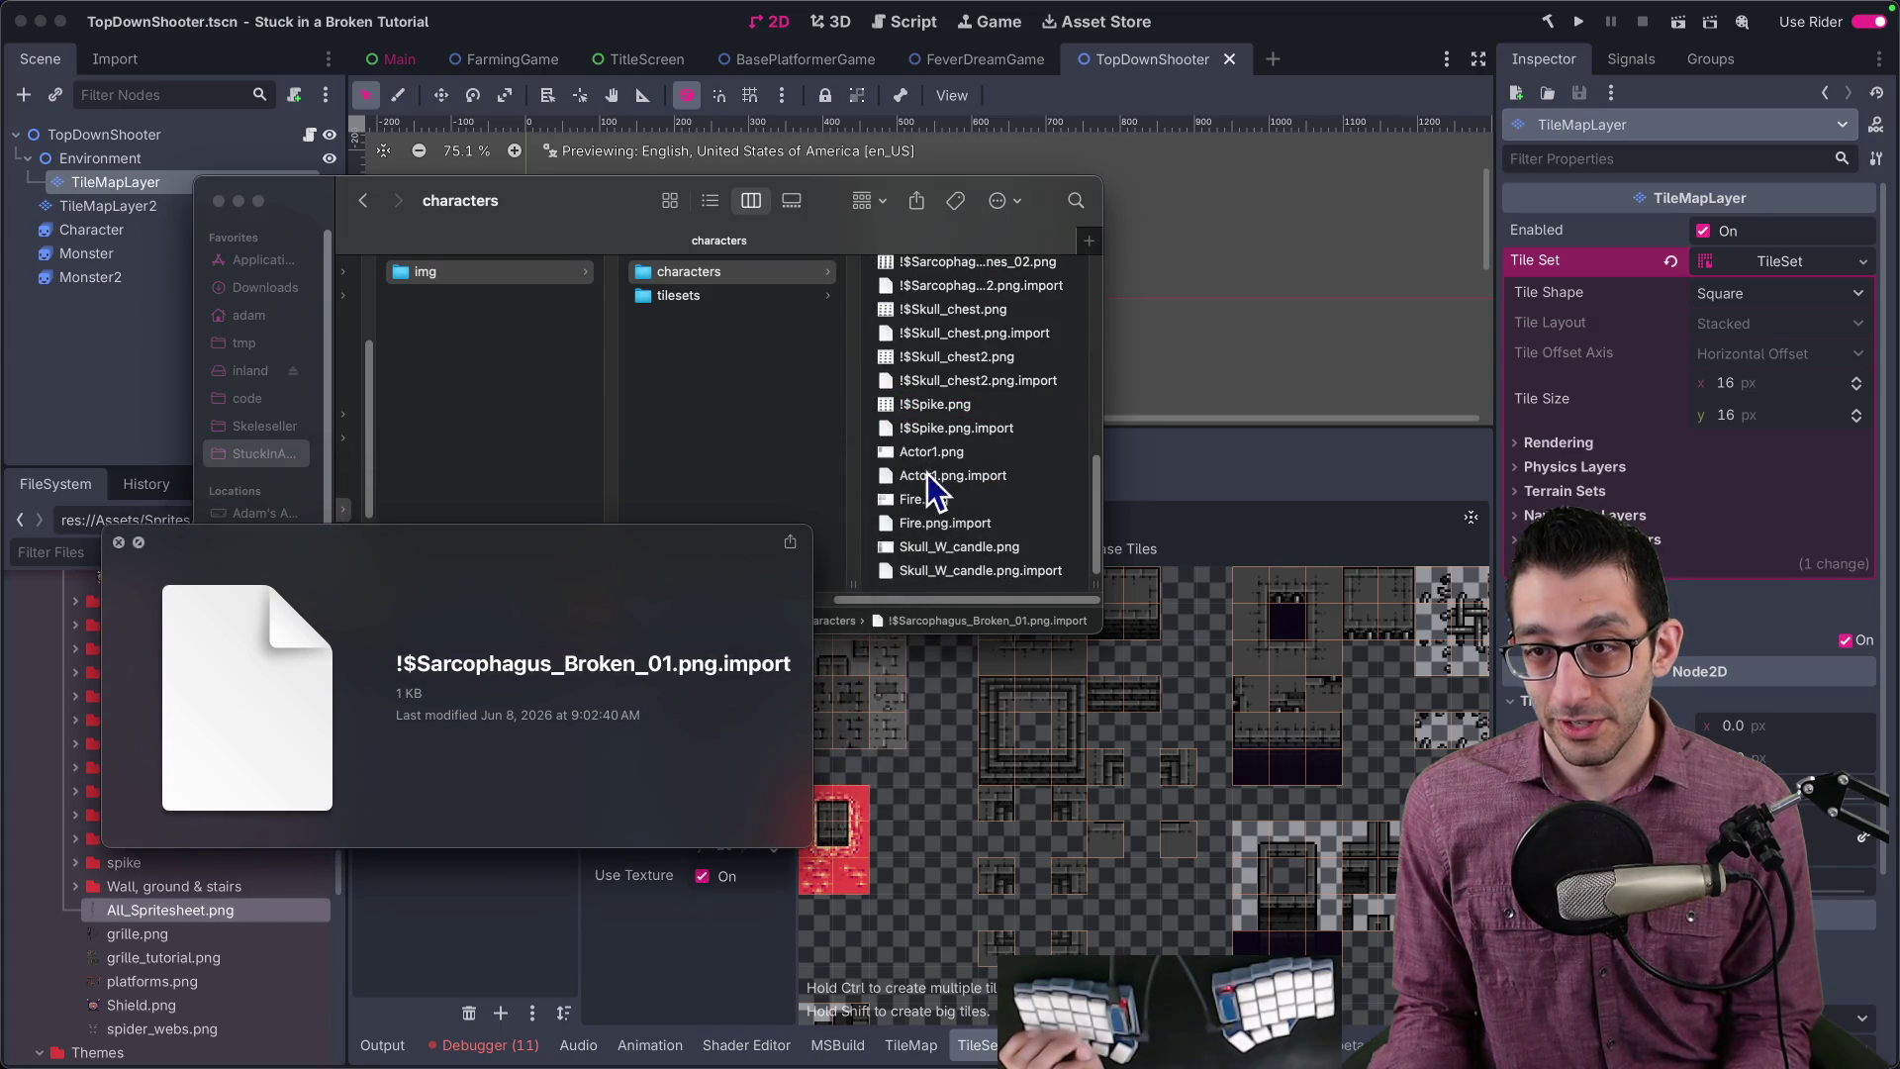
left_click(940, 455)
left_click(955, 501)
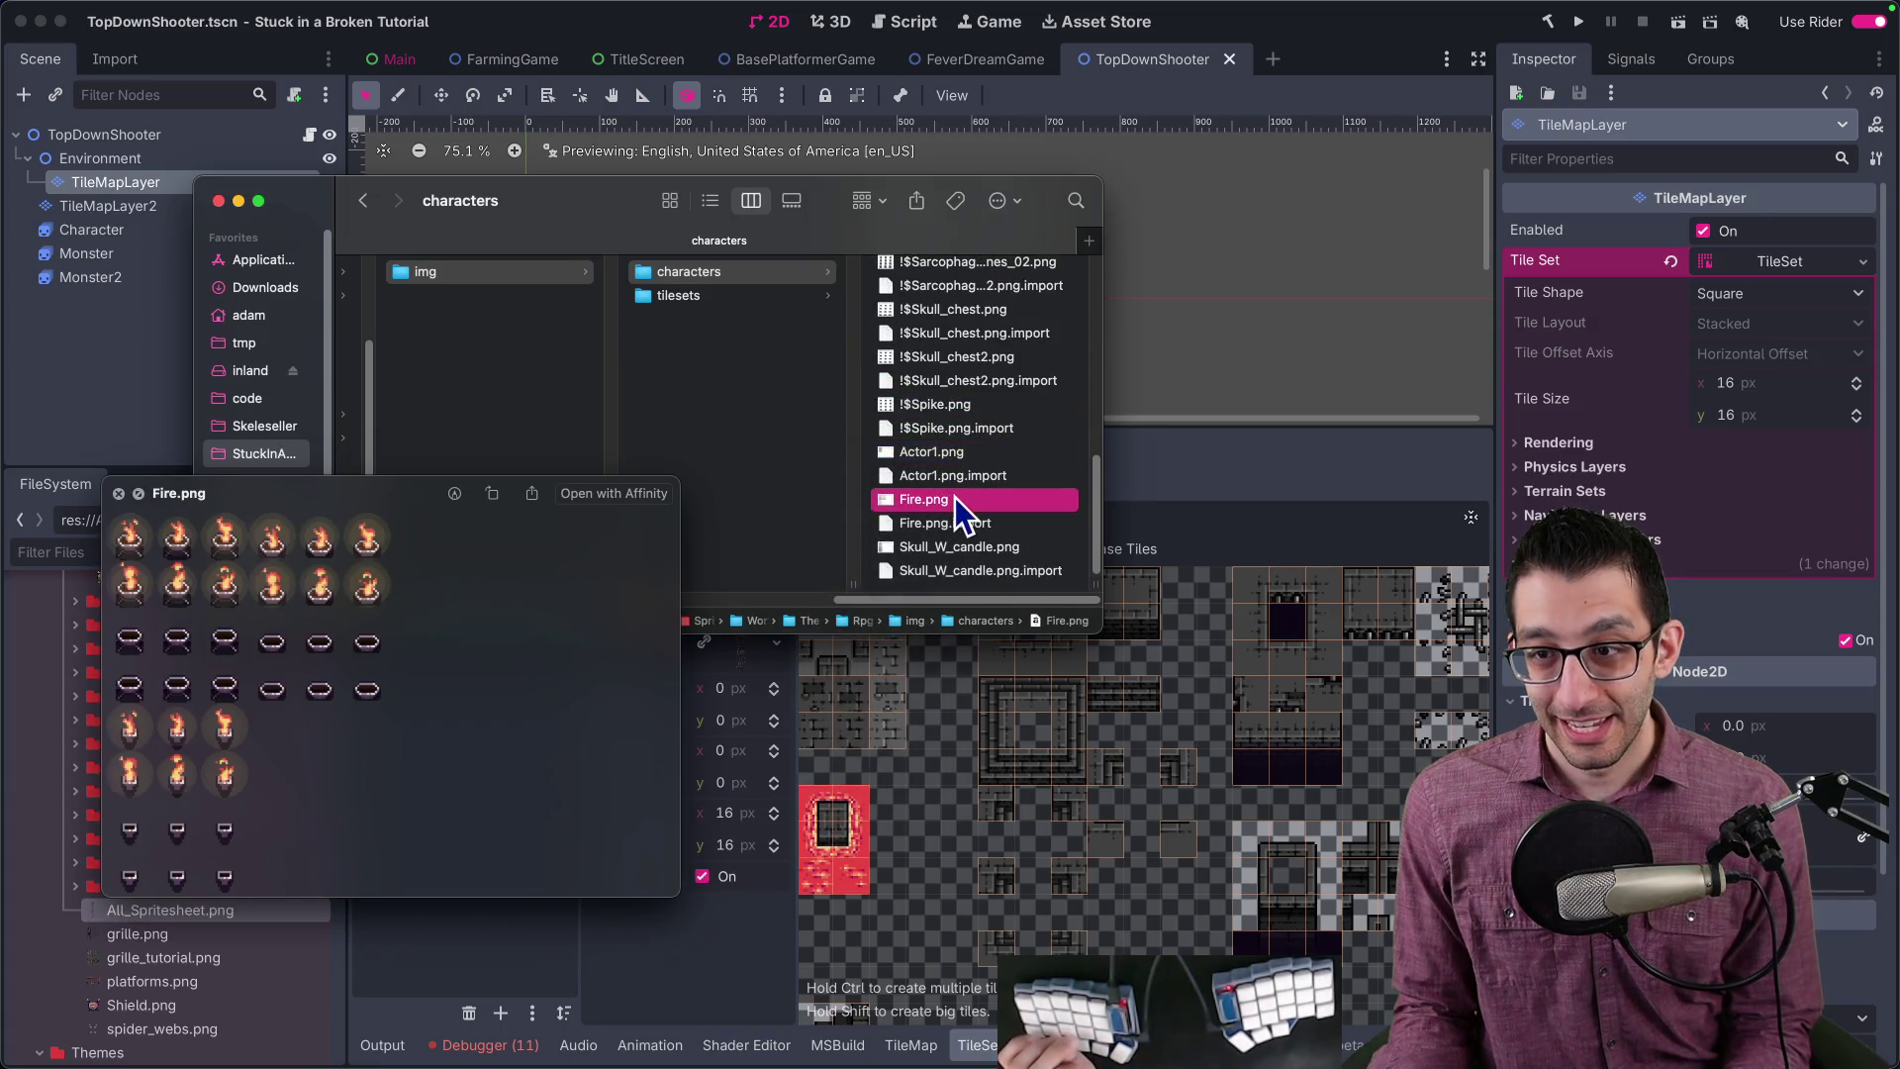
left_click(967, 544)
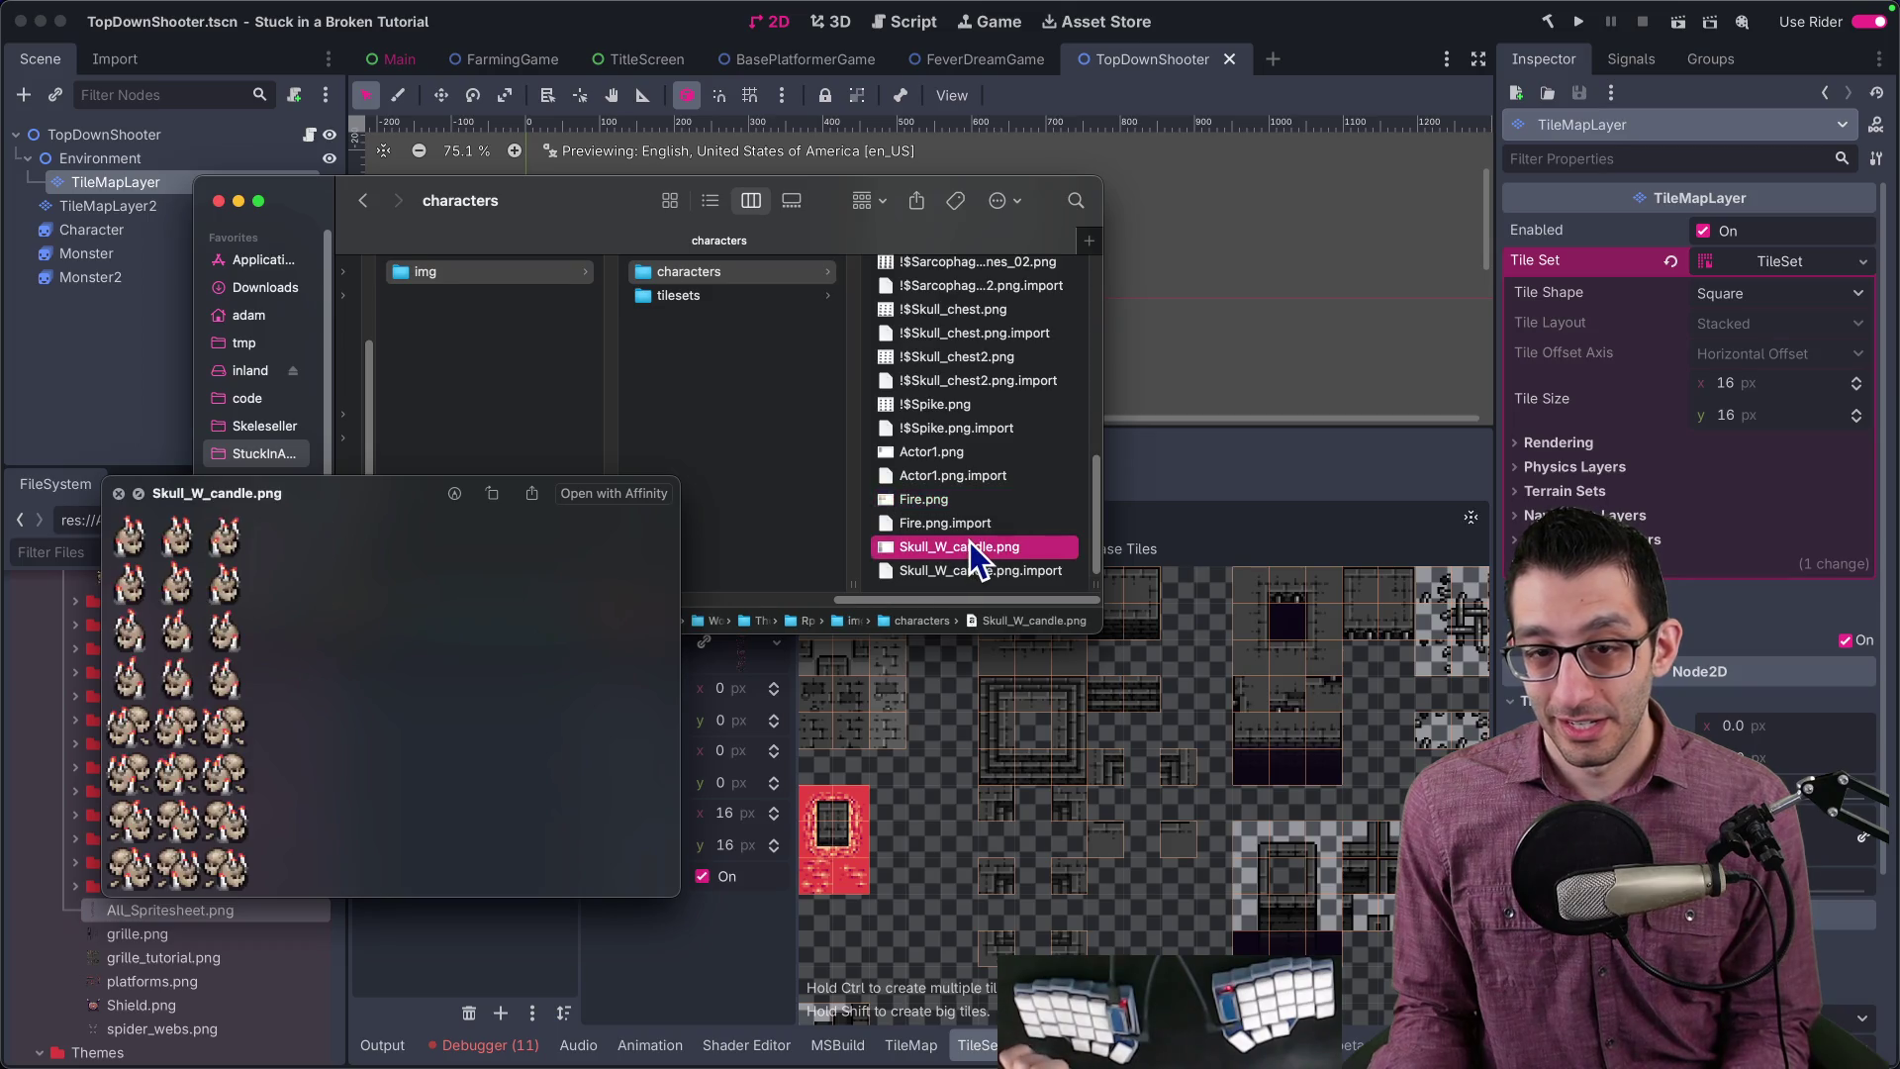
scroll(971, 540, "up", 10)
left_click(966, 277)
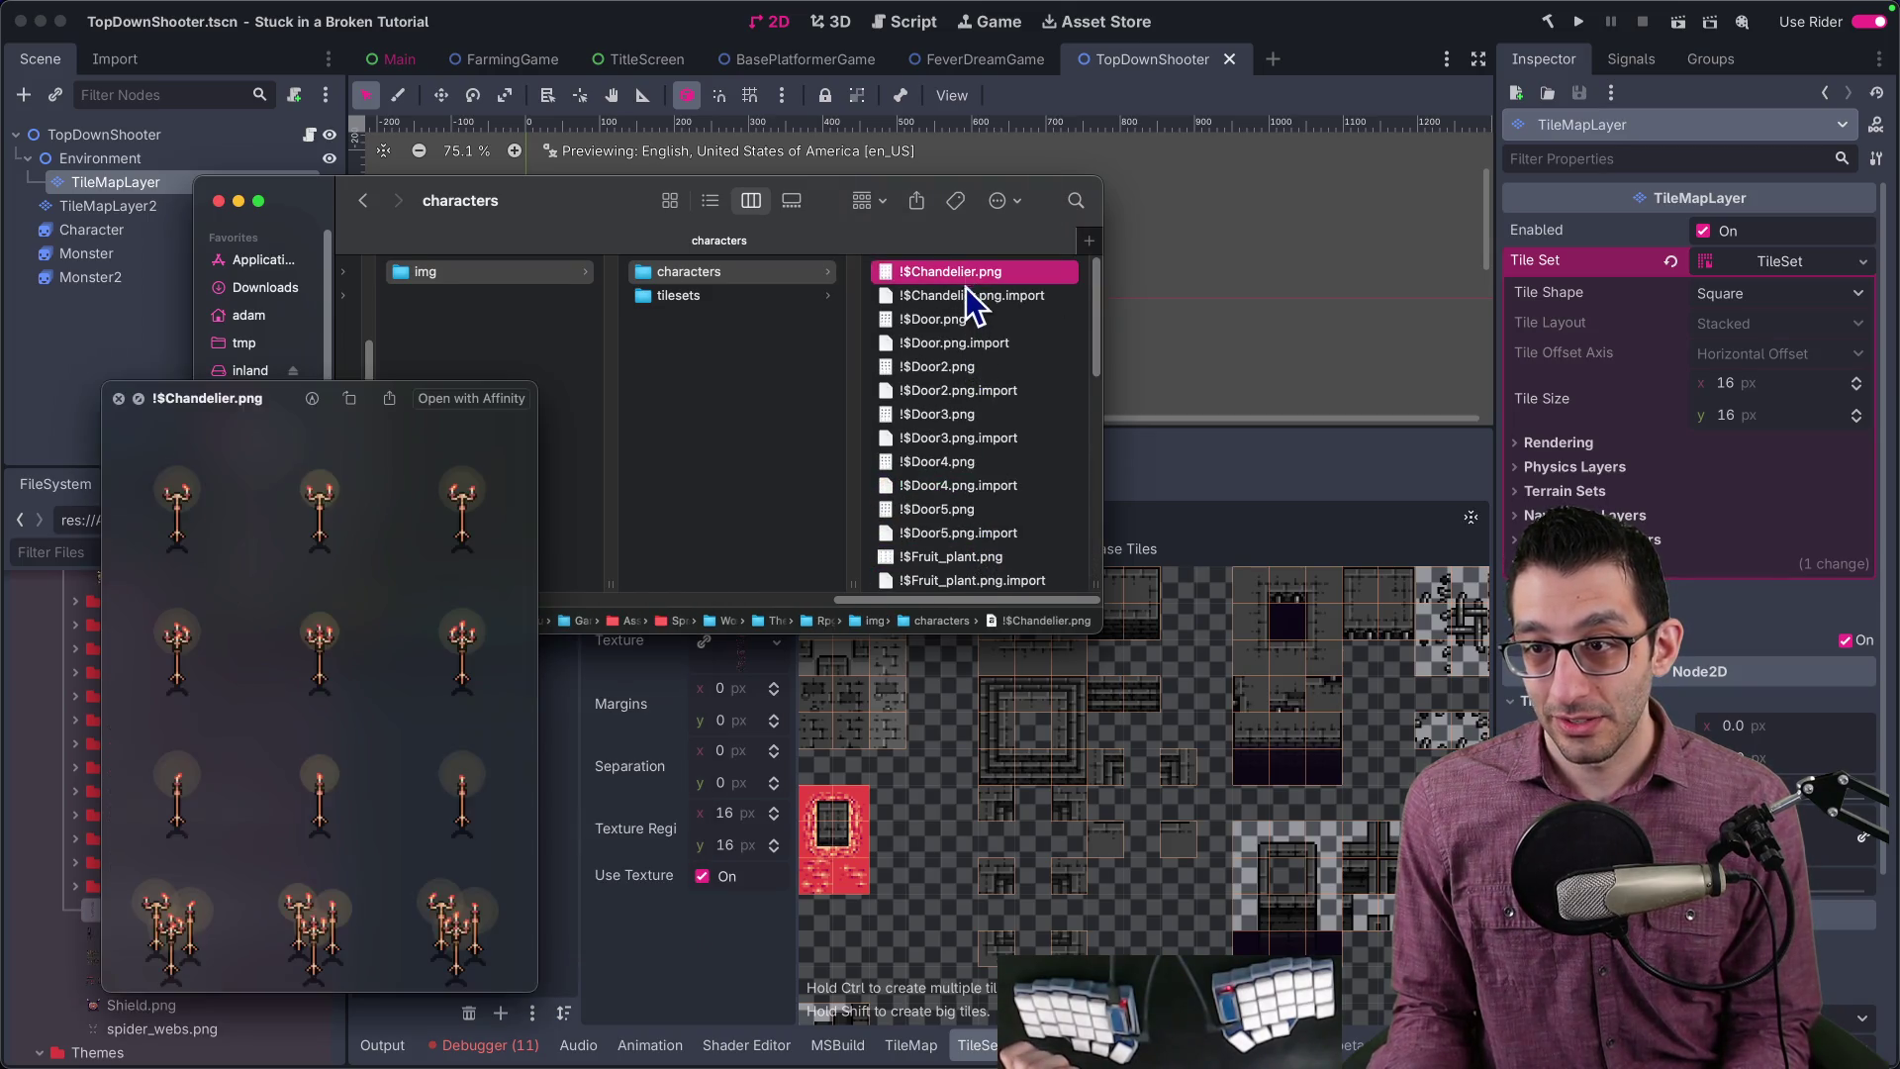
left_click(962, 320)
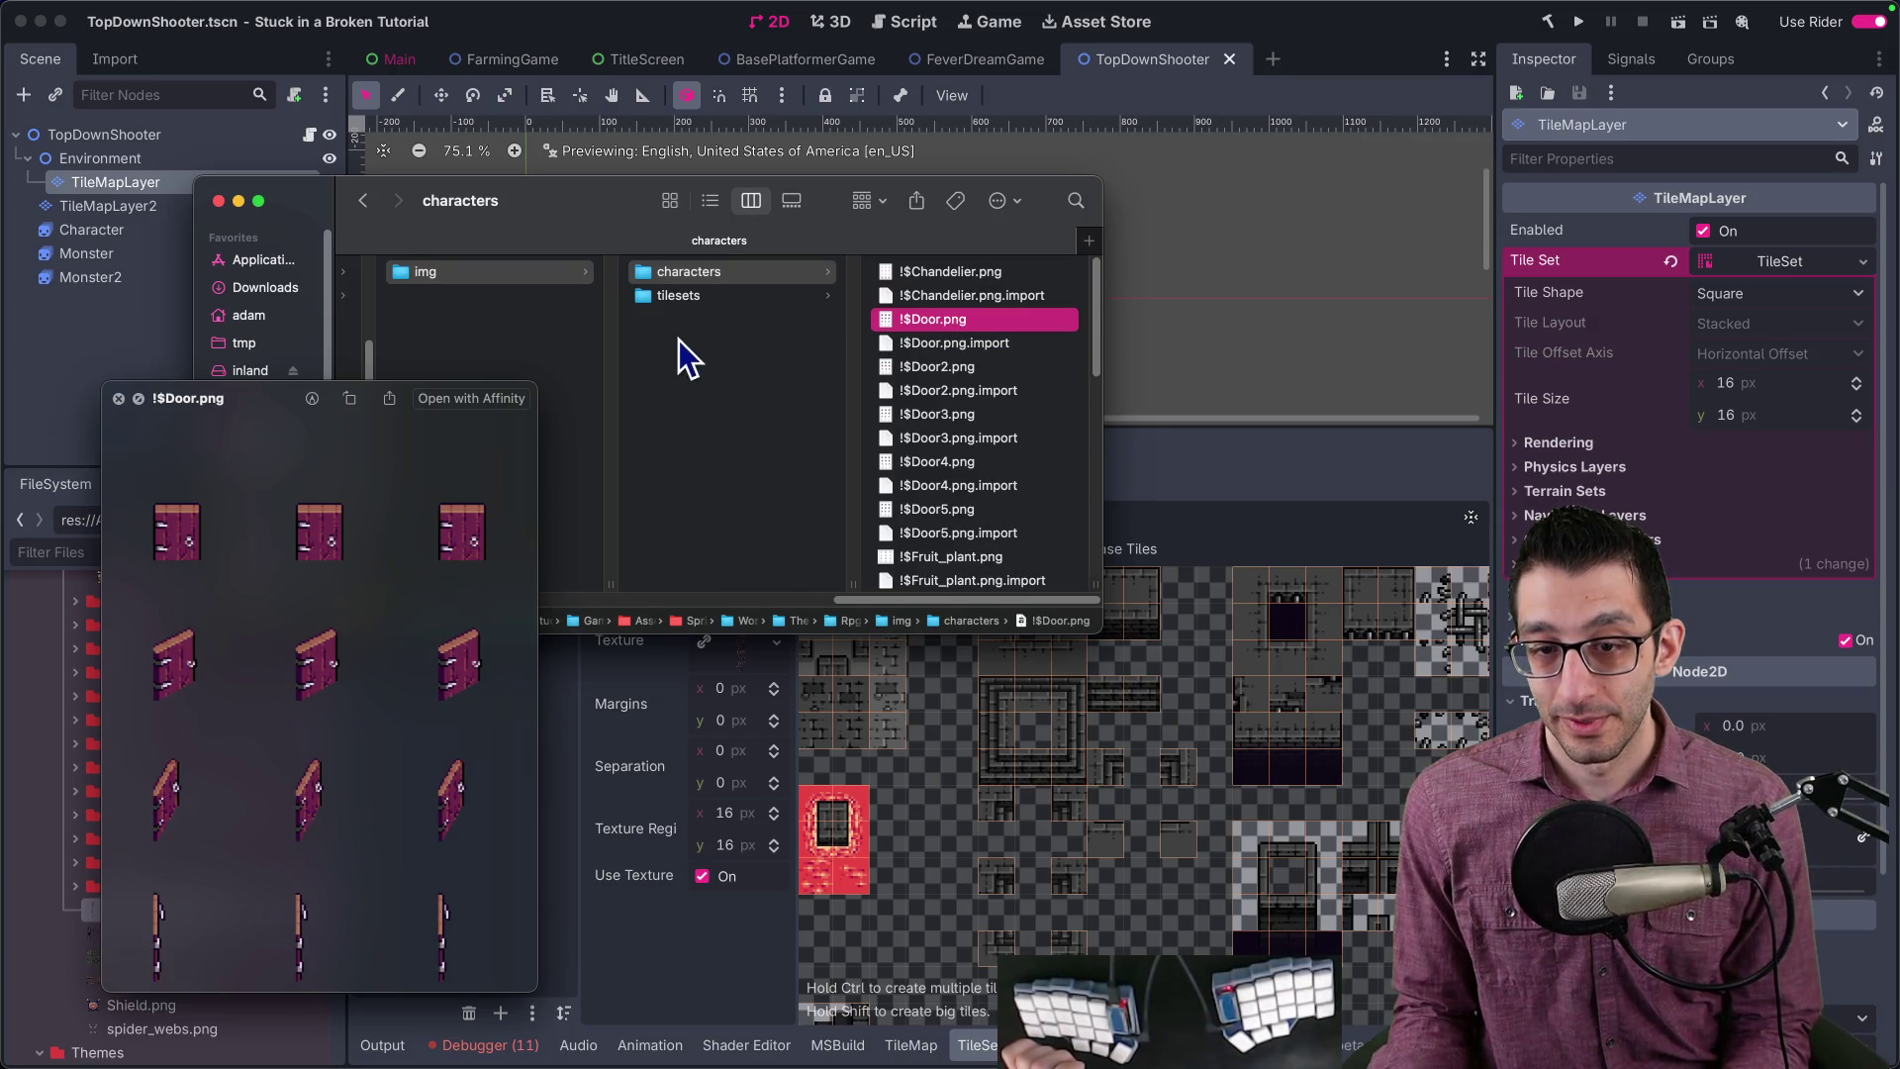
Step: Return to the tilesets folder and adjust the Finder column layout
left_click(671, 301)
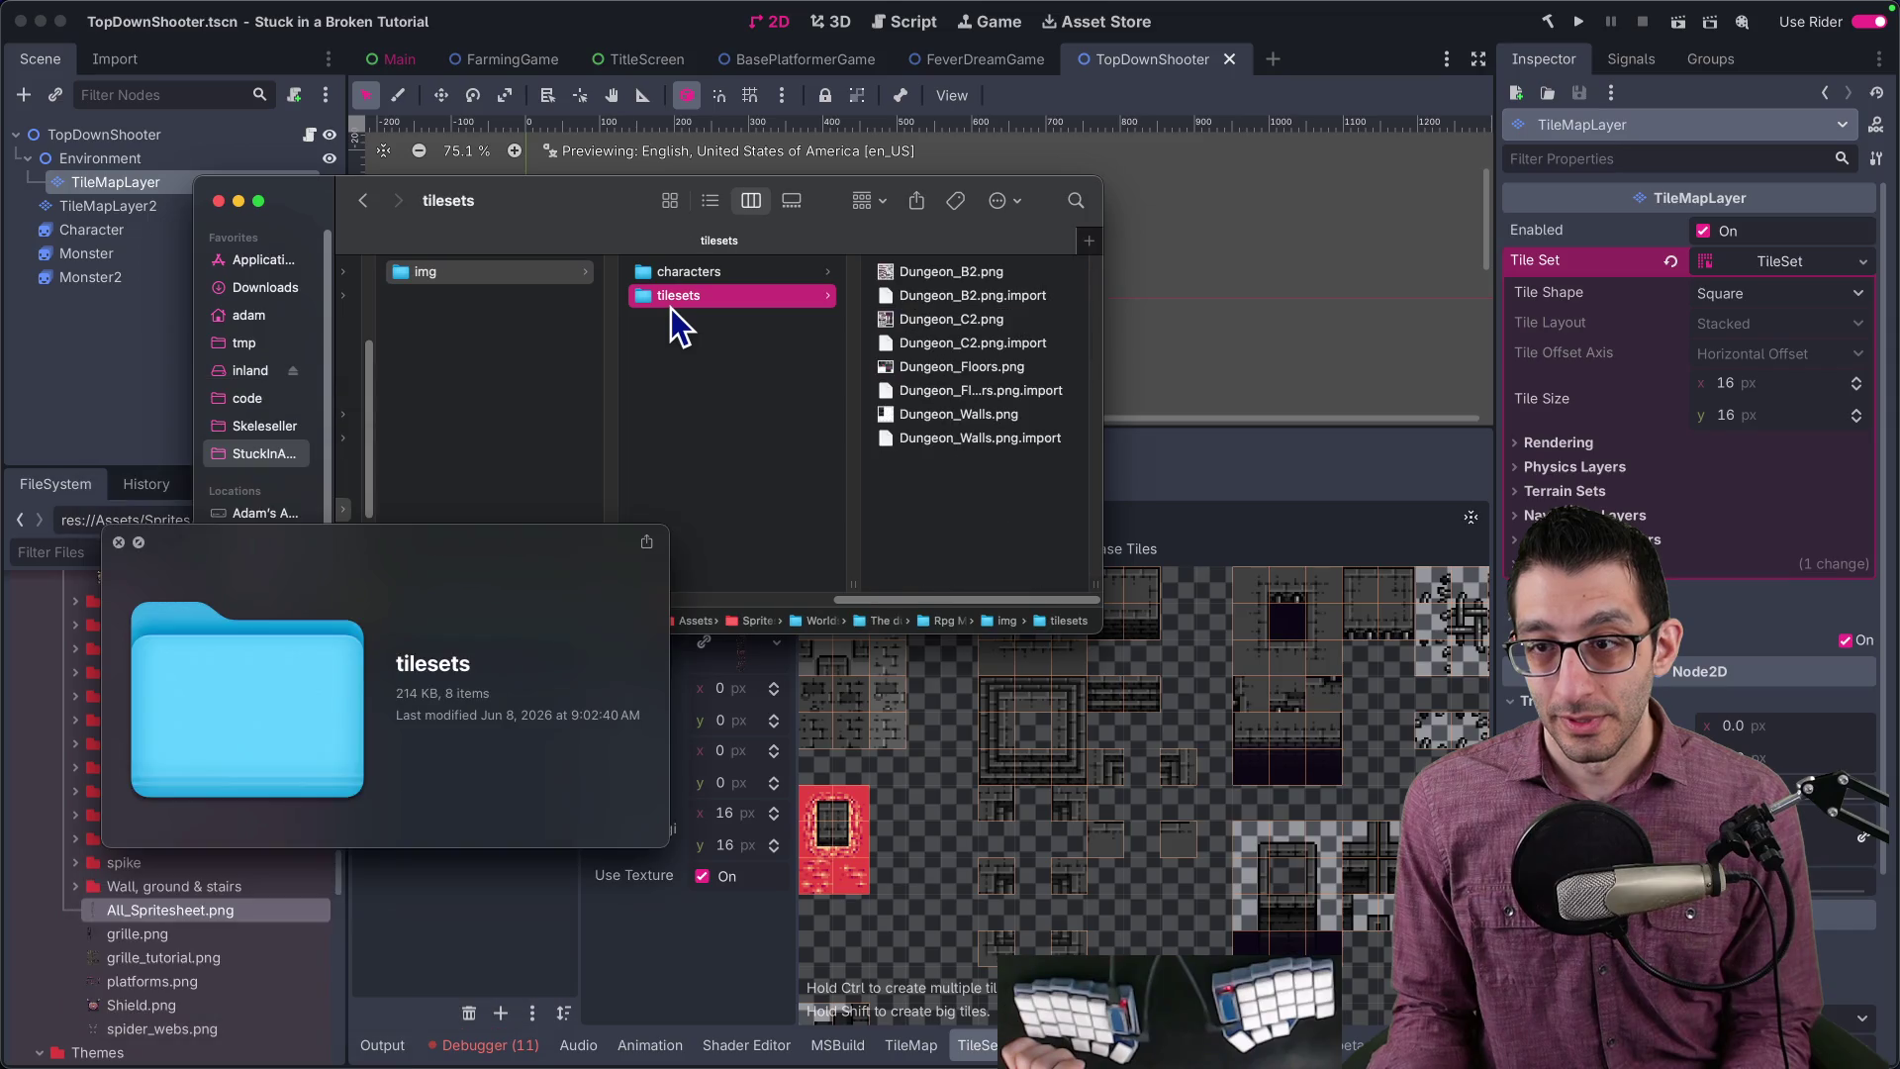
left_click(118, 542)
left_click_drag(887, 596, 808, 596)
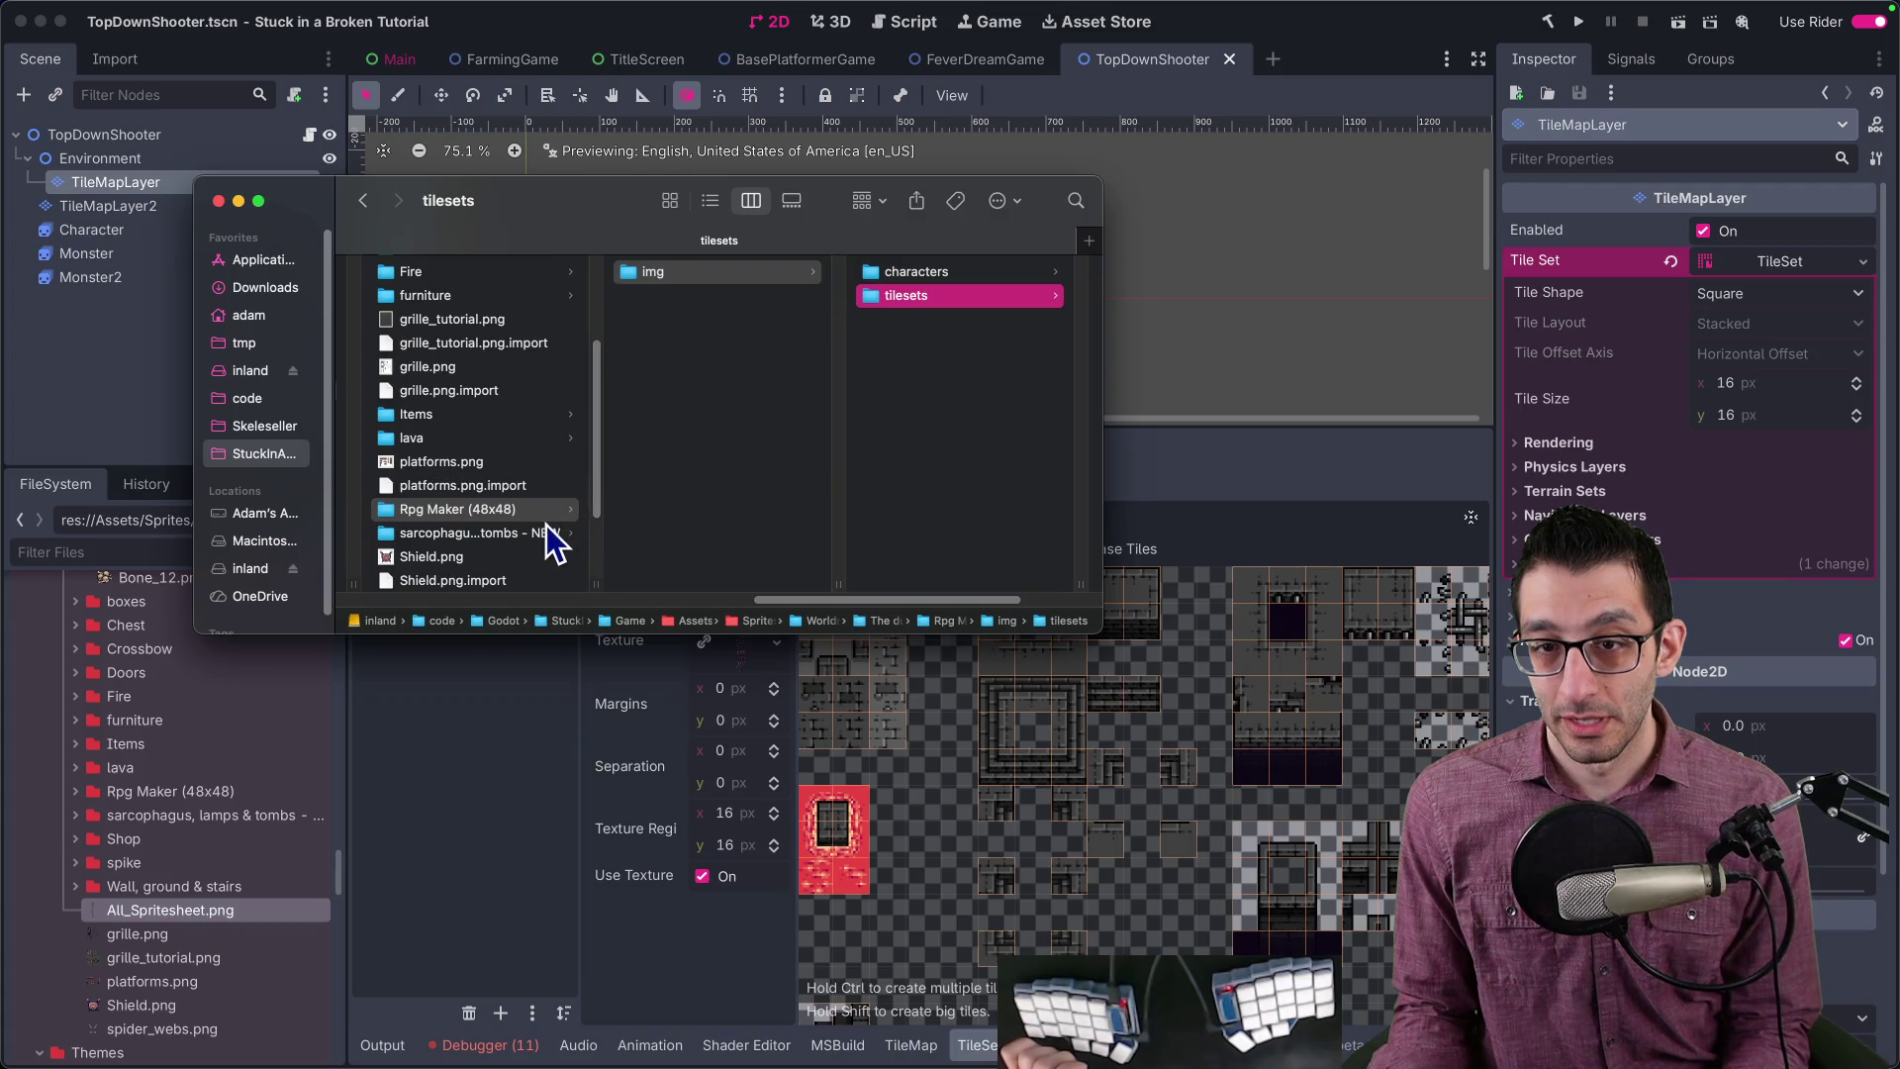
mouse_move(803, 602)
left_mouse_down()
mouse_move(898, 600)
mouse_move(754, 602)
left_mouse_up()
scroll(632, 537, "down", 3)
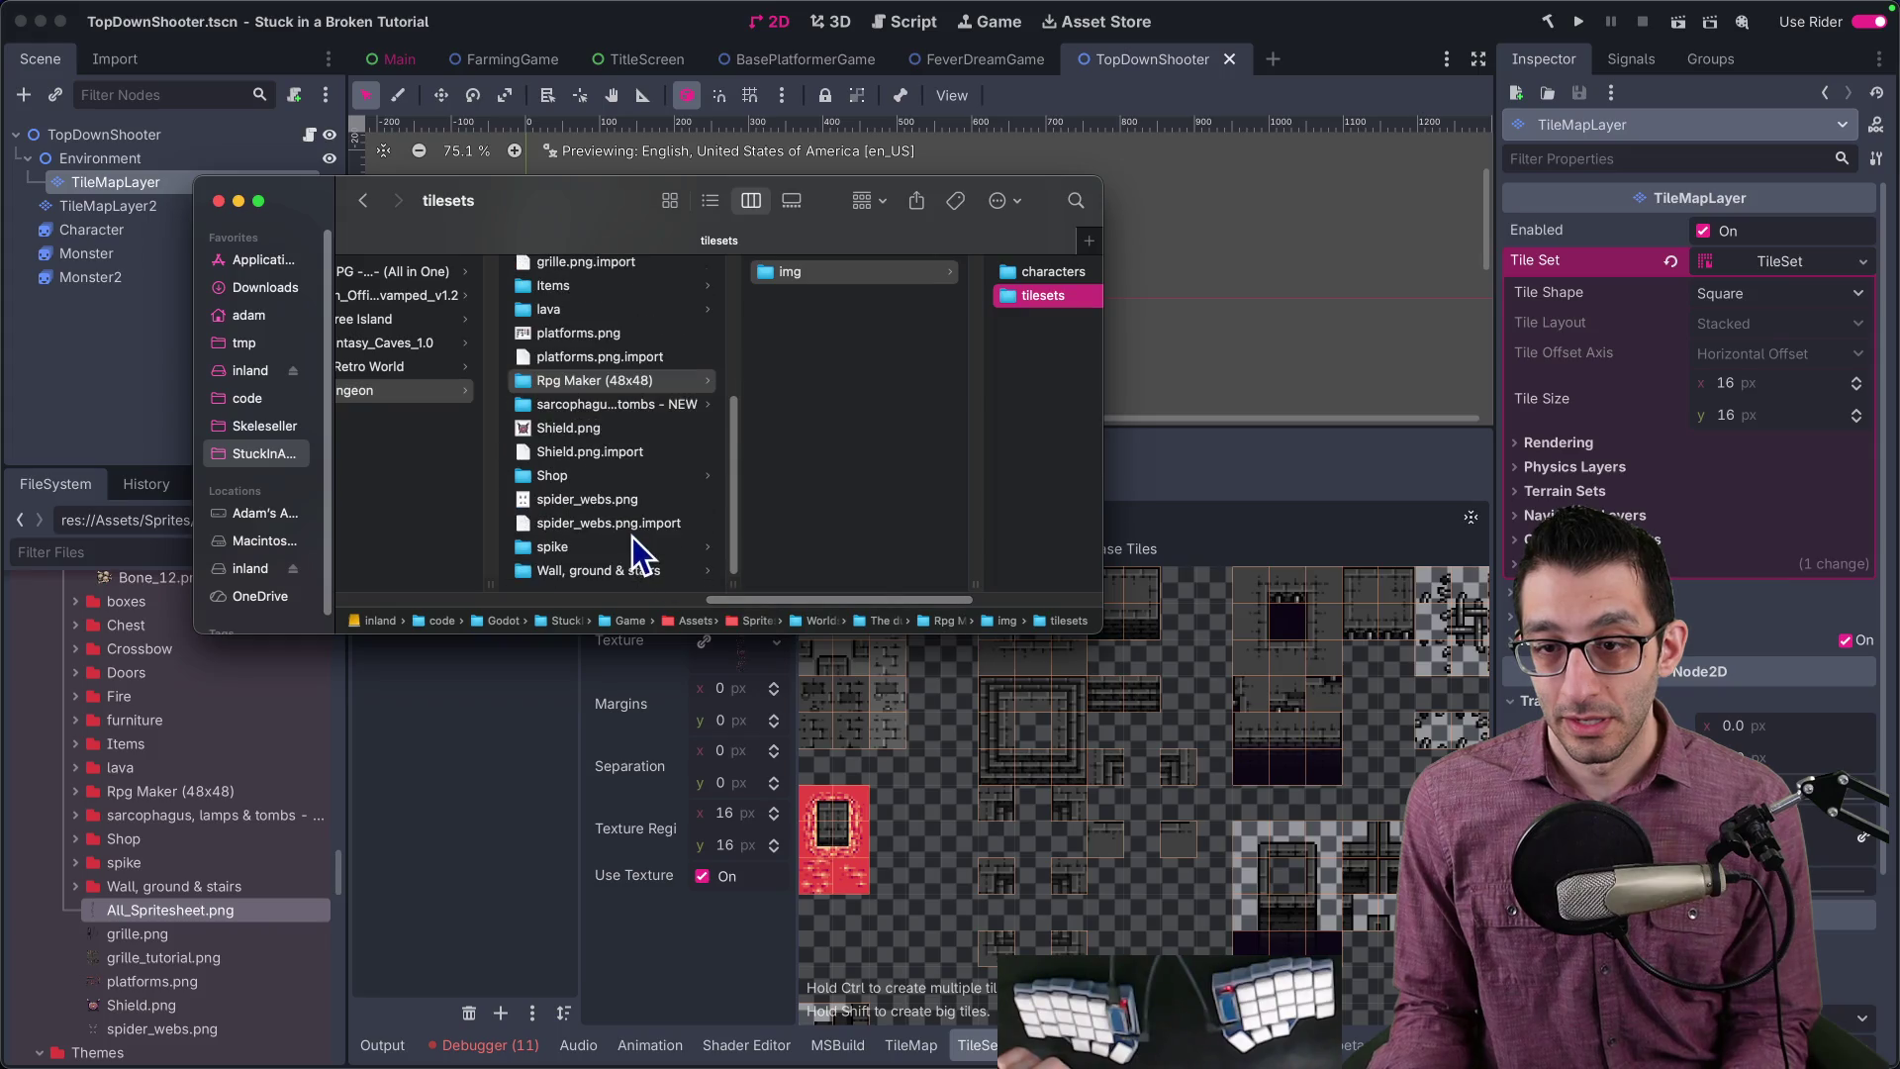
Step: Preview Ground_stairs_tutorial.png and Ground.png in Wall, ground & stairs, then switch to the browser
left_click(641, 572)
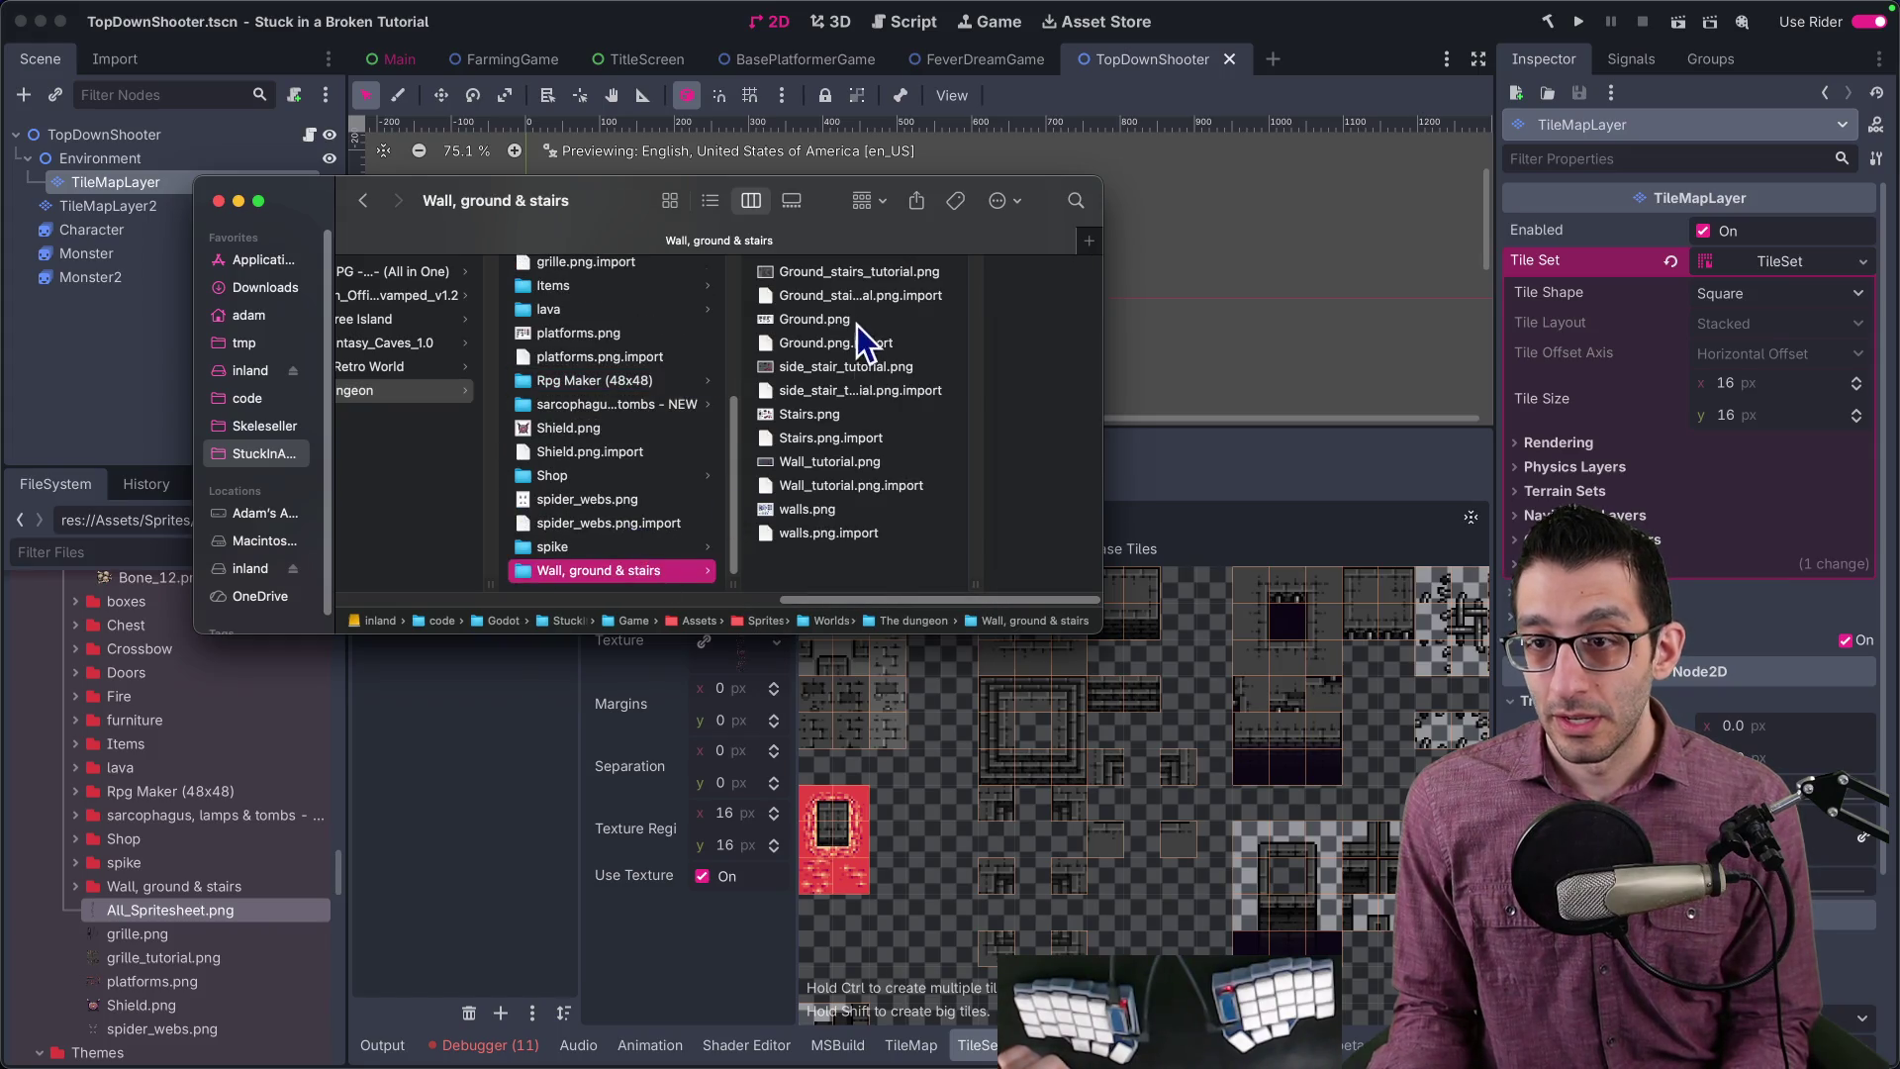
left_click(859, 275)
key("space")
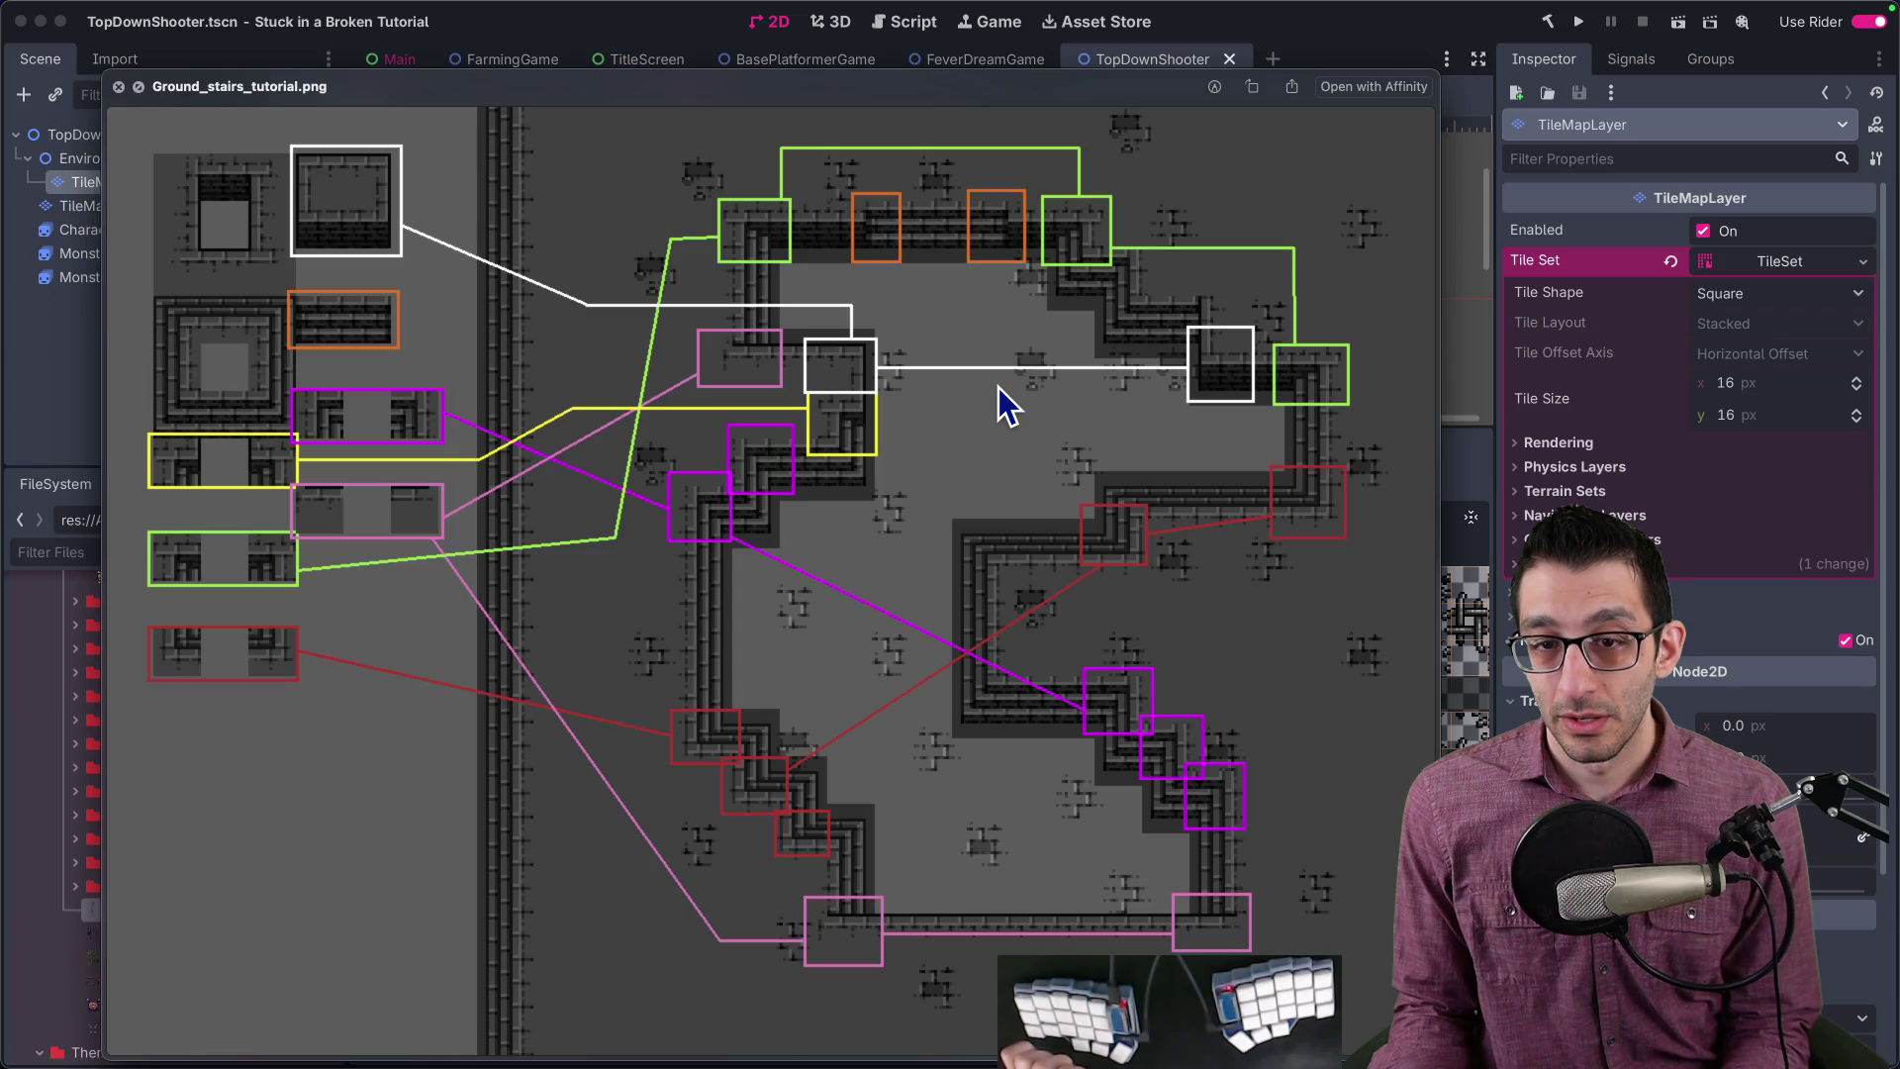
key("space")
key("Down")
key("Down")
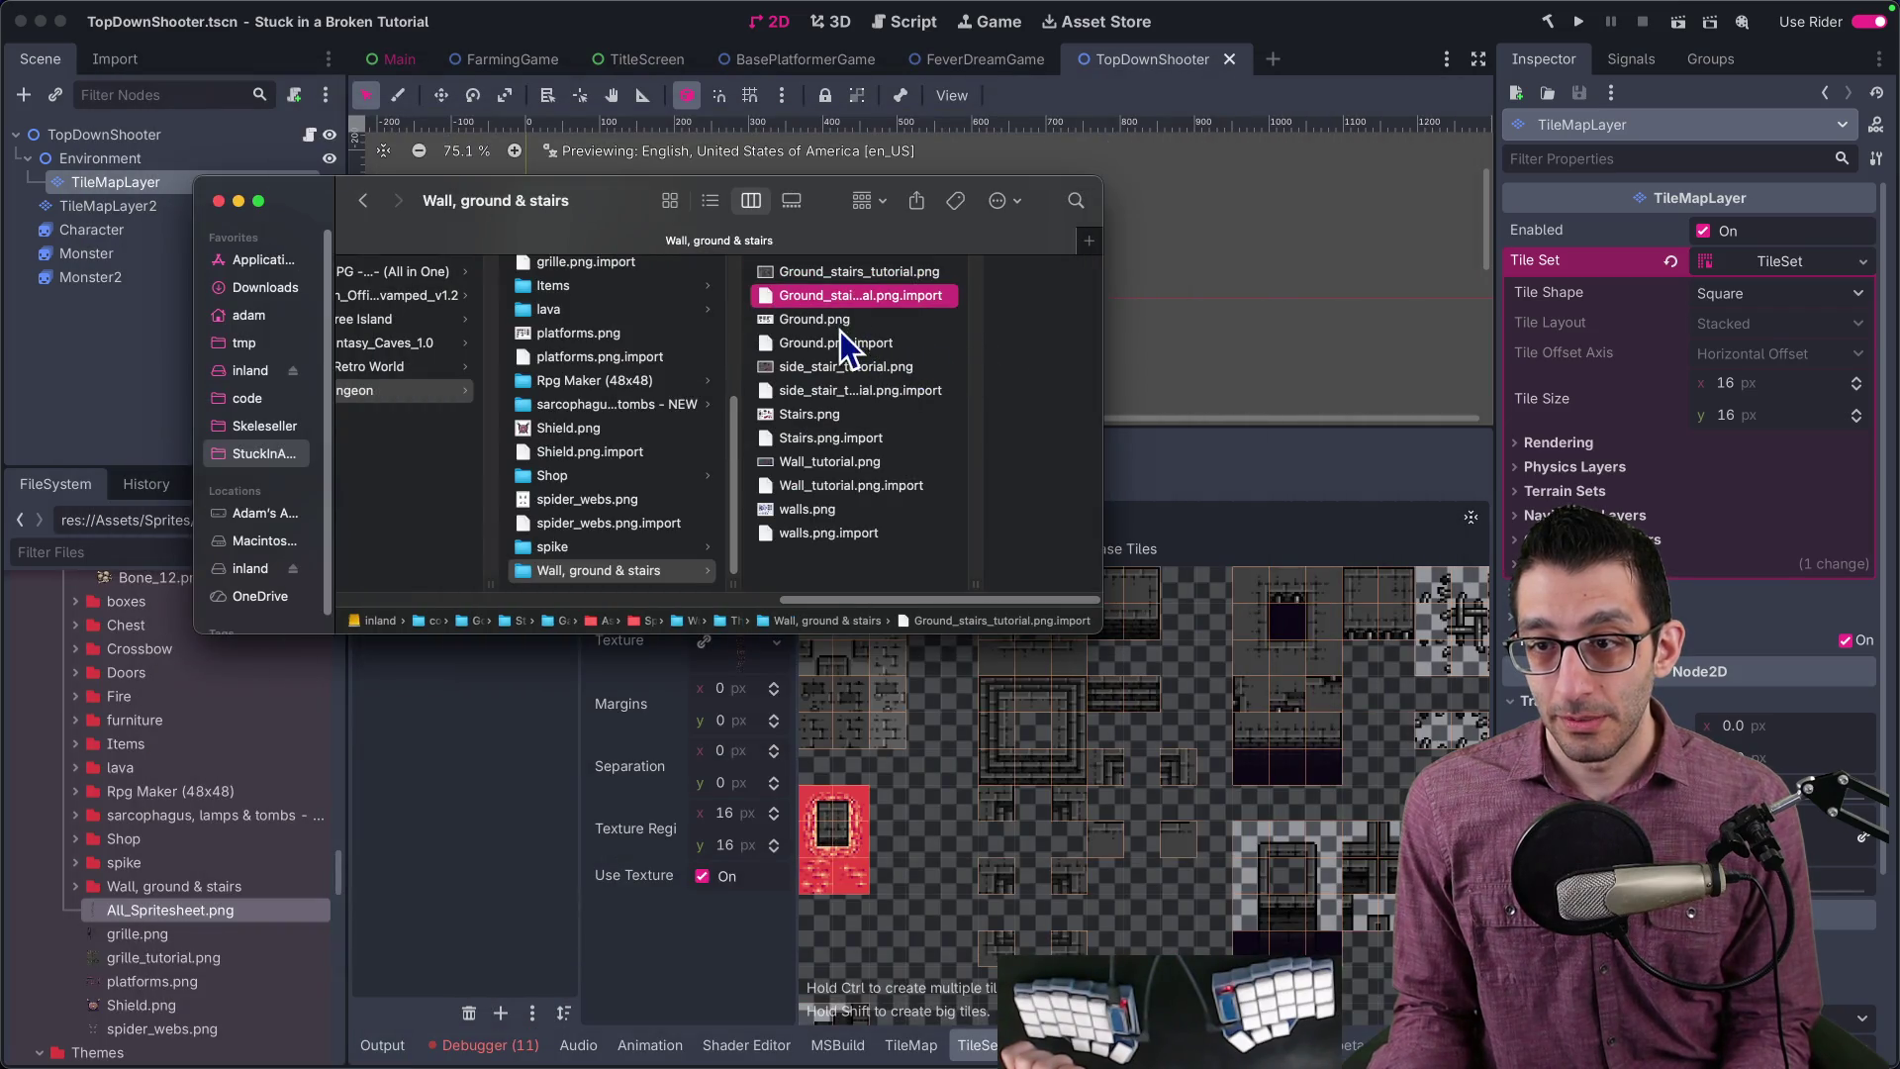
key("space")
key("super+Tab")
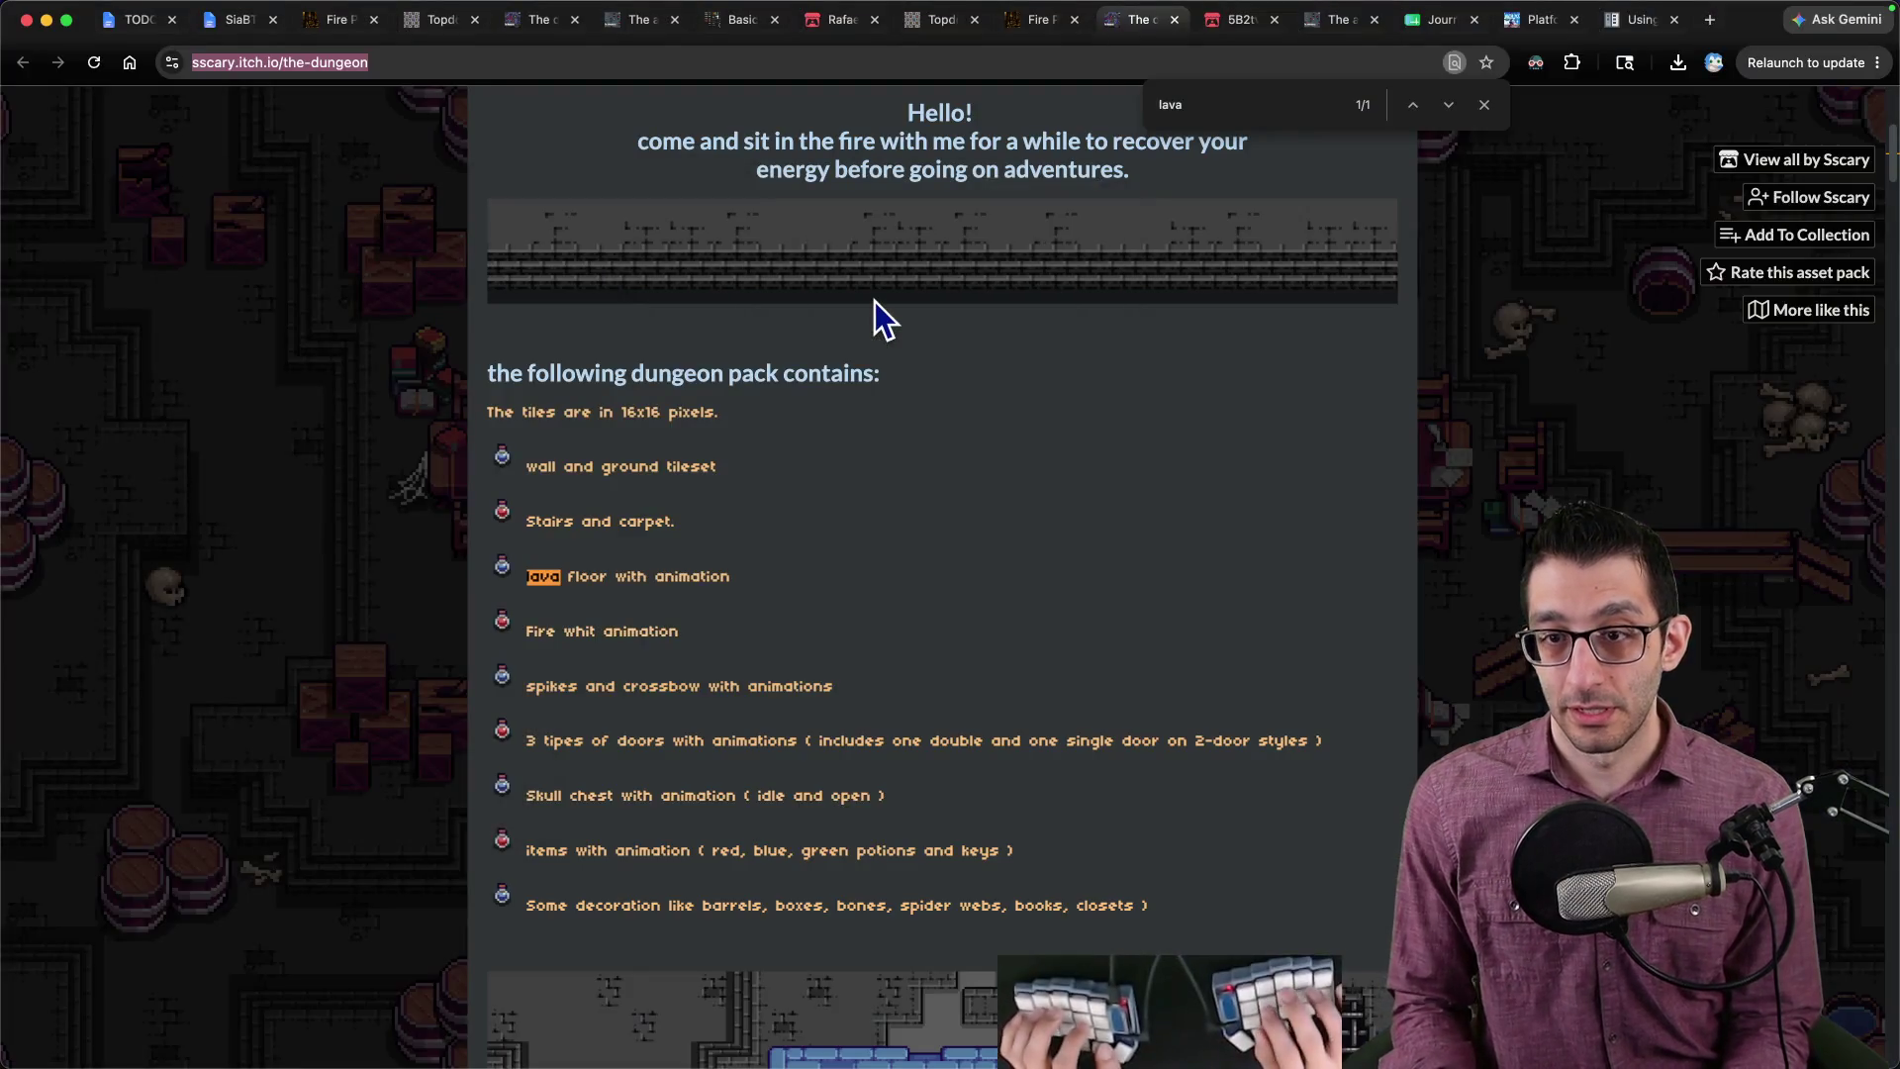
Step: Scroll through the Dungeon pack page and search it for 'auto'
key("Escape")
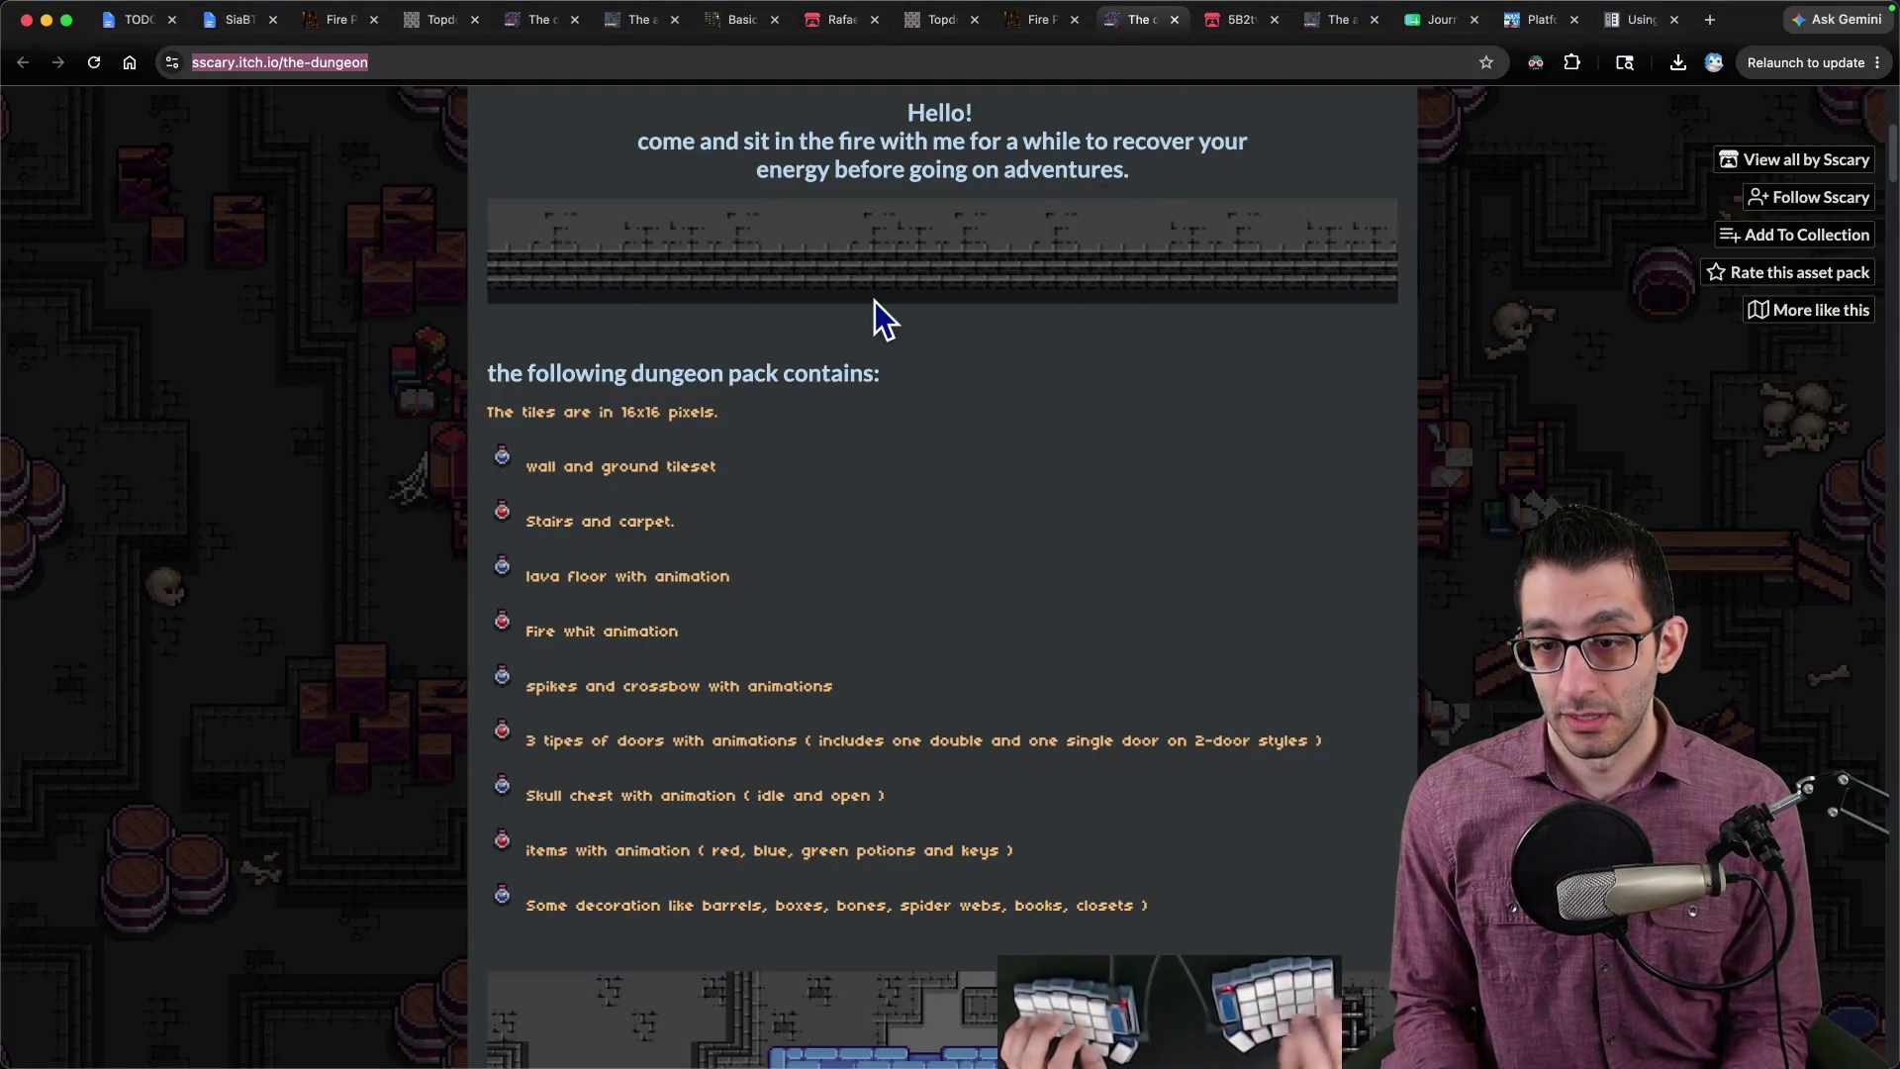
scroll(895, 331, "down", 10)
scroll(888, 386, "down", 20)
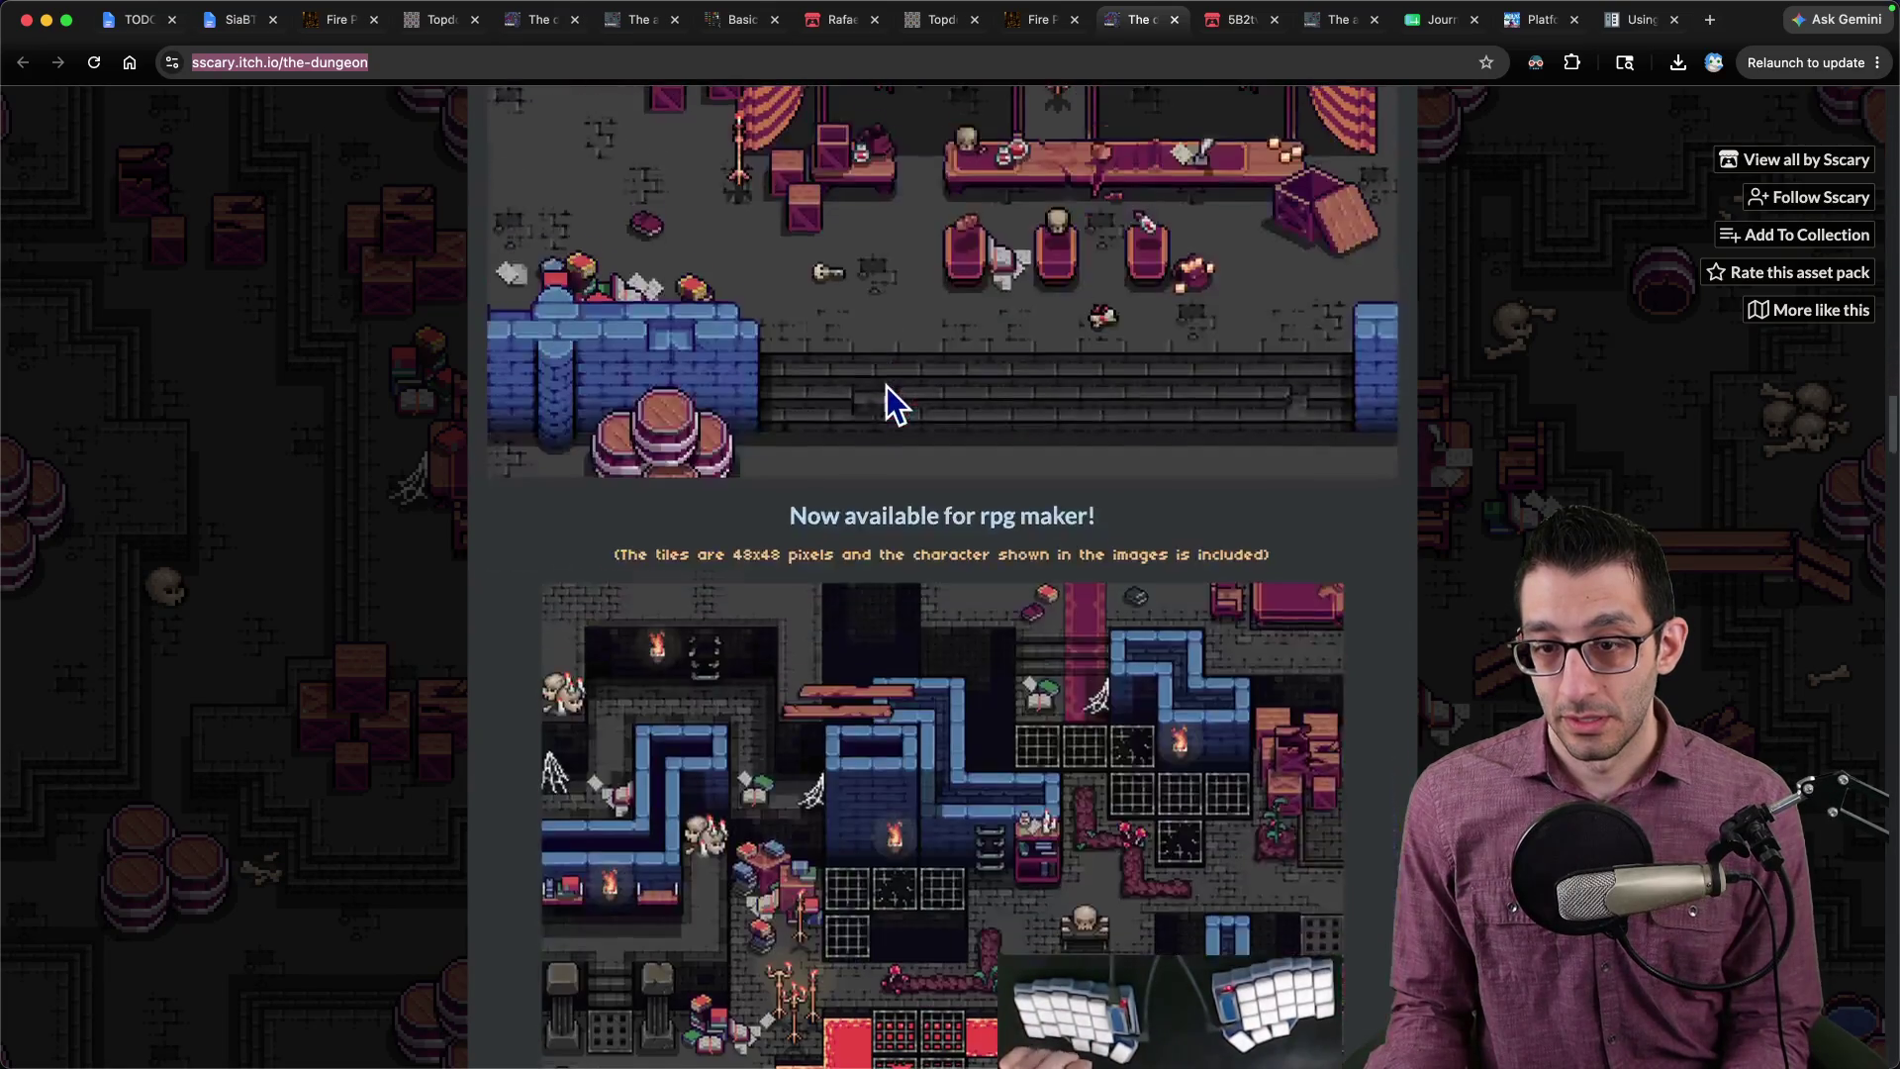
scroll(876, 401, "up", 20)
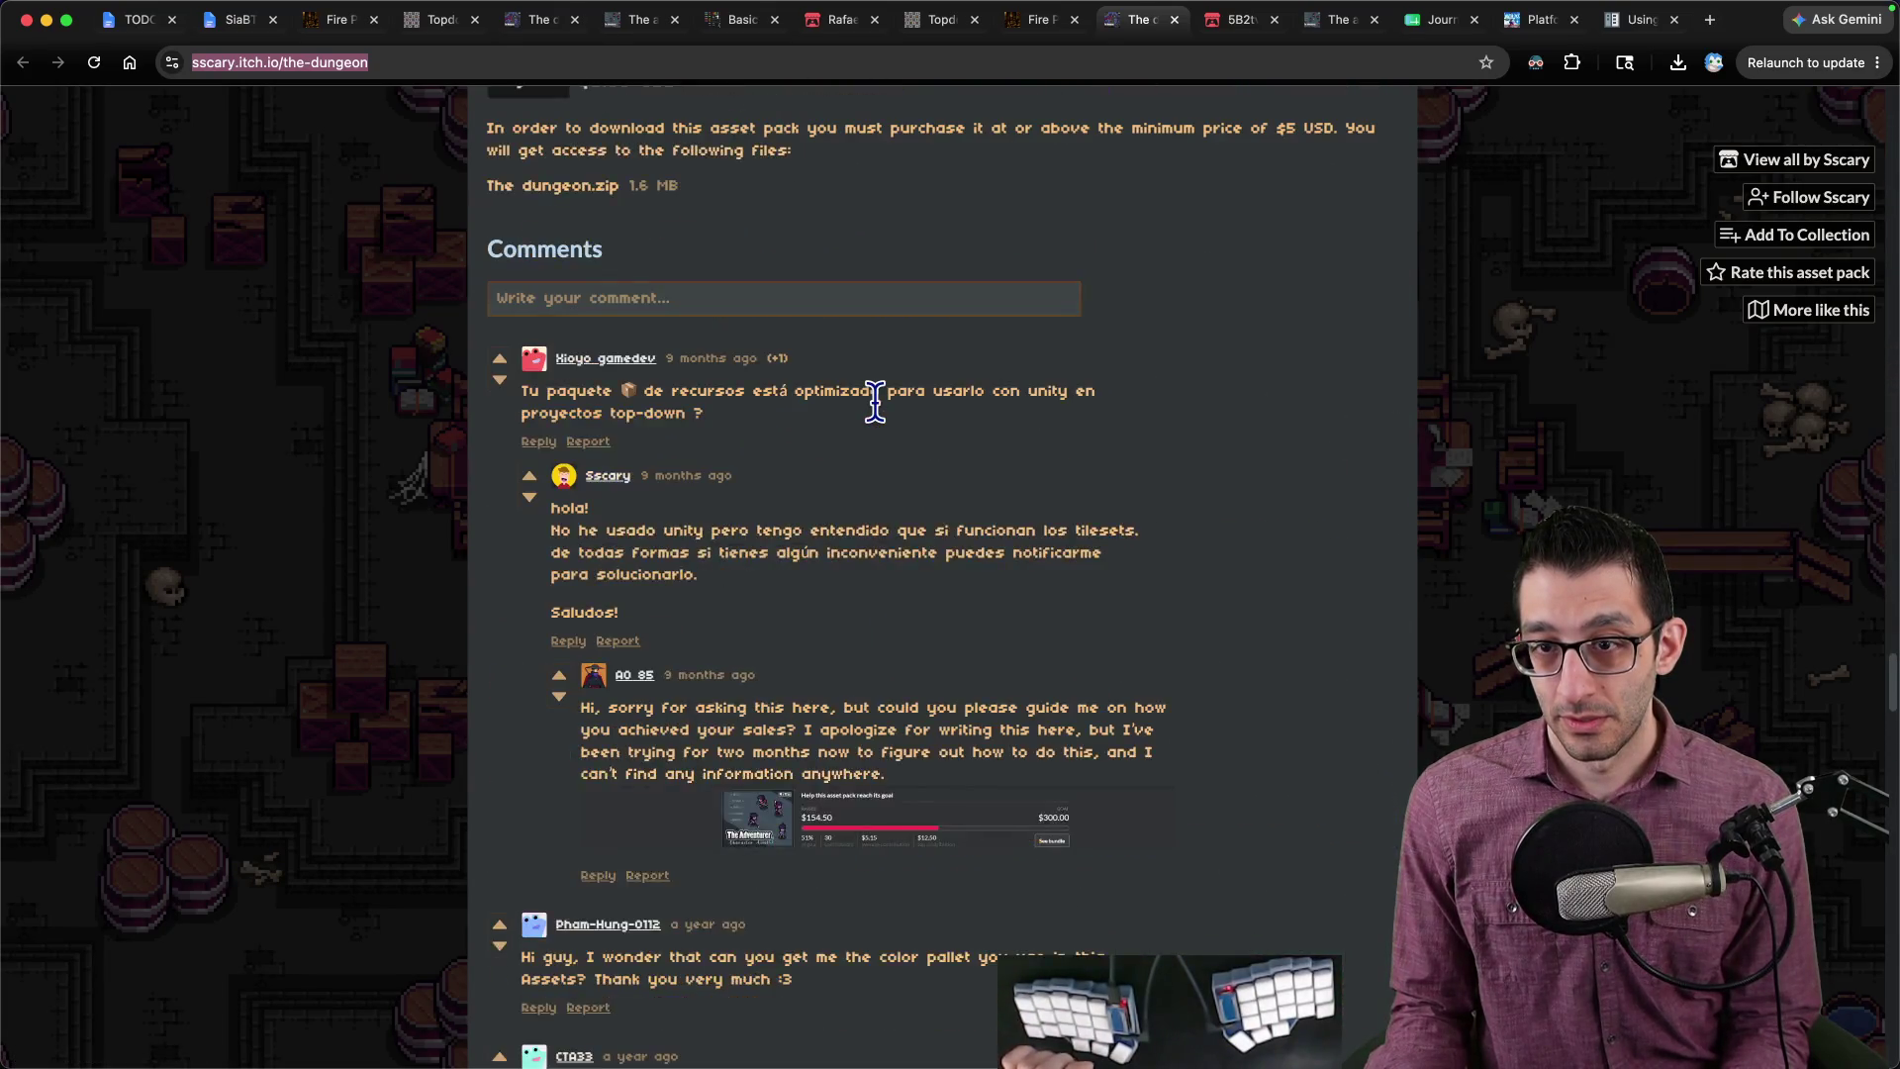
key("ctrl+f")
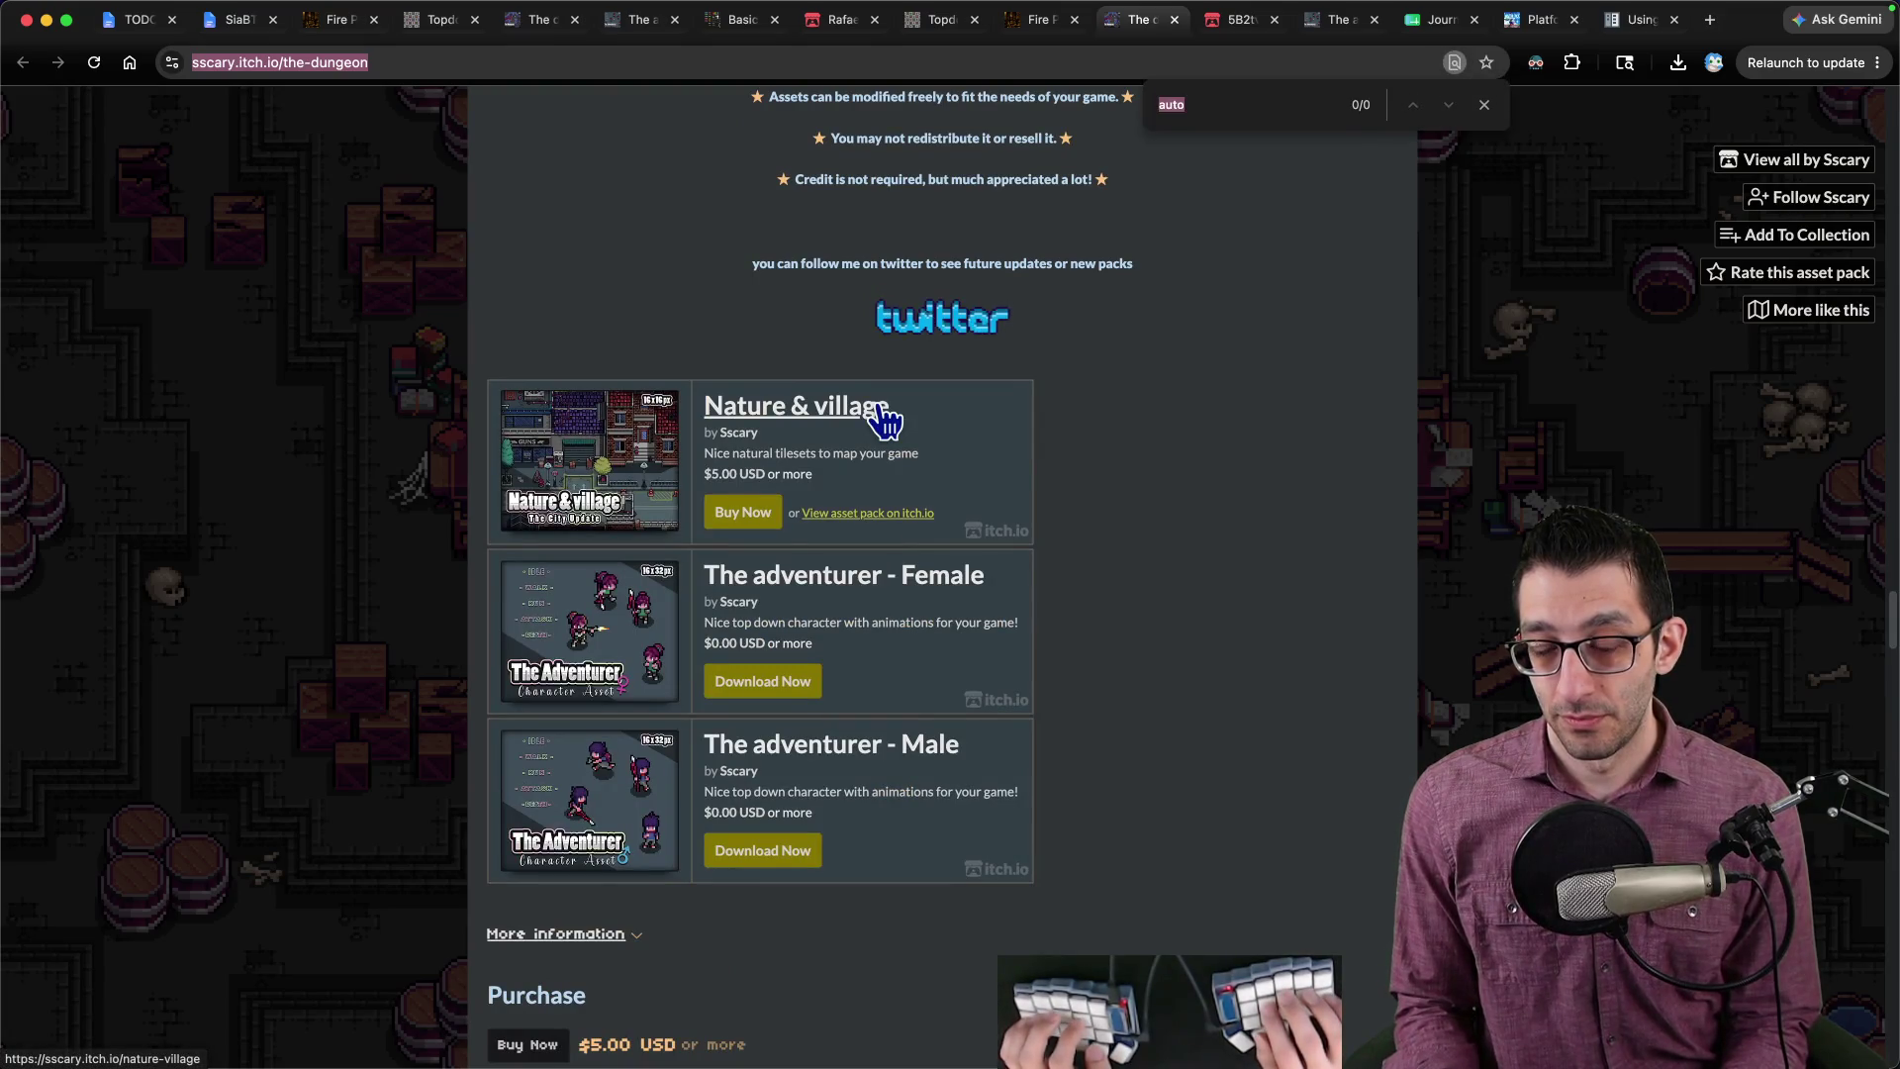
key("Escape")
scroll(878, 405, "up", 15)
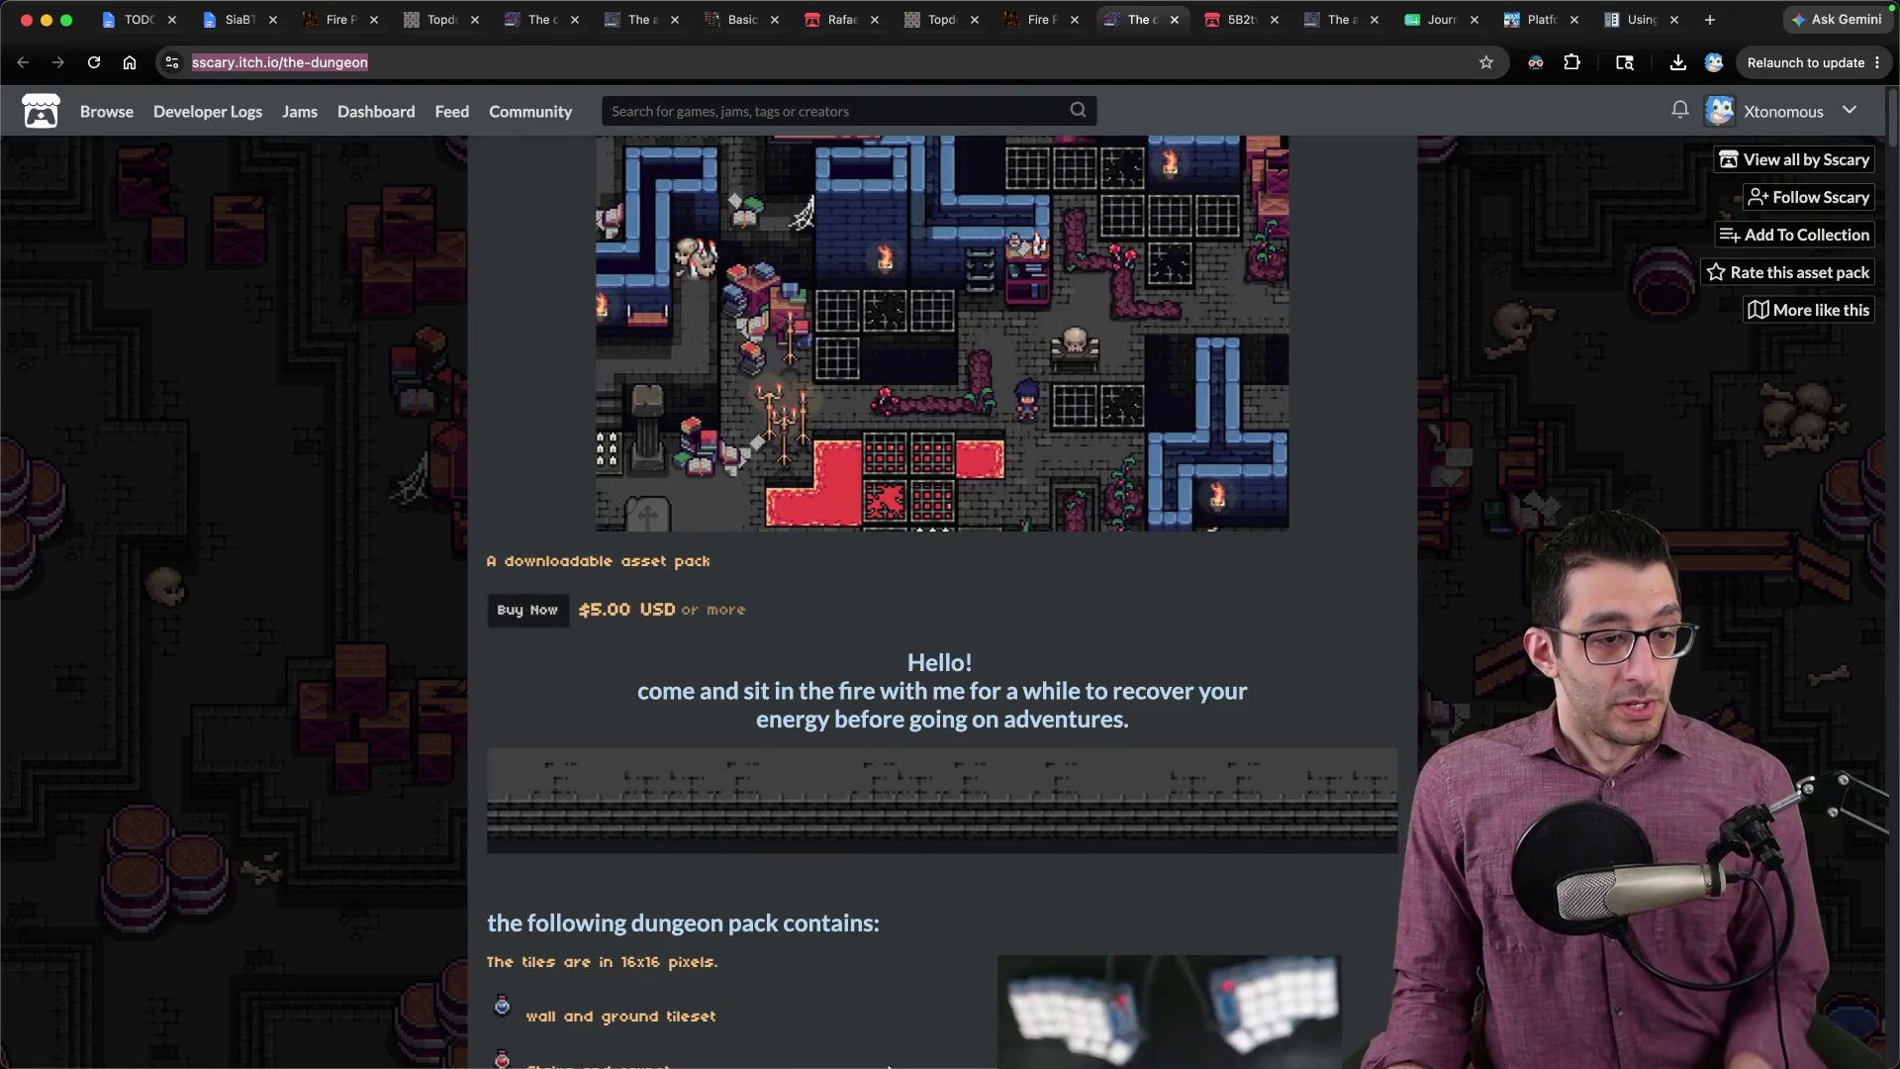
Step: Bring the project's Finder windows forward, then return to the Godot editor
mouse_move(877, 1064)
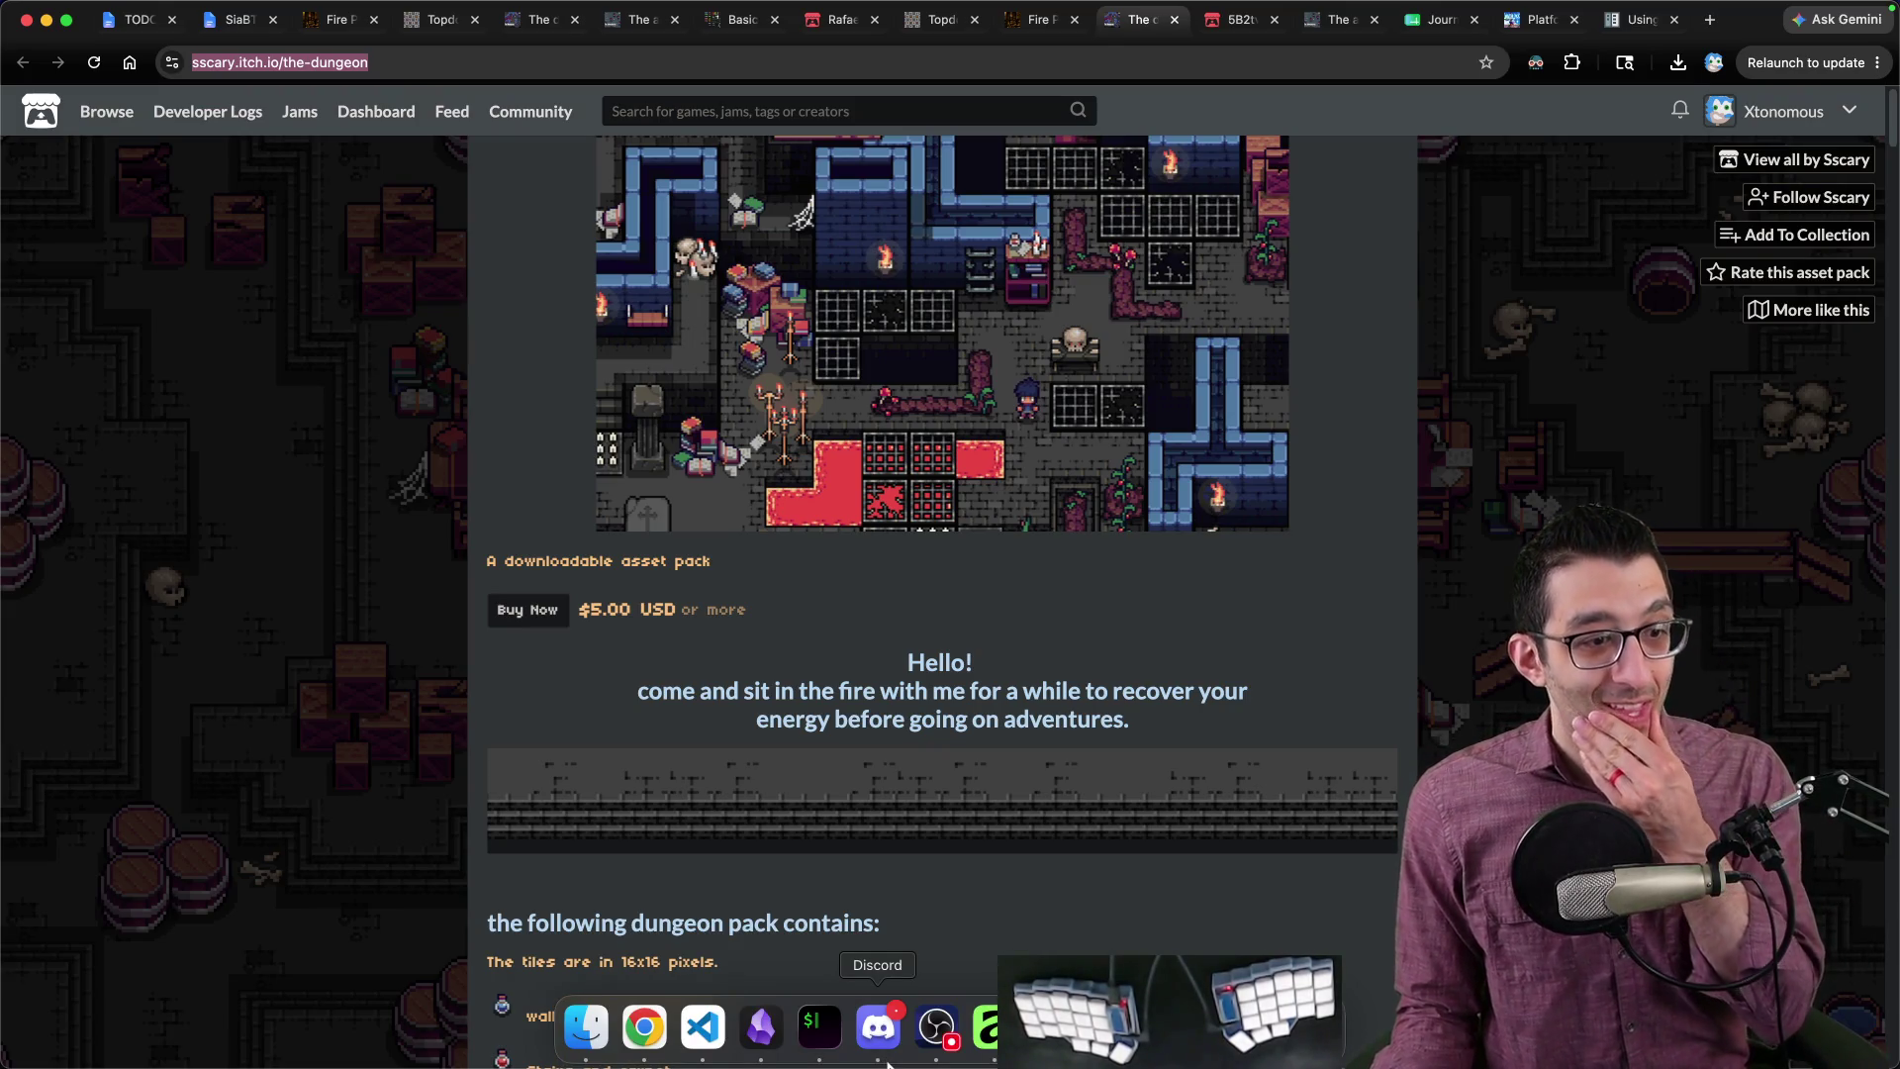
left_click(585, 1027)
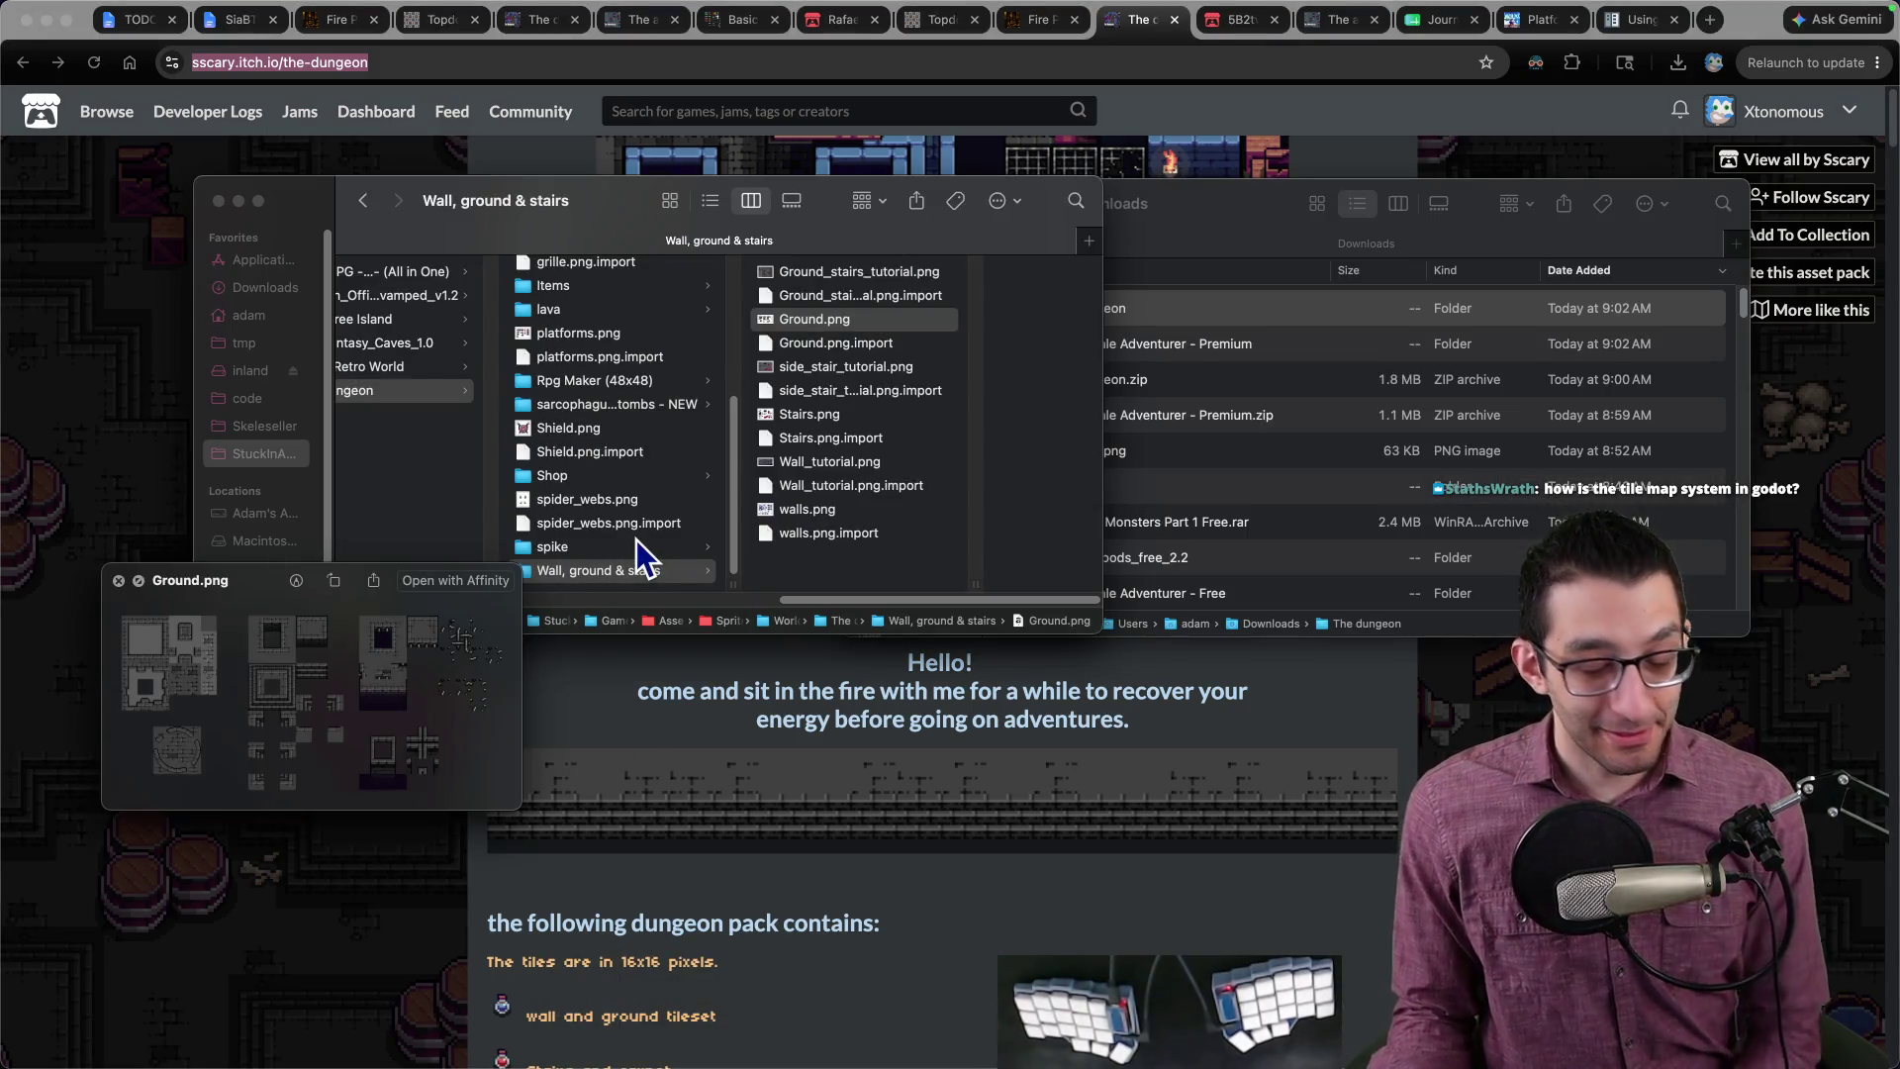
mouse_move(1089, 1065)
left_click(1089, 1029)
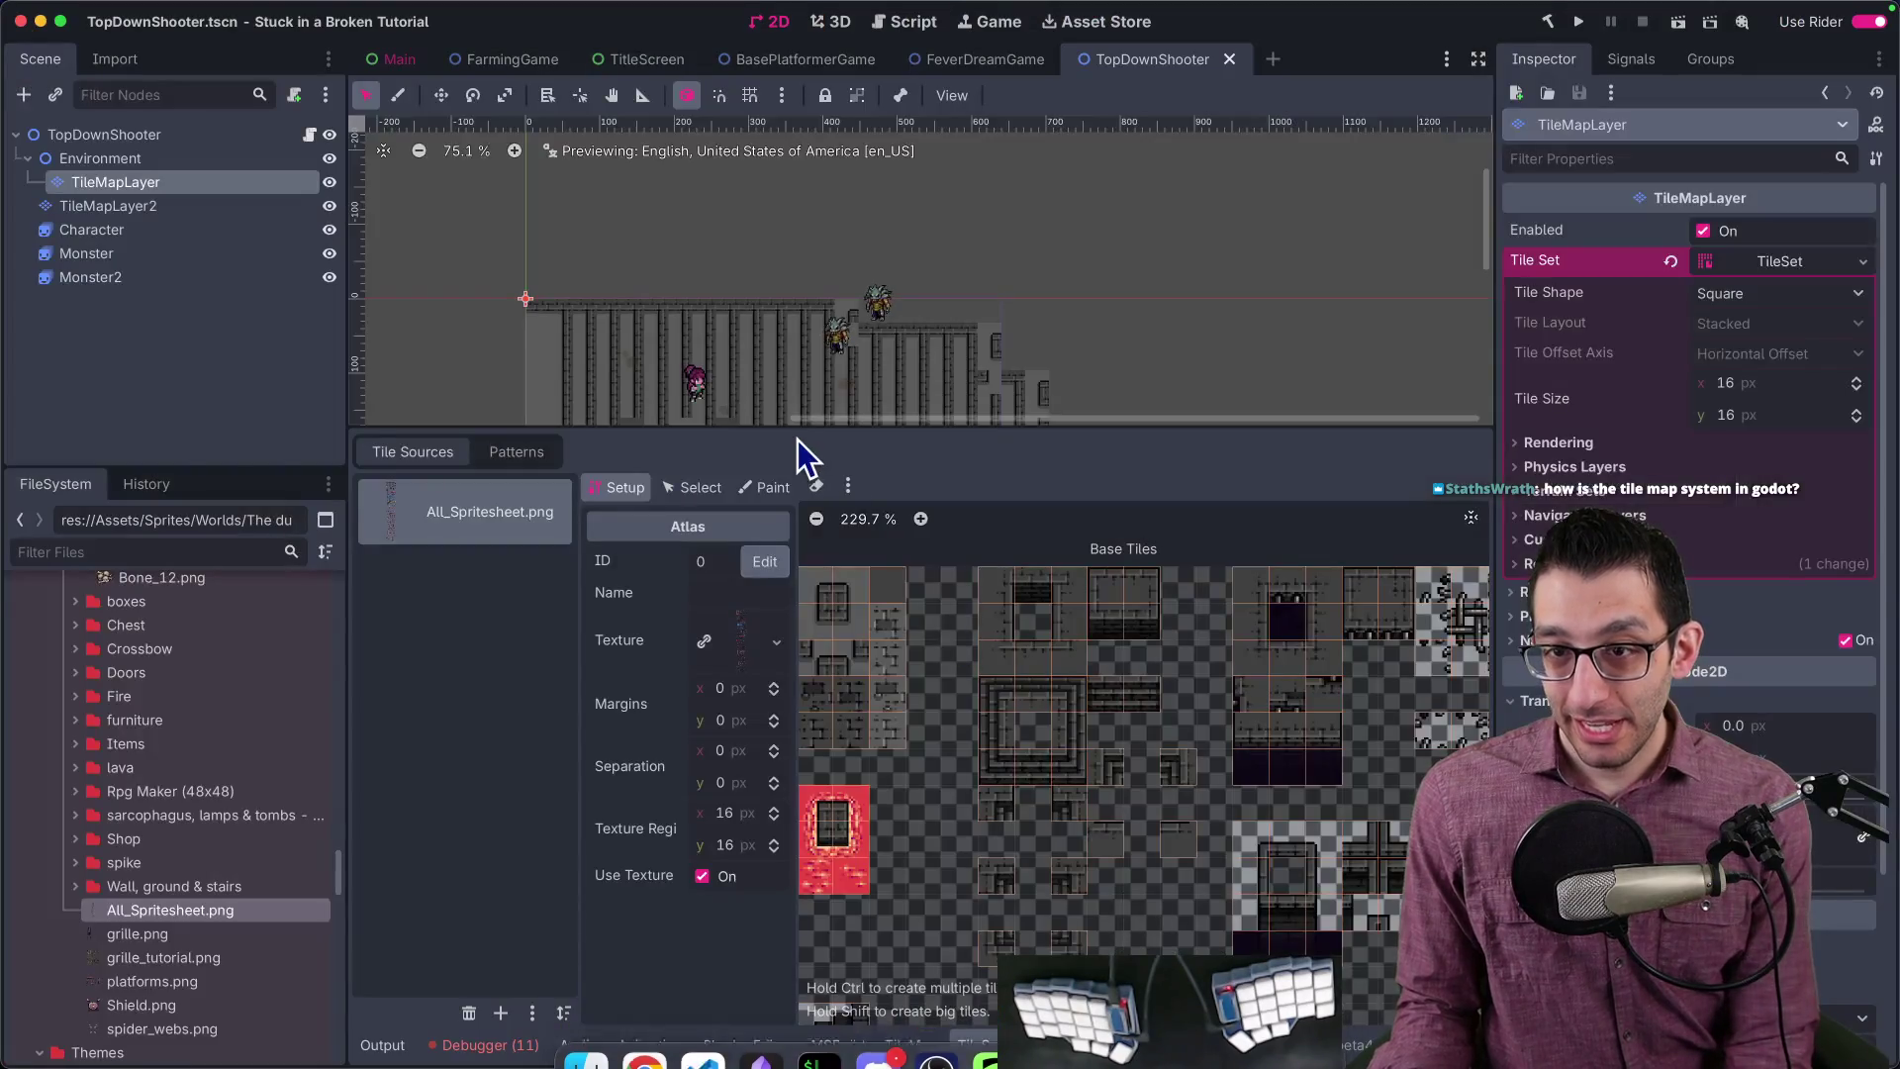
scroll(989, 356, "down", 3)
scroll(900, 289, "up", 2)
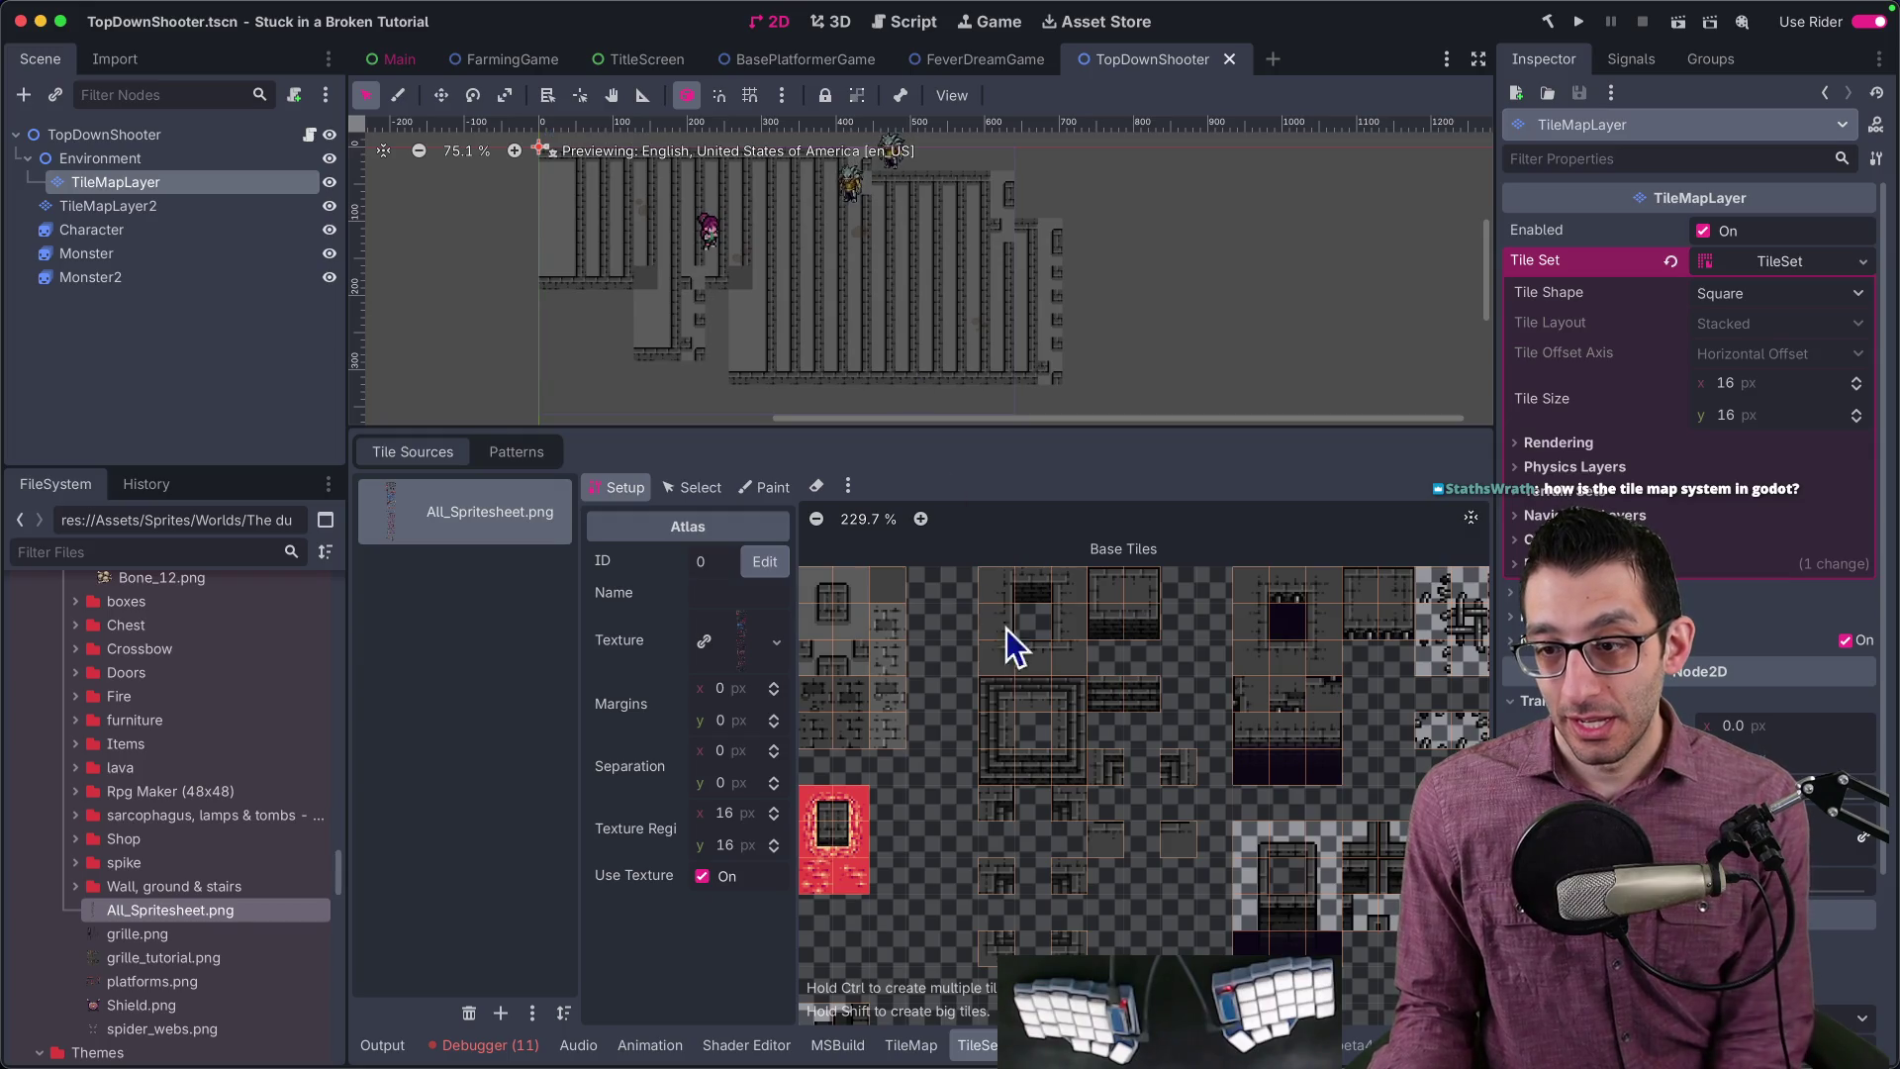
scroll(988, 653, "down", 4)
scroll(1120, 657, "up", 5)
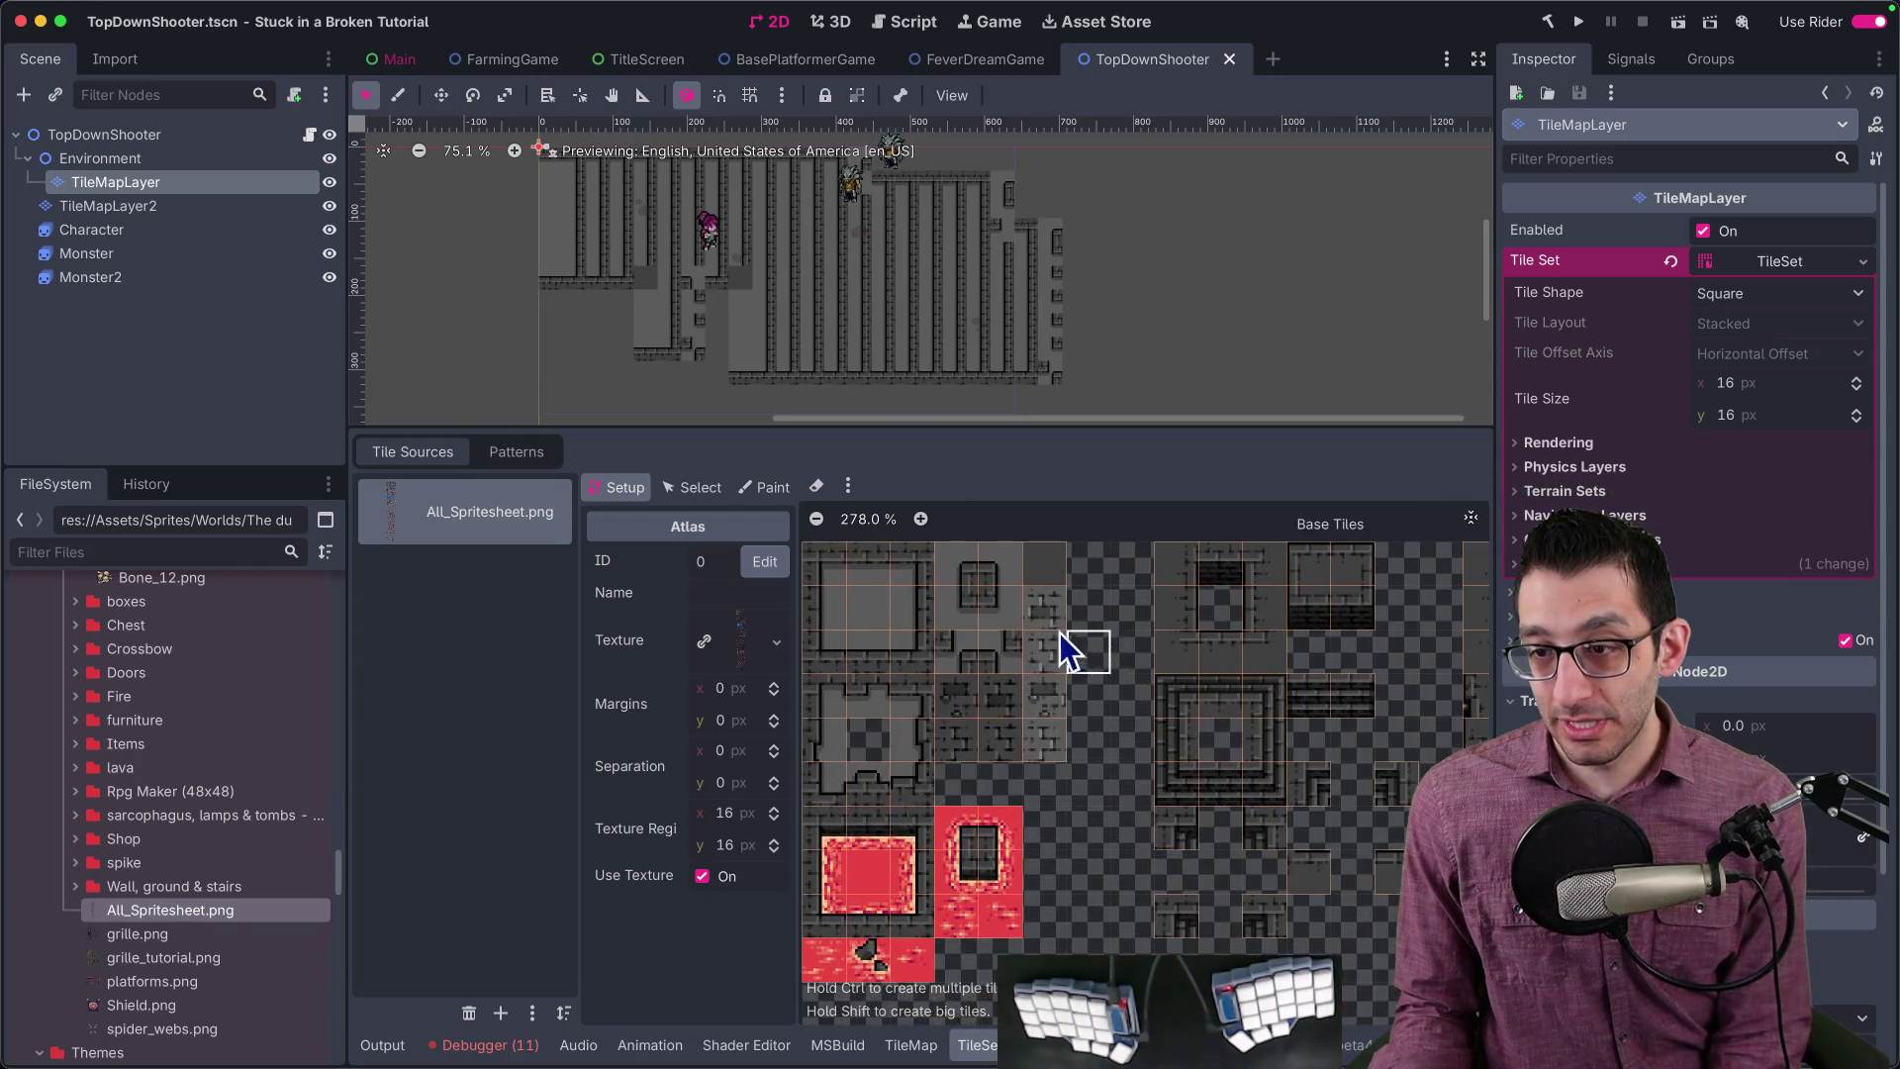
scroll(1059, 662, "down", 5)
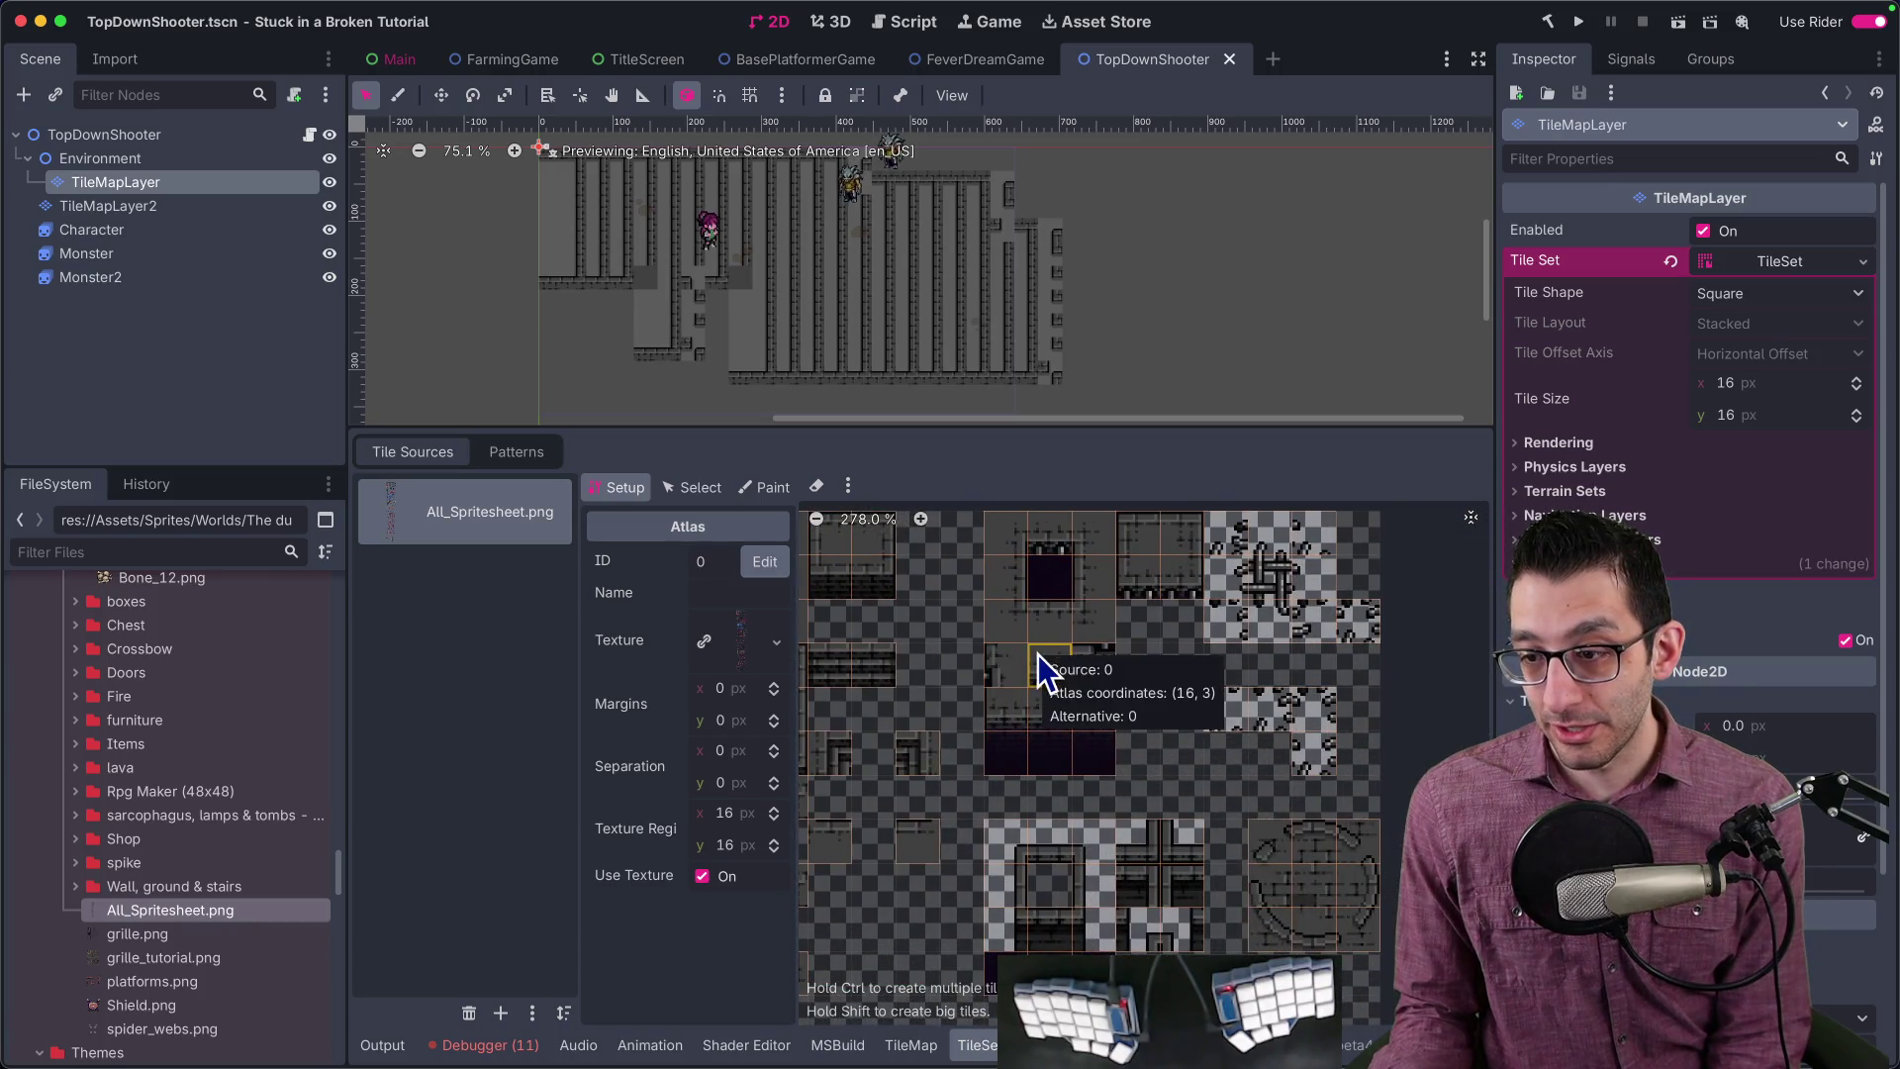
scroll(1089, 643, "down", 2)
scroll(1090, 653, "up", 5)
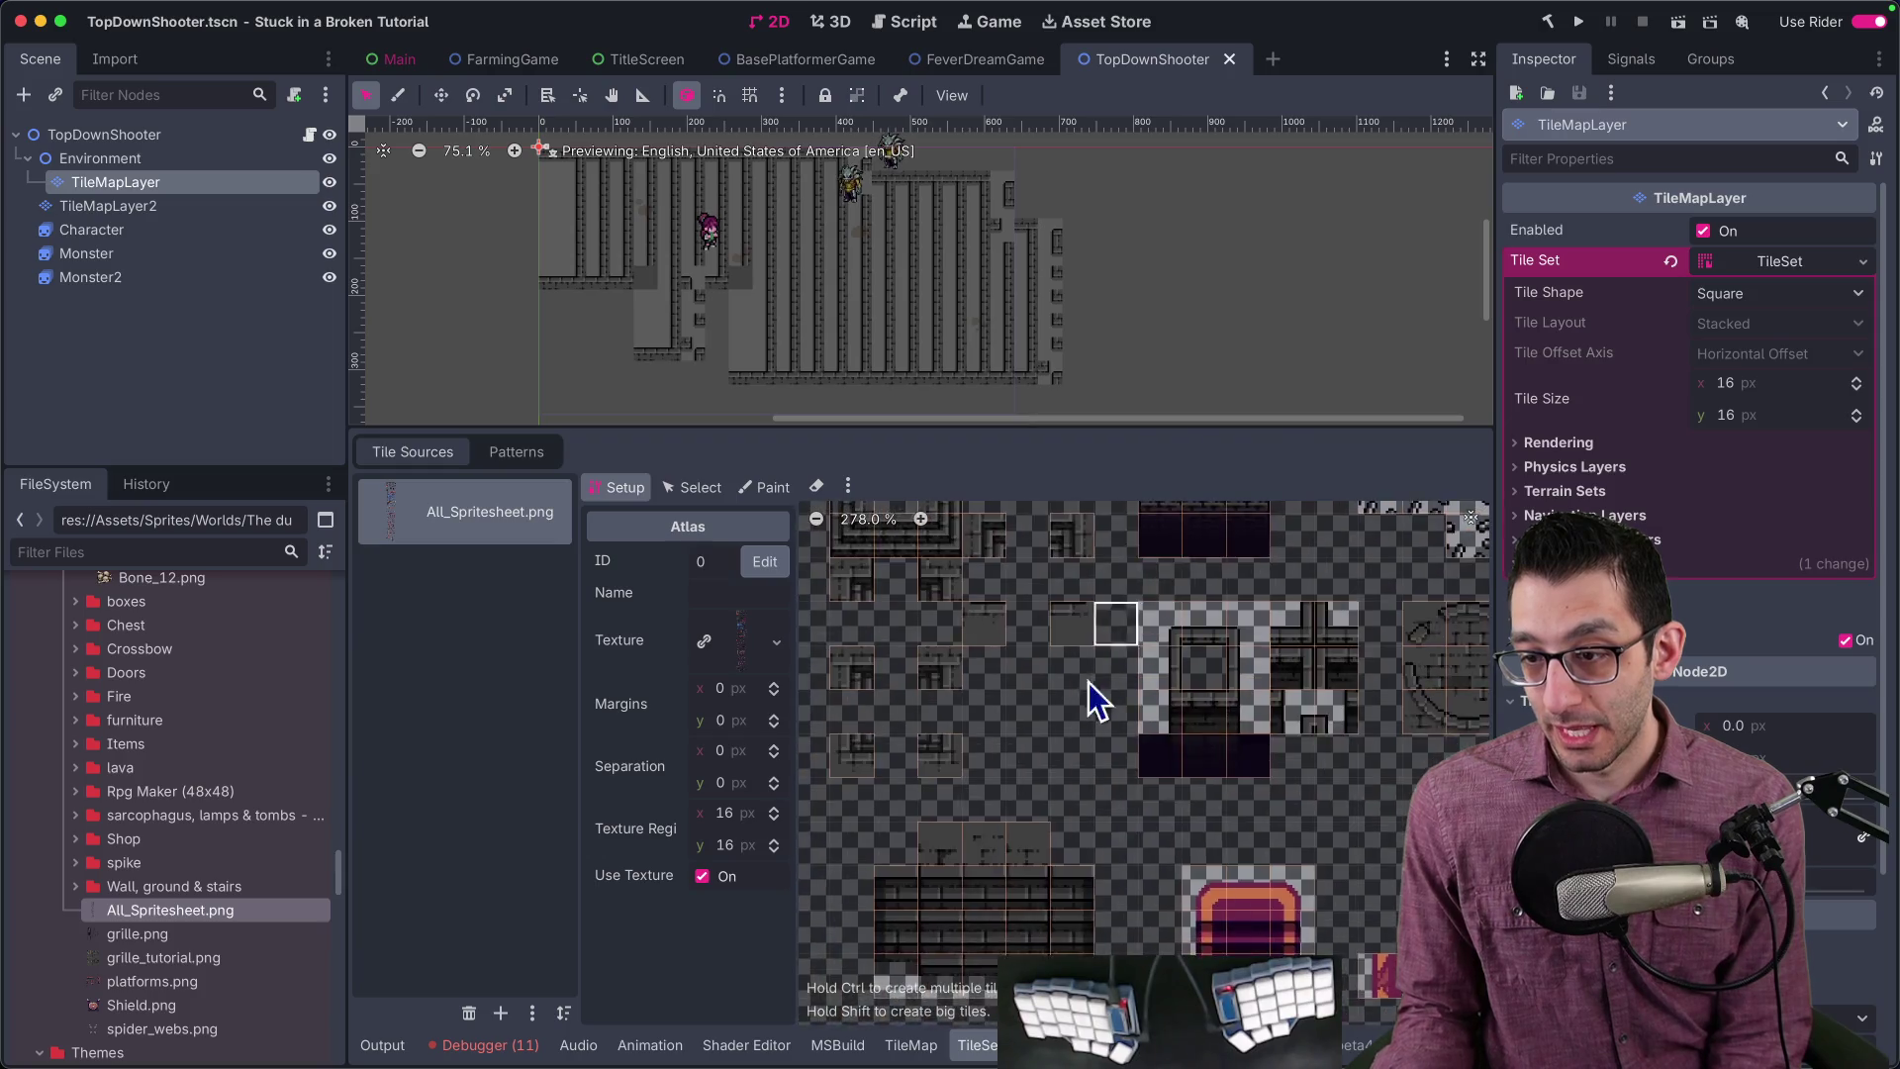
scroll(1114, 722, "down", 10)
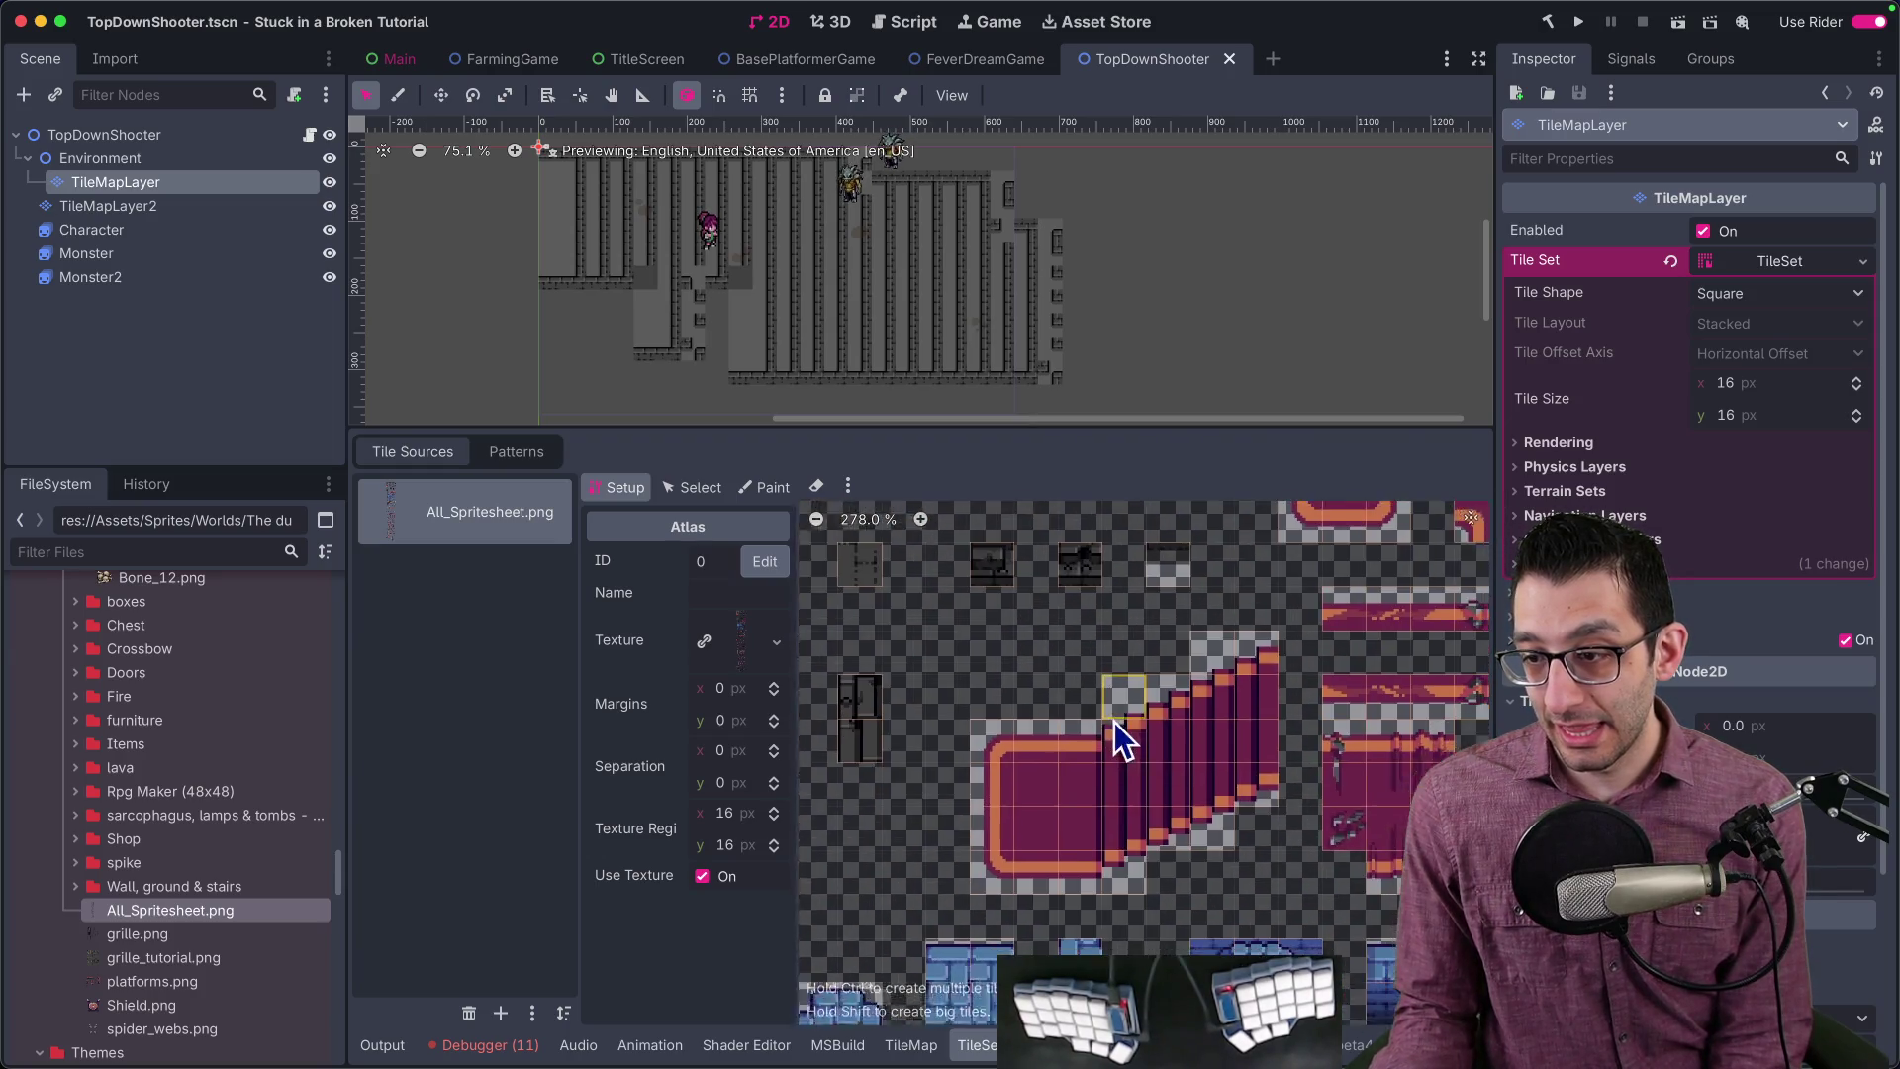
scroll(1138, 633, "down", 10)
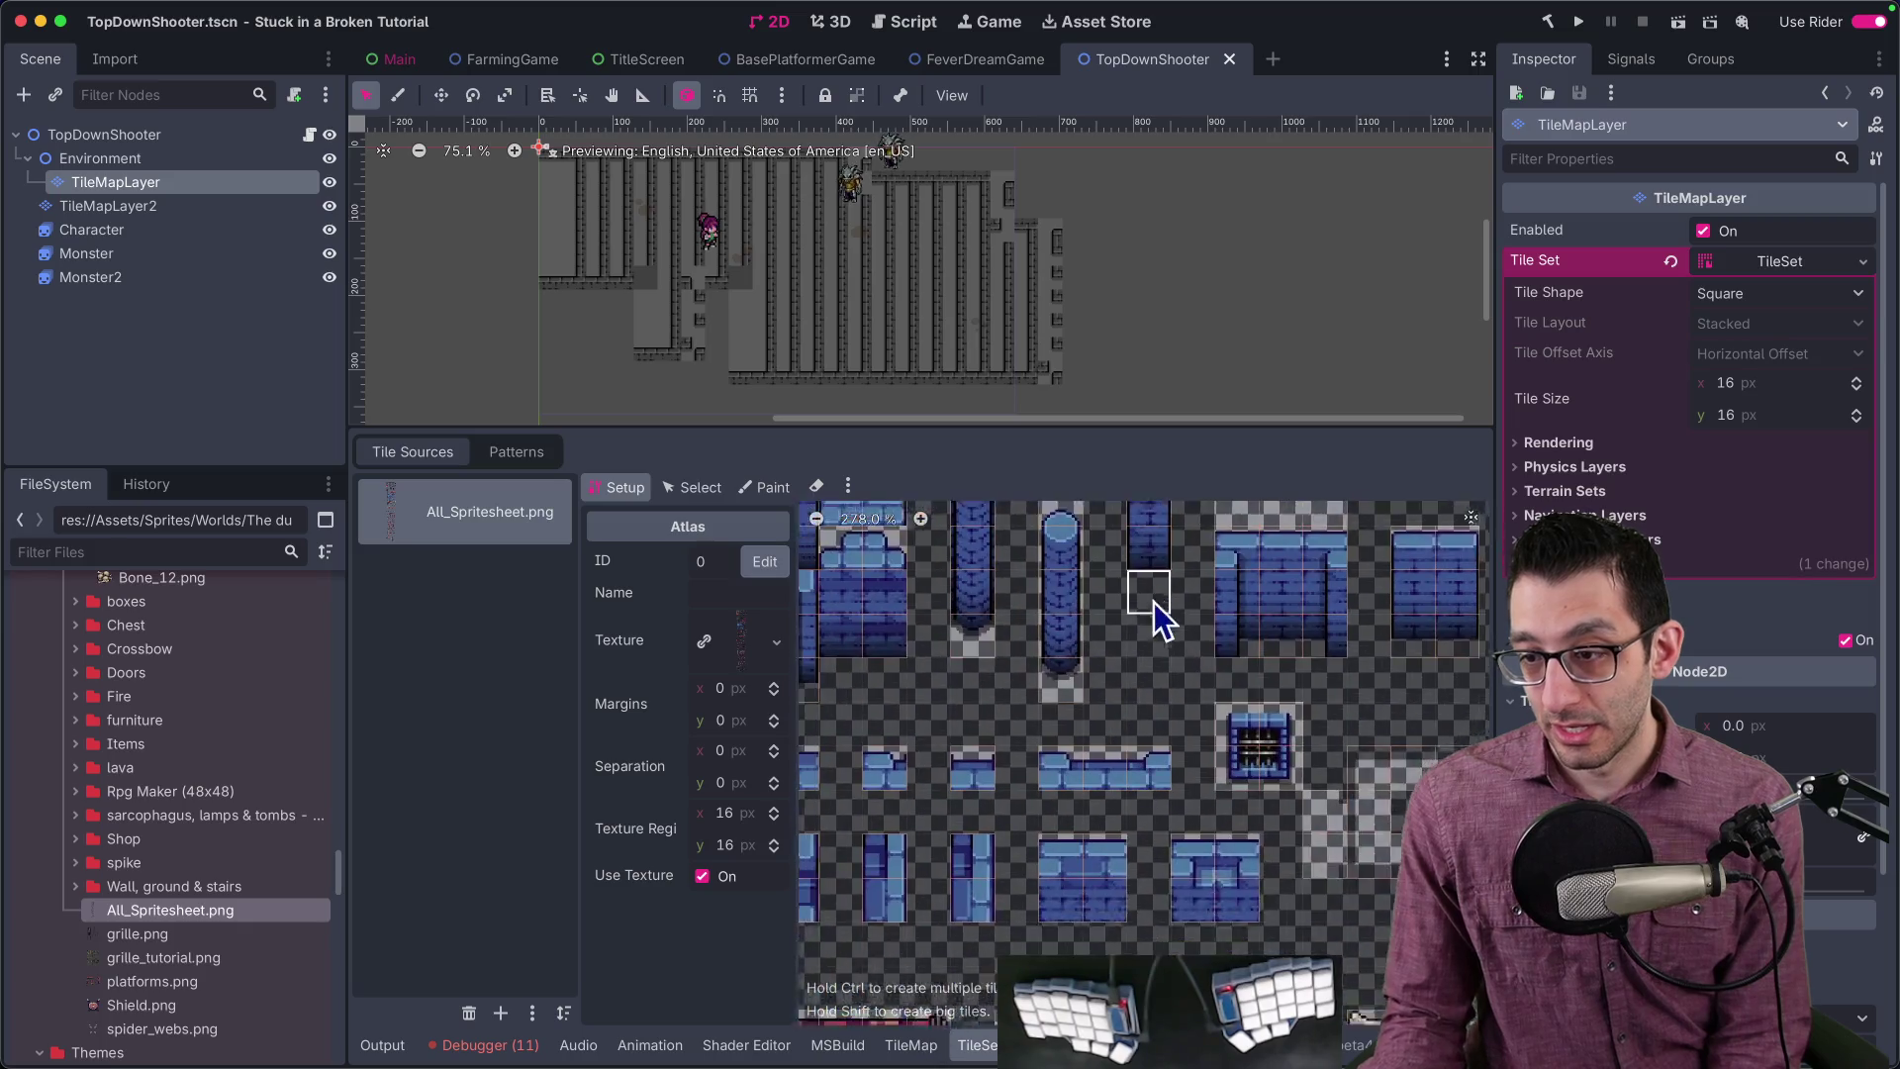
scroll(1450, 592, "up", 1)
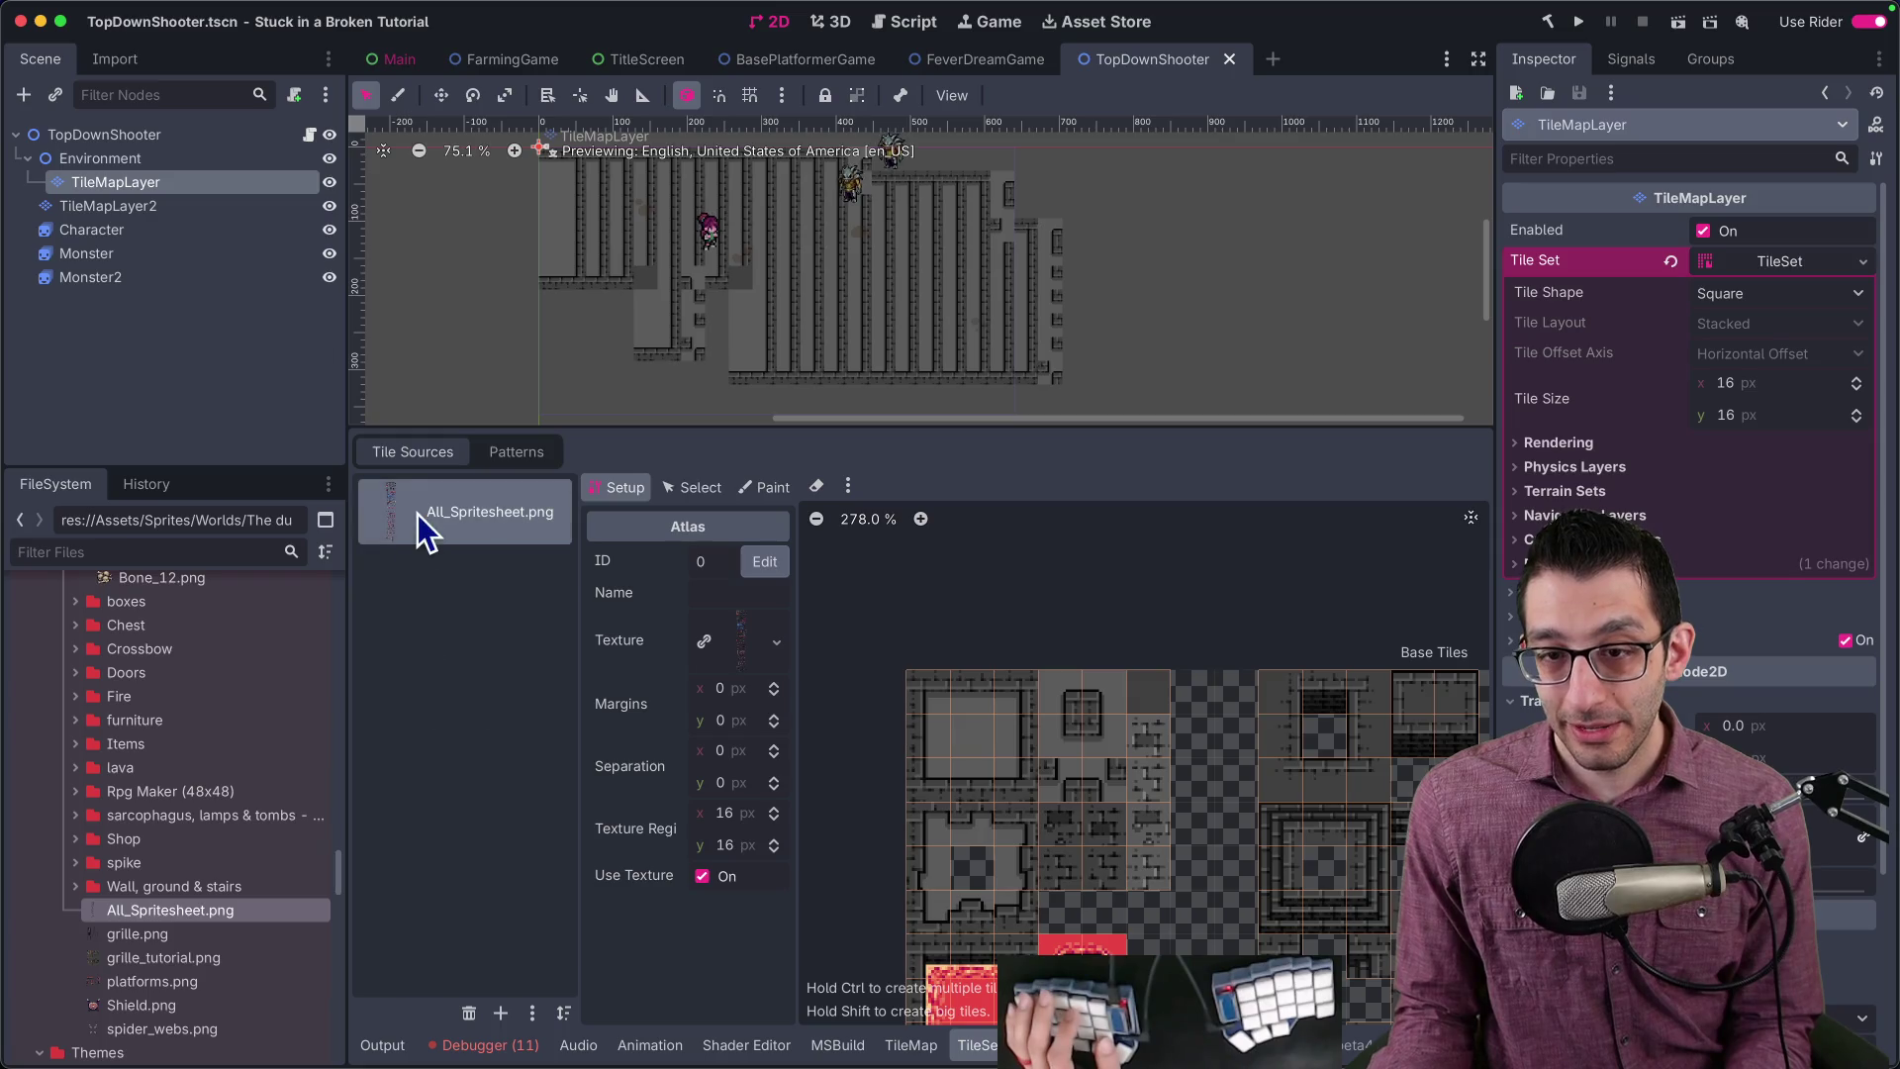
Step: Remove the All_Spritesheet.png source and inspect the Dungeon_B2, Dungeon_C2 and Dungeon_Floors textures
left_click(471, 1011)
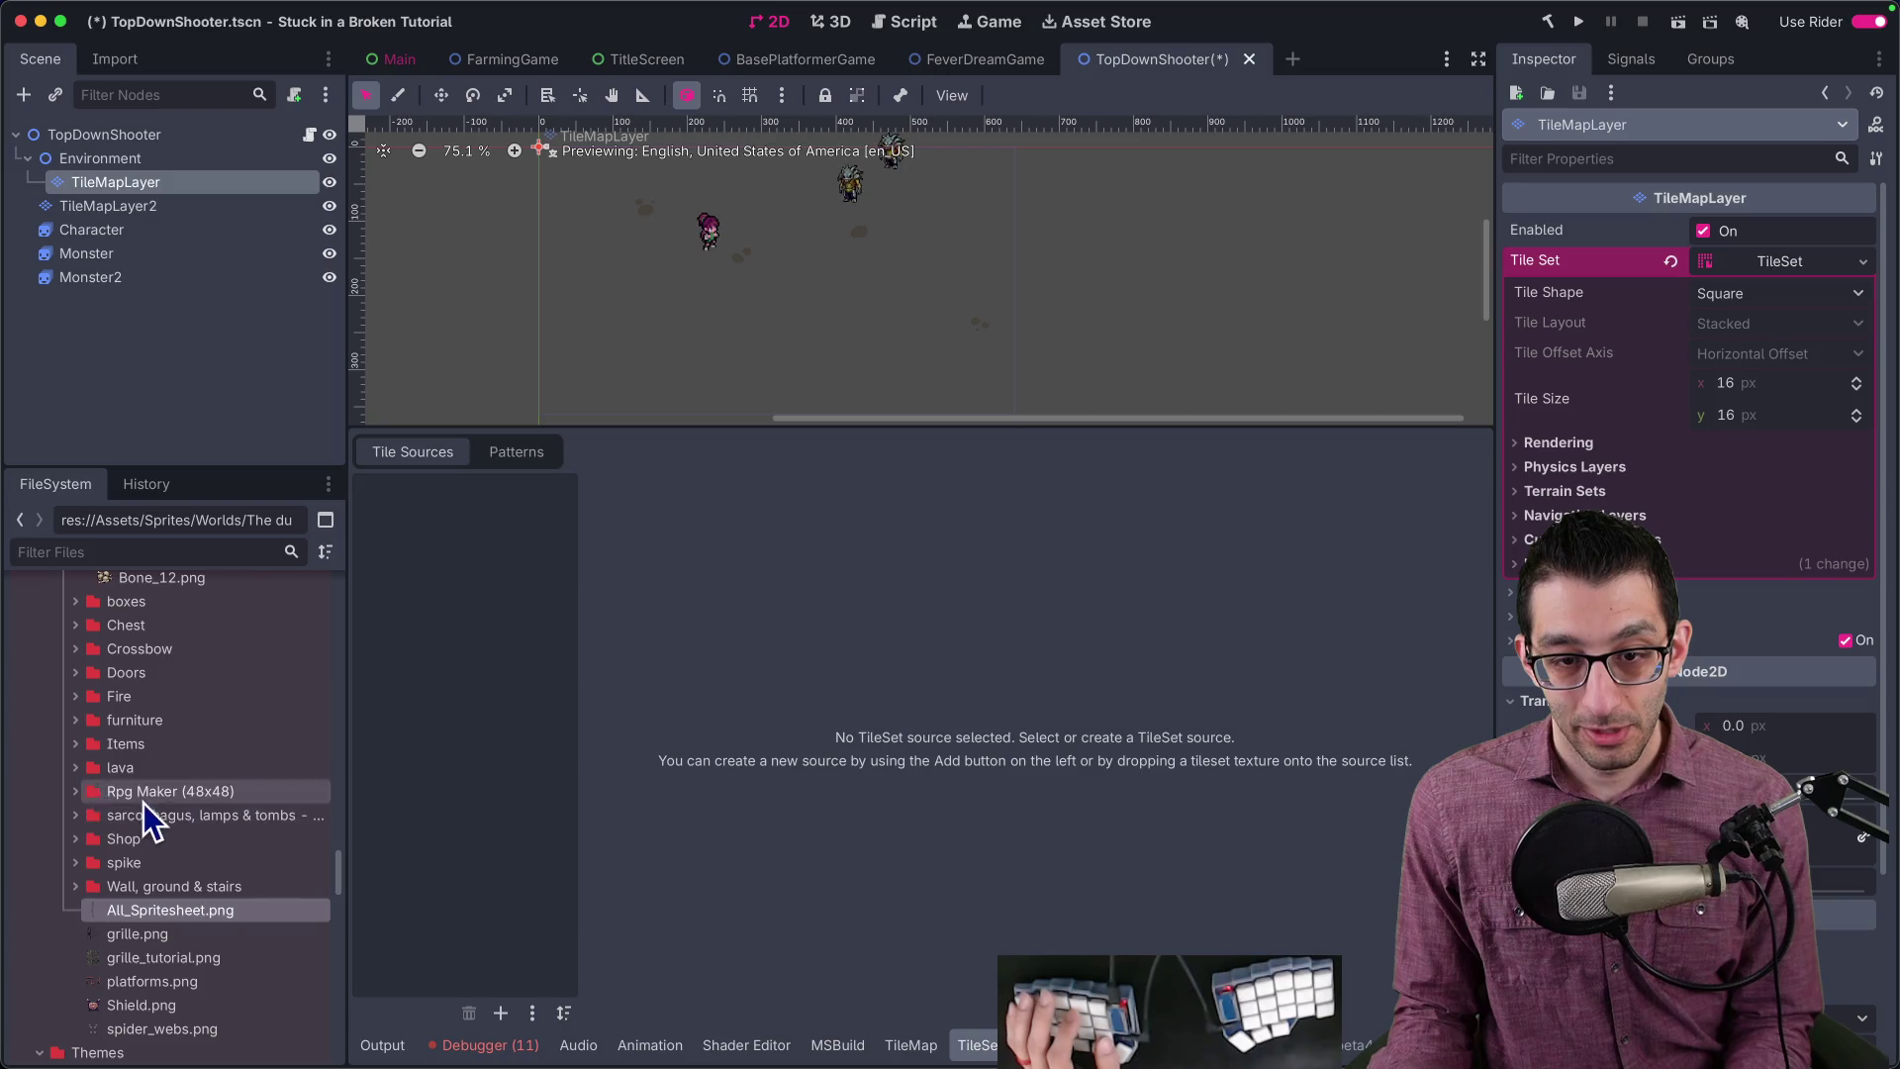
left_click(77, 792)
left_click(88, 815)
left_click(100, 851)
scroll(182, 822, "down", 3)
left_click(206, 692)
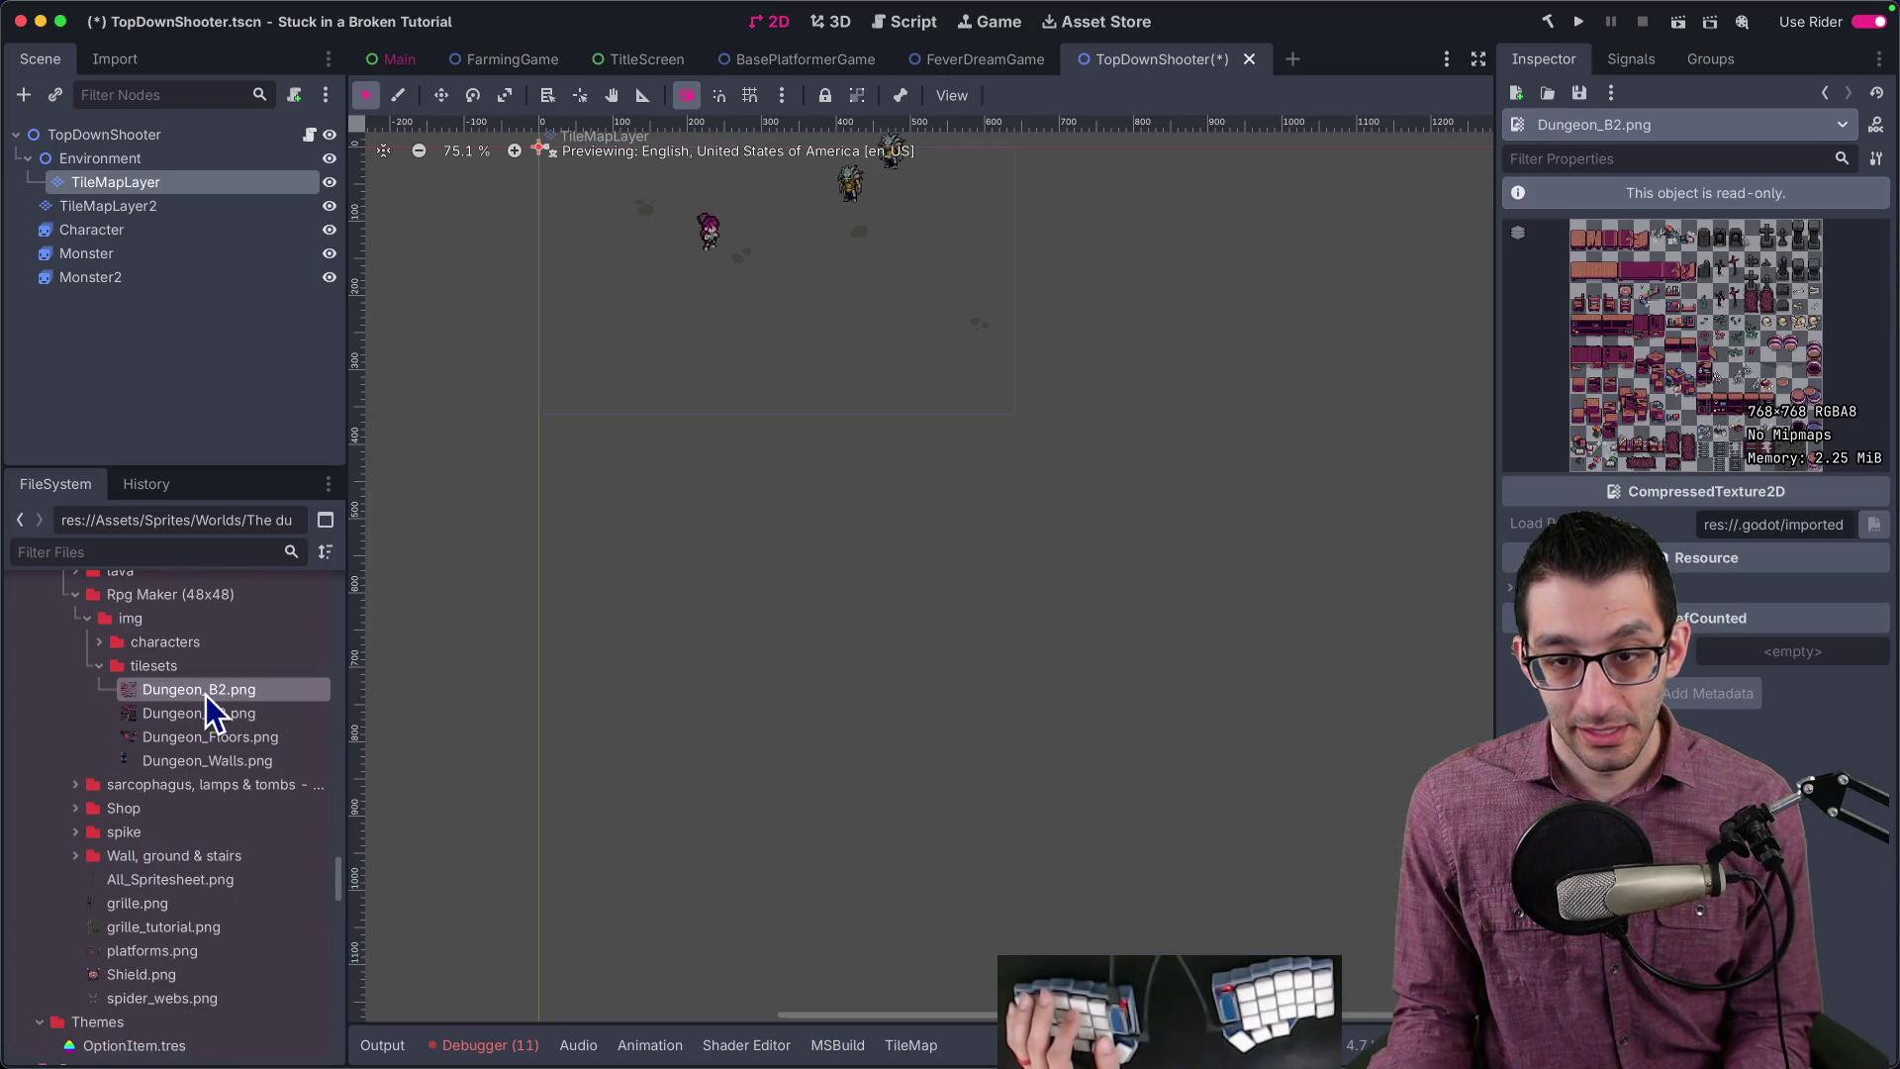
left_click(205, 708)
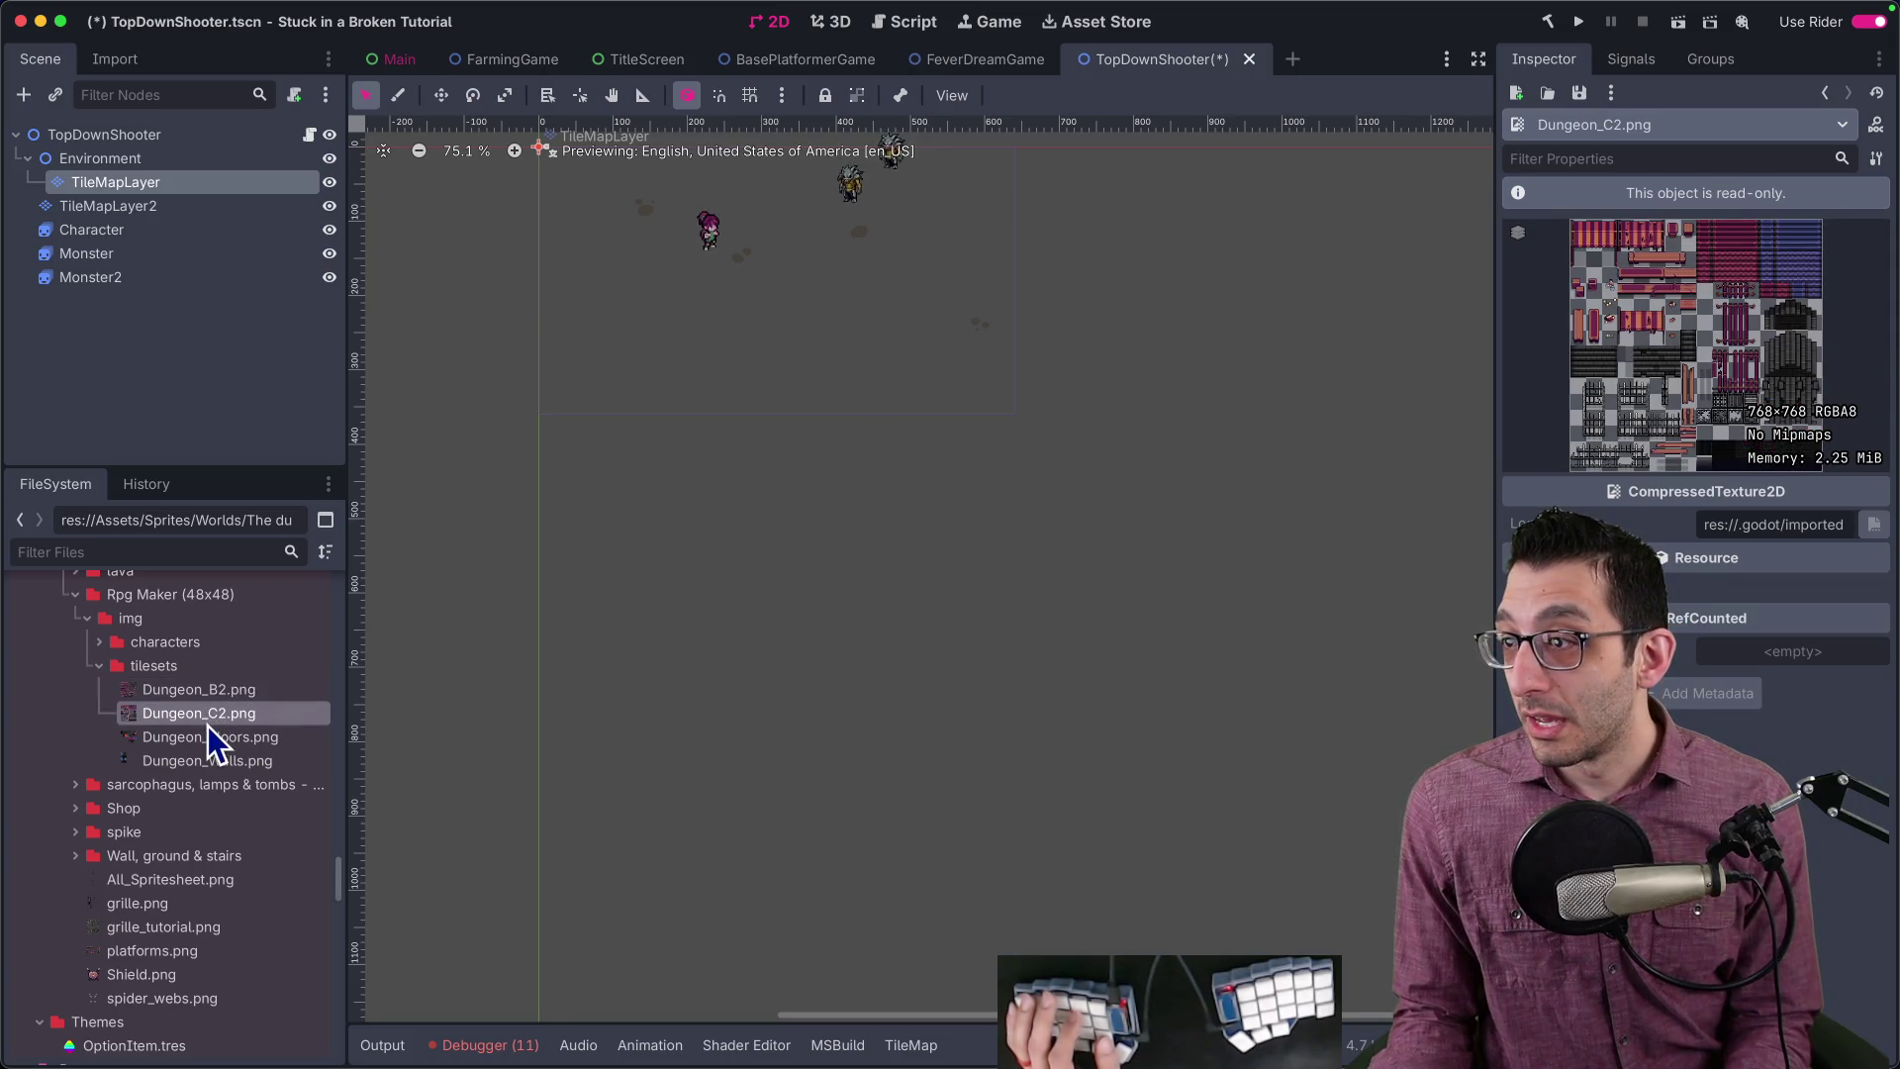
left_click(209, 735)
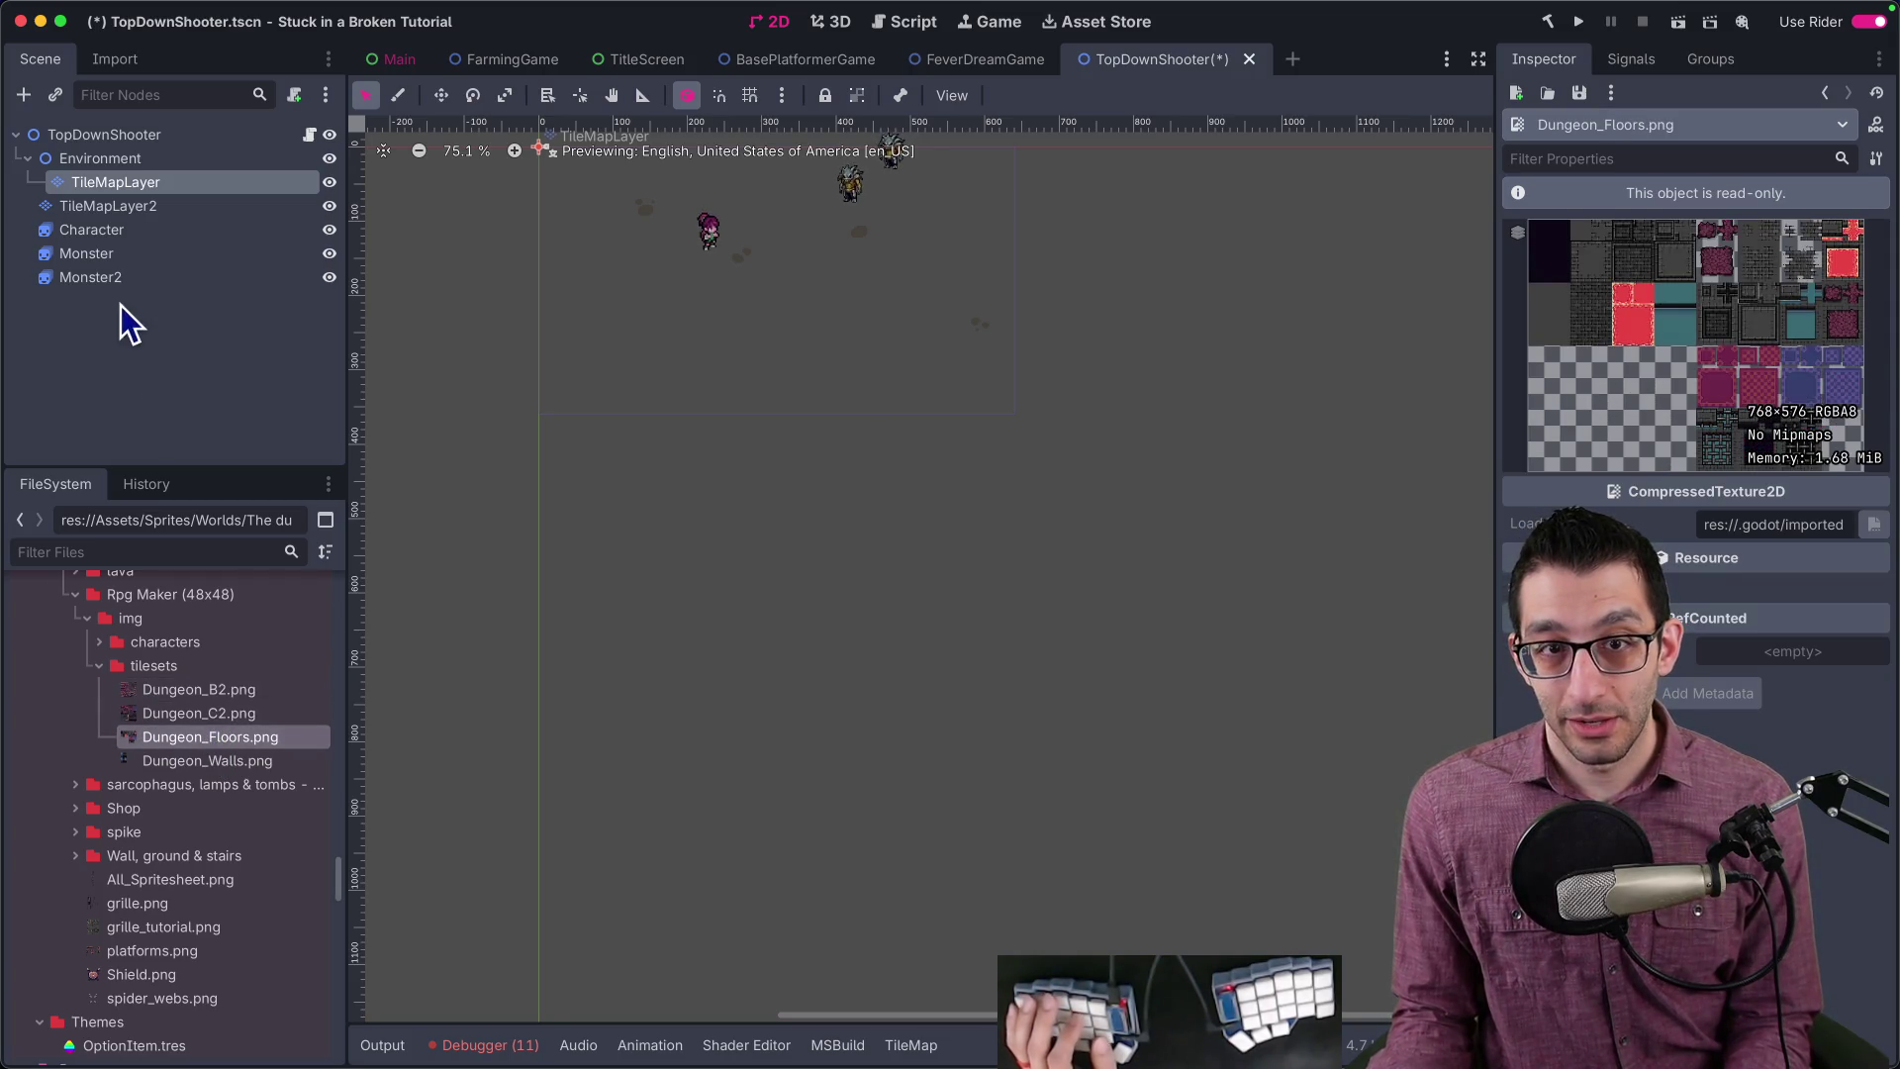
Step: Open the TileMapLayer's TileSet and drag Dungeon_Floors.png into Tile Sources
left_click(124, 183)
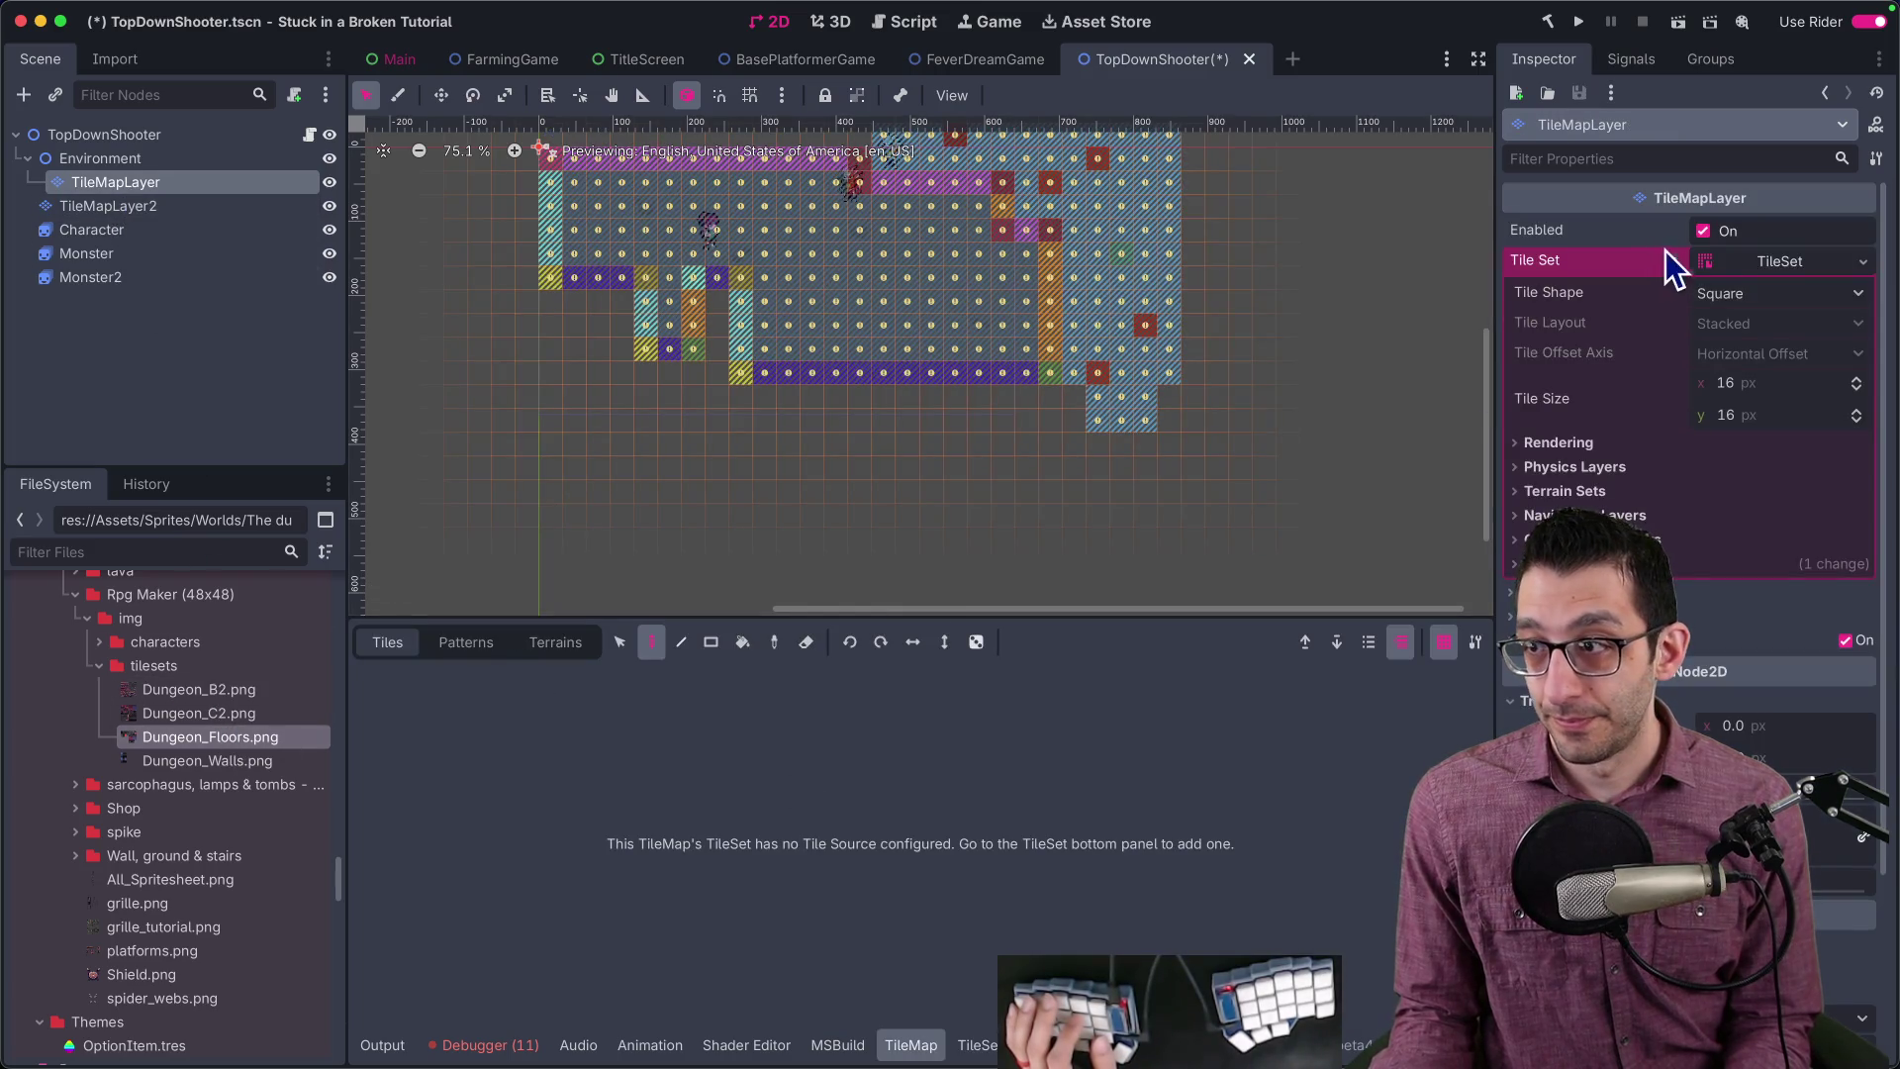
left_click(1751, 263)
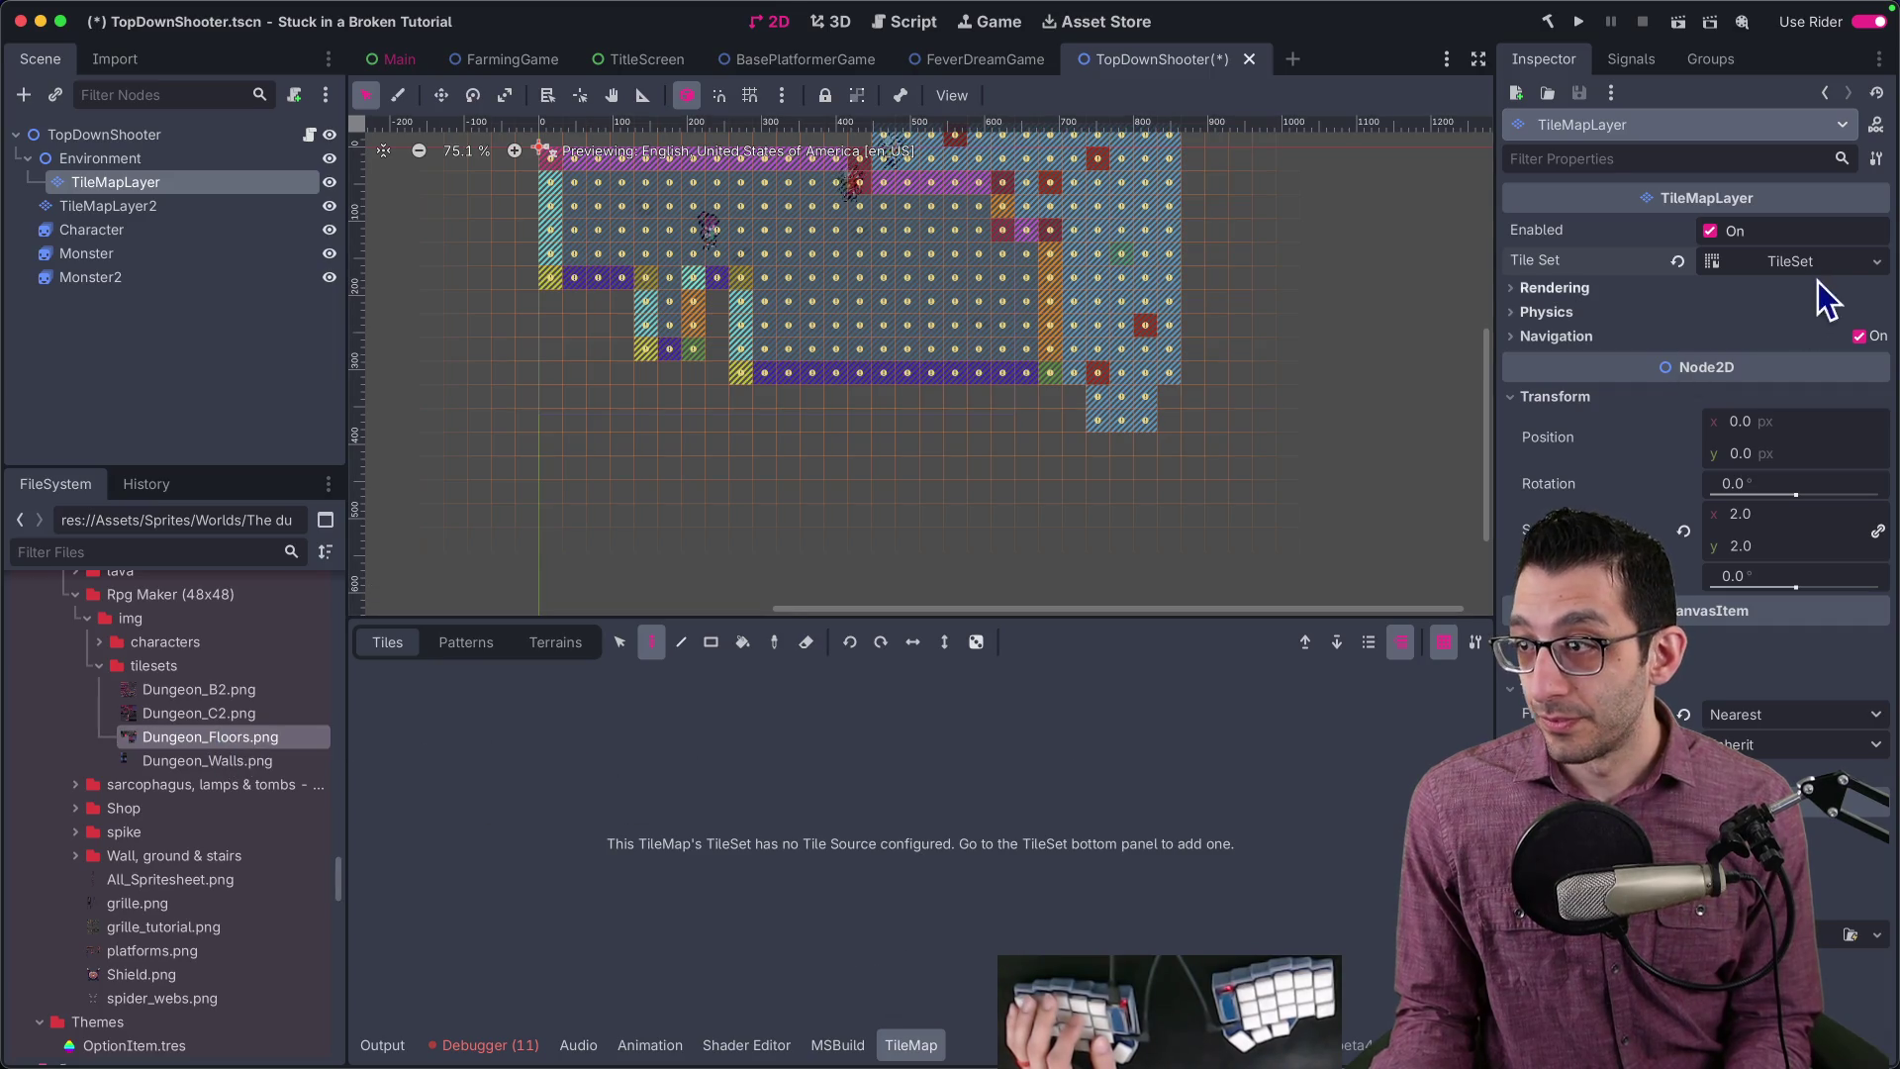
left_click(1809, 257)
left_click_drag(236, 739, 520, 544)
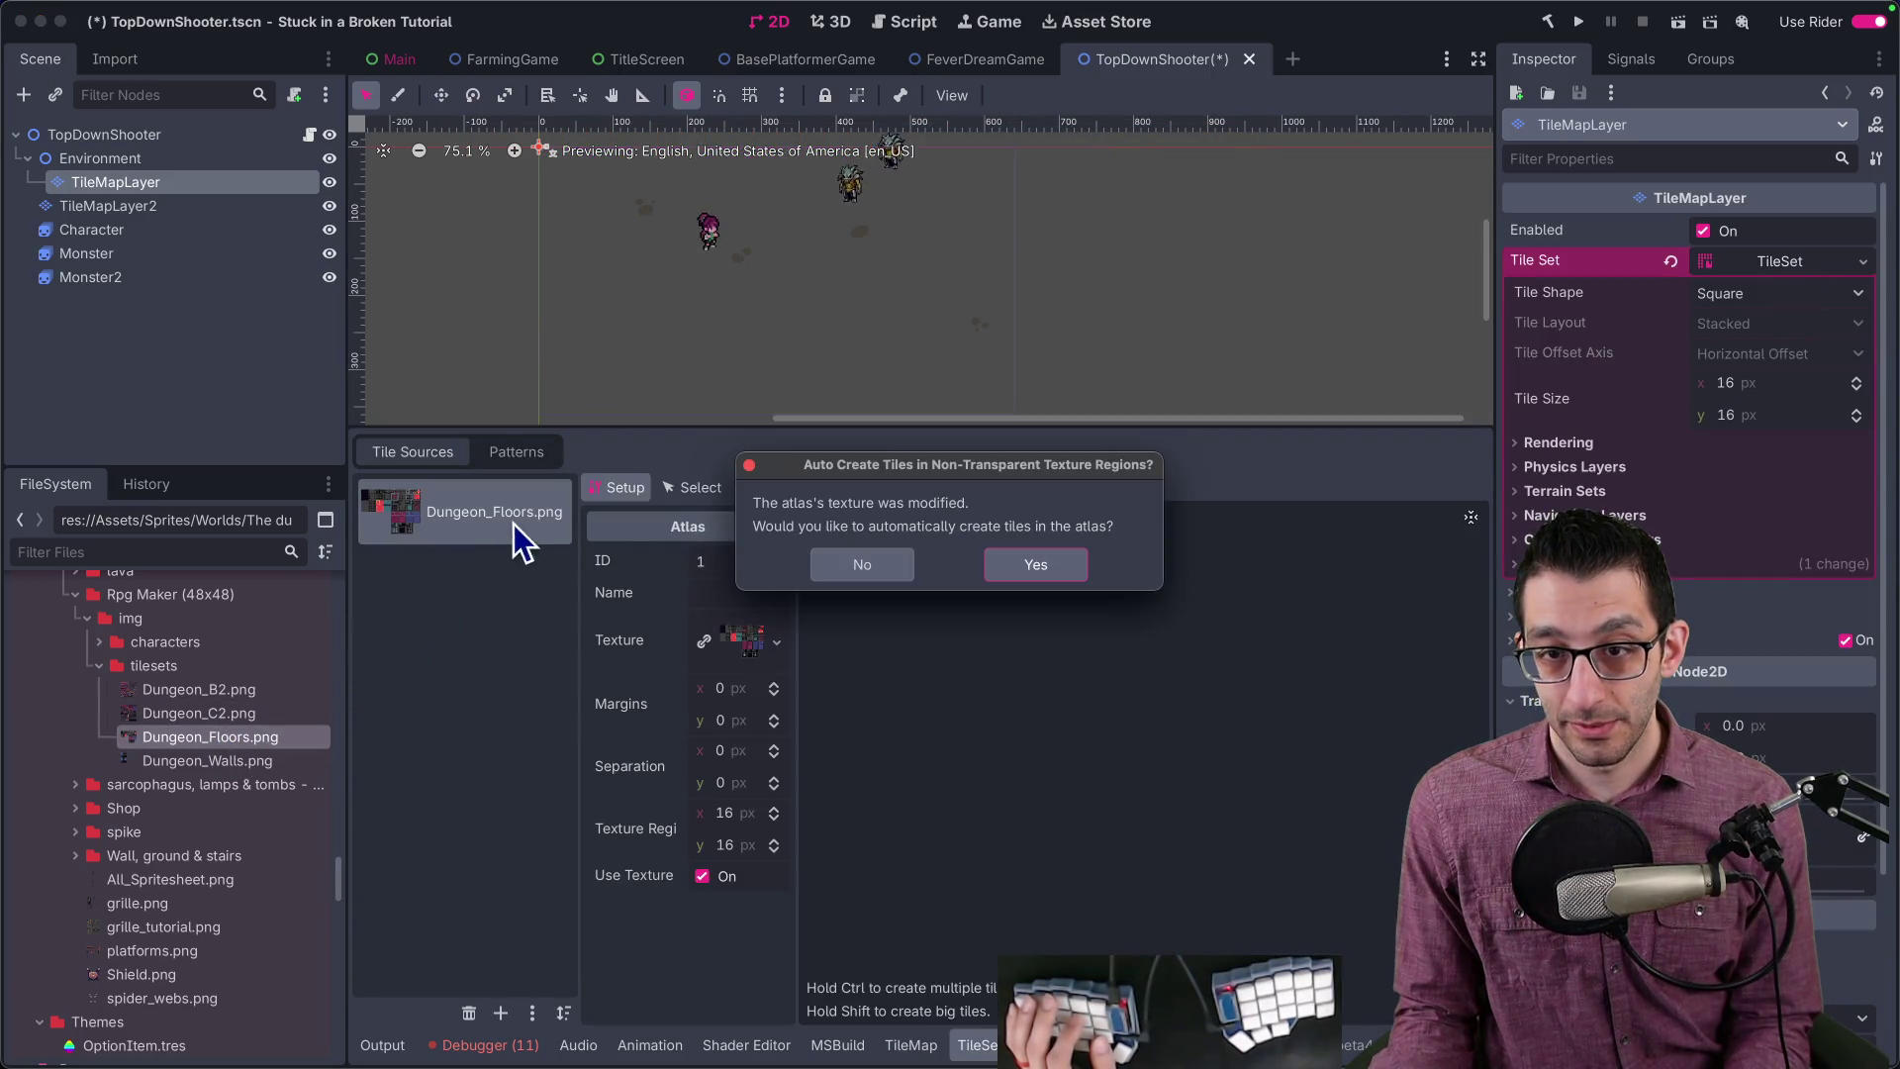
Step: Auto-create tiles for the Dungeon_Floors atlas and expand the TileSet's Terrain Sets
left_click(1019, 563)
scroll(935, 226, "up", 5)
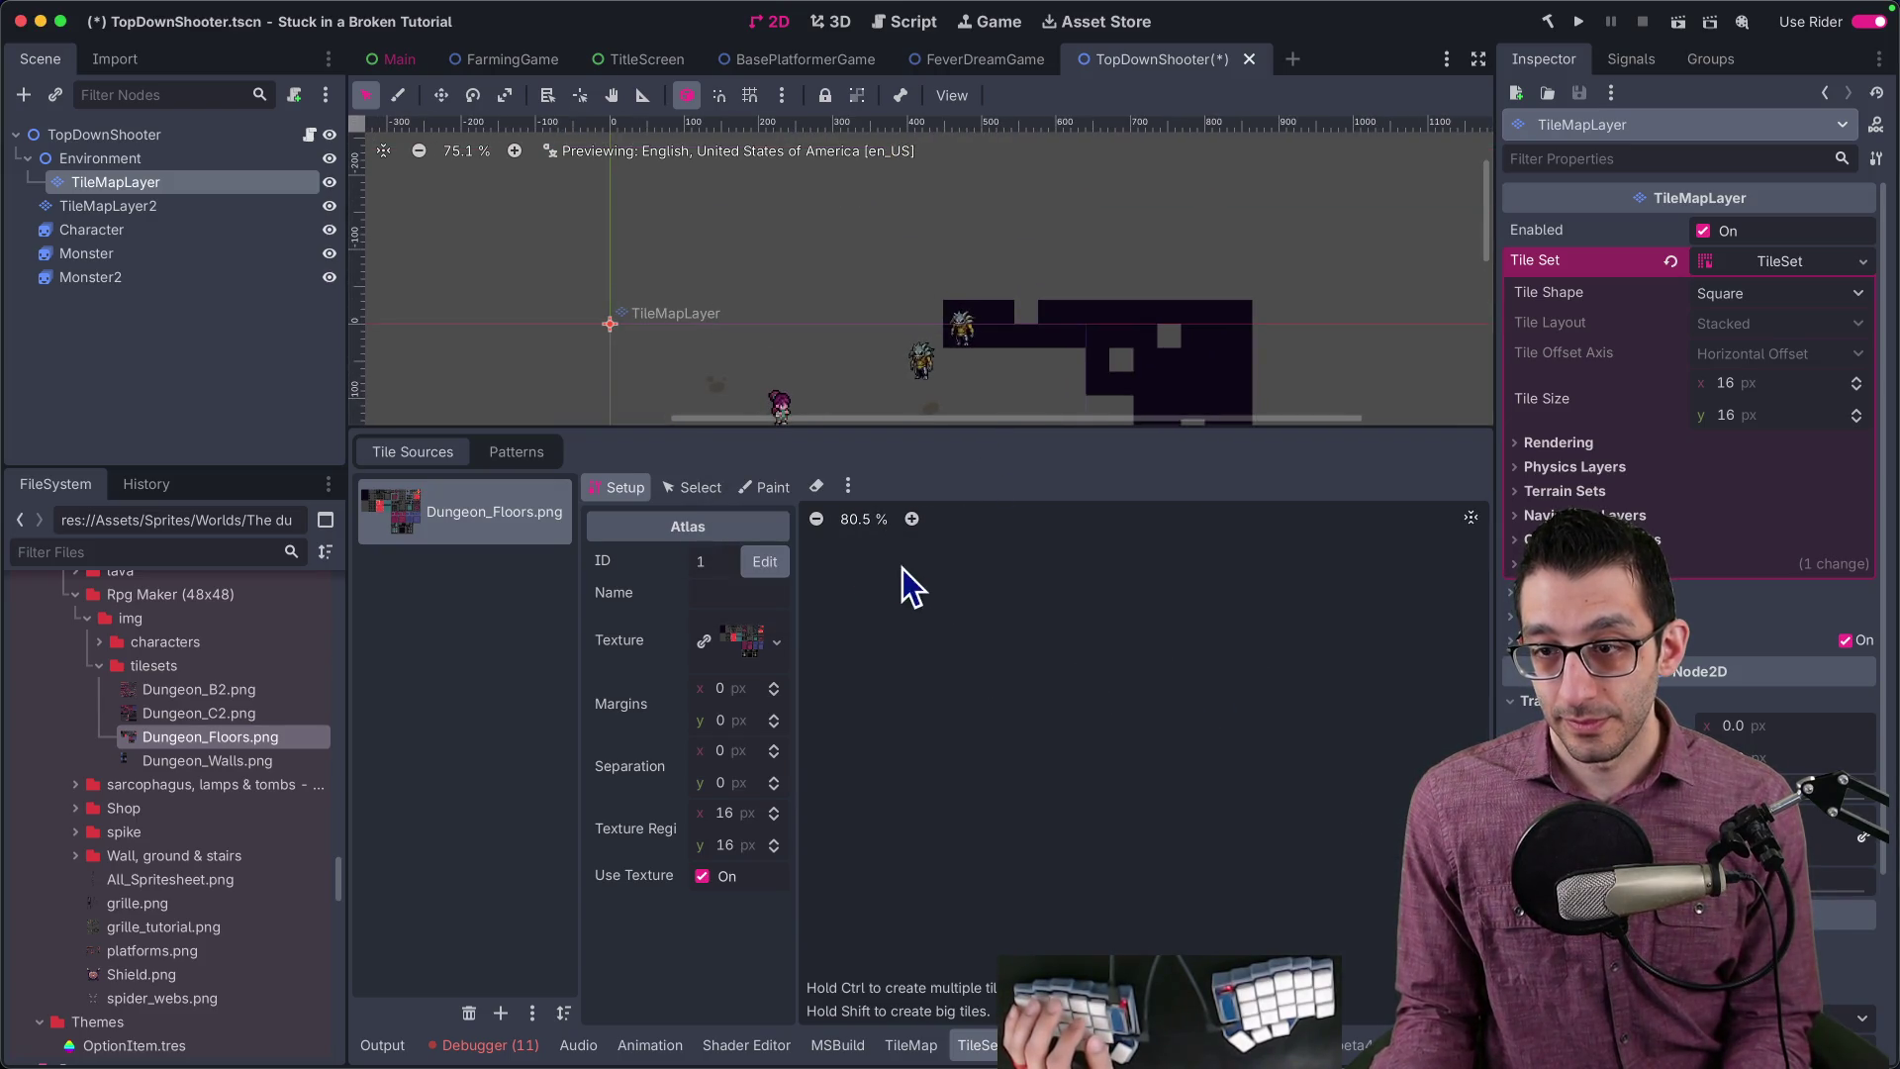
scroll(874, 568, "down", 5)
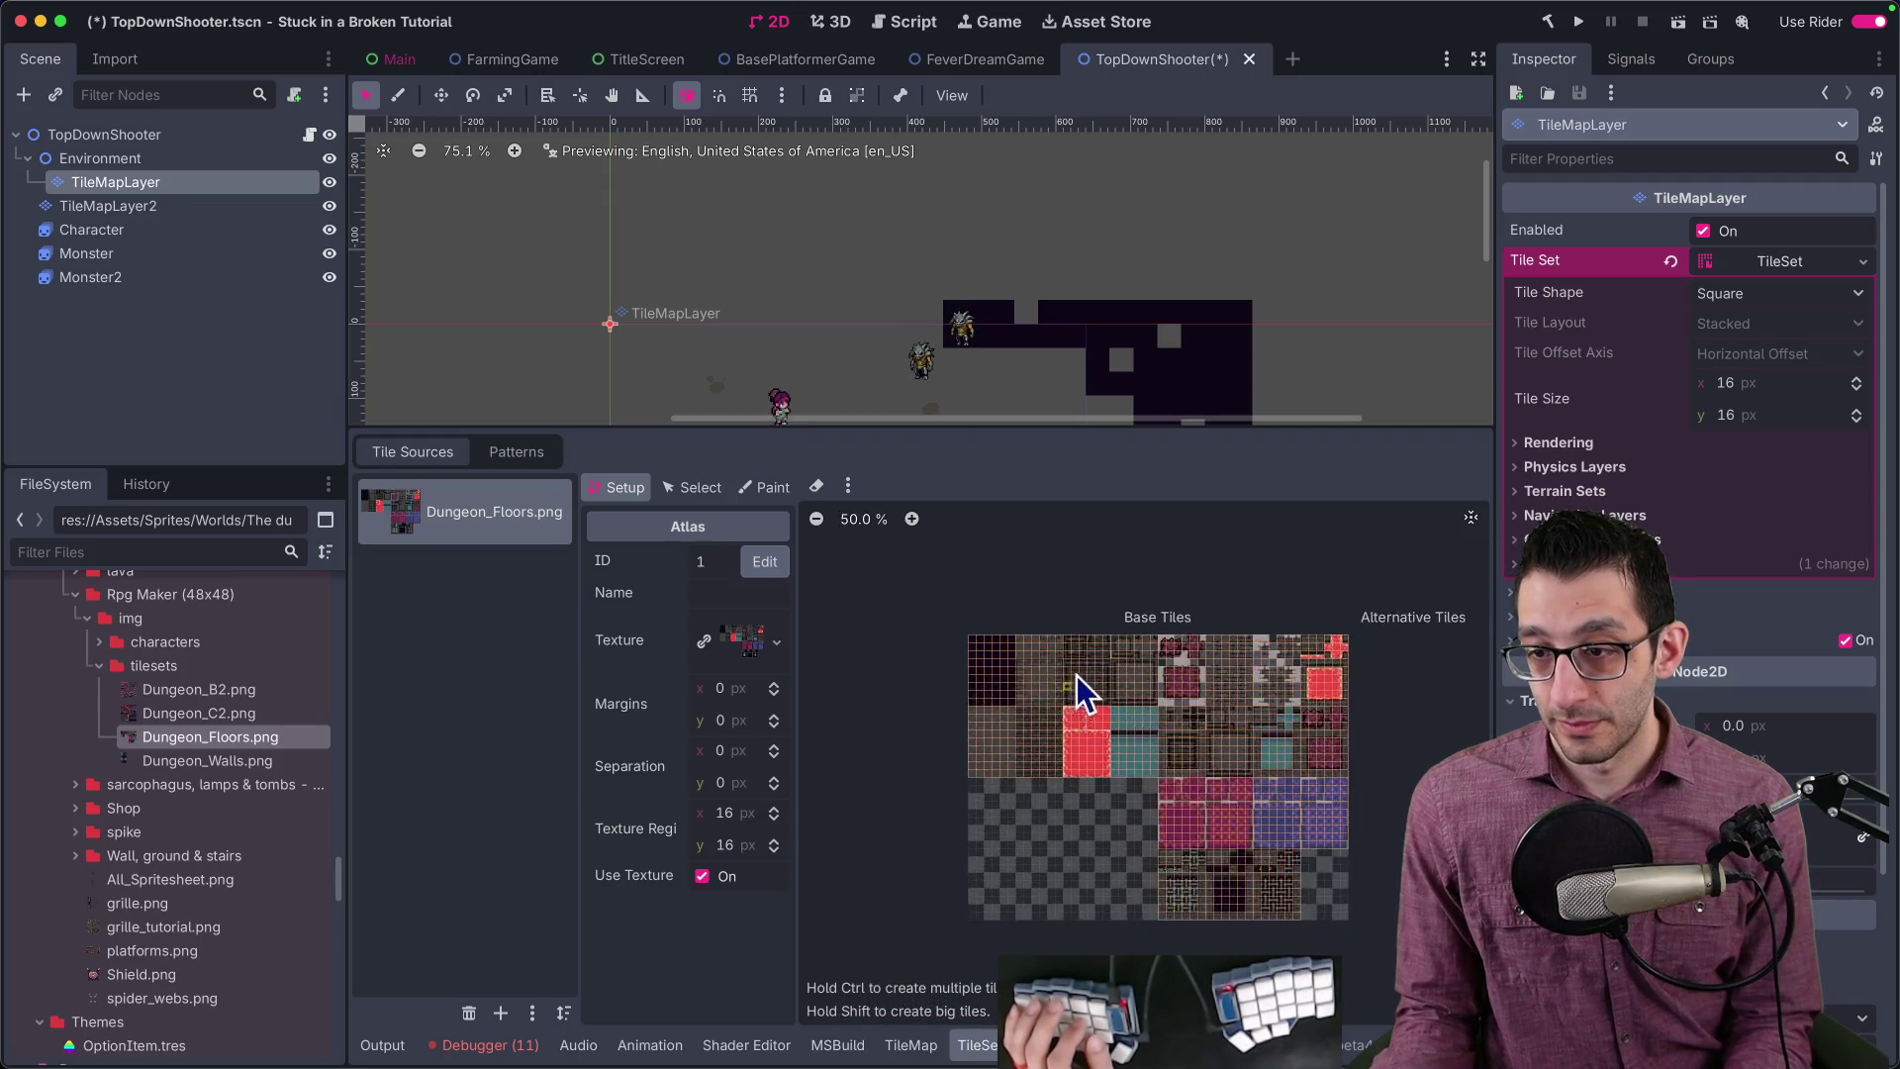
scroll(1078, 693, "up", 10)
left_click(1591, 495)
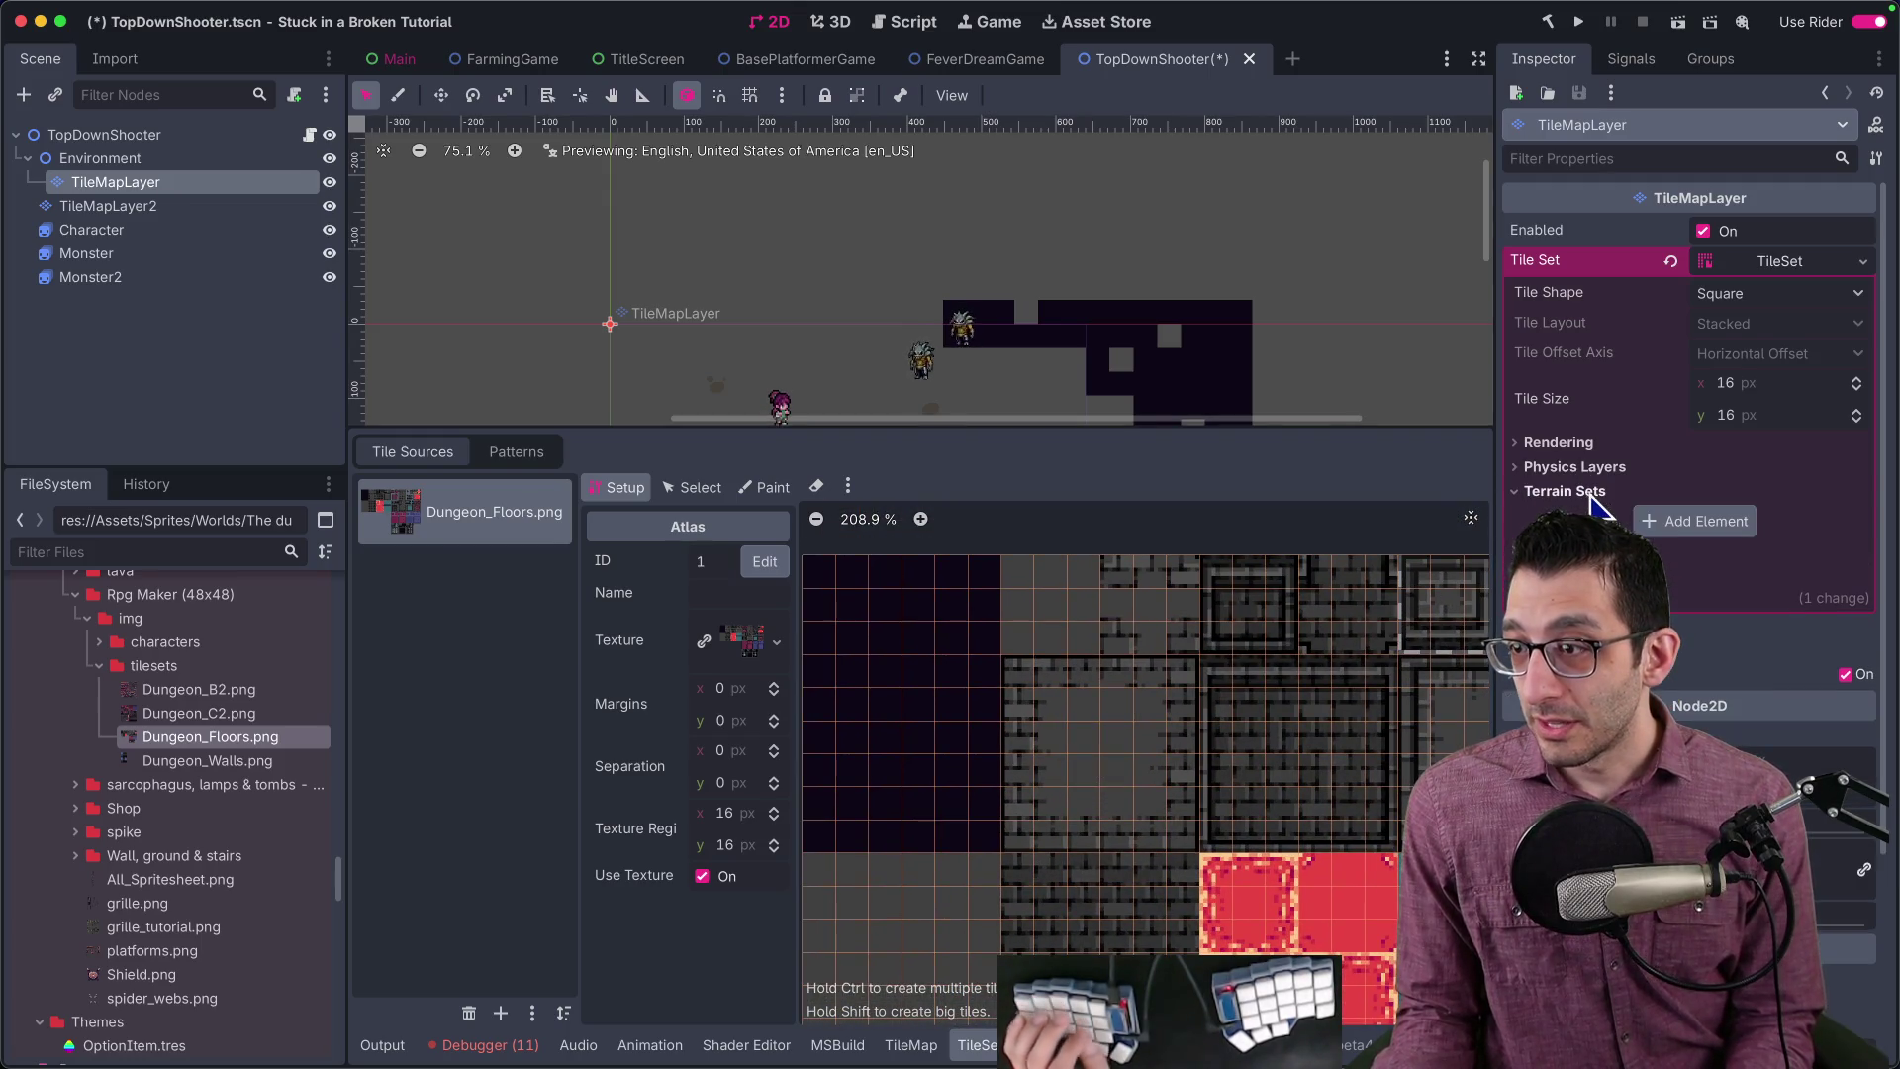
Step: Add a terrain set containing one terrain, then switch to the itch.io Dungeon page
left_click(1682, 521)
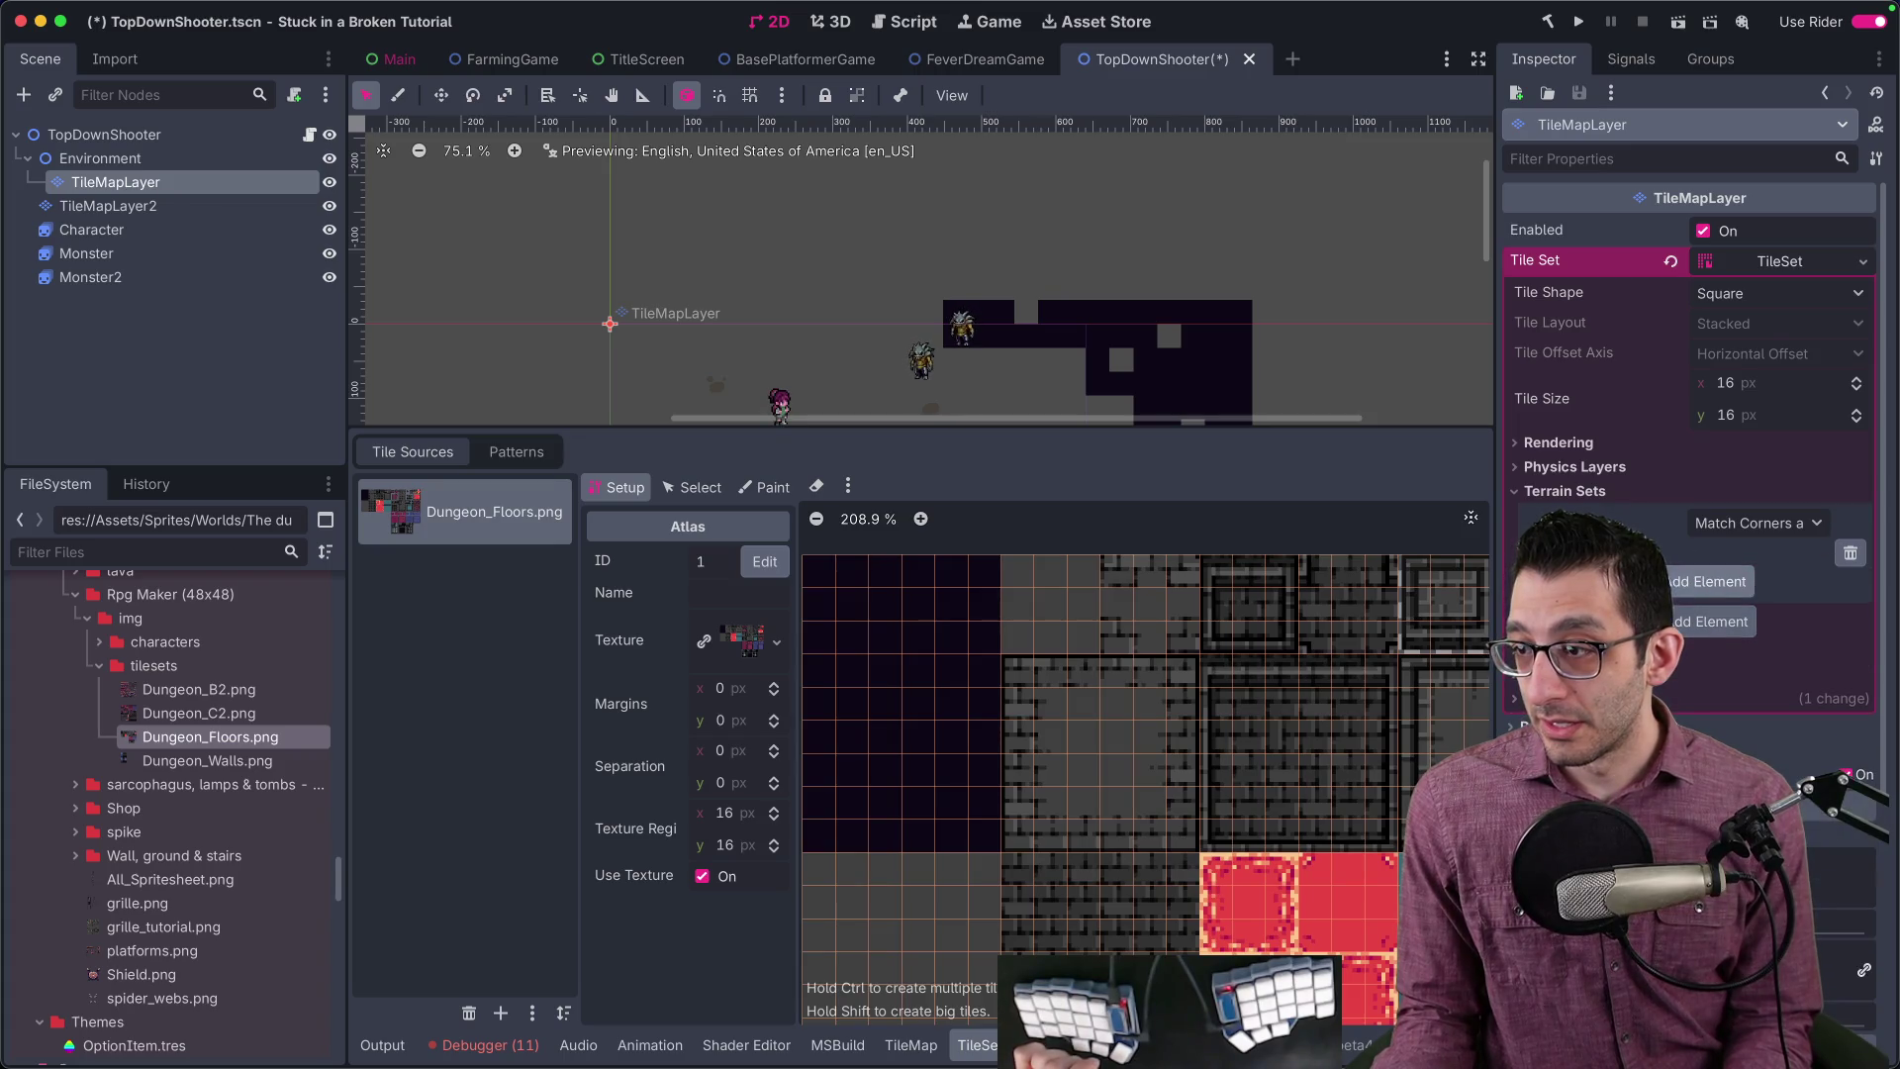
left_click(1706, 580)
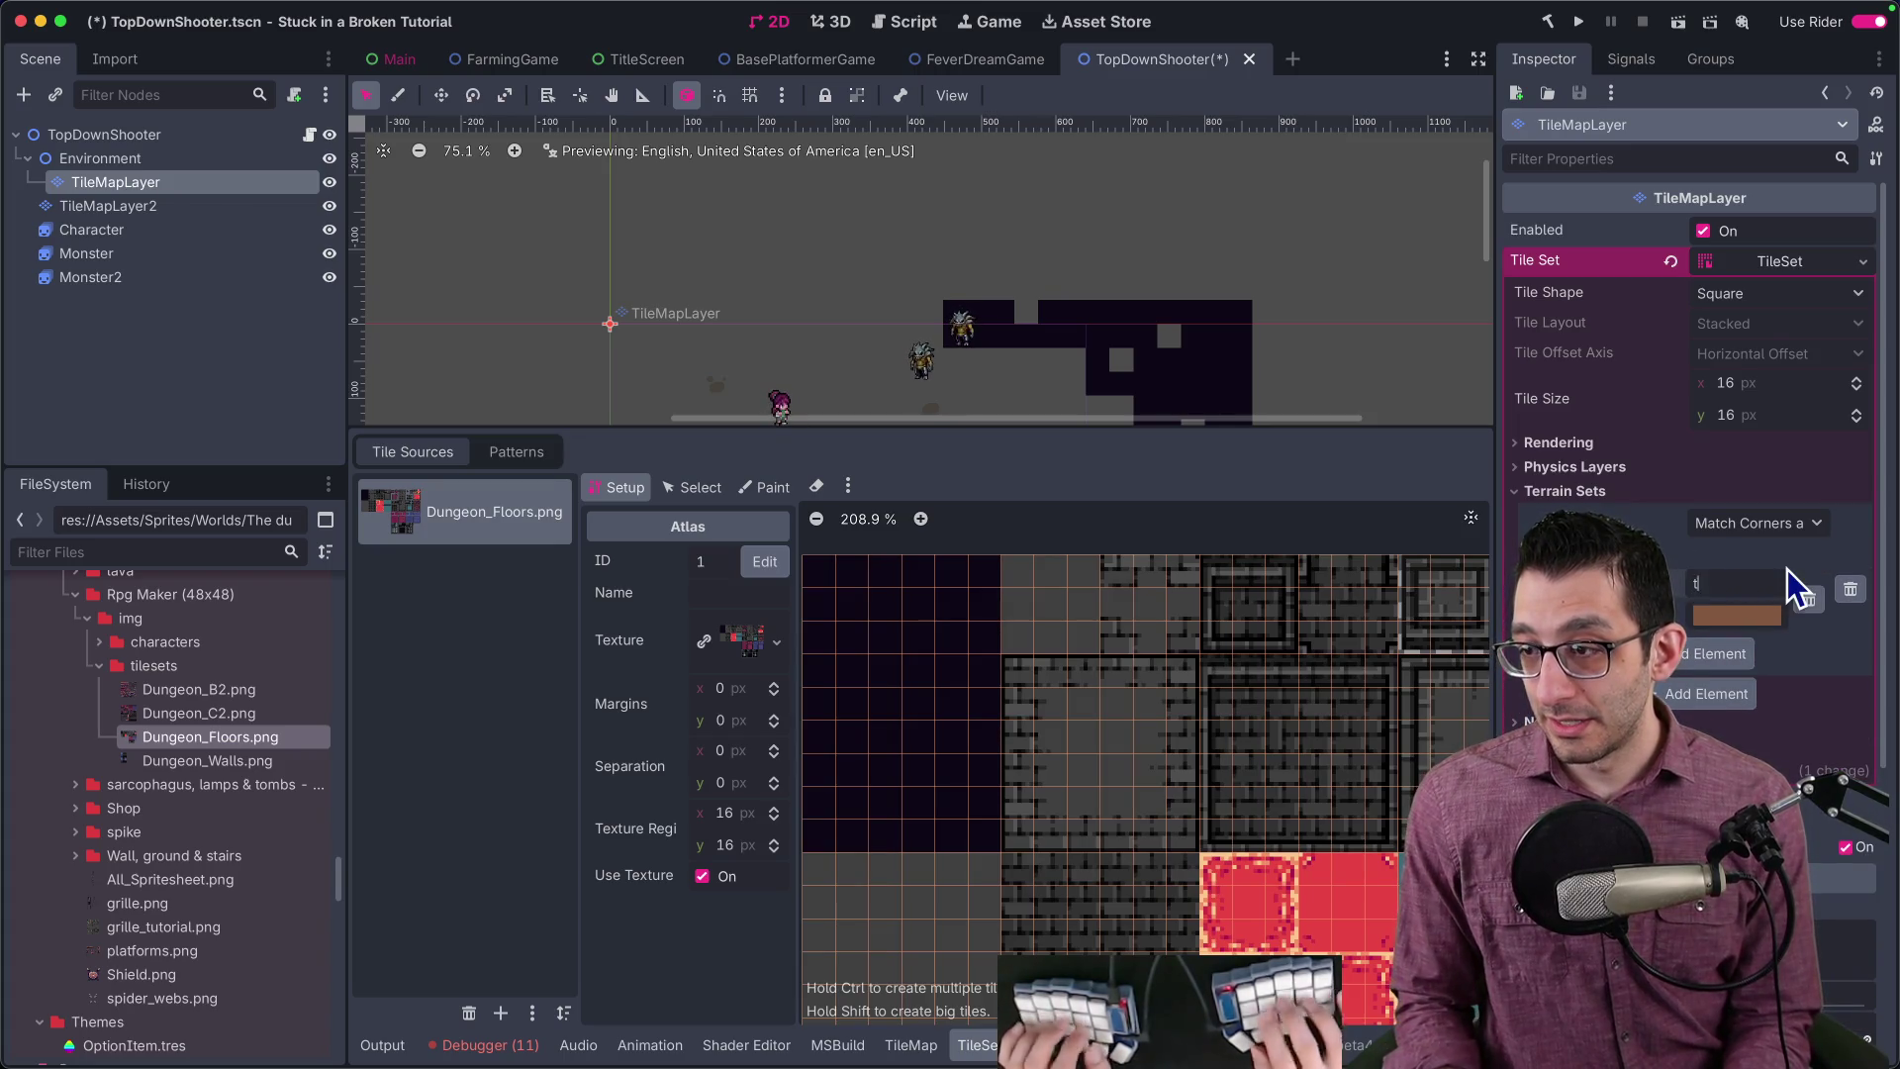
key("super+Tab")
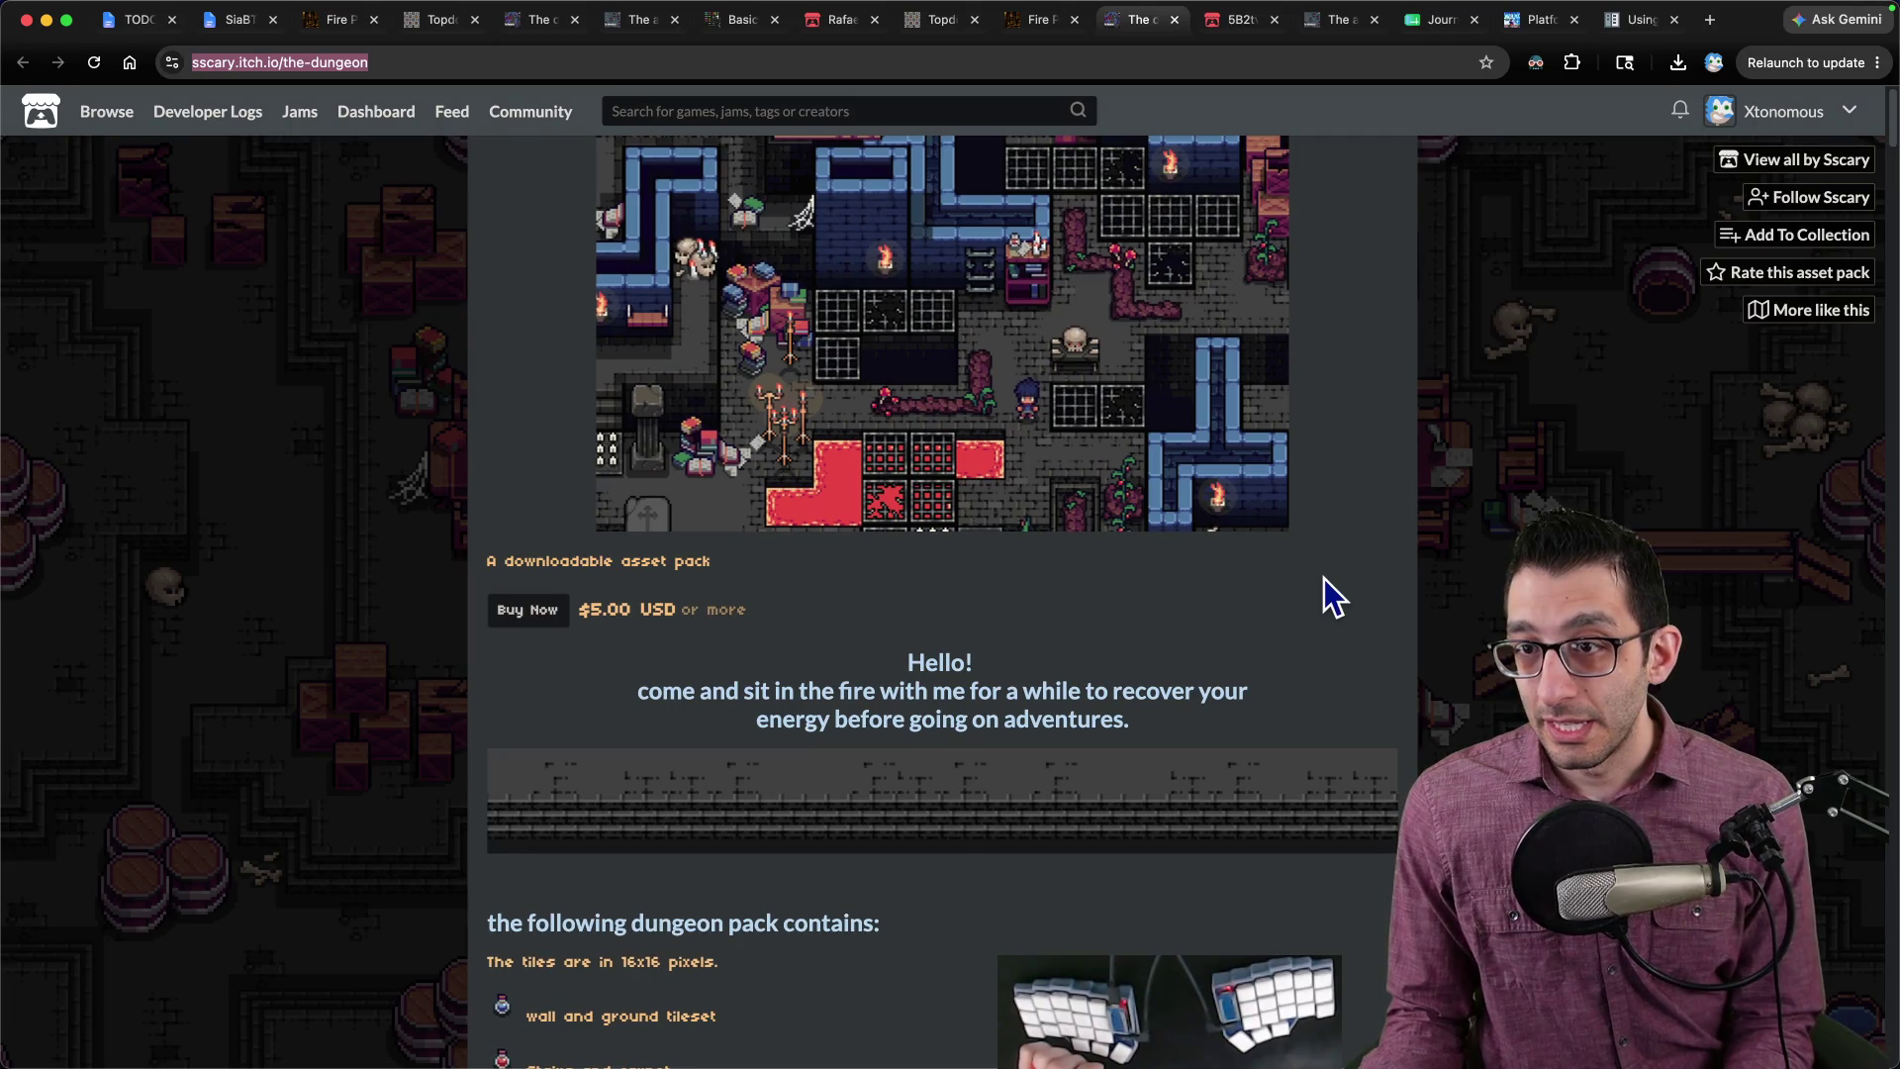
Step: Read the itch.io dungeon pack's 16x16 tile notes and sample map, then return to Godot
scroll(1314, 577, "down", 10)
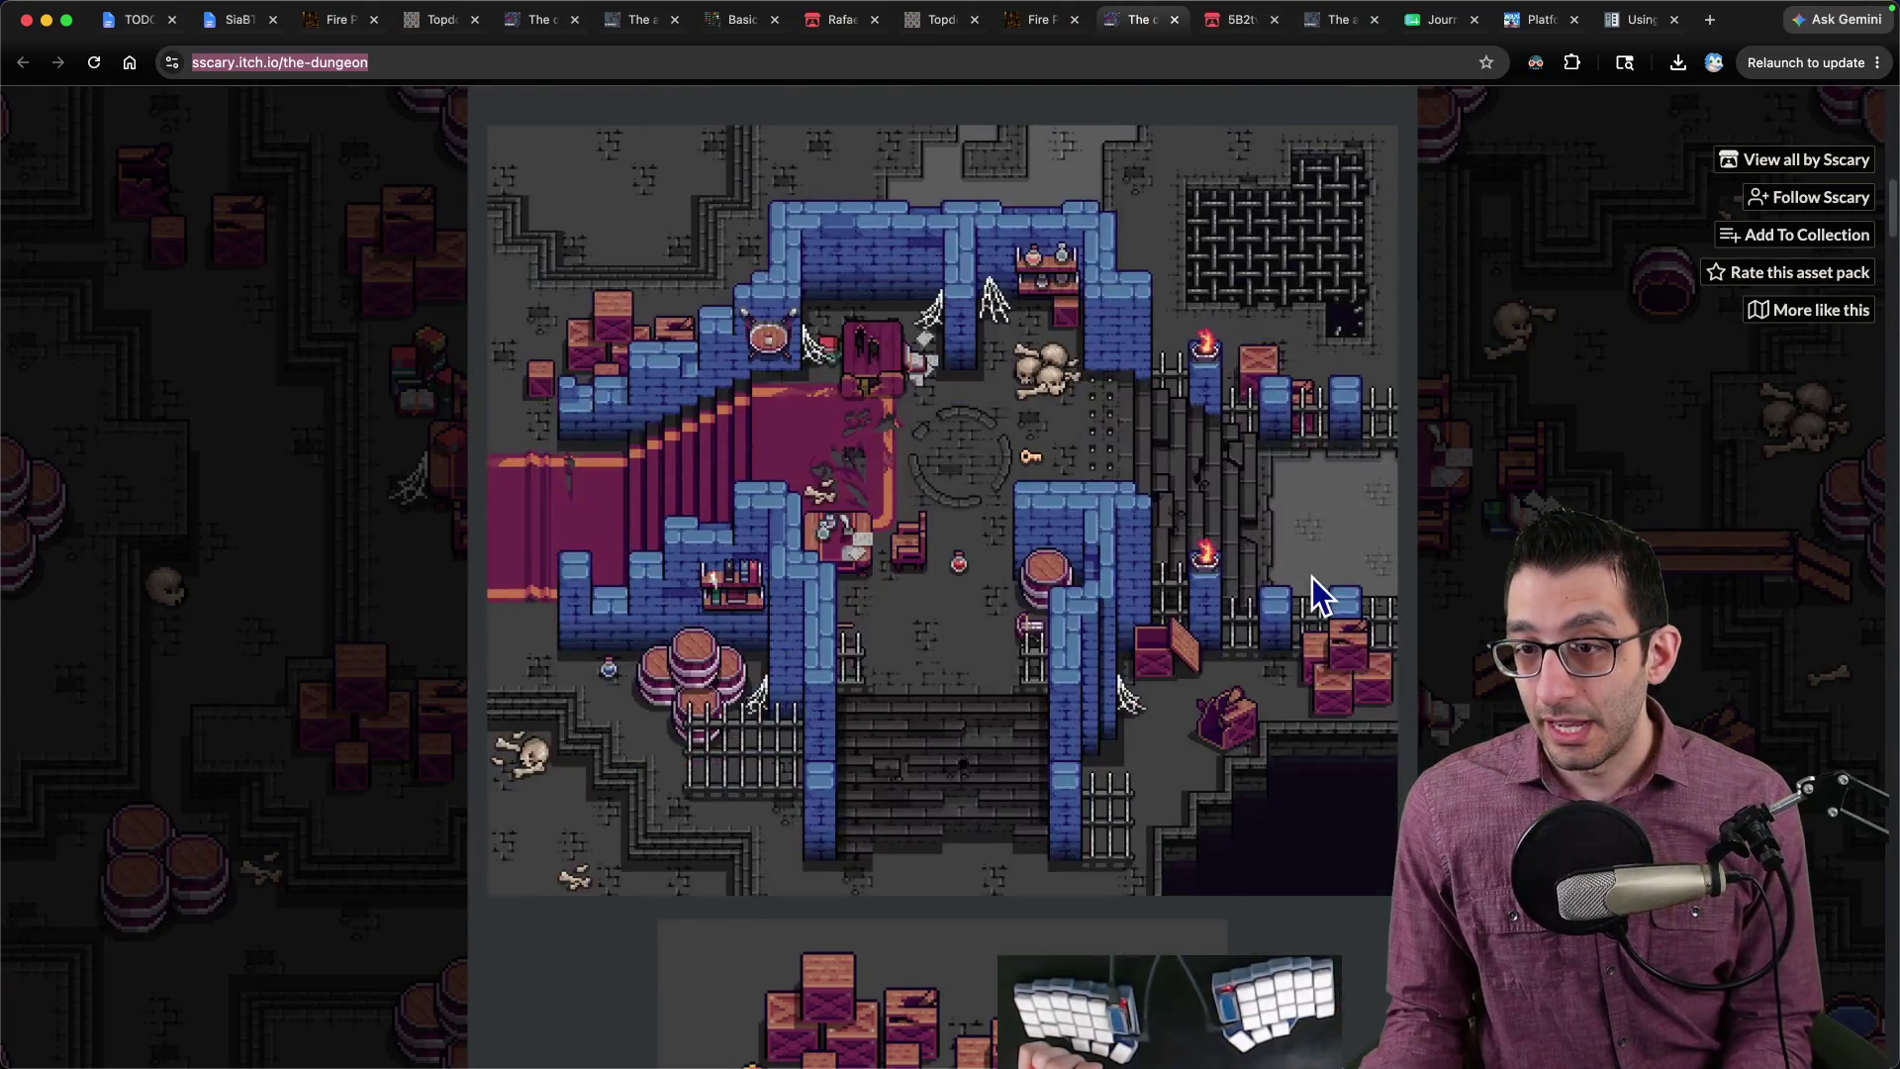
scroll(1312, 578, "up", 5)
scroll(1312, 578, "down", 4)
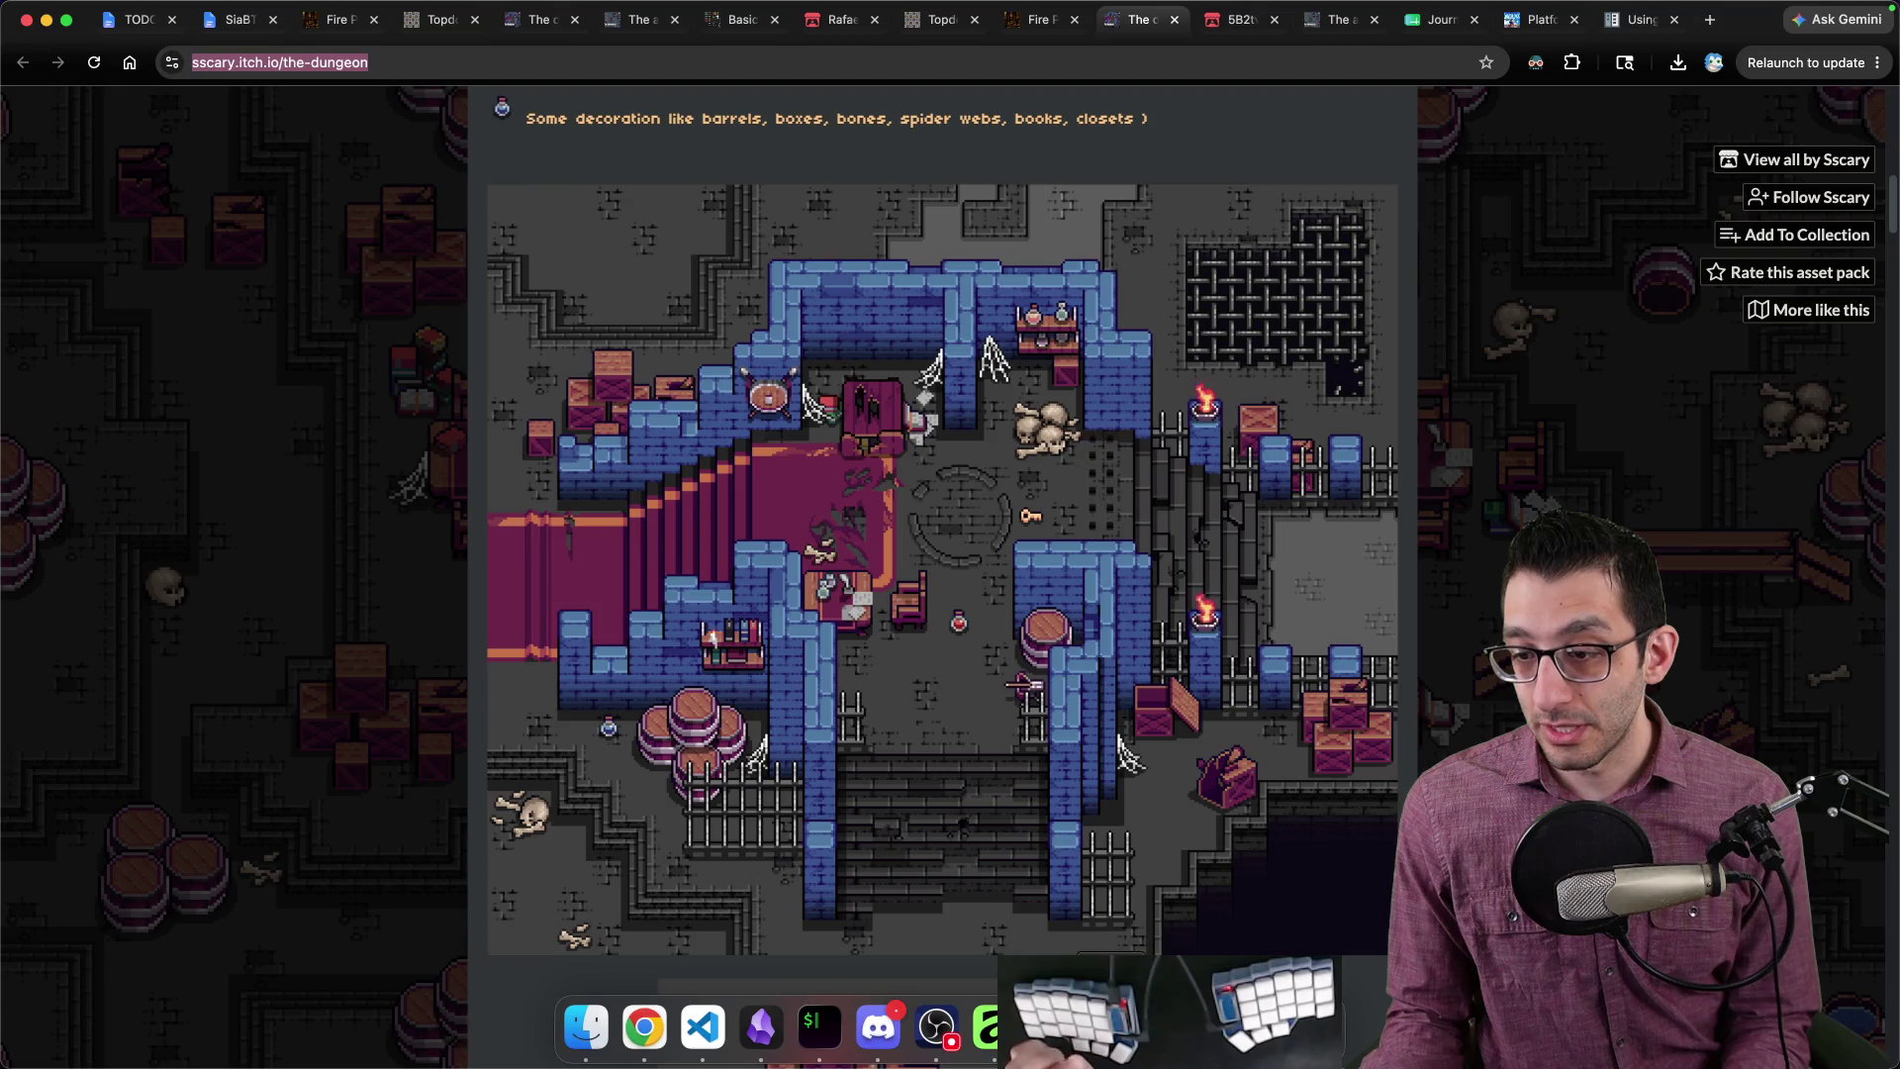
left_click(1049, 1029)
scroll(1030, 667, "down", 6)
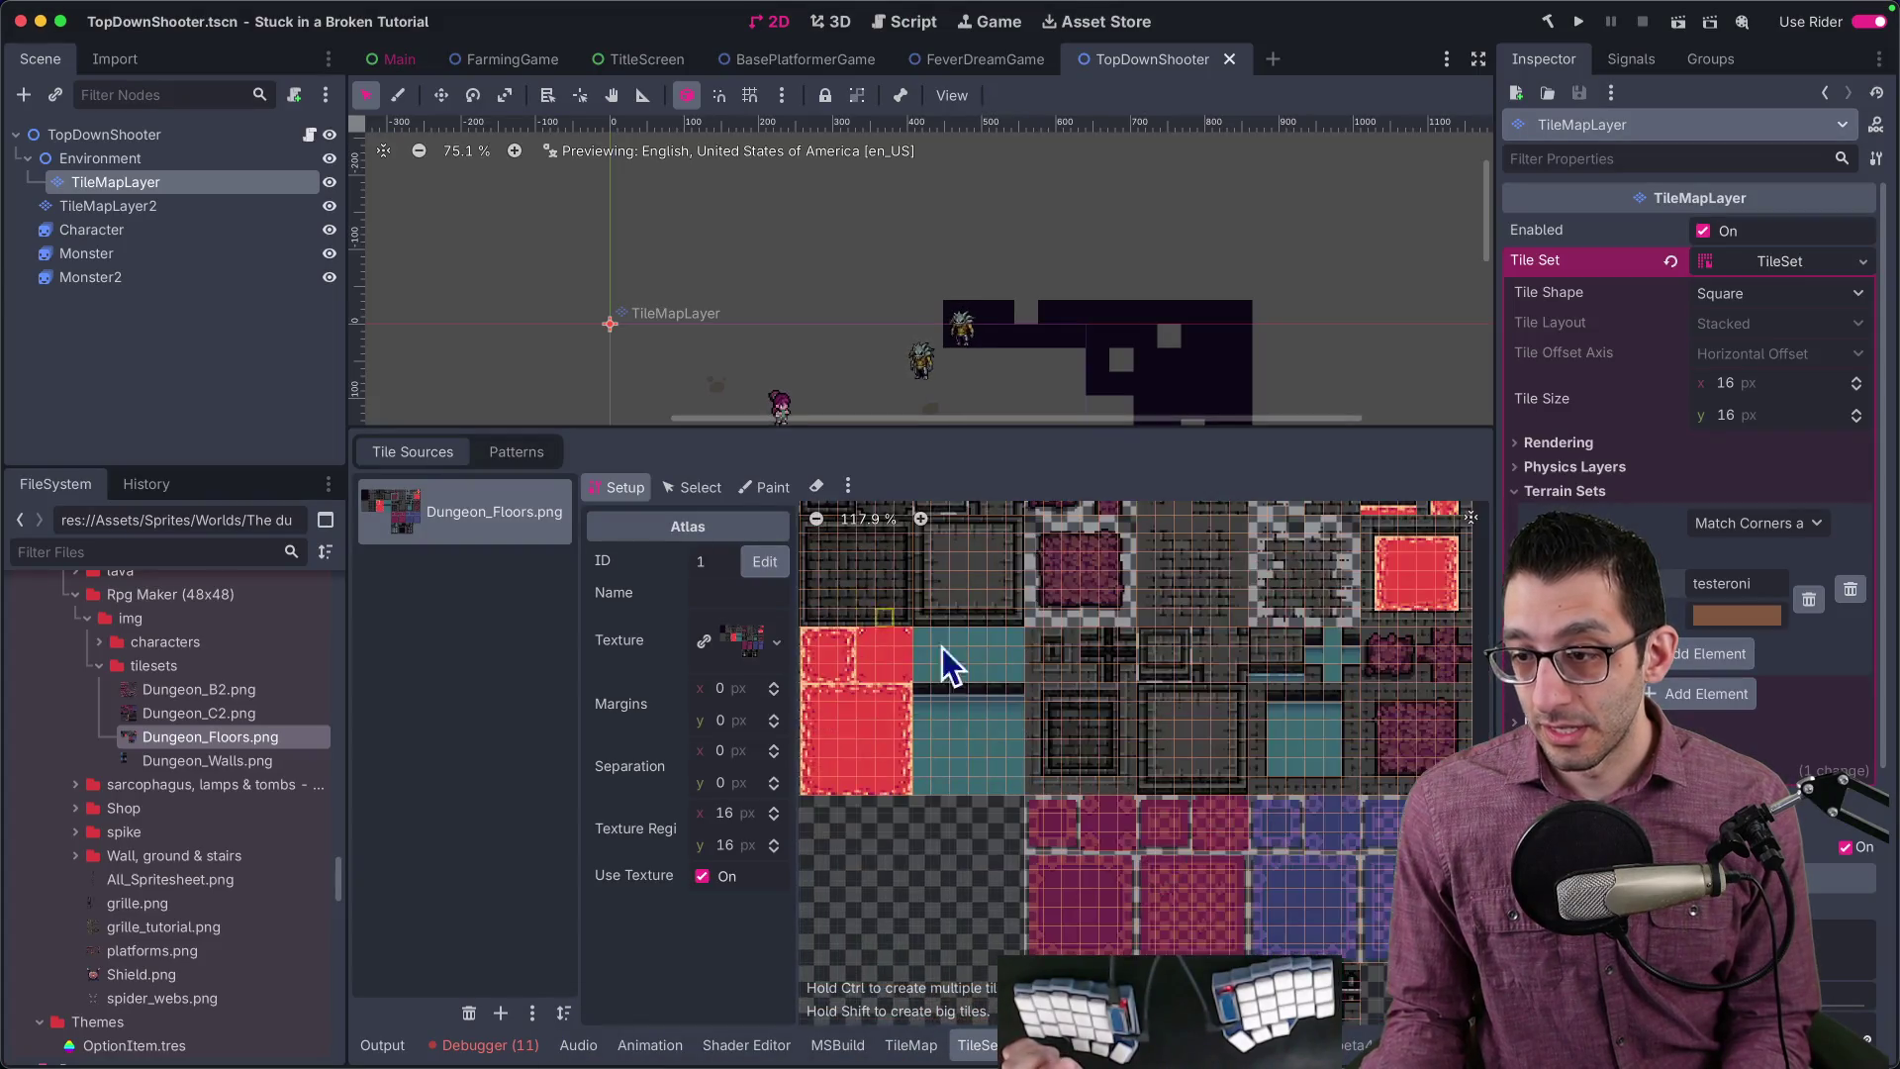
Step: Reopen the TileMapLayer's TileSet editor and drop Dungeon_Walls.png into Tile Sources as a second atlas
scroll(1148, 767, "up", 5)
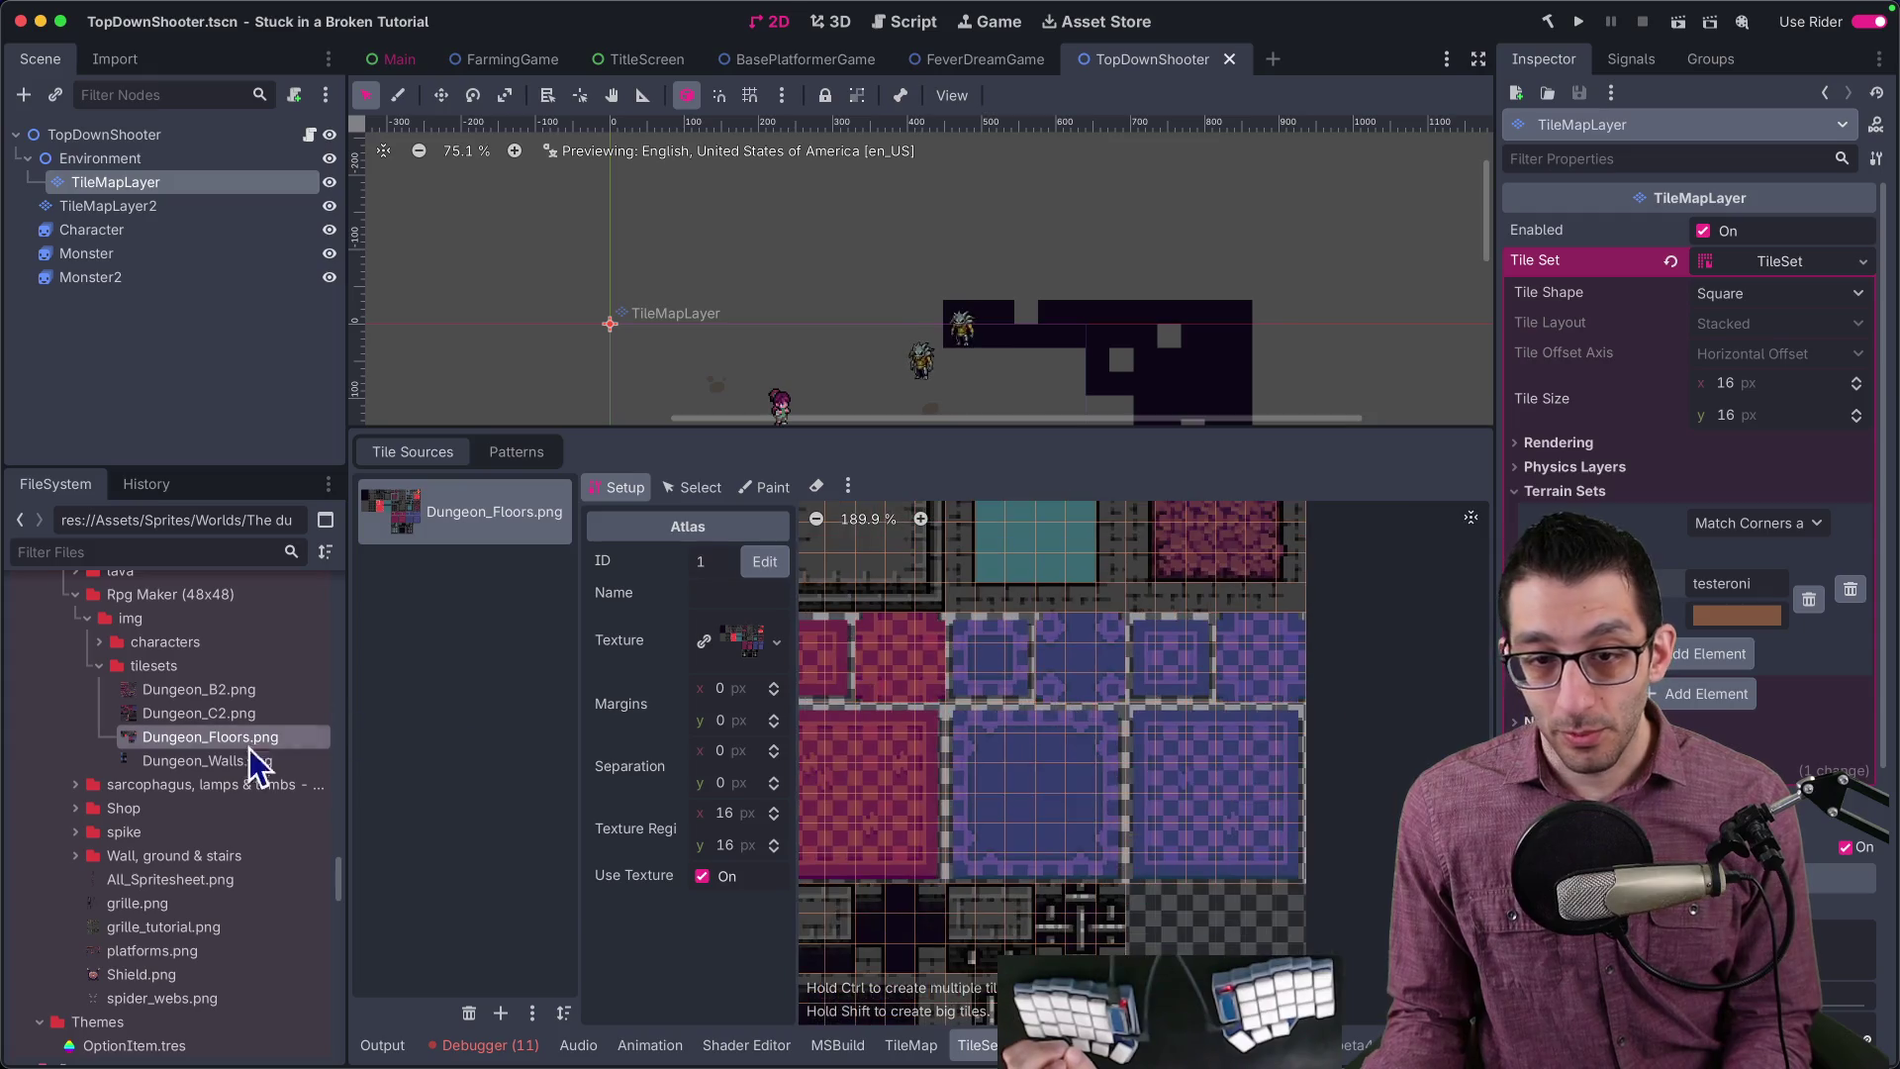
left_click(207, 762)
mouse_move(205, 769)
left_mouse_down()
mouse_move(547, 687)
mouse_move(244, 765)
left_mouse_up()
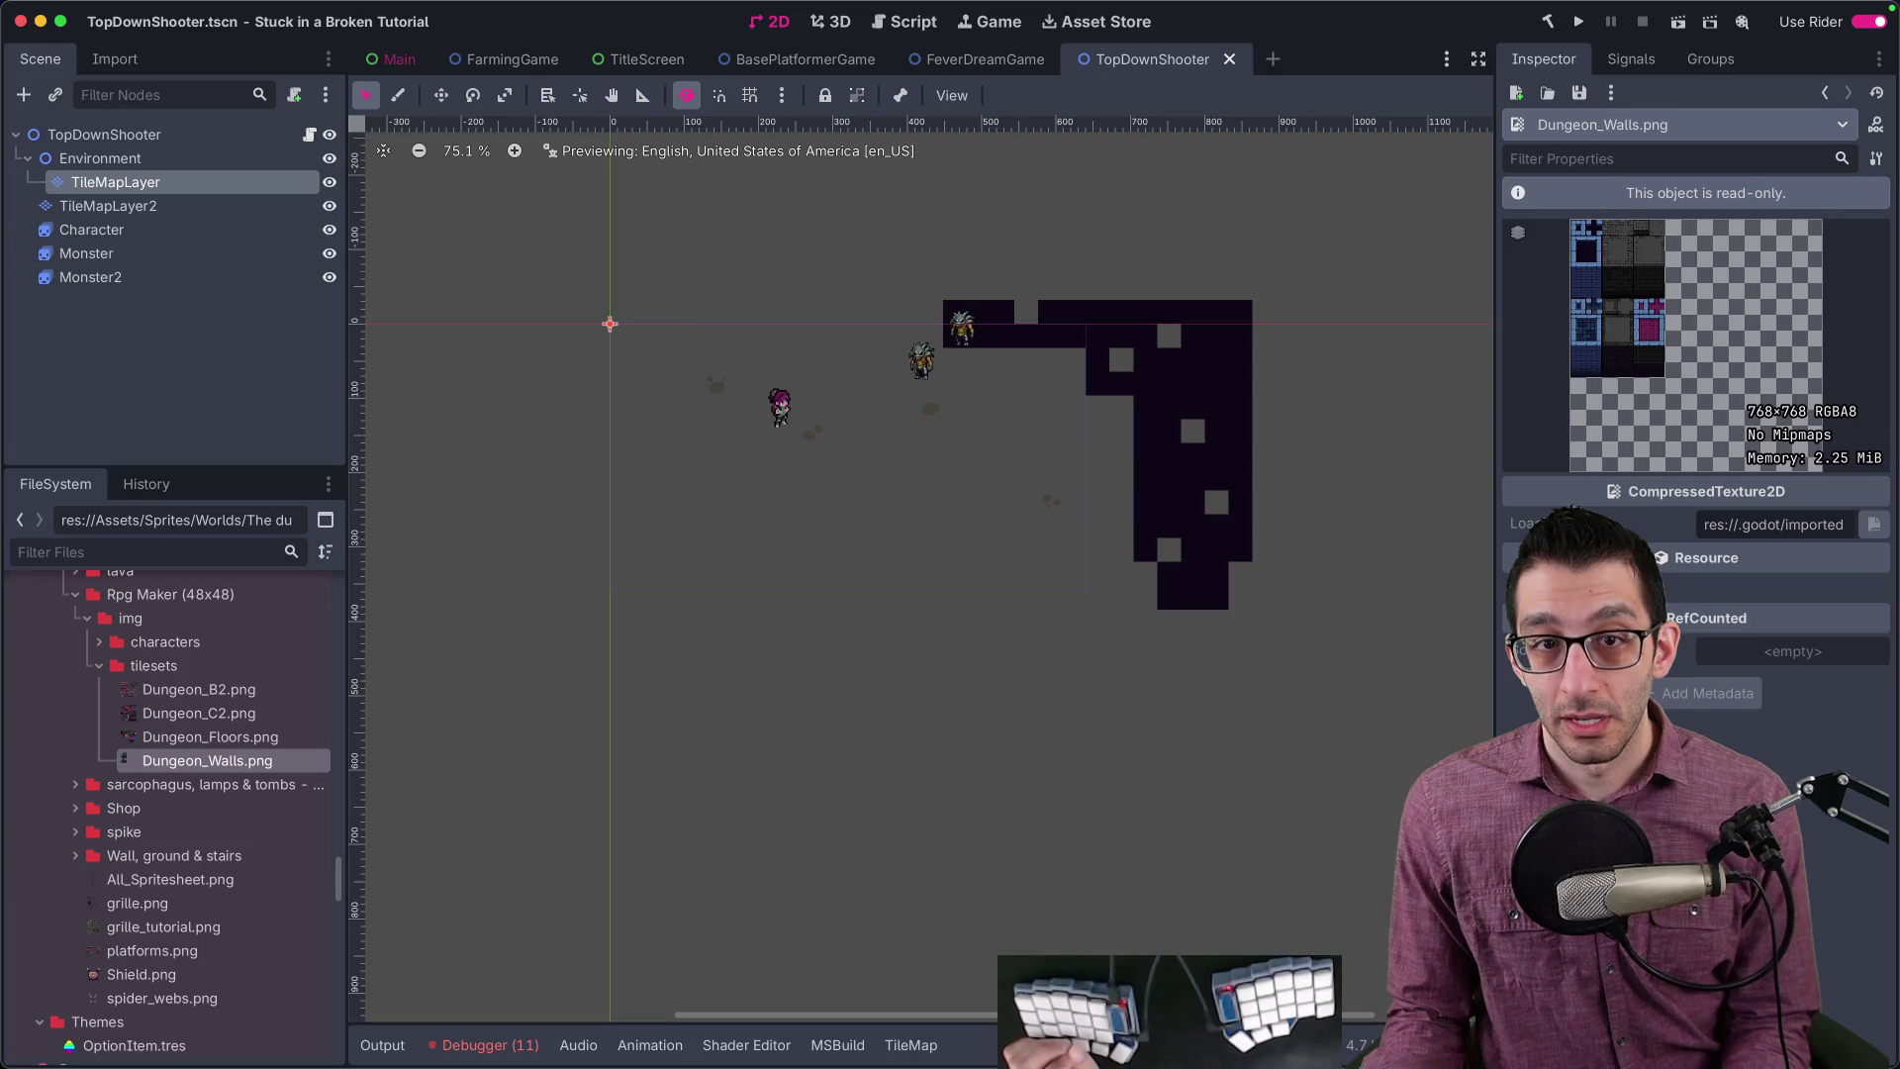
left_click(134, 191)
left_click(1773, 265)
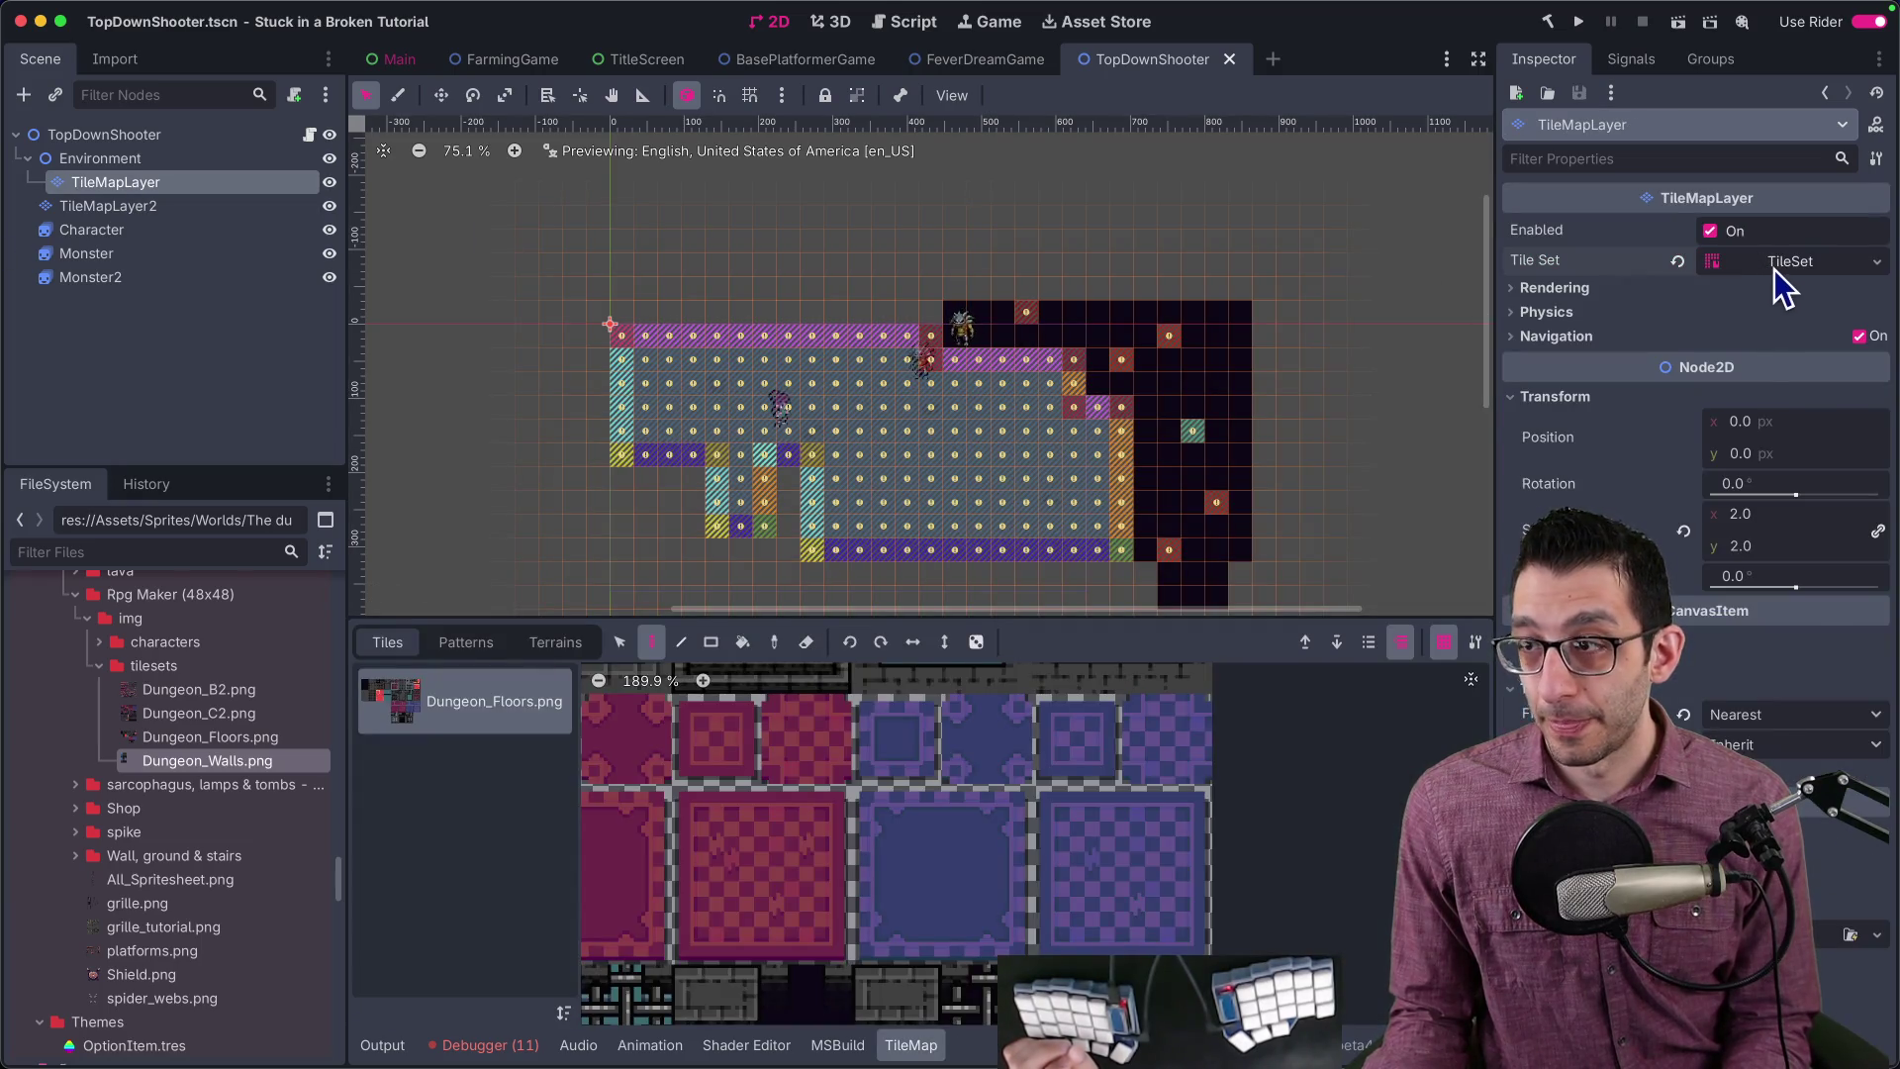
left_click(1773, 267)
left_click_drag(198, 766, 438, 749)
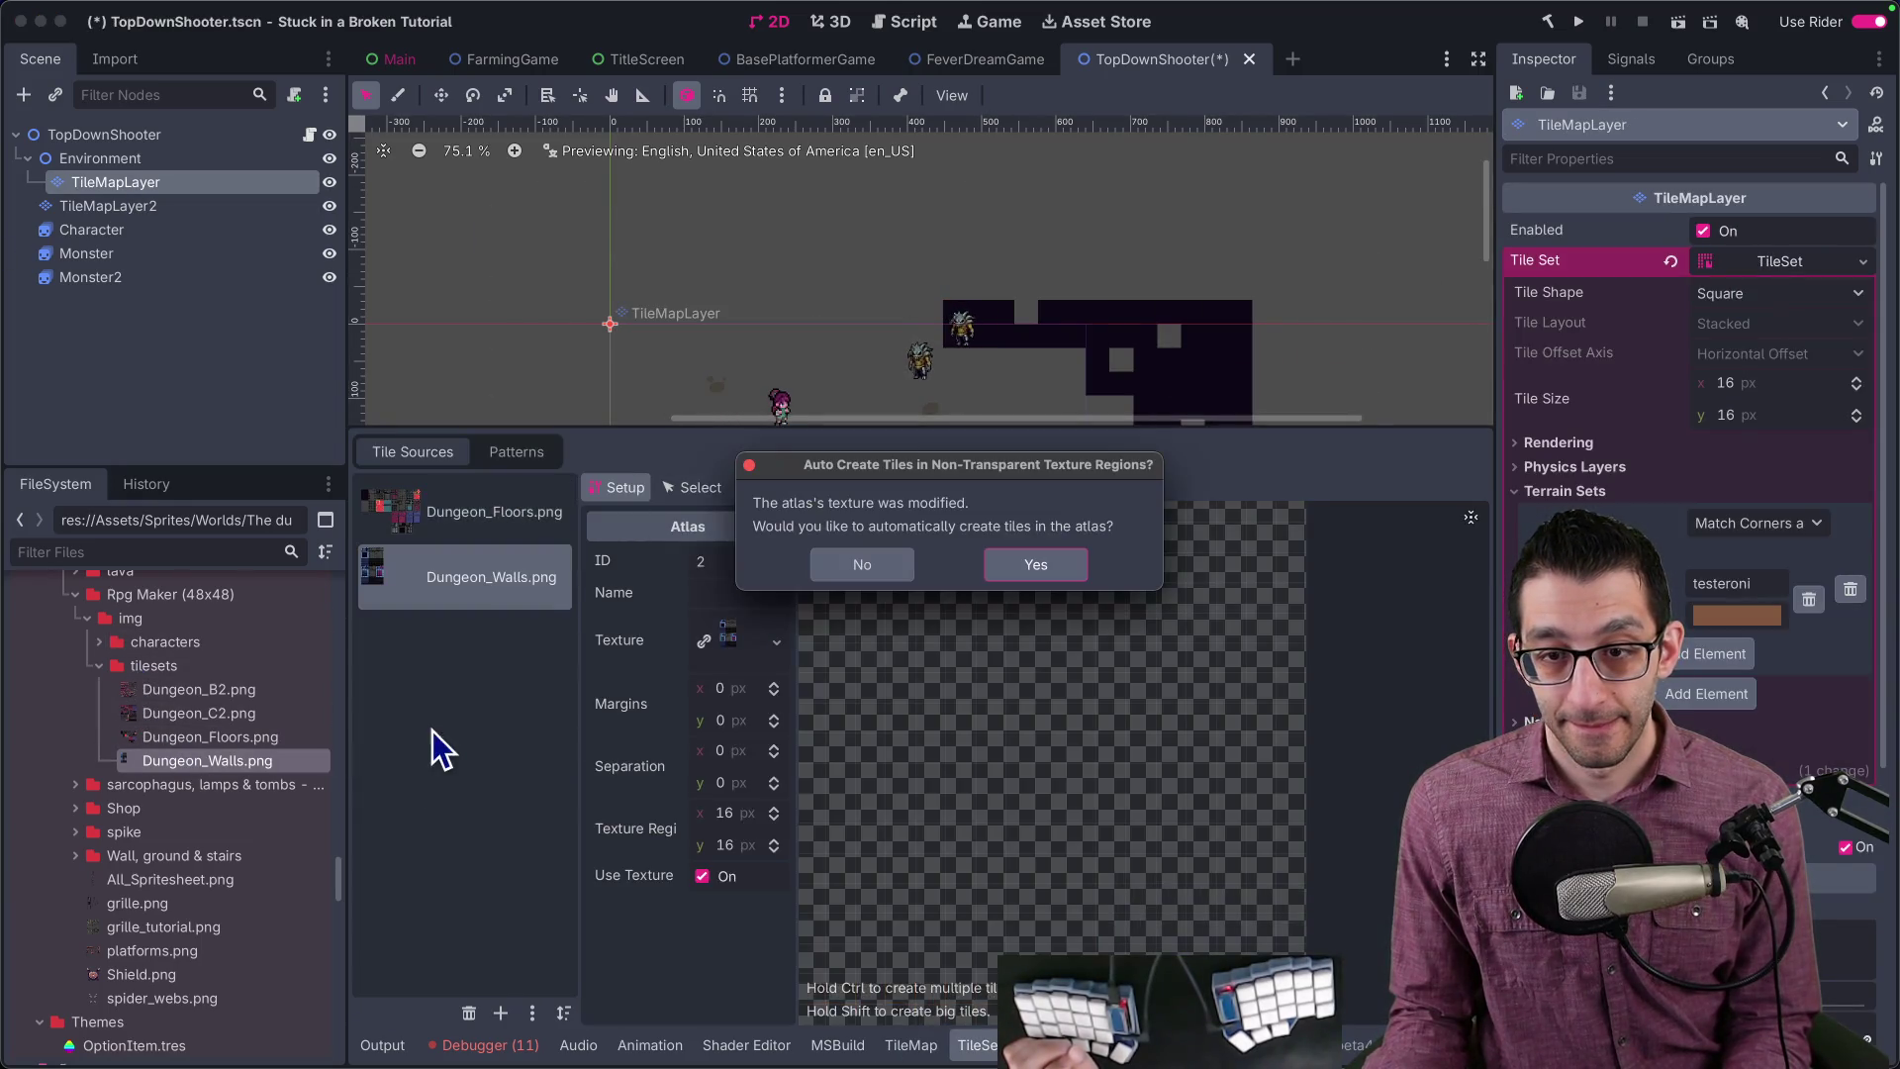
Step: Auto-create tiles for the Dungeon_Walls atlas and zoom around to inspect it
left_click(1035, 563)
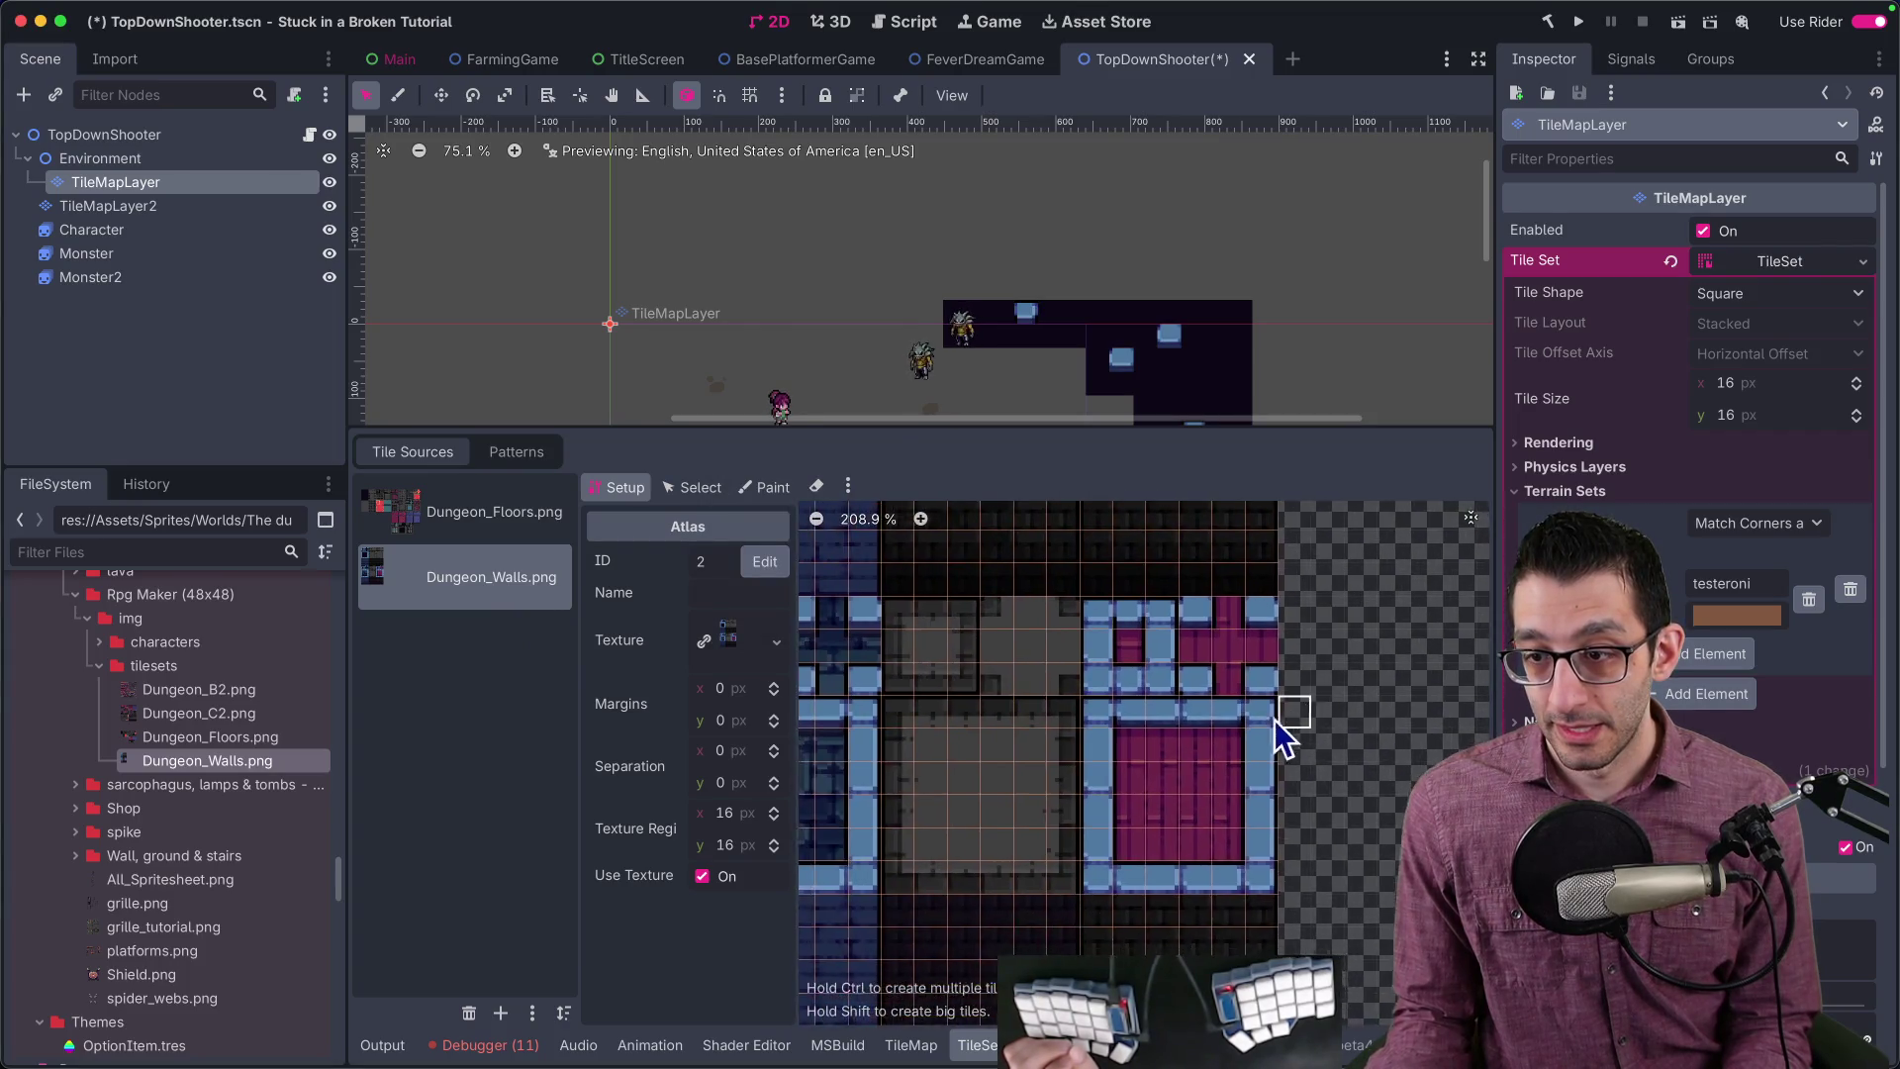
scroll(1296, 722, "left", 5)
scroll(1237, 737, "up", 1)
scroll(1167, 752, "down", 3)
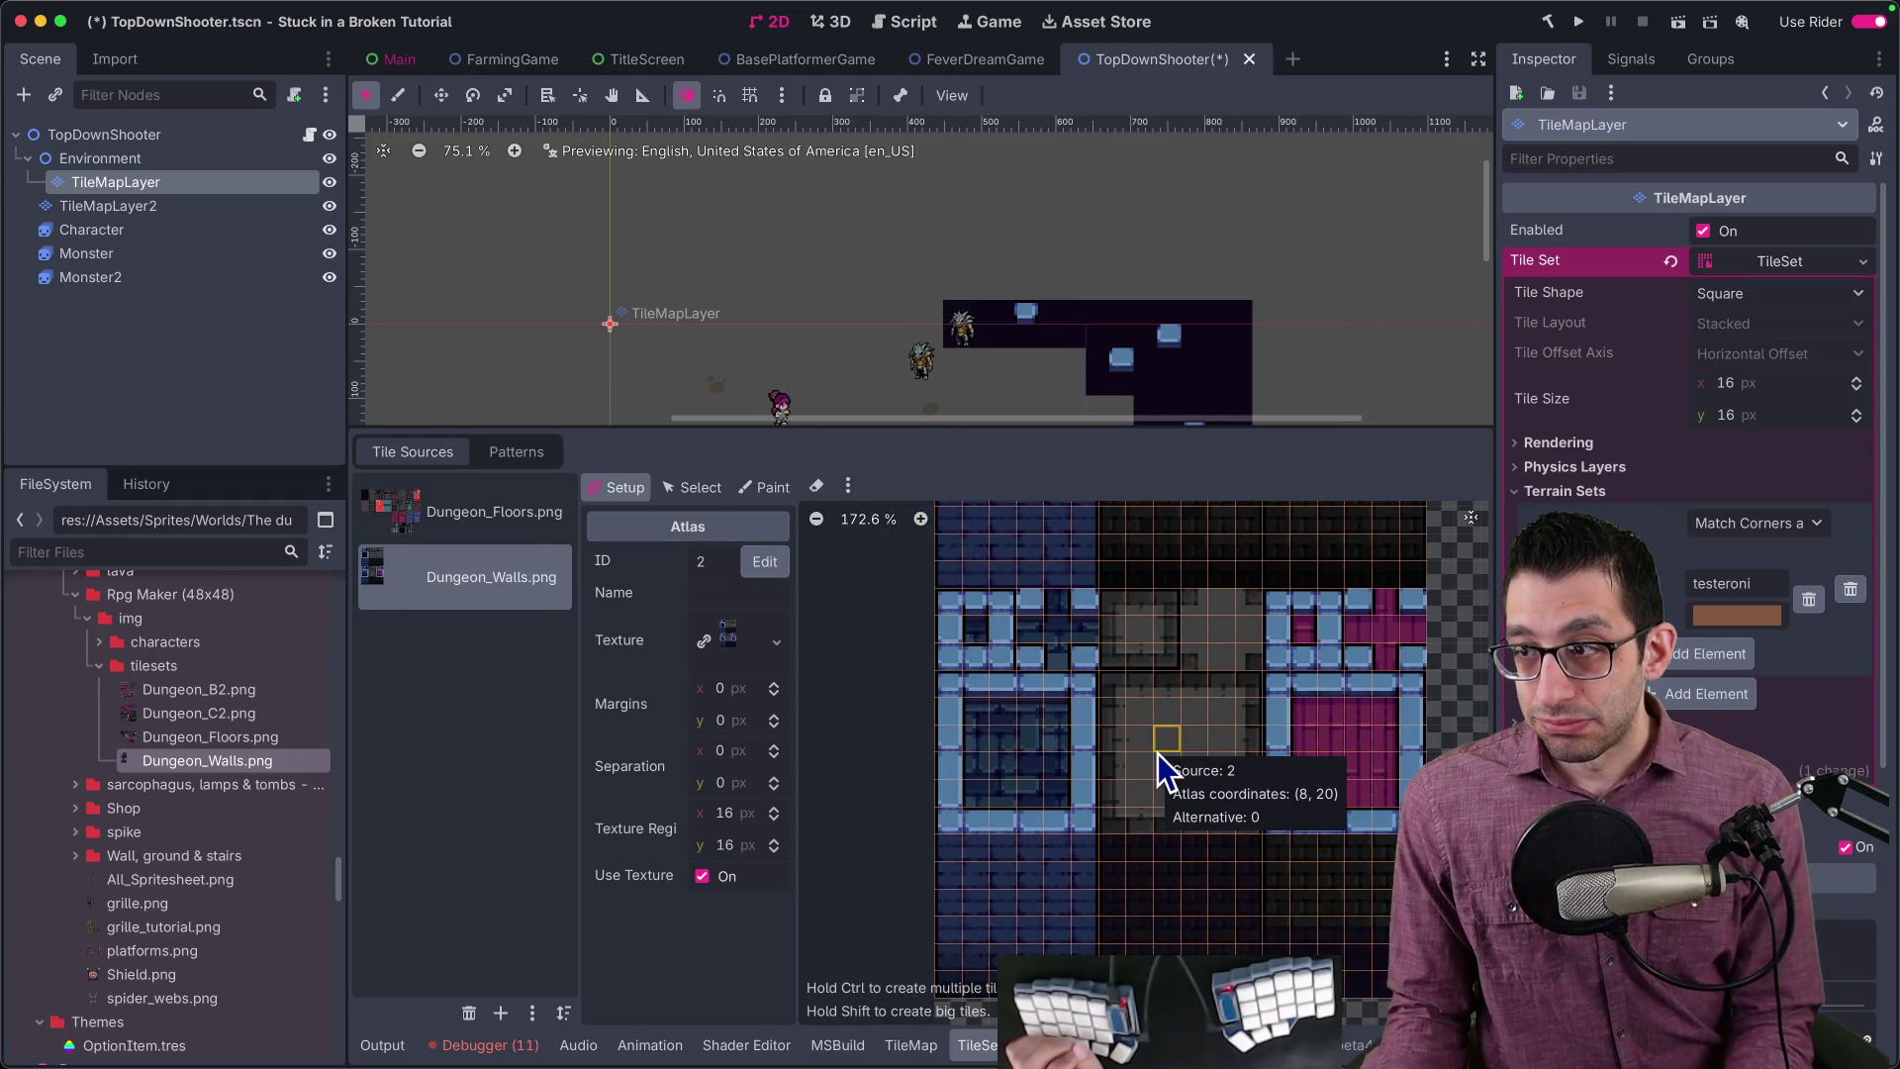
scroll(1125, 751, "up", 5)
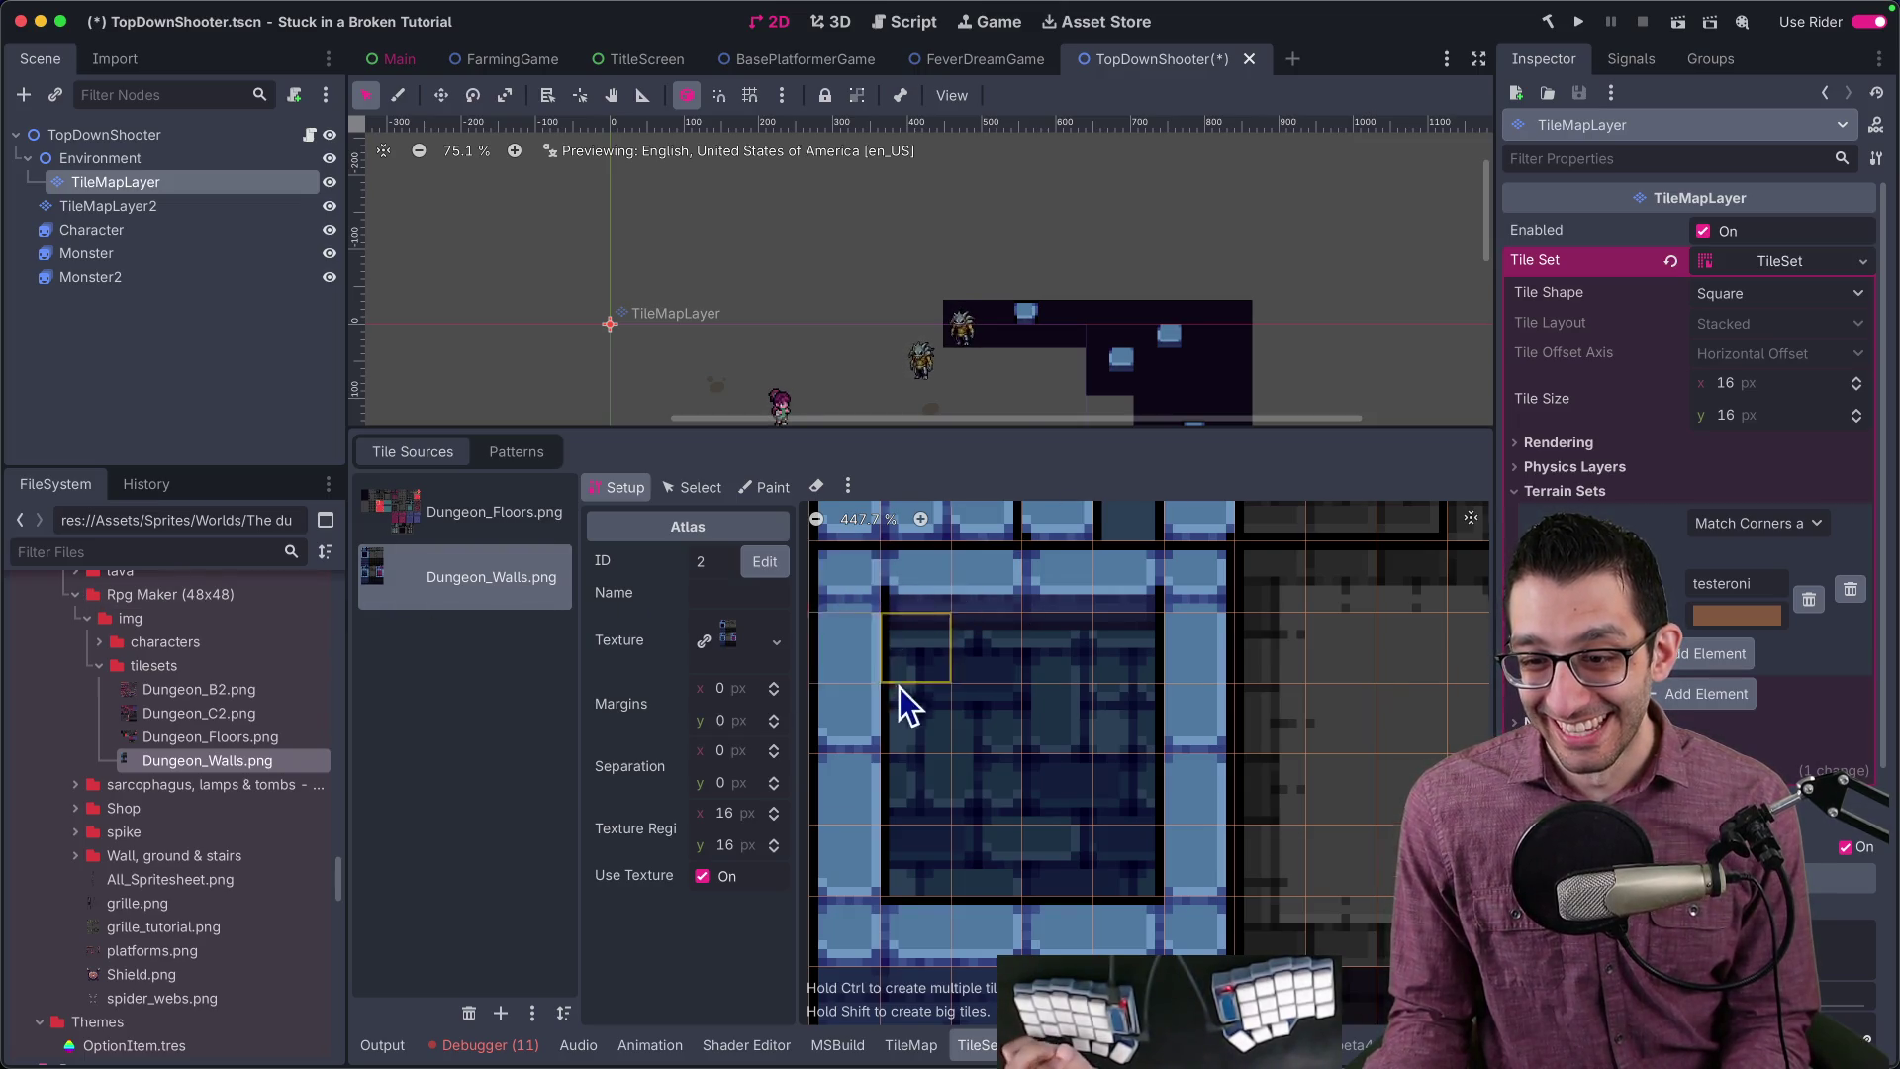
scroll(928, 691, "down", 5)
scroll(950, 752, "up", 4)
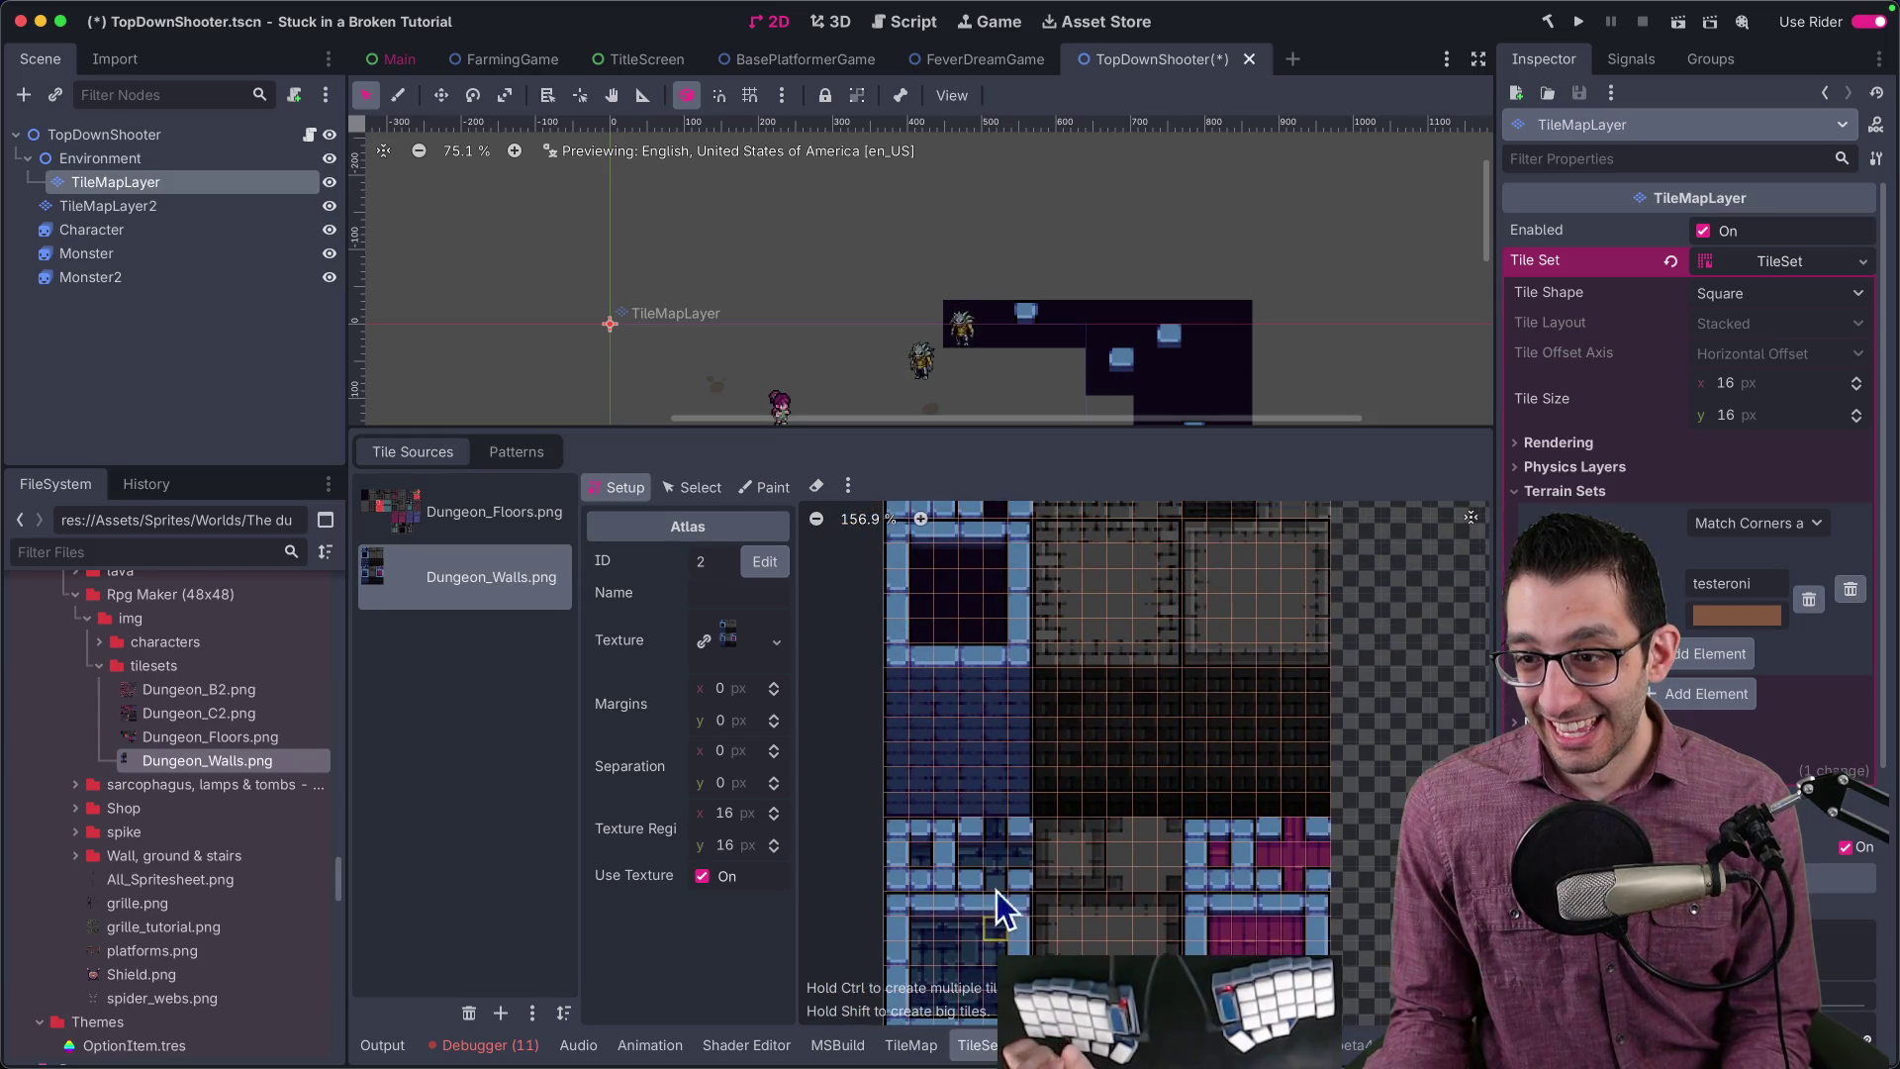
scroll(1011, 859, "up", 2)
scroll(1002, 683, "down", 3)
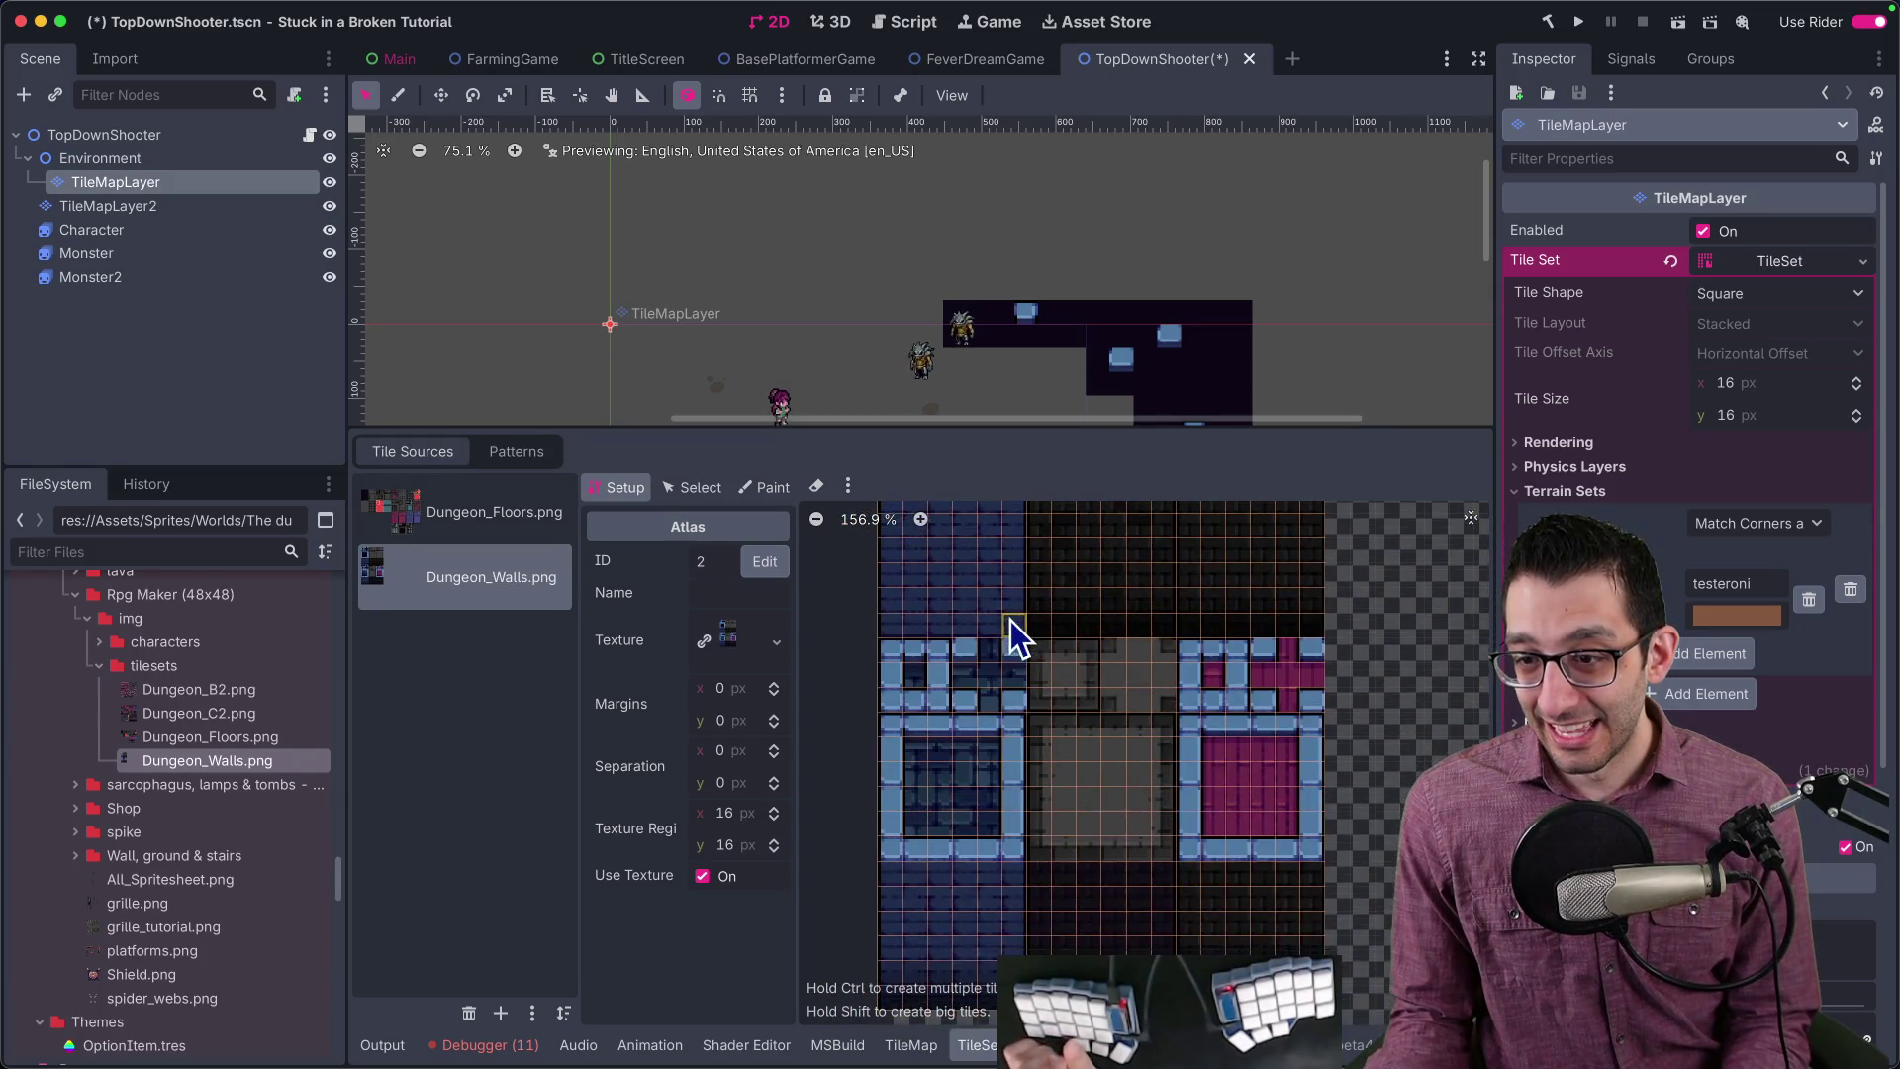
scroll(1029, 742, "up", 4)
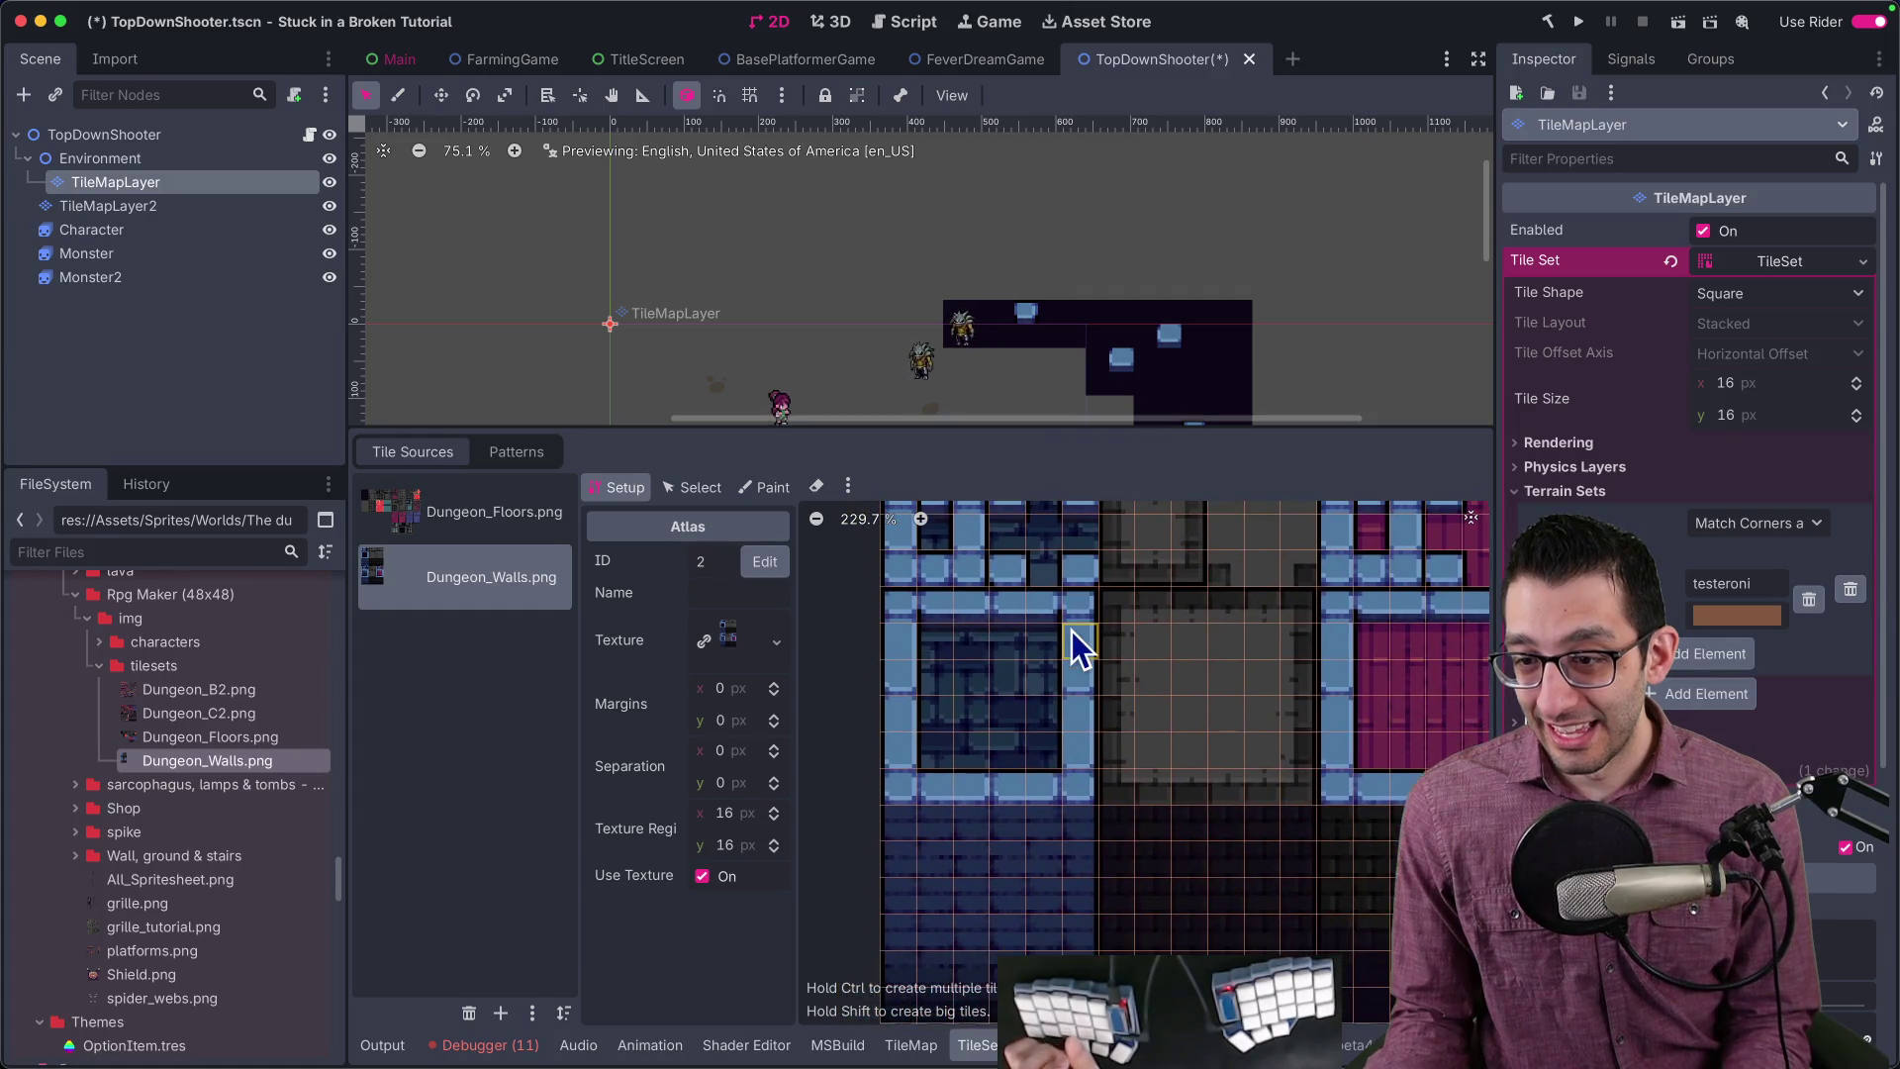
scroll(807, 396, "down", 3)
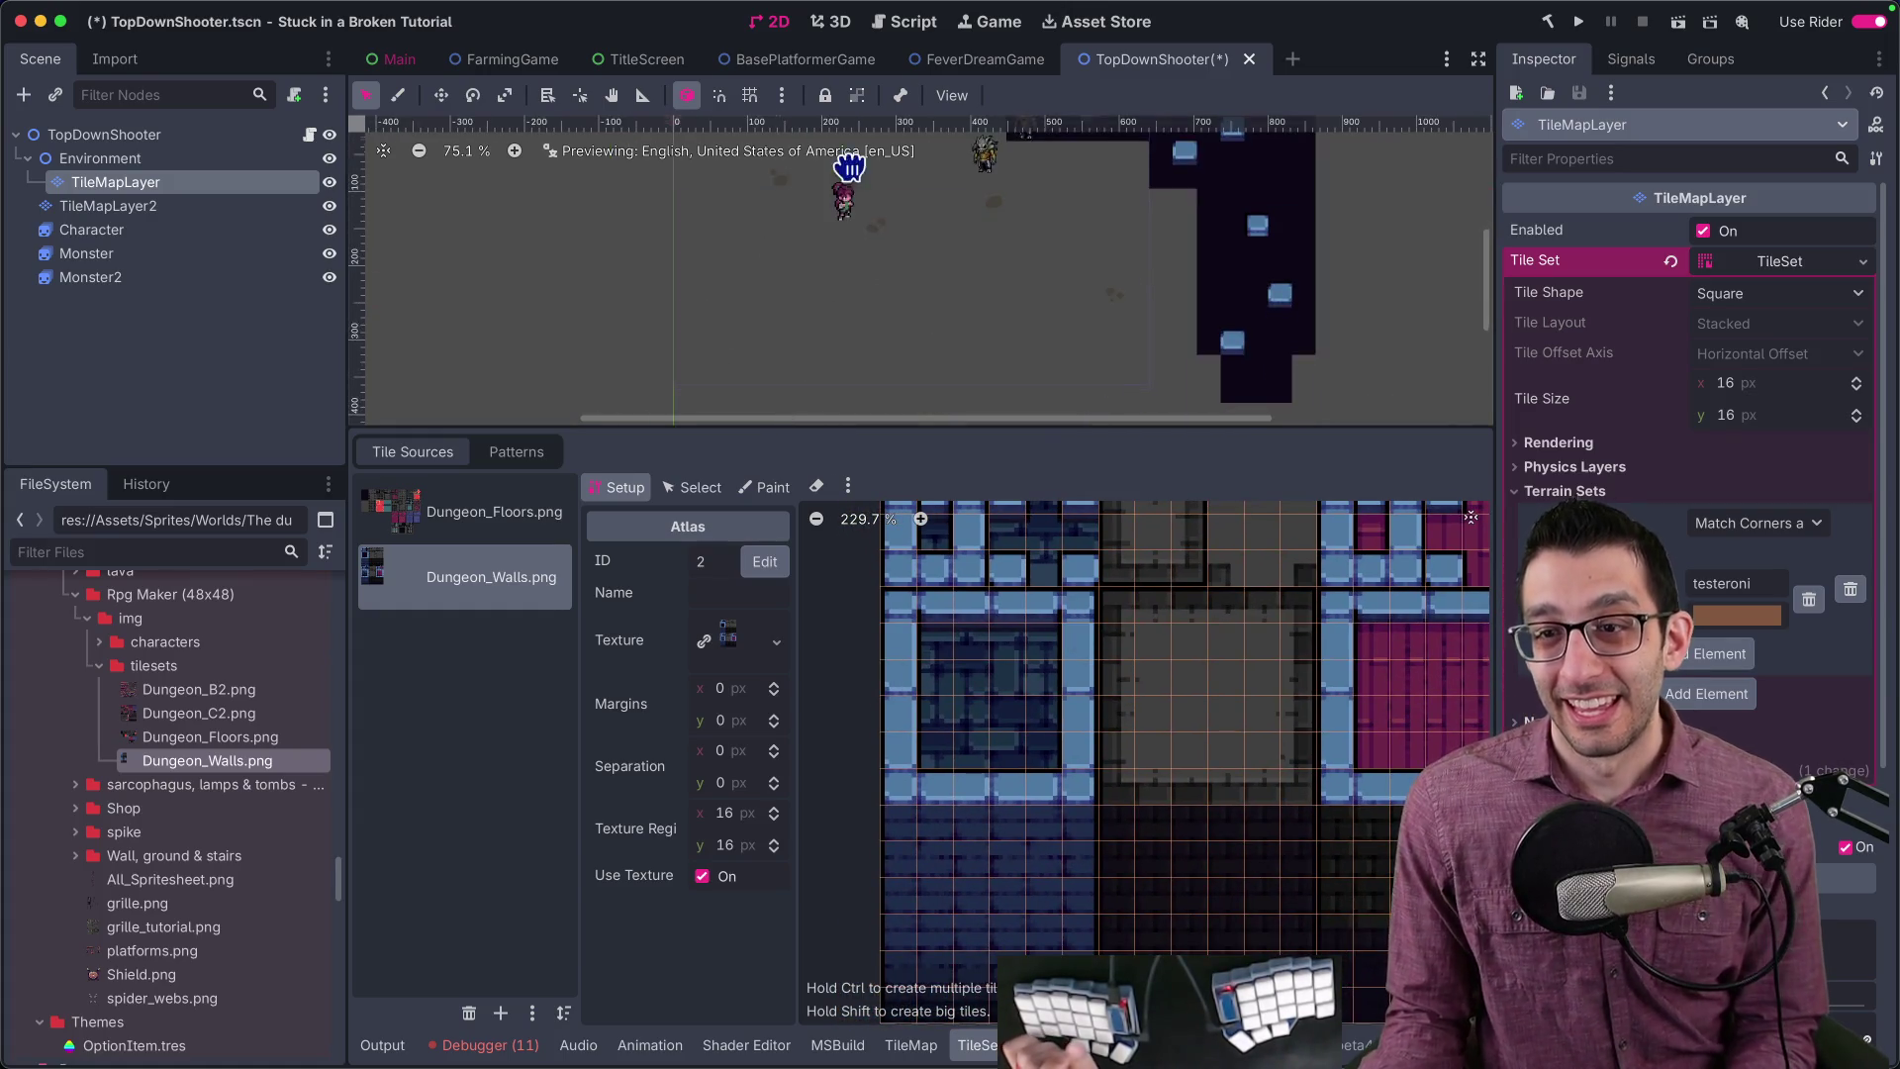
Step: Compare the Dungeon_Floors atlas against Dungeon_Walls, then select the TileSet tile size width field
key("Up")
scroll(1050, 774, "down", 4)
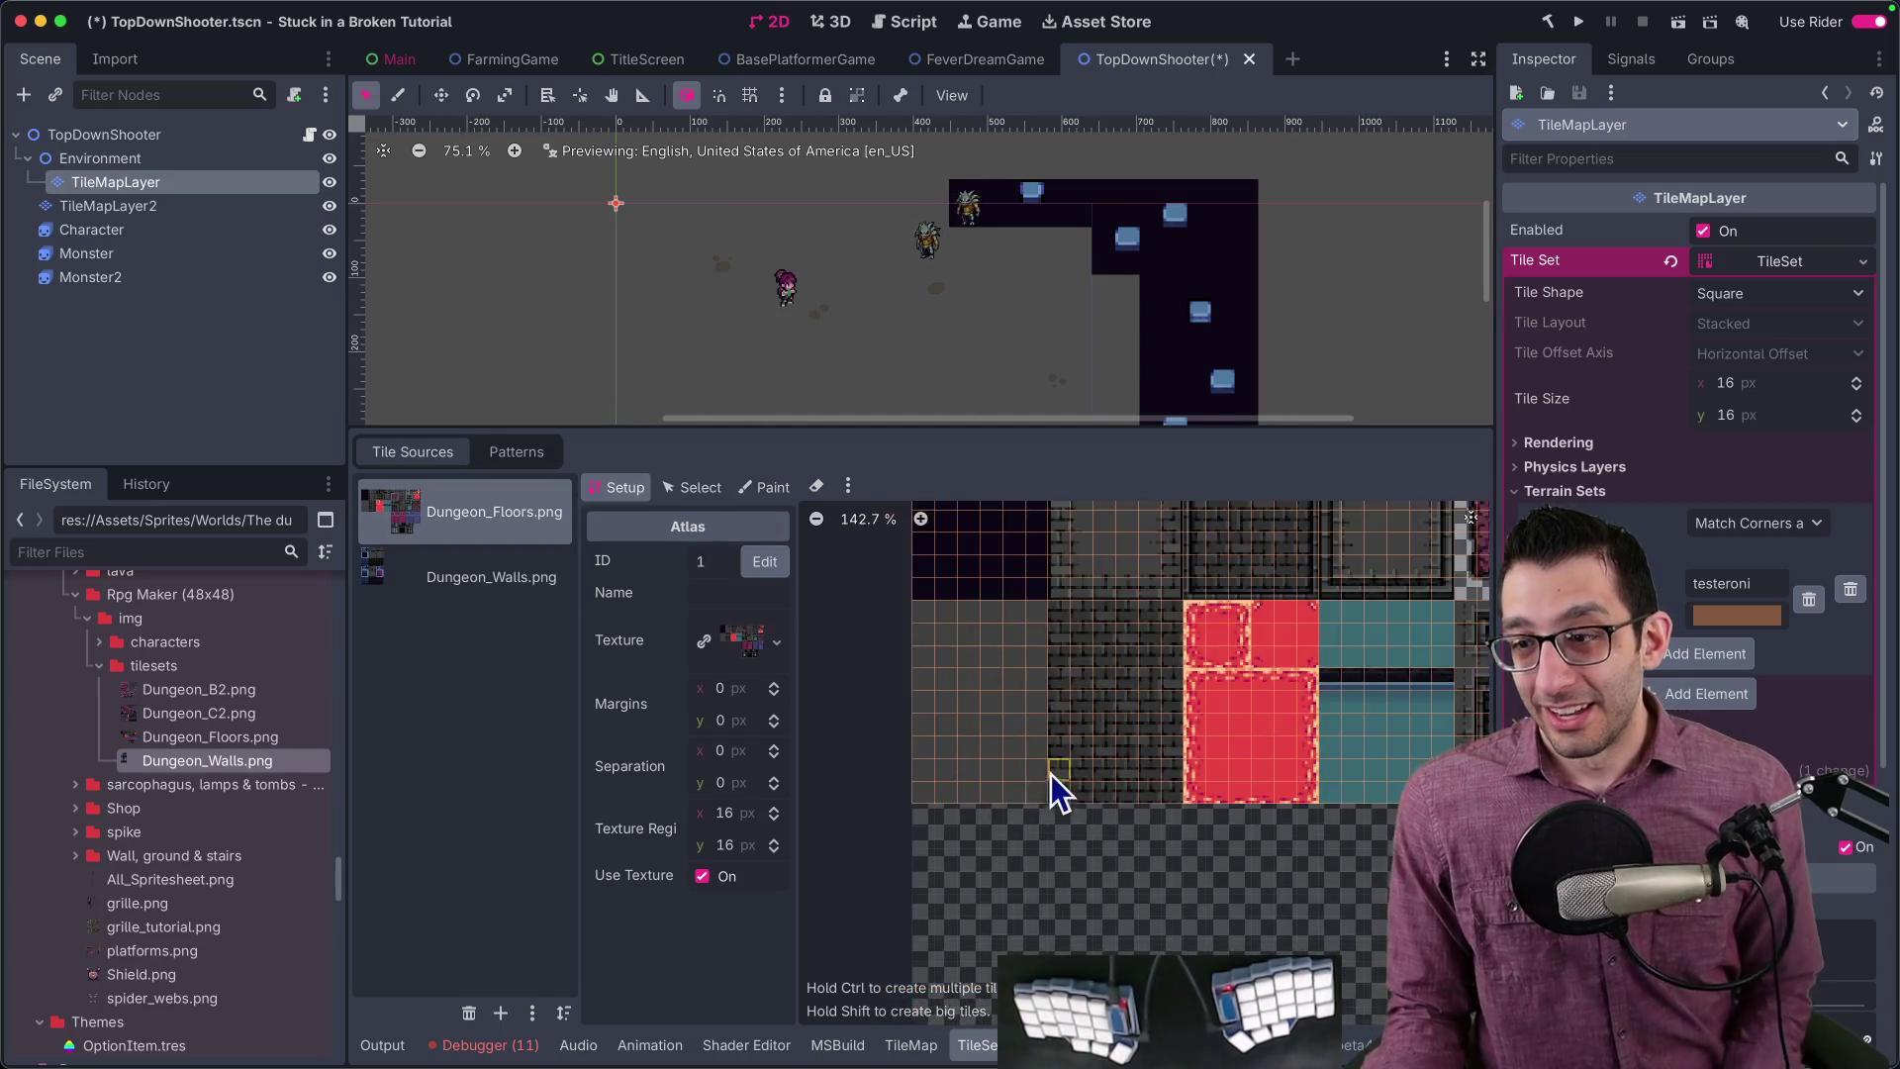
scroll(1034, 693, "up", 10)
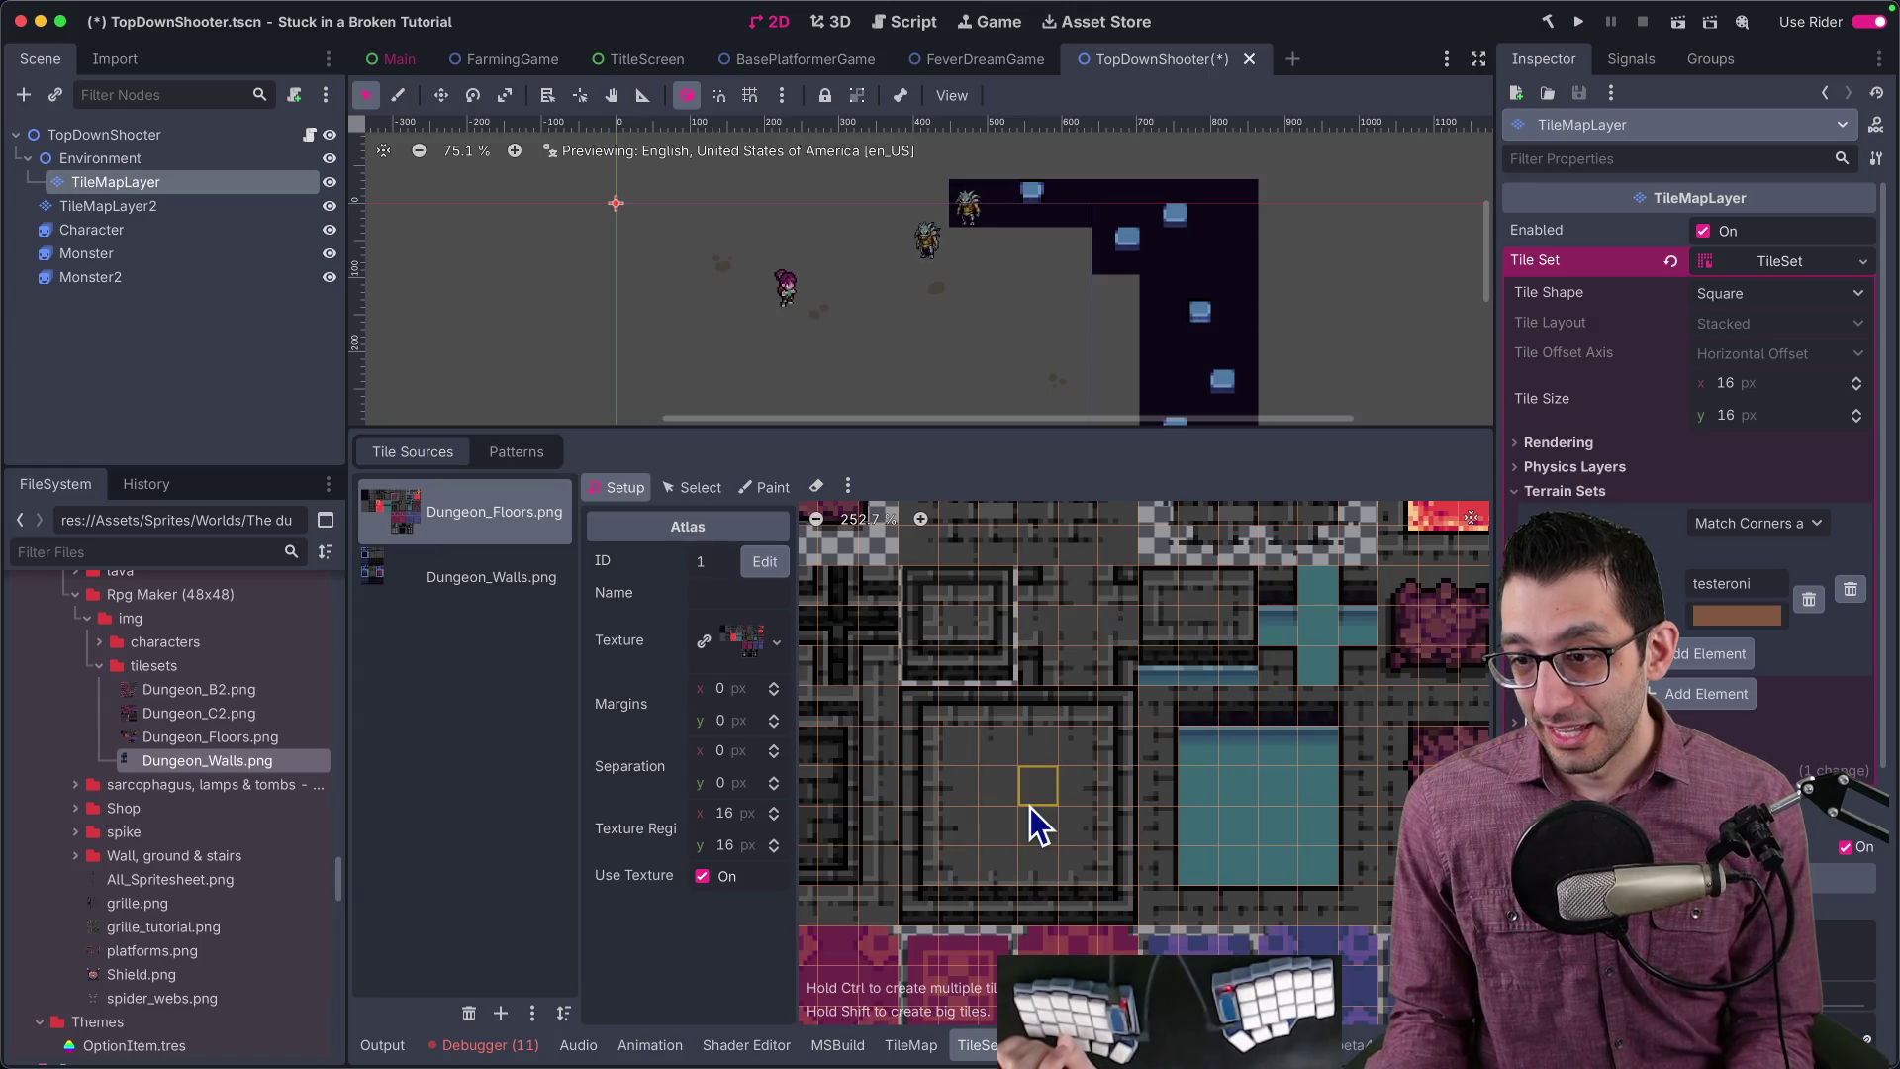
scroll(1026, 806, "down", 4)
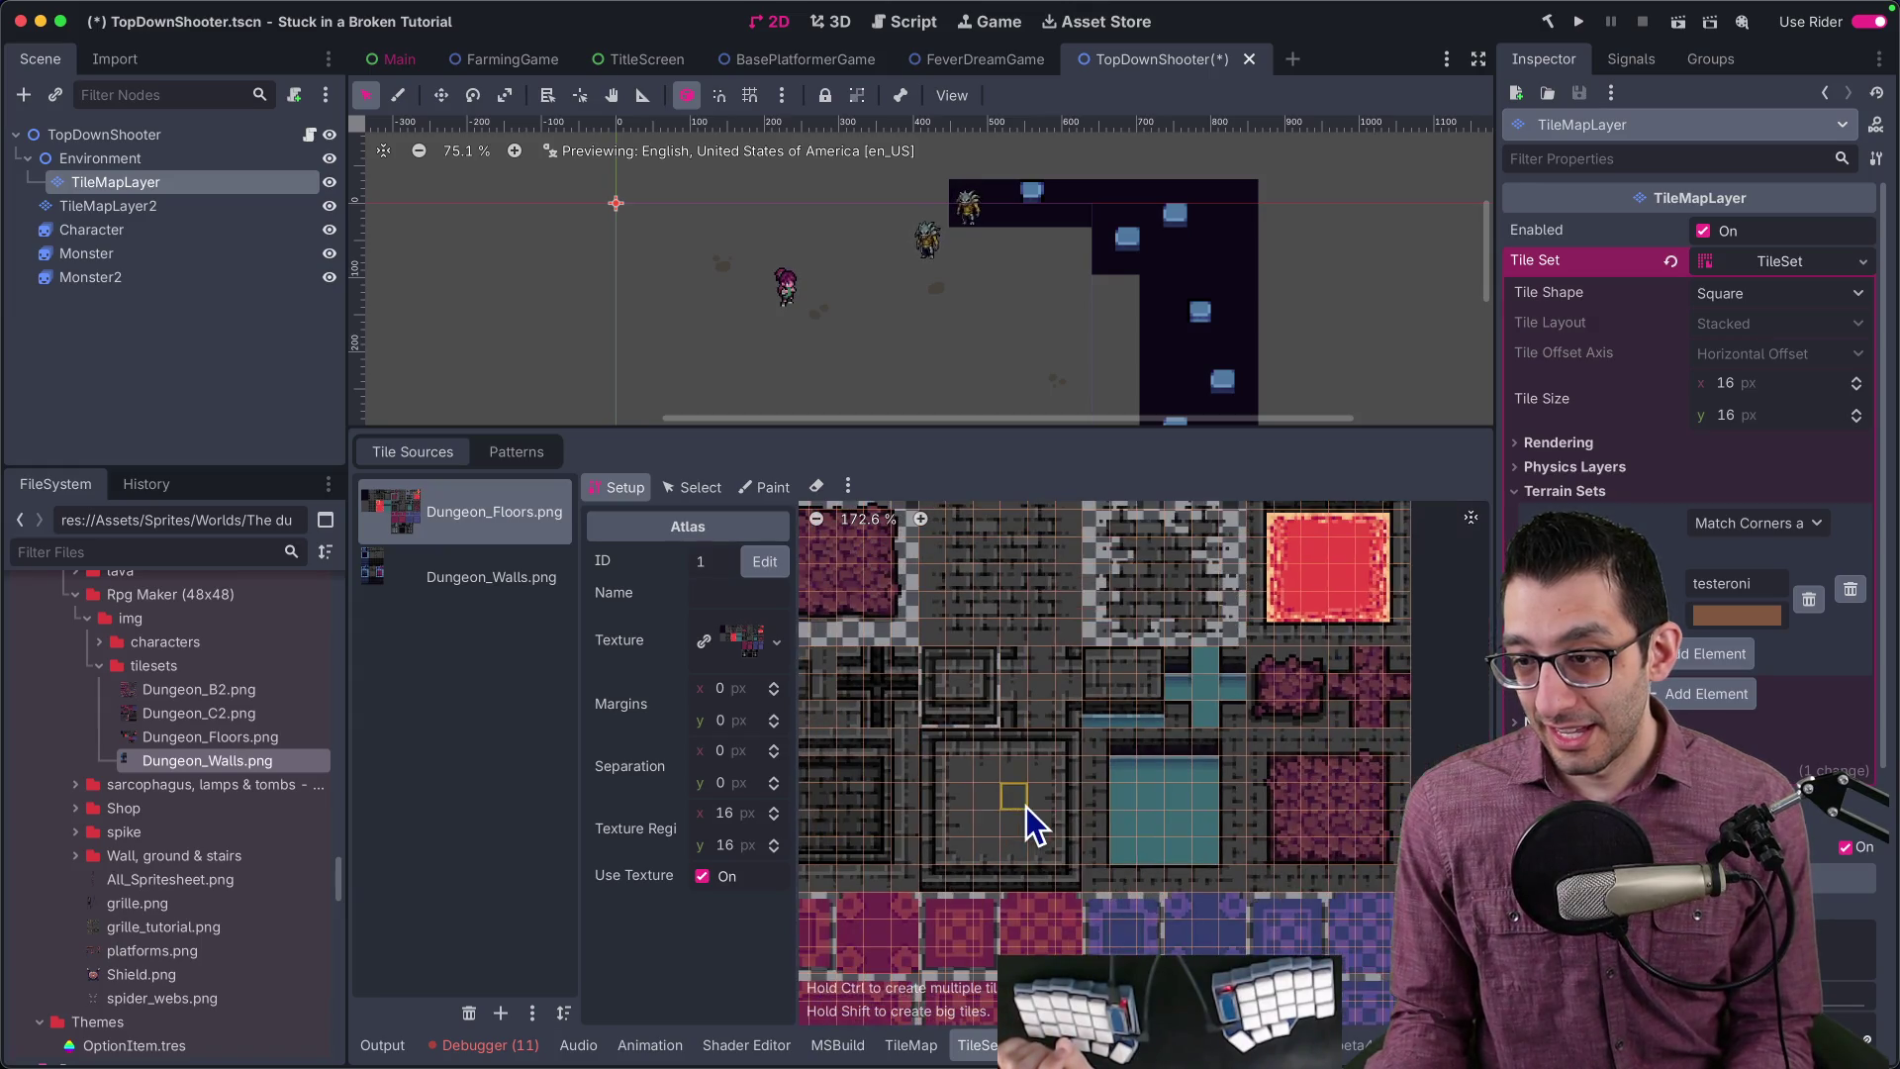
scroll(1008, 803, "up", 4)
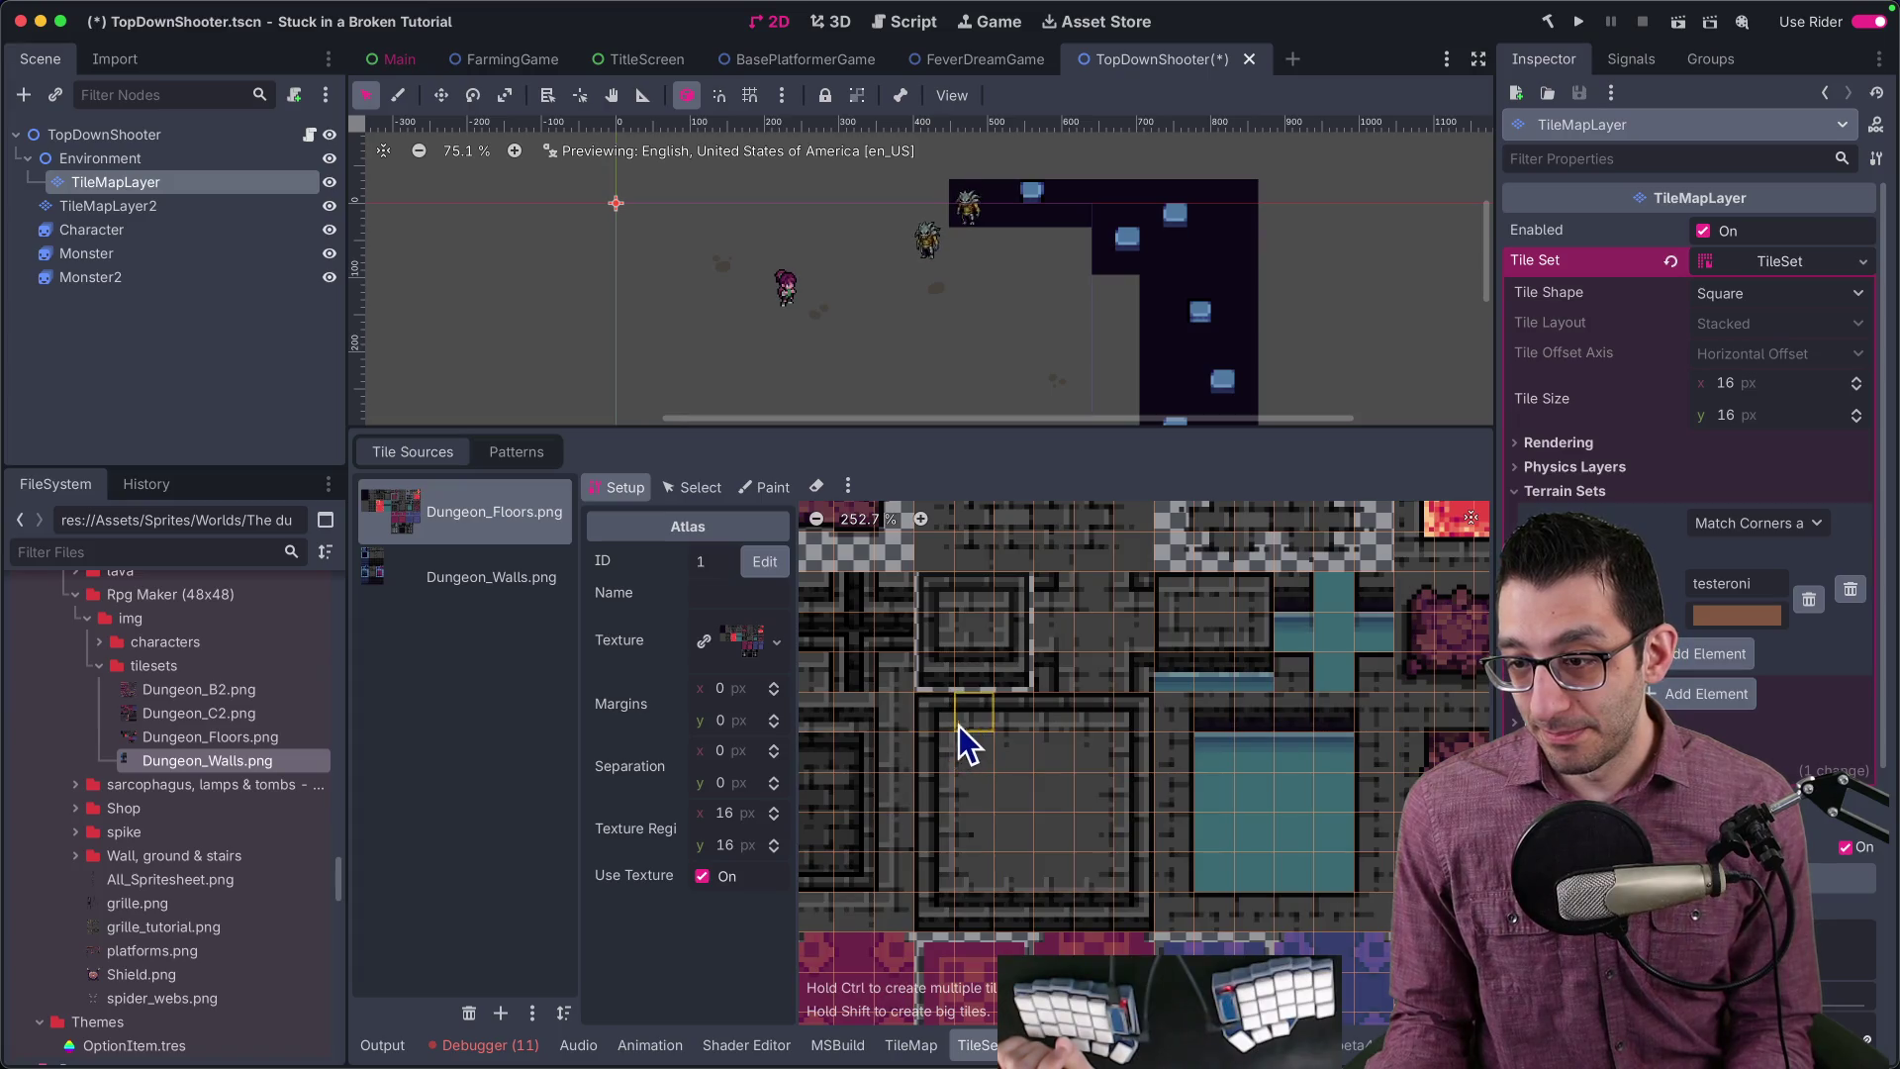
scroll(989, 782, "down", 4)
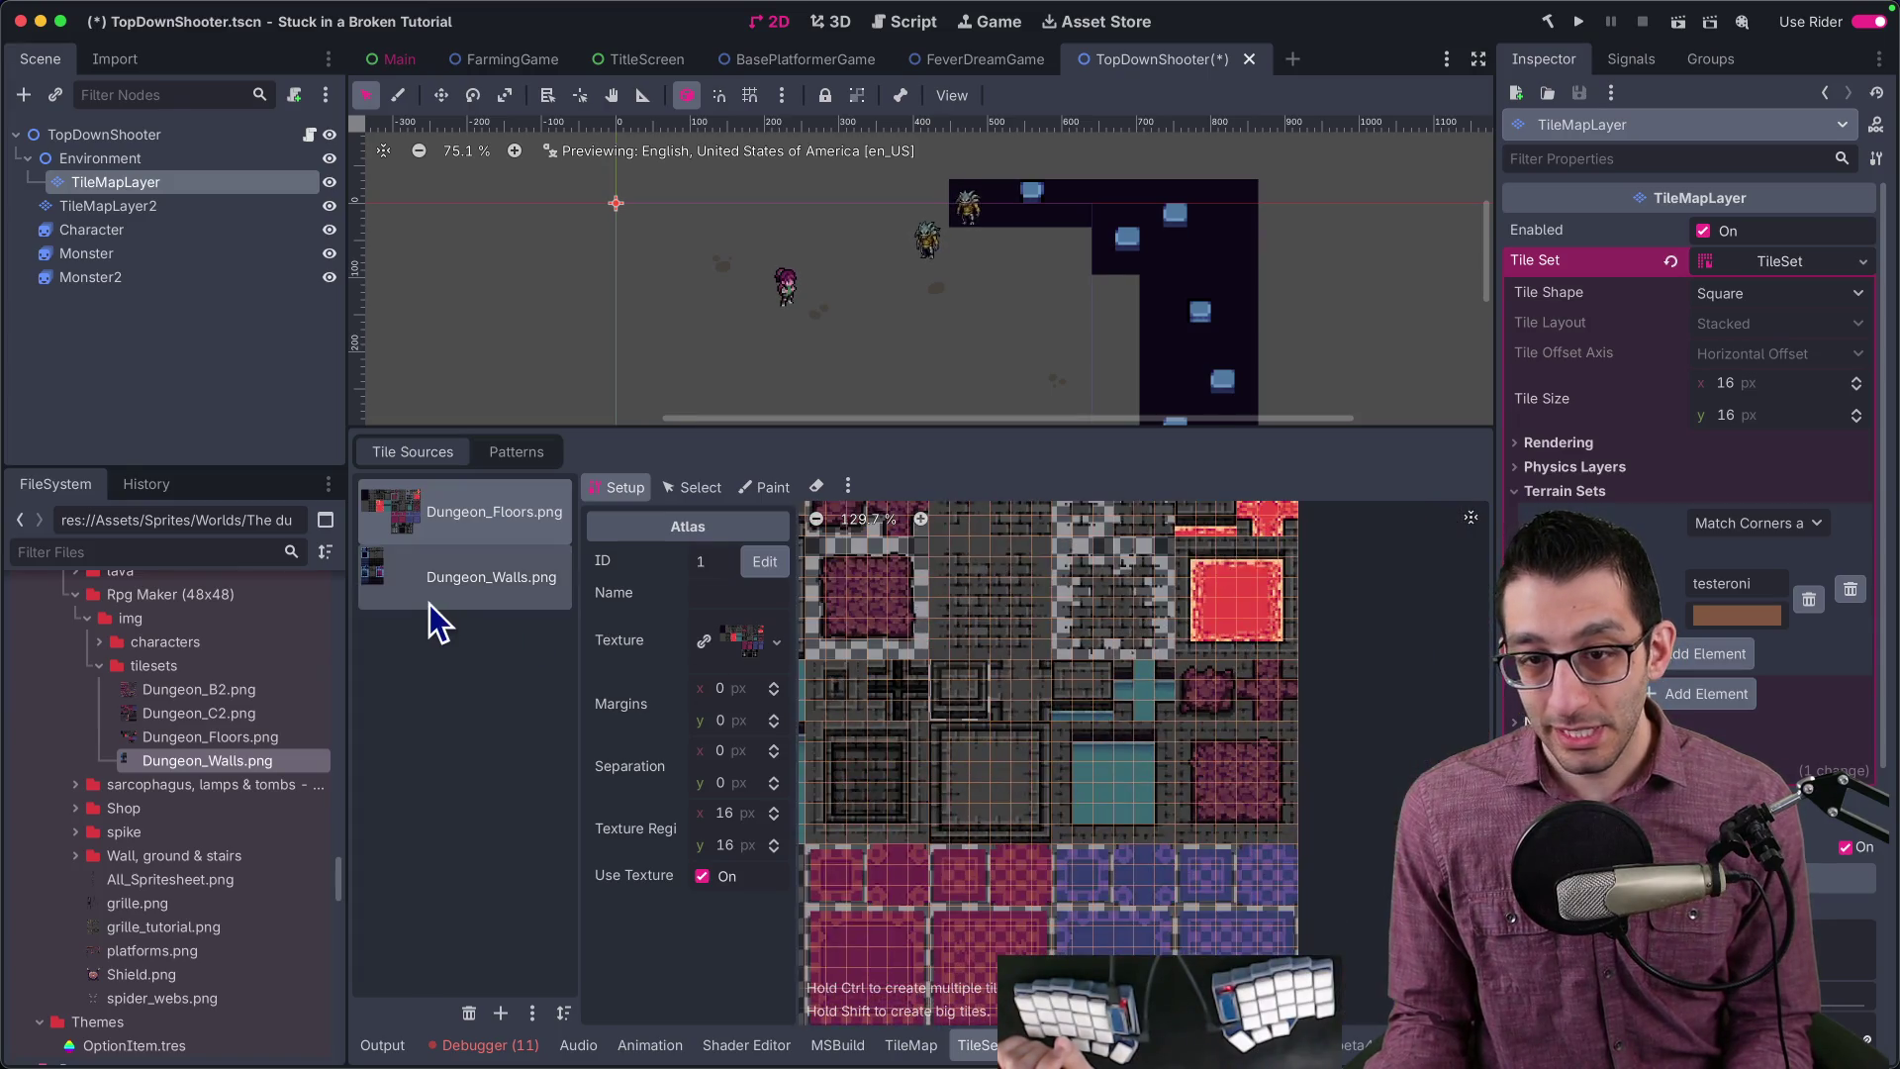
left_click(433, 615)
scroll(989, 697, "up", 8)
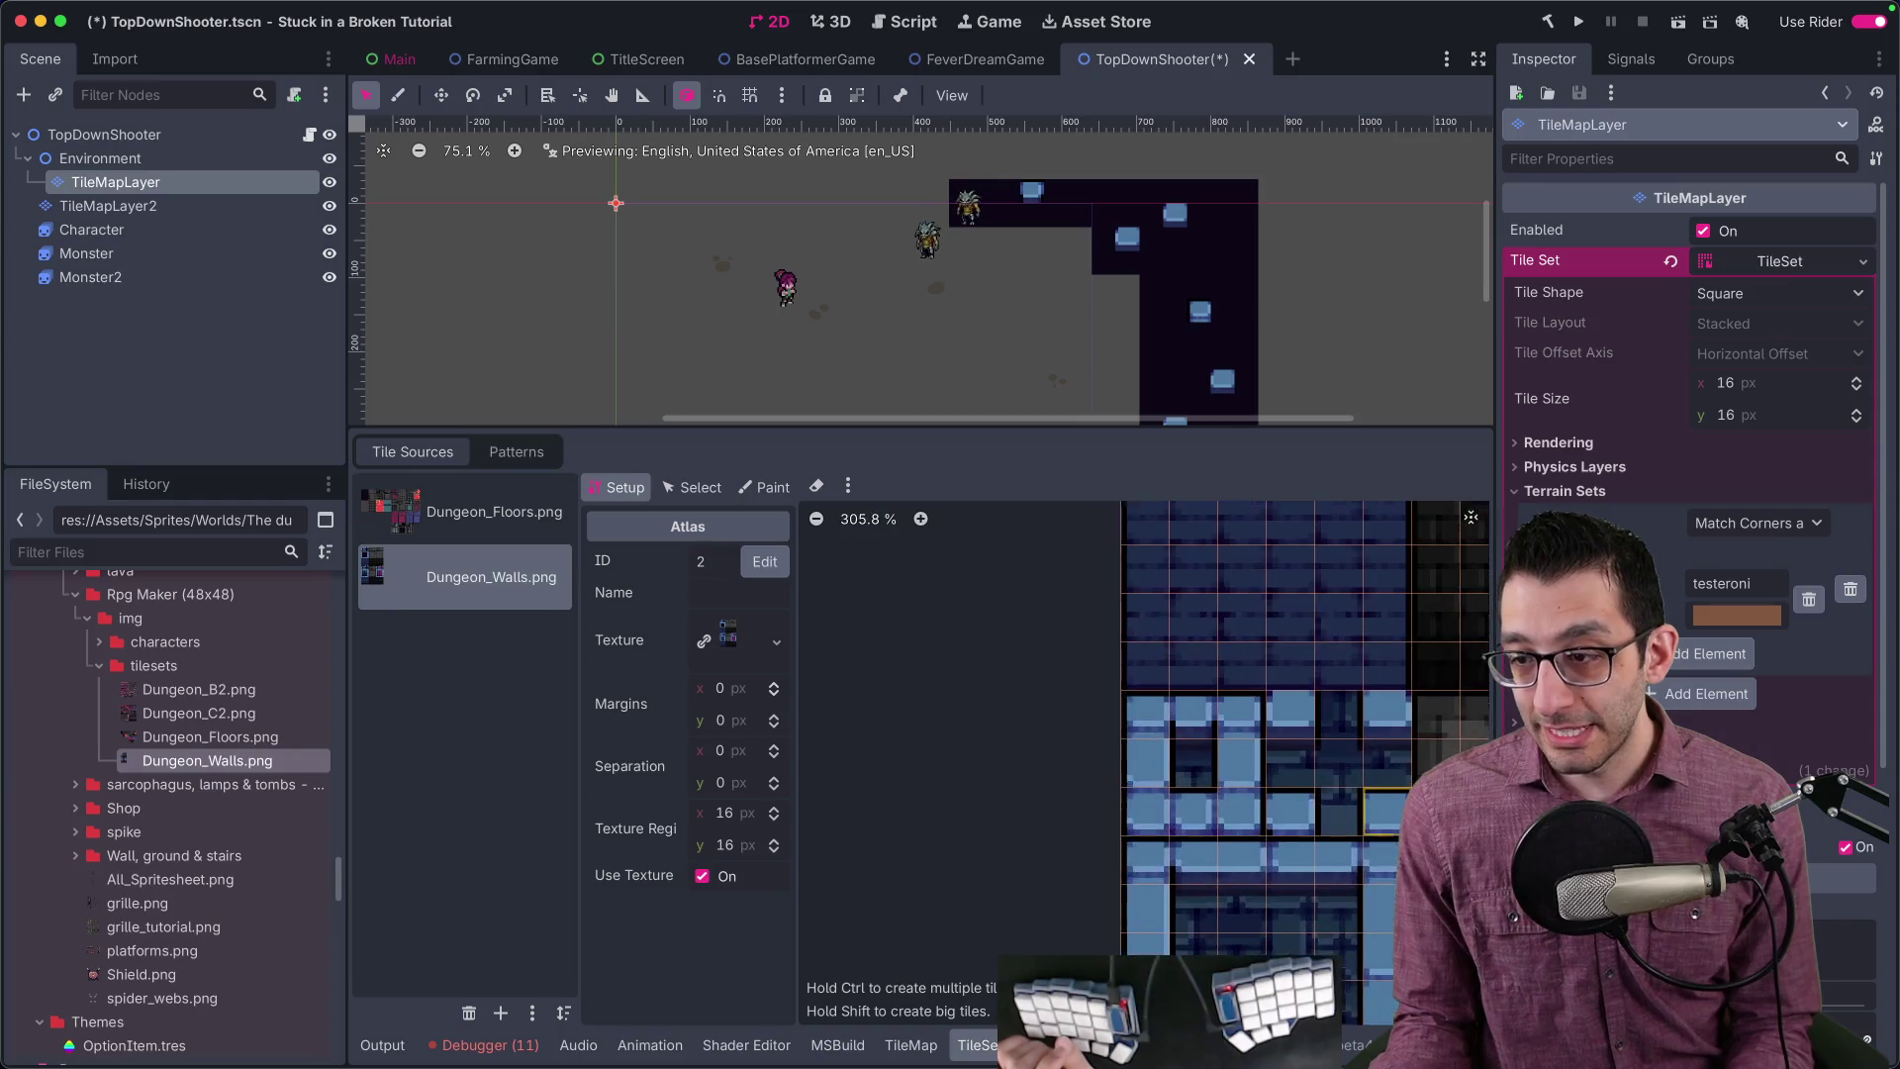
scroll(1163, 717, "down", 1)
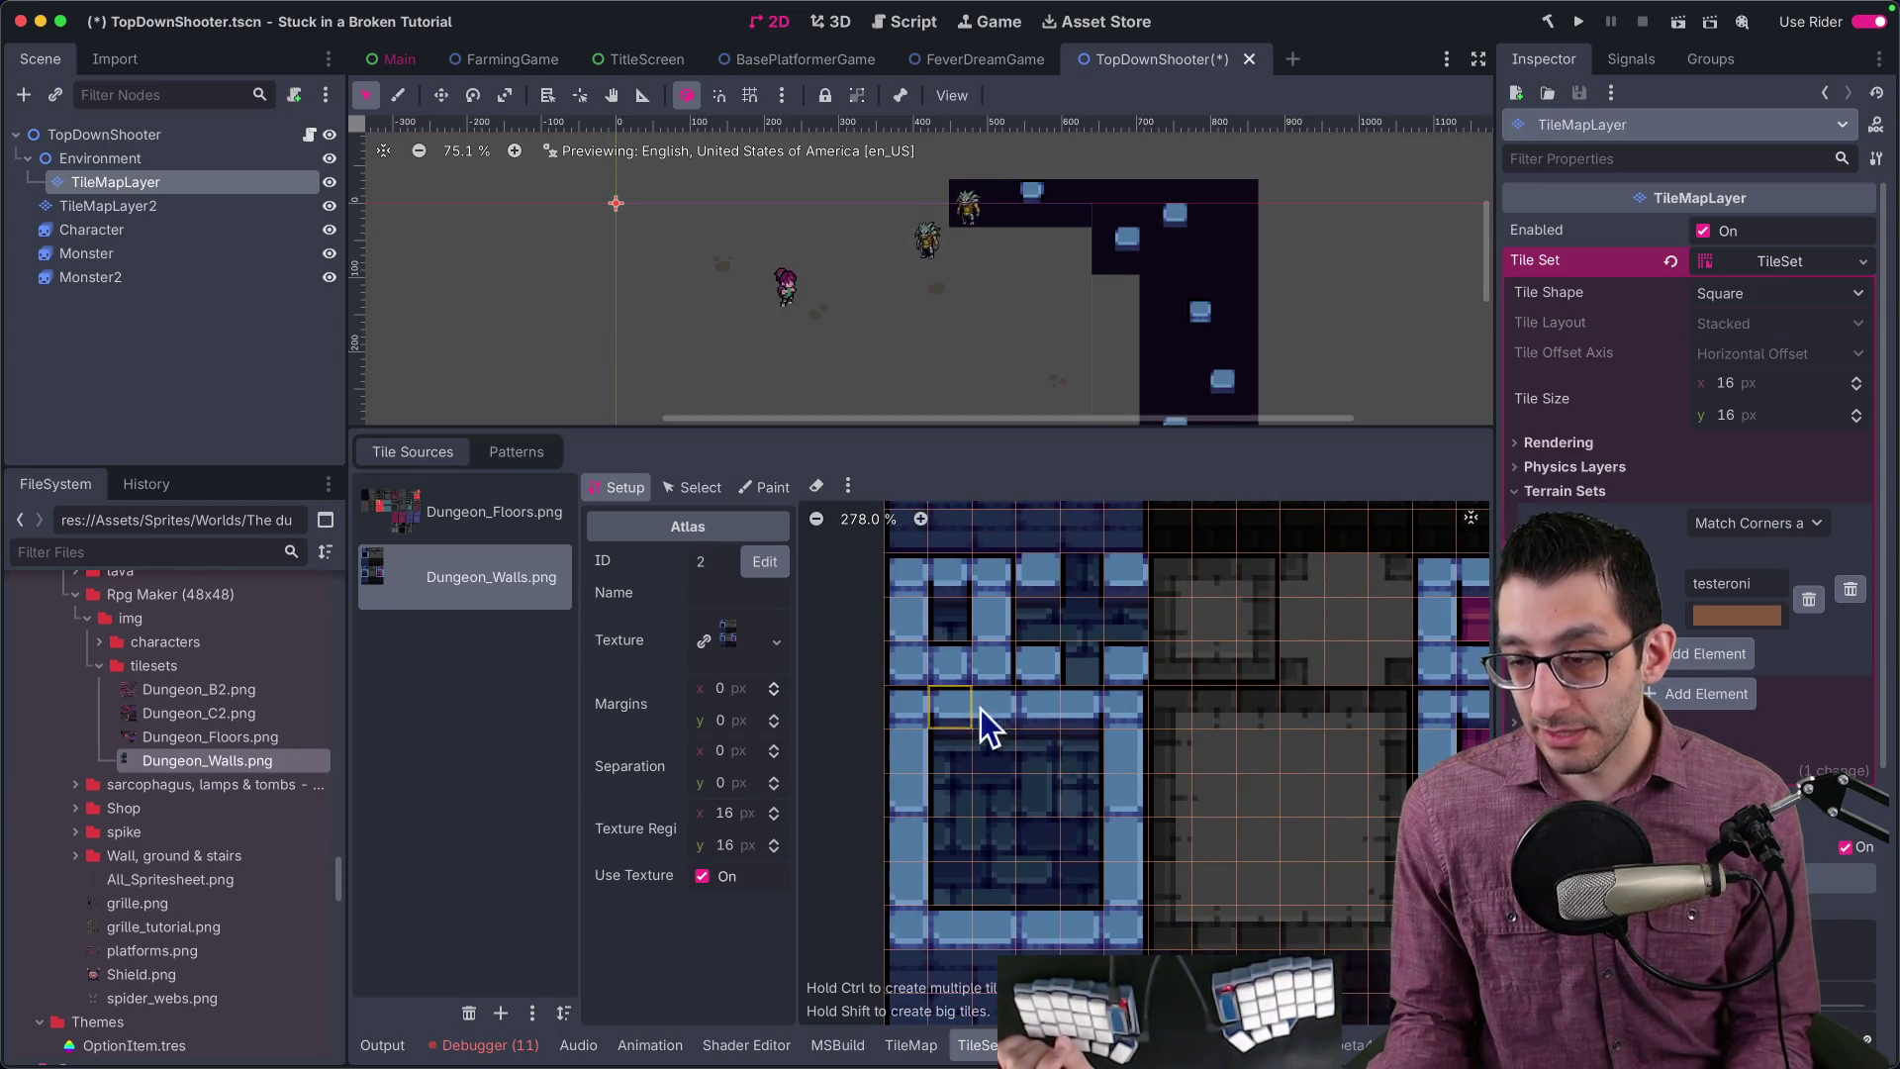
left_click(1727, 383)
Step: Set the TileSet tile size to 48 × 48 px
type("48")
left_click(1742, 414)
type("48")
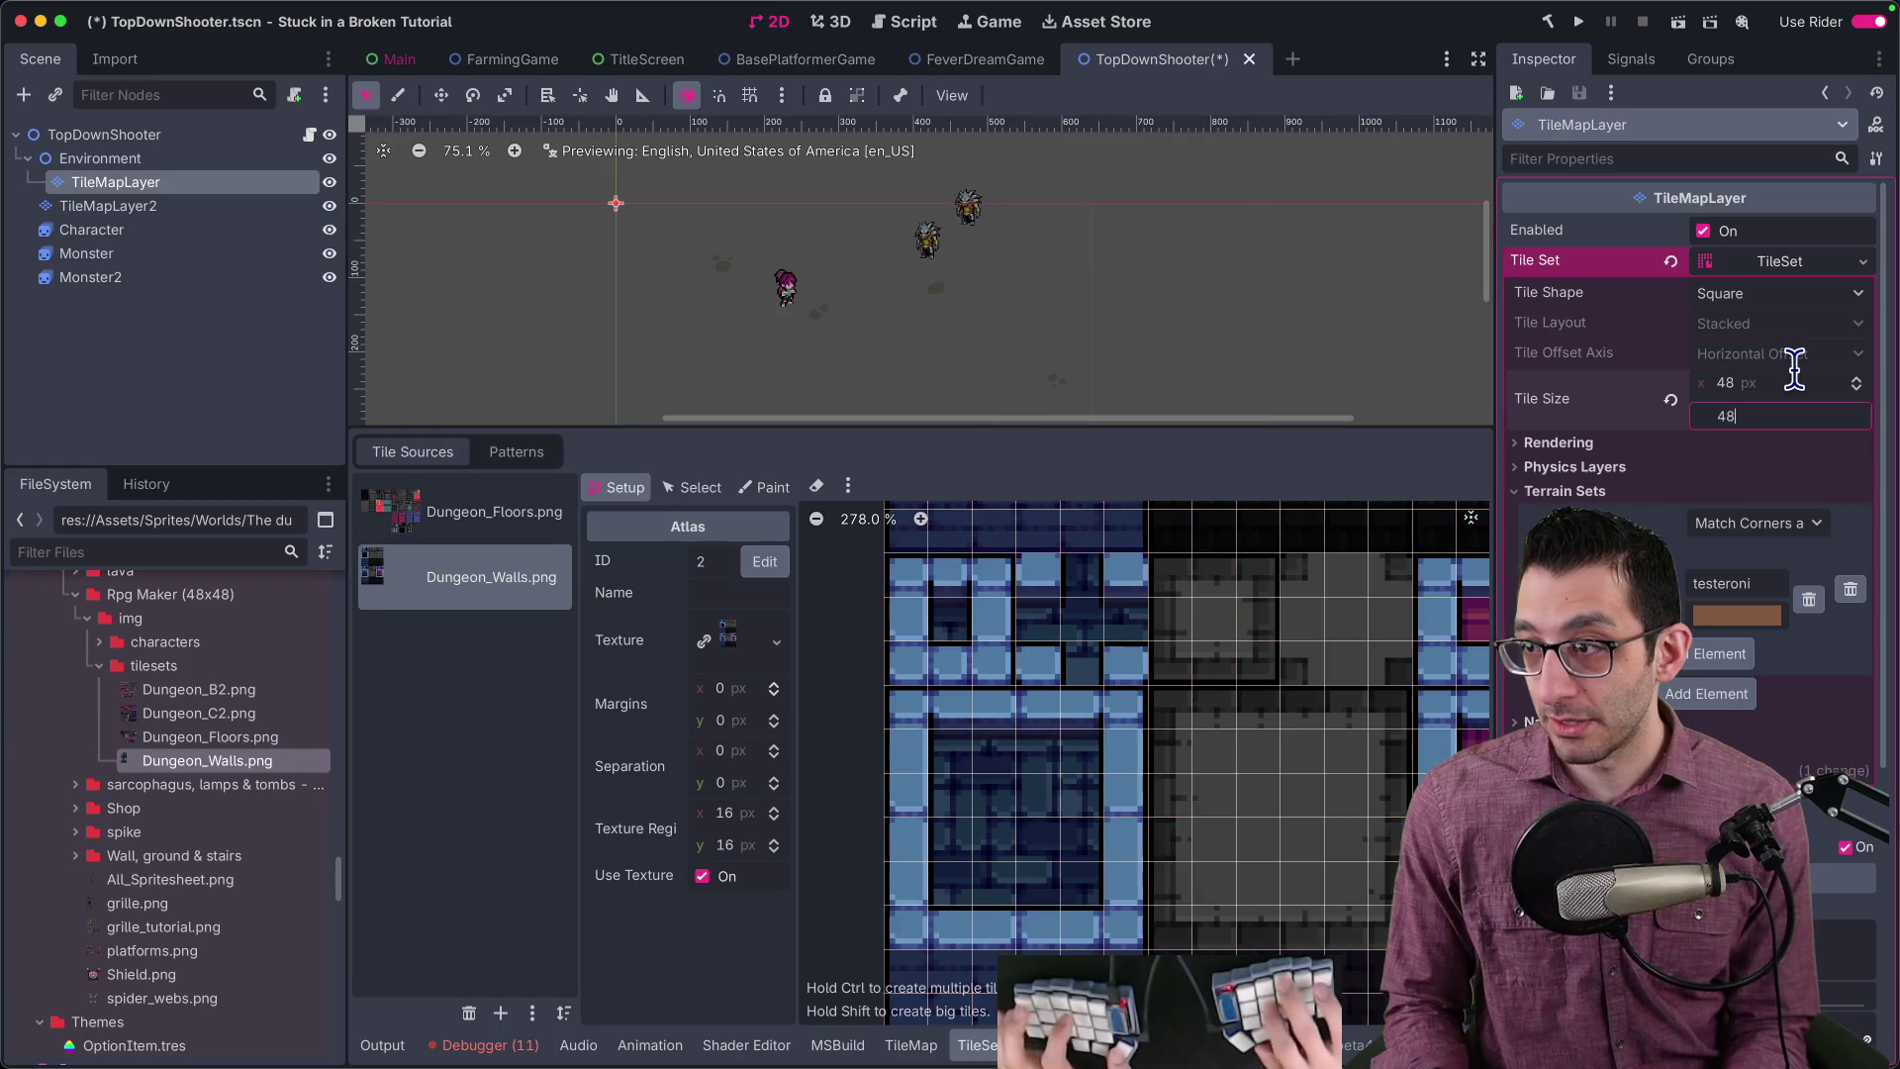
key("Return")
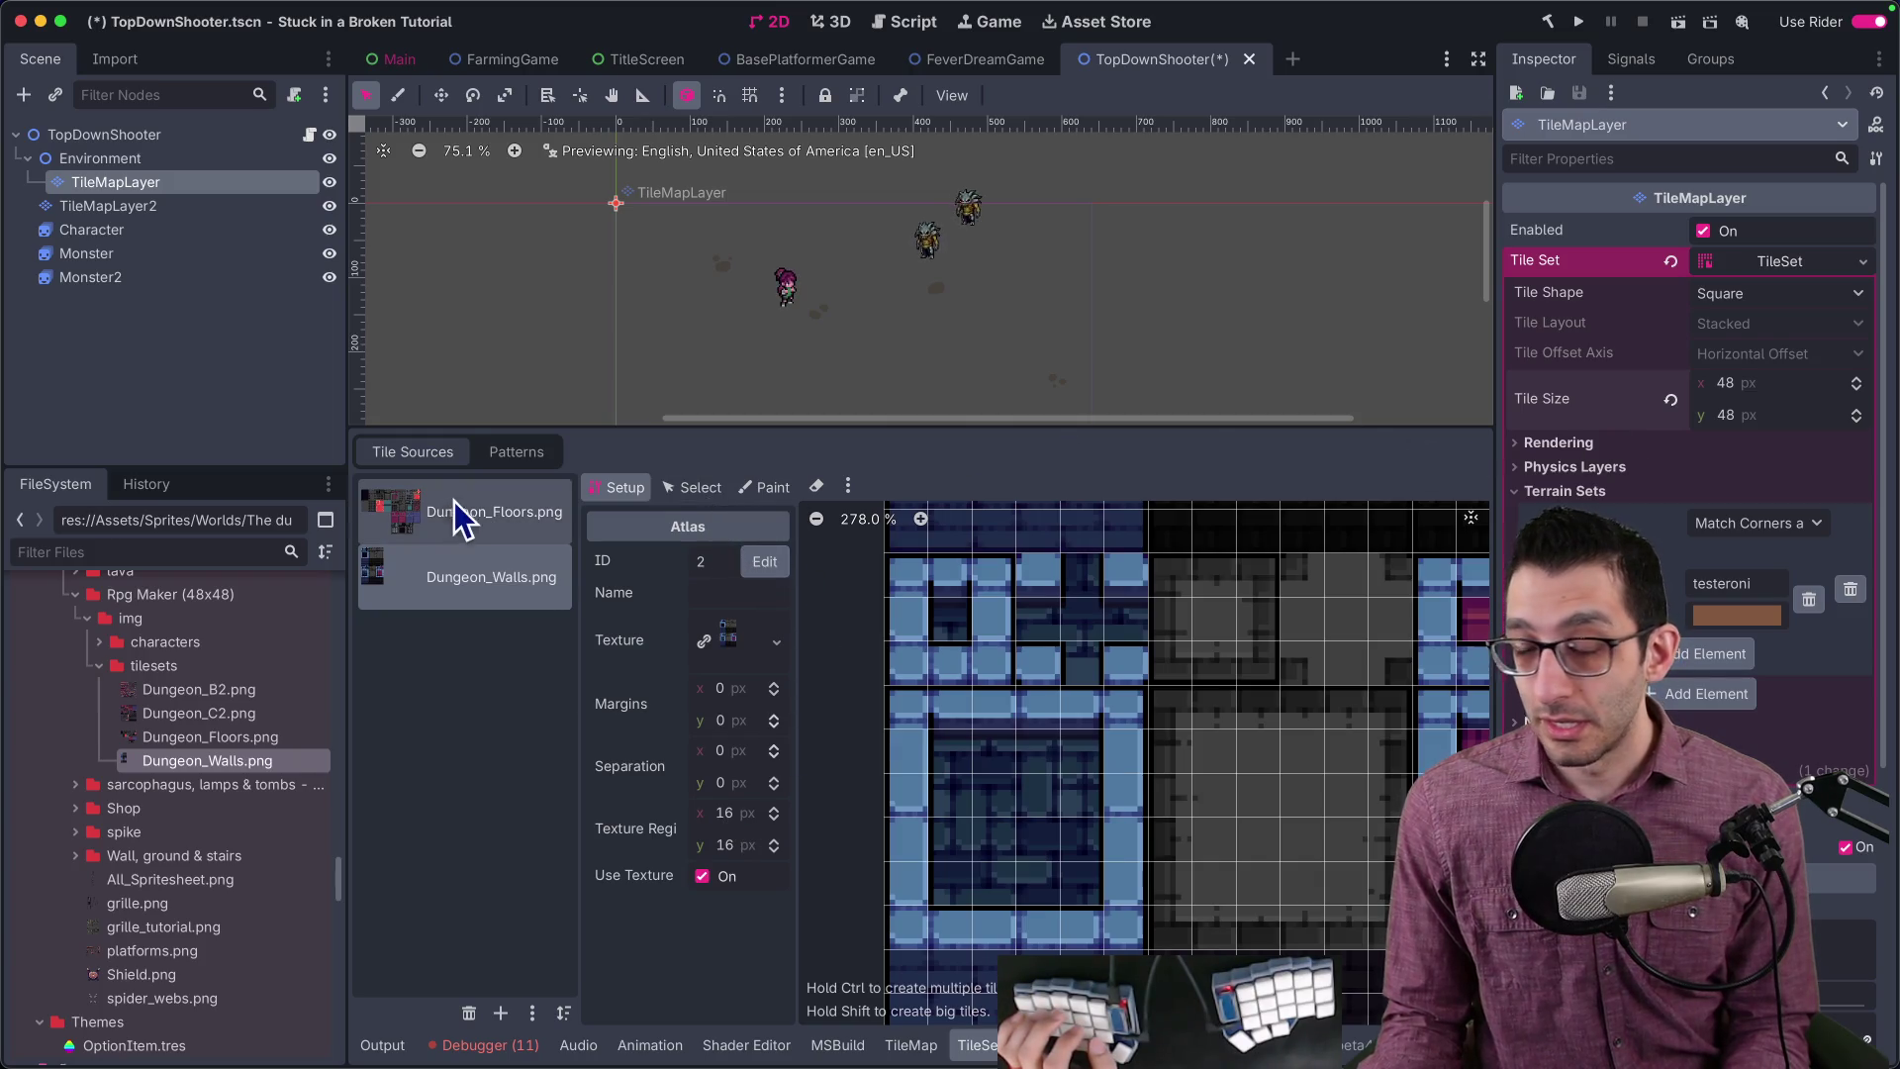
Step: Delete the Dungeon_Walls atlas and re-add Dungeon_Walls.png with auto-created 48 px tiles
left_click(533, 1012)
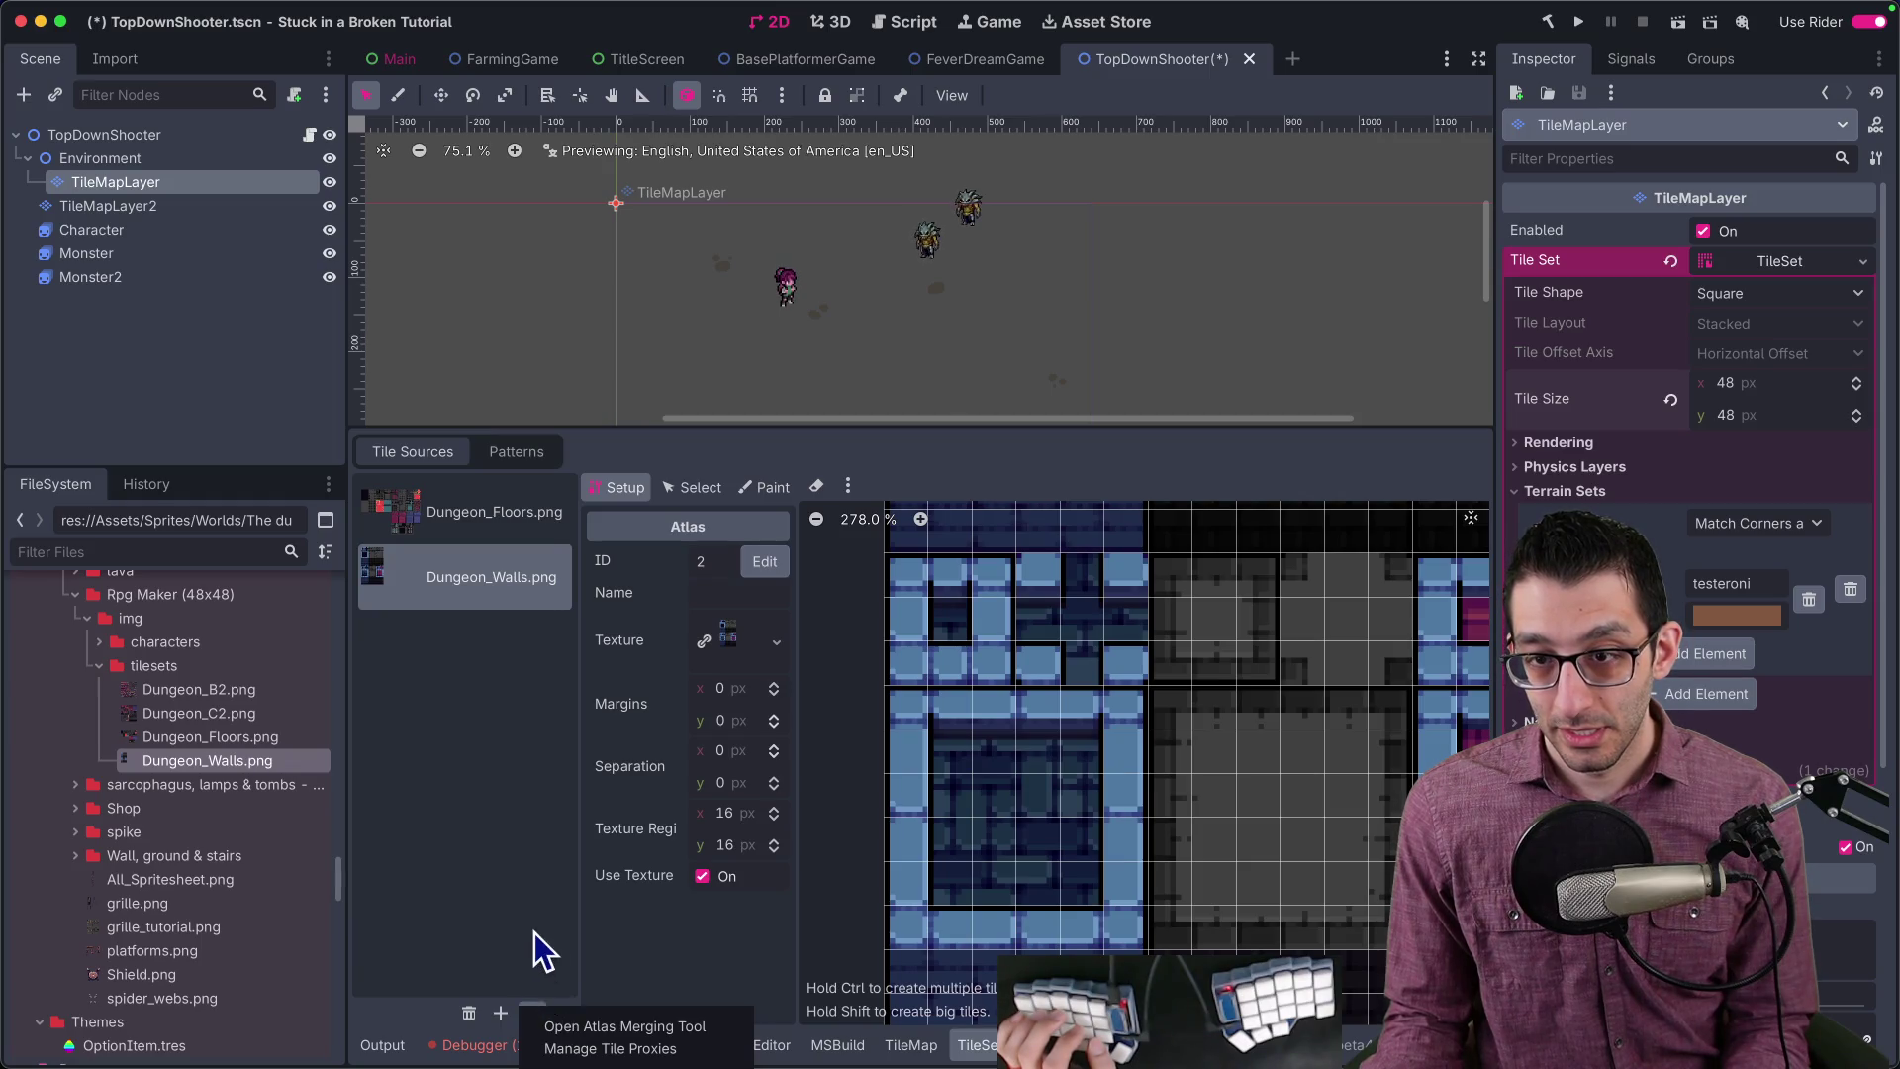
left_click(531, 1007)
left_click(468, 1012)
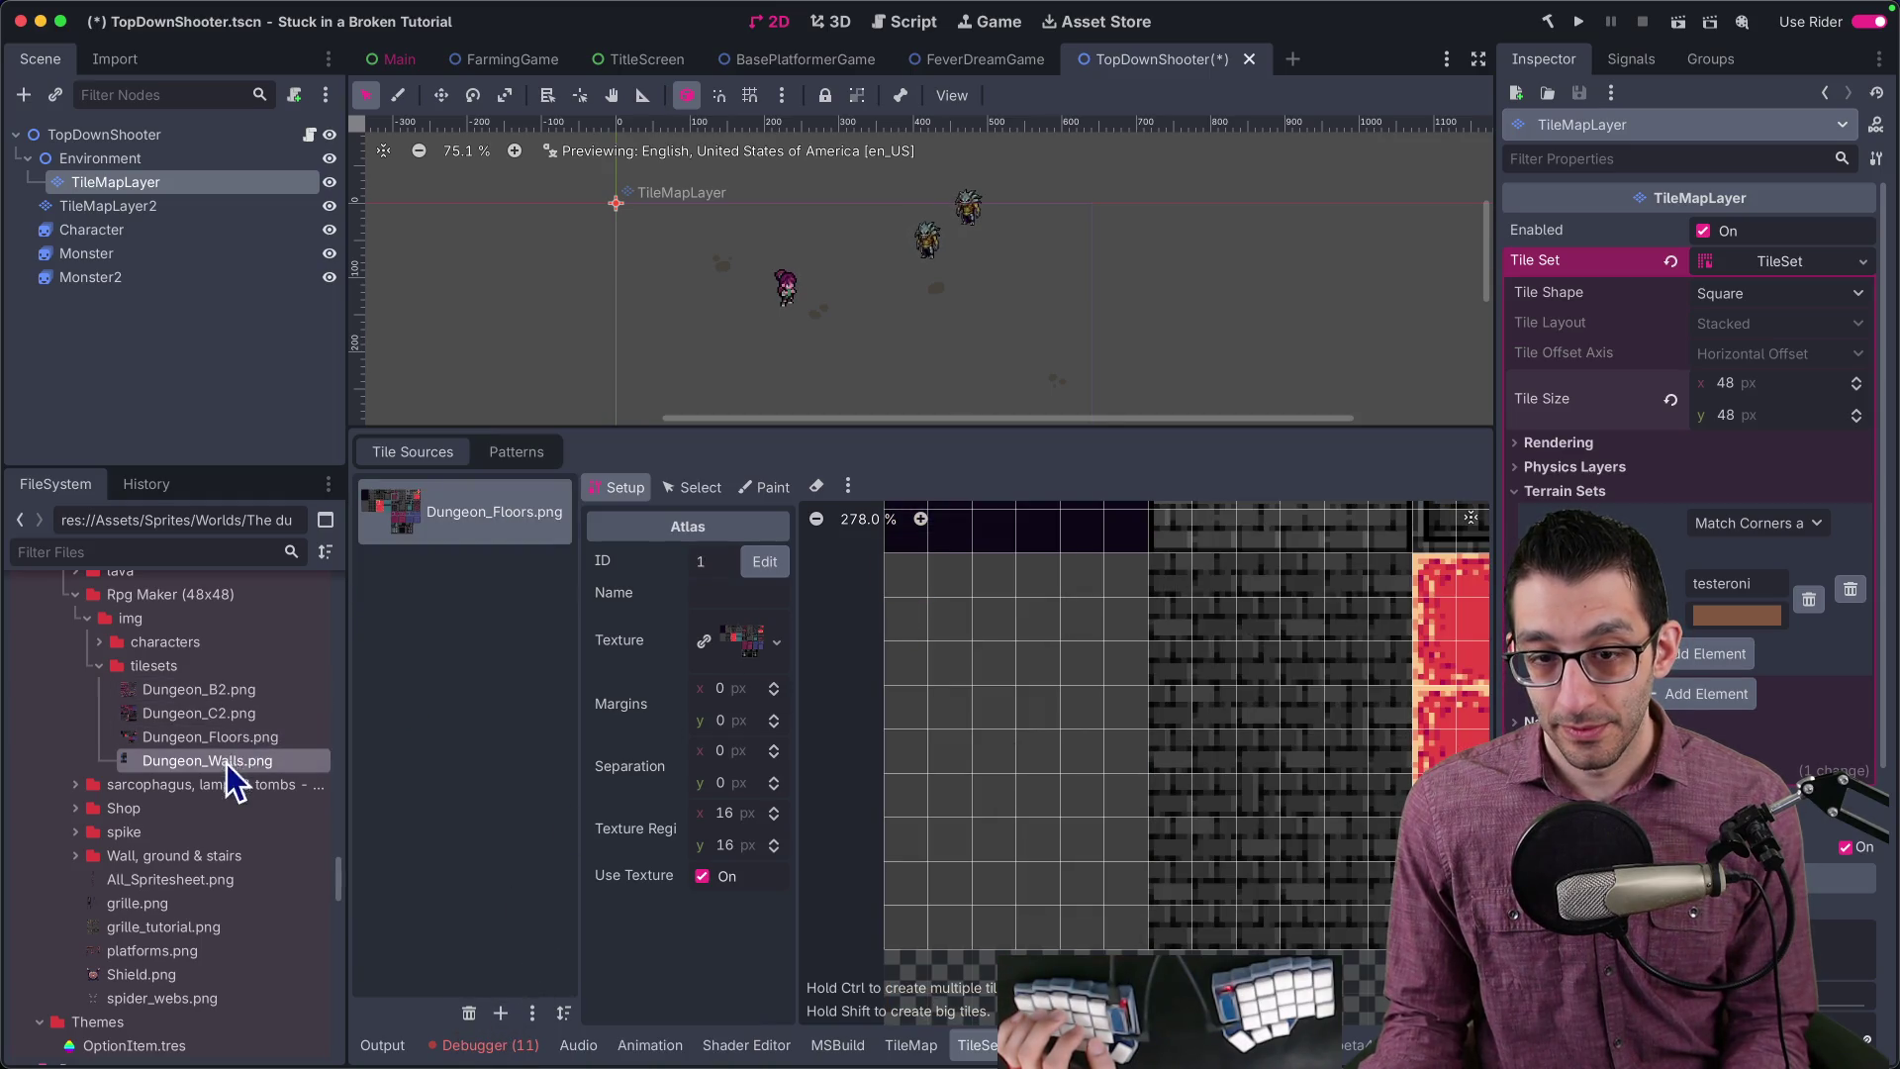
left_click_drag(233, 771, 437, 746)
left_click(1019, 560)
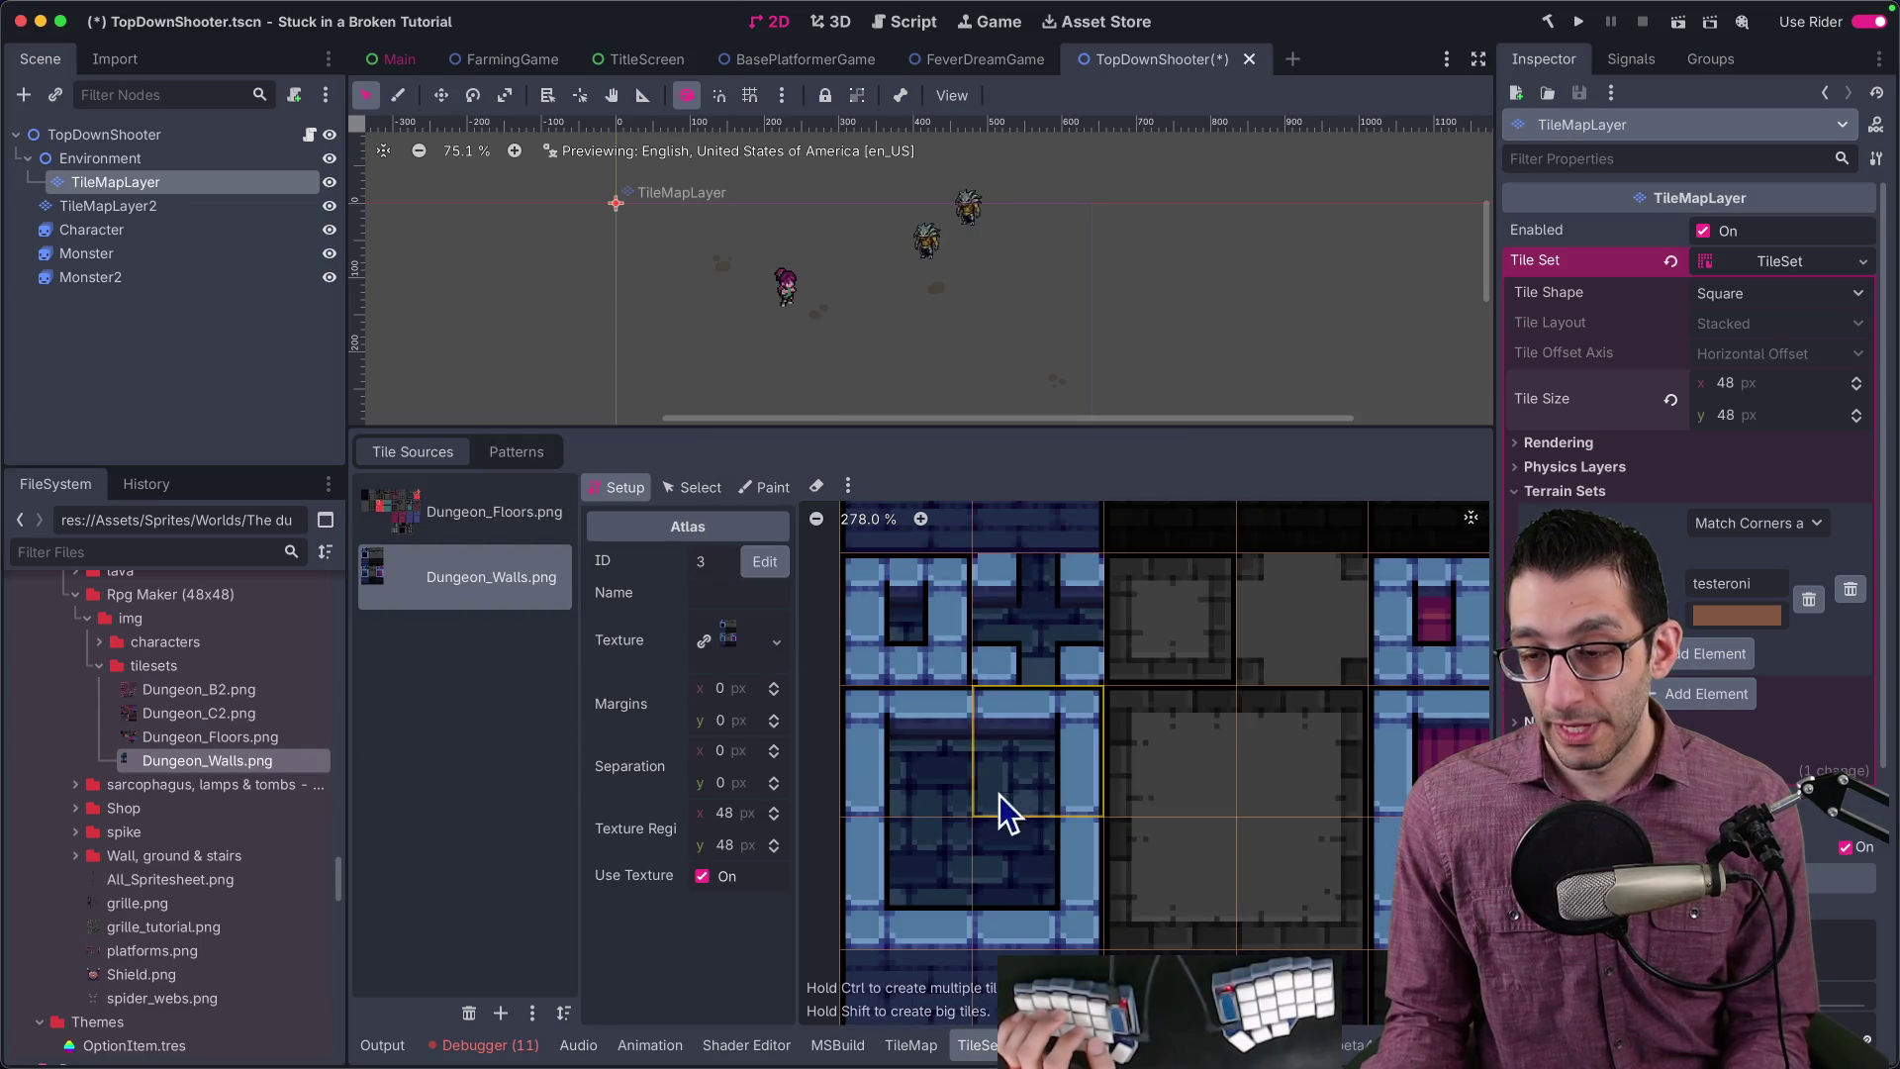
scroll(803, 316, "up", 5)
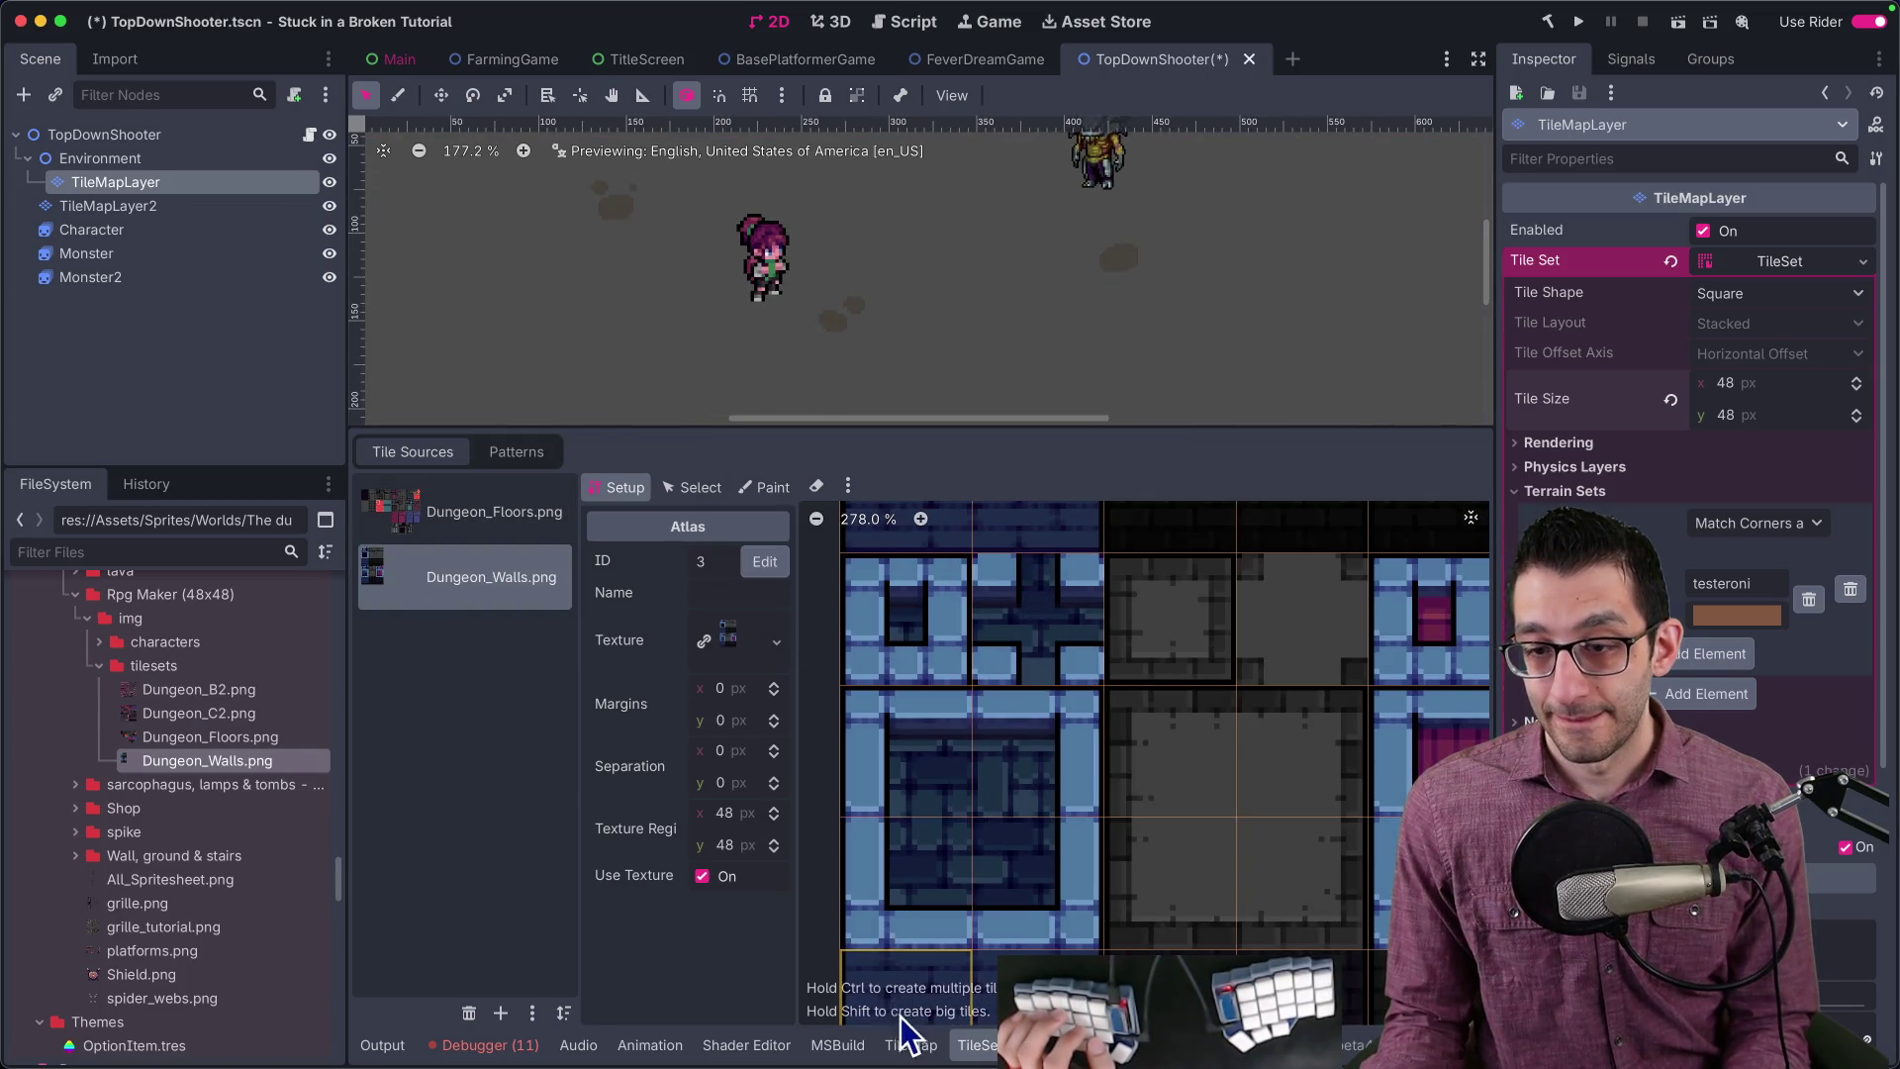
scroll(1682, 594, "down", 5)
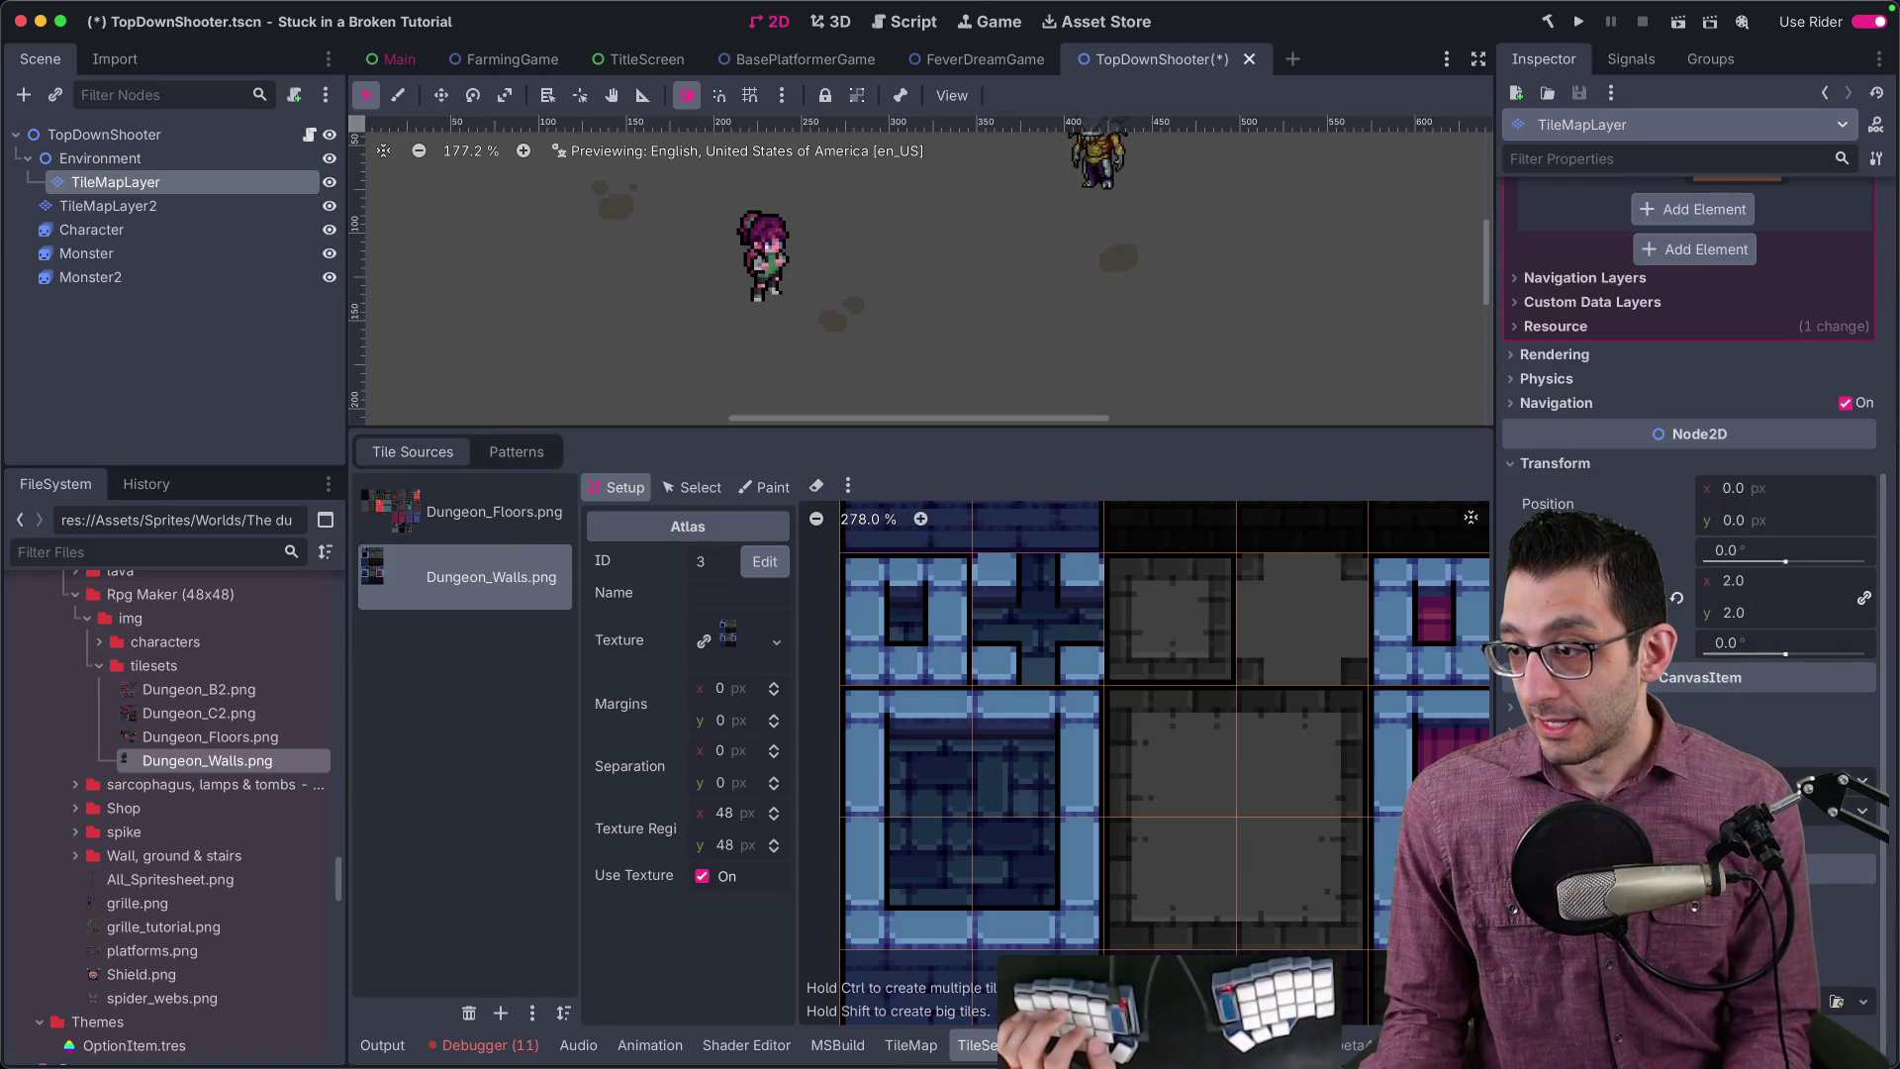
left_click(908, 1045)
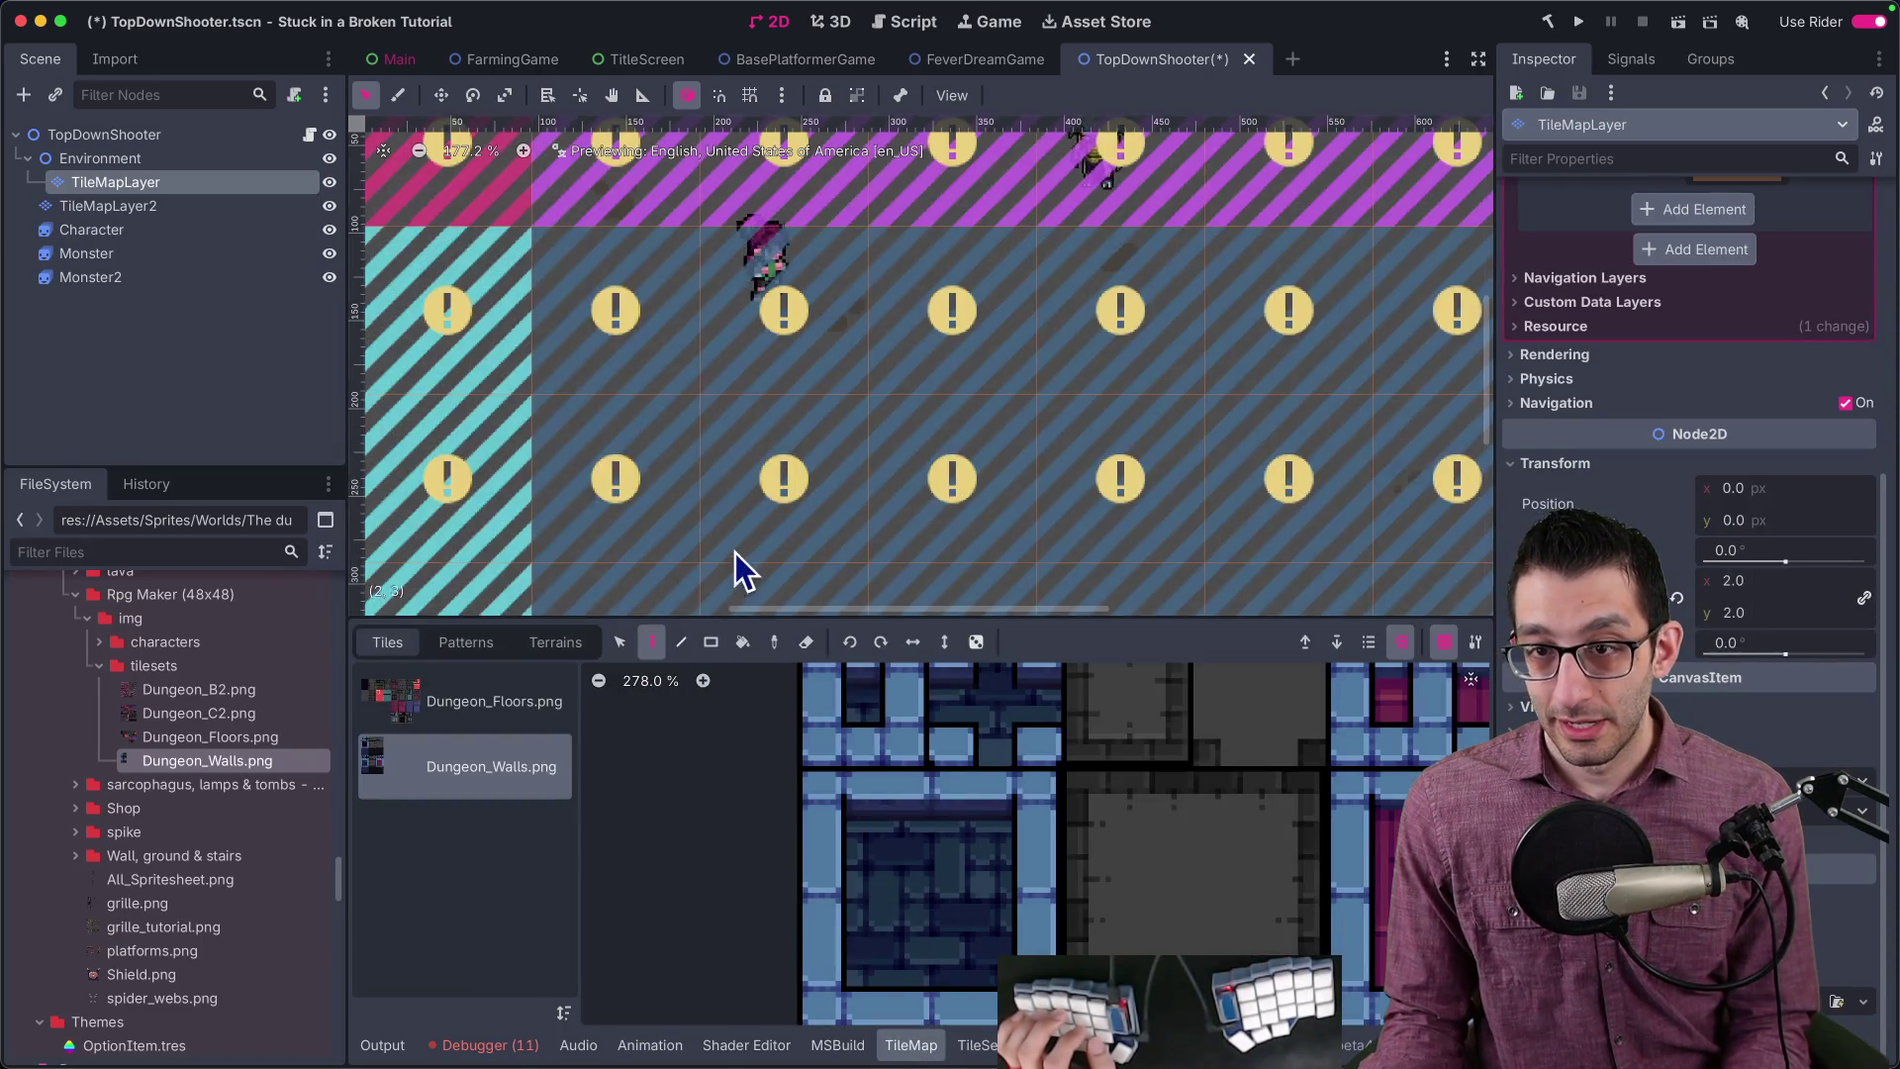
Step: Erase the previously painted tiles and delete the TileMapLayer2 node
scroll(733, 559, "down", 8)
scroll(864, 437, "down", 3)
key("r")
left_click_drag(781, 384, 1202, 603)
scroll(877, 460, "down", 1)
left_click(188, 206)
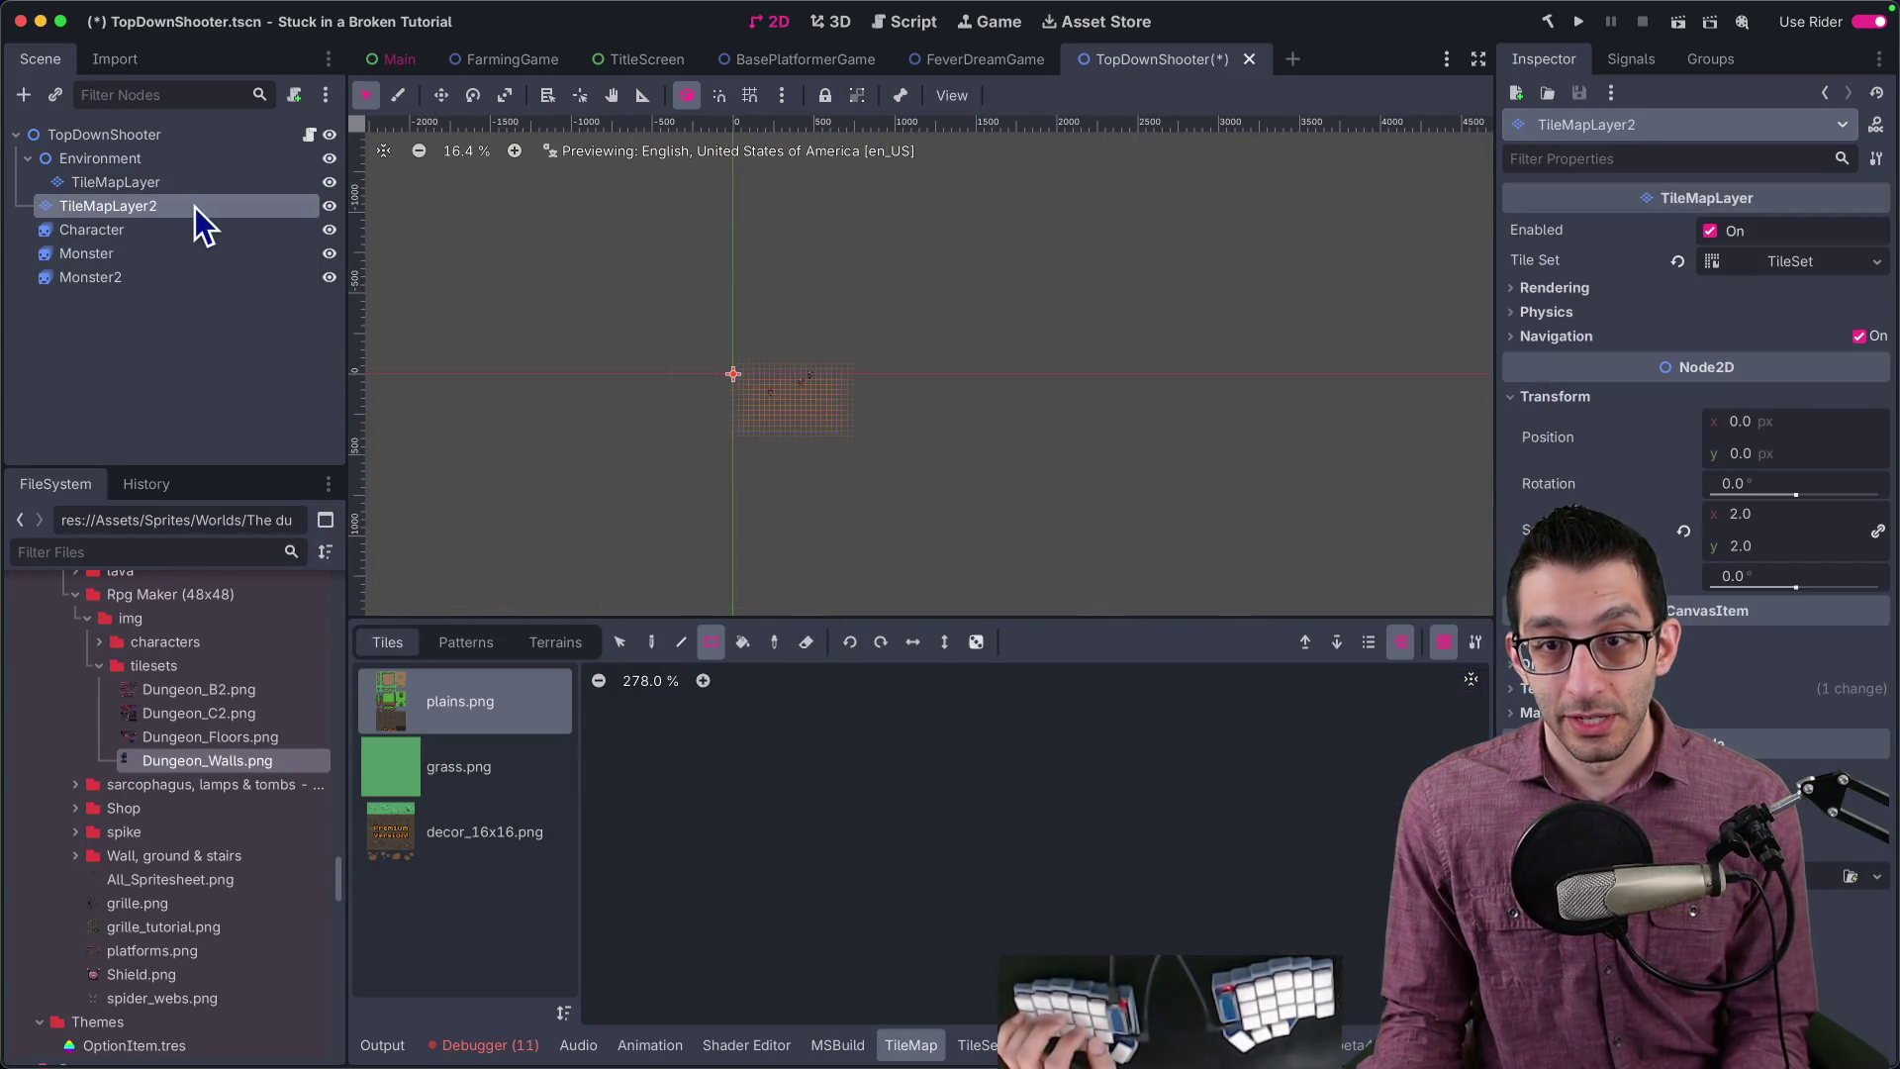
key("Delete")
Step: Paint Dungeon_Walls.png tiles onto the TileMapLayer near the character
left_click(188, 182)
scroll(740, 300, "up", 2)
scroll(844, 501, "up", 9)
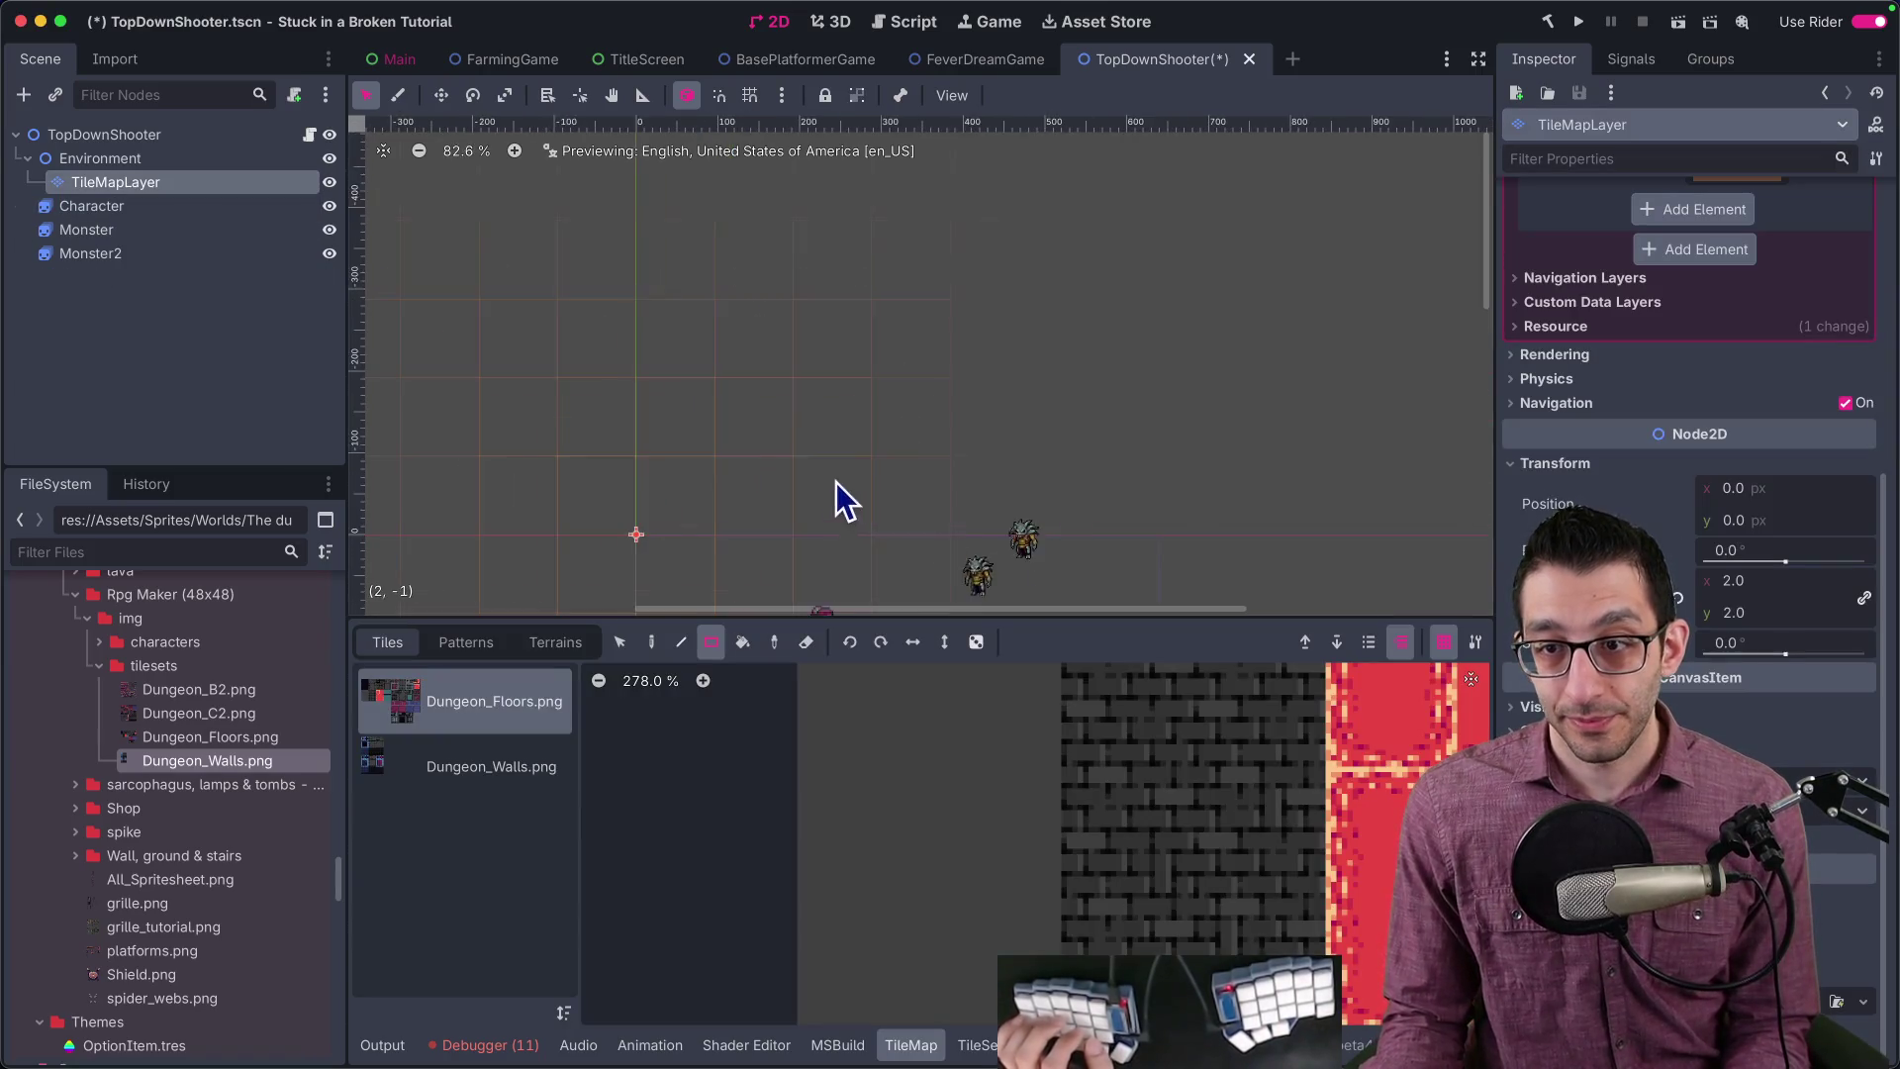
left_click(491, 765)
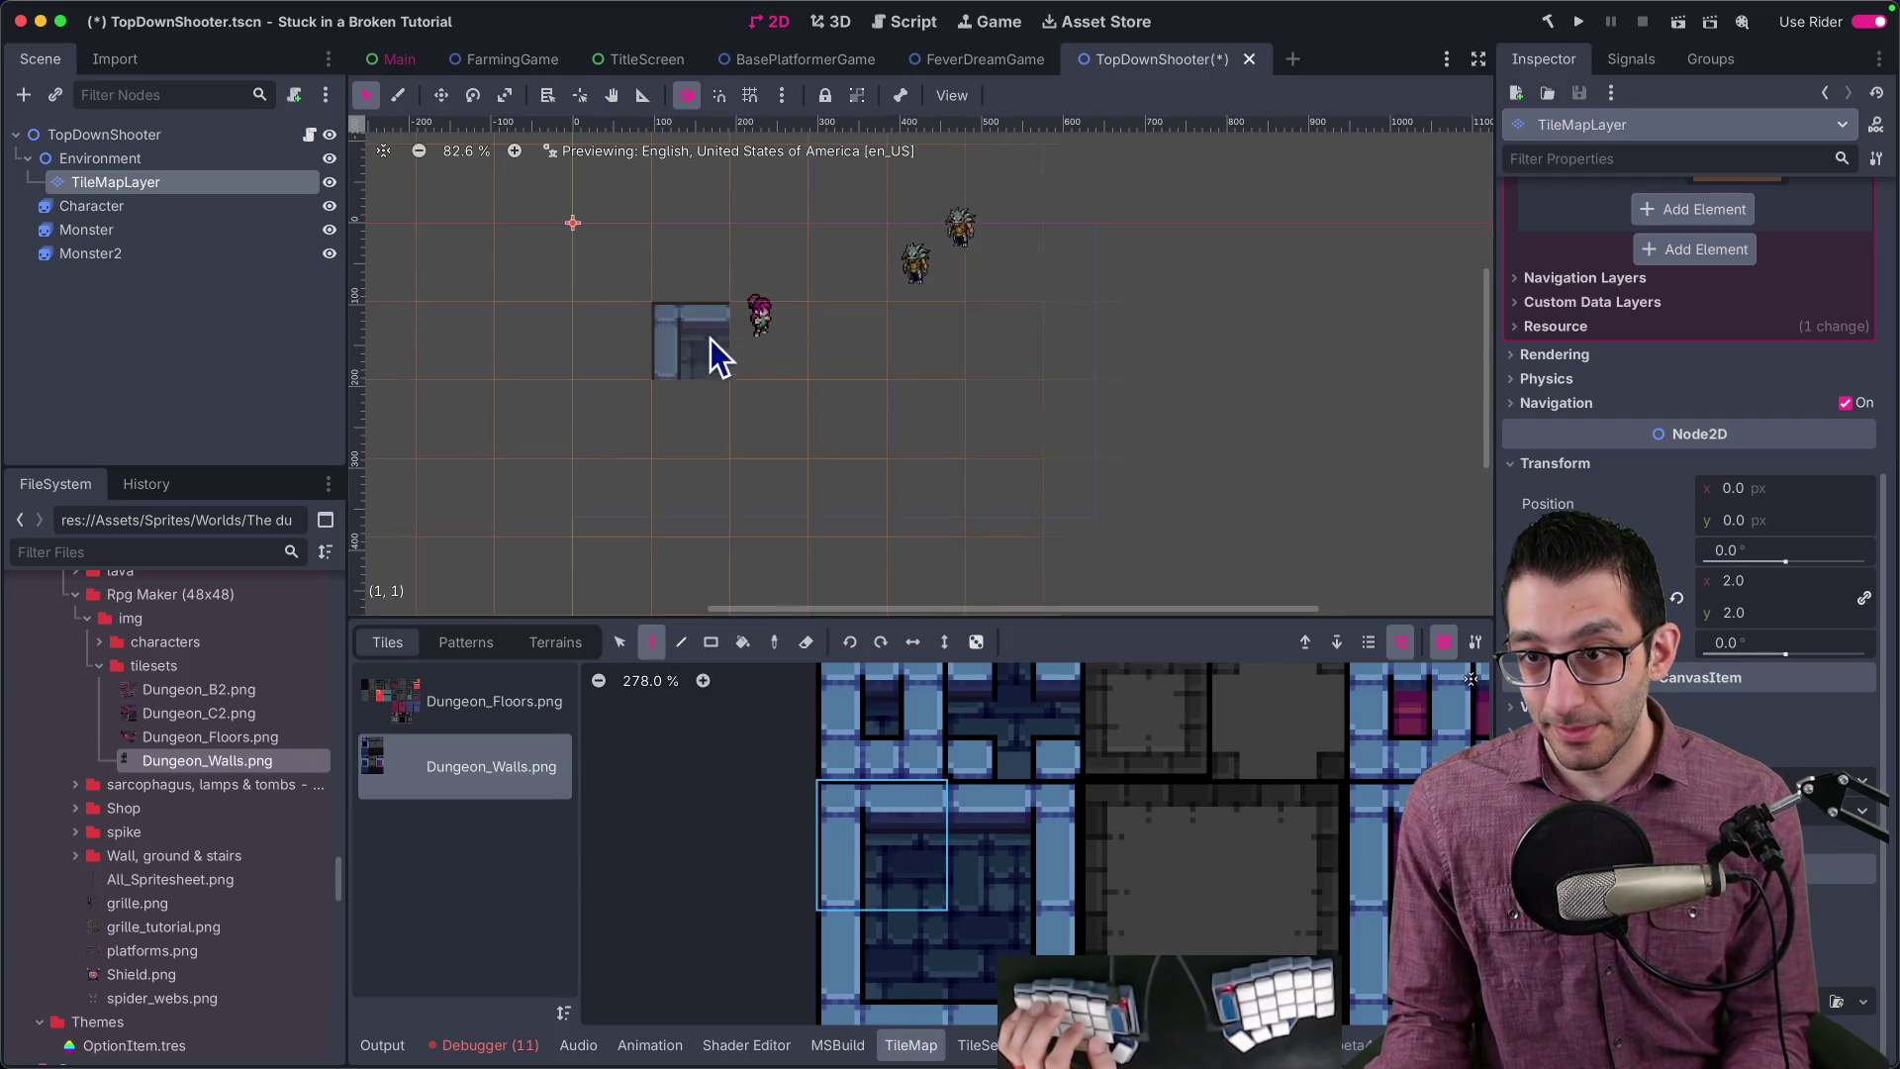
left_click(637, 258)
left_click(1003, 877)
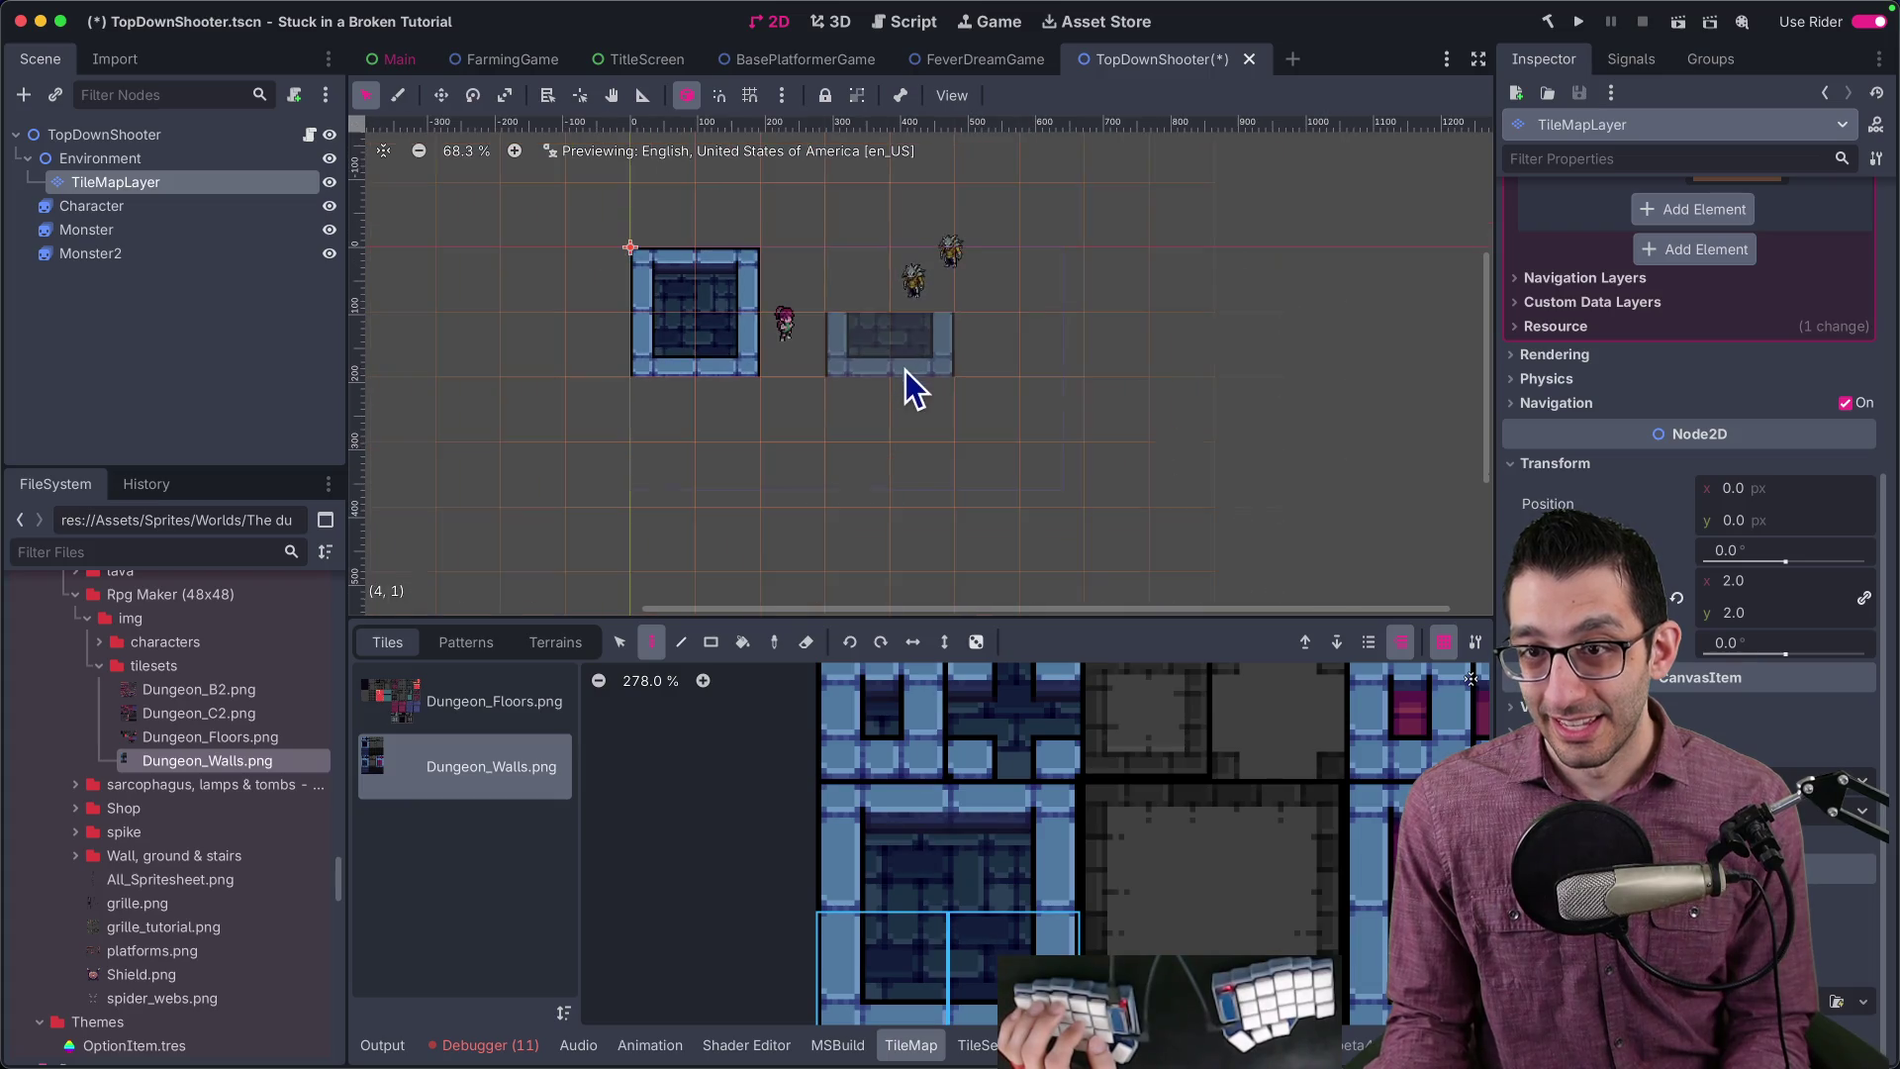
scroll(1049, 450, "up", 2)
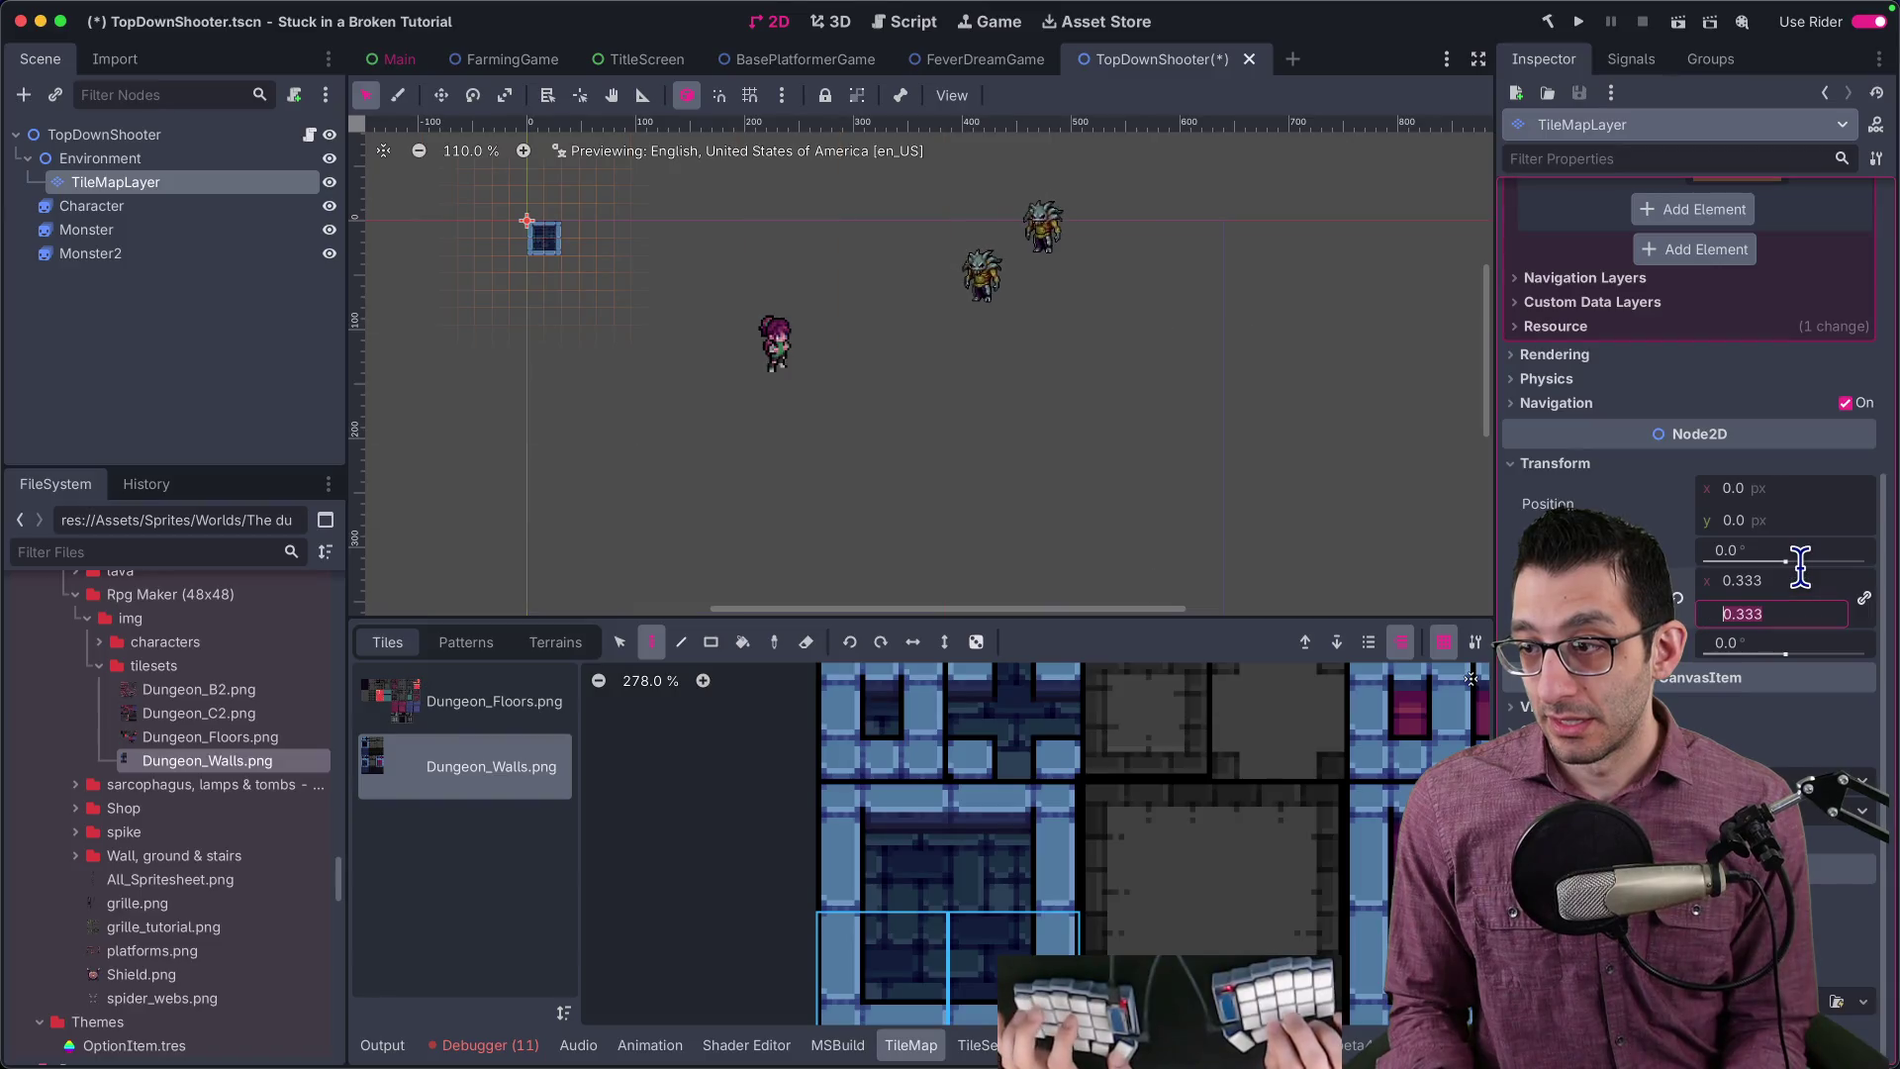
Step: Reset the TileMapLayer scale to 1 and move the Character next to the wall tiles
scroll(815, 331, "up", 3)
left_click_drag(670, 306, 935, 395)
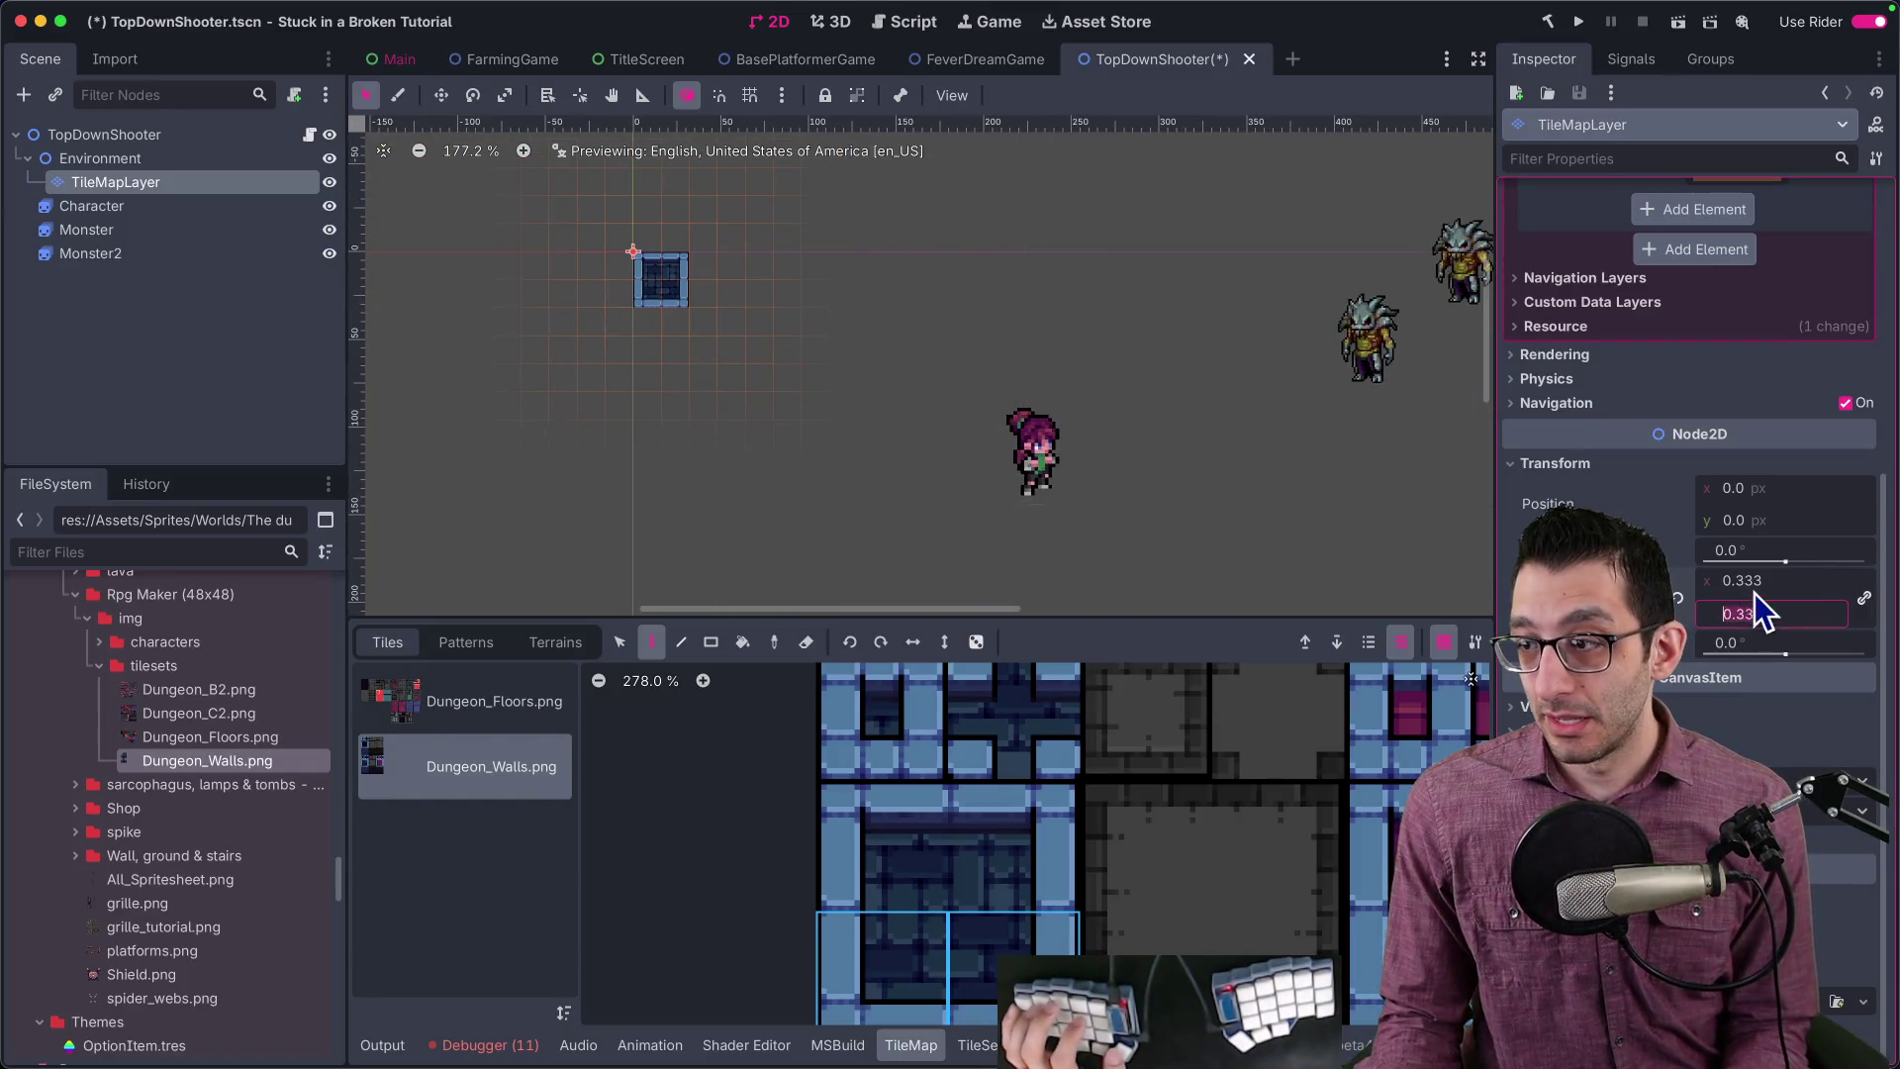
type("1")
key("Return")
scroll(1339, 485, "down", 4)
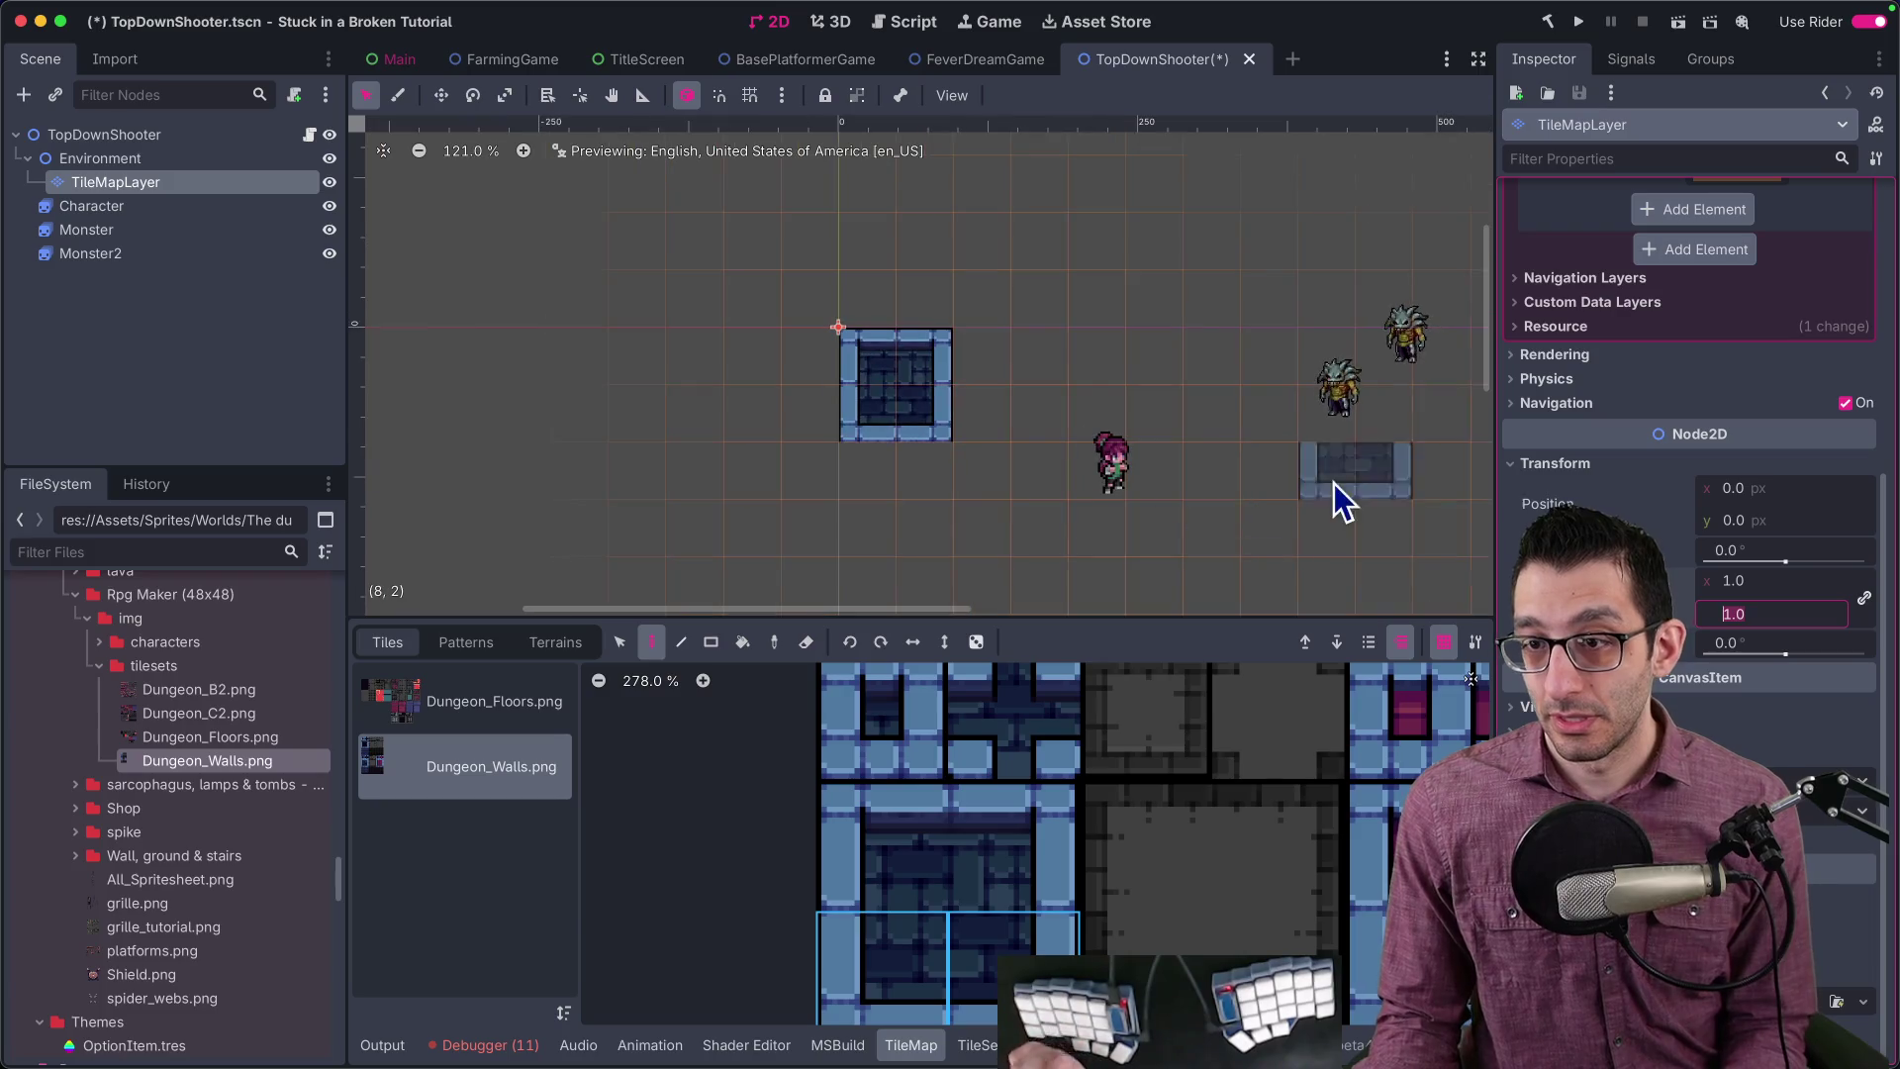
left_click(91, 204)
key("w")
mouse_move(971, 473)
left_mouse_down()
mouse_move(823, 382)
mouse_move(877, 411)
mouse_move(1108, 419)
left_mouse_up()
Step: Paint a tile square around the character on the TileMapLayer, then bring up the itch.io dungeon page
left_click(144, 184)
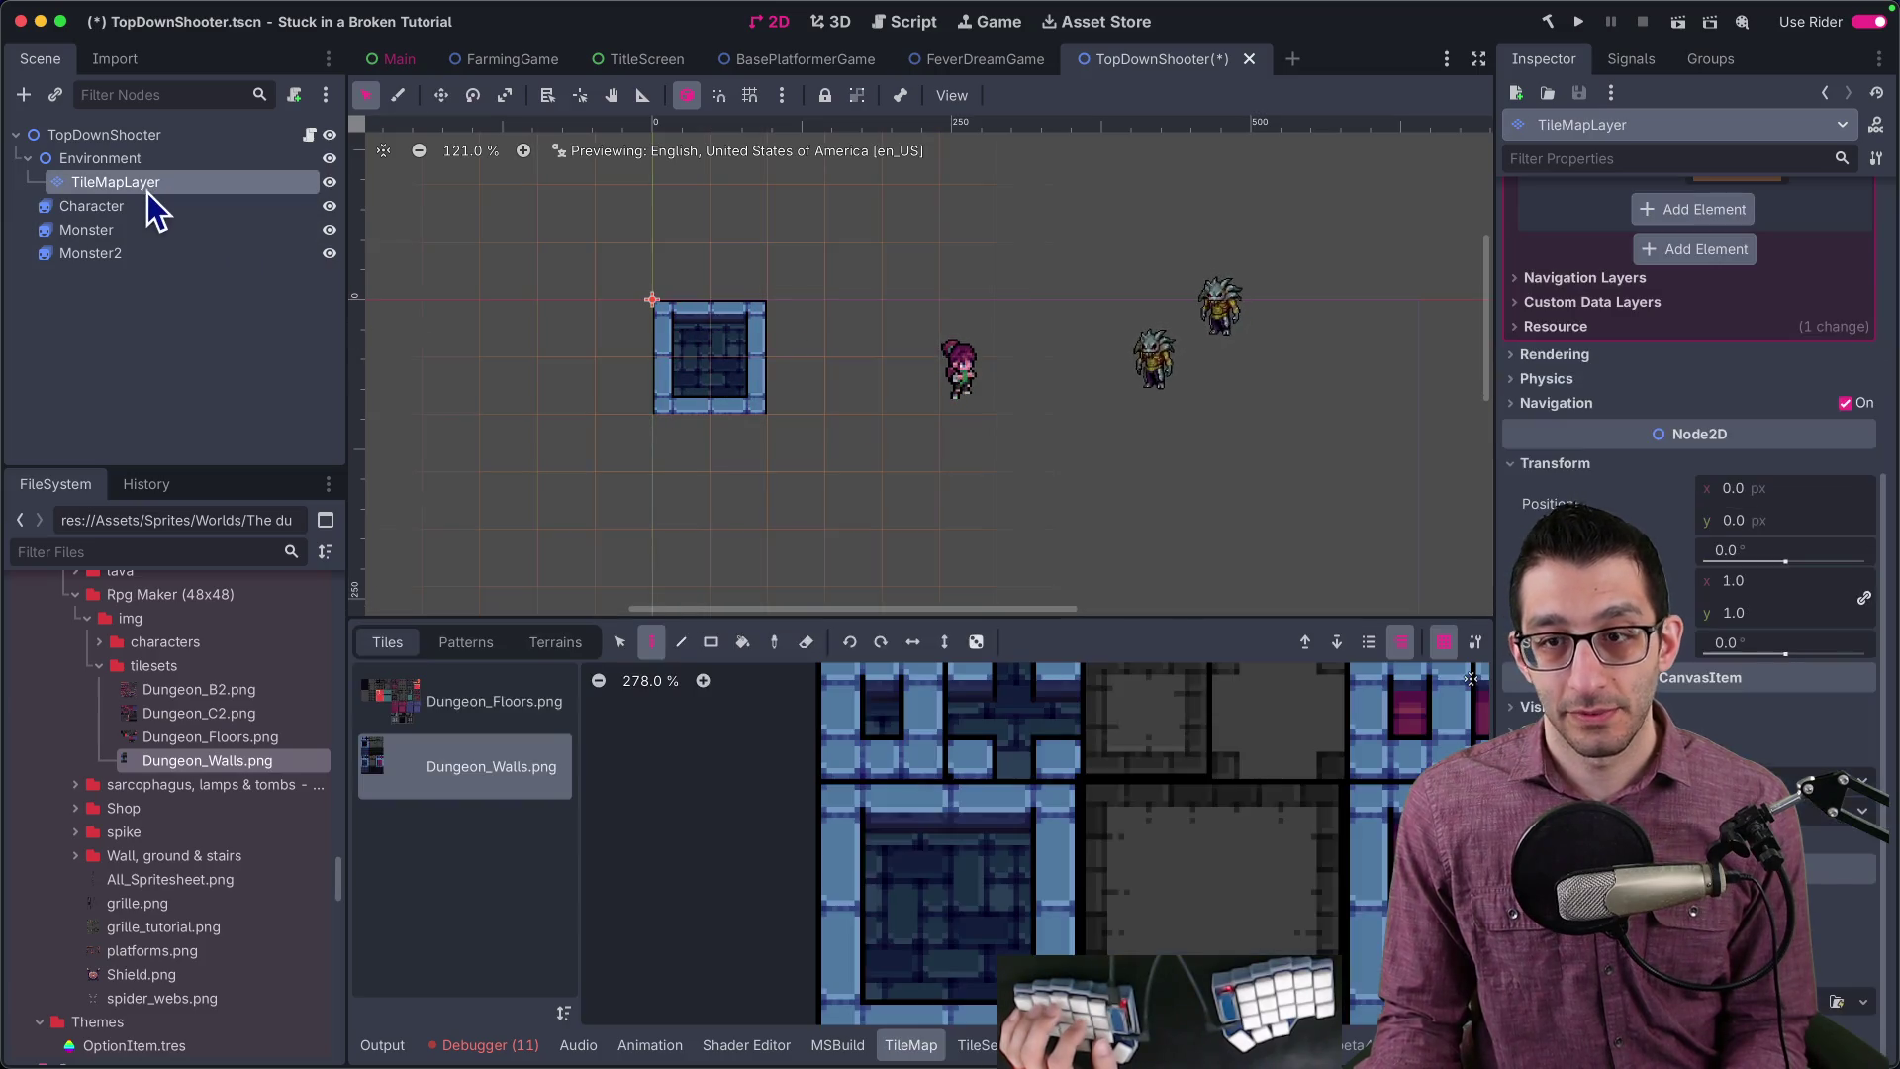
scroll(619, 382, "down", 2)
scroll(1169, 750, "down", 2)
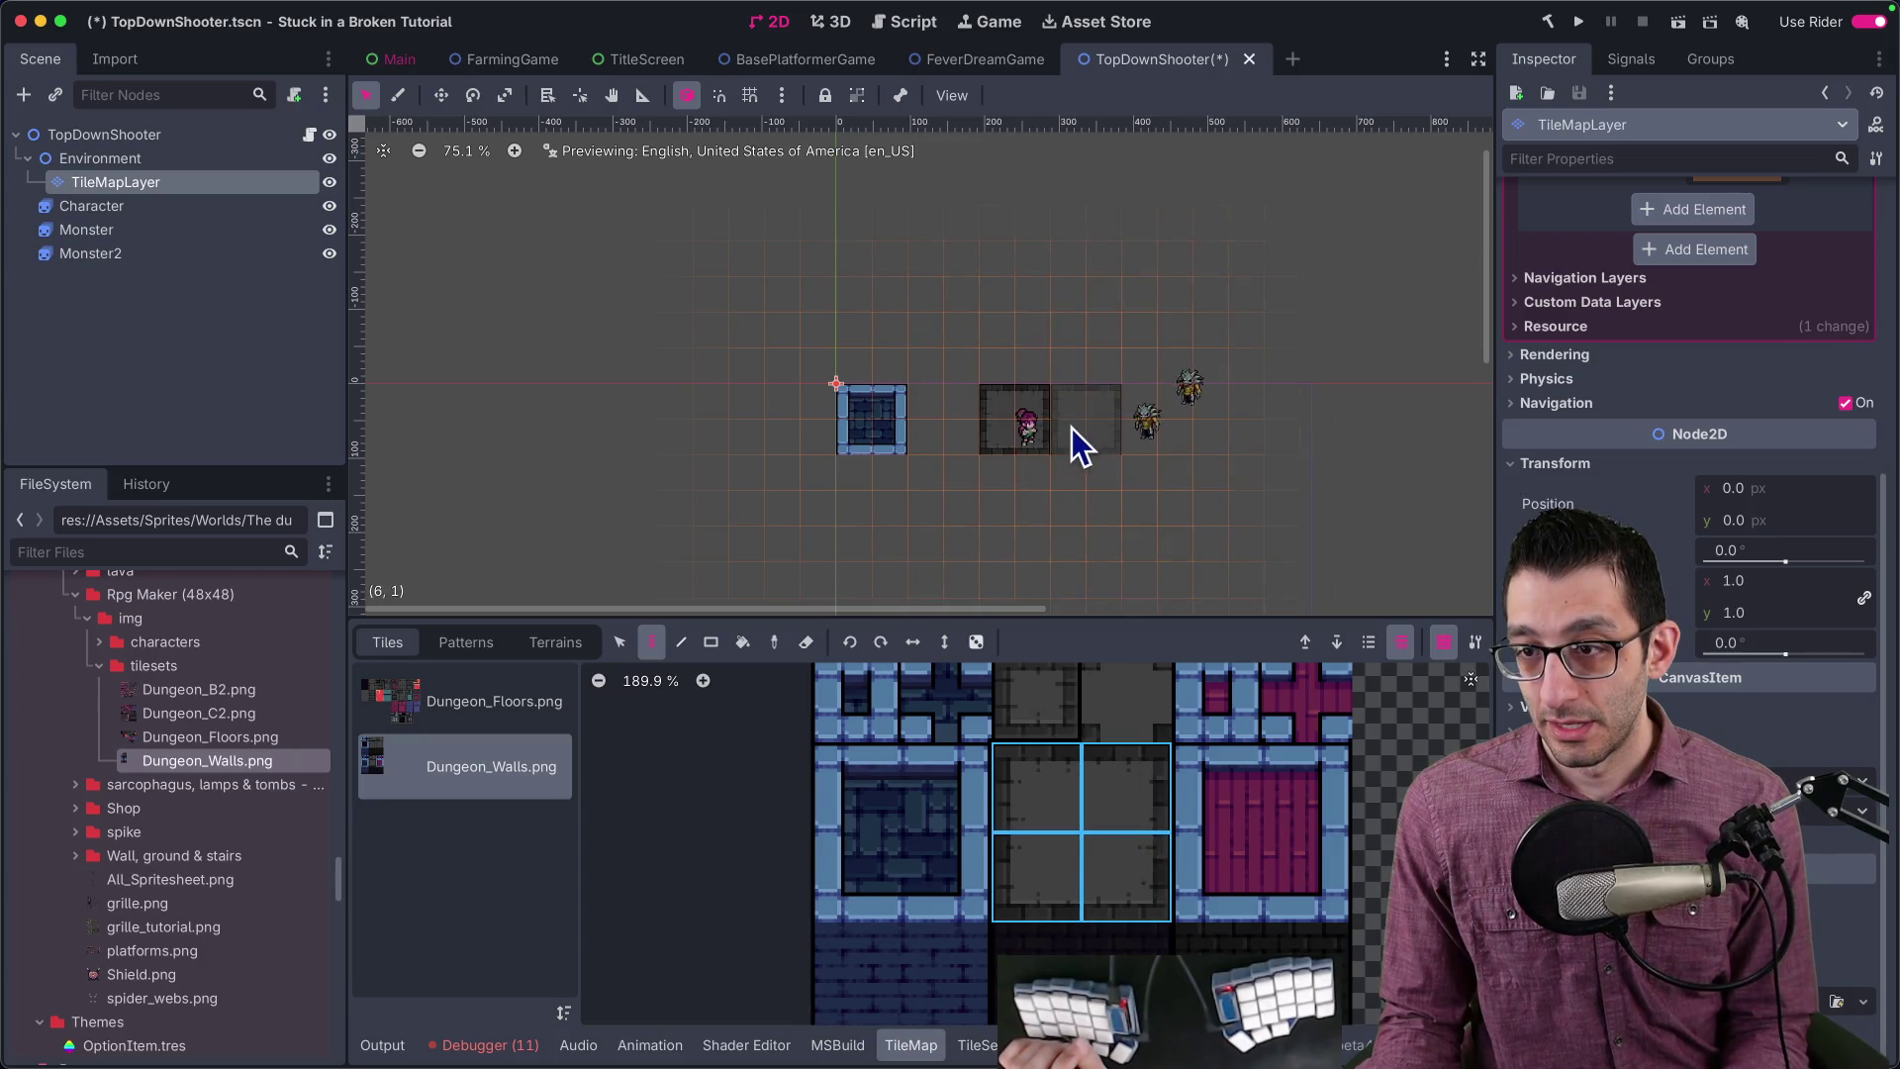
scroll(1136, 748, "down", 2)
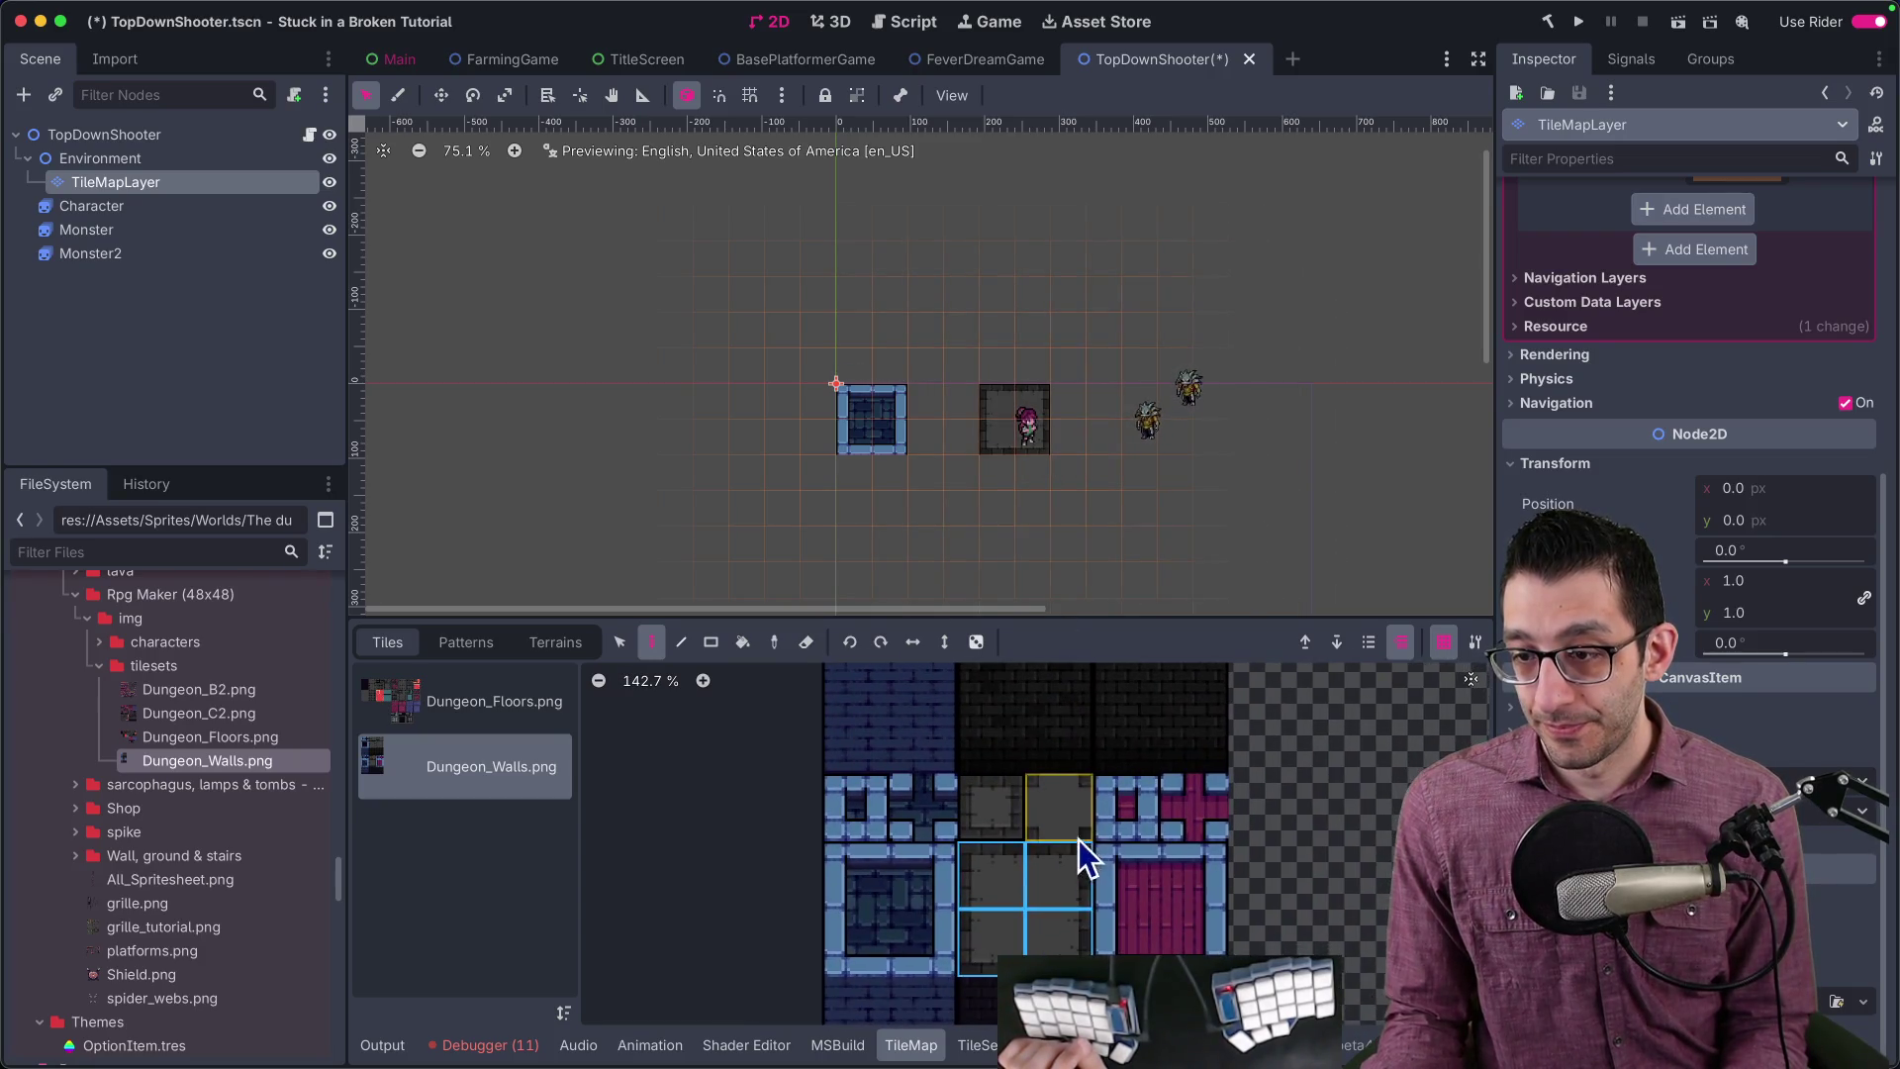
scroll(1056, 882, "up", 3)
scroll(1039, 884, "down", 1)
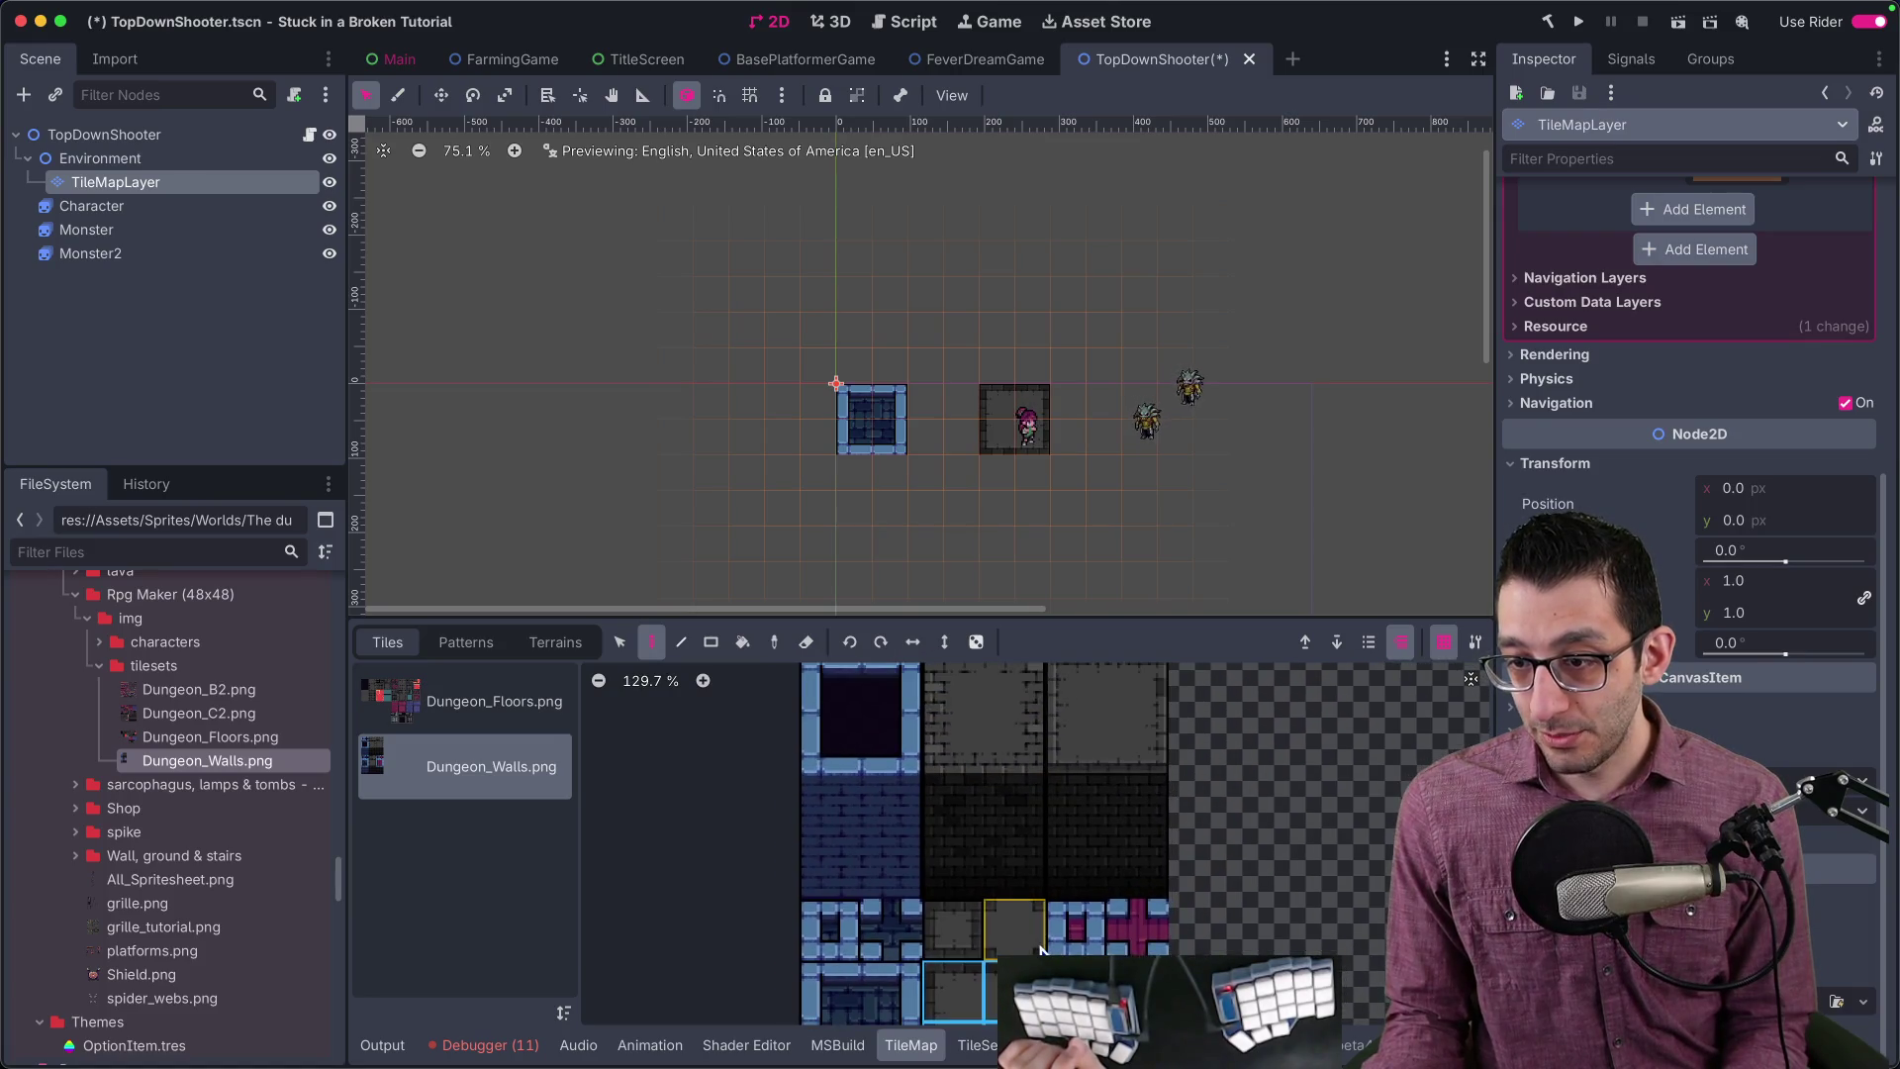
scroll(1037, 884, "down", 3)
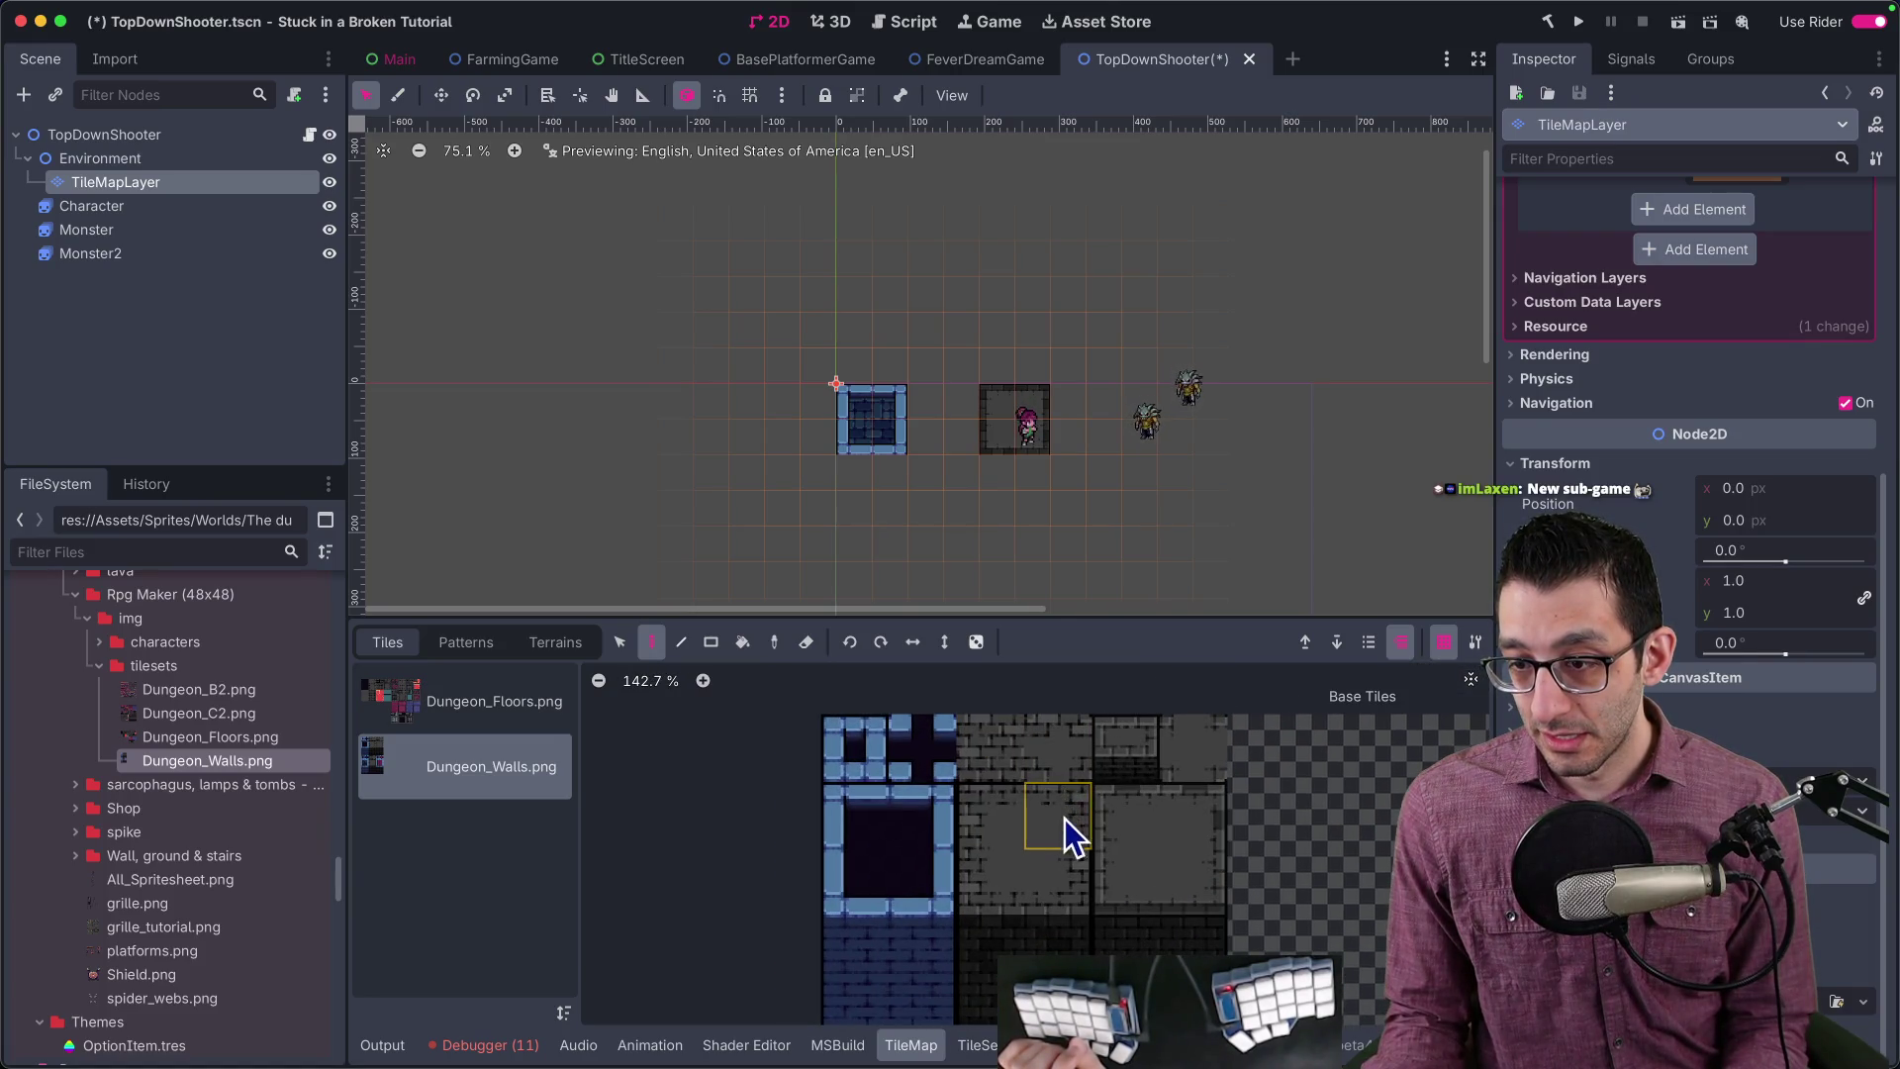
scroll(1023, 768, "up", 3)
scroll(1023, 768, "down", 3)
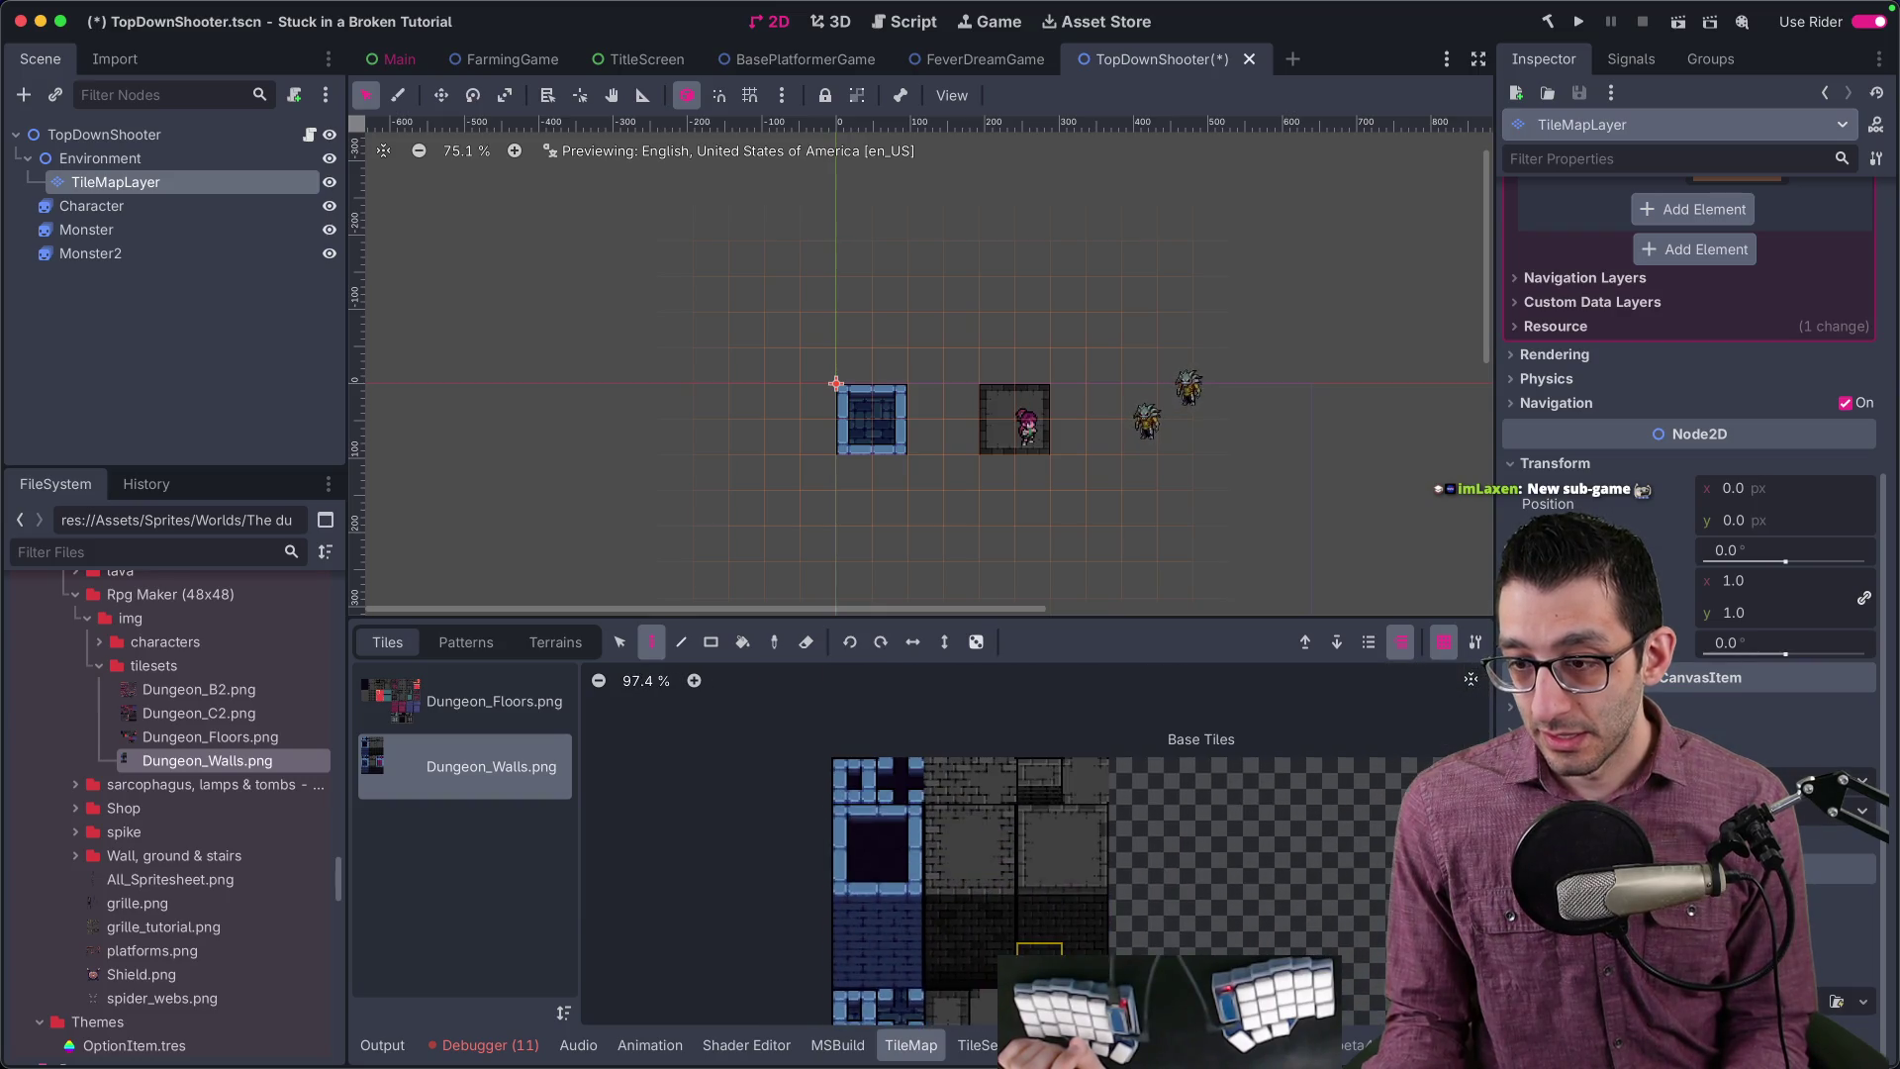
scroll(1012, 789, "up", 3)
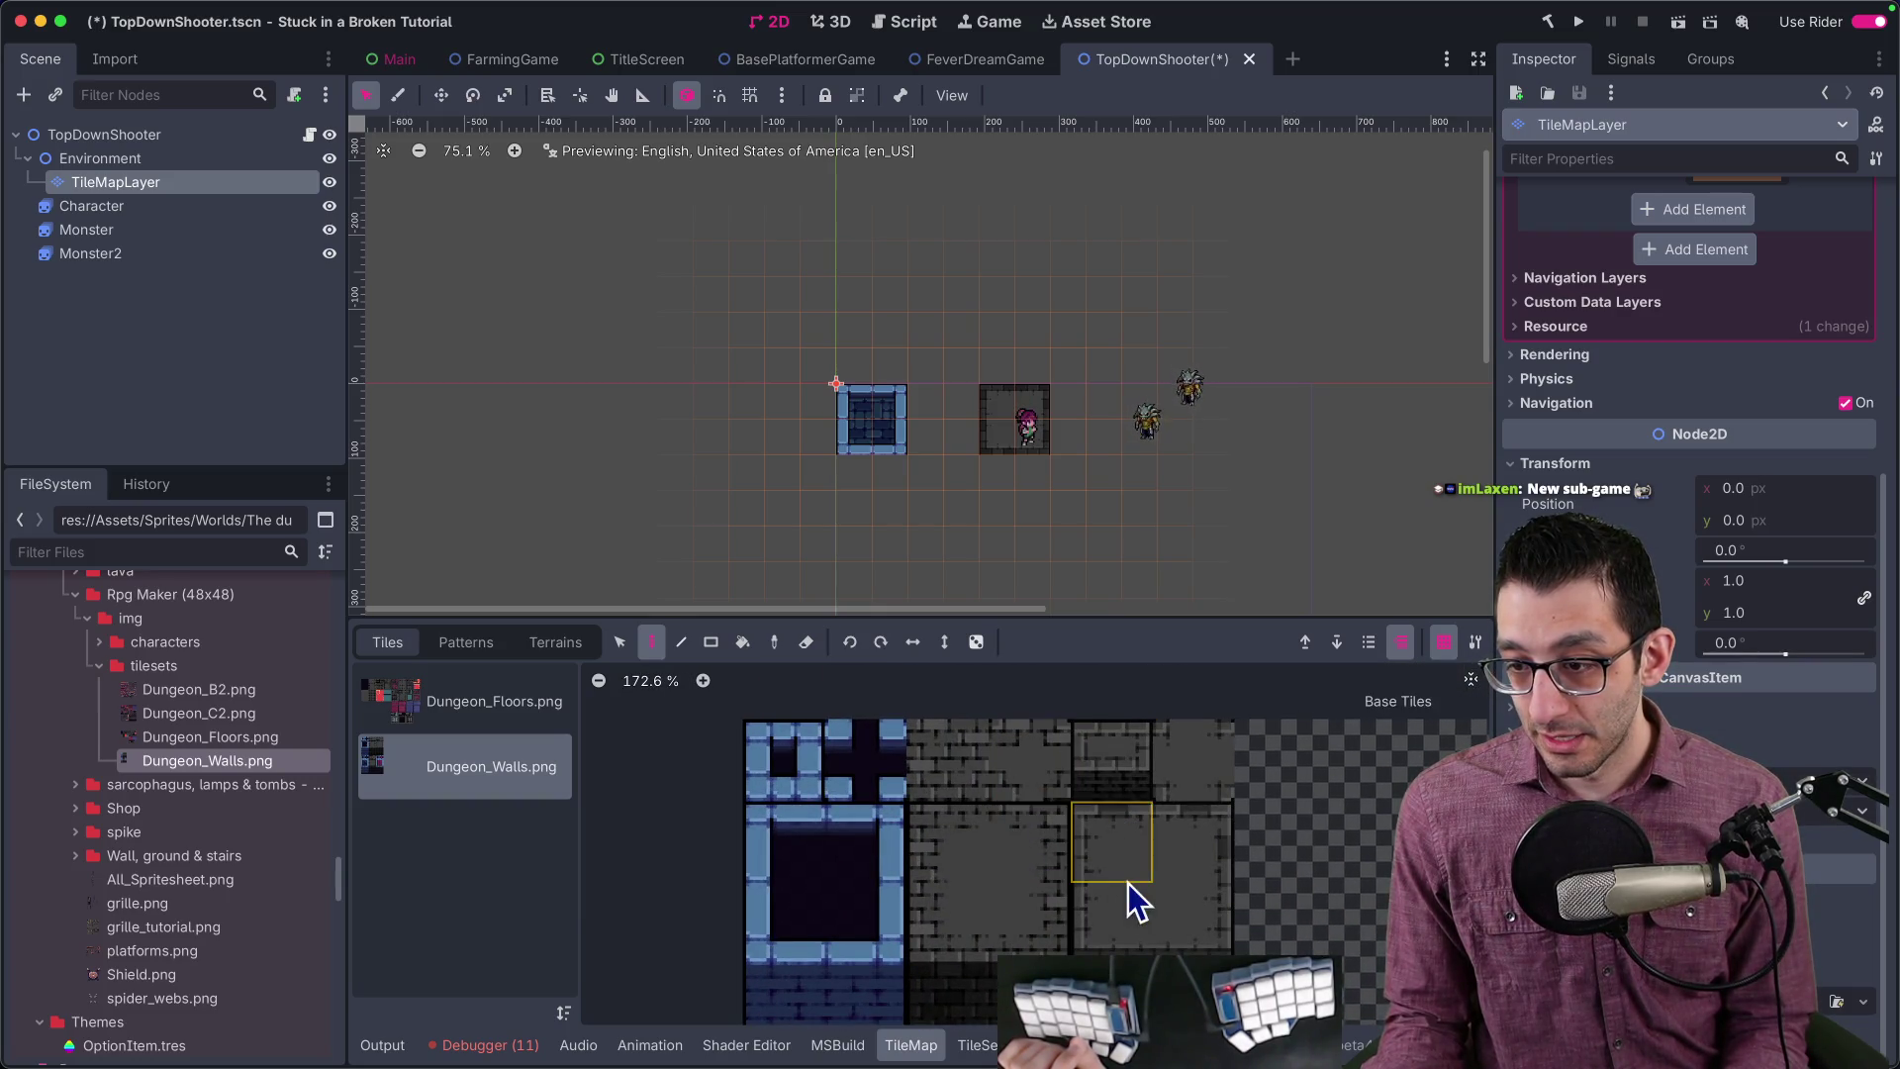
scroll(1078, 906, "down", 3)
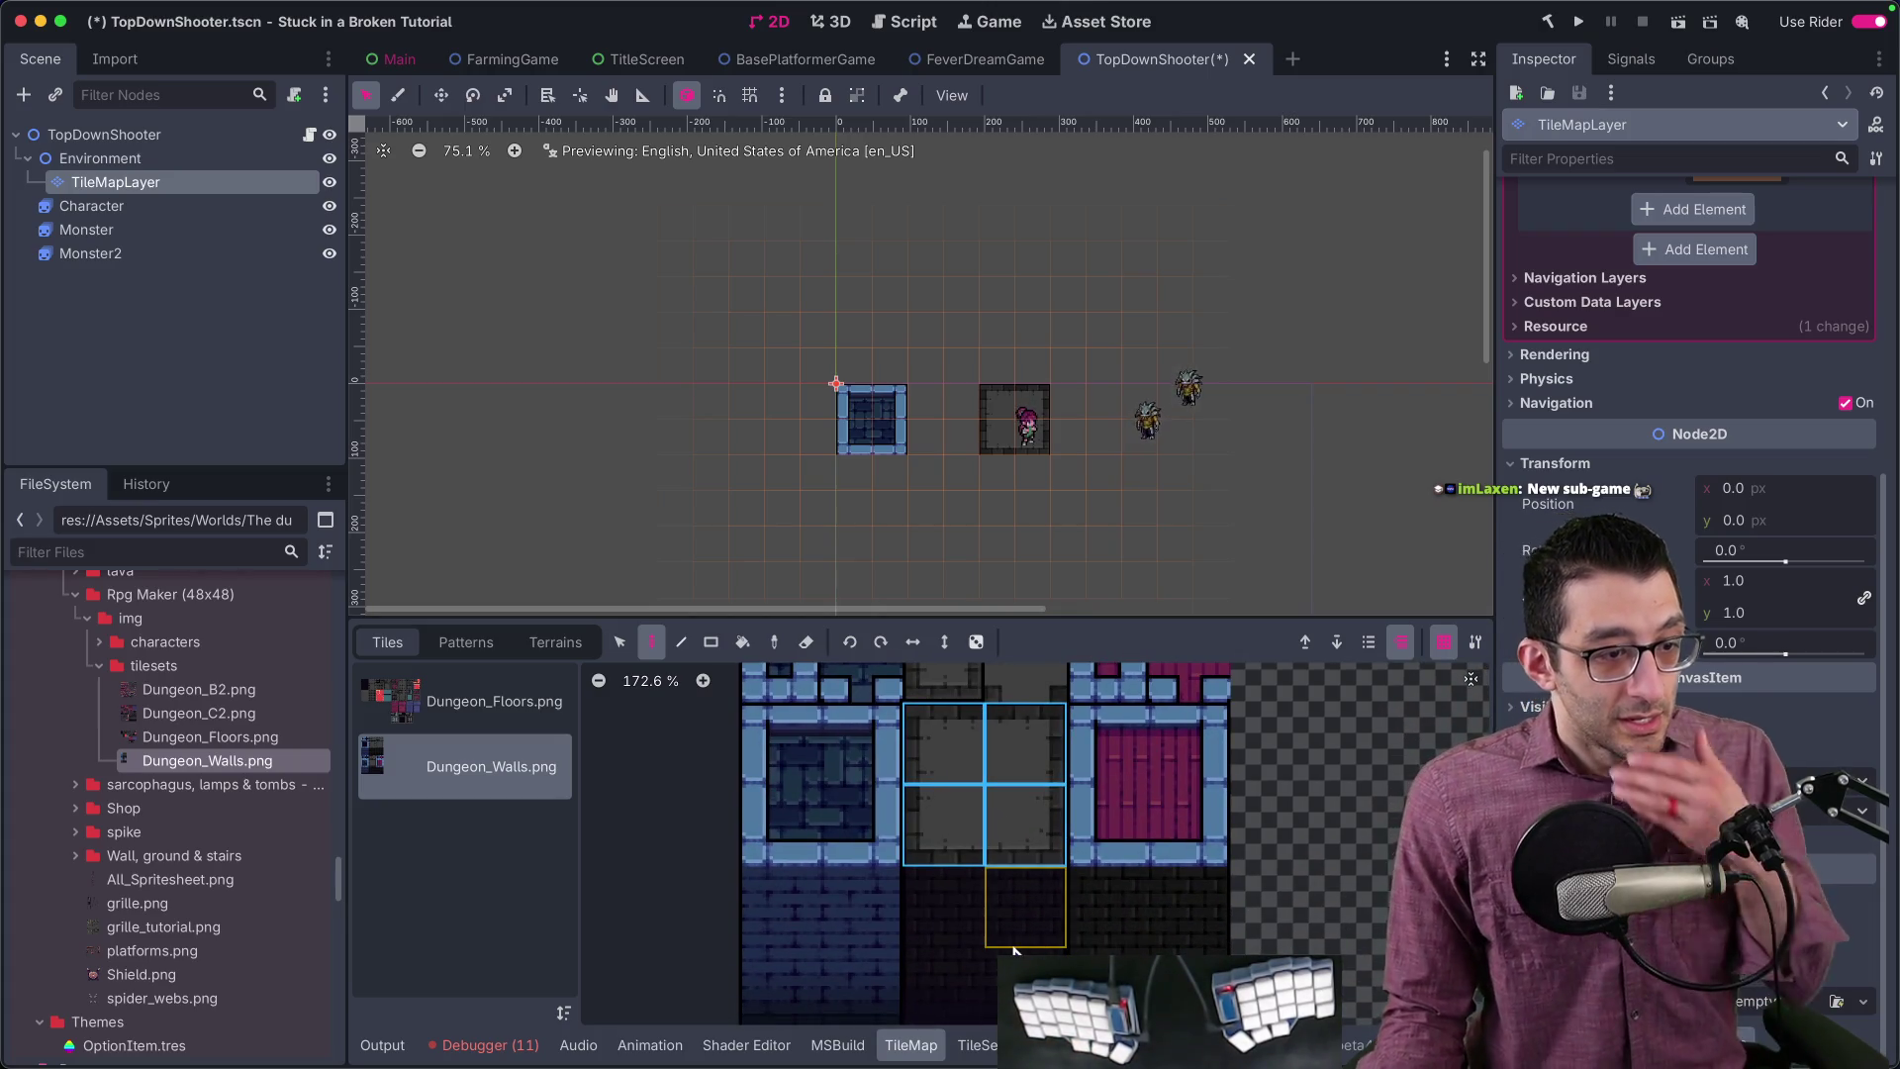
left_click(641, 1024)
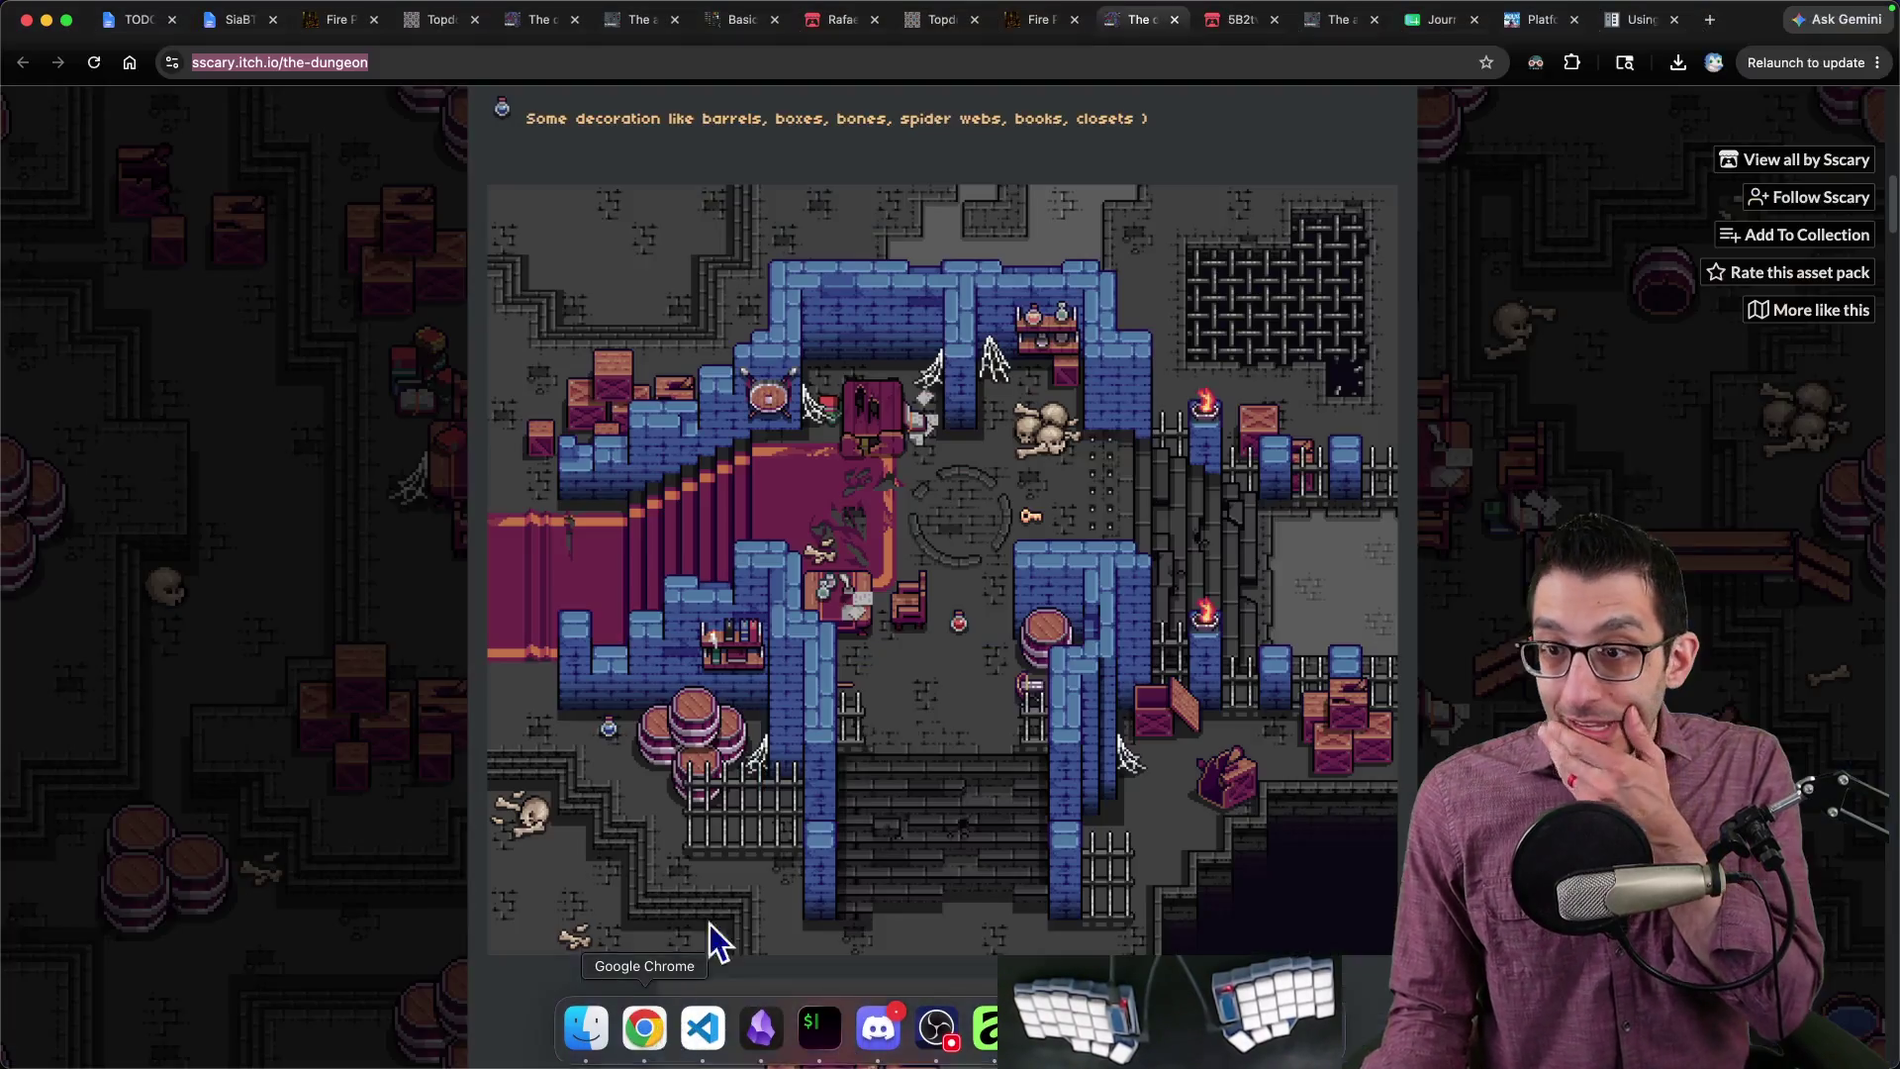
Step: Open Wall_tutorial.png from the Wall, ground & stairs folder in Affinity Photo
scroll(1039, 633, "up", 3)
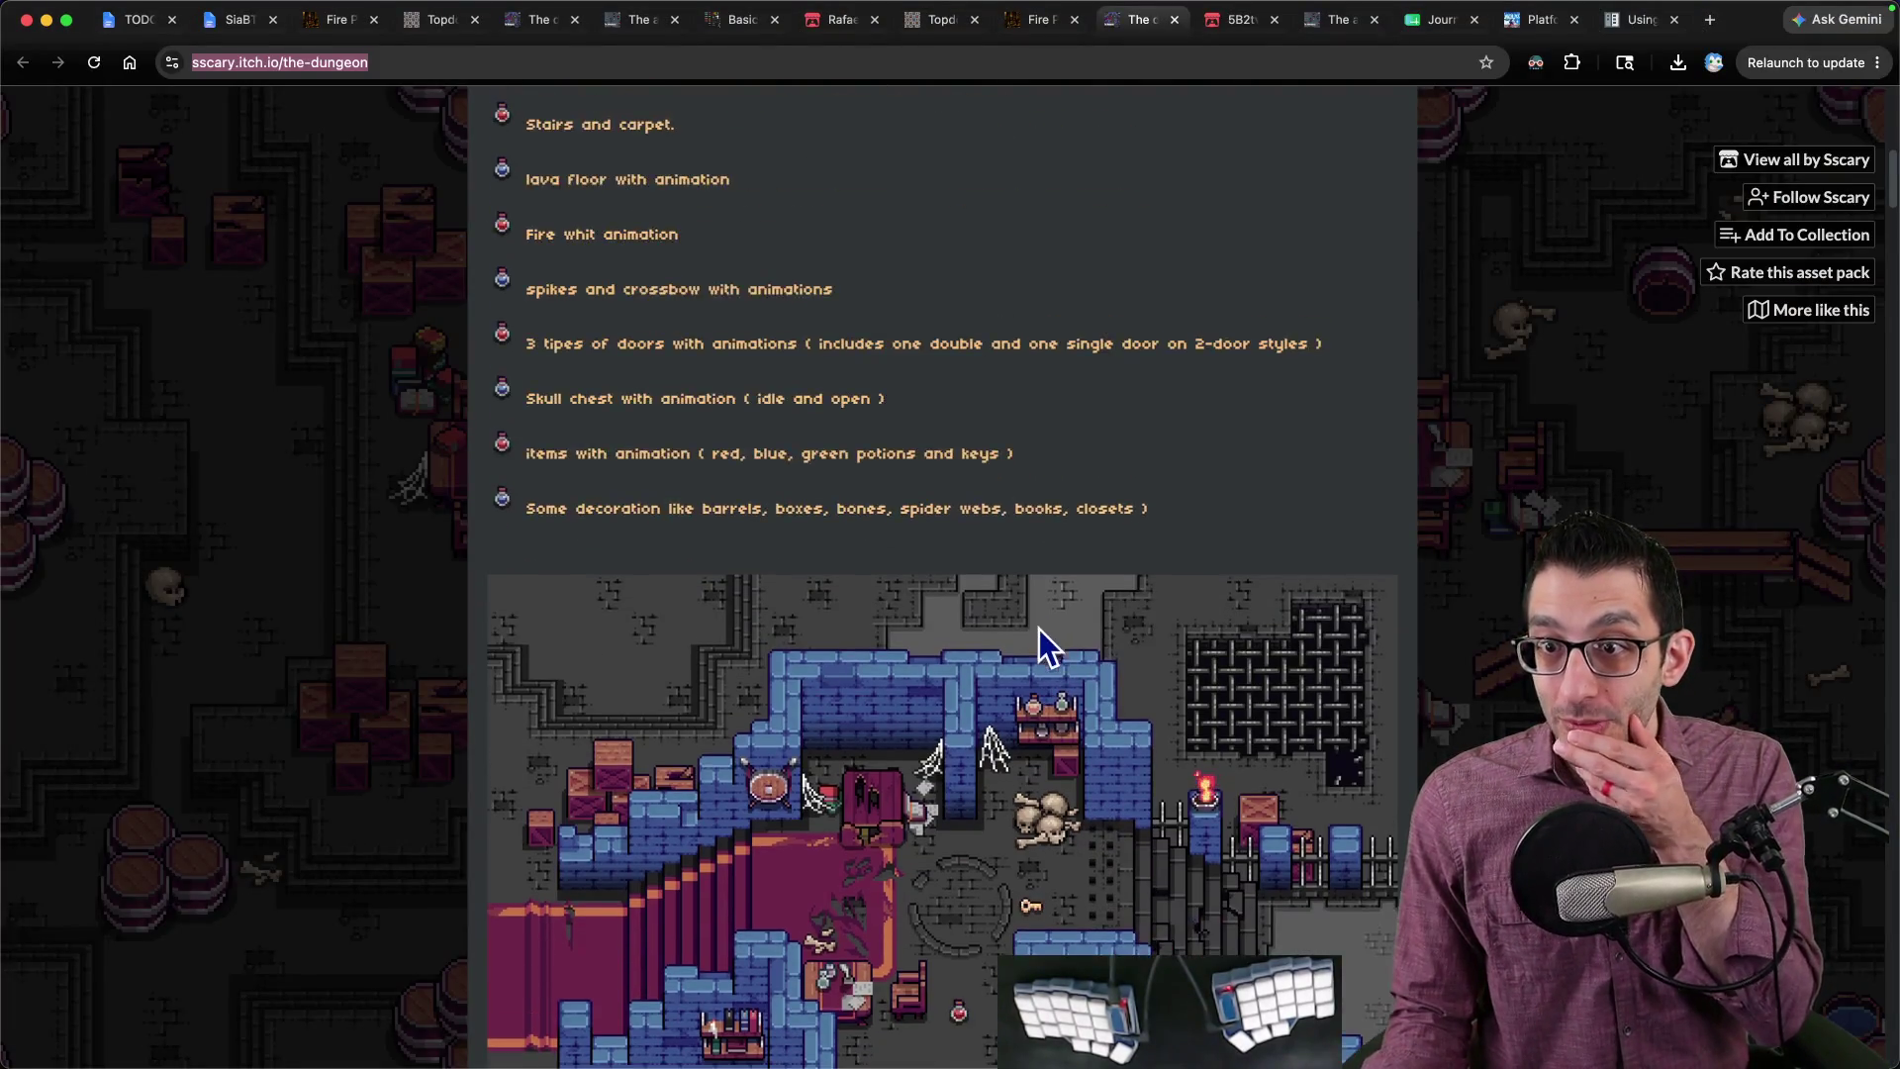
scroll(1039, 633, "down", 8)
mouse_move(514, 1029)
left_click(610, 1034)
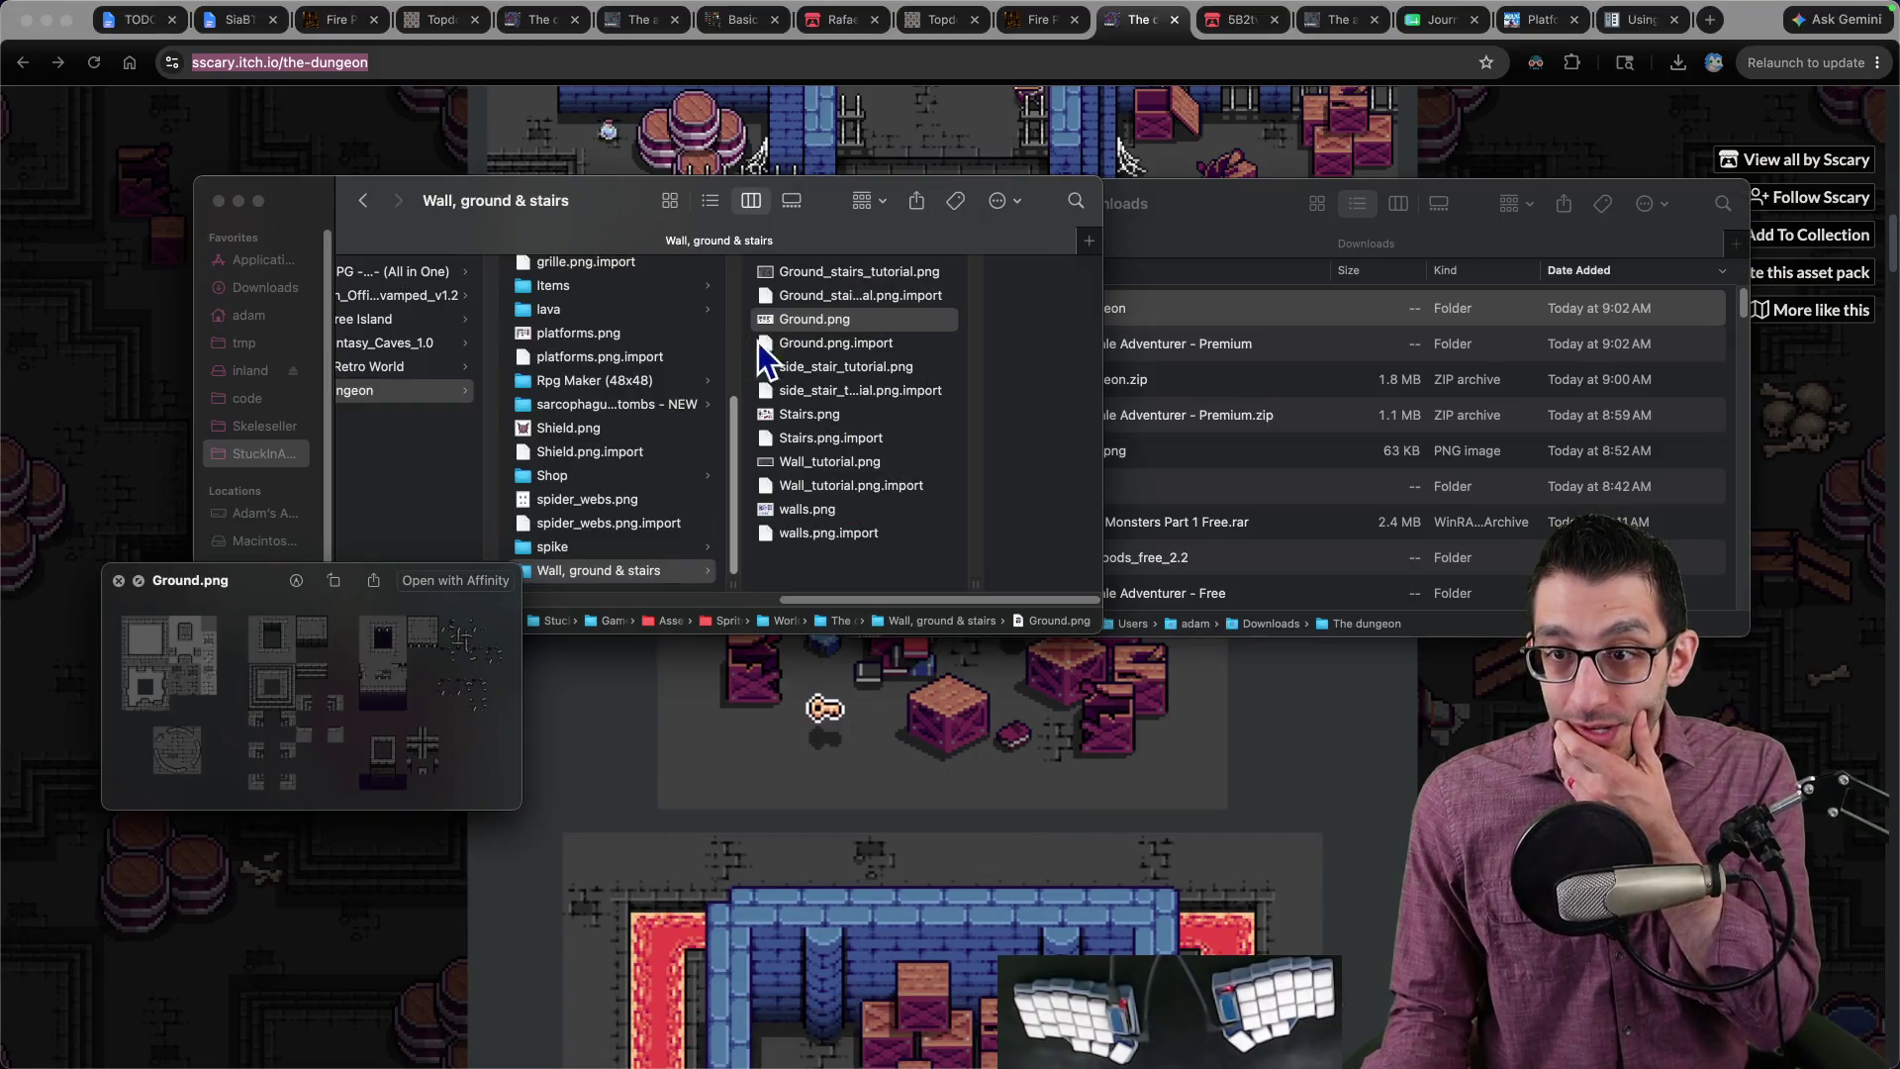
double_click(829, 466)
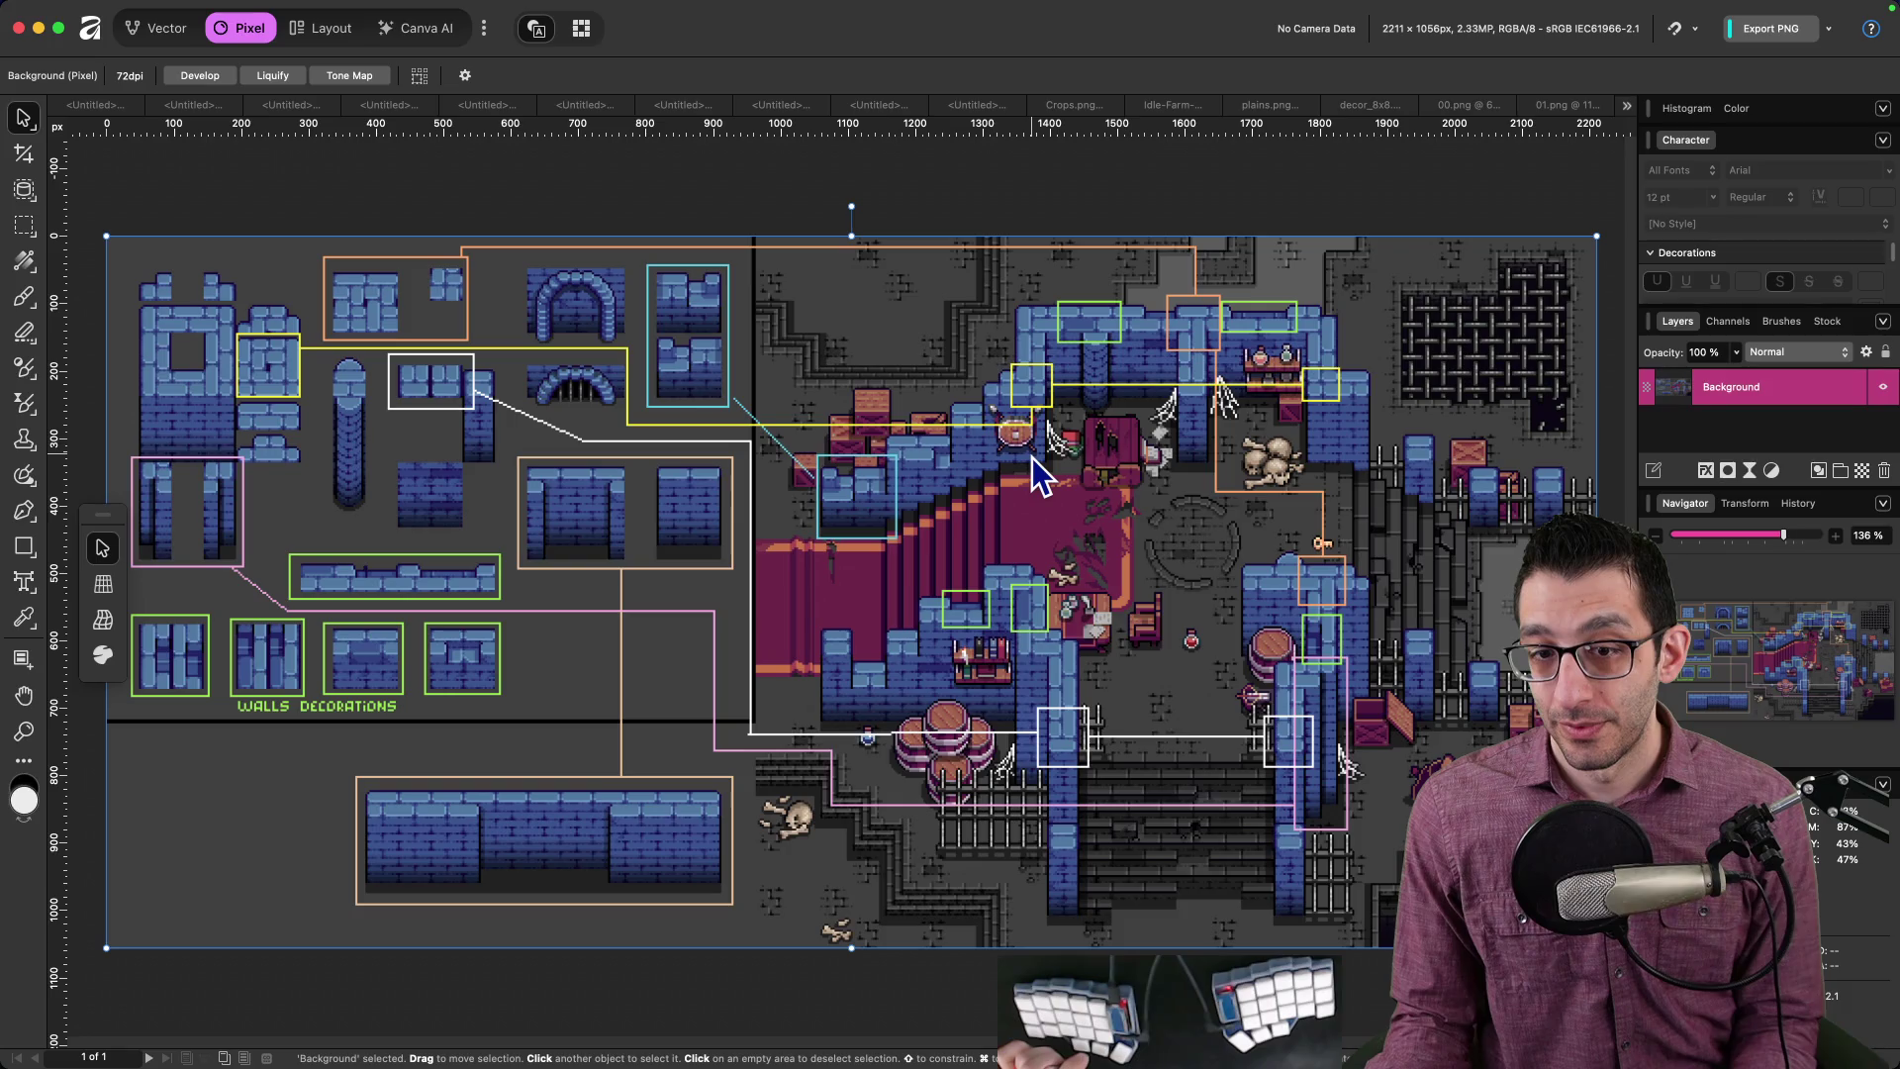
Step: Pan to the right side of the wall tutorial image, then switch back to Godot
mouse_move(1031, 457)
left_mouse_down()
mouse_move(699, 449)
mouse_move(777, 446)
left_mouse_up()
mouse_move(791, 1064)
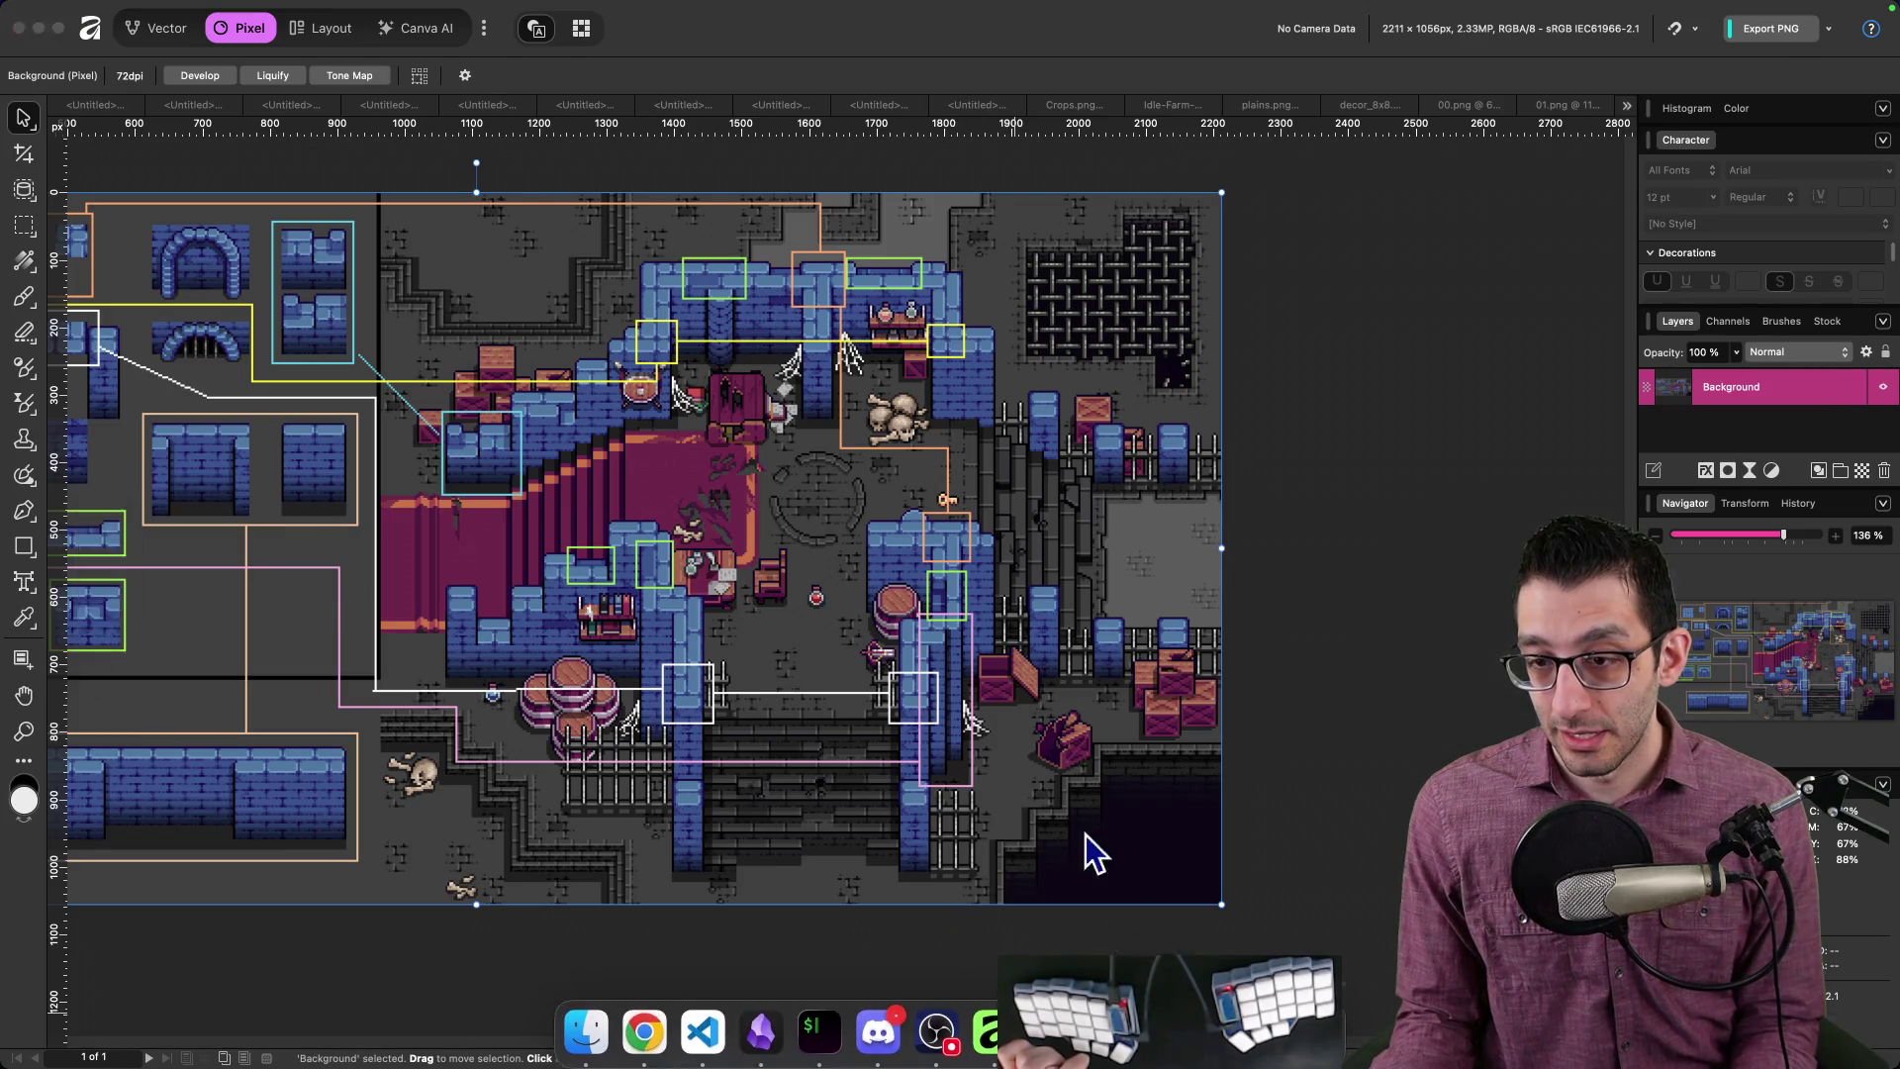
key("super+Tab")
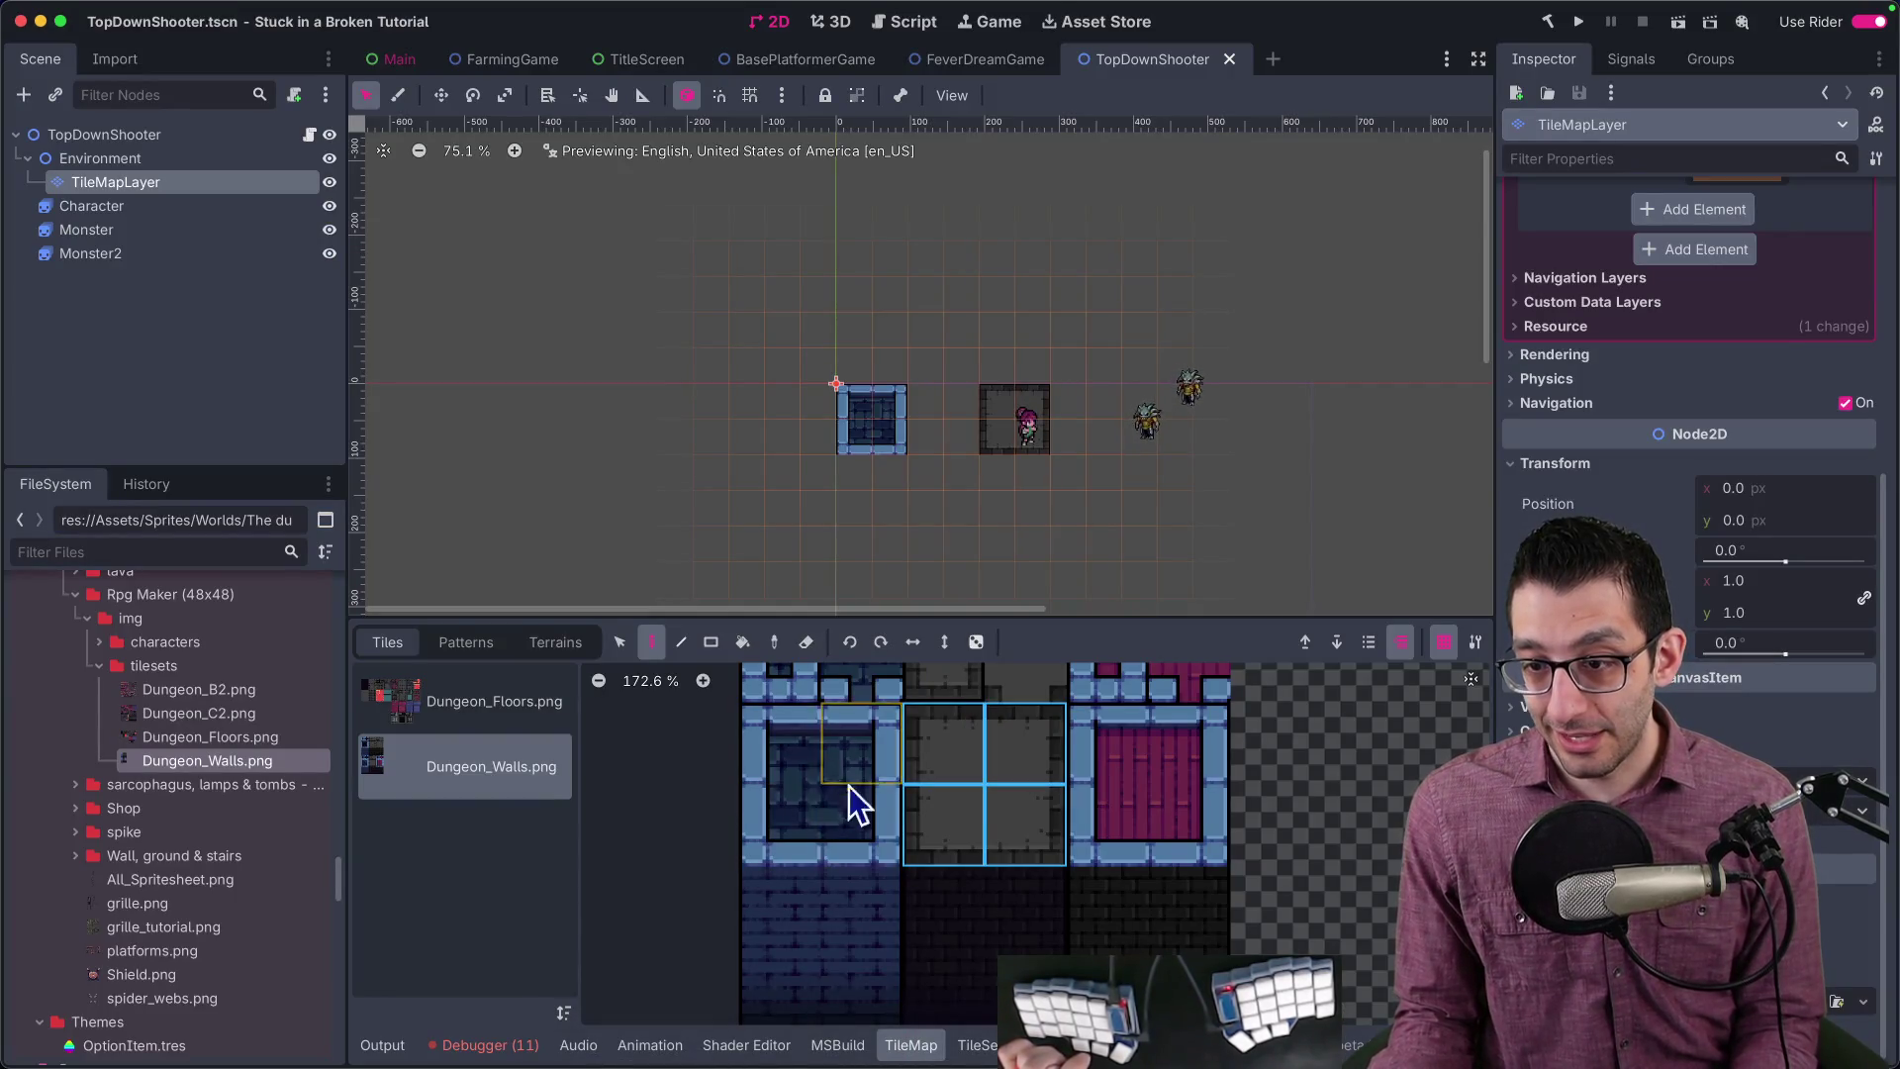
Step: Switch the tile palette between the Dungeon_Floors and Dungeon_Walls atlases to compare them
scroll(857, 770, "down", 4)
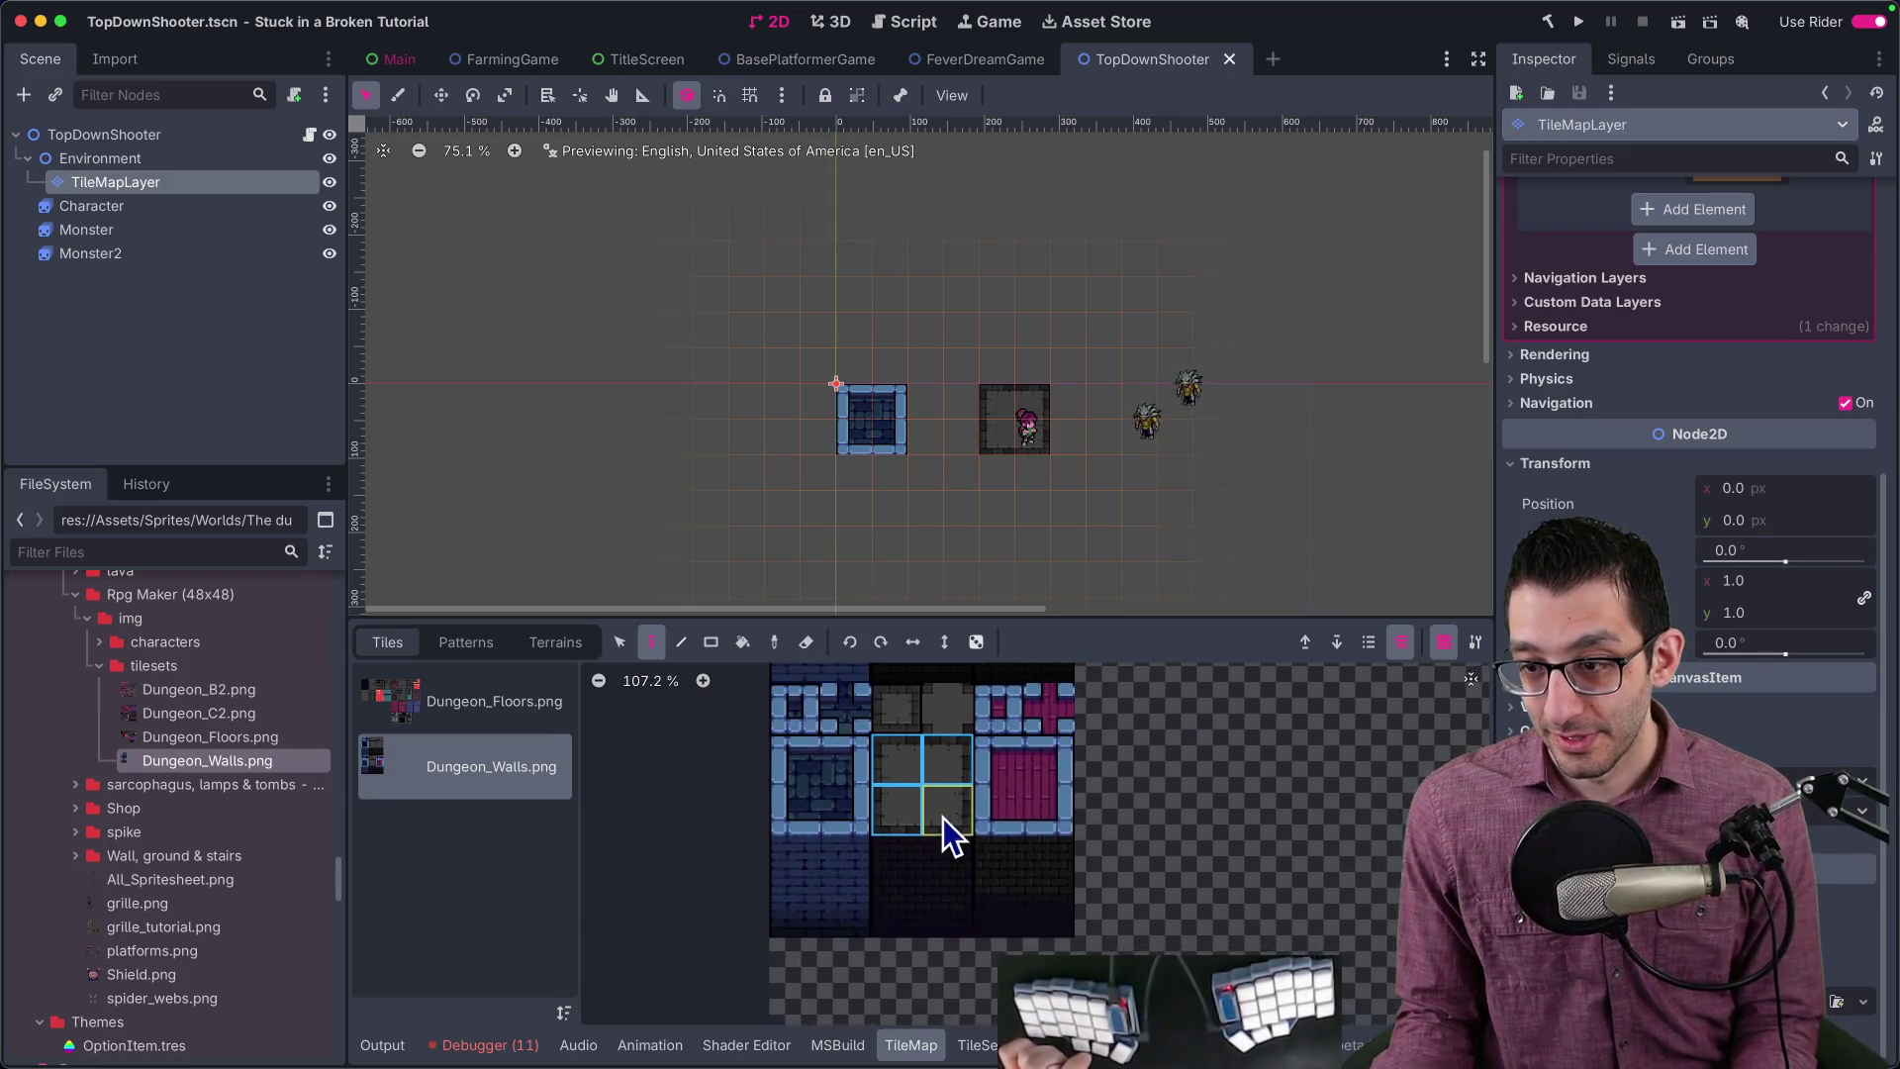
scroll(936, 881, "down", 2)
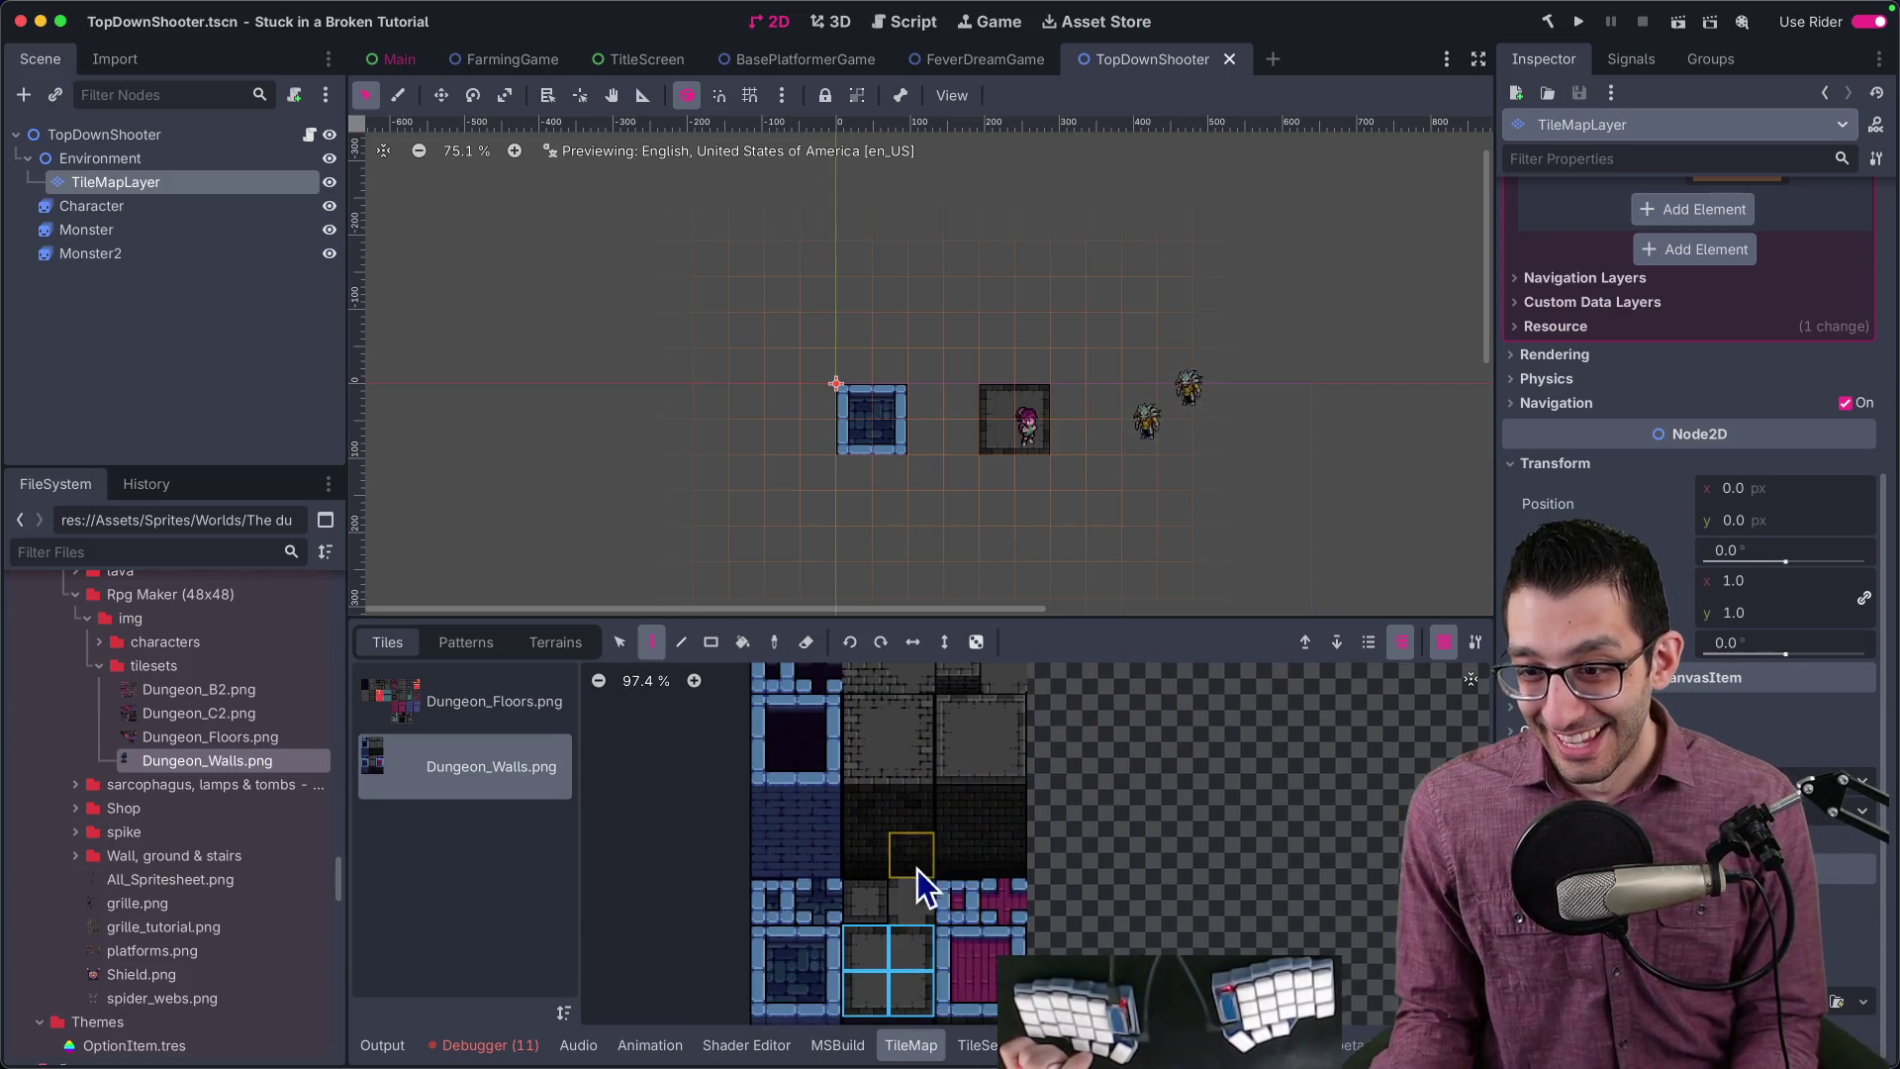
scroll(947, 788, "up", 4)
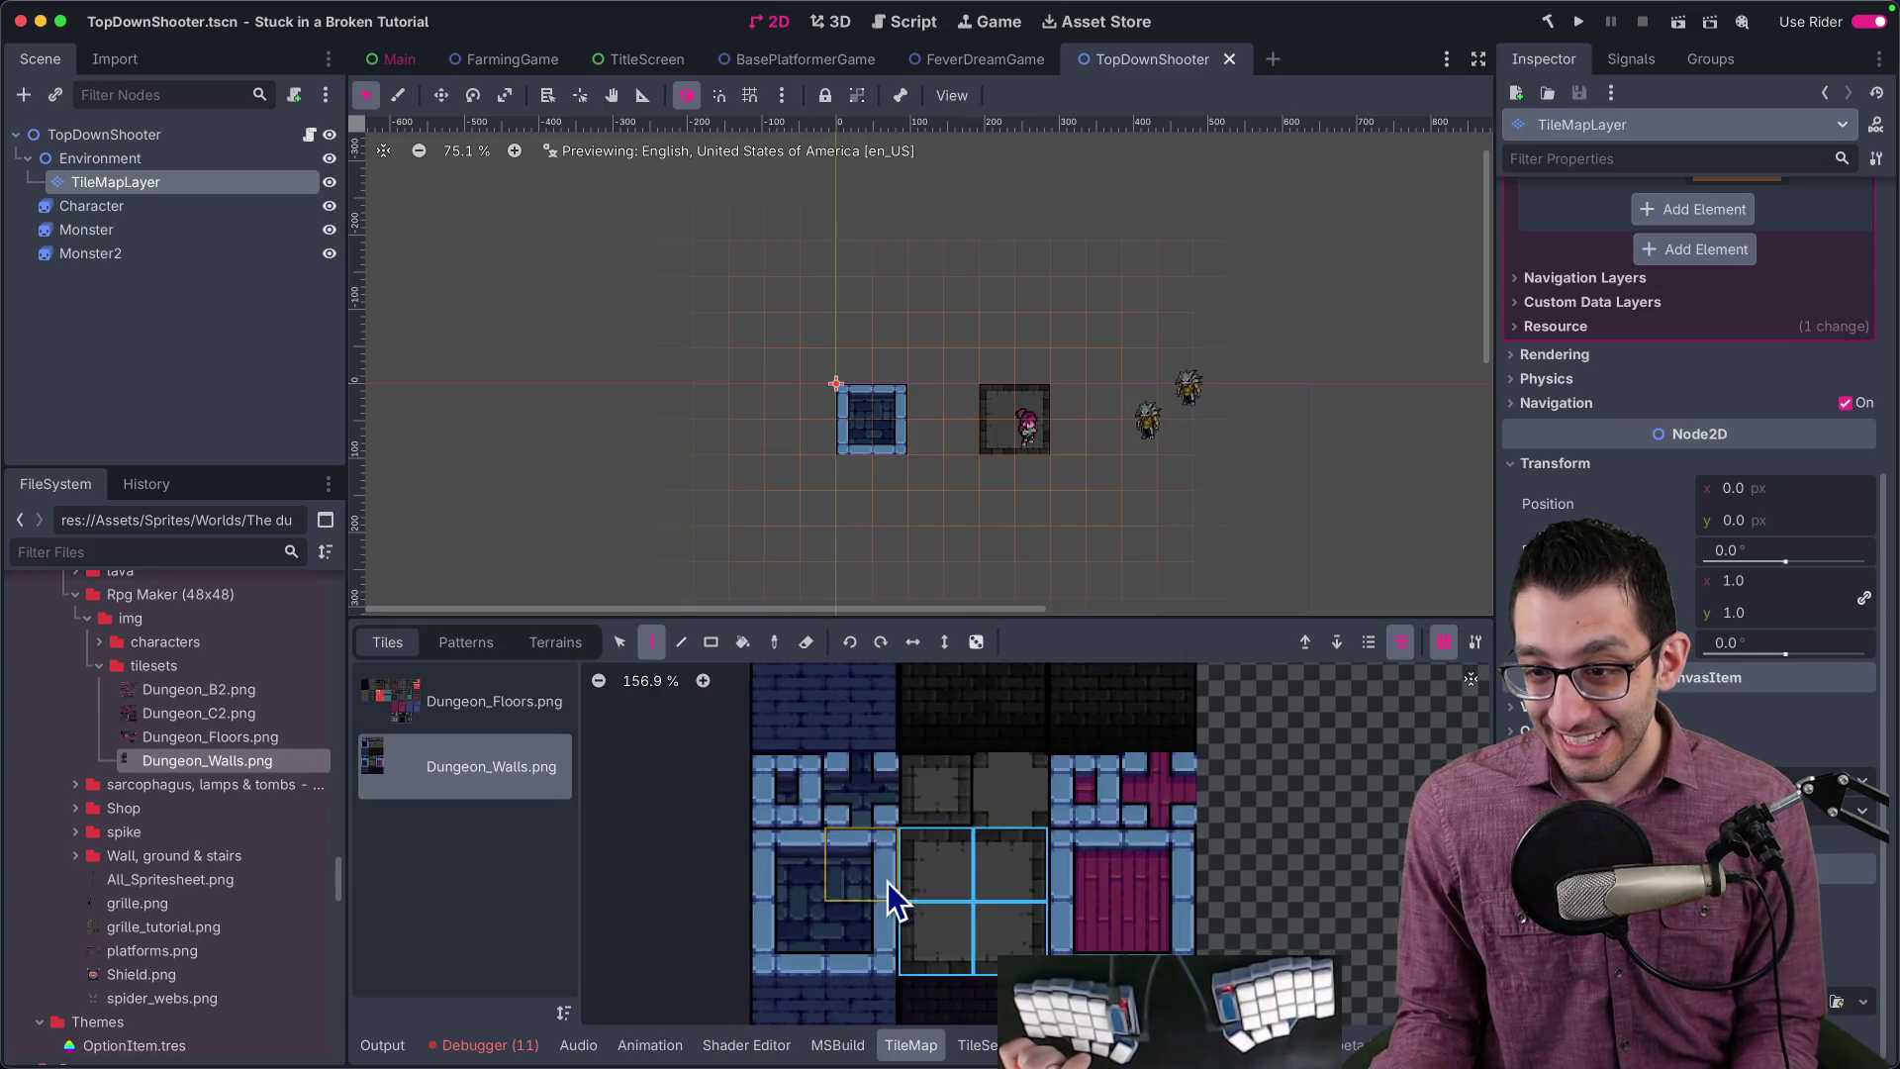
left_click(483, 693)
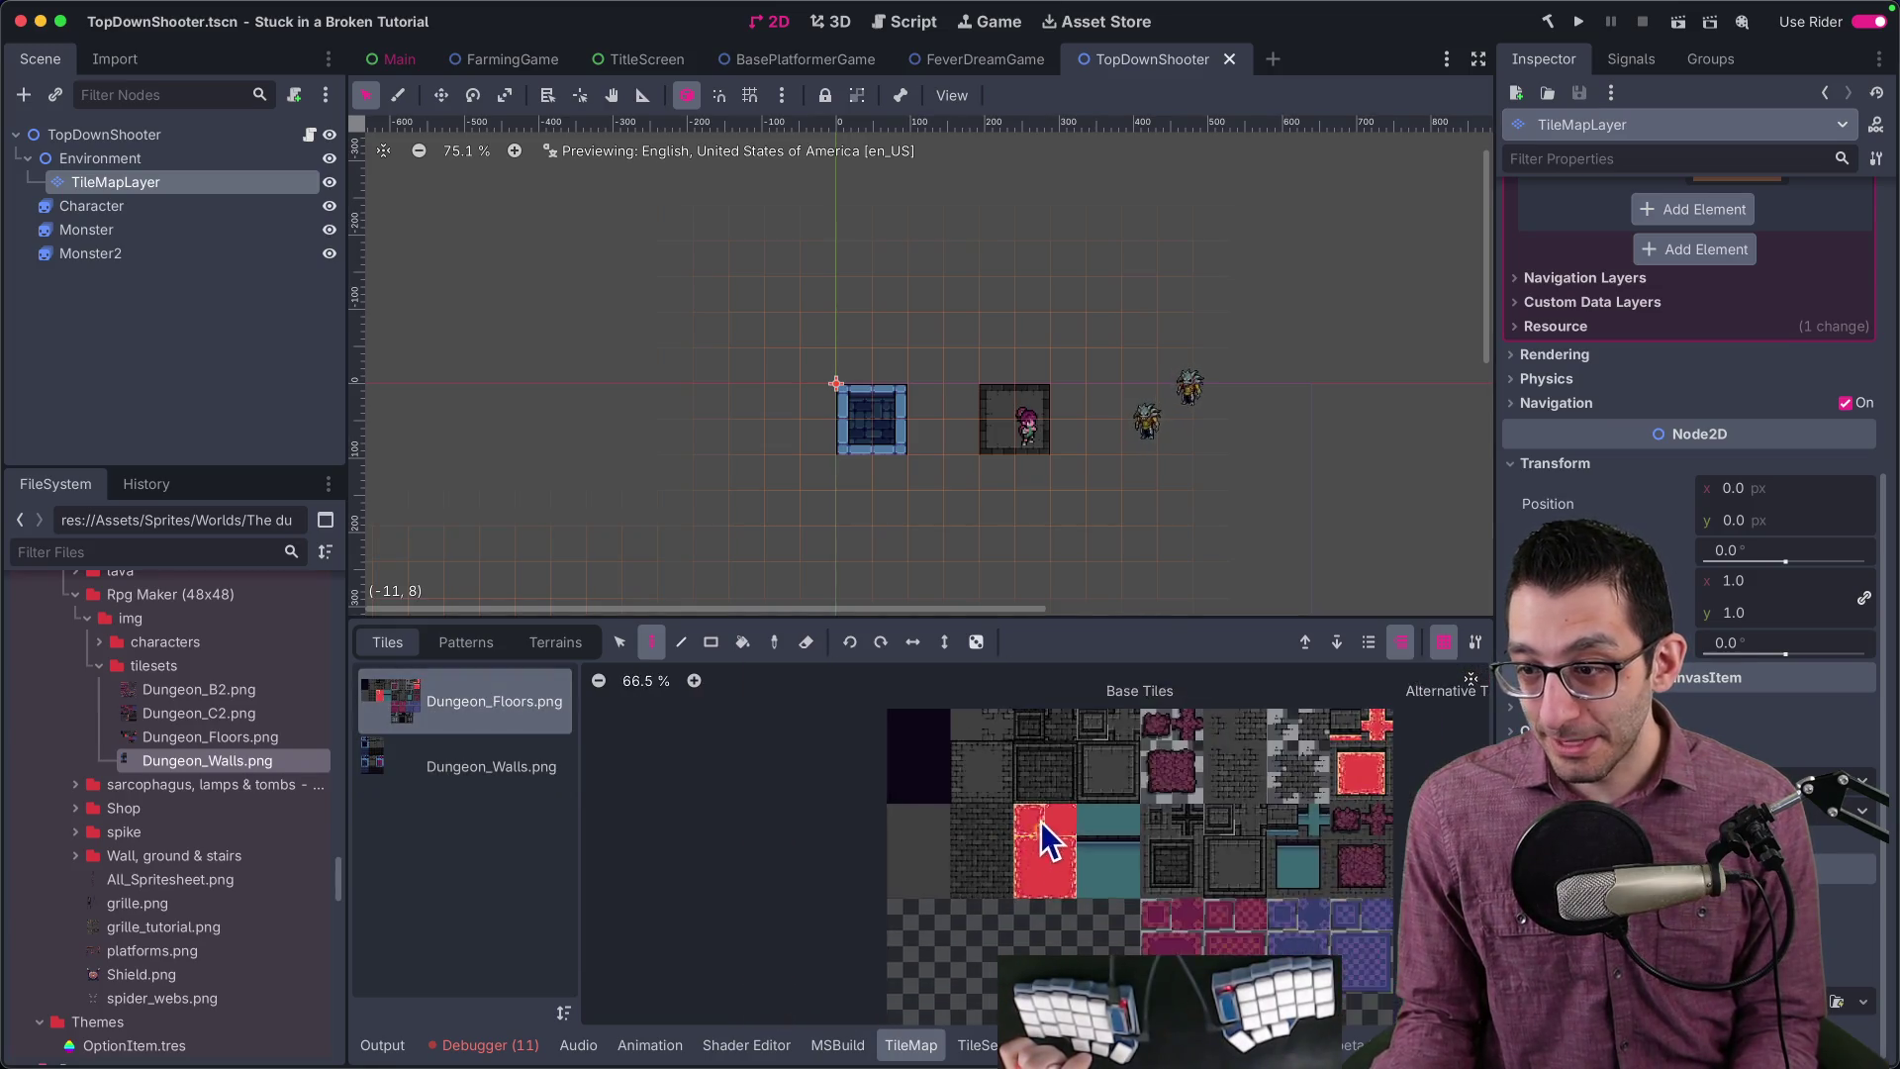
left_click(435, 787)
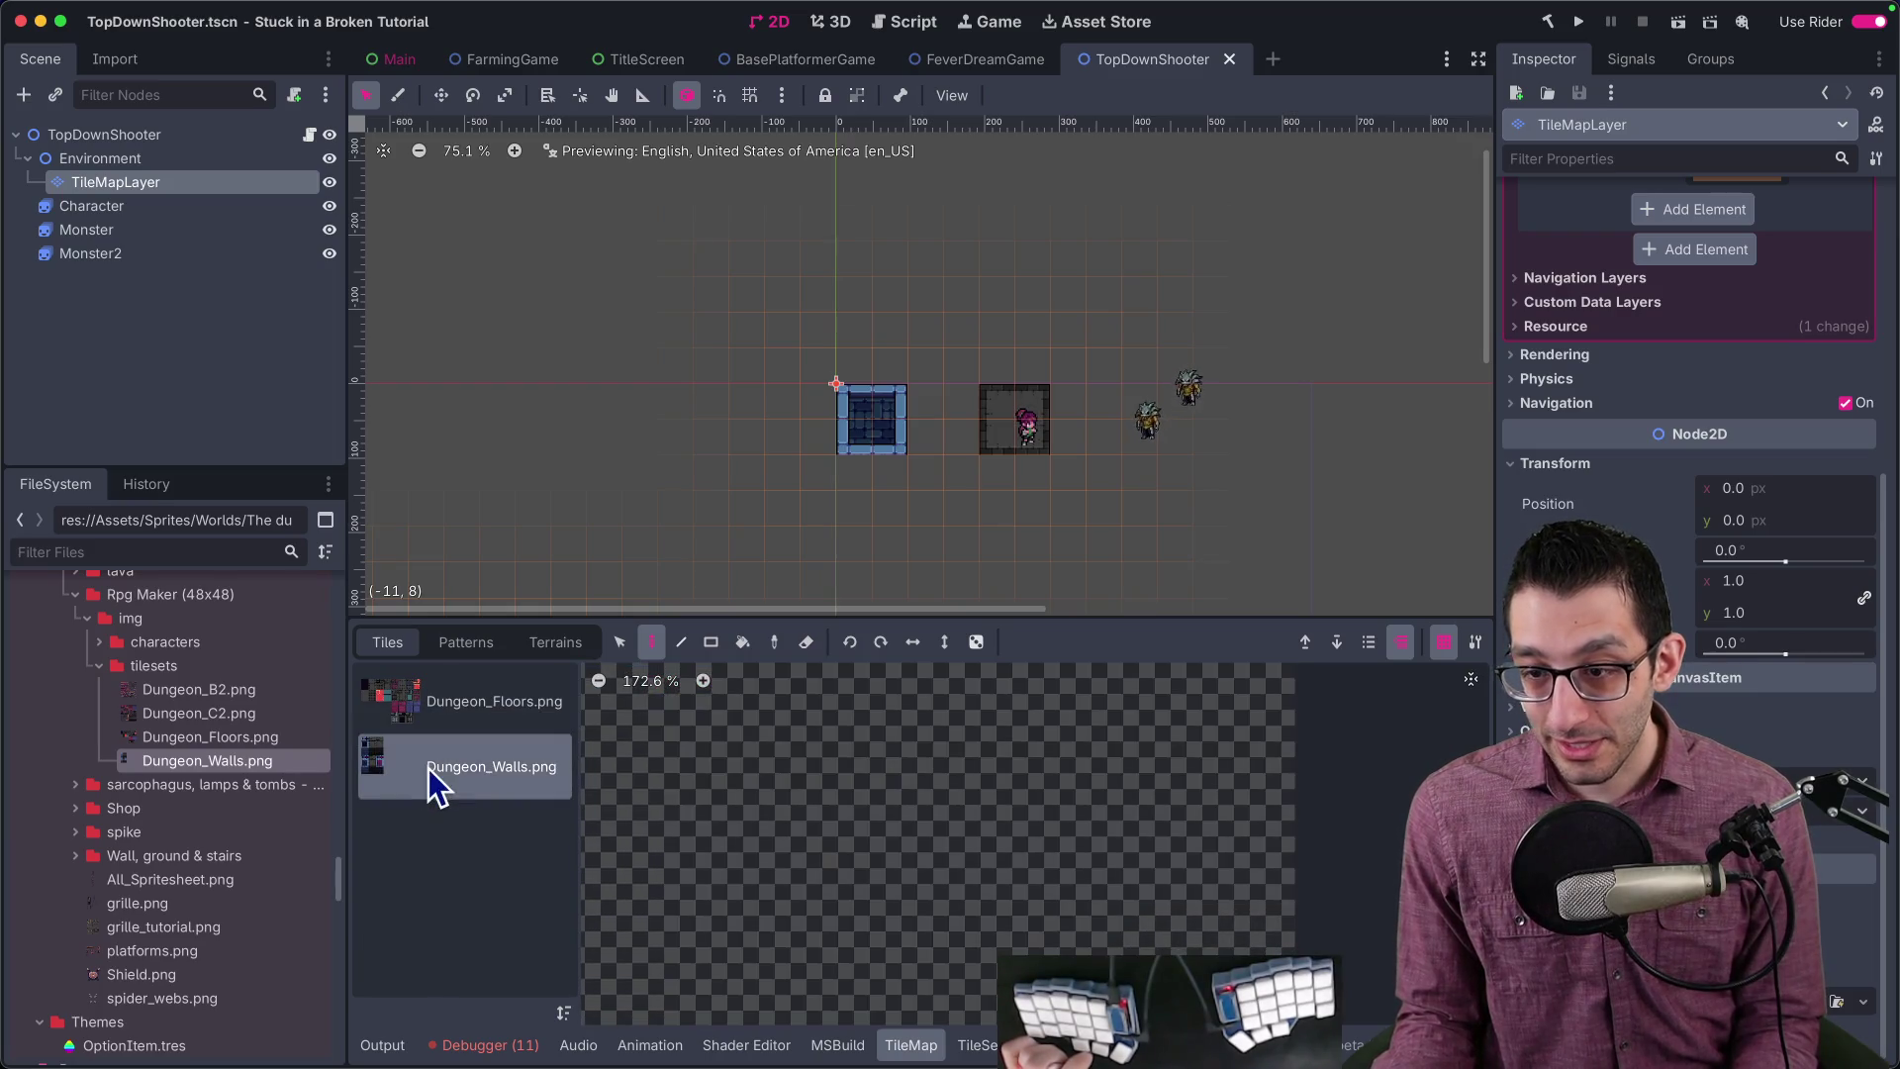
scroll(1238, 850, "down", 4)
left_click(454, 682)
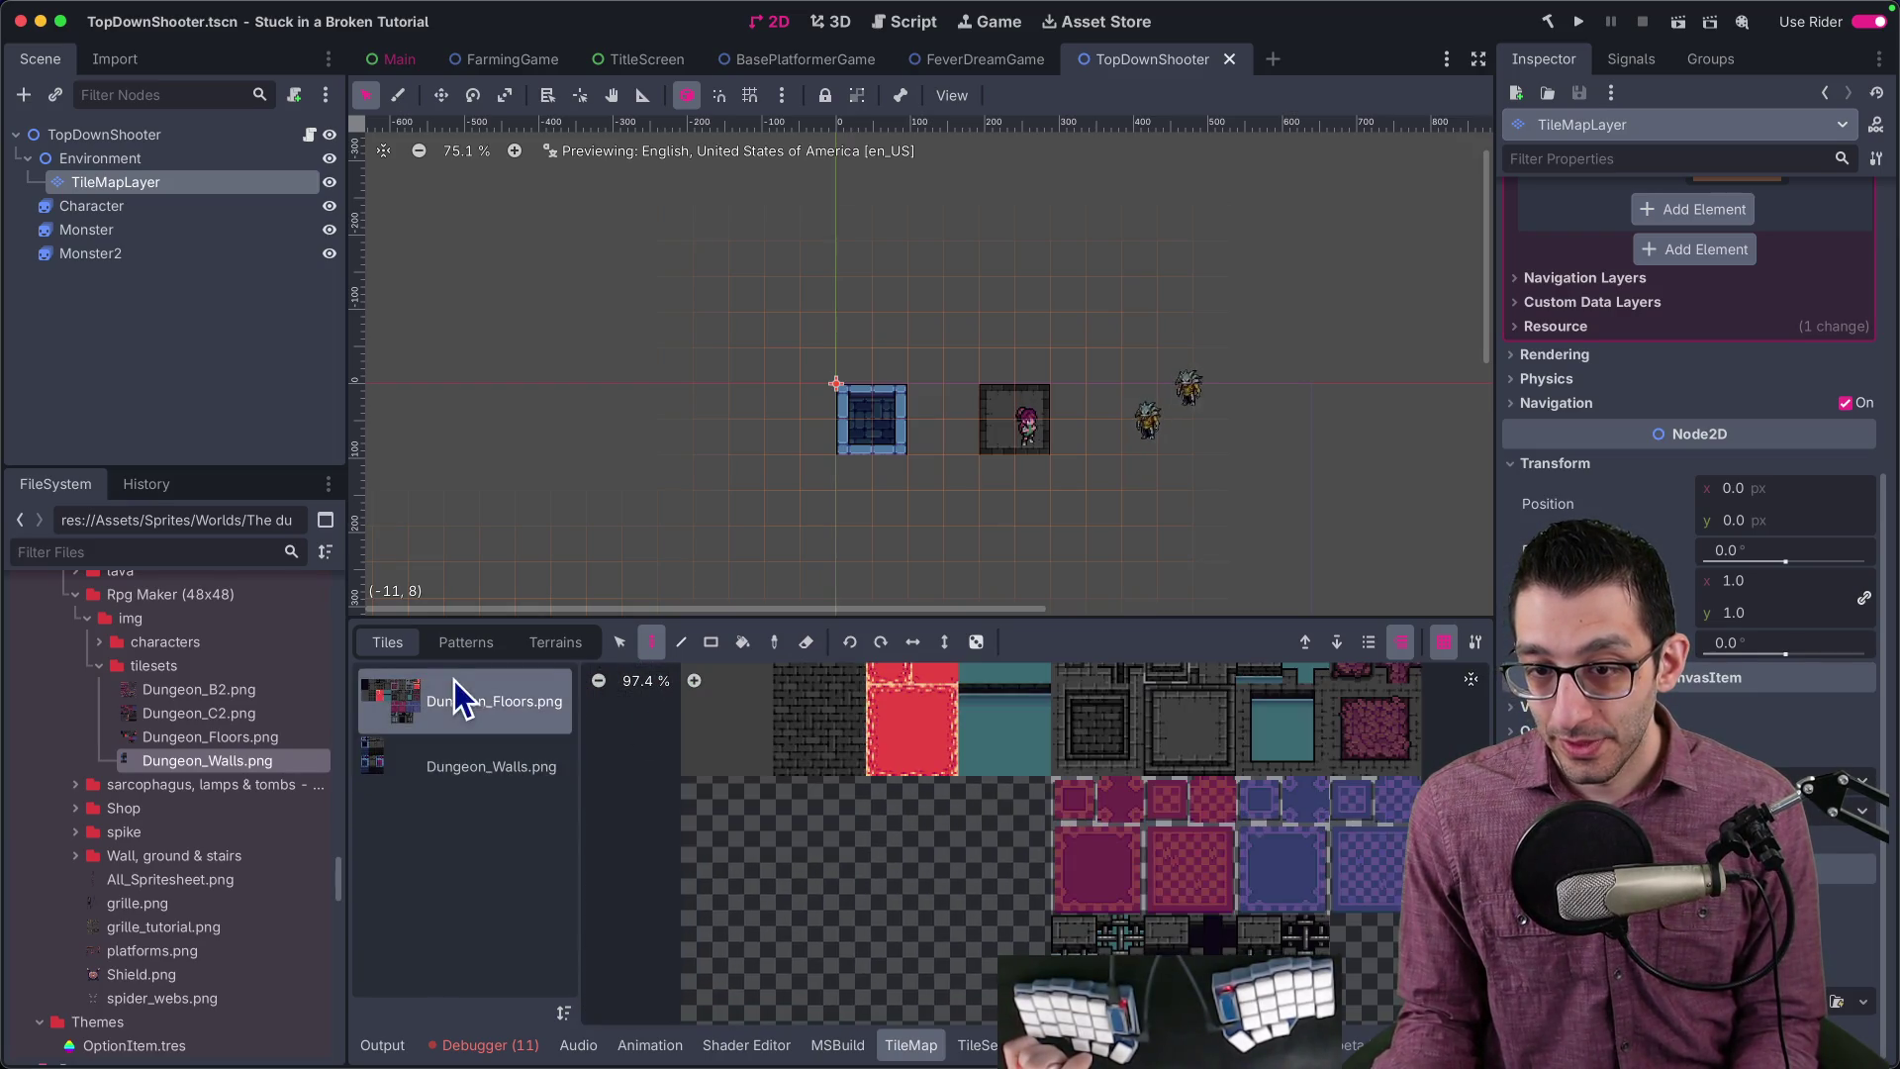
Step: Select Dungeon_B2.png and Dungeon_C2.png in FileSystem, showing Dungeon_C2's 768 × 768 RGBA8 details
left_click(229, 699)
left_click(229, 713)
left_click_drag(229, 714, 522, 839)
left_click_drag(811, 1051, 827, 1044)
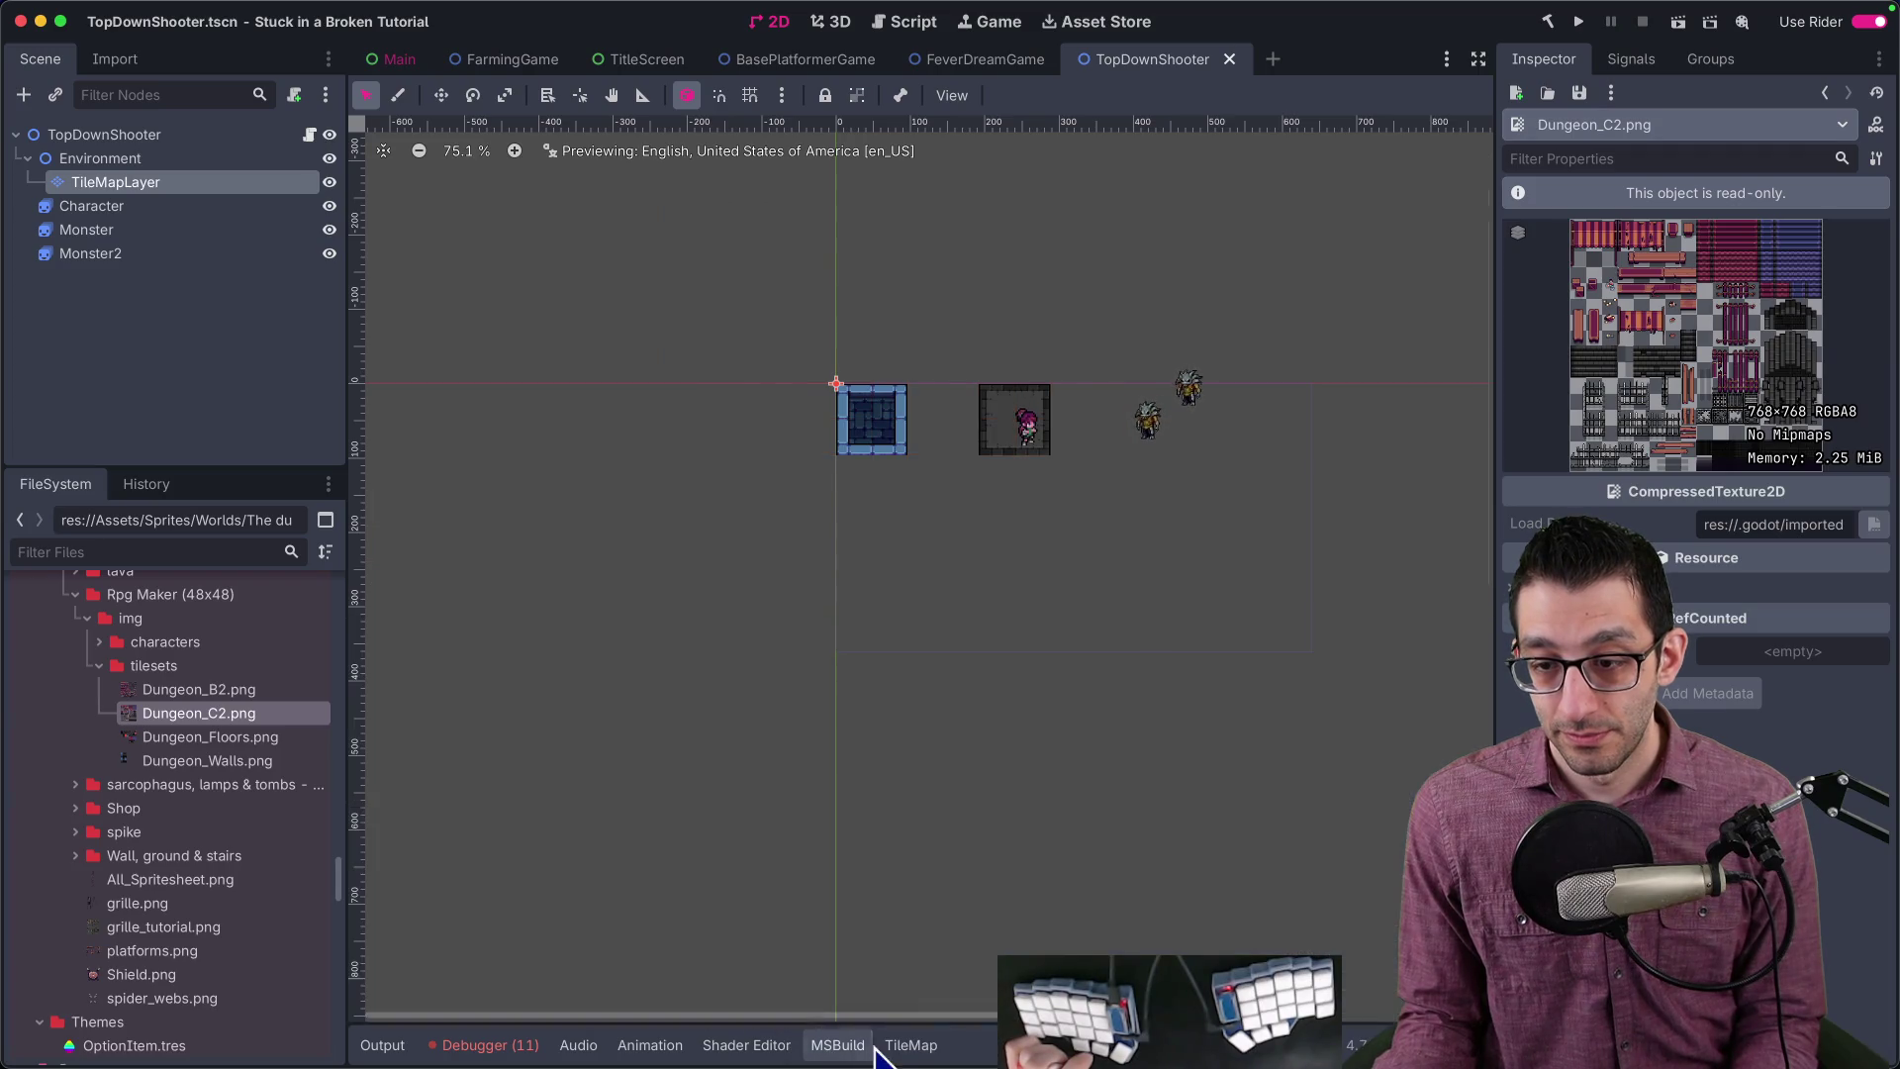
Step: Drop Dungeon_B2.png and Dungeon_C2.png into the TileSet and auto-create tiles for both
left_click(128, 184)
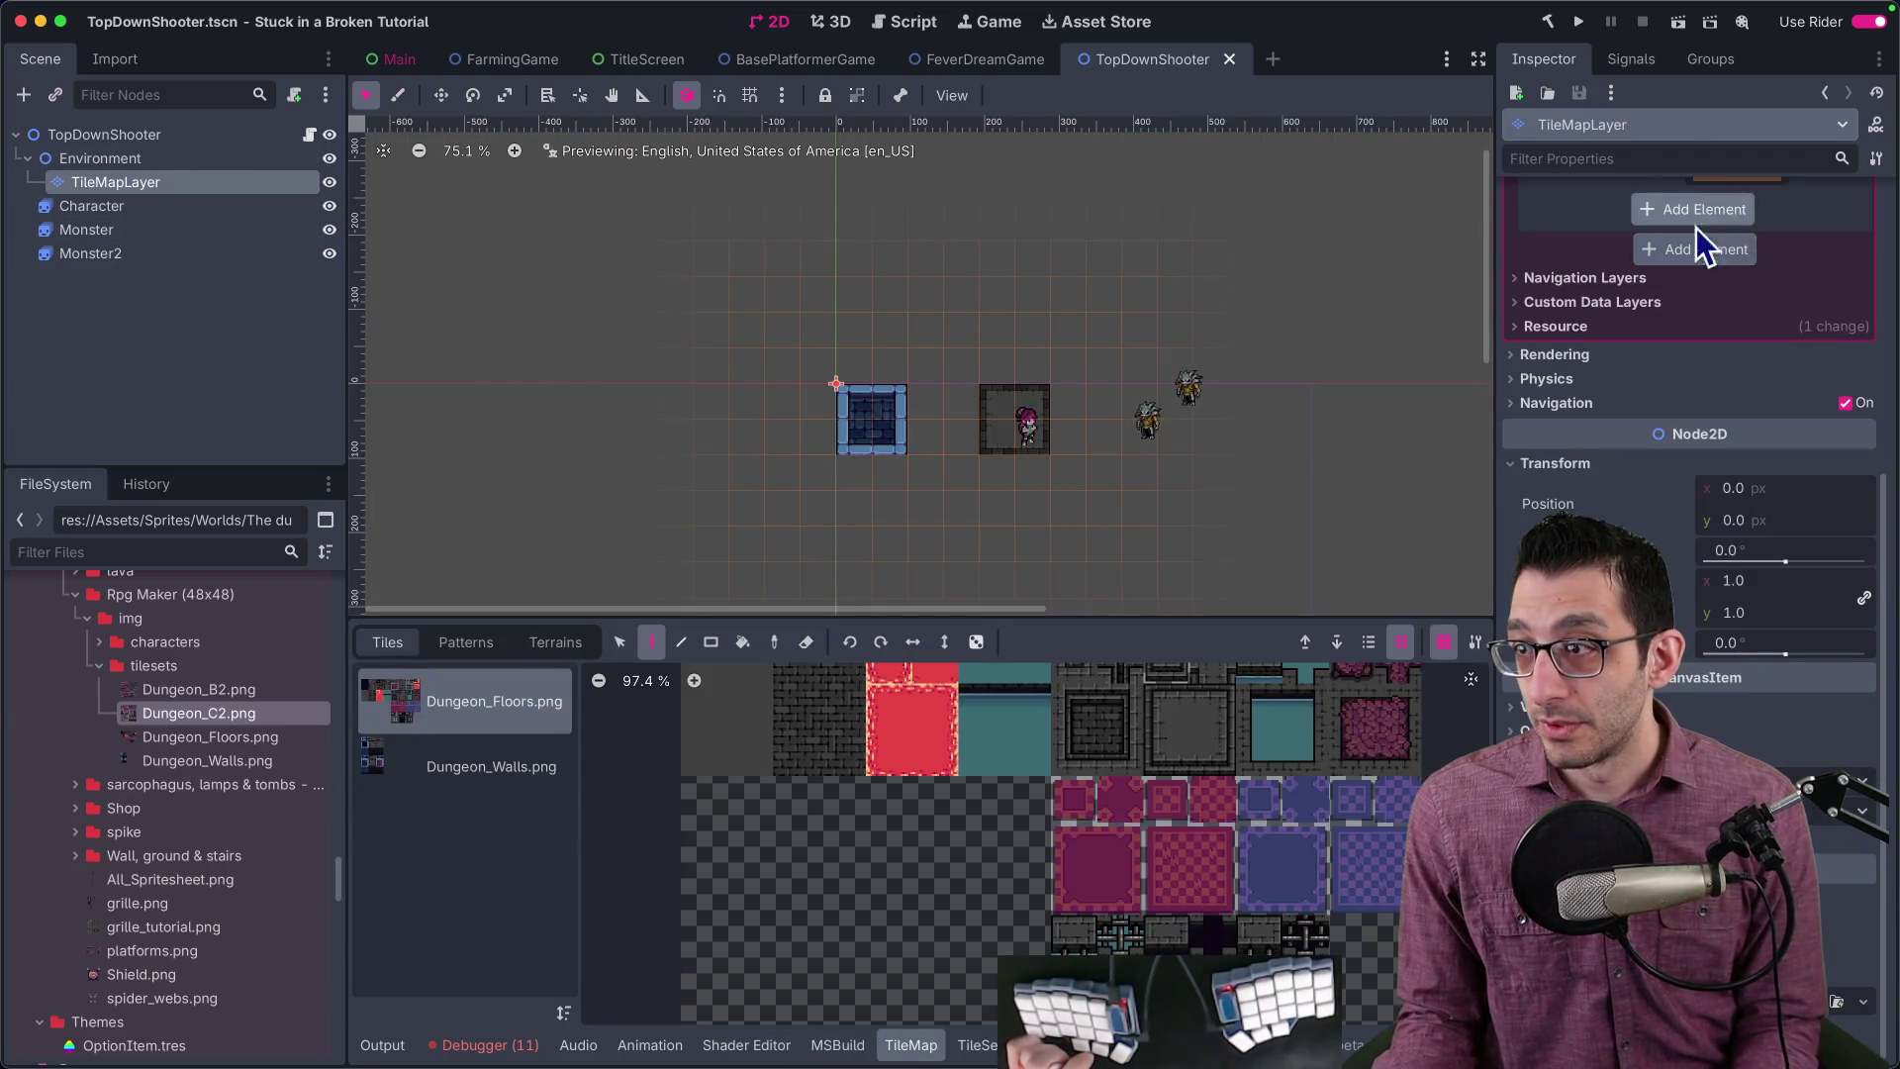
scroll(1700, 228, "up", 5)
left_click(1783, 265)
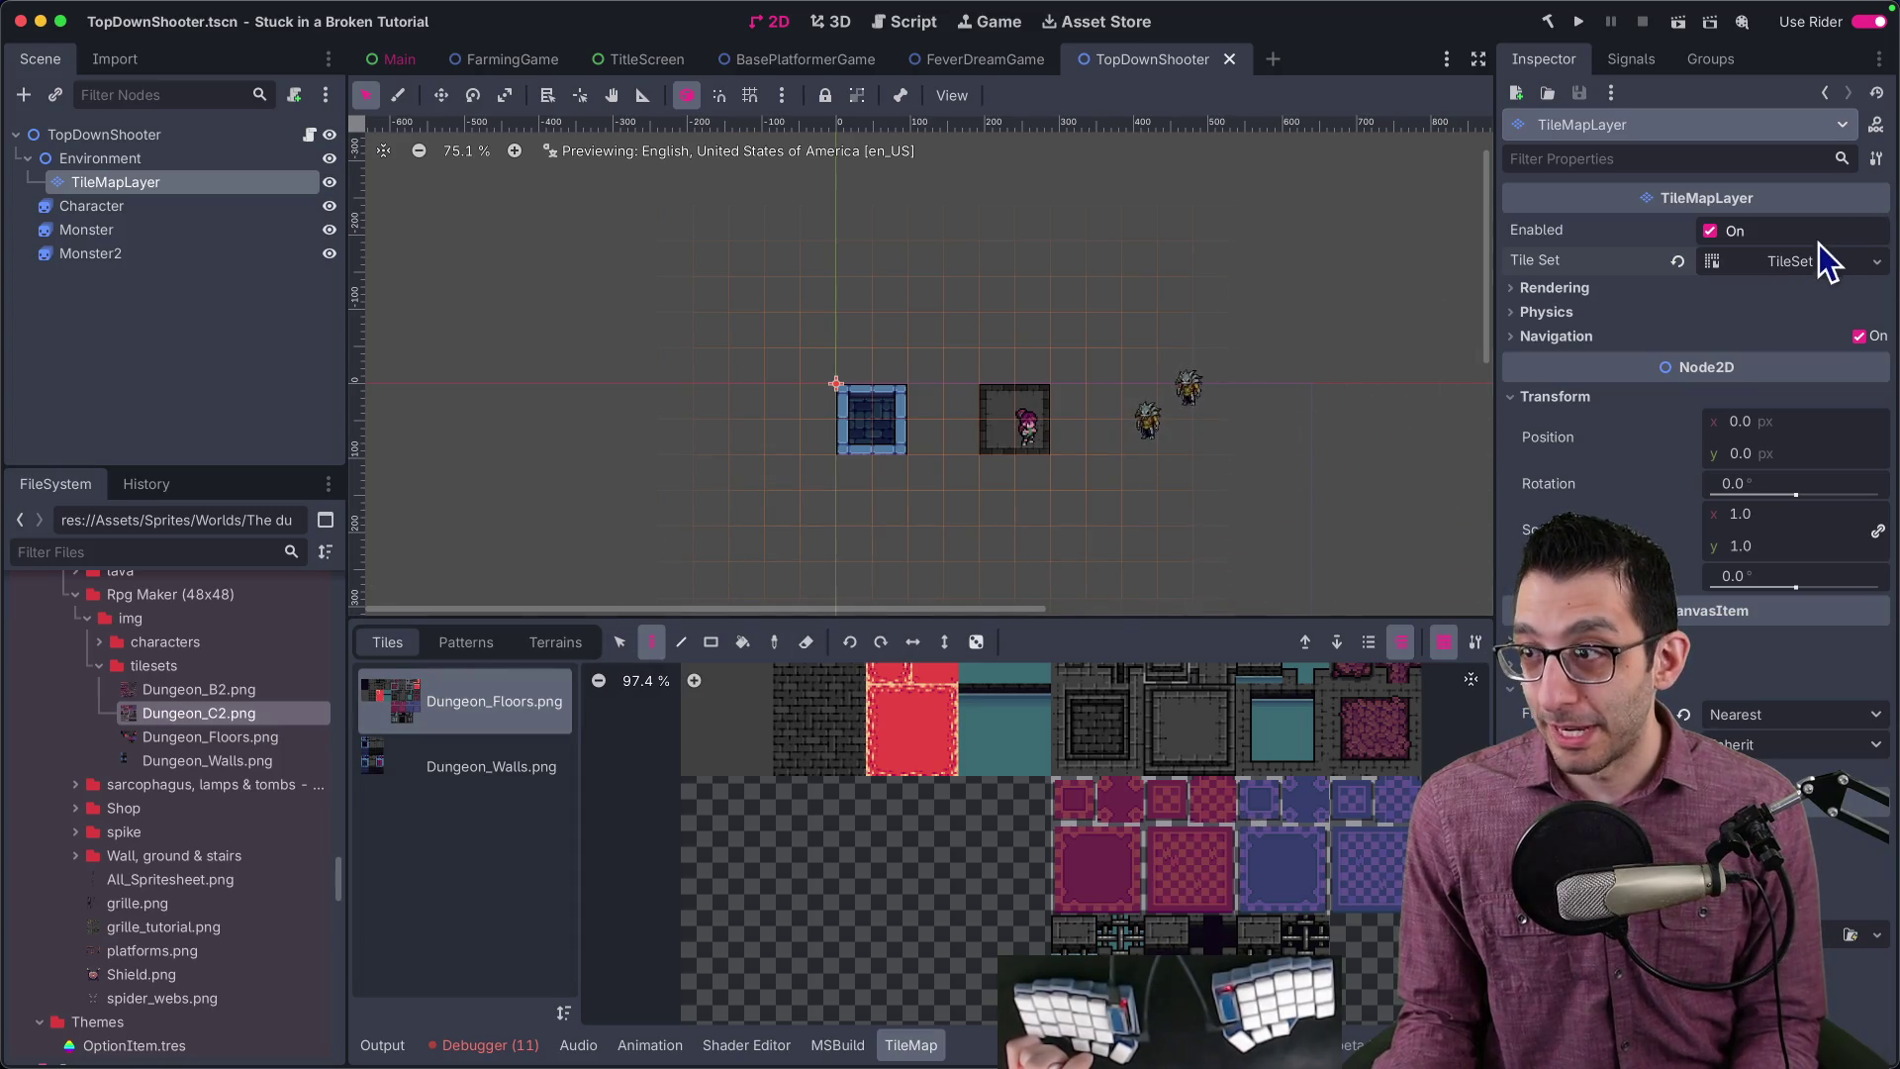
left_click(1792, 263)
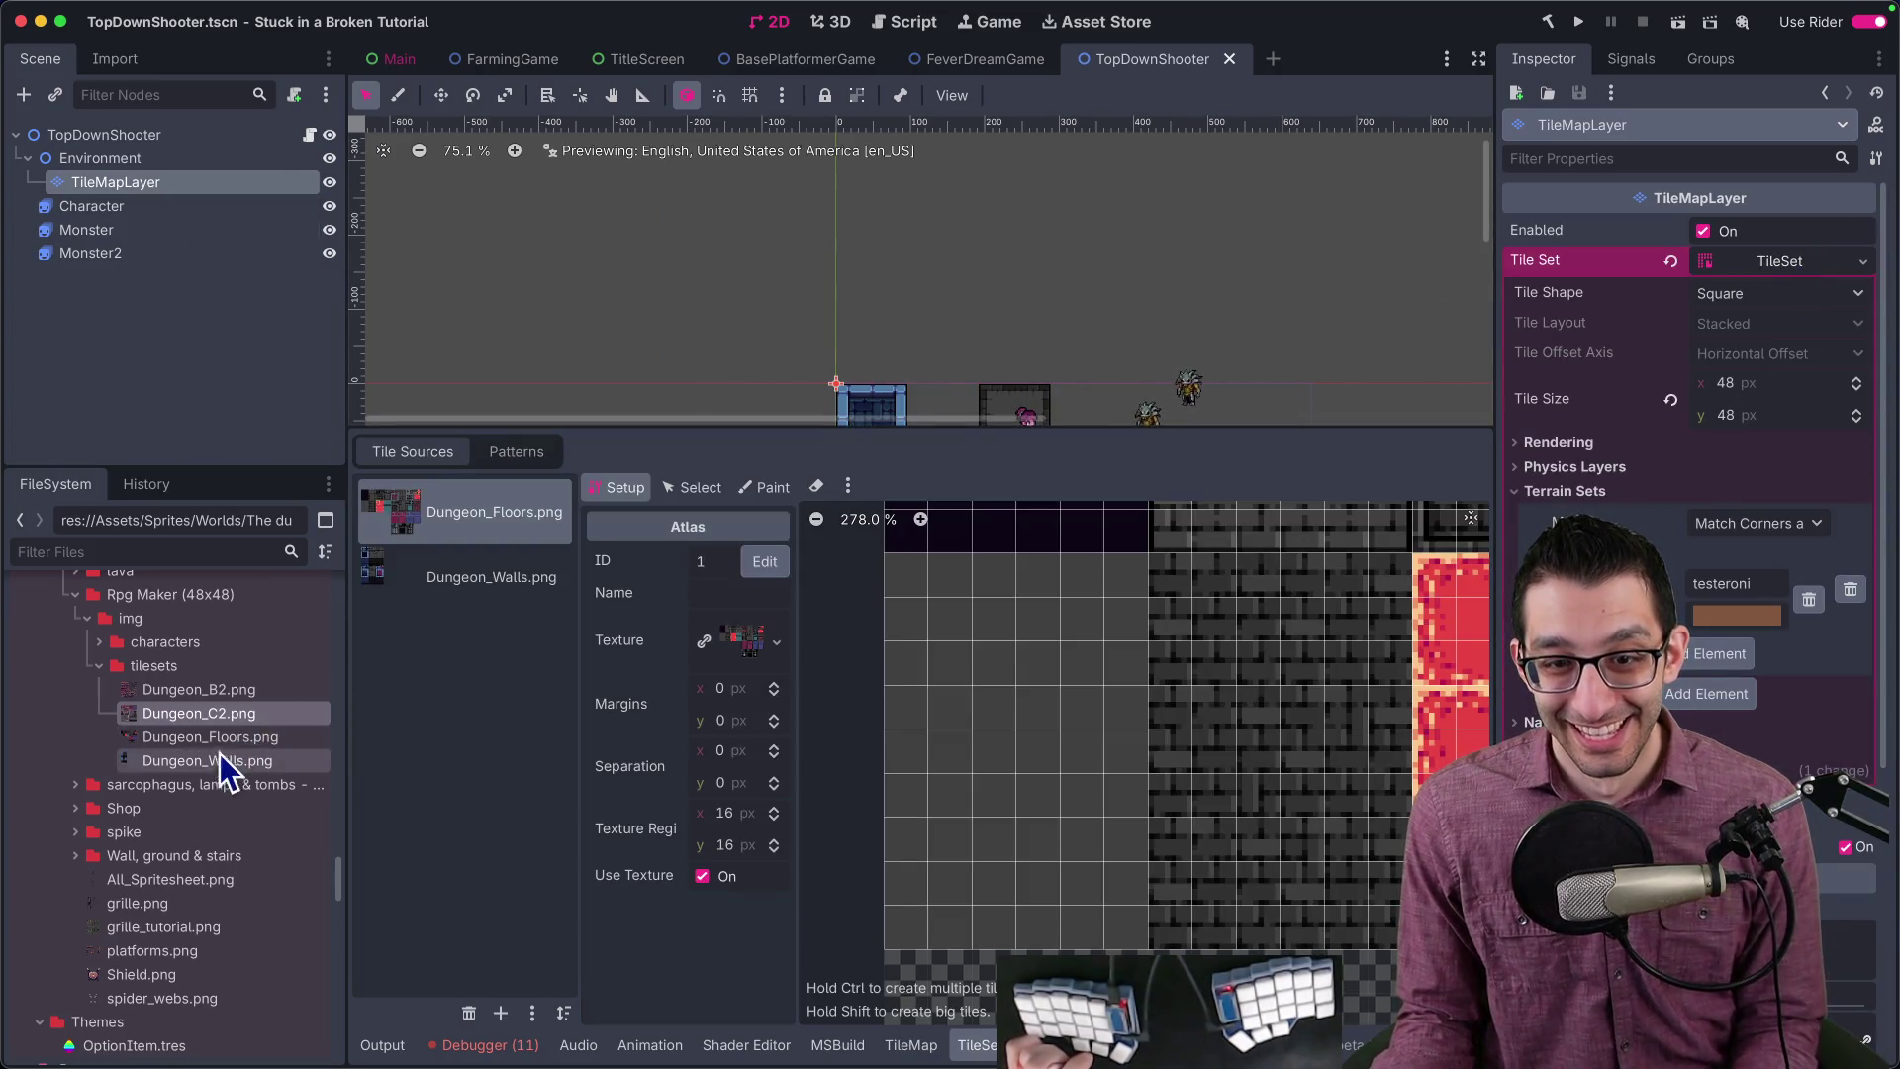
left_click_drag(220, 703, 567, 720)
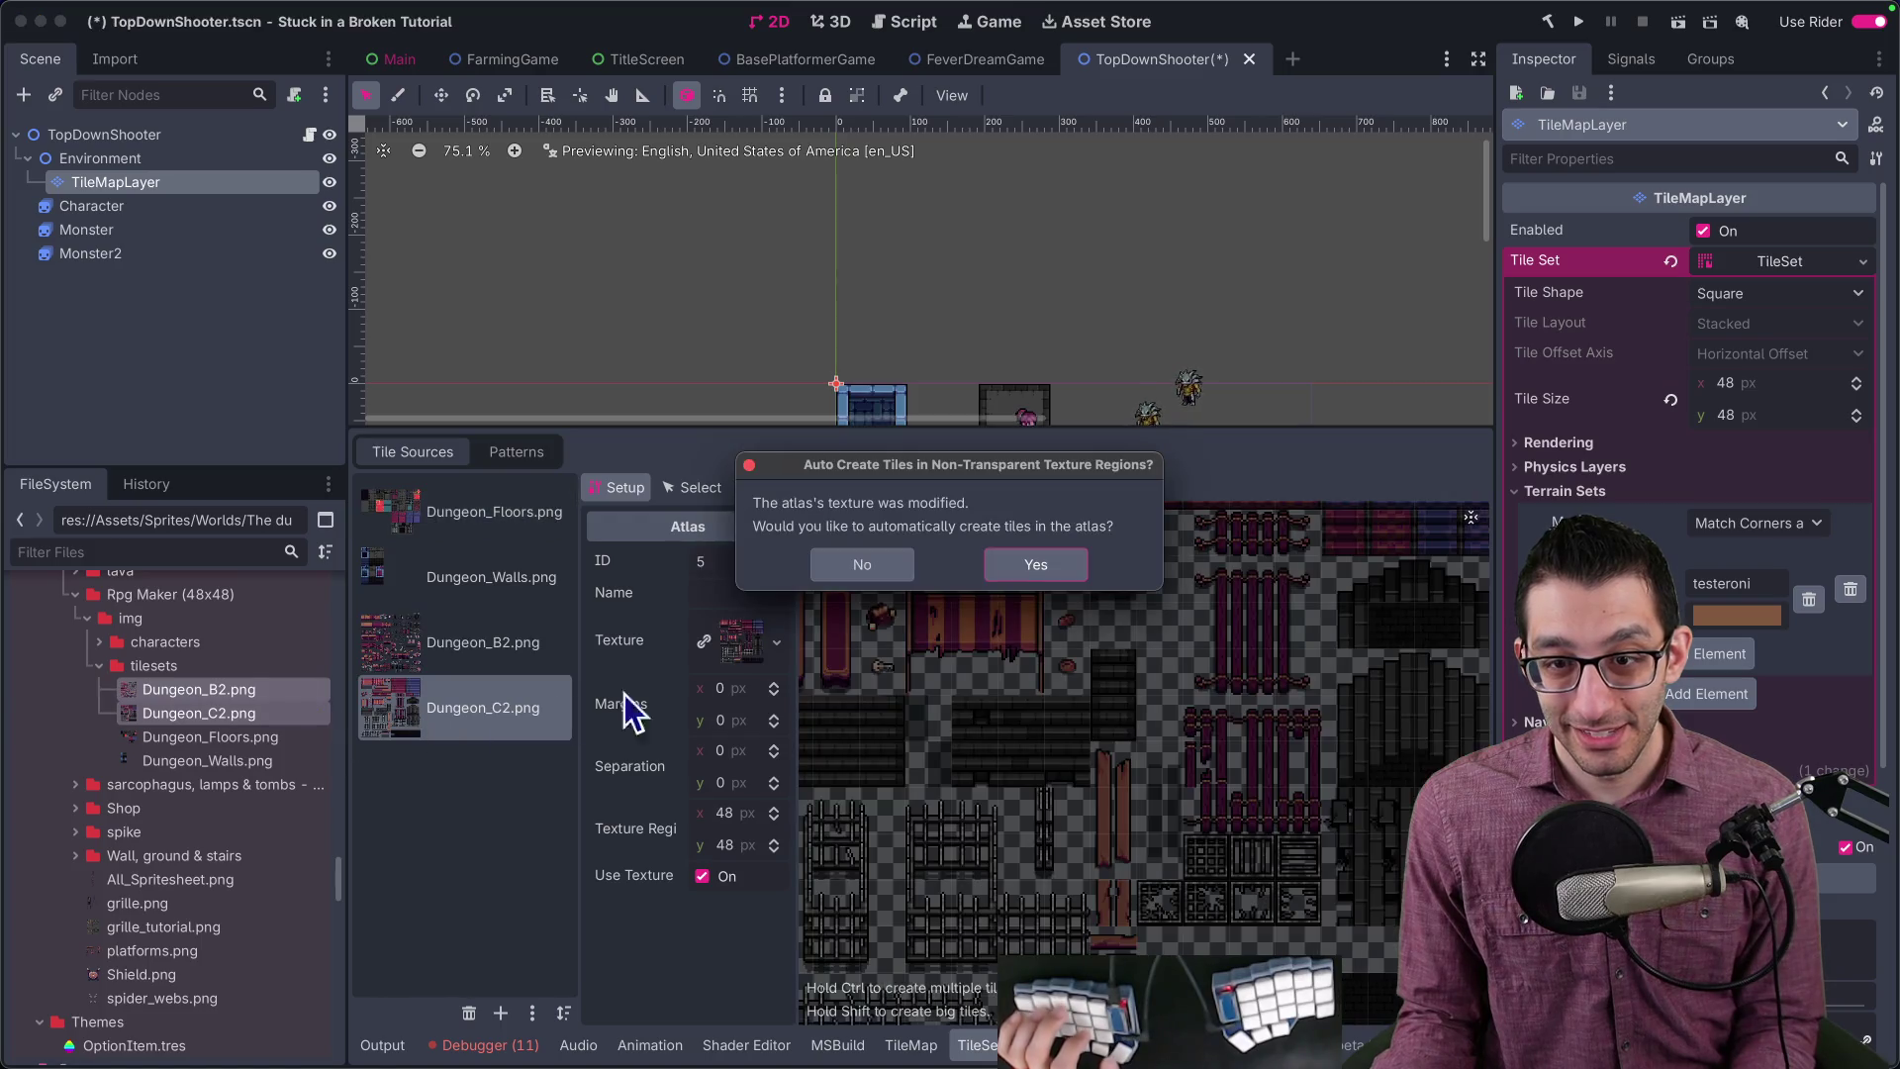
left_click(1035, 565)
left_click(500, 668)
Step: Browse the Dungeon_C2 and Dungeon_Walls atlases to review their tiles
scroll(1052, 671, "down", 5)
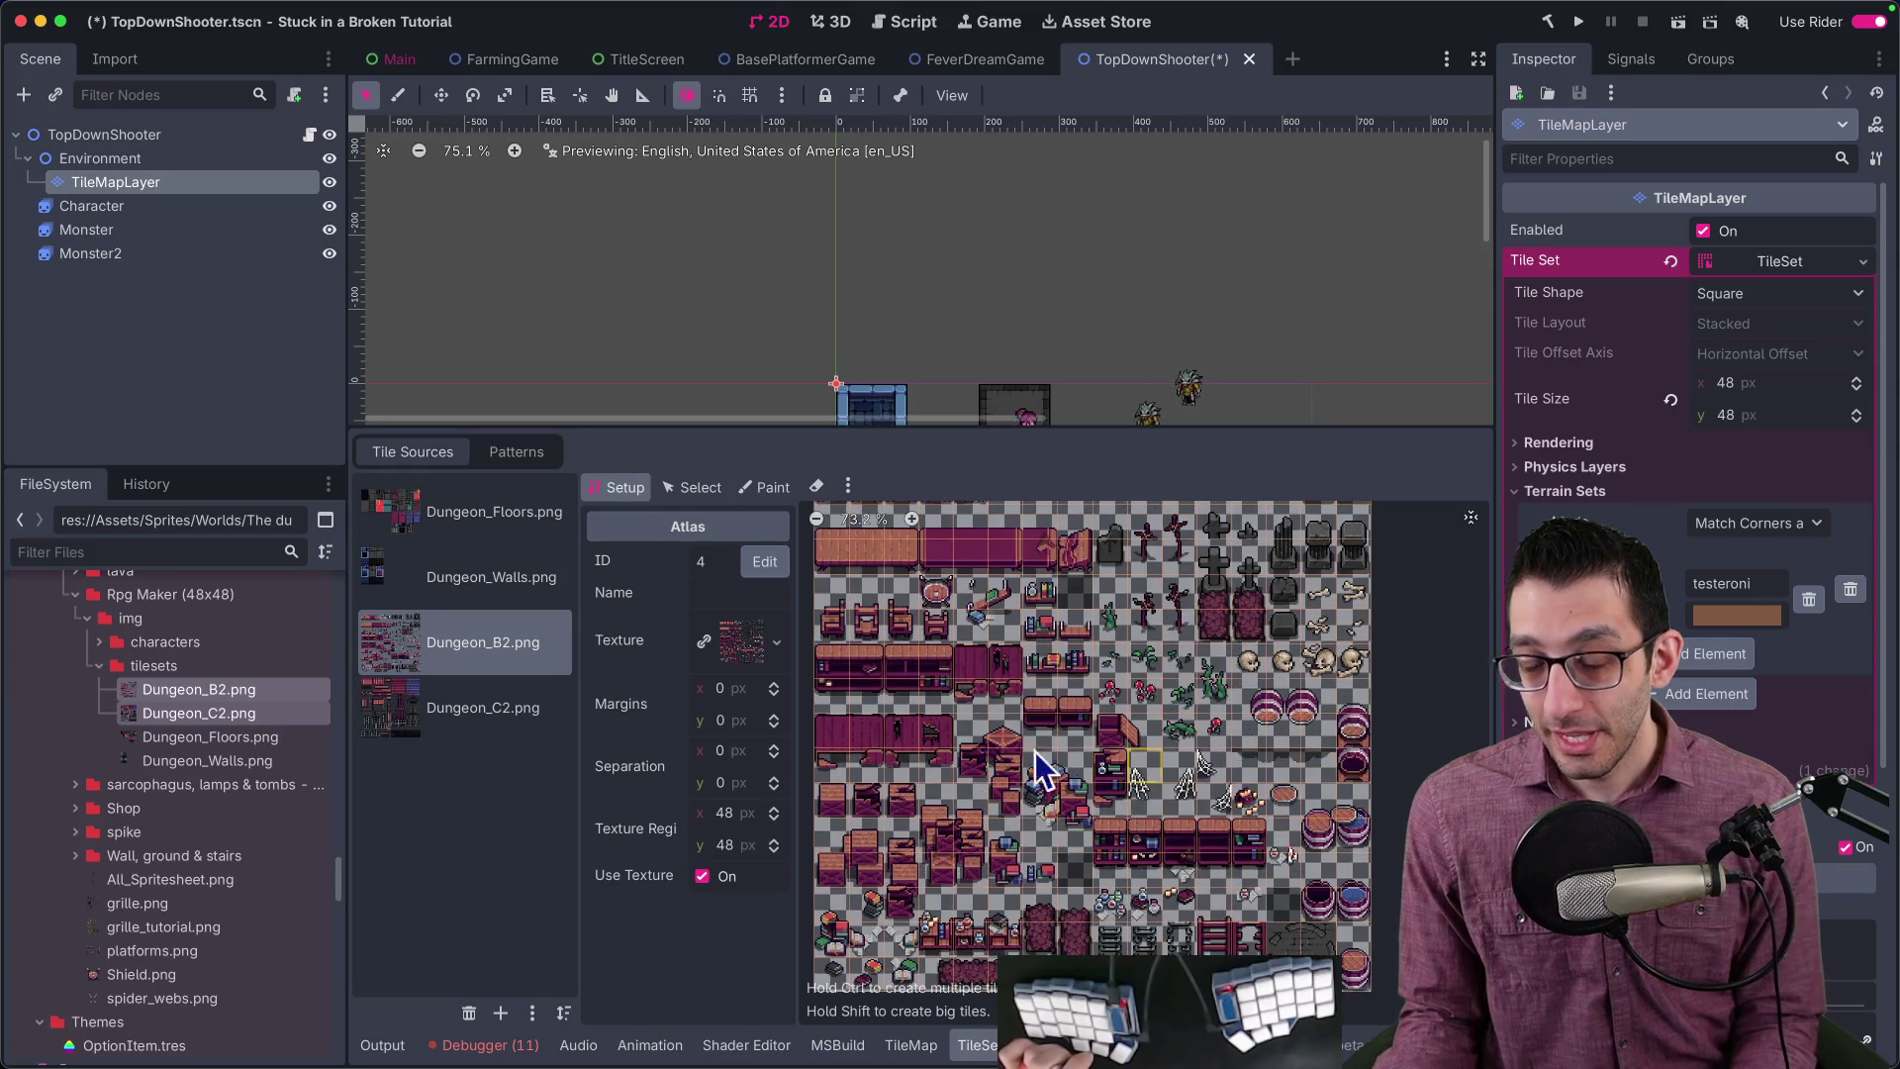
left_click(518, 708)
scroll(1148, 693, "up", 1)
scroll(1256, 643, "down", 3)
left_click(490, 598)
scroll(1030, 616, "up", 8)
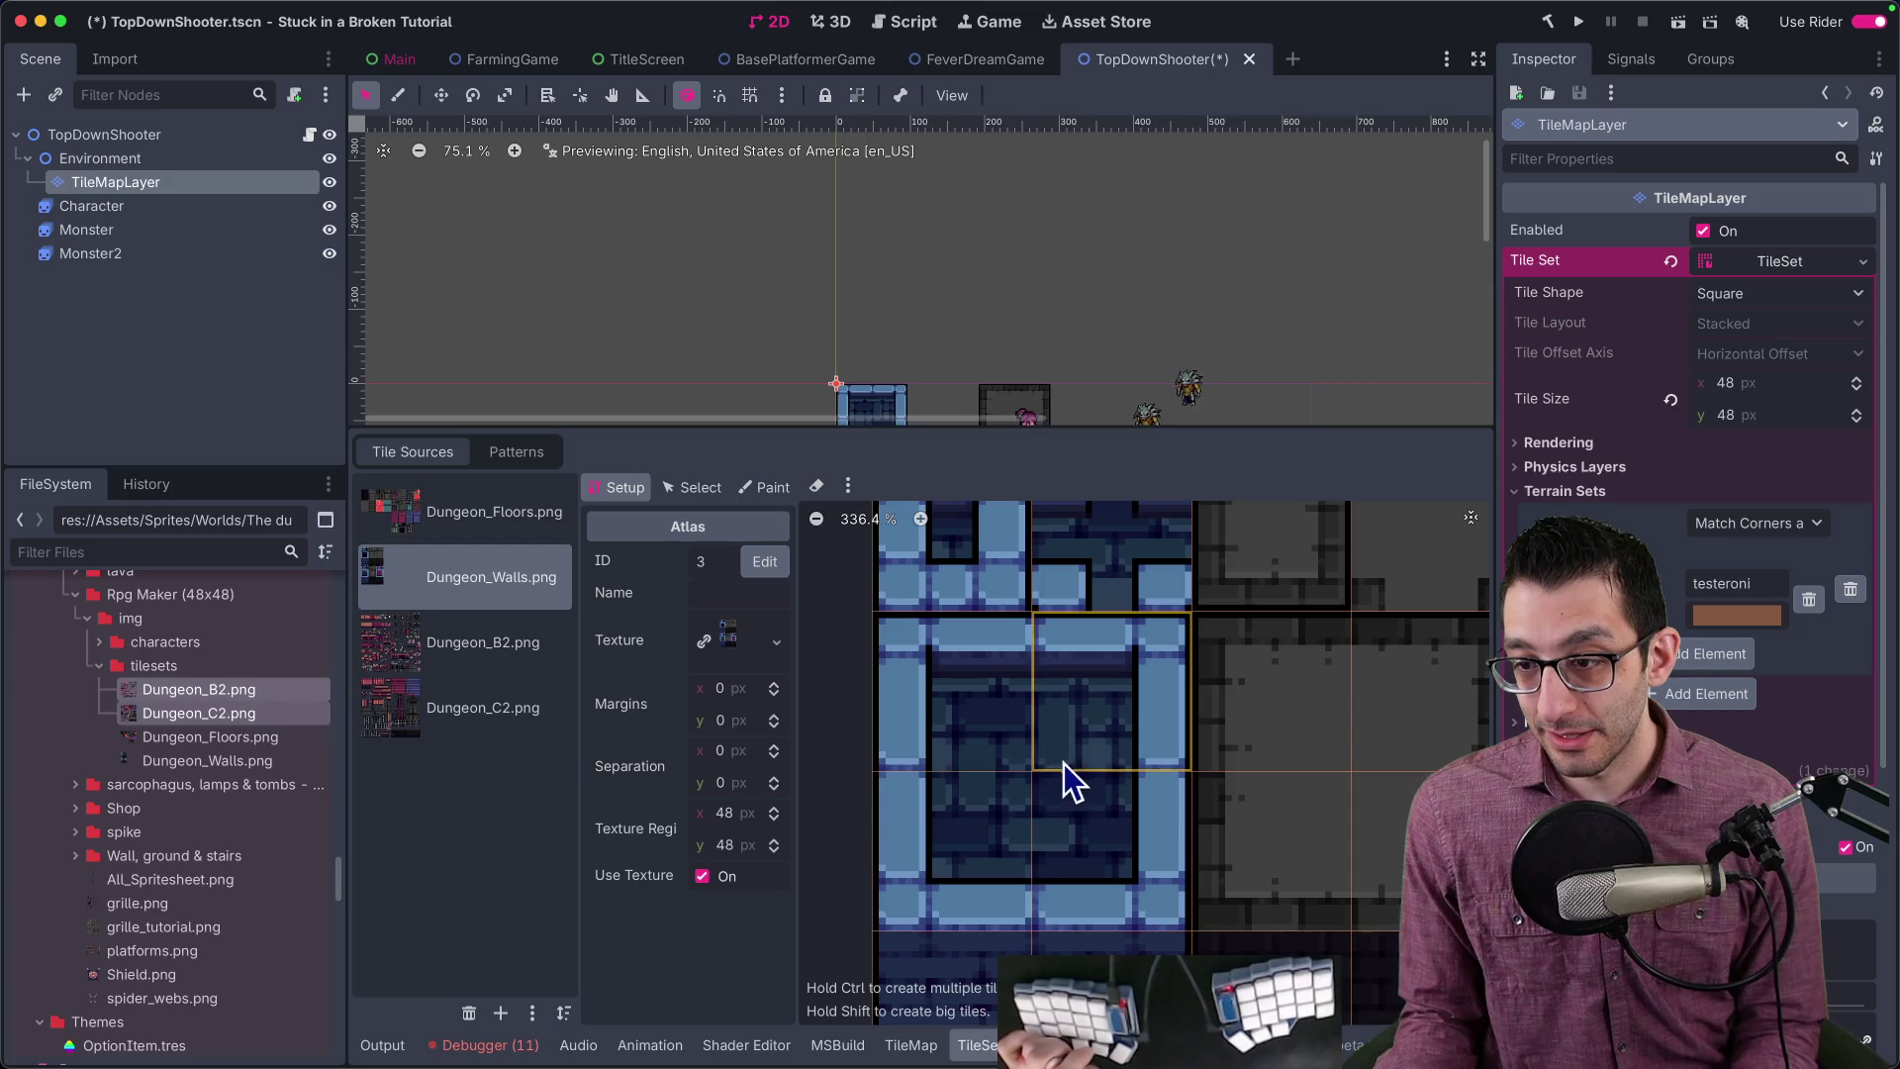
scroll(1058, 805, "down", 6)
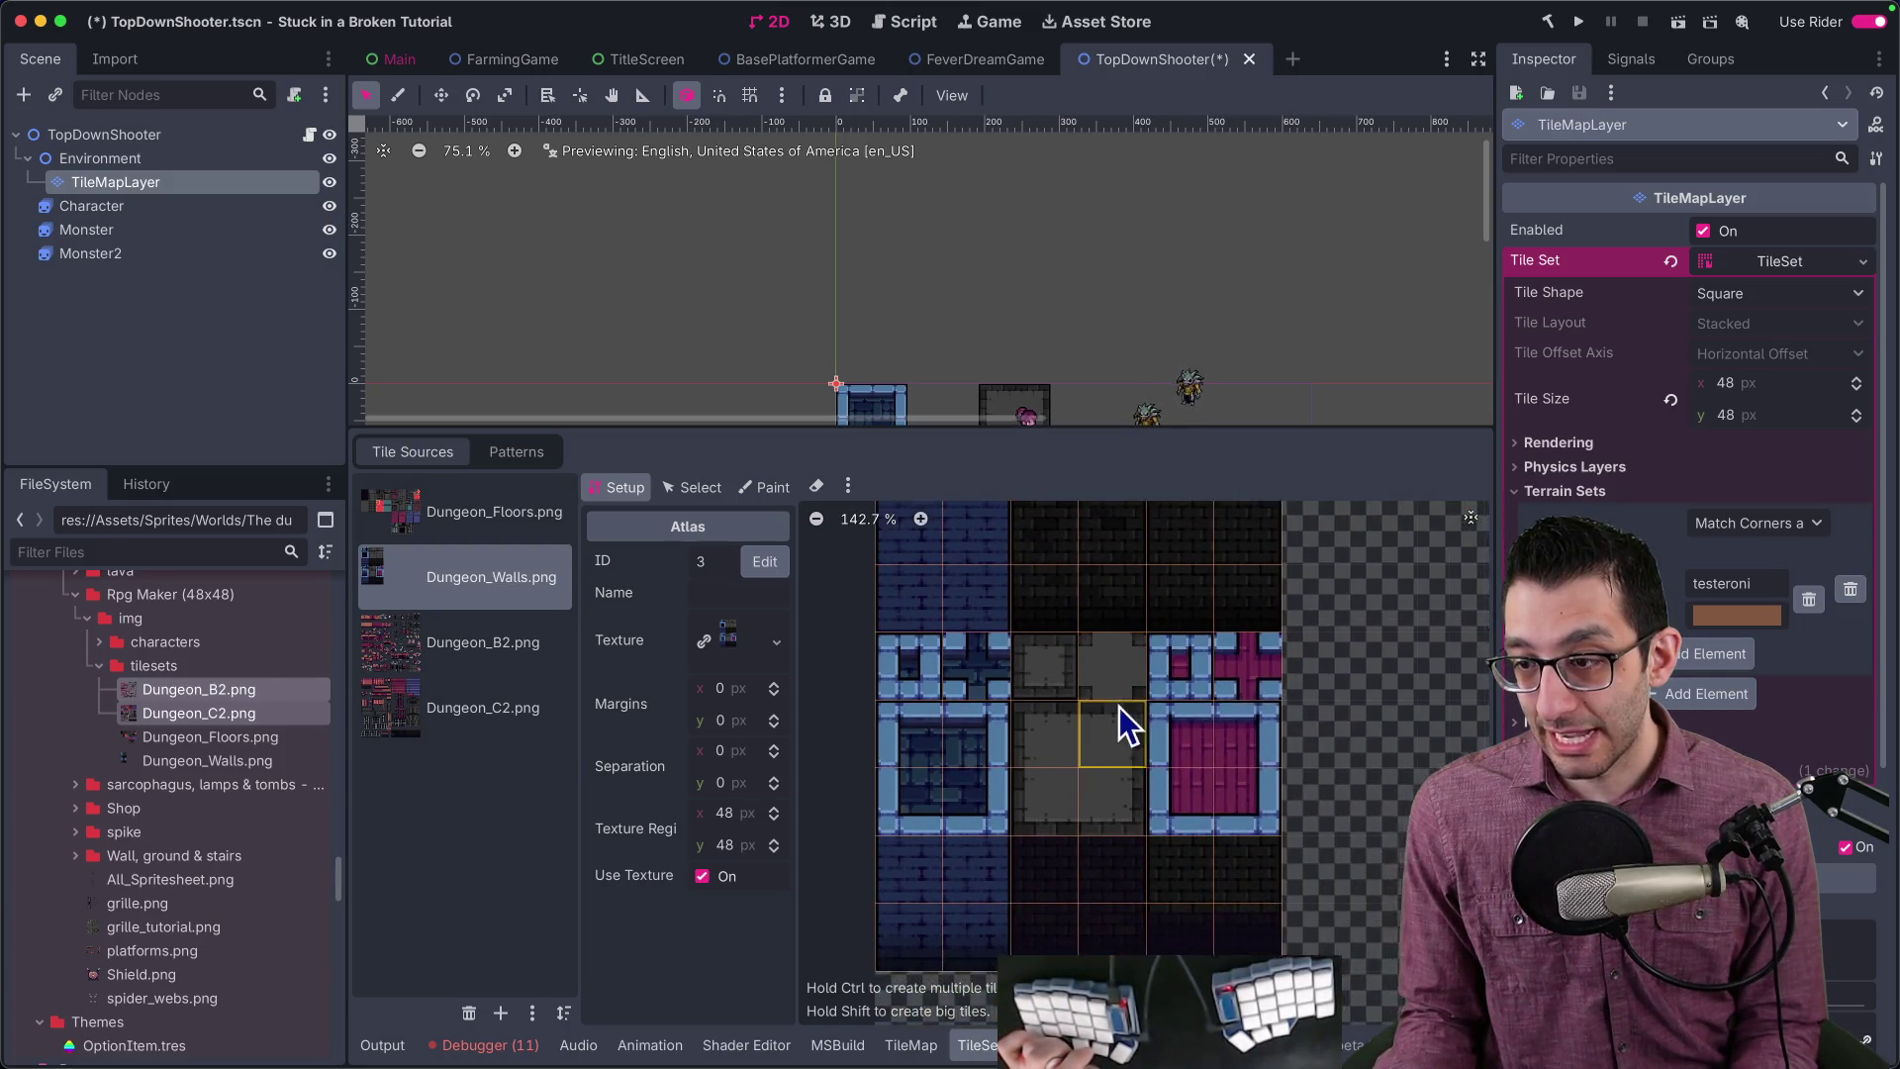
scroll(976, 254, "down", 5)
scroll(975, 255, "up", 2)
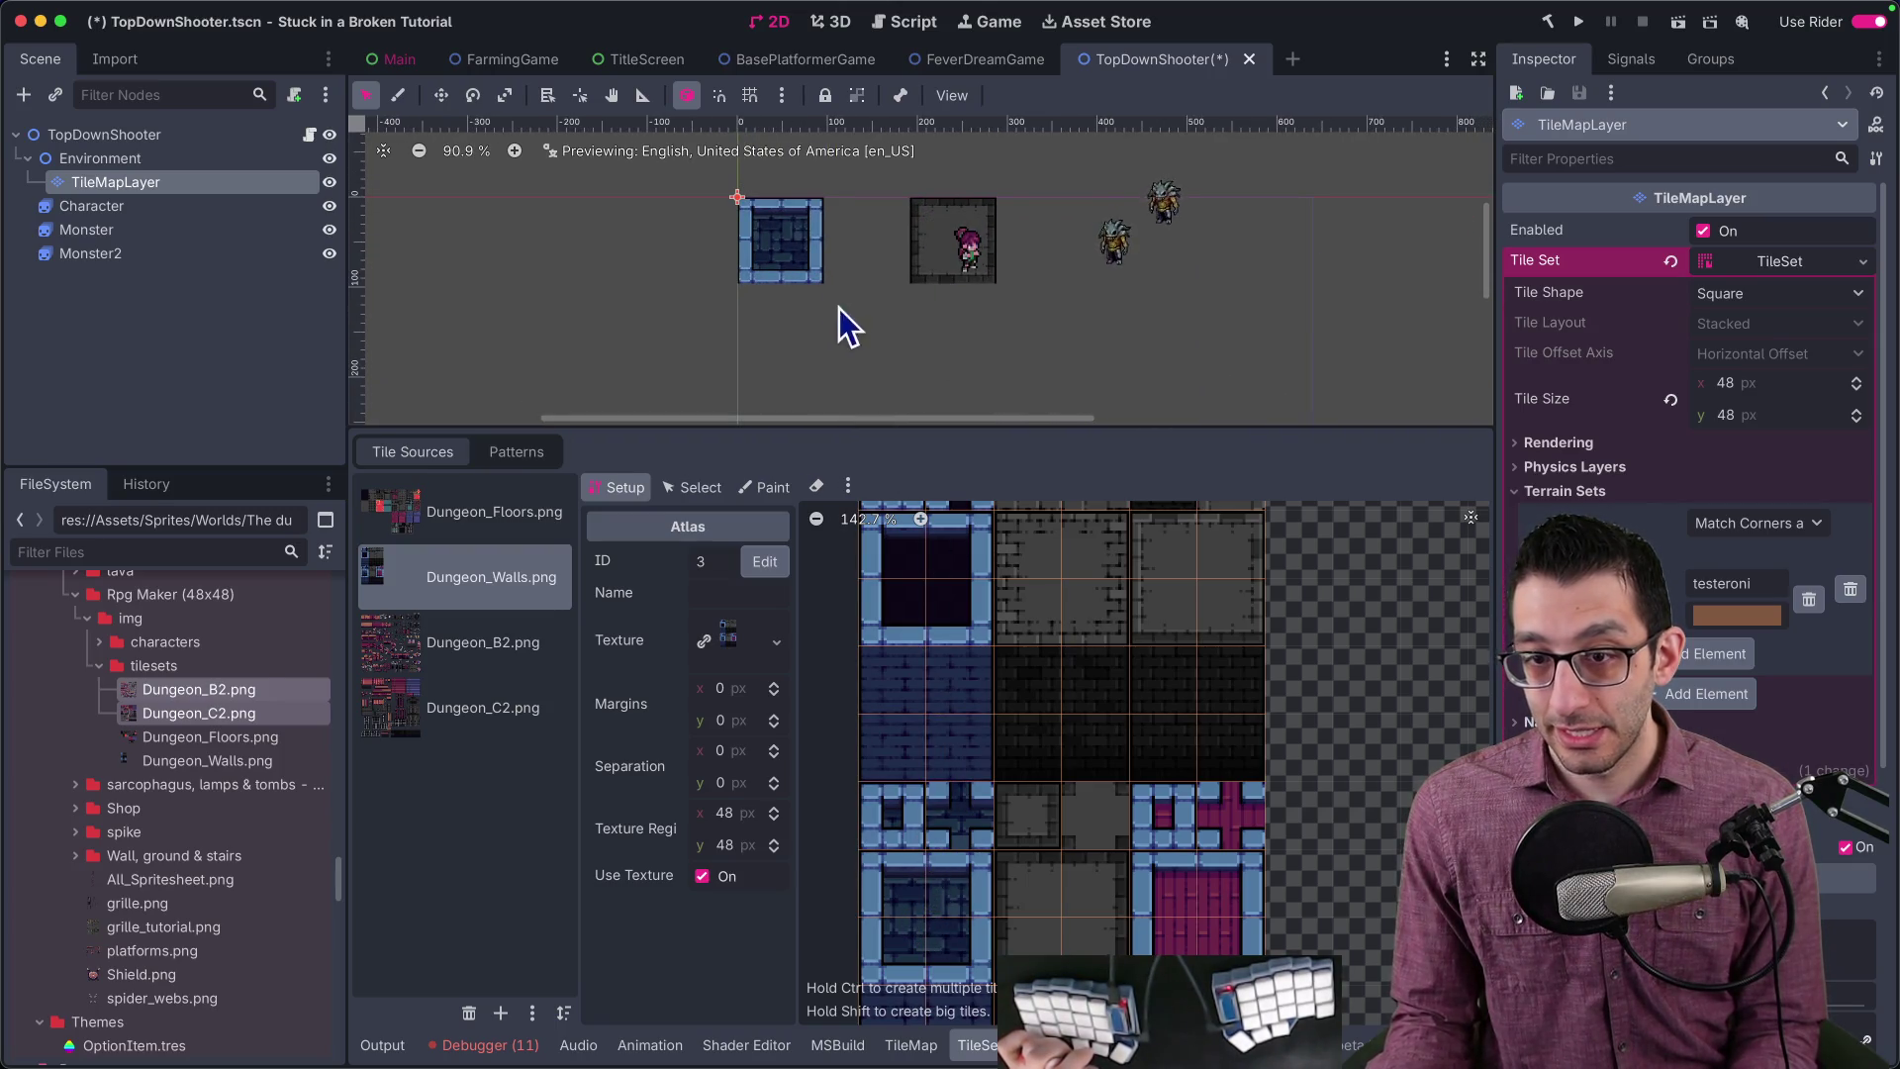
scroll(835, 313, "up", 2)
left_click(938, 1052)
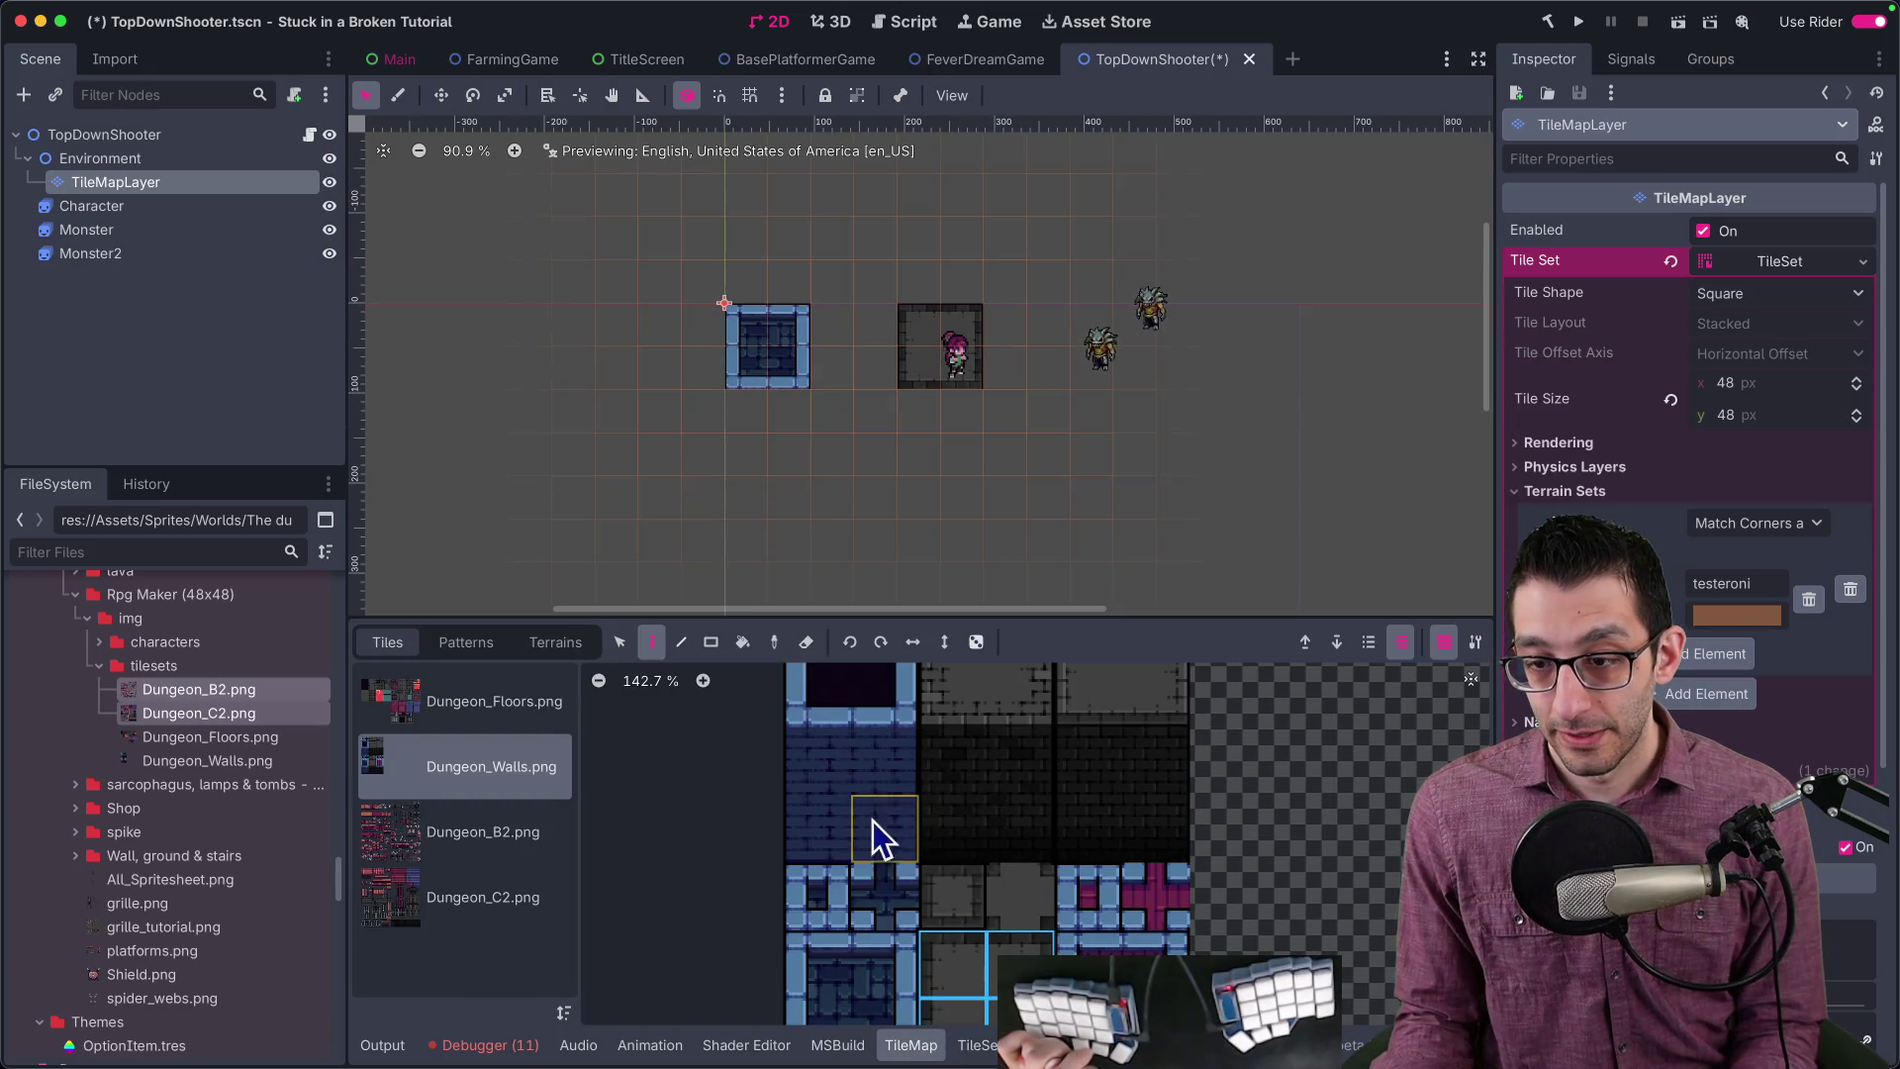
Step: Select a blue wall tile from the Dungeon_Walls atlas after comparing it with the itch.io dungeon sample
left_click(845, 797)
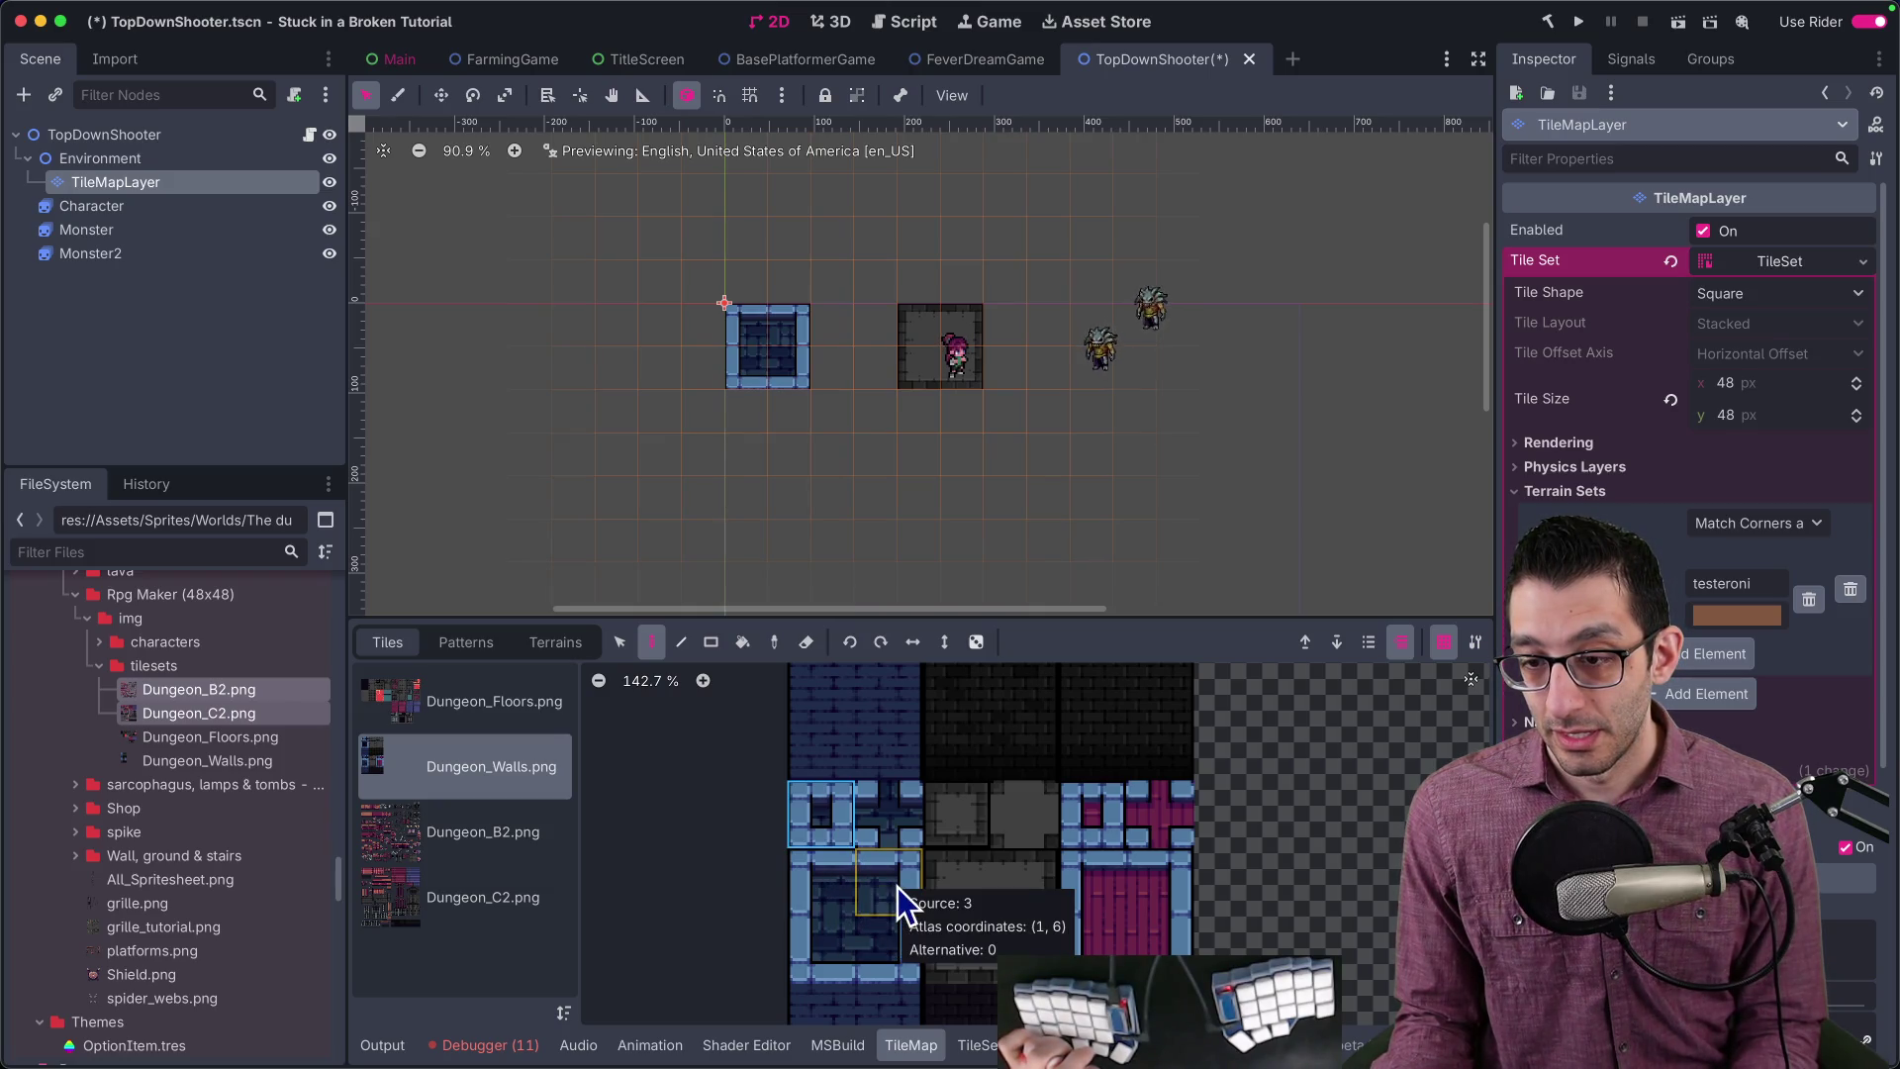
scroll(911, 852, "down", 4)
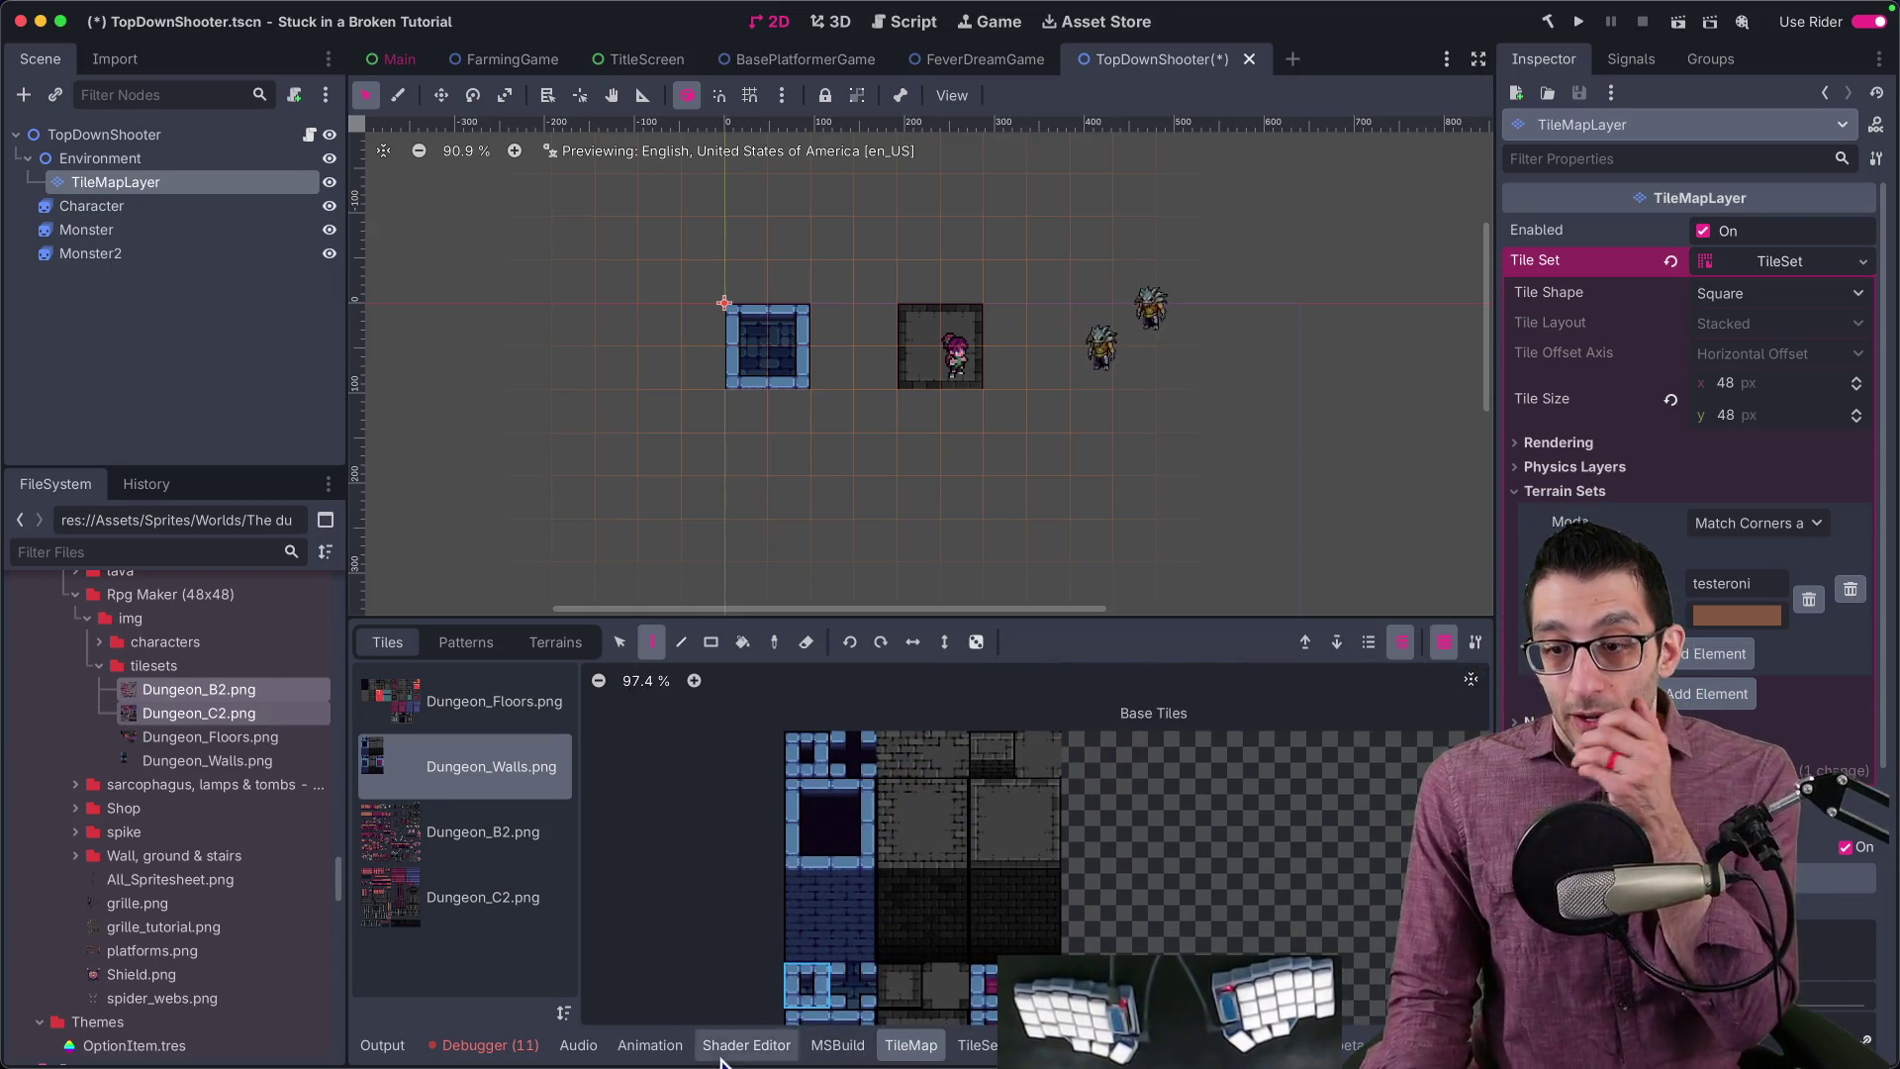
left_click(645, 1029)
scroll(966, 477, "up", 8)
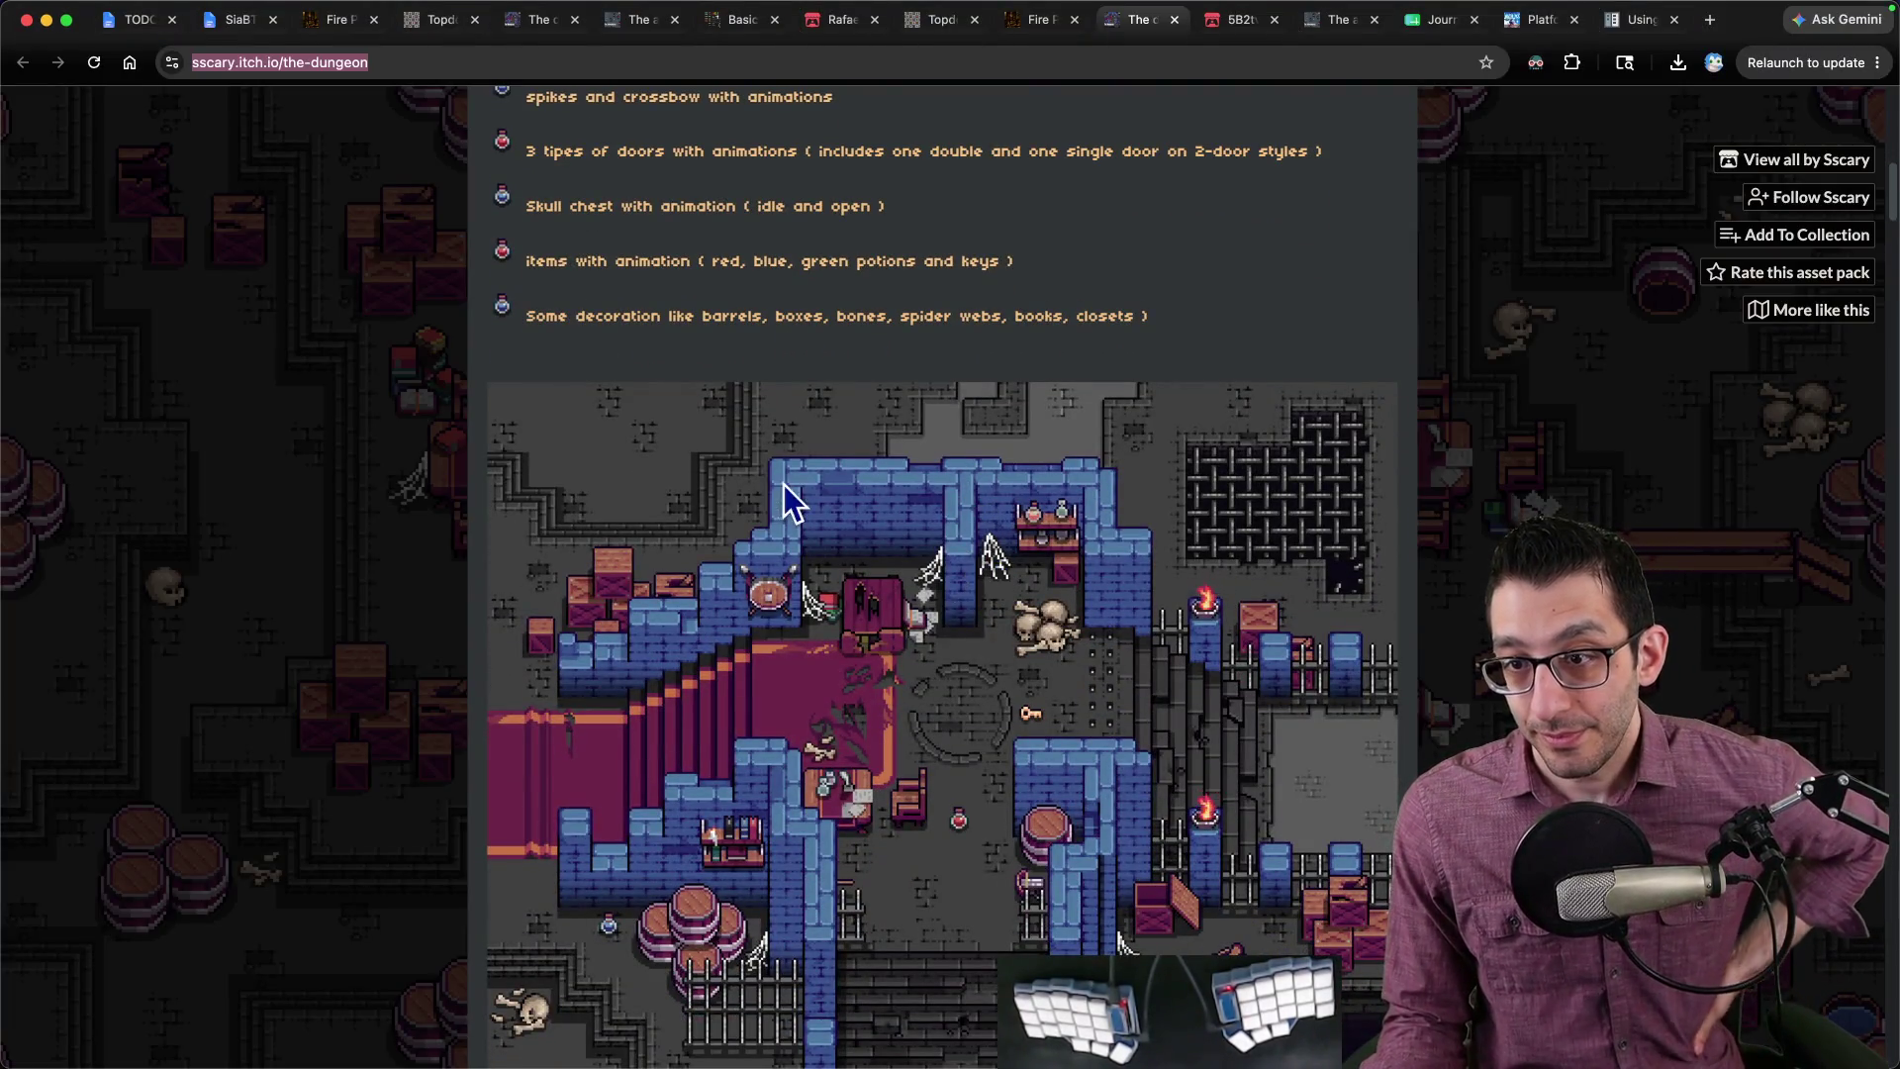
mouse_move(1089, 1060)
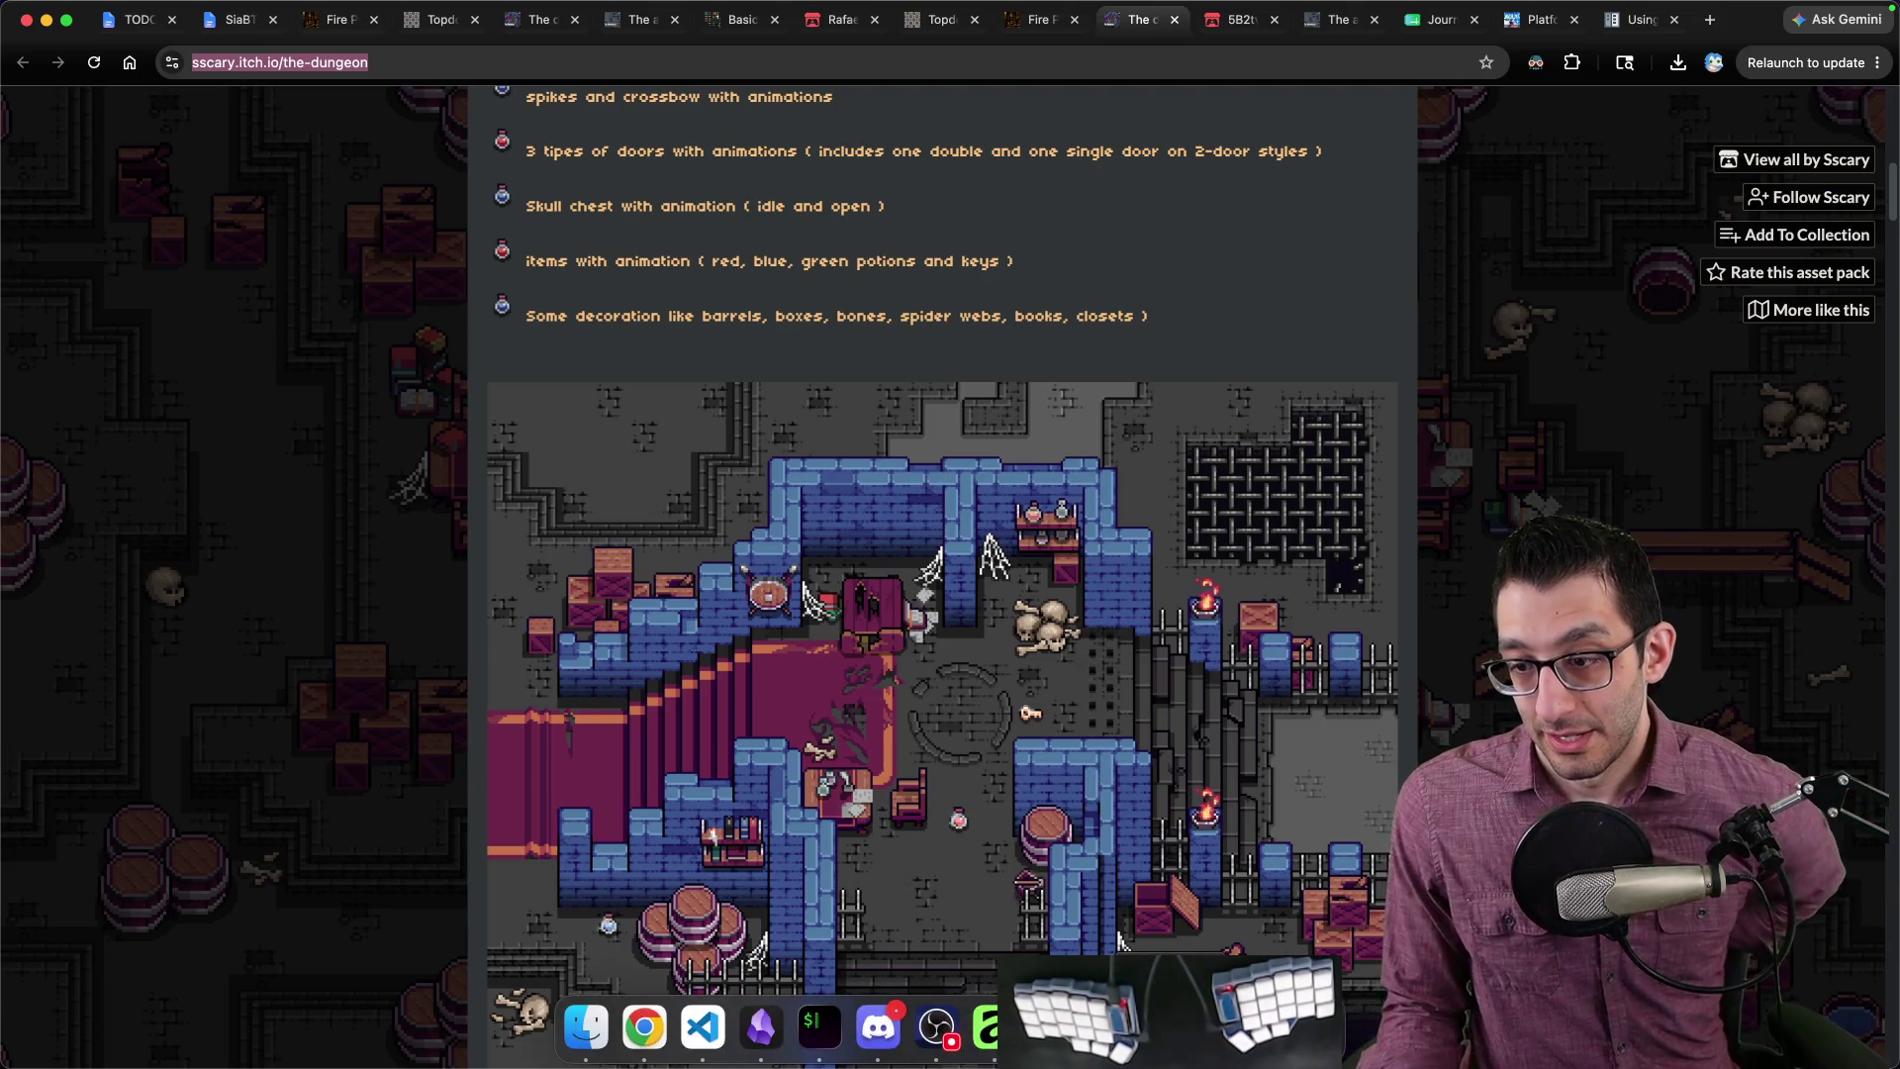
left_click(1111, 1027)
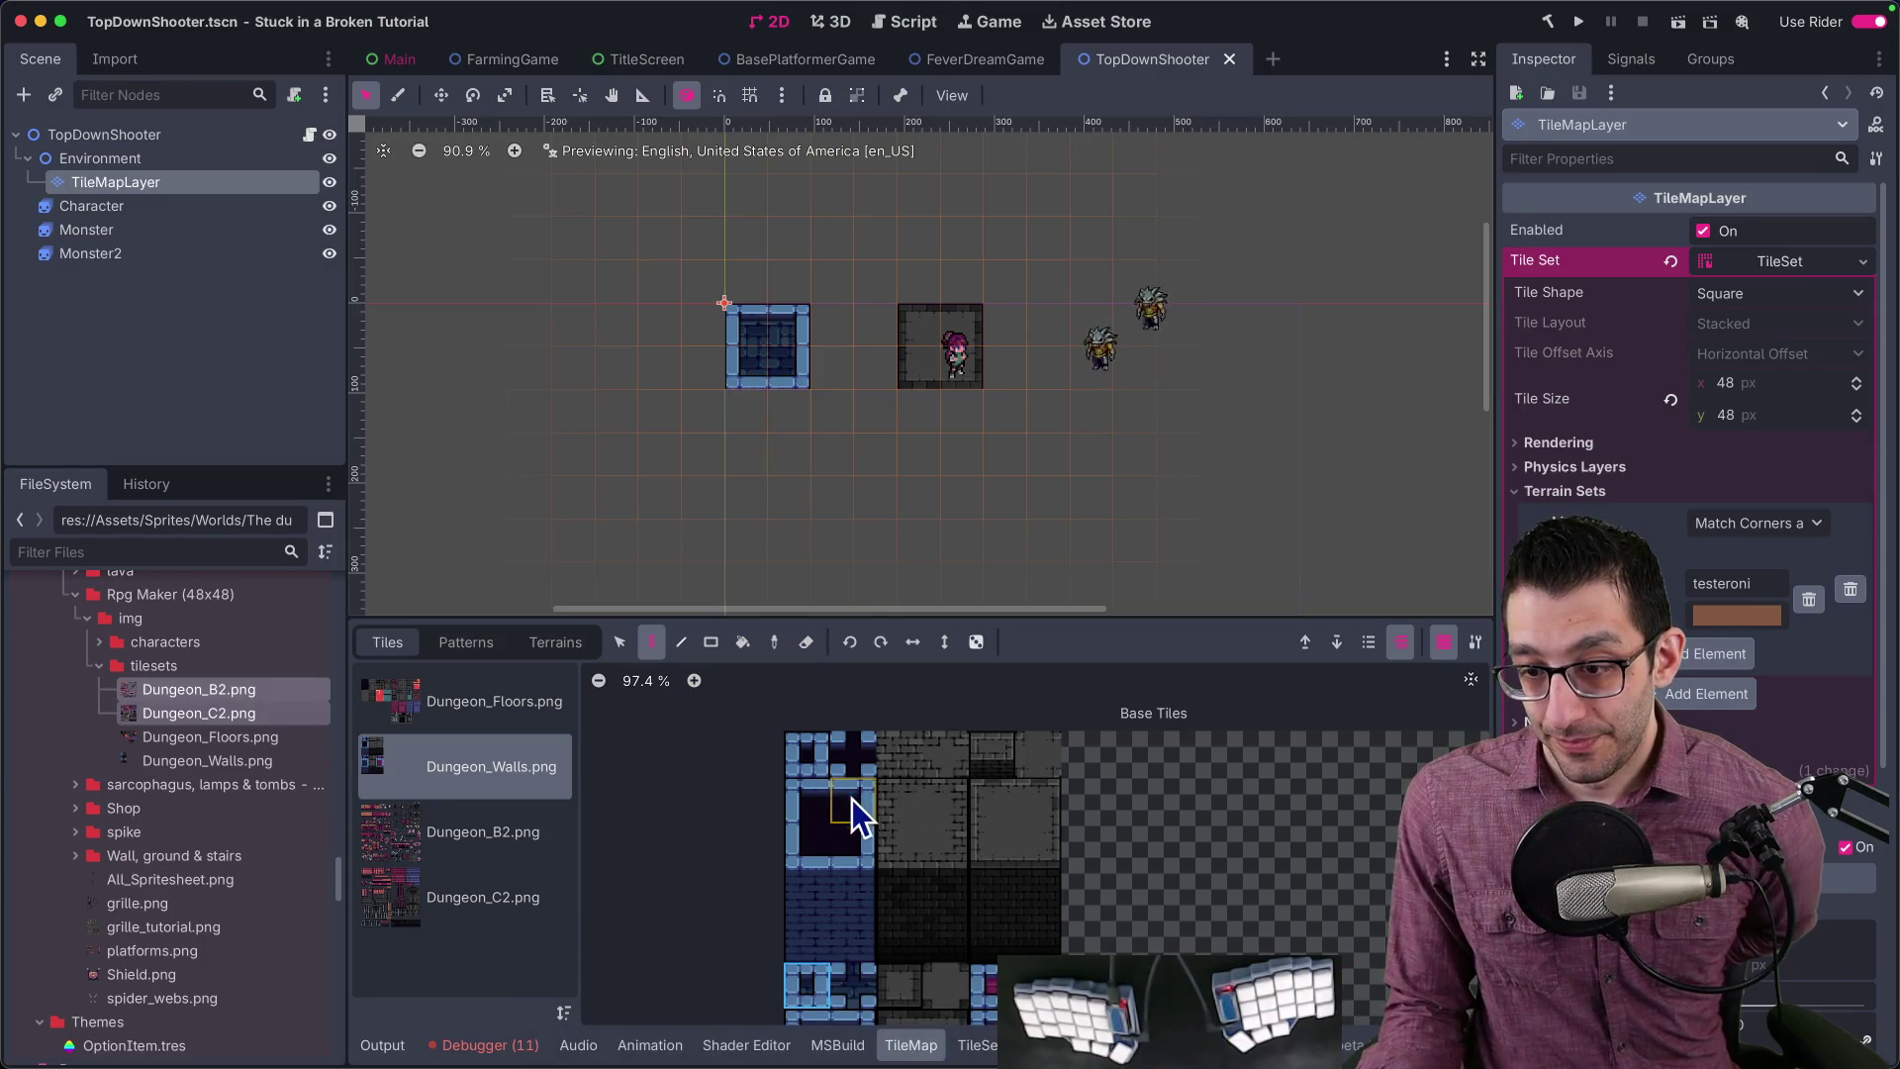
scroll(851, 796, "down", 3)
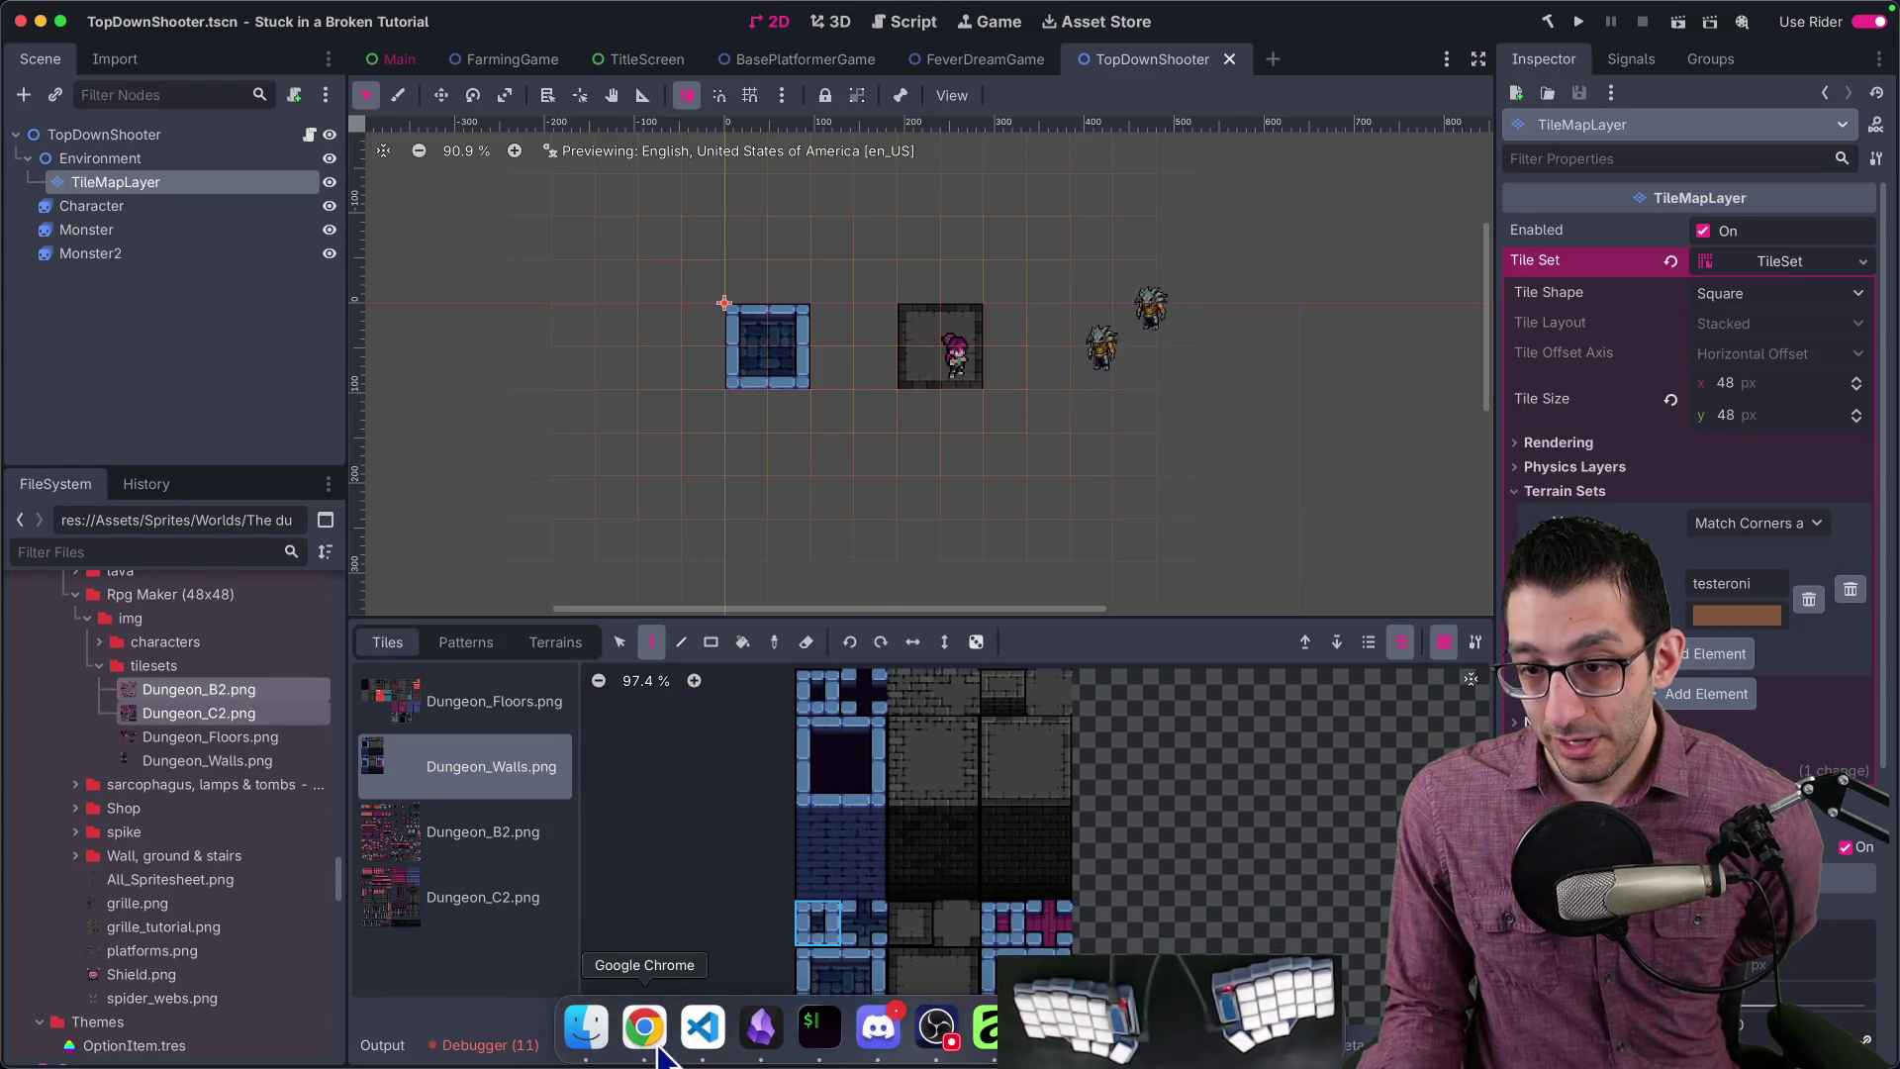
left_click(644, 1048)
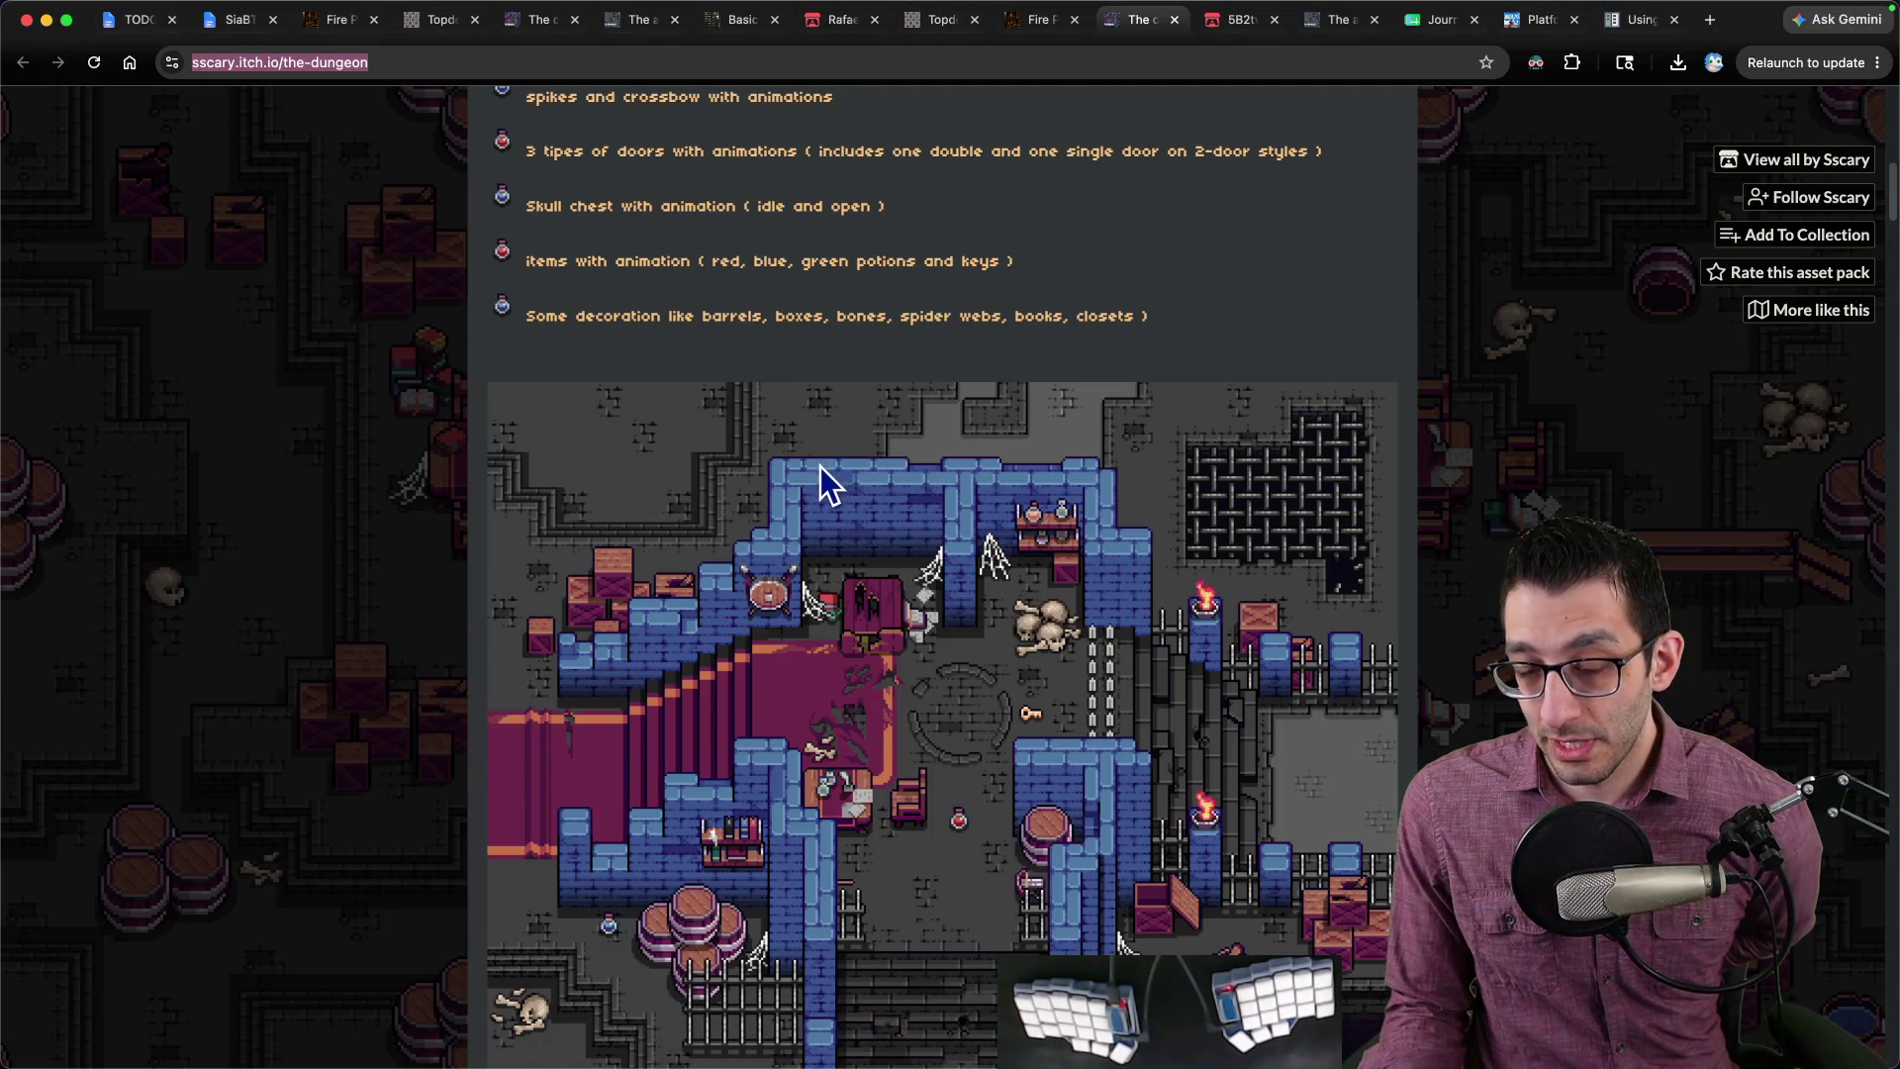
left_click(804, 1034)
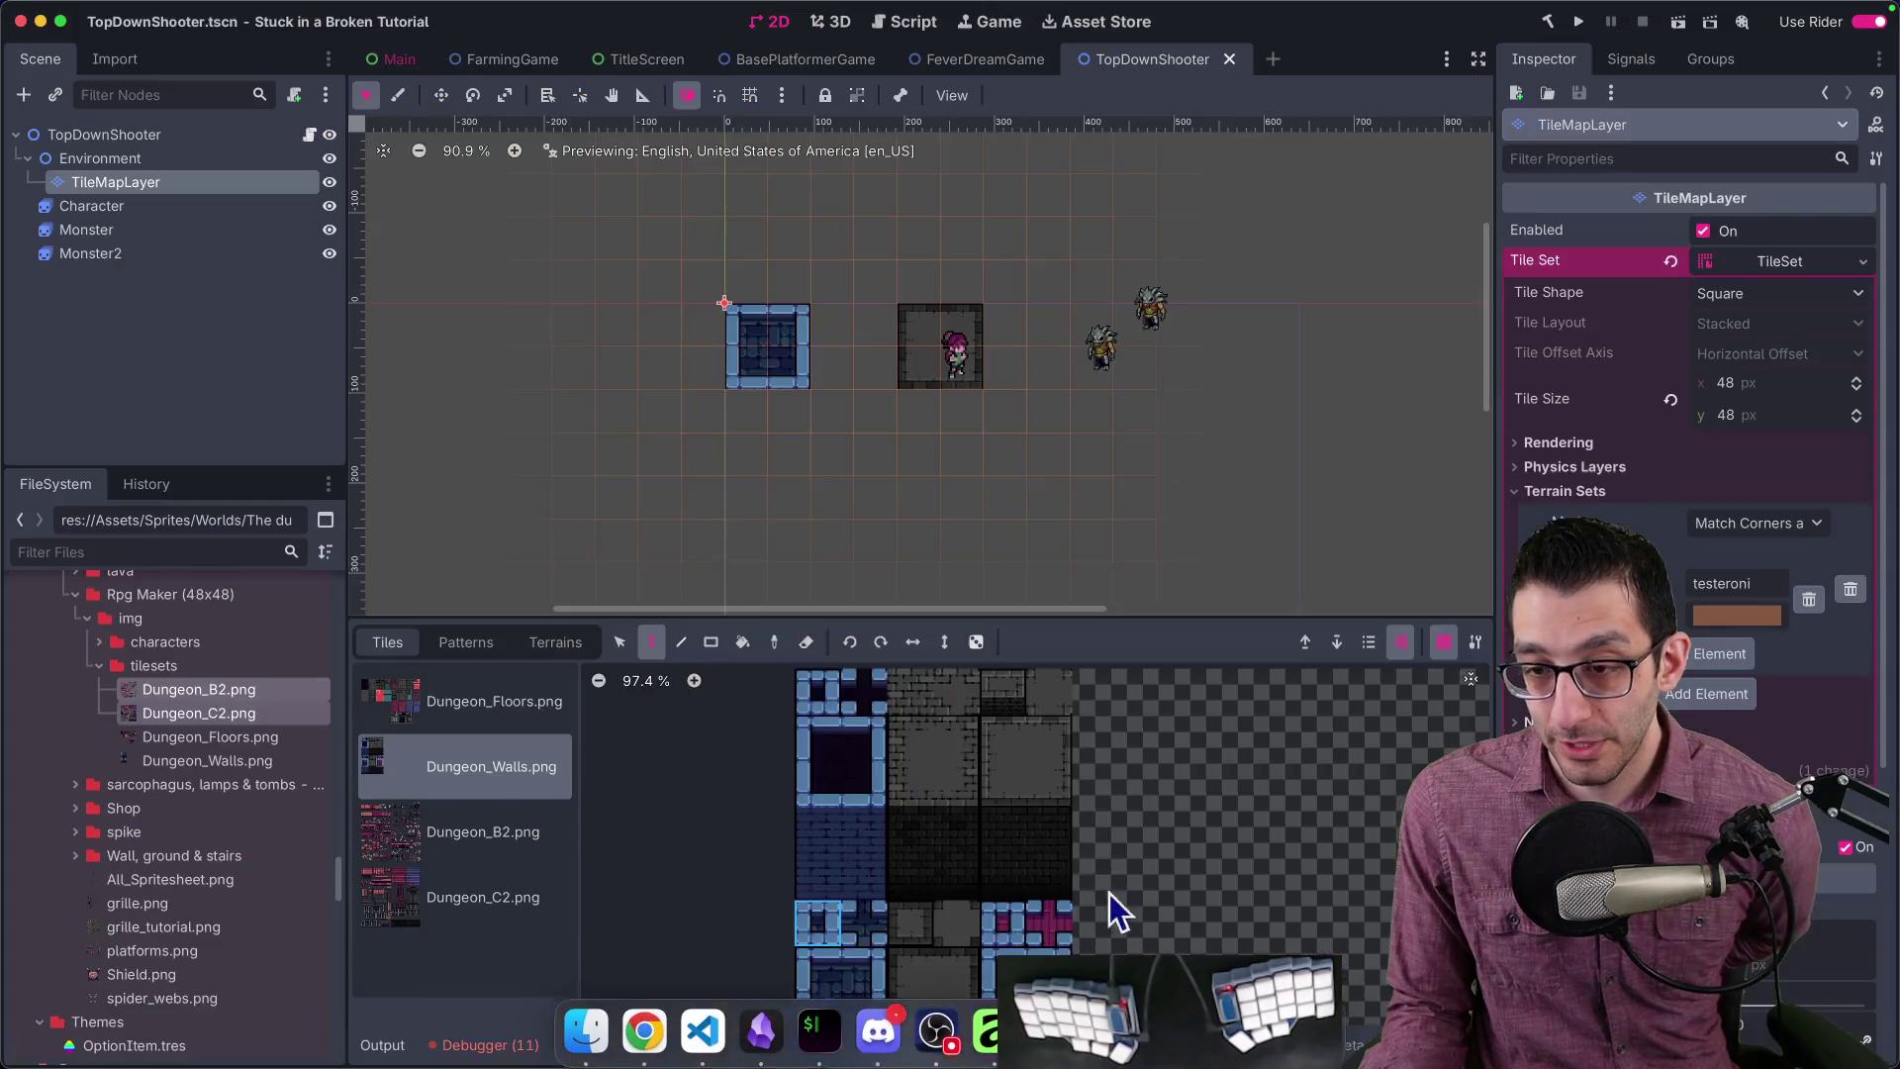
scroll(1027, 792, "down", 2)
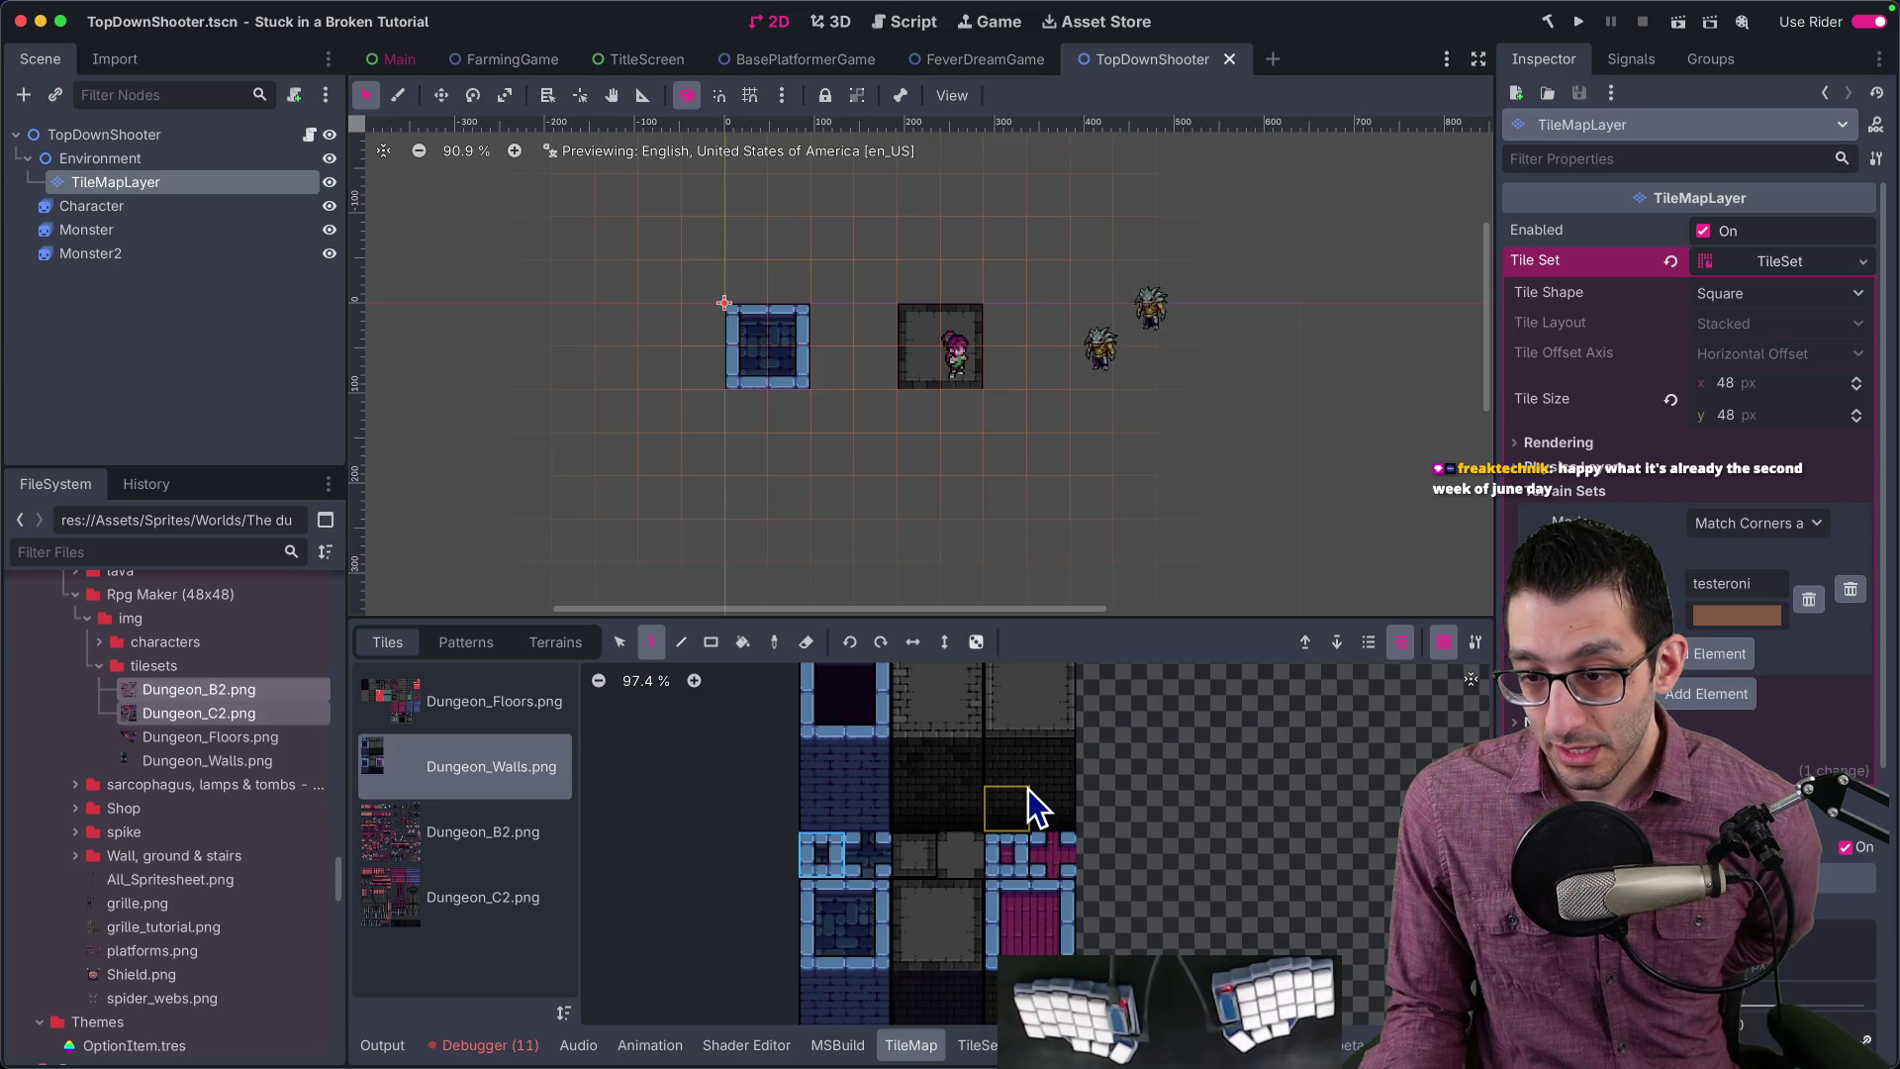
scroll(1029, 788, "up", 2)
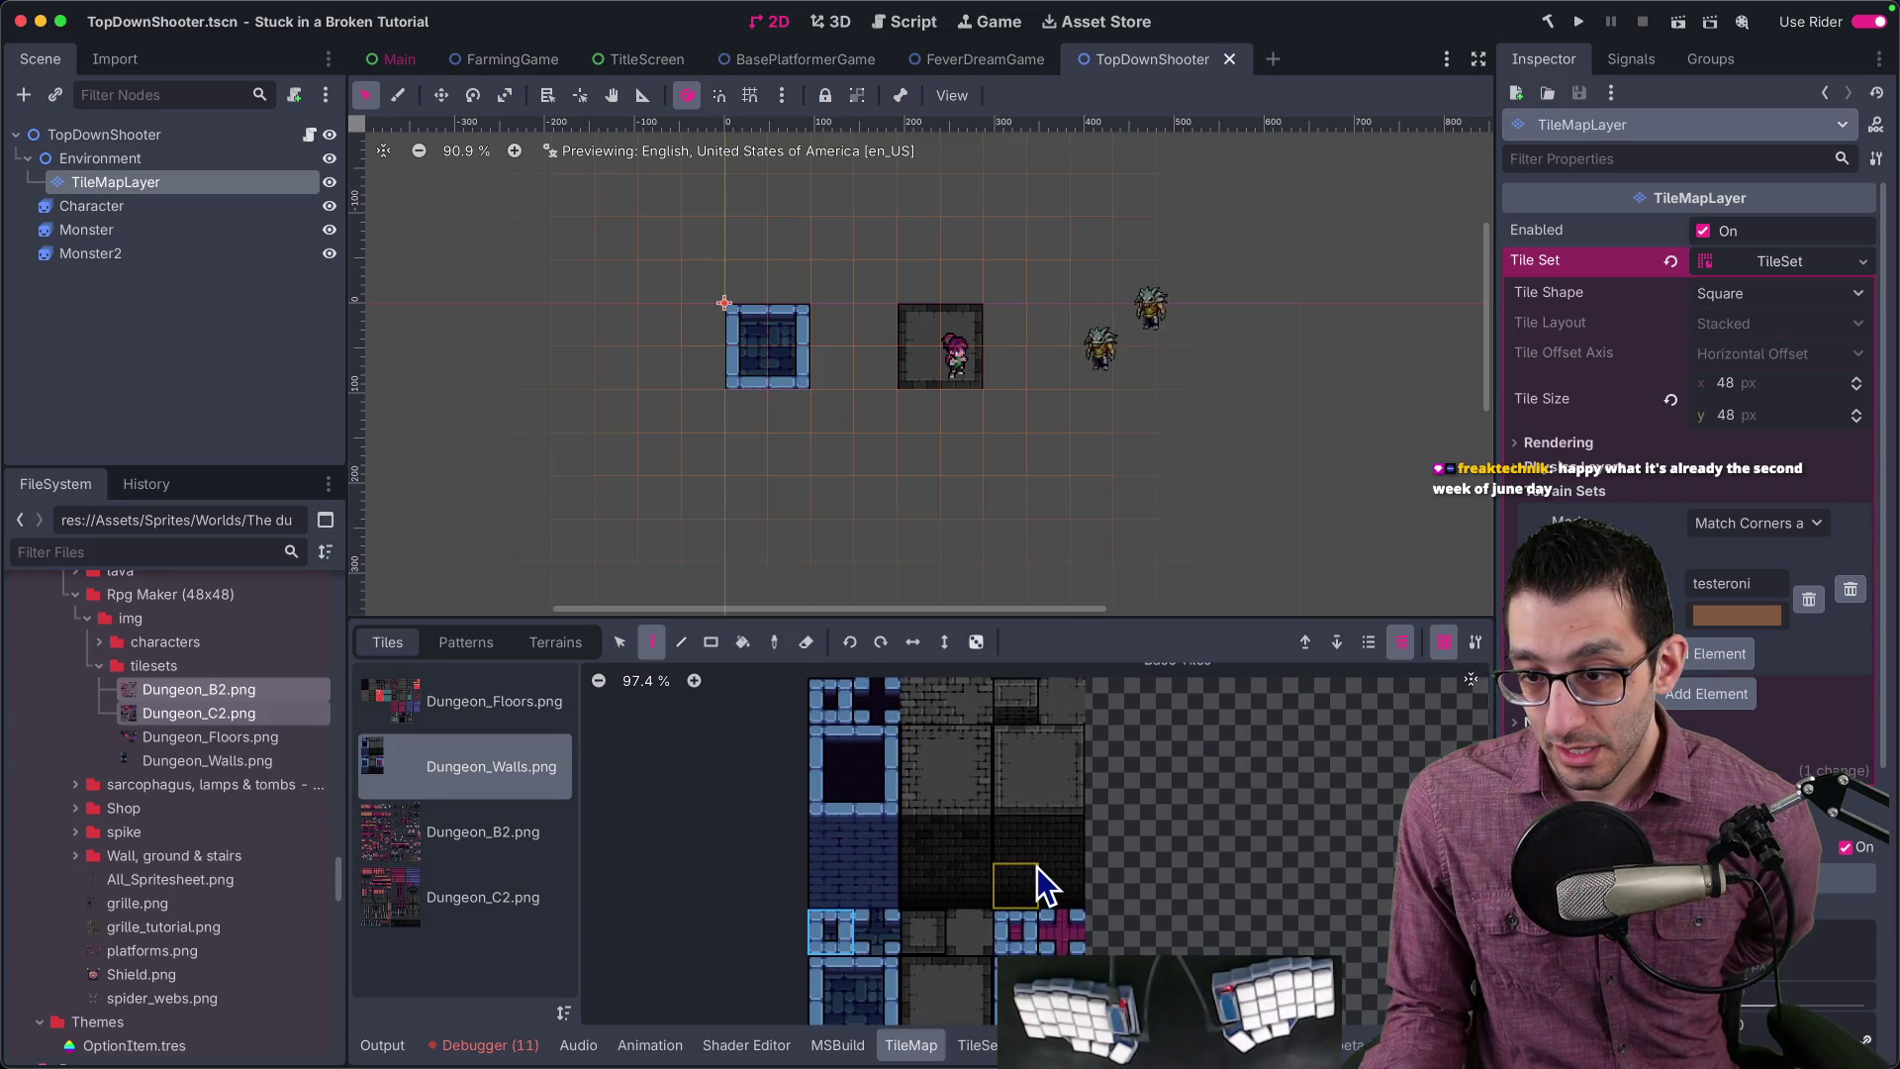
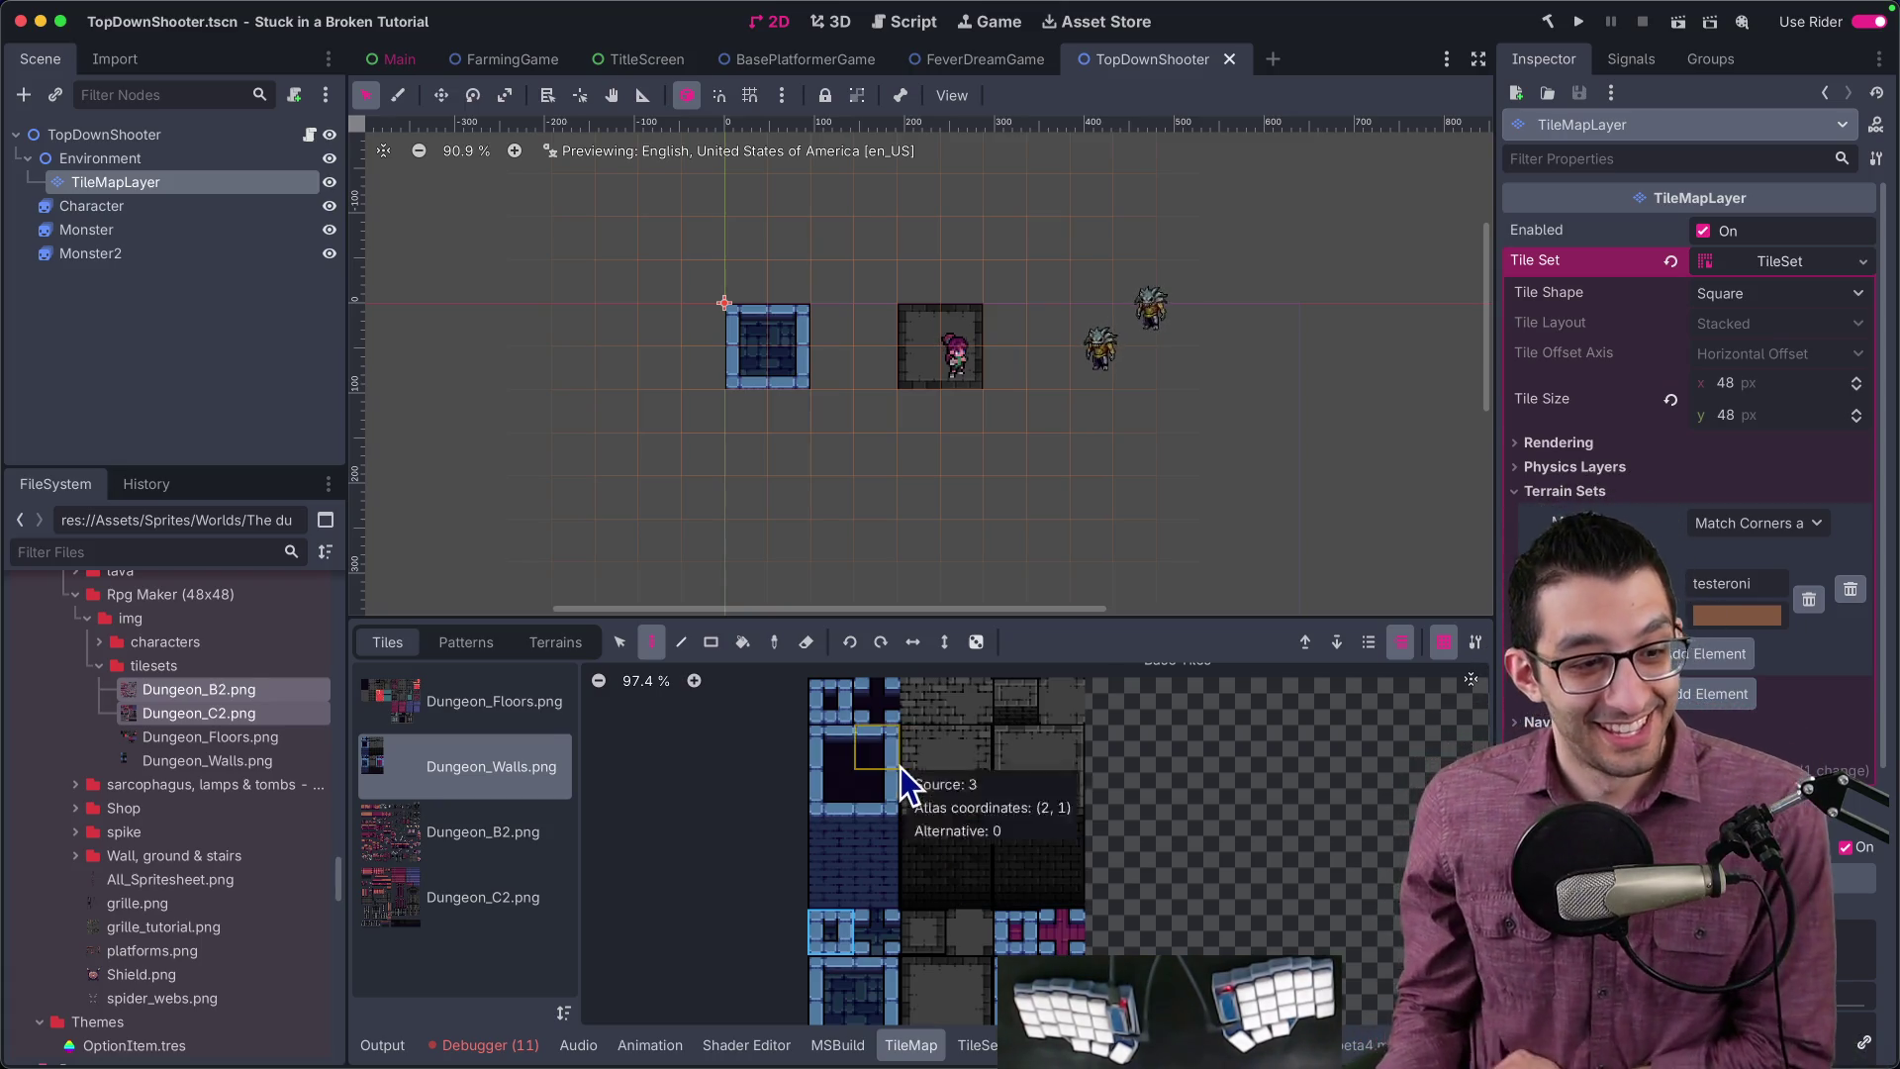
Step: Preview Dungeon_Floors.png, then walls.png in the expanded Wall, ground & stairs folder
left_click(261, 742)
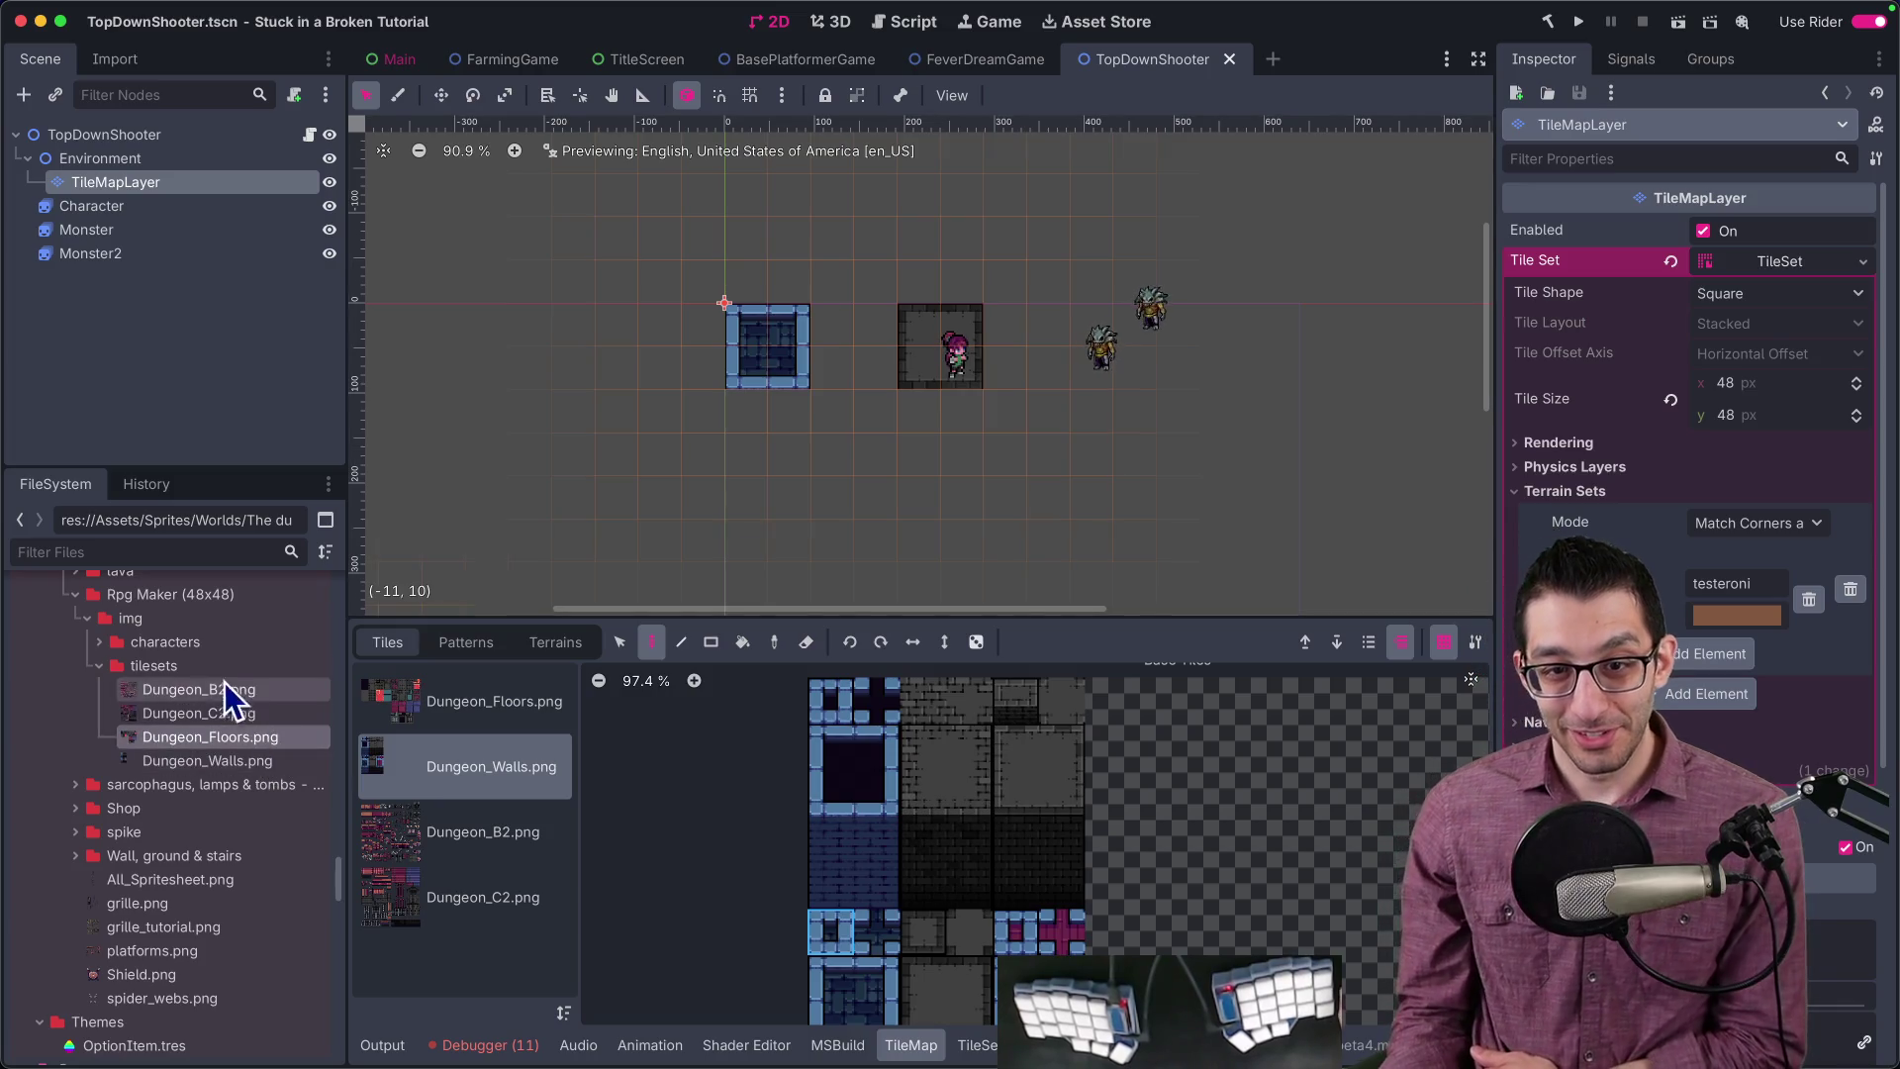
left_click(75, 855)
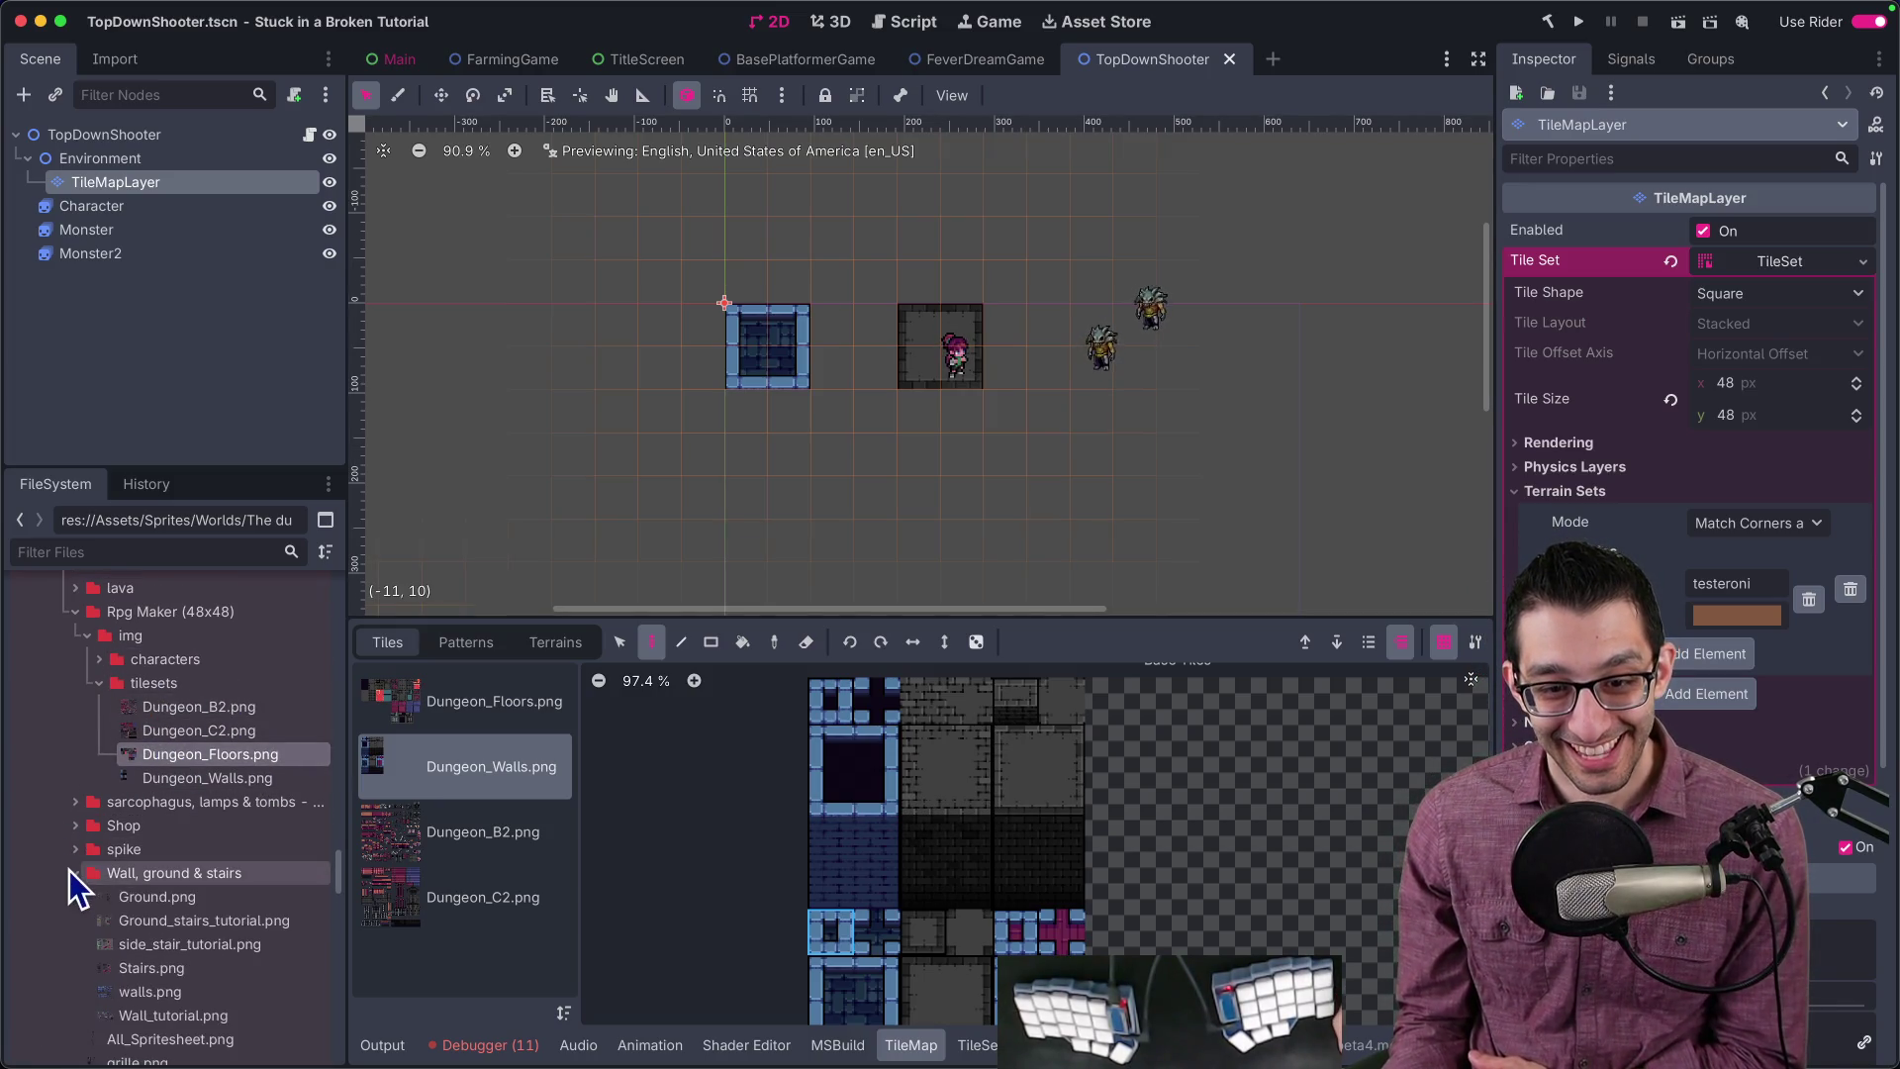
scroll(133, 868, "down", 5)
left_click(166, 827)
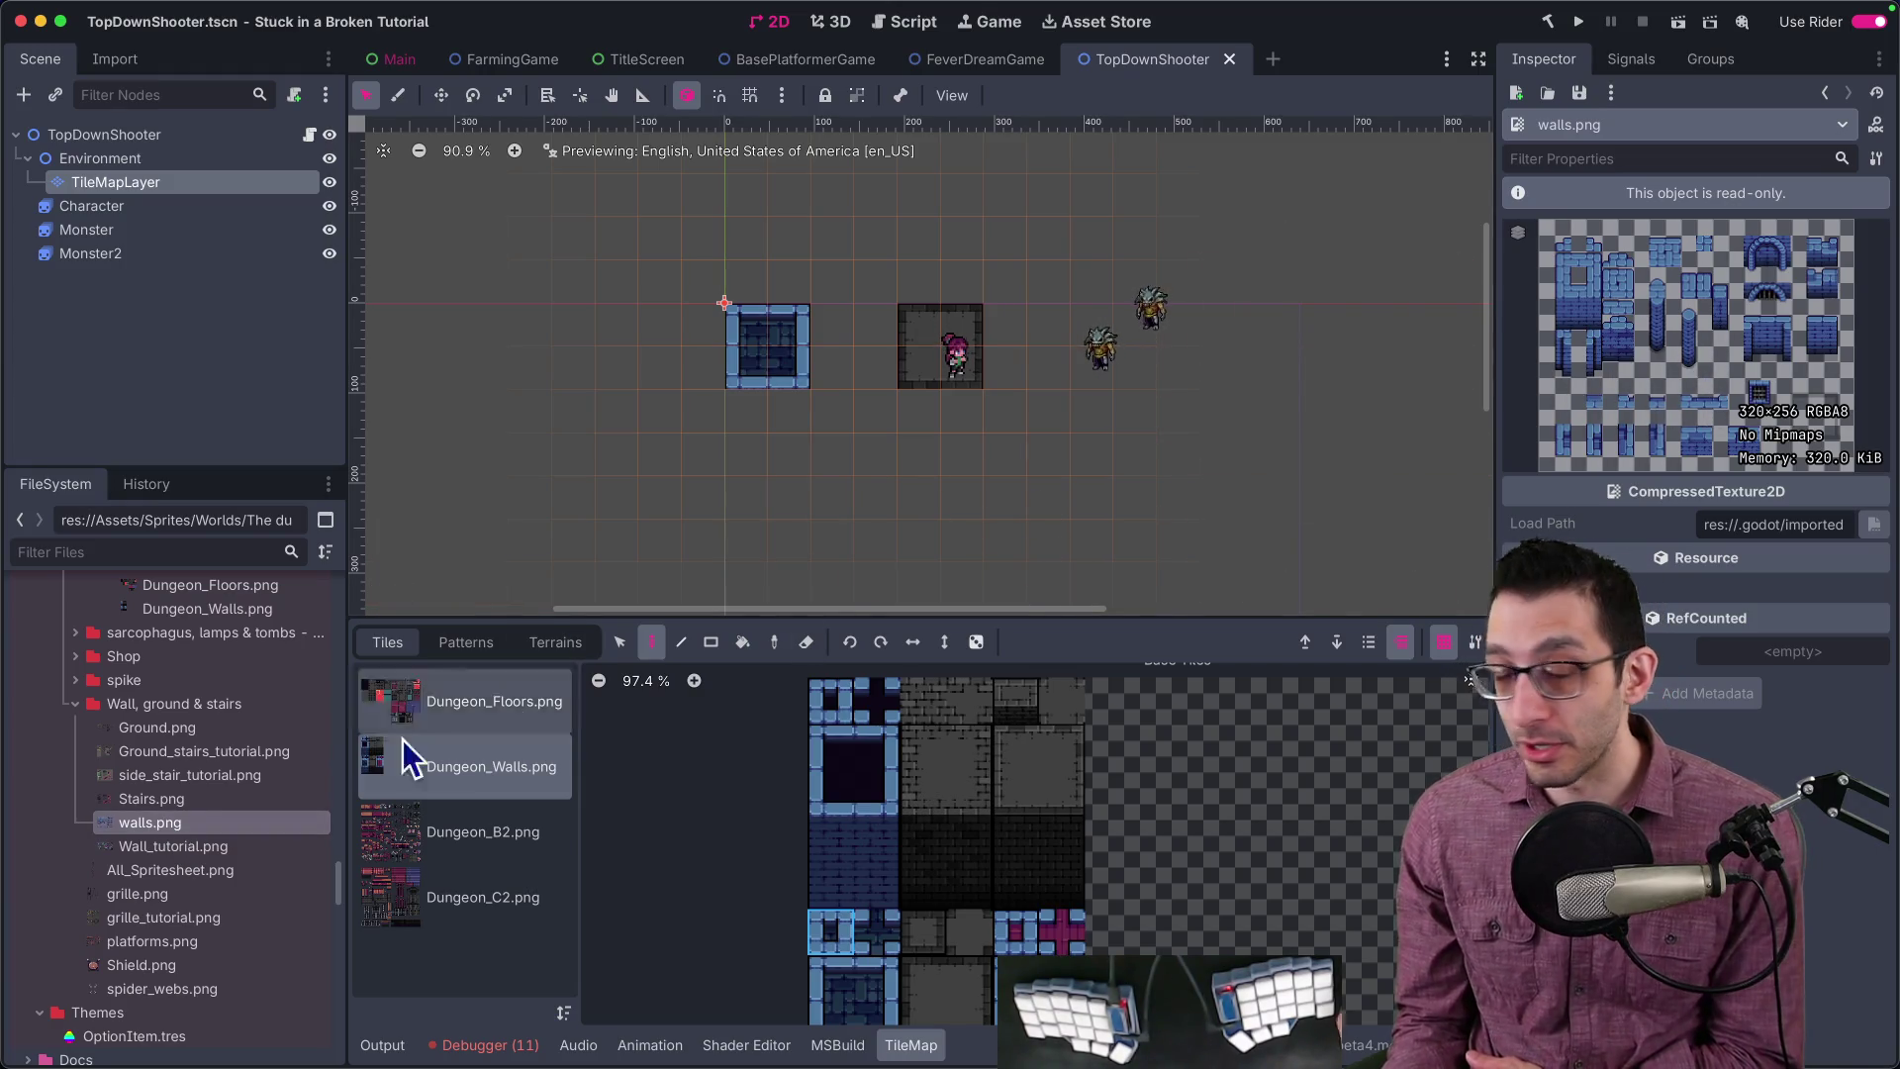
scroll(181, 769, "up", 6)
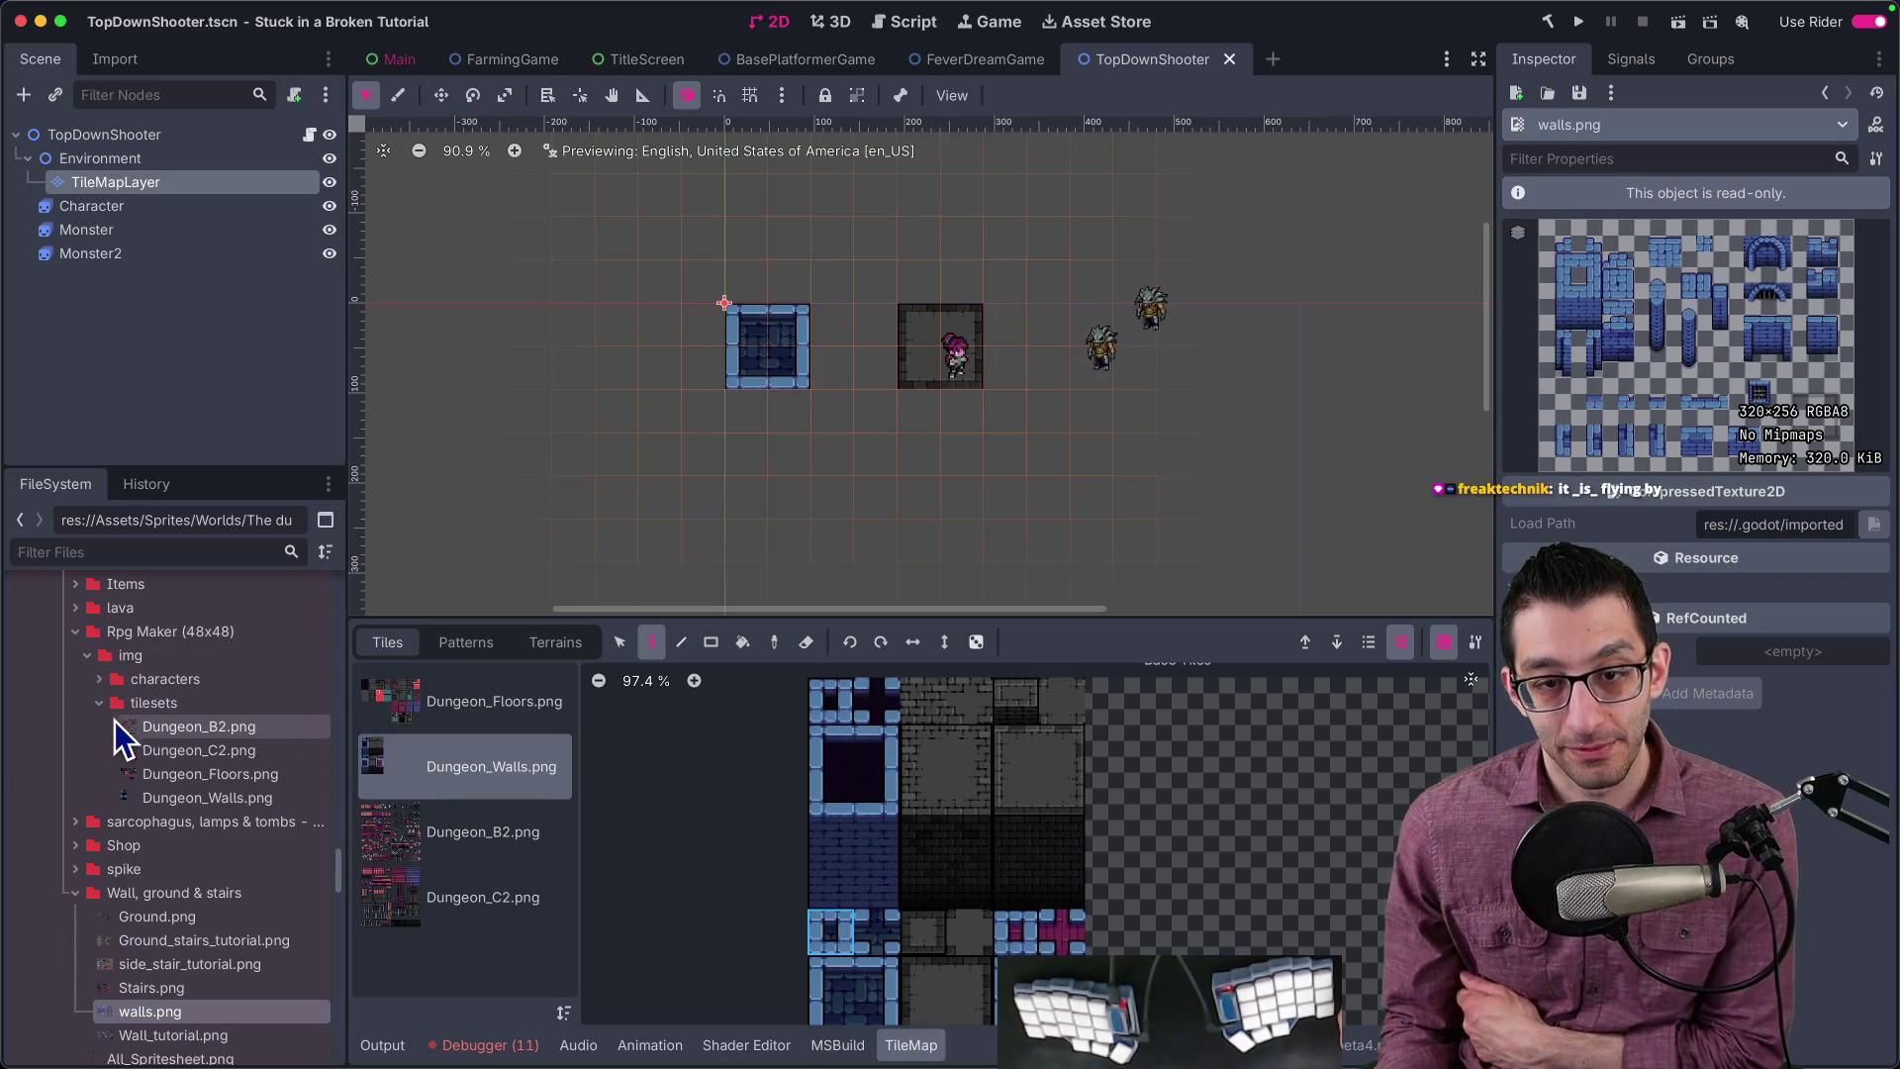
Step: Preview Ground.png, the stair tutorial images, Stairs.png and walls.png, then select the Character node
left_click(103, 680)
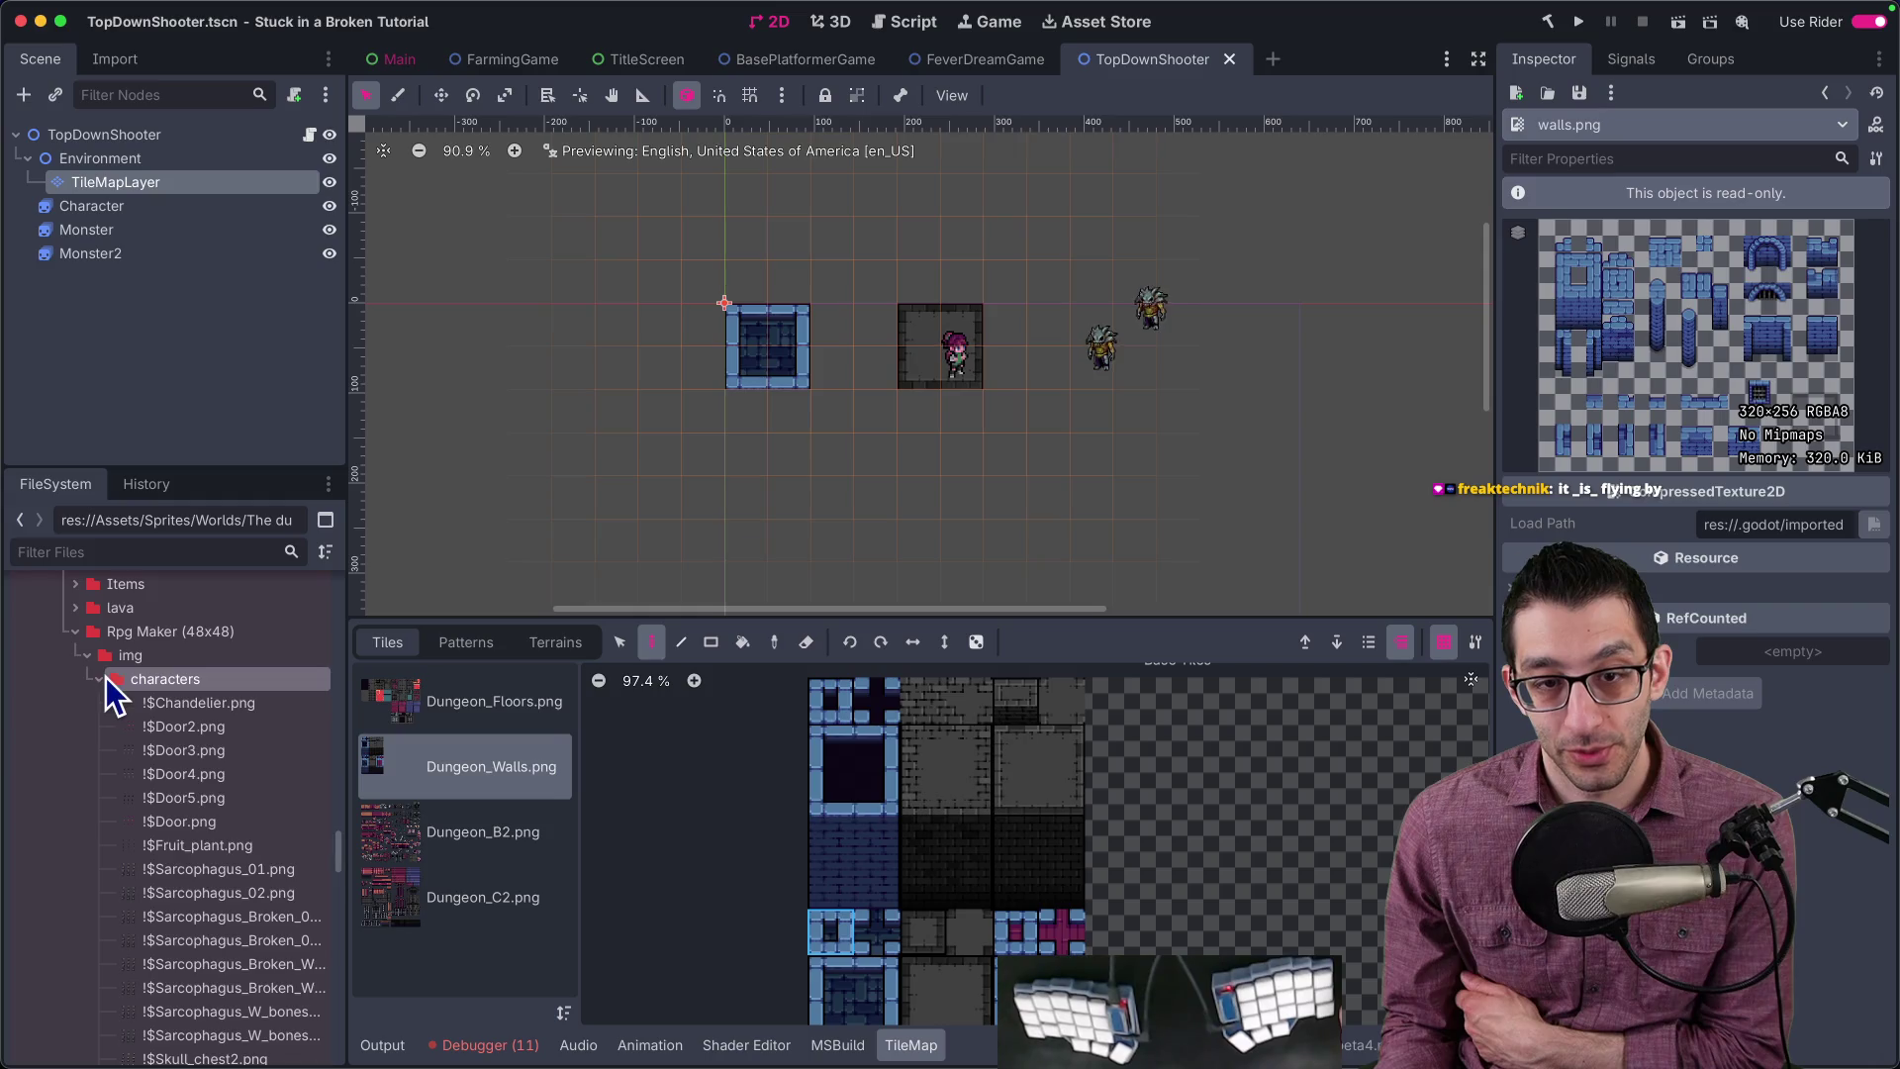
left_click(103, 681)
scroll(159, 698, "down", 10)
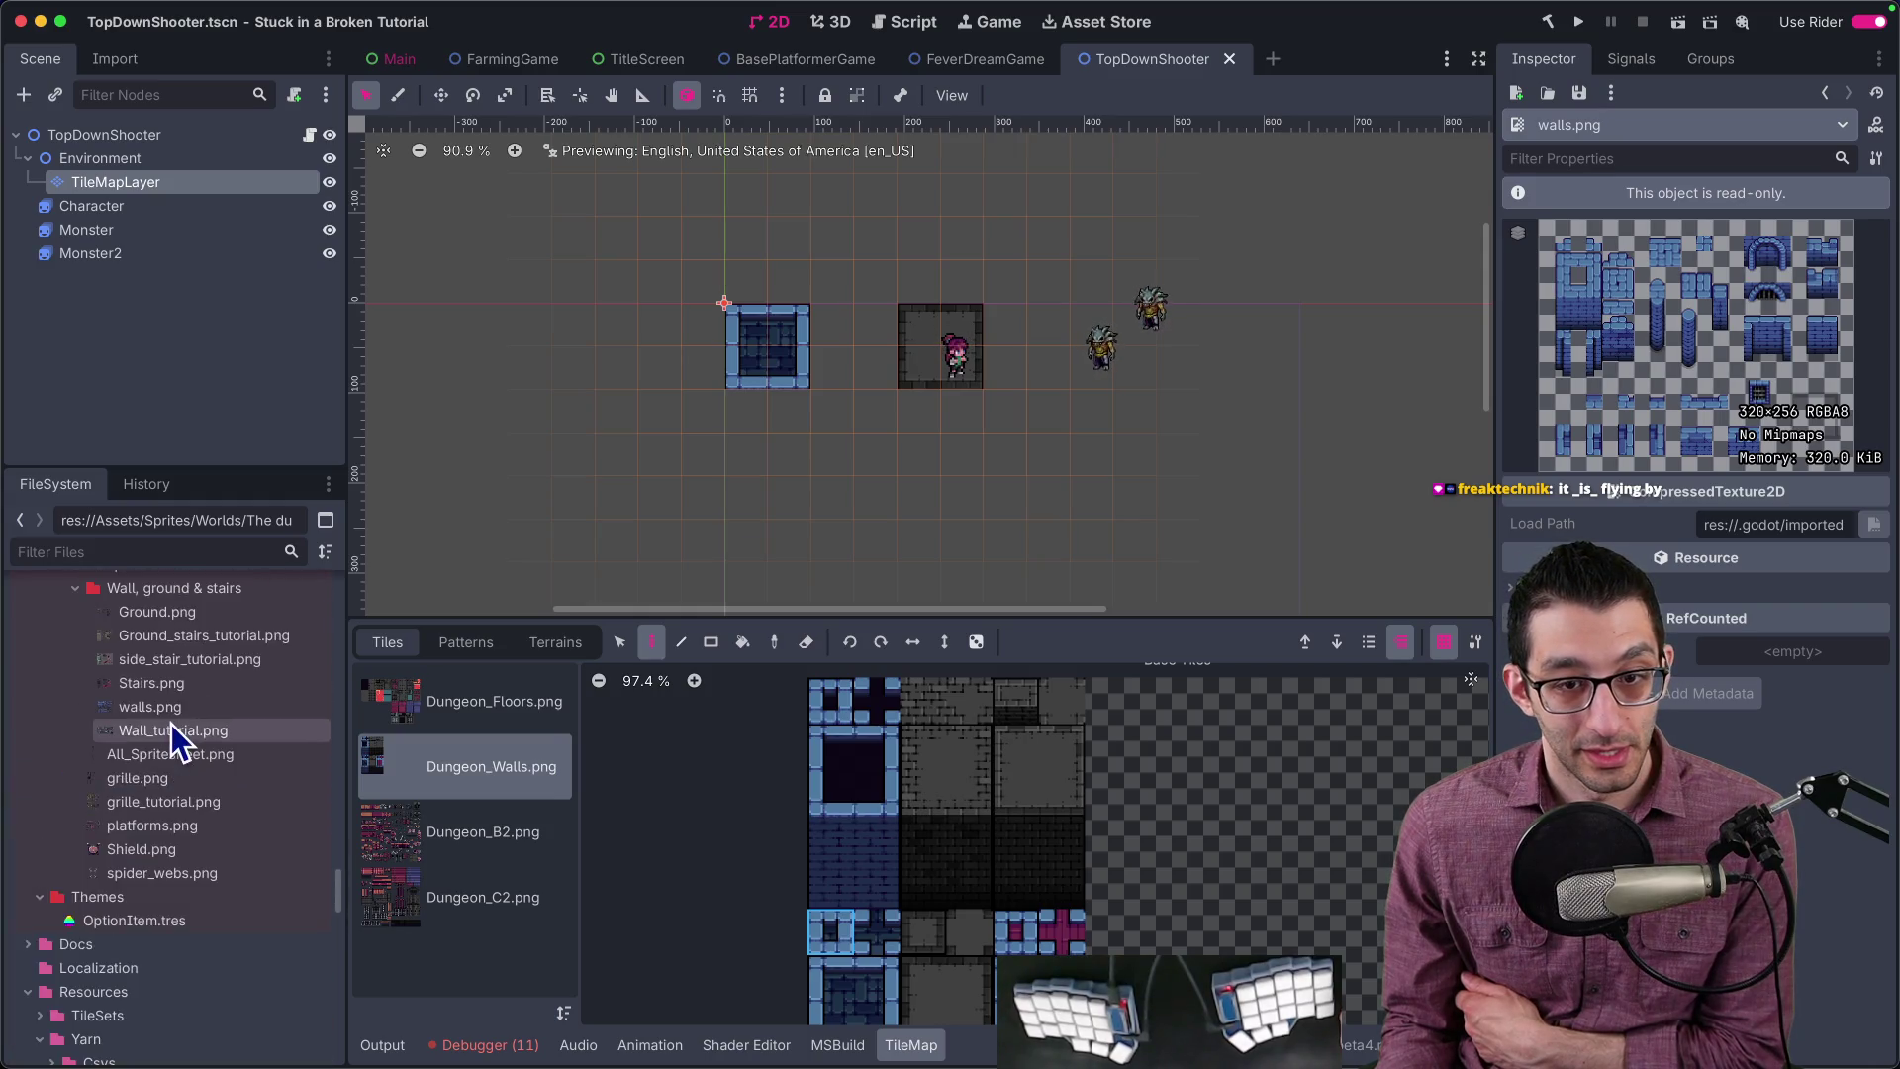
scroll(170, 727, "up", 3)
left_click(182, 703)
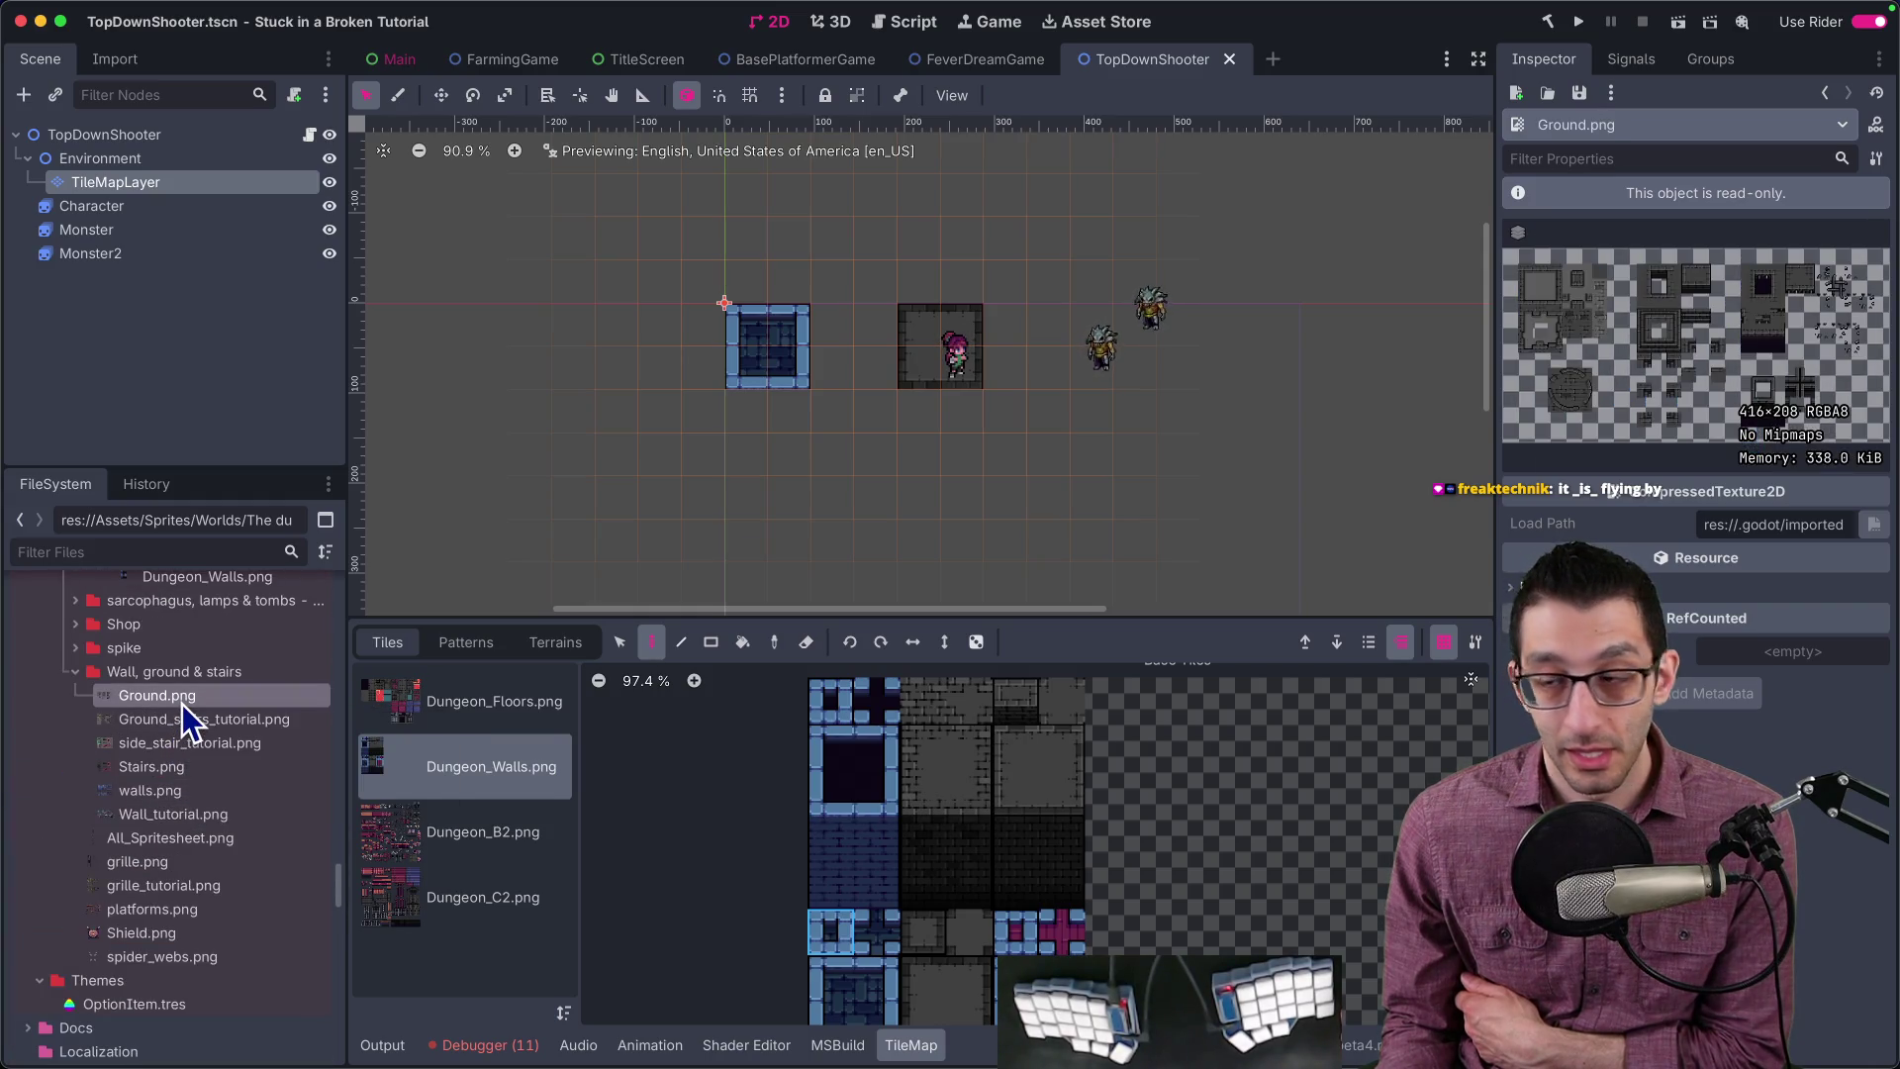
left_click(182, 716)
left_click(182, 740)
left_click(181, 762)
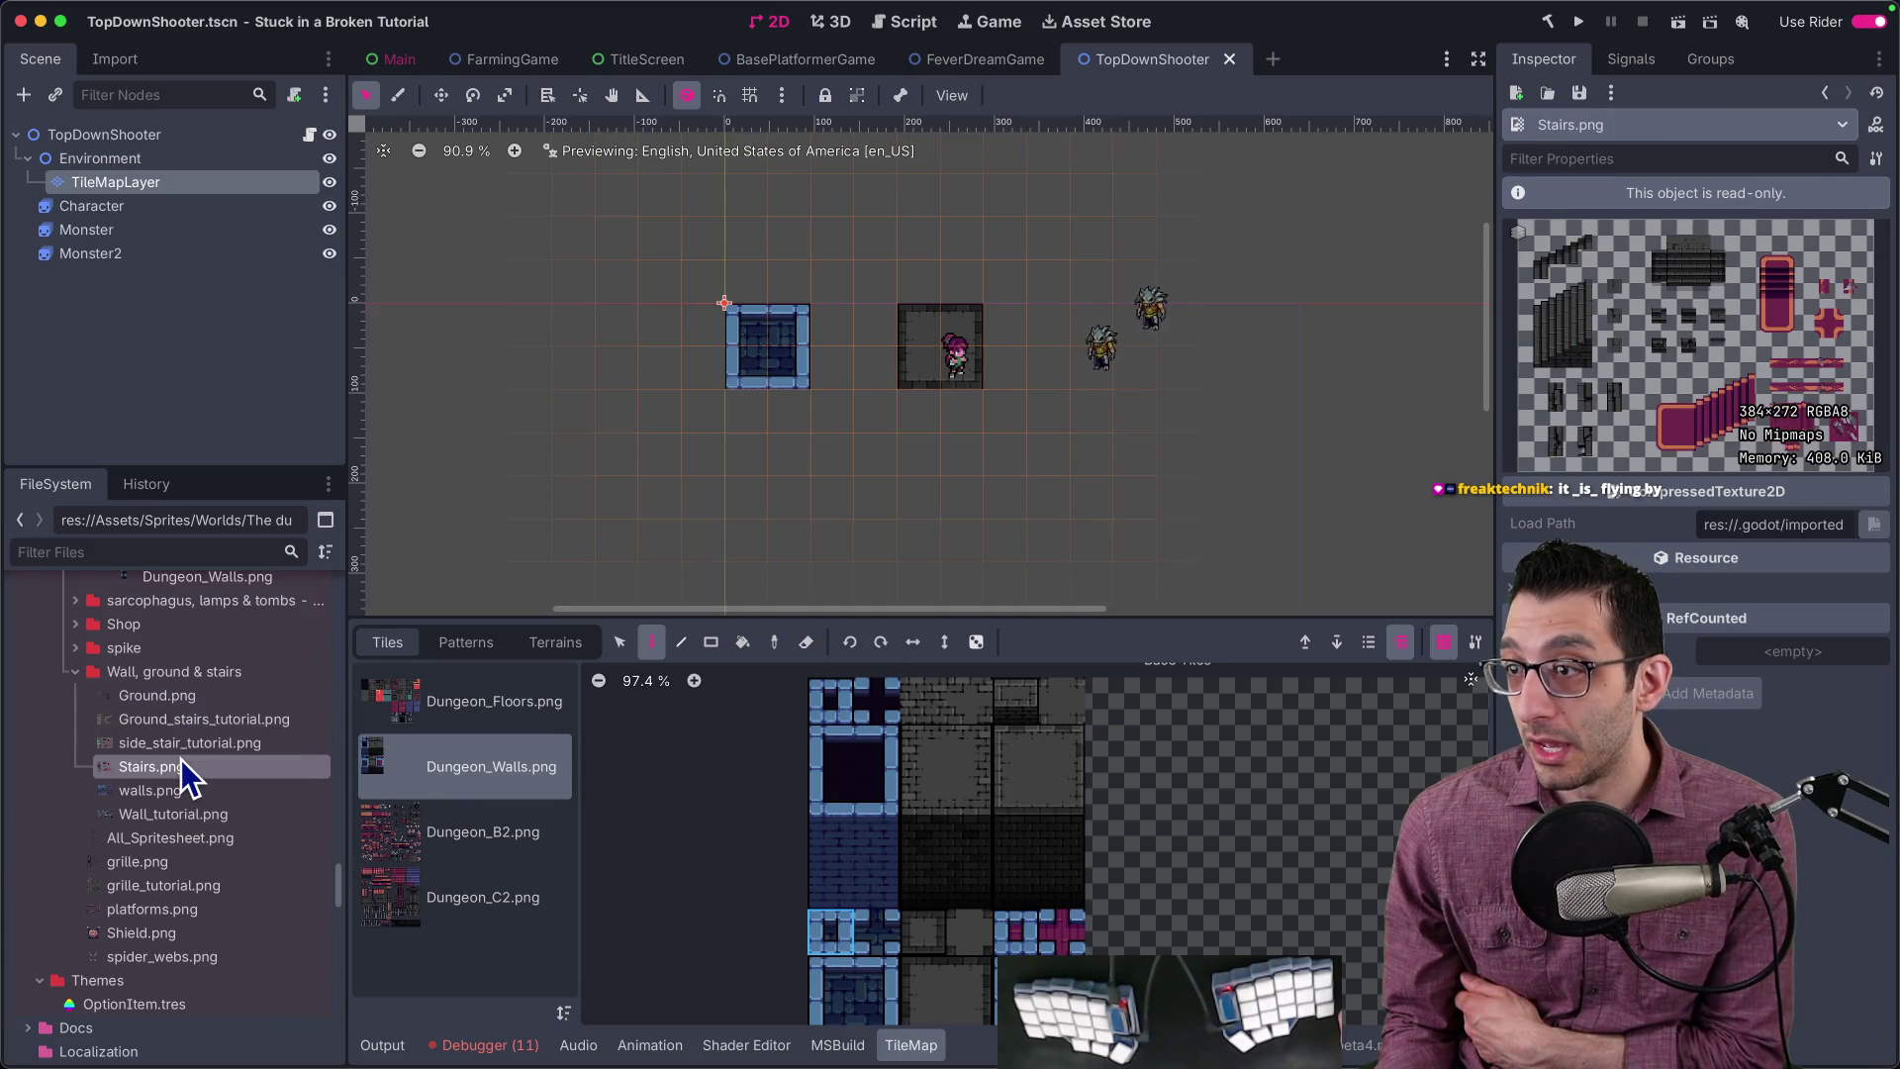
left_click(182, 782)
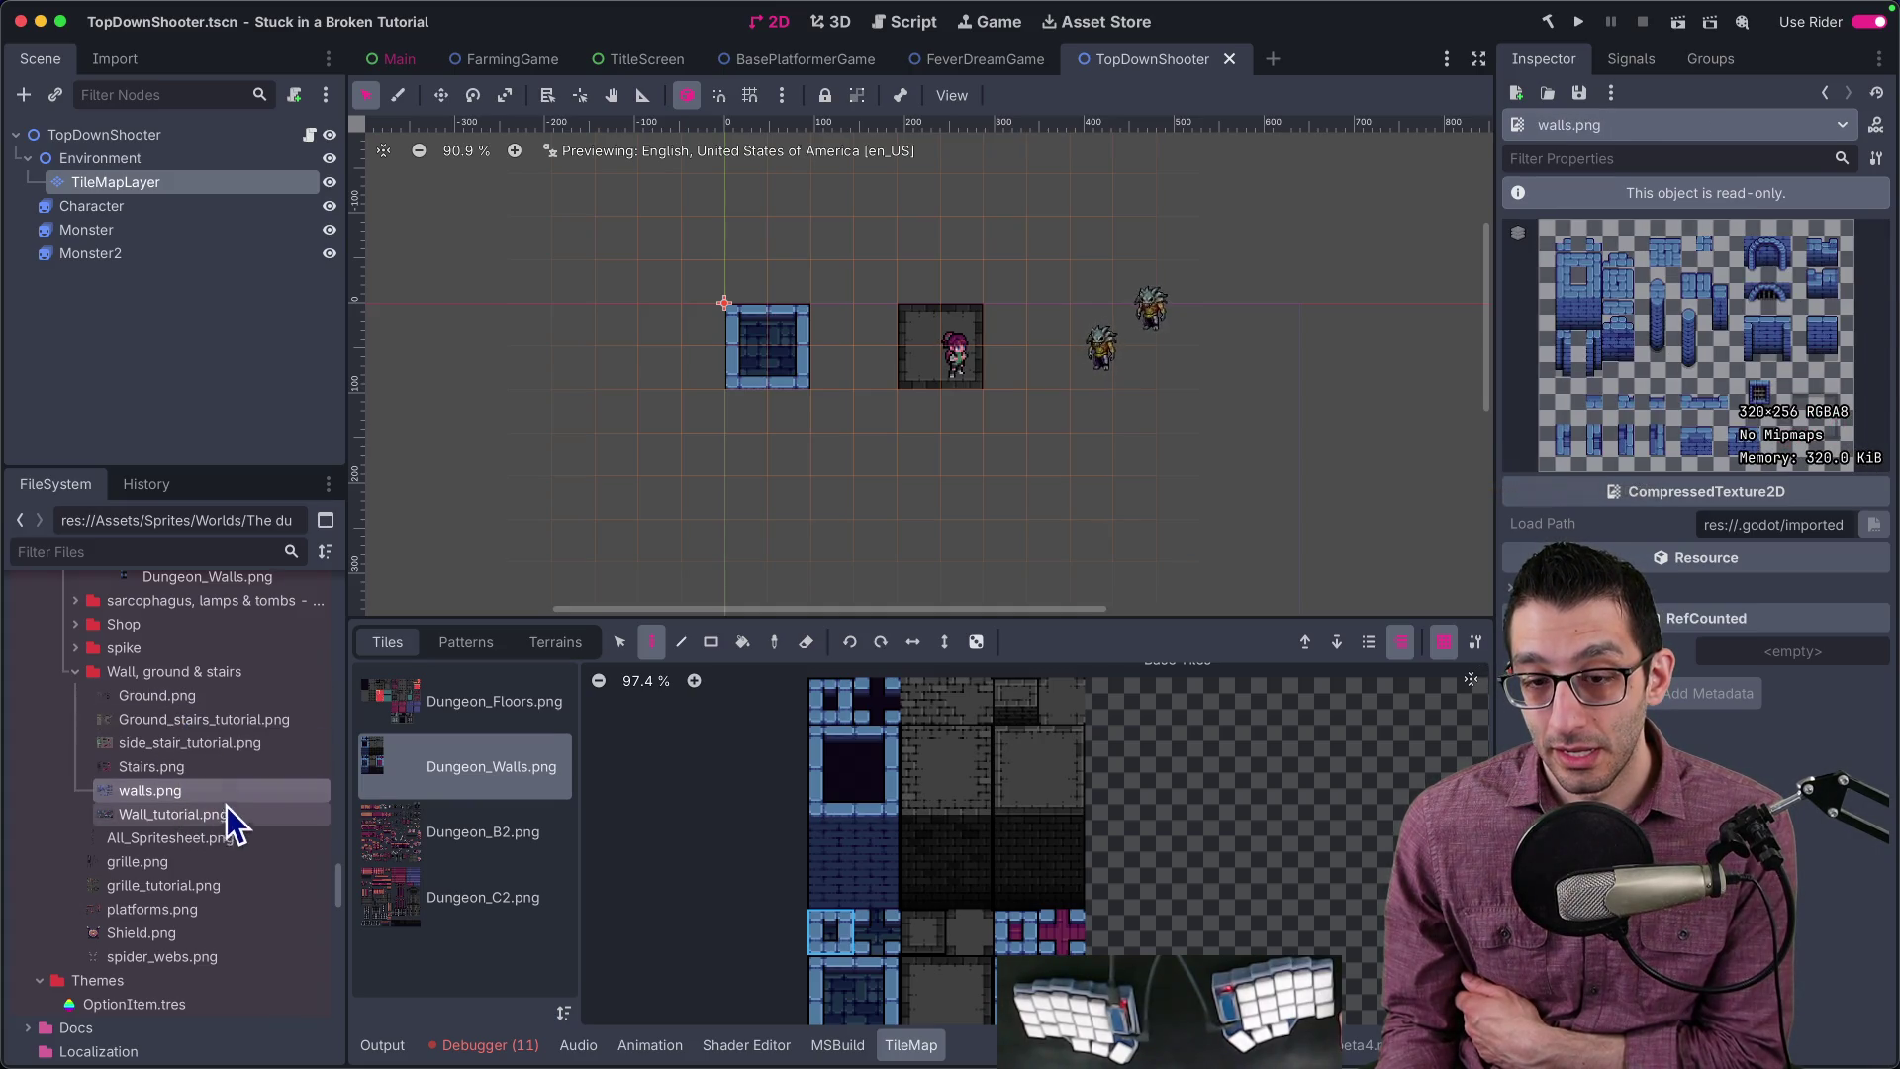
left_click(93, 207)
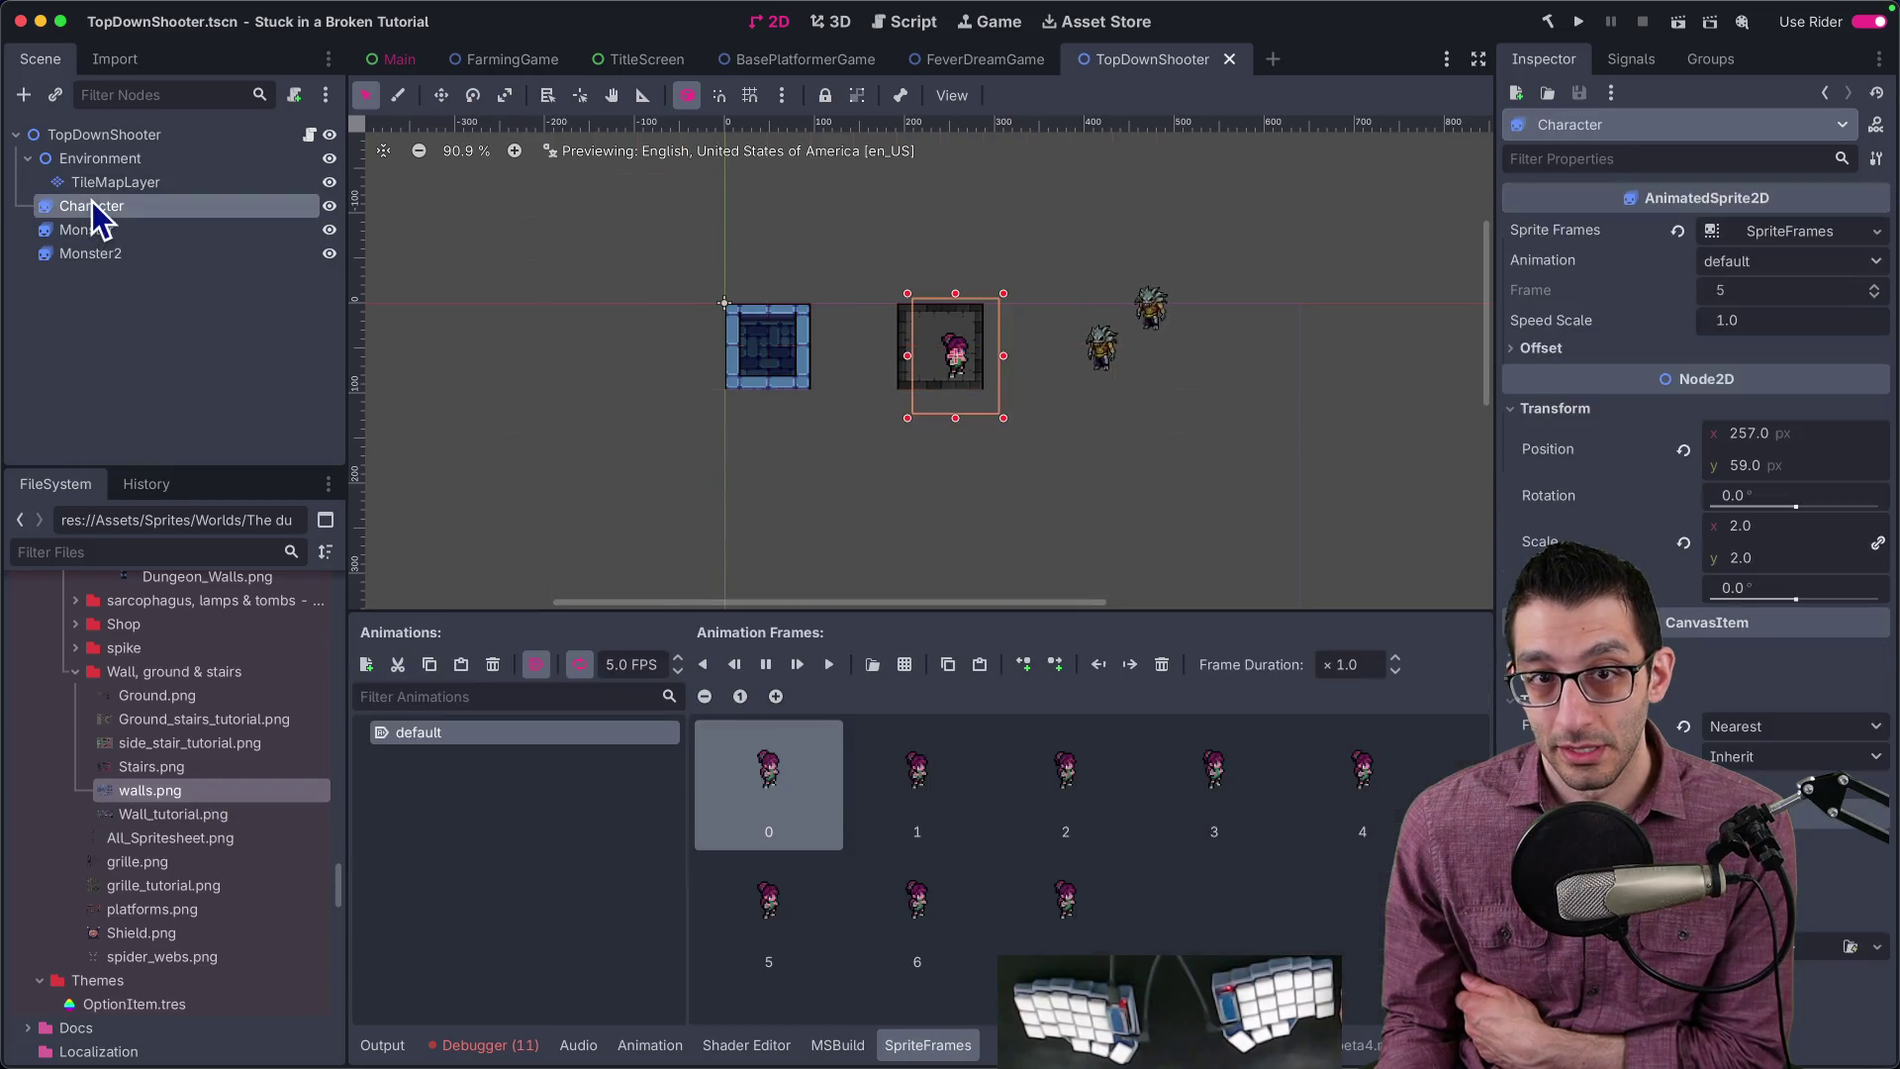
Step: Add walls.png to the TileMapLayer's TileSet as an atlas source with auto-created tiles
left_click(109, 182)
left_click(1789, 263)
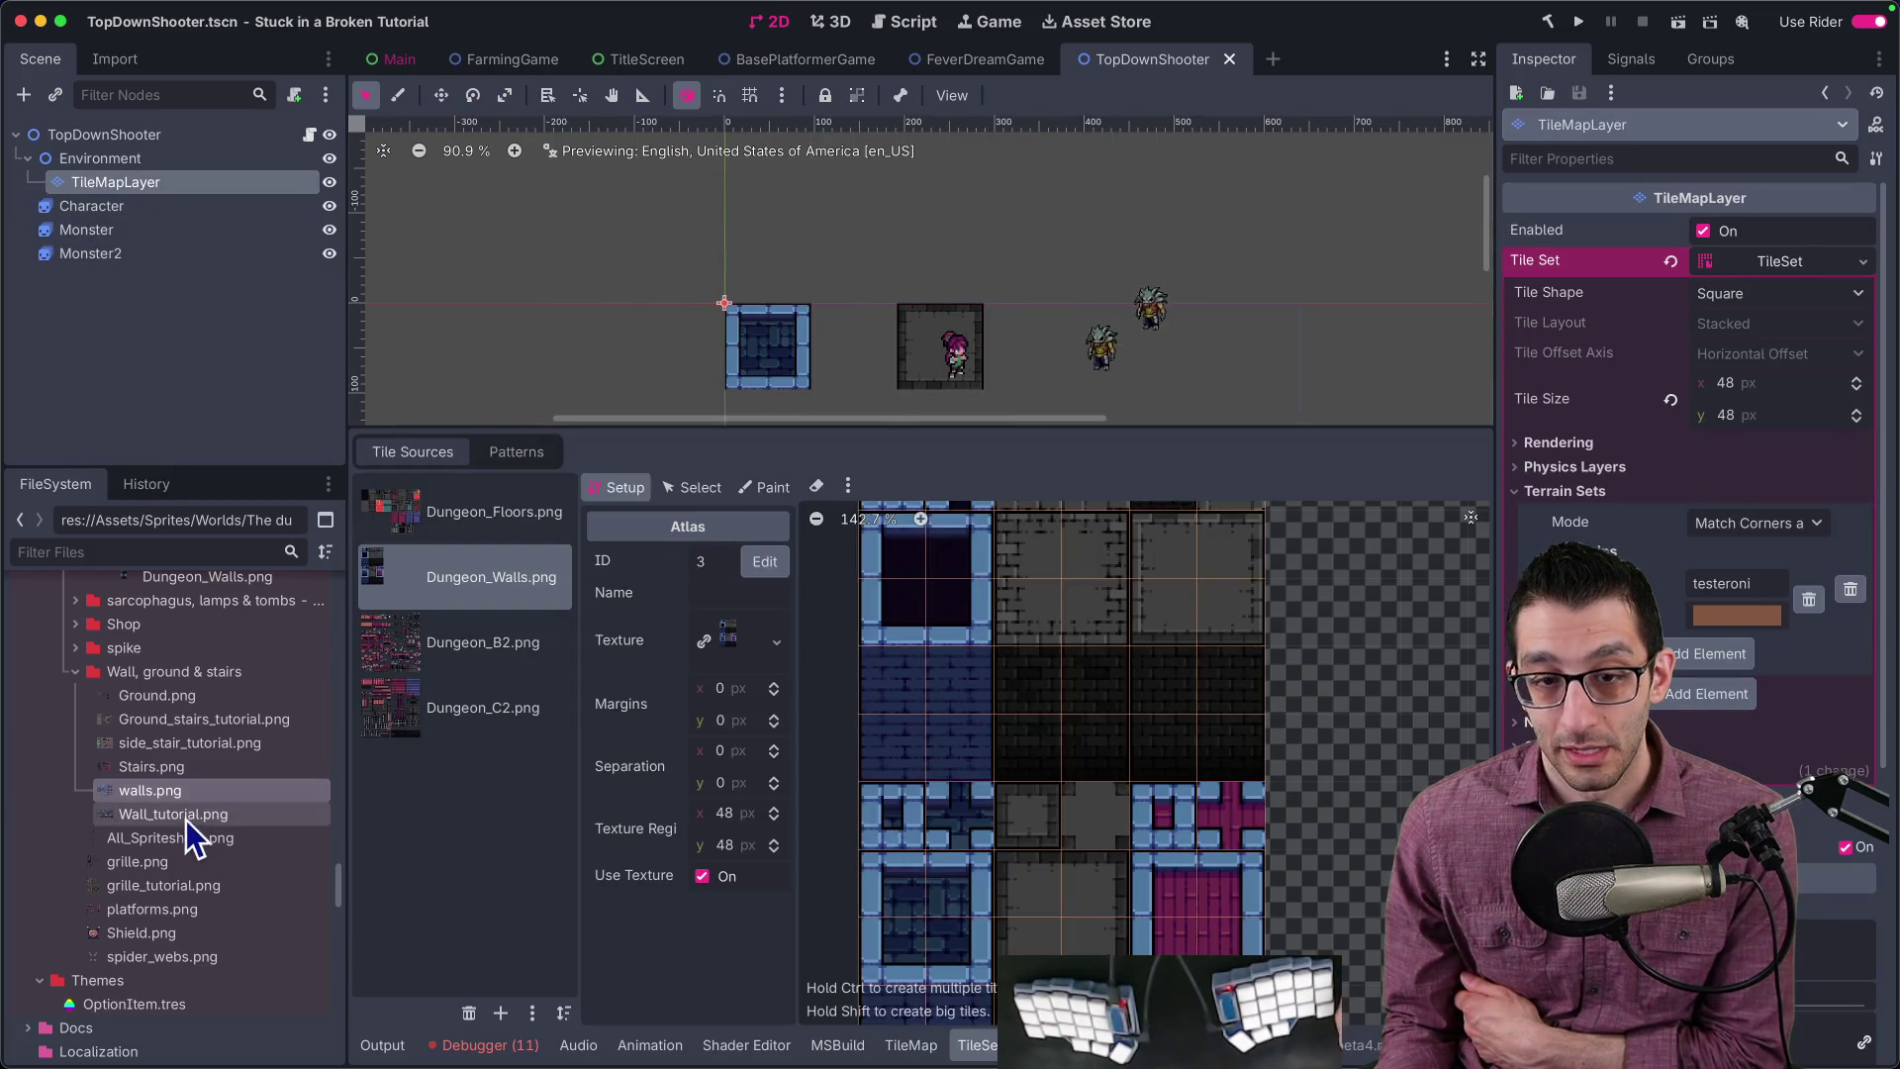
left_click_drag(462, 819, 505, 821)
left_click(1034, 564)
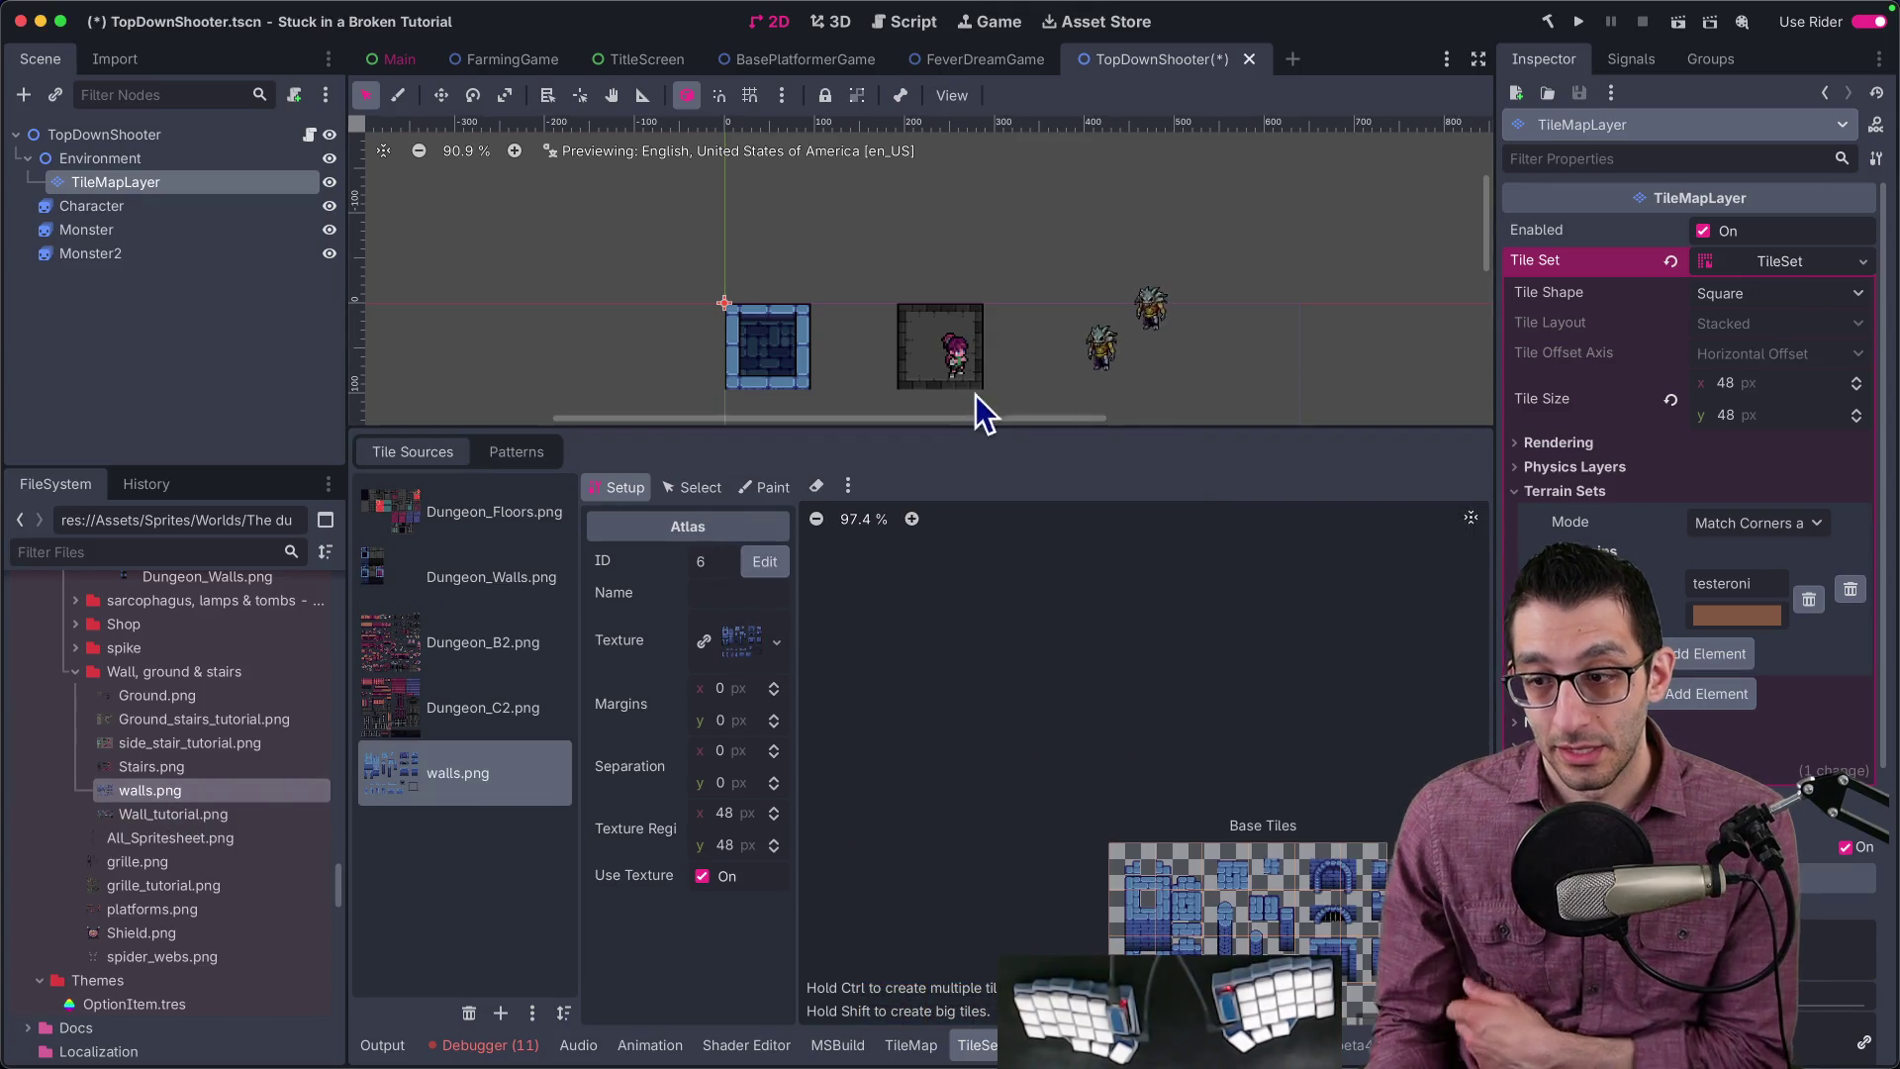
Step: Check the walls atlas's 48 px tile size and pan across its tiles
scroll(1138, 712, "up", 4)
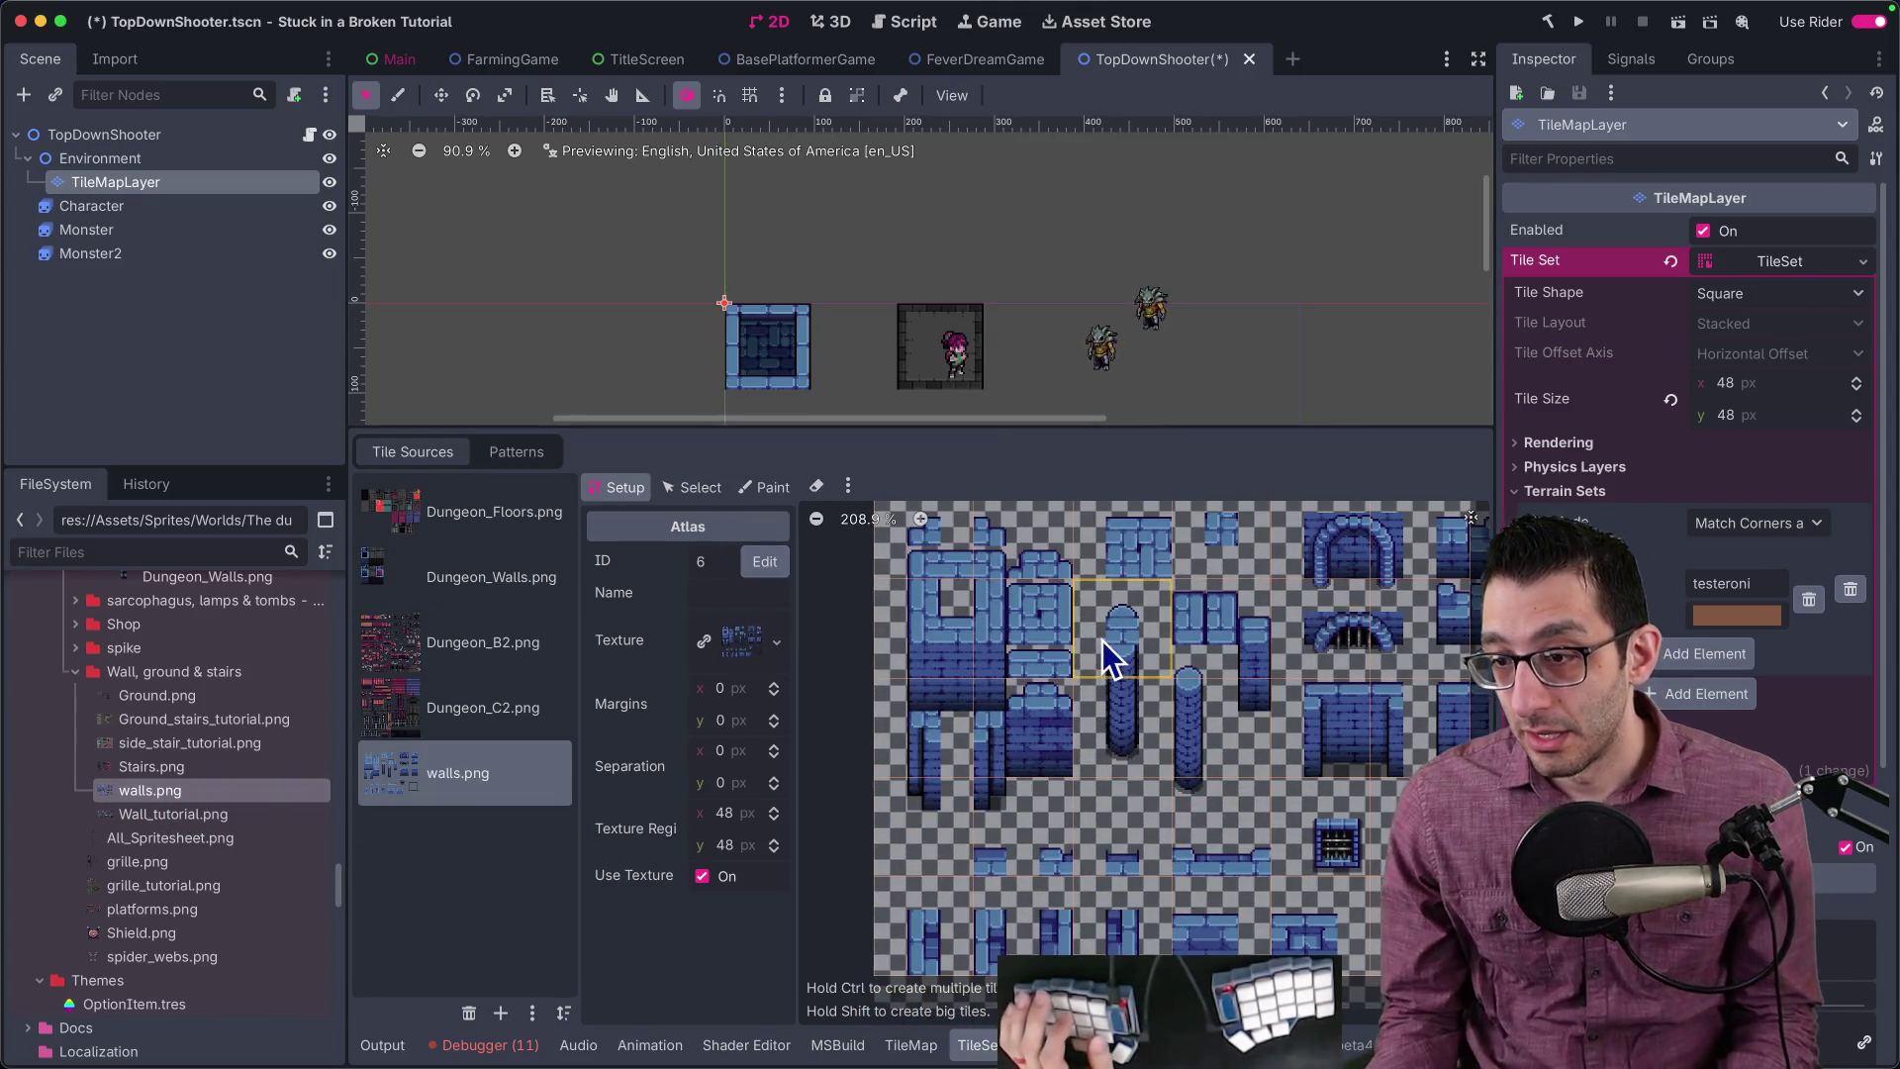
scroll(996, 622, "up", 2)
scroll(995, 622, "down", 2)
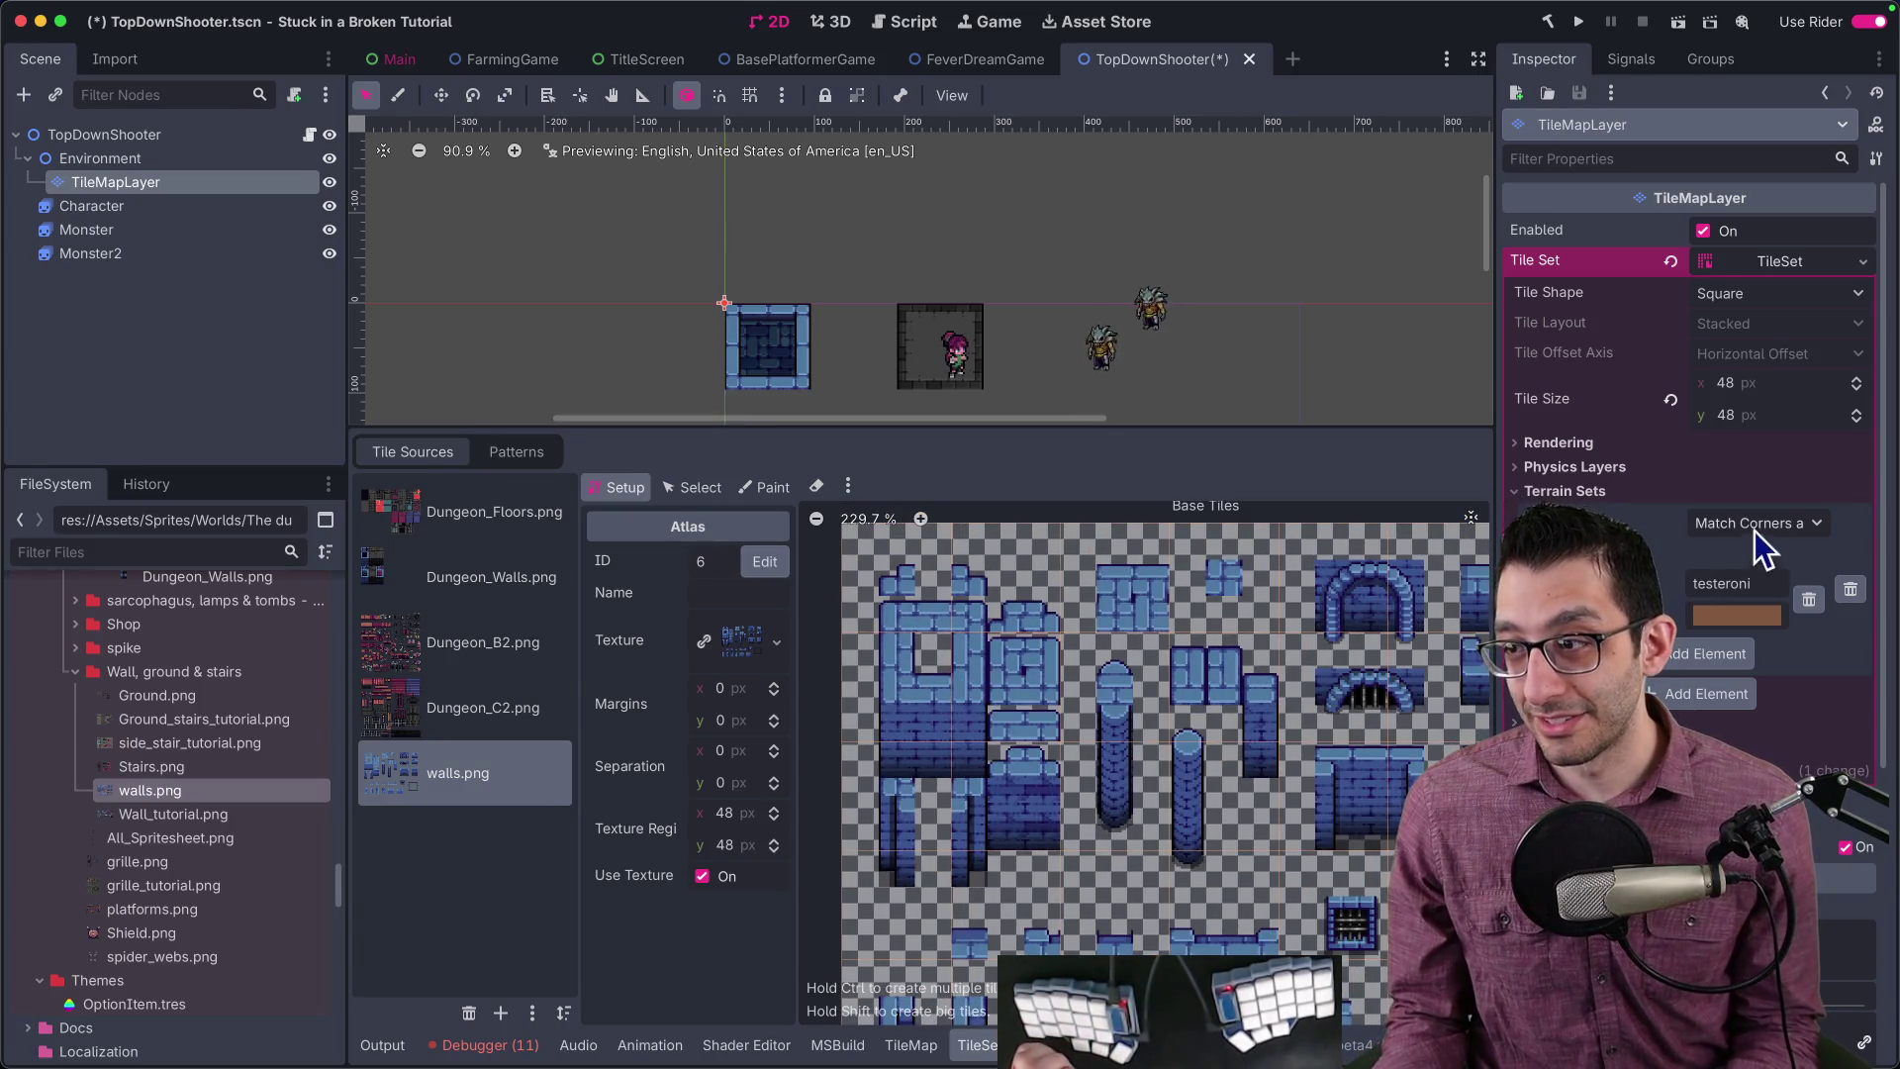
scroll(933, 673, "up", 4)
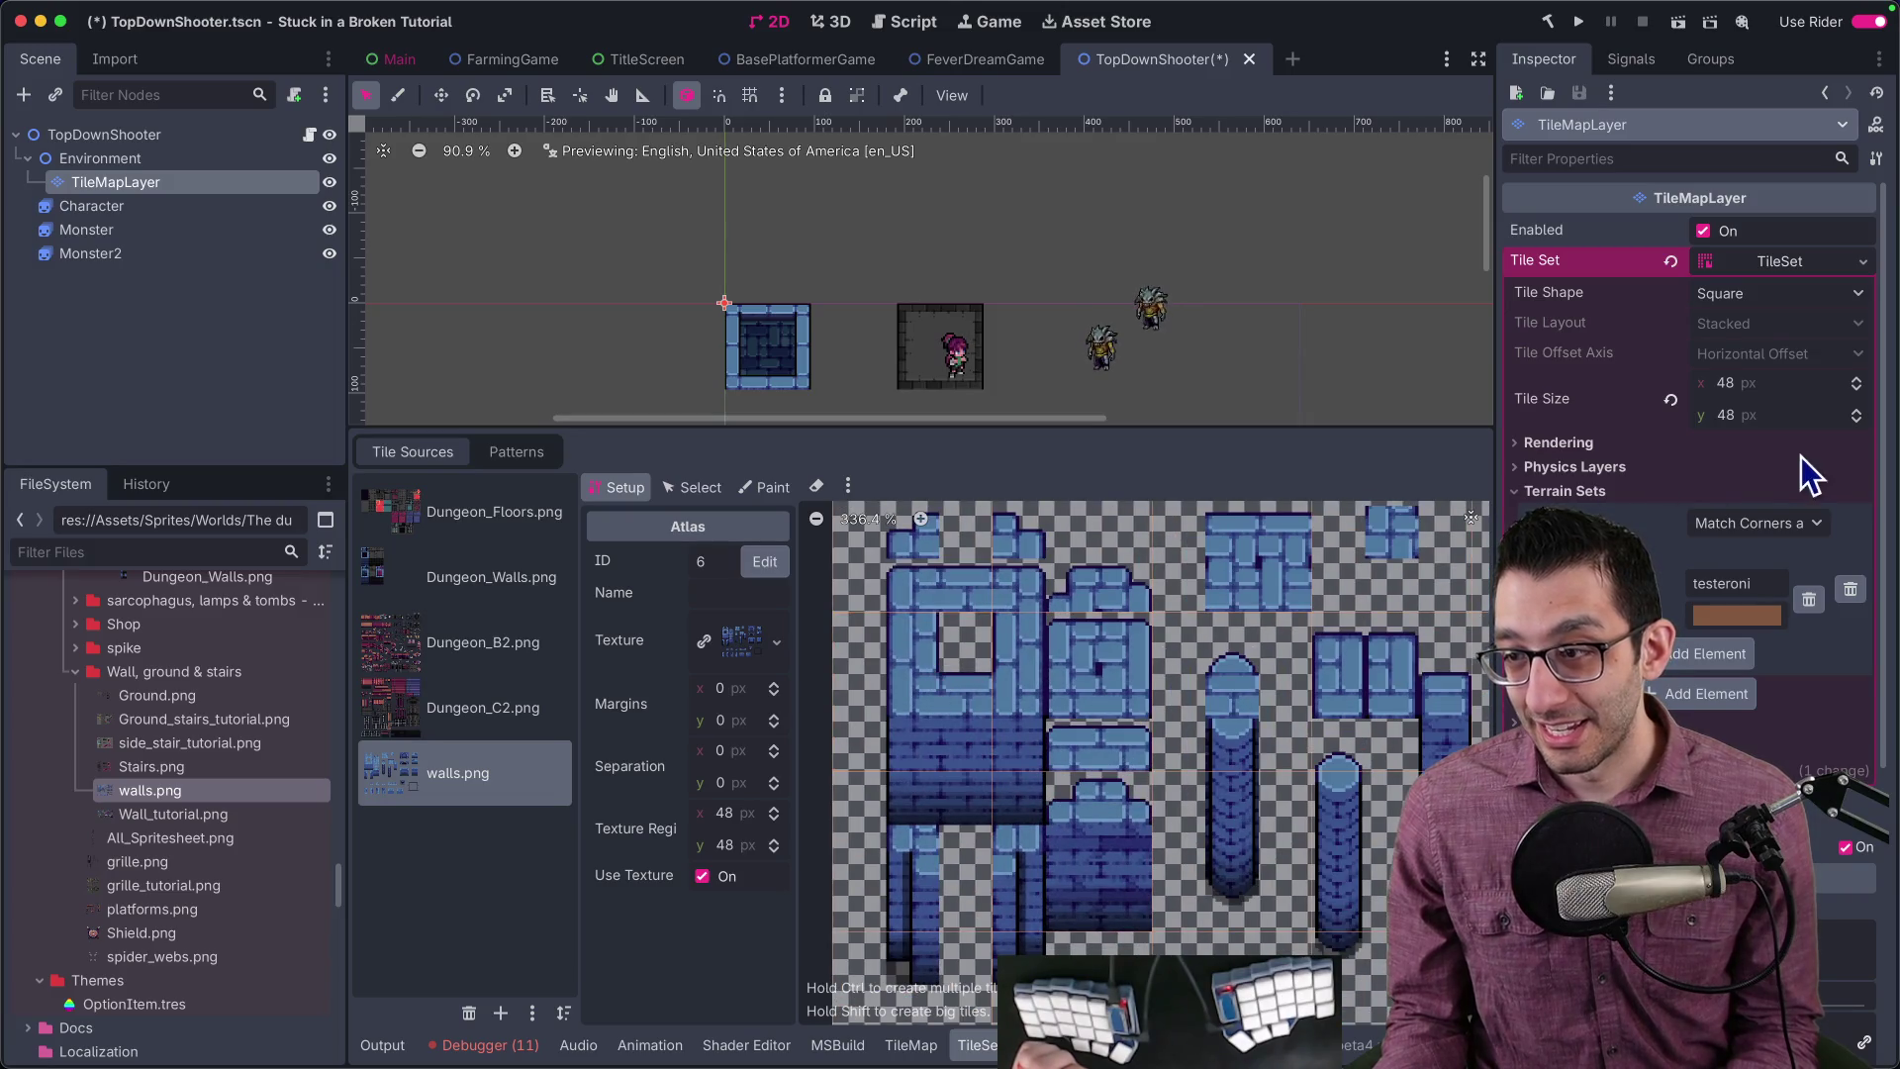
left_click(1754, 385)
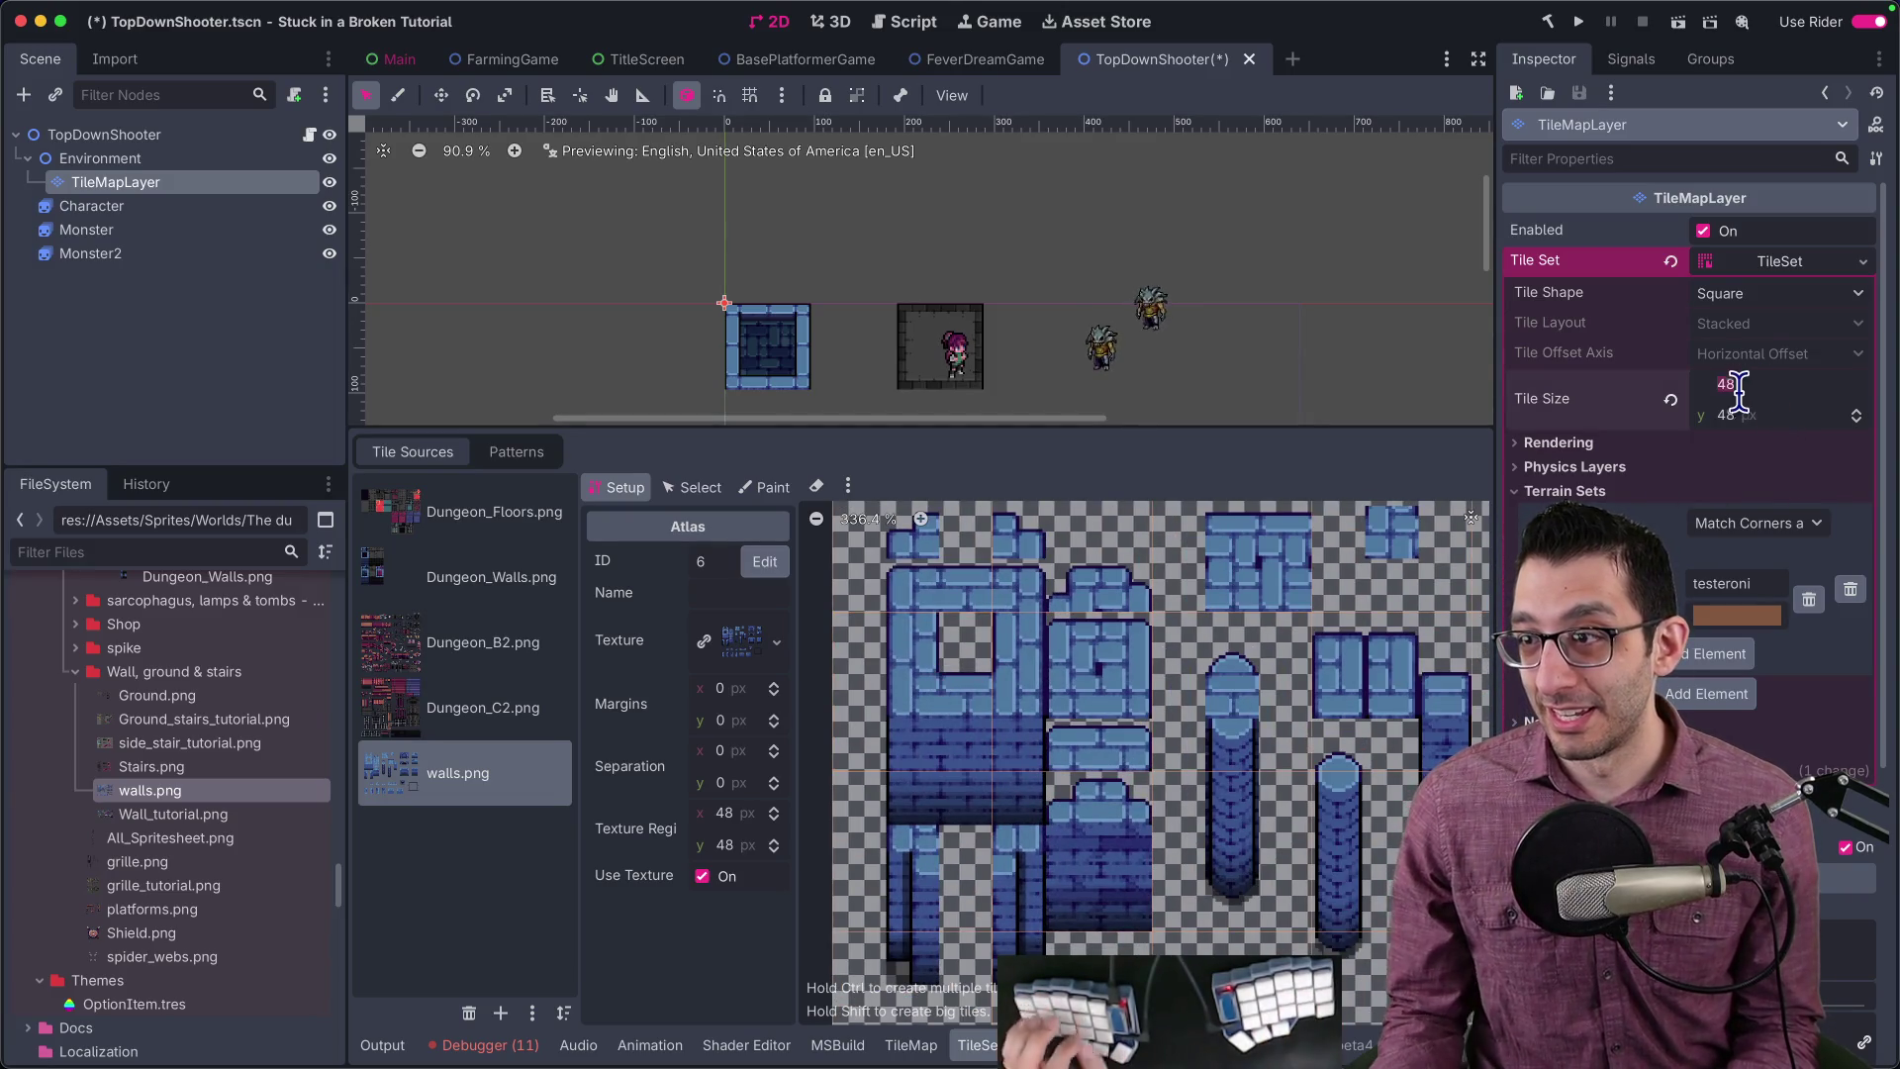
scroll(1091, 651, "down", 5)
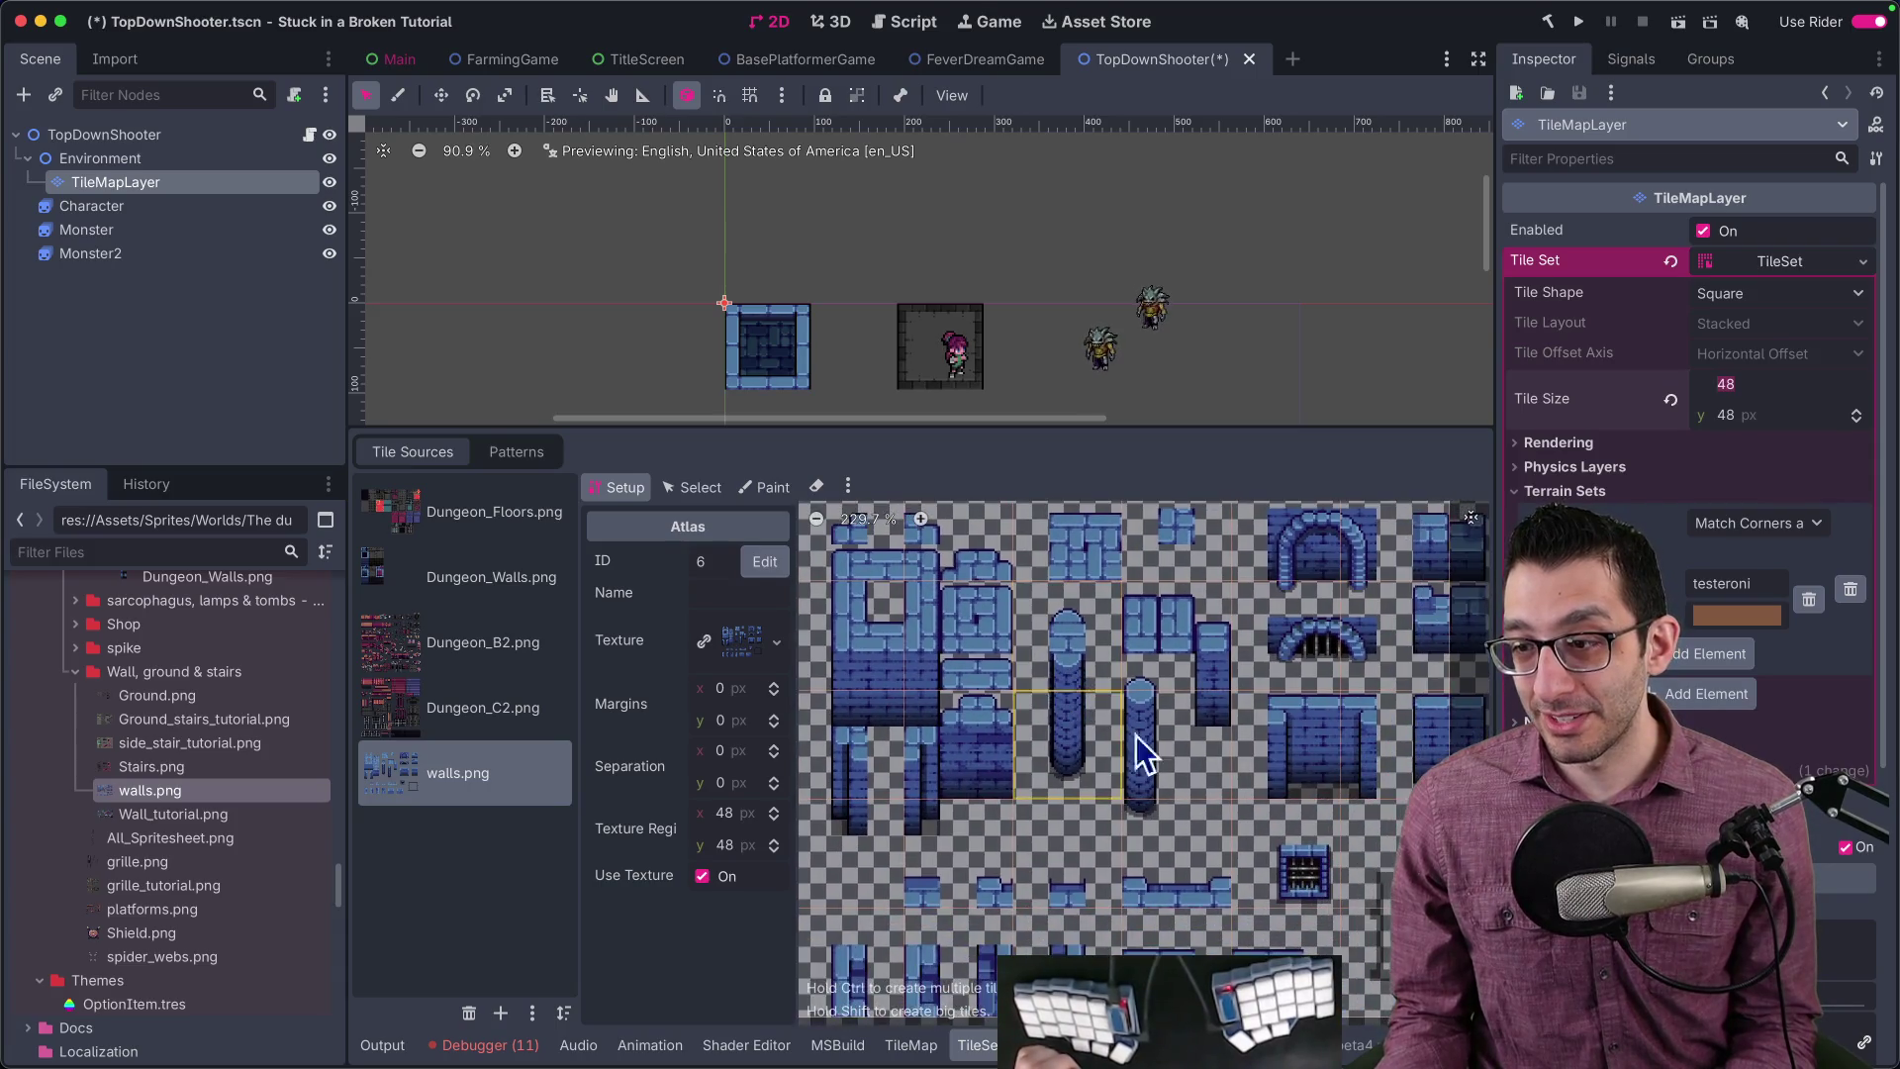
left_click_drag(1108, 687, 1214, 709)
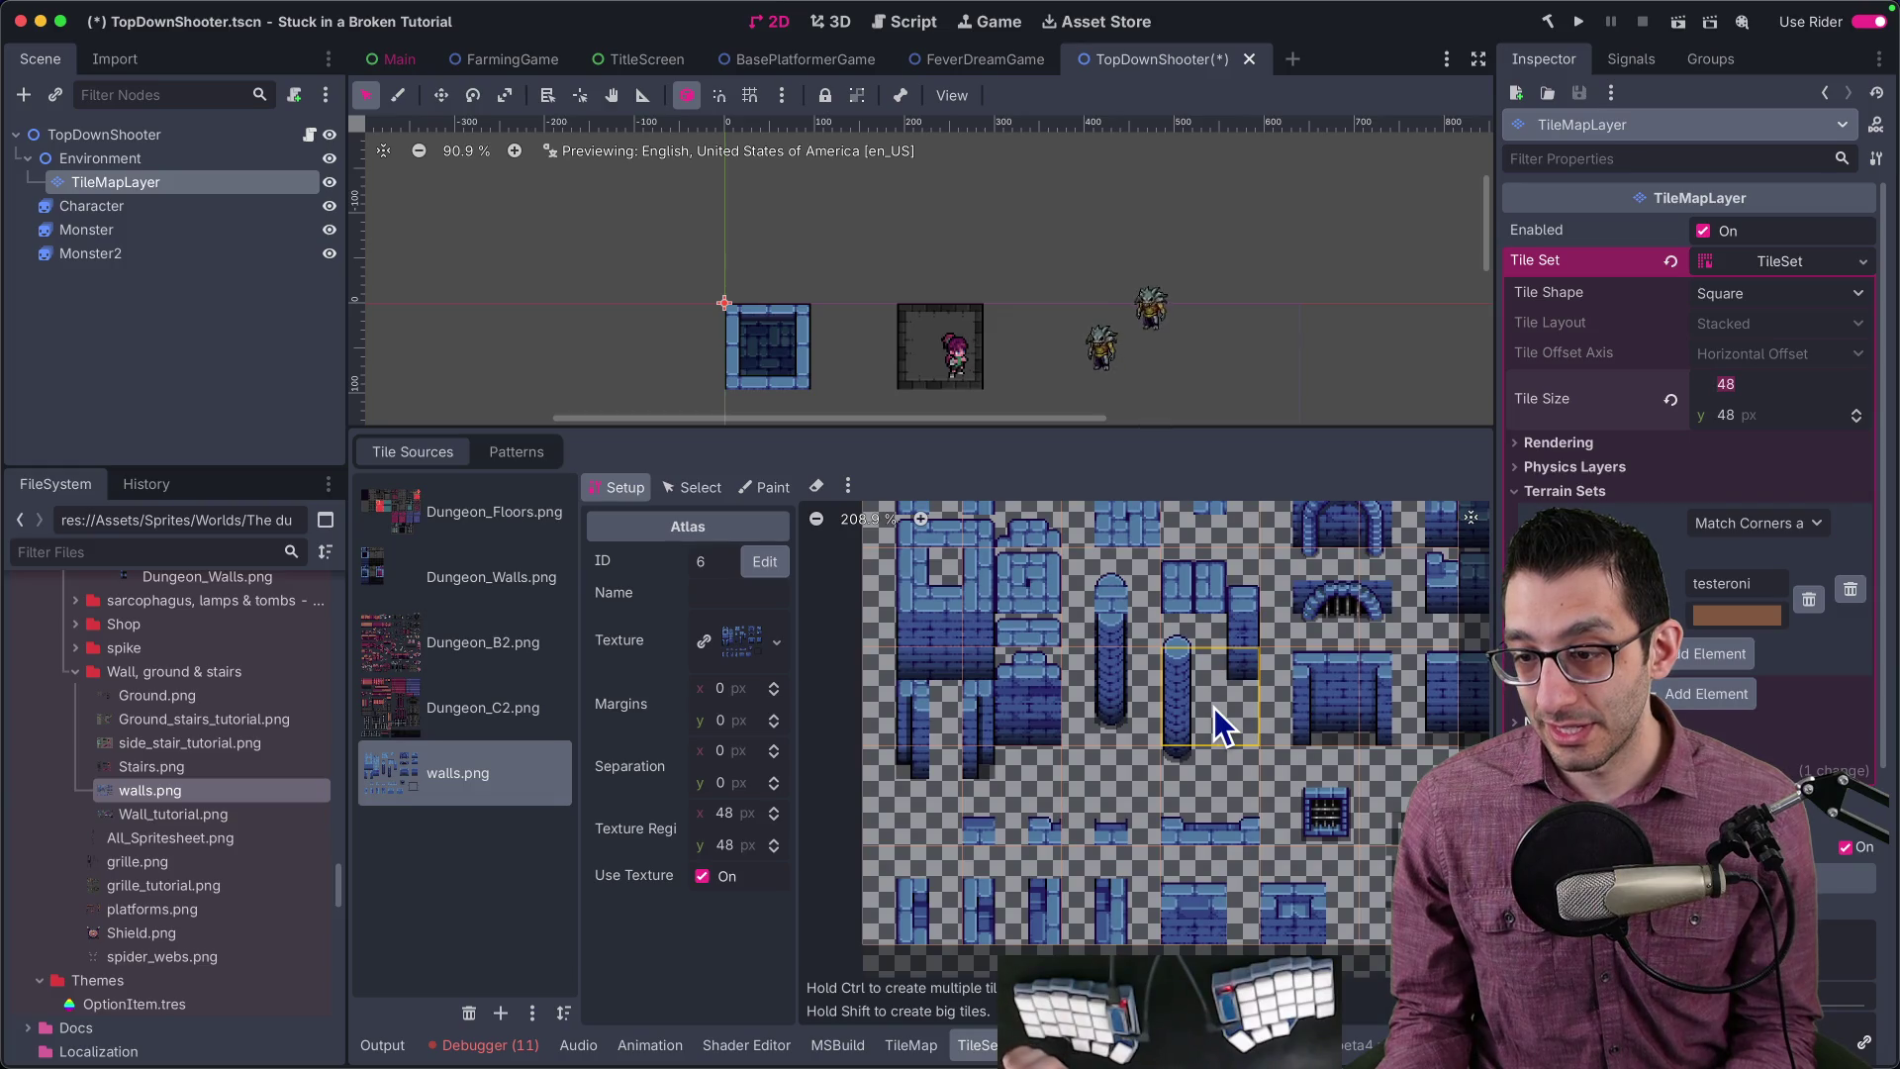
scroll(1213, 708, "down", 2)
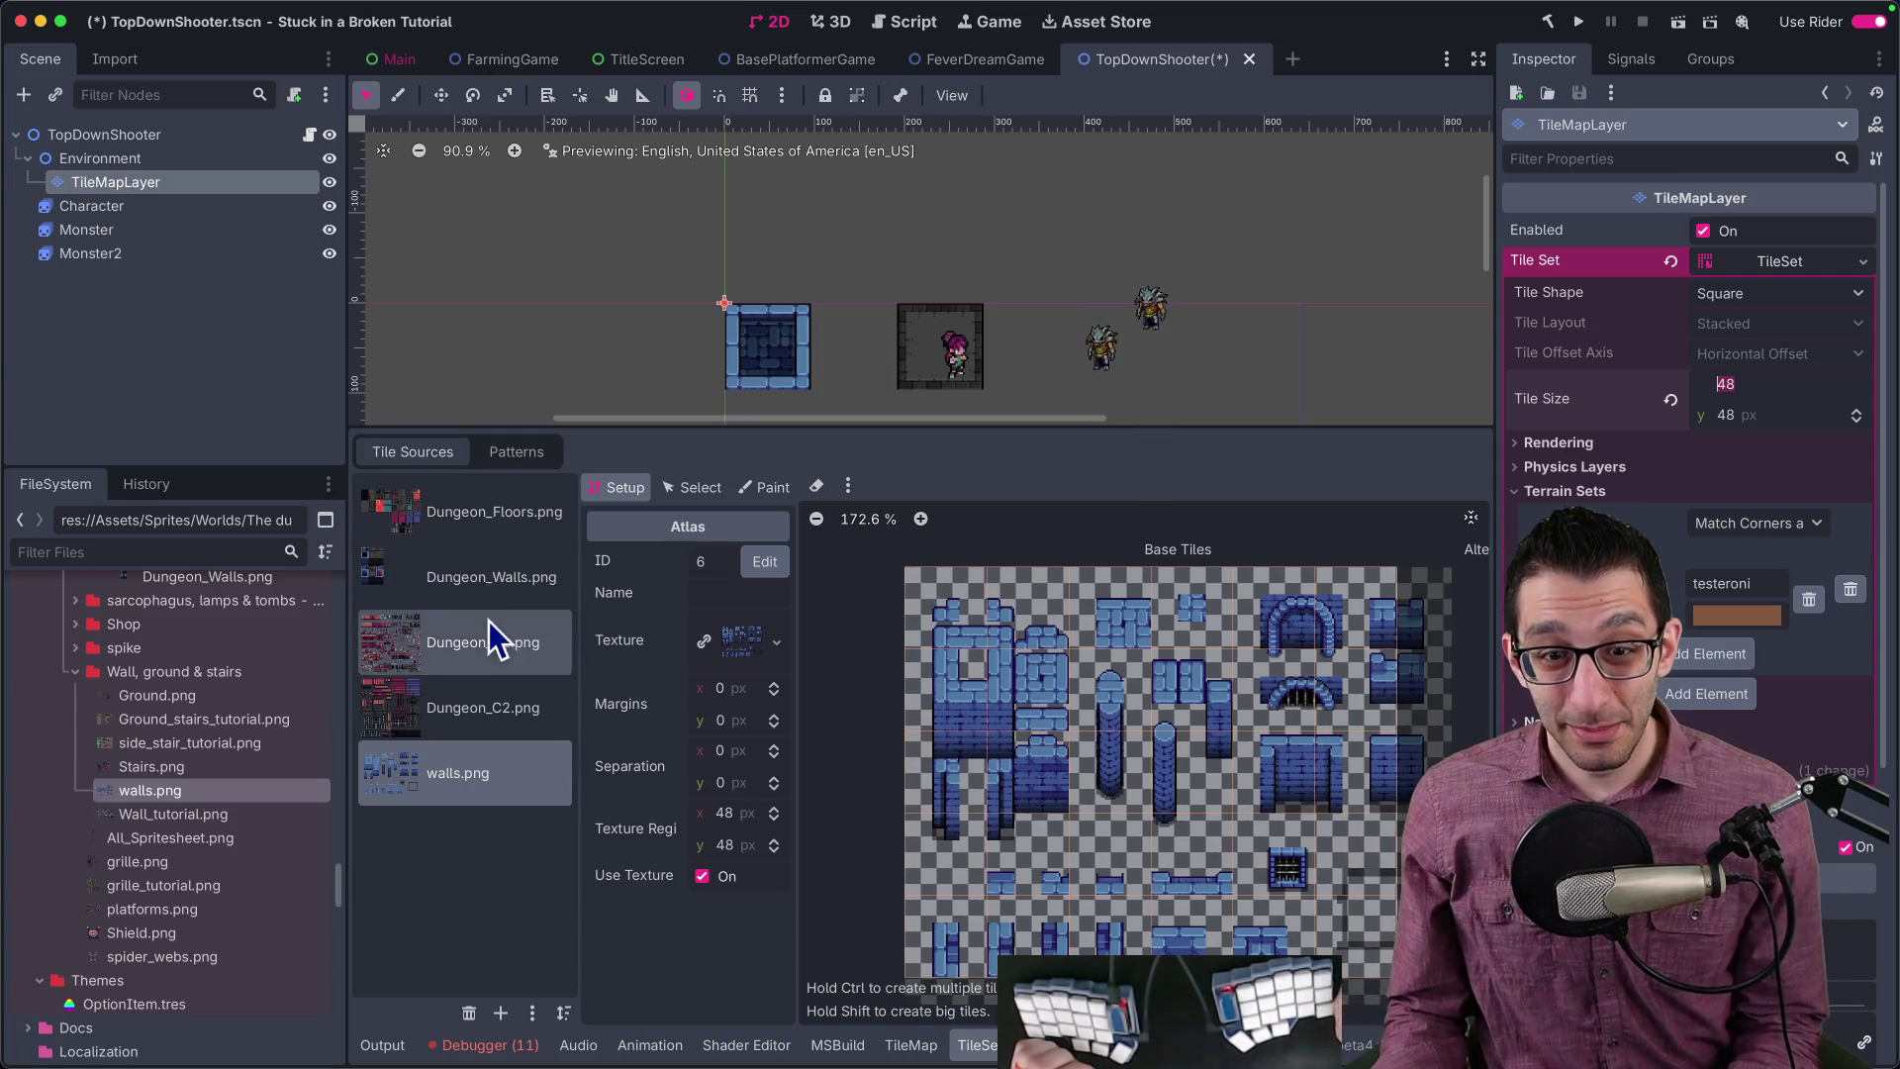
scroll(196, 685, "up", 3)
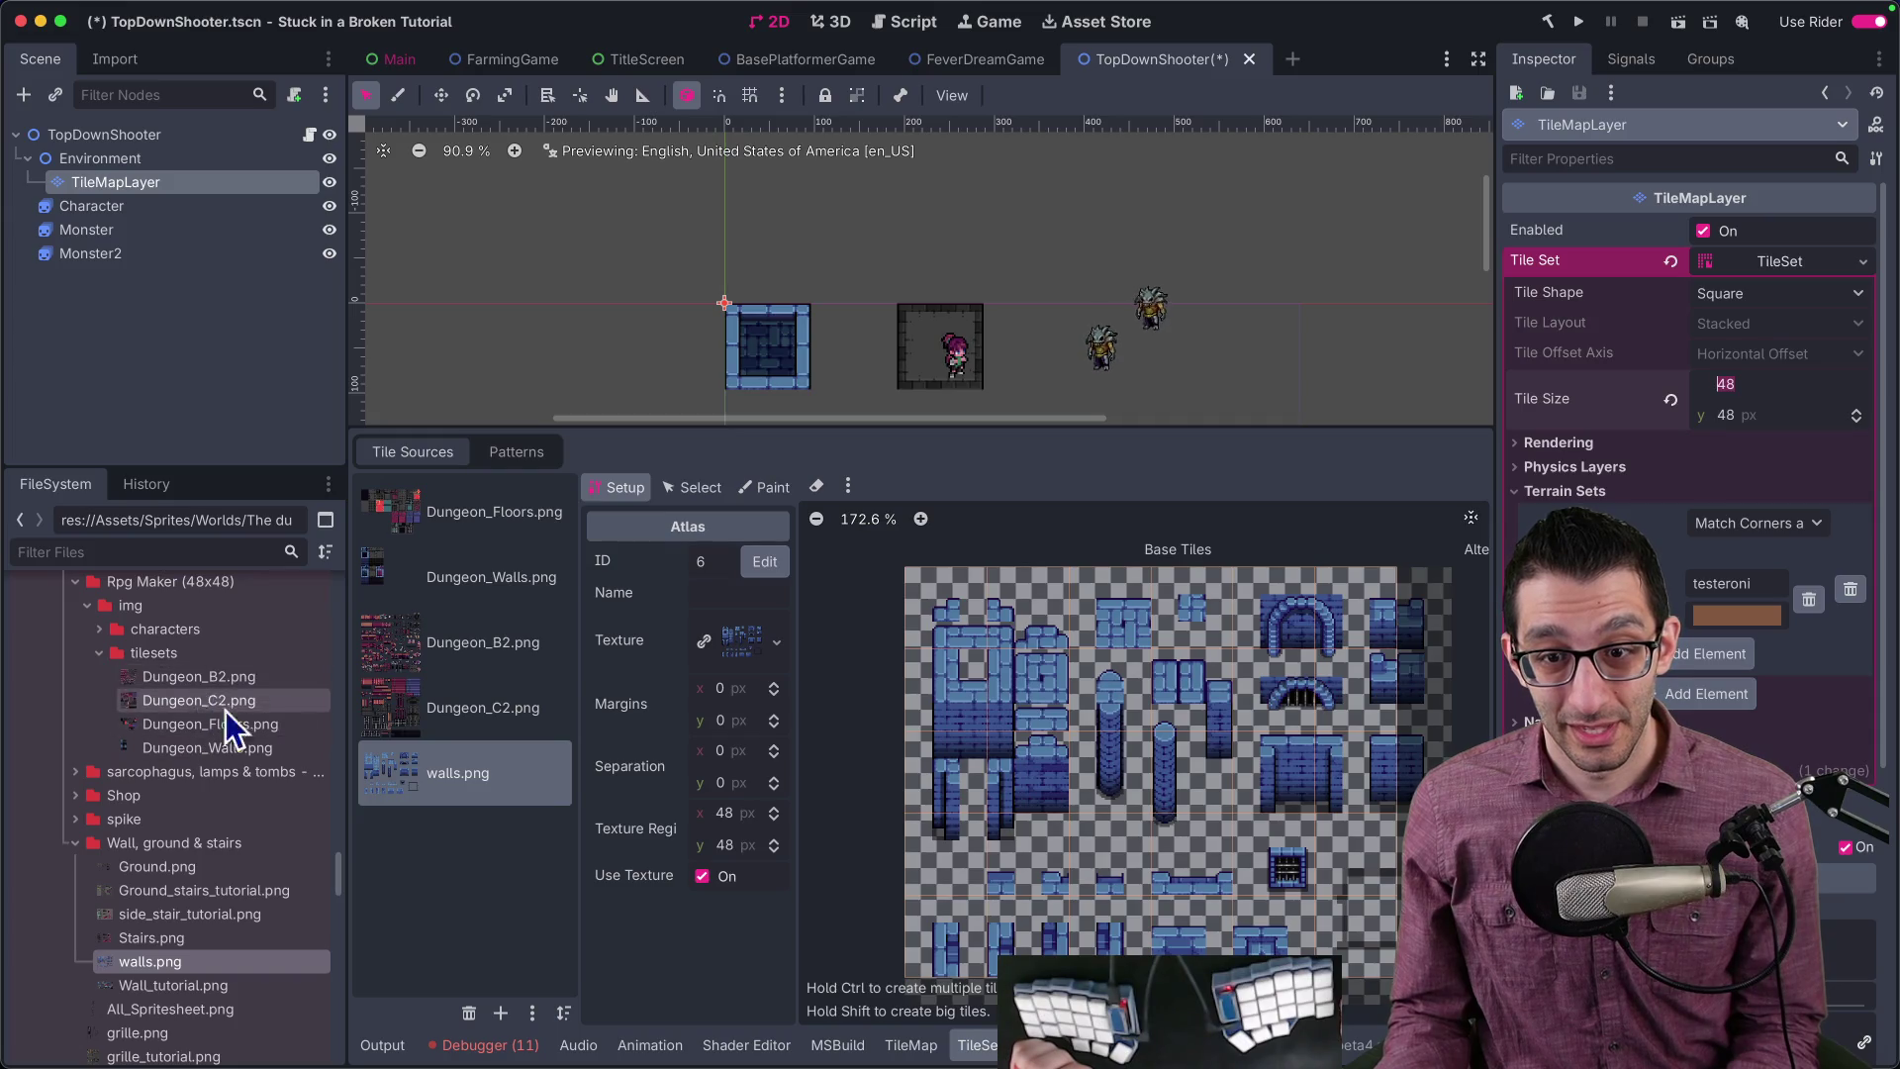
Step: Show the Dungeon_Floors.png atlas and expand the Fire, boxes, Crossbow and Doors folders
left_click(491, 535)
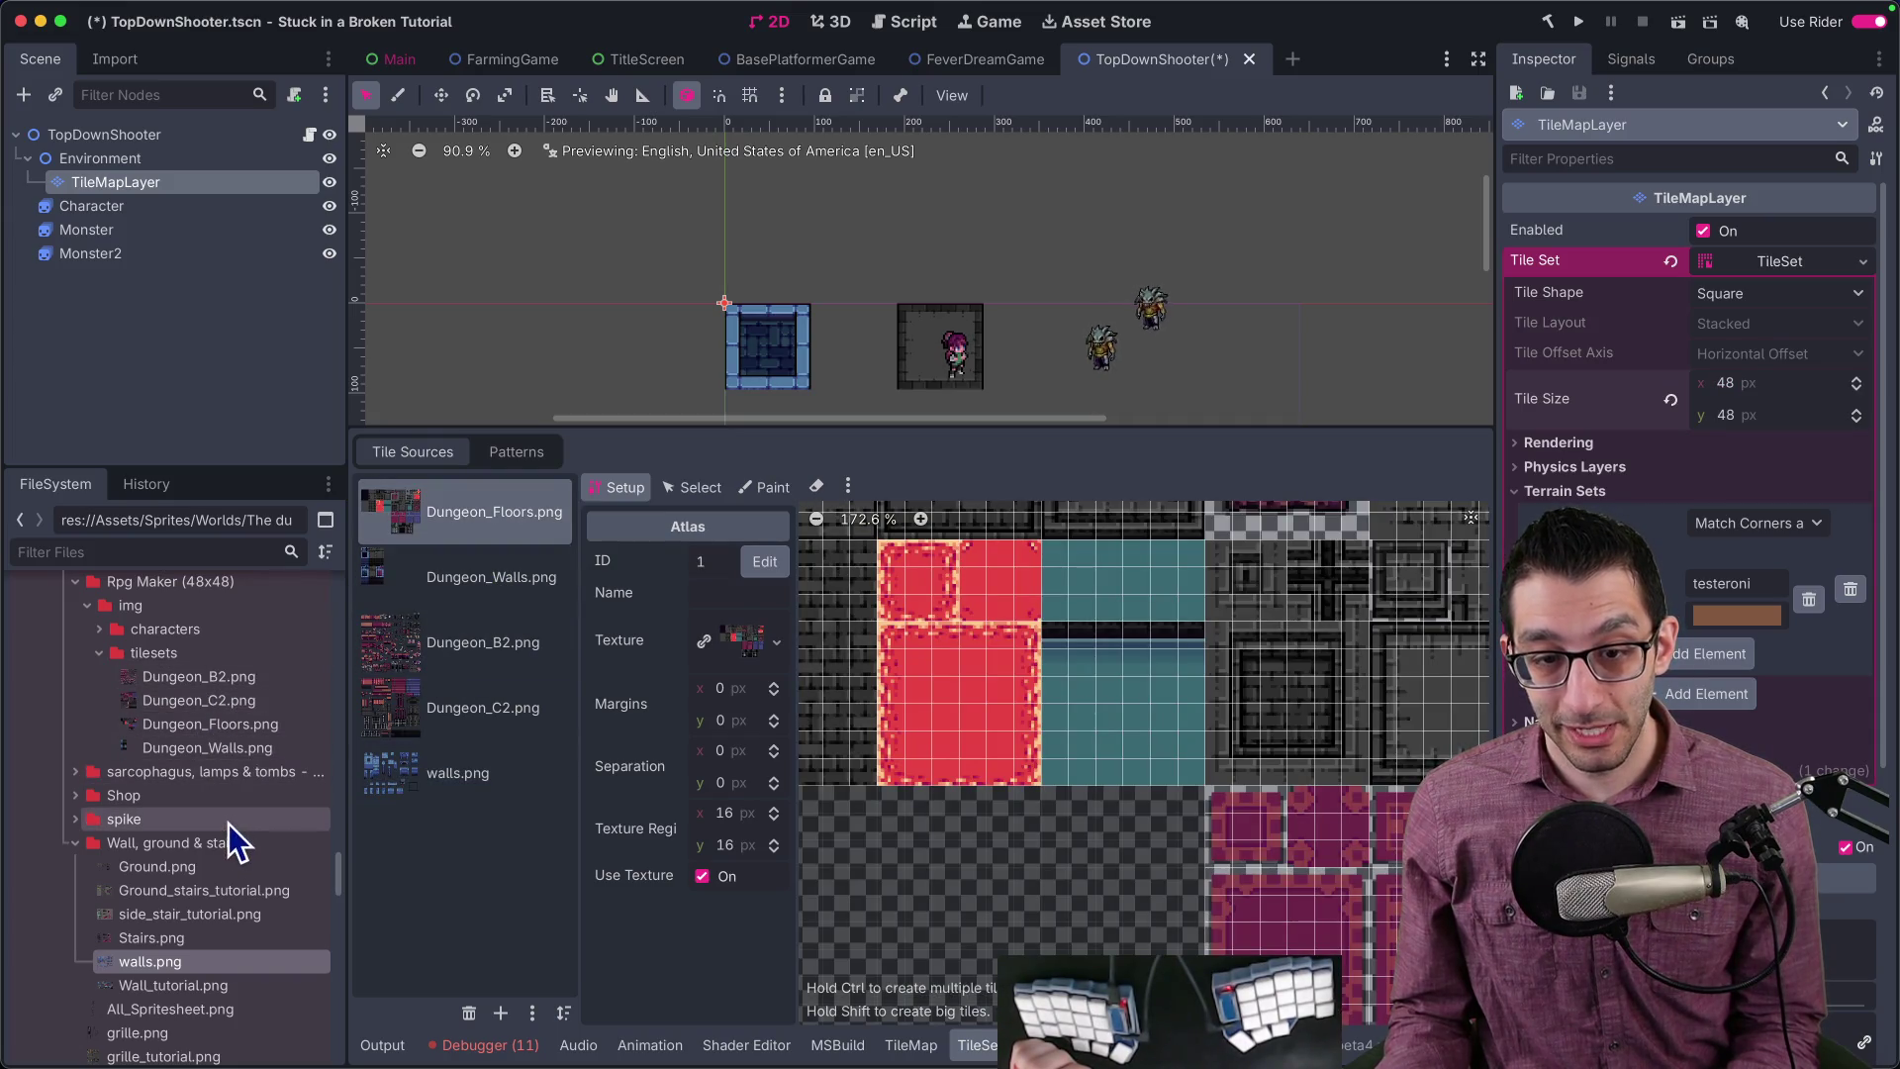
scroll(229, 823, "up", 2)
scroll(222, 833, "up", 2)
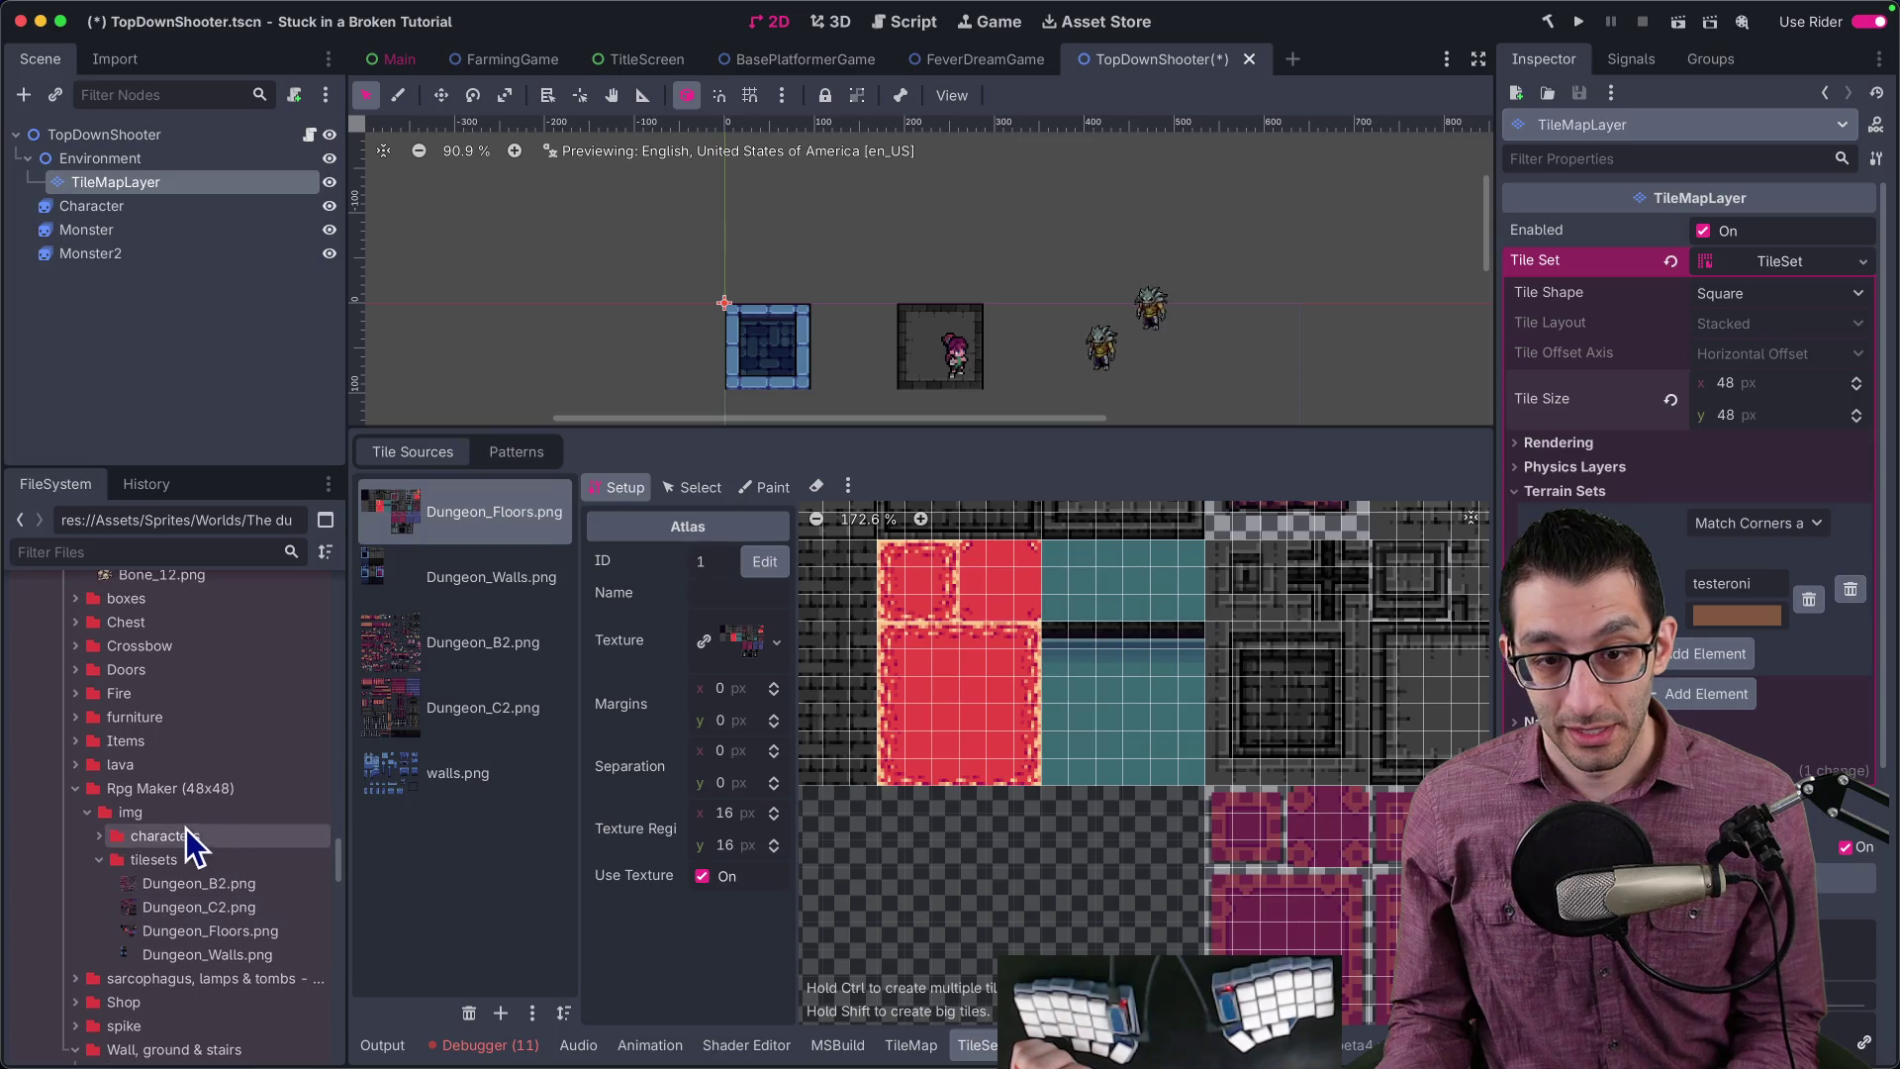
left_click(79, 701)
scroll(83, 699, "up", 10)
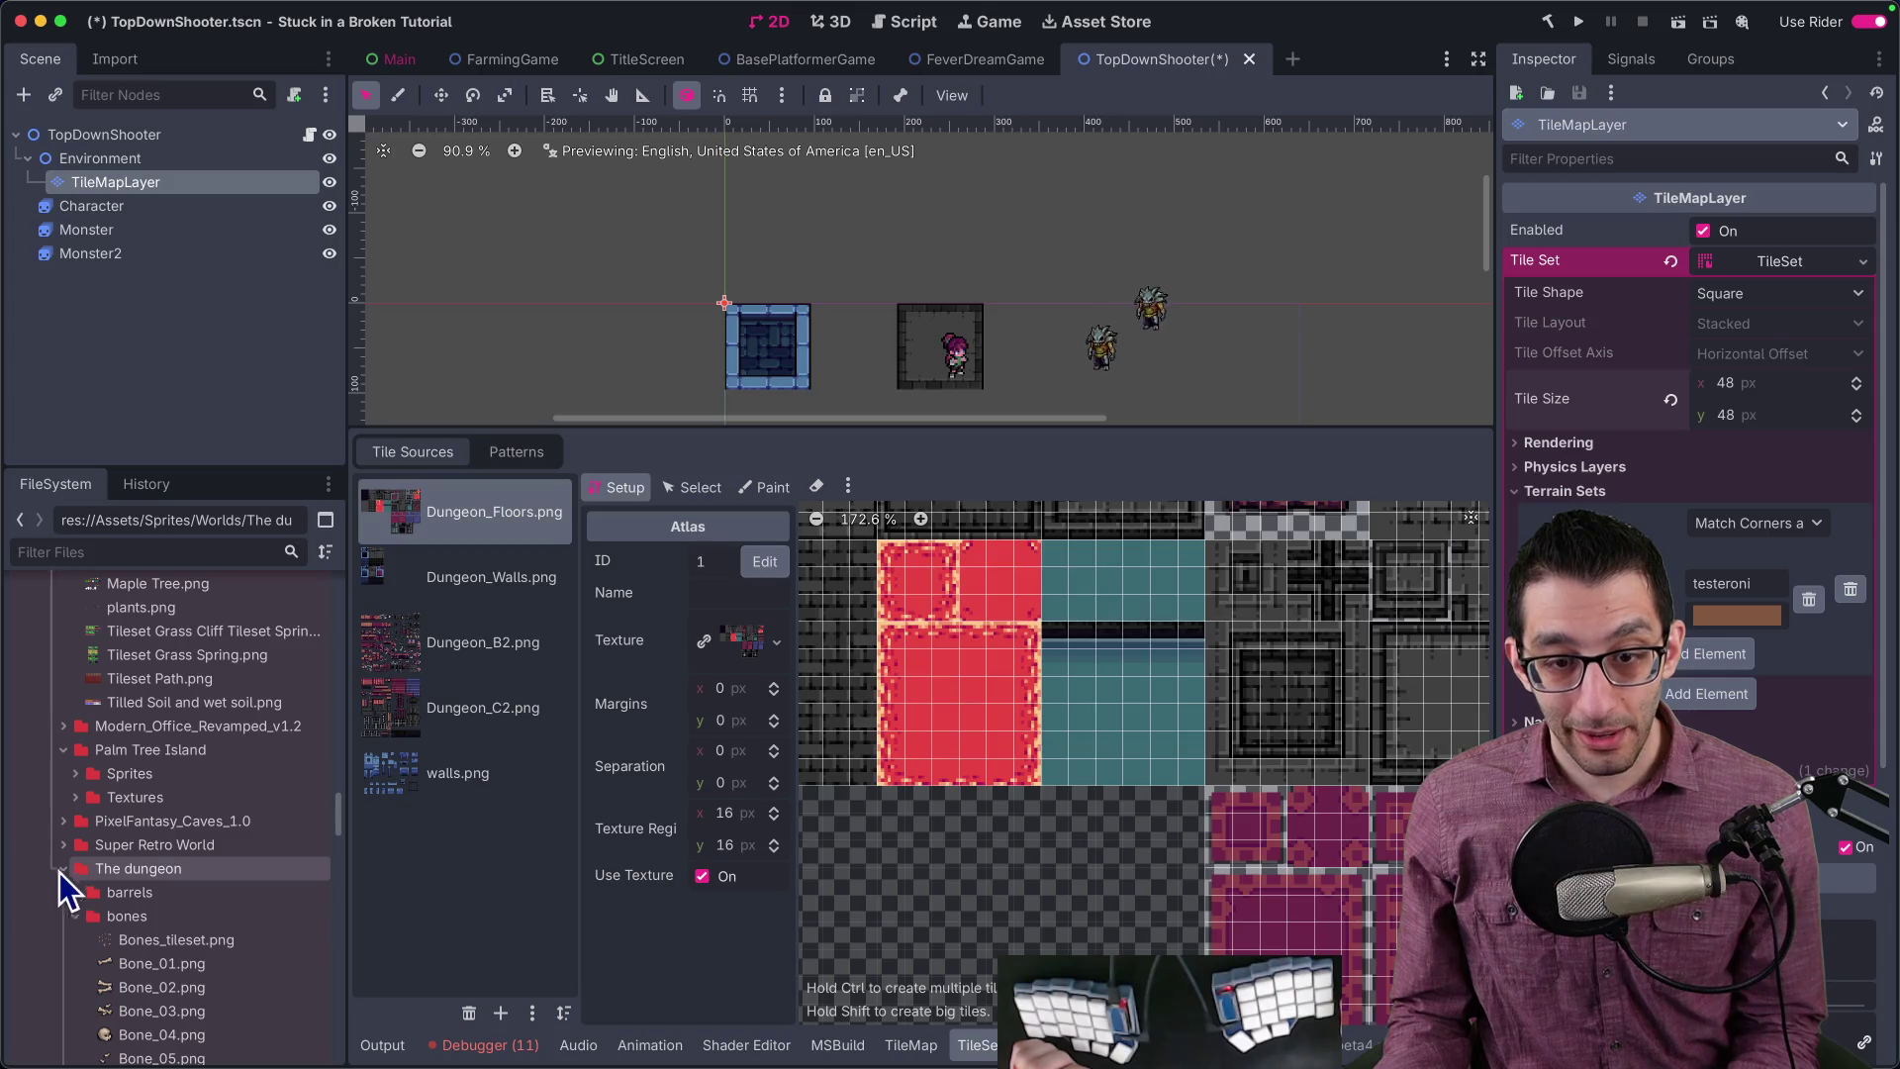
scroll(70, 851, "down", 5)
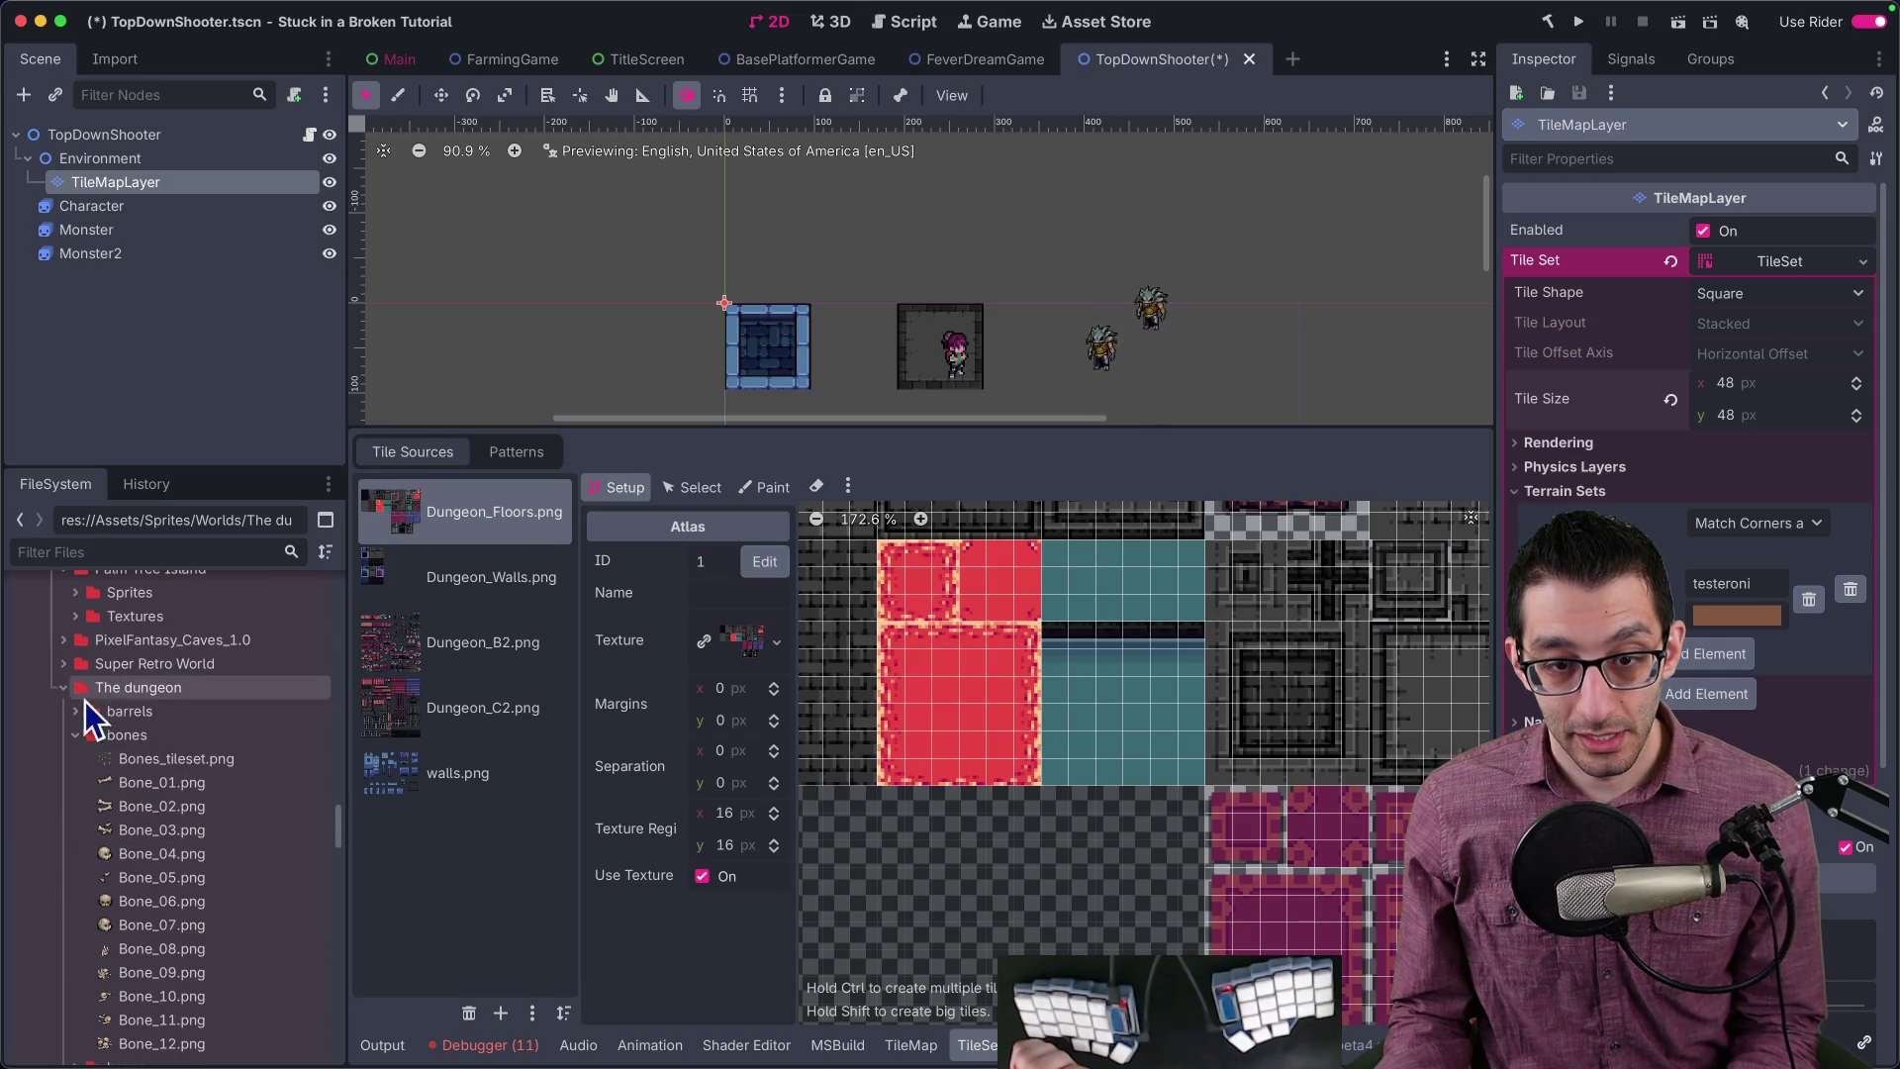
scroll(84, 726, "down", 4)
left_click(74, 599)
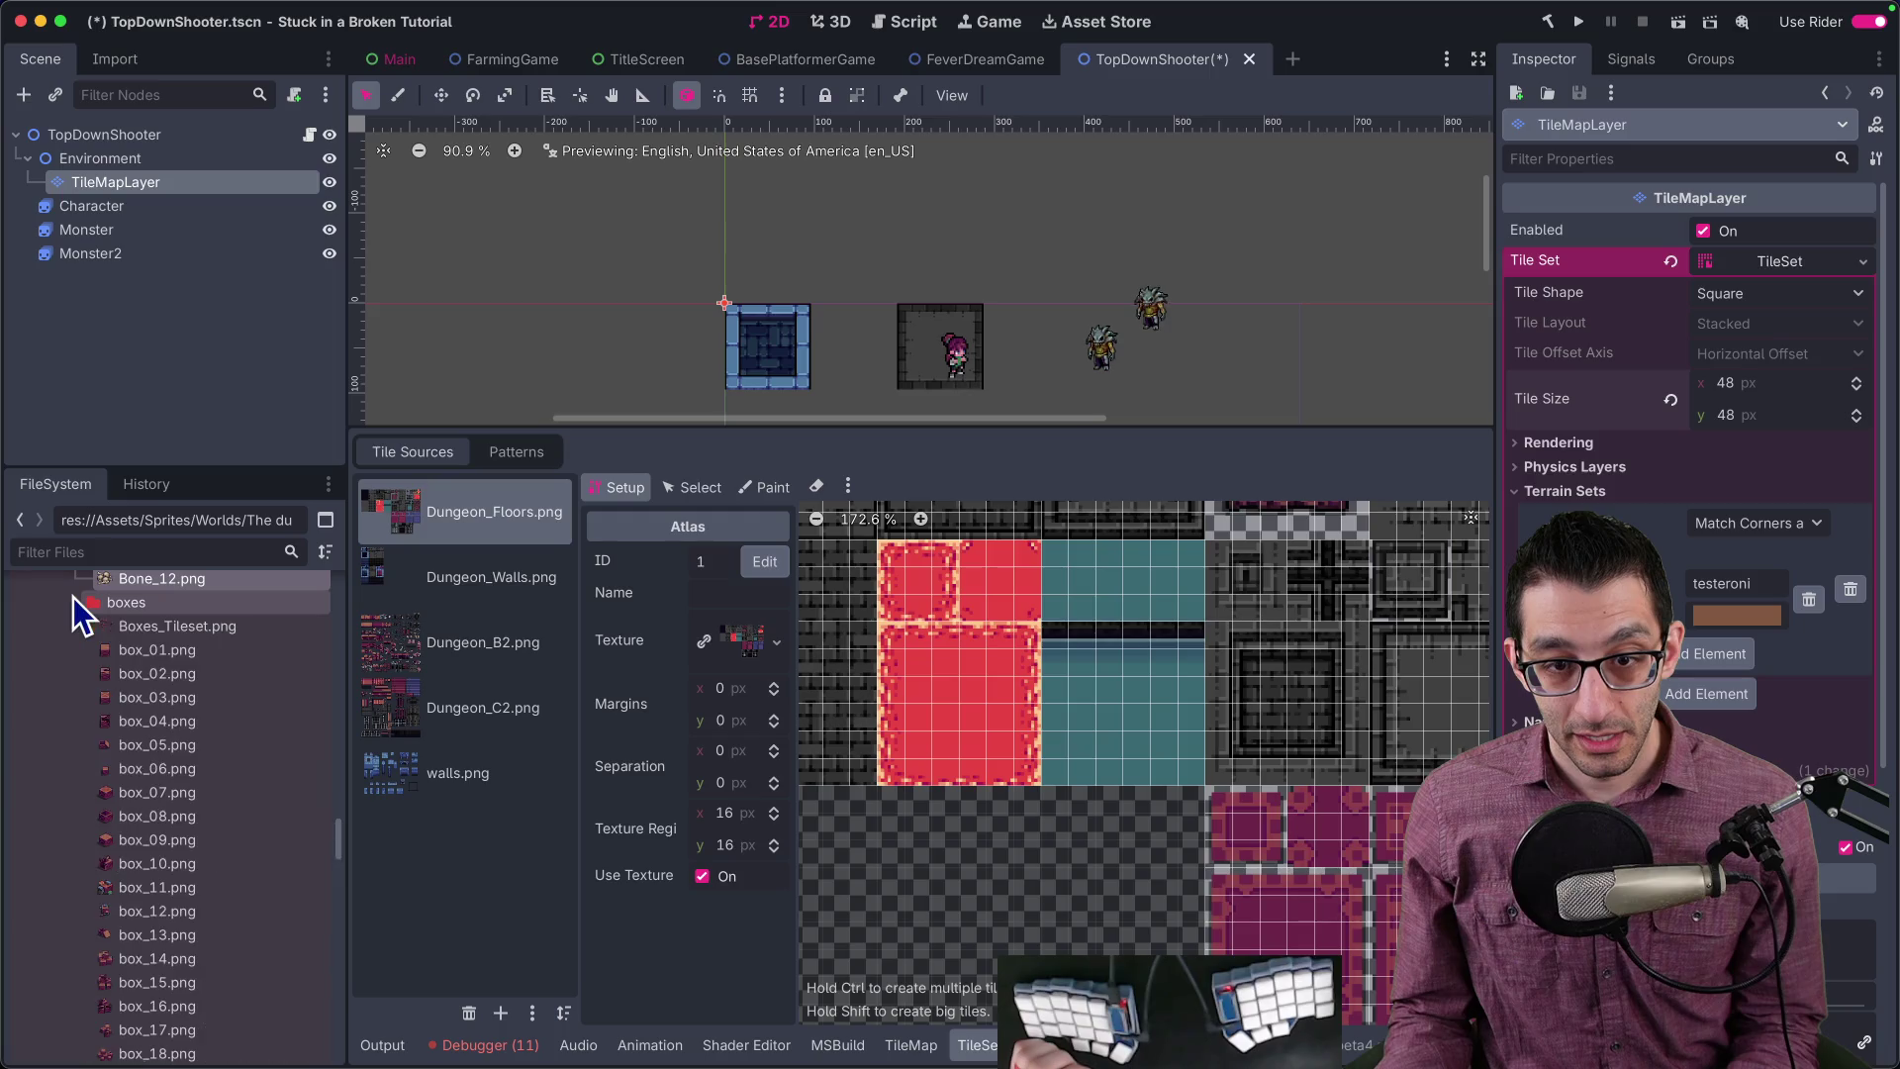
scroll(82, 659, "down", 7)
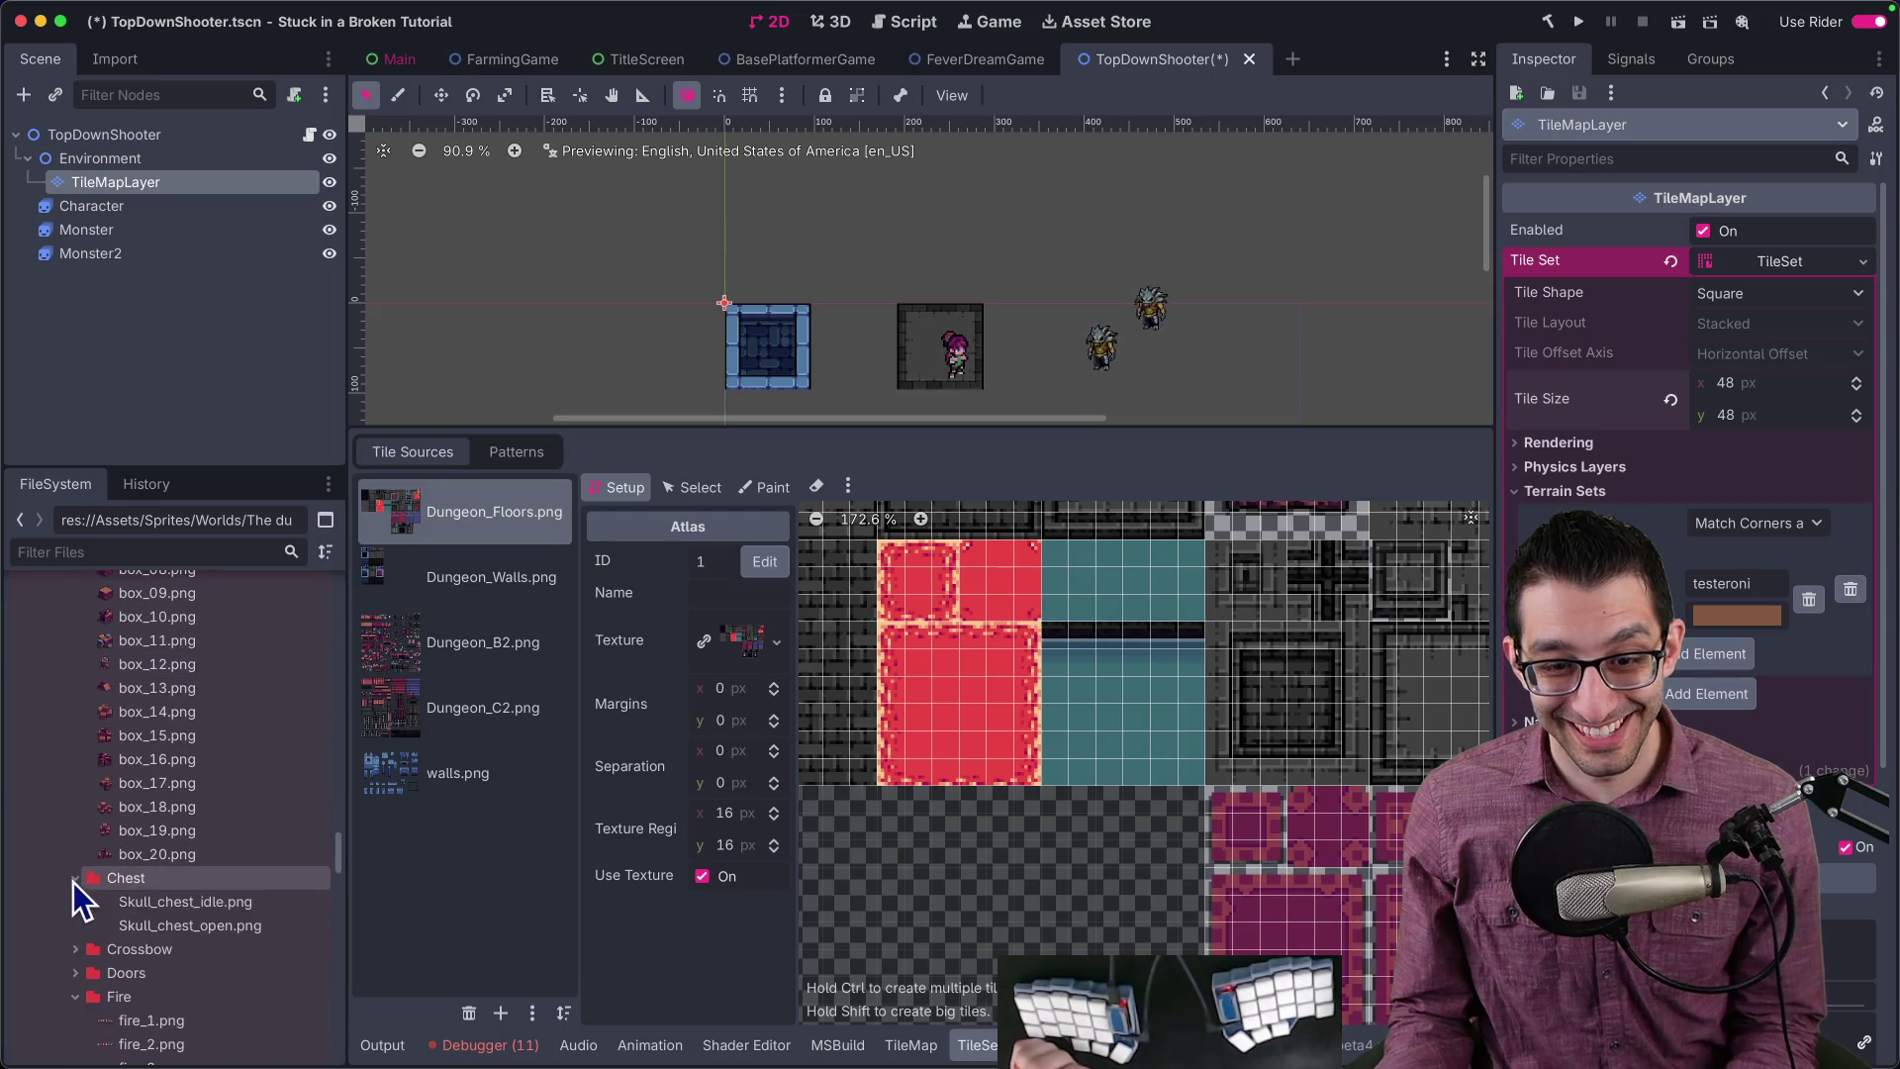
left_click(75, 704)
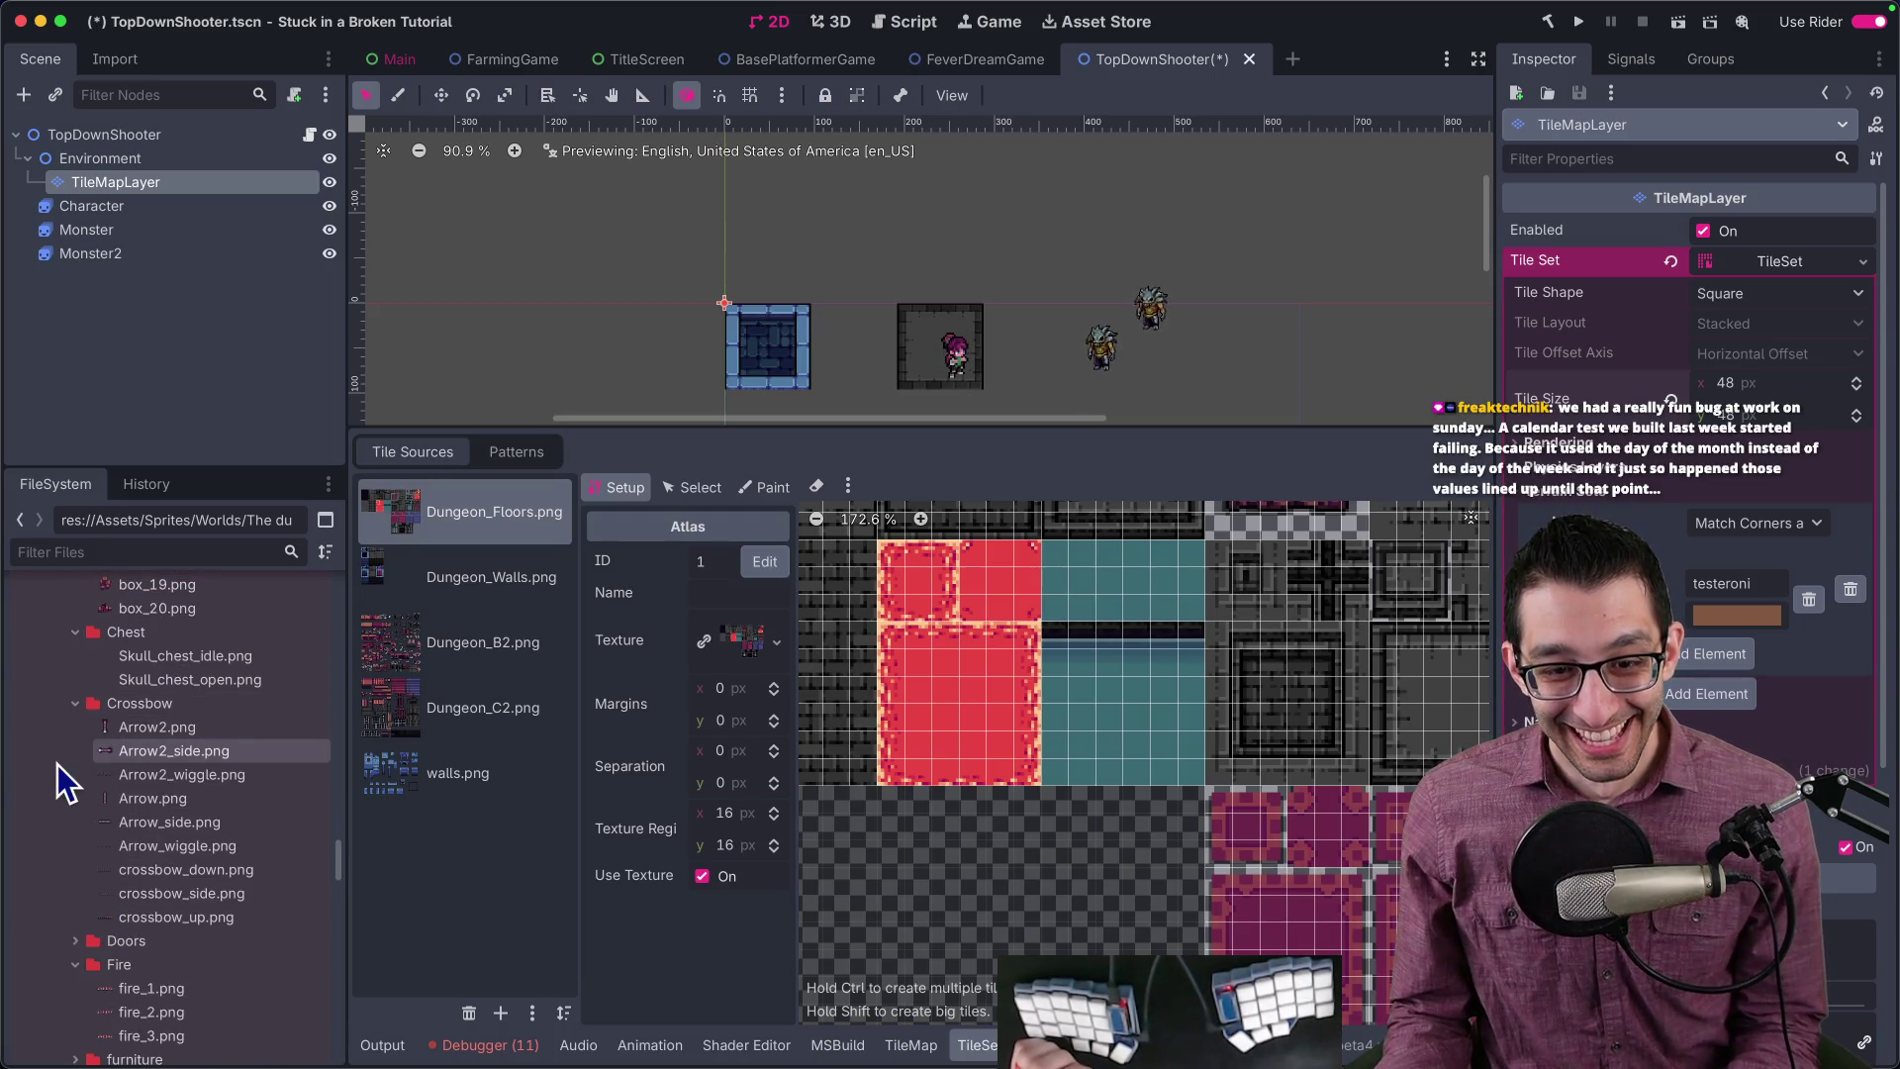
scroll(81, 791, "down", 1)
left_click(76, 860)
scroll(86, 841, "down", 5)
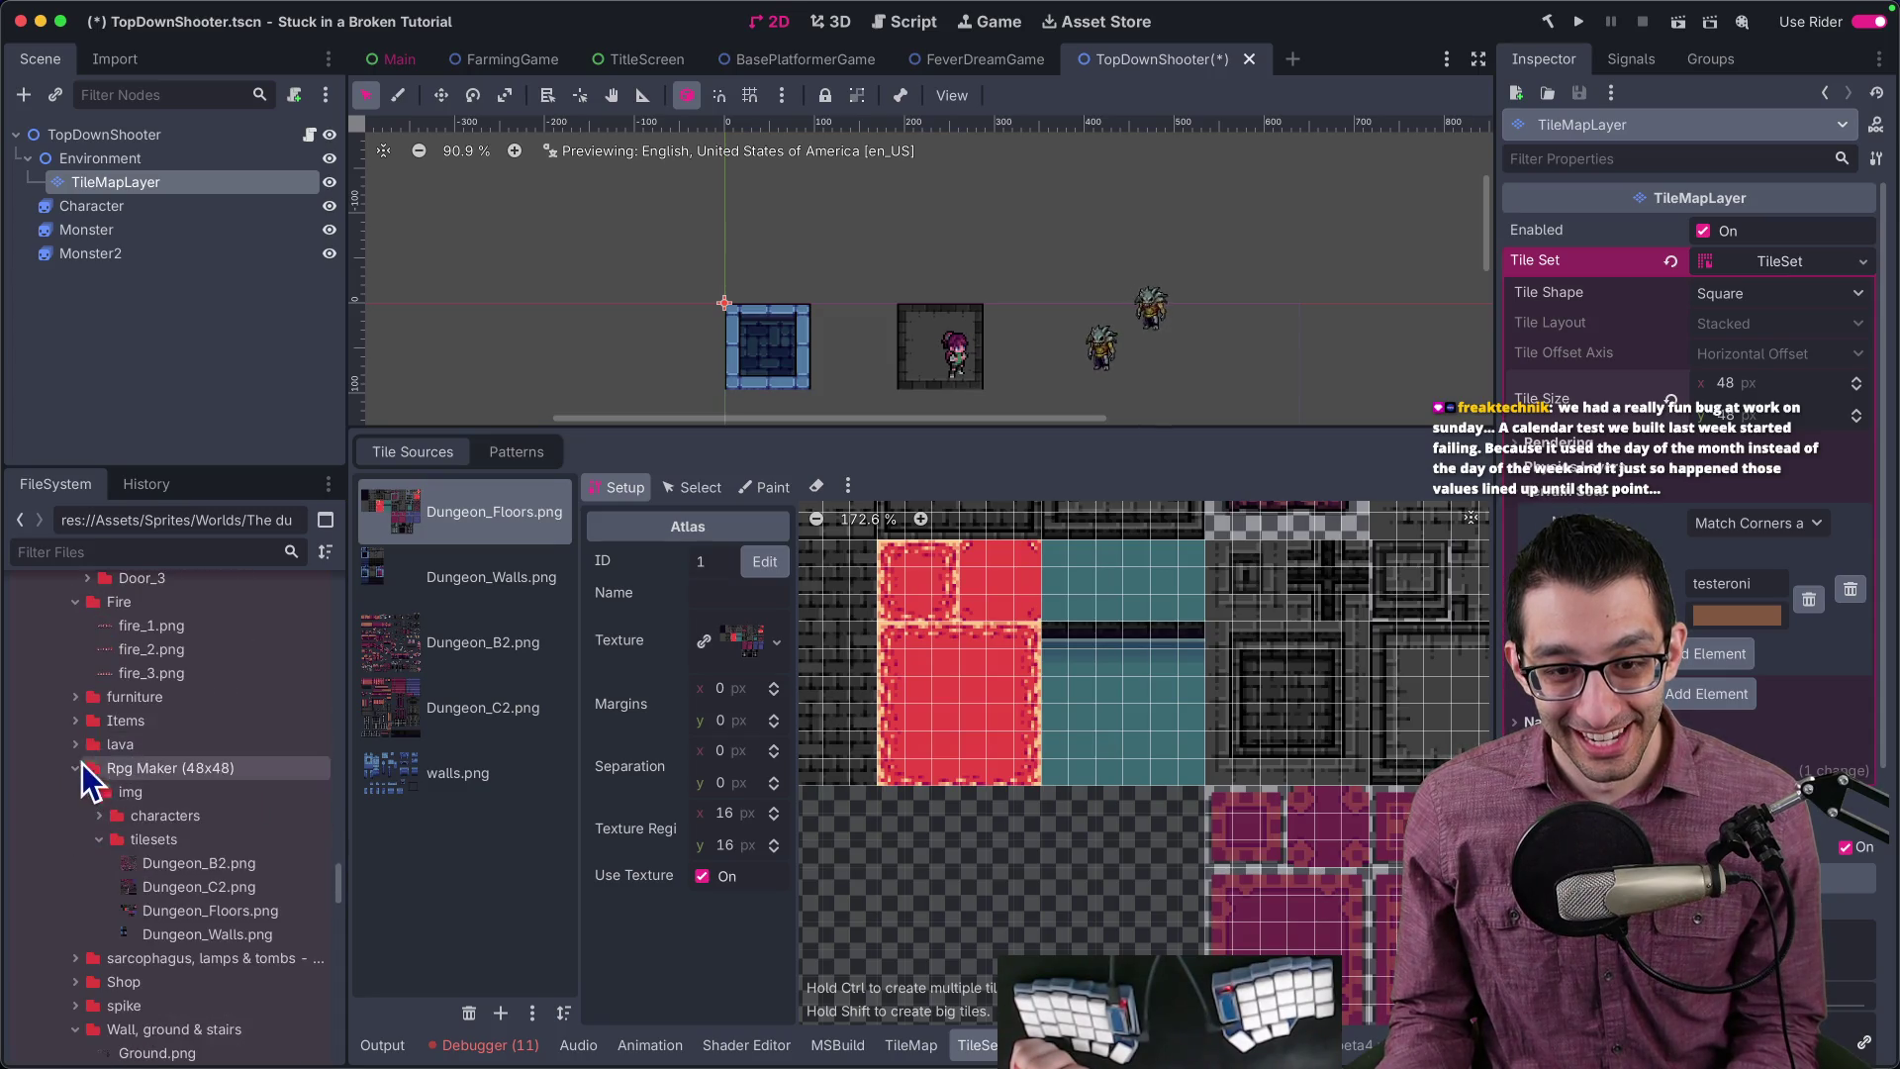
scroll(83, 767, "down", 1)
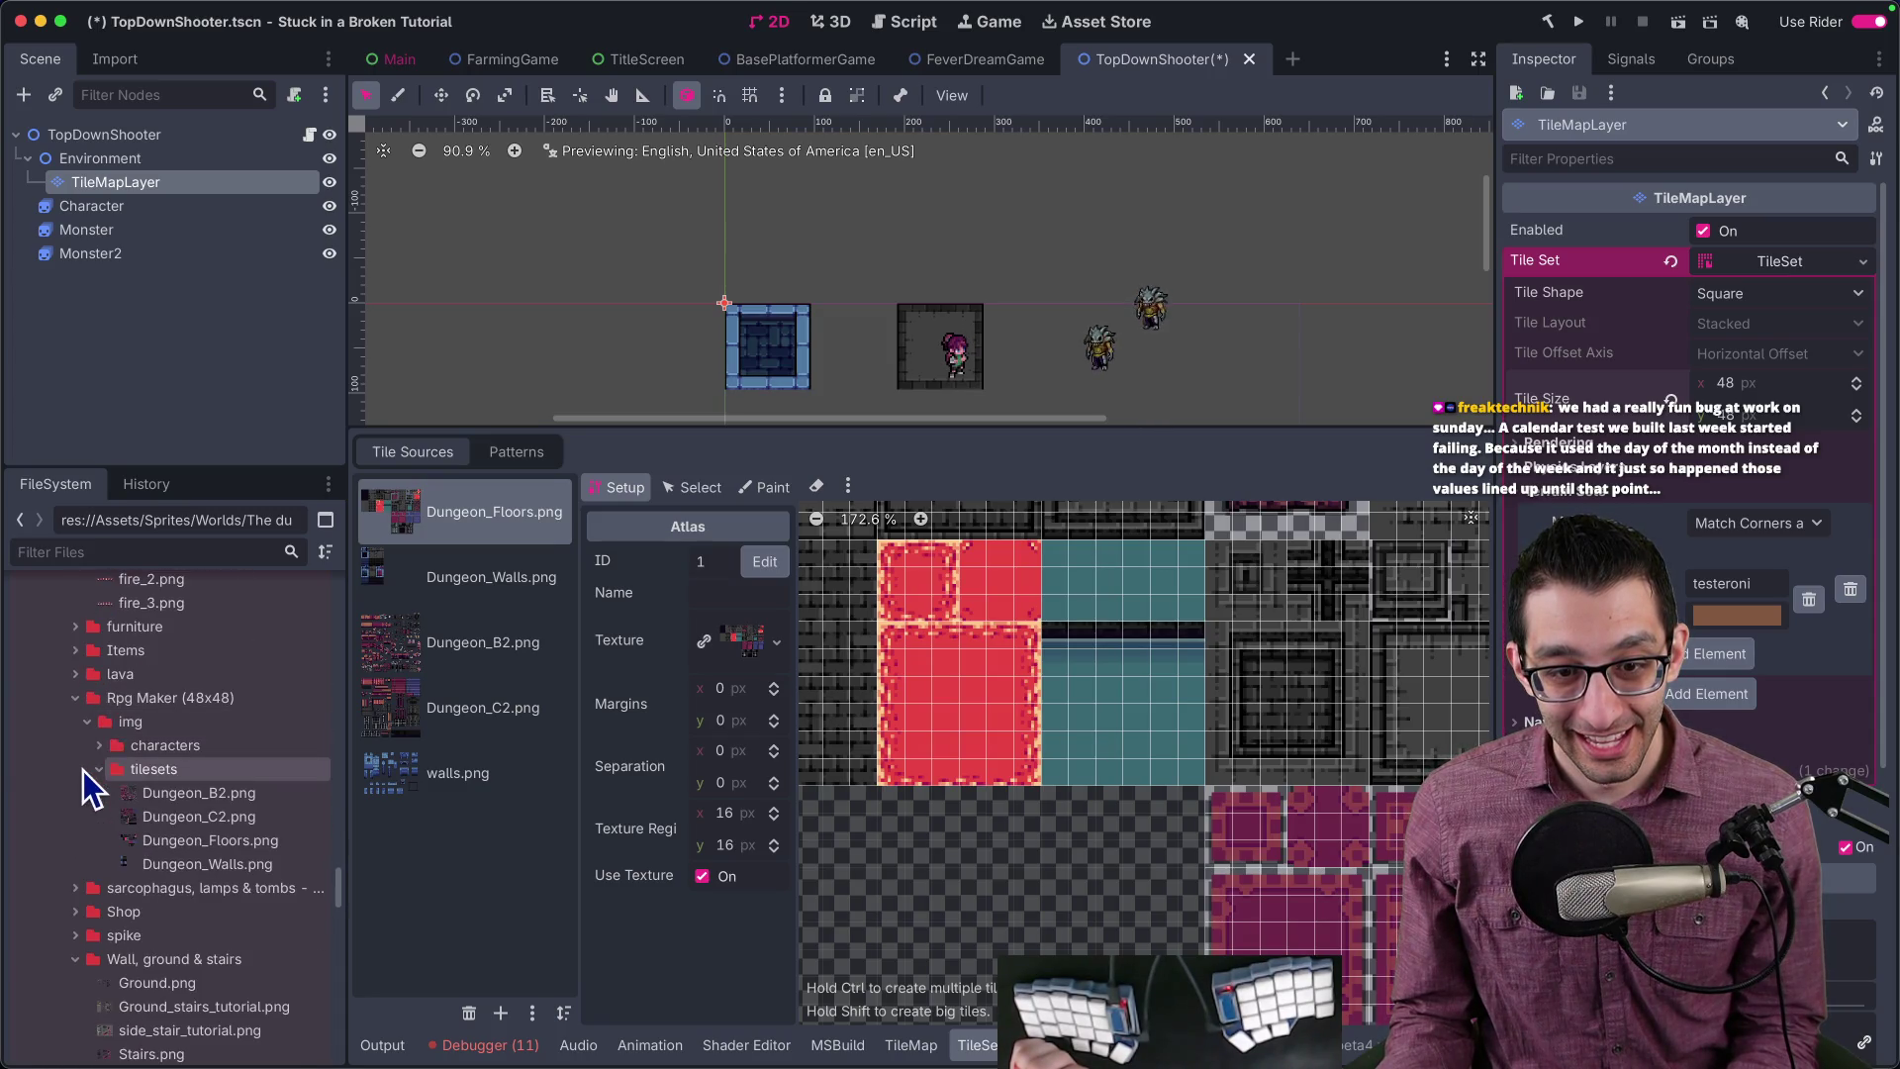
Step: Collapse Rpg Maker (48x48), bones, boxes and Wall, ground & stairs, save, and view All_Spritesheet.png
left_click(75, 697)
scroll(78, 730, "down", 1)
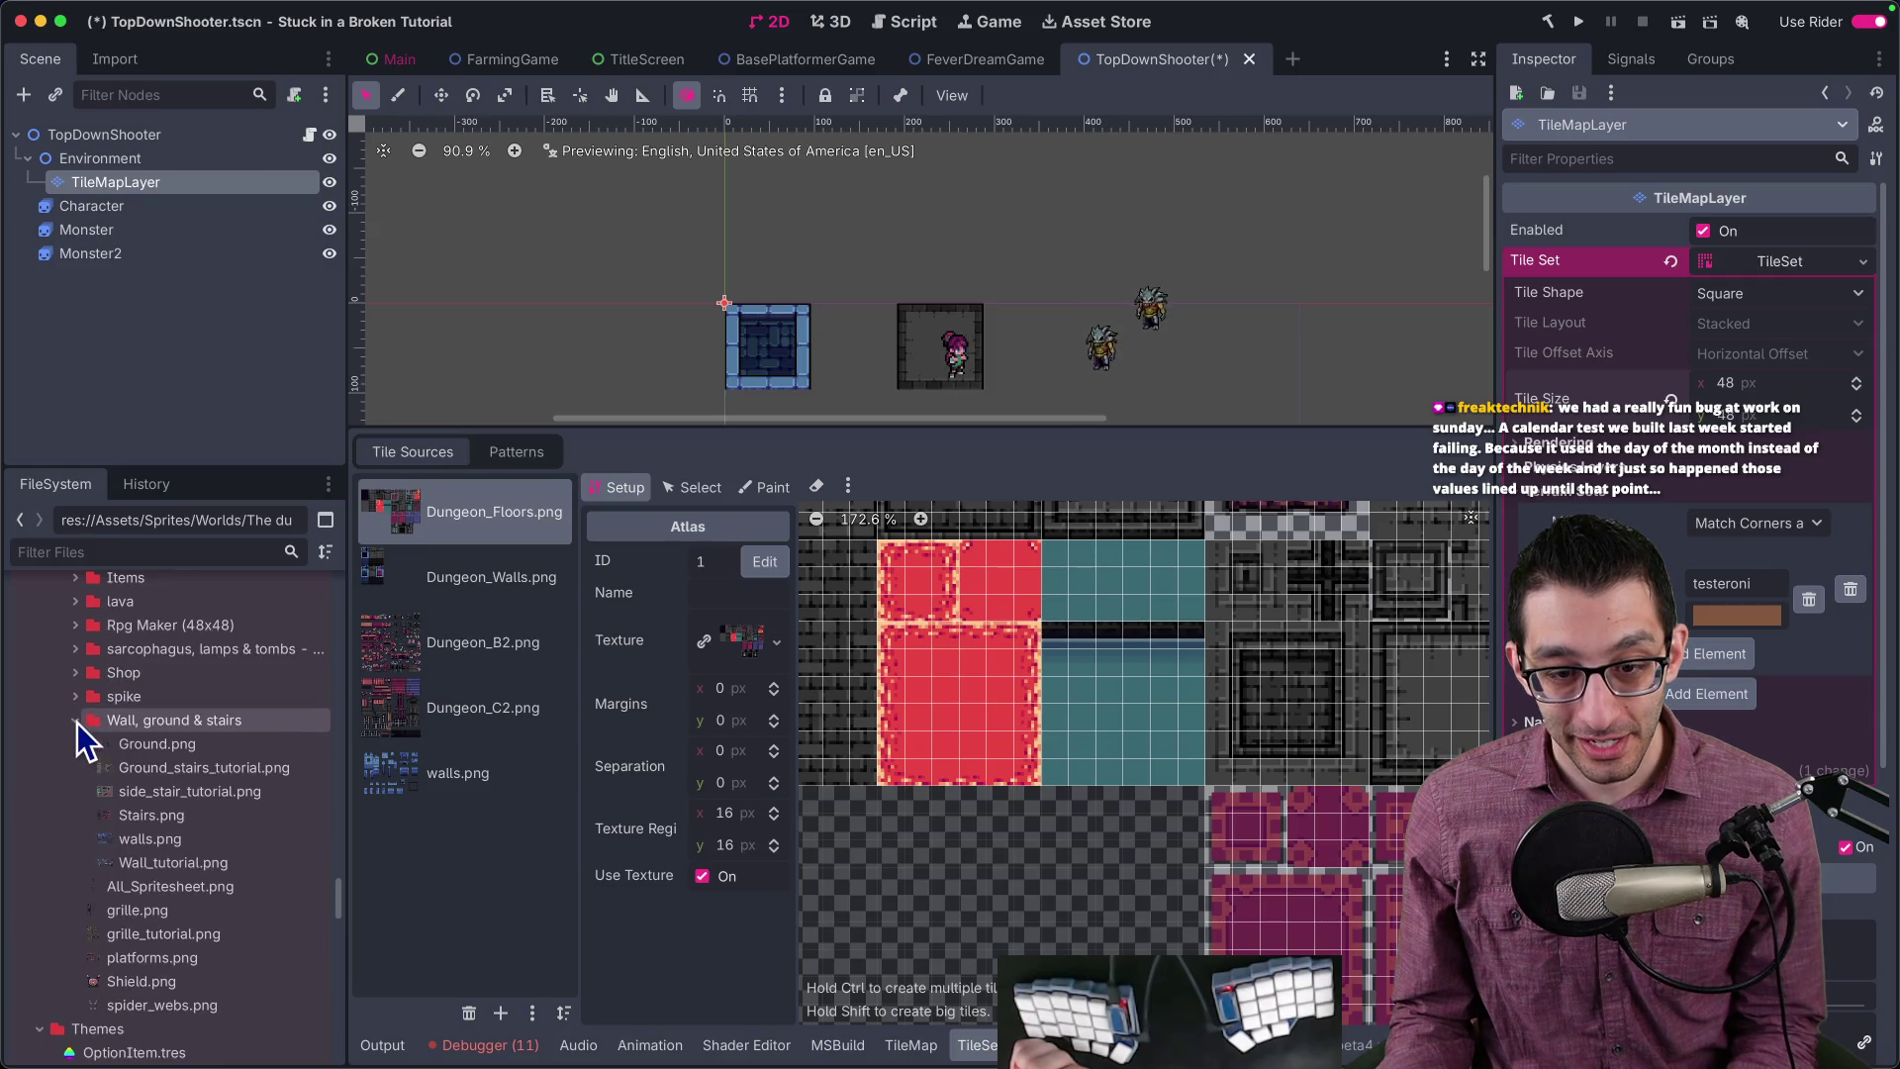
scroll(79, 730, "down", 2)
scroll(103, 750, "up", 10)
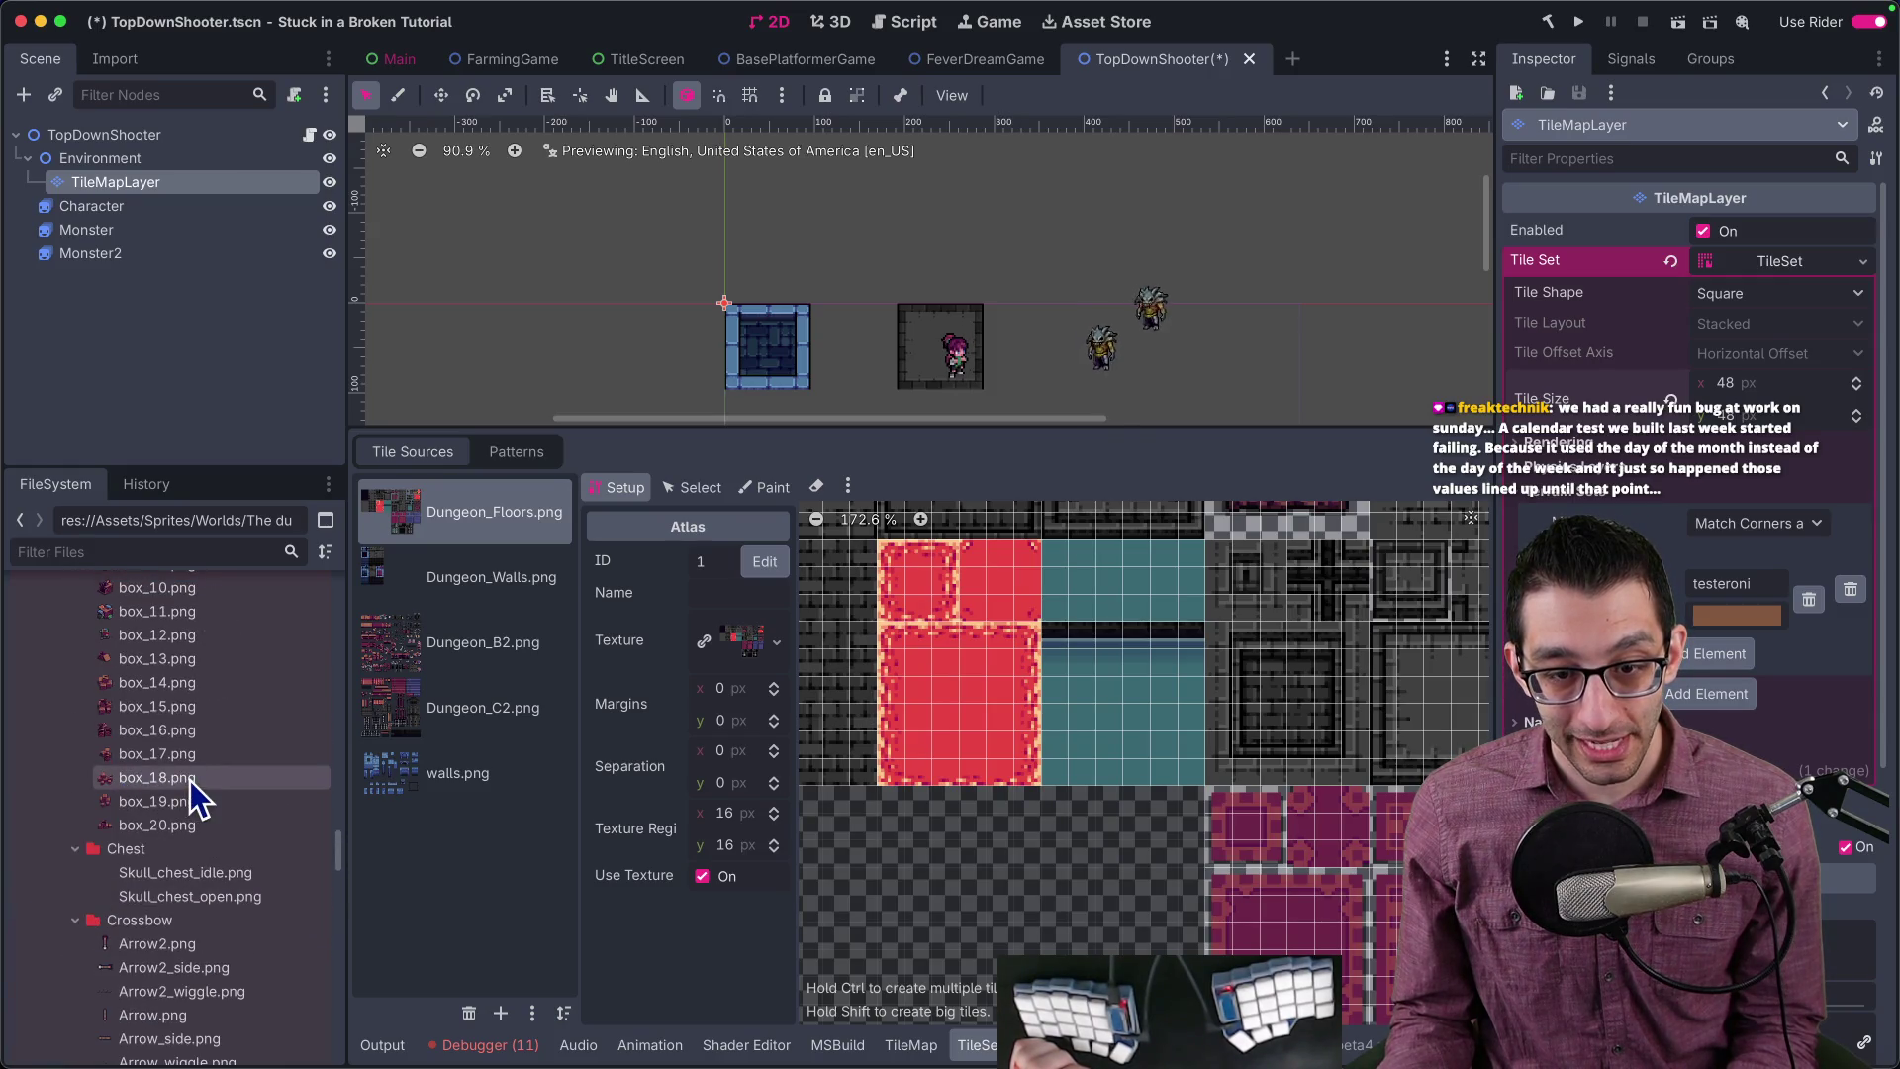
scroll(198, 783, "up", 5)
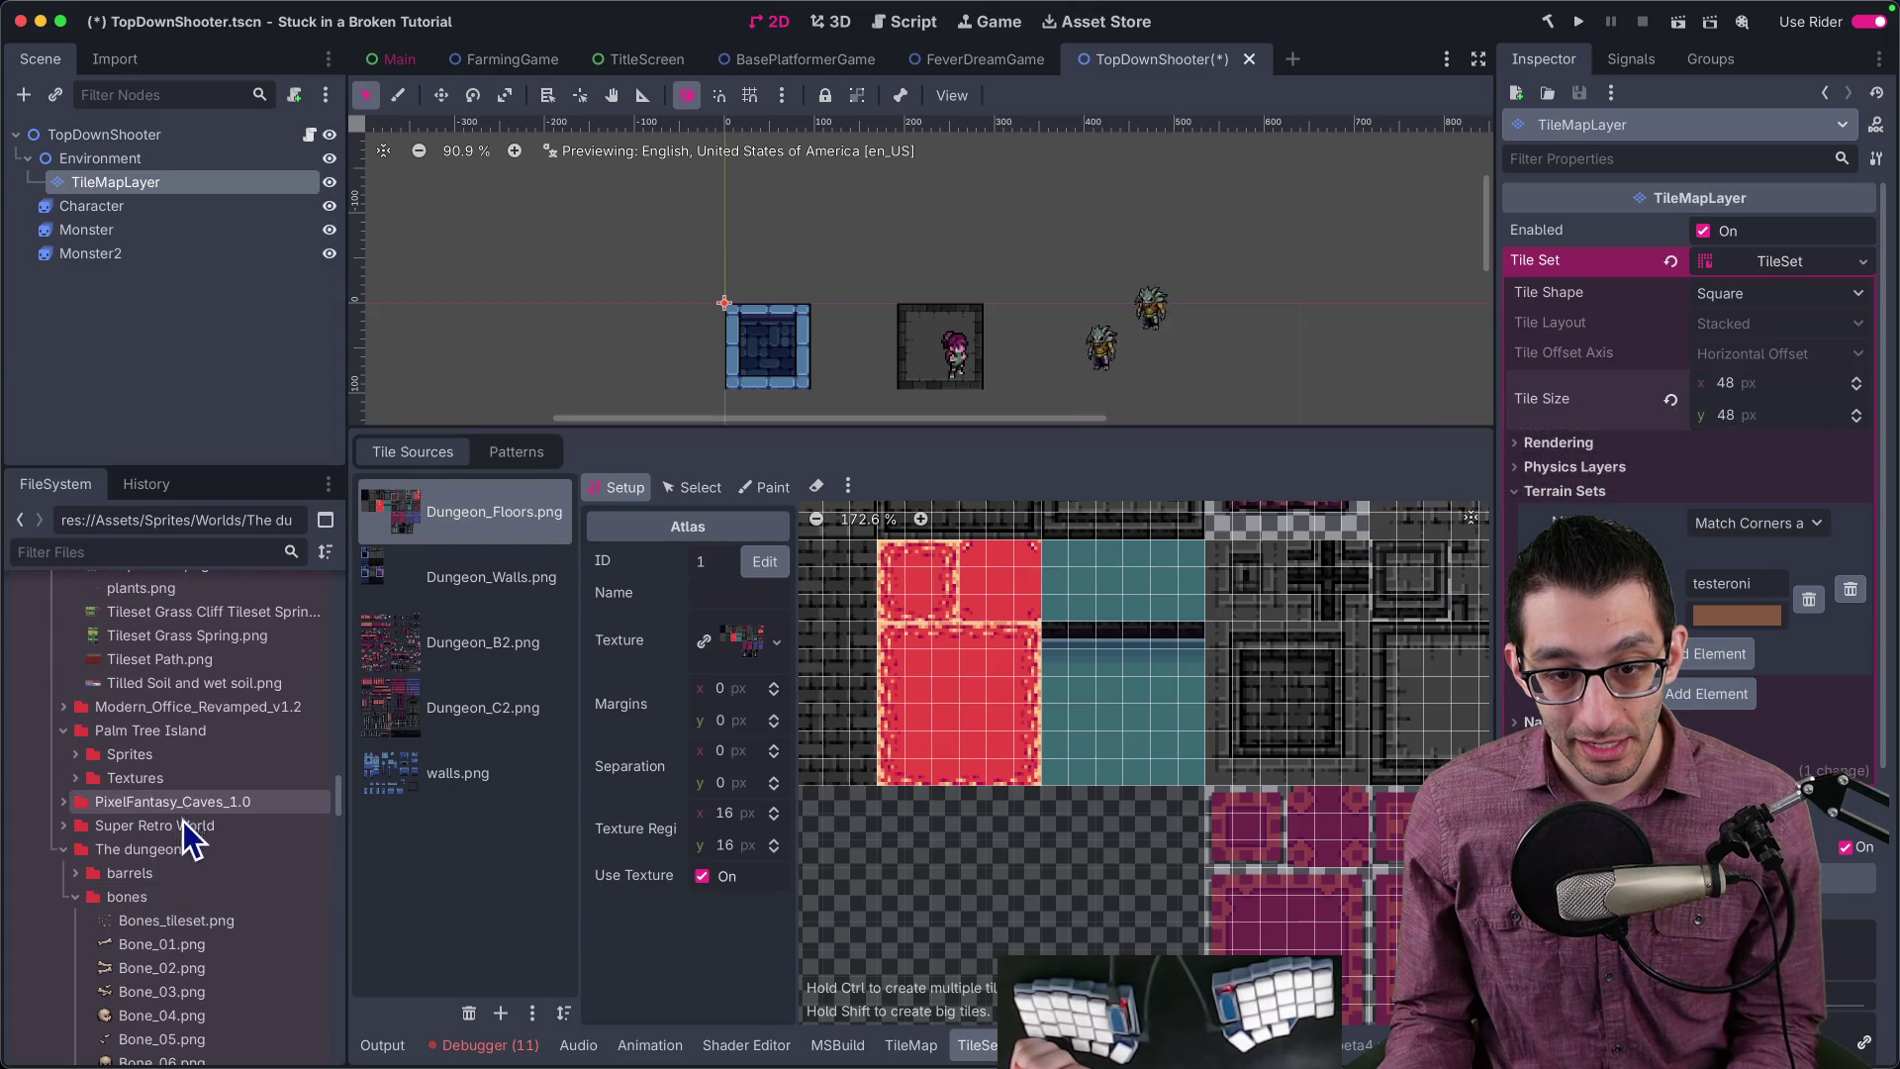
scroll(170, 871, "down", 10)
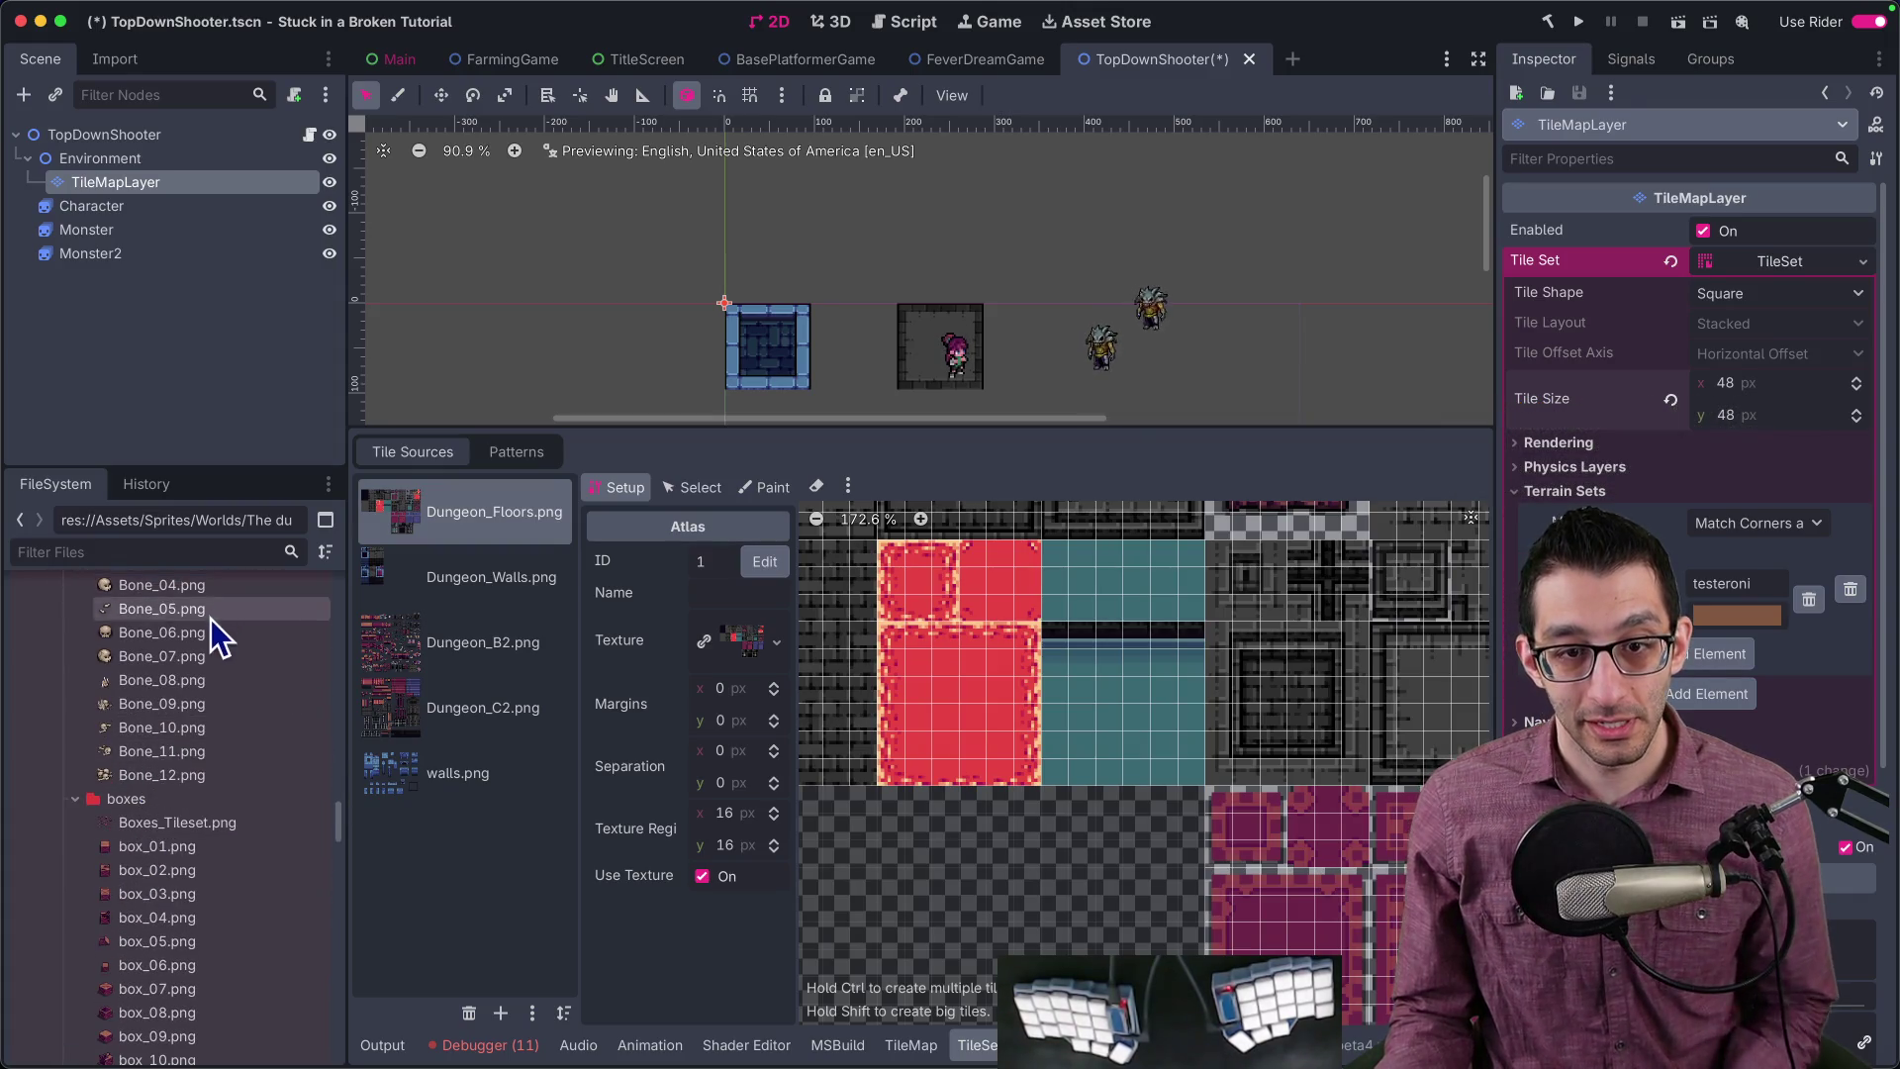
scroll(203, 700, "up", 8)
left_click(76, 801)
left_click(77, 825)
scroll(109, 836, "down", 5)
scroll(198, 805, "down", 8)
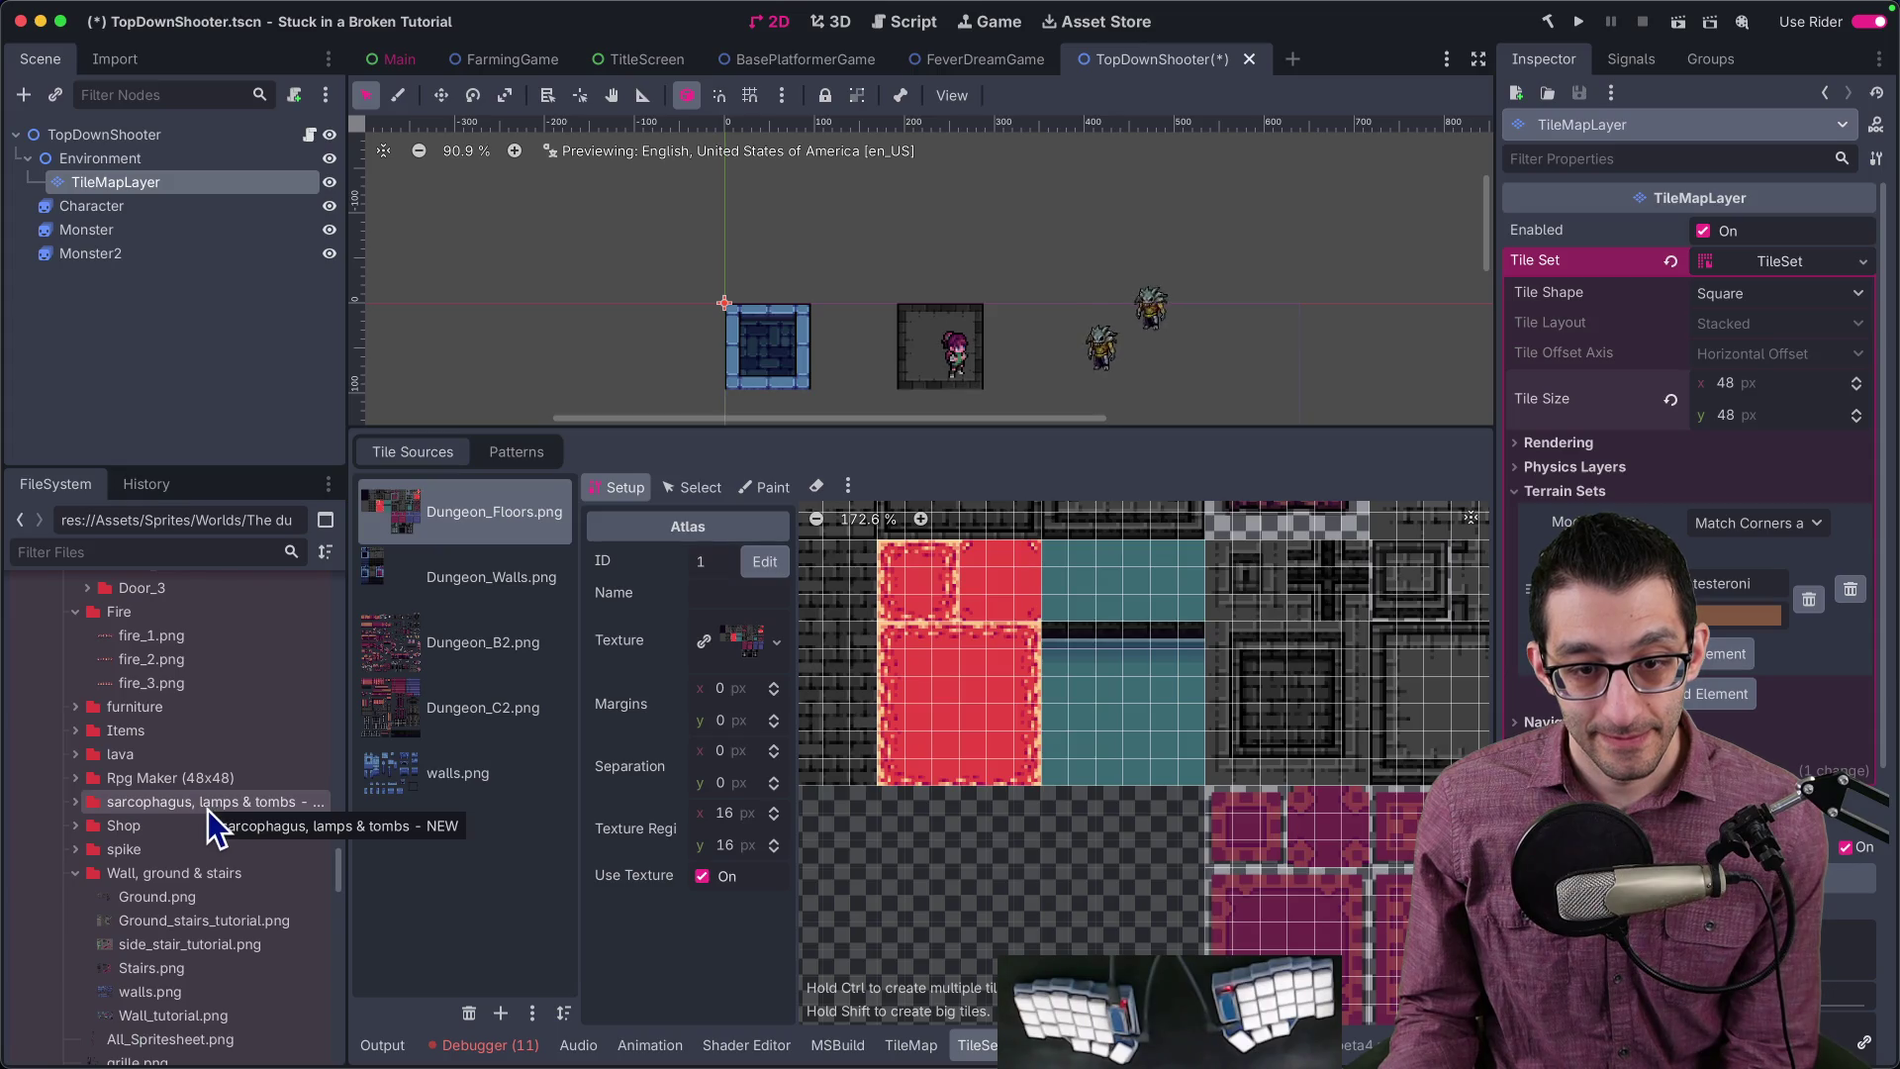
scroll(207, 810, "down", 6)
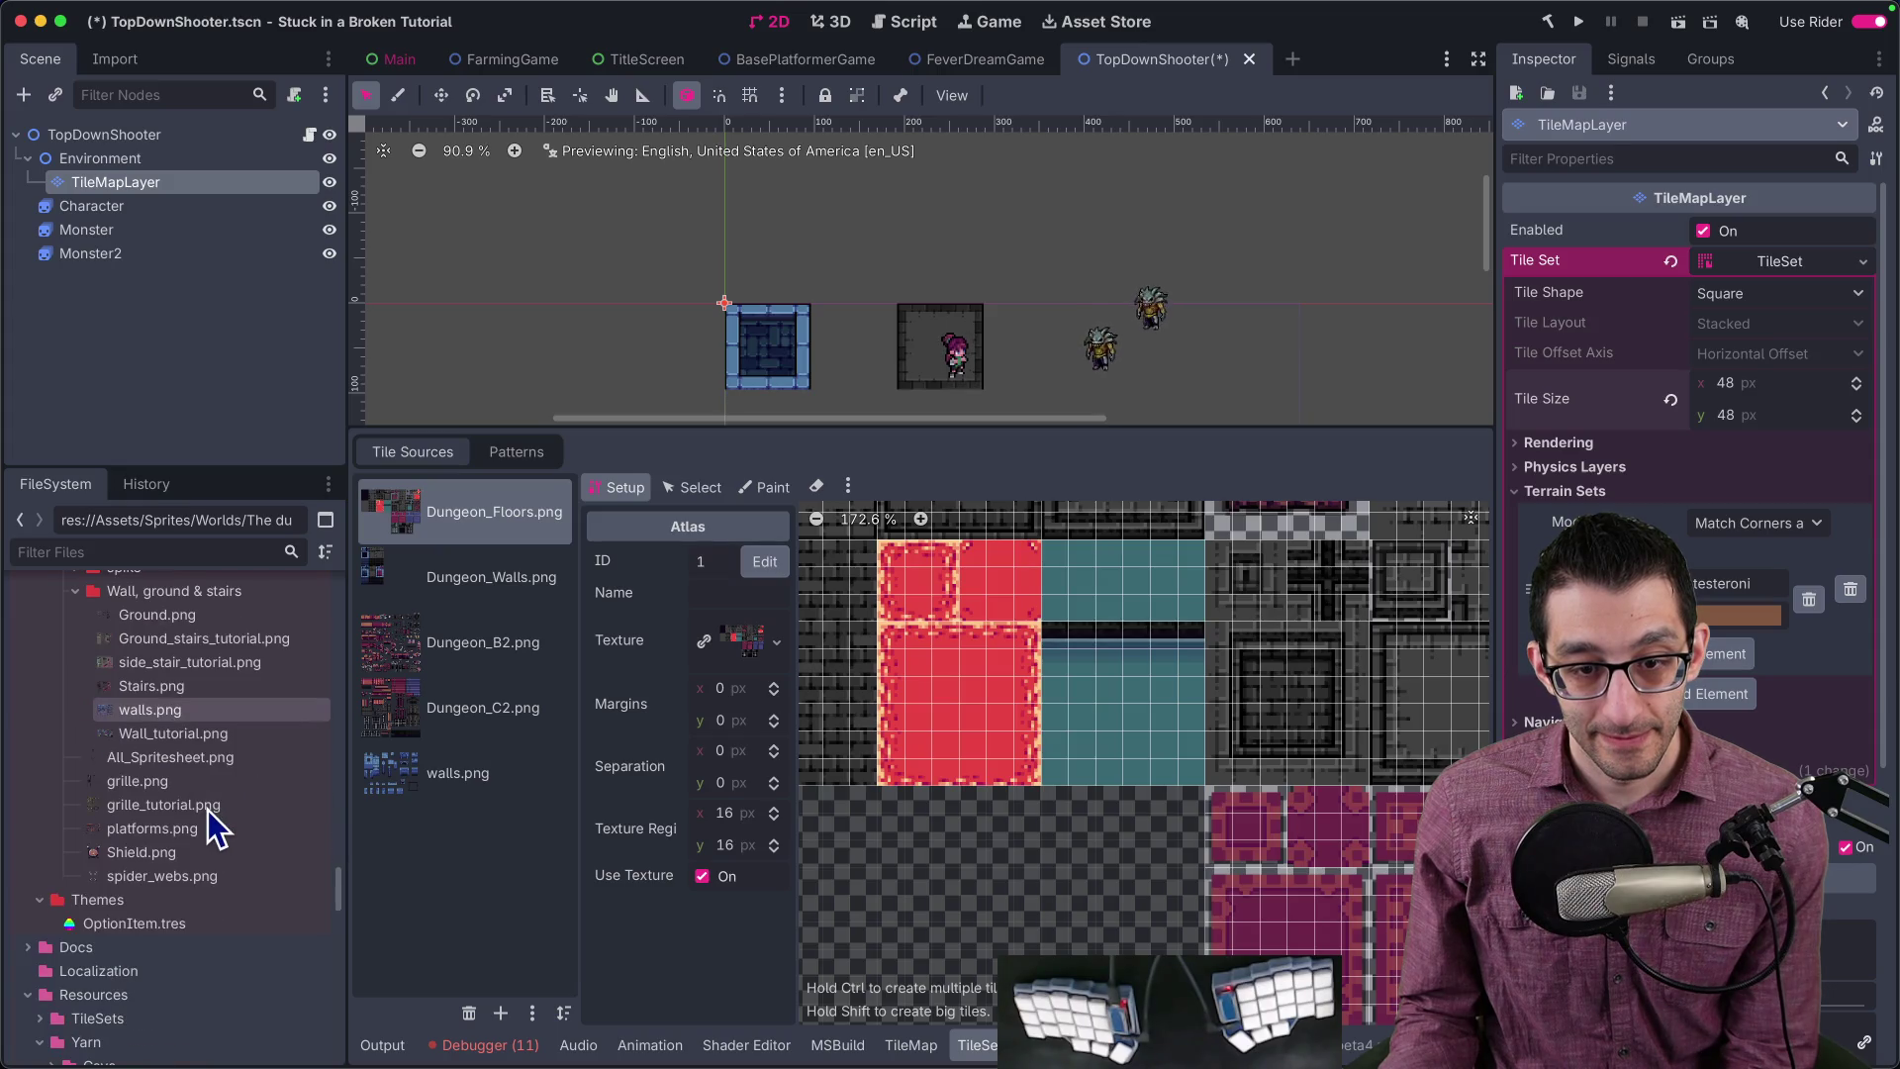
left_click(76, 591)
key("ctrl+s")
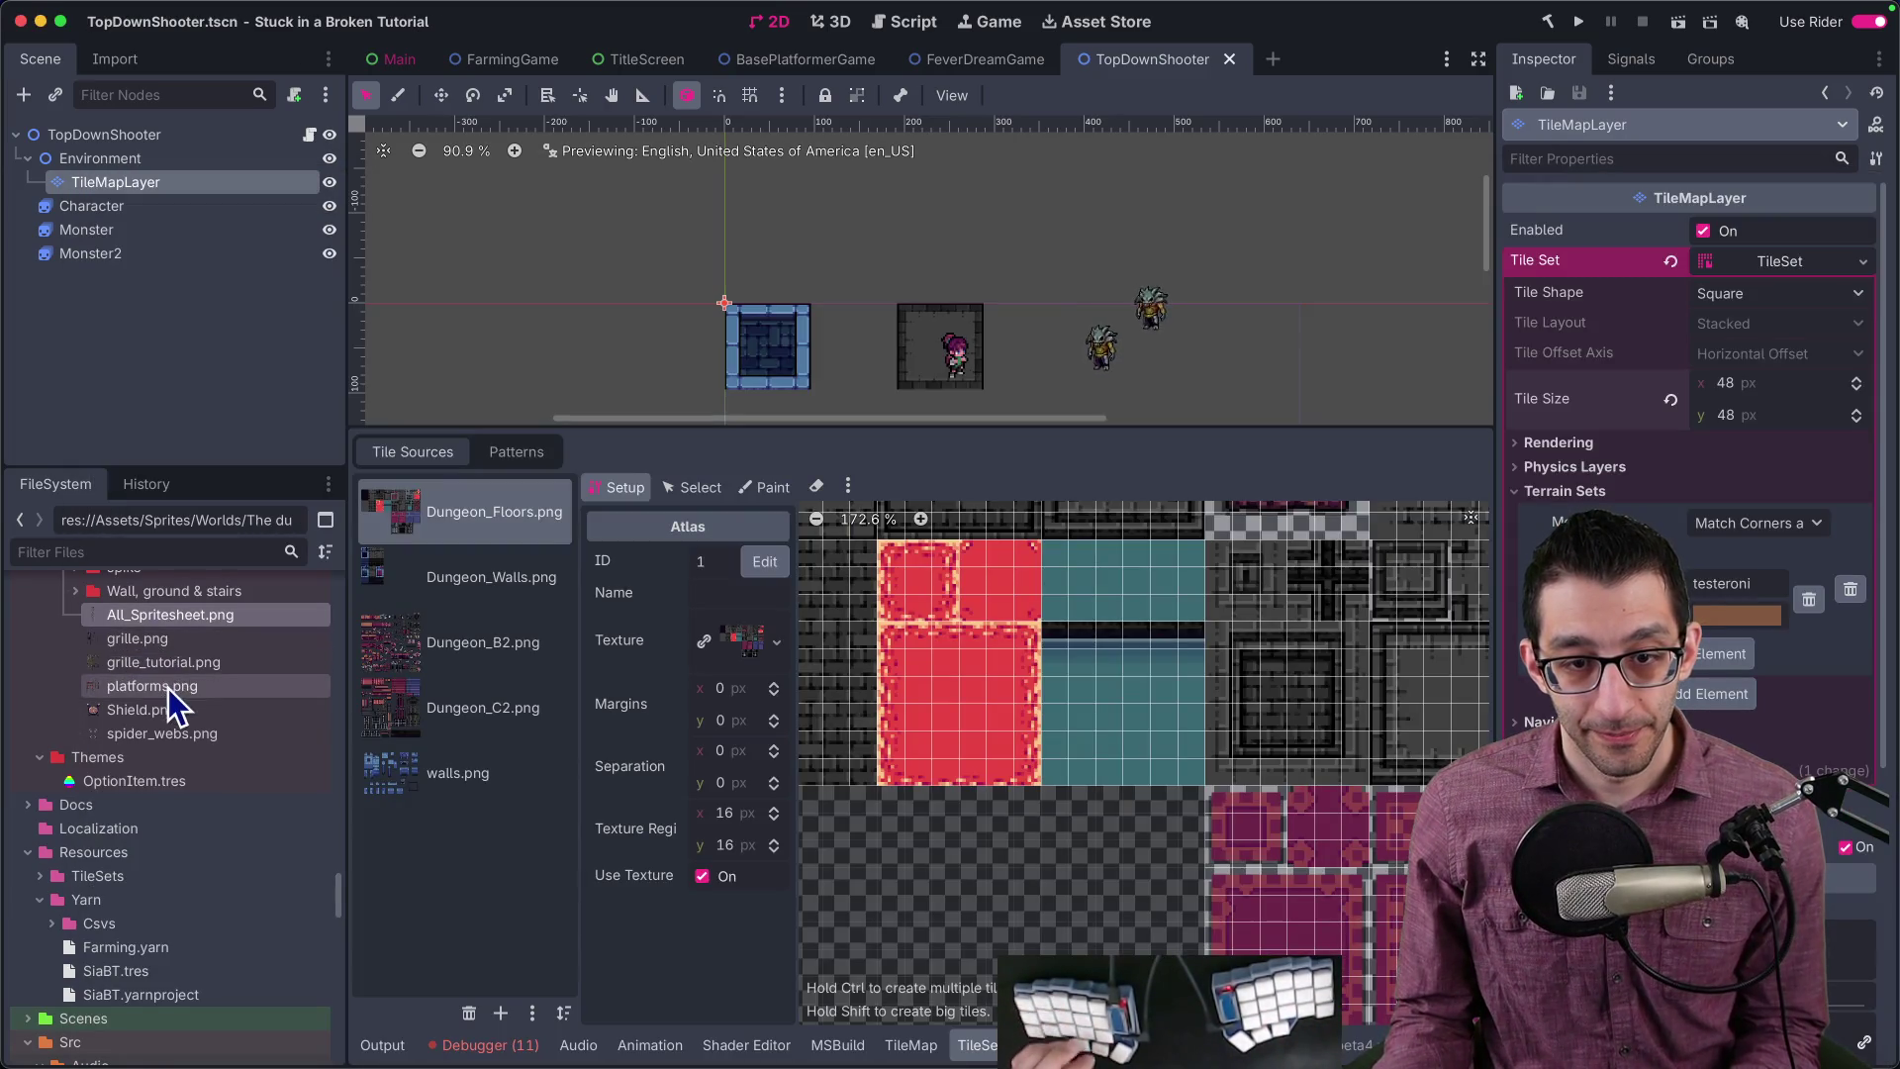
left_click(170, 623)
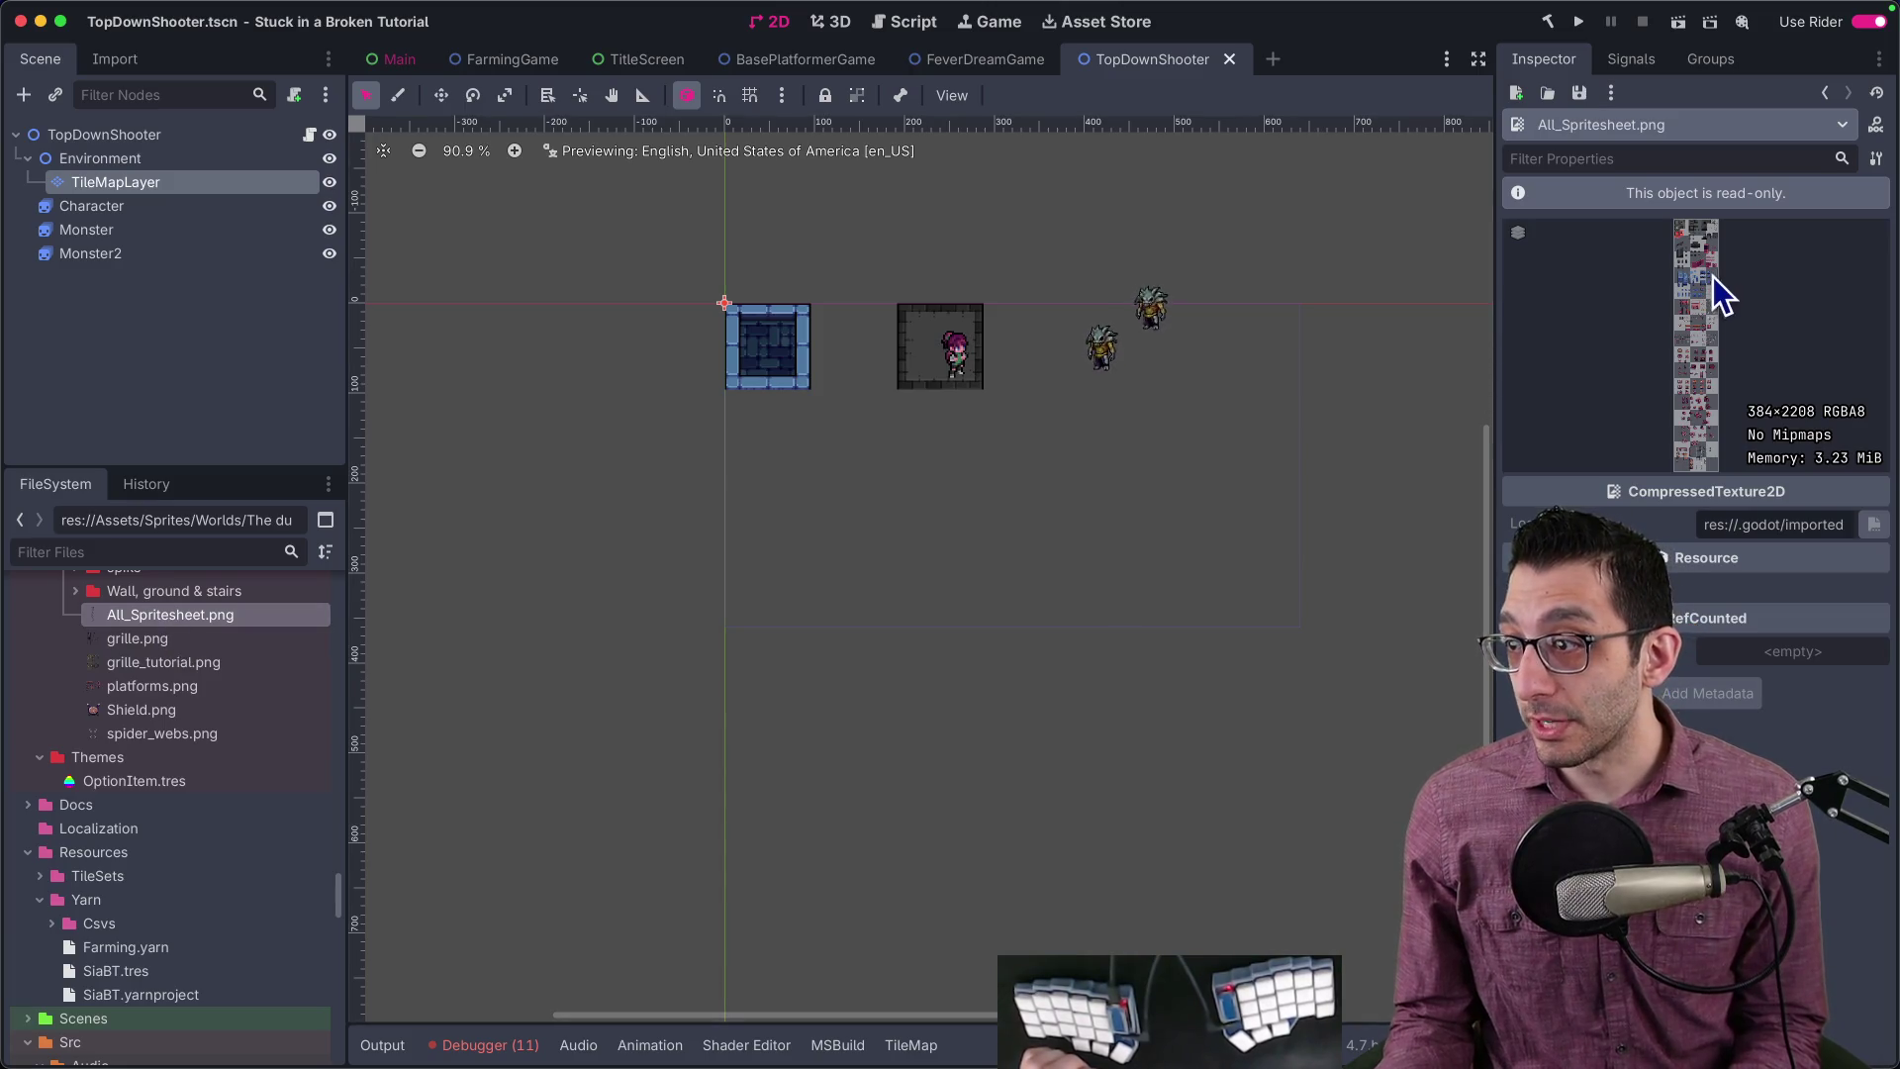
Step: In Finder, close the Wall_tutorial.png preview and open All_Spritesheet.png in Affinity Photo
left_click(587, 1019)
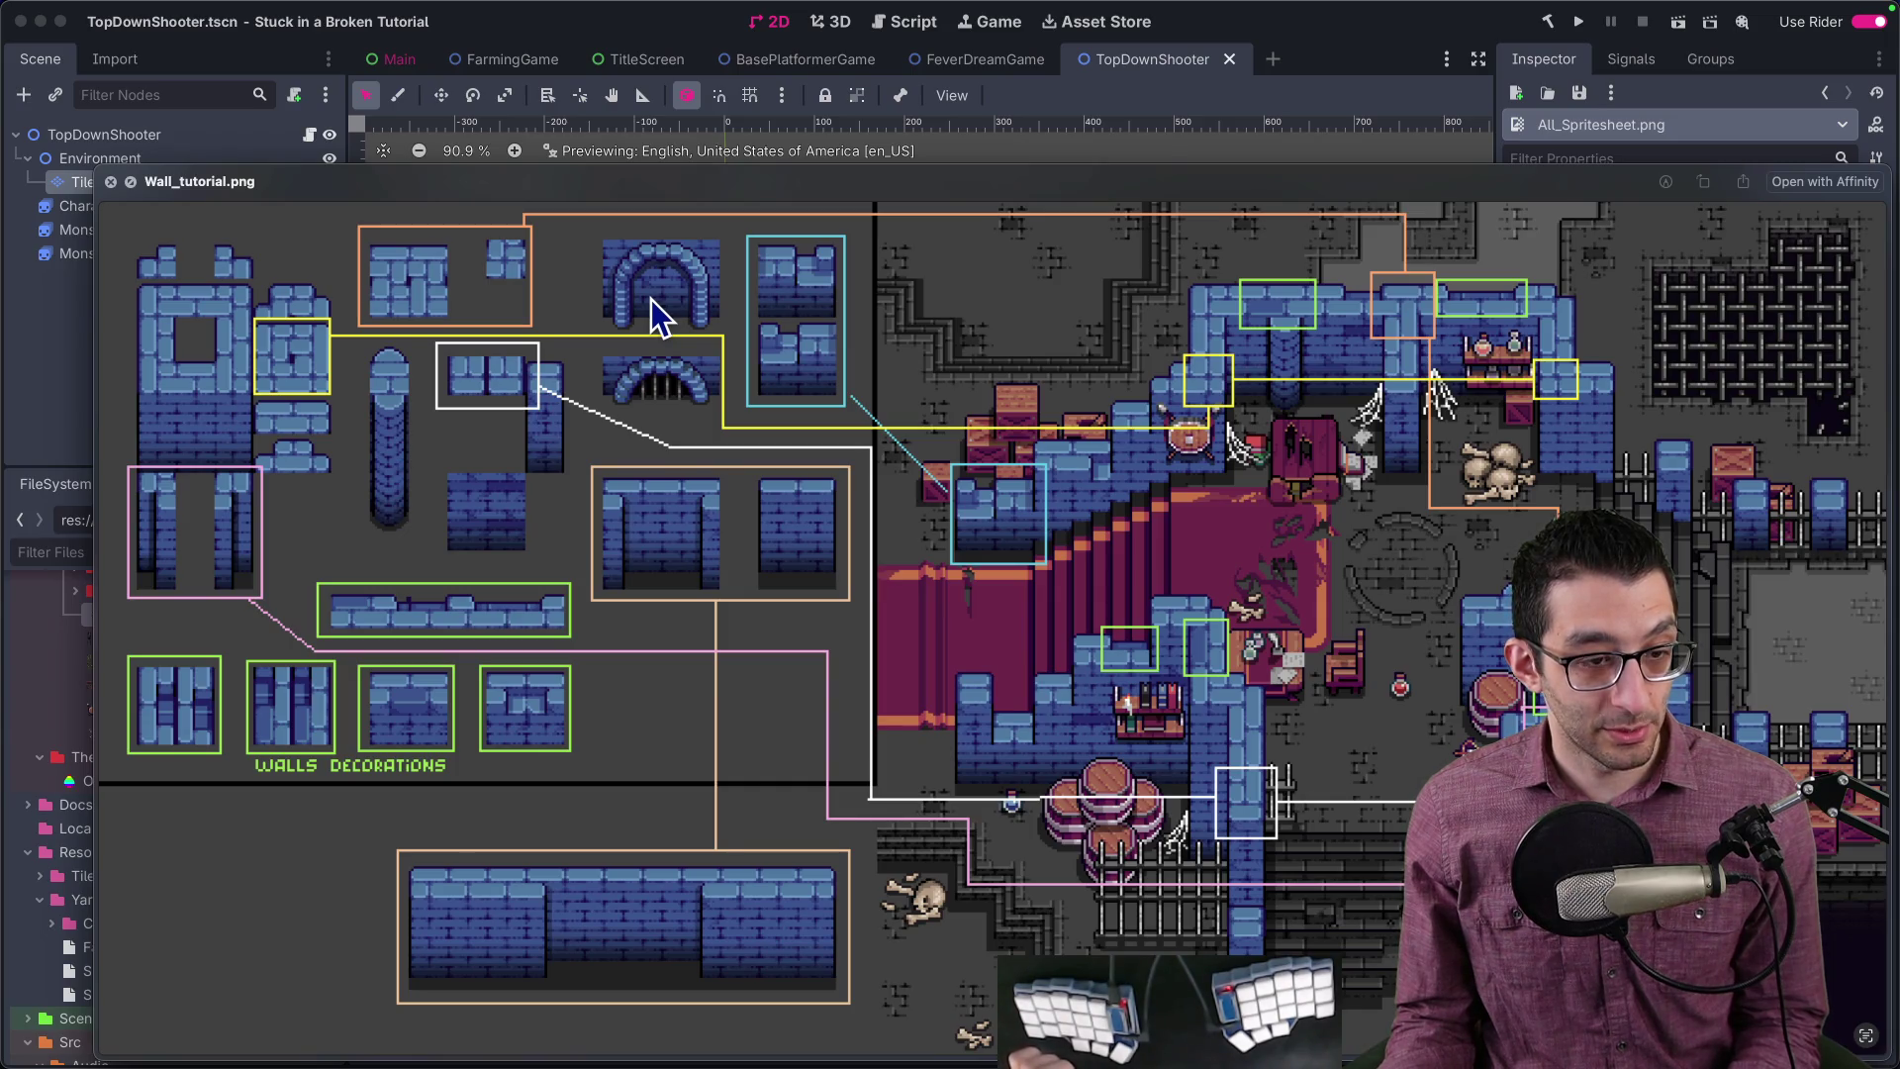
left_click(113, 182)
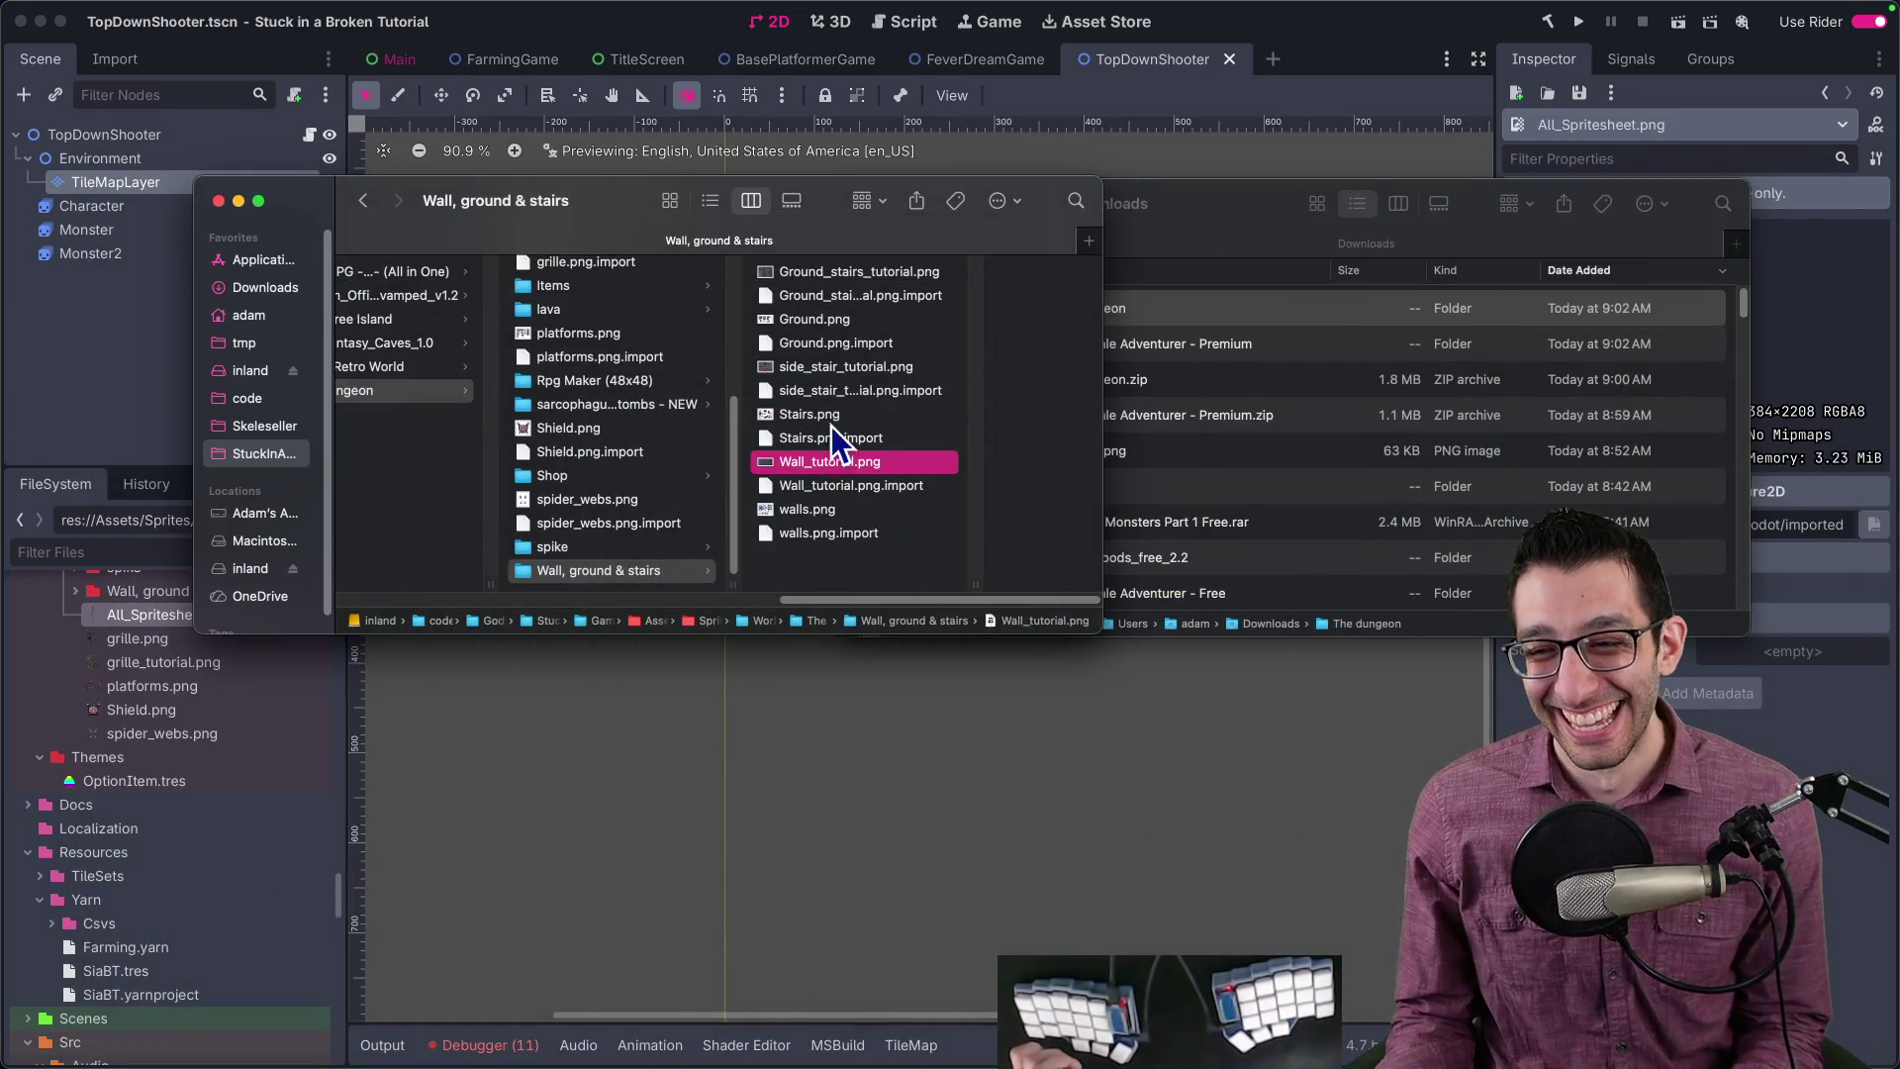
scroll(631, 544, "up", 5)
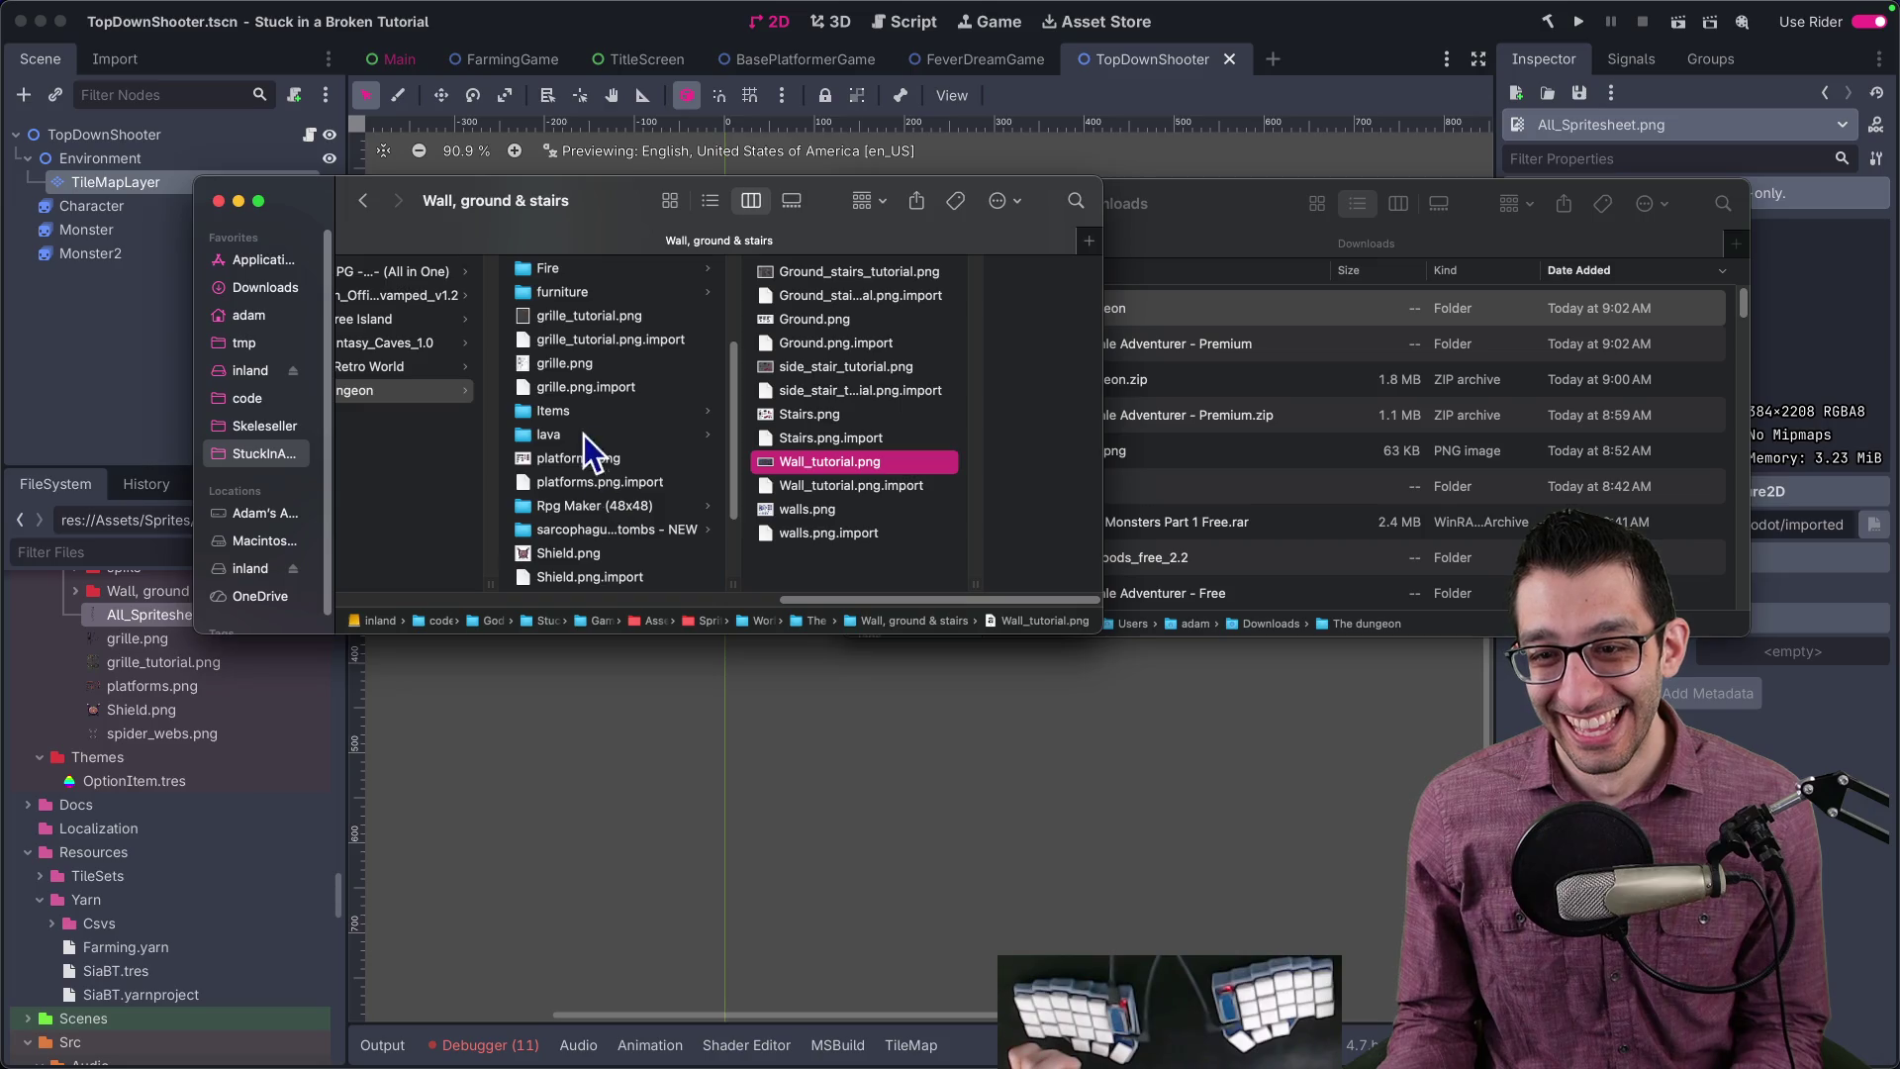
double_click(612, 277)
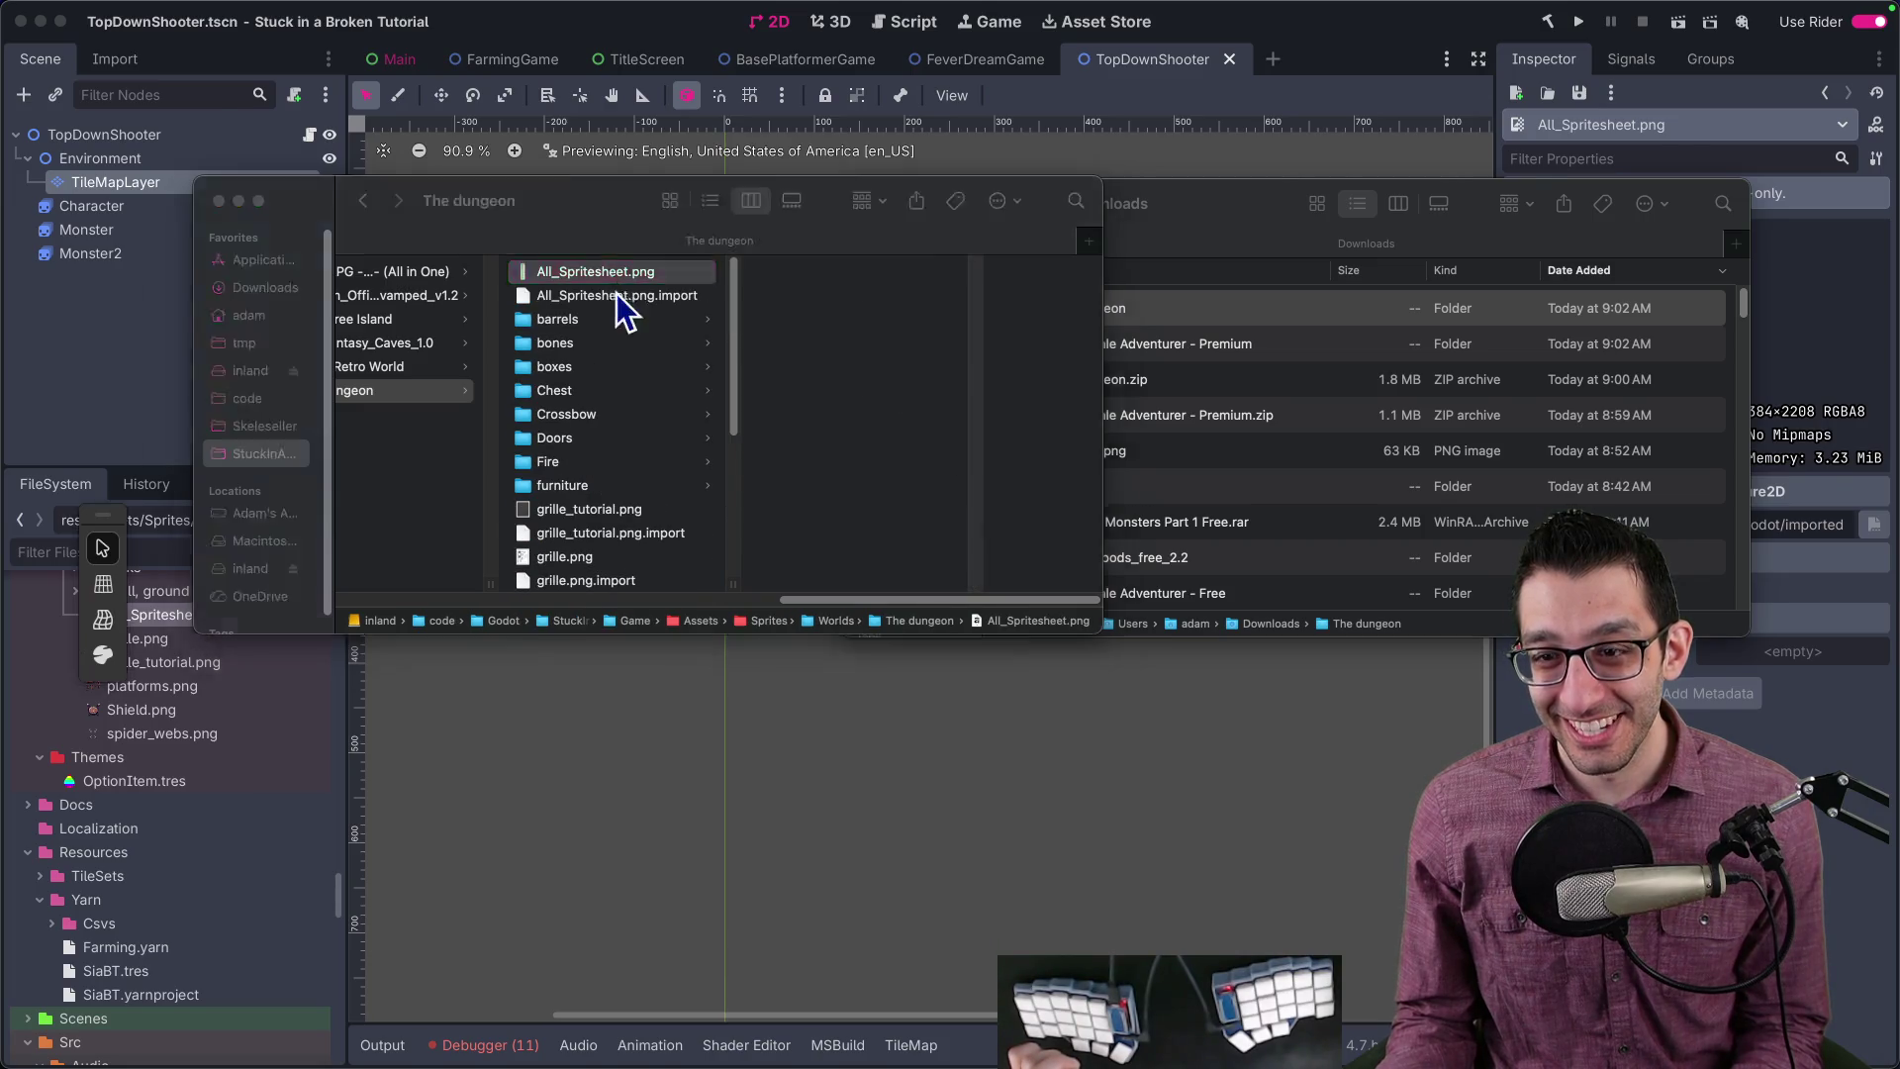
Step: Scroll through the 384×2208 px dungeon spritesheet in Affinity Photo, then return to the Finder folder
scroll(898, 560, "up", 15)
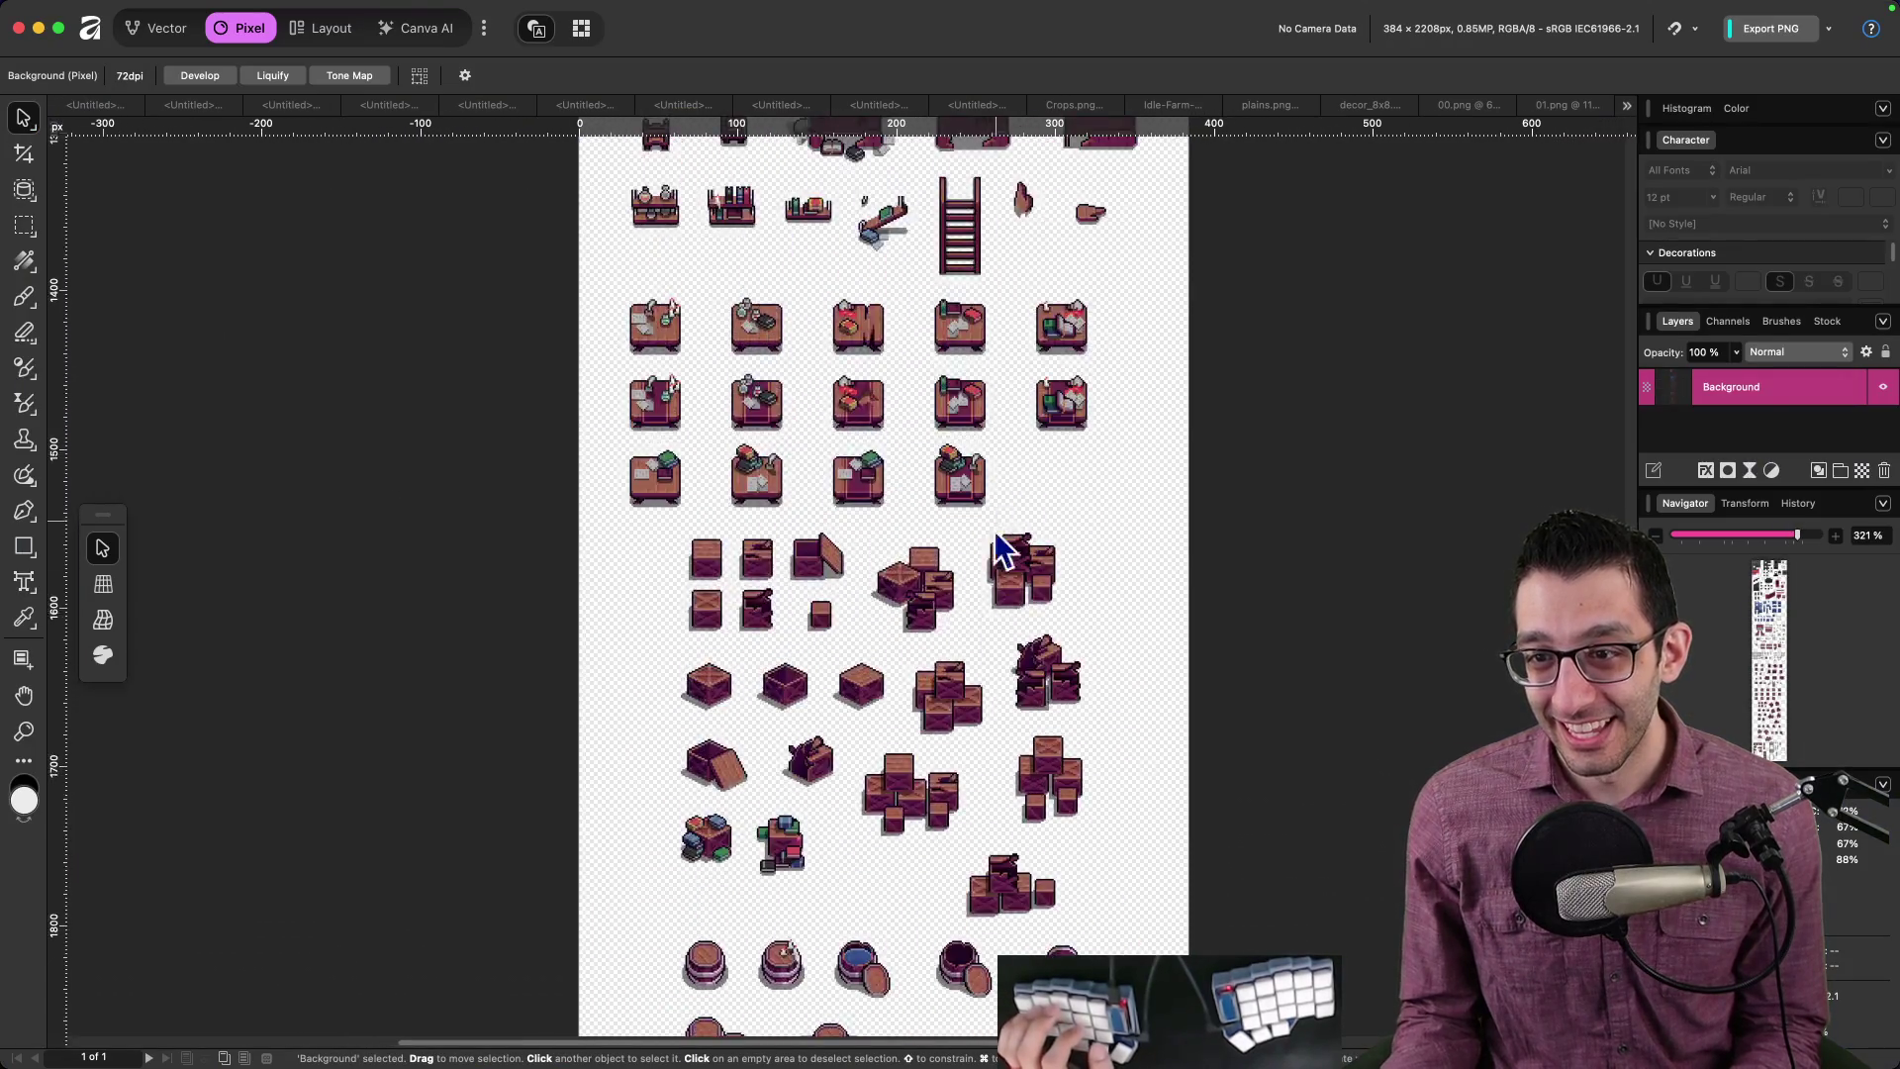
scroll(1064, 653, "up", 15)
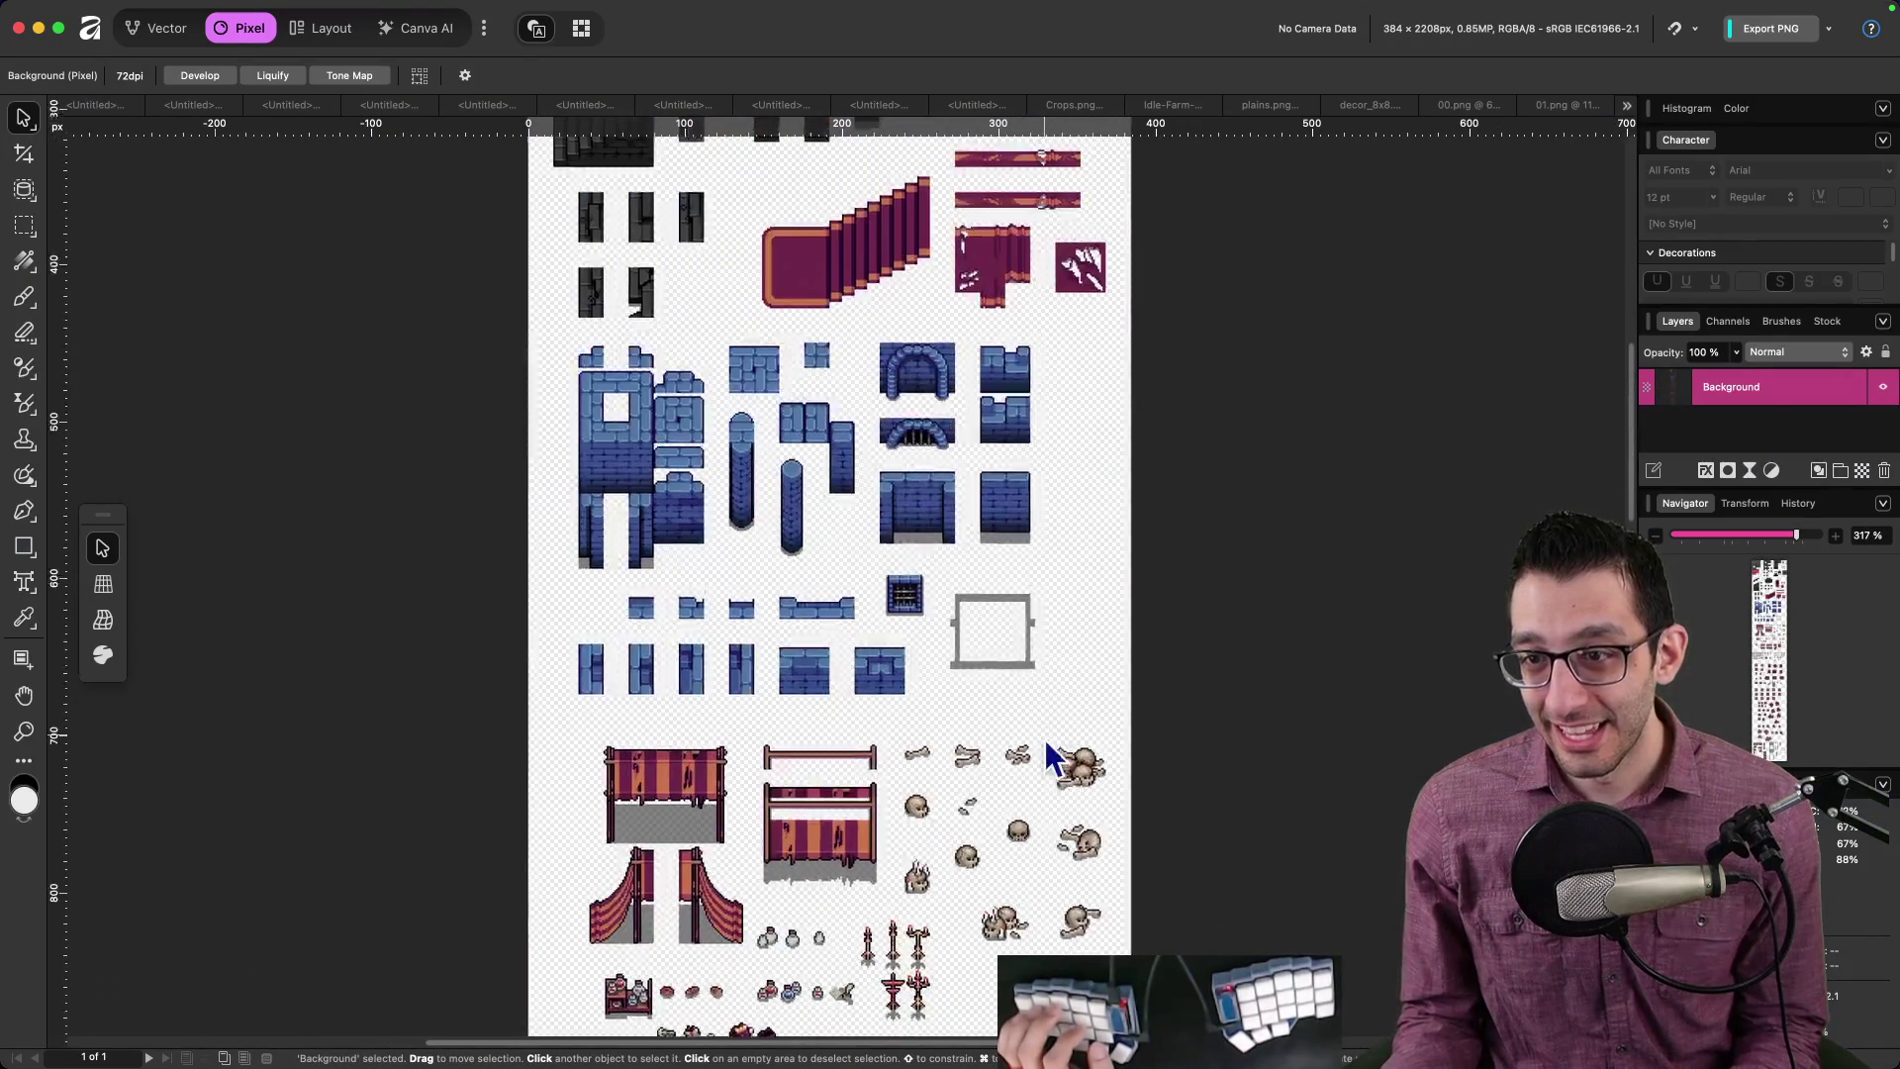
scroll(888, 653, "up", 7)
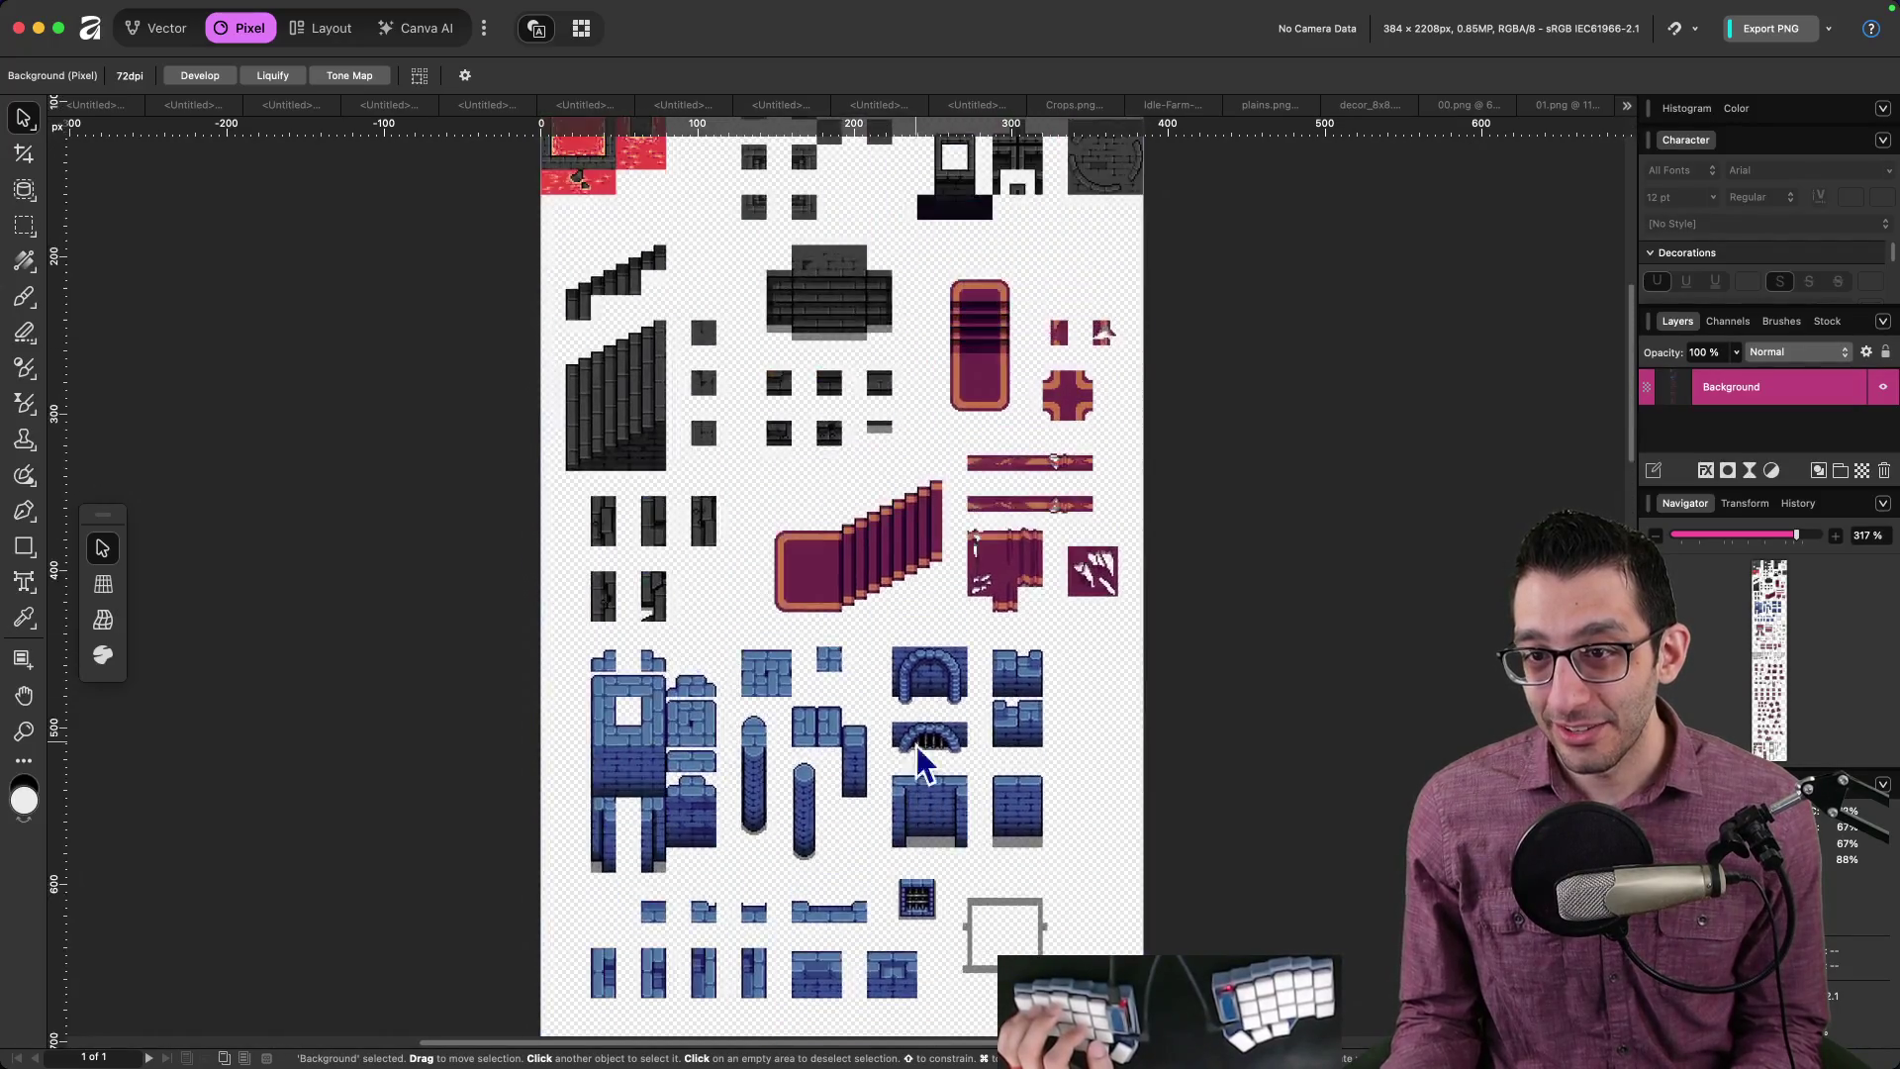
scroll(960, 633, "down", 1)
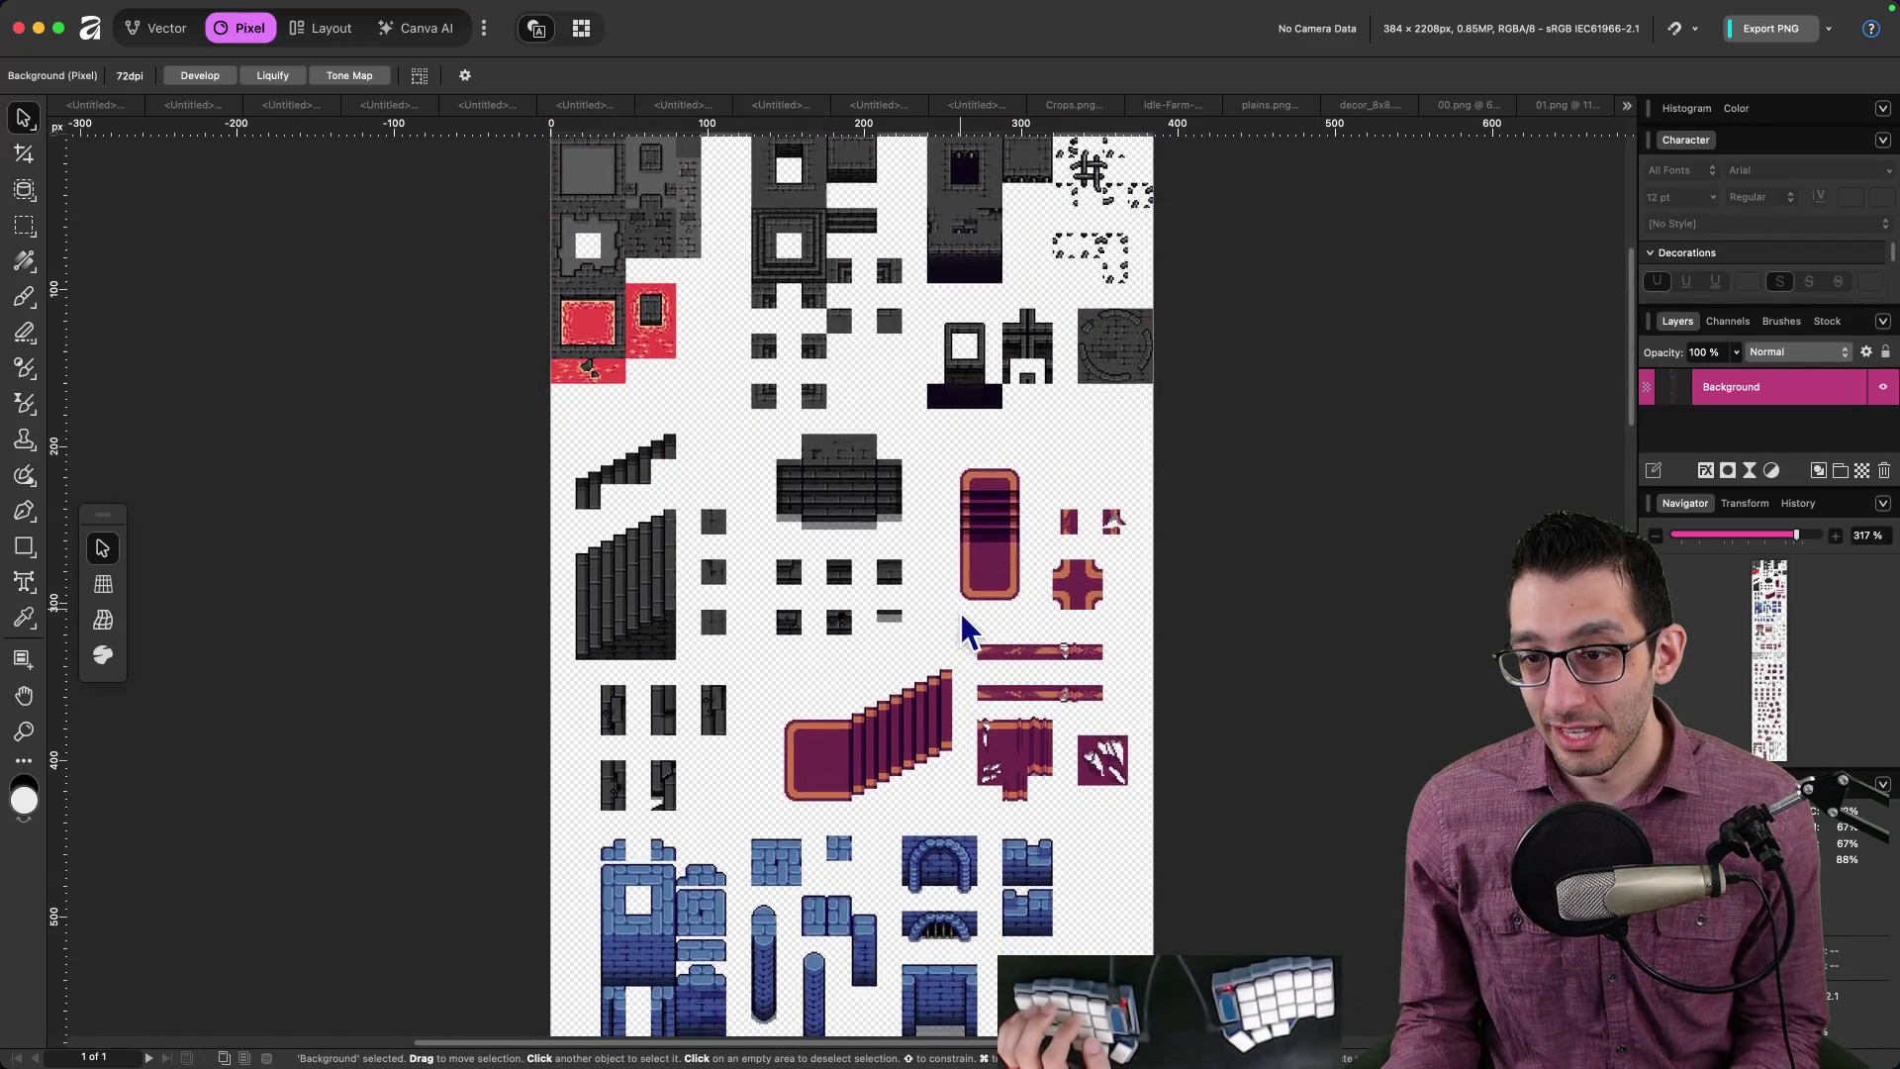
left_click(582, 1024)
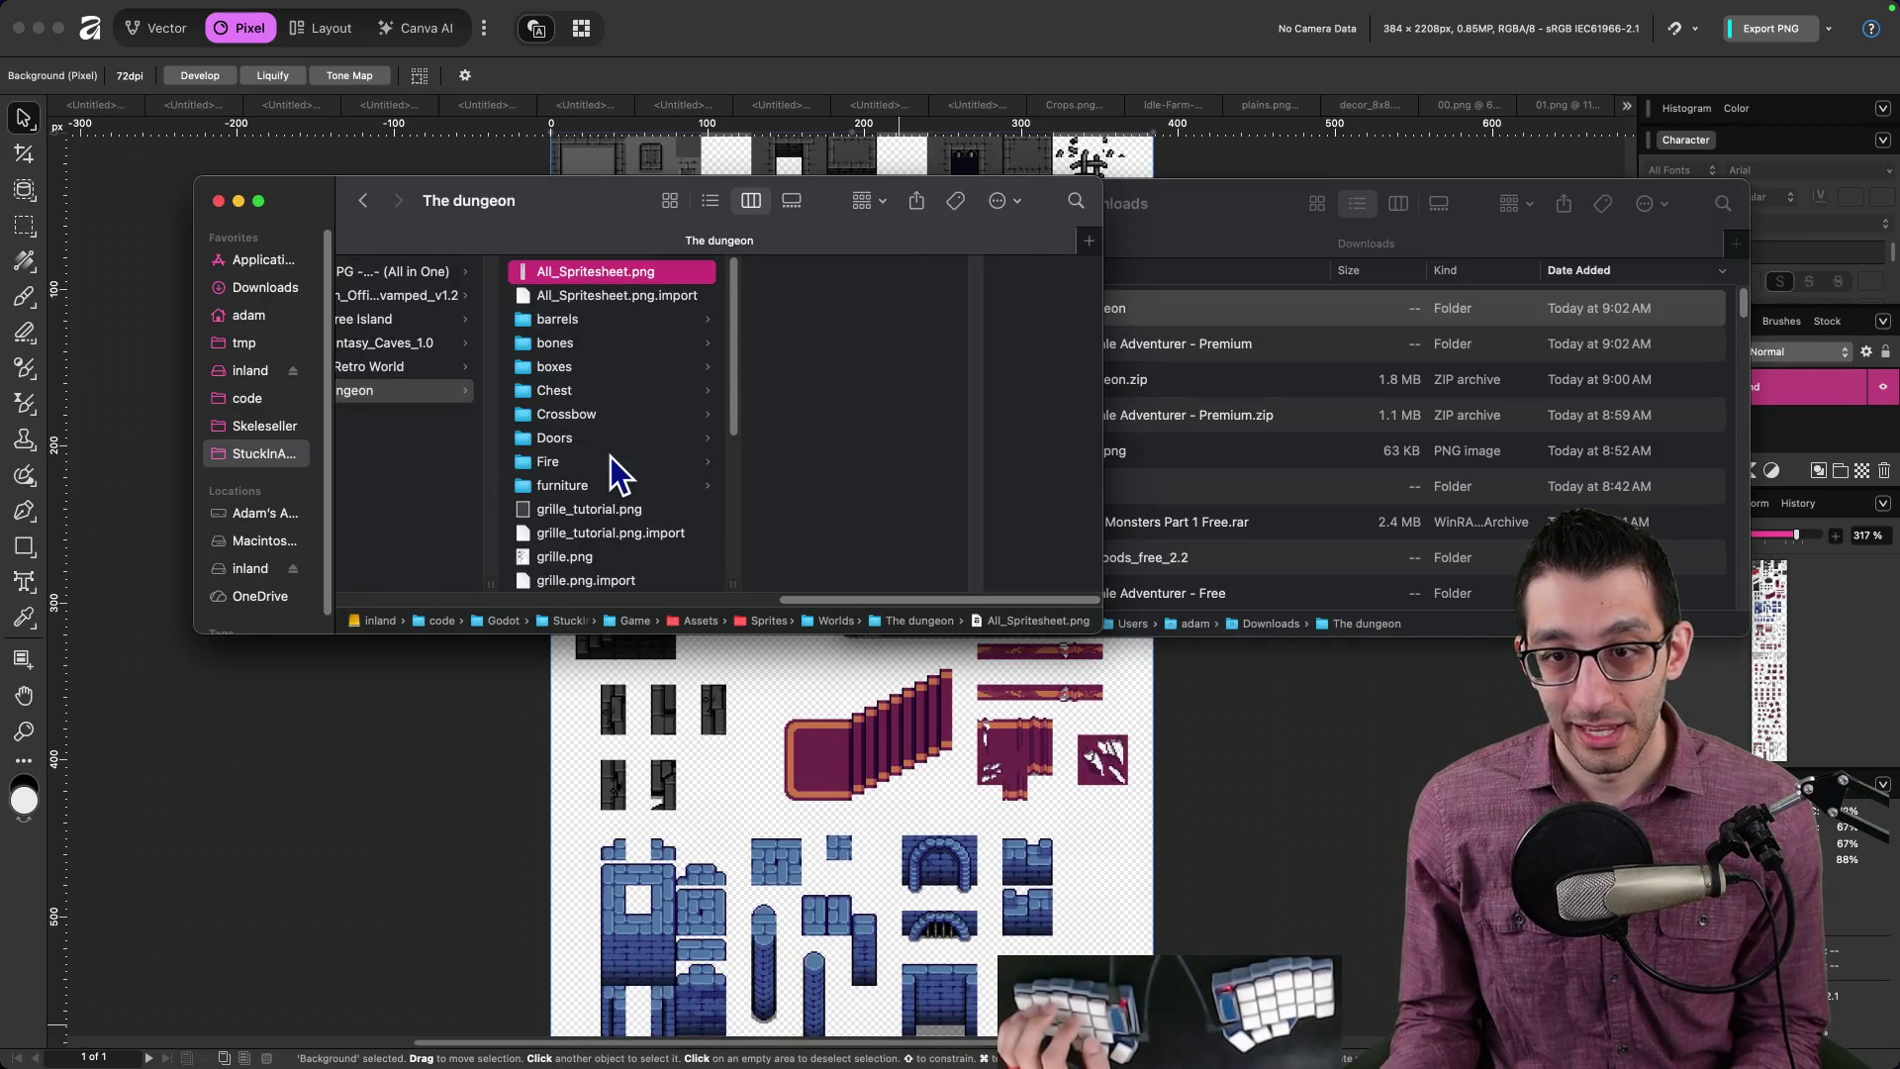
Step: Open Ground.png and side_stair_tutorial.png from the Wall, ground & stairs folder in Affinity Photo
scroll(611, 458, "down", 5)
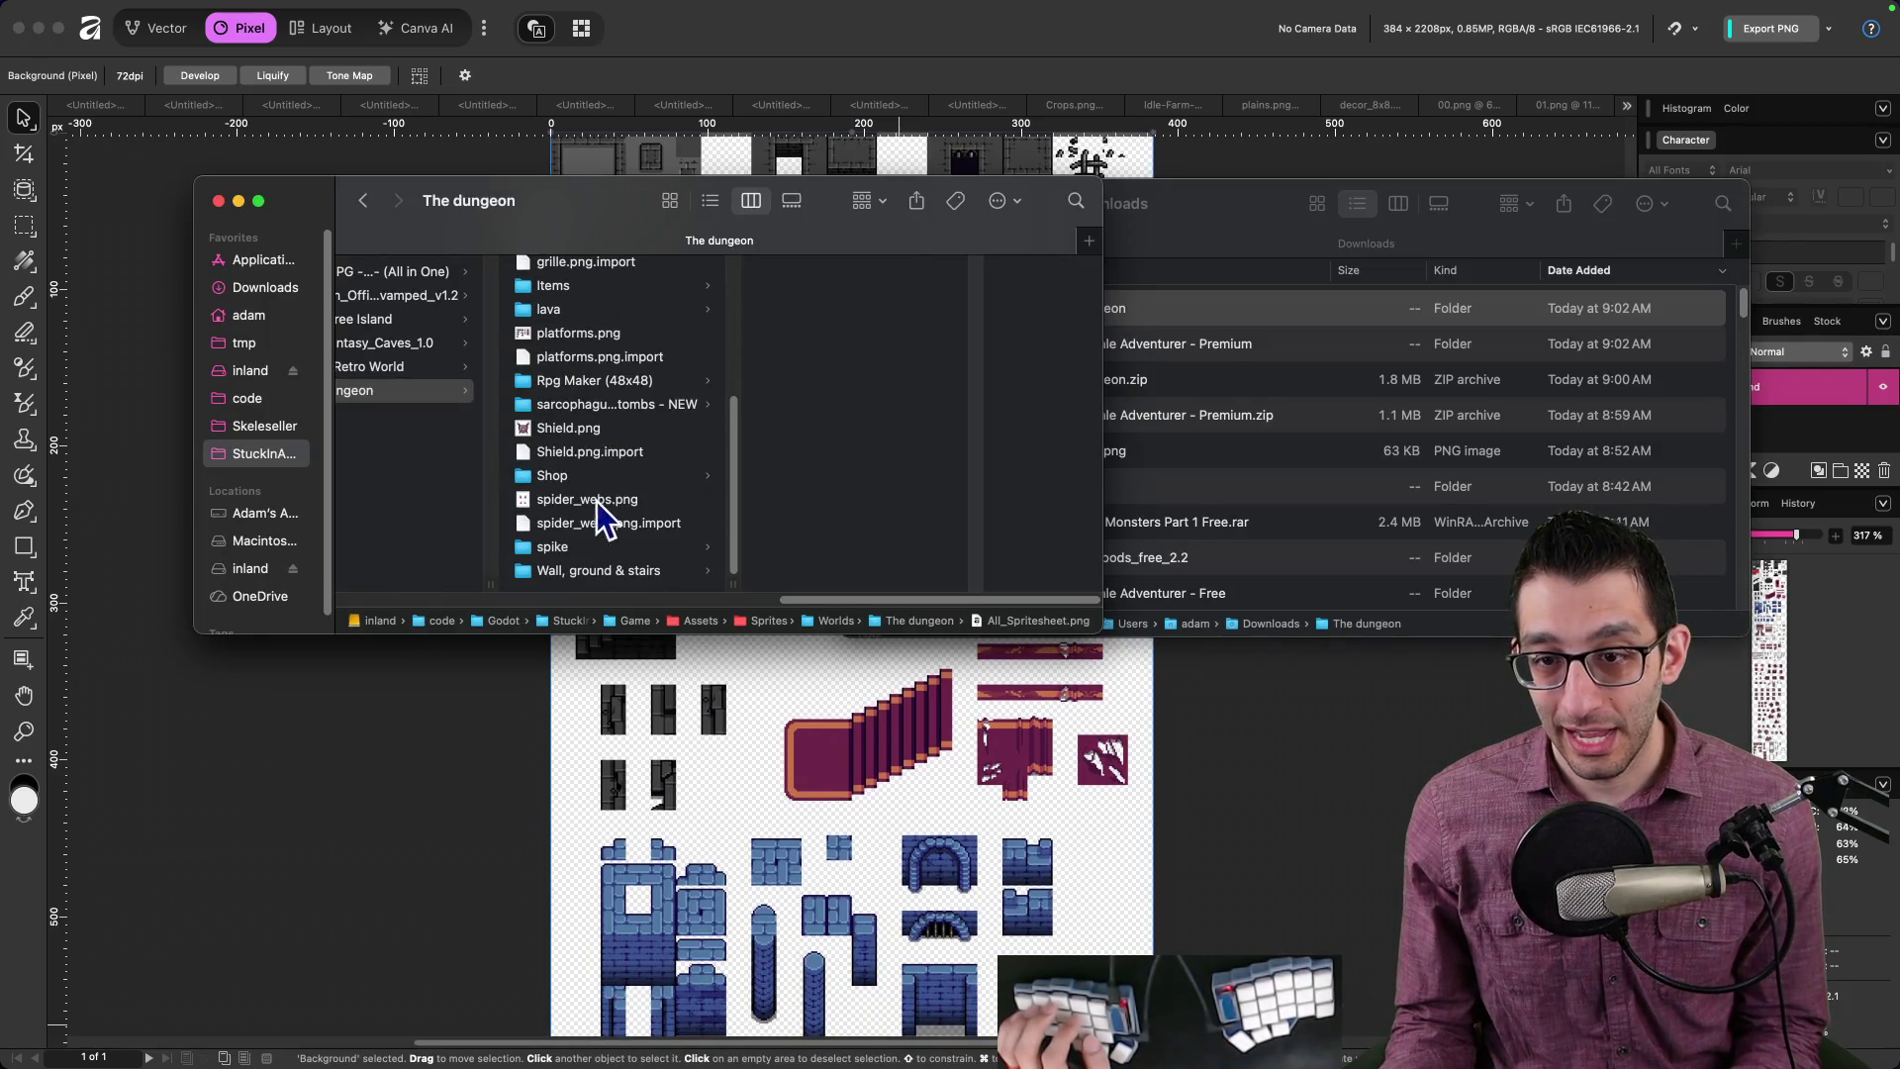
left_click(592, 571)
left_click(878, 277)
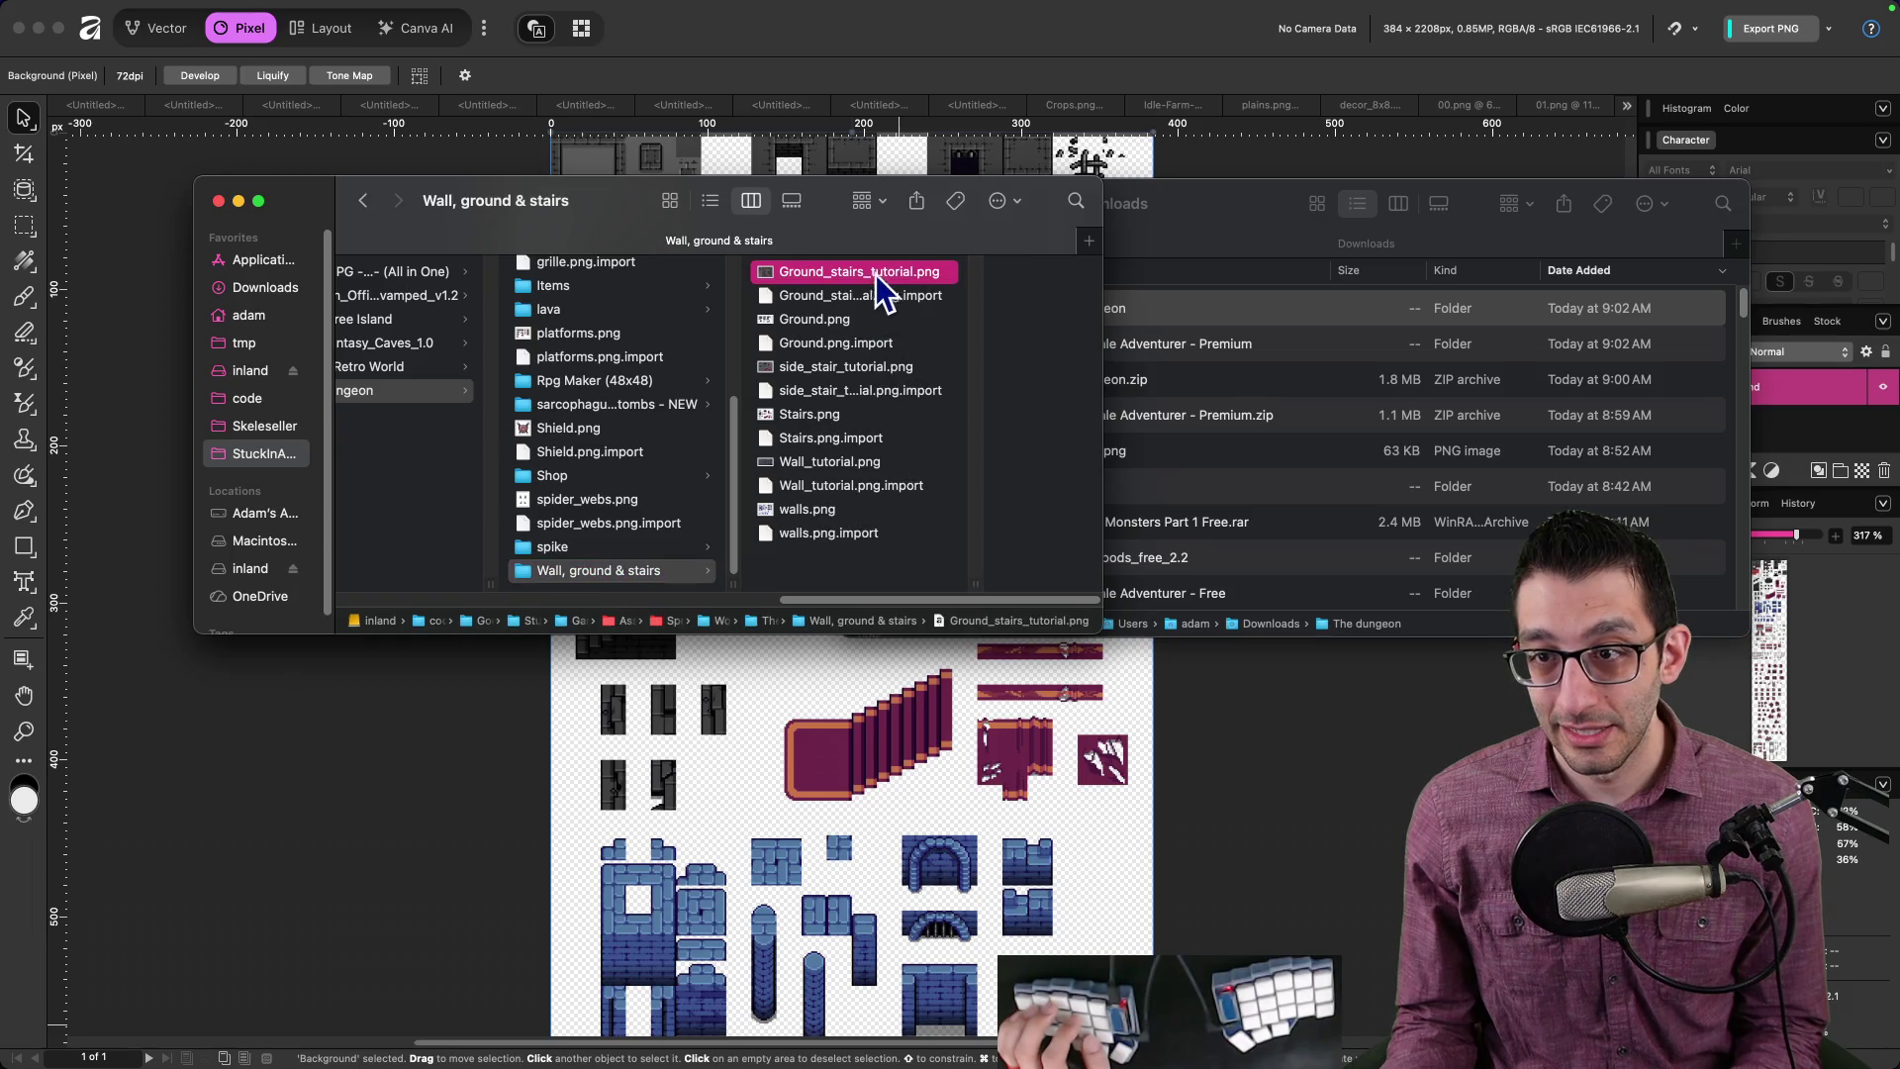
left_click(839, 323)
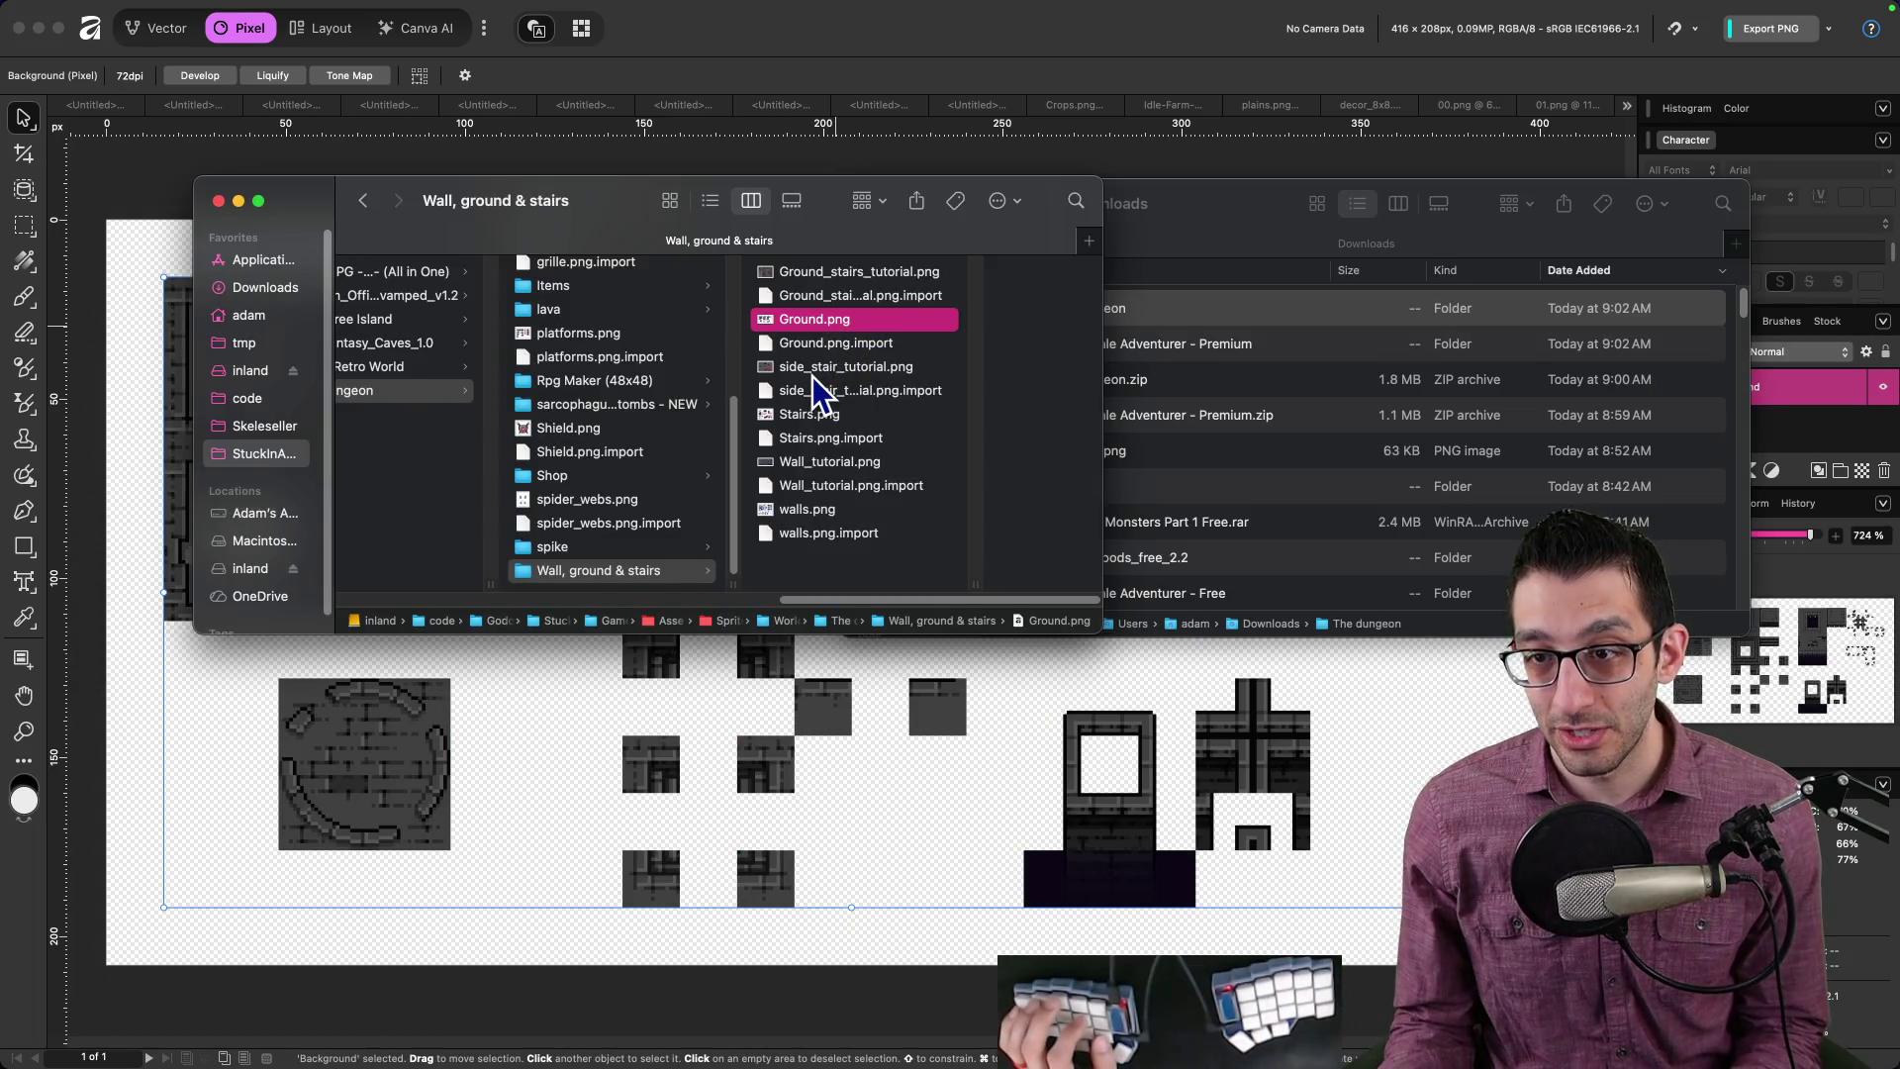
double_click(814, 371)
Step: Open Stairs.png and walls.png in Affinity Photo, then switch back to Godot
key("super+o")
double_click(825, 417)
key("super+o")
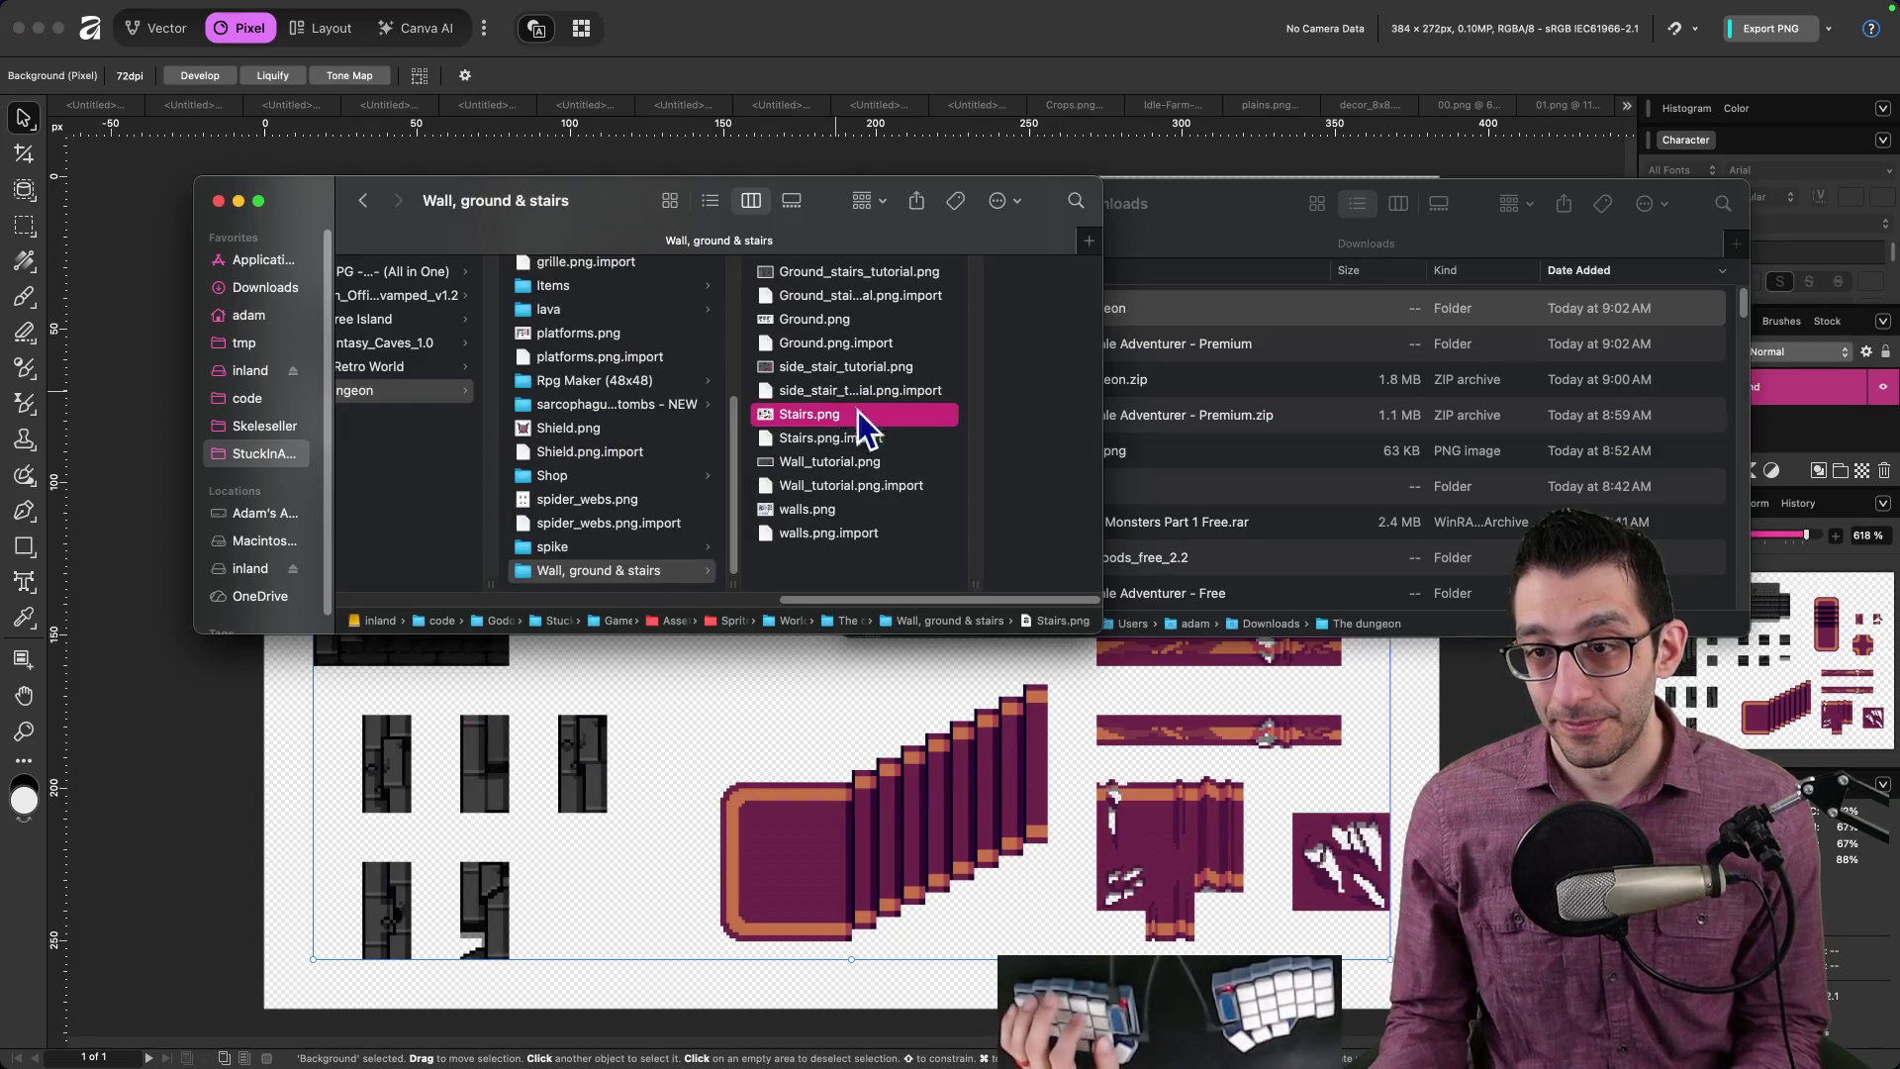
double_click(816, 508)
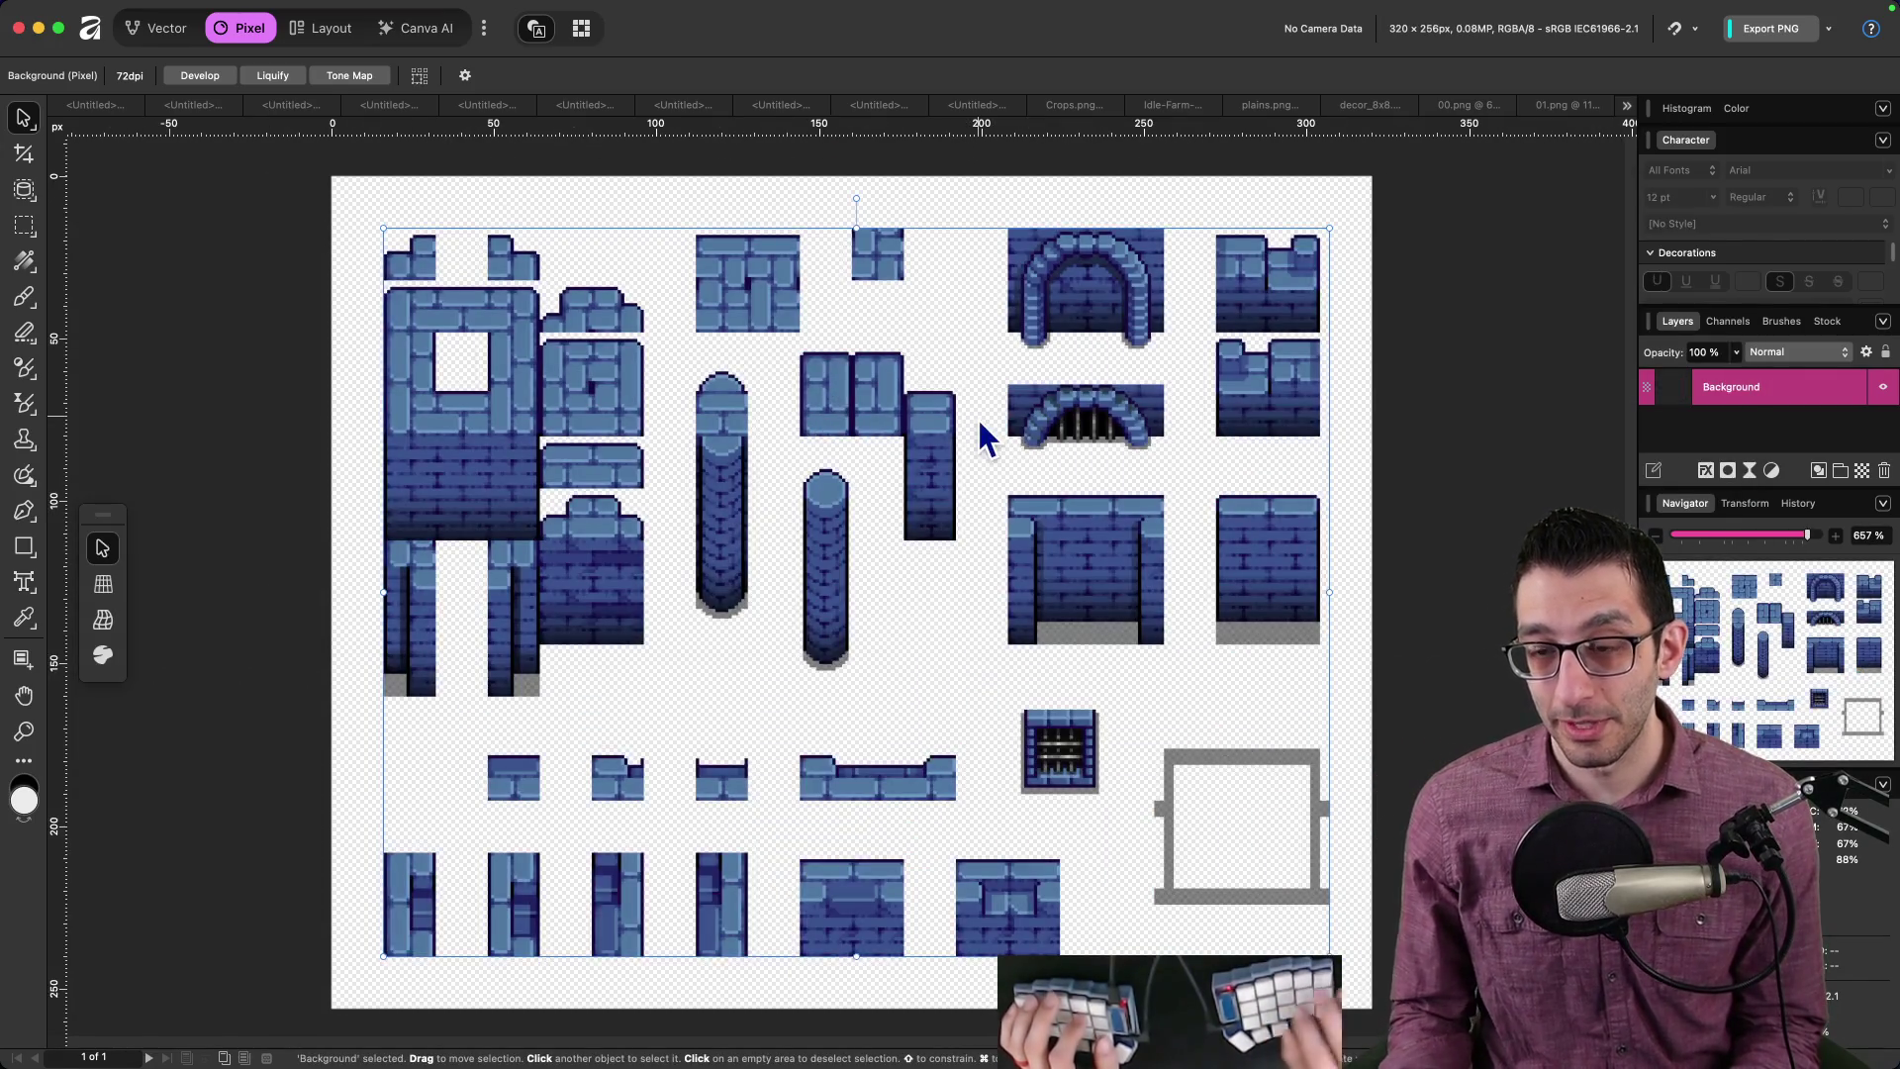
key("super+o")
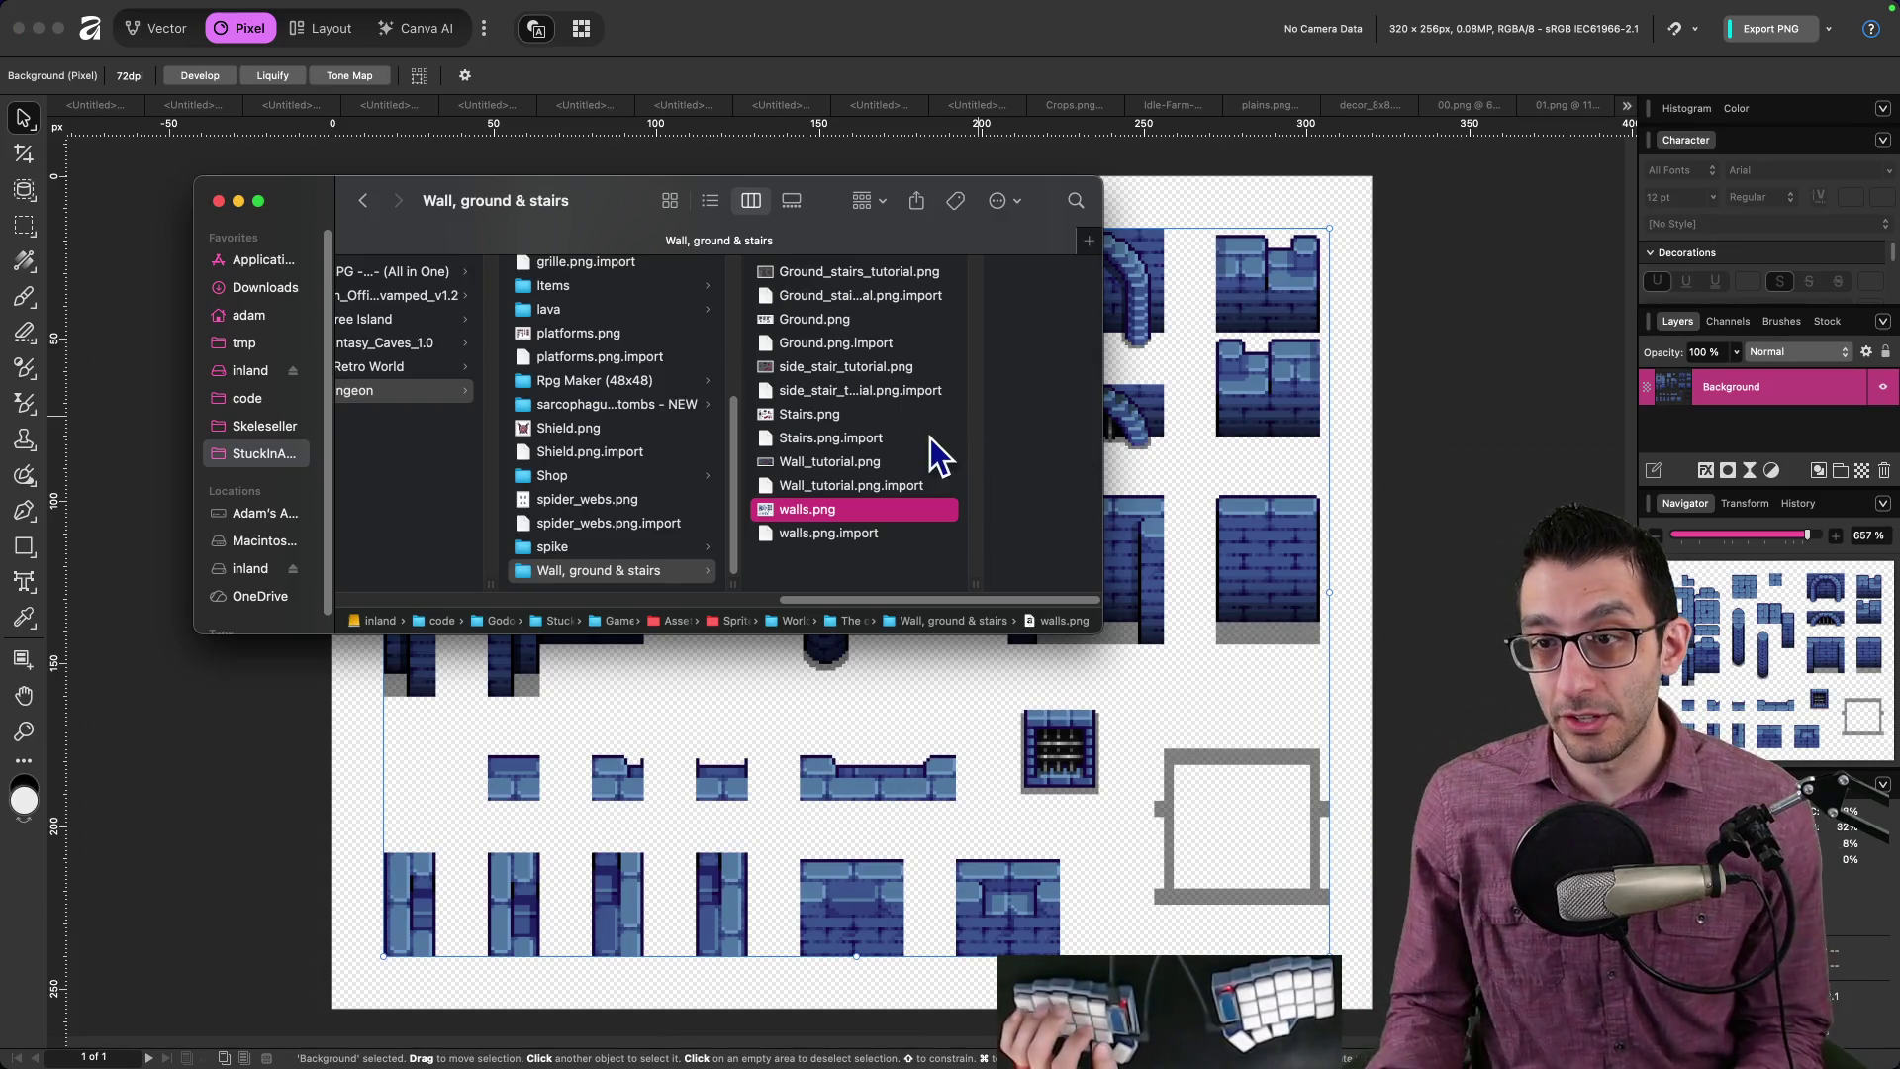
key("Escape")
mouse_move(512, 1060)
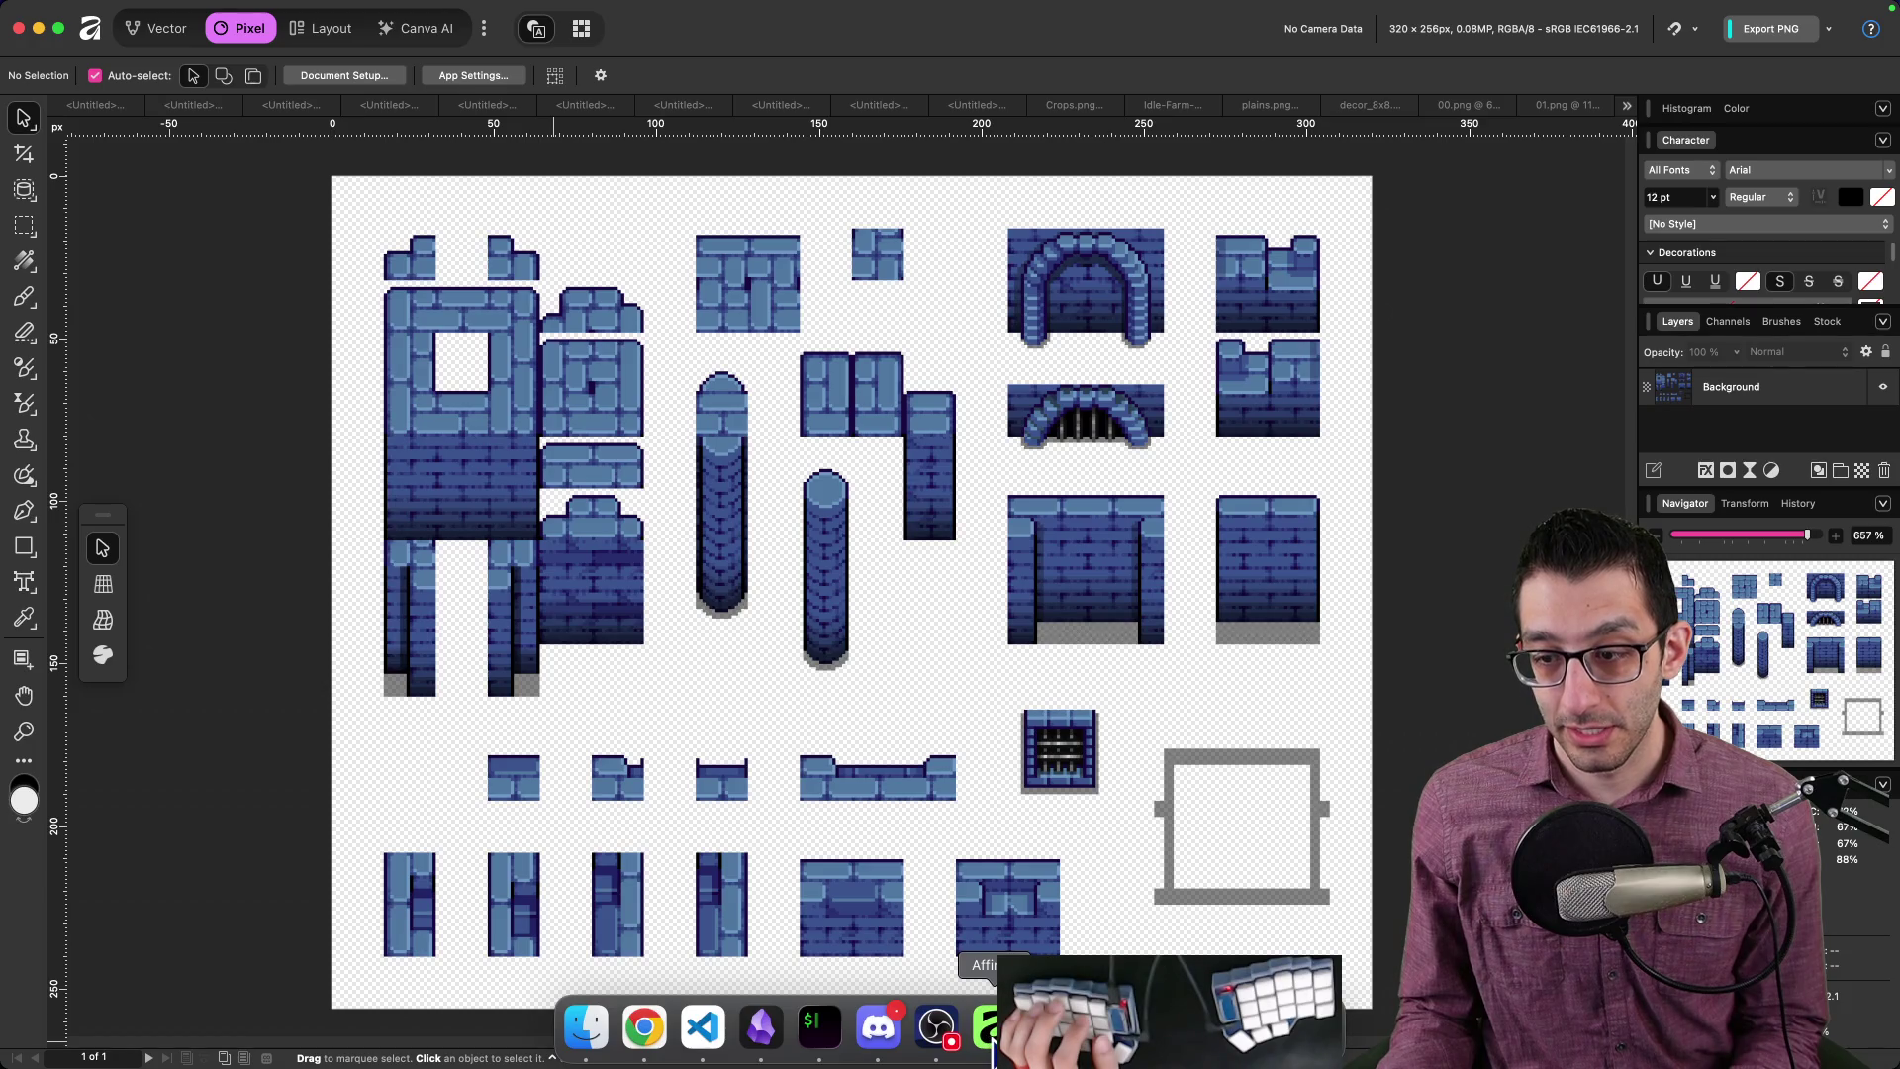
key("super+Tab")
key("super+Tab")
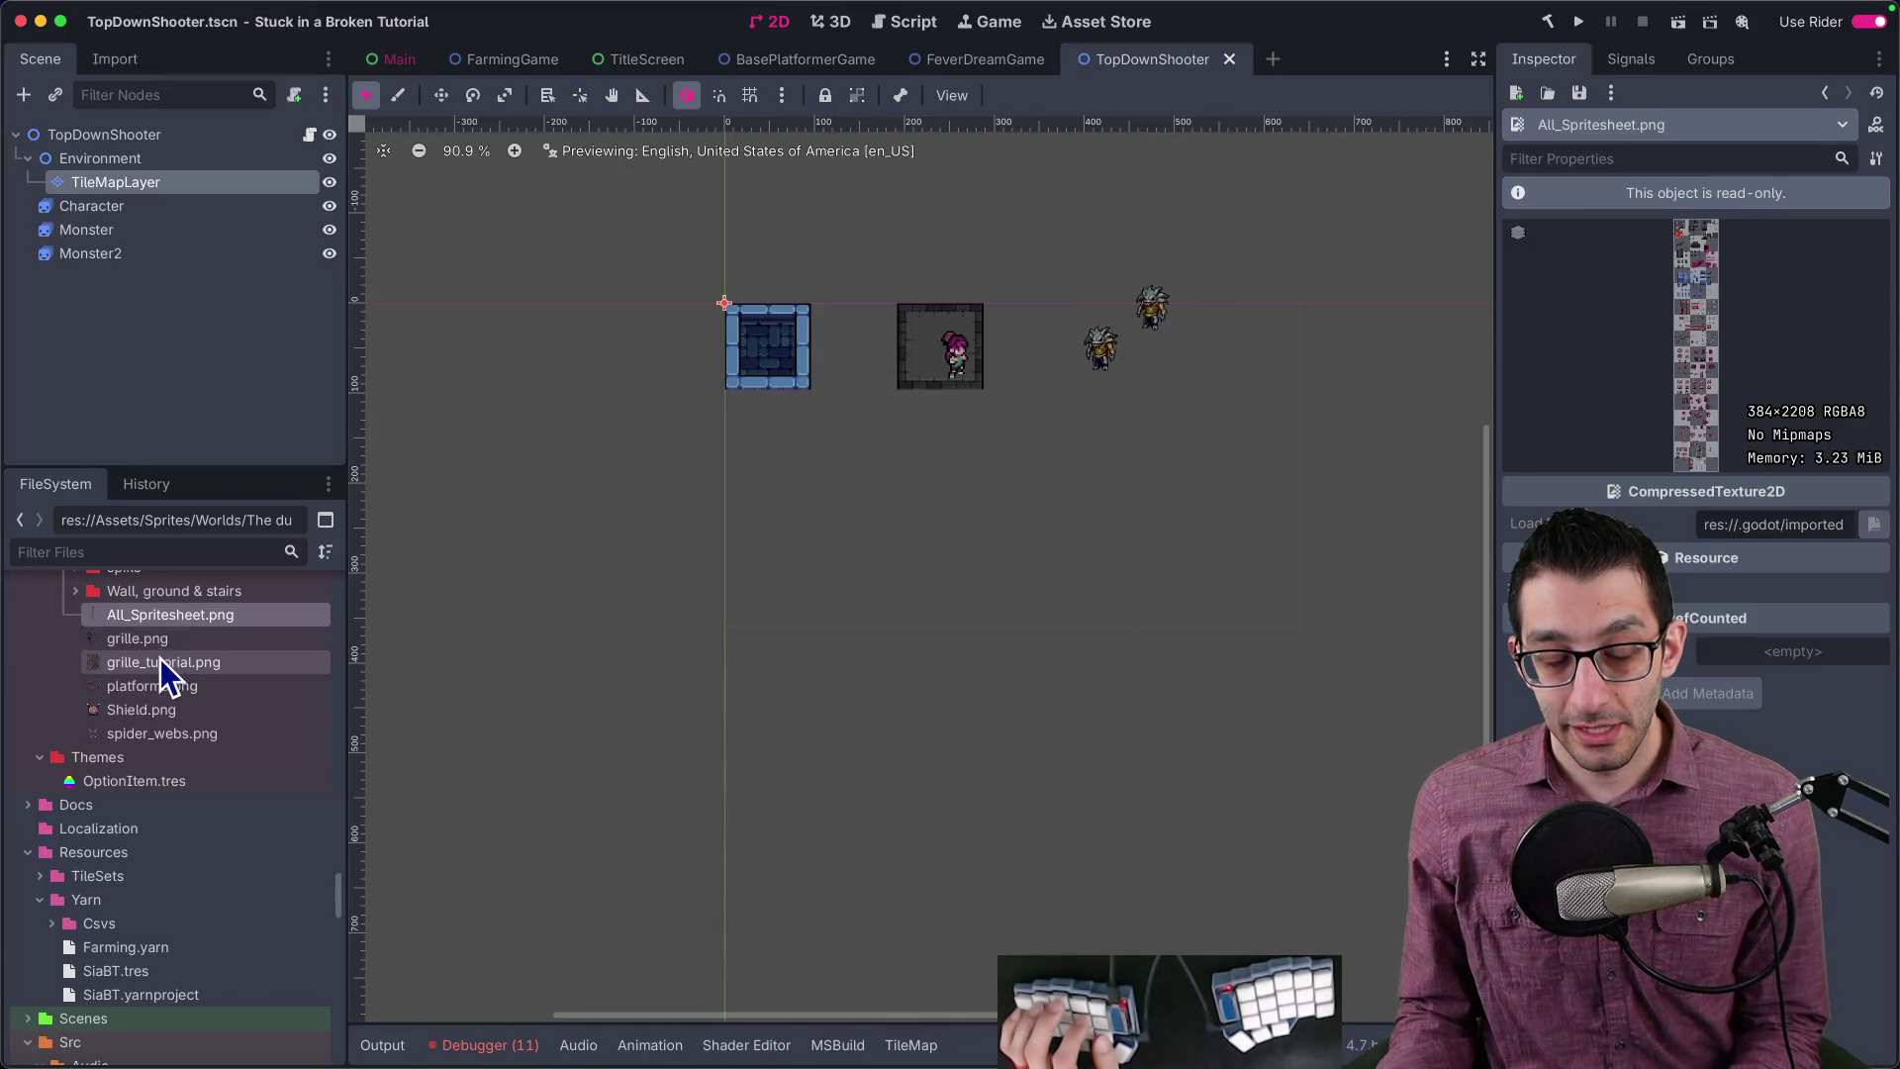
Step: Set the TileMapLayer's TileSet tile size to 16×16 px
scroll(163, 630, "up", 5)
scroll(163, 633, "down", 3)
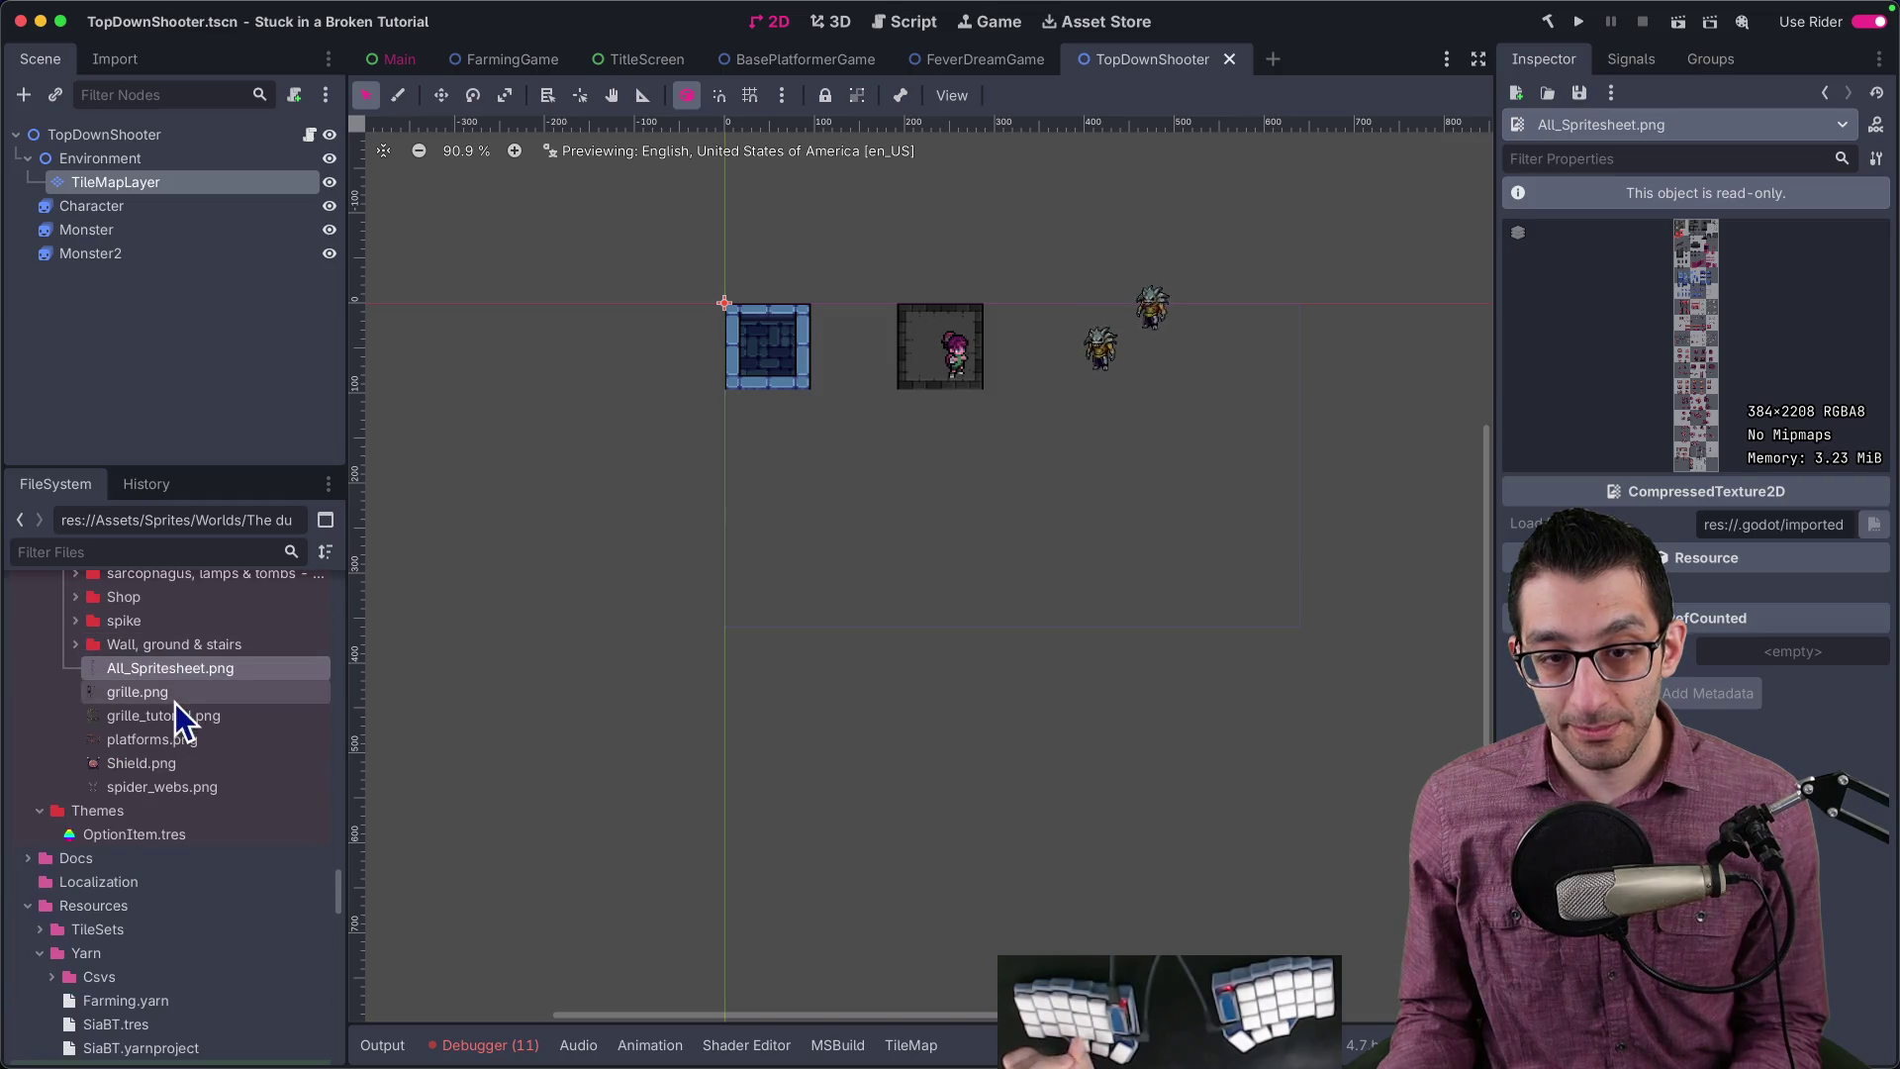
left_click(173, 184)
left_click(1810, 383)
type("16")
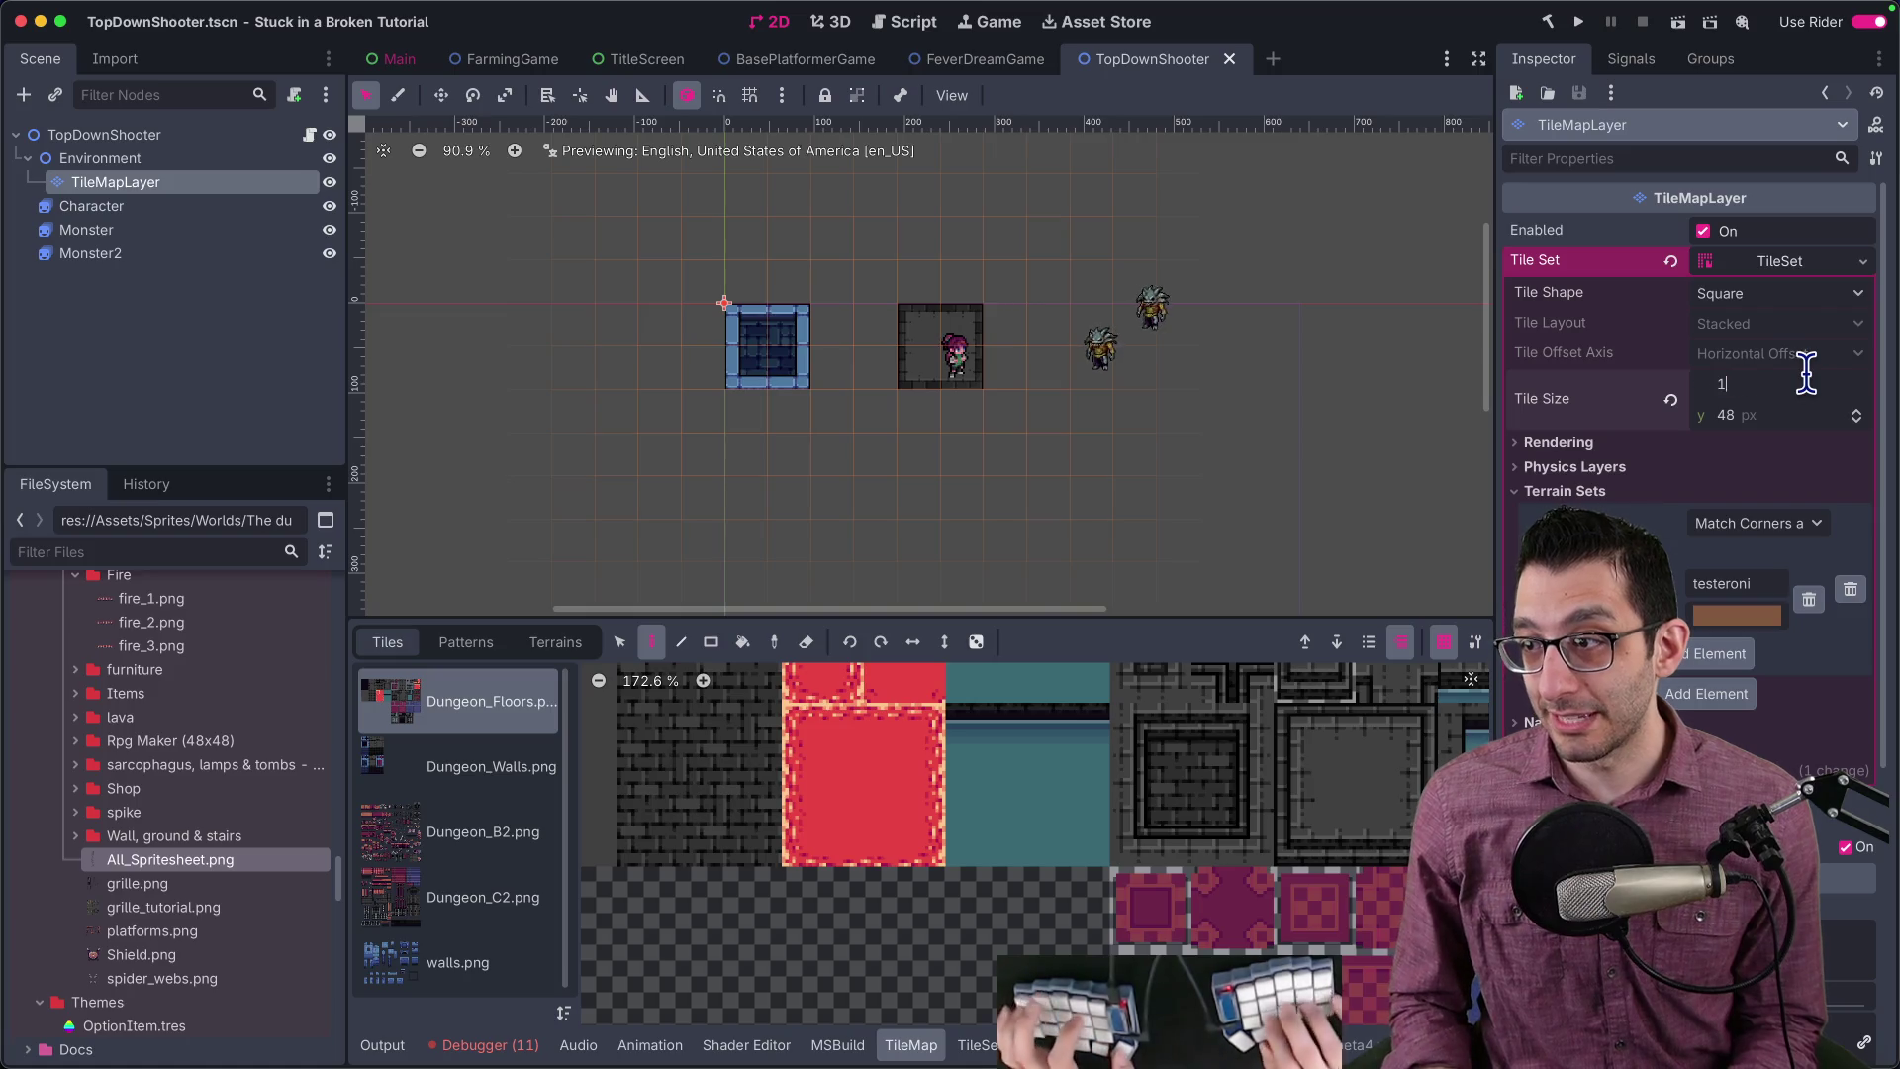
key("Tab")
type("16")
key("Return")
Step: Delete the old dungeon atlas sources, including Dungeon_Floors.png, from the TileSet
left_click(475, 831)
left_click(508, 707)
left_click(1781, 262)
left_click(1781, 261)
left_click(436, 589)
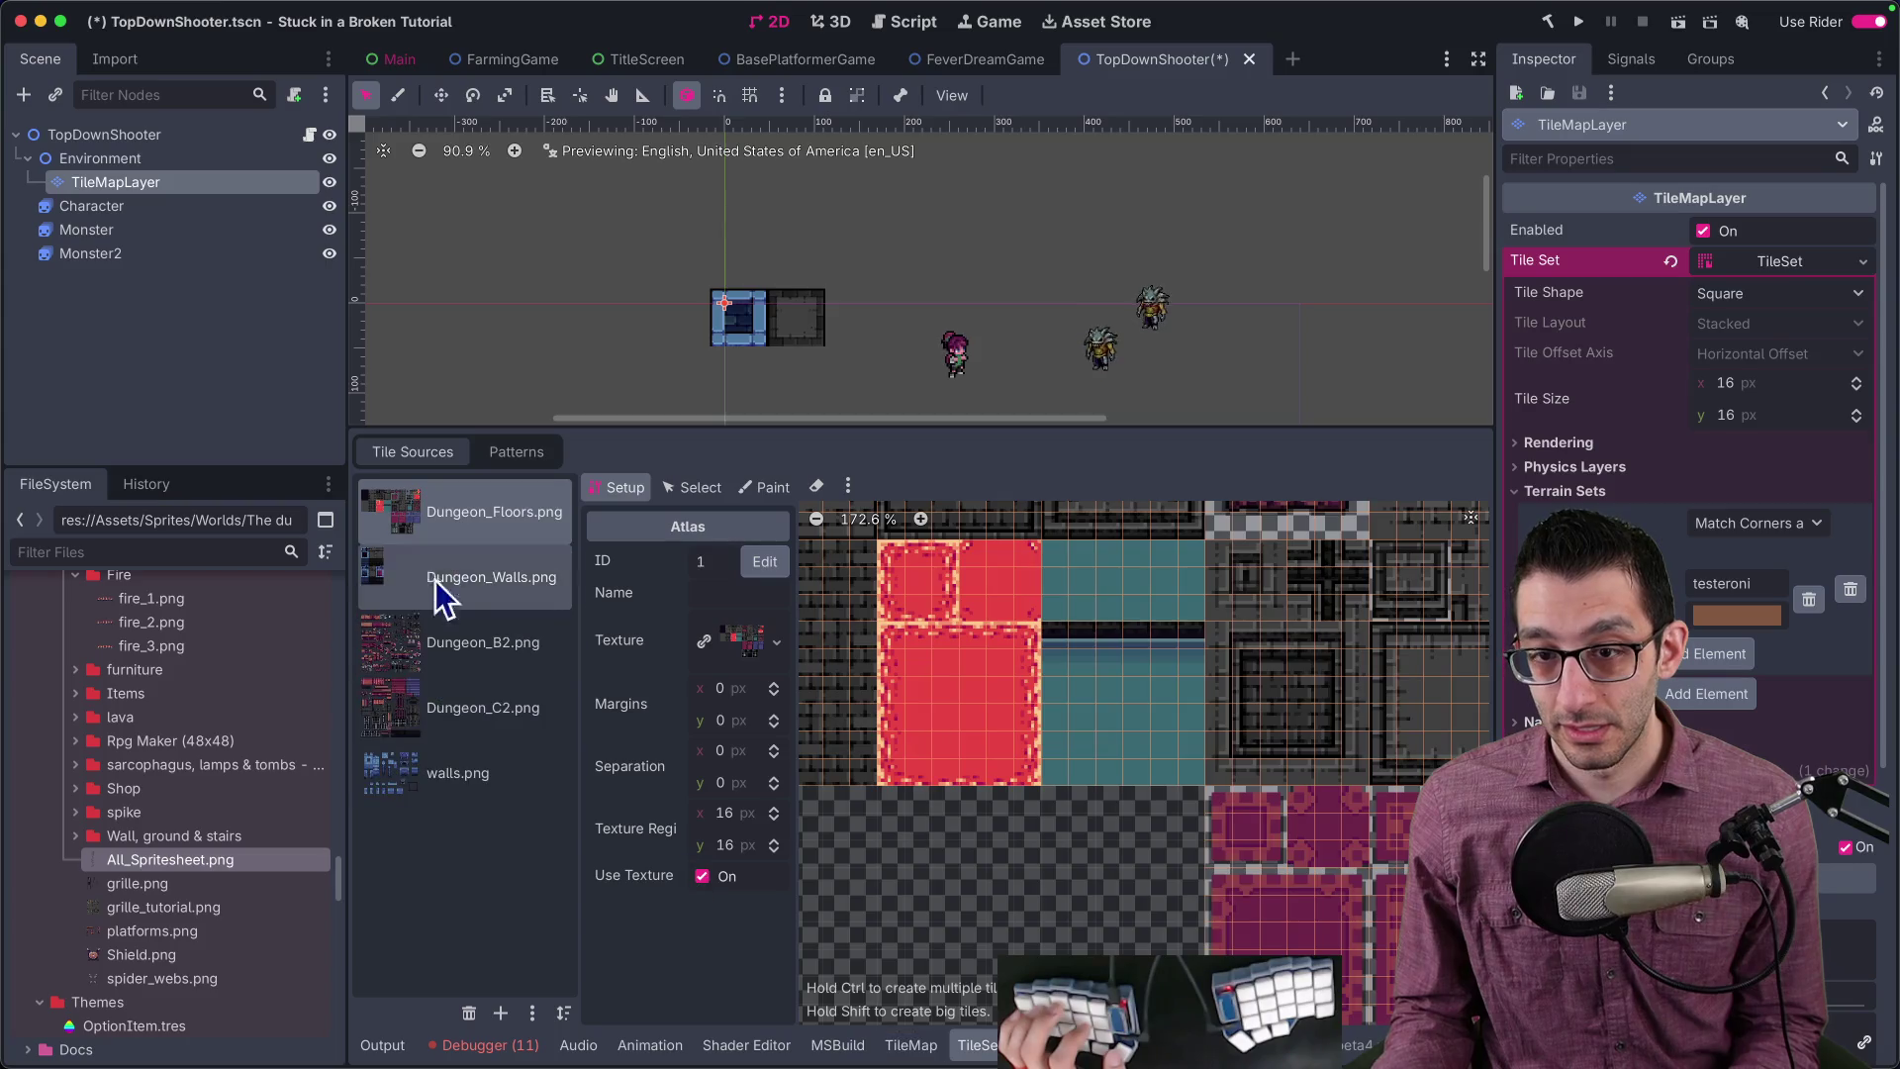
left_click(495, 512)
left_click(469, 1012)
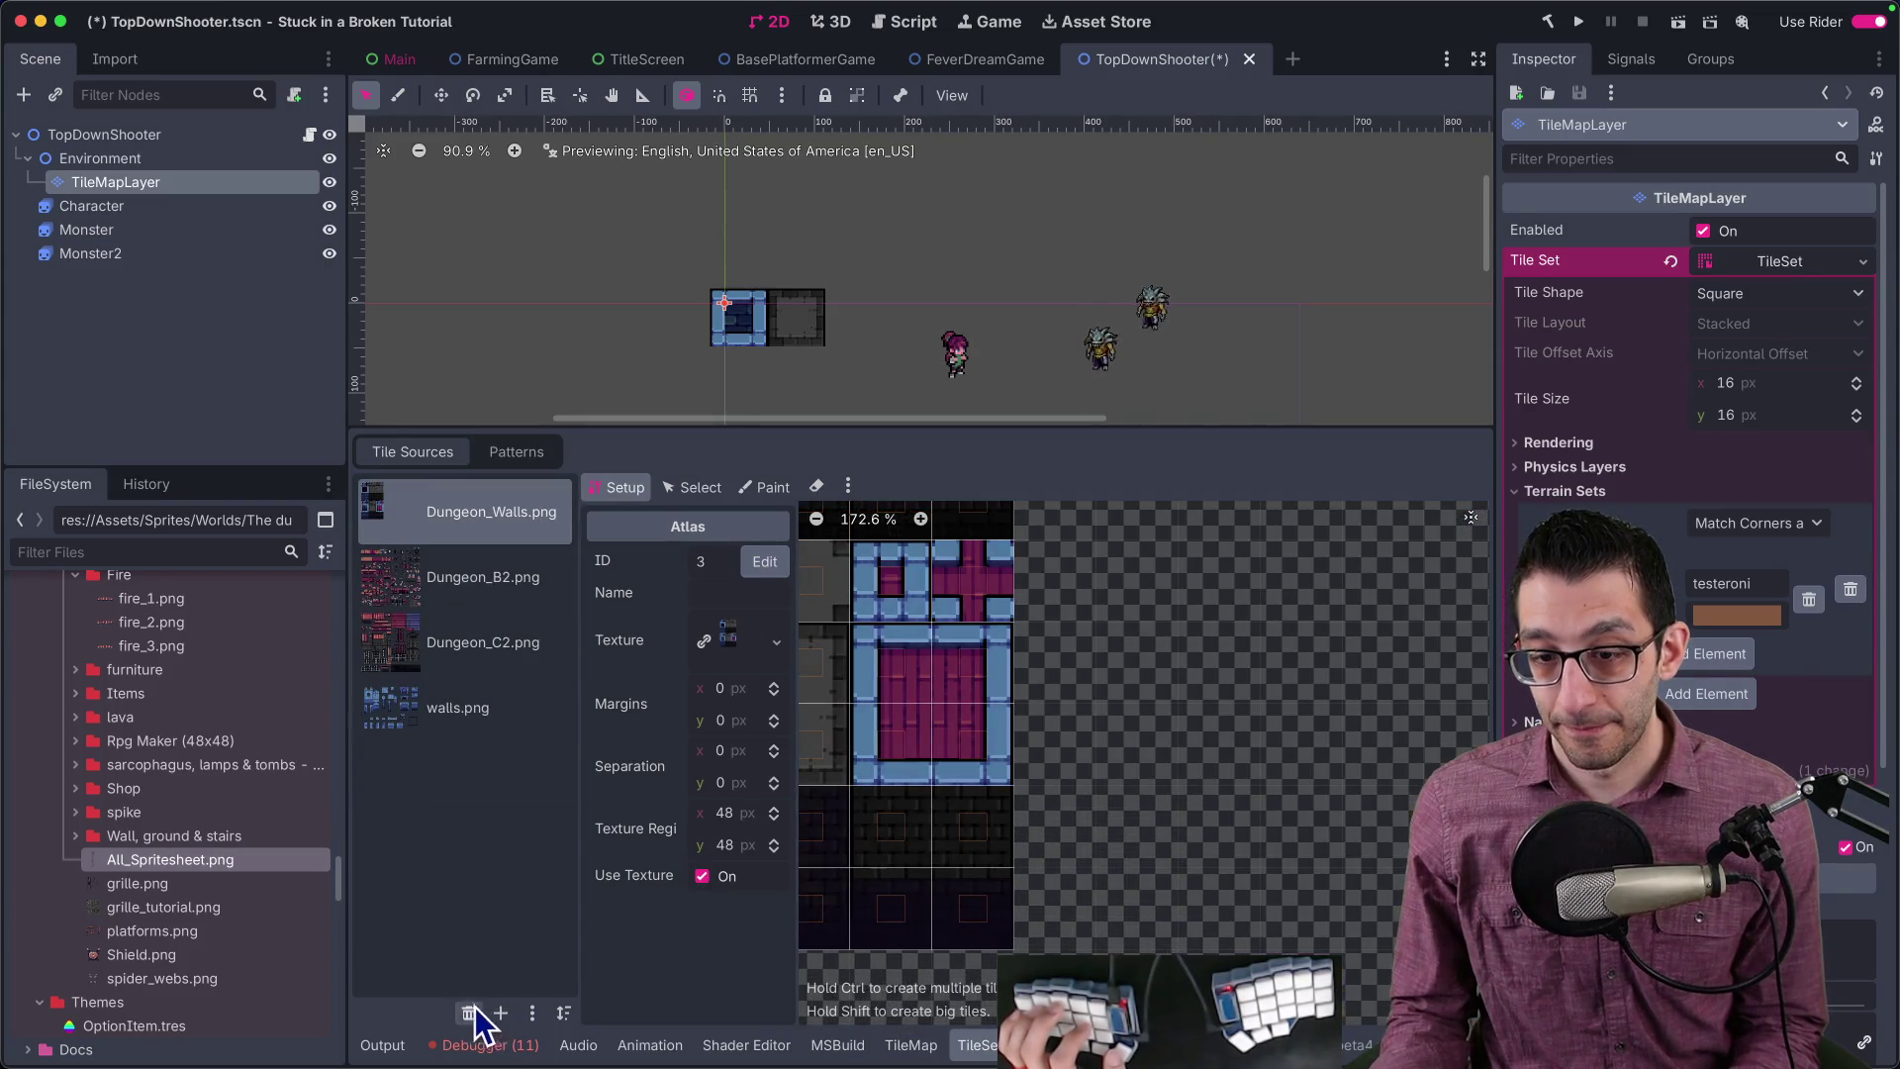
left_click(469, 1012)
left_click(469, 1012)
left_click(469, 1012)
left_click(469, 1013)
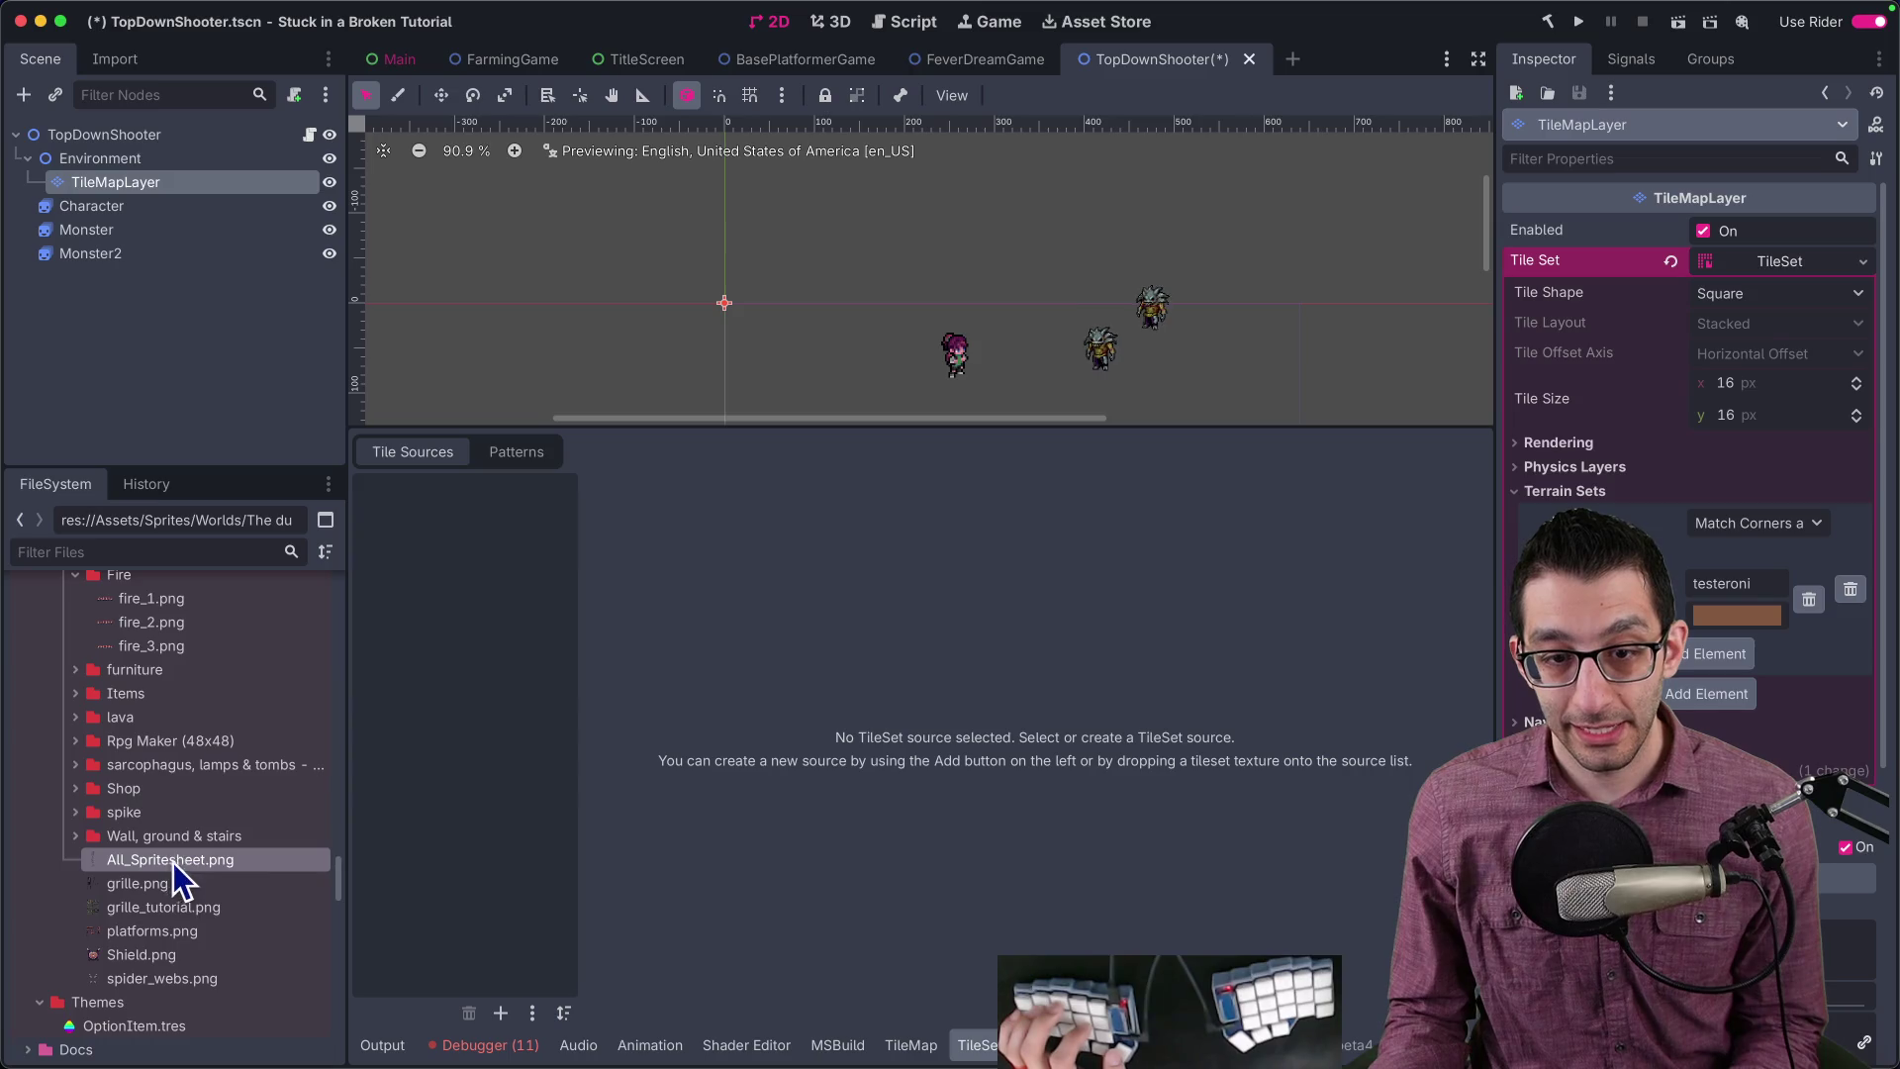
Step: Add All_Spritesheet.png as a new TileSet atlas with auto-created tiles and zoom around it
left_click_drag(174, 861, 475, 762)
left_click(1035, 564)
scroll(1074, 732, "down", 10)
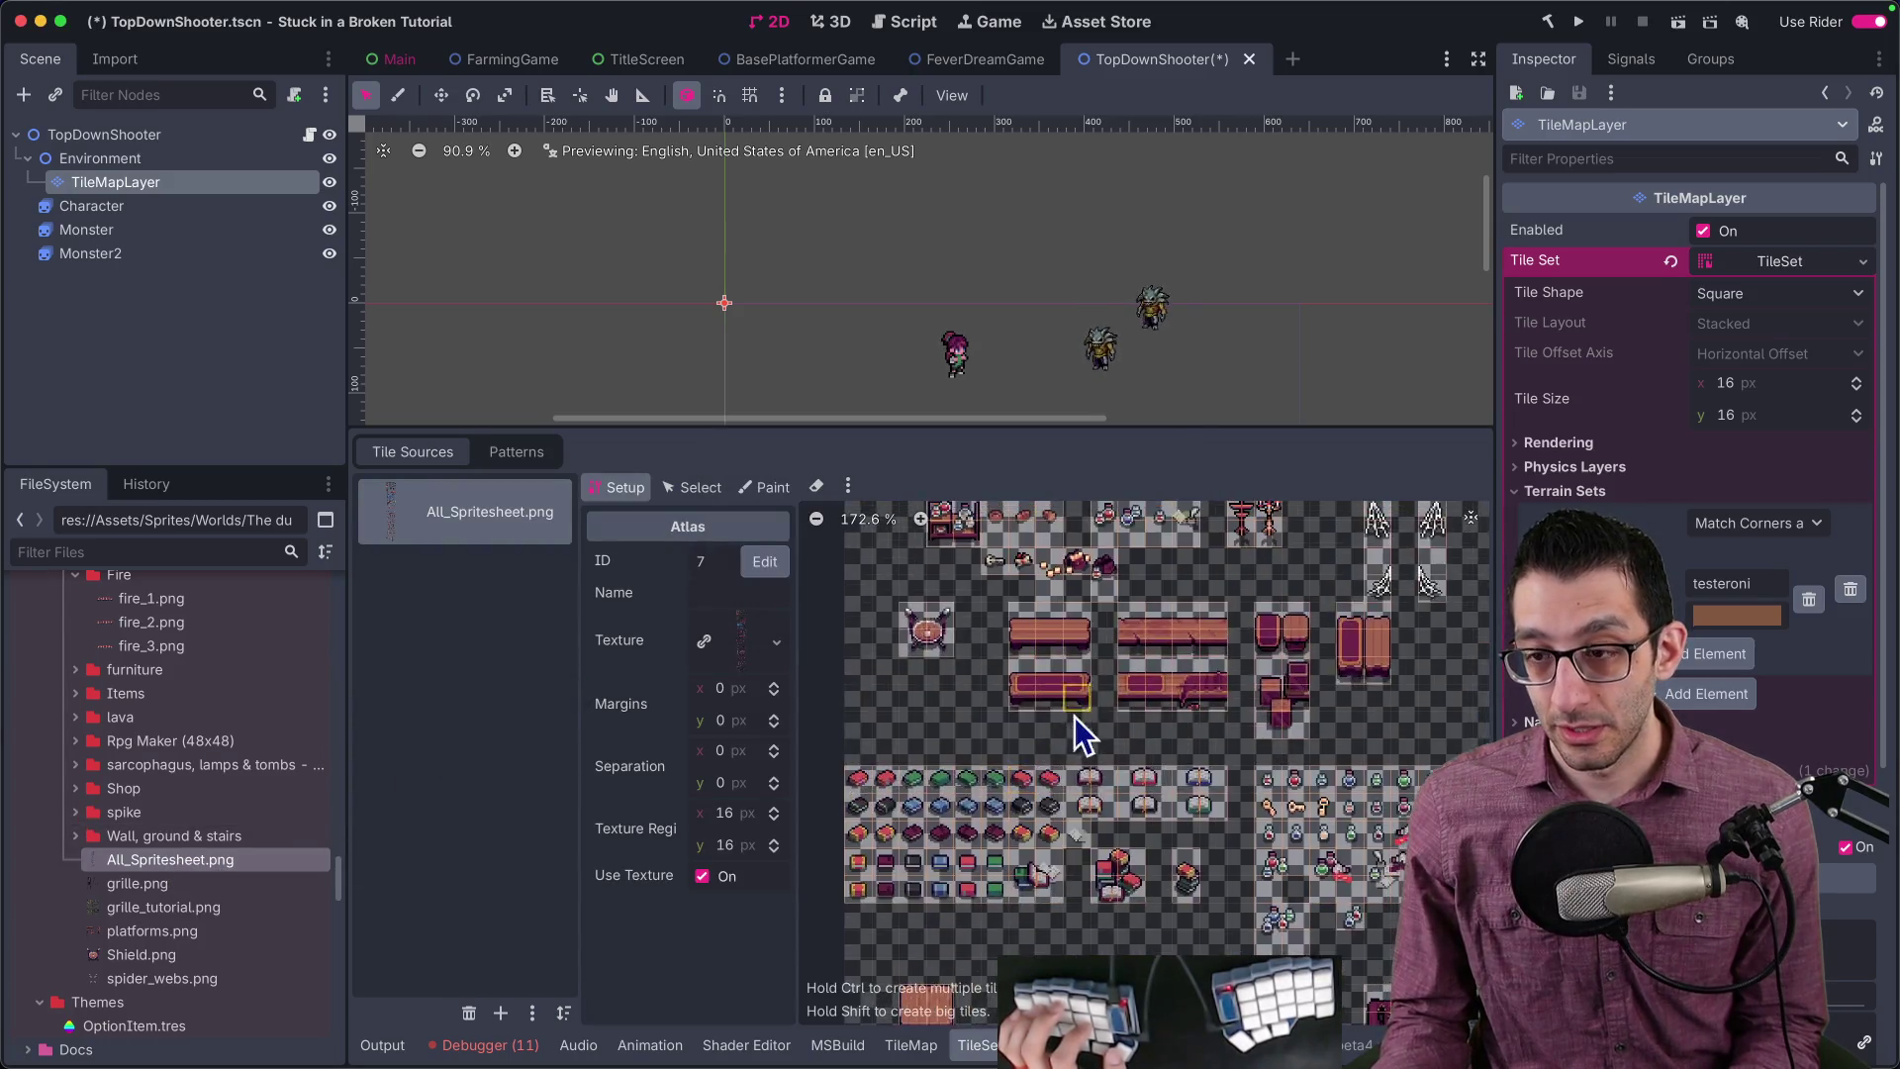
scroll(1065, 726, "down", 15)
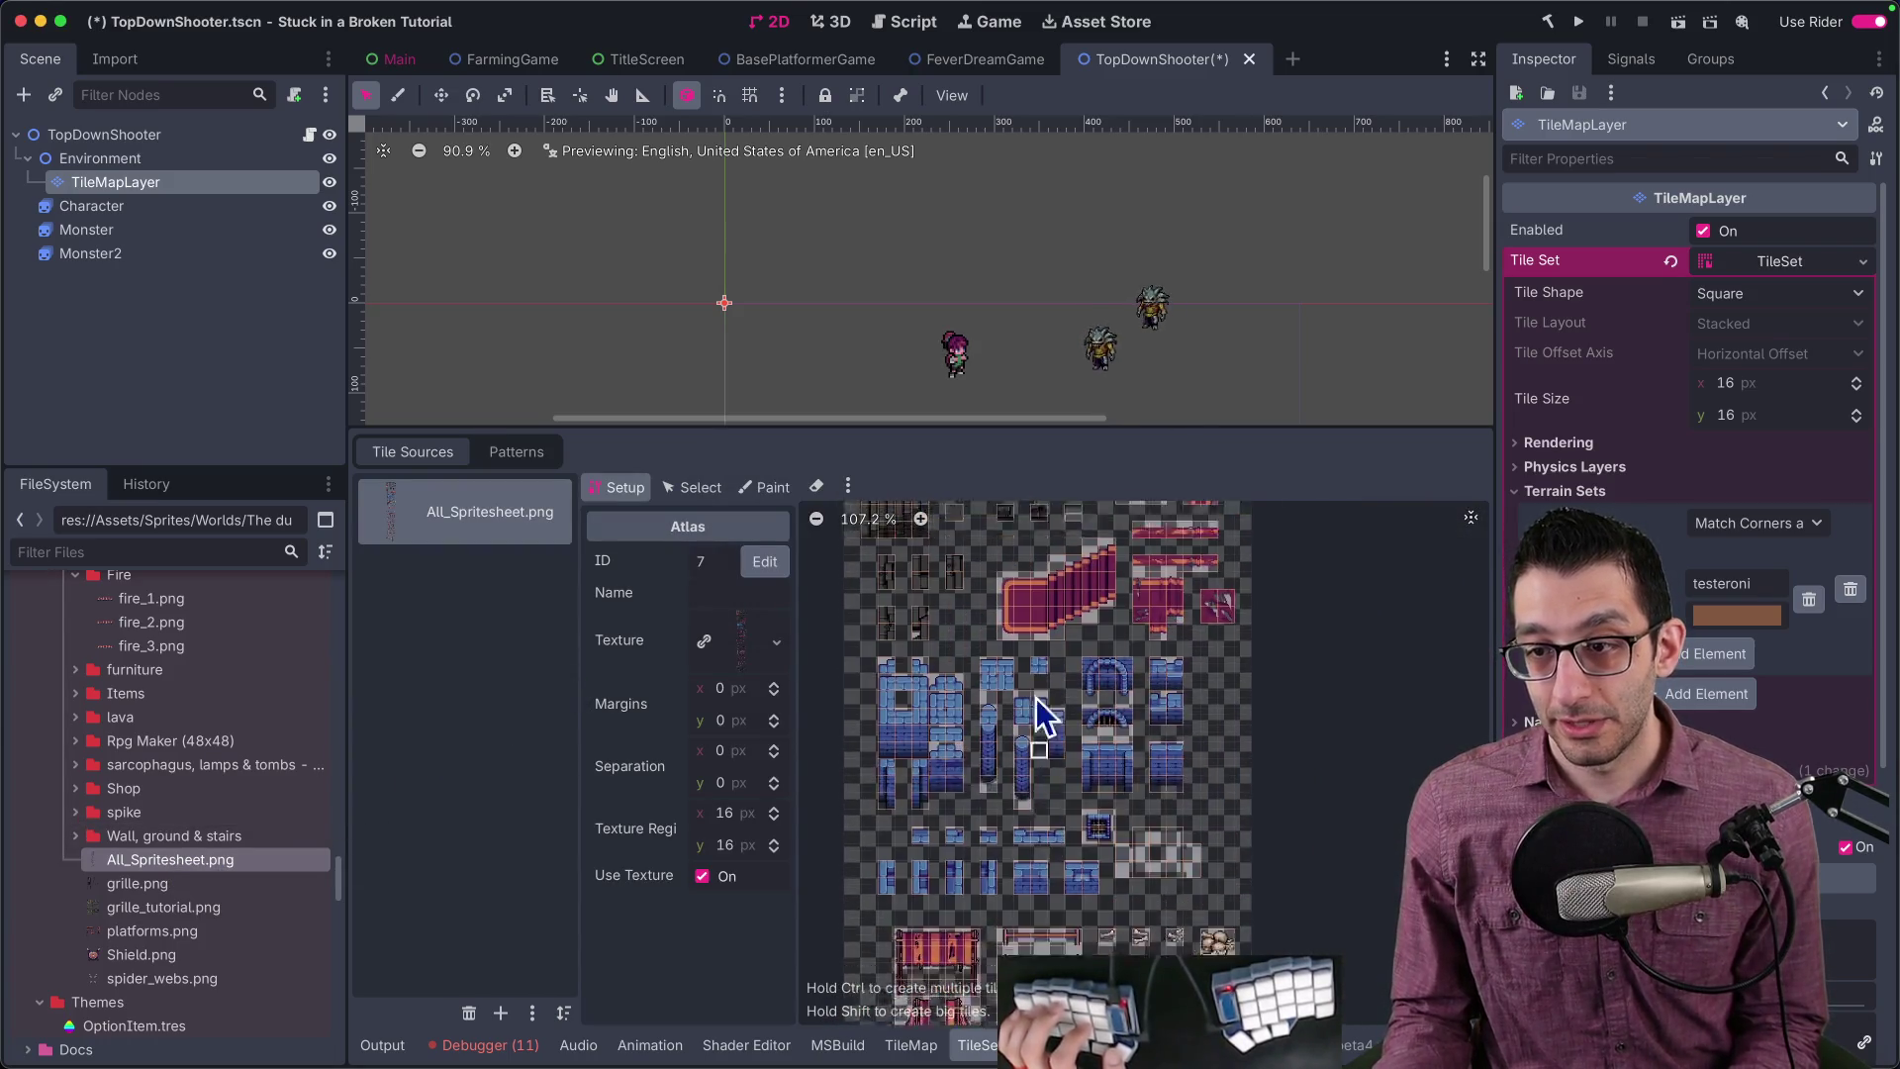
scroll(1019, 653, "up", 10)
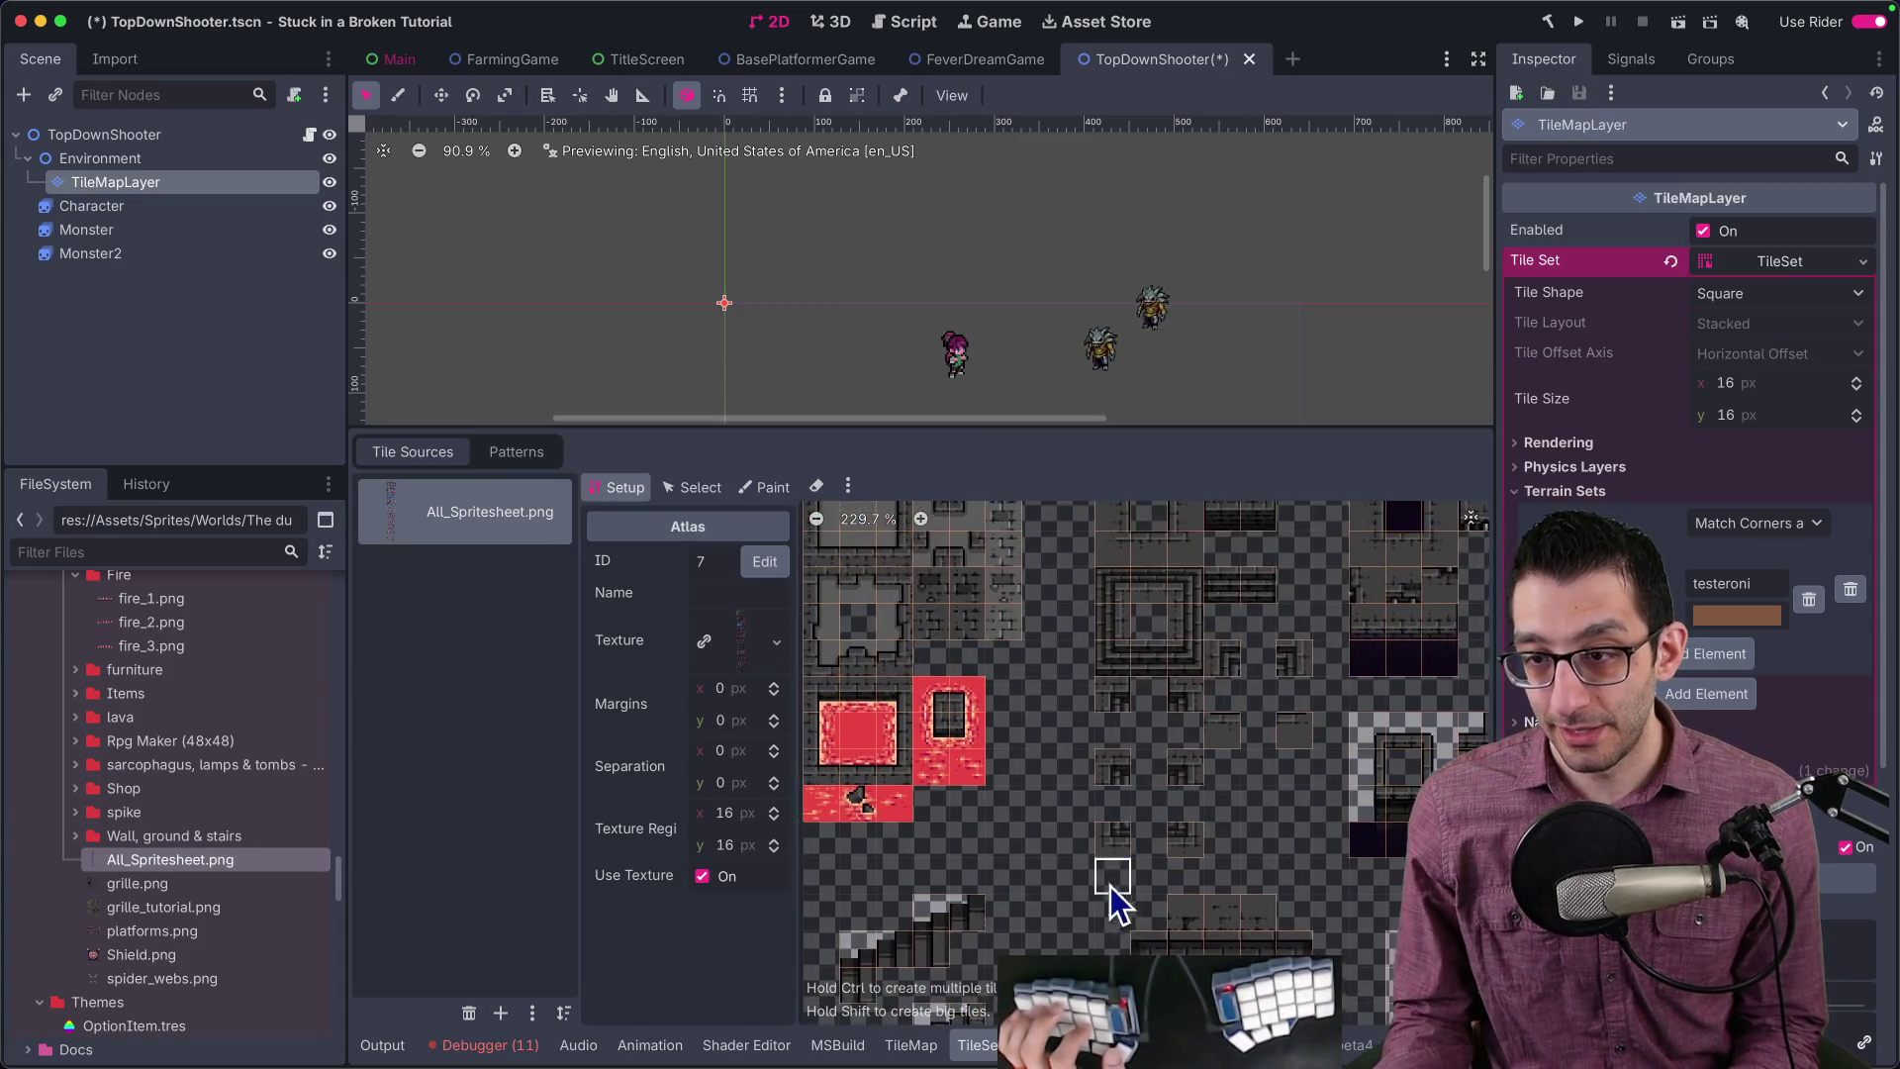
scroll(1137, 796, "up", 2)
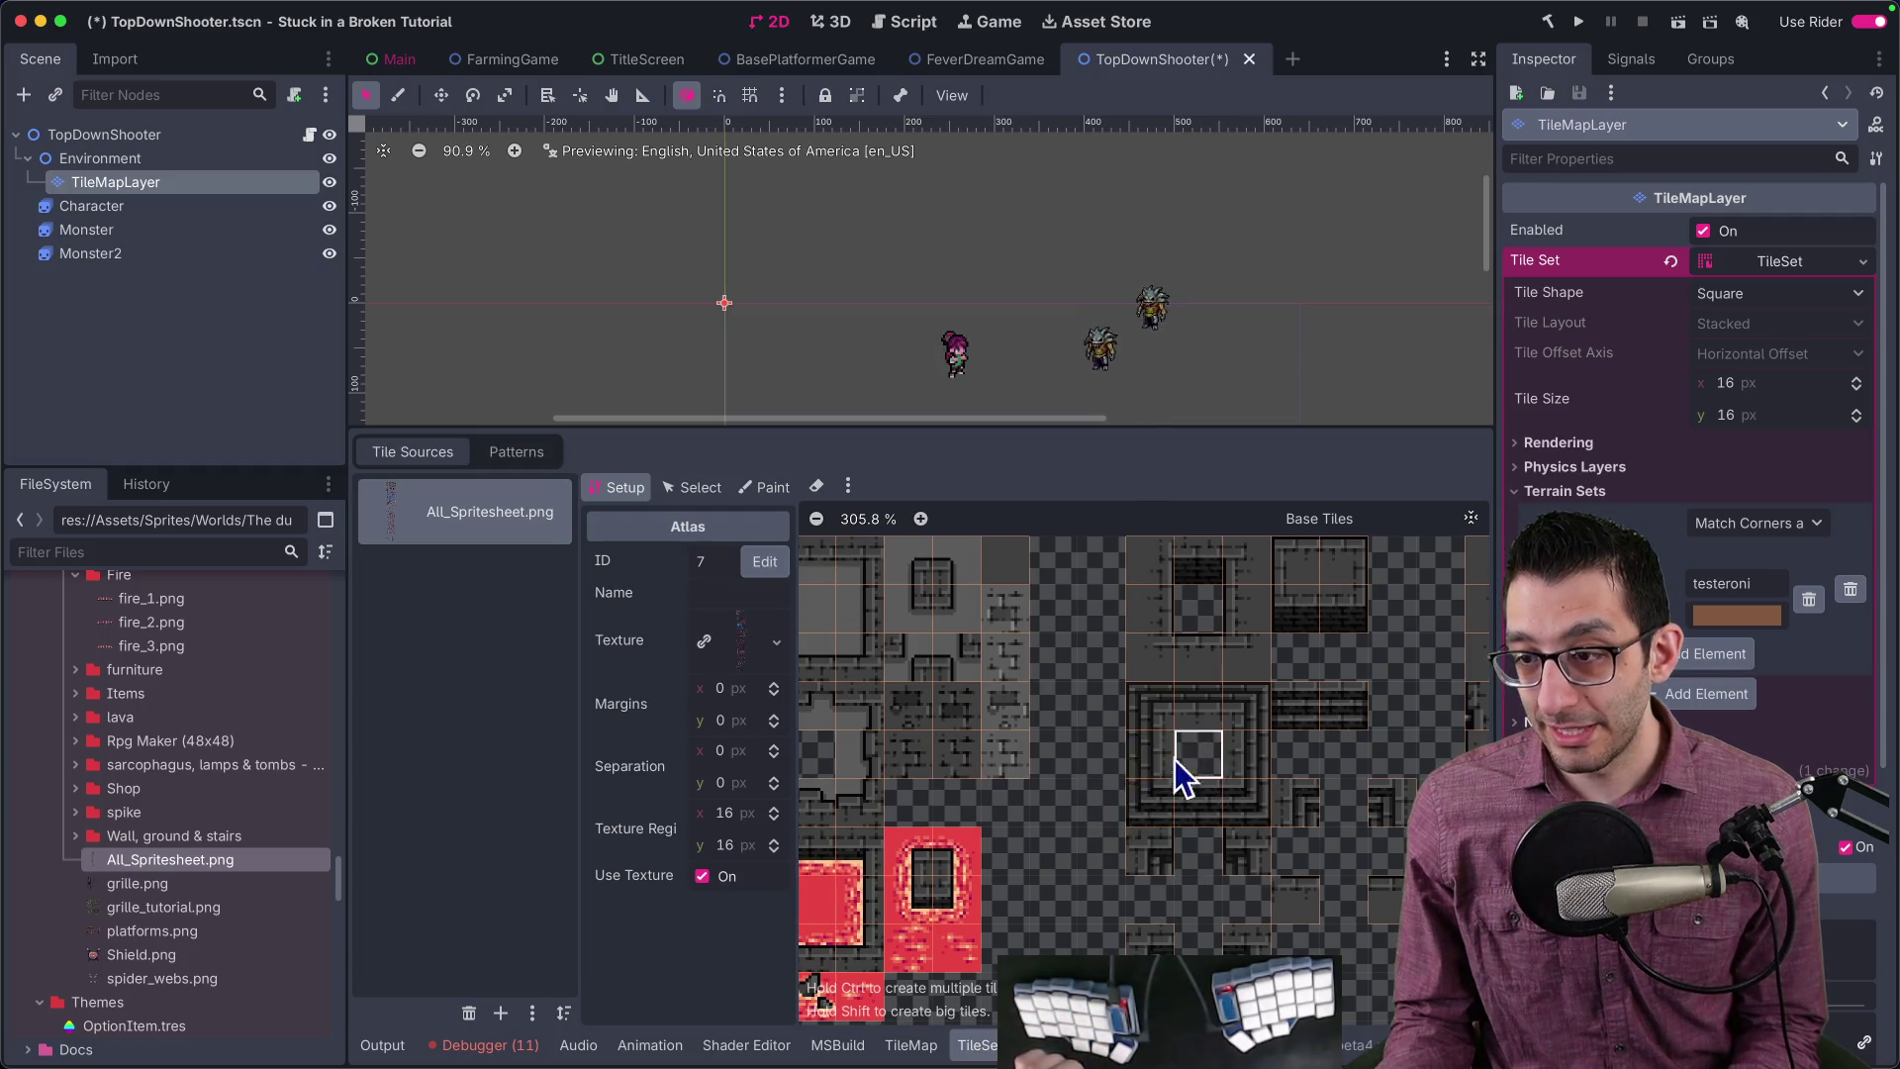
scroll(1304, 771, "up", 5)
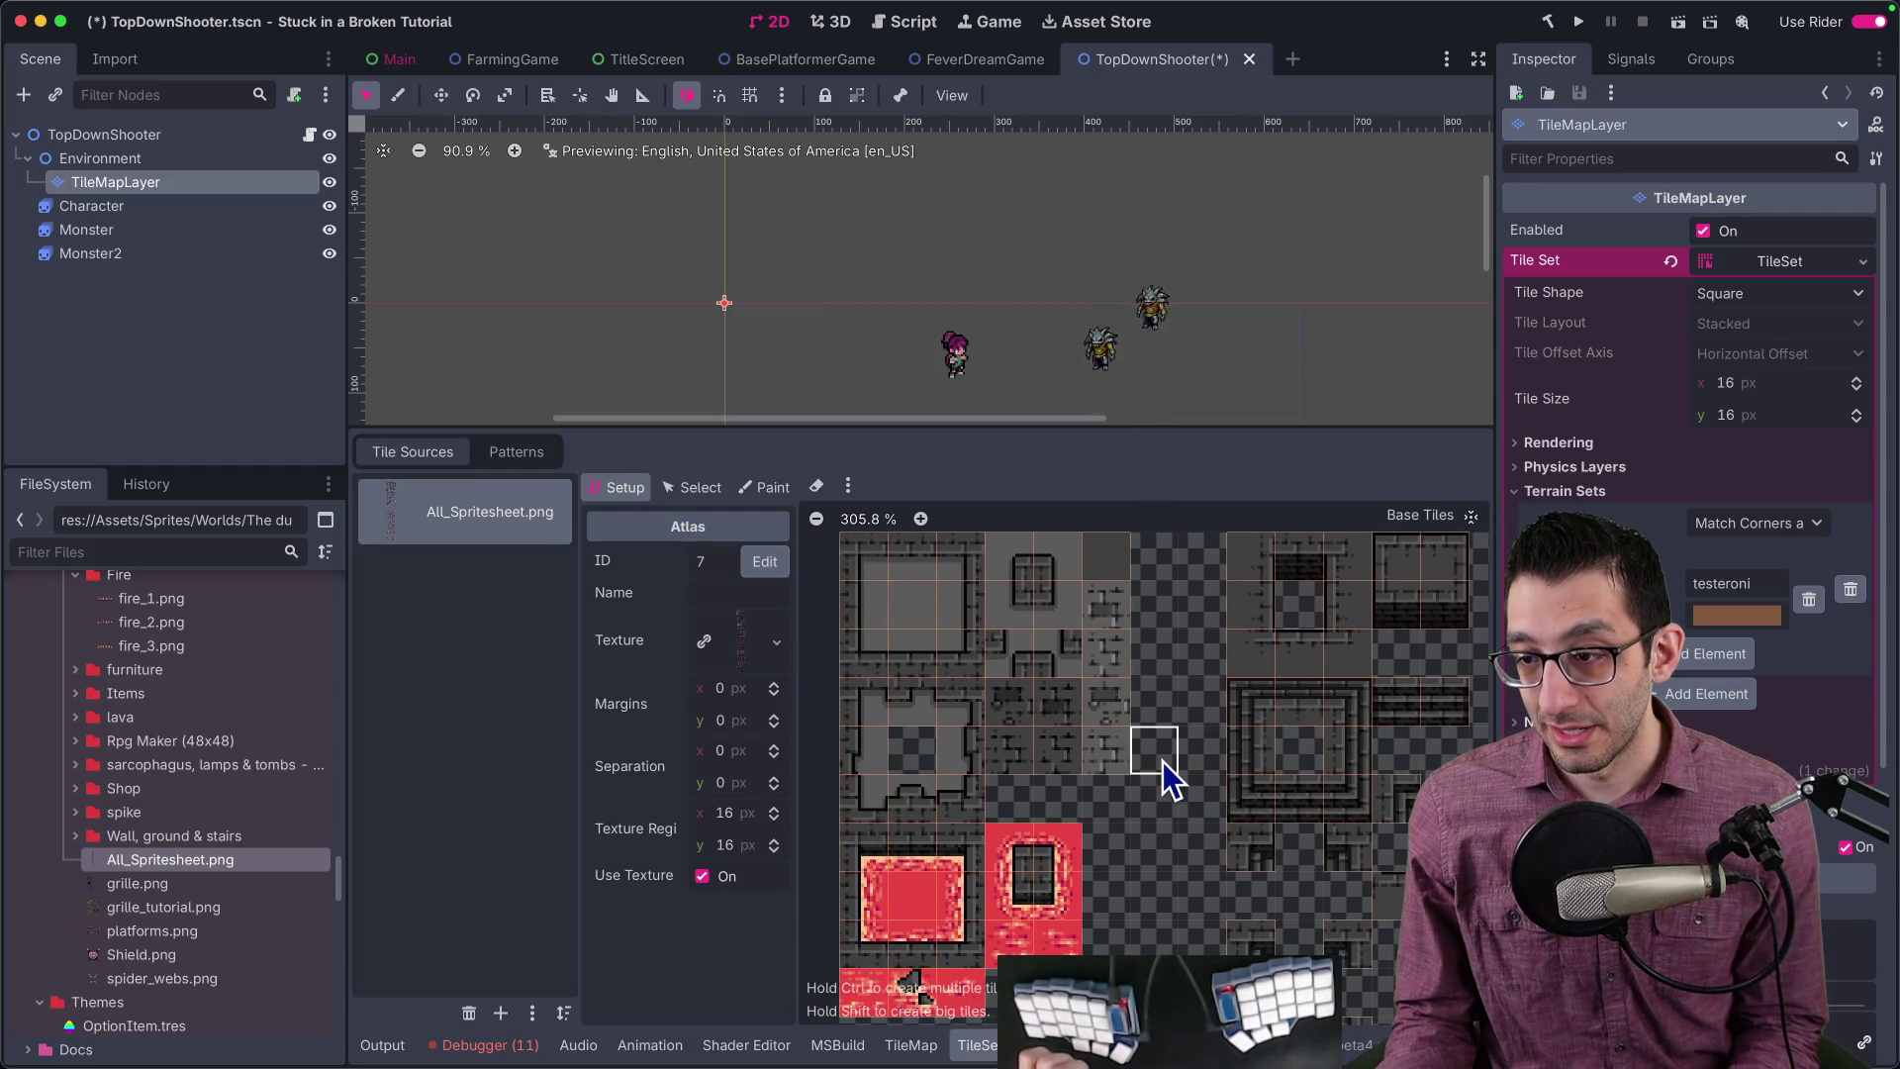
scroll(1103, 767, "down", 7)
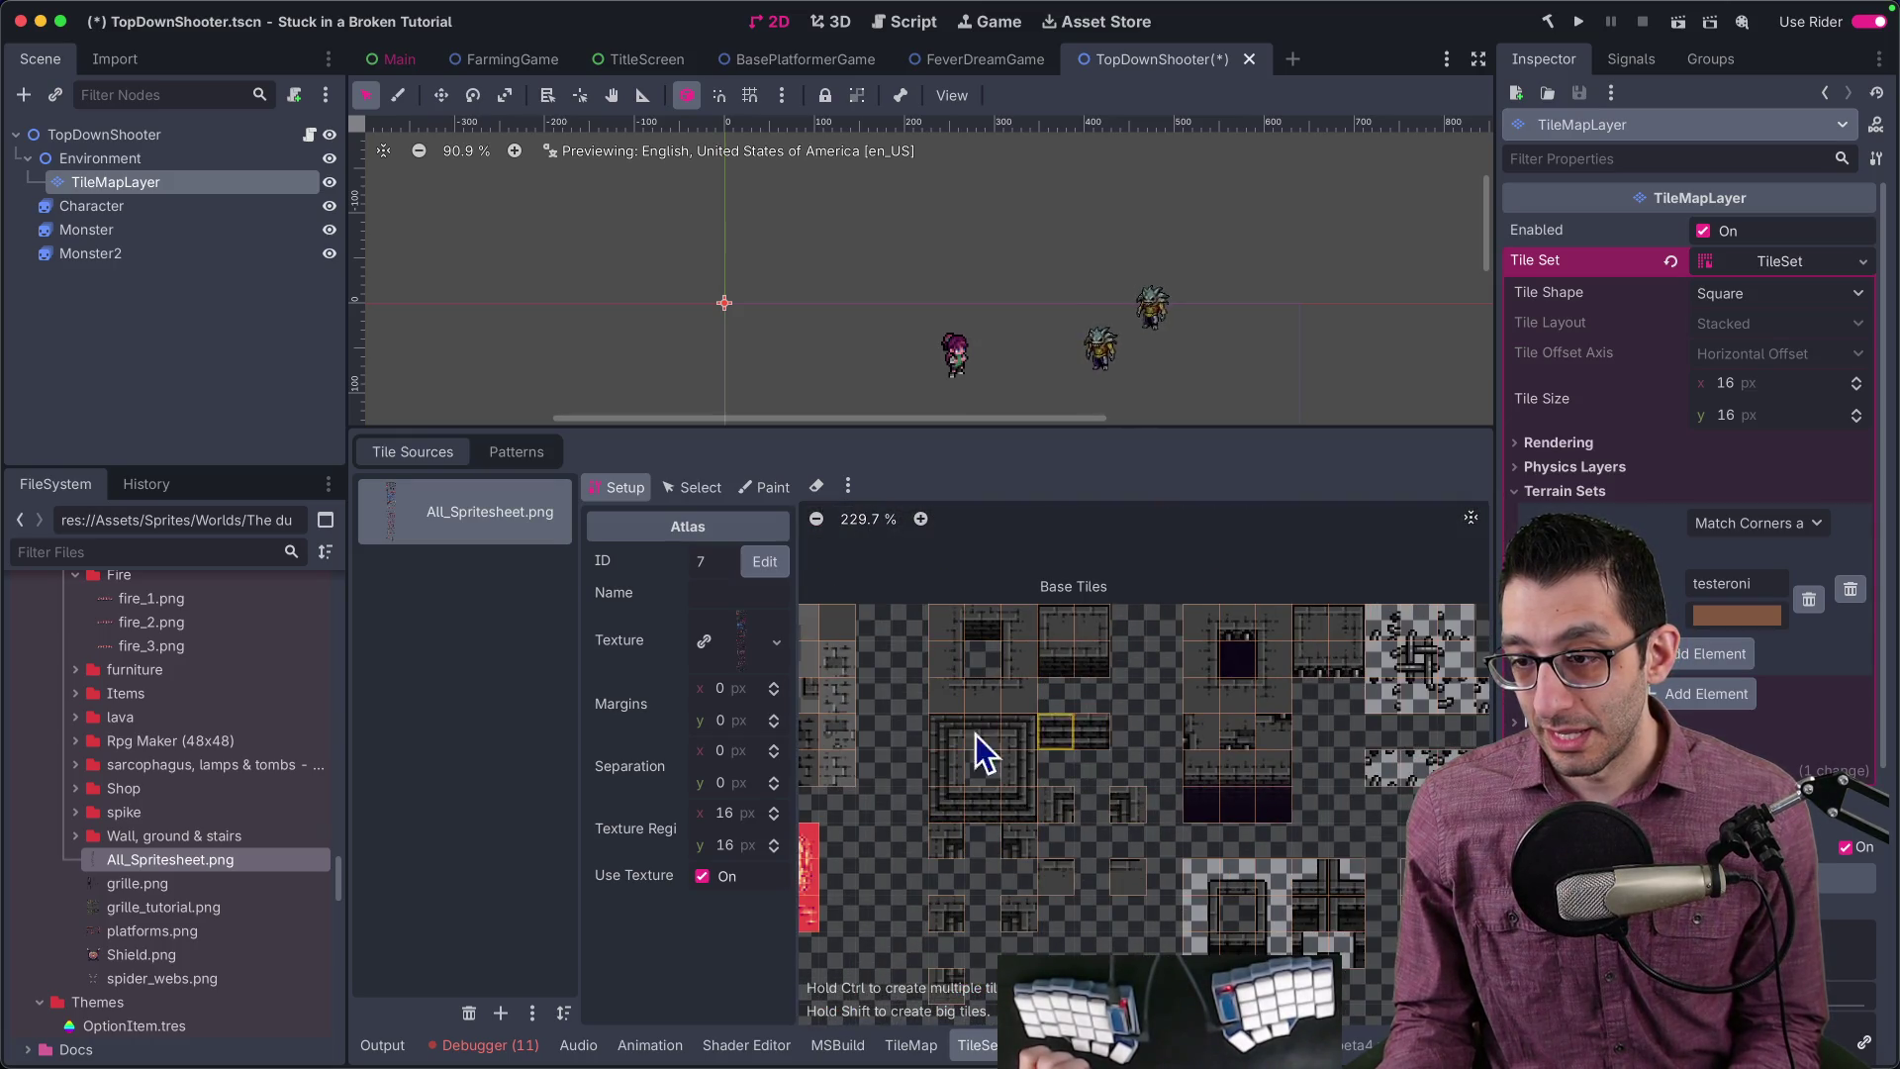
Step: Pan the atlas across the wall tiles, then view the itch.io dungeon page
left_click_drag(1009, 767, 1187, 762)
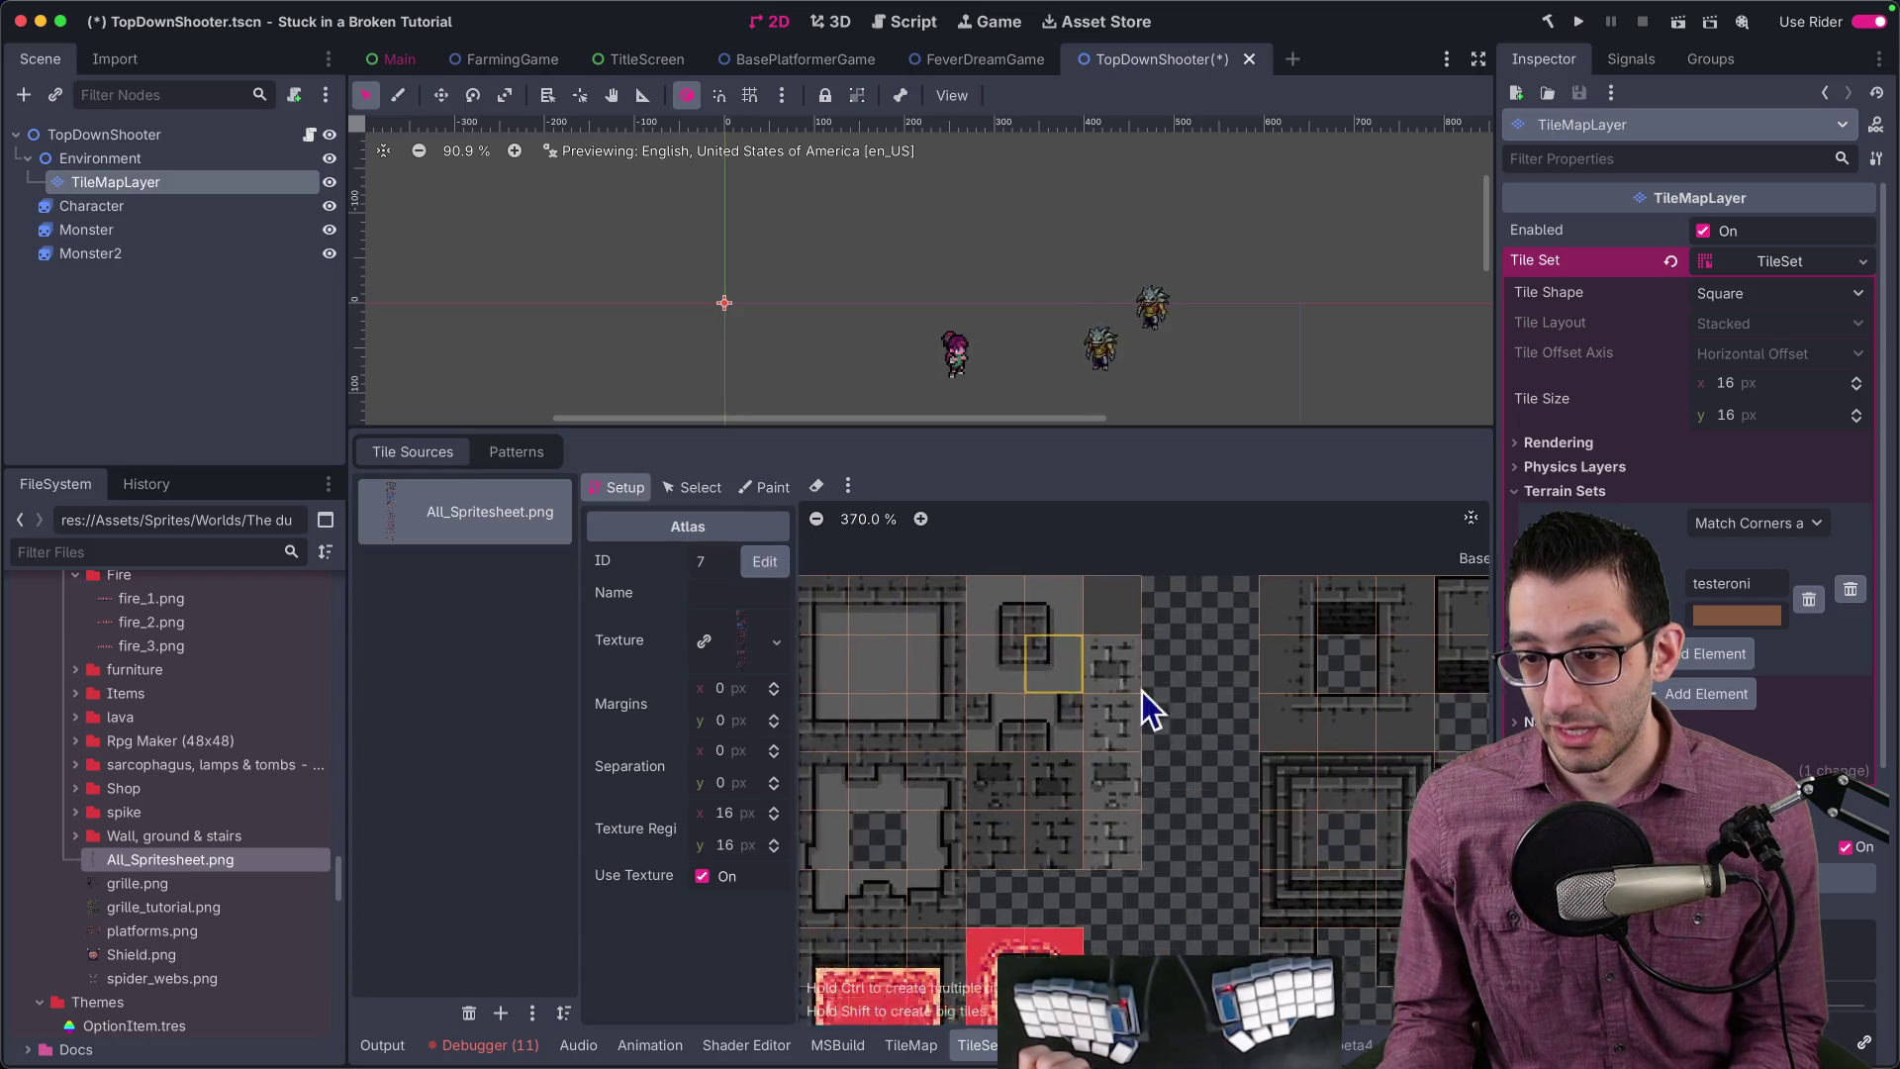
left_click_drag(1111, 700, 1196, 721)
key("super+Tab")
scroll(1118, 702, "down", 20)
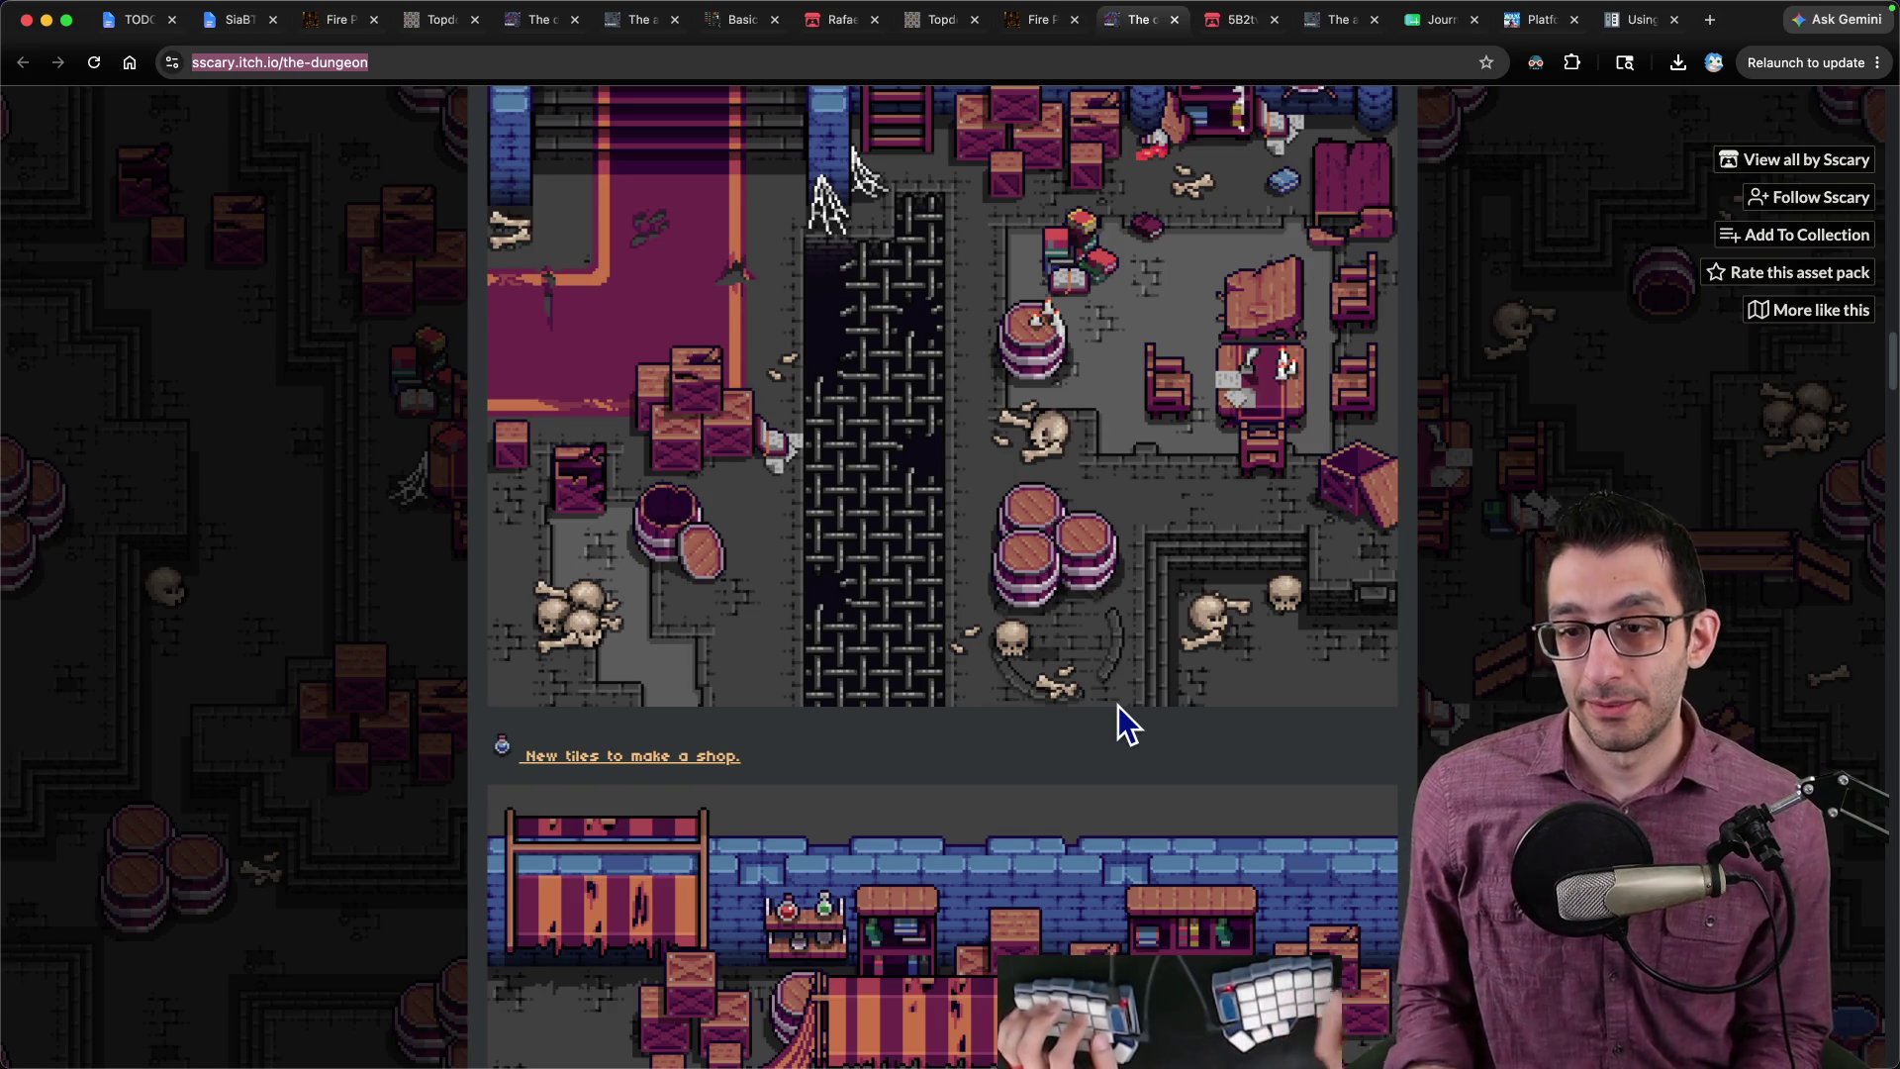
Step: Compare the itch.io dungeon preview against the tile atlas, panning across tile groups
scroll(1118, 705, "down", 1)
key("super+Tab")
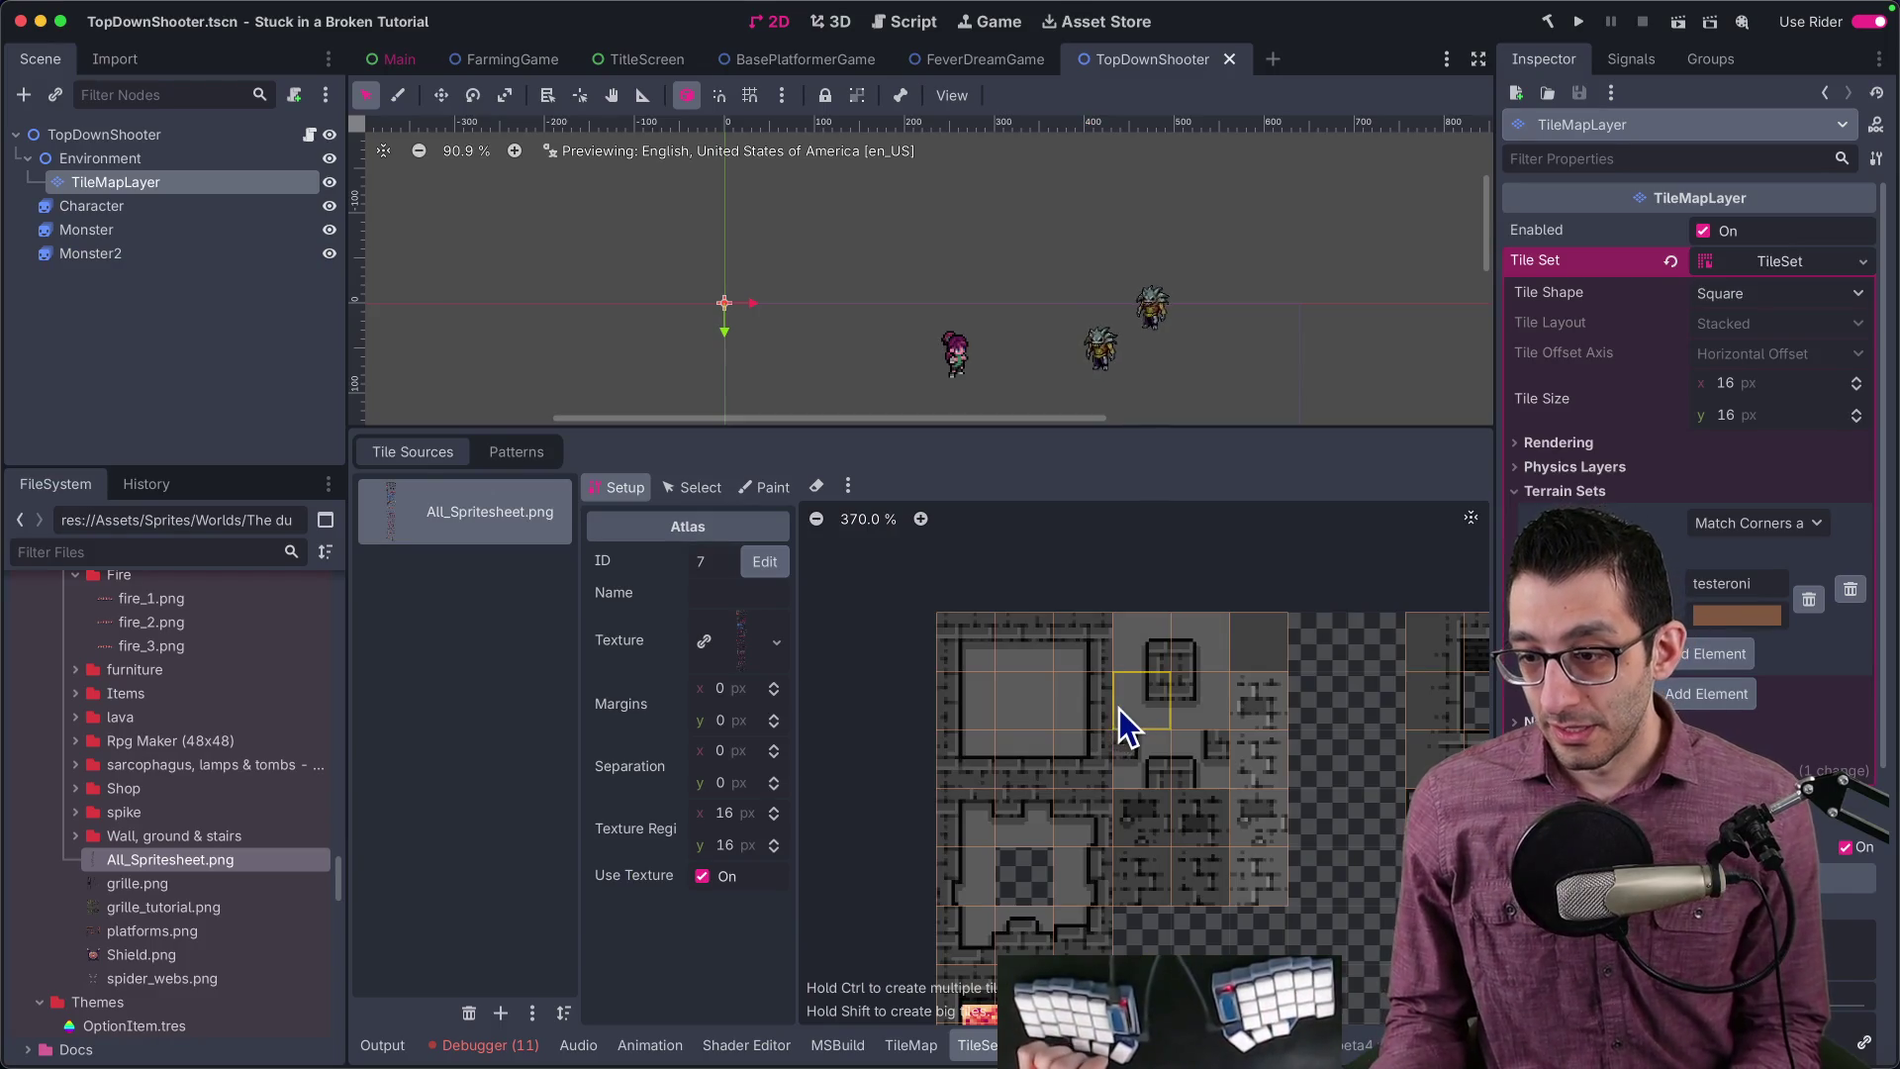
key("super+Tab")
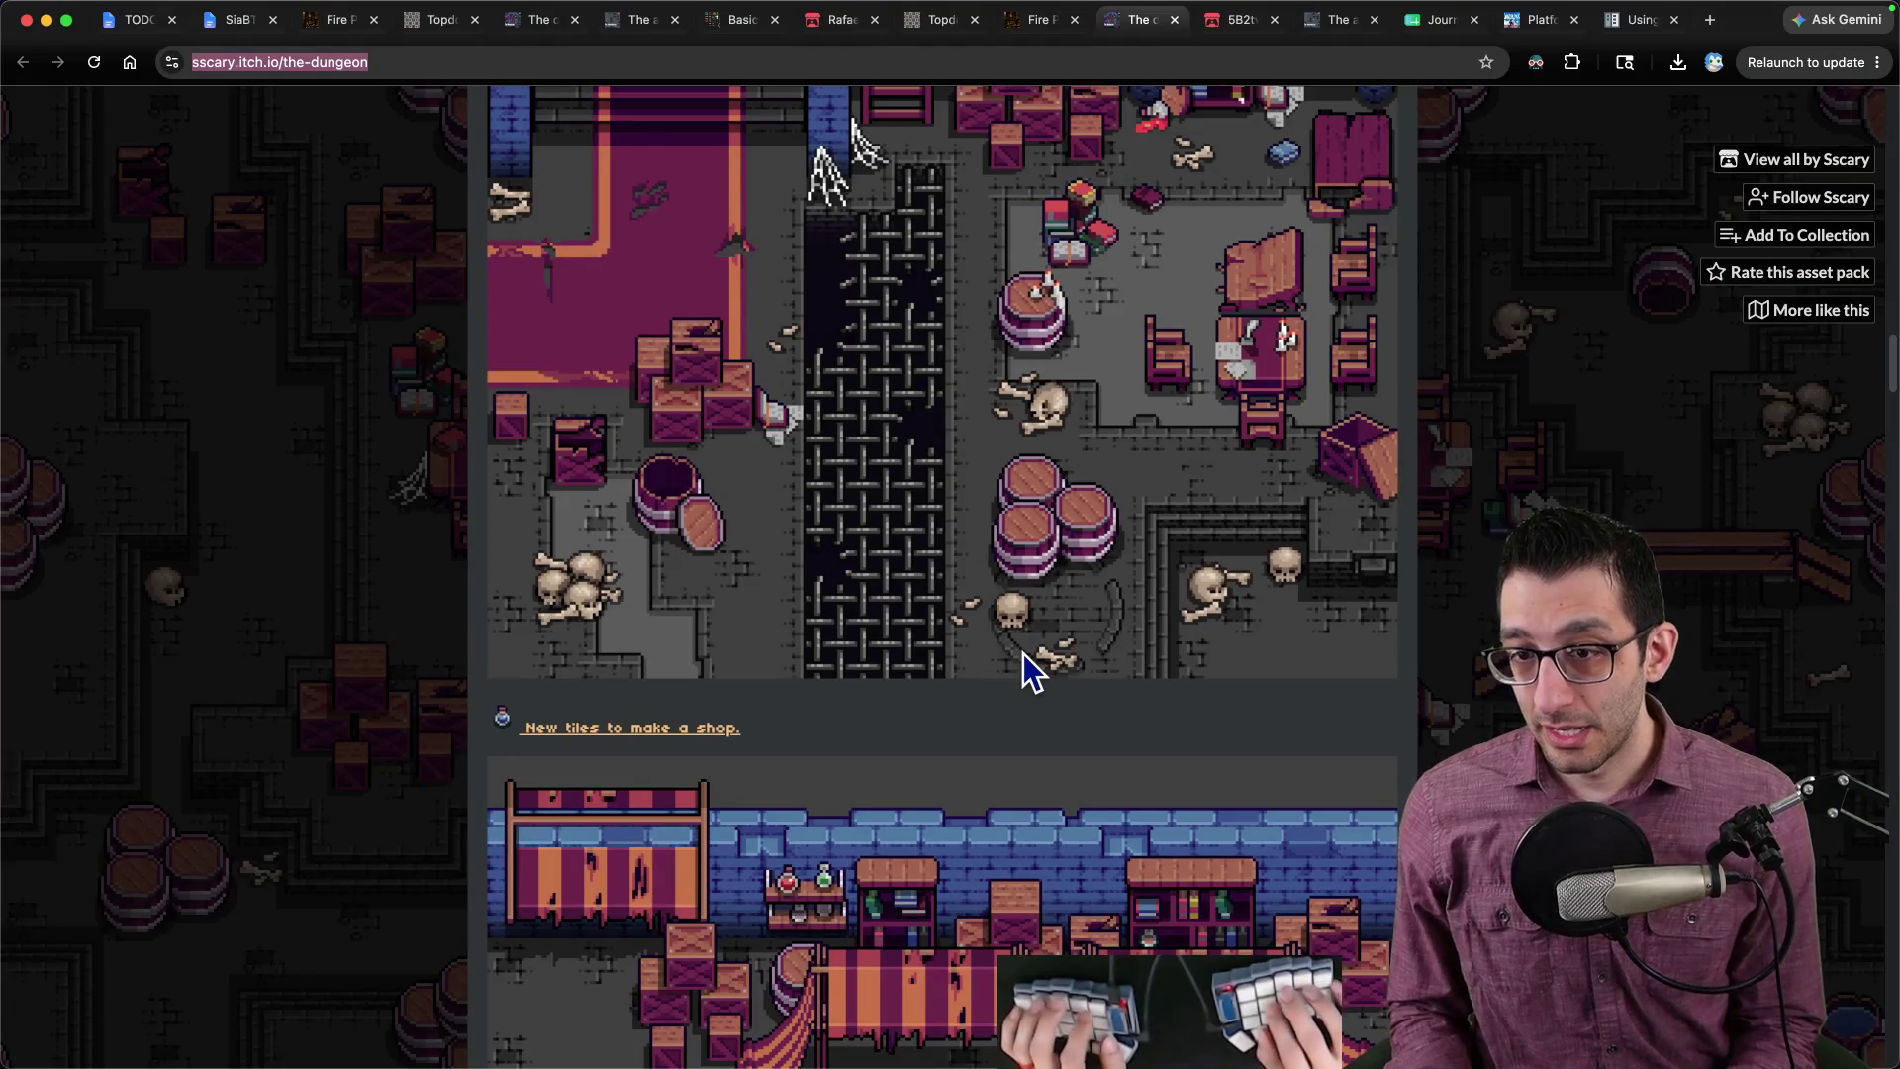
key("super+Tab")
scroll(911, 675, "down", 3)
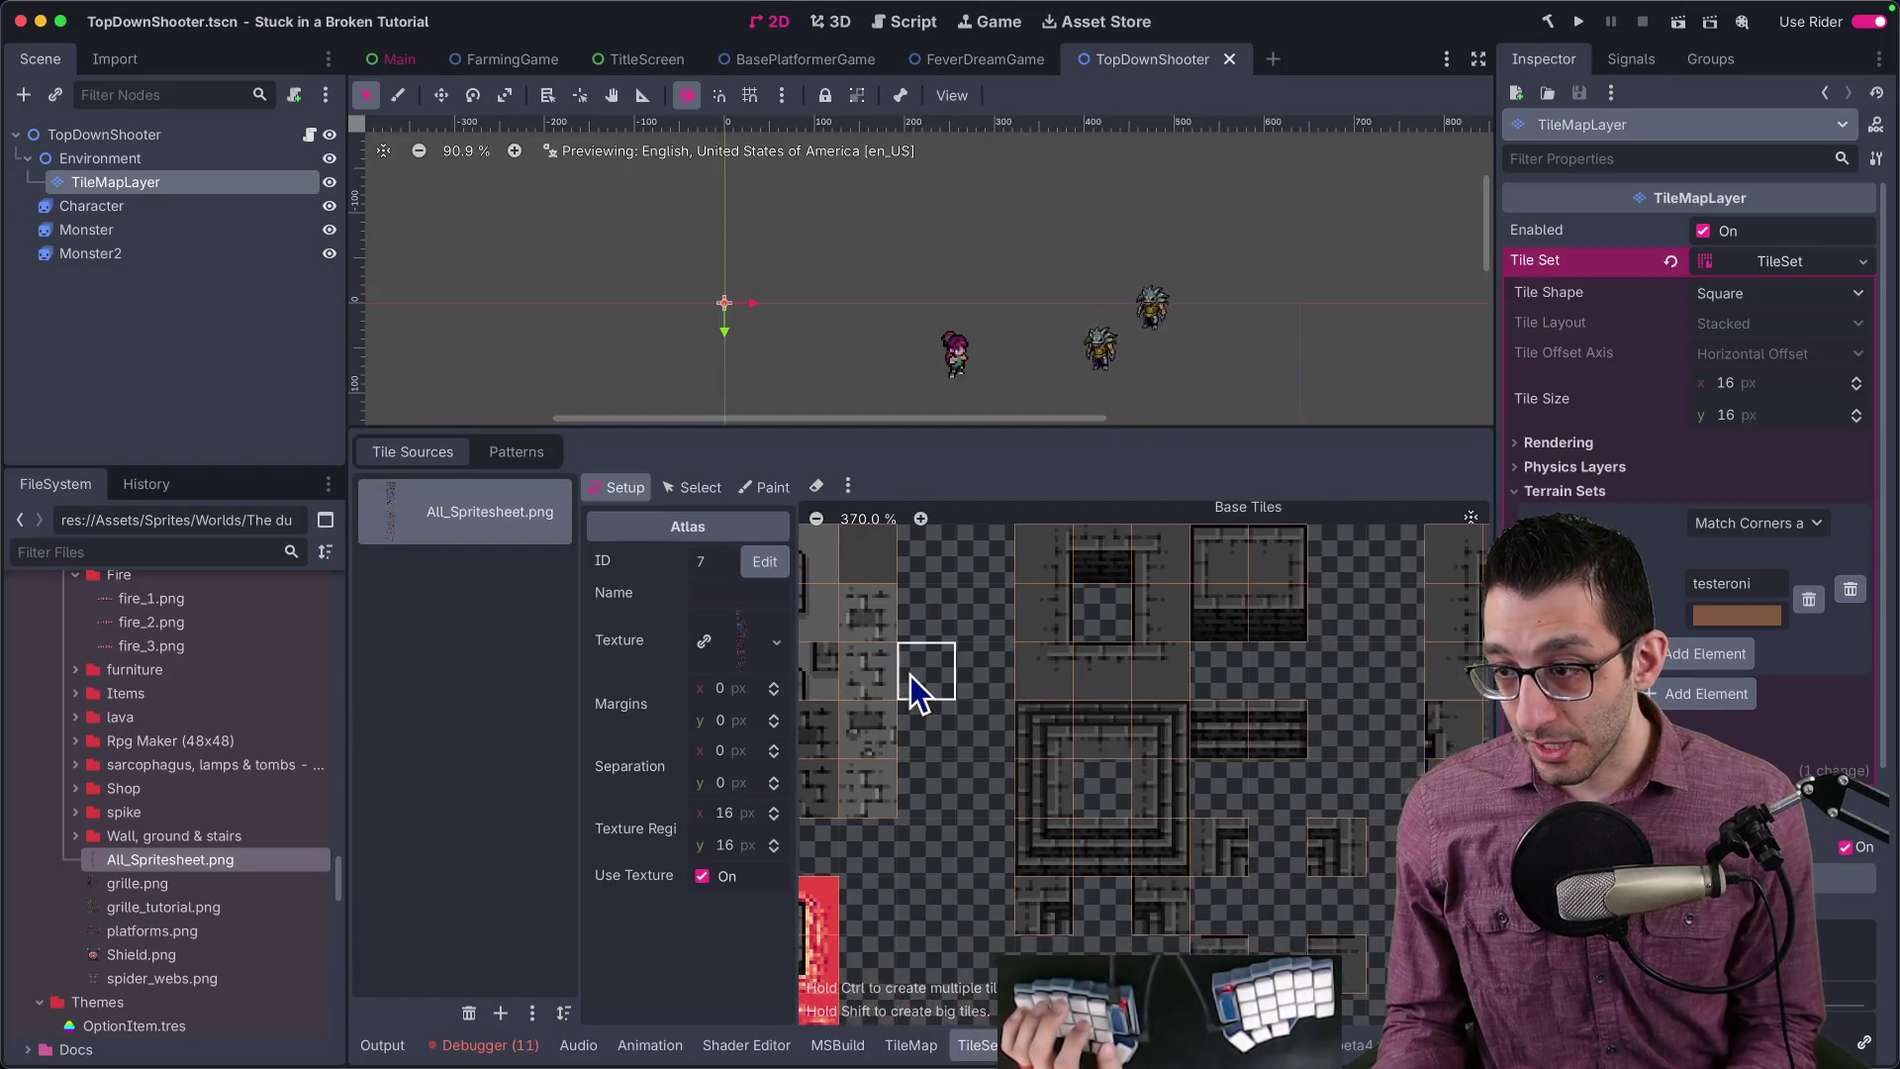
scroll(1188, 692, "down", 3)
mouse_move(1455, 707)
left_mouse_down()
mouse_move(1005, 670)
mouse_move(1263, 520)
left_mouse_up()
scroll(1263, 503, "down", 5)
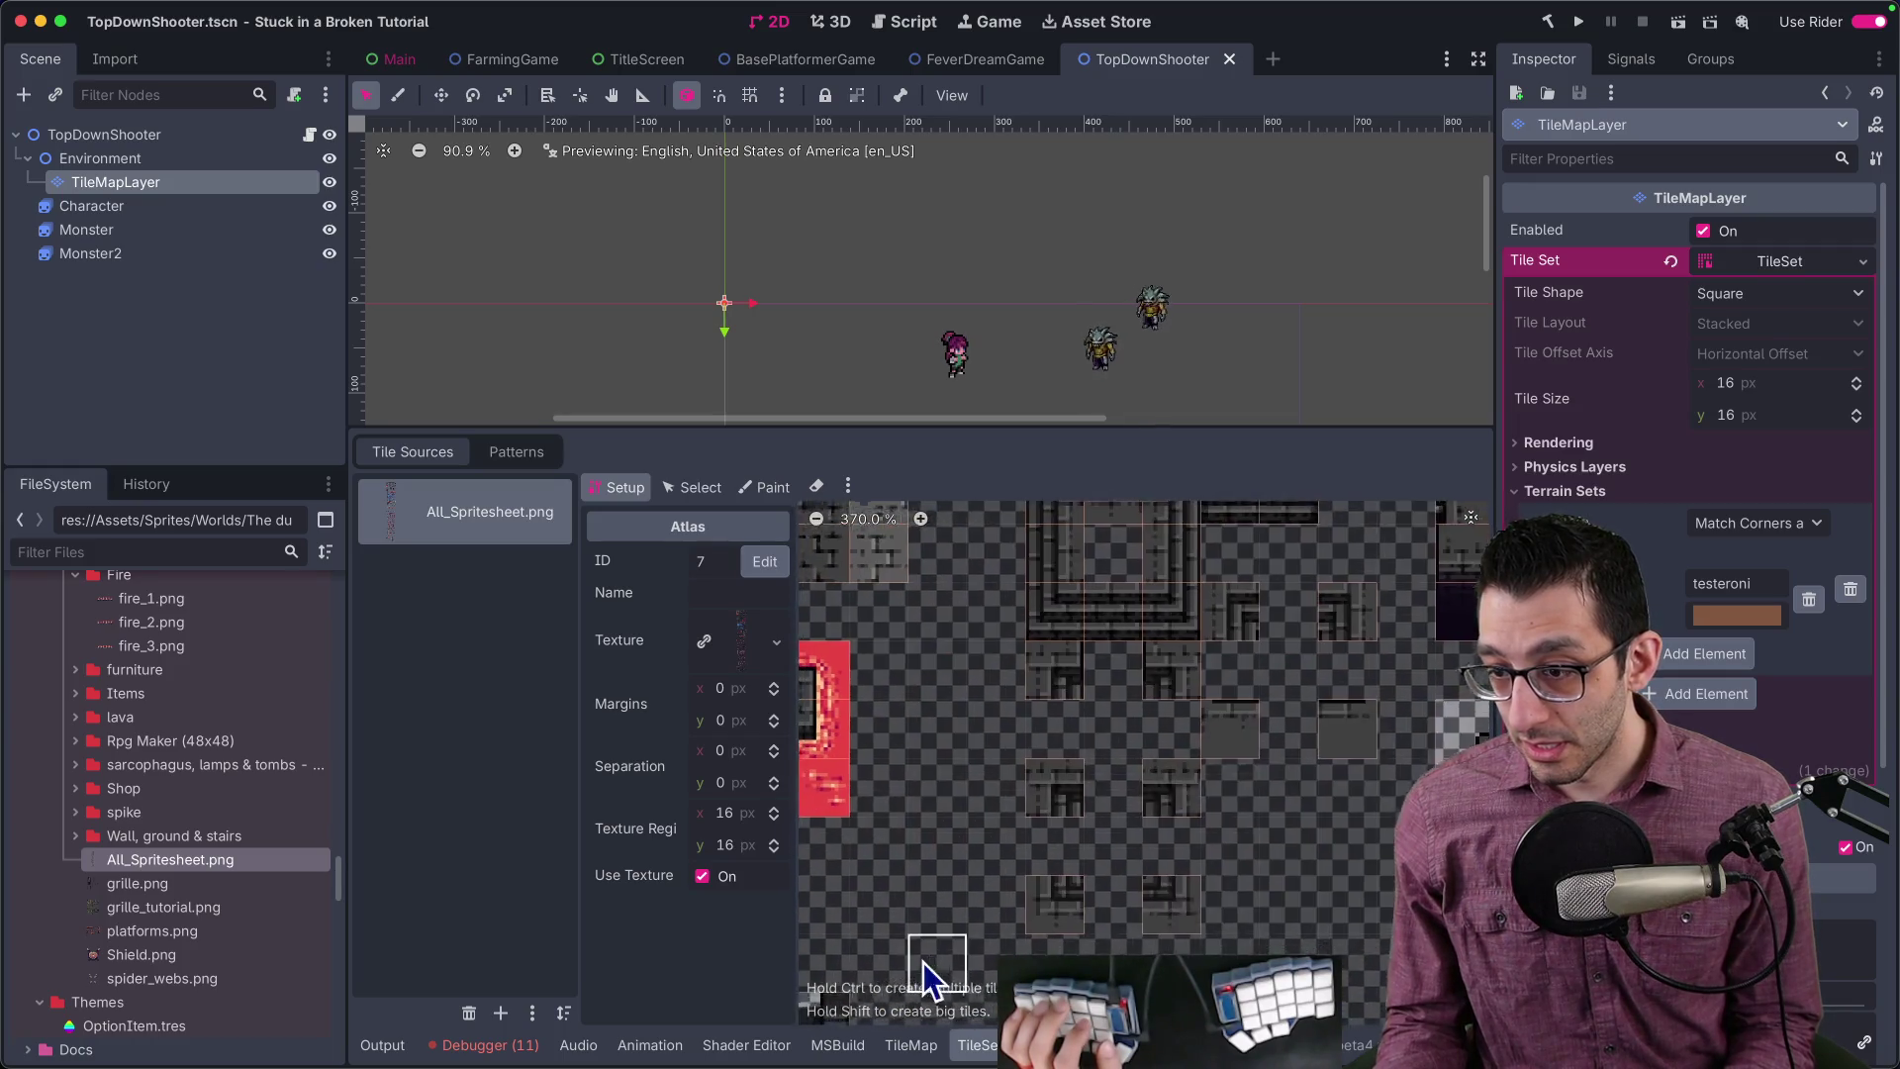
scroll(1209, 834, "up", 5)
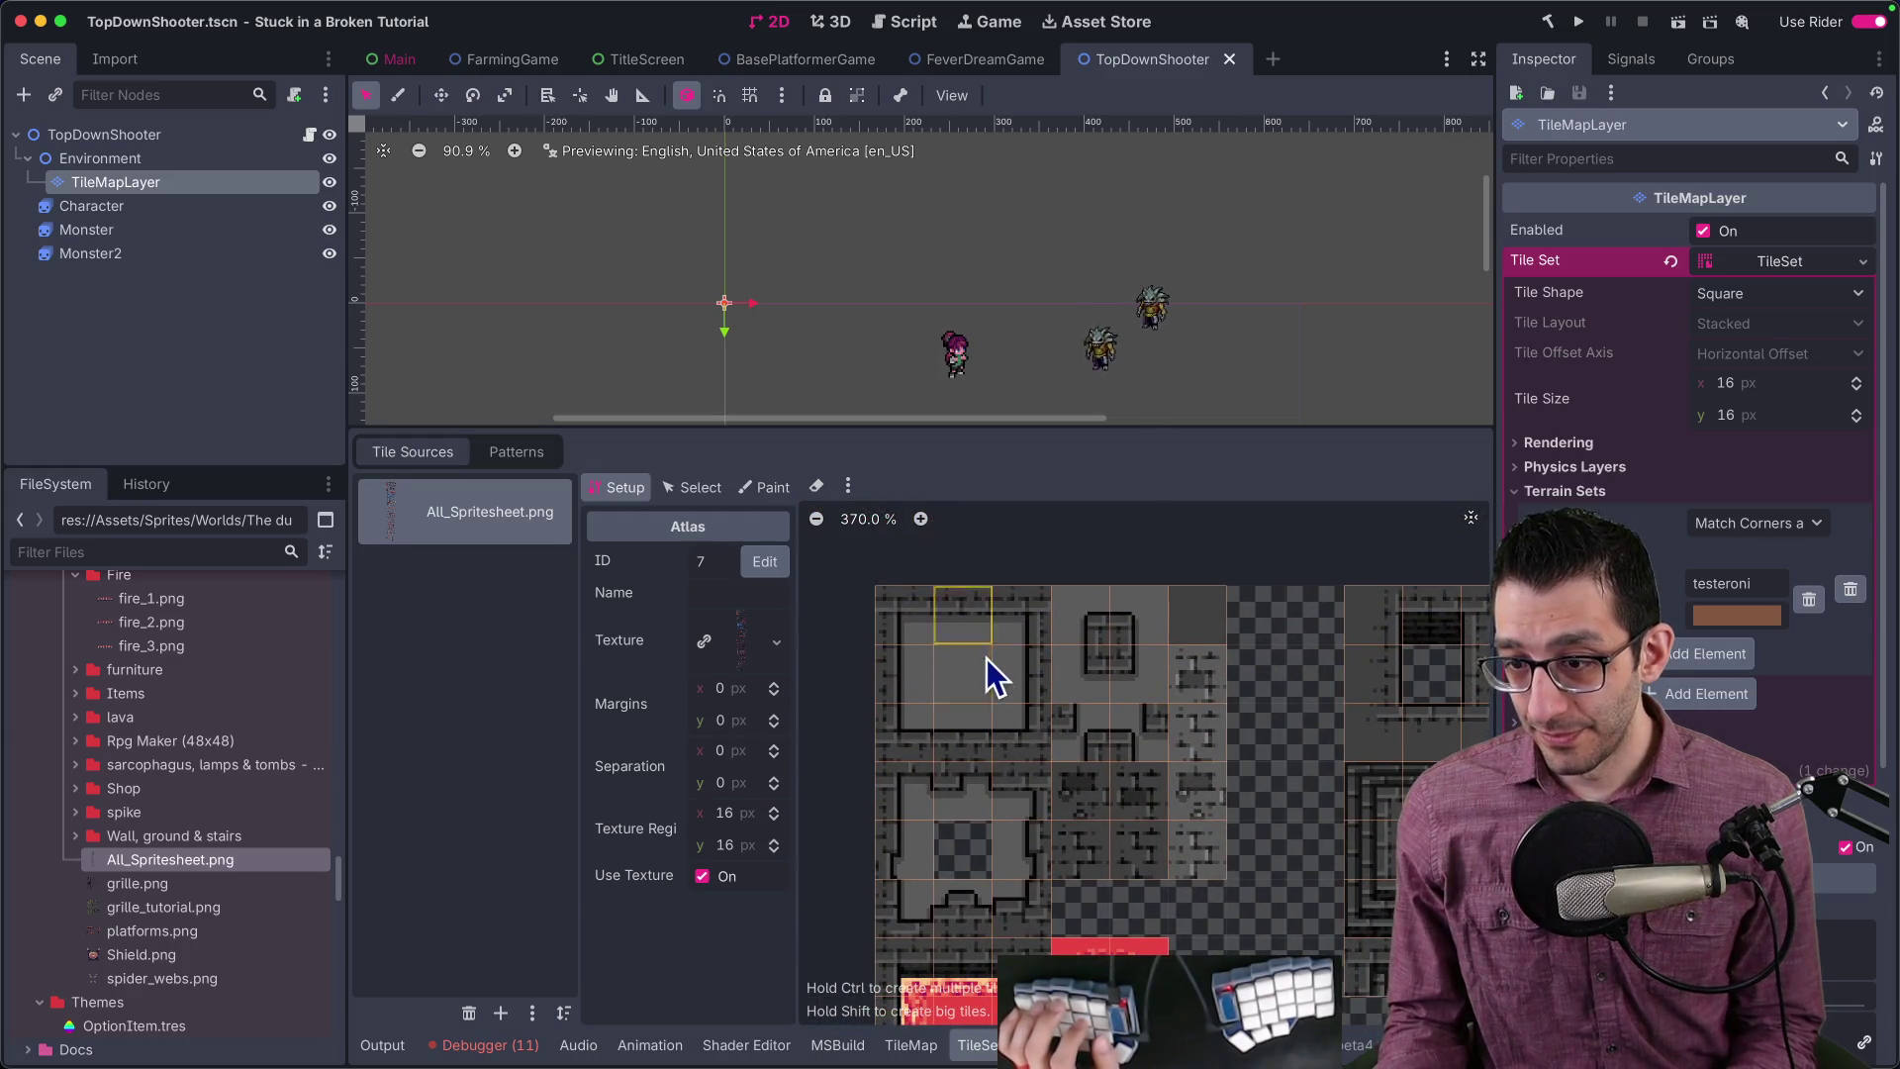
key("super+Tab")
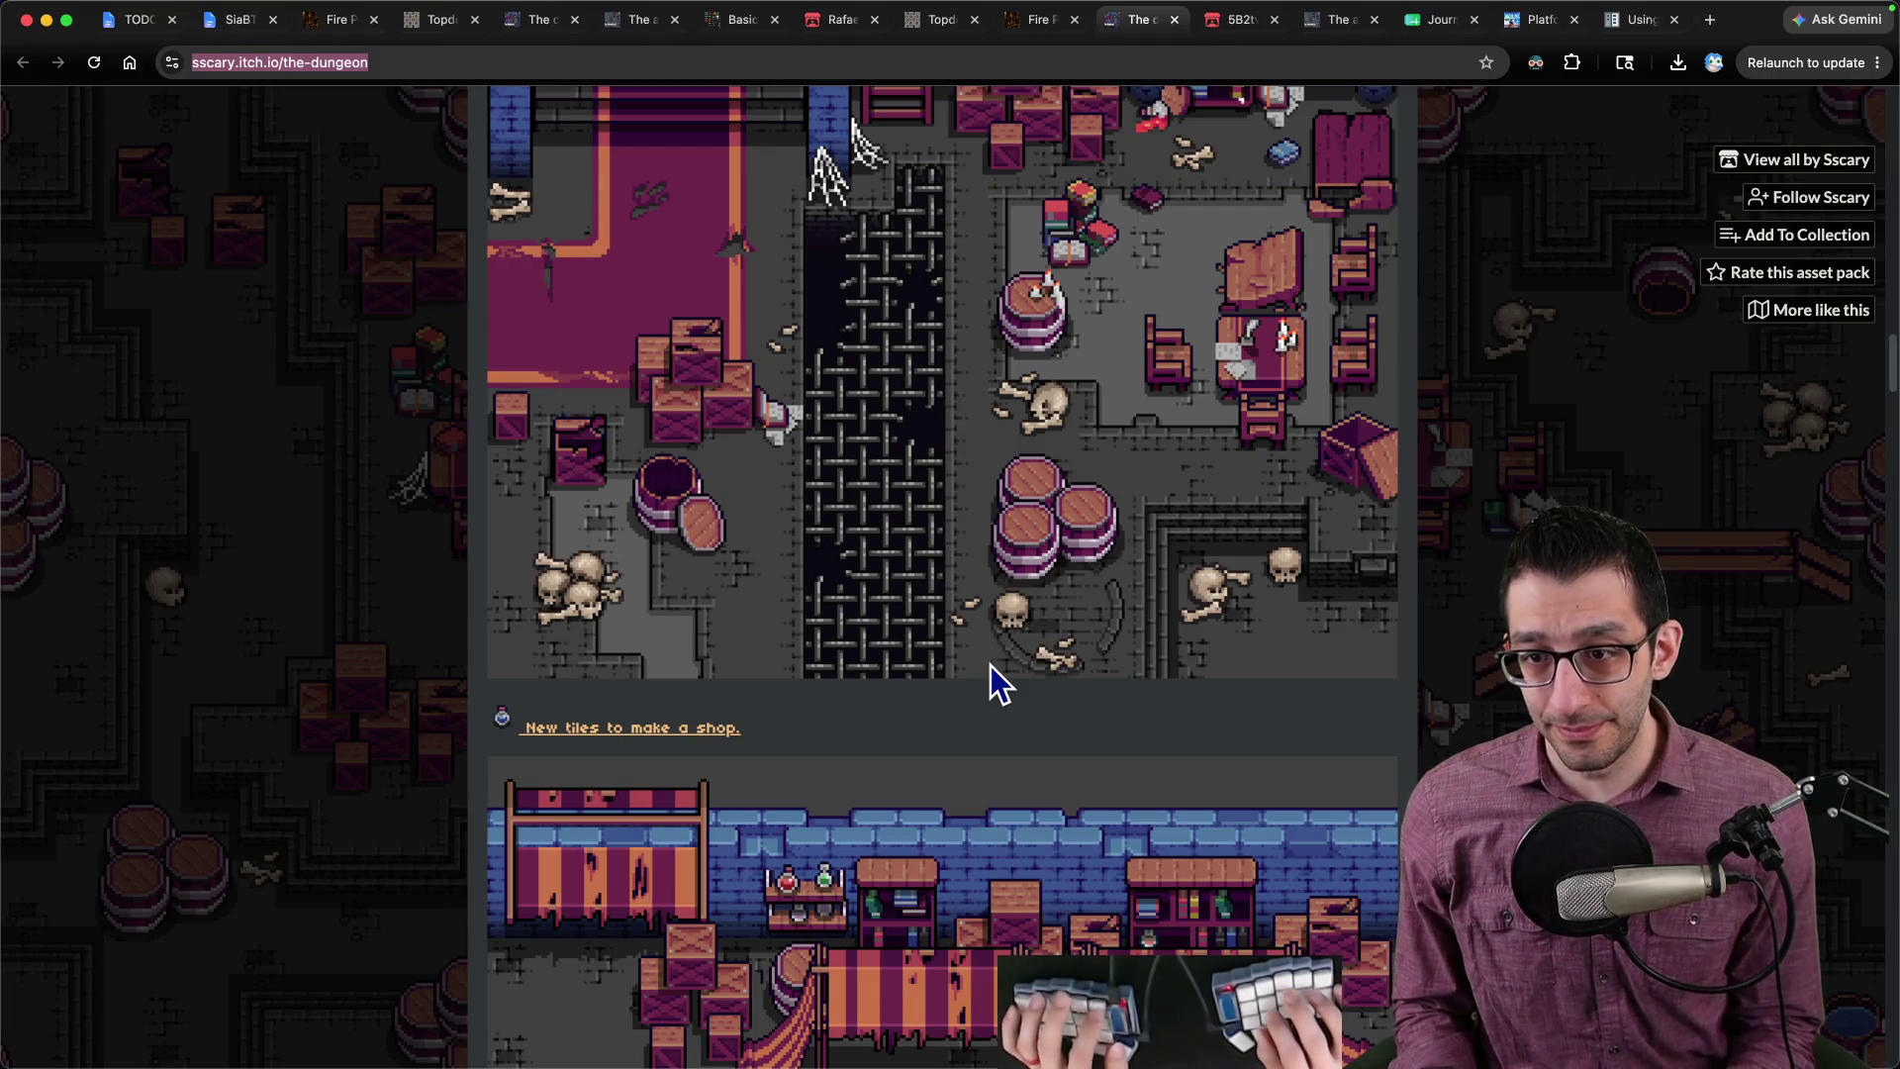
key("super+Tab")
scroll(1118, 687, "down", 2)
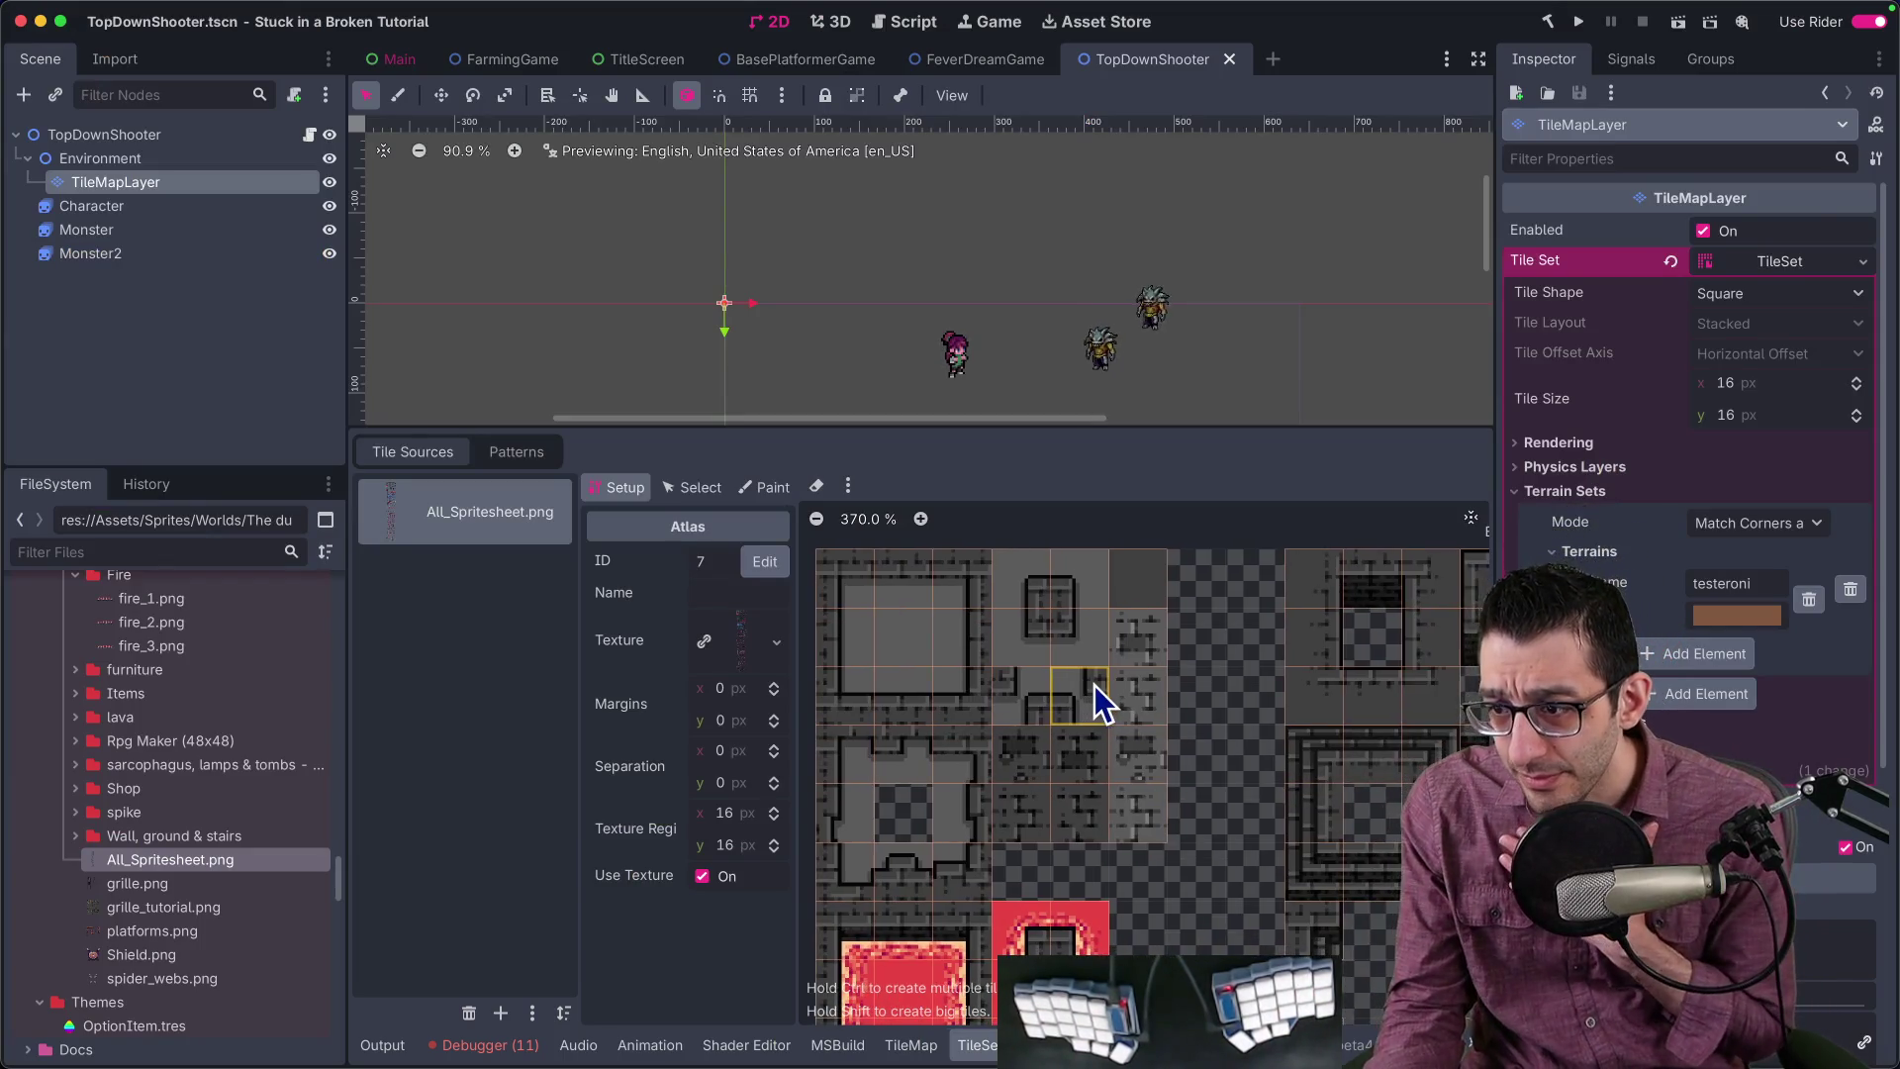
Step: Look at the browser page and the blue brick walls.png in Affinity Photo, then return to Godot
mouse_move(908, 1064)
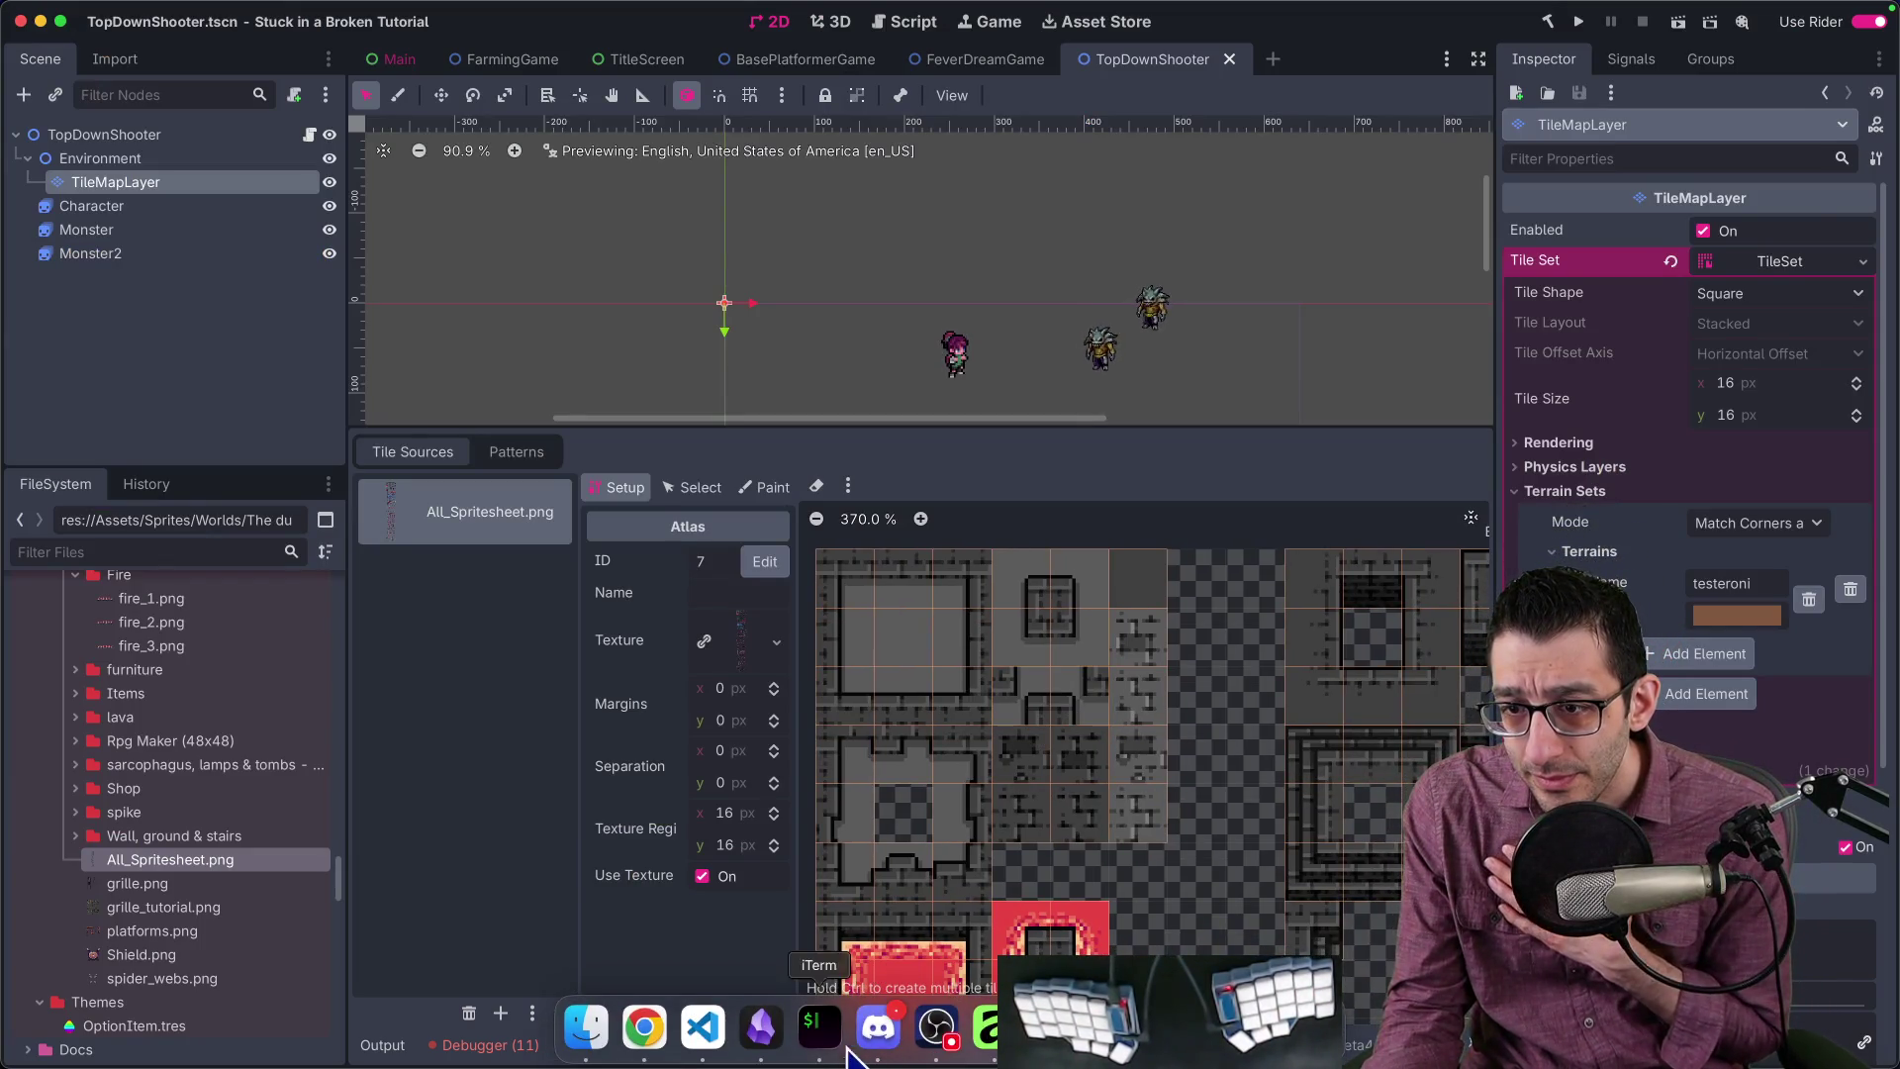
left_click(656, 1036)
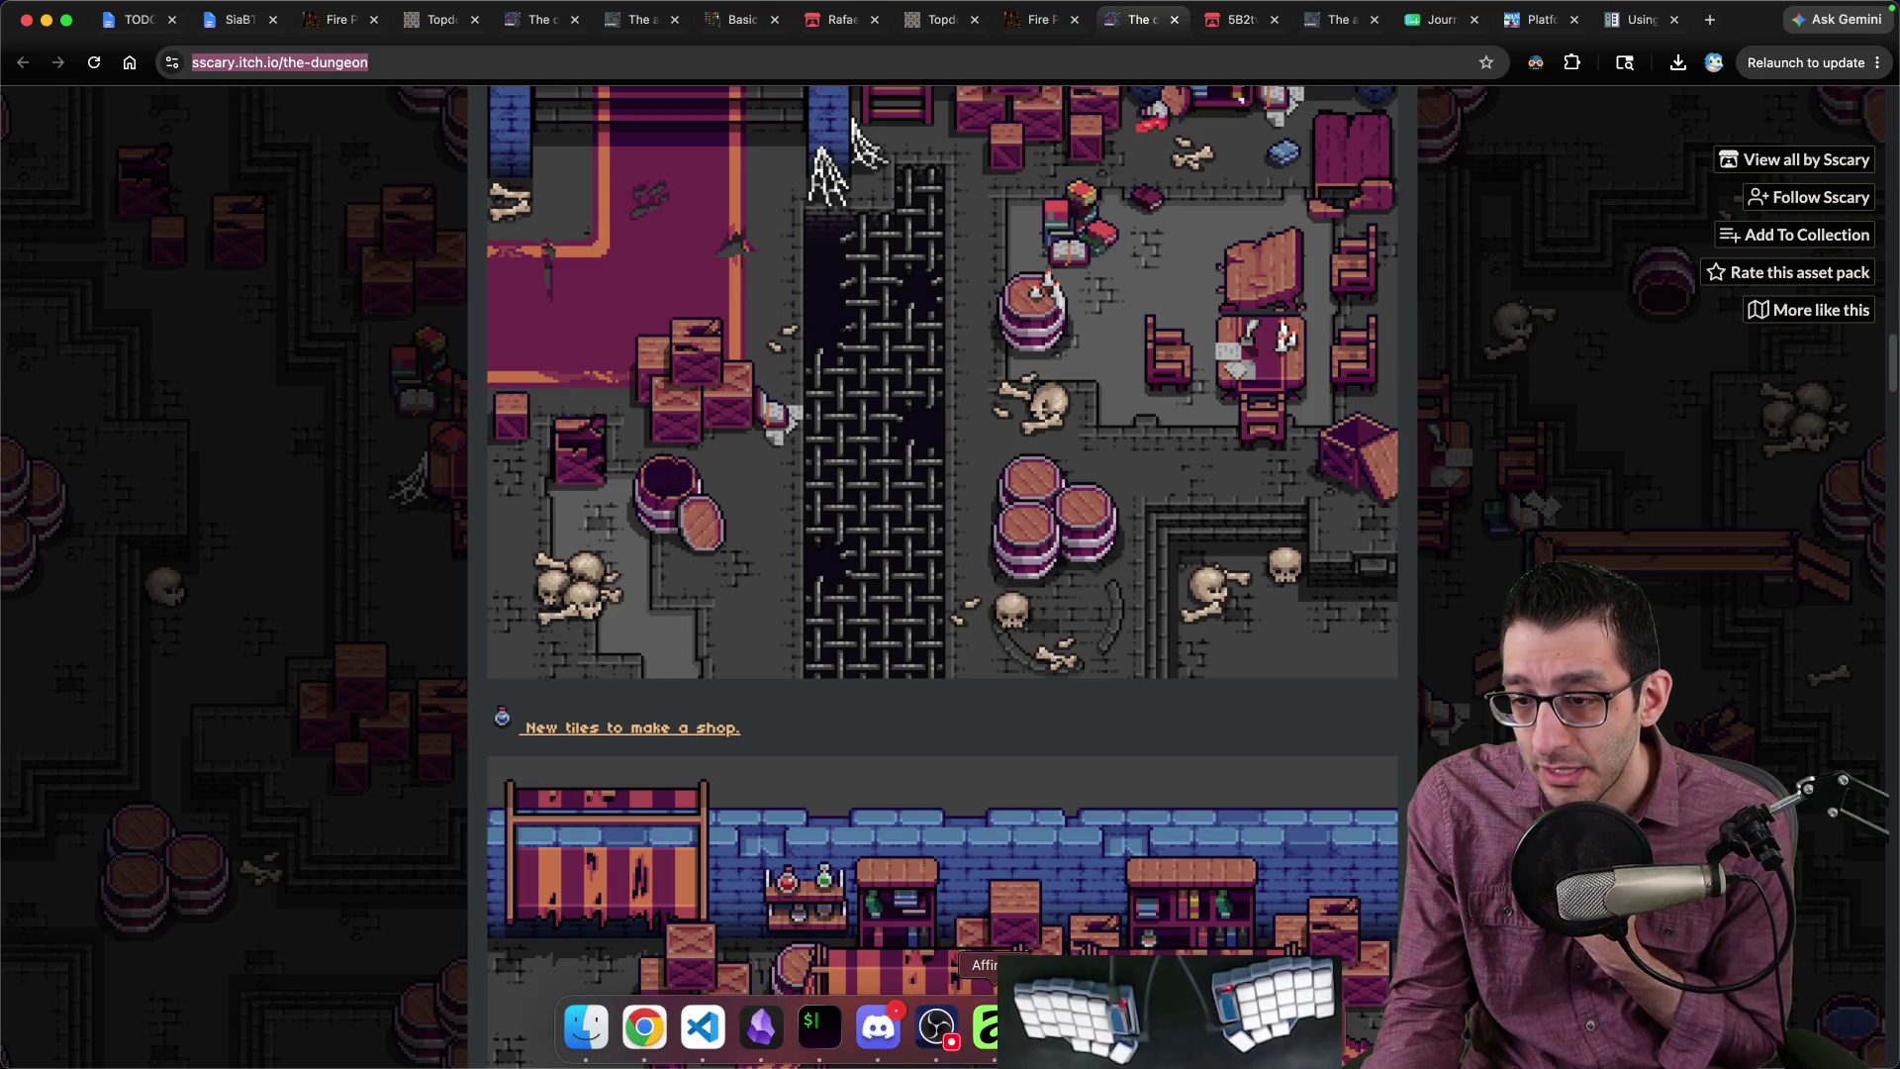
left_click(987, 1029)
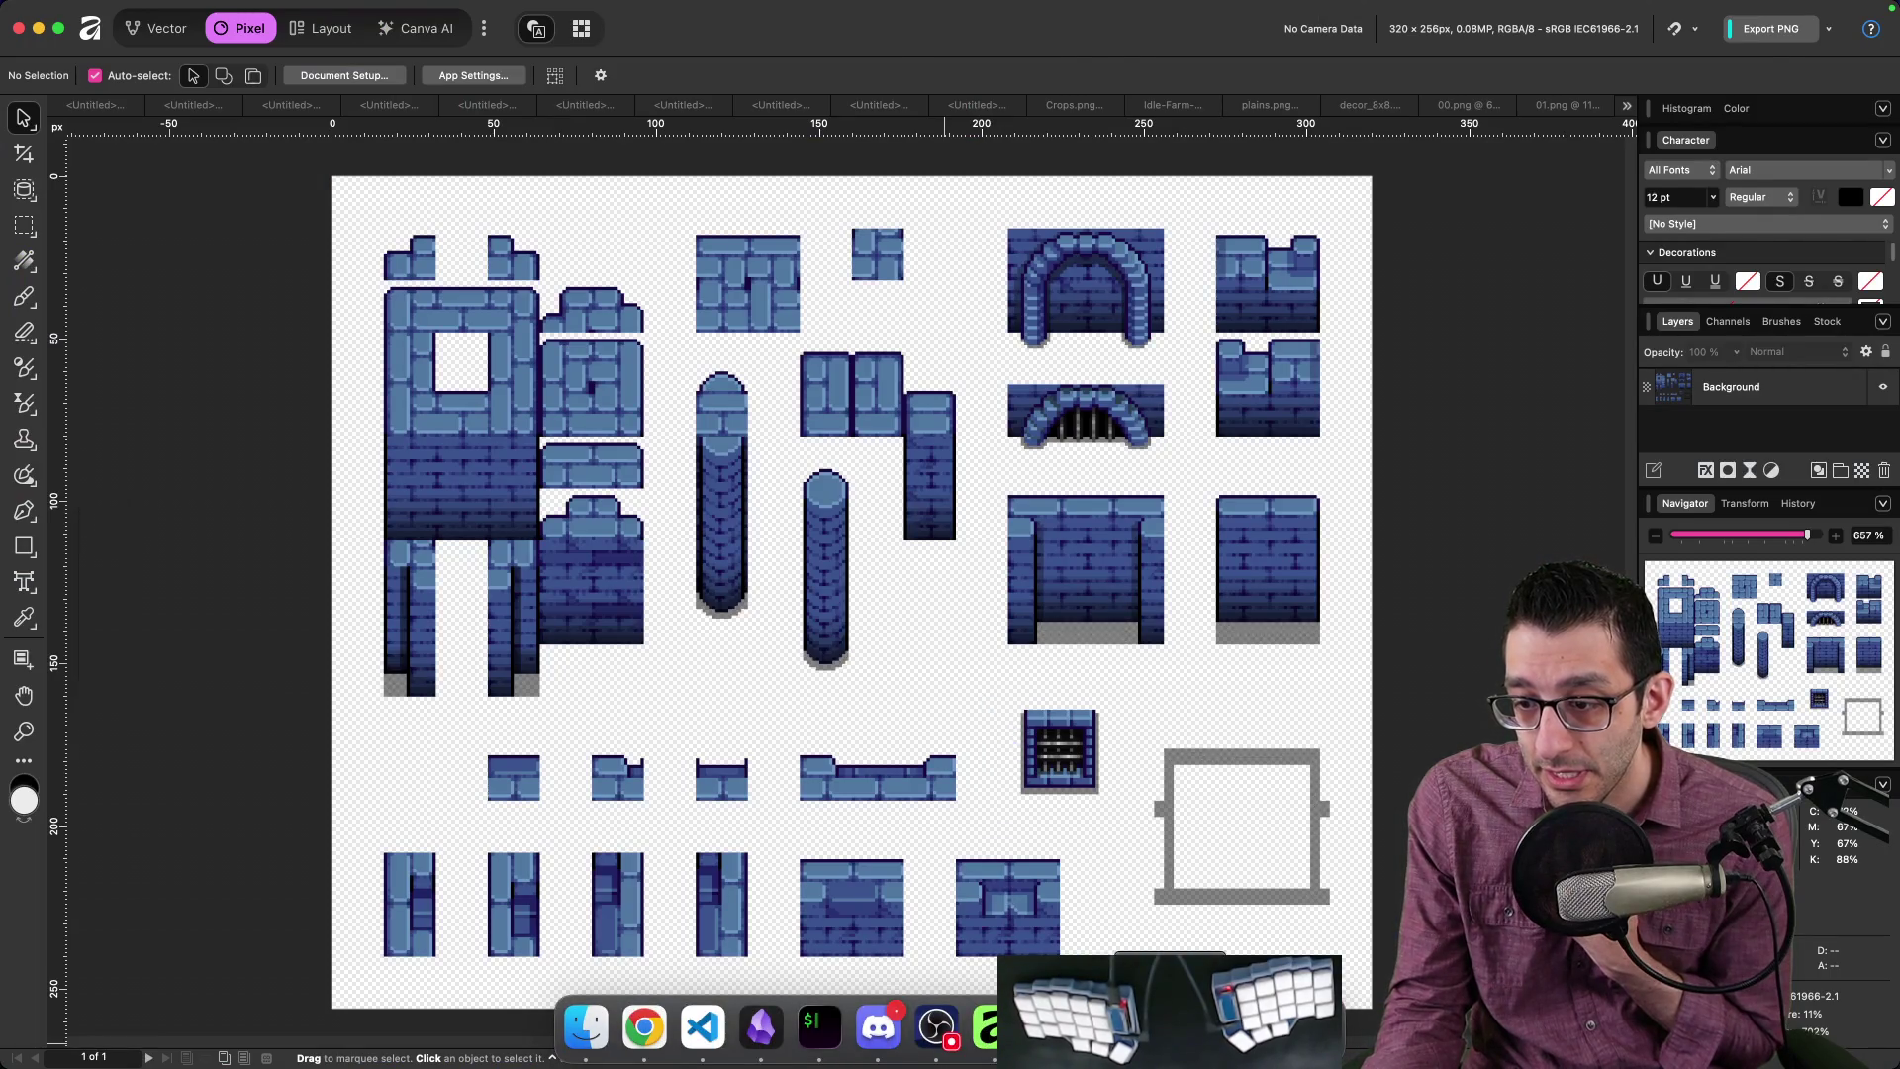
left_click(1104, 1029)
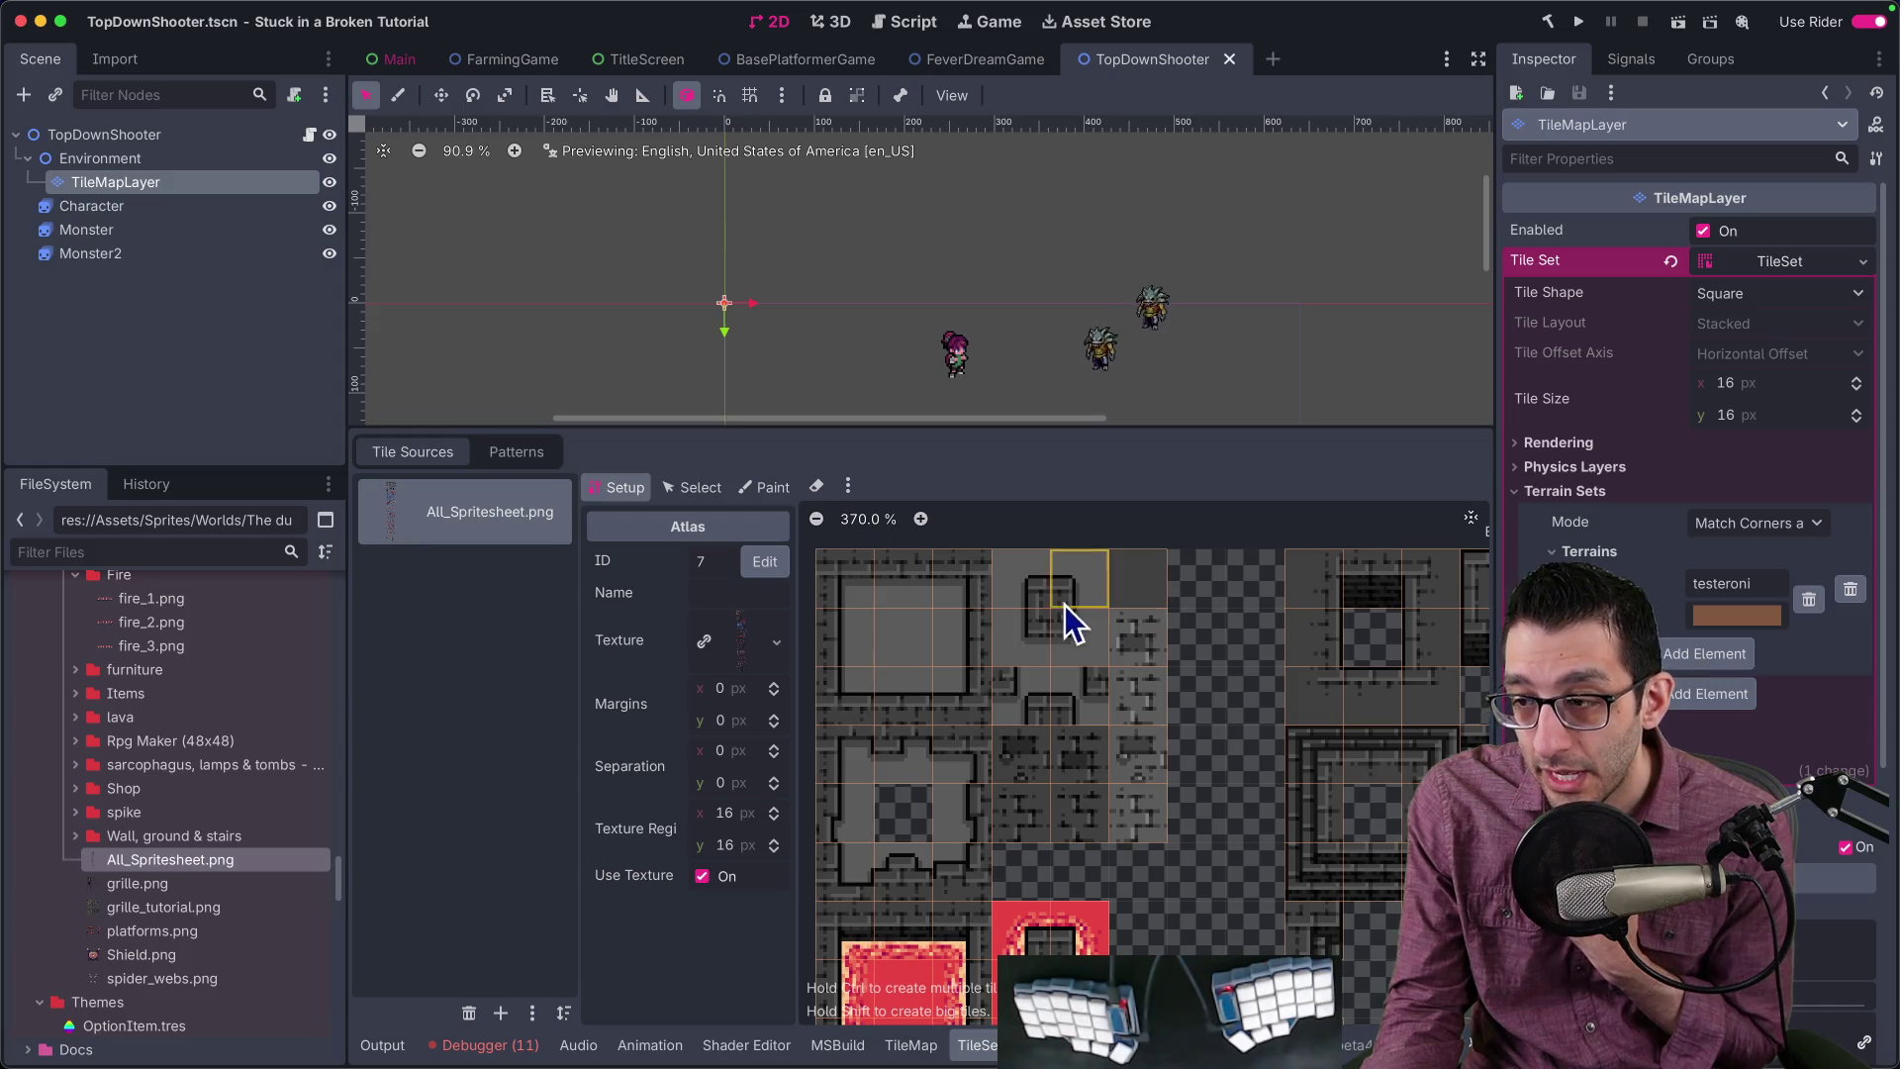
Step: Choose Terrain Set 0 and the testeroni terrain for painting tile properties
left_click(768, 487)
left_click(728, 622)
left_click(738, 679)
left_click(740, 661)
left_click(744, 713)
Step: Paint testeroni onto the 3×3 room tile block with peering bits, then open the TileMap panel
mouse_move(845, 637)
left_mouse_down()
mouse_move(848, 594)
mouse_move(963, 607)
left_mouse_up()
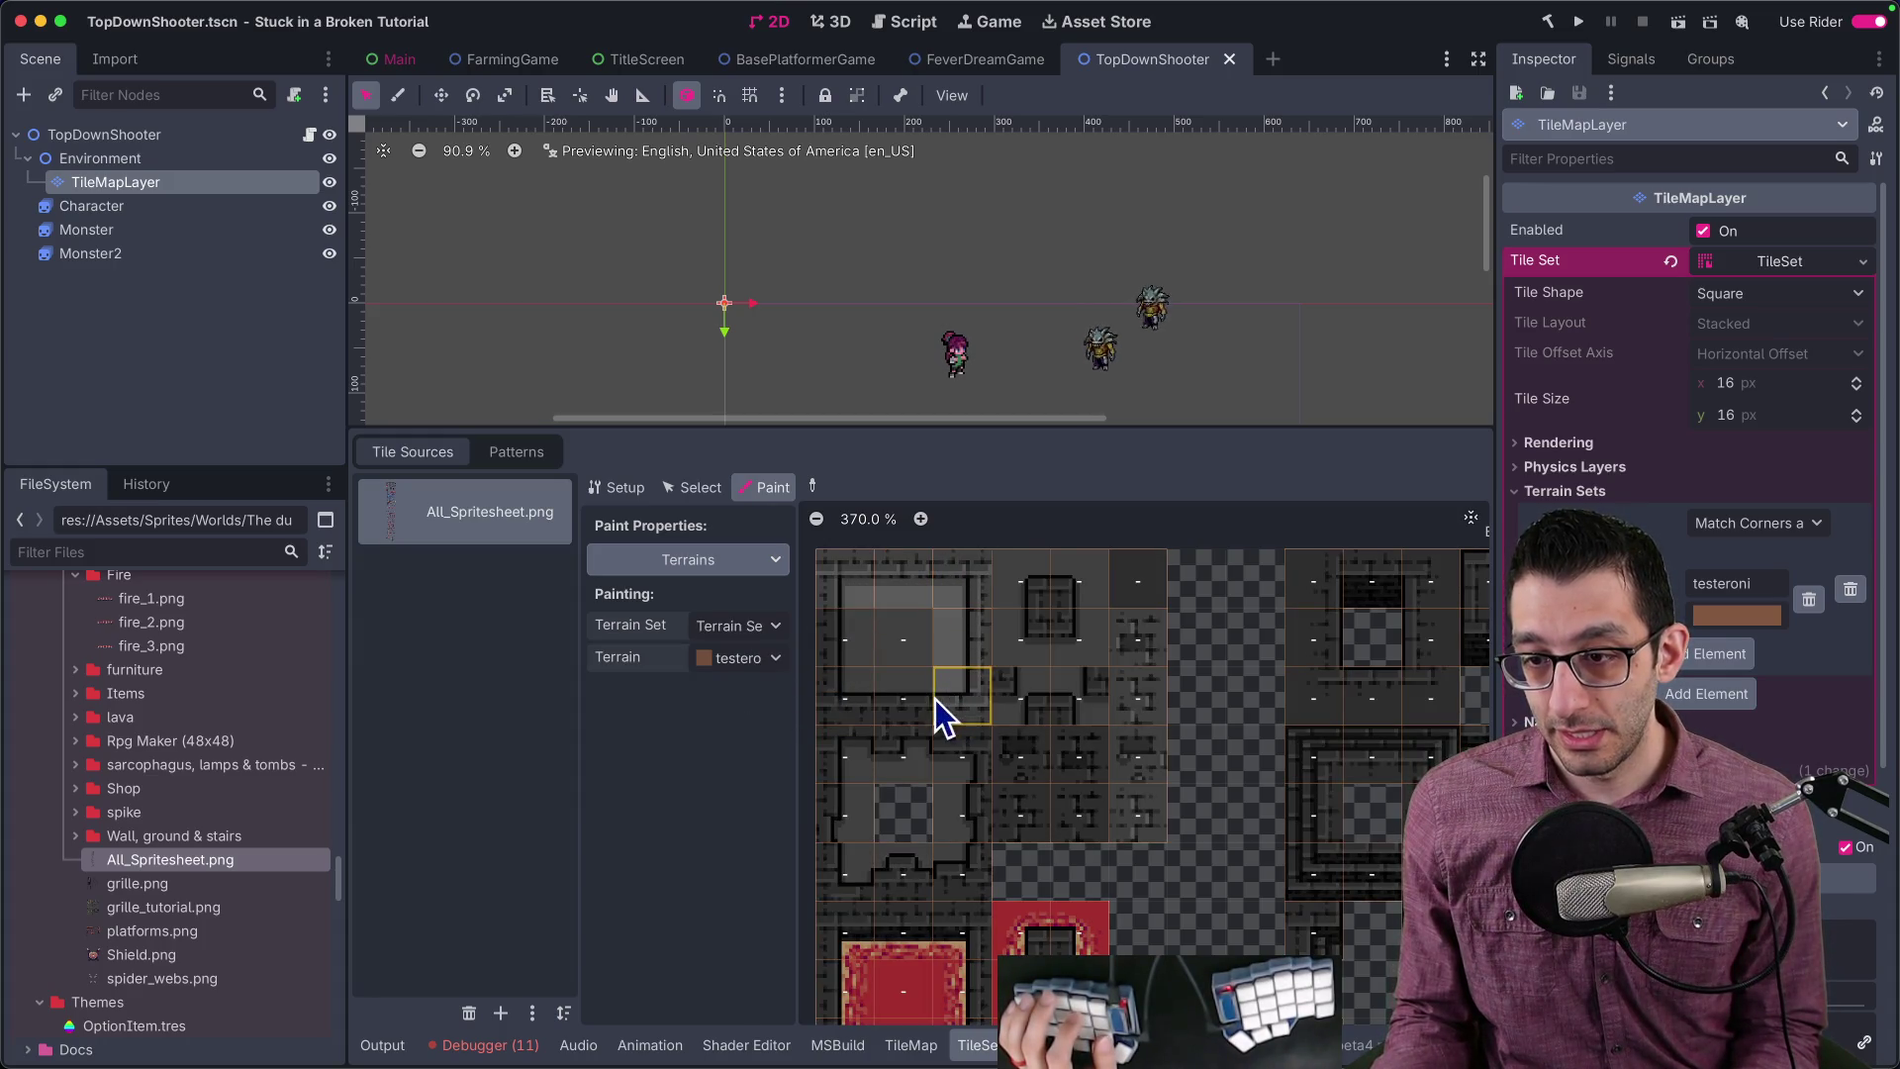
left_click_drag(941, 698, 846, 637)
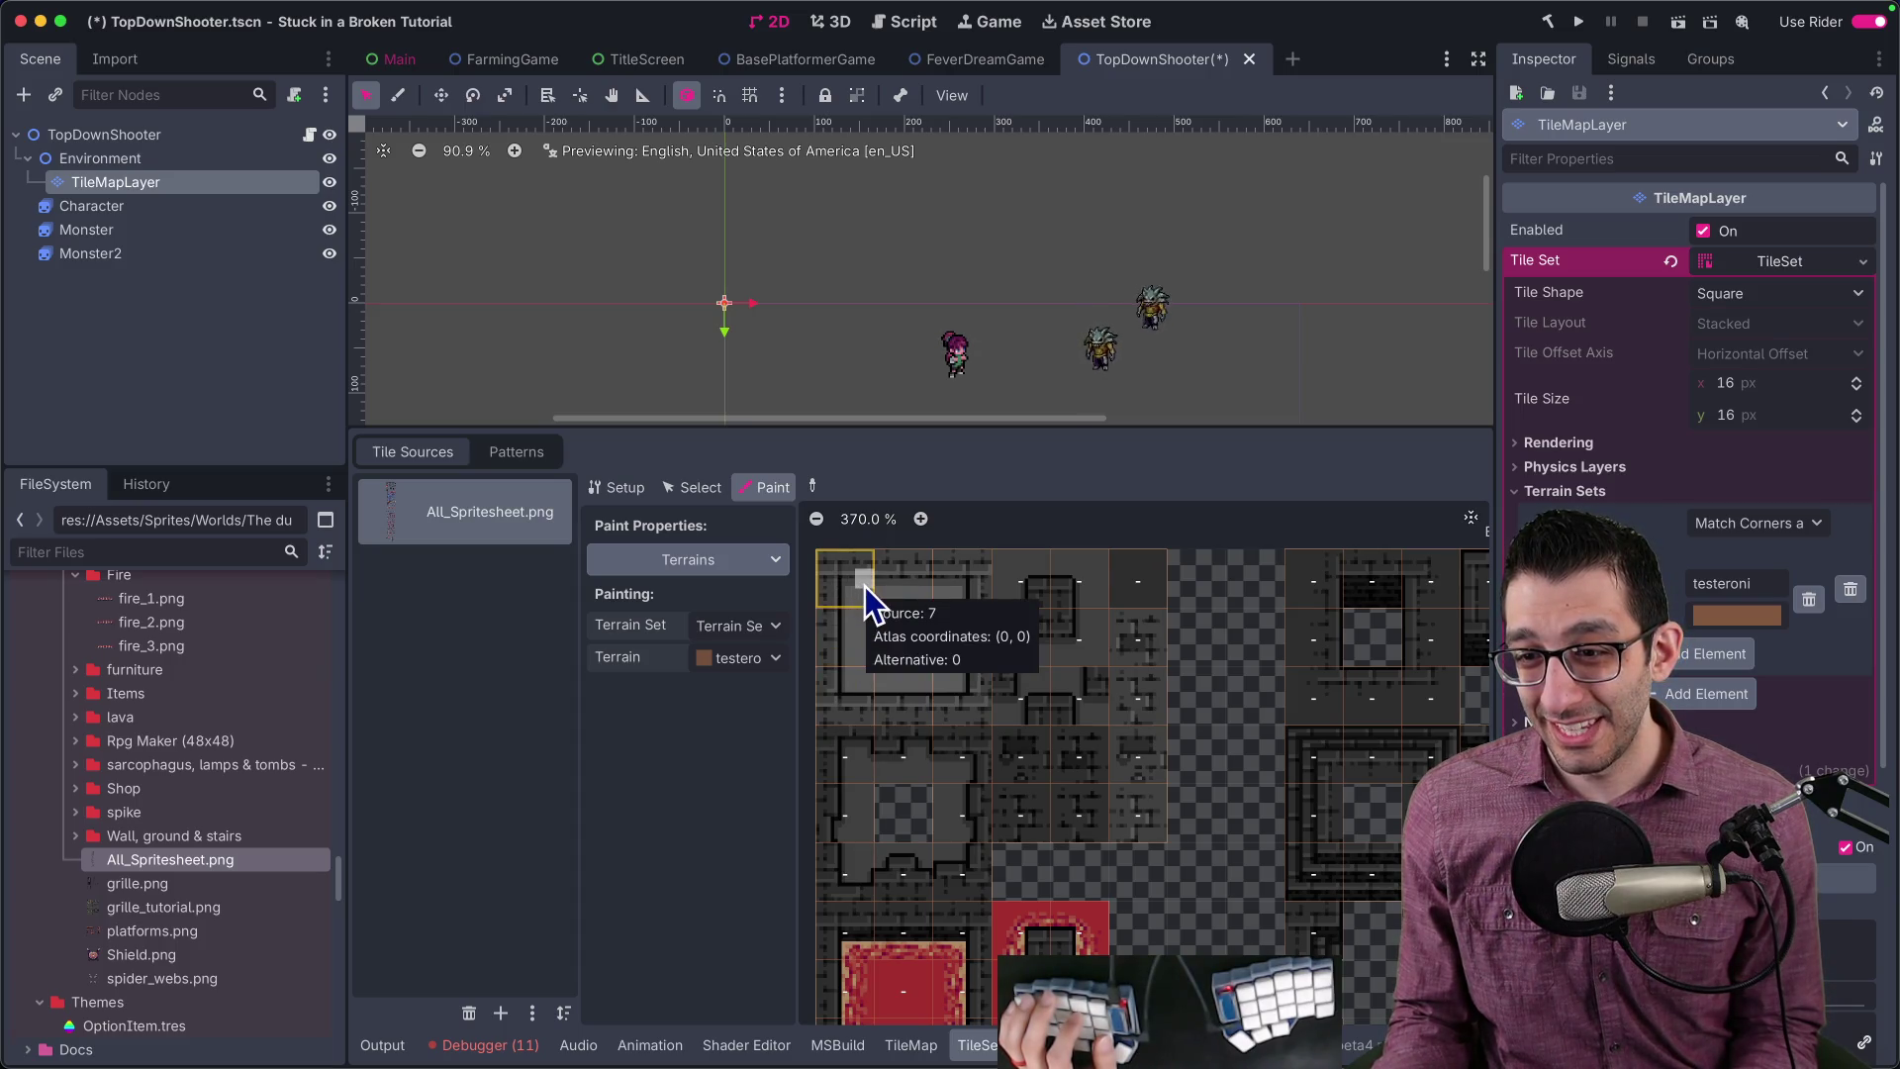
left_click(857, 592)
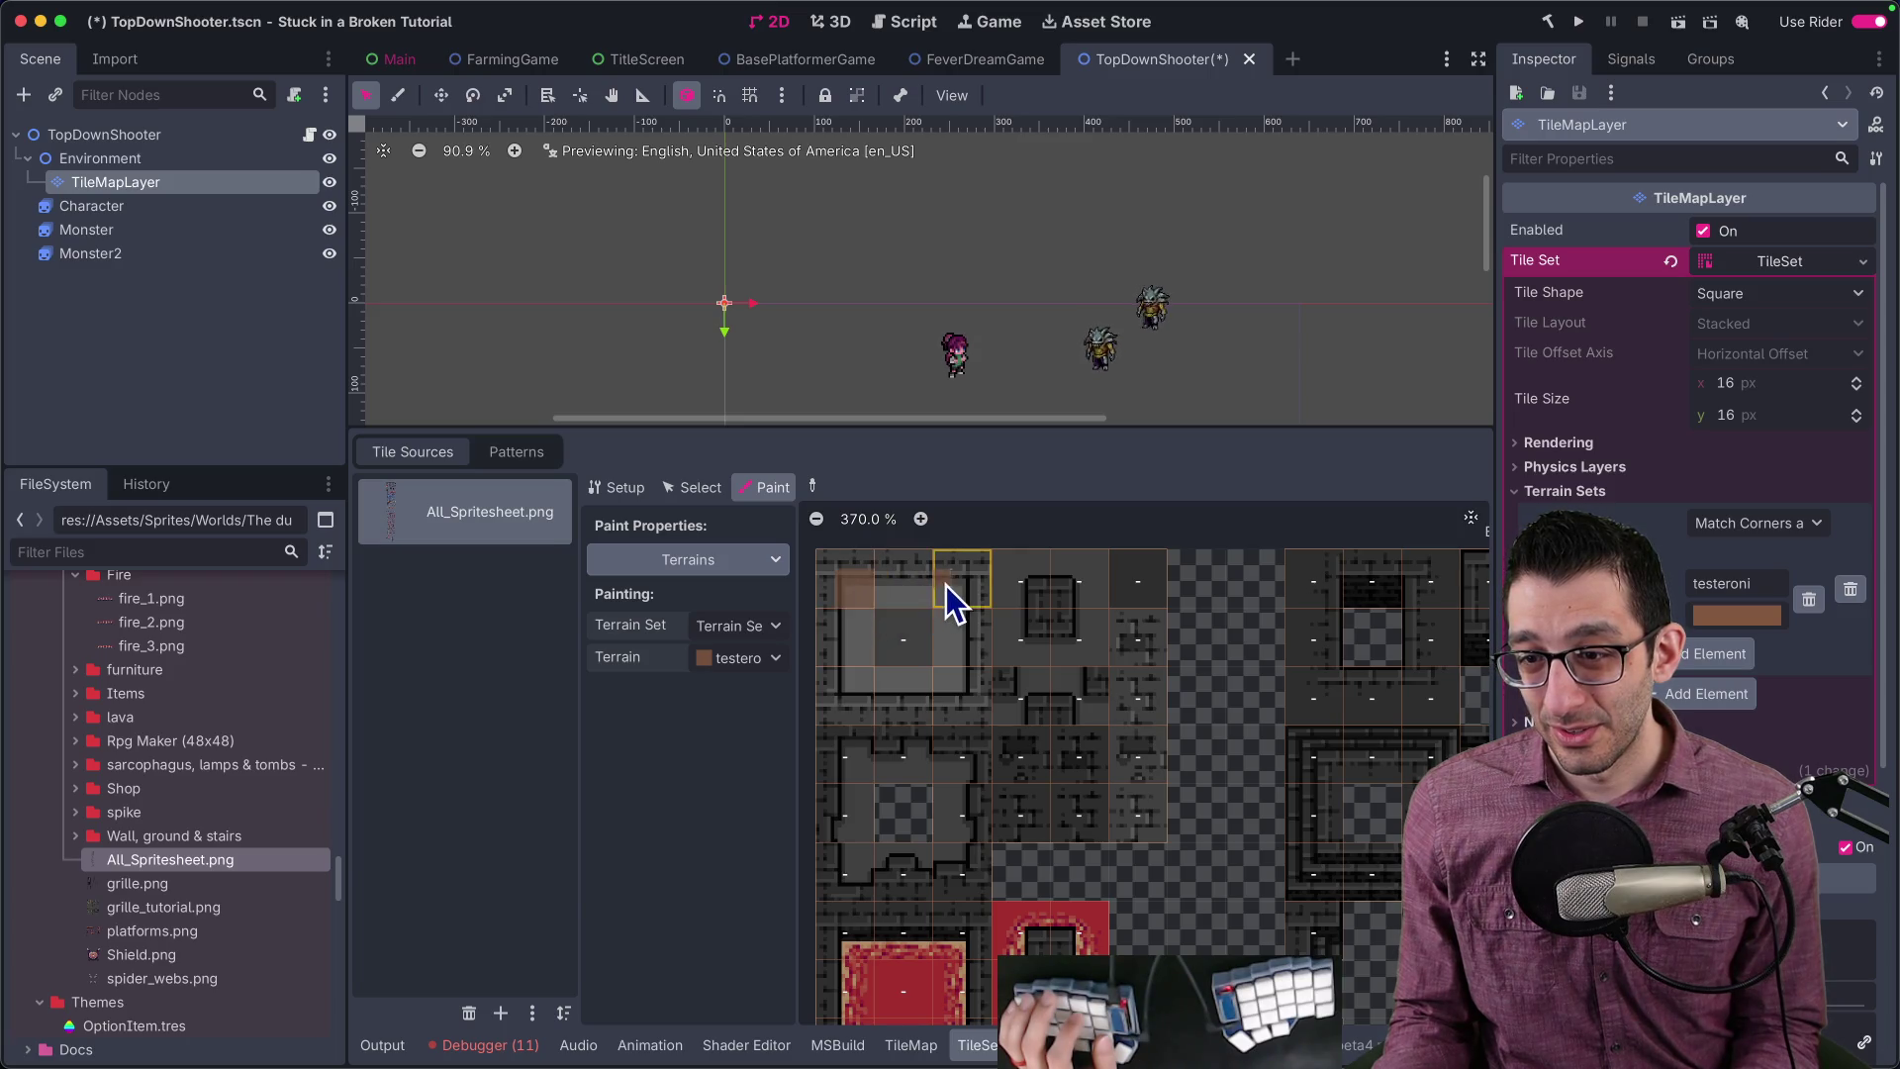
left_click(947, 696)
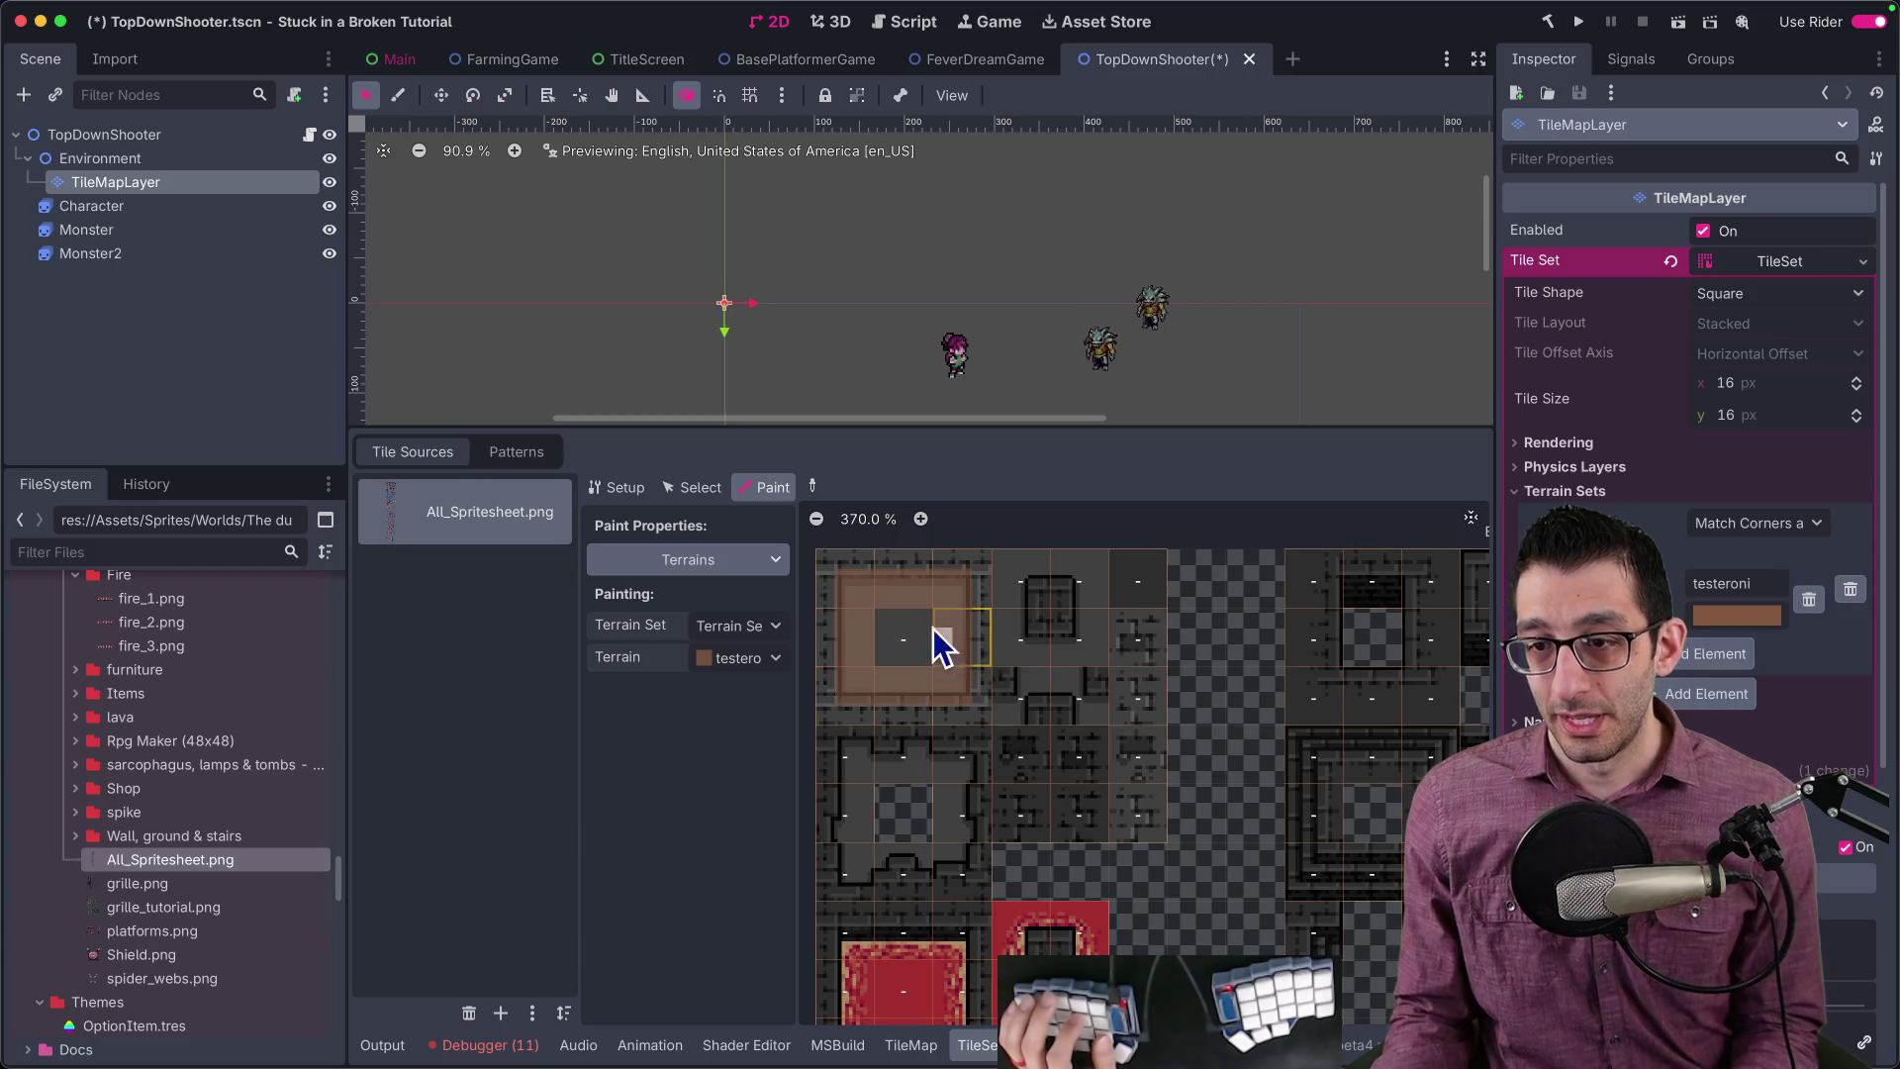
left_click(910, 1043)
scroll(828, 414, "up", 8)
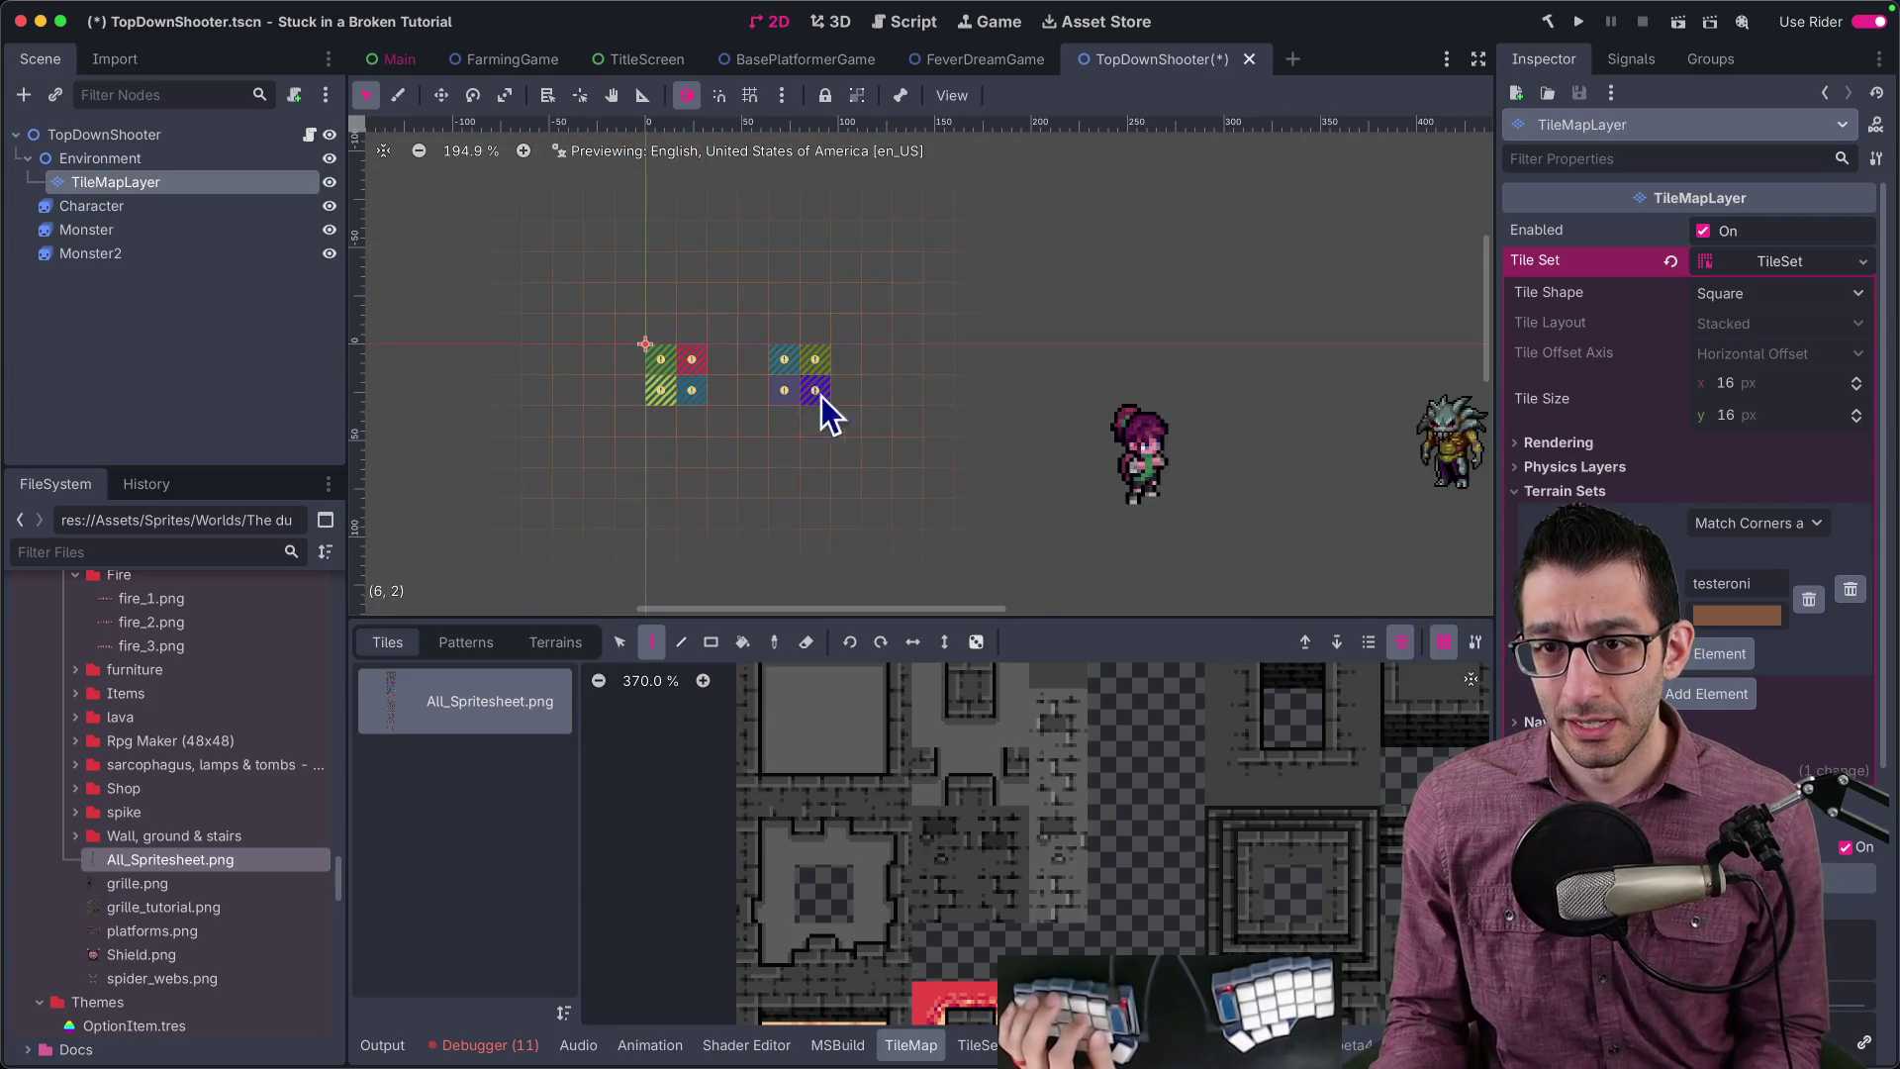
Step: Erase the placeholder tiles near the origin, pick testeroni for freehand painting, and save the scene
left_click_drag(589, 340, 651, 408)
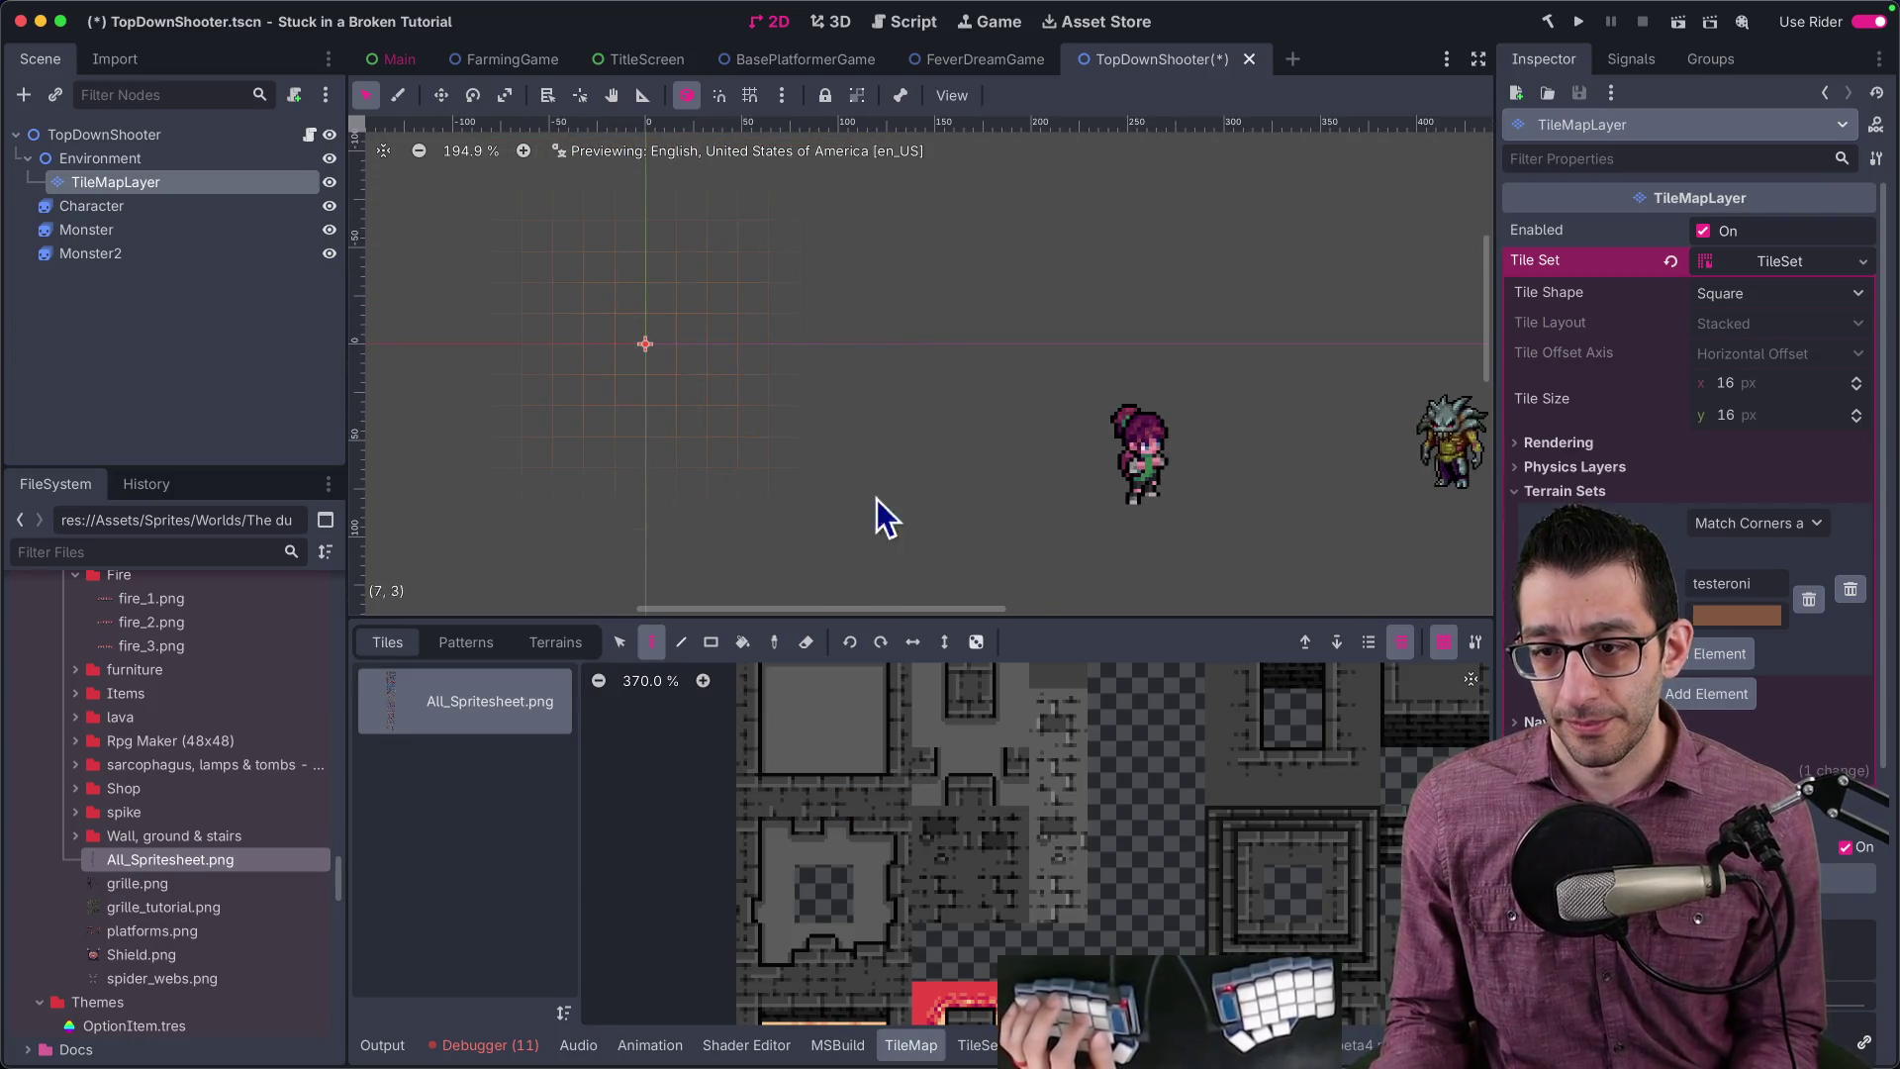
left_click(555, 641)
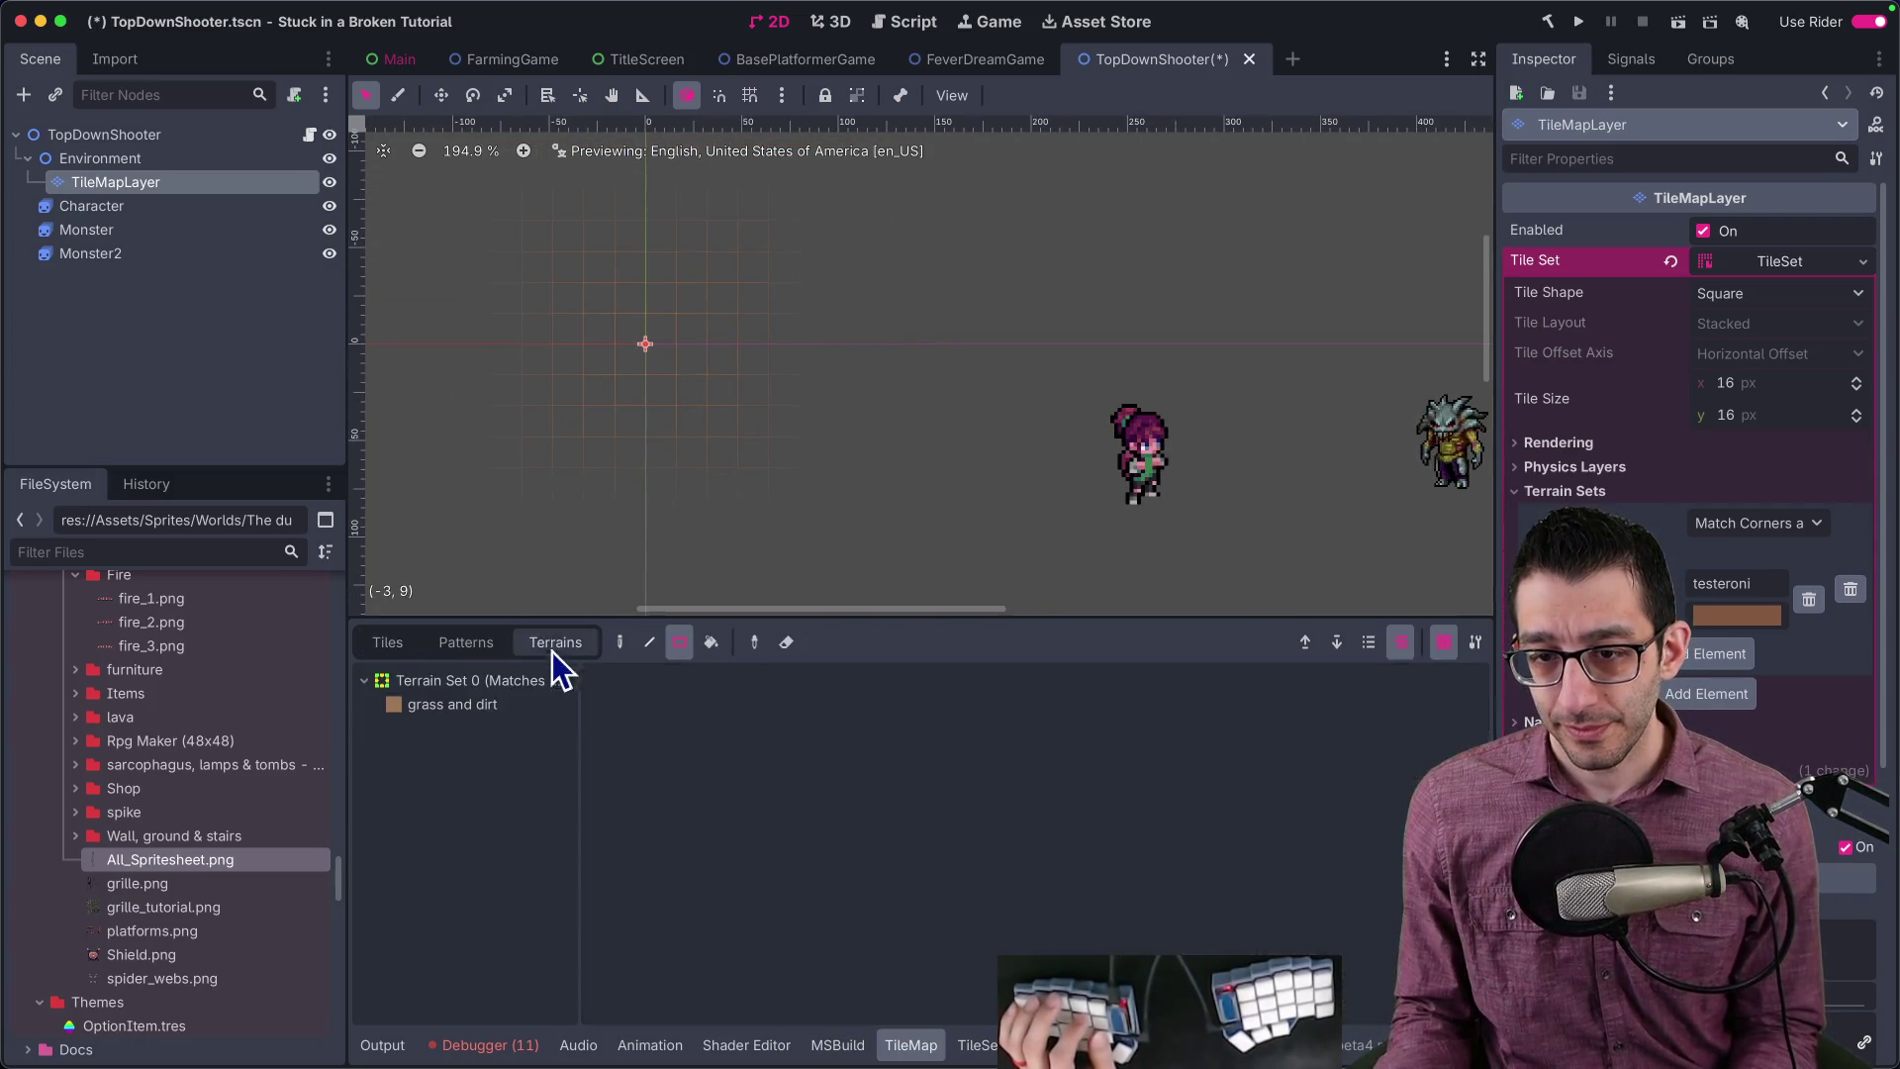
left_click(426, 709)
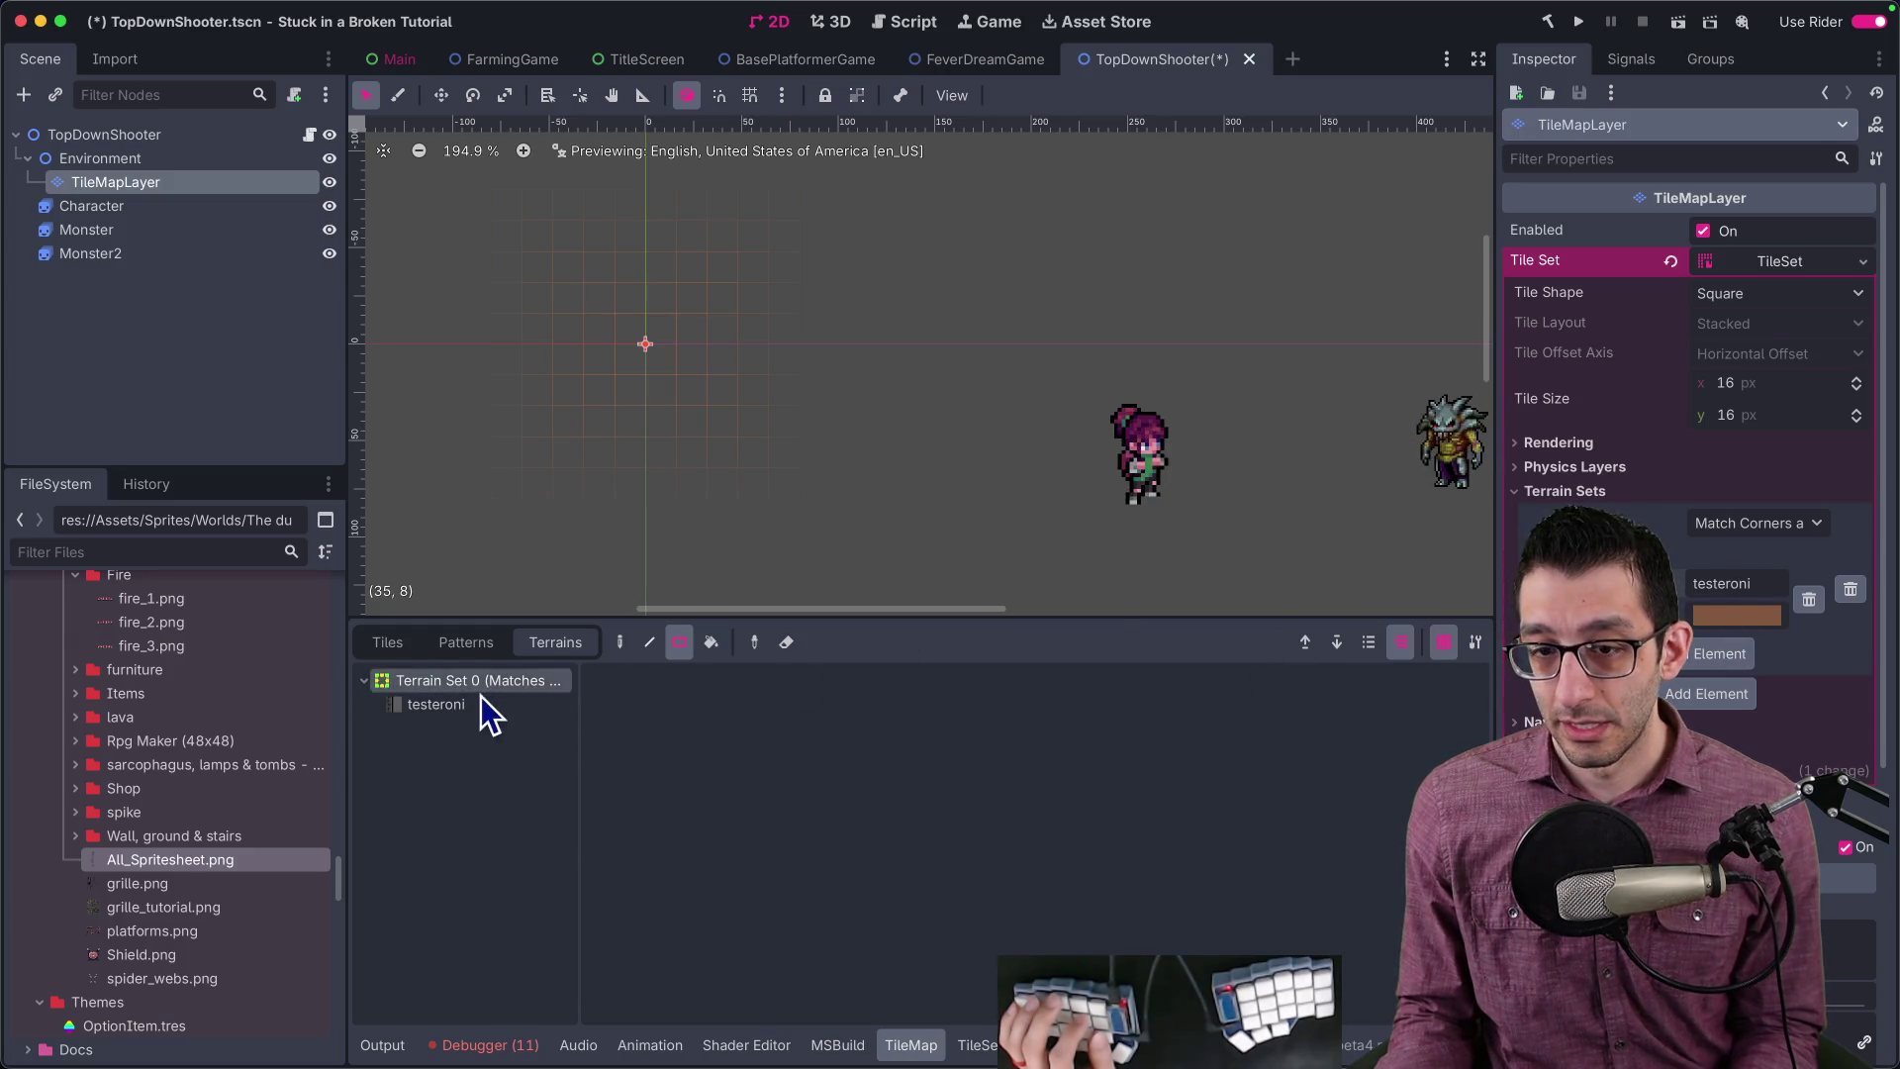
left_click(483, 698)
scroll(797, 457, "up", 5)
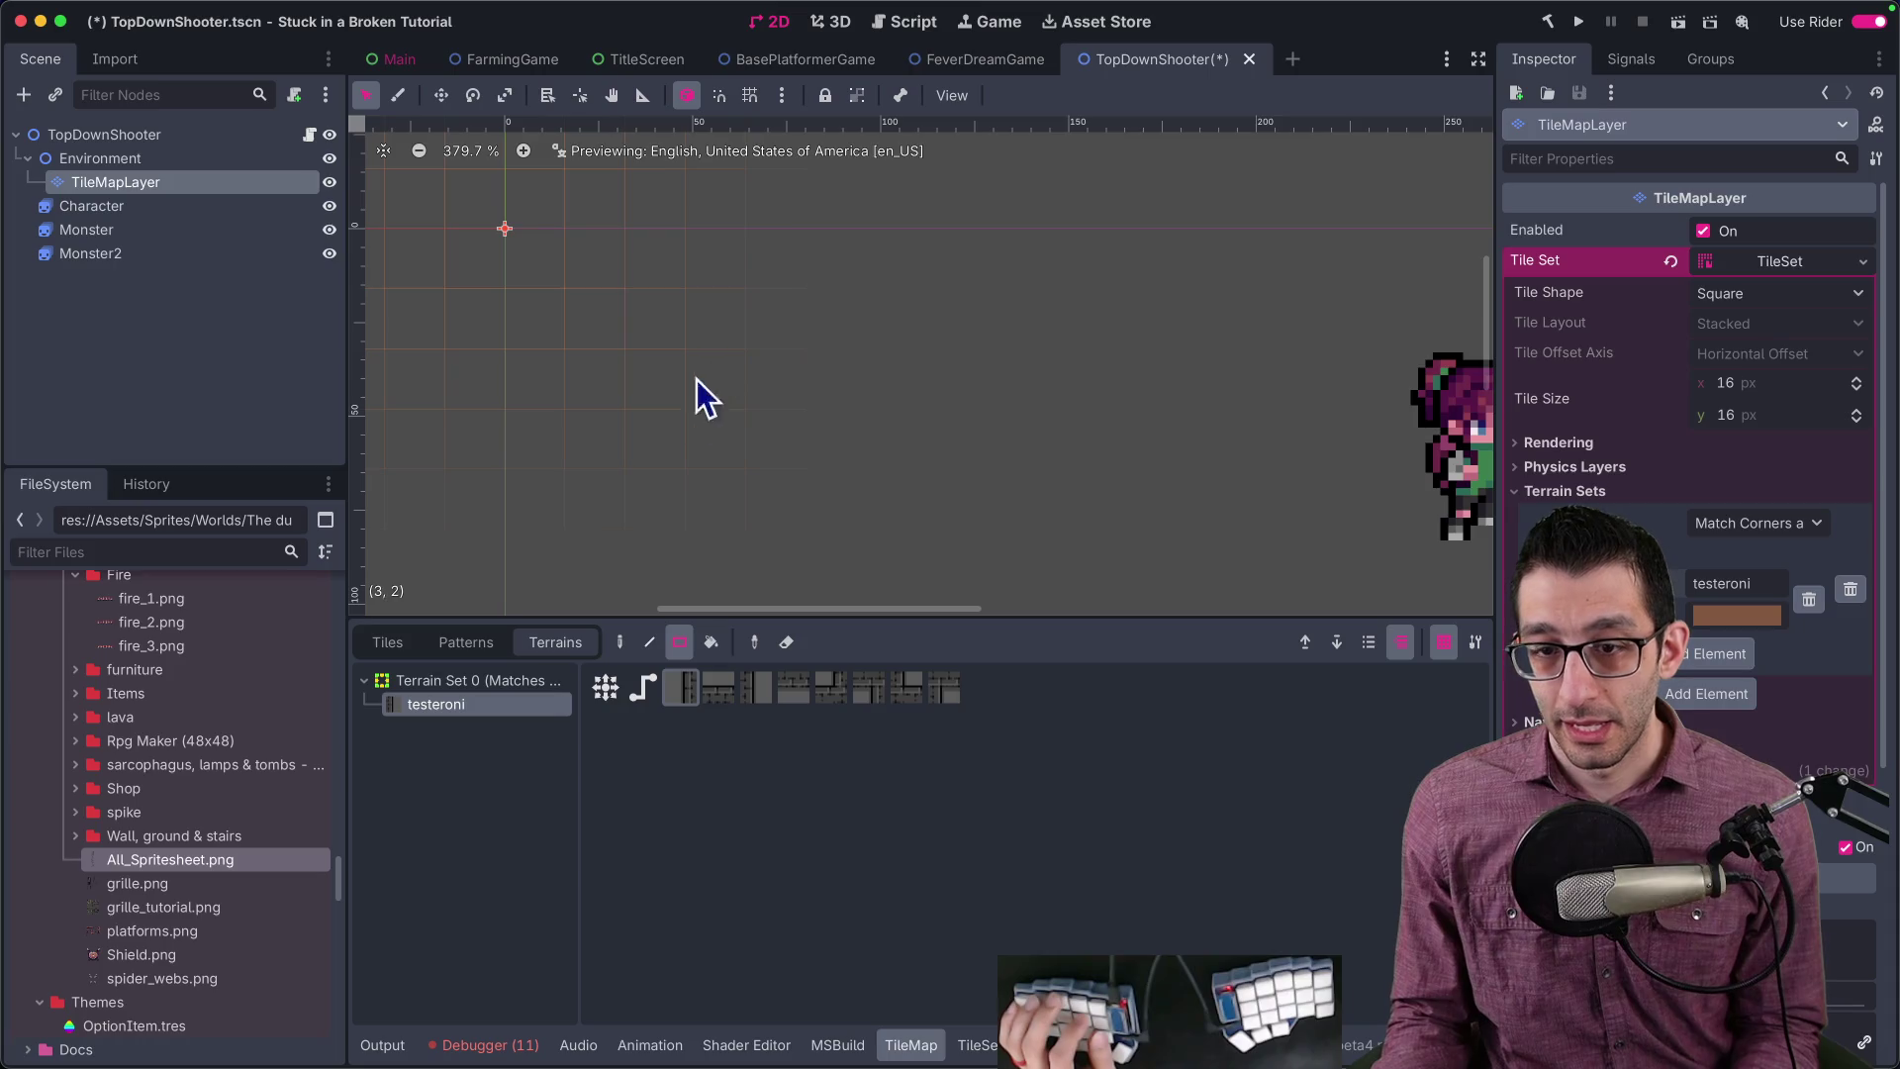
key("d")
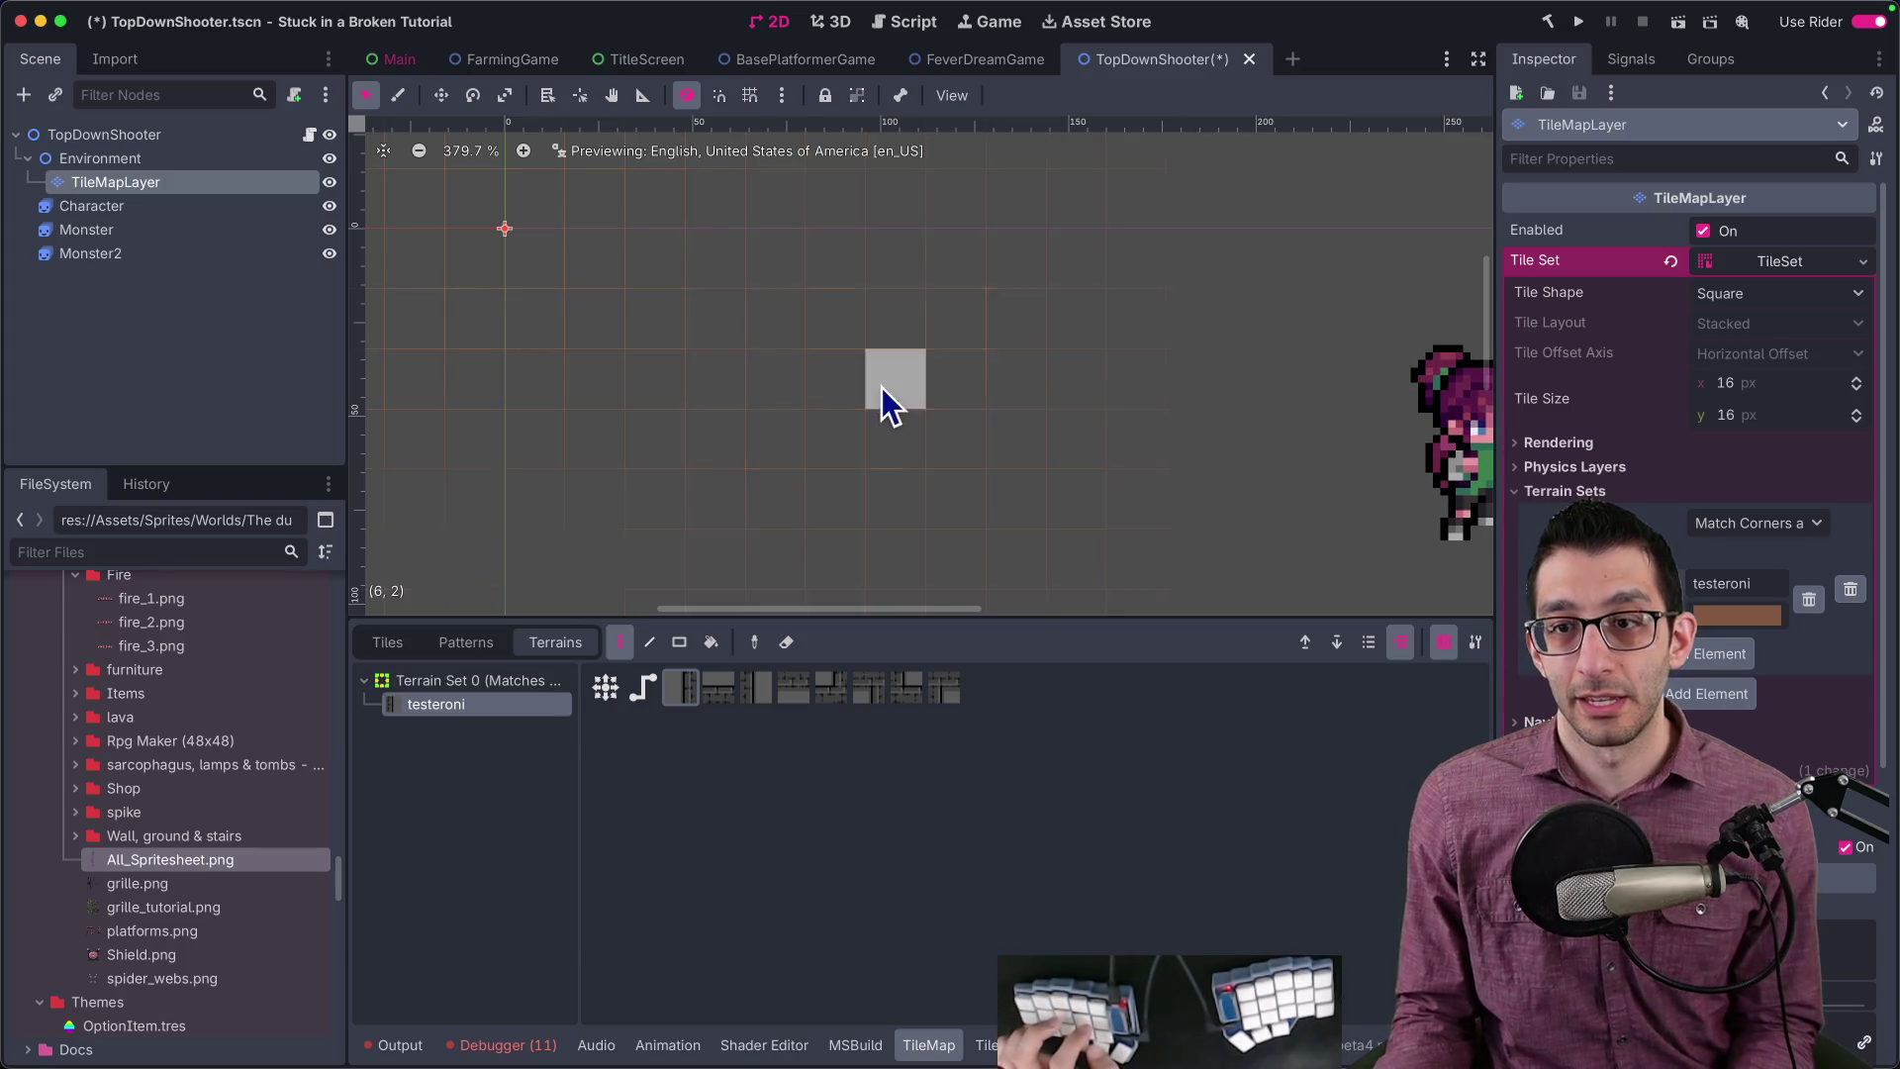
key("super+s")
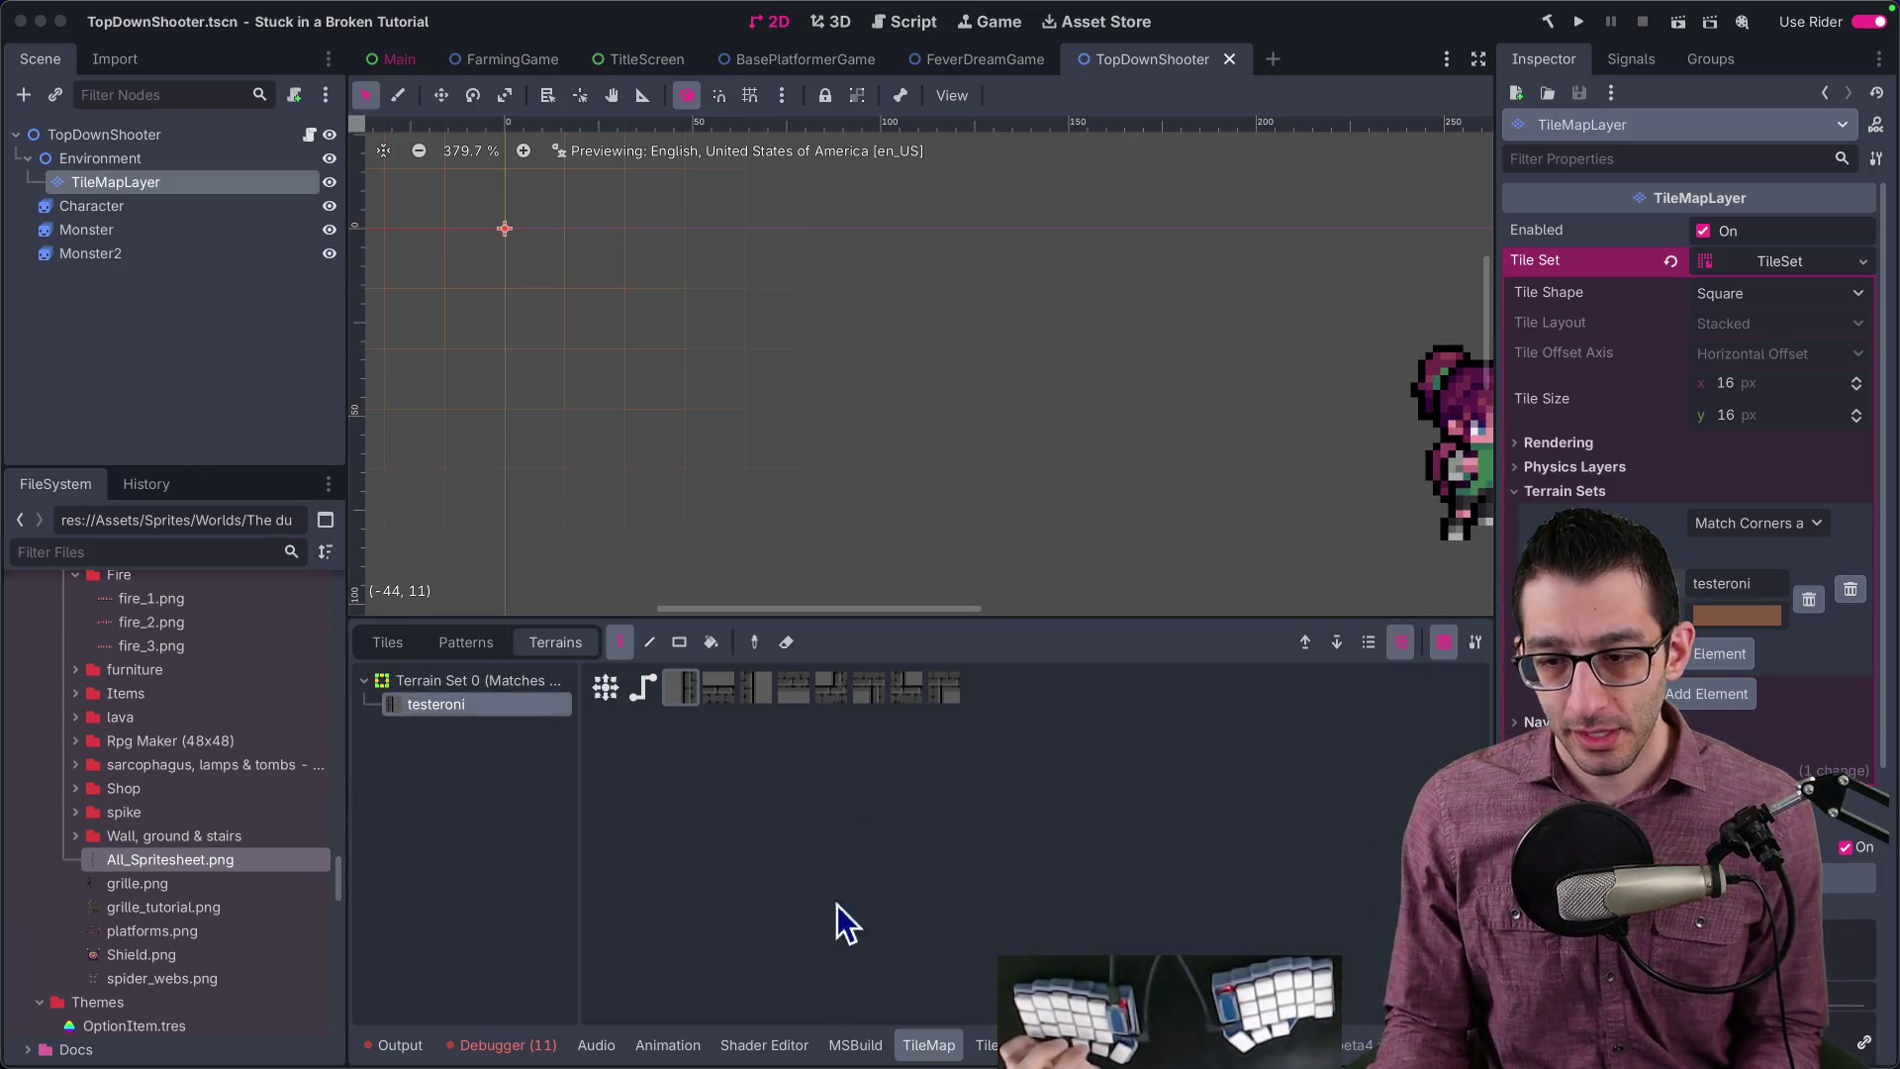
Step: Check the tile set's terrain, then paint a wall piece using another testeroni wall pattern
left_click(987, 1043)
scroll(1074, 666, "up", 3)
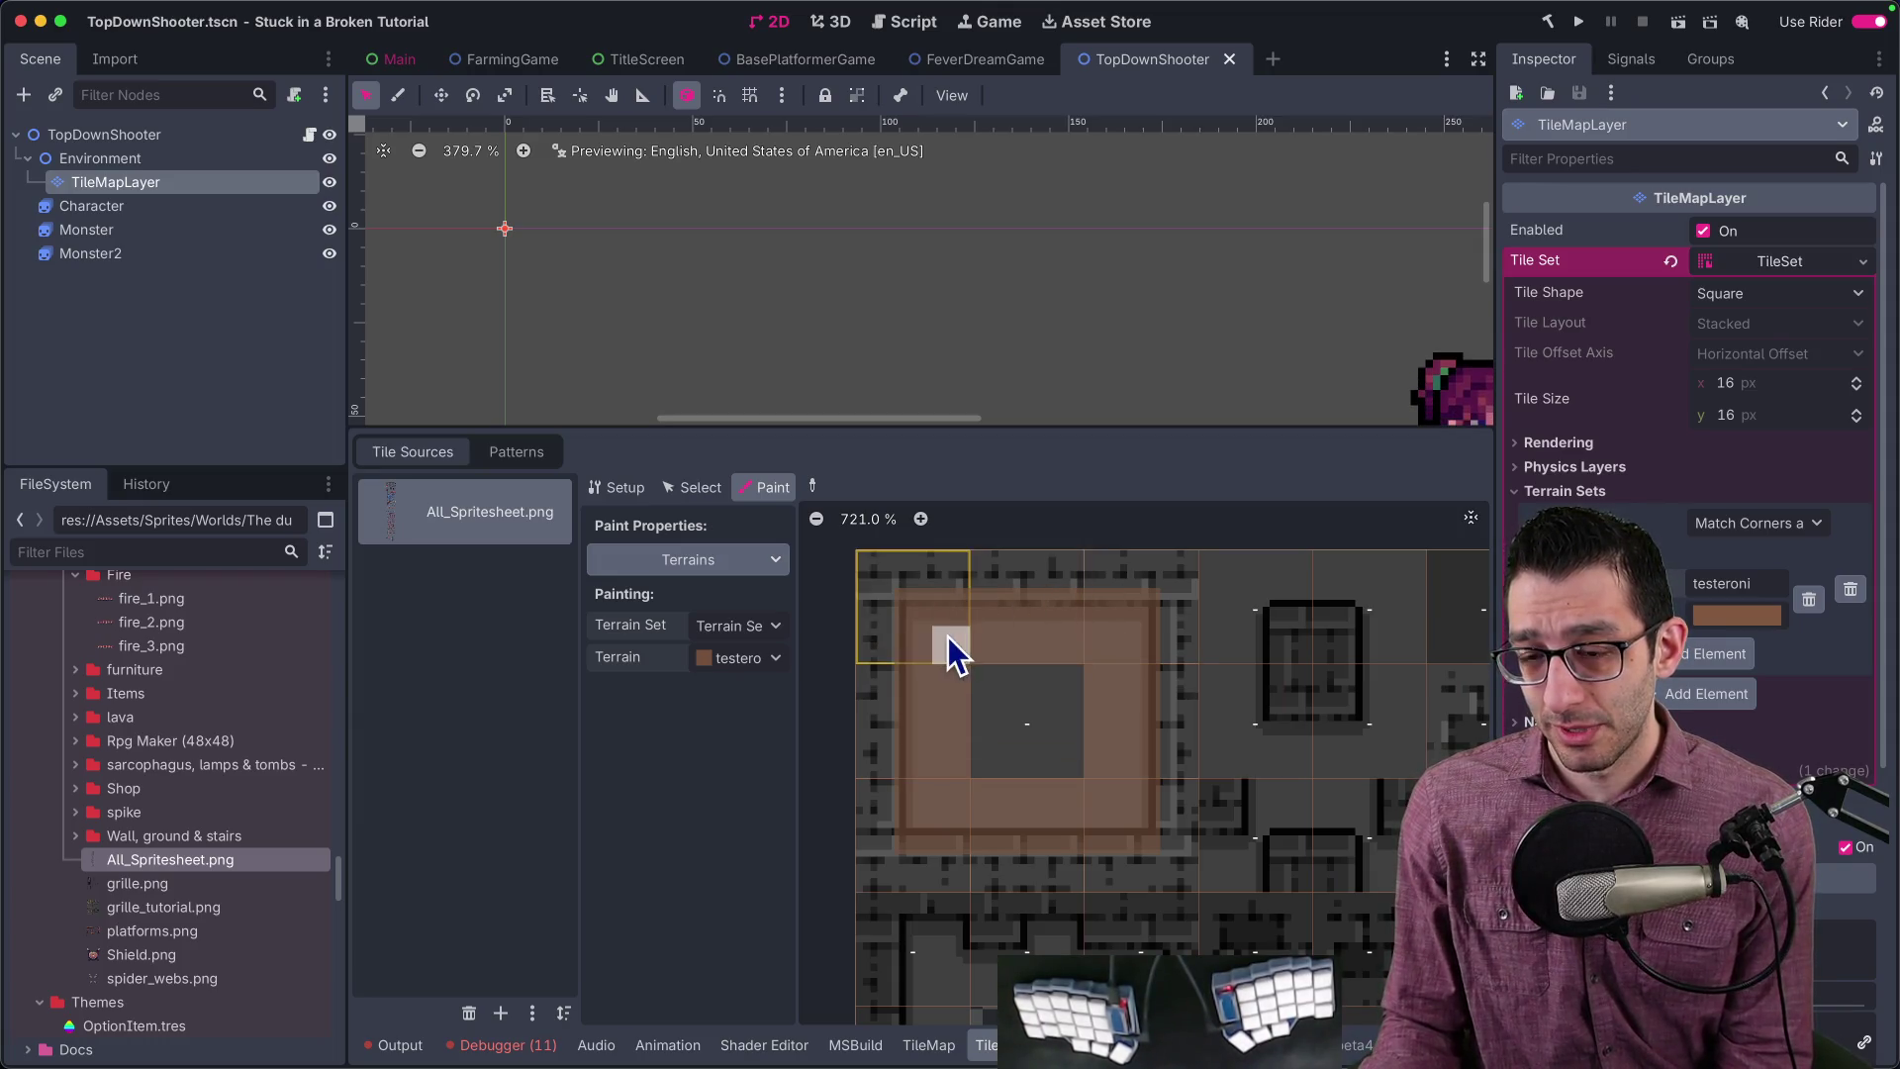
left_click(928, 1045)
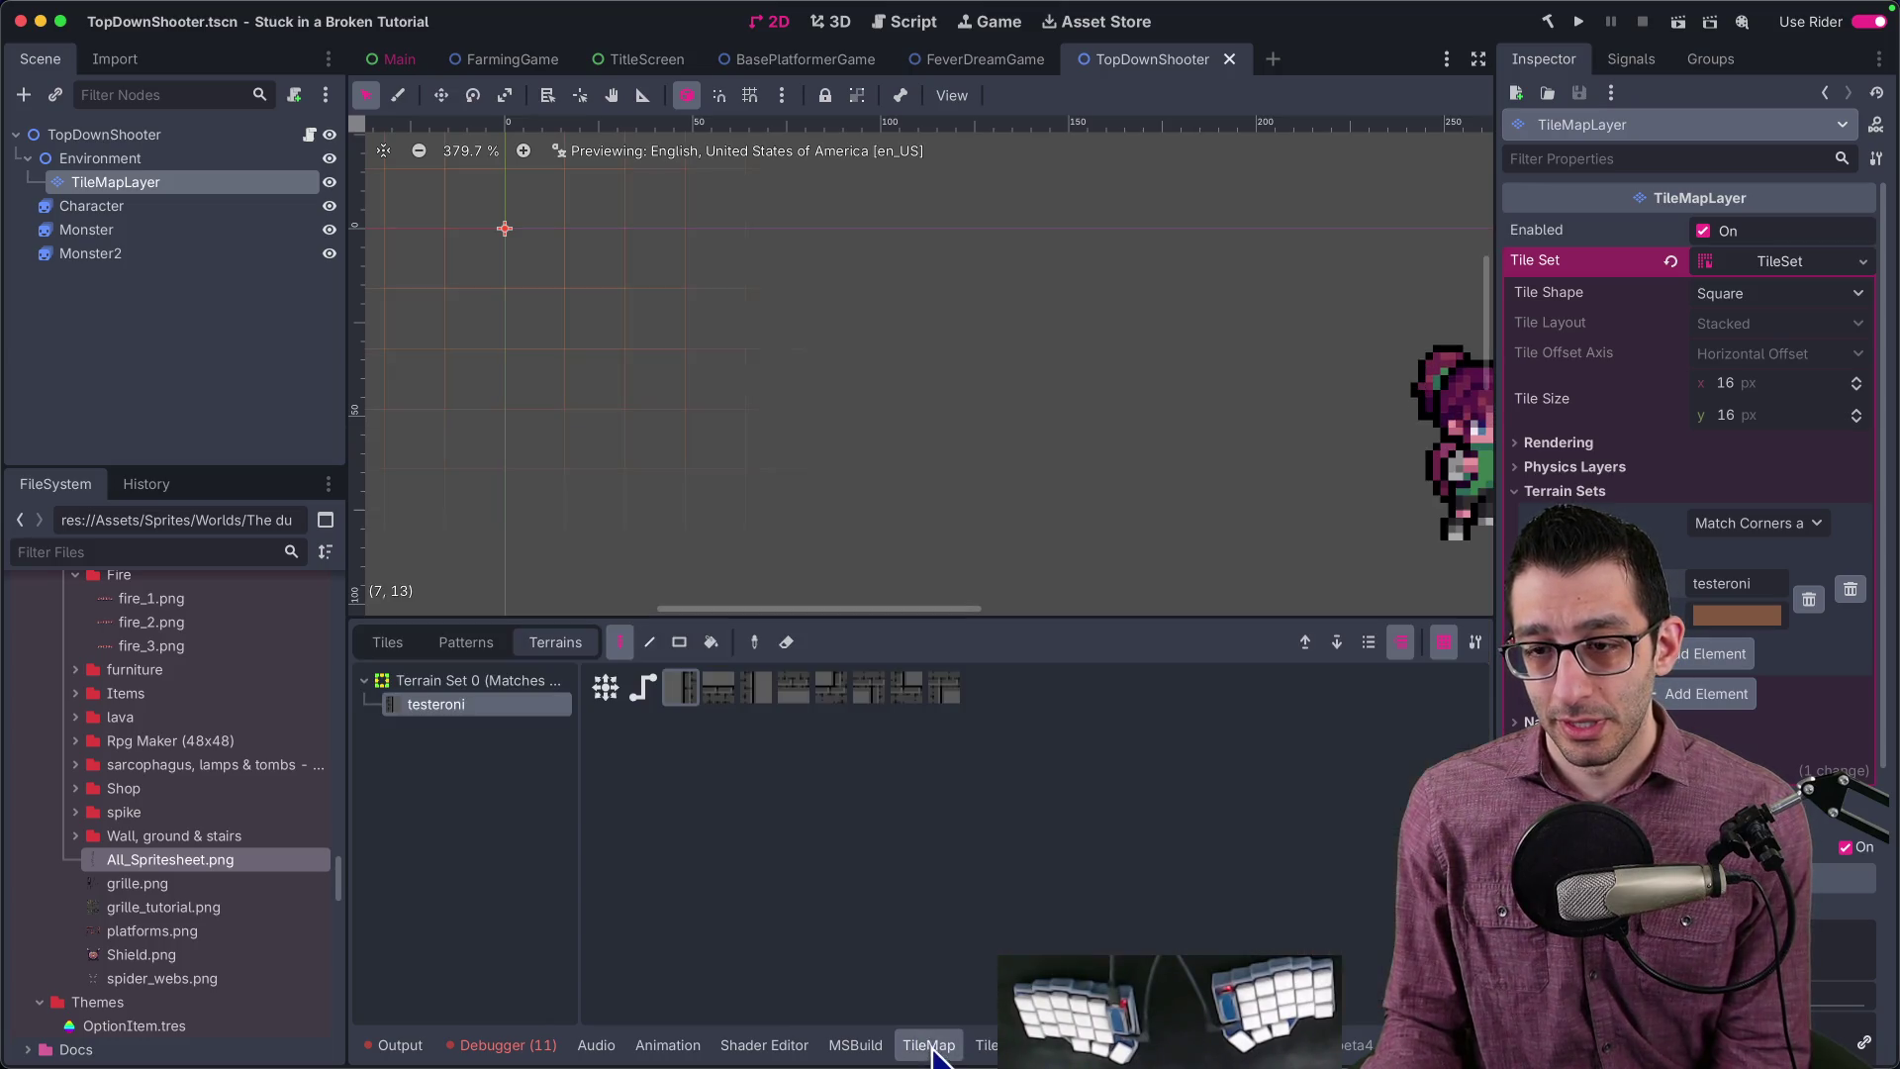
scroll(609, 289, "up", 2)
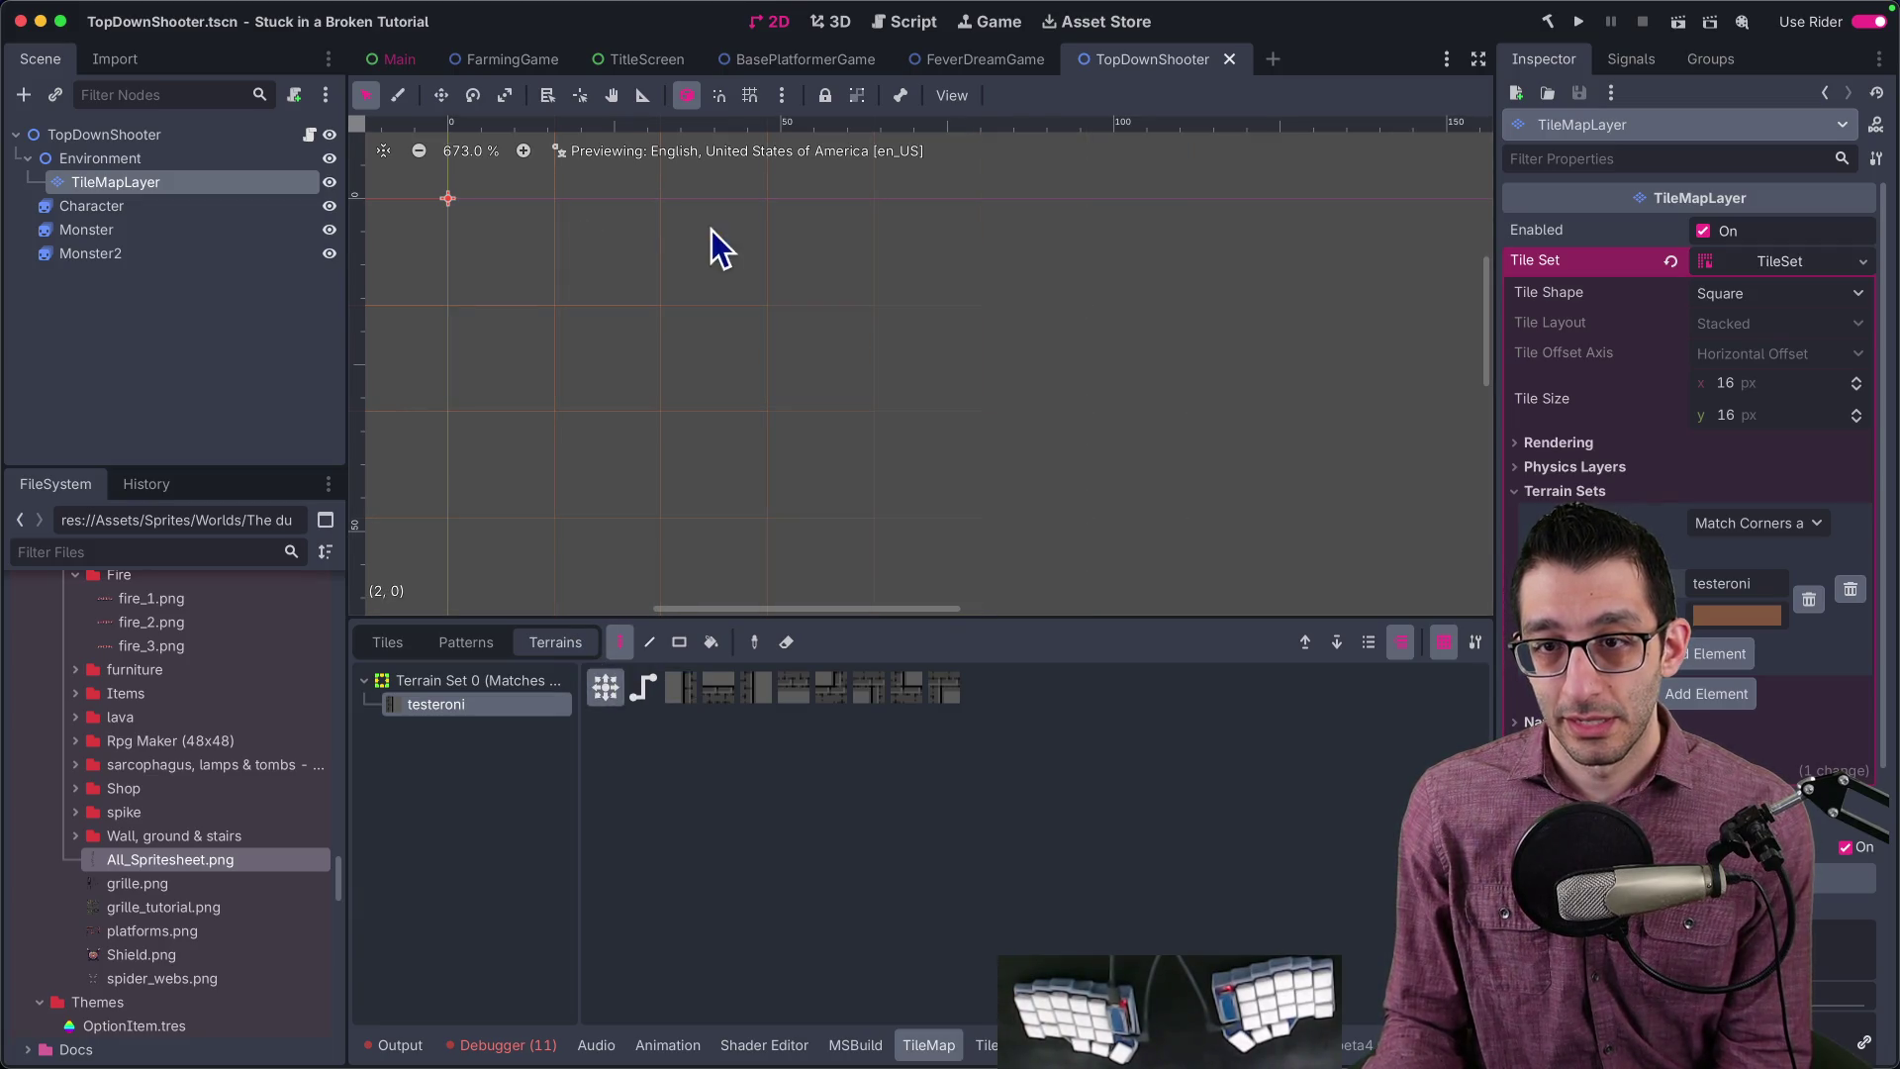
scroll(706, 345, "down", 3)
scroll(710, 374, "down", 5)
left_click(755, 688)
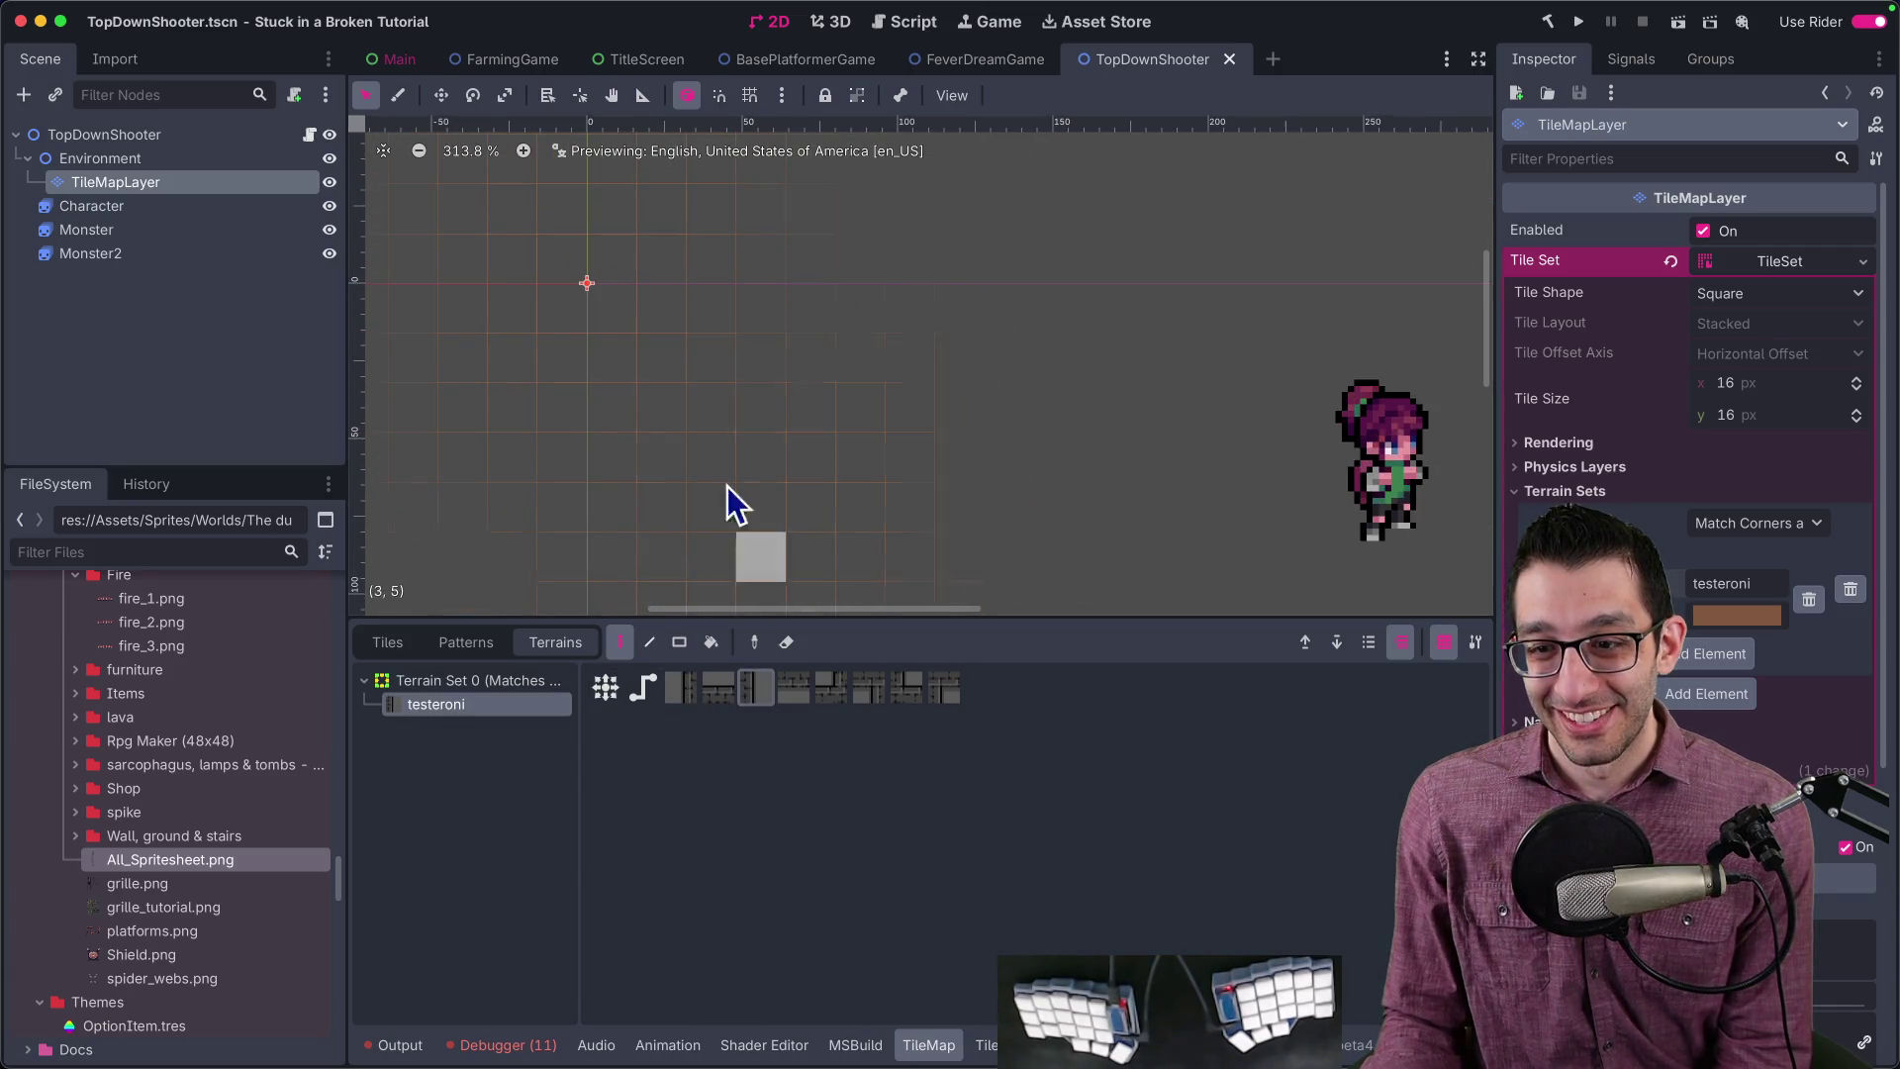
left_click(717, 359)
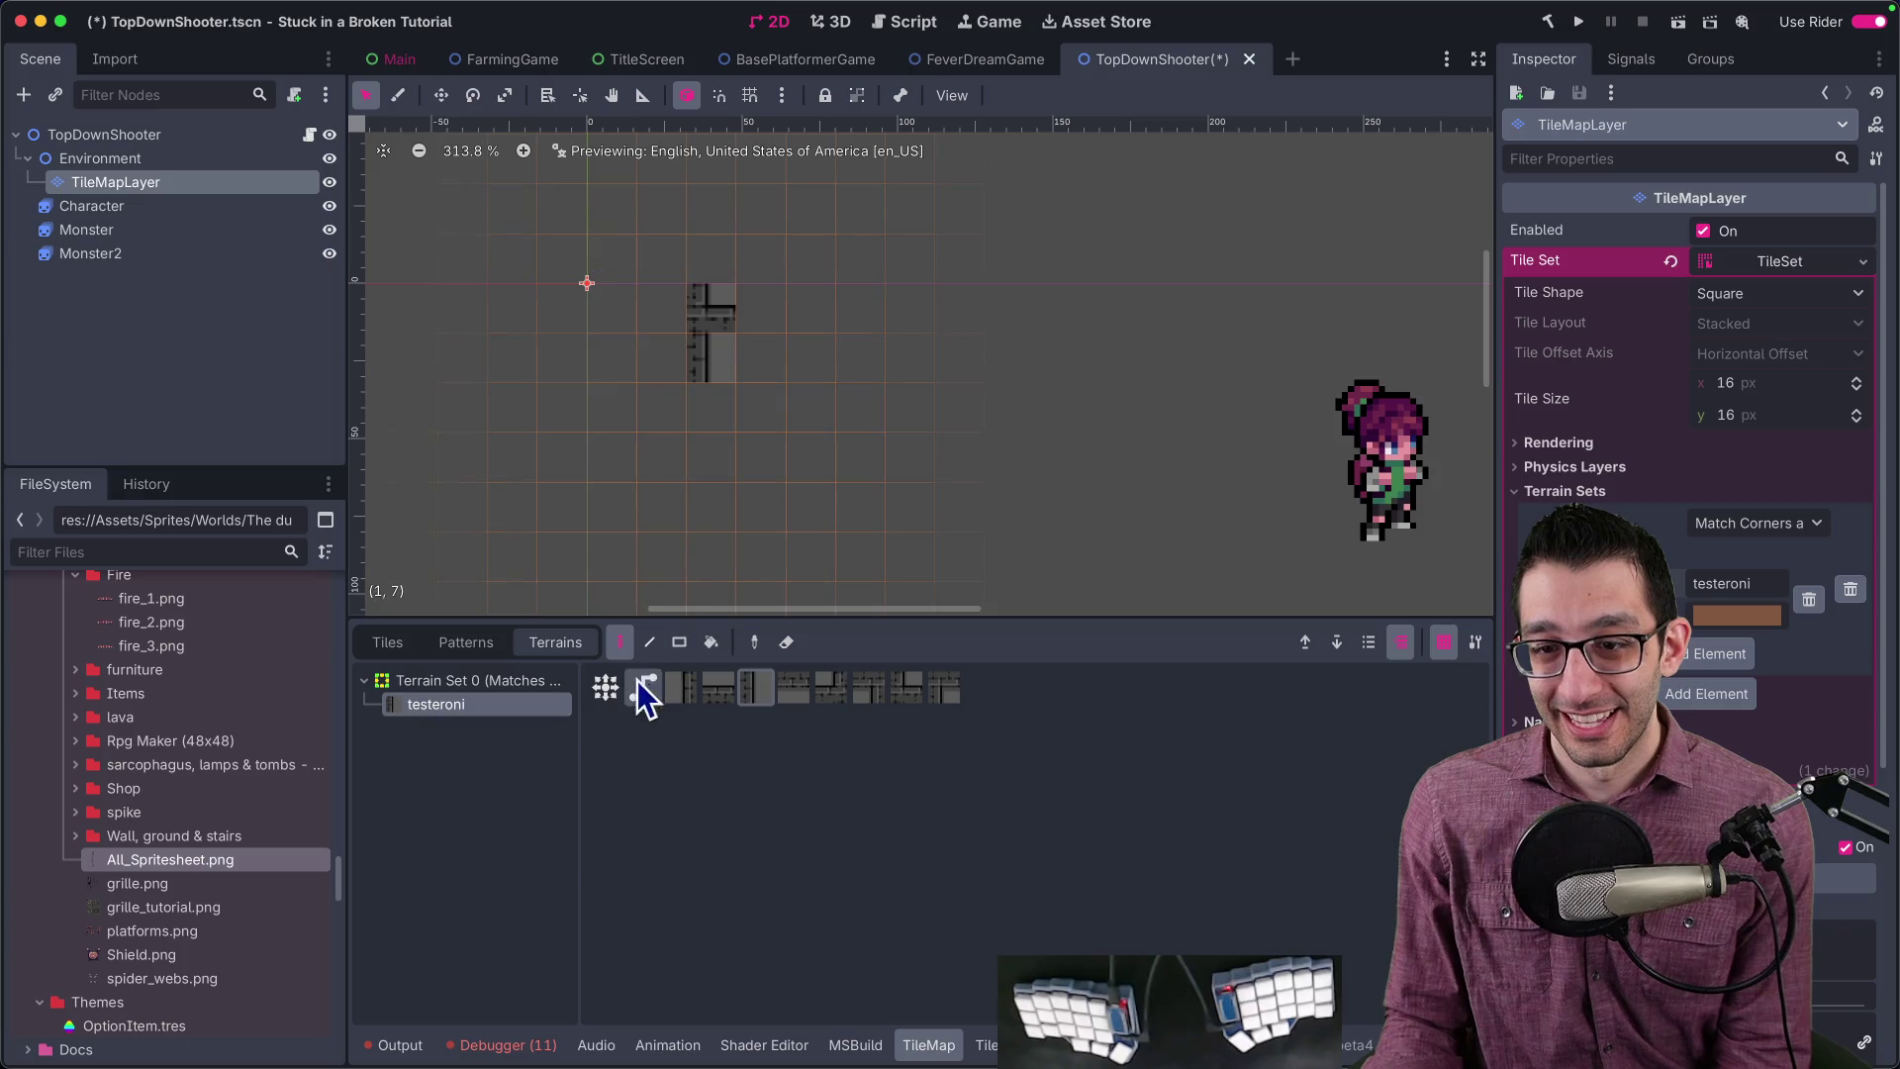
Step: Paint another wall tile, then draw three nested testeroni wall rectangles from the origin outward
left_click(605, 686)
scroll(752, 413, "down", 12)
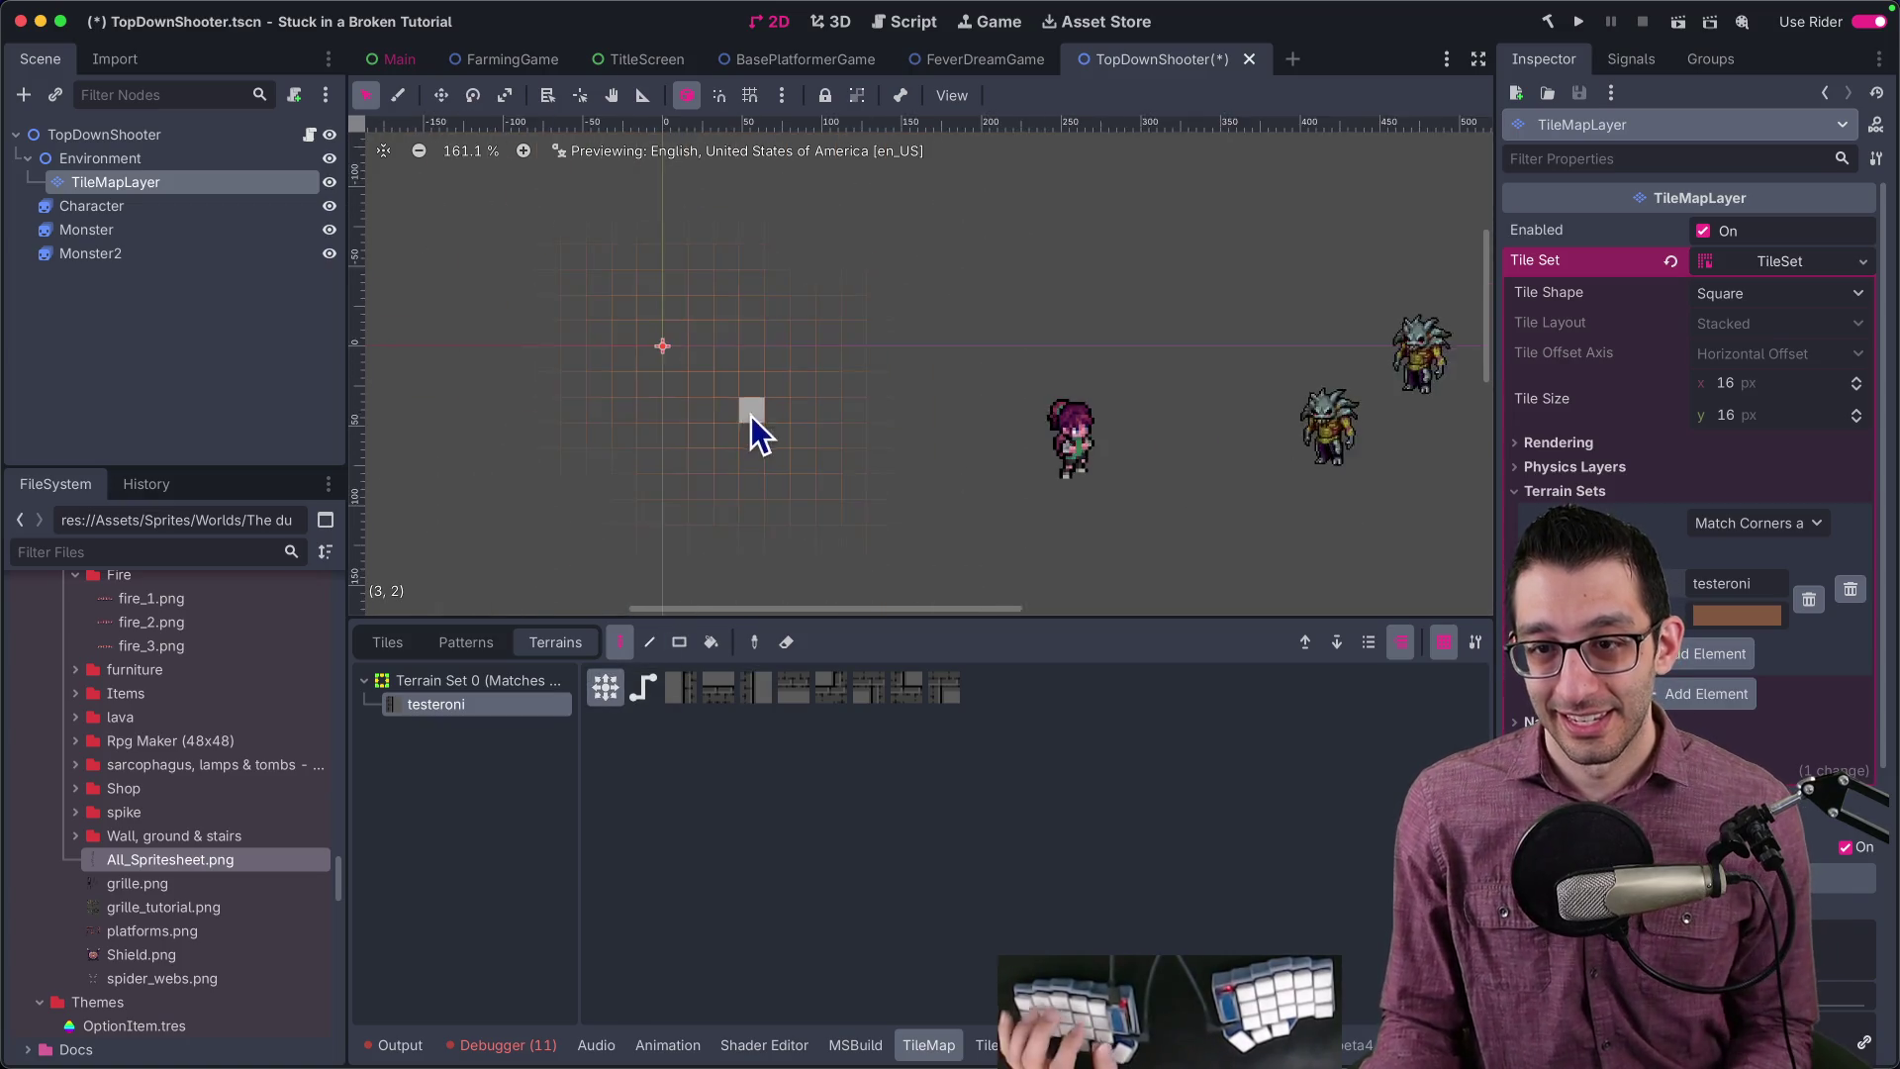
key("r")
scroll(734, 392, "up", 11)
mouse_move(710, 390)
left_mouse_down()
mouse_move(778, 388)
mouse_move(777, 455)
mouse_move(804, 457)
left_mouse_up()
mouse_move(705, 384)
left_mouse_down()
mouse_move(827, 509)
mouse_move(824, 483)
left_mouse_up()
left_click_drag(696, 389, 965, 556)
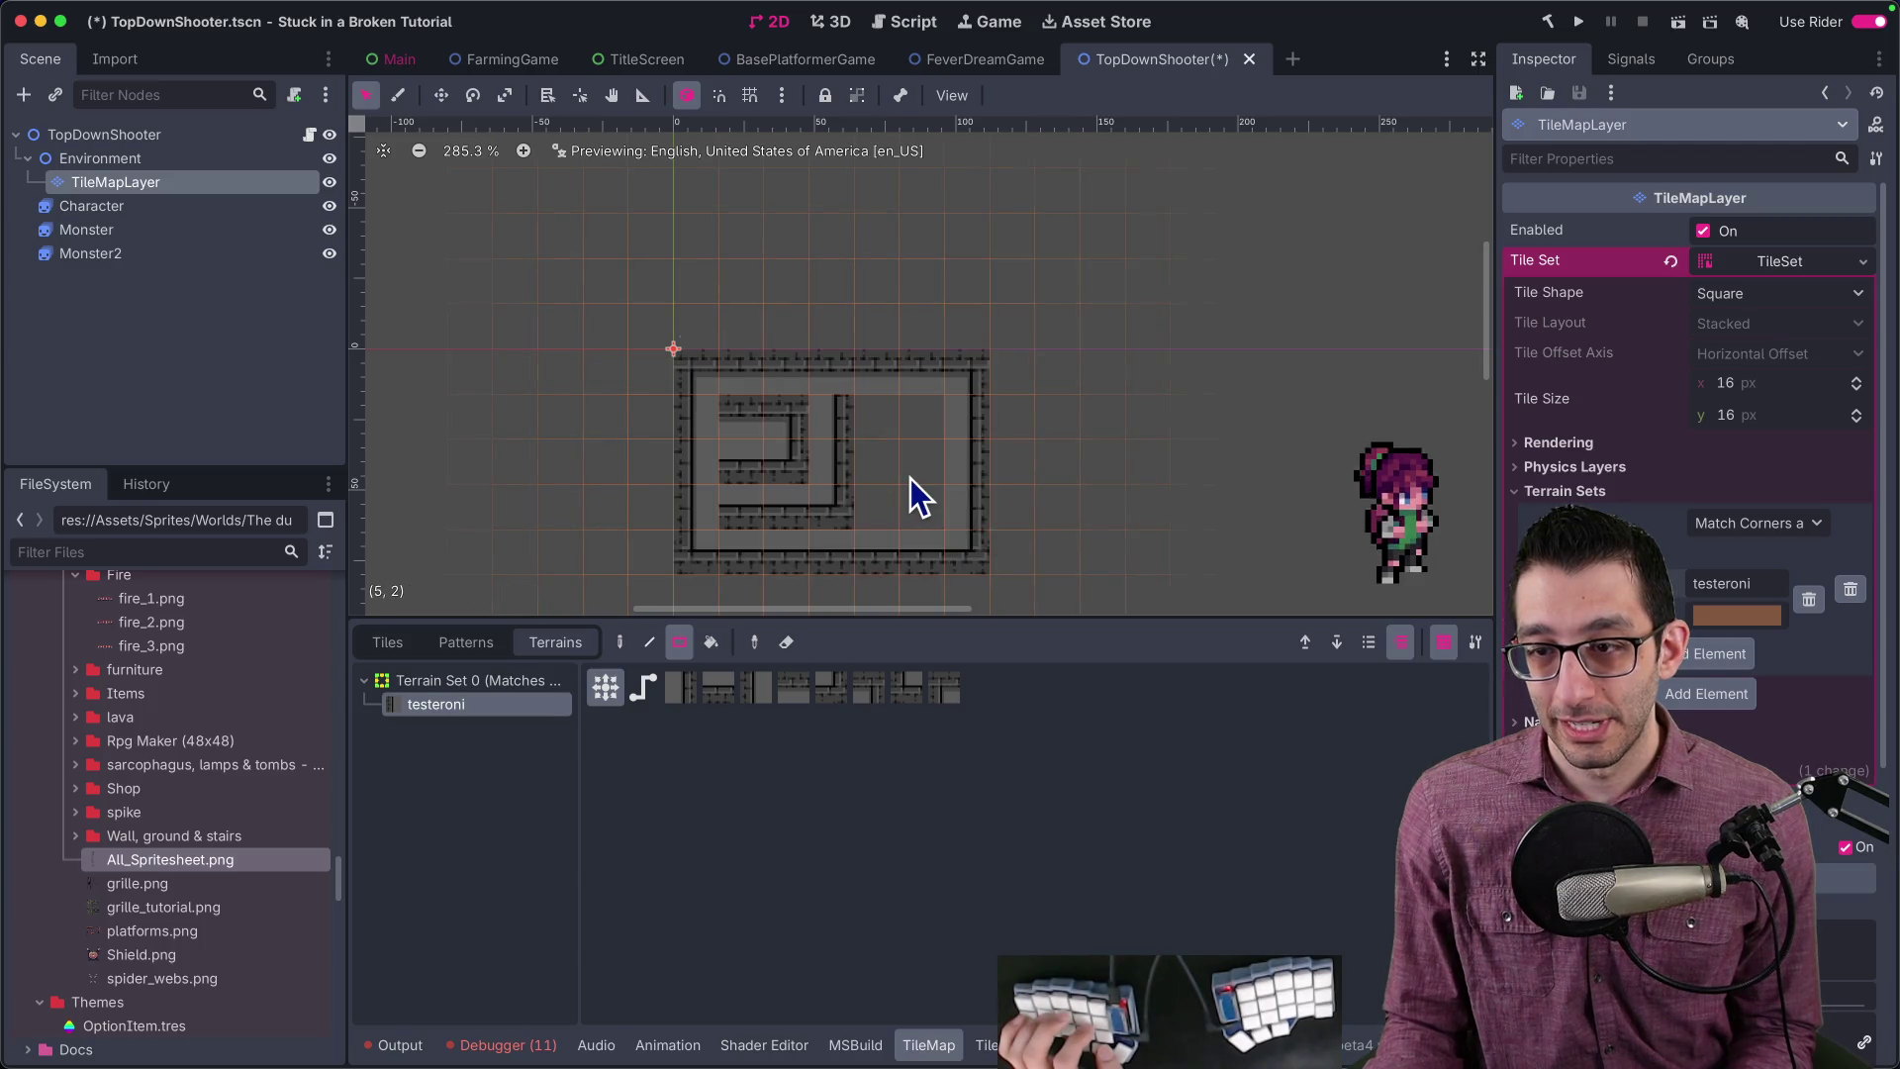
Step: Draw a thin 3x1 wall strip, undo the recent rectangles, and reopen the TileSet editor
scroll(911, 496, "up", 3)
scroll(908, 496, "down", 1)
scroll(877, 392, "down", 2)
mouse_move(718, 327)
left_mouse_down()
mouse_move(878, 365)
mouse_move(929, 422)
left_mouse_up()
key("ctrl+z")
key("ctrl+z")
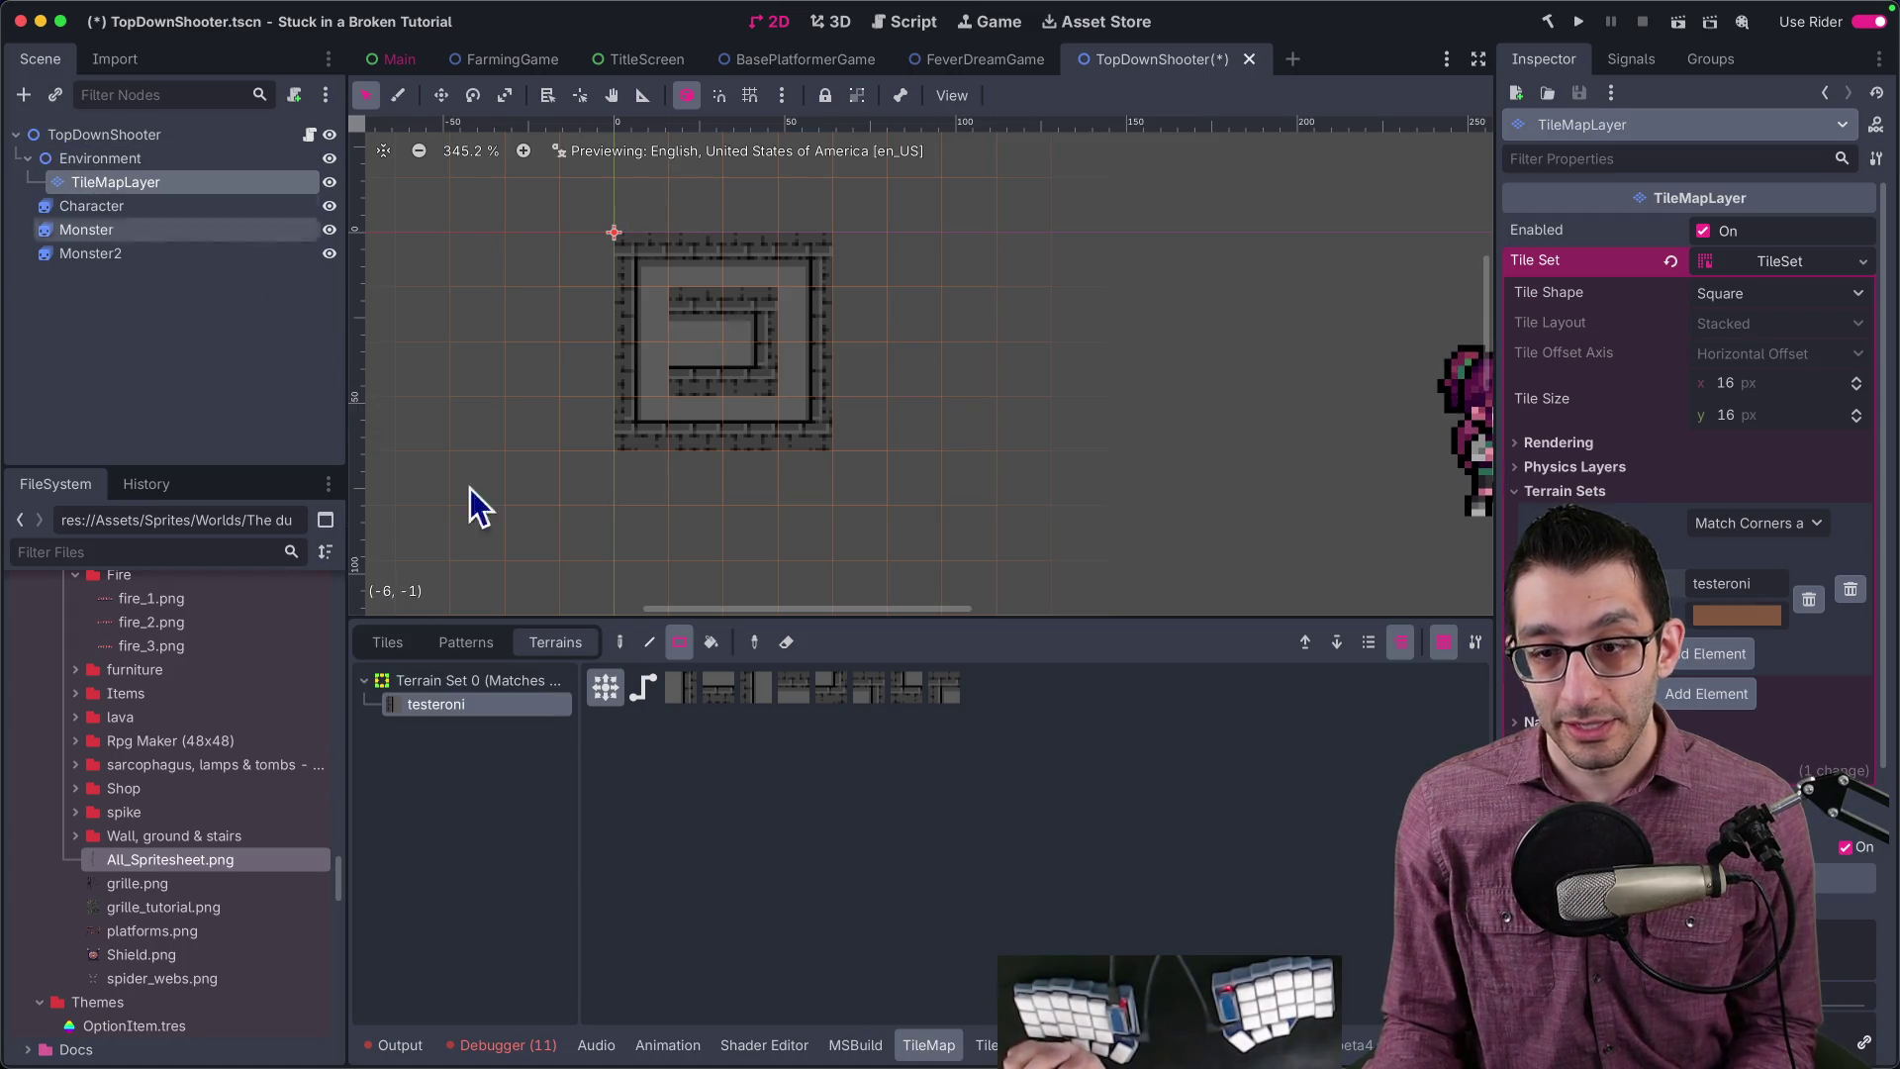
left_click(985, 1044)
scroll(1029, 680, "down", 4)
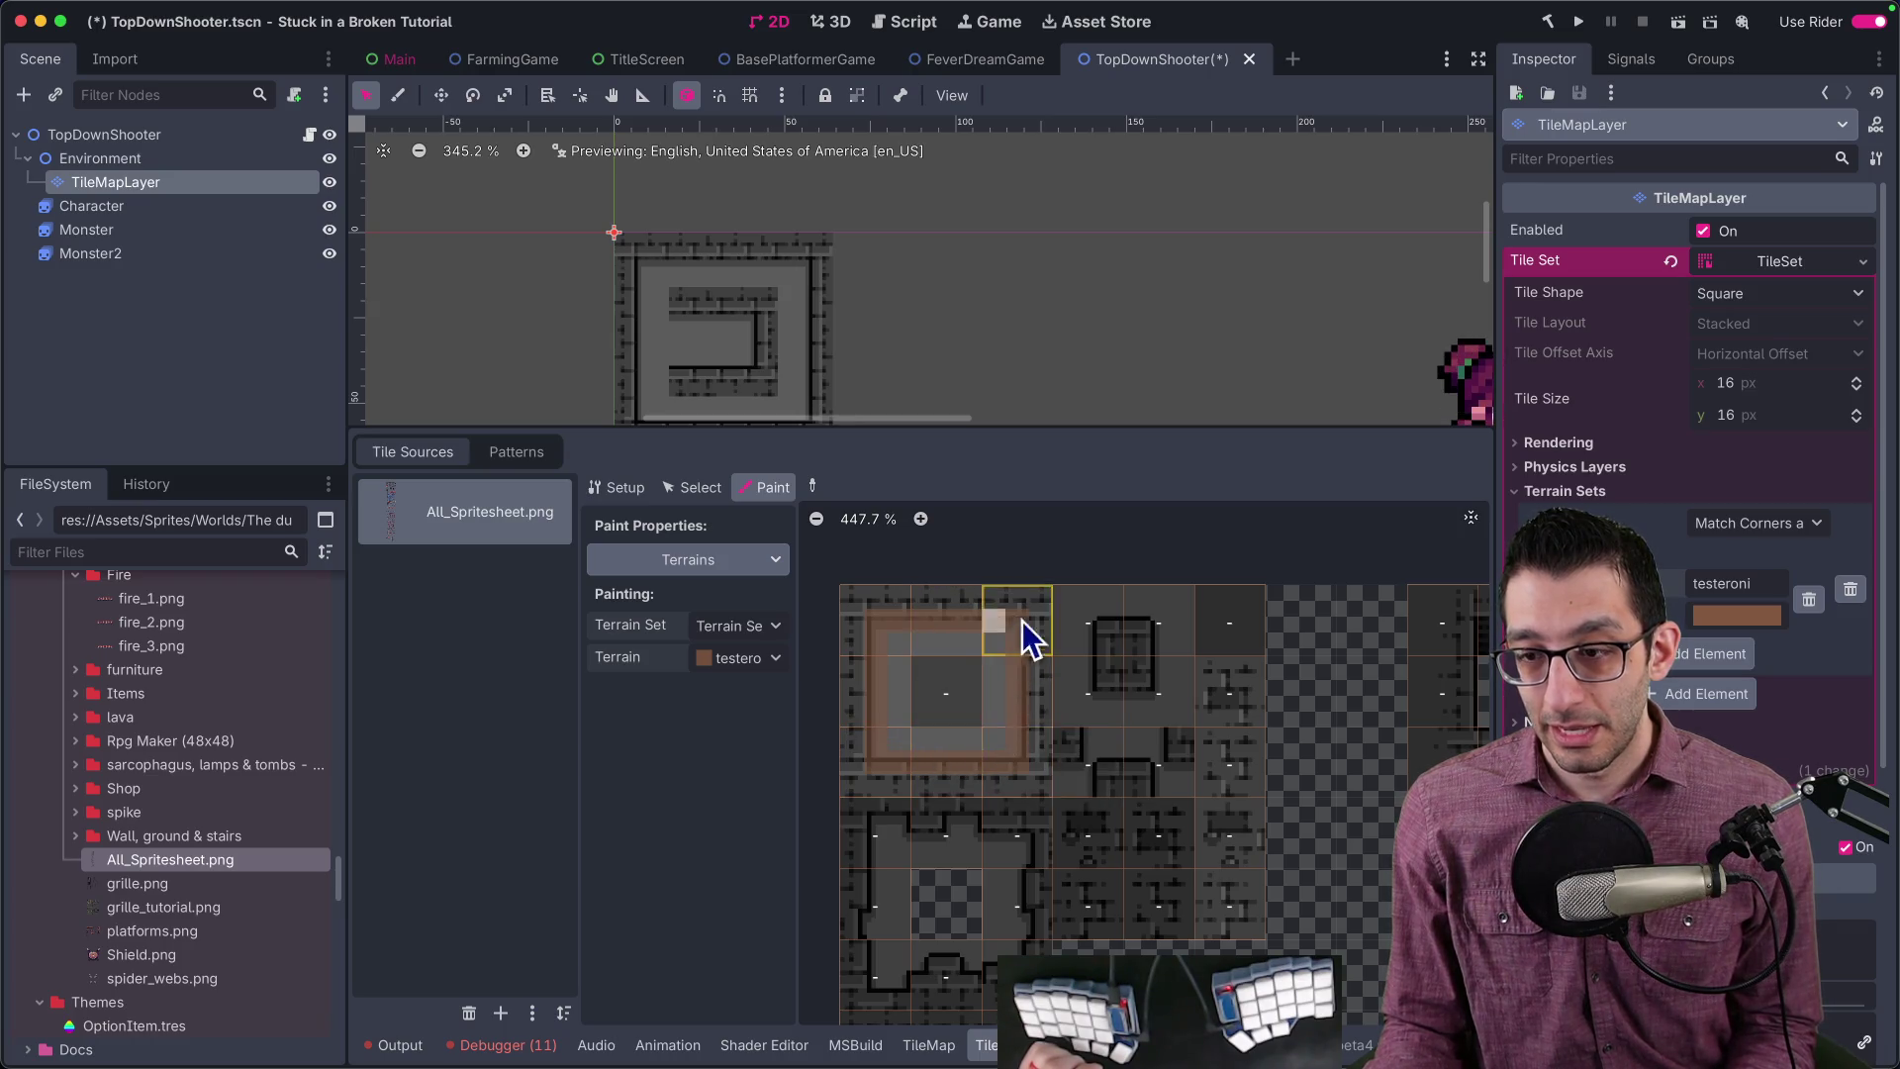
Step: Erase the old room walls and repaint them as one continuous rectangular testeroni wall ring
left_click(928, 1045)
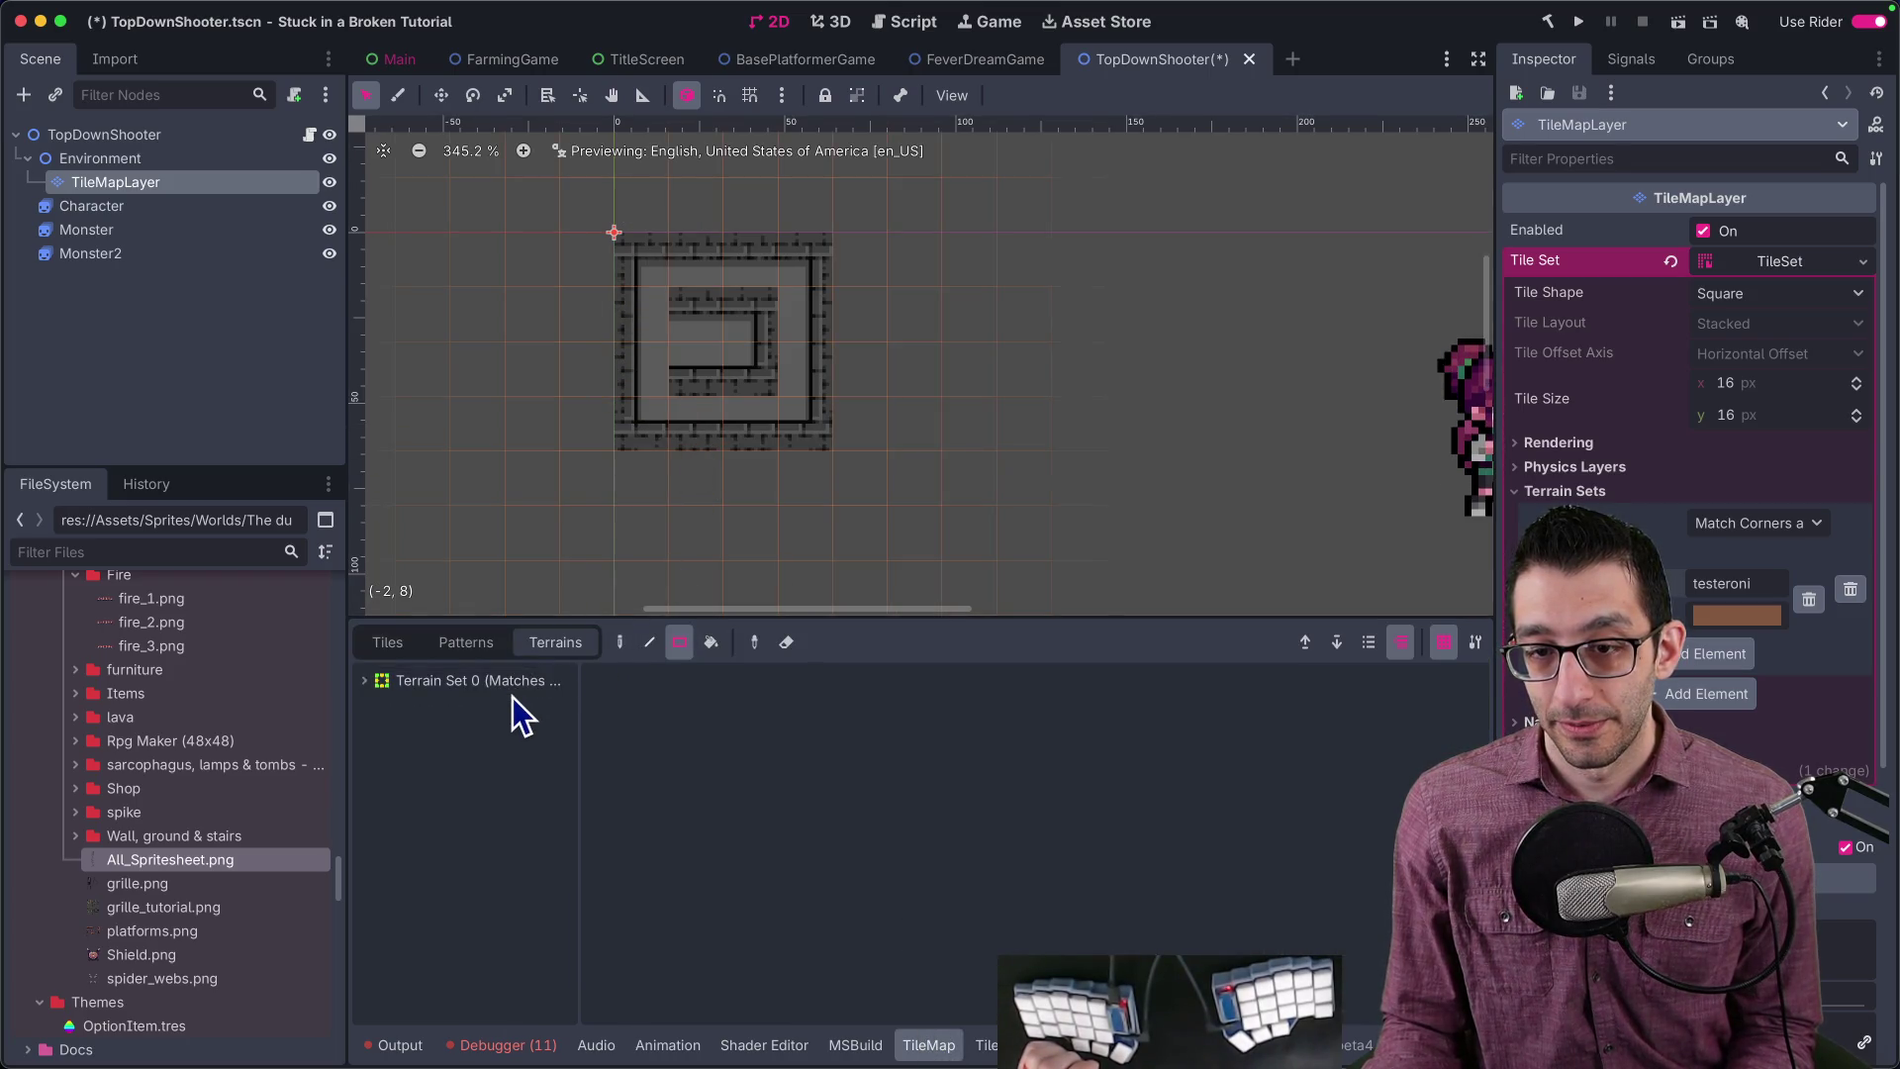
left_click(488, 704)
left_click_drag(666, 306, 811, 424)
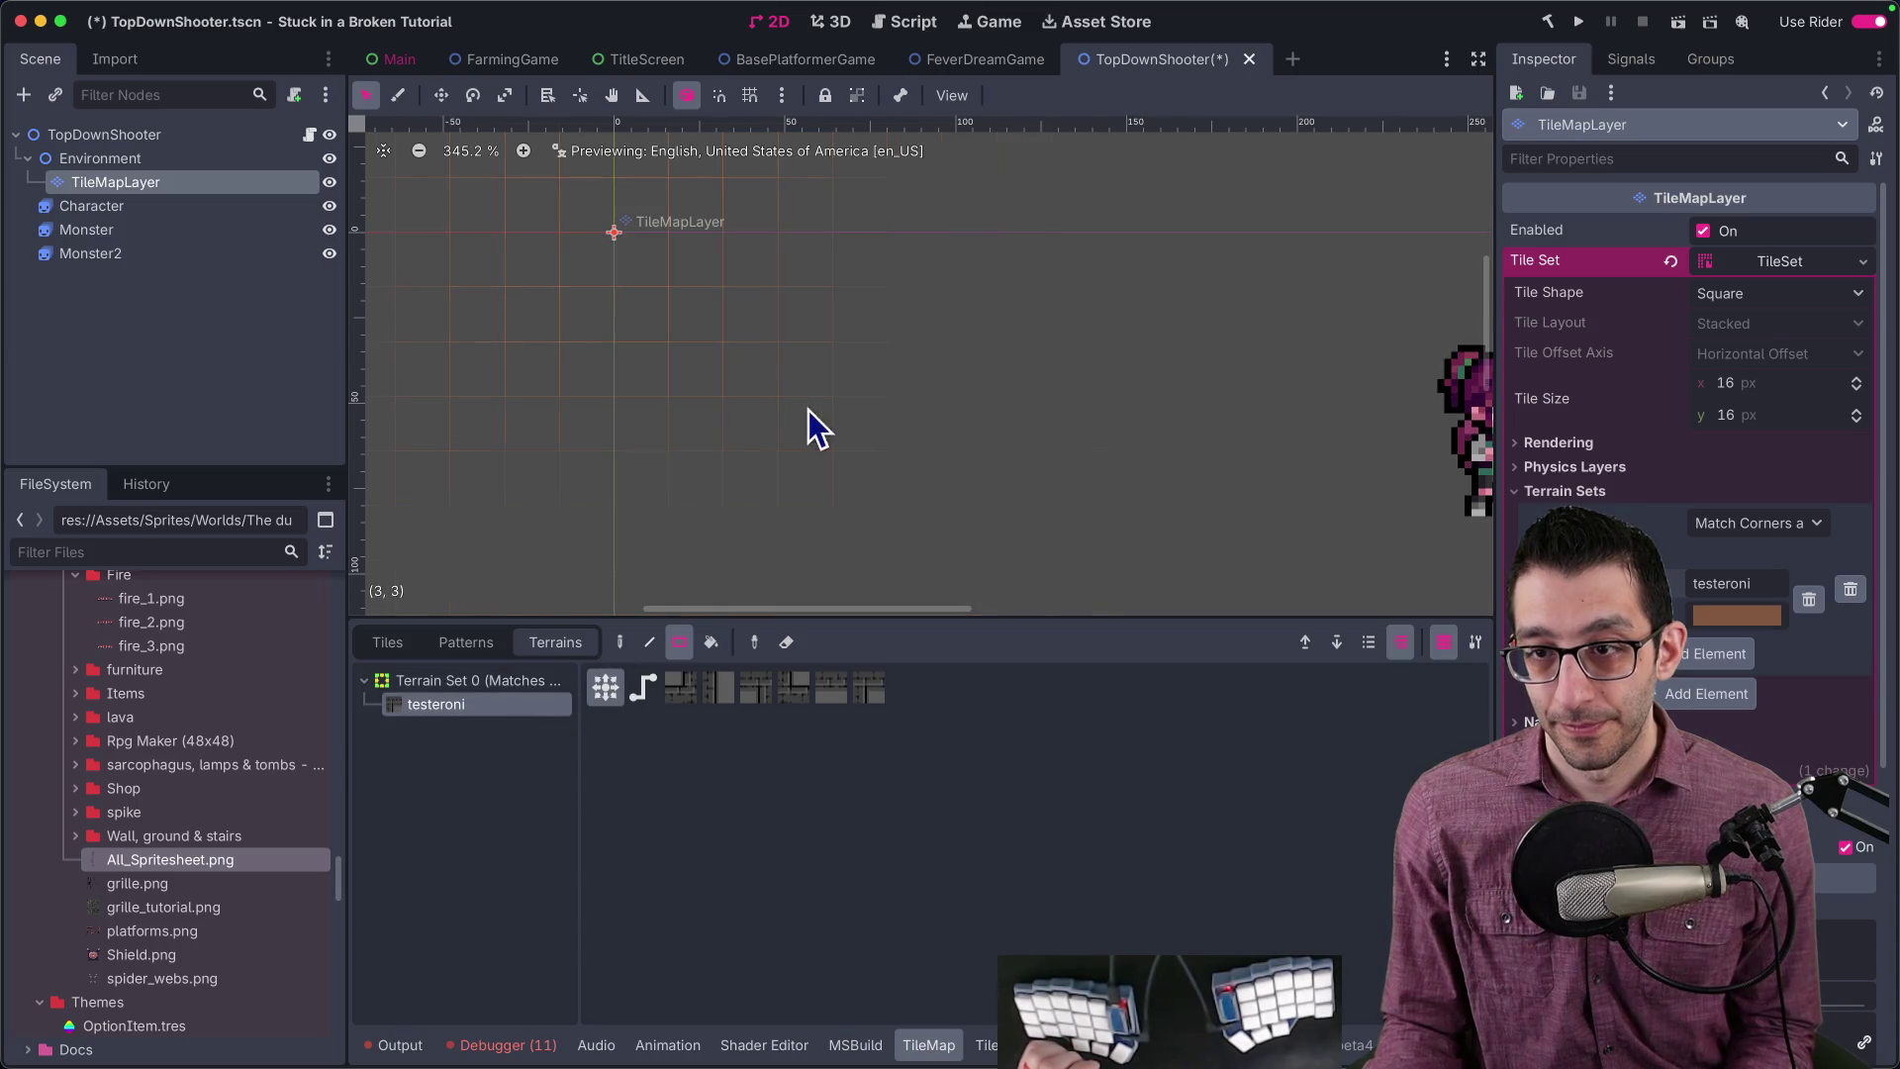
left_click_drag(666, 296, 811, 408)
mouse_move(623, 242)
left_mouse_down()
mouse_move(699, 330)
mouse_move(821, 394)
left_mouse_up()
left_click(619, 641)
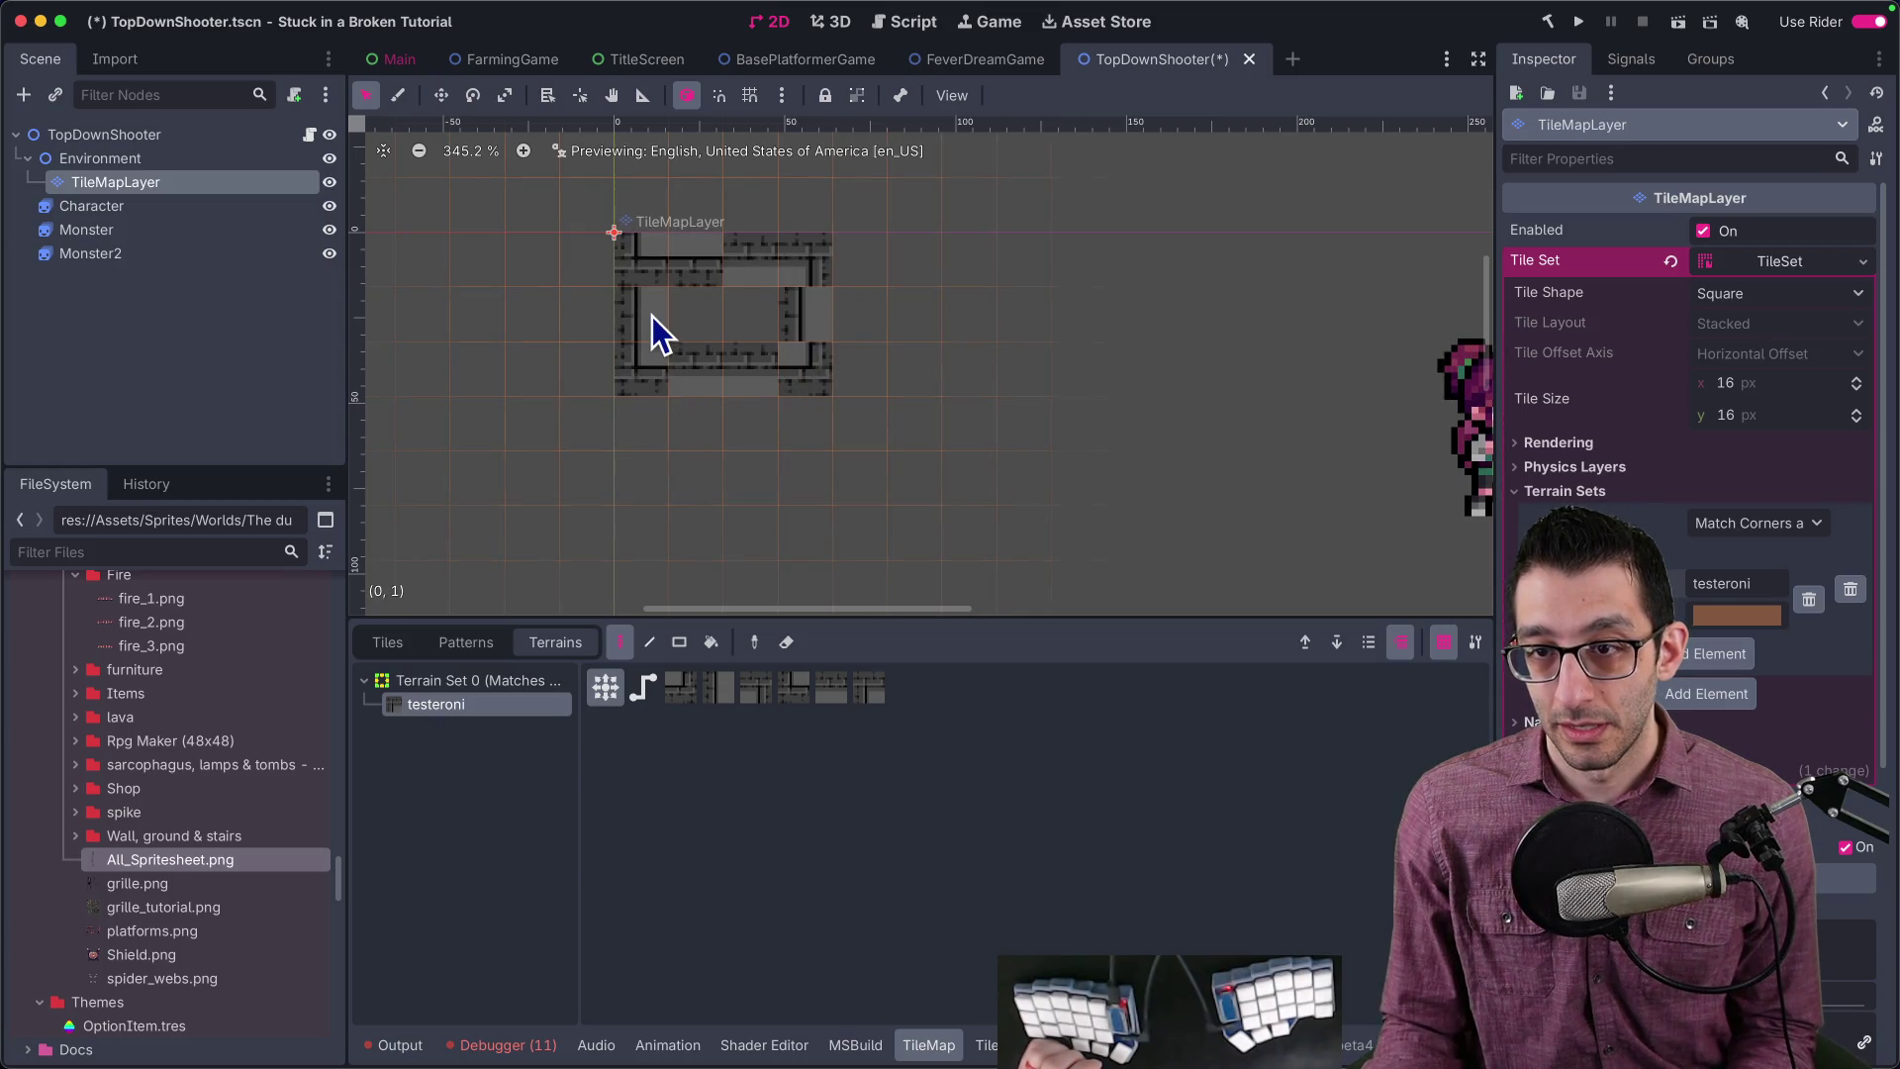
mouse_move(687, 258)
left_mouse_down()
mouse_move(805, 297)
mouse_move(781, 373)
mouse_move(700, 382)
mouse_move(811, 326)
mouse_move(784, 379)
mouse_move(763, 386)
mouse_move(804, 335)
left_mouse_up()
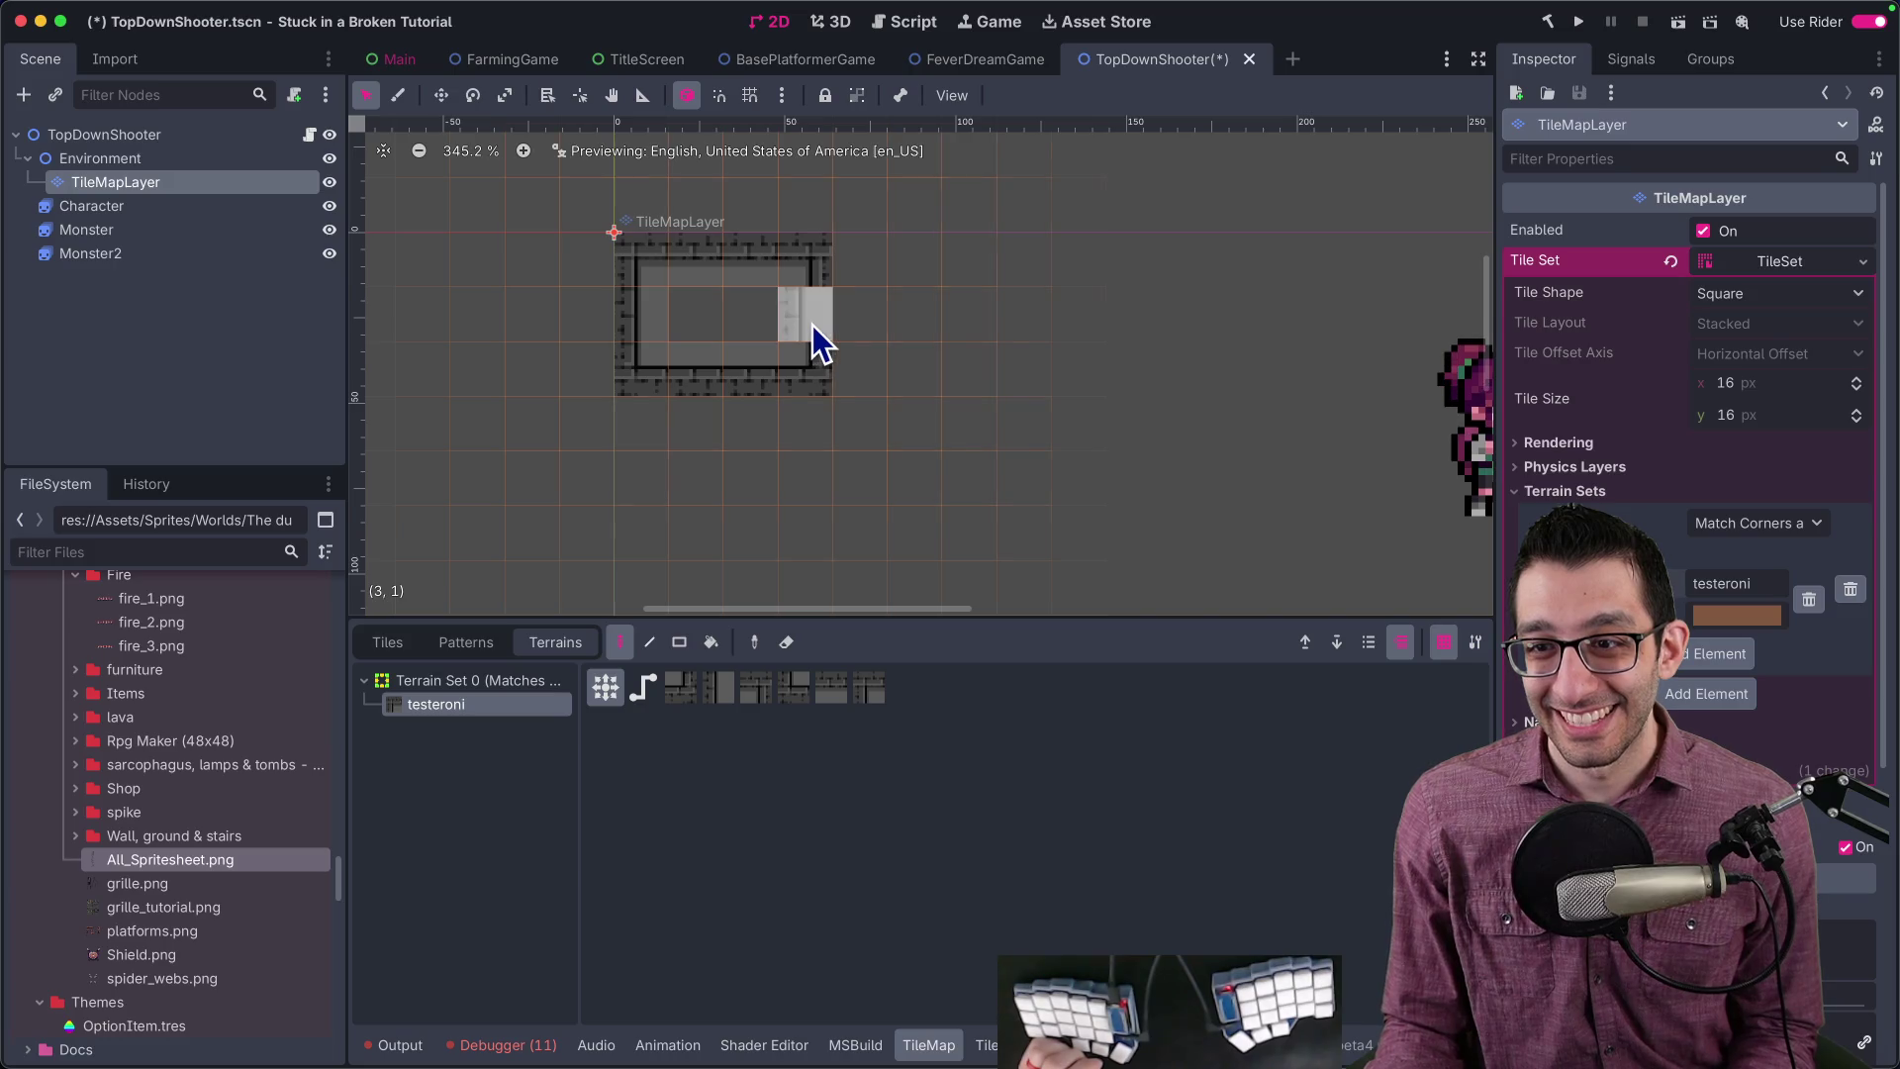
Step: Paint wall peering bits across a tile block in the TileSet, then switch to Affinity
left_click(983, 1045)
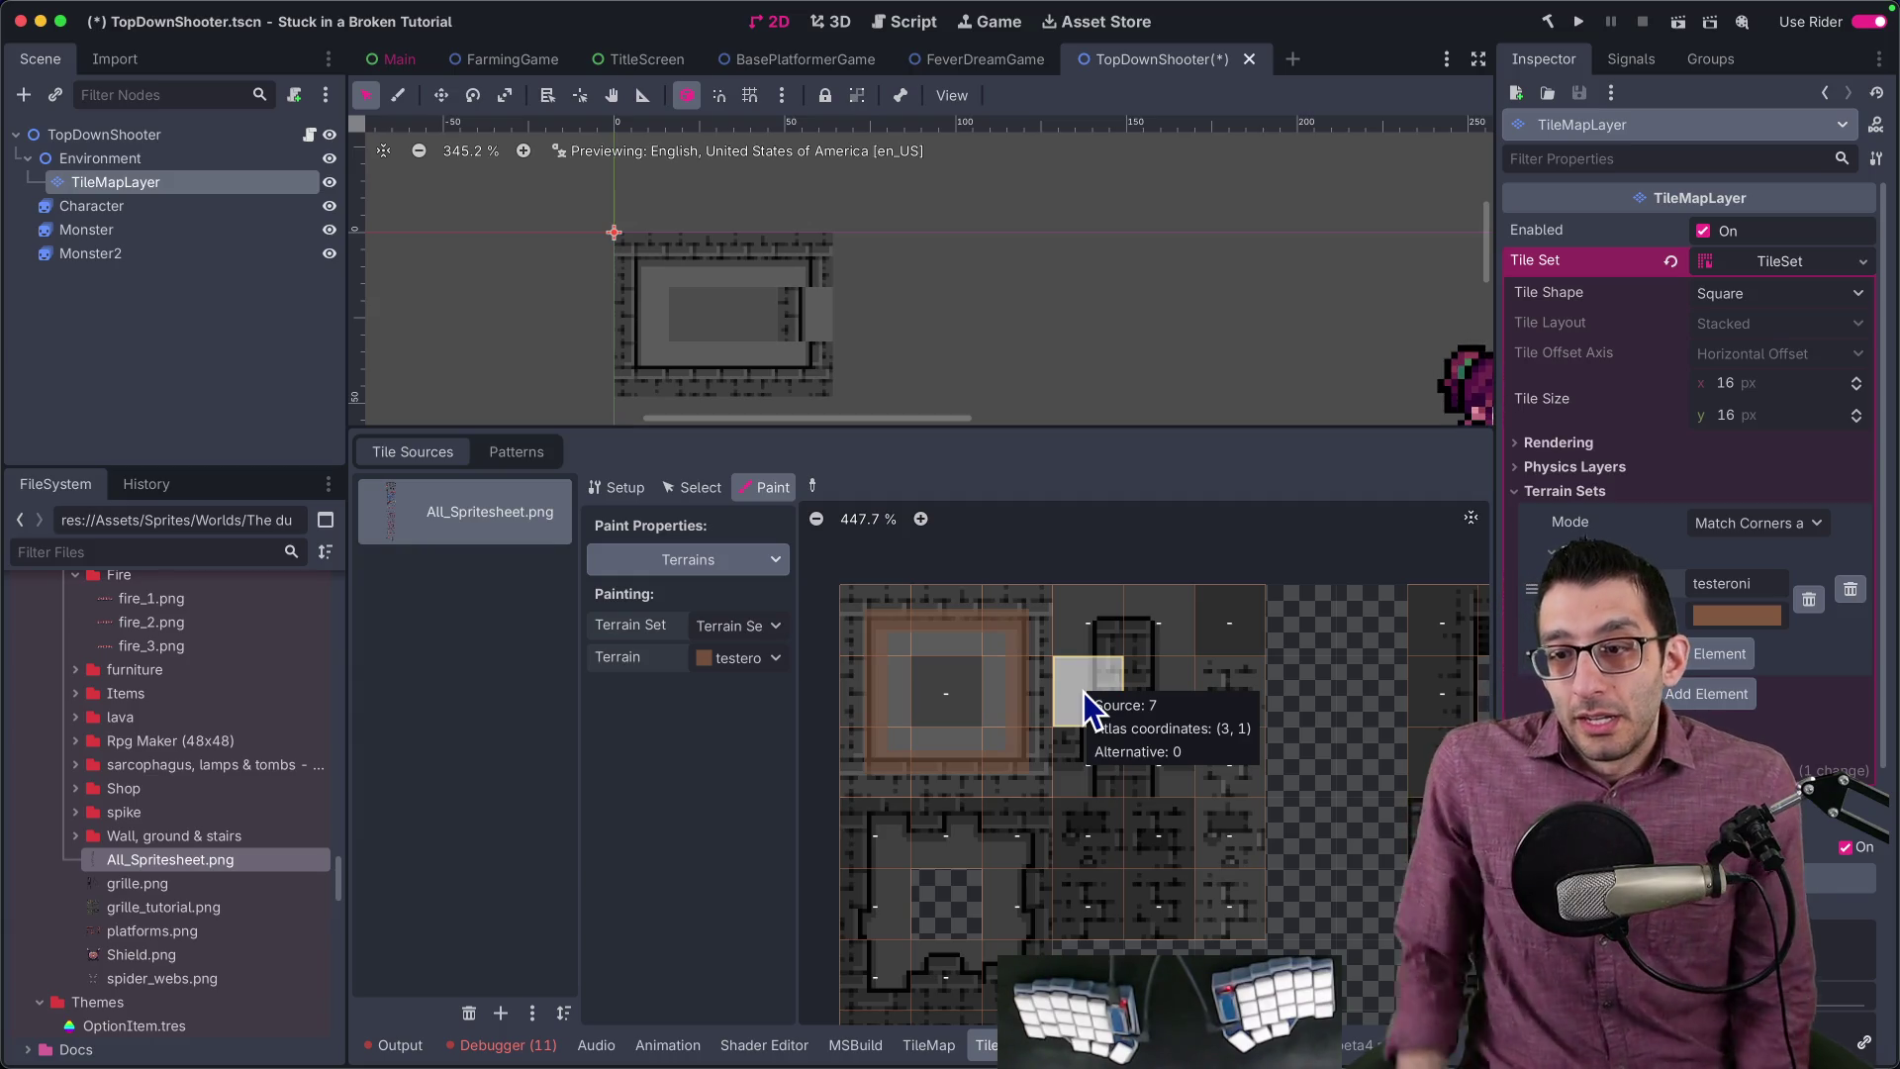
mouse_move(905, 645)
left_mouse_down()
mouse_move(983, 658)
mouse_move(992, 729)
mouse_move(871, 728)
left_mouse_up()
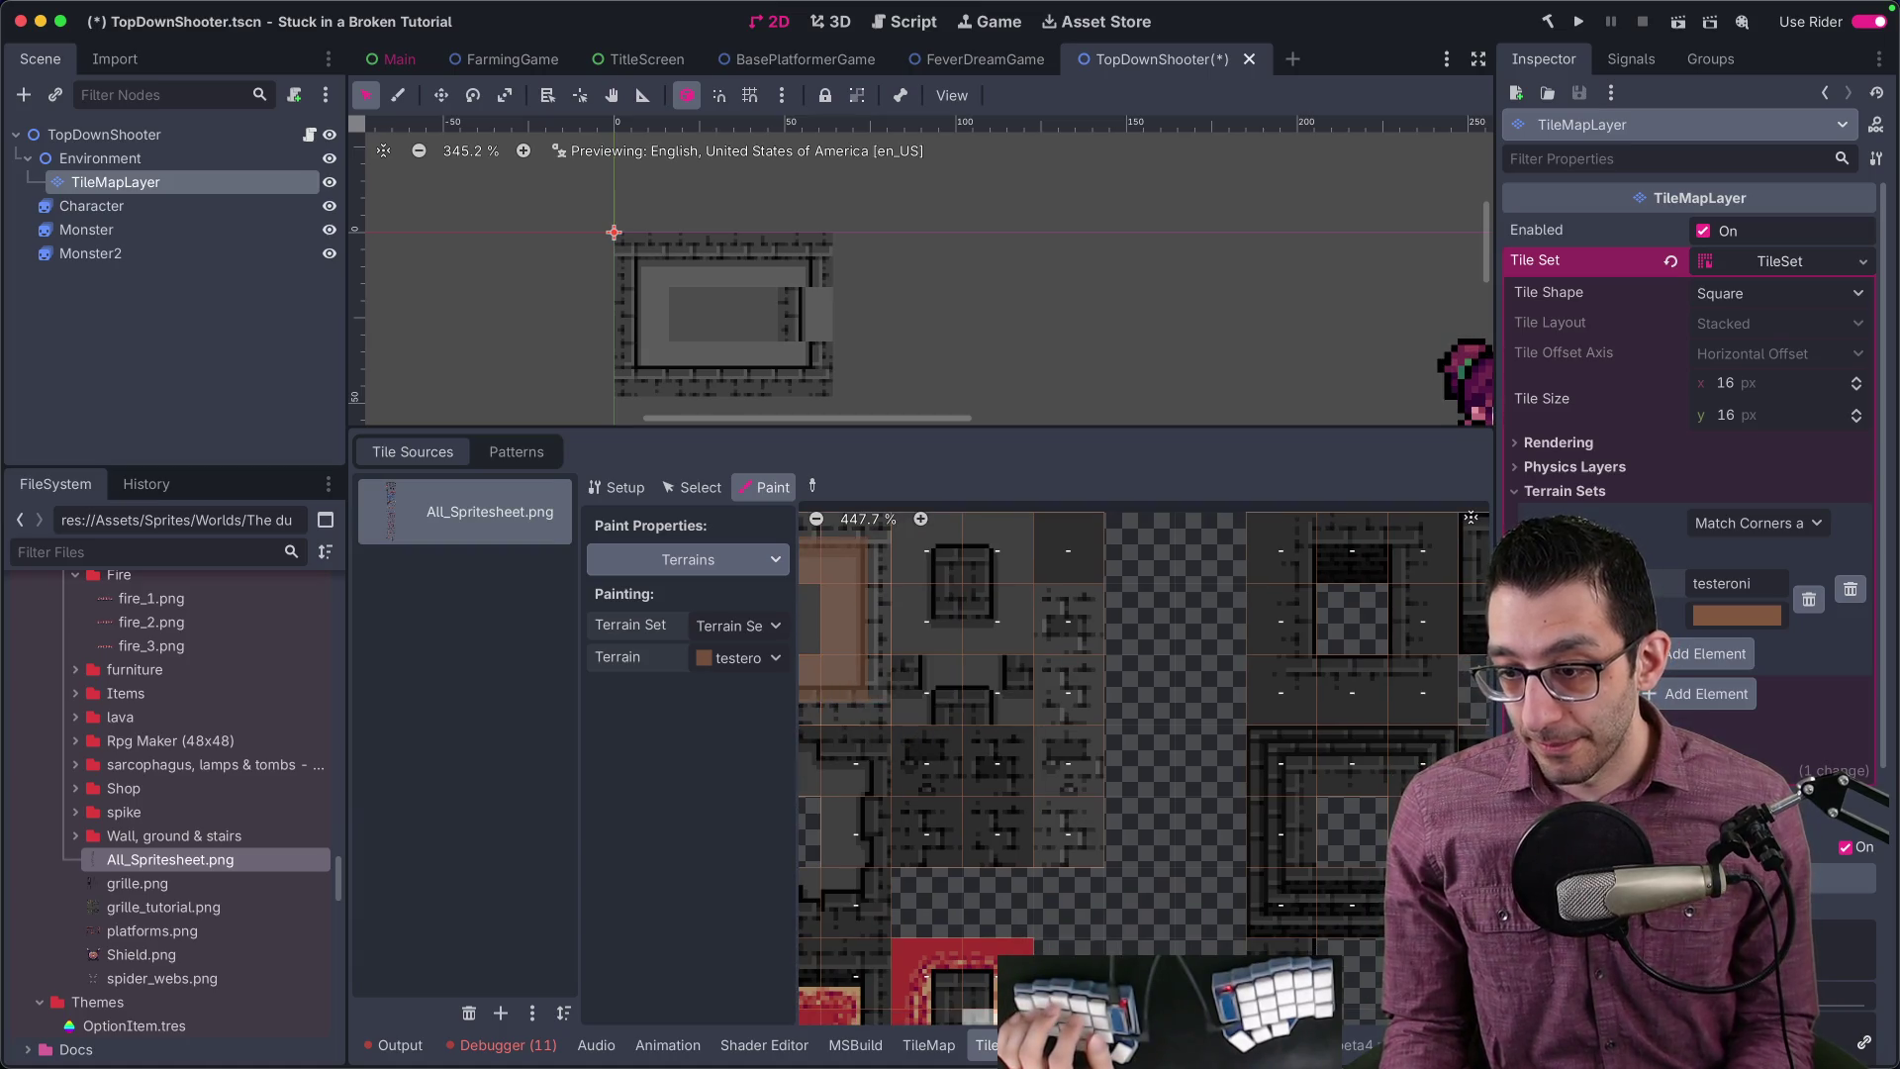
key("super+Tab")
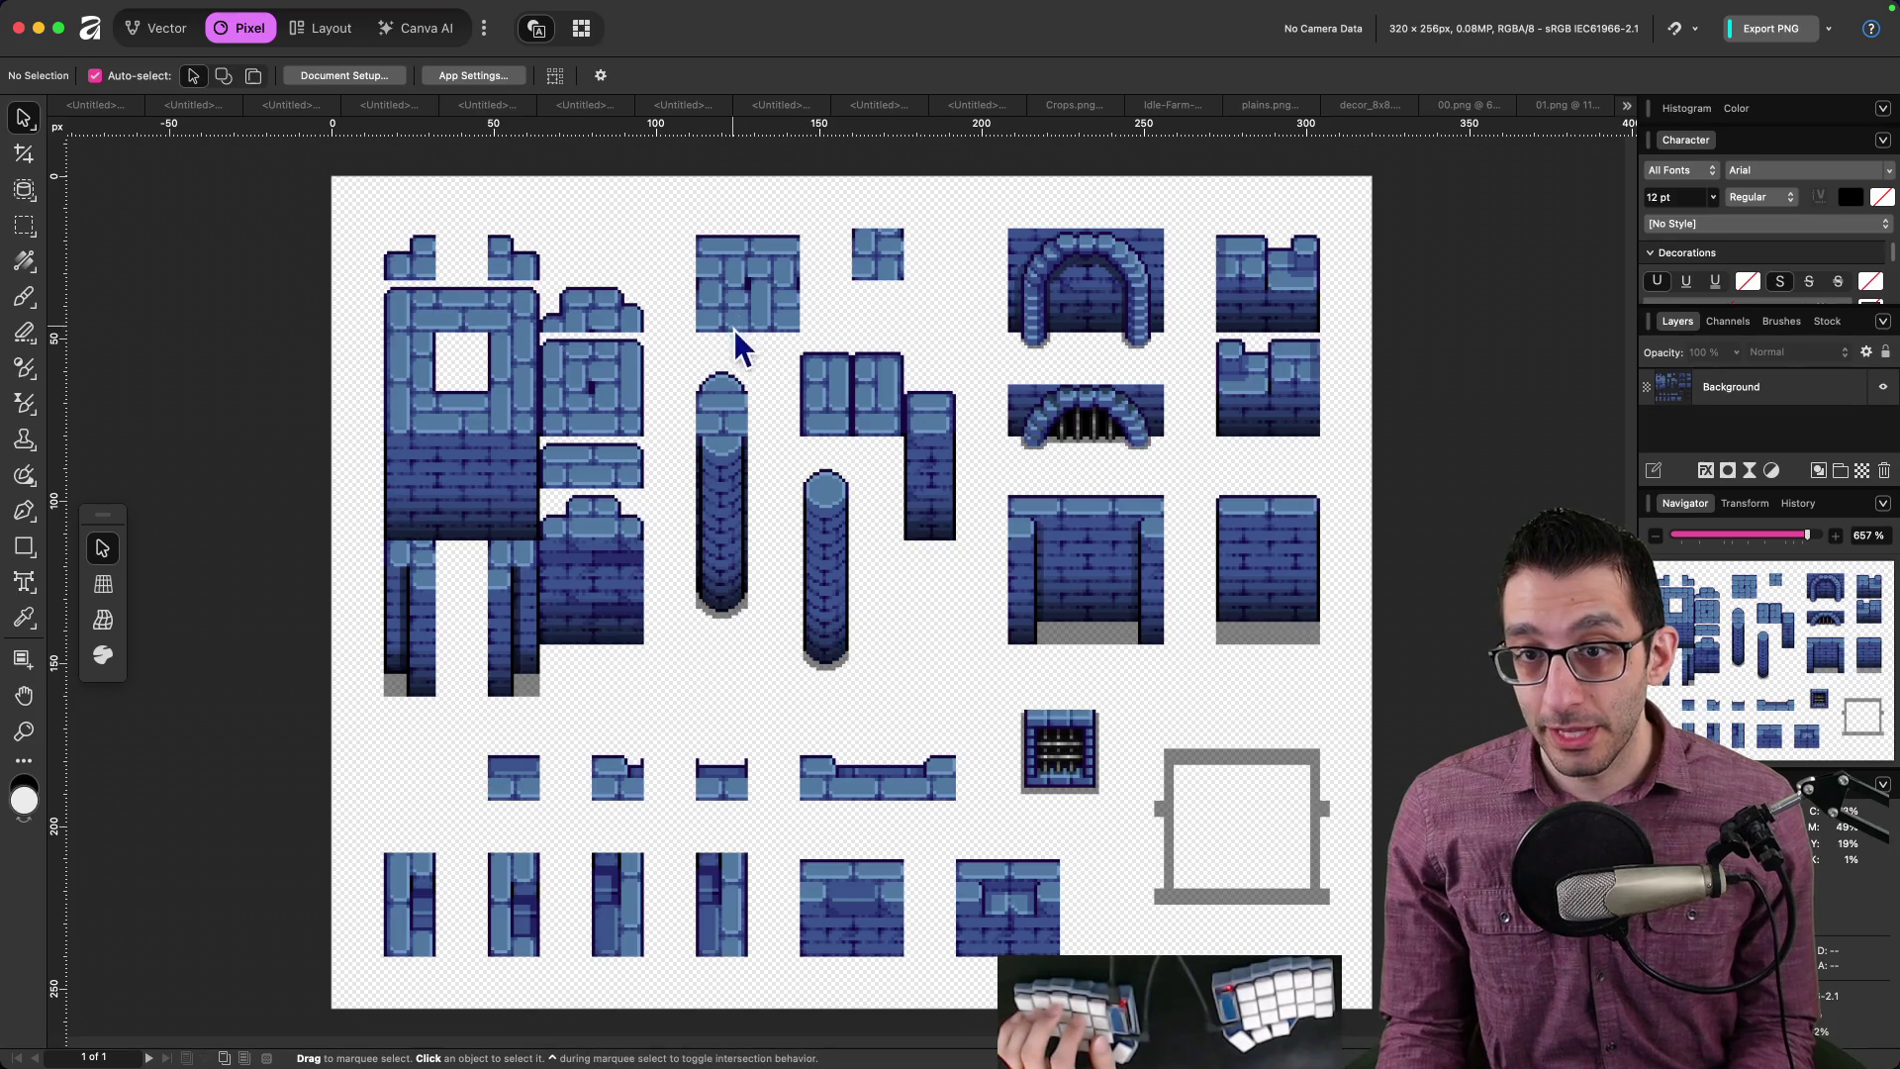
Step: View All_Spritesheet.png zoomed in Affinity, then give the room block's centre tile testeroni terrain
left_click(1627, 107)
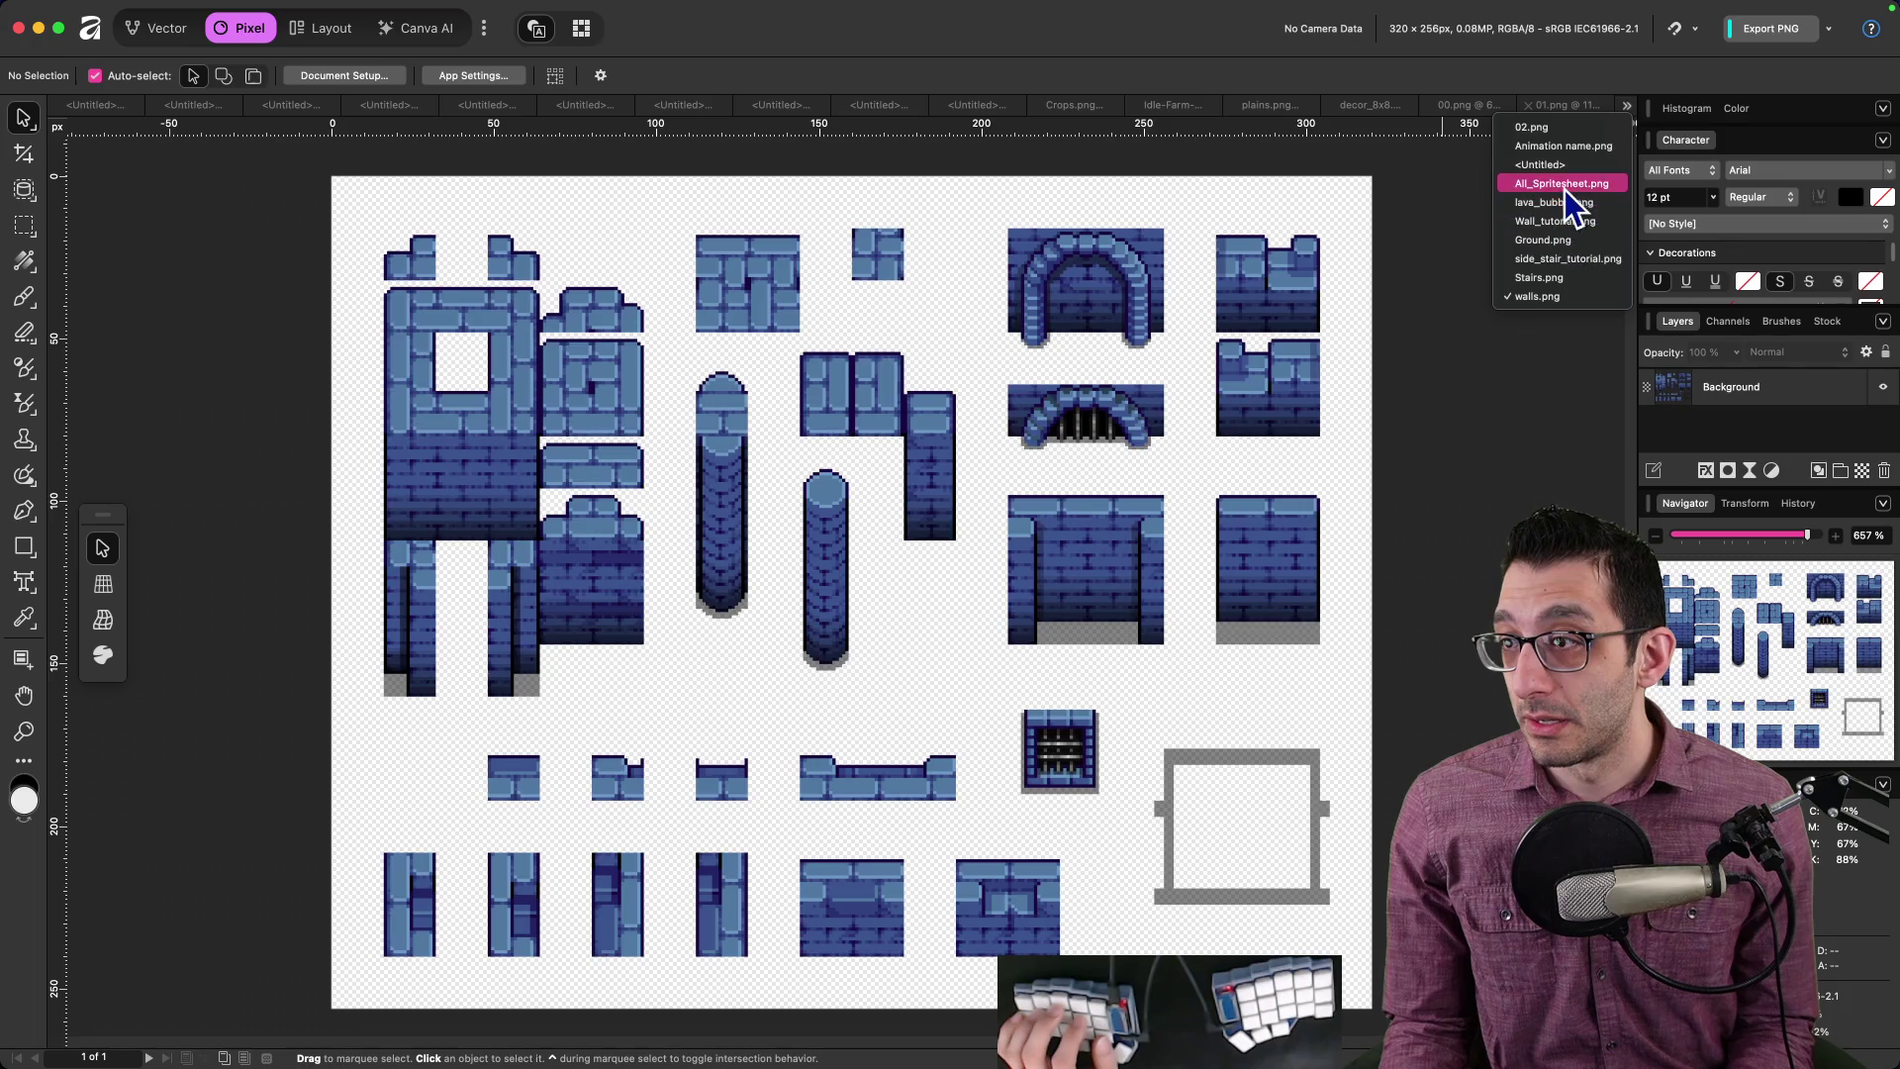
left_click(1563, 185)
scroll(835, 386, "up", 5)
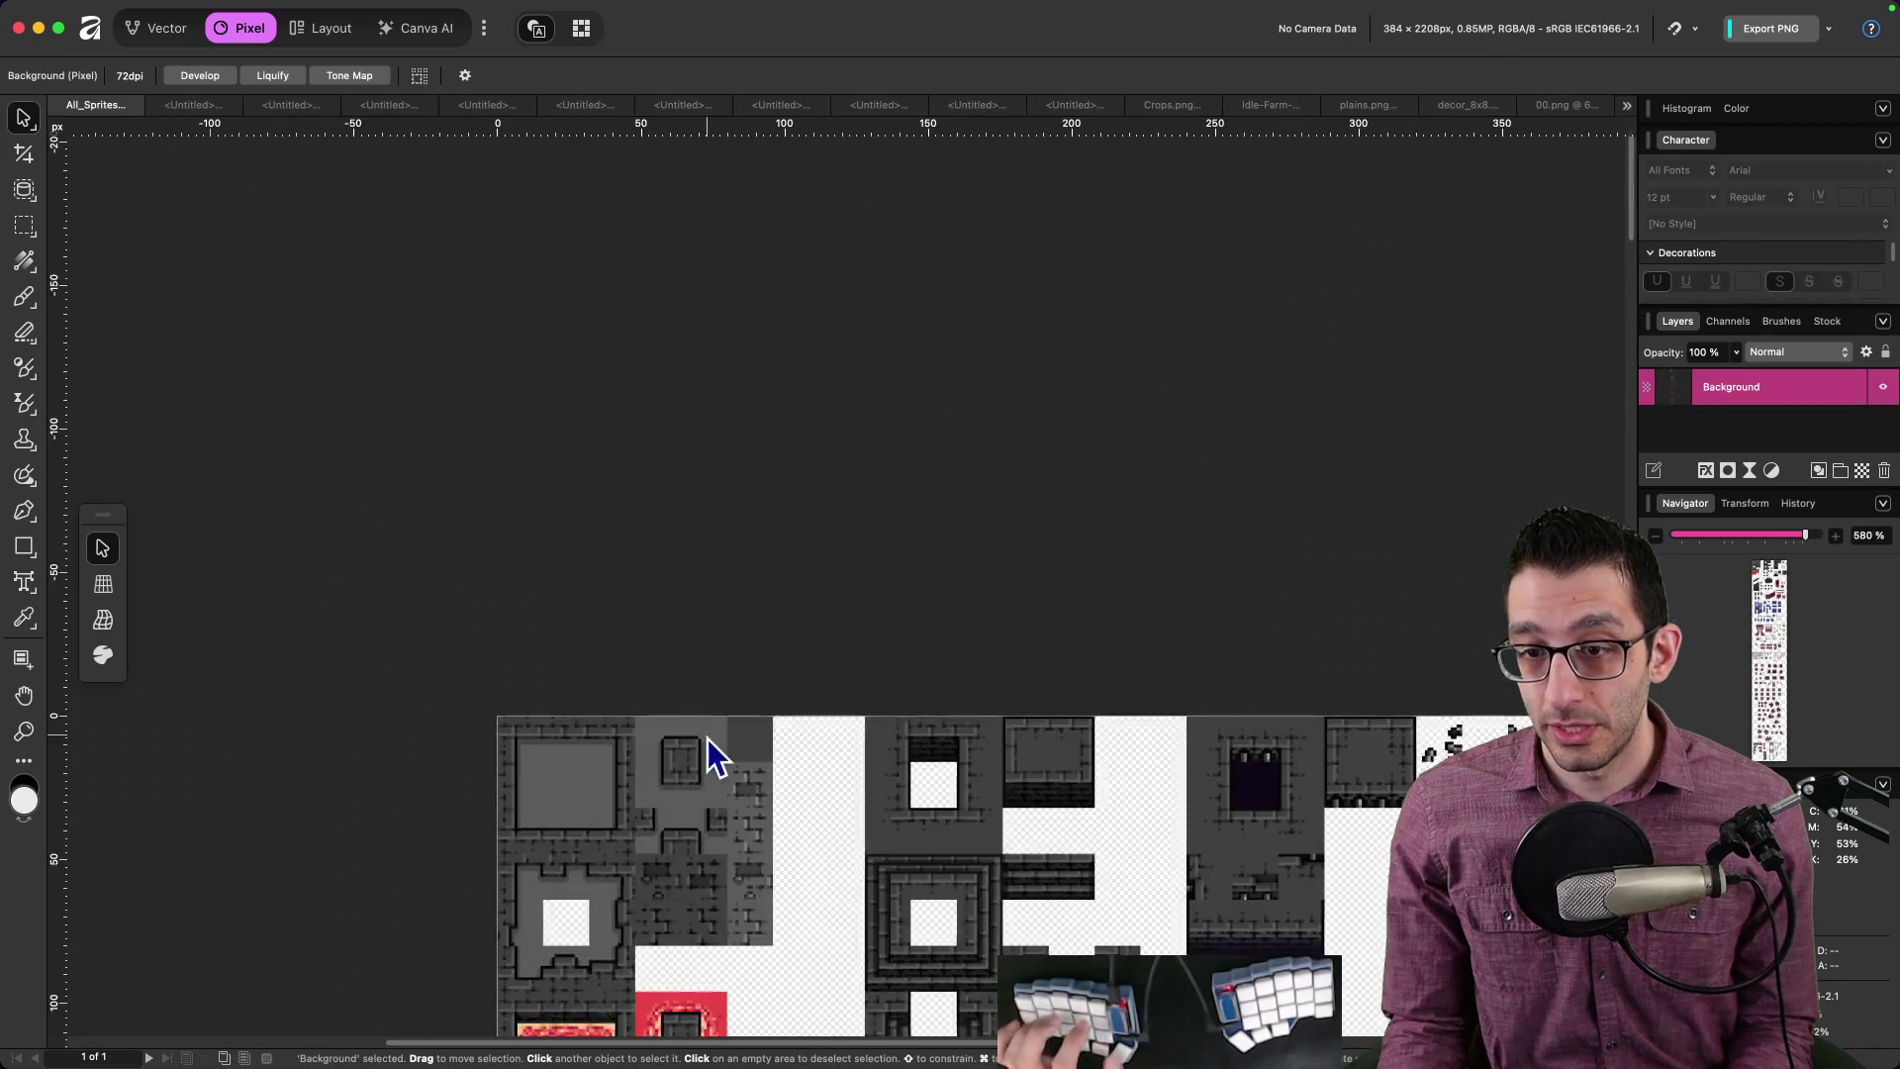
scroll(732, 704, "up", 5)
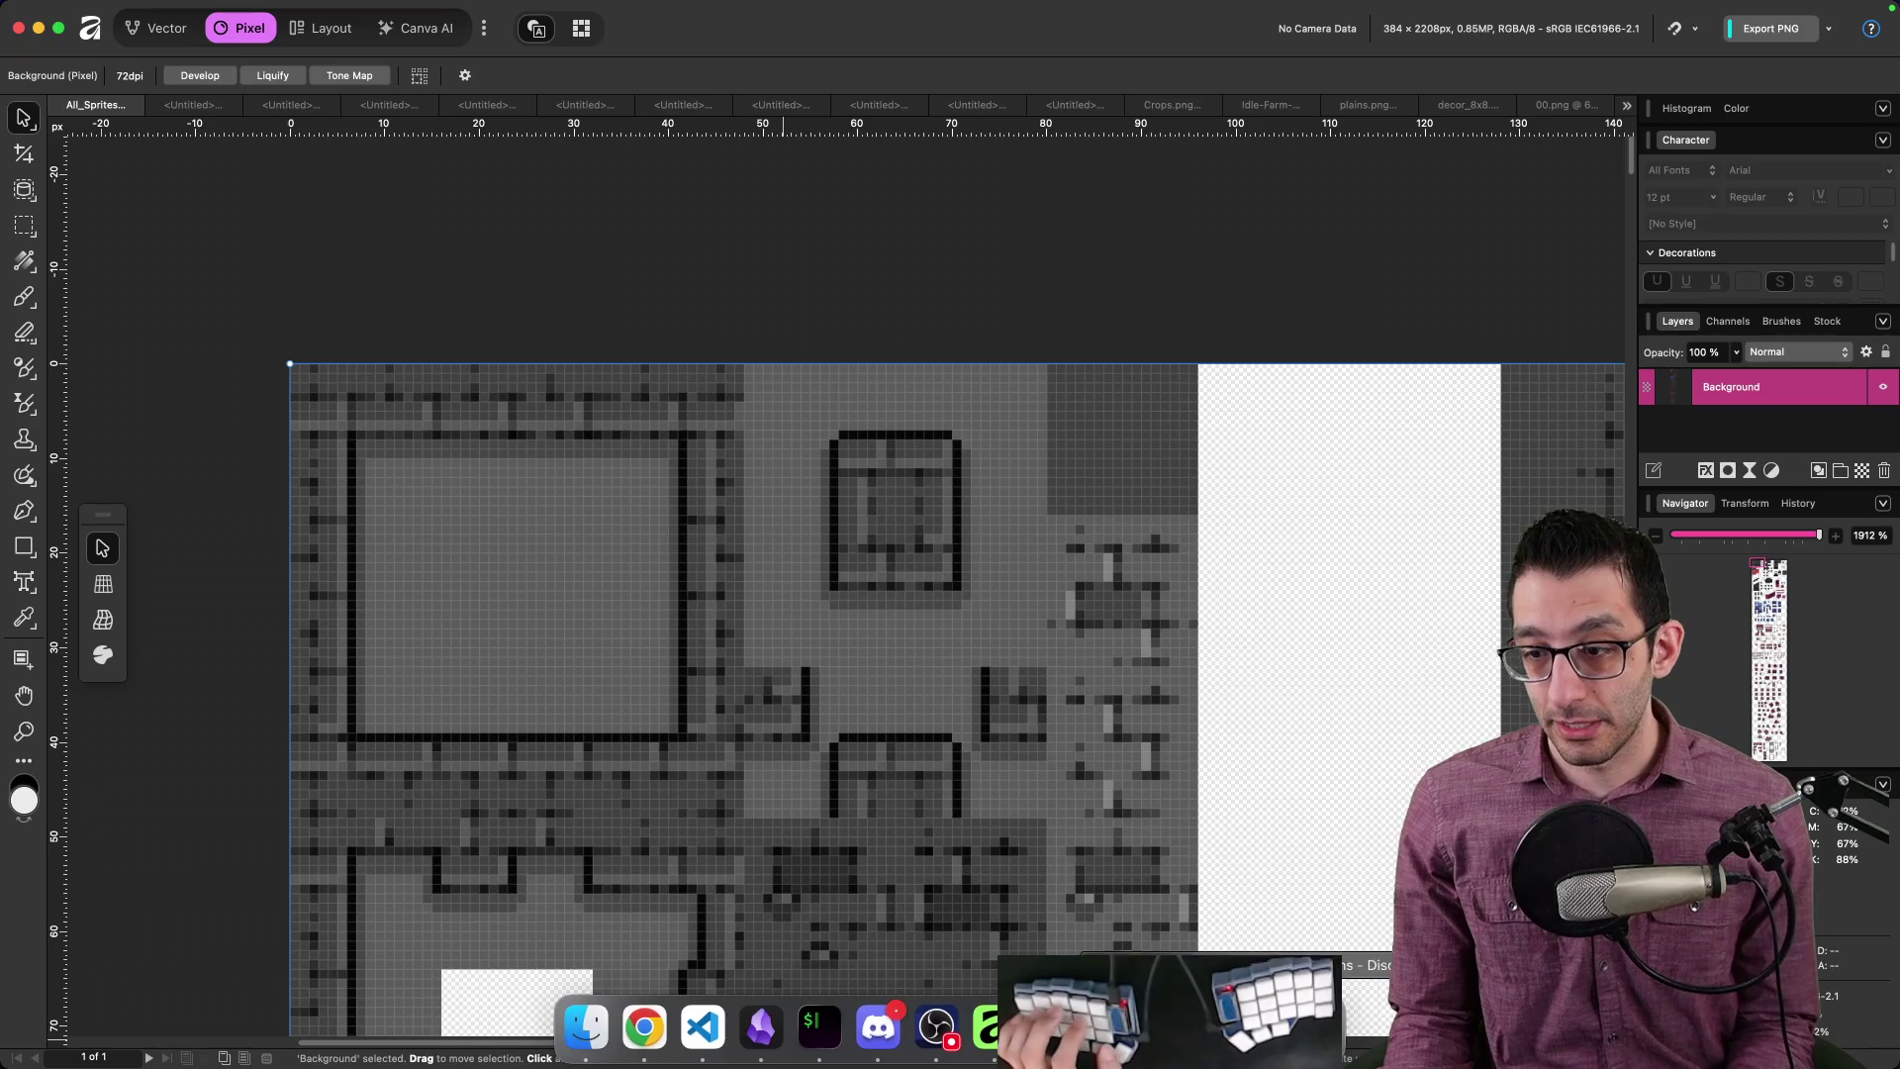
left_click(1049, 1029)
left_click(953, 623)
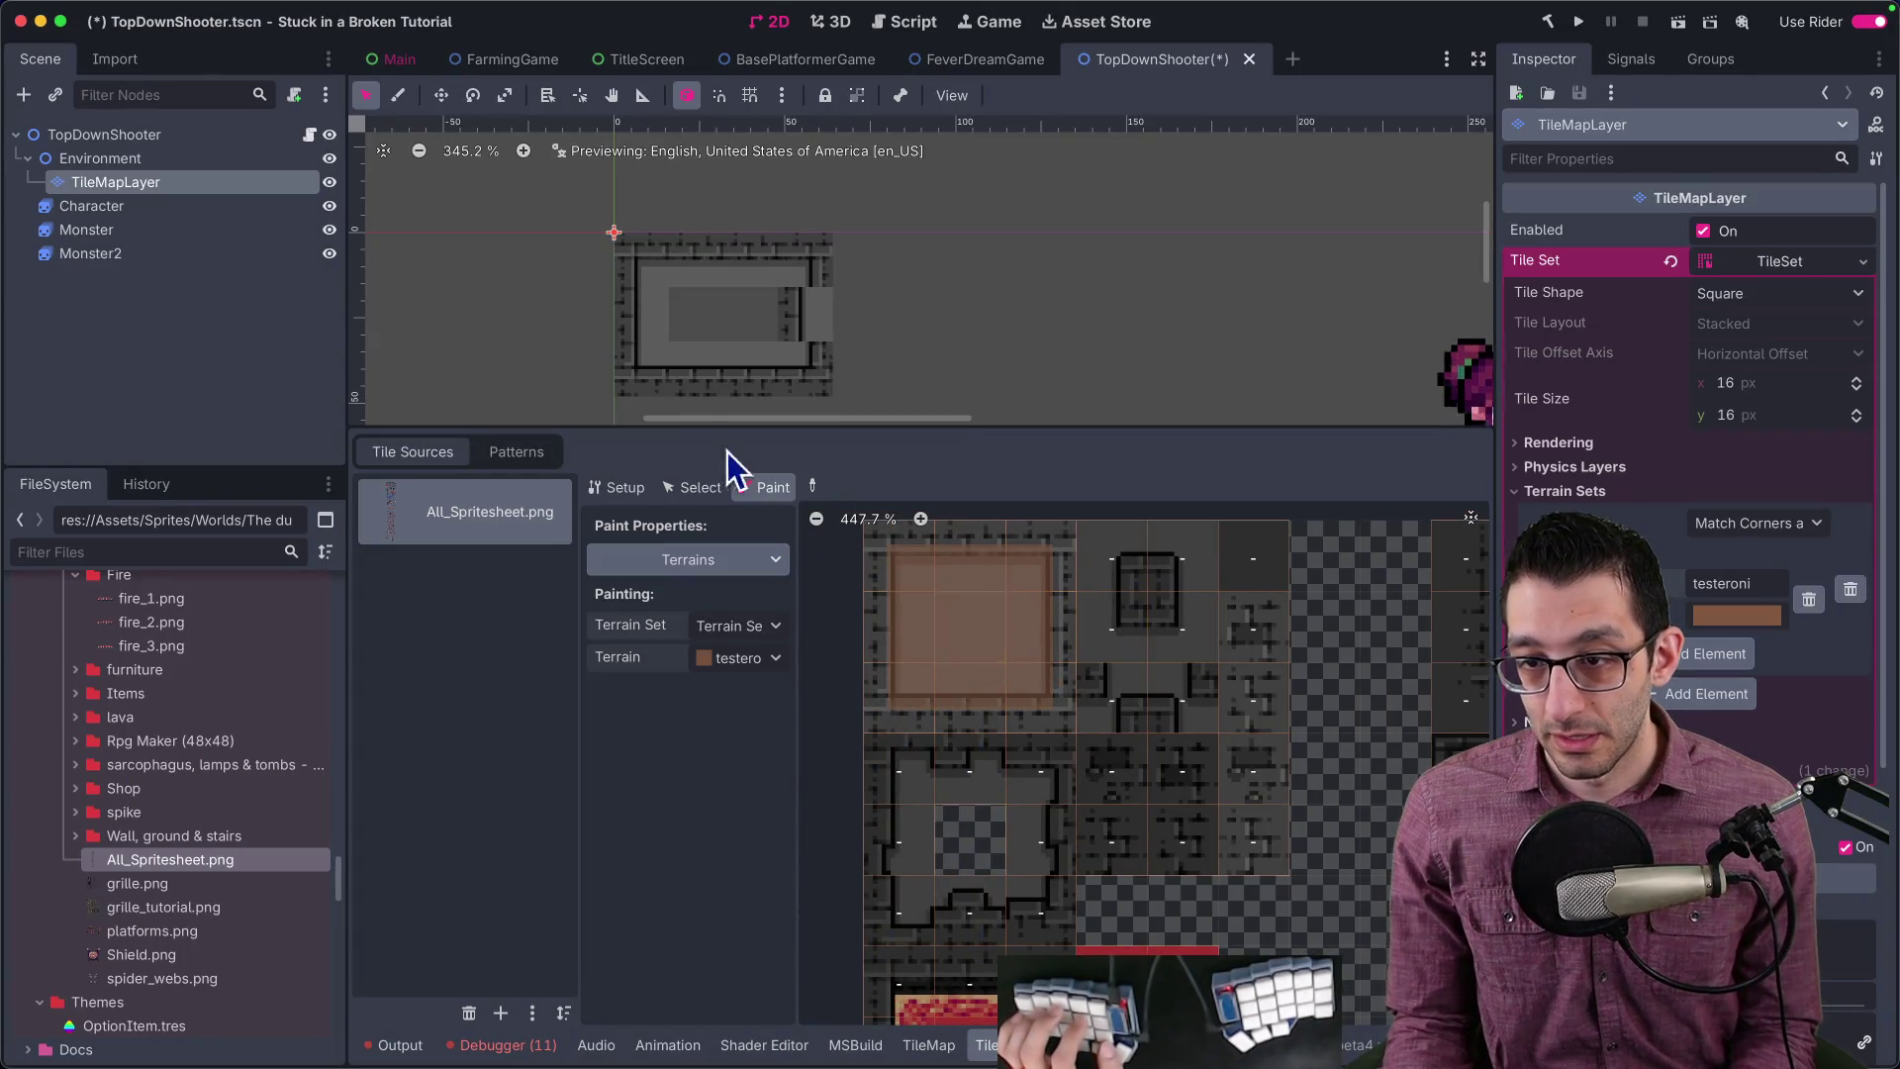
Step: Paint testeroni walls for a room extending right, checking the TileSet editor midway
left_click(928, 1045)
left_click(461, 704)
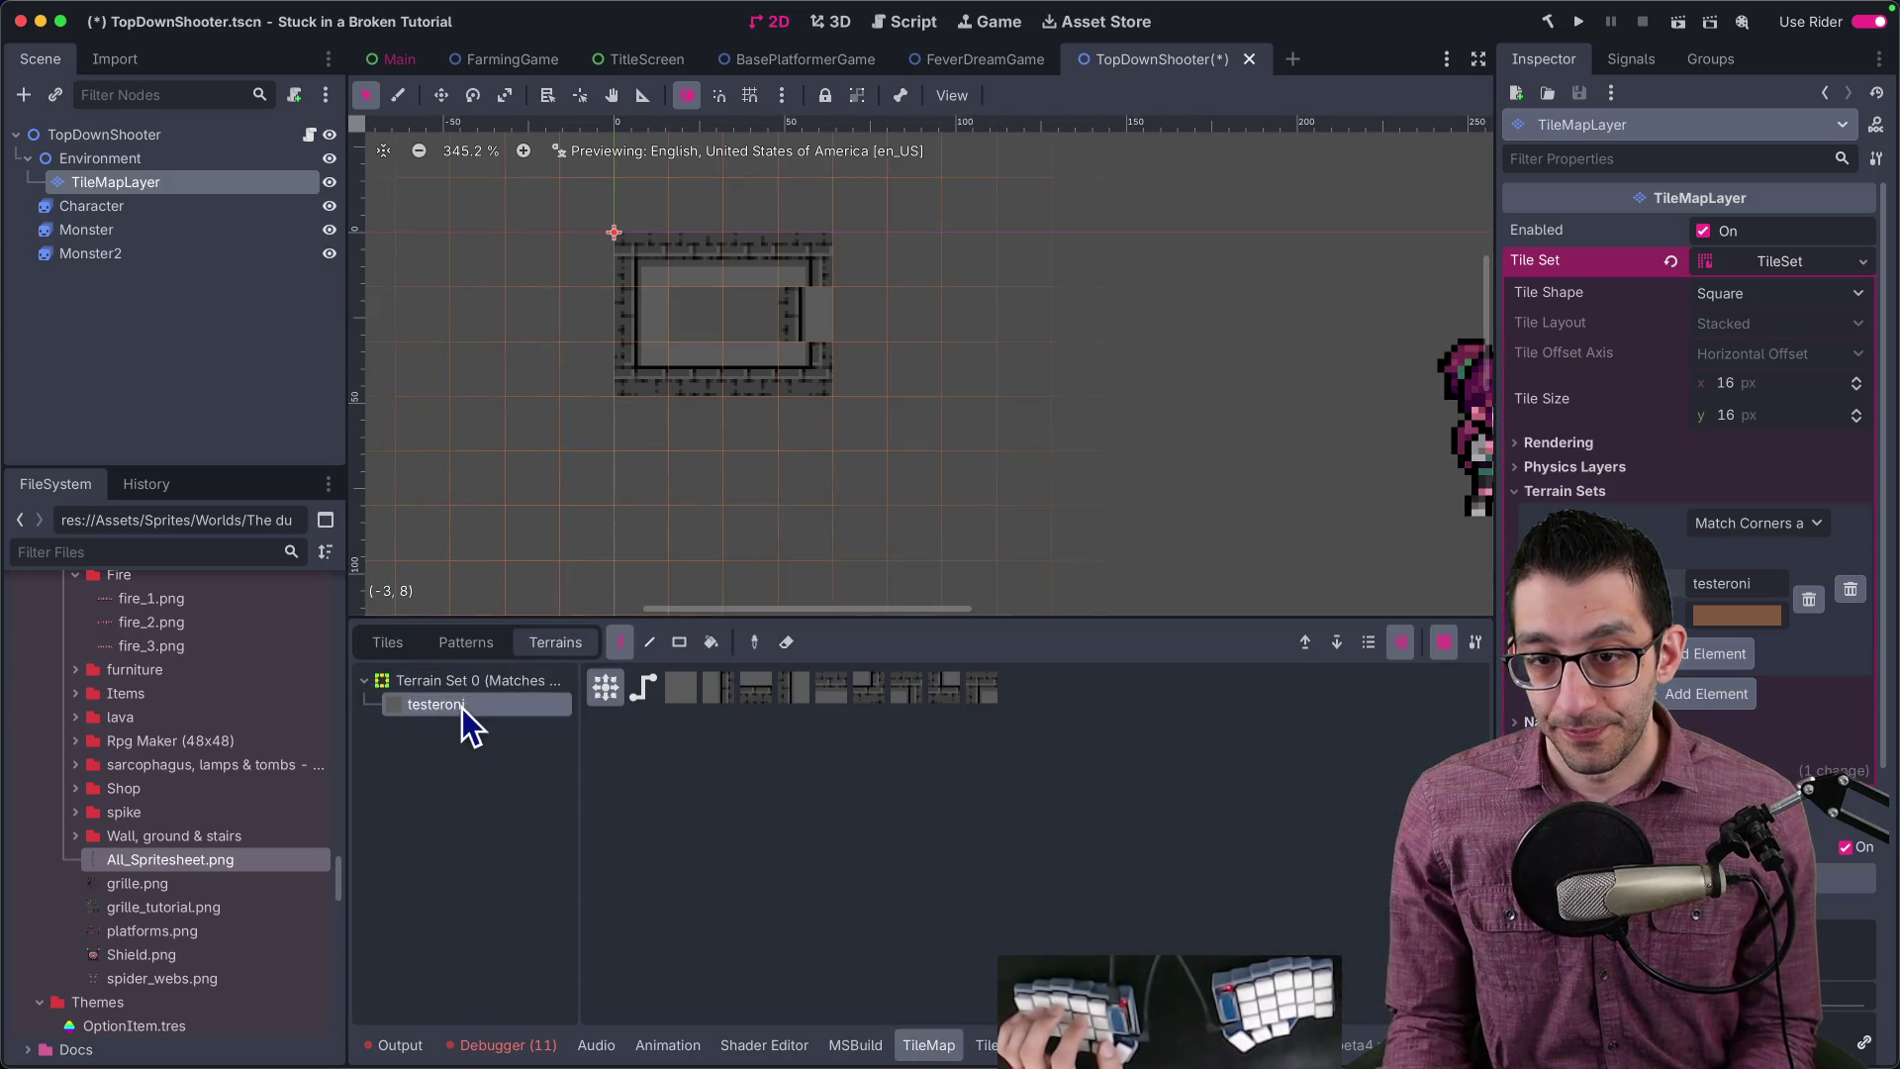
left_click(670, 264)
mouse_move(765, 333)
left_mouse_down()
mouse_move(644, 310)
mouse_move(874, 386)
mouse_move(880, 363)
left_mouse_up()
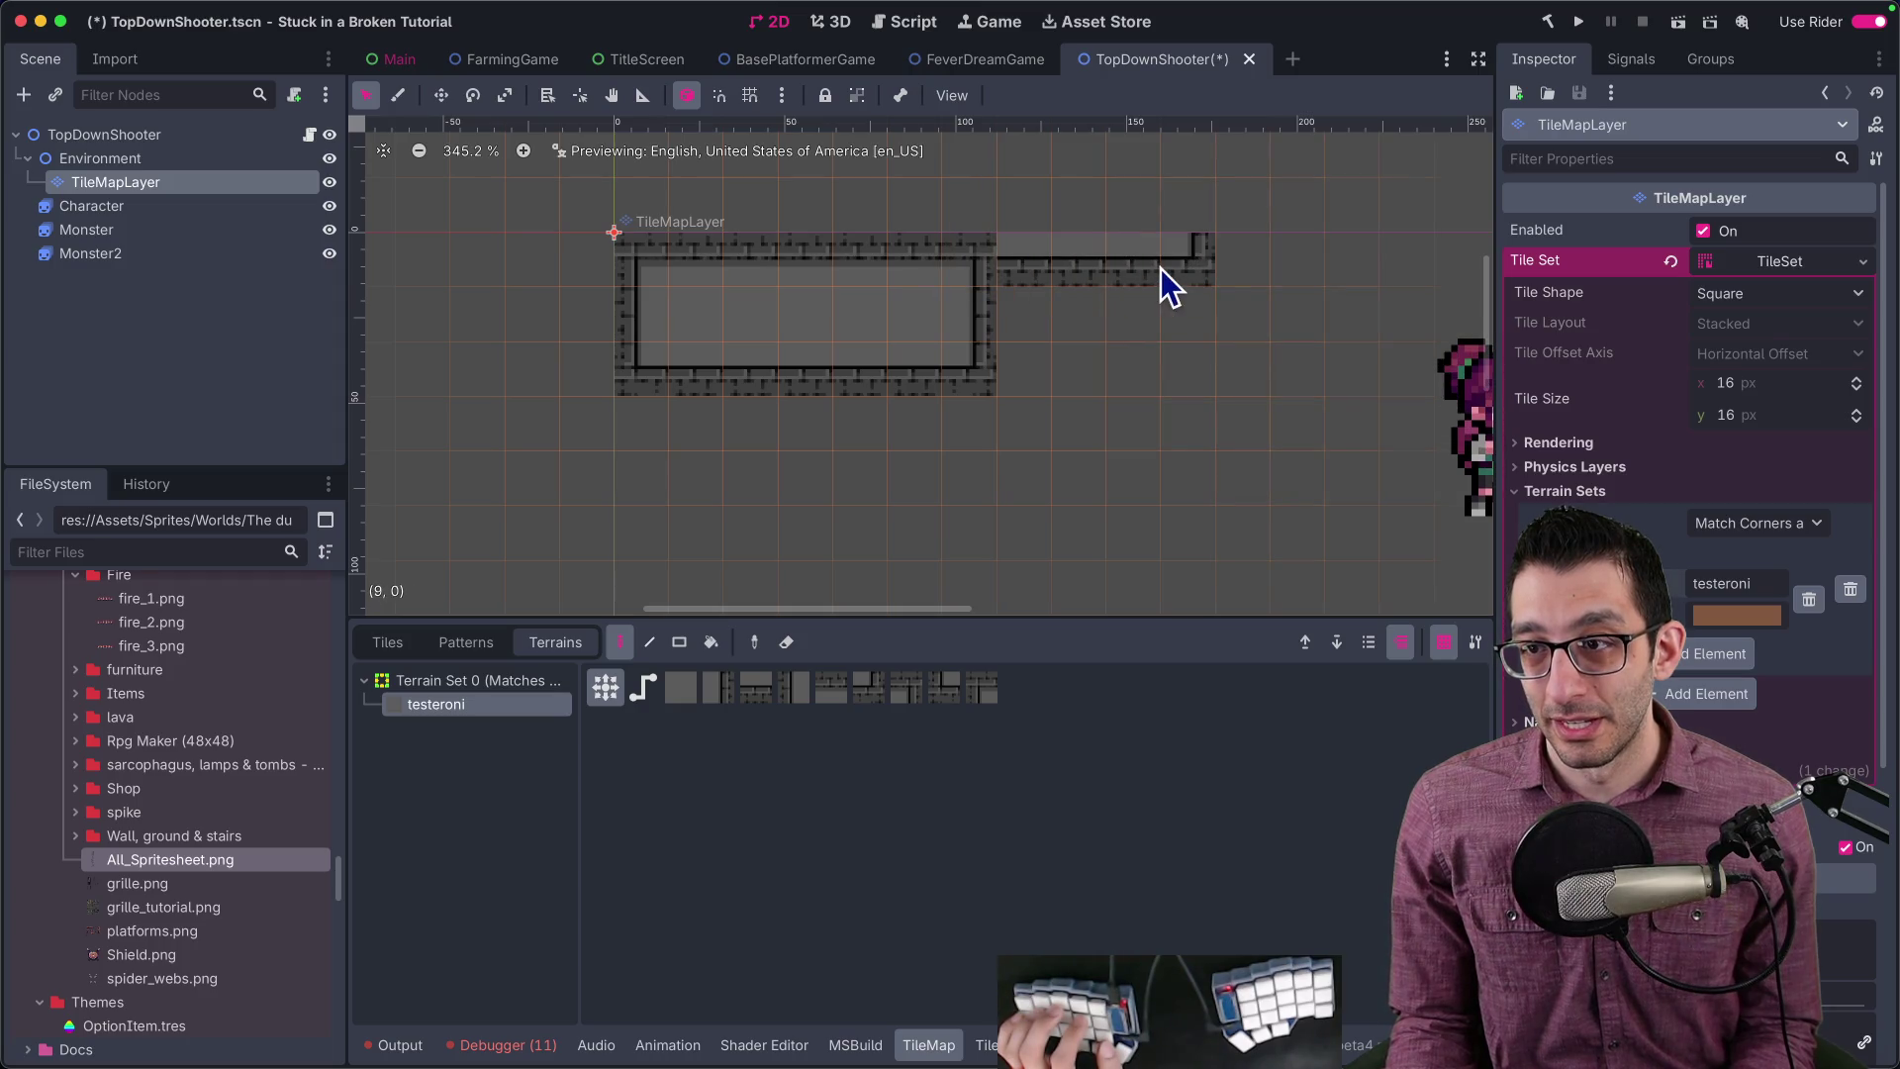
mouse_move(1040, 254)
left_mouse_down()
mouse_move(1137, 315)
mouse_move(918, 354)
left_mouse_up()
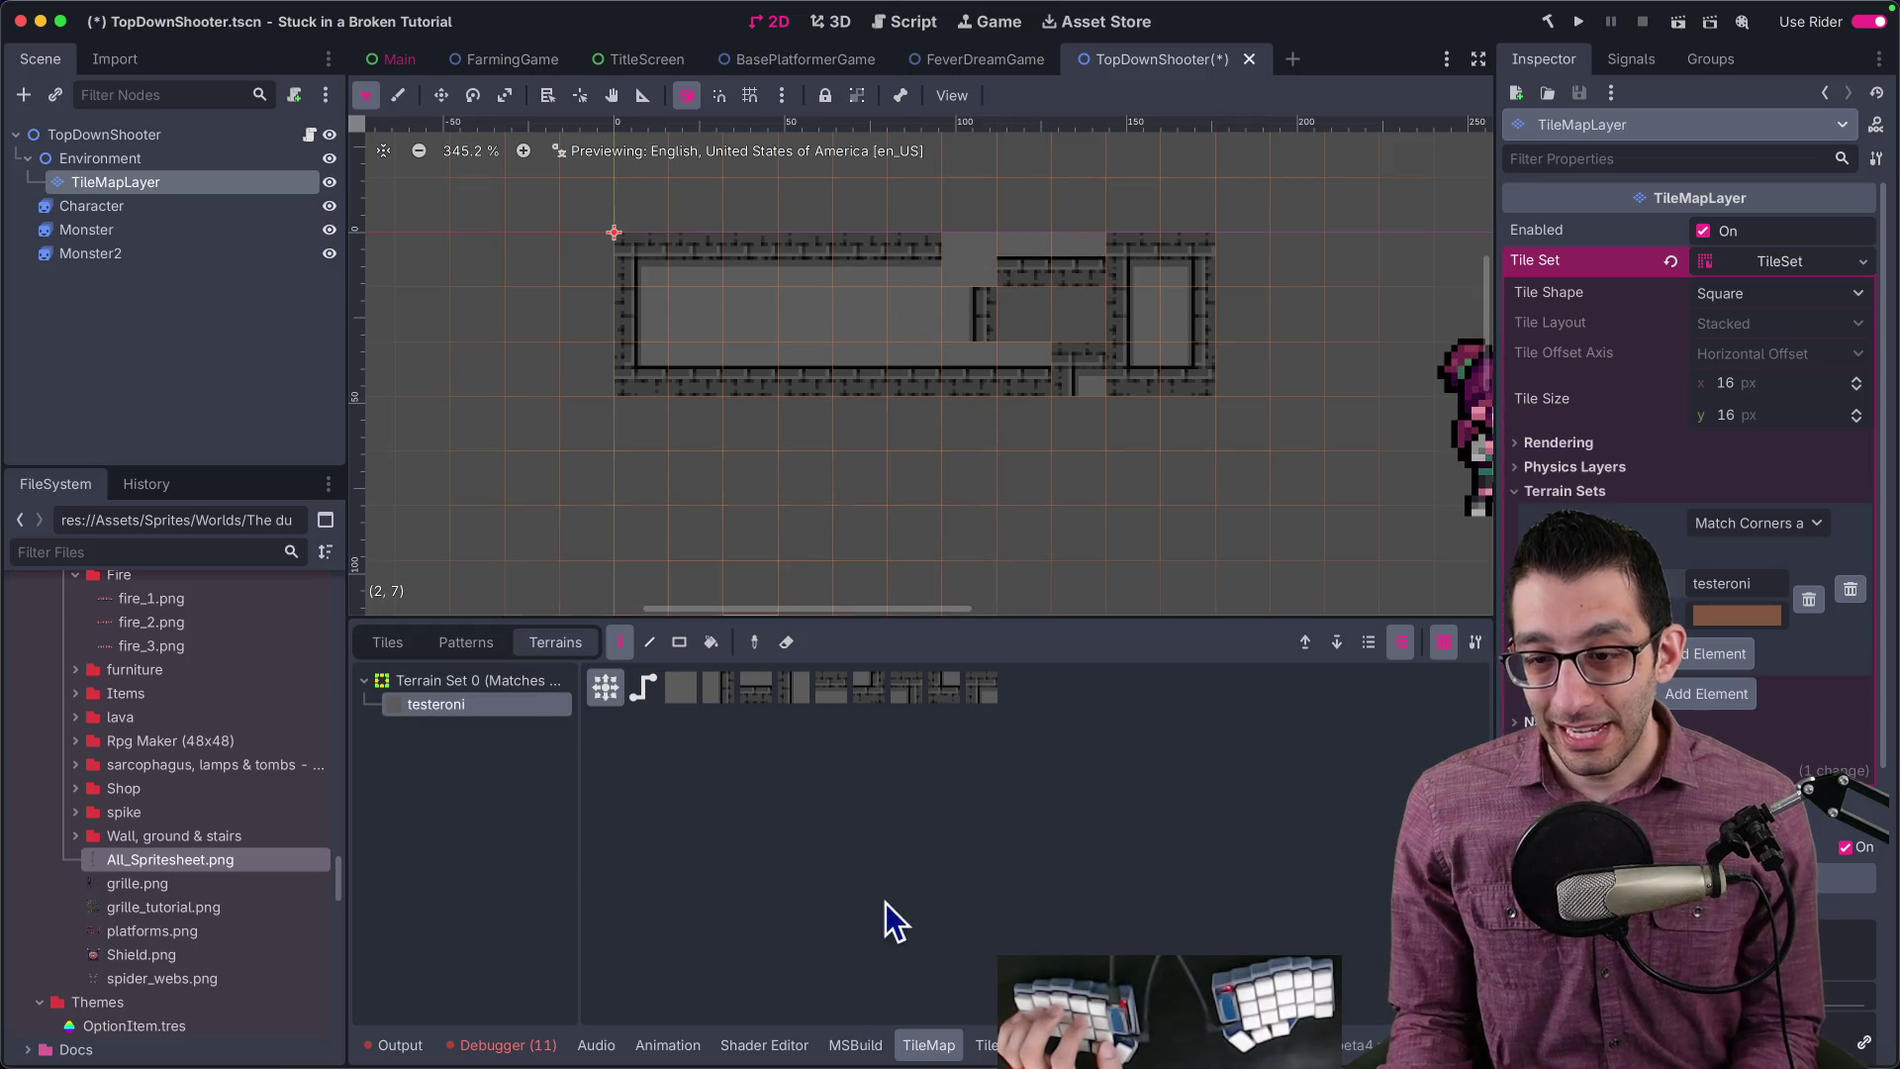
left_click(987, 1045)
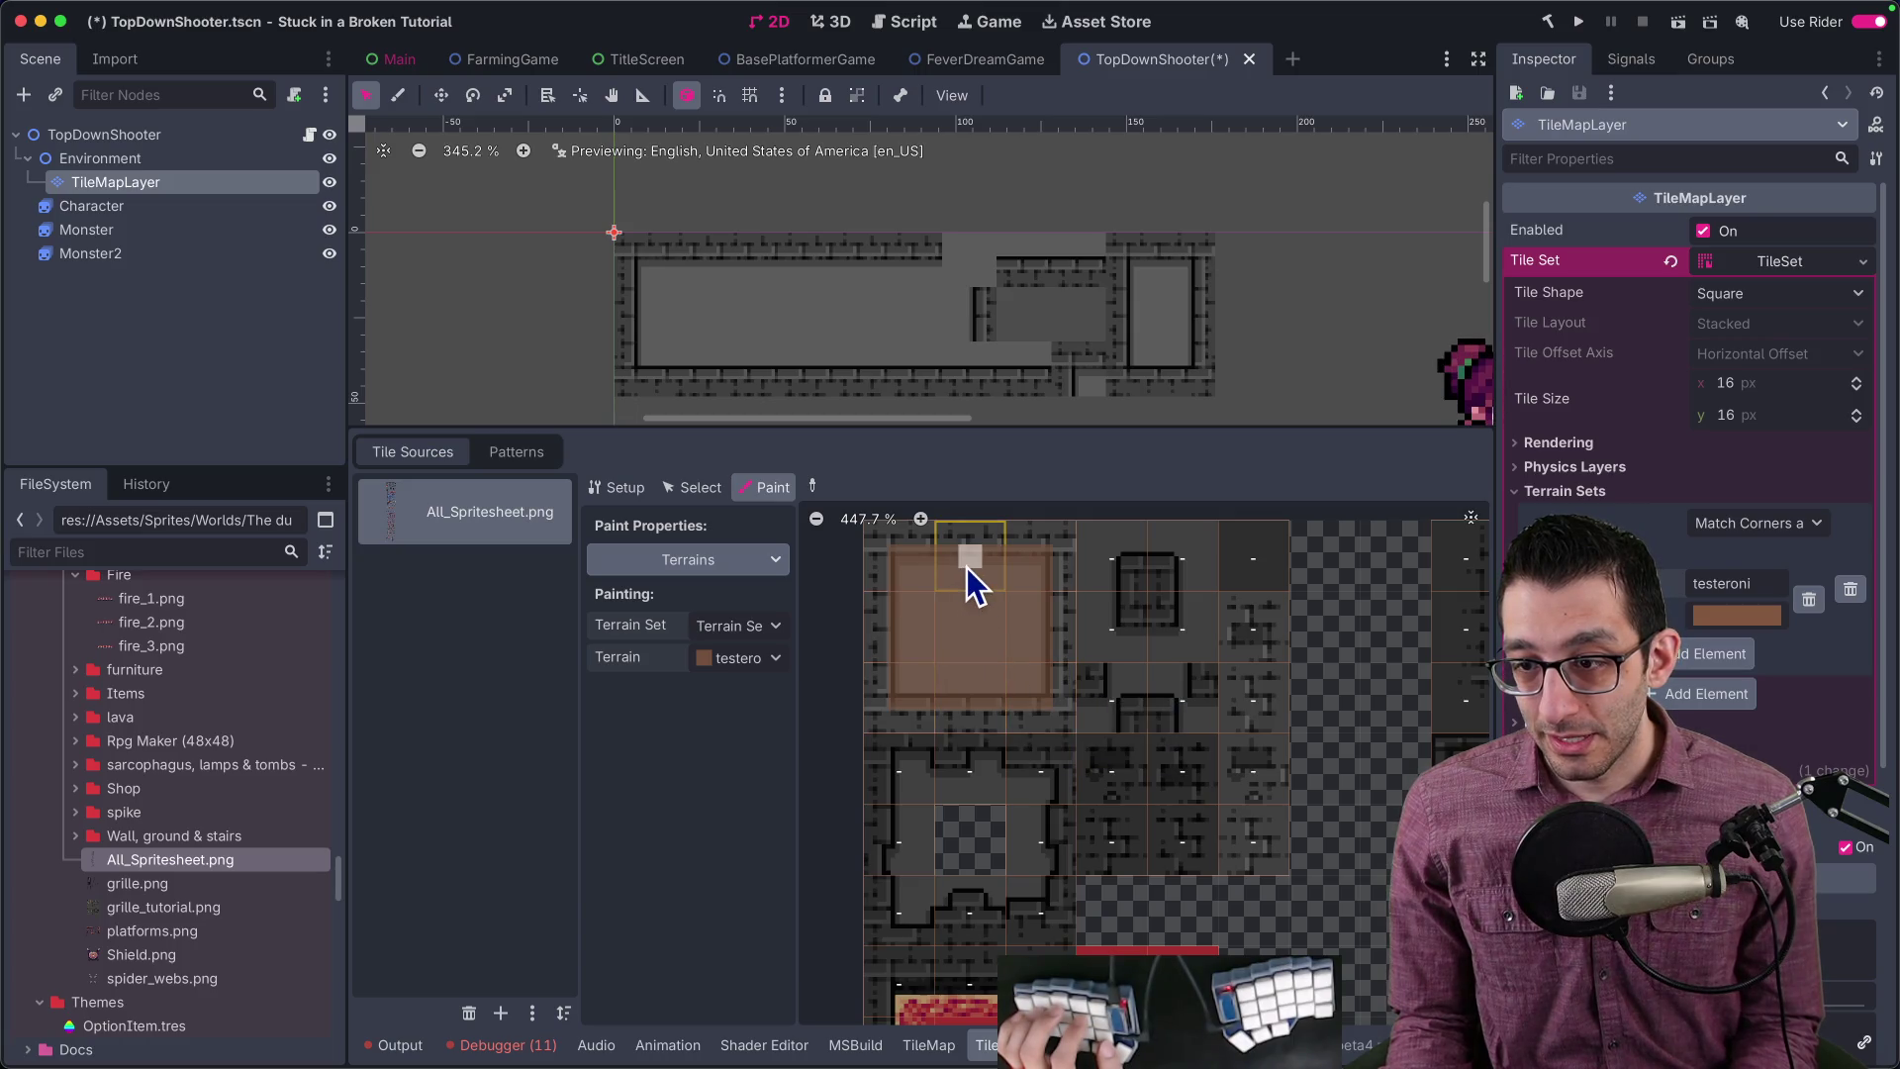
left_click(930, 1045)
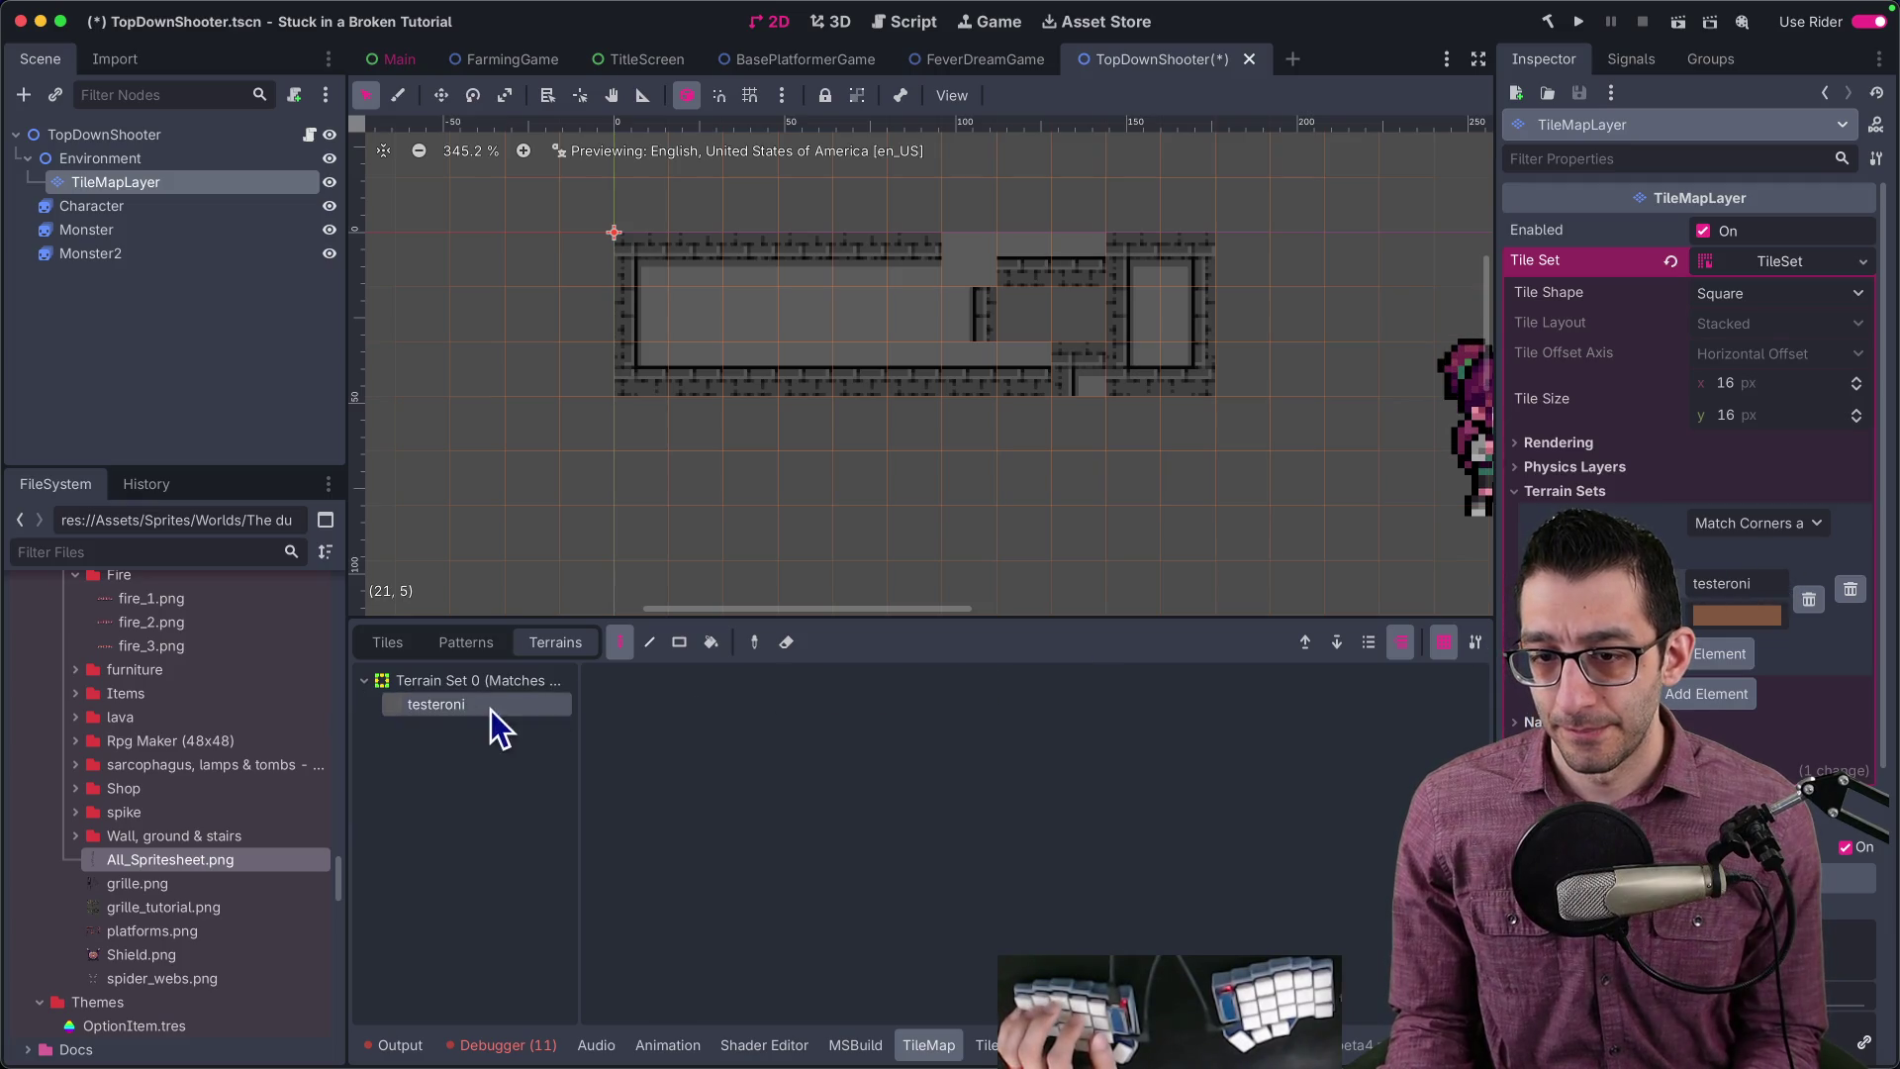
Step: Extend the corridor, fill the top-wall gap and bottom notch, forming one closed rectangular room
mouse_move(693, 333)
left_mouse_down()
mouse_move(1208, 276)
mouse_move(930, 329)
left_mouse_up()
left_click_drag(1192, 302, 1375, 284)
mouse_move(904, 254)
left_mouse_down()
mouse_move(983, 280)
mouse_move(1471, 267)
mouse_move(1081, 307)
mouse_move(1009, 373)
mouse_move(920, 369)
mouse_move(831, 296)
mouse_move(681, 259)
mouse_move(887, 424)
mouse_move(911, 496)
left_mouse_up()
key("r")
left_click(619, 641)
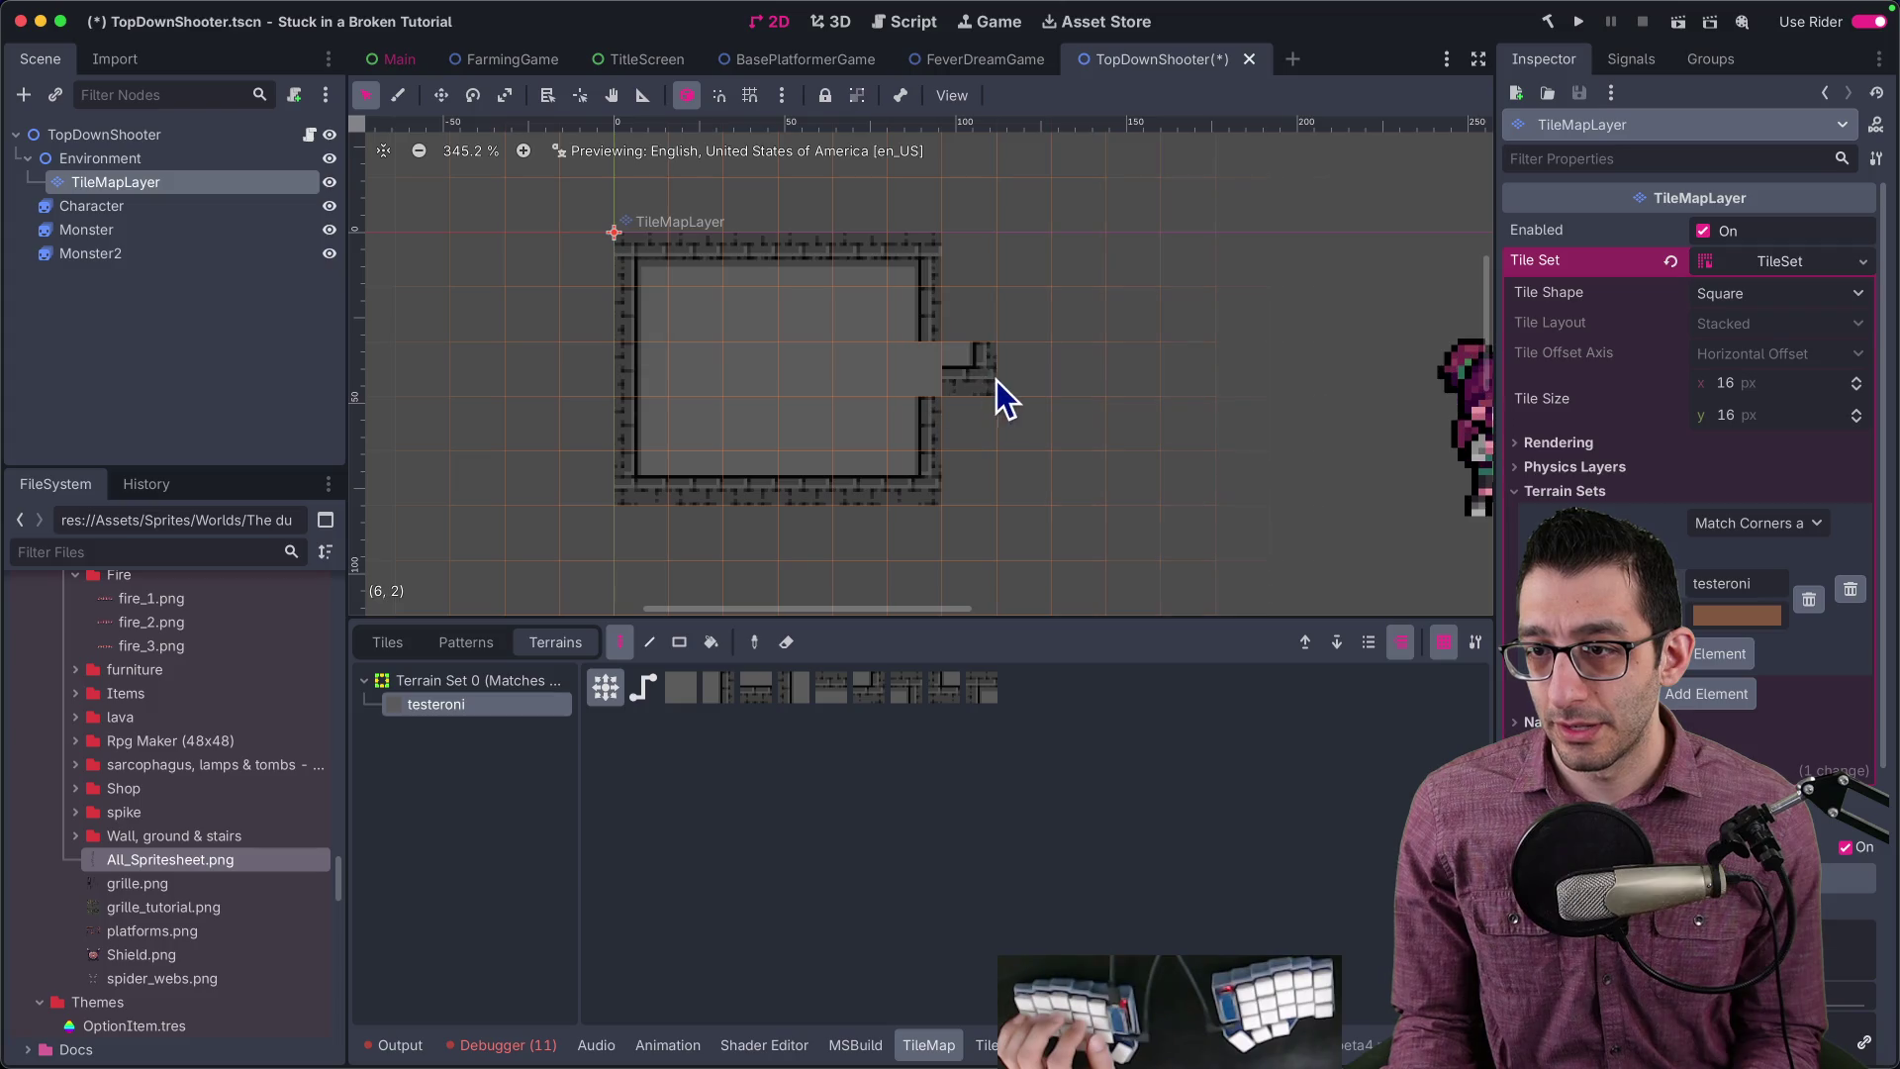
mouse_move(983, 346)
left_mouse_down()
mouse_move(1018, 337)
mouse_move(980, 416)
mouse_move(1036, 496)
left_mouse_up()
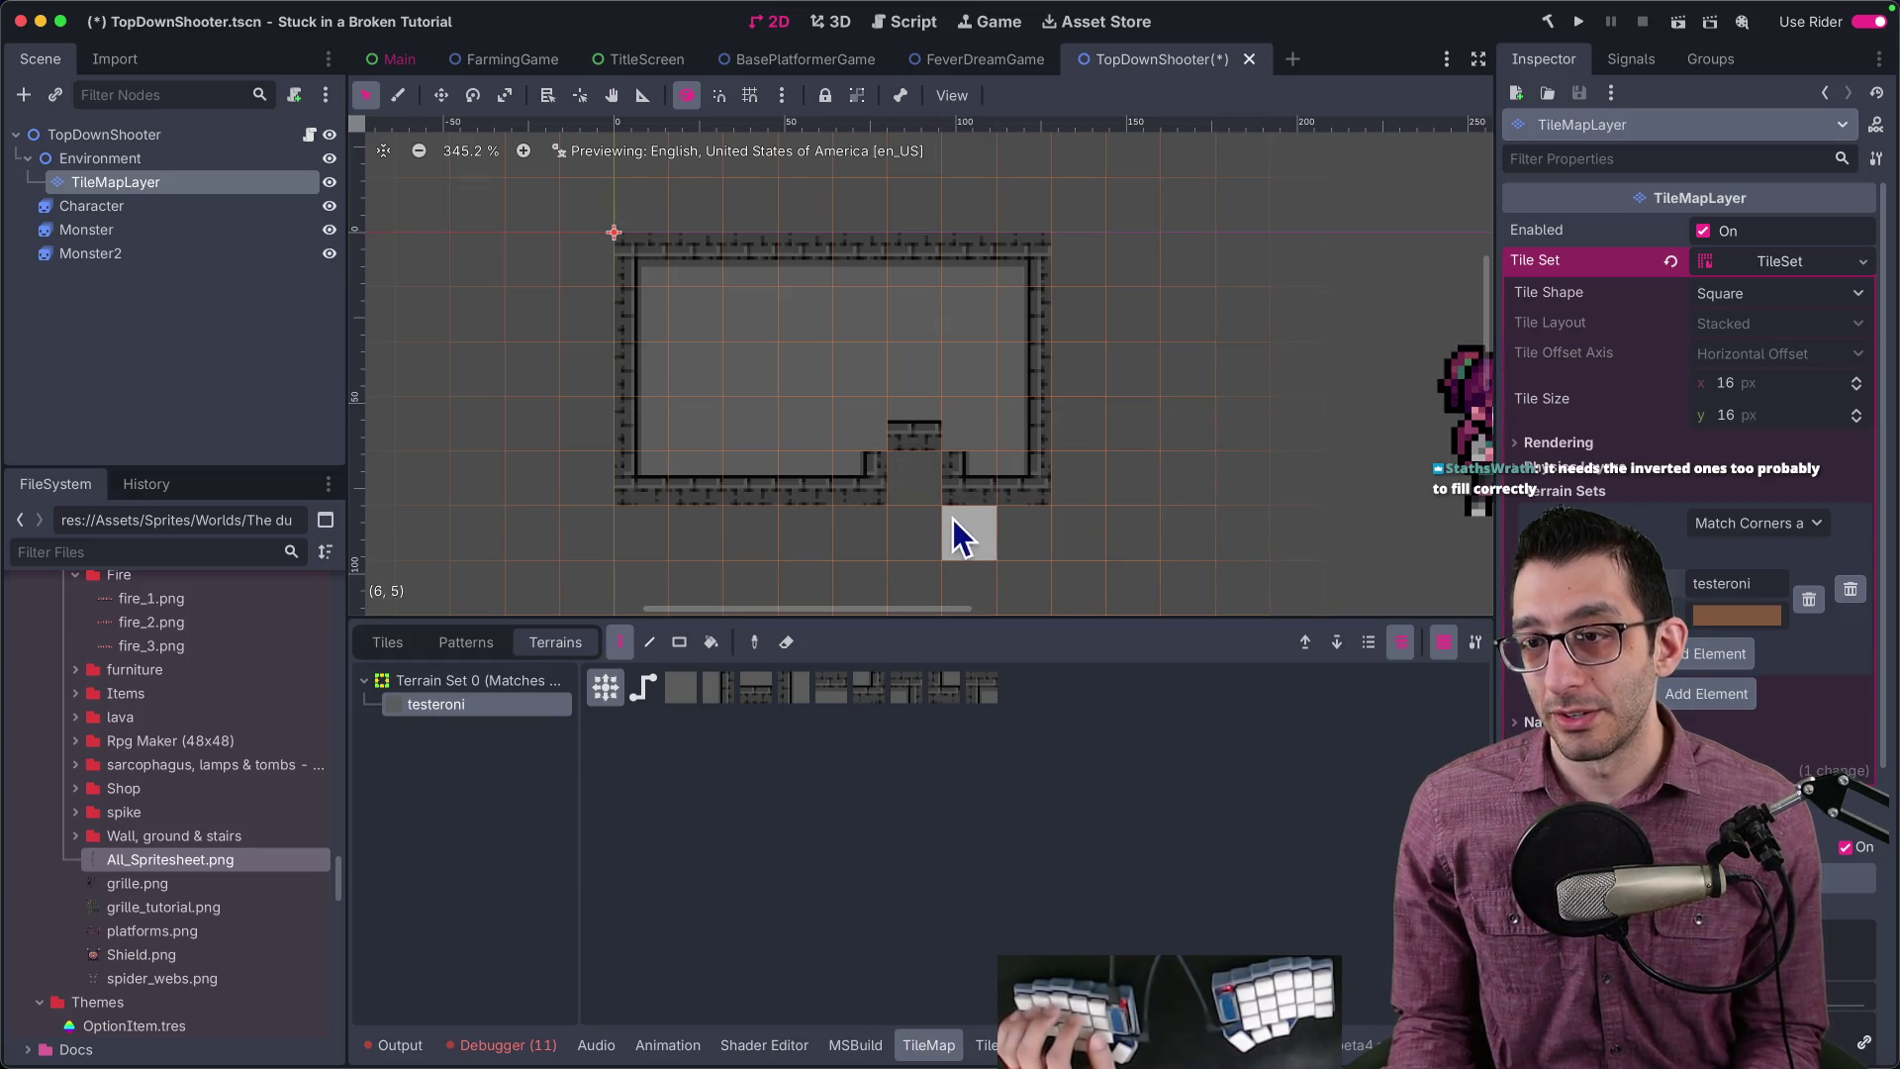
left_click(909, 480)
scroll(1038, 465, "down", 2)
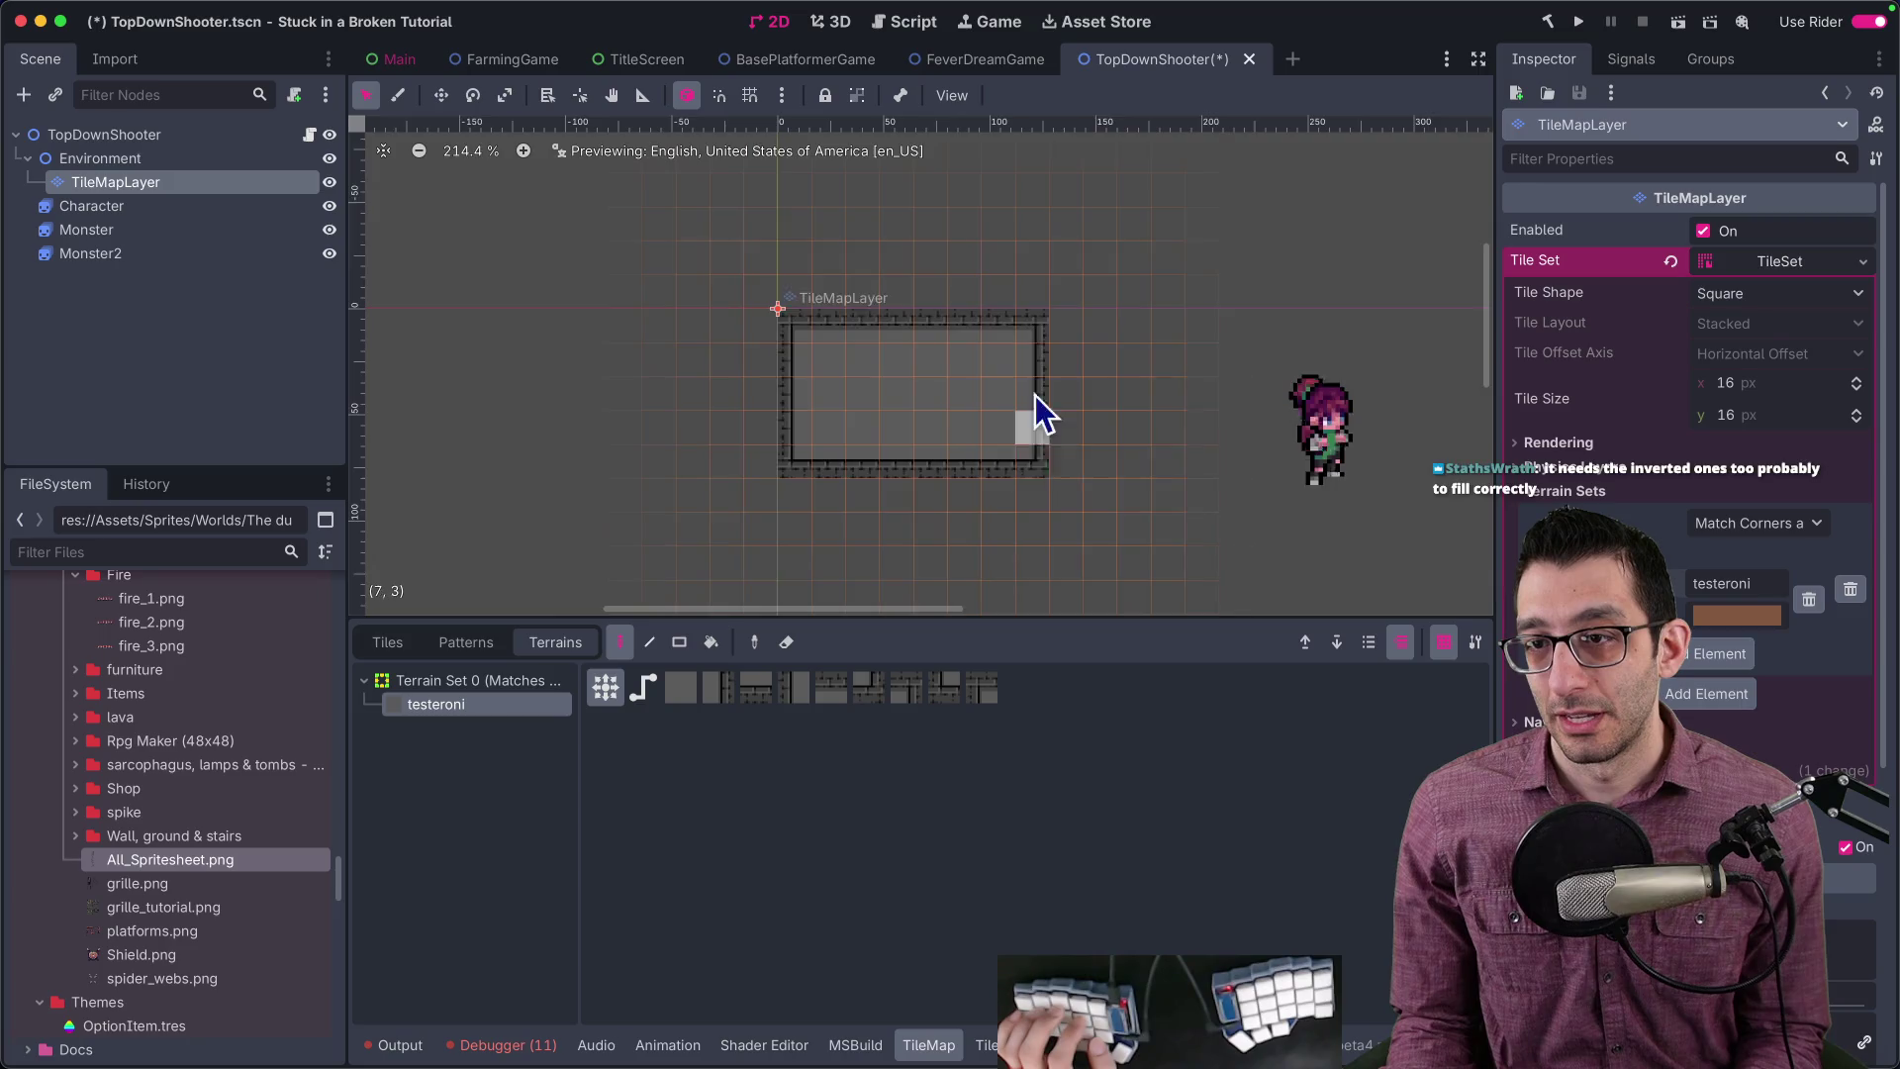
scroll(1029, 405, "up", 4)
scroll(1029, 395, "down", 8)
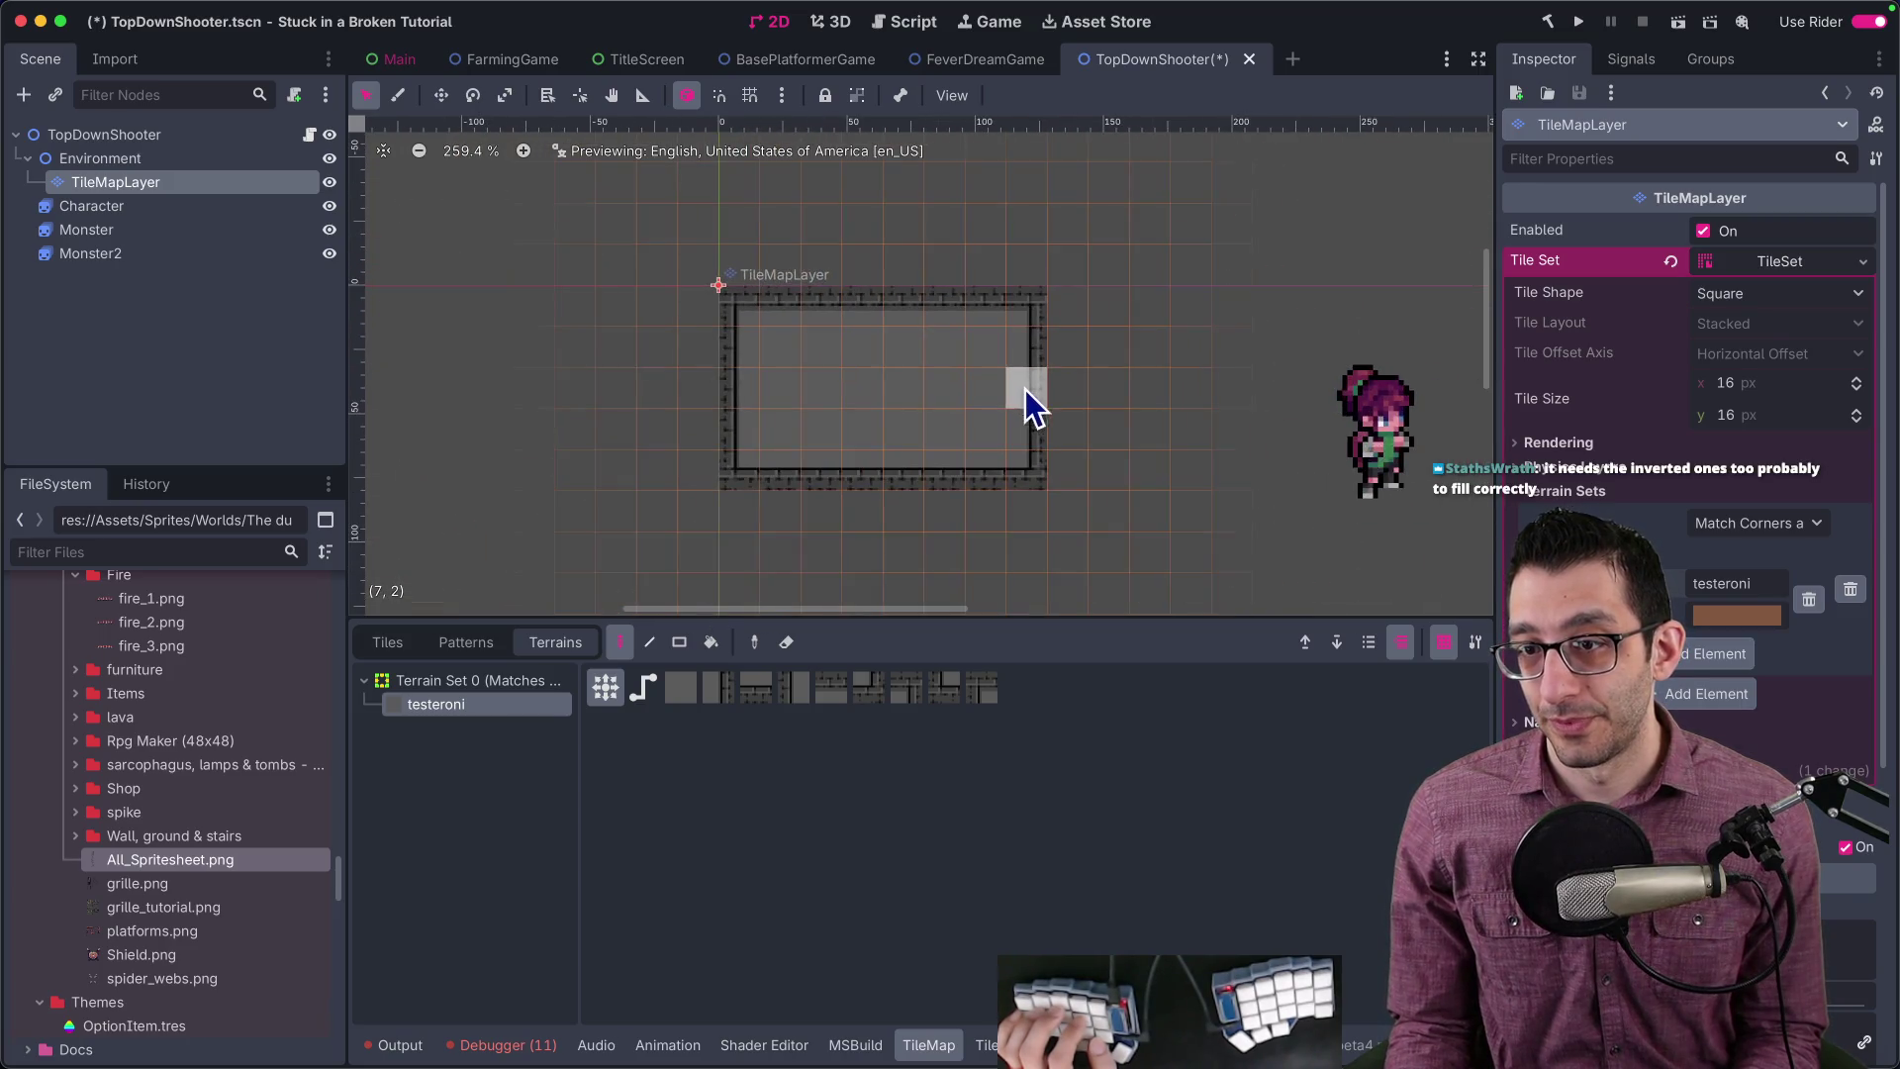
scroll(752, 287, "down", 3)
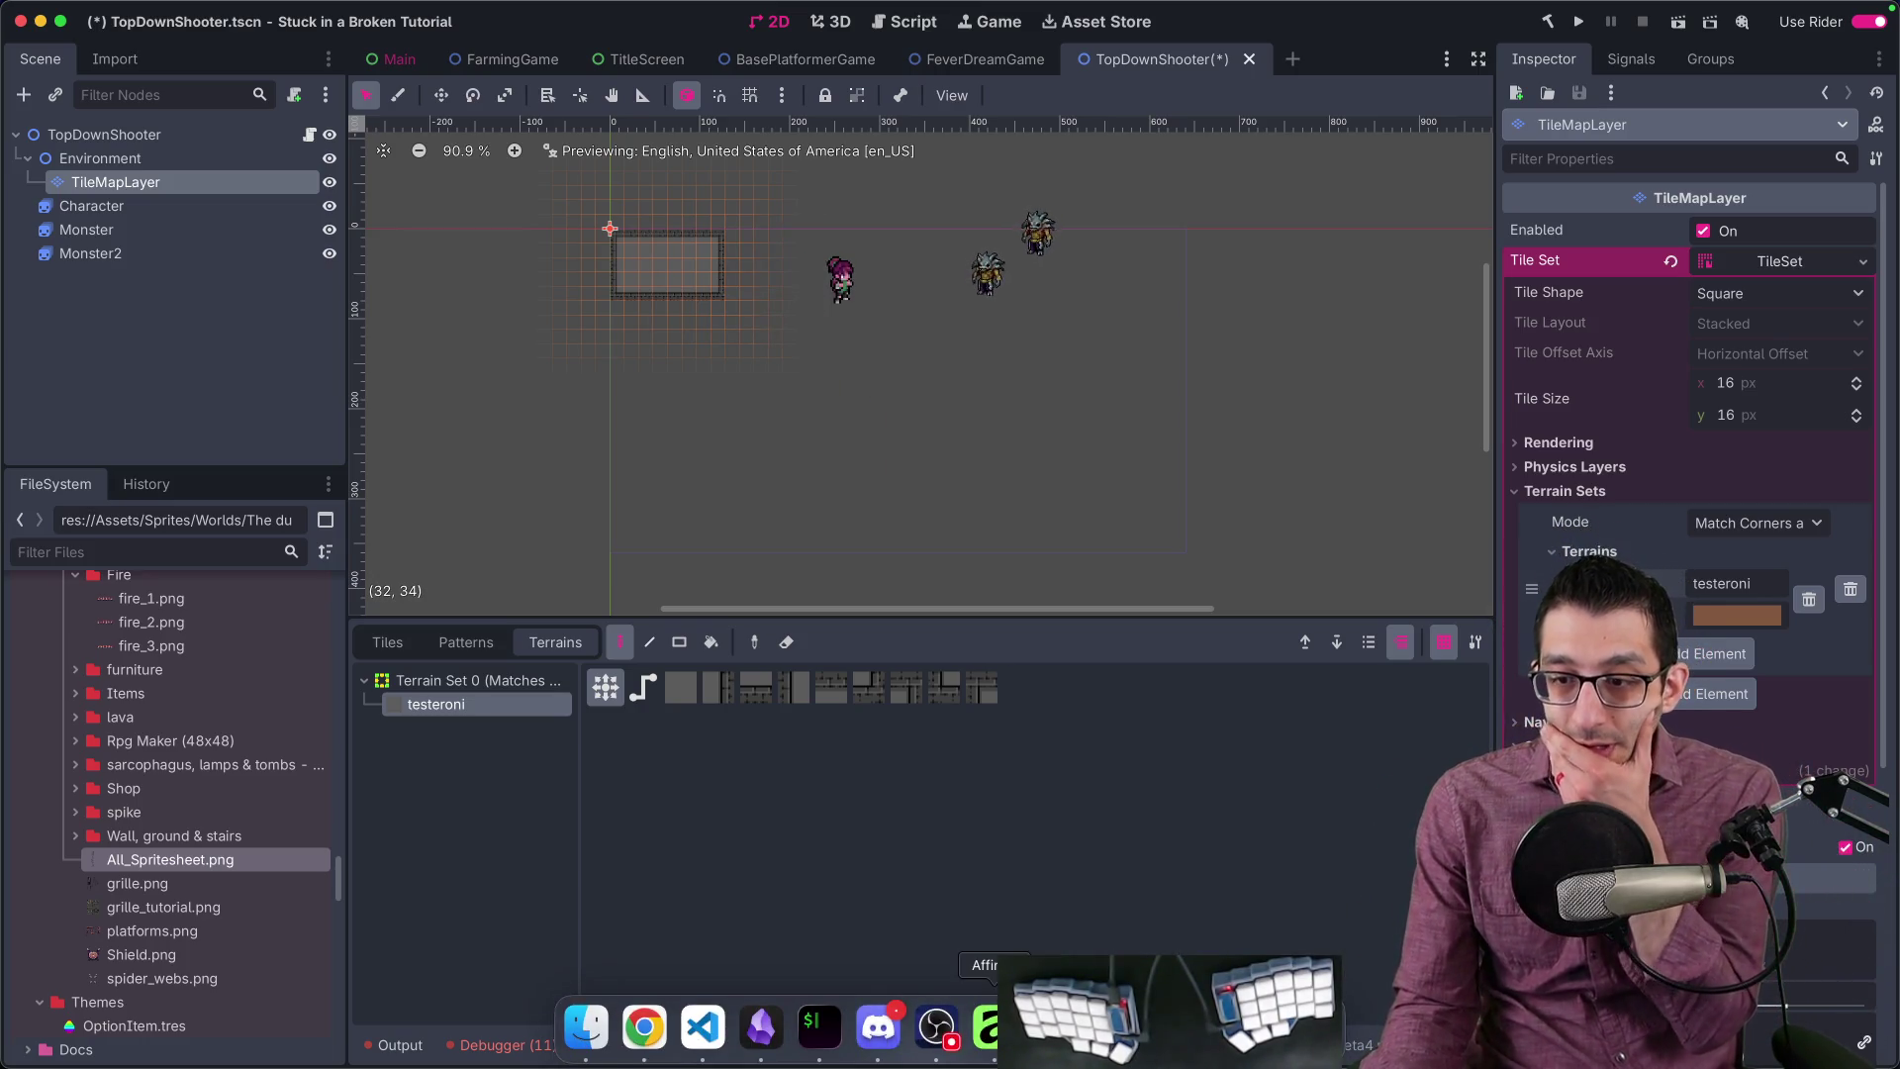
left_click(986, 1026)
scroll(1000, 697, "down", 3)
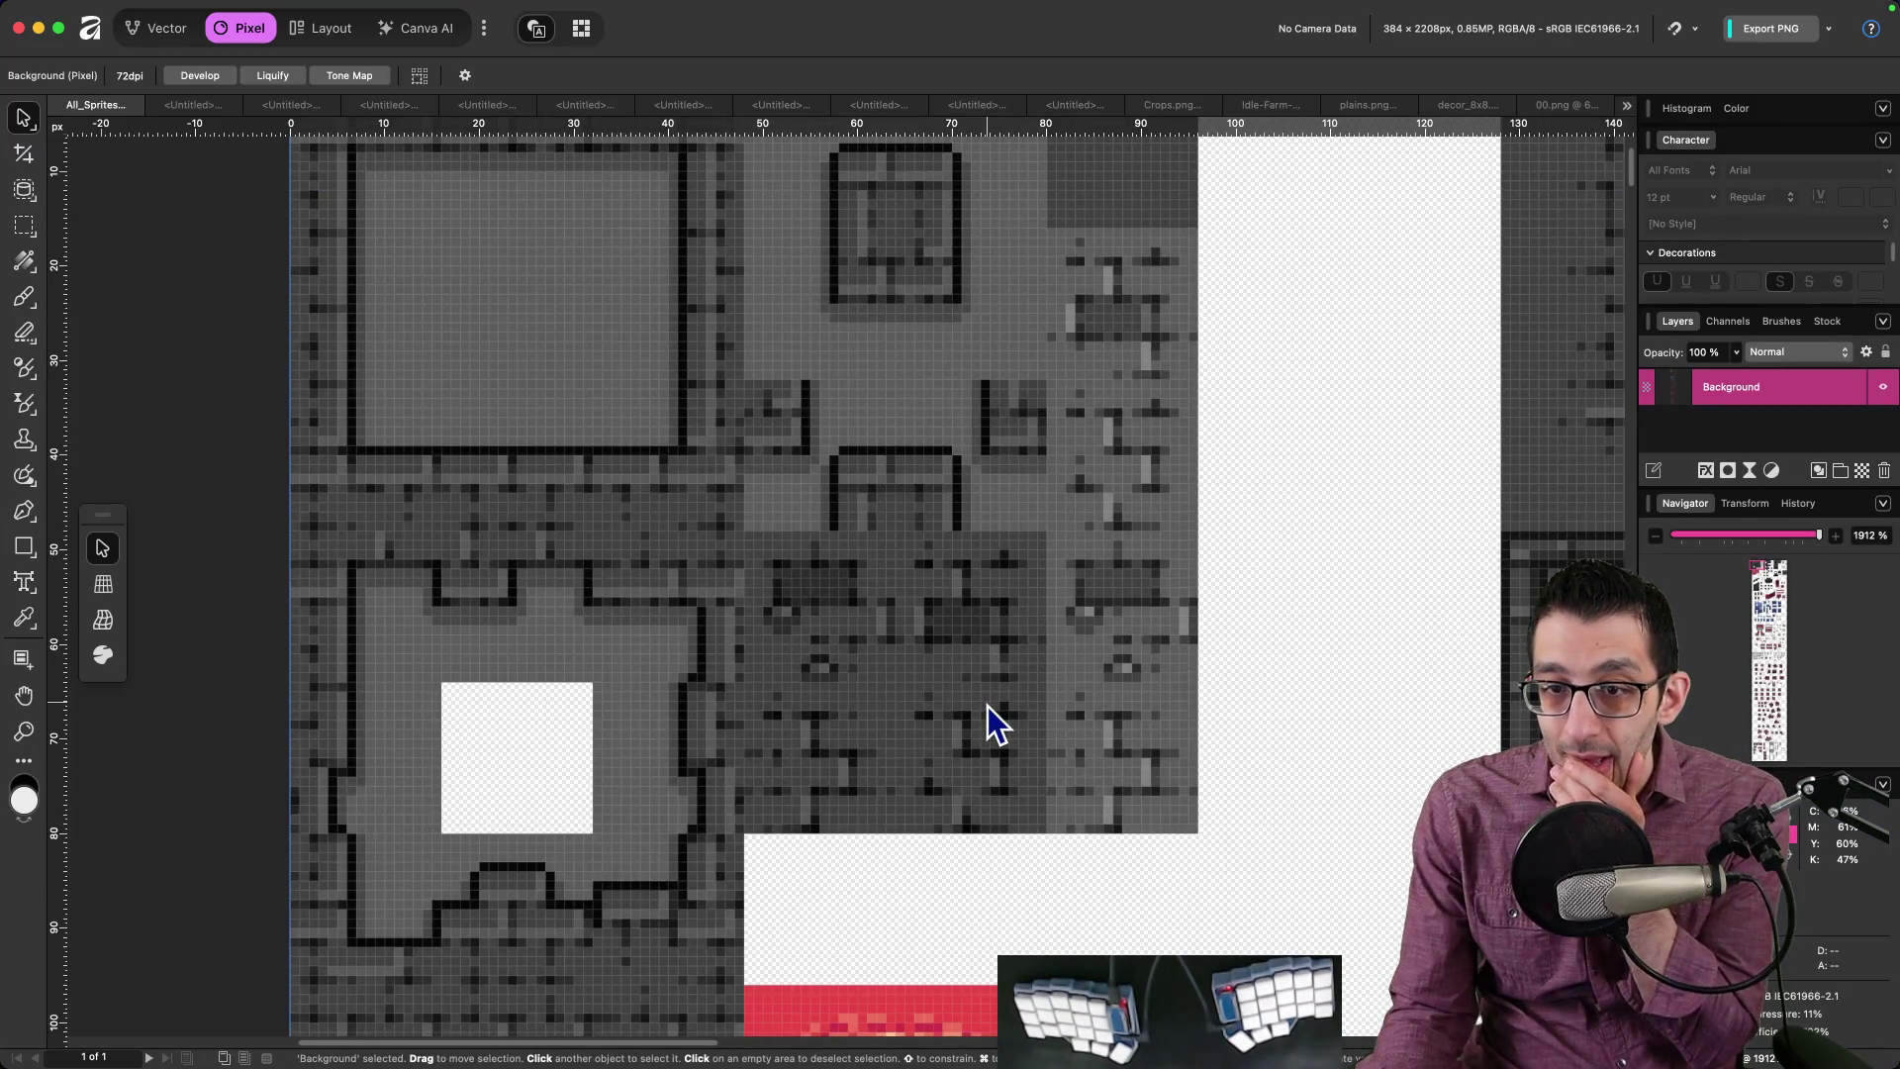
scroll(987, 705, "up", 3)
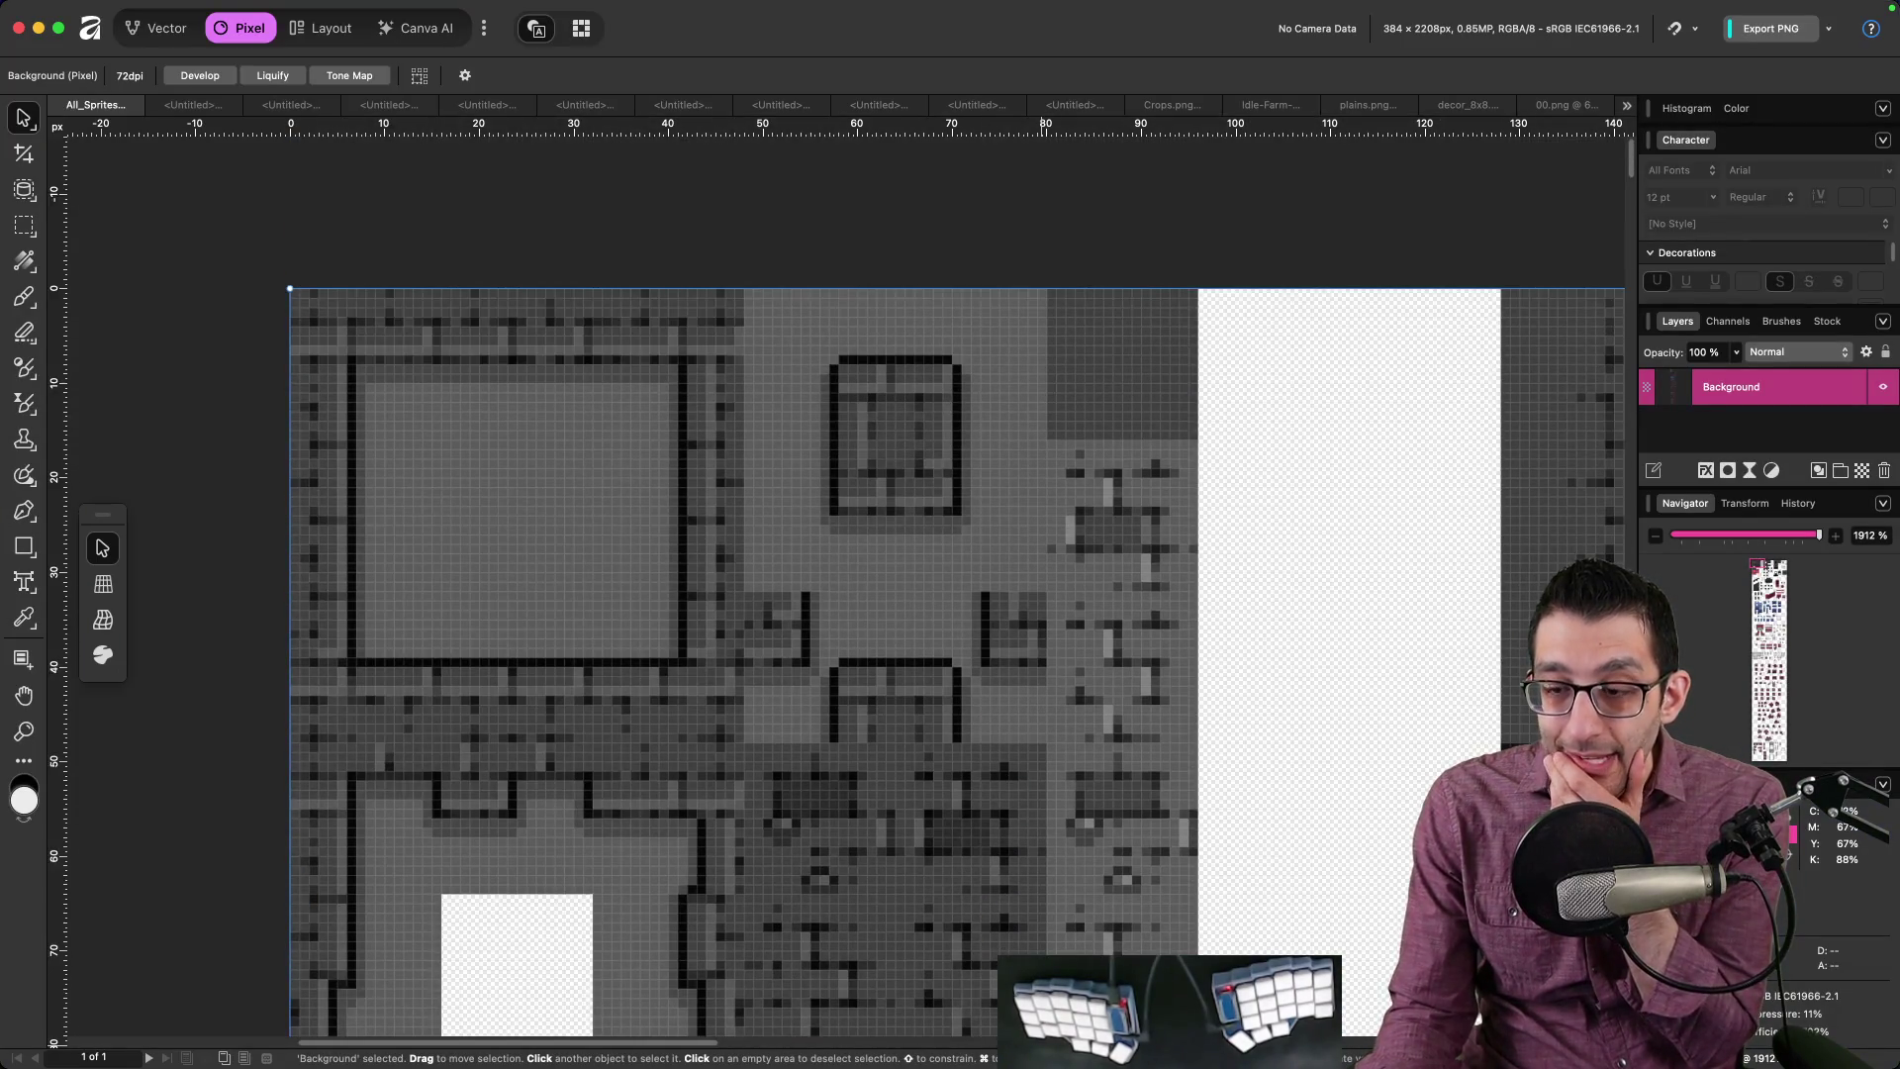
scroll(1088, 839, "down", 3)
scroll(995, 600, "up", 2)
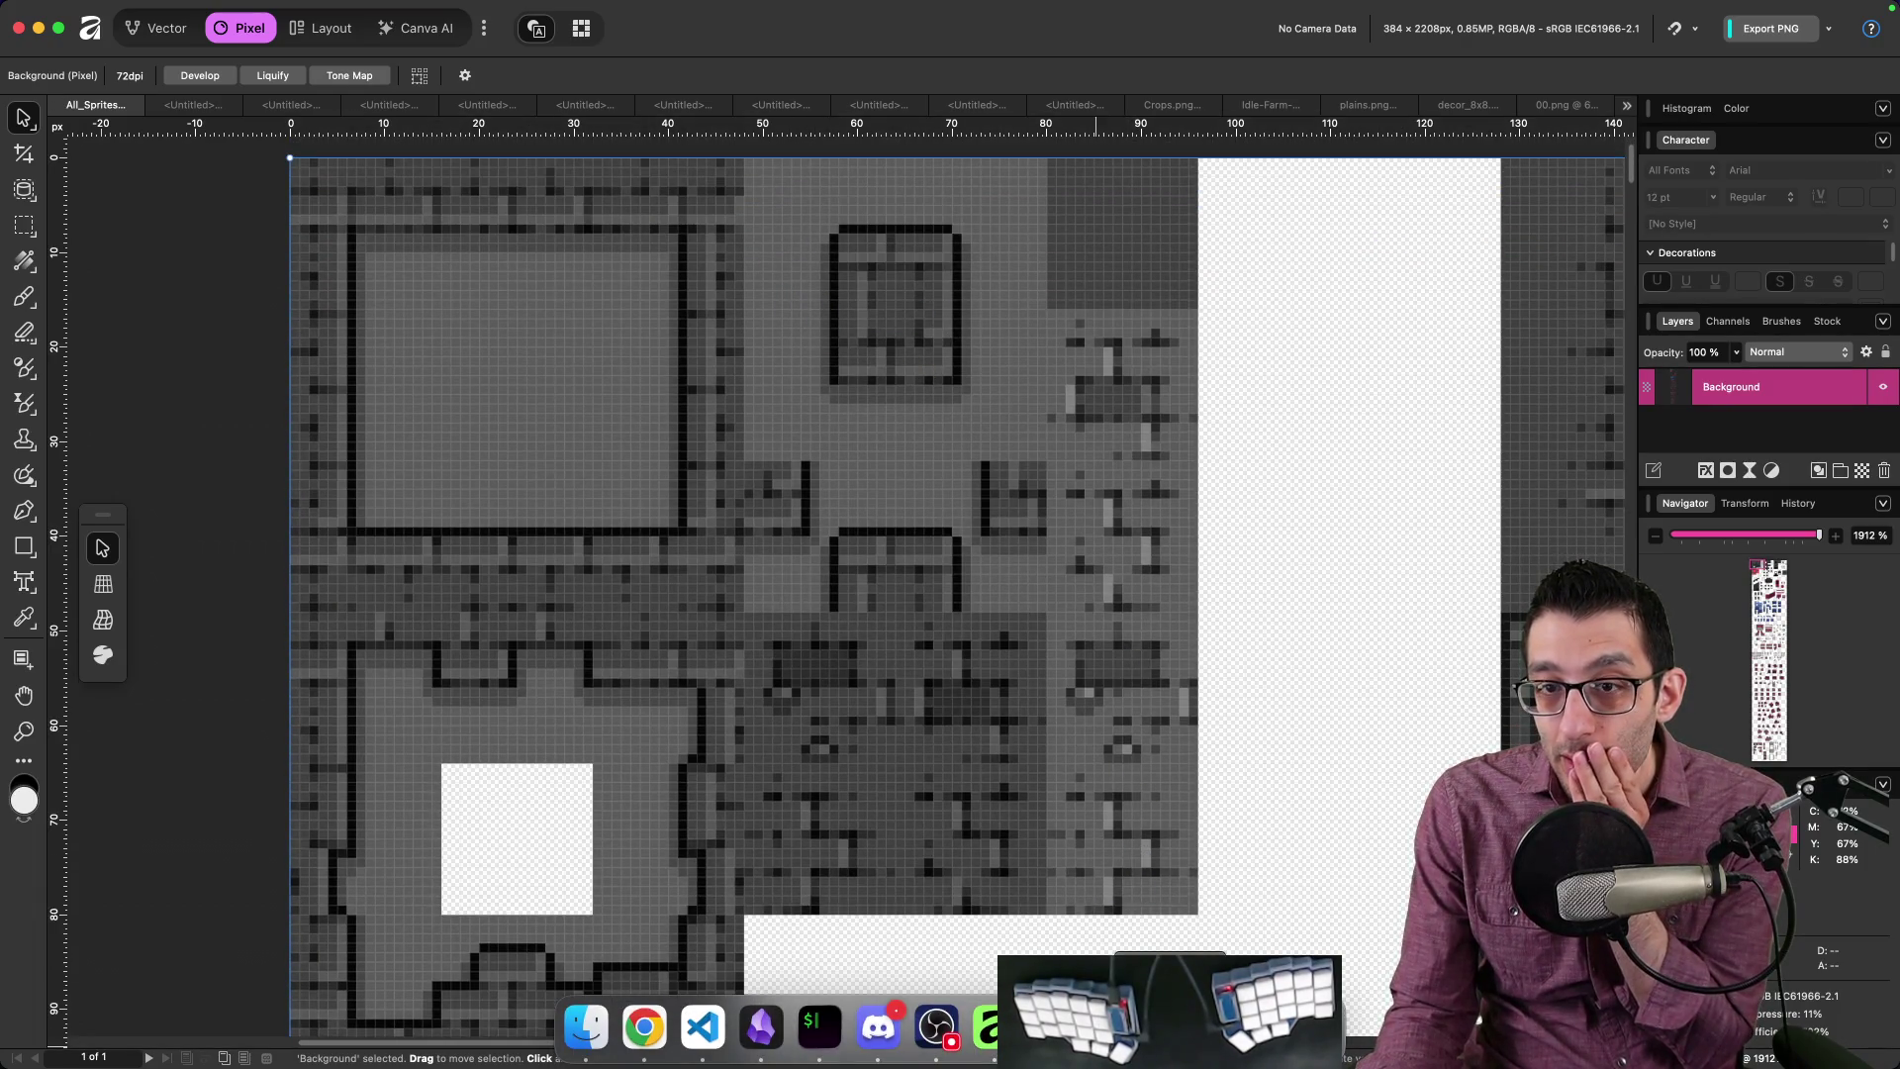
left_click(1099, 1029)
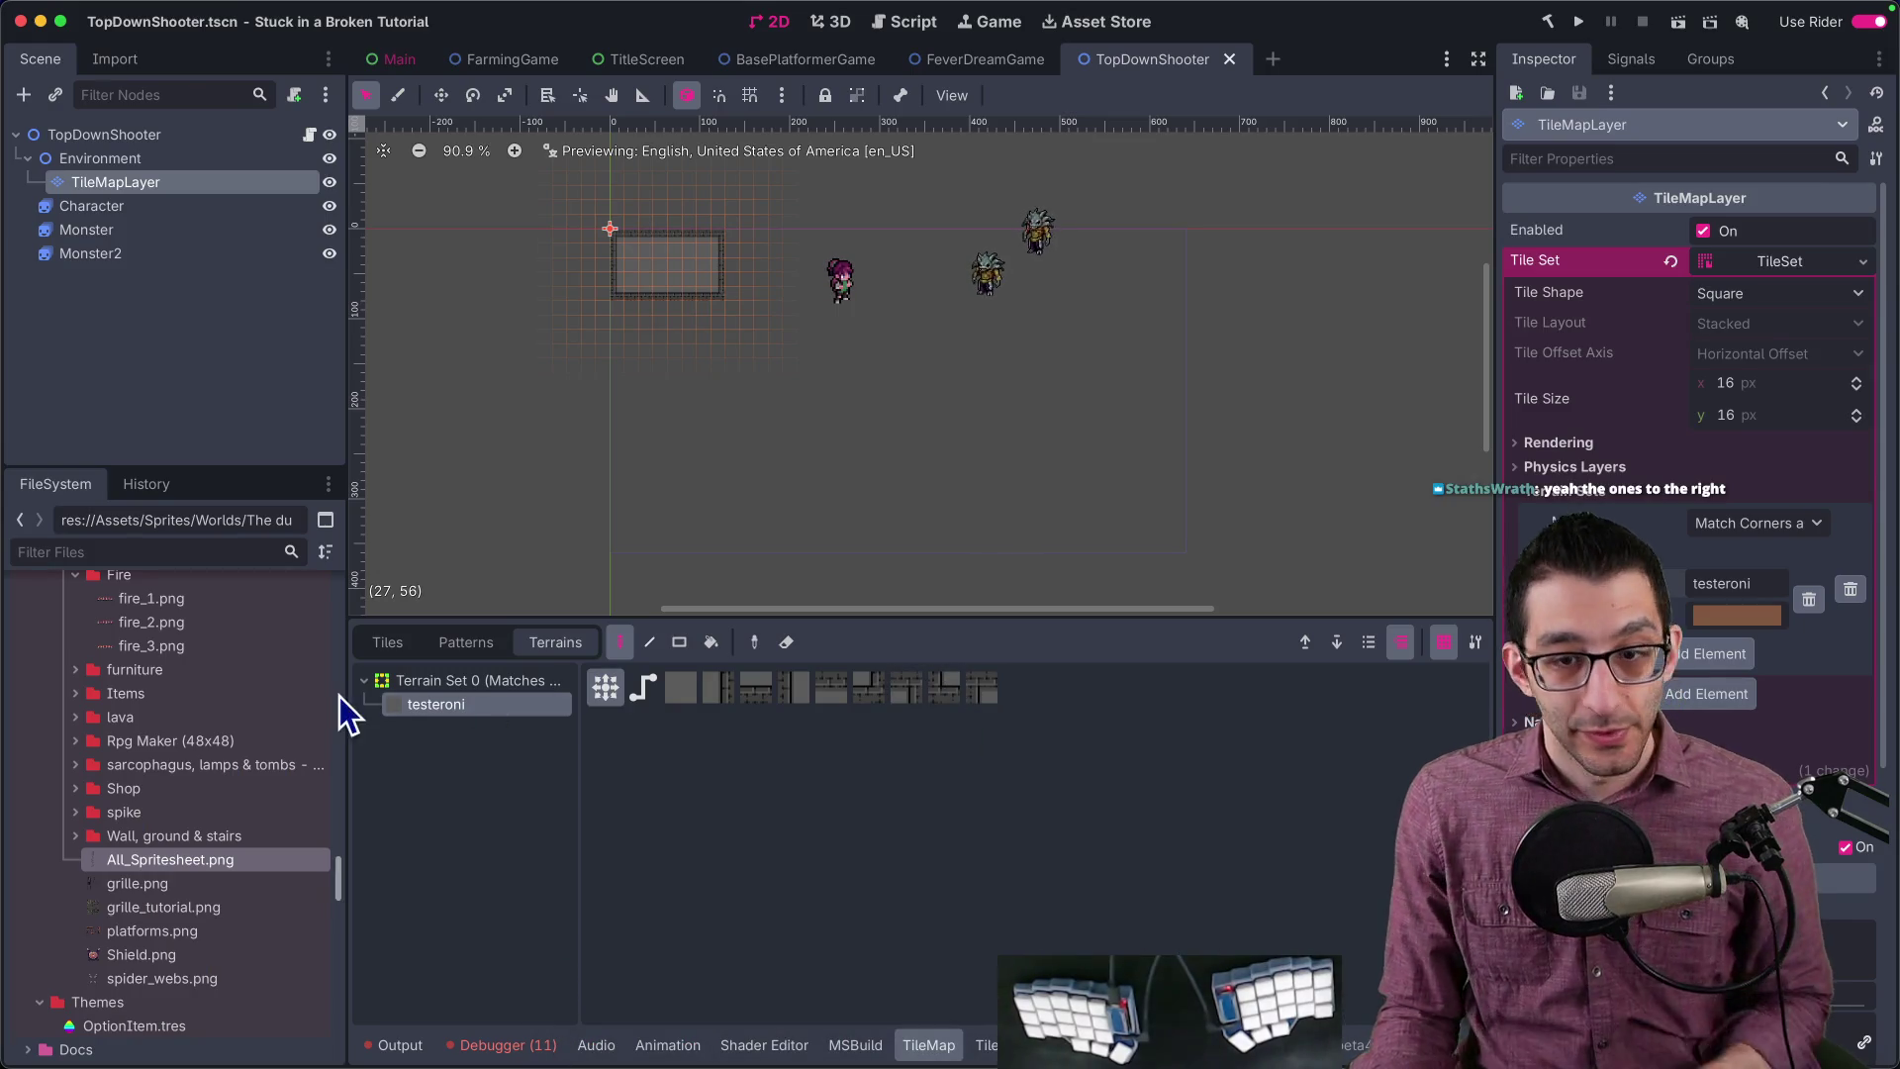
Step: Toggle the map panel between tiles and terrains, then paint testeroni onto a wall tile's bit
left_click(399, 643)
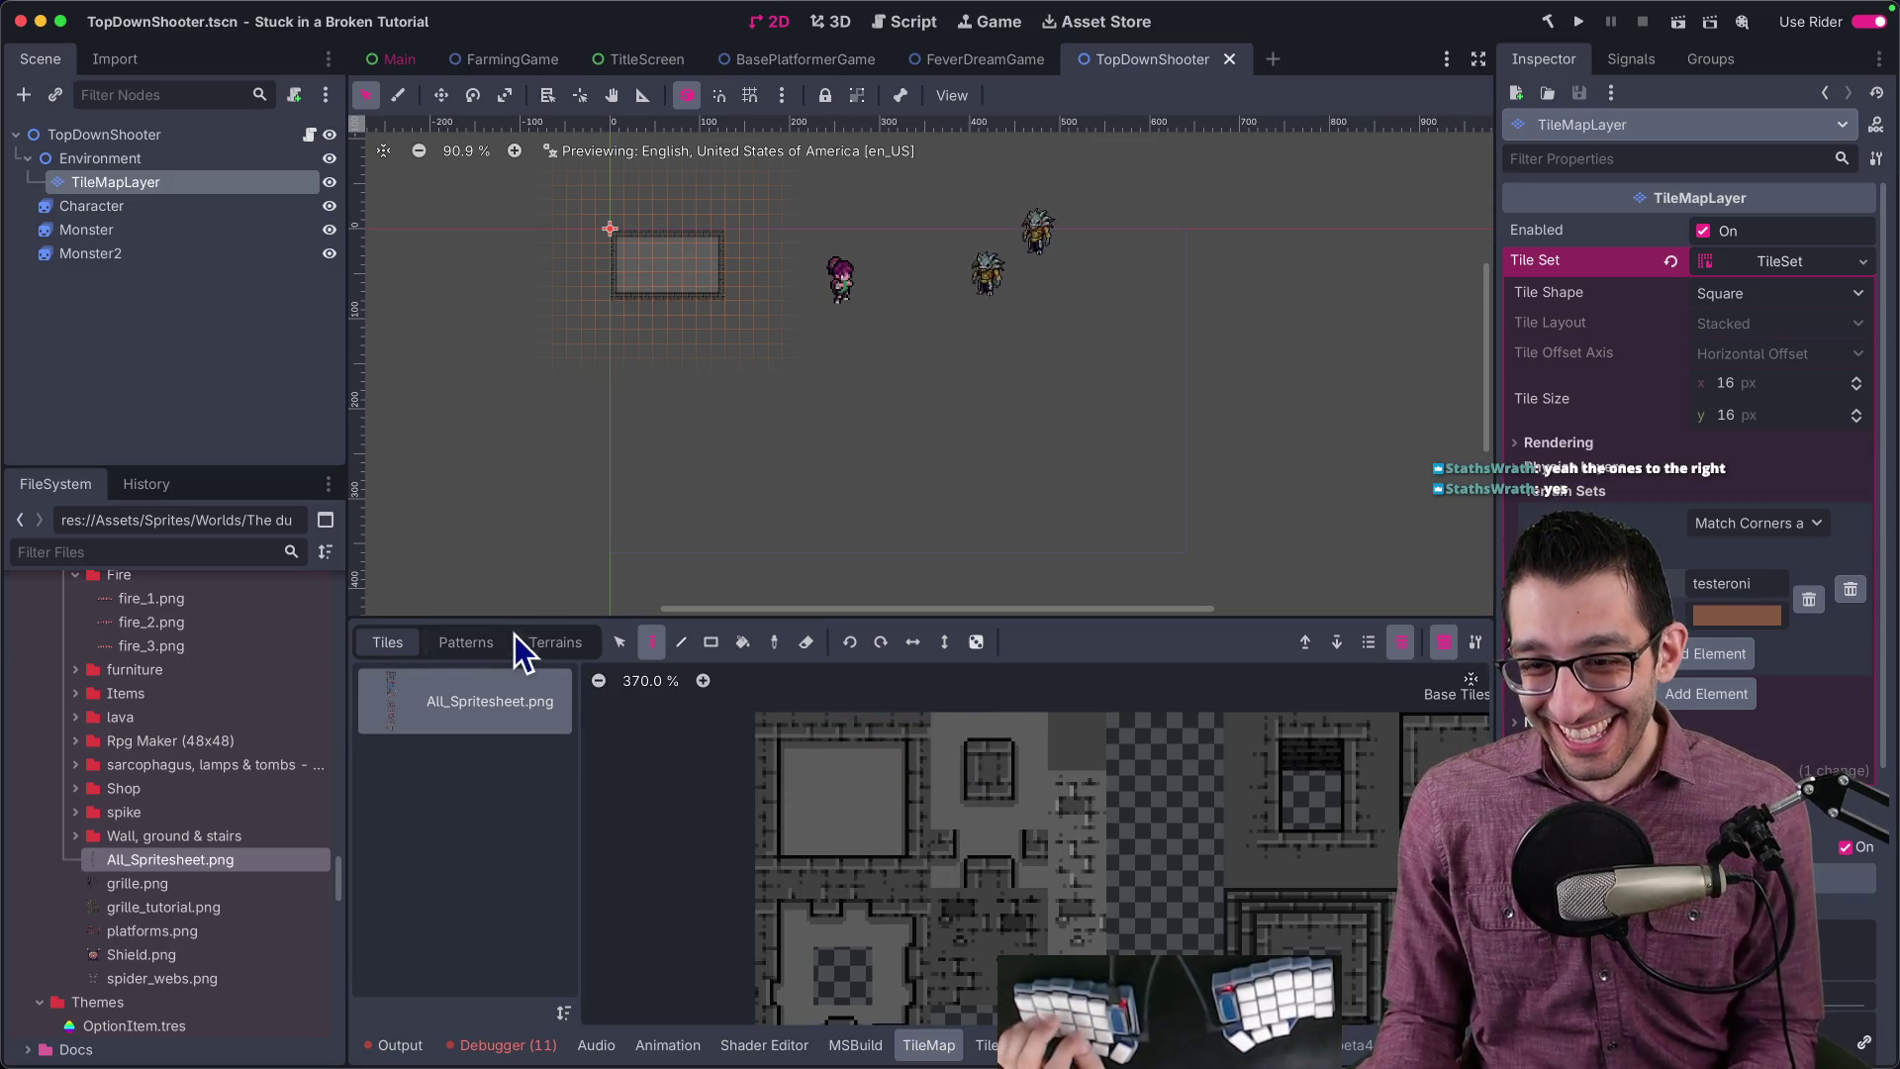
left_click(529, 641)
left_click(414, 641)
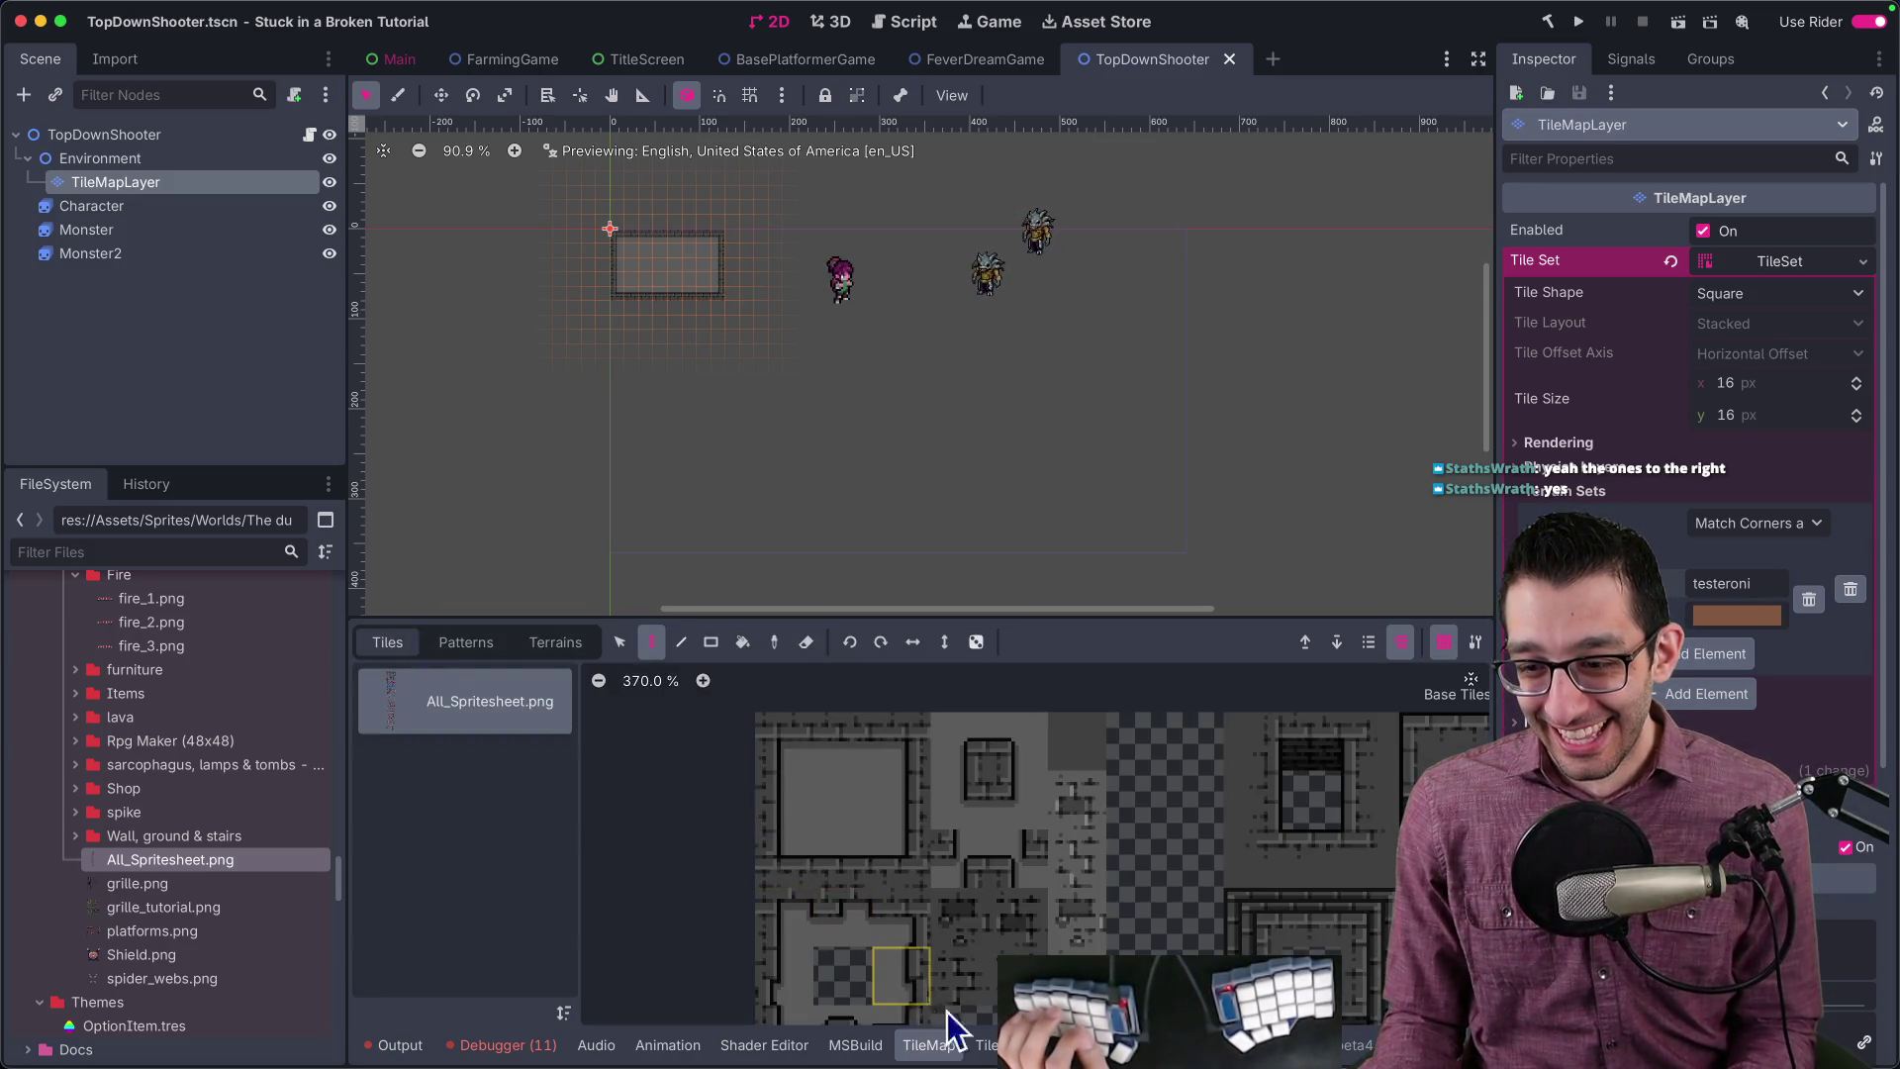
left_click(987, 1044)
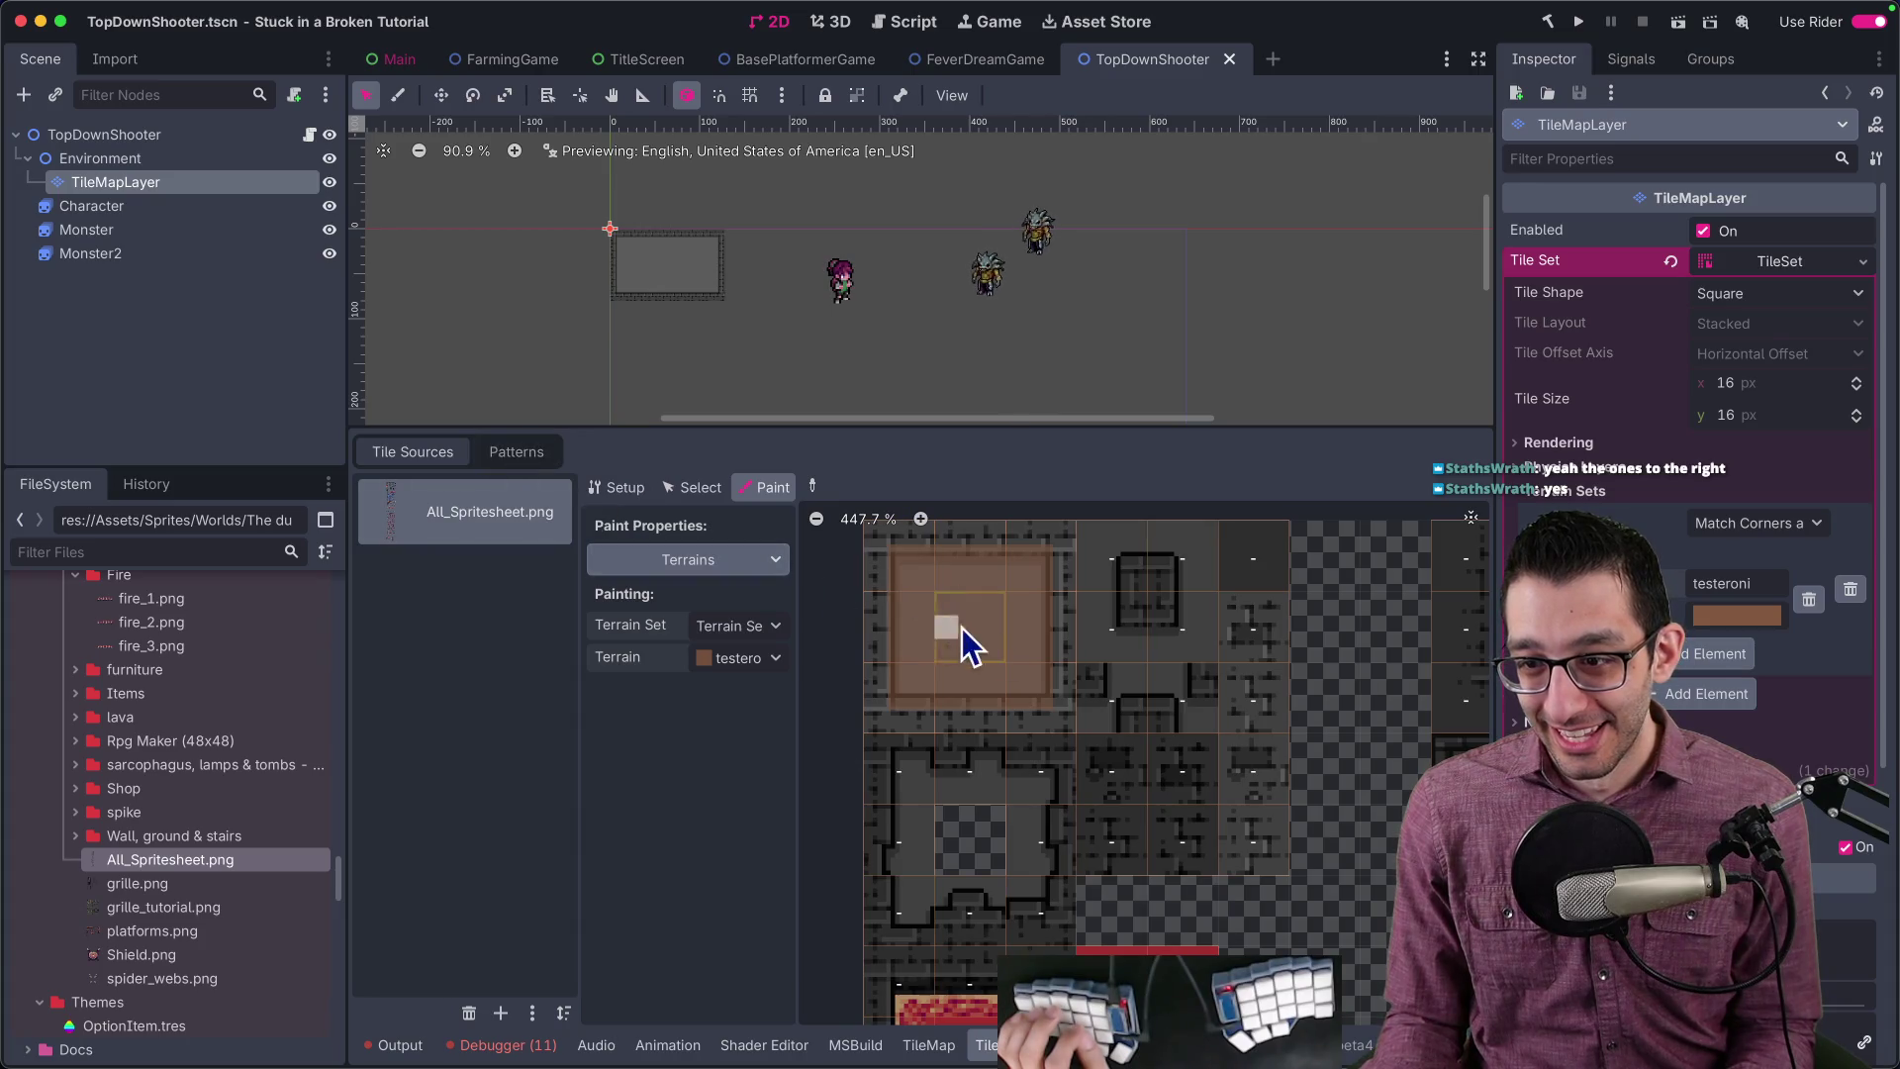
scroll(1069, 632, "right", 3)
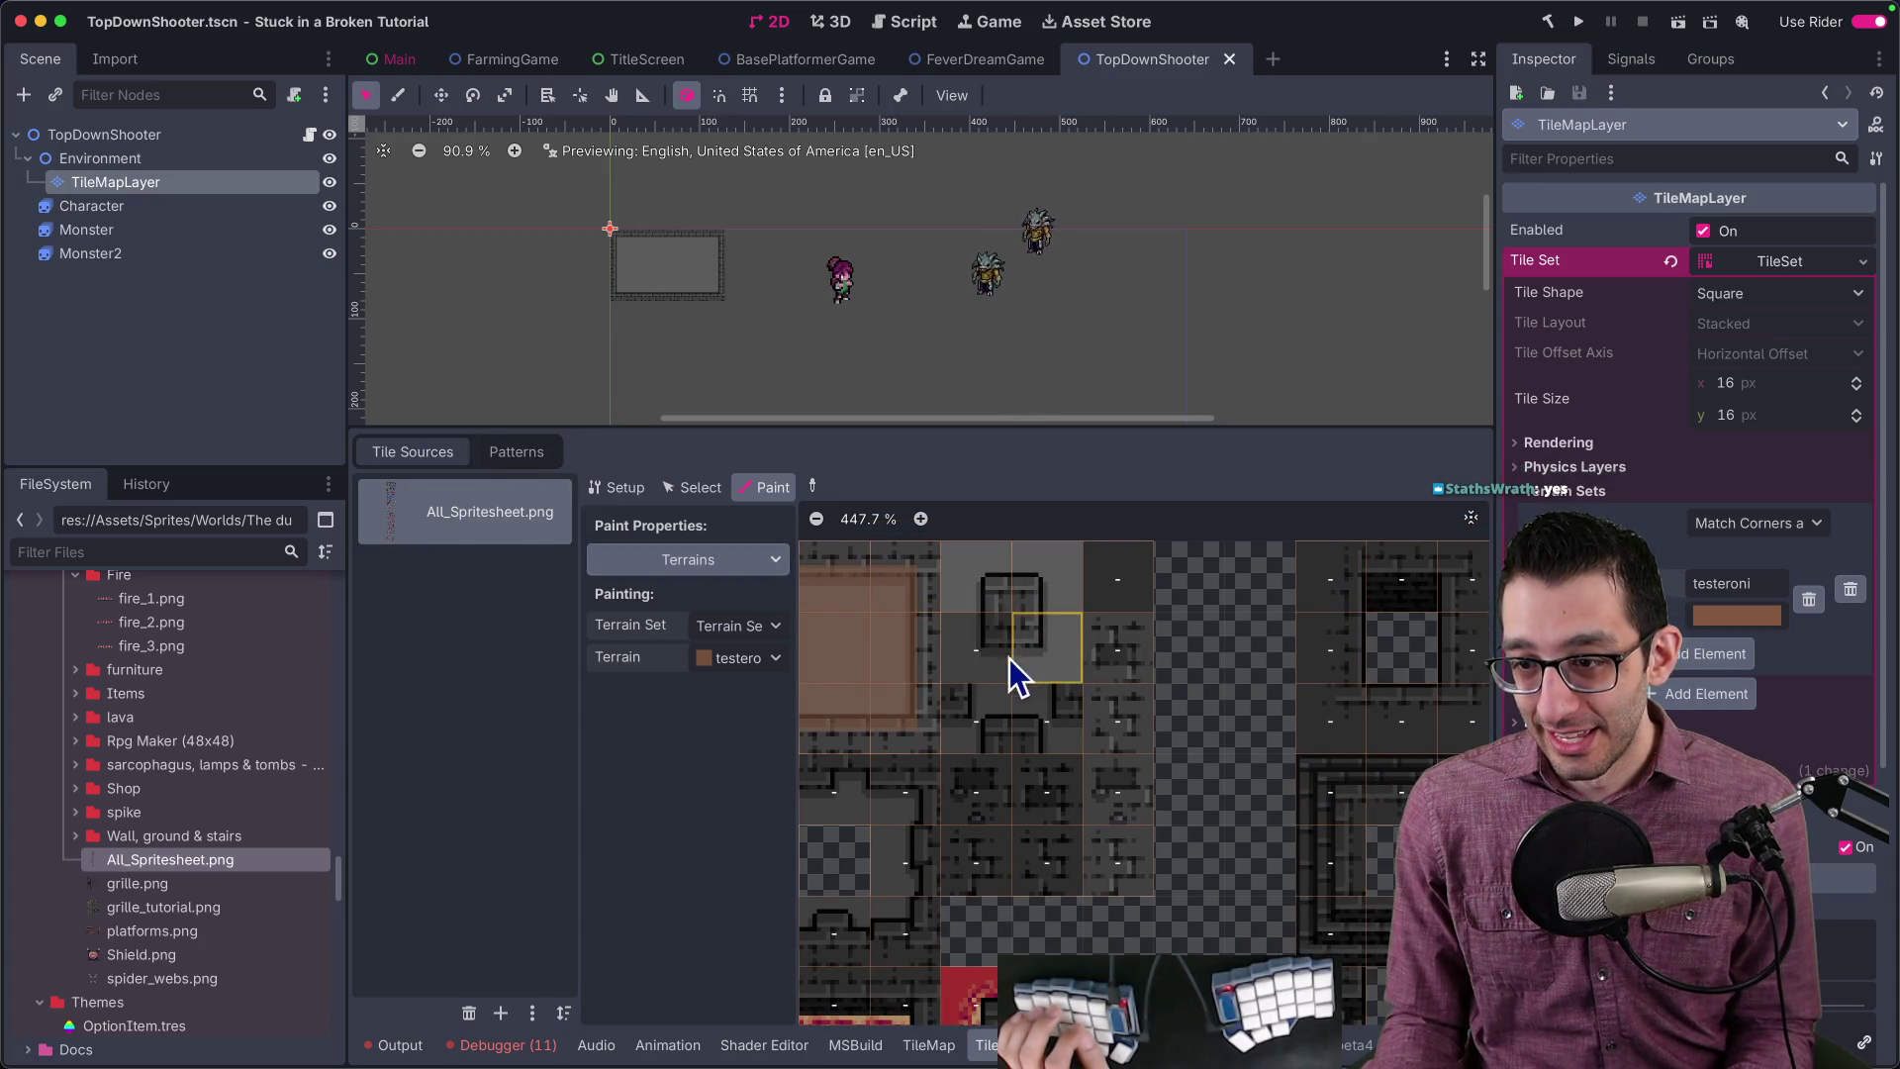
left_click(1043, 714)
scroll(1238, 694, "up", 1)
scroll(1110, 651, "left", 2)
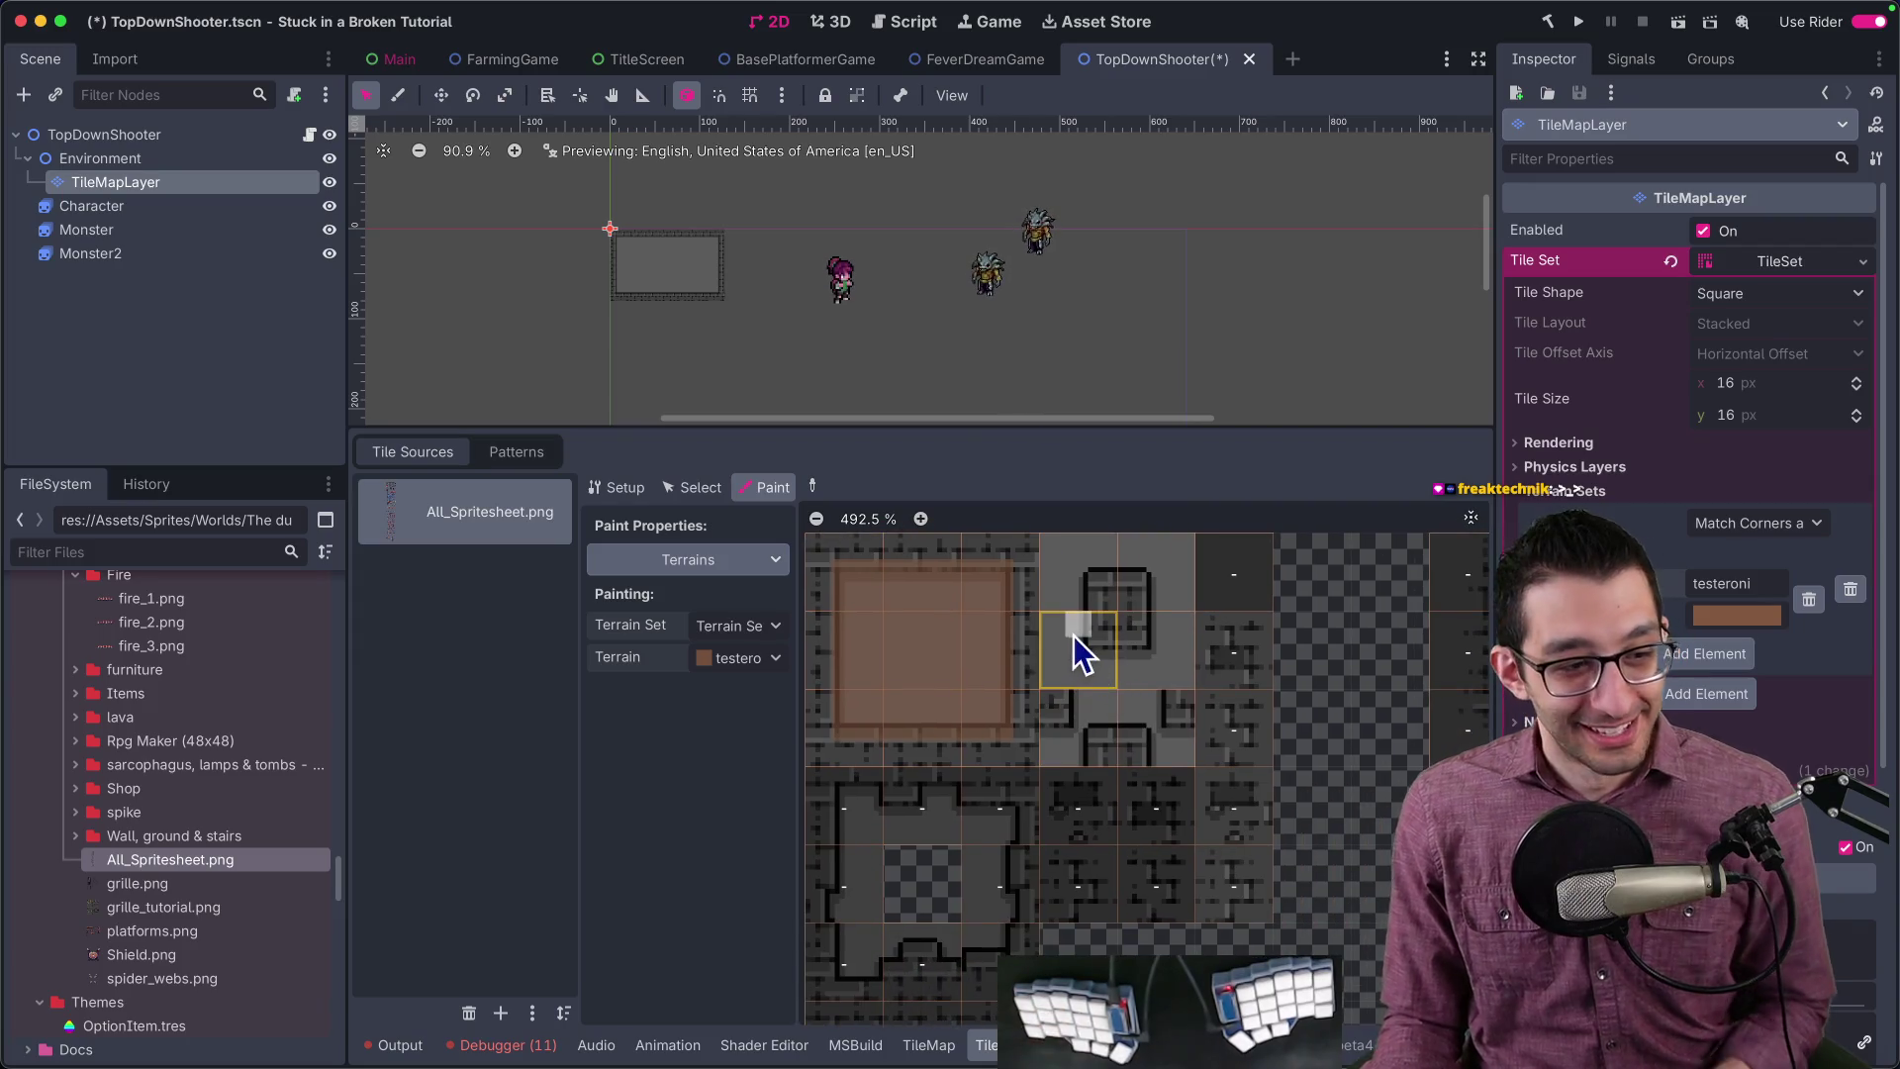
Step: Paint testeroni along the top edge of two wall tiles, then return to the map's terrain list
left_click_drag(1070, 549, 1171, 555)
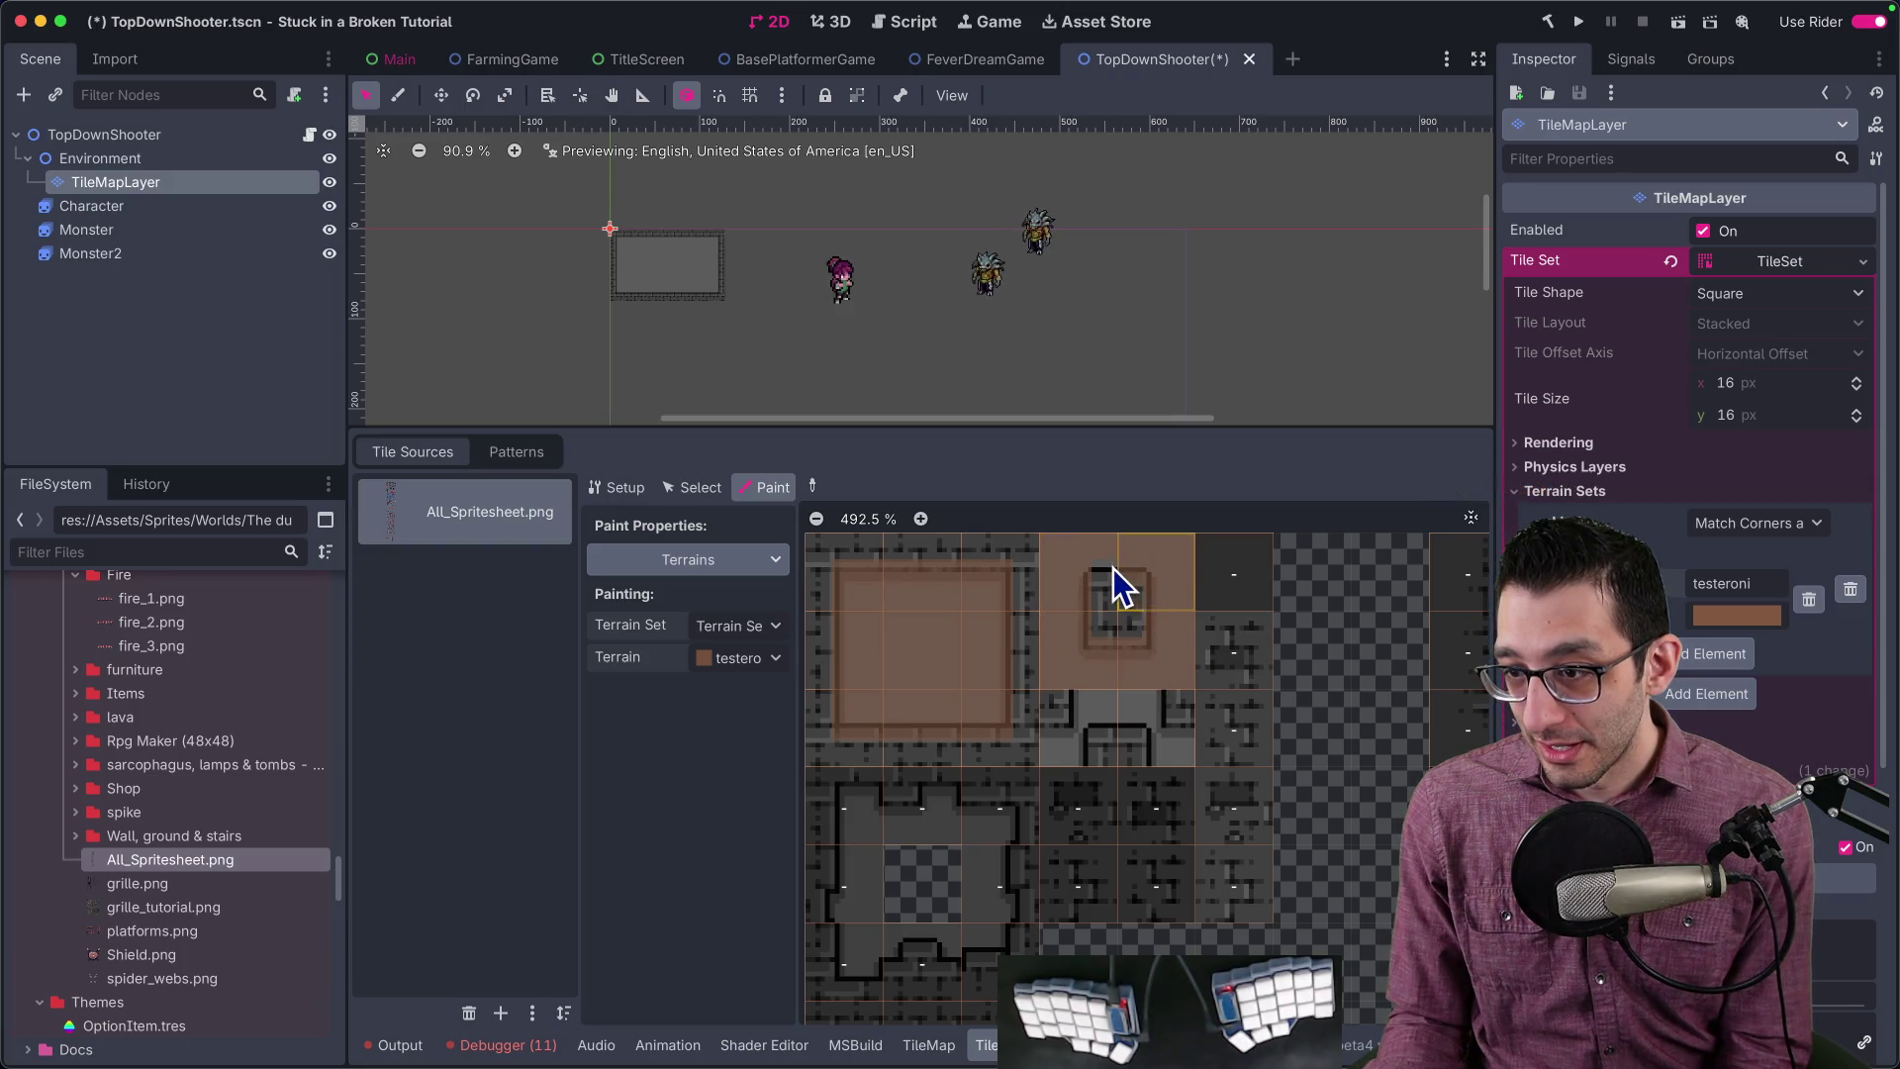
scroll(1191, 636, "down", 1)
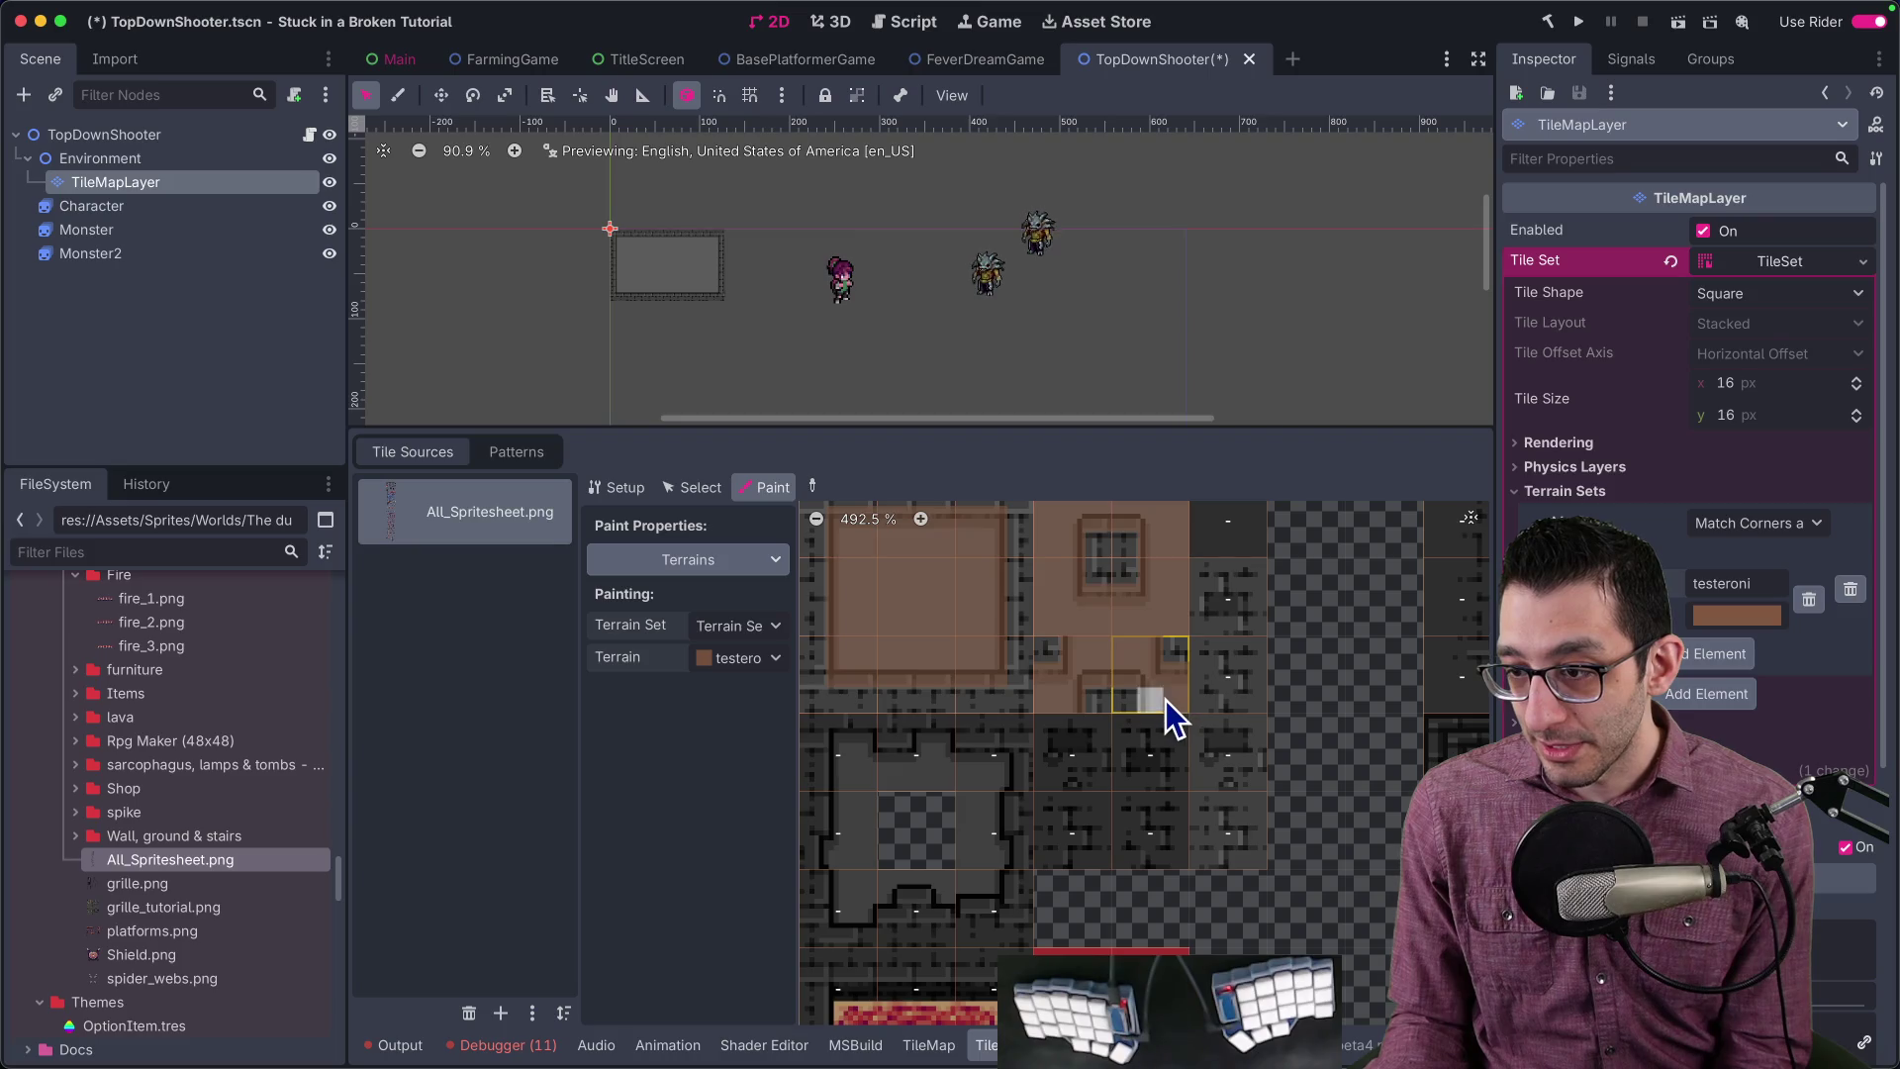
scroll(1197, 698, "down", 2)
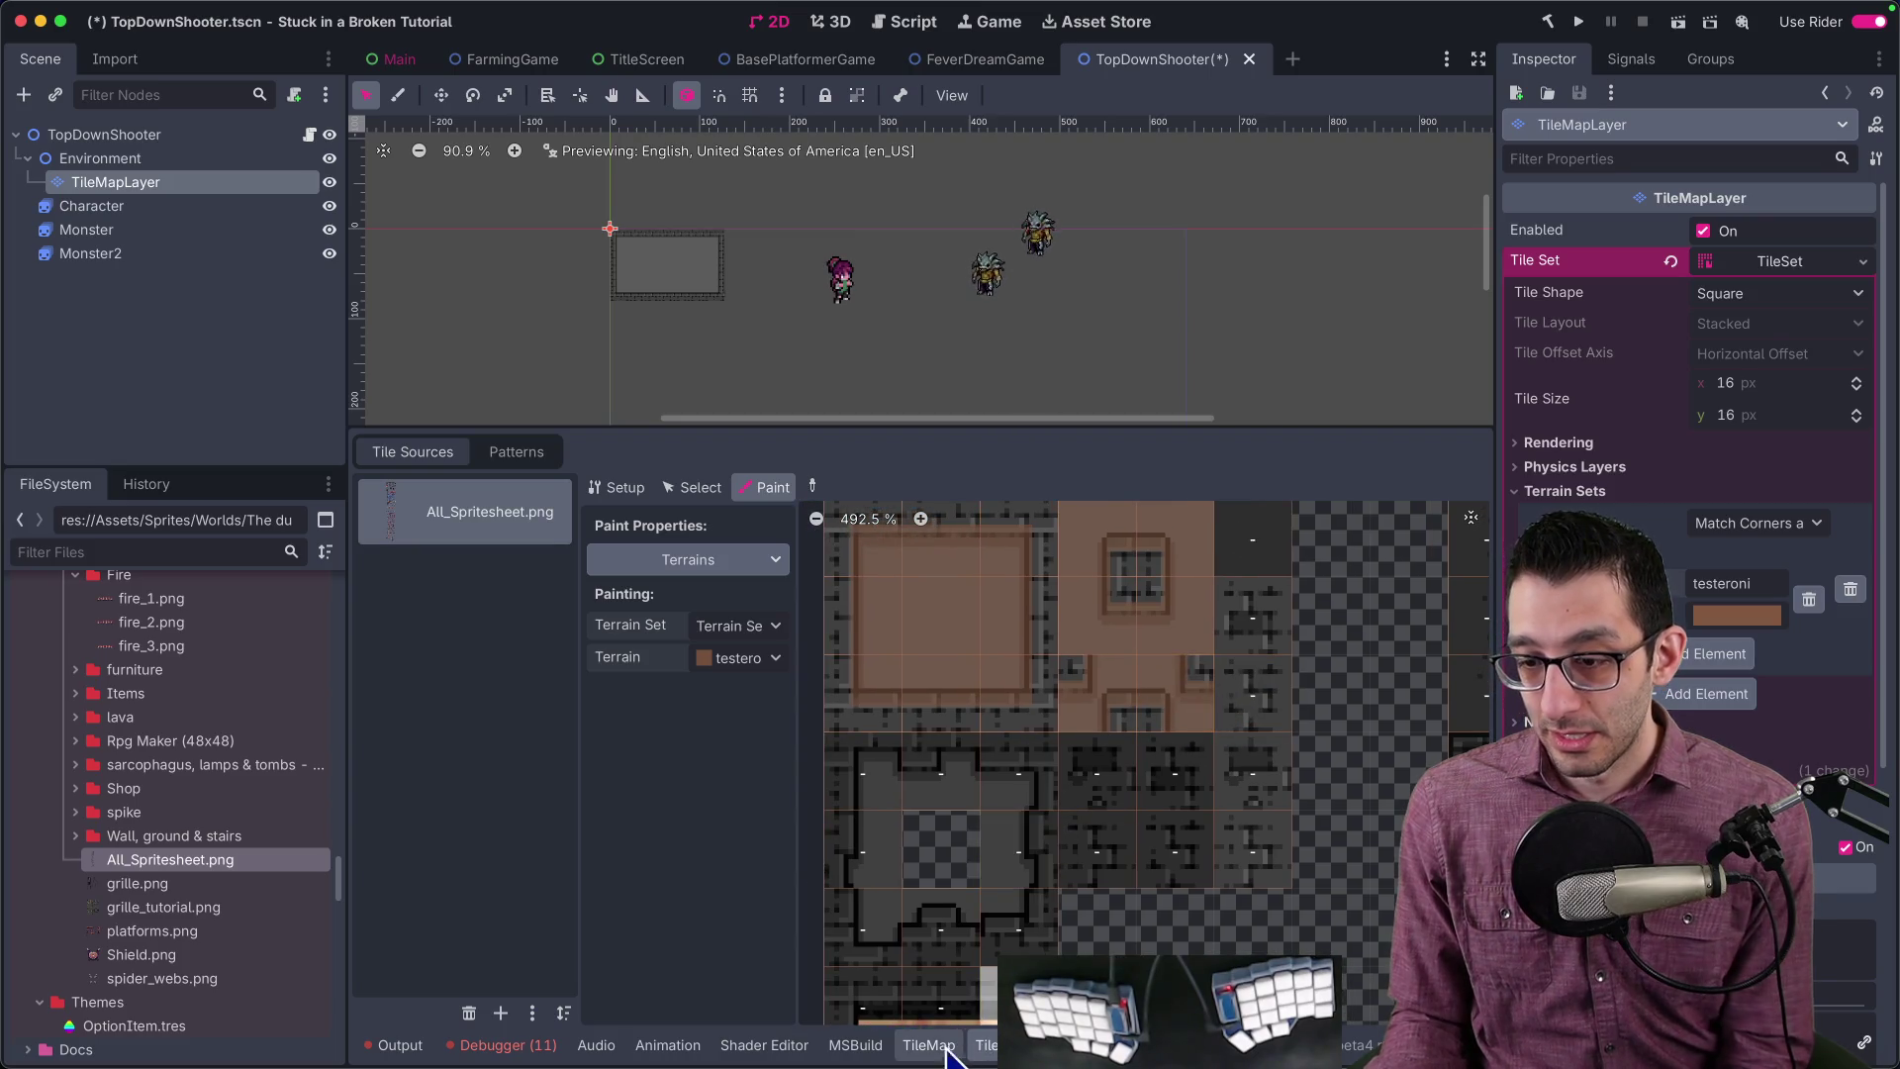
left_click(928, 1045)
left_click(550, 643)
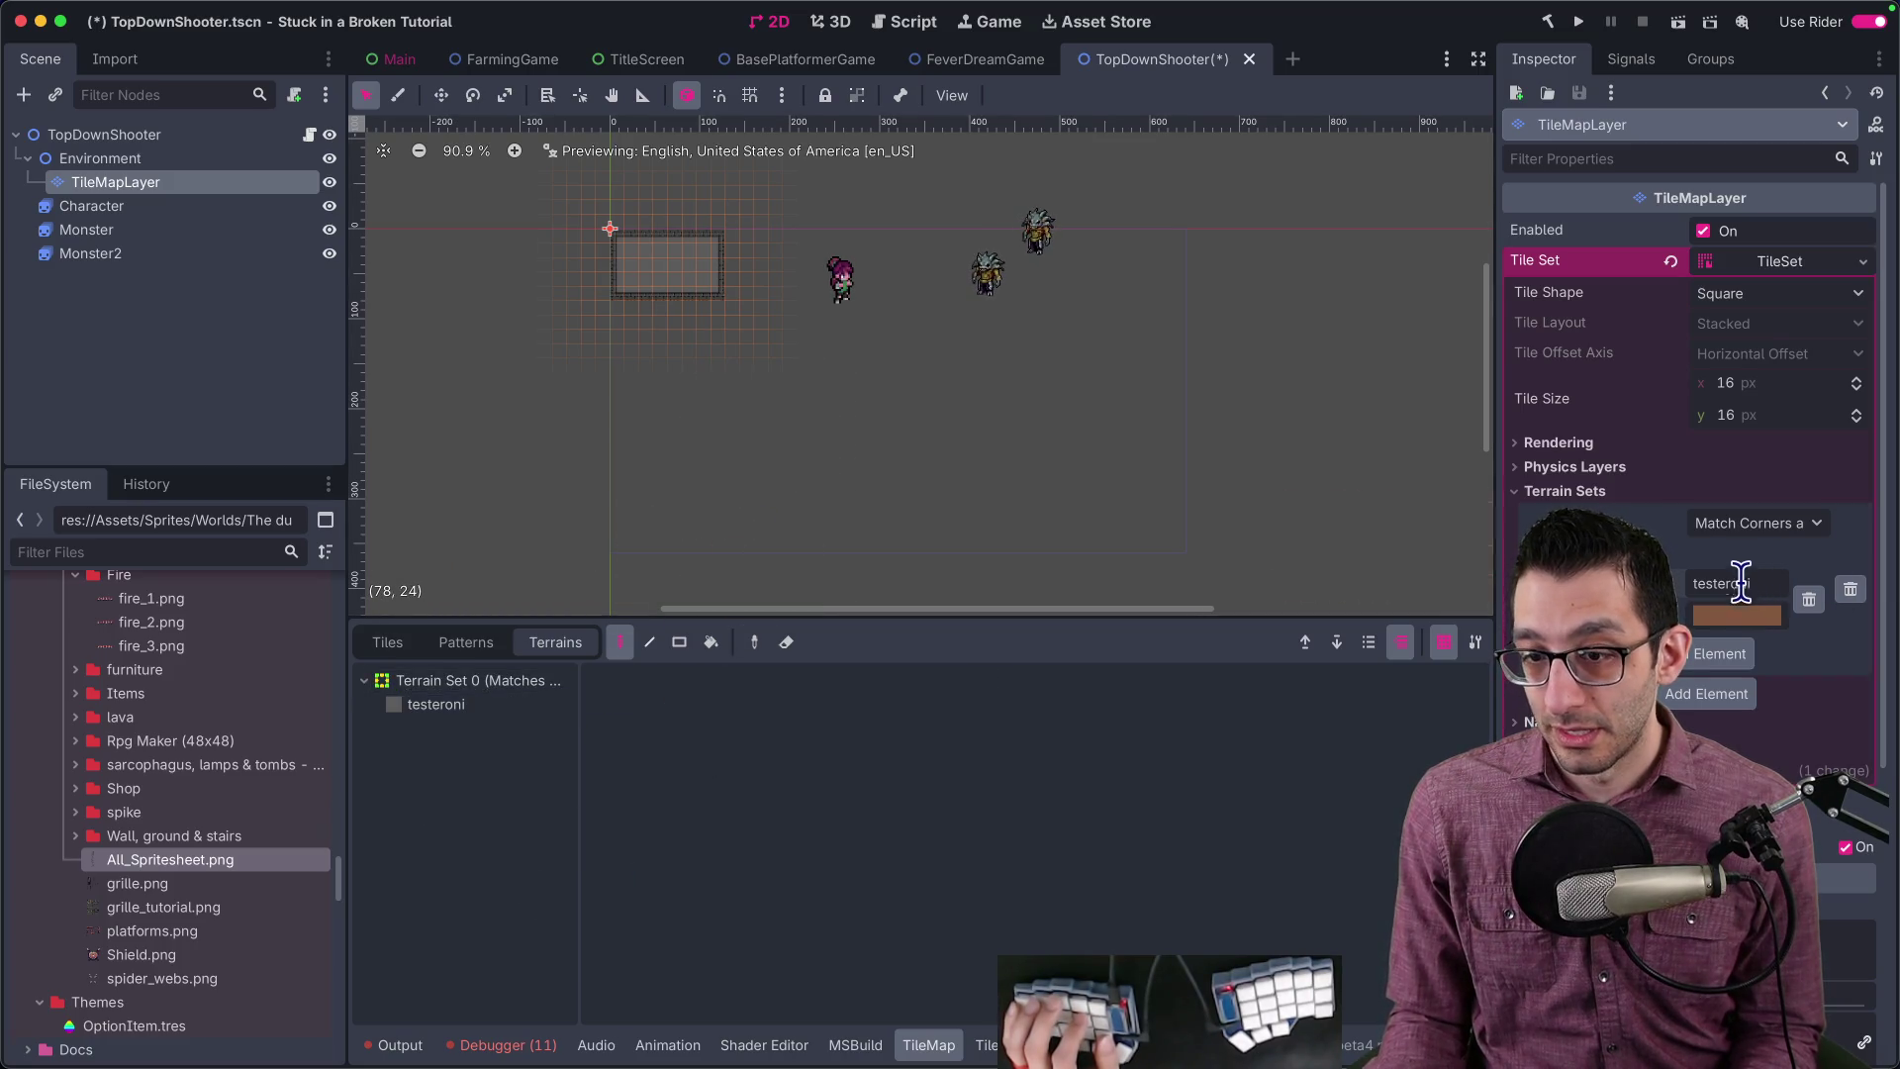
Step: Select testeroni whole-terrain painting, try a rectangle and undo it, returning to freehand mode
left_click(479, 704)
left_click(605, 689)
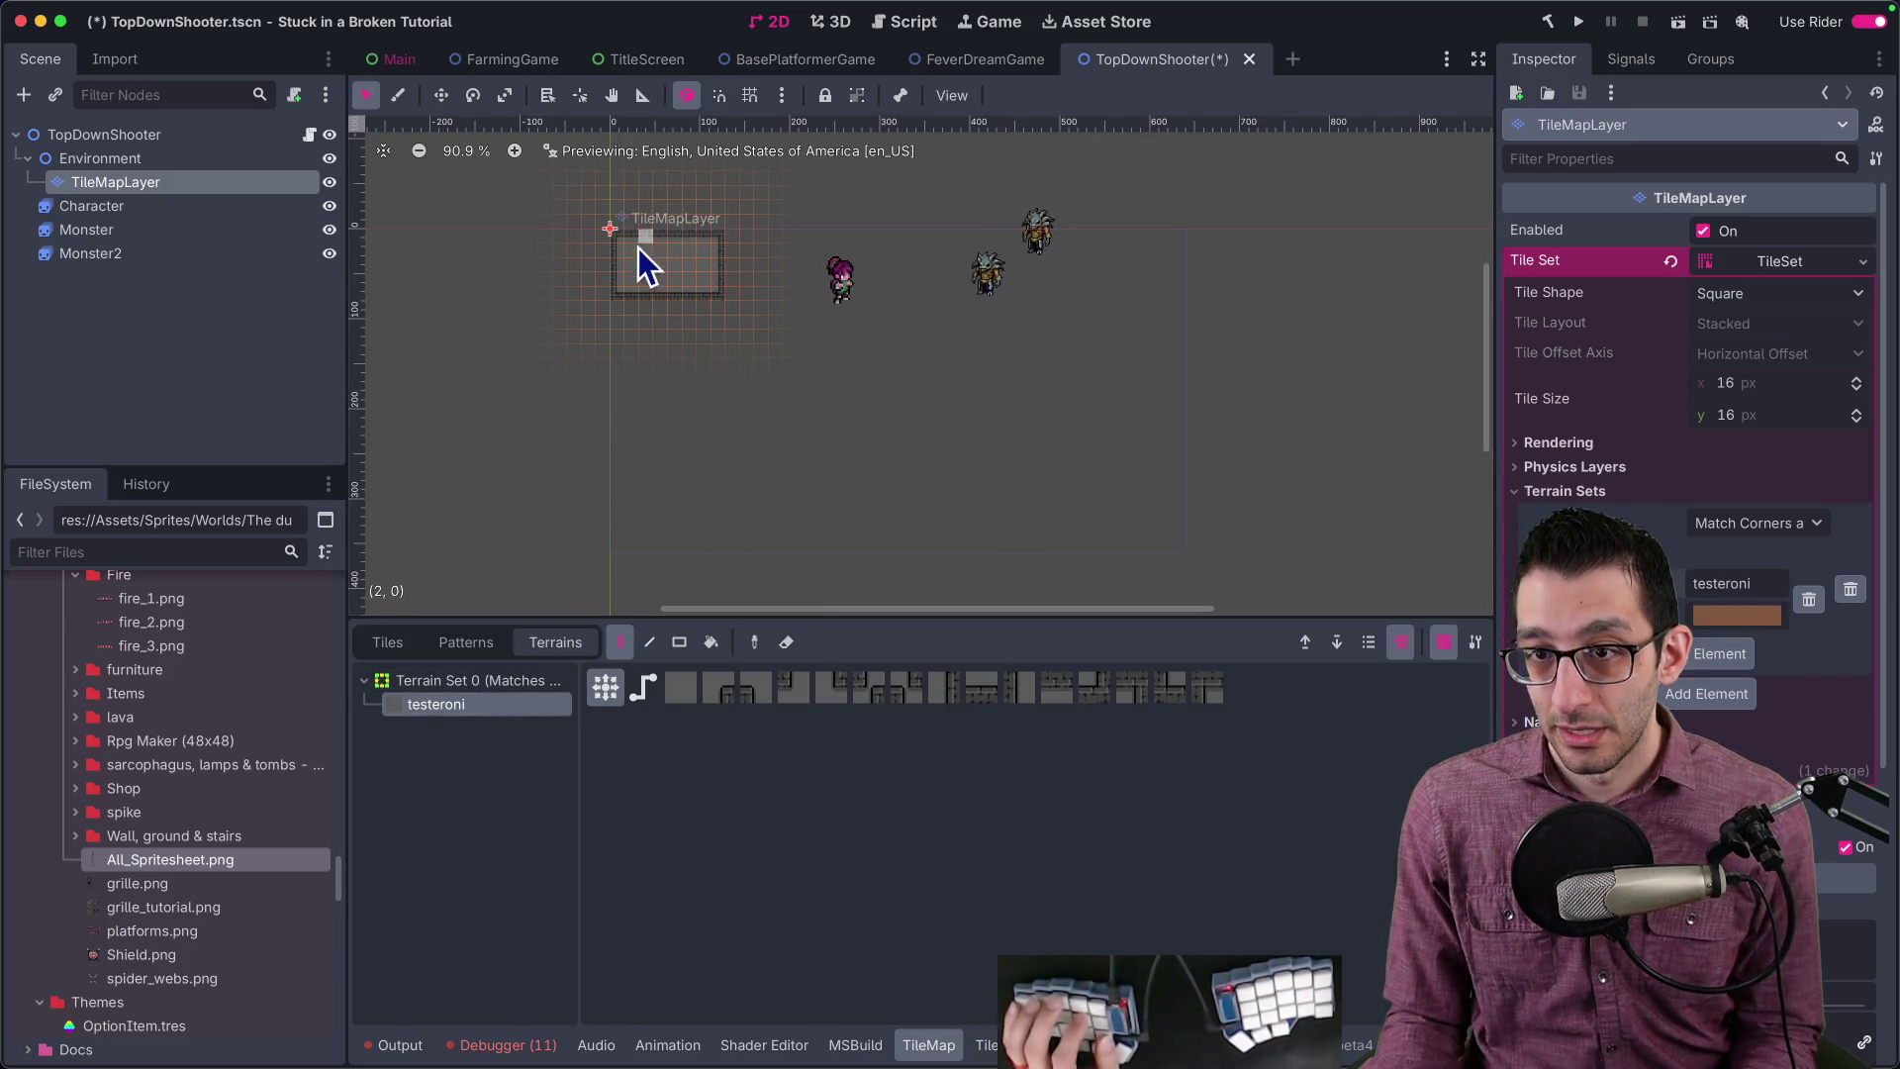
key("r")
scroll(704, 284, "up", 5)
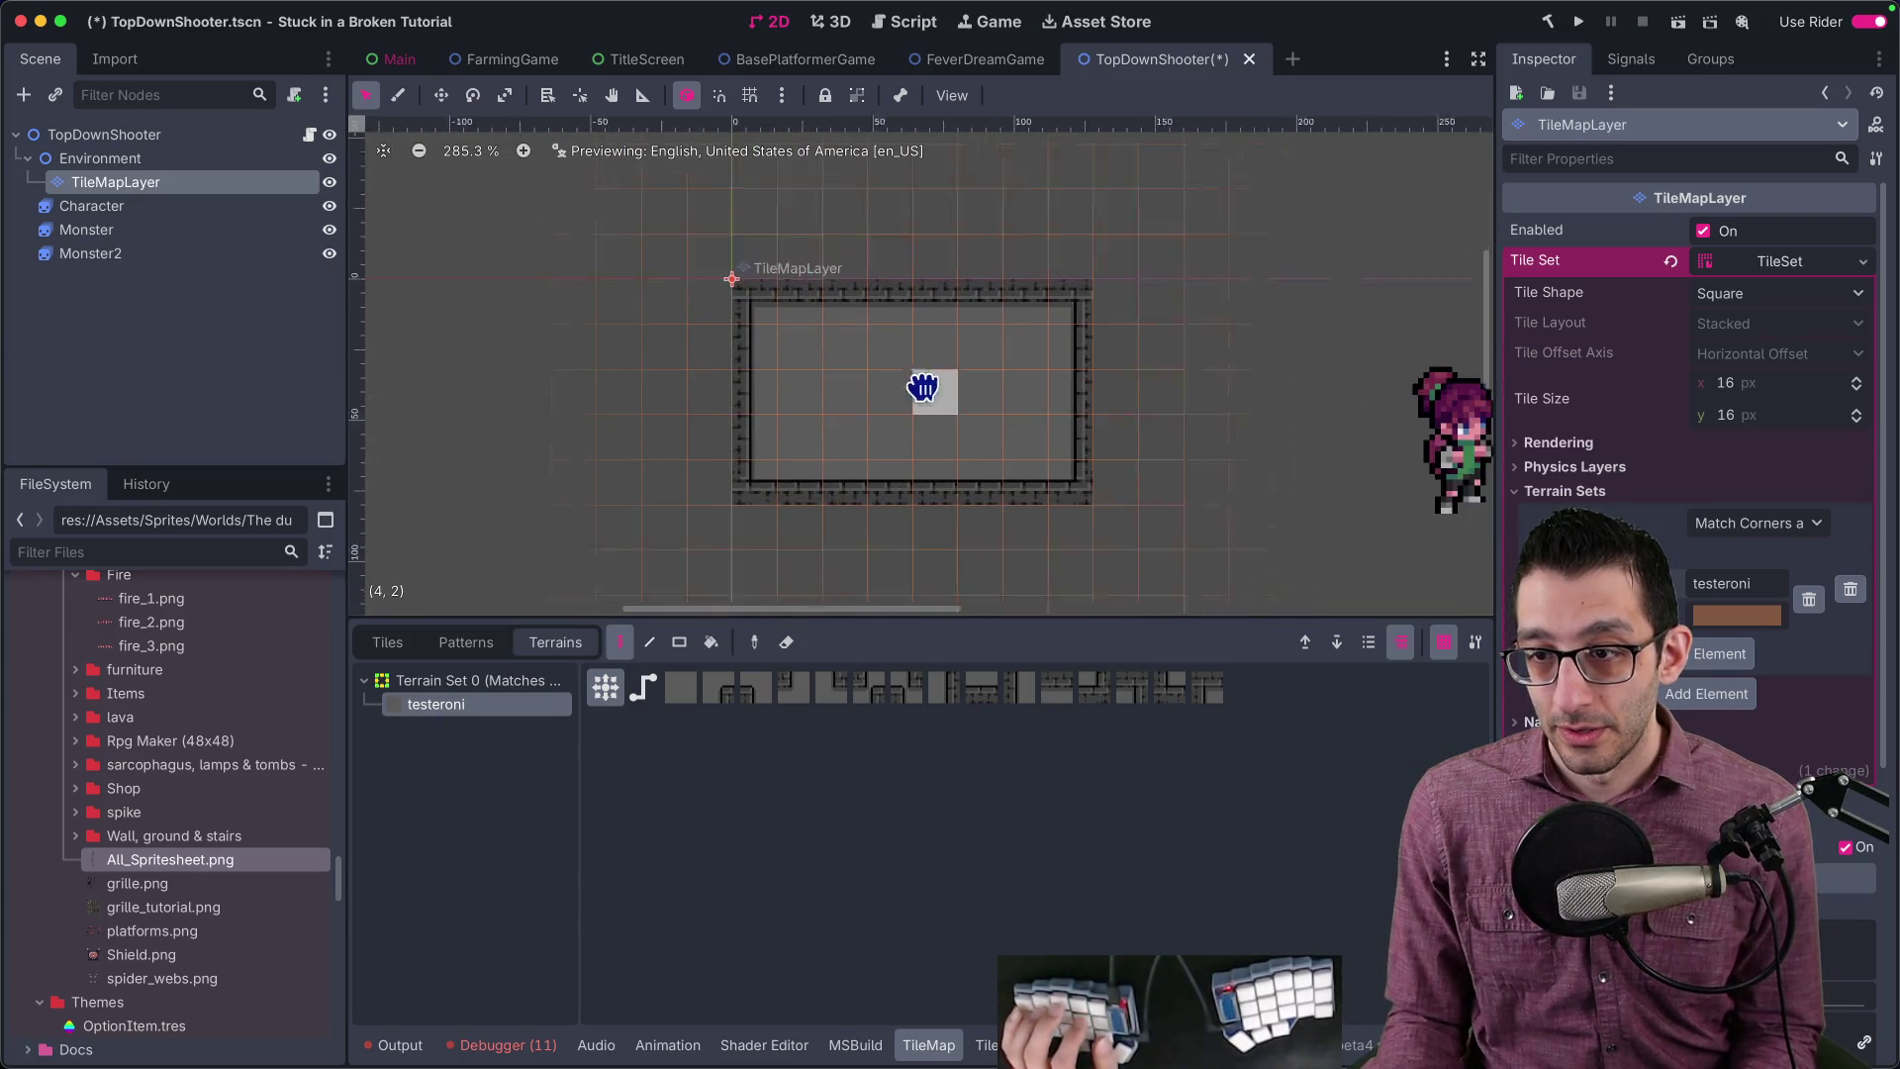
key("ctrl+z")
key("w")
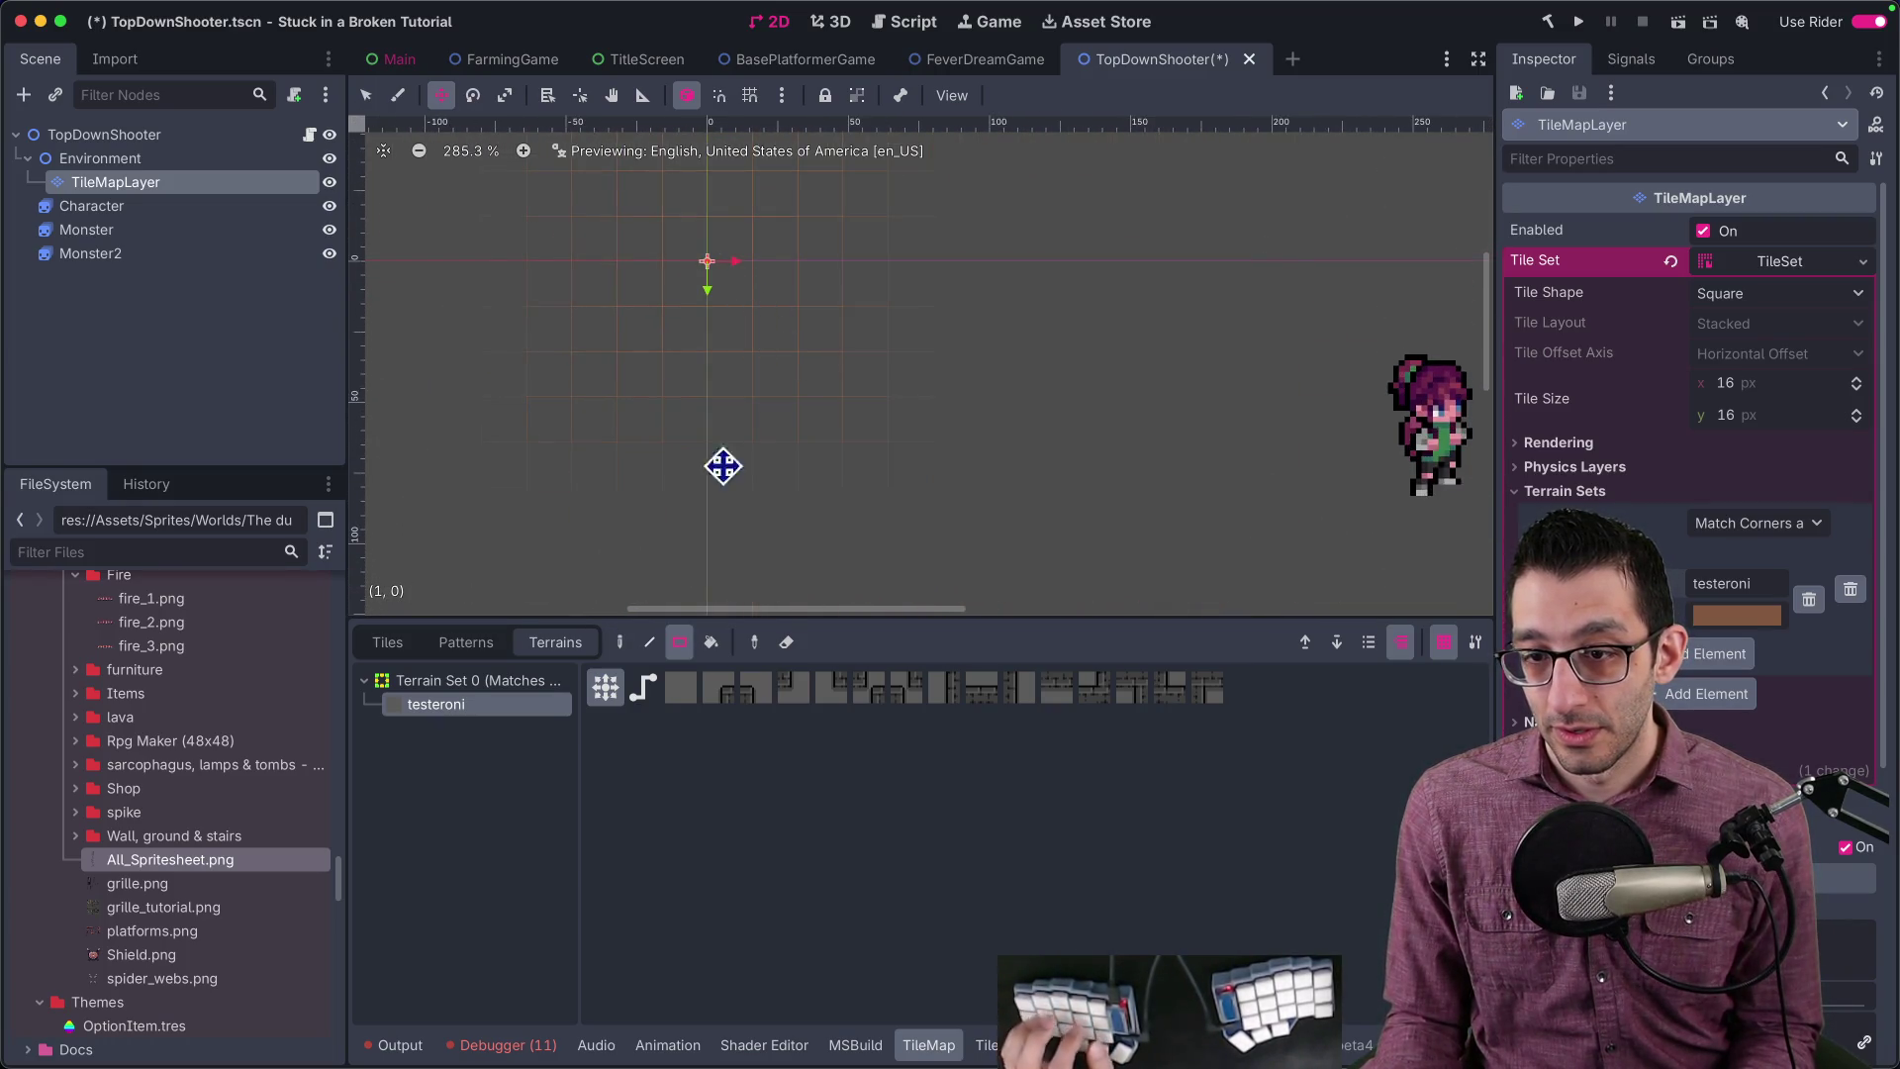
left_click(623, 639)
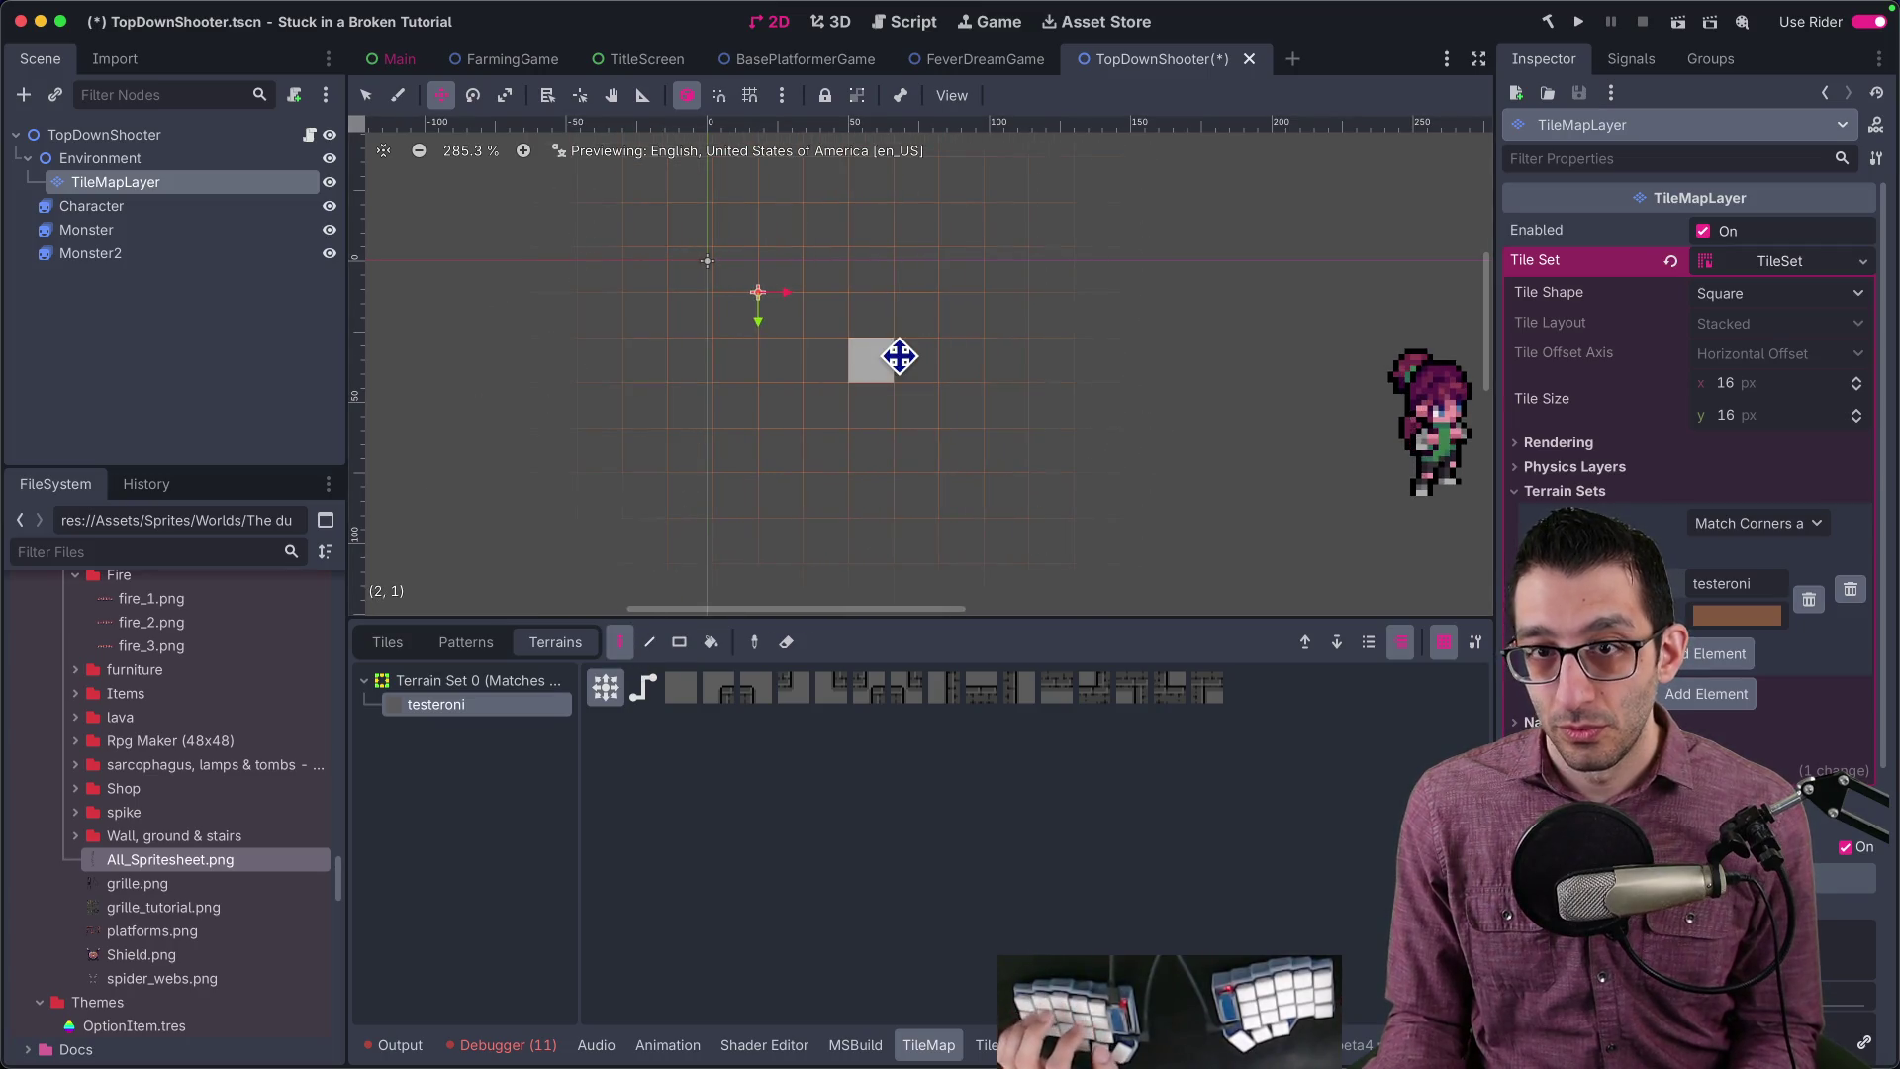
key("q")
Step: Paint a wall-enclosed room, extend it up and right, and tidy its corners and lower-right notch
mouse_move(775, 369)
left_mouse_down()
mouse_move(881, 382)
mouse_move(848, 369)
mouse_move(867, 325)
left_mouse_up()
mouse_move(976, 373)
left_mouse_down()
mouse_move(1038, 288)
mouse_move(1114, 326)
mouse_move(1003, 455)
left_mouse_up()
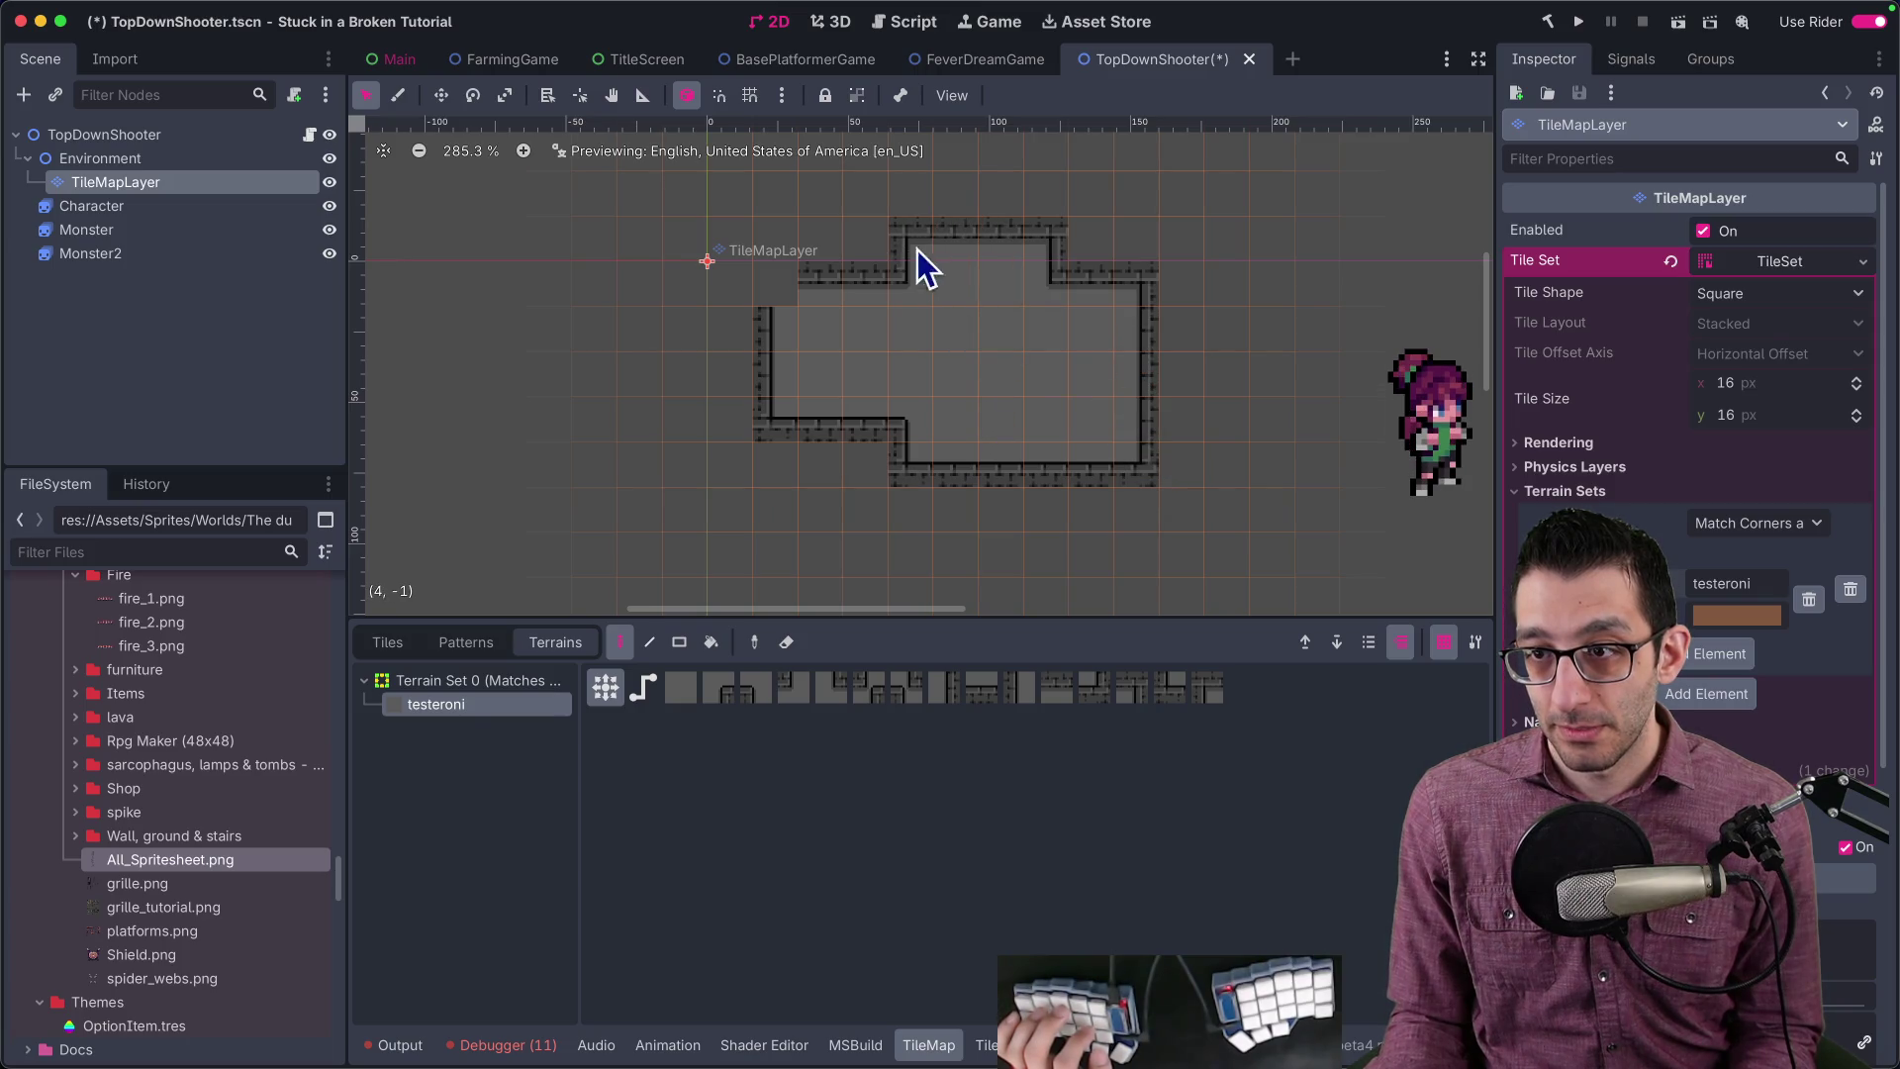
left_click(871, 339)
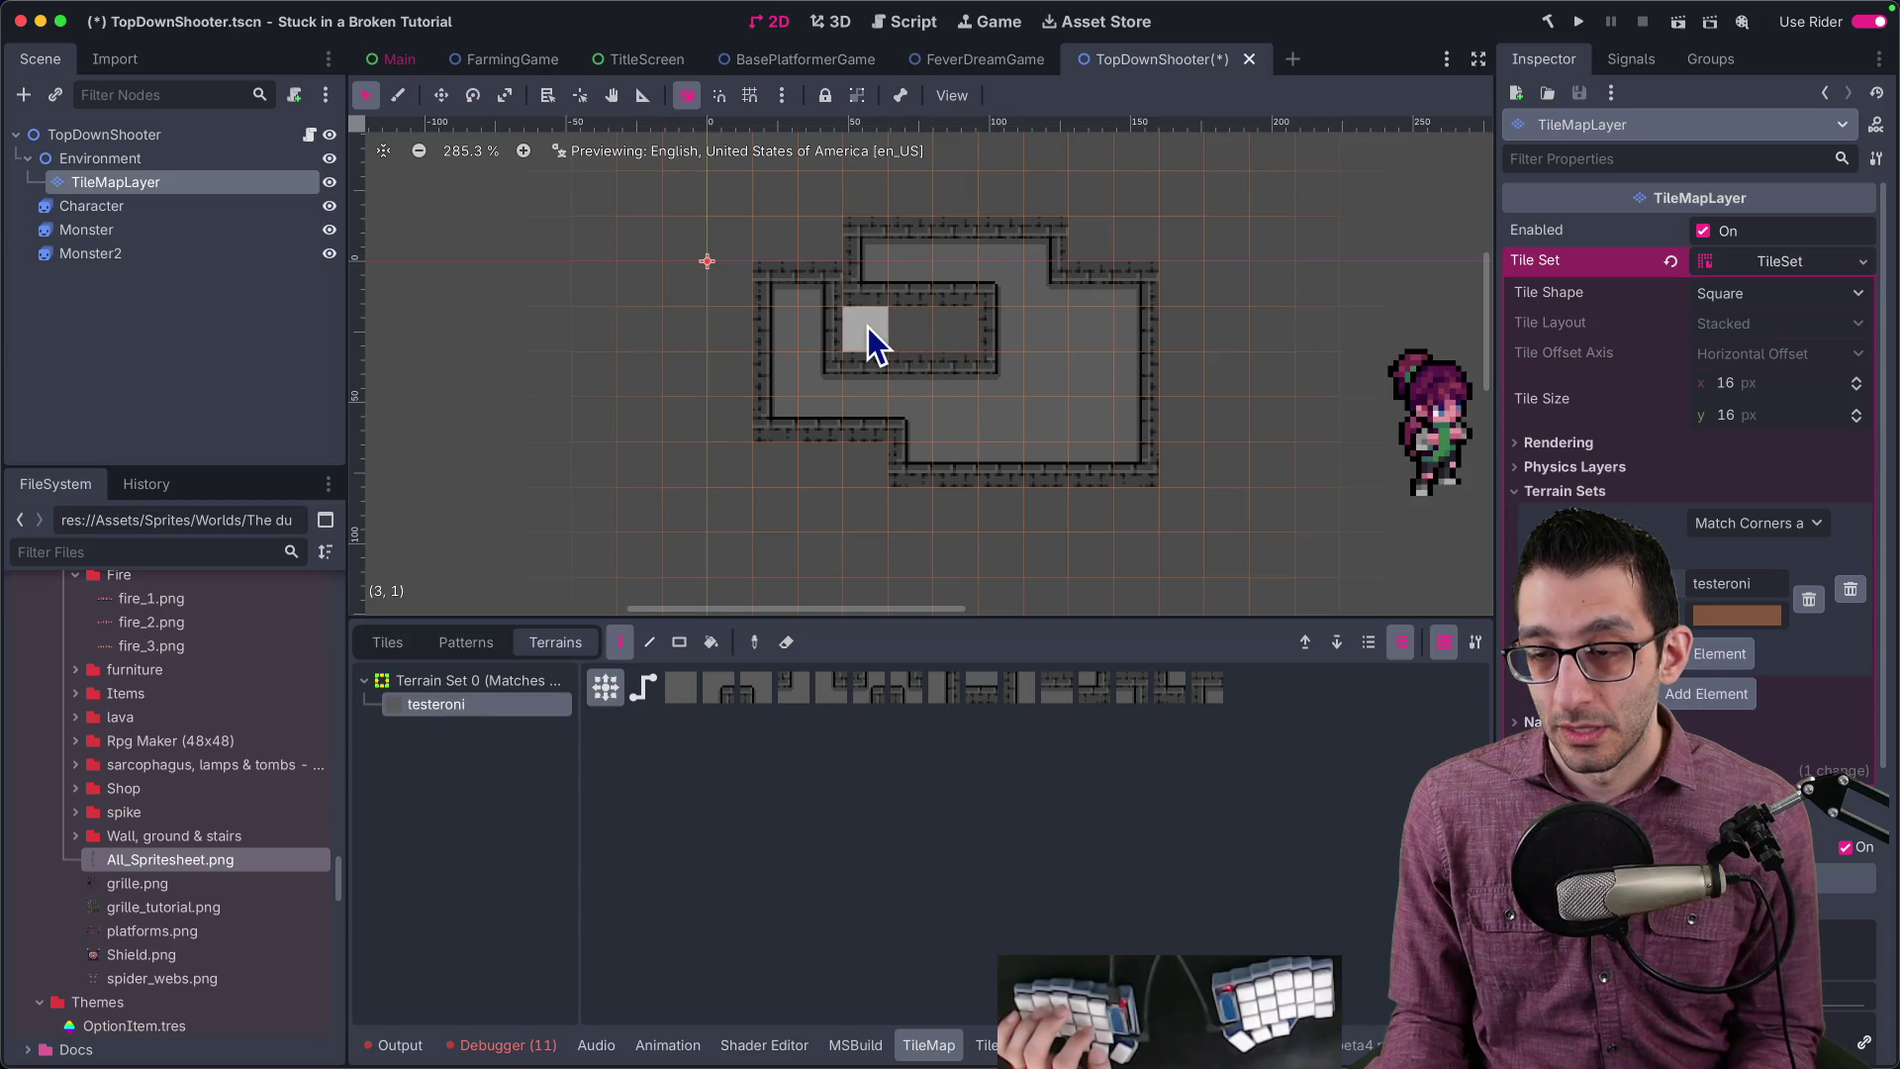
mouse_move(1072, 423)
left_mouse_down()
mouse_move(1046, 412)
mouse_move(1078, 376)
left_mouse_up()
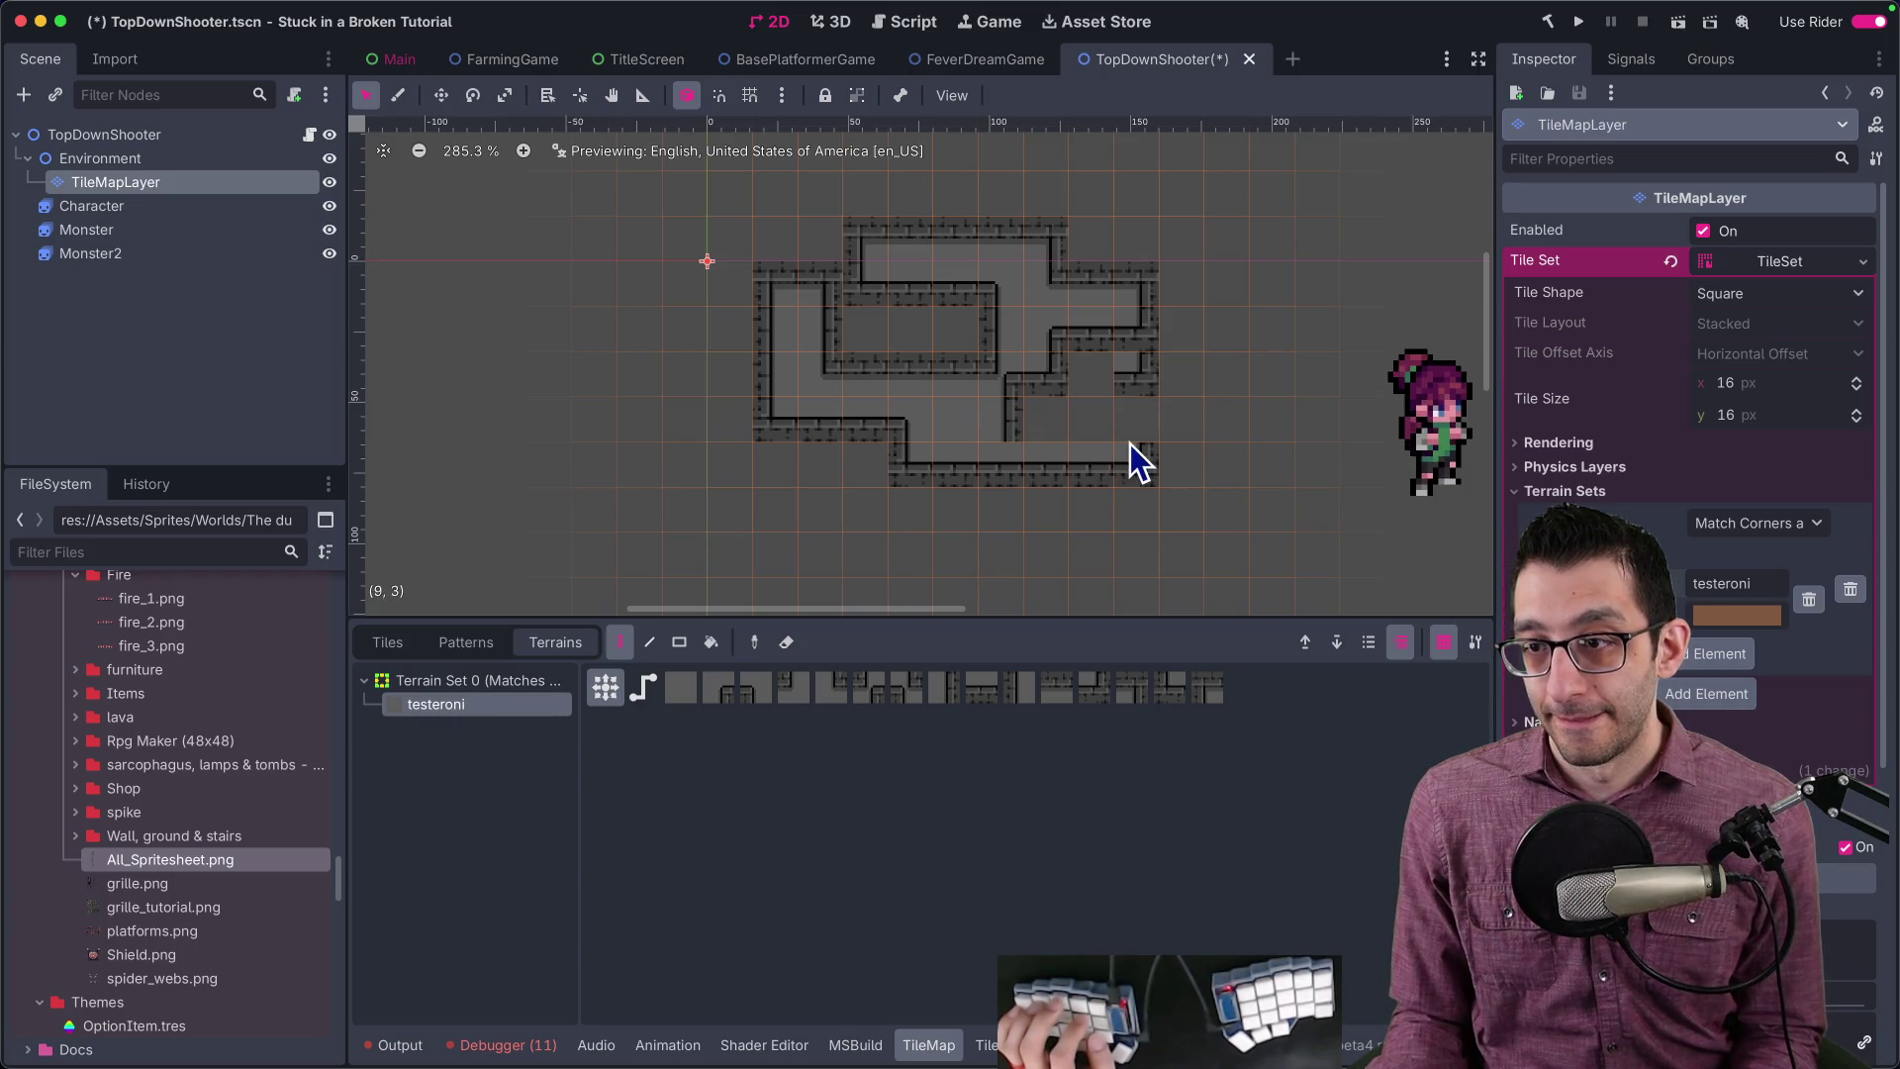
mouse_move(1064, 461)
left_mouse_down()
mouse_move(1145, 382)
mouse_move(1086, 449)
mouse_move(801, 323)
mouse_move(1011, 211)
mouse_move(1052, 466)
mouse_move(937, 496)
left_mouse_up()
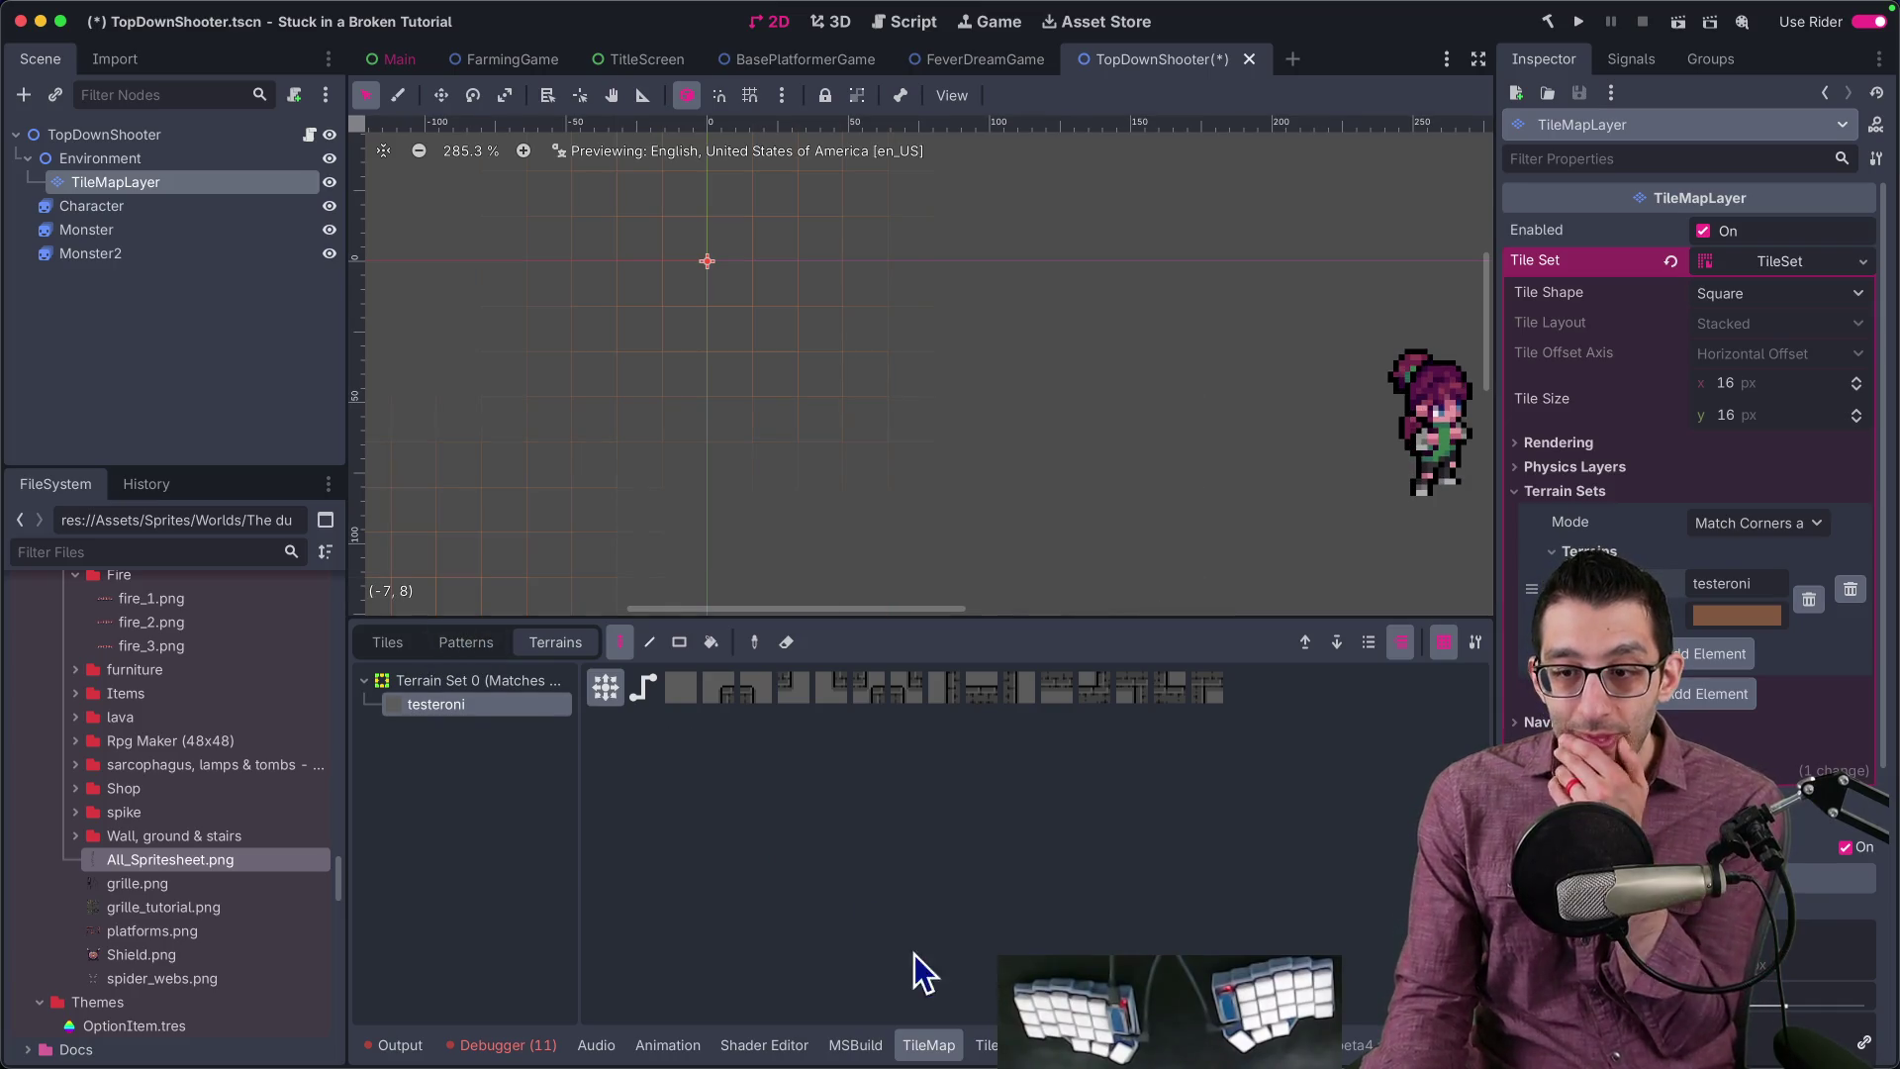
left_click(986, 1045)
scroll(1201, 792, "down", 3)
scroll(966, 784, "up", 1)
scroll(1111, 763, "right", 3)
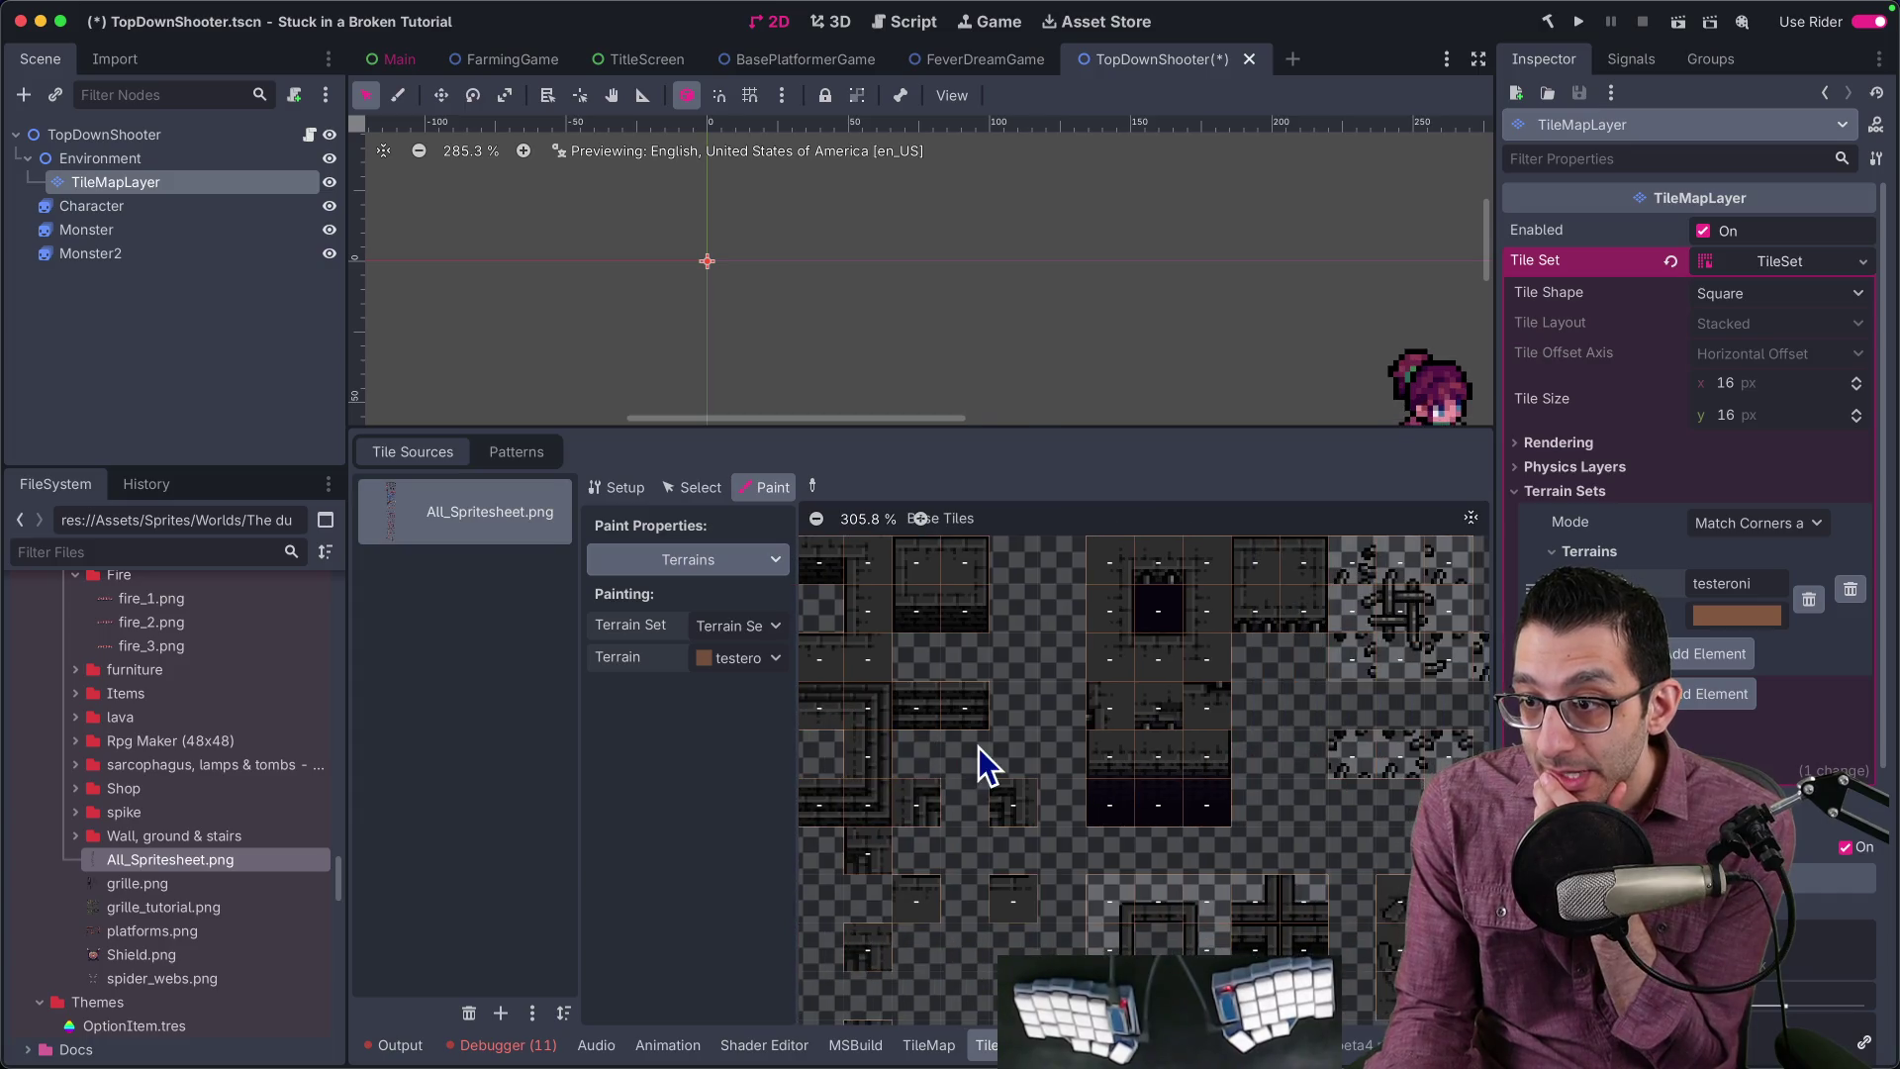
scroll(1039, 772, "right", 3)
scroll(1147, 709, "down", 3)
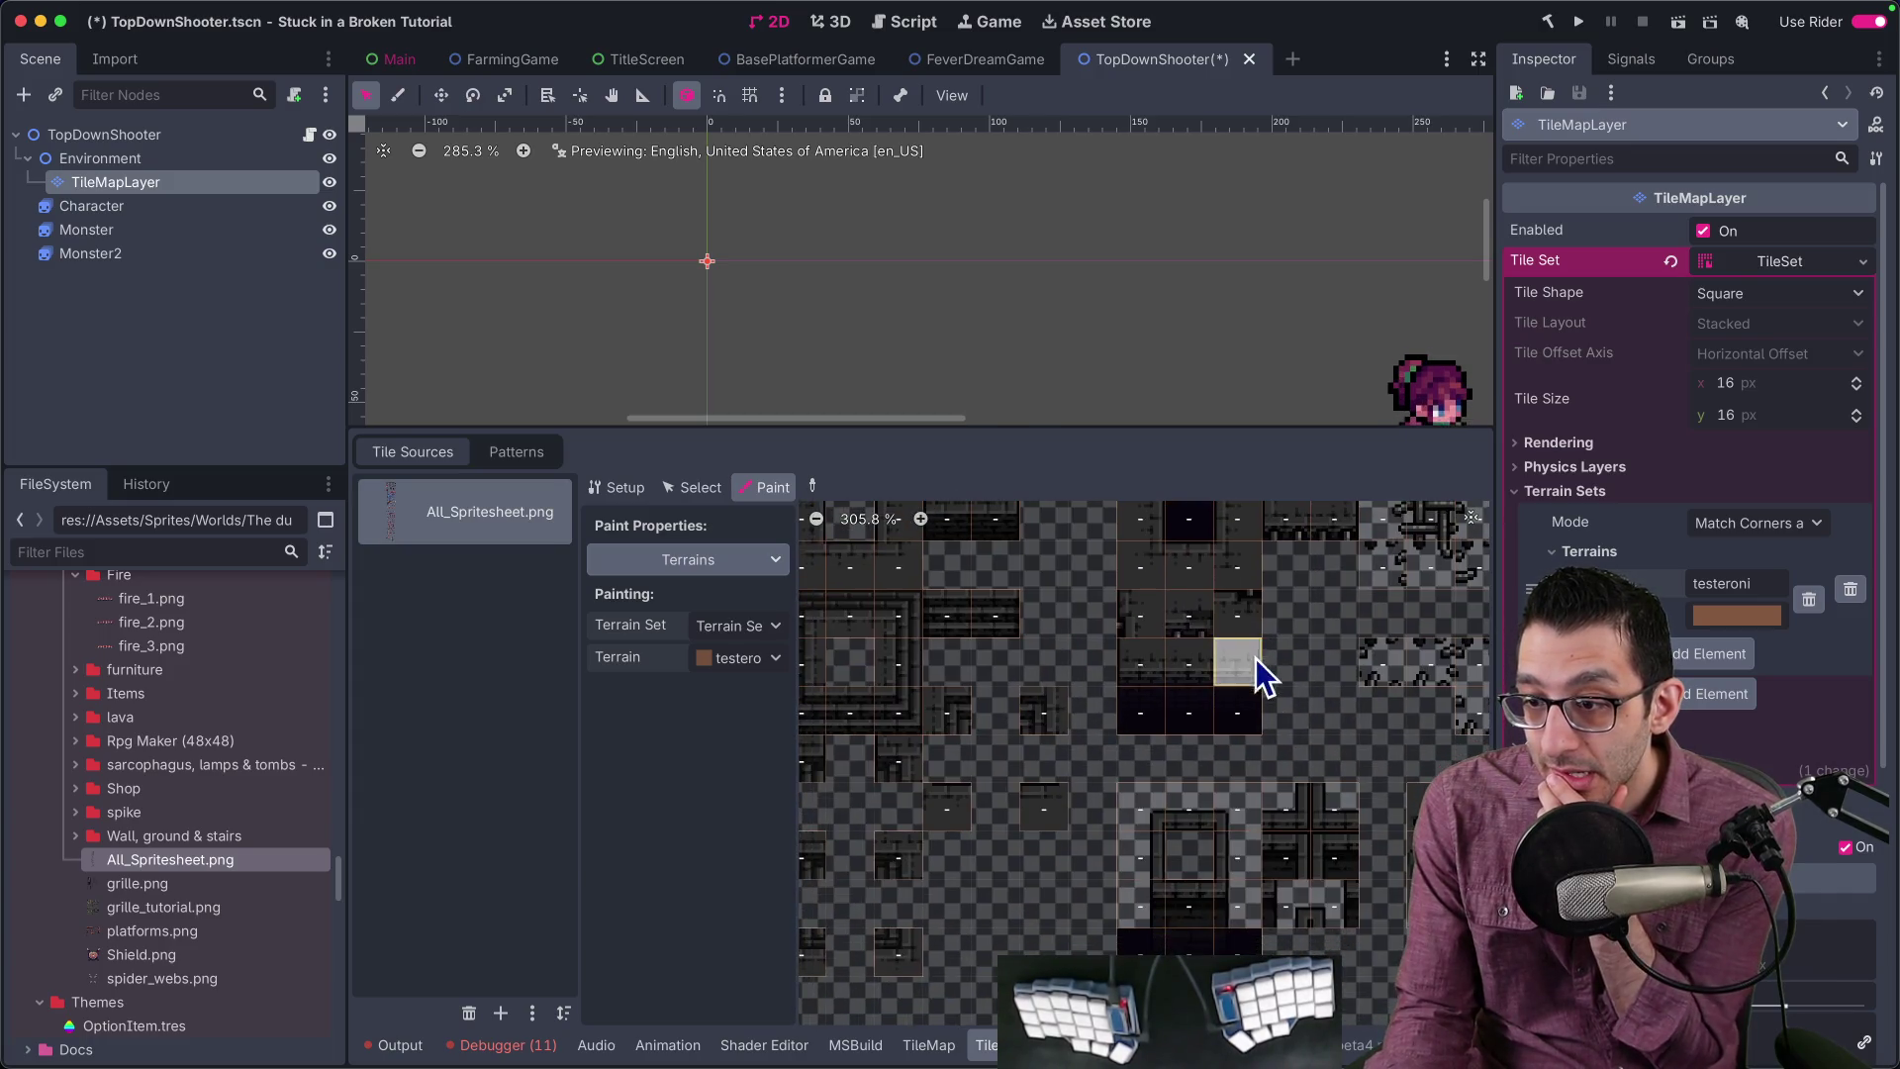
scroll(1195, 650, "left", 2)
scroll(1175, 800, "up", 4)
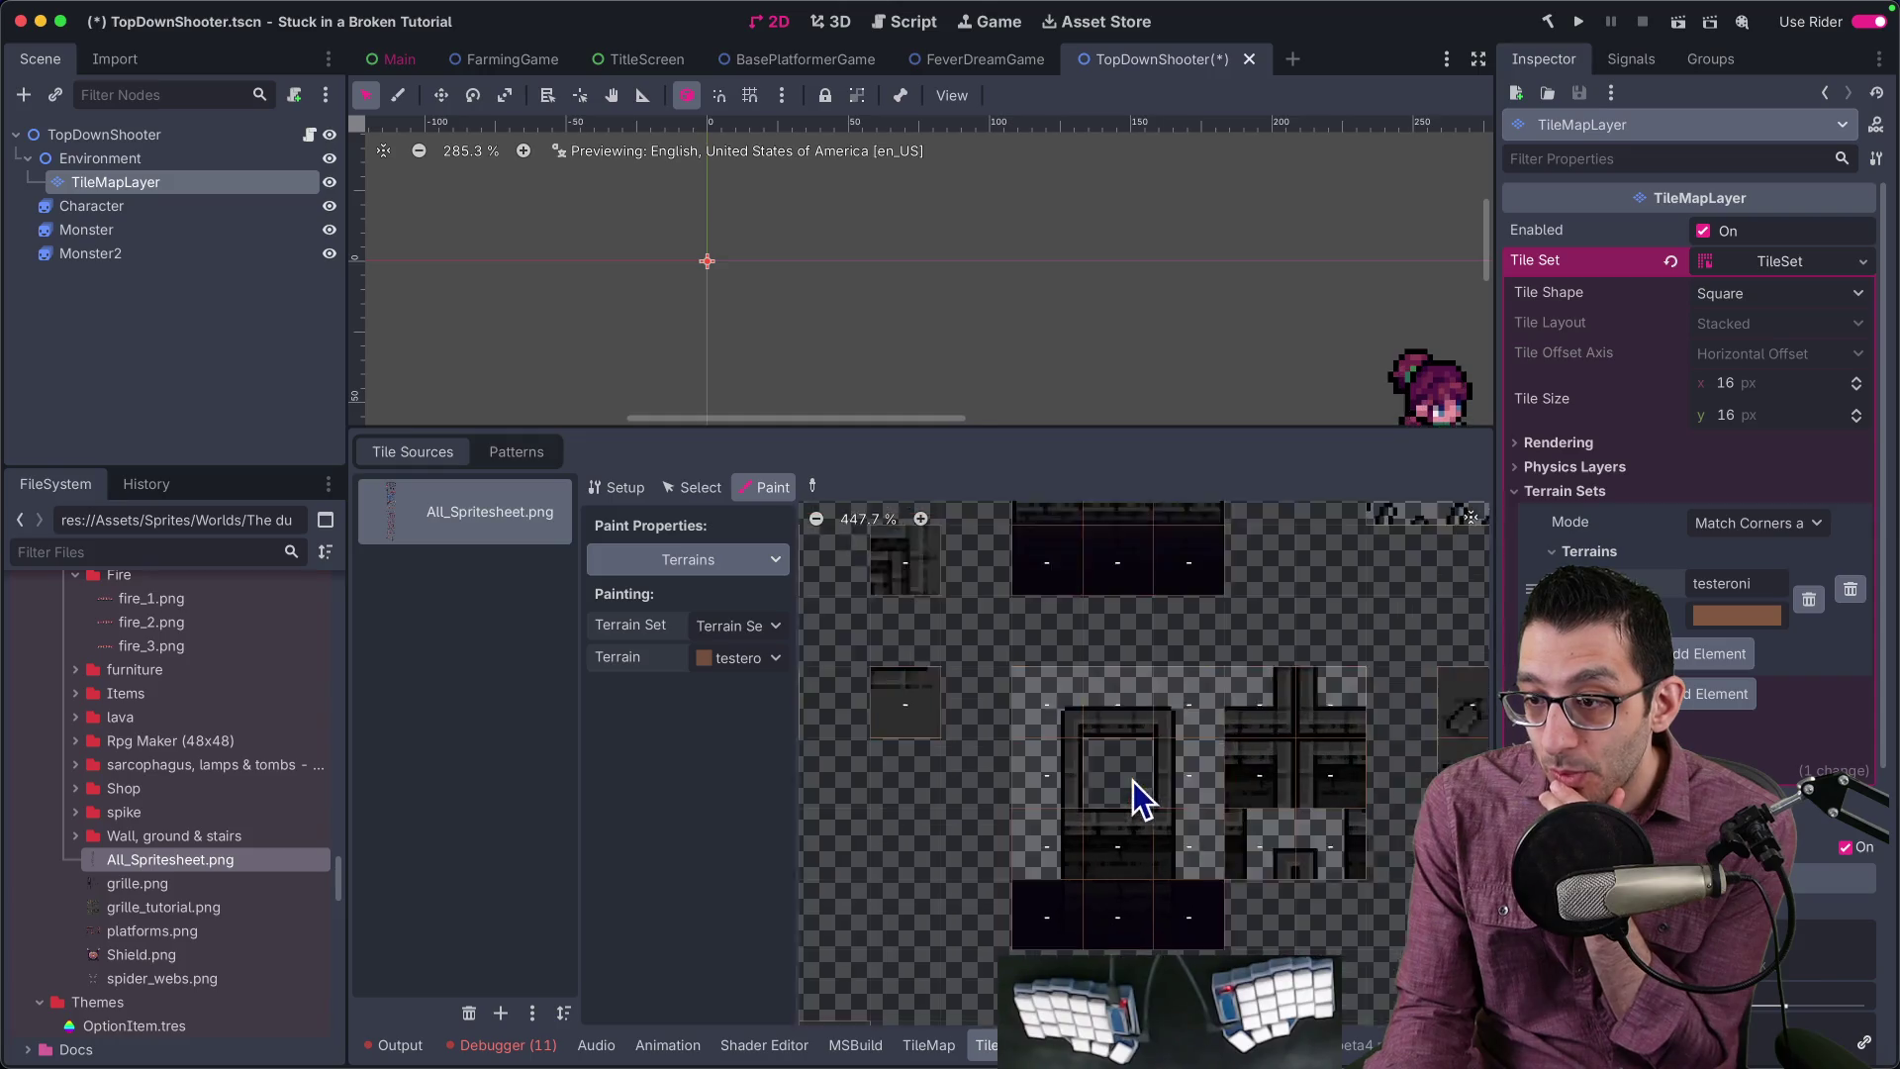
scroll(1253, 817, "down", 2)
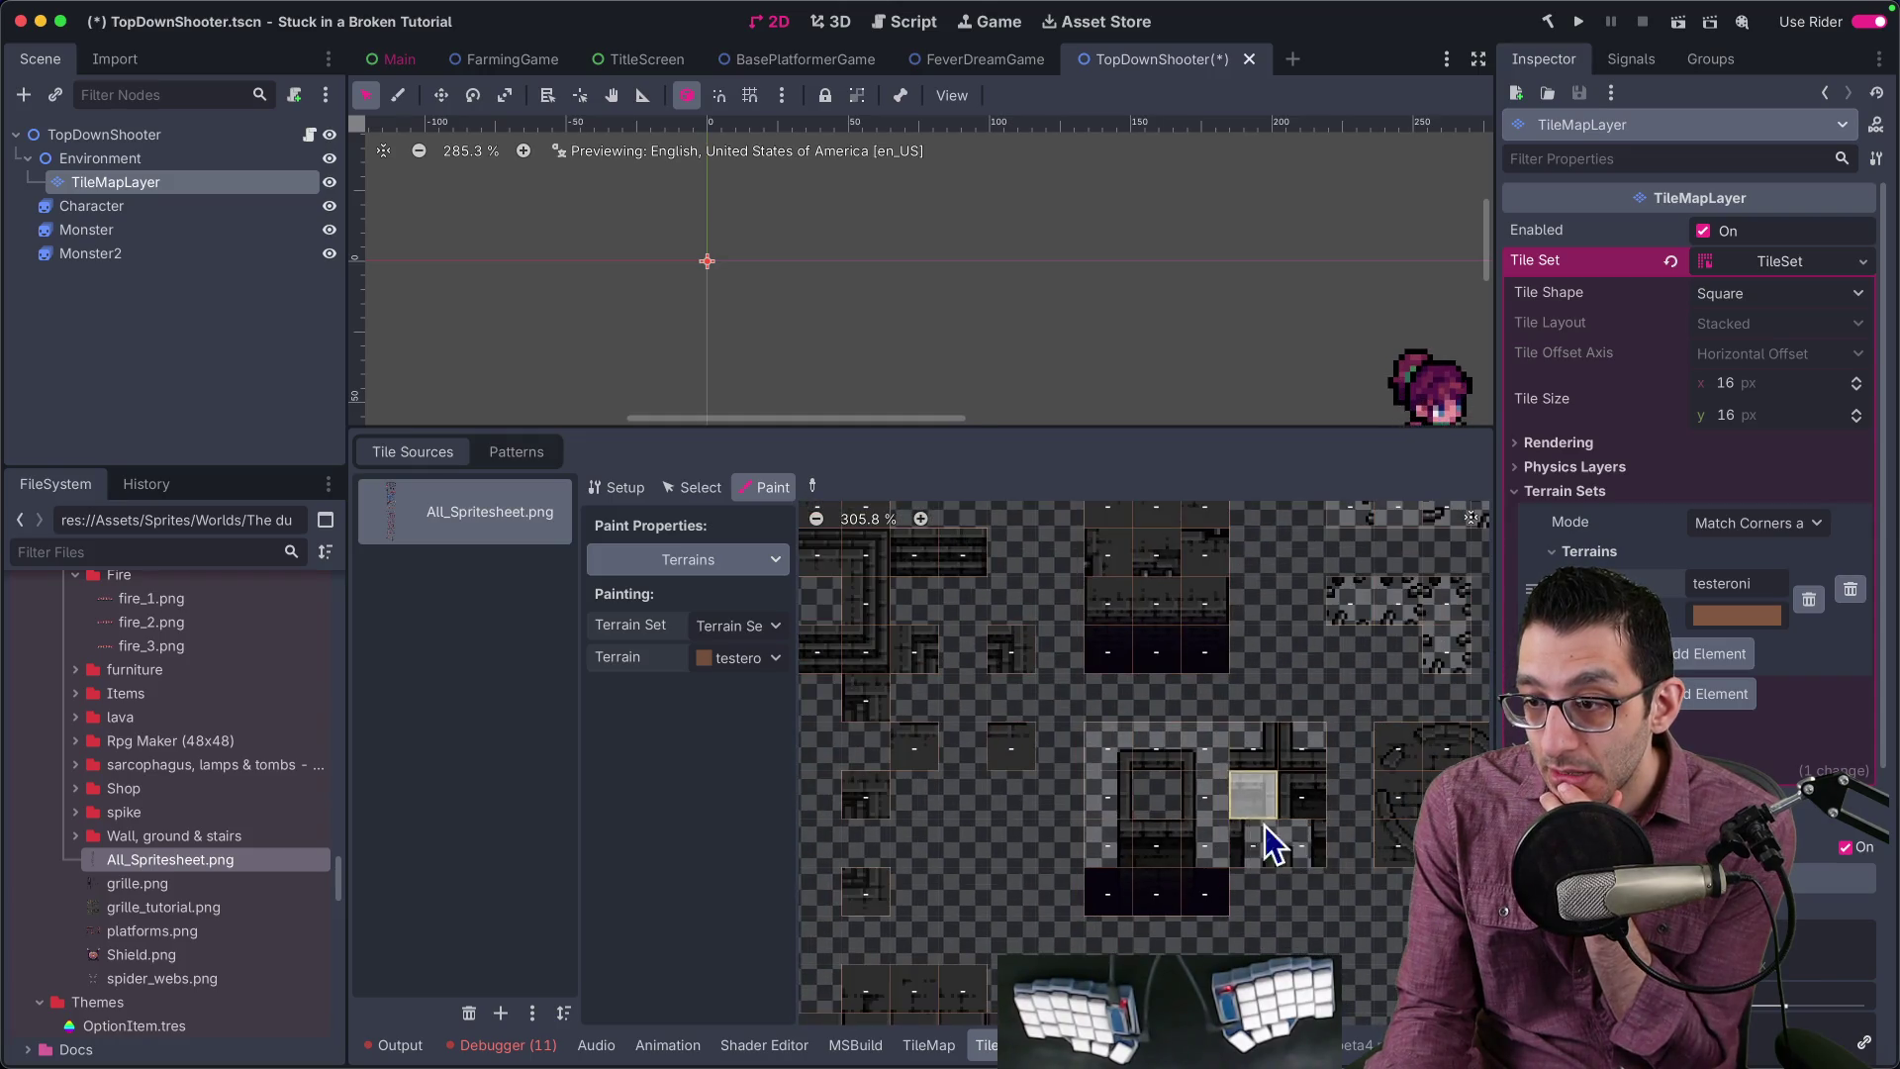
scroll(1209, 818, "down", 4)
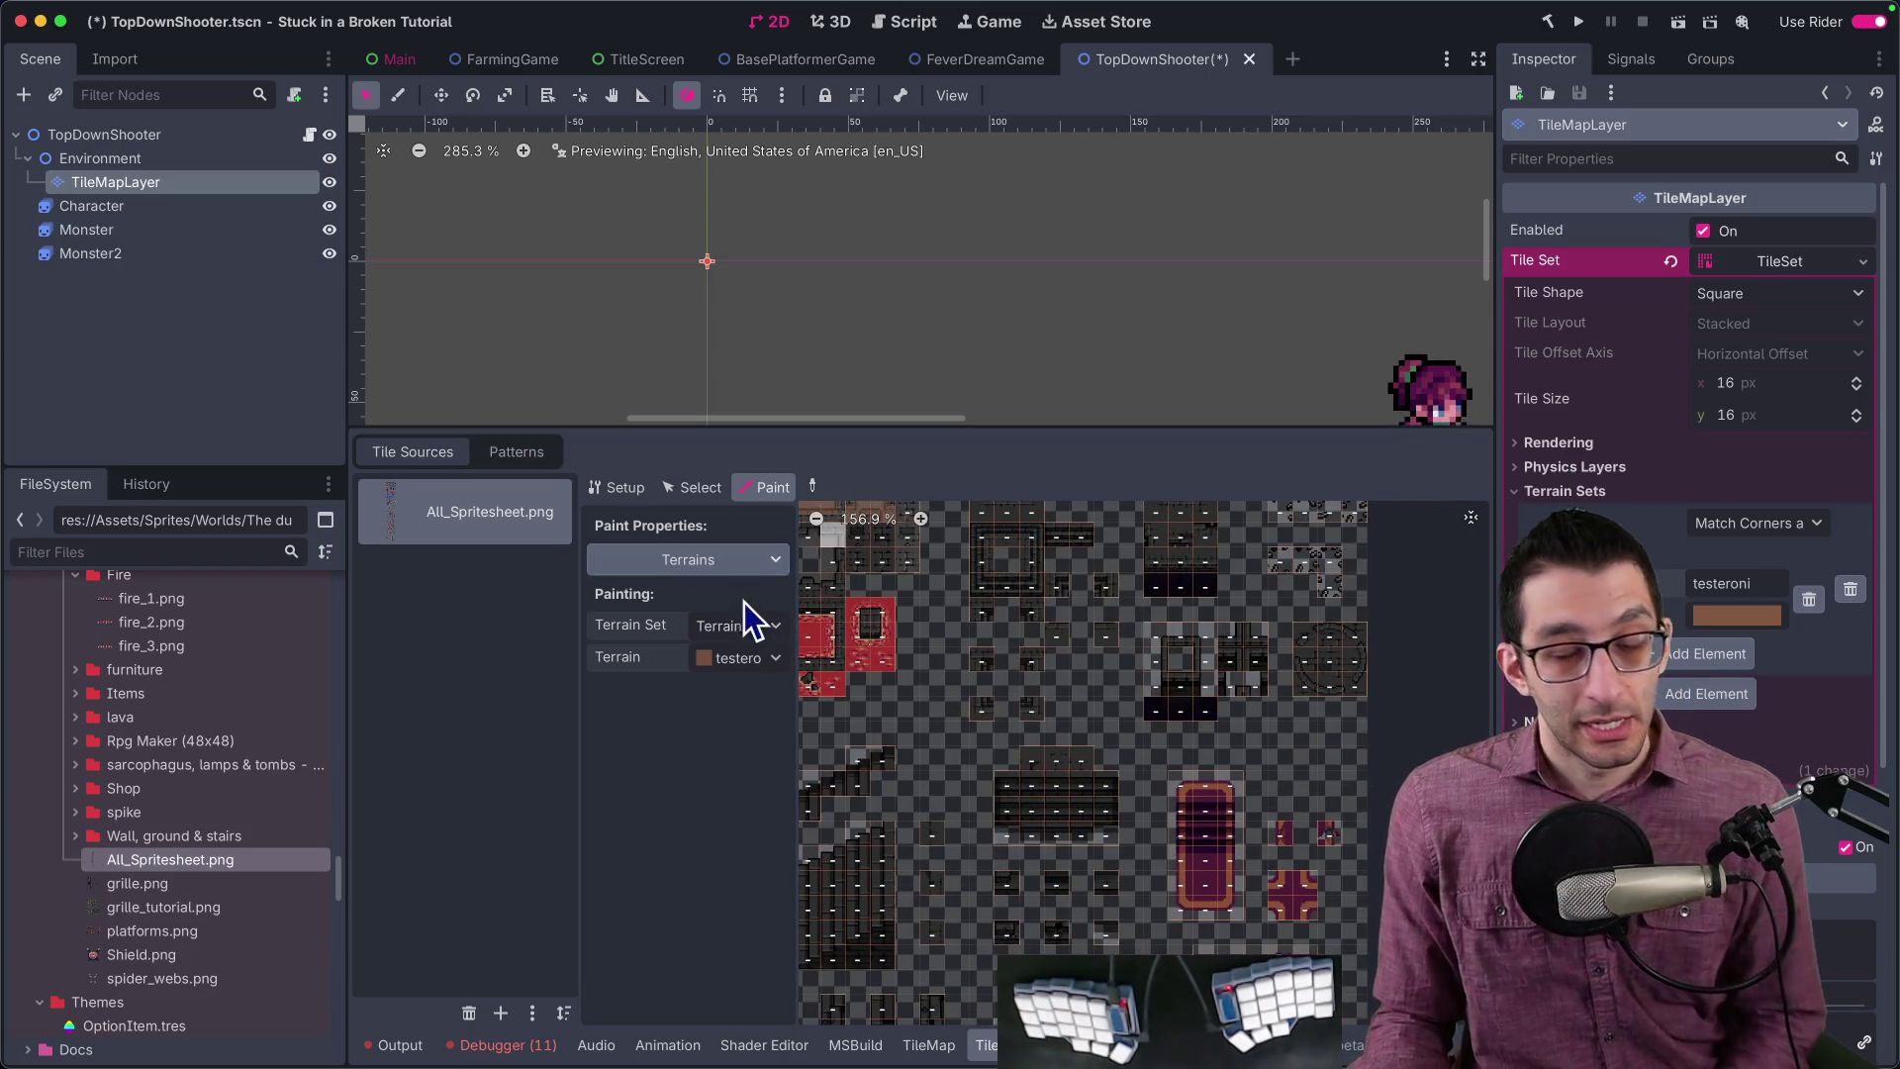
scroll(1083, 644, "up", 2)
scroll(1089, 659, "up", 2)
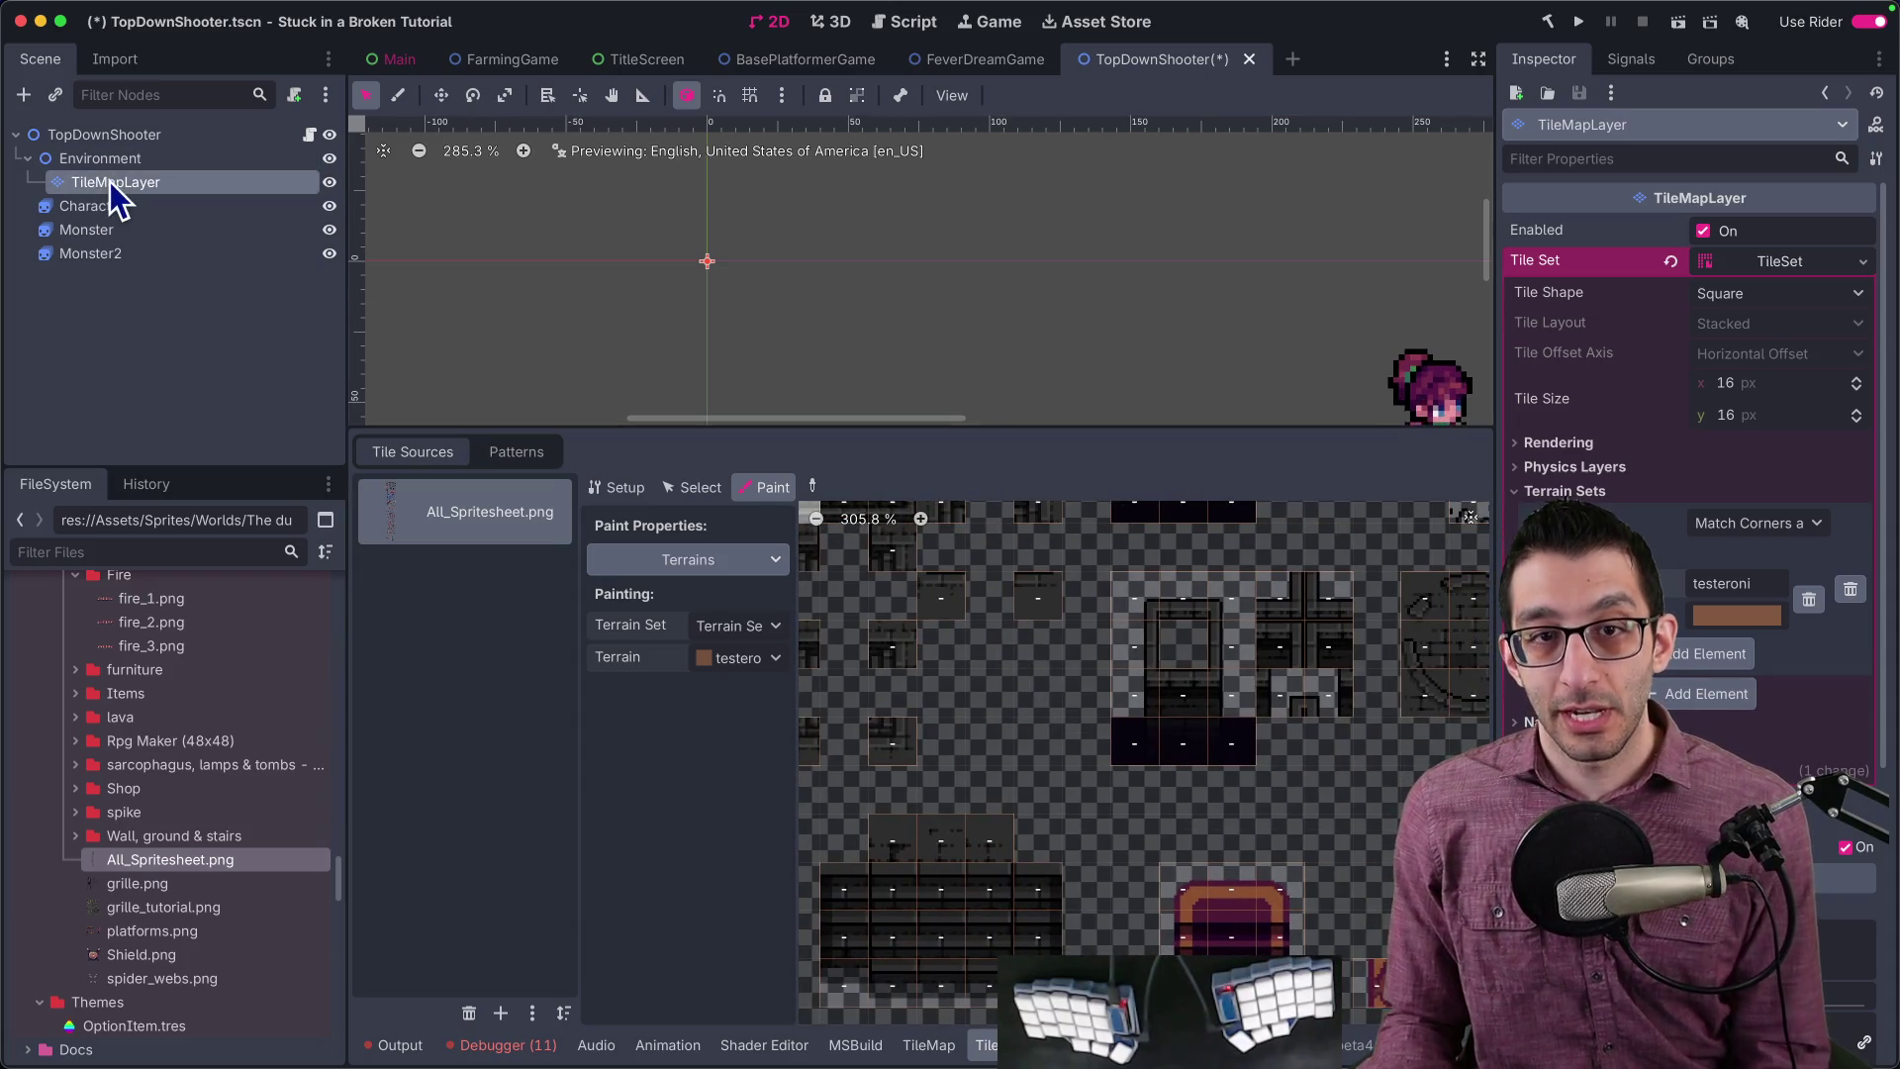
left_click(164, 178)
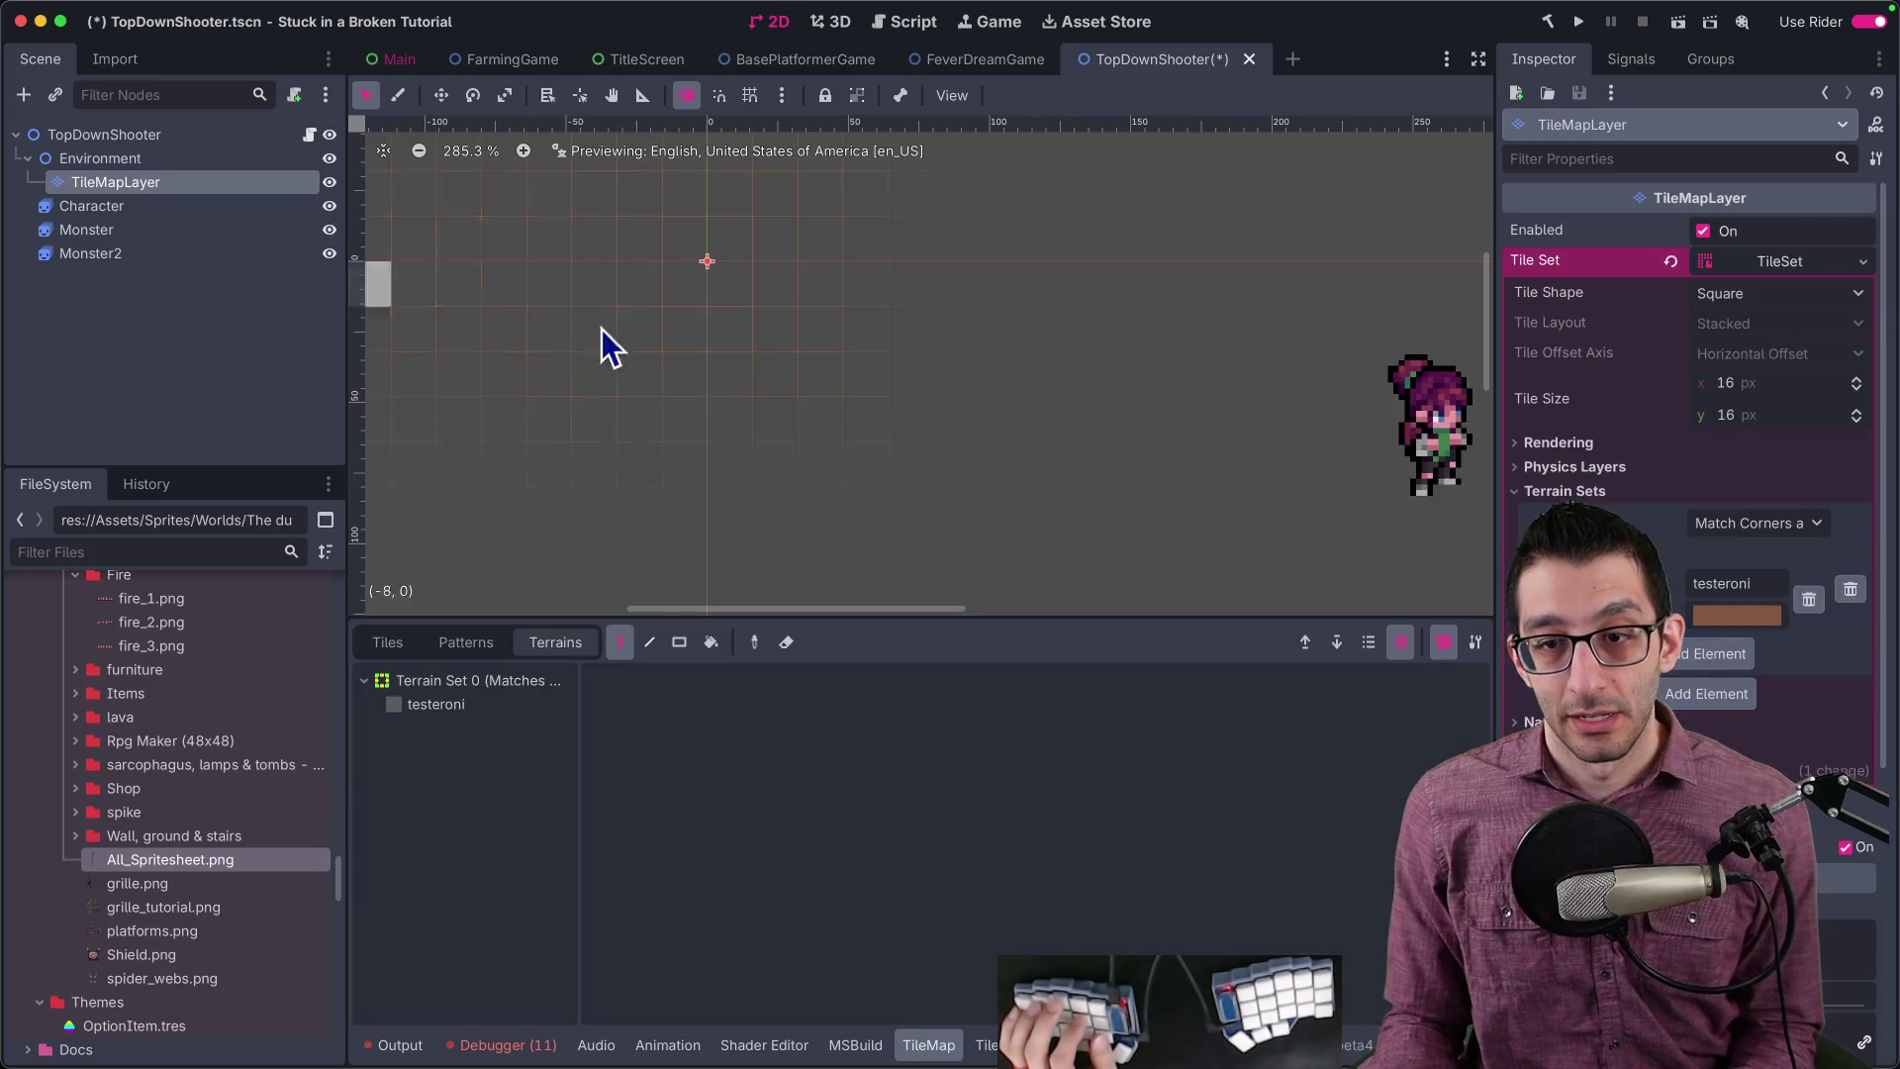
Step: Save the tile set as Dungeon.tres inside a new res://Resources/TileSets/TopDownShooter folder
left_click(1763, 263)
left_click(1743, 533)
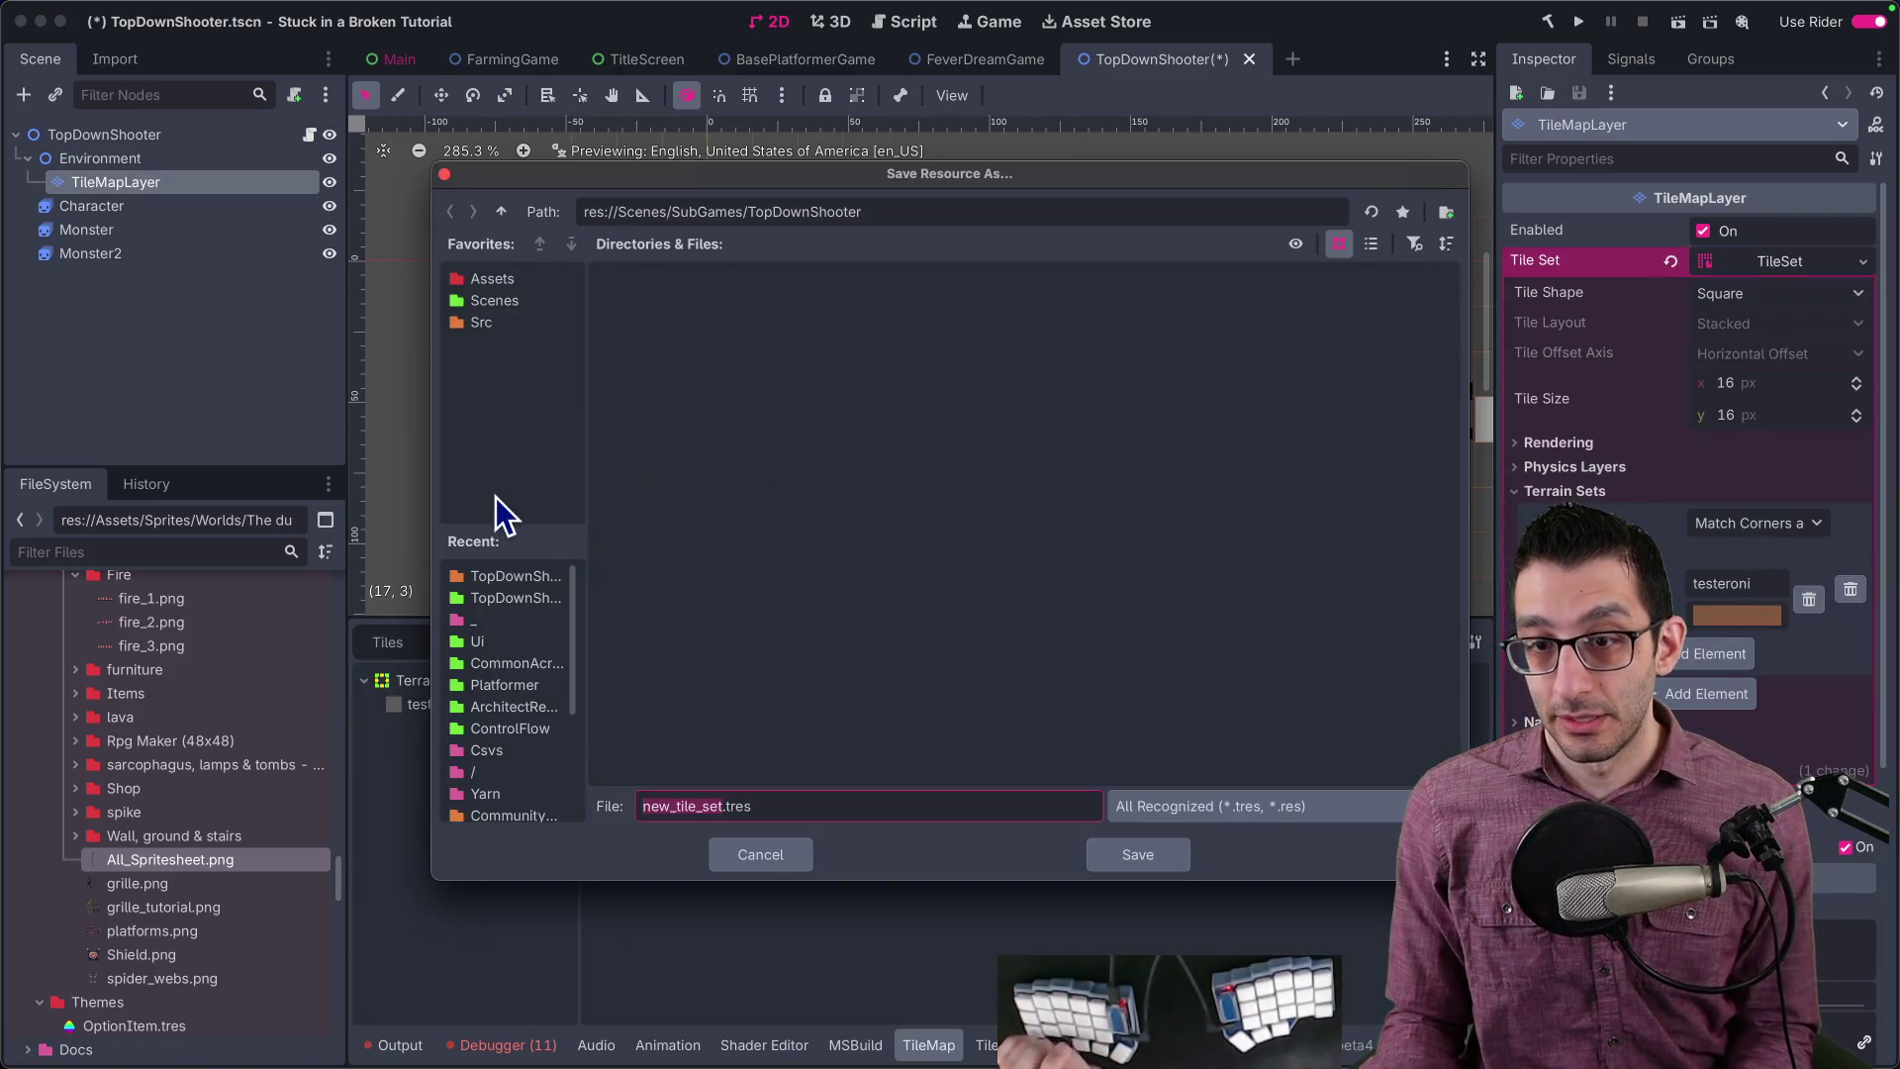
left_click(496, 282)
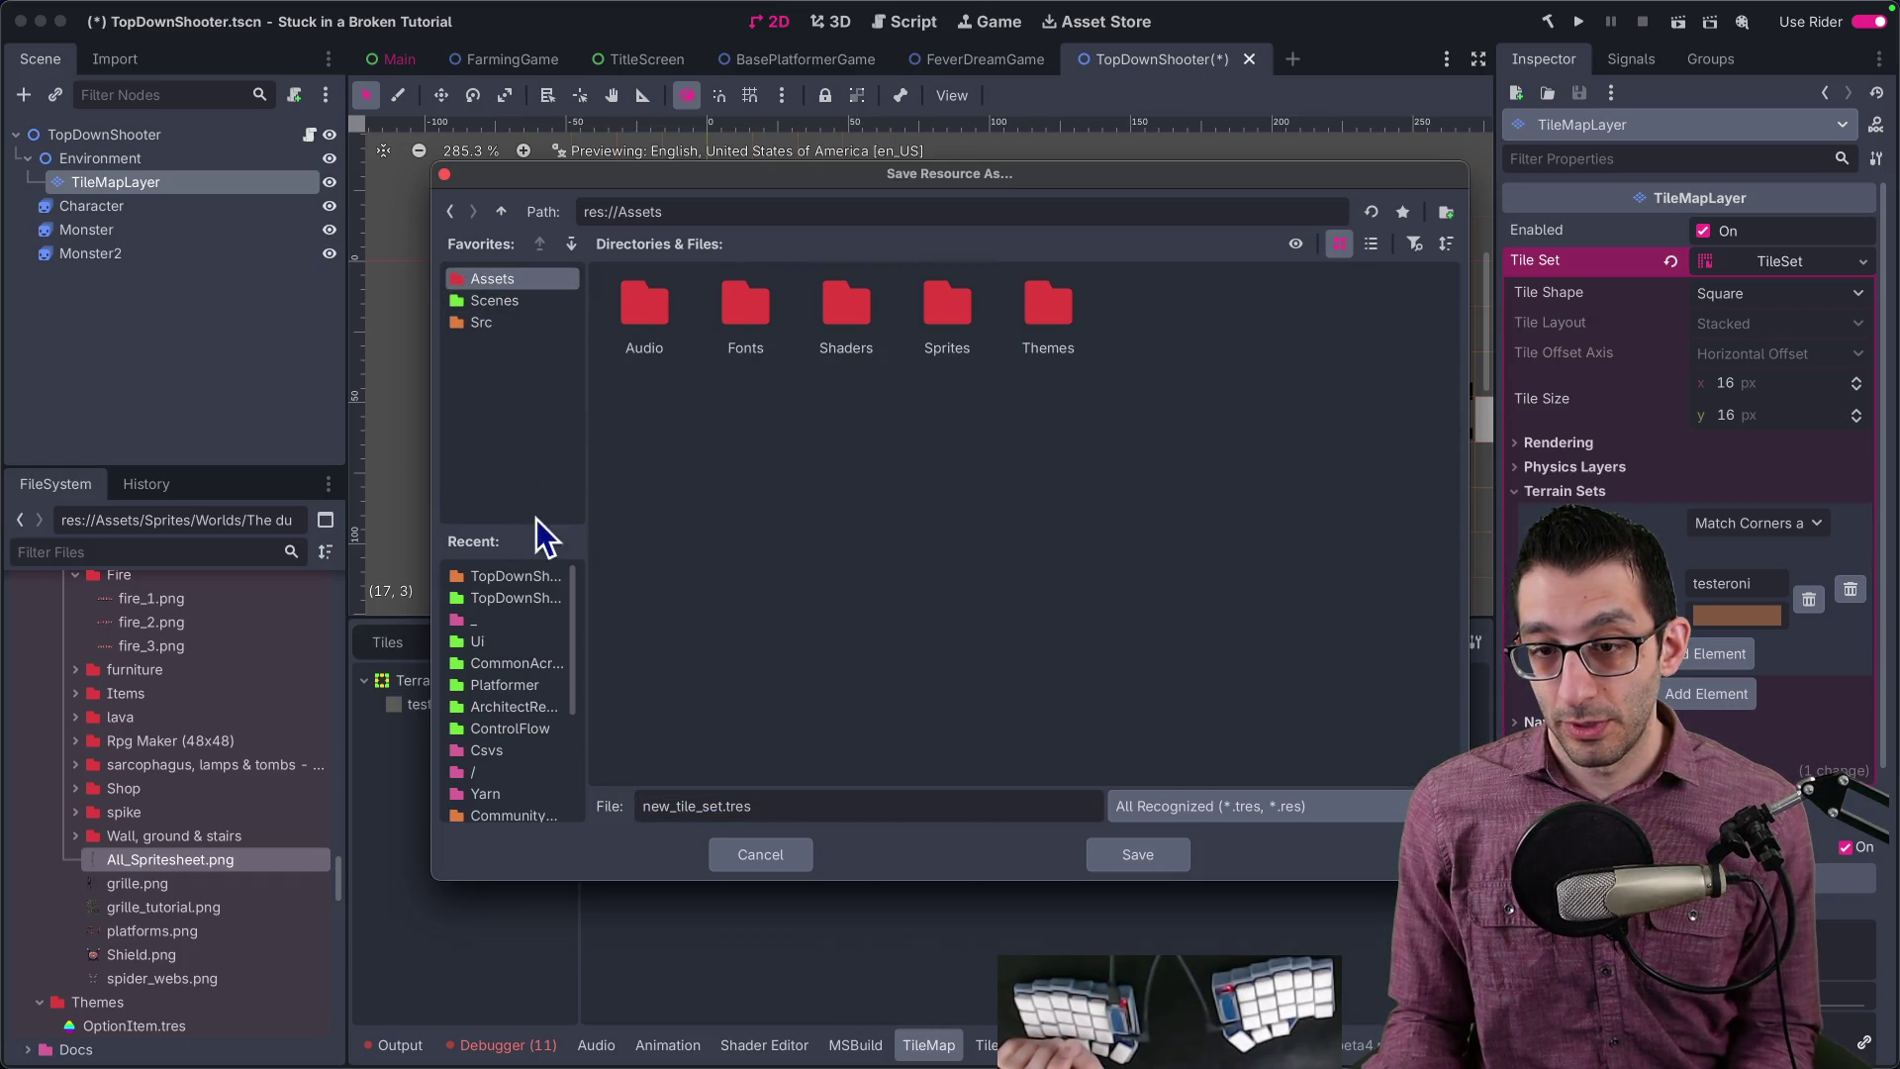
left_click(501, 210)
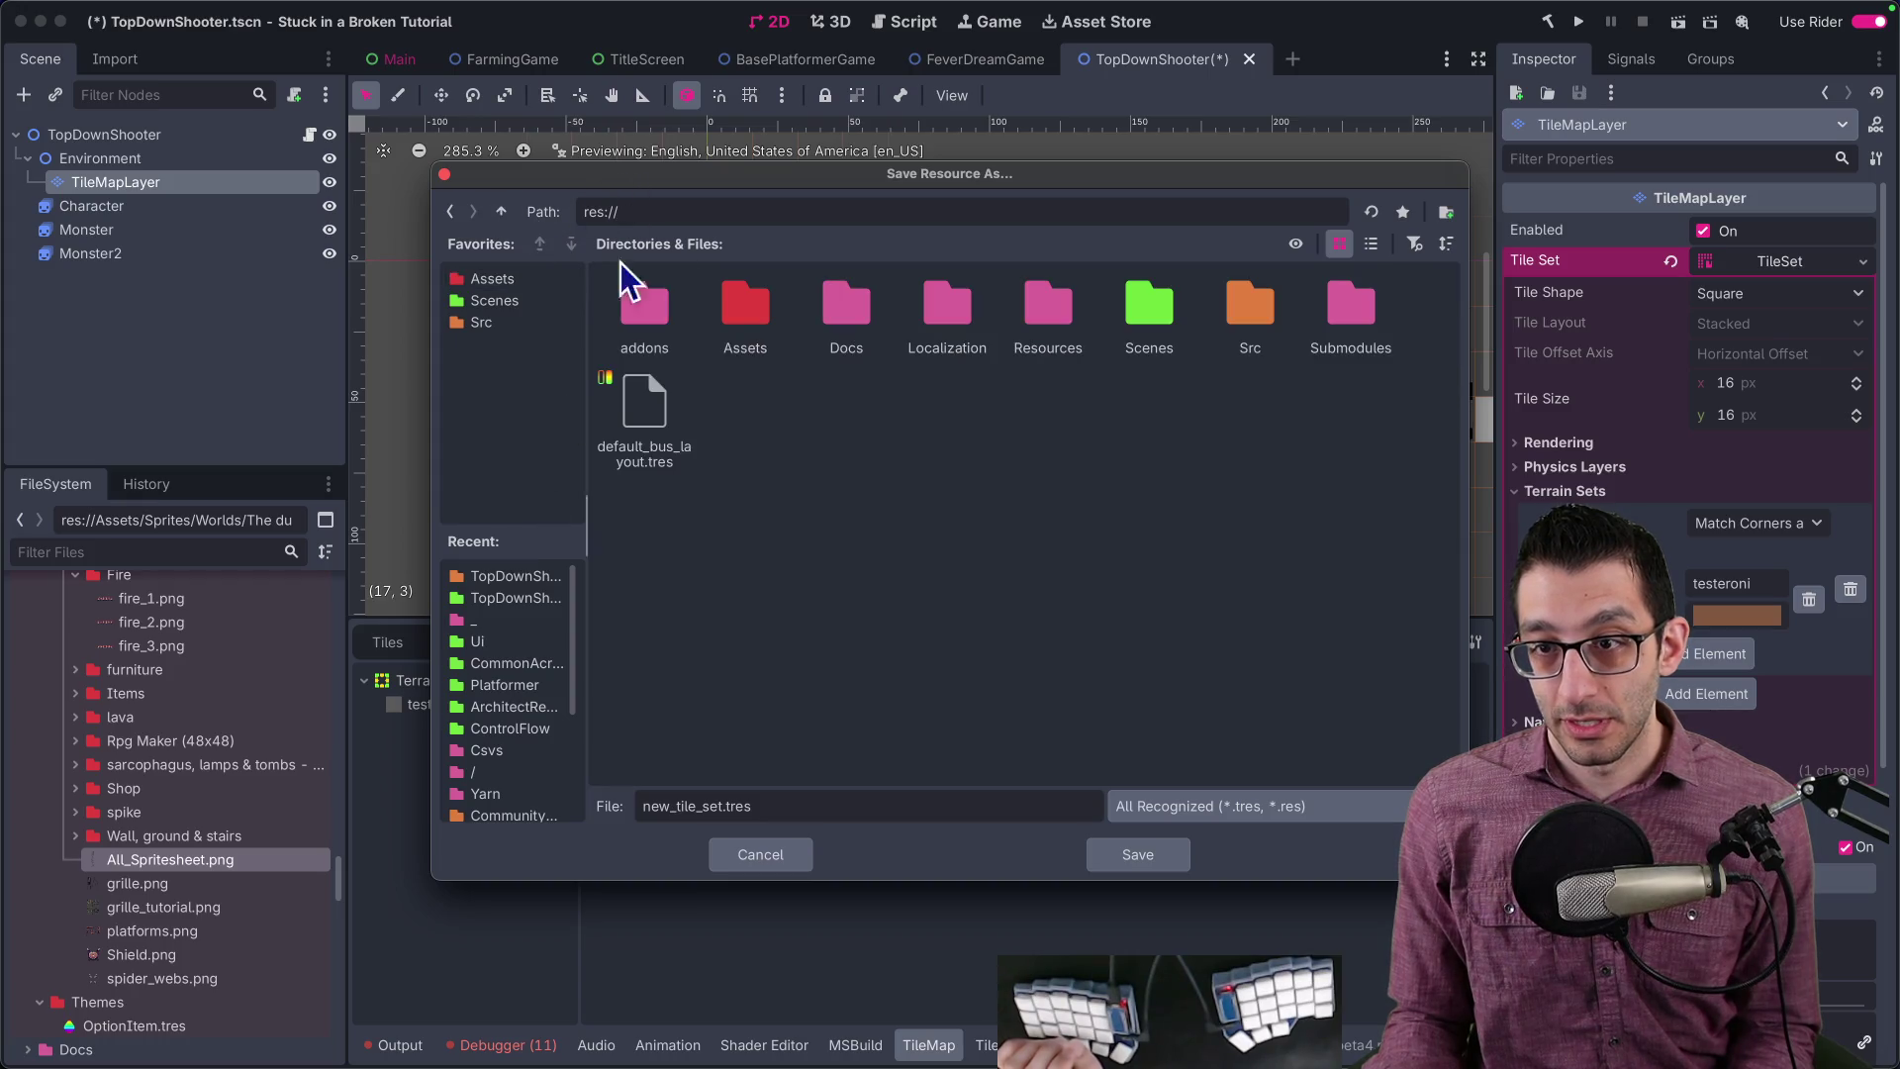
double_click(947, 327)
double_click(680, 306)
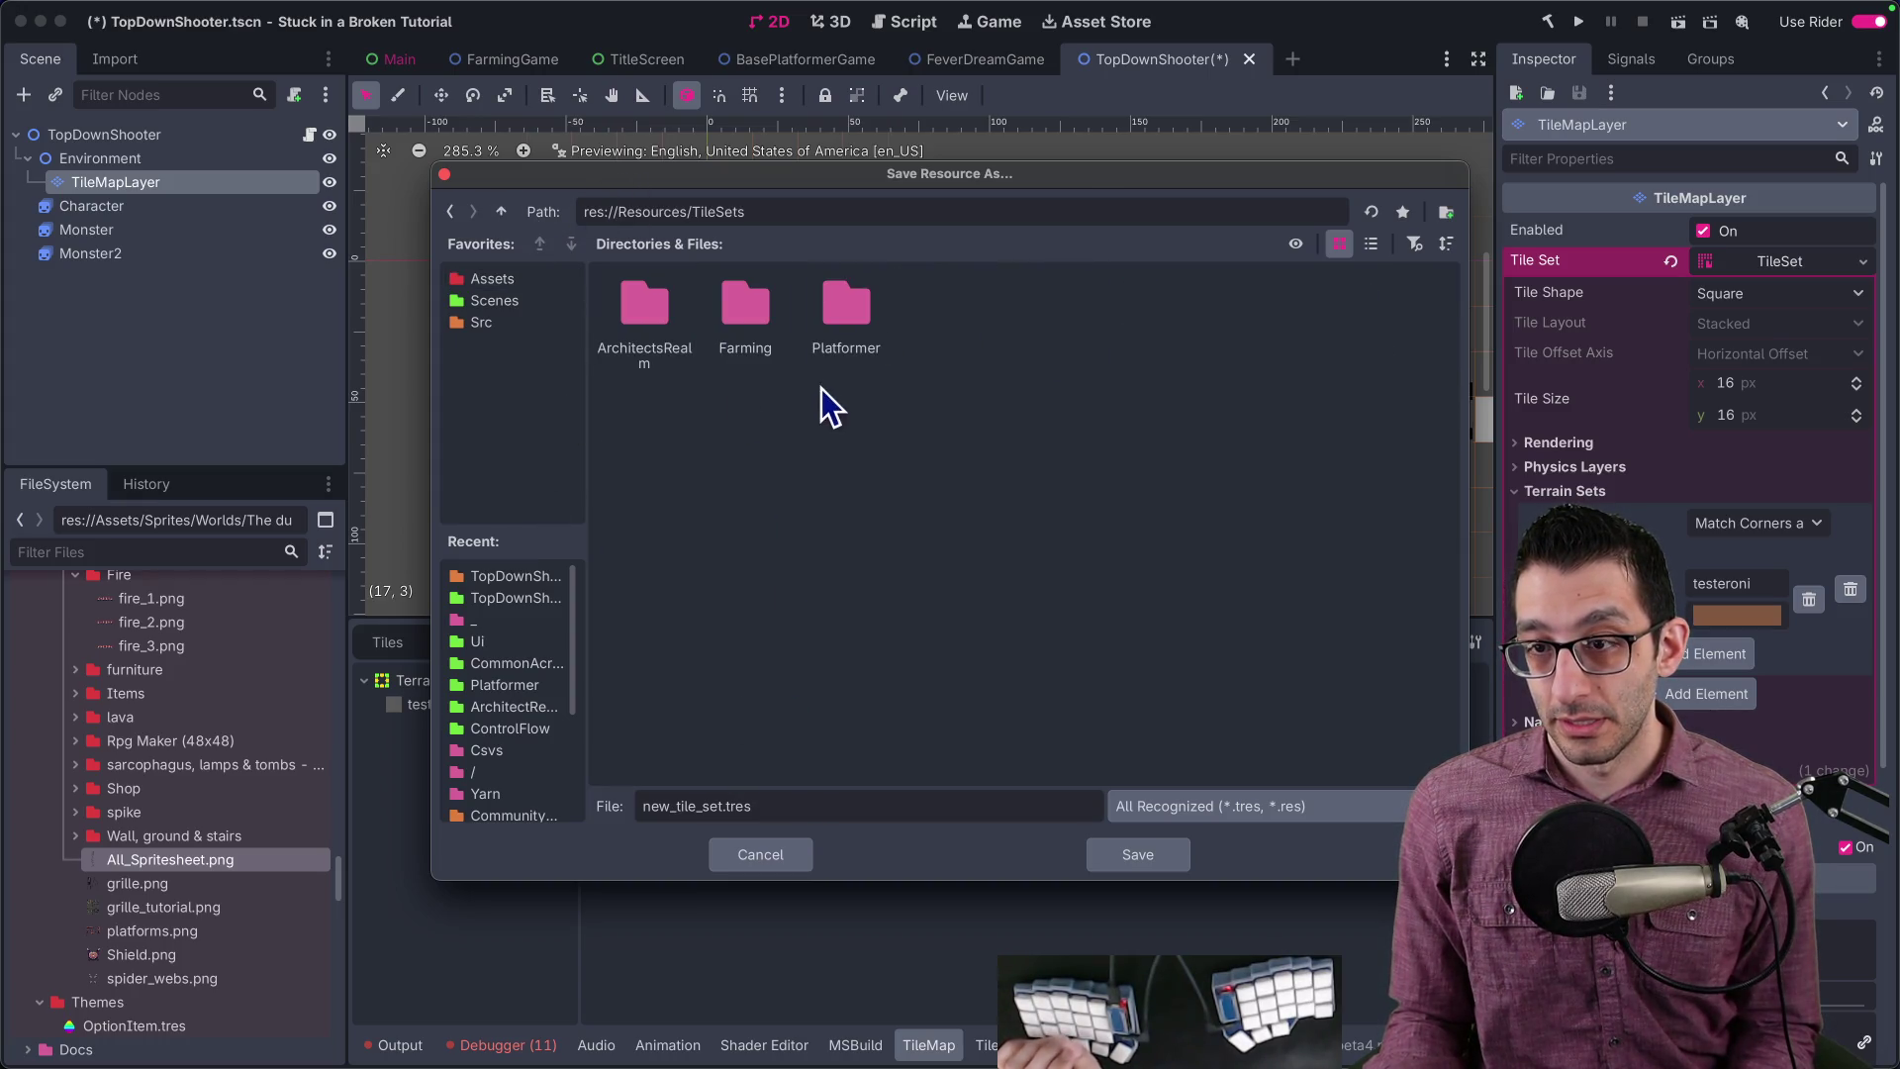
left_click(1445, 215)
type("Top")
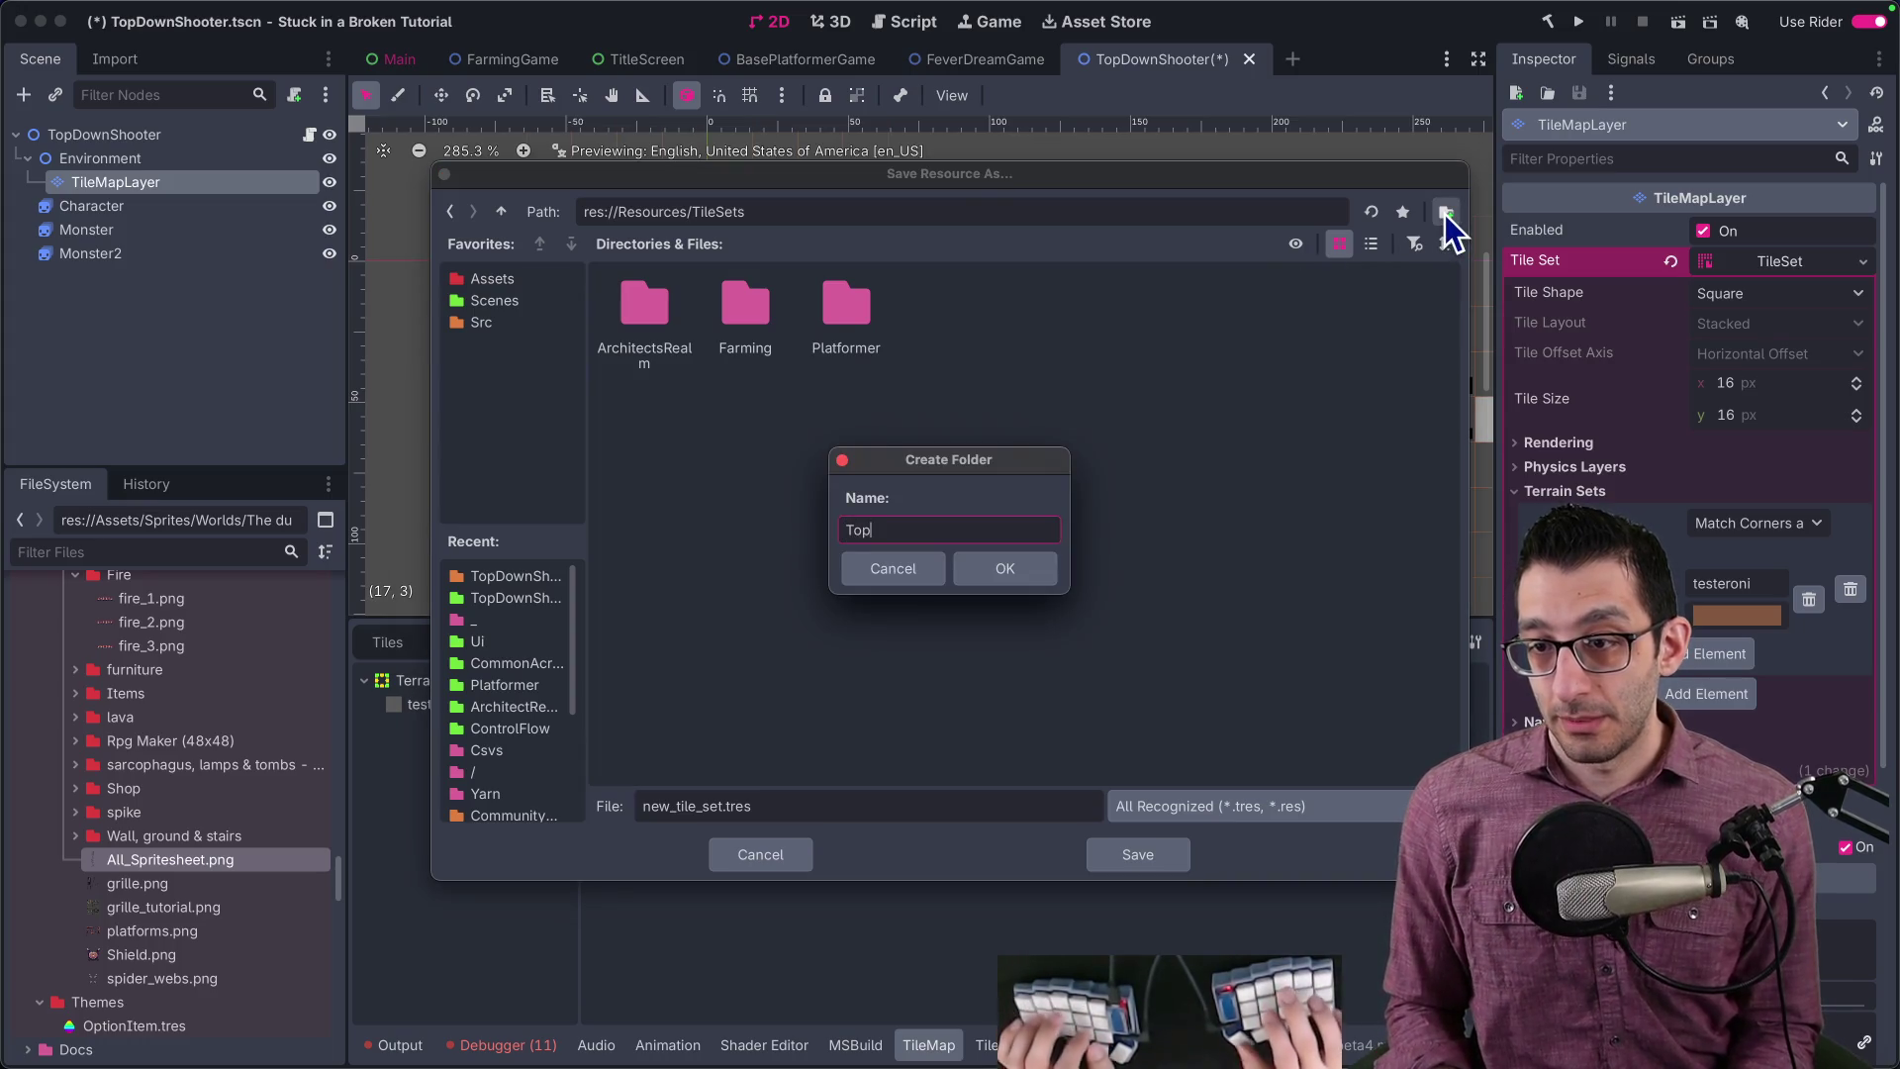
type("DownShooter")
key("Return")
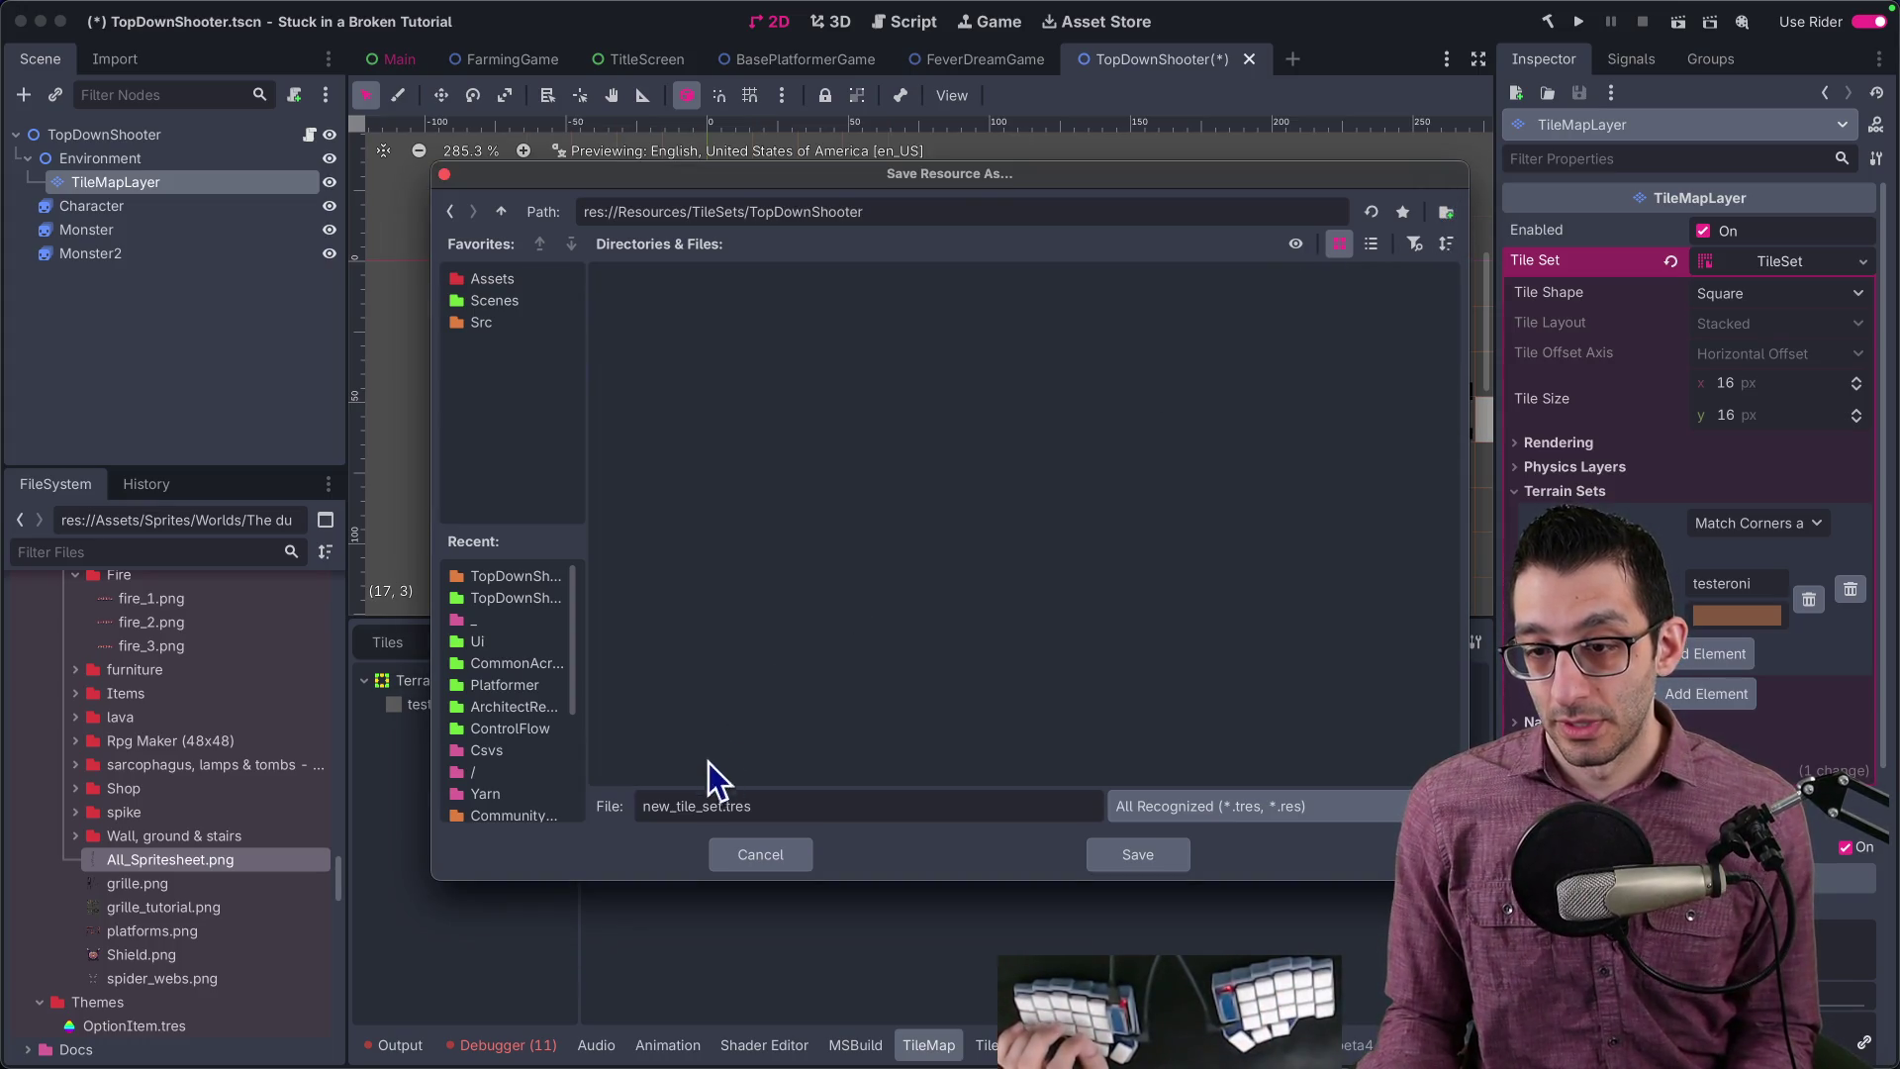
type("Dungen")
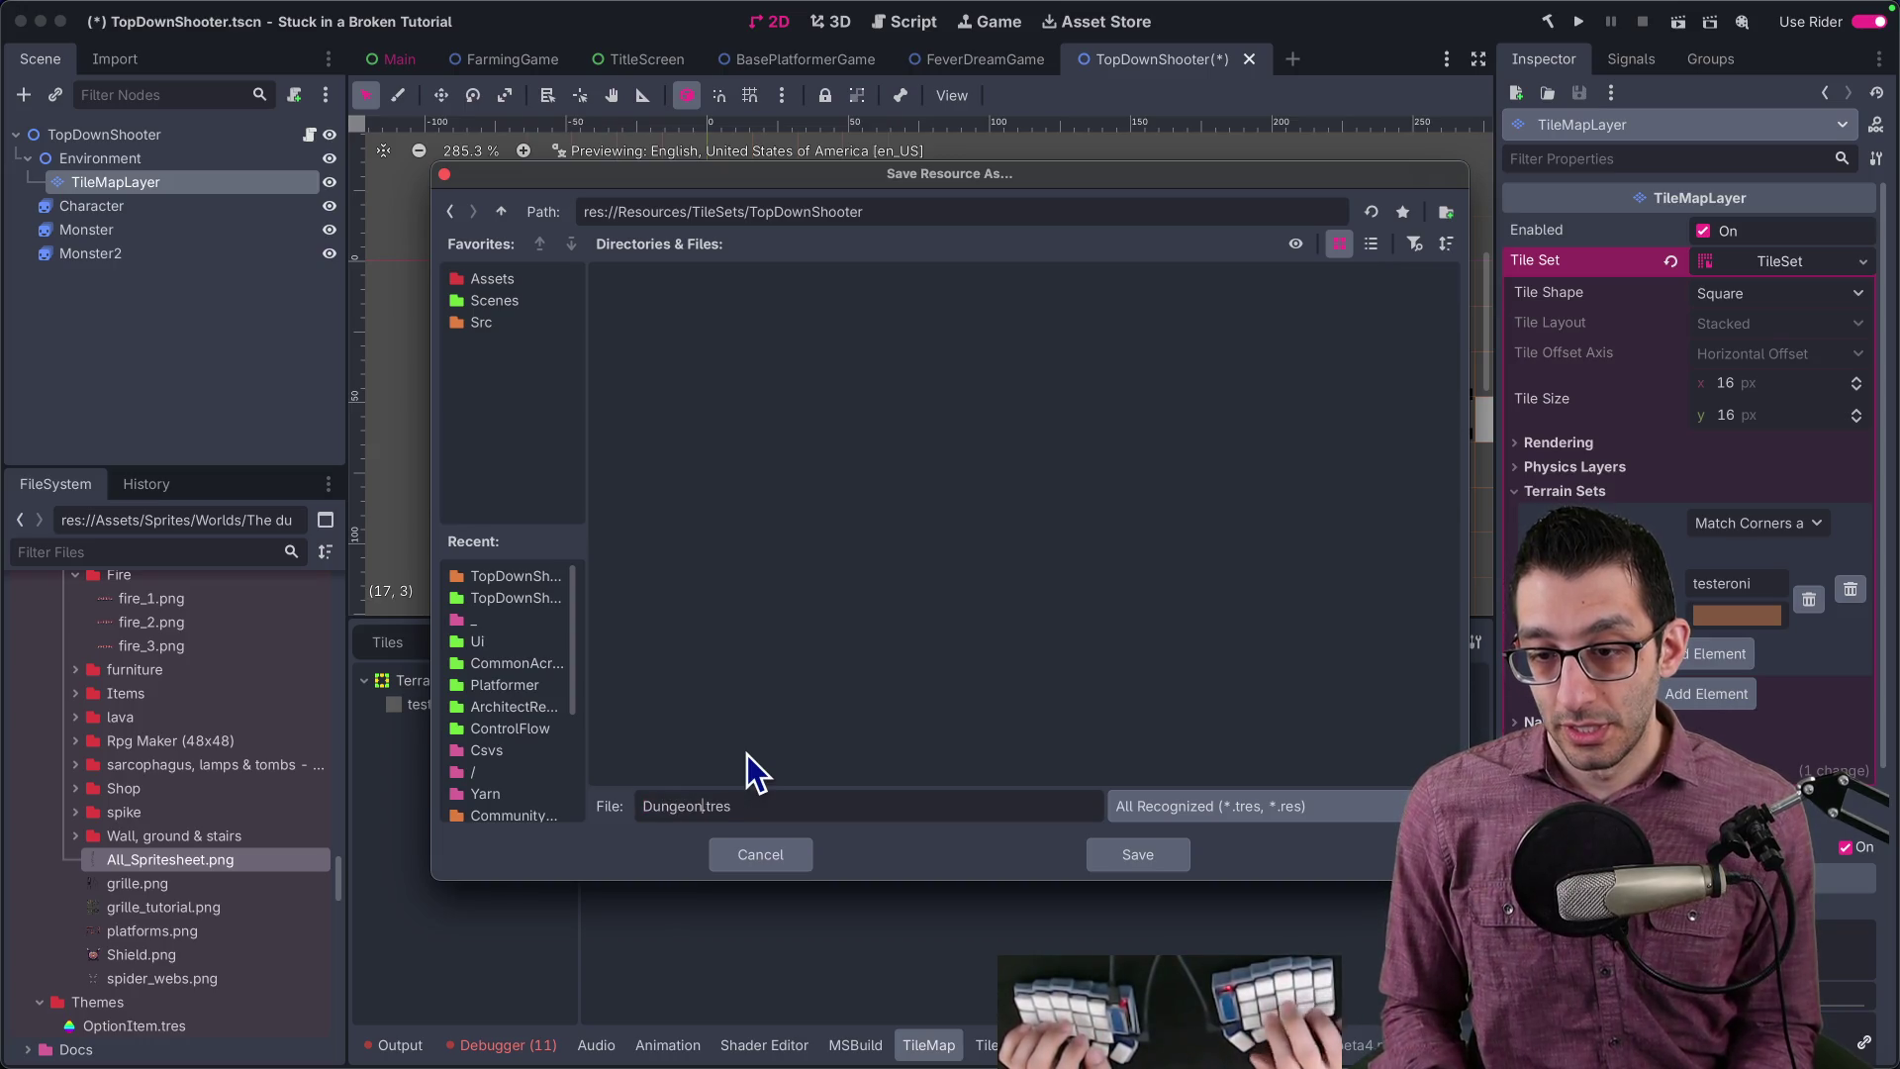
key("Return")
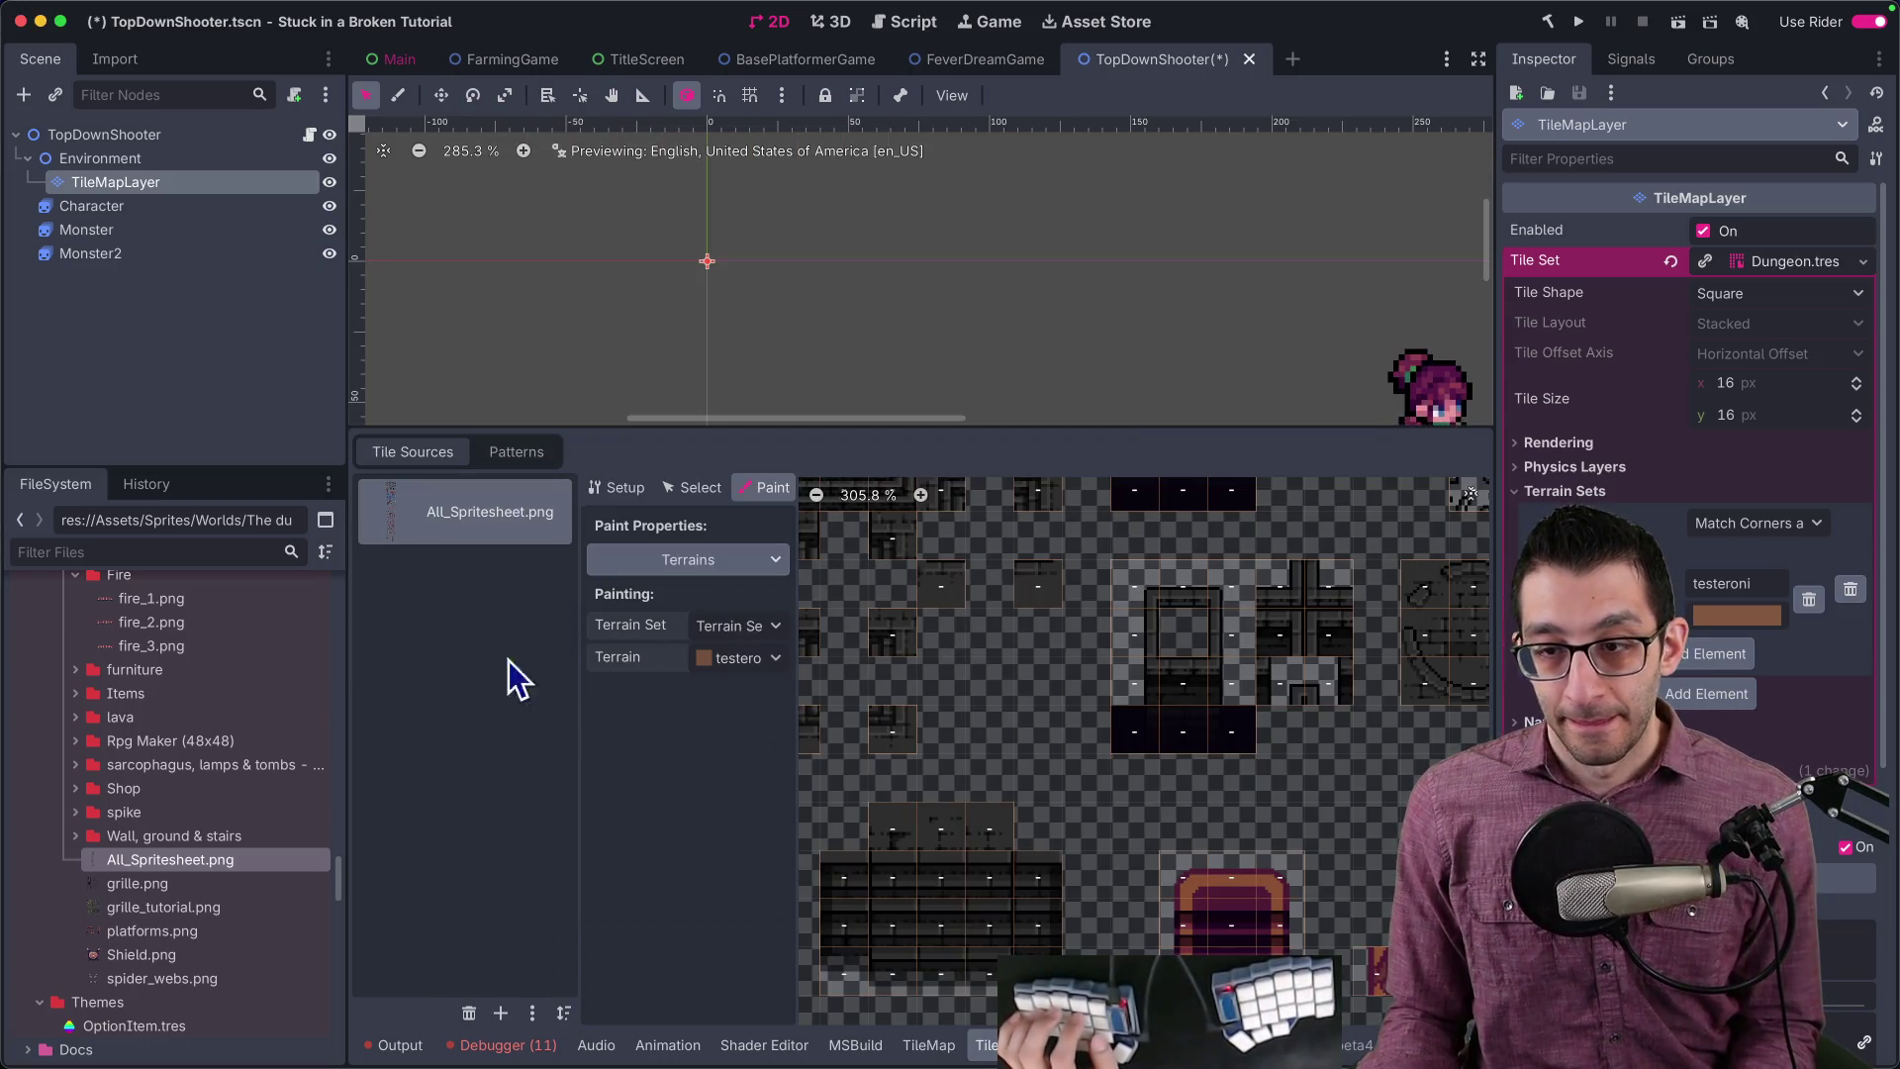
scroll(1055, 650, "up", 5)
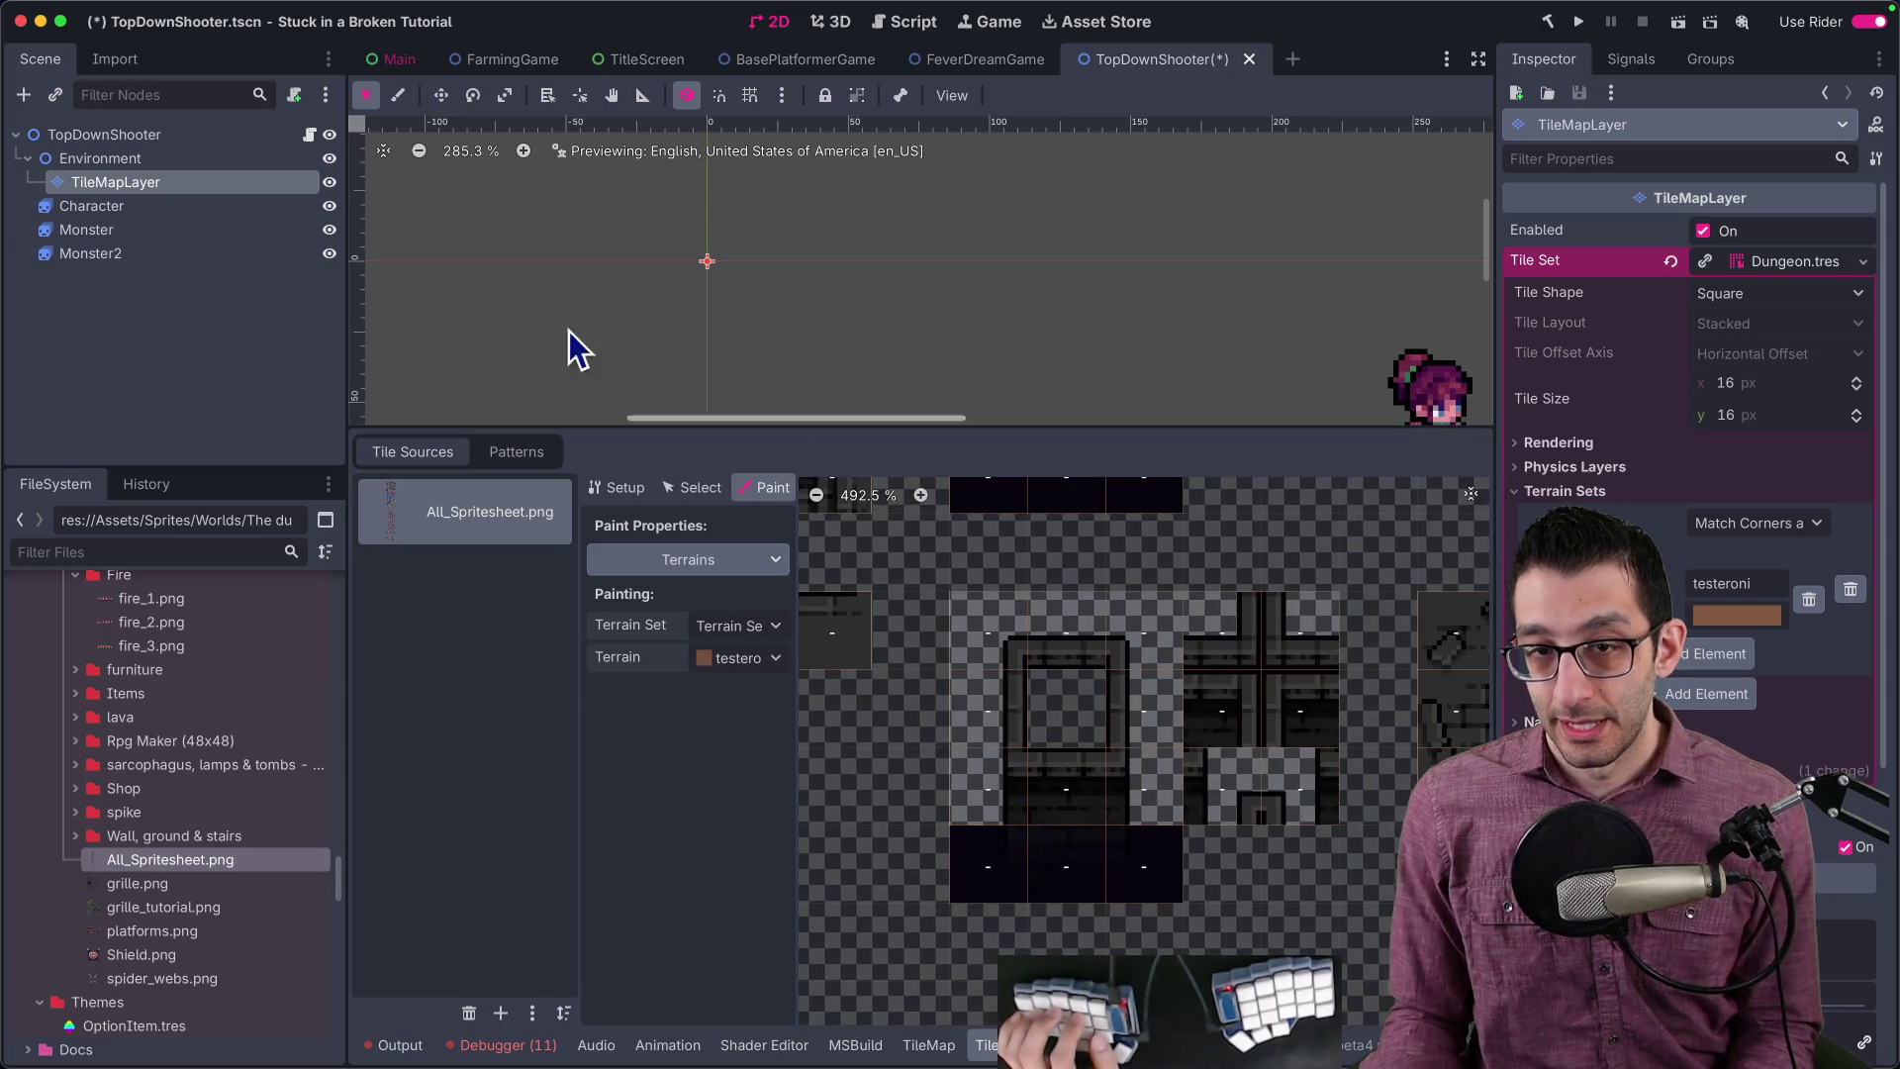
Step: Duplicate the TileMapLayer, naming the copy Walls and the original Floor
left_click(162, 187)
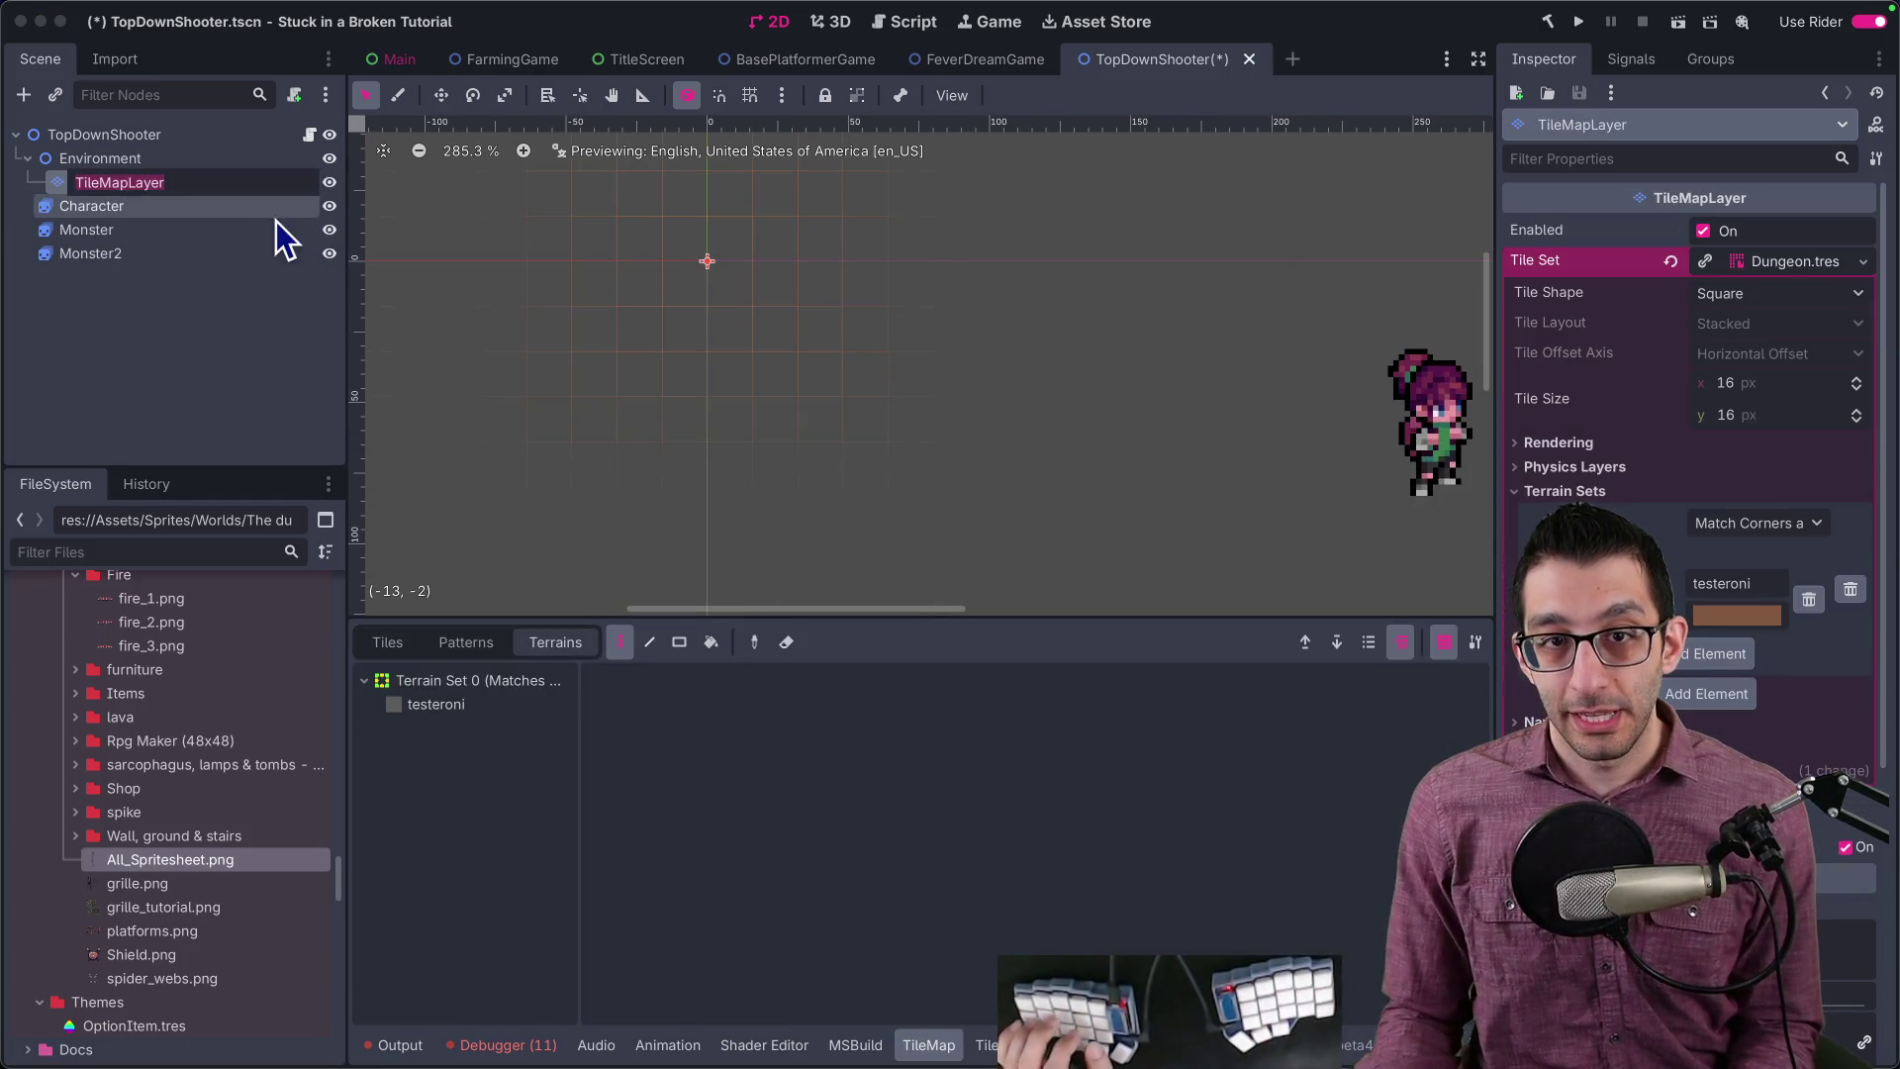
key("super+d")
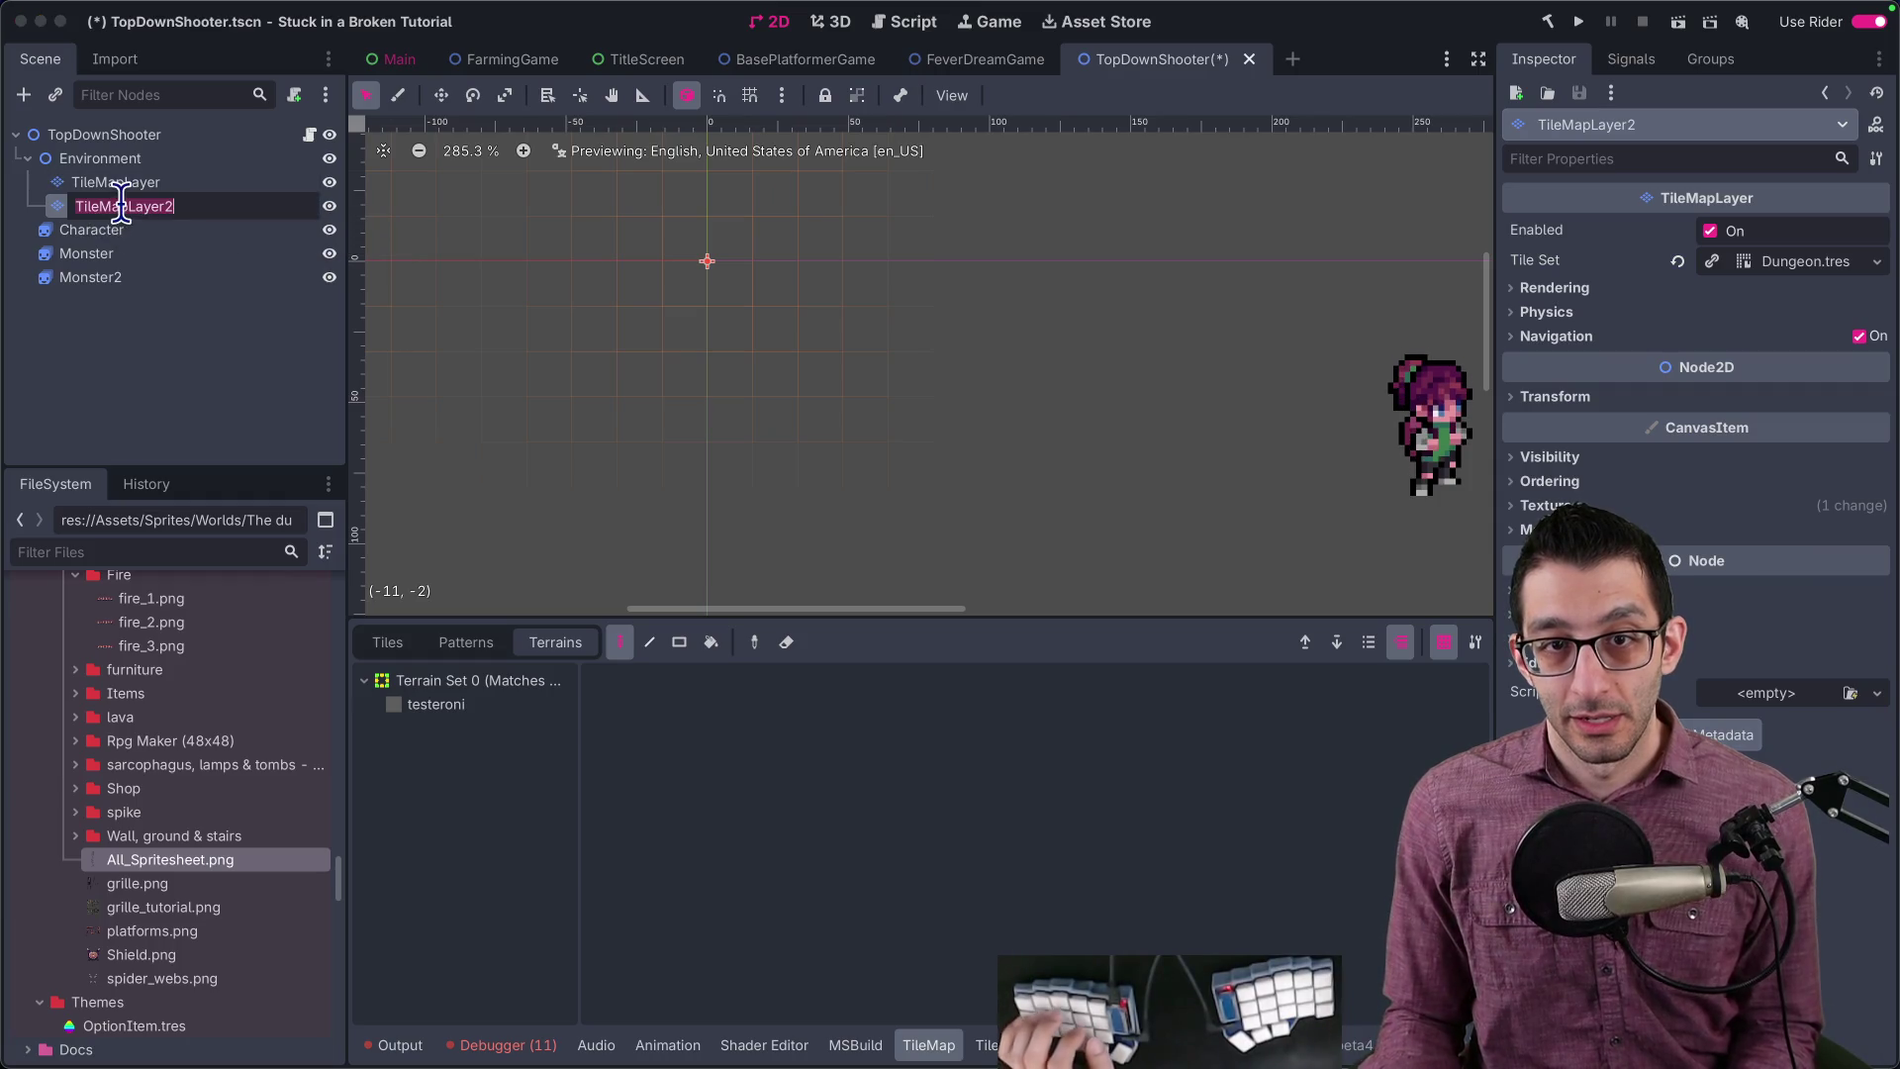
type("Walls")
key("Return")
key("Up")
key("Return")
type("Floor")
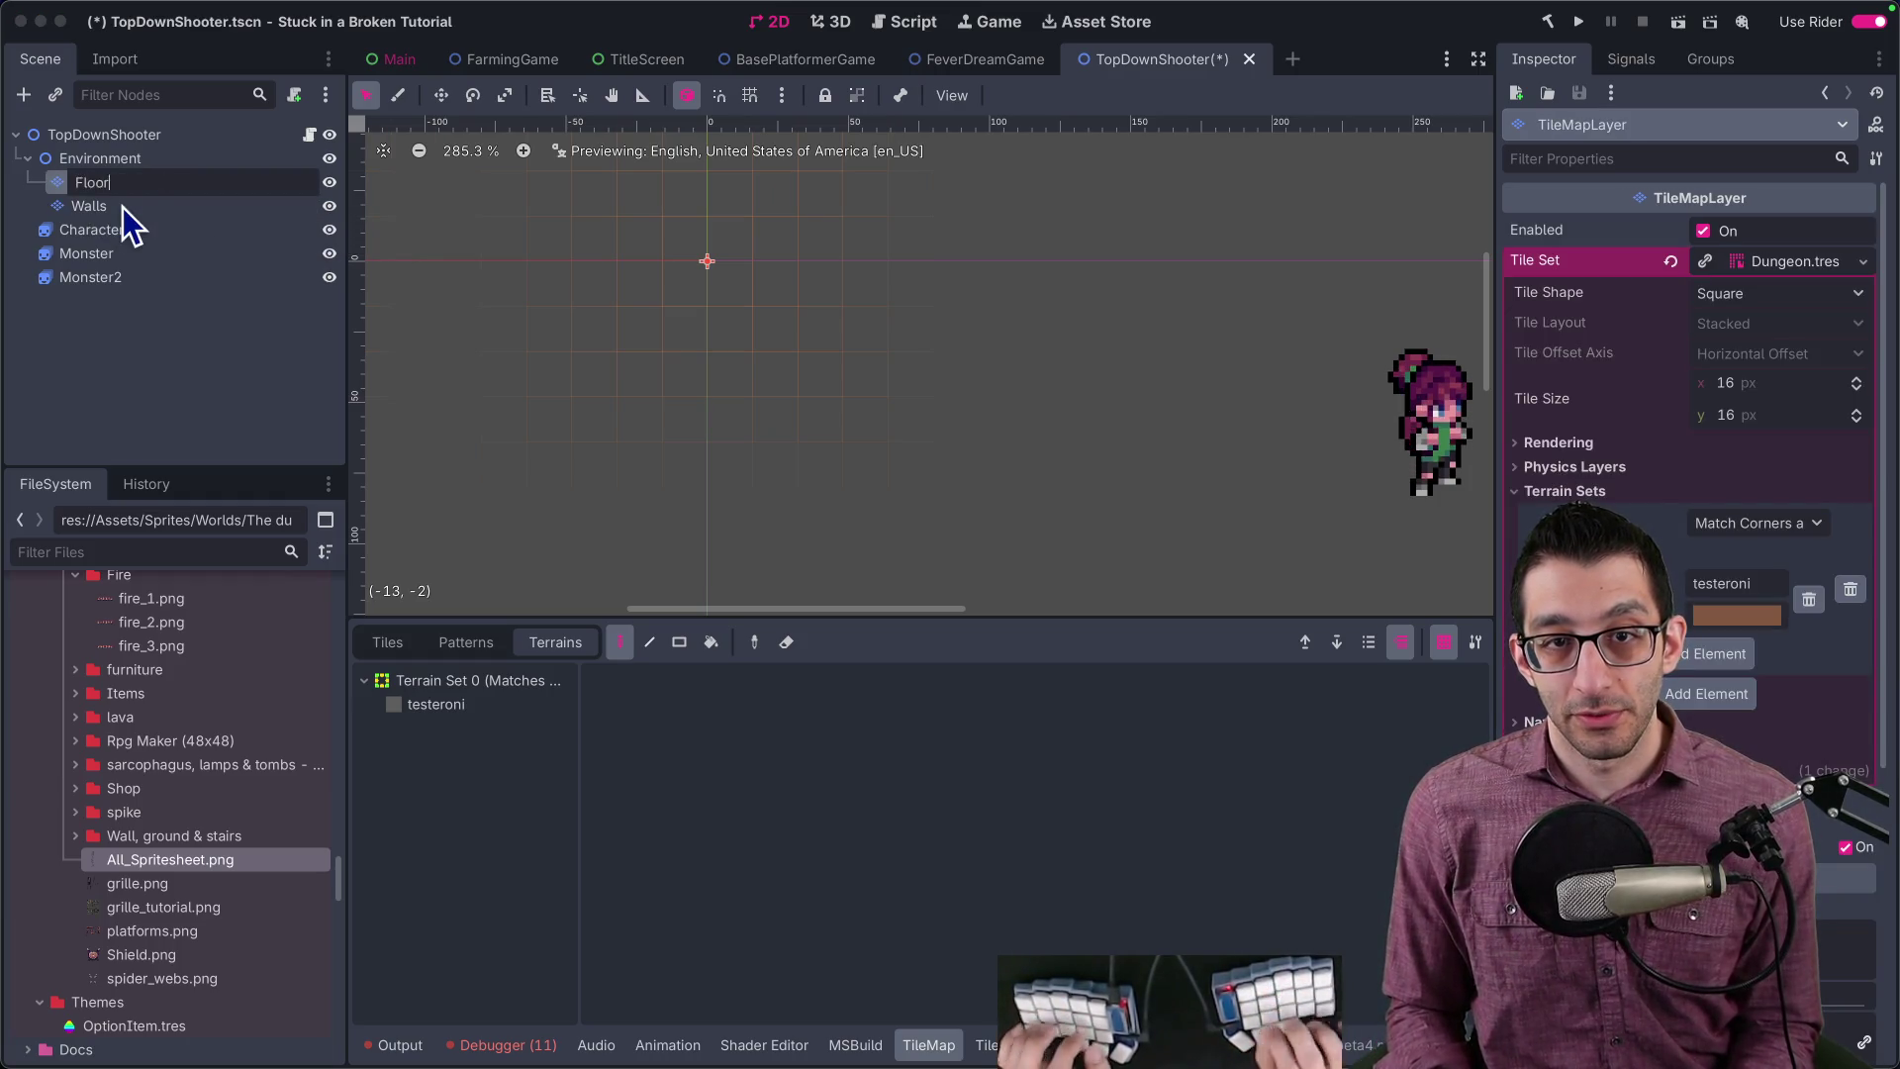
key("Return")
Step: Inspect the Floor layer's and tile set's physics settings, then select the Walls layer
scroll(737, 282, "down", 6)
left_click(188, 206)
left_click(214, 186)
scroll(1662, 428, "down", 5)
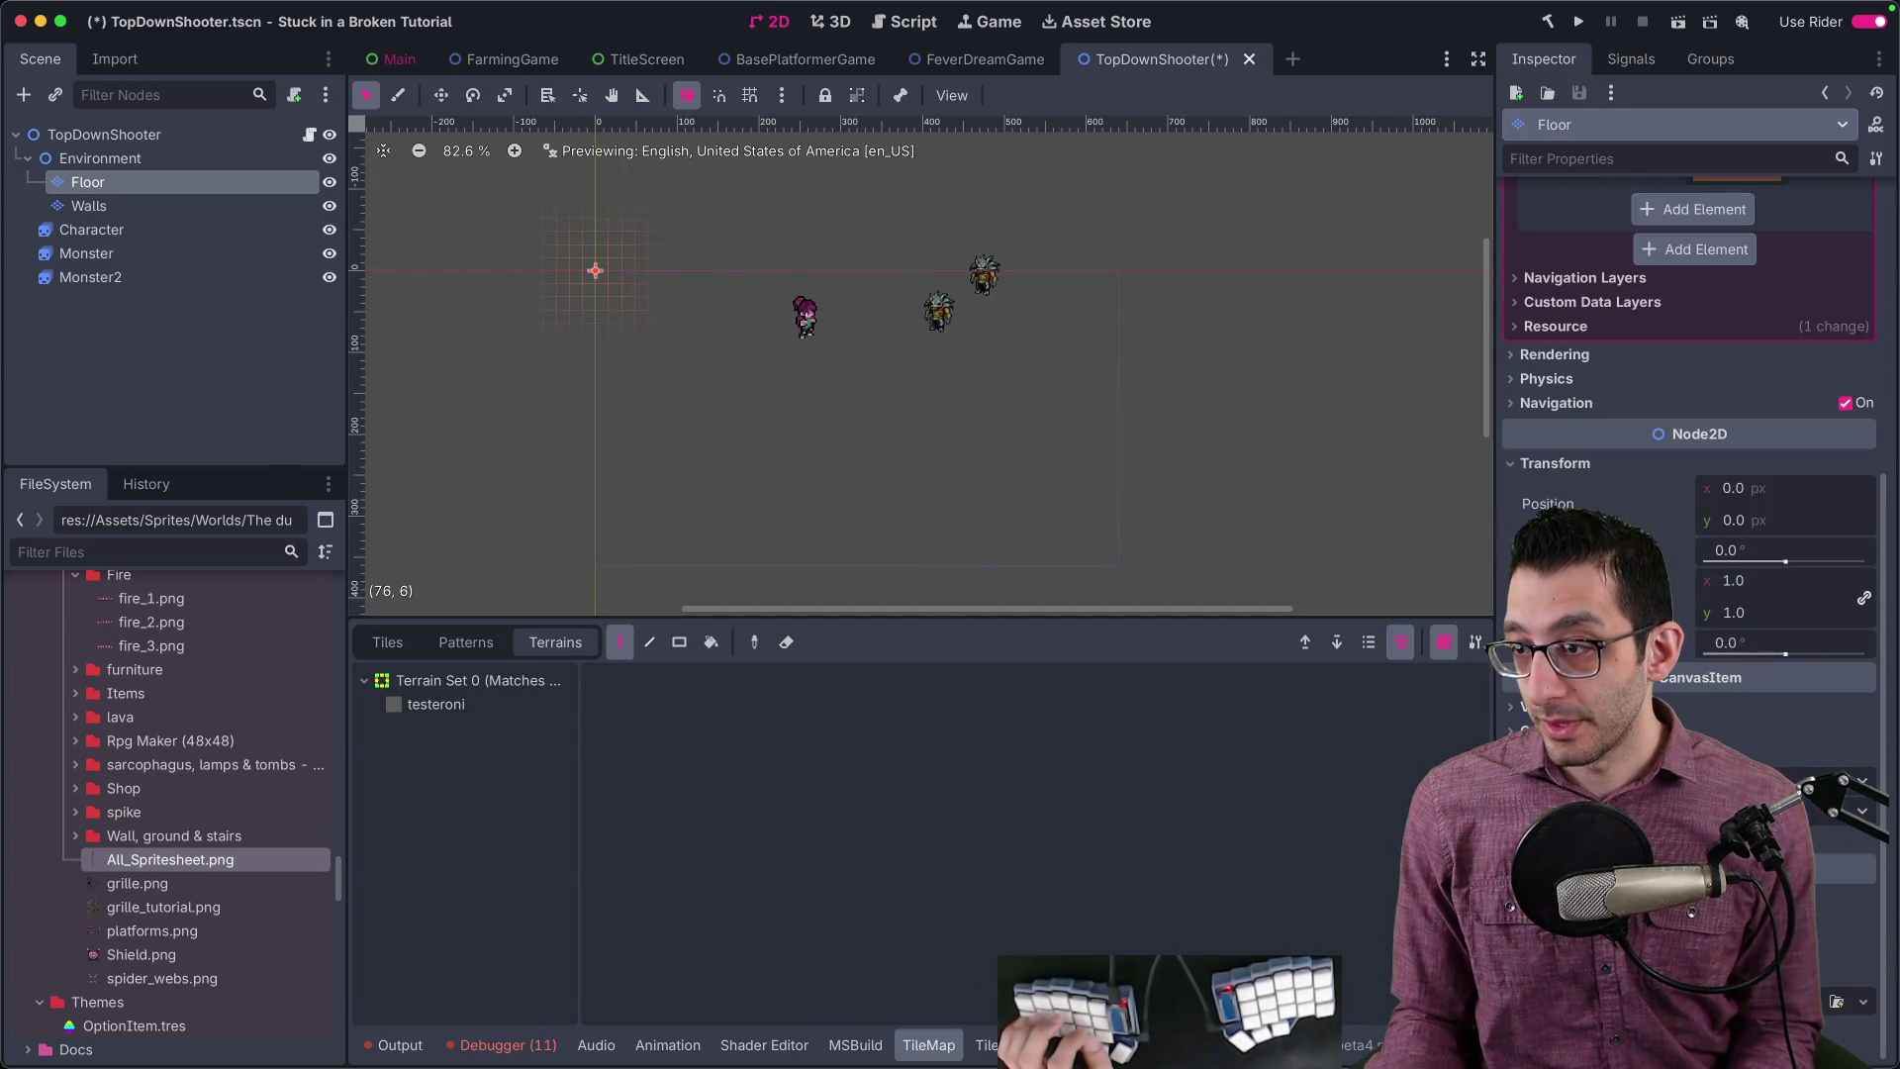
left_click(1549, 379)
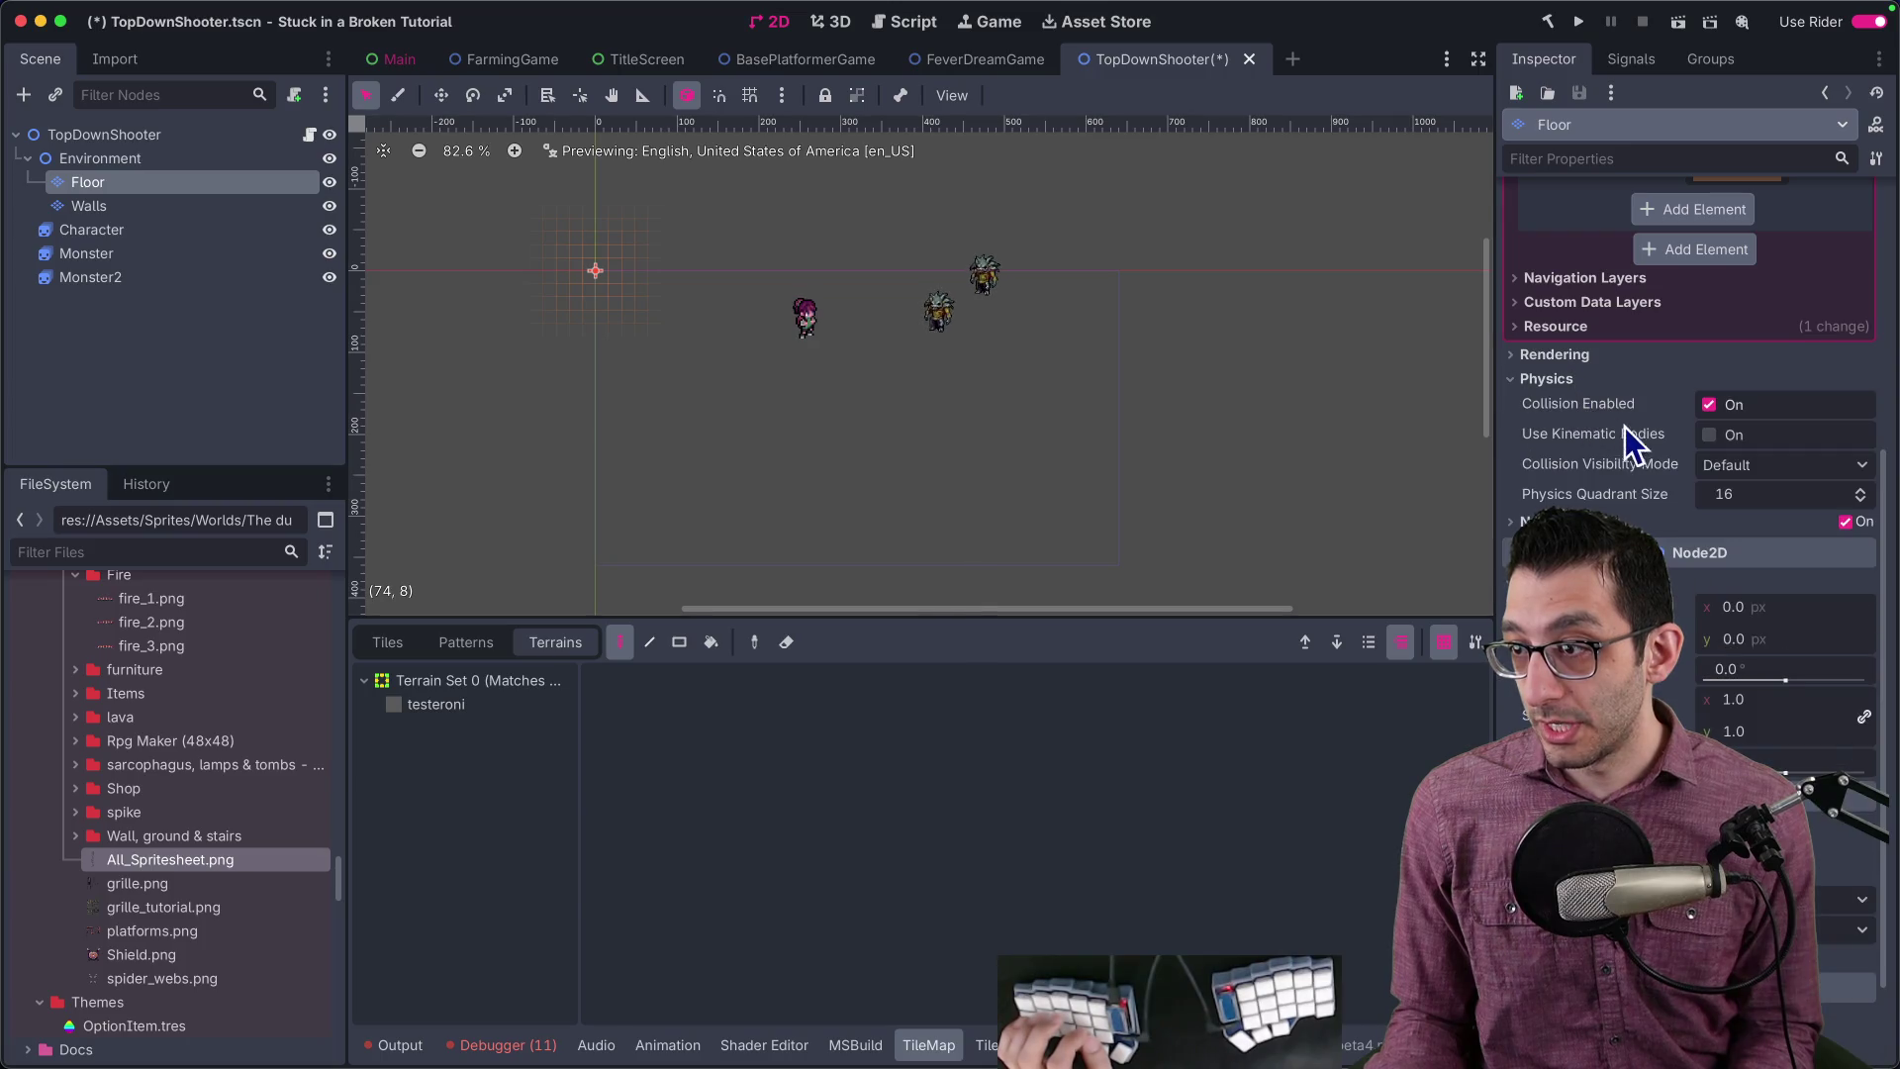
left_click(1576, 378)
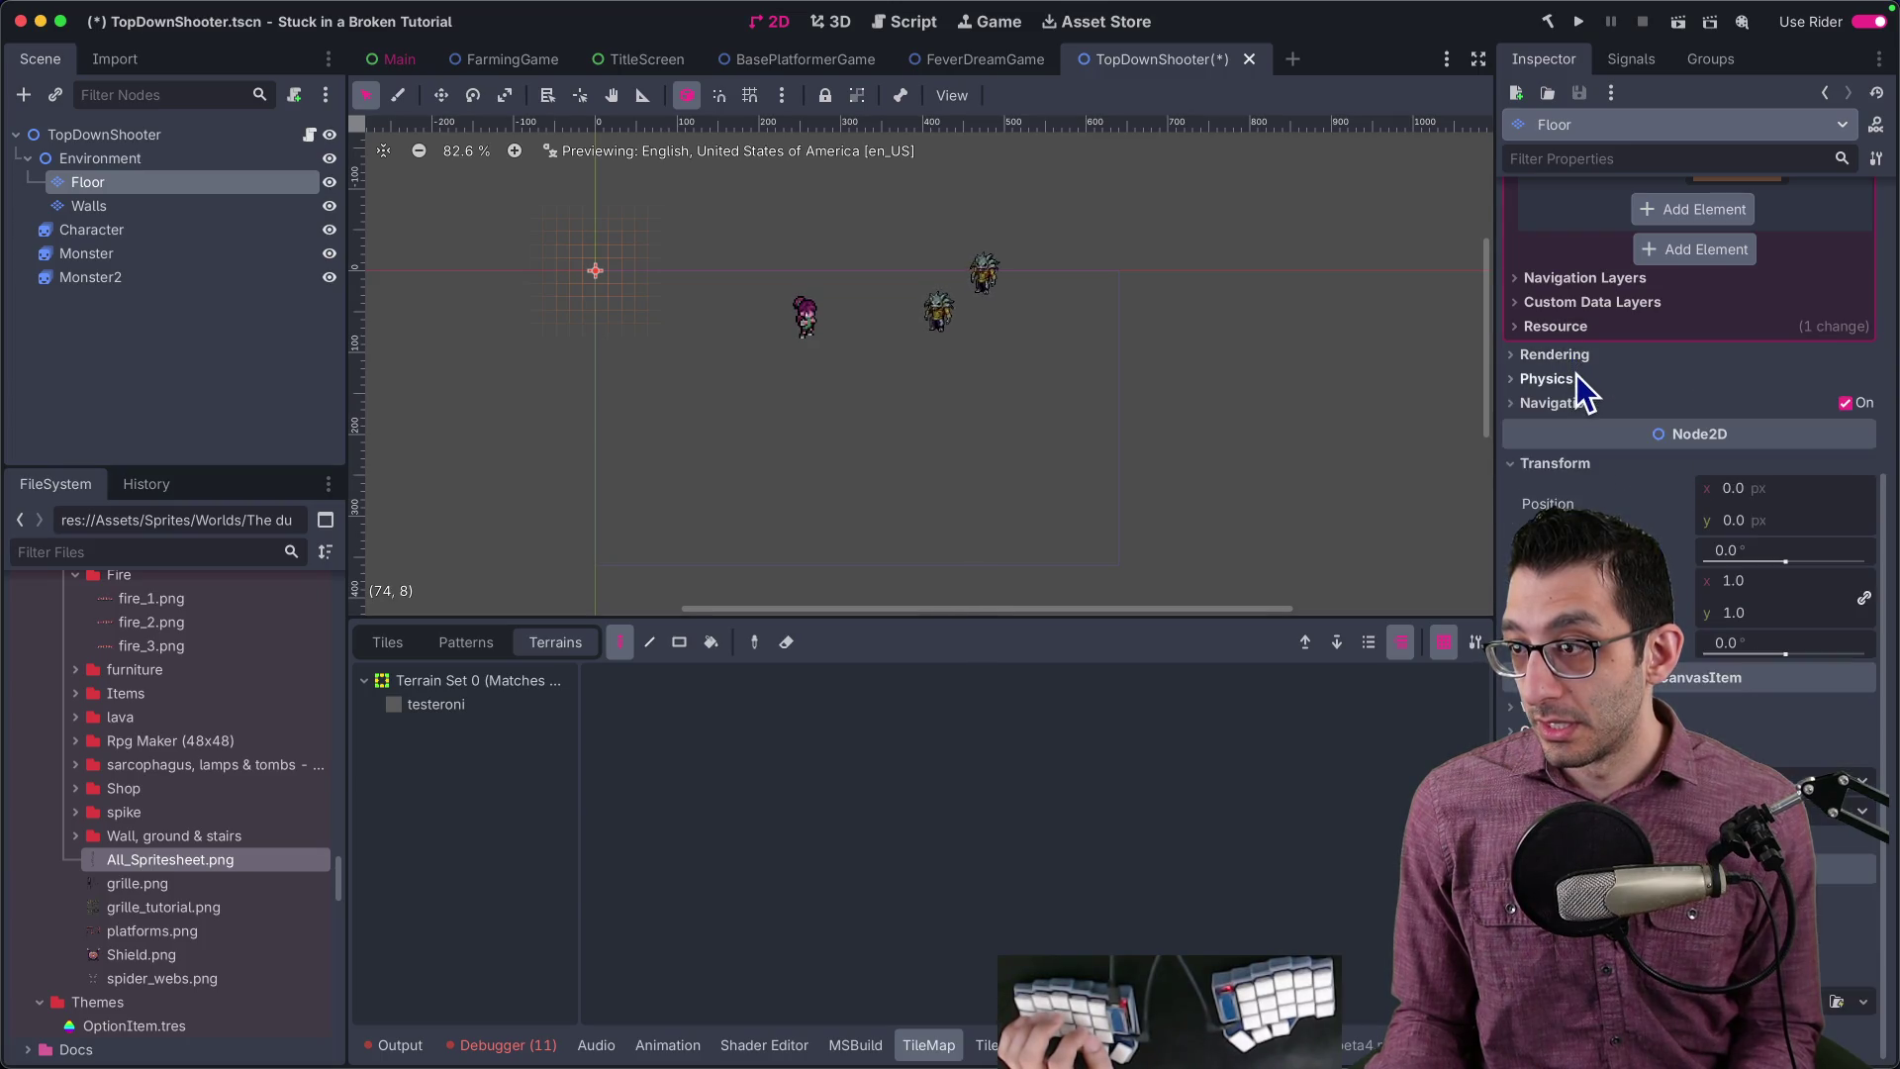
scroll(1577, 382, "up", 3)
left_click(1613, 365)
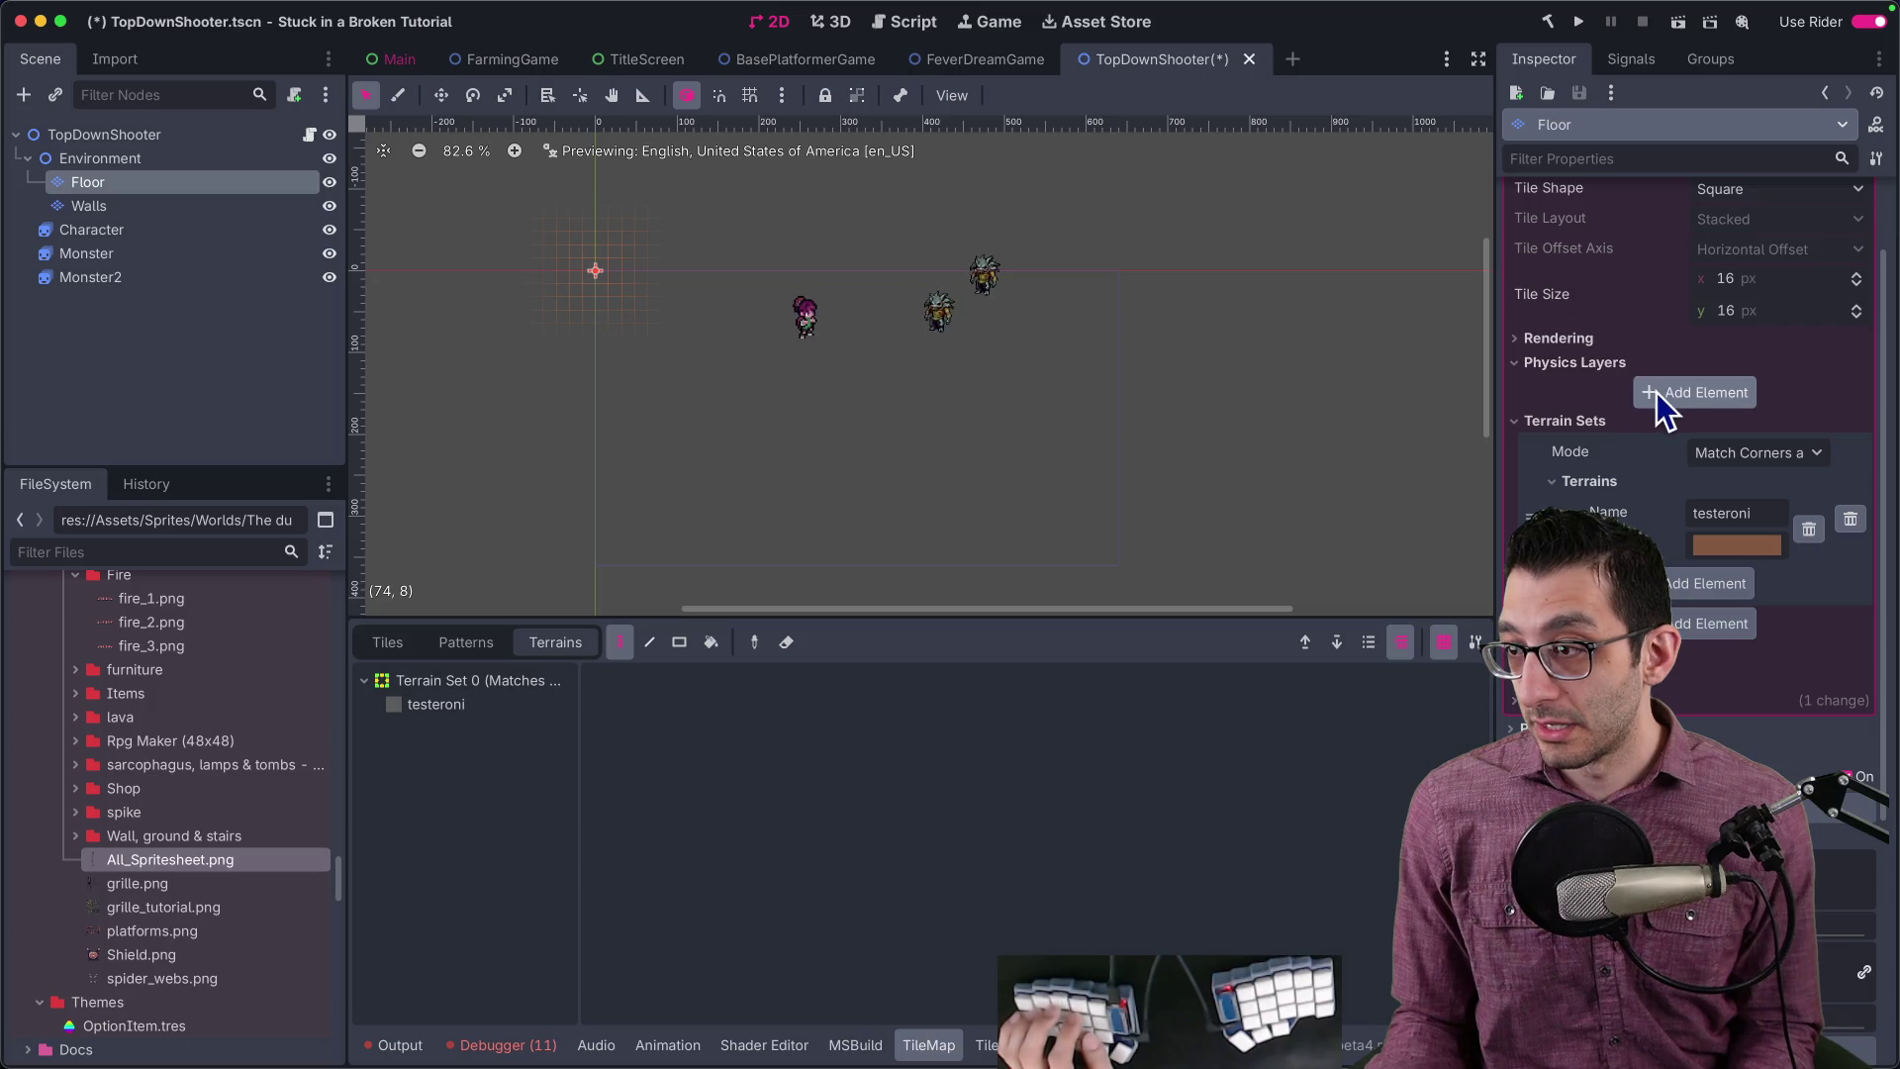
left_click(150, 207)
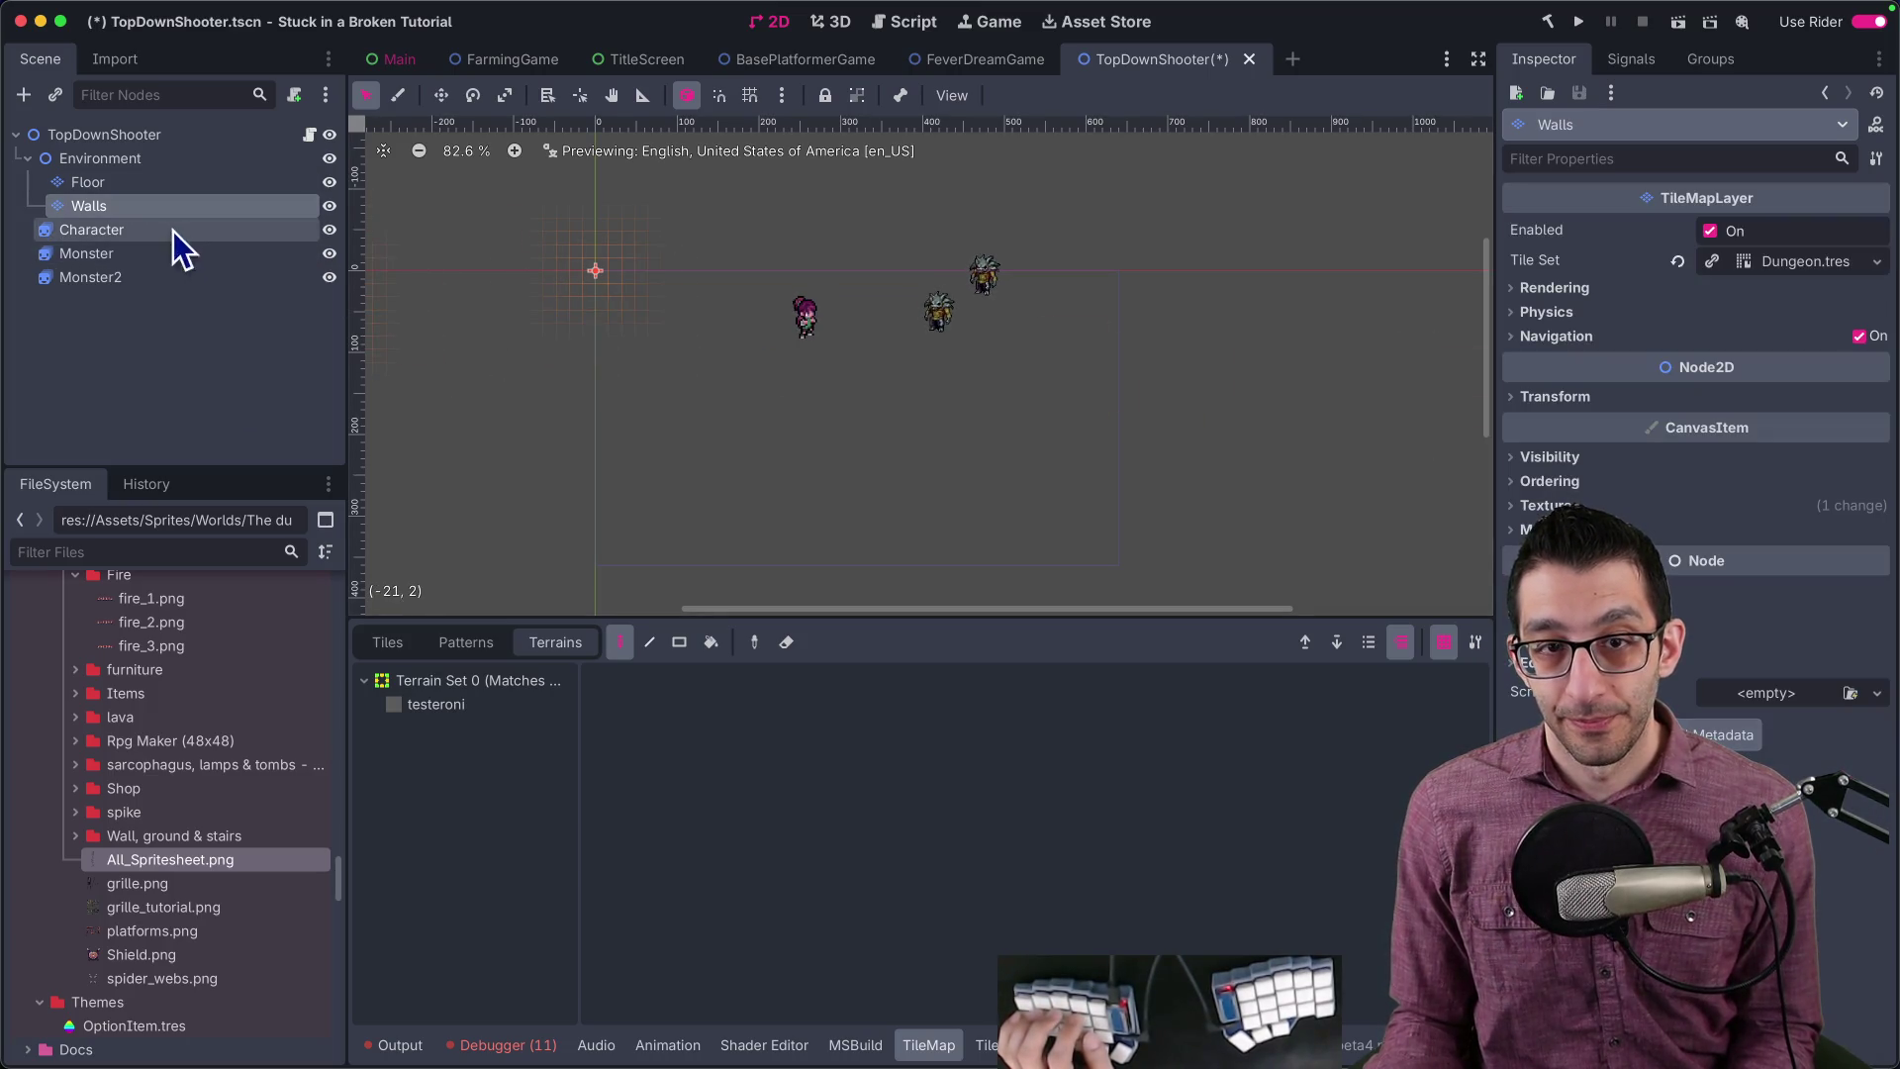
Step: Rename the existing Dungeon.tres terrain to floor
left_click(986, 1046)
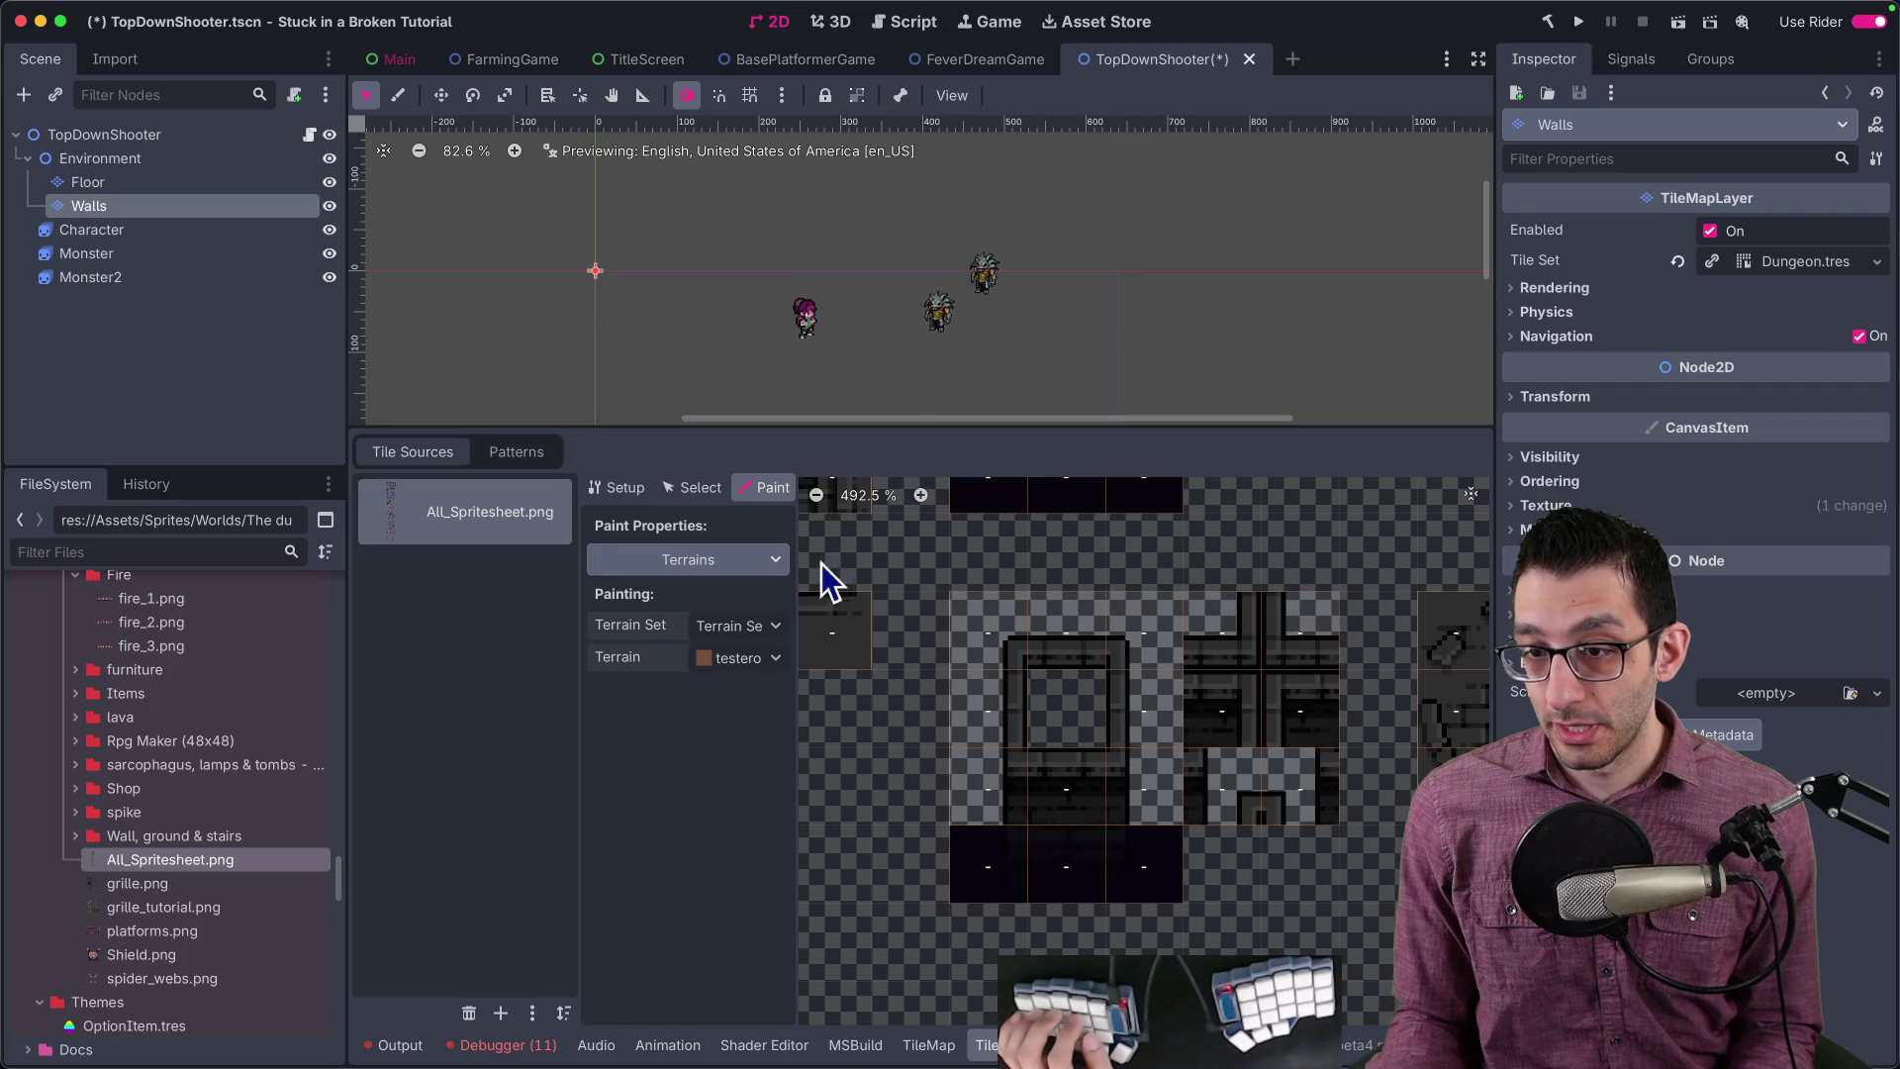
scroll(955, 633, "up", 1)
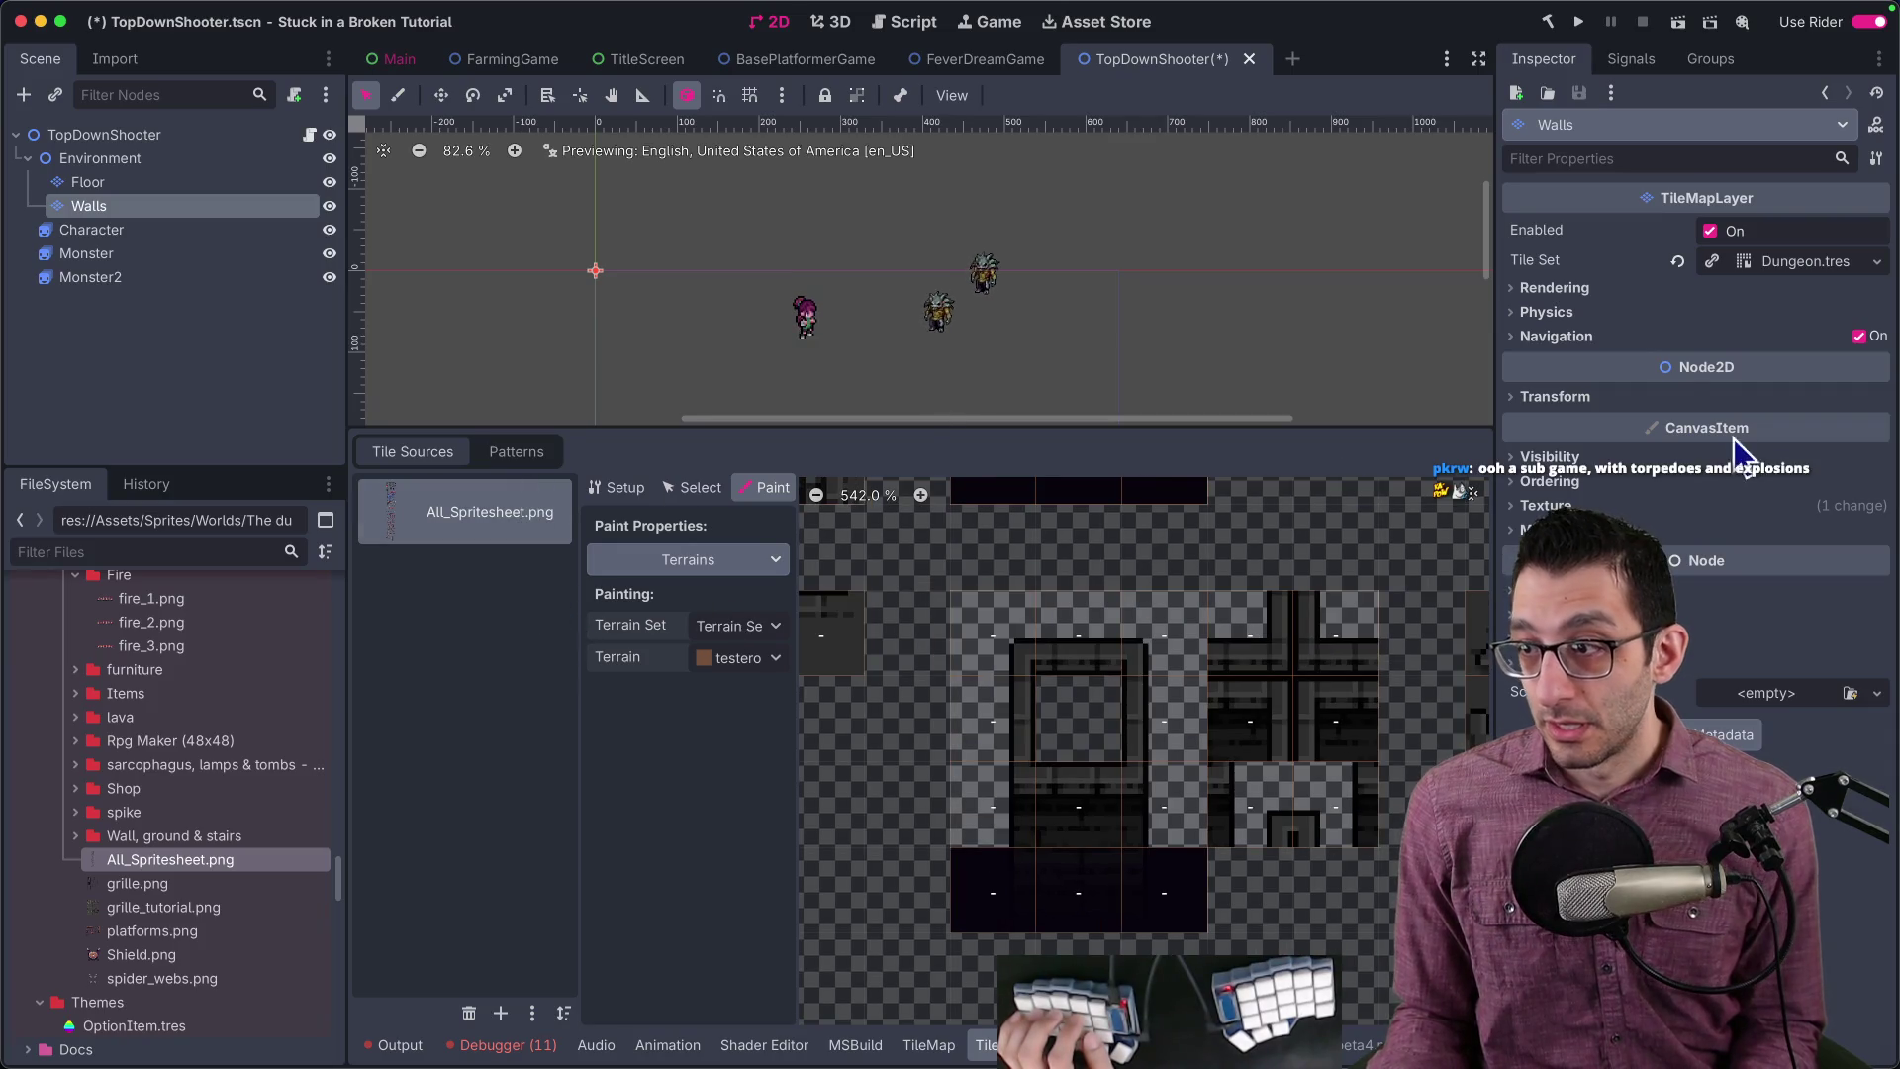
left_click(1771, 262)
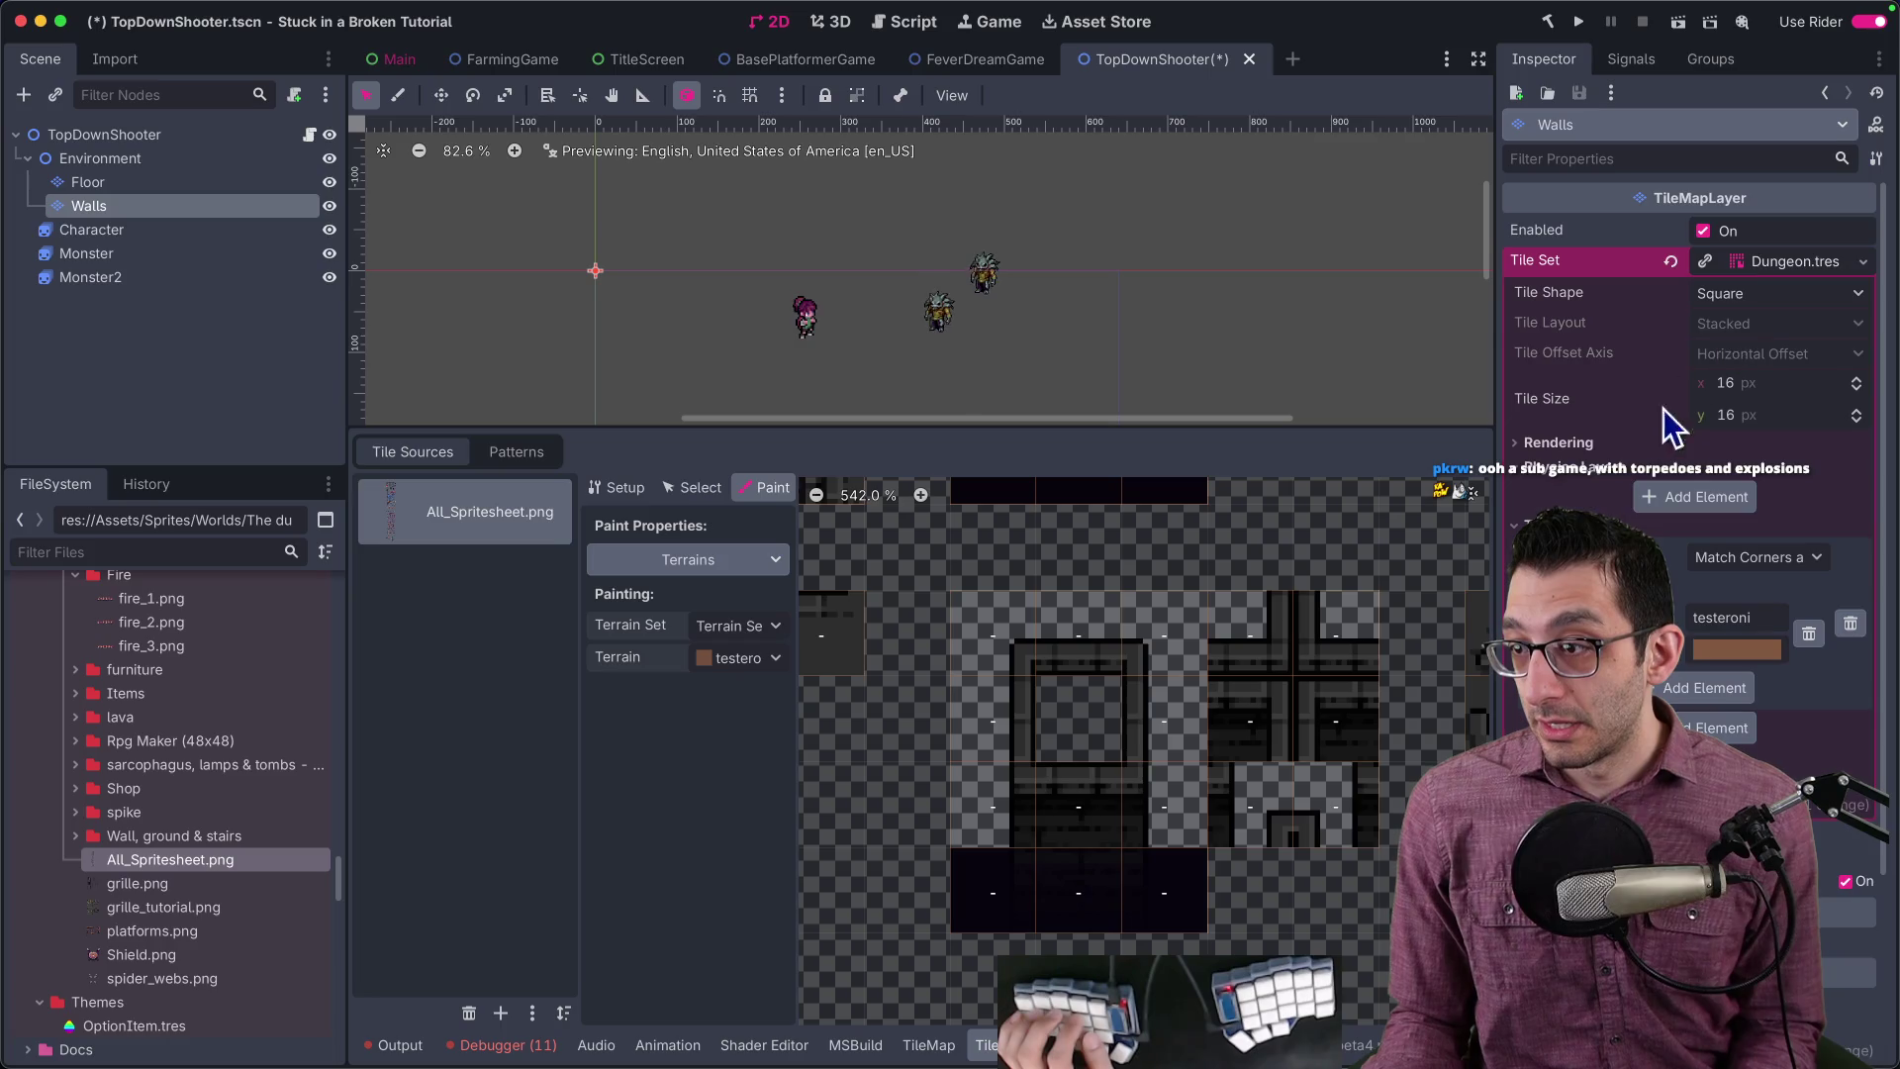
scroll(1675, 412, "down", 2)
type("floor")
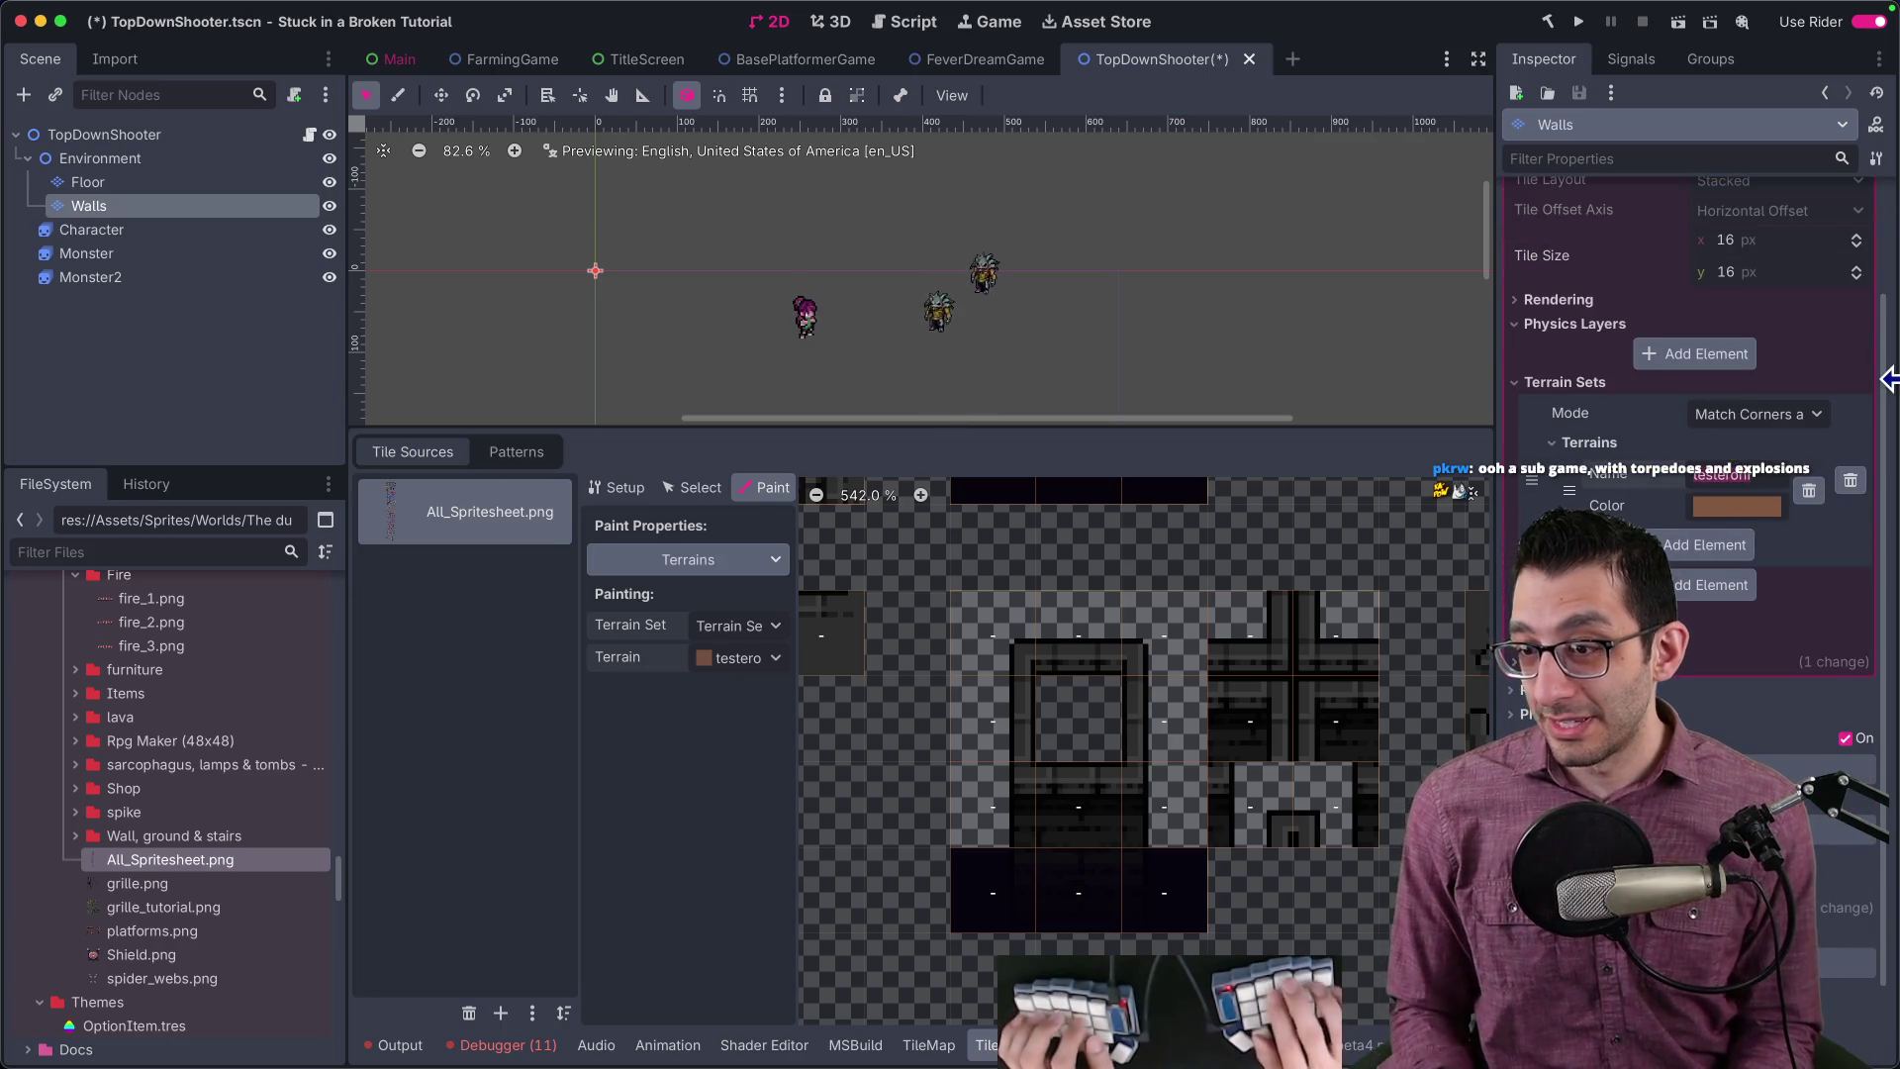
key("Return")
Step: Add a second terrain to the terrain set and name it wall
left_click(1682, 545)
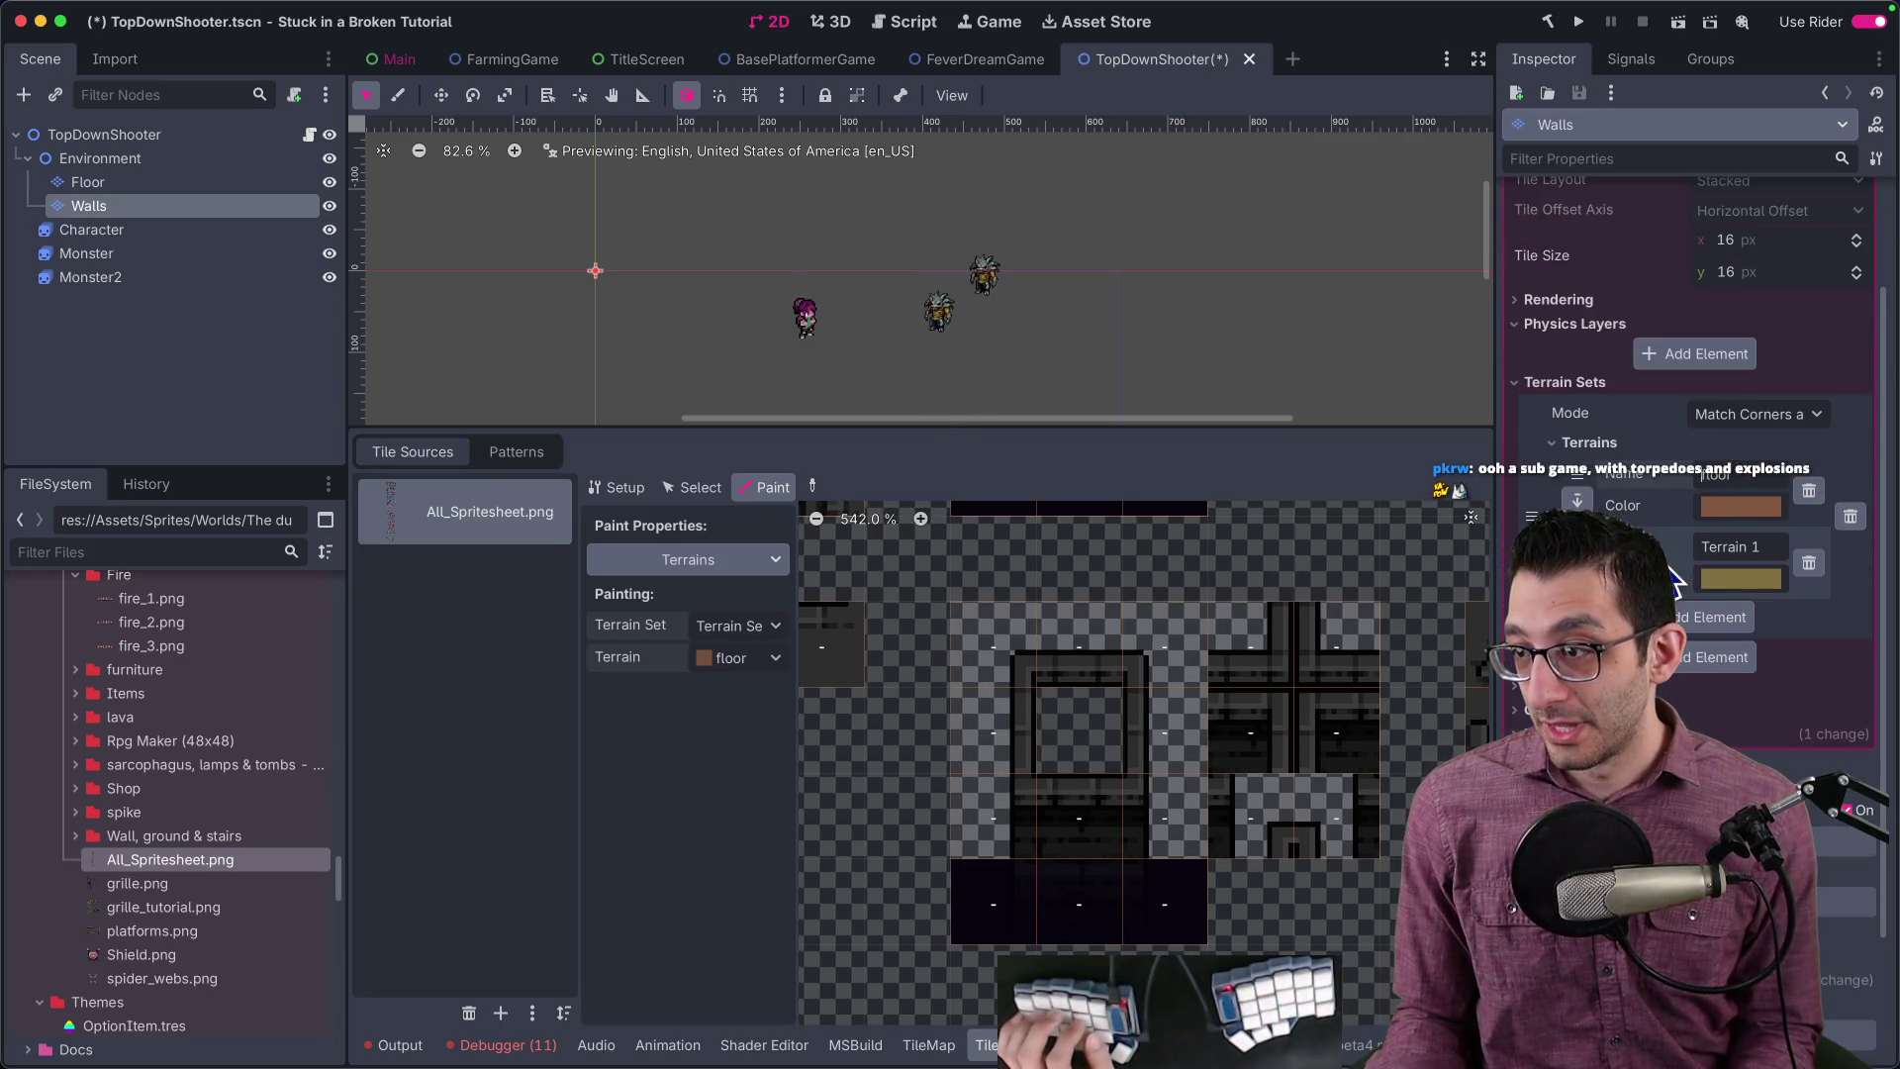
left_click(1743, 513)
left_click(1709, 460)
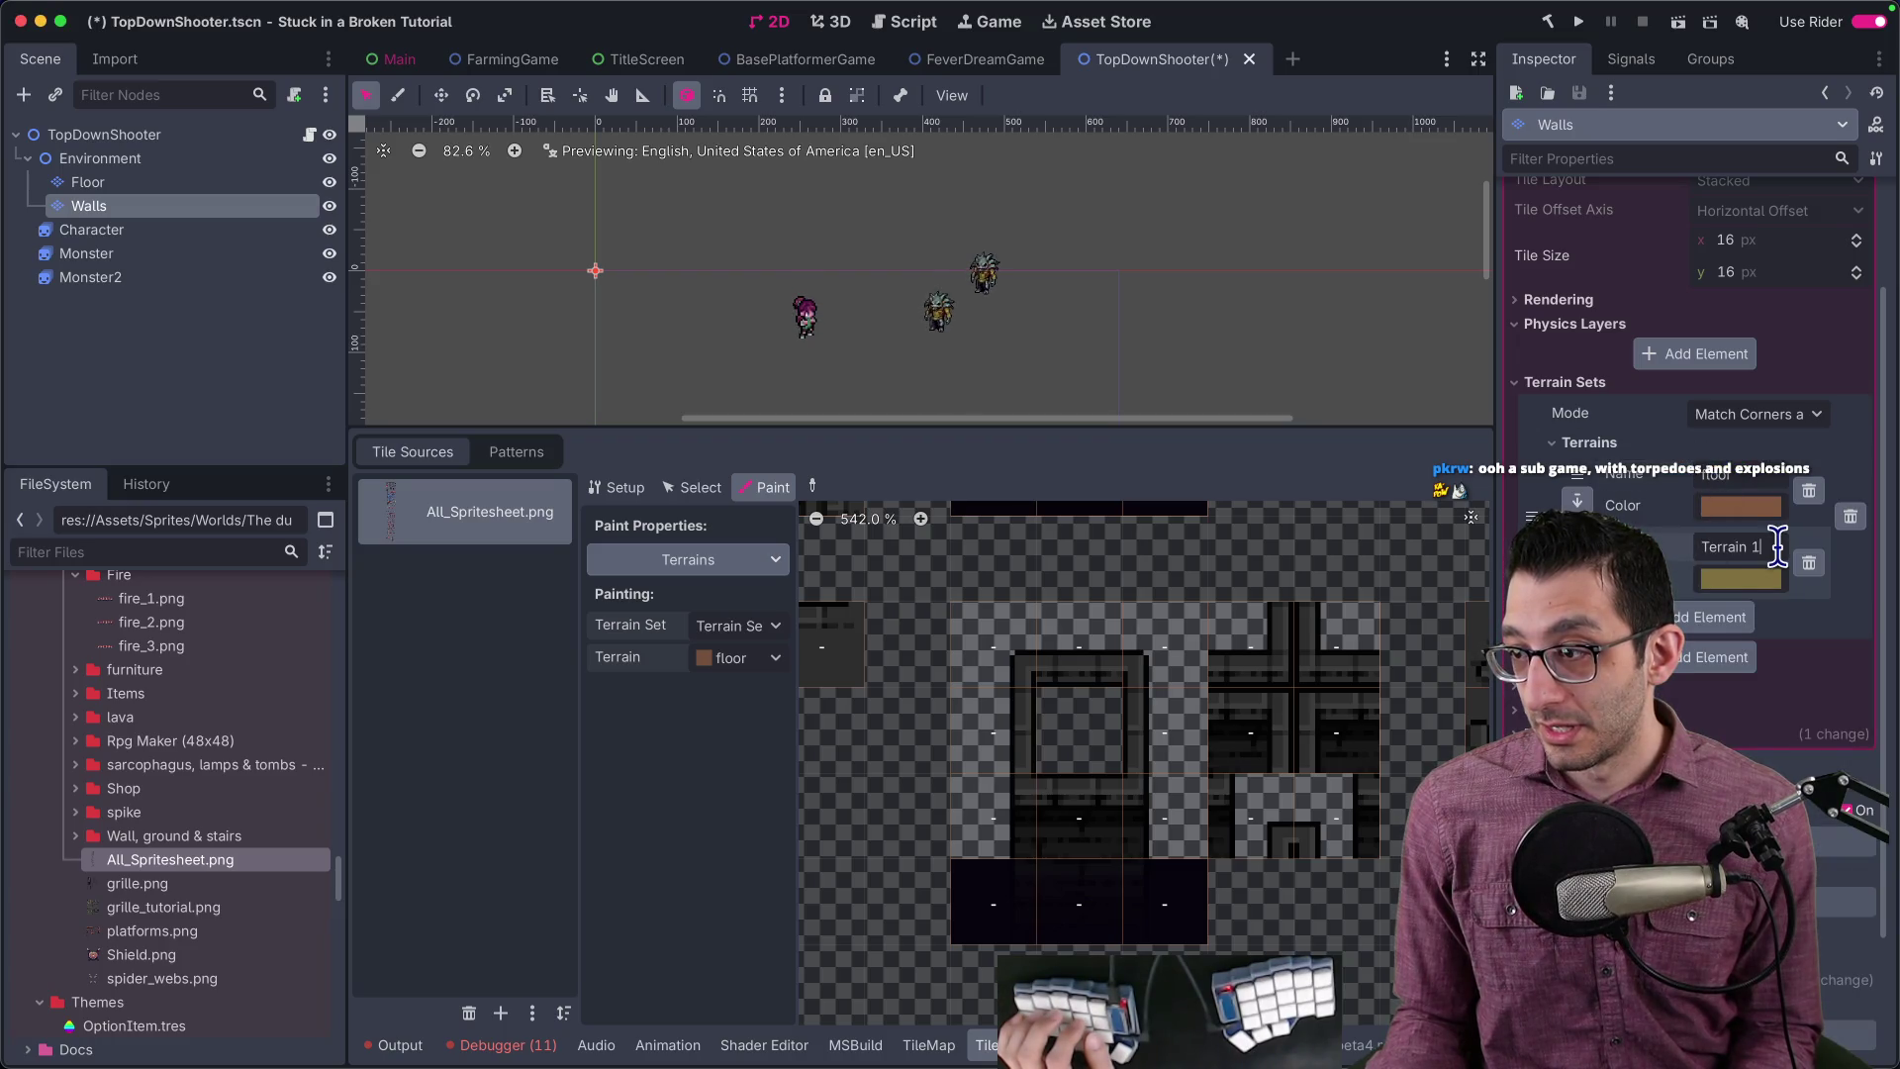
type("wall")
key("Return")
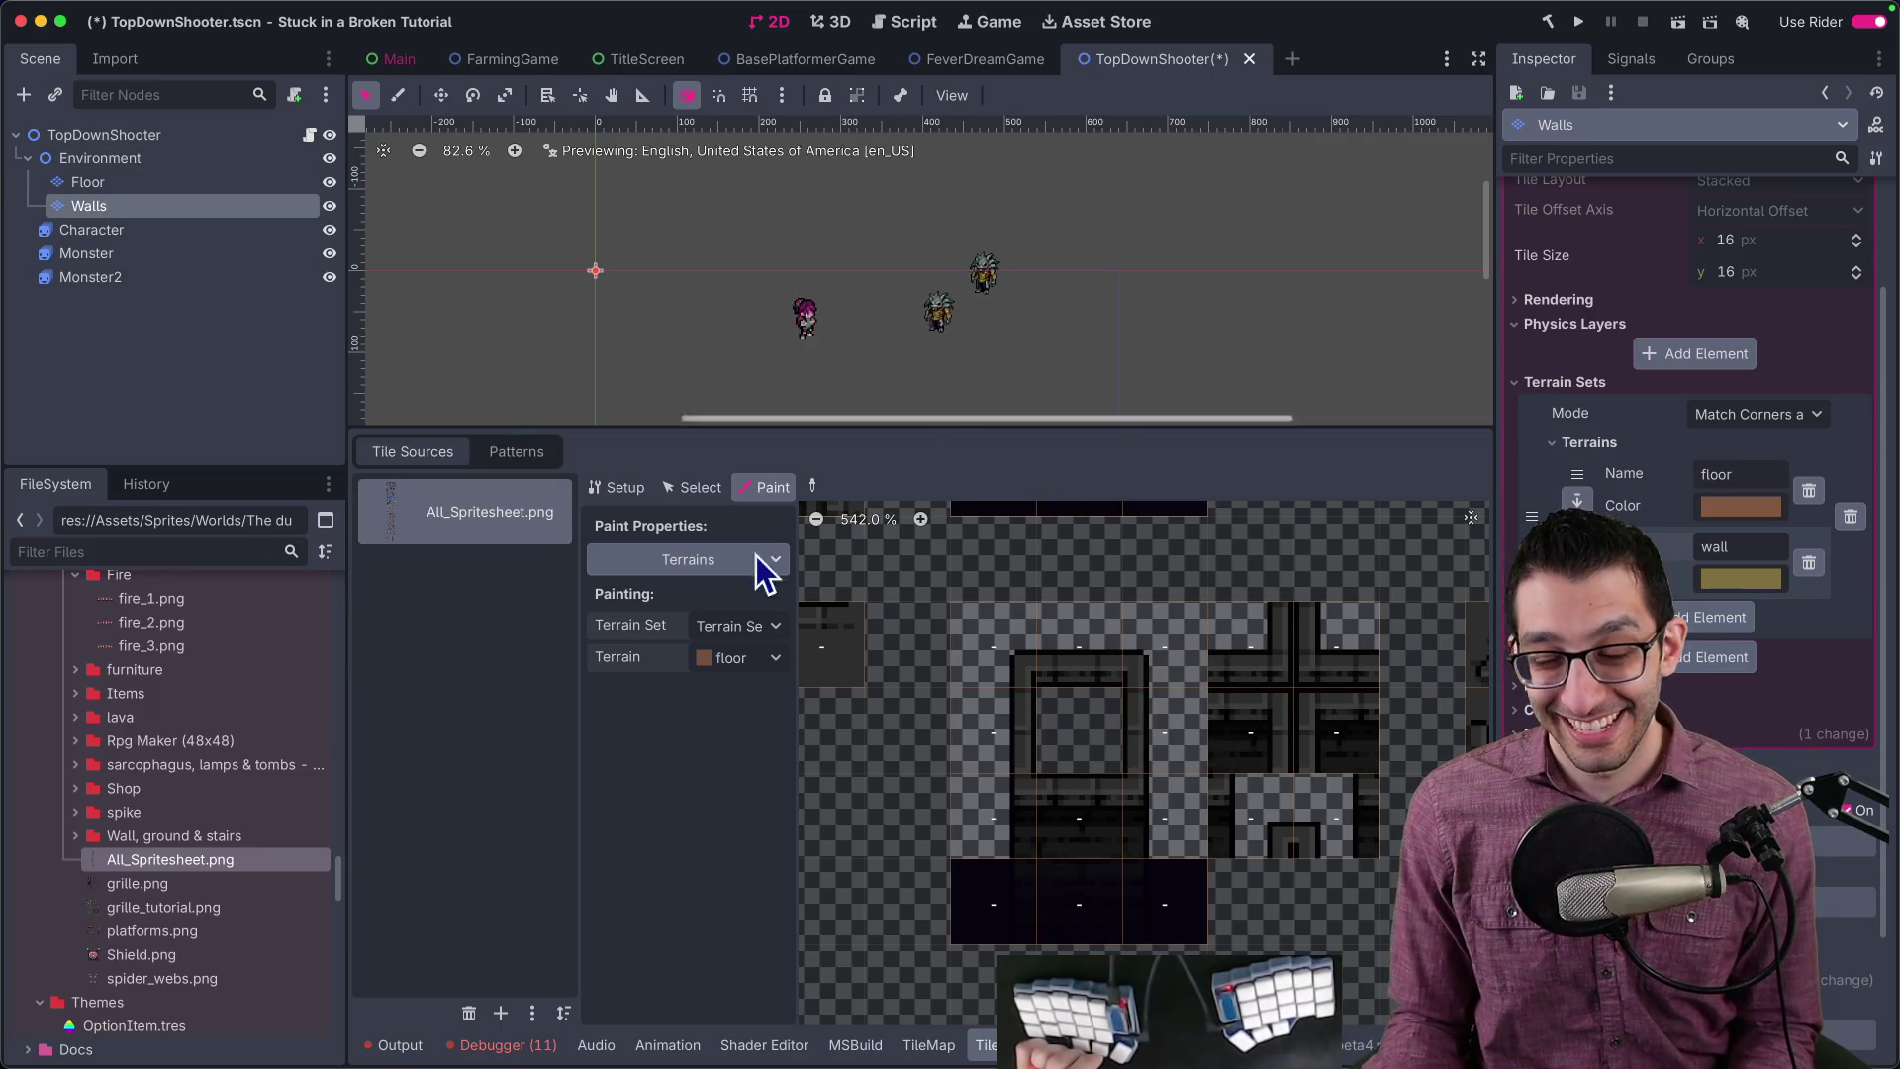
scroll(1060, 687, "right", 3)
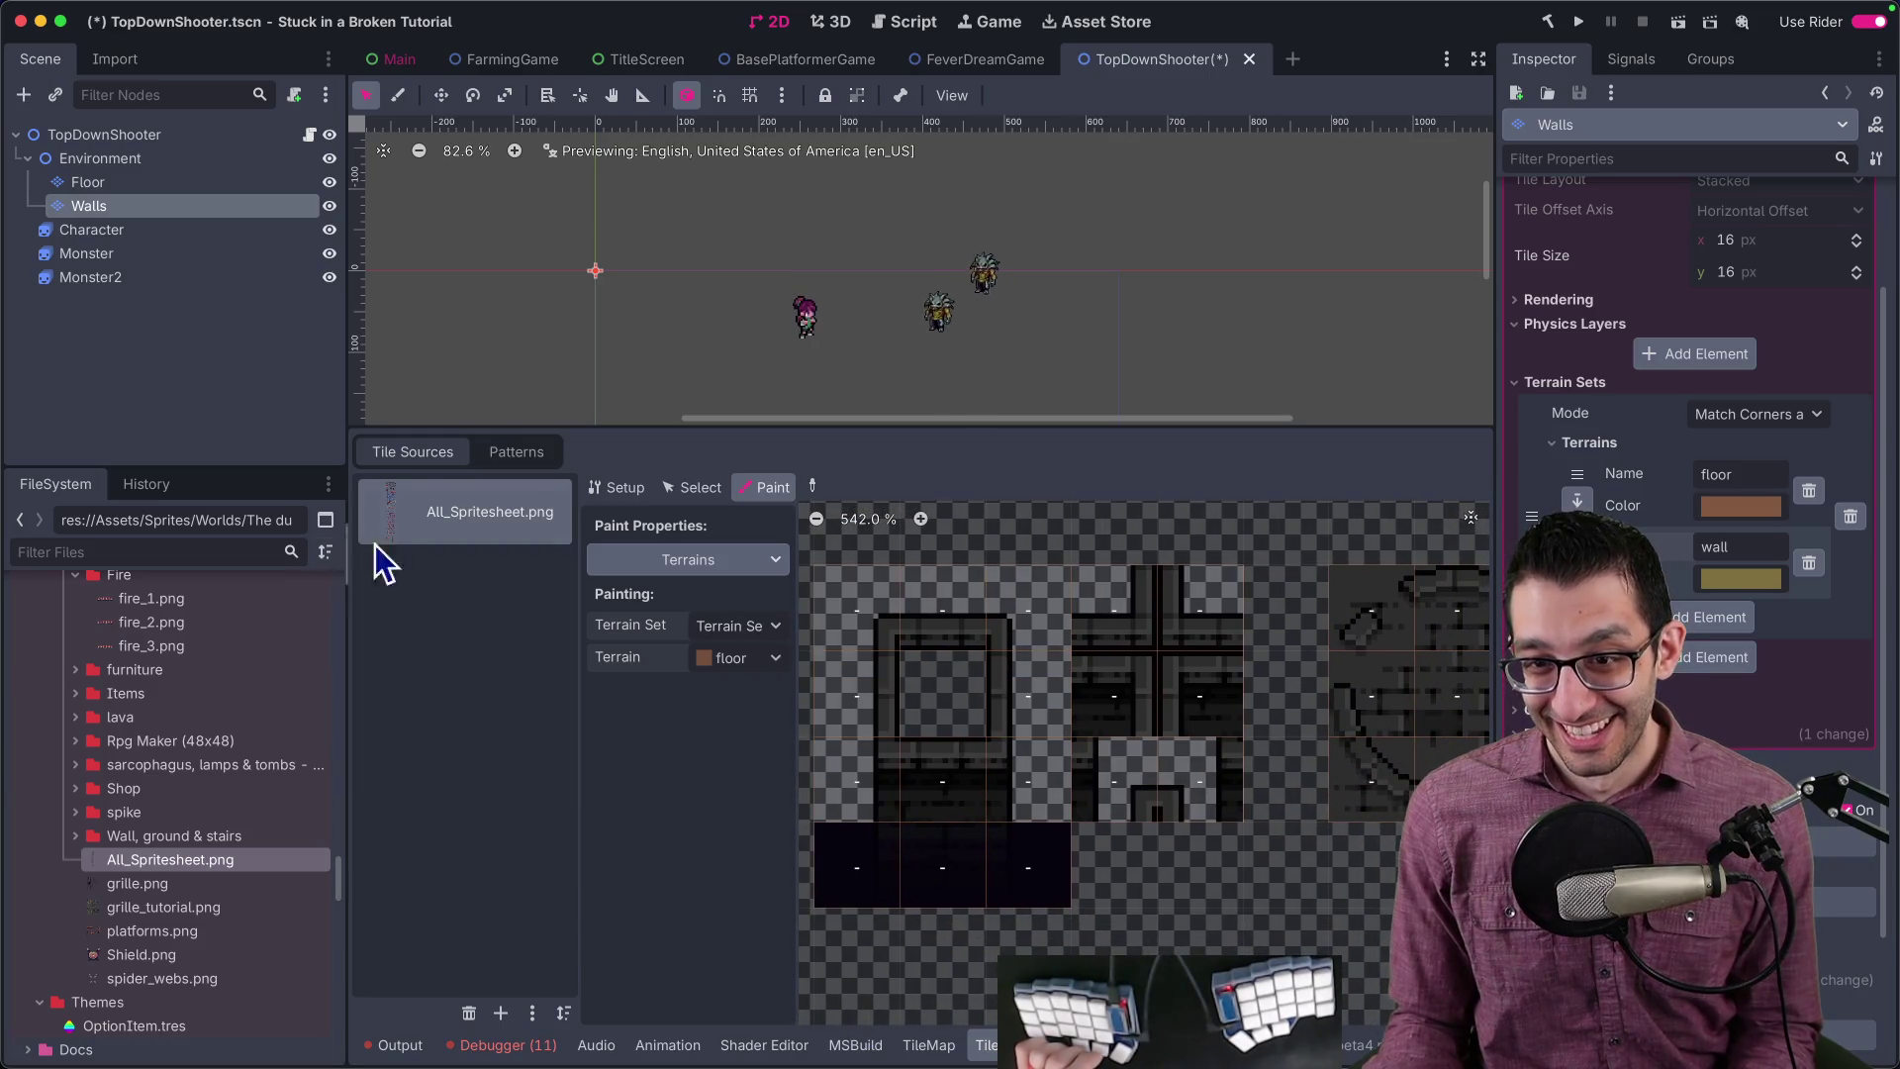
Step: Choose the wall terrain under Paint > Terrains and paint the top-row and left-column wall tiles
left_click(748, 564)
left_click(745, 562)
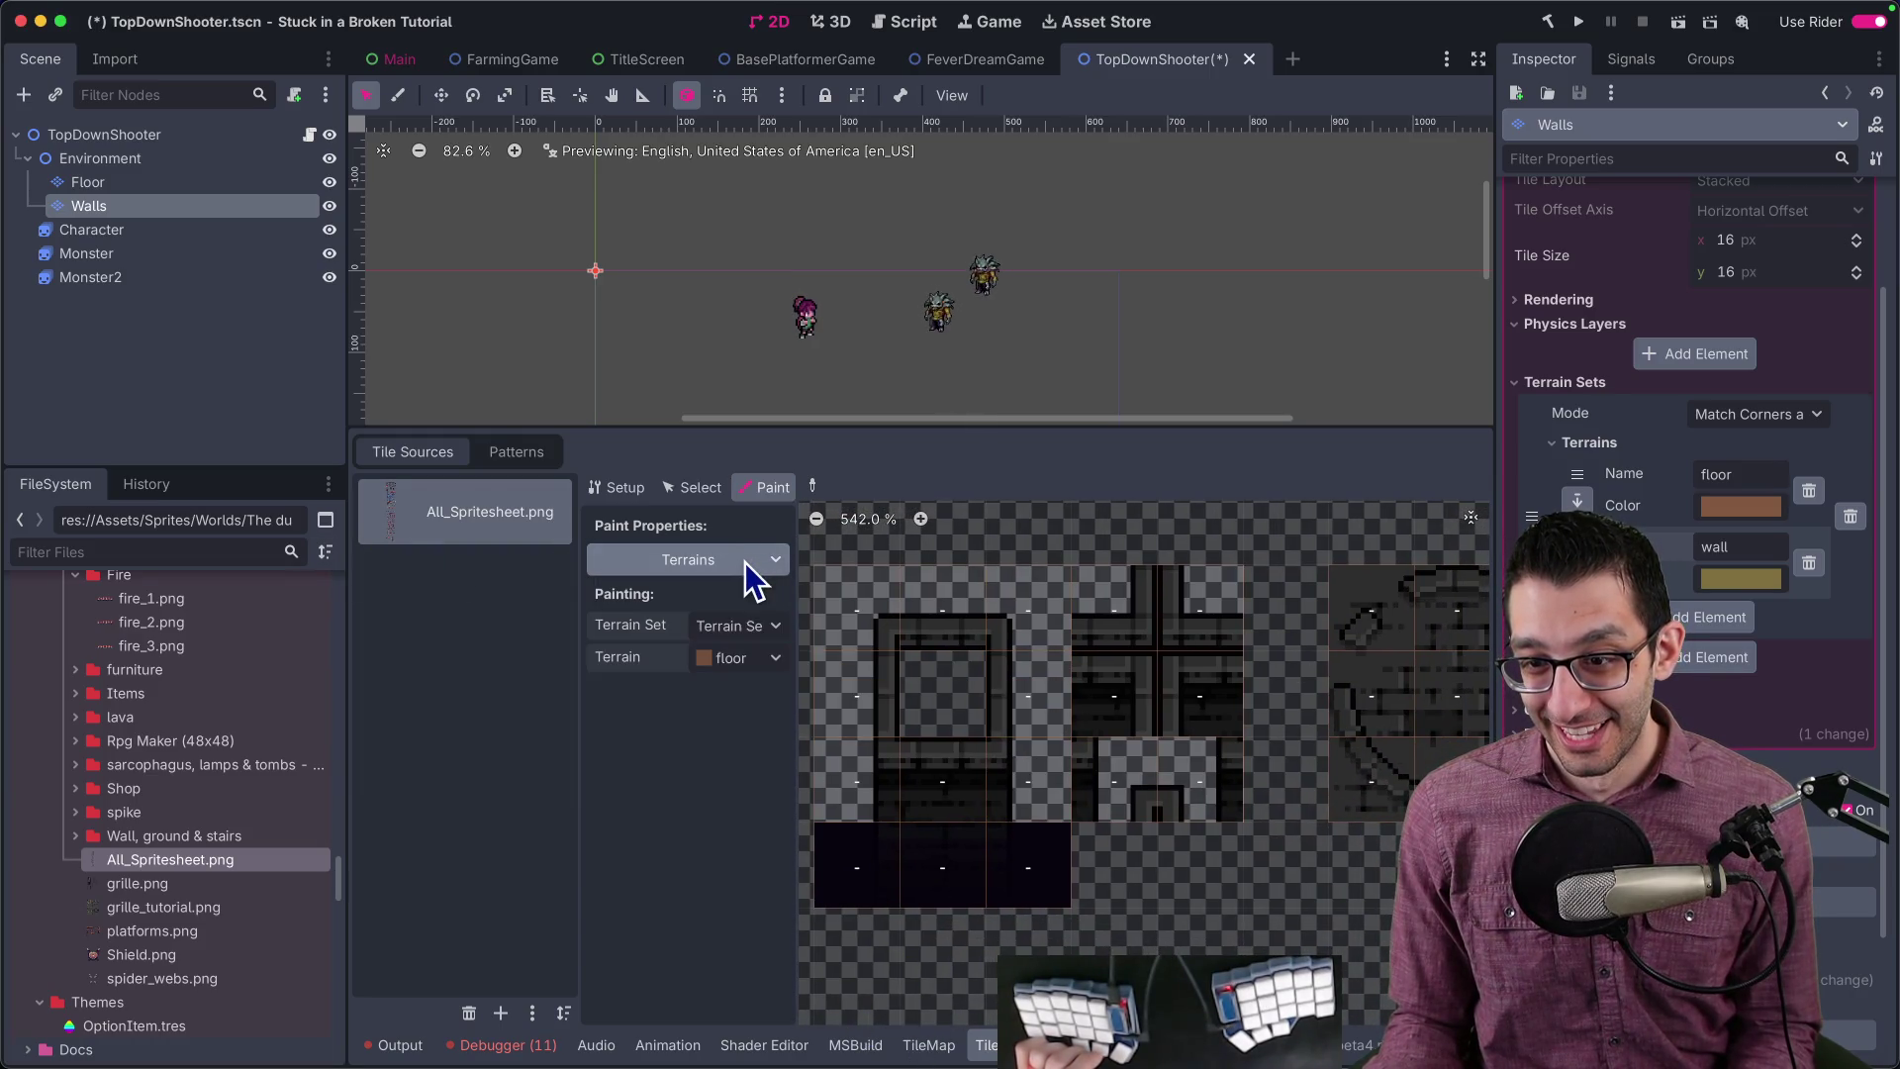
left_click(744, 662)
left_click(755, 751)
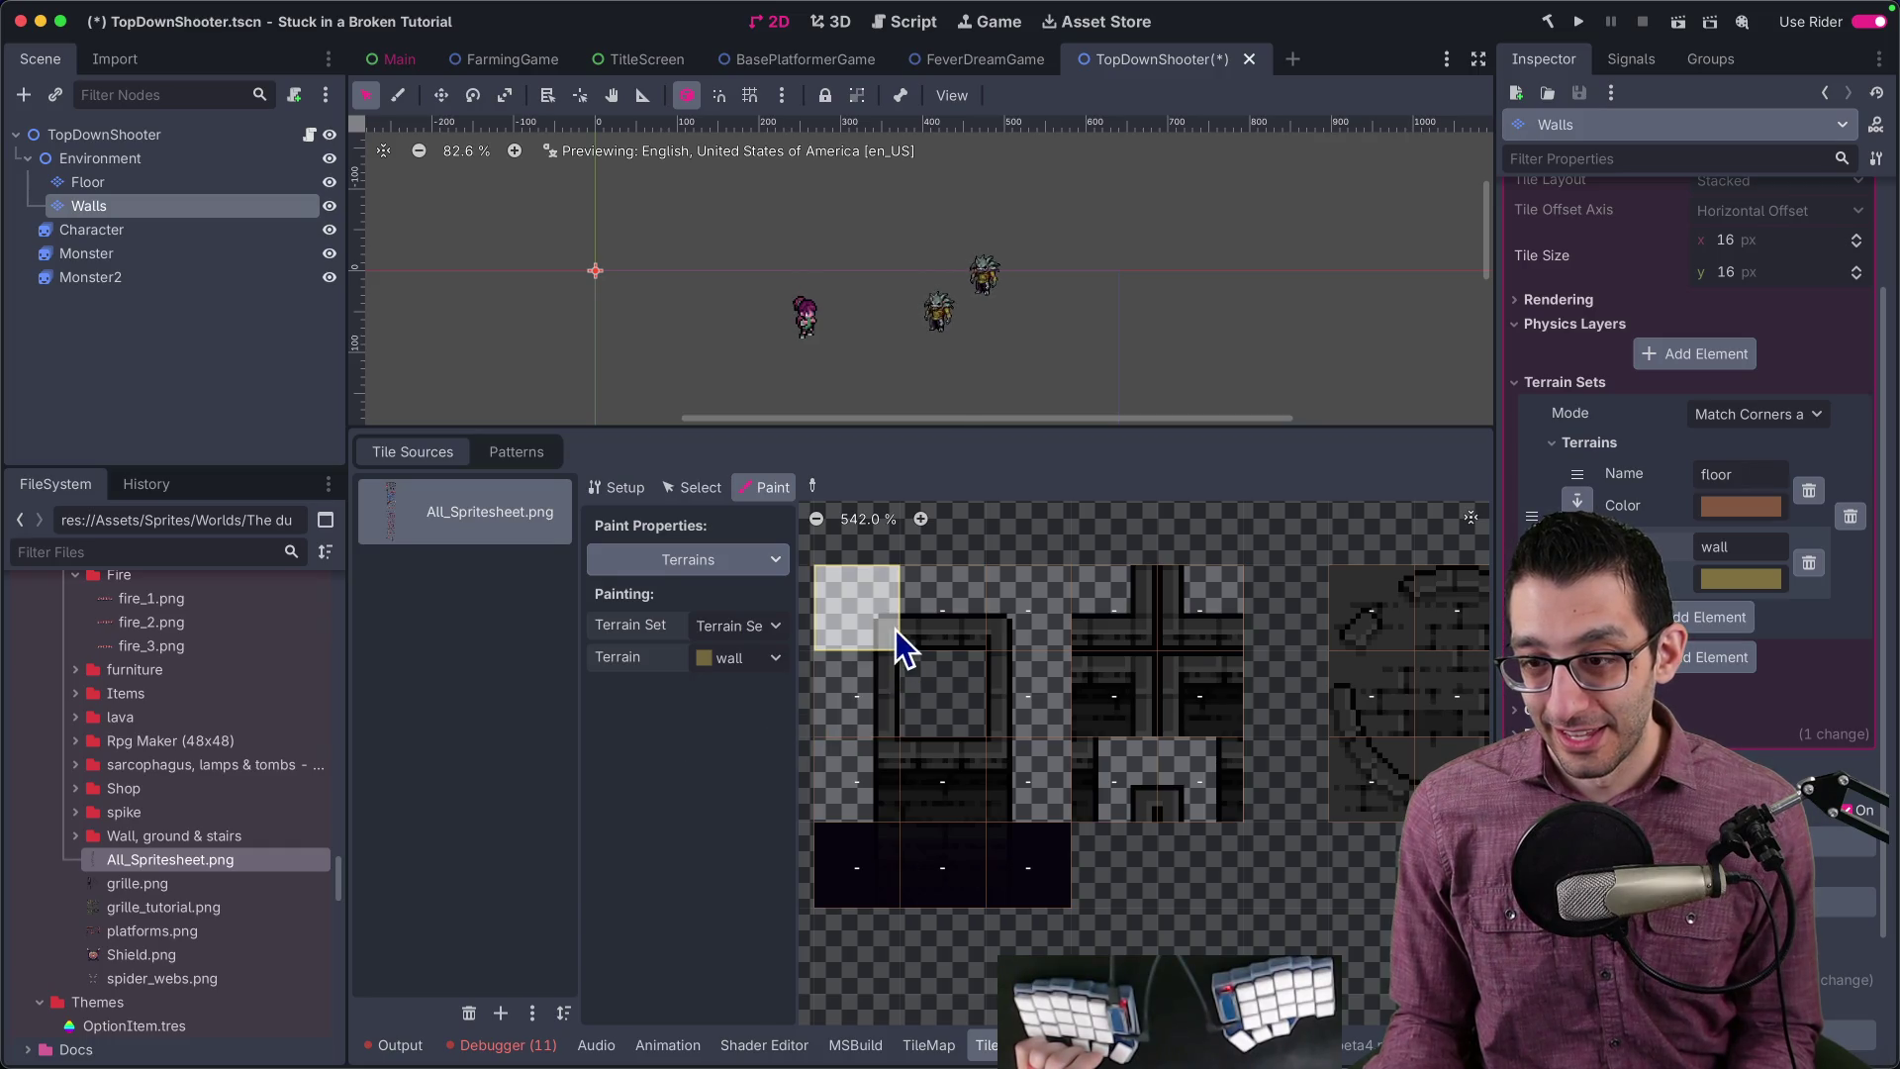
mouse_move(886, 643)
left_mouse_down()
mouse_move(976, 644)
mouse_move(1025, 717)
left_mouse_up()
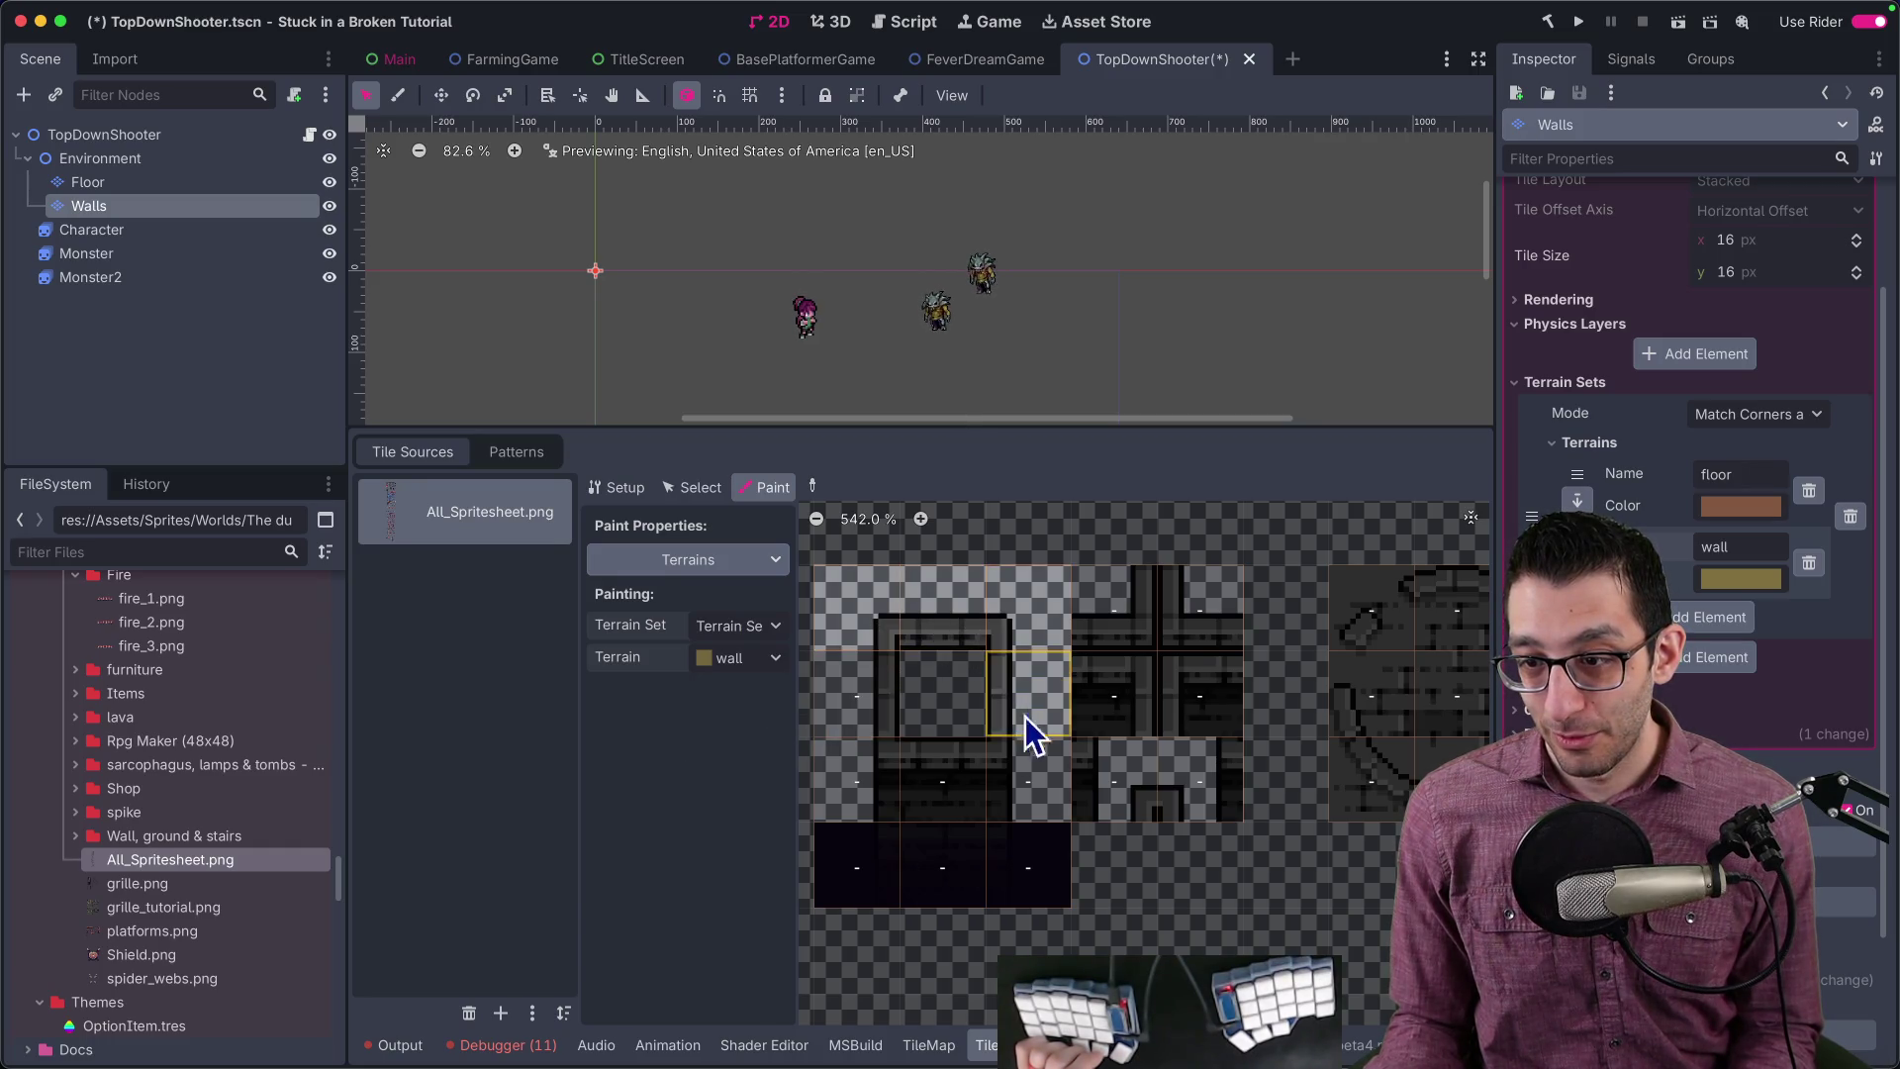
left_click(900, 762)
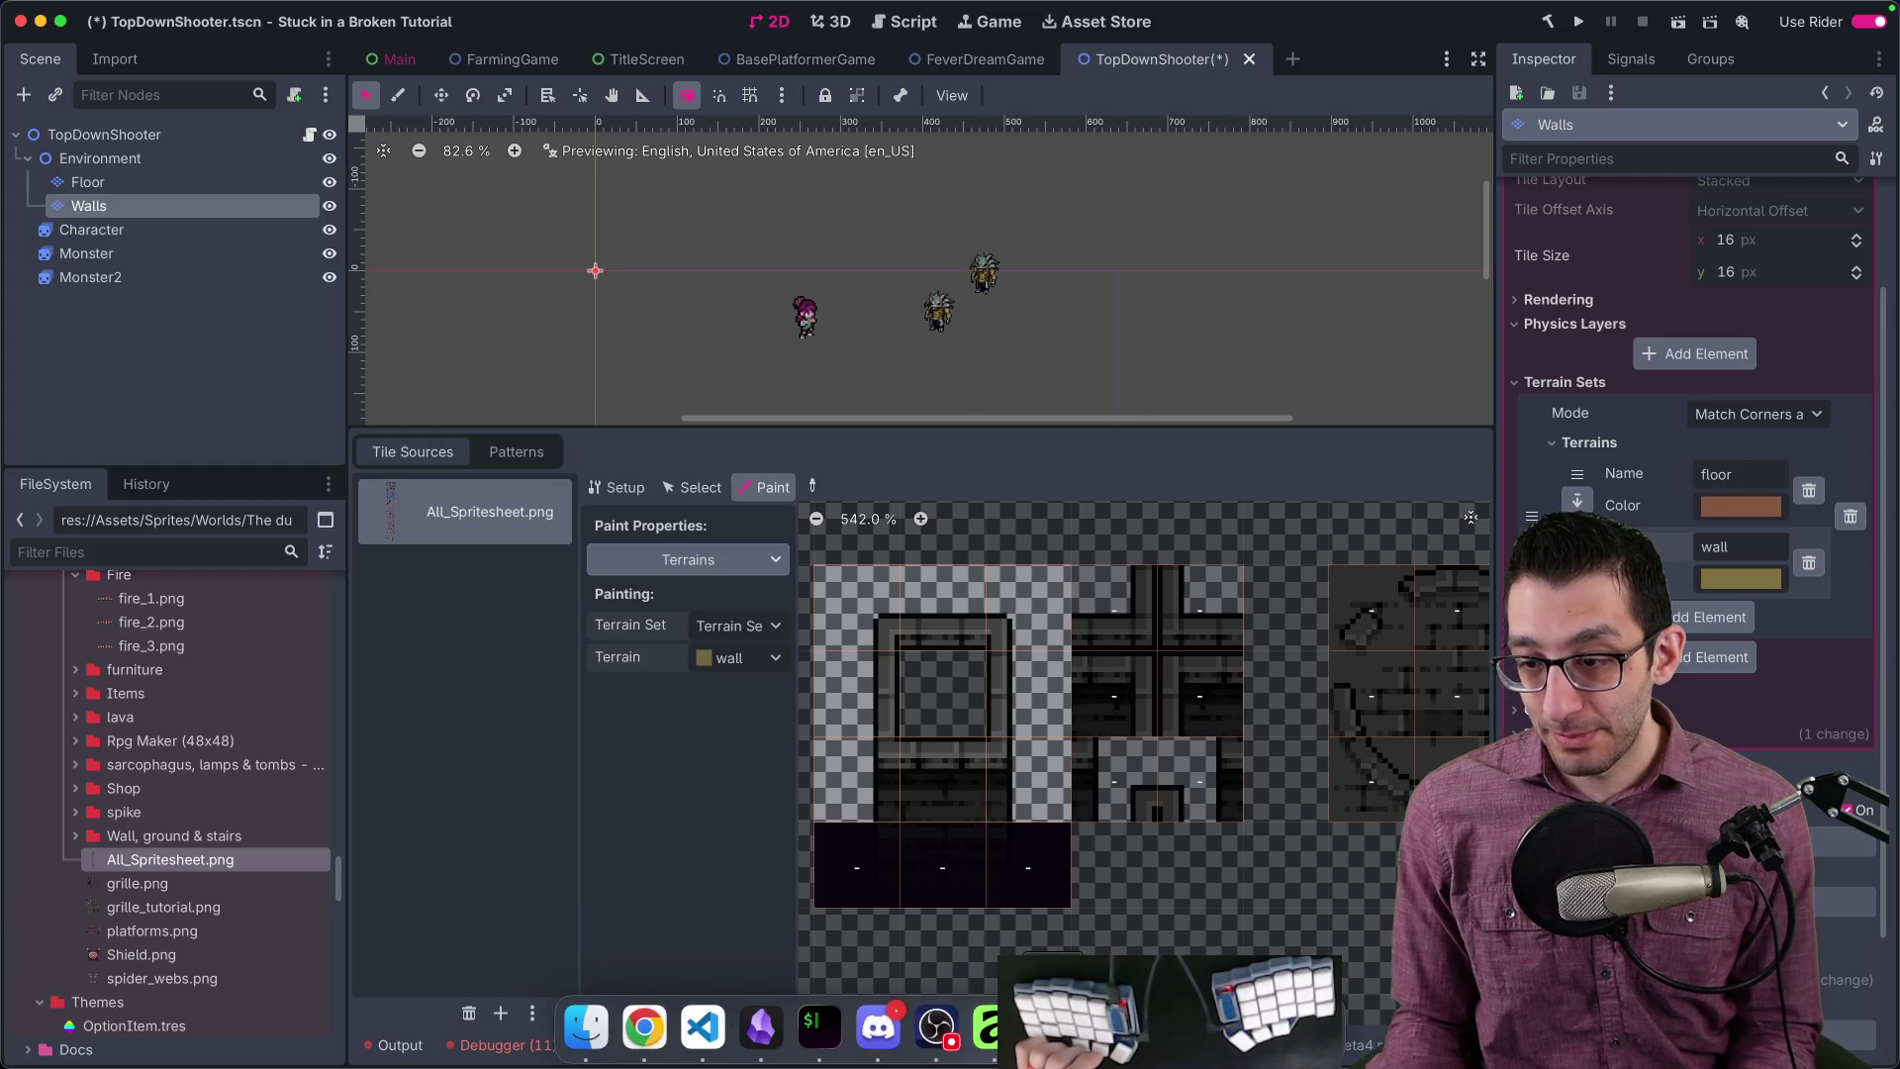
Step: Compare the painted tiles against the spritesheet in Affinity Photo, then come back to Godot
left_click(986, 1029)
scroll(964, 533, "down", 3)
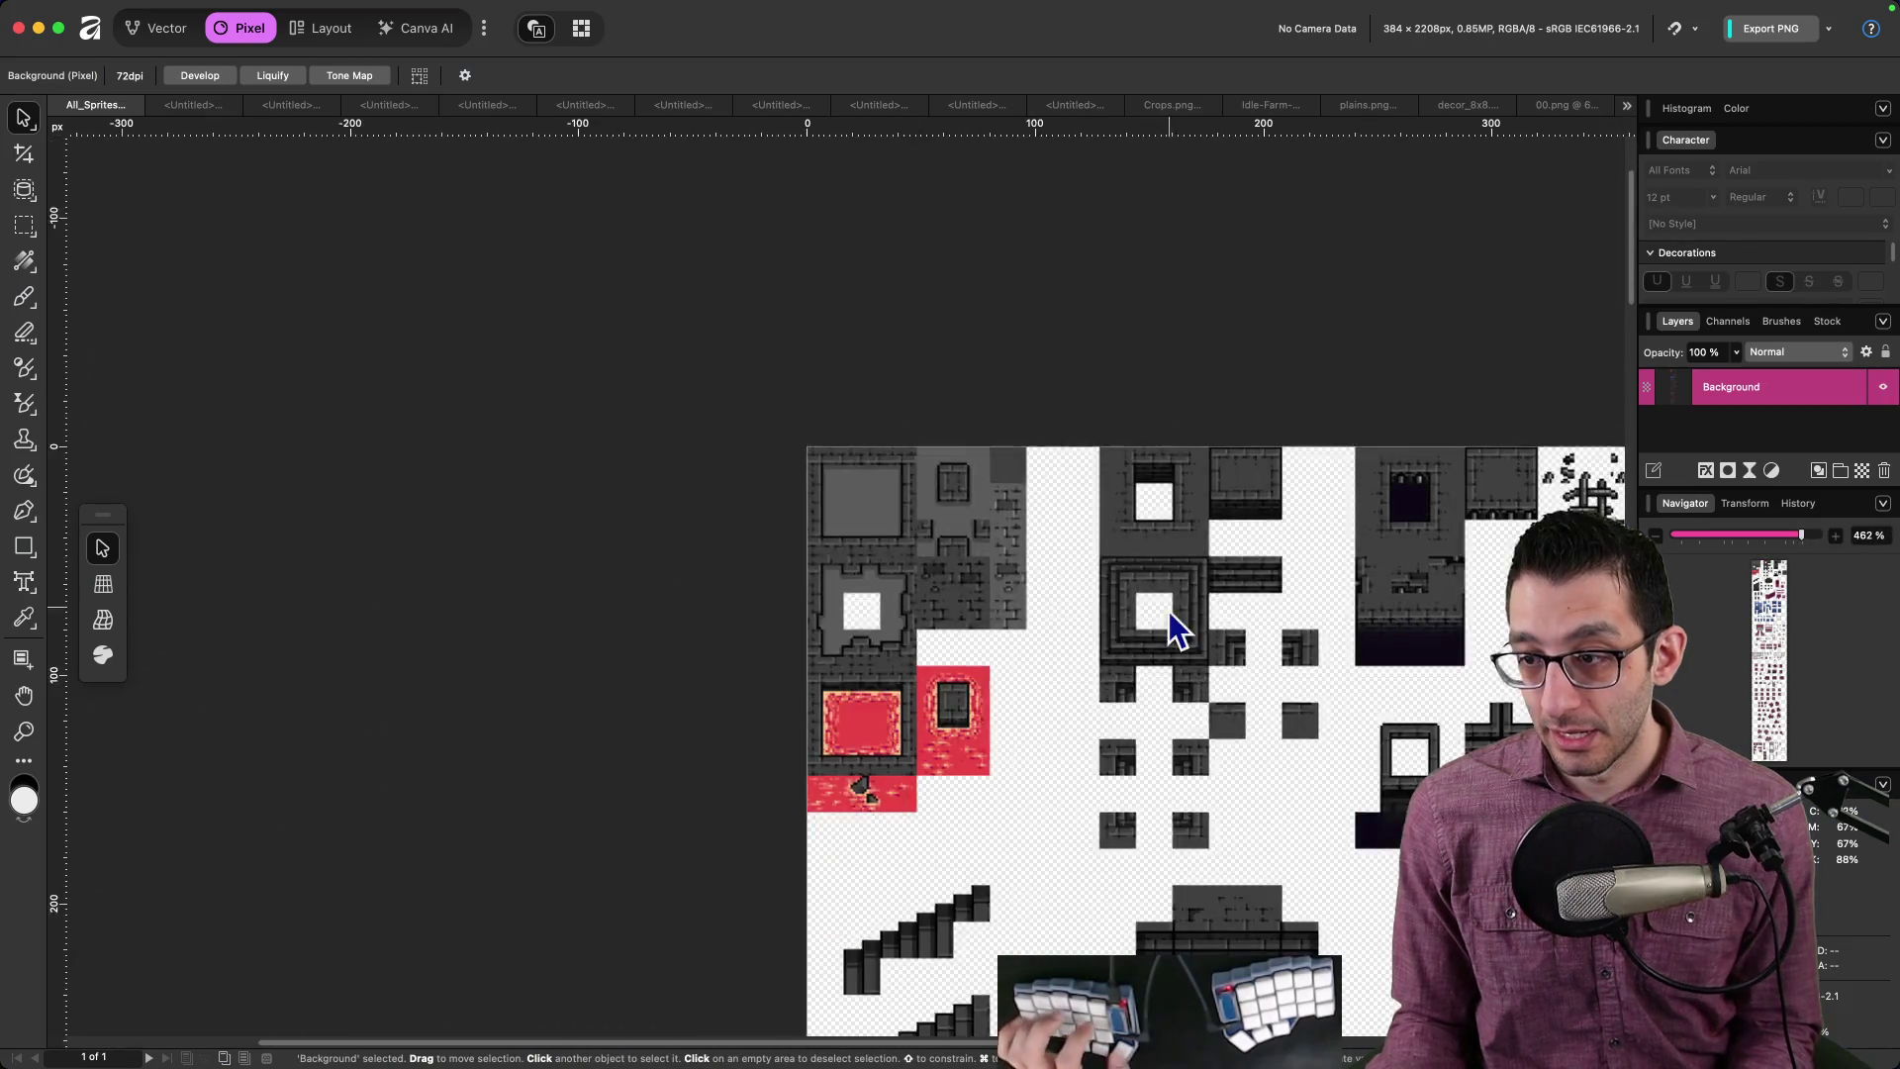
scroll(870, 585, "up", 5)
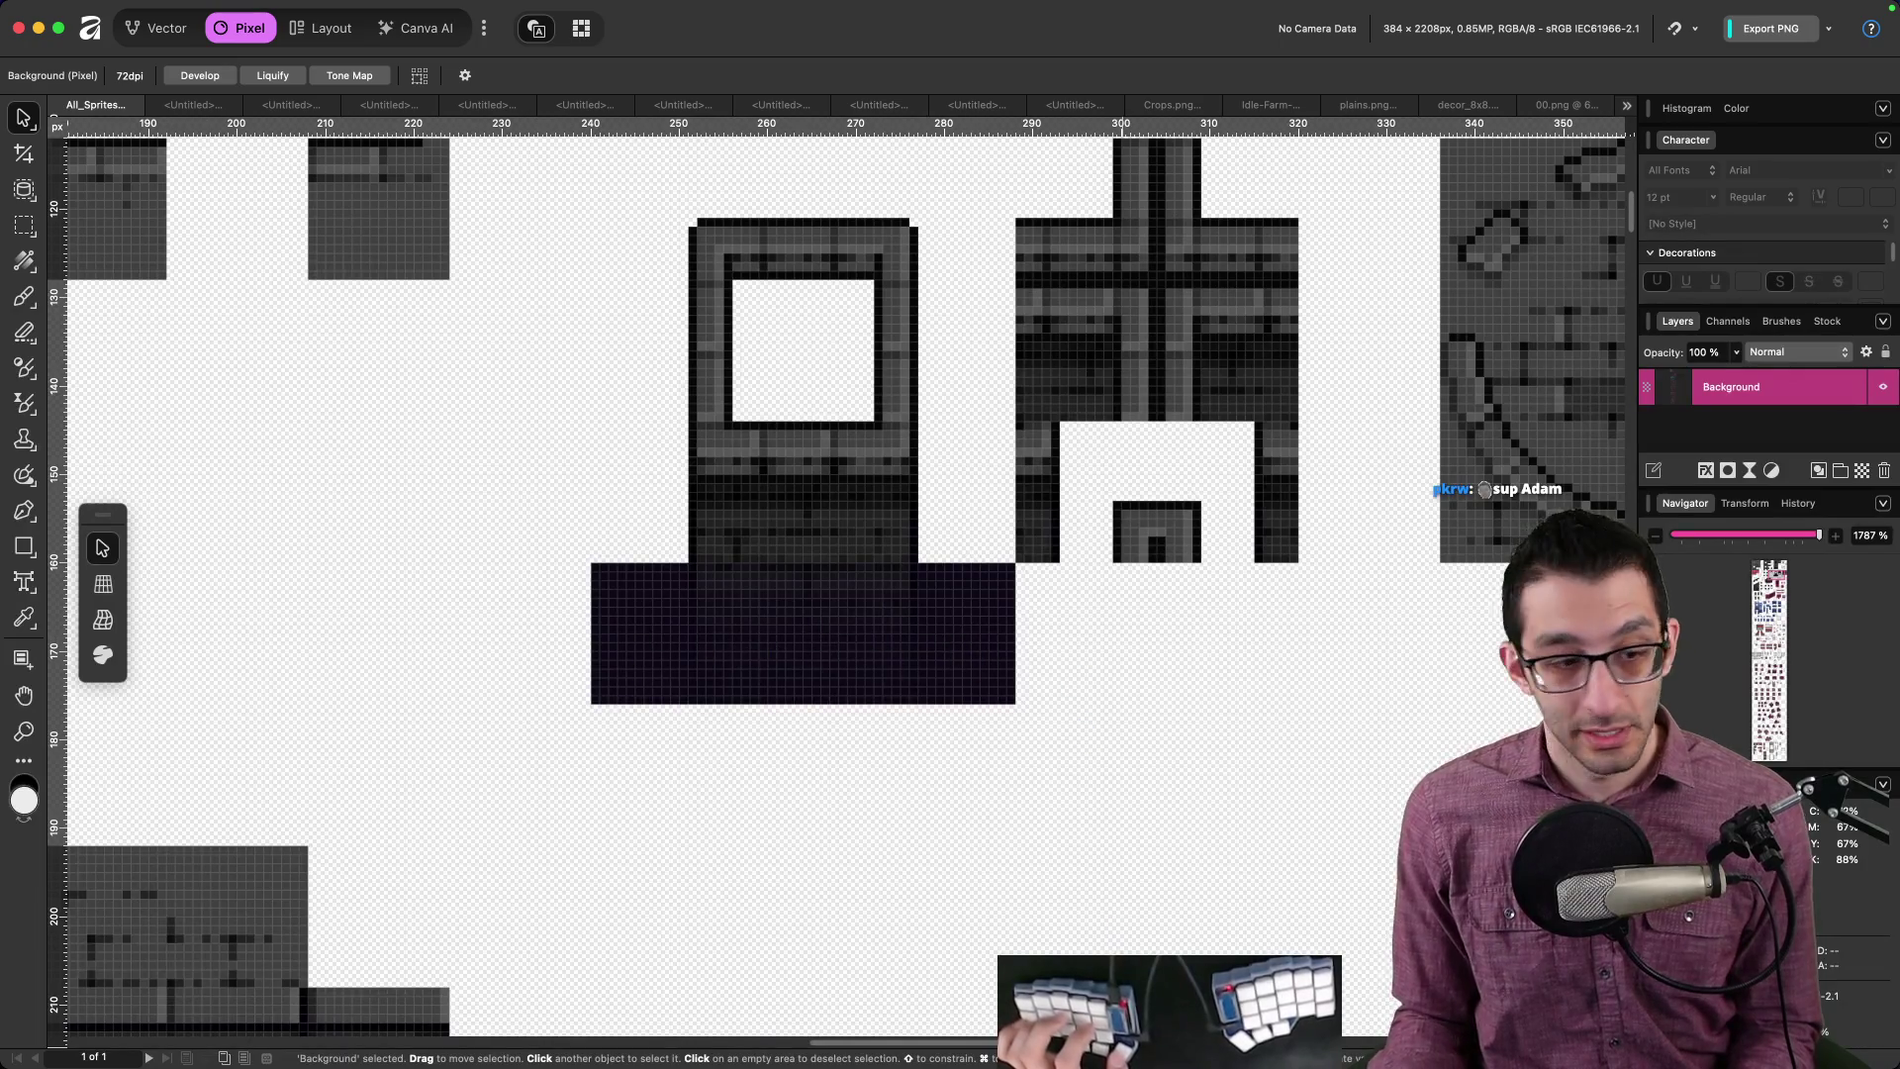
mouse_move(1039, 1063)
left_click(1045, 1029)
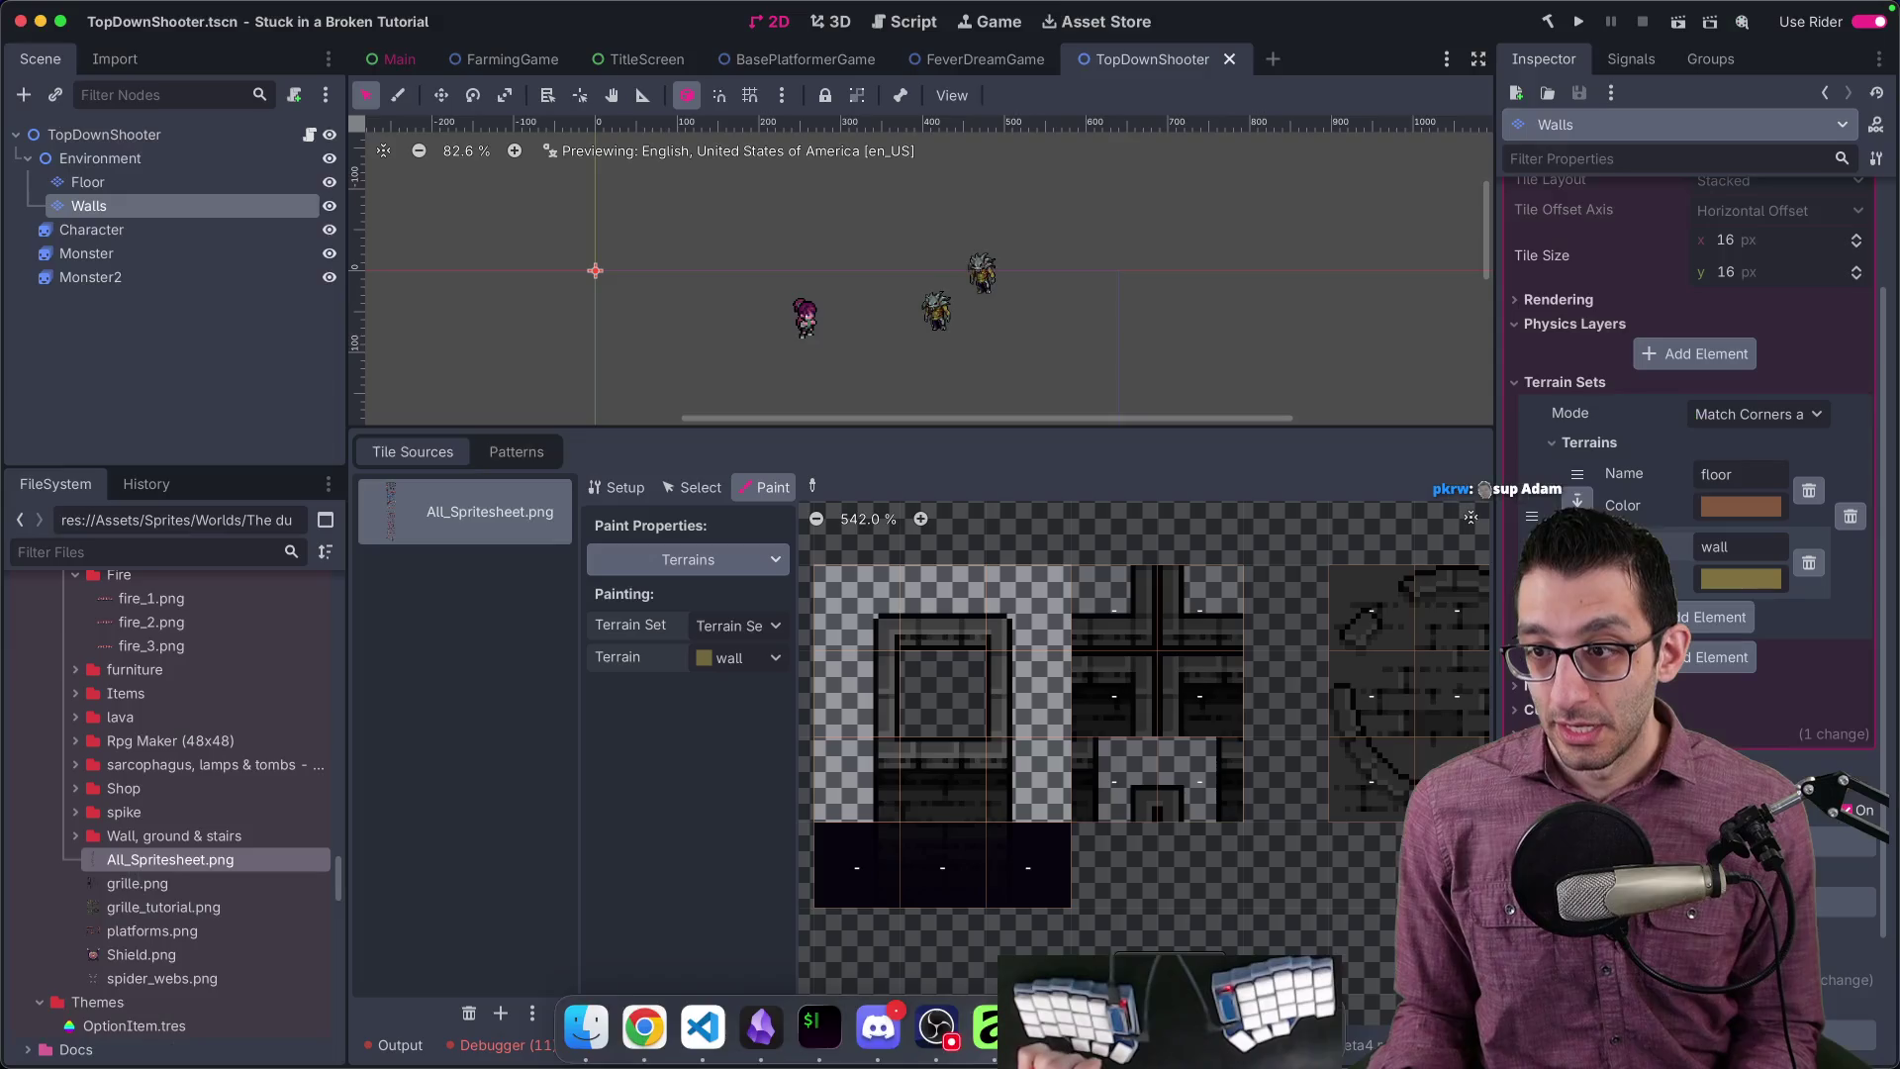
Step: Paint wall peering bits on a lower tile, the top-left tile's edges, and across the top row and right column
left_click(1138, 760)
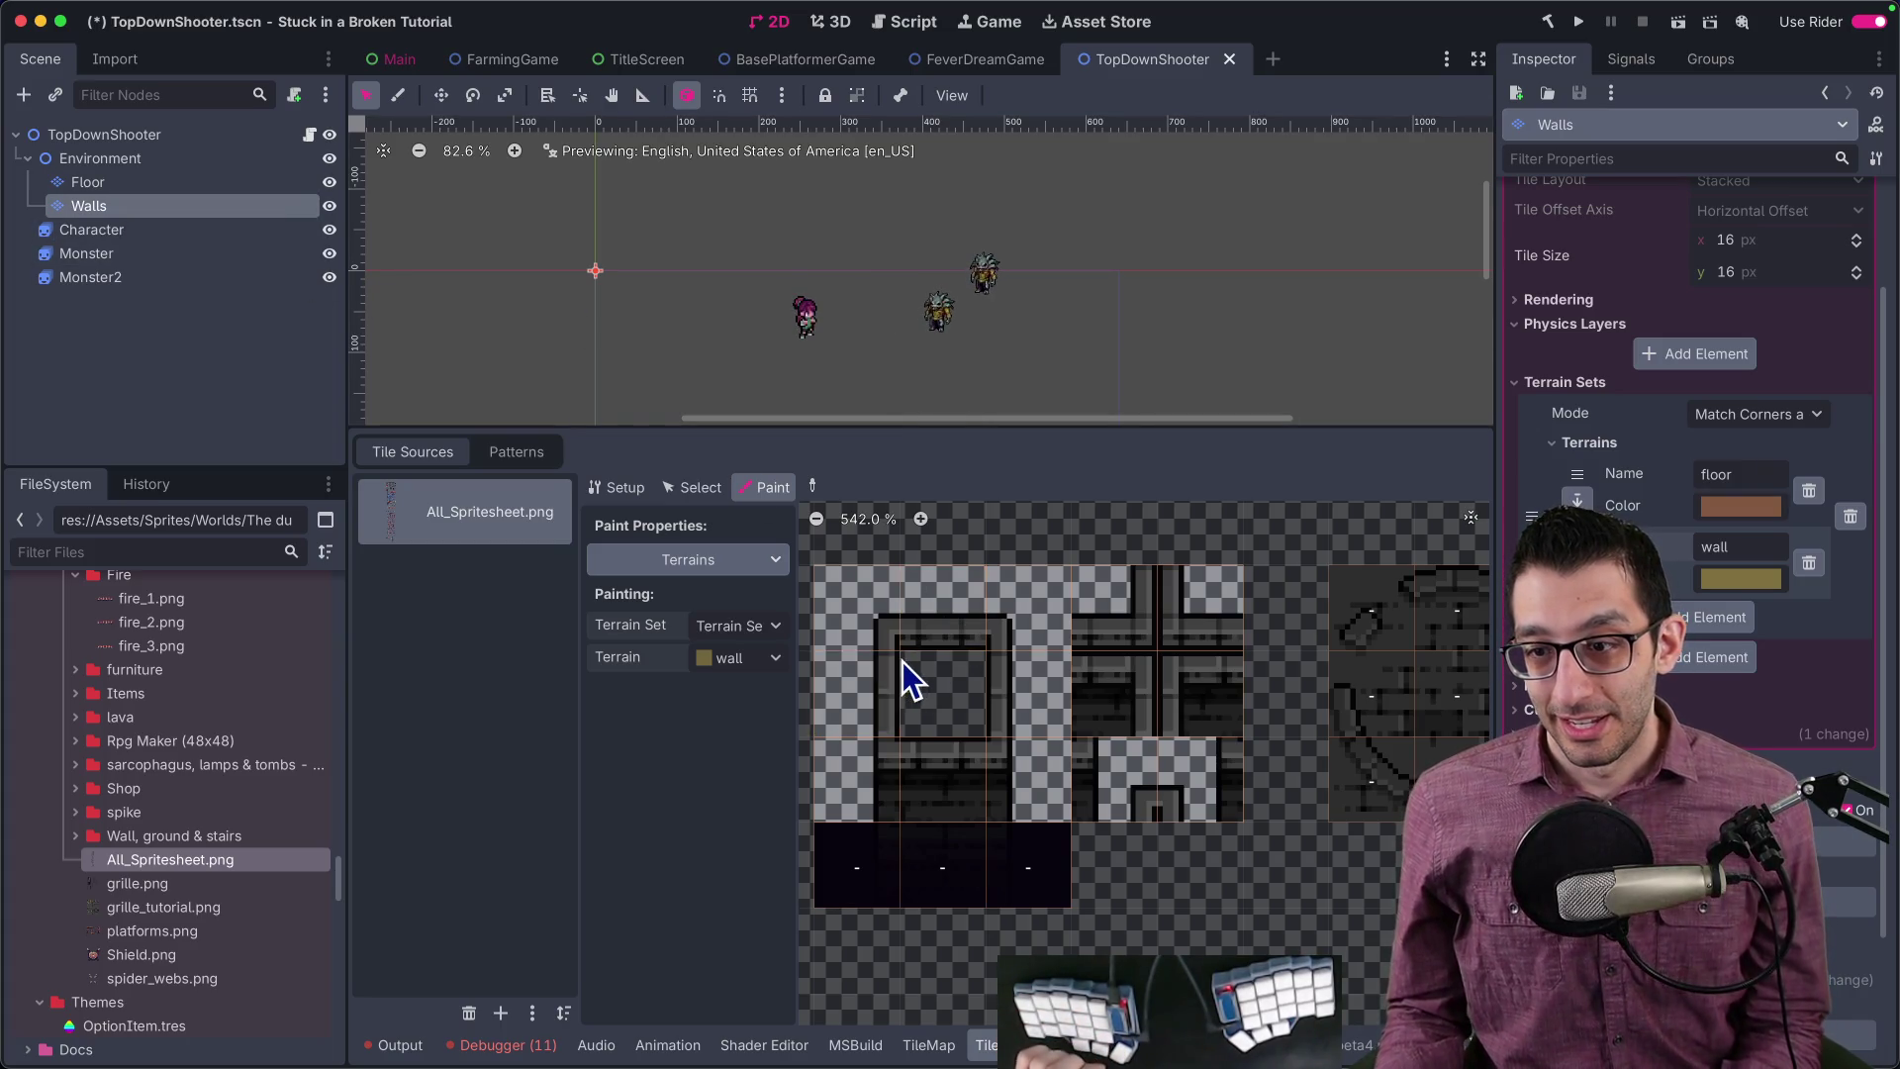
mouse_move(862, 597)
left_mouse_down()
mouse_move(886, 607)
mouse_move(845, 592)
mouse_move(835, 616)
mouse_move(858, 620)
mouse_move(858, 796)
mouse_move(831, 788)
mouse_move(828, 685)
left_mouse_up()
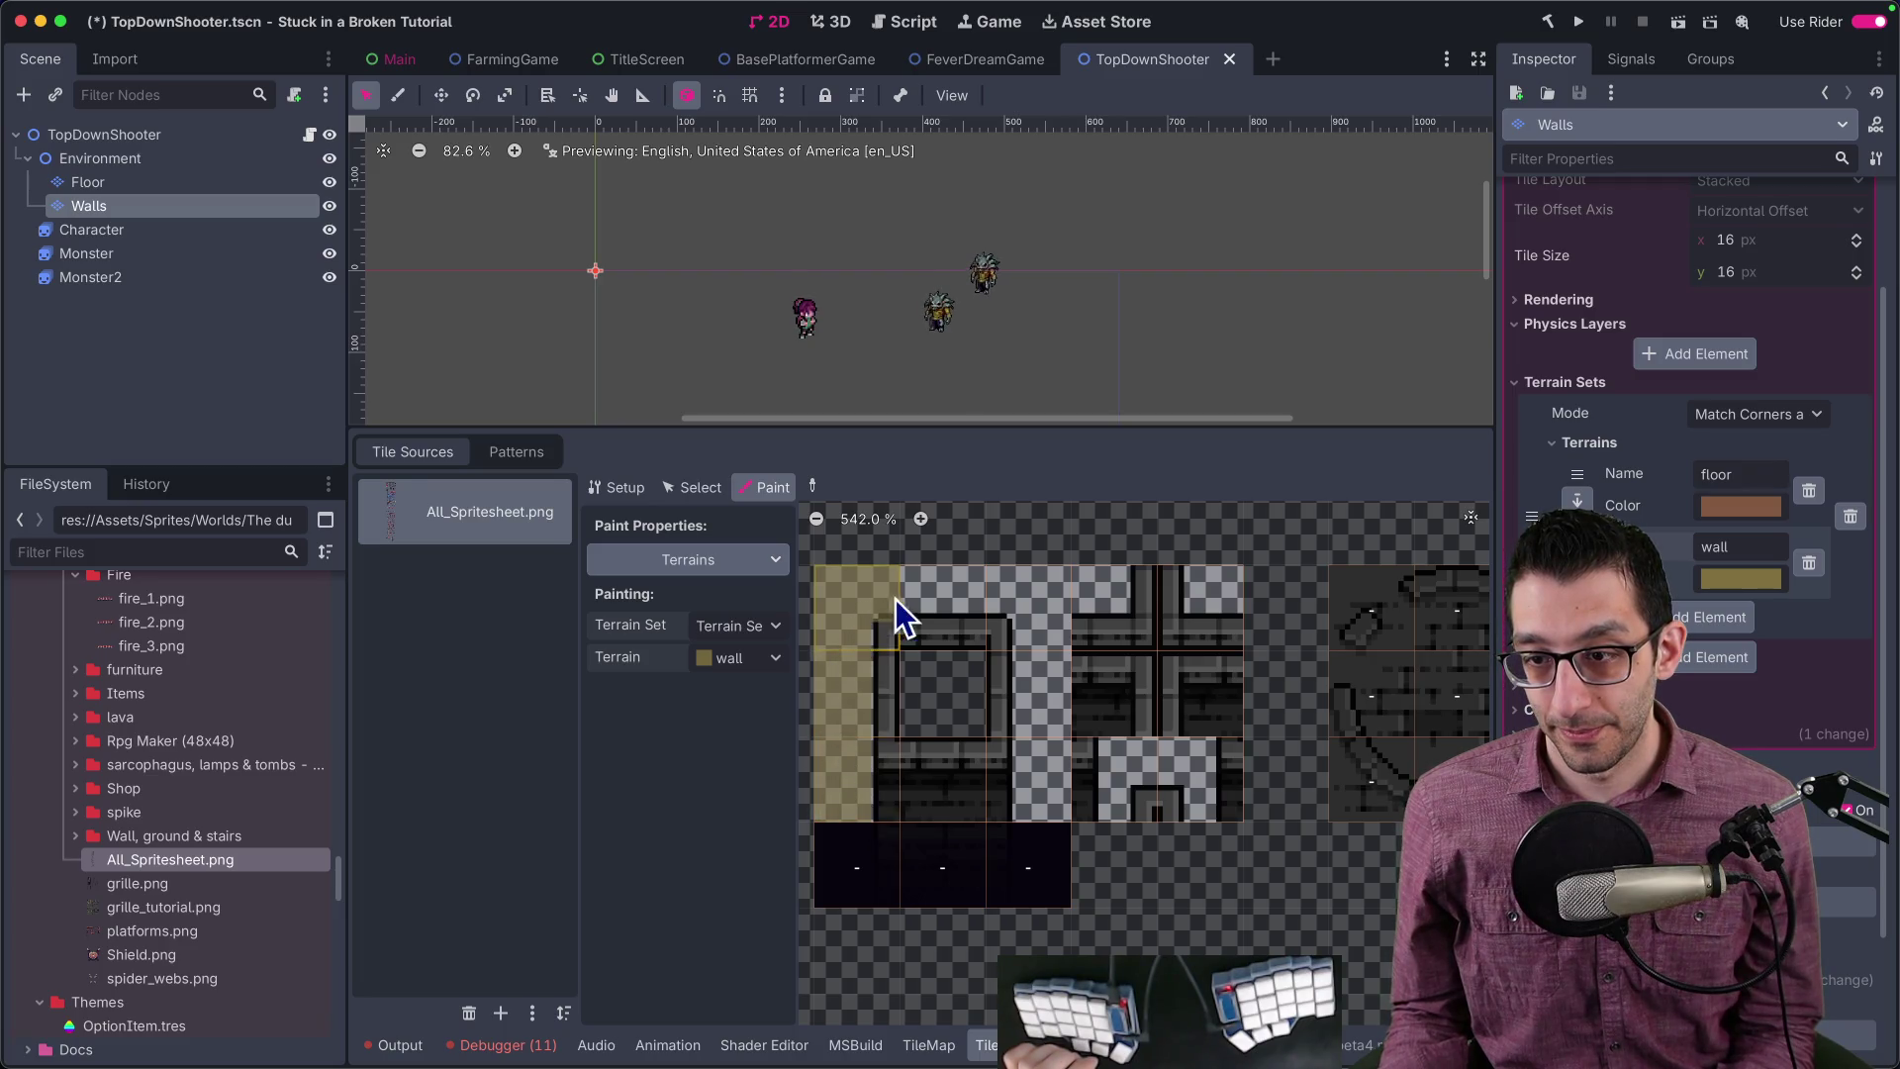
mouse_move(918, 601)
left_mouse_down()
mouse_move(1066, 586)
mouse_move(1060, 776)
mouse_move(1036, 792)
left_mouse_up()
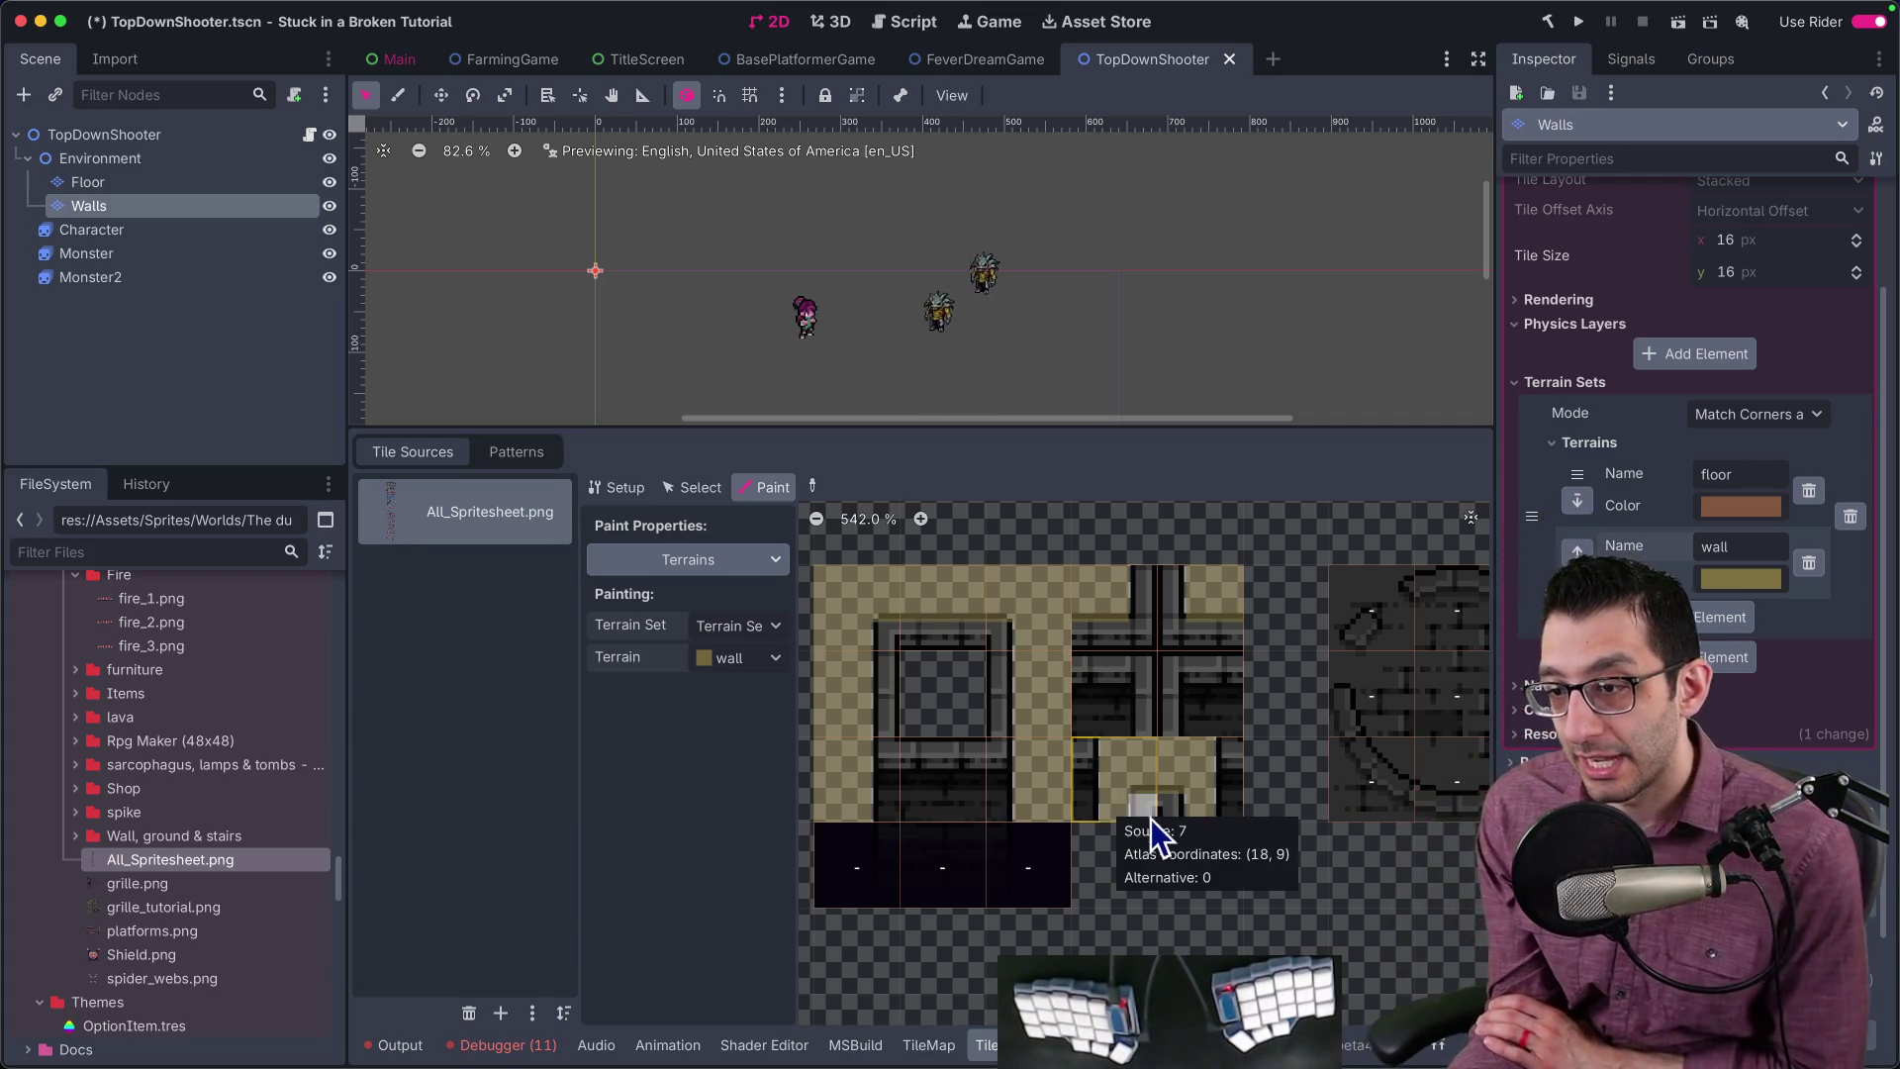
scroll(1142, 792, "right", 3)
scroll(1142, 791, "down", 1)
scroll(1093, 792, "up", 1)
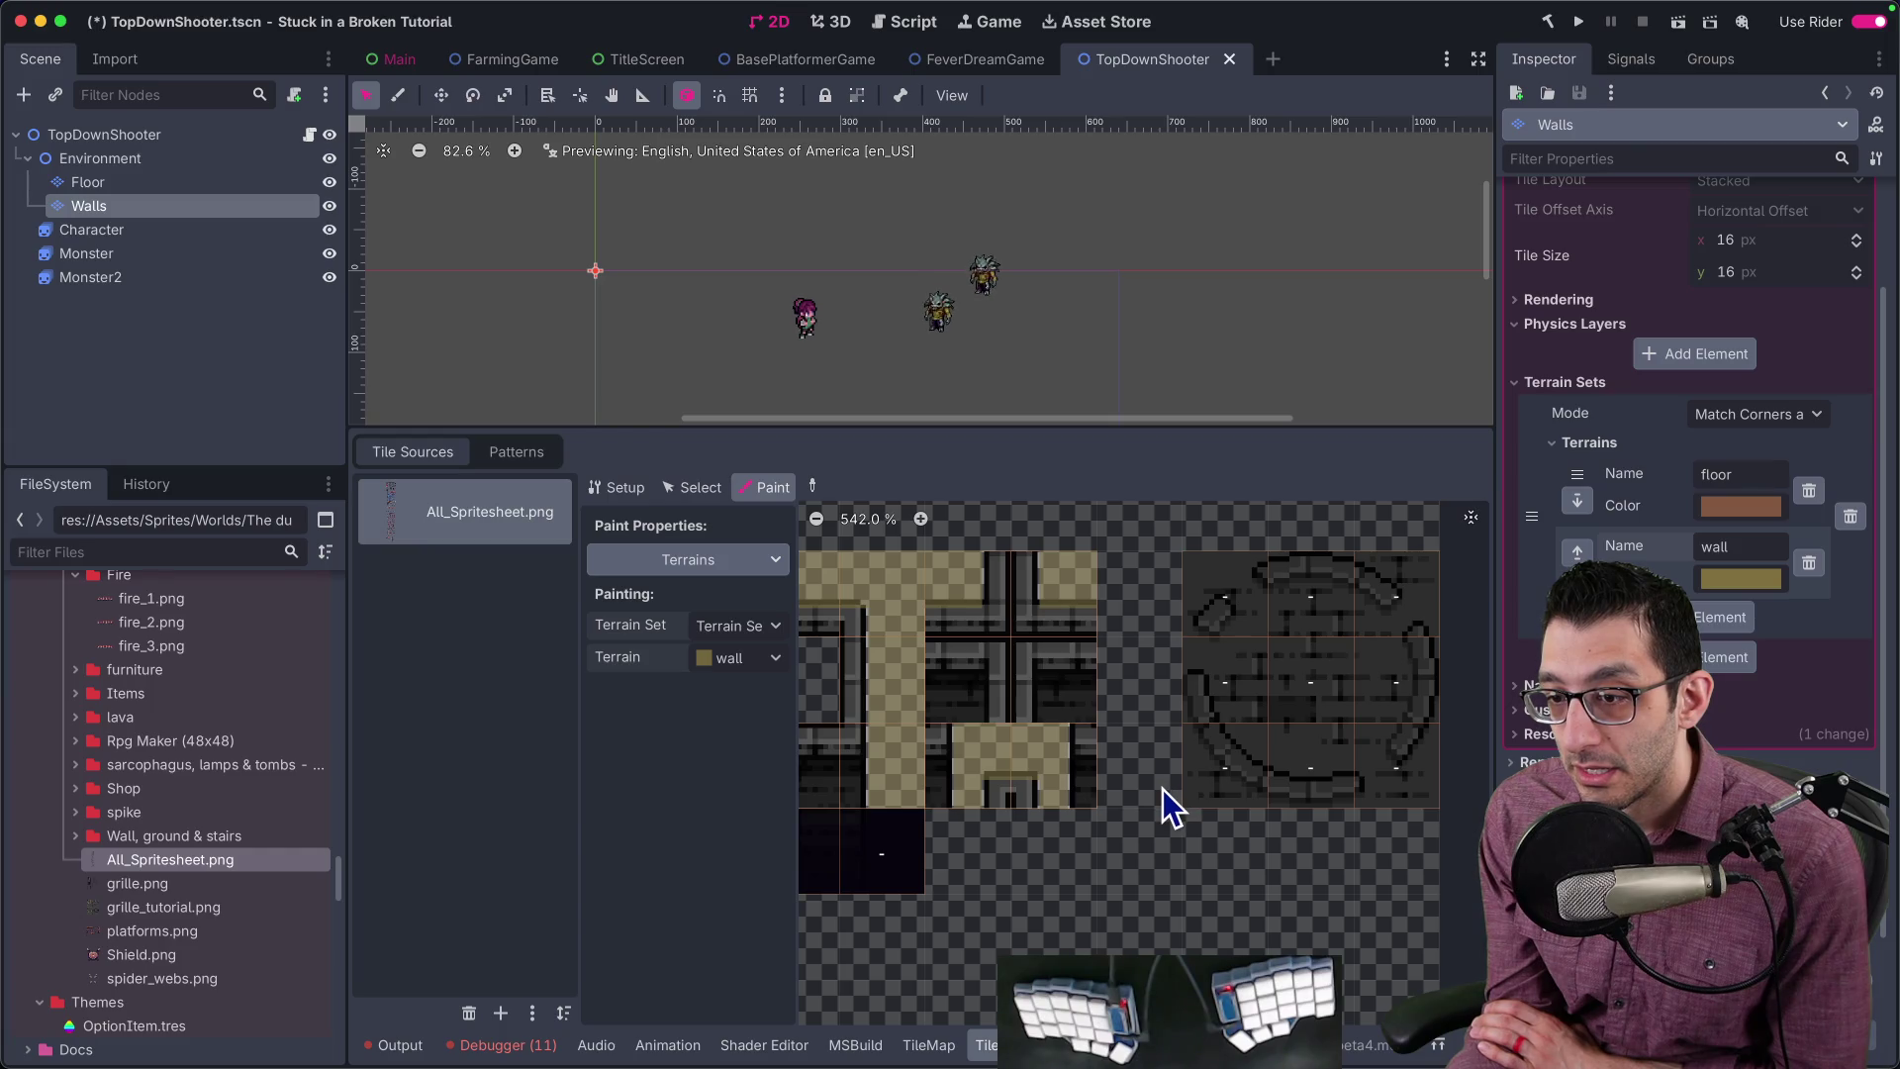
scroll(1223, 804, "left", 4)
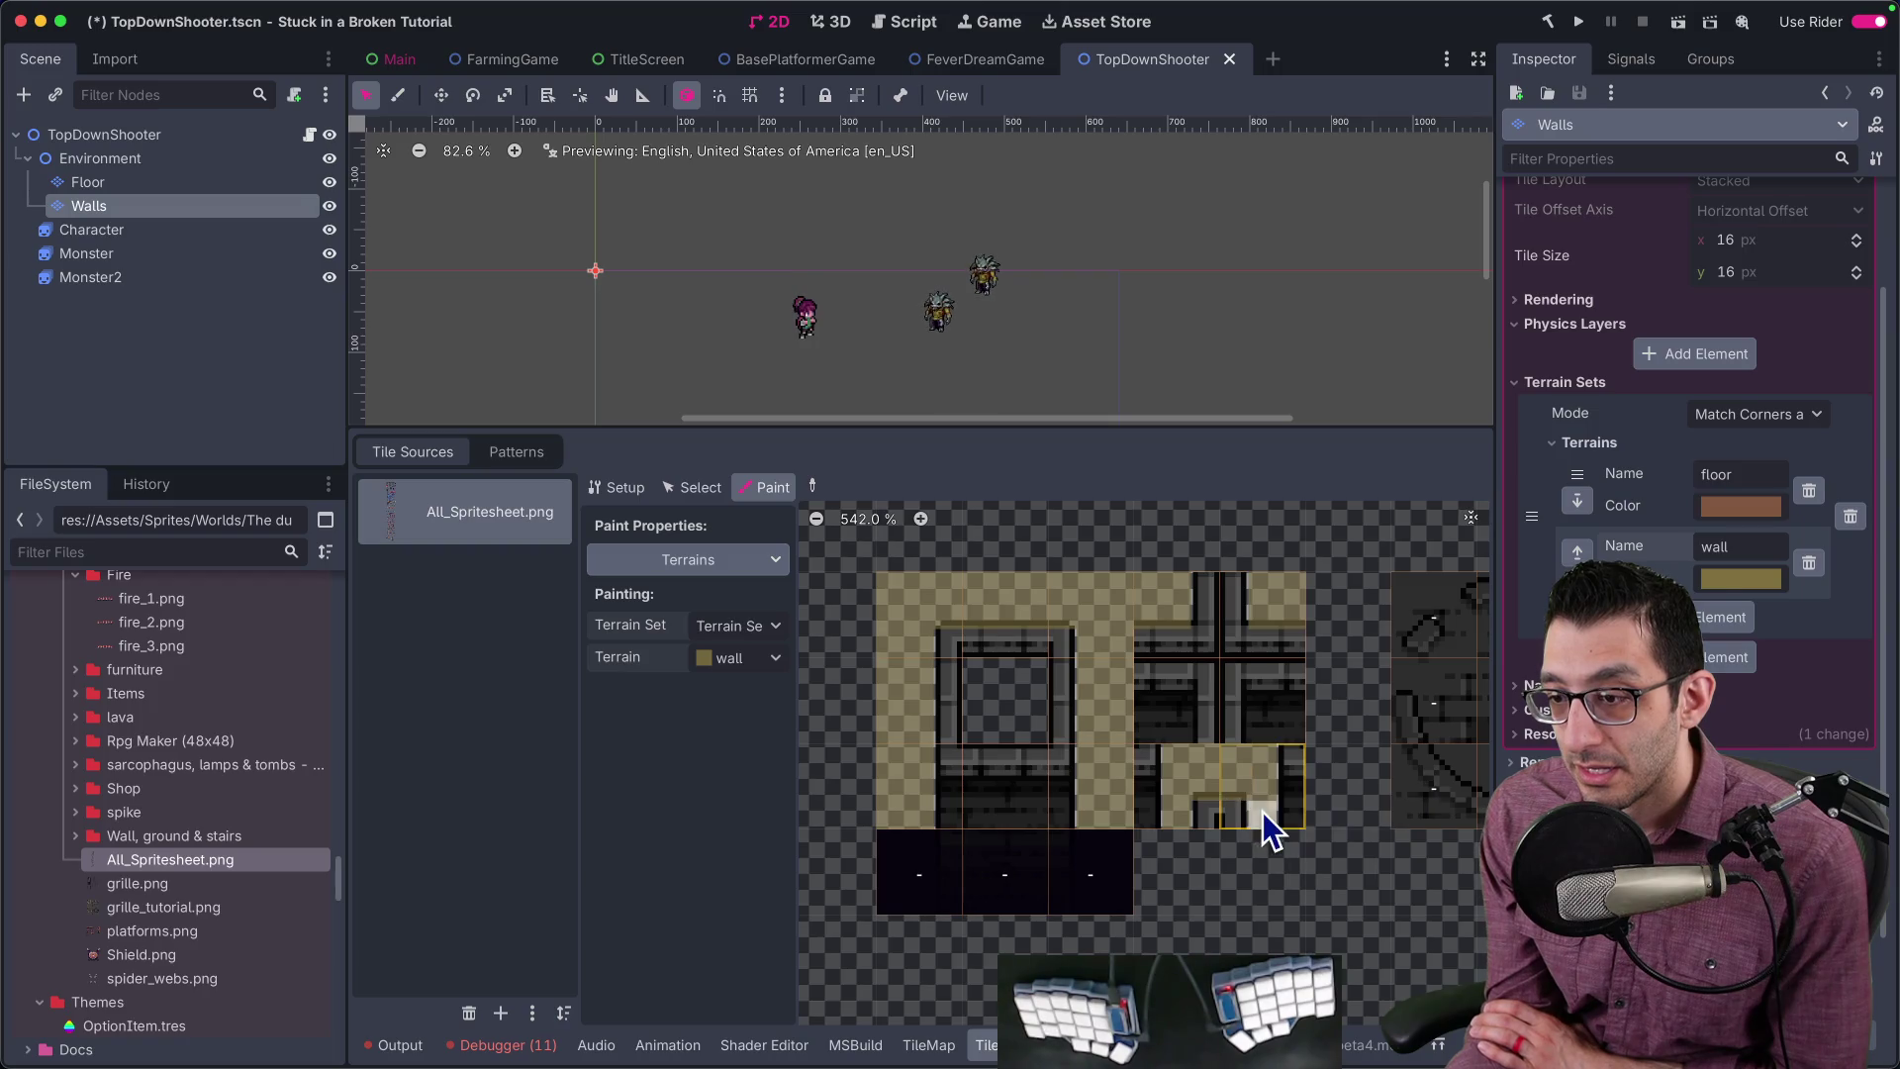
Step: Switch to Affinity Photo and pan across the spritesheet's wall sprites
mouse_move(673, 1063)
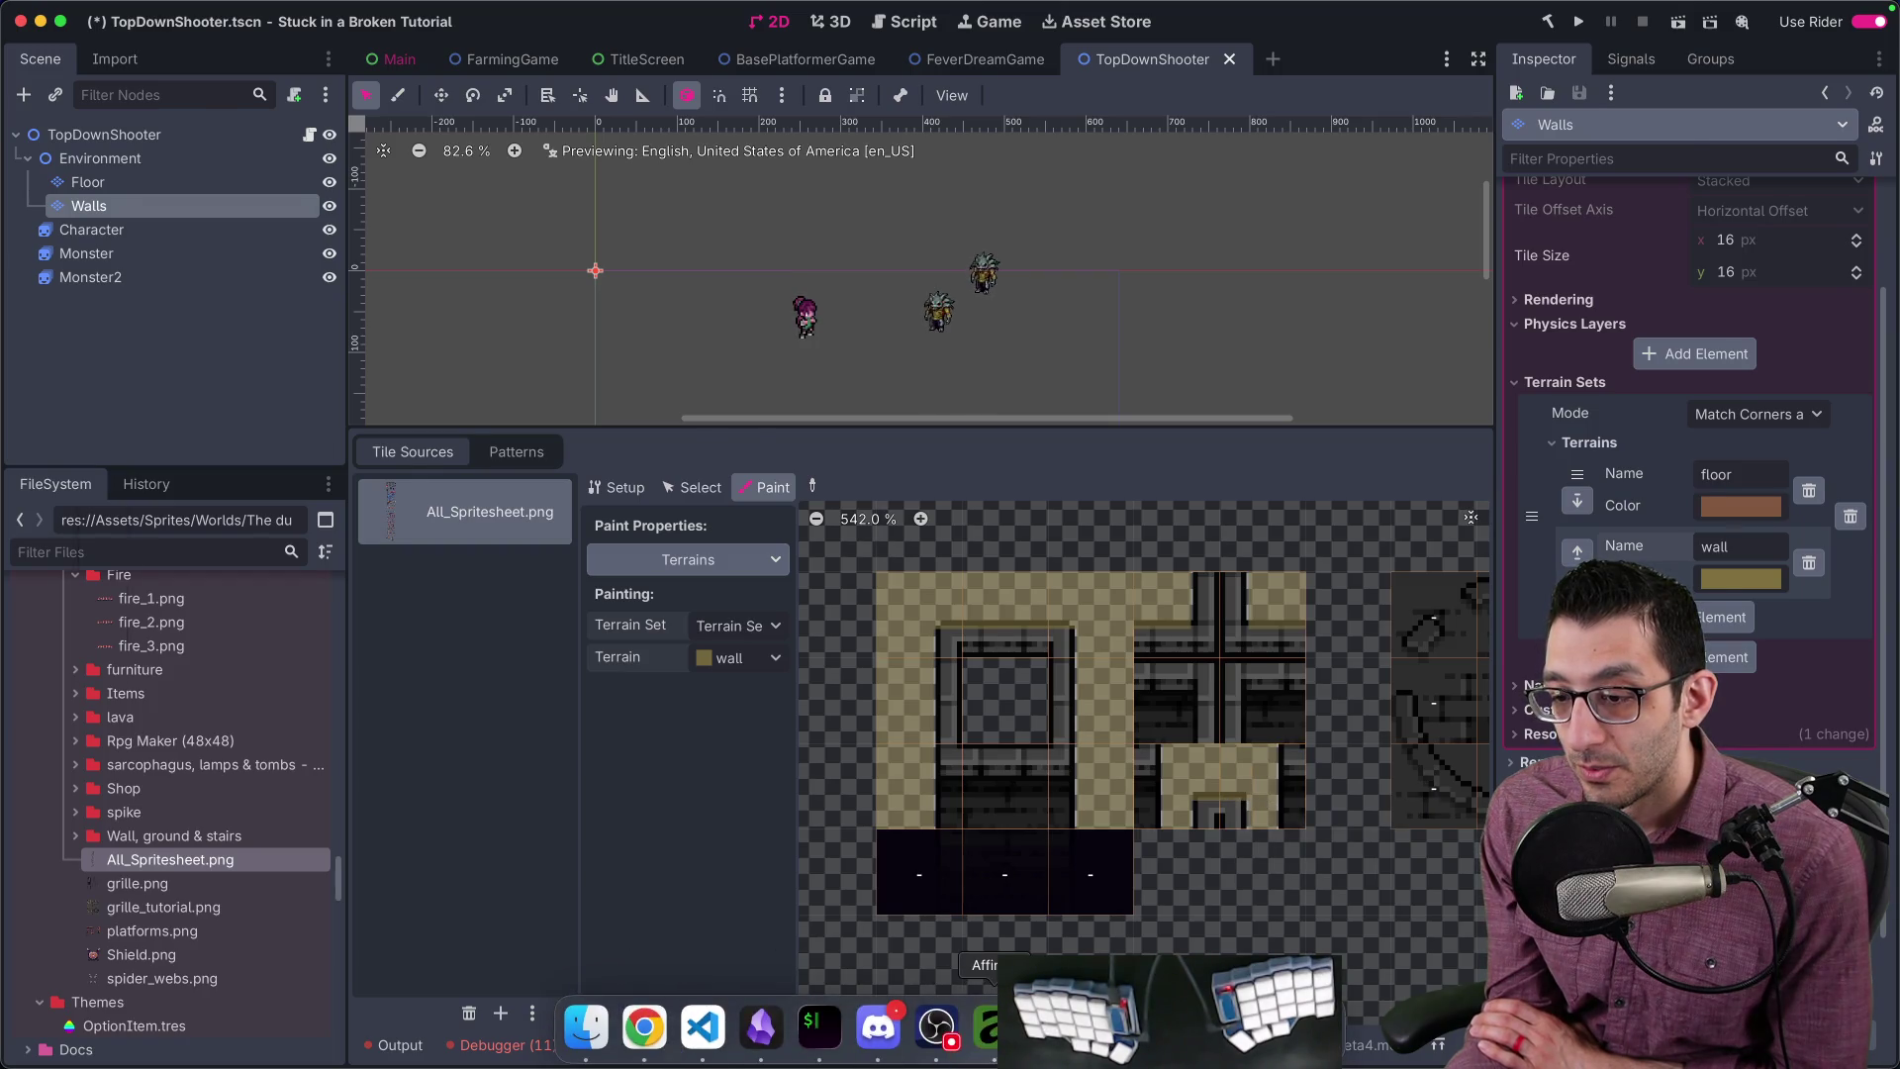
left_click(986, 1027)
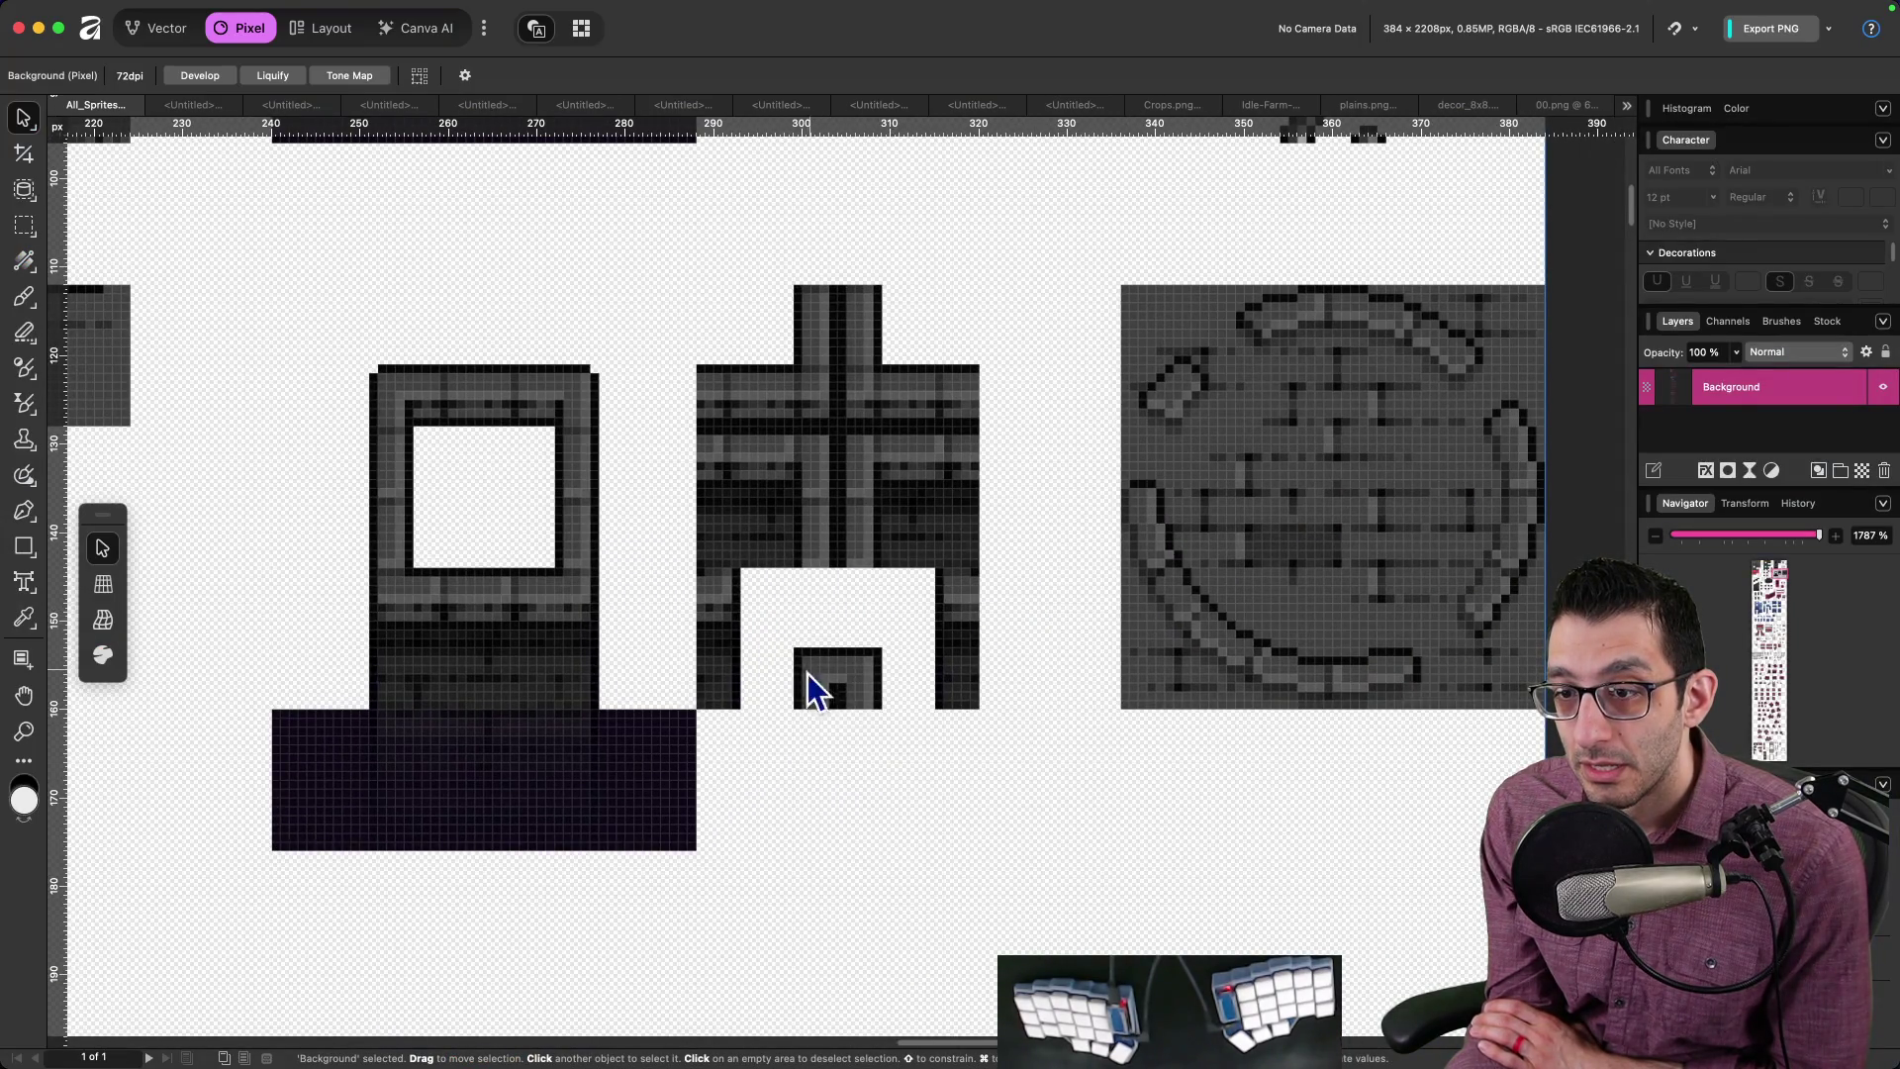
scroll(936, 621, "down", 3)
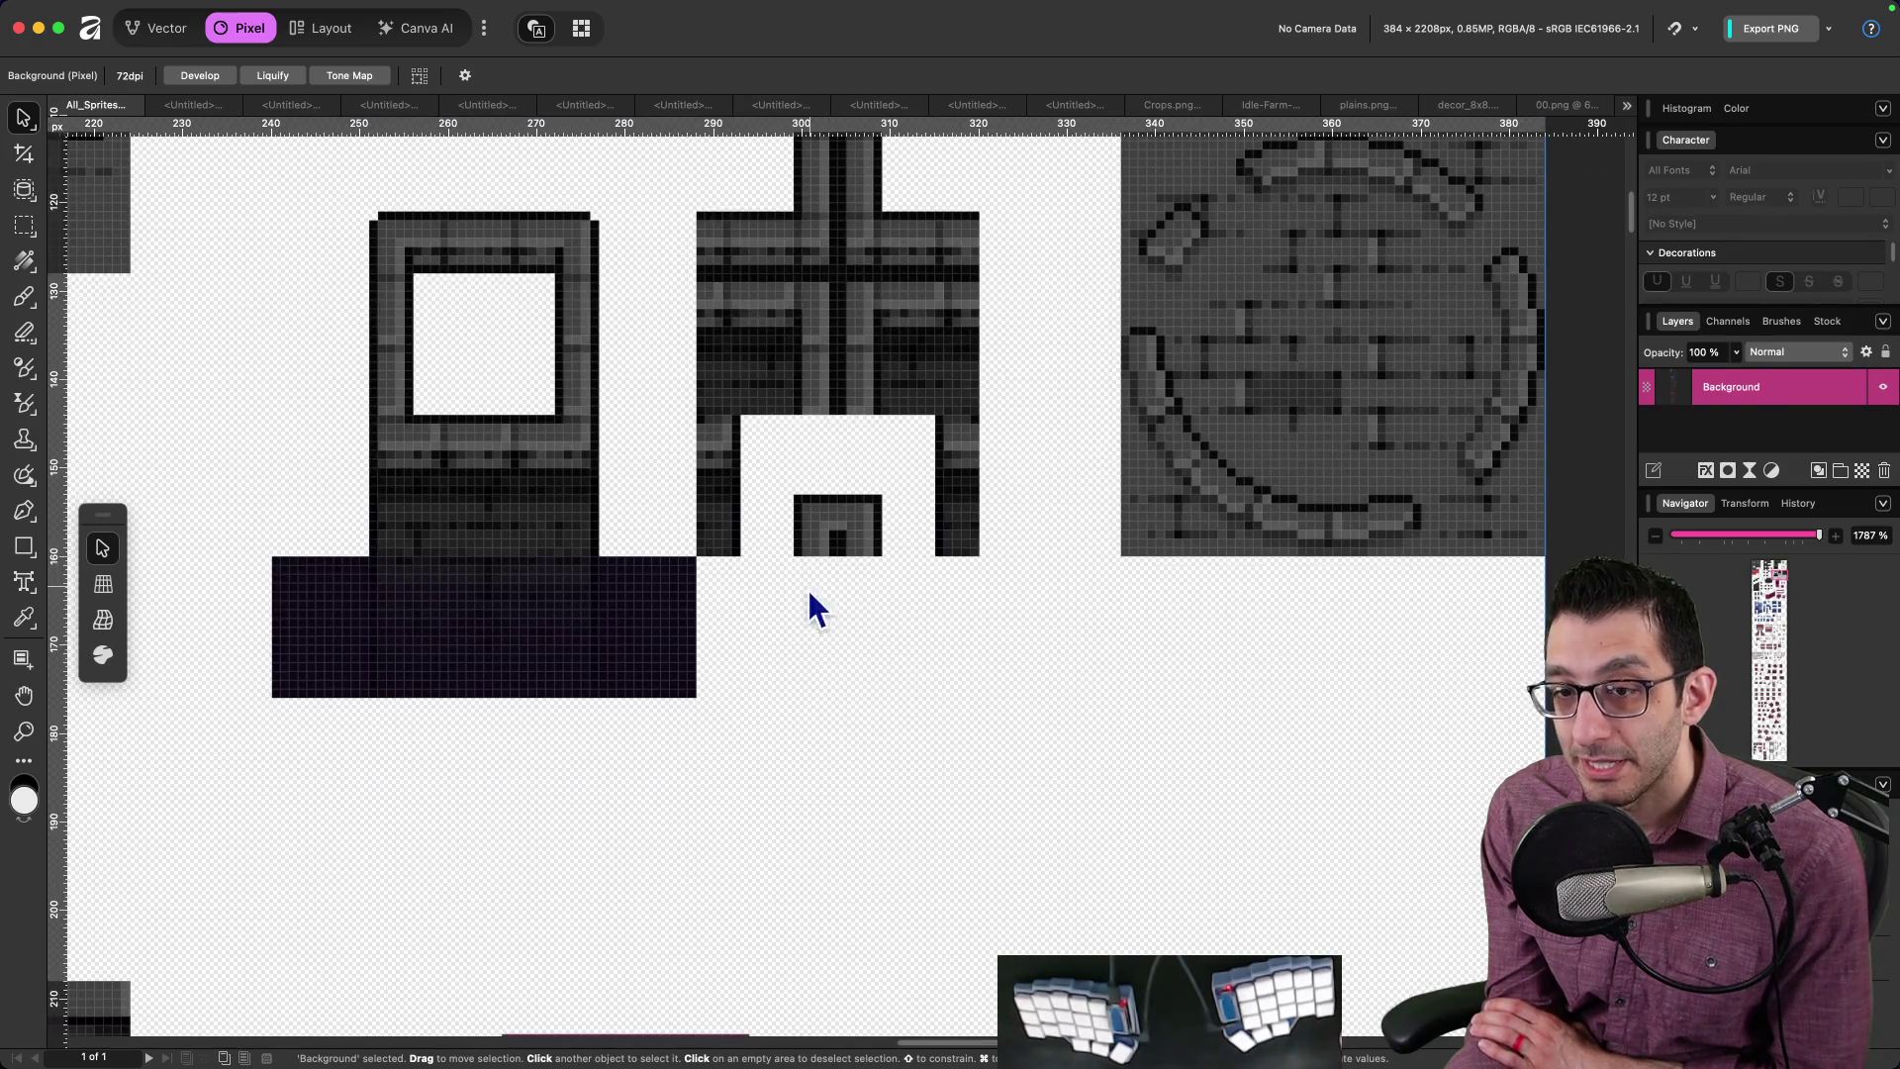
scroll(879, 470, "up", 5)
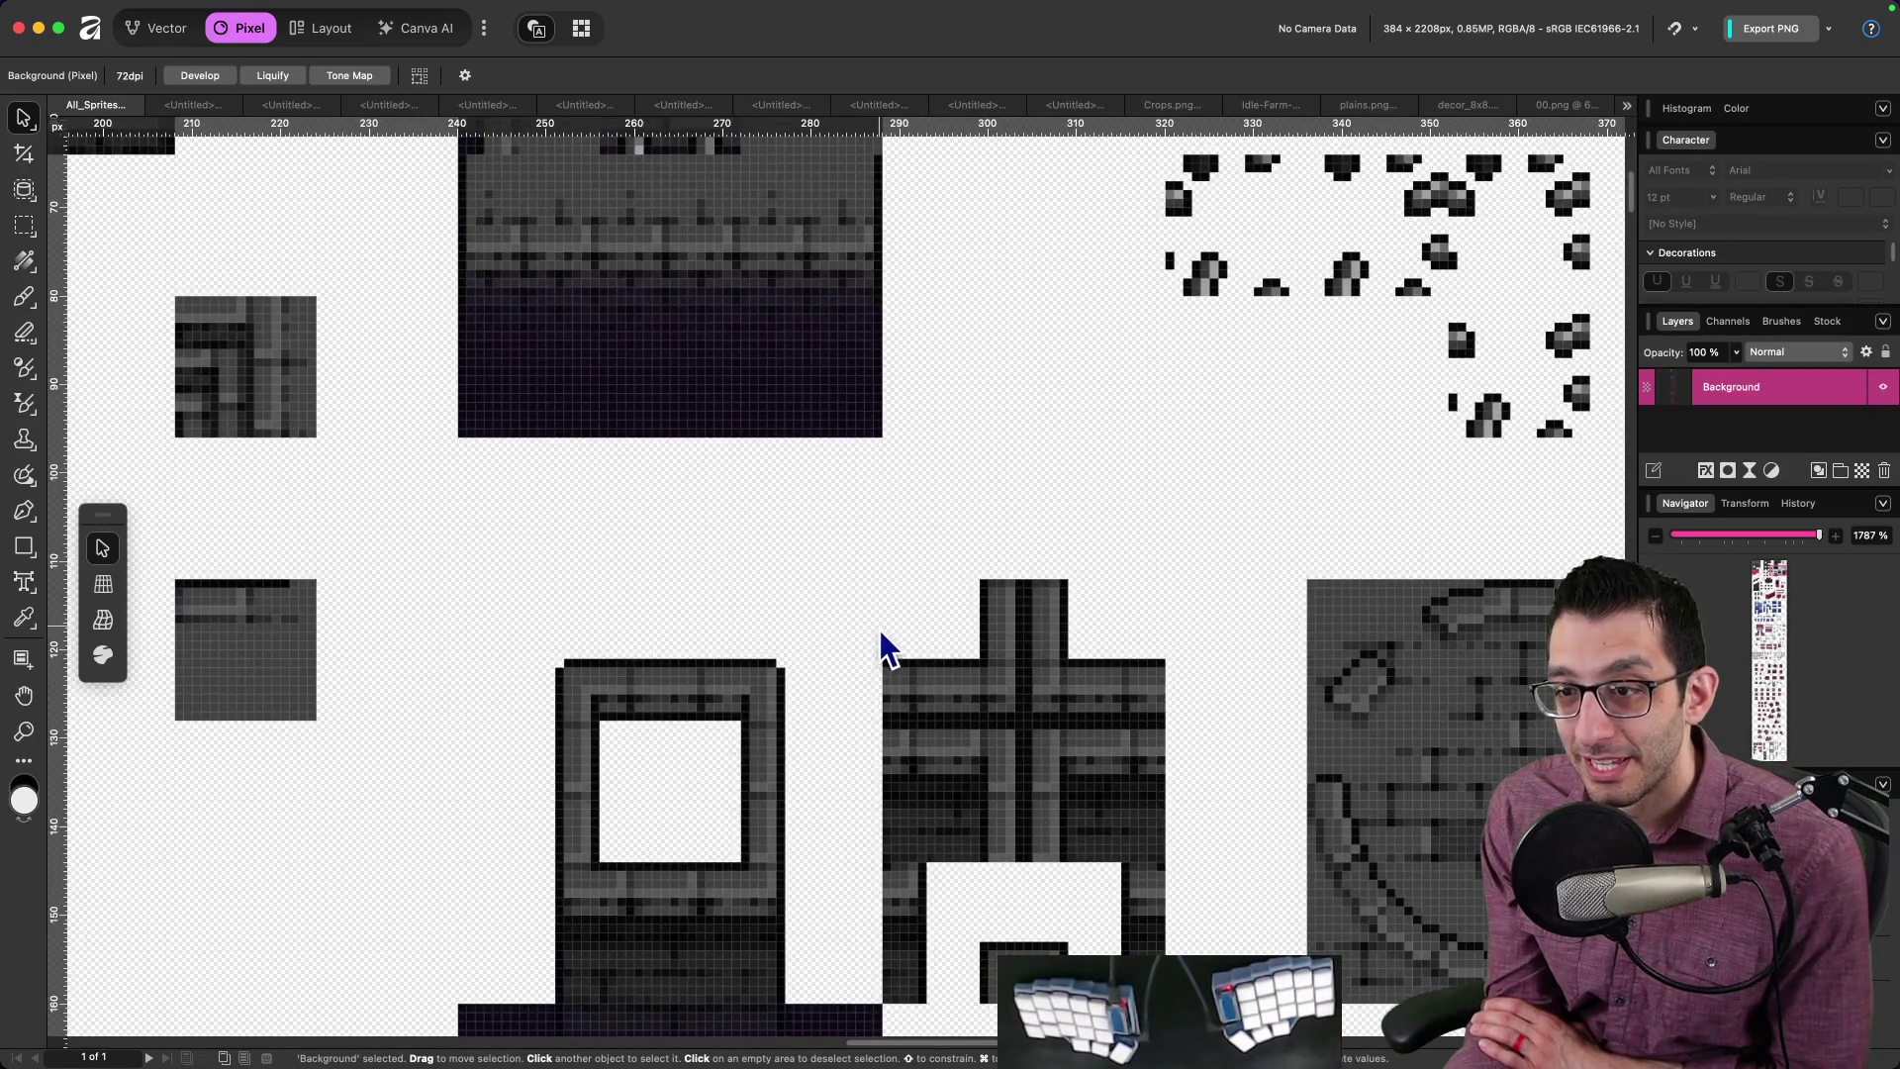
scroll(912, 679, "left", 3)
mouse_move(936, 648)
left_mouse_down()
mouse_move(950, 627)
mouse_move(428, 924)
mouse_move(1126, 909)
mouse_move(1521, 504)
left_mouse_up()
Step: Look over more of the sheet, check the itch.io dungeon asset page, and return to Godot
scroll(1521, 505, "down", 10)
scroll(1385, 475, "left", 4)
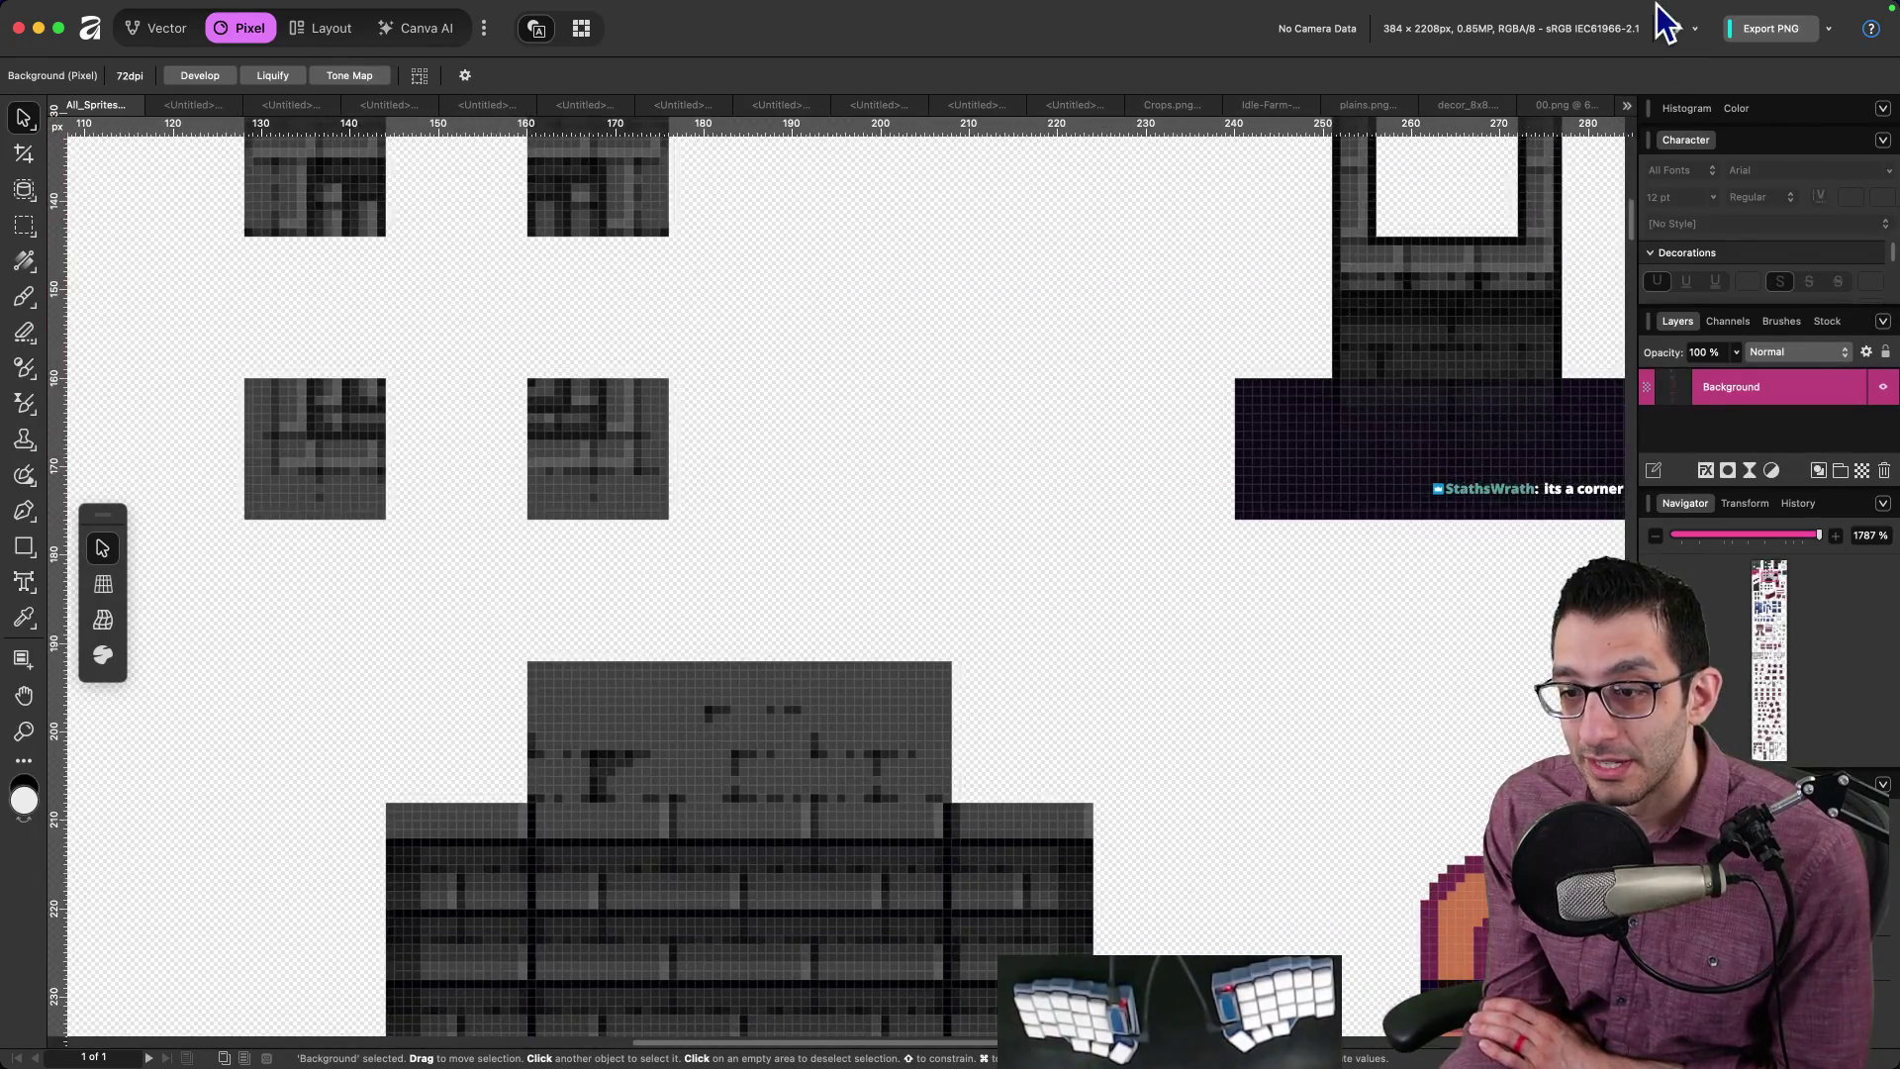
scroll(1138, 446, "down", 8)
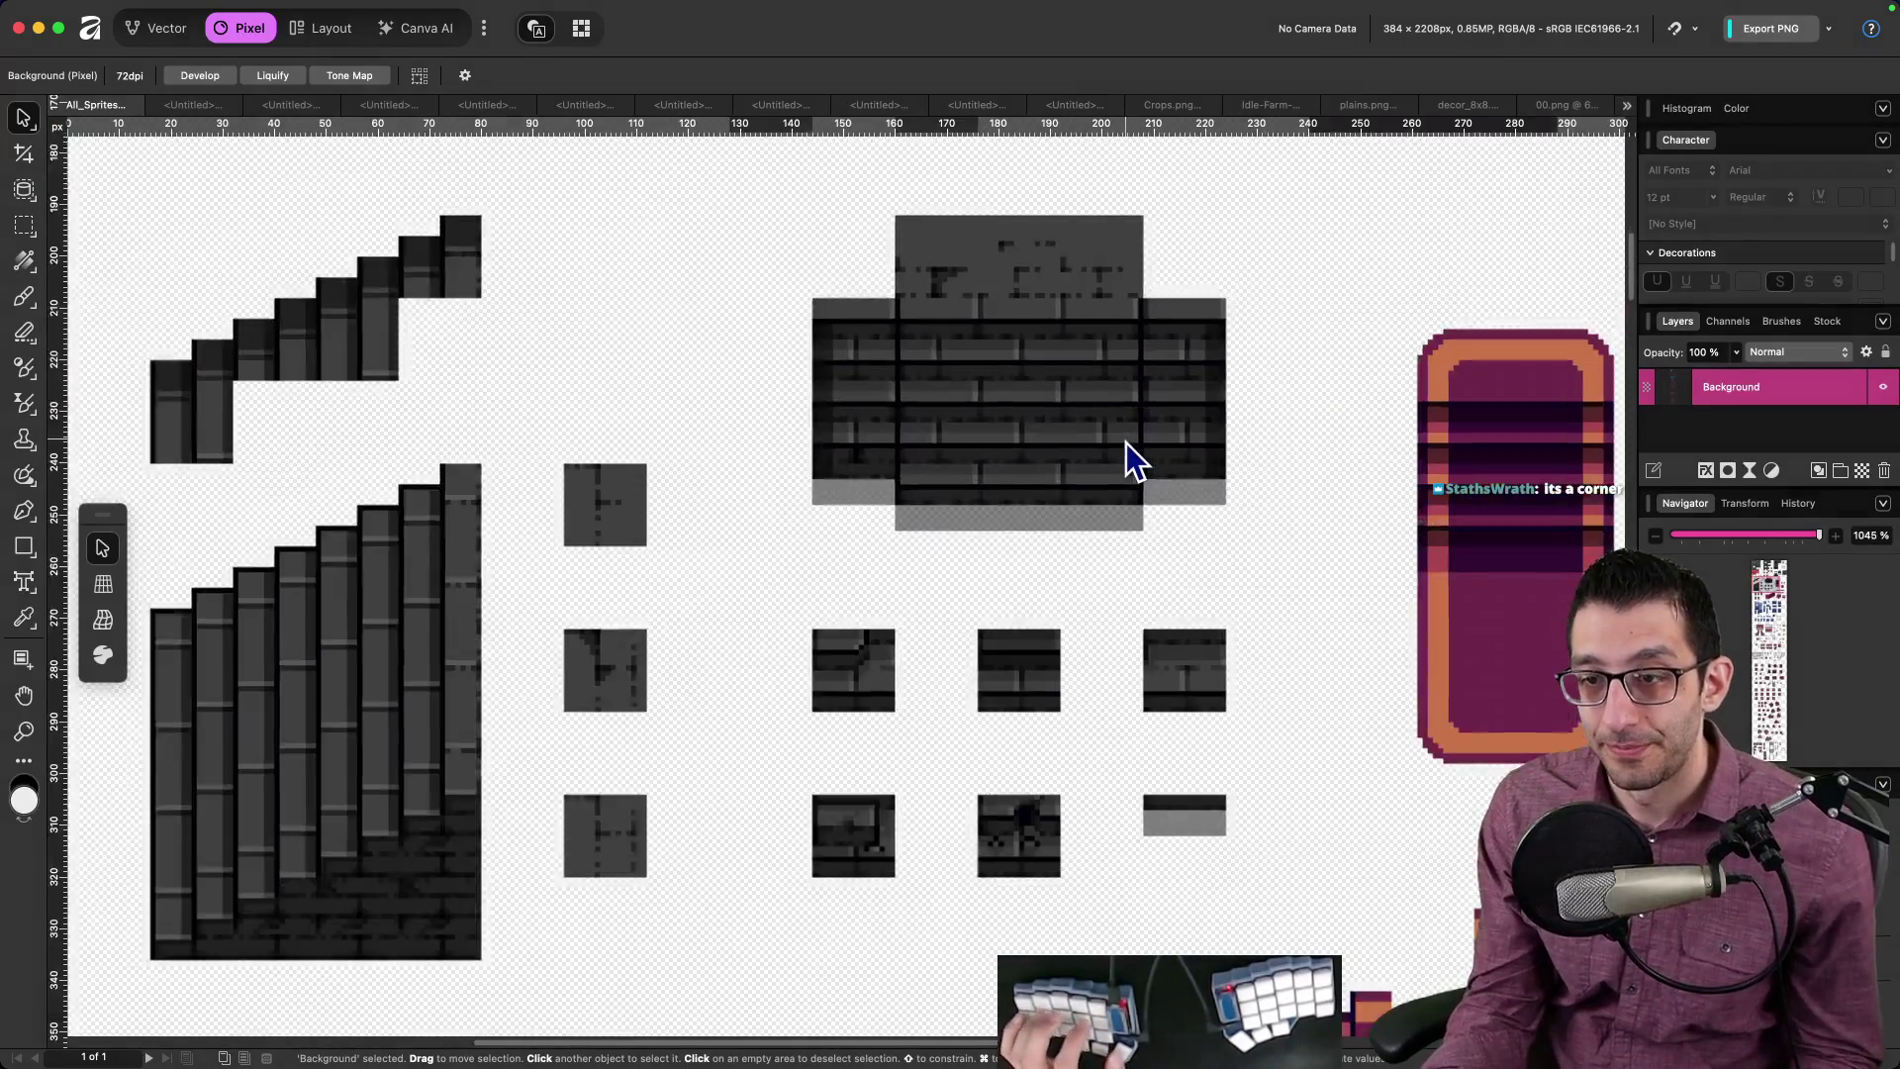
scroll(1131, 561, "up", 6)
scroll(1131, 561, "right", 3)
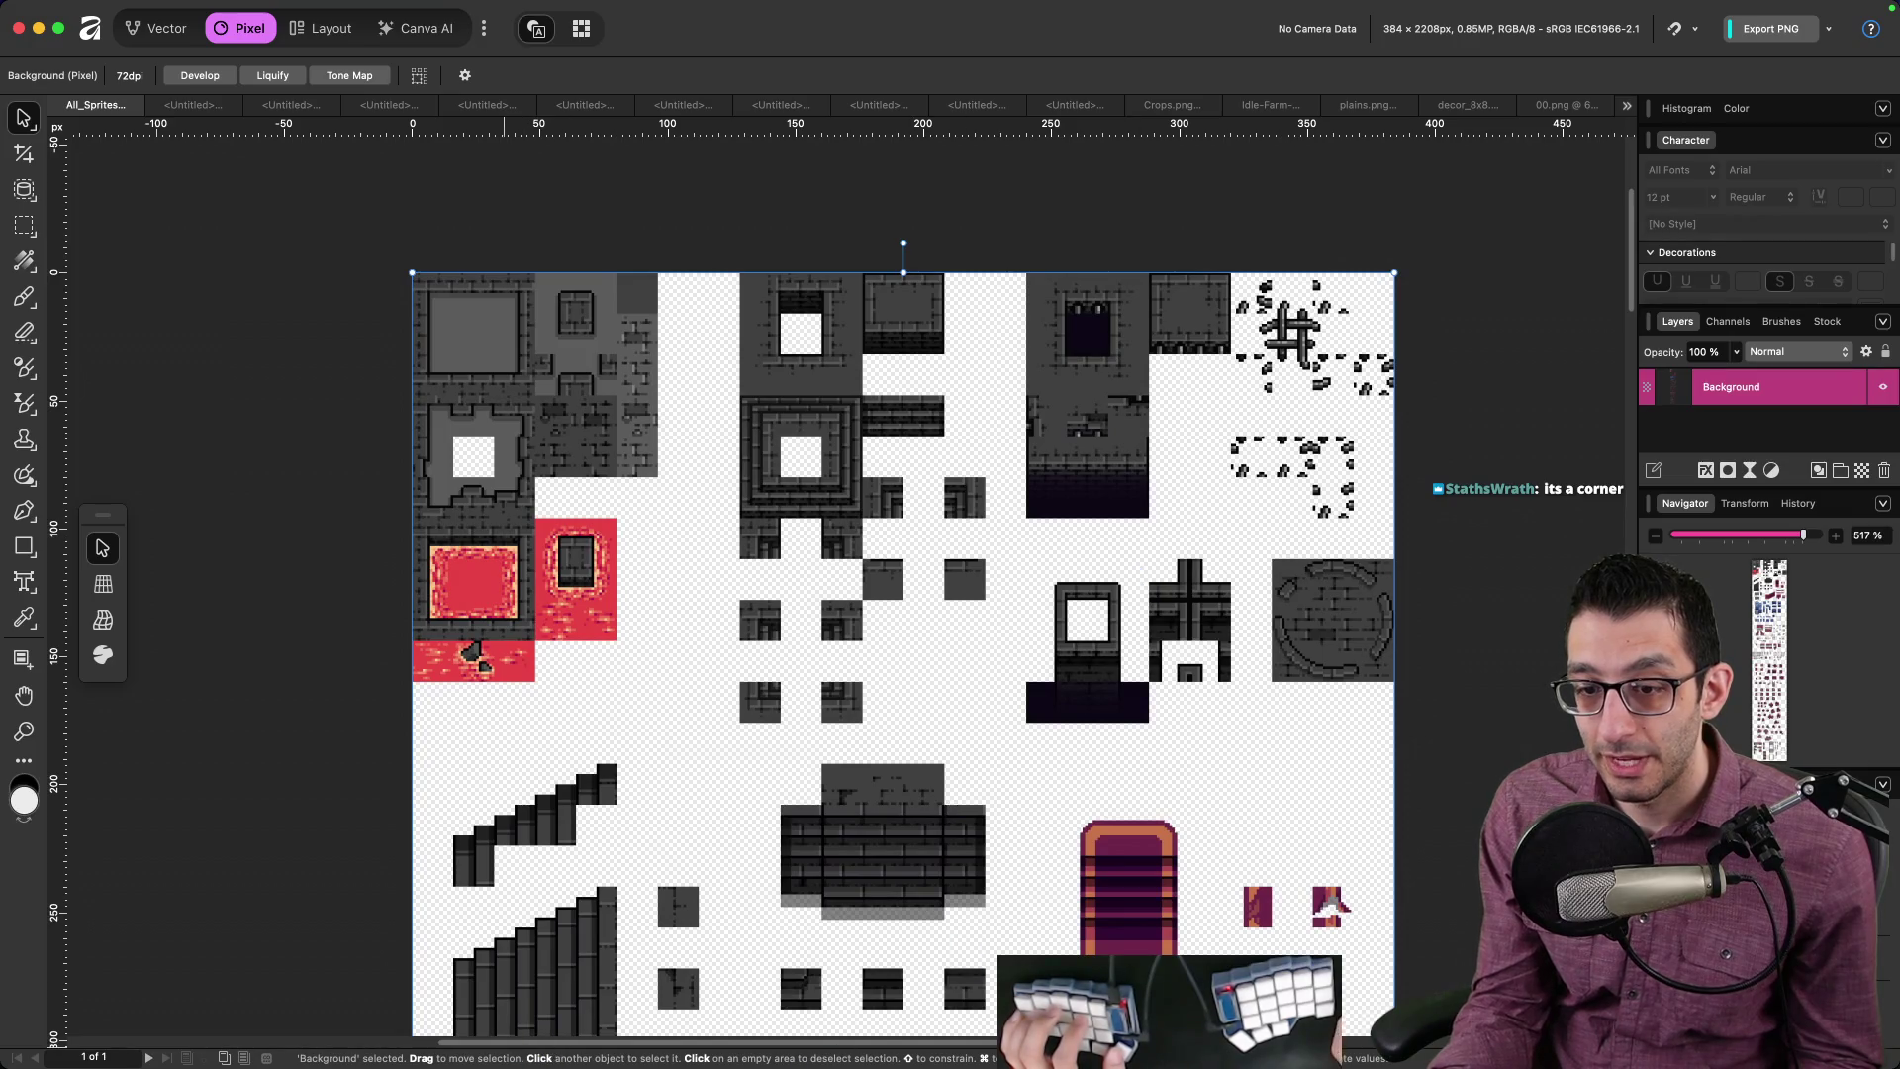
left_click(645, 1030)
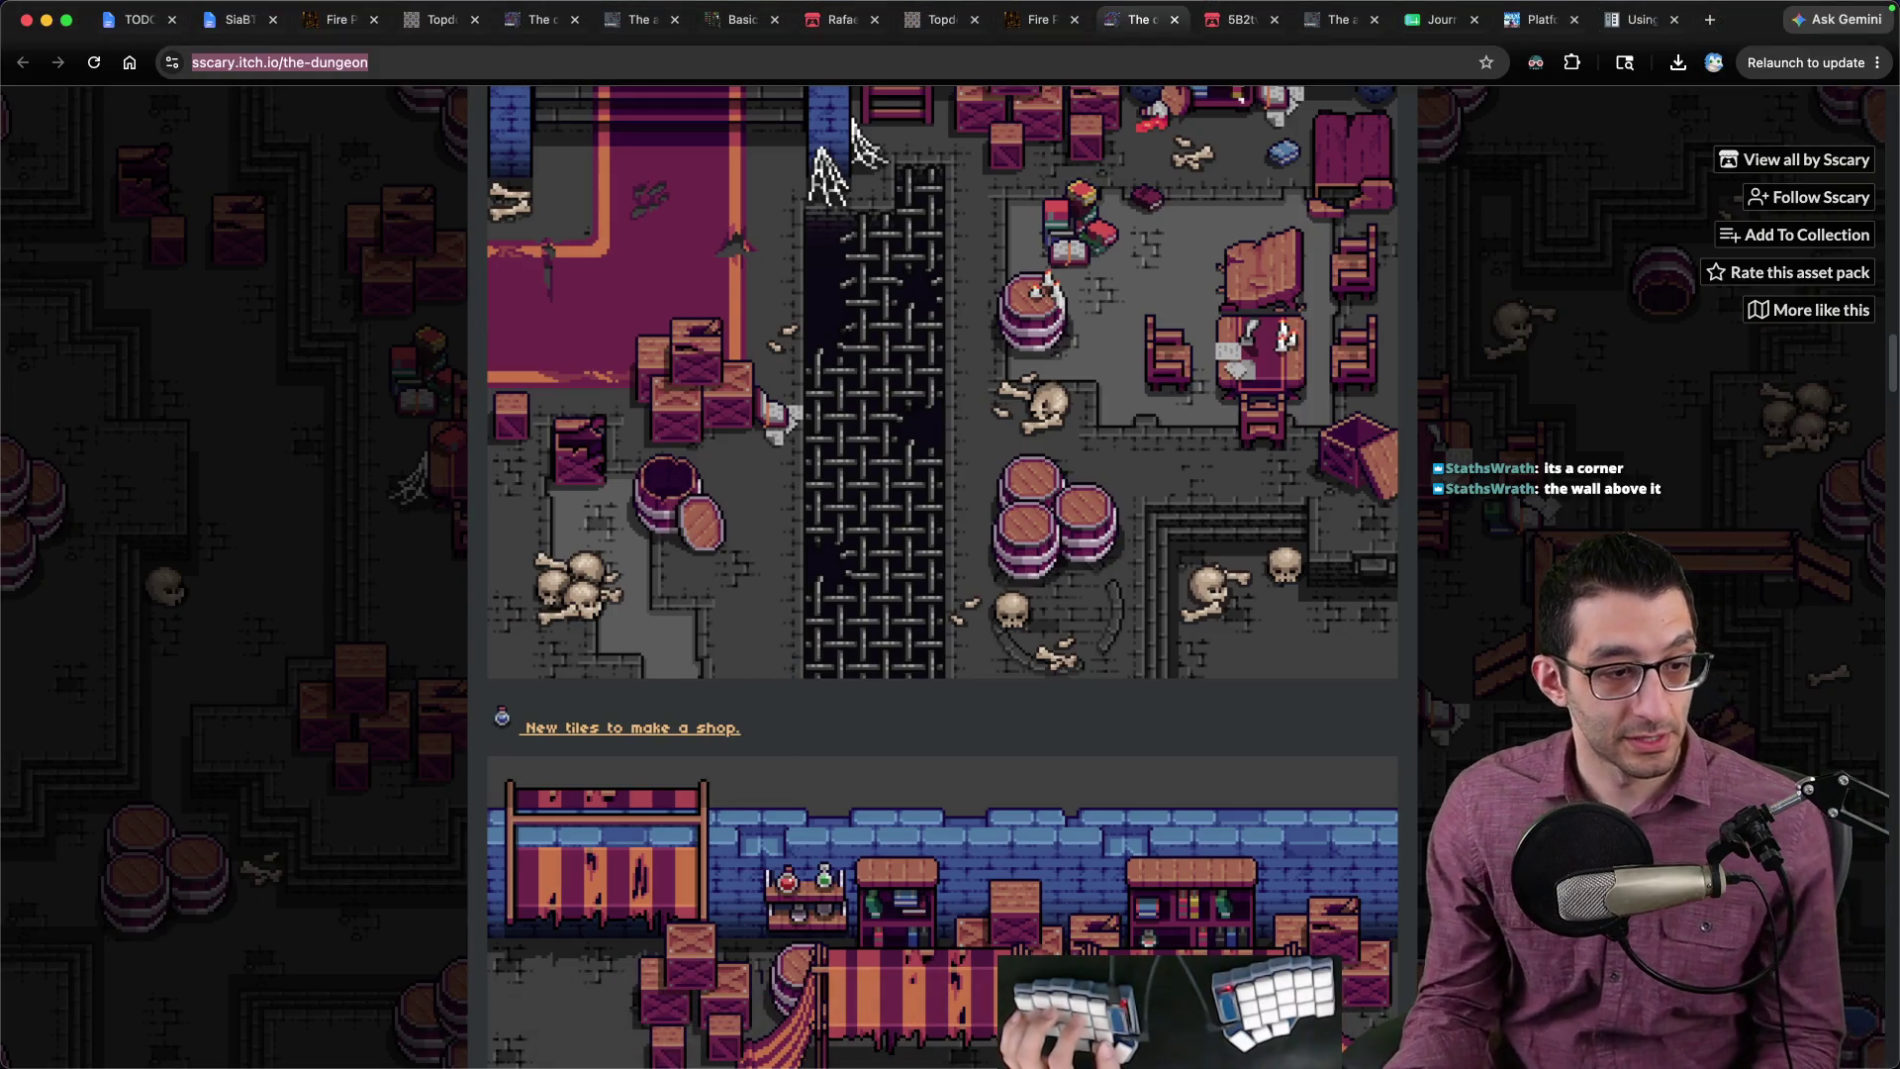
left_click(764, 1030)
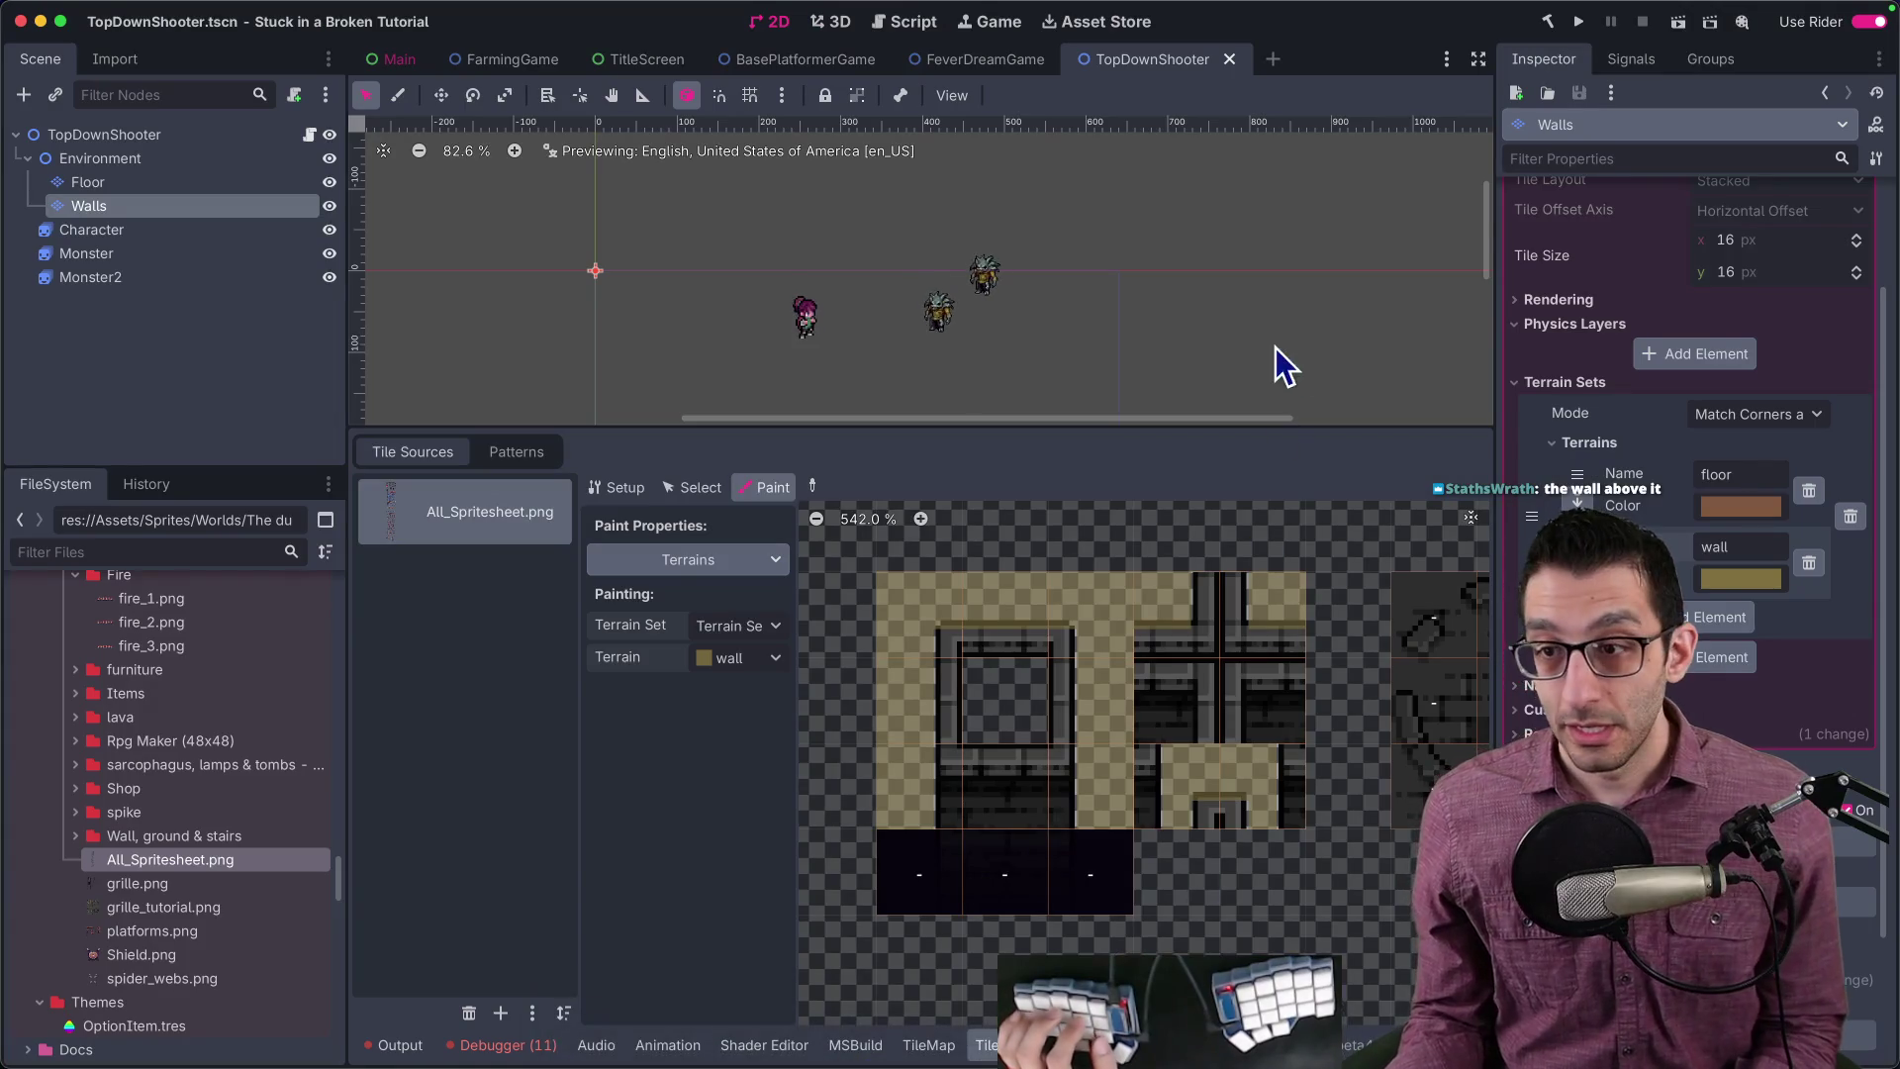
Step: Paint wall terrain onto one more atlas tile and capture the wall block with a Cmd+Shift+4 region screenshot
scroll(1166, 794, "right", 3)
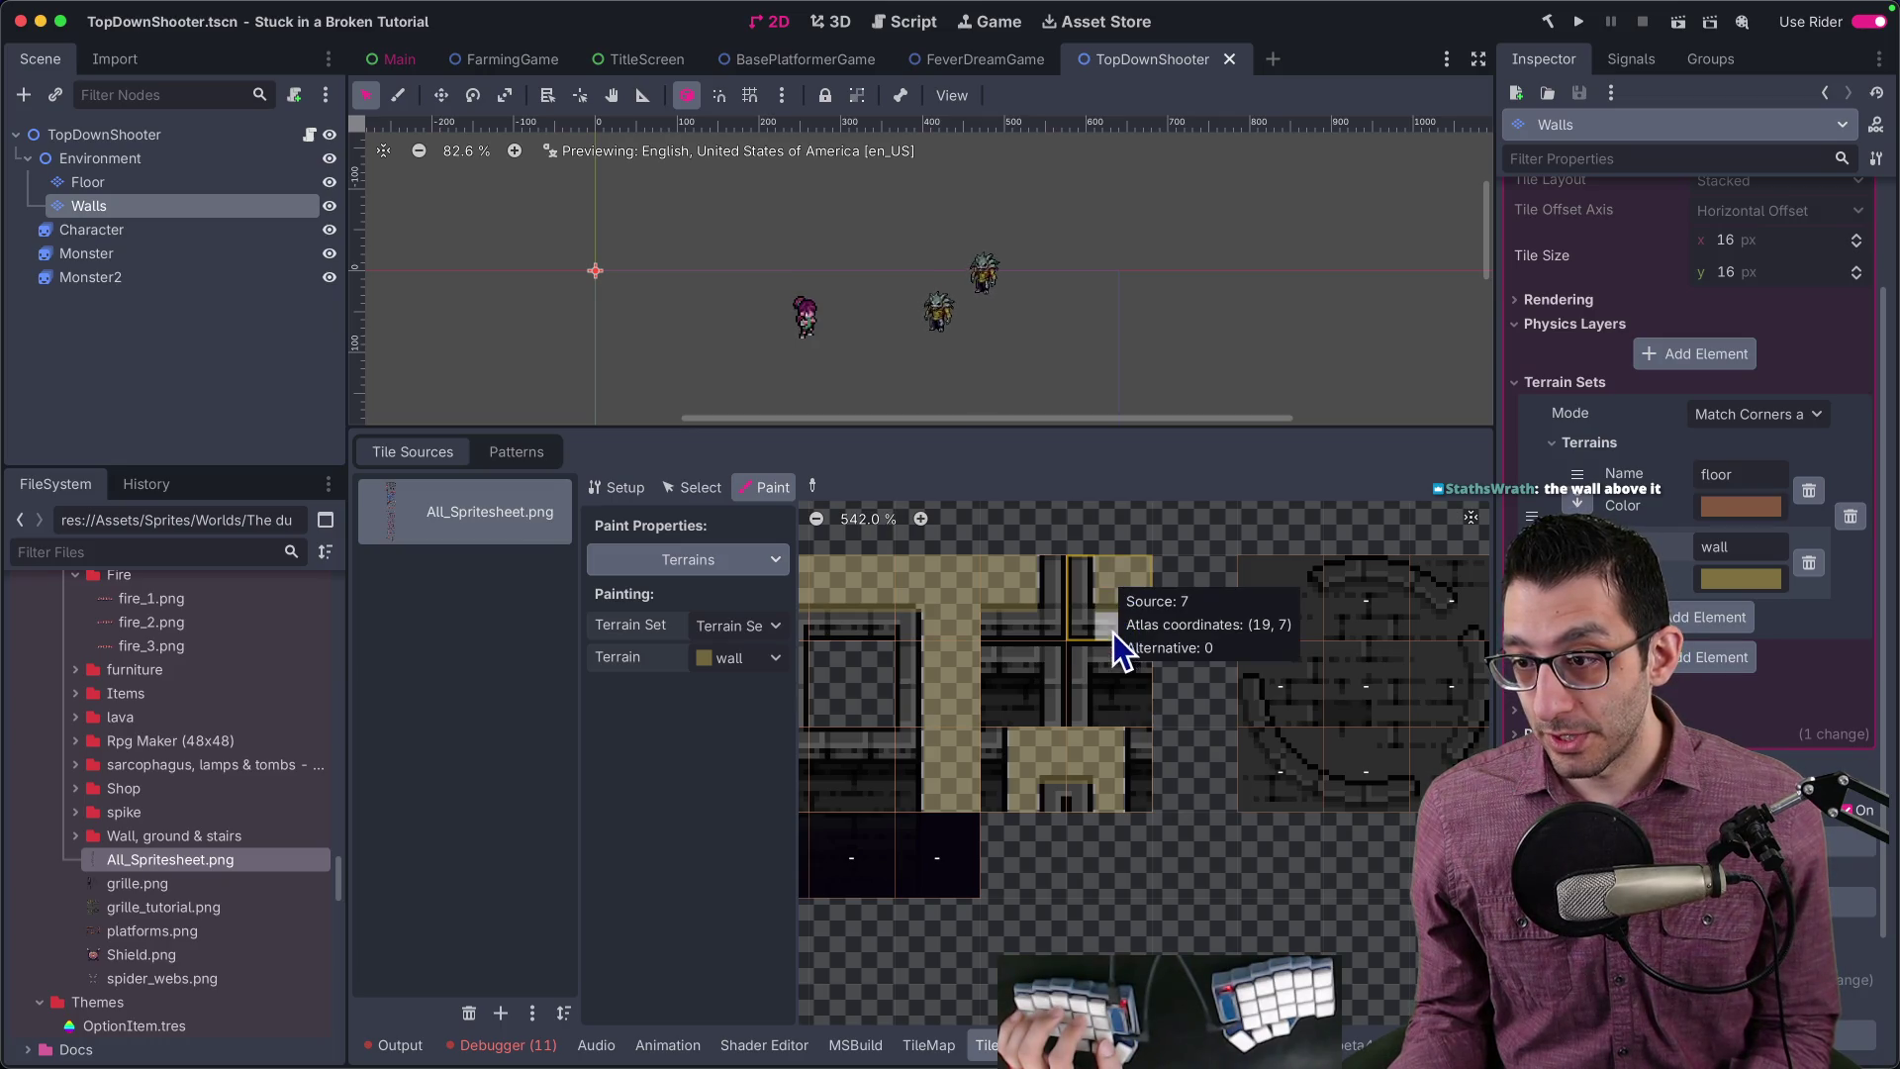
left_click(1088, 616)
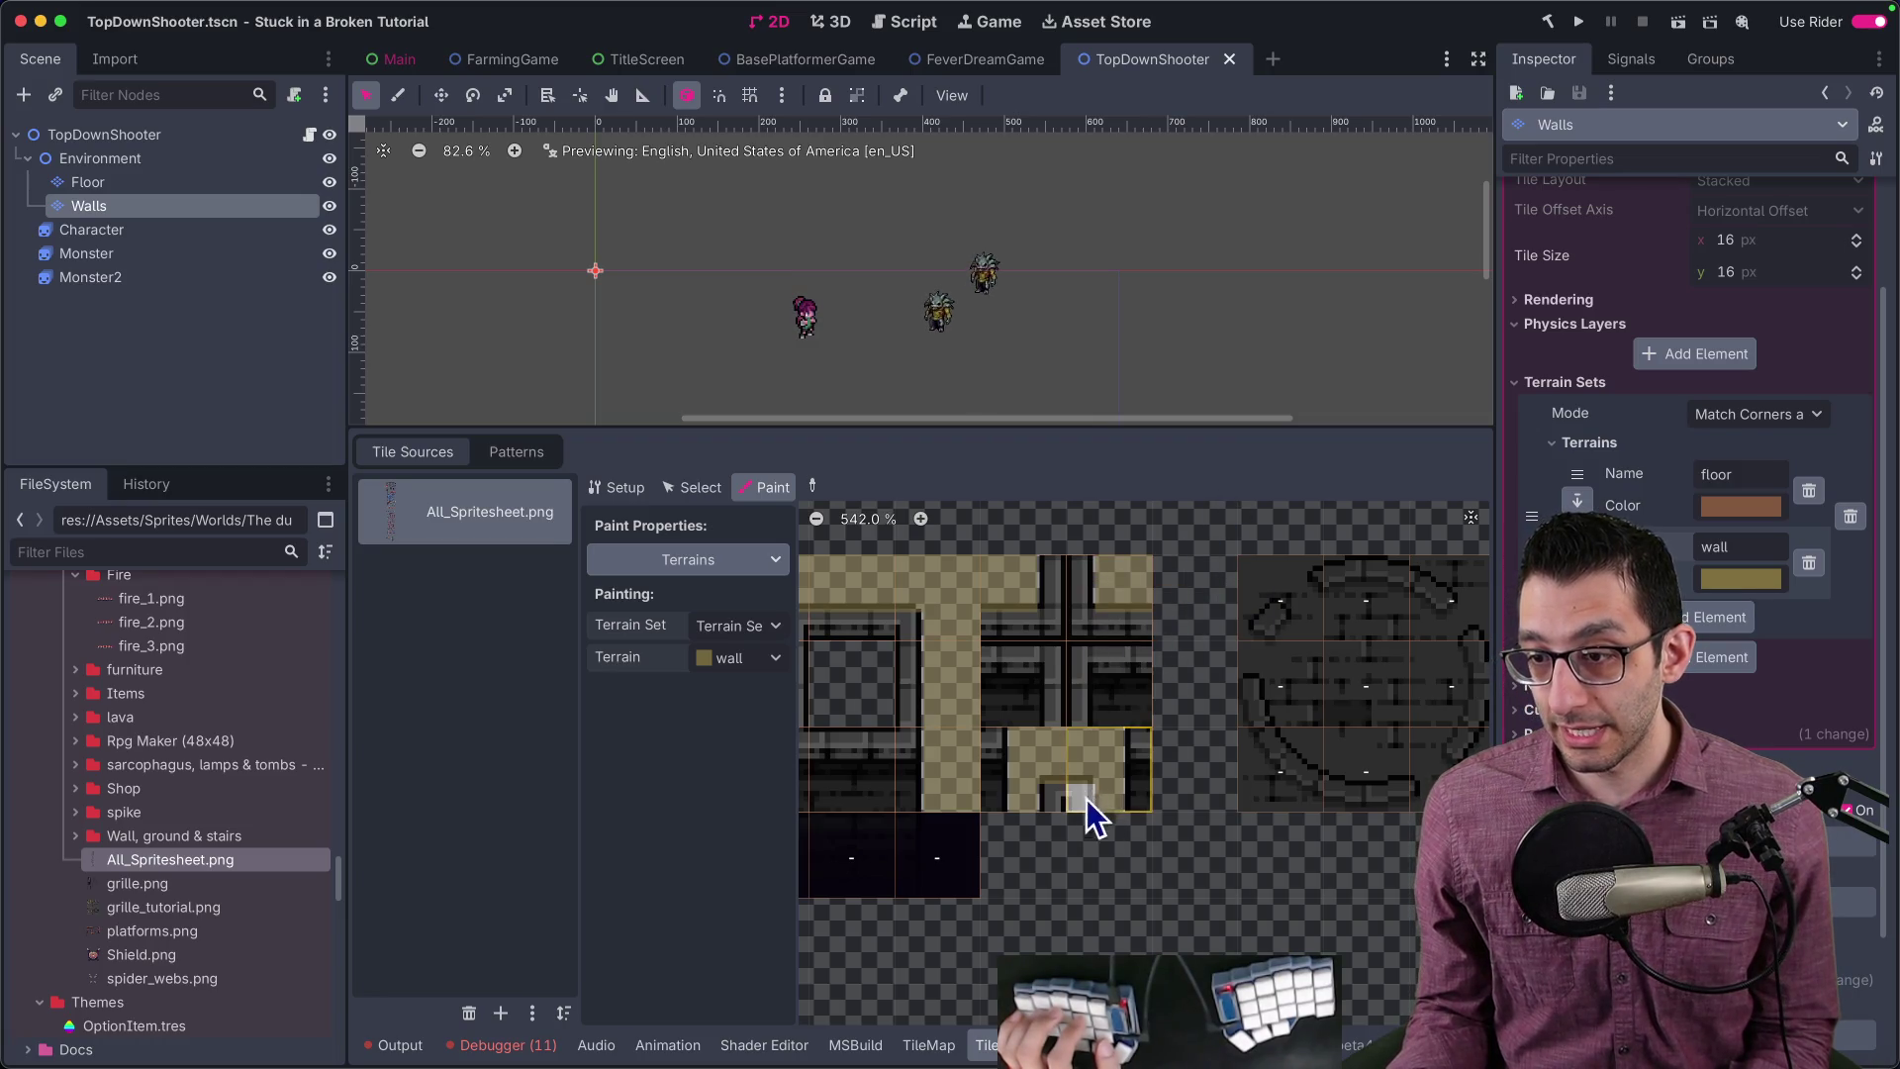
key("super+shift+4")
left_click_drag(930, 492, 1122, 742)
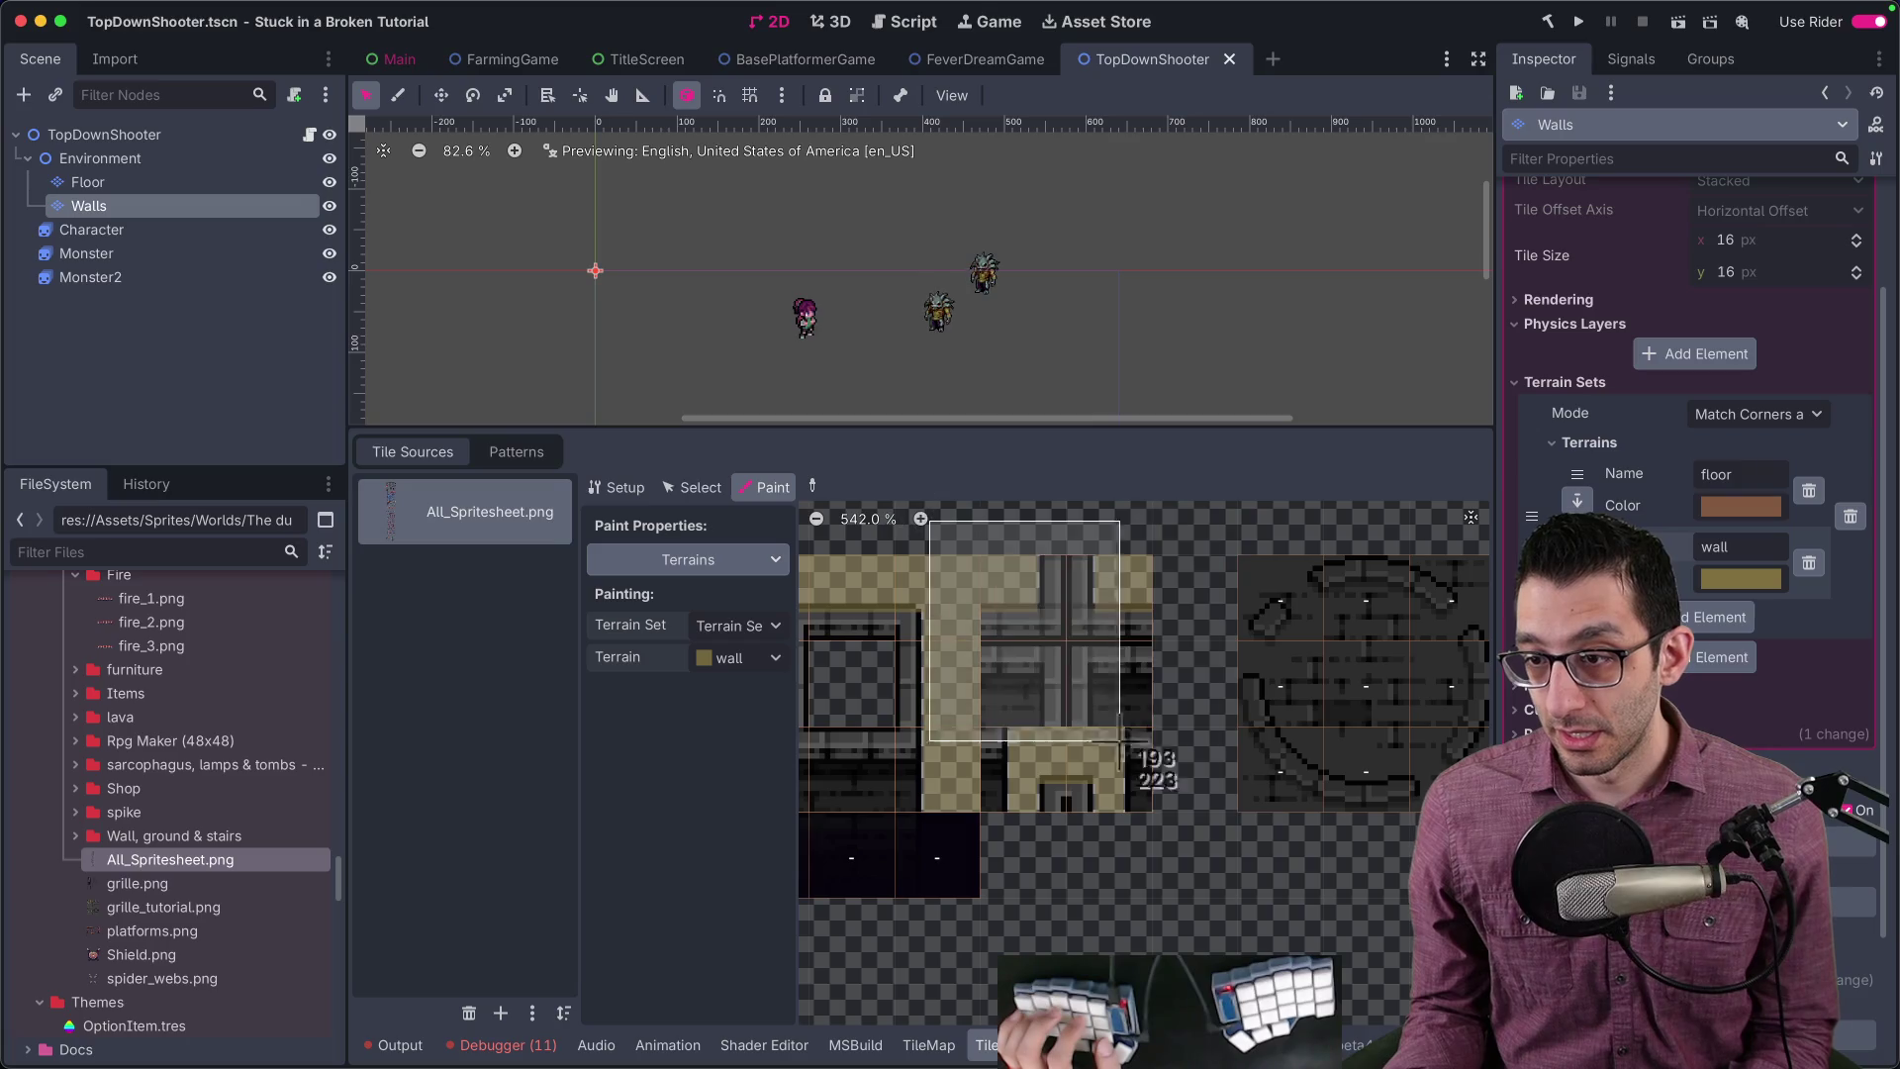
scroll(1157, 633, "up", 5)
scroll(1031, 574, "down", 5)
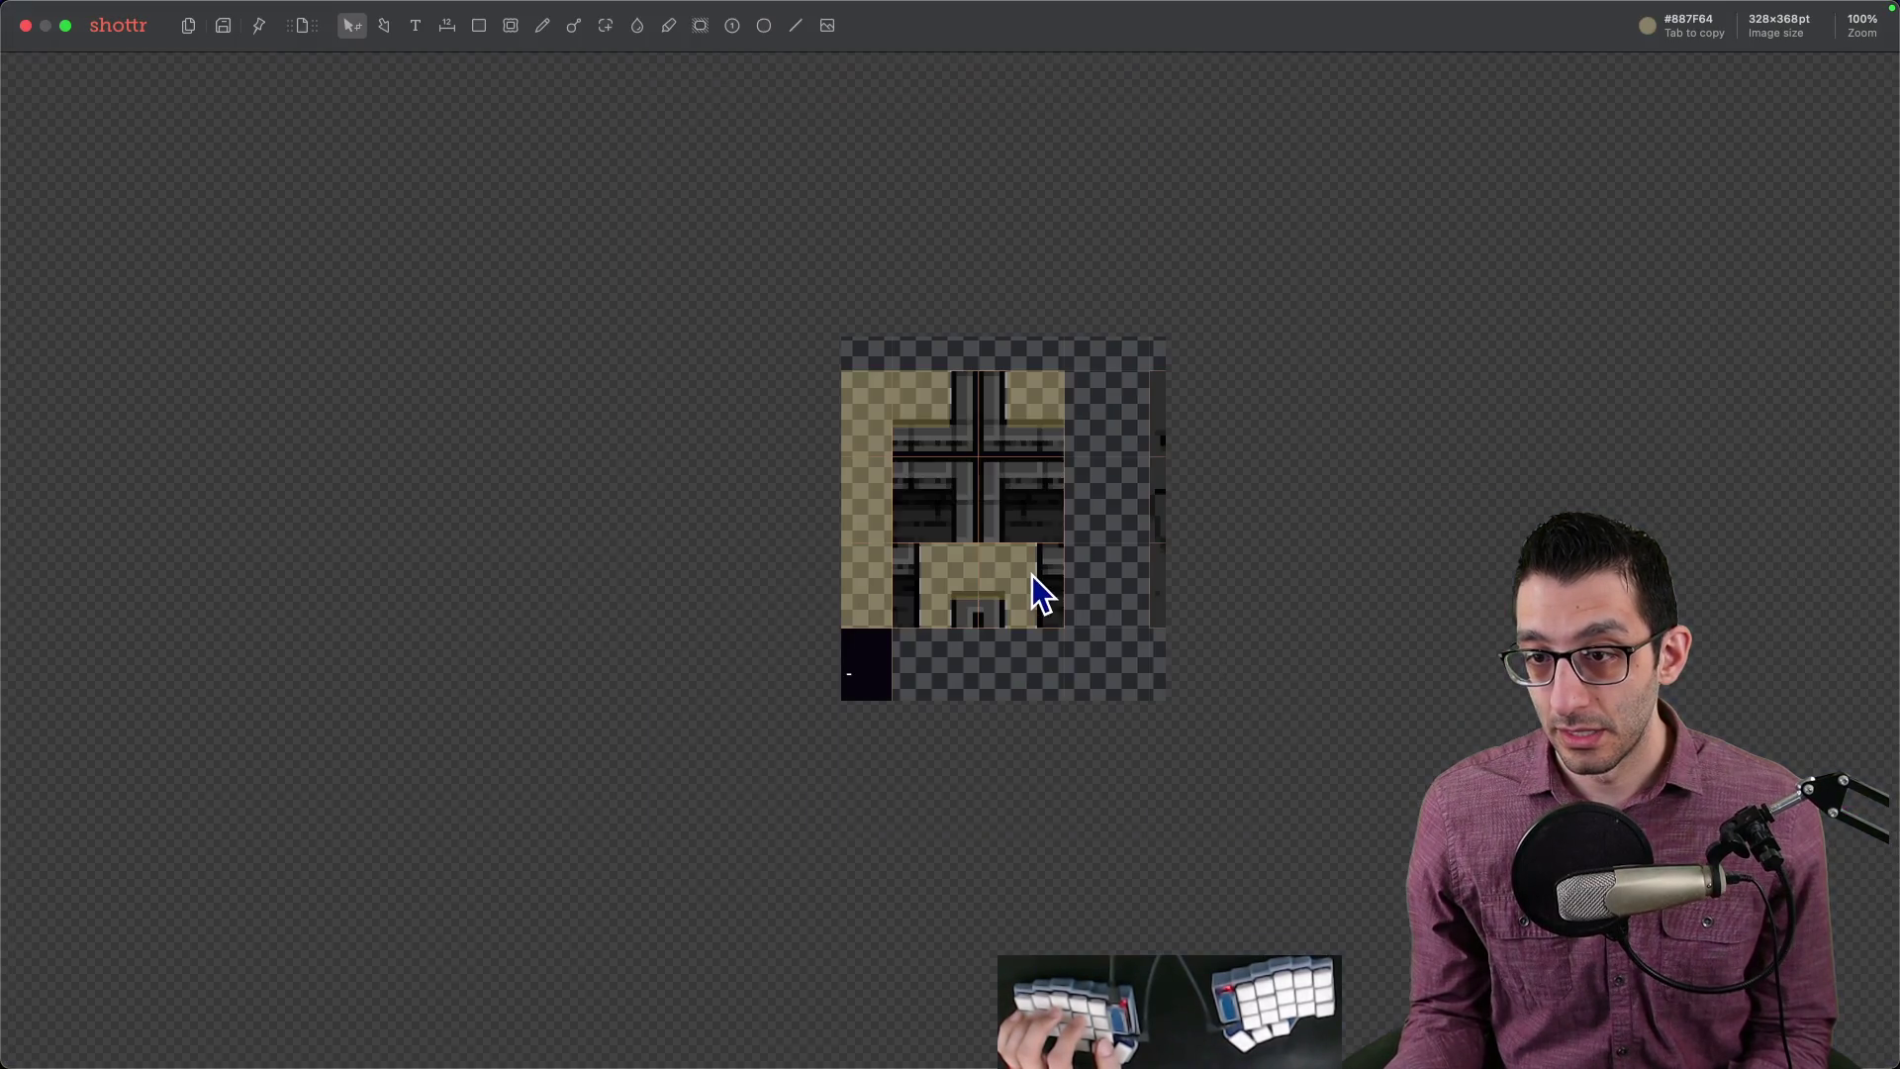
Step: Open the capture in Shottr, circle the top-right and bottom tiles in red, then delete the bottom circle
key("r")
key("p")
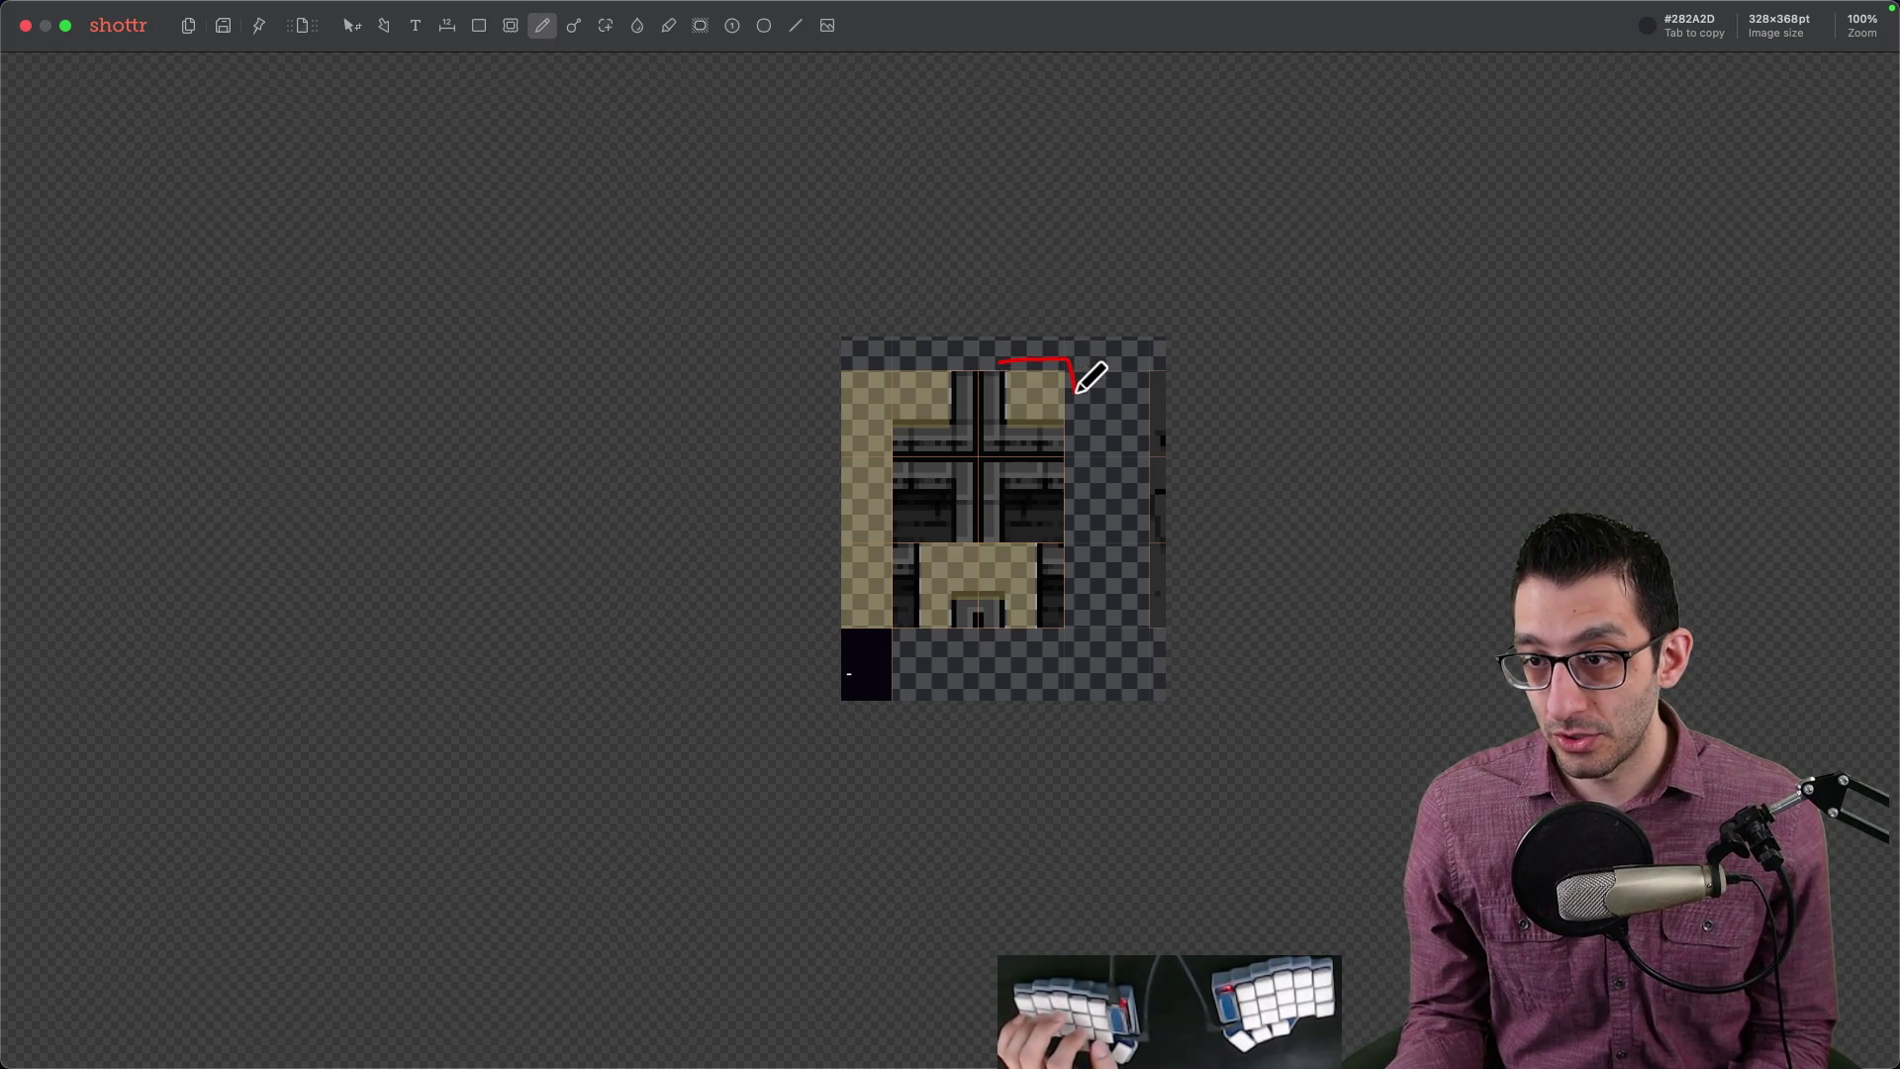
left_click_drag(1030, 405, 1004, 364)
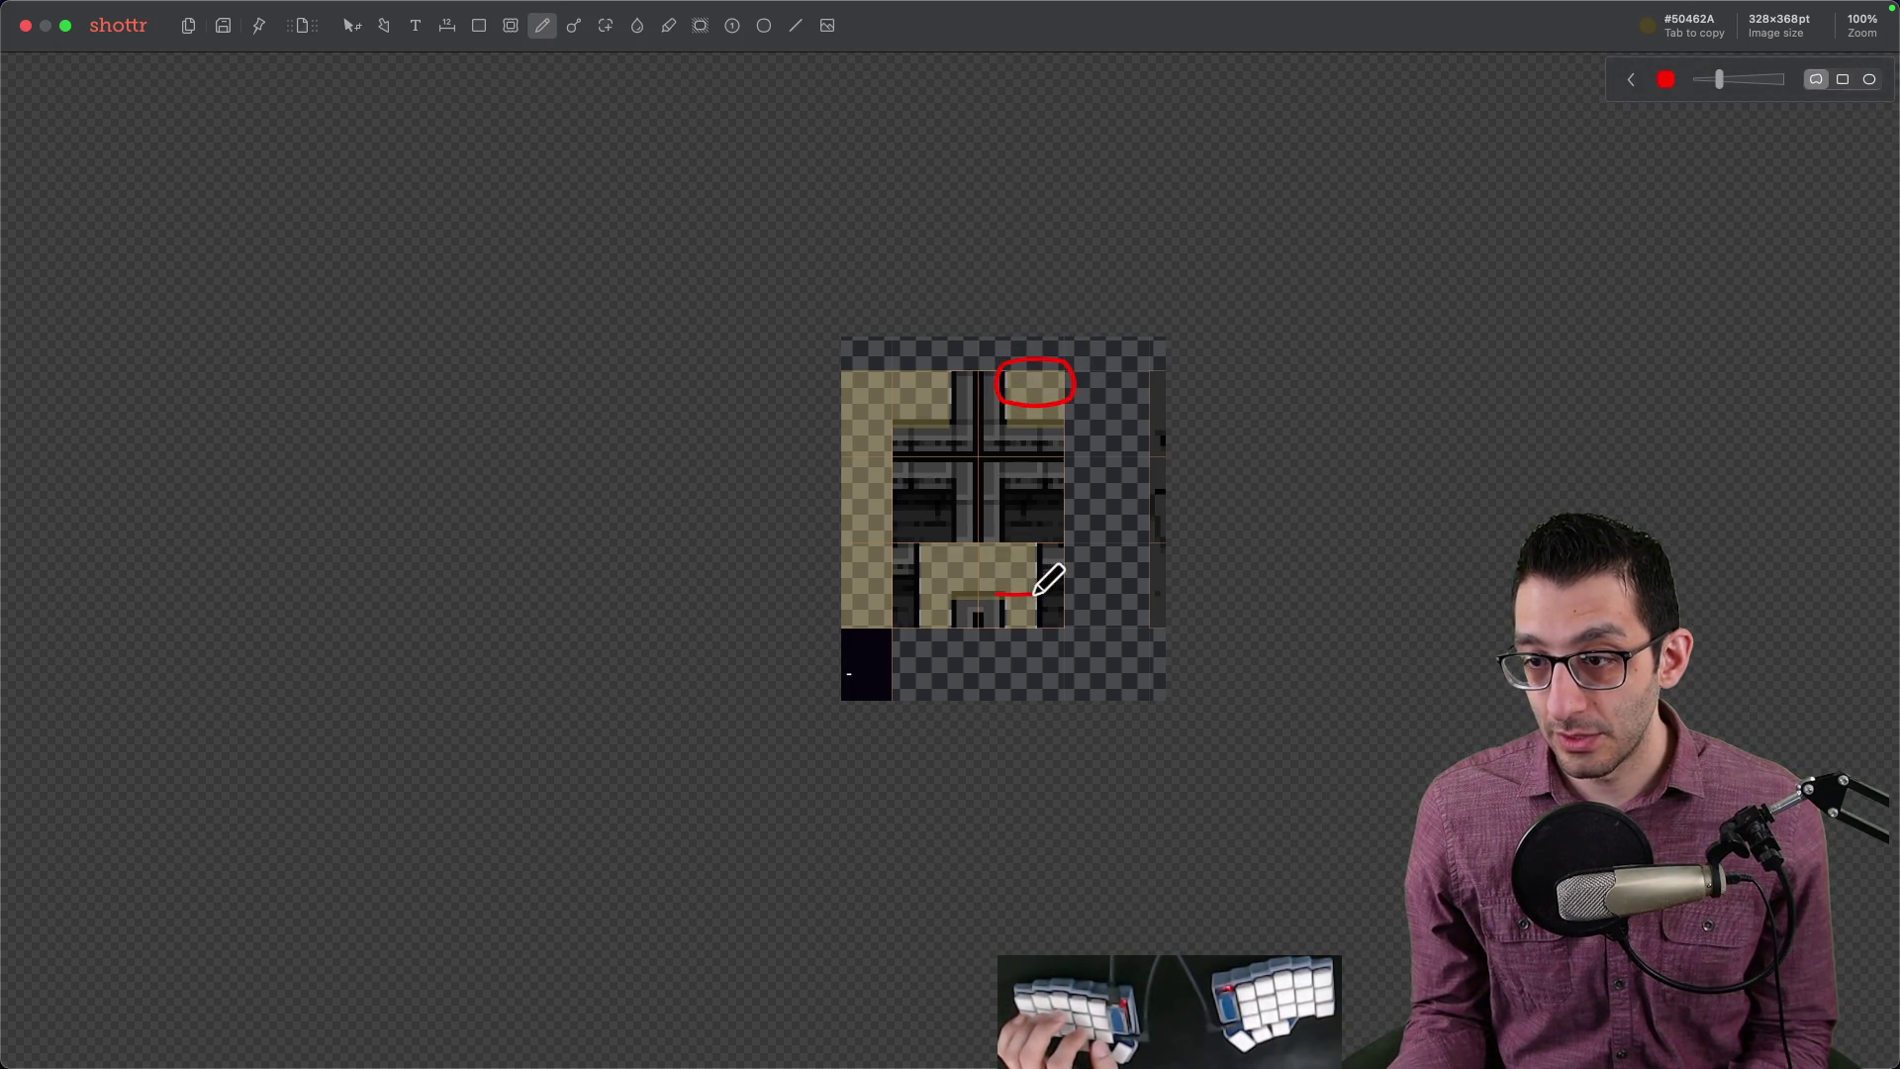
left_click_drag(1008, 598, 1009, 594)
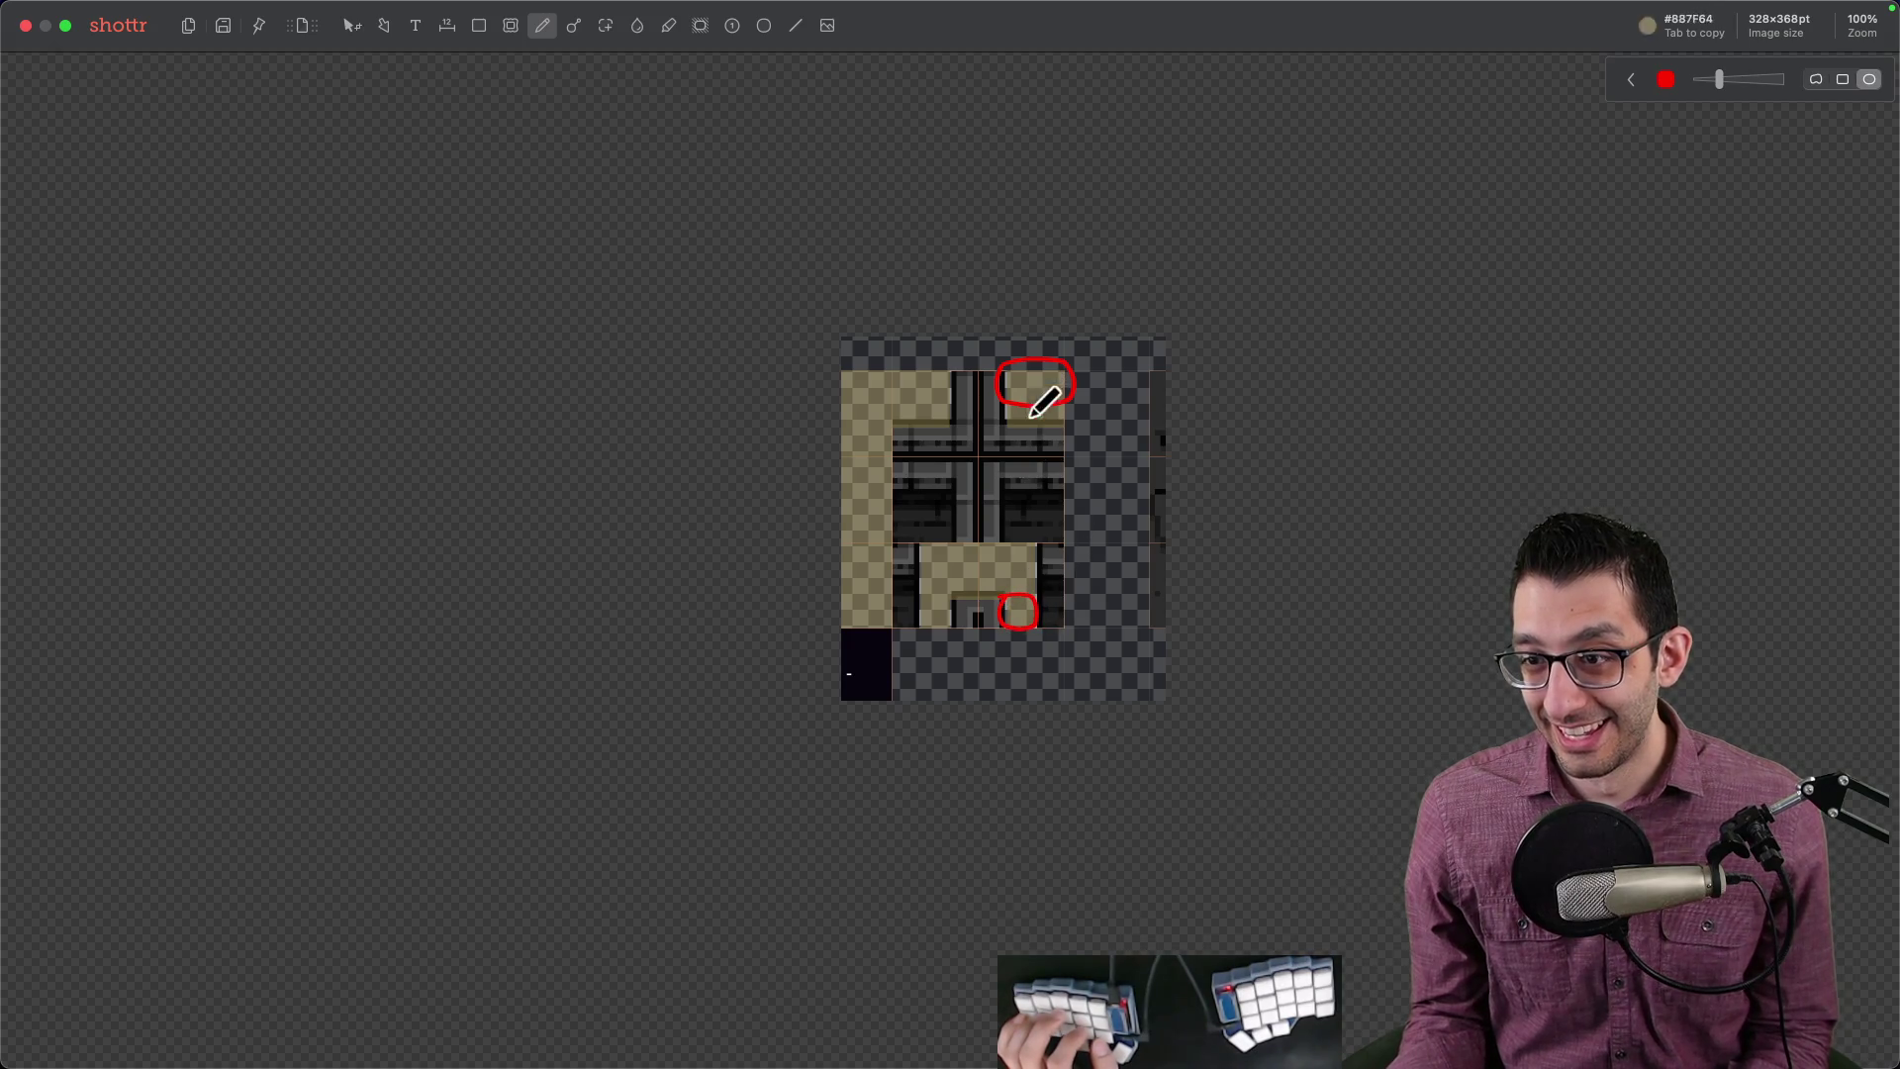
key("Escape")
key("BackSpace")
key("BackSpace")
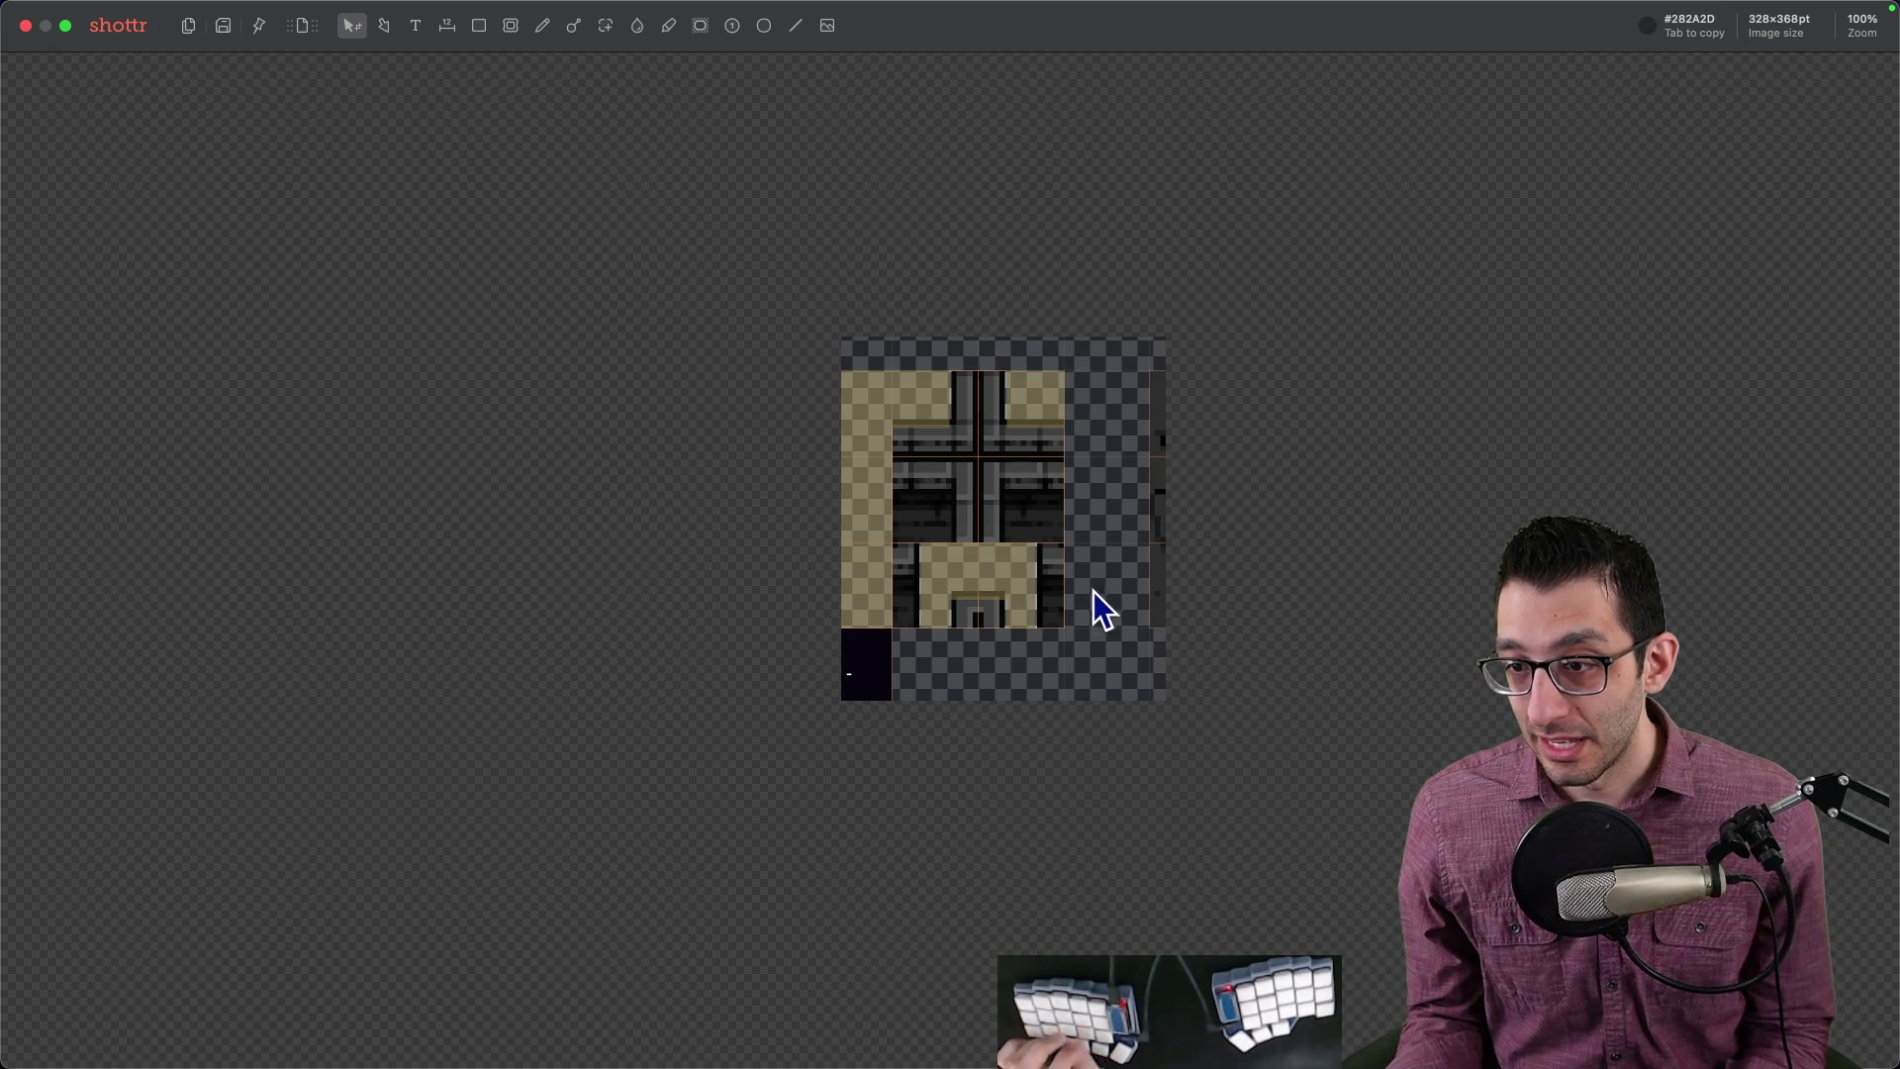
Step: Draw a red downward-pointing arrow under the tiles and close the capture
key("p")
left_click_drag(1022, 665, 1037, 638)
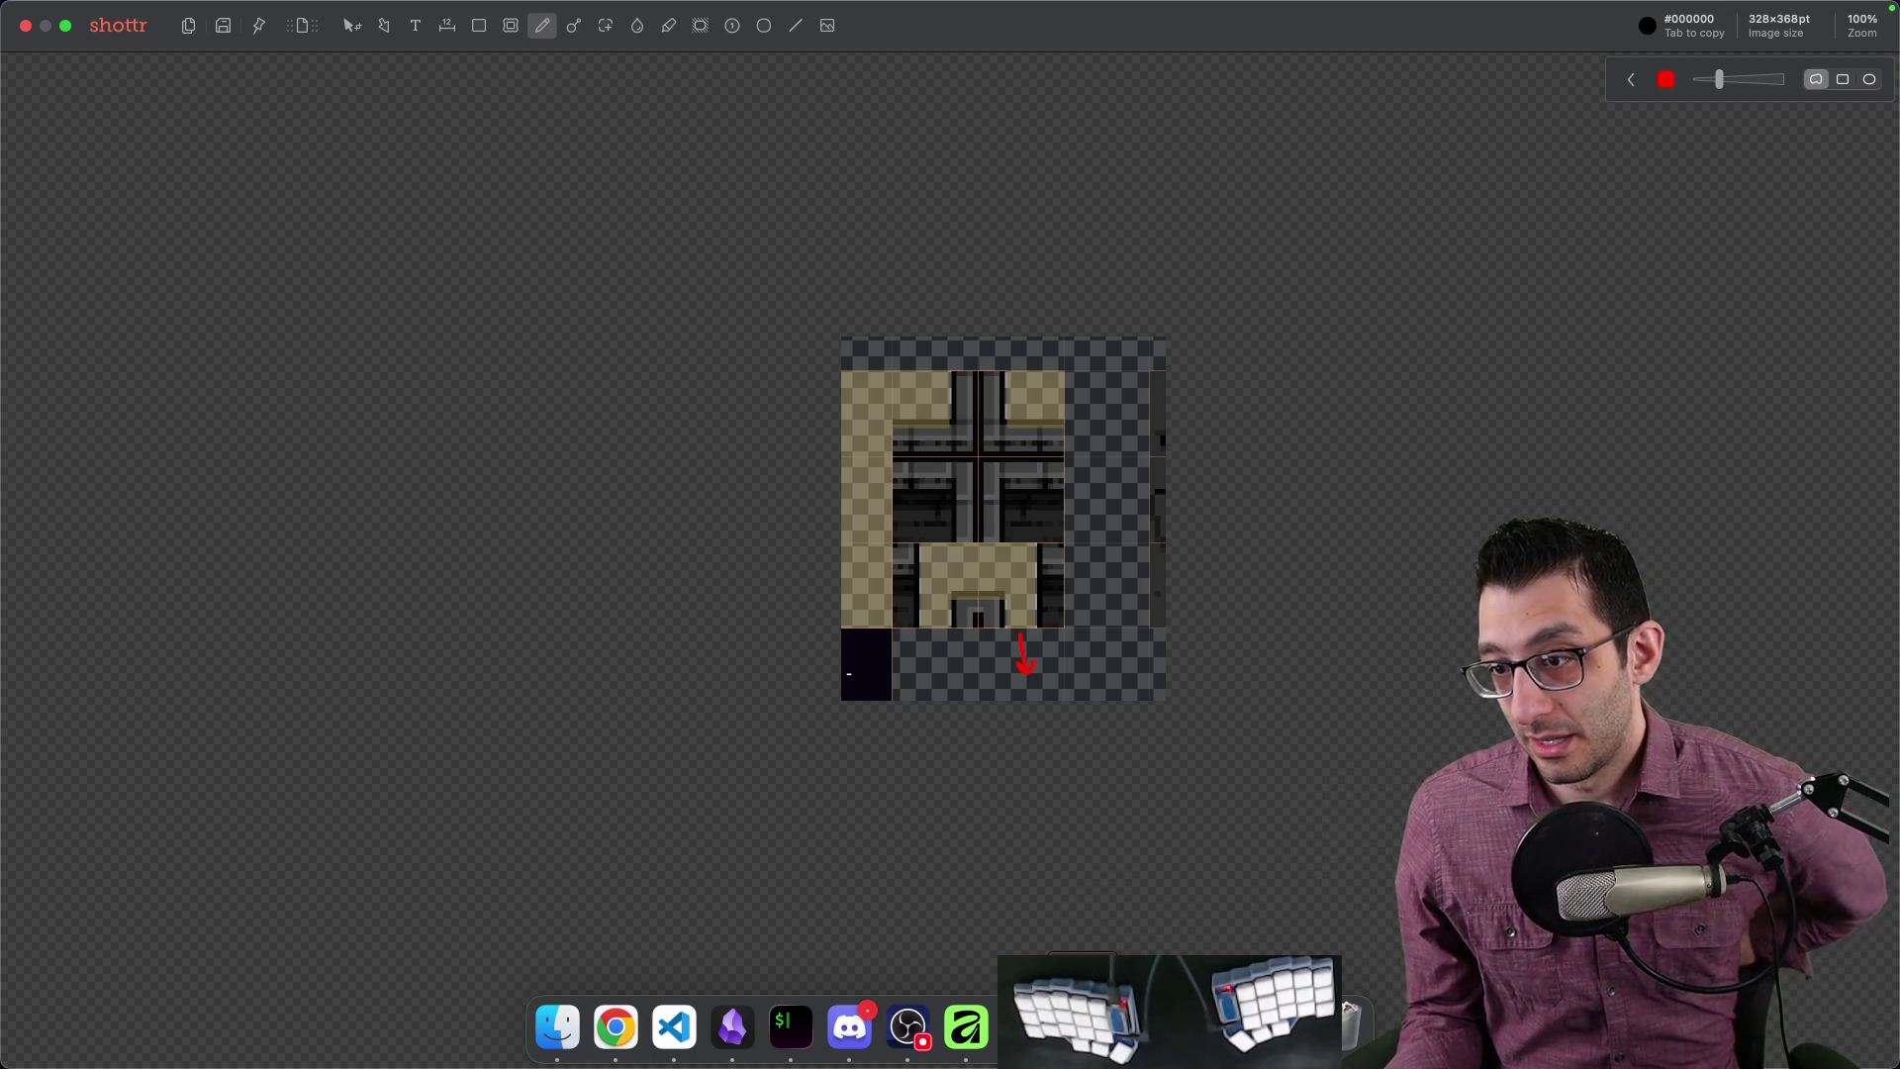
key("Escape")
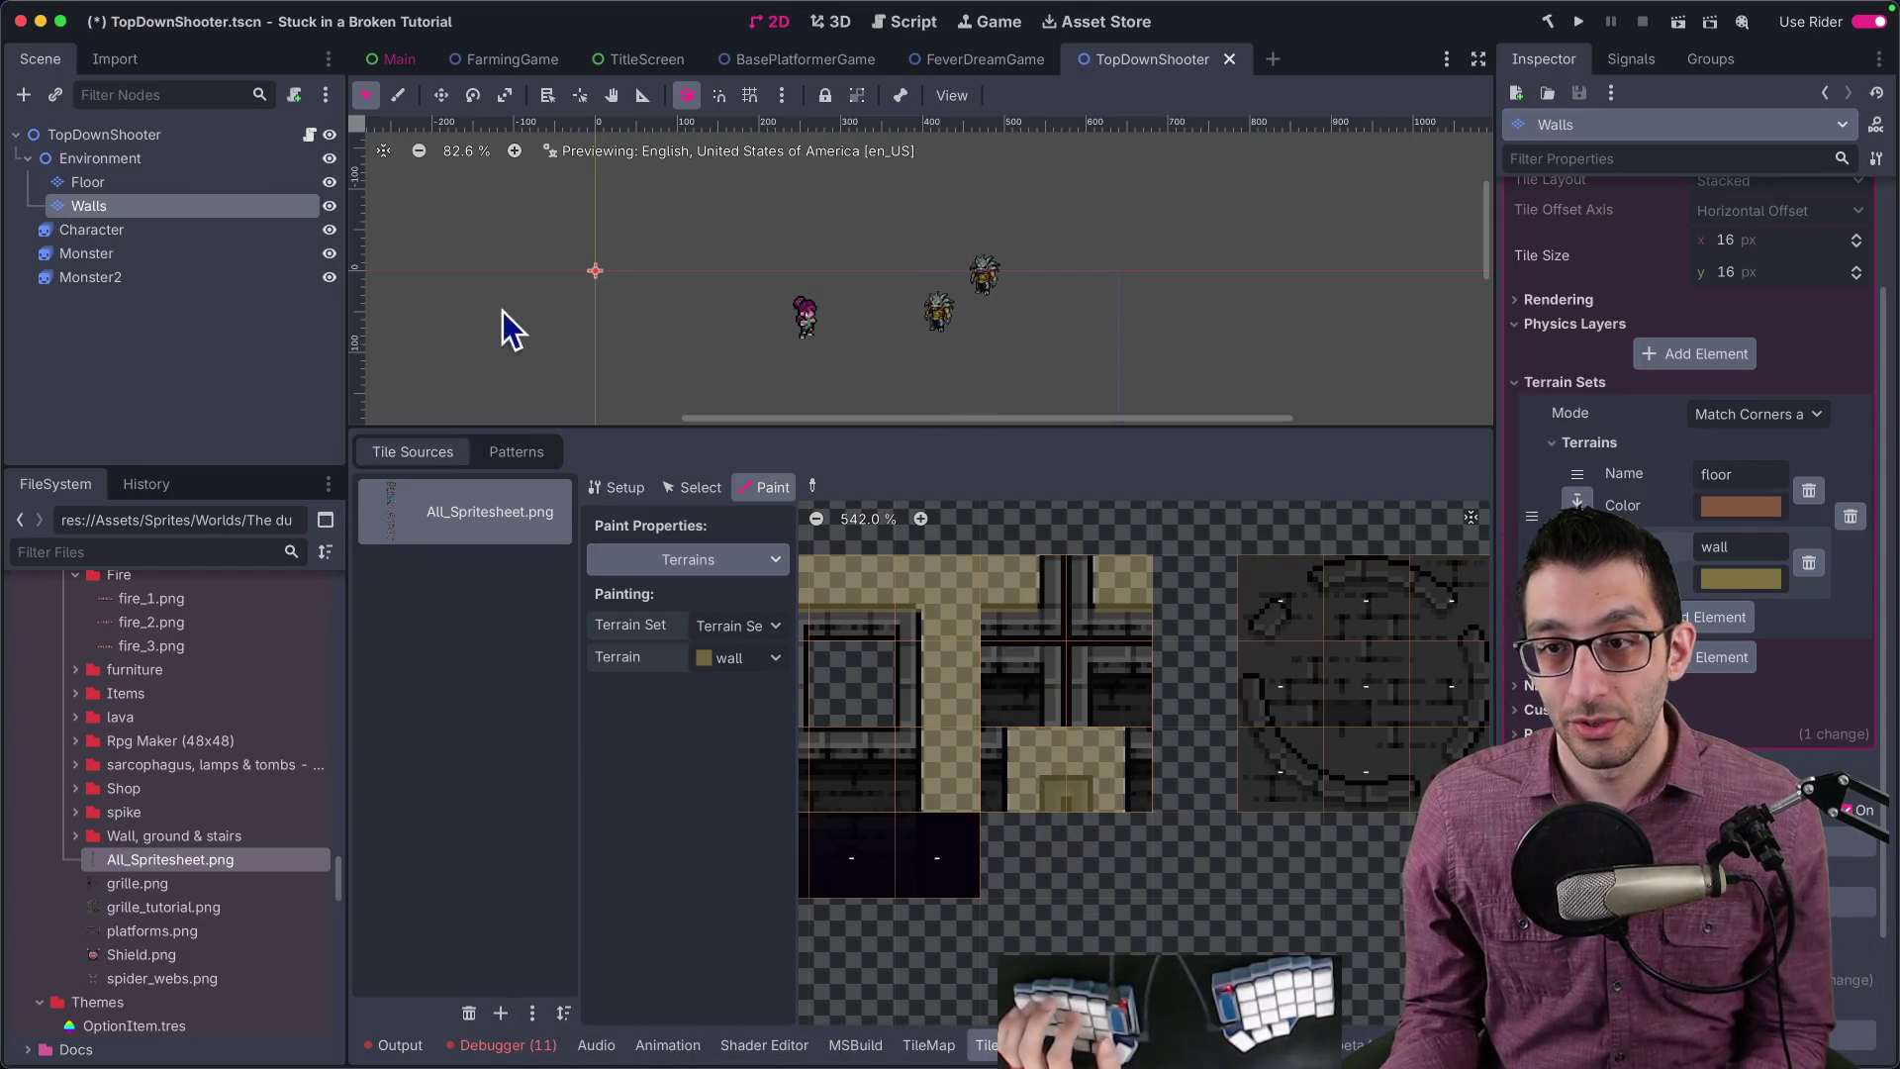
Step: Paint a three-tile wall strip at the map origin using the wall terrain in connect mode
left_click(925, 1044)
left_click(473, 727)
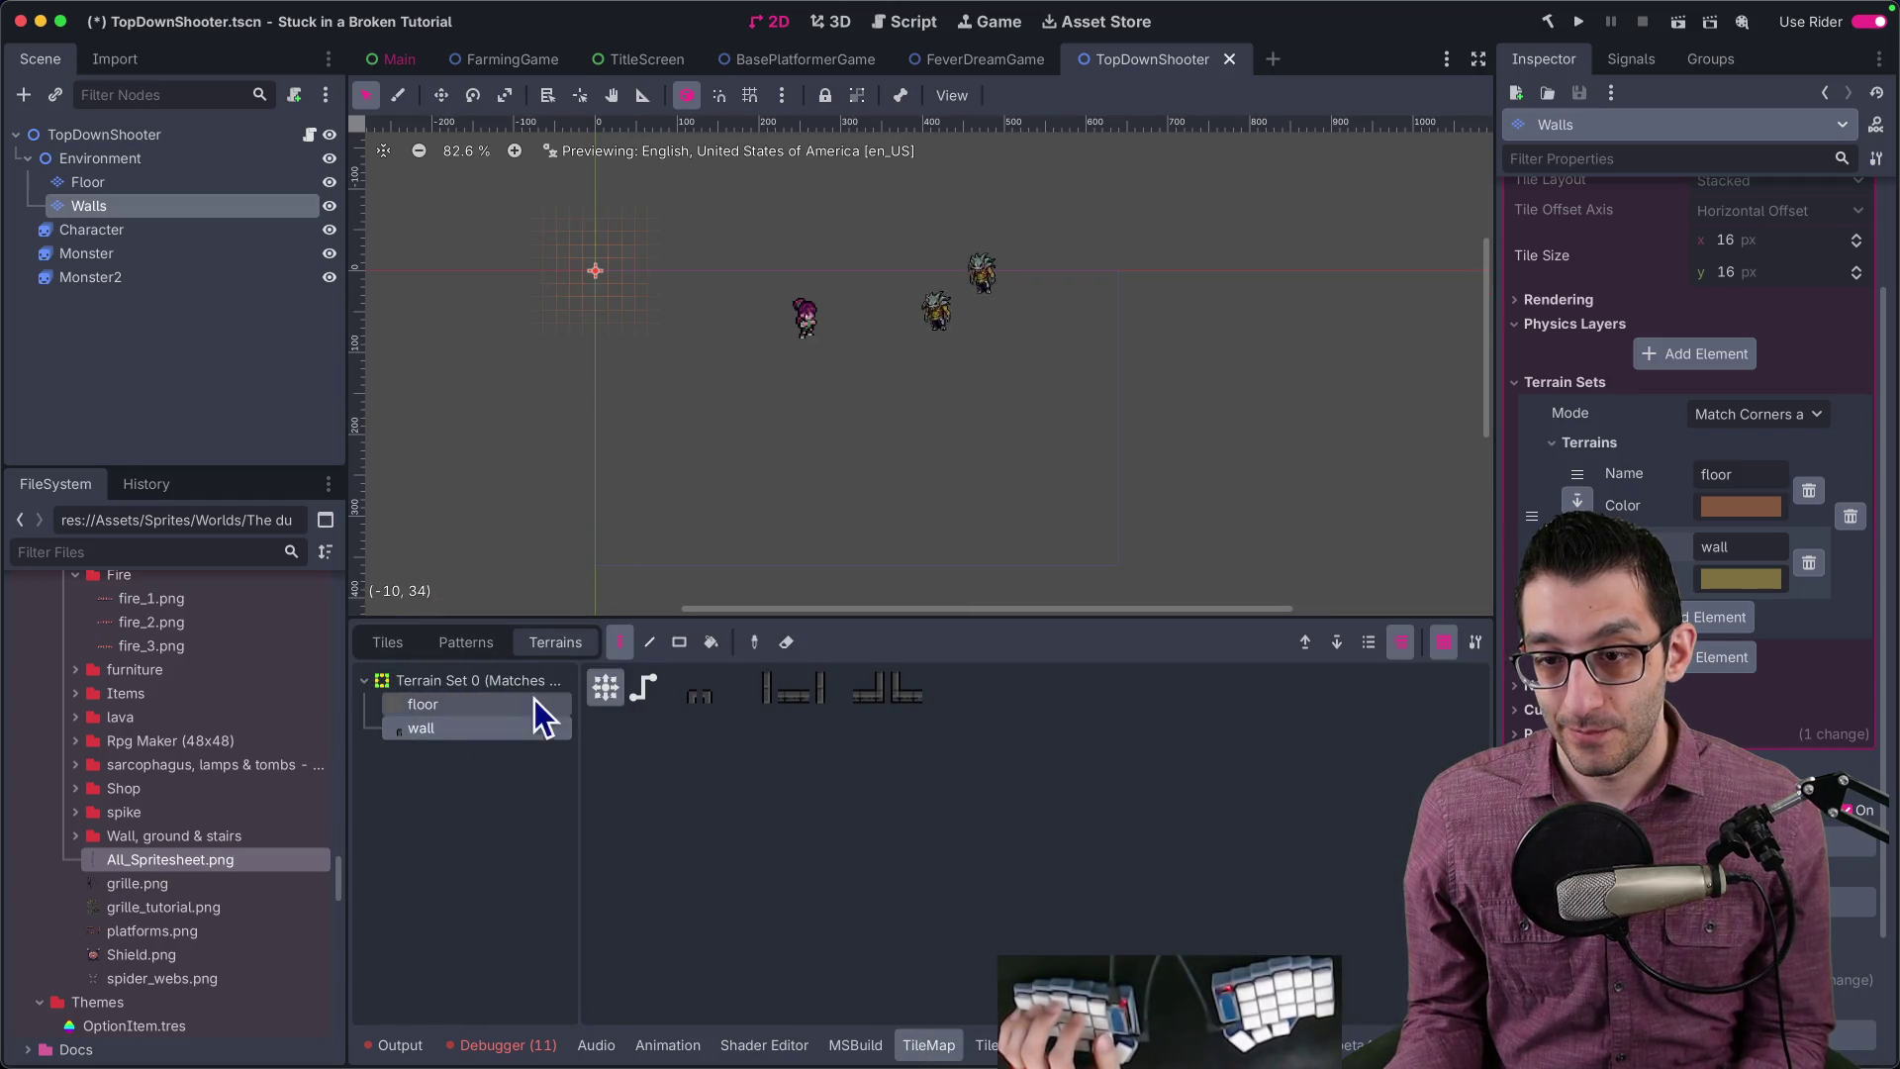
scroll(657, 454, "left", 5)
scroll(657, 455, "up", 3)
left_click(481, 728)
left_click(605, 688)
scroll(870, 406, "up", 5)
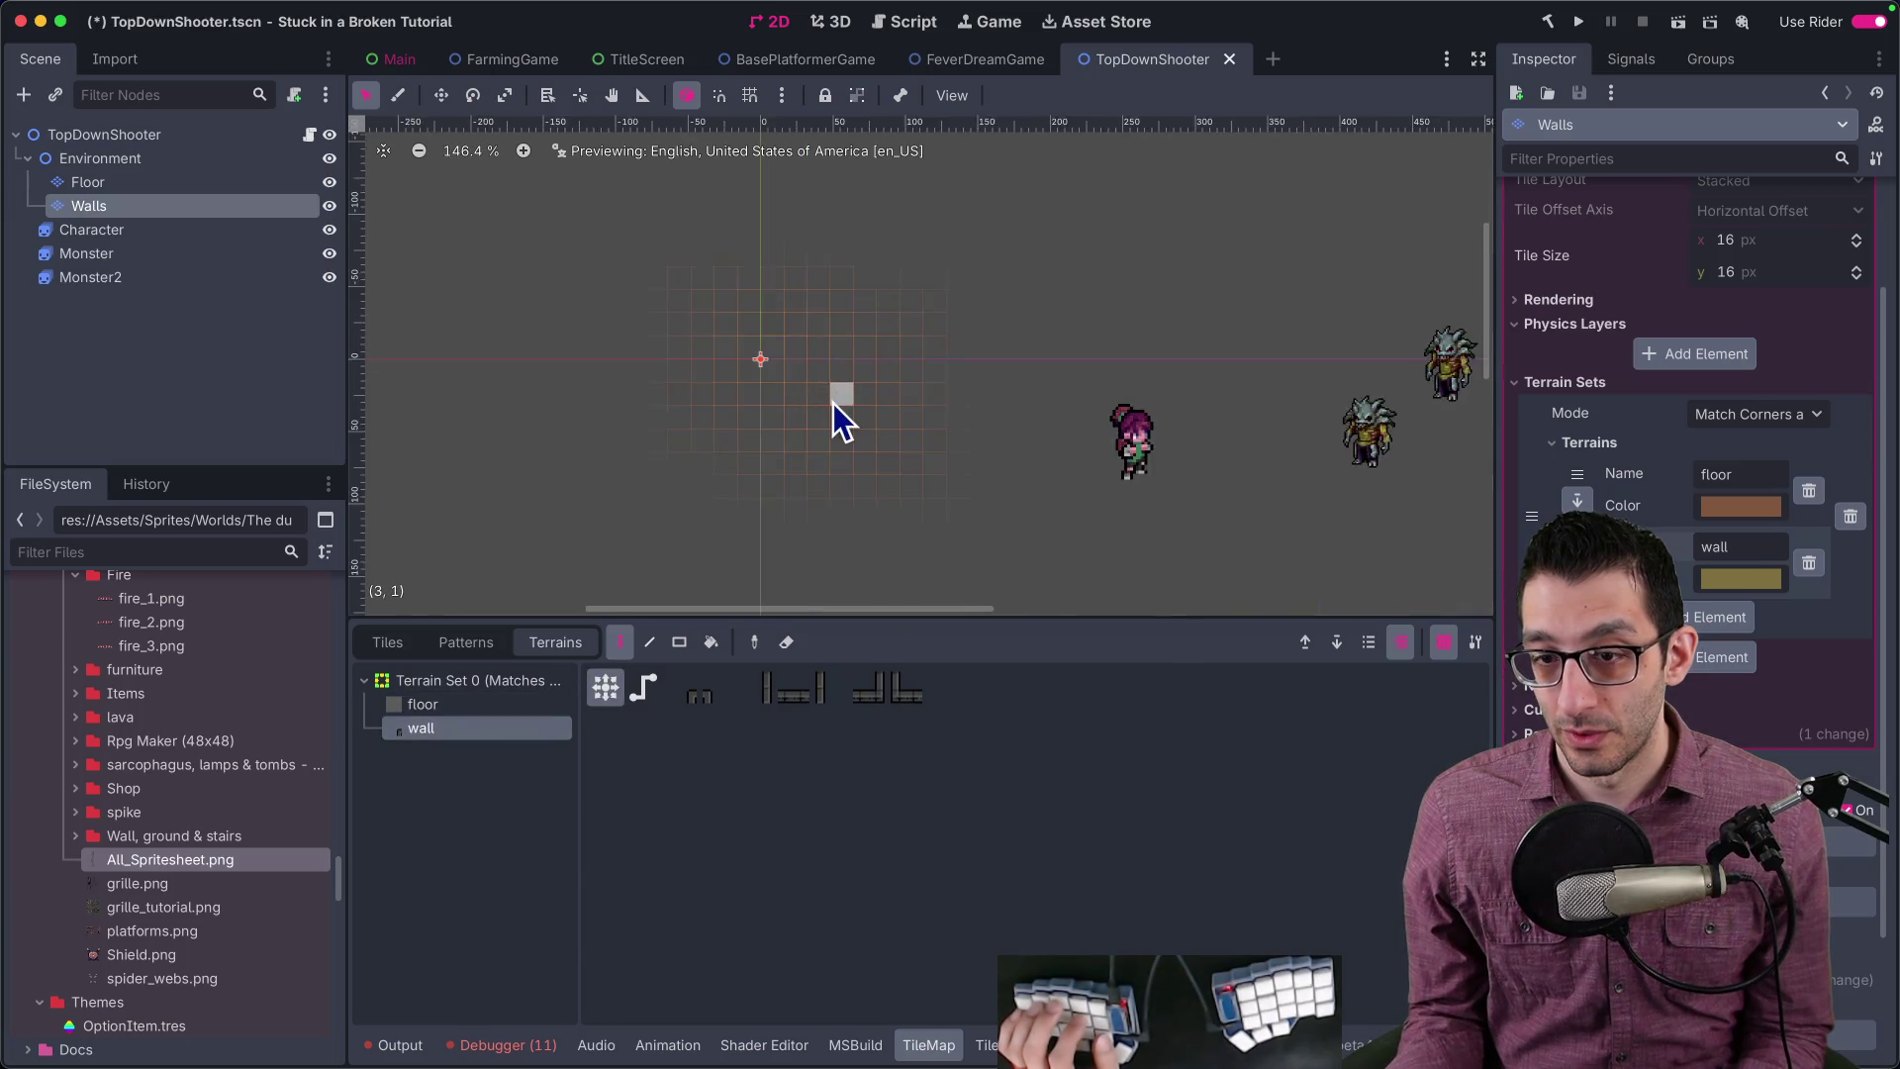
mouse_move(672, 332)
left_mouse_down()
mouse_move(851, 358)
mouse_move(895, 405)
mouse_move(704, 406)
mouse_move(742, 465)
mouse_move(712, 532)
mouse_move(929, 525)
mouse_move(791, 415)
mouse_move(901, 348)
left_mouse_up()
left_click(985, 1045)
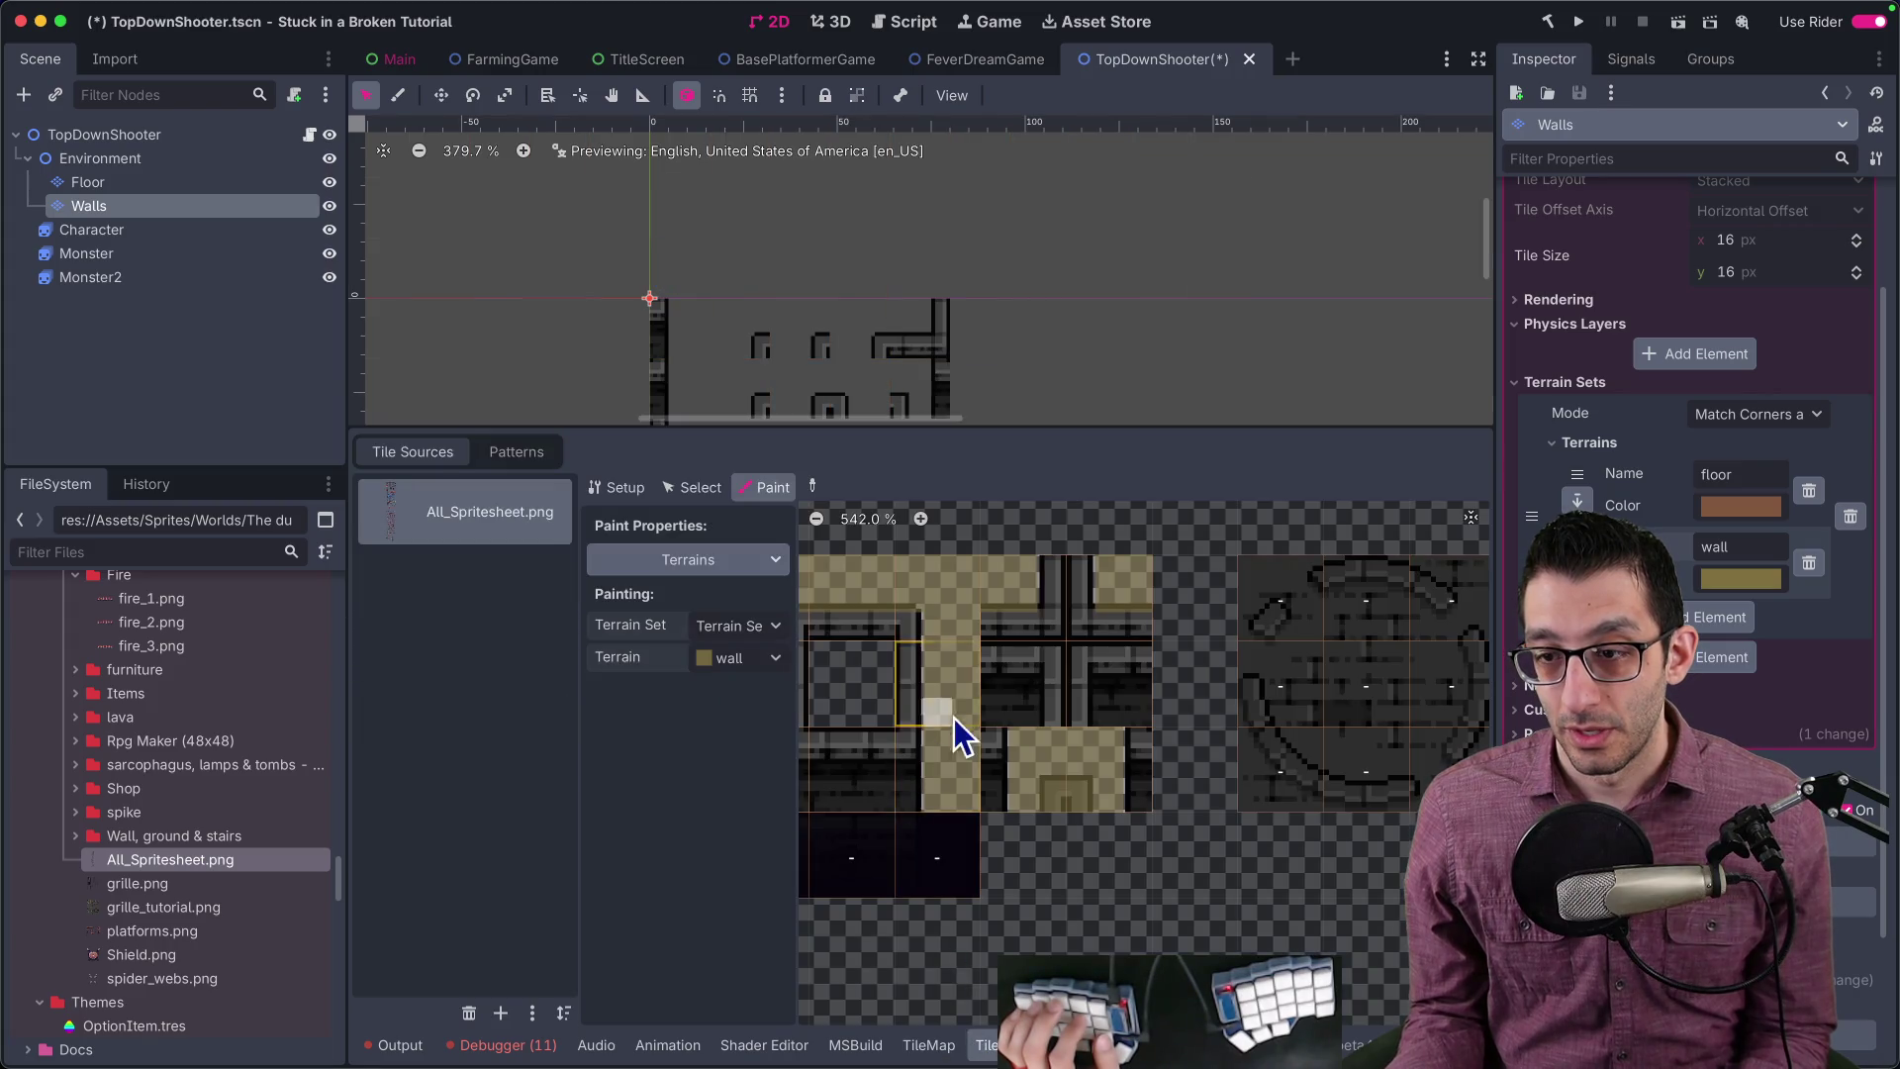
Step: Confirm Terrain Set 0 and the wall terrain are selected for painting in the TileSet
scroll(920, 705, "up", 2)
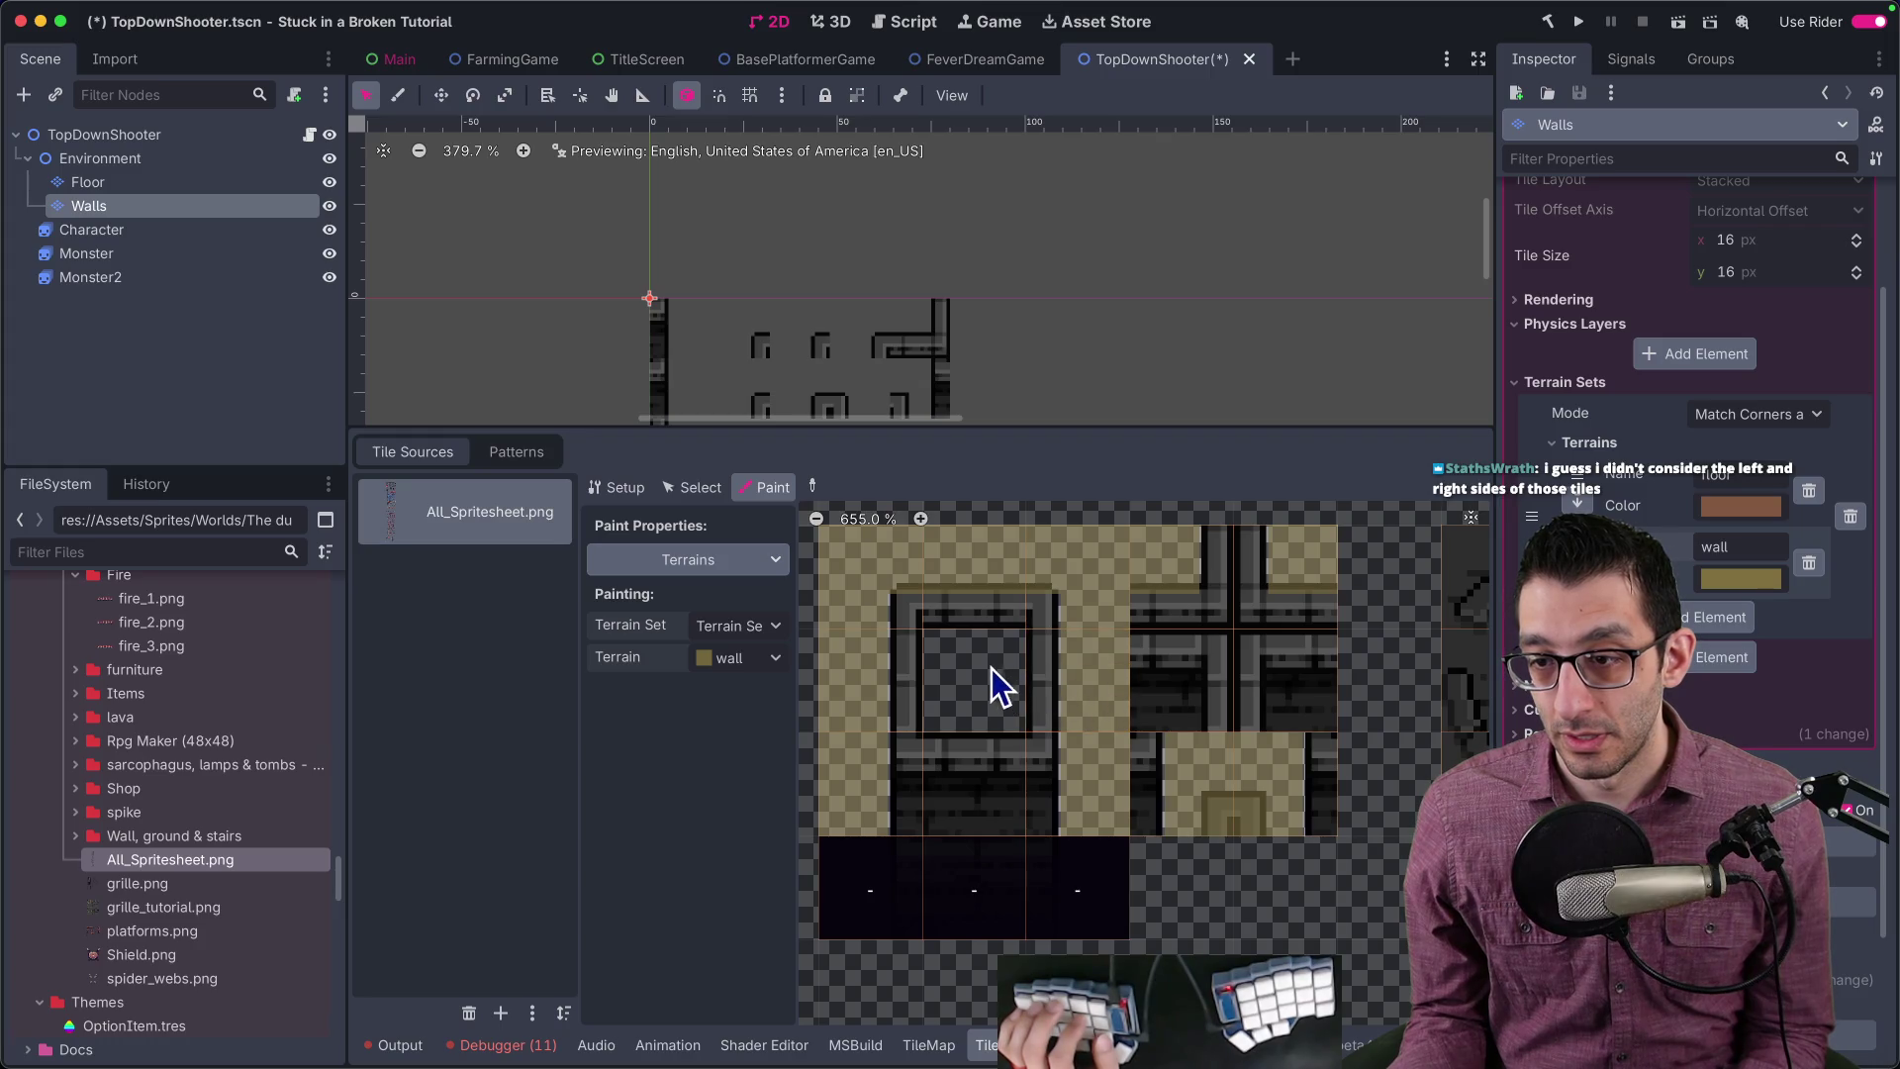
left_click(748, 628)
left_click(748, 627)
left_click(754, 658)
left_click(758, 739)
Step: Scroll over the atlas reviewing the painted wall tiles, then switch to Affinity Photo
scroll(955, 678, "down", 4)
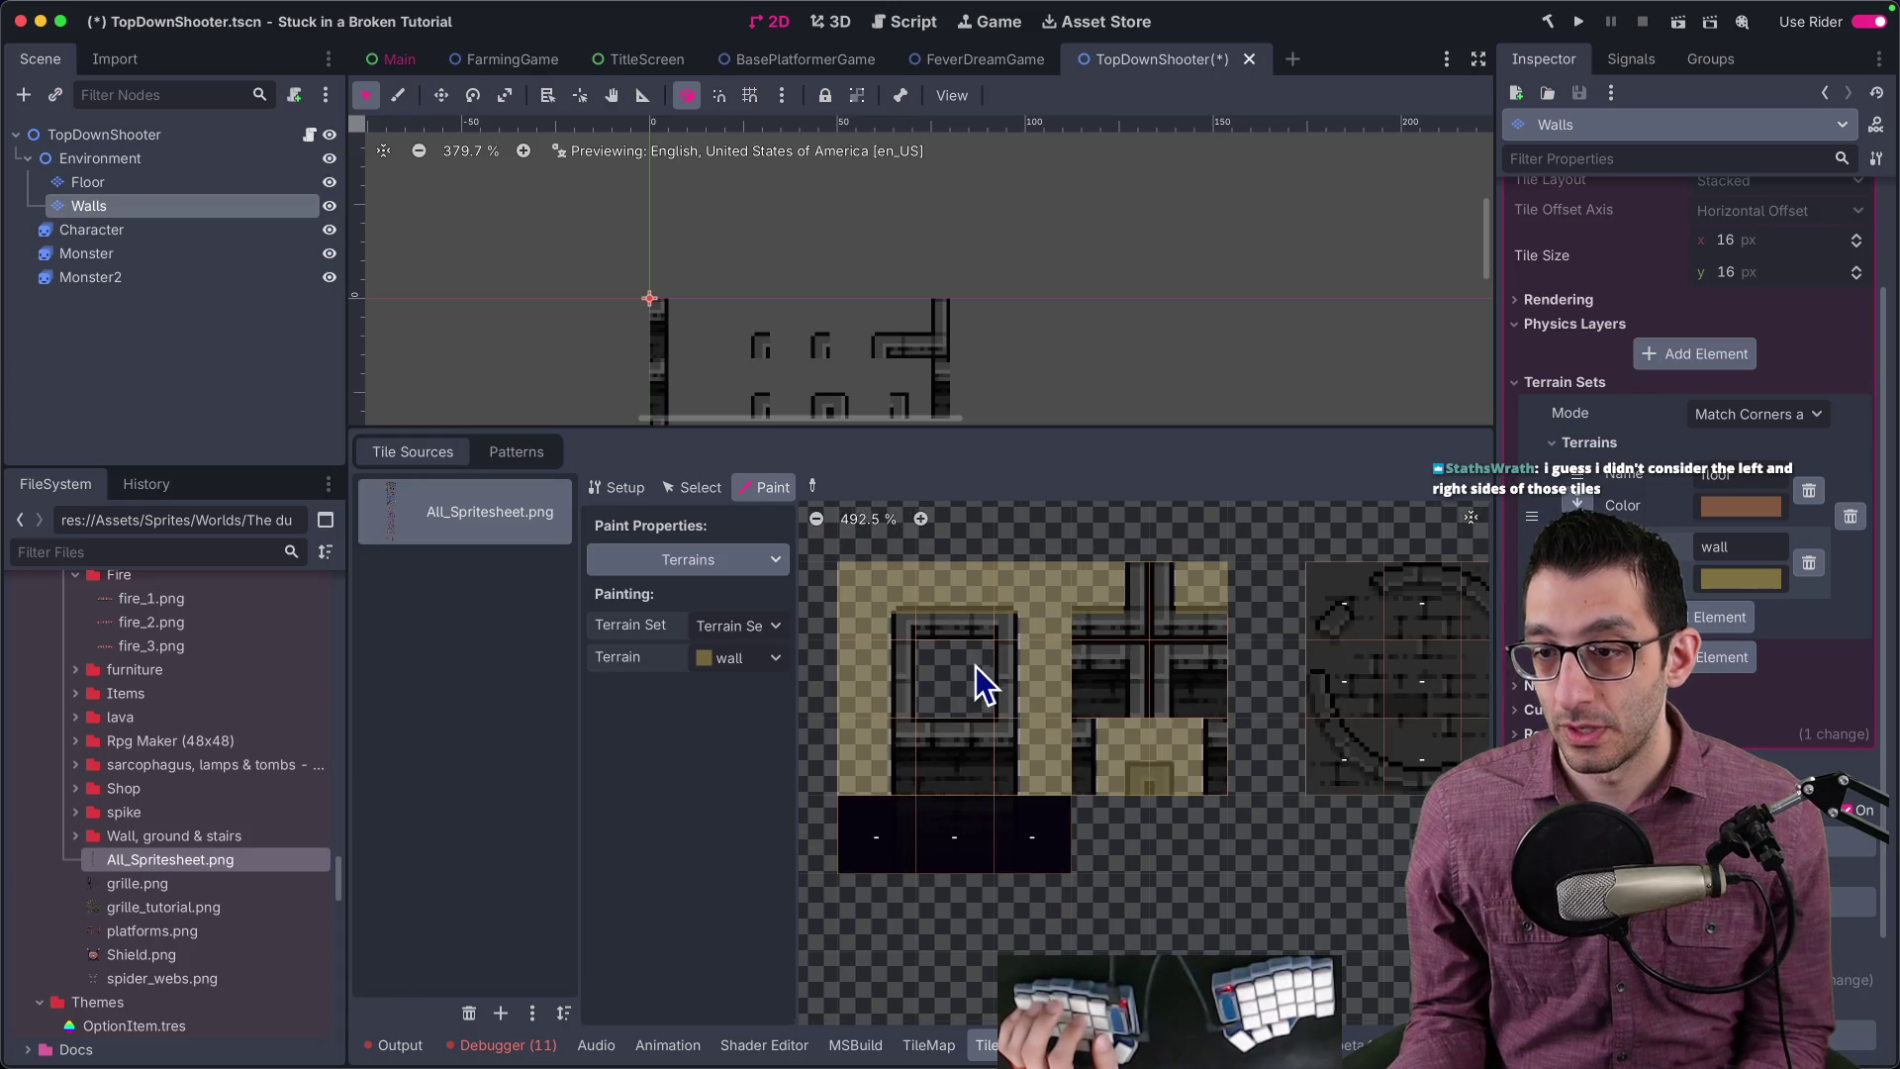
scroll(1114, 687, "up", 5)
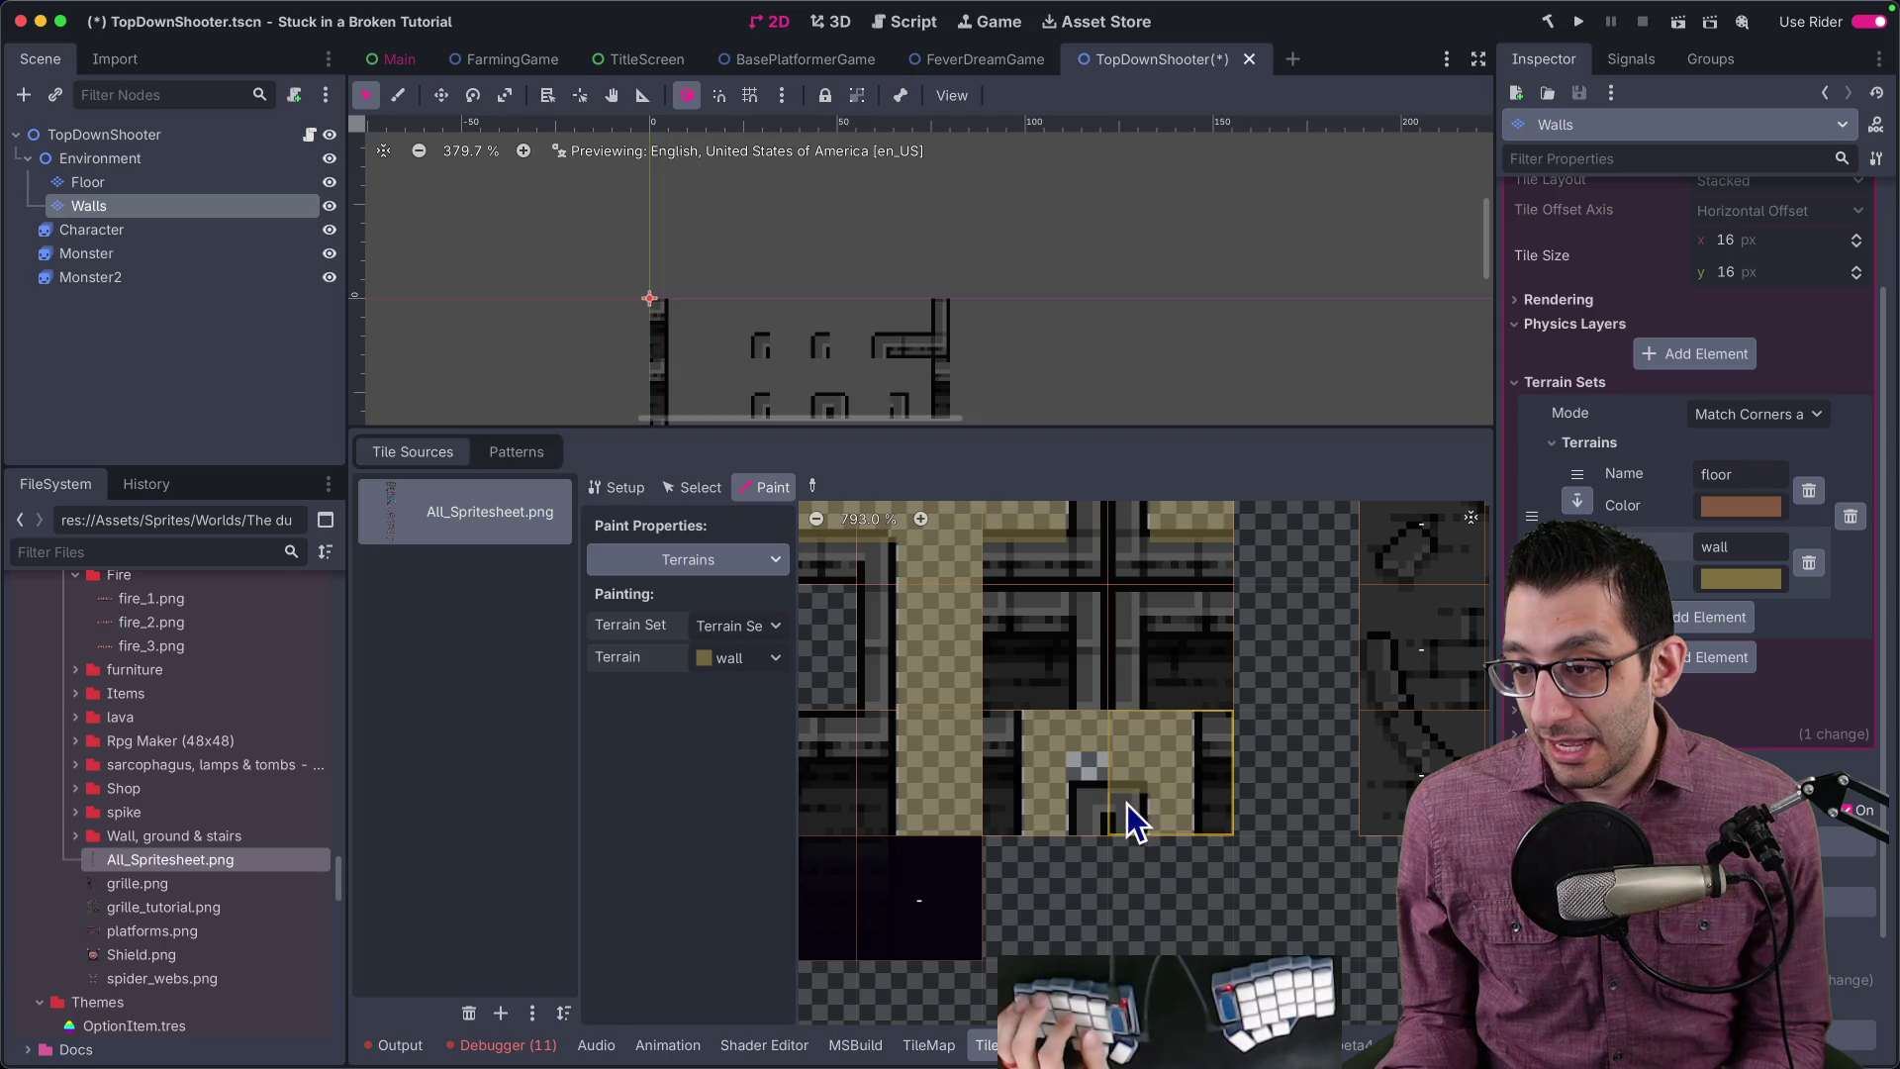
scroll(1148, 673, "down", 3)
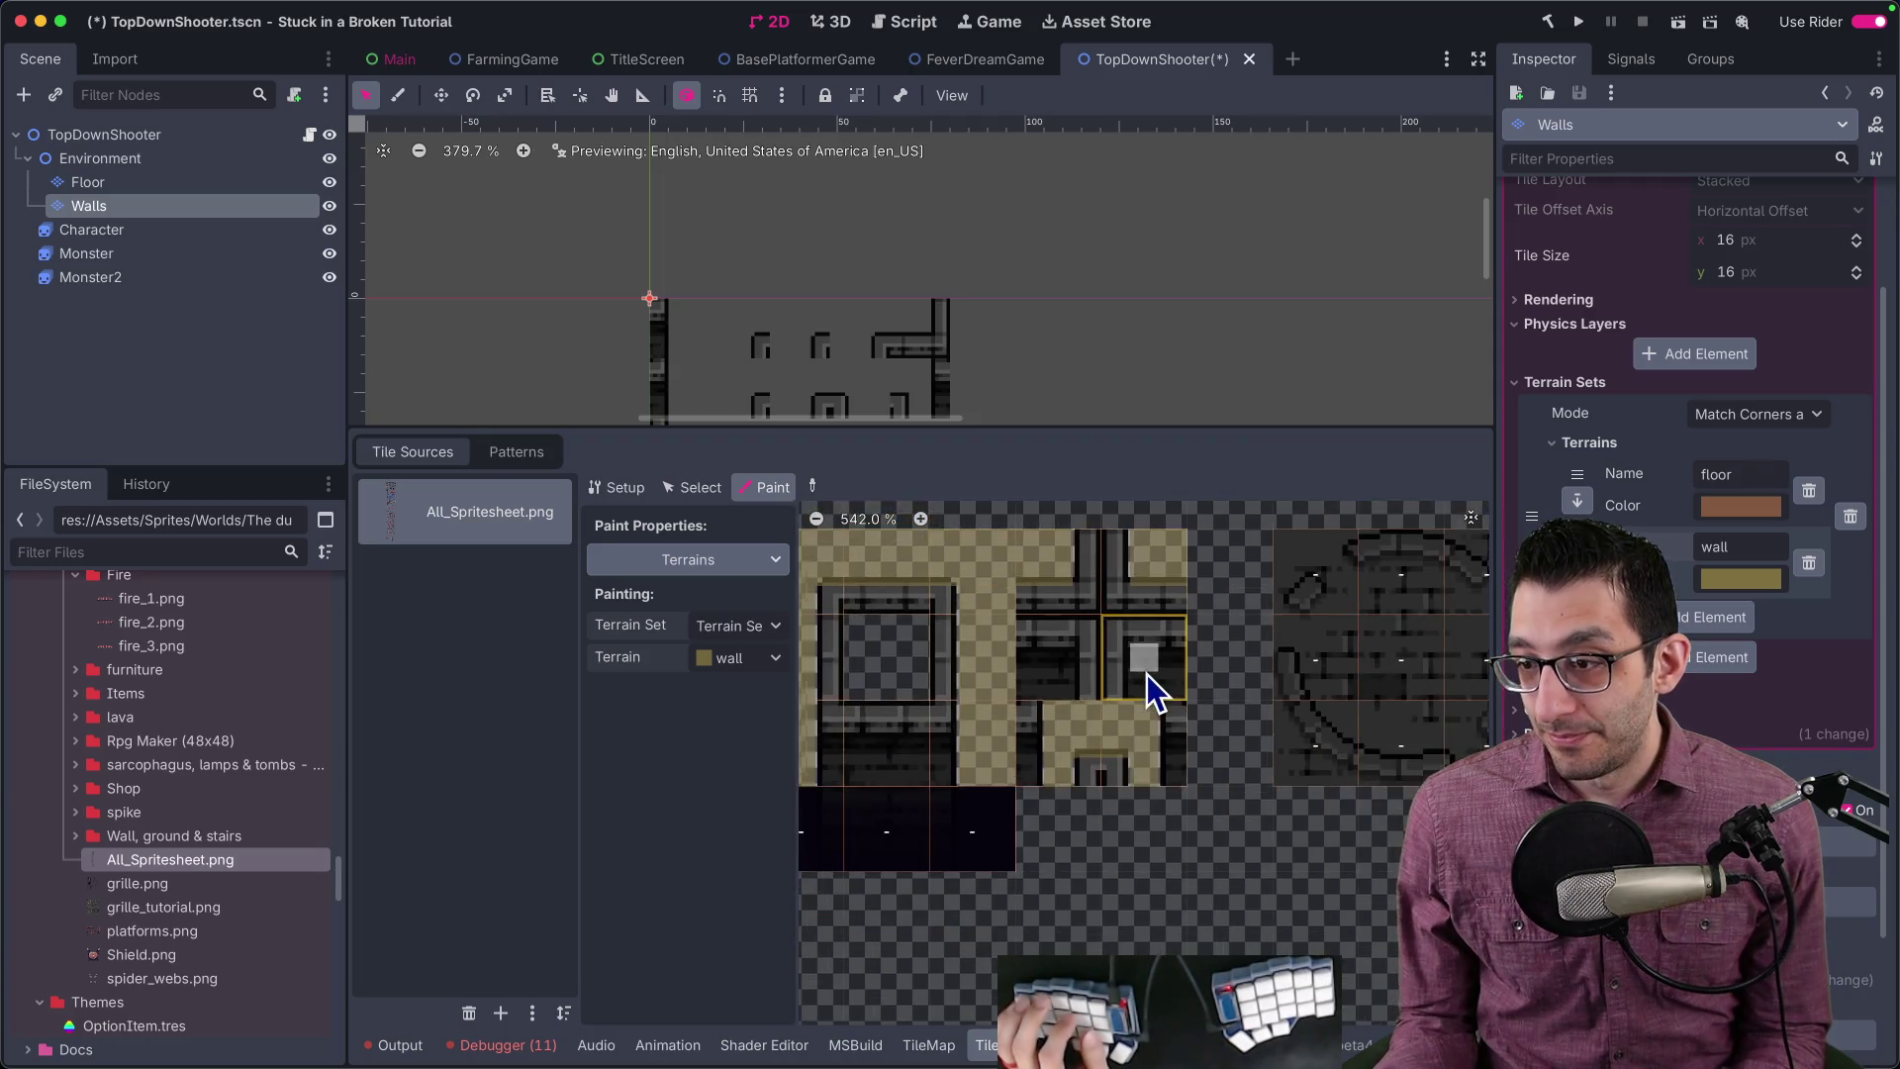
scroll(1098, 782, "left", 5)
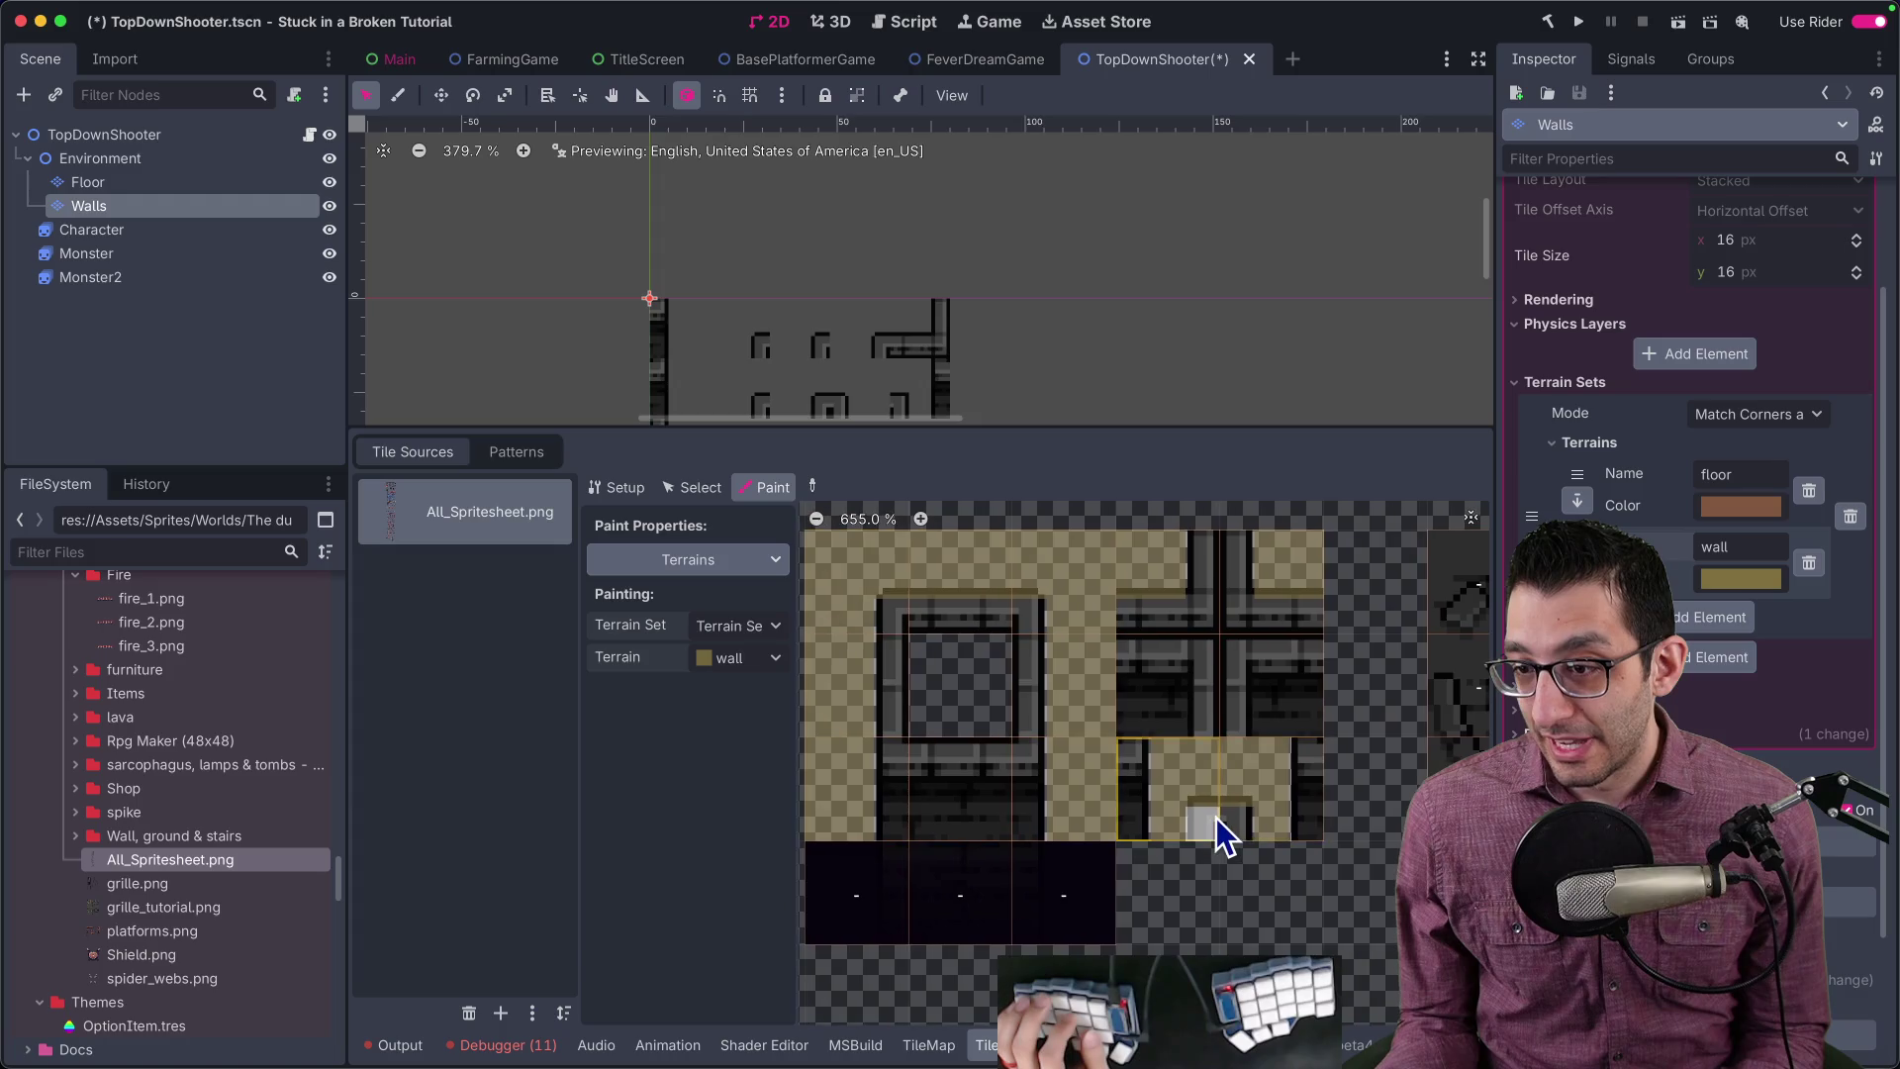
scroll(952, 672, "left", 1)
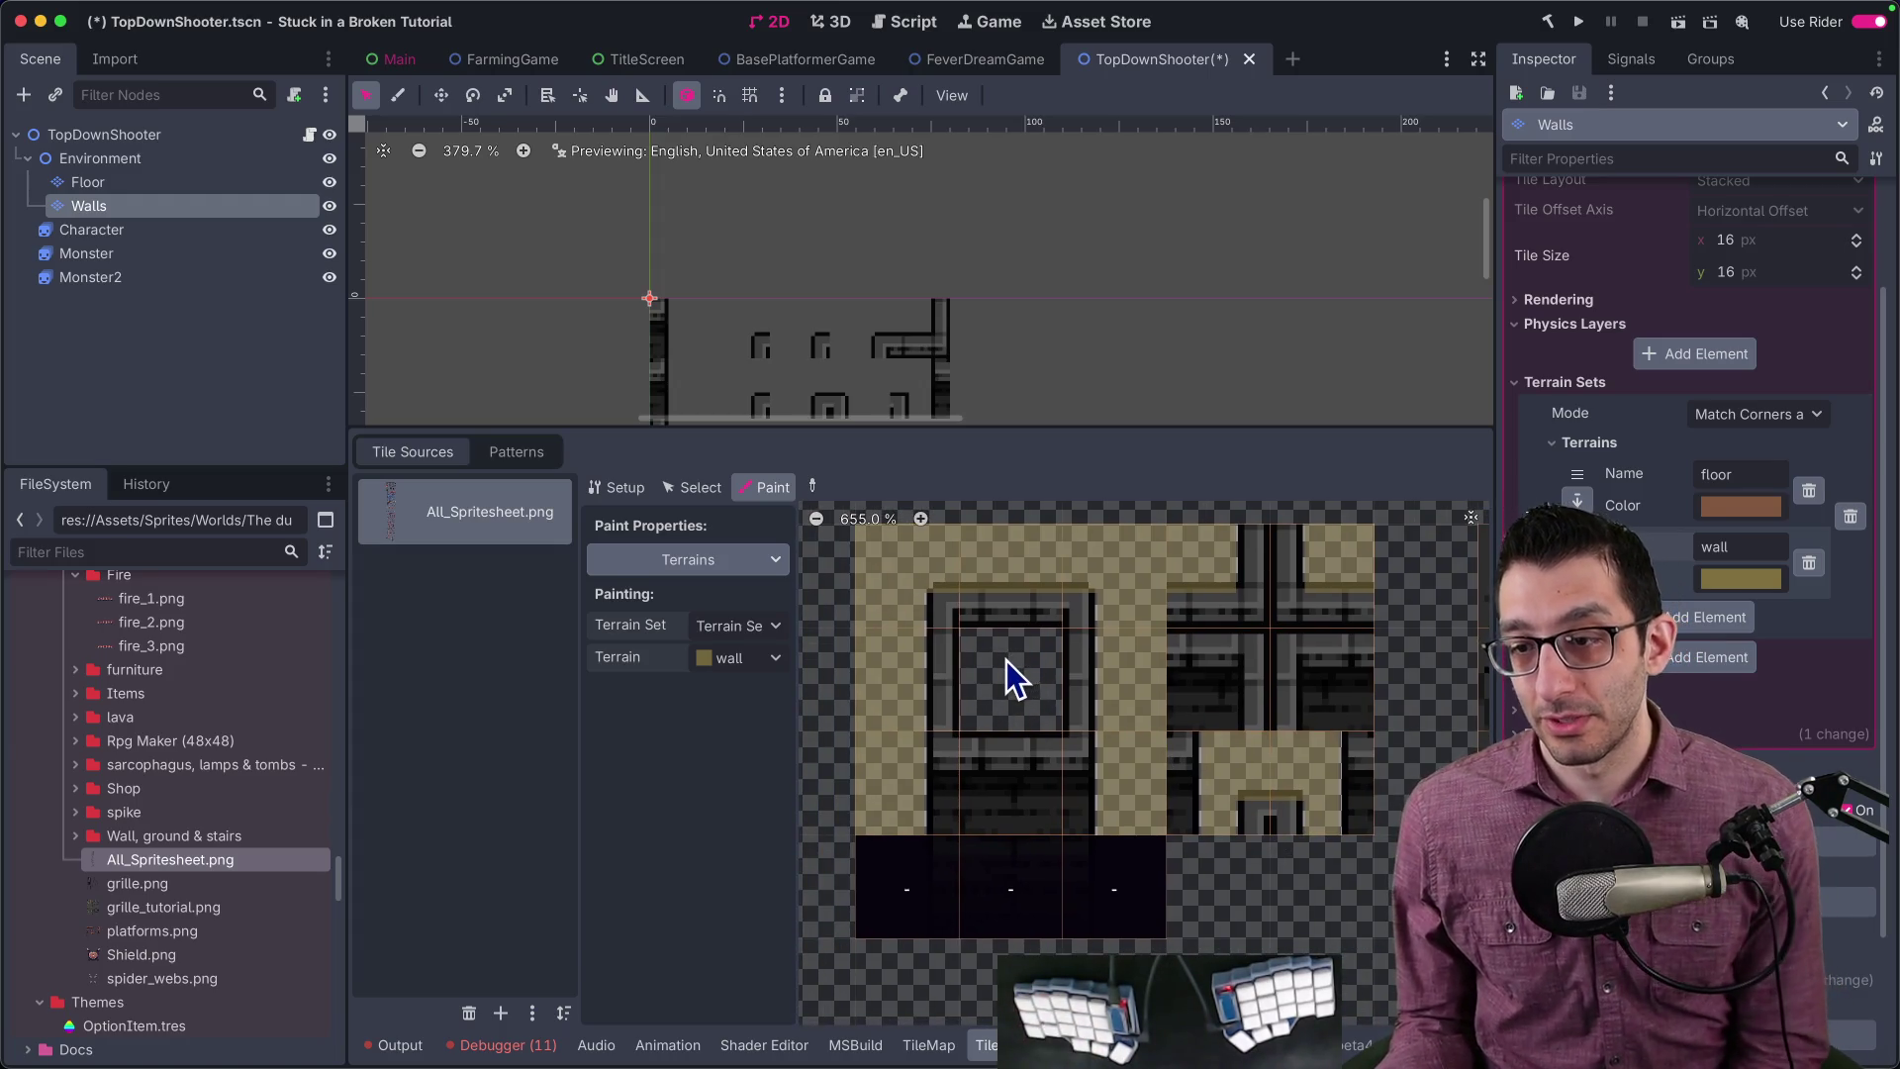
scroll(1014, 659, "down", 3)
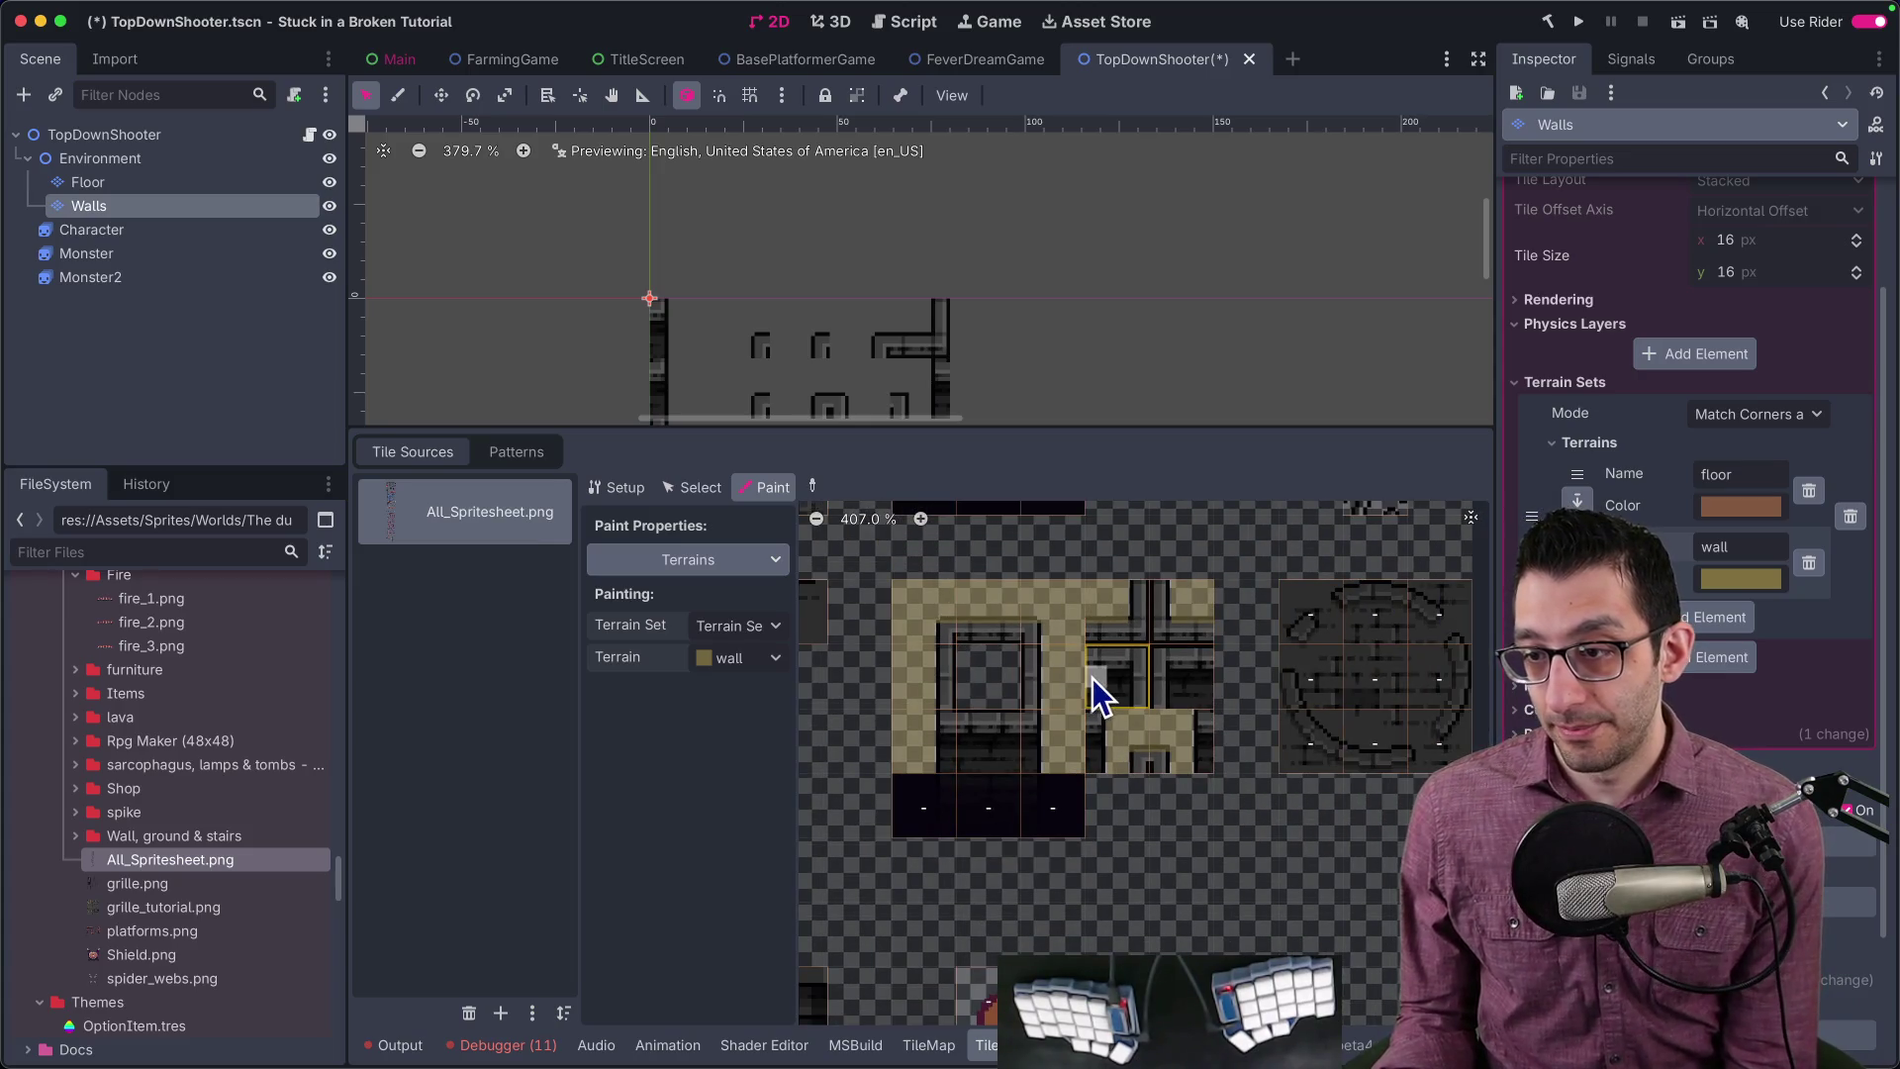
scroll(1143, 695, "up", 1)
scroll(1072, 780, "up", 3)
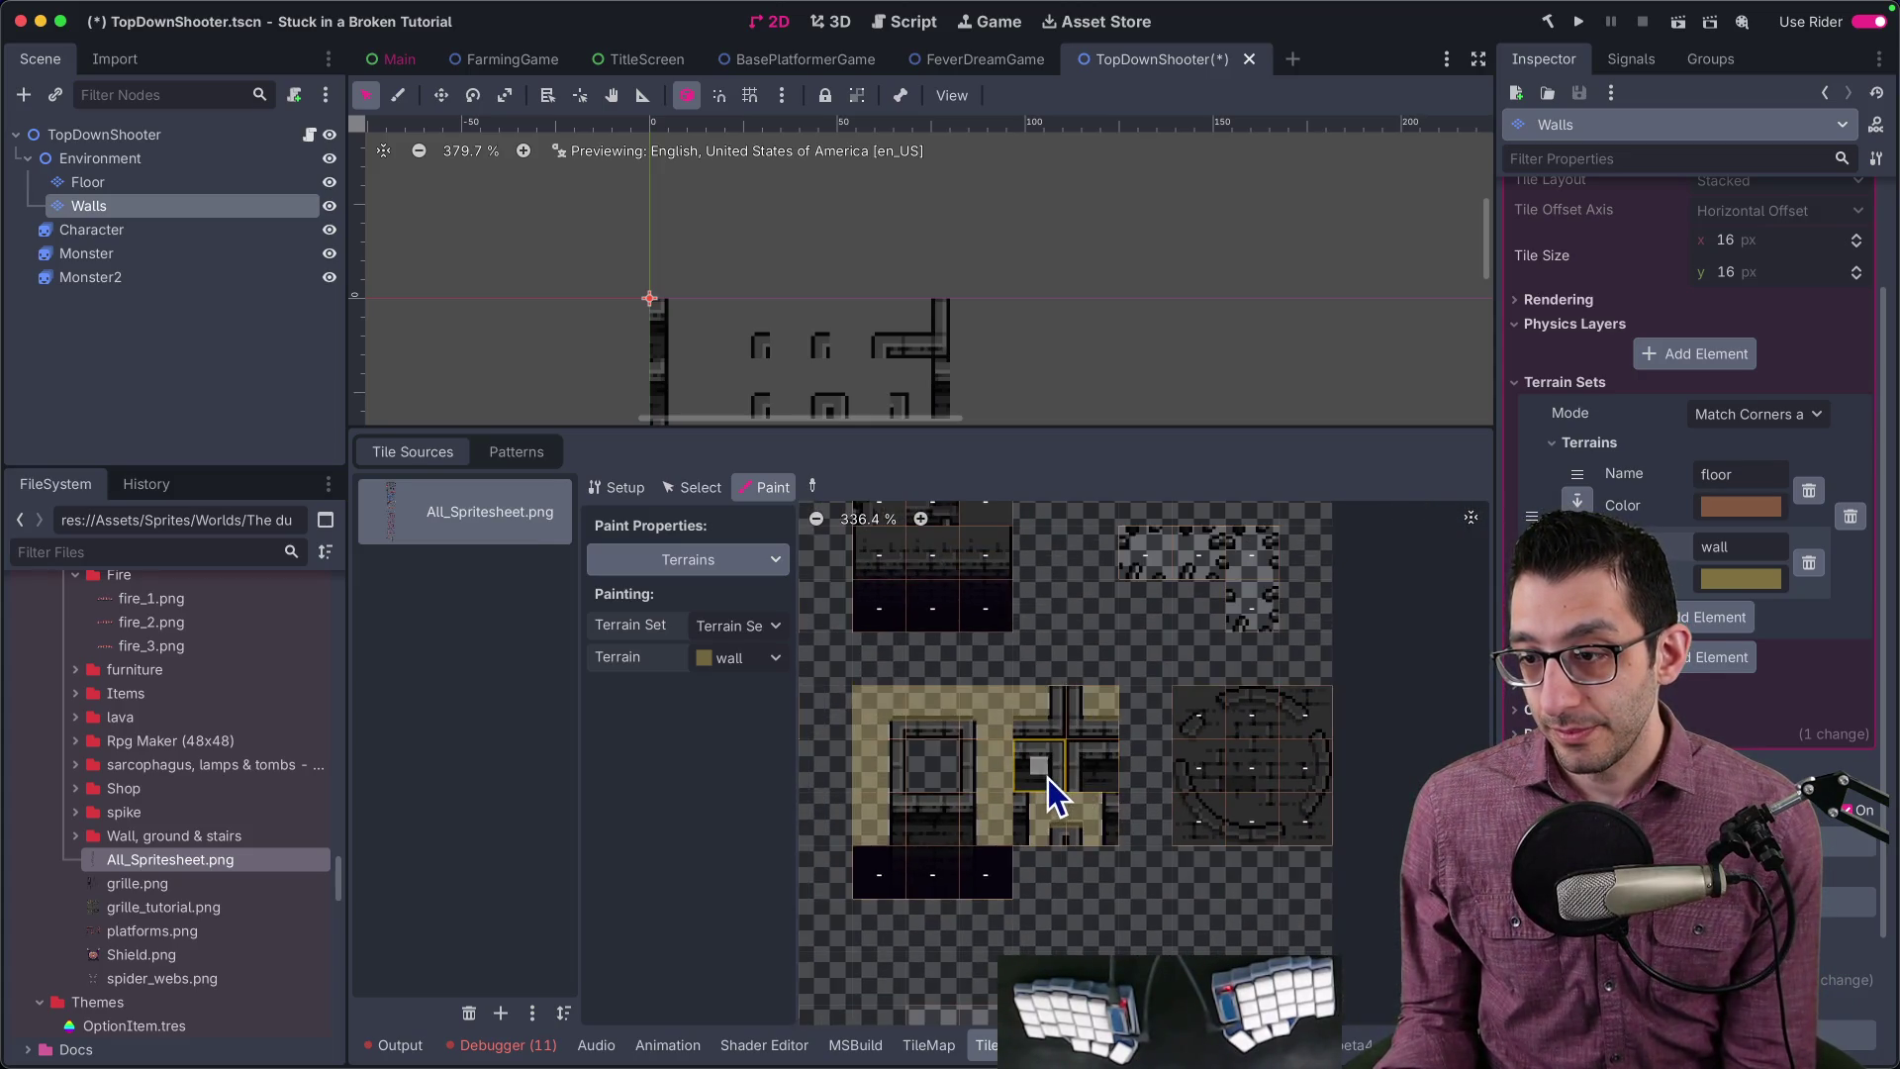
scroll(1048, 777, "down", 4)
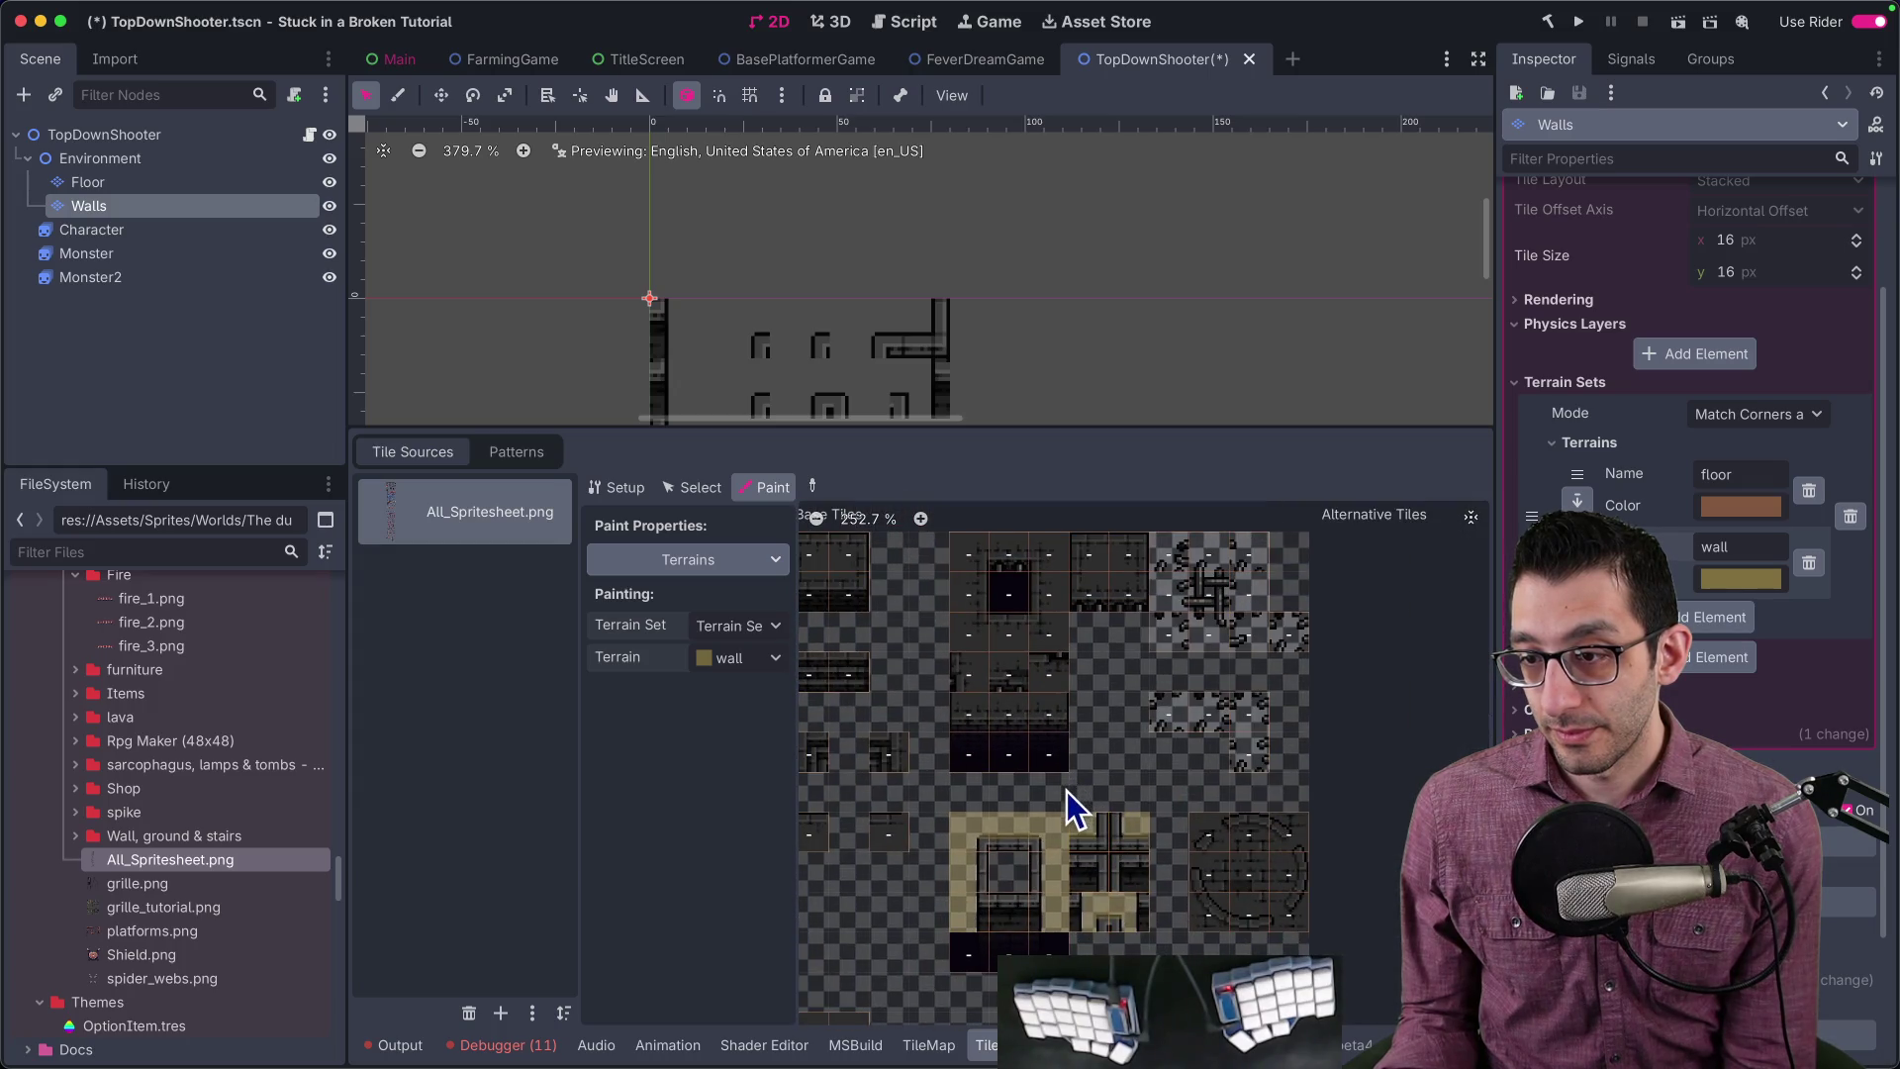
scroll(1076, 803, "up", 7)
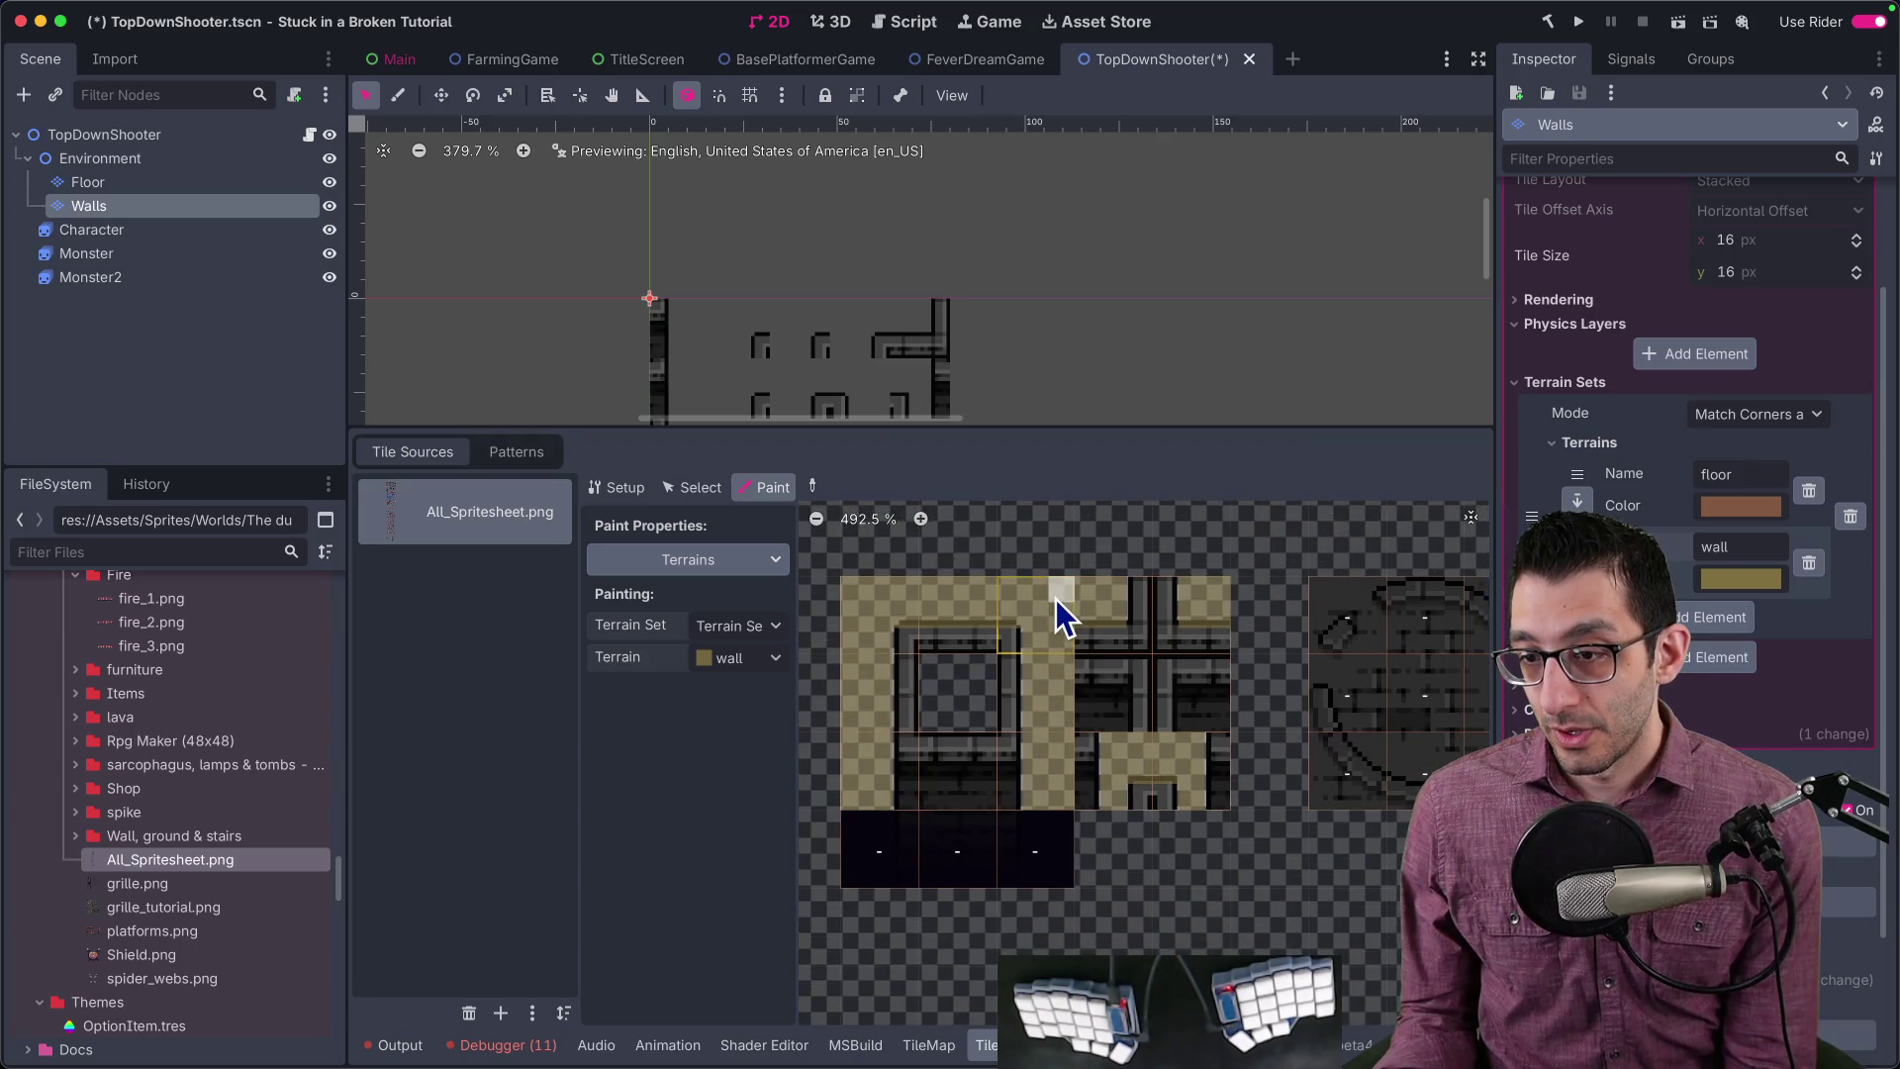
scroll(1136, 679, "down", 4)
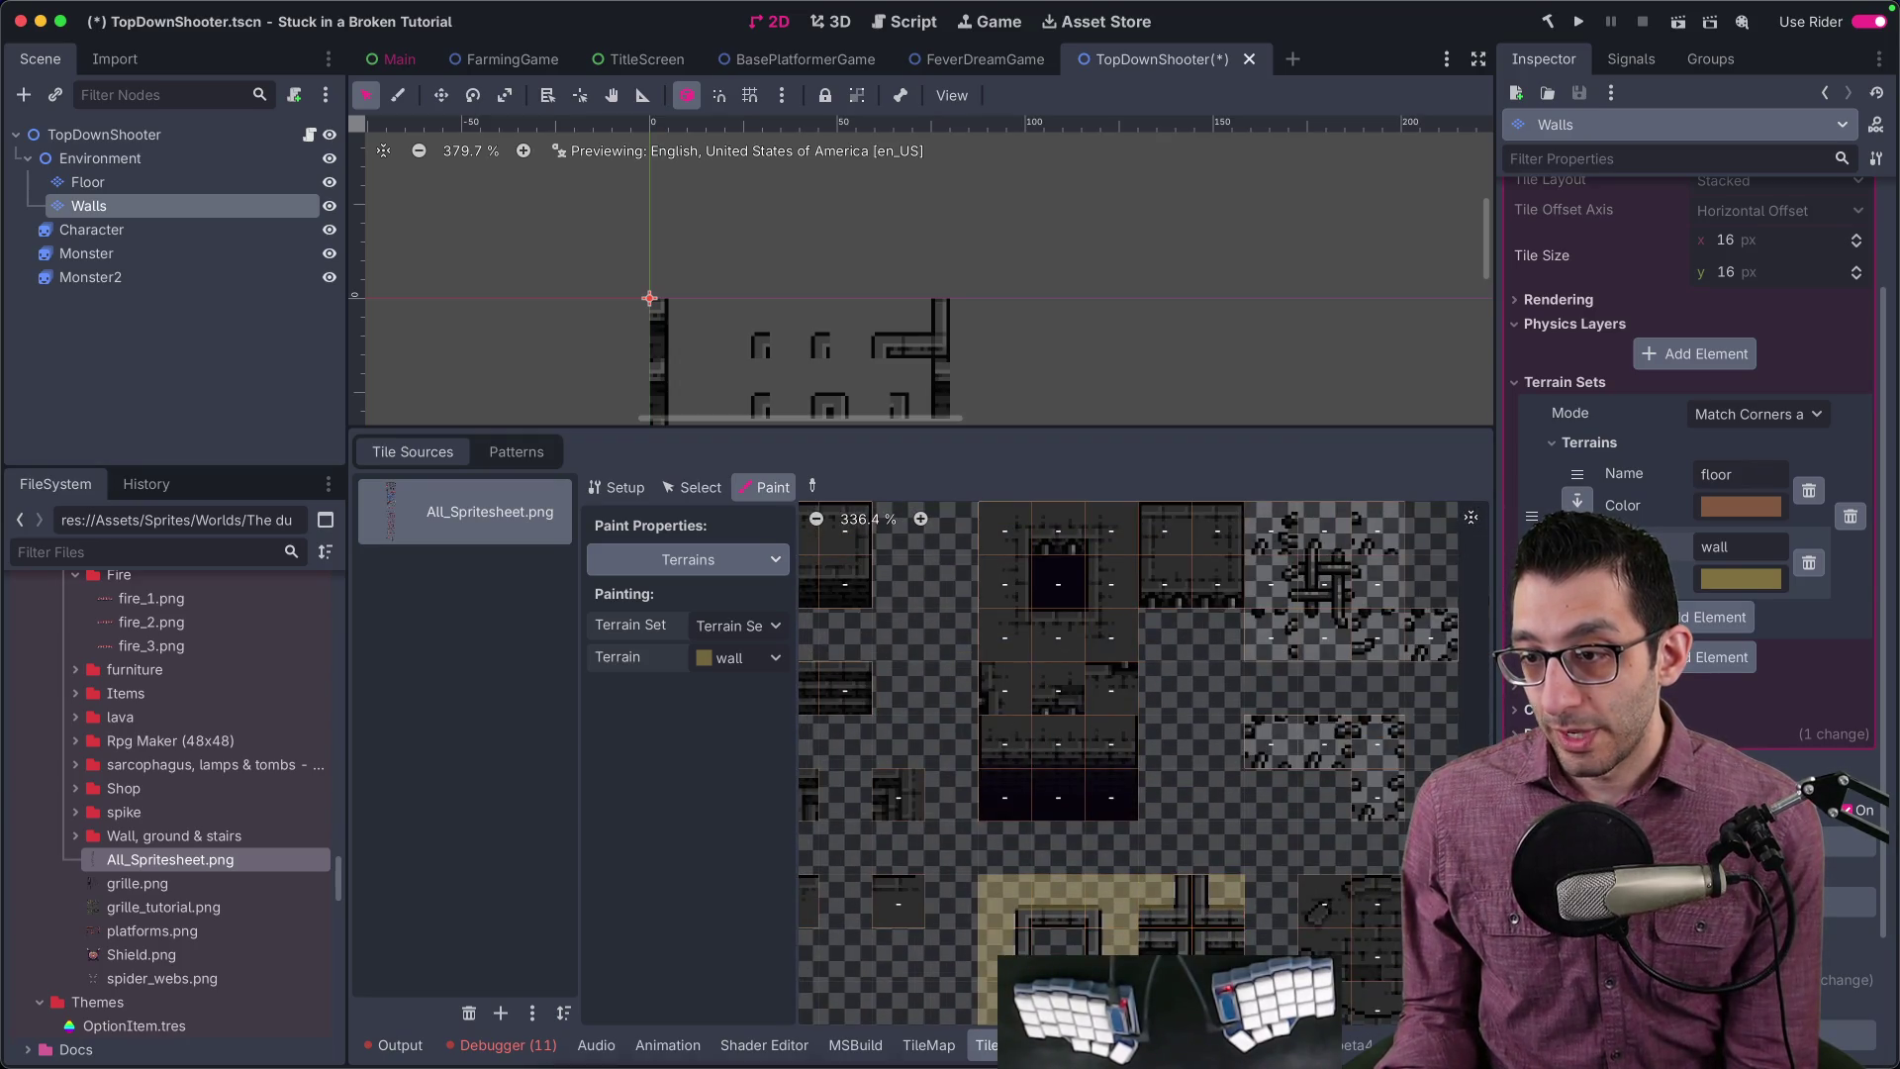
mouse_move(1349, 1007)
left_click(987, 1037)
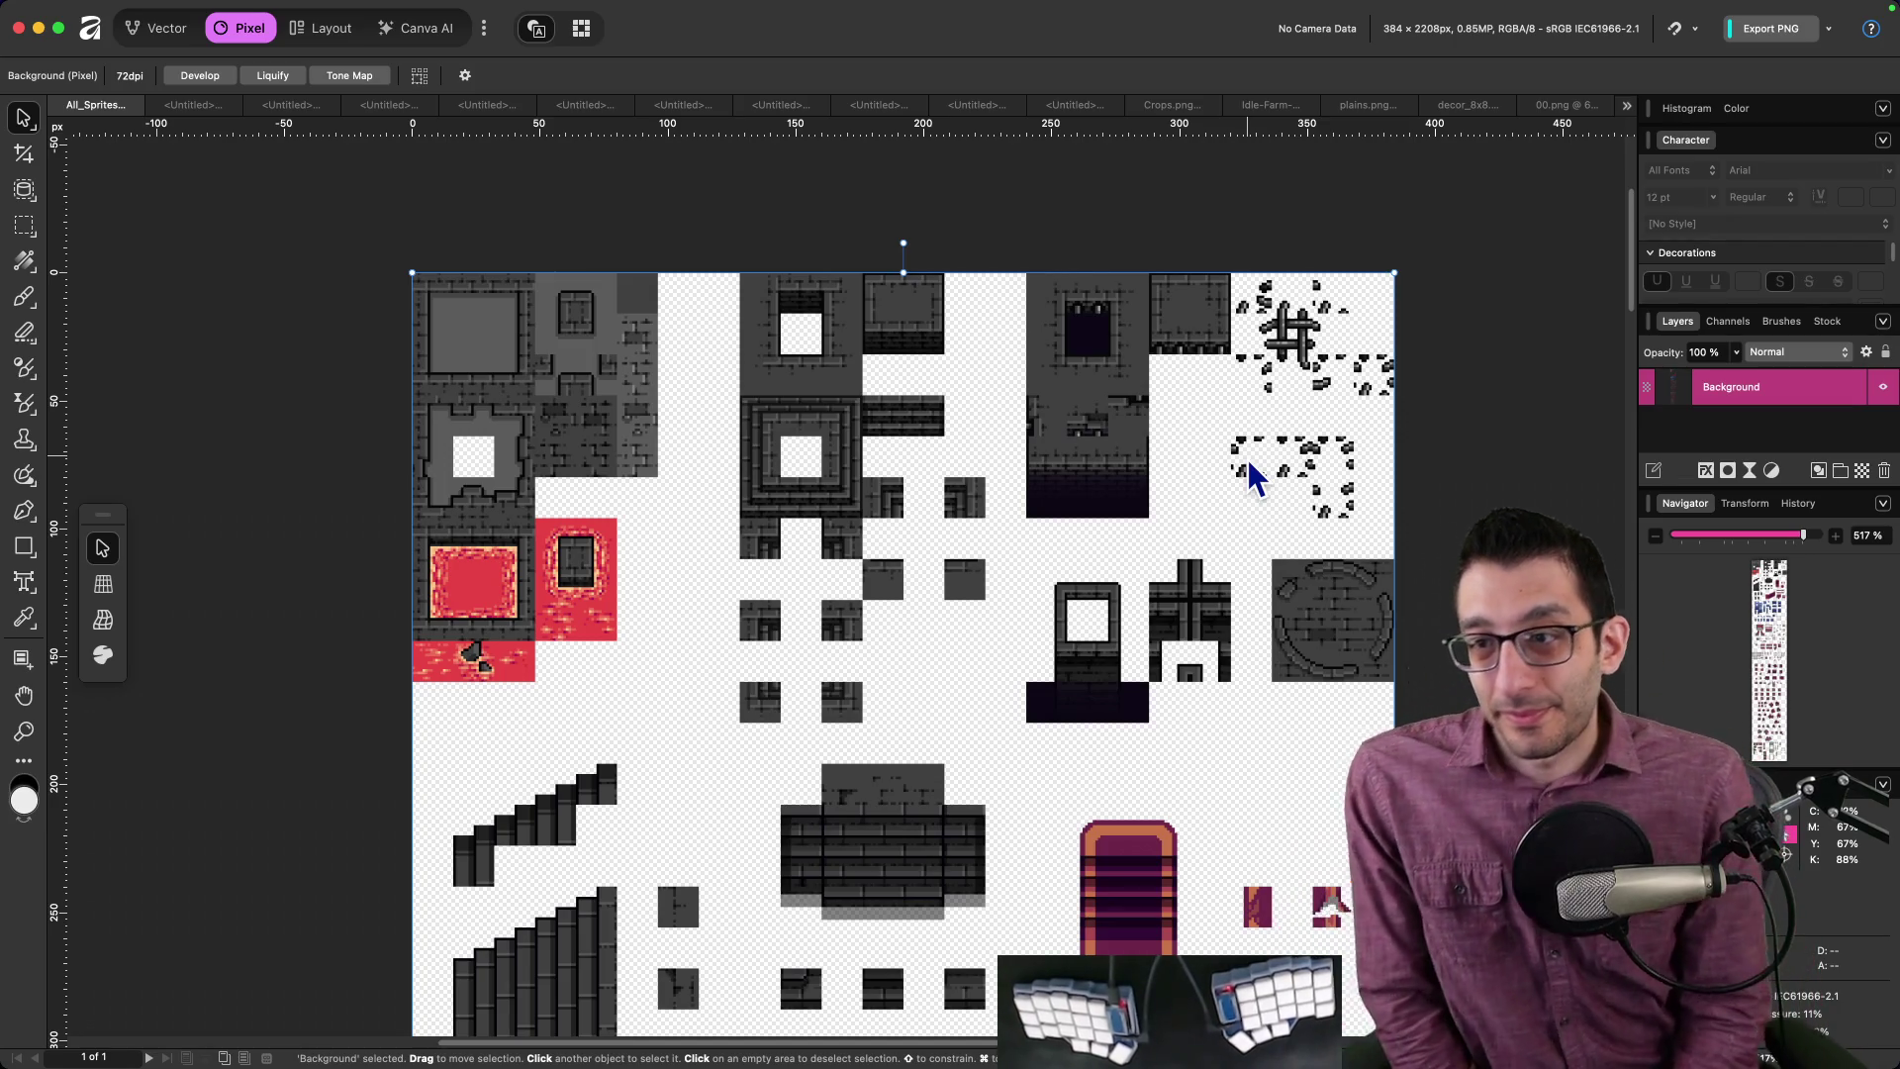
Step: Pan over All_Spritesheet.png's wall and floor tiles in Affinity, then bring up Finder's Wall, ground & stairs folder
scroll(1167, 360, "up", 5)
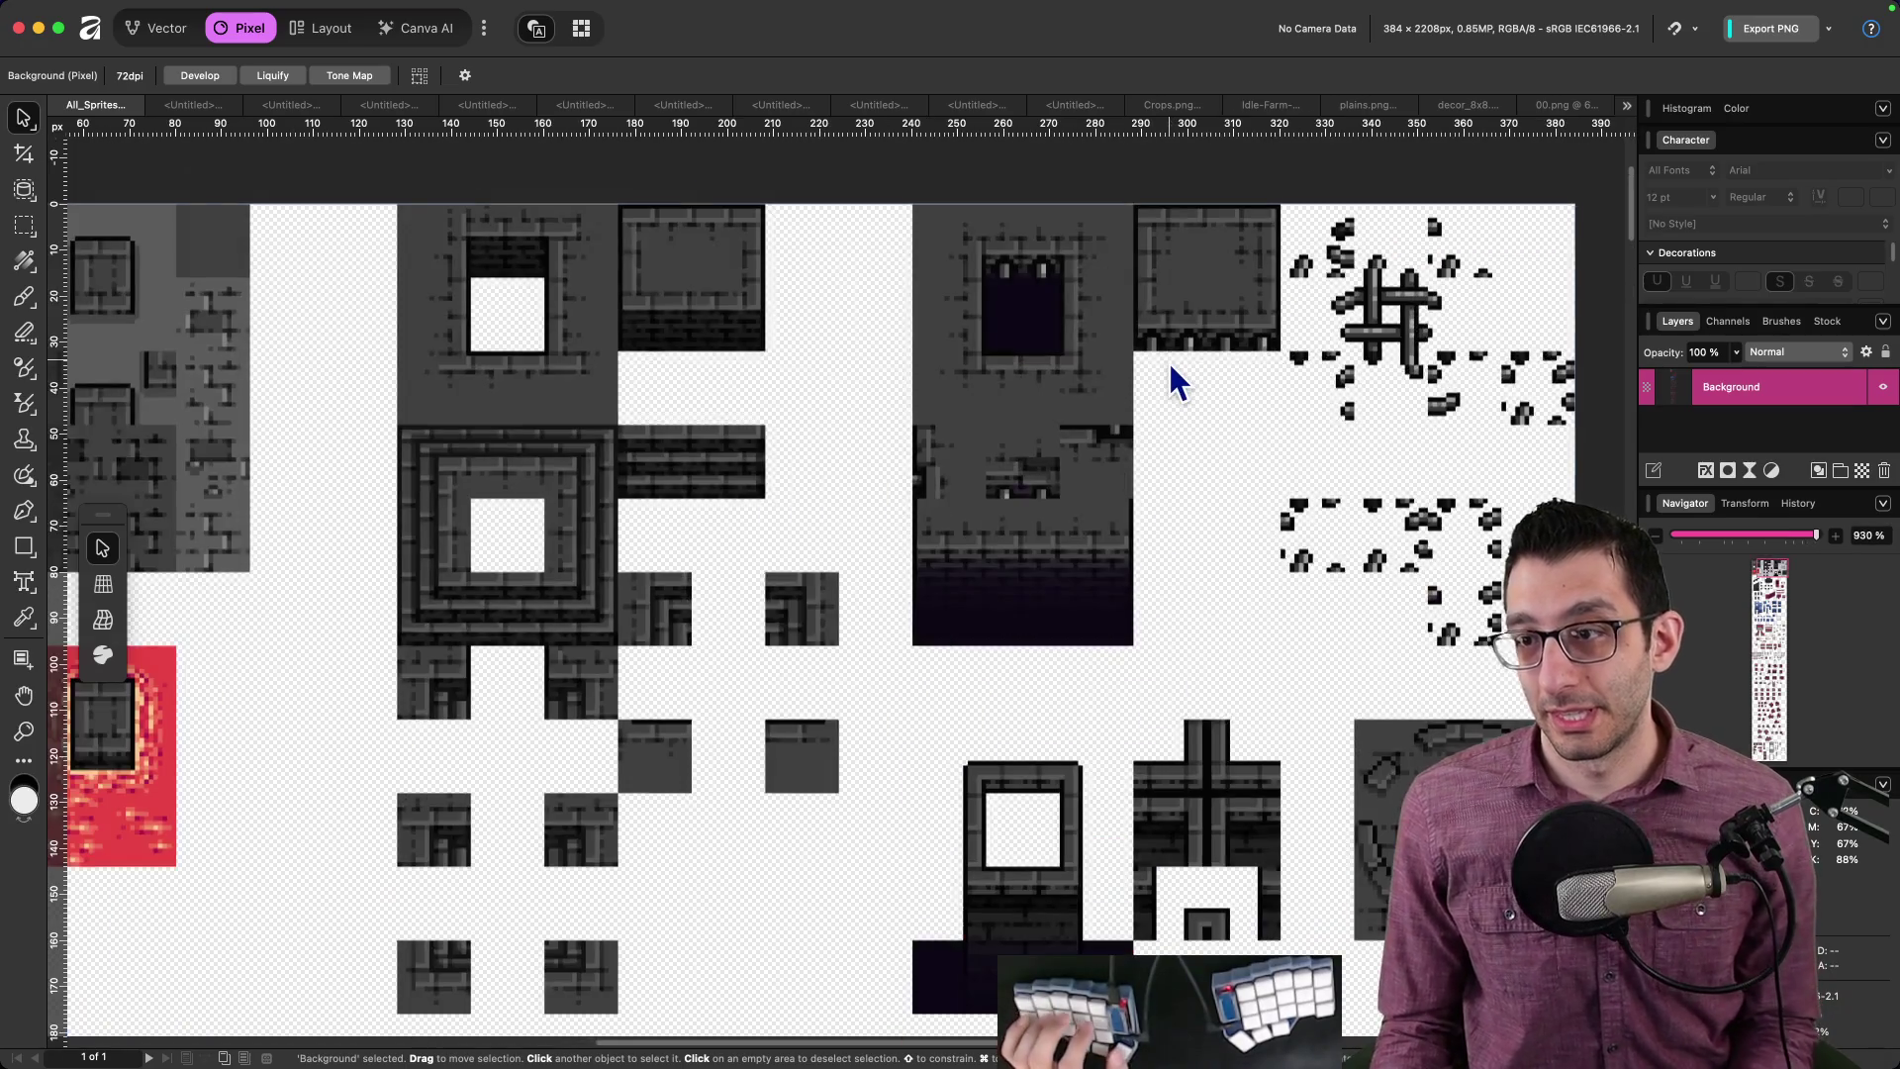
scroll(1169, 400, "right", 2)
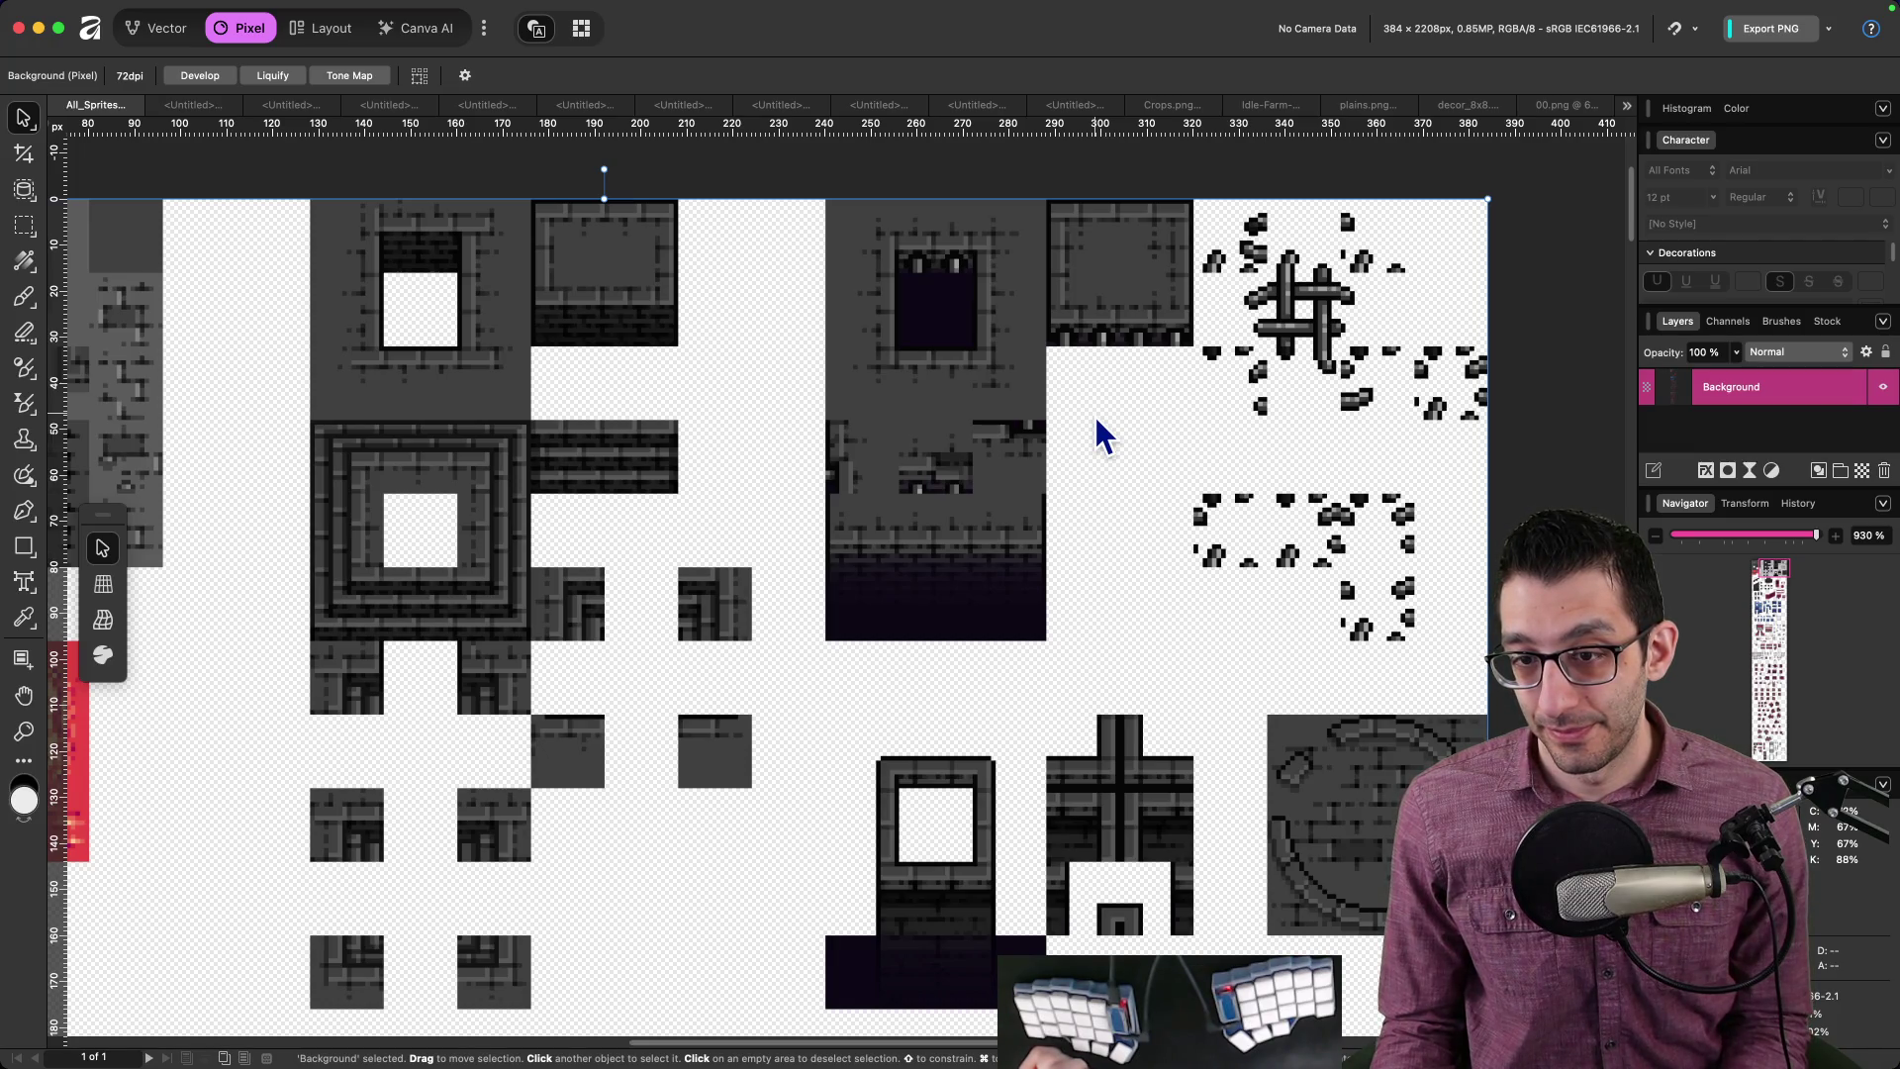
scroll(1094, 414, "down", 5)
scroll(1094, 414, "left", 4)
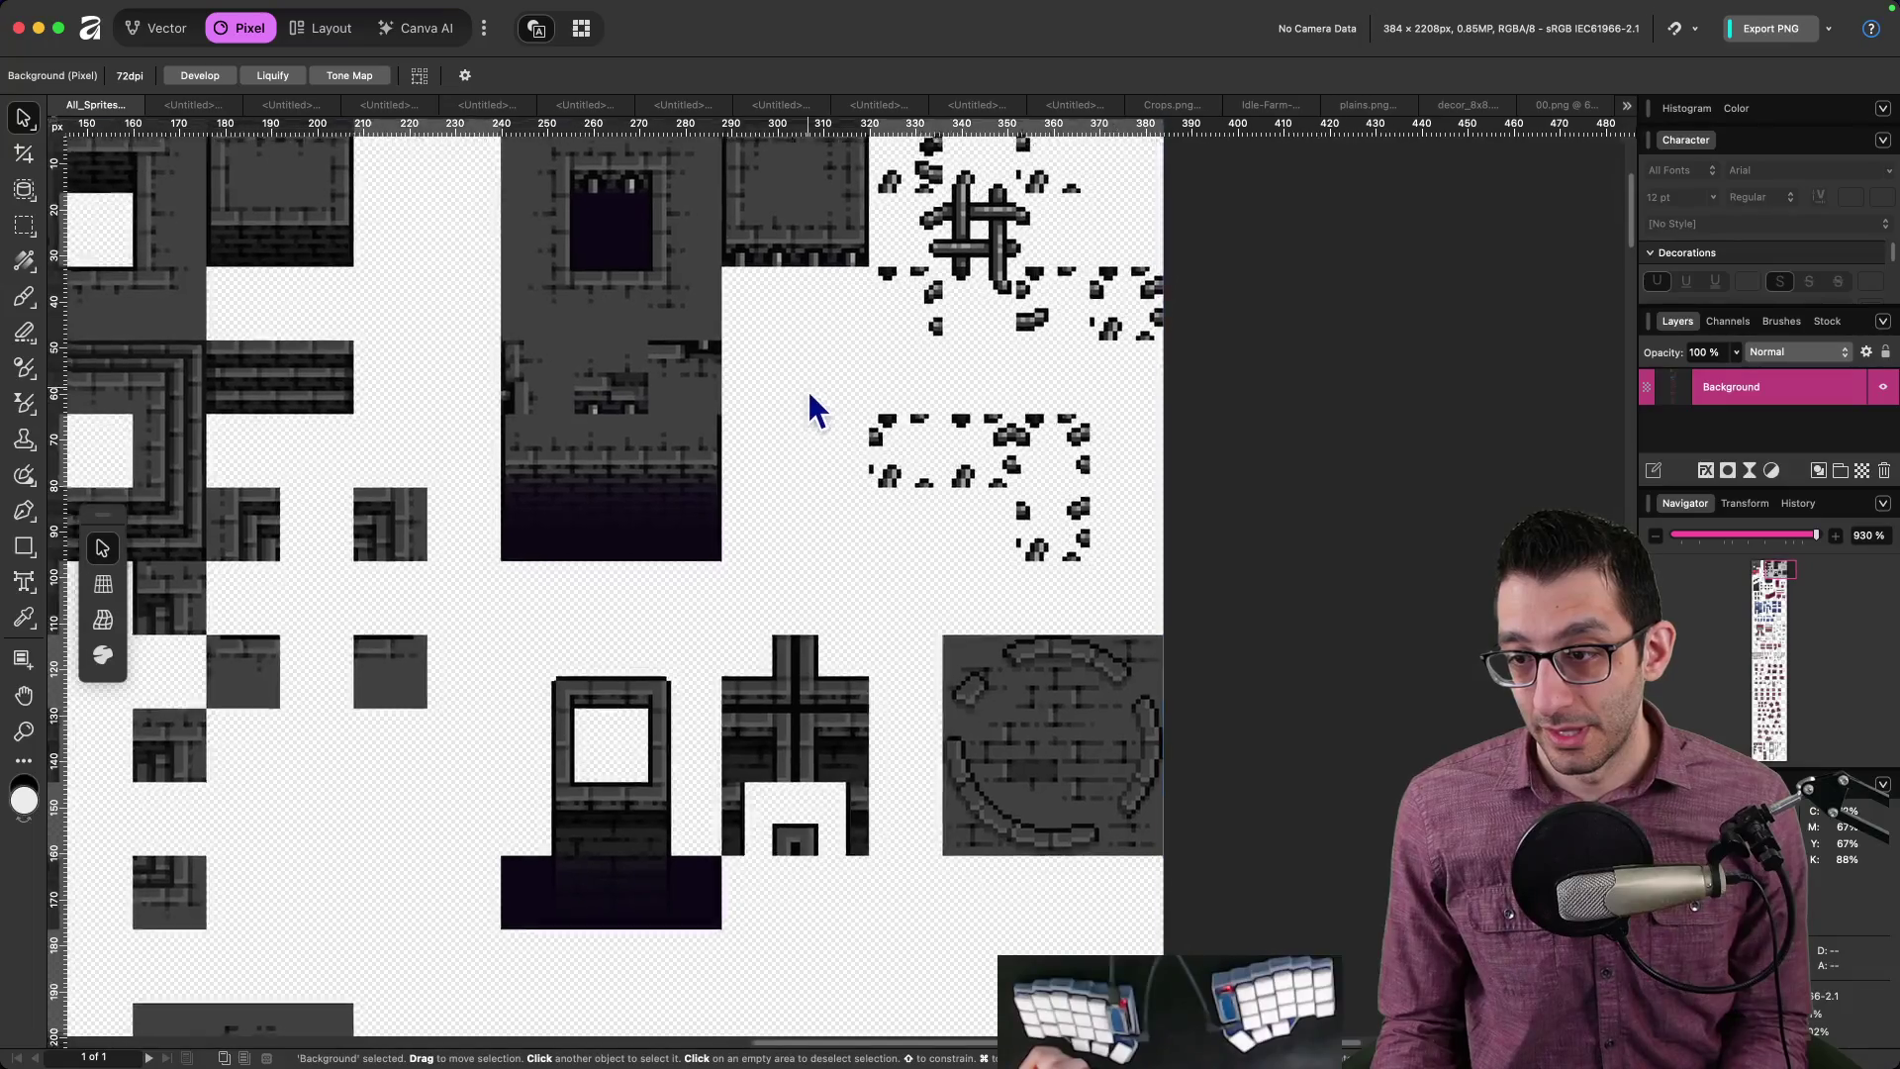
scroll(1019, 432, "up", 6)
scroll(1019, 433, "left", 8)
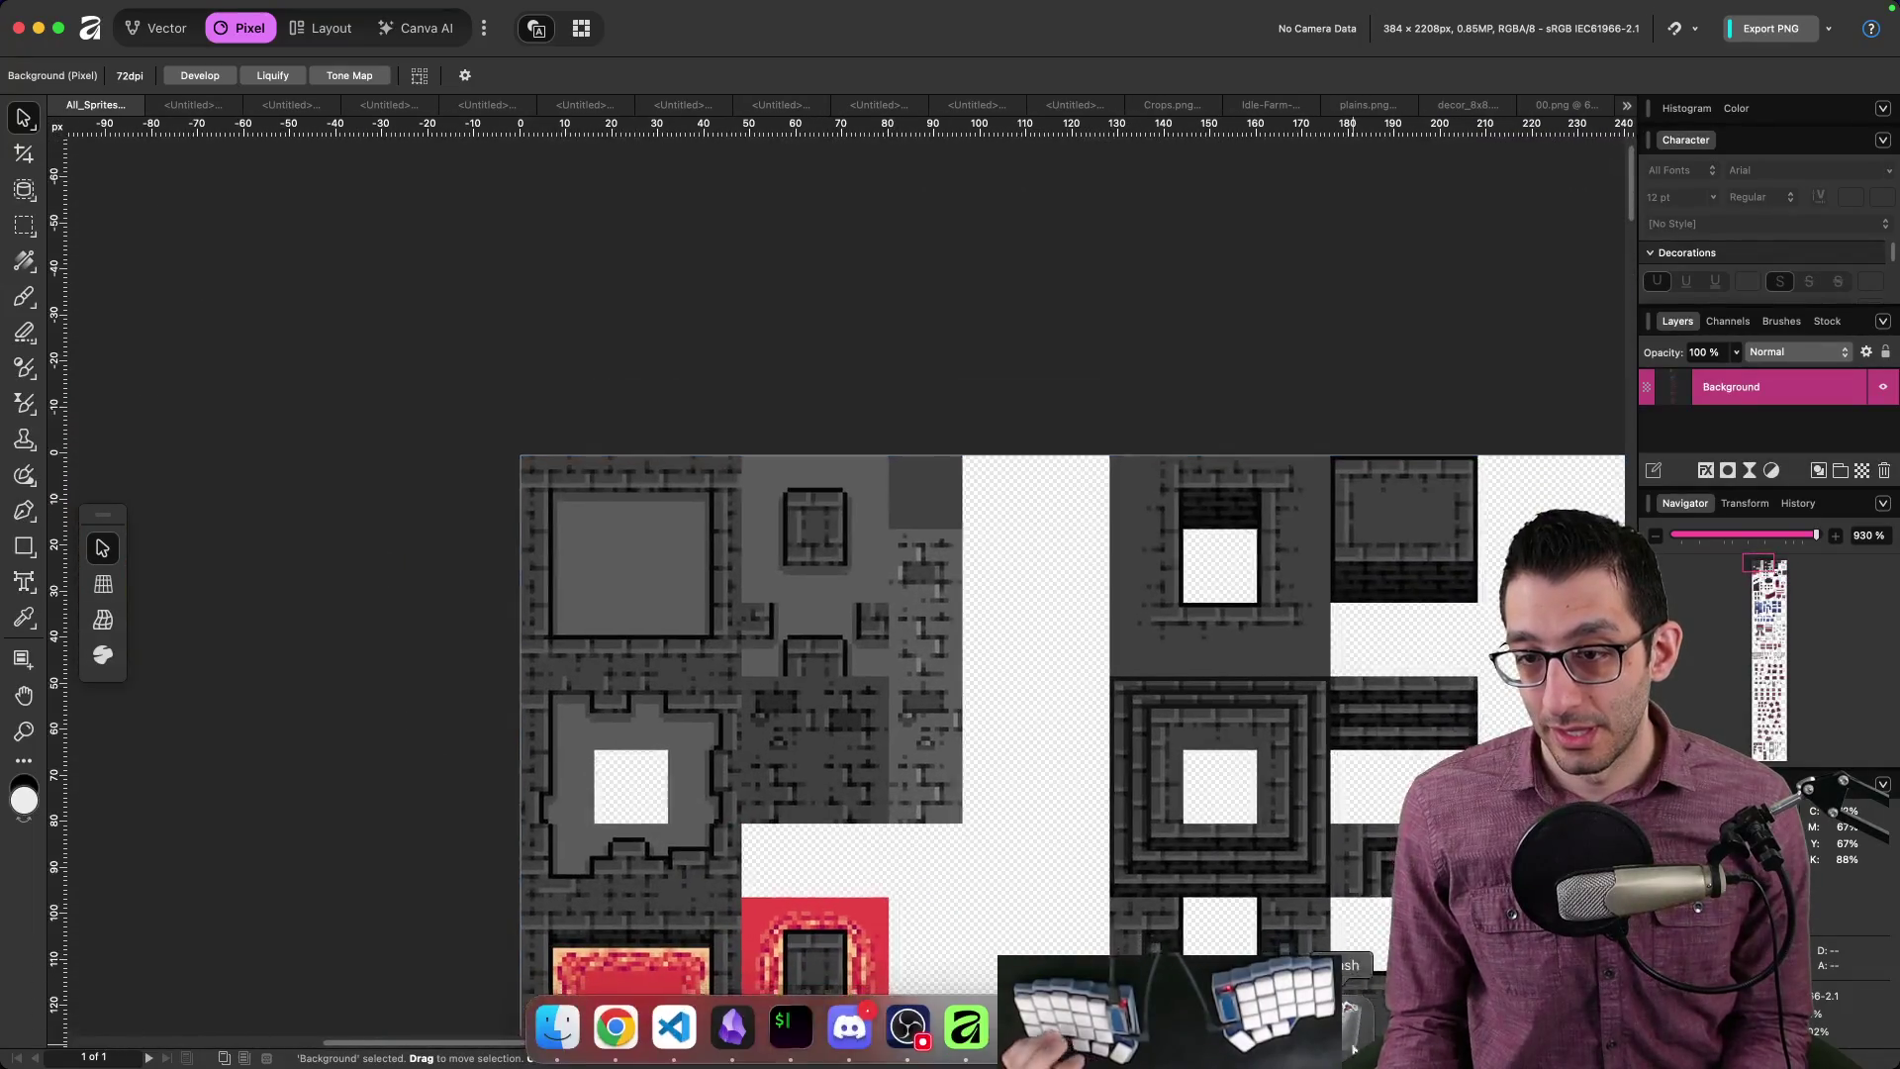
scroll(1255, 837, "down", 7)
scroll(1094, 770, "right", 15)
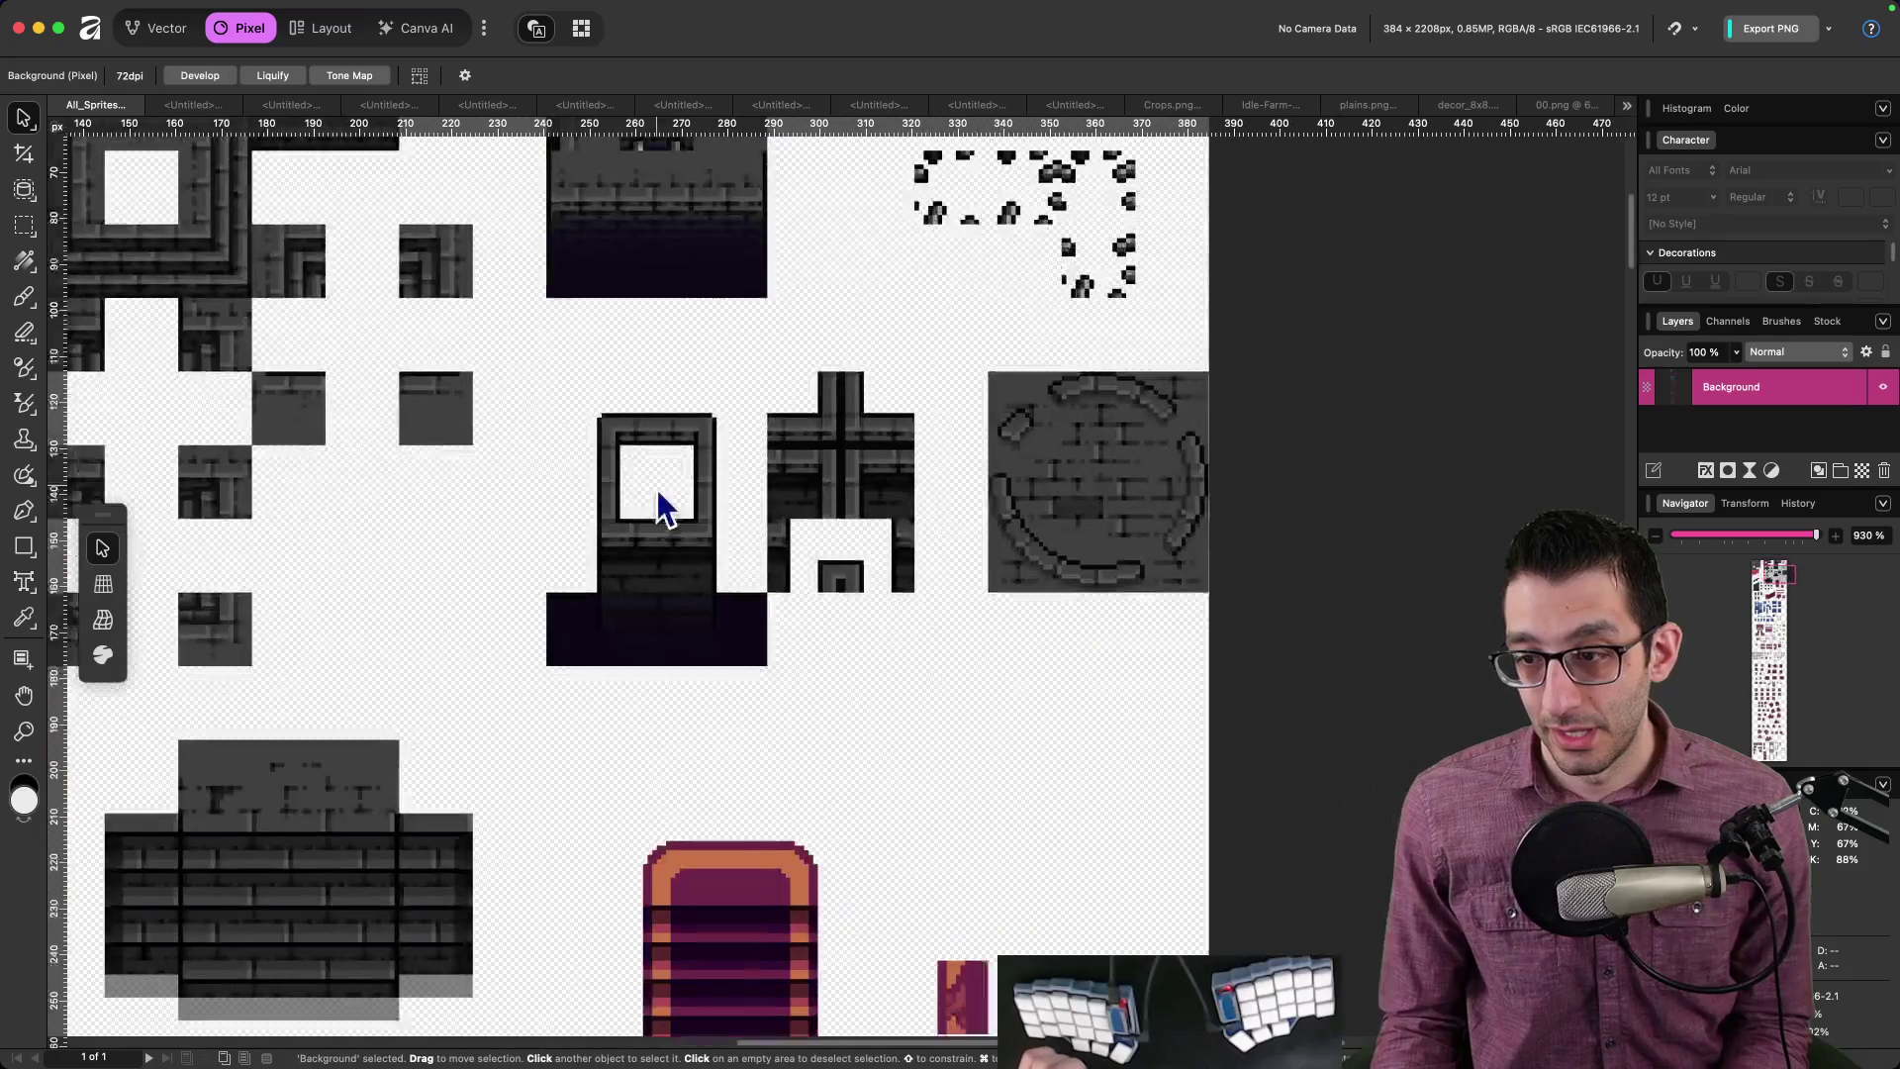
left_click(555, 1022)
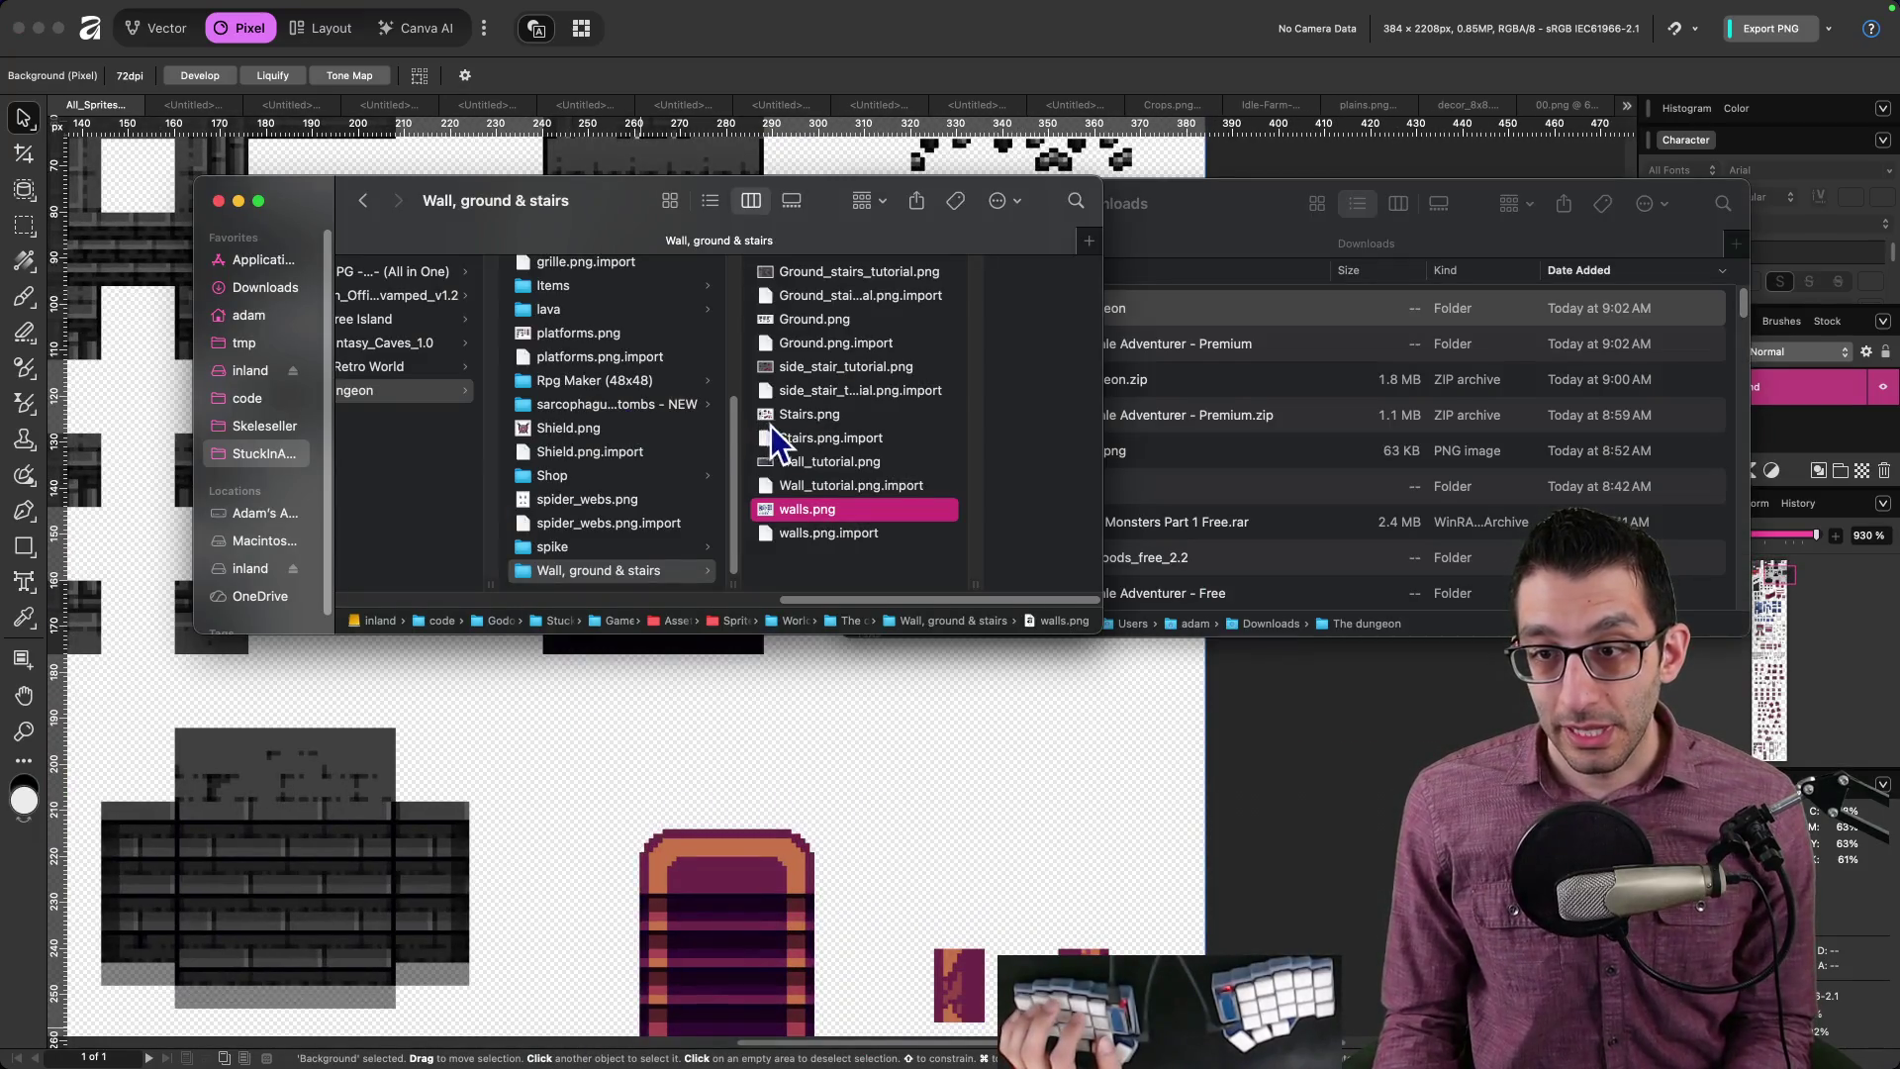
Step: Browse Rpg Maker (48x48) > img > tilesets and open Dungeon_Walls.png in Affinity
left_click(621, 388)
left_click(861, 273)
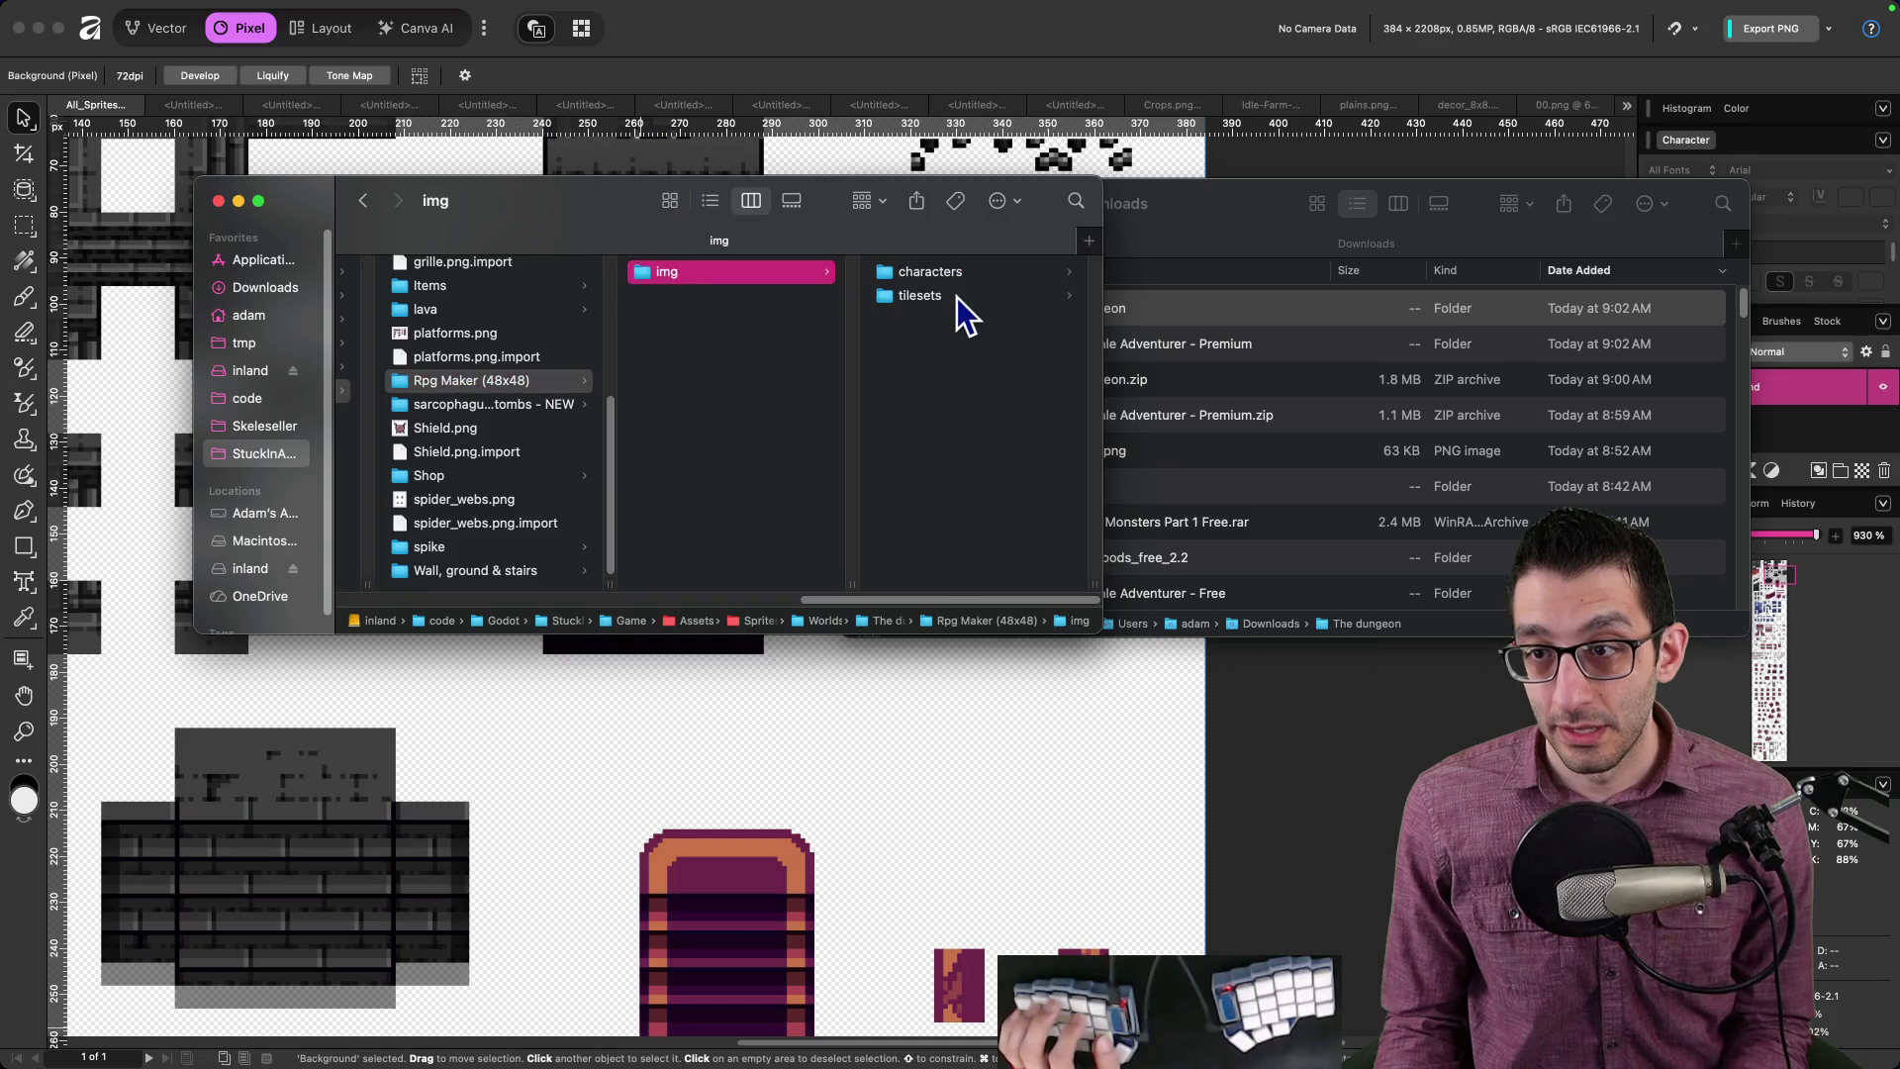
left_click(956, 299)
double_click(965, 413)
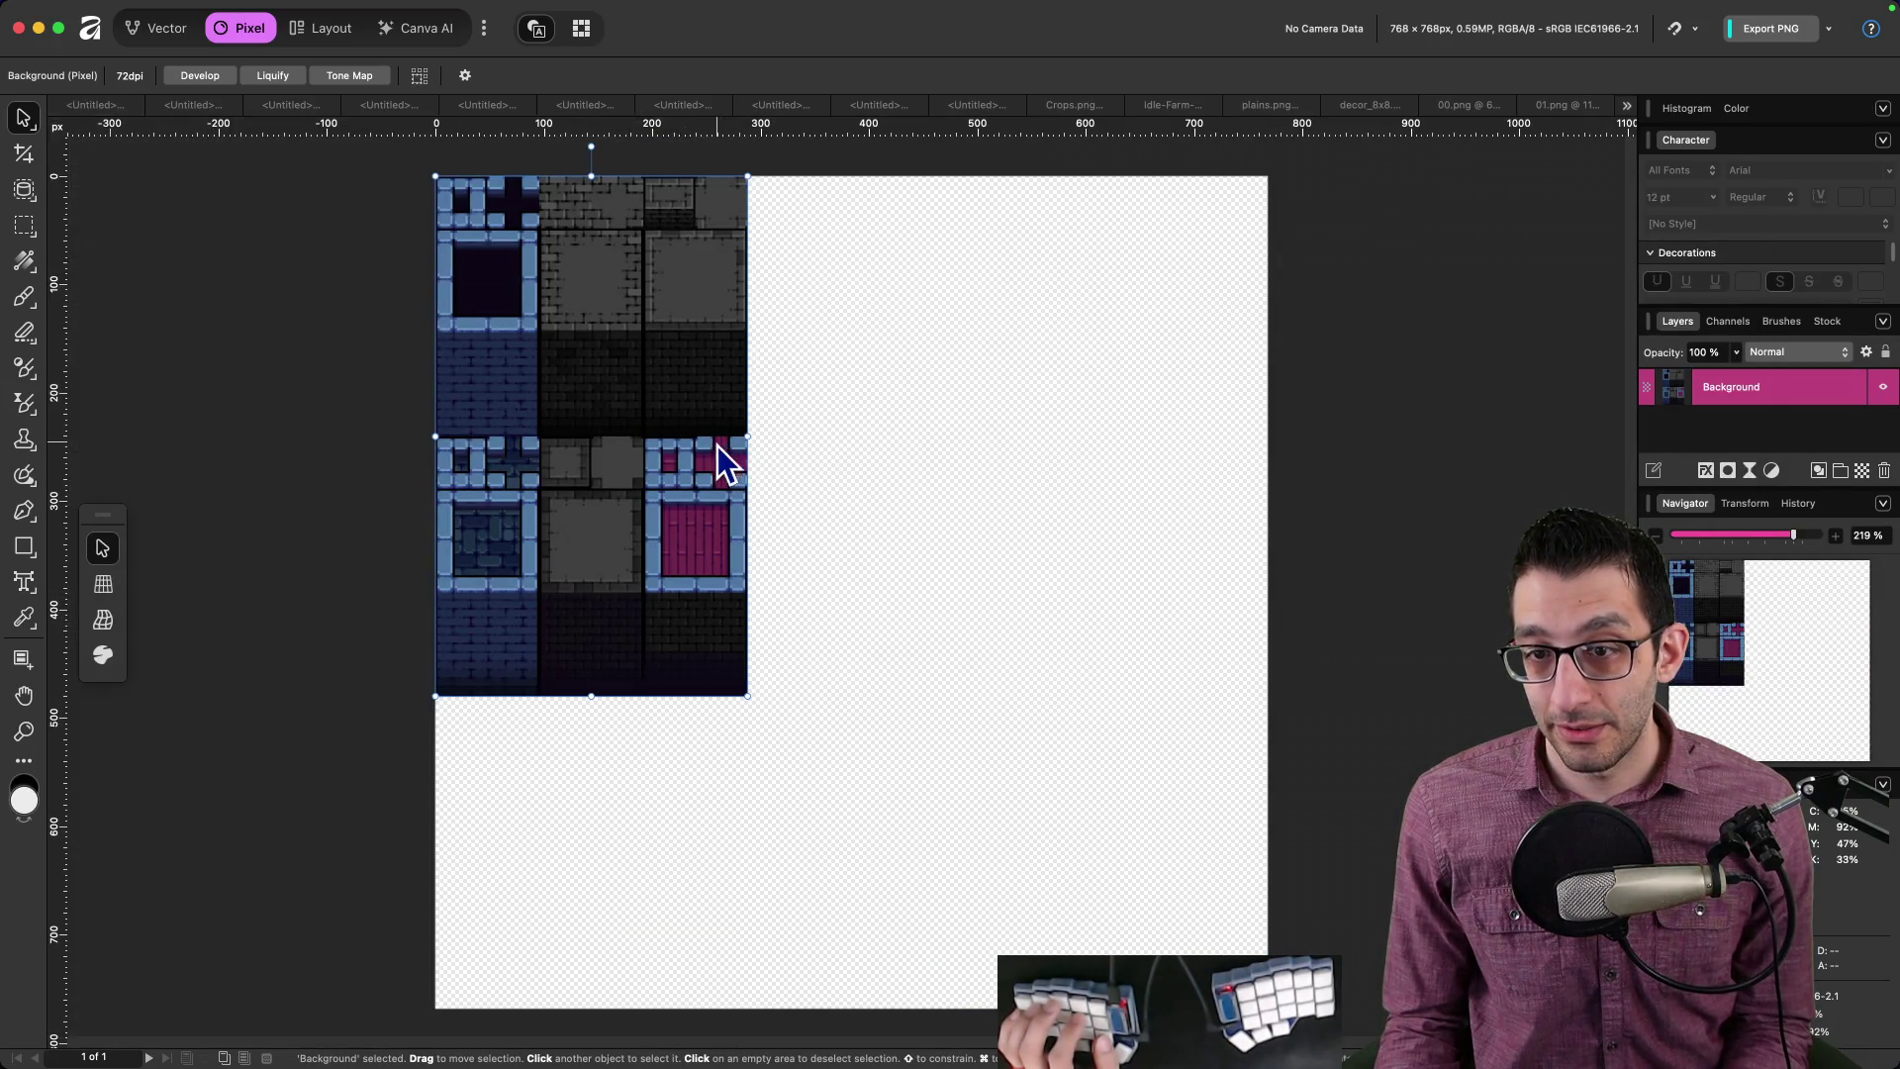
scroll(637, 454, "up", 5)
mouse_move(698, 522)
left_mouse_down()
mouse_move(735, 633)
mouse_move(738, 592)
left_mouse_up()
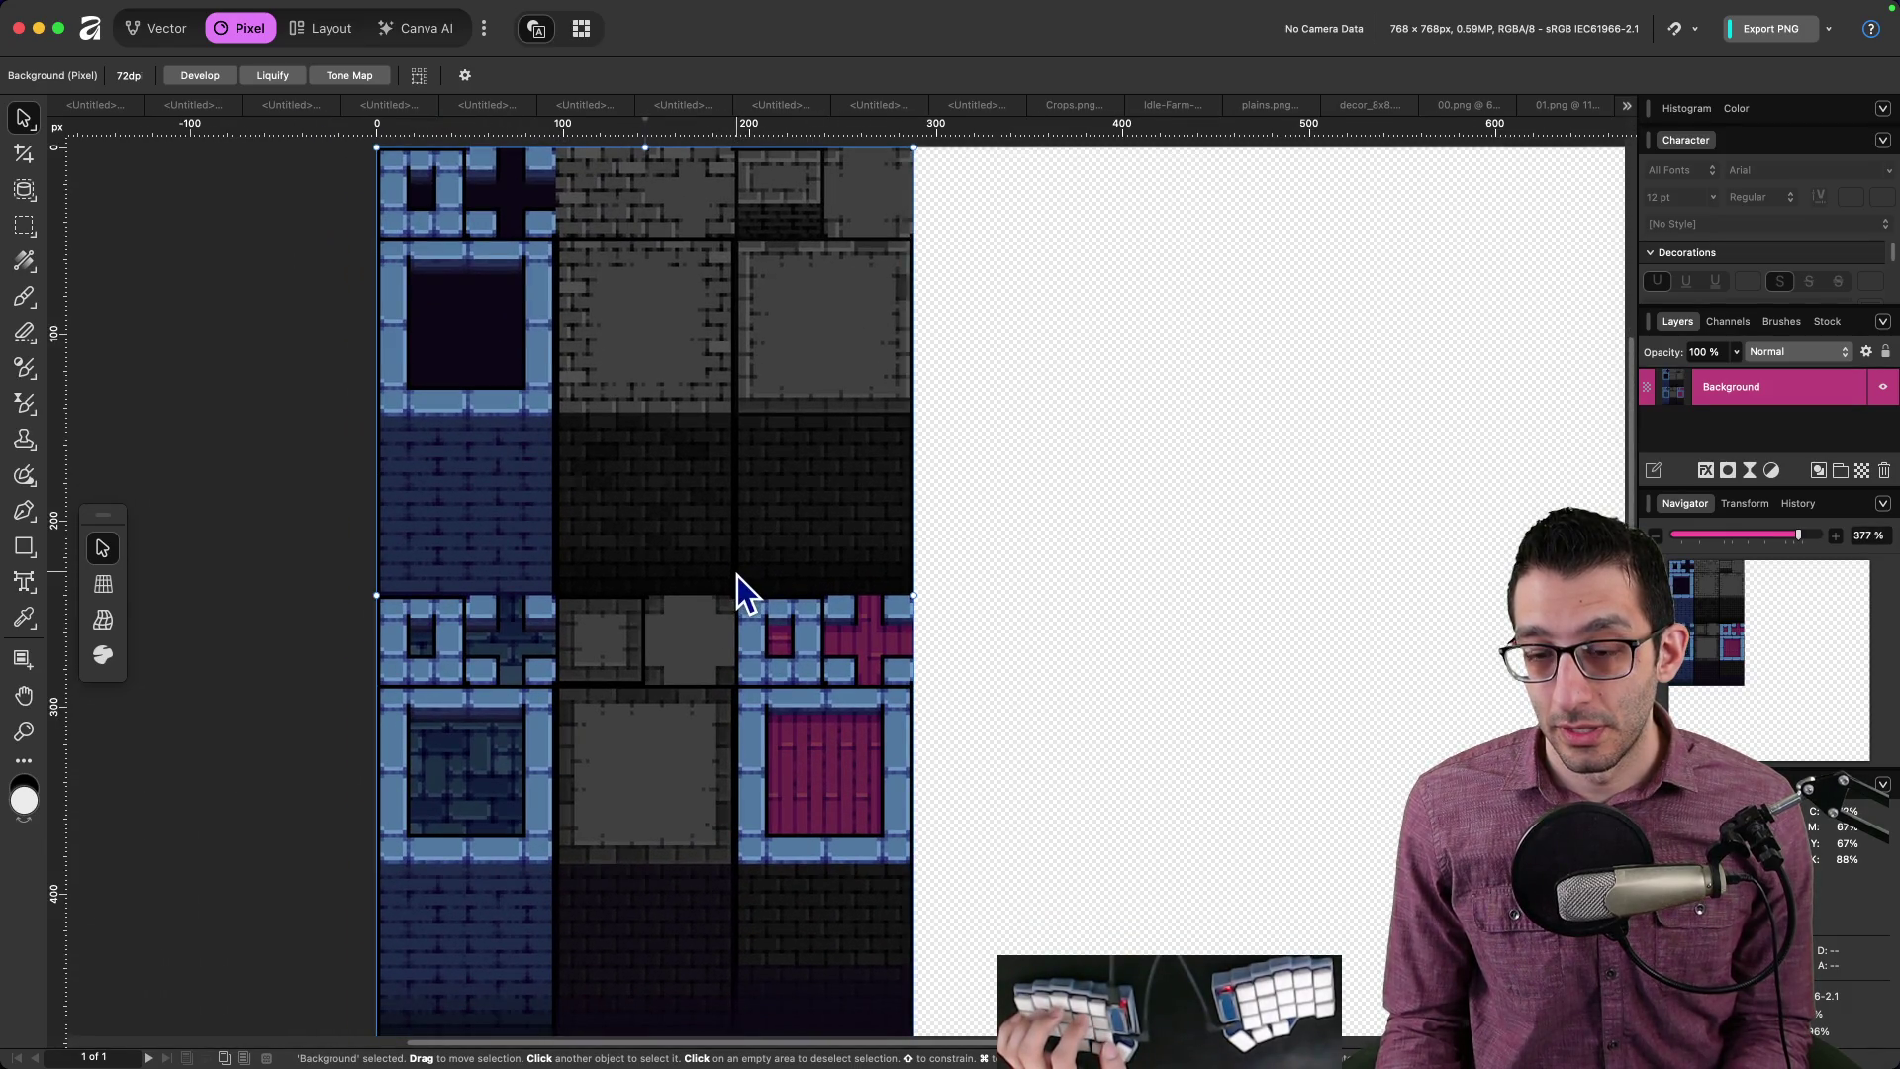
Step: Close all documents without saving the untitled ones, then reopen Dungeon_Walls.png
mouse_move(1137, 1063)
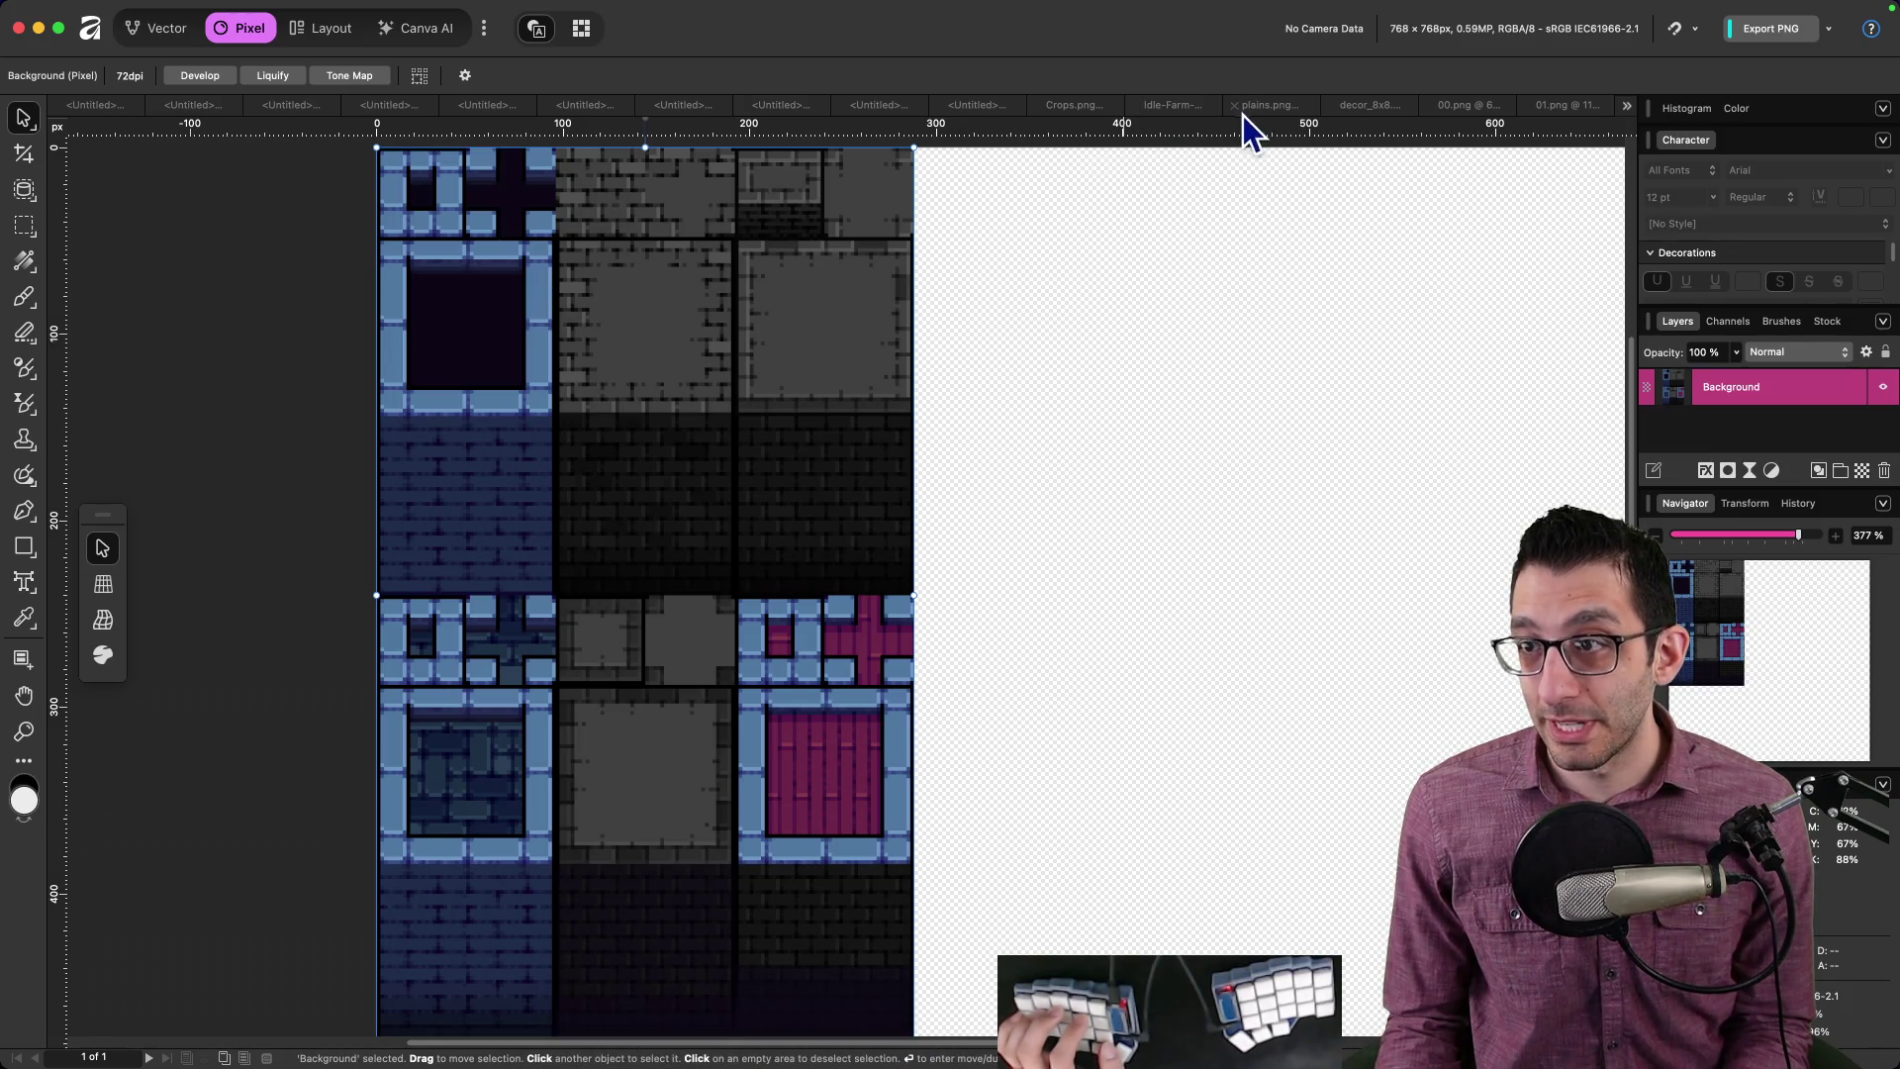
left_click(132, 11)
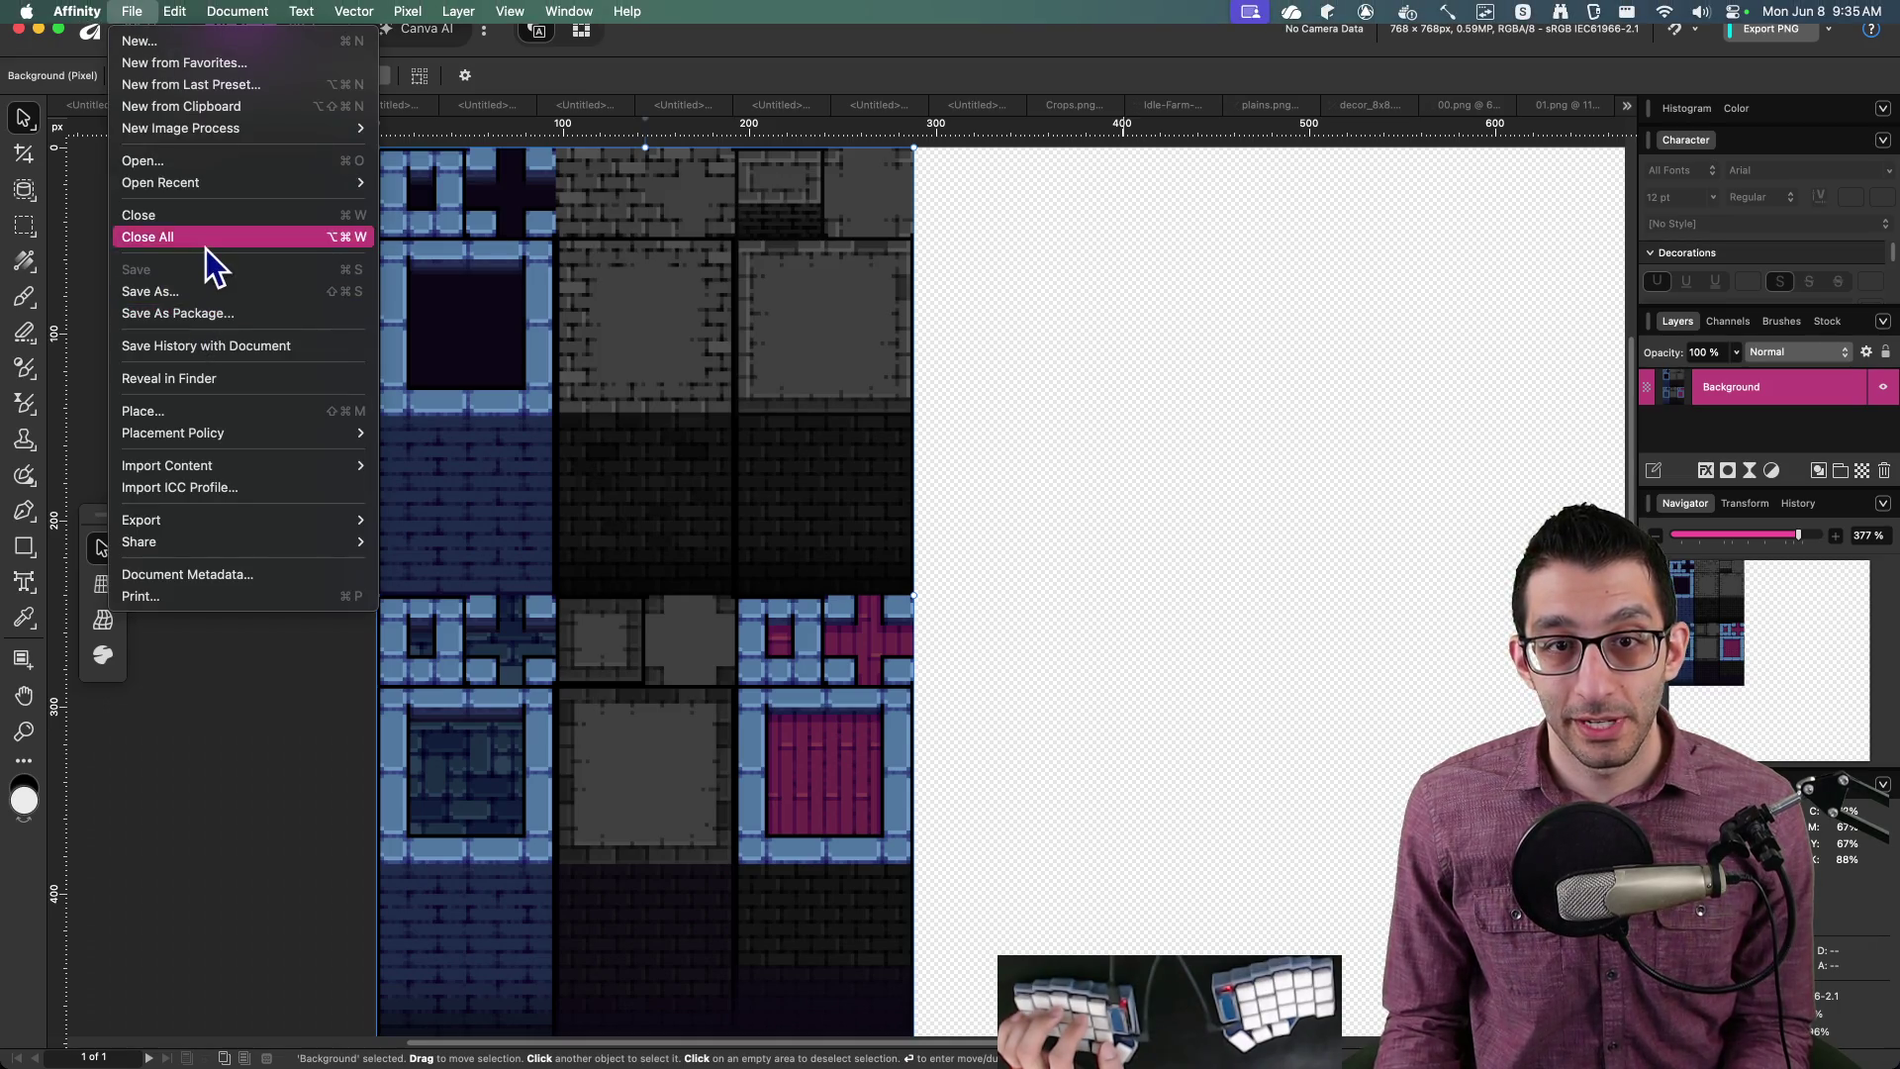
left_click(774, 492)
key("super+w")
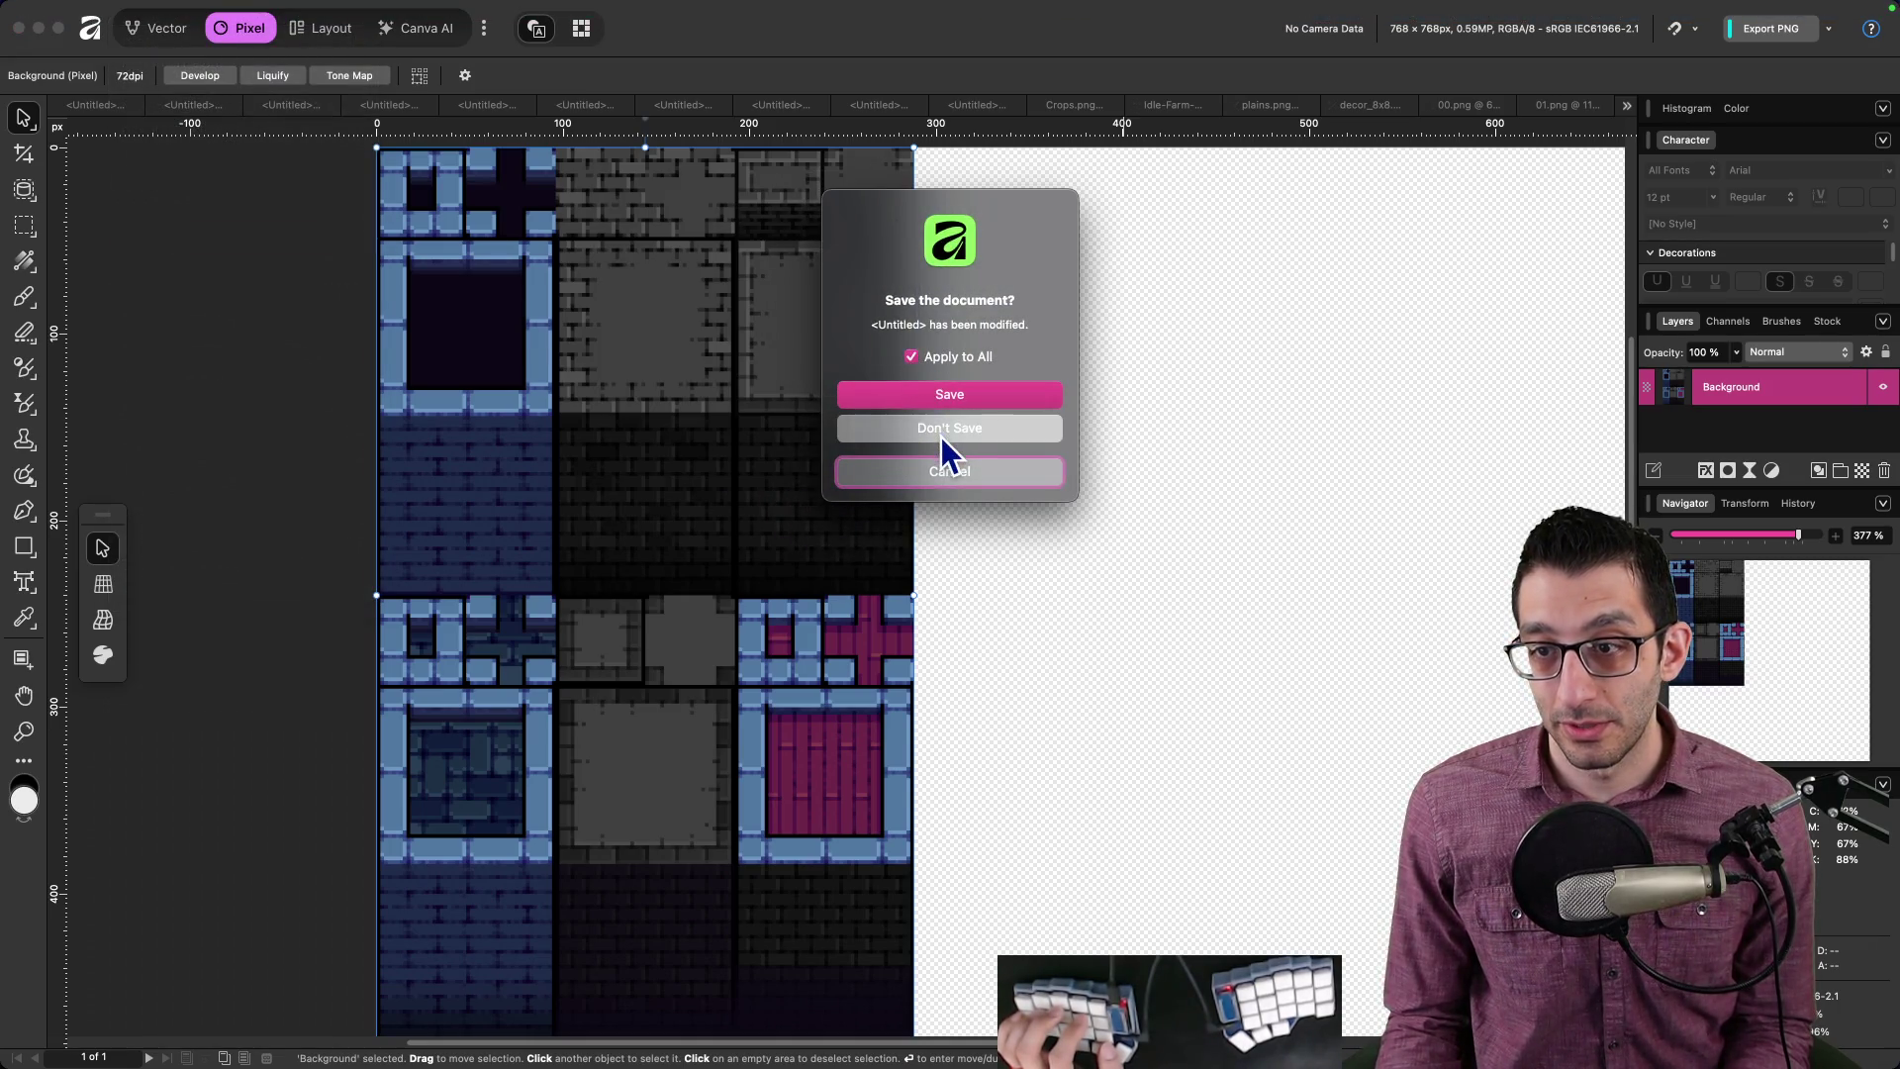
left_click(941, 431)
left_click(557, 1043)
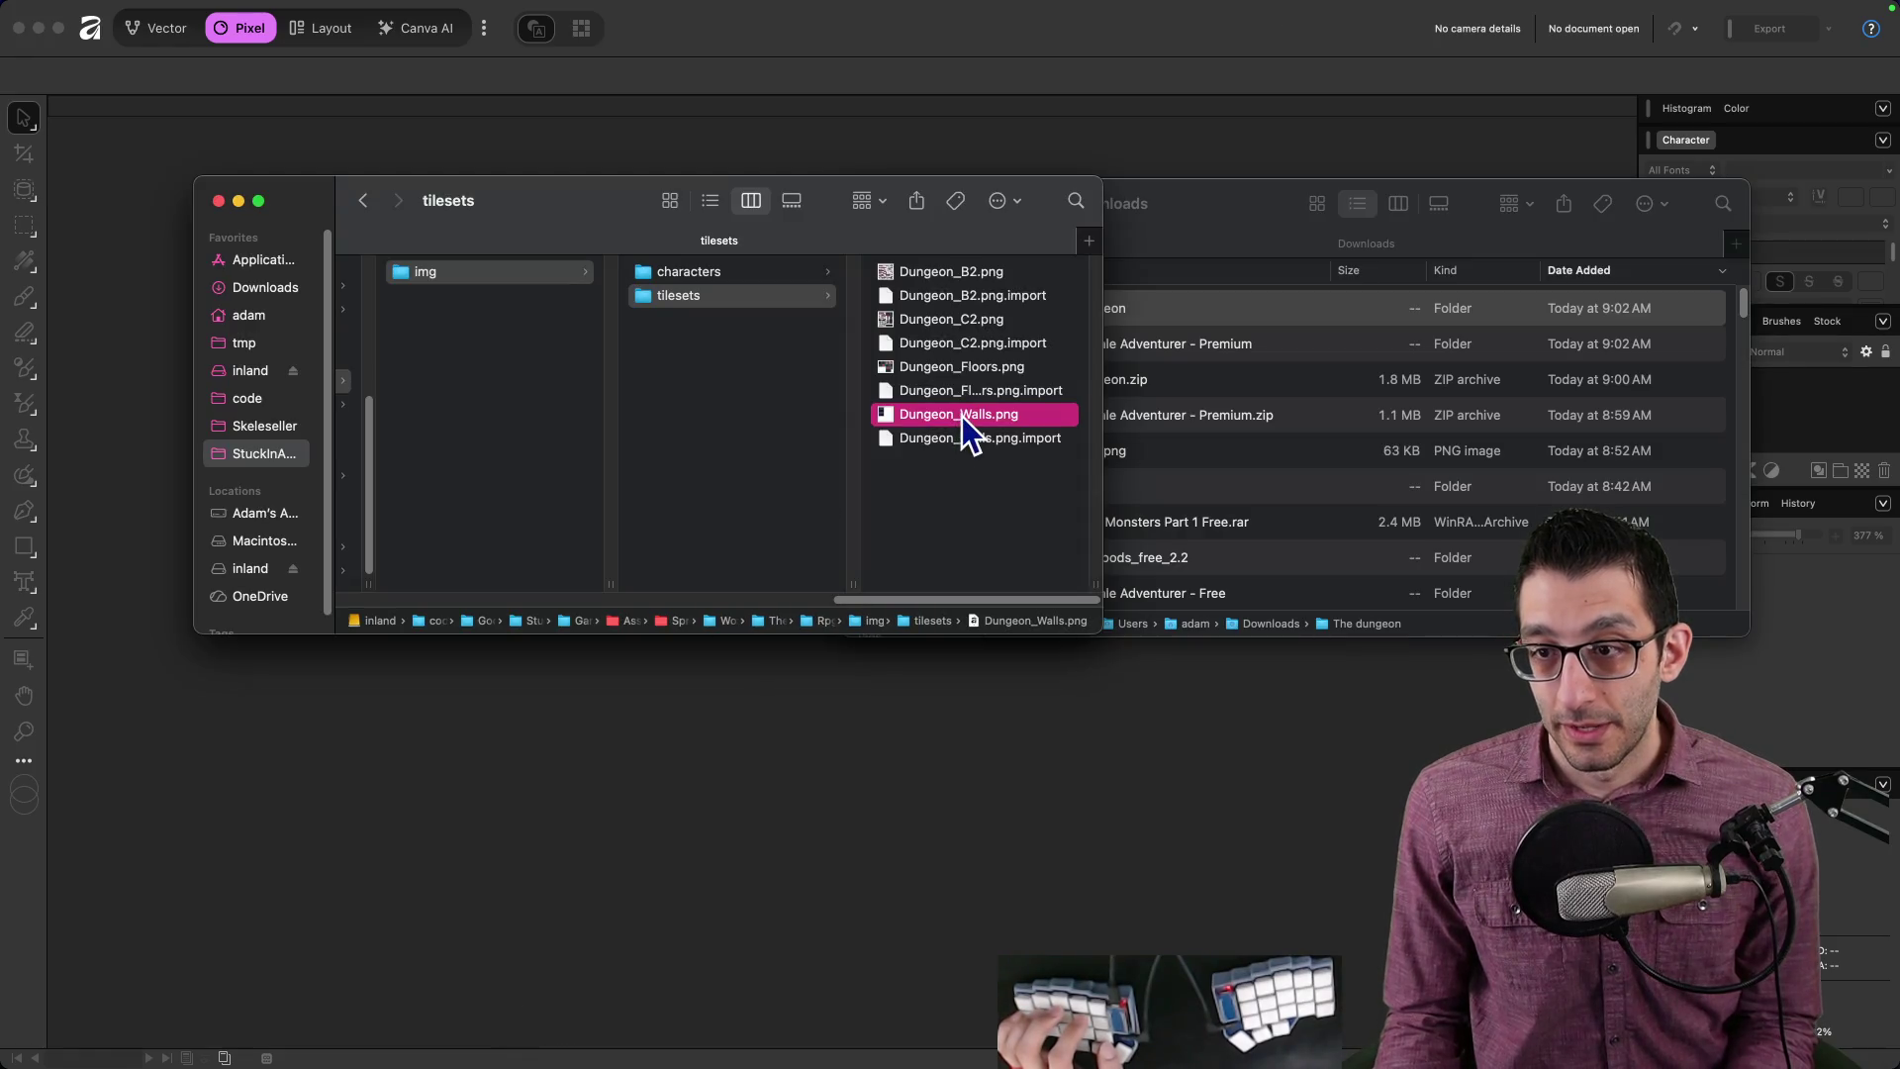
double_click(963, 415)
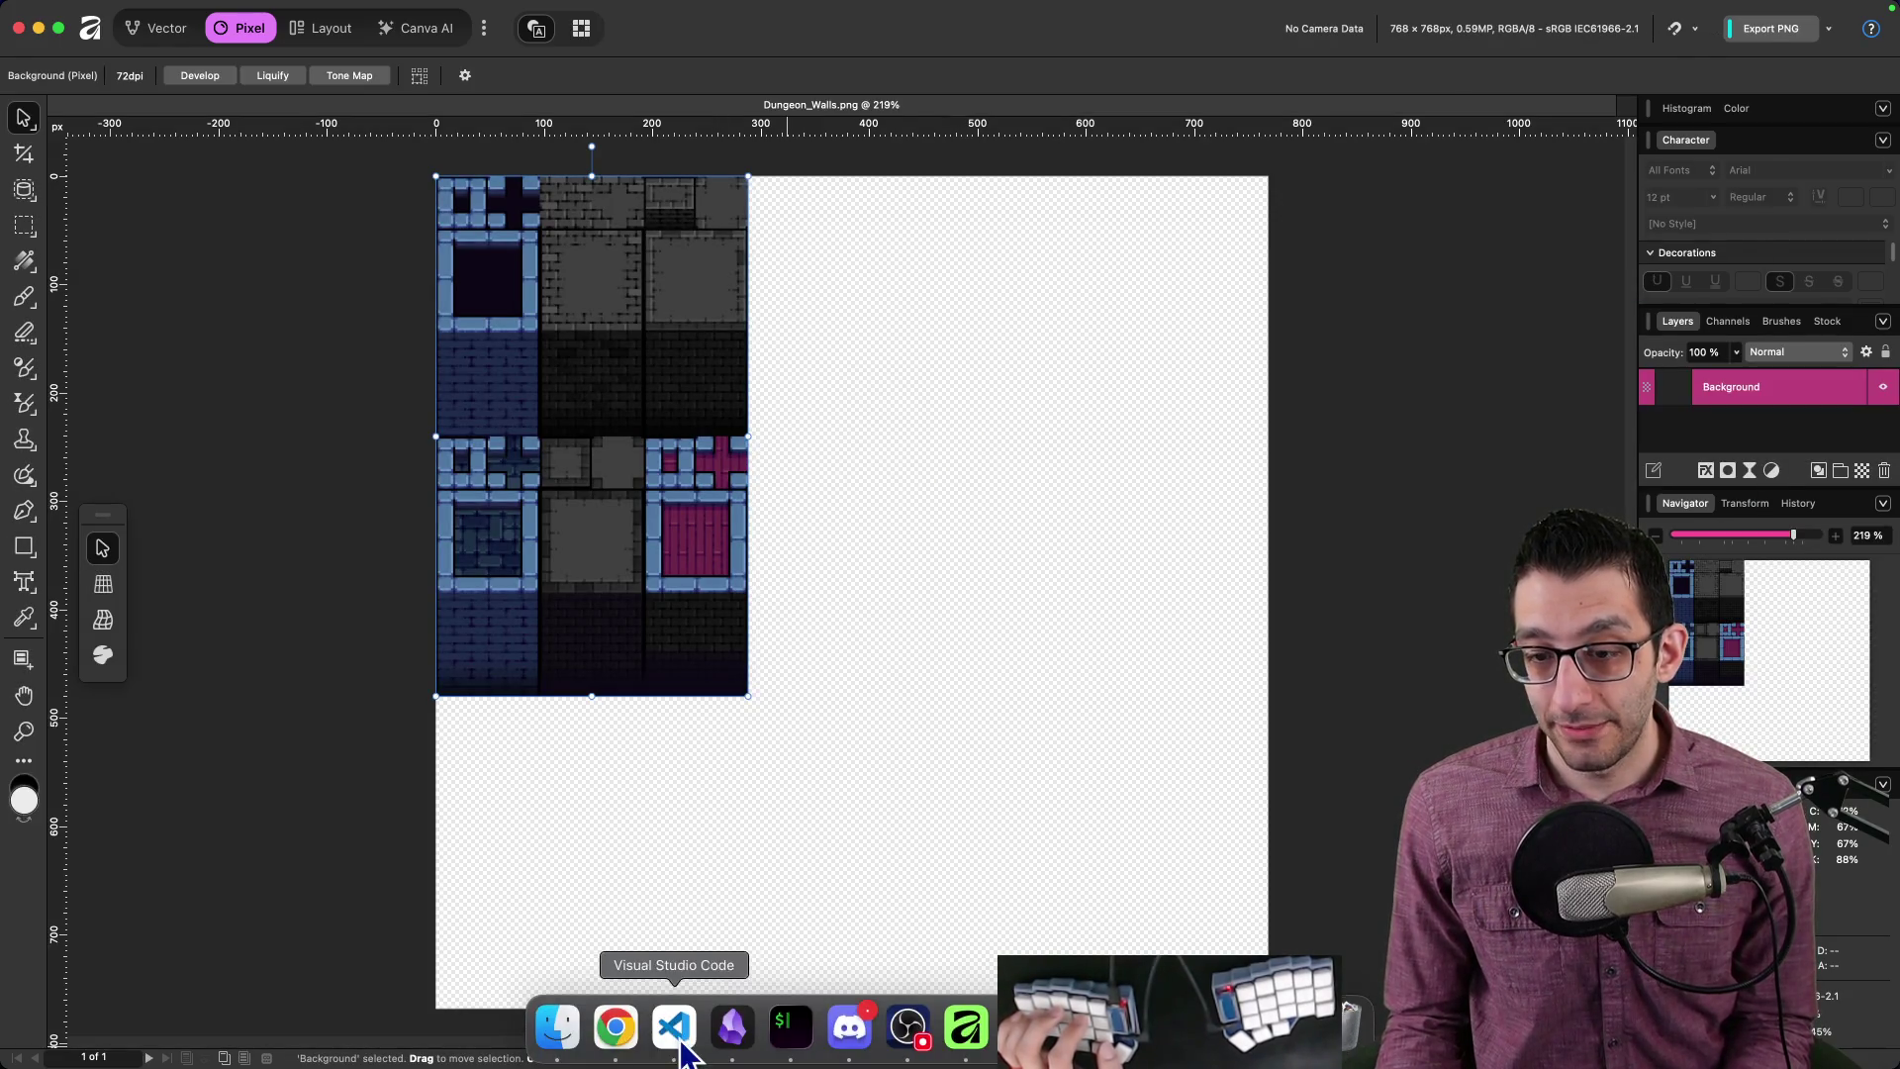
Step: Find All_Spritesheet.png in Finder and open it in Affinity
left_click(560, 1034)
scroll(891, 624, "left", 5)
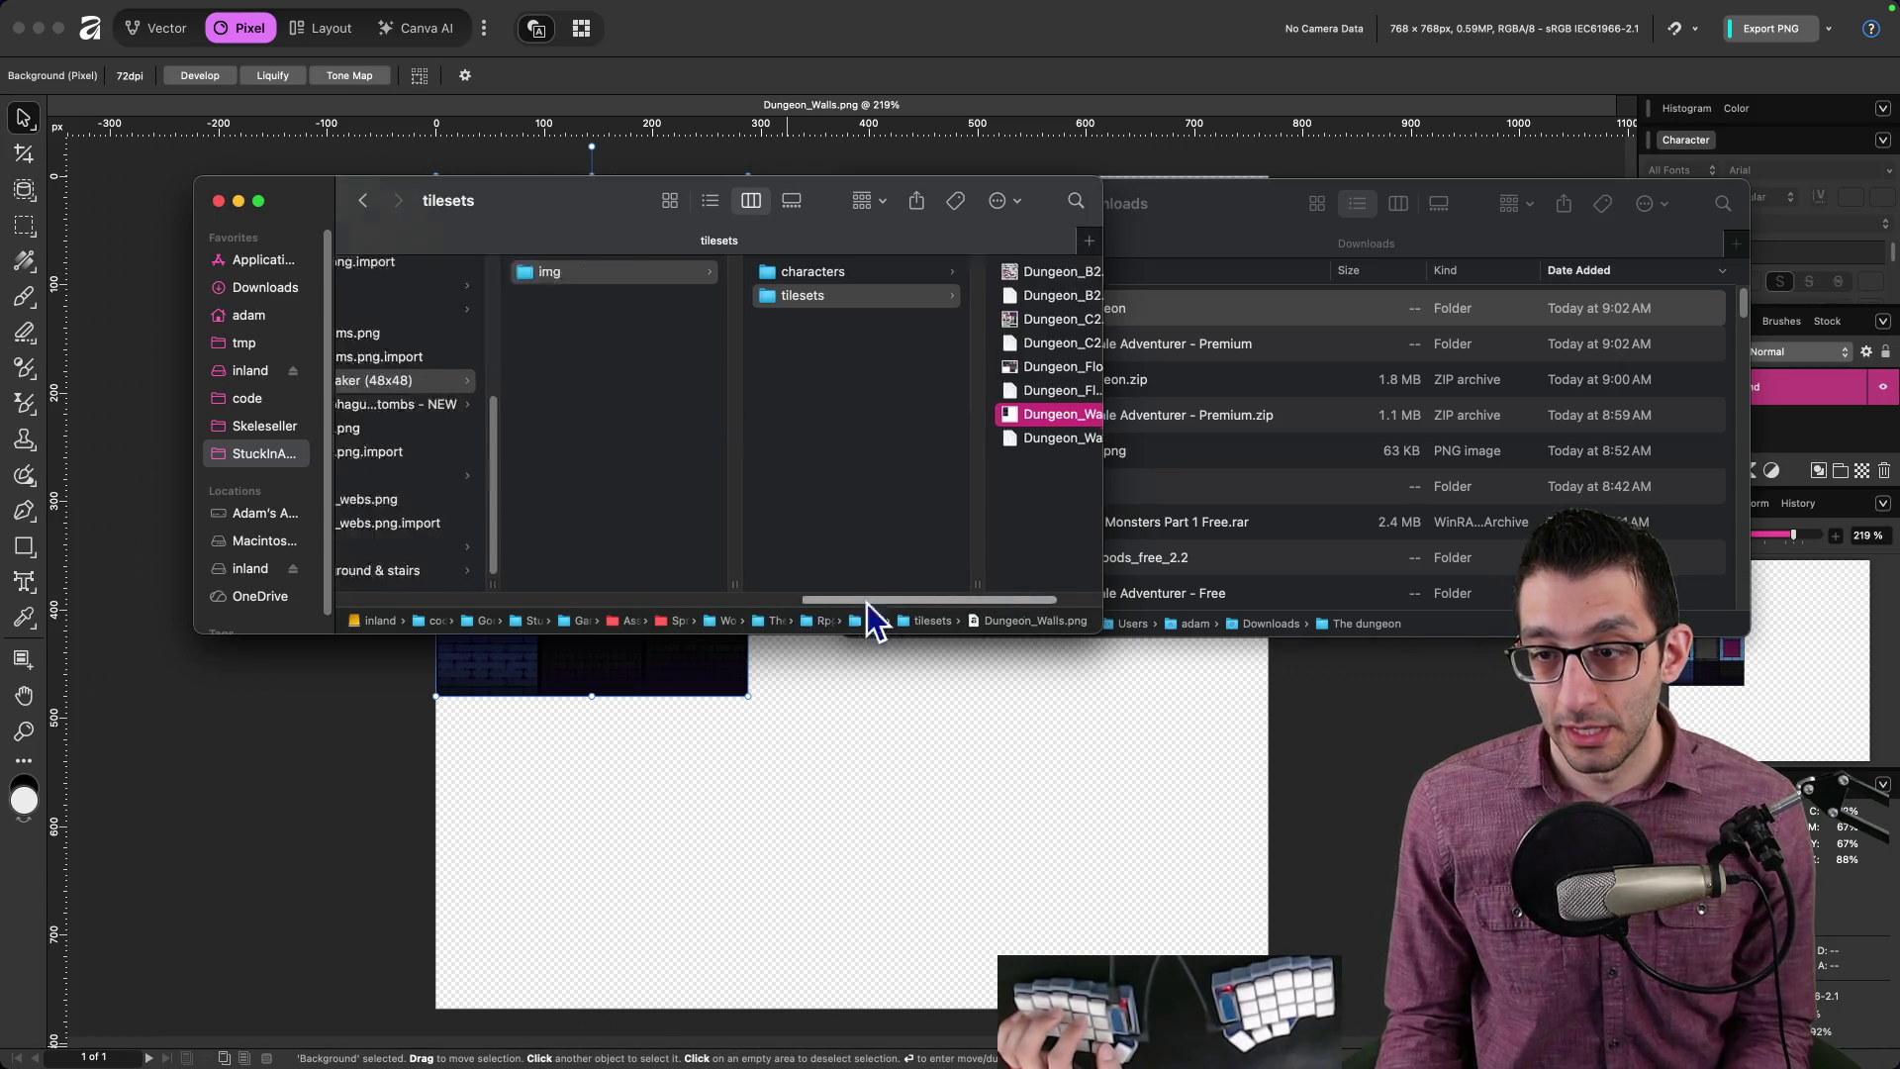
scroll(620, 489, "up", 5)
scroll(609, 461, "down", 5)
scroll(609, 487, "up", 10)
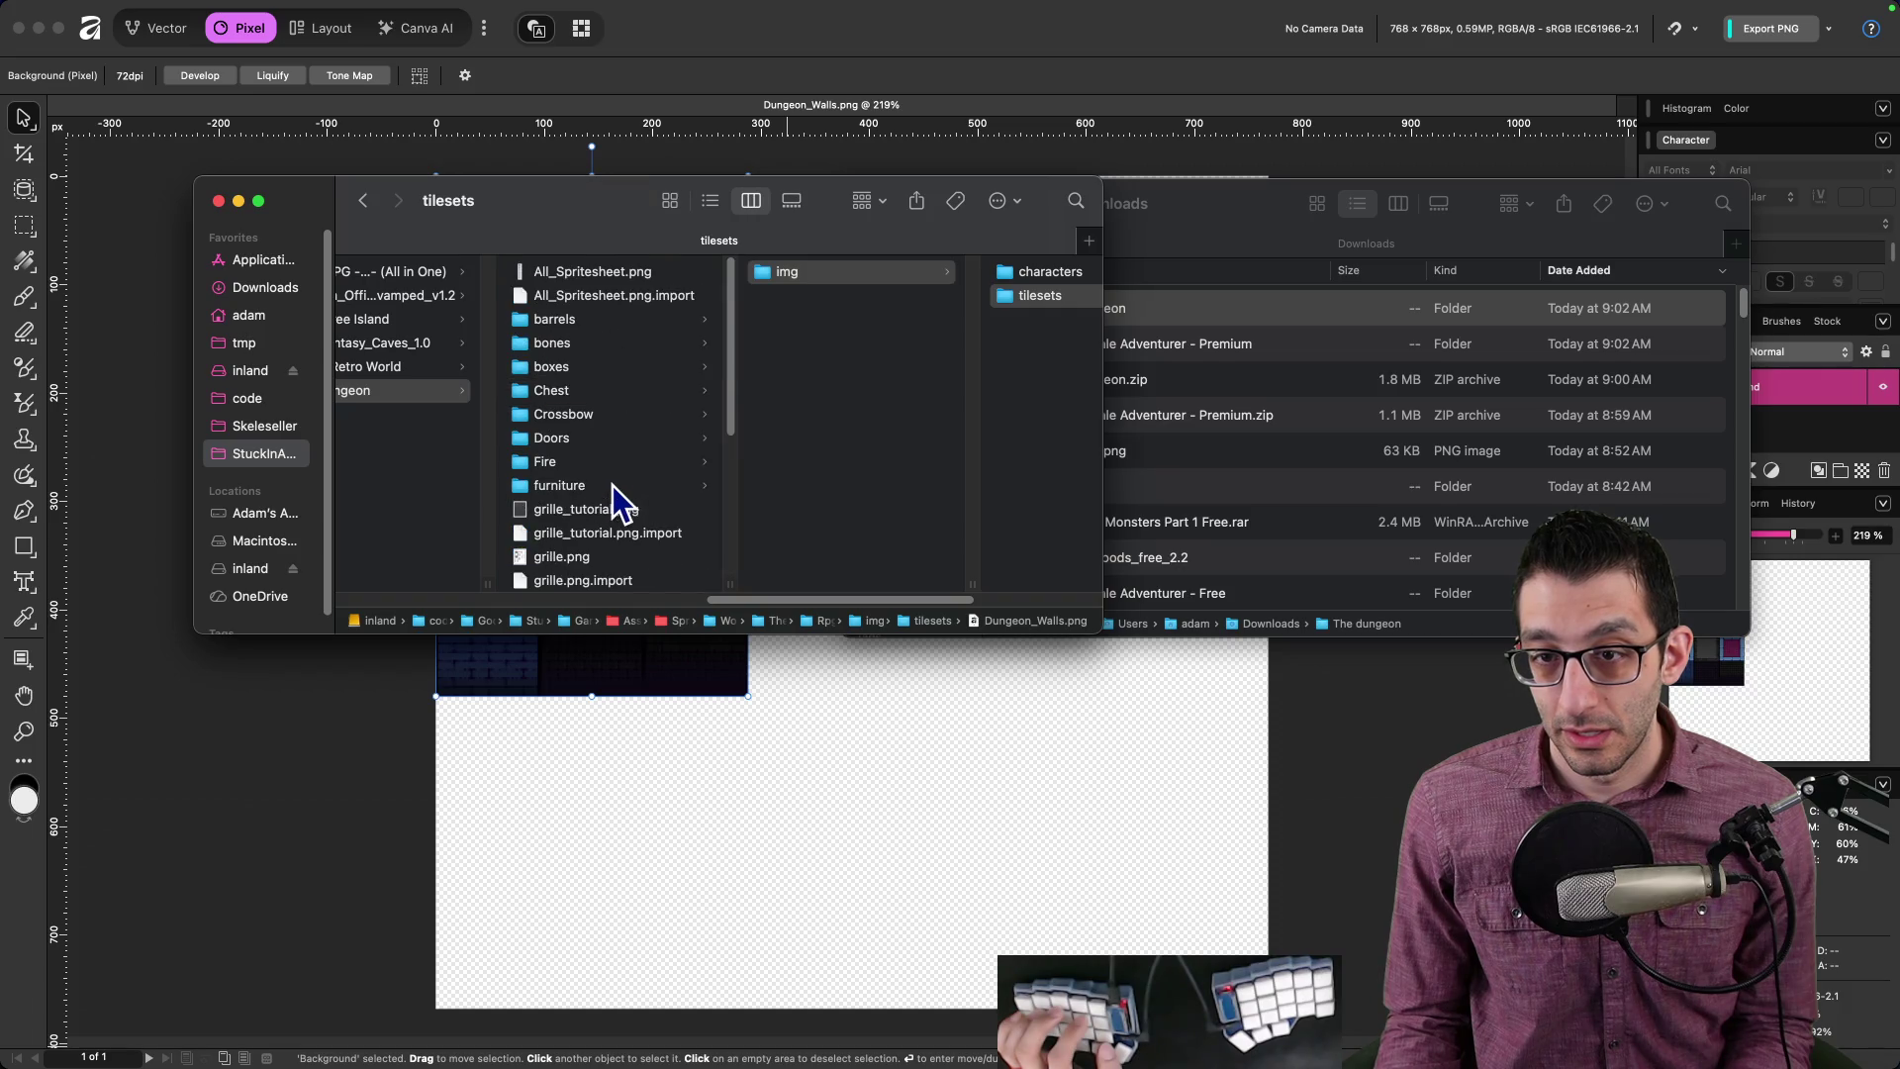
double_click(592, 263)
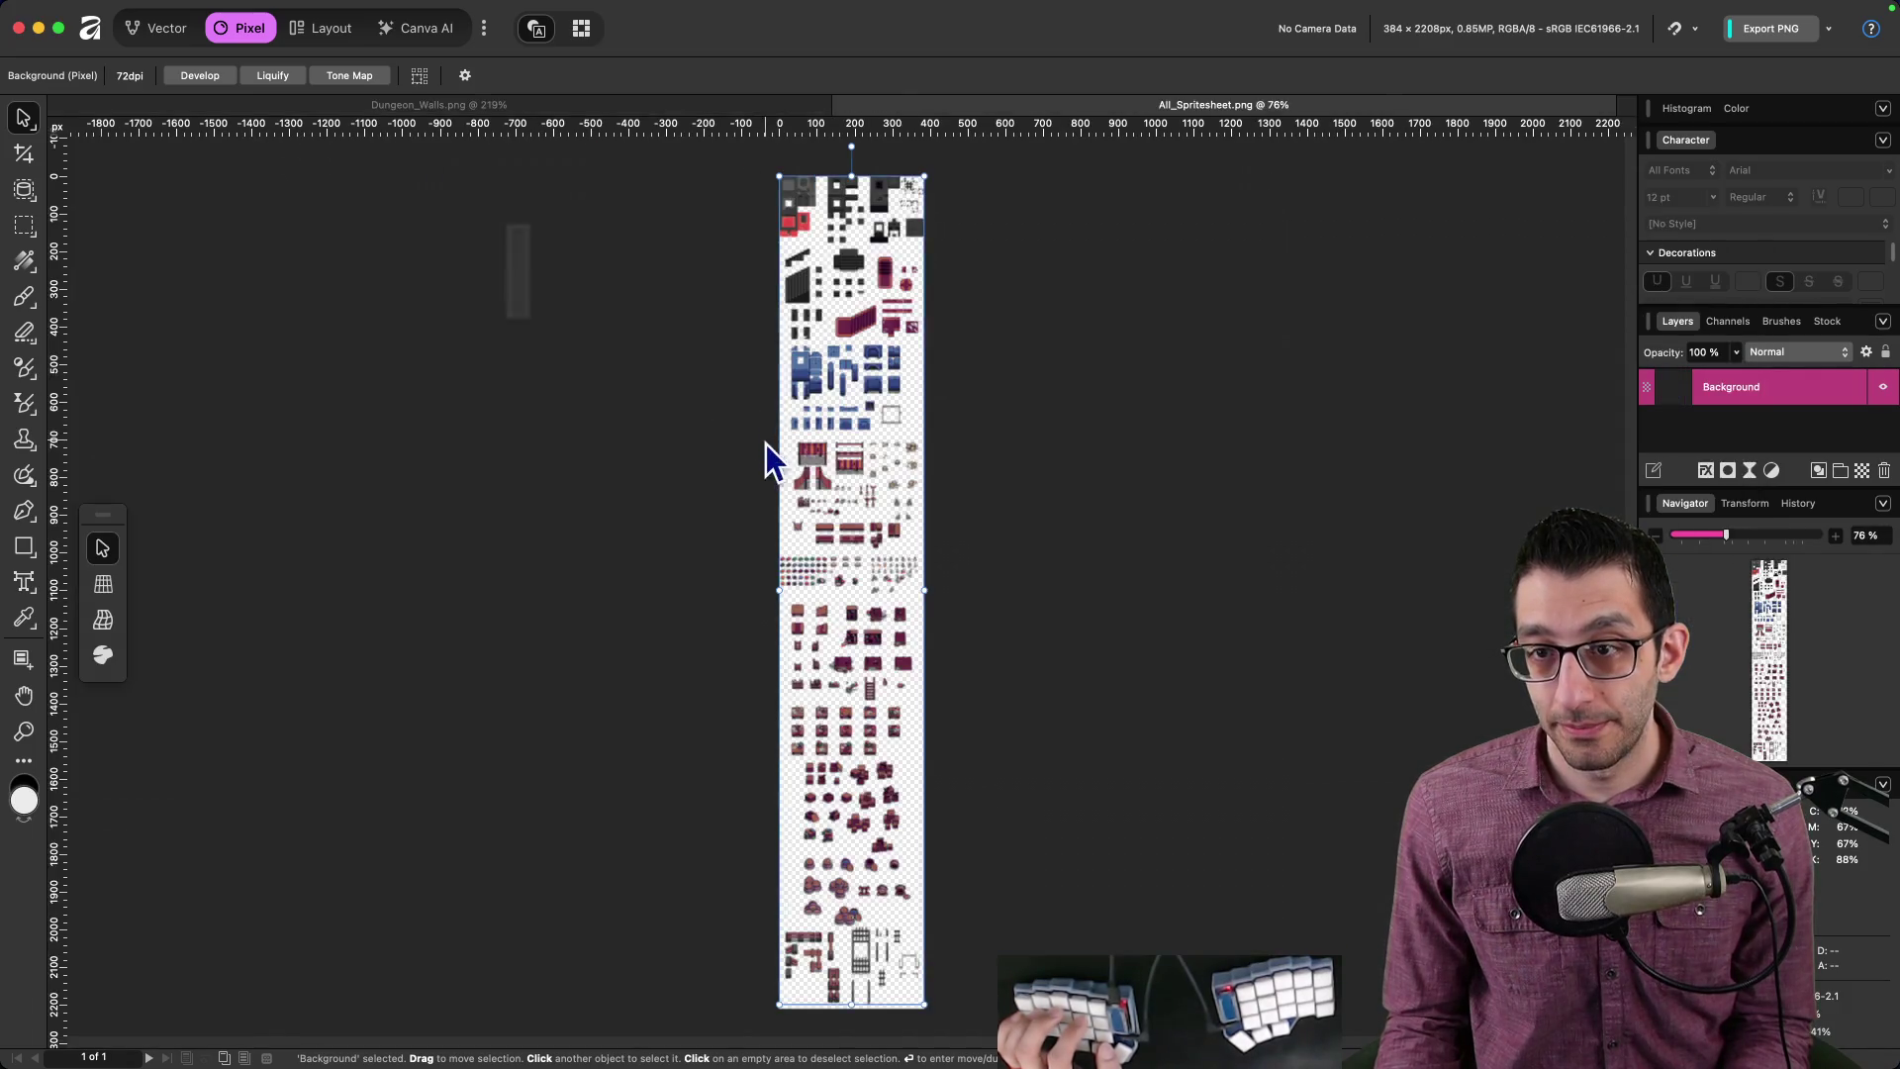
scroll(859, 455, "up", 5)
scroll(901, 588, "up", 10)
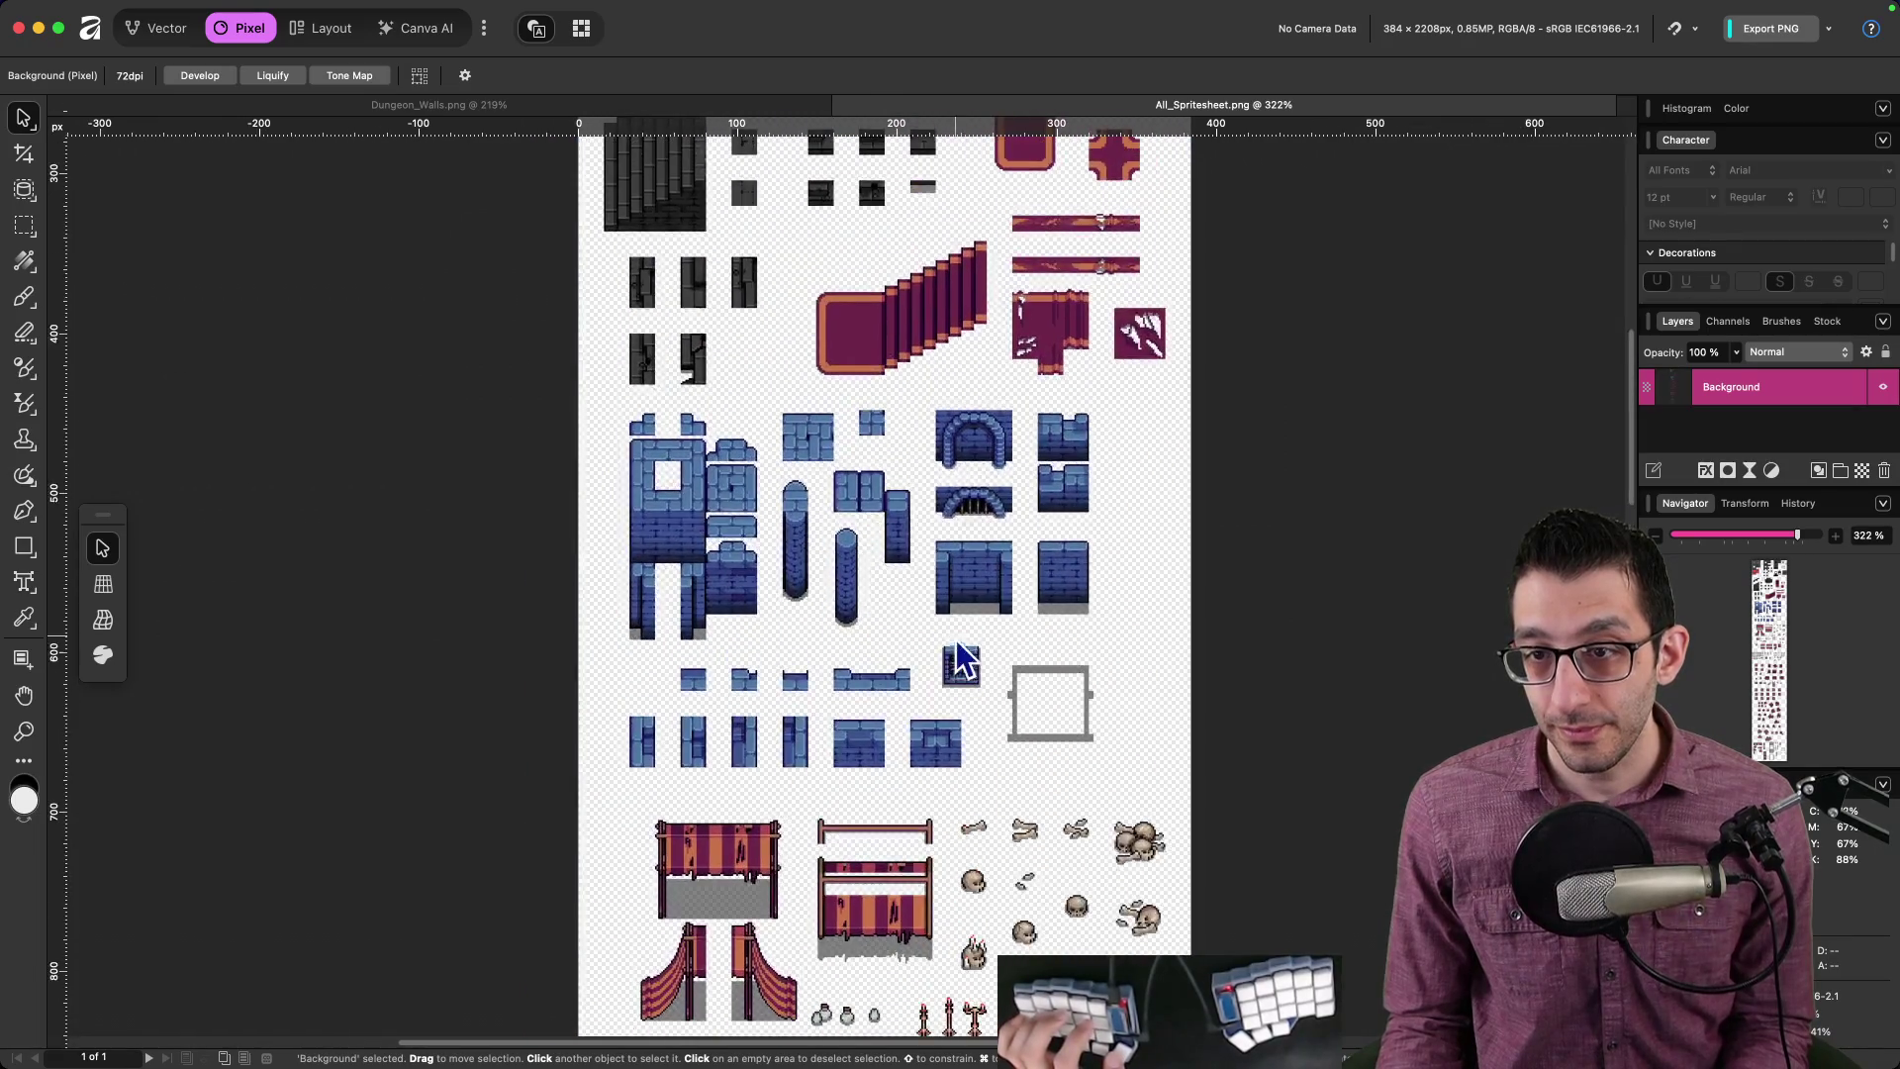
left_click(644, 105)
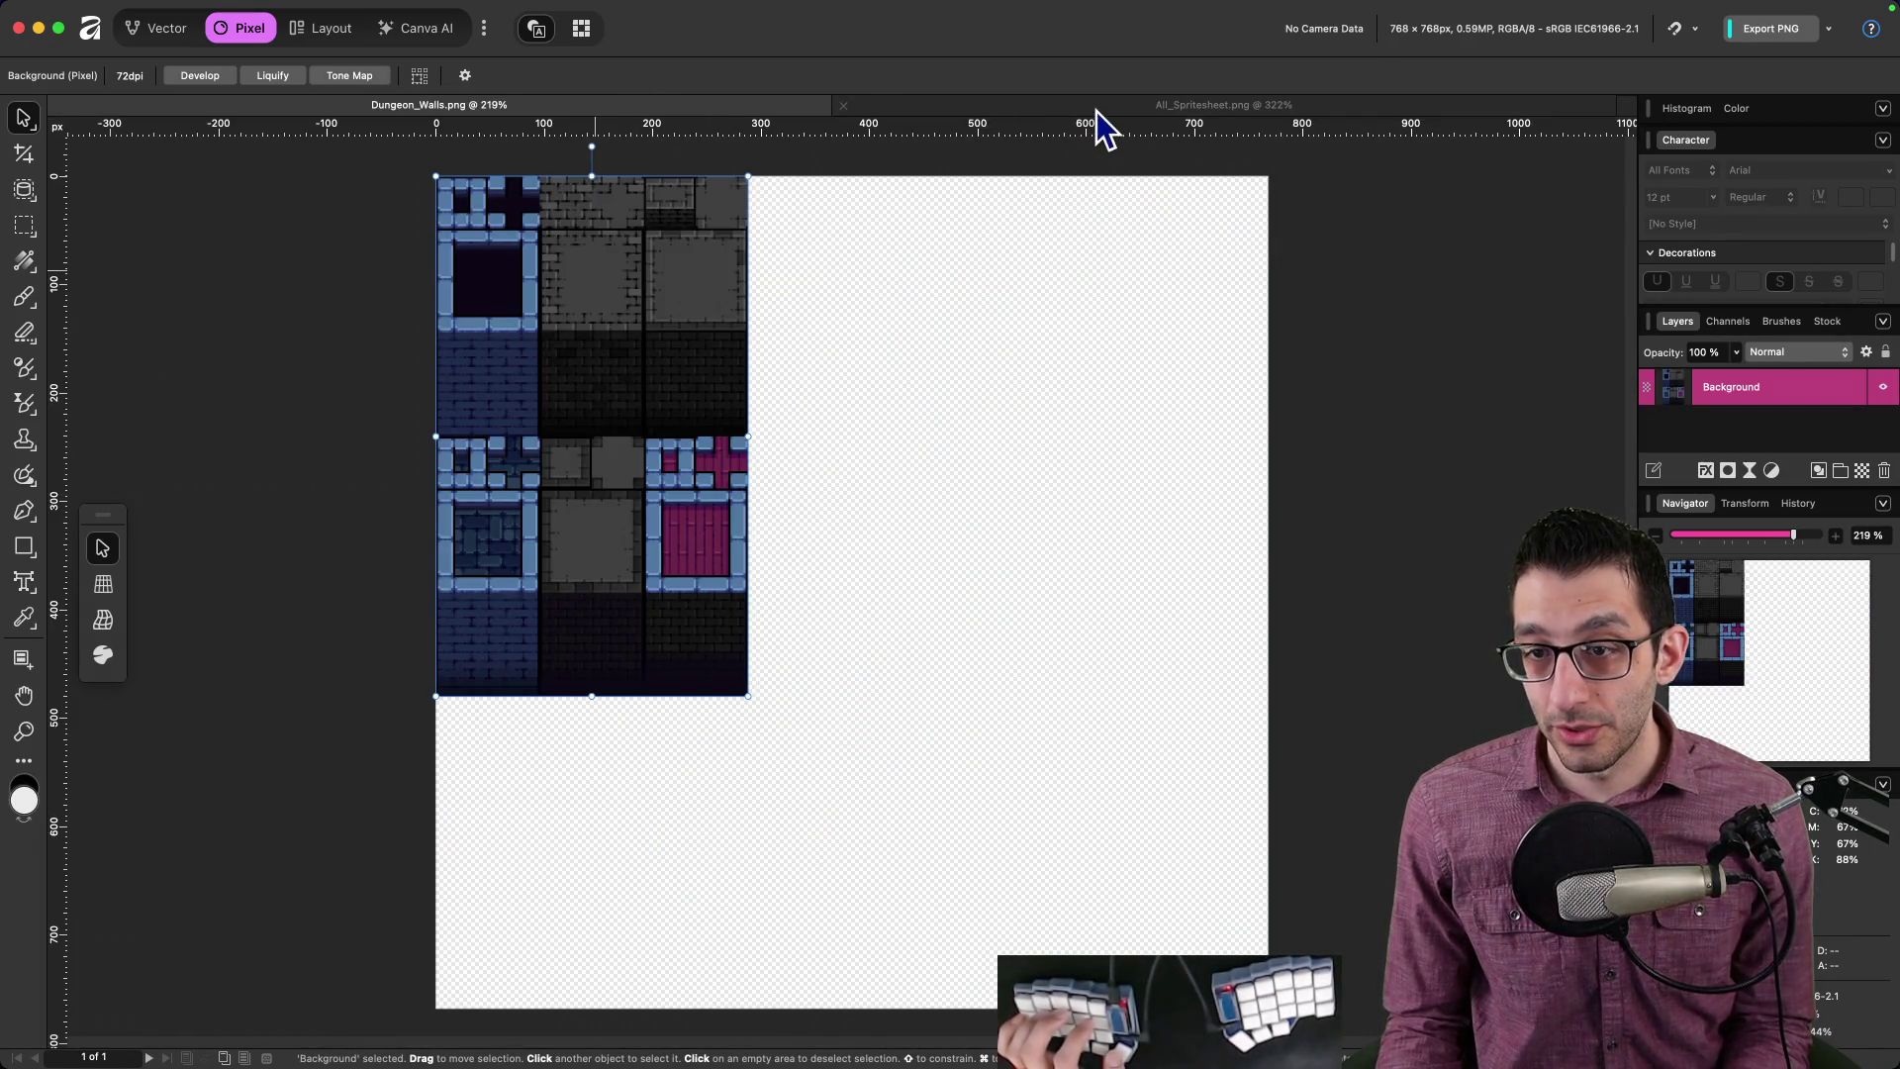
left_click(1096, 111)
scroll(1024, 287, "down", 3)
scroll(1036, 299, "up", 6)
scroll(1036, 298, "down", 15)
scroll(1024, 327, "down", 5)
left_click(473, 107)
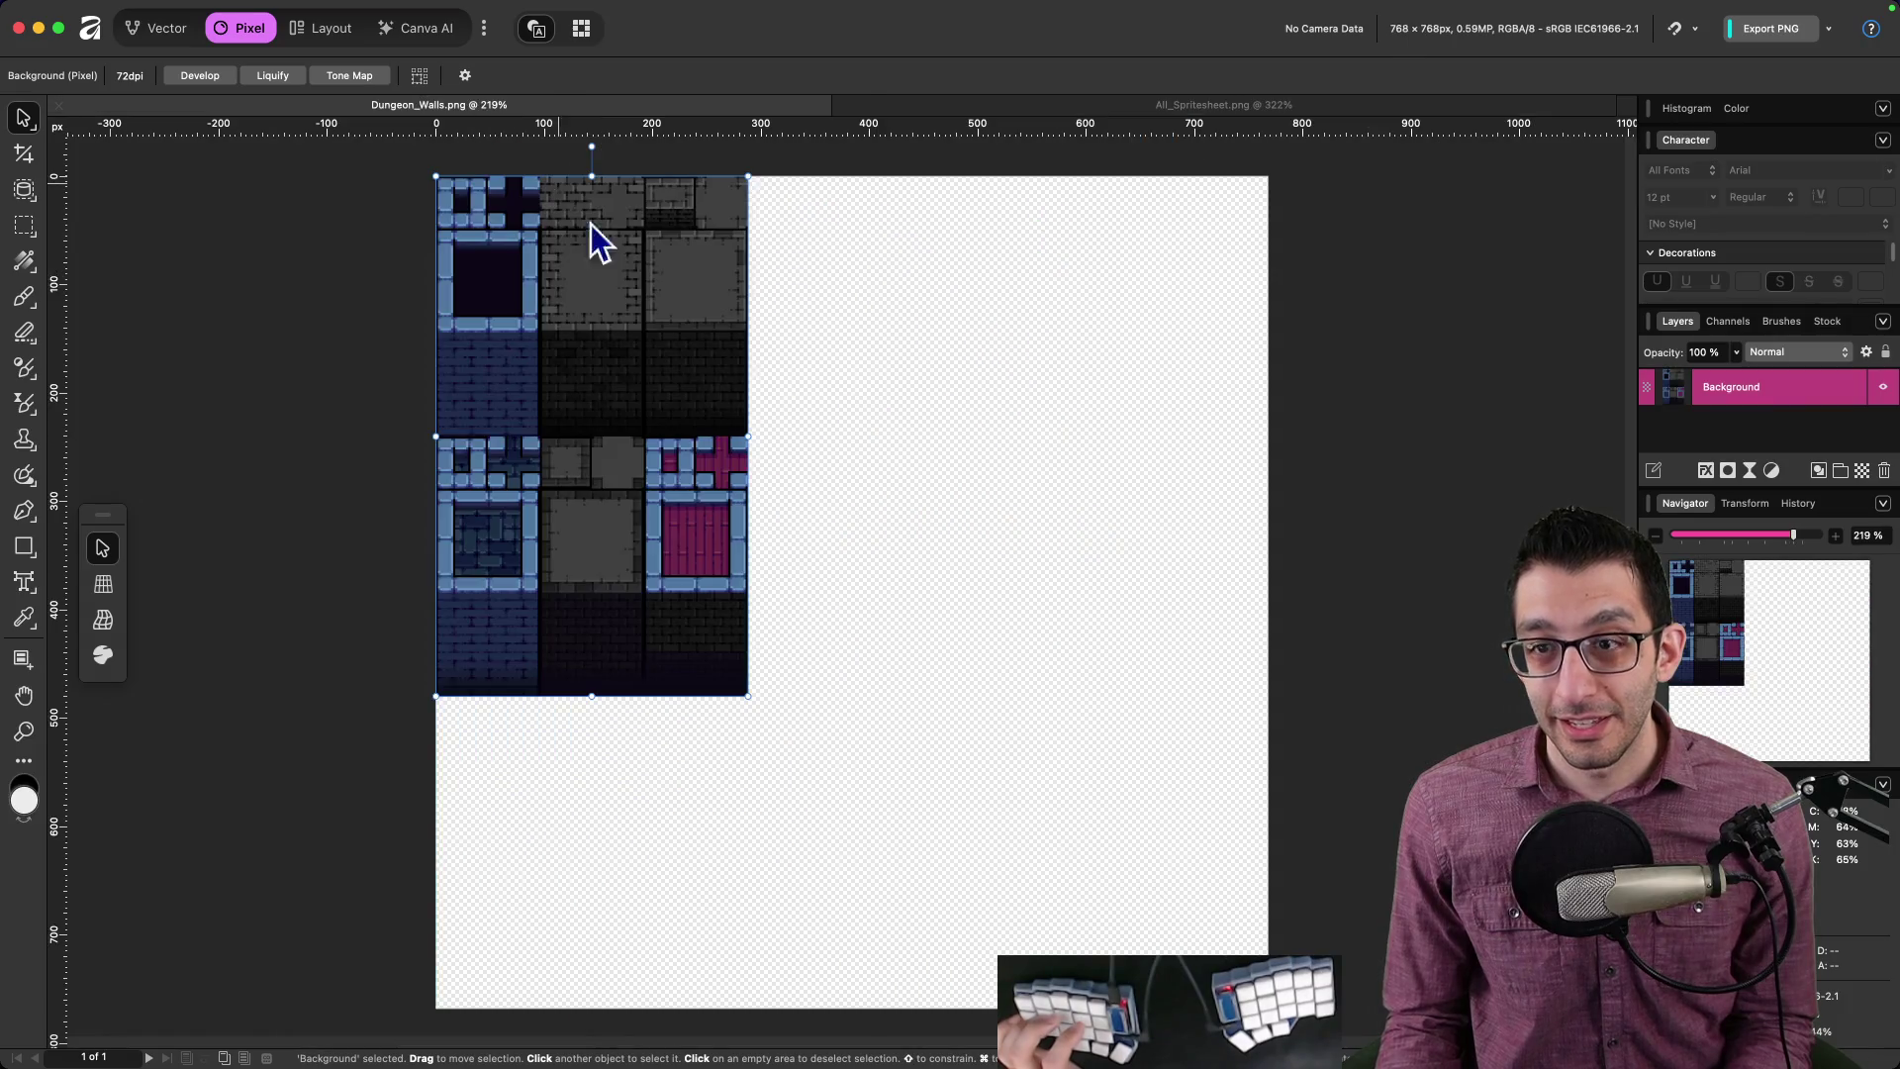
scroll(691, 538, "up", 5)
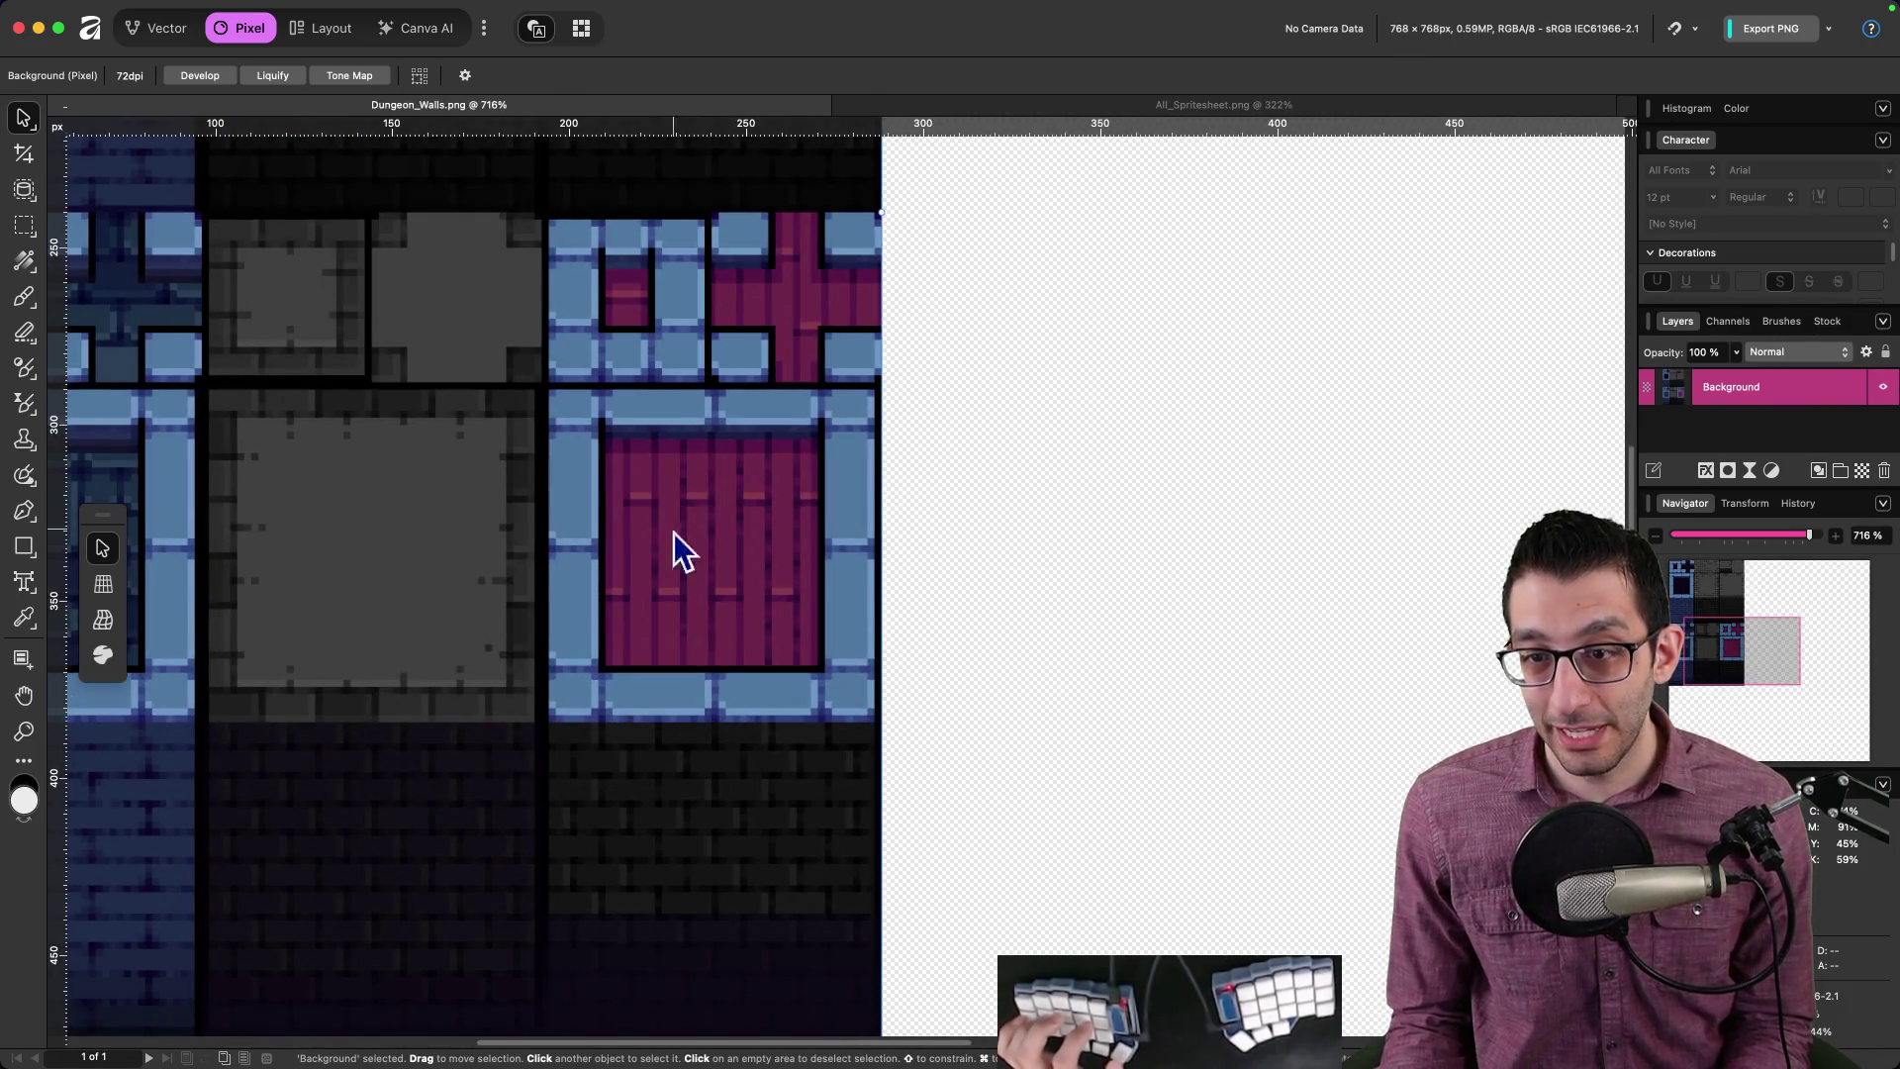
left_click(1250, 114)
scroll(954, 425, "down", 5)
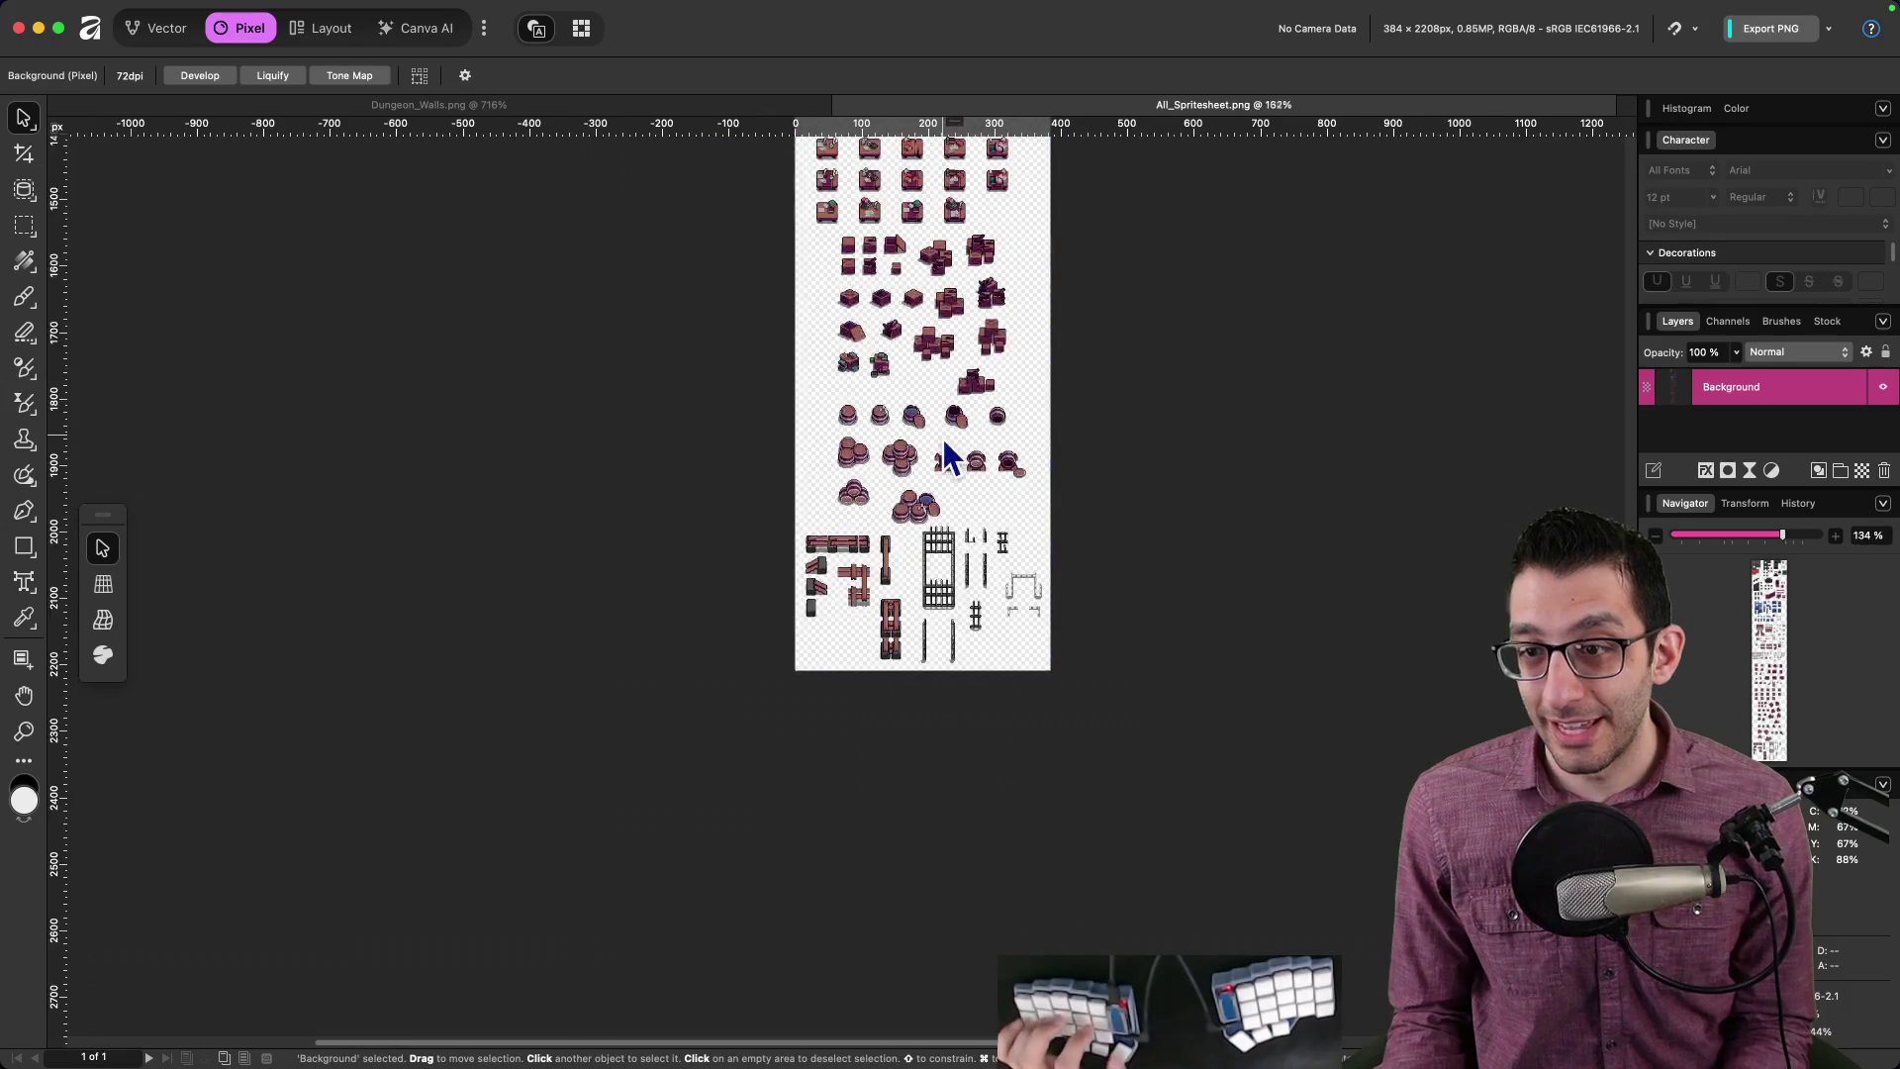
scroll(845, 396, "up", 7)
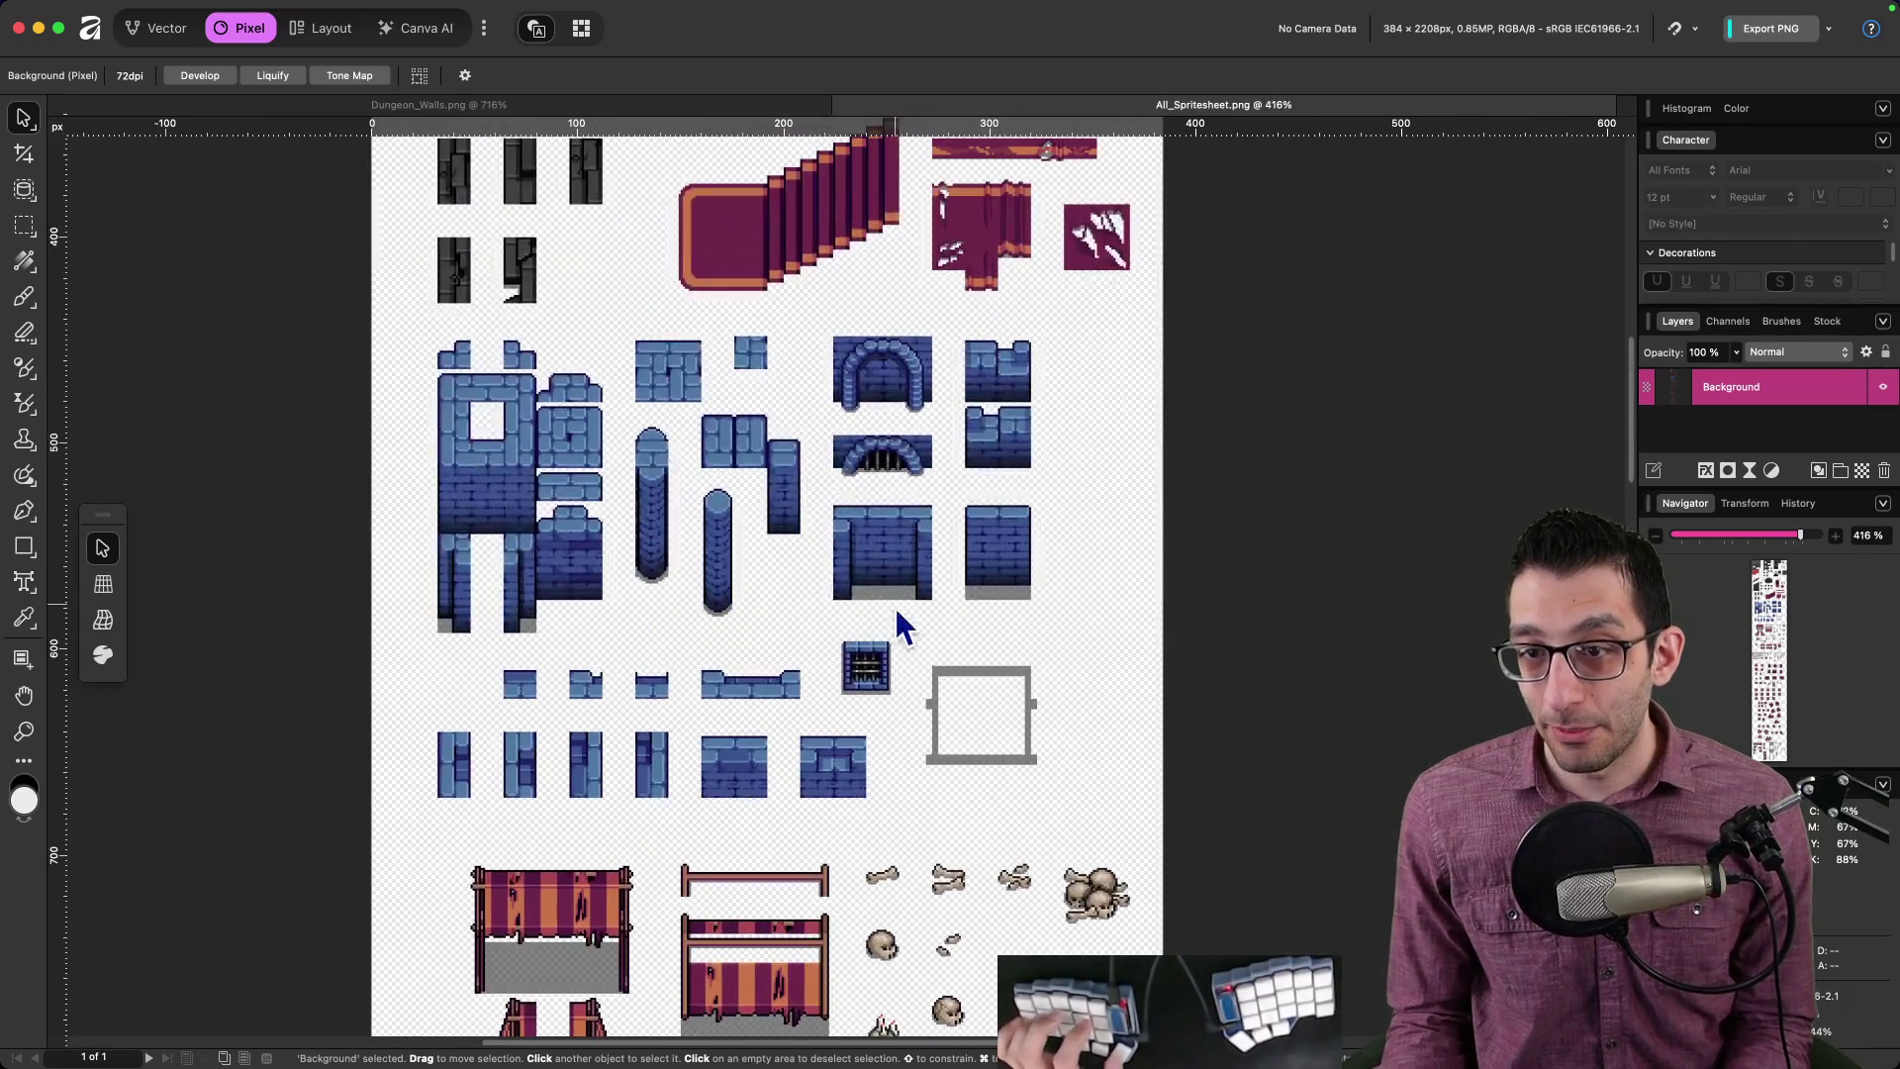
scroll(973, 584, "up", 15)
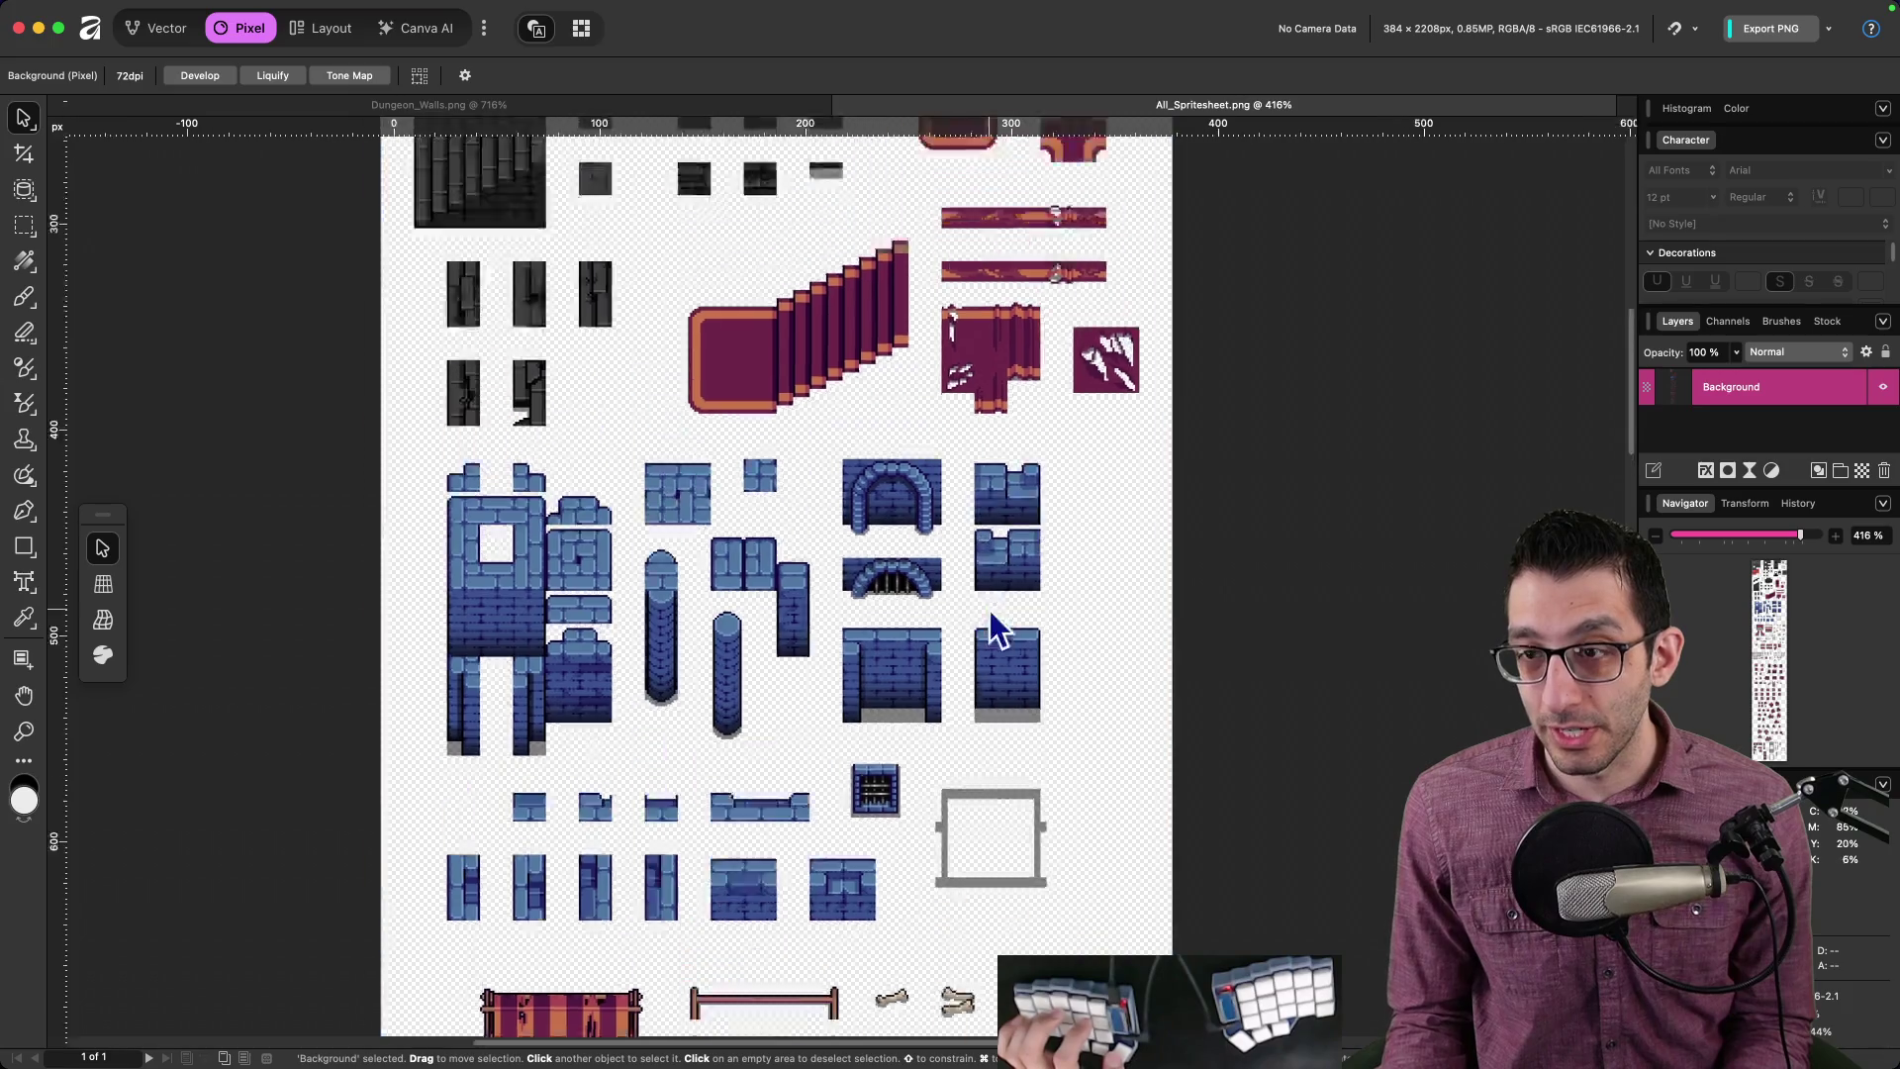
scroll(1009, 391, "down", 8)
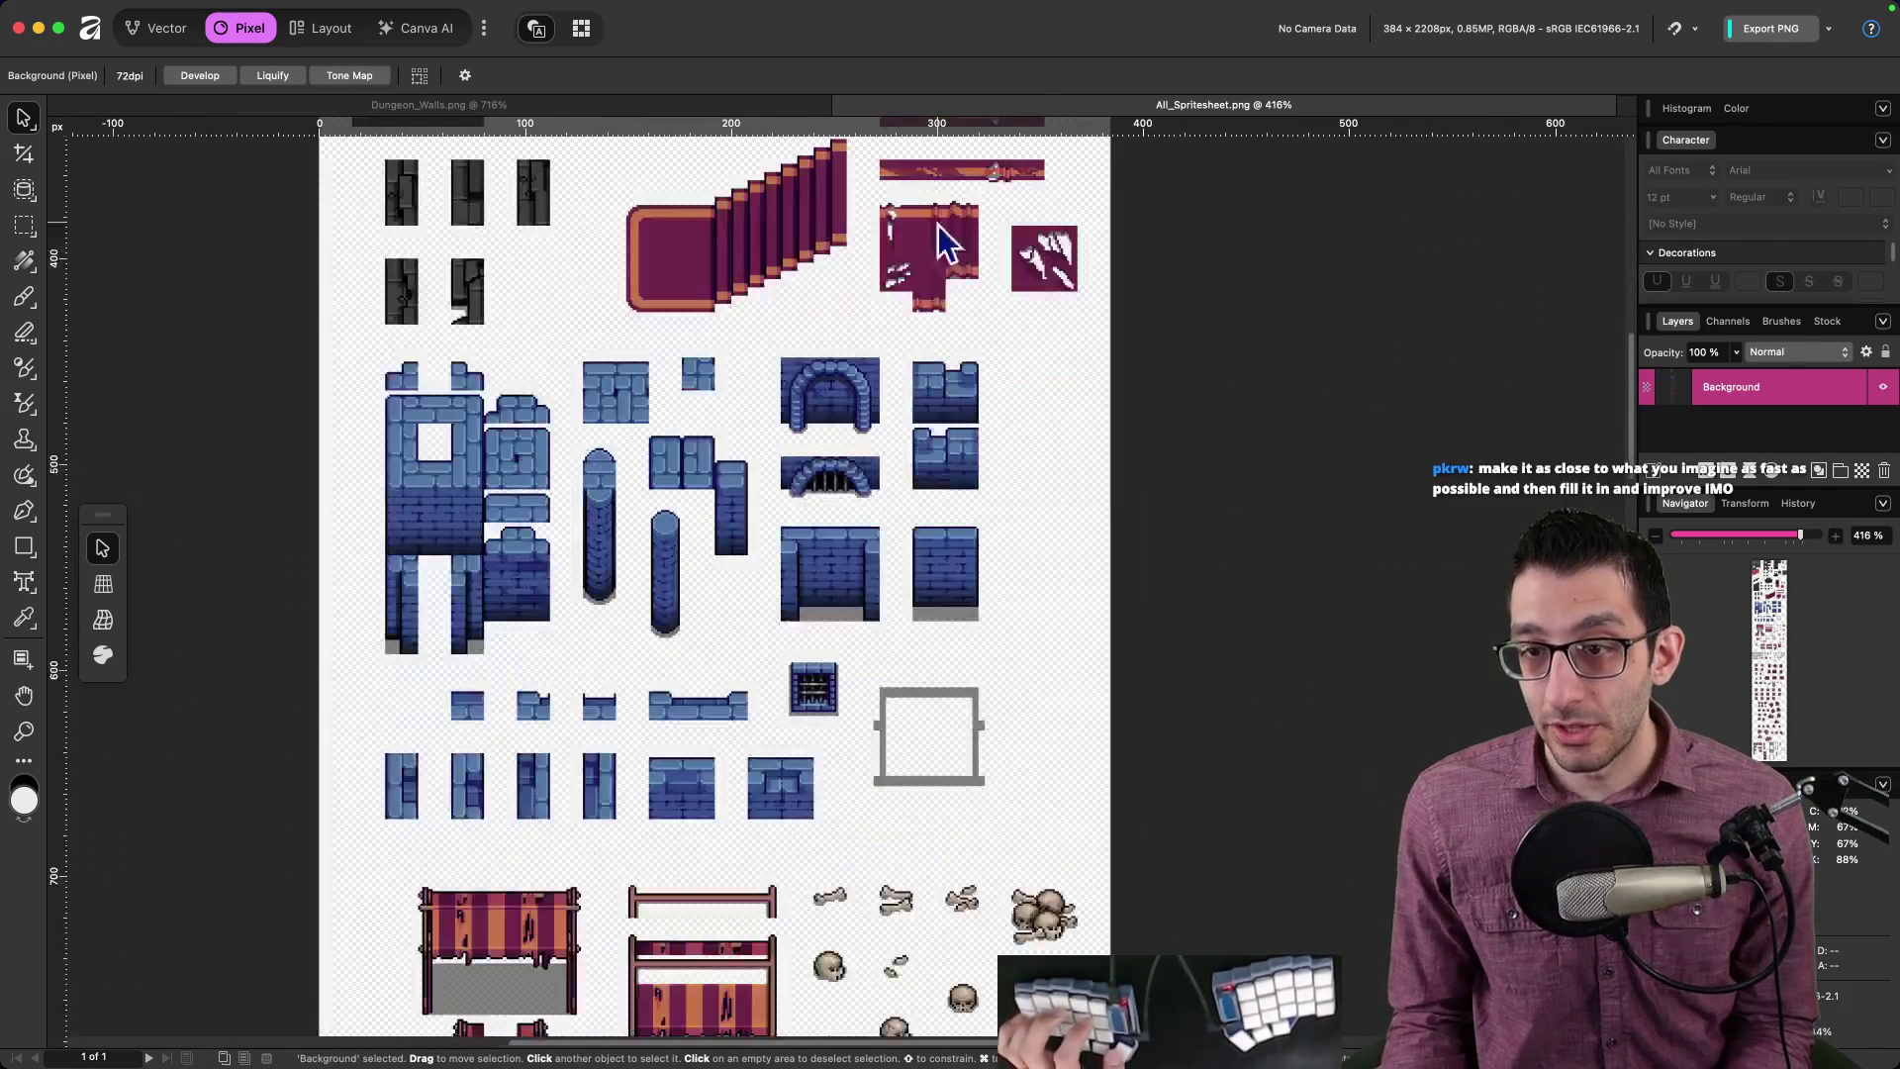
left_click(574, 103)
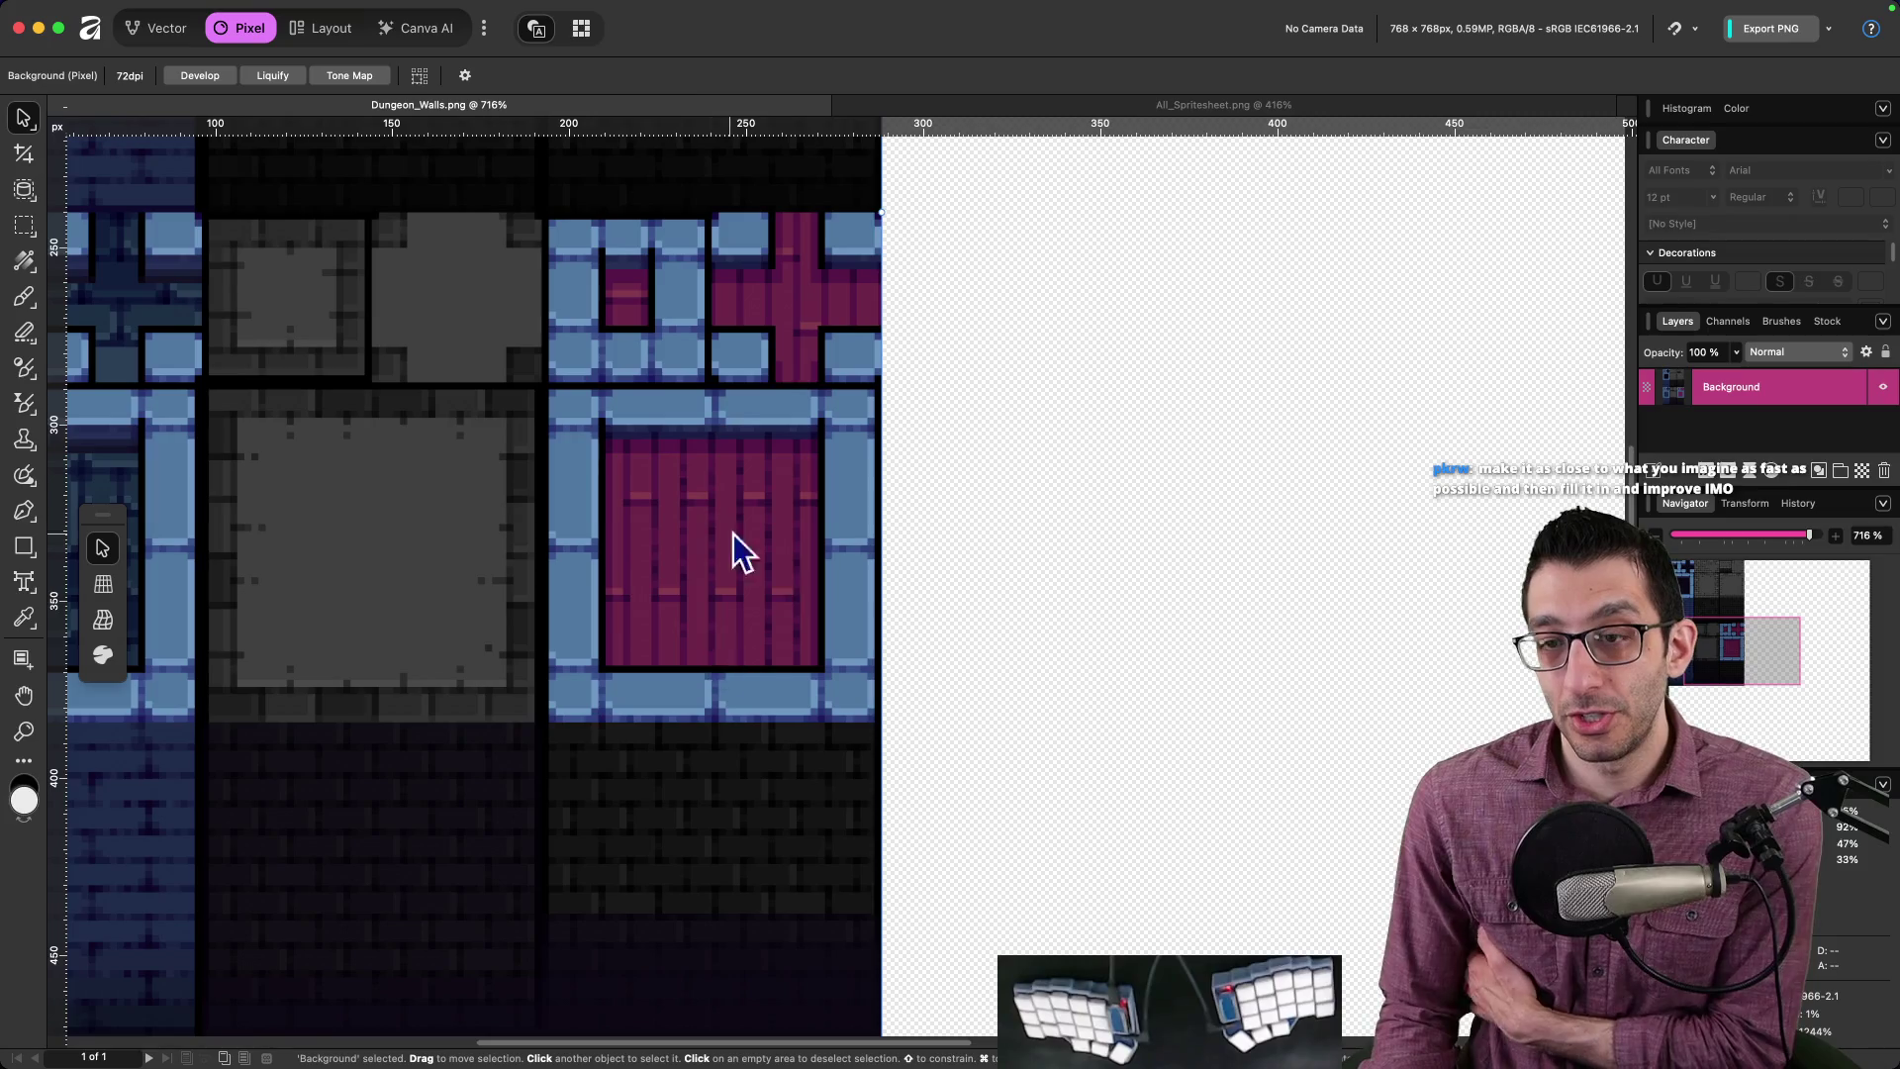
left_click(1118, 105)
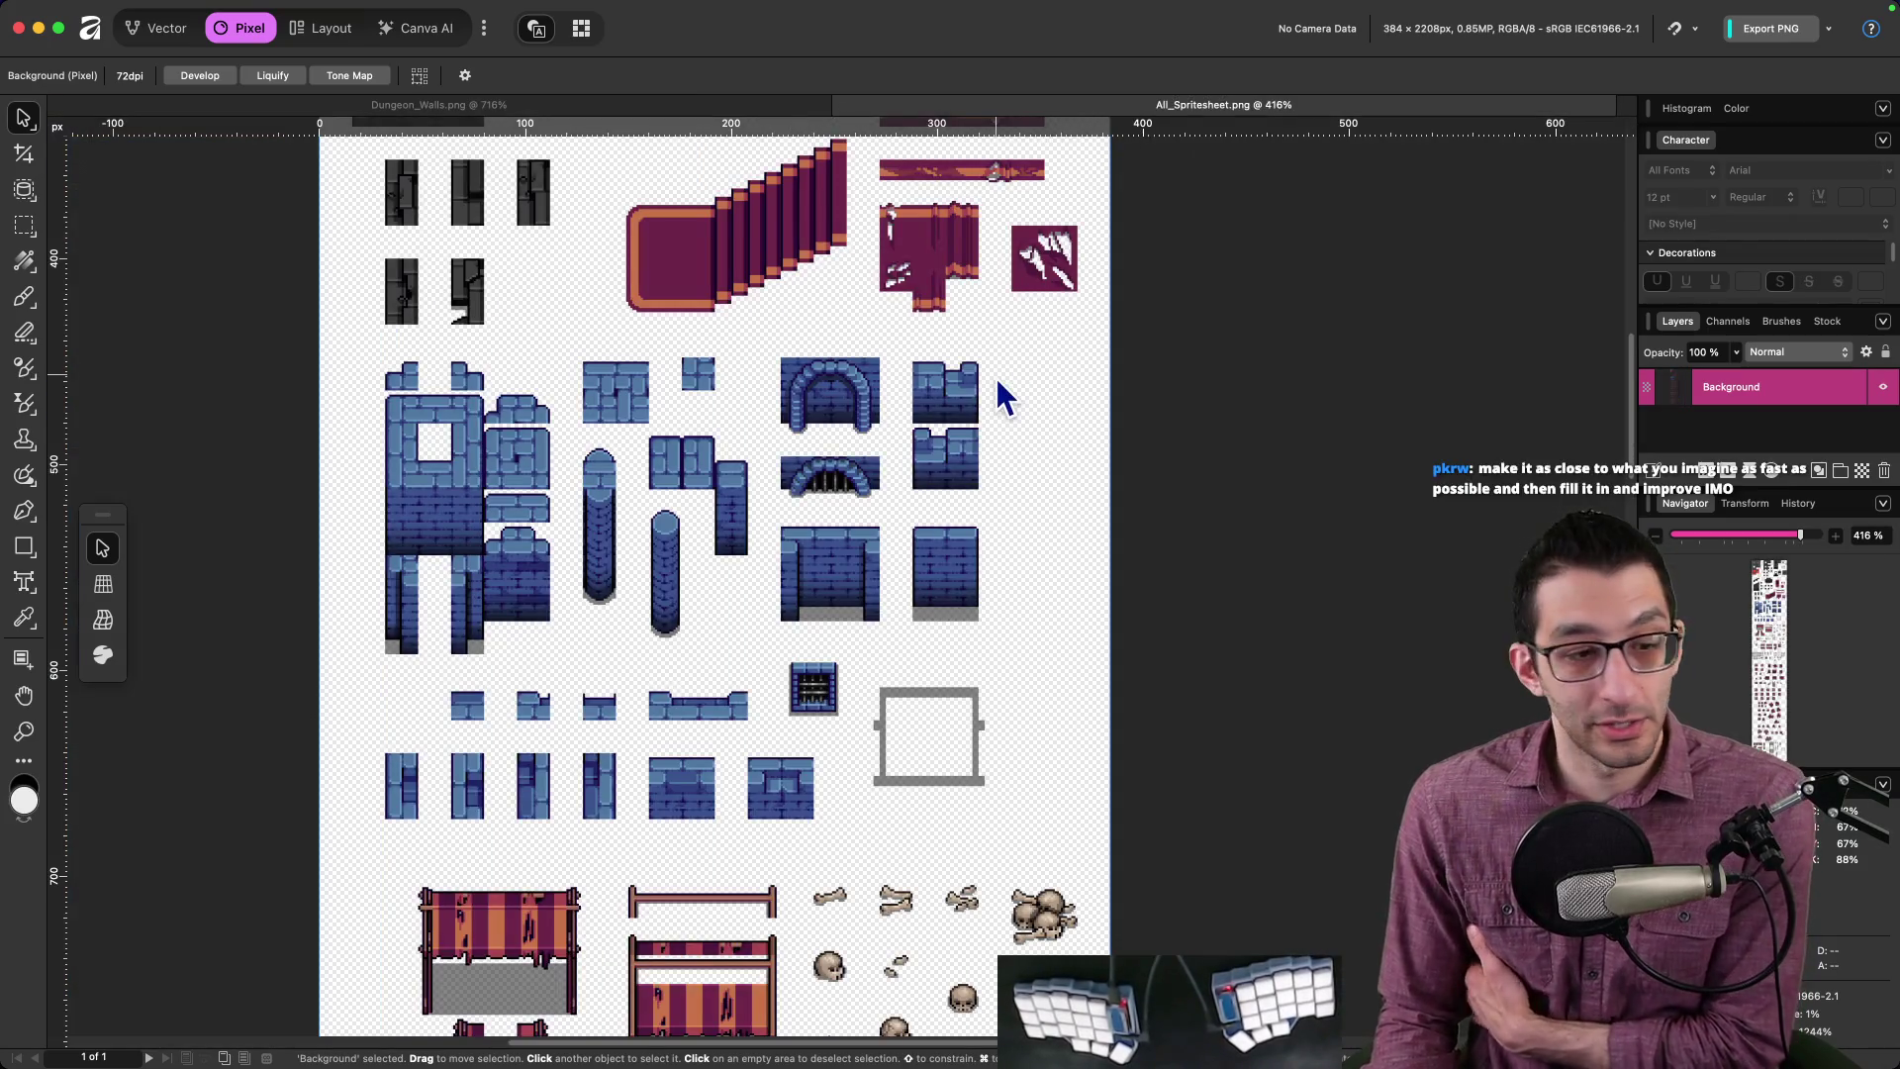
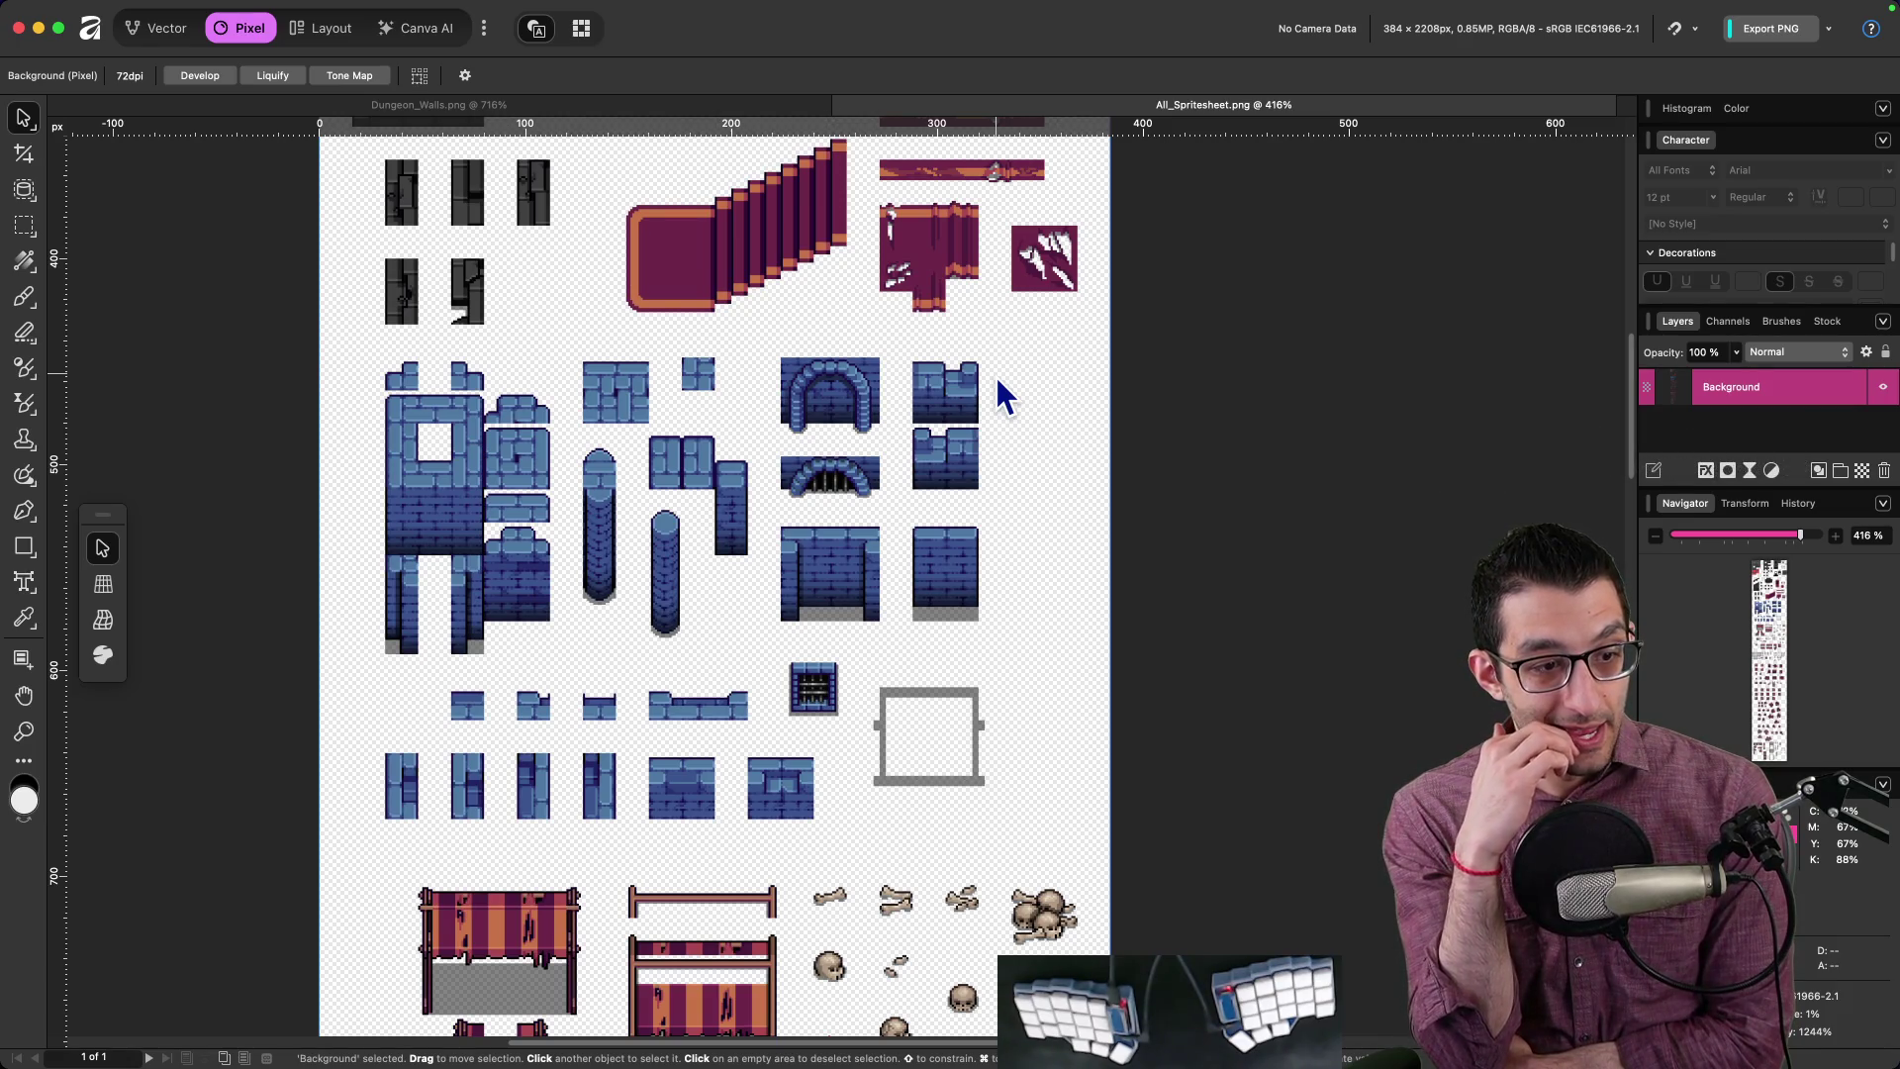
Step: Scroll through All_Spritesheet.png, then bring up the dungeon pack's itch.io page in Chrome
scroll(980, 415, "down", 10)
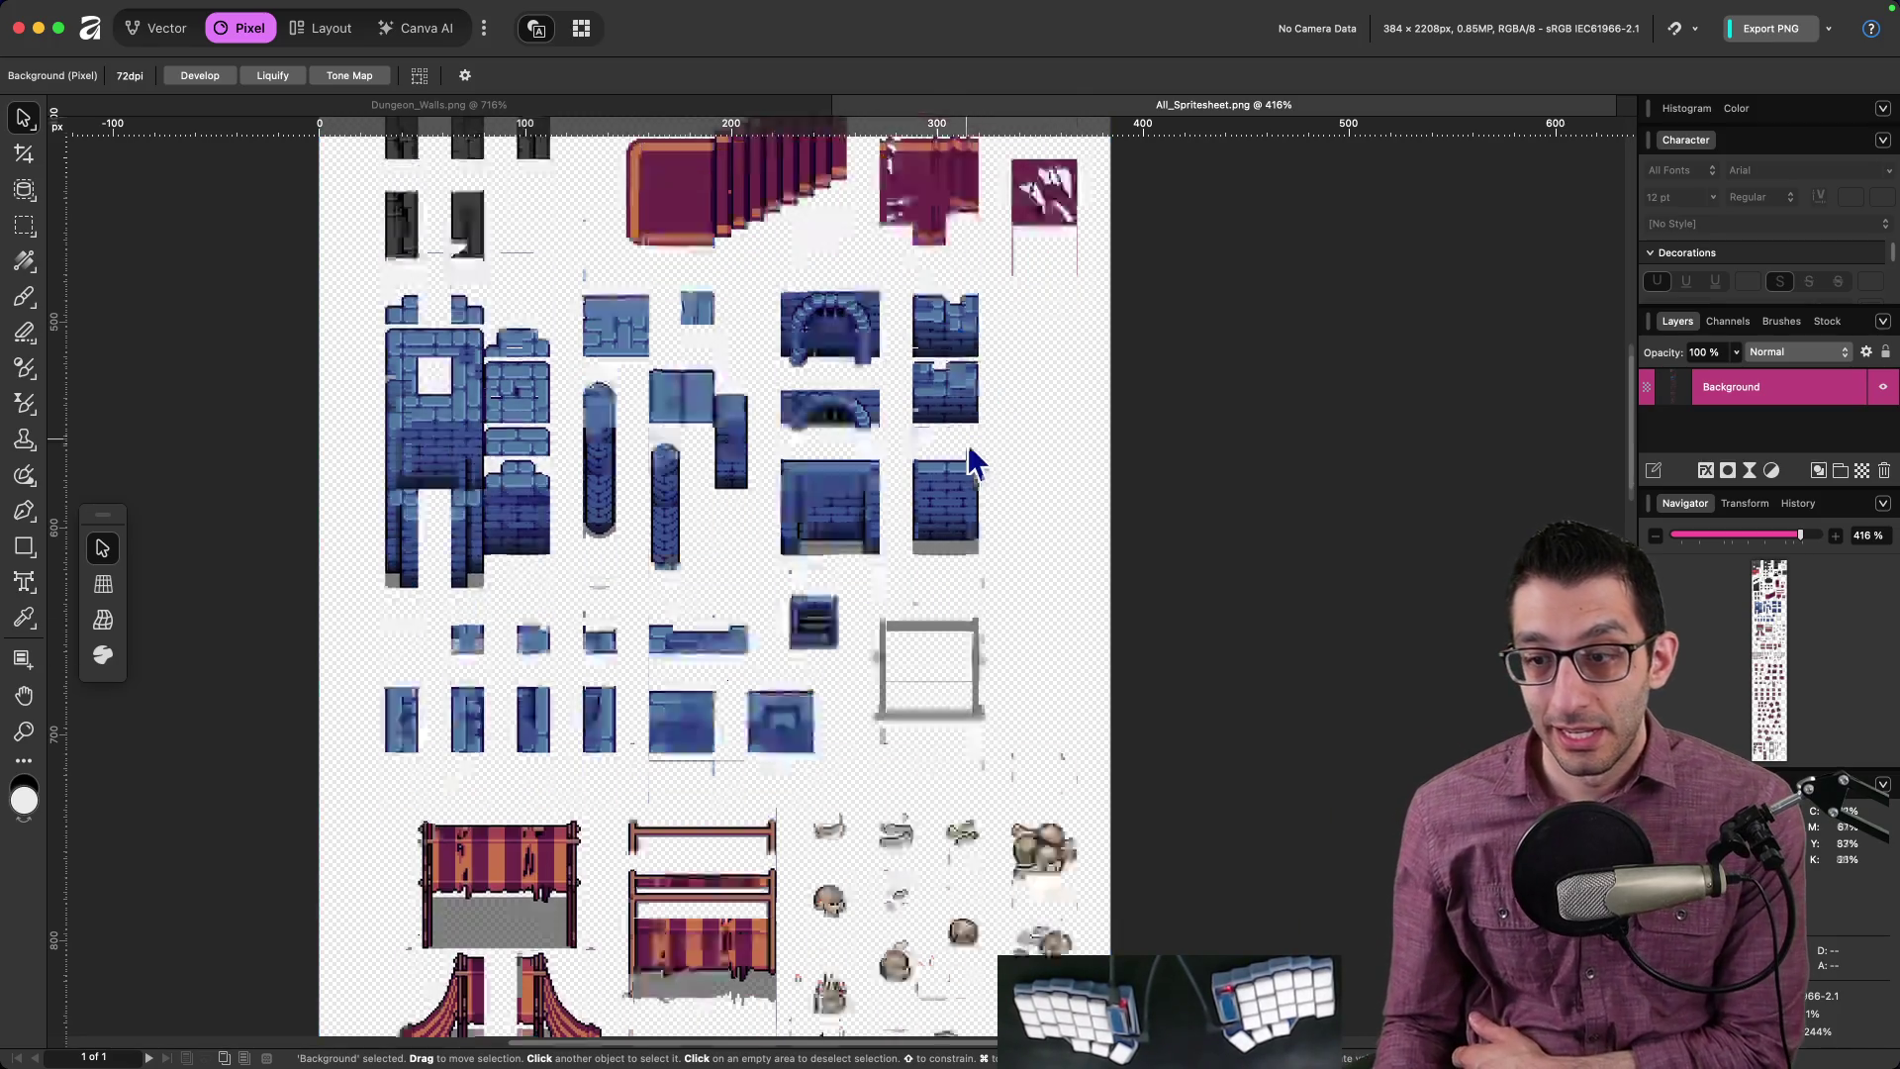
scroll(941, 516, "down", 15)
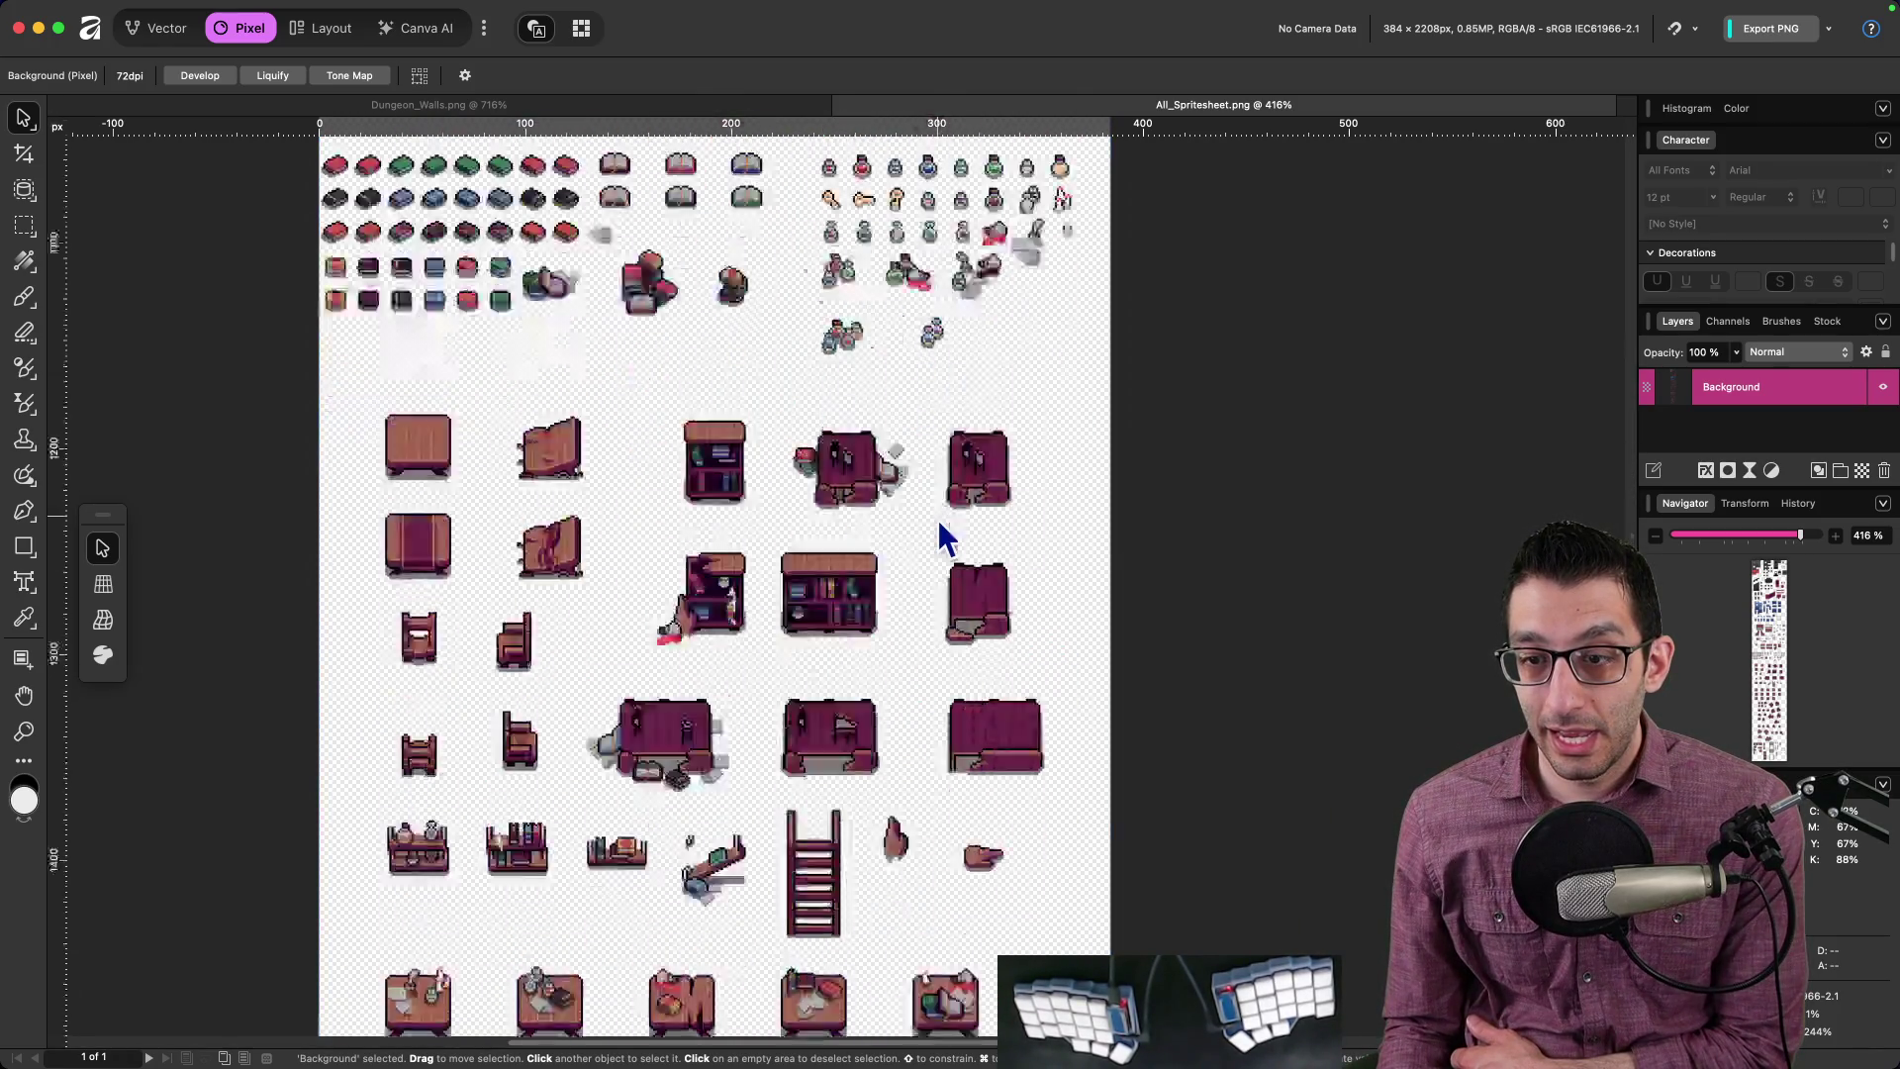
scroll(935, 525, "down", 10)
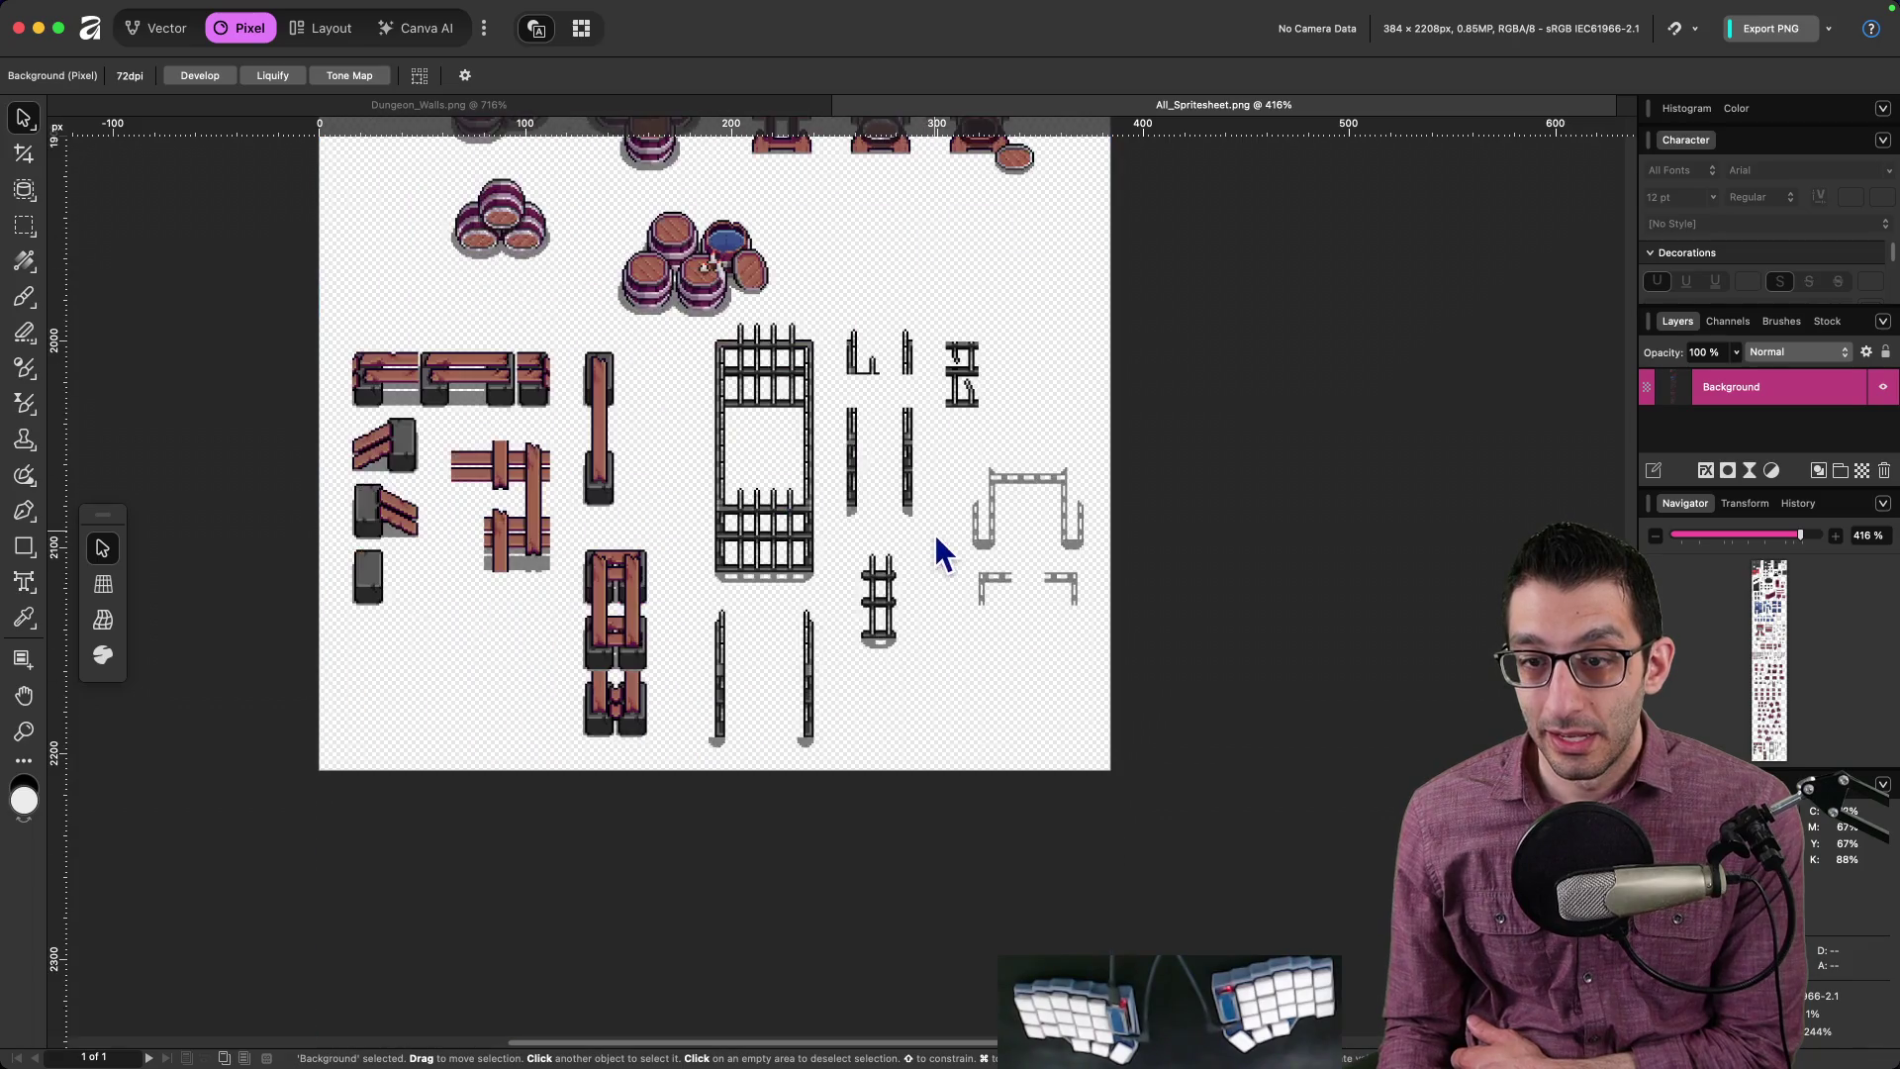
scroll(937, 551, "up", 20)
scroll(934, 534, "up", 20)
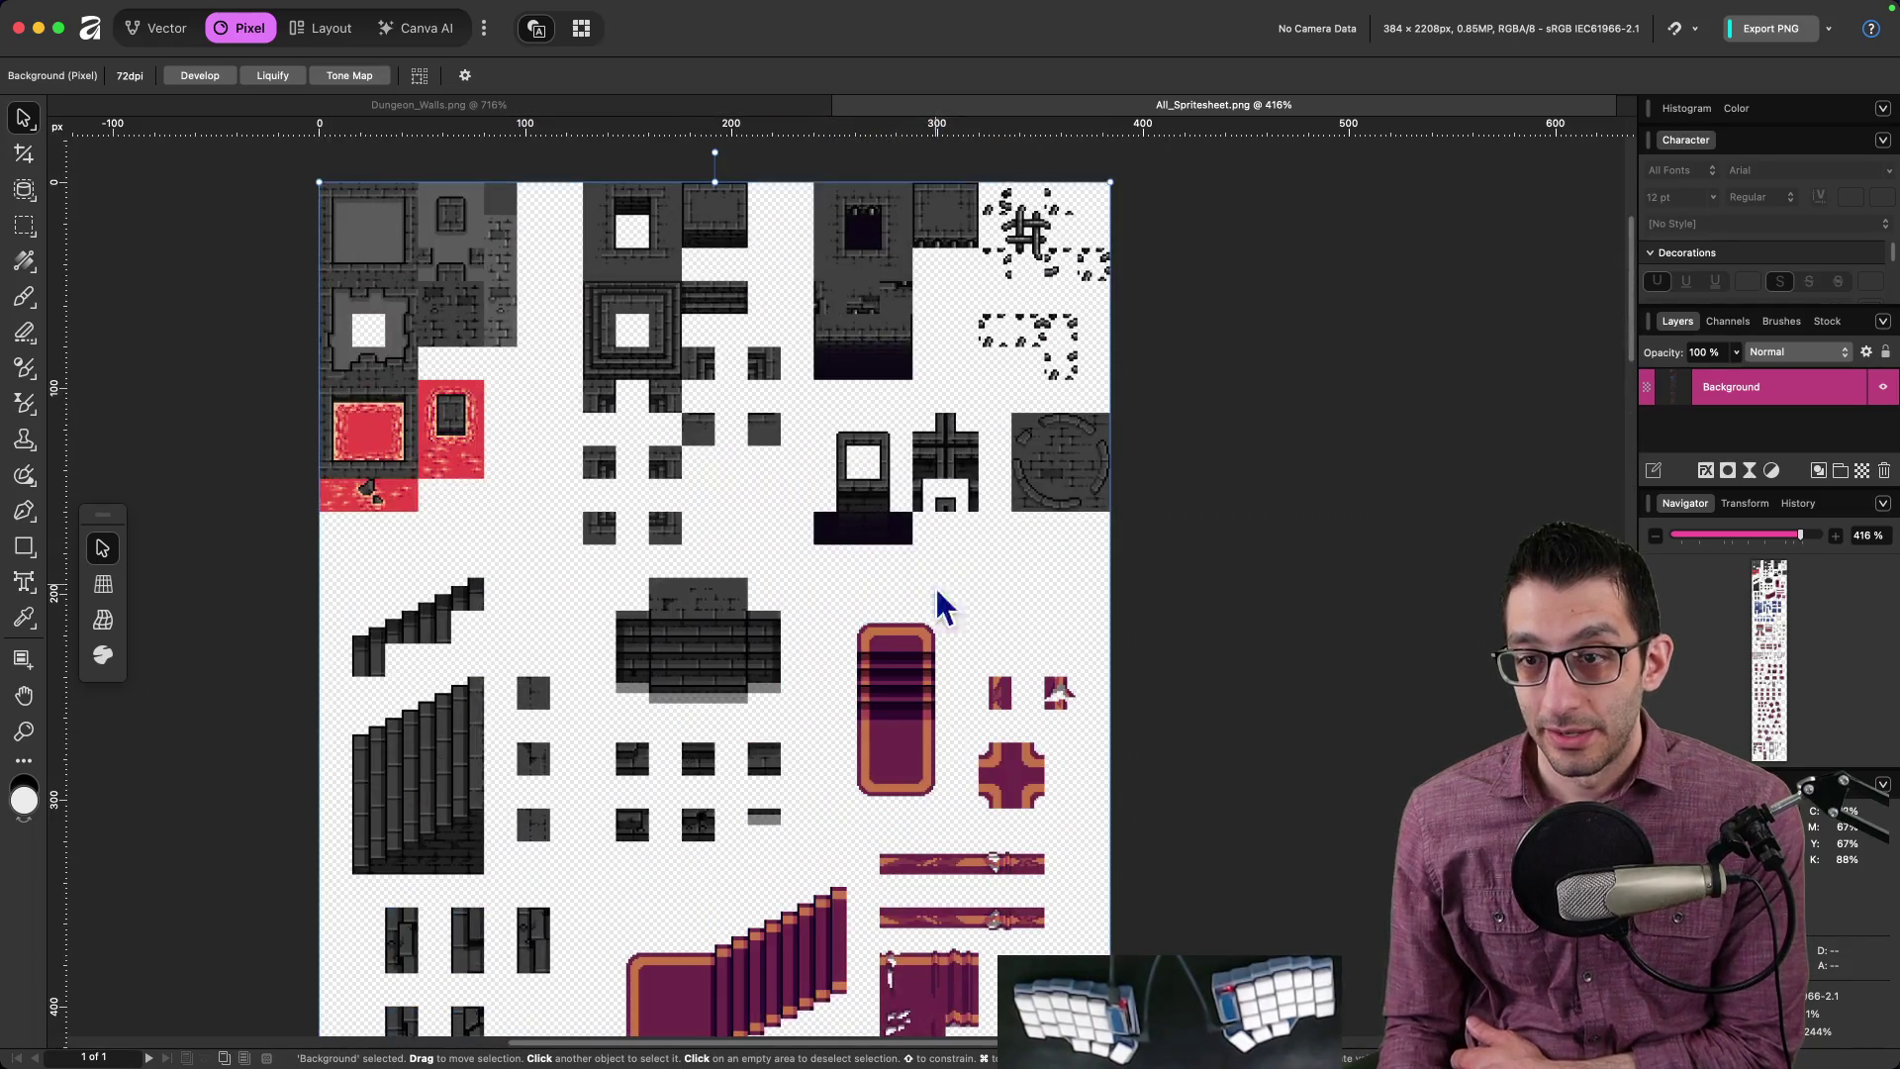
left_click(557, 1029)
left_click(615, 1029)
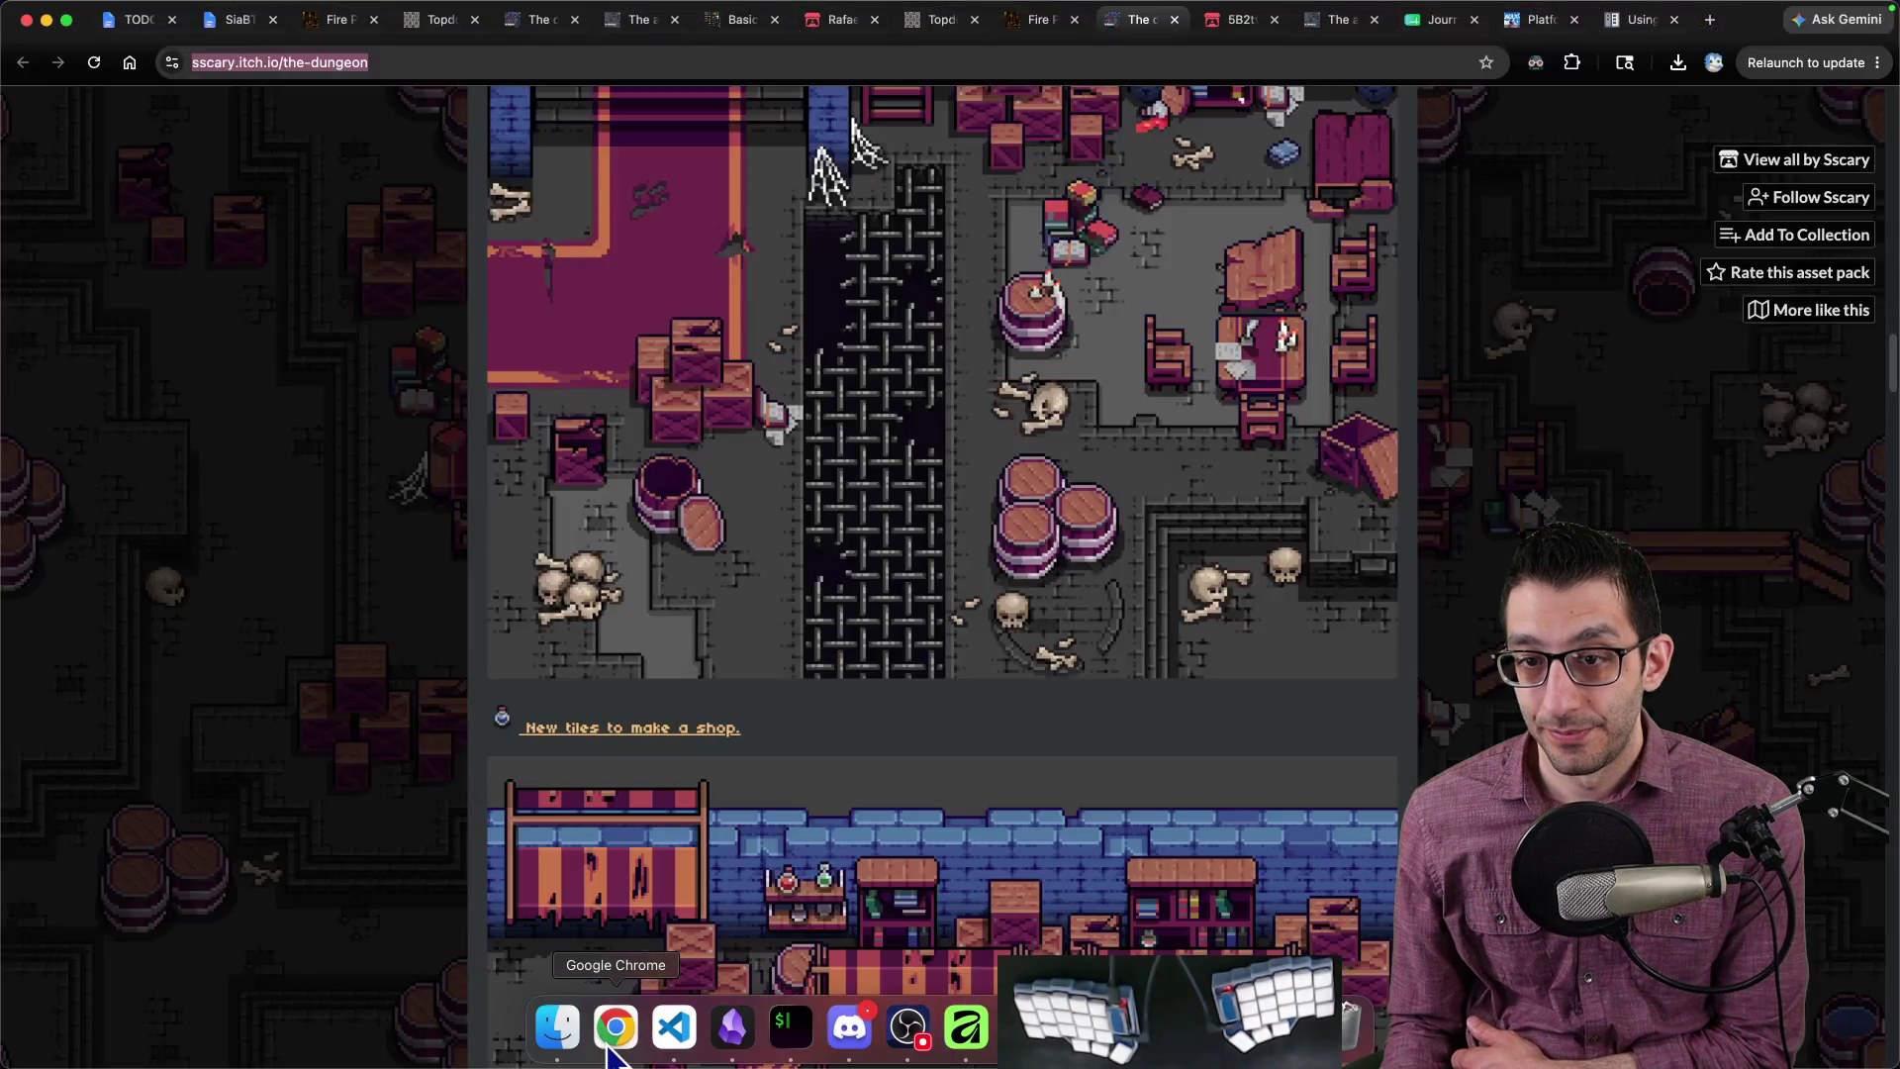
Step: Scroll the itch.io page through the shop, RPG Maker example maps and License section
scroll(1187, 718, "down", 5)
scroll(1247, 711, "down", 4)
scroll(1246, 710, "up", 4)
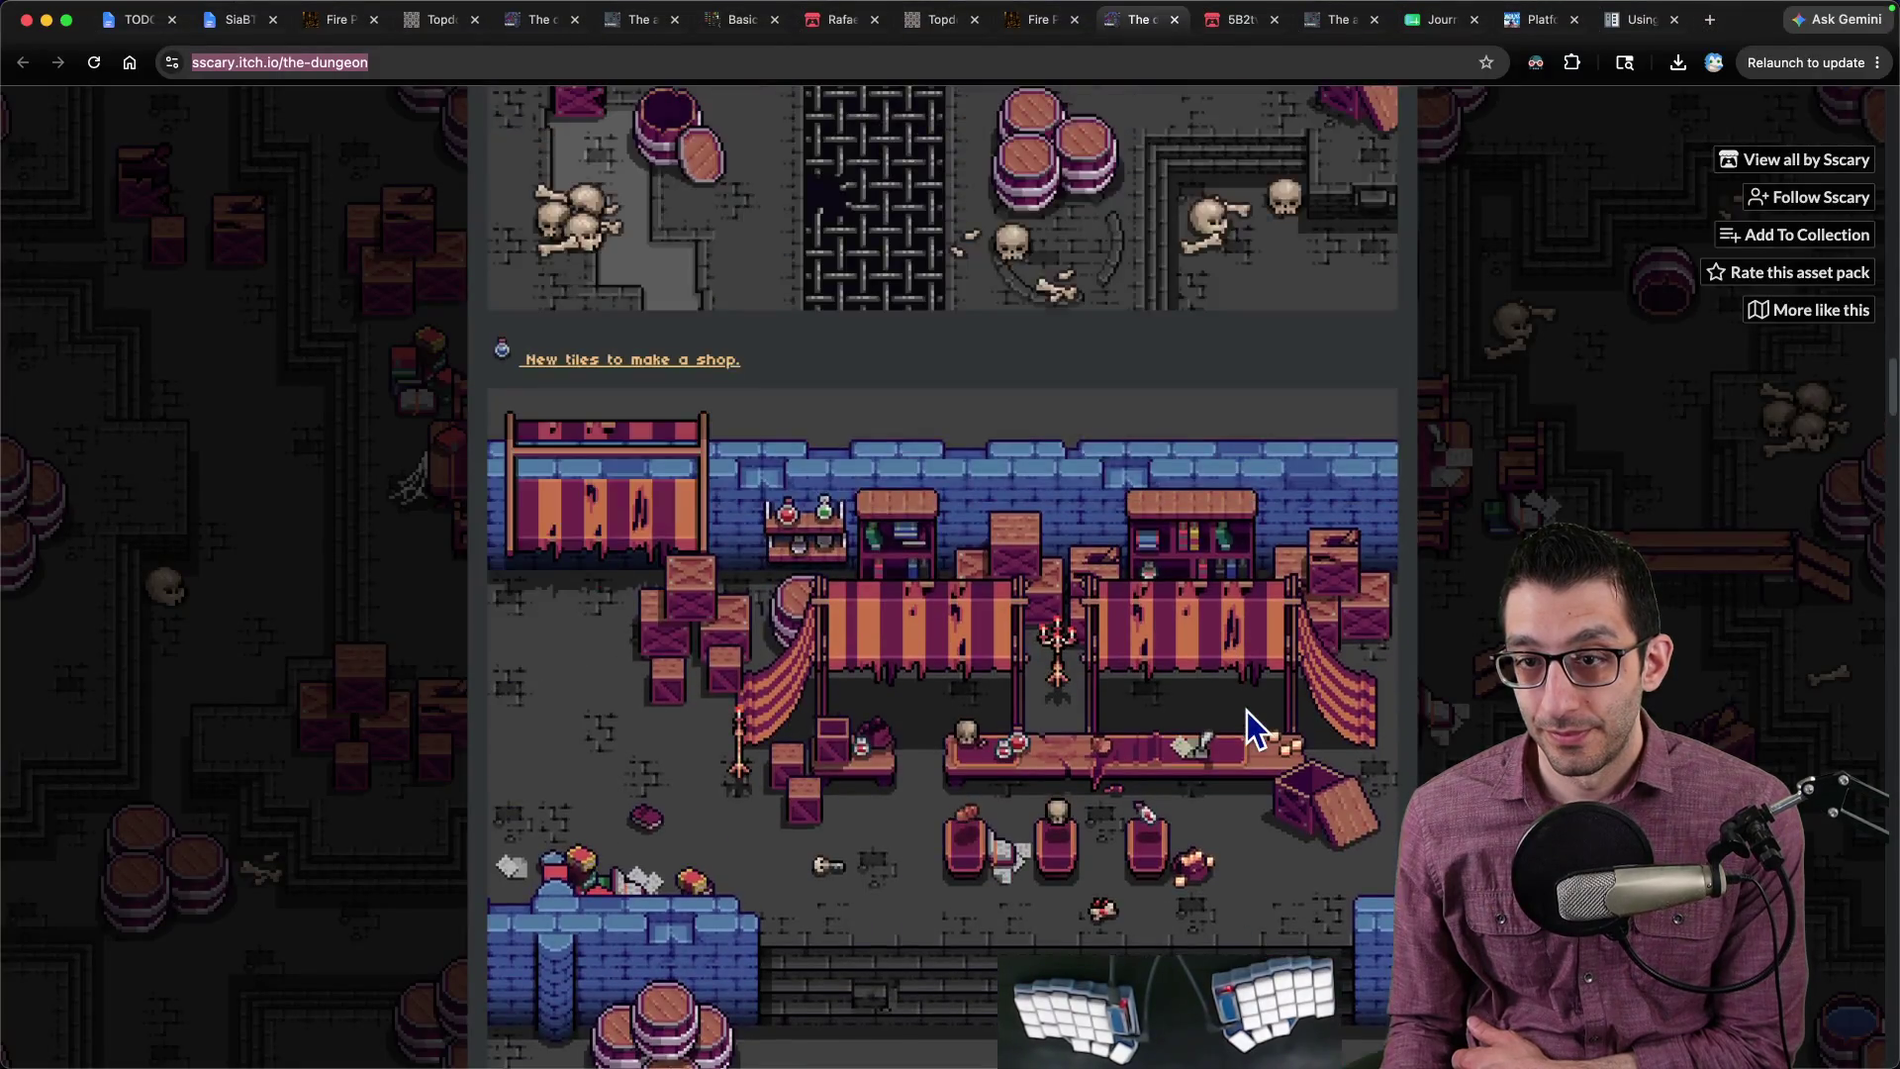
scroll(1251, 720, "down", 9)
scroll(1251, 720, "down", 5)
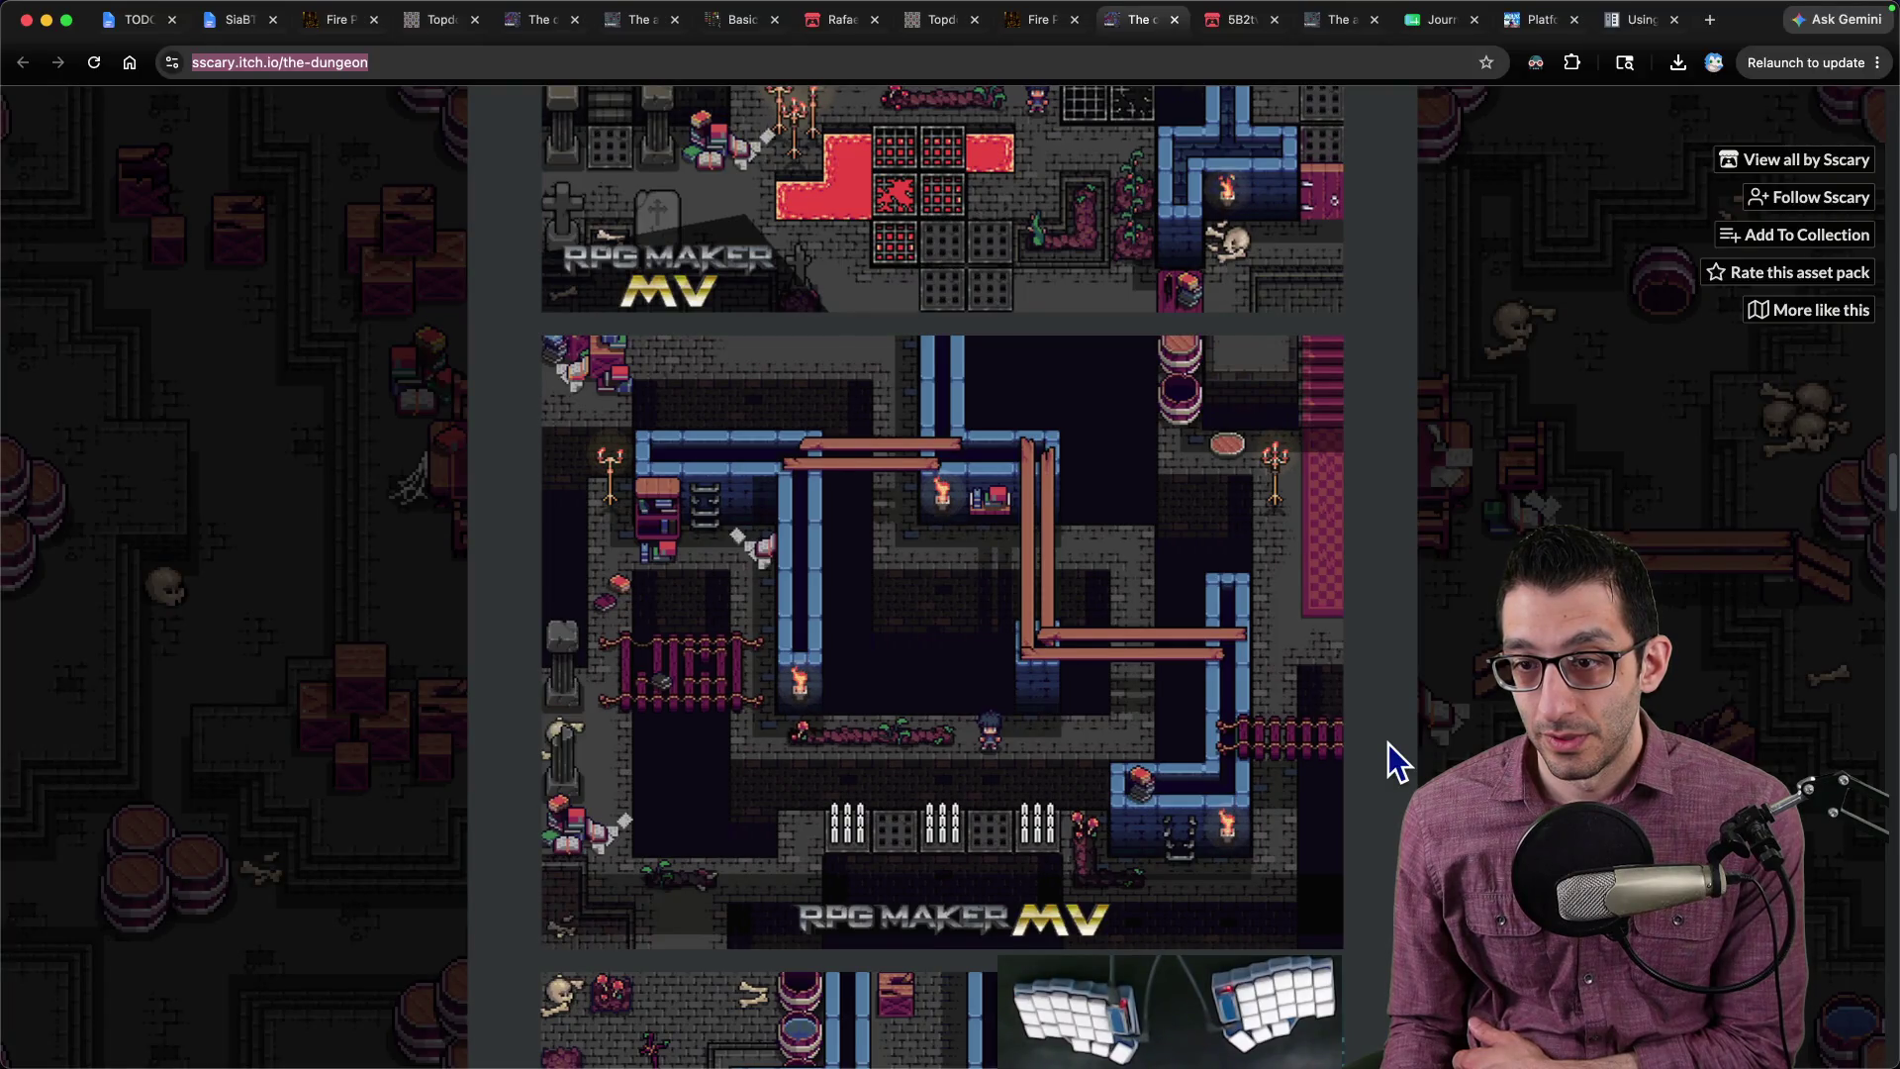
scroll(1395, 757, "down", 8)
scroll(1395, 750, "up", 3)
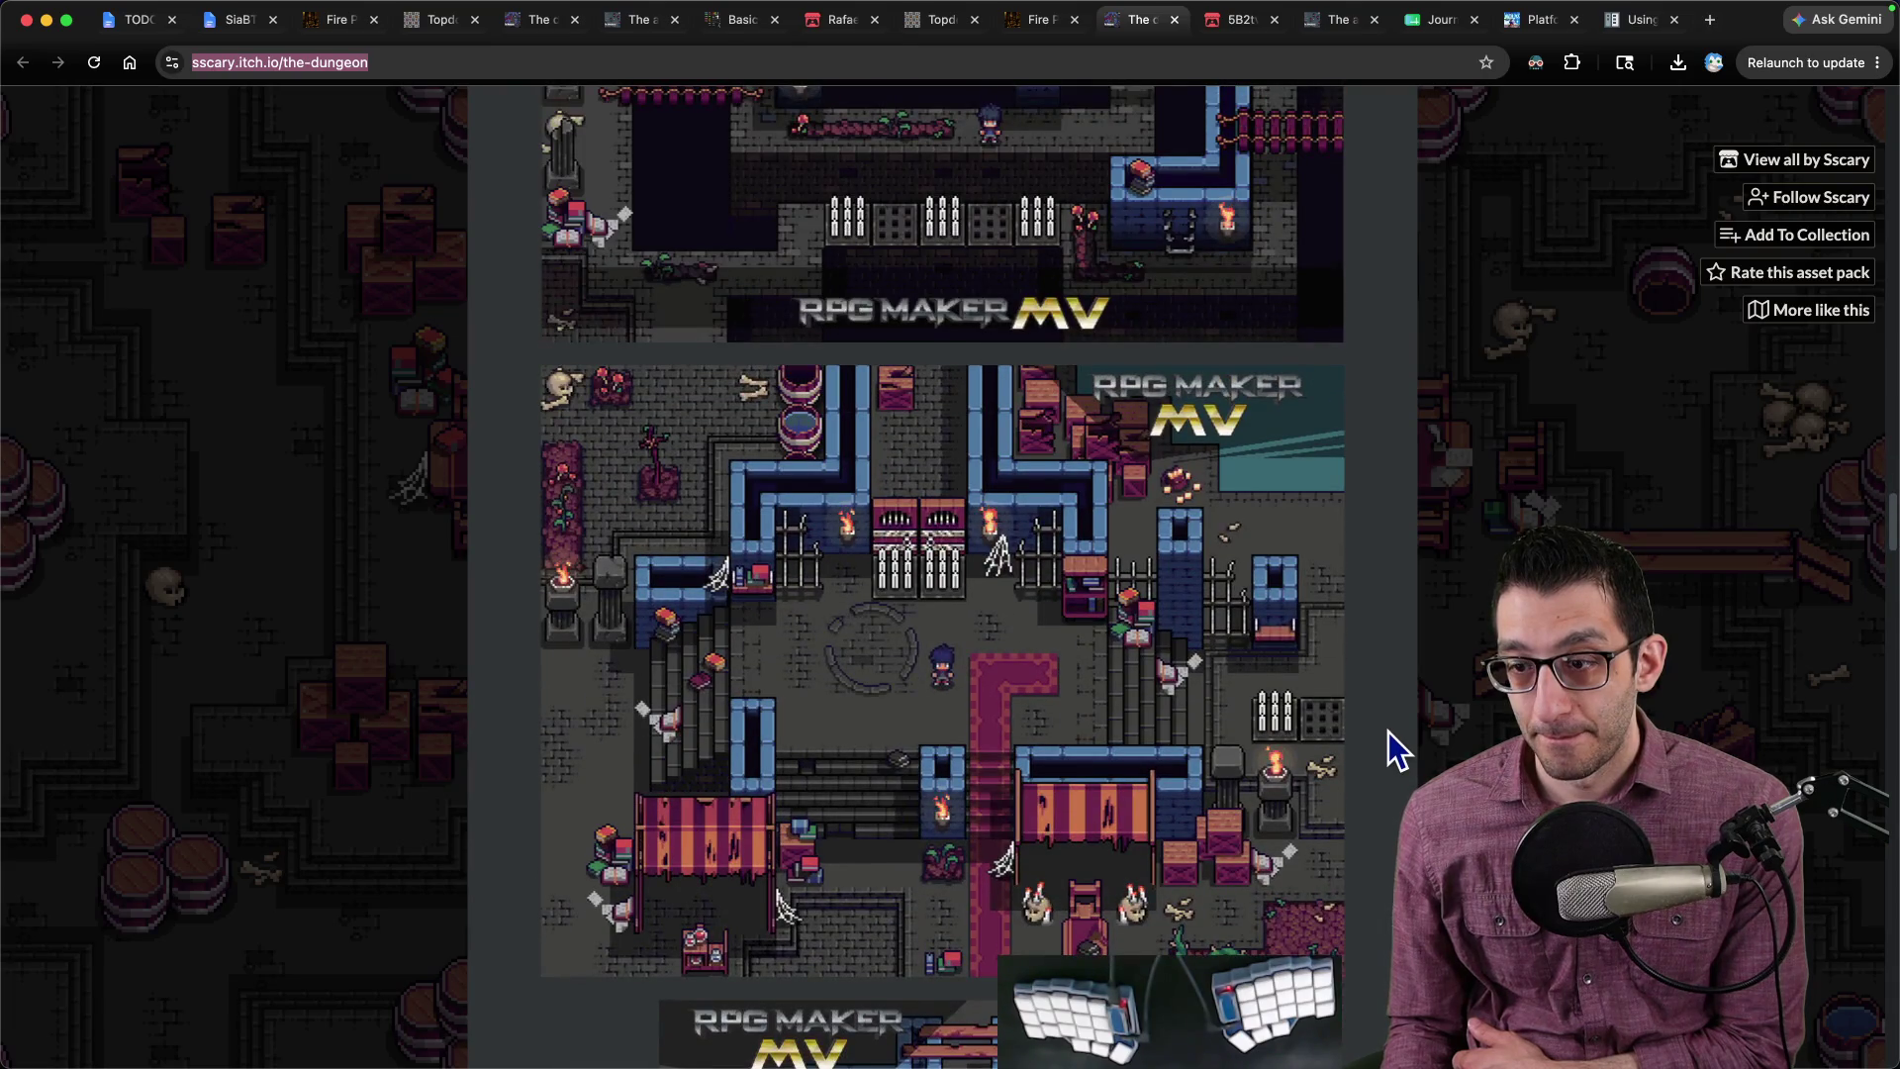
scroll(1395, 755, "down", 8)
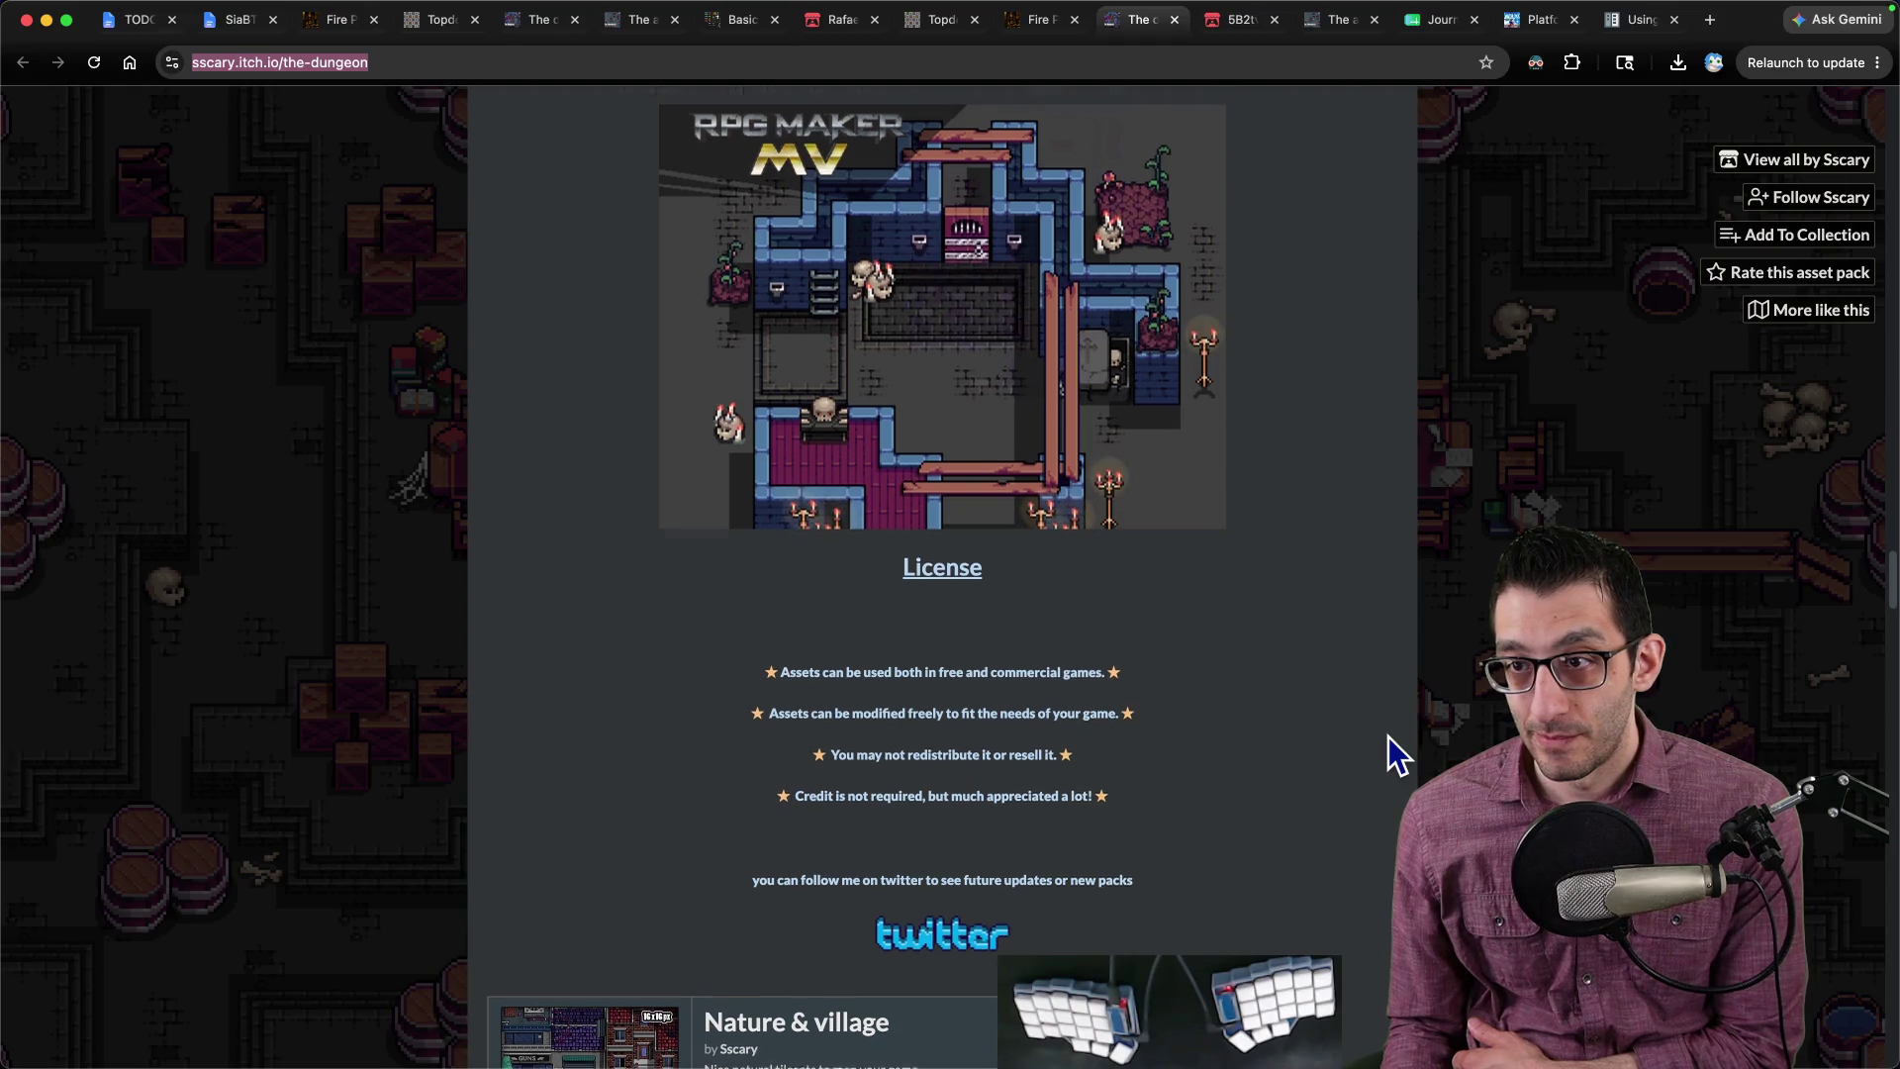
scroll(1391, 752, "up", 3)
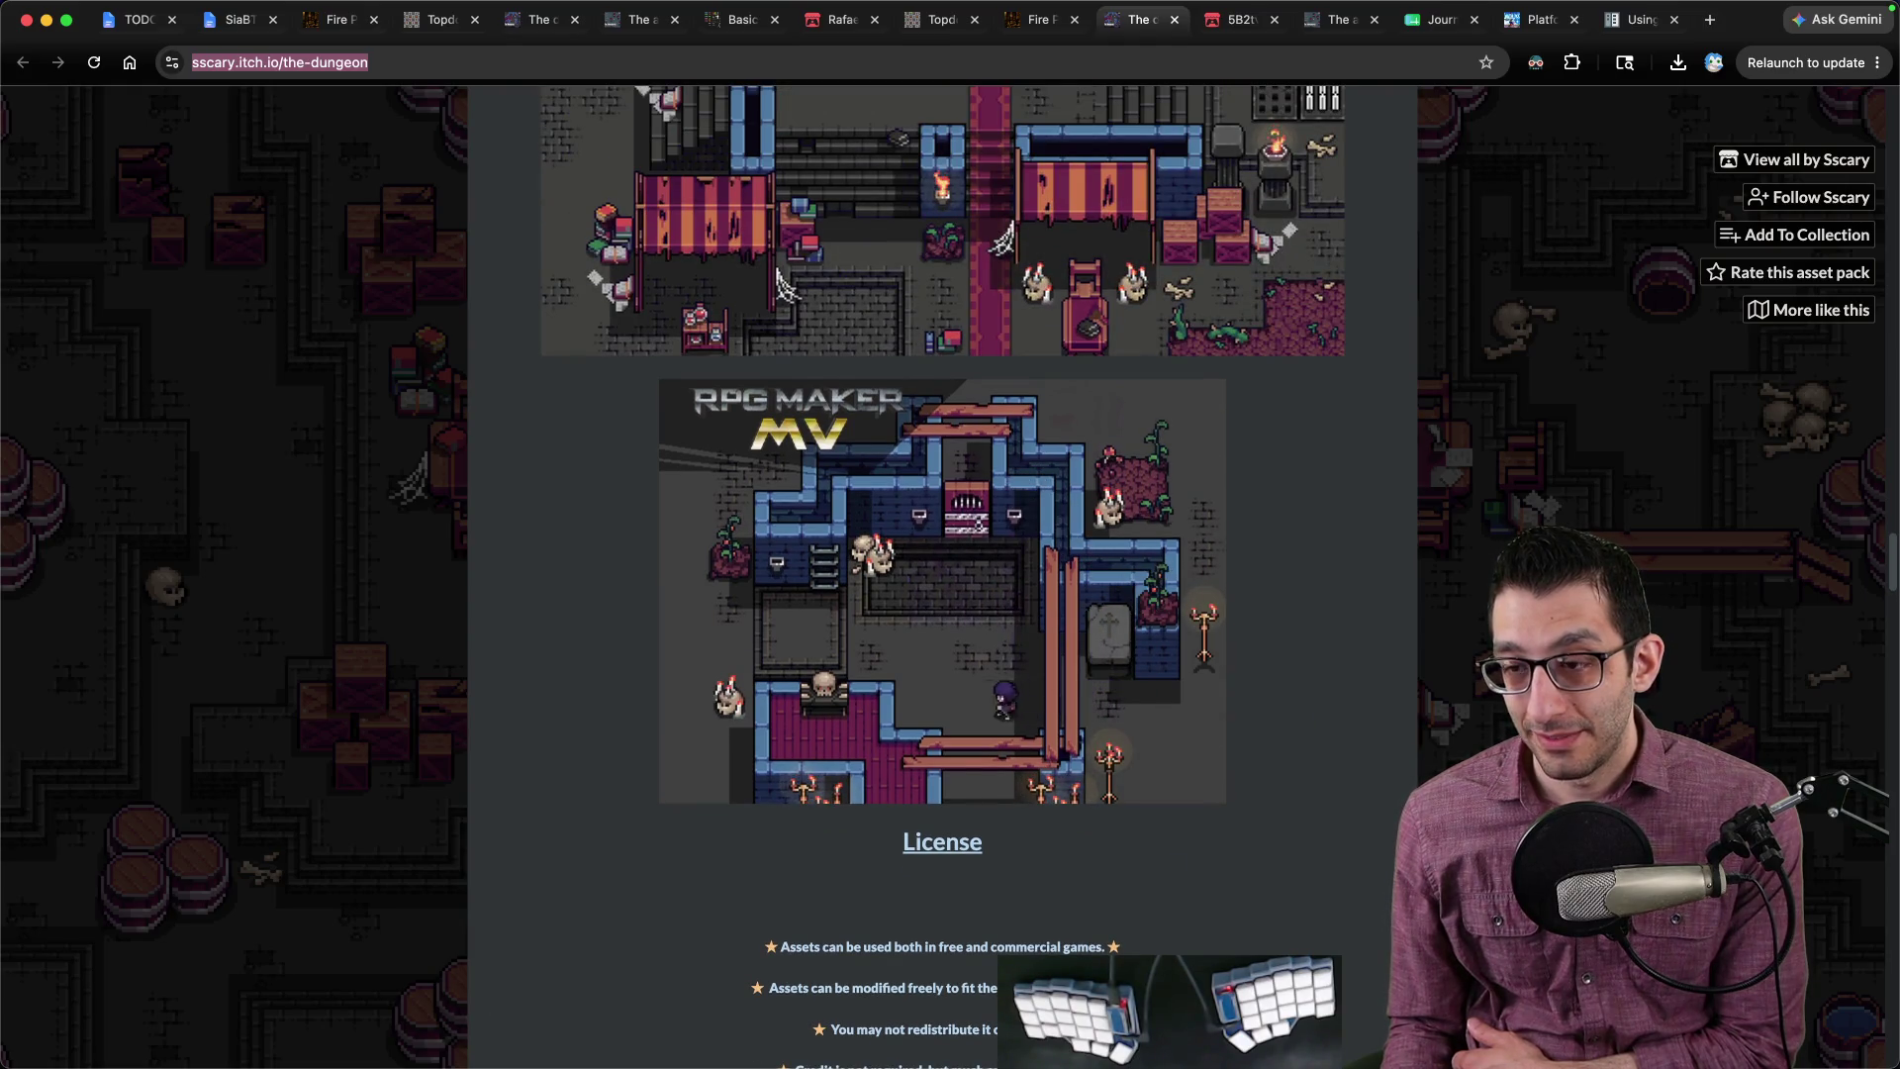
Step: Swipe desktop spaces back to All_Spritesheet.png in Affinity
mouse_move(1348, 1008)
key("ctrl+Right")
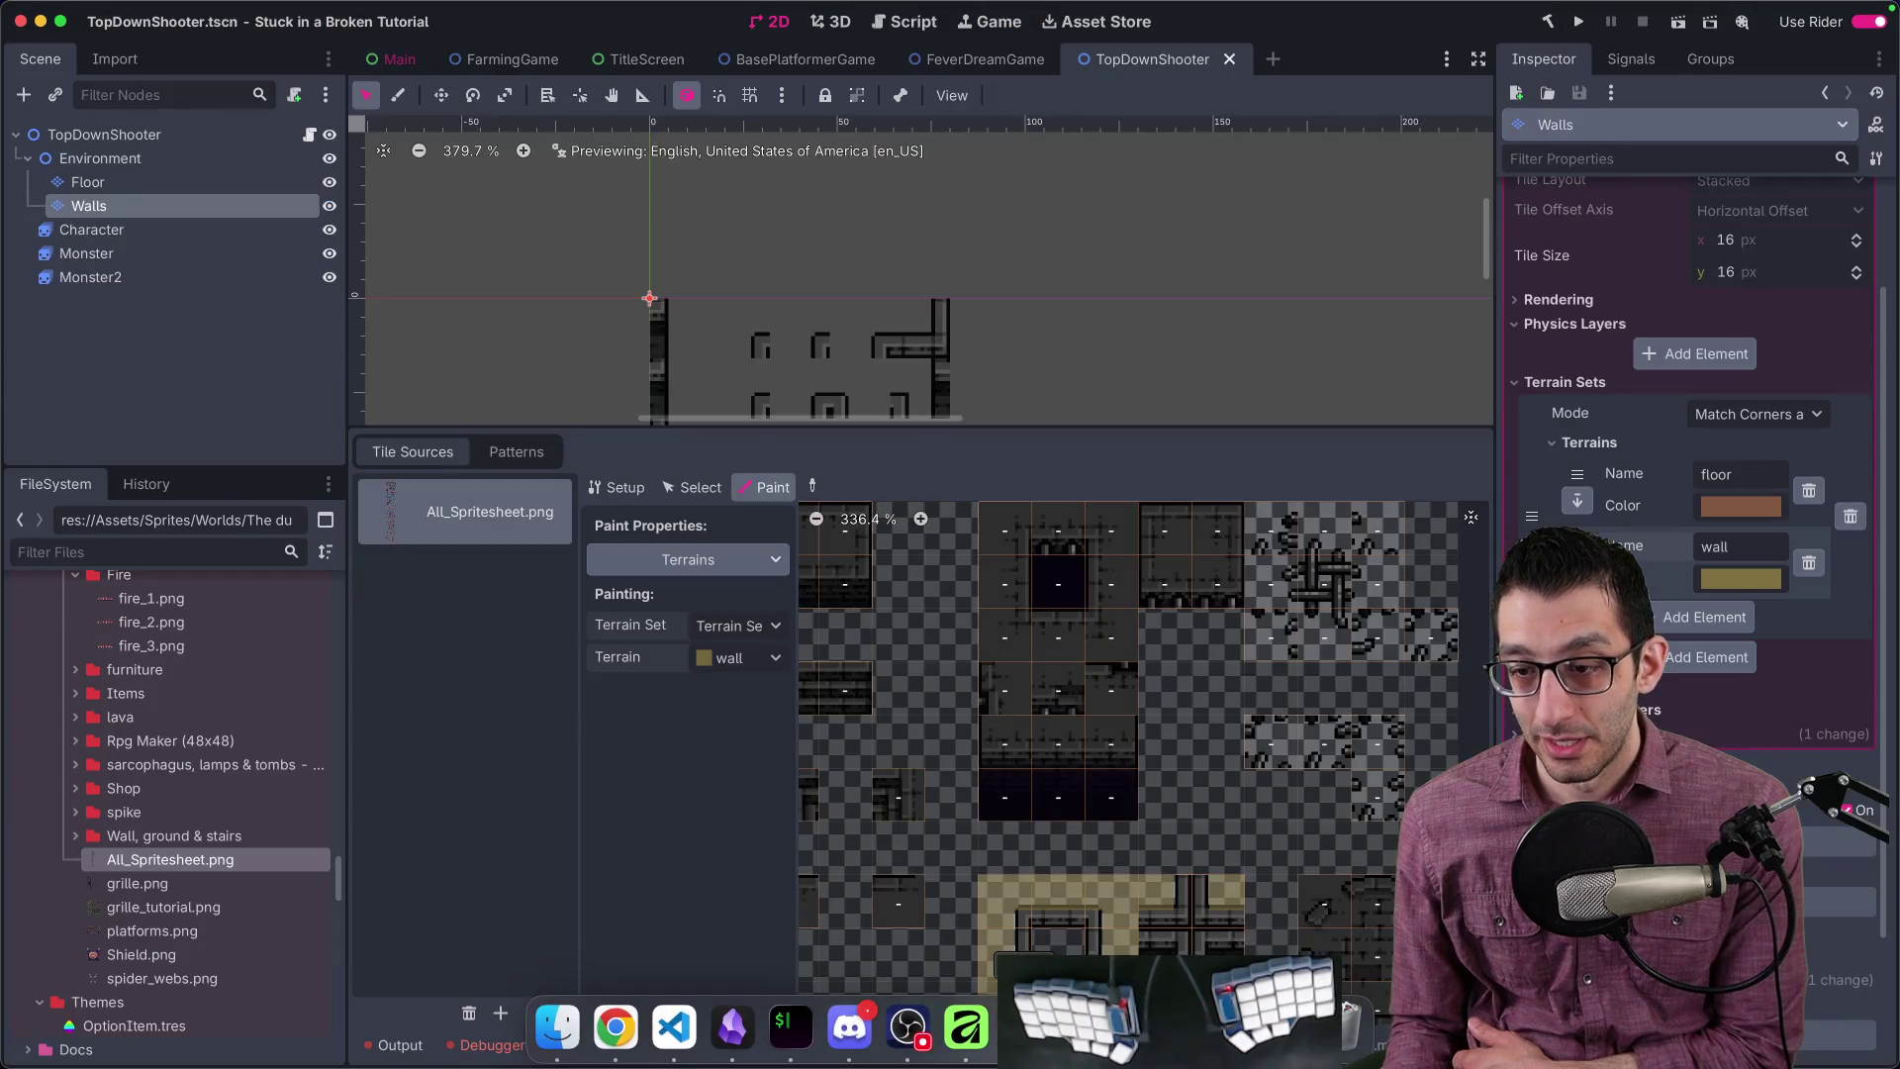
key("ctrl+Right")
scroll(1039, 267, "down", 10)
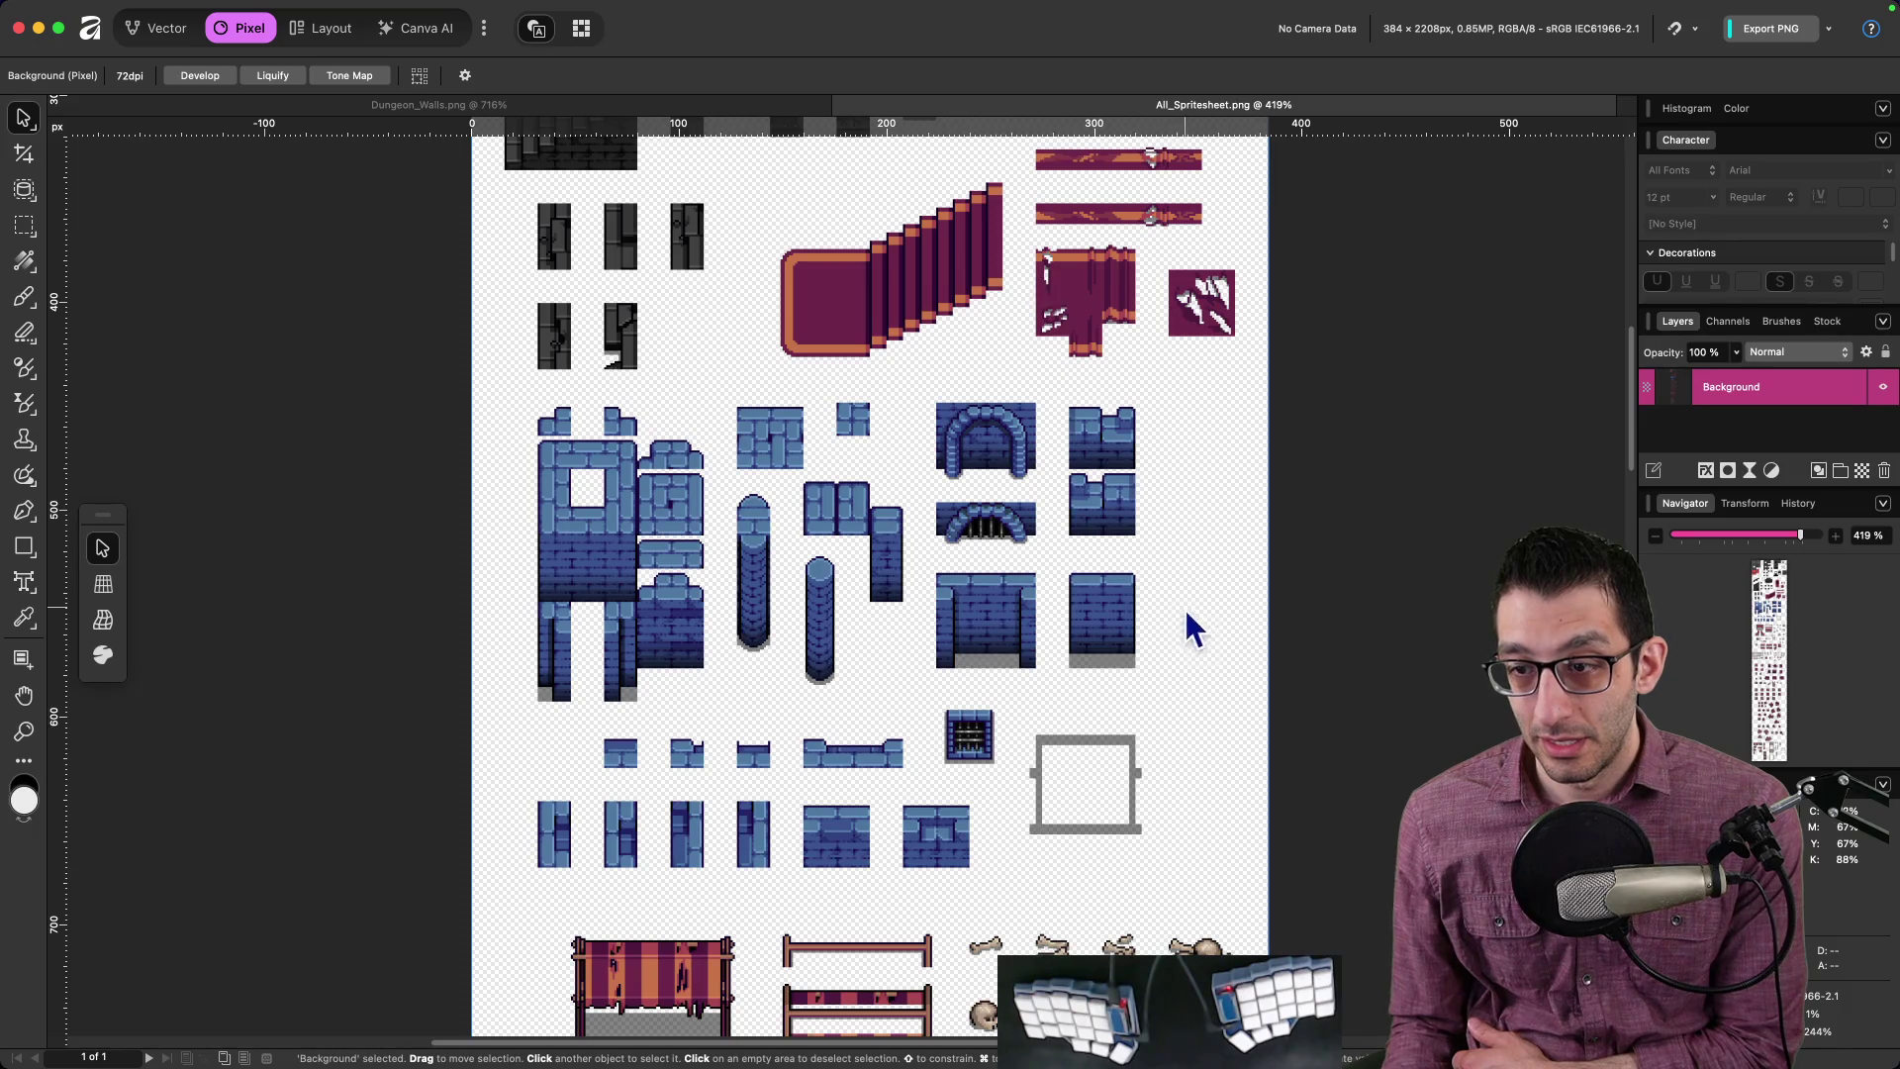
Step: Pan the spritesheet to the blue wall and curtain tiles
left_click_drag(1332, 783, 1278, 496)
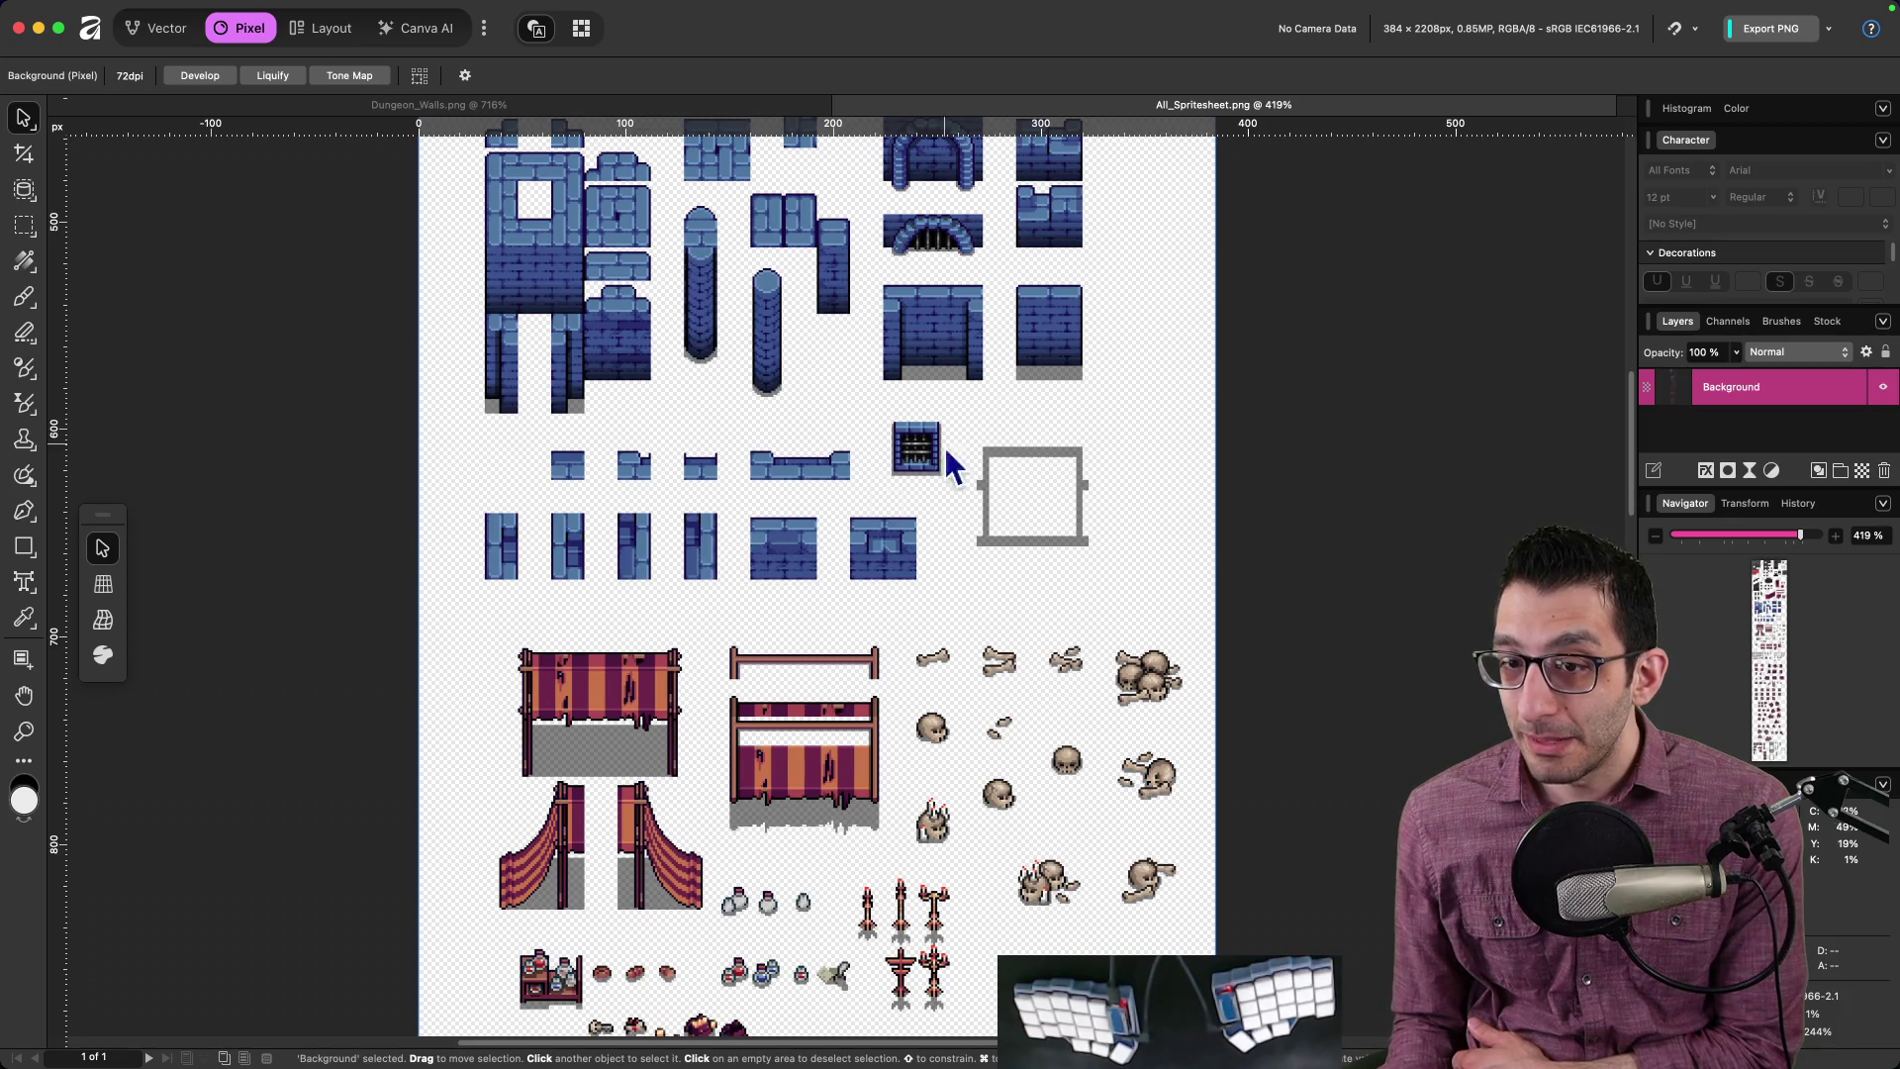
scroll(1192, 483, "up", 1)
mouse_move(692, 1064)
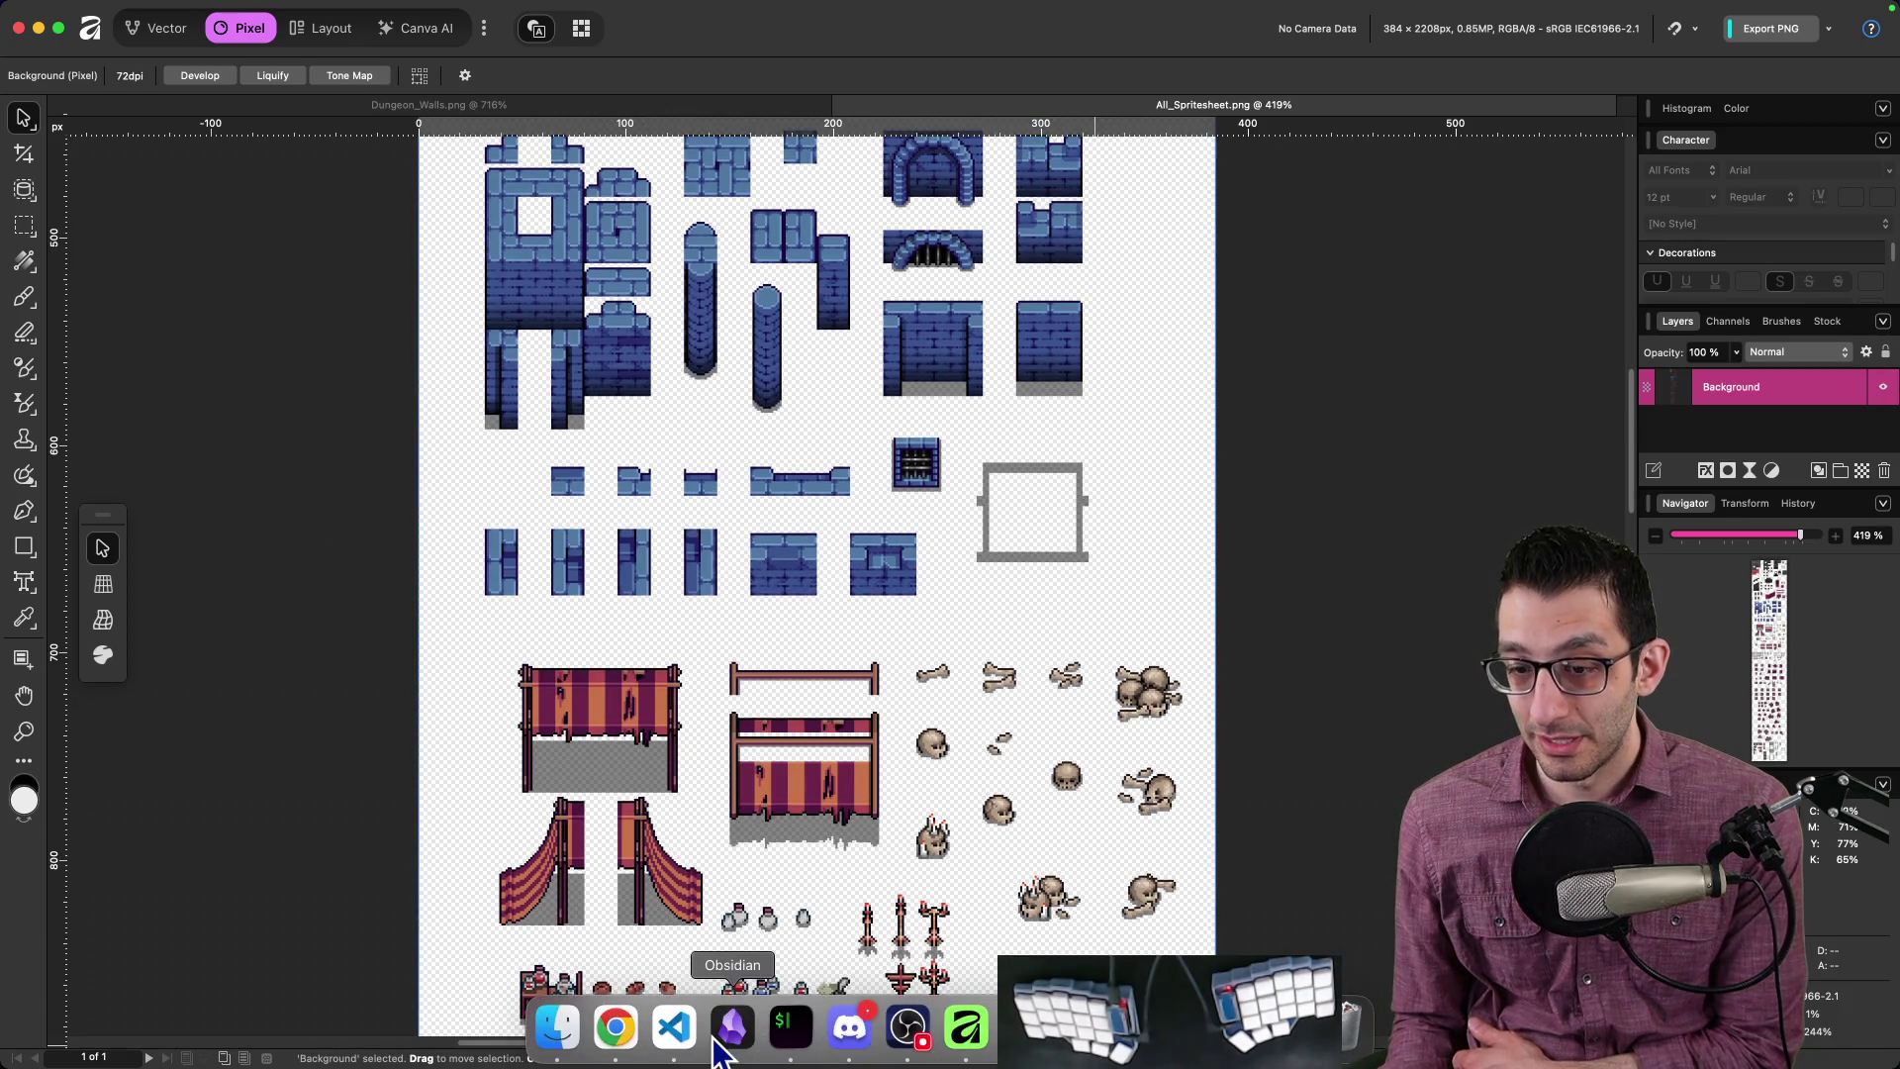
Step: Glance at the itch.io page, return to the spritesheet, then bring up the dungeon asset folder in Finder
left_click(615, 1029)
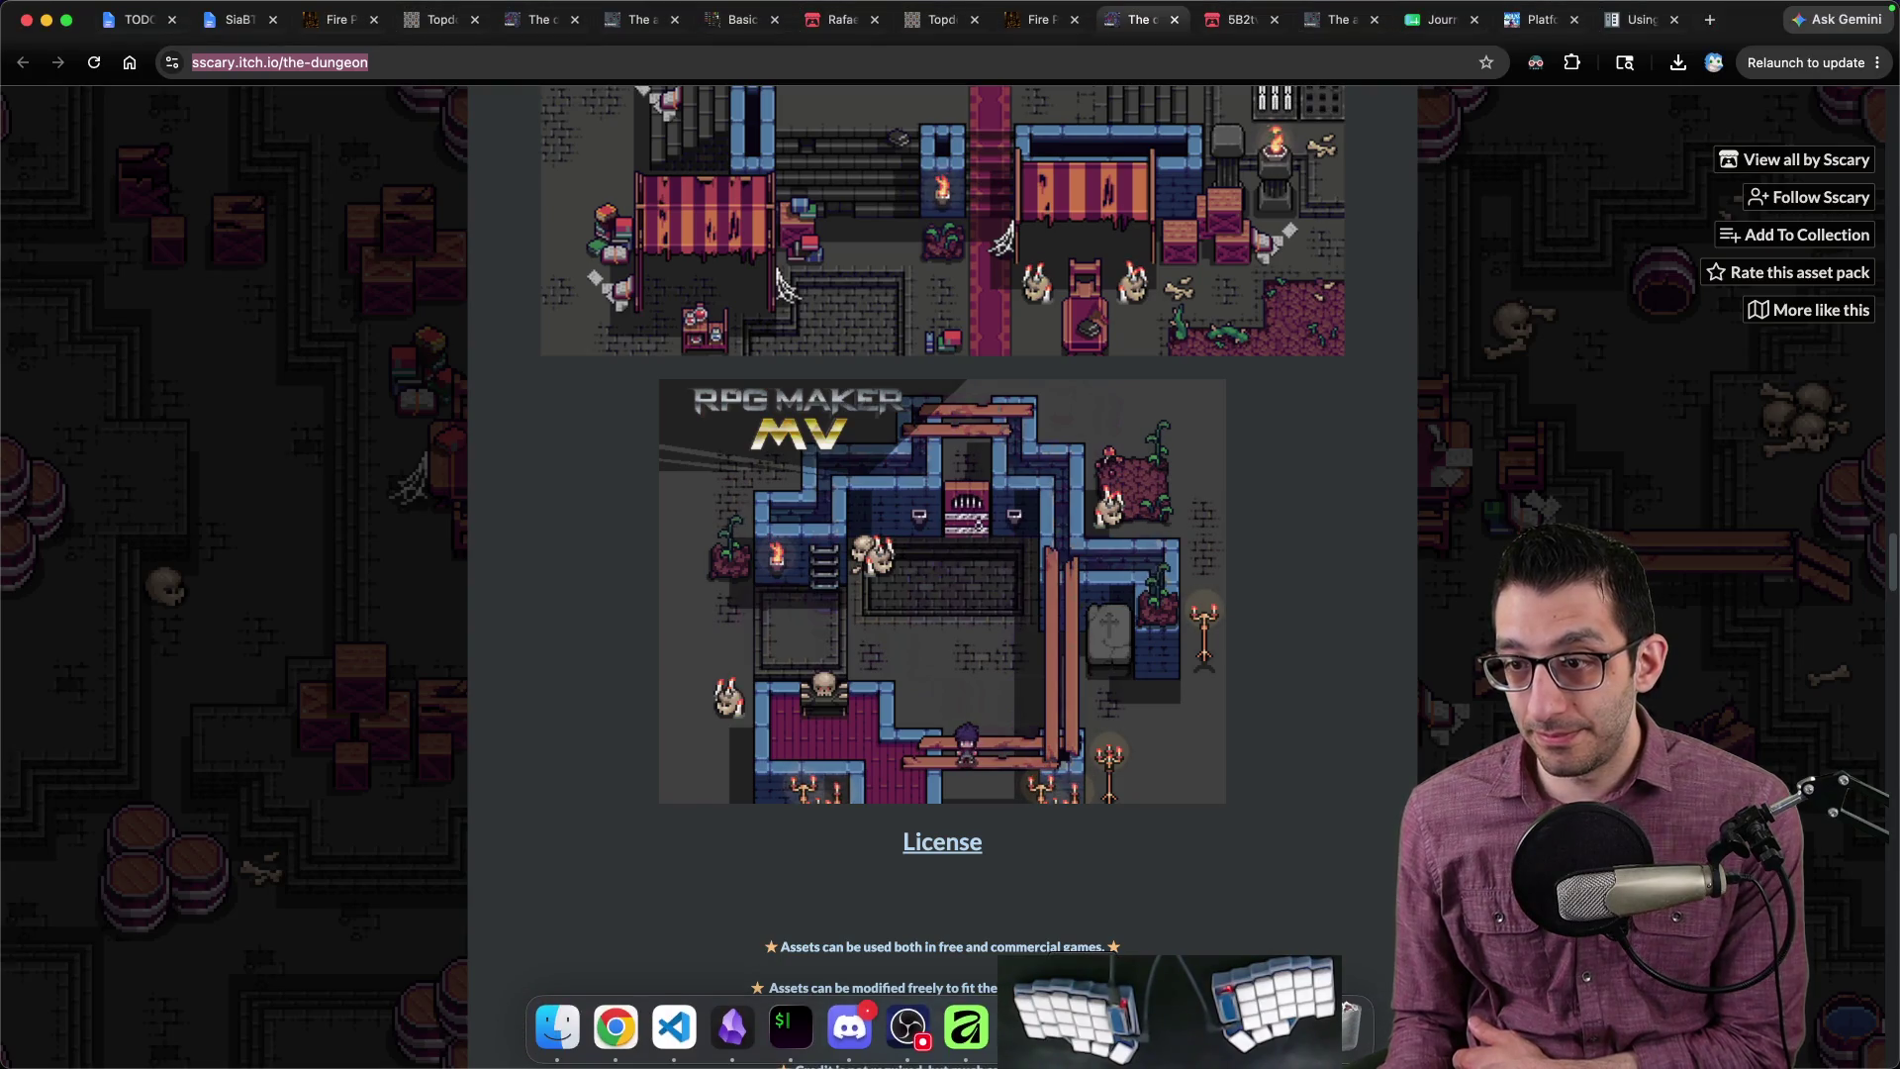
left_click(967, 1029)
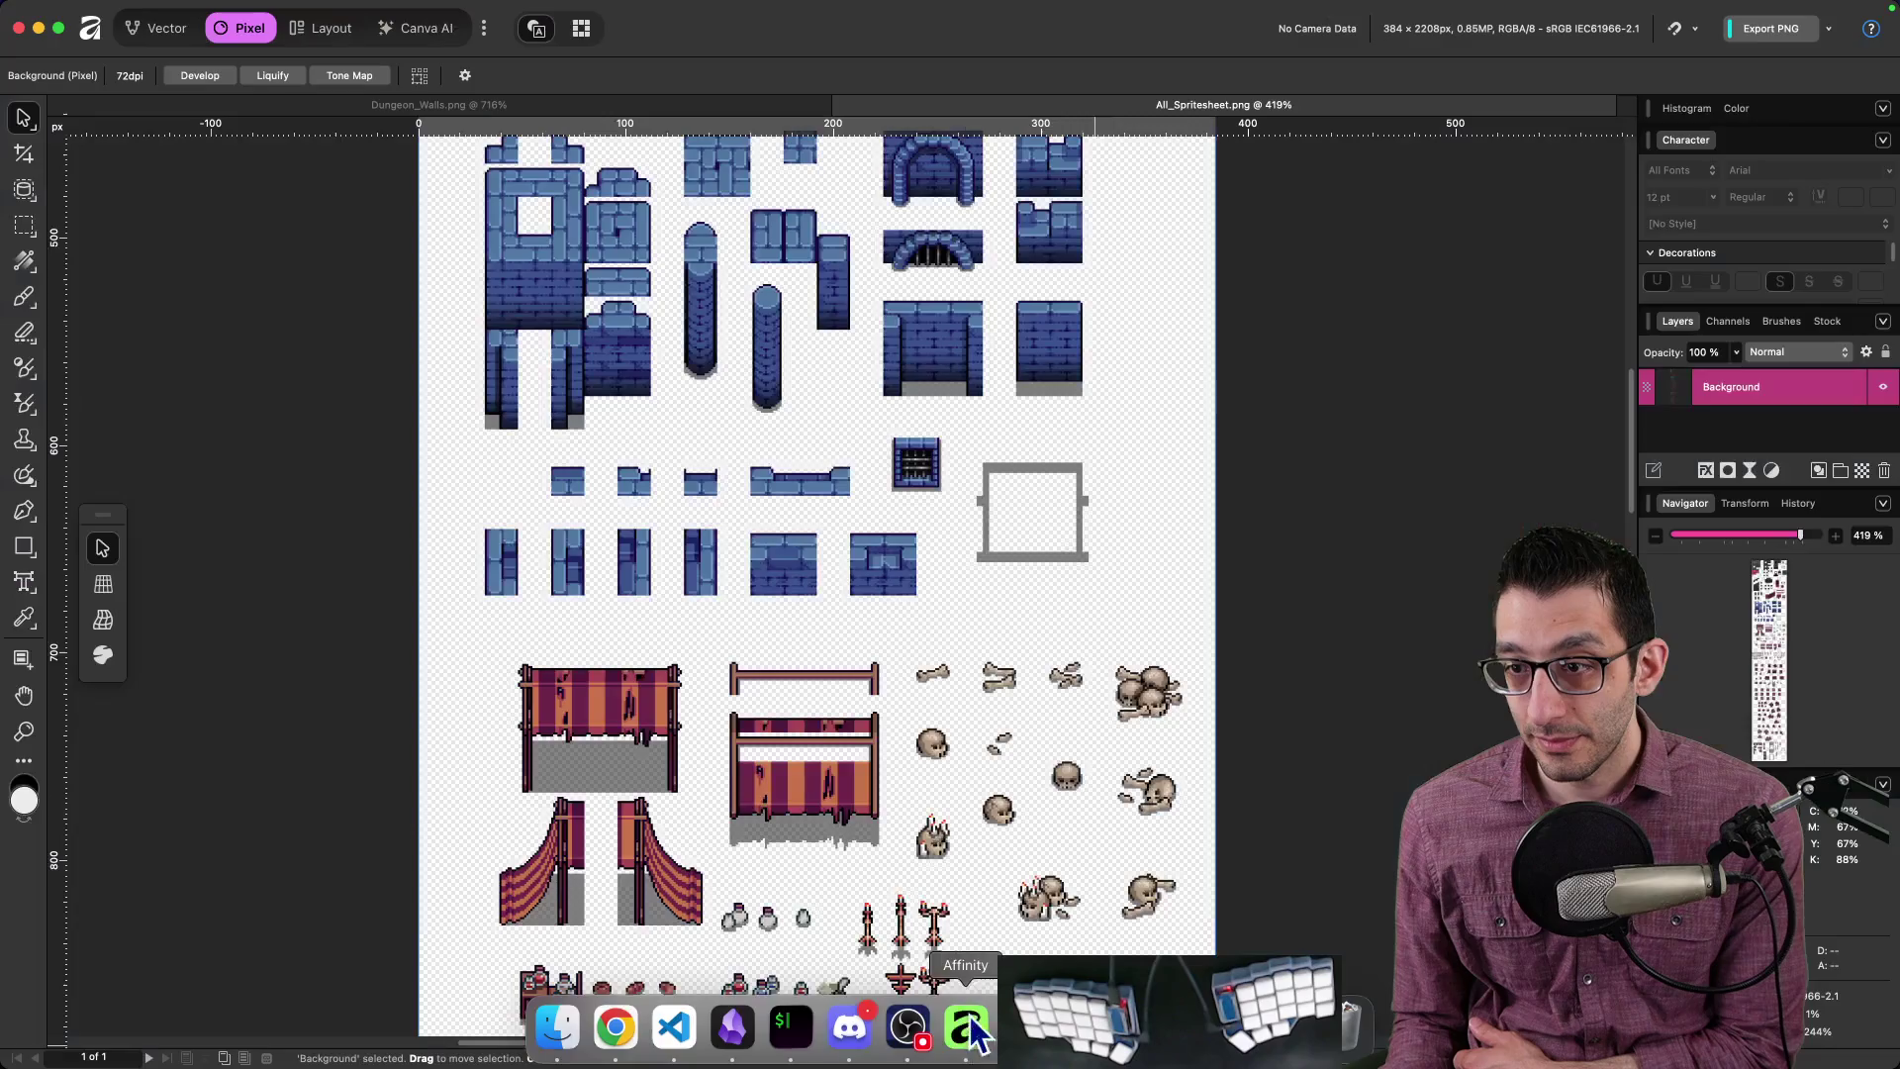
scroll(912, 586, "up", 3)
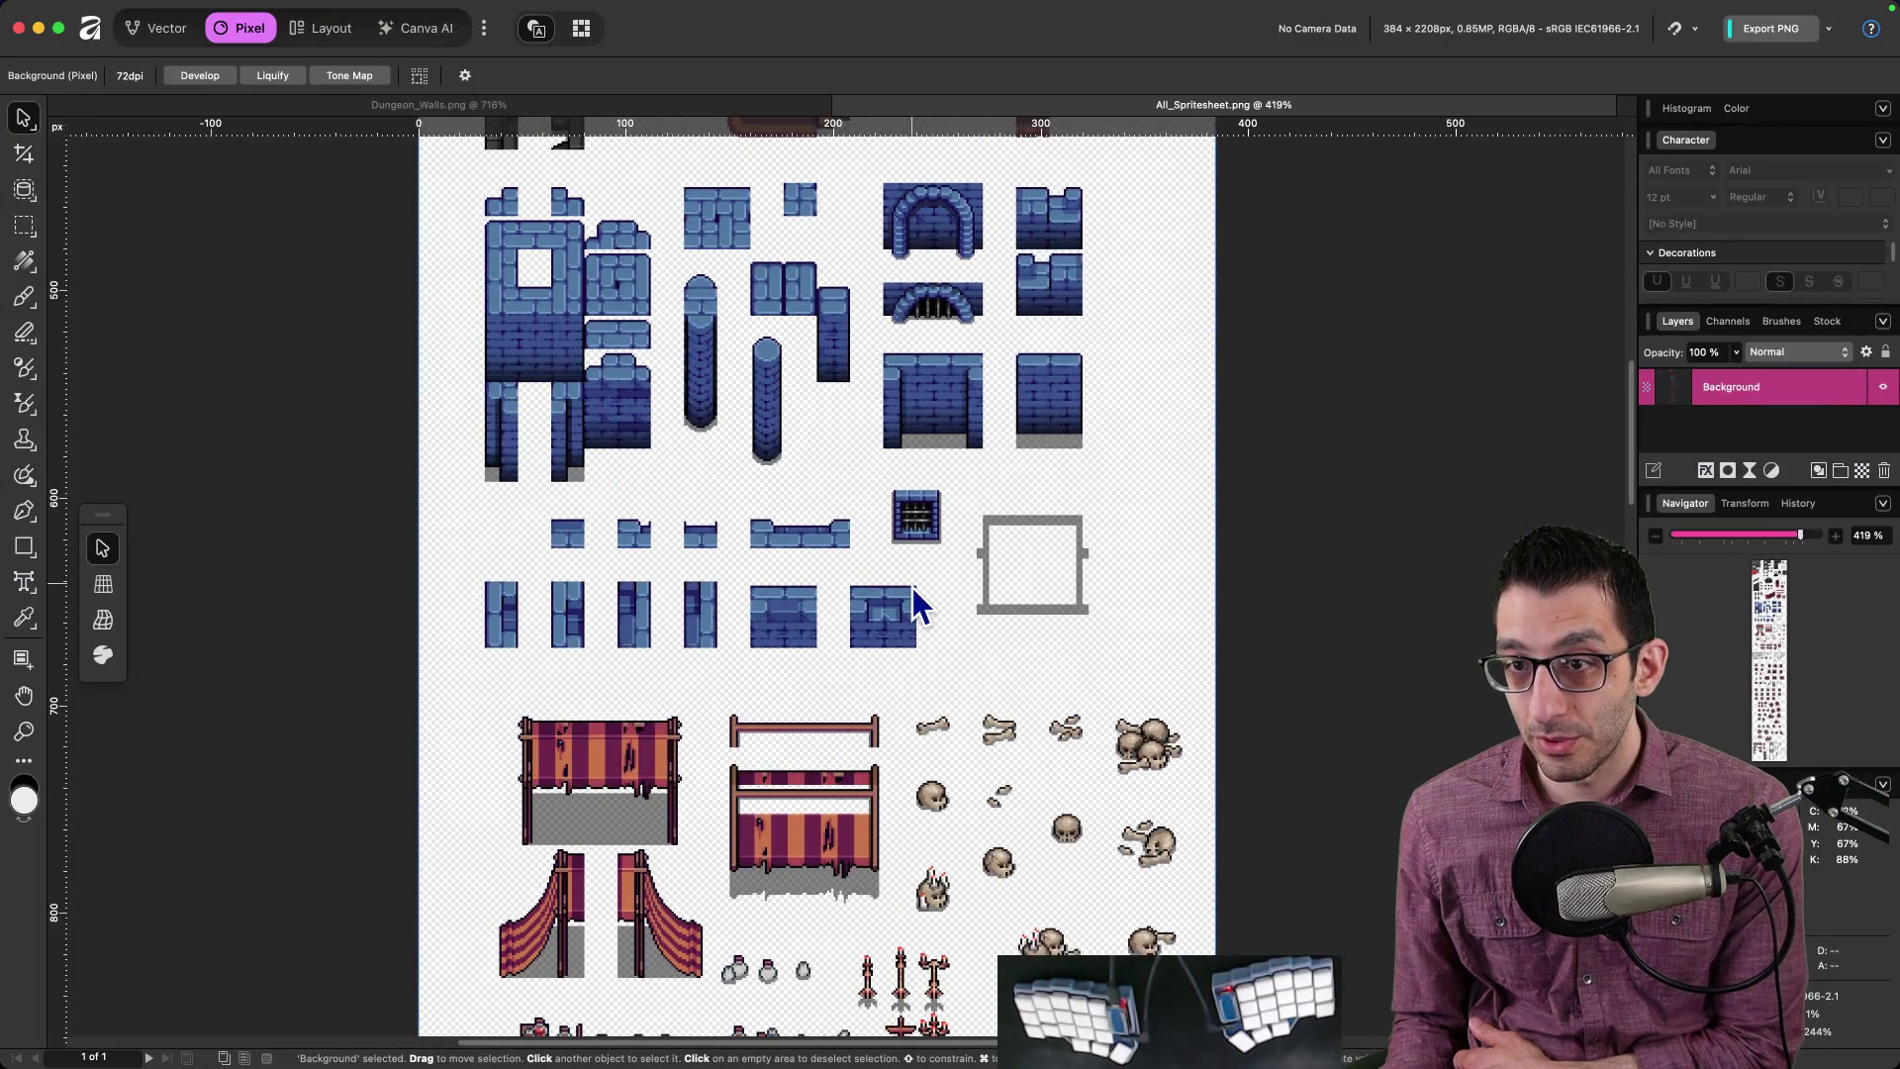
scroll(912, 594, "up", 10)
scroll(913, 594, "down", 15)
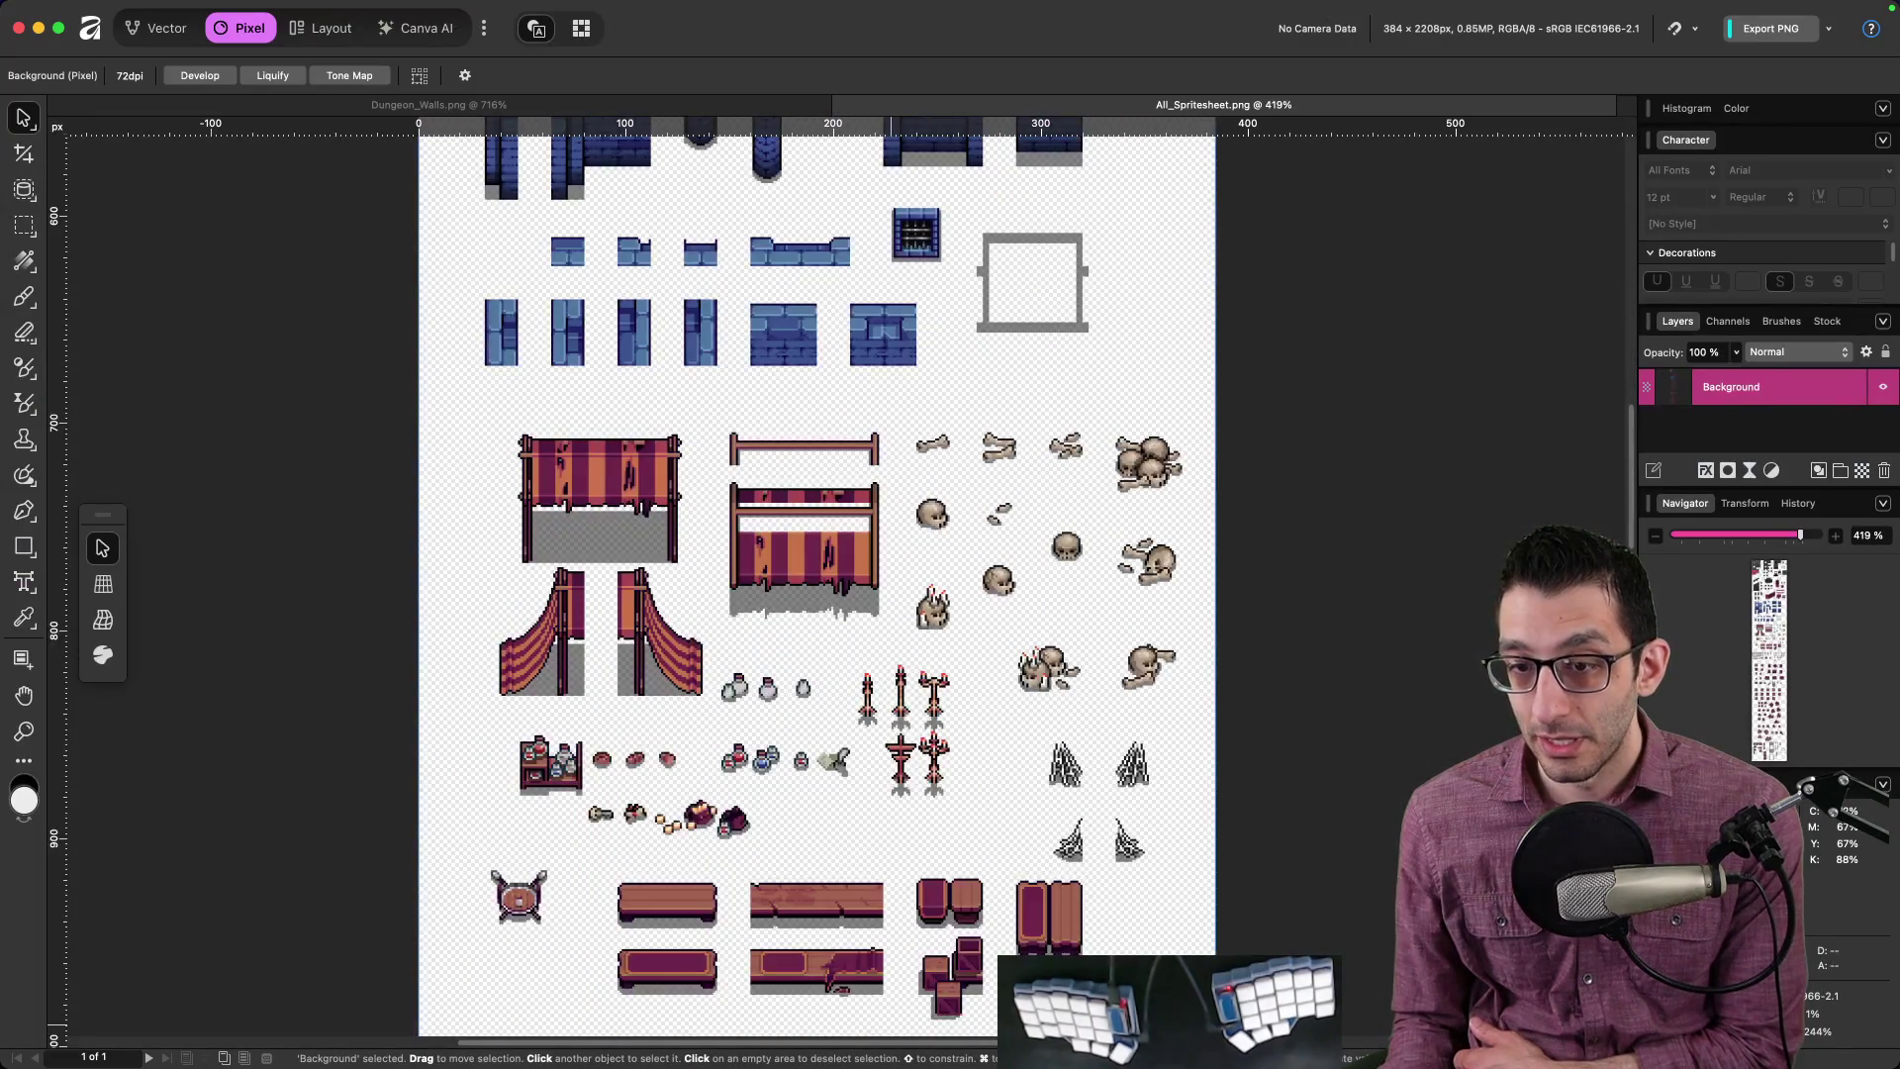
left_click(551, 1019)
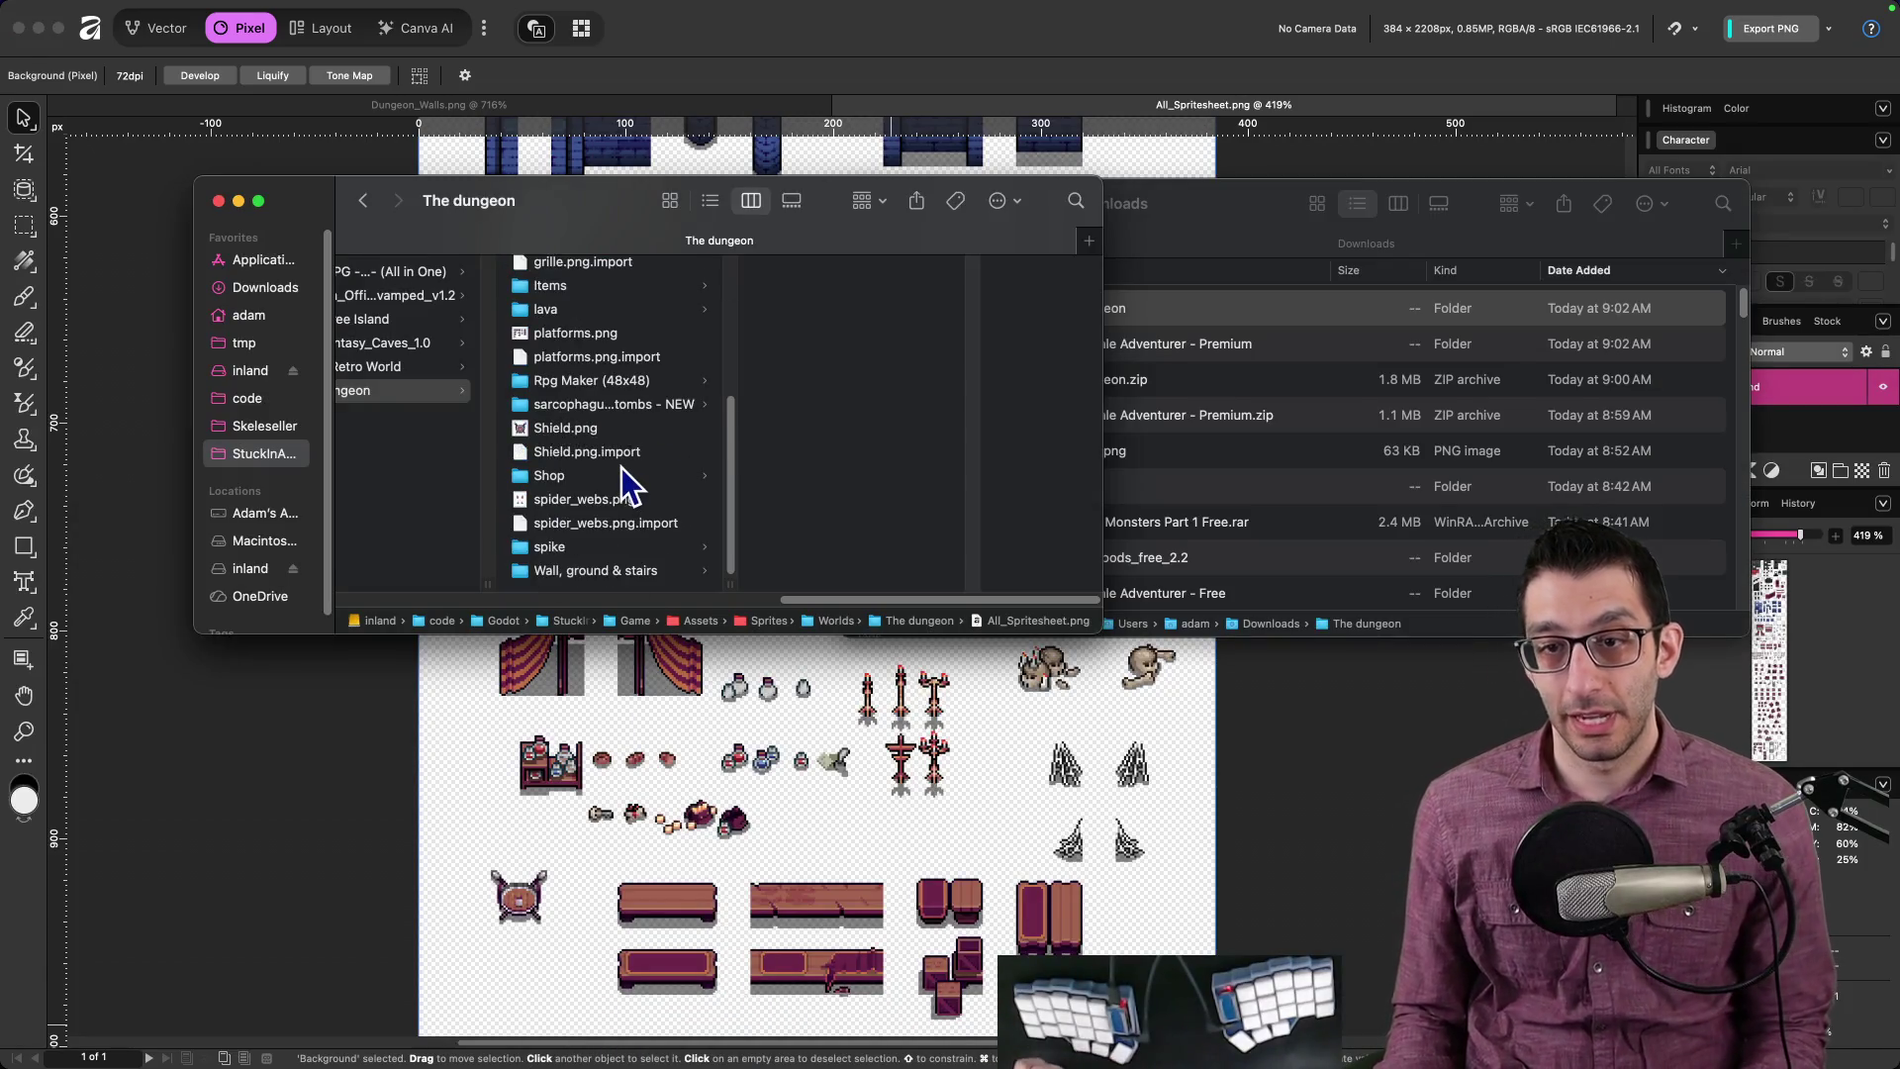
Step: Open walls.png from the Wall, ground & stairs folder in Affinity
left_click(594, 569)
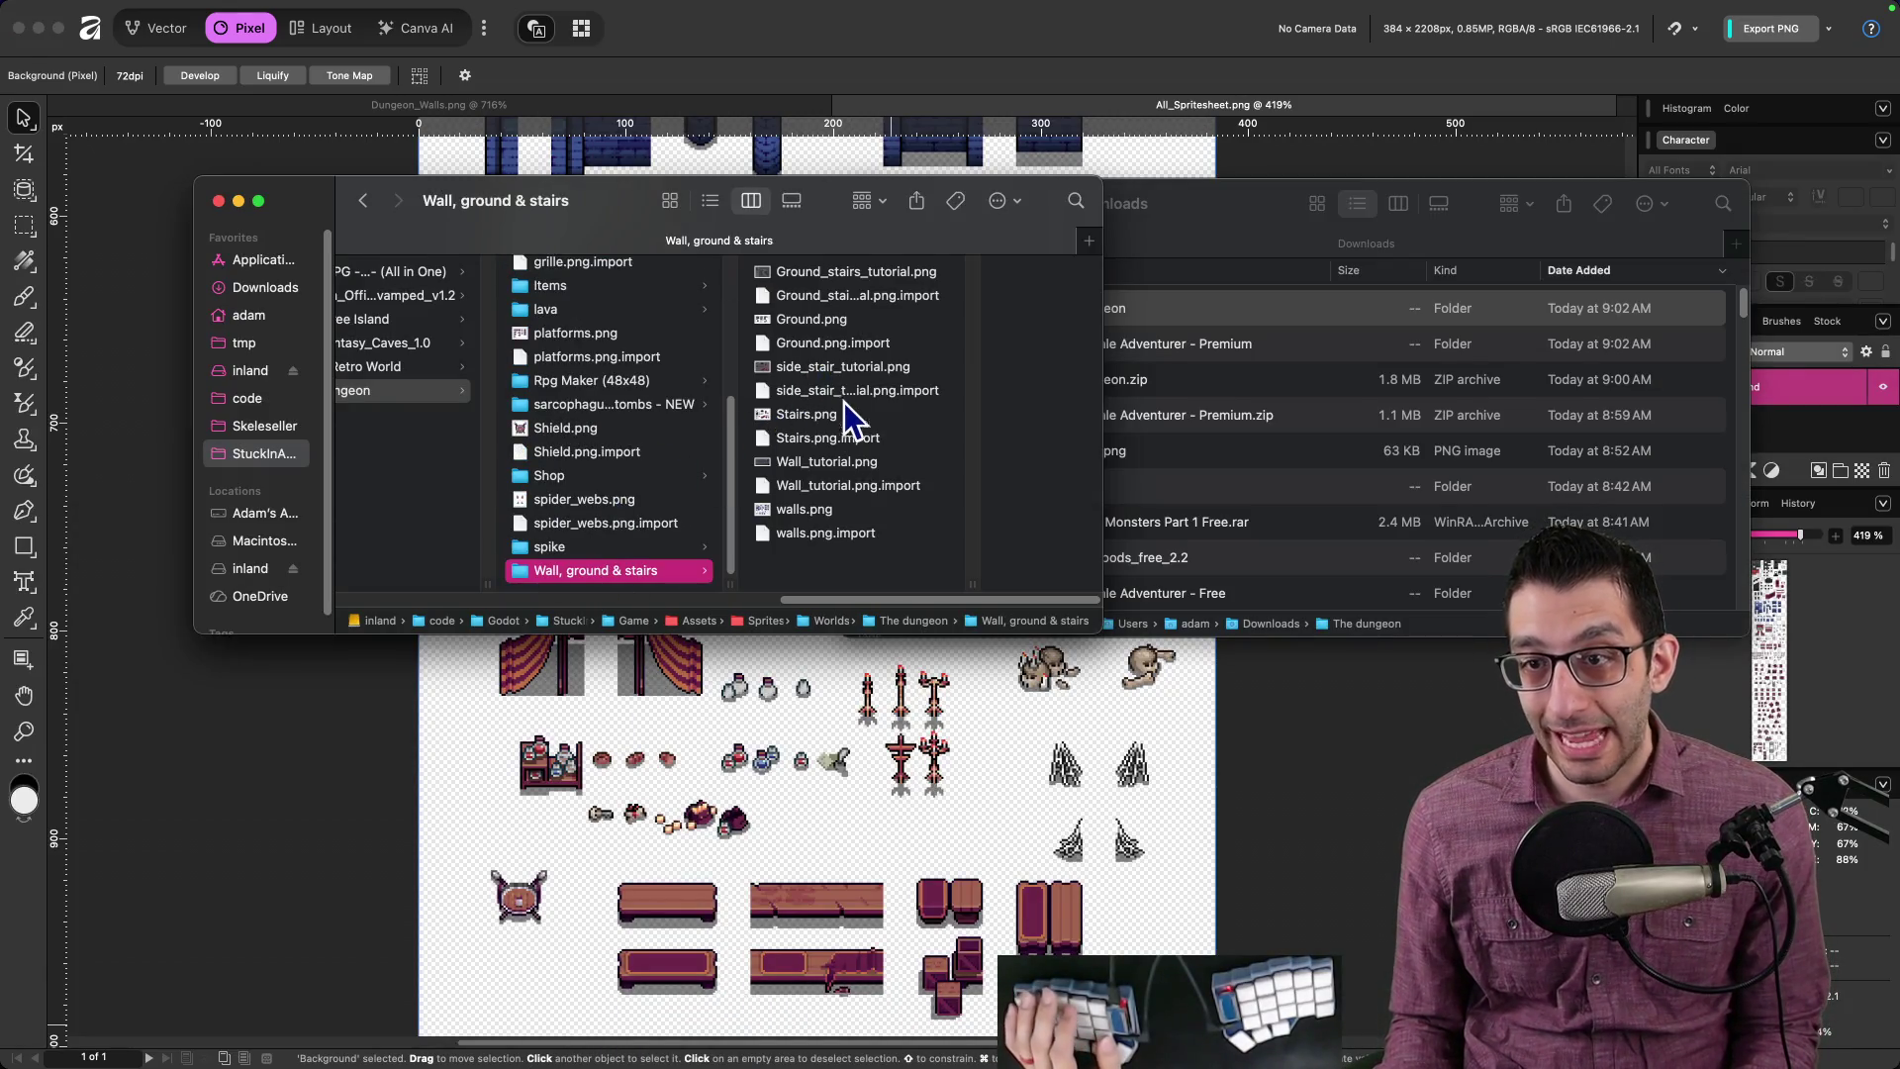
left_click(827, 507)
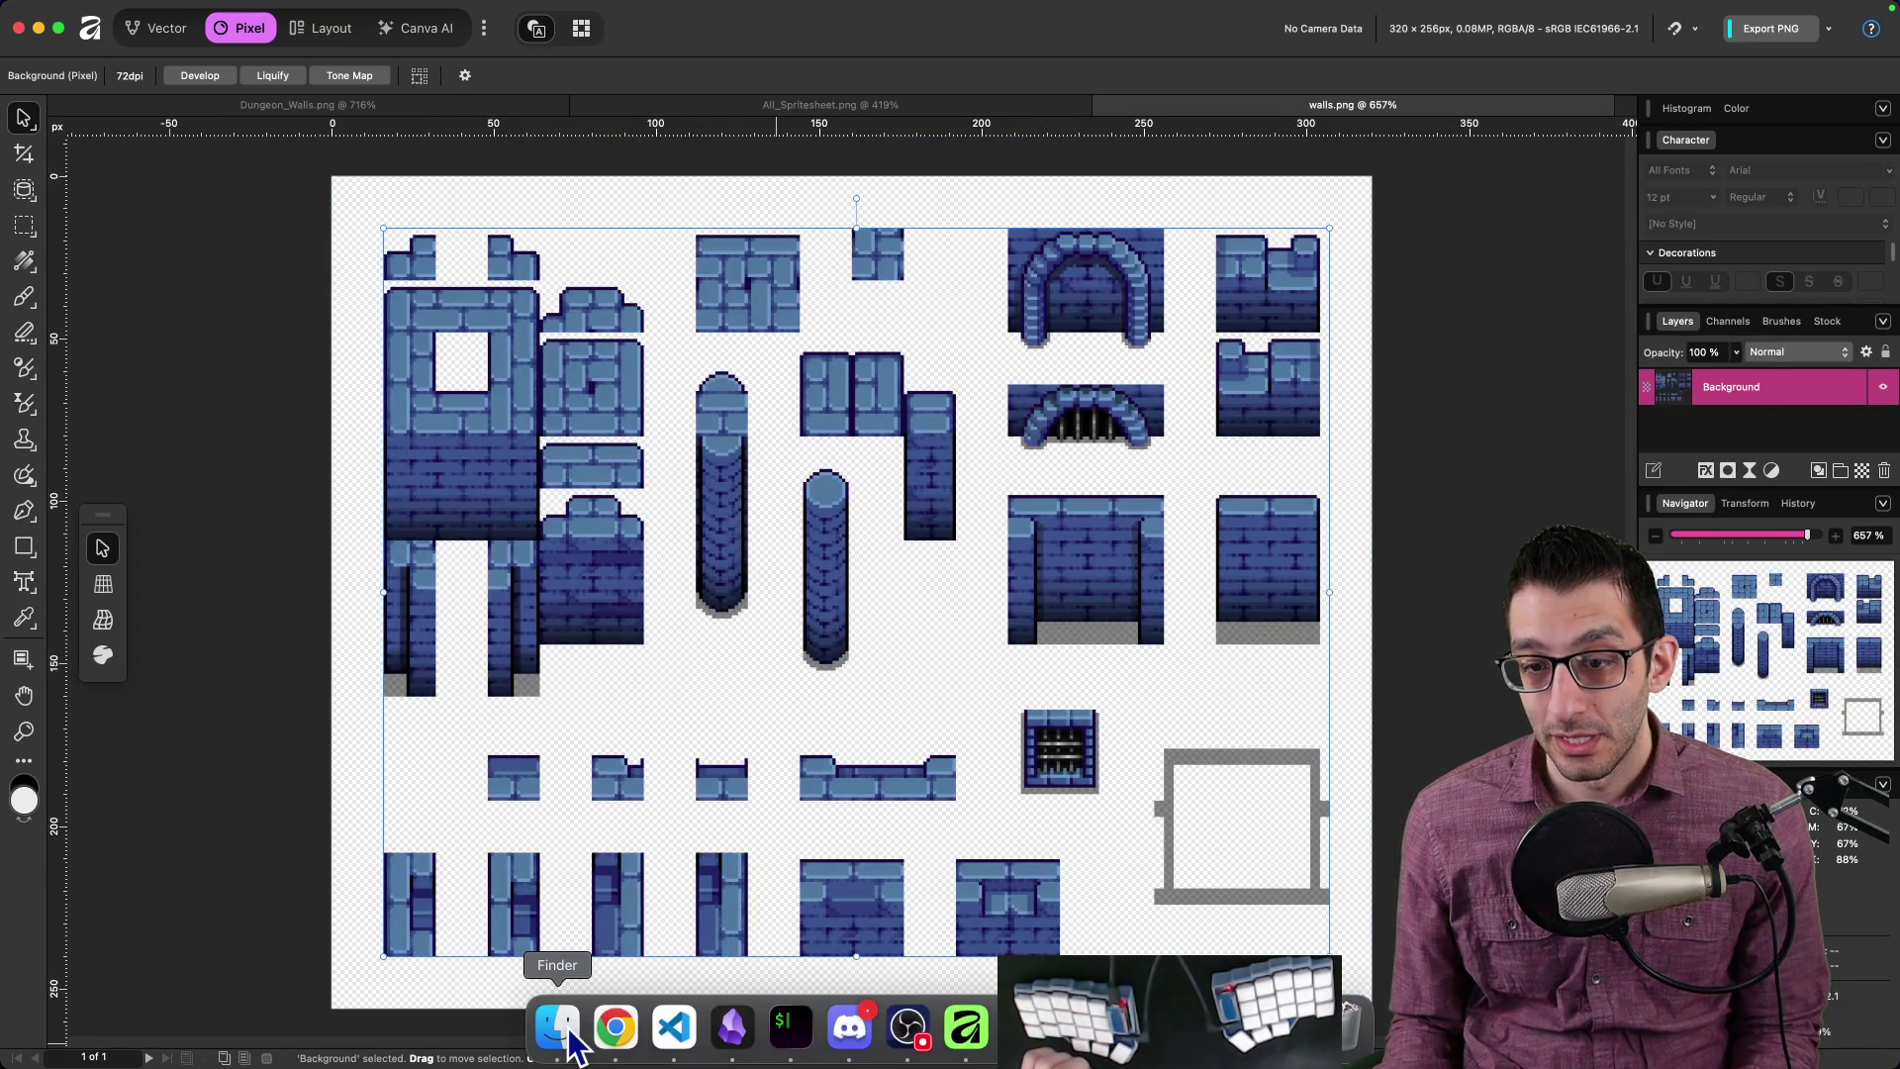
left_click(556, 1024)
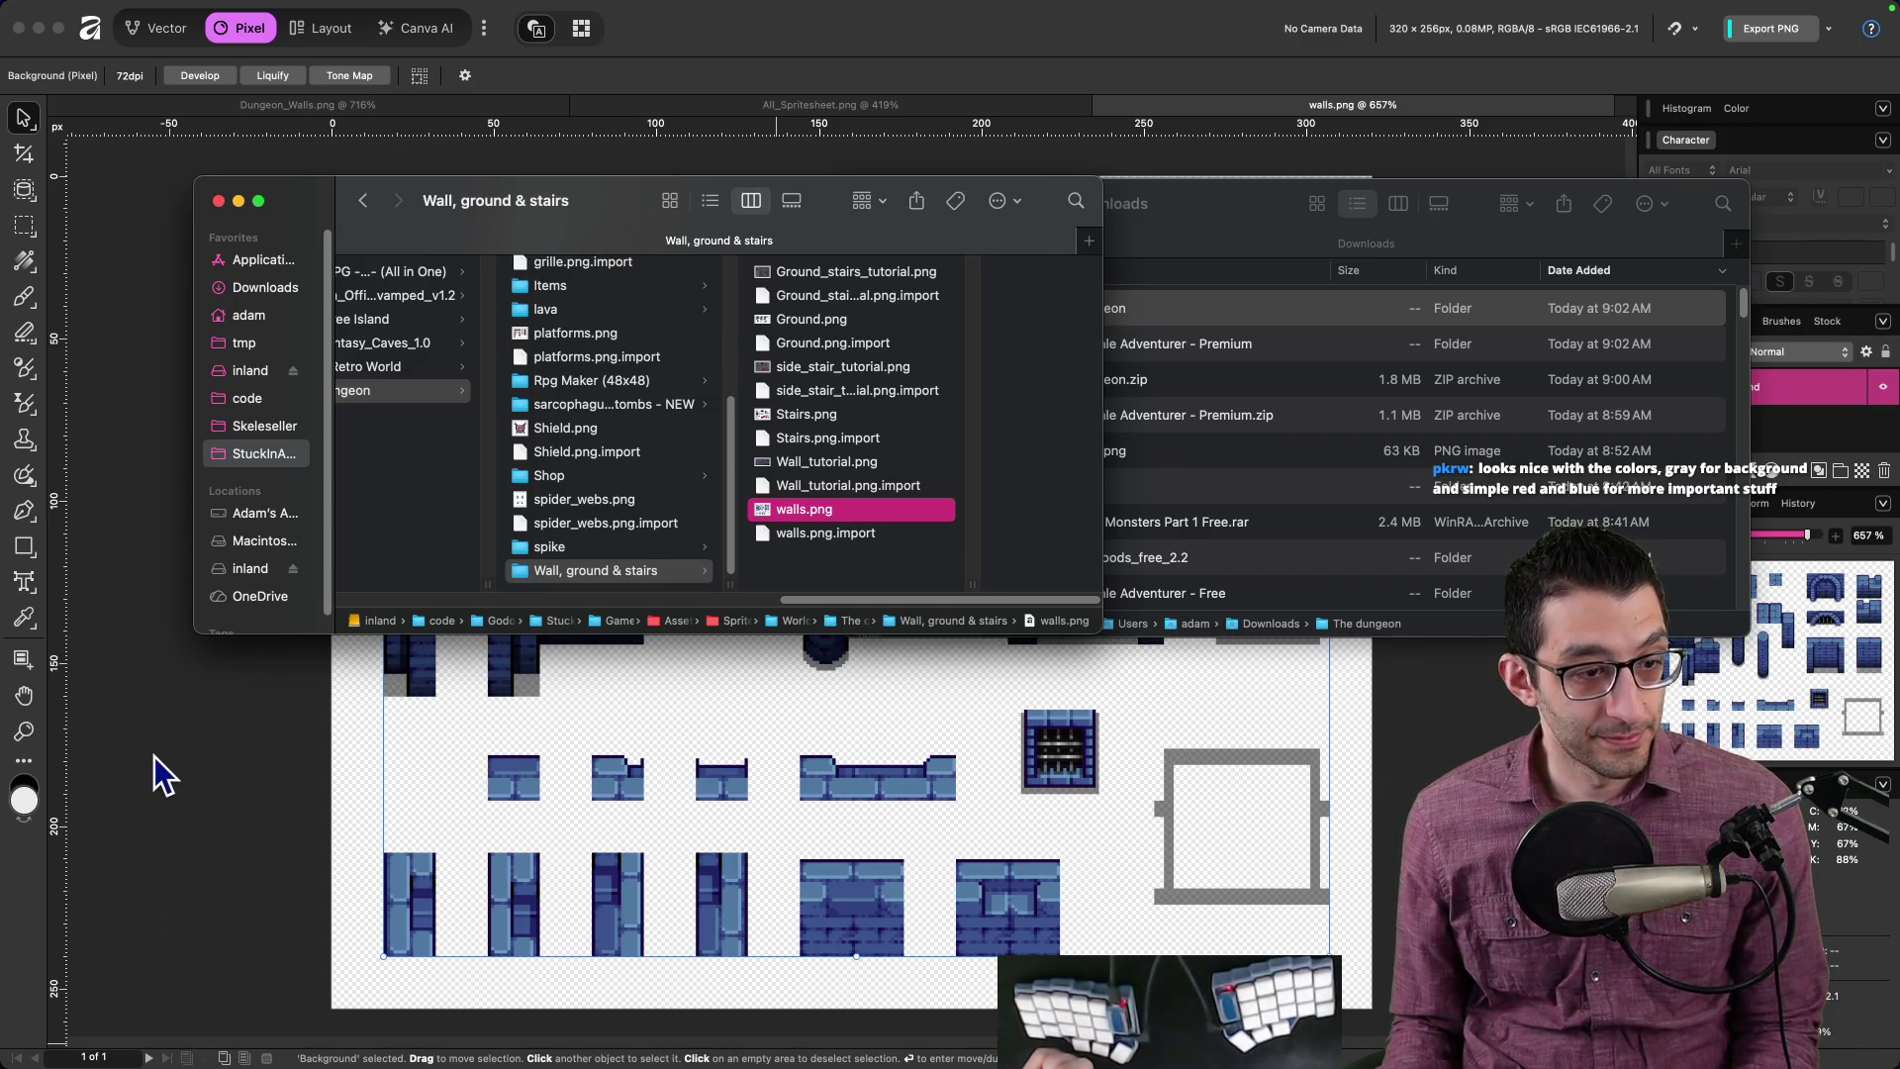
left_click(161, 785)
Step: Look over Dungeon_Walls.png, then return to the itch.io page in Chrome
left_click(248, 106)
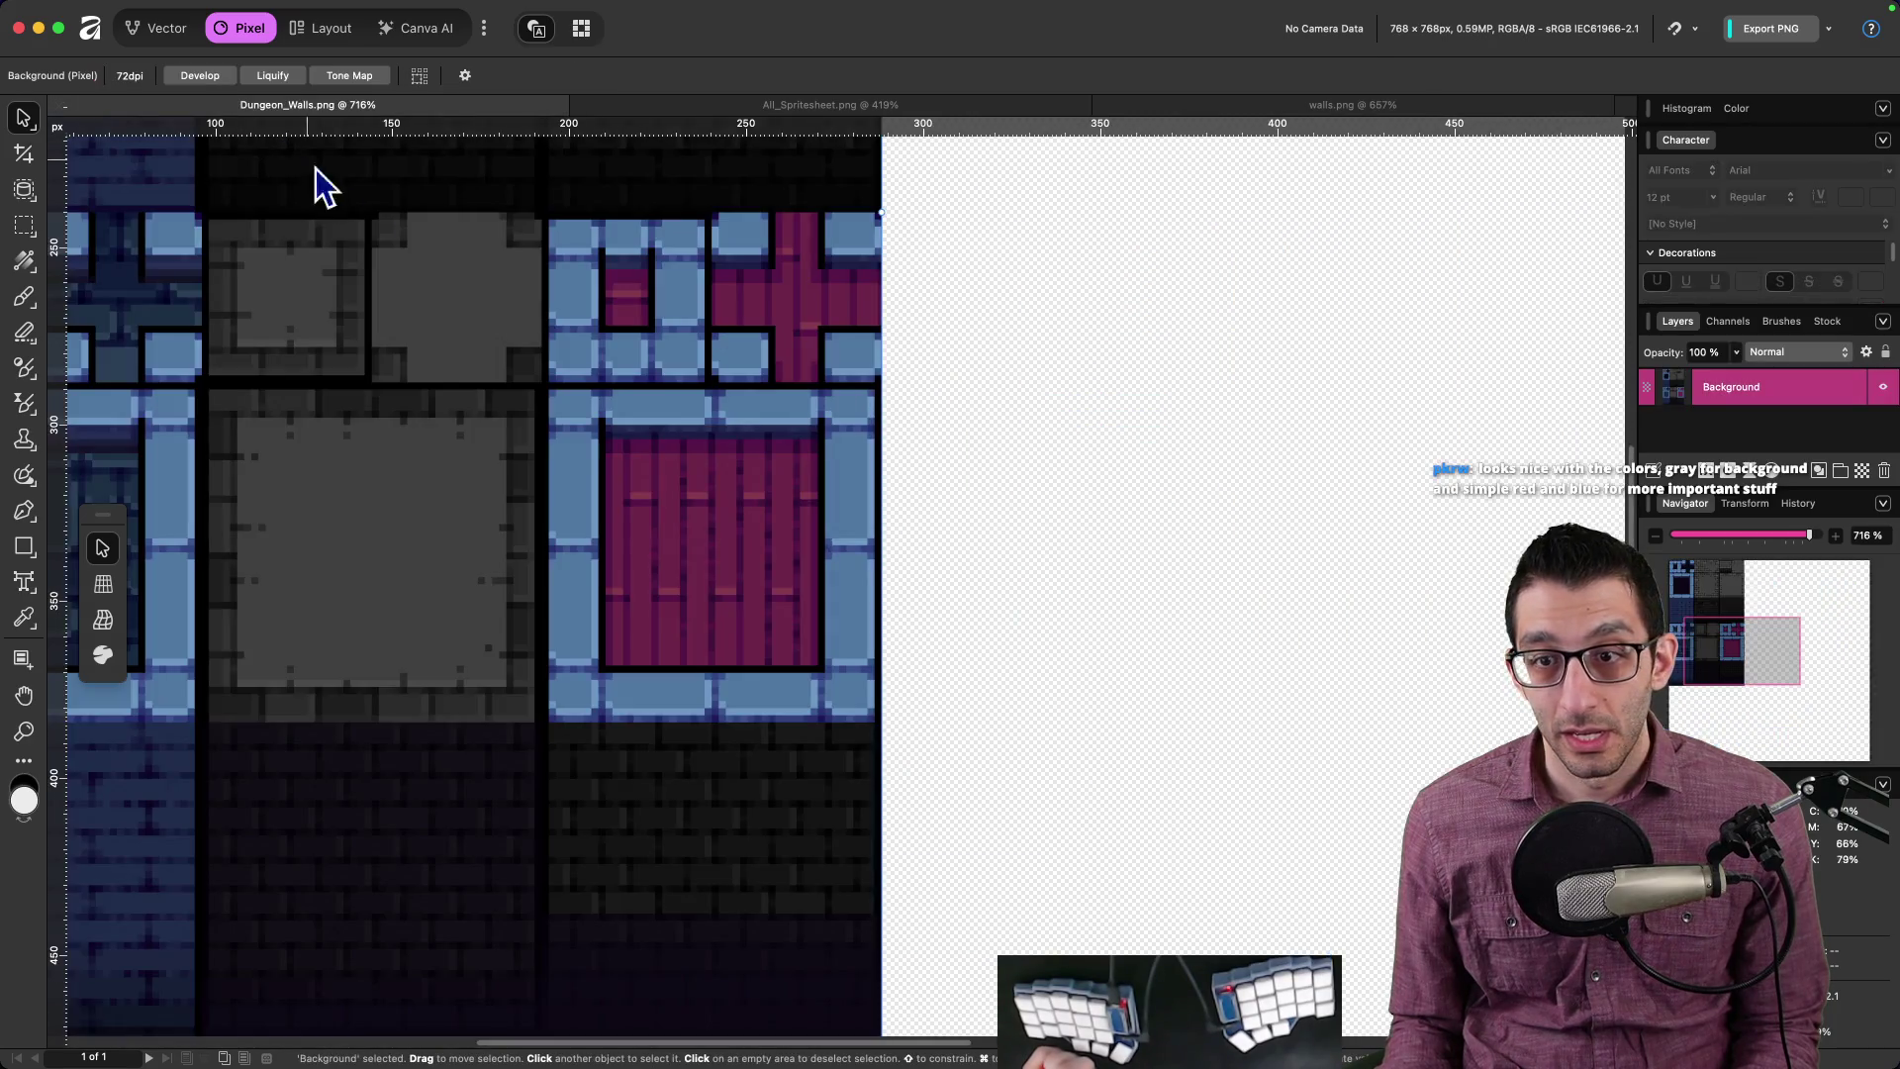
scroll(1178, 339, "left", 5)
scroll(1306, 545, "down", 6)
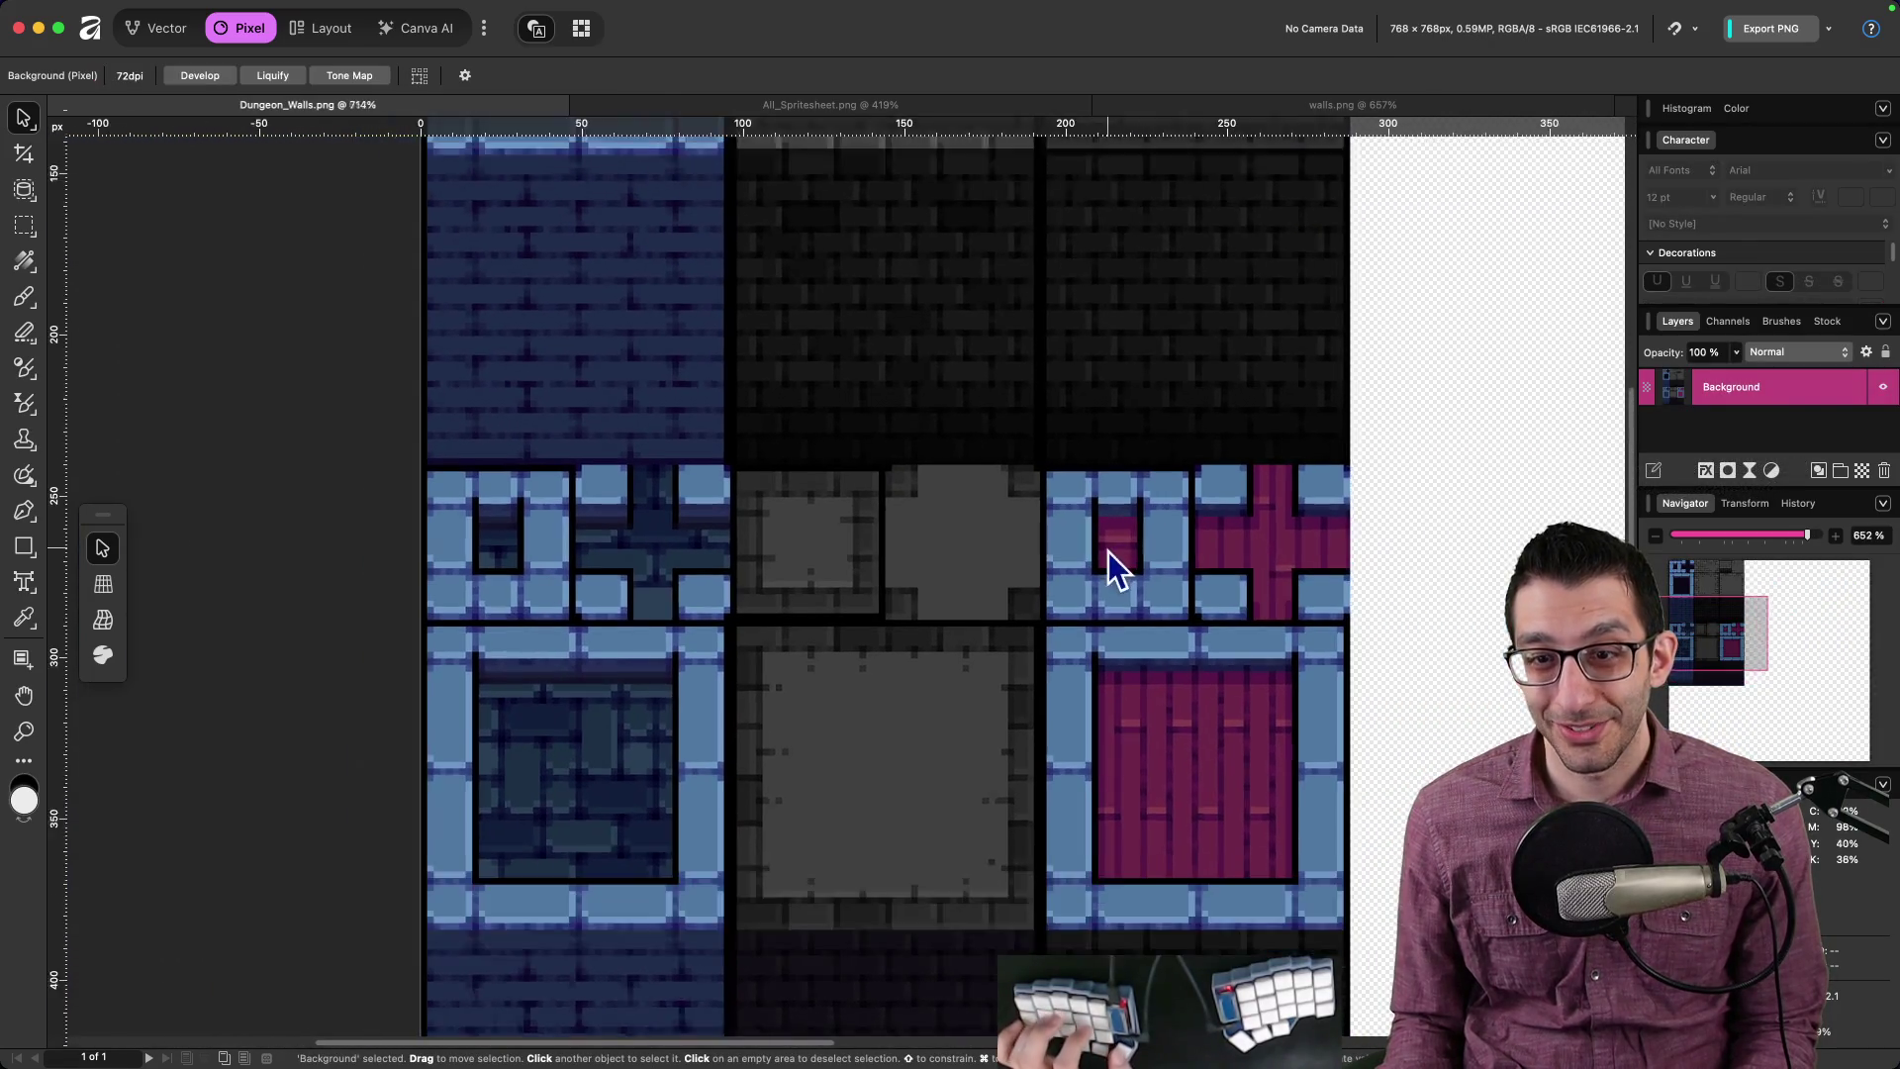
scroll(990, 563, "up", 3)
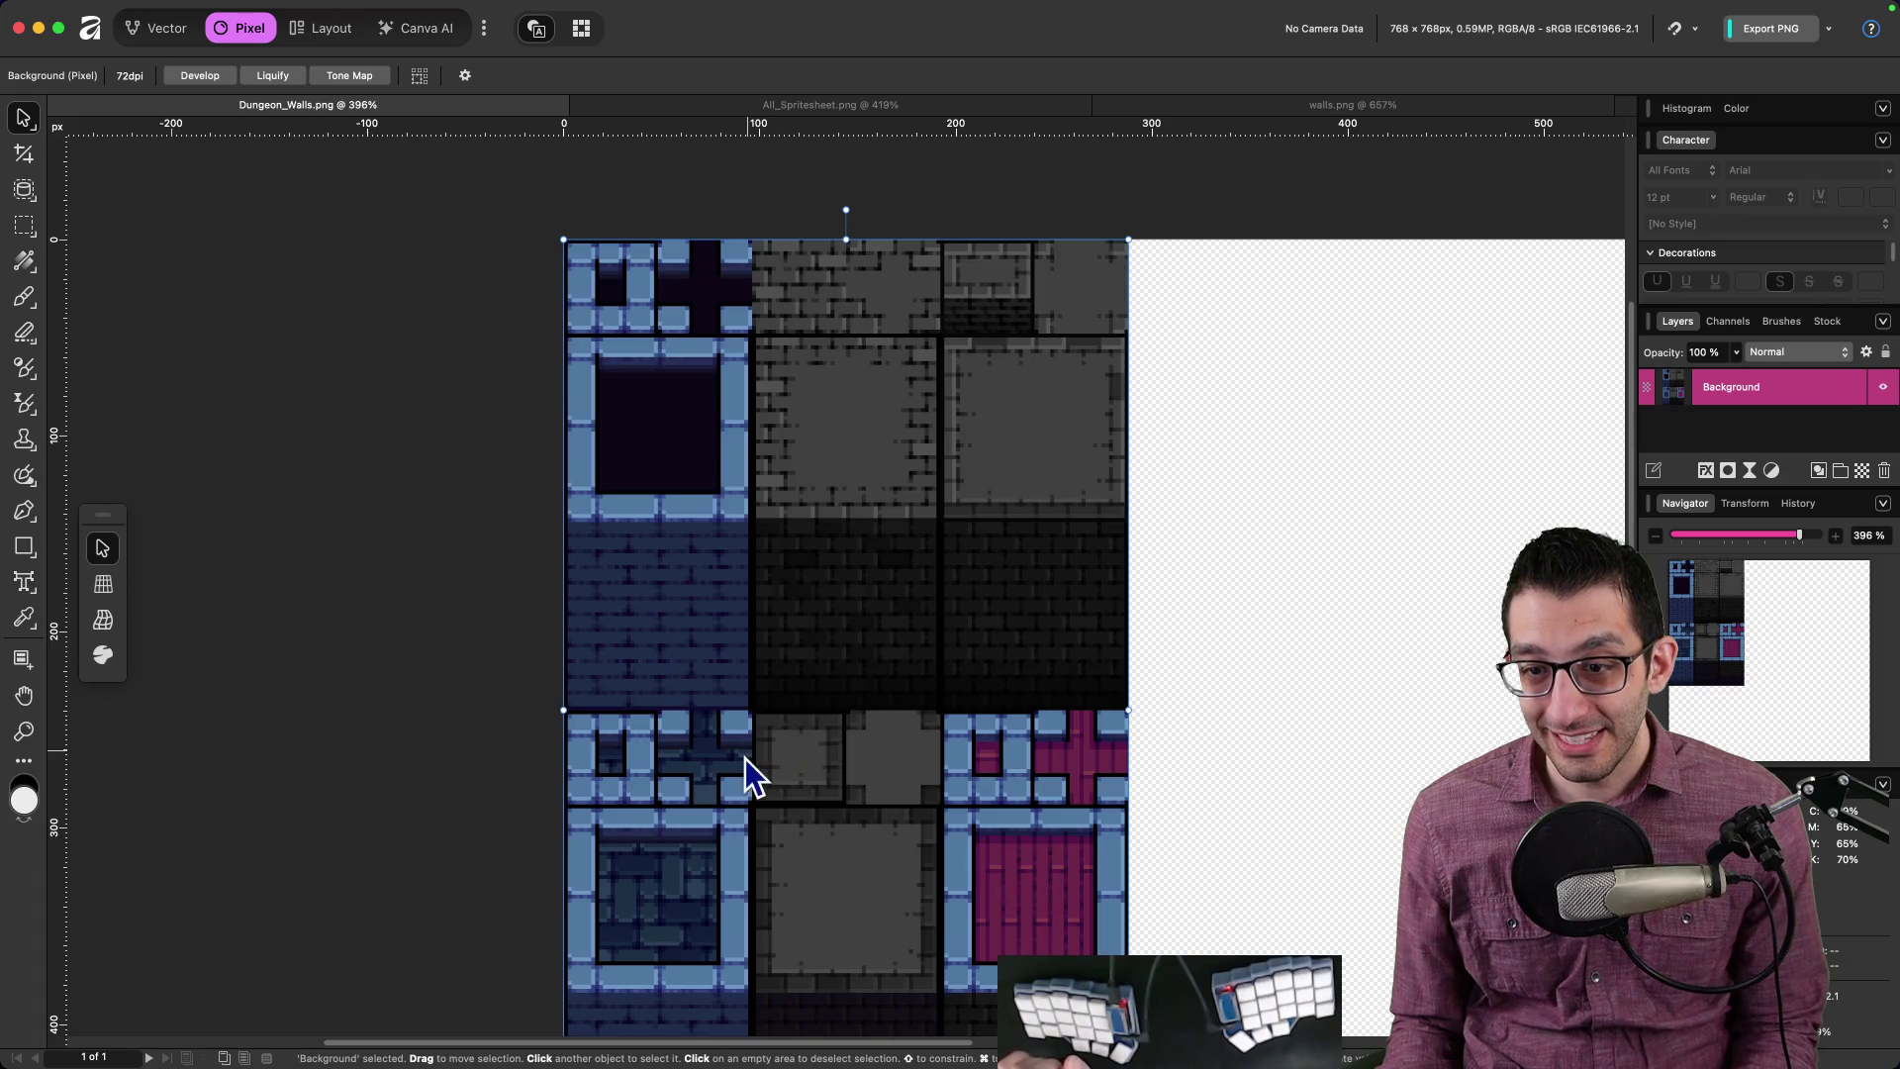
scroll(709, 742, "down", 3)
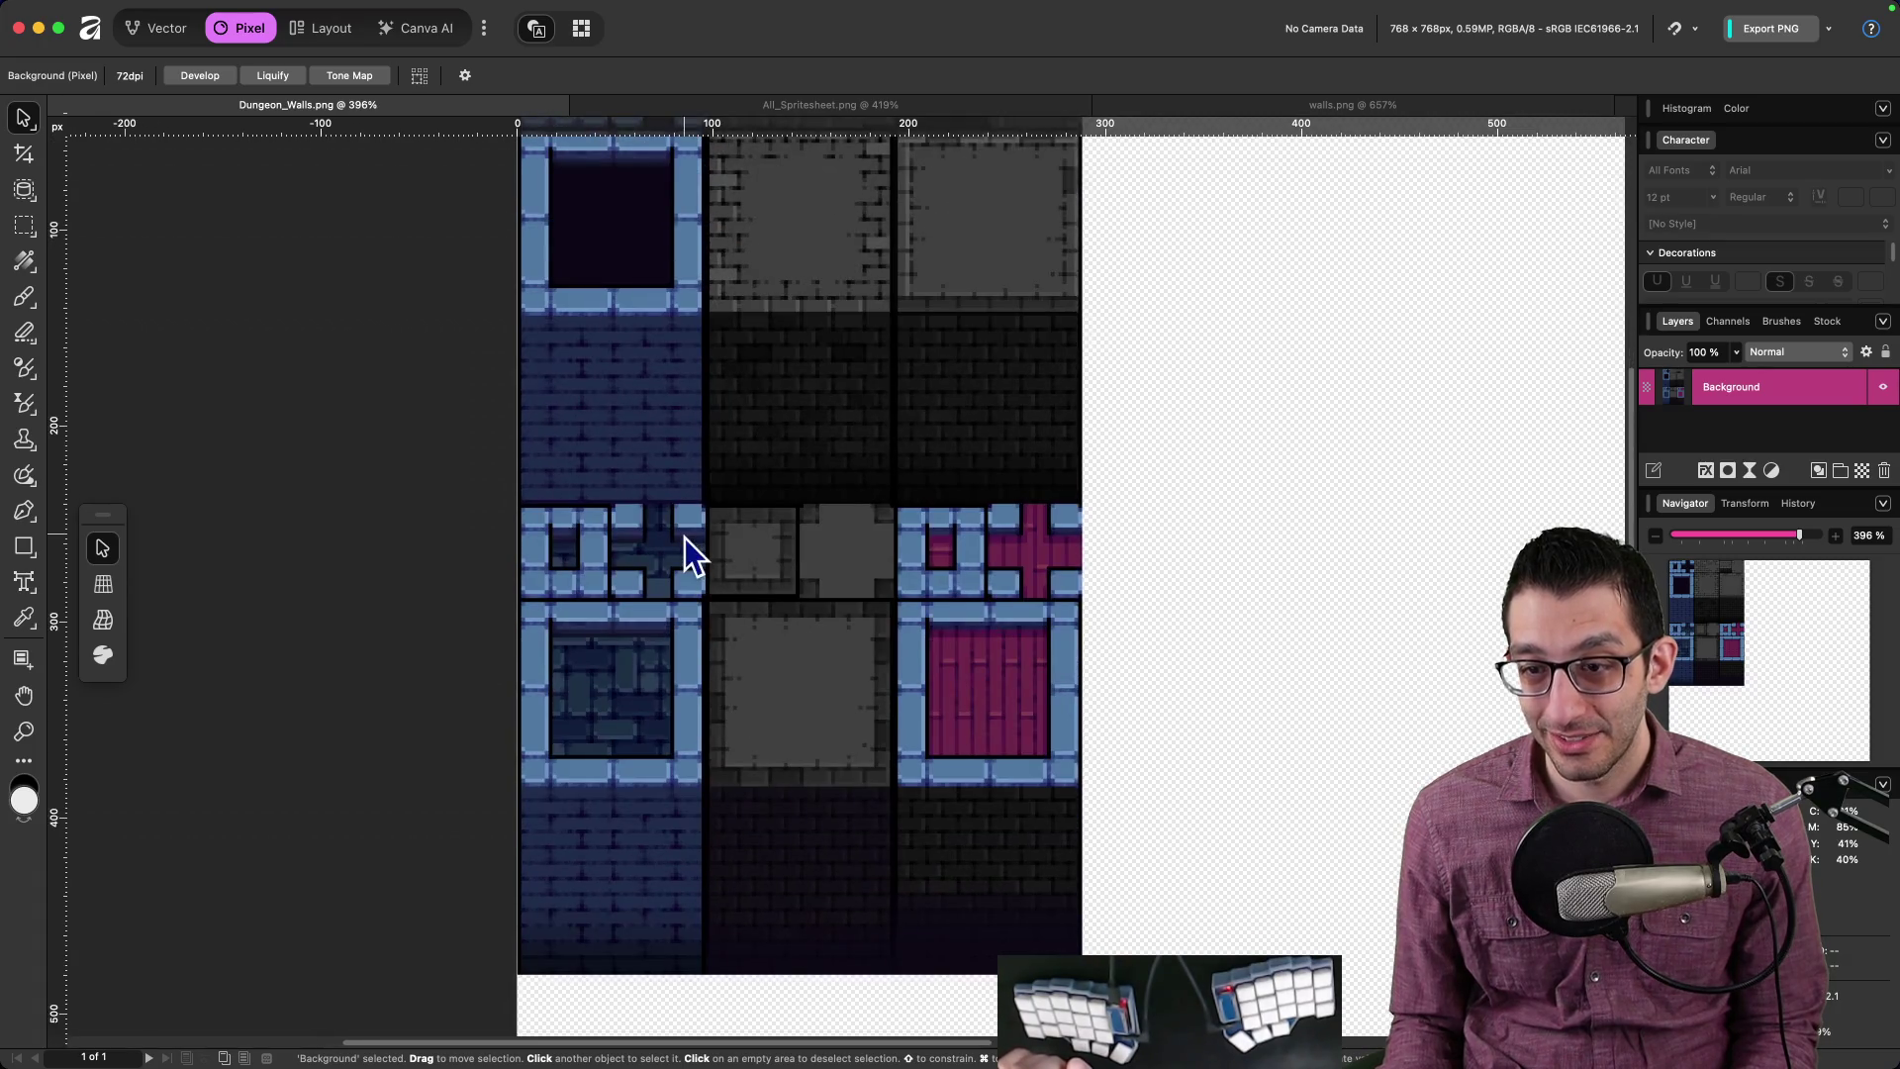
left_click(616, 1024)
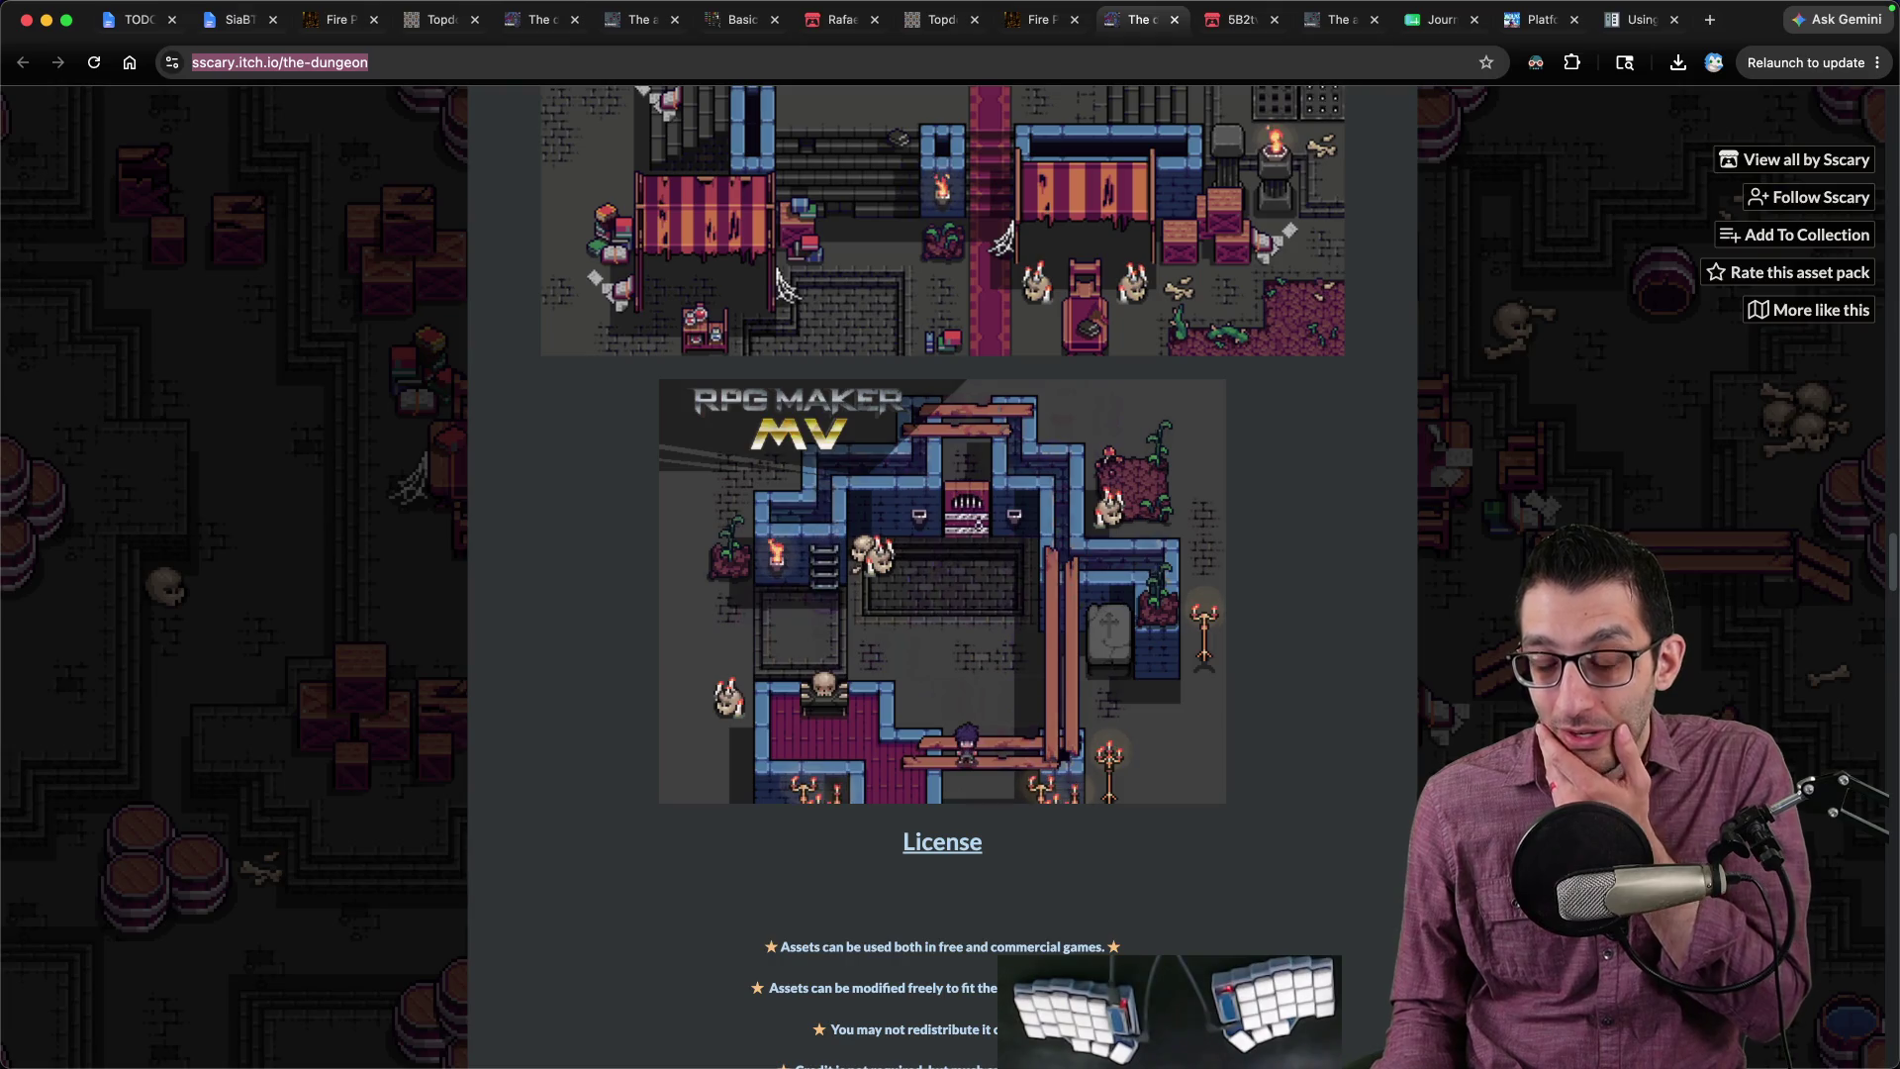
Step: Open Wall_tutorial.png and Ground_stairs_tutorial.png from Finder in Affinity
left_click(562, 1029)
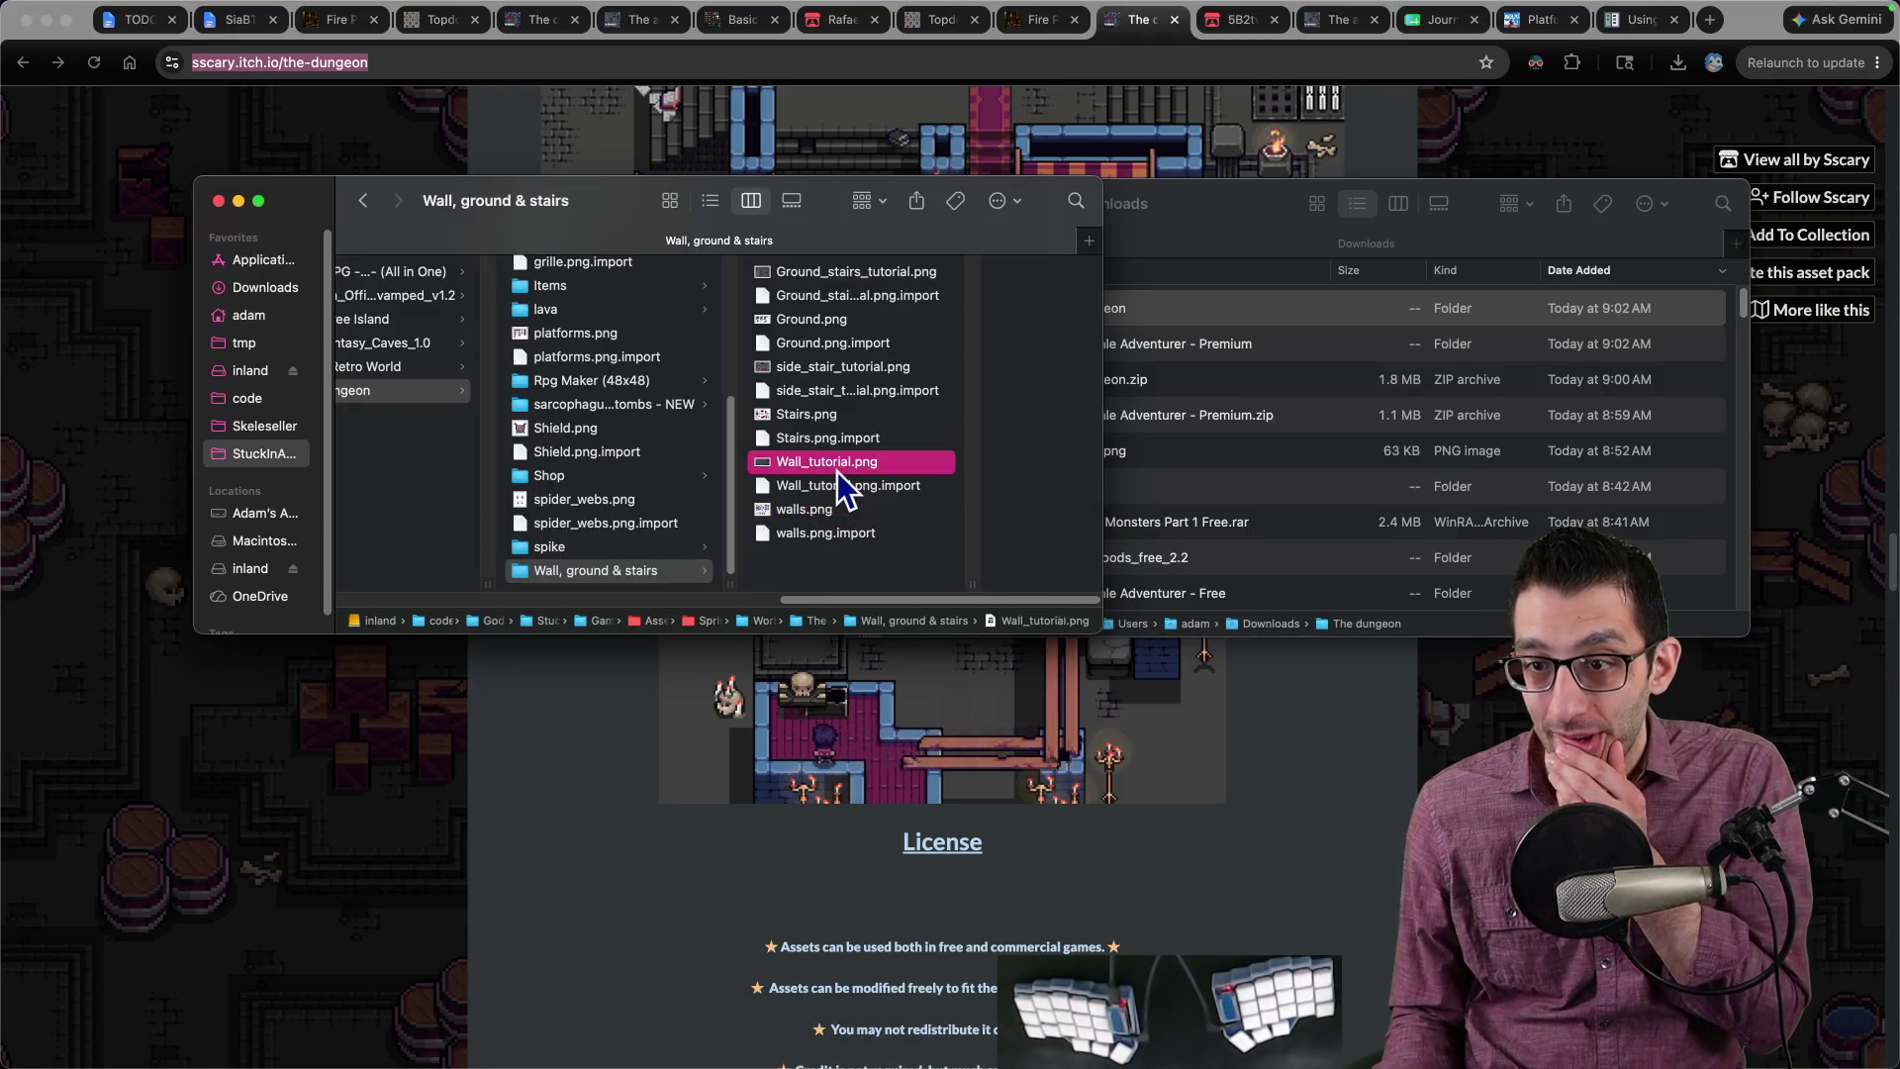
double_click(839, 465)
mouse_move(1065, 610)
left_mouse_down()
mouse_move(988, 592)
mouse_move(1047, 596)
left_mouse_up()
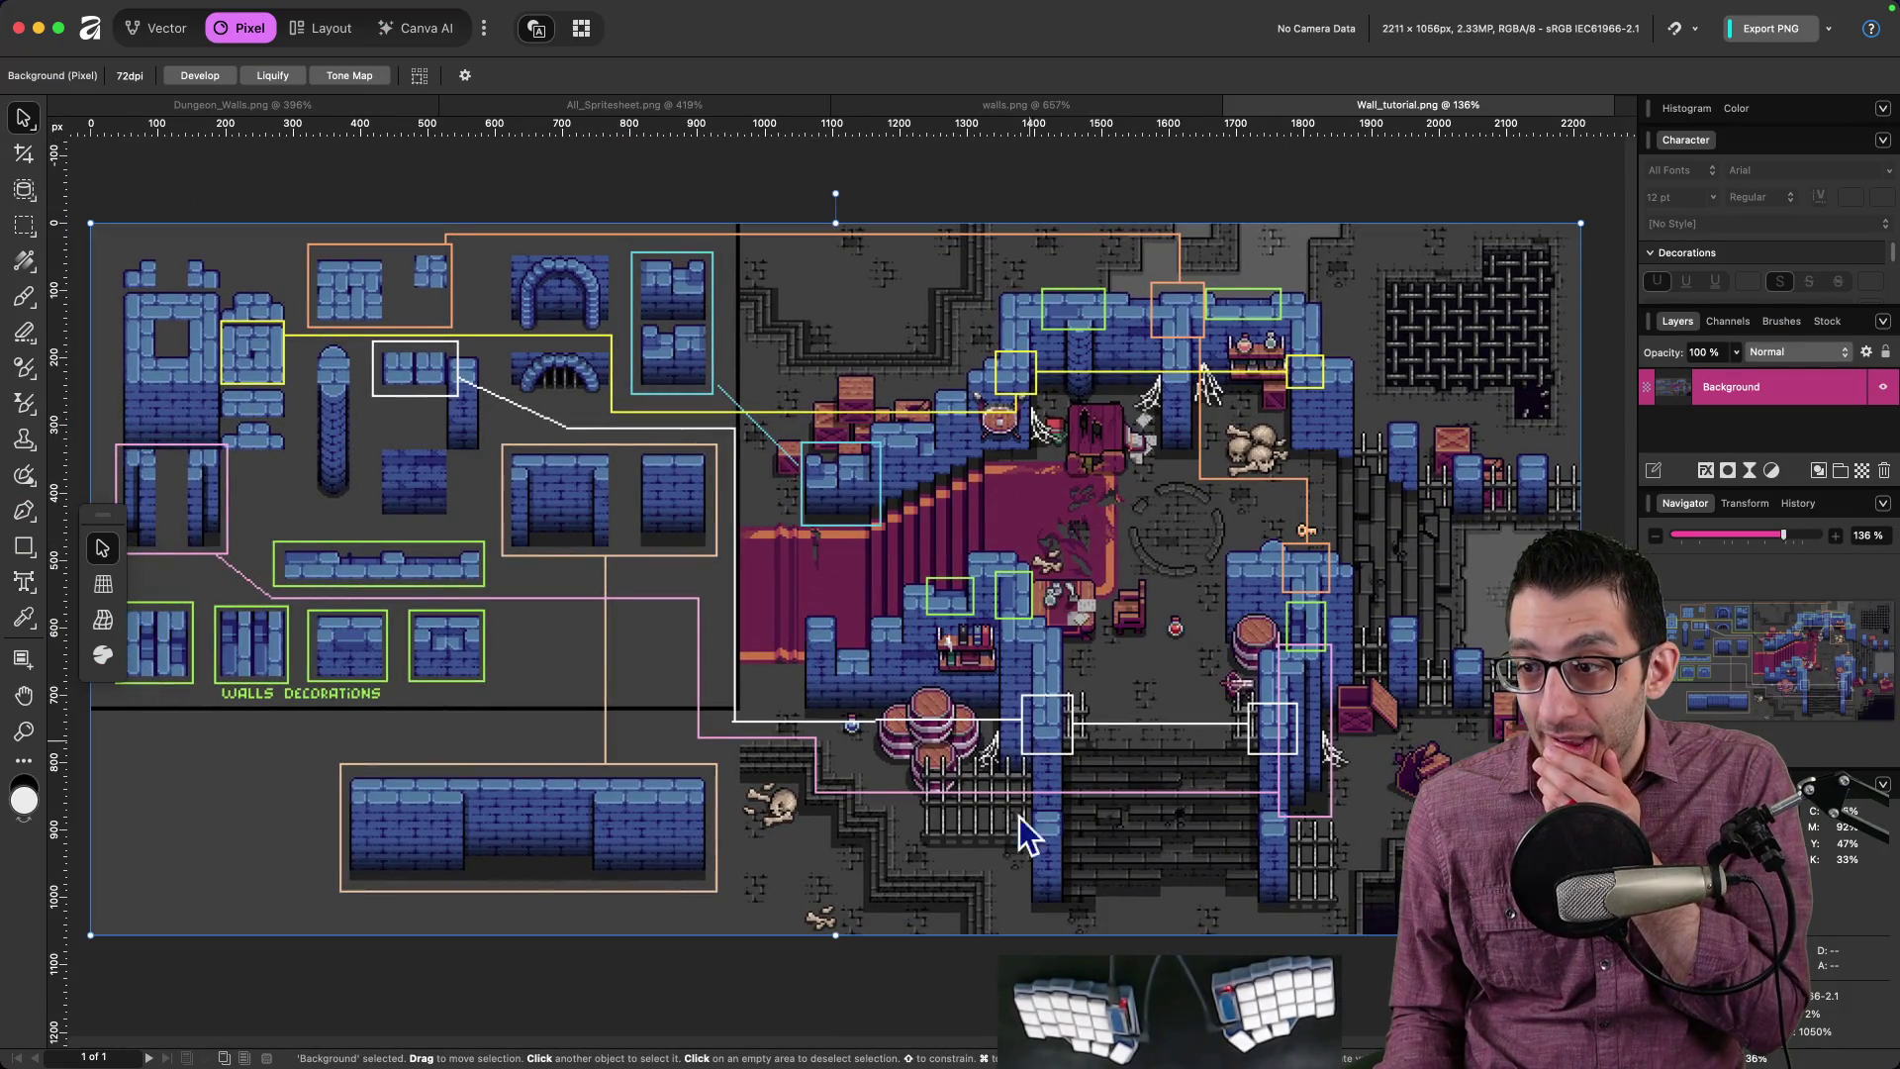
left_click(557, 1029)
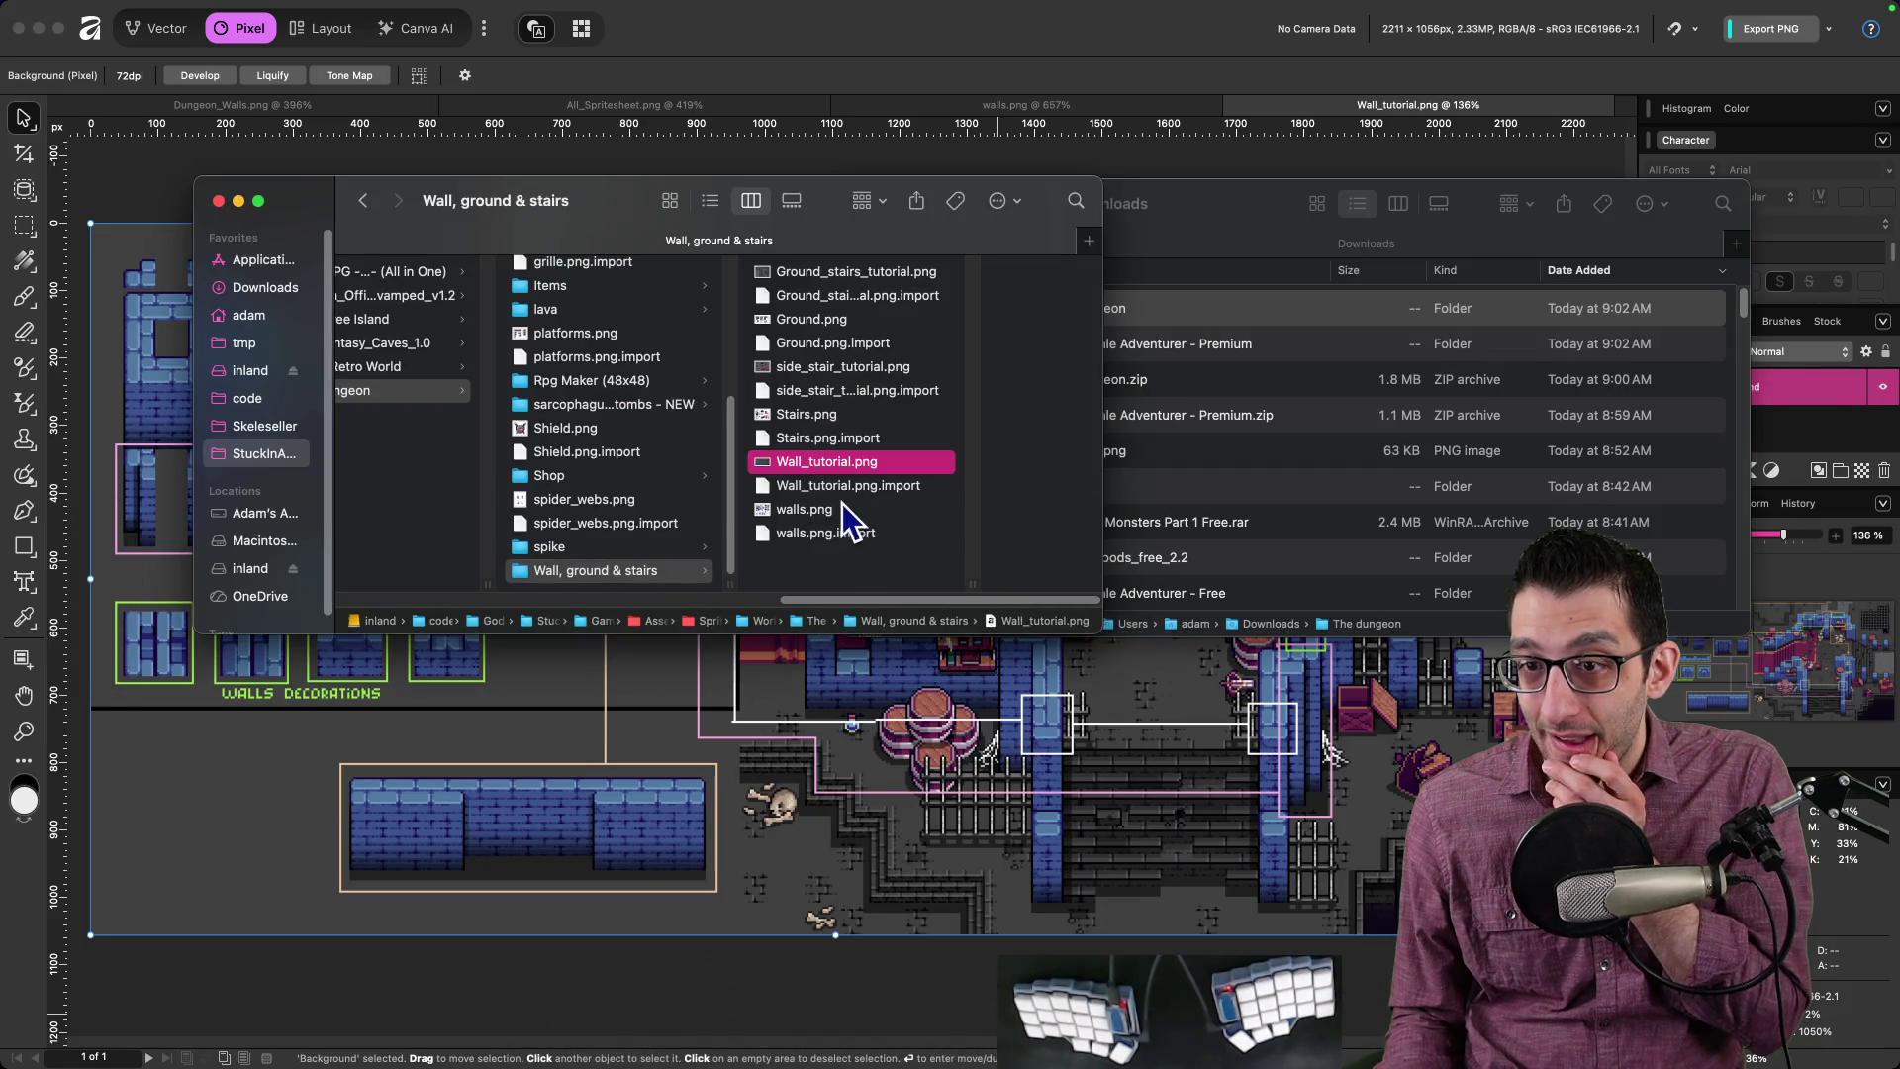
double_click(865, 277)
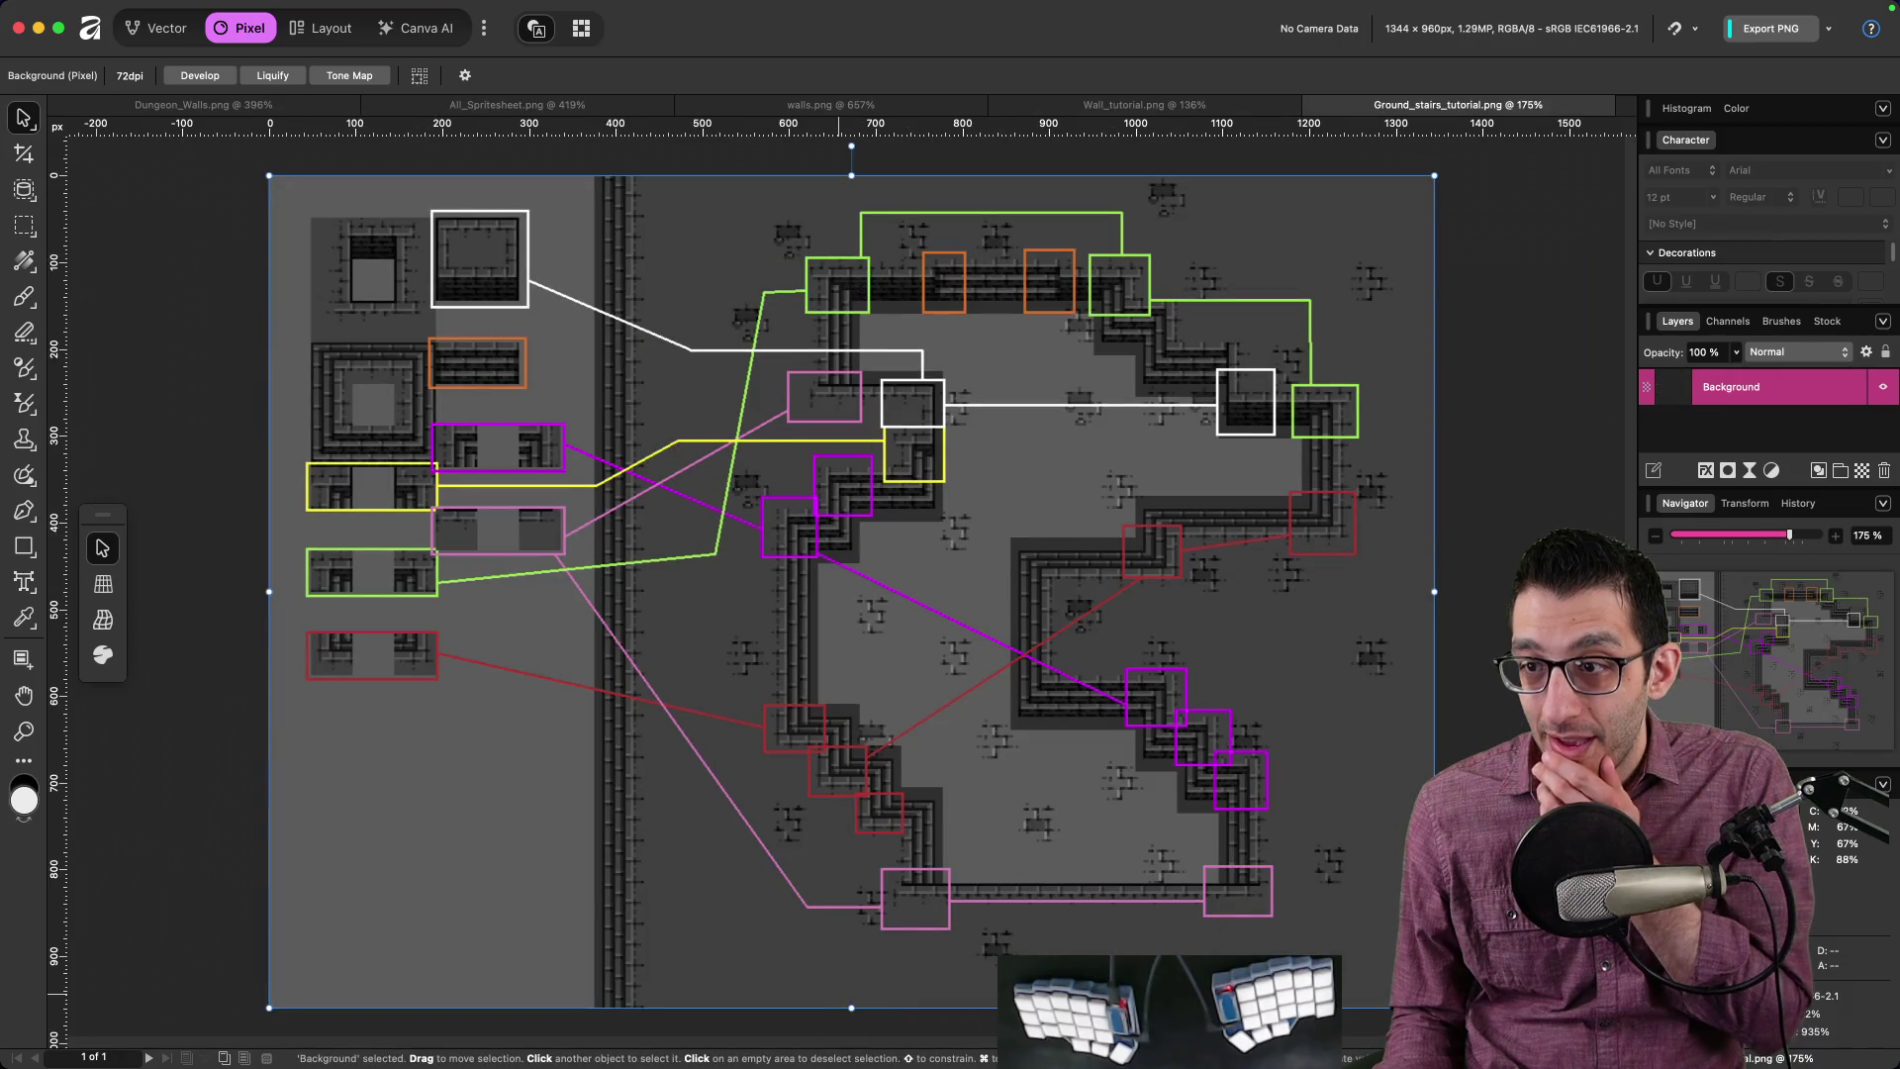
Step: Open side_stair_tutorial.png in Affinity and bring the Finder window back
left_click(557, 1029)
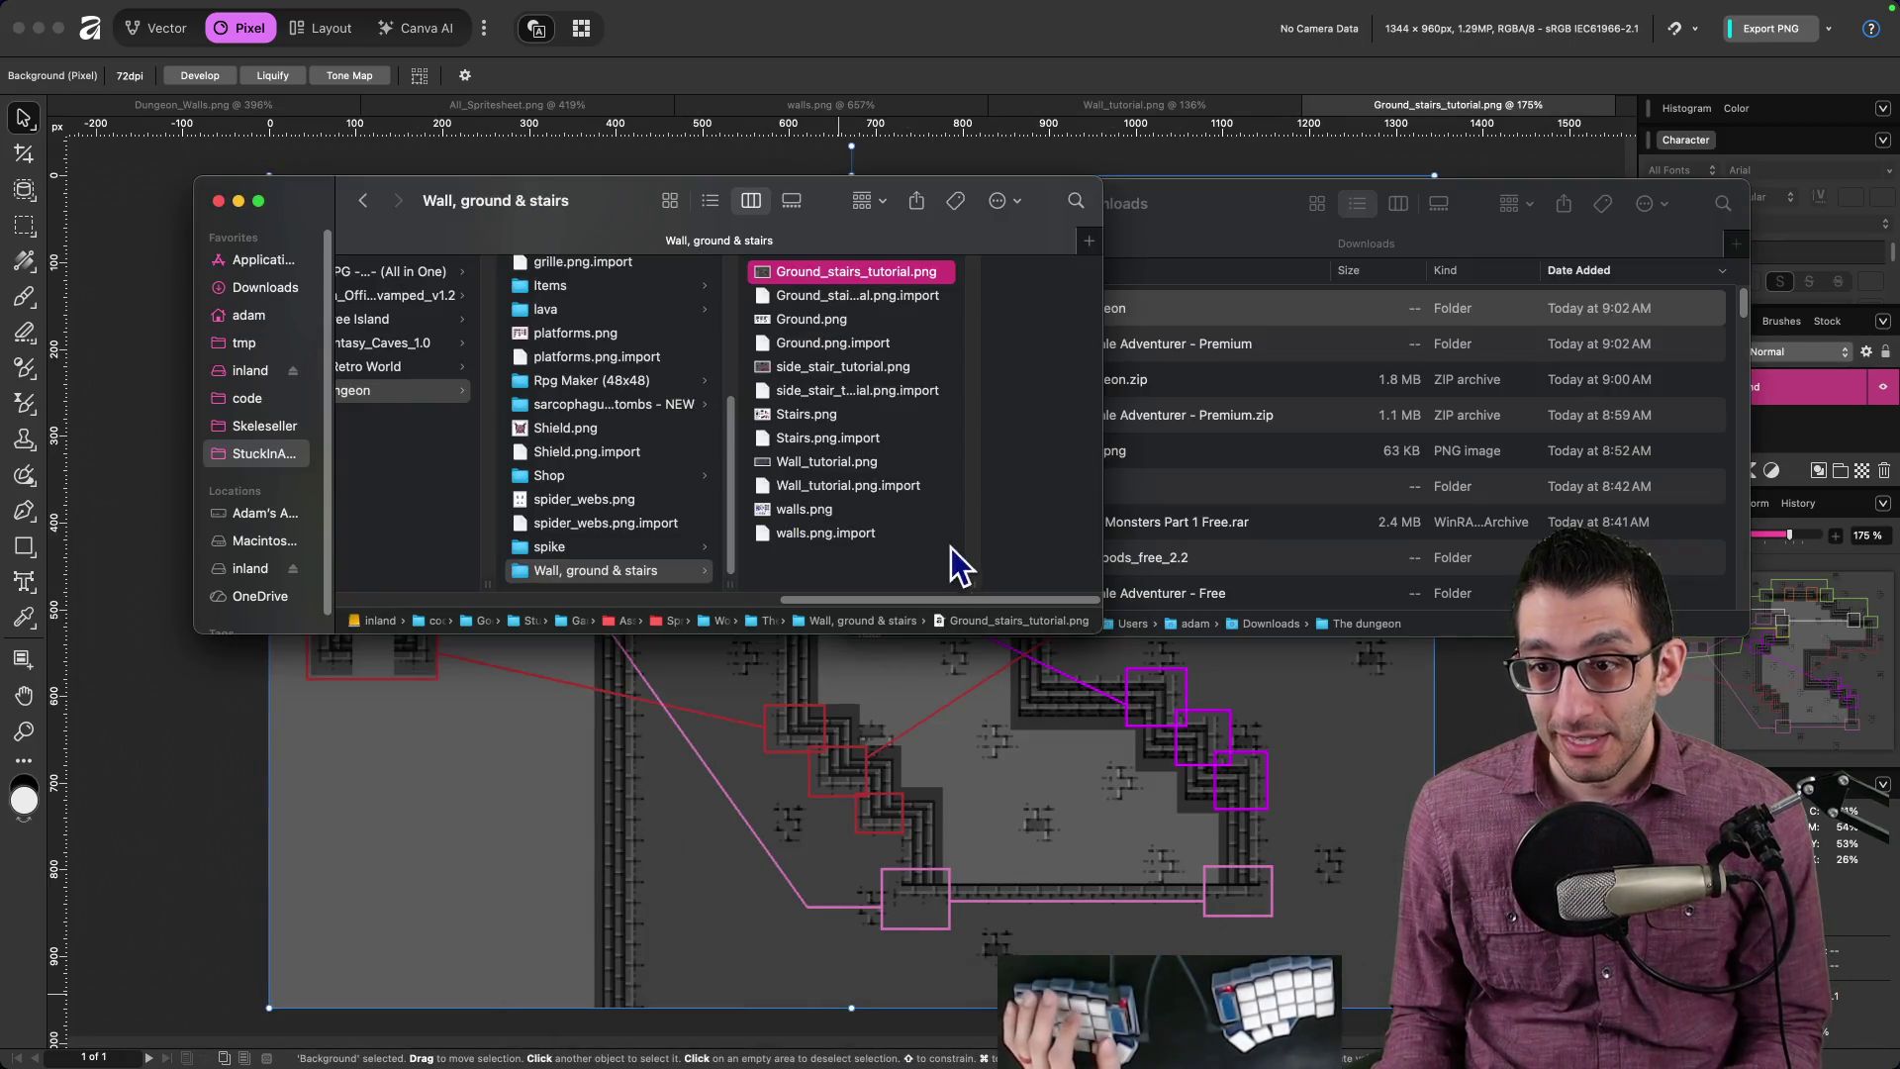
double_click(839, 374)
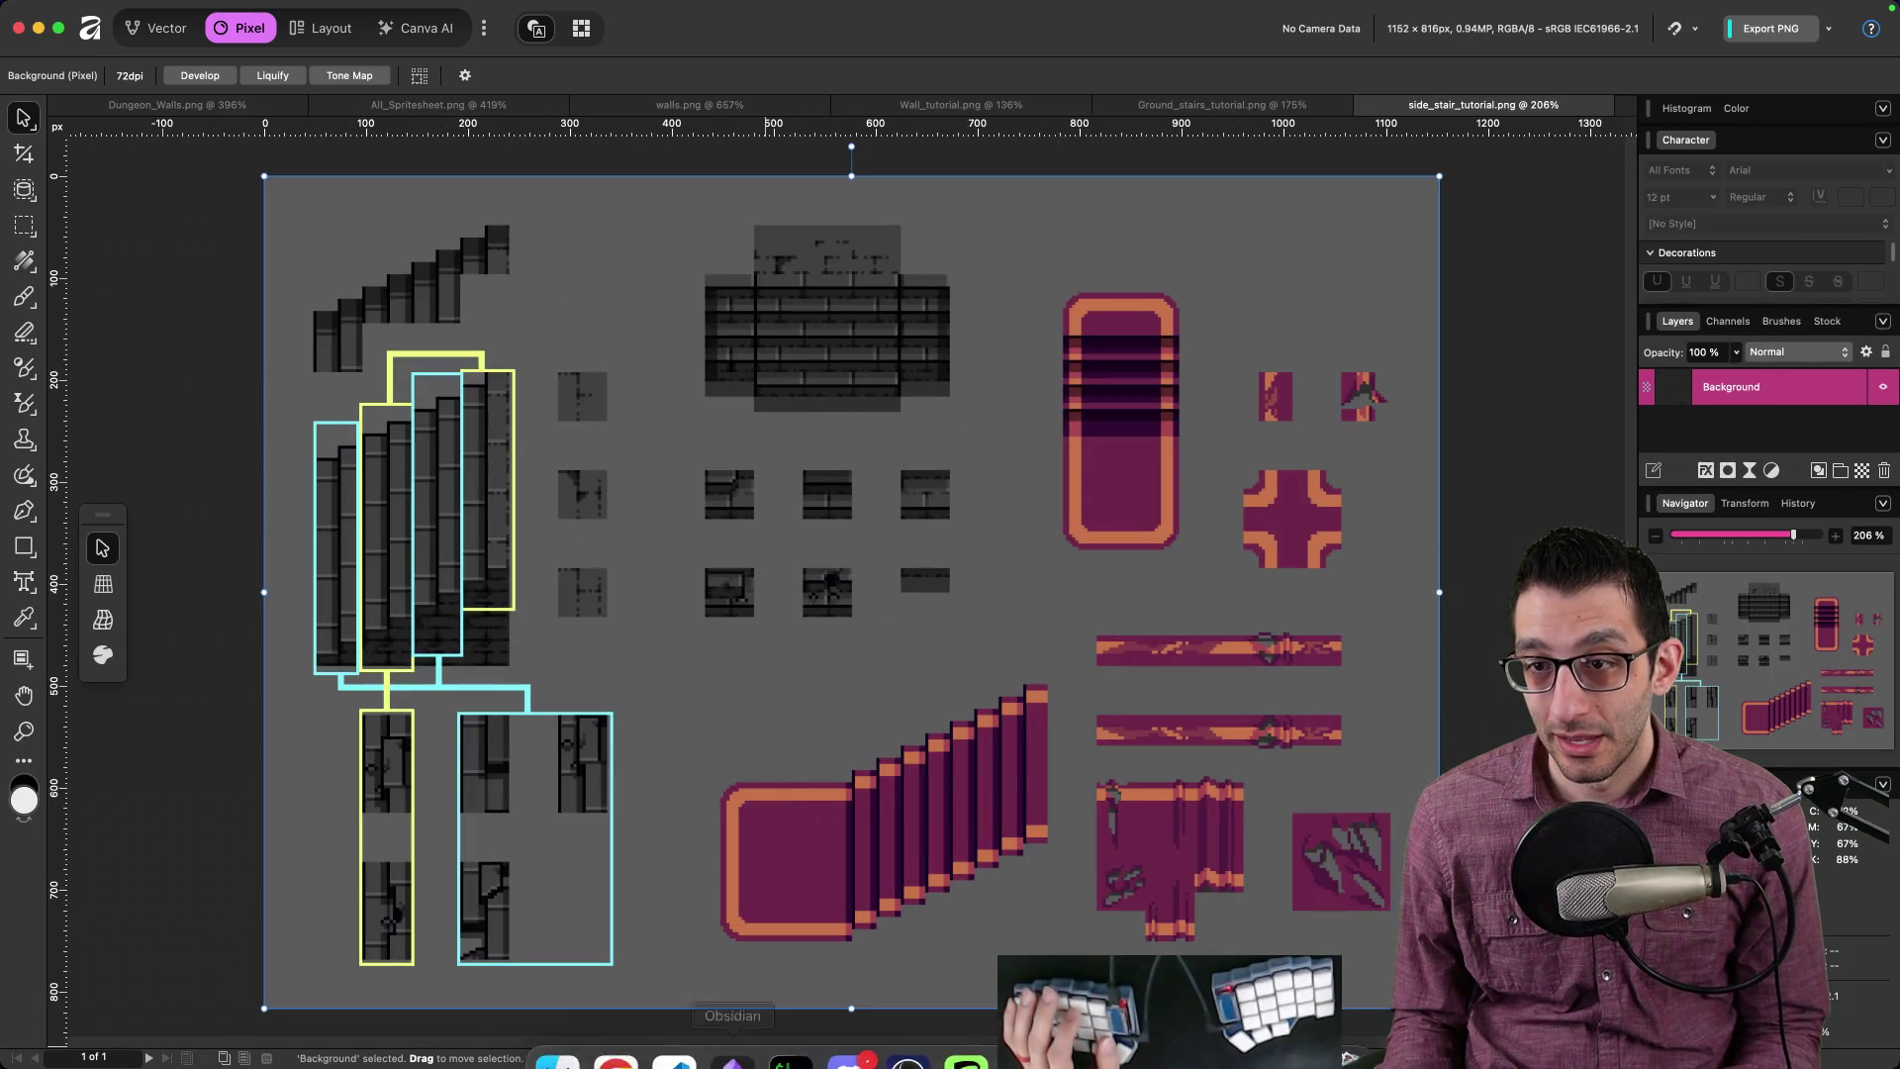
mouse_move(614, 1049)
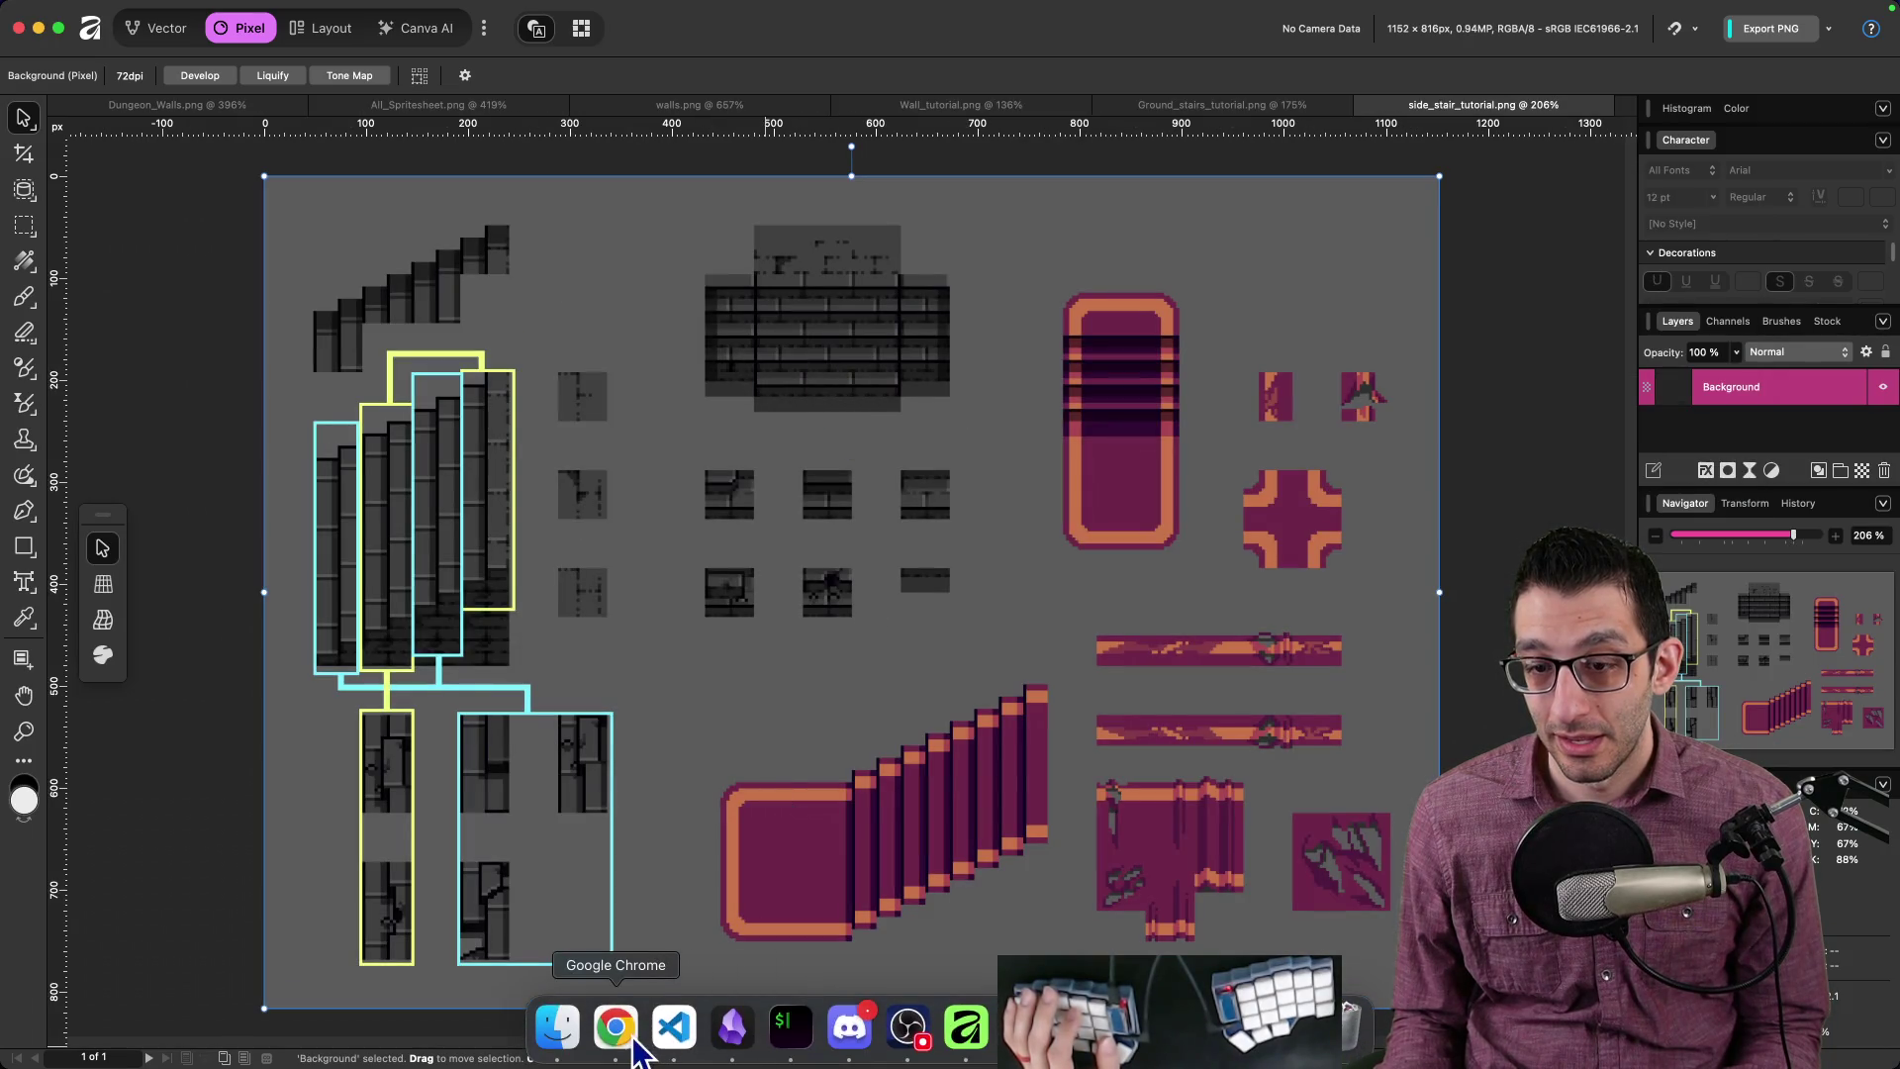
left_click(557, 1029)
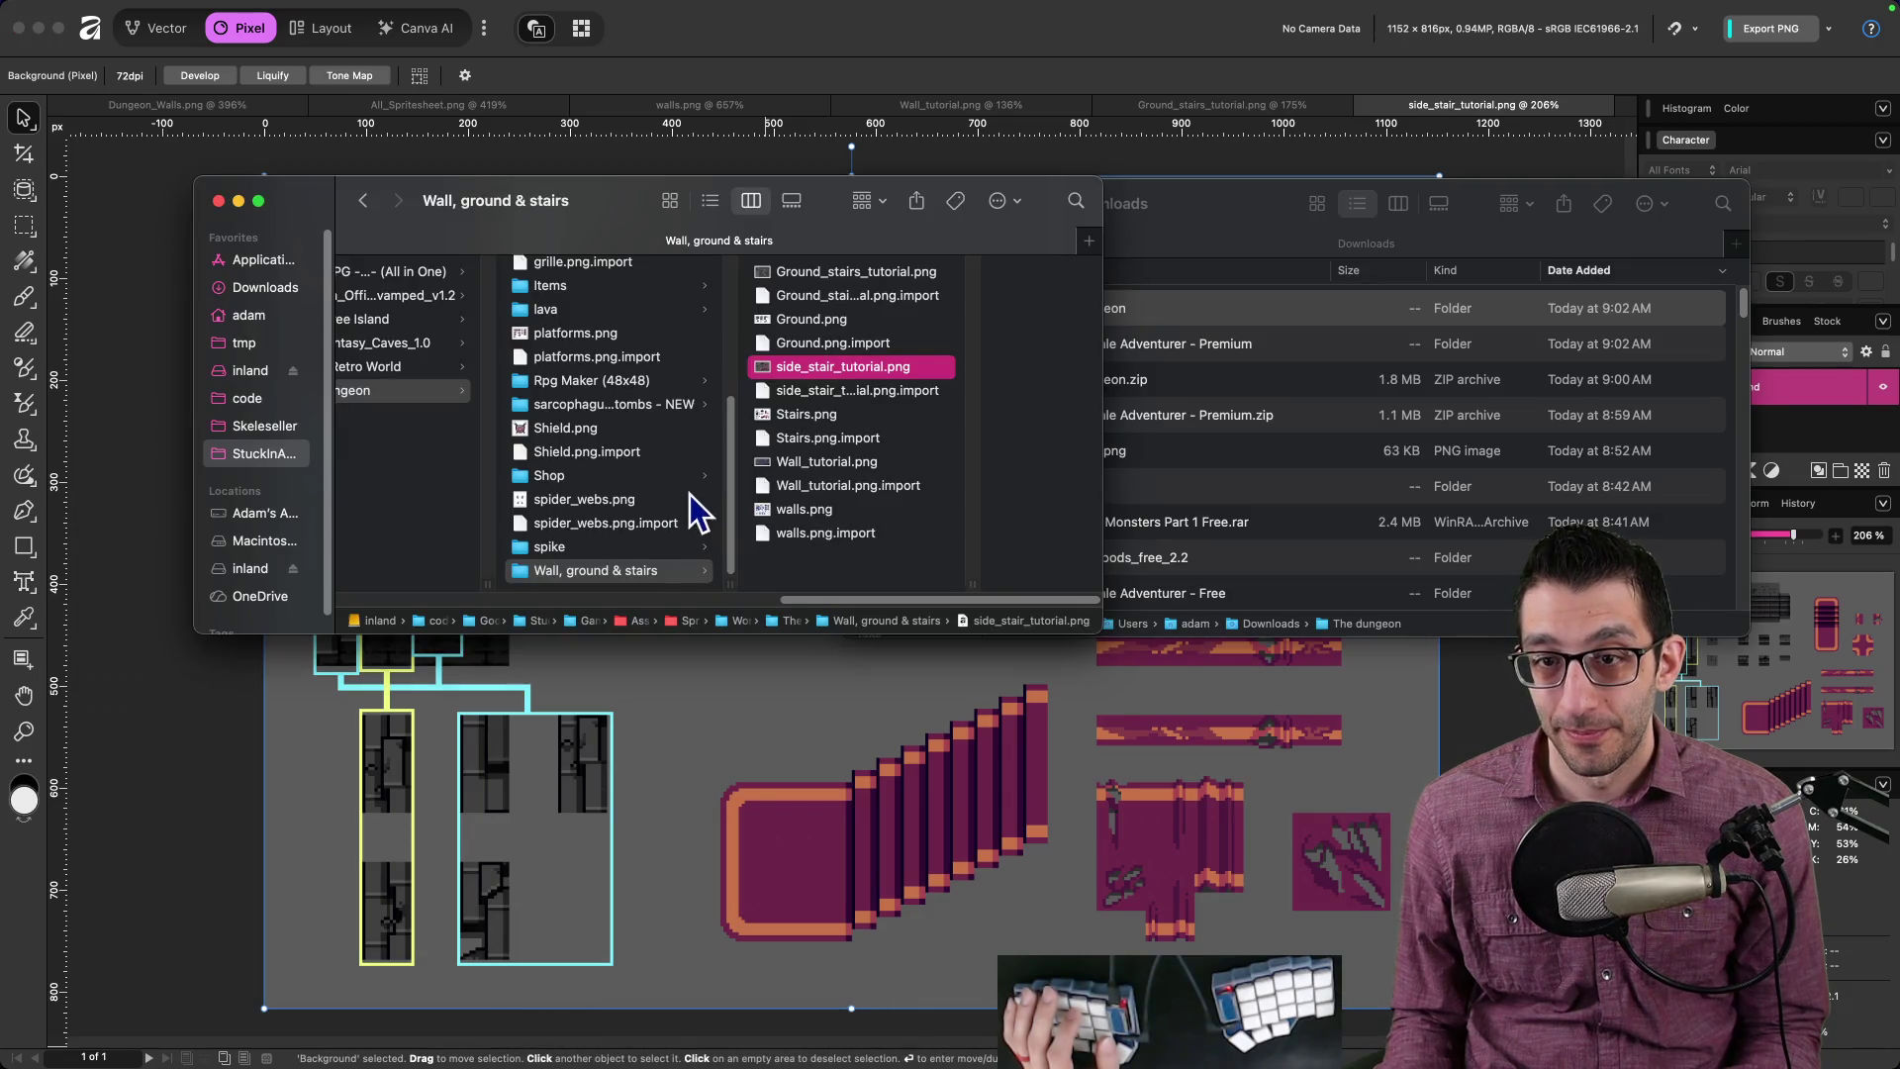
scroll(611, 549, "up", 5)
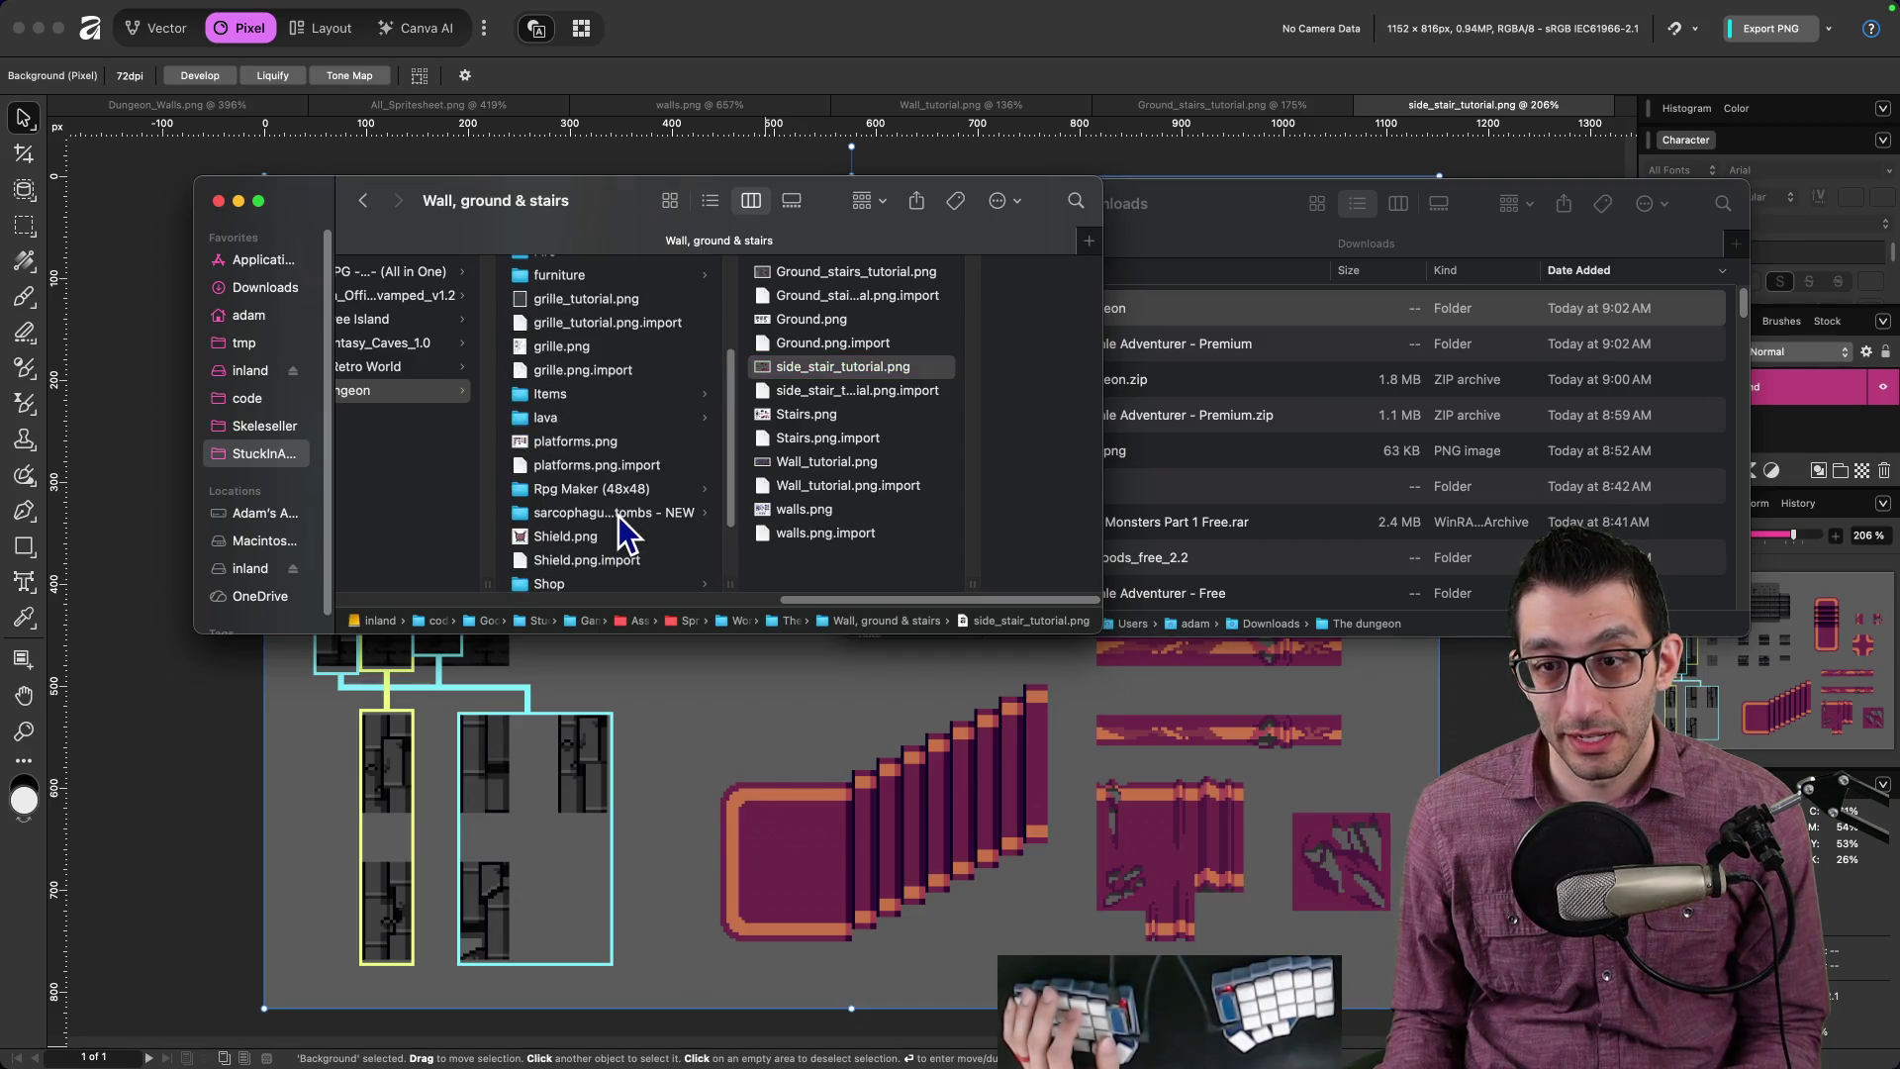
Step: Open tutorial.PNG from the sarcophagus, lamps & tombs folder in Affinity
left_click(618, 512)
scroll(922, 481, "down", 1)
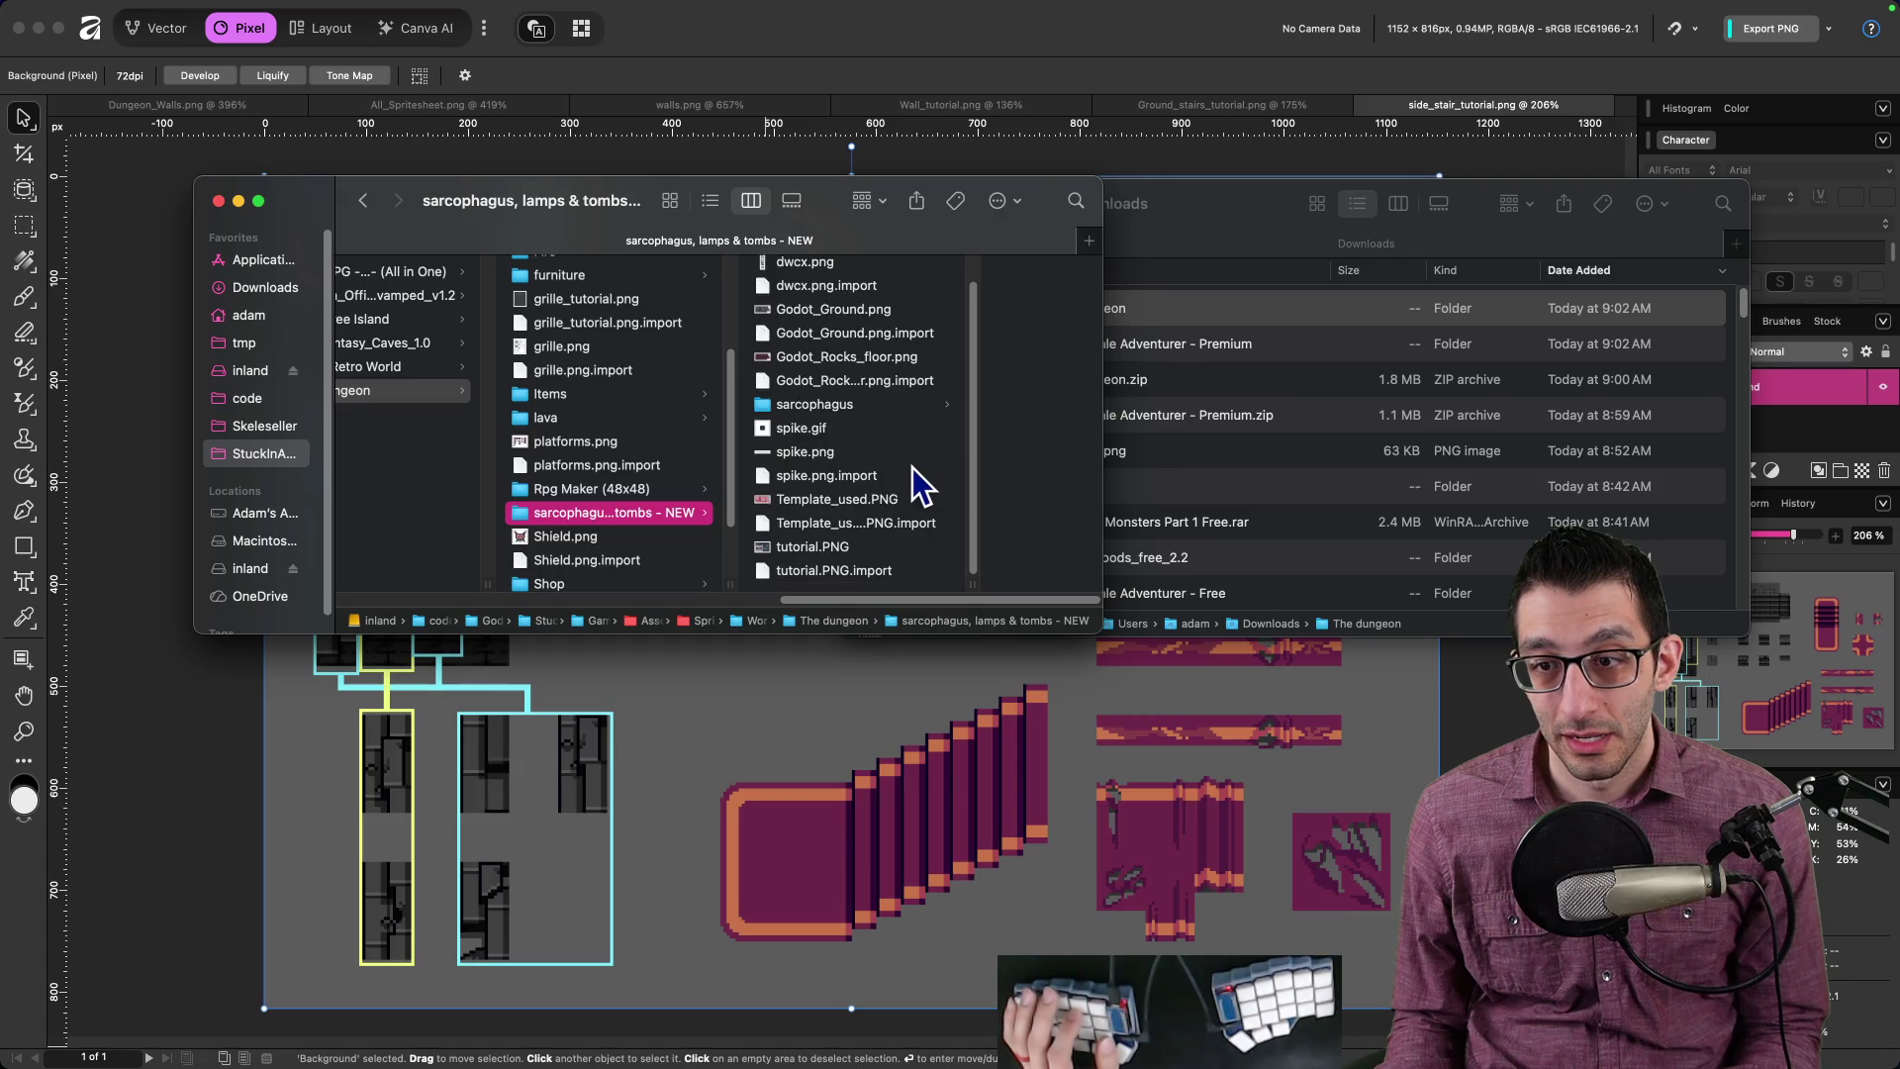
scroll(922, 486, "up", 1)
scroll(890, 426, "down", 1)
double_click(837, 539)
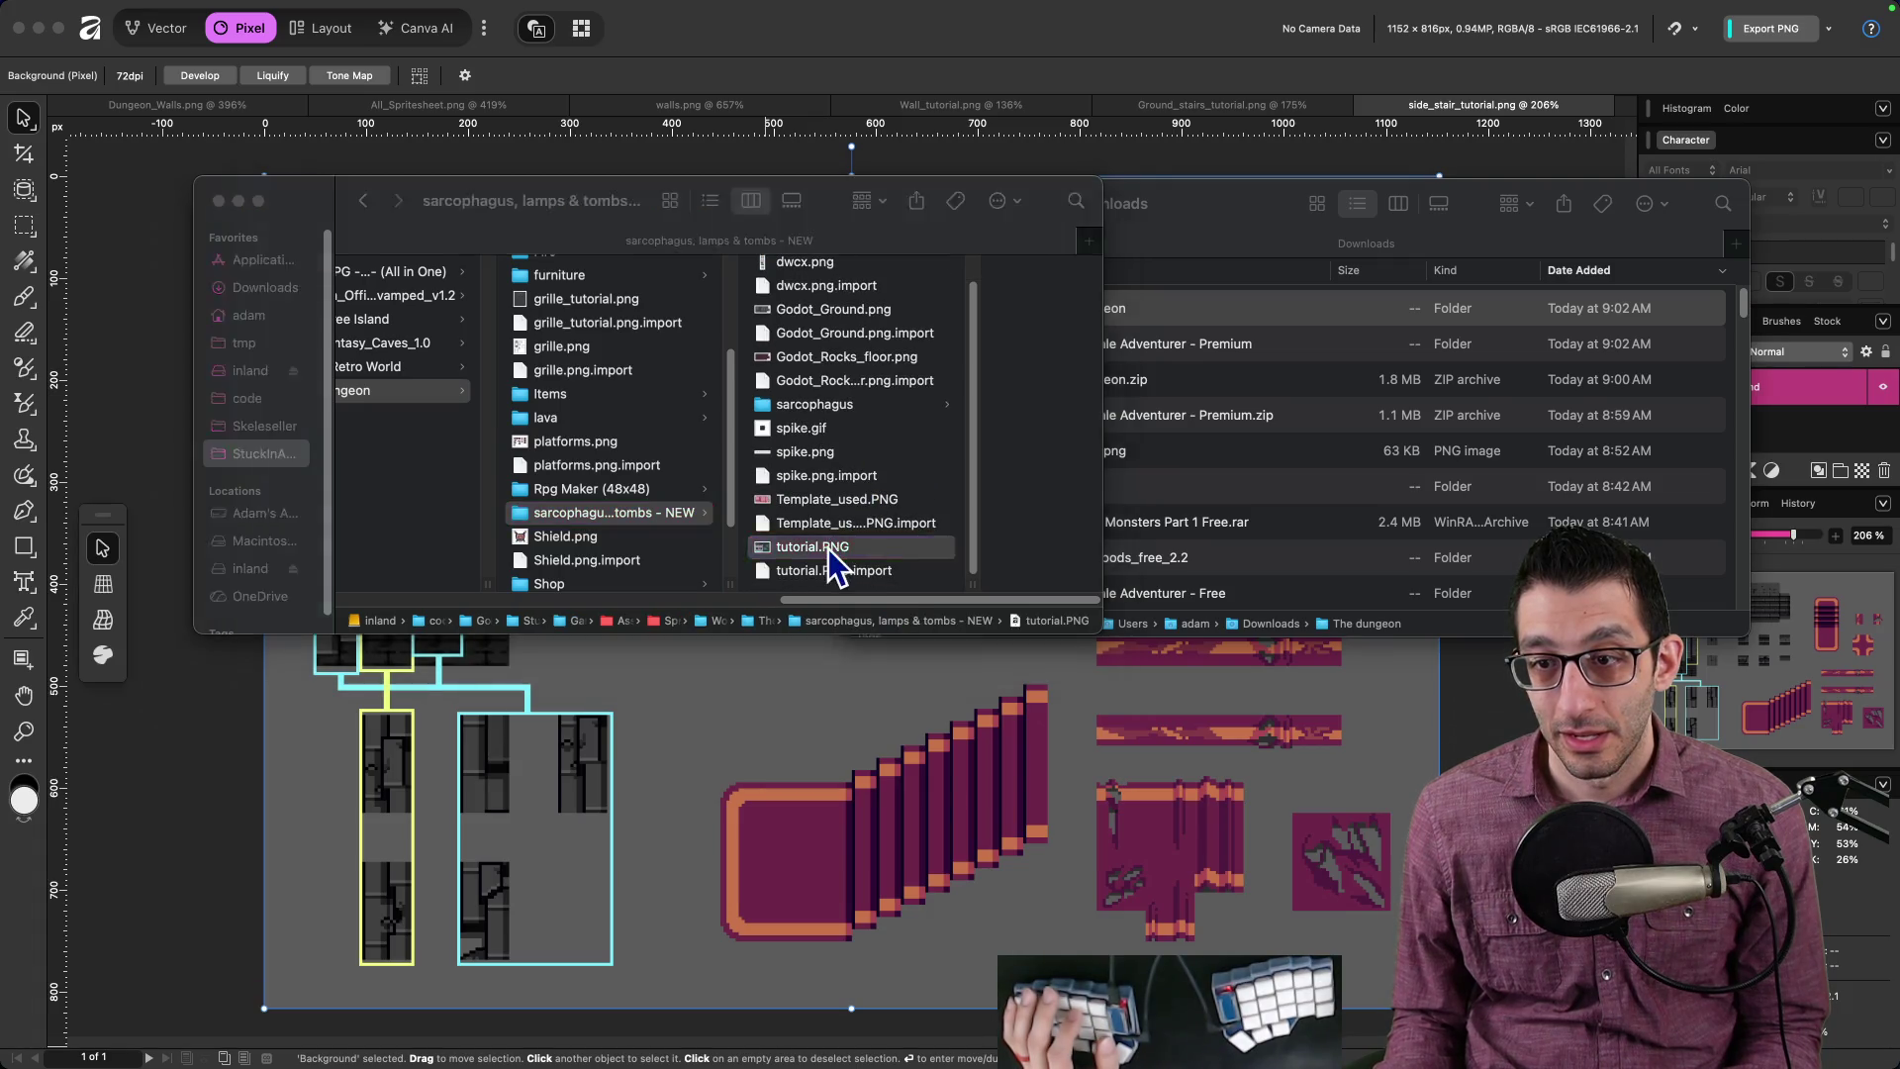
key("super+Tab")
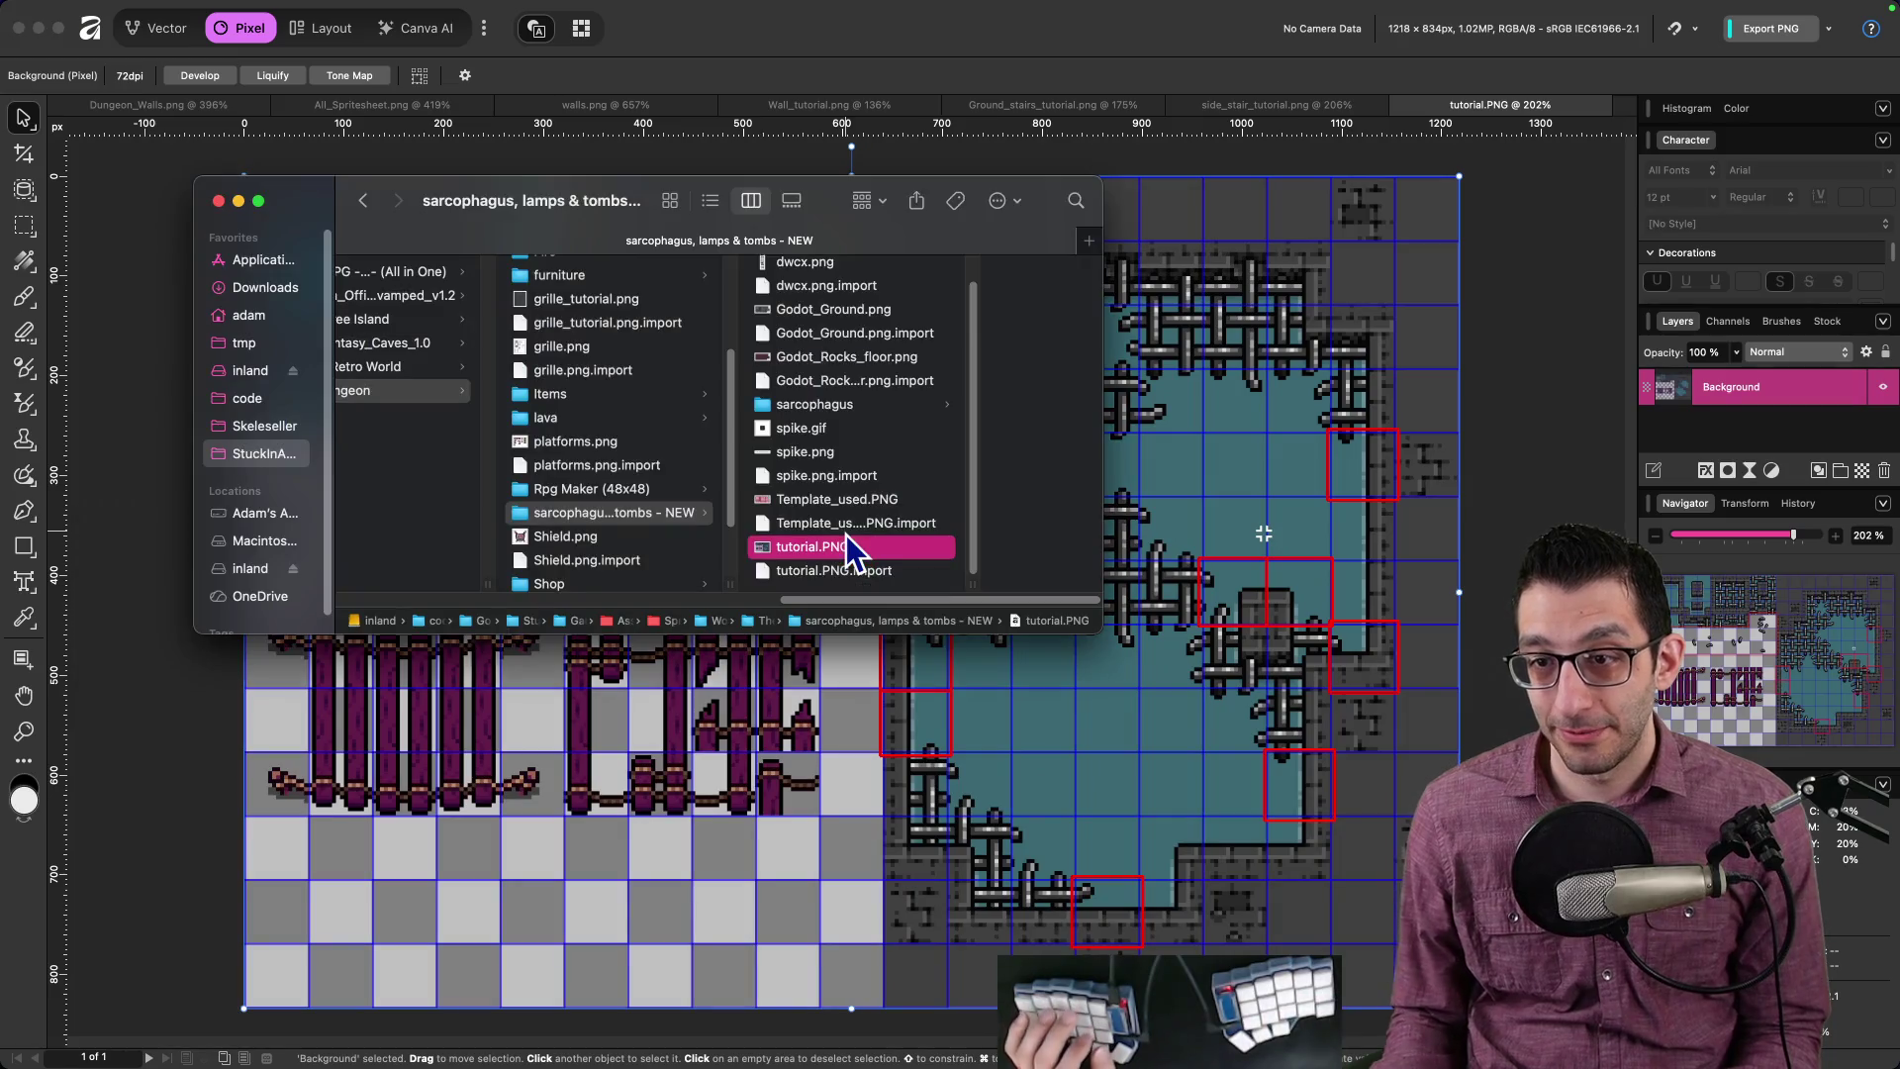
Step: Open Template_used.PNG and Godot_Ground.png as new Affinity documents
scroll(851, 415, "up", 1)
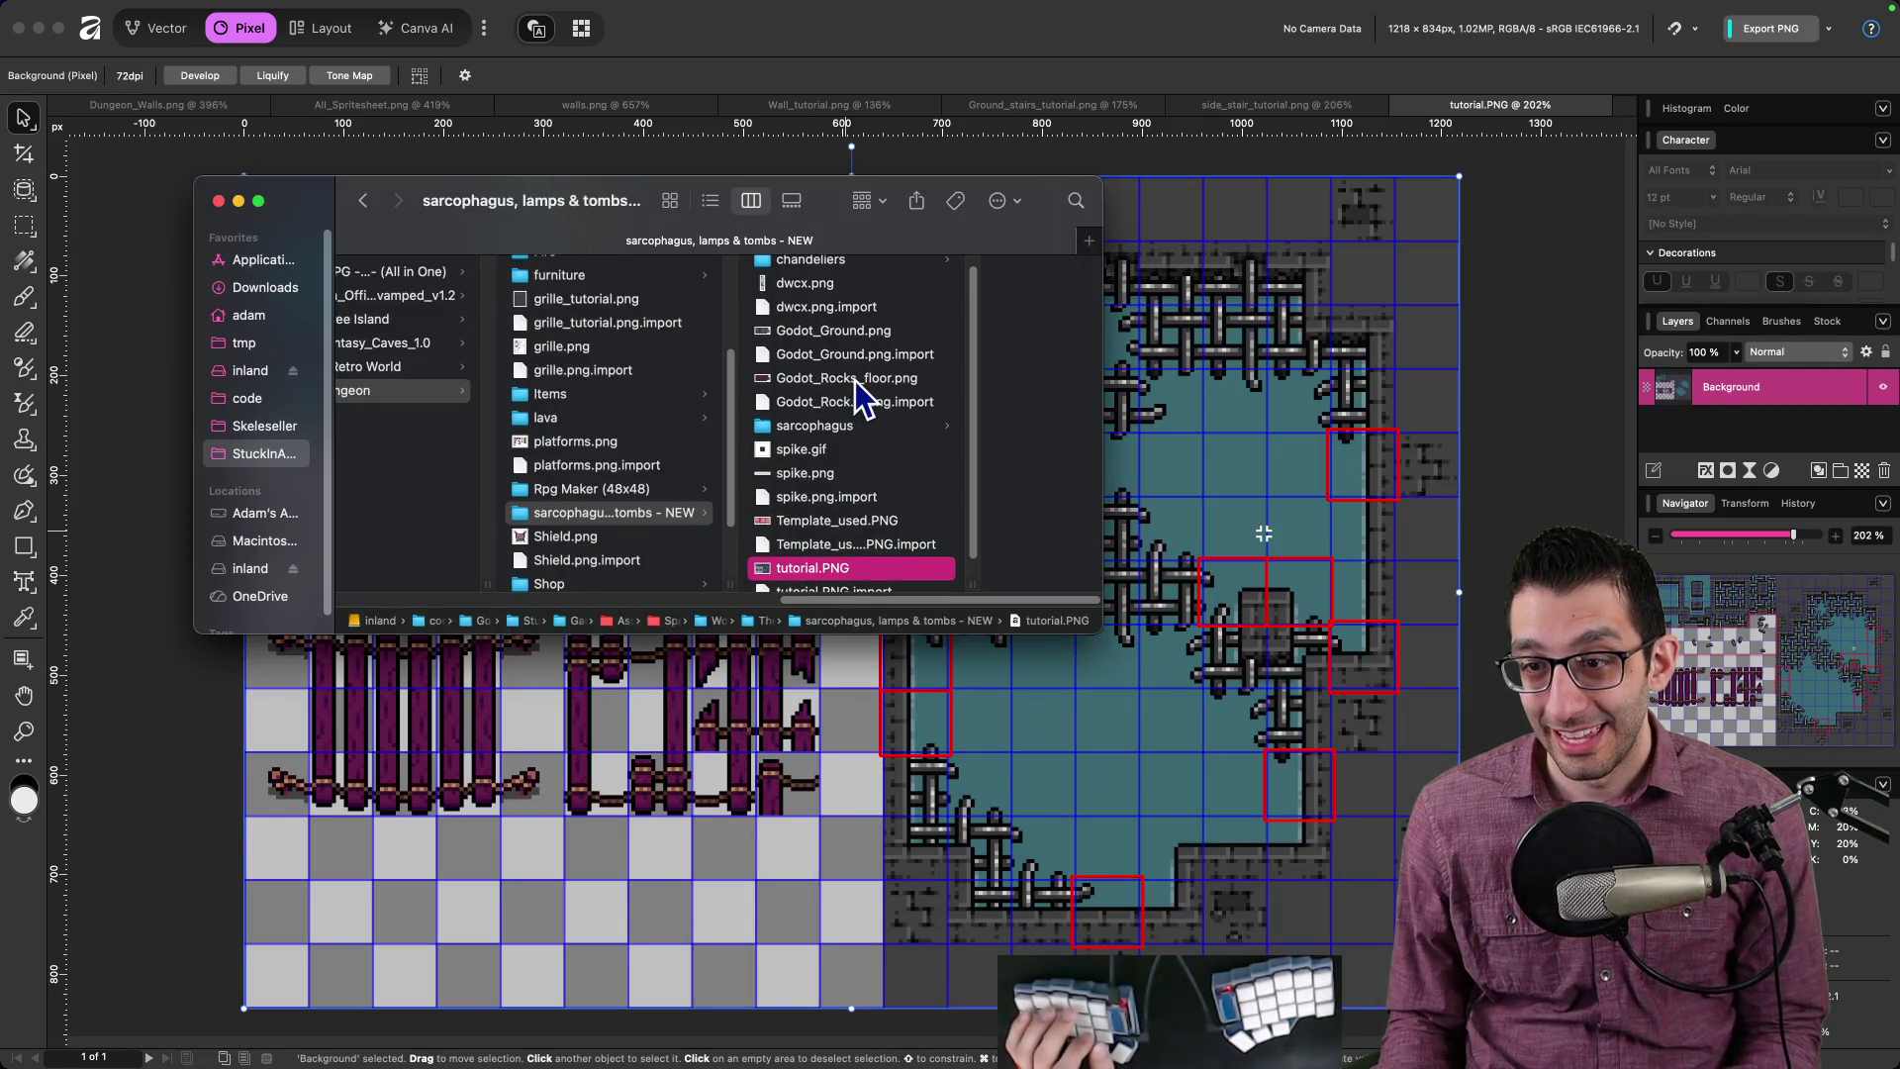
double_click(857, 524)
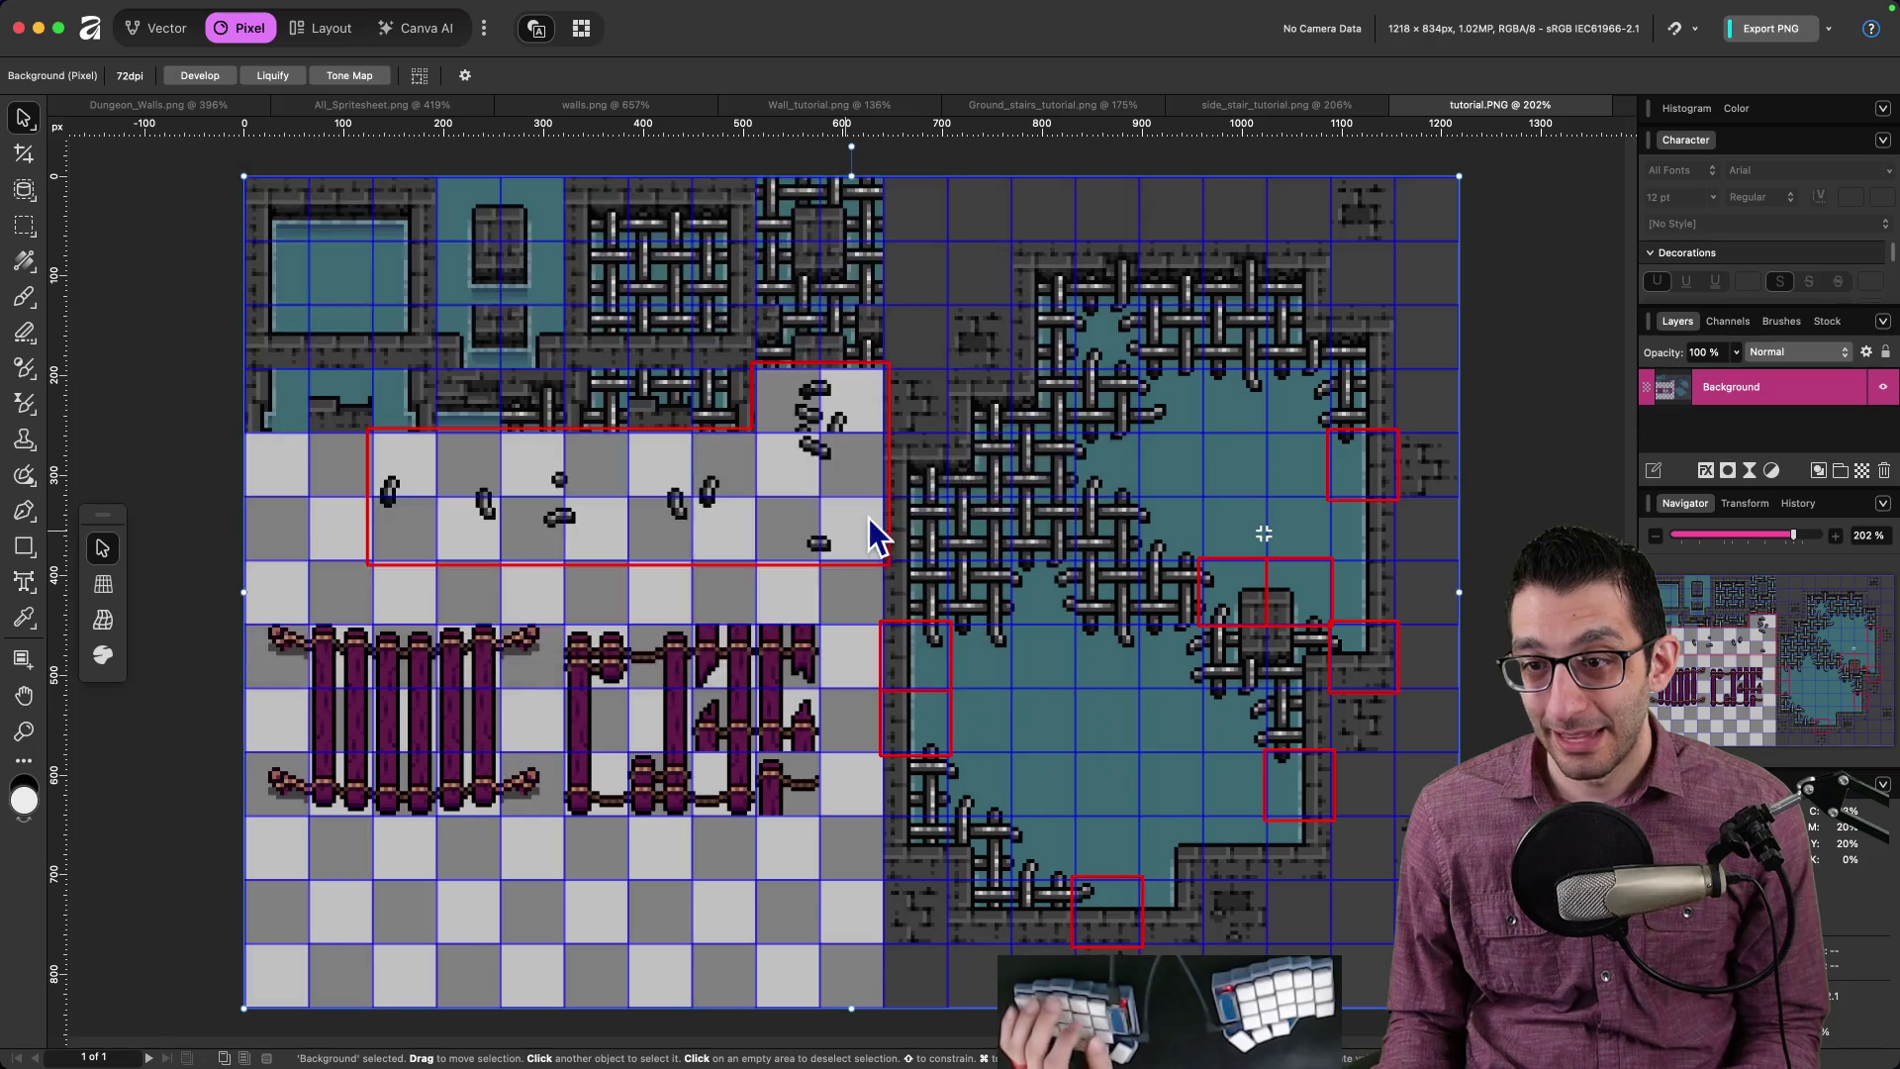
scroll(959, 471, "down", 3)
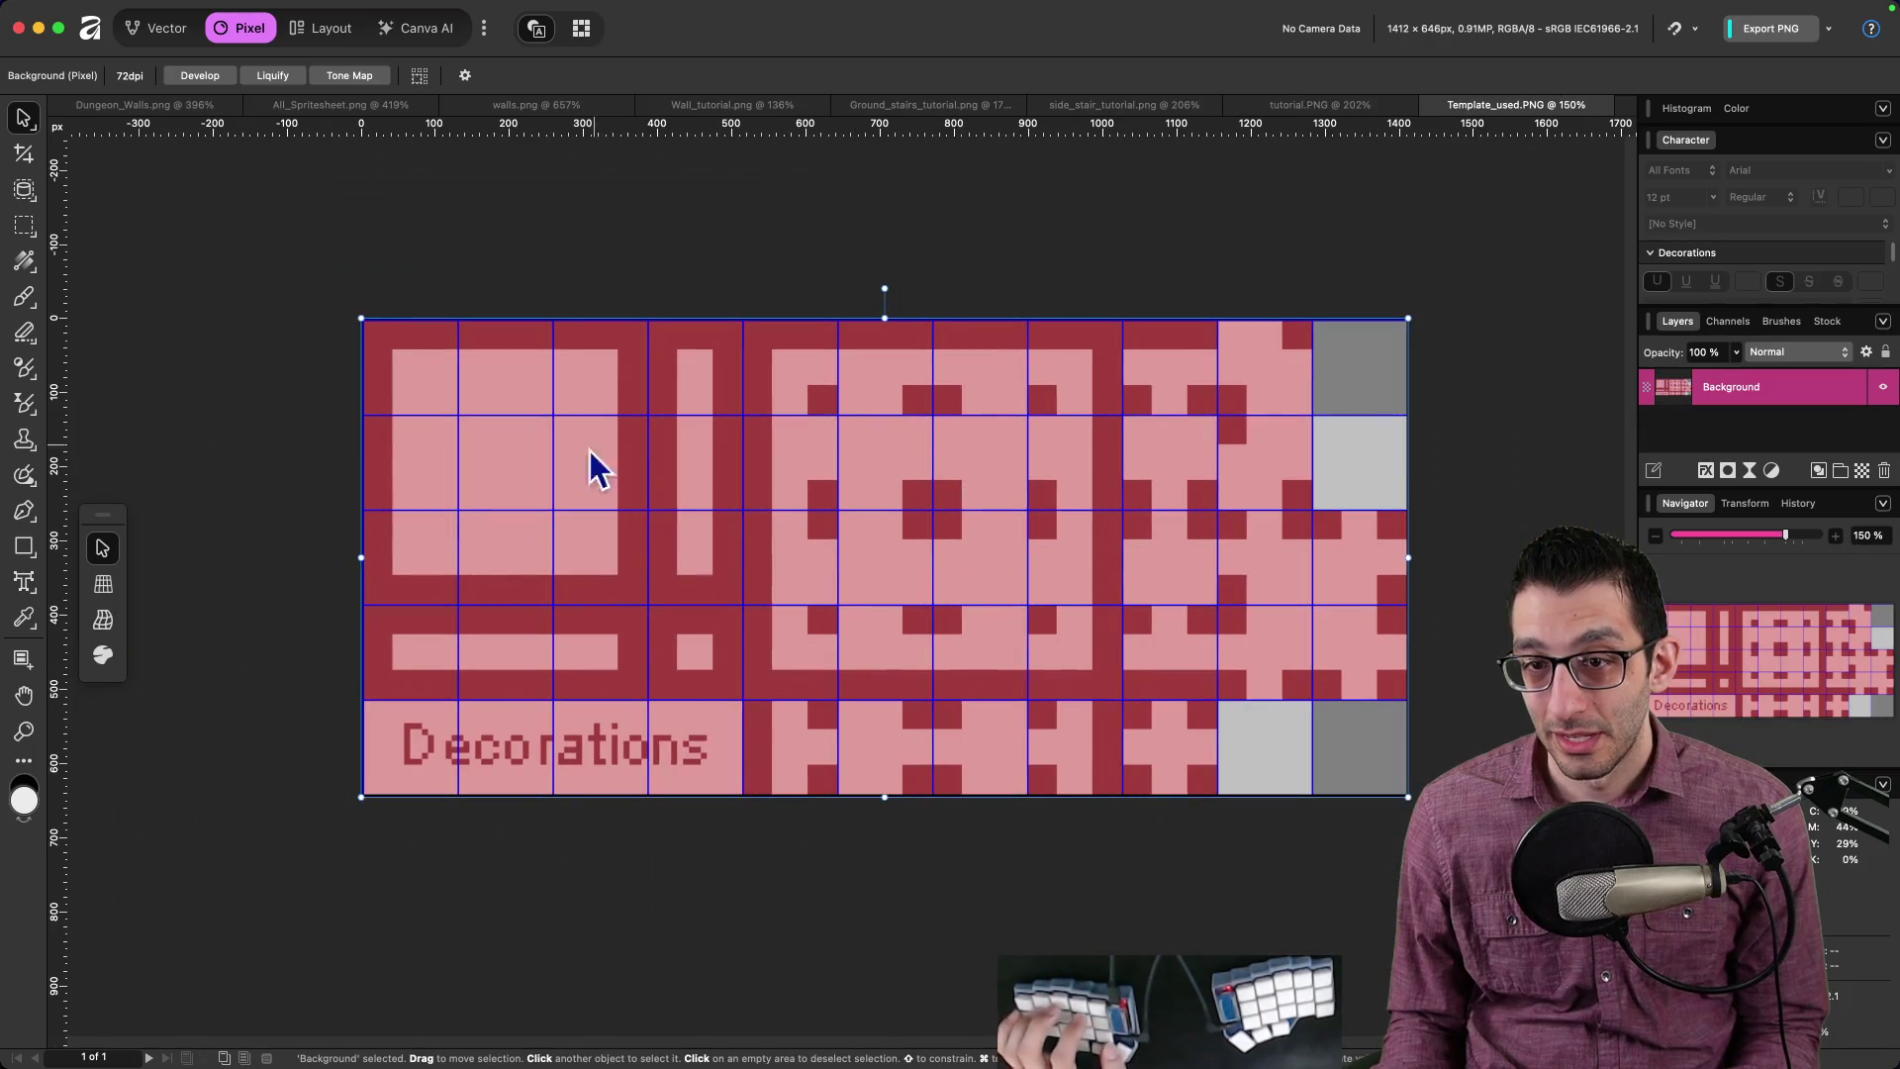
key("super+Tab")
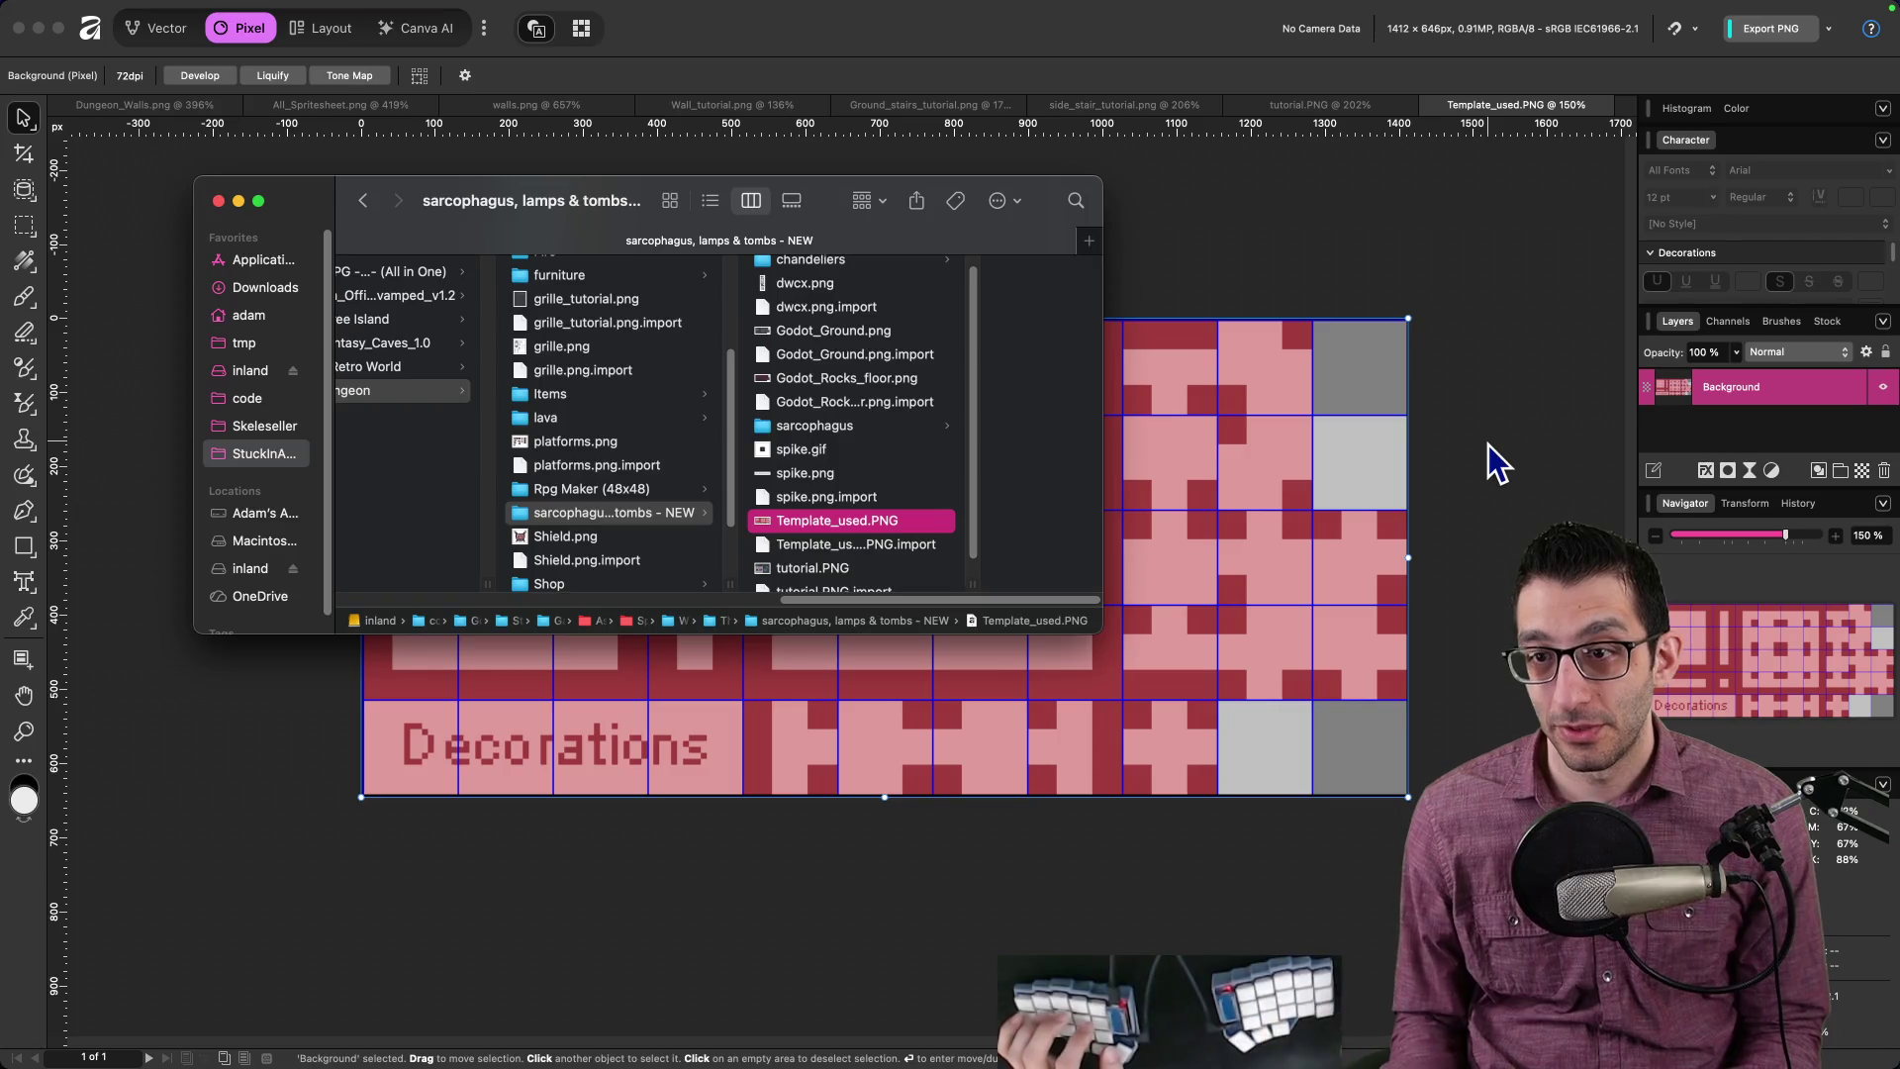
double_click(858, 335)
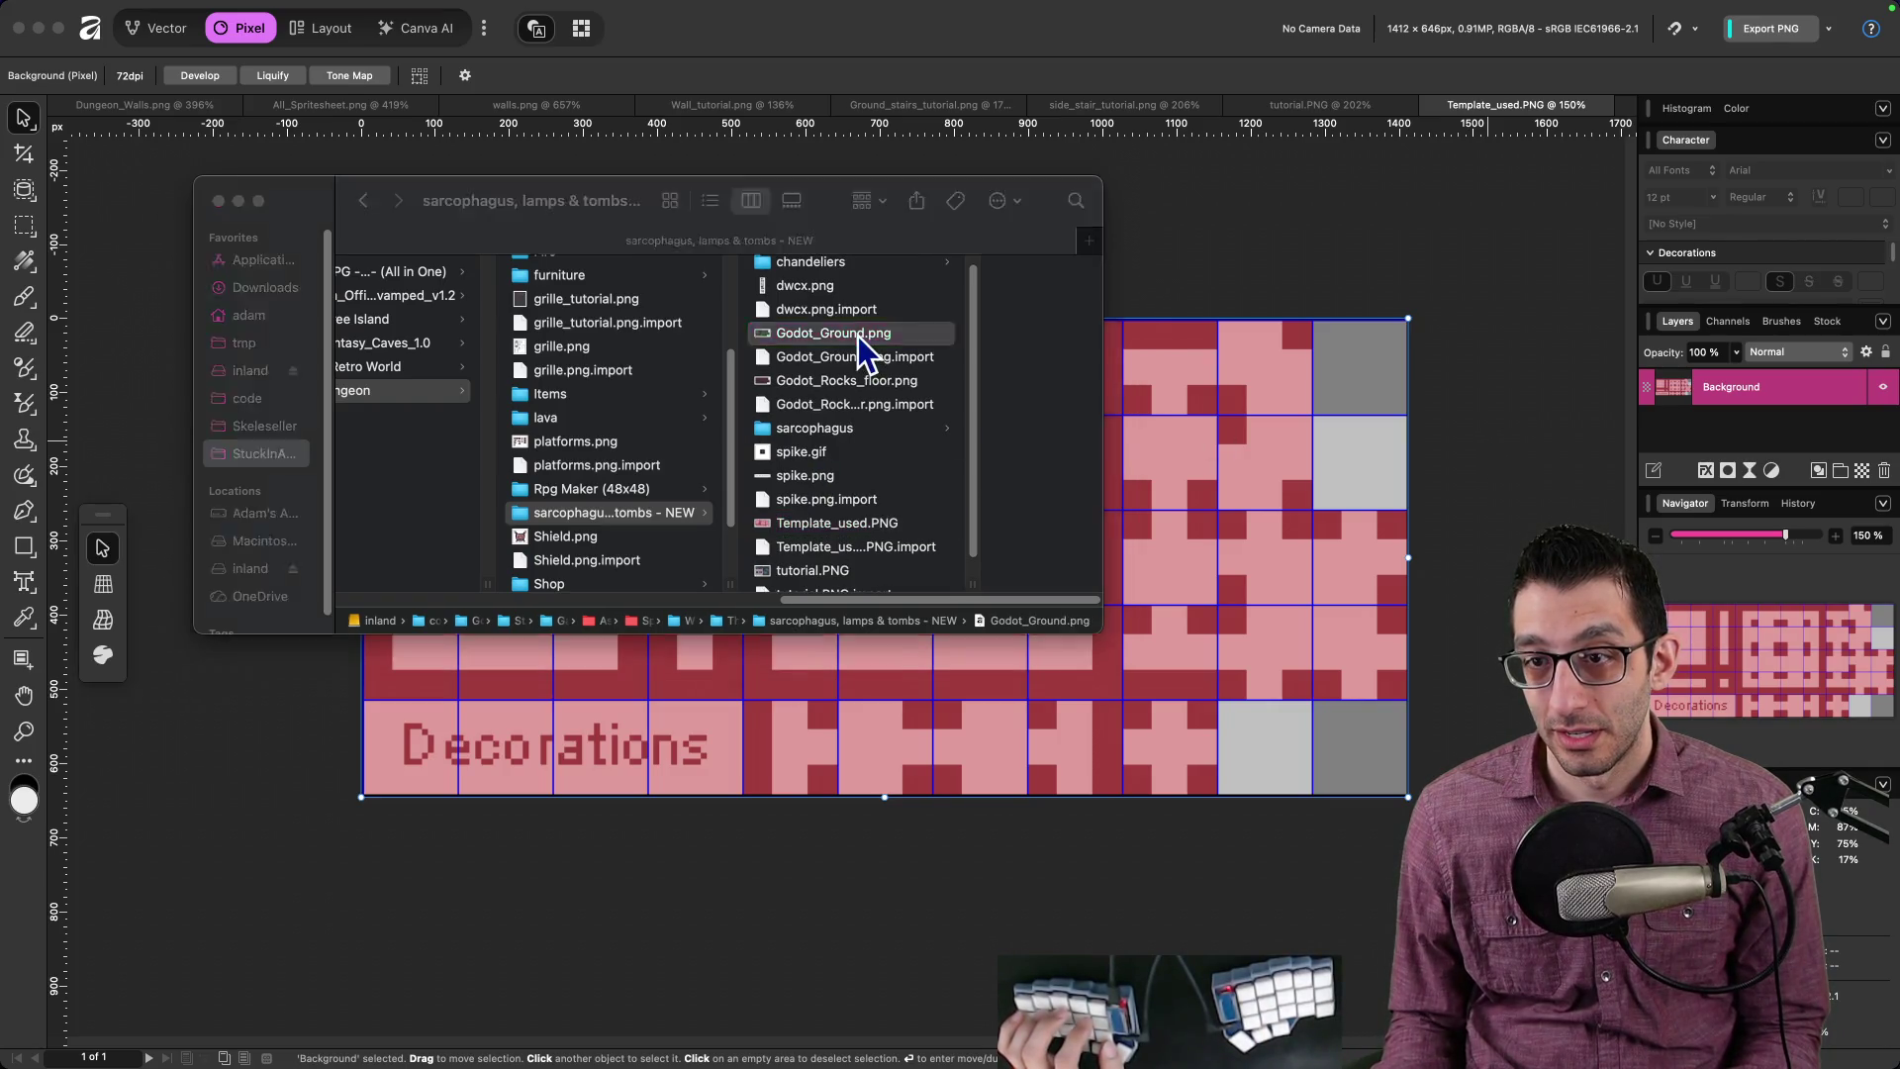
scroll(938, 406, "down", 3)
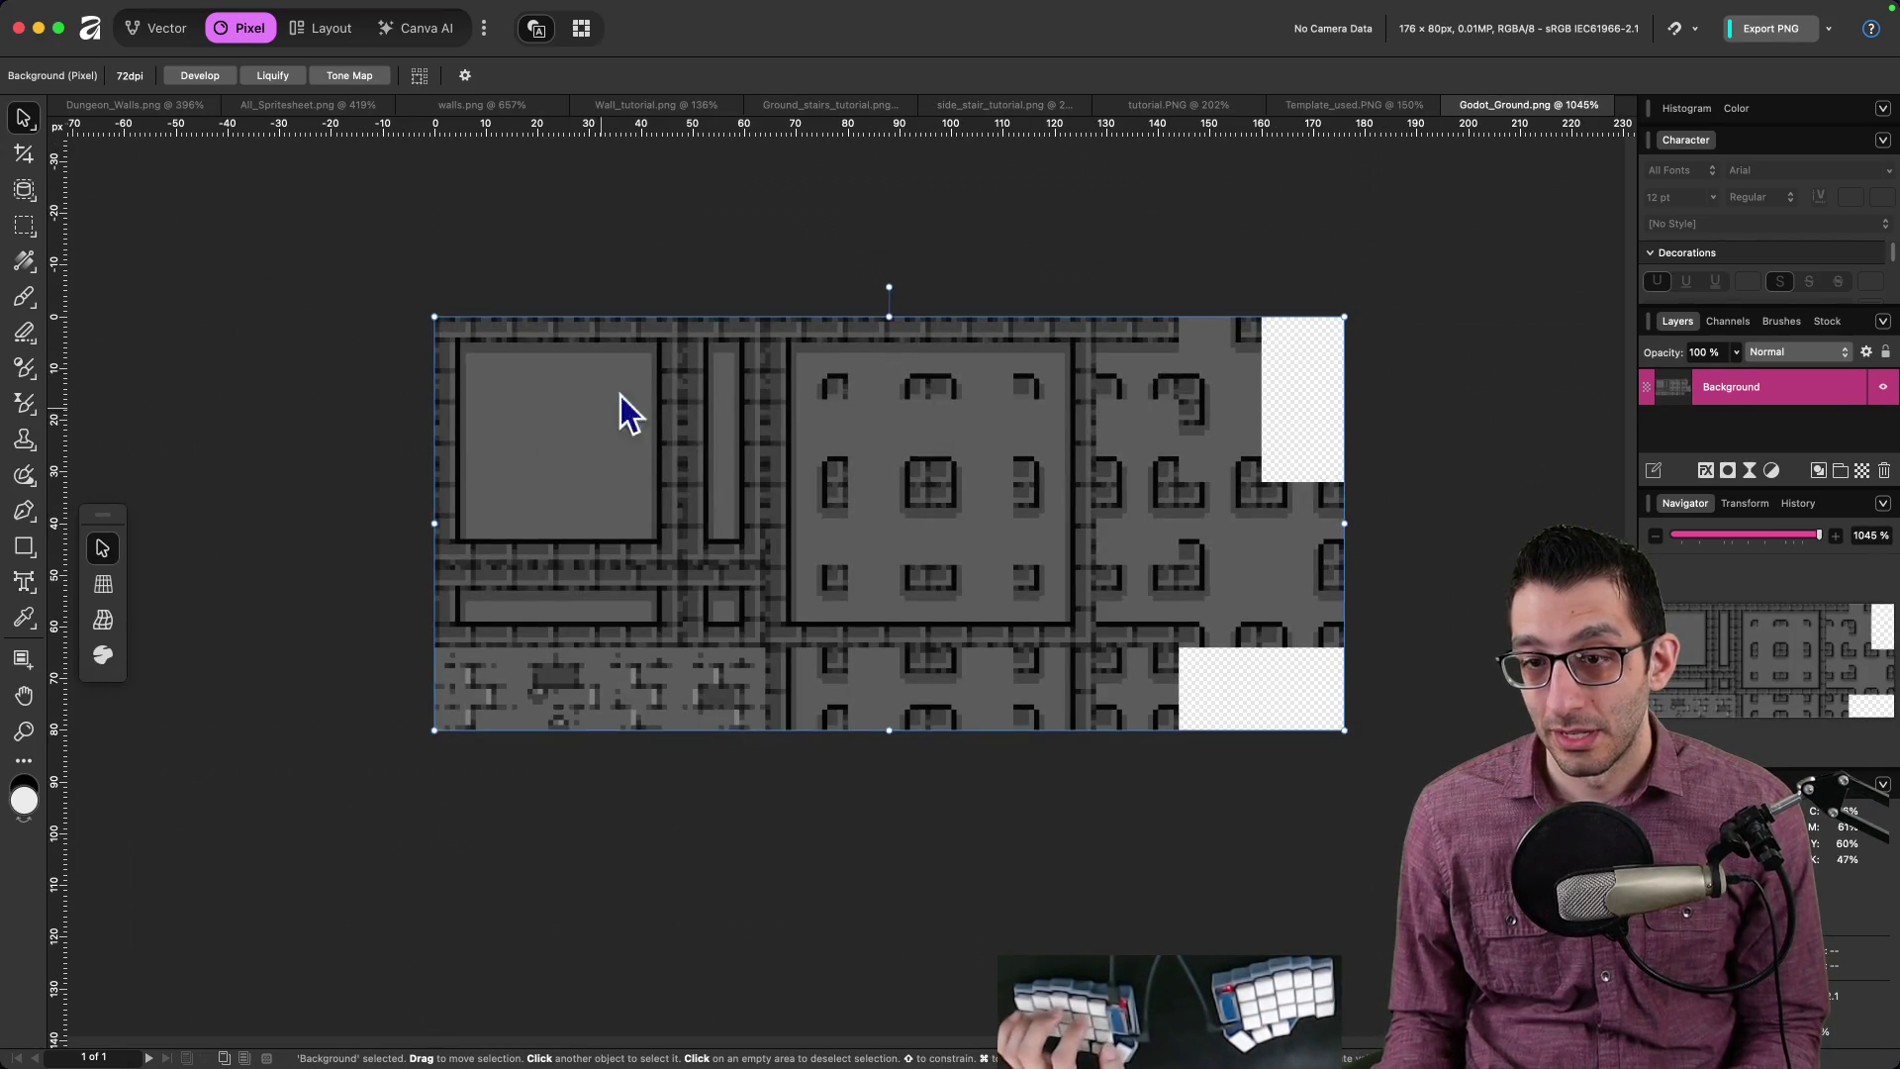
key("super+Tab")
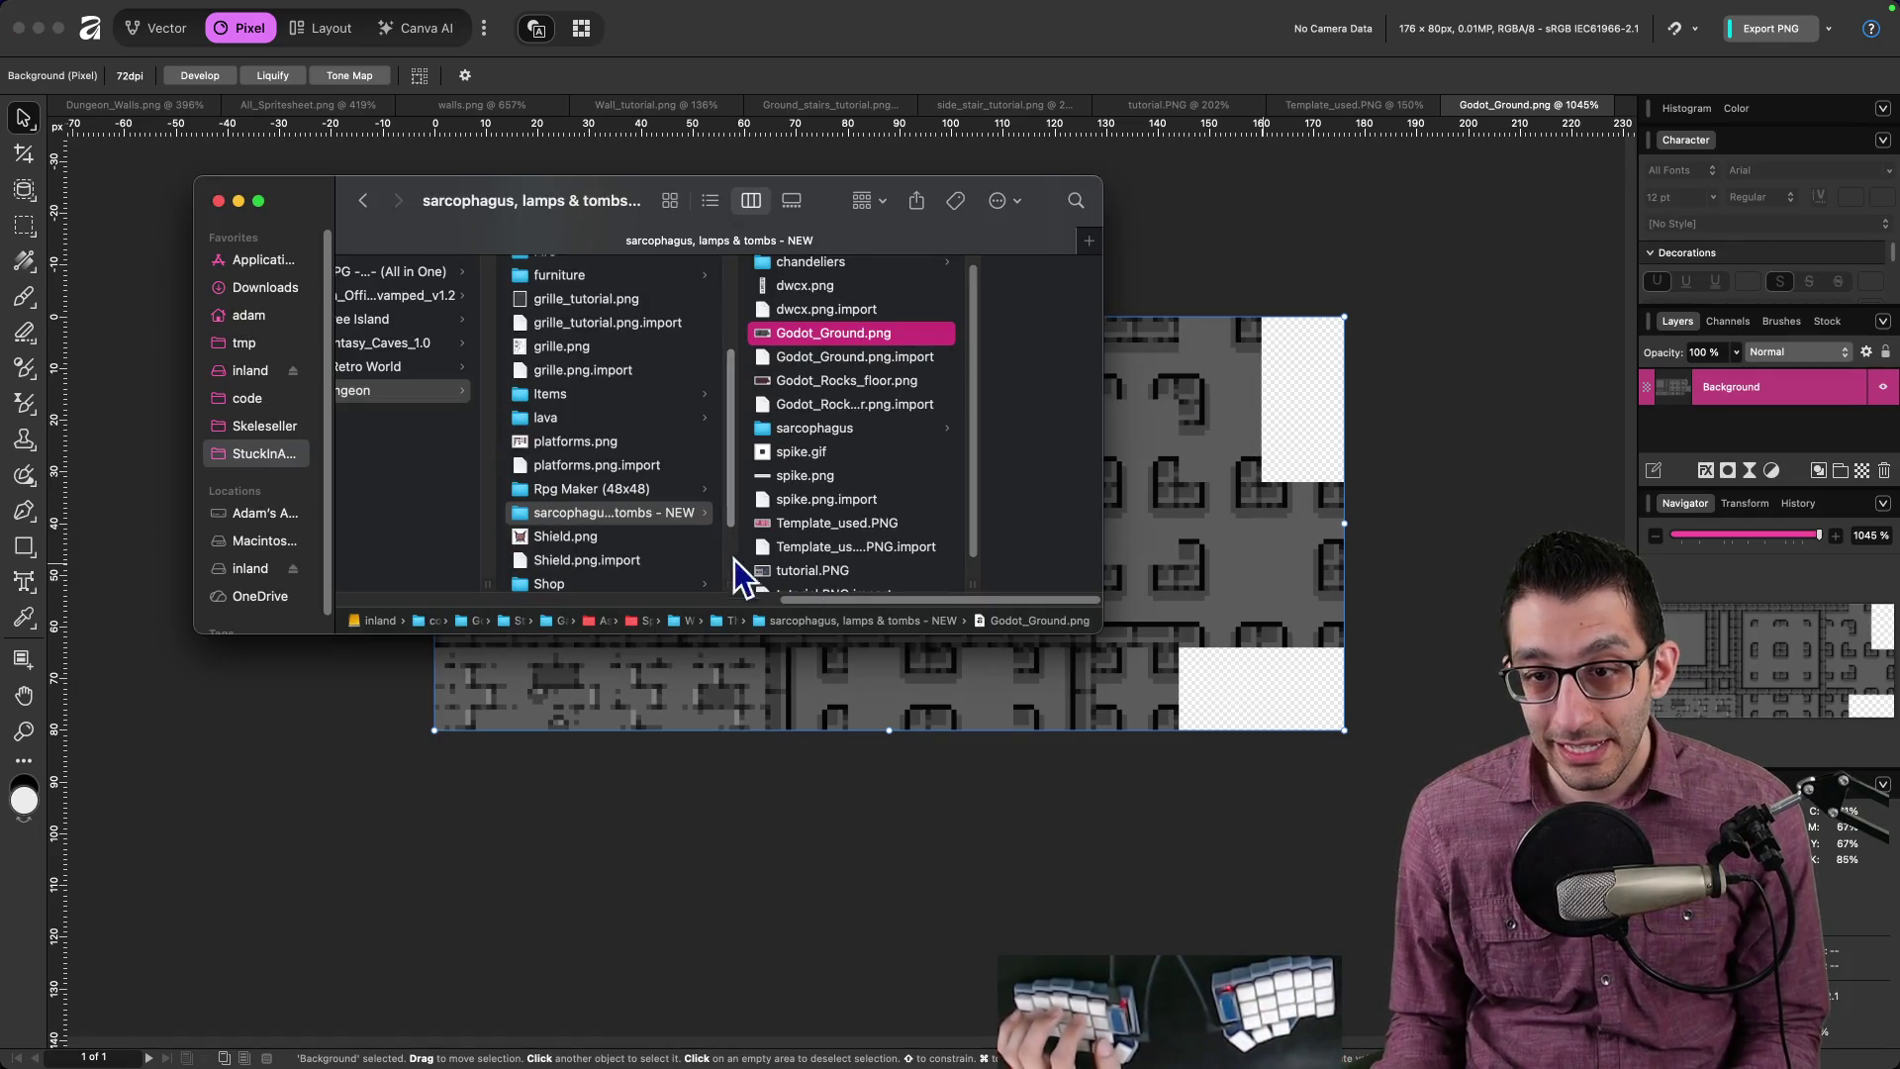
Step: Widen the Finder file column and open Godot_Rocks_floor.png in Affinity
left_click(791, 592)
mouse_move(730, 583)
left_mouse_down()
mouse_move(818, 583)
mouse_move(798, 584)
left_mouse_up()
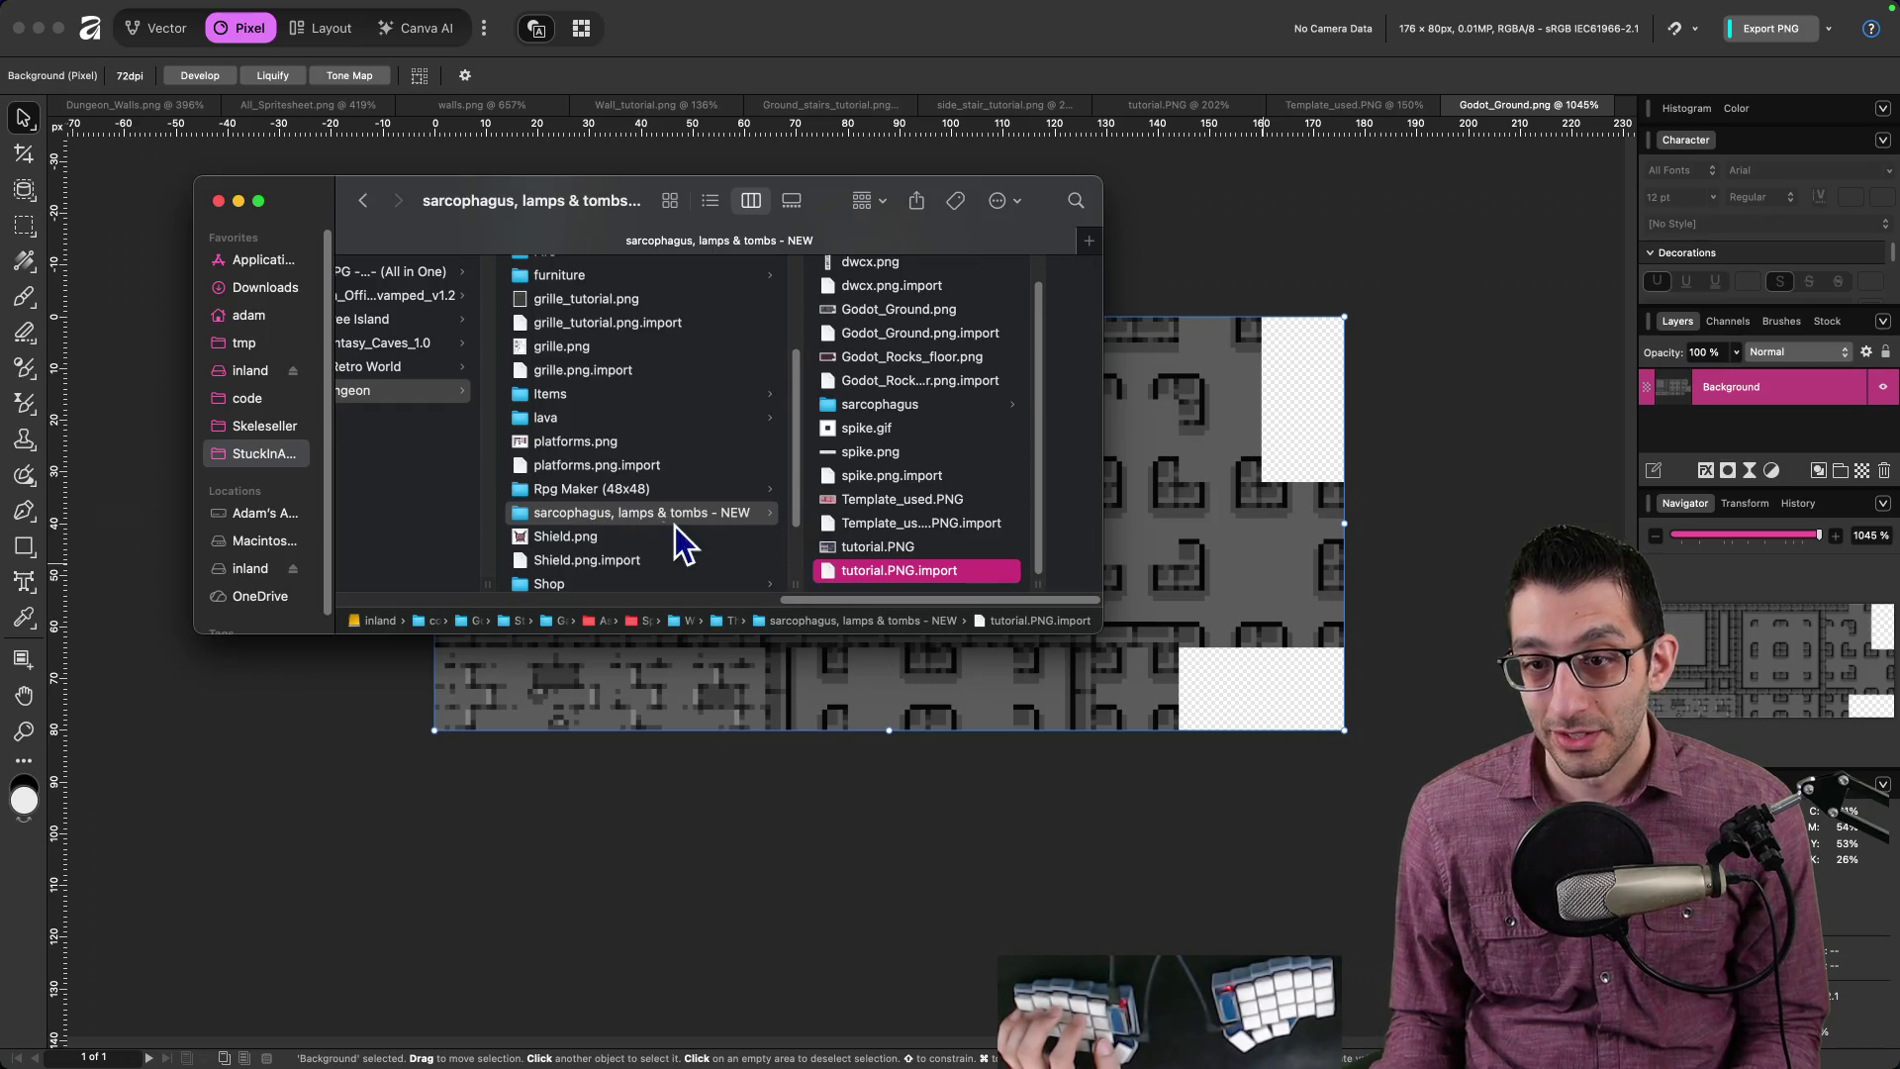
scroll(930, 489, "up", 1)
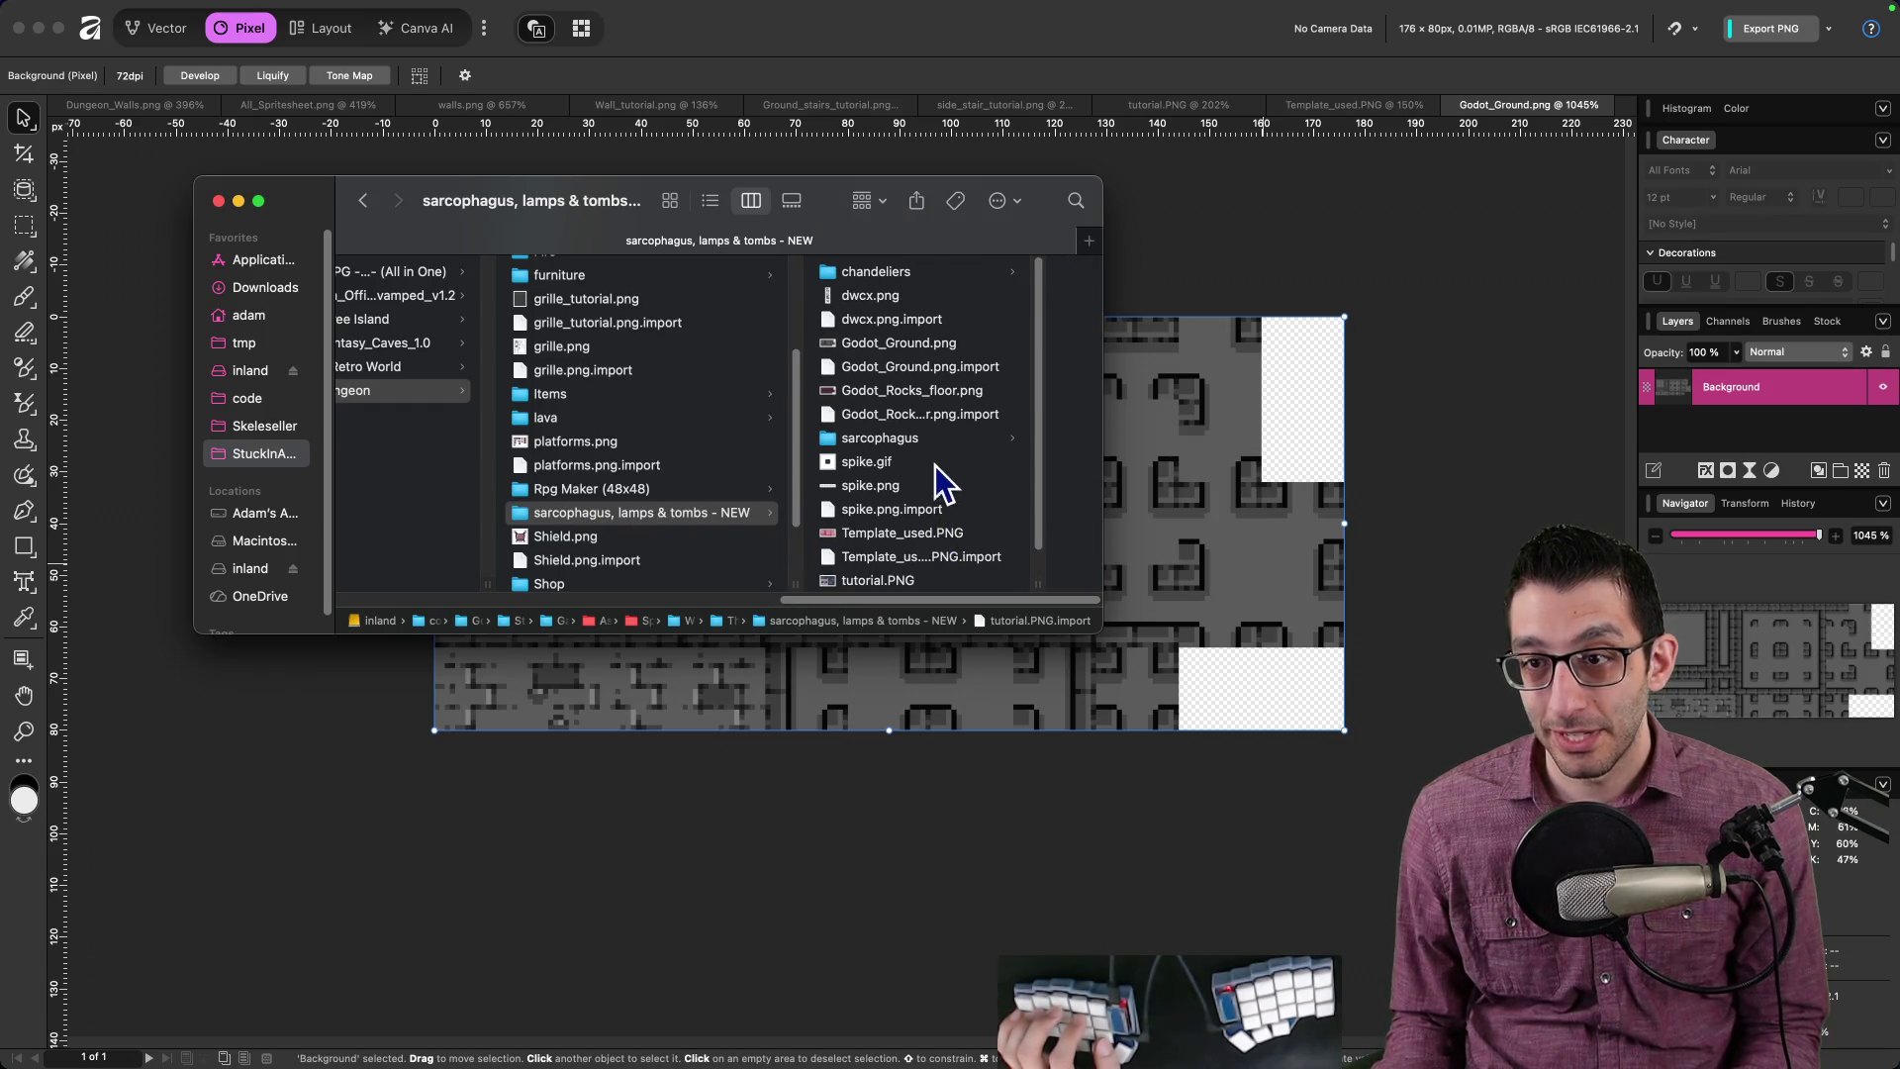
double_click(907, 390)
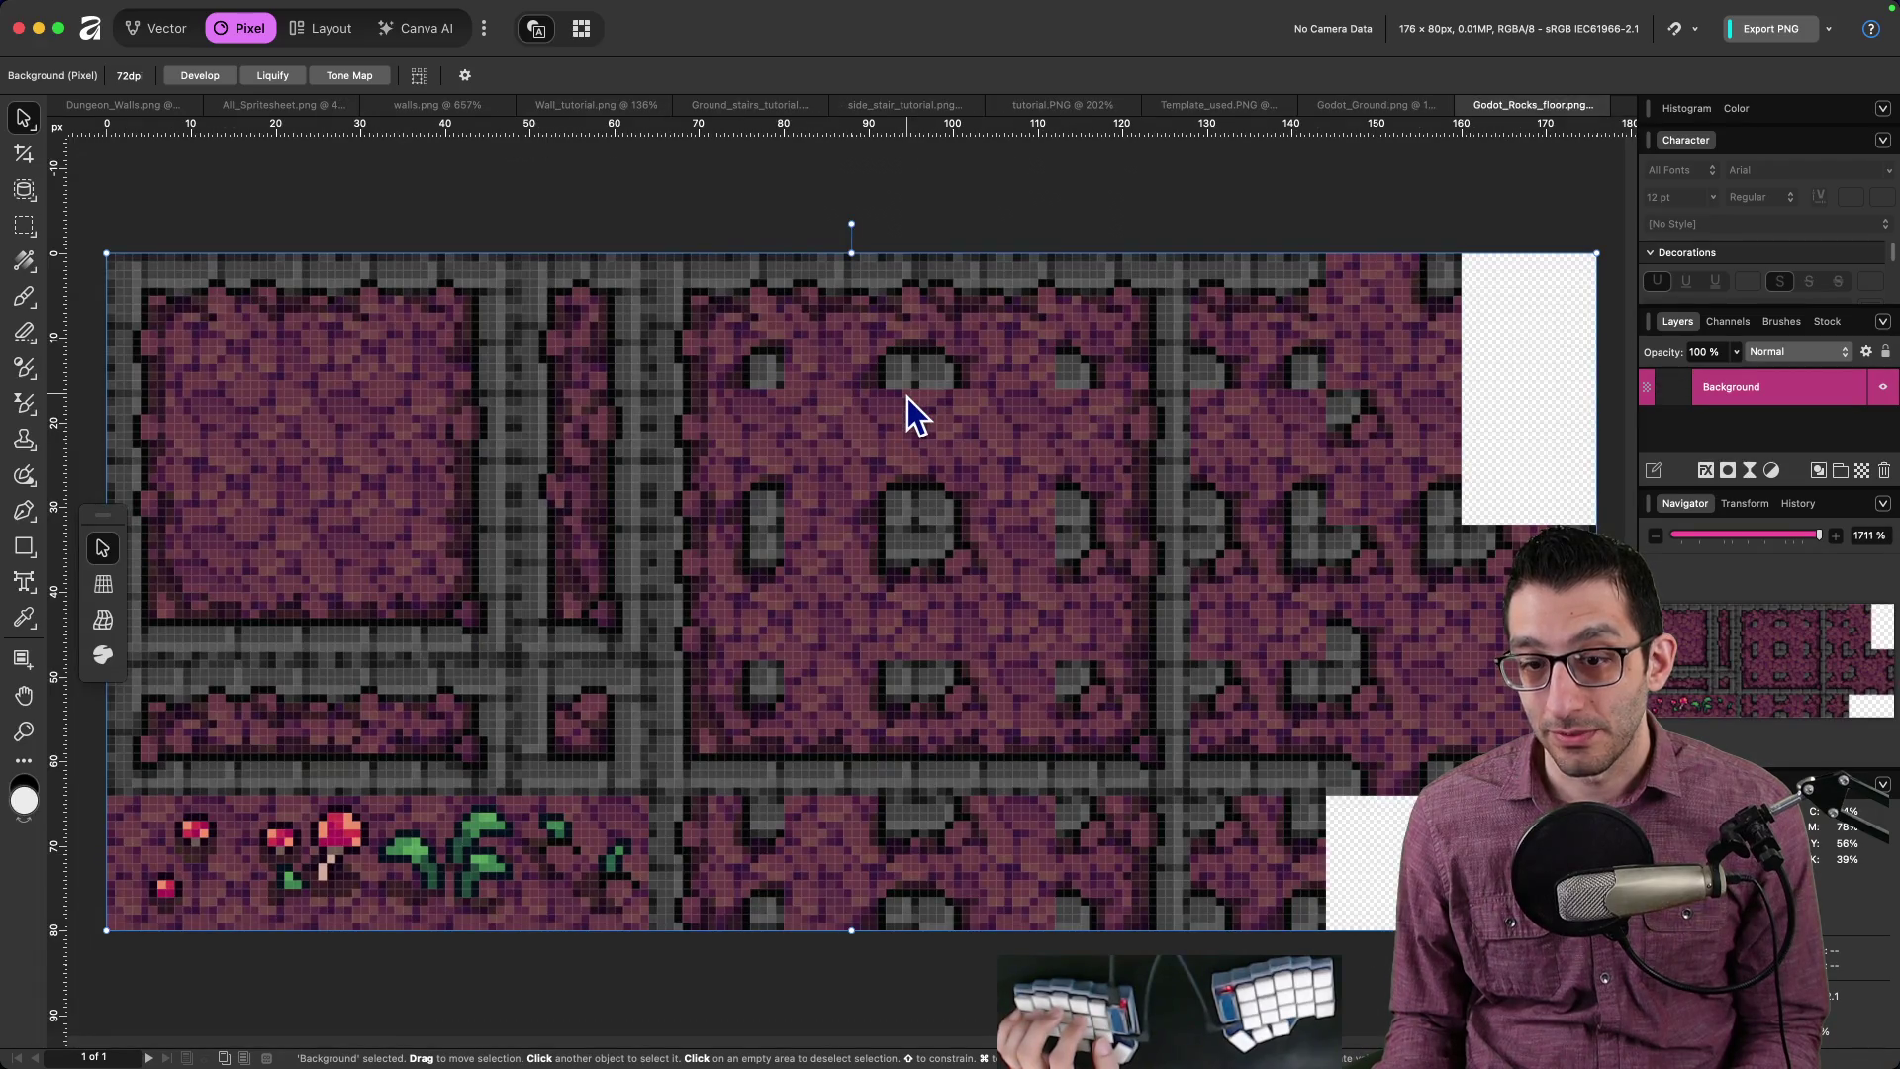
scroll(946, 424, "down", 2)
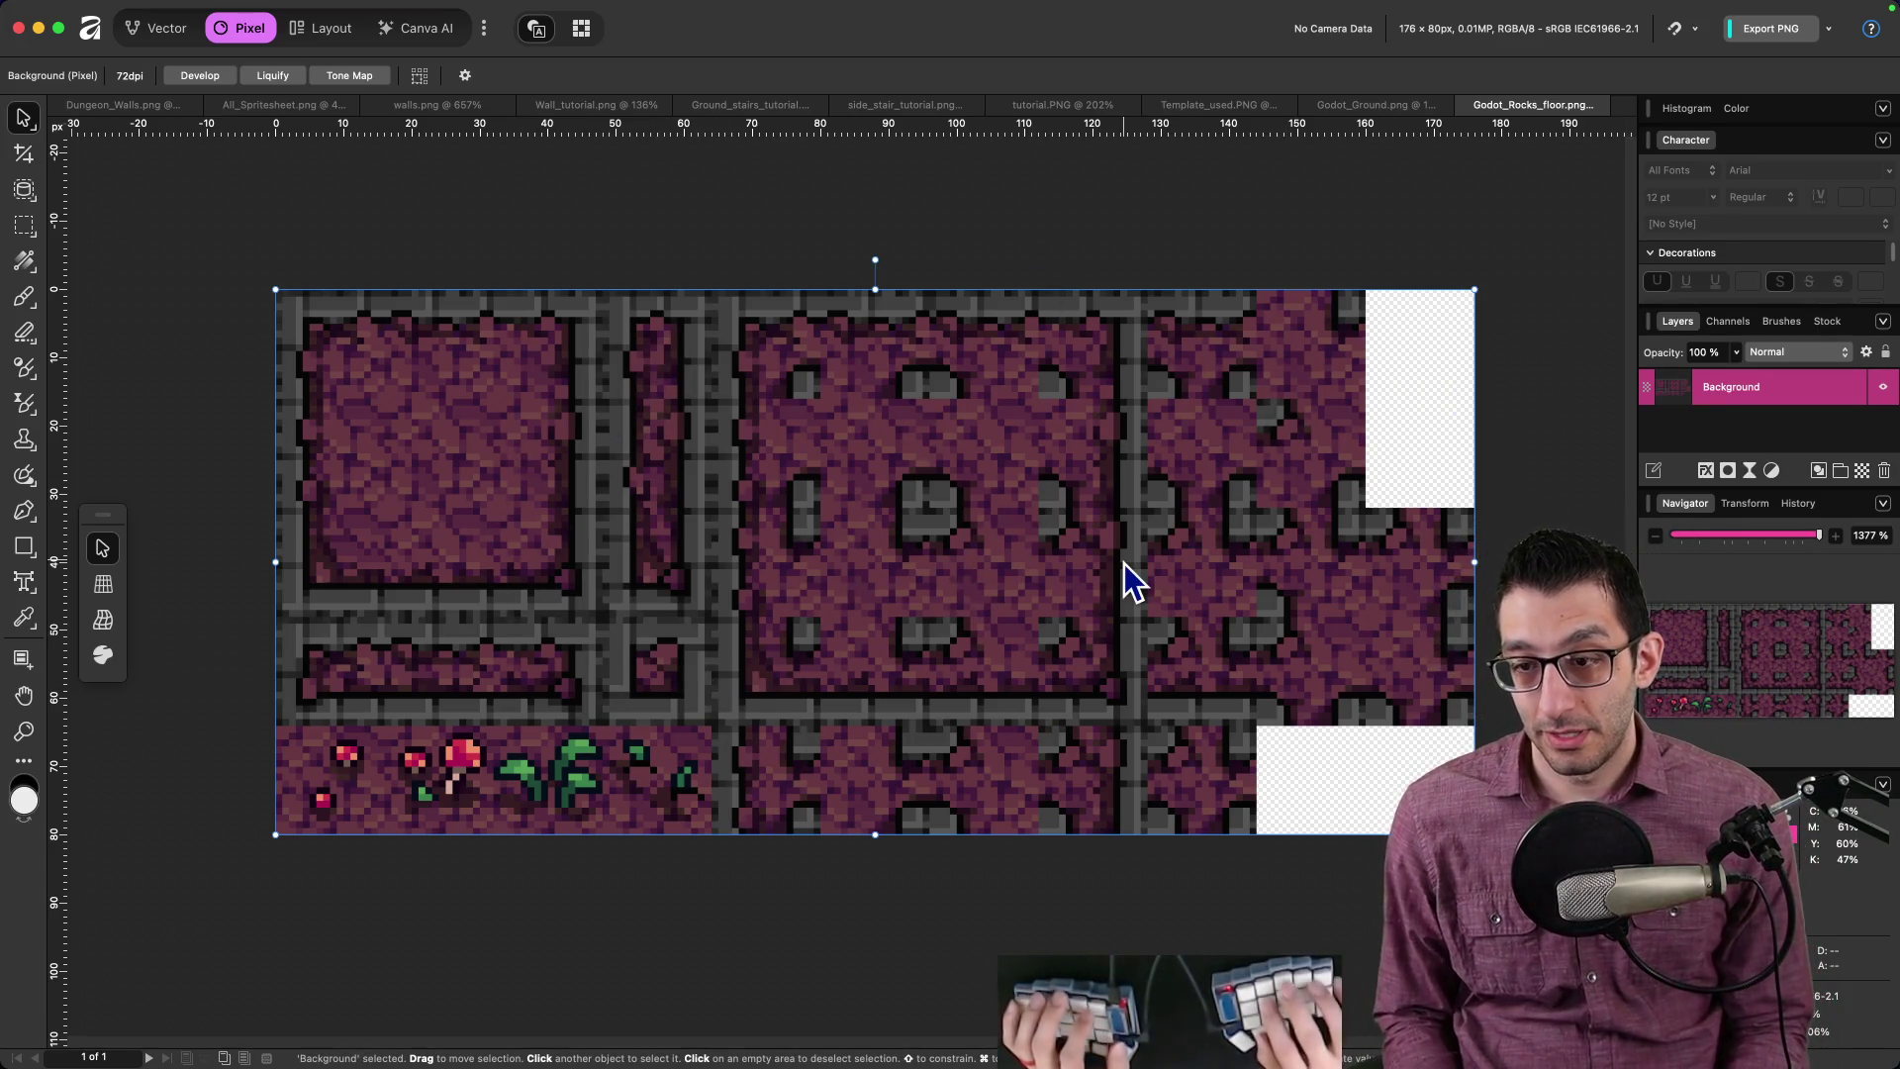
Step: Switch to iTerm2 and start a fresh terminal tab
key("super+Tab")
scroll(604, 497, "down", 2)
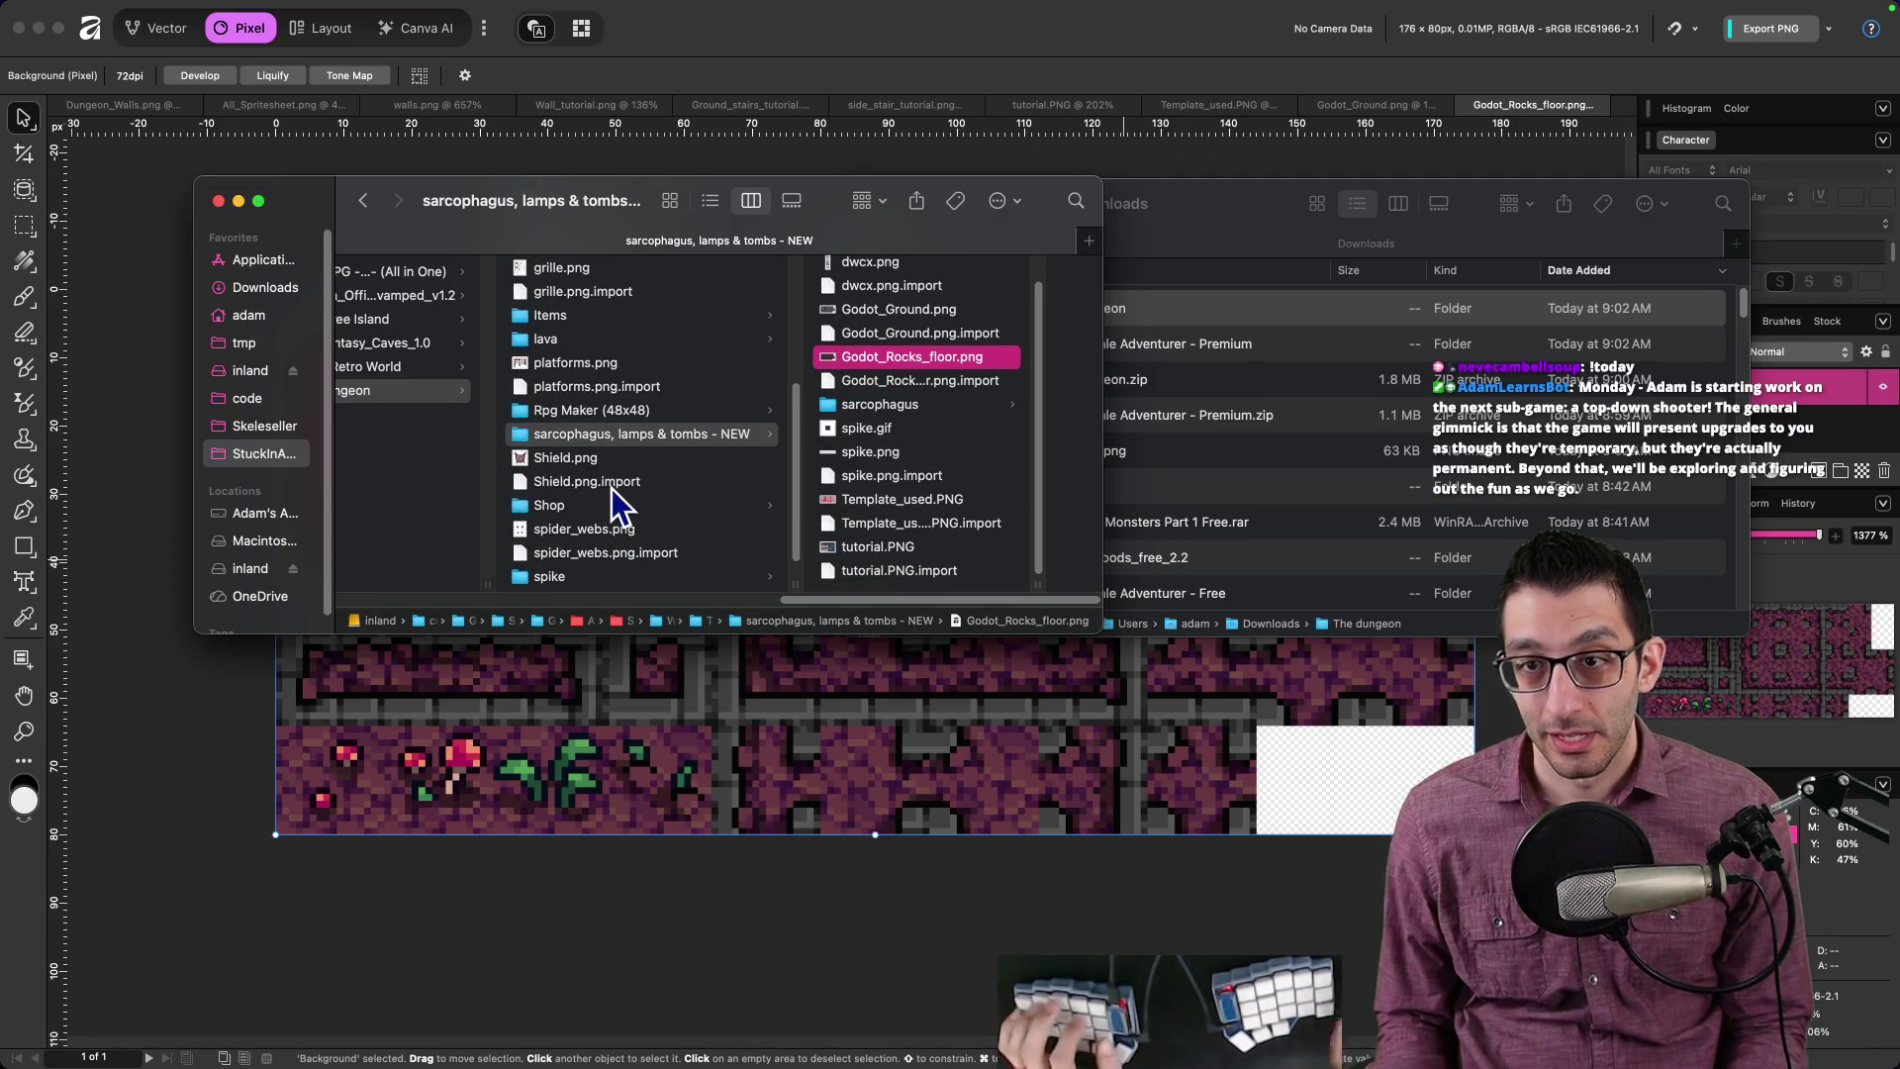
key("super+Tab")
key("super+t")
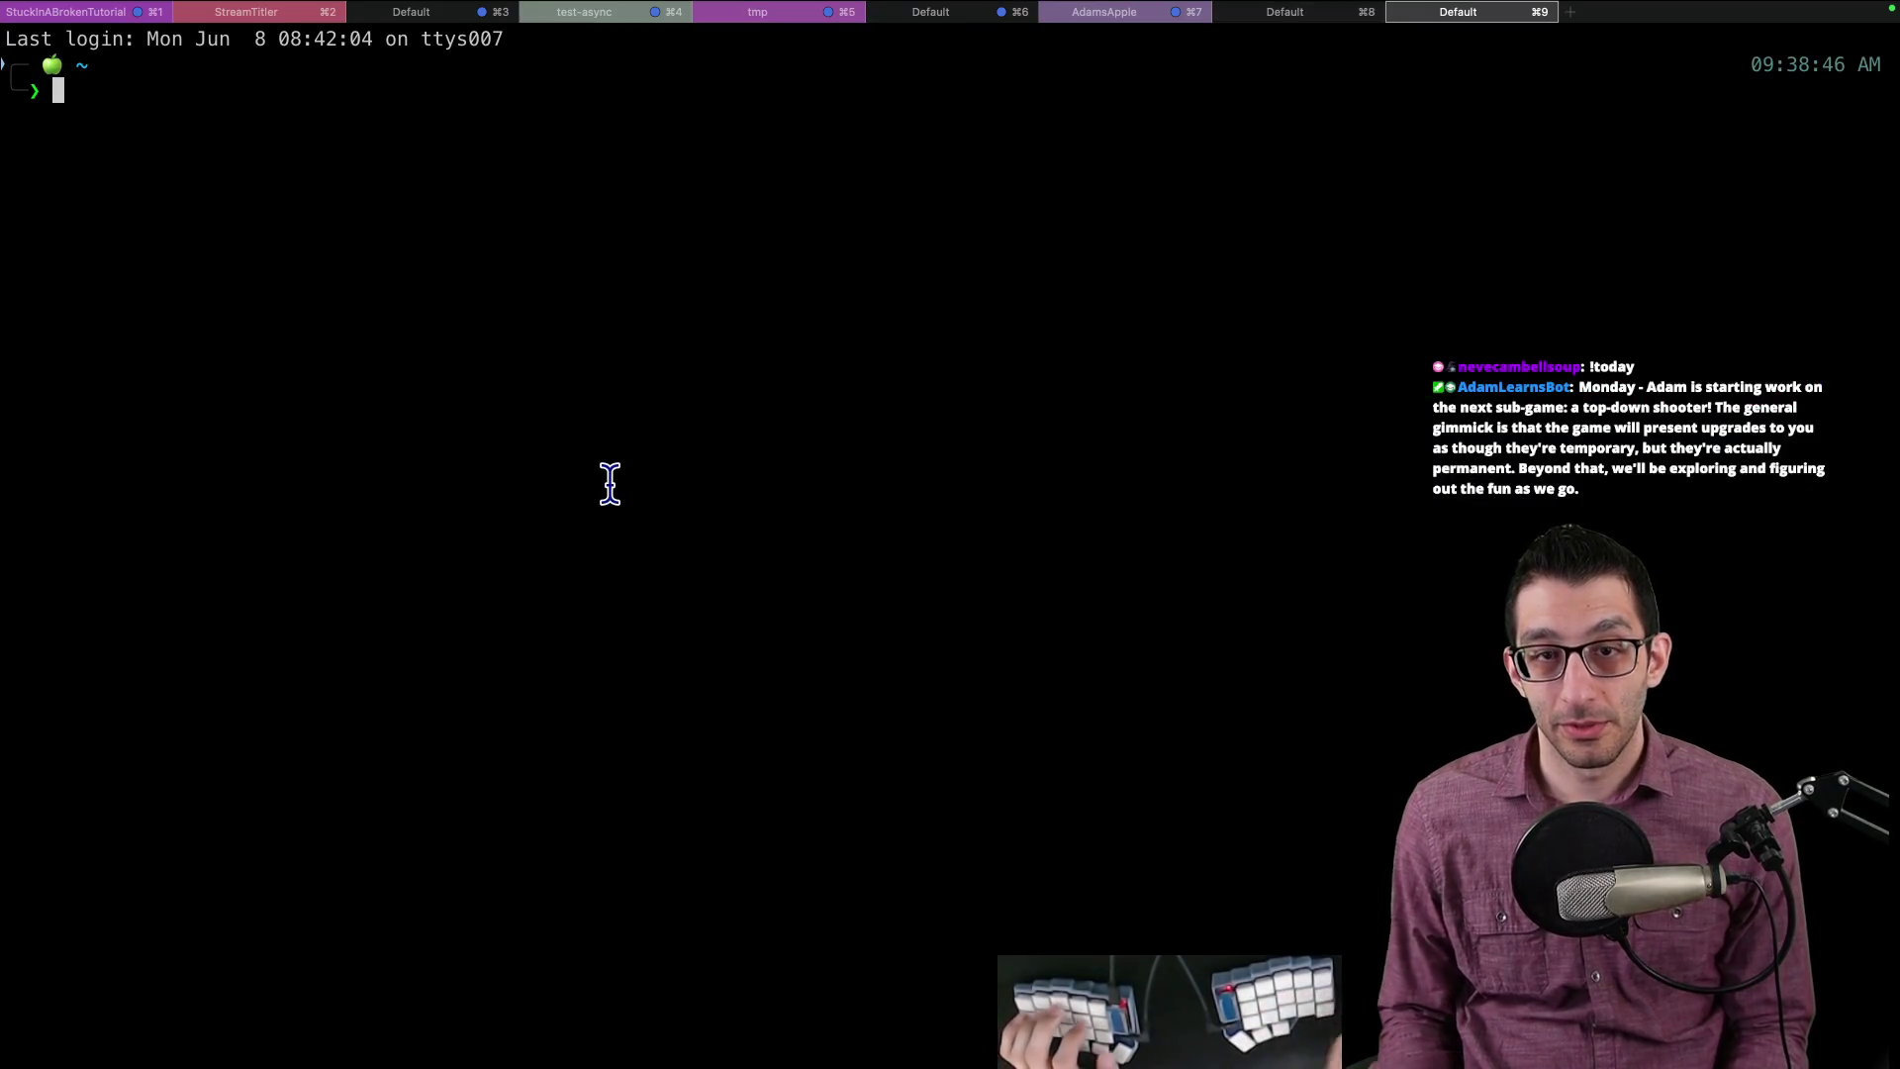
Step: Jump into the project's Game/Assets folder and list its contents
key("super+Return")
type("bt Assets")
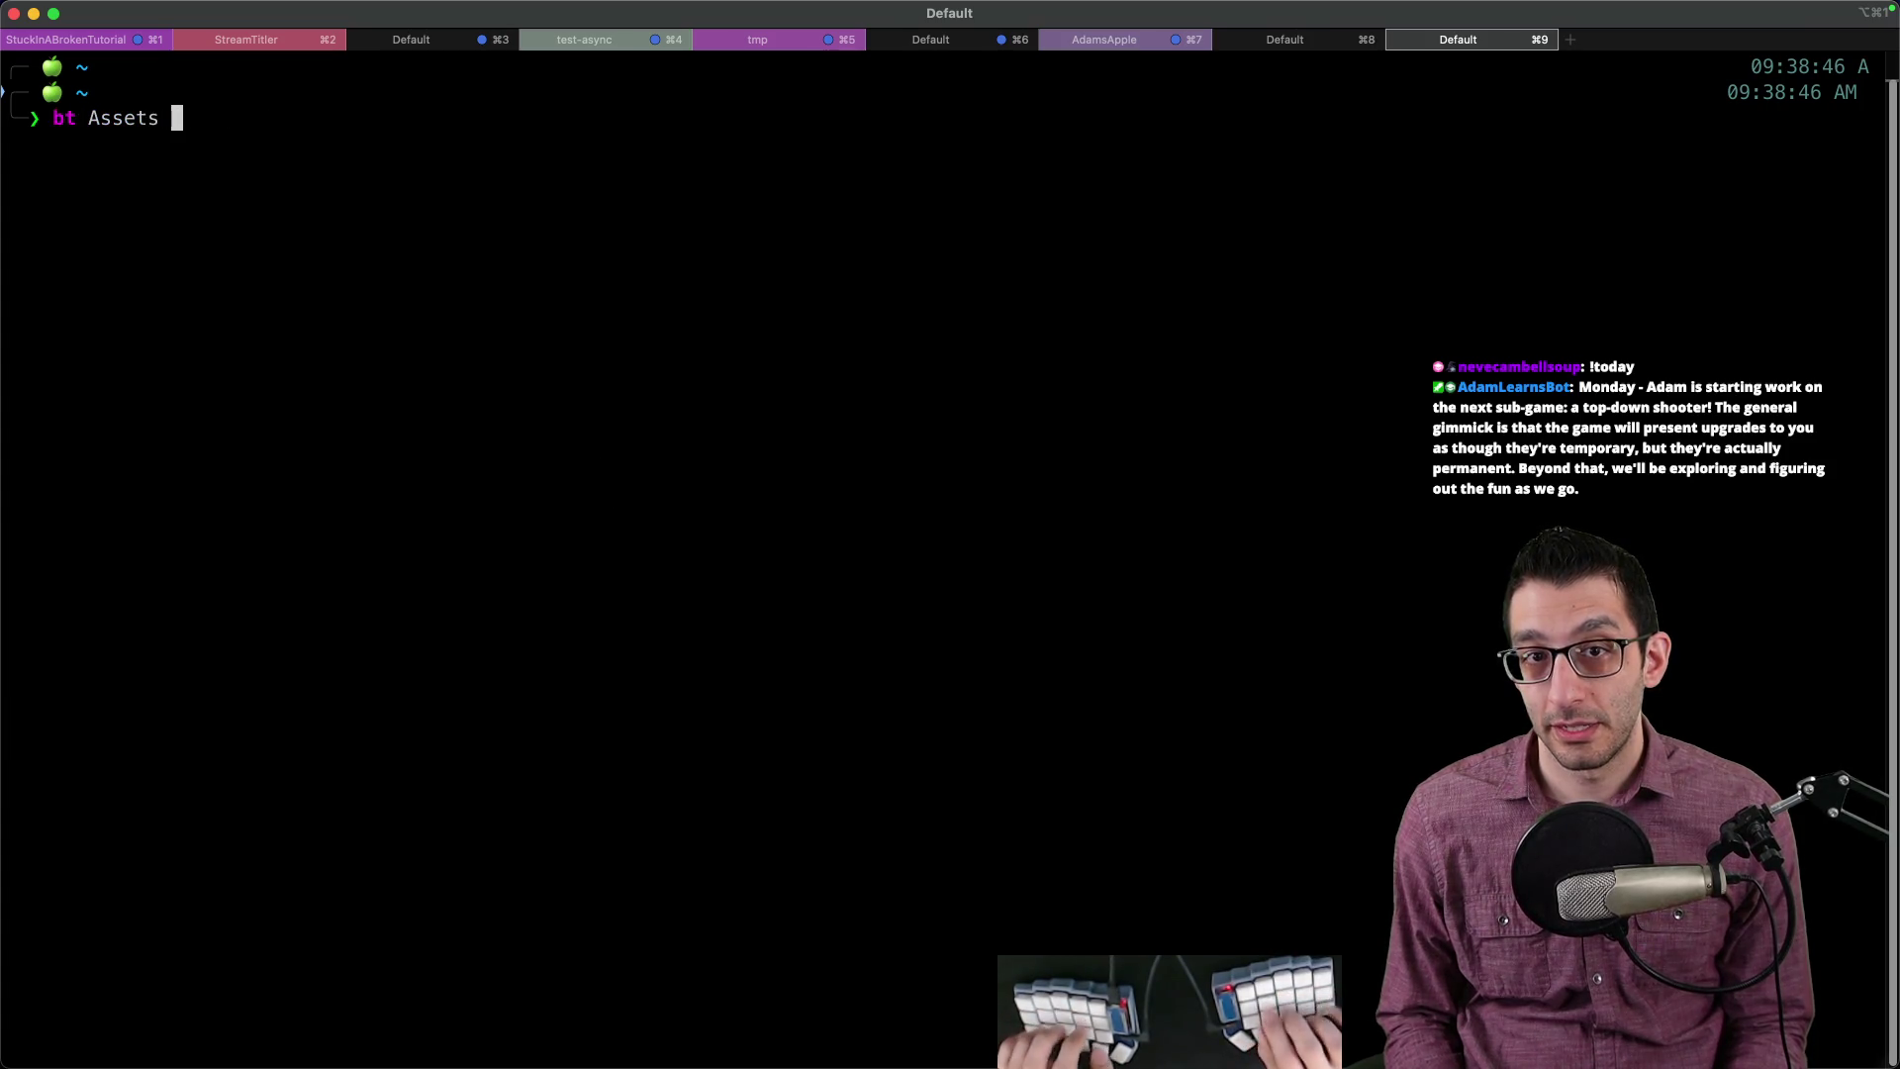
key("Return")
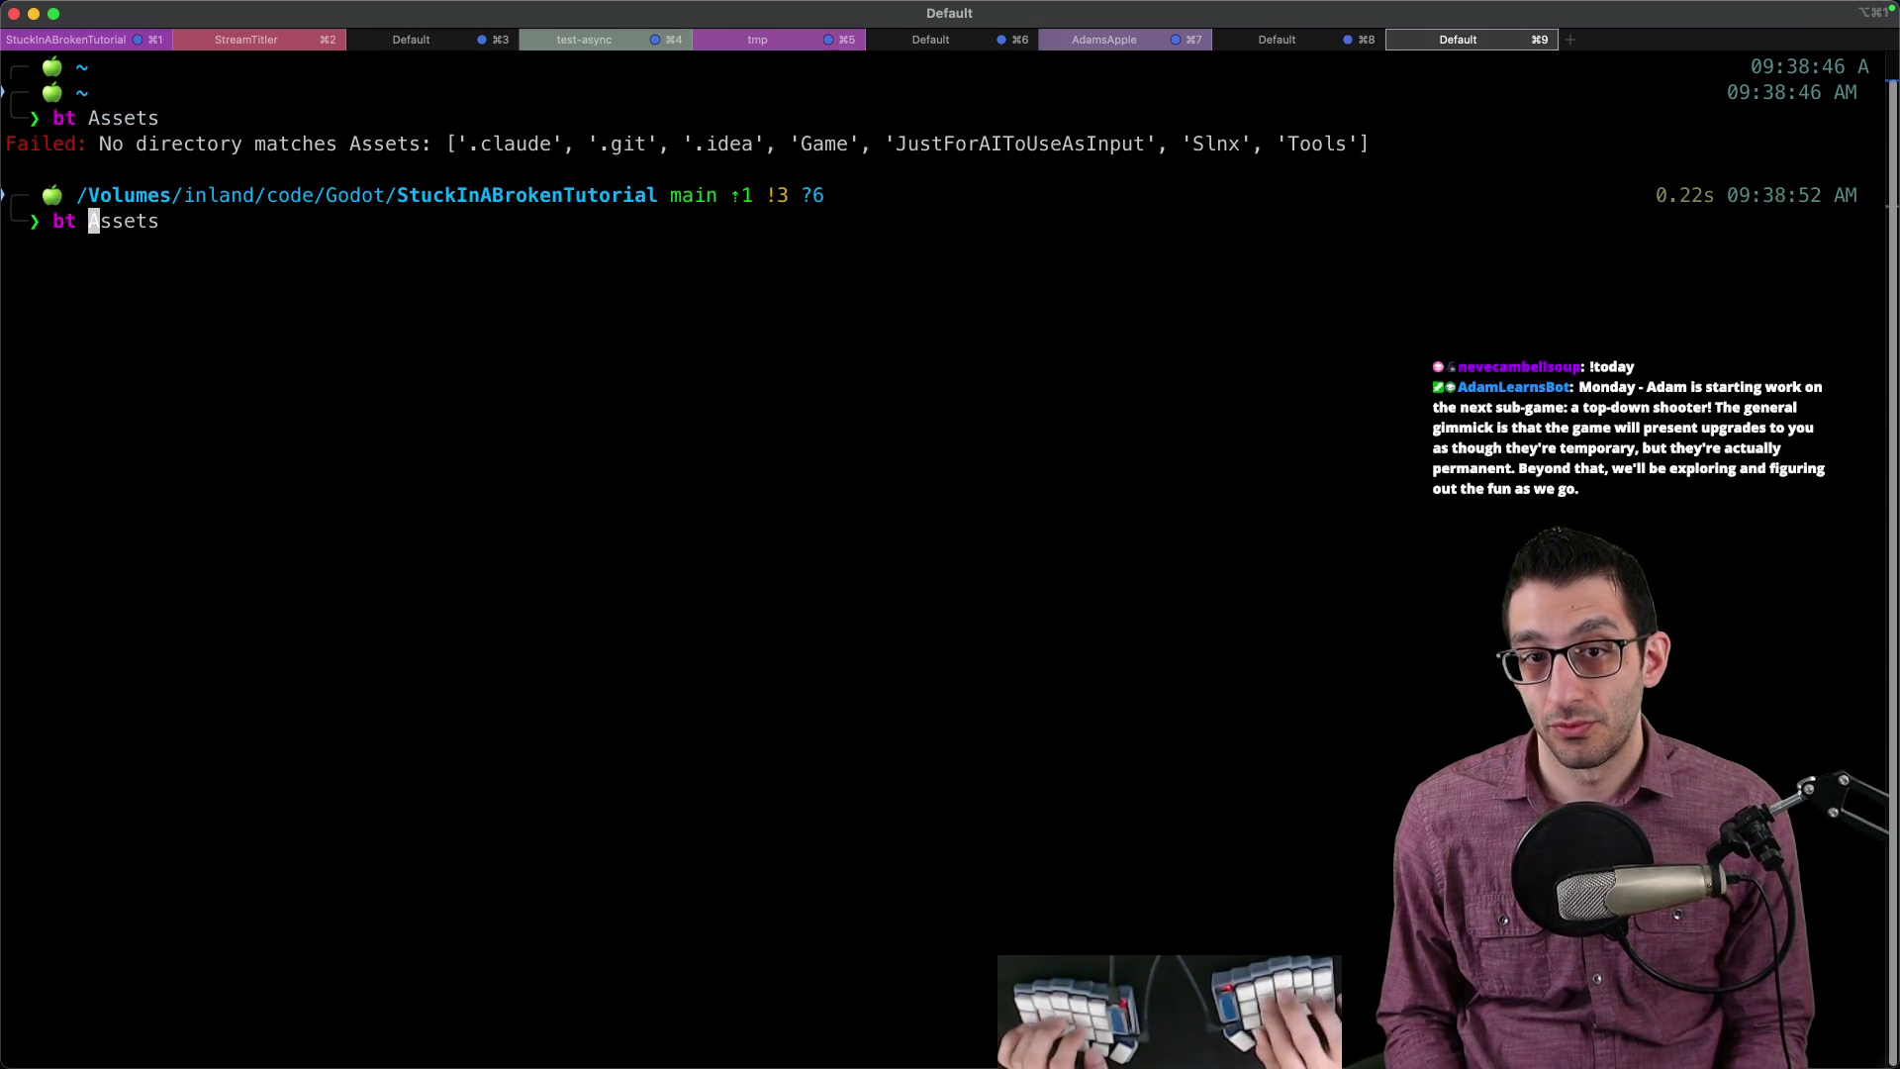
key("Return")
type("ls")
key("Return")
Step: Change into Sprites/Worlds and list its folders
type("cd As")
key("BackSpace")
type("Spr")
key("Tab")
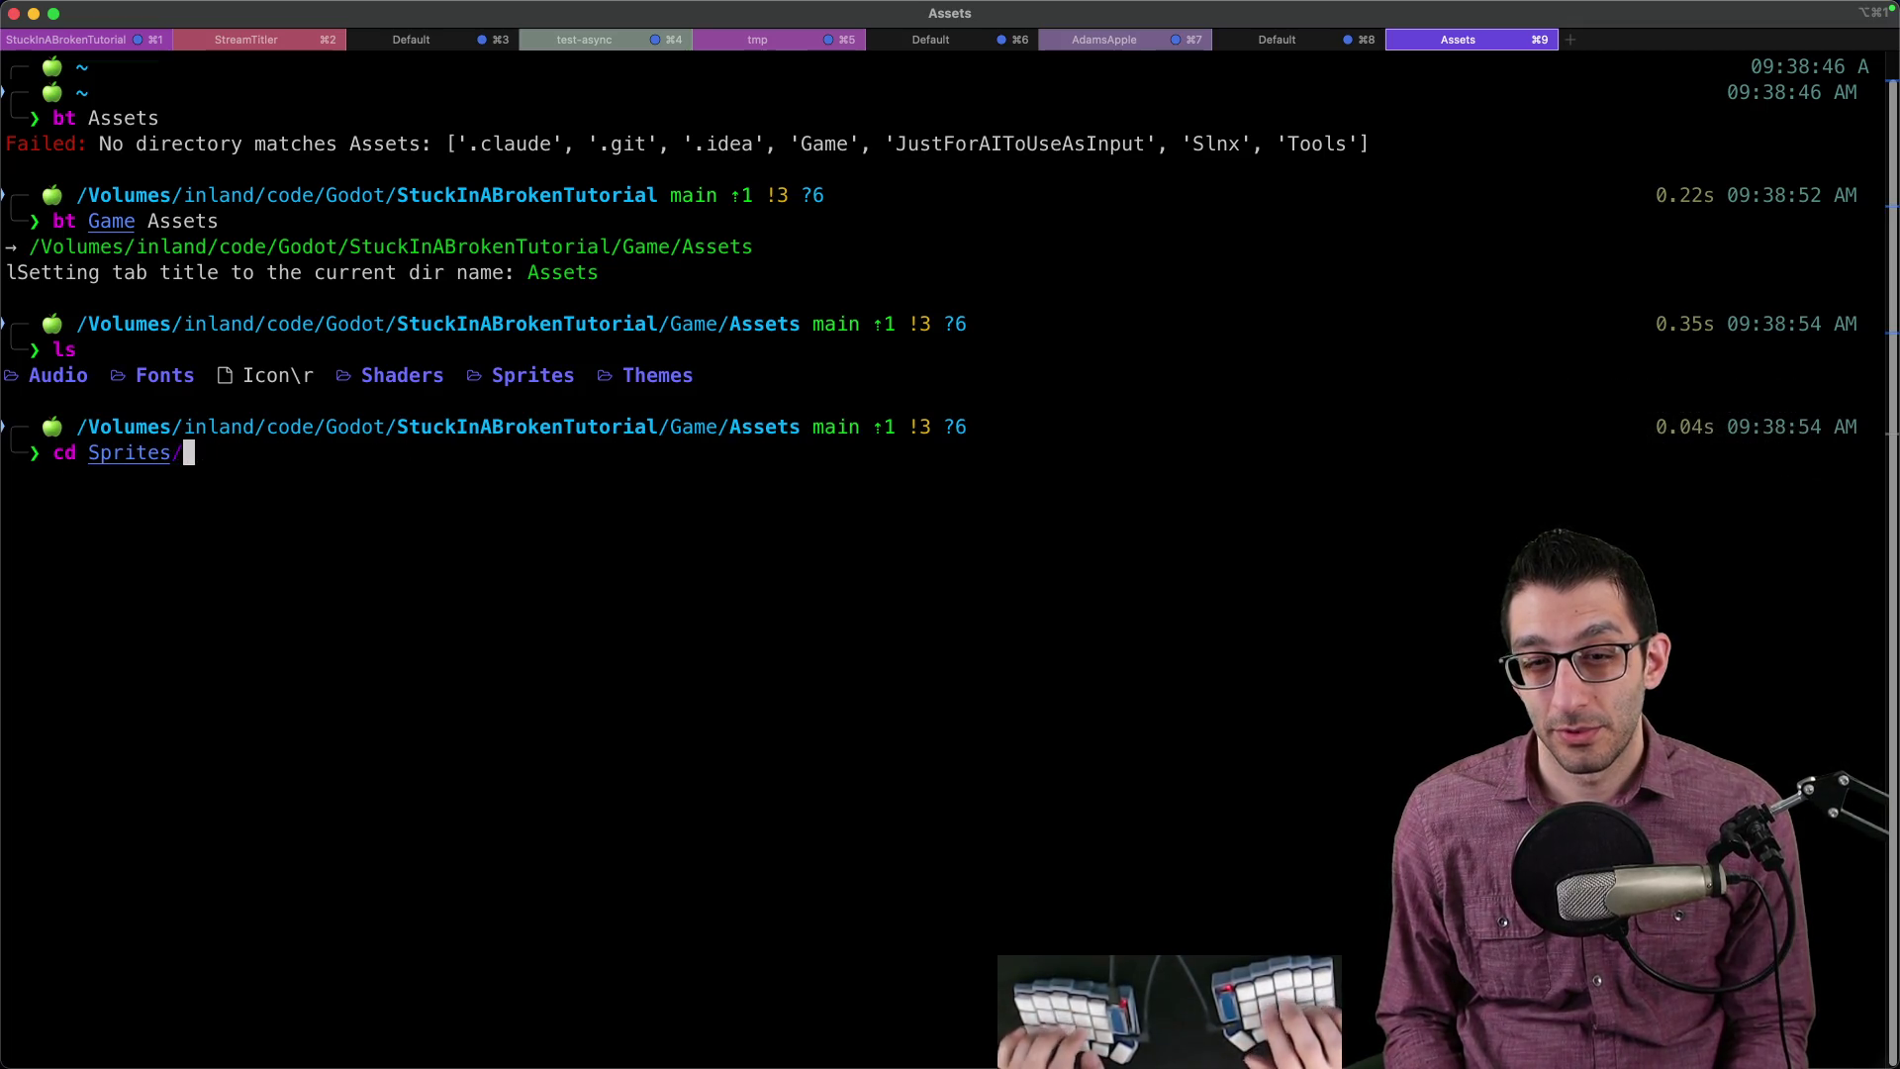
type("d")
key("Return")
key("Up")
type("s")
key("Return")
type("ls")
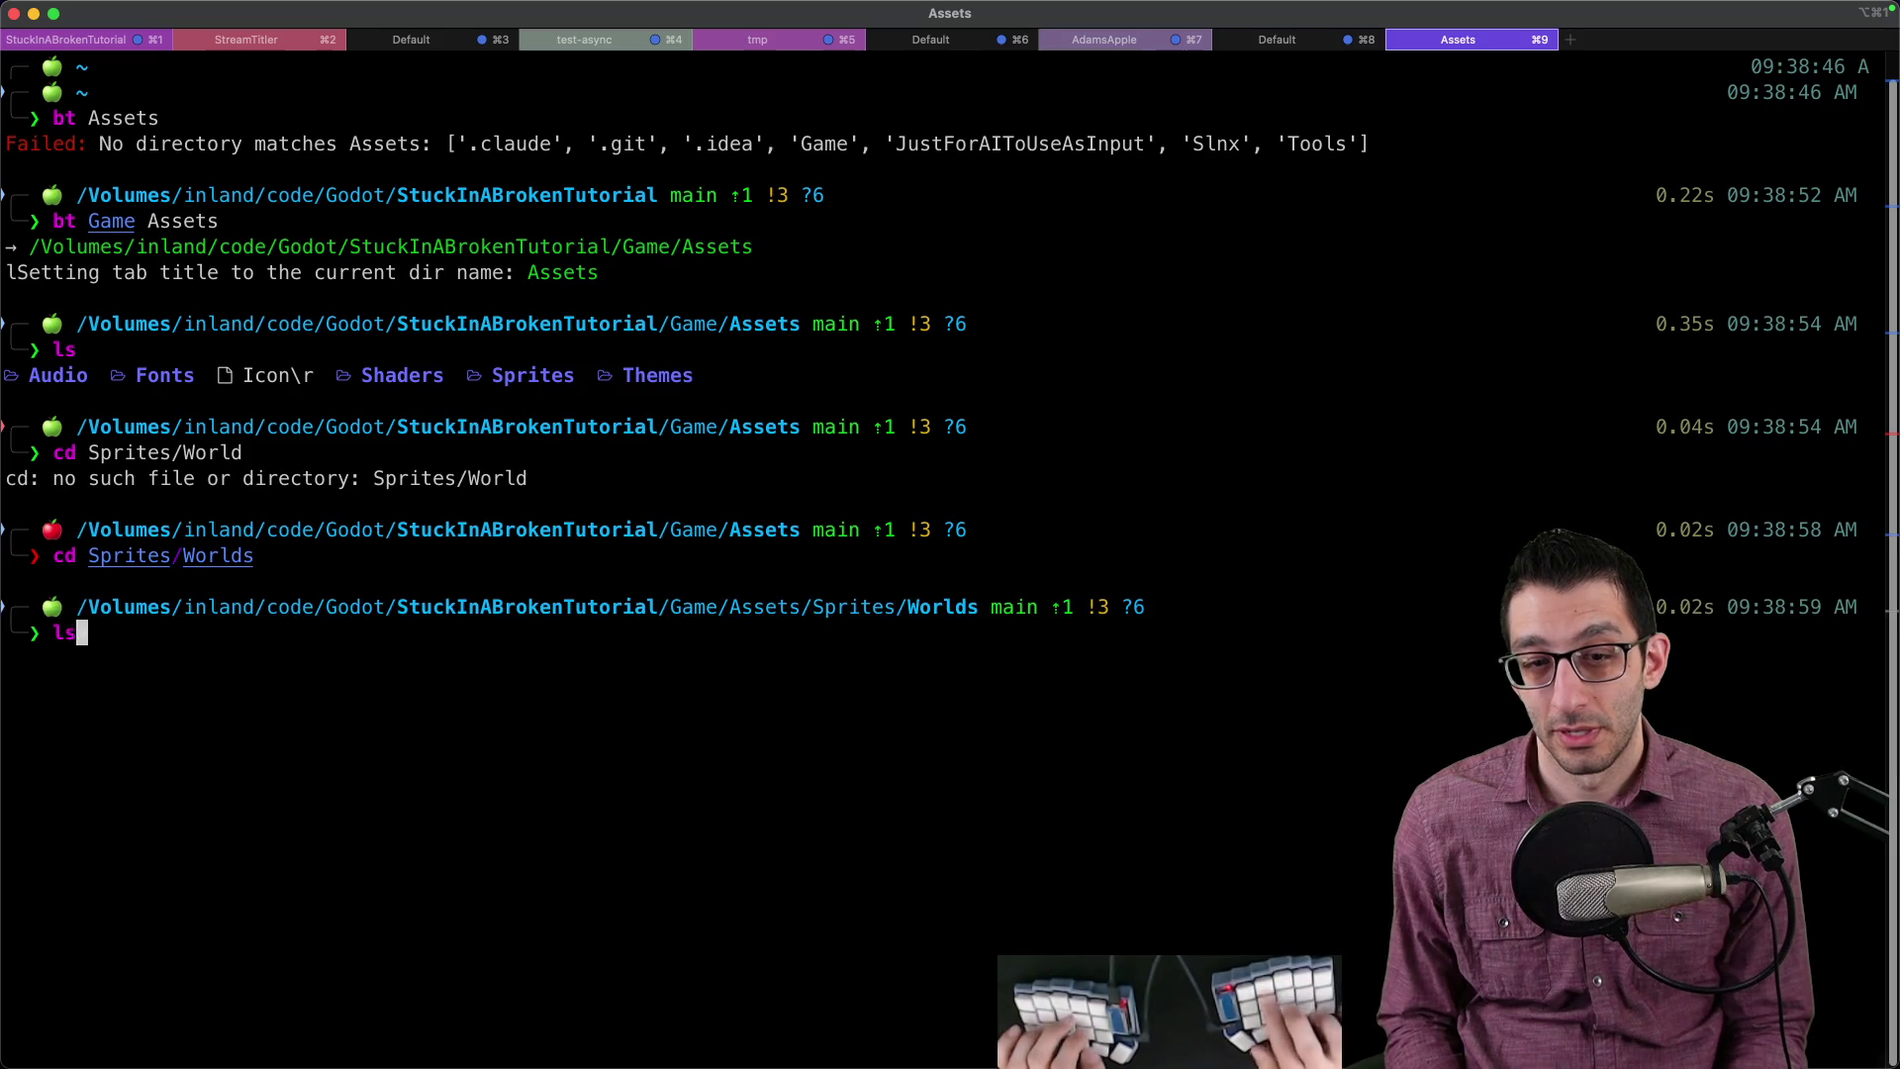
key("Return")
Step: Enter The dungeon folder and list its contents
type("he\\ dungeon/")
key("Tab")
key("Return")
type("ls")
key("Return")
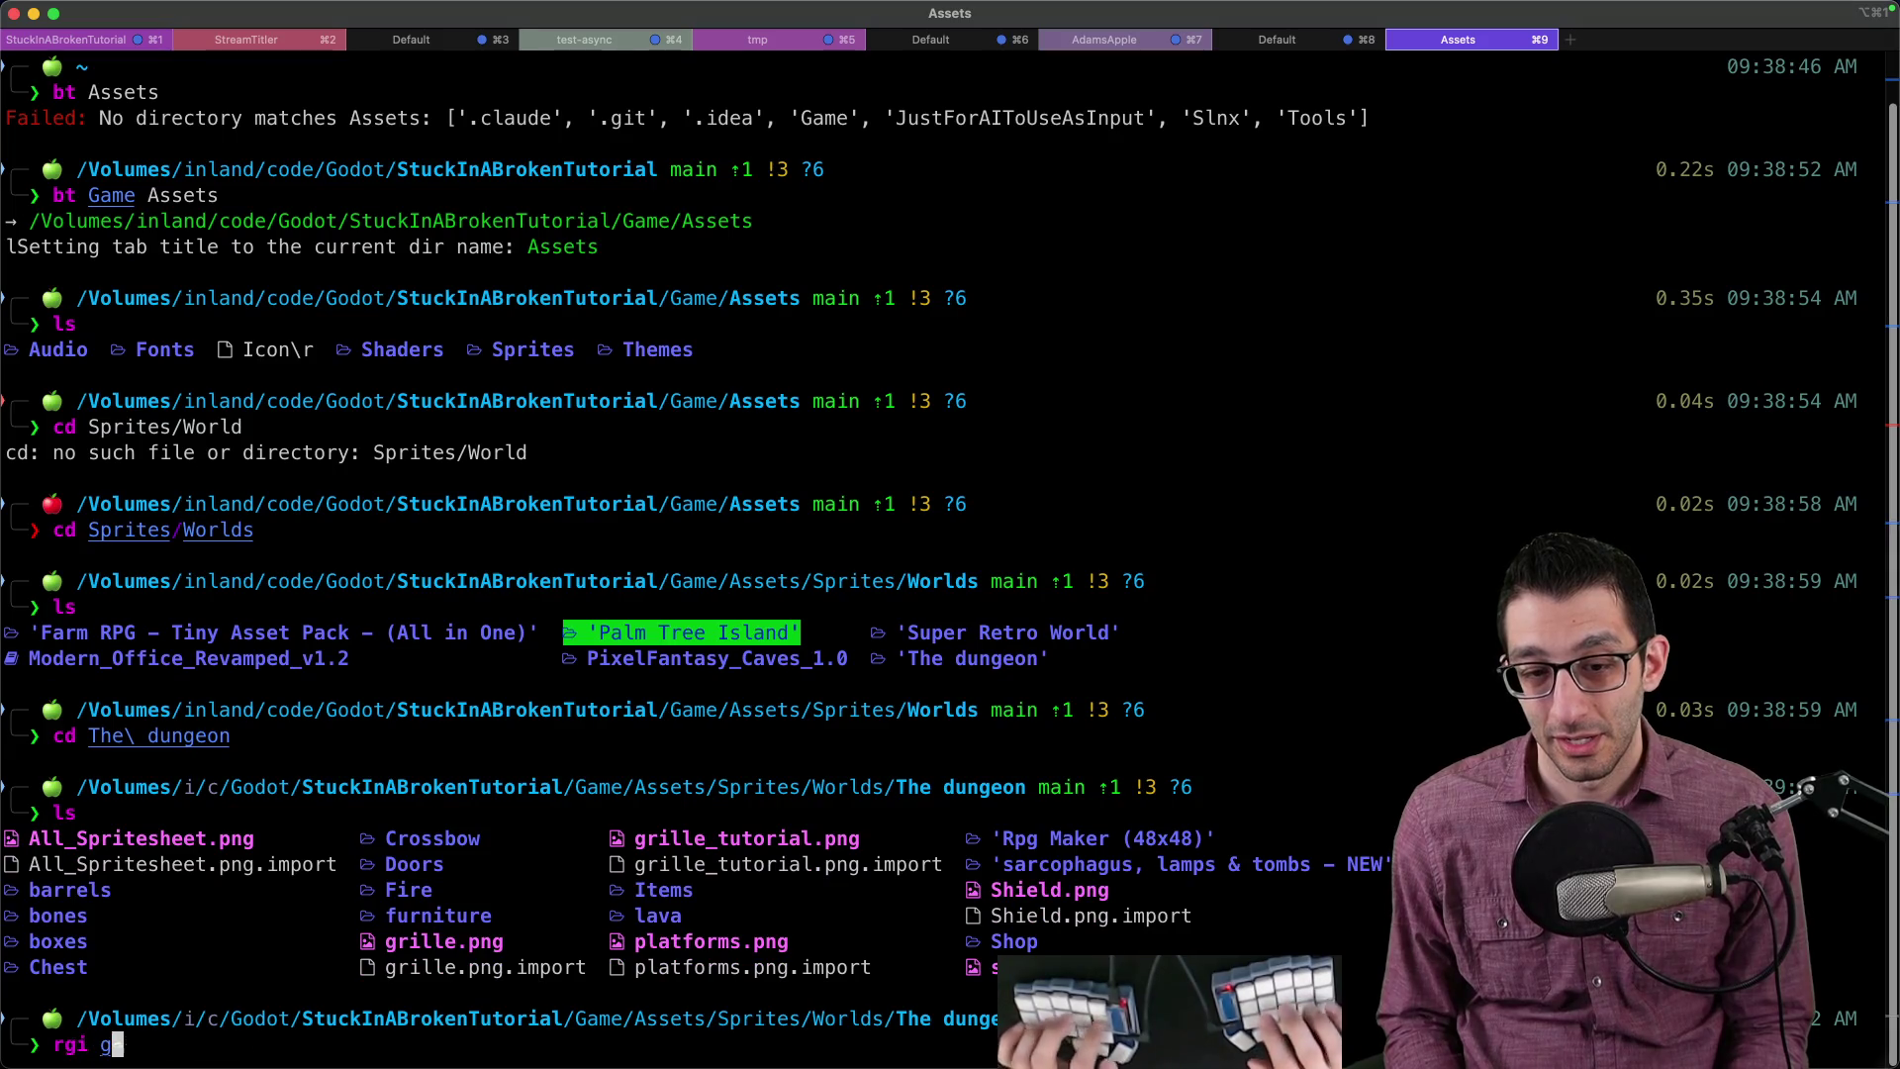
Step: Run rgi godot to search The dungeon files for godot references
type("godot")
key("Return")
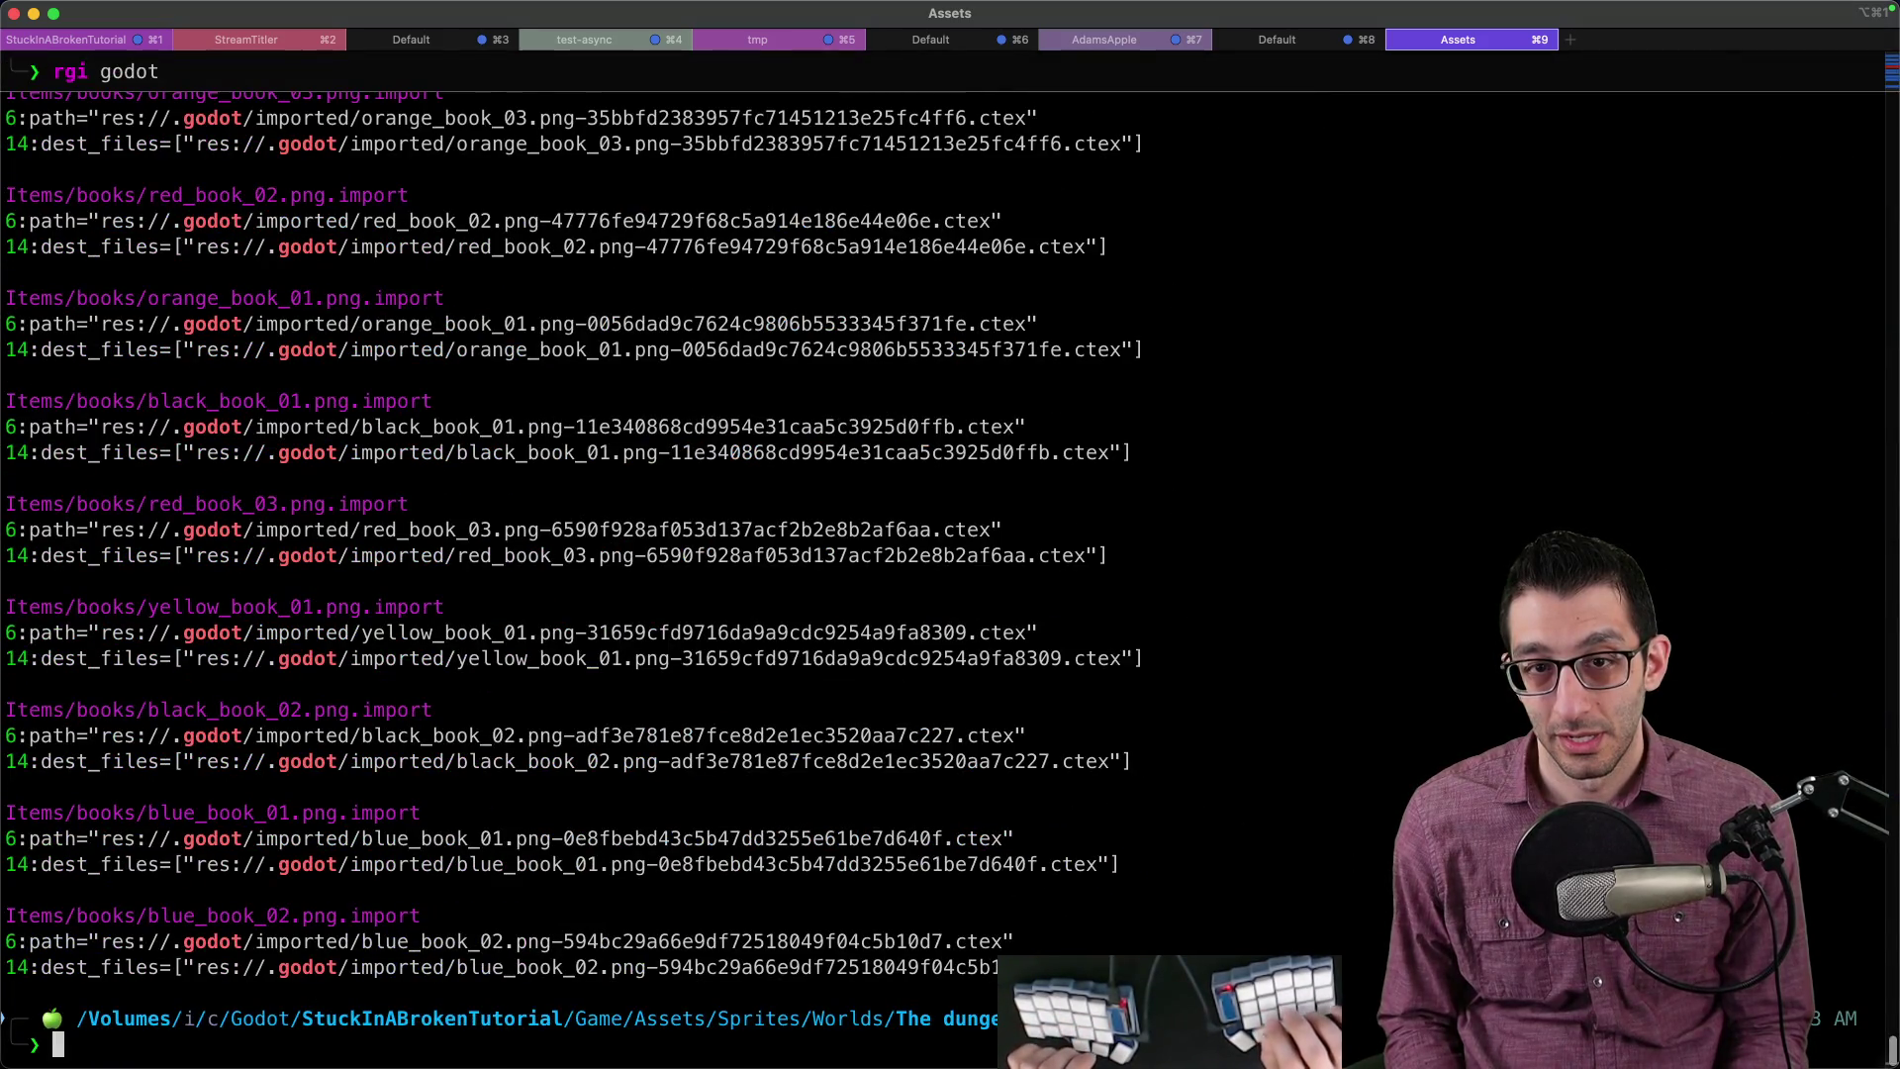
scroll(930, 580, "up", 15)
scroll(930, 580, "down", 5)
Step: Run ffi godot to find Godot_Ground.png and Godot_Rocks_floor.png, then return to Finder
type("ff")
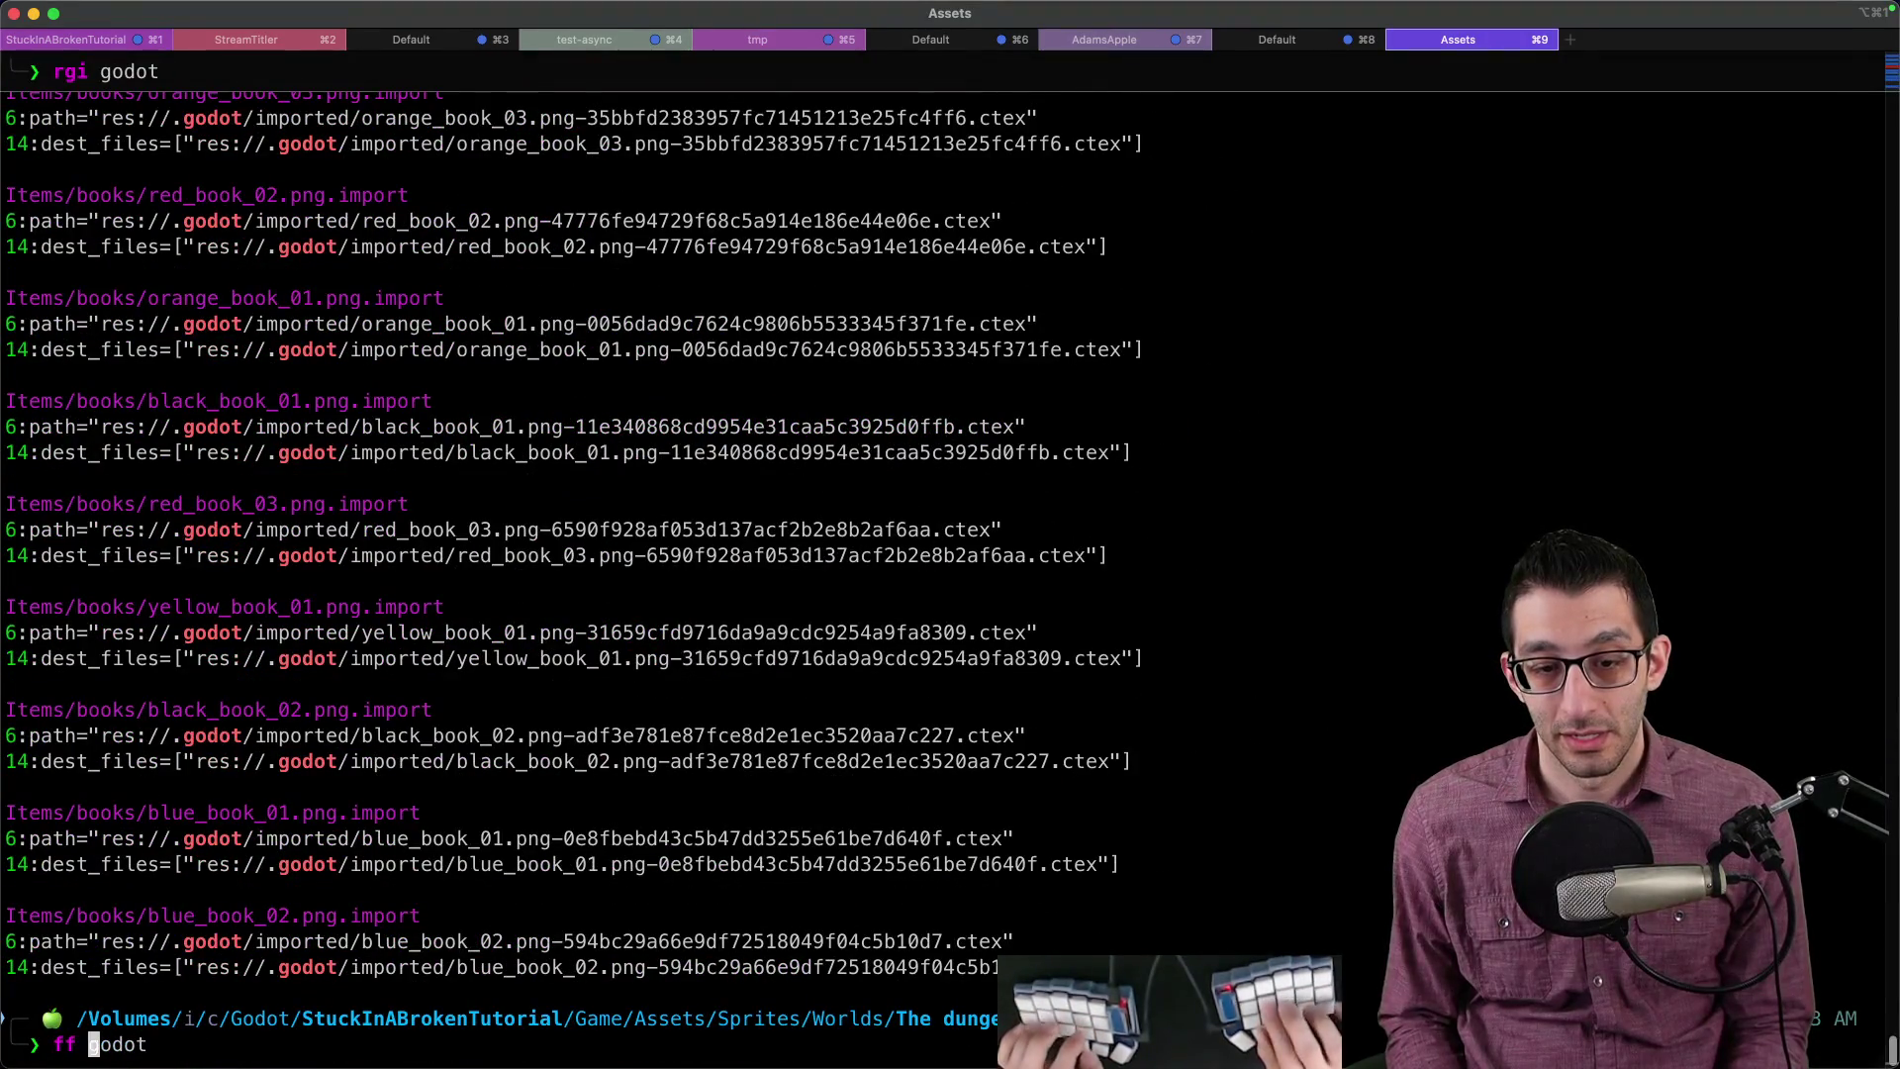
type("i")
key("Right")
key("Return")
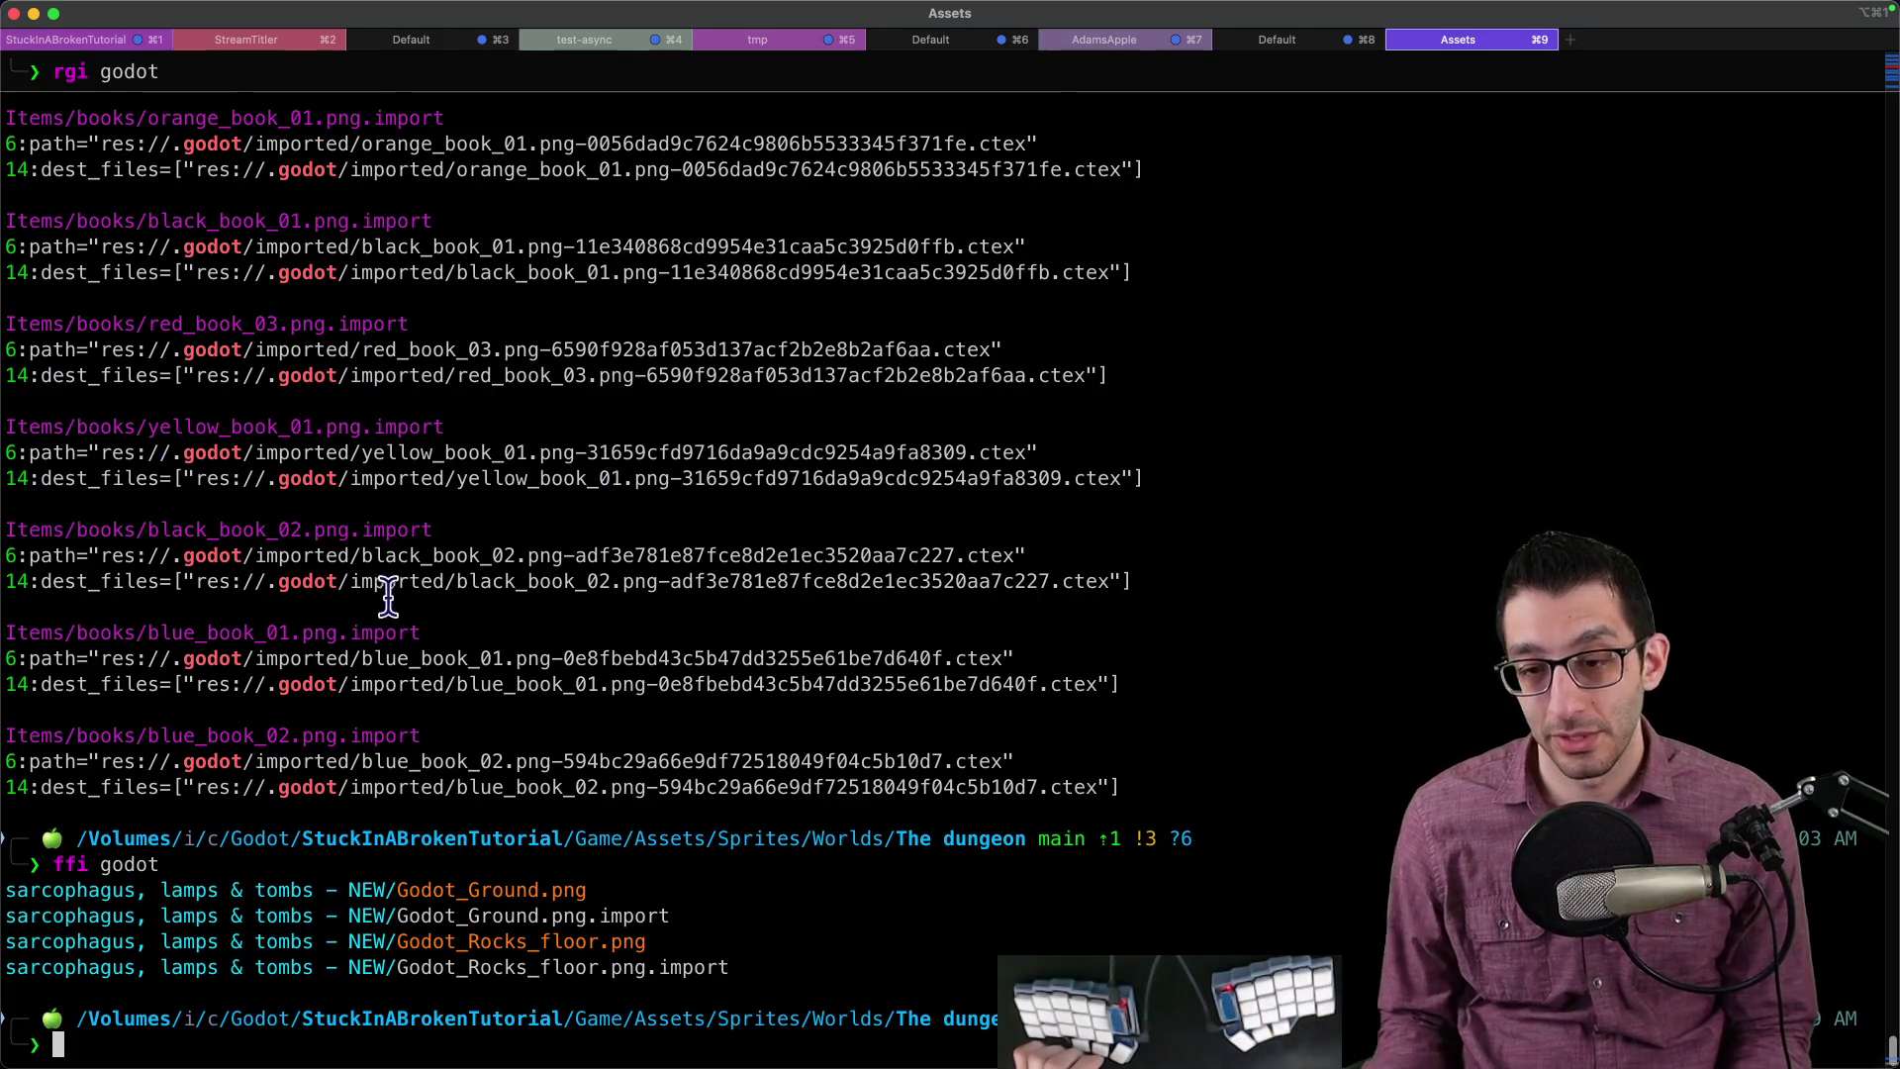
left_click_drag(385, 889, 767, 1022)
left_click(803, 952)
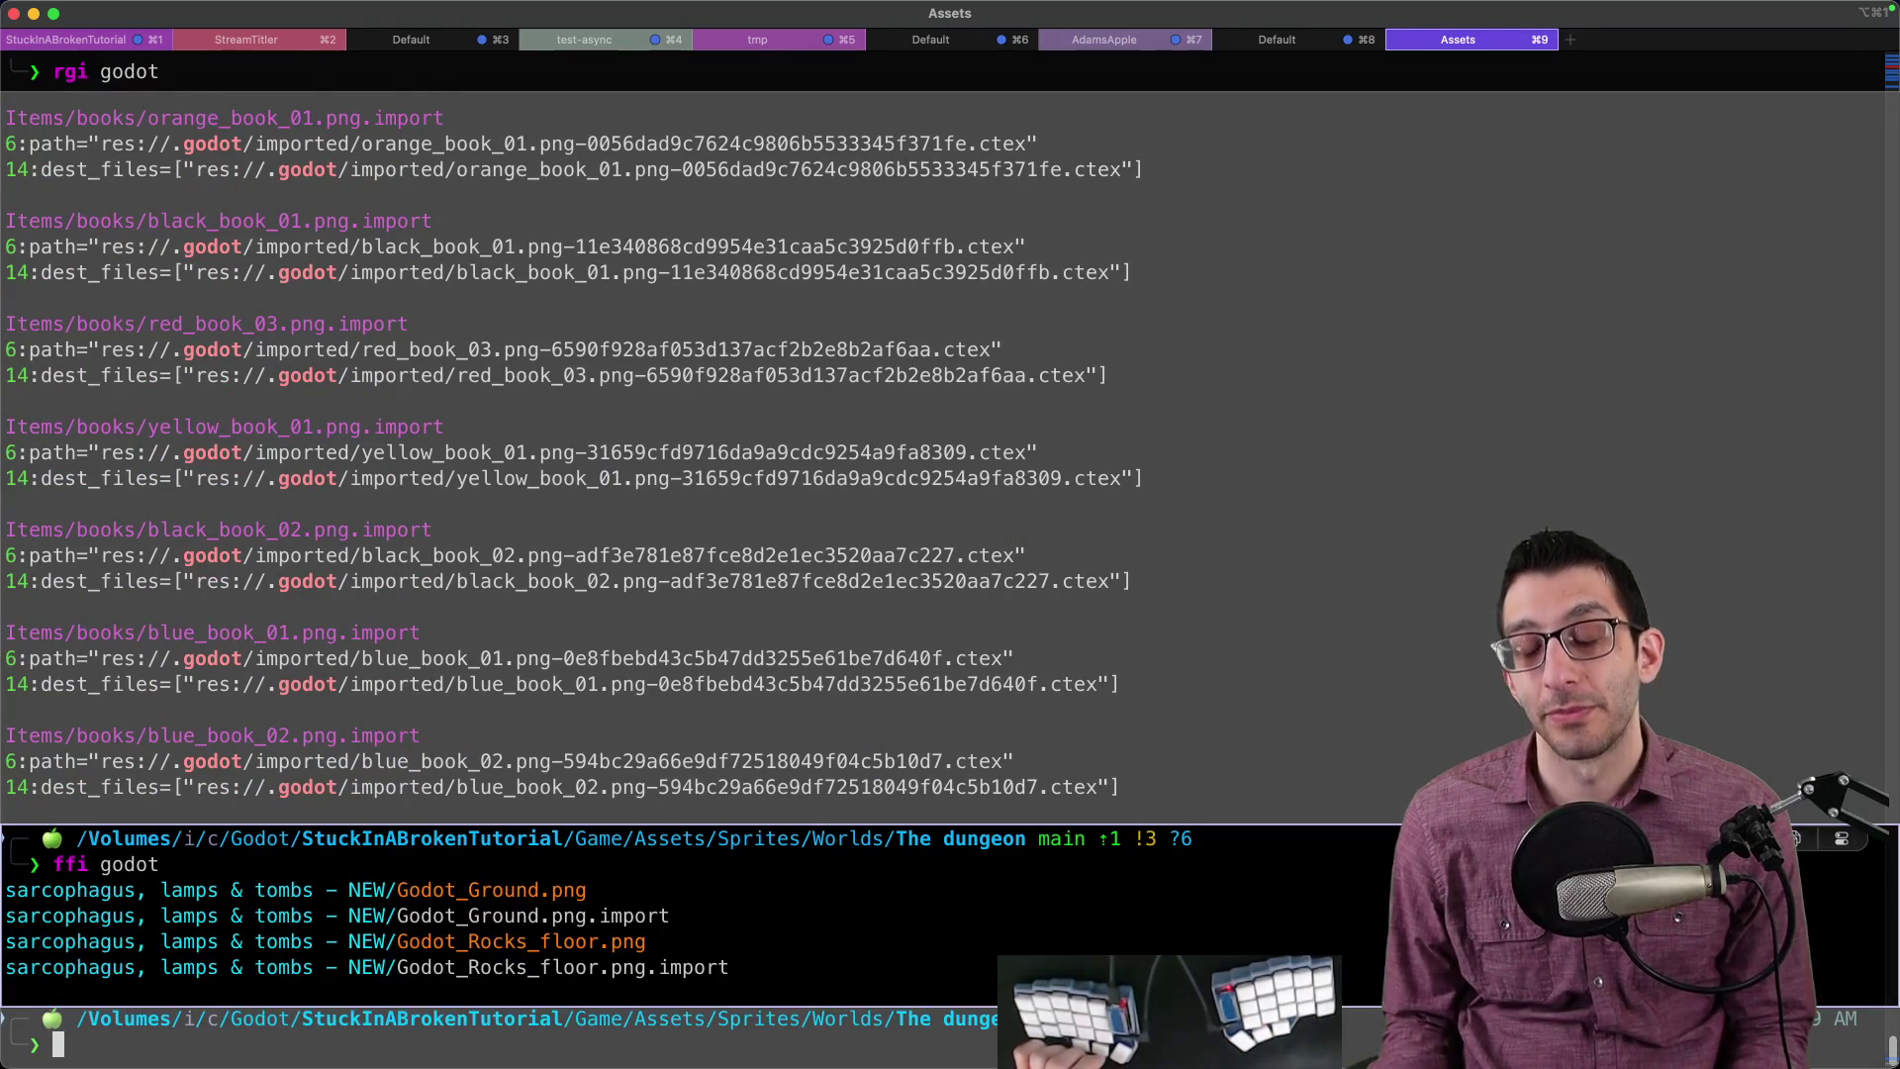
left_click(557, 1051)
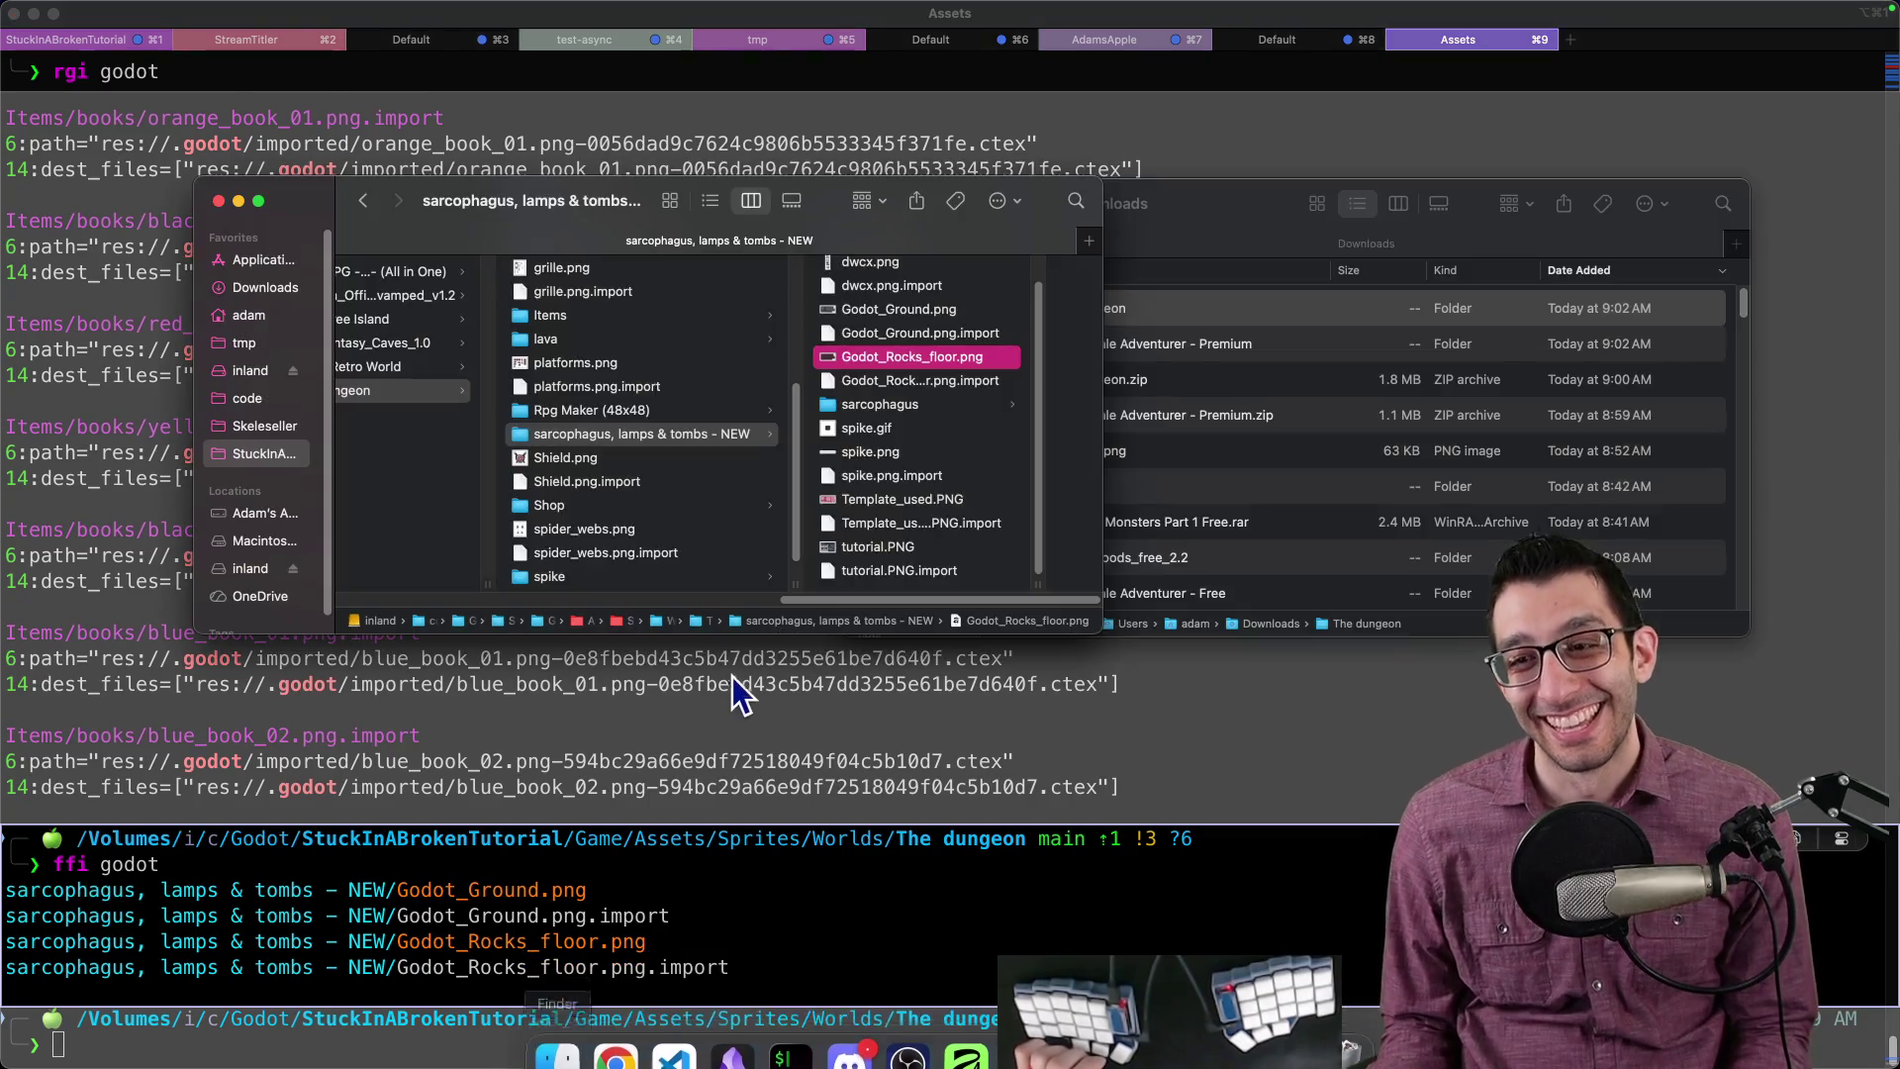
Step: Open grille_tutorial.png from The dungeon folder in Affinity Photo
scroll(920, 411, "up", 1)
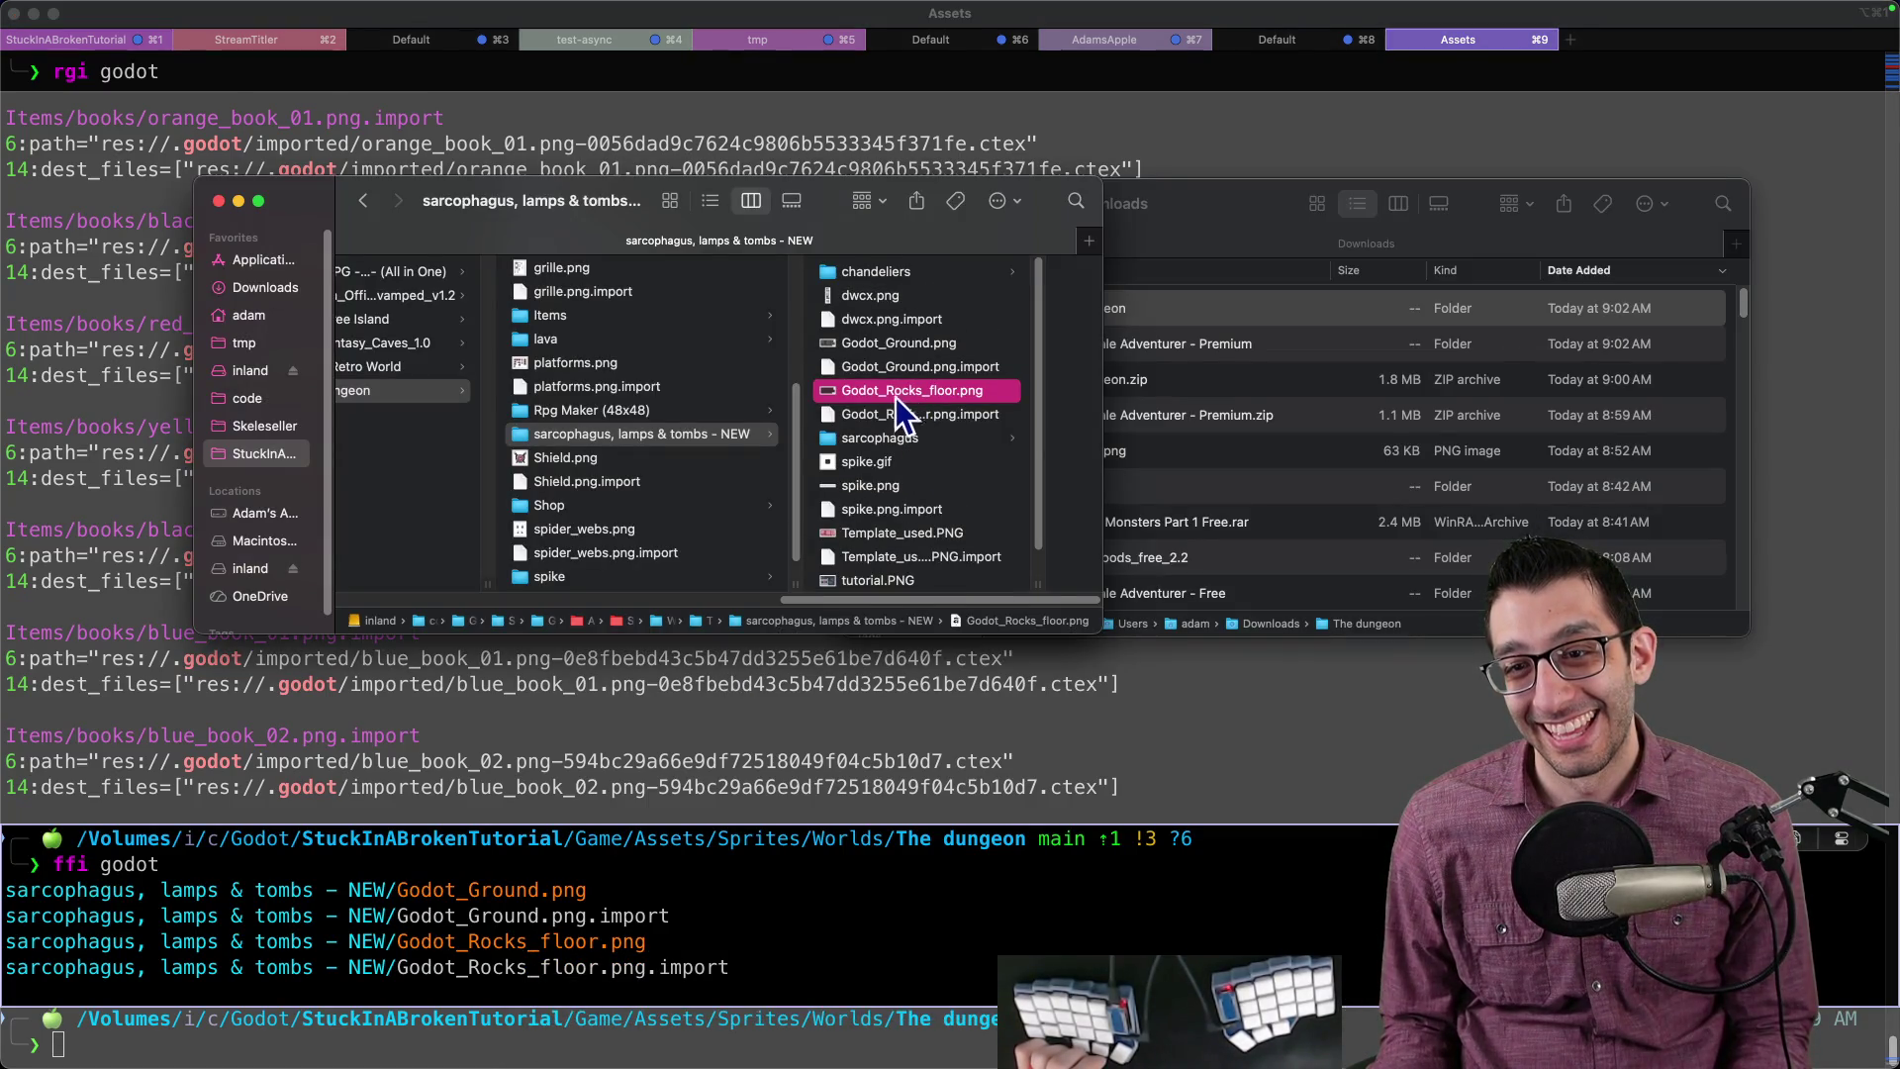
scroll(653, 359, "up", 5)
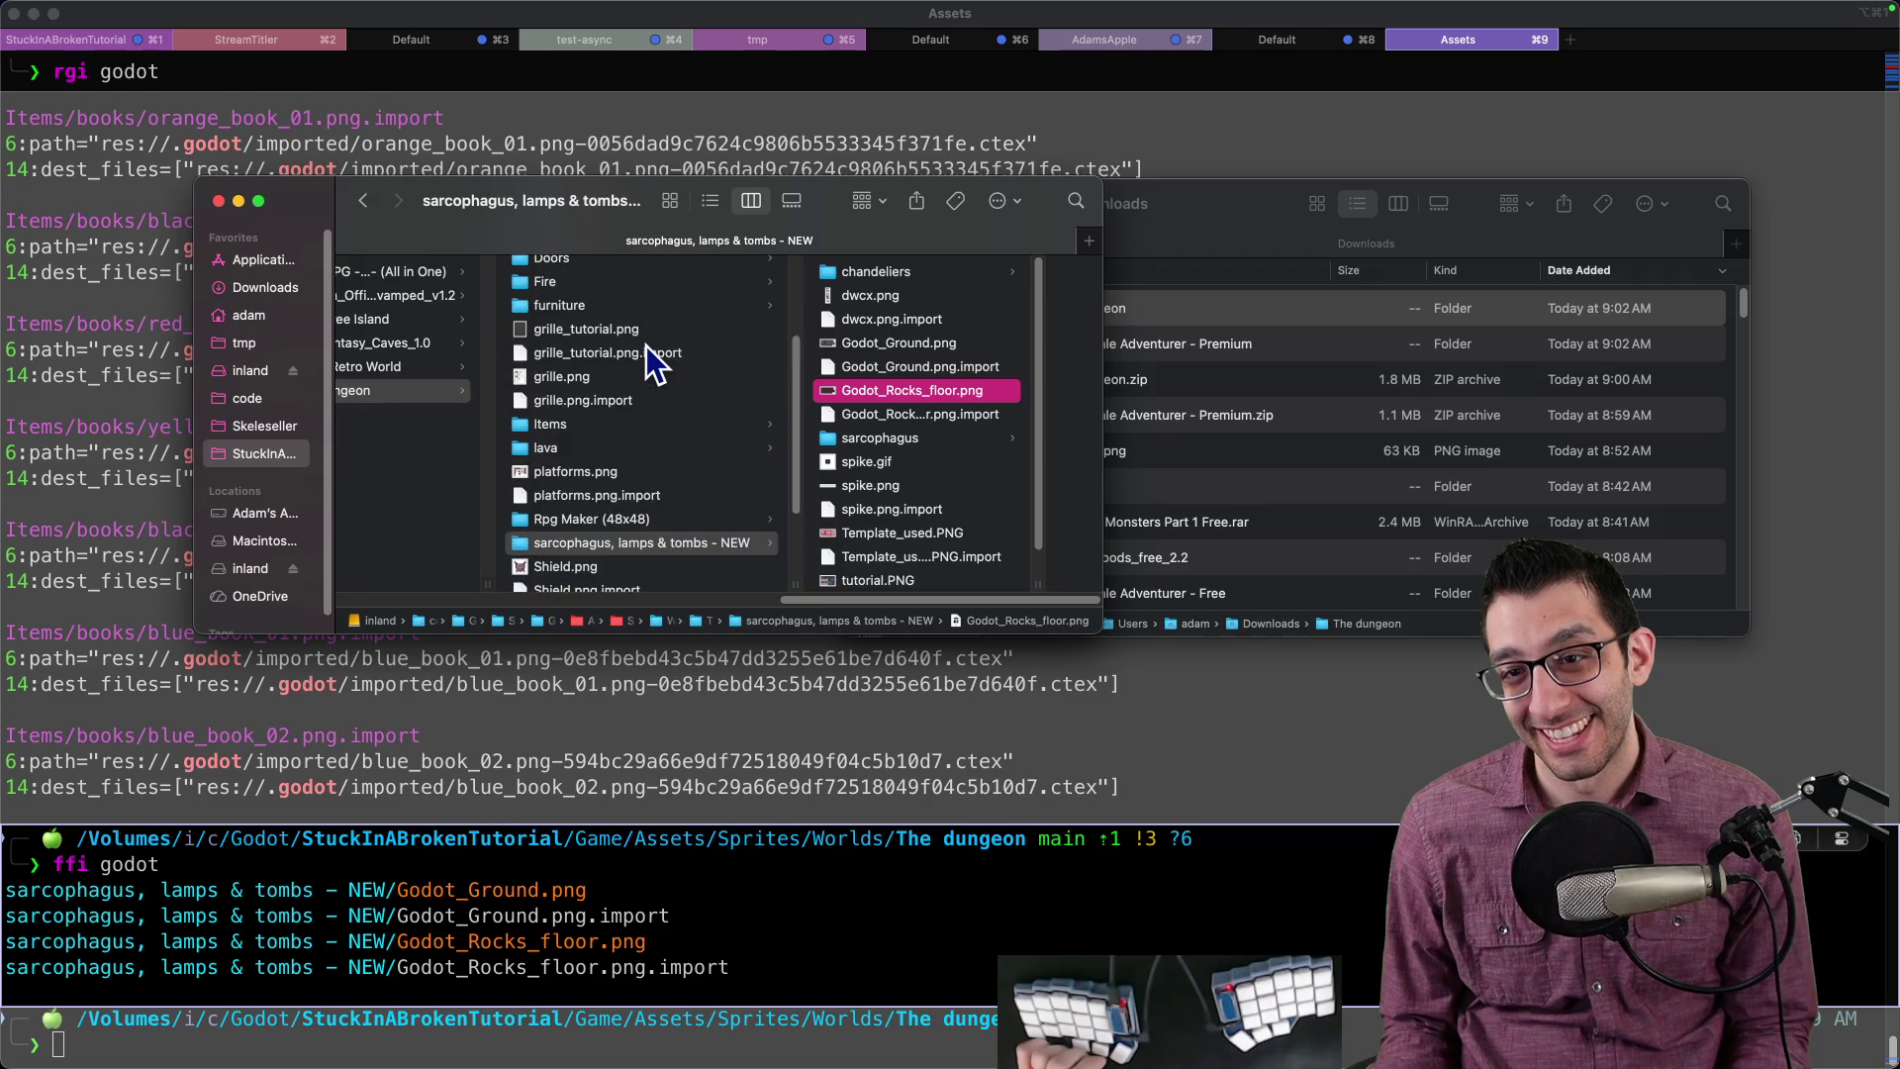
double_click(626, 444)
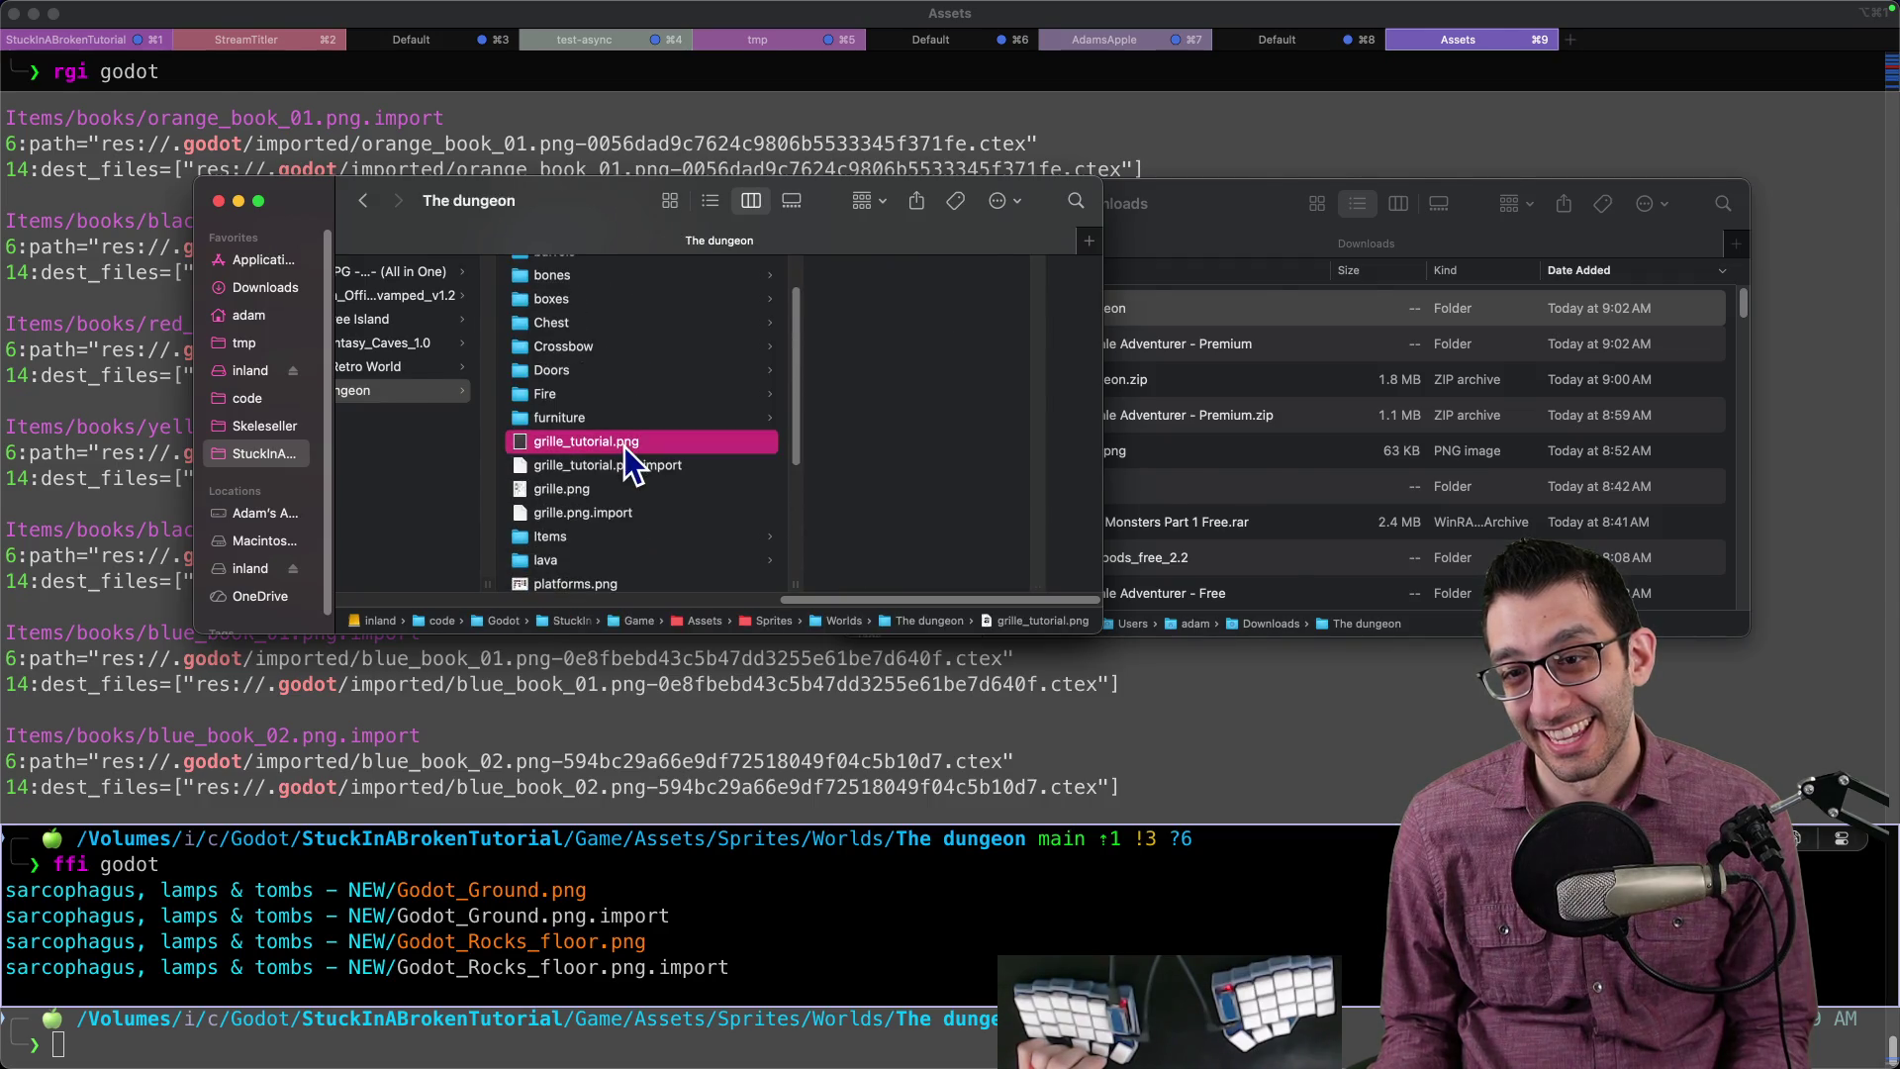
key("super+Tab")
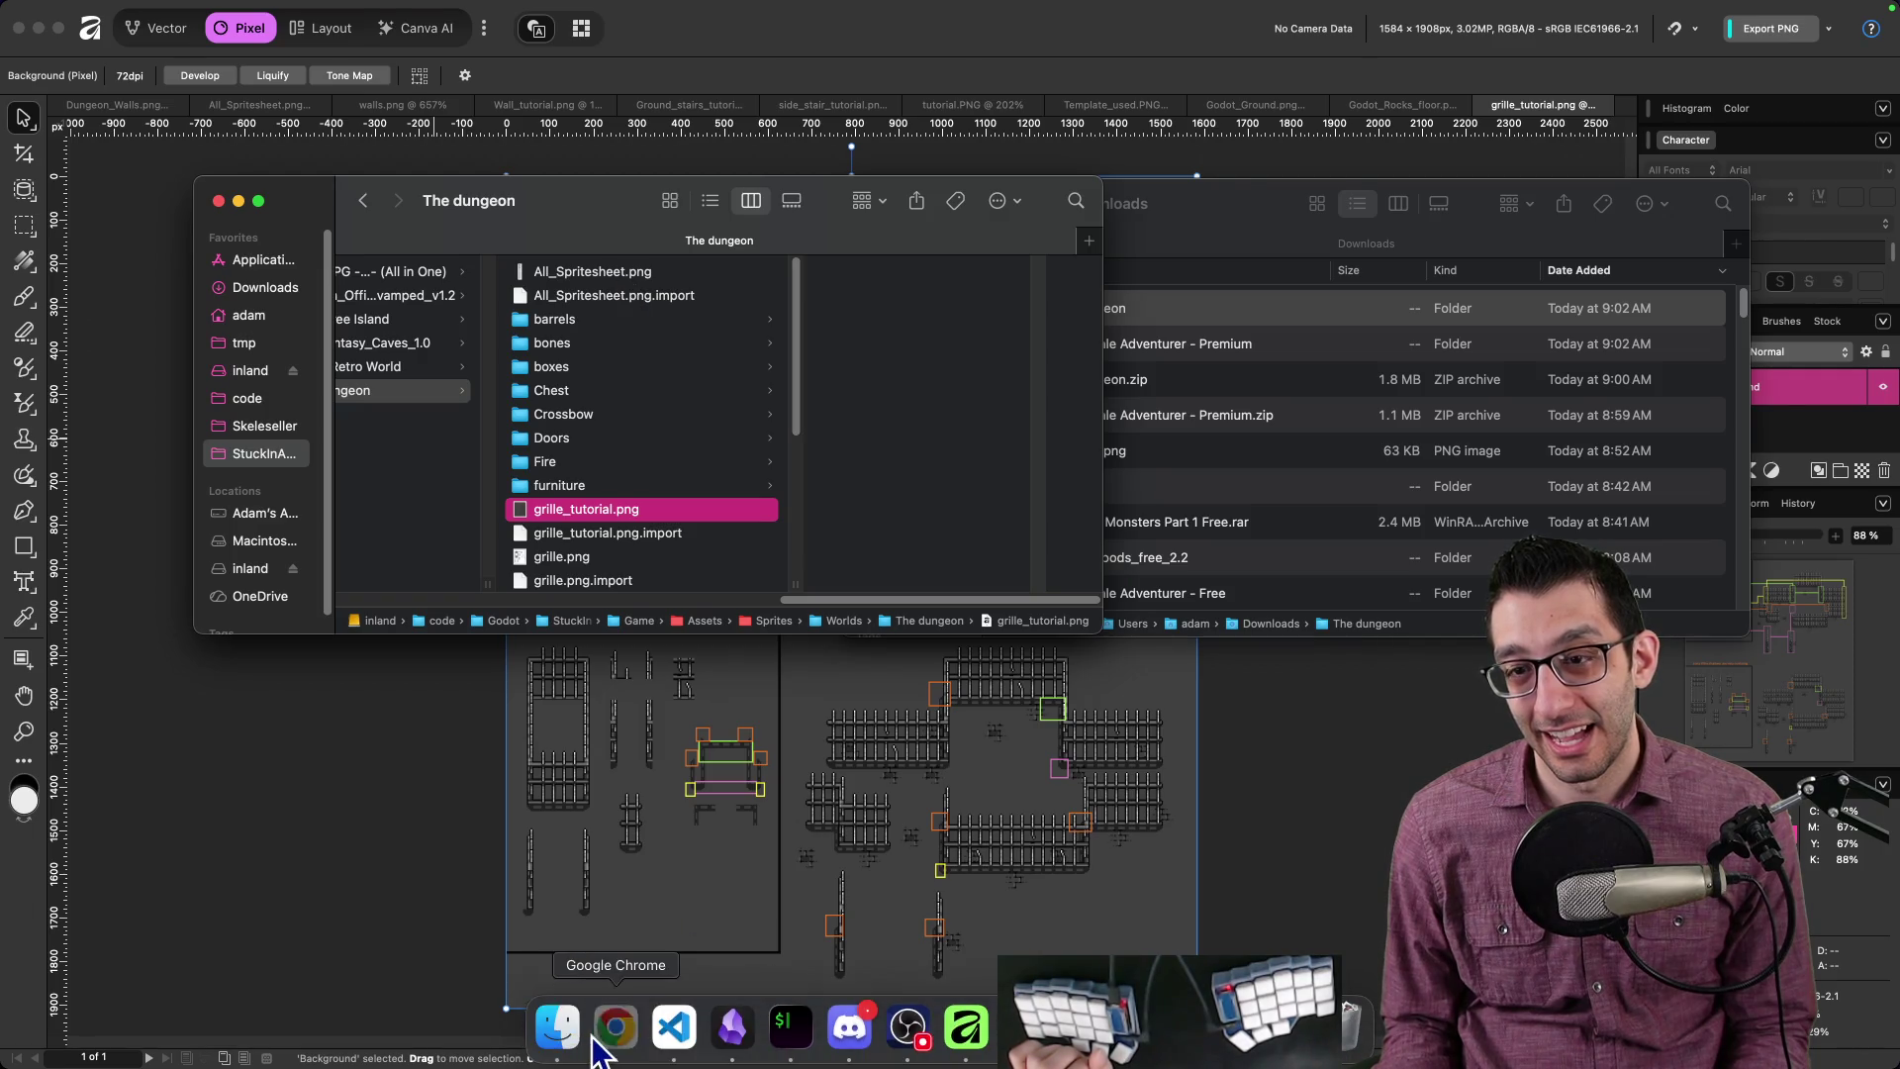
Step: Capture the RPG Maker MV dungeon example map from the itch.io page with Shottr
left_click(600, 1041)
key("super+shift+4")
left_click_drag(1243, 386, 777, 773)
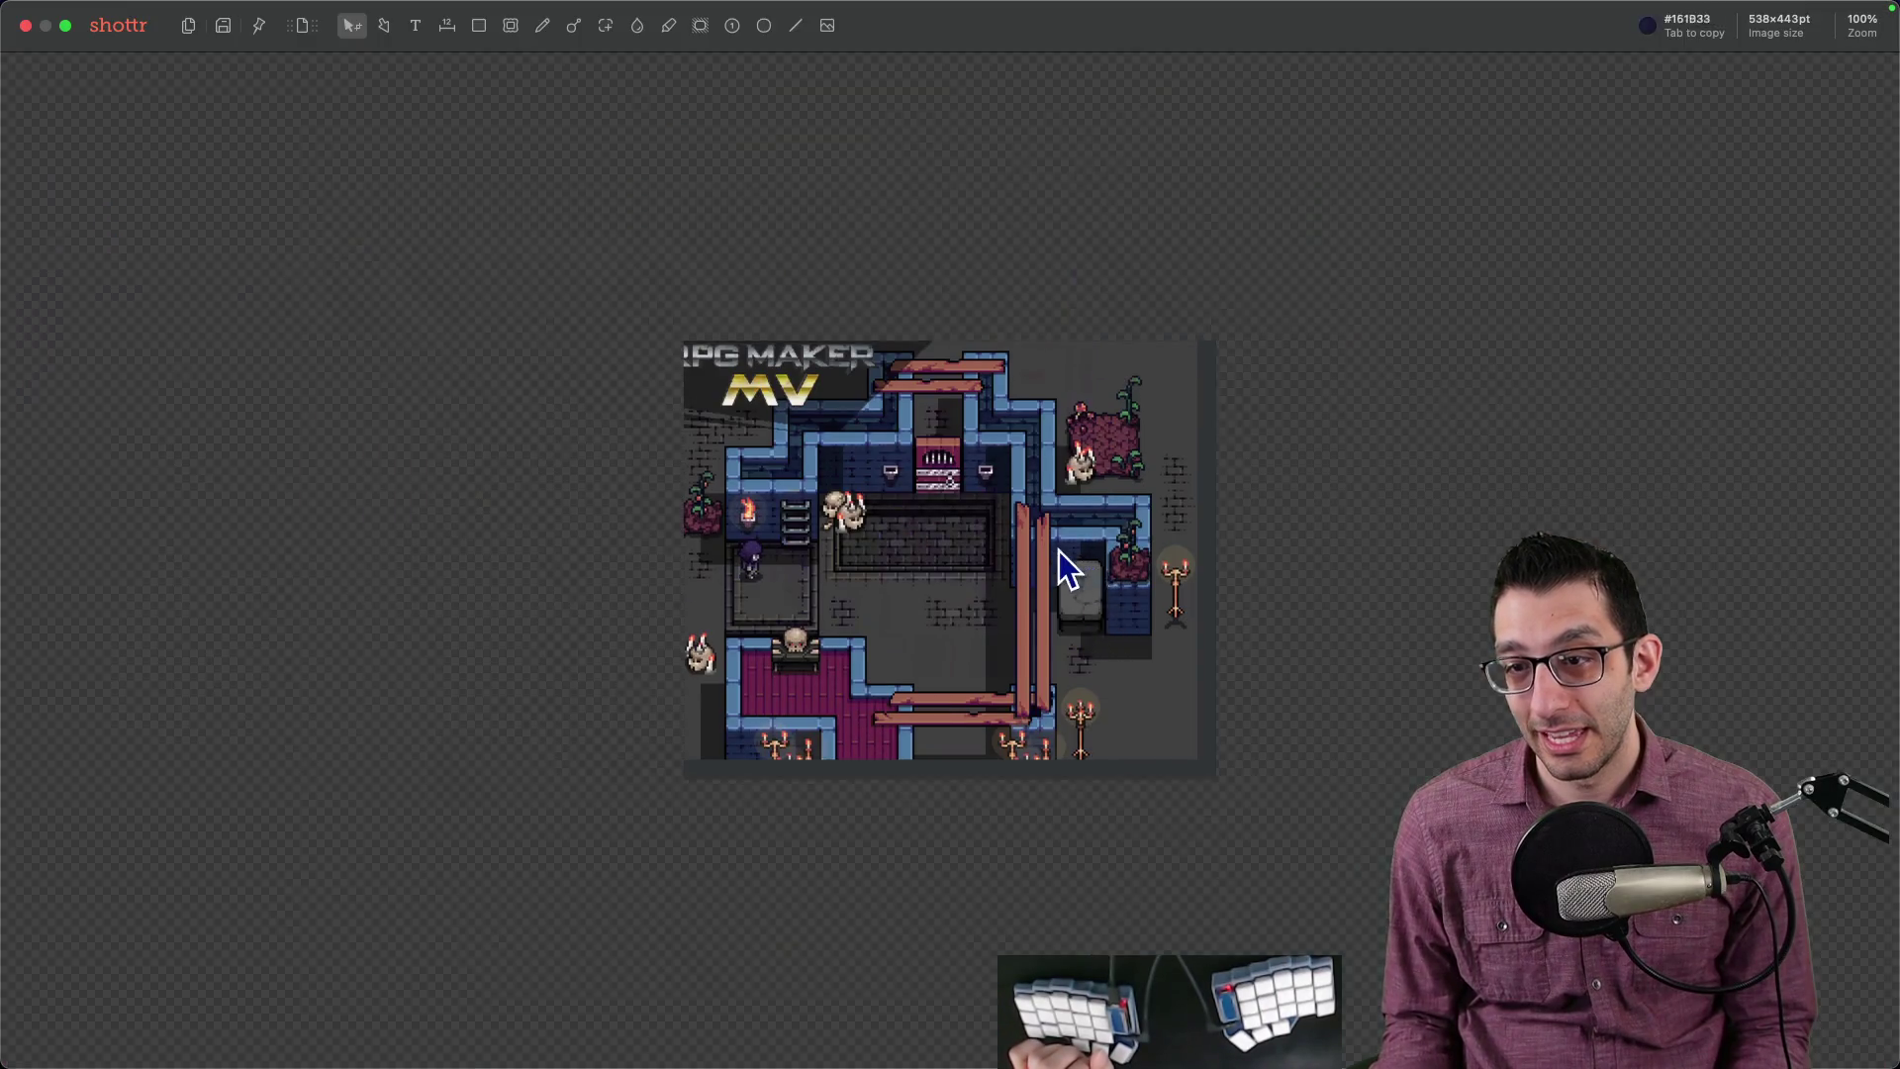
Step: Zoom the Shottr capture, cancel an attempted crop, and close the viewer
scroll(1058, 550, "up", 5)
key("c")
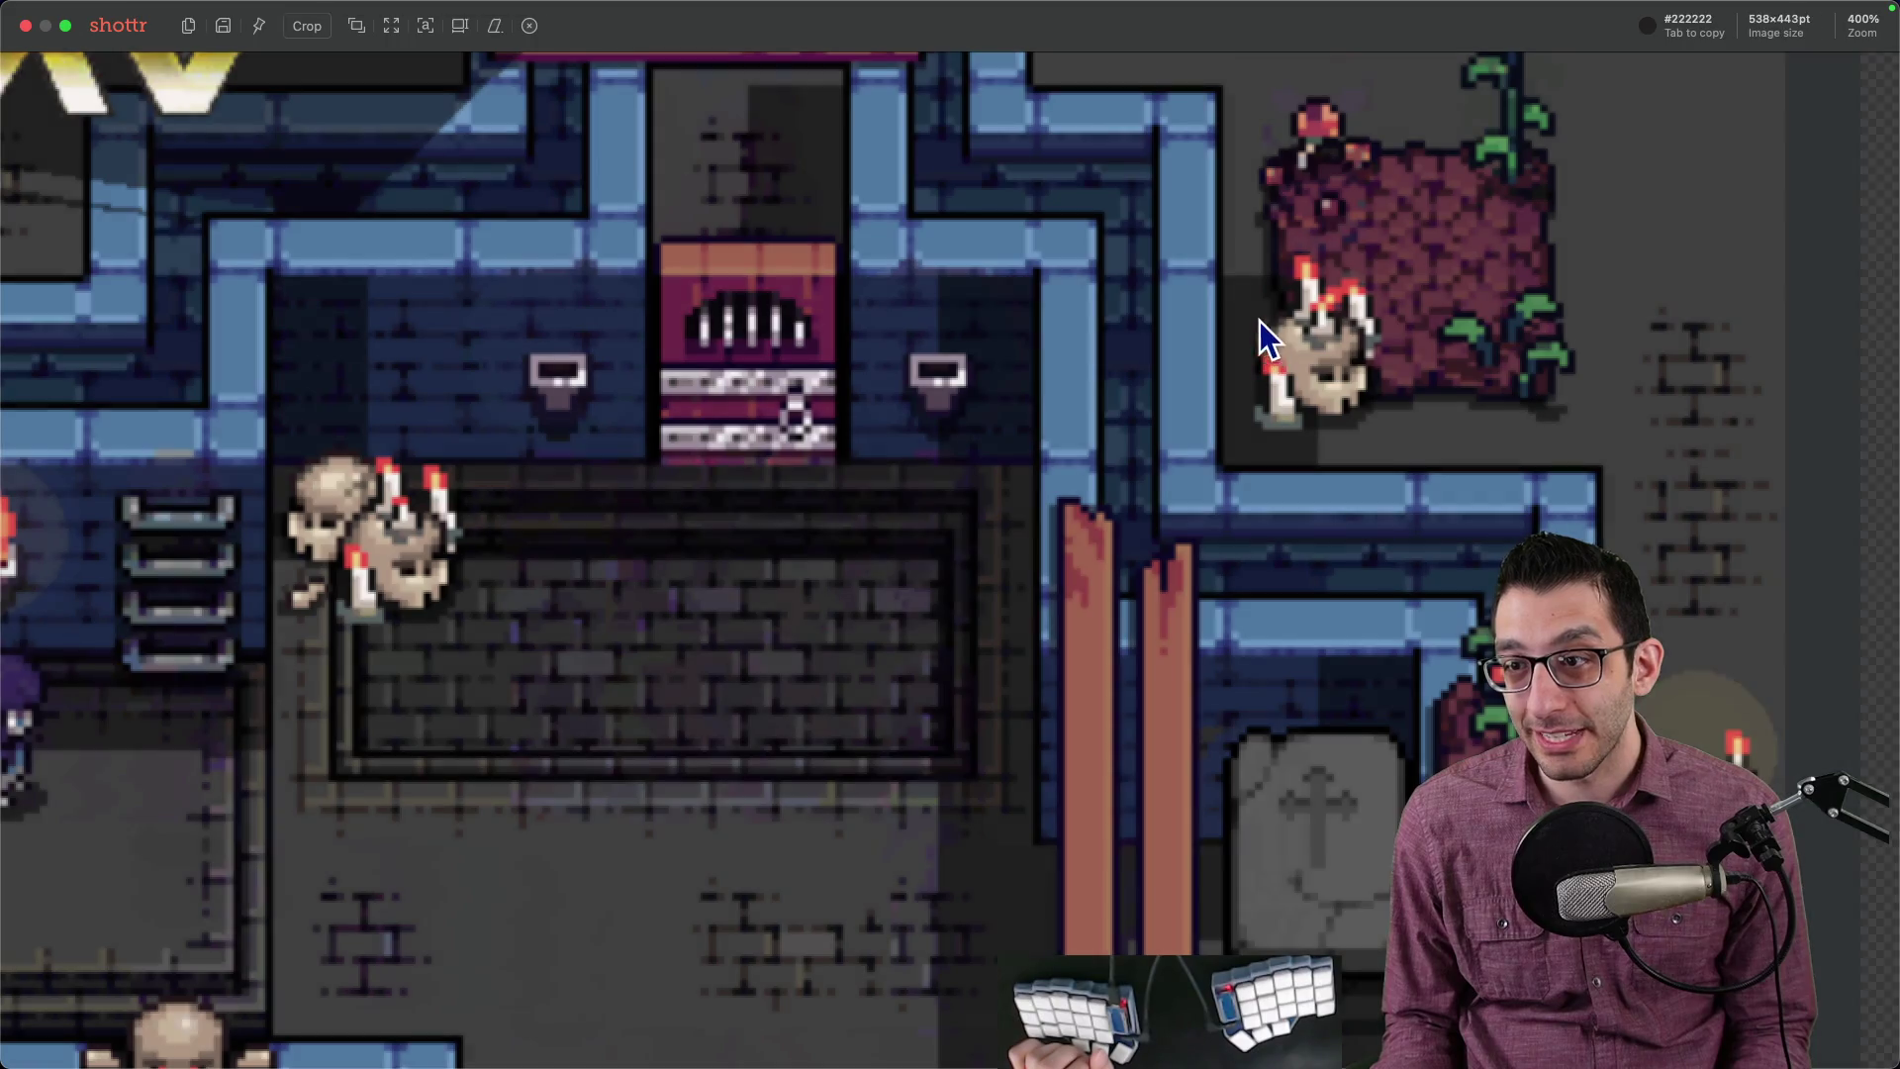
left_click_drag(1261, 321, 1047, 576)
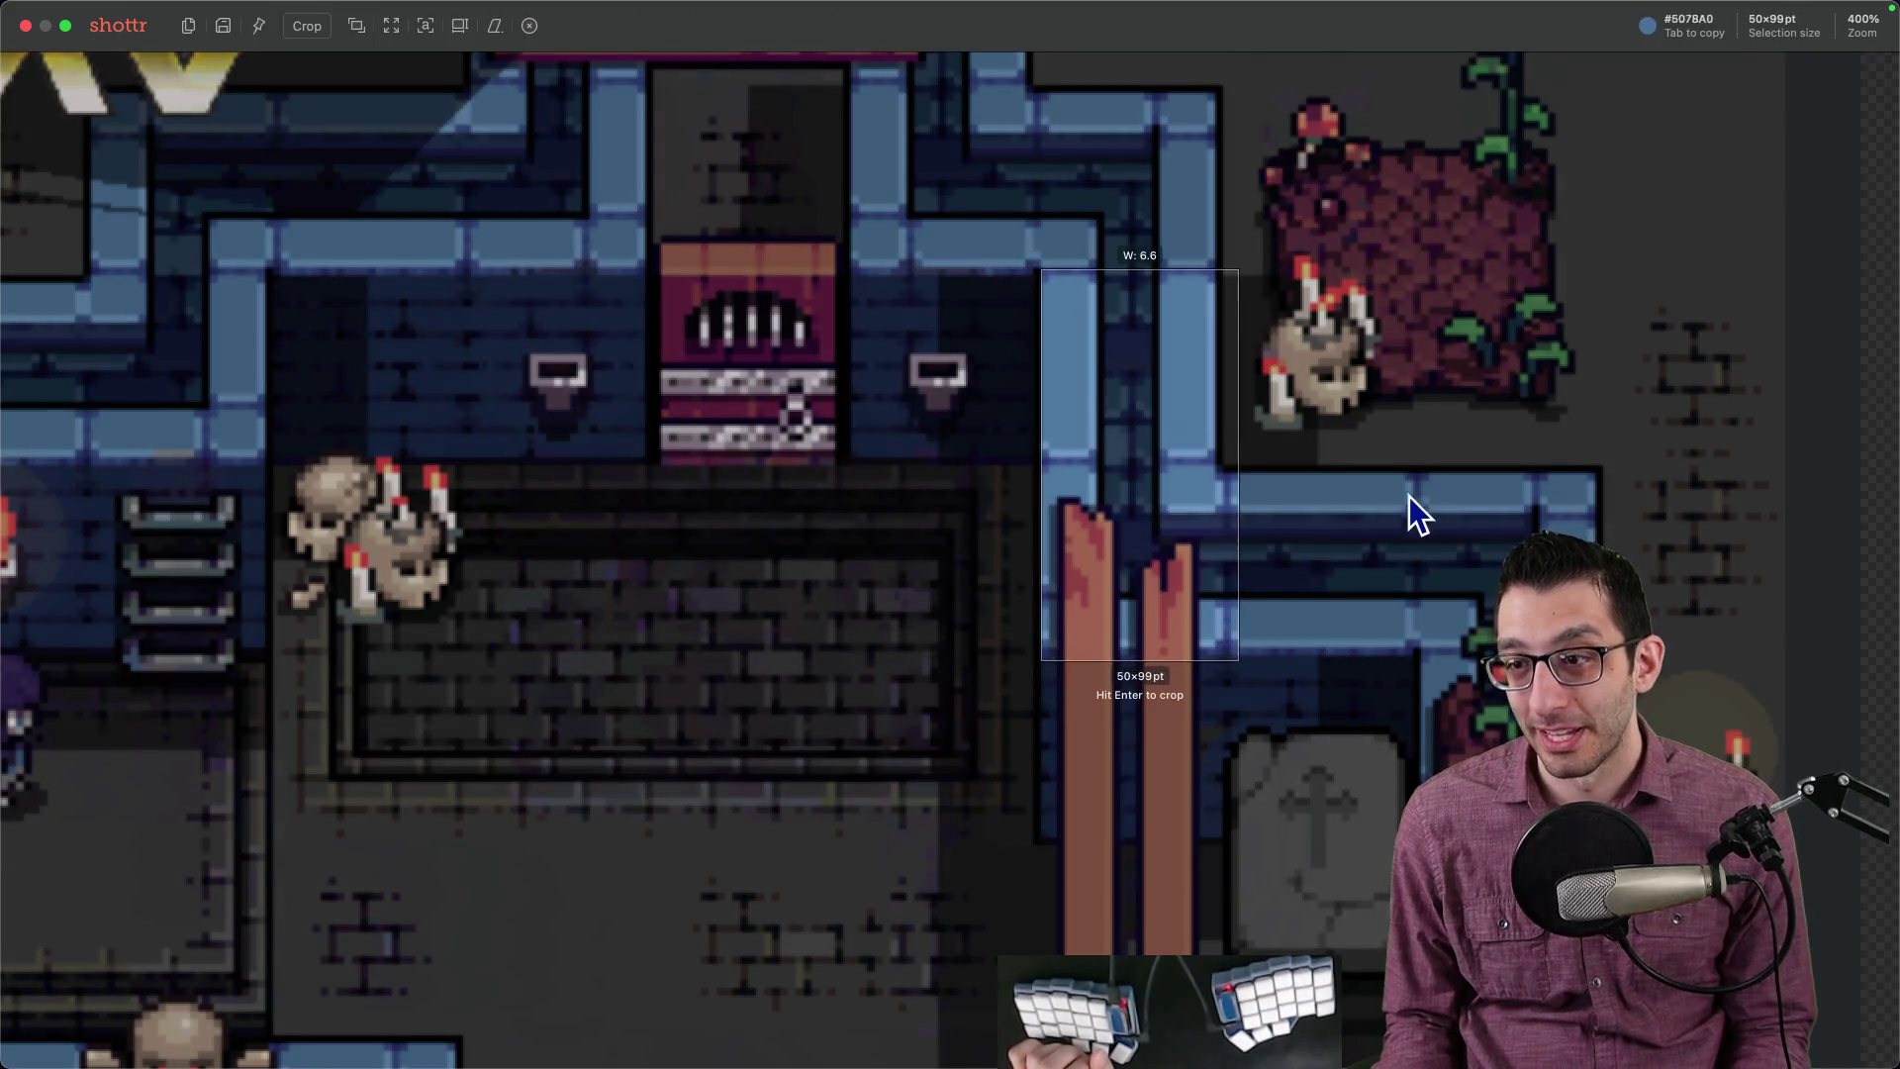
key("Escape")
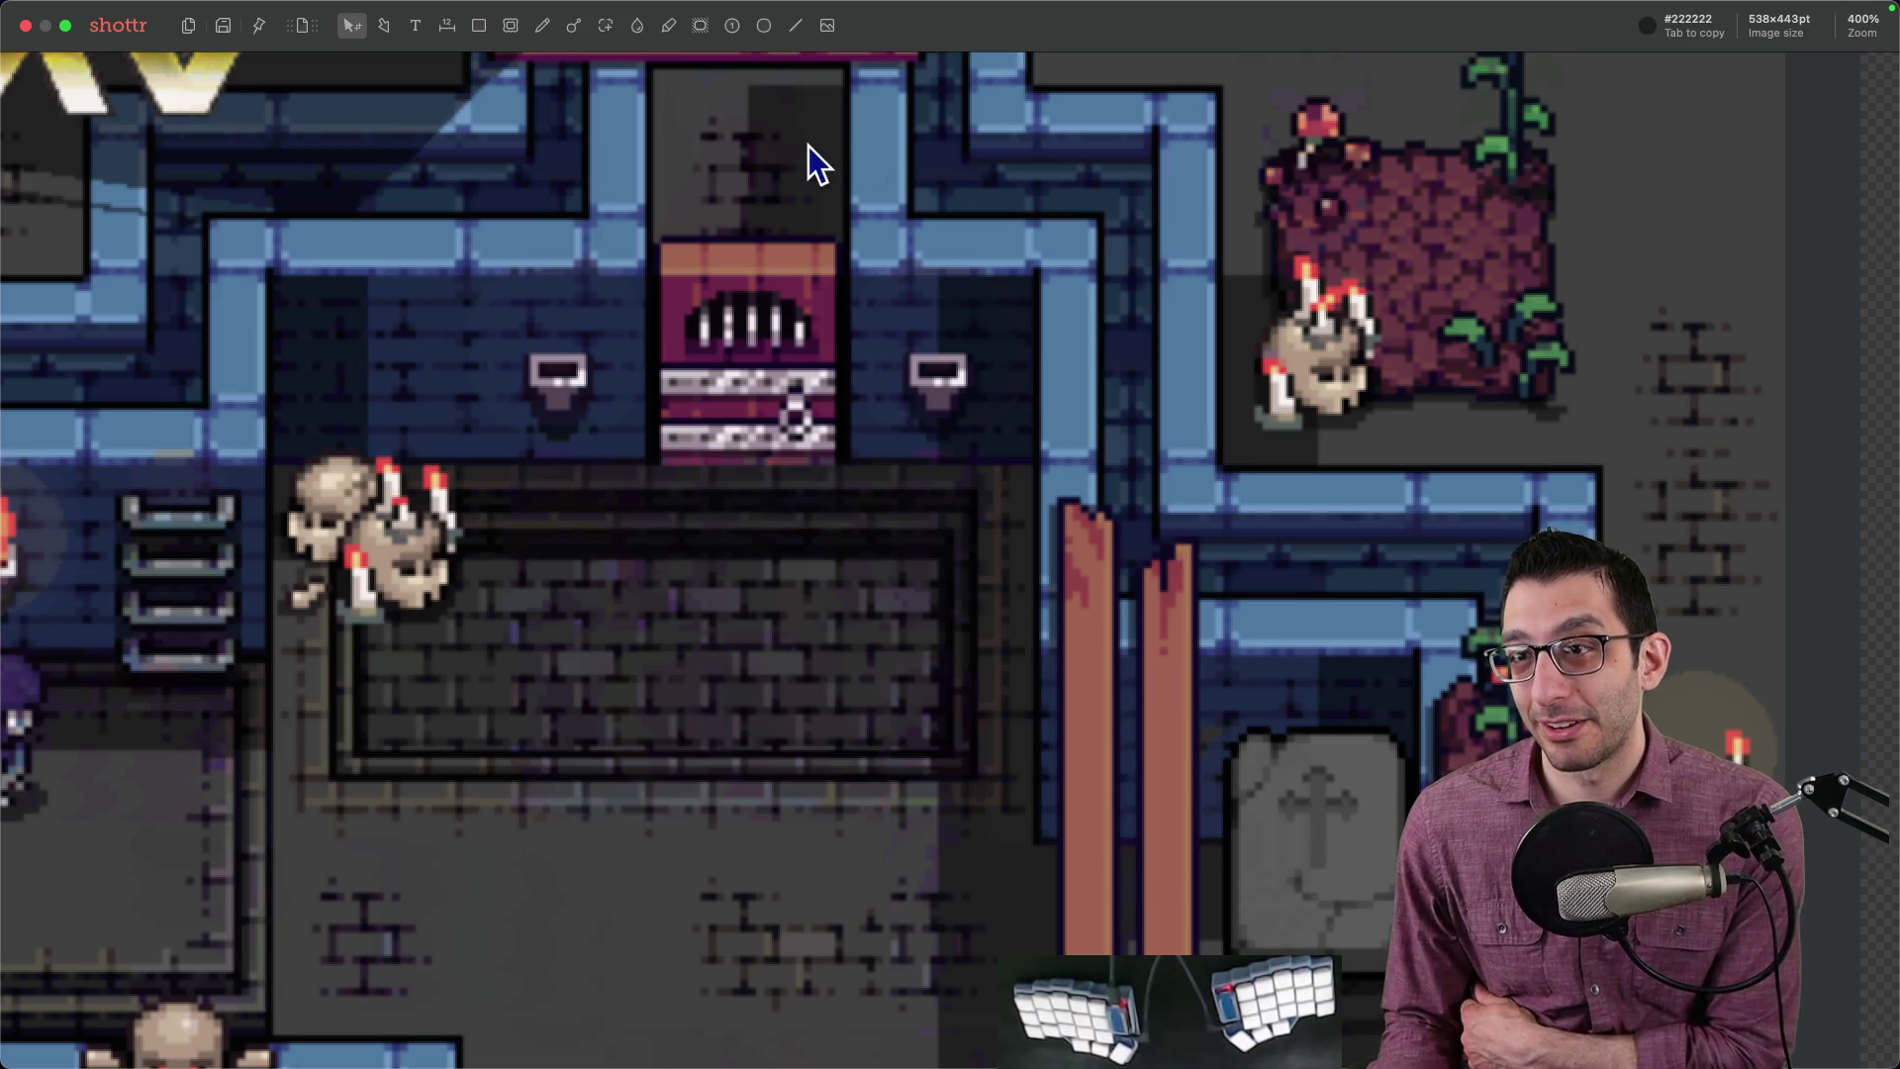
mouse_move(1350, 1054)
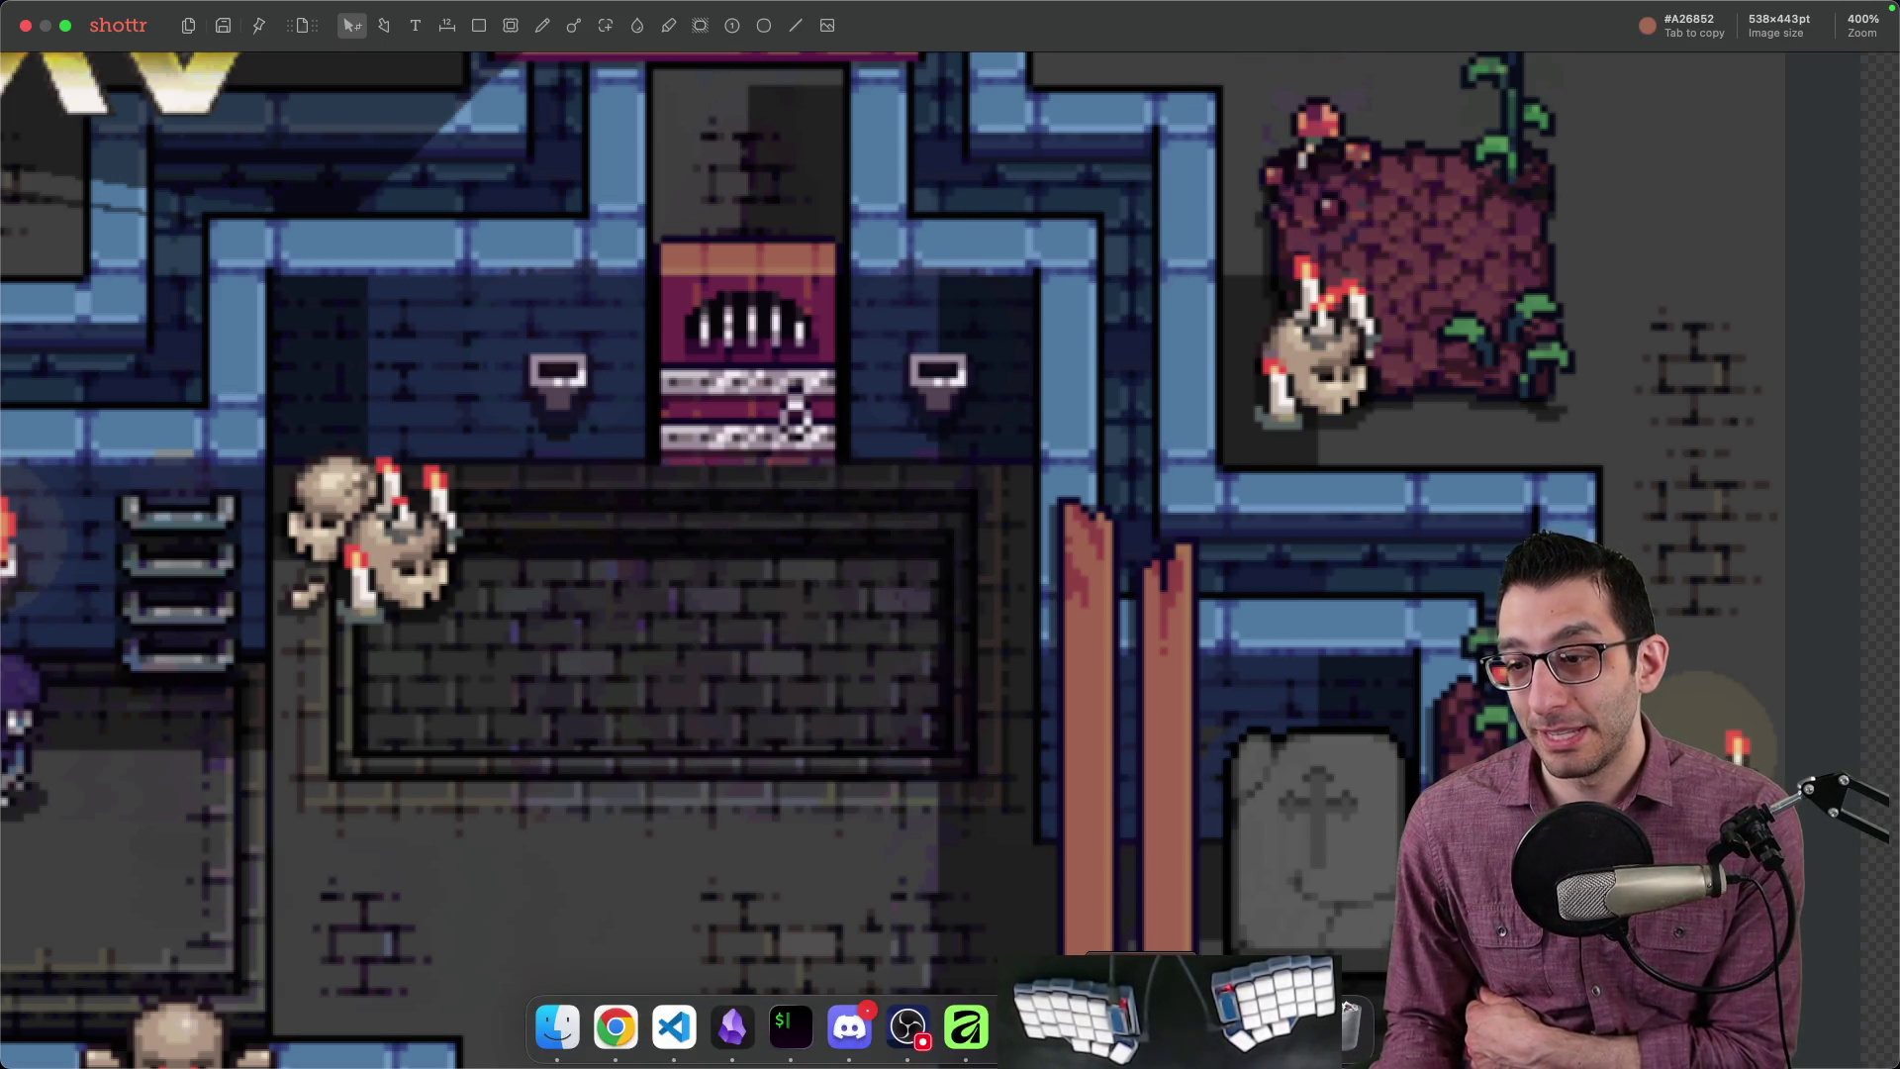
key("Escape")
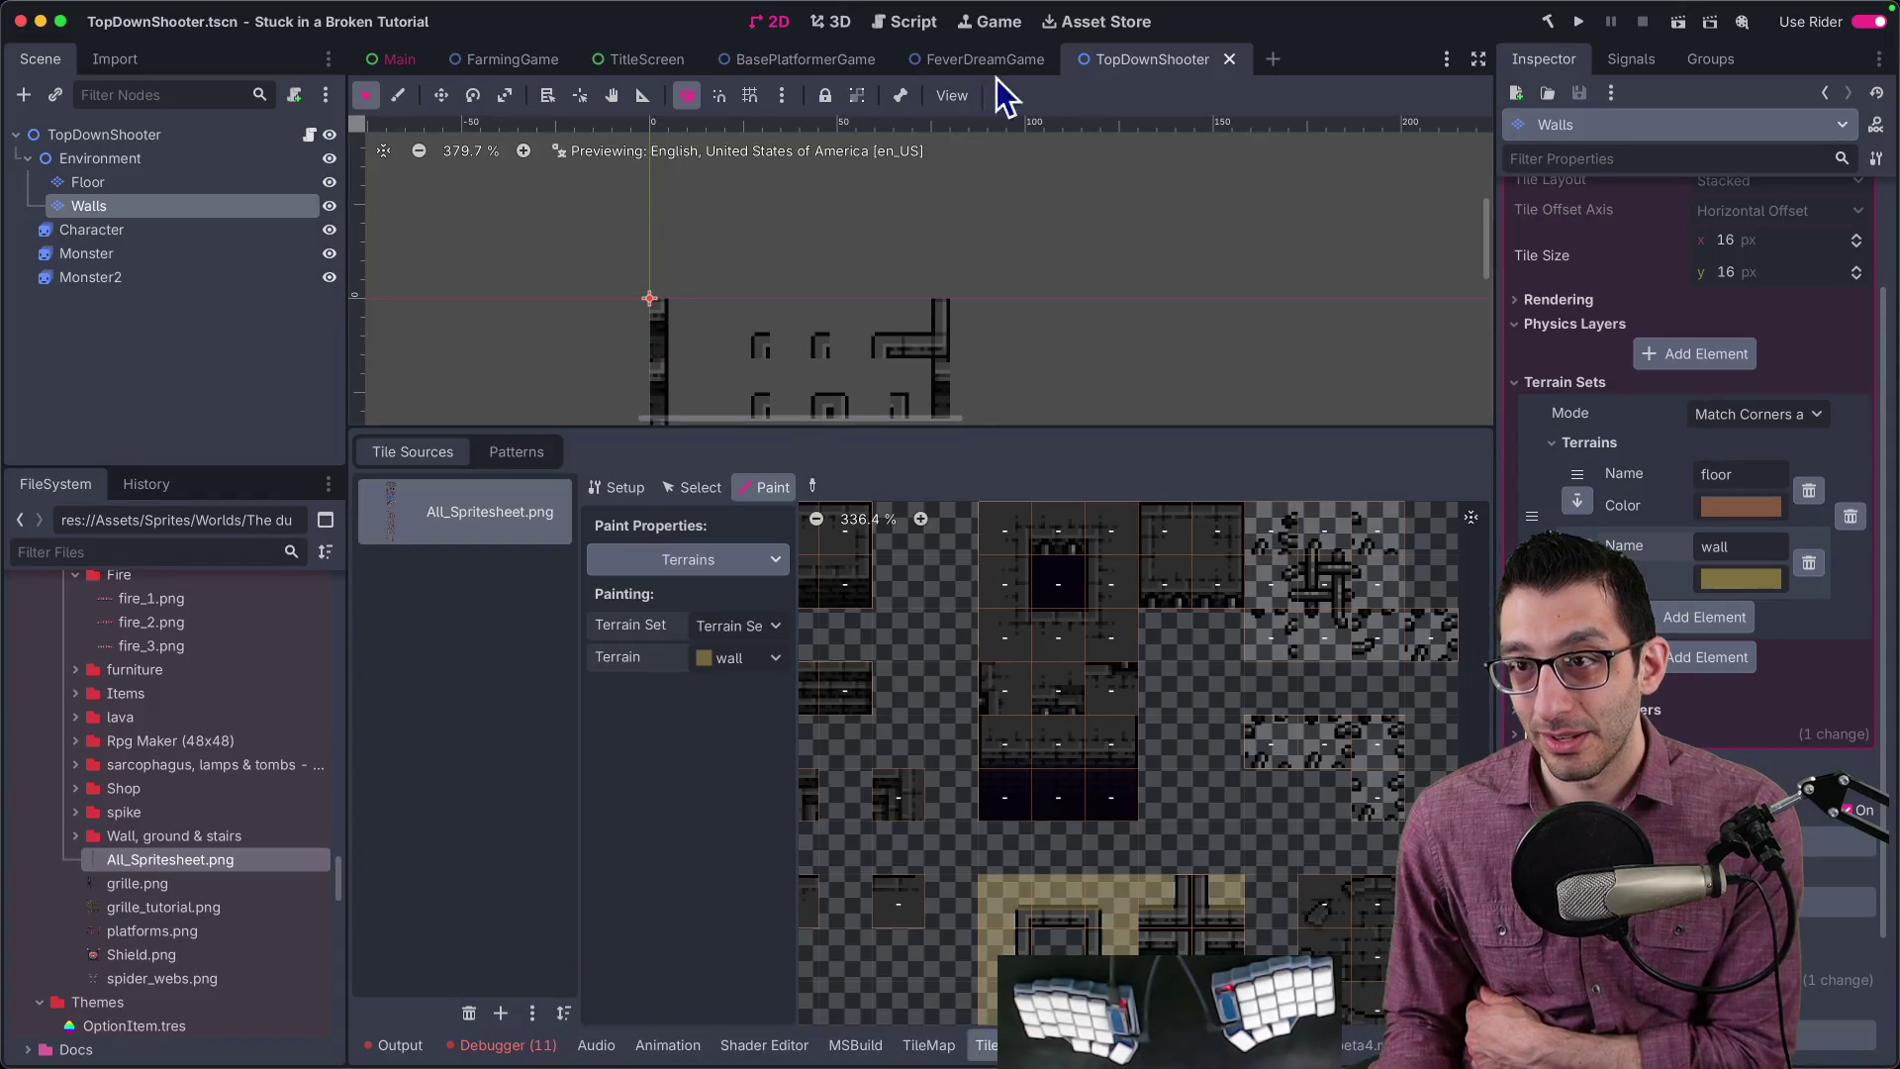
Step: Tile walls.png in Affinity on the left half and the reopened screenshot on the right
left_click(975, 1049)
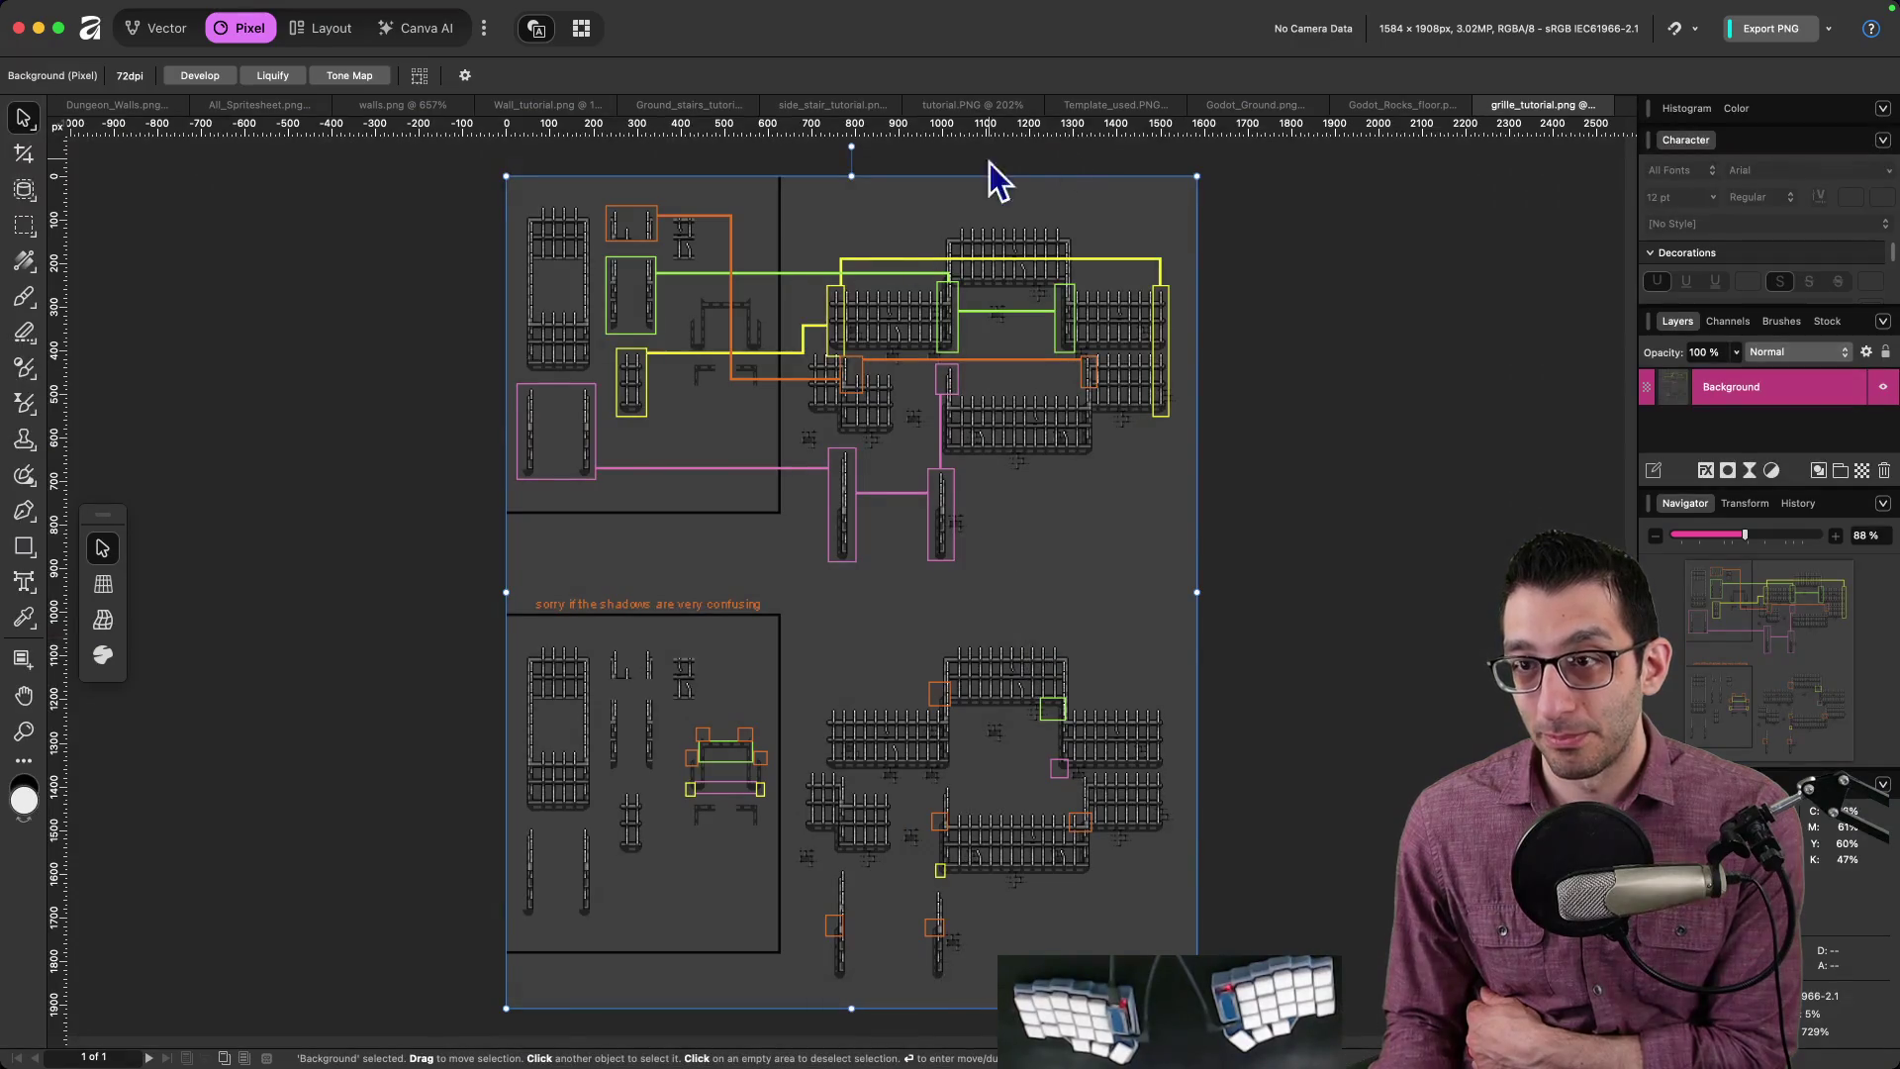
left_click(1256, 105)
left_click(388, 105)
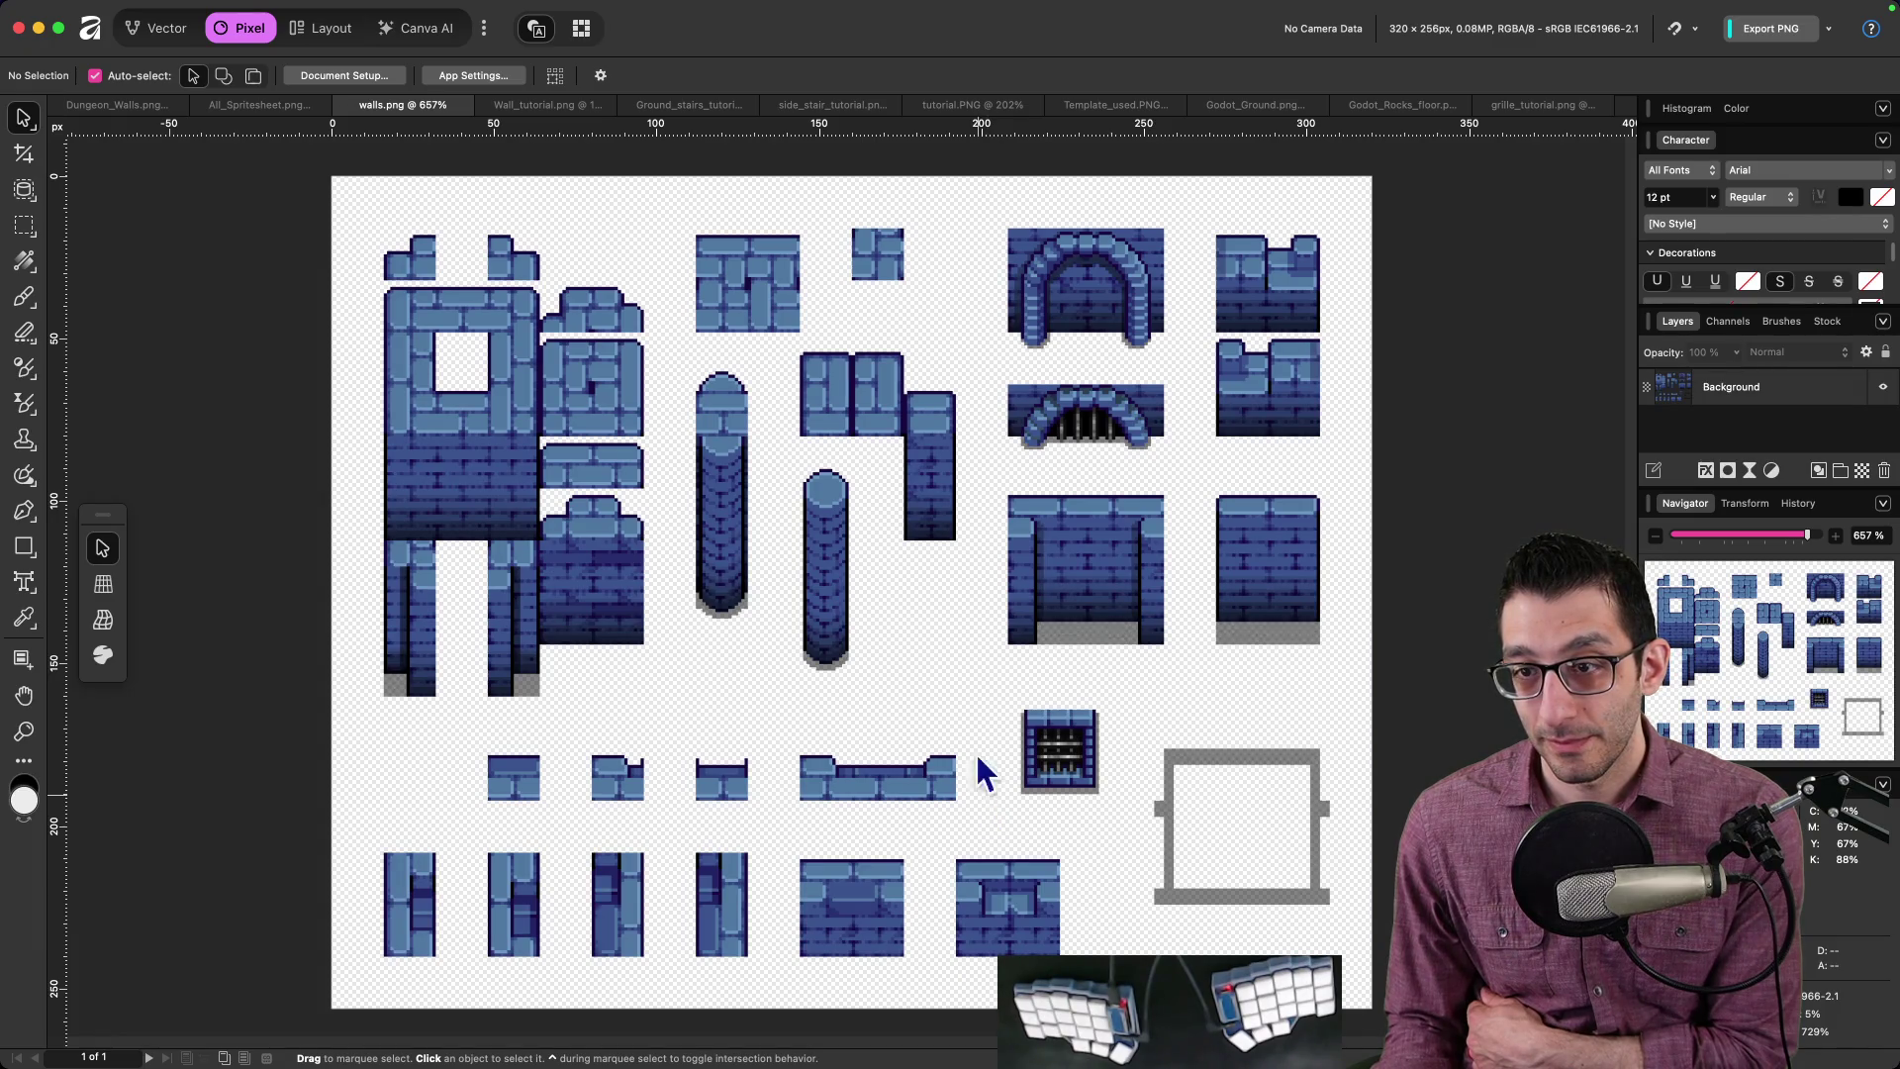
key("ctrl+alt+Left")
key("super+shift+o")
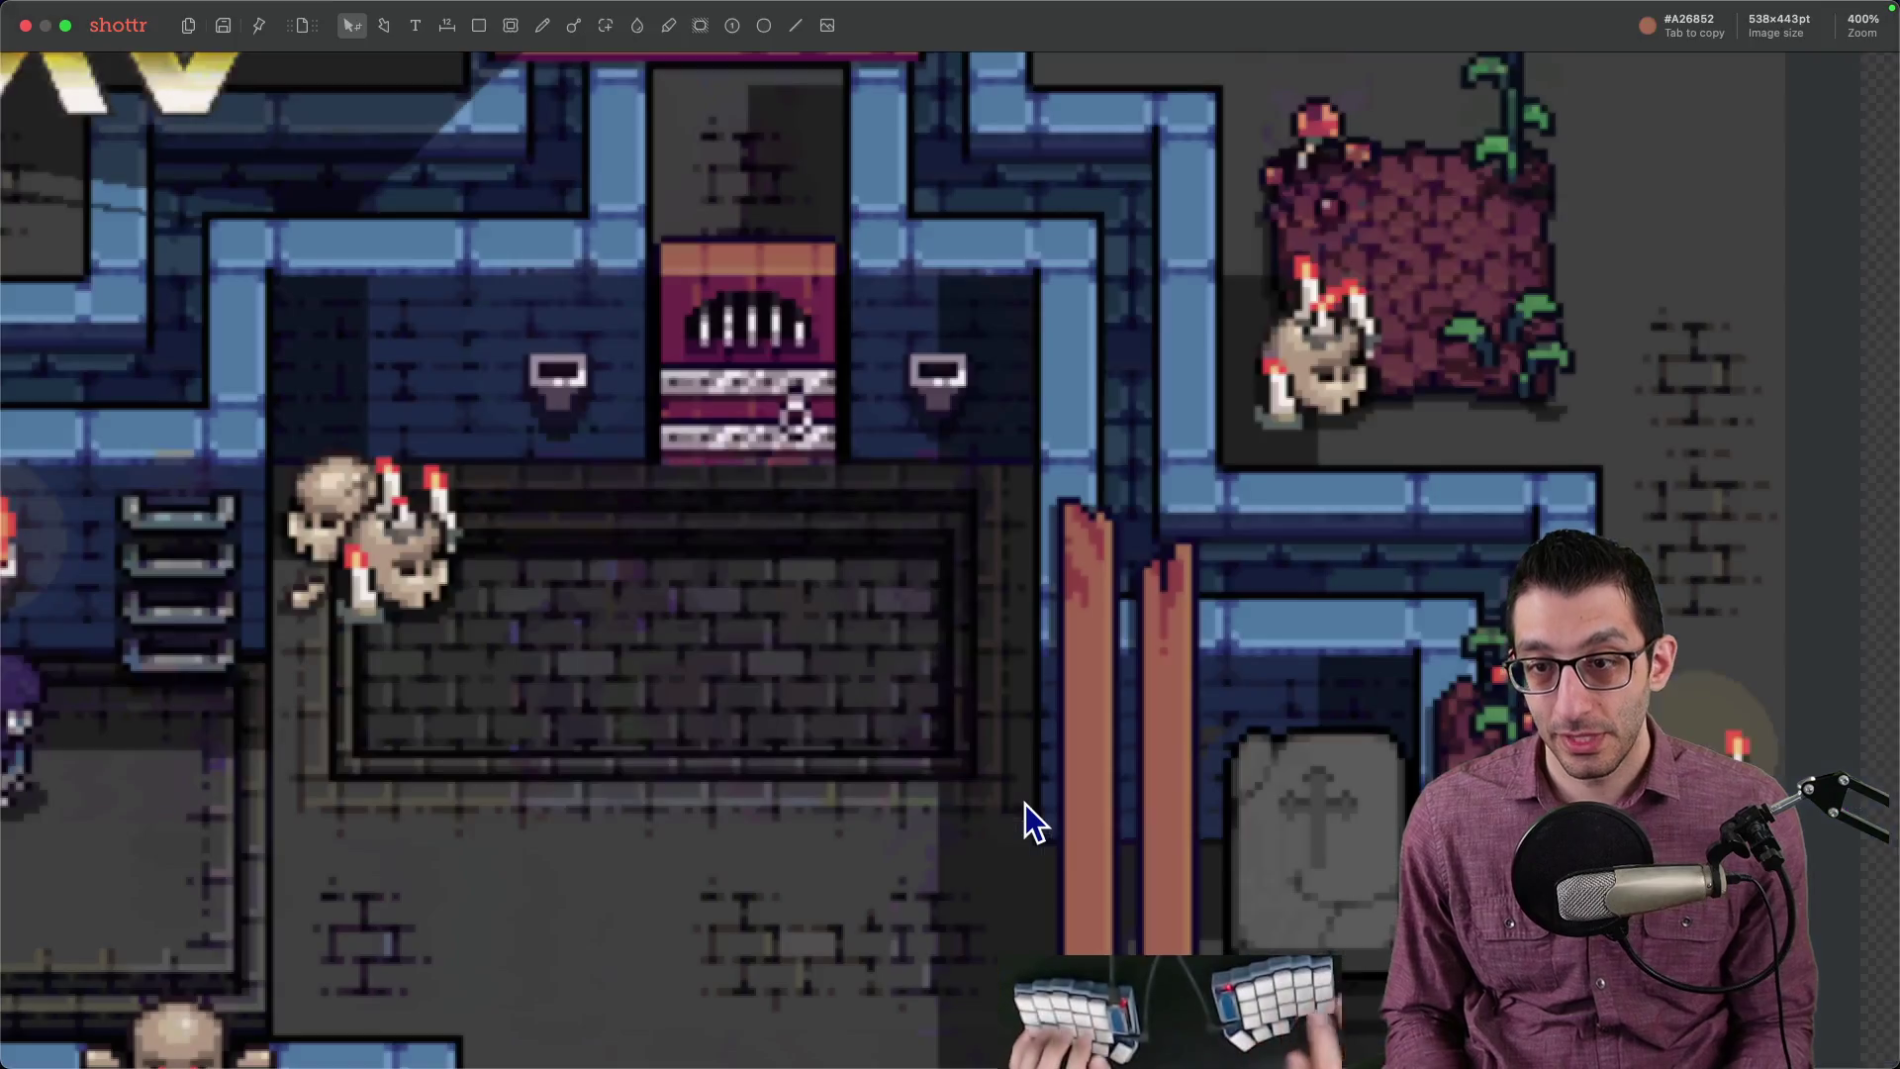
key("ctrl+alt+Right")
scroll(1286, 386, "up", 3)
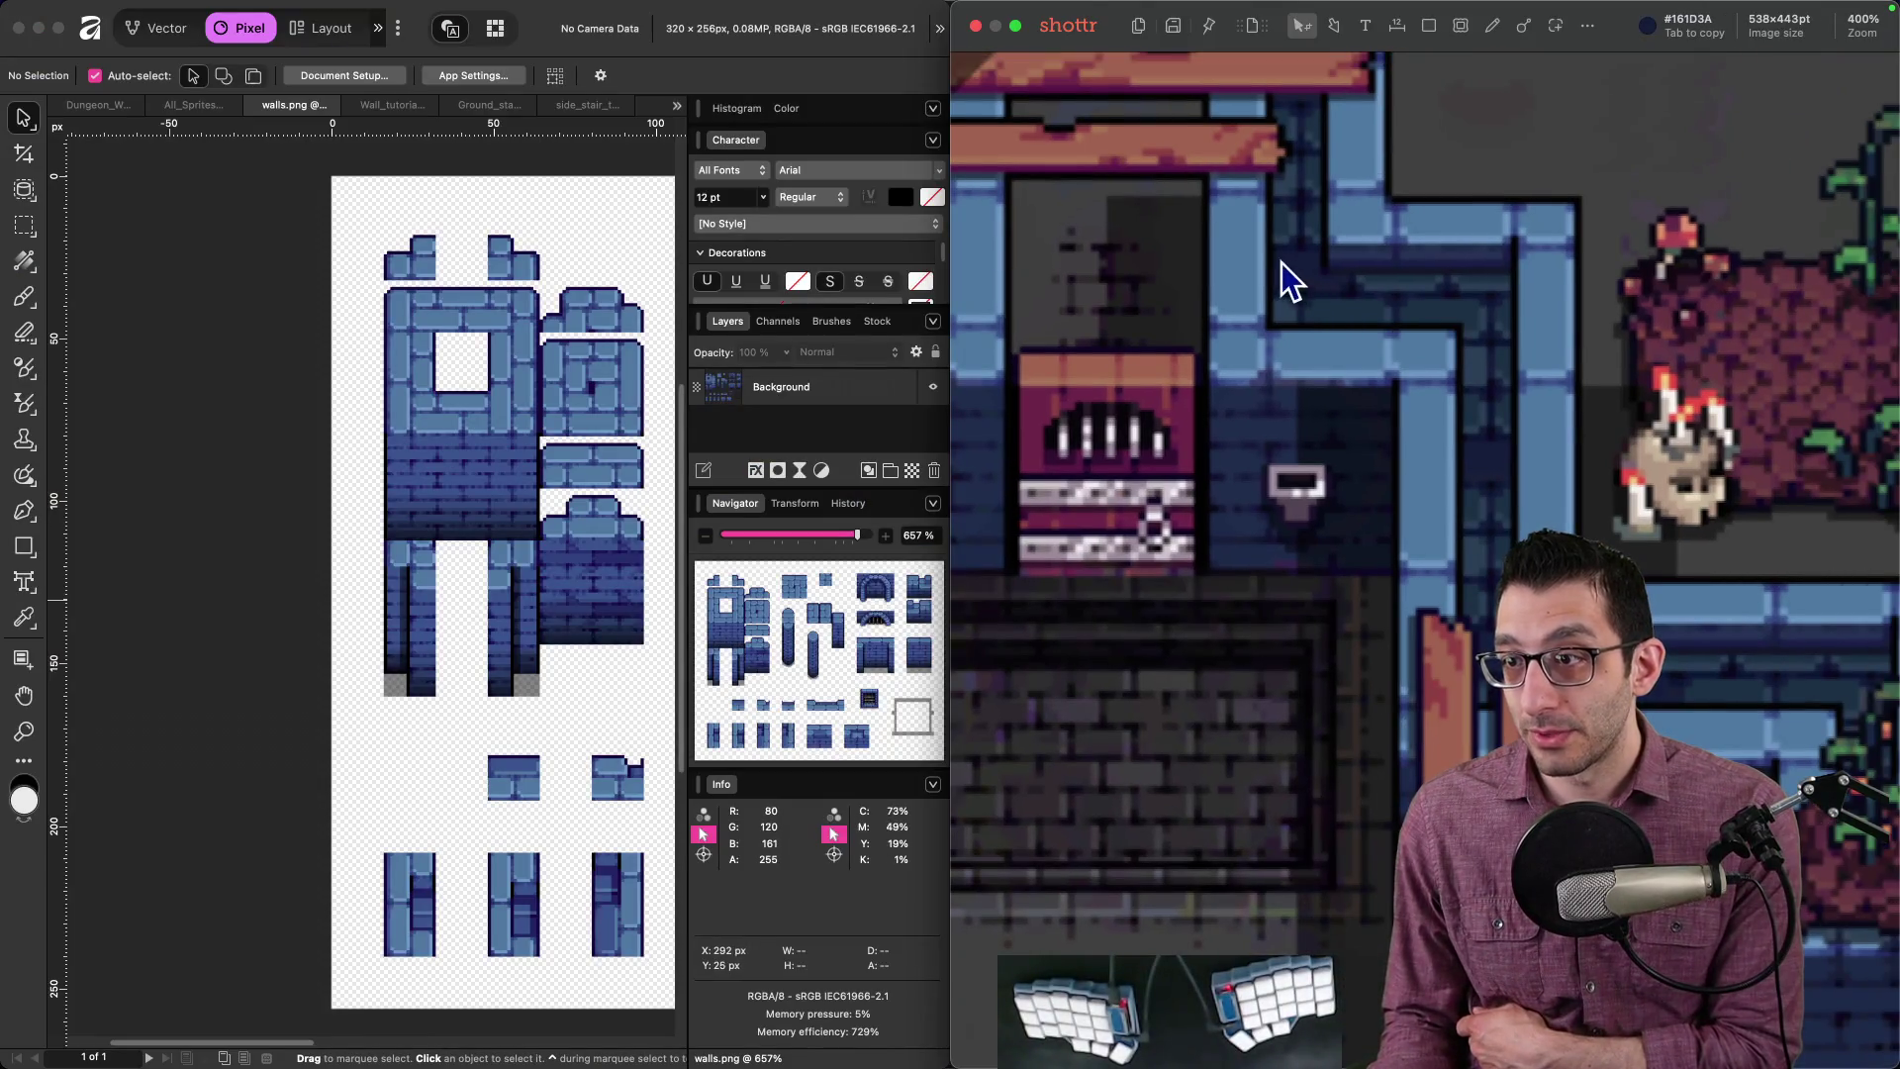
Step: Pan across the walls.png tiles to compare them with the screenshot
left_click(572, 544)
left_click_drag(572, 544, 93, 525)
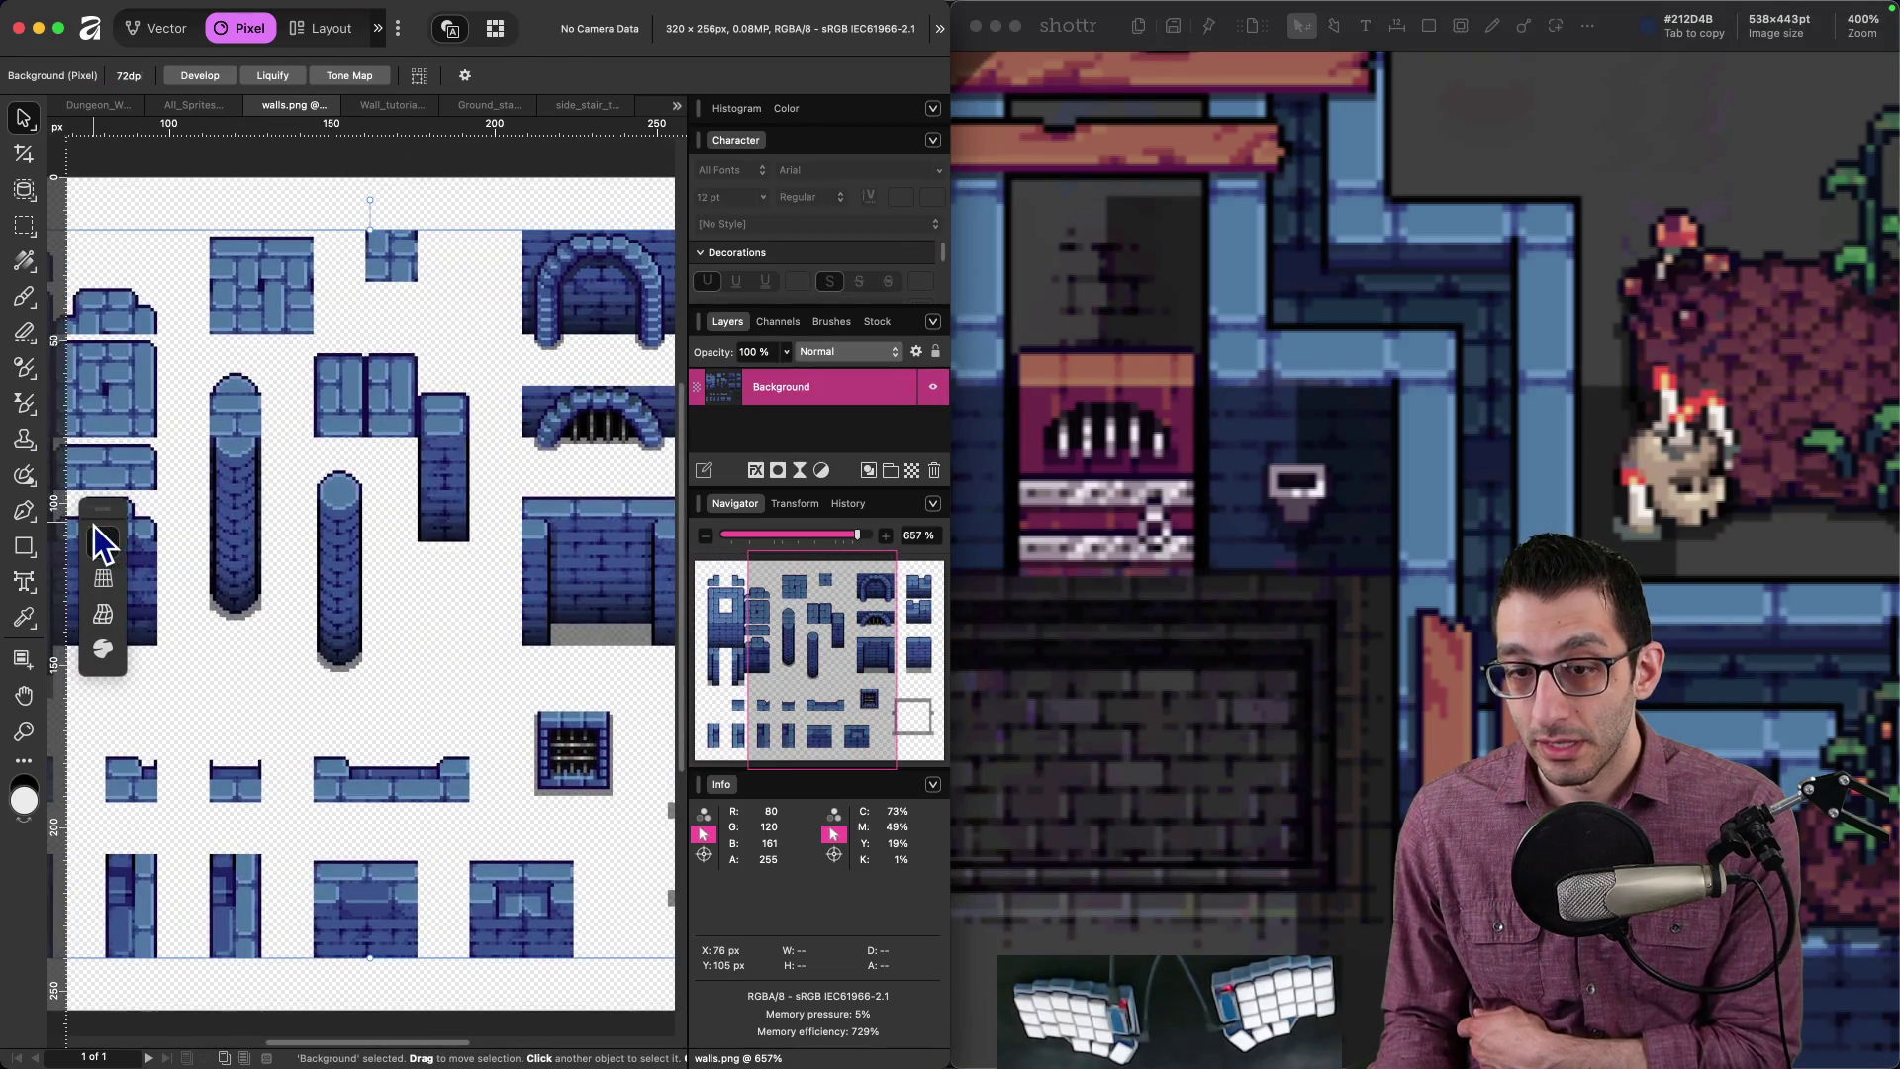
left_click_drag(345, 764, 441, 779)
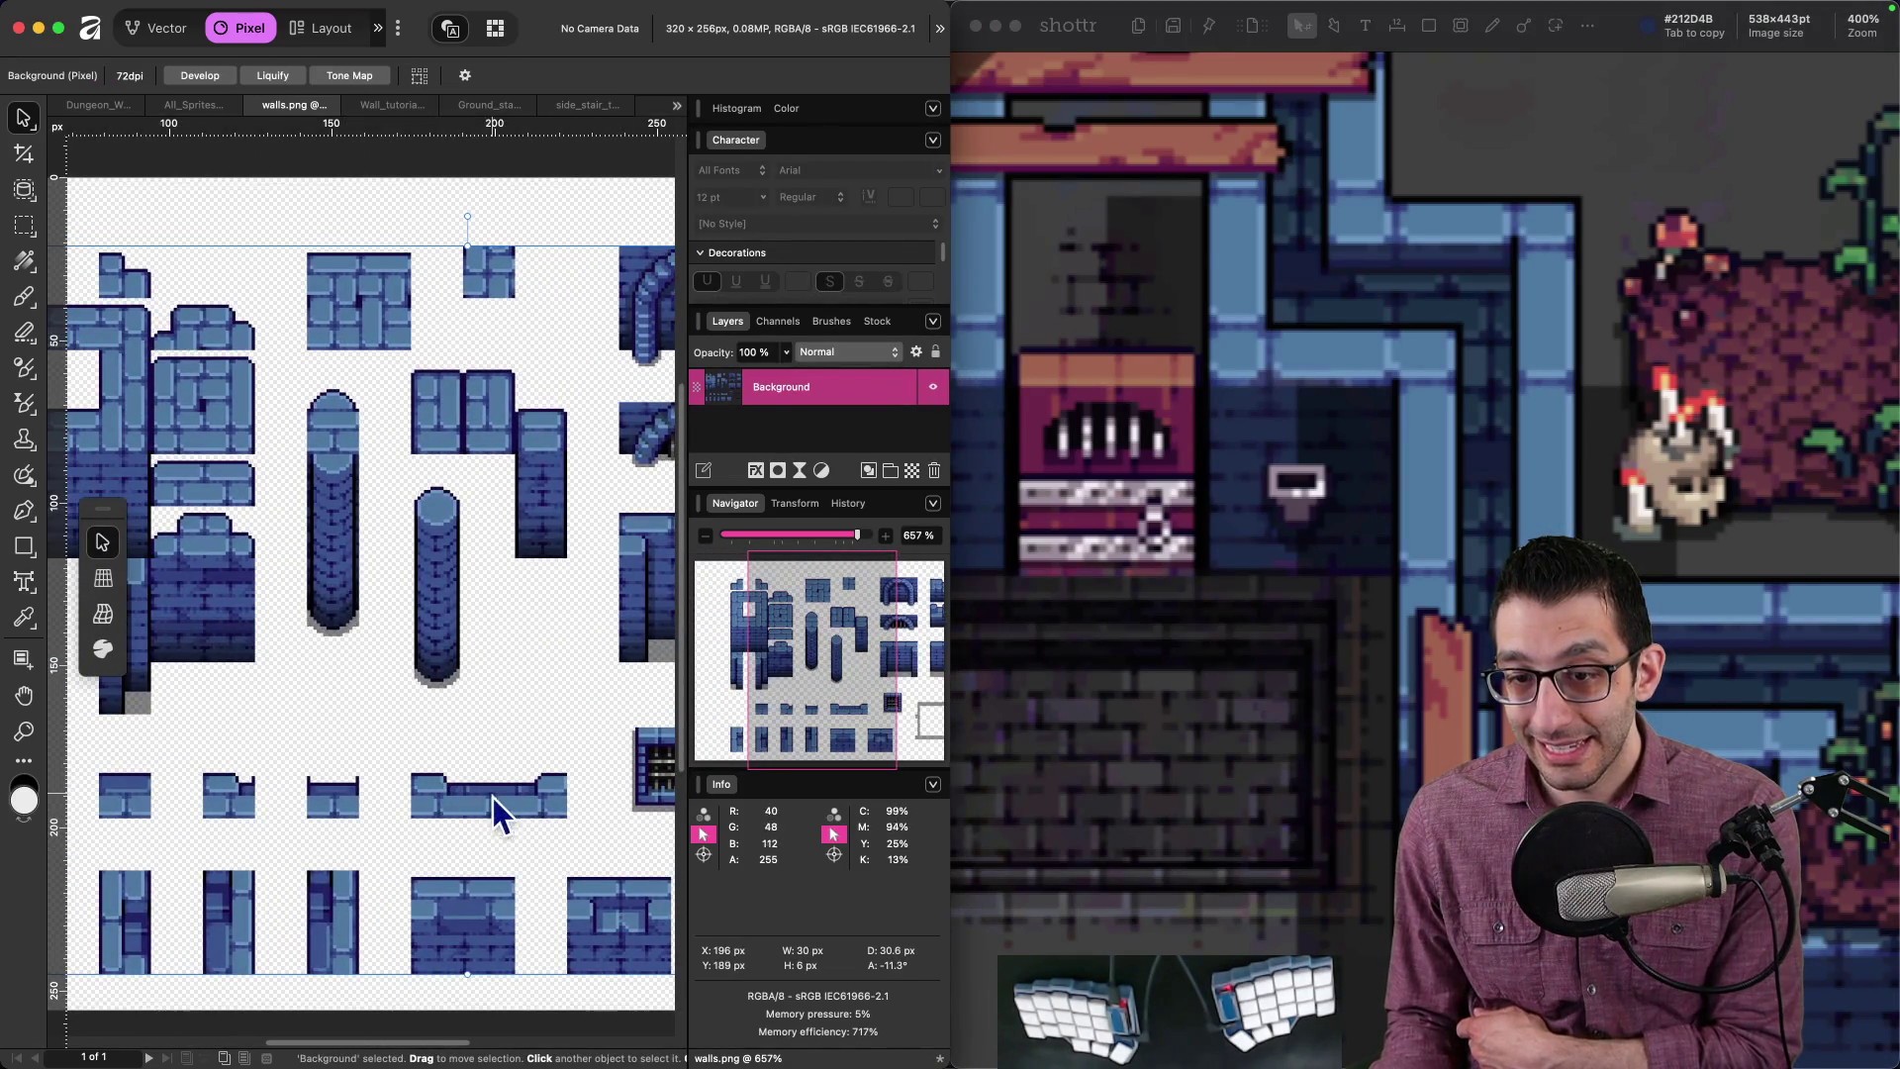
scroll(502, 798, "right", 5)
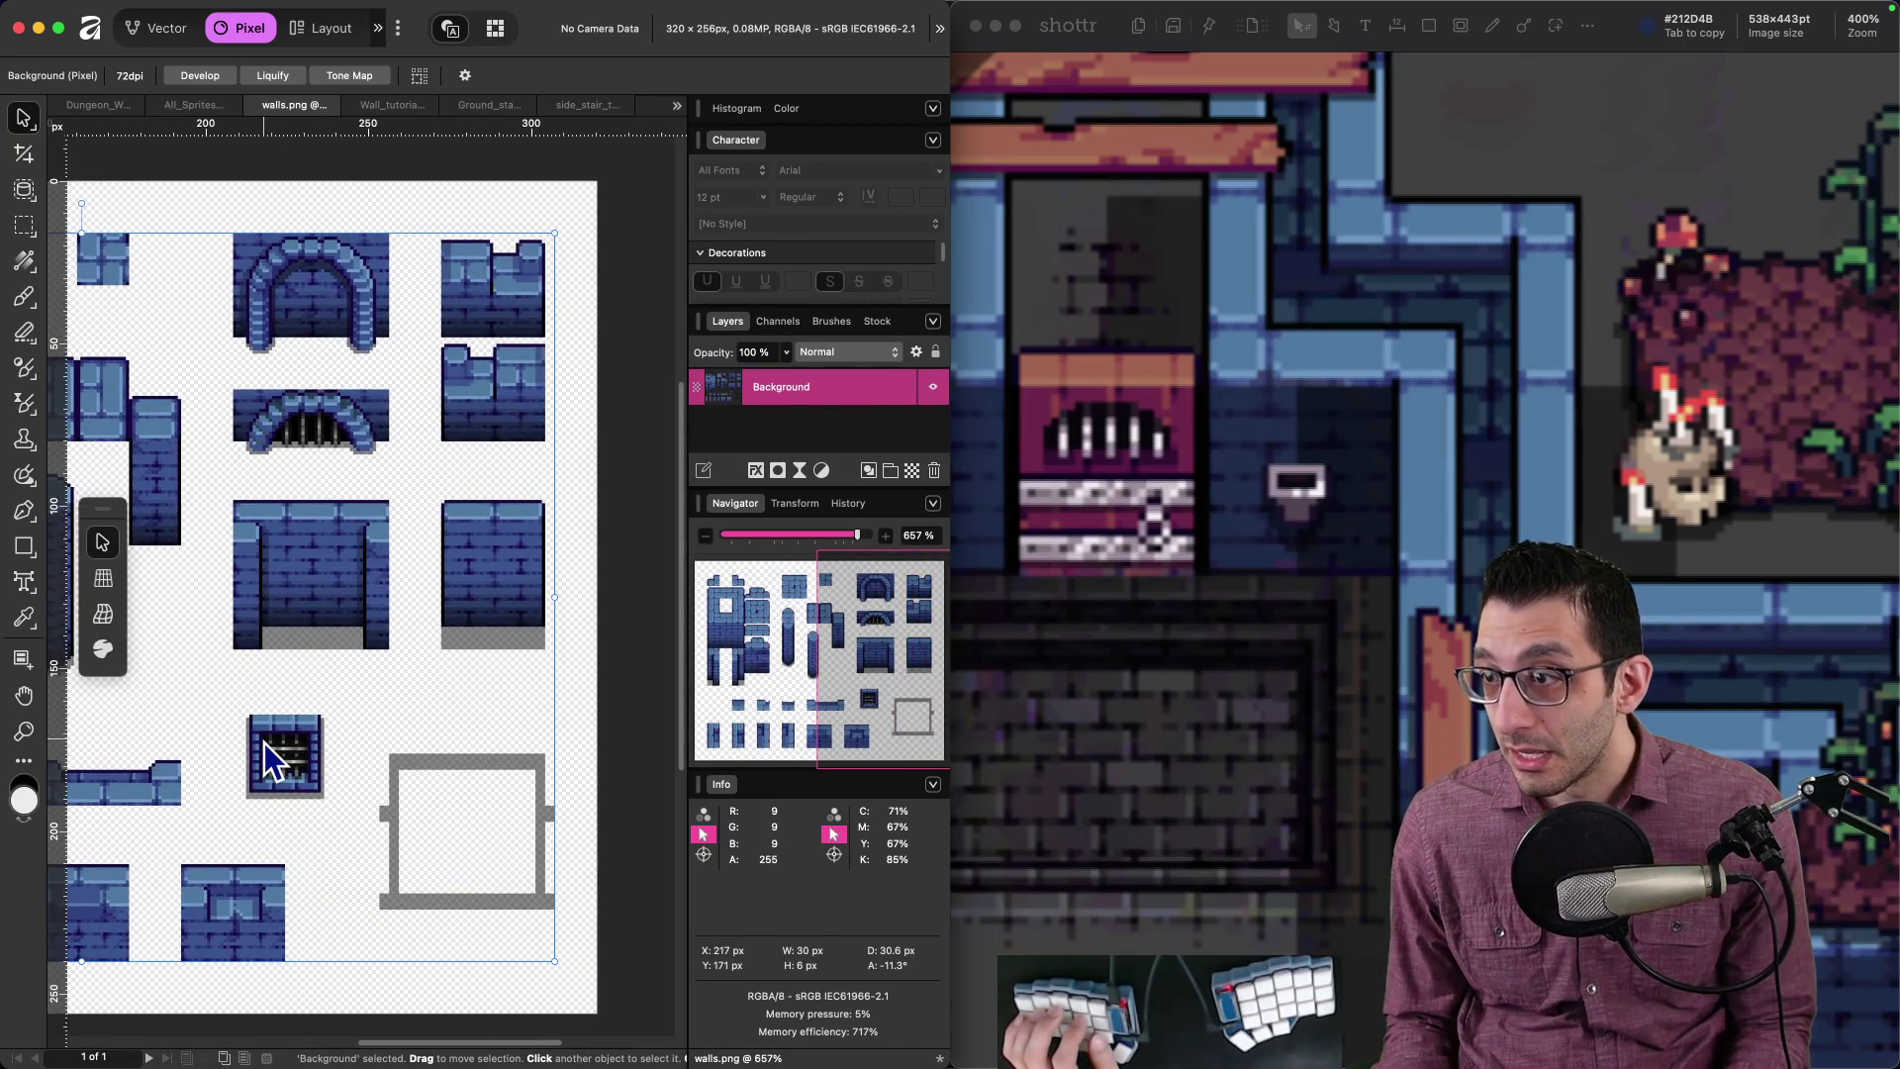
scroll(318, 738, "left", 3)
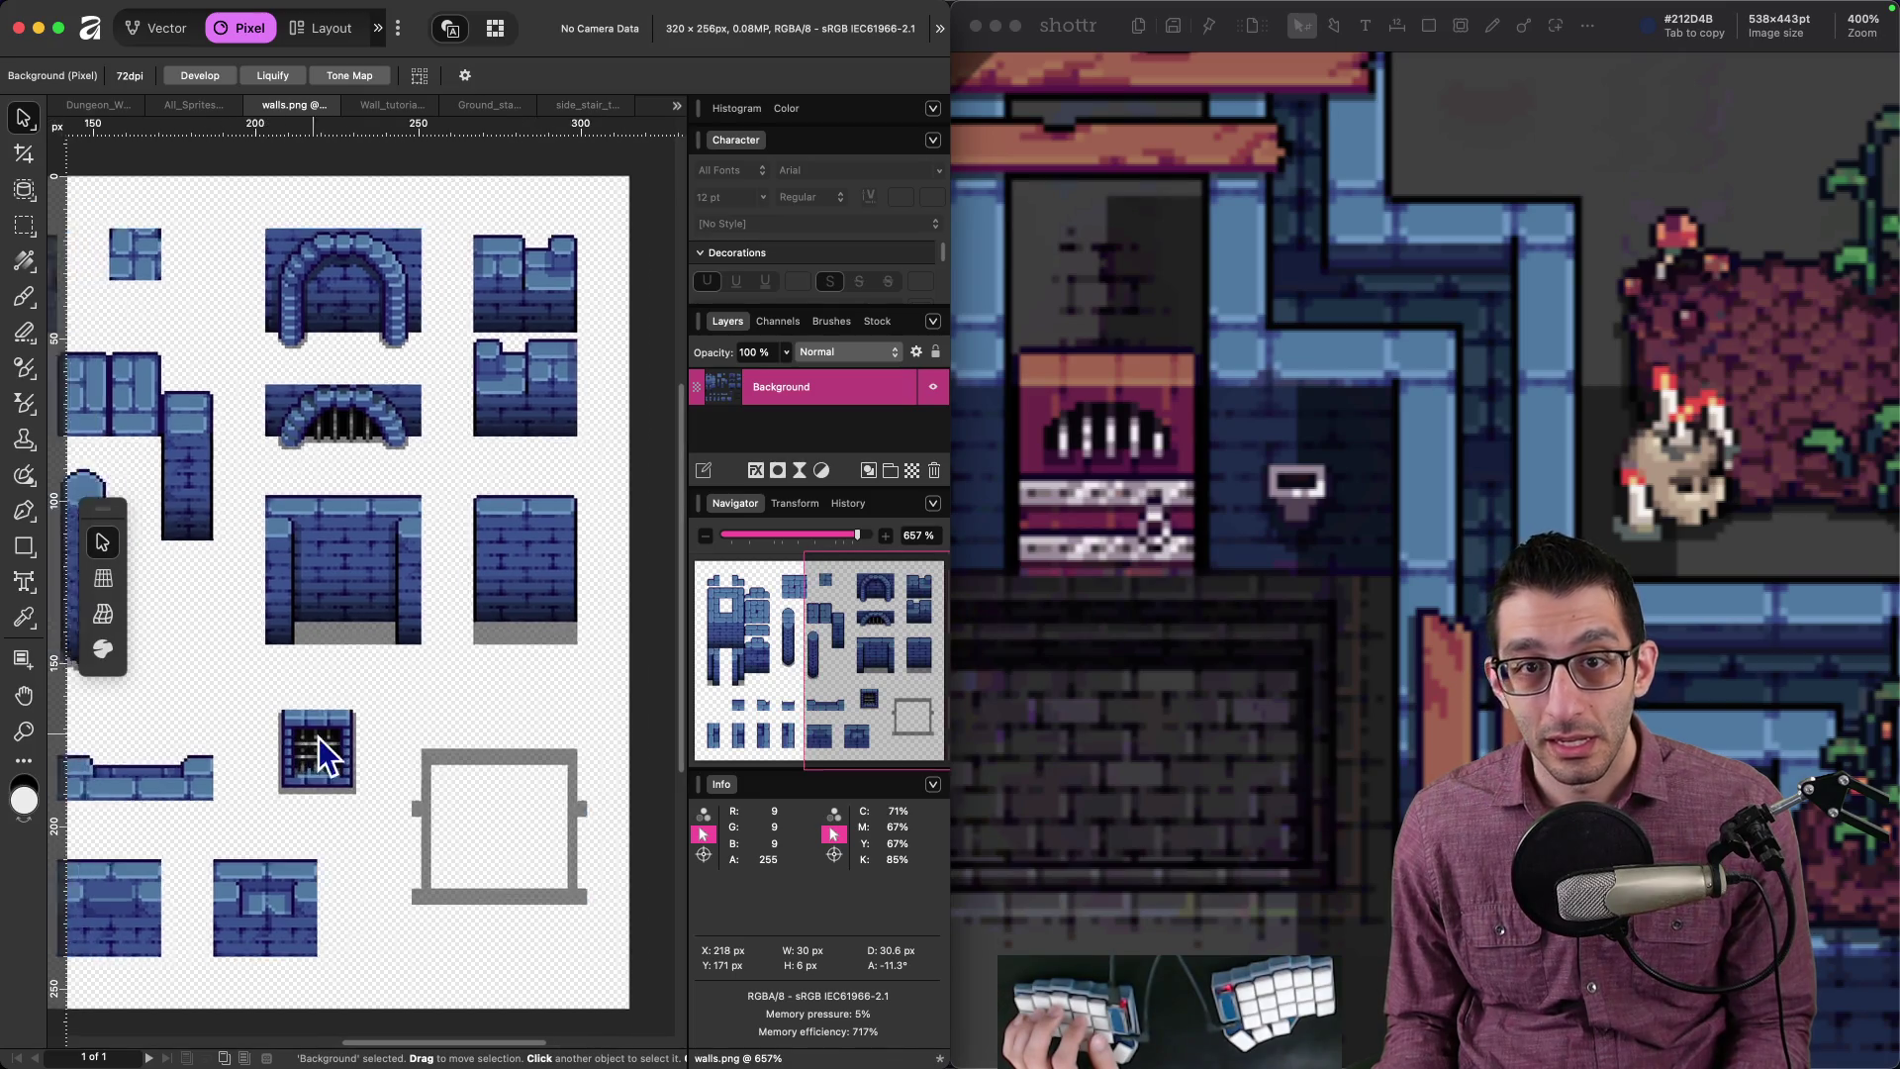
Step: Browse All_Spritesheet.png, then bring up the Dungeon_Walls.png document
left_click(192, 104)
scroll(442, 341, "up", 7)
scroll(442, 340, "right", 7)
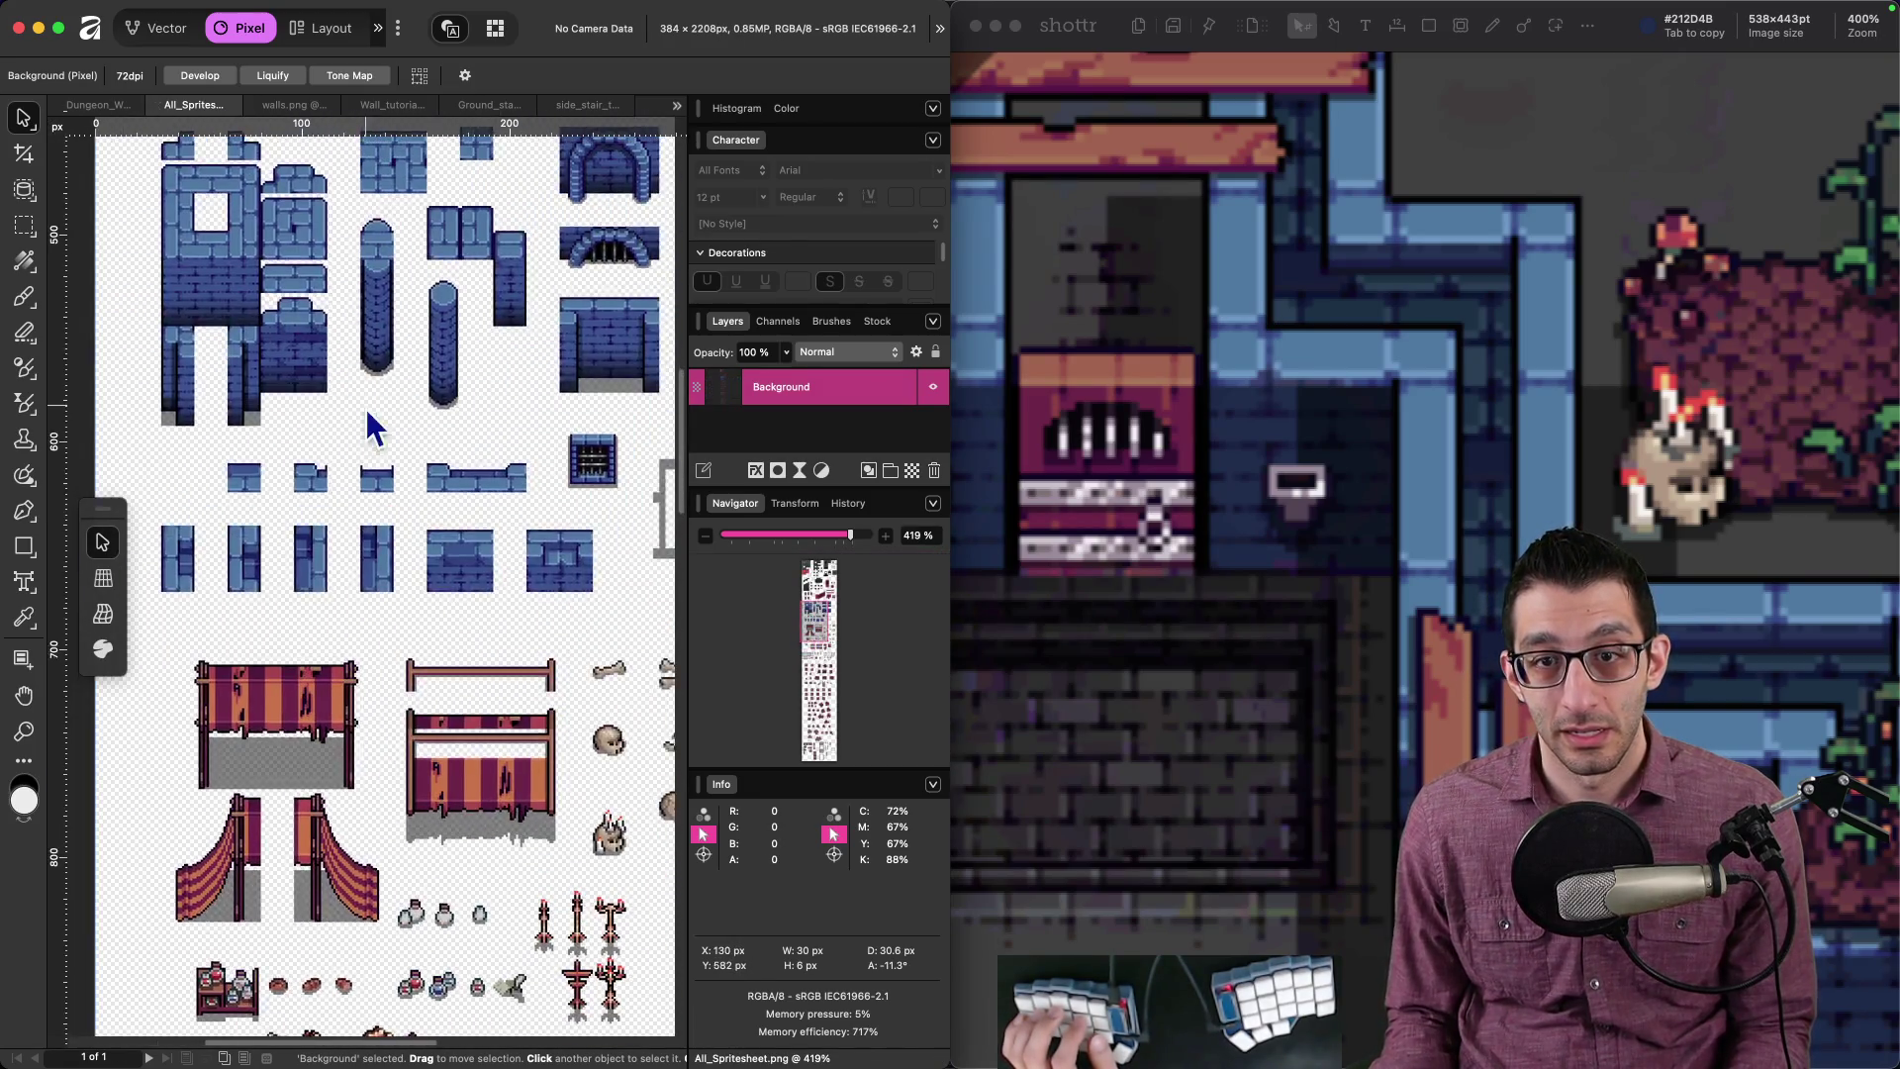
scroll(284, 734, "up", 5)
scroll(284, 734, "right", 4)
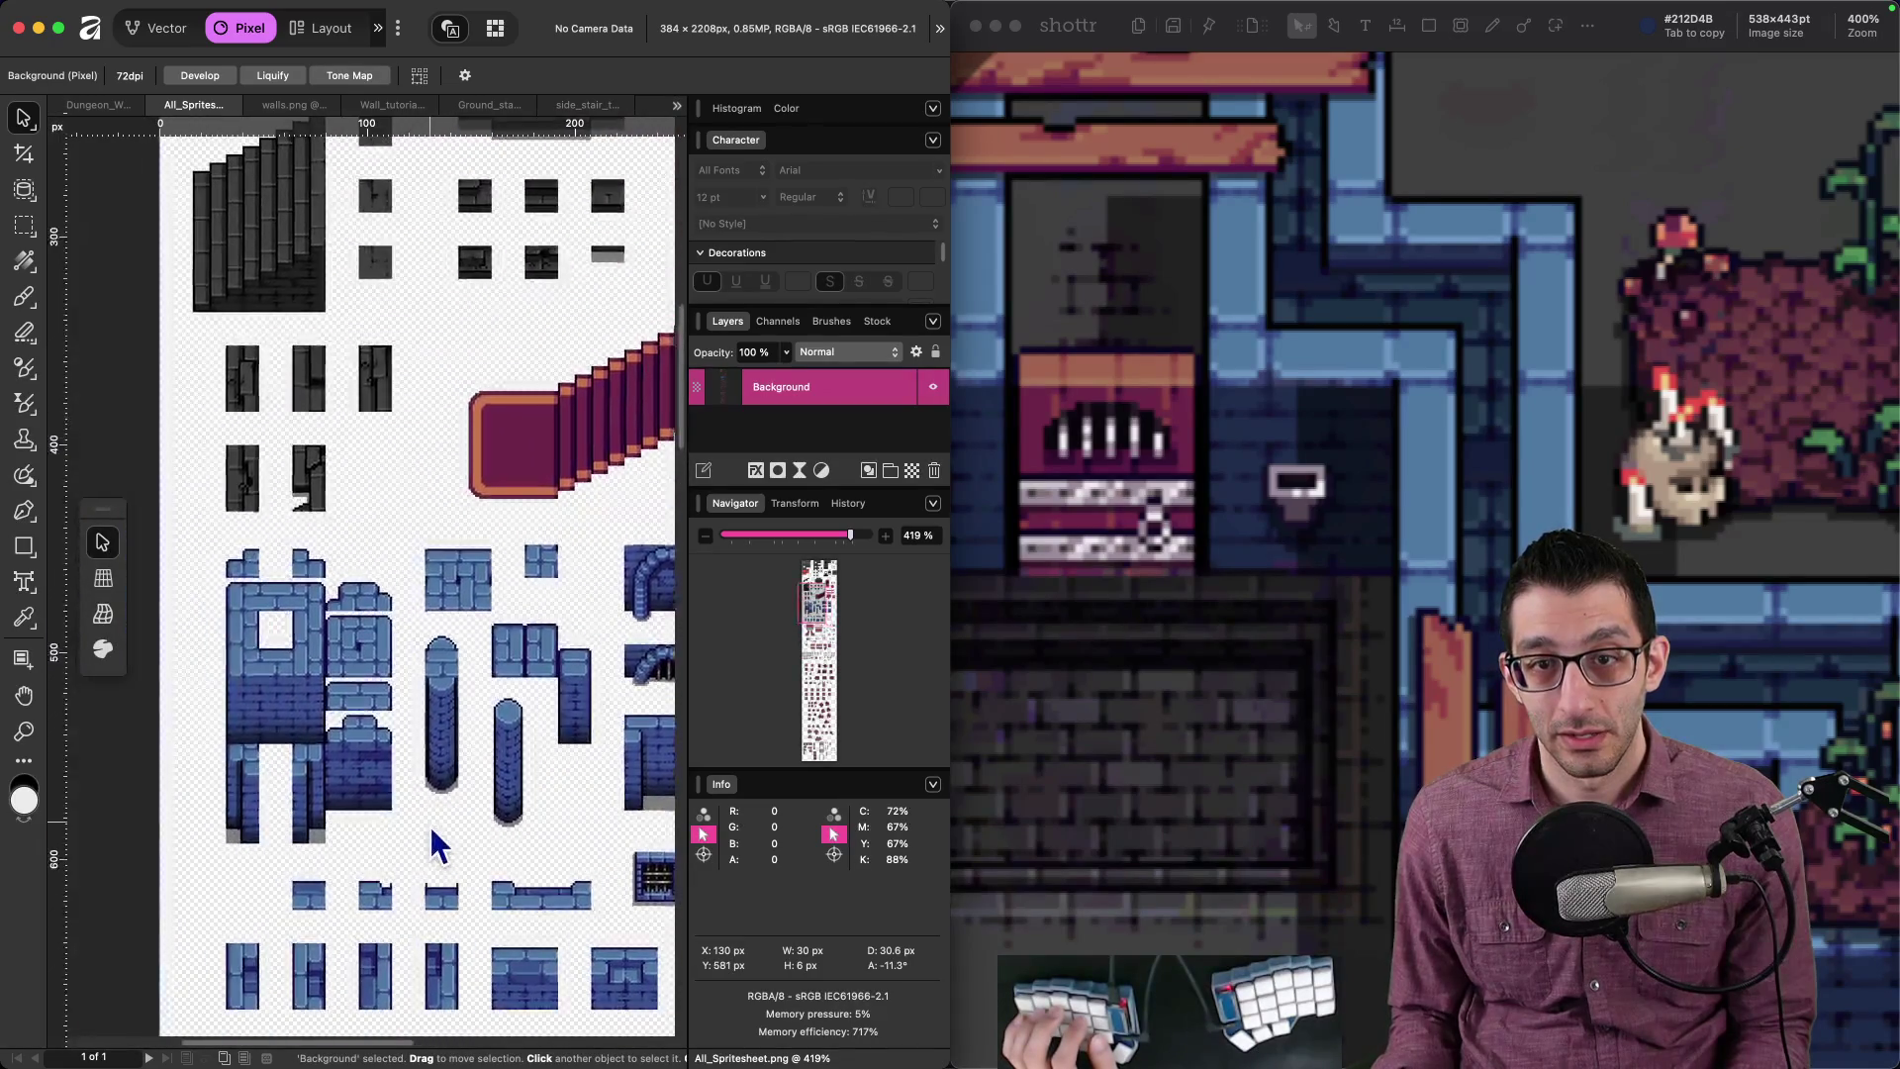
scroll(404, 413, "down", 20)
scroll(404, 413, "left", 5)
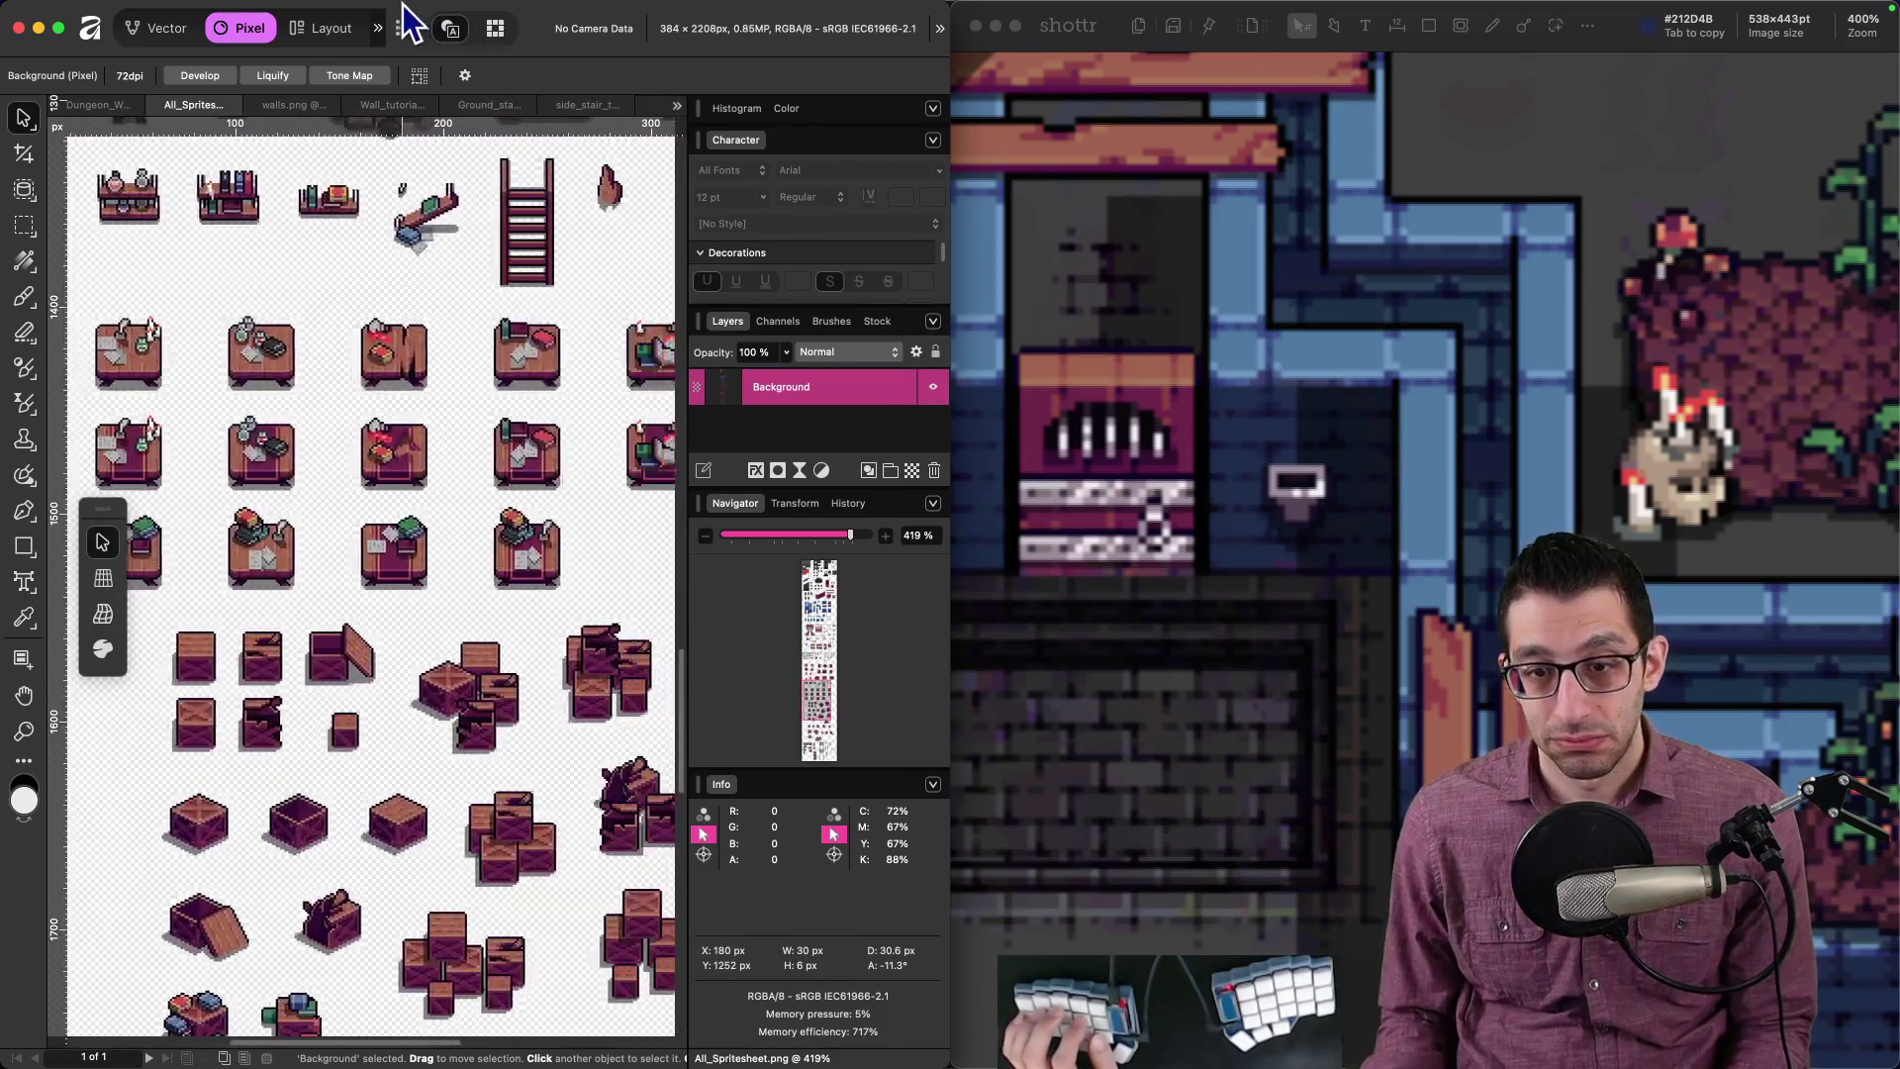
left_click(115, 107)
scroll(534, 382, "down", 2)
scroll(466, 425, "right", 3)
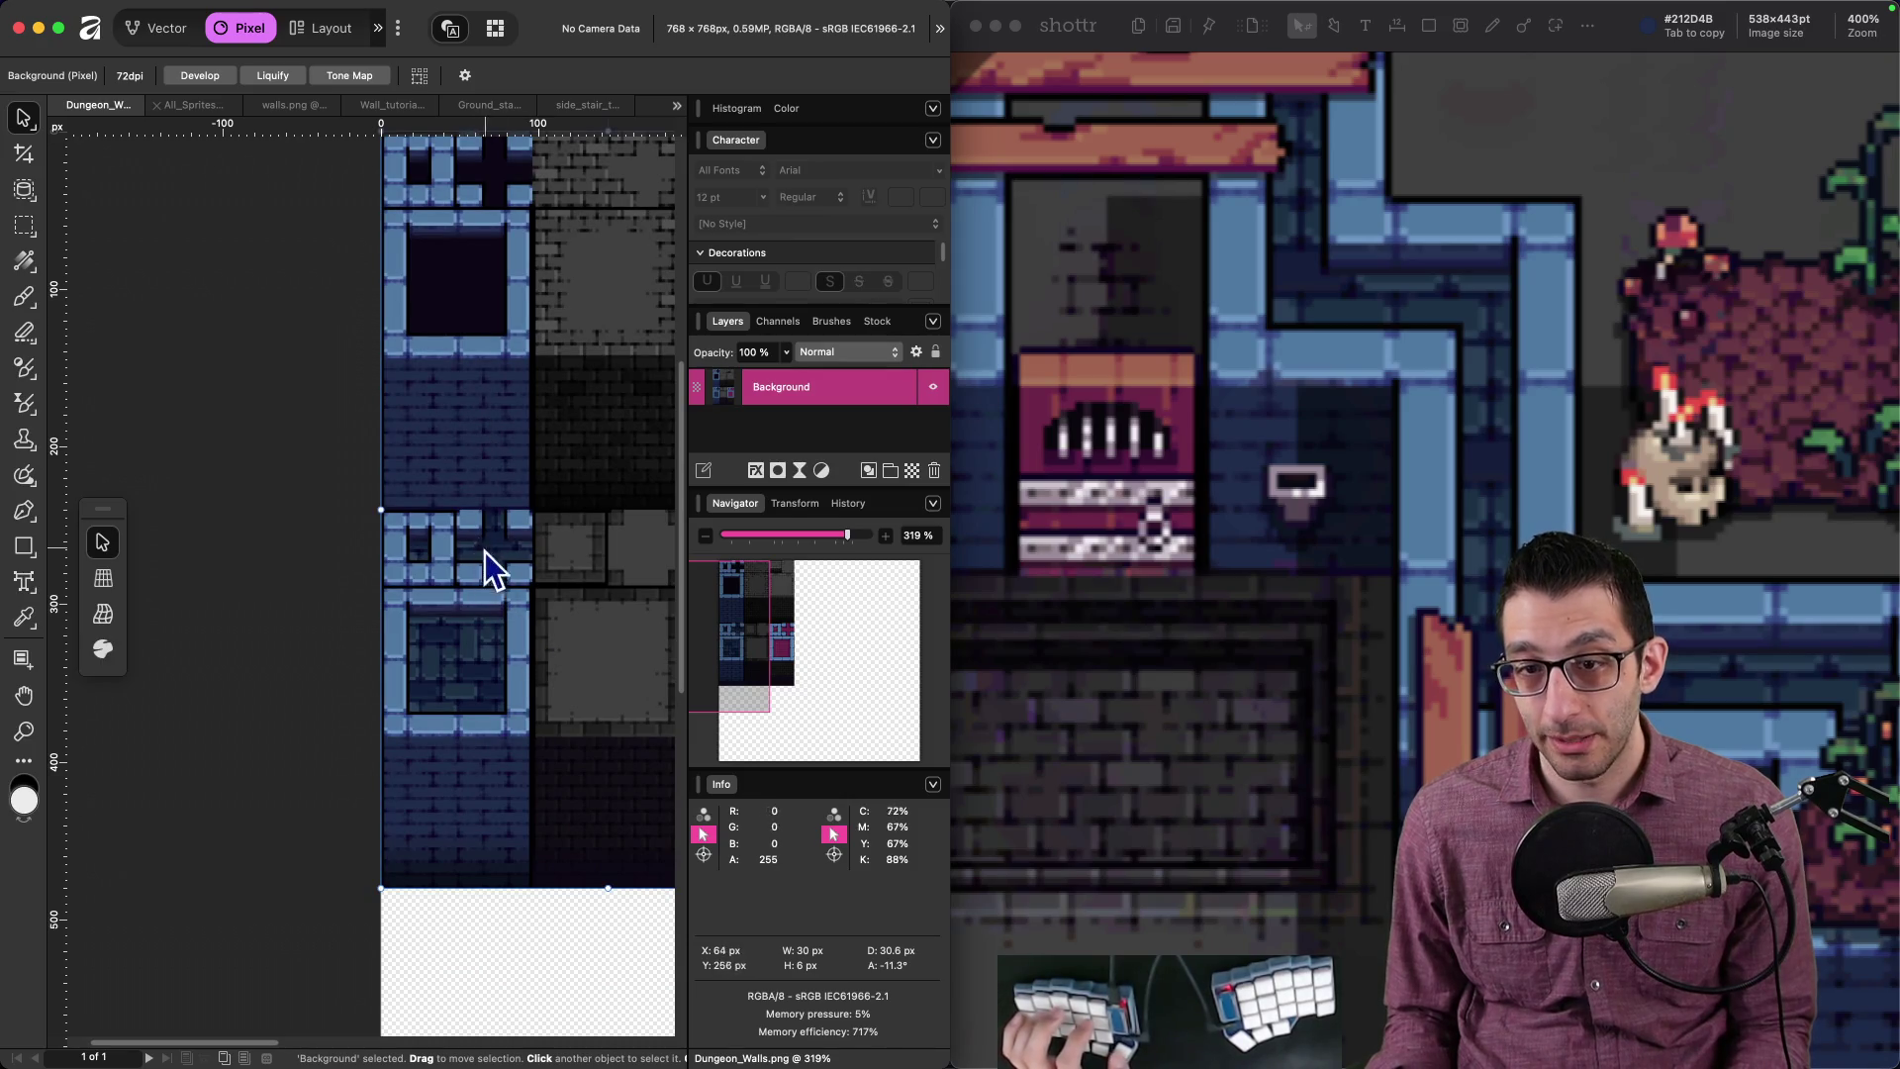
scroll(485, 555, "up", 3)
scroll(485, 554, "right", 2)
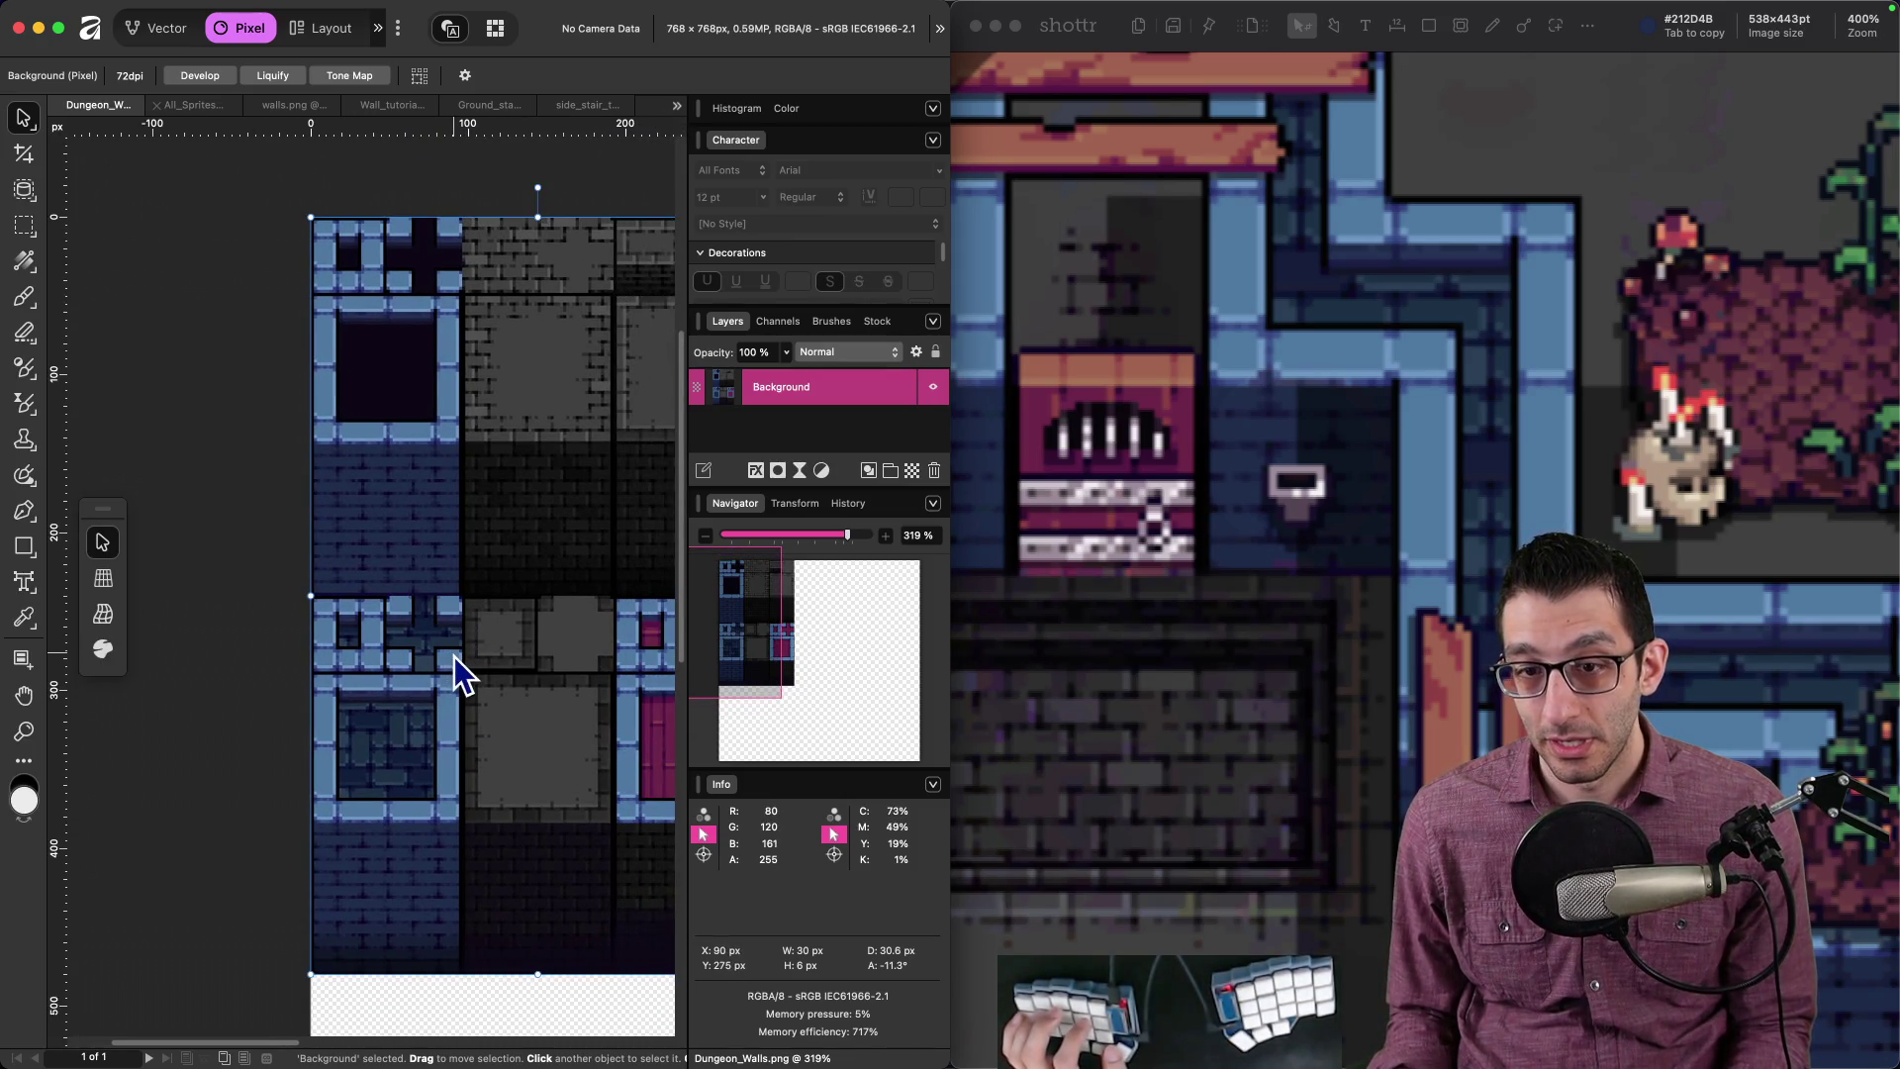
scroll(488, 644, "right", 2)
scroll(488, 644, "up", 1)
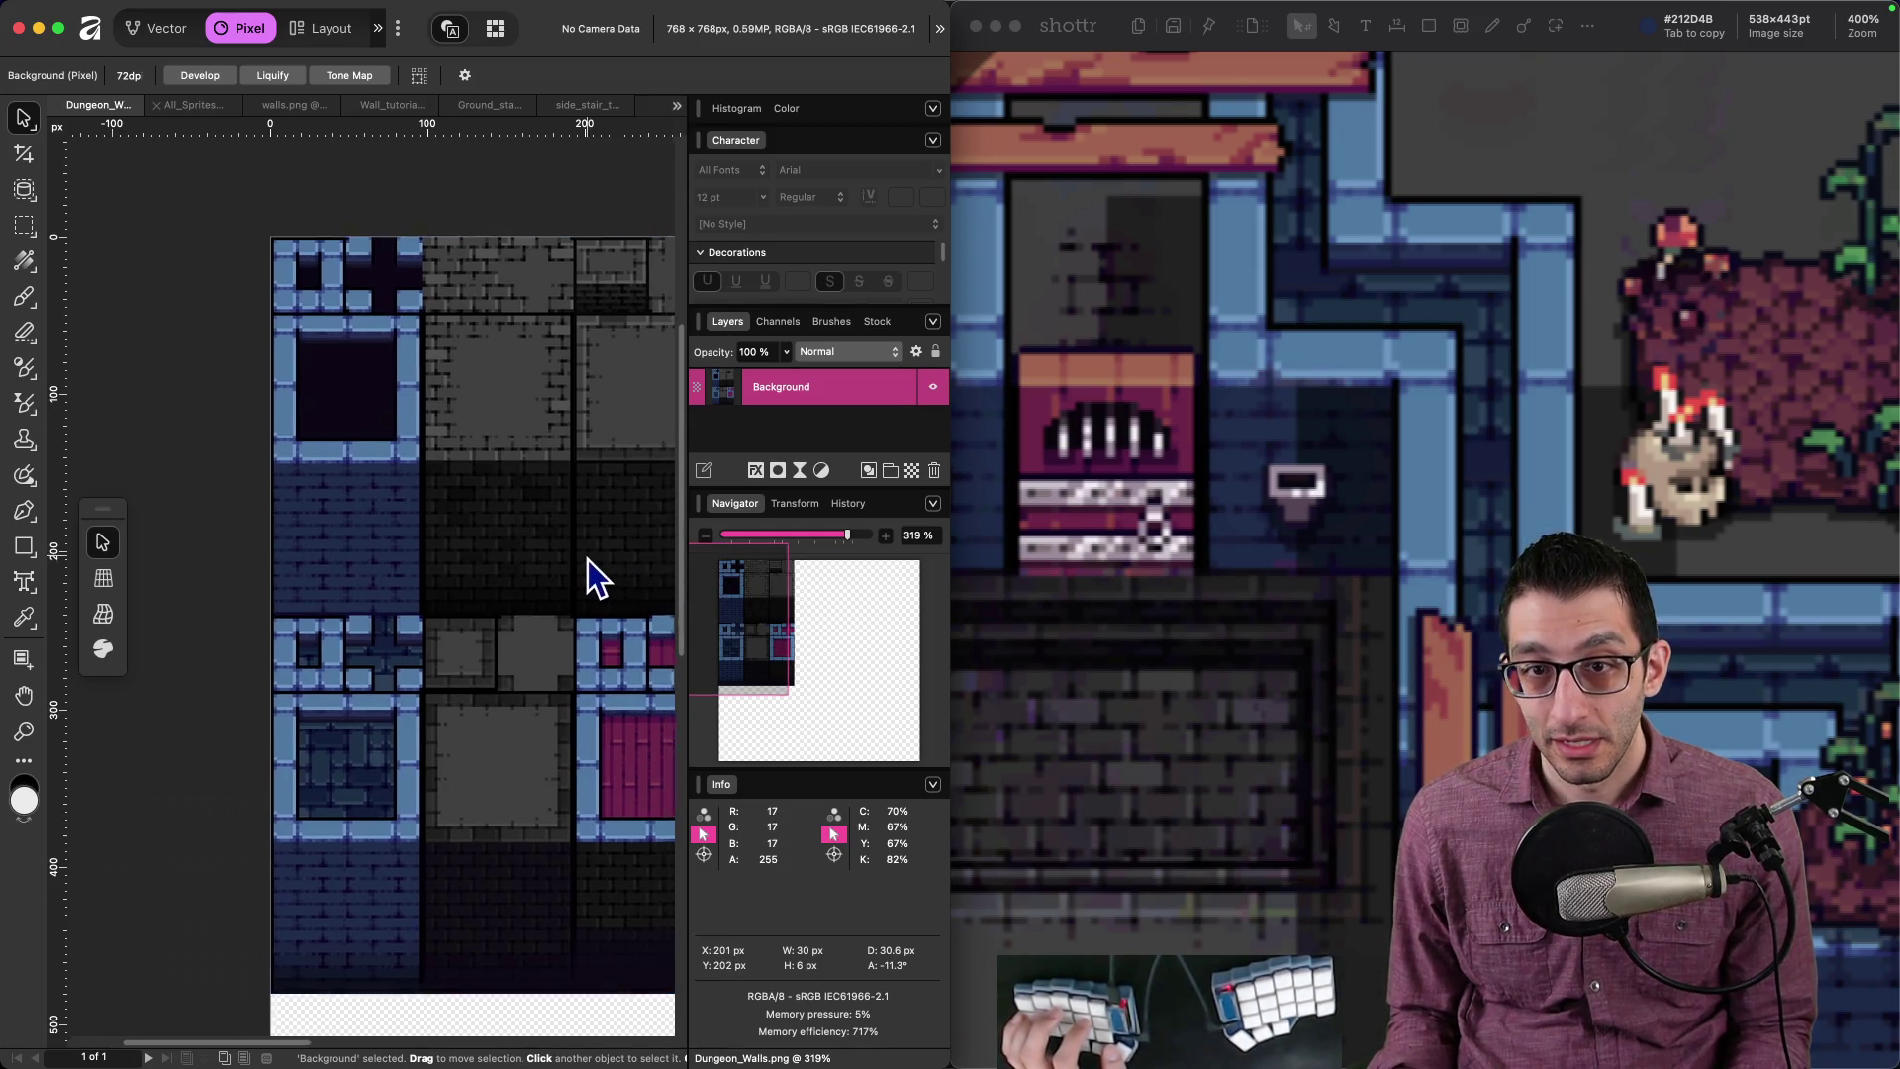
scroll(589, 558, "right", 3)
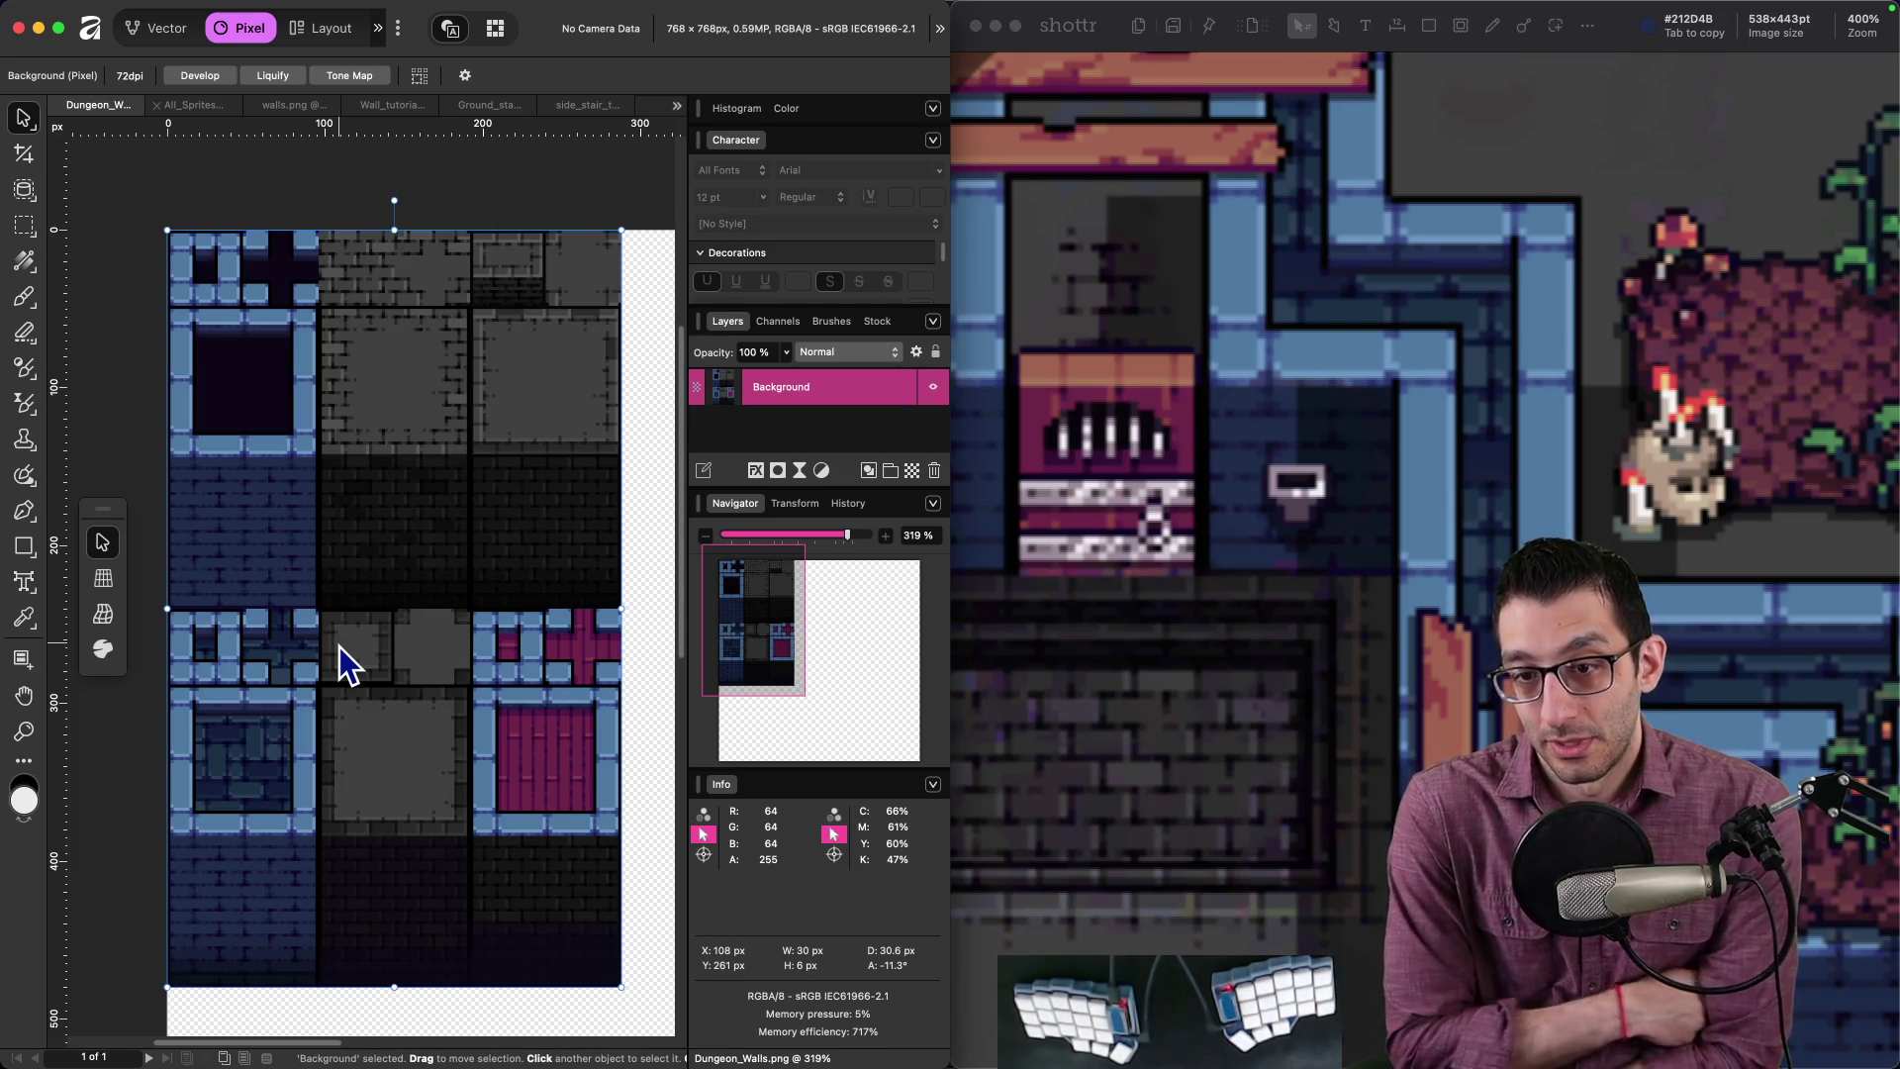
mouse_move(964, 1057)
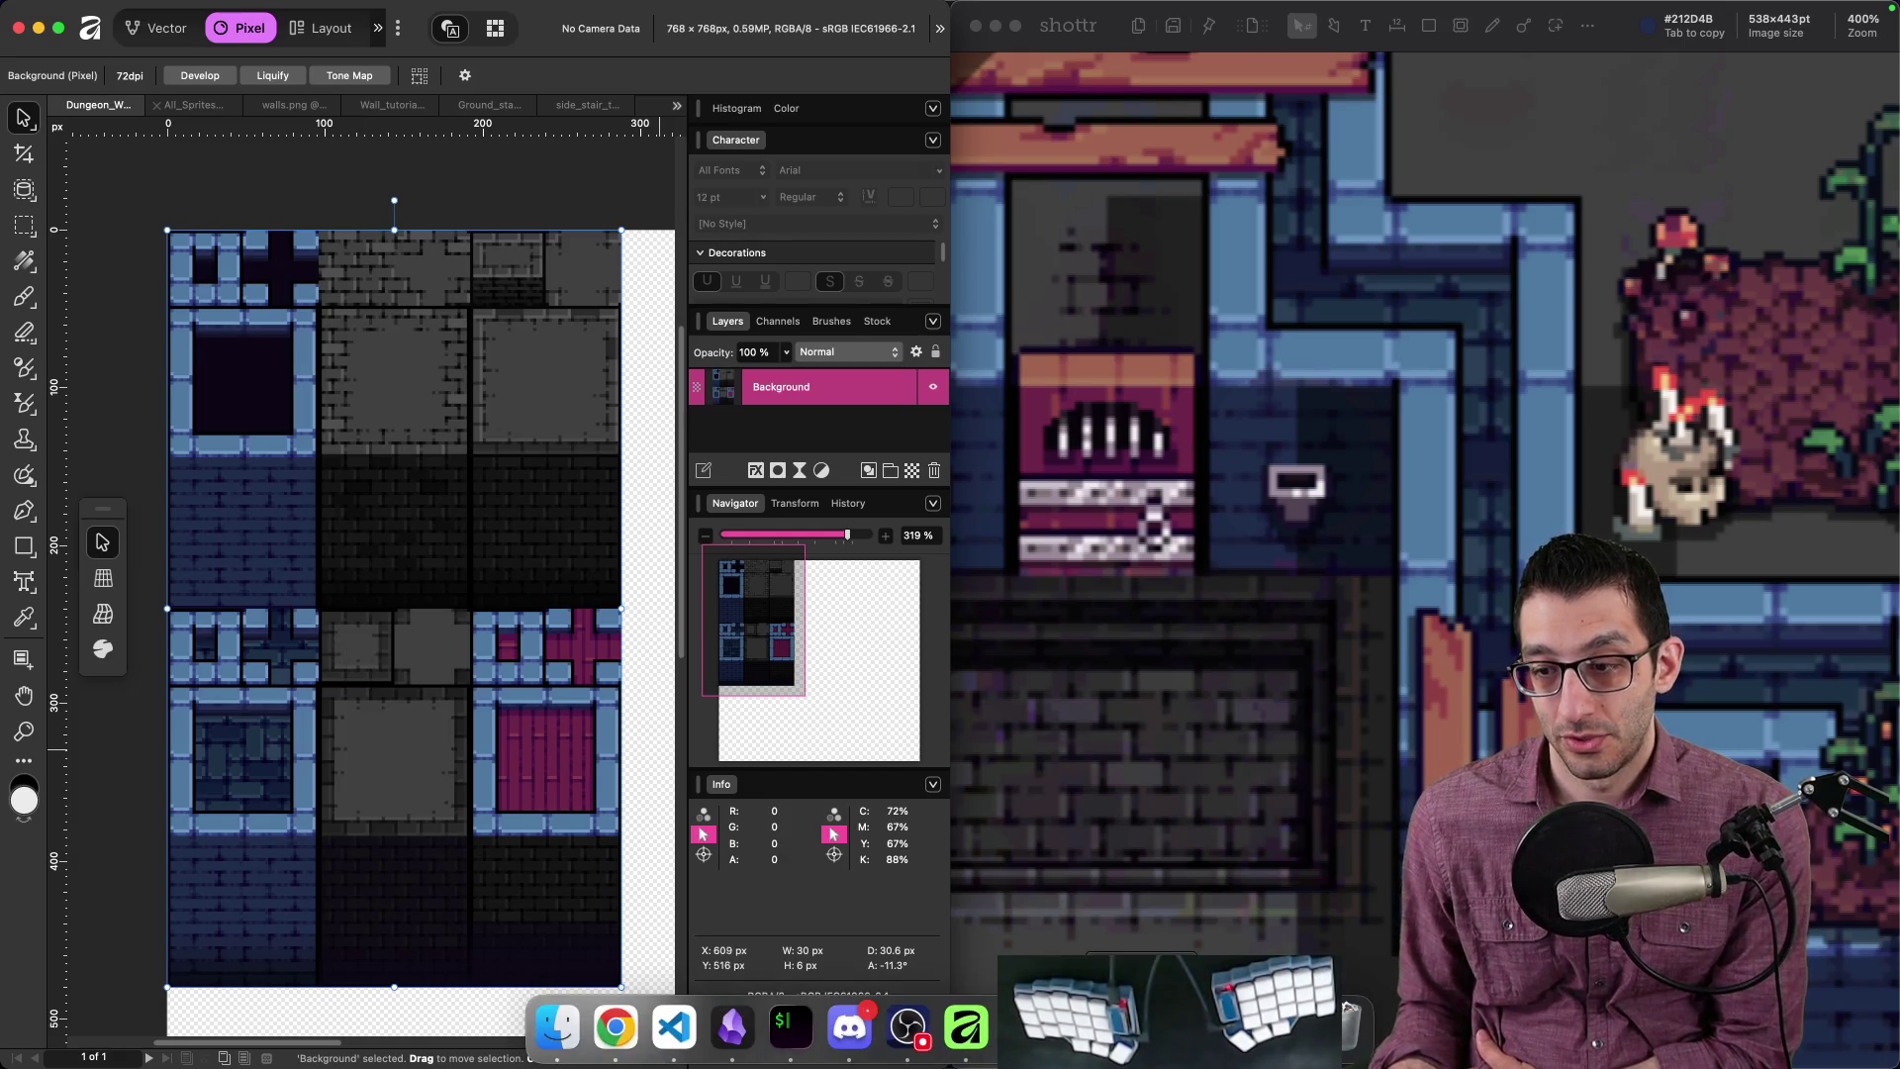
Step: Add Dungeon_Walls.png from the Rpg Maker (48x48) folder as a new atlas source, declining auto-created tiles
key("super+Tab")
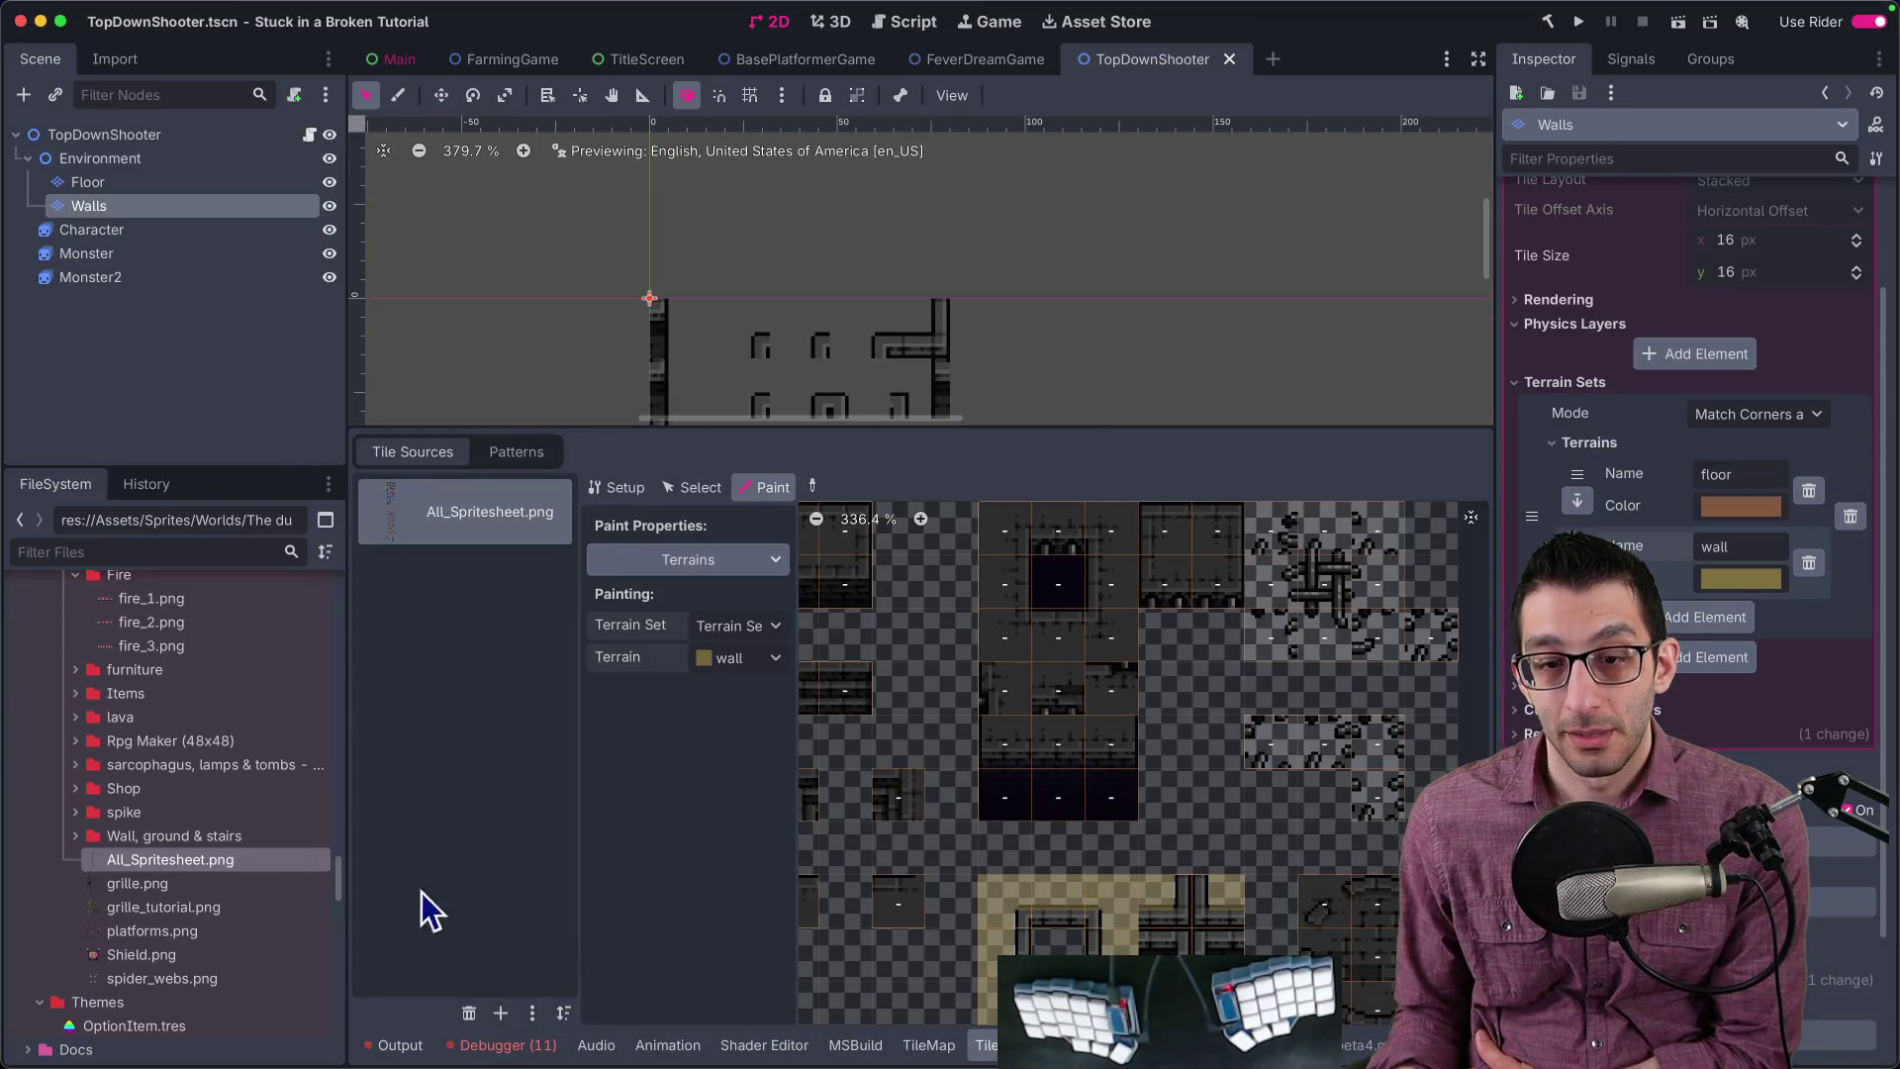
scroll(192, 831, "up", 3)
left_click(182, 835)
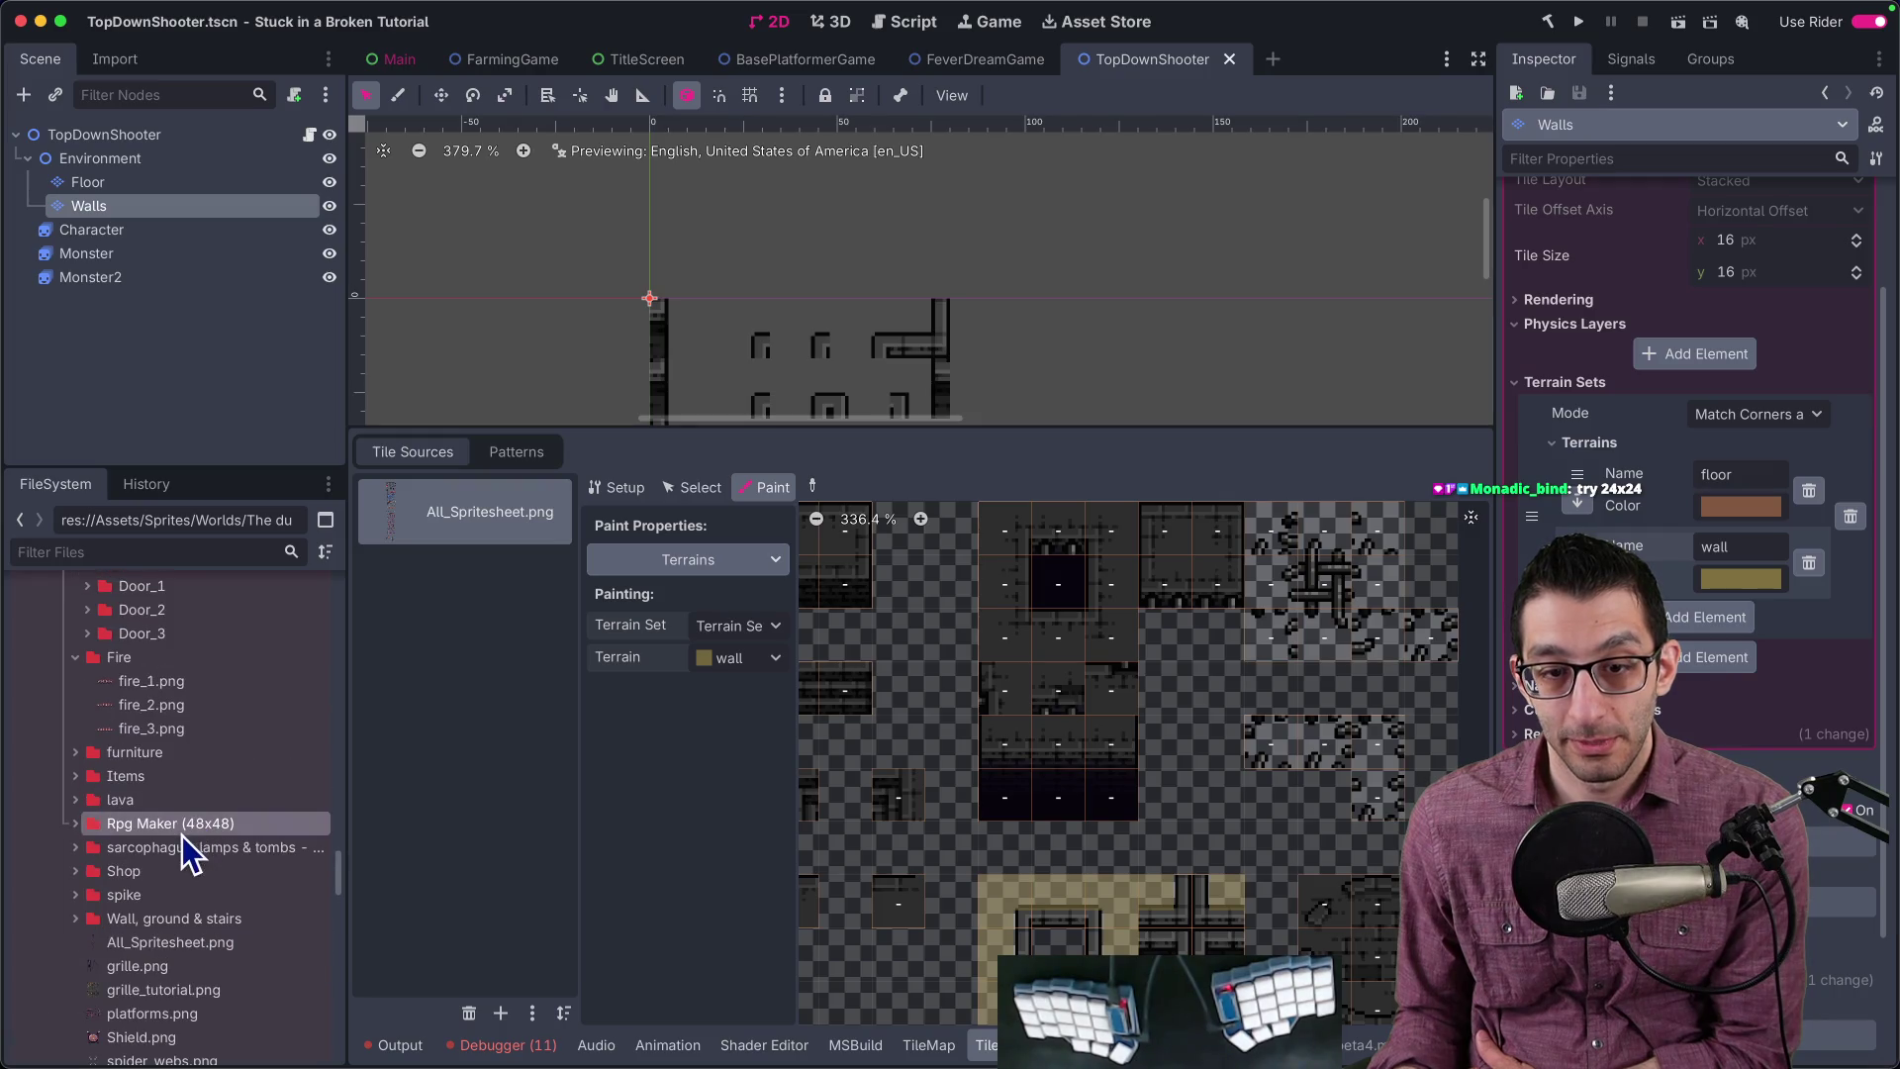
left_click(73, 825)
scroll(257, 831, "down", 2)
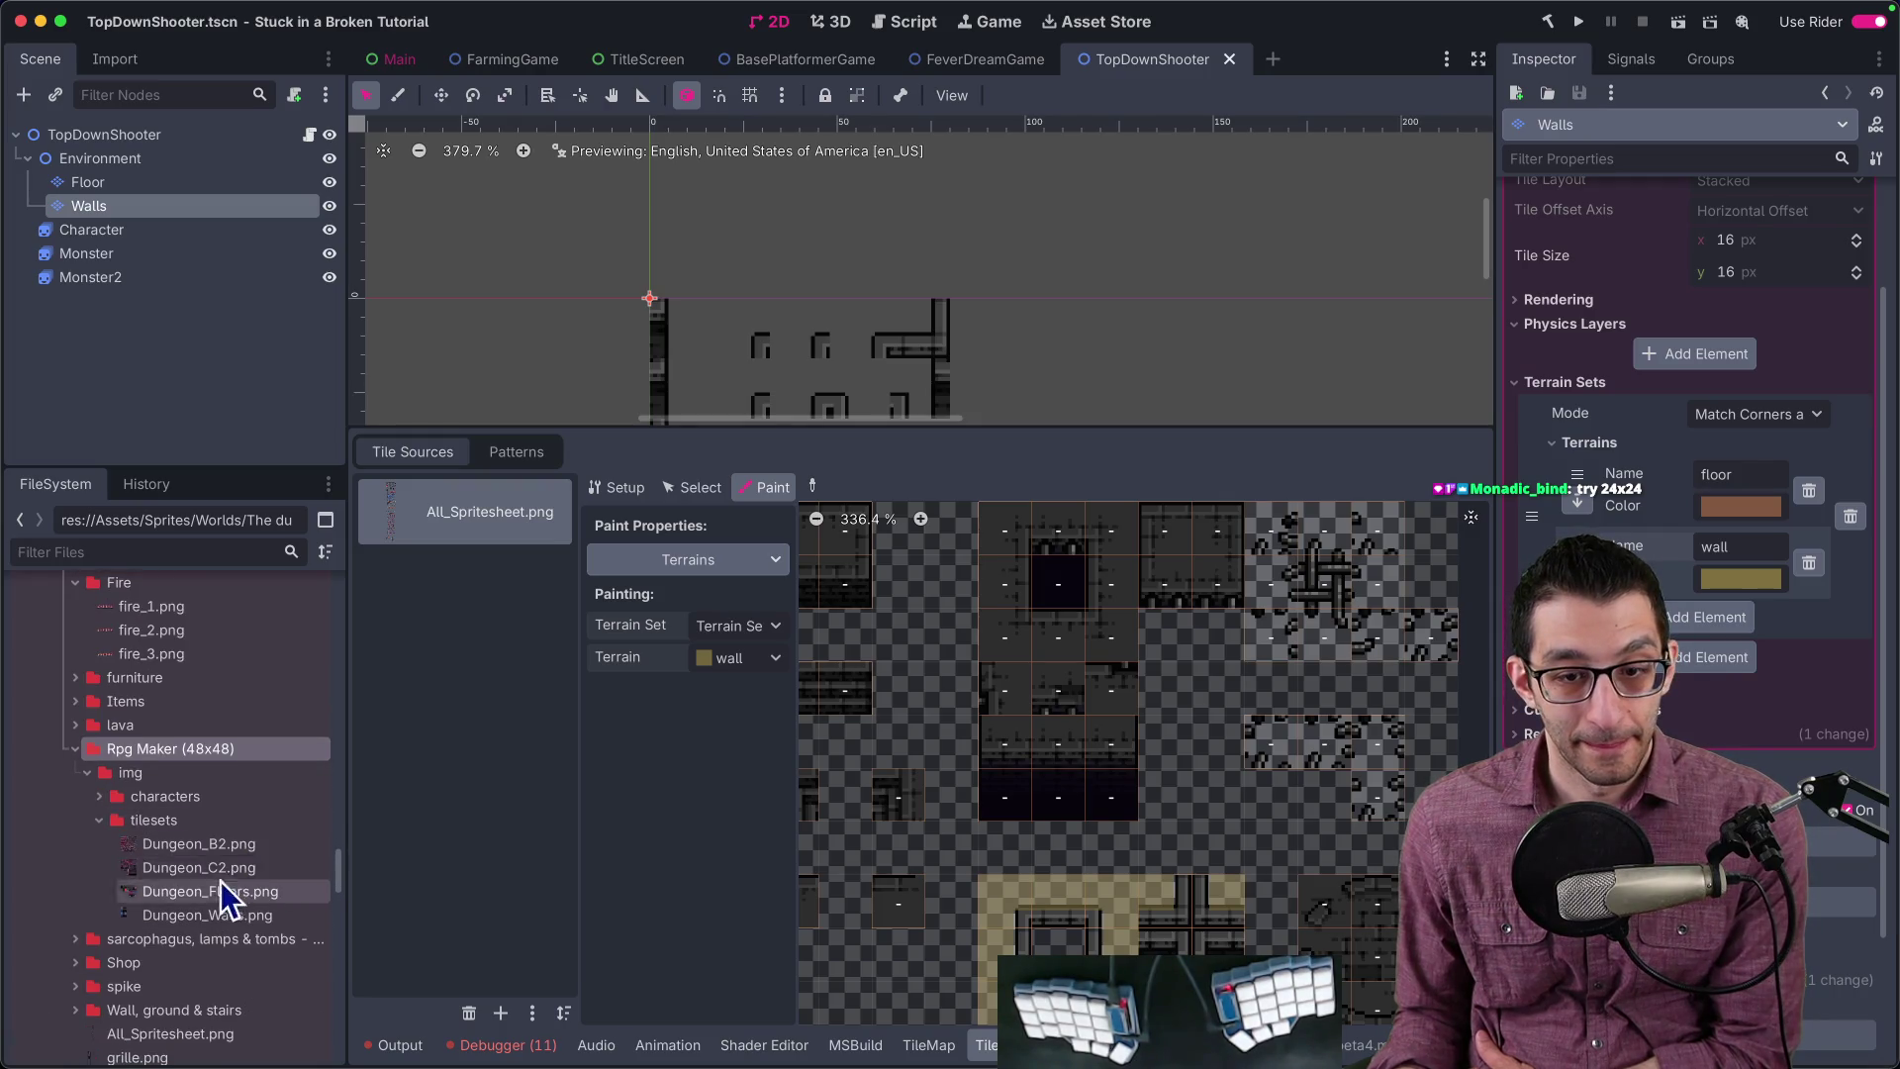
left_click(210, 920)
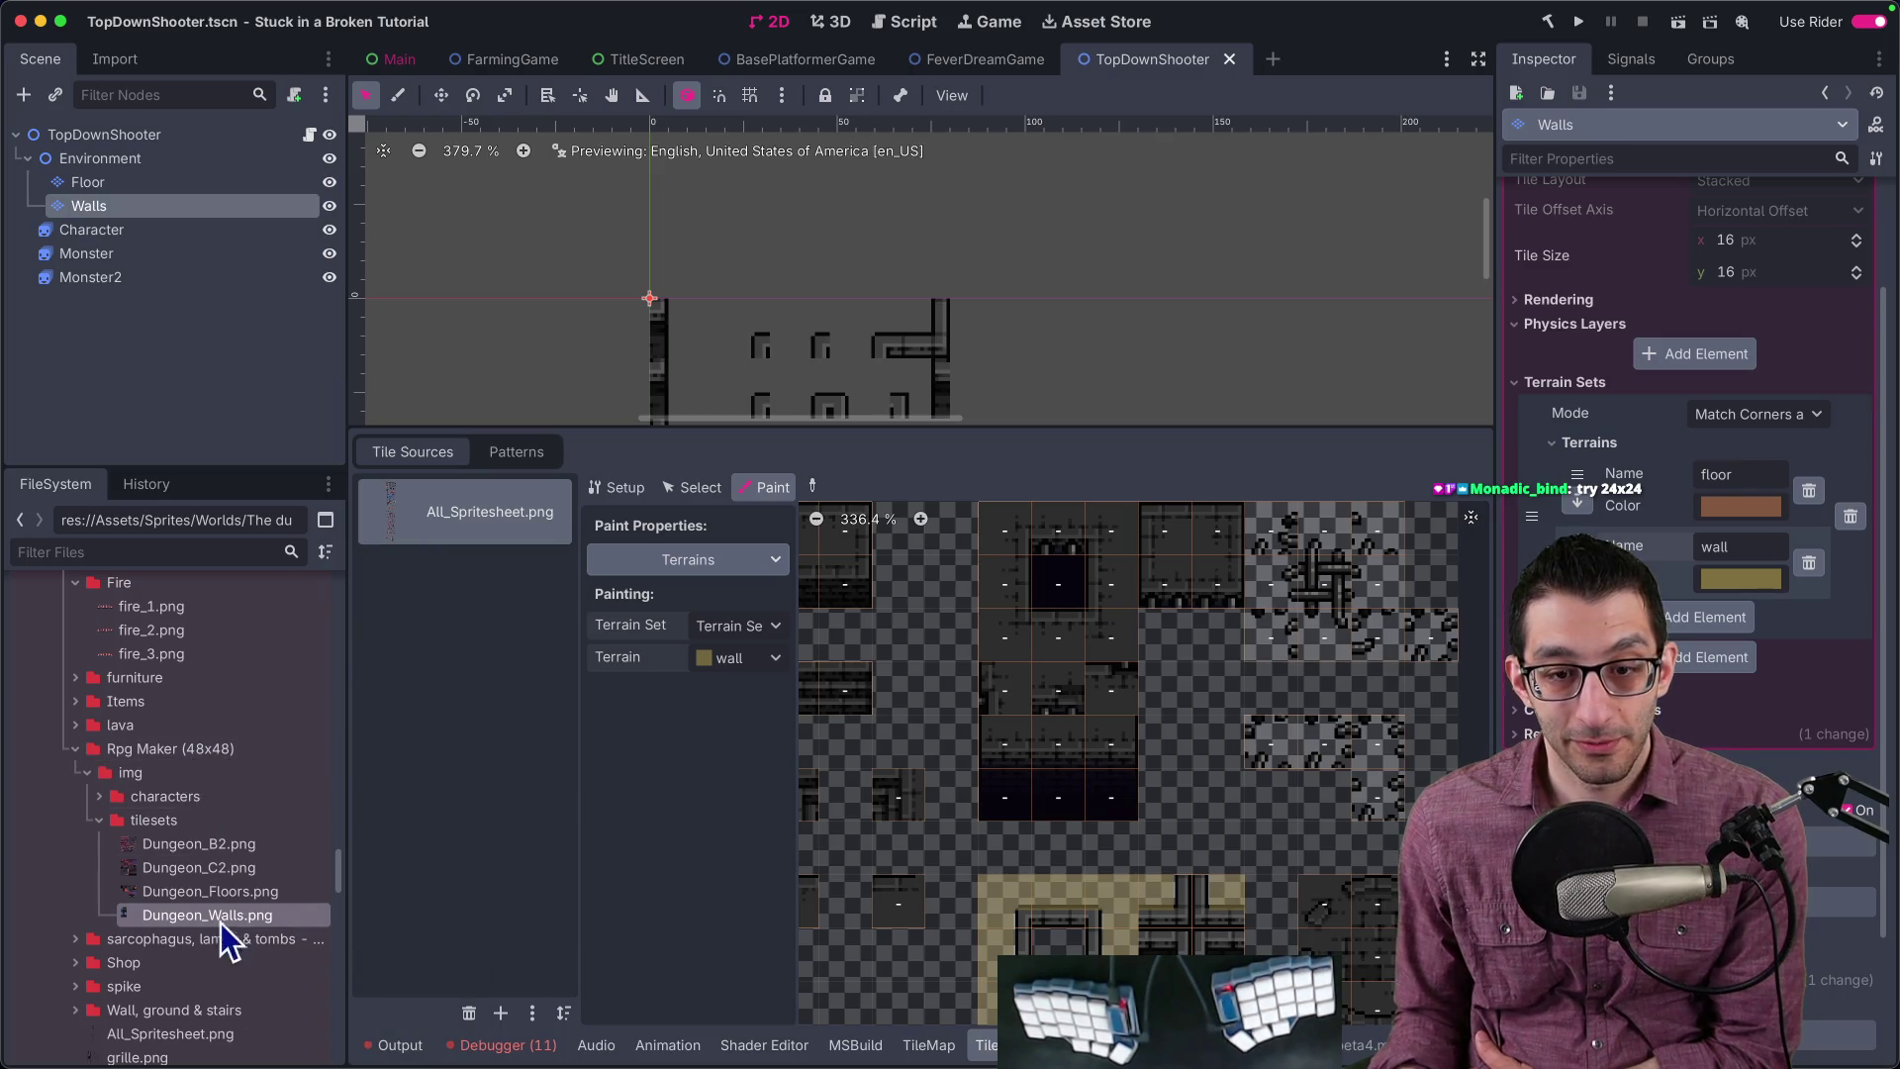
left_click_drag(216, 926, 396, 792)
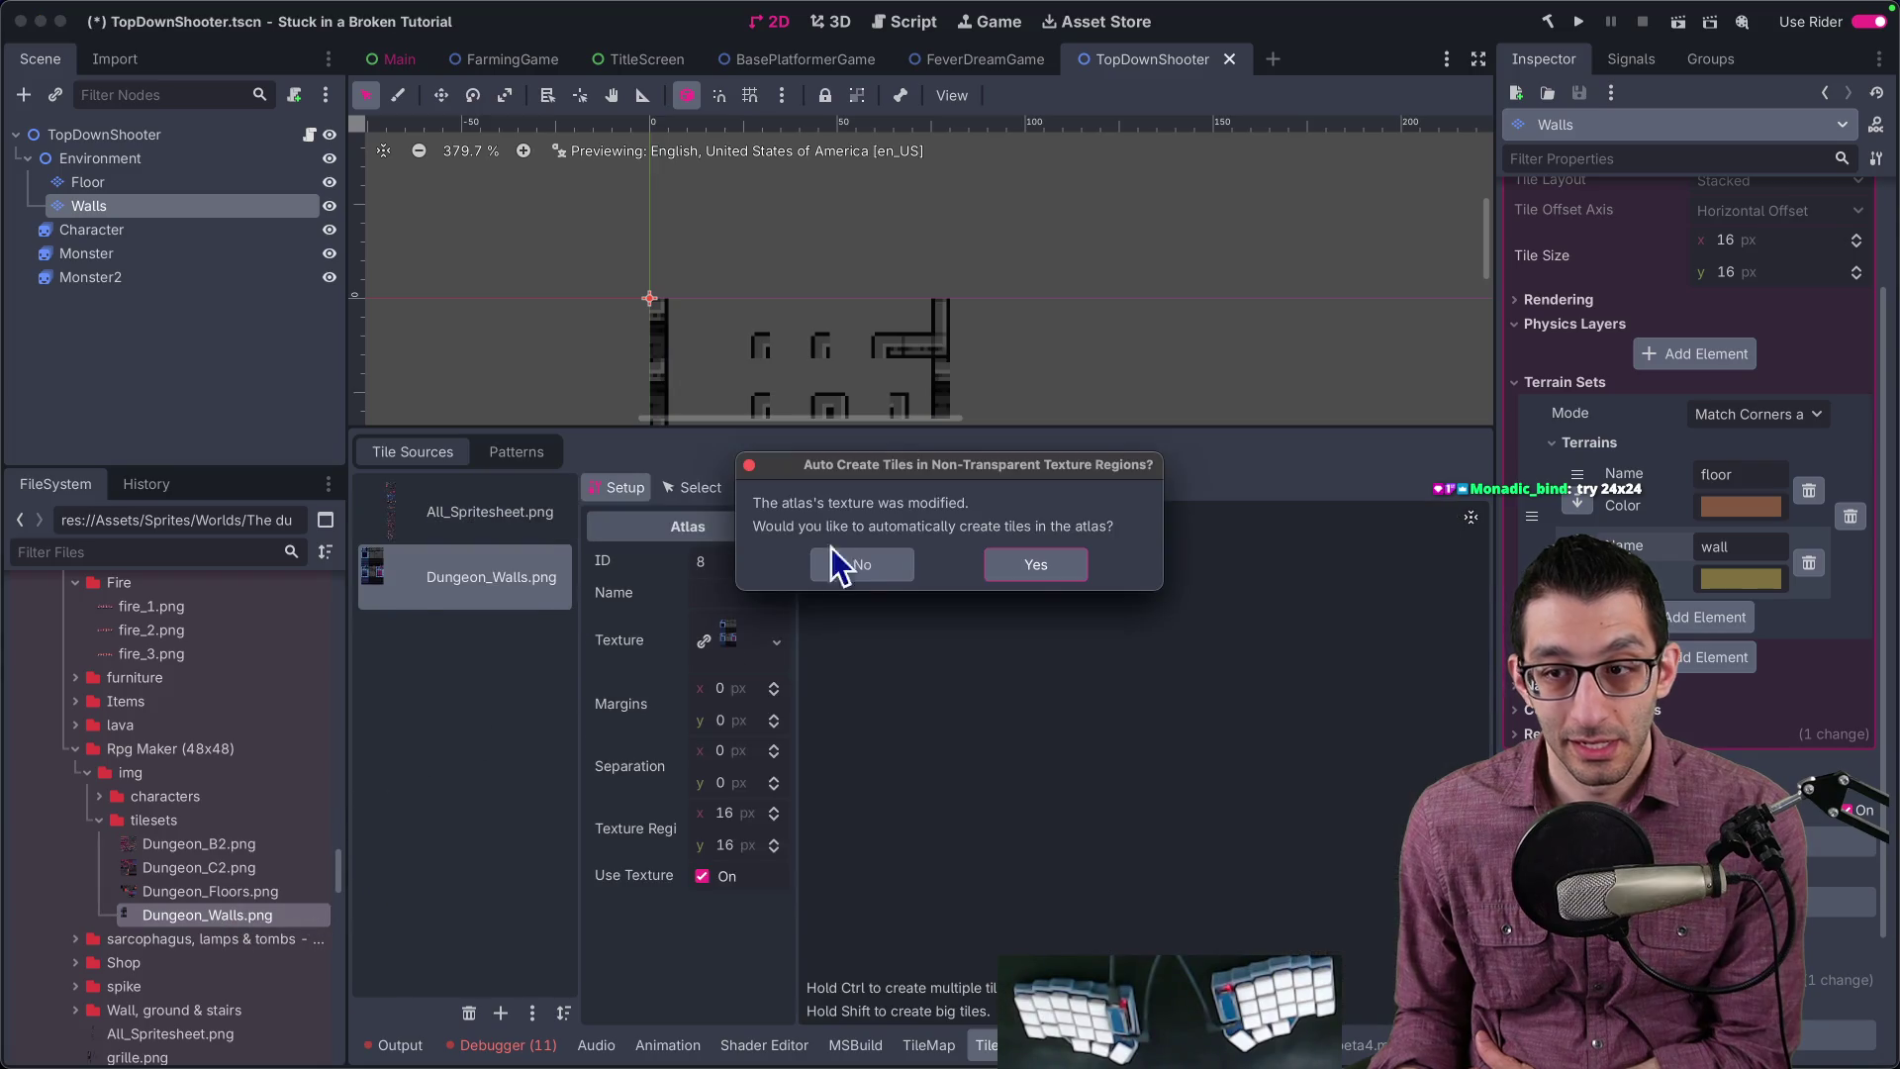
left_click(853, 560)
Step: Select a single wall tile in the Dungeon_Walls atlas and switch to TileMap painting
left_click(940, 1045)
left_click(984, 1045)
left_click(695, 487)
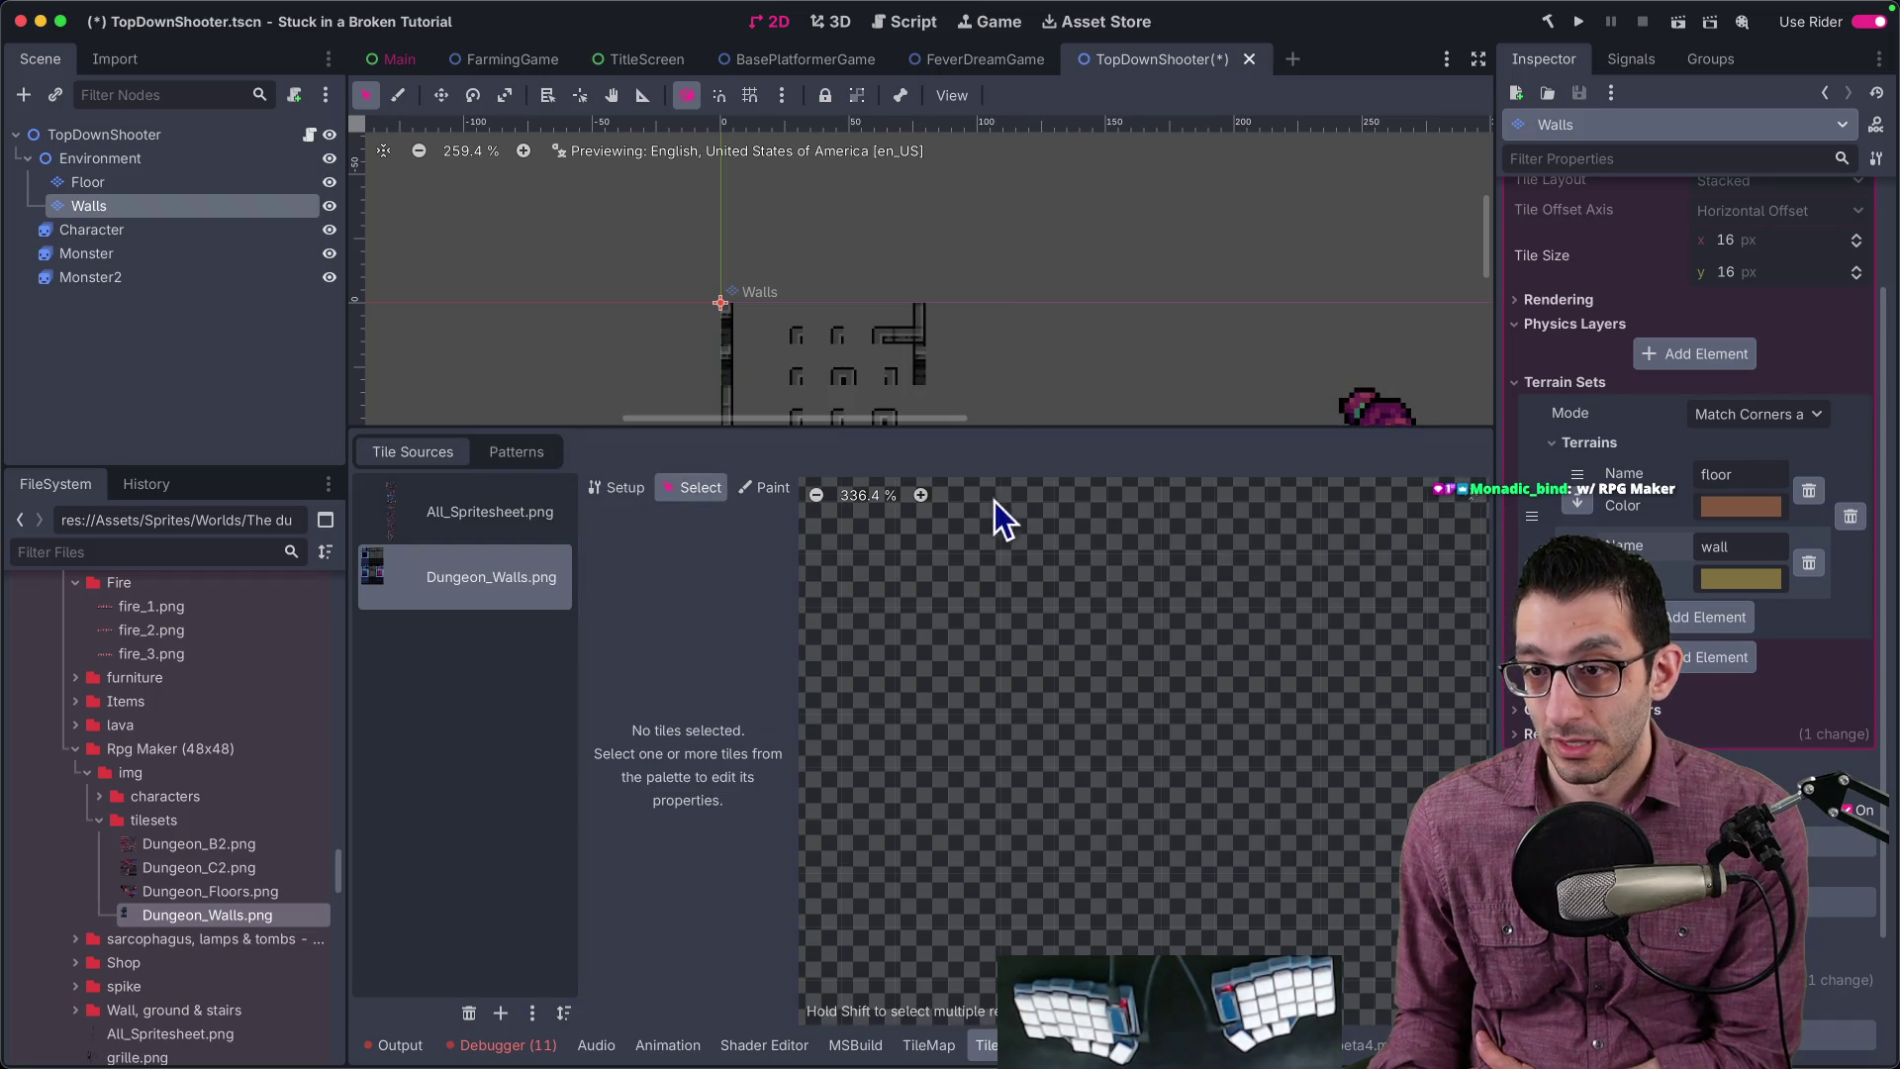
scroll(891, 597, "up", 5)
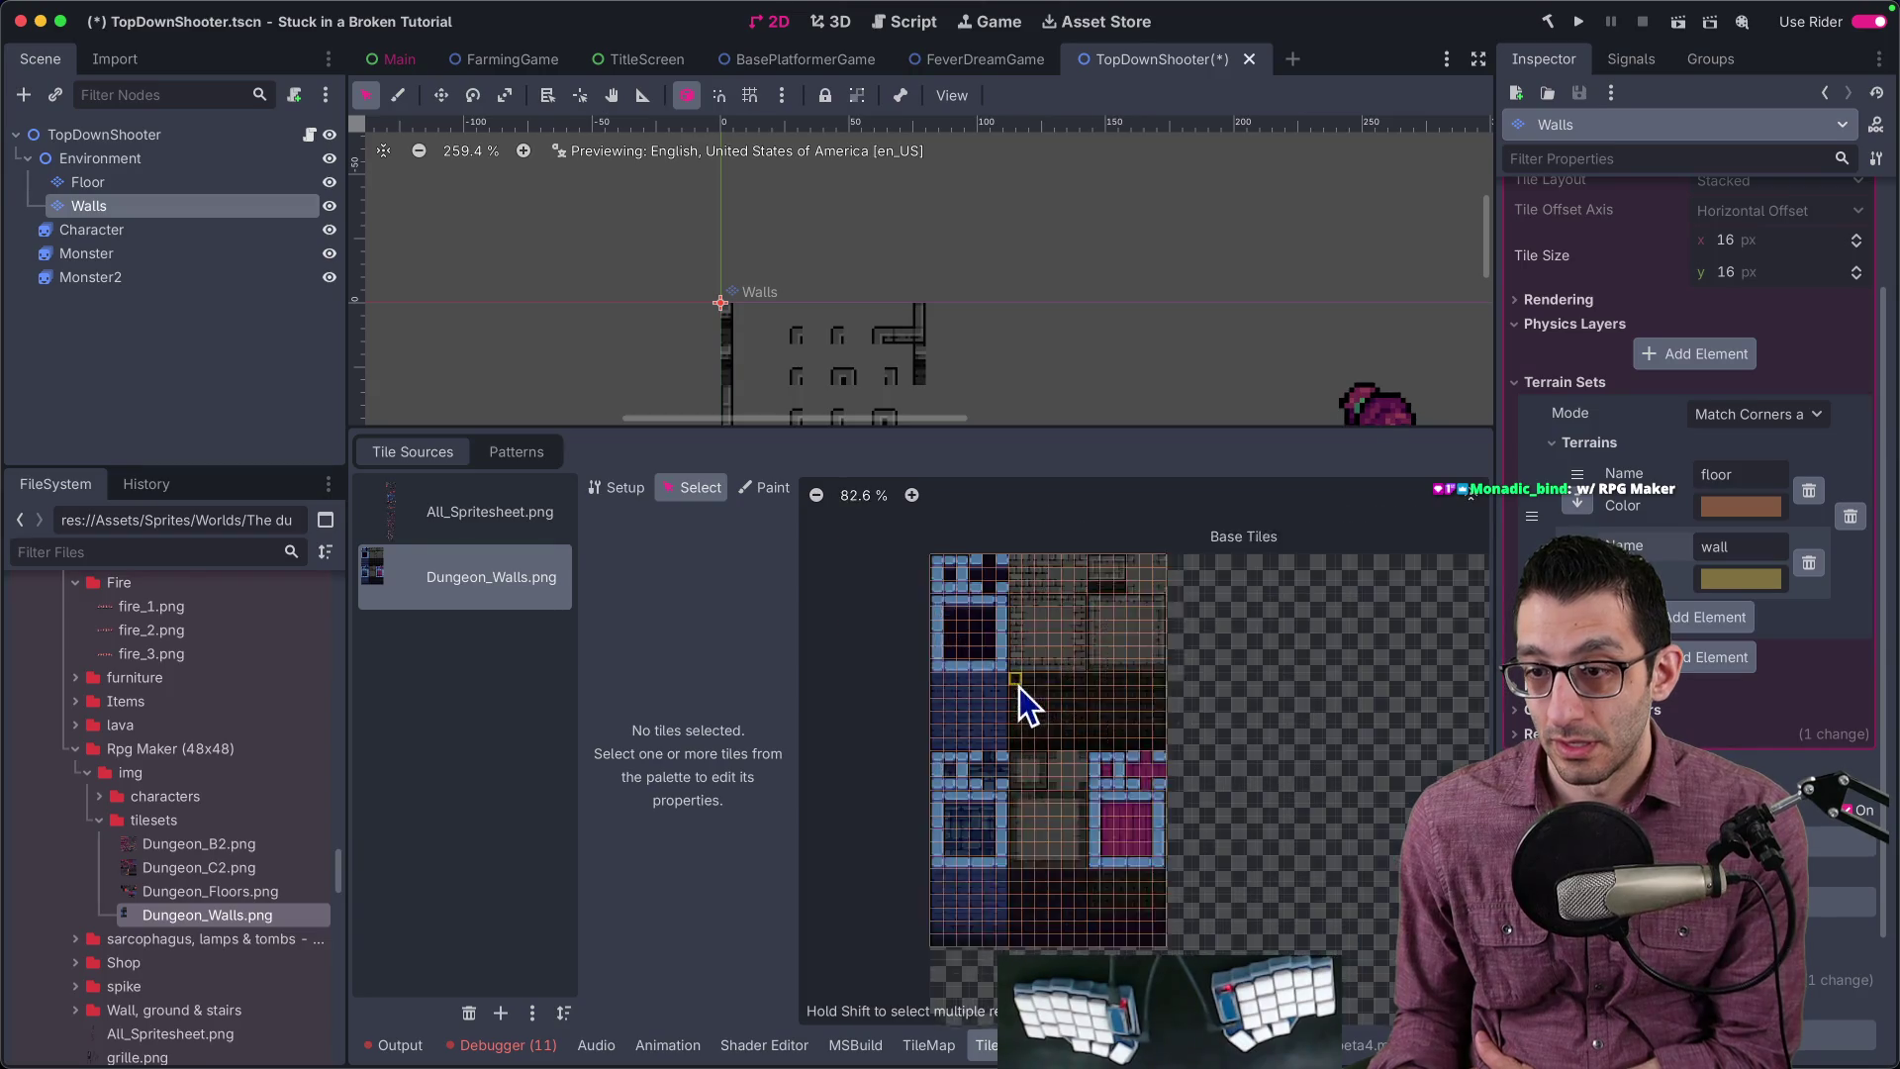
left_click(1104, 690)
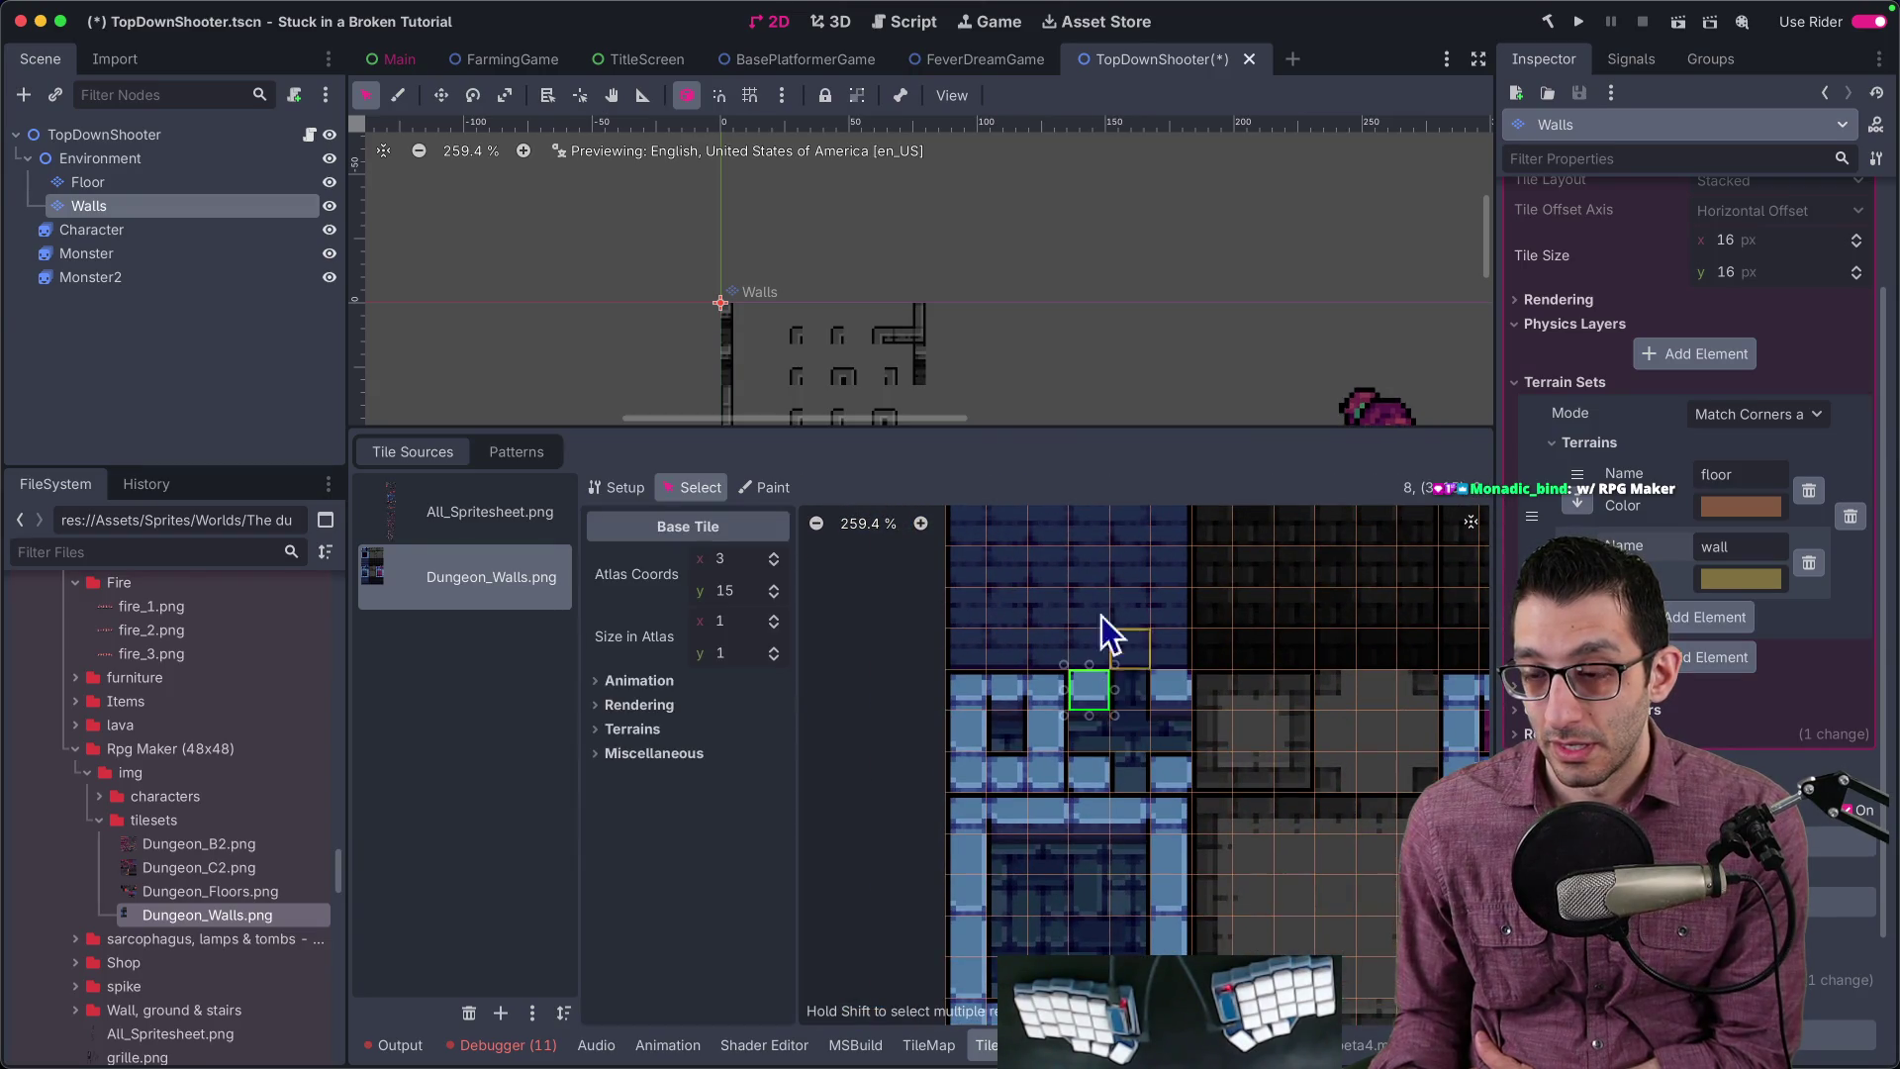
scroll(933, 373, "down", 3)
scroll(954, 224, "down", 1)
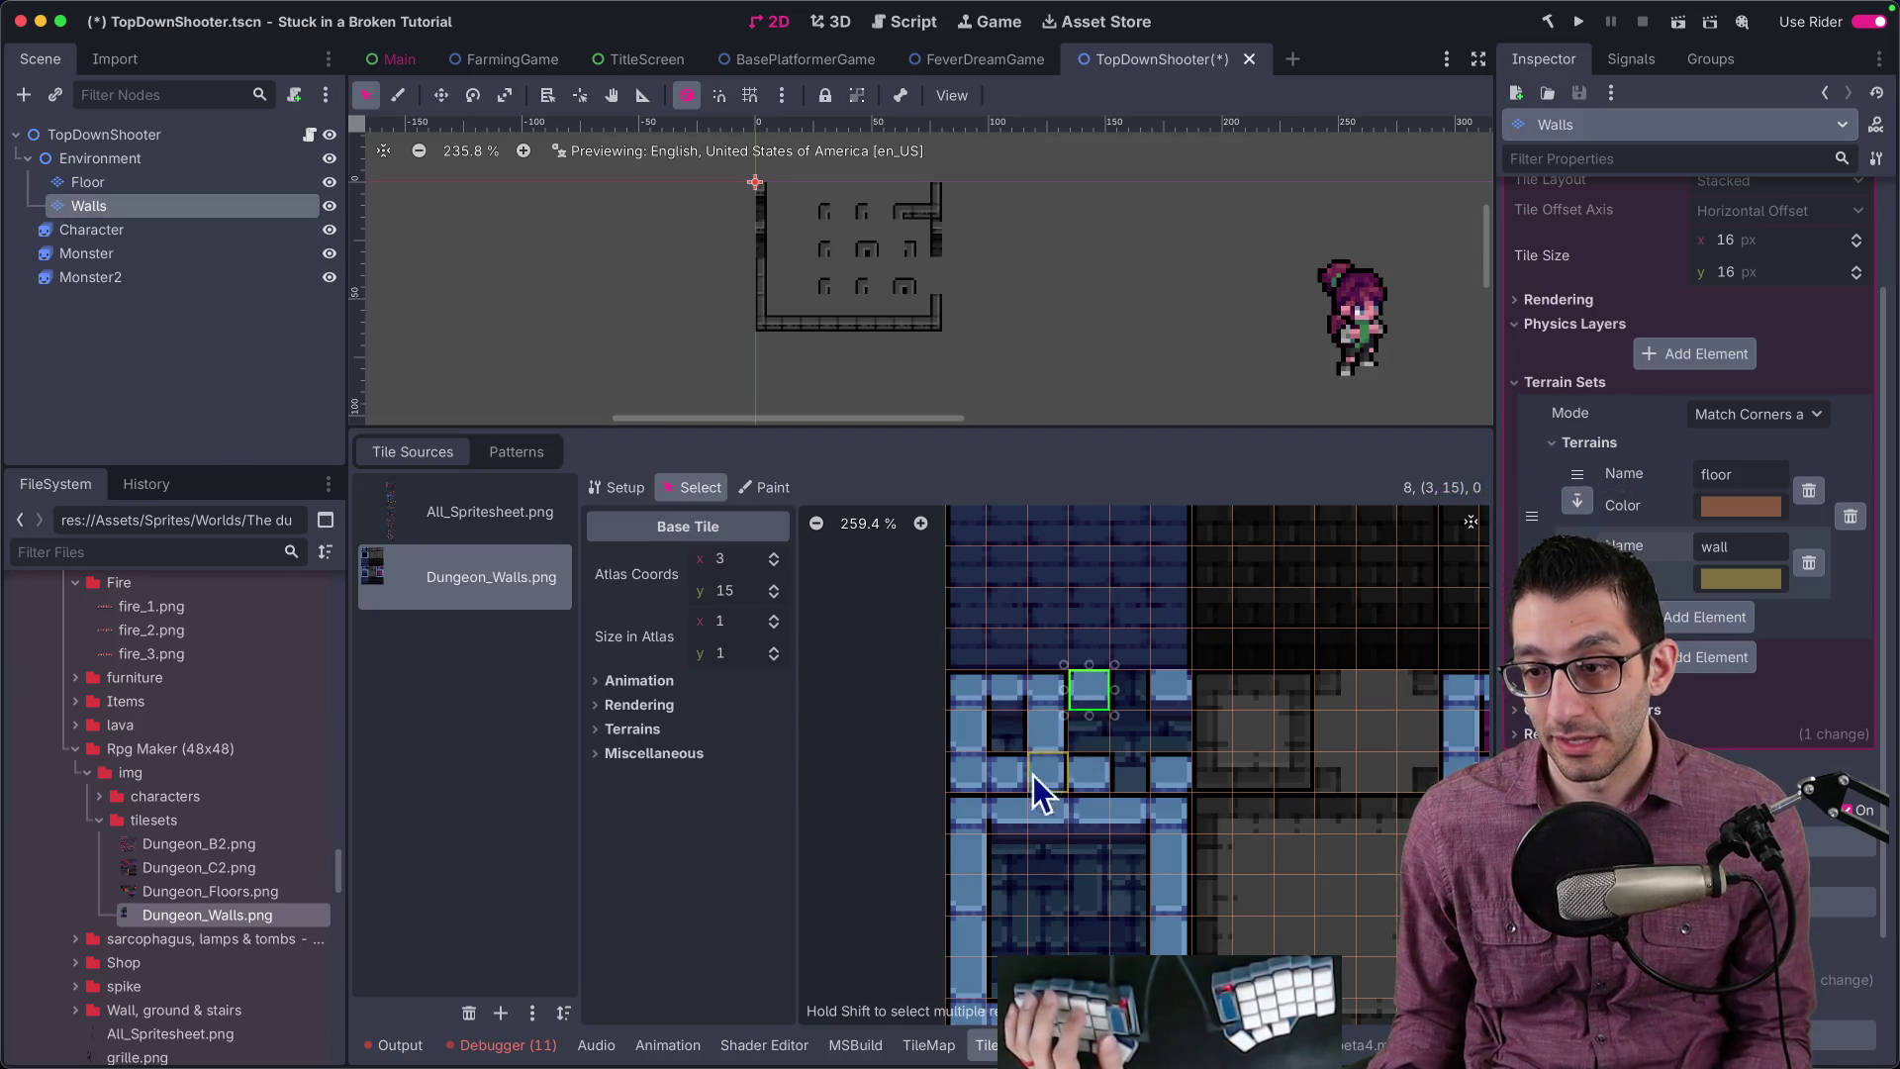
scroll(996, 406, "down", 1)
scroll(940, 344, "right", 3)
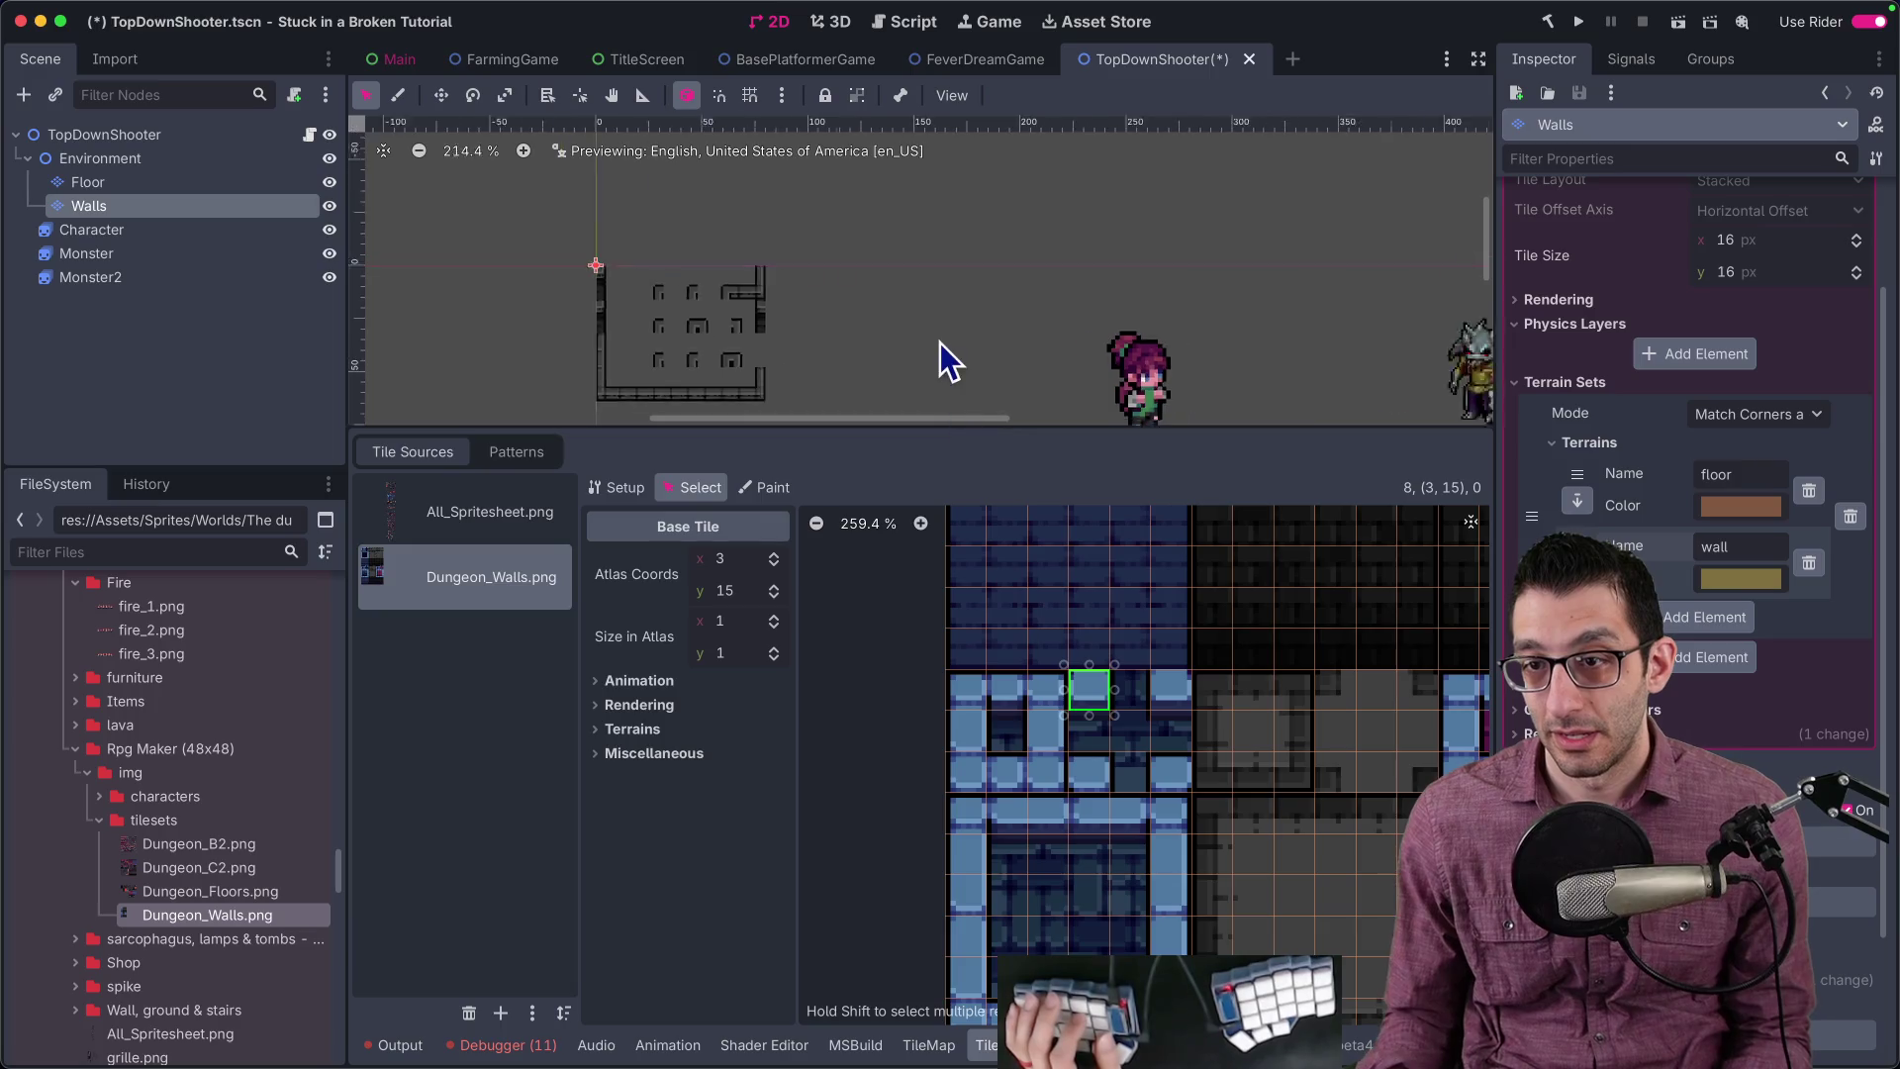
scroll(861, 247, "down", 2)
scroll(856, 267, "up", 4)
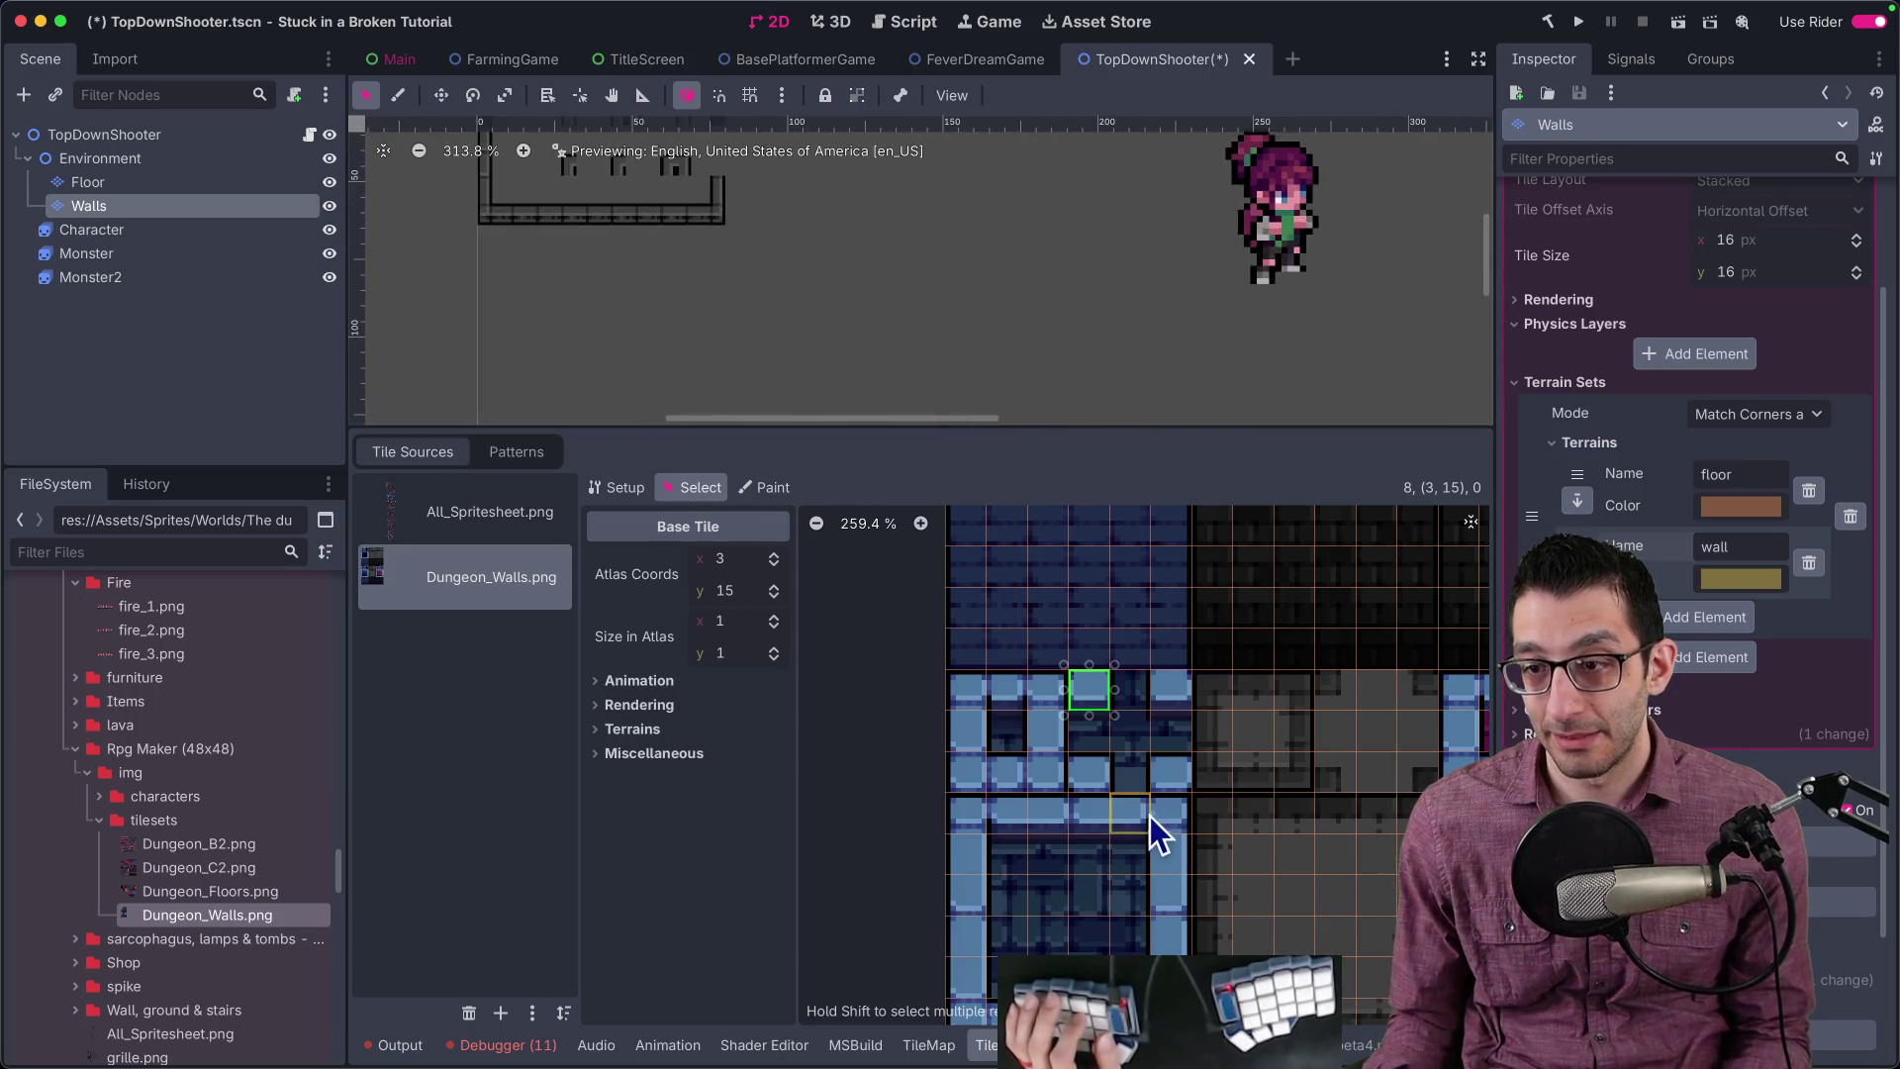
scroll(959, 305, "down", 5)
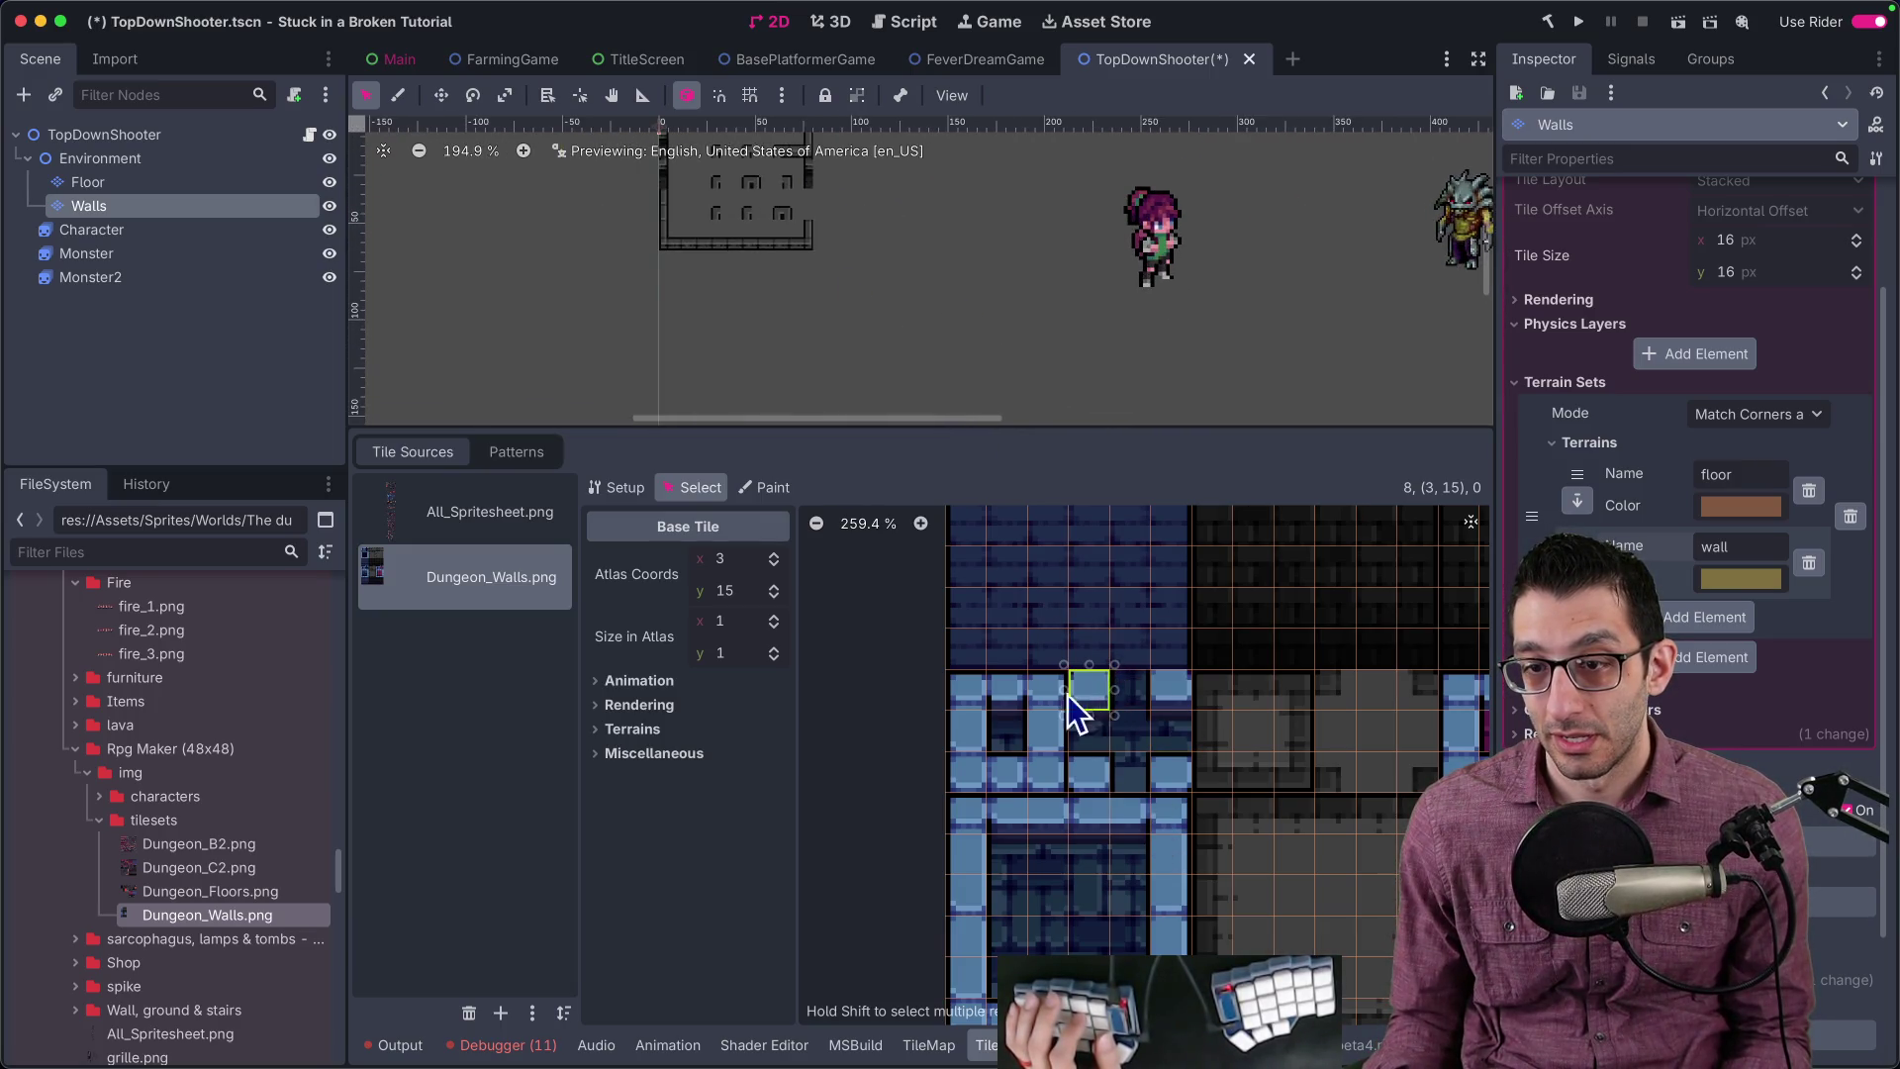
left_click(928, 1044)
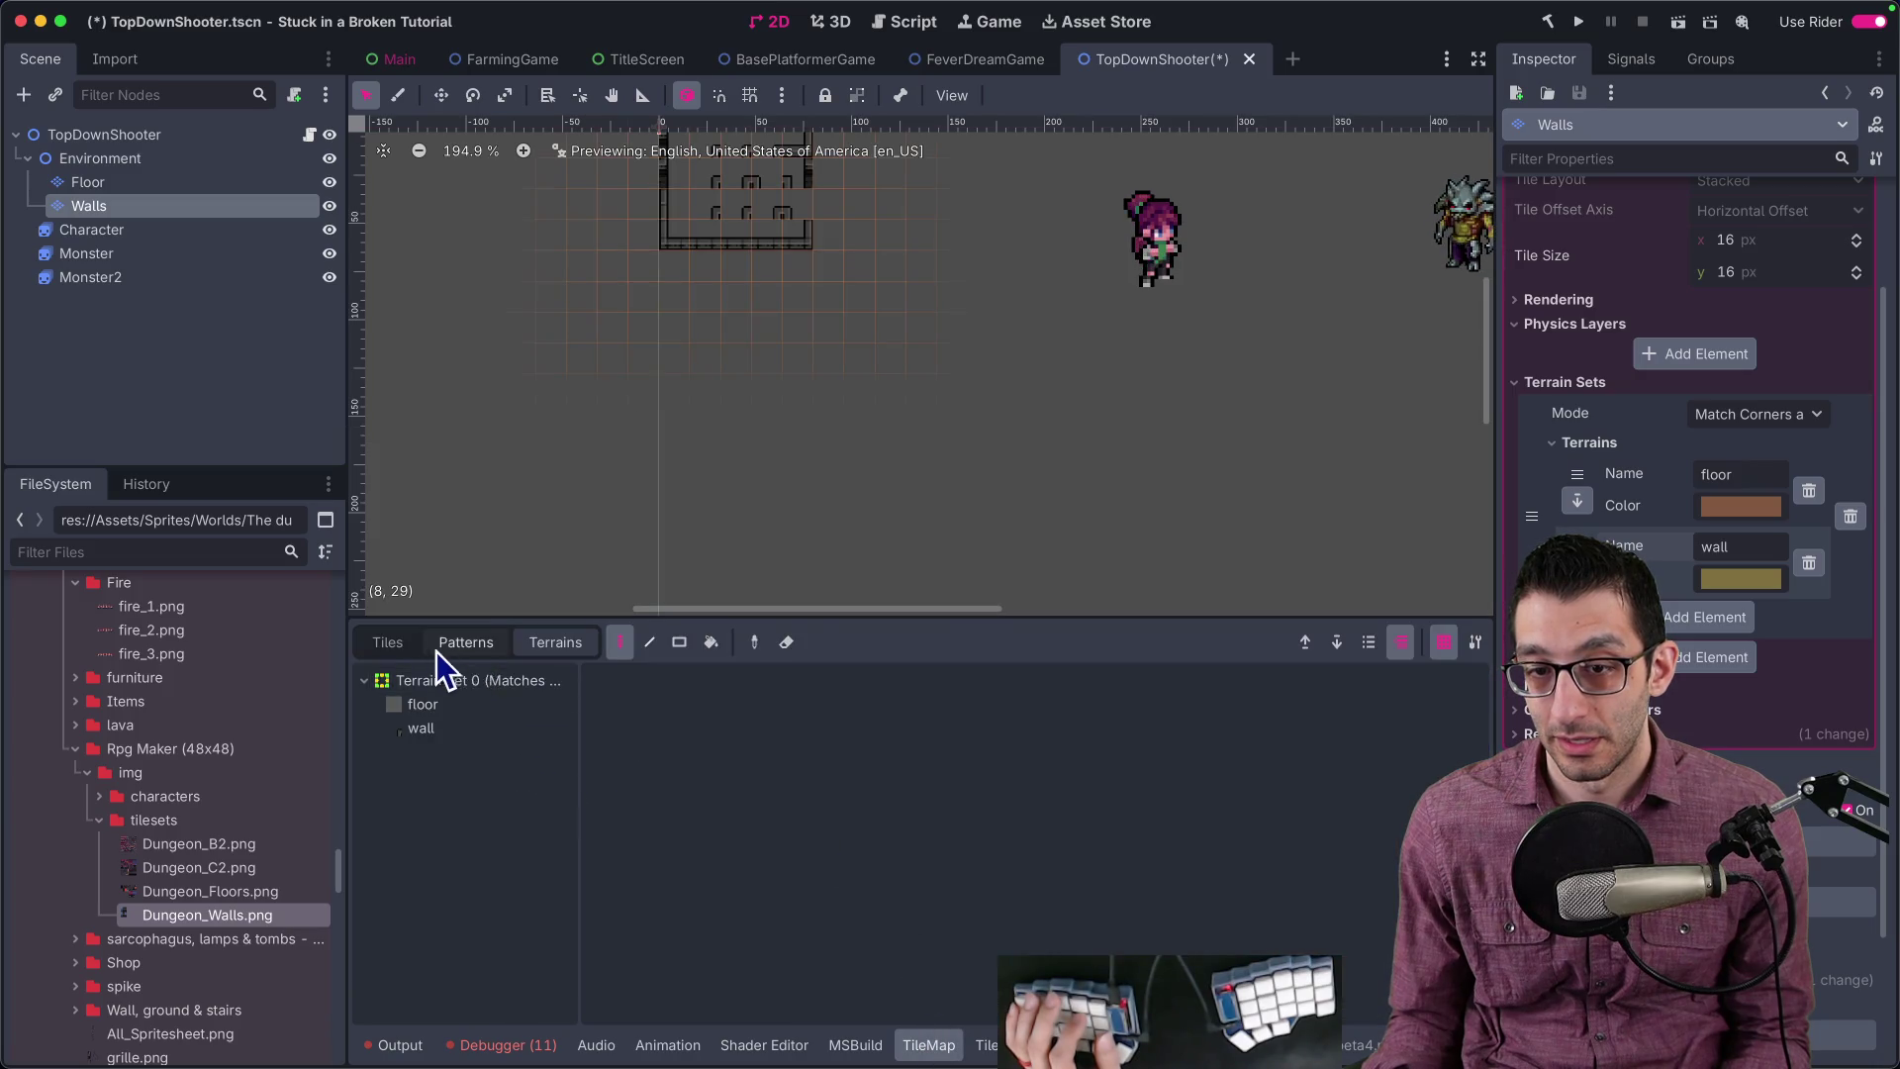
Step: Choose Dungeon_Walls.png as the tile source and stamp a 3x3 wall block as the cross top
left_click(388, 643)
left_click(479, 782)
scroll(1019, 831, "down", 1)
left_click(1011, 786)
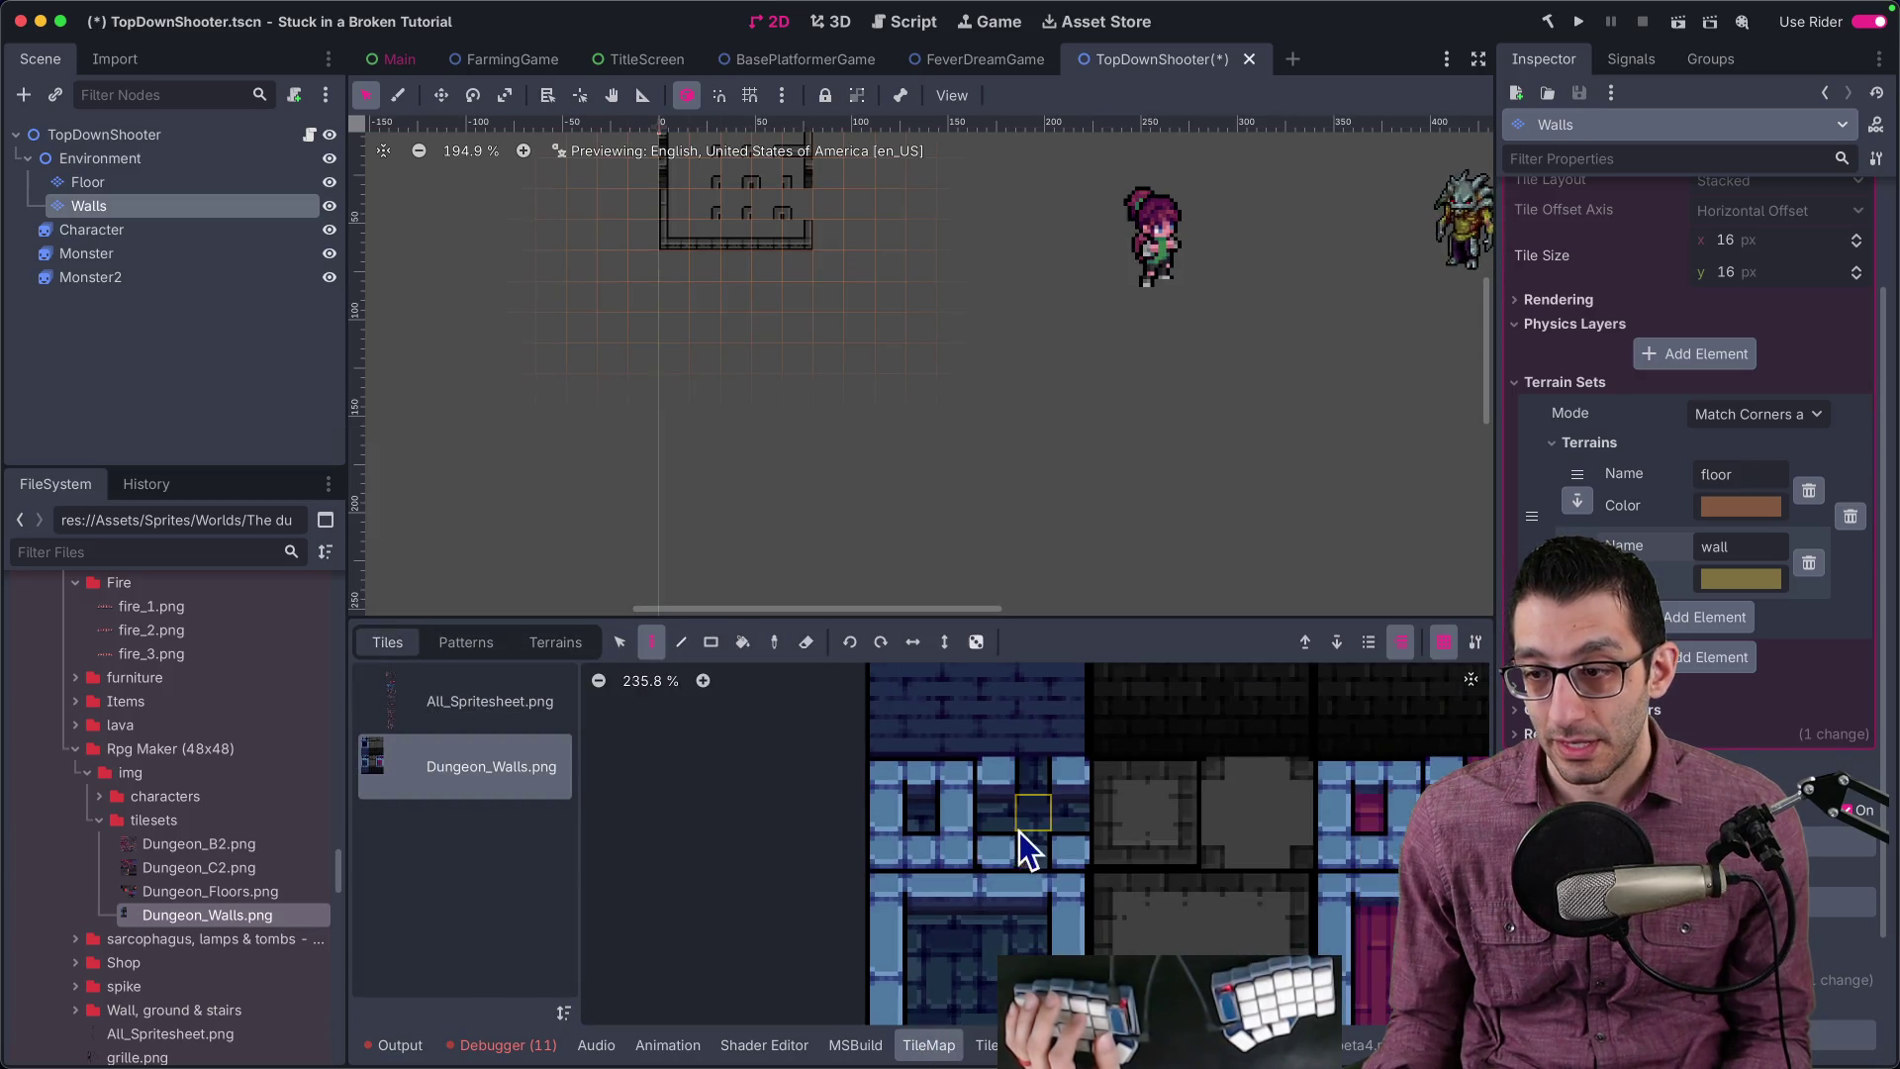
scroll(903, 445, "up", 2)
mouse_move(1001, 792)
left_mouse_down()
mouse_move(1054, 846)
mouse_move(1036, 834)
left_mouse_up()
left_click(817, 384)
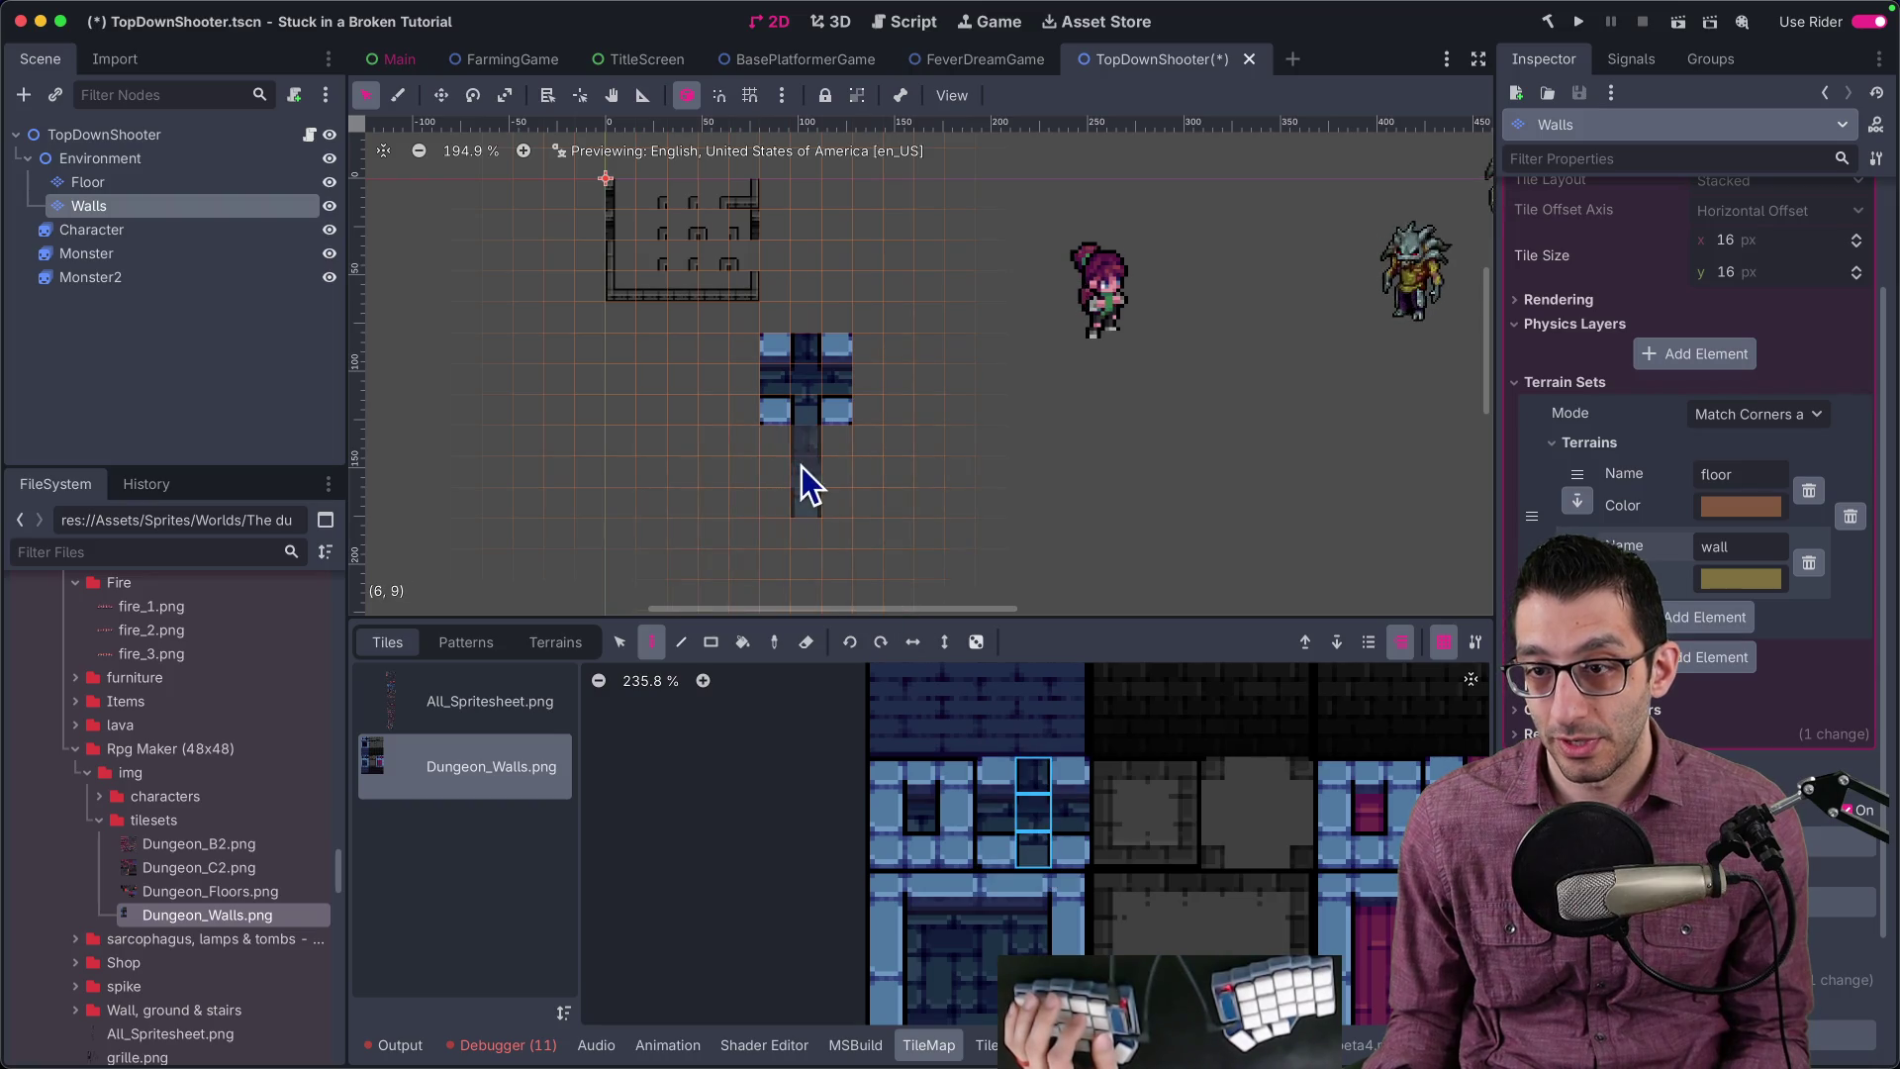
Step: Paint wall columns below the cross and a second column alongside, using another atlas column
left_click(801, 466)
scroll(801, 466, "down", 2)
left_click(805, 466)
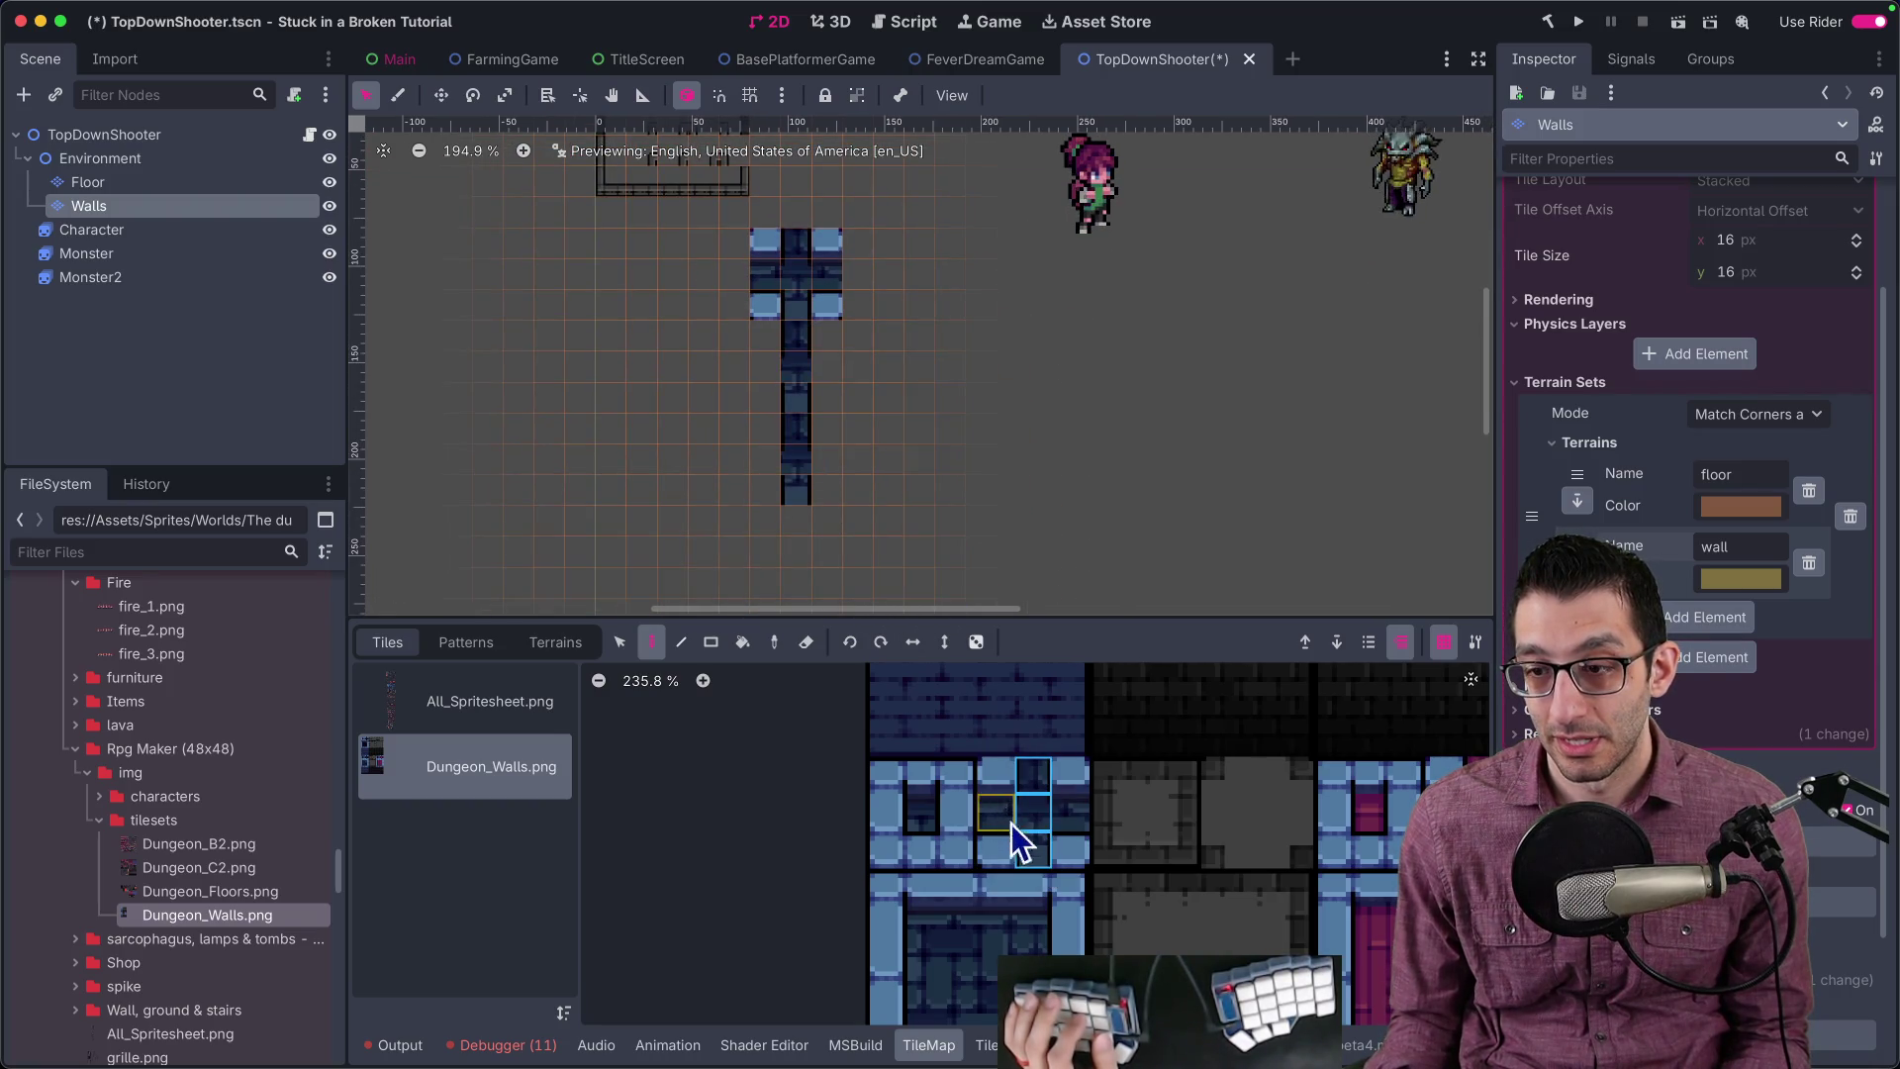
left_click_drag(948, 782, 959, 843)
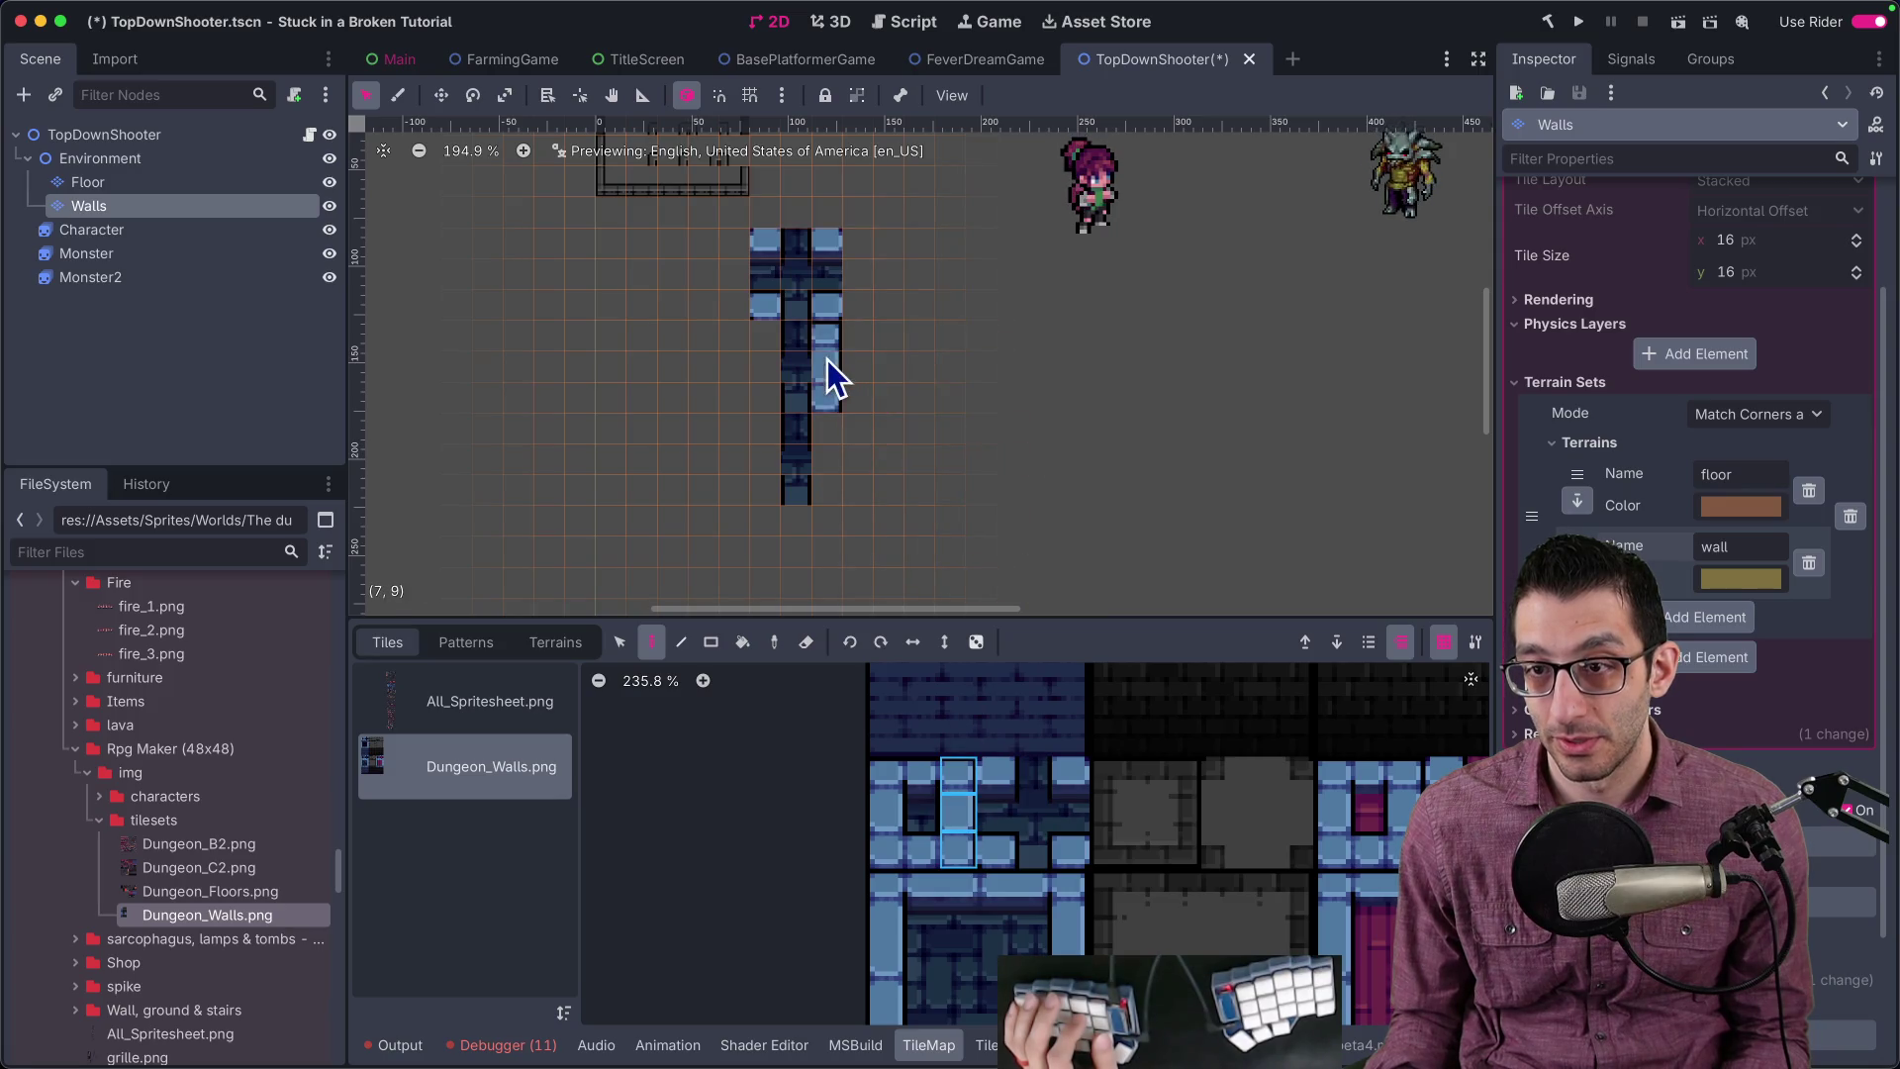
left_click(833, 455)
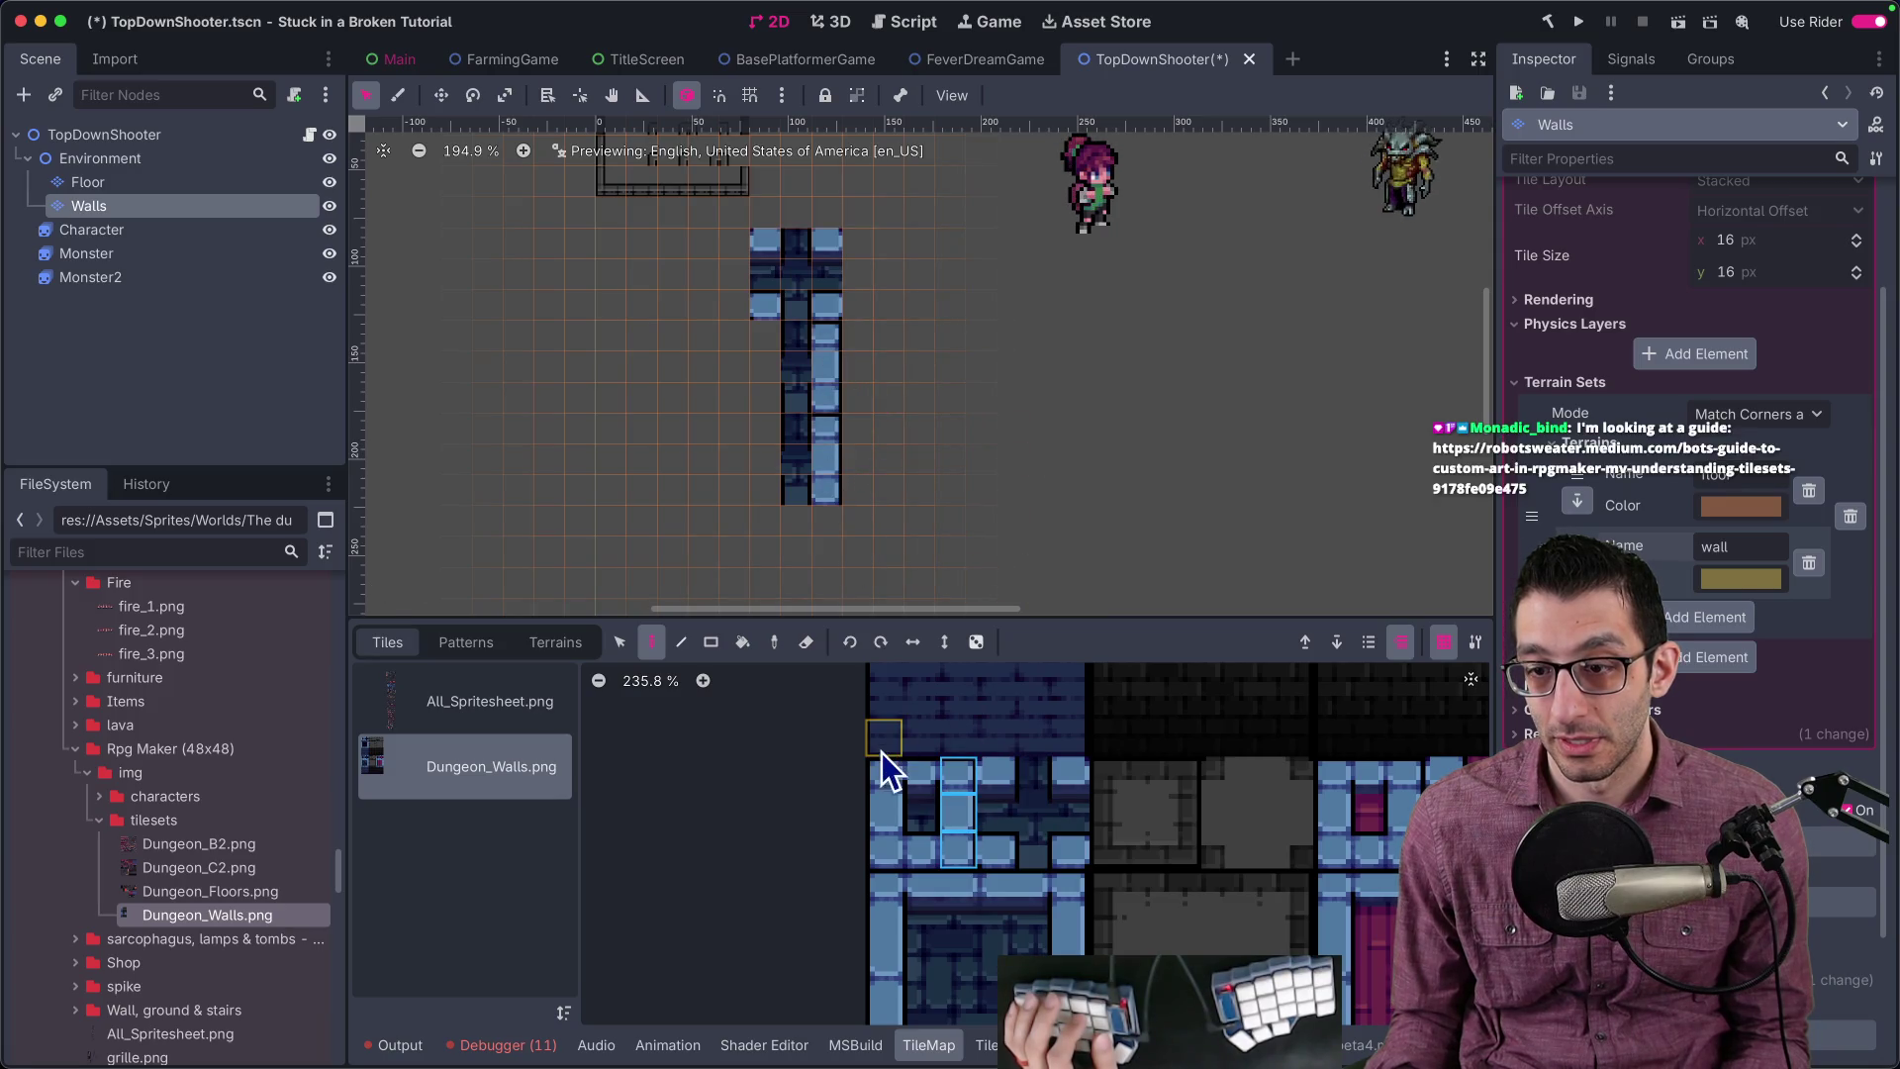
left_click(763, 364)
left_click(768, 457)
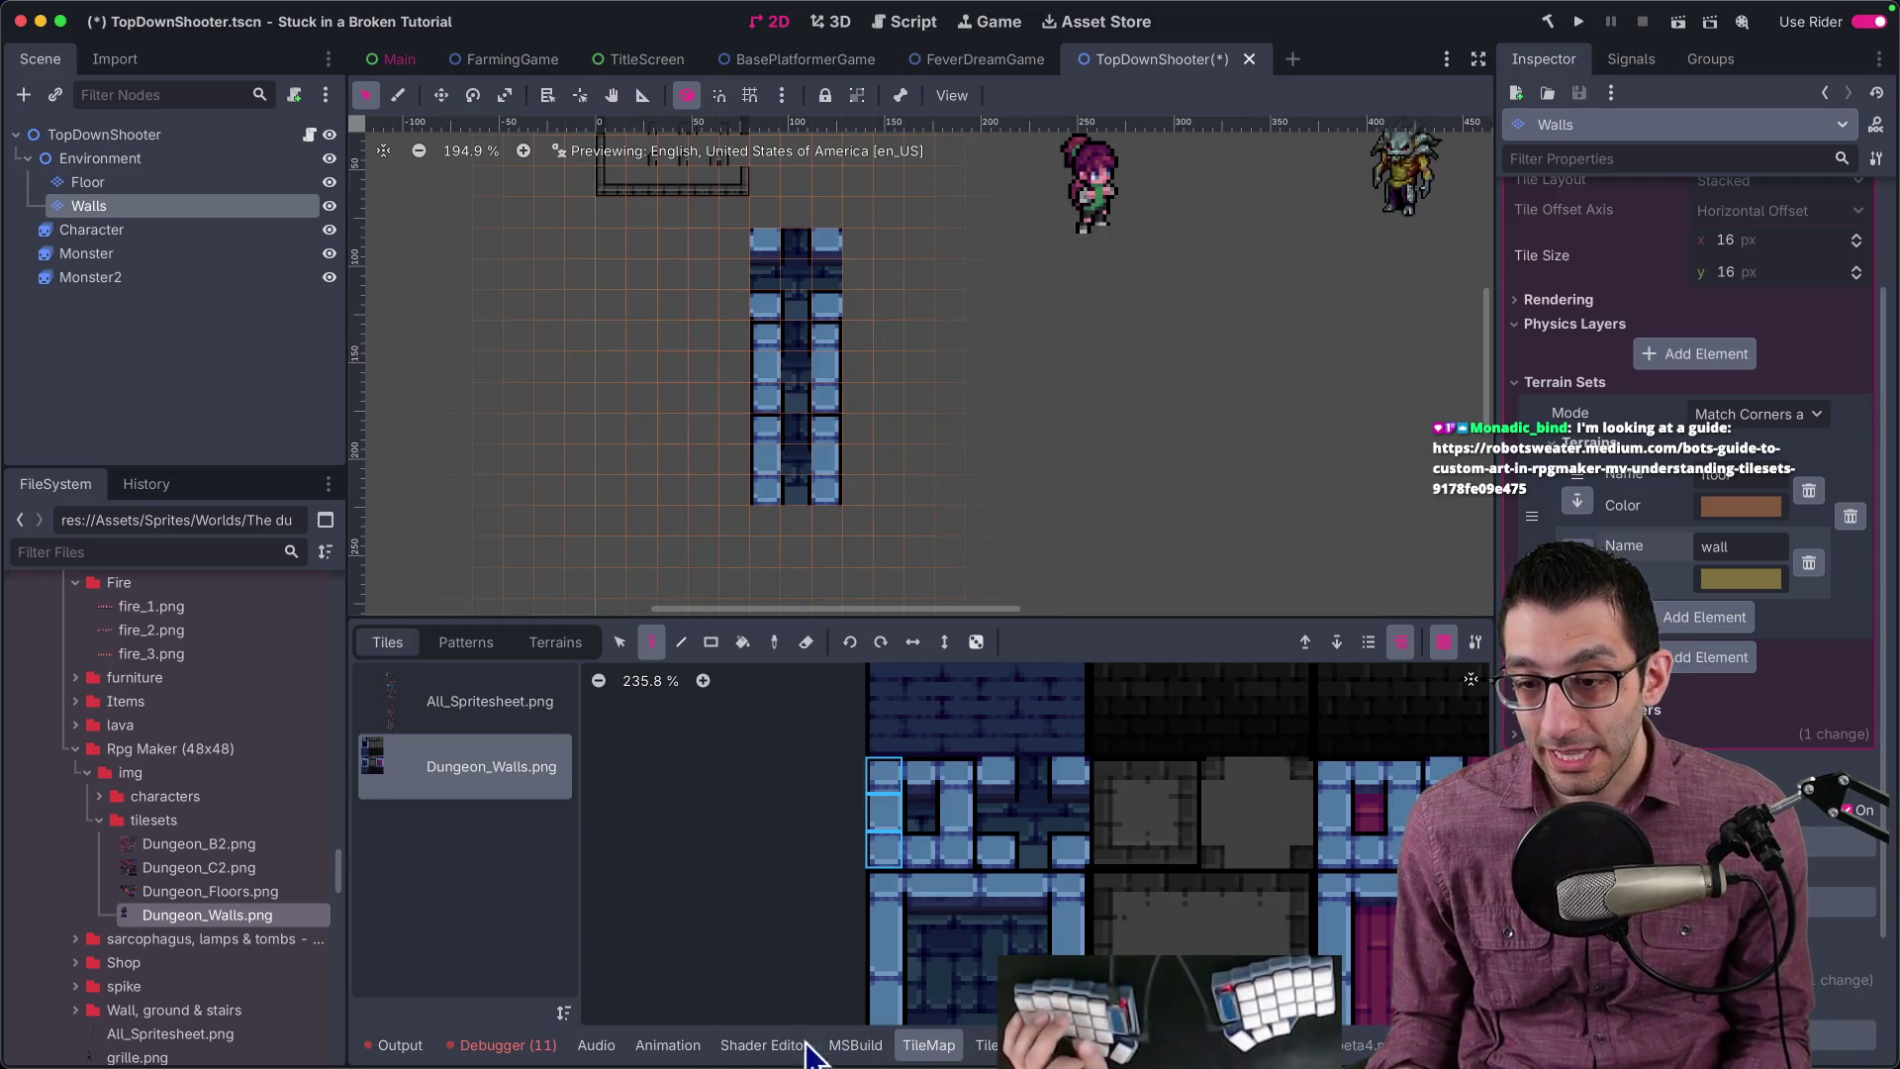
mouse_move(822, 1065)
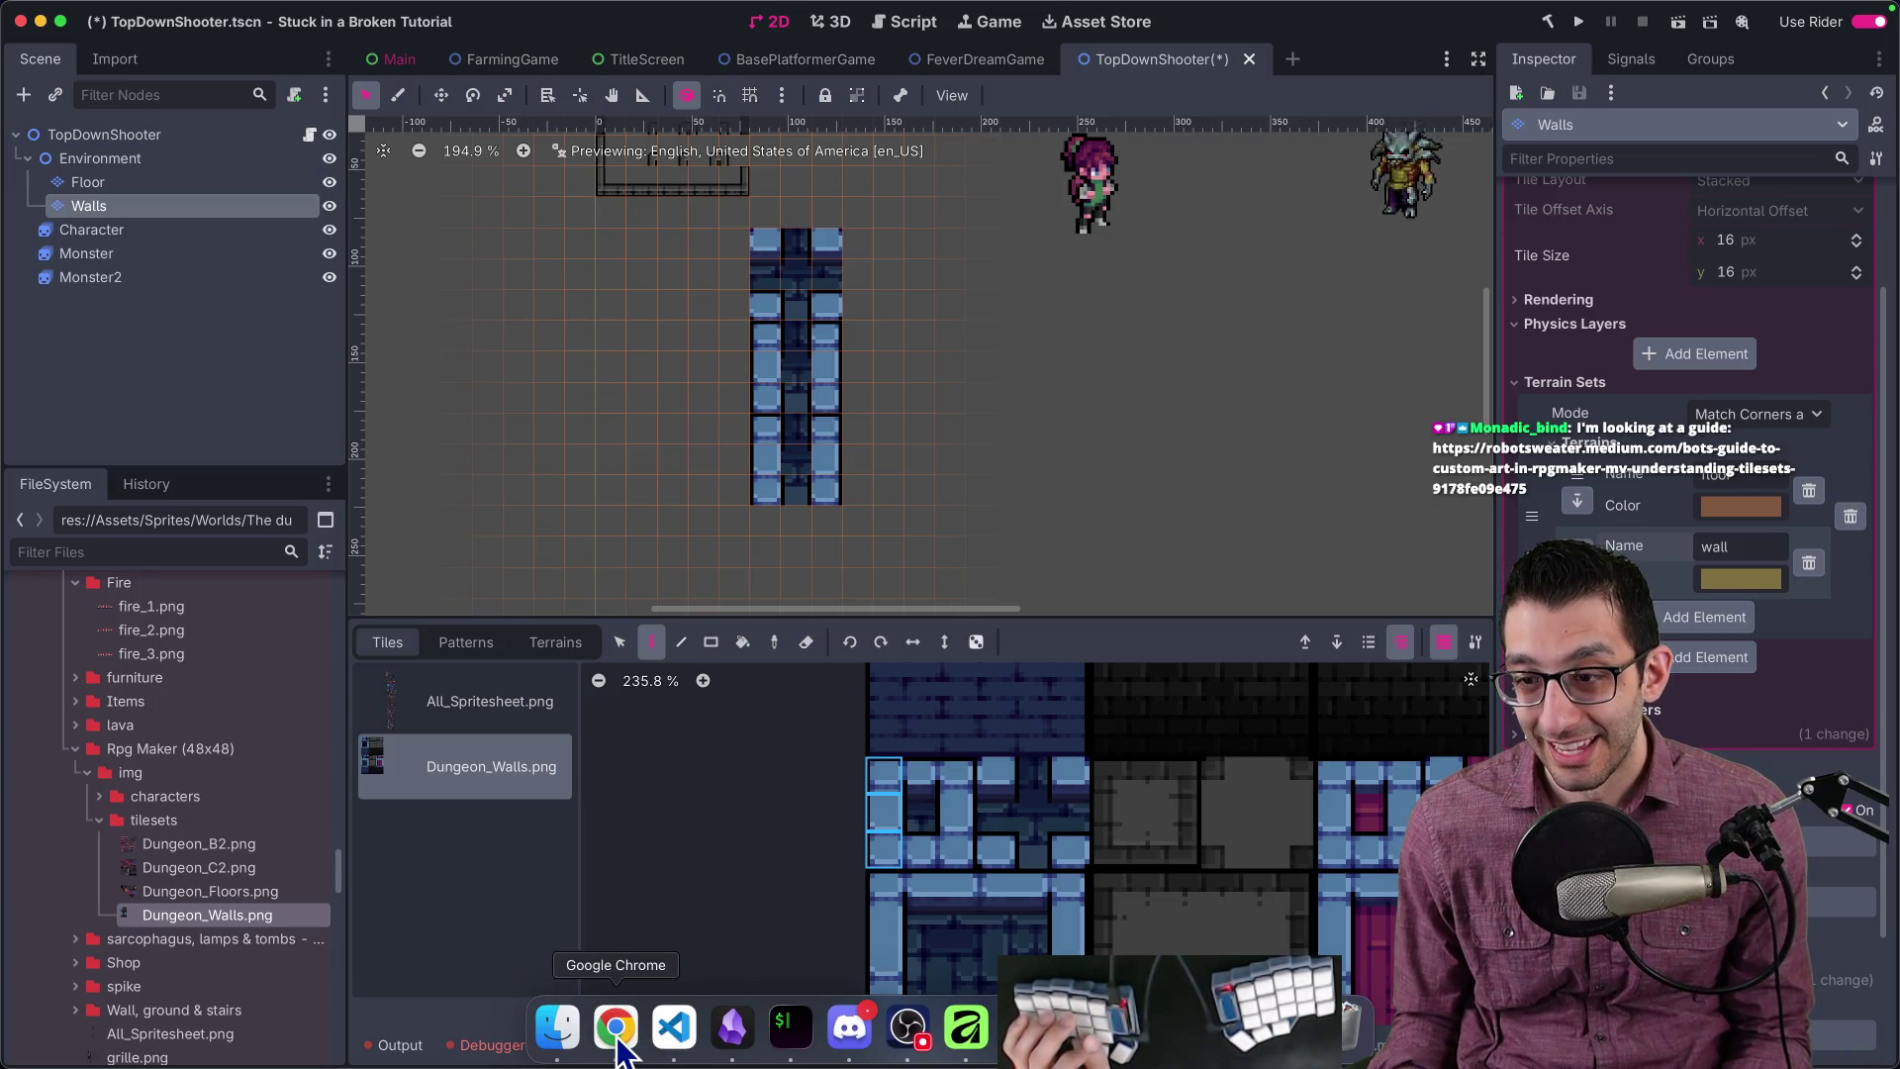
Step: Capture the RPG Maker MV sample map's walls on the itch.io page and view it fullscreen in Shottr
left_click(615, 1038)
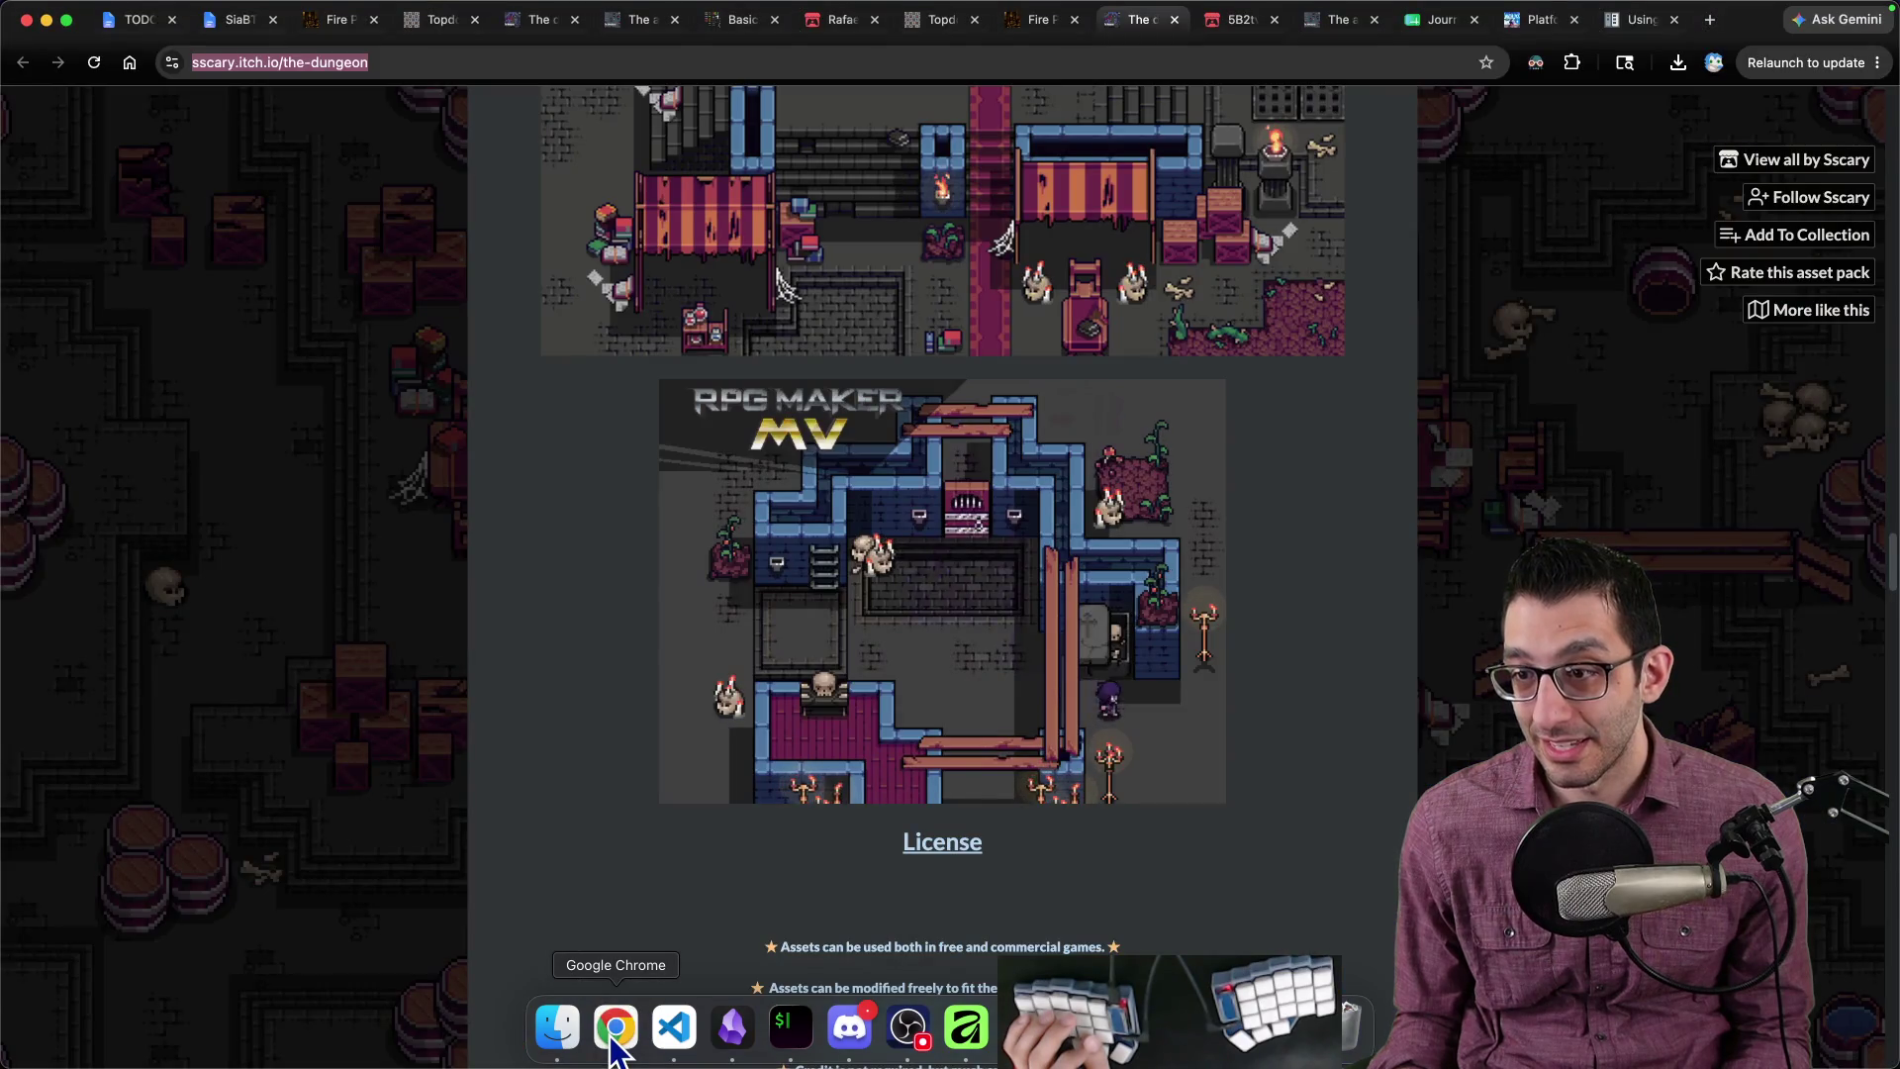
scroll(1107, 516, "up", 1)
key("super+shift+4")
left_click_drag(988, 411, 1213, 749)
scroll(924, 538, "down", 5)
key("ctrl+super+f")
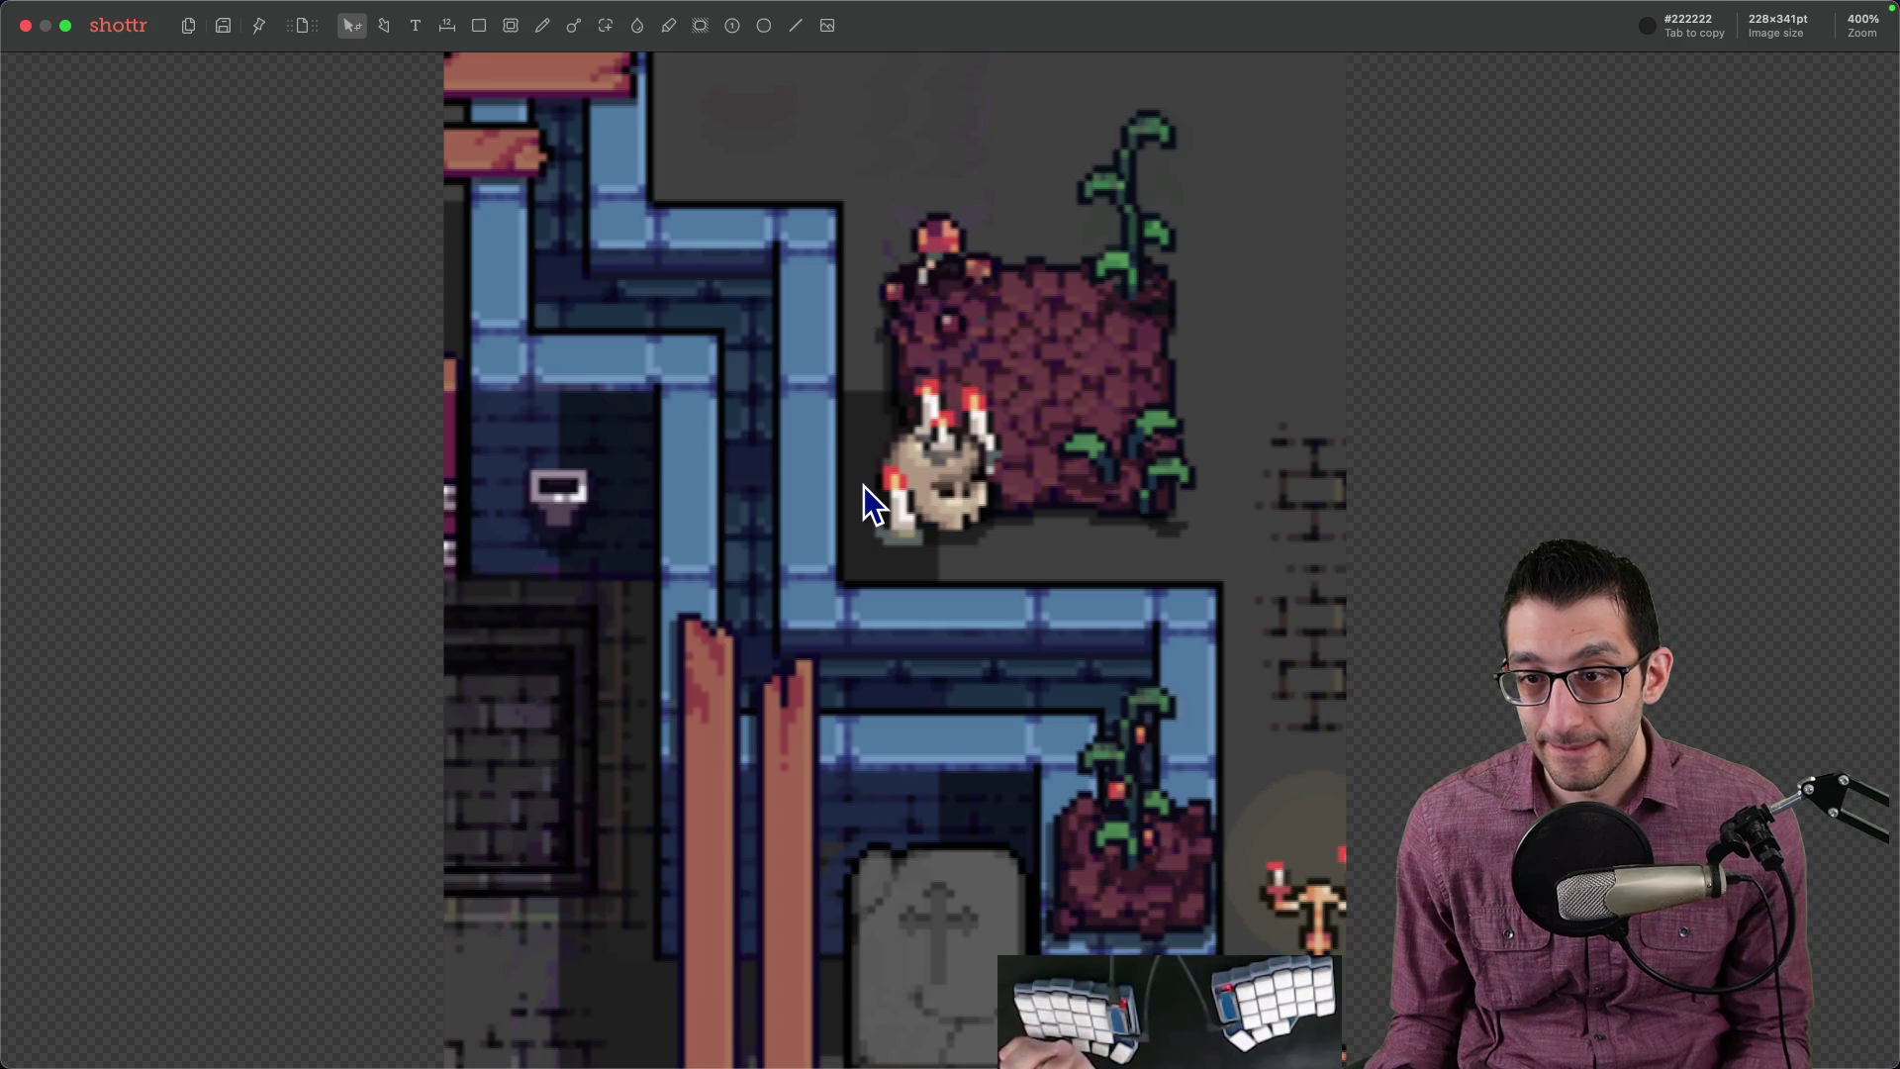
Step: Dismiss the fullscreen Shottr preview of the dungeon-wall capture with Esc
mouse_move(1168, 1063)
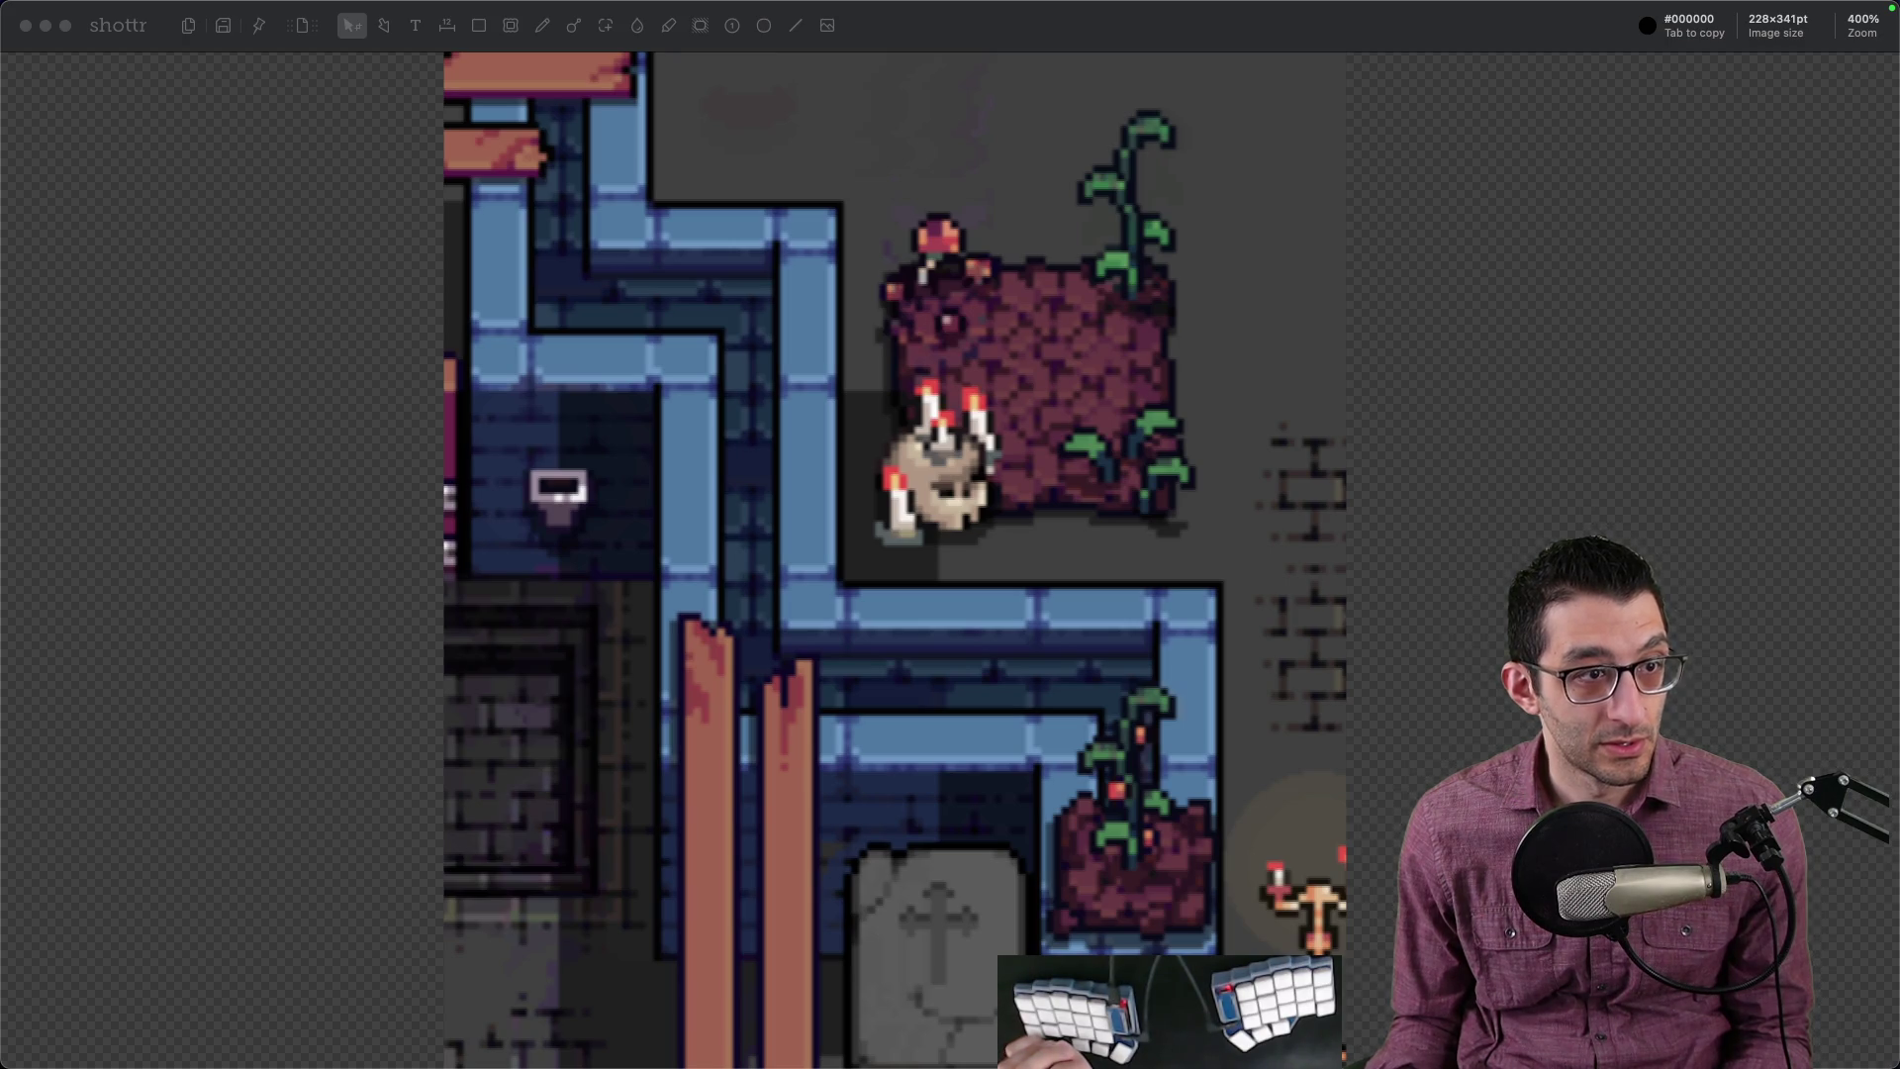
key("Escape")
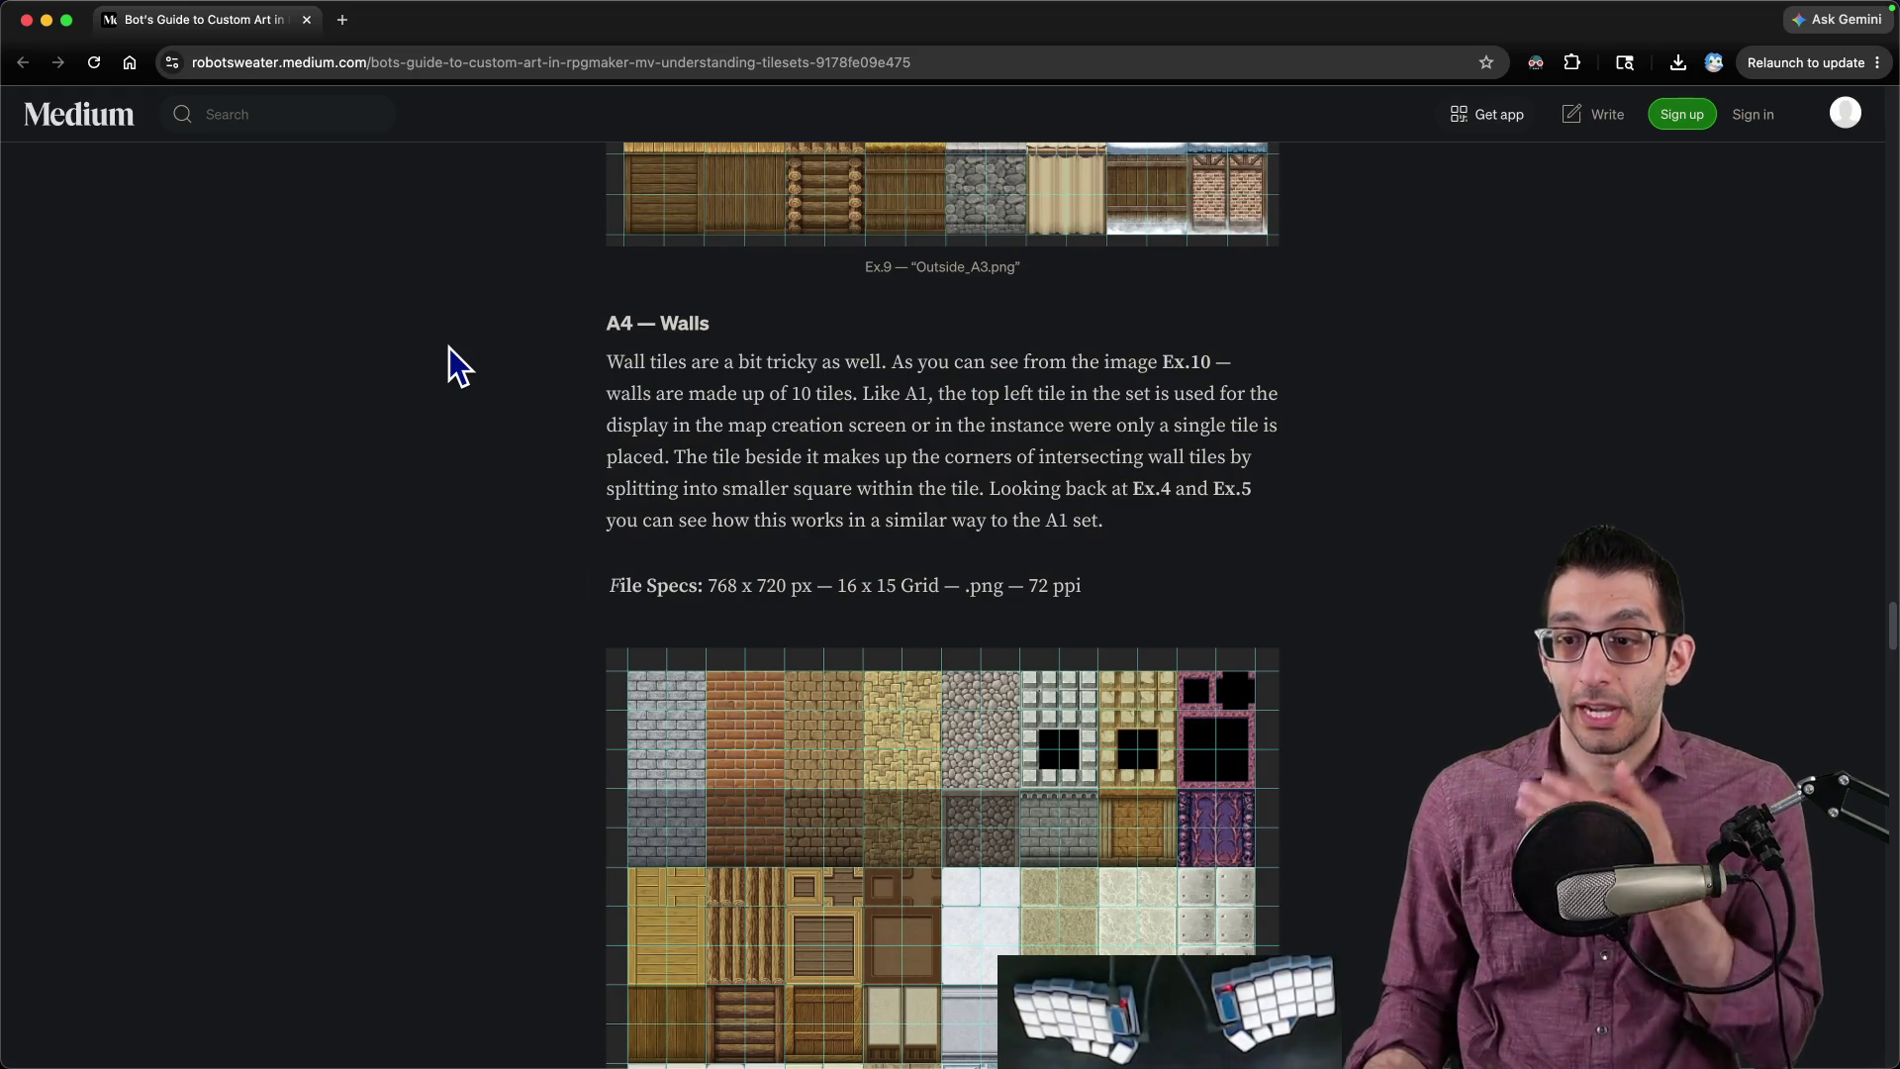
Step: Scroll the guide to Ex.11 and merge its tab into the main Chrome window
scroll(449, 347, "down", 8)
scroll(454, 352, "down", 2)
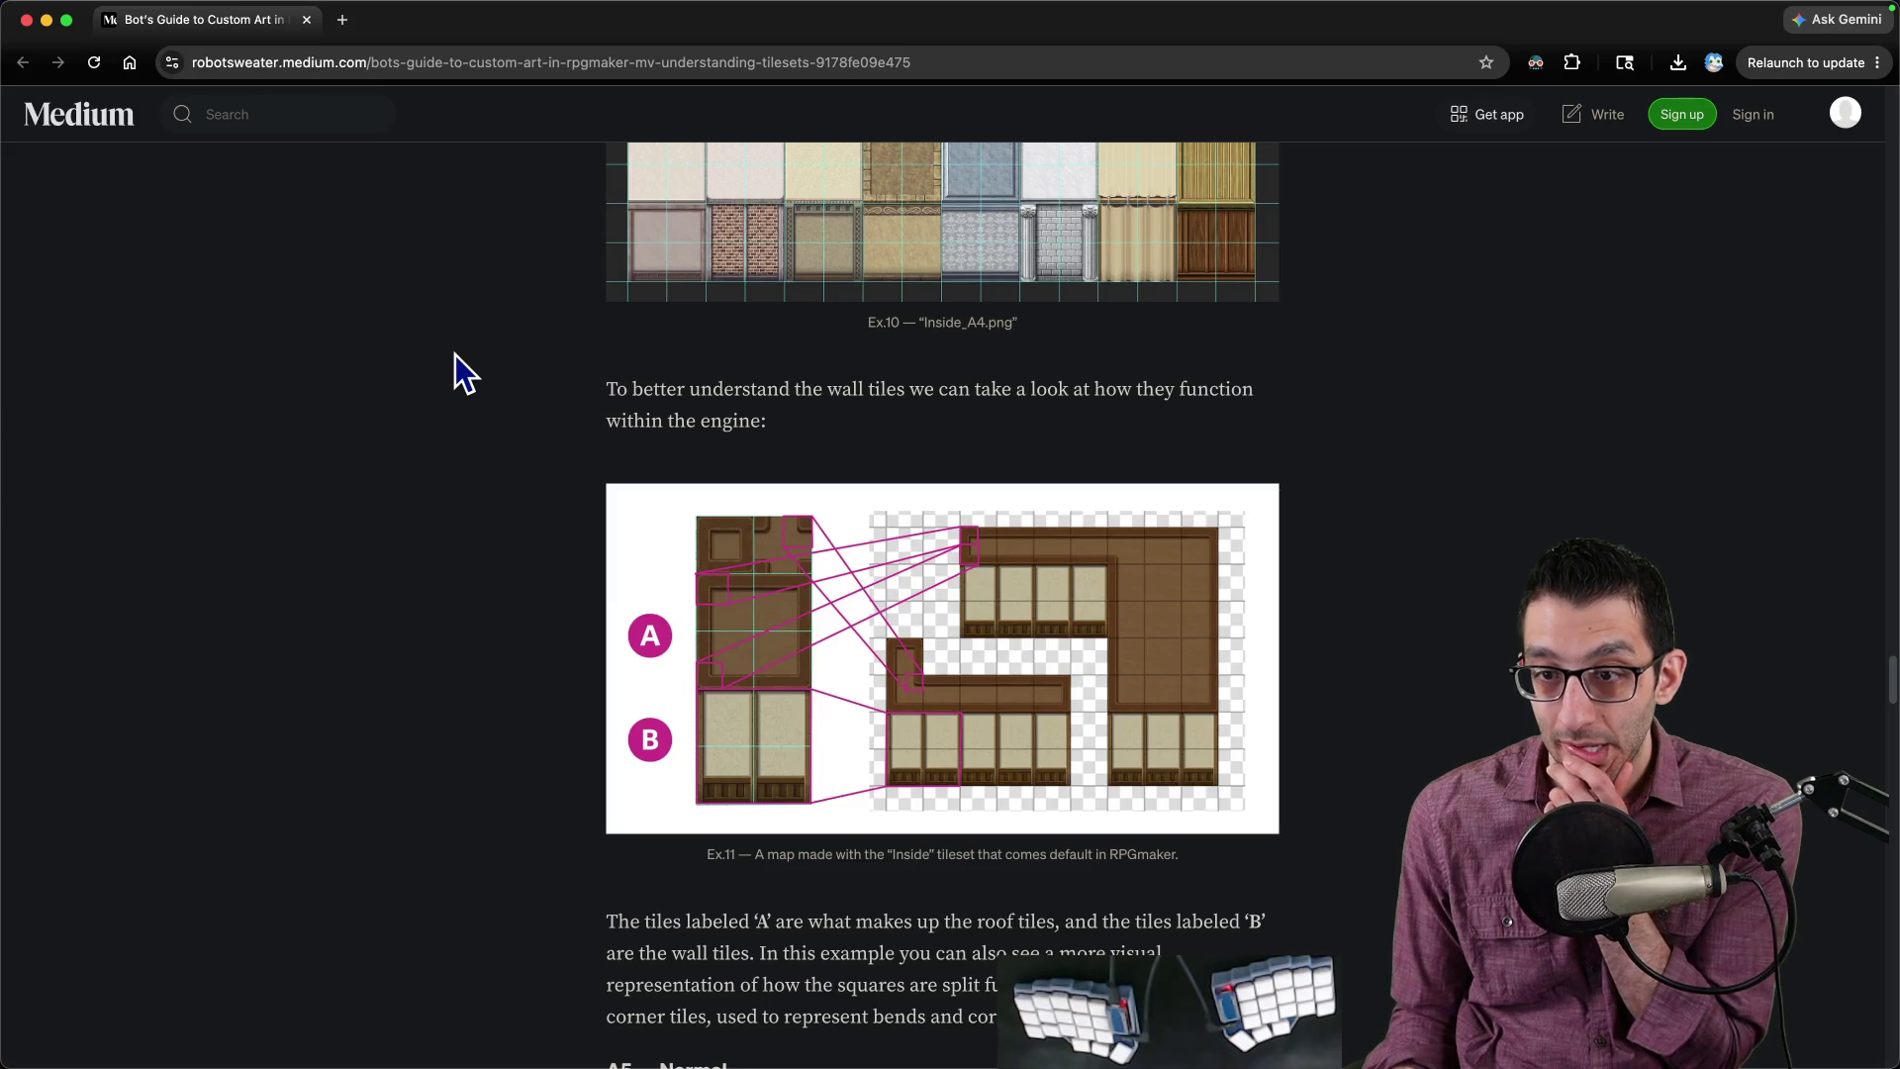
scroll(456, 357, "down", 7)
scroll(455, 376, "down", 6)
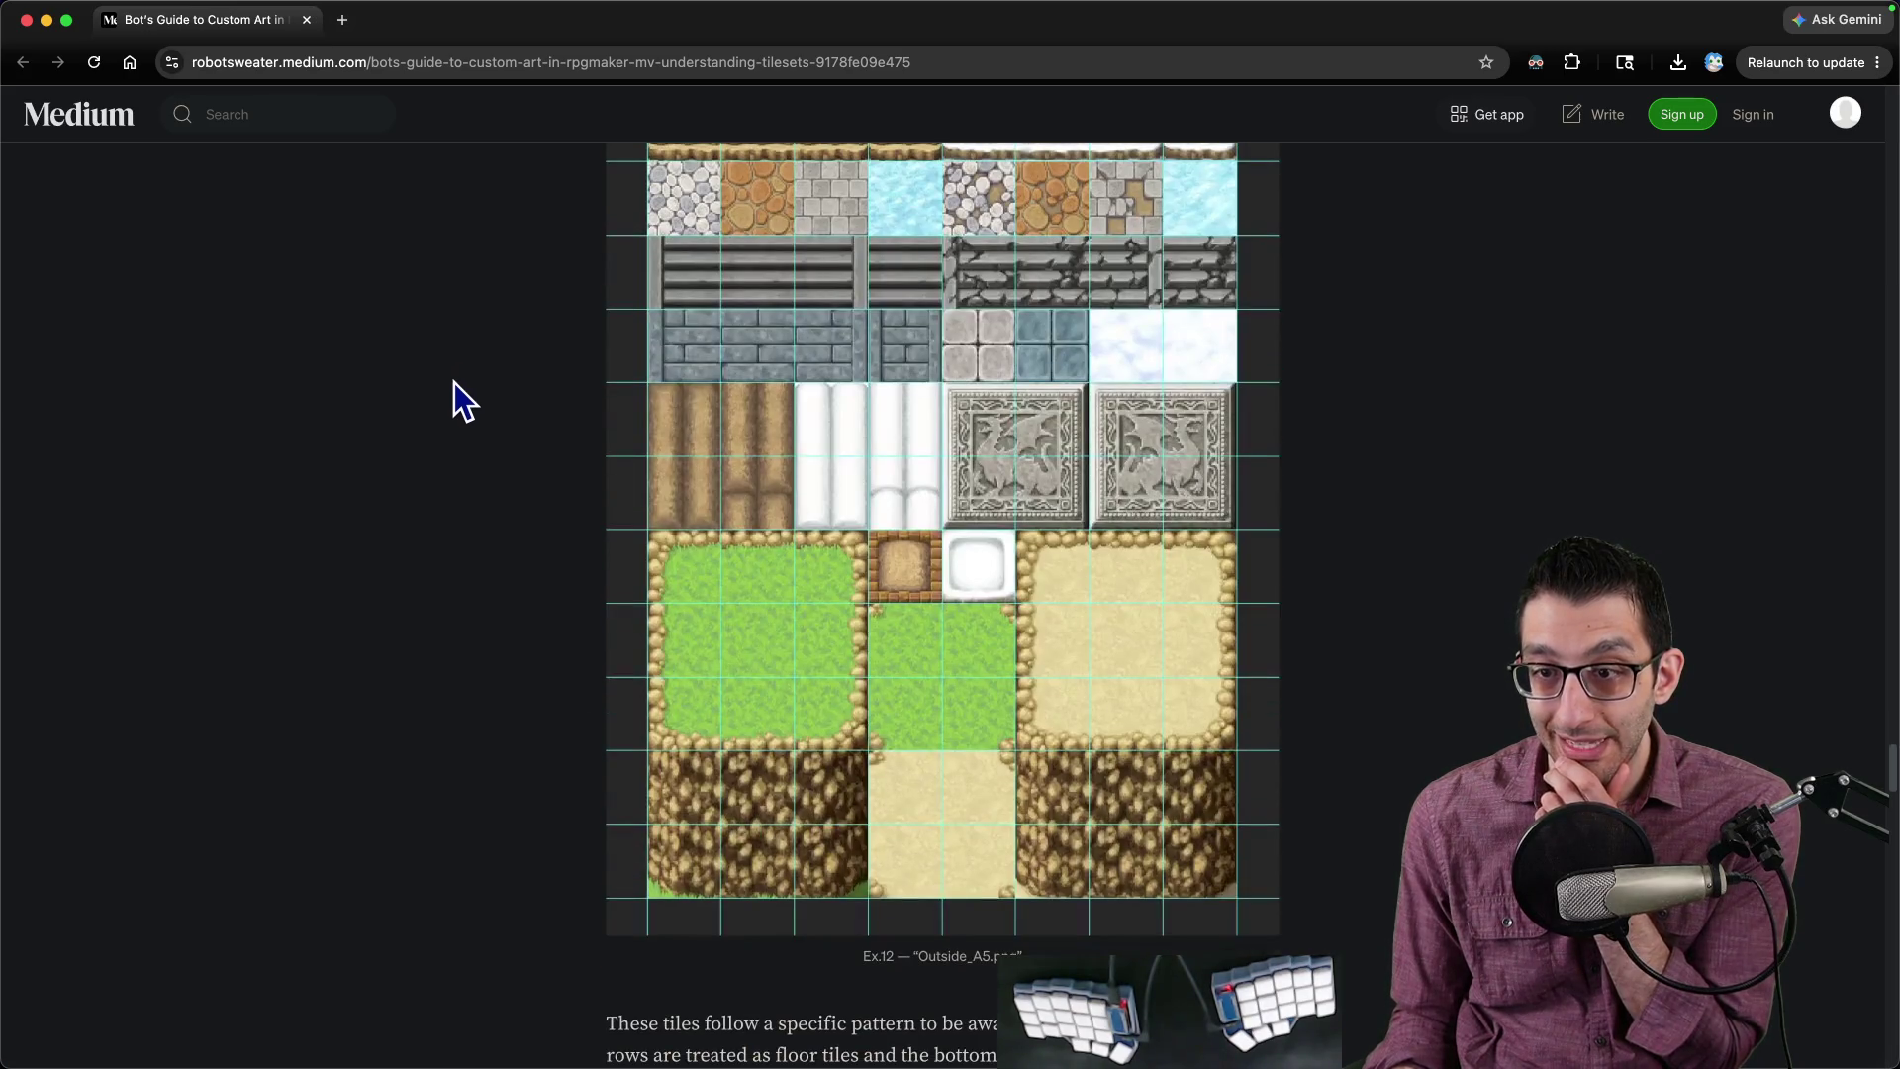
scroll(454, 382, "up", 12)
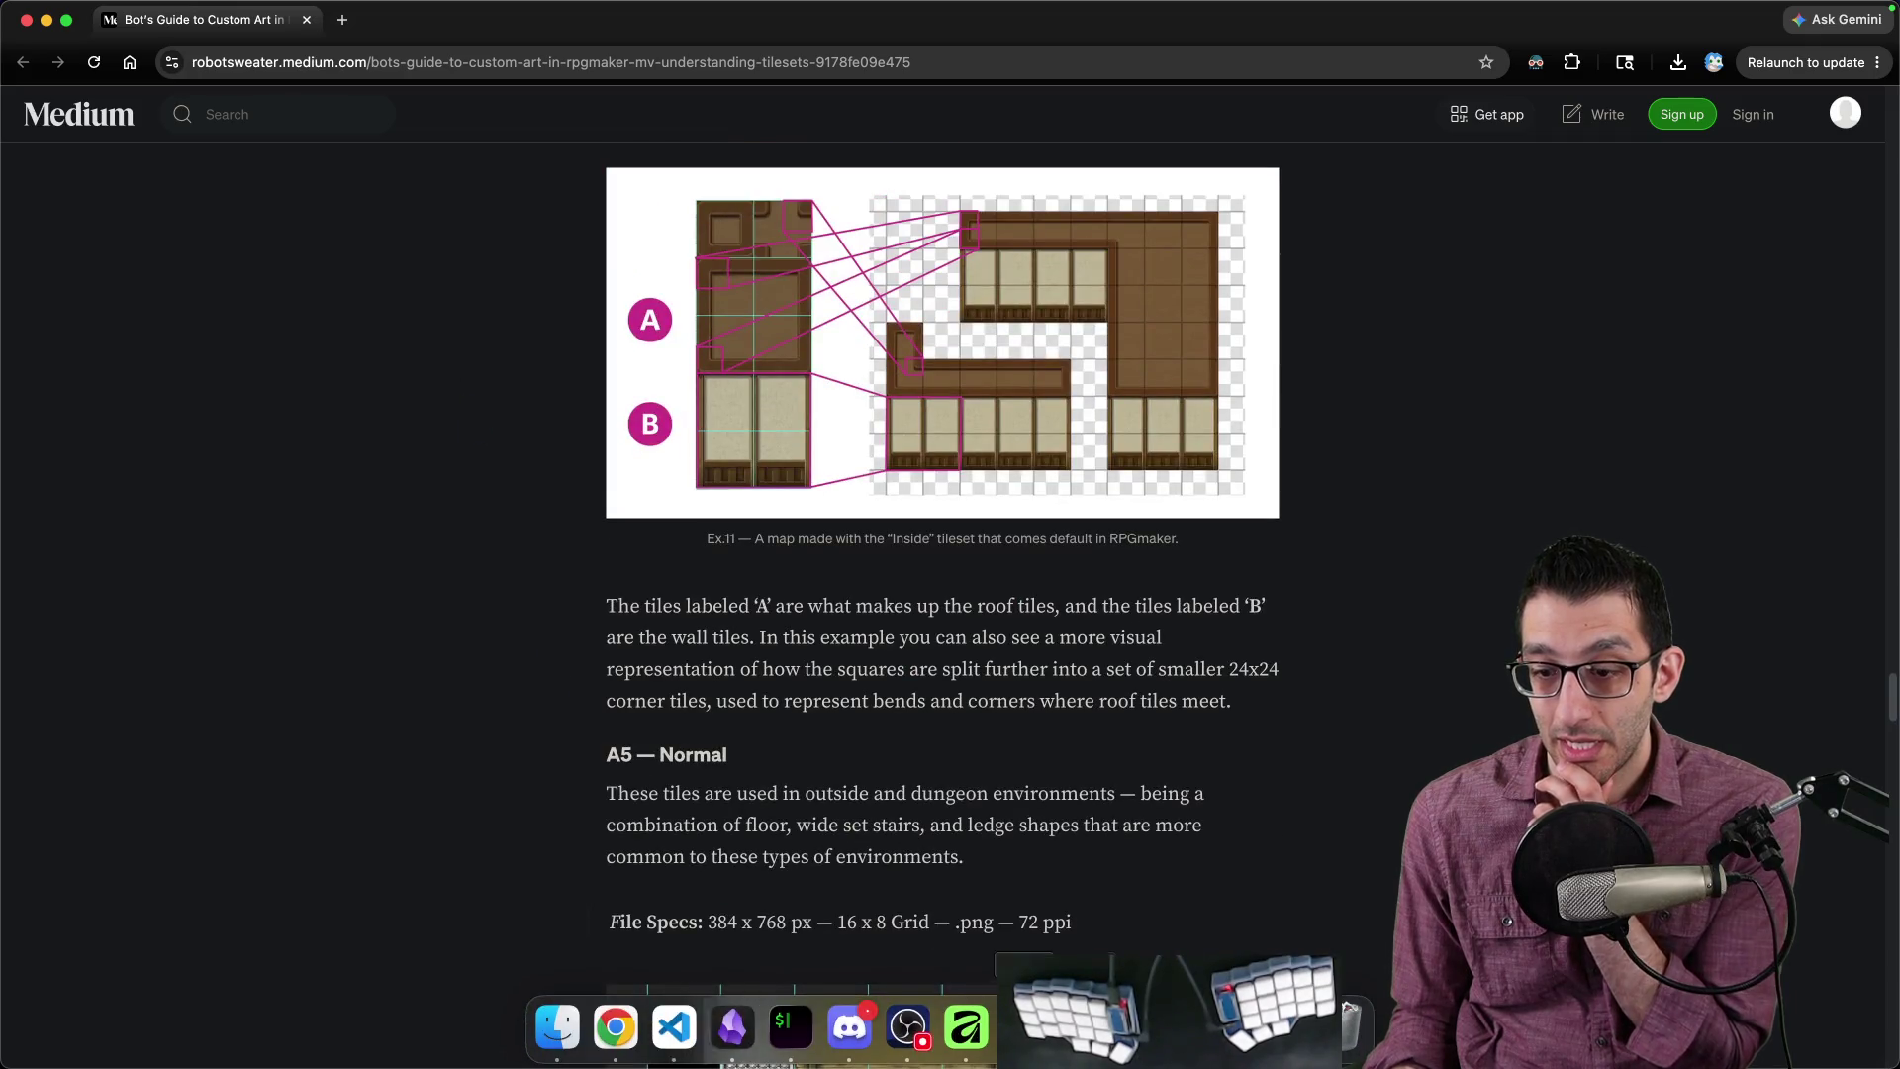
left_click_drag(208, 40, 403, 122)
key("super+w")
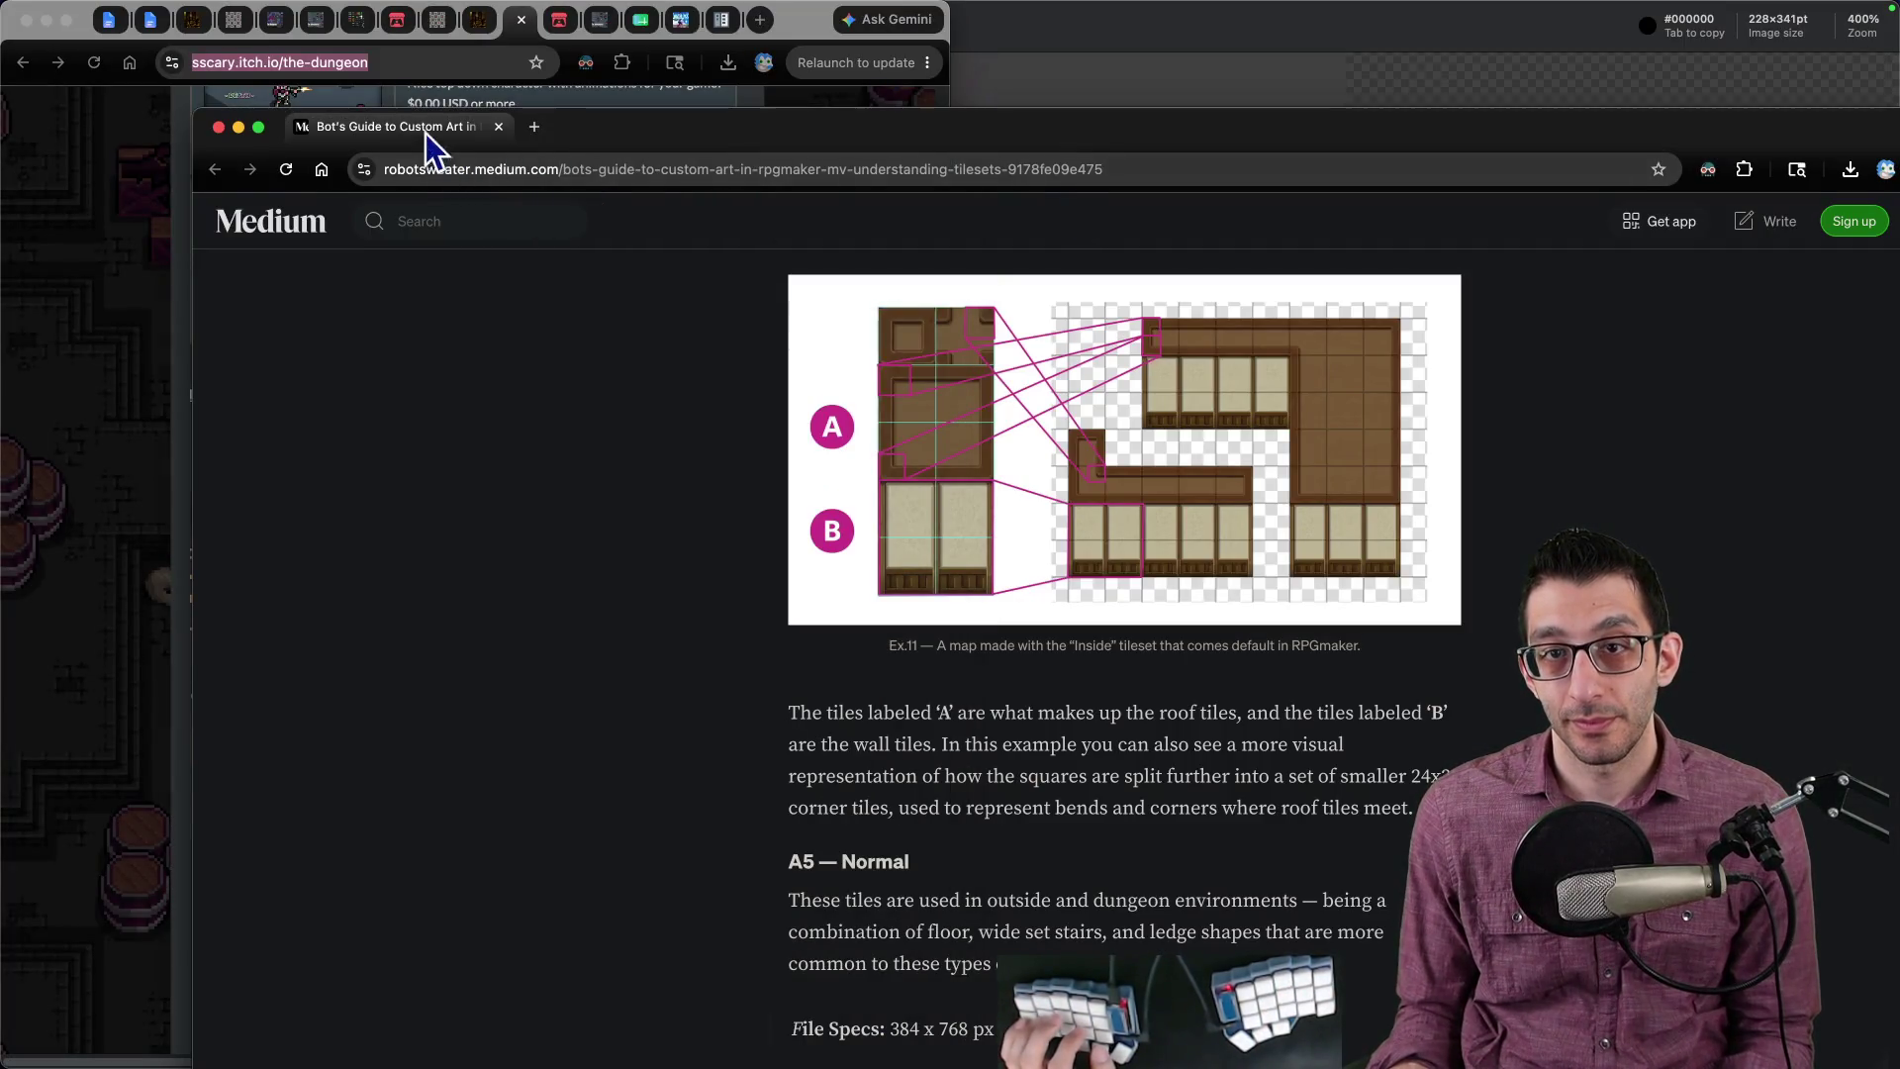
left_click_drag(432, 148, 709, 43)
Step: Open new tabs and type 'pgmaker tilesets in godot' and 'test this is a test', cancelling each
key("super+t")
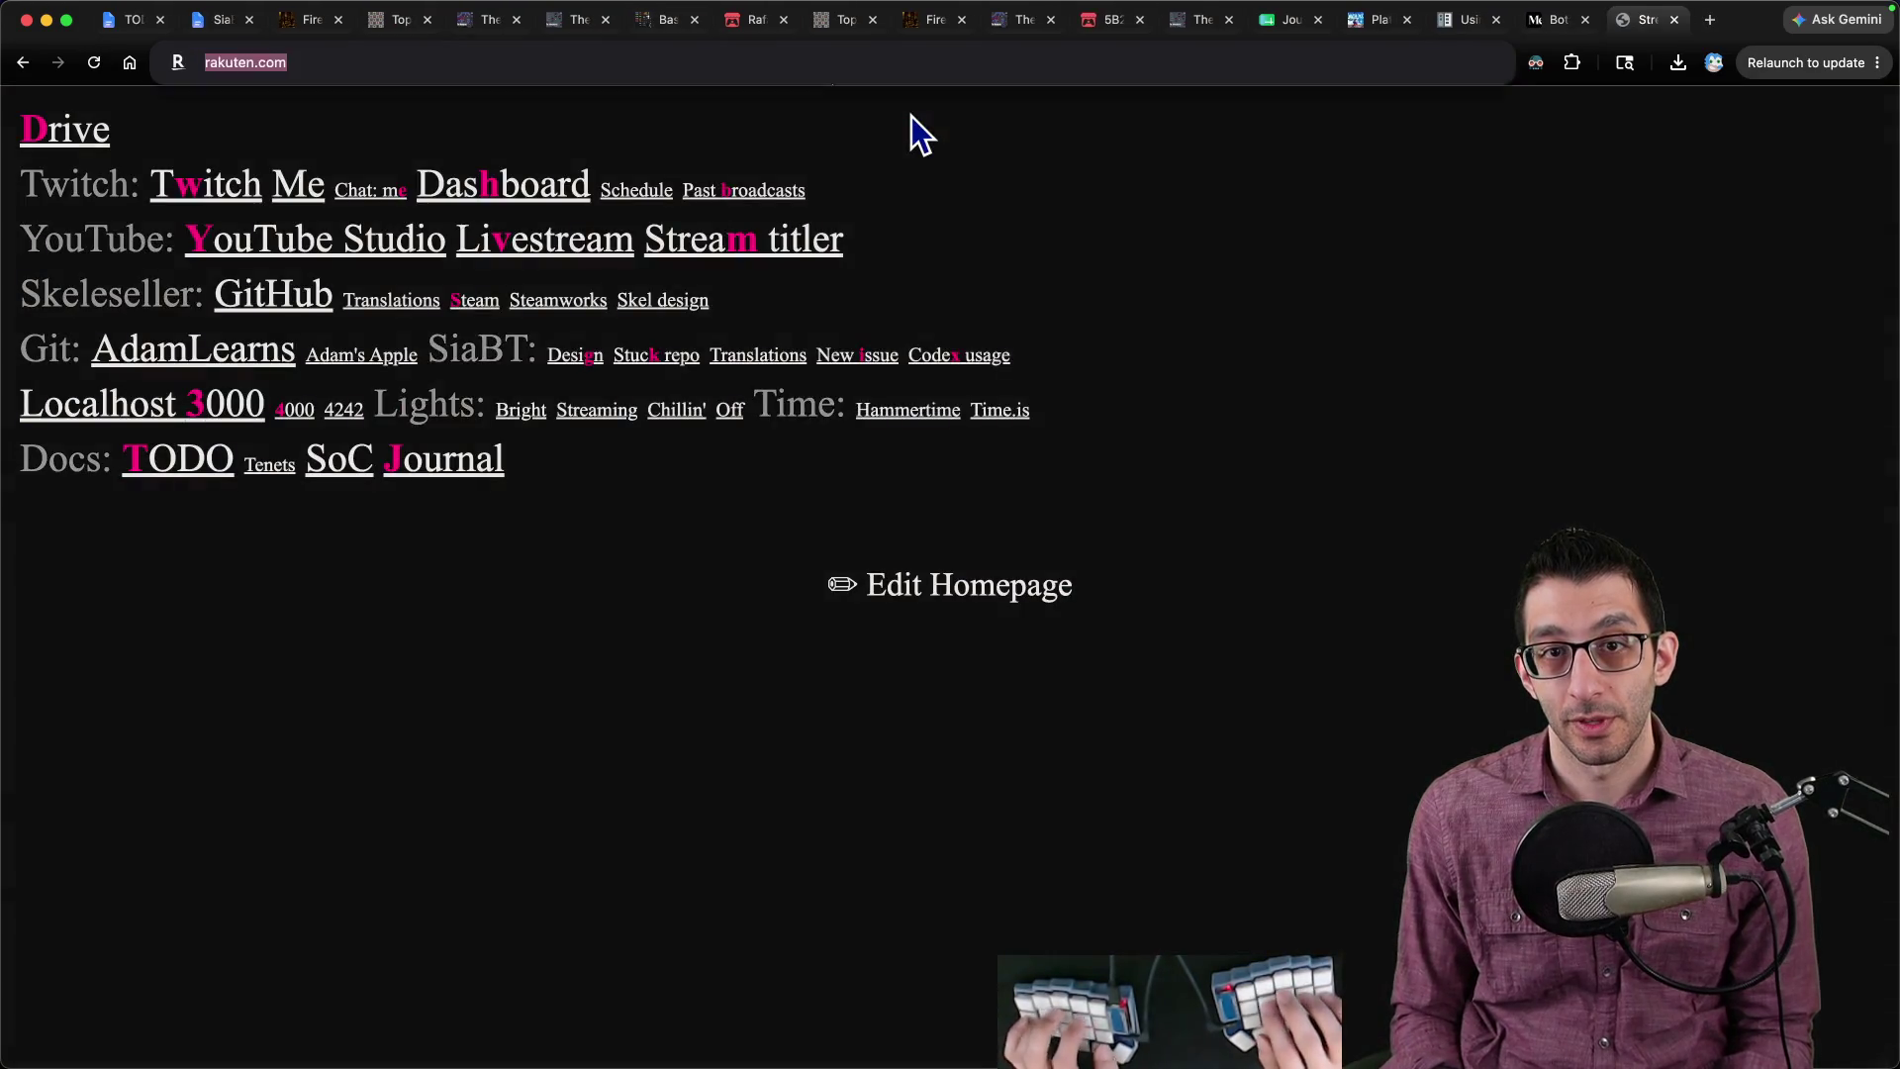
type("pgmaker tilesets in godot")
key("Escape")
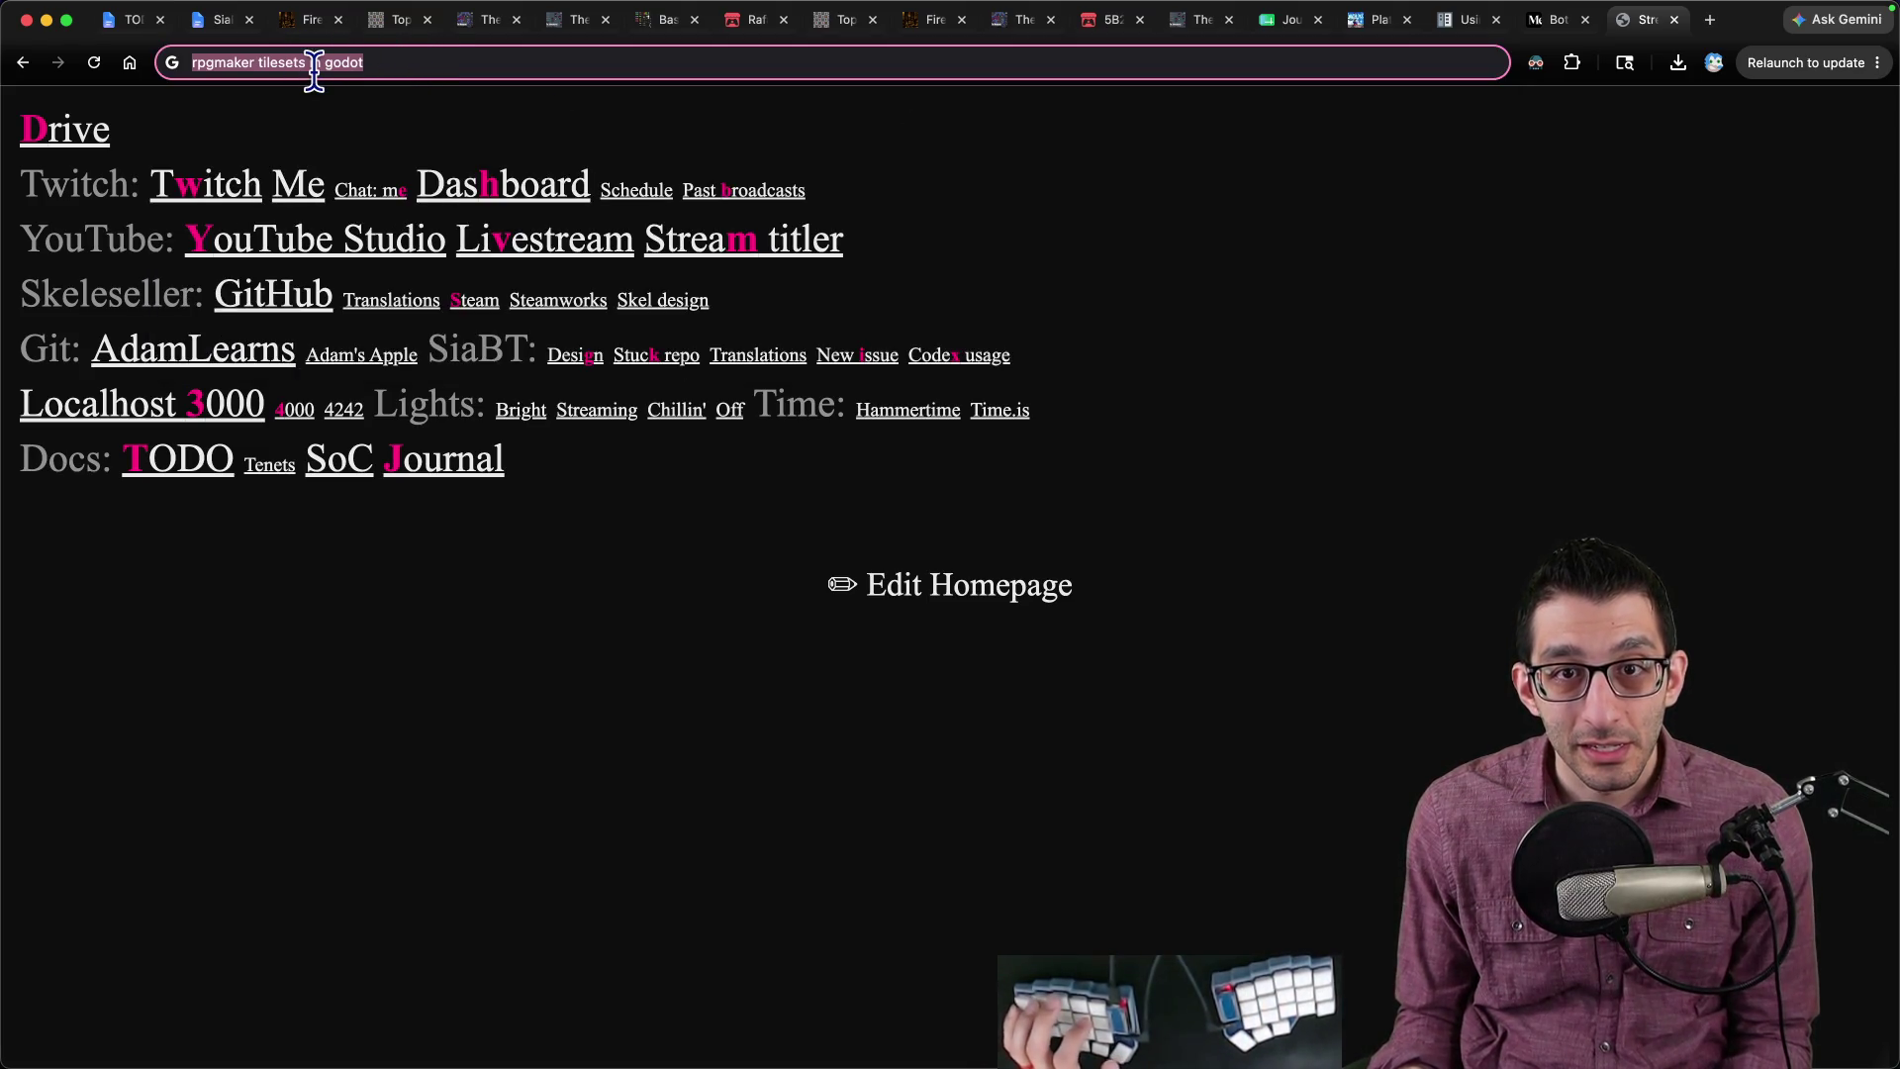
key("ctrl+shift+Tab")
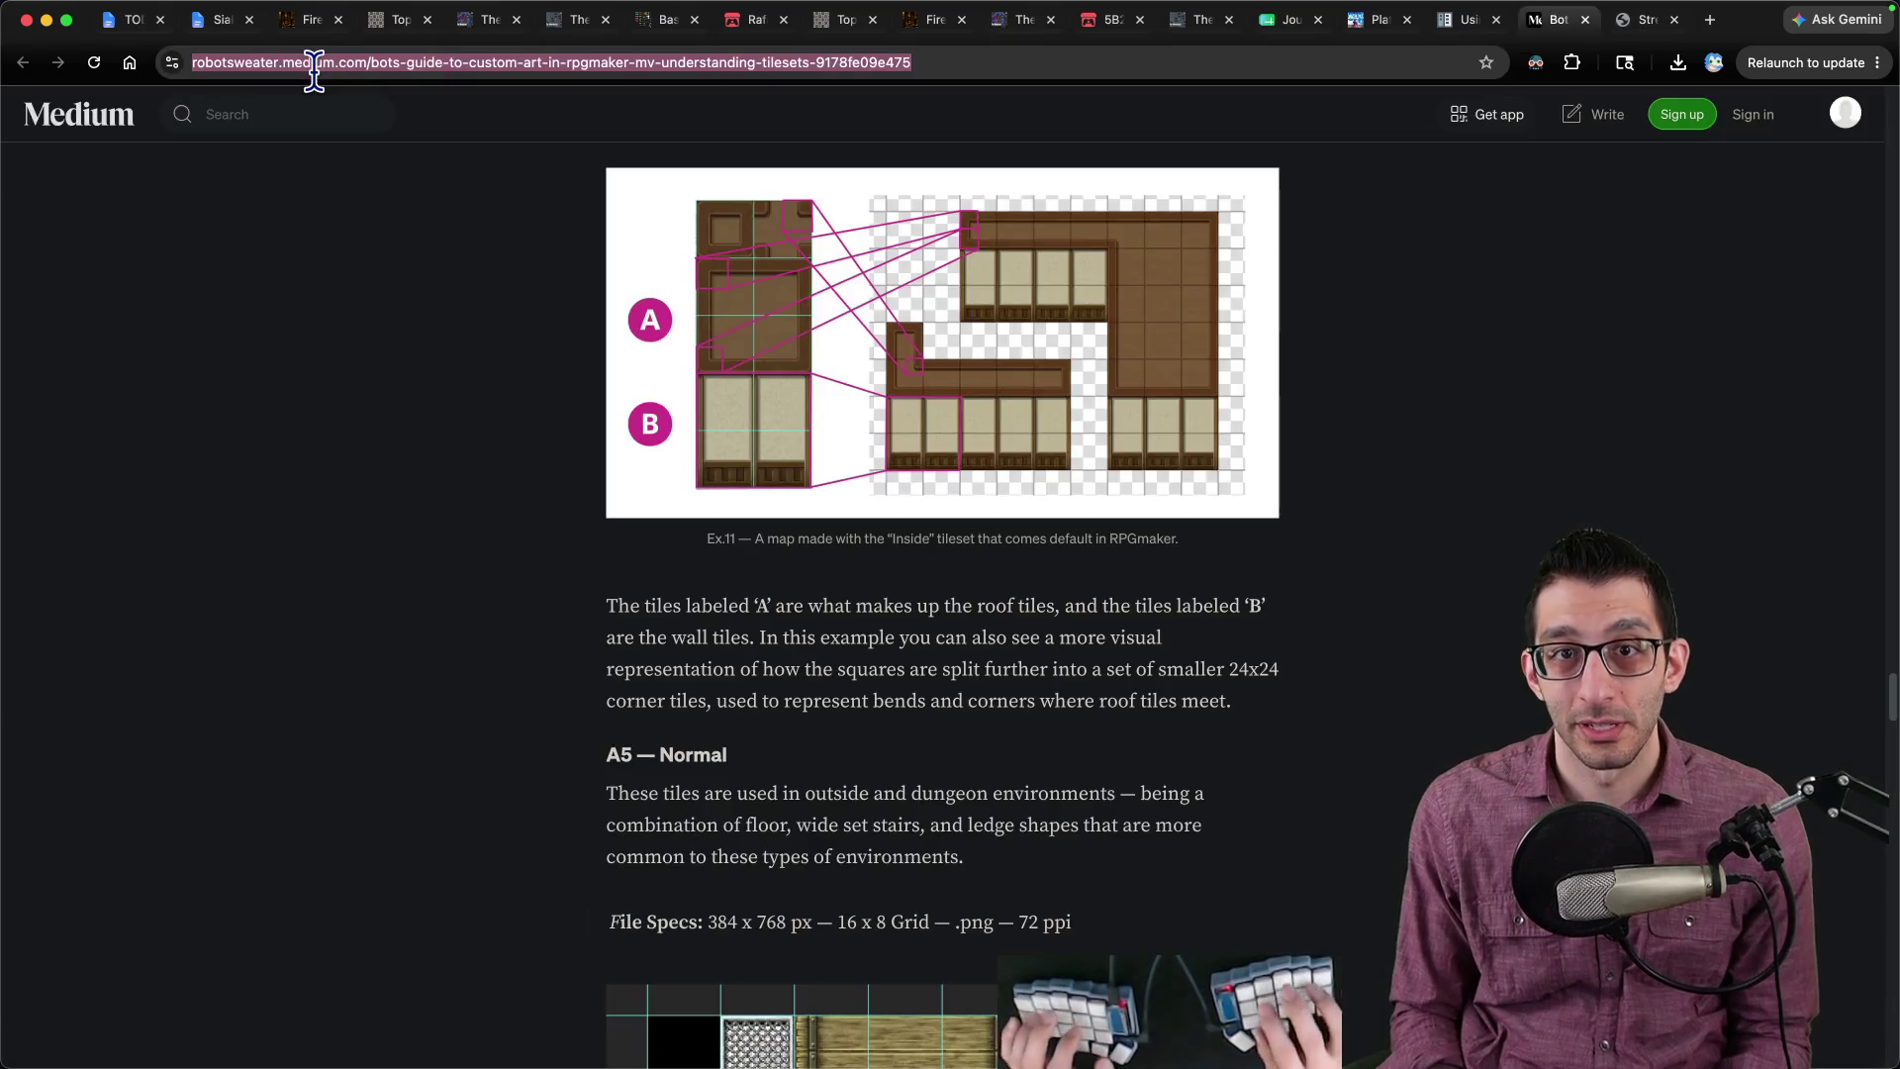
key("super+t")
type("test this is a test")
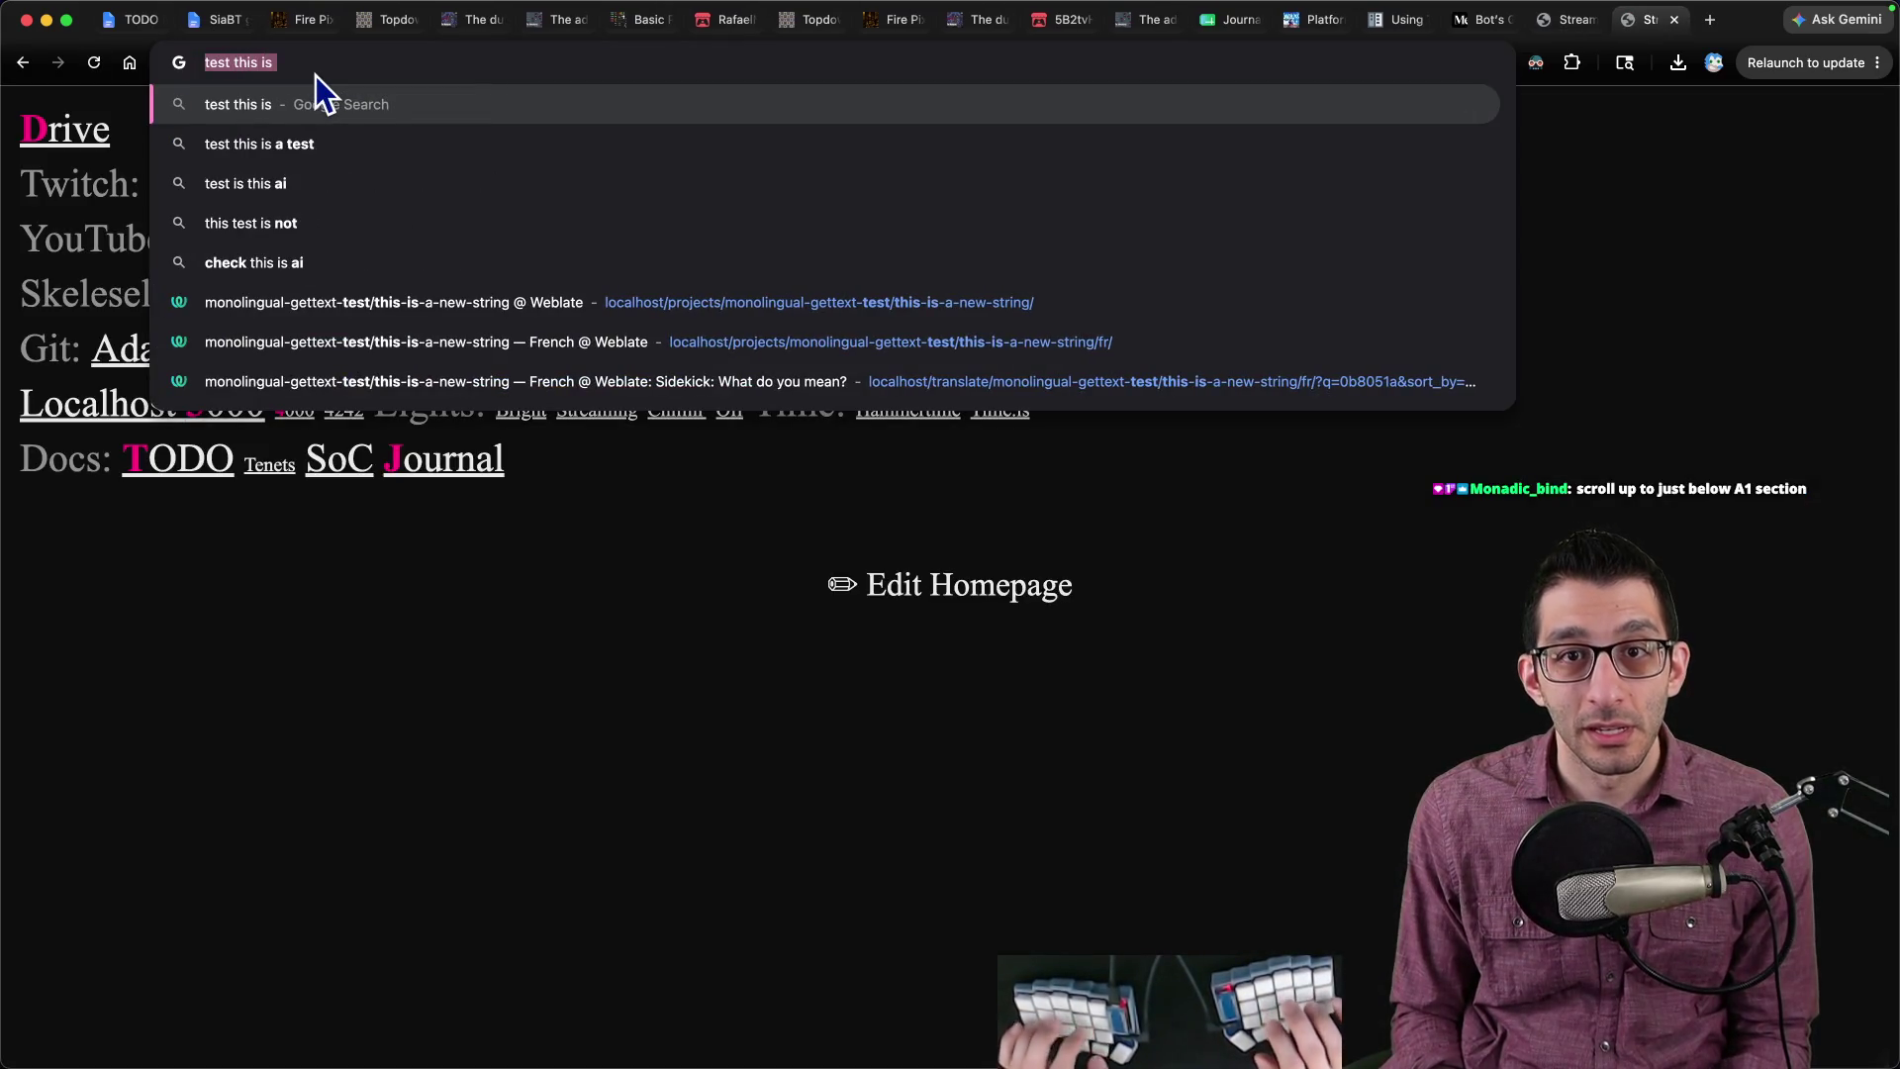
key("Escape")
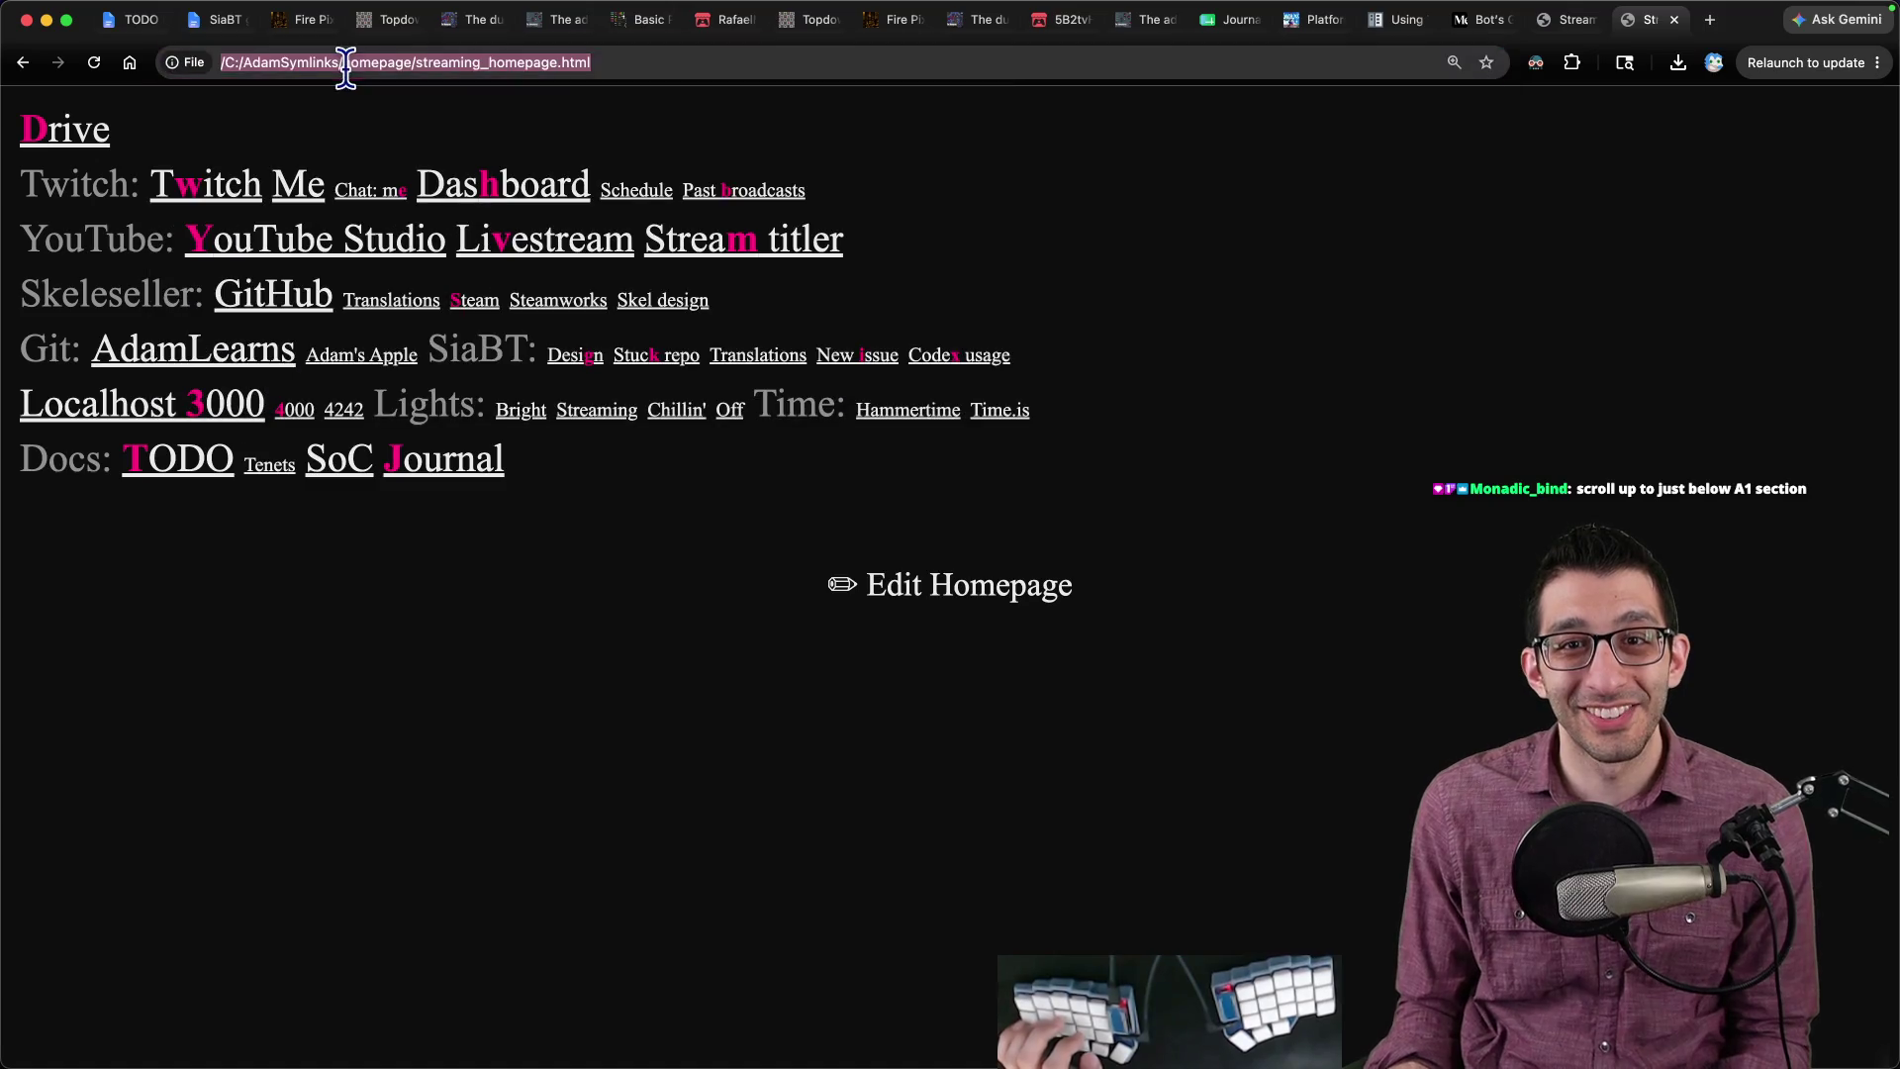
Step: Close the homepage tab, type 'rpgmaker tilesets in godot' in a new tab, and return to the guide
mouse_move(653, 97)
left_mouse_down()
mouse_move(866, 263)
mouse_move(614, 300)
left_mouse_up()
left_click(644, 65)
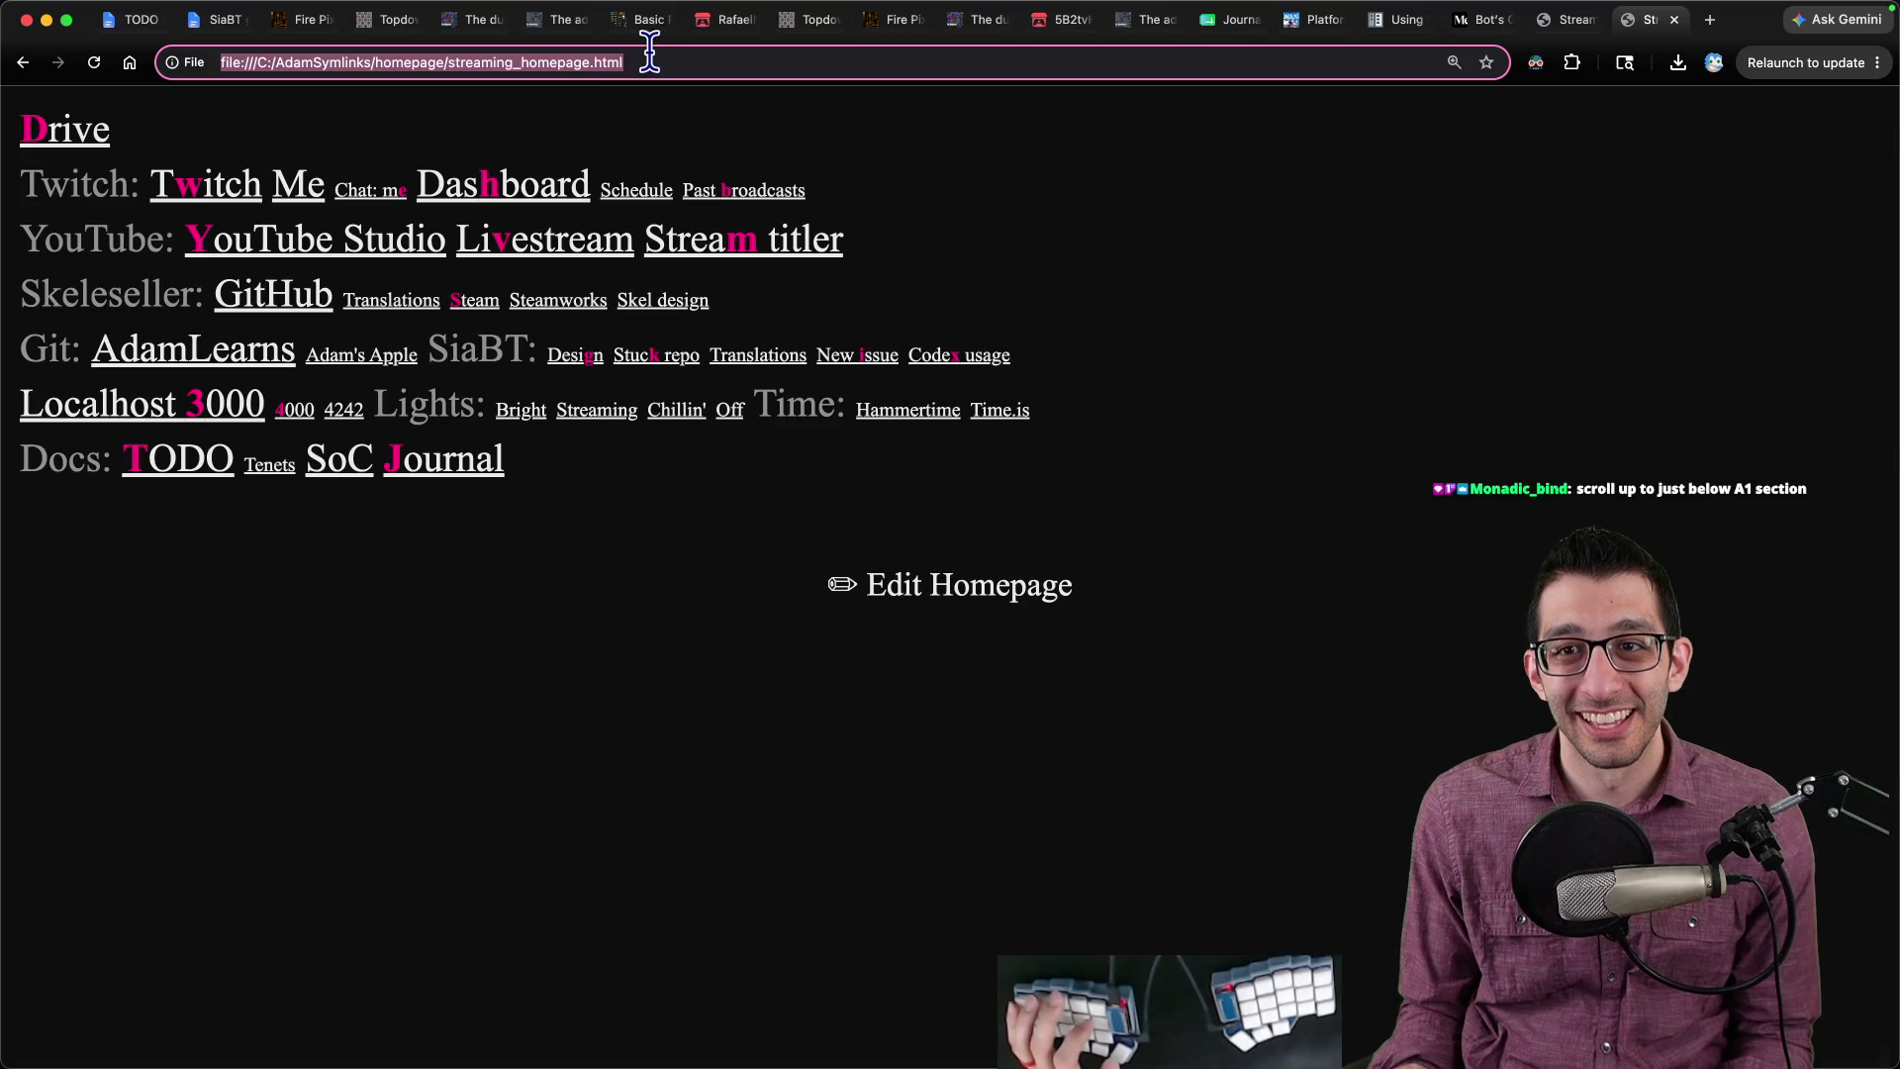
key("super+w")
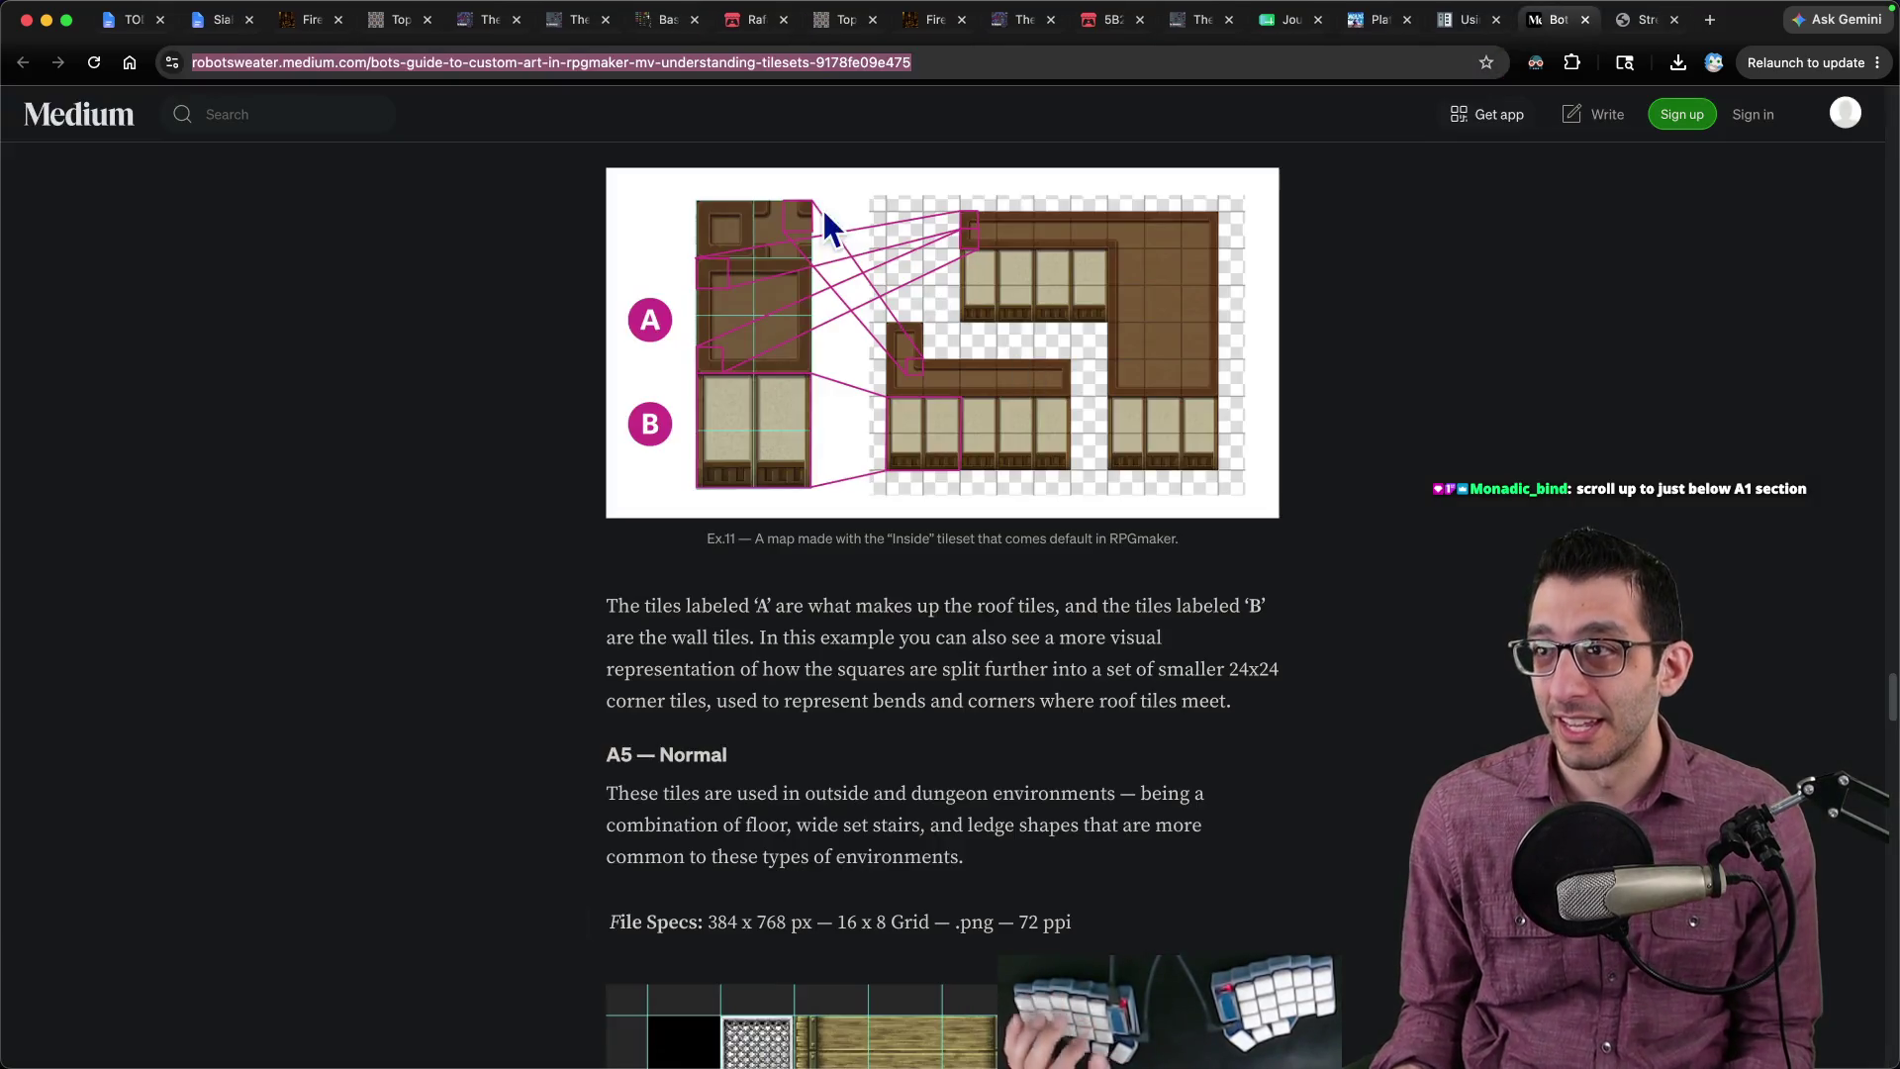
key("super+t")
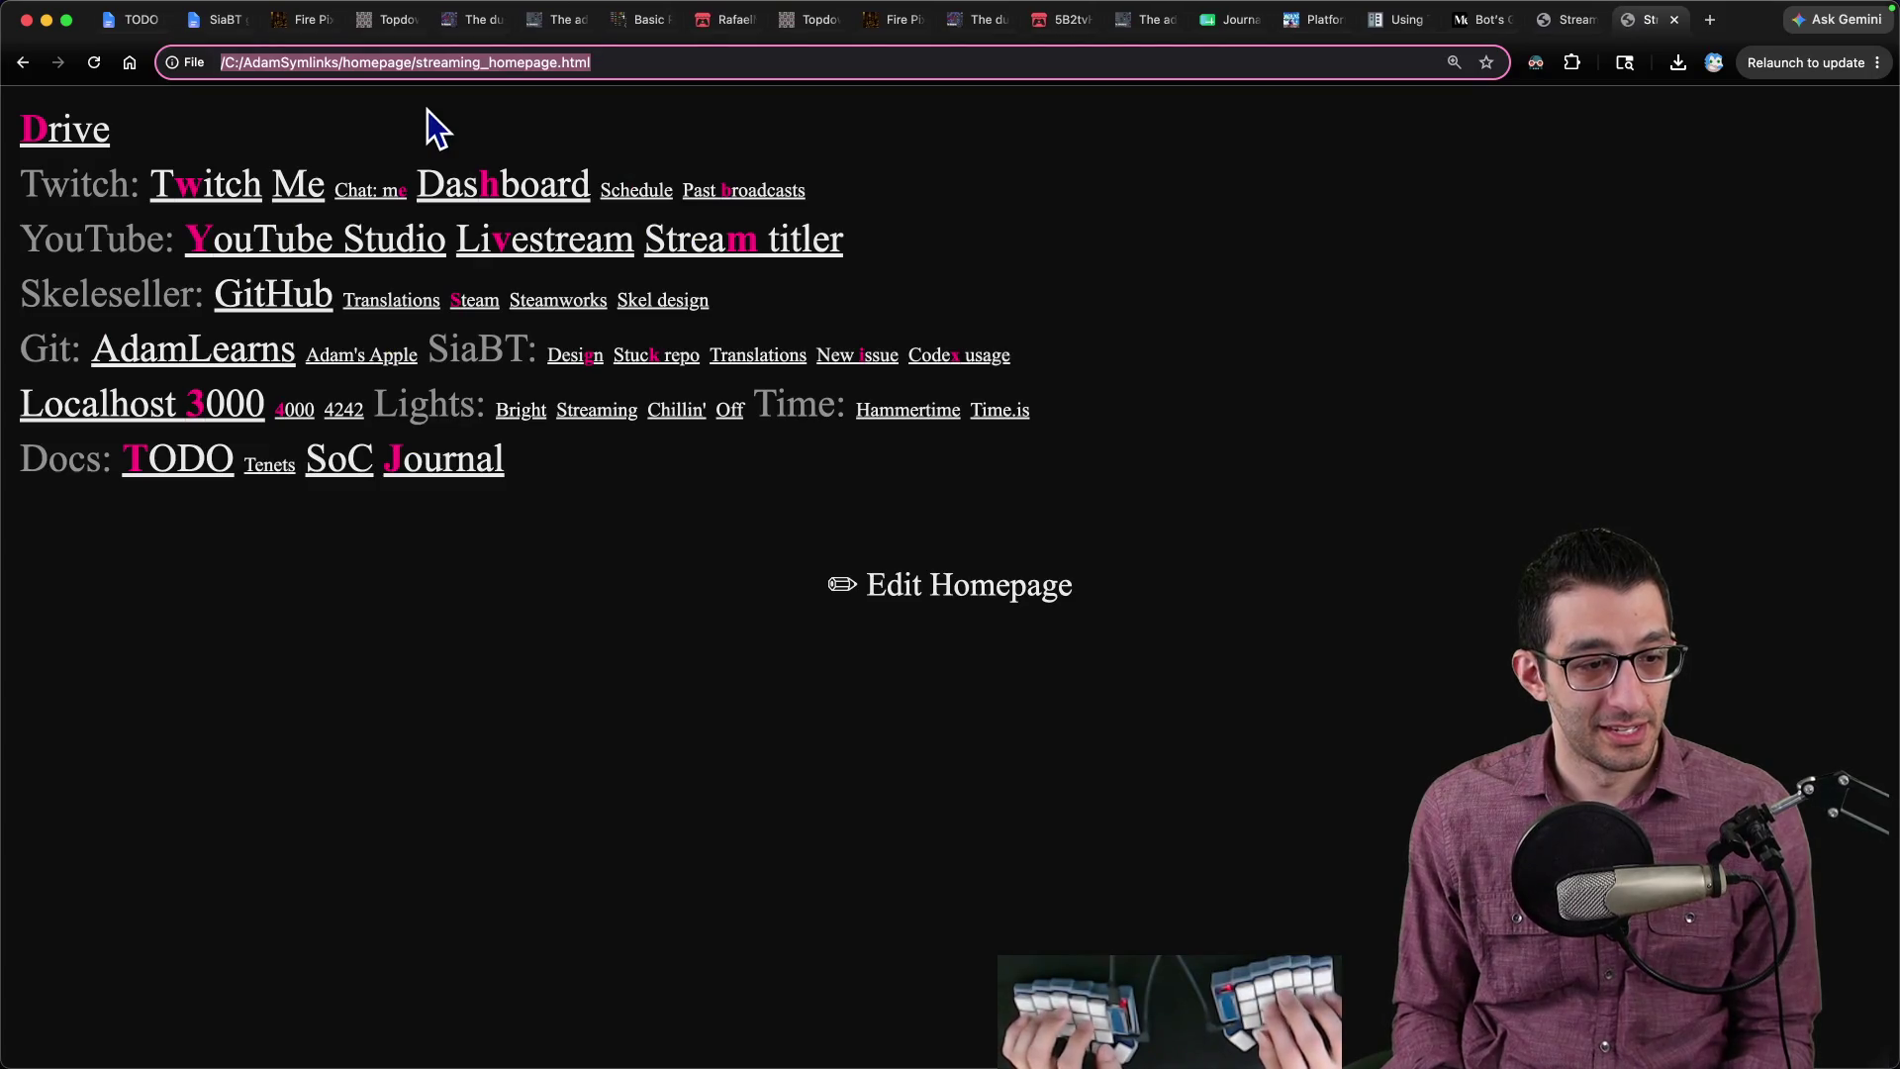
type("rpgmaker tilesets in godot")
key("super+alt+Left")
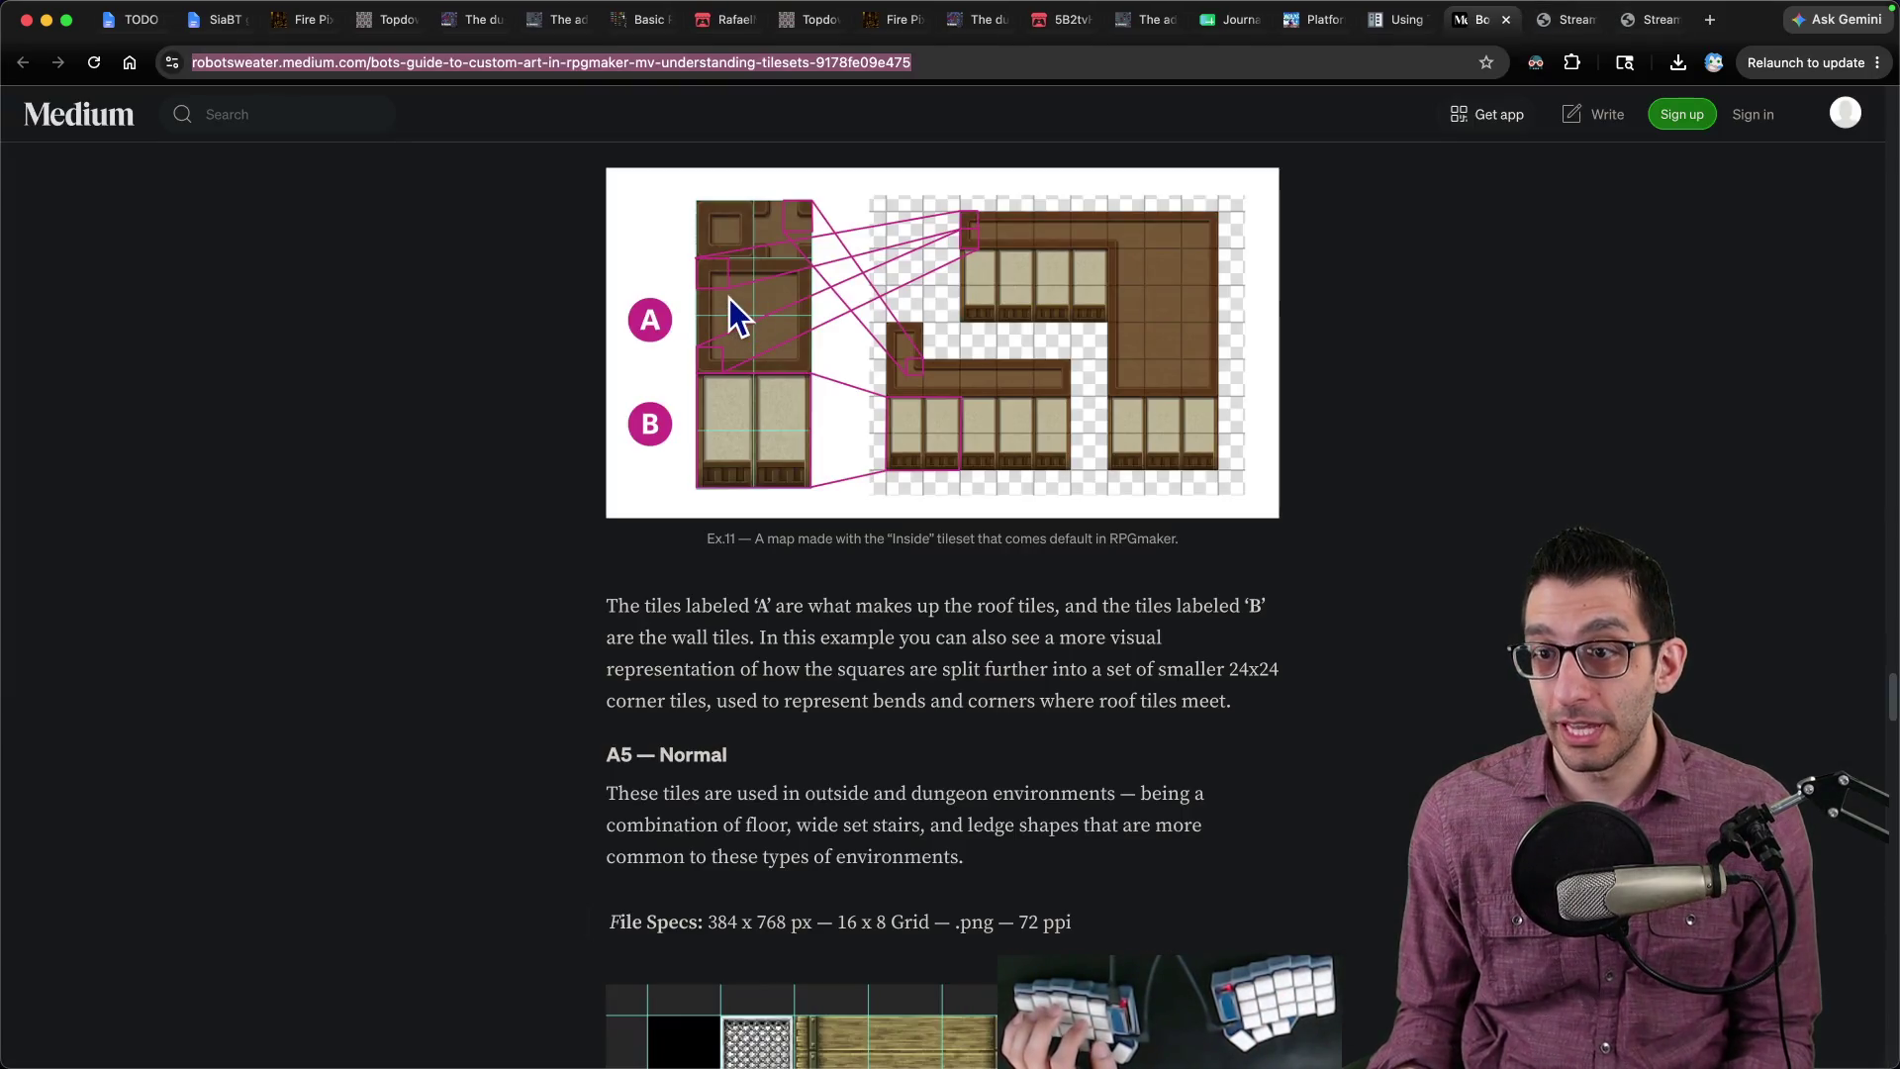
Step: Scroll the guide to the A1 — Animated Tiles section showing its 768 x 576 px, 16 x 12 grid specs
scroll(856, 386, "up", 15)
scroll(853, 376, "up", 20)
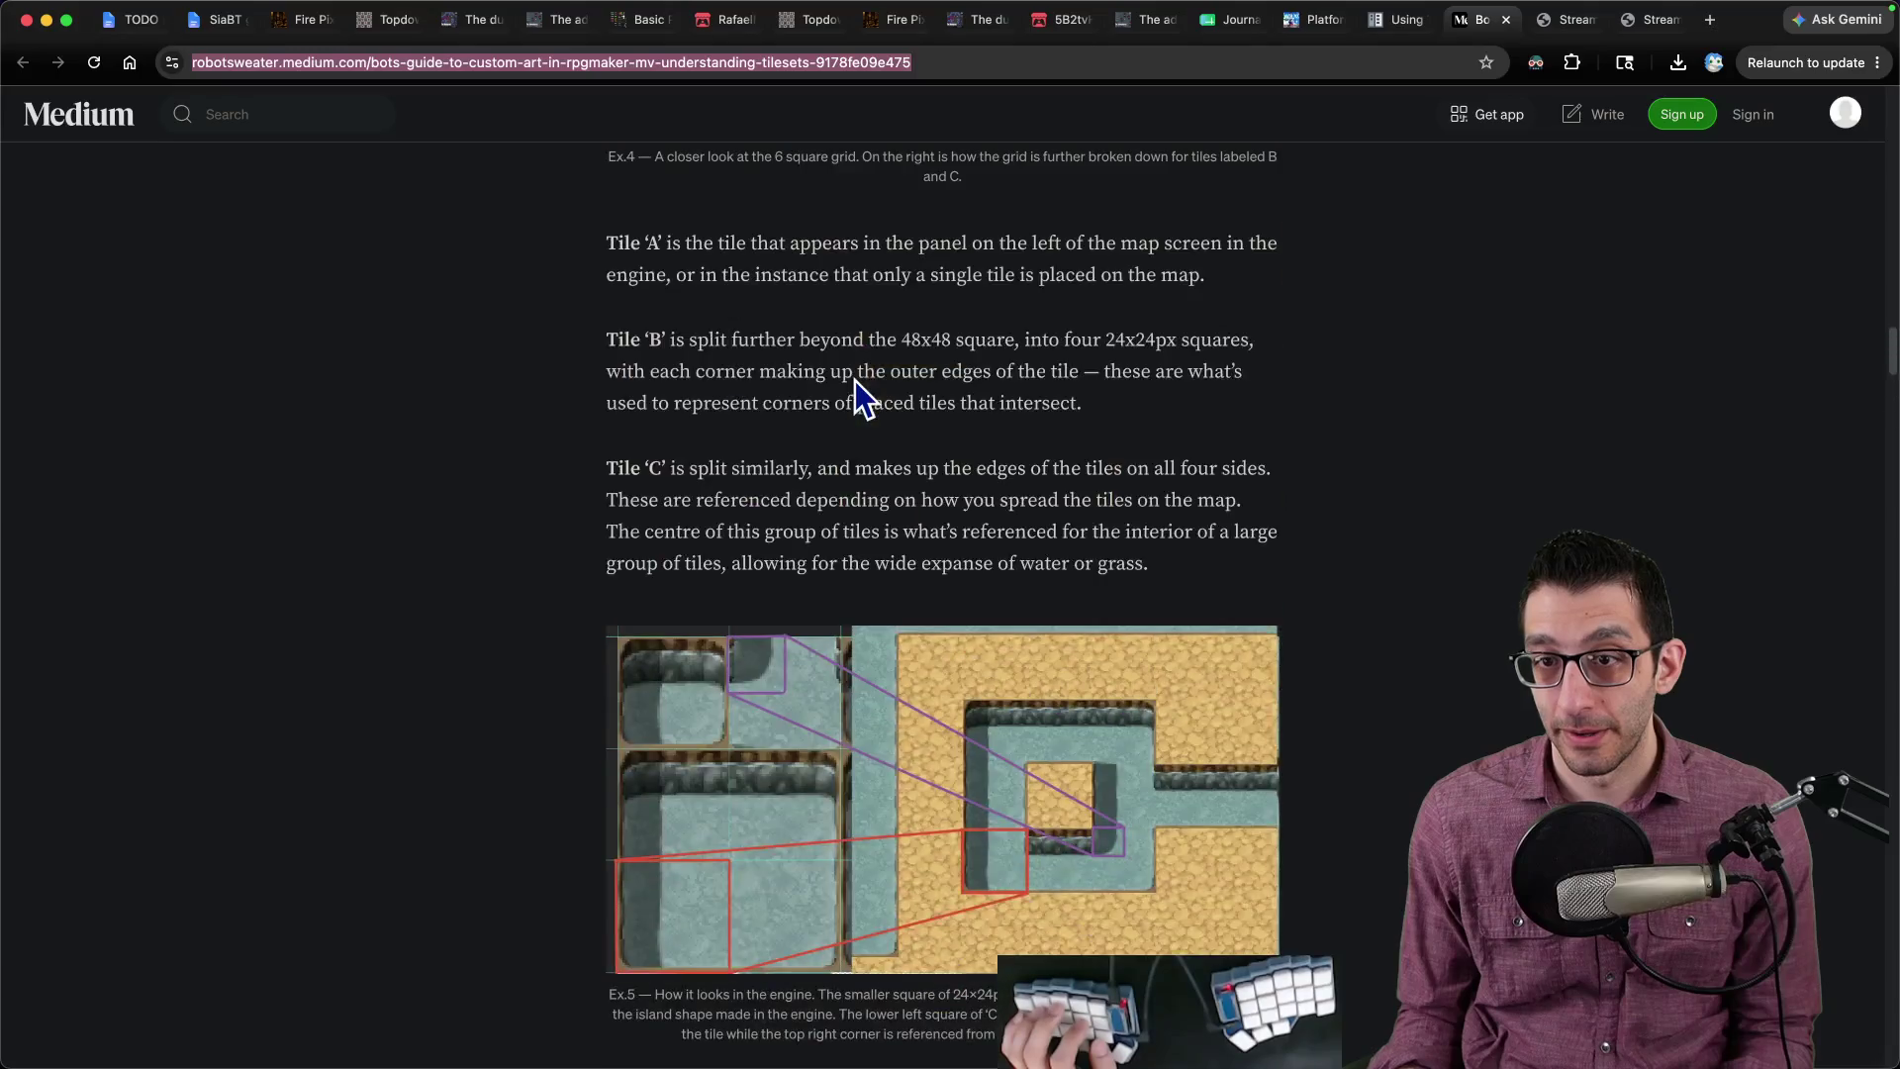
scroll(855, 380, "up", 3)
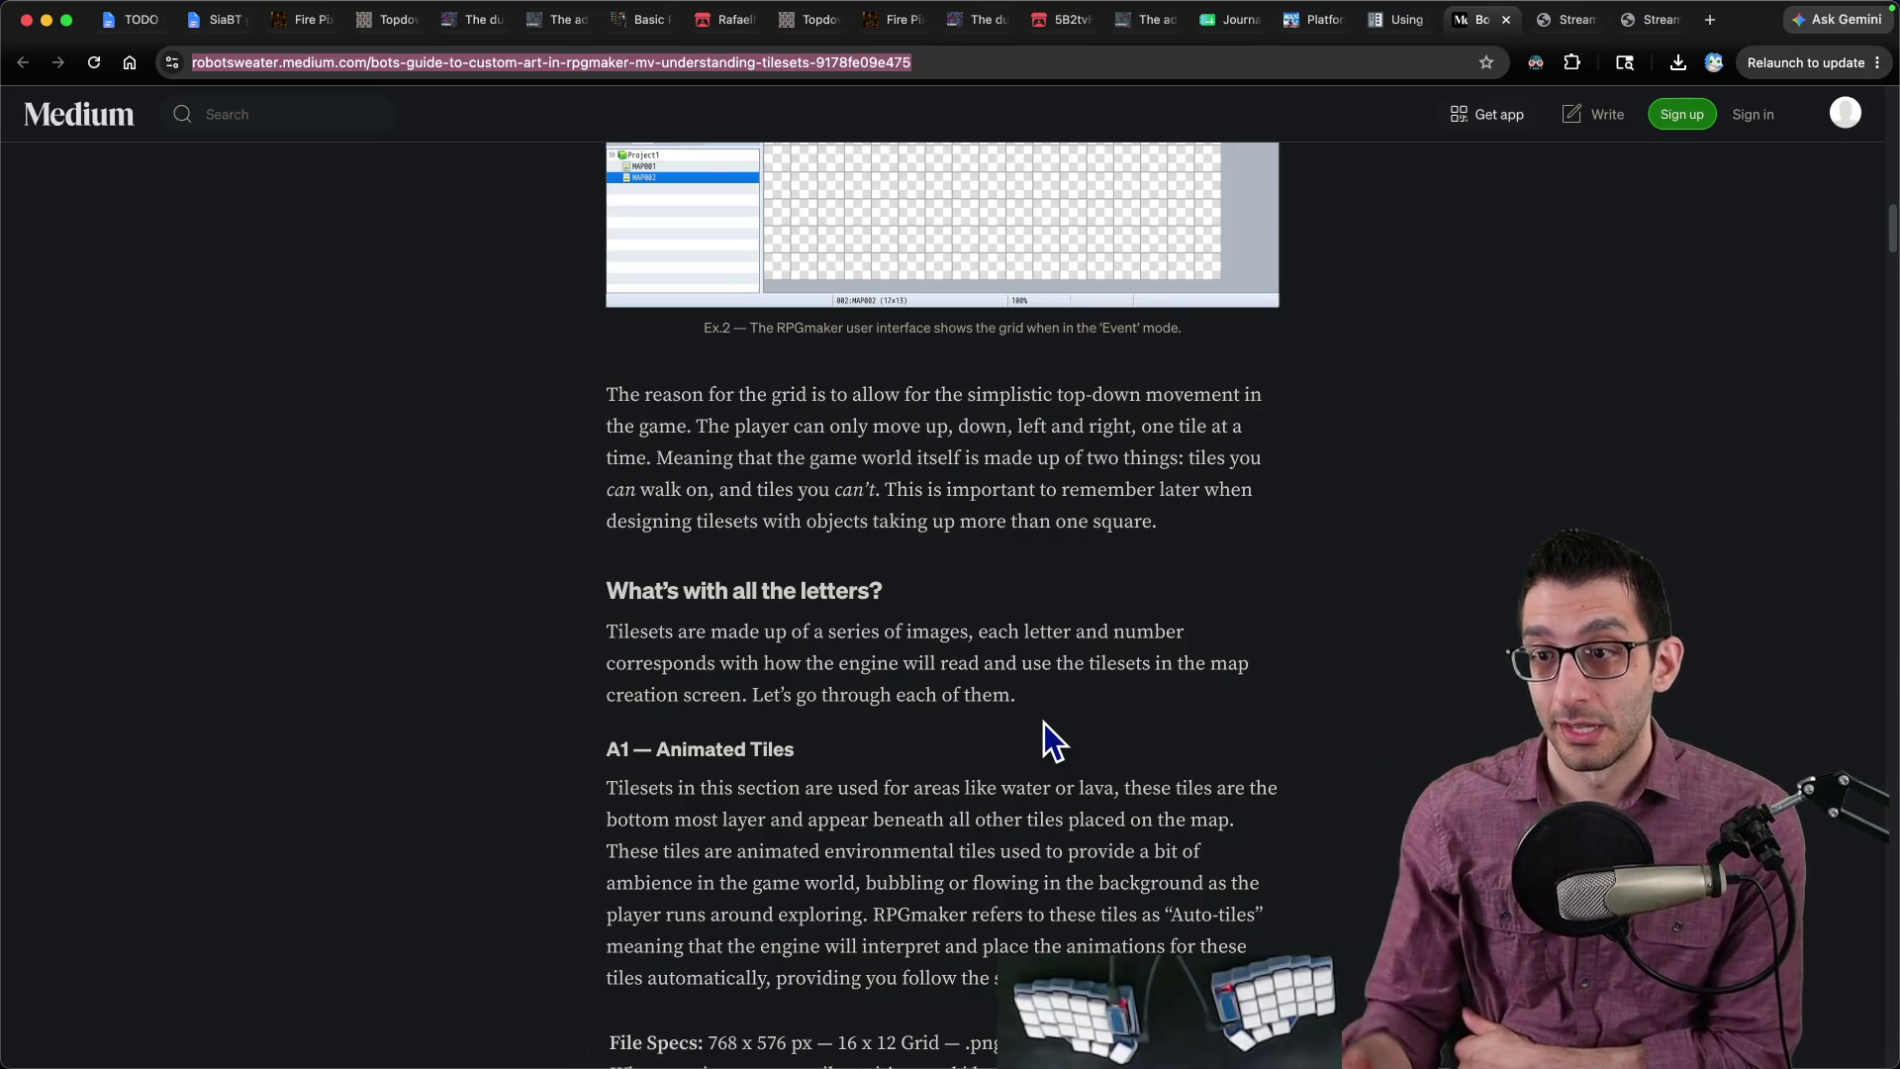
scroll(1039, 718, "up", 15)
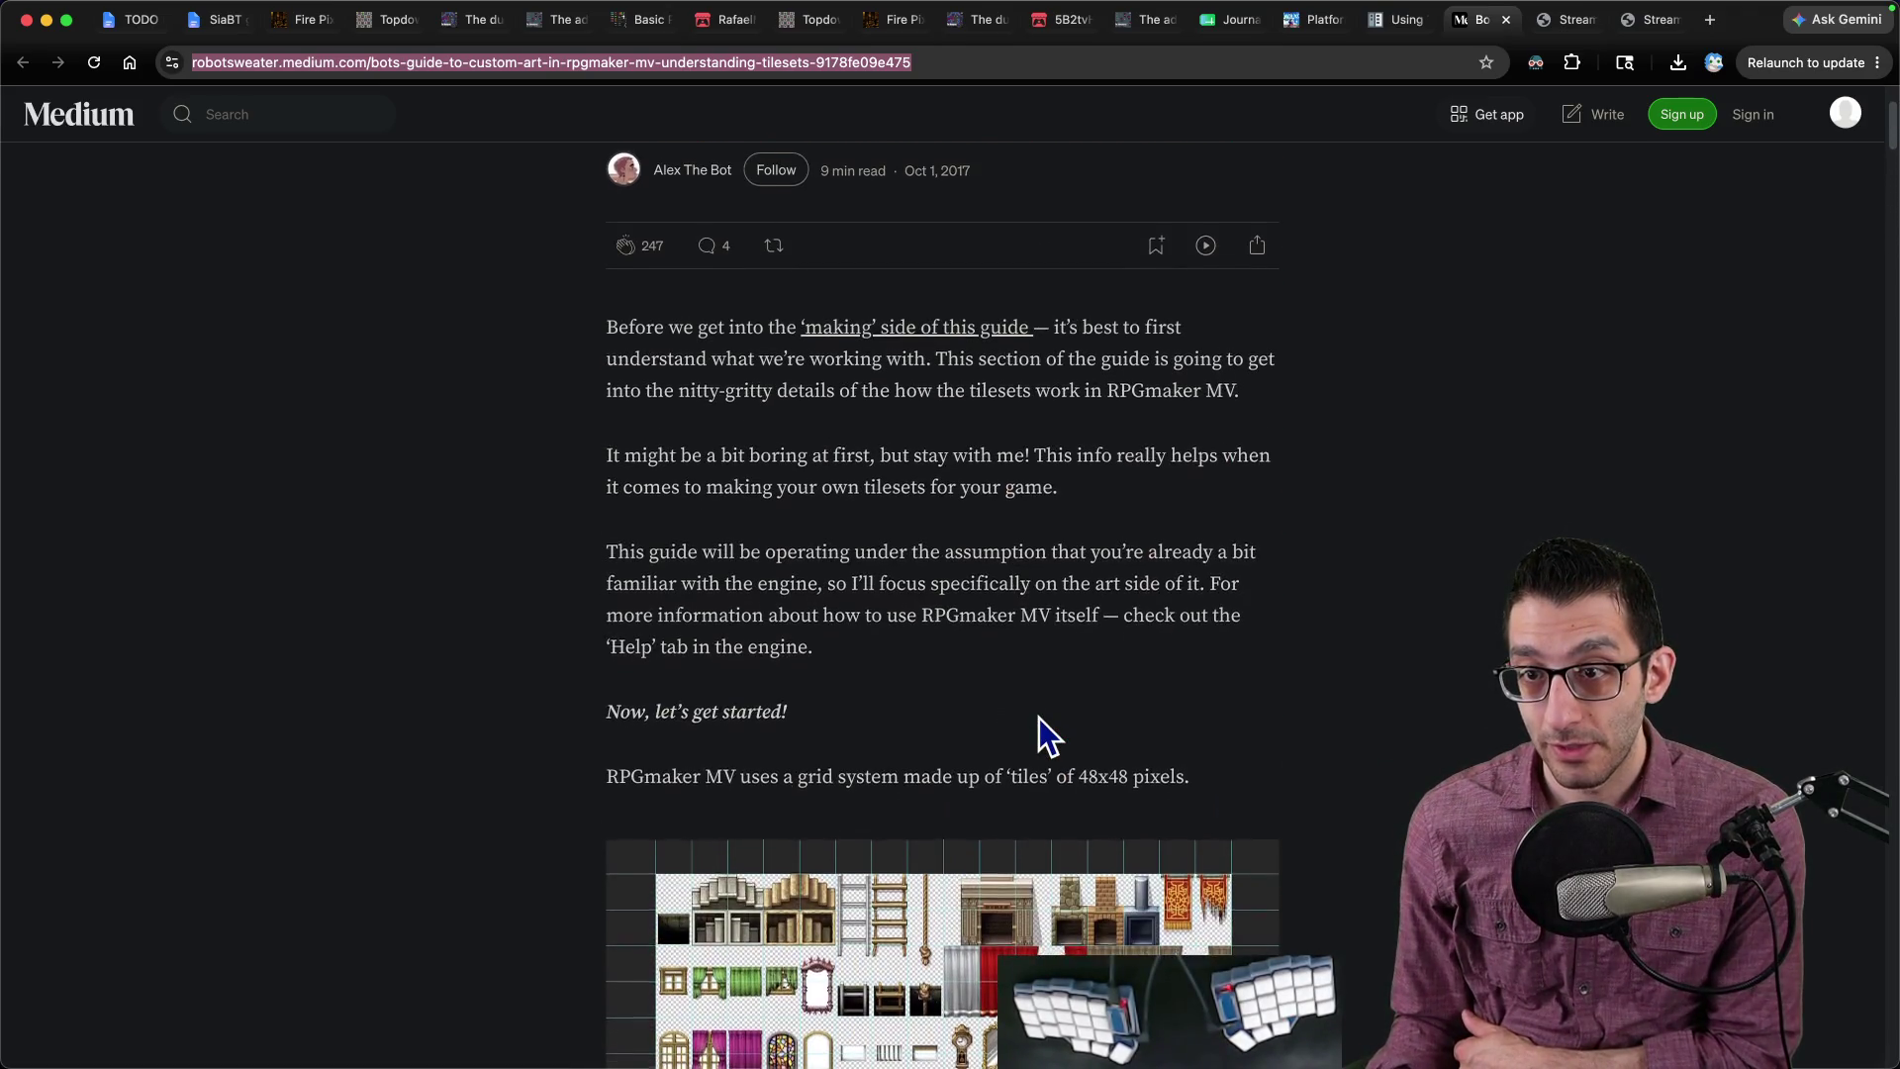
scroll(1038, 718, "up", 1)
scroll(1039, 720, "down", 5)
scroll(1038, 727, "down", 7)
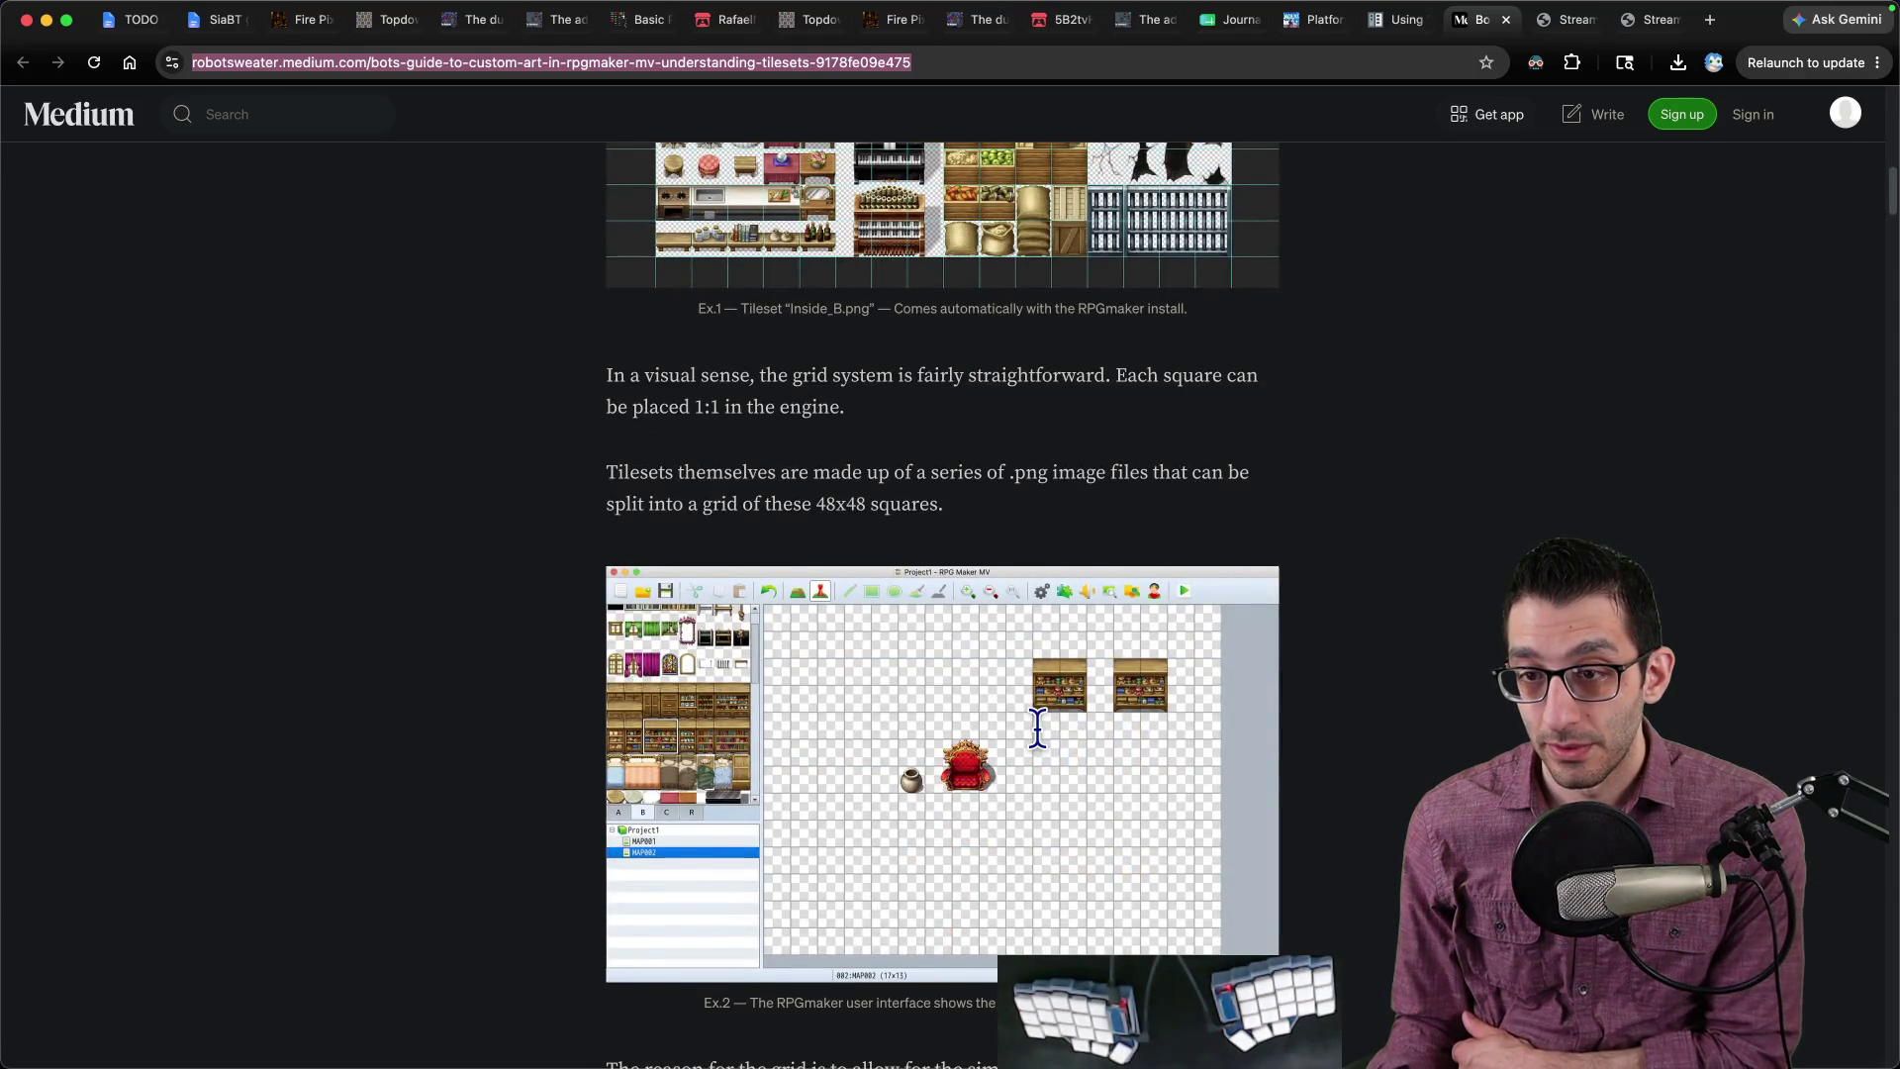
scroll(1037, 727, "down", 6)
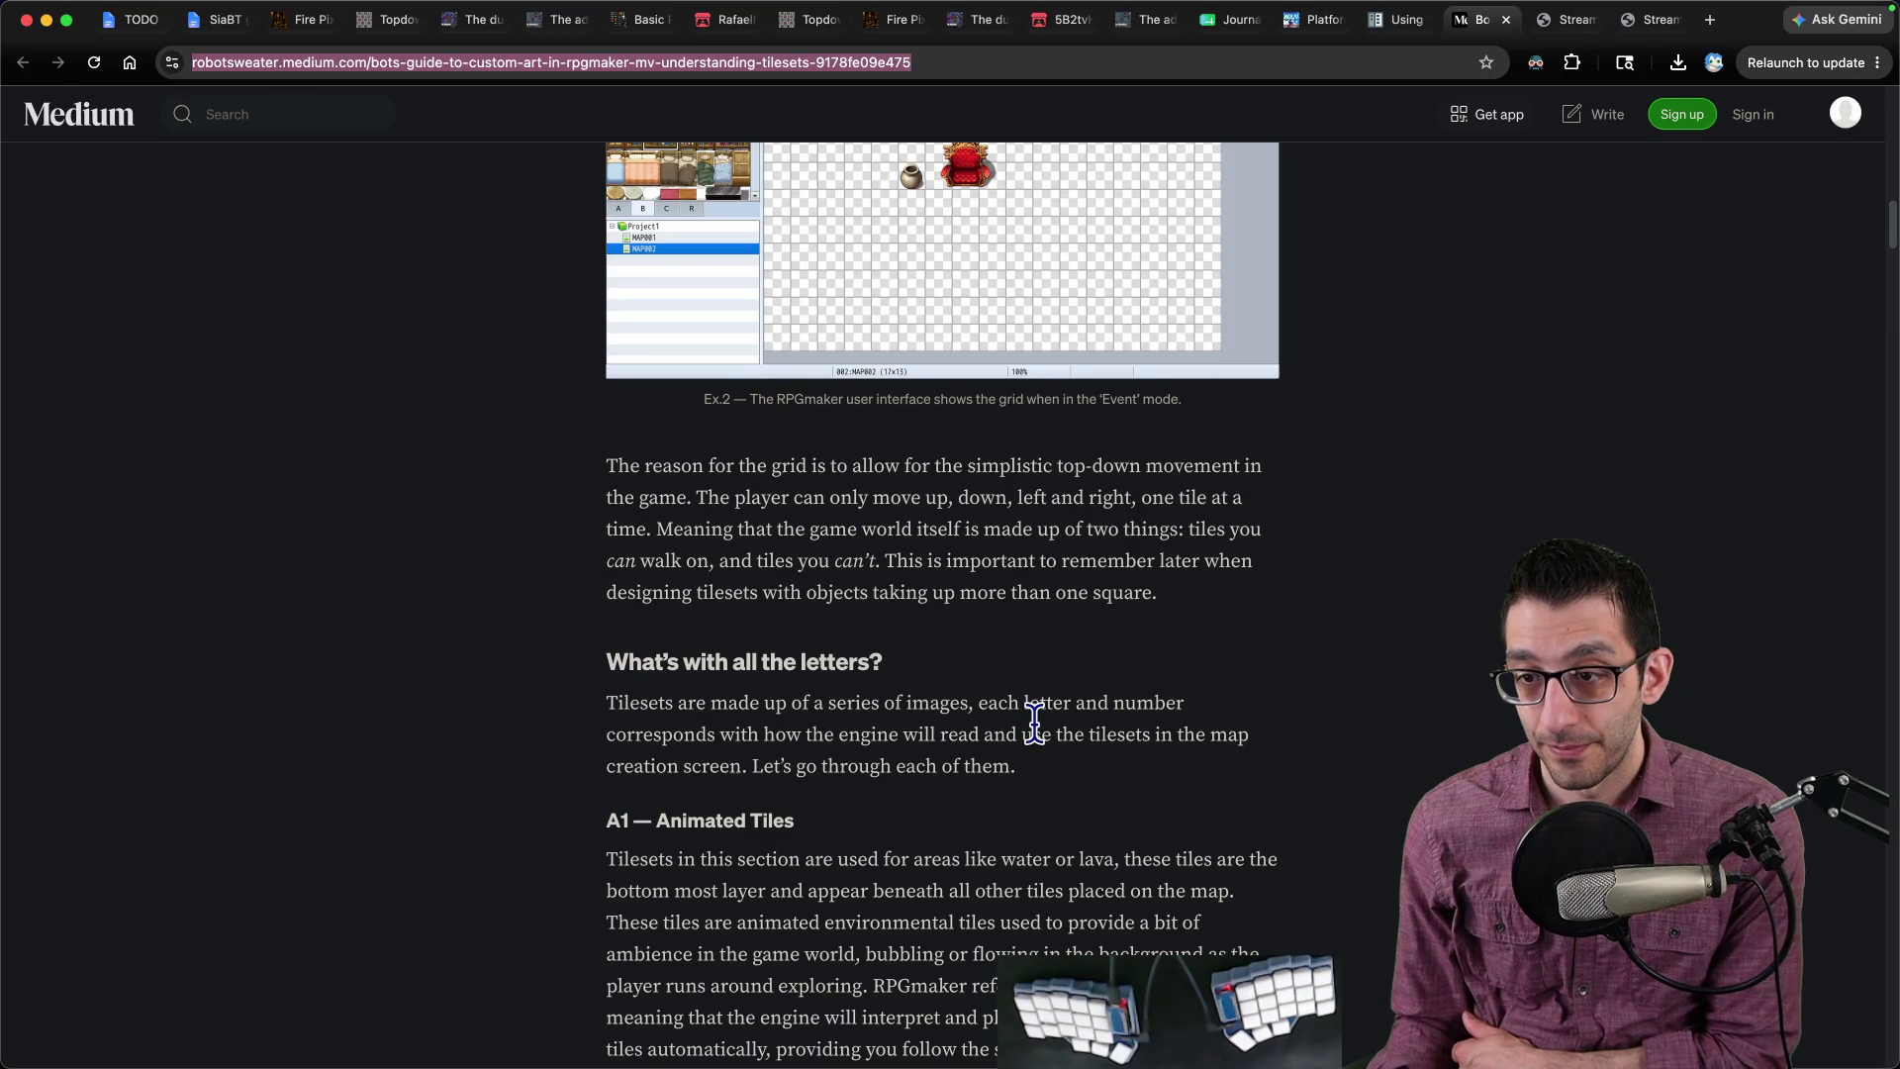
scroll(1032, 723, "down", 4)
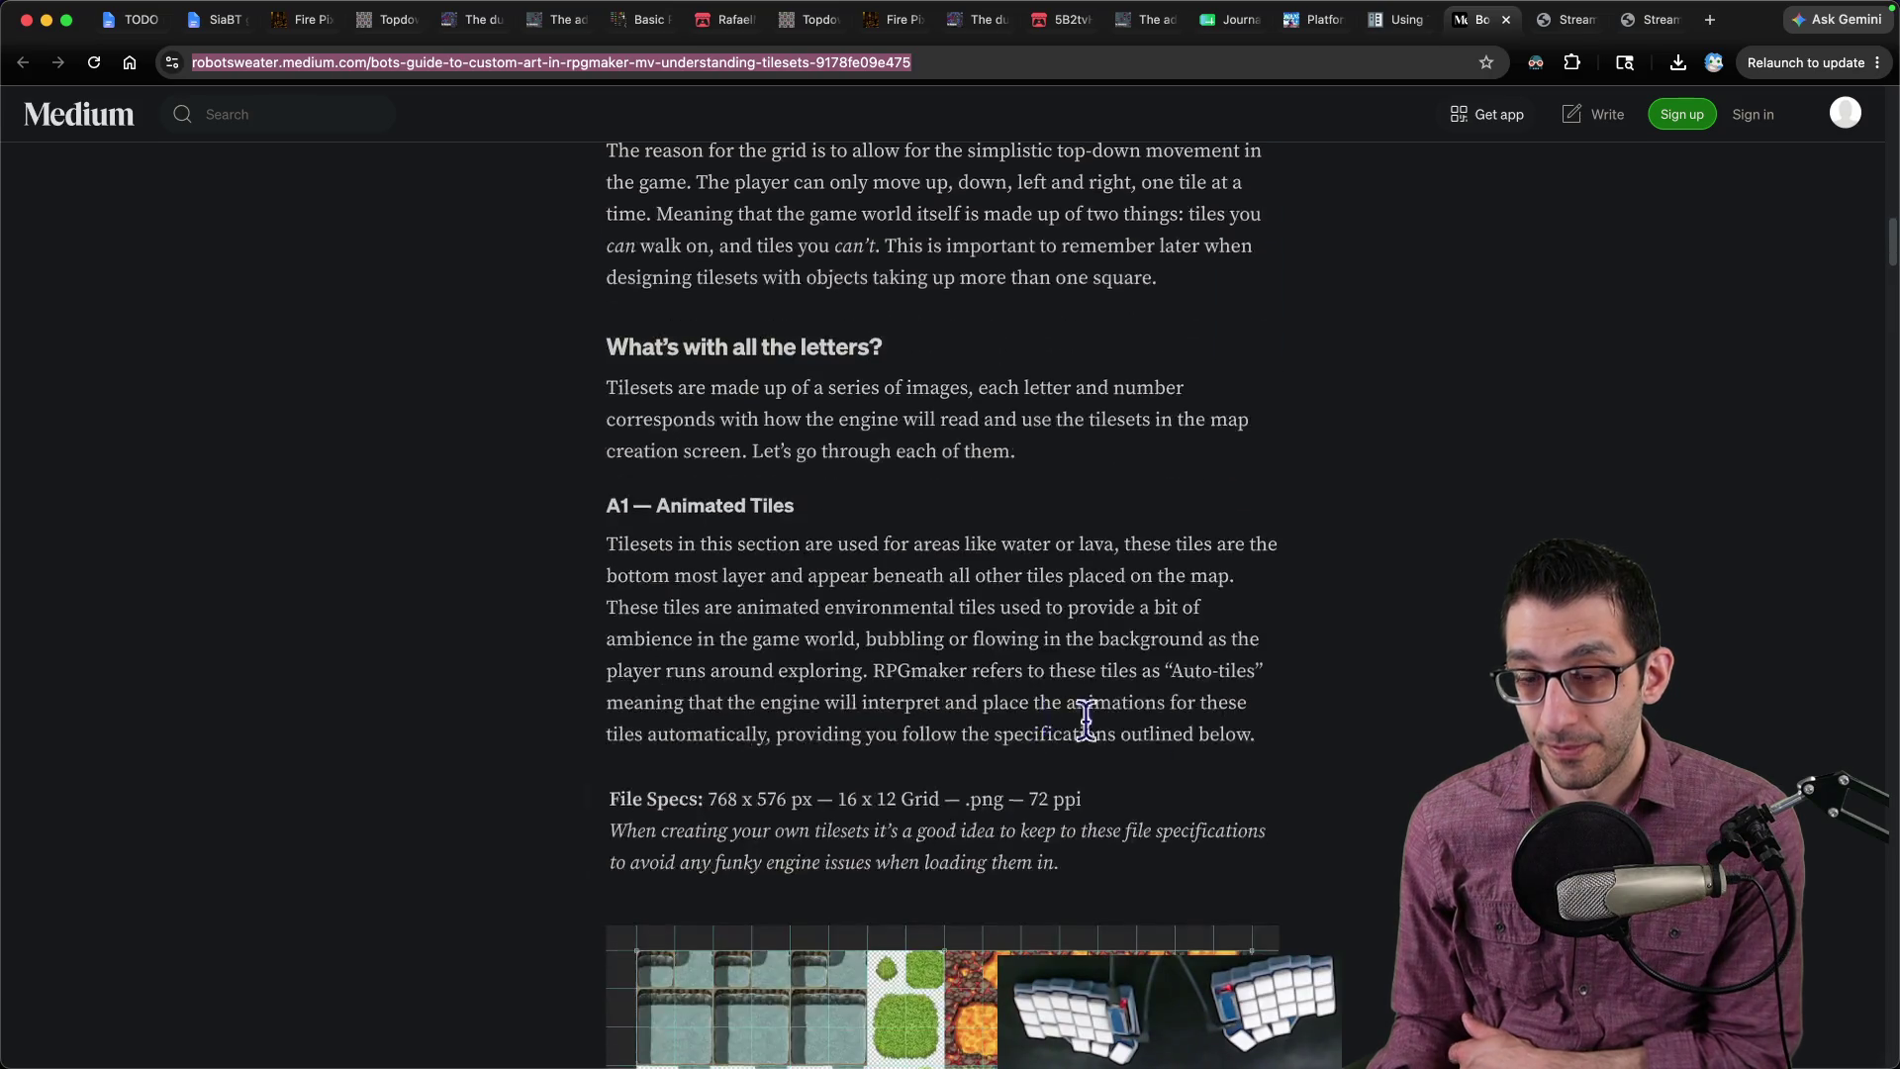
Step: Search Google for 'a1 tilemaps in godot', then revise it to 'rpgmaker tilemaps in godot'
key("ctrl+t")
type("a1 tilemaps in godot")
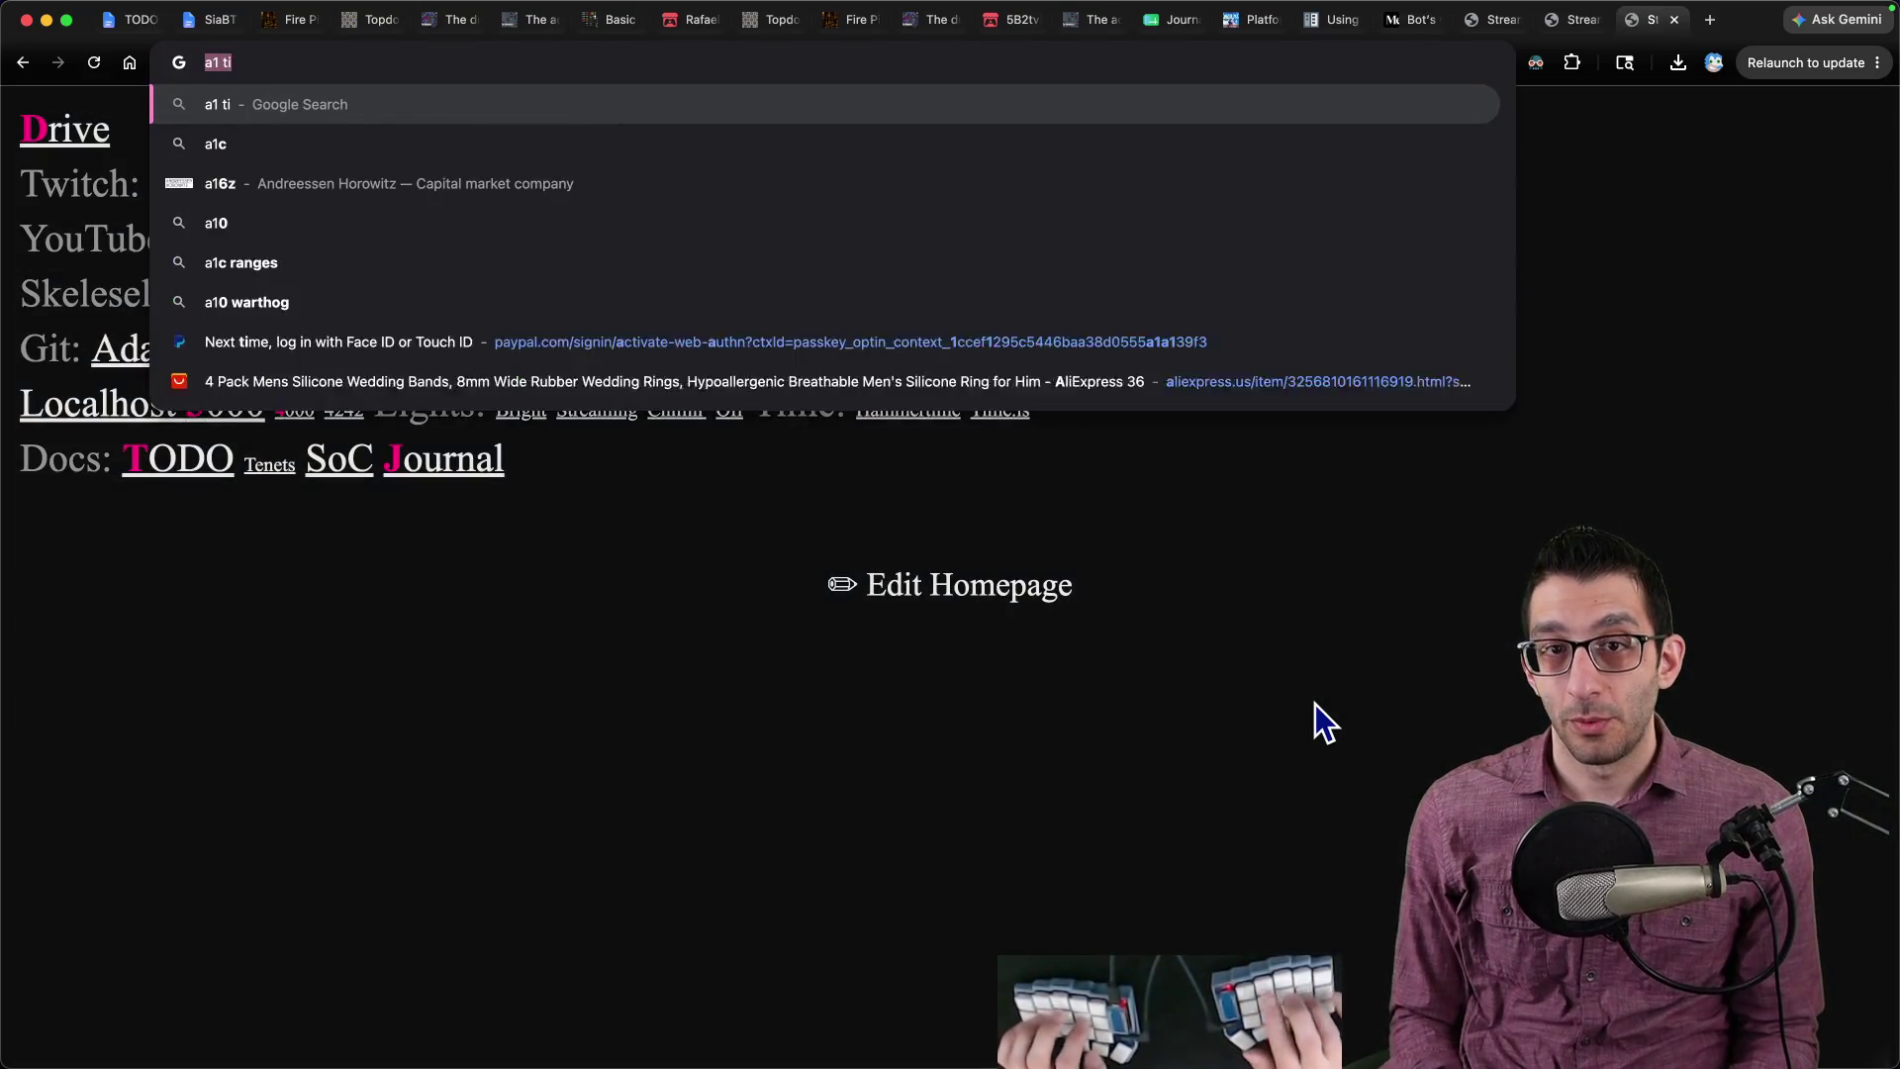
key("Return")
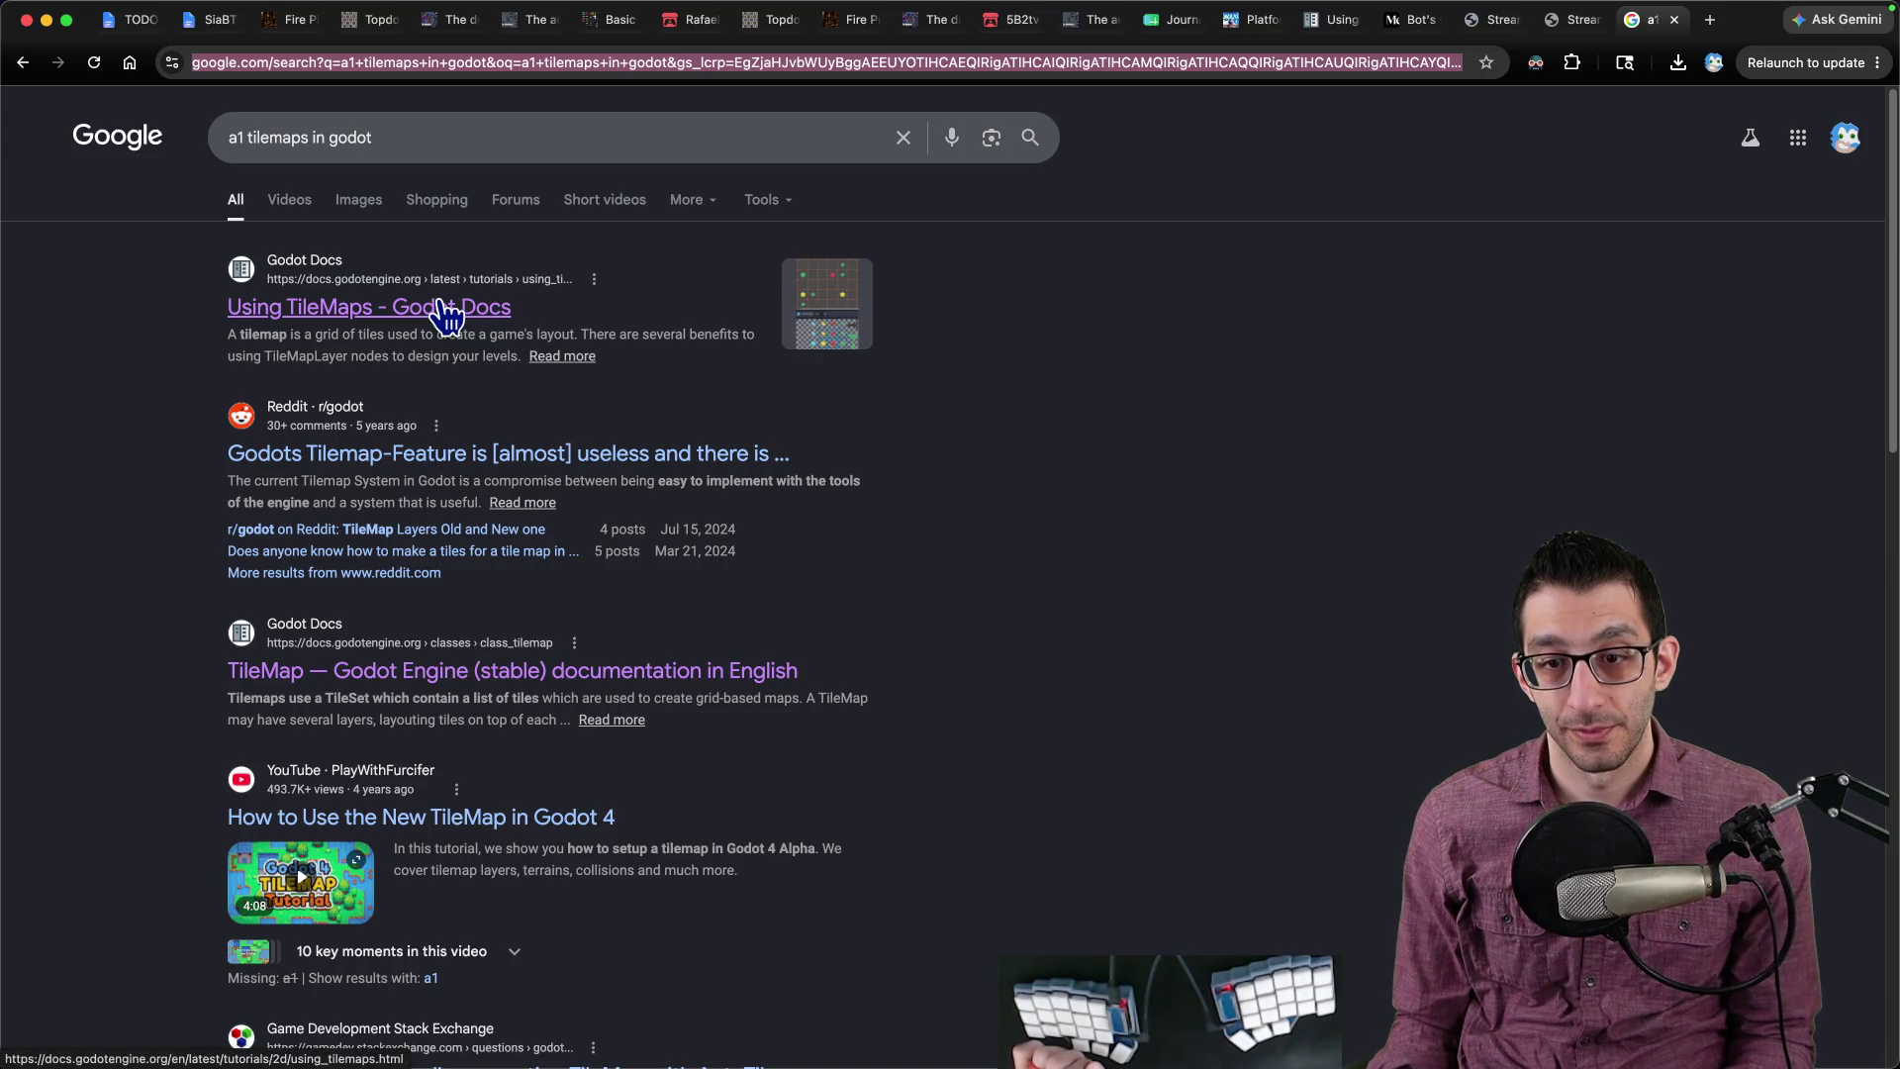
double_click(237, 138)
type("rpgmaker")
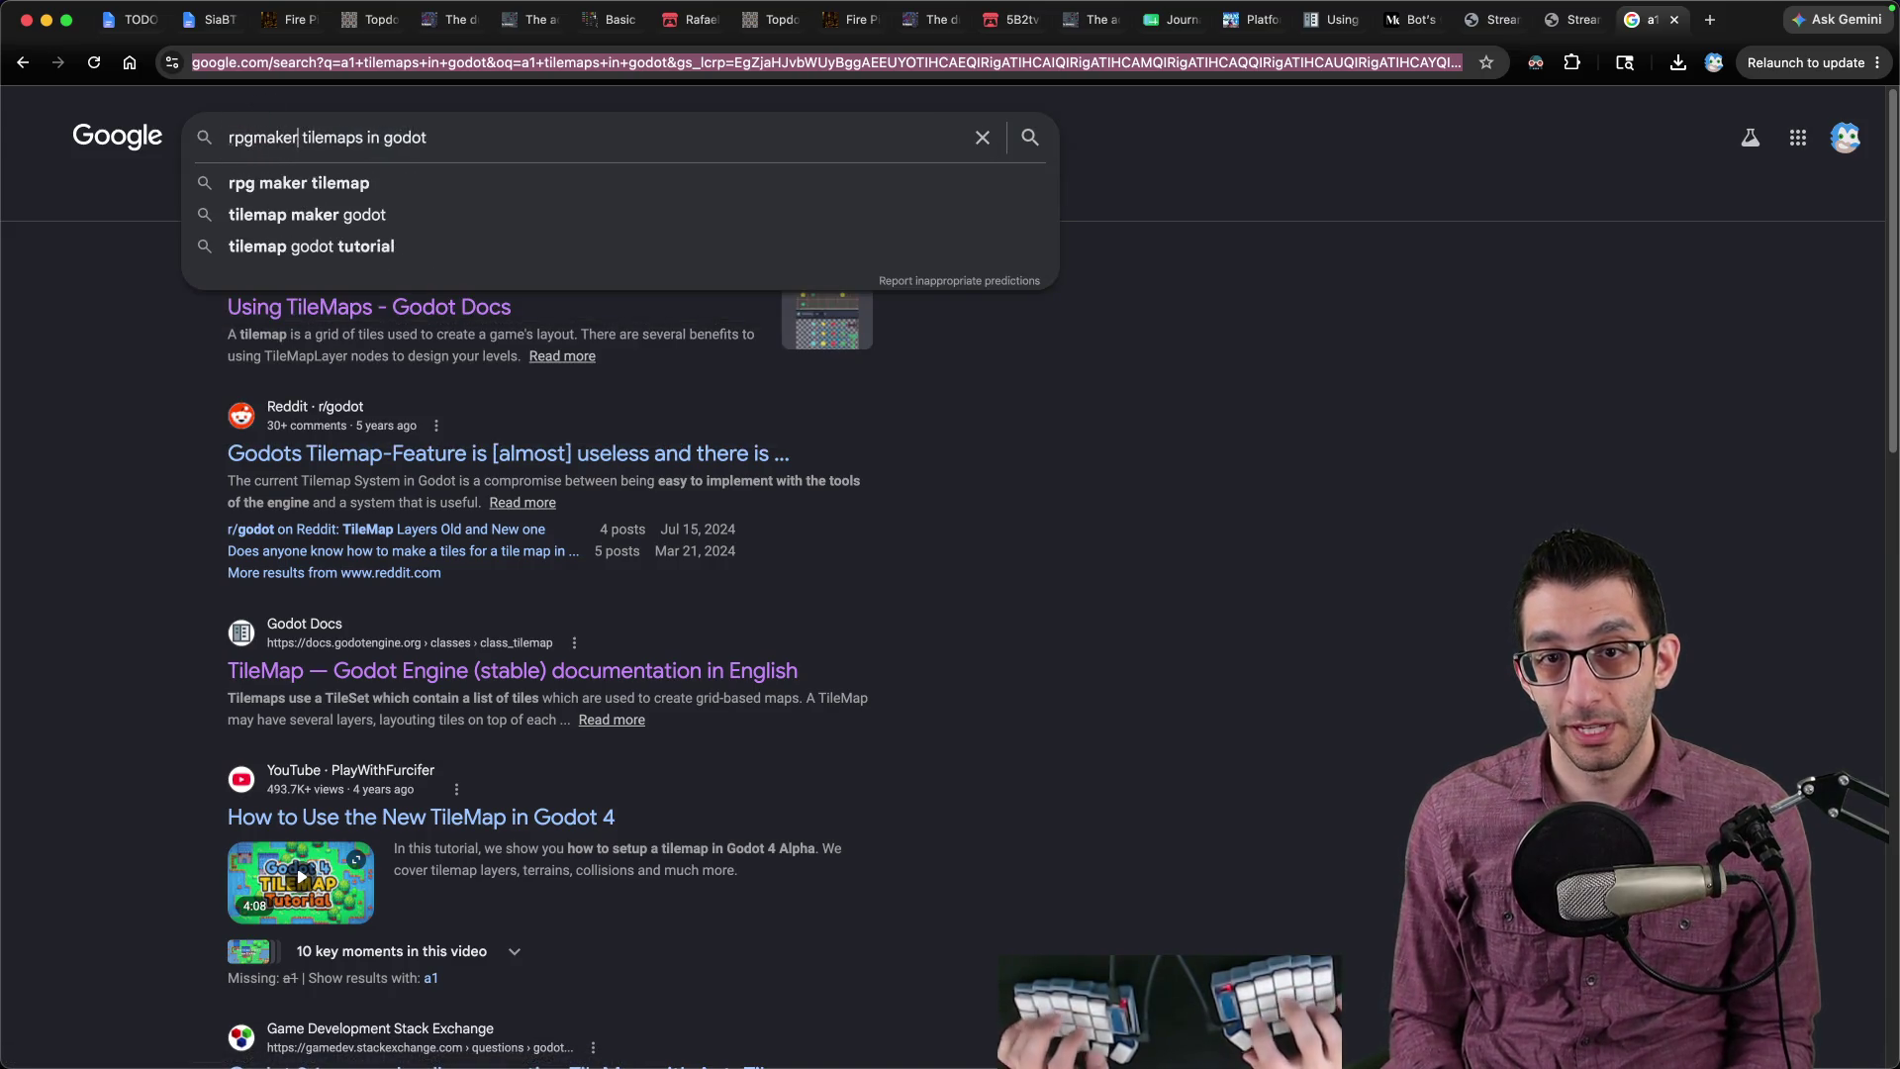
key("Return")
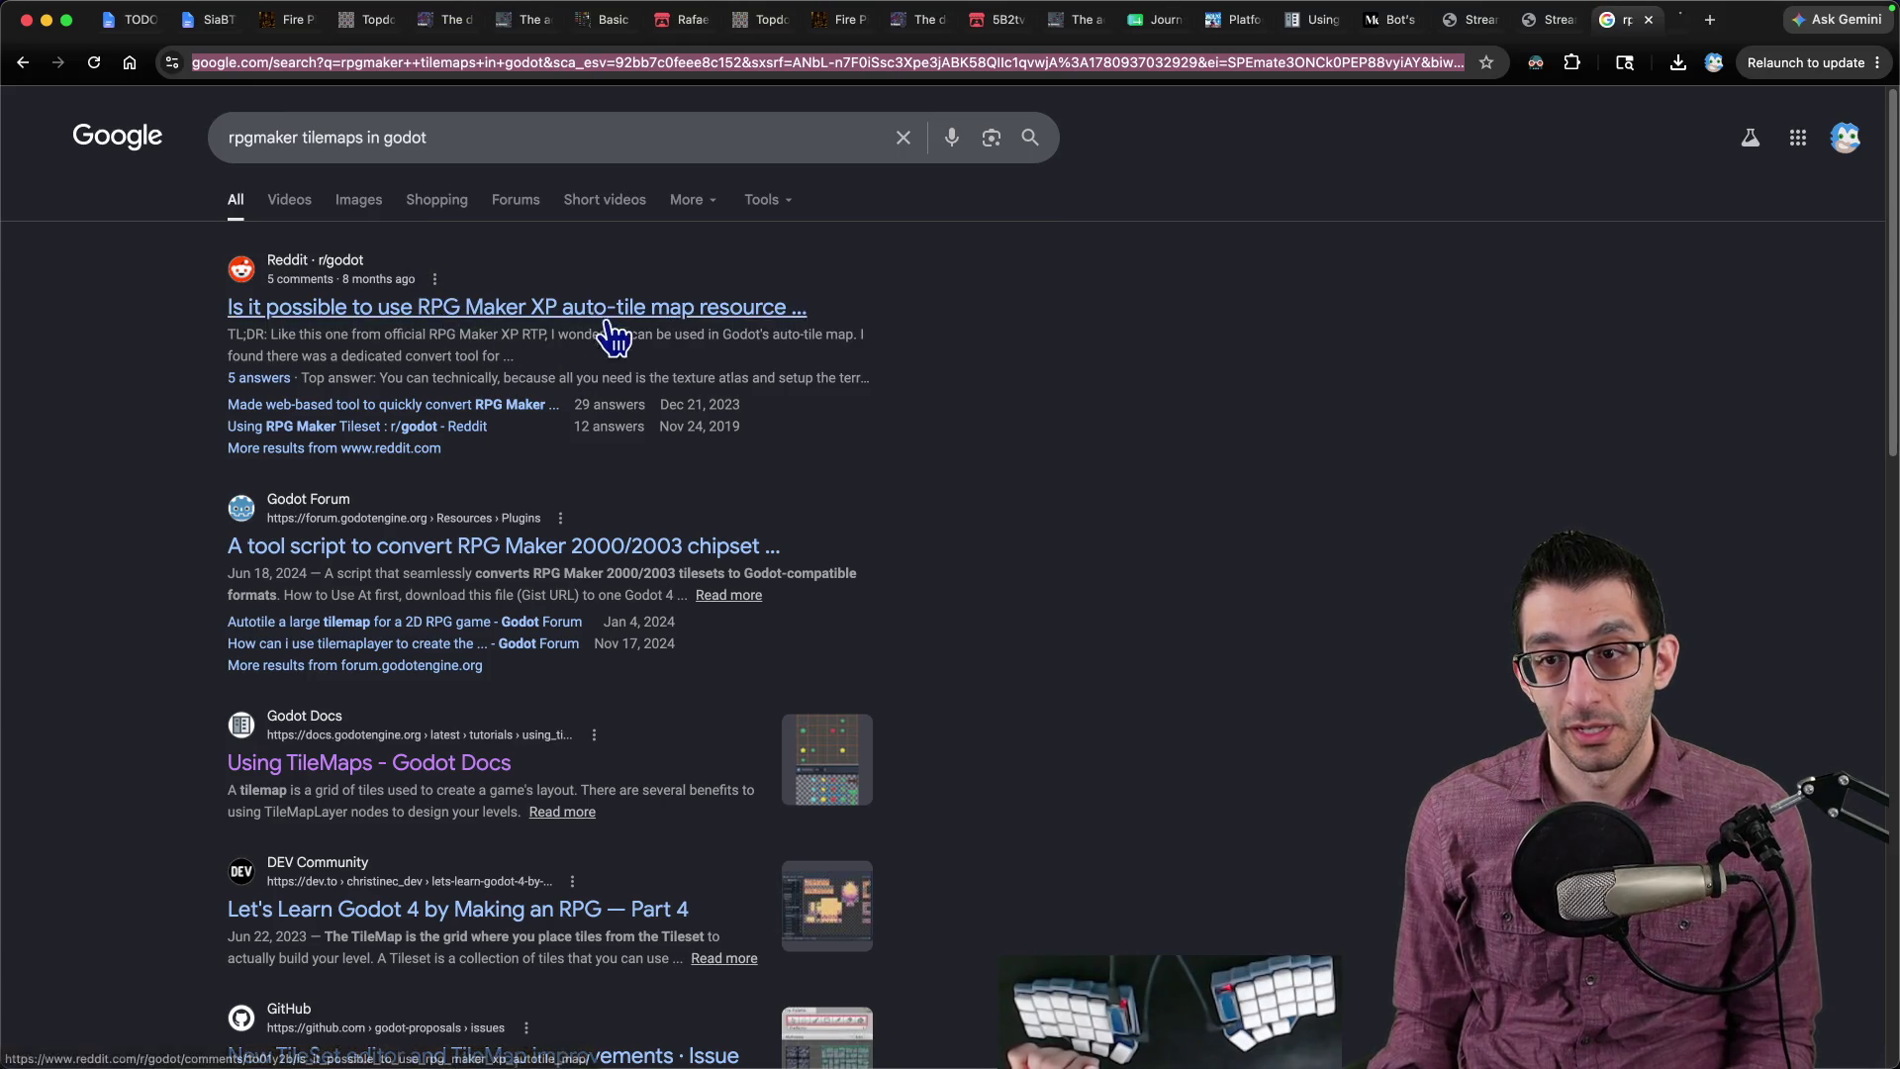
Step: Open the r/godot thread on RPG Maker XP auto-tiles, zoom in, and scroll to the comments
left_click(600, 330)
scroll(839, 425, "down", 3)
key("super+equal")
key("super+equal")
scroll(1200, 576, "up", 1)
scroll(1177, 579, "down", 9)
scroll(994, 560, "down", 10)
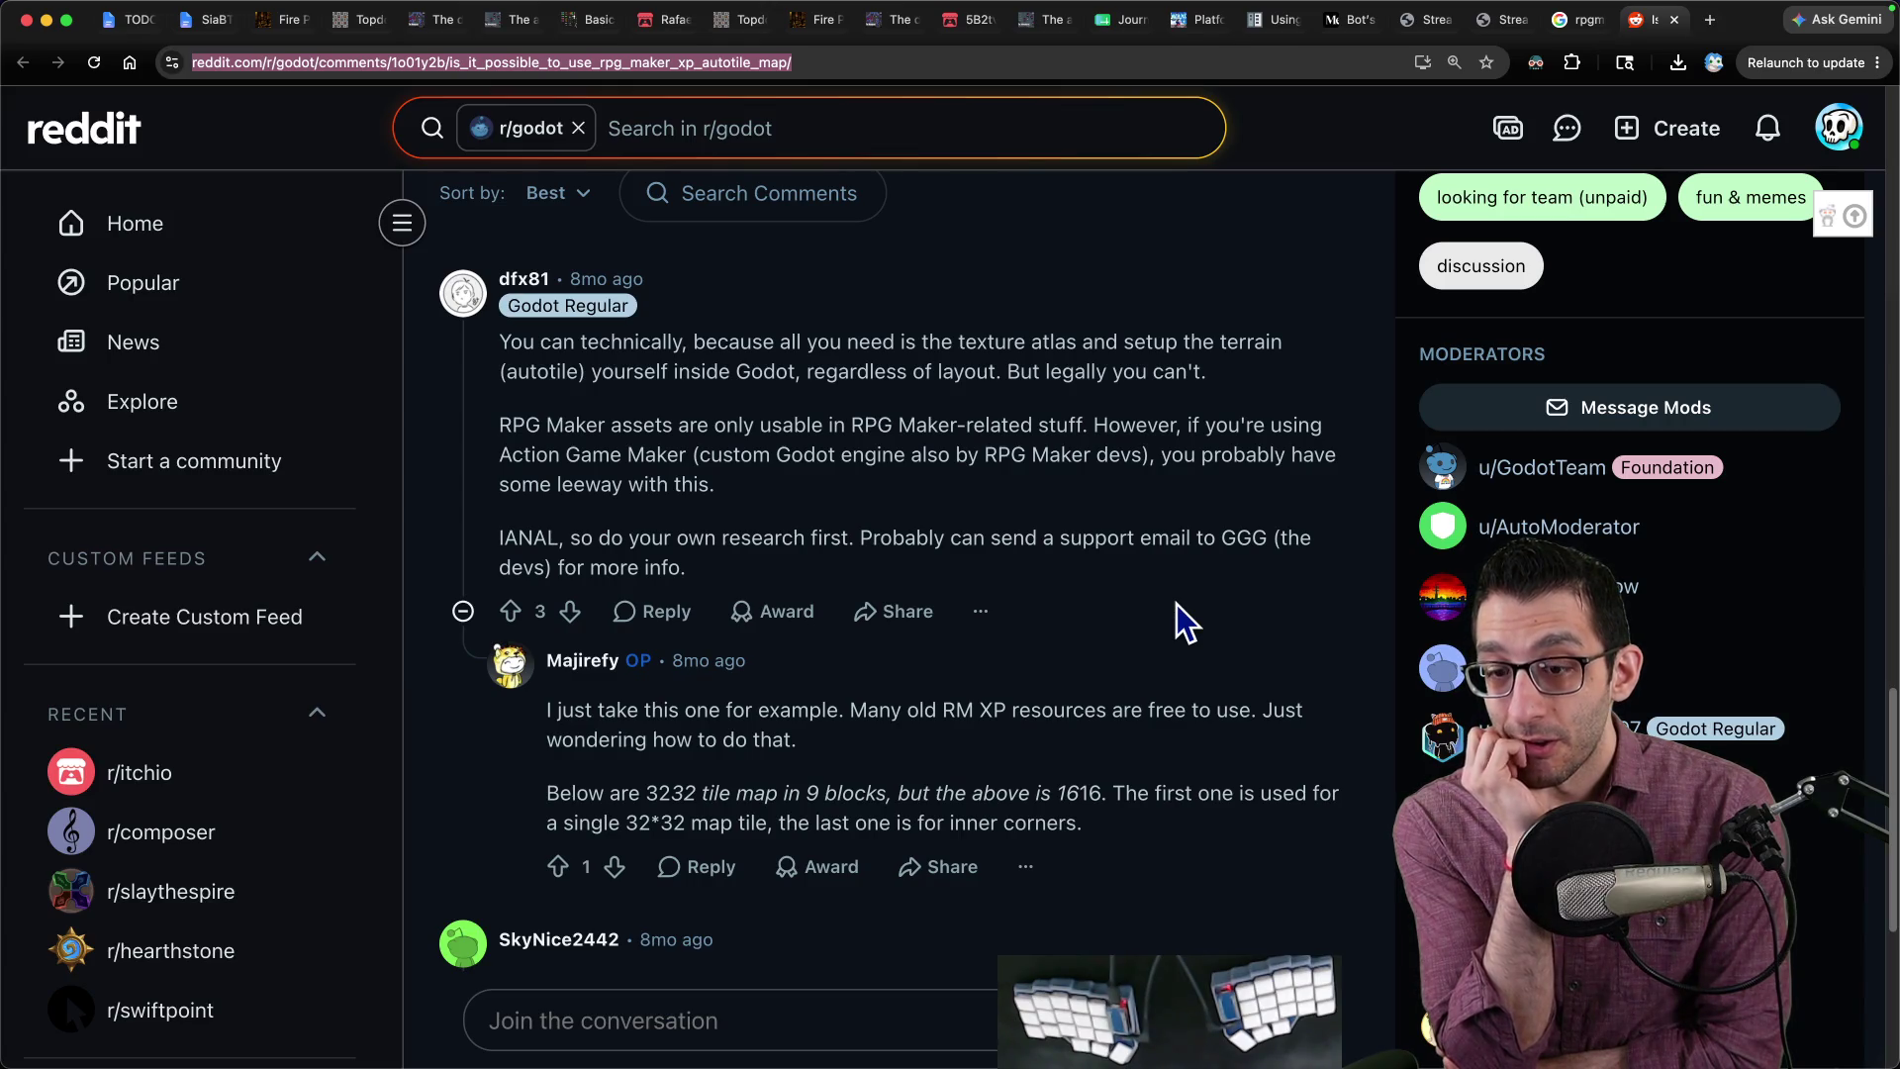
Step: Follow the note's Webtyler link, then the README's 'Use it here' link to the live converter
key("super+Tab")
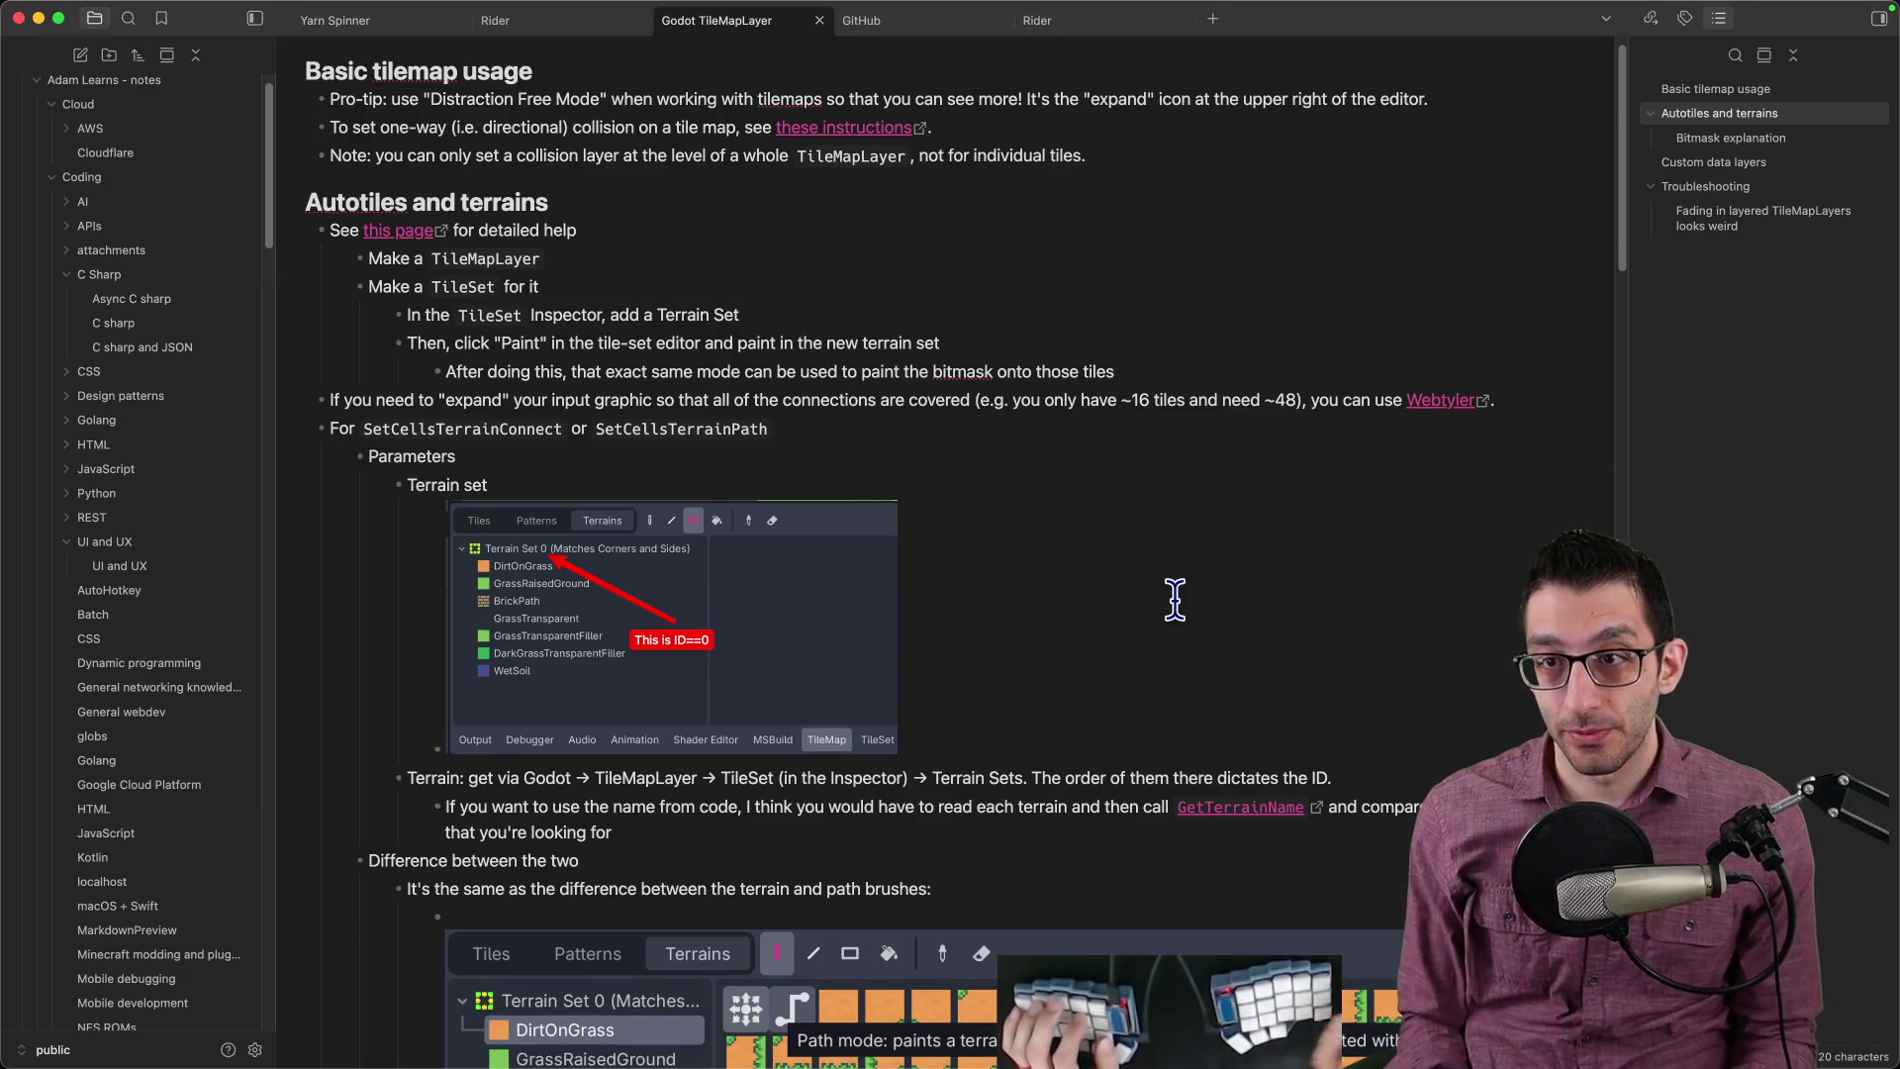
scroll(1175, 598, "up", 1)
scroll(874, 504, "down", 20)
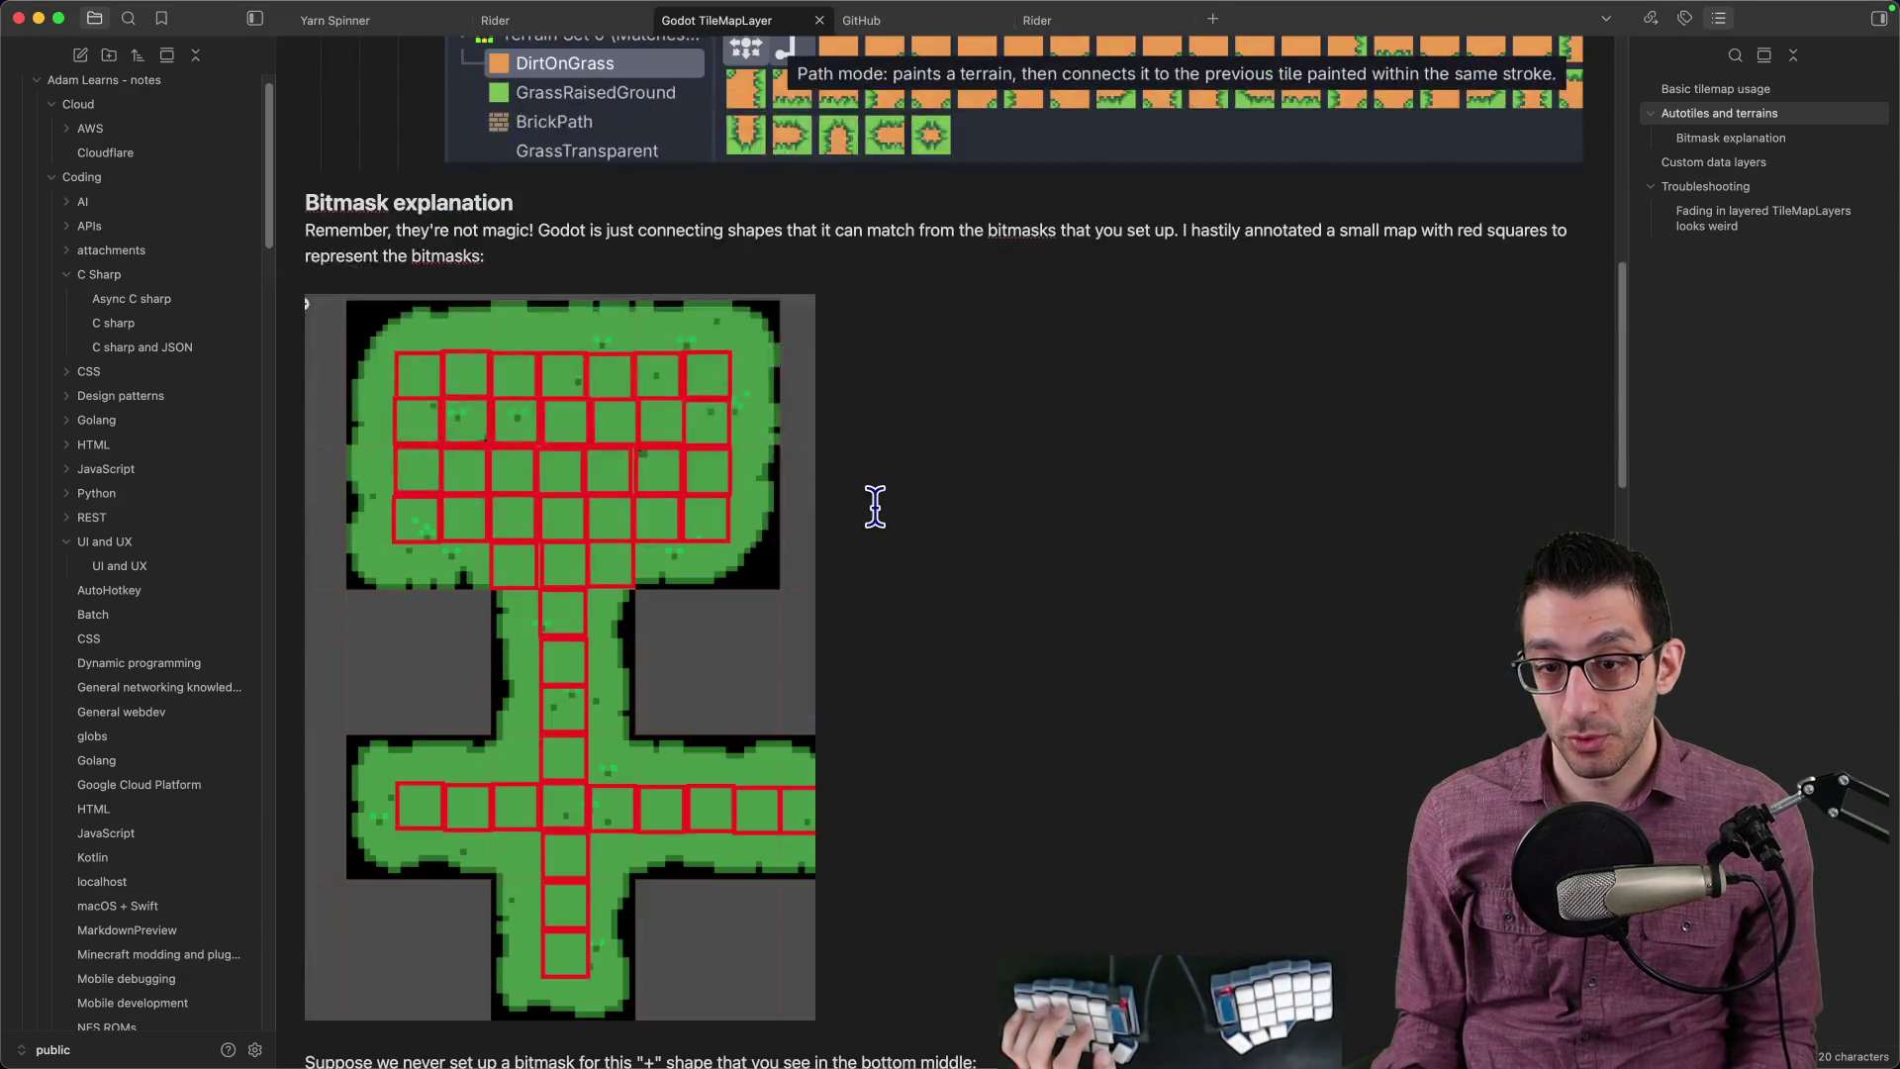
scroll(876, 516, "down", 10)
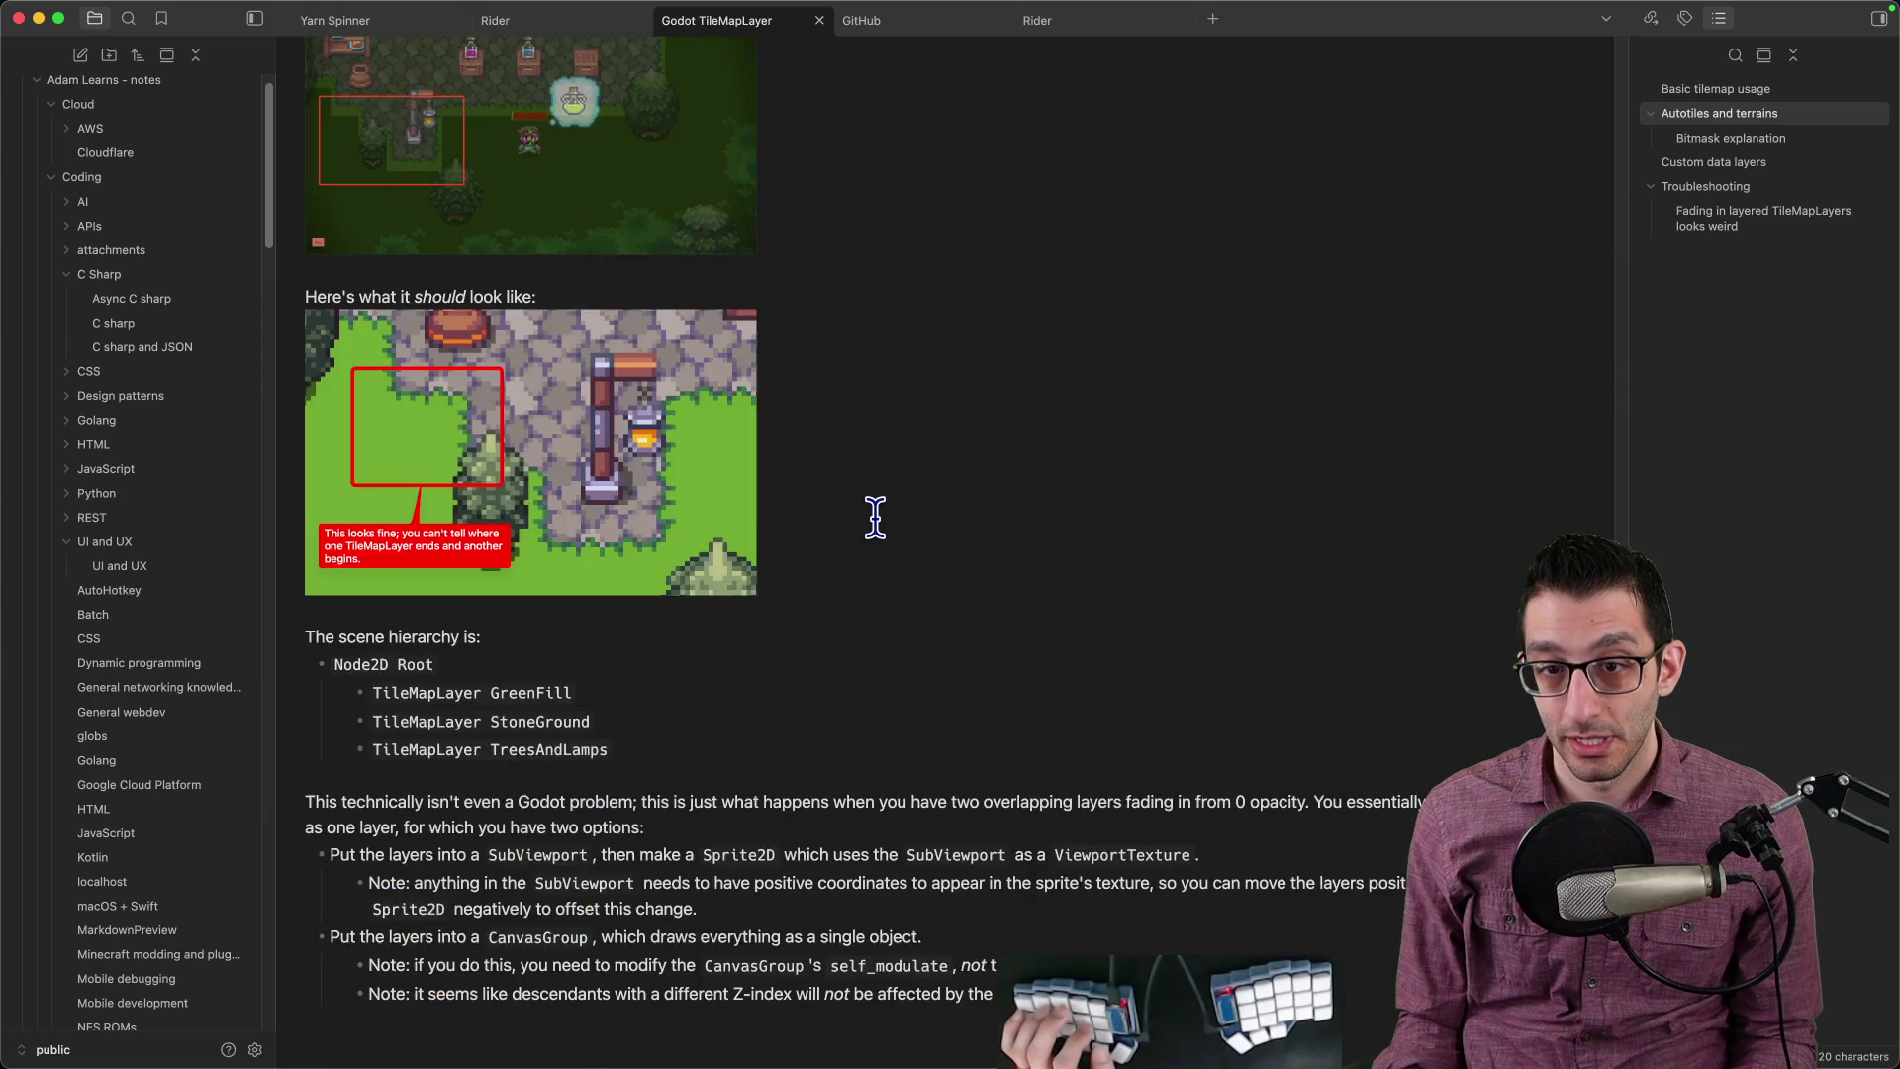
scroll(874, 516, "up", 20)
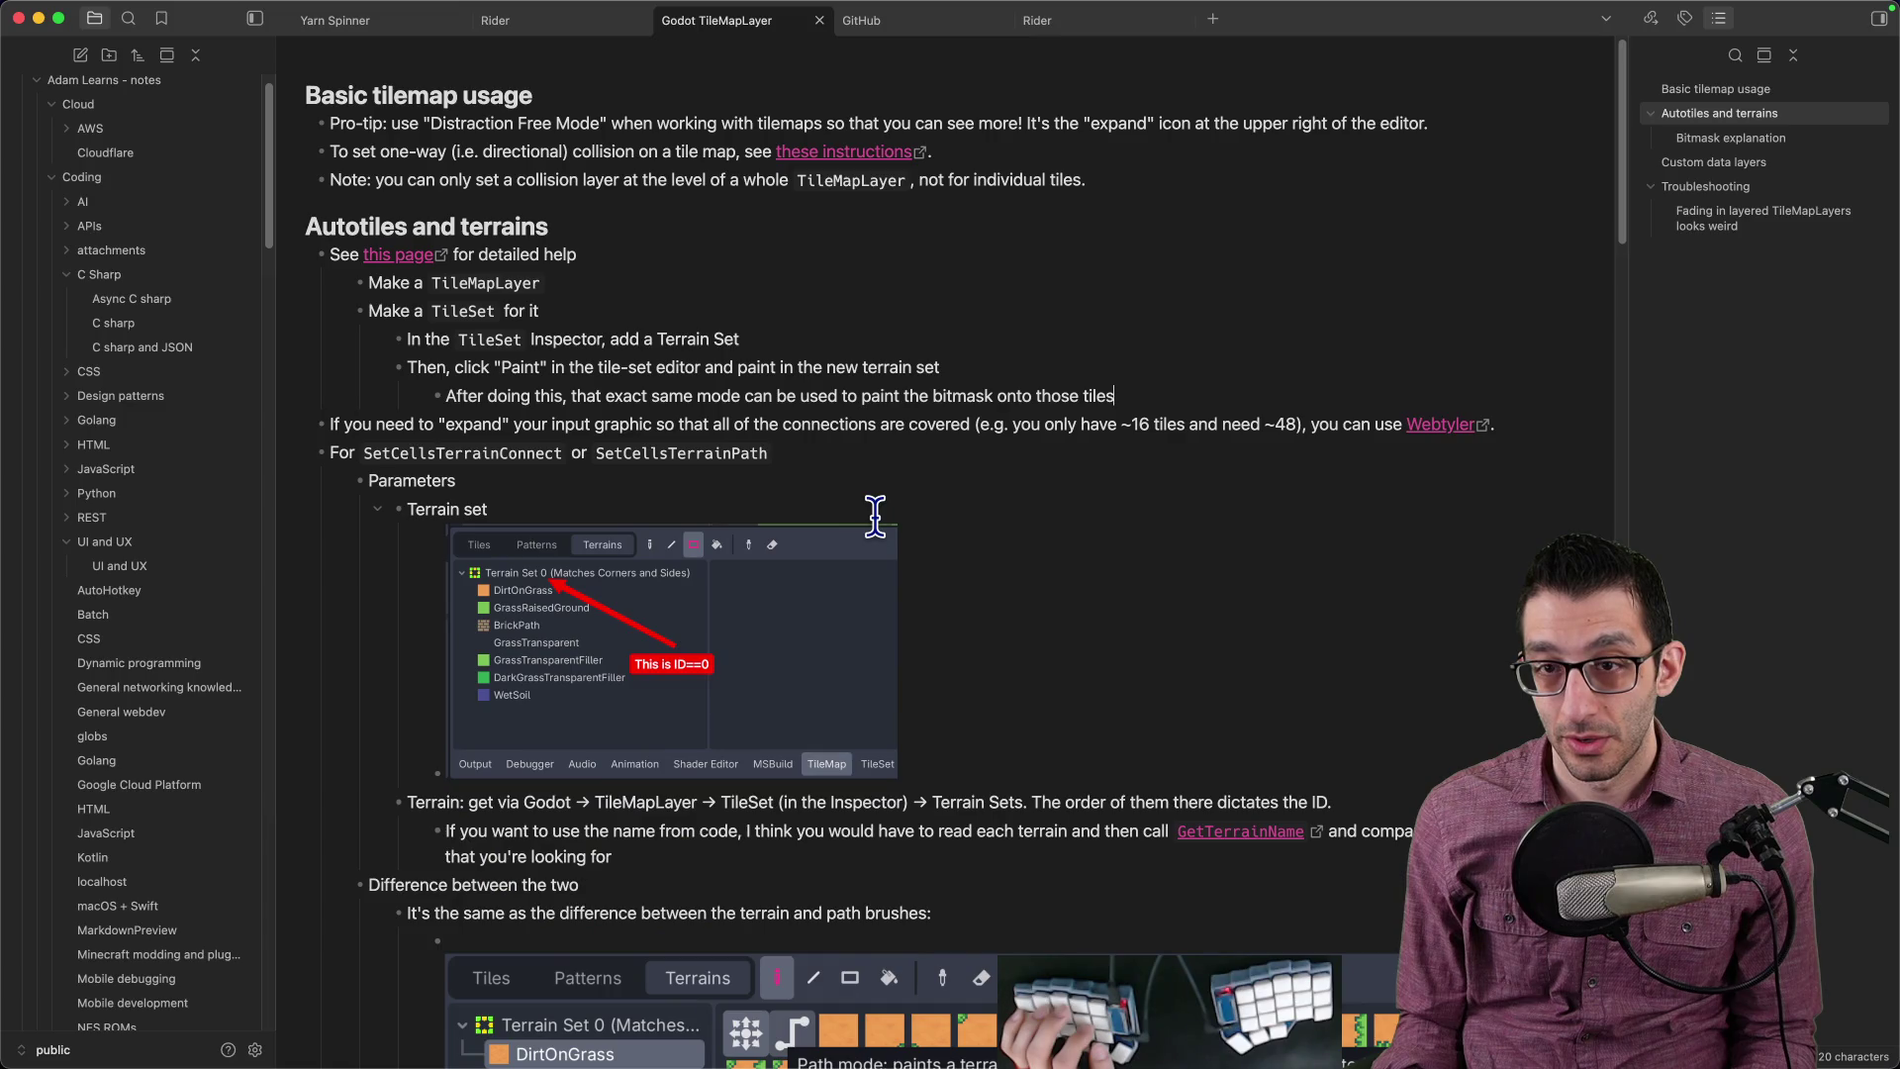
left_click(1440, 427)
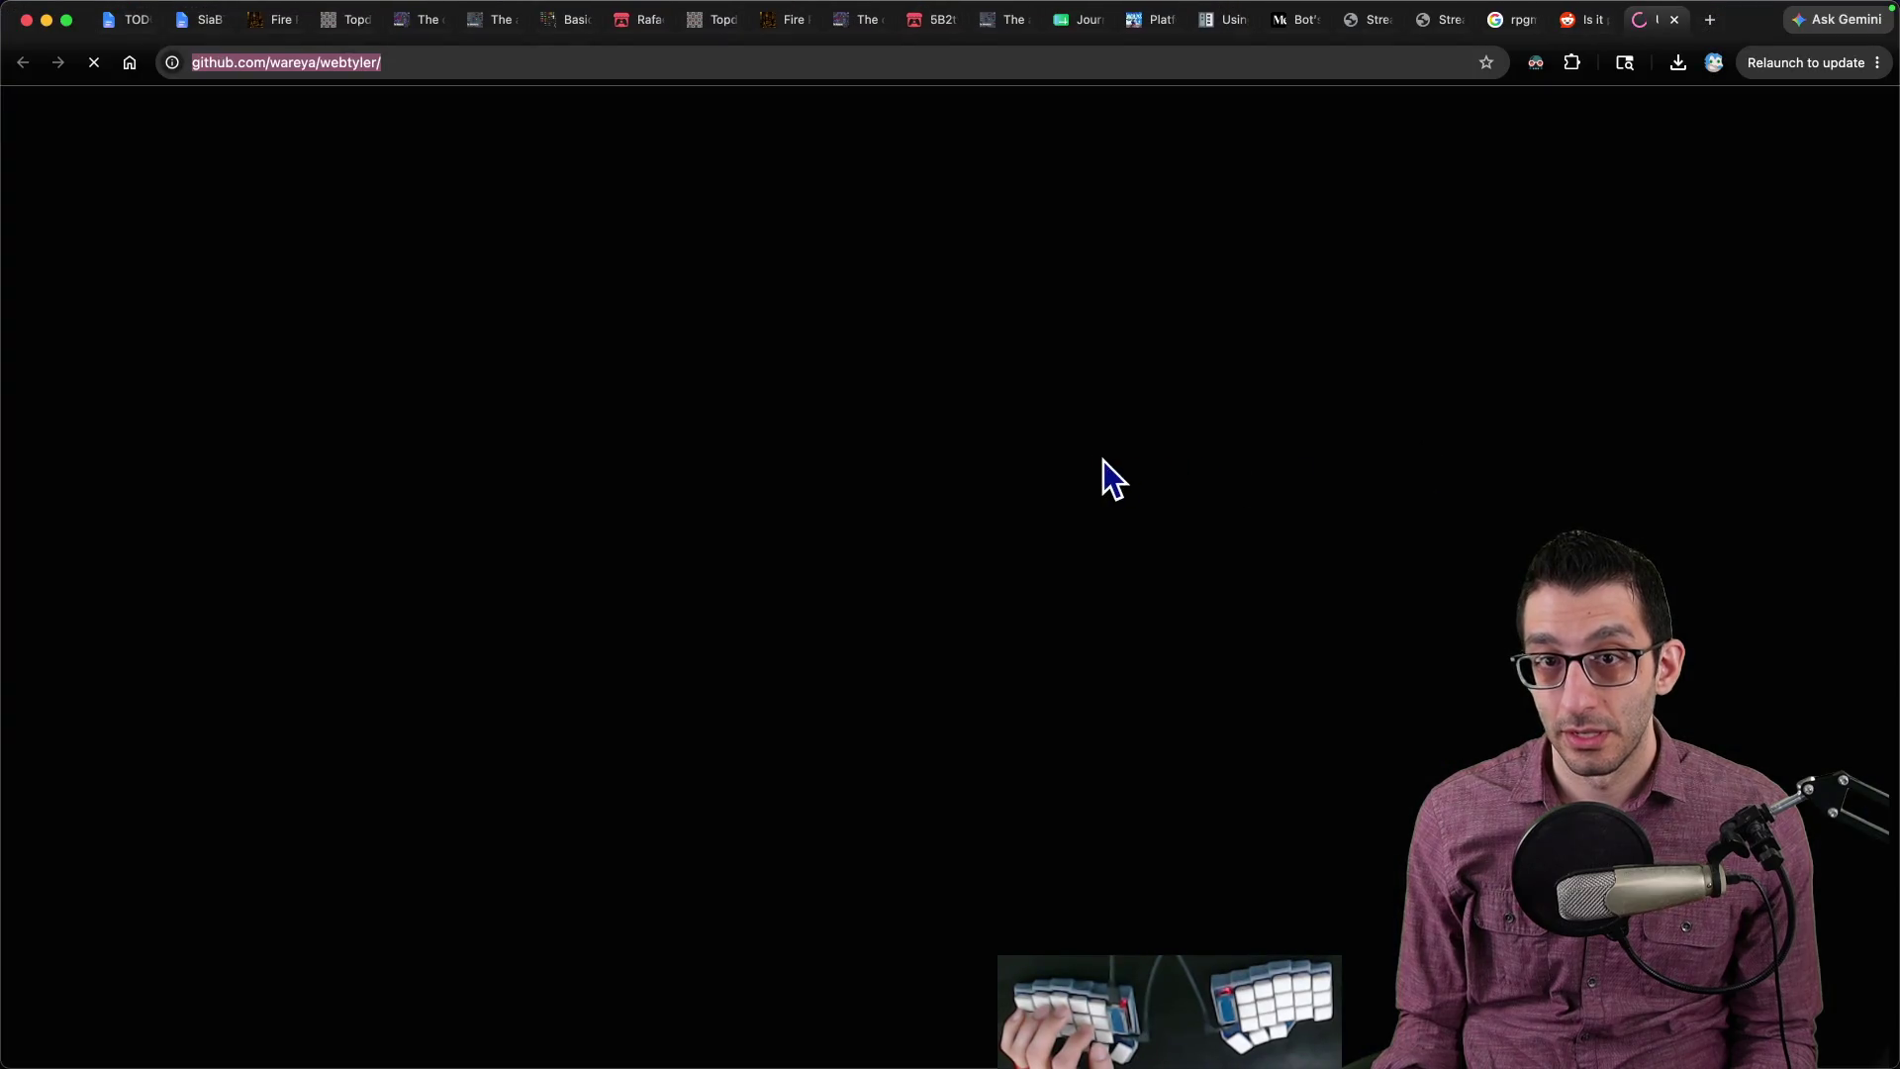
scroll(890, 495, "down", 20)
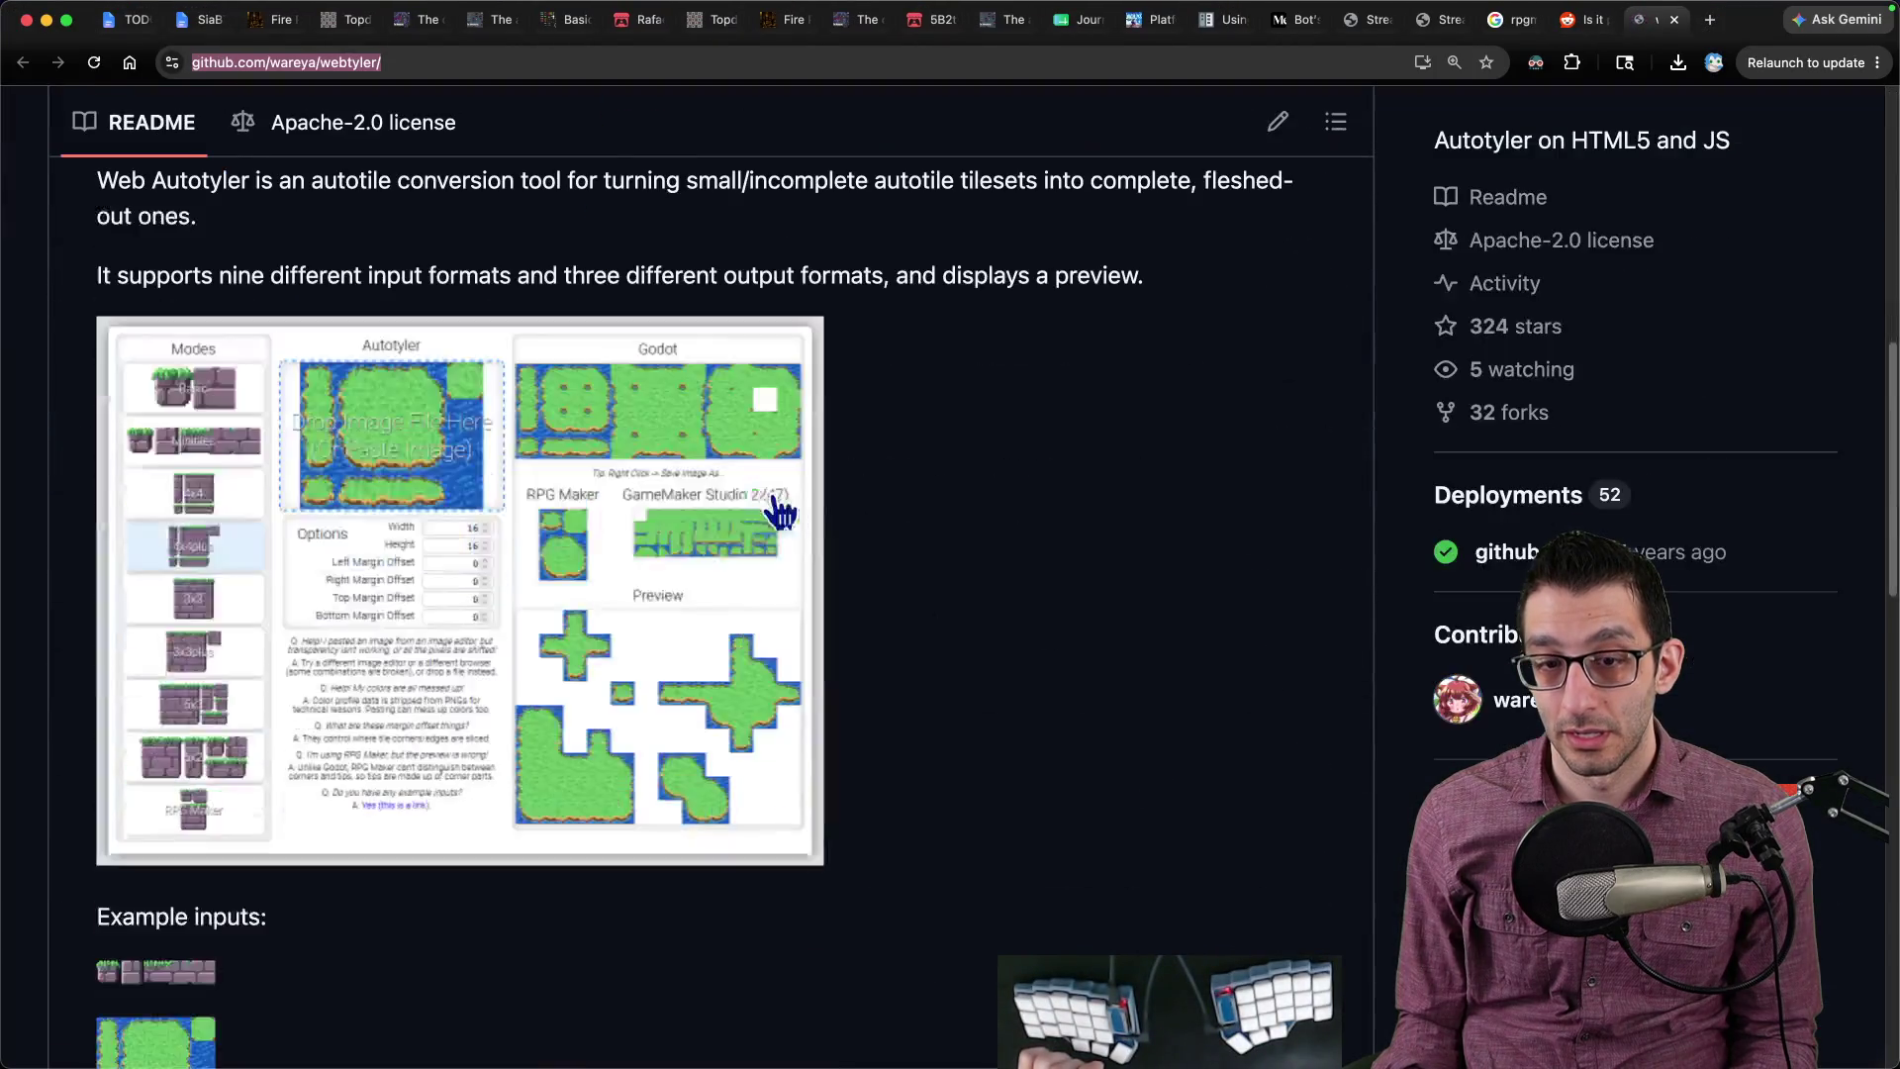
scroll(674, 494, "up", 15)
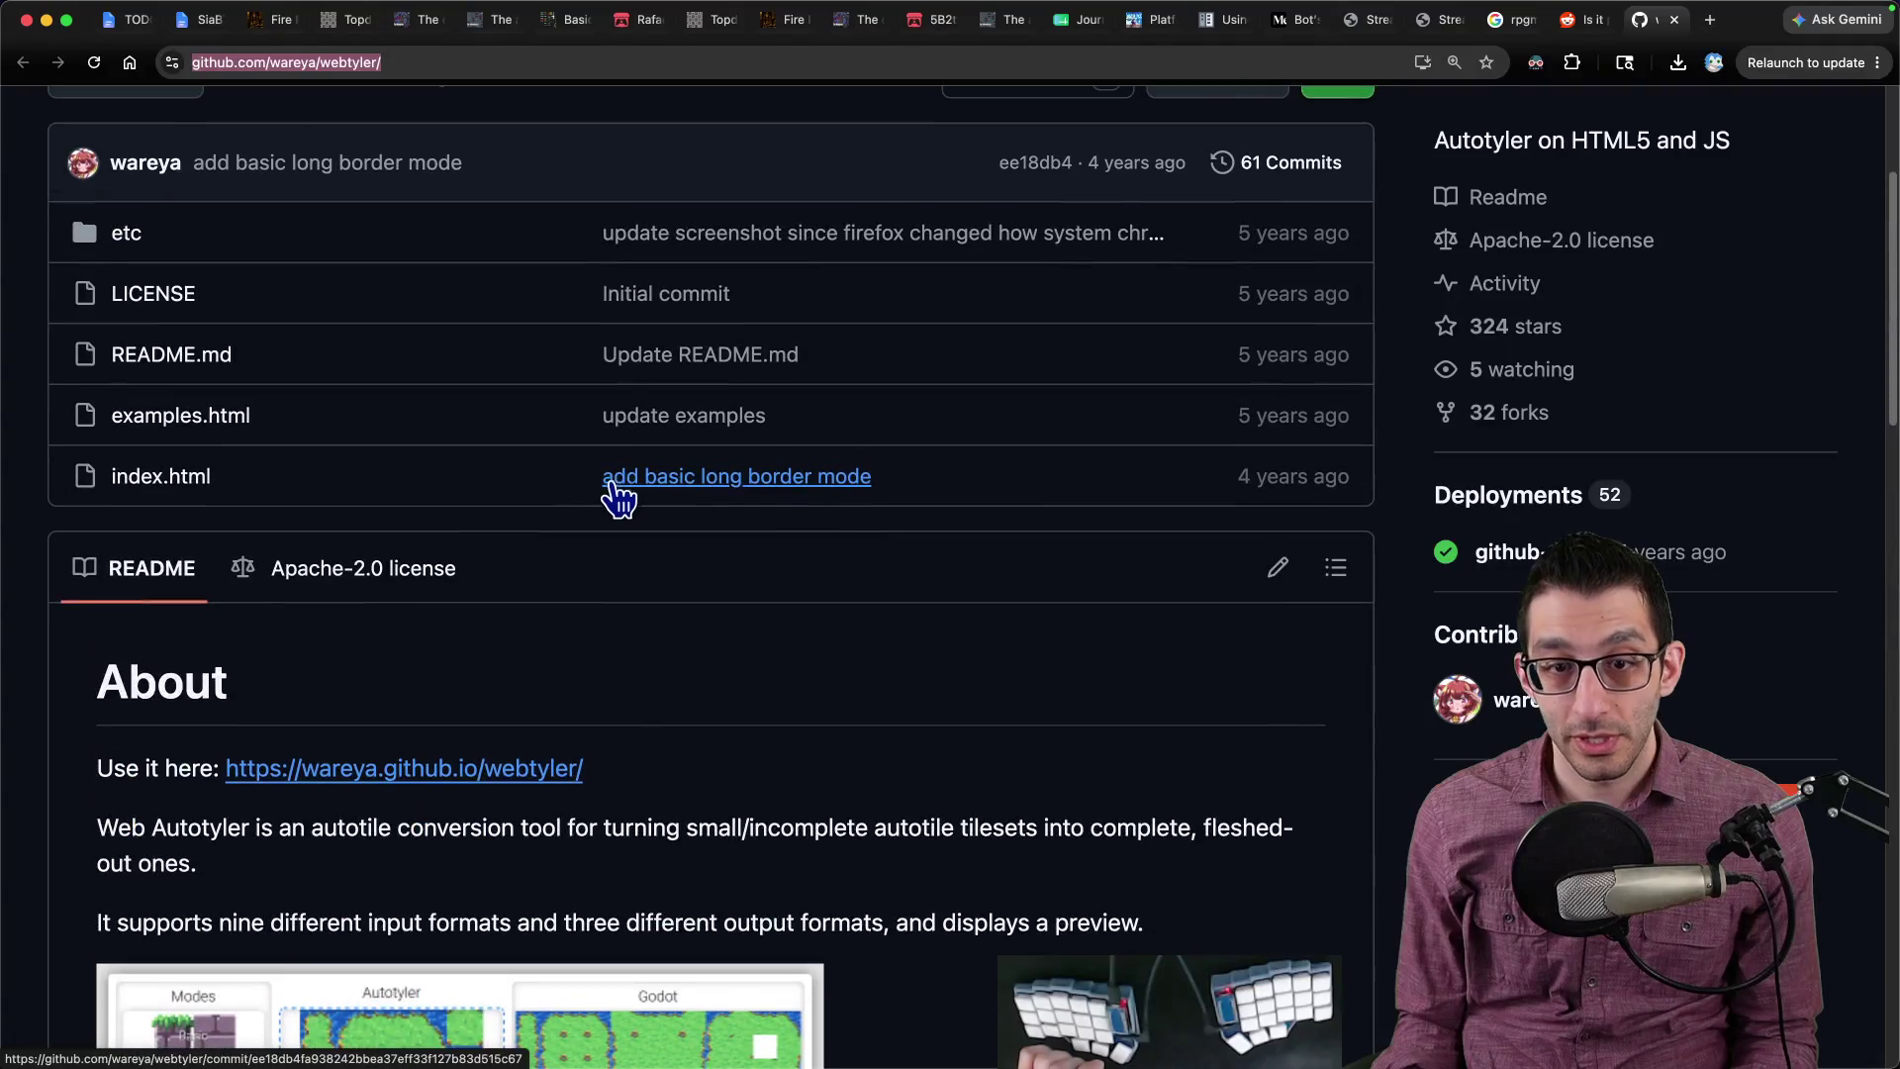
left_click(354, 780)
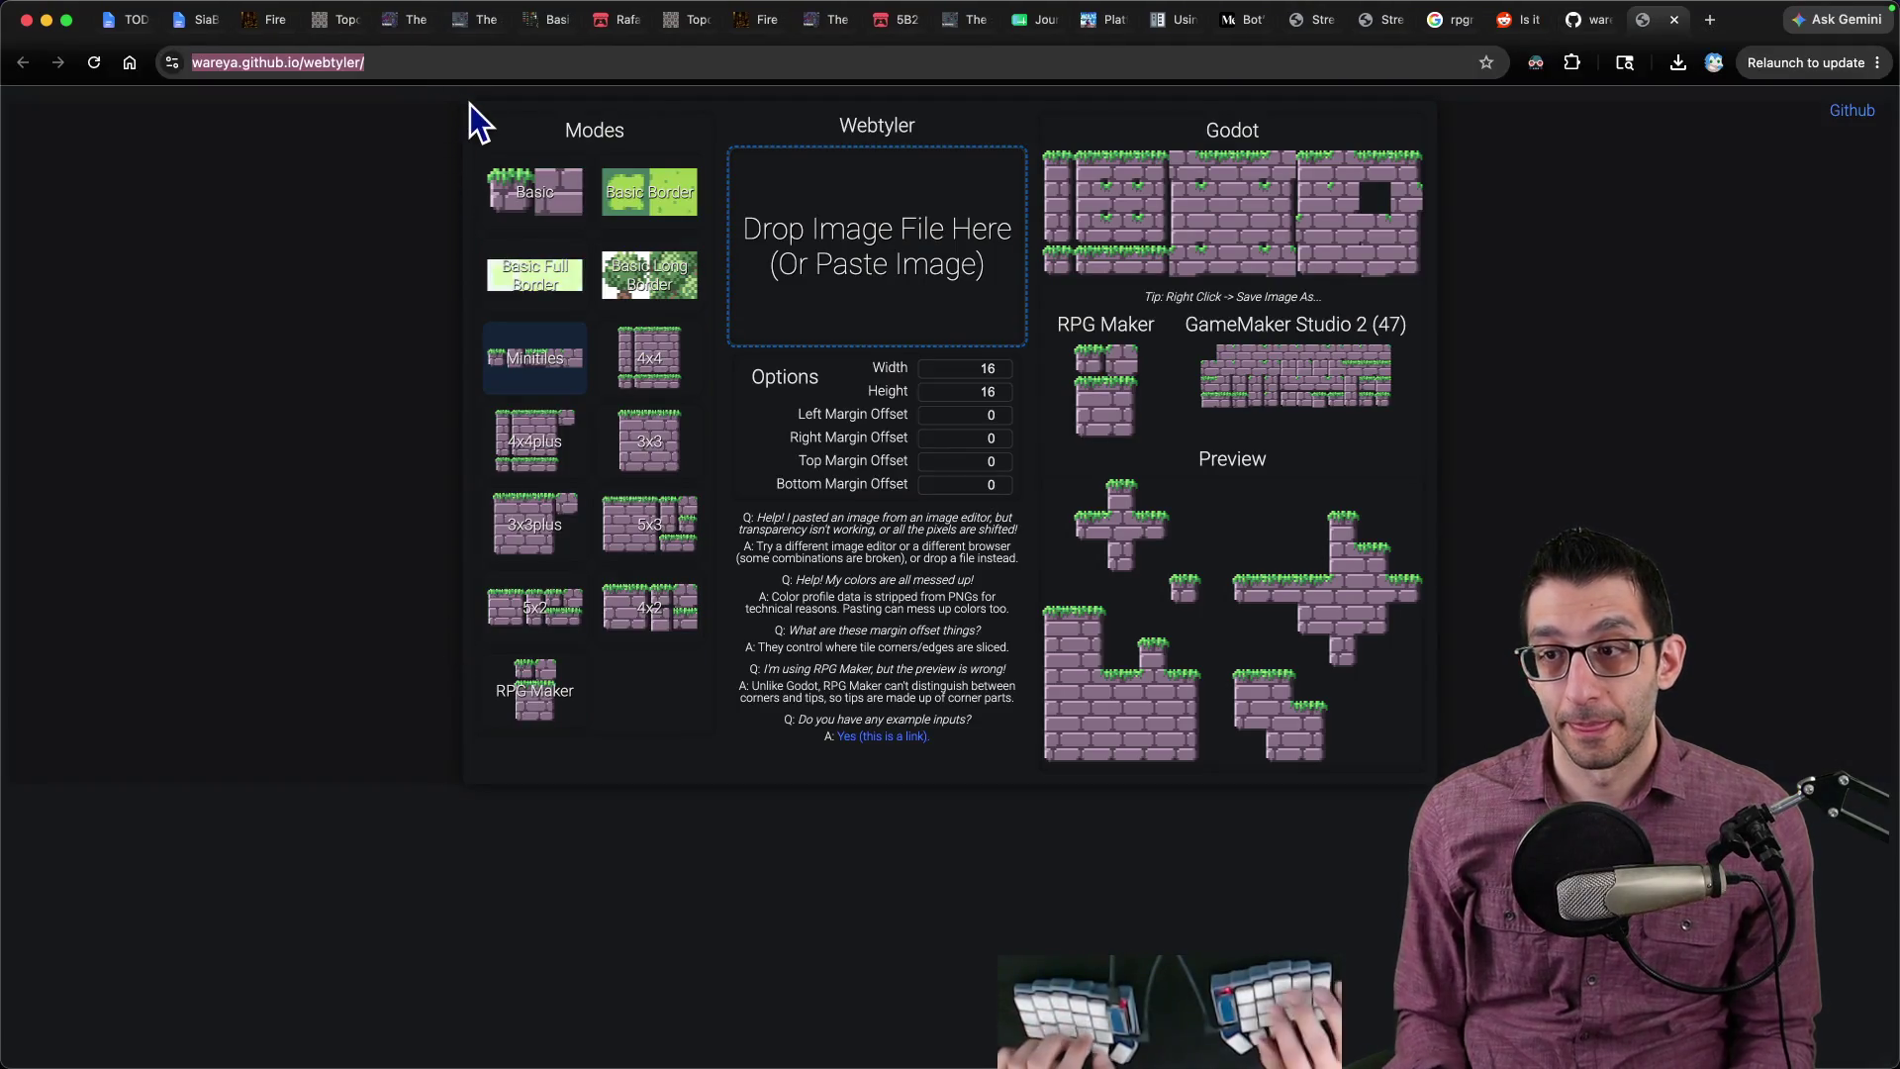
Step: Type '(direct link to' after the Webtyler link, undoing an accidental image paste
key("super+Tab")
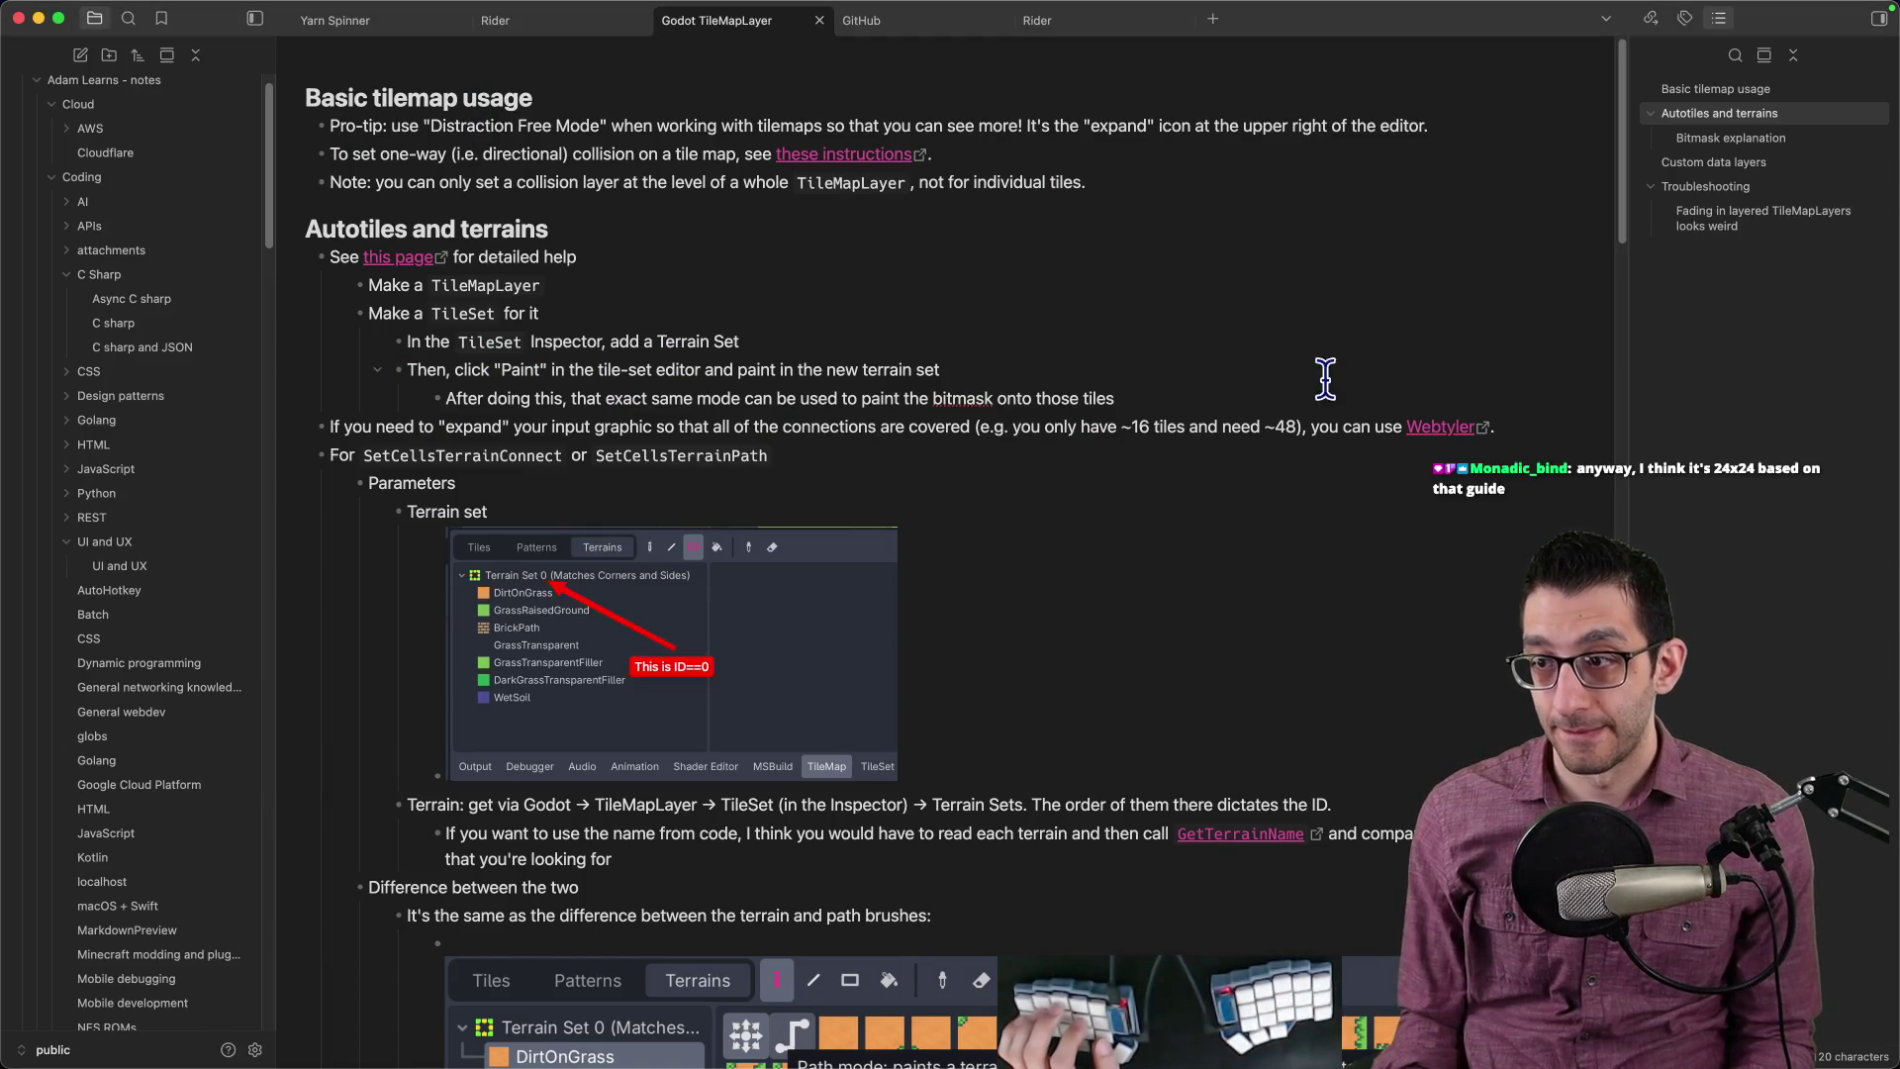
key("Left")
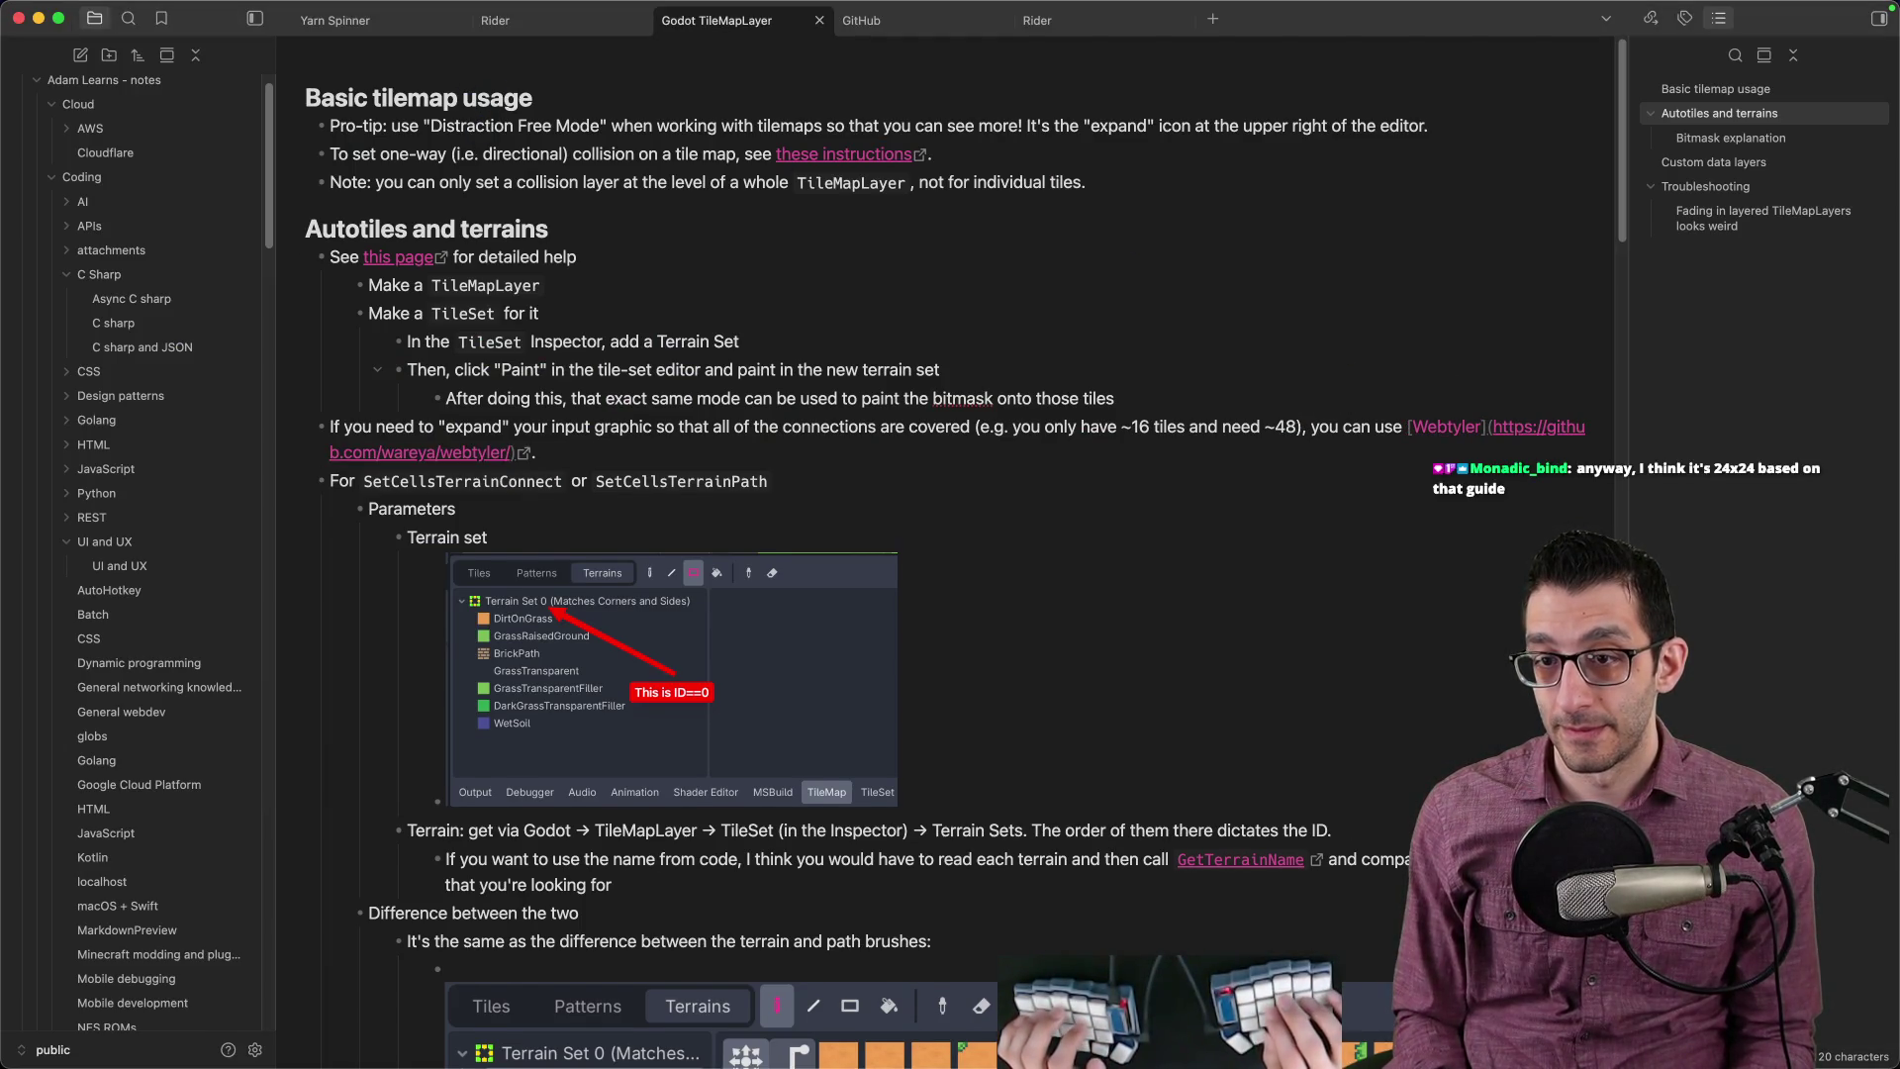
type("(direct link to t")
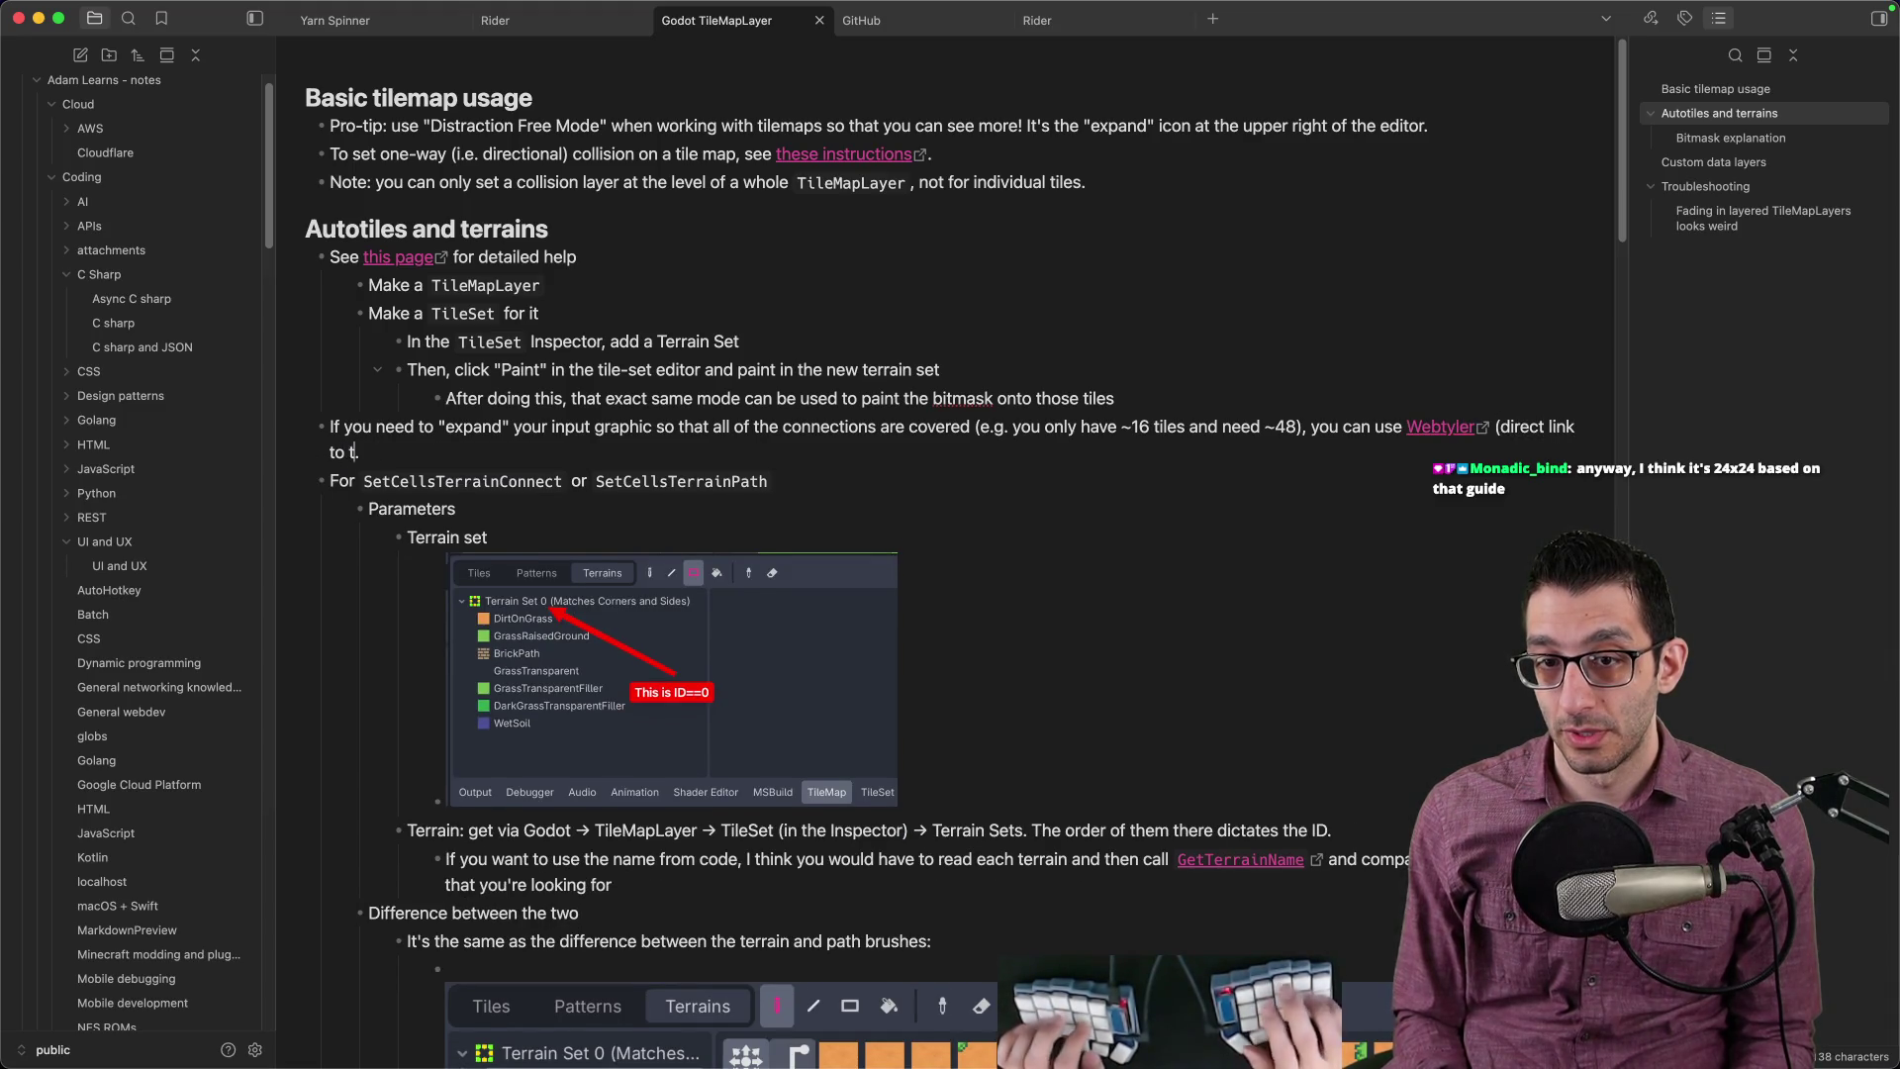
key("super+v")
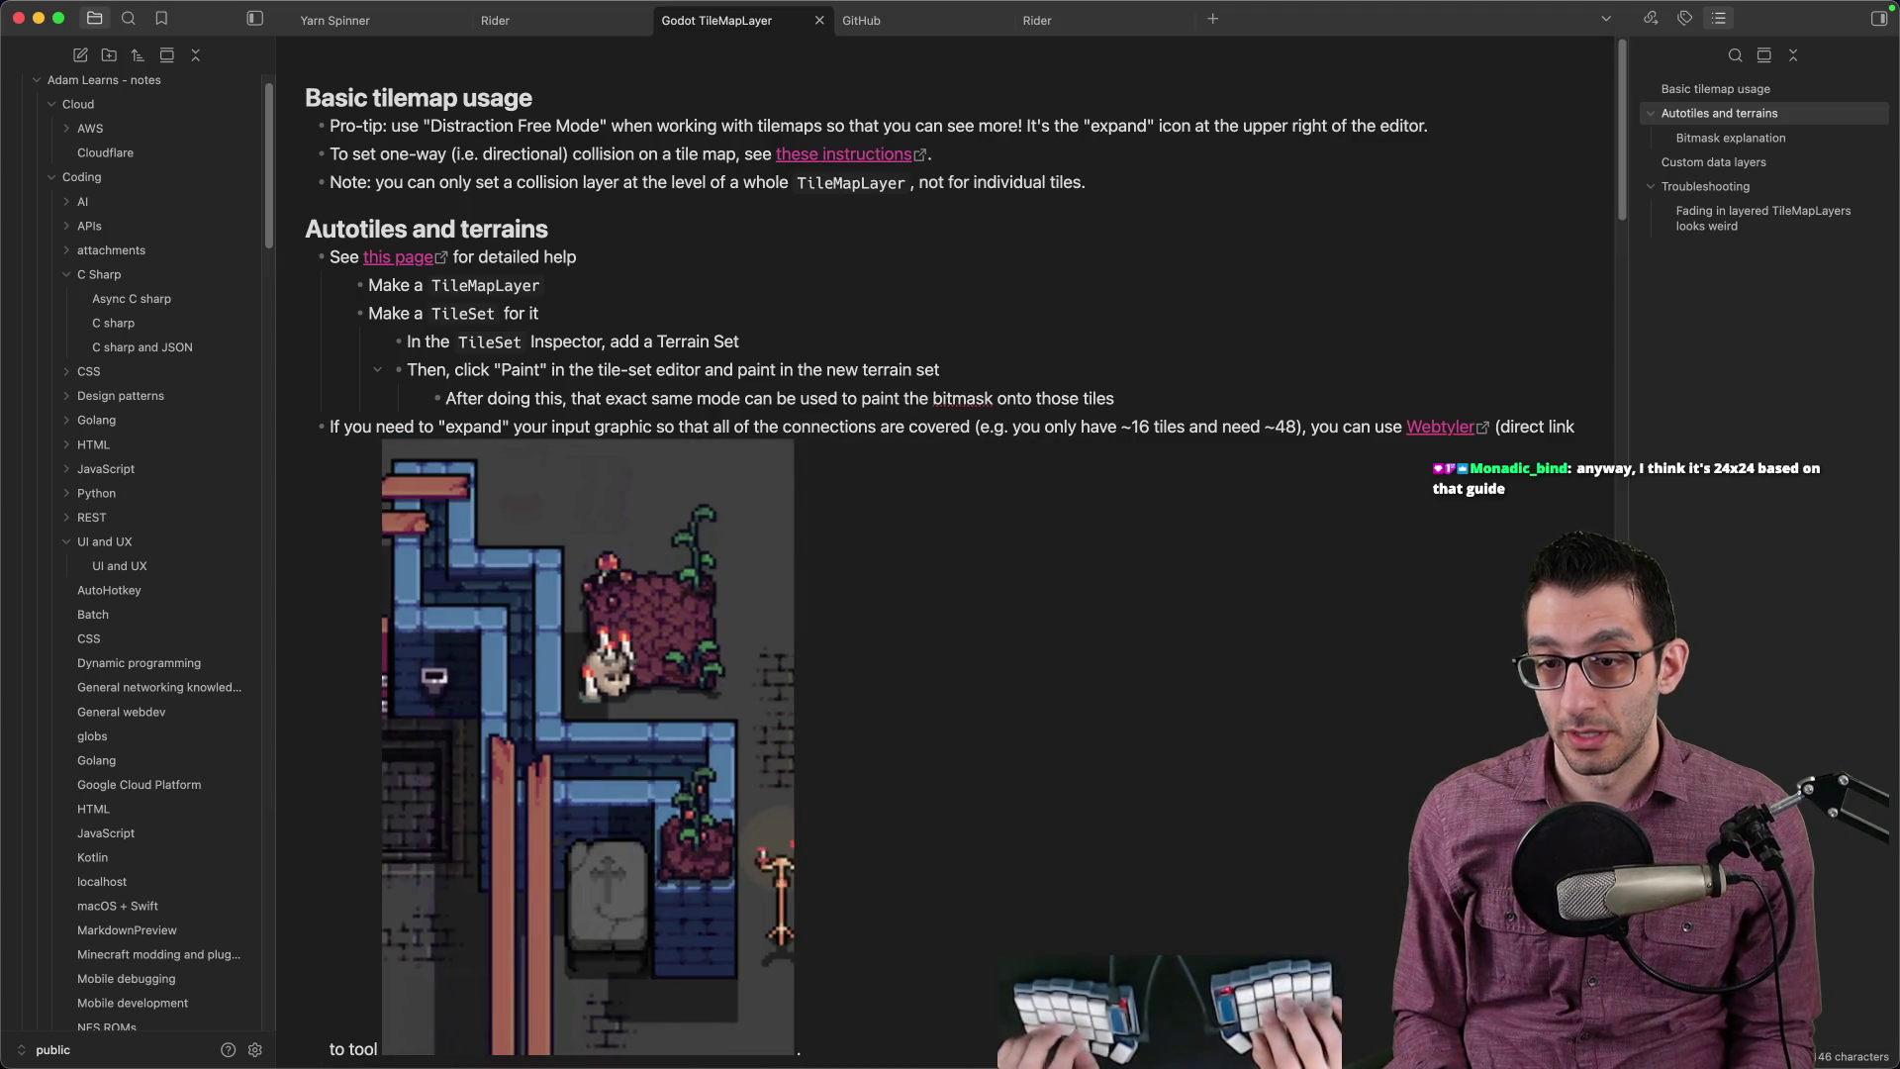
left_click(1440, 426)
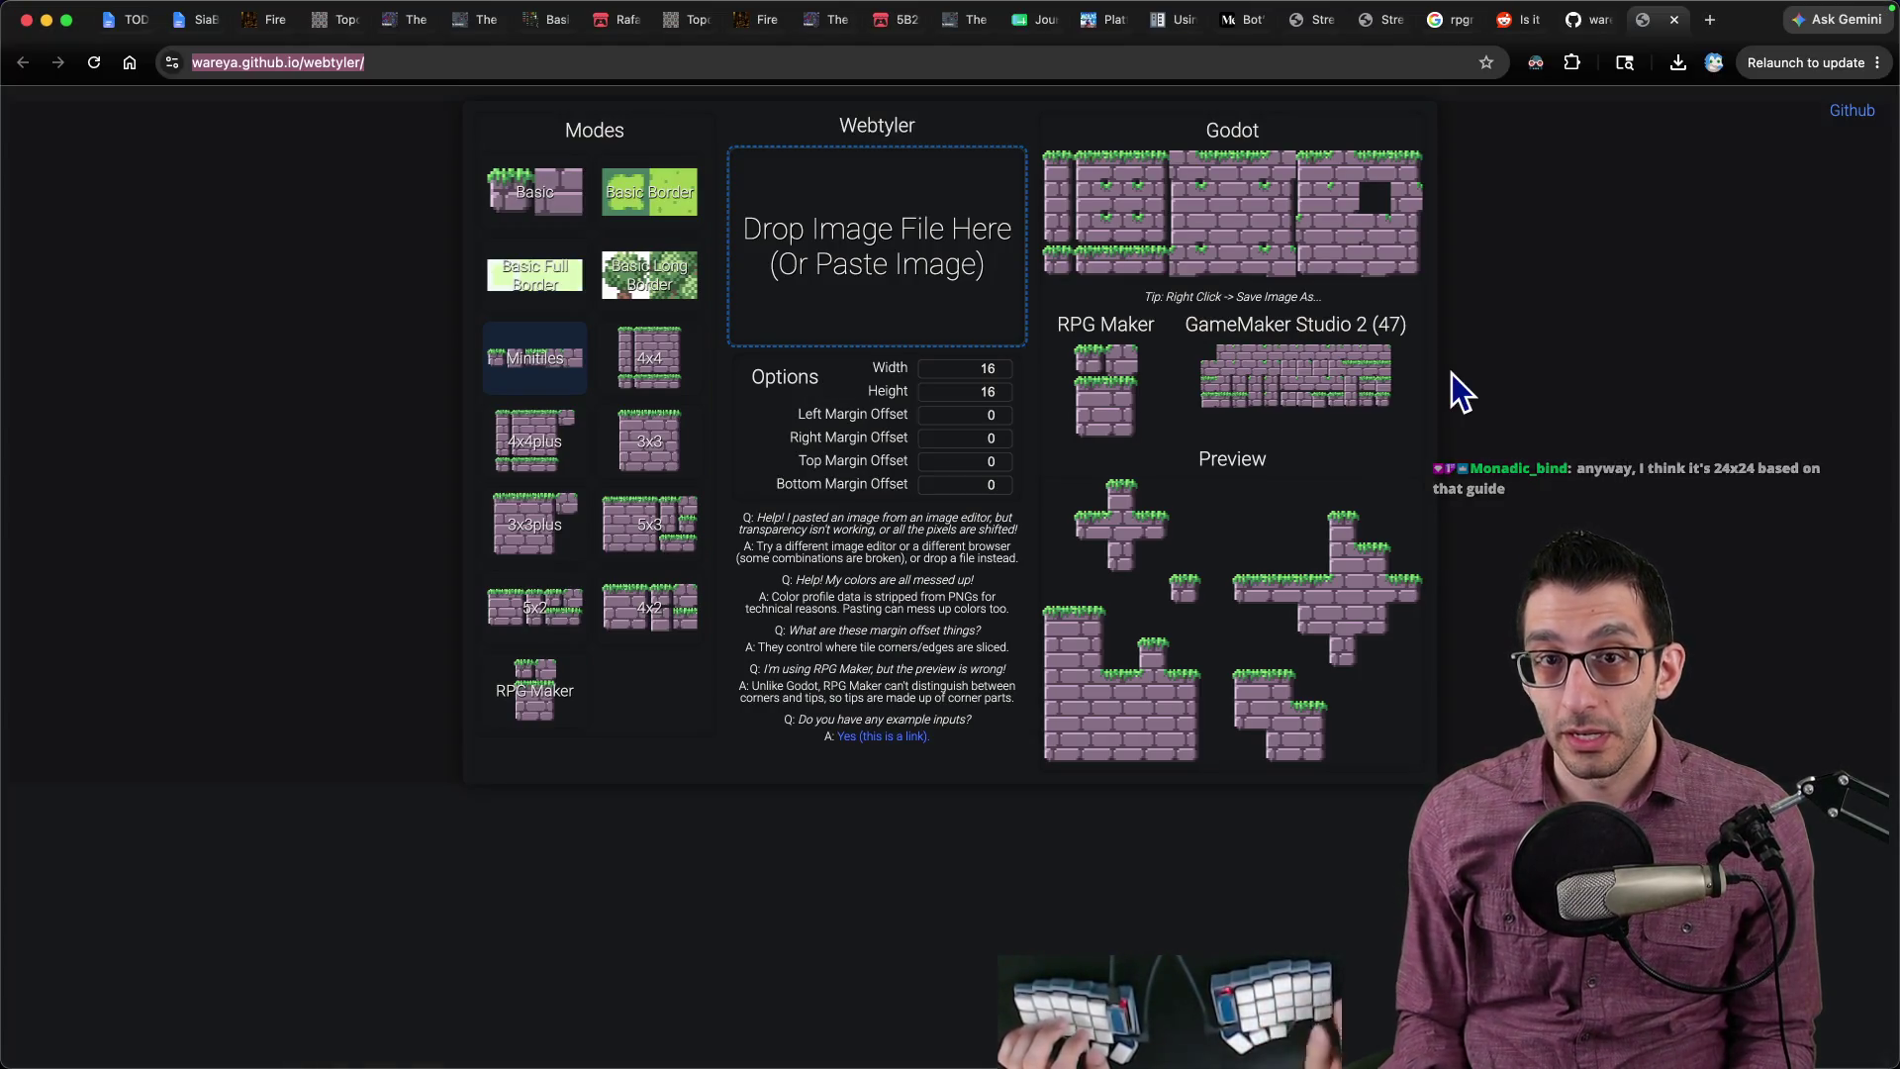
key("super+Tab")
key("super+z")
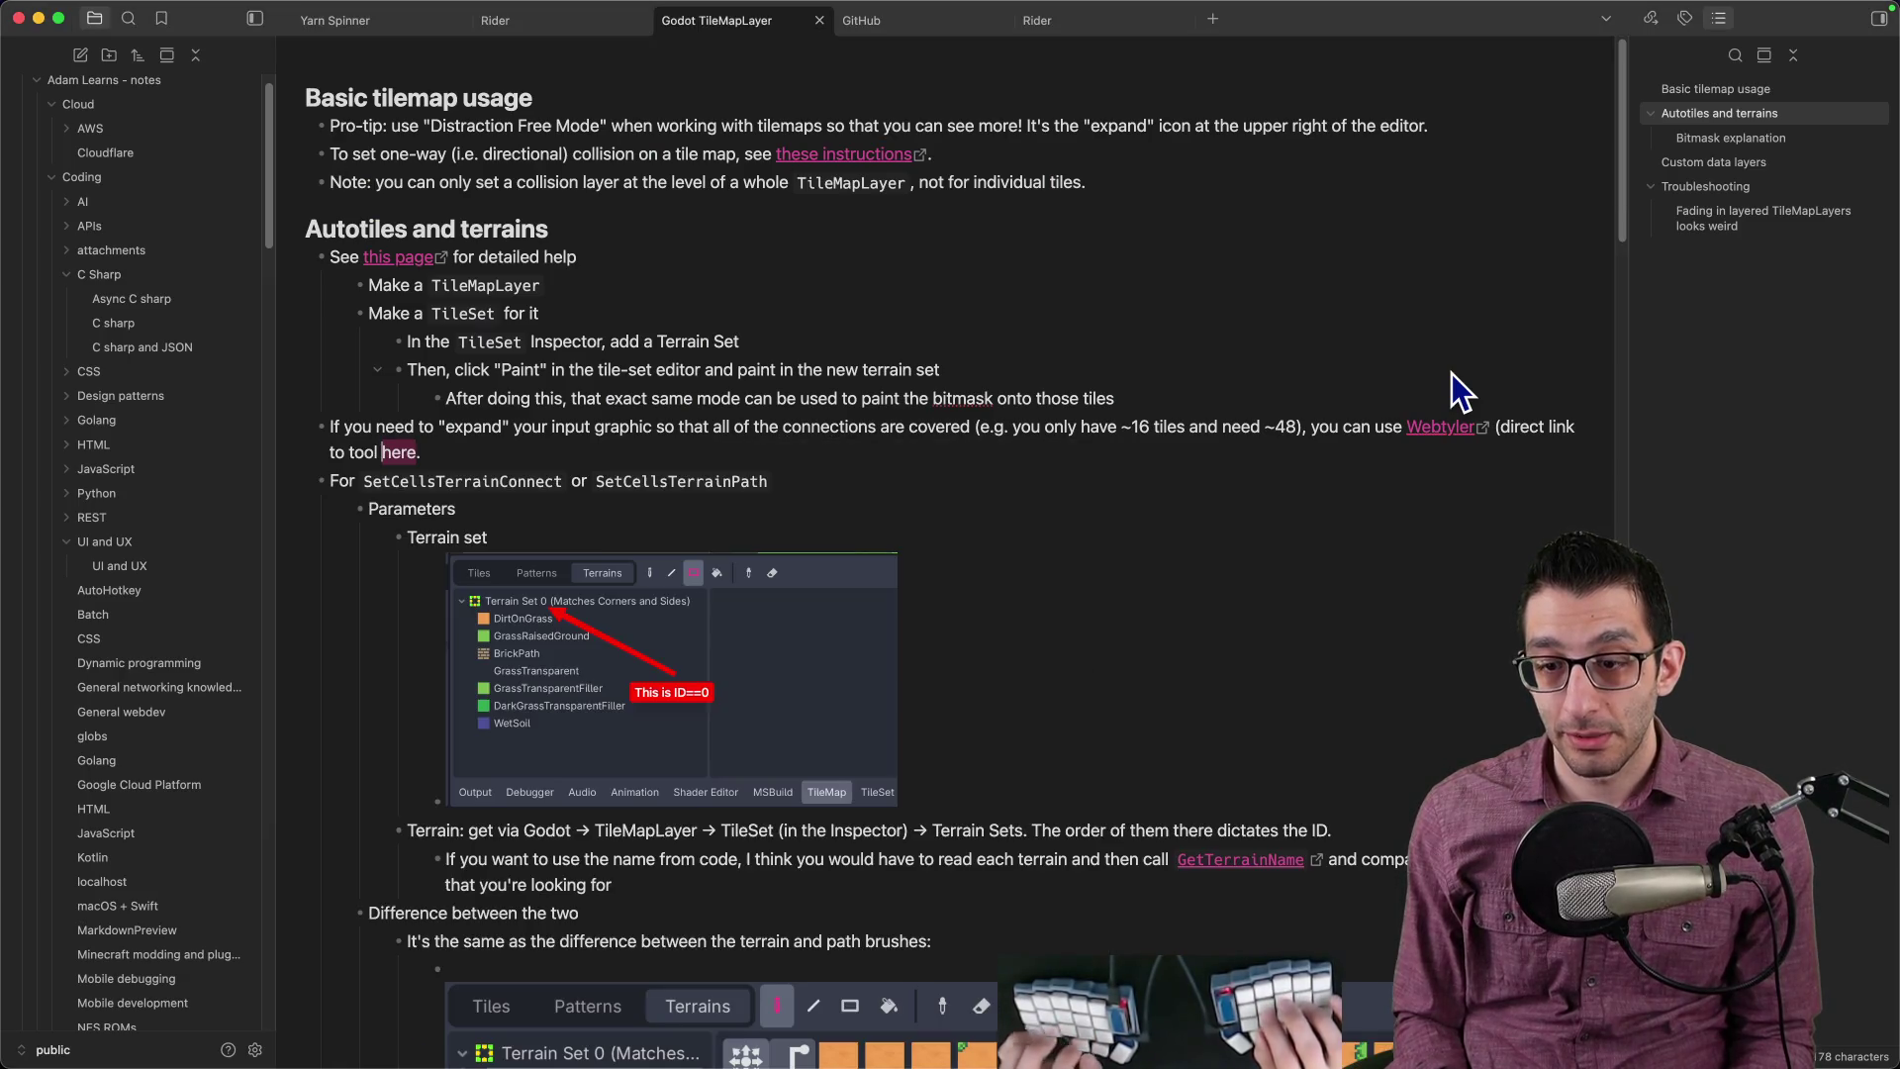
key("super+v")
Step: Reveal the pasted screenshot in Finder and move the stray pasted PNG files to Trash
scroll(1297, 415, "down", 10)
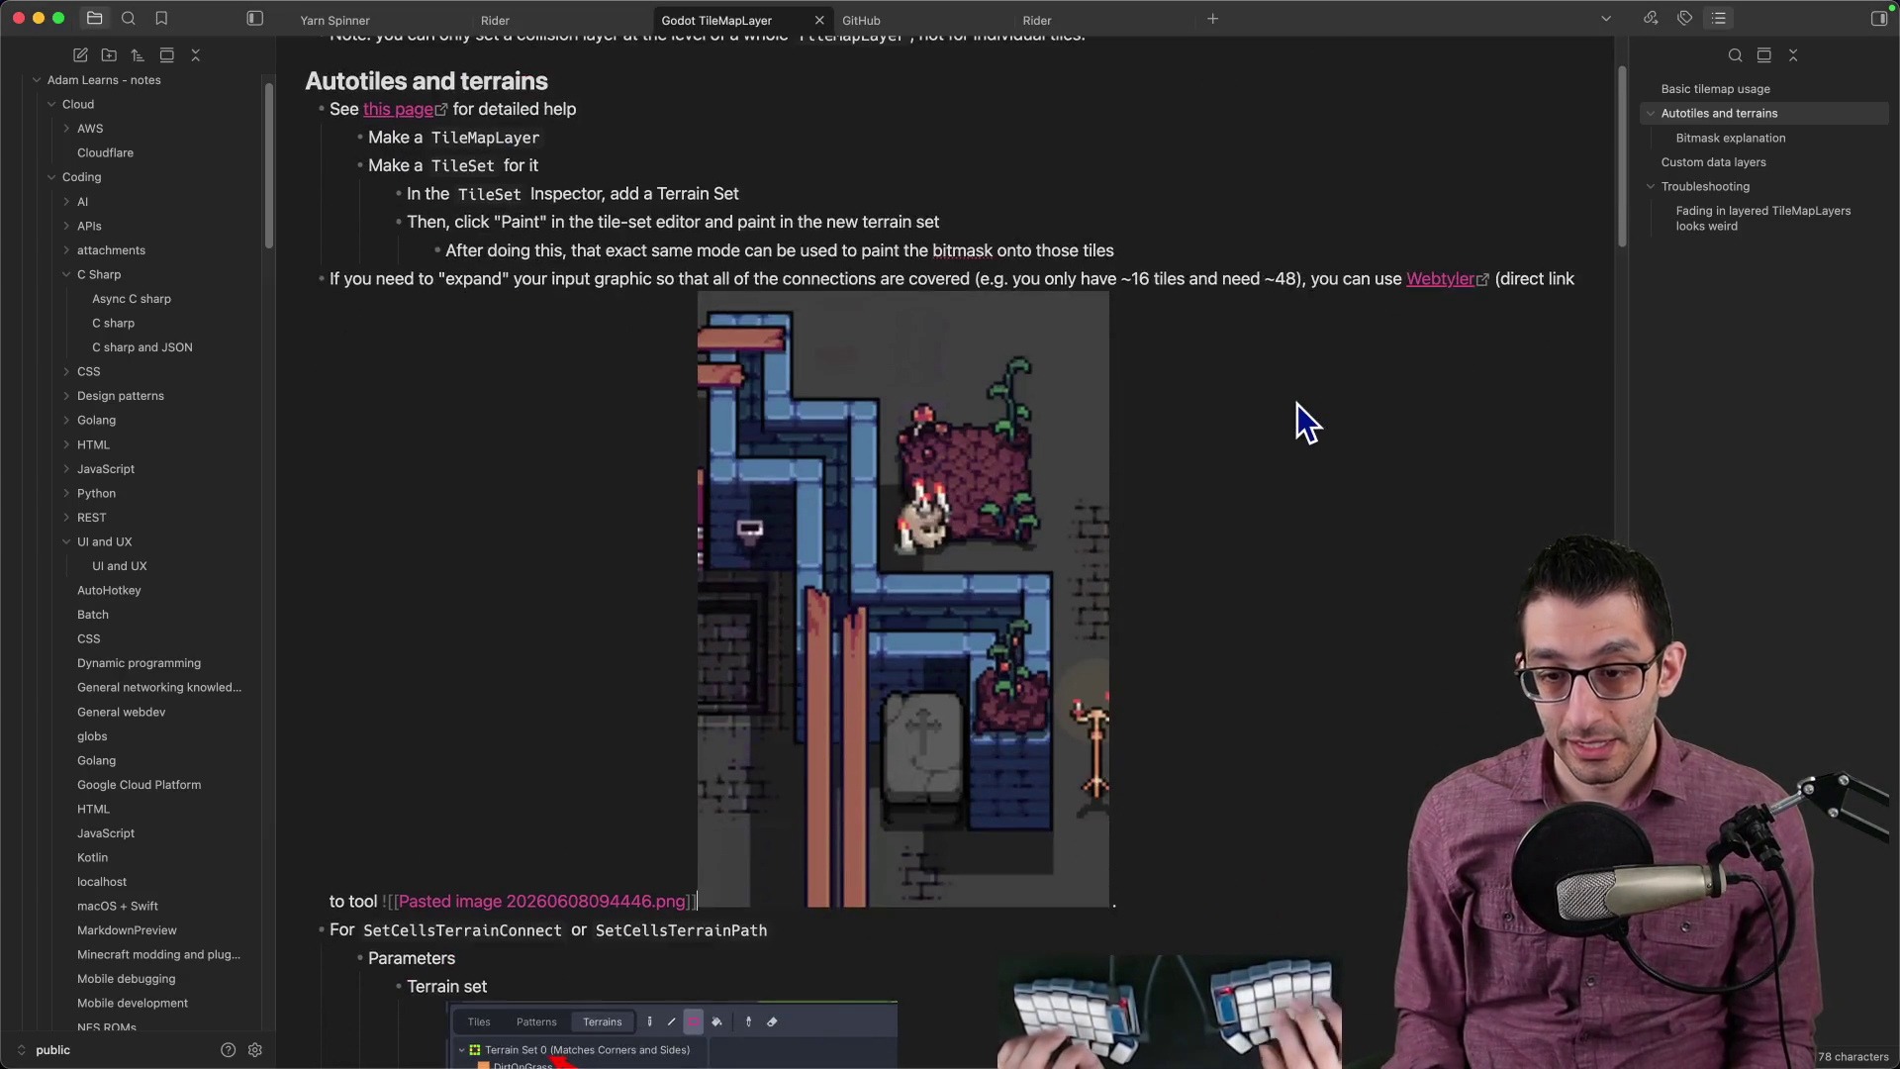
scroll(534, 471, "up", 15)
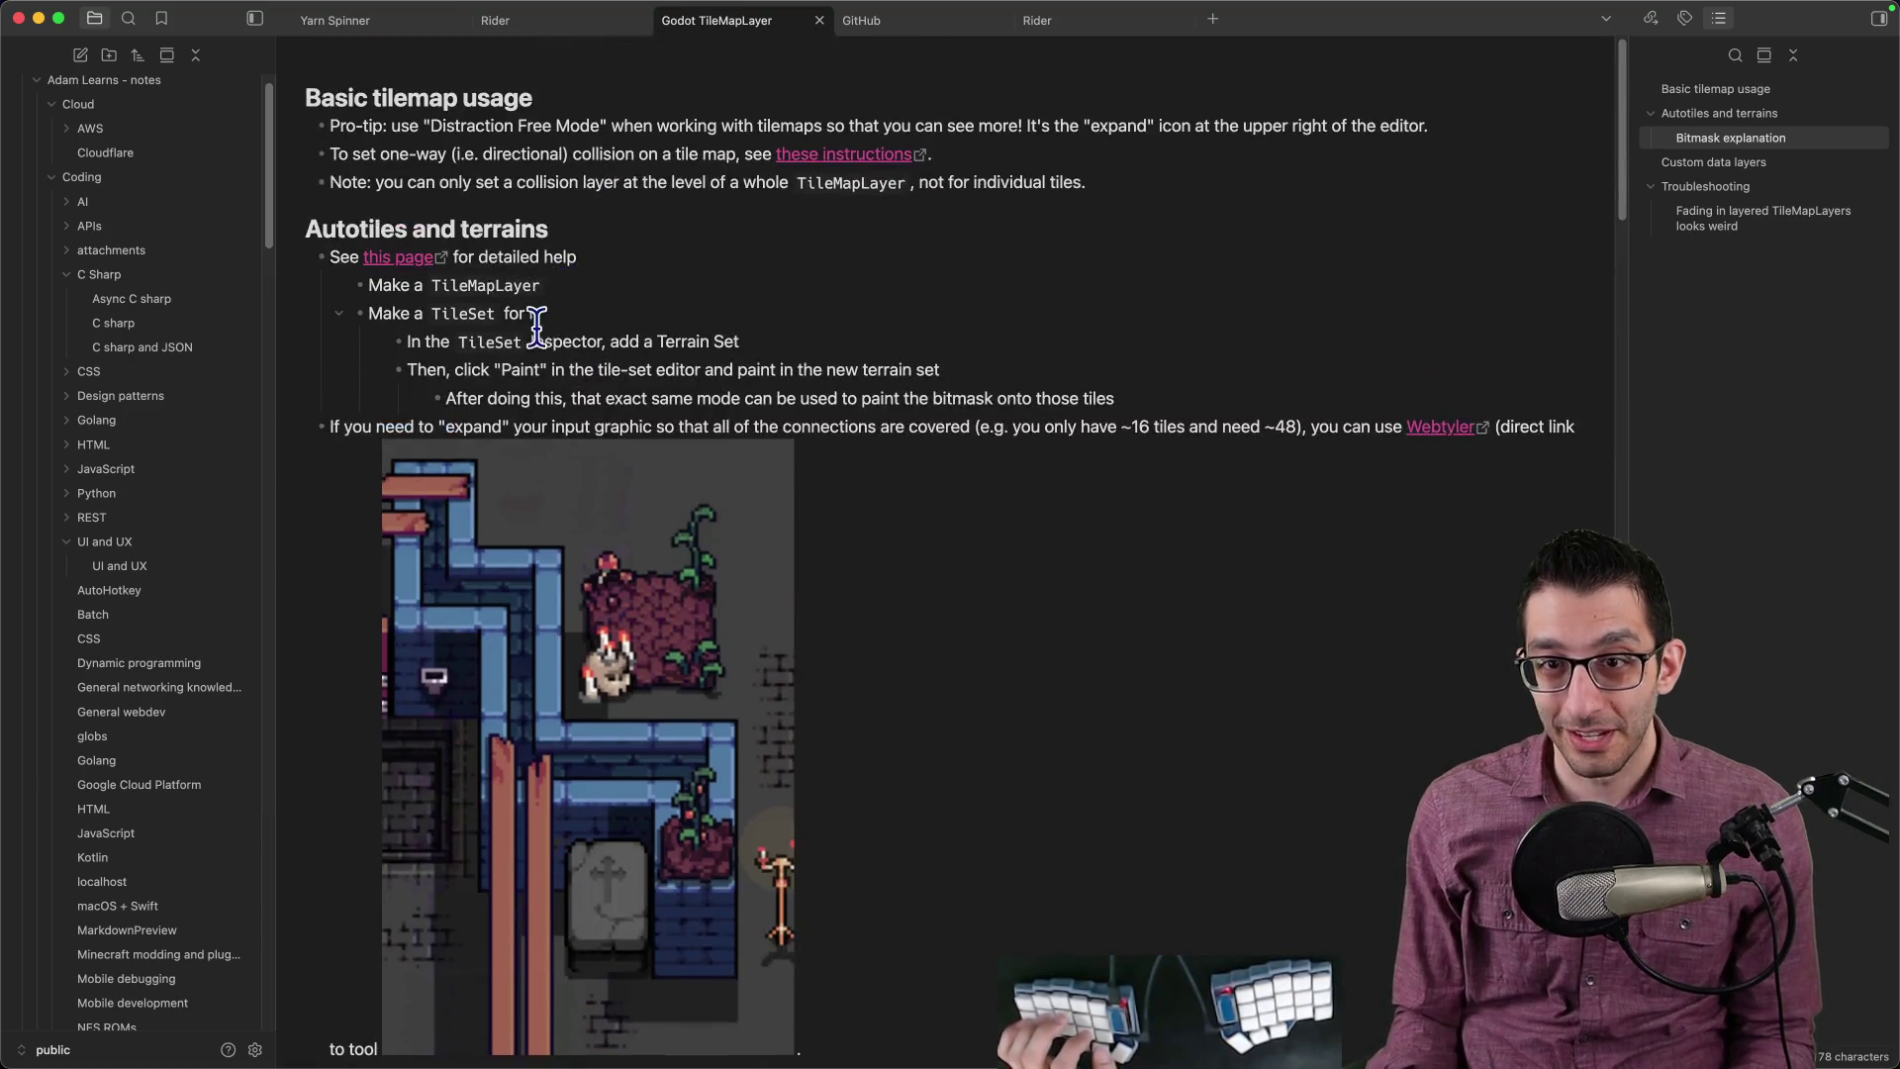
scroll(579, 472, "down", 8)
scroll(581, 475, "up", 10)
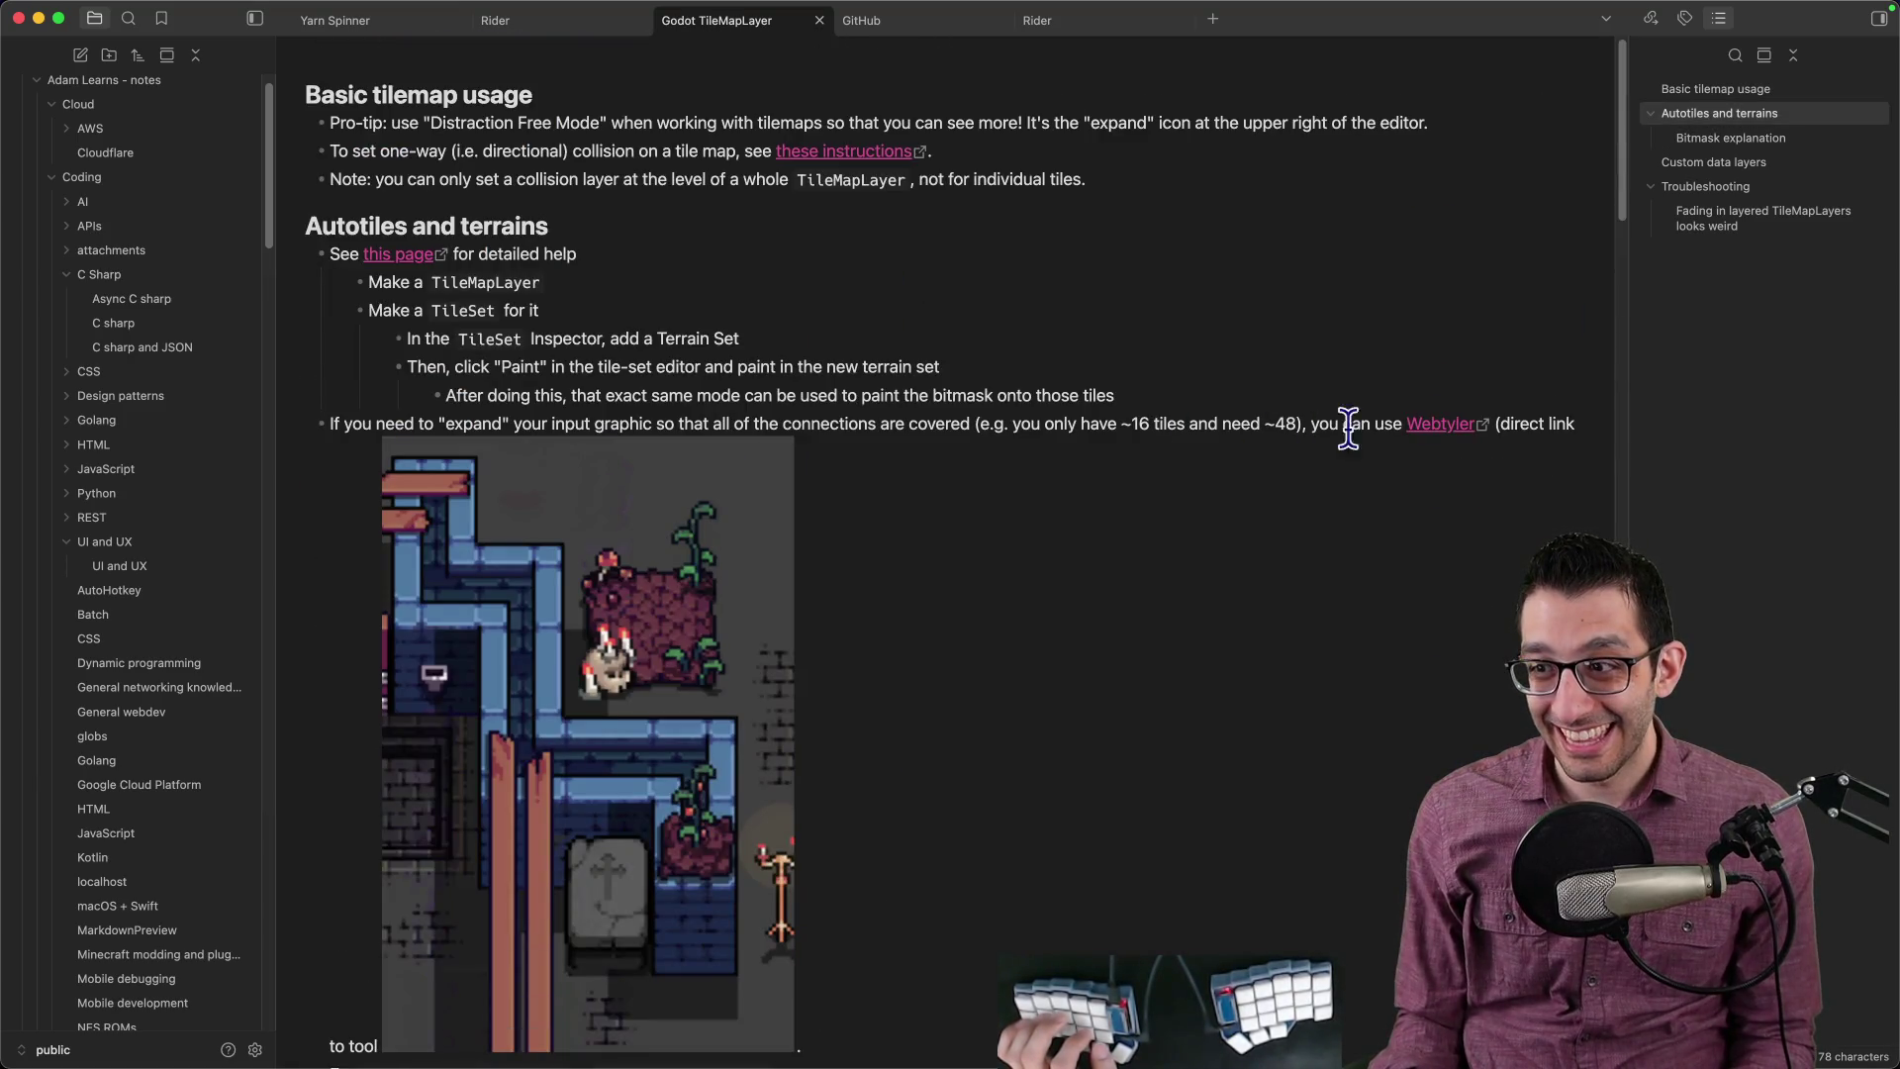
right_click(614, 478)
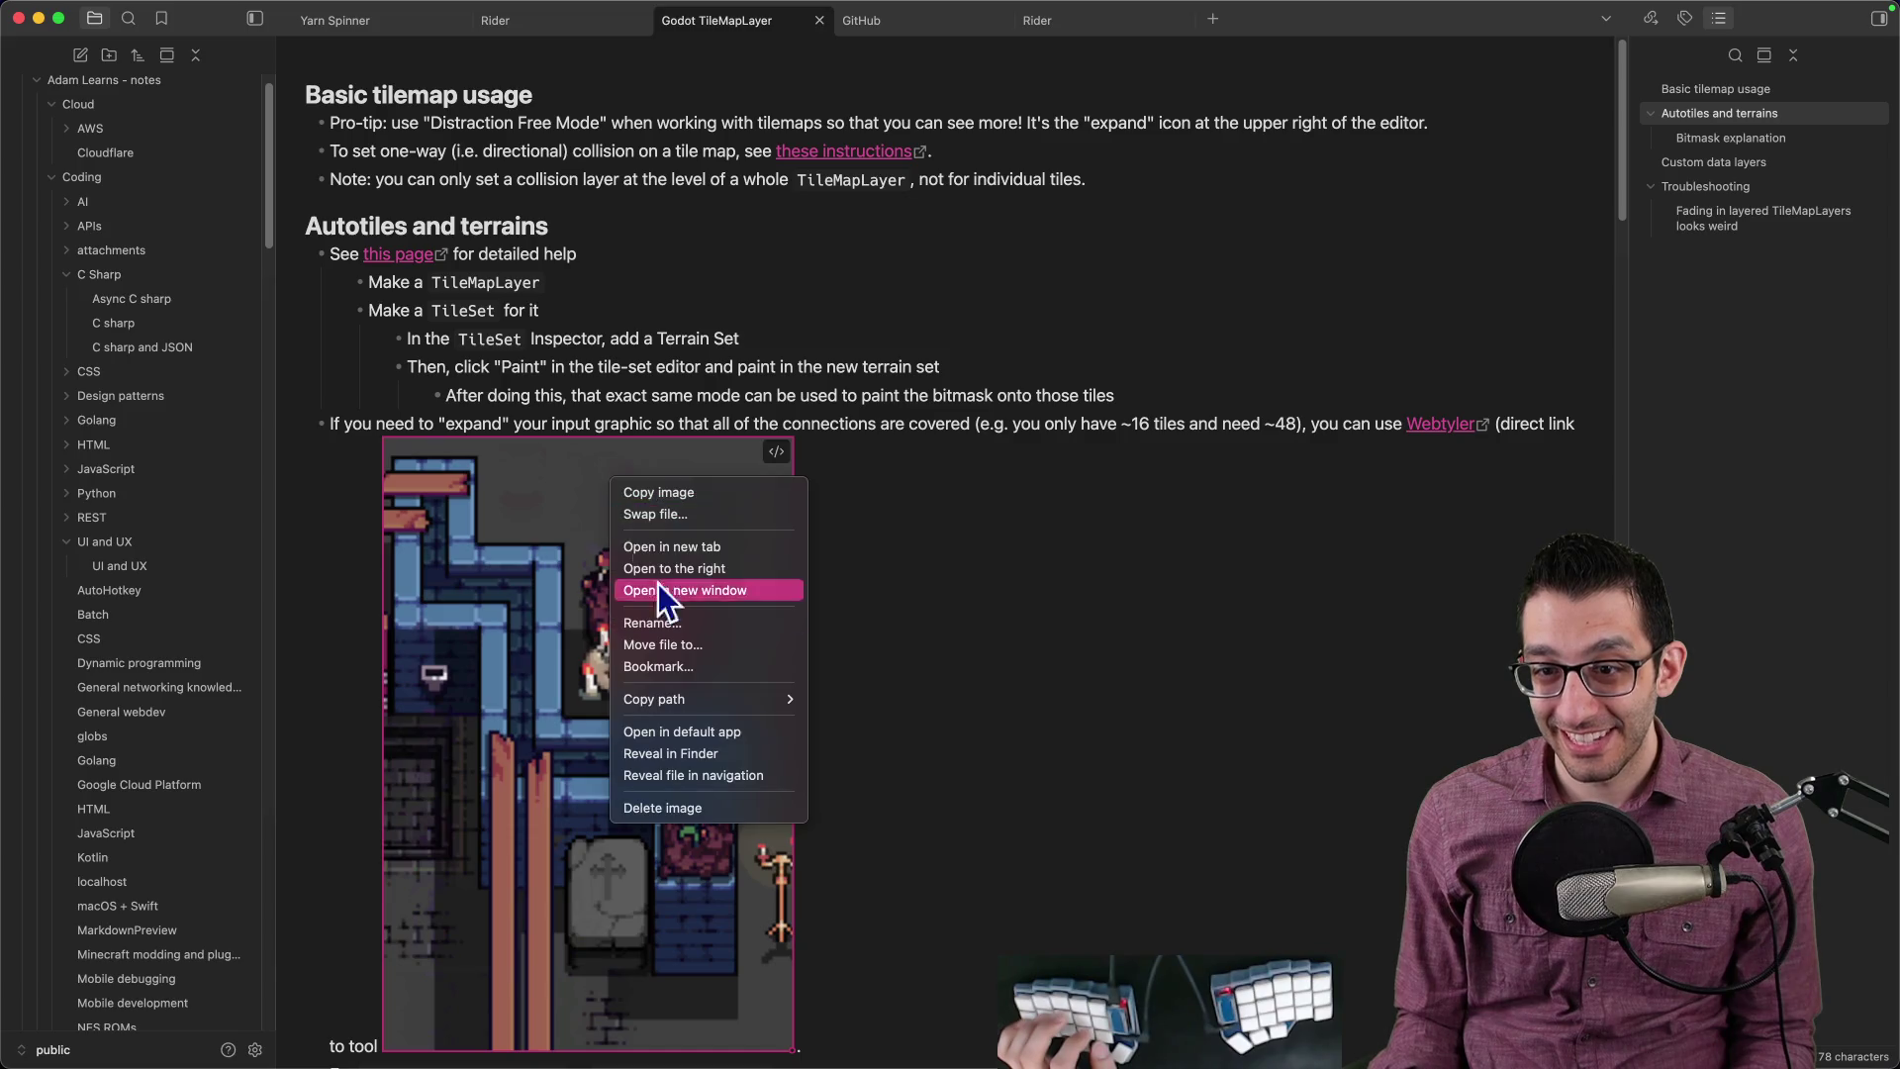
left_click(698, 762)
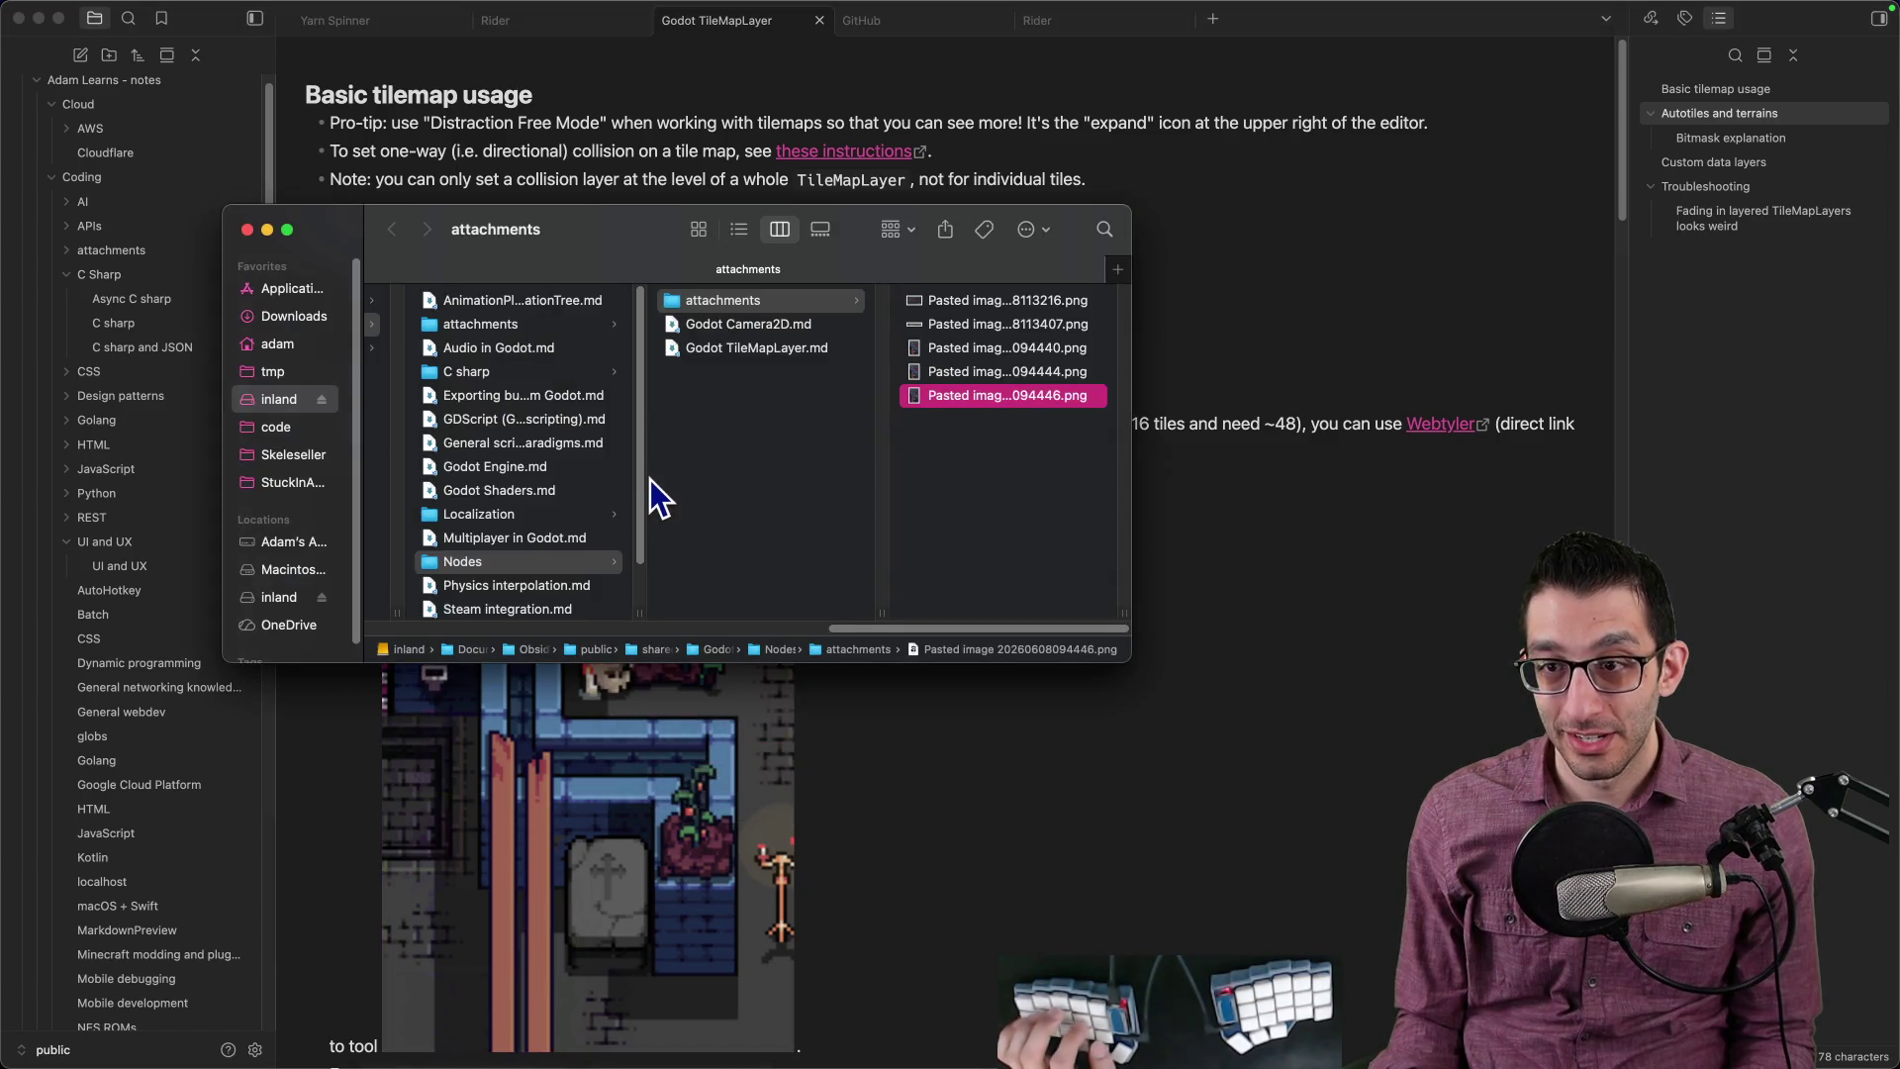
left_click(995, 347)
key("space")
key("Down")
key("Down")
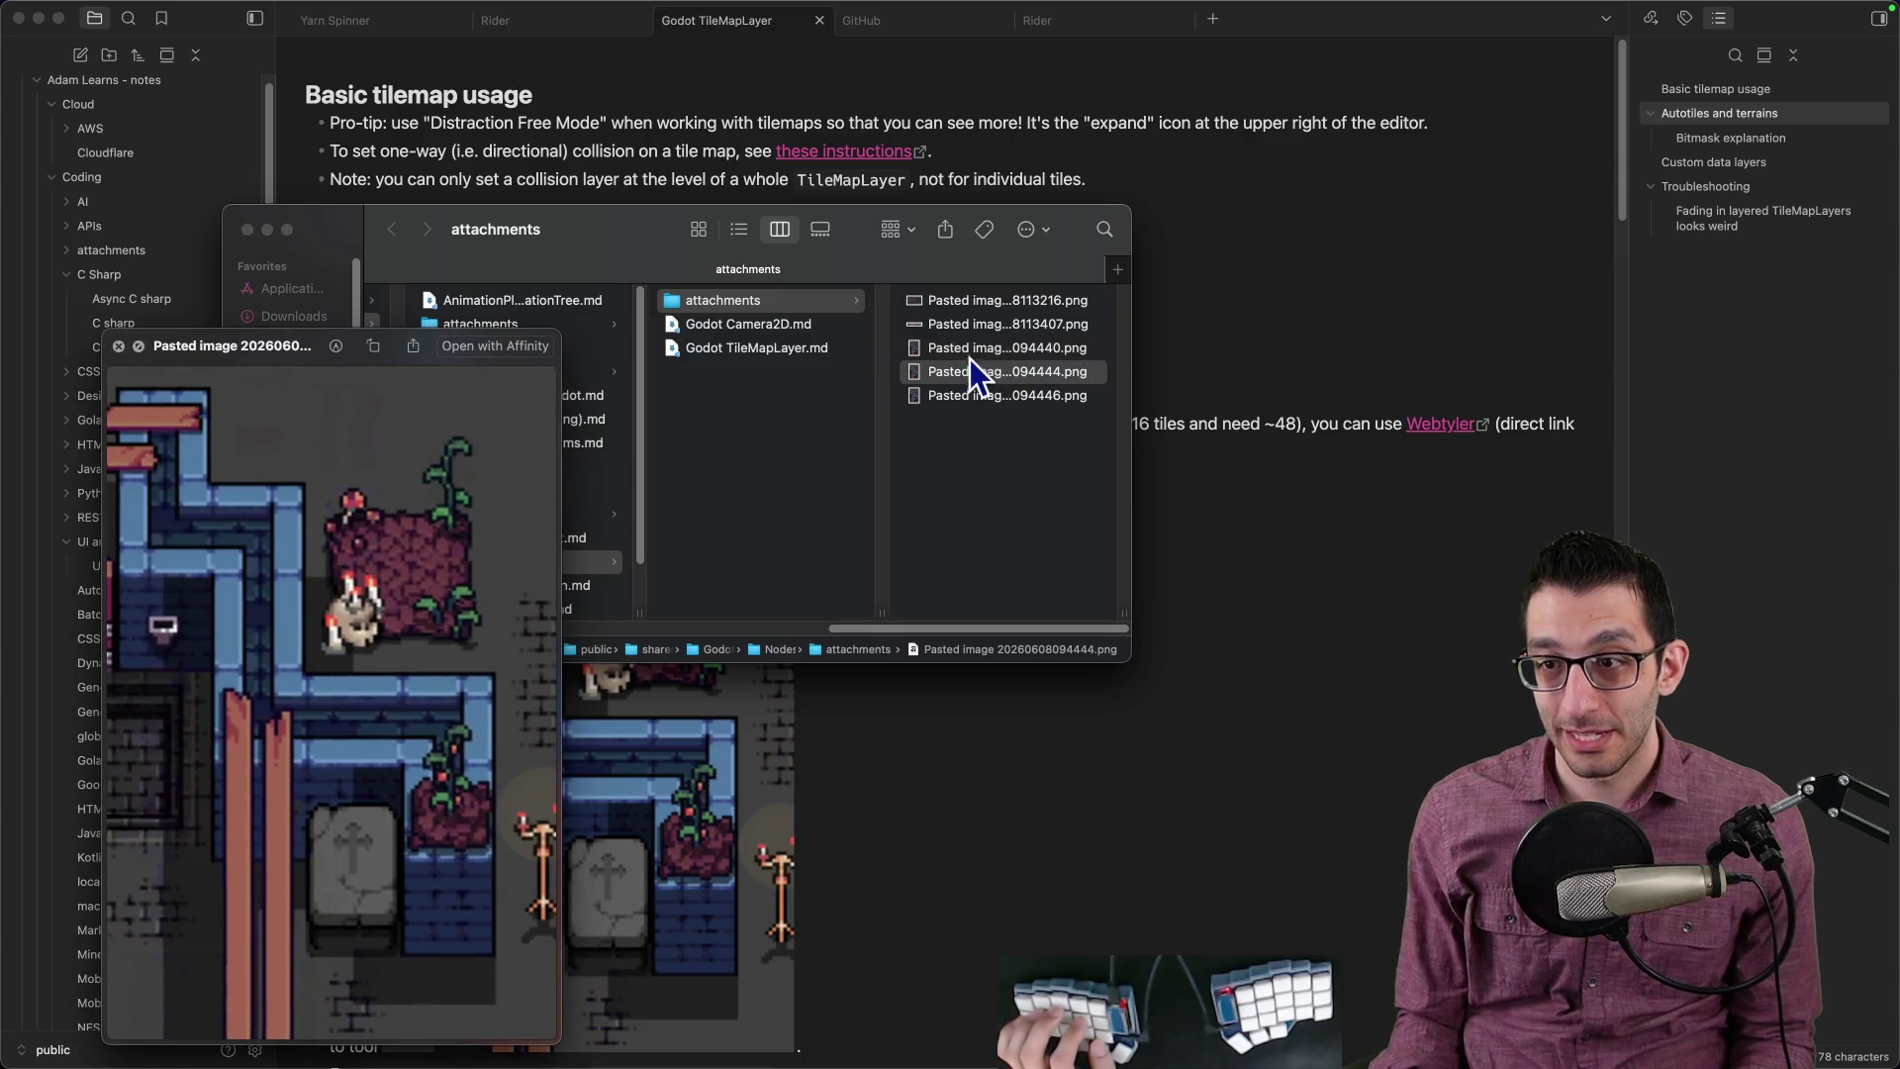
key("space")
left_click(996, 358)
left_click(989, 386, "shift")
key("super+BackSpace")
key("super+BackSpace")
Step: Return to the note, inspect the image embed's source, and open a blank Untitled-4 editor file
left_click(1187, 441)
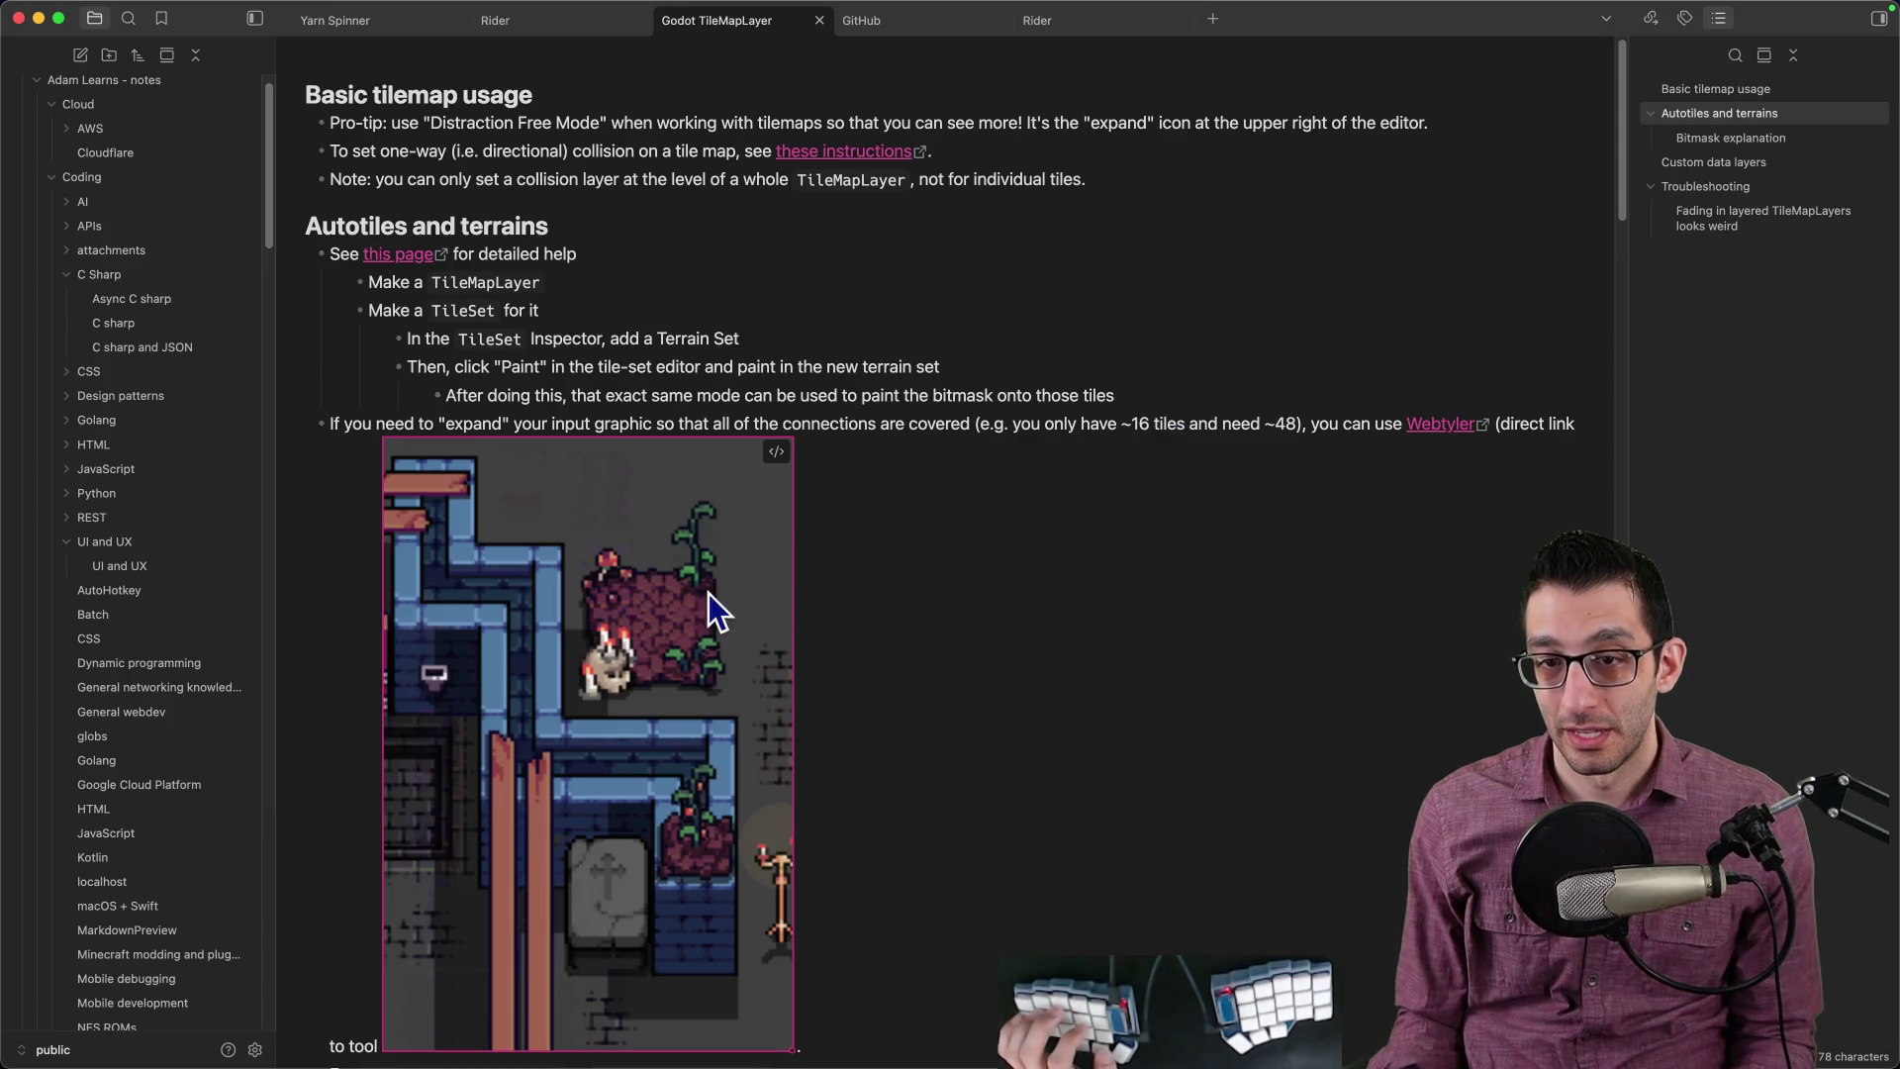
left_click(953, 638)
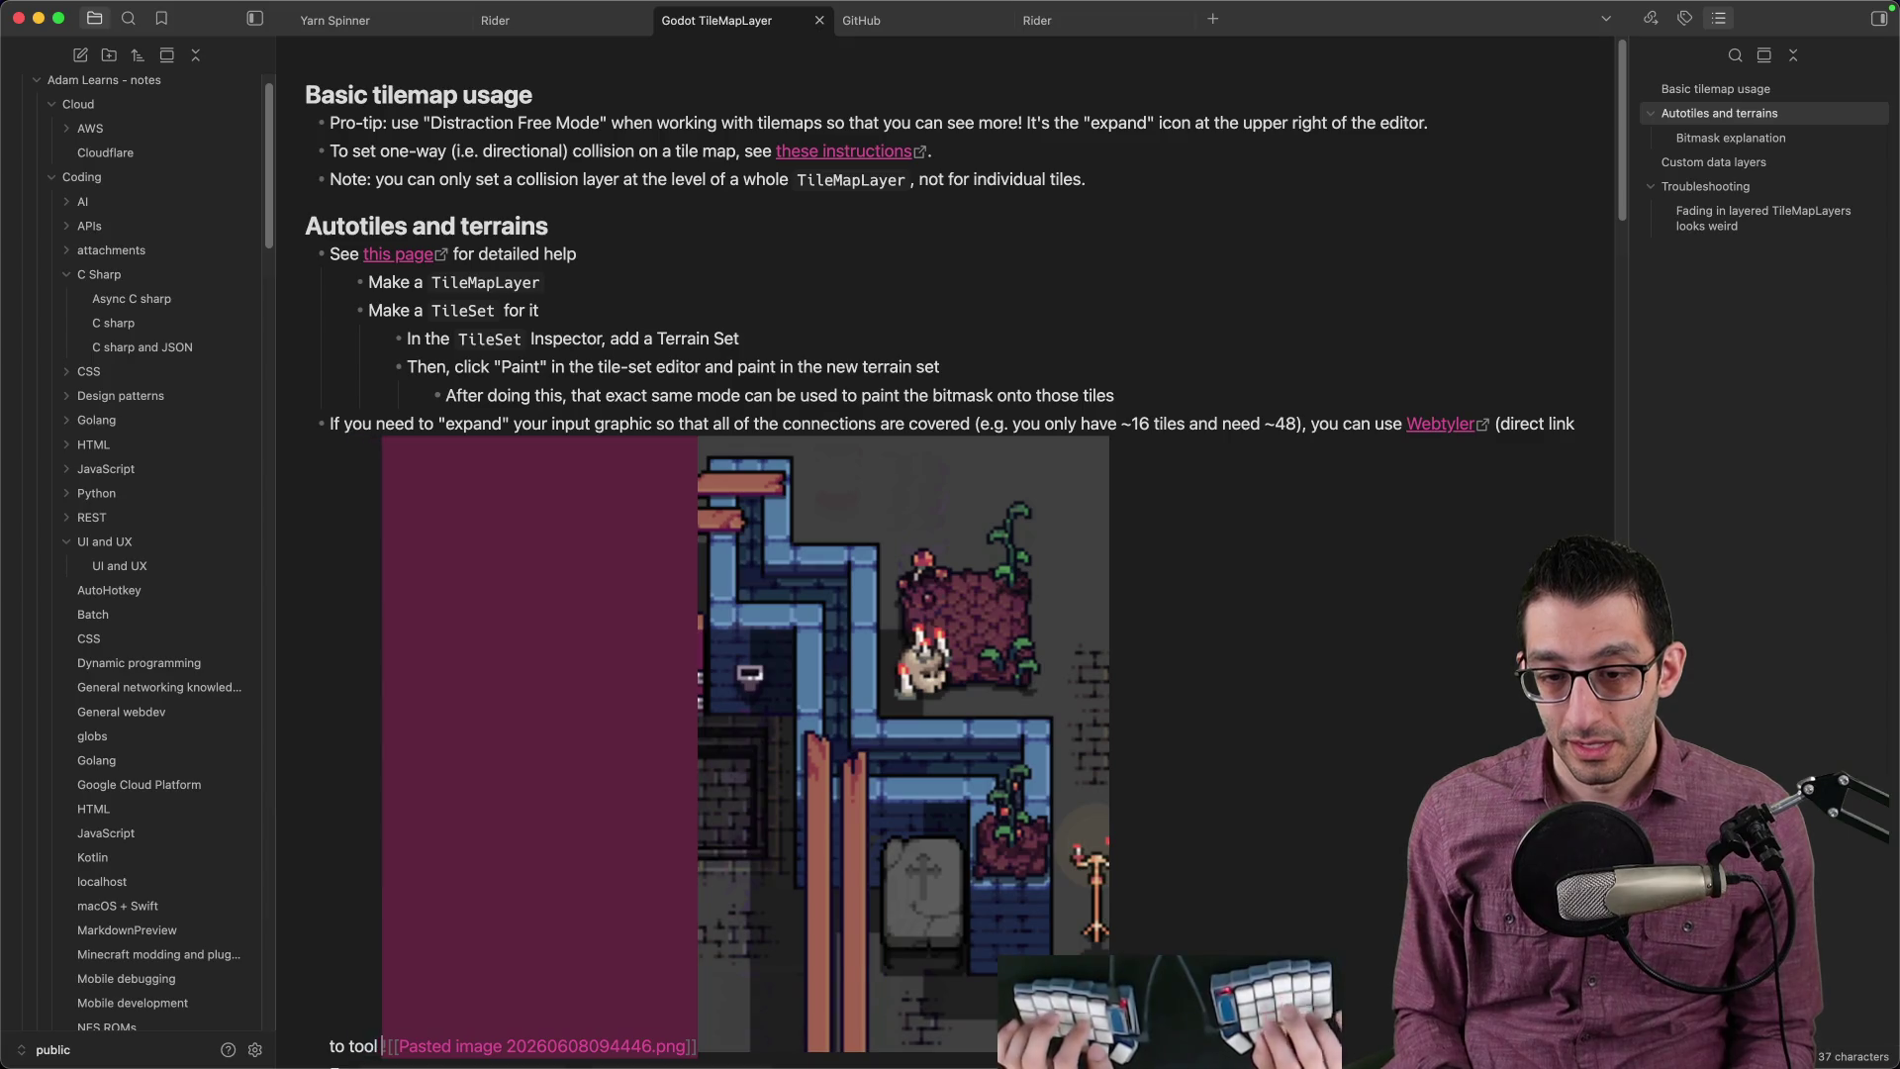
key("super+Tab")
key("super+Tab")
key("super+n")
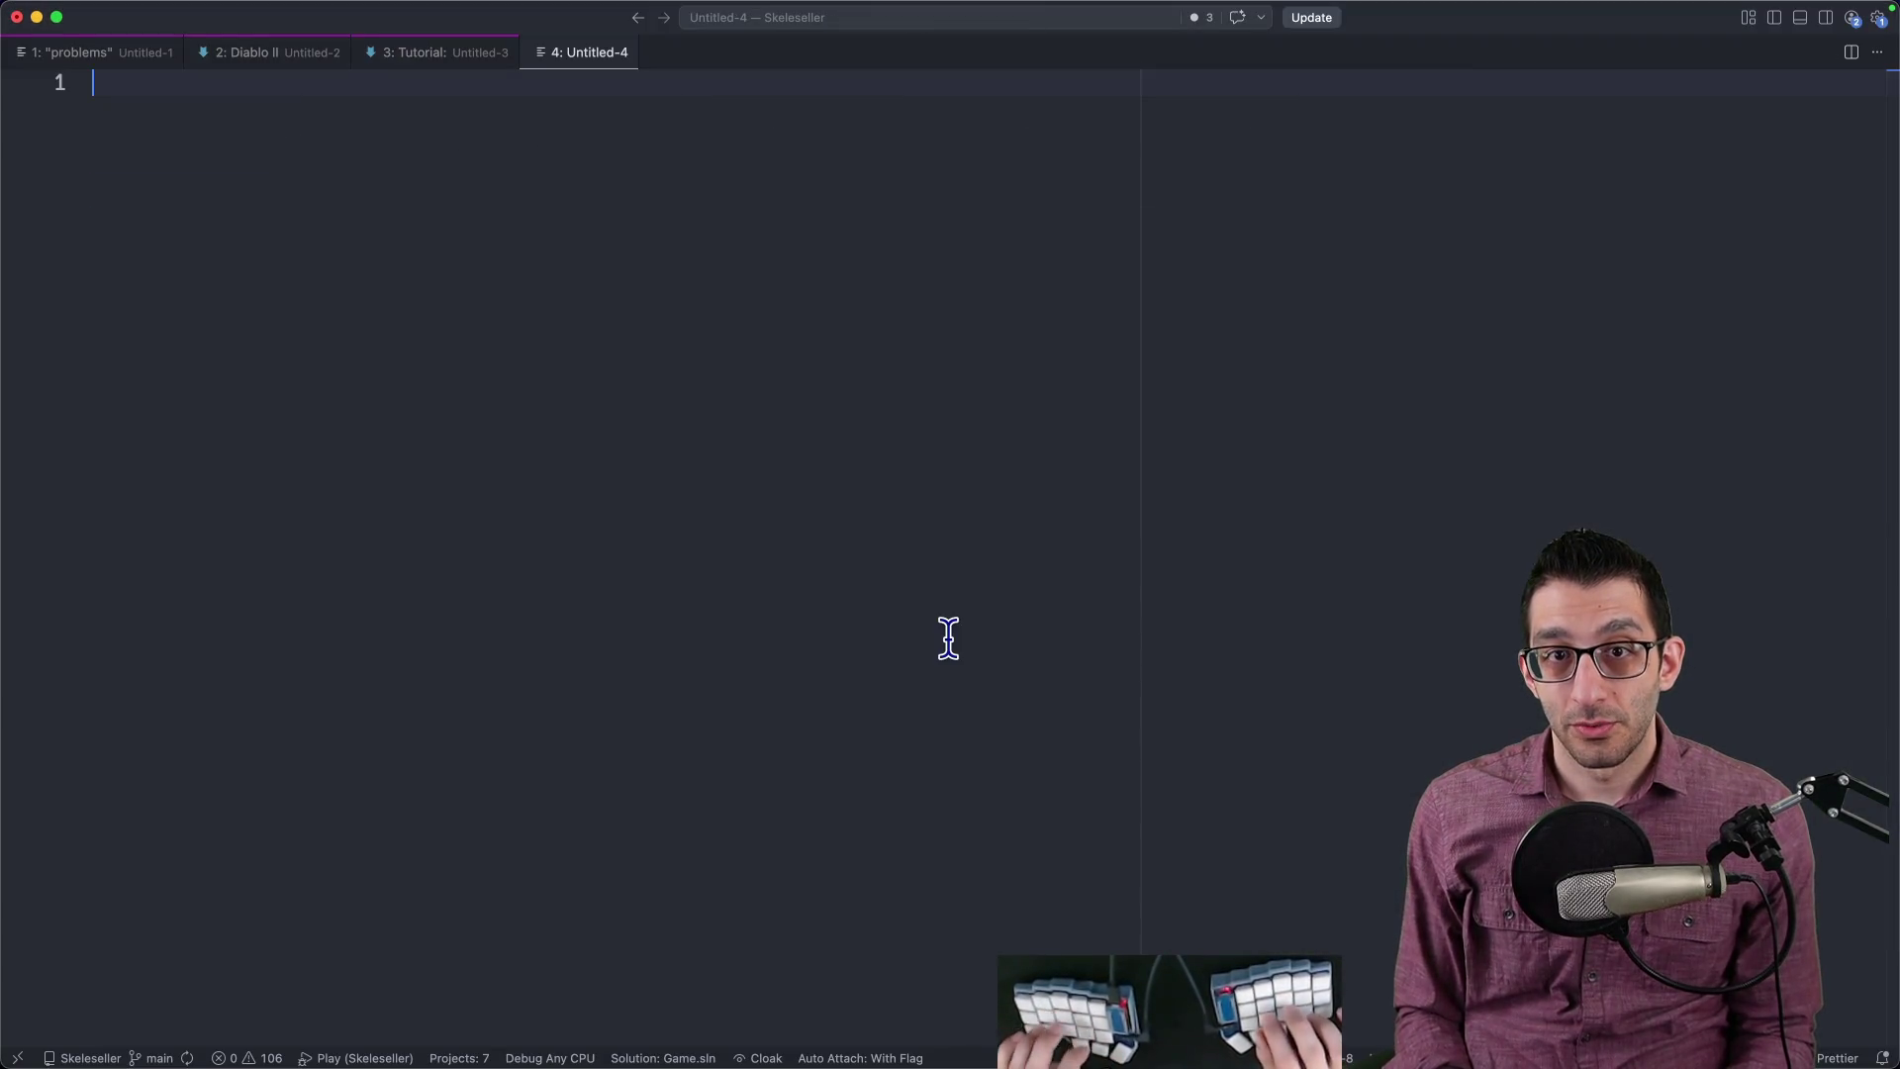
key("super+Tab")
Step: Copy the Webtyler page address and paste it into the VS Code scratch tab
right_click(265, 65)
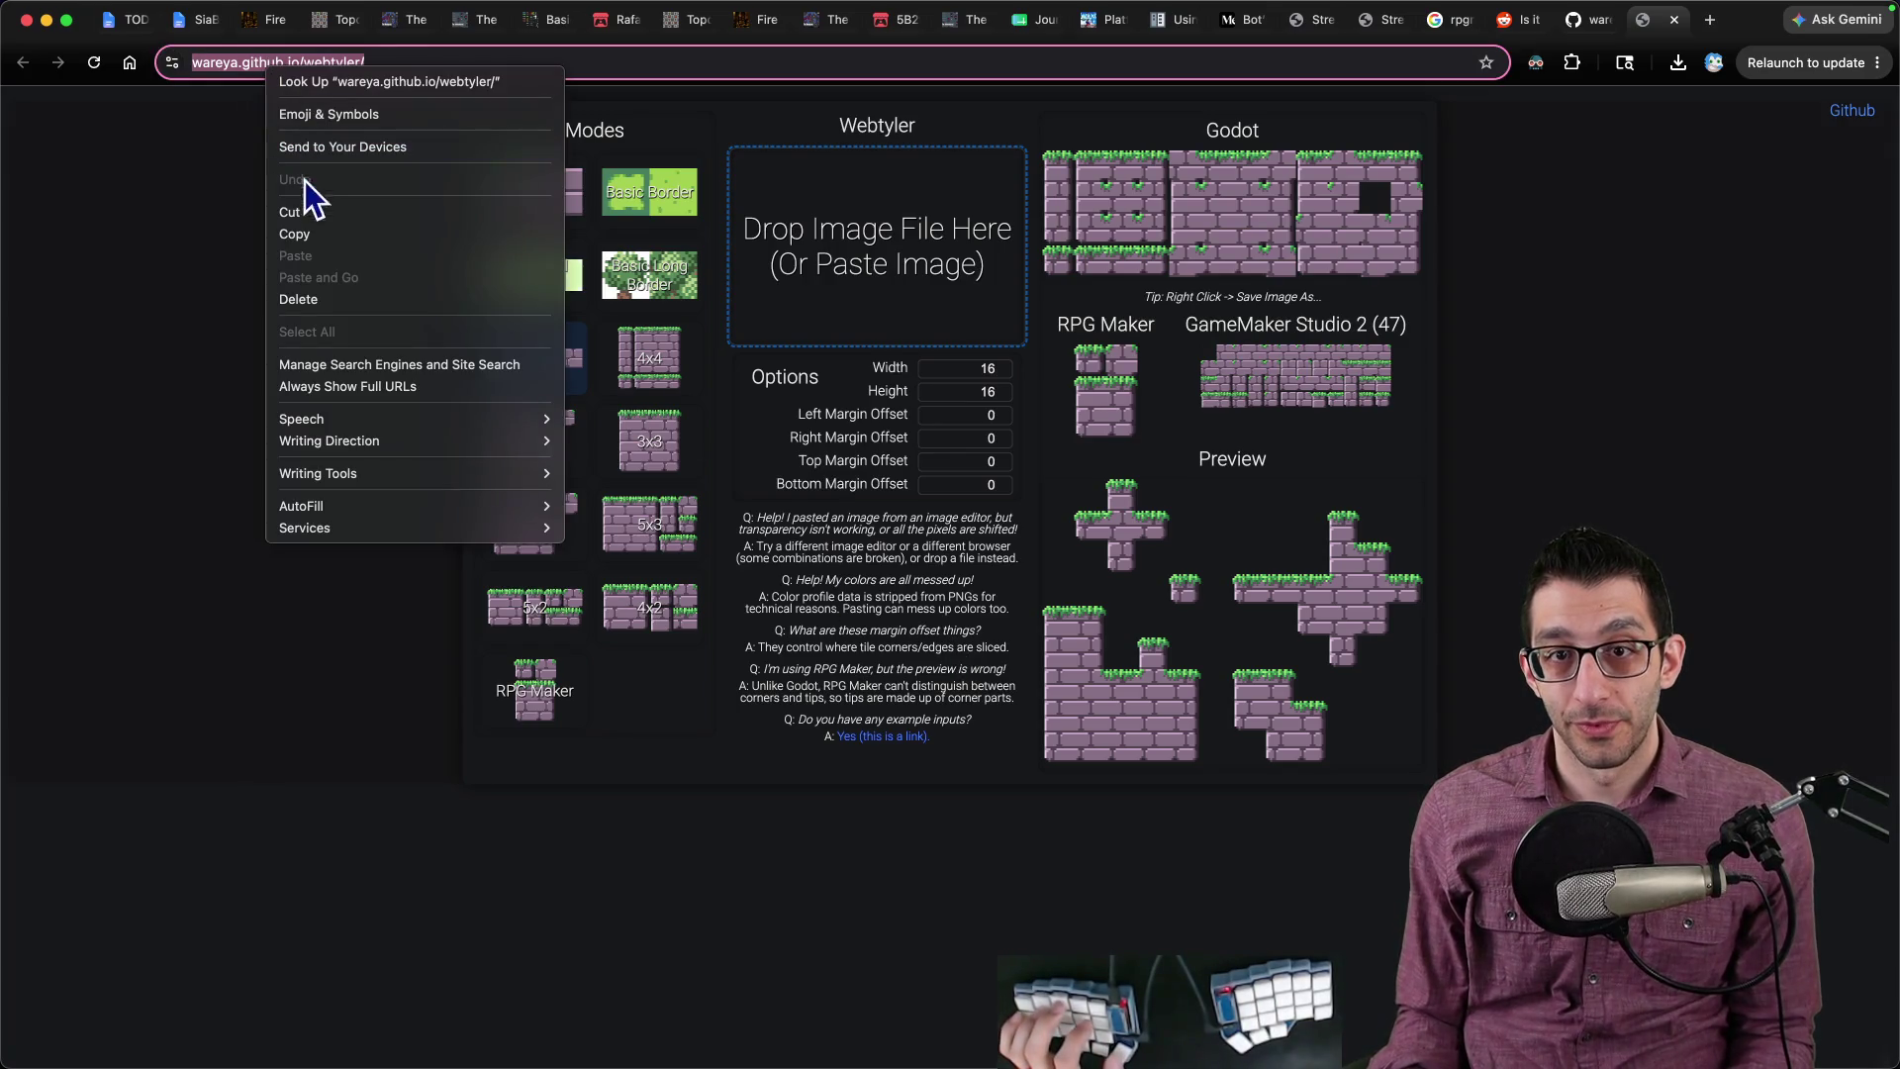
left_click(311, 233)
key("super+Tab")
key("super+v")
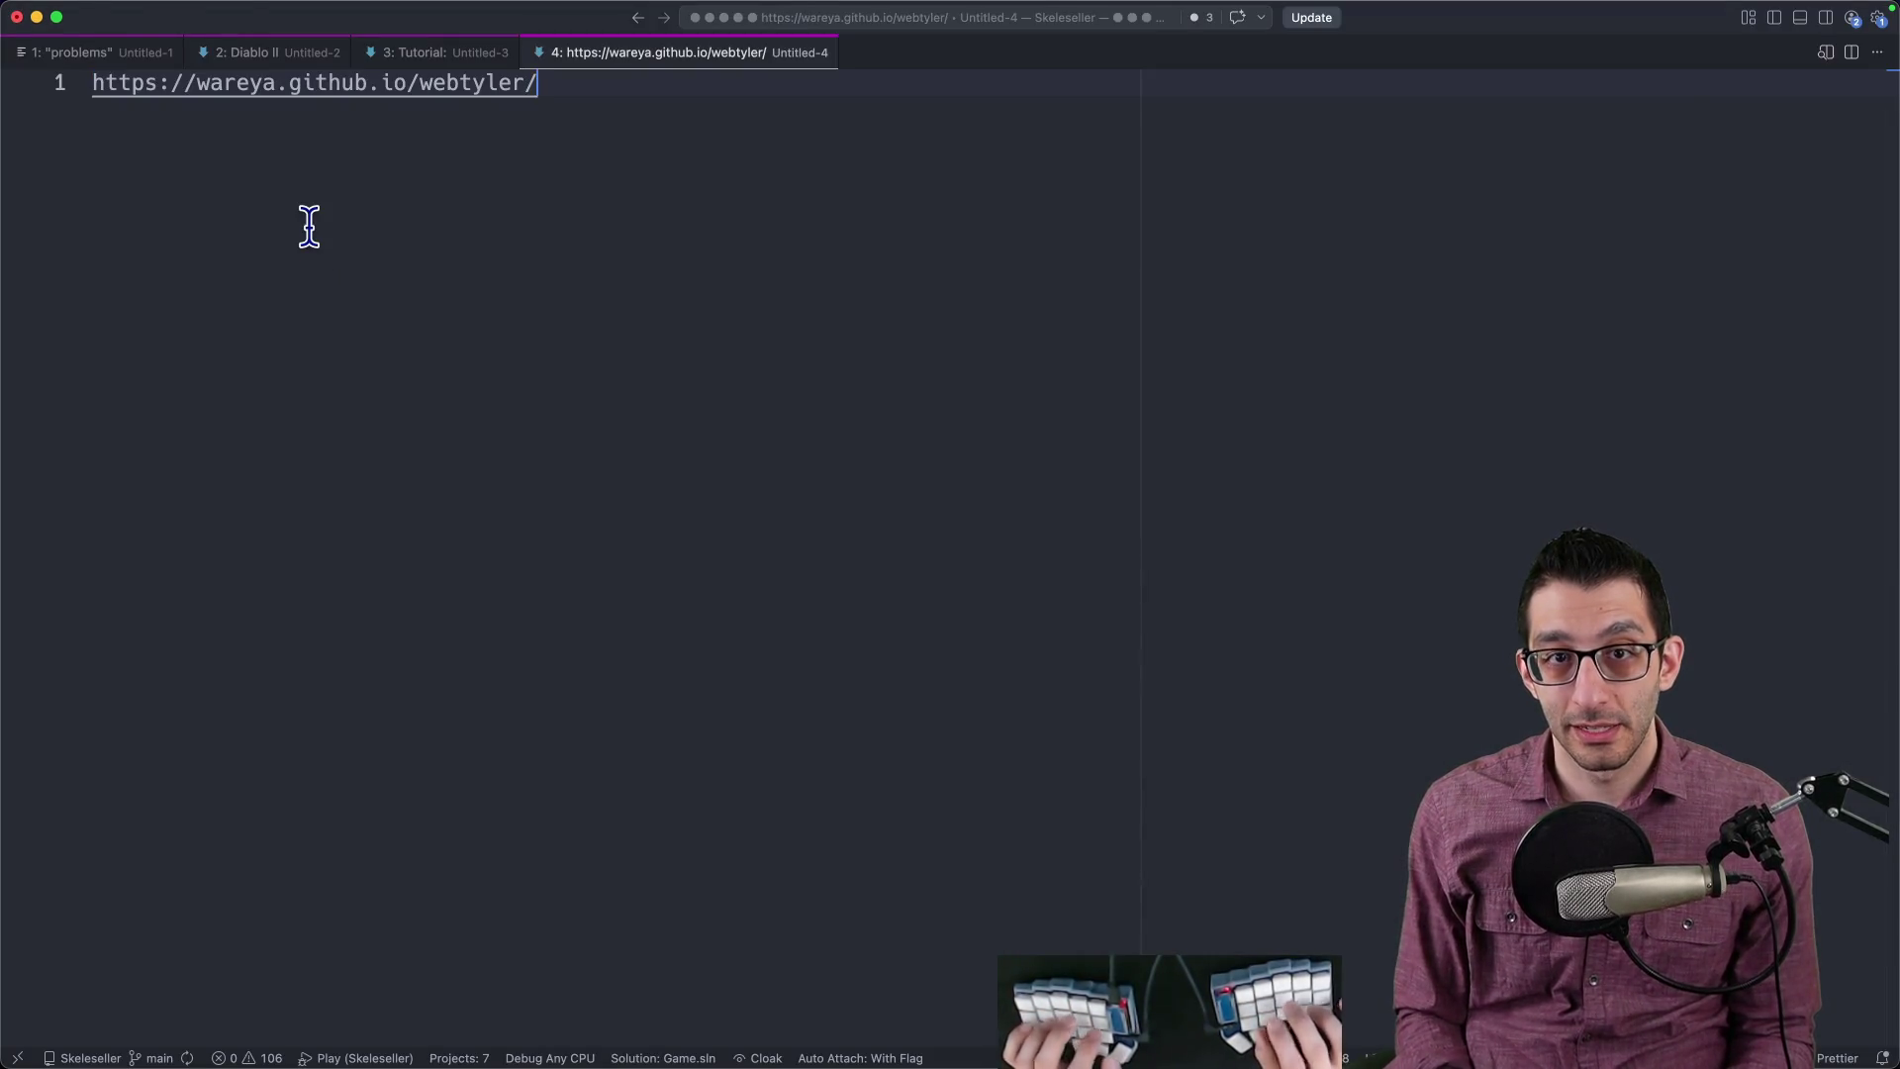
Step: Link the word 'tool' in the note to the Webtyler URL and finish it with ').'
key("super+Tab")
key("BackSpace")
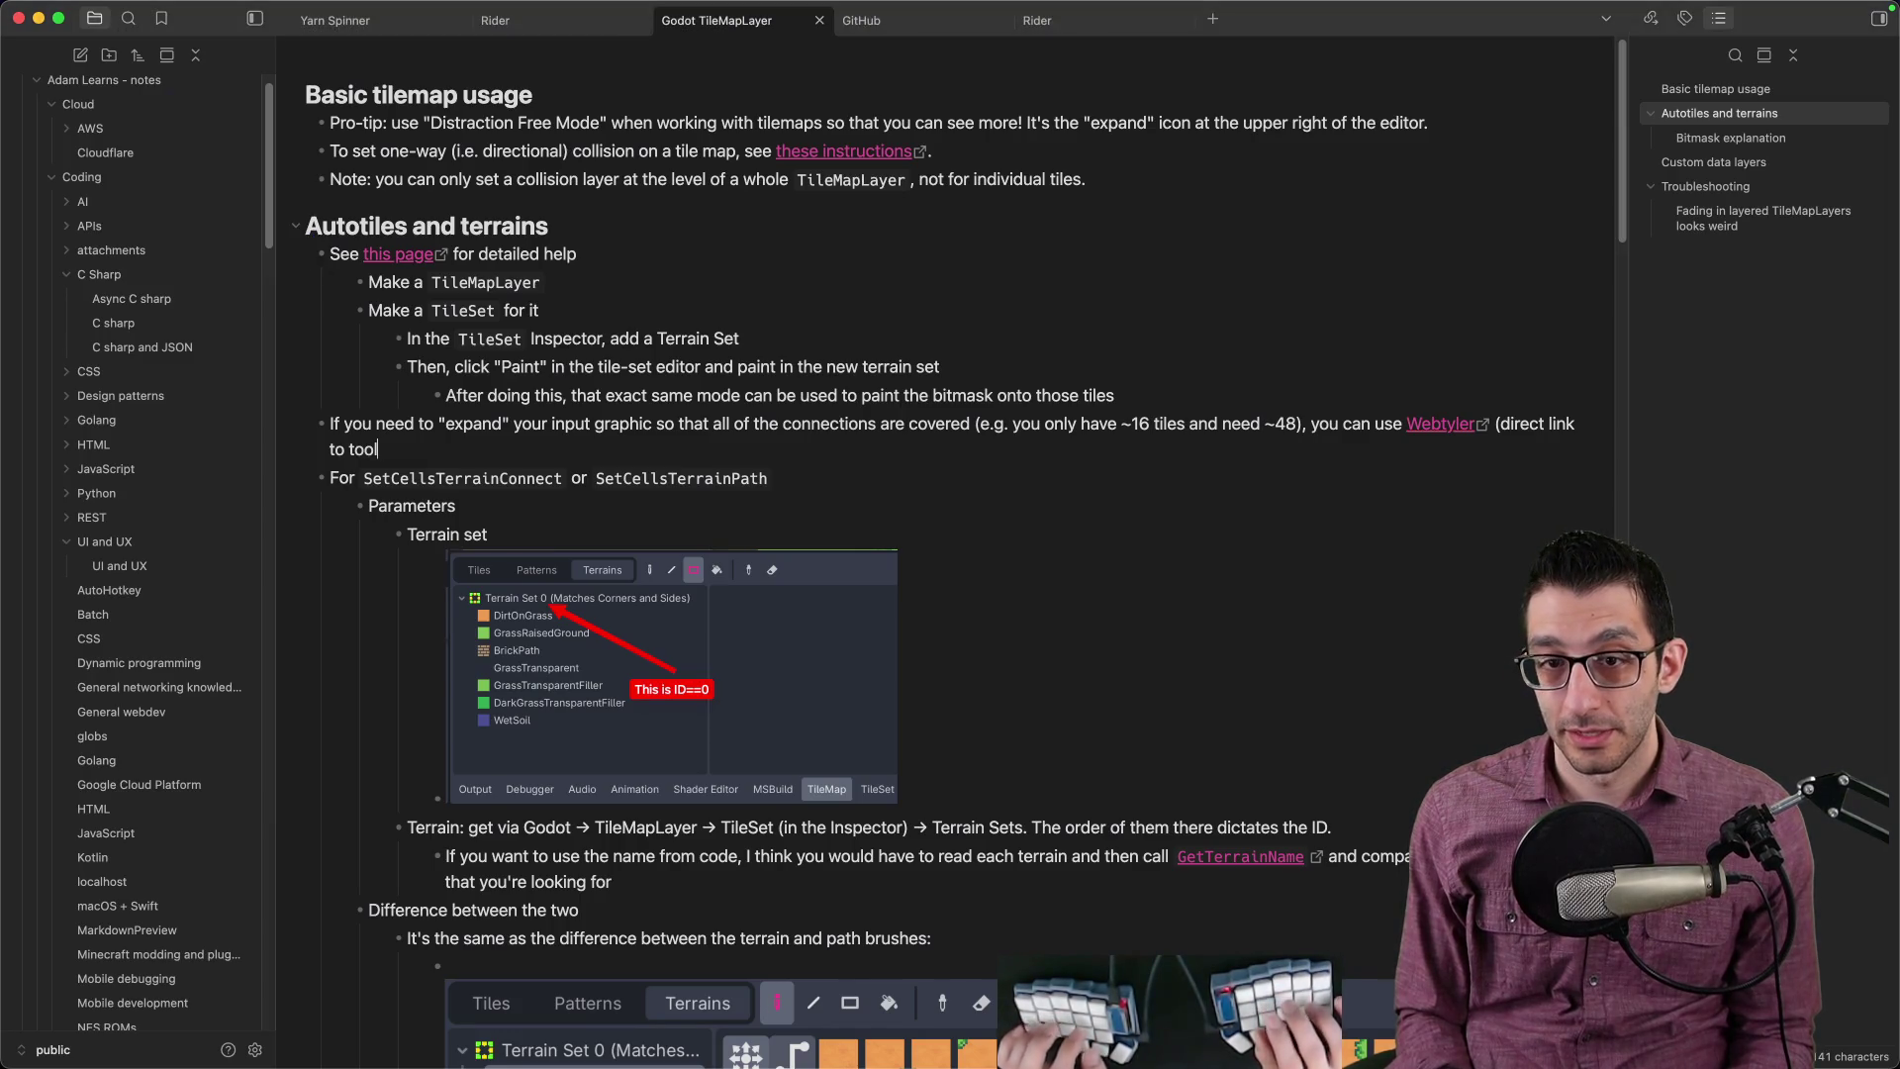
key("super+v")
type(").")
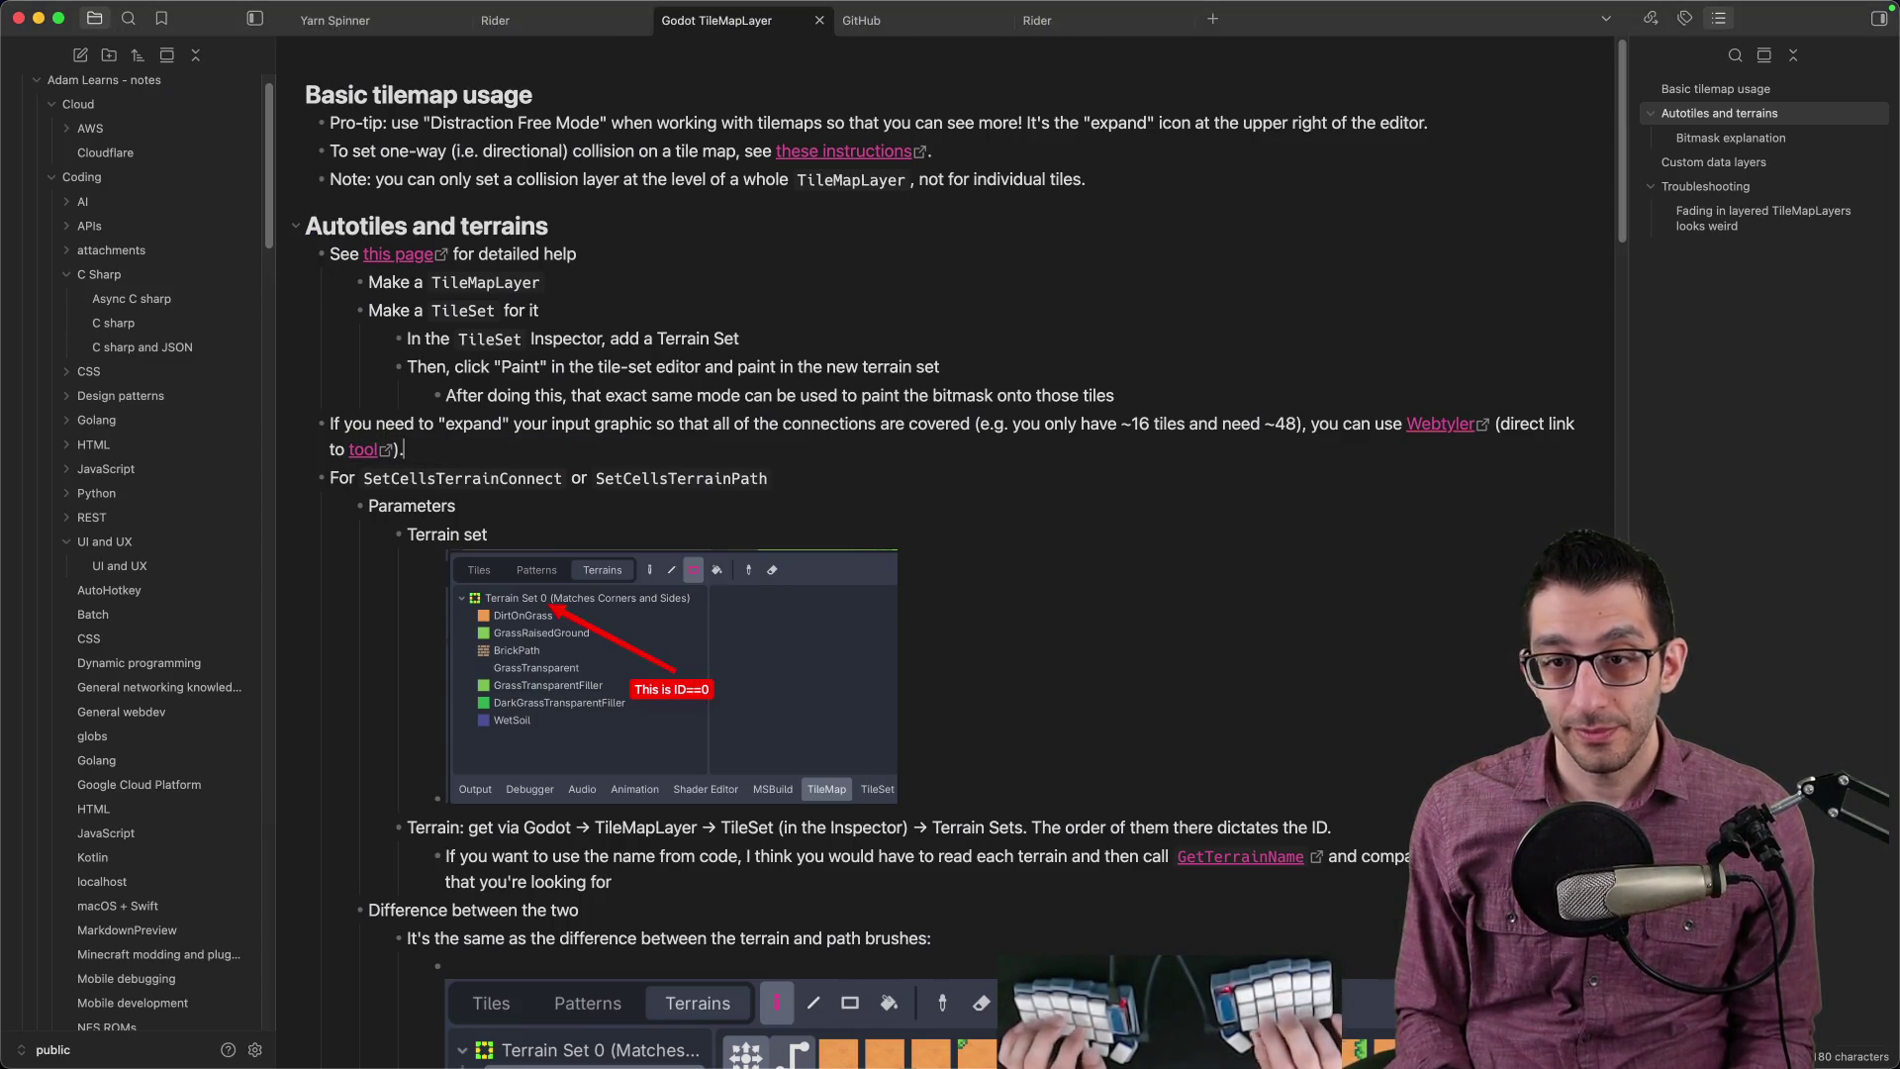
key("super+Tab")
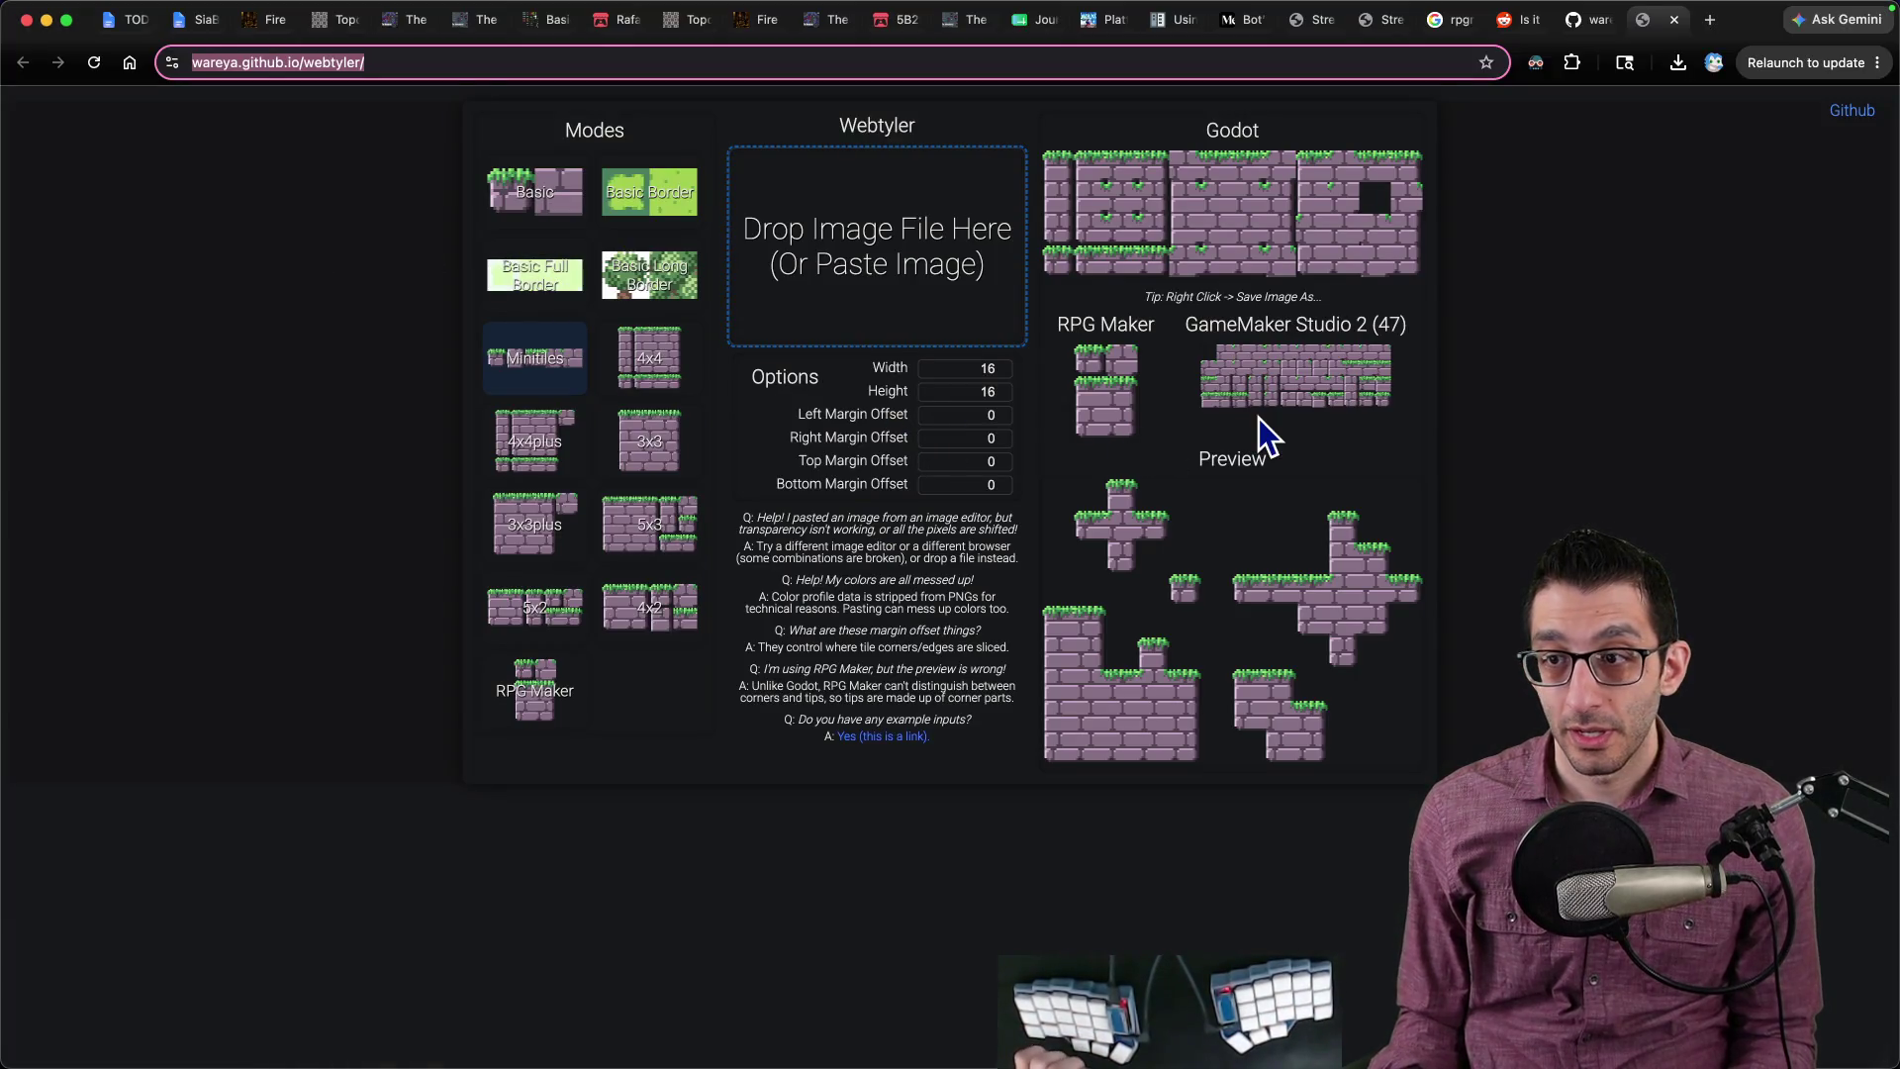
Step: Drag Dungeon_Walls.png from Finder's Rpg Maker (48x48)/img/tilesets folder into Webtyler's drop area
key("super+Tab")
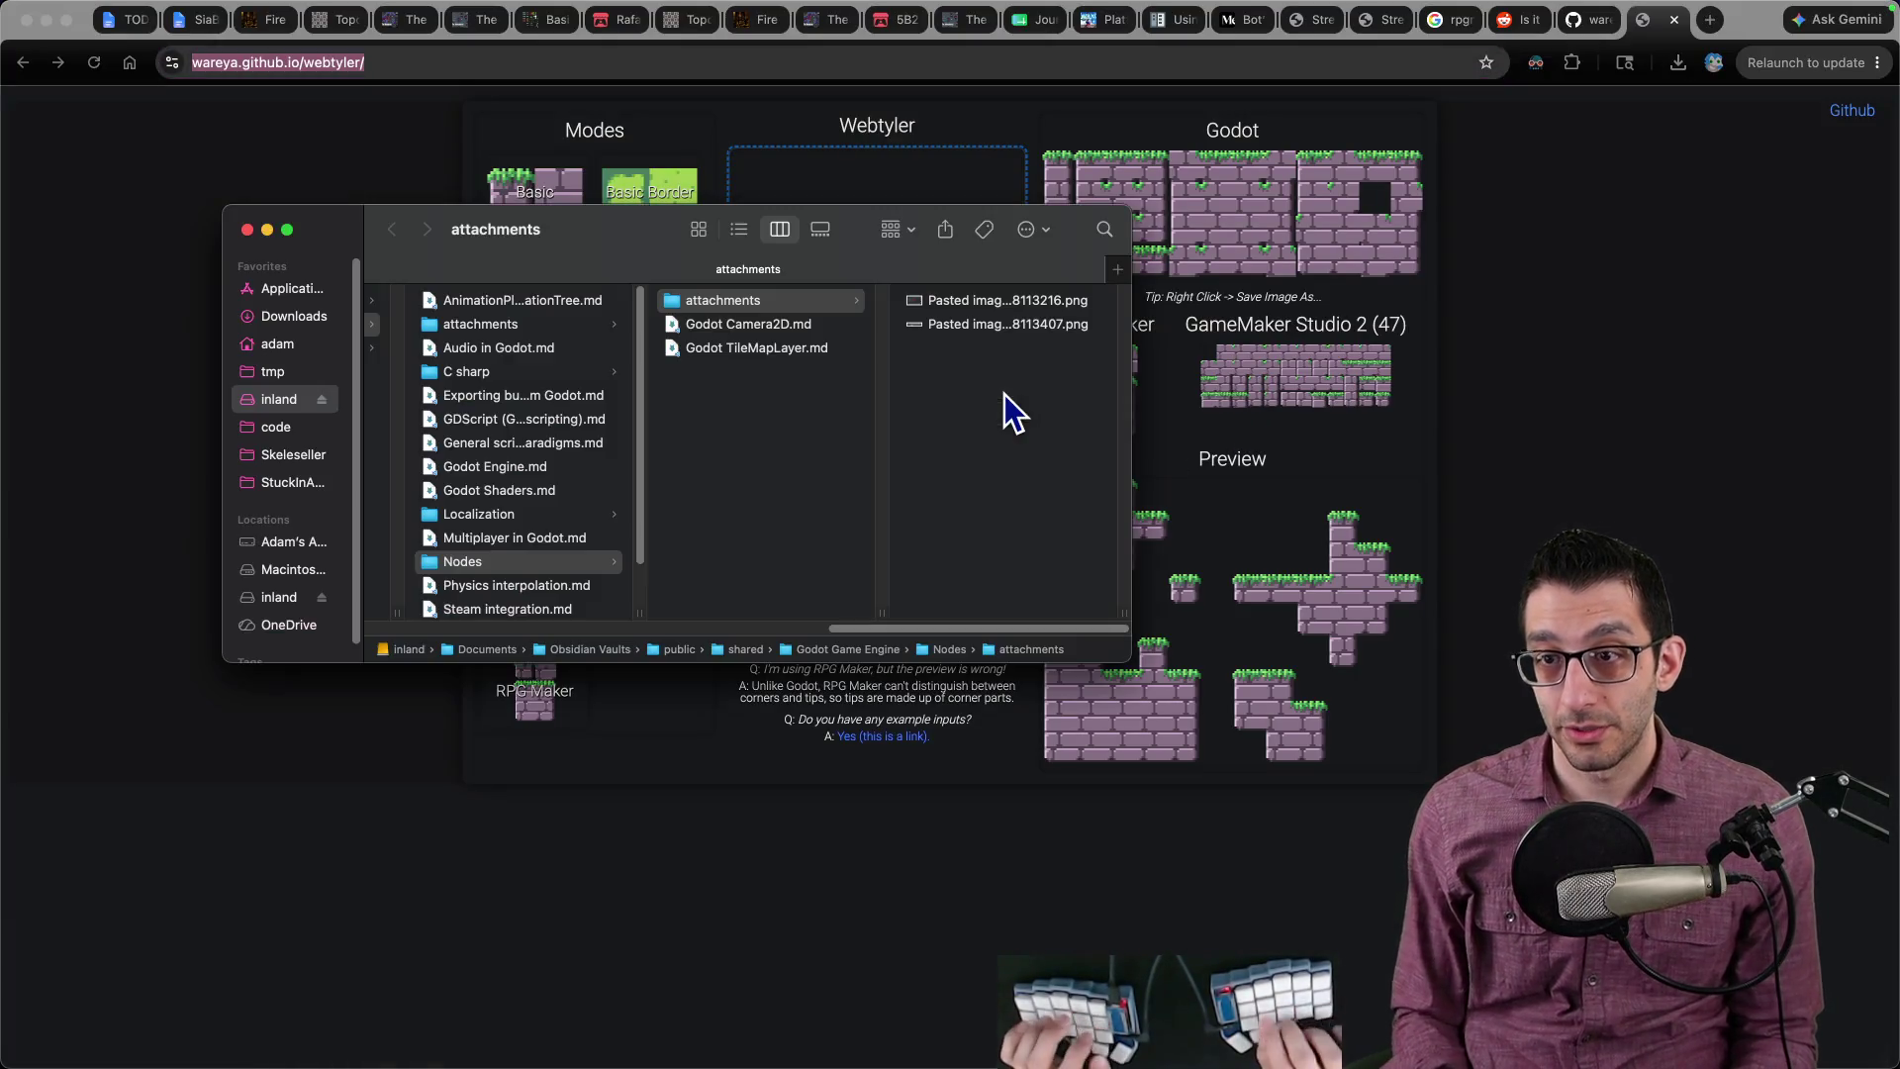
left_click(730, 482)
key("super+grave")
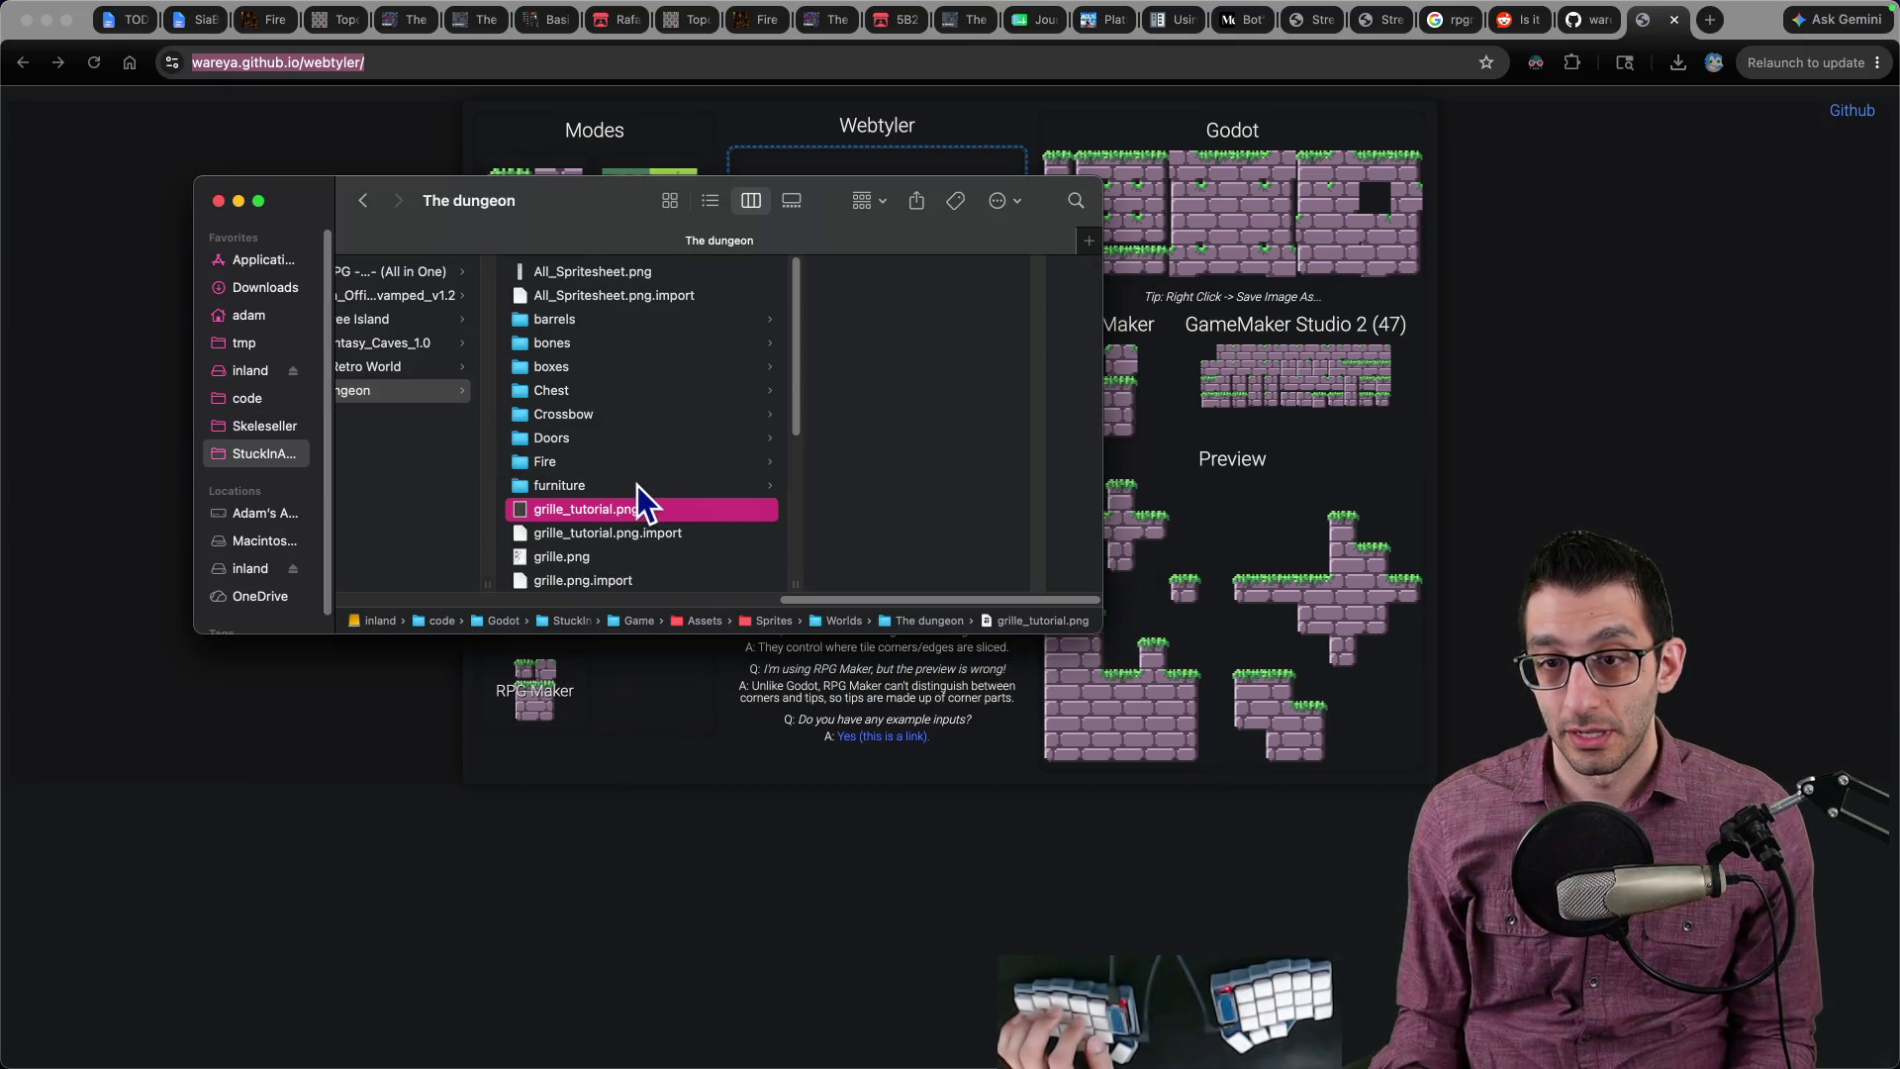
scroll(637, 494, "down", 5)
left_click(598, 382)
left_click(885, 272)
left_click(908, 296)
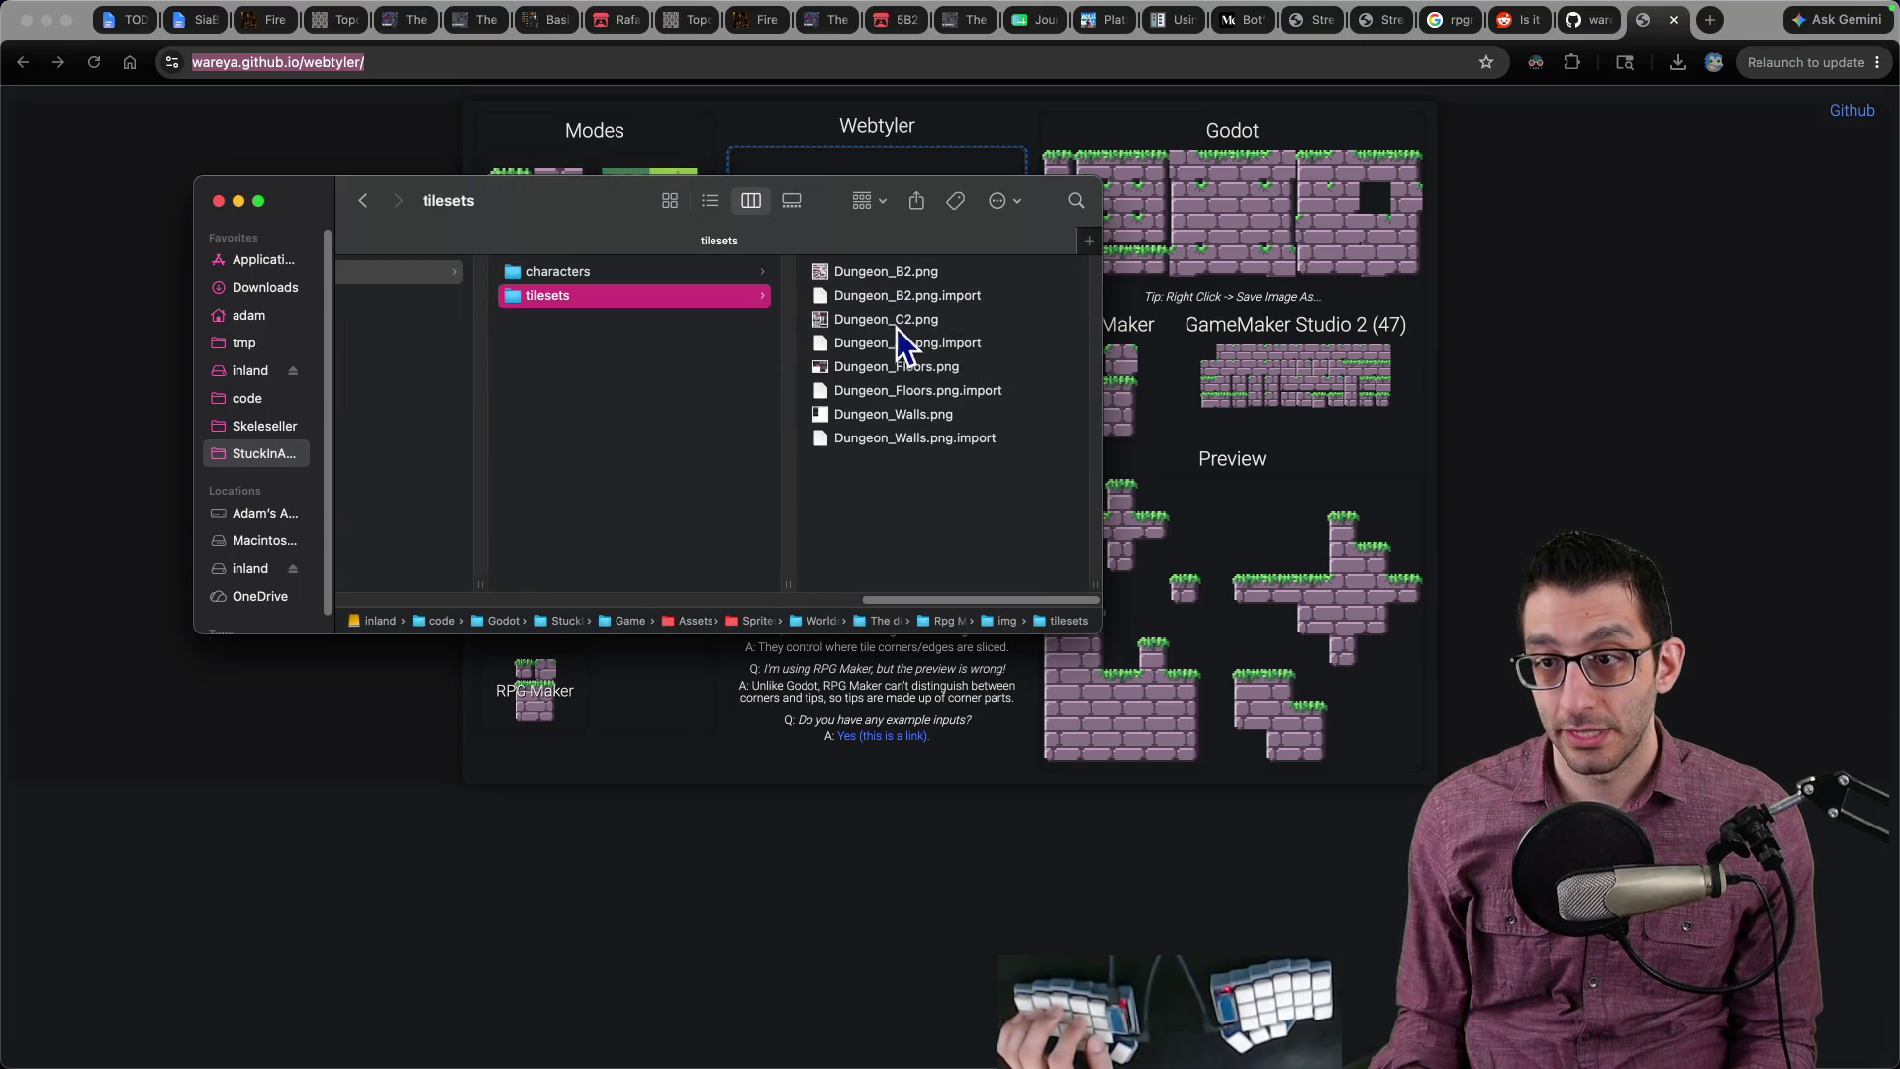
left_click_drag(636, 223, 636, 460)
mouse_move(841, 641)
left_mouse_down()
mouse_move(894, 356)
mouse_move(884, 262)
left_mouse_up()
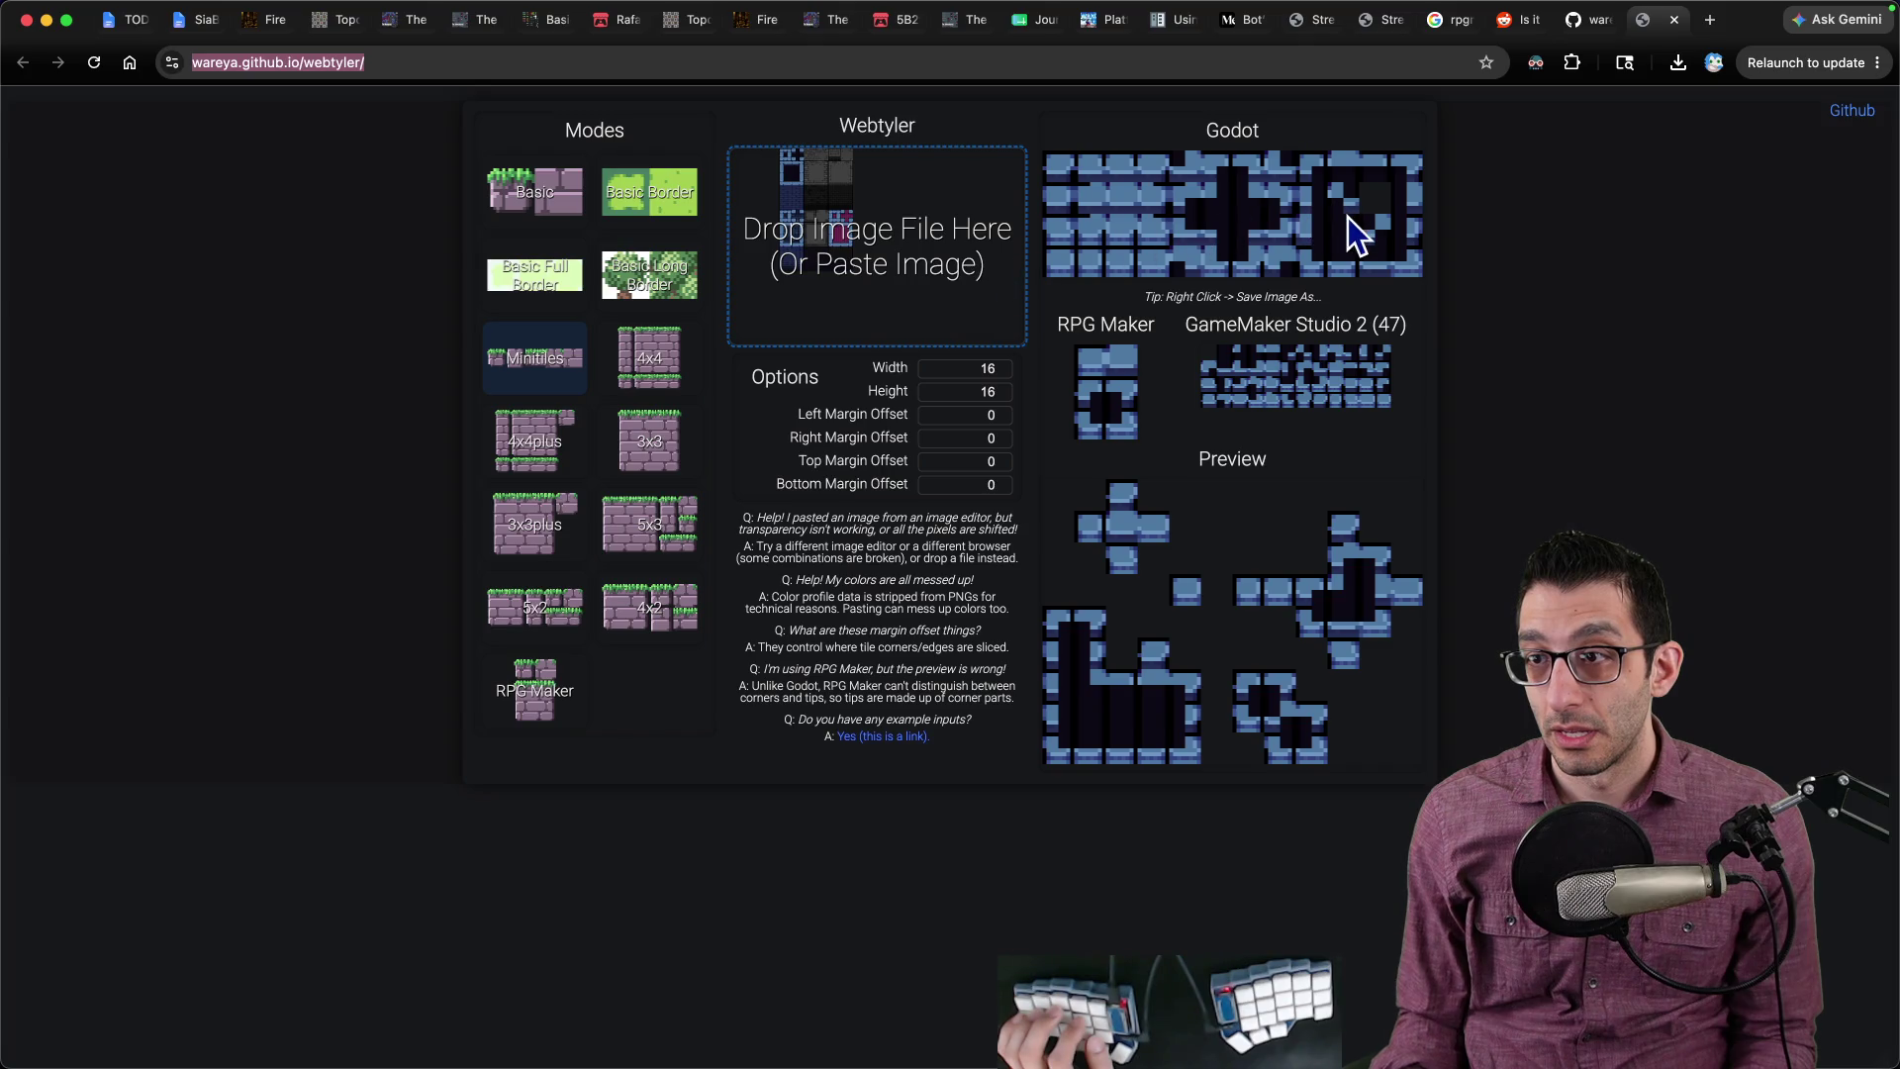
Step: Set Webtyler's tile width and height to 48 px, after briefly trying 24
left_click(975, 368)
type("48")
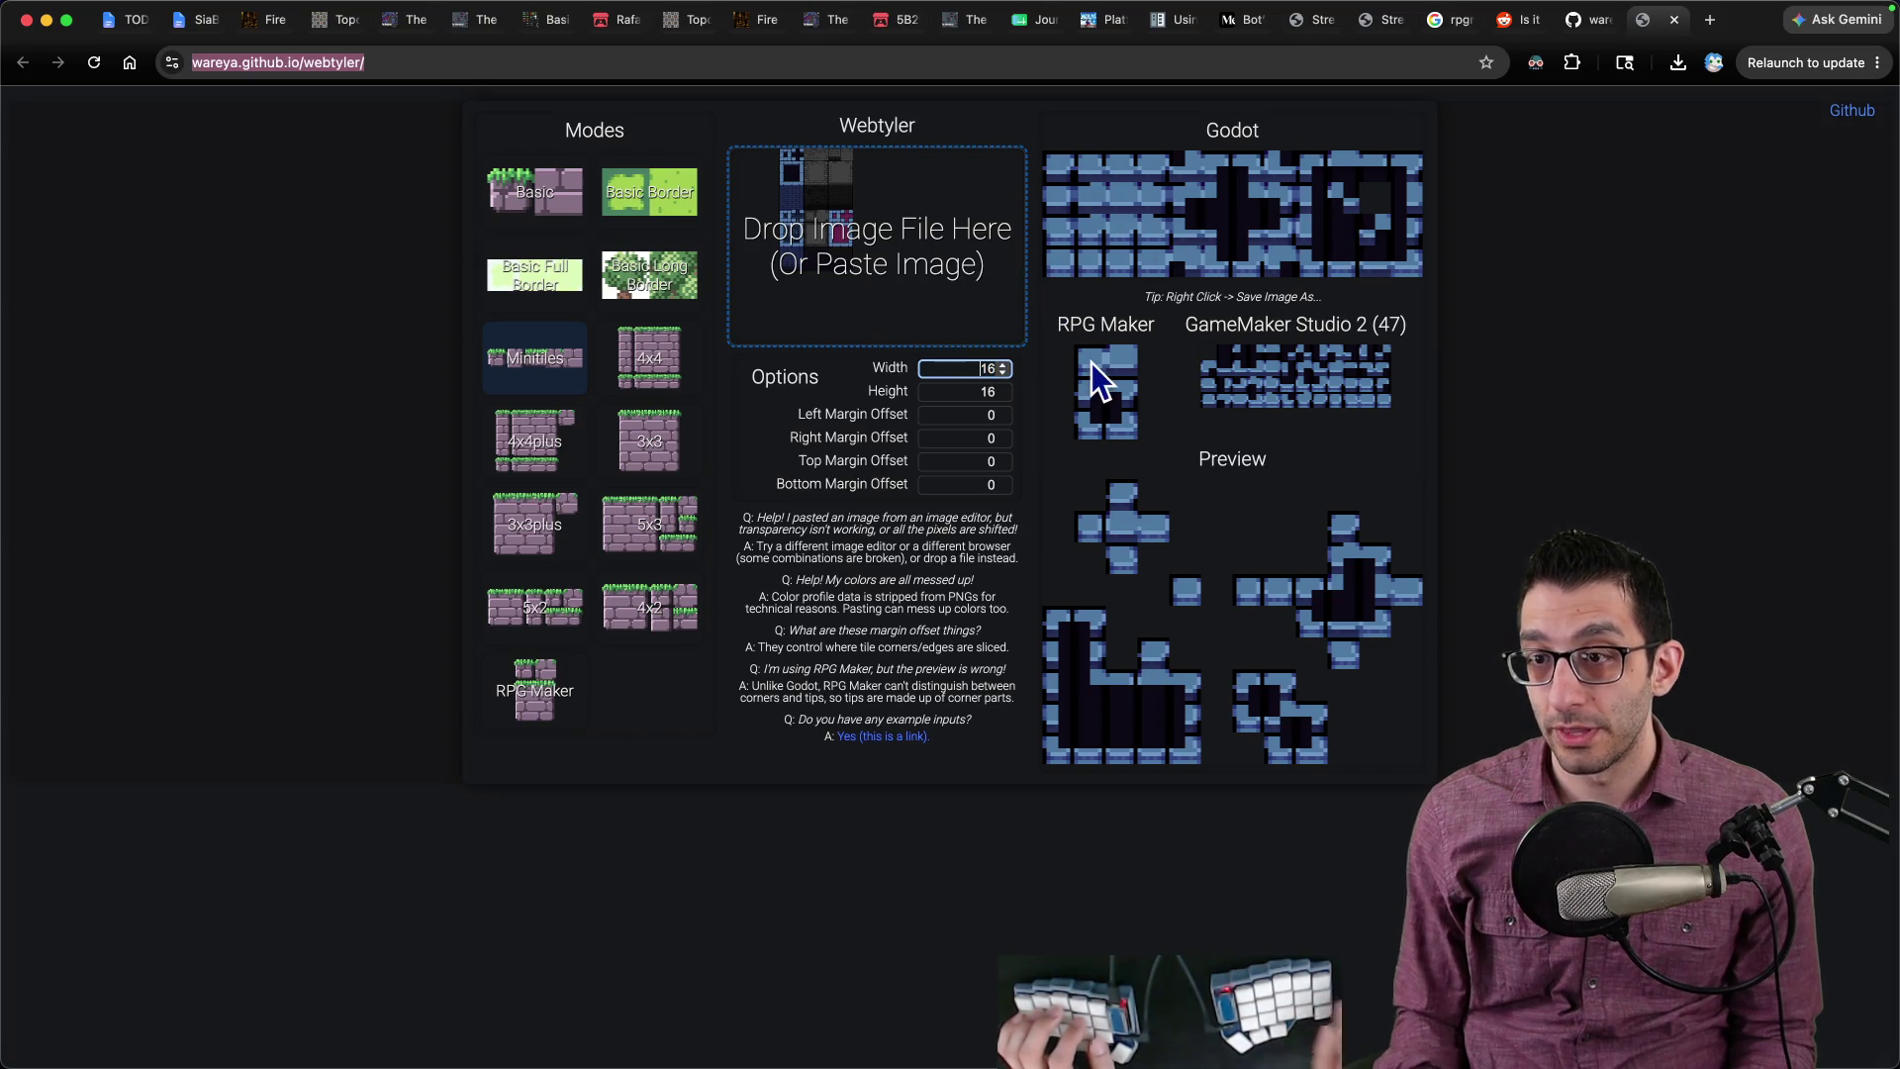
key("Delete")
key("Delete")
key("Tab")
type("48")
key("Tab")
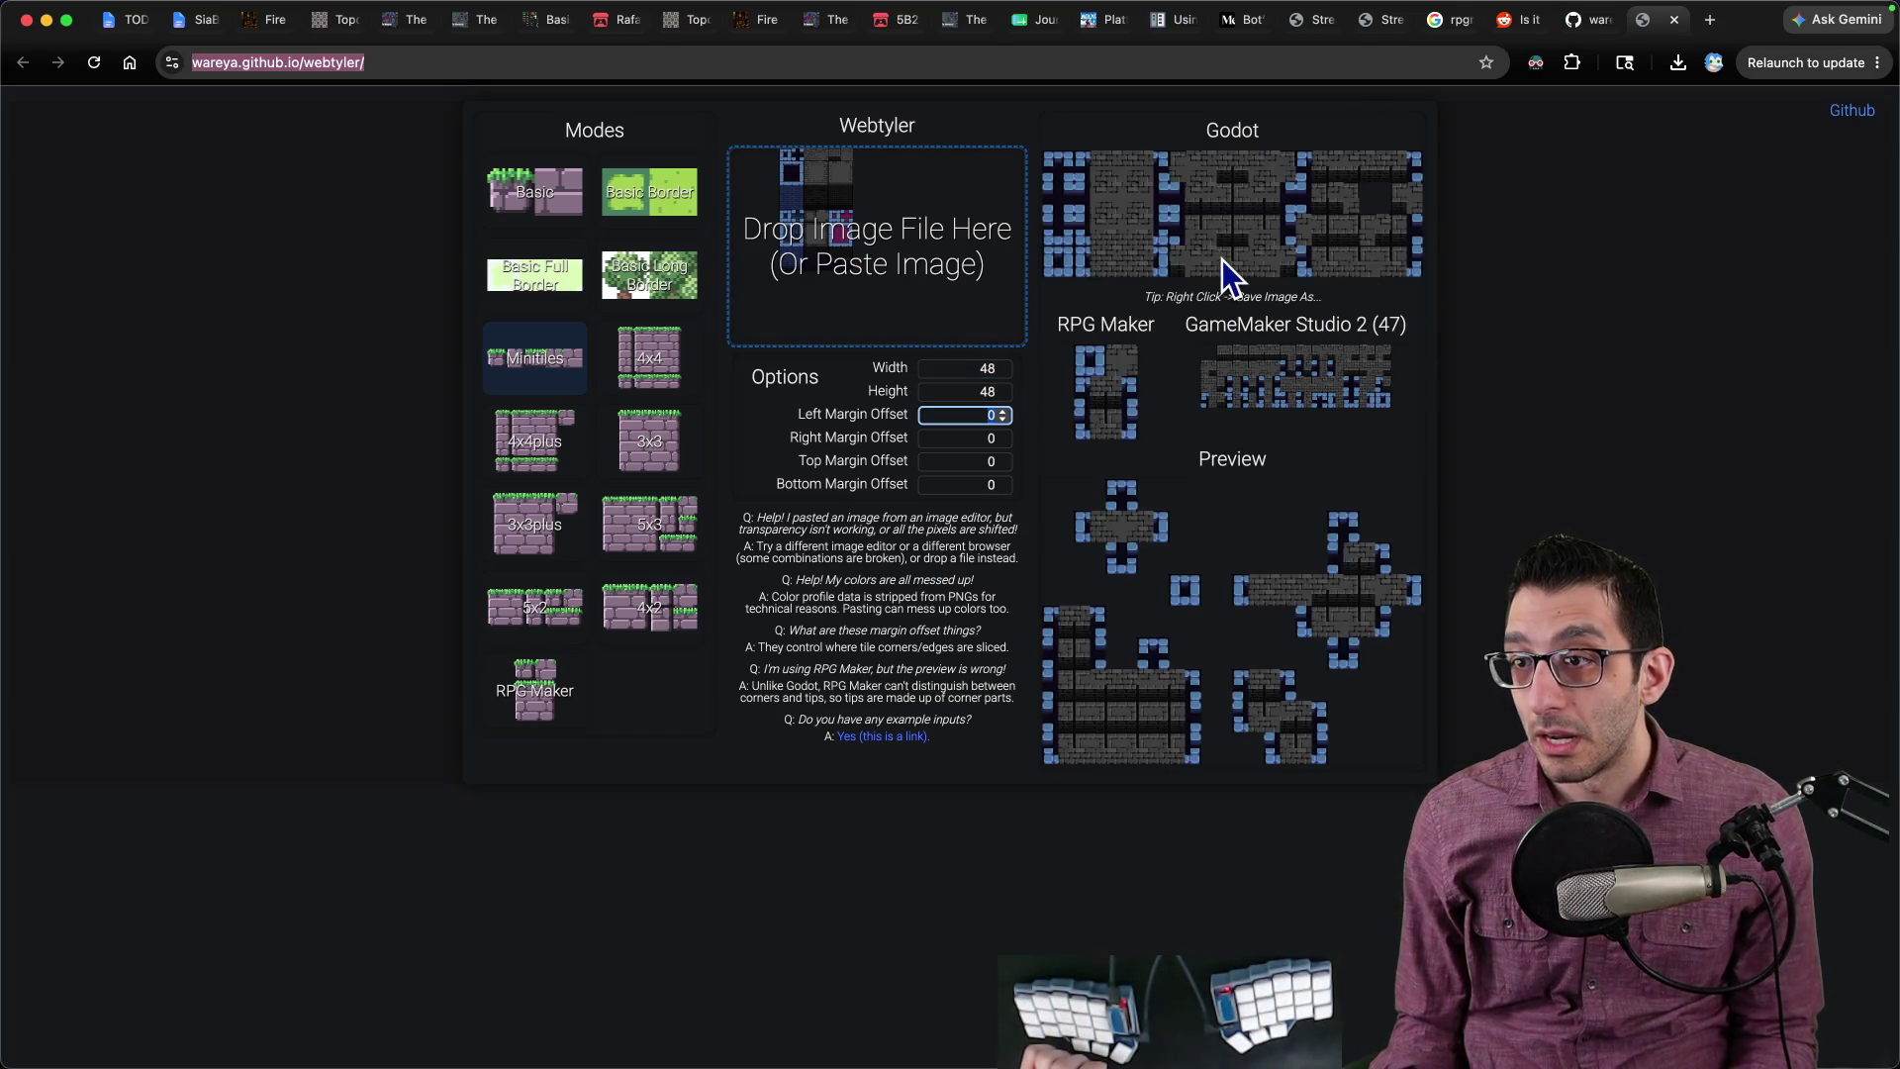
key("shift+Tab")
key("shift+Tab")
type("24")
key("Tab")
type("24")
key("shift+Tab")
type("48")
key("Tab")
type("48")
key("Tab")
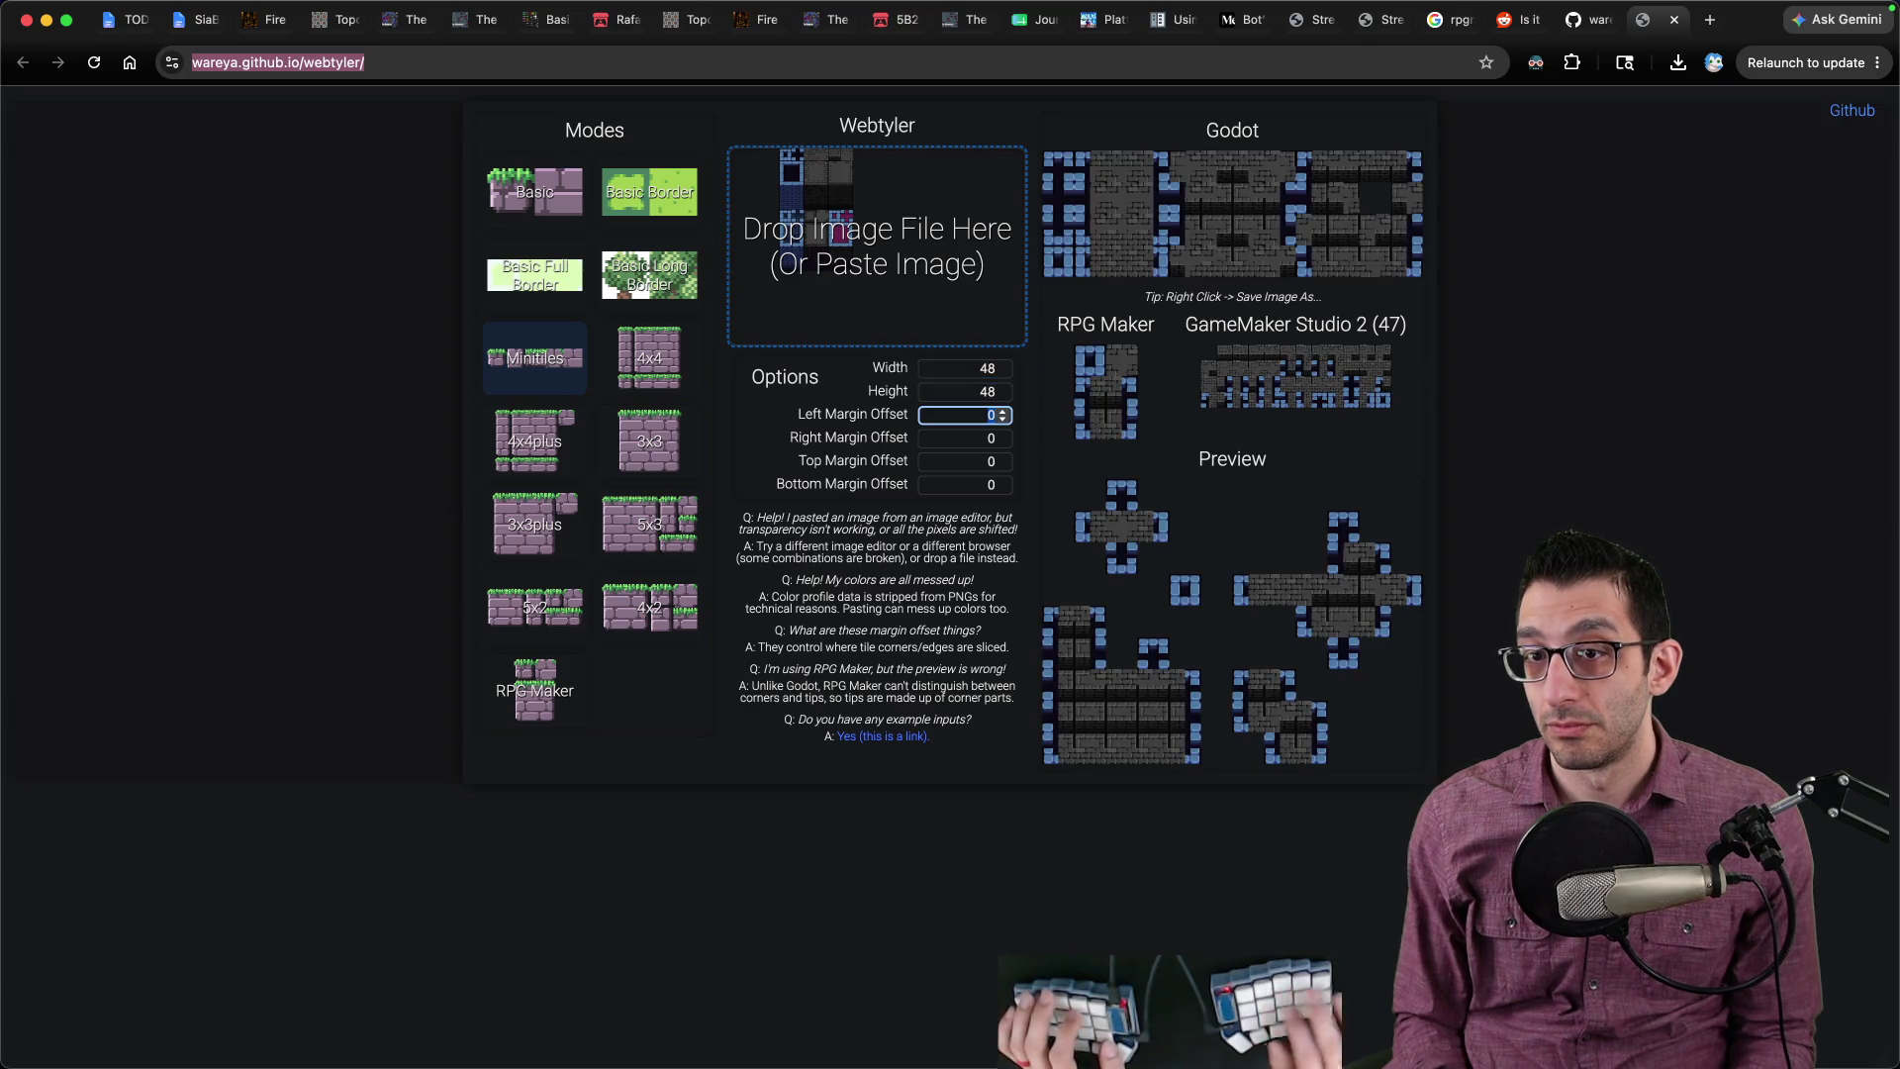
Step: Switch Webtyler's source layout from 4x4 to RPG Maker mode
left_click(675, 354)
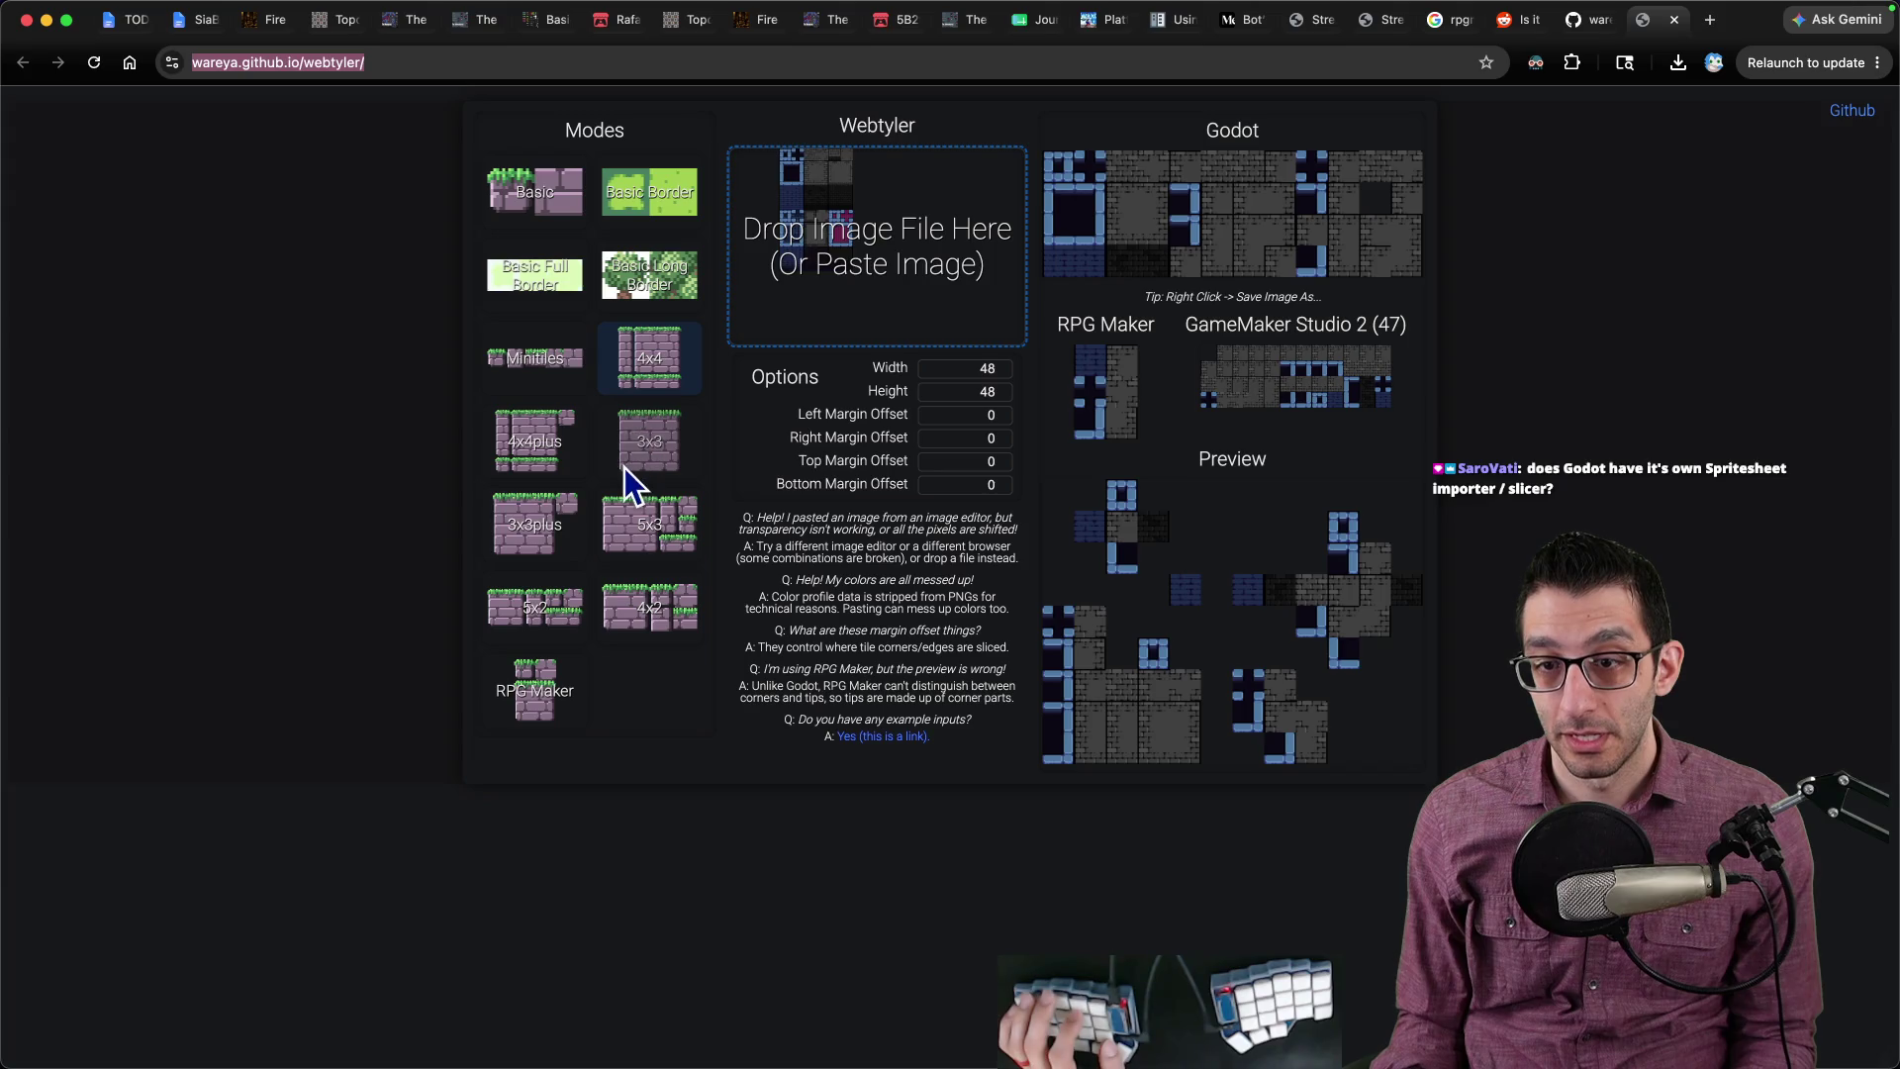
left_click(549, 678)
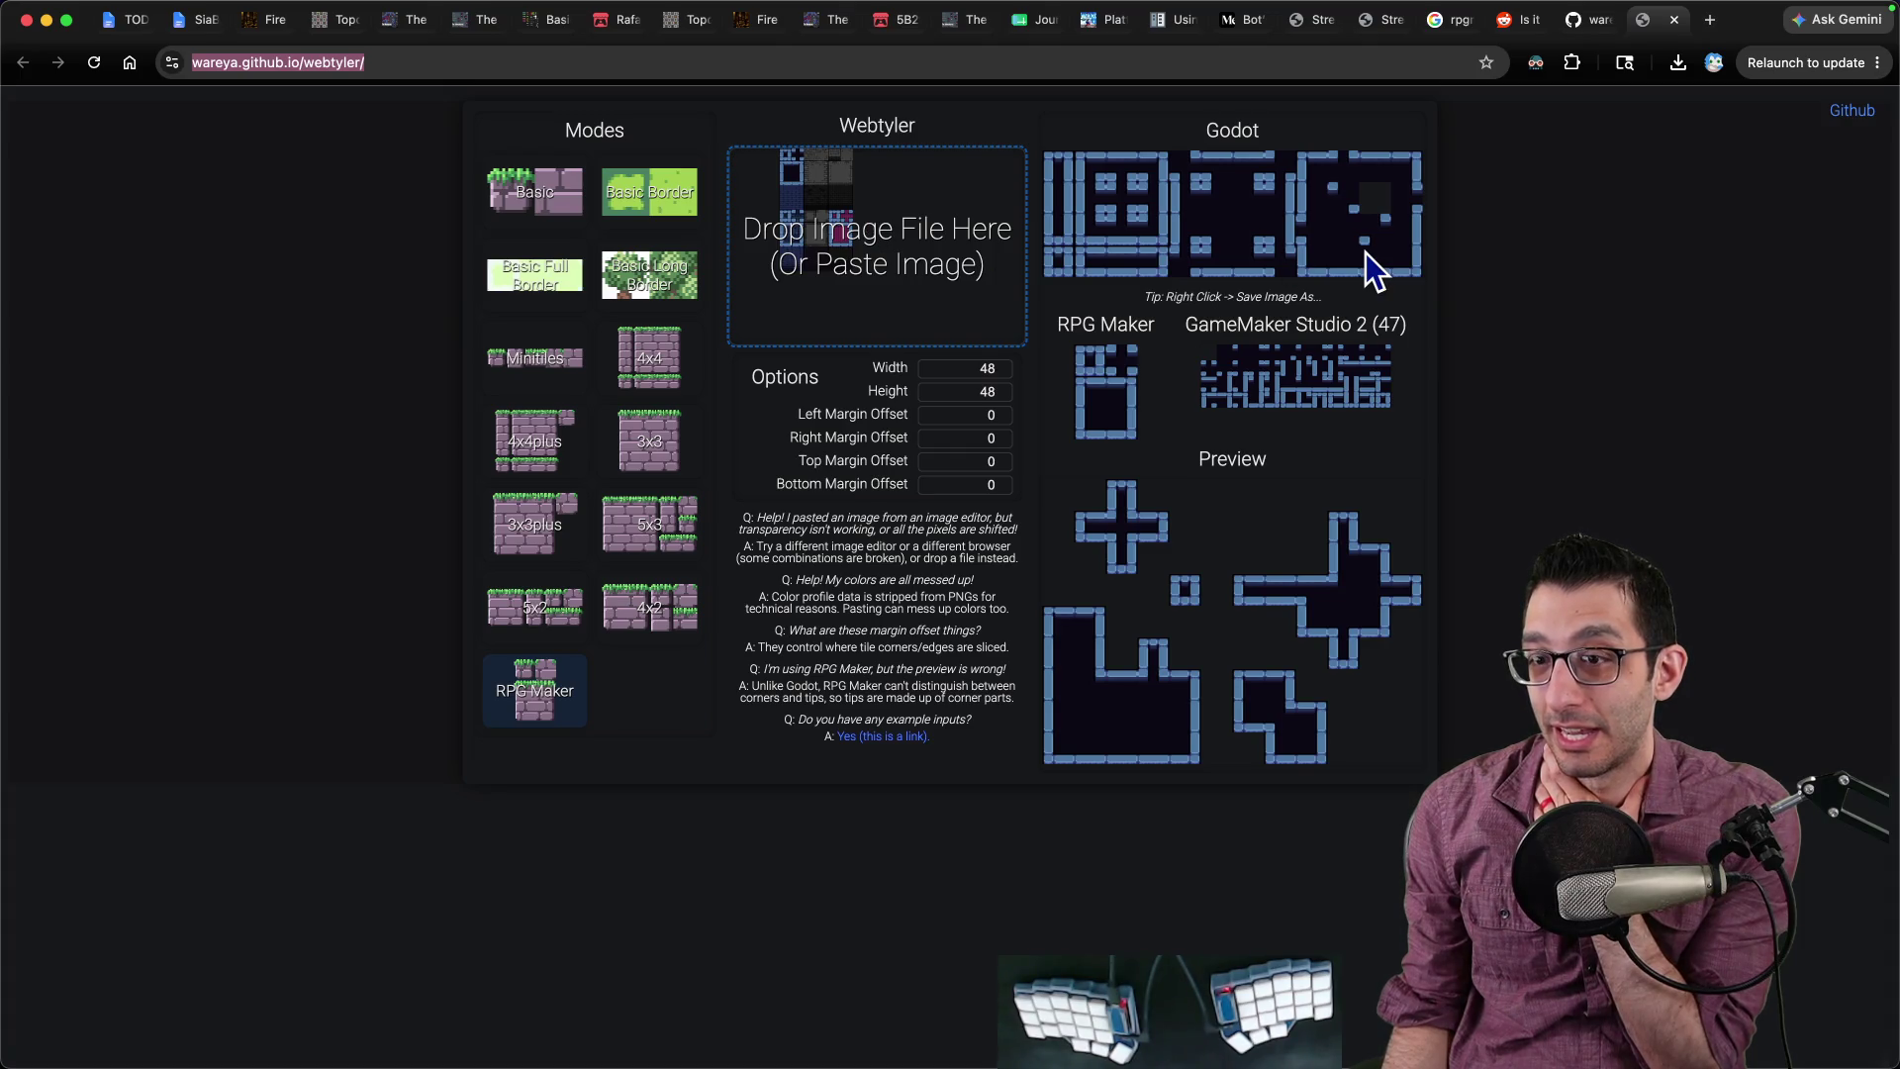
left_click(954, 415)
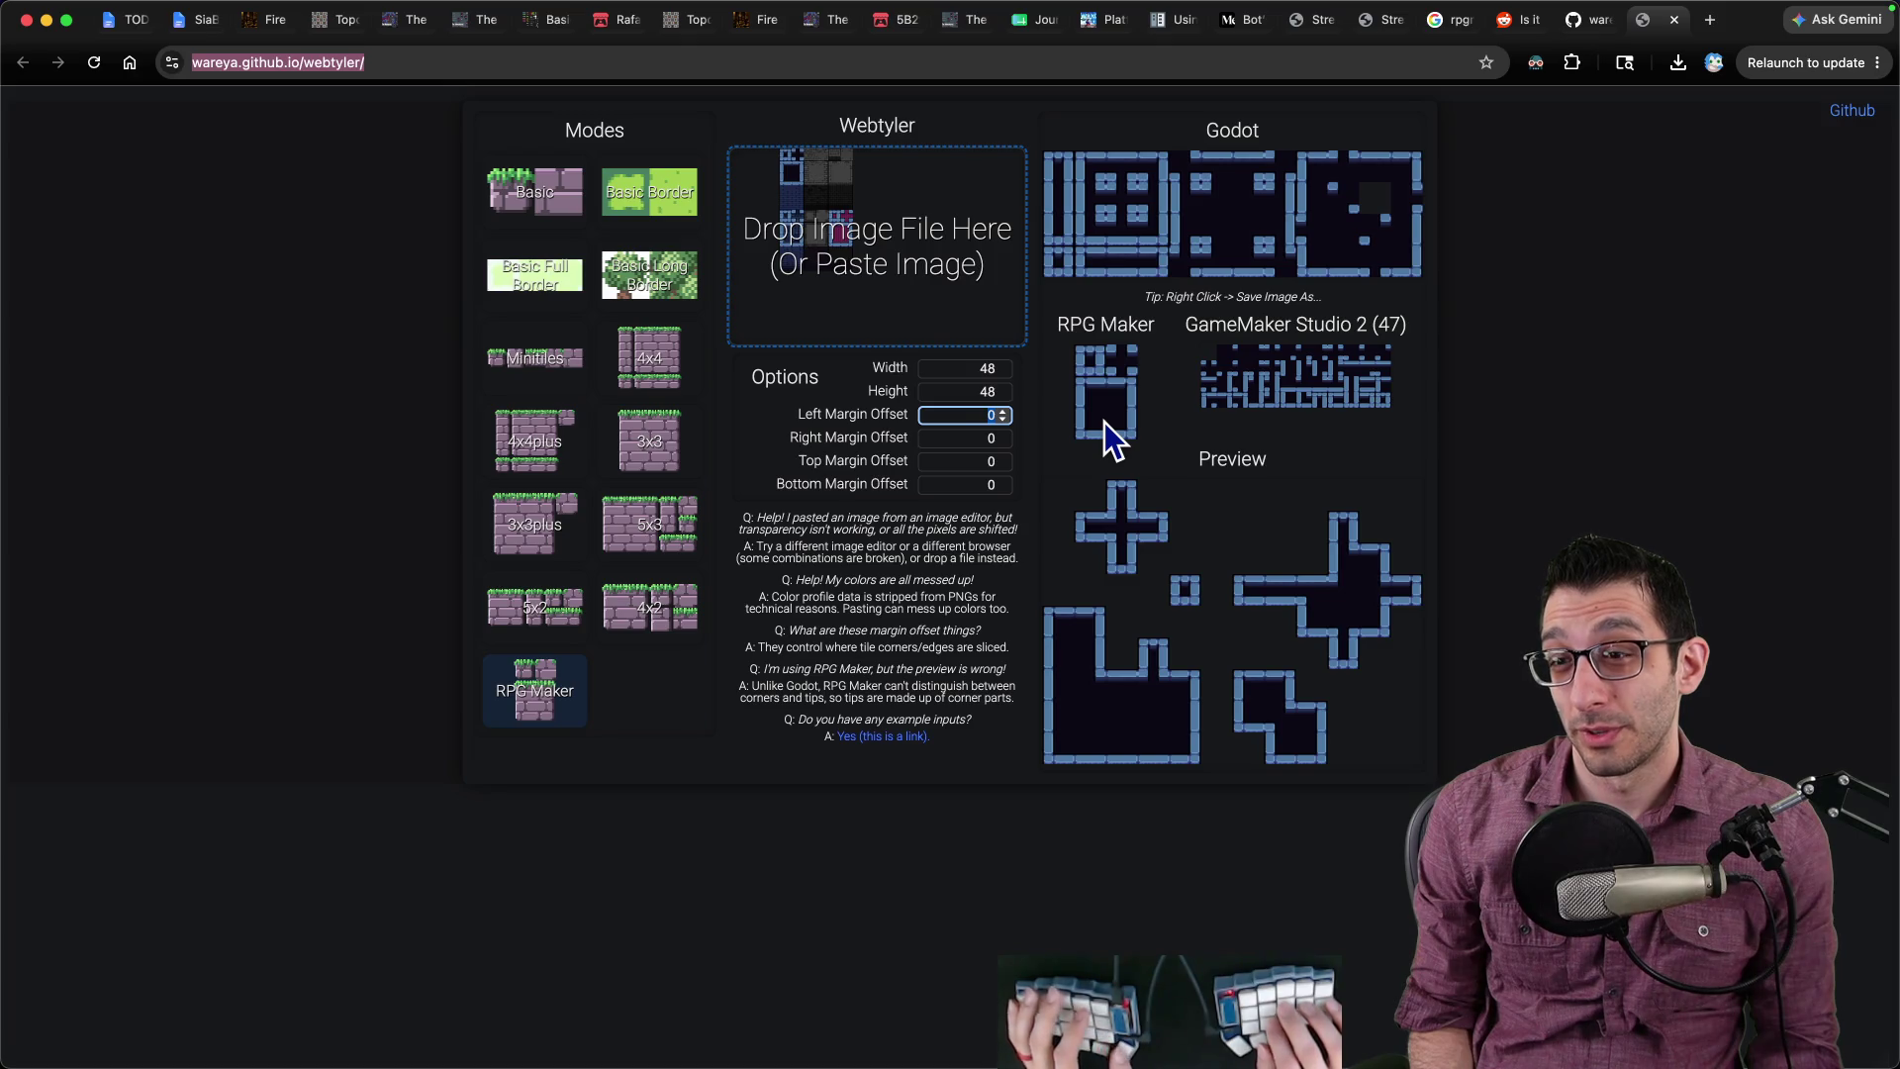
type("24")
key("Tab")
type("24")
key("shift+Tab")
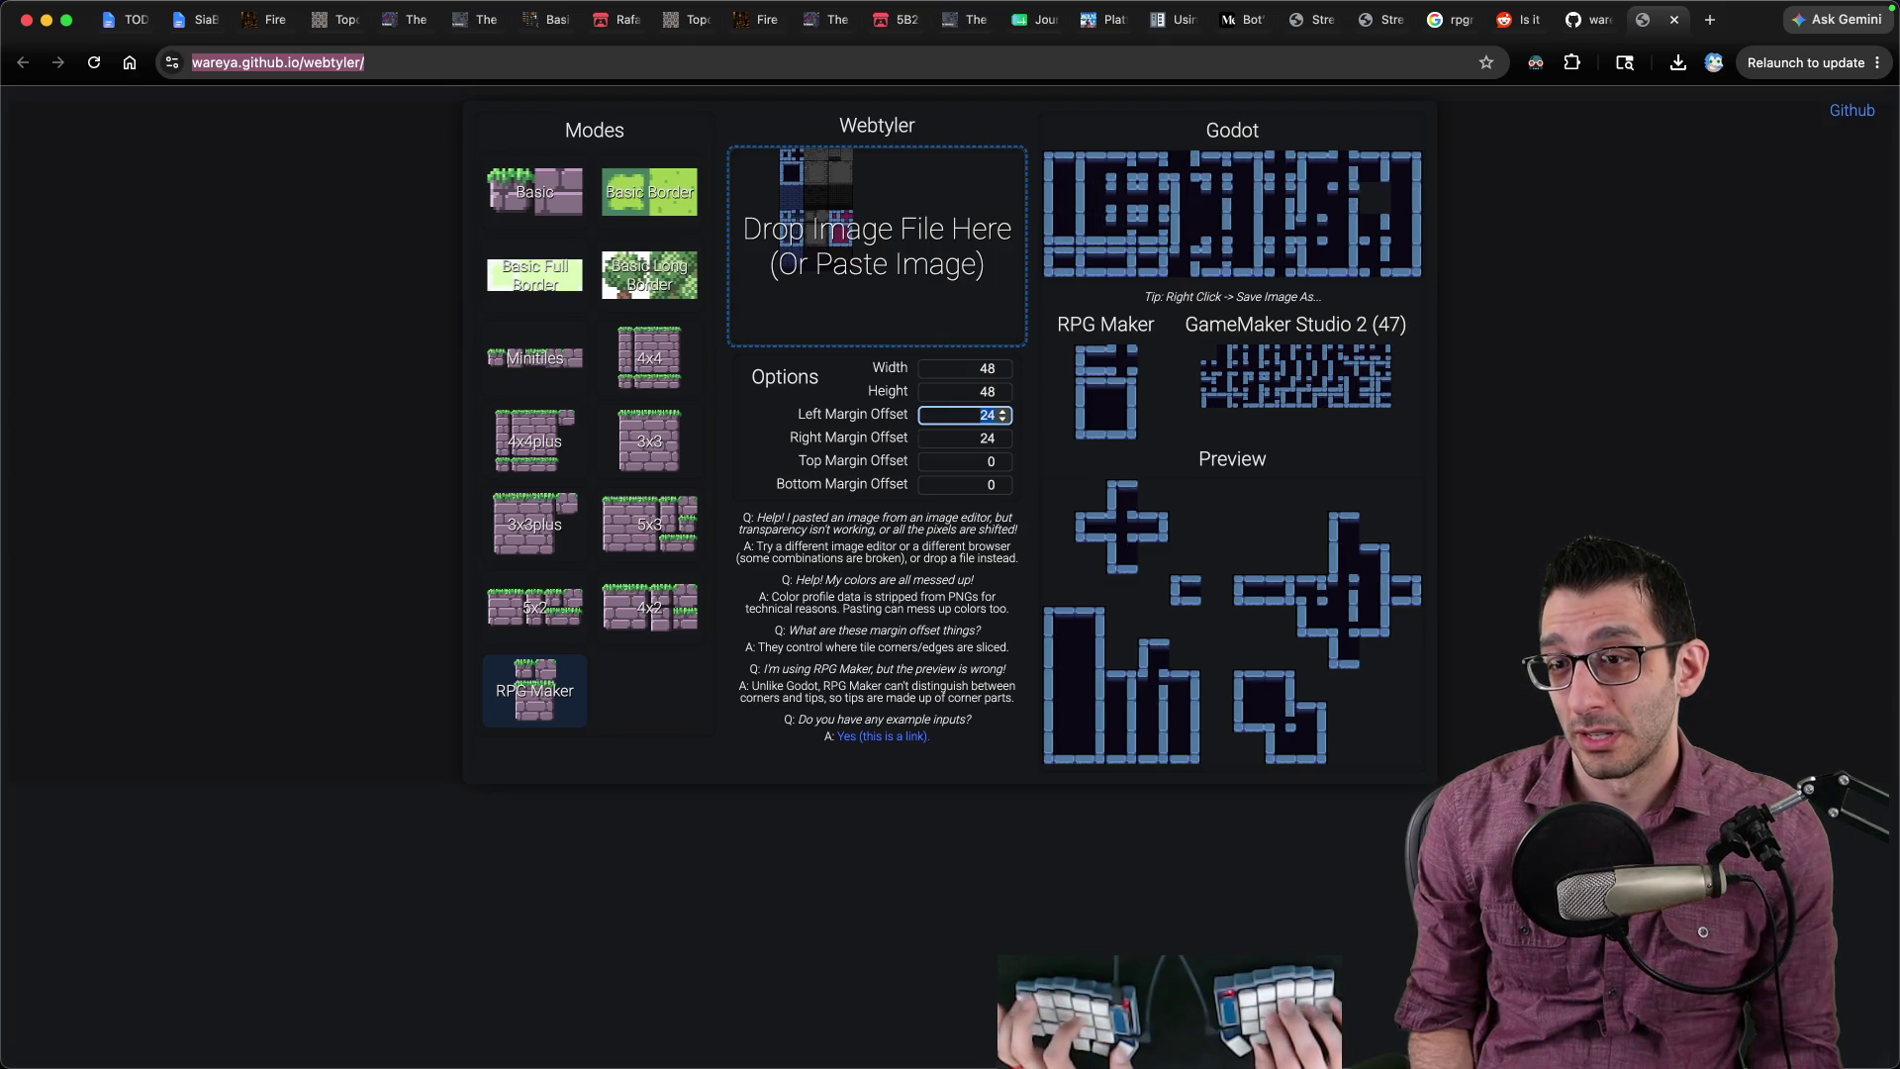
type("15")
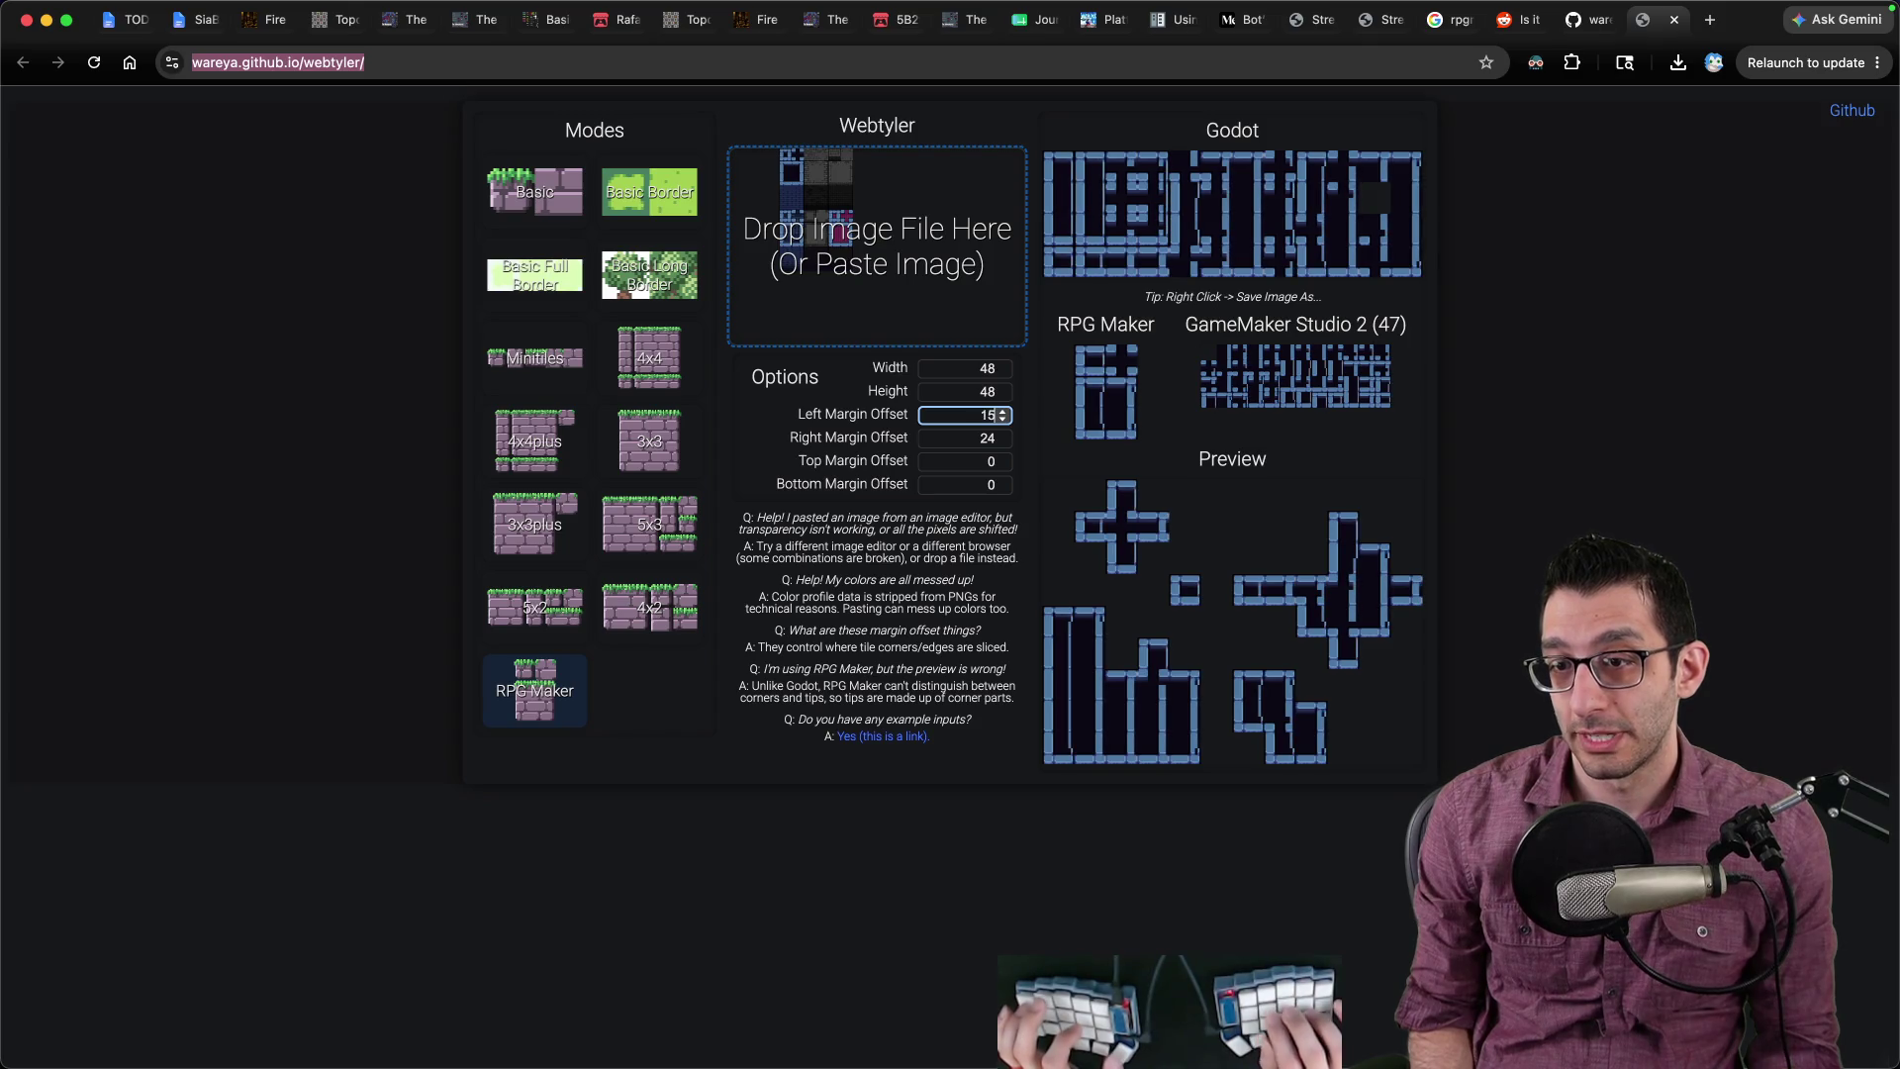
key("BackSpace")
key("BackSpace")
type("0")
key("Tab")
type("0")
key("Tab")
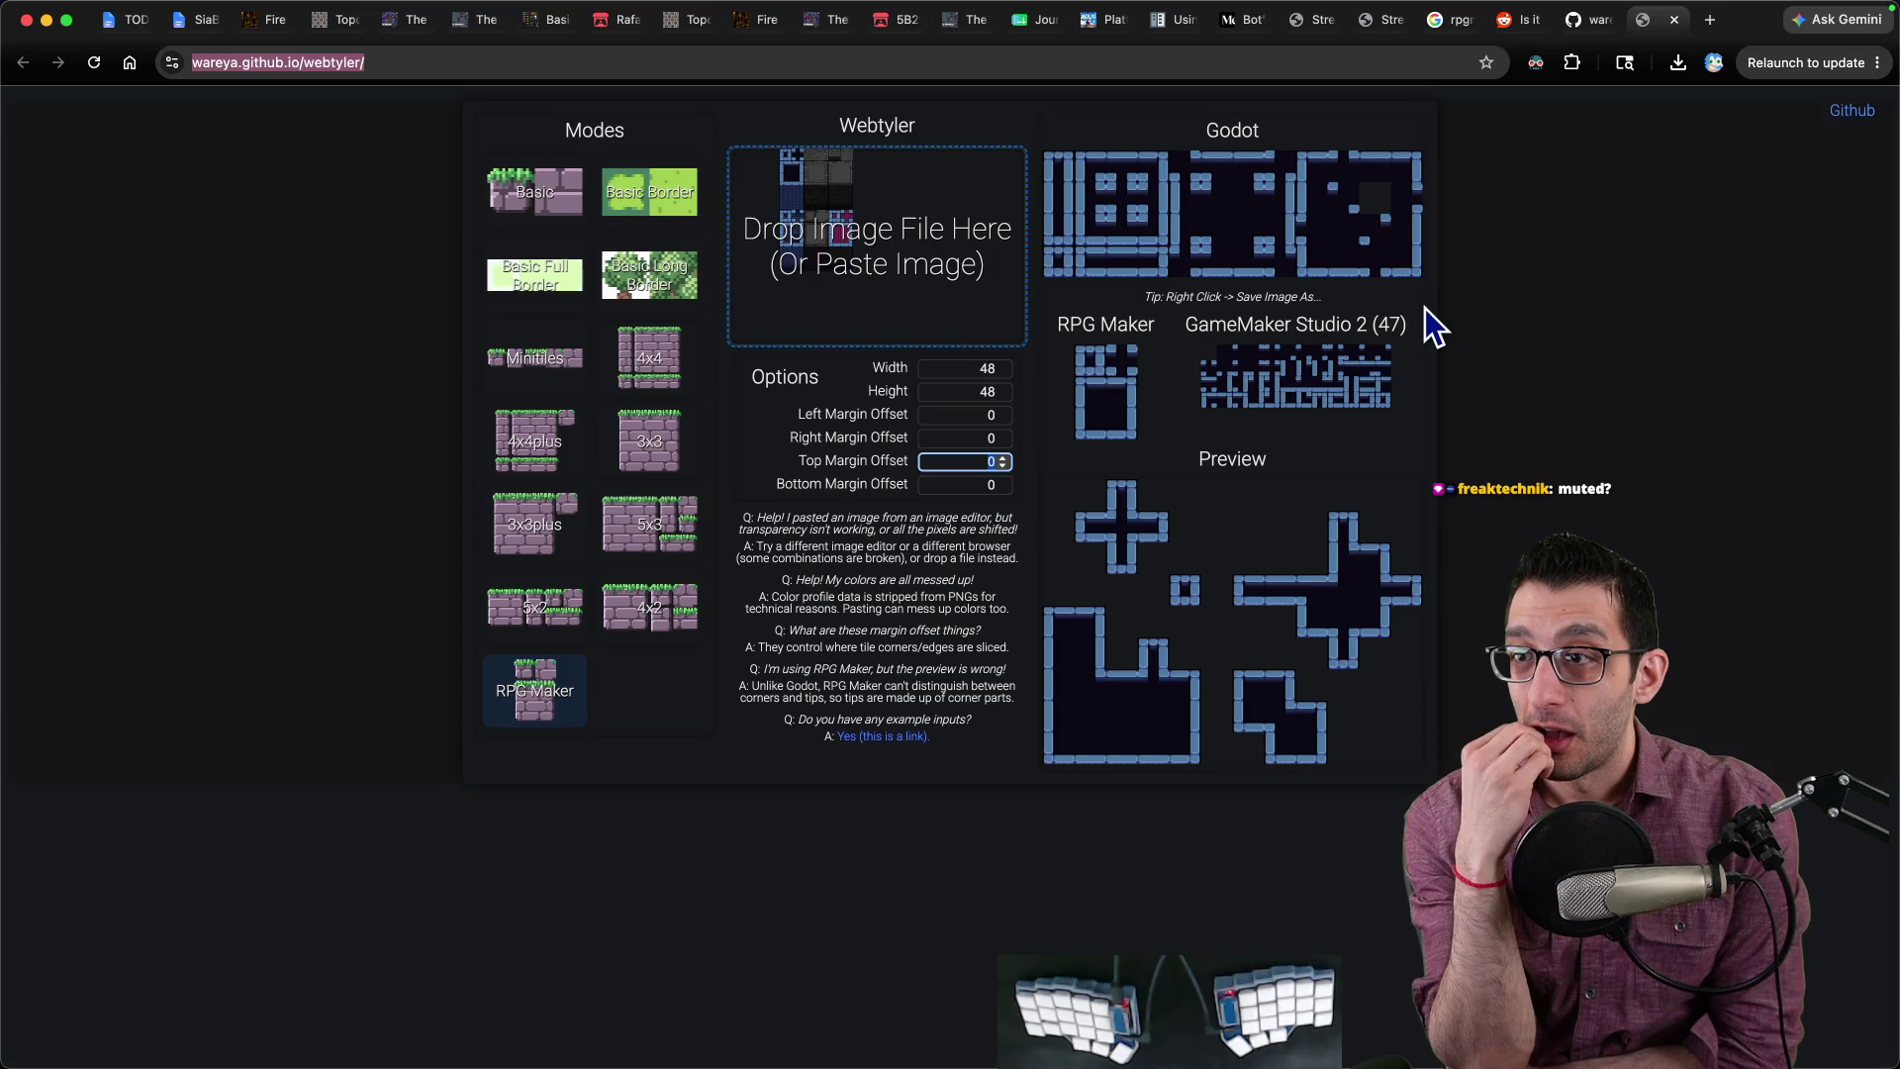
right_click(1096, 167)
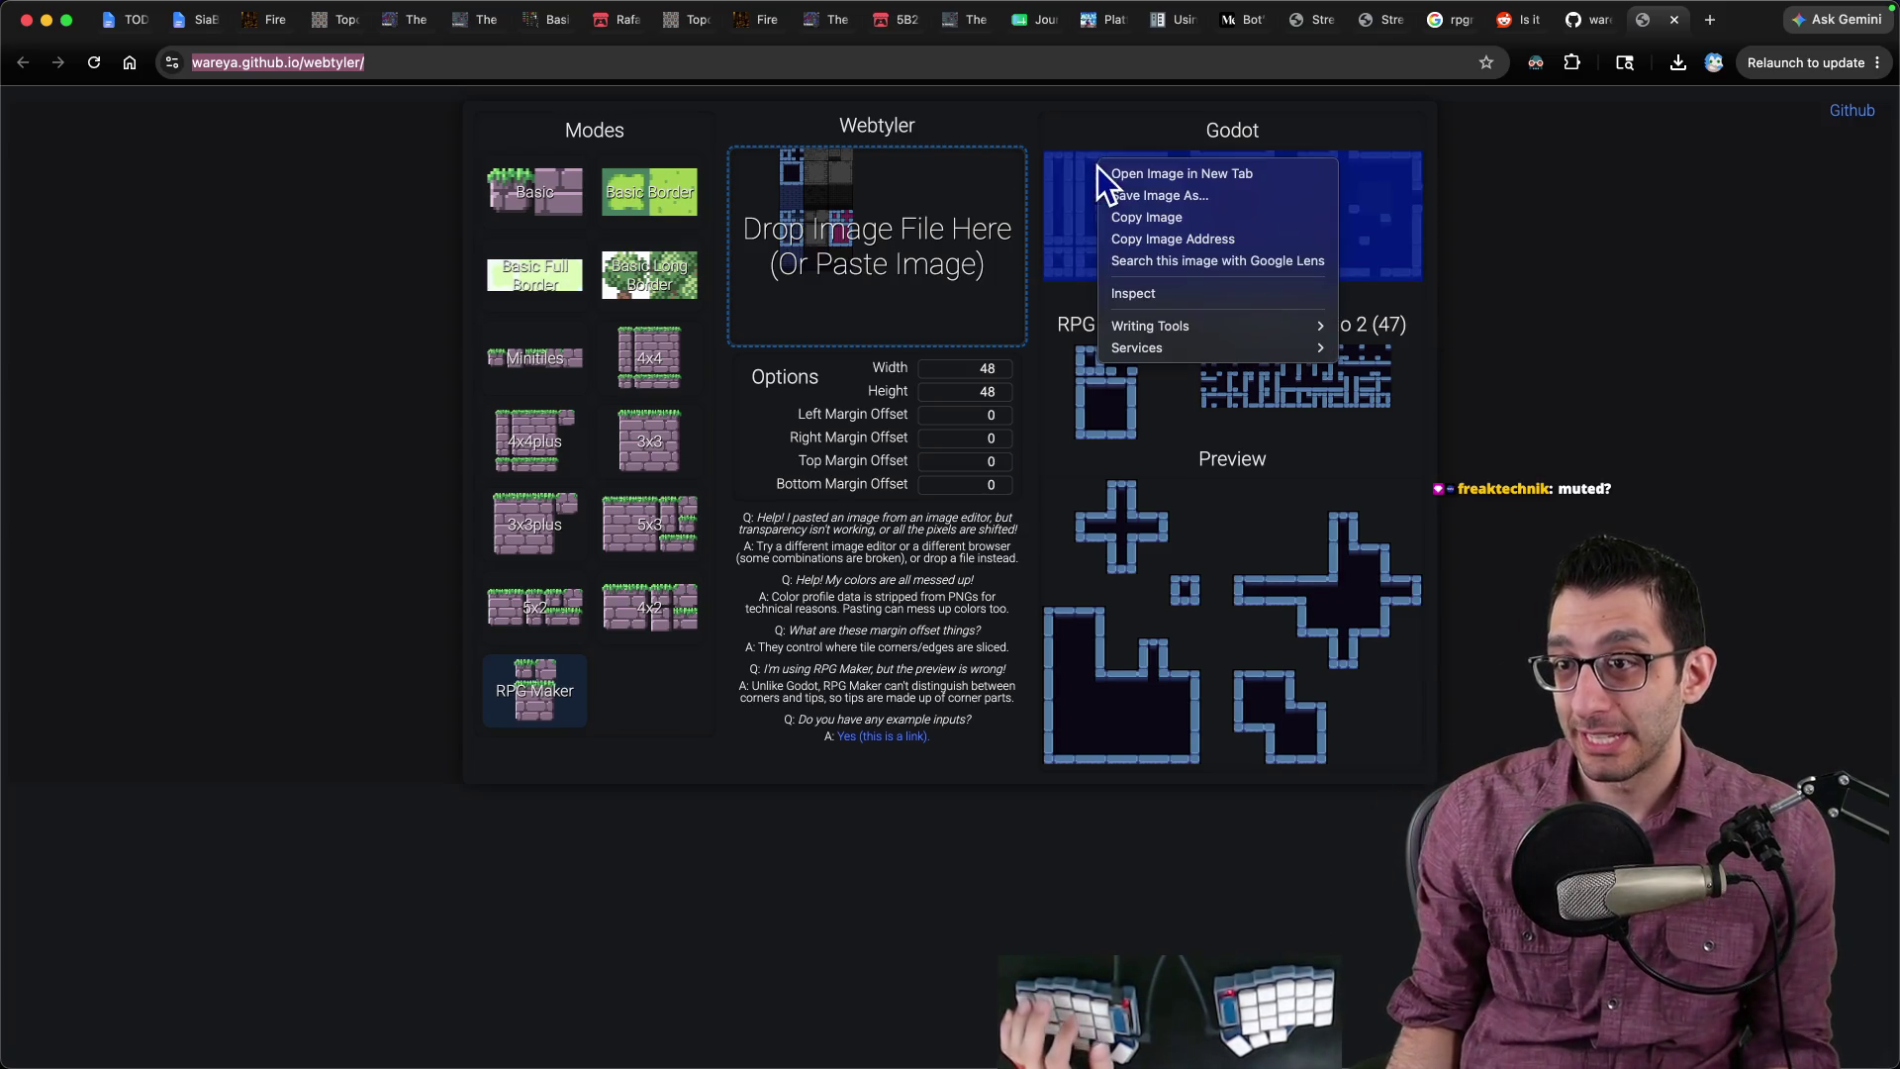
left_click(1089, 188)
left_click(1560, 280)
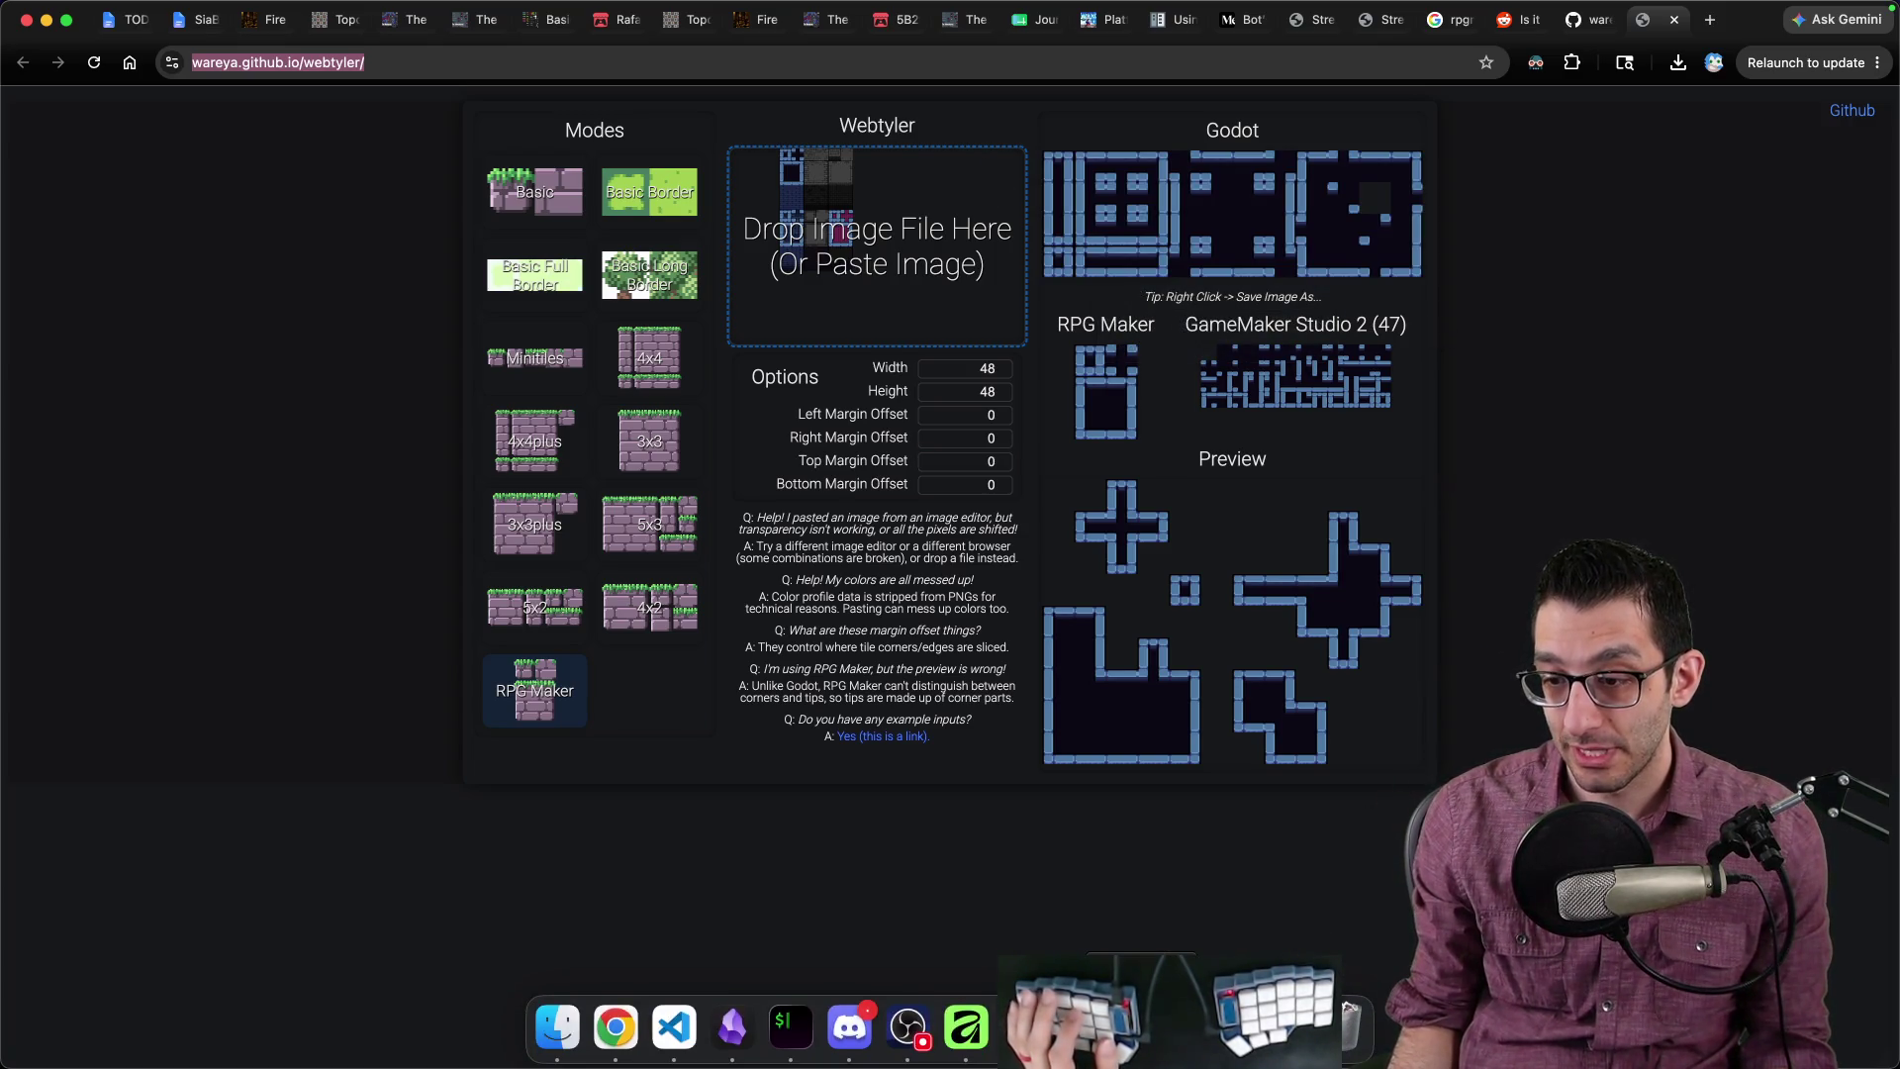
left_click(988, 1035)
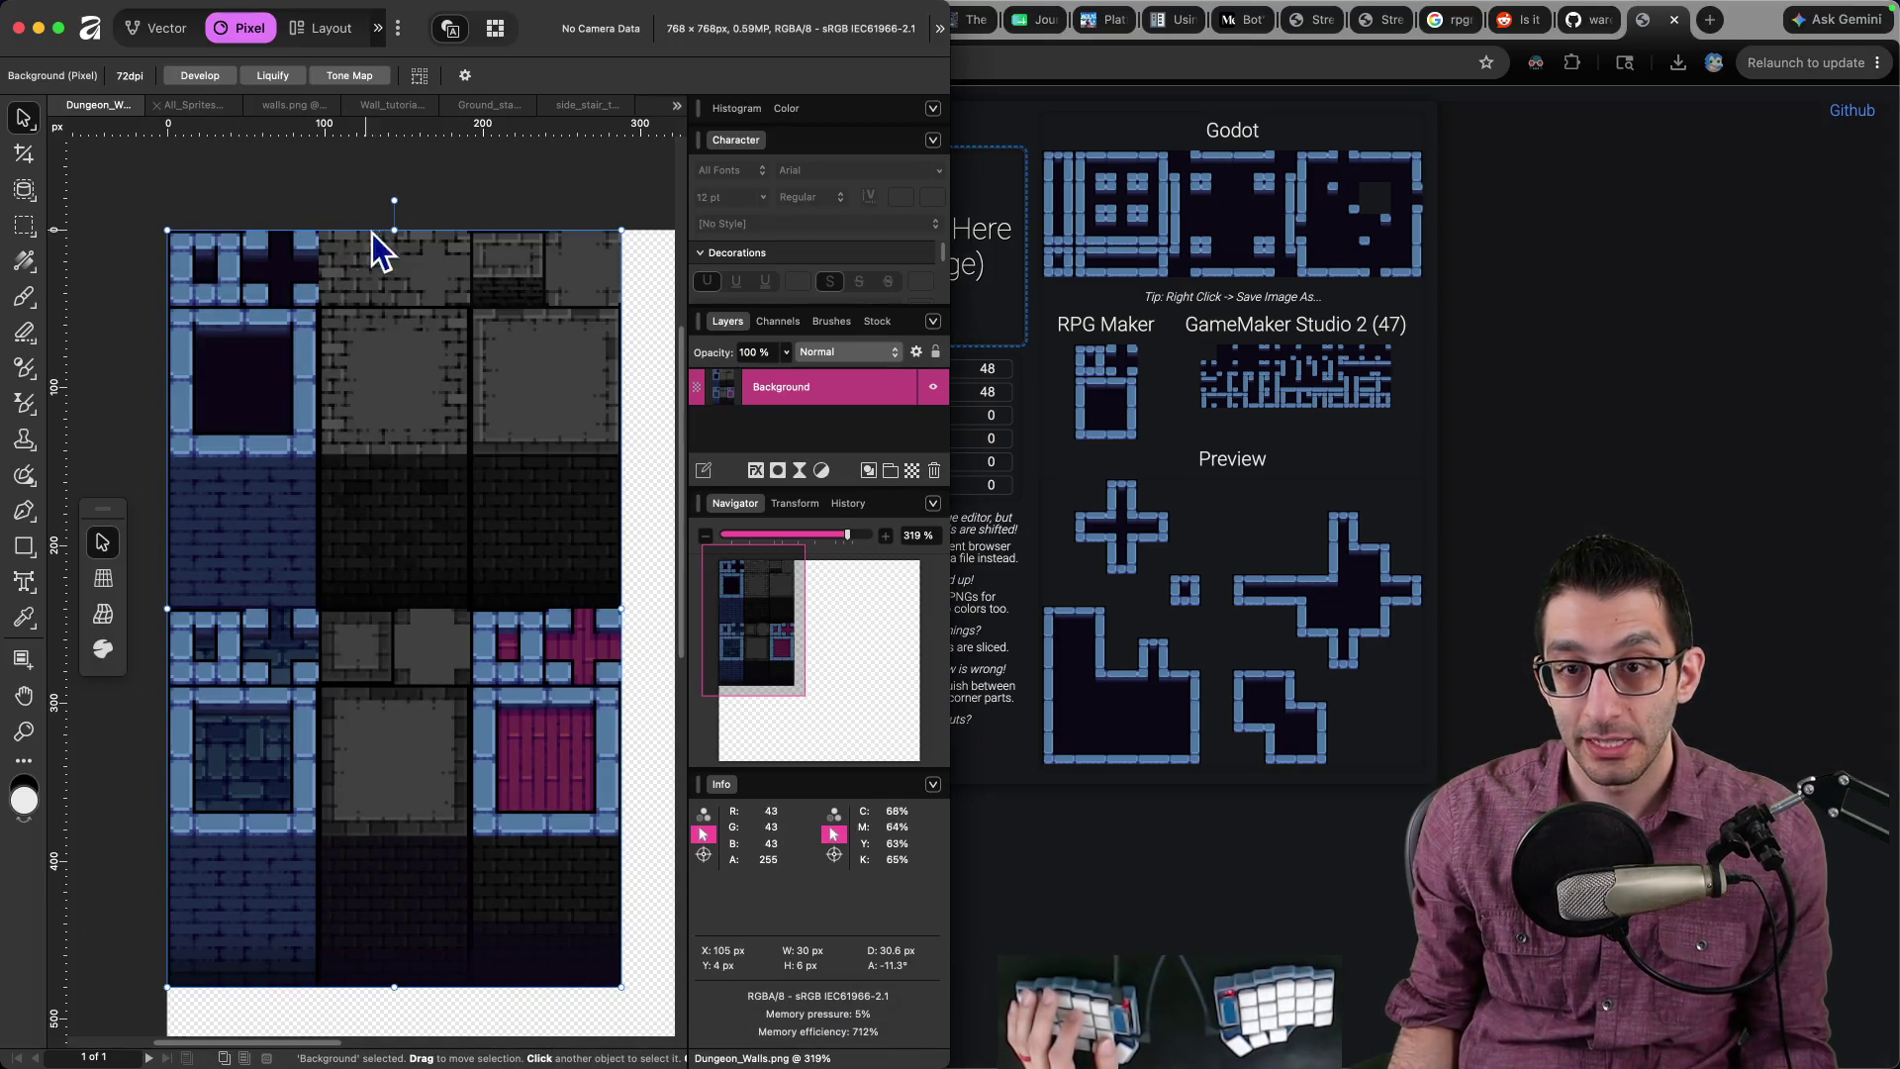
left_click(1568, 413)
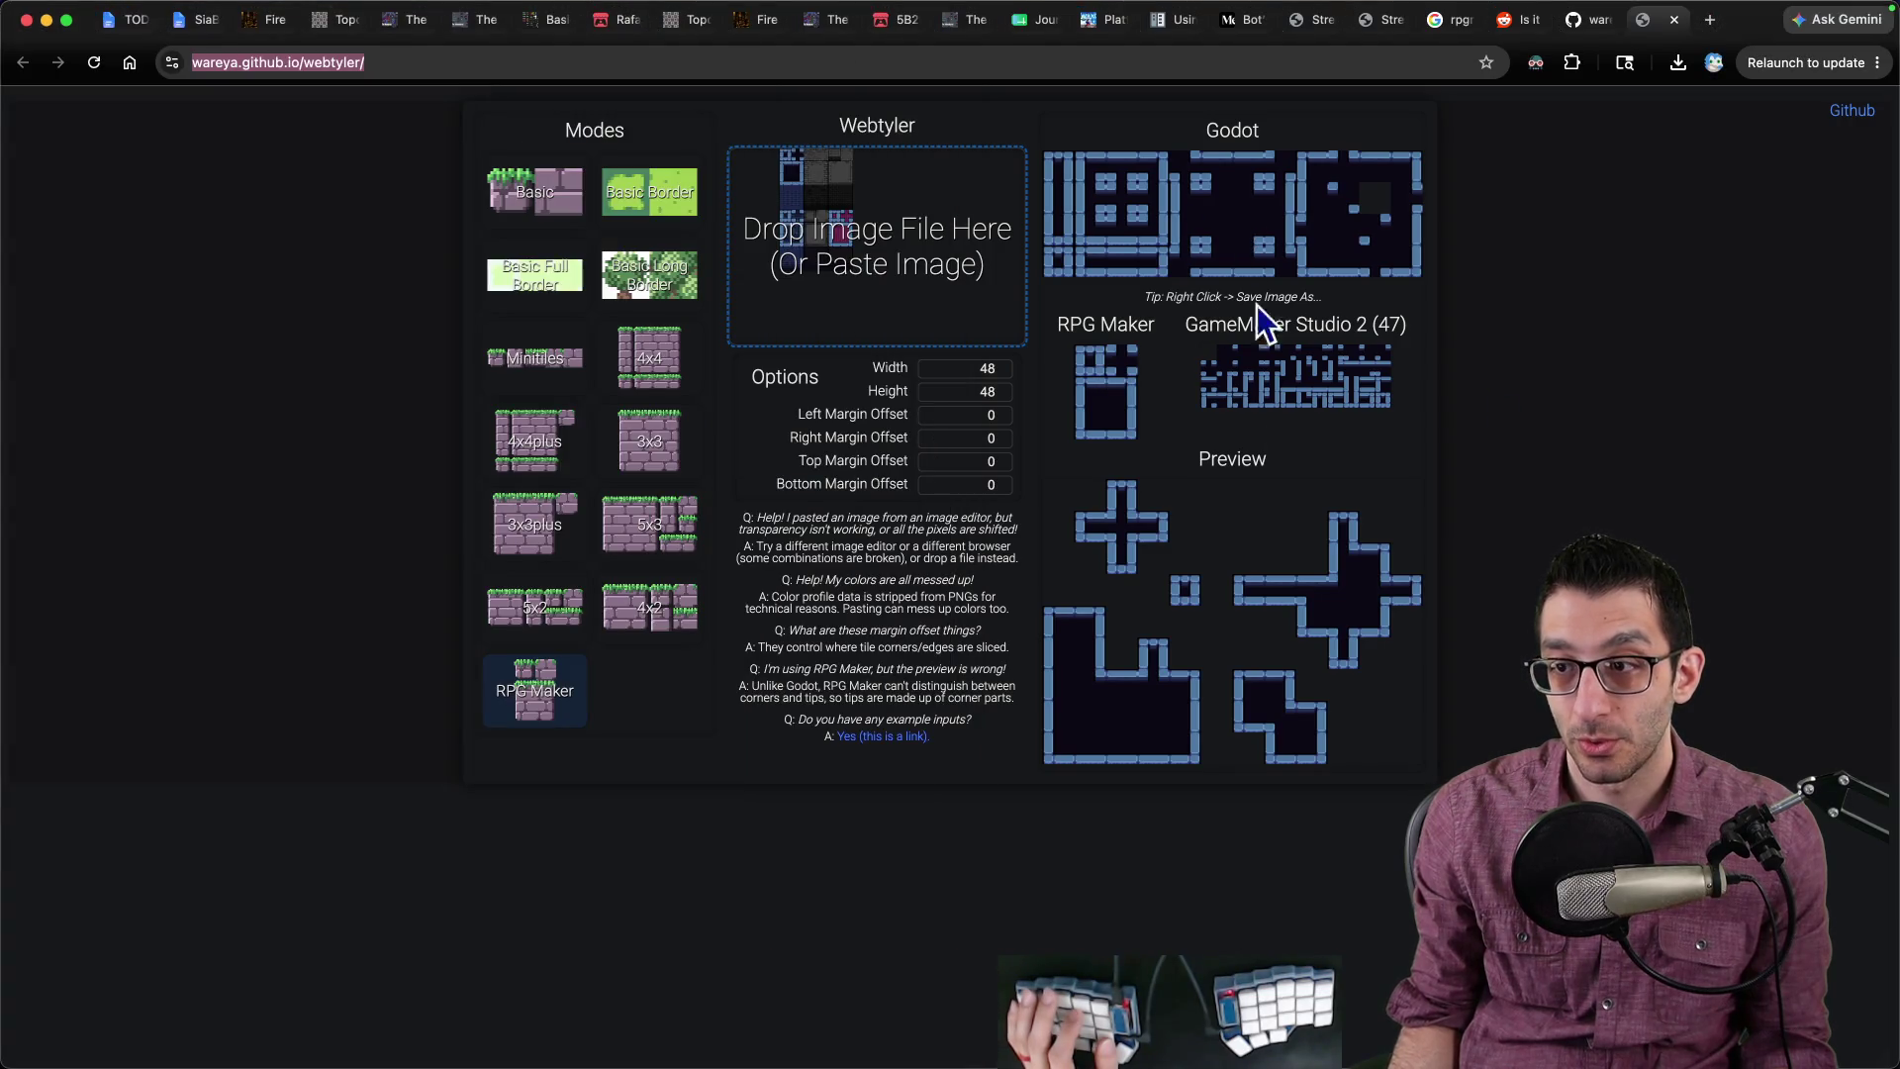
left_click(1024, 1029)
left_click(616, 1027)
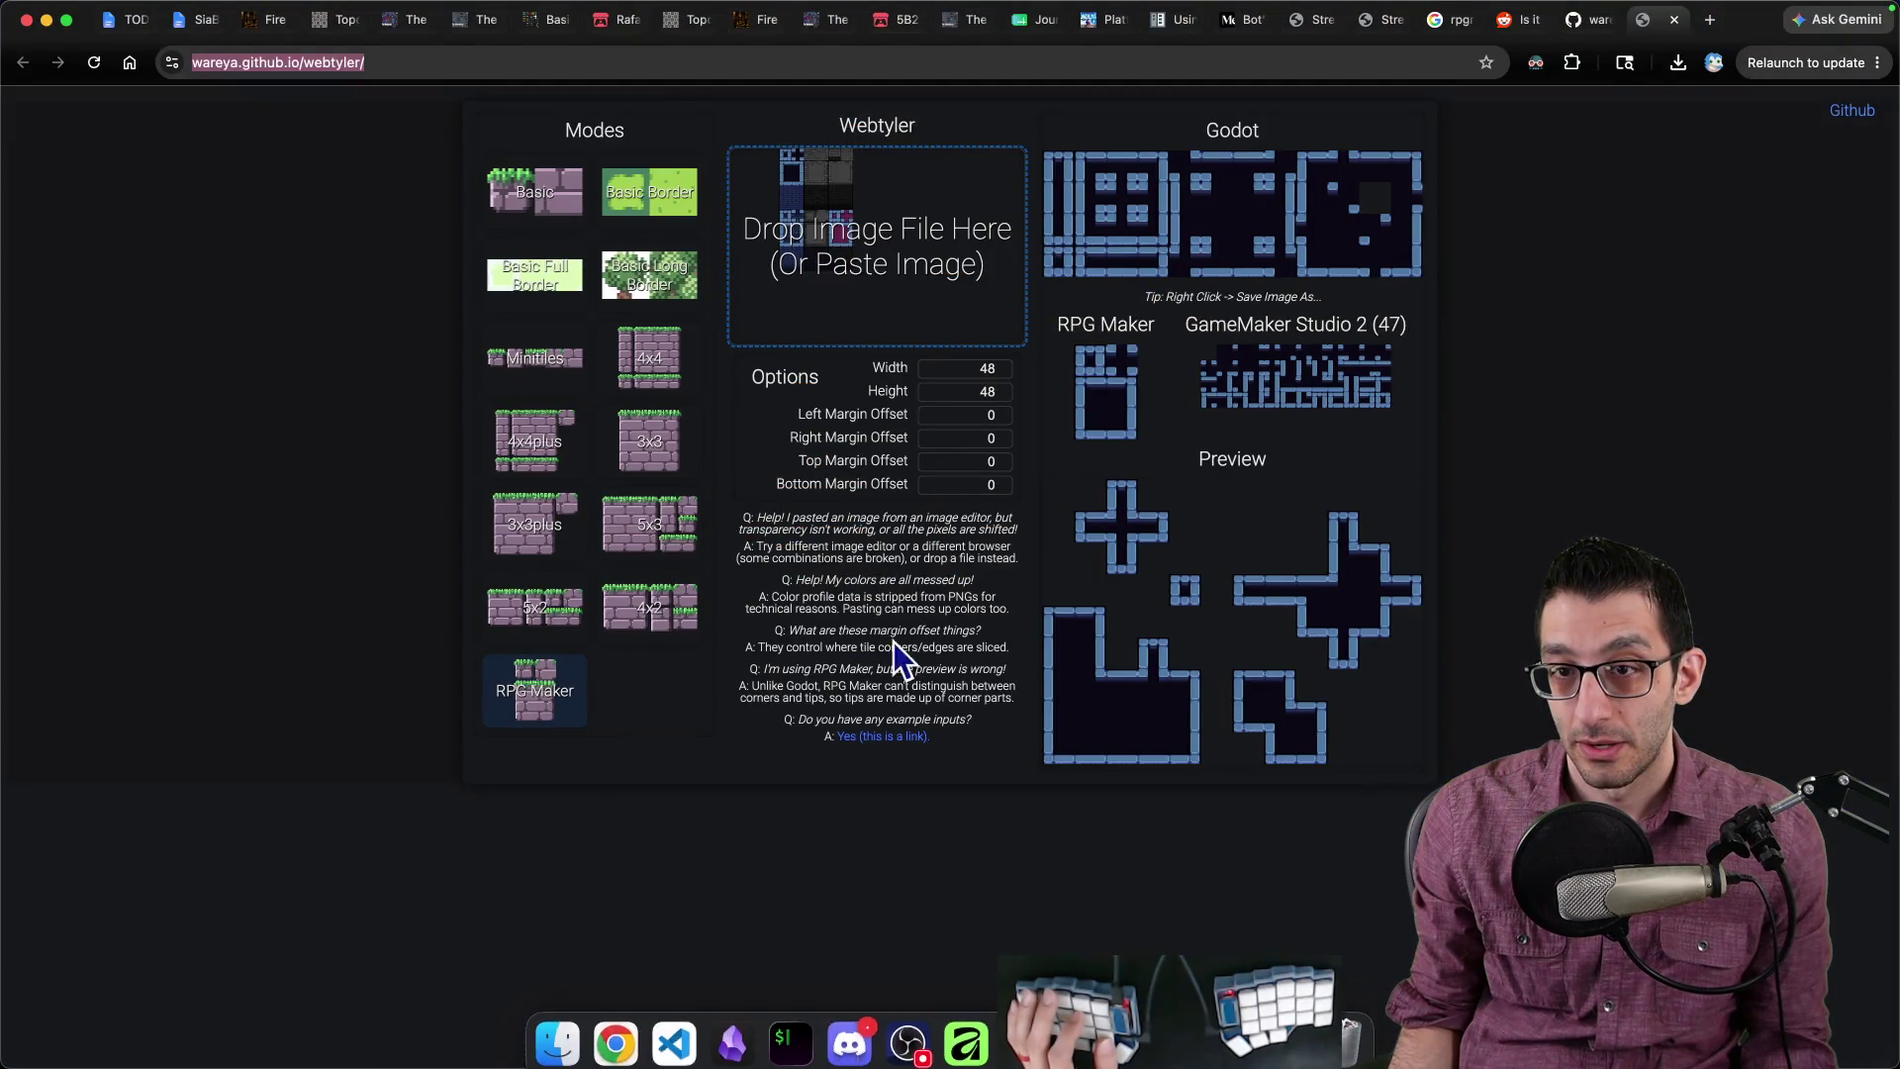
left_click(532, 215)
left_click(623, 218)
left_click(620, 280)
left_click(514, 307)
left_click(627, 360)
left_click(572, 368)
left_click(633, 366)
left_click(641, 427)
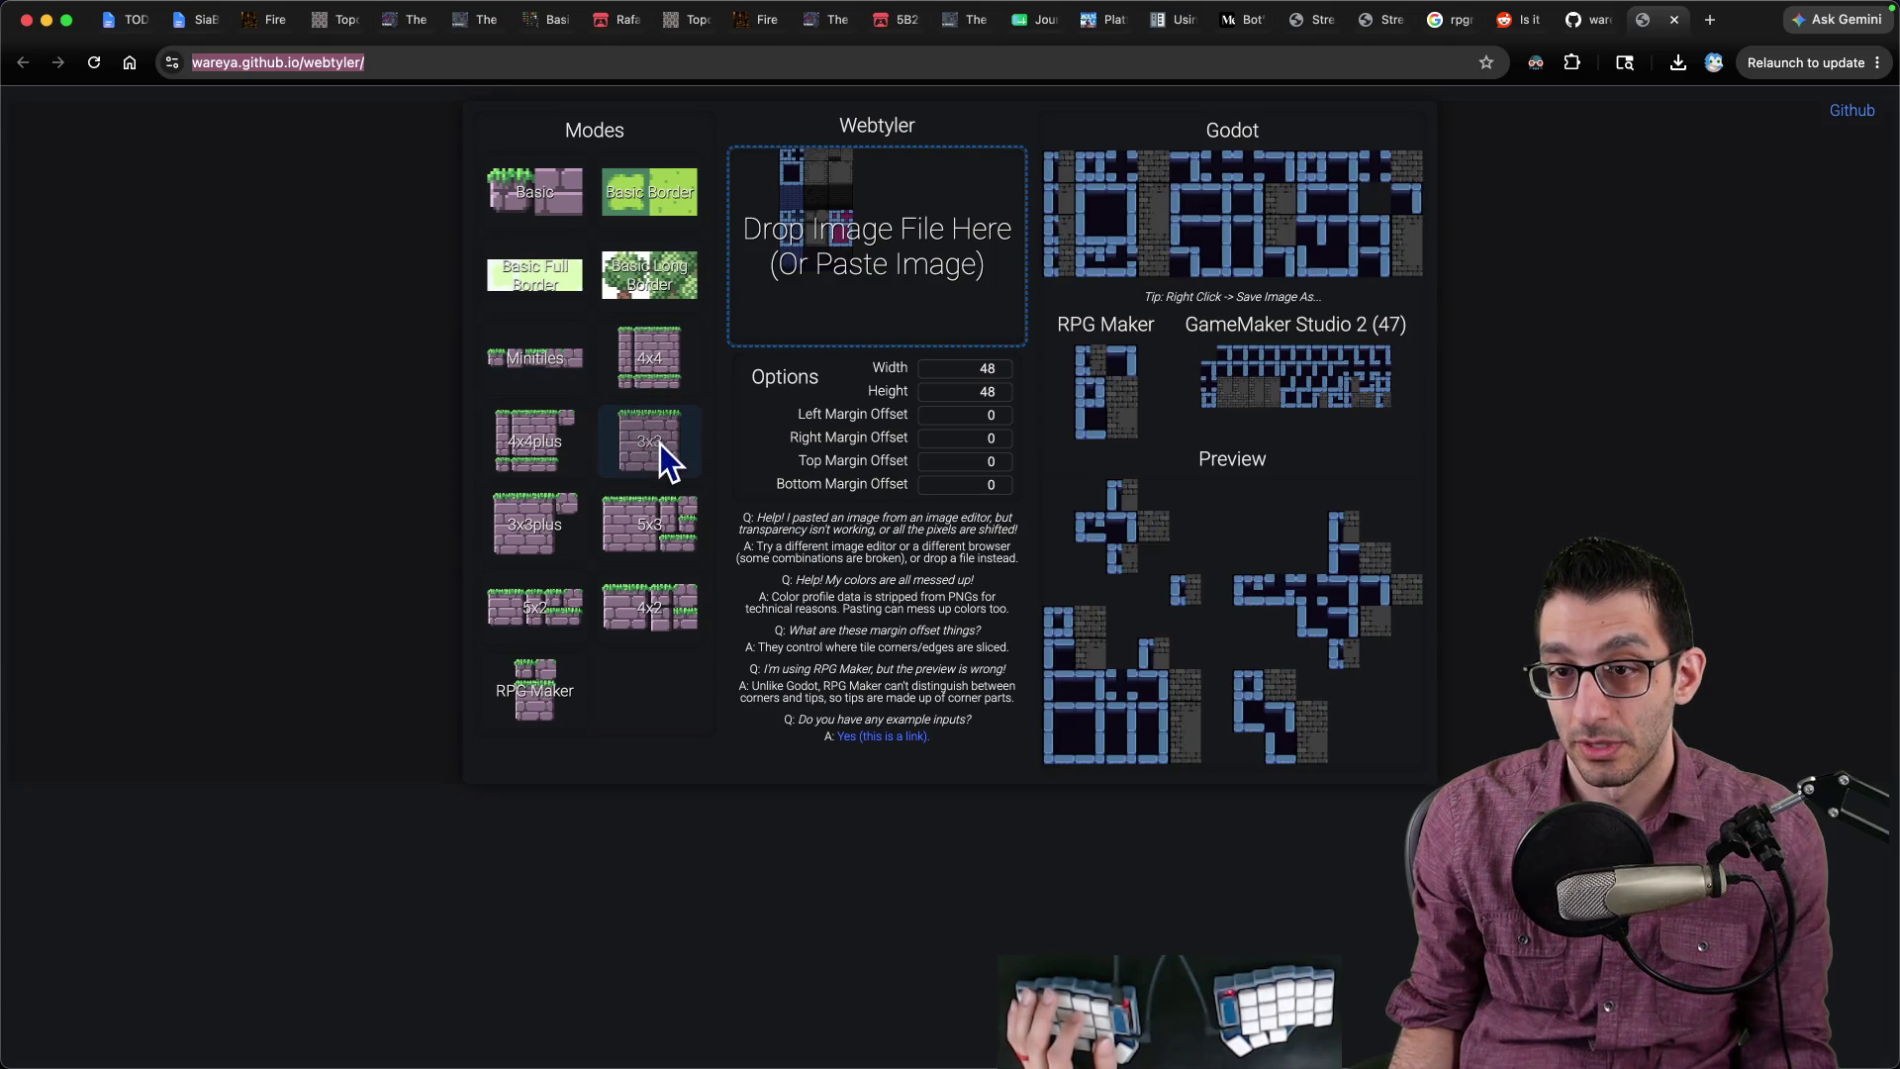
left_click(524, 440)
left_click(634, 514)
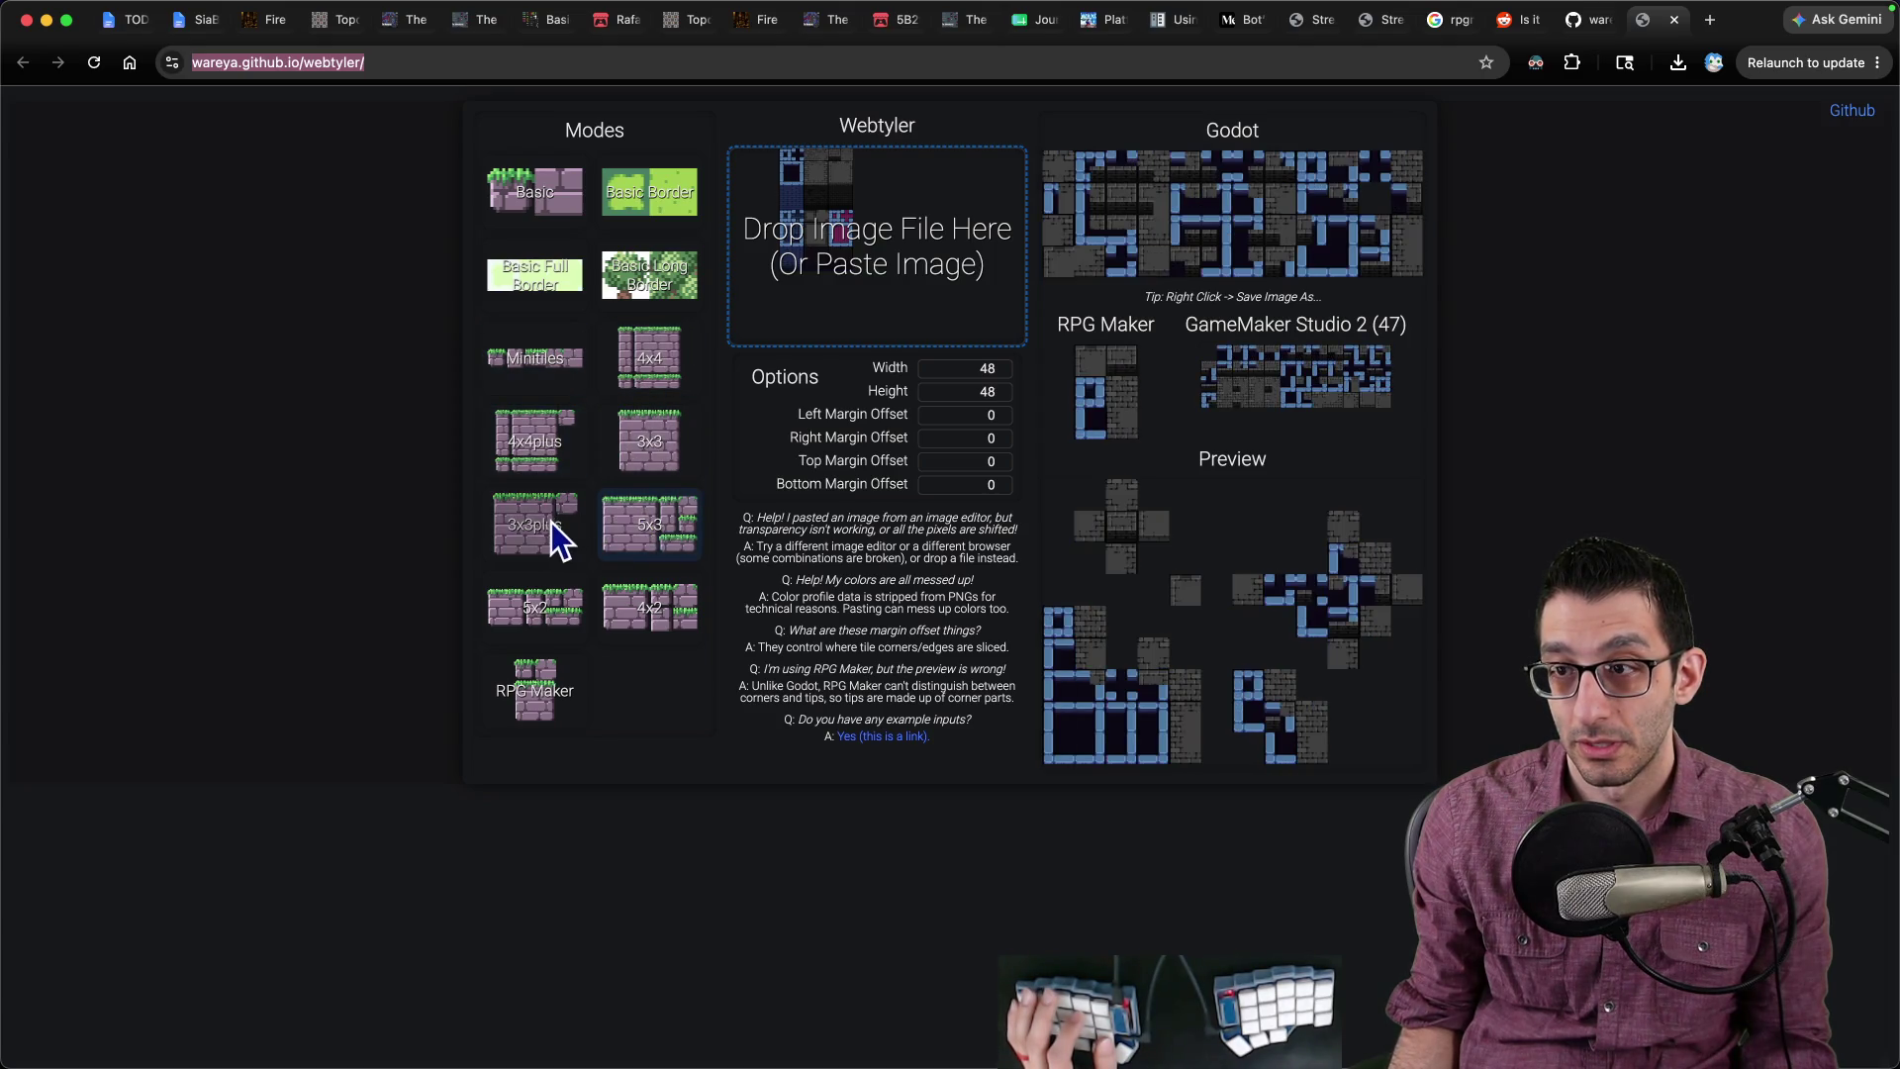
left_click(555, 521)
left_click(608, 584)
left_click(513, 598)
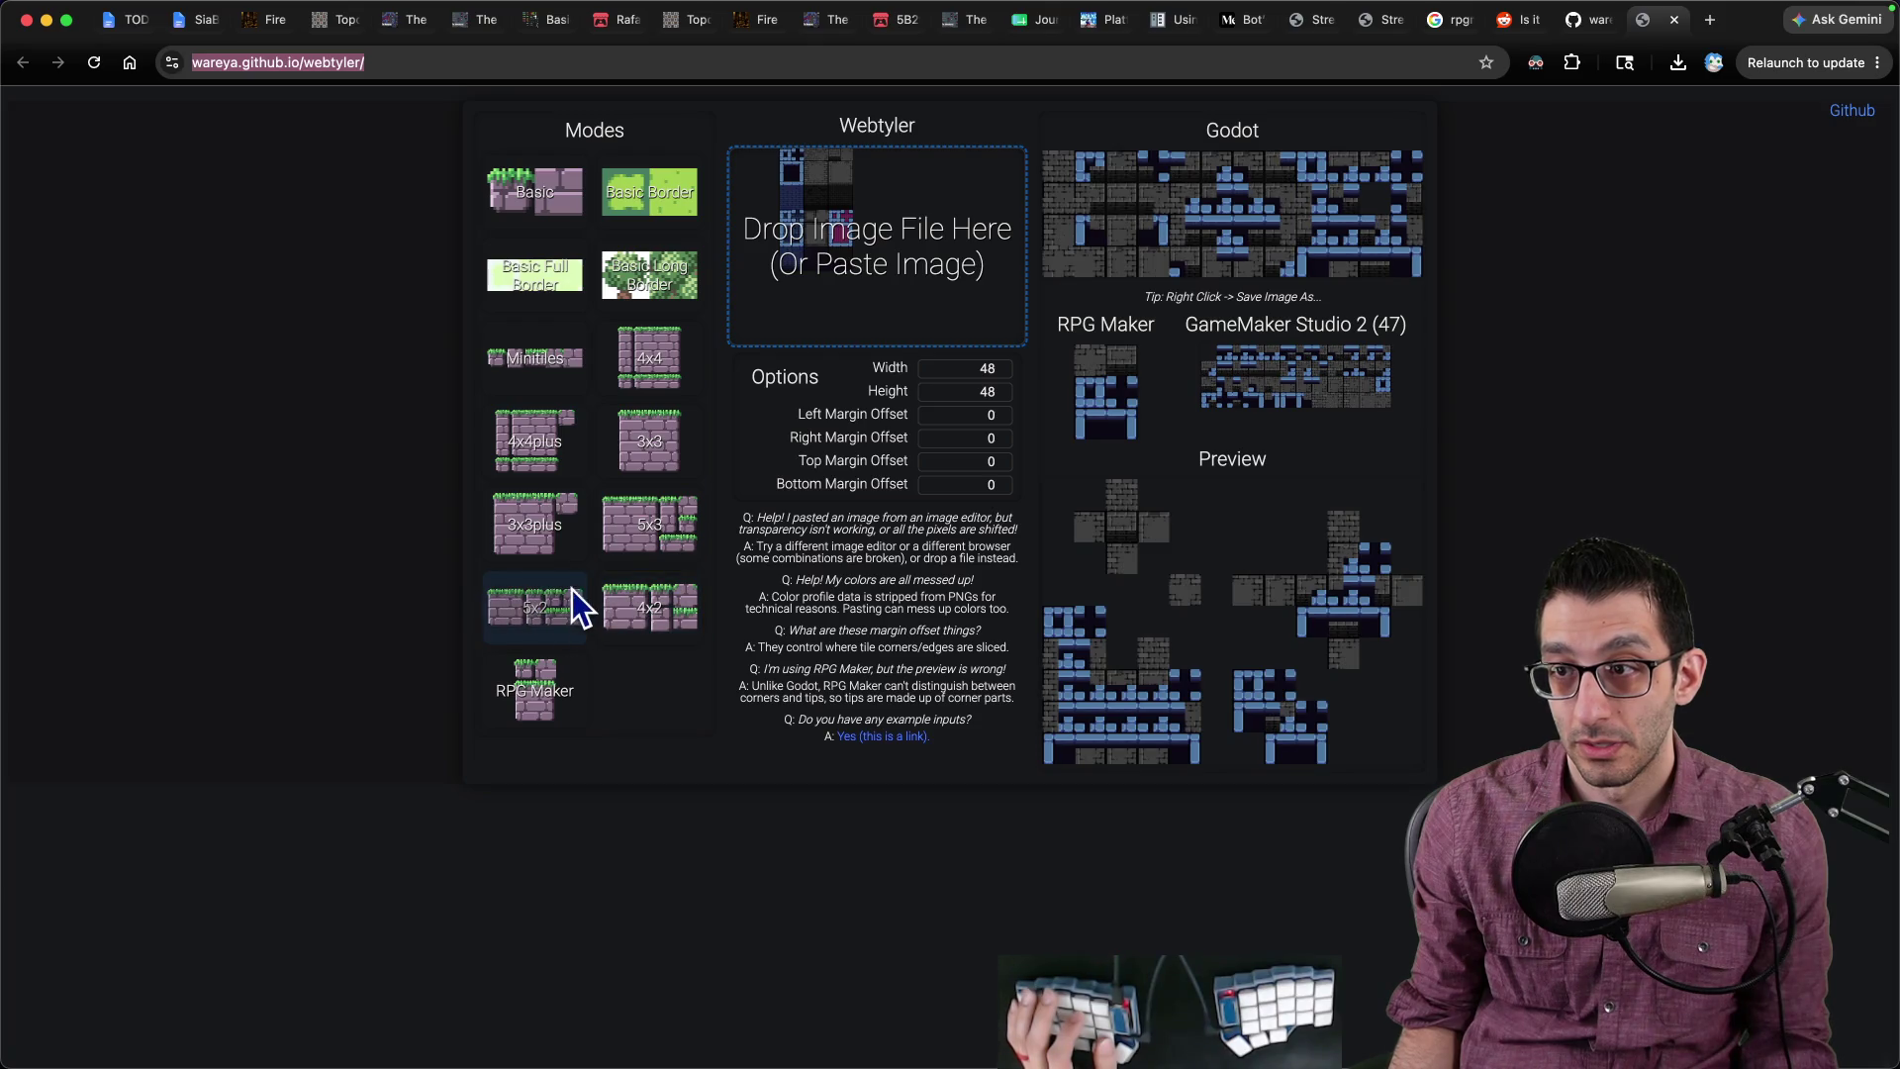
left_click(560, 679)
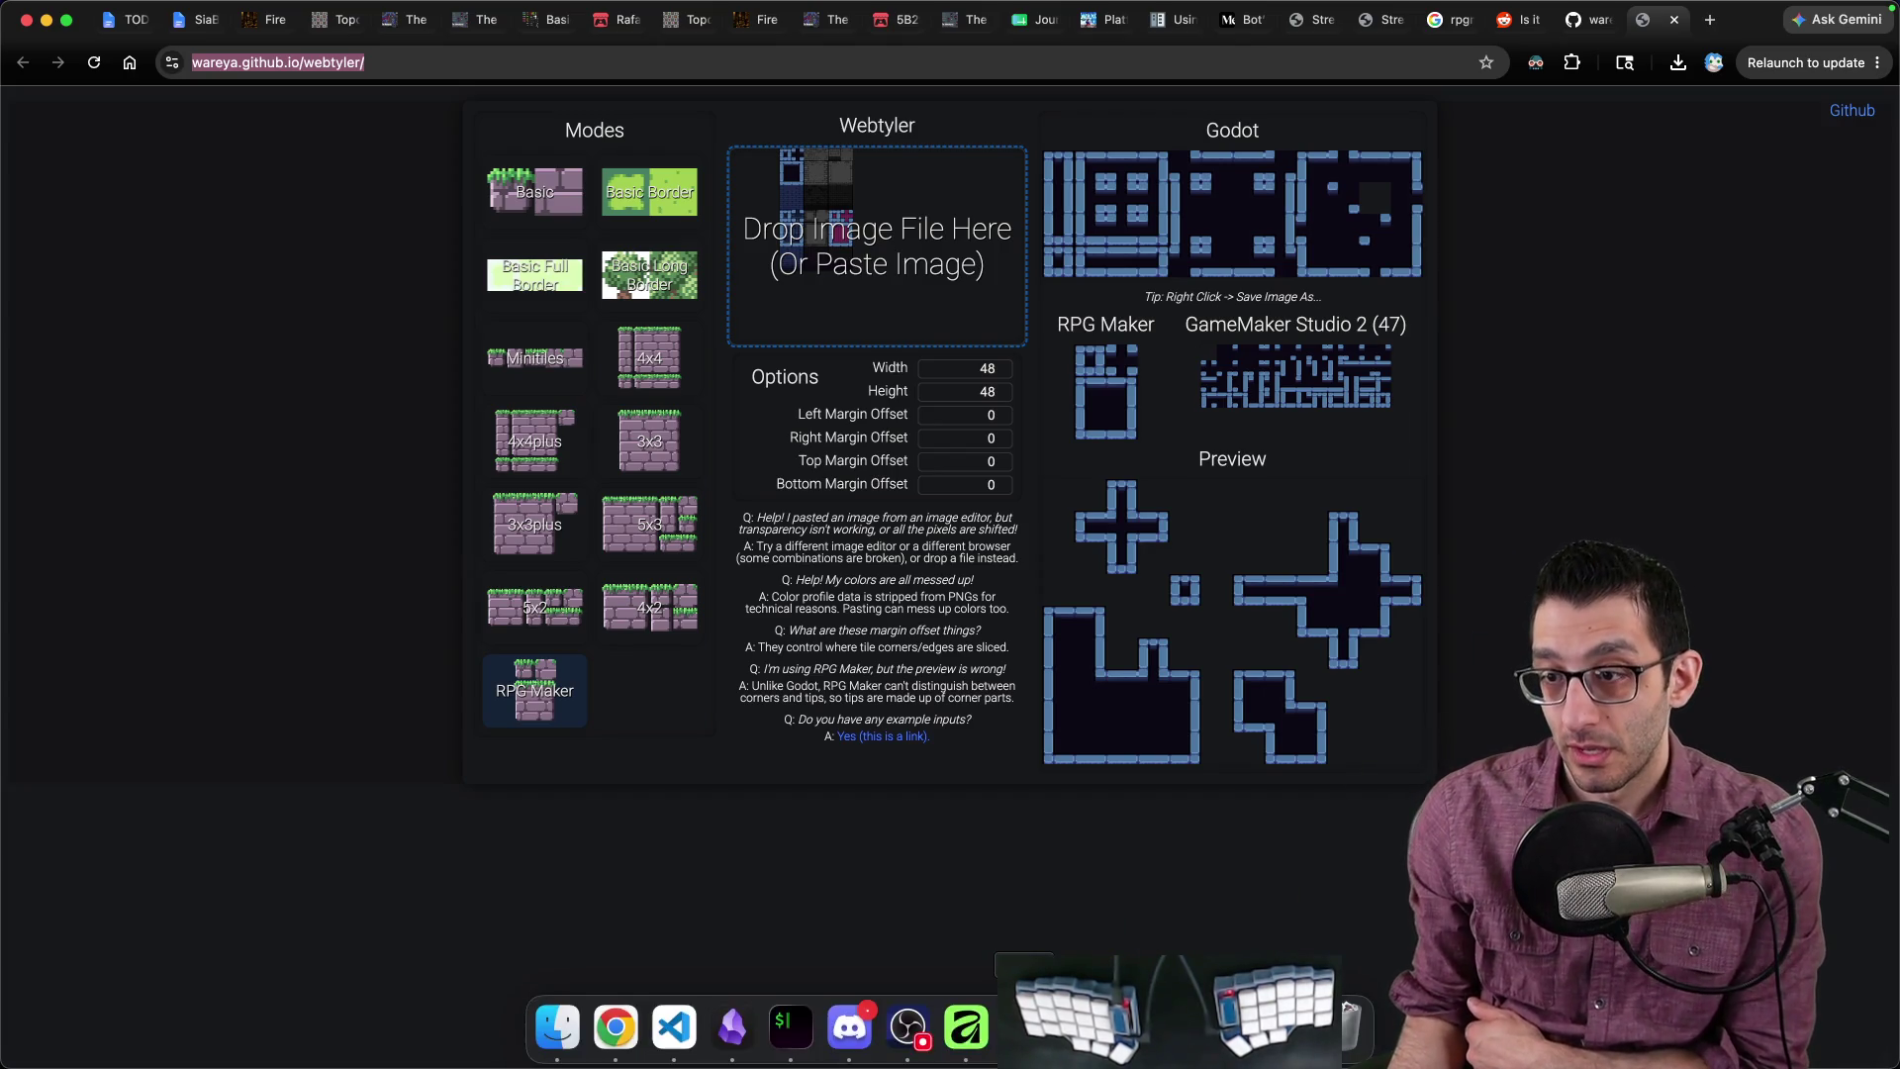
Step: Move between Godot and Webtyler, then show Dungeon_Walls.png in Affinity Photo
left_click(1024, 1049)
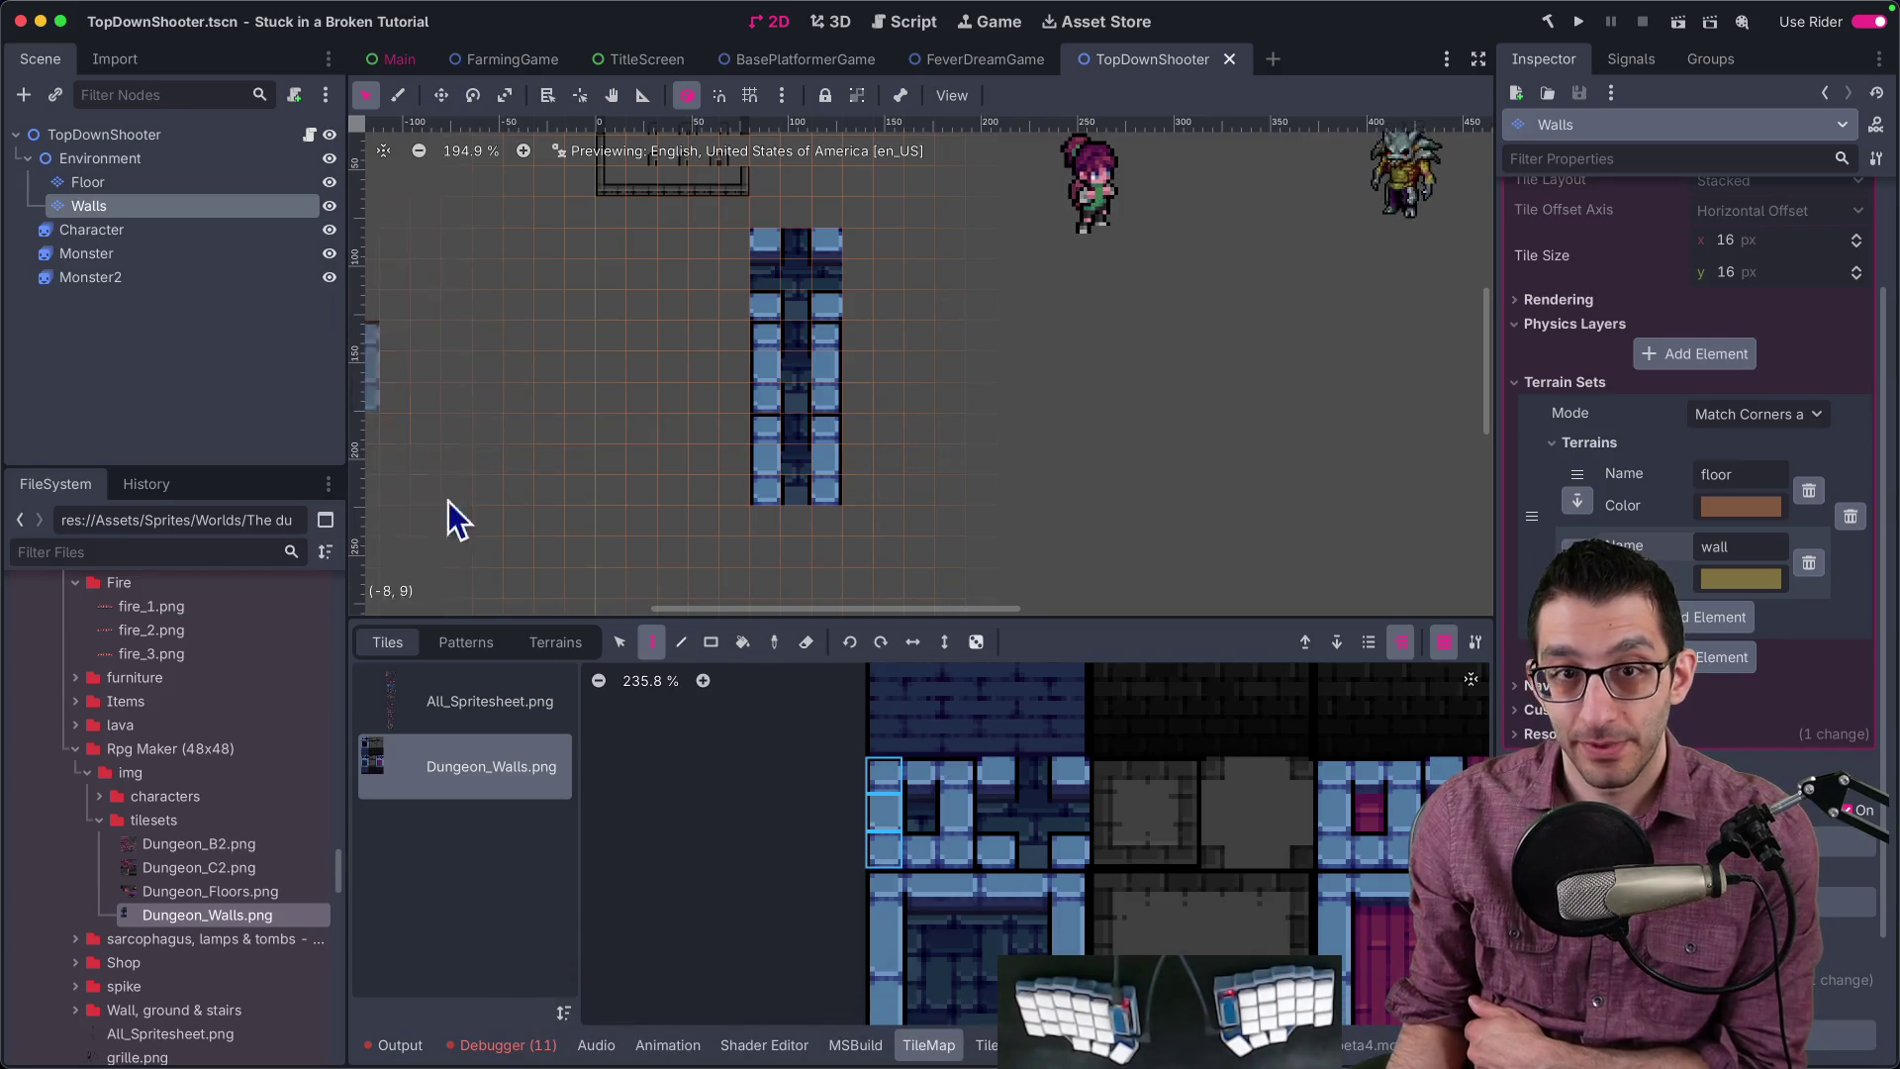
left_click(615, 1029)
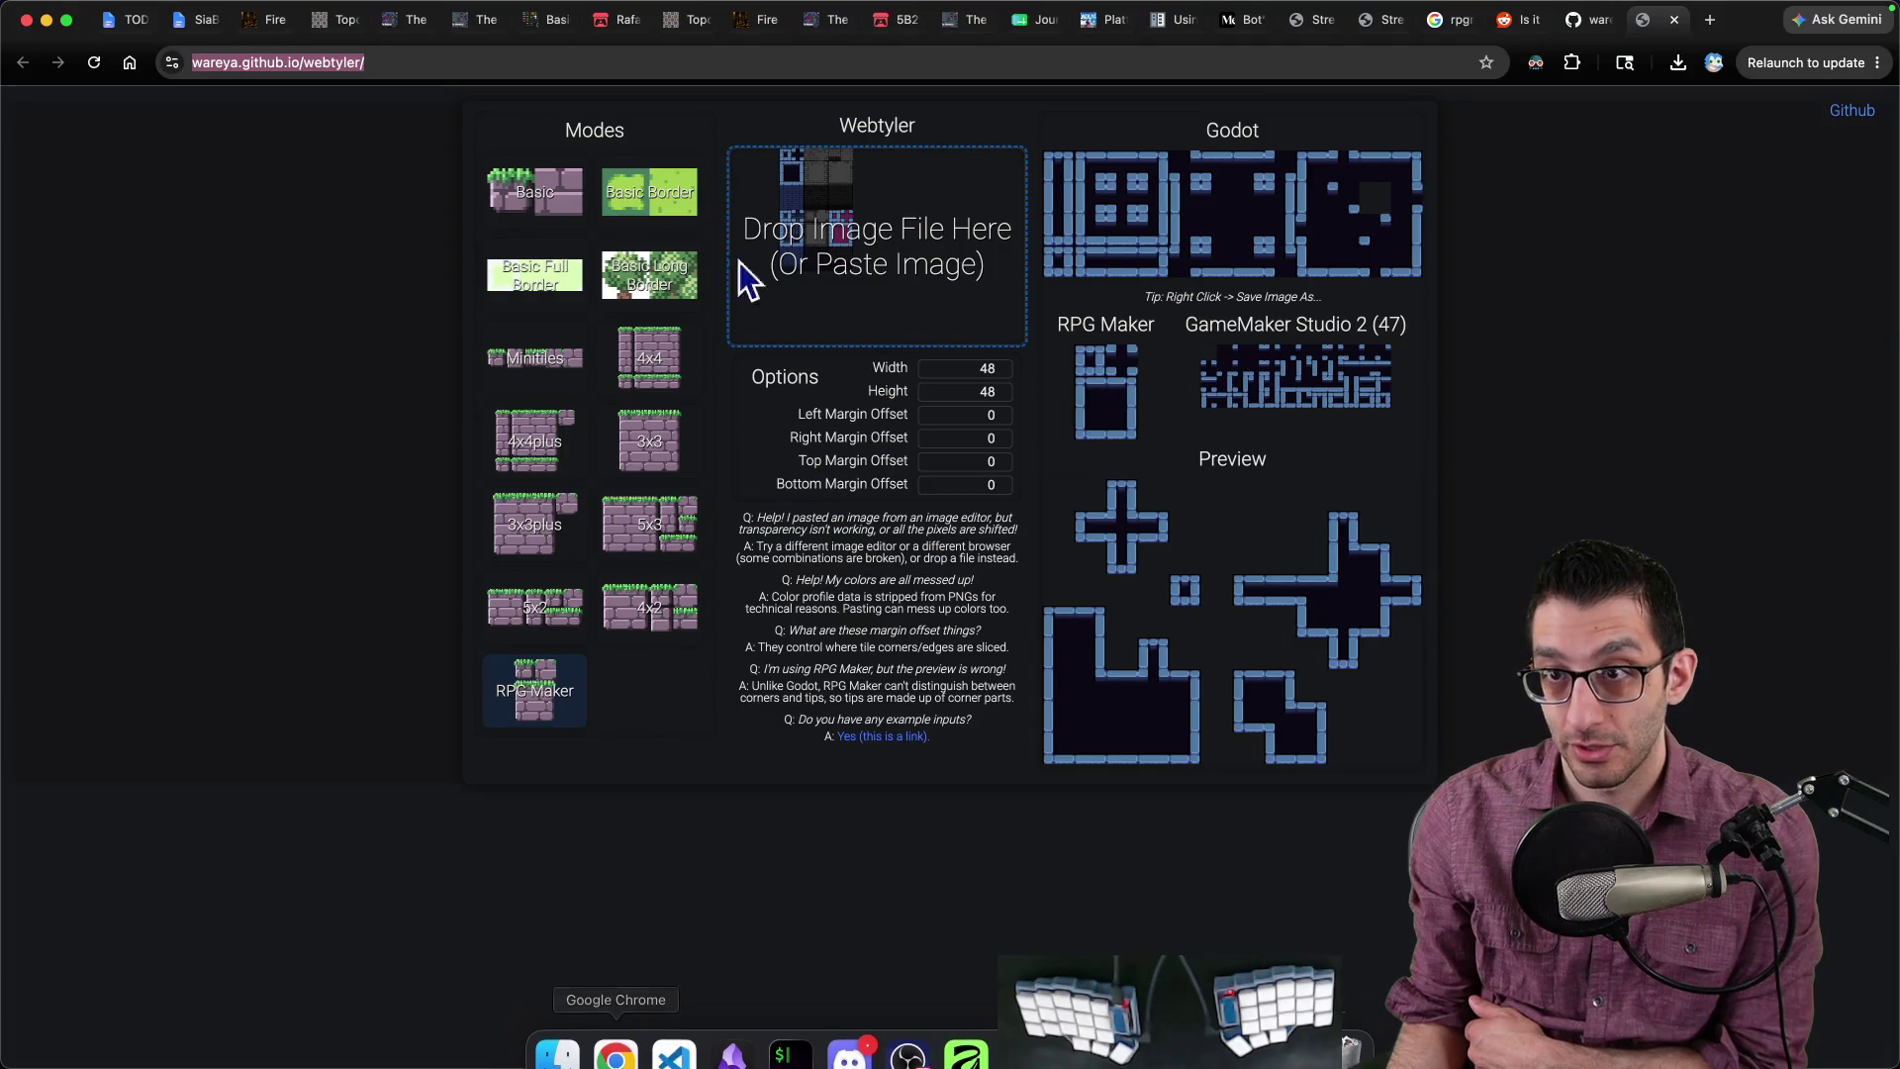
left_click(1024, 1048)
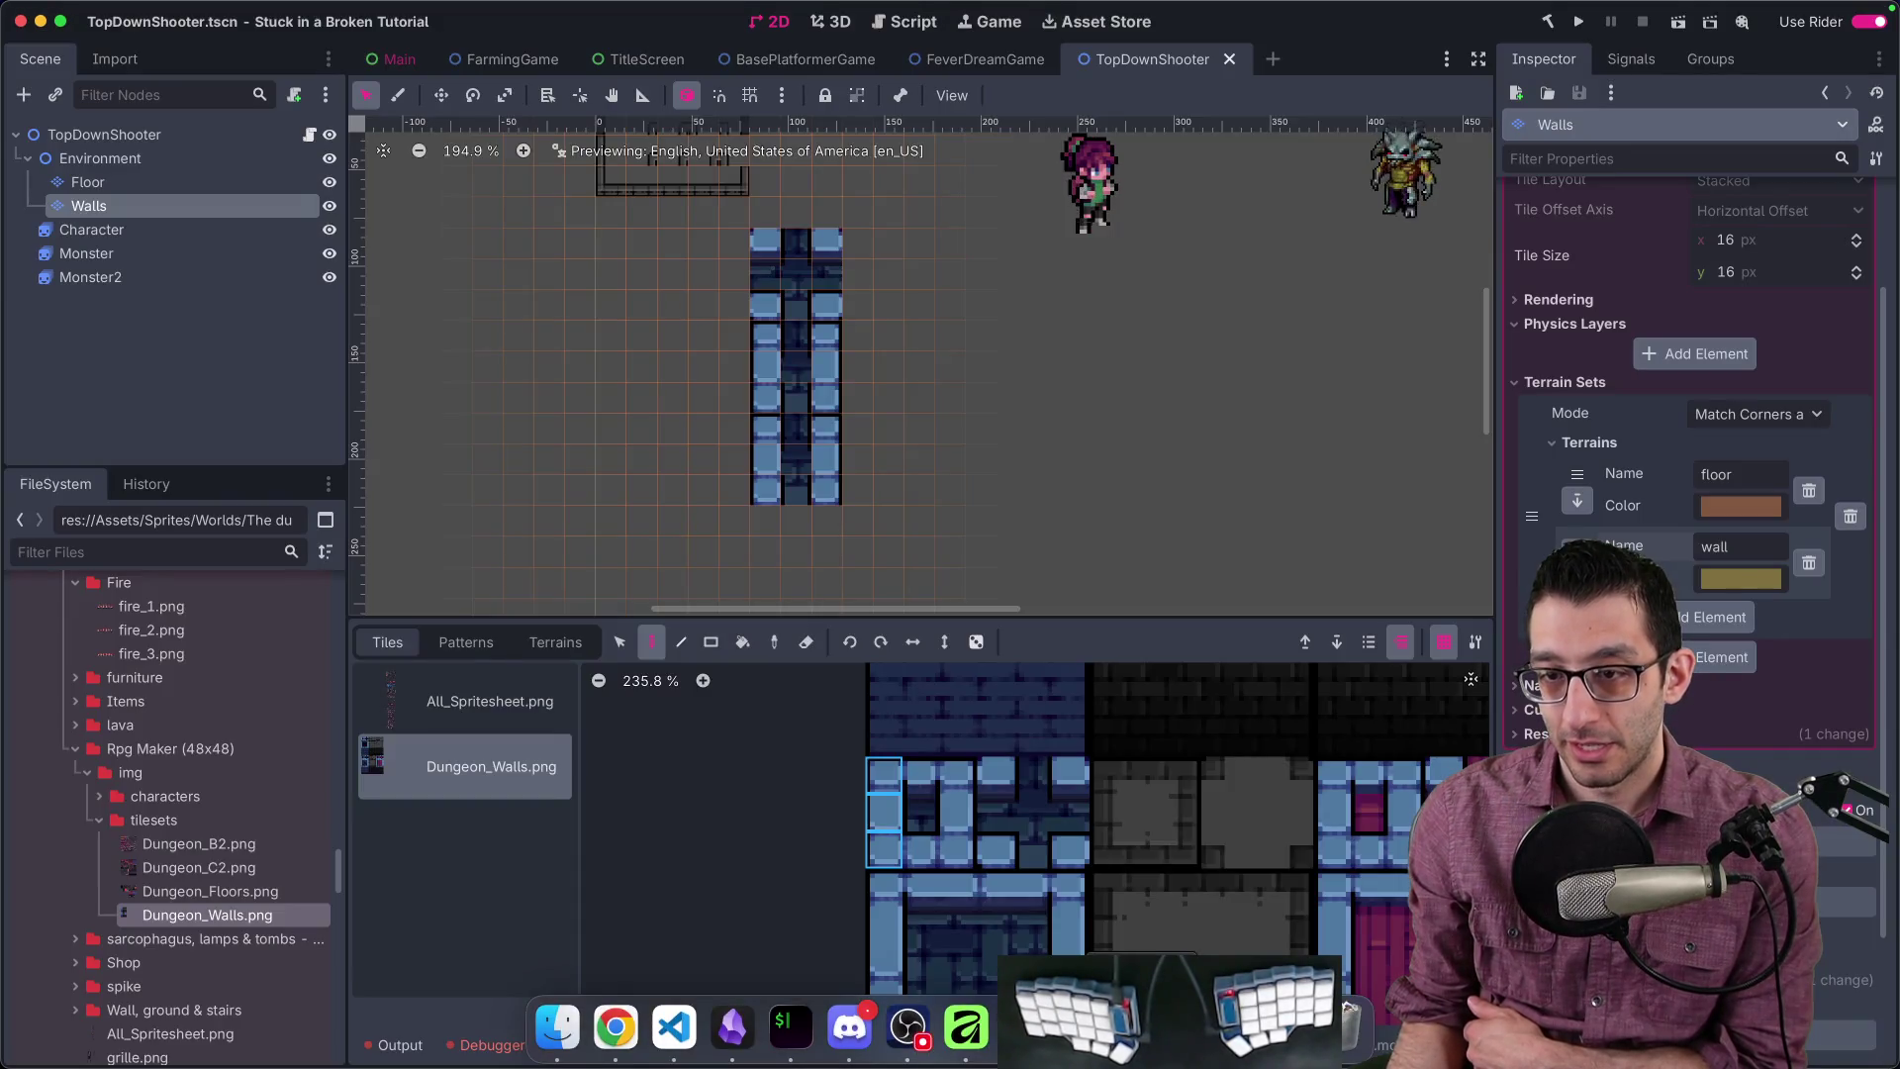
left_click(966, 1029)
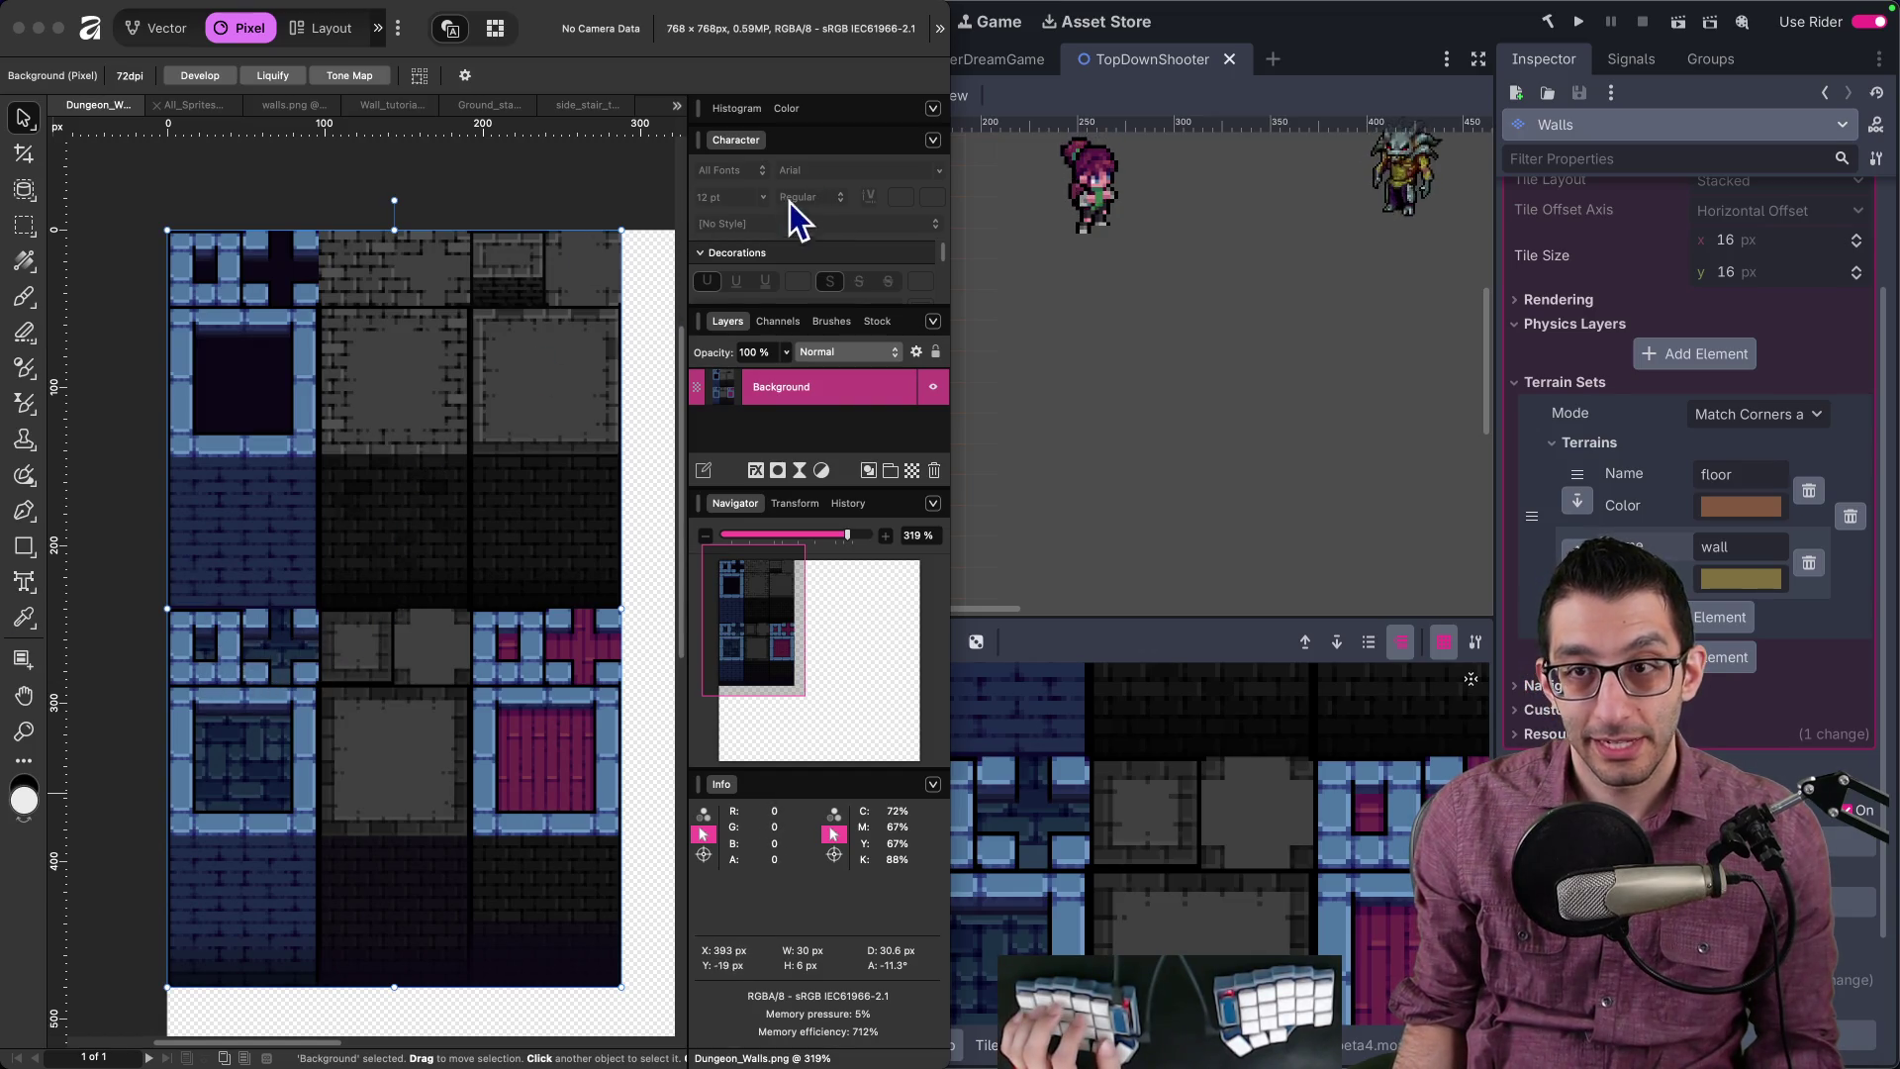
Step: Marquee-select the blue wall block in Dungeon_Walls.png, then return to Webtyler in Chrome
double_click(544, 44)
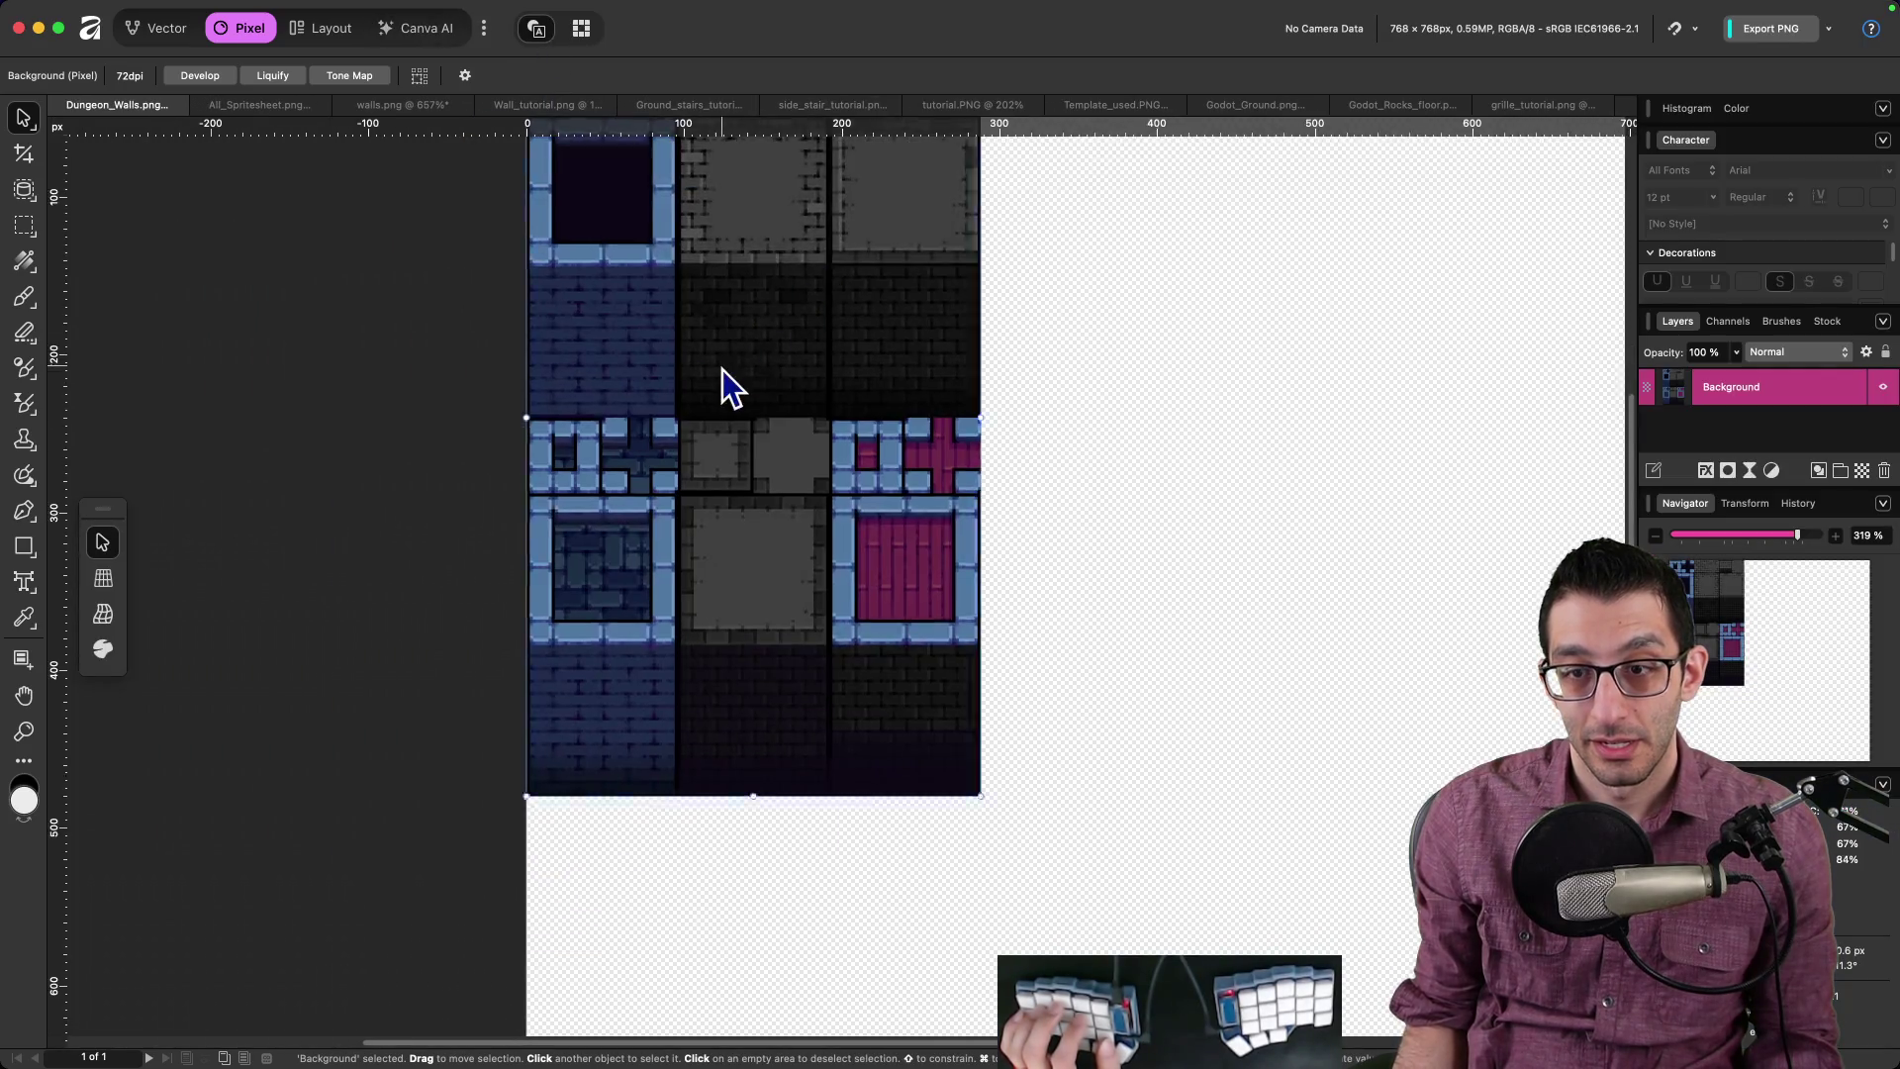
scroll(661, 539, "up", 5)
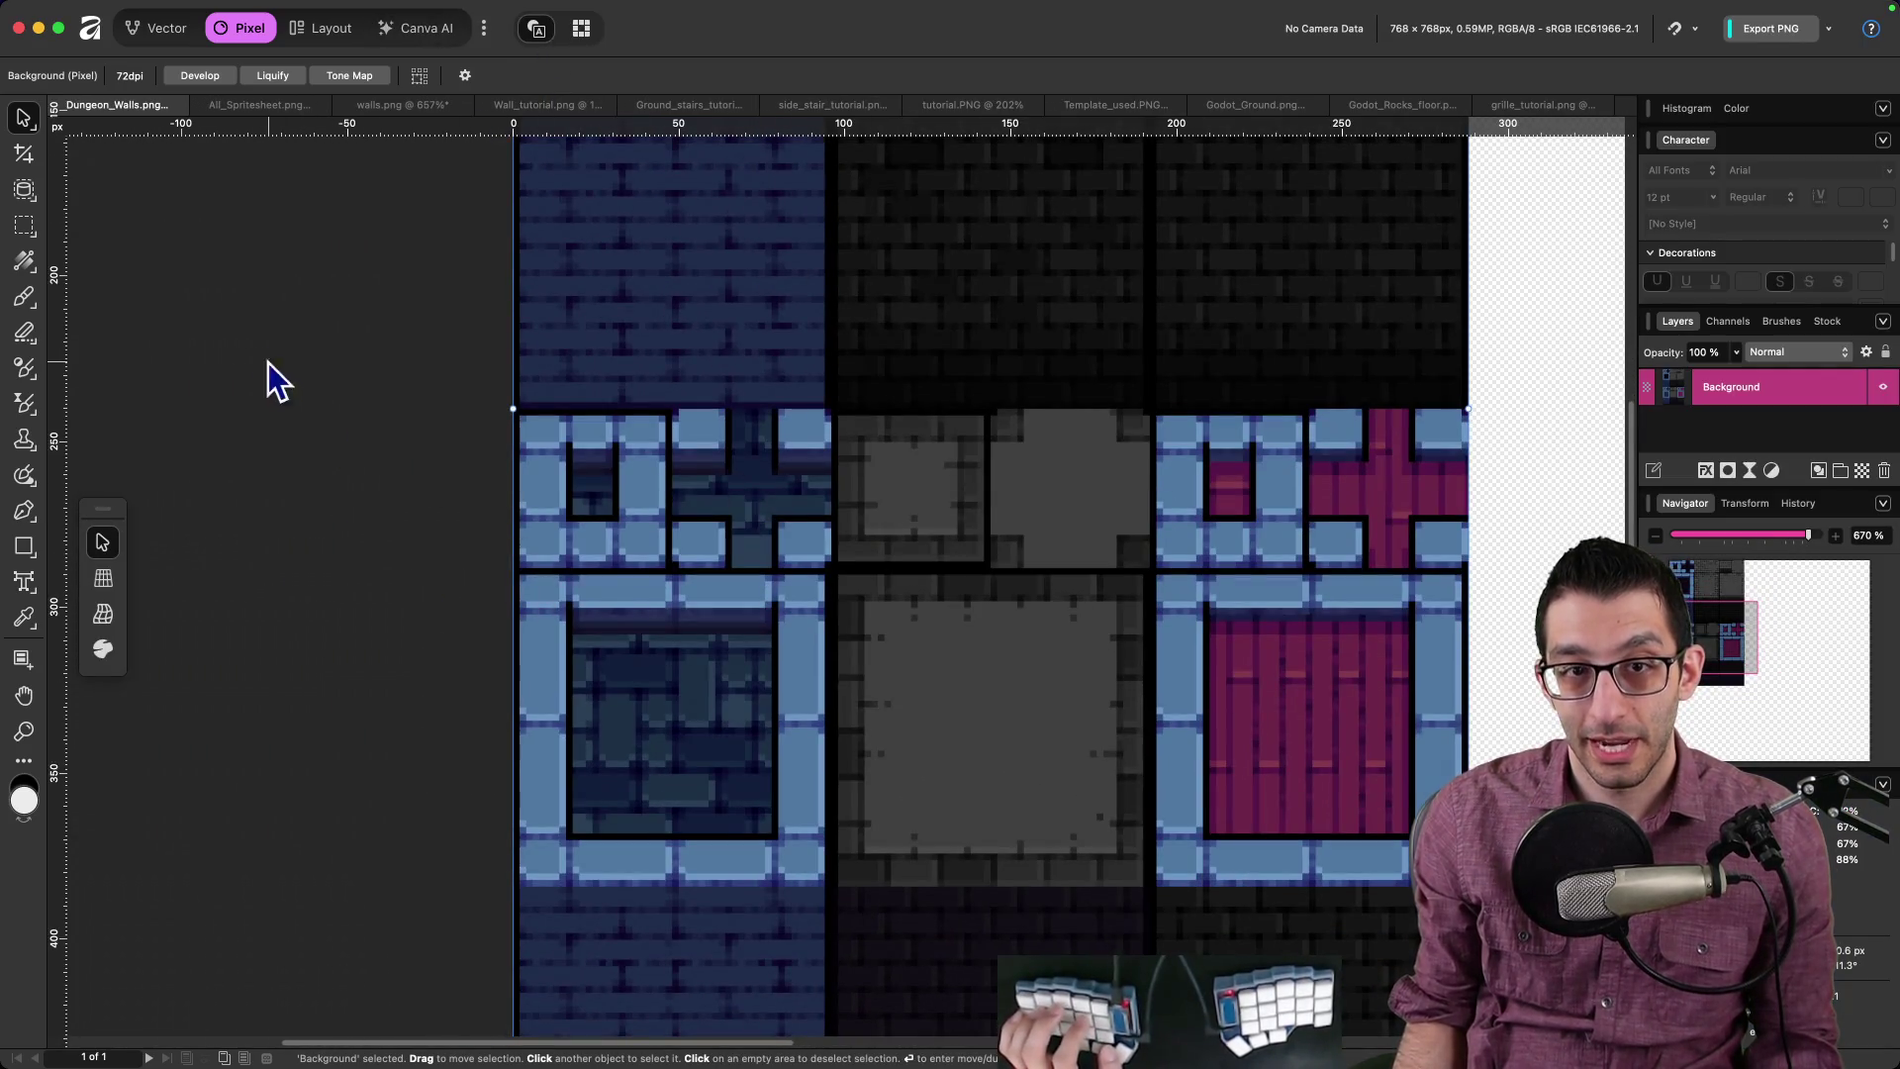
left_click(24, 227)
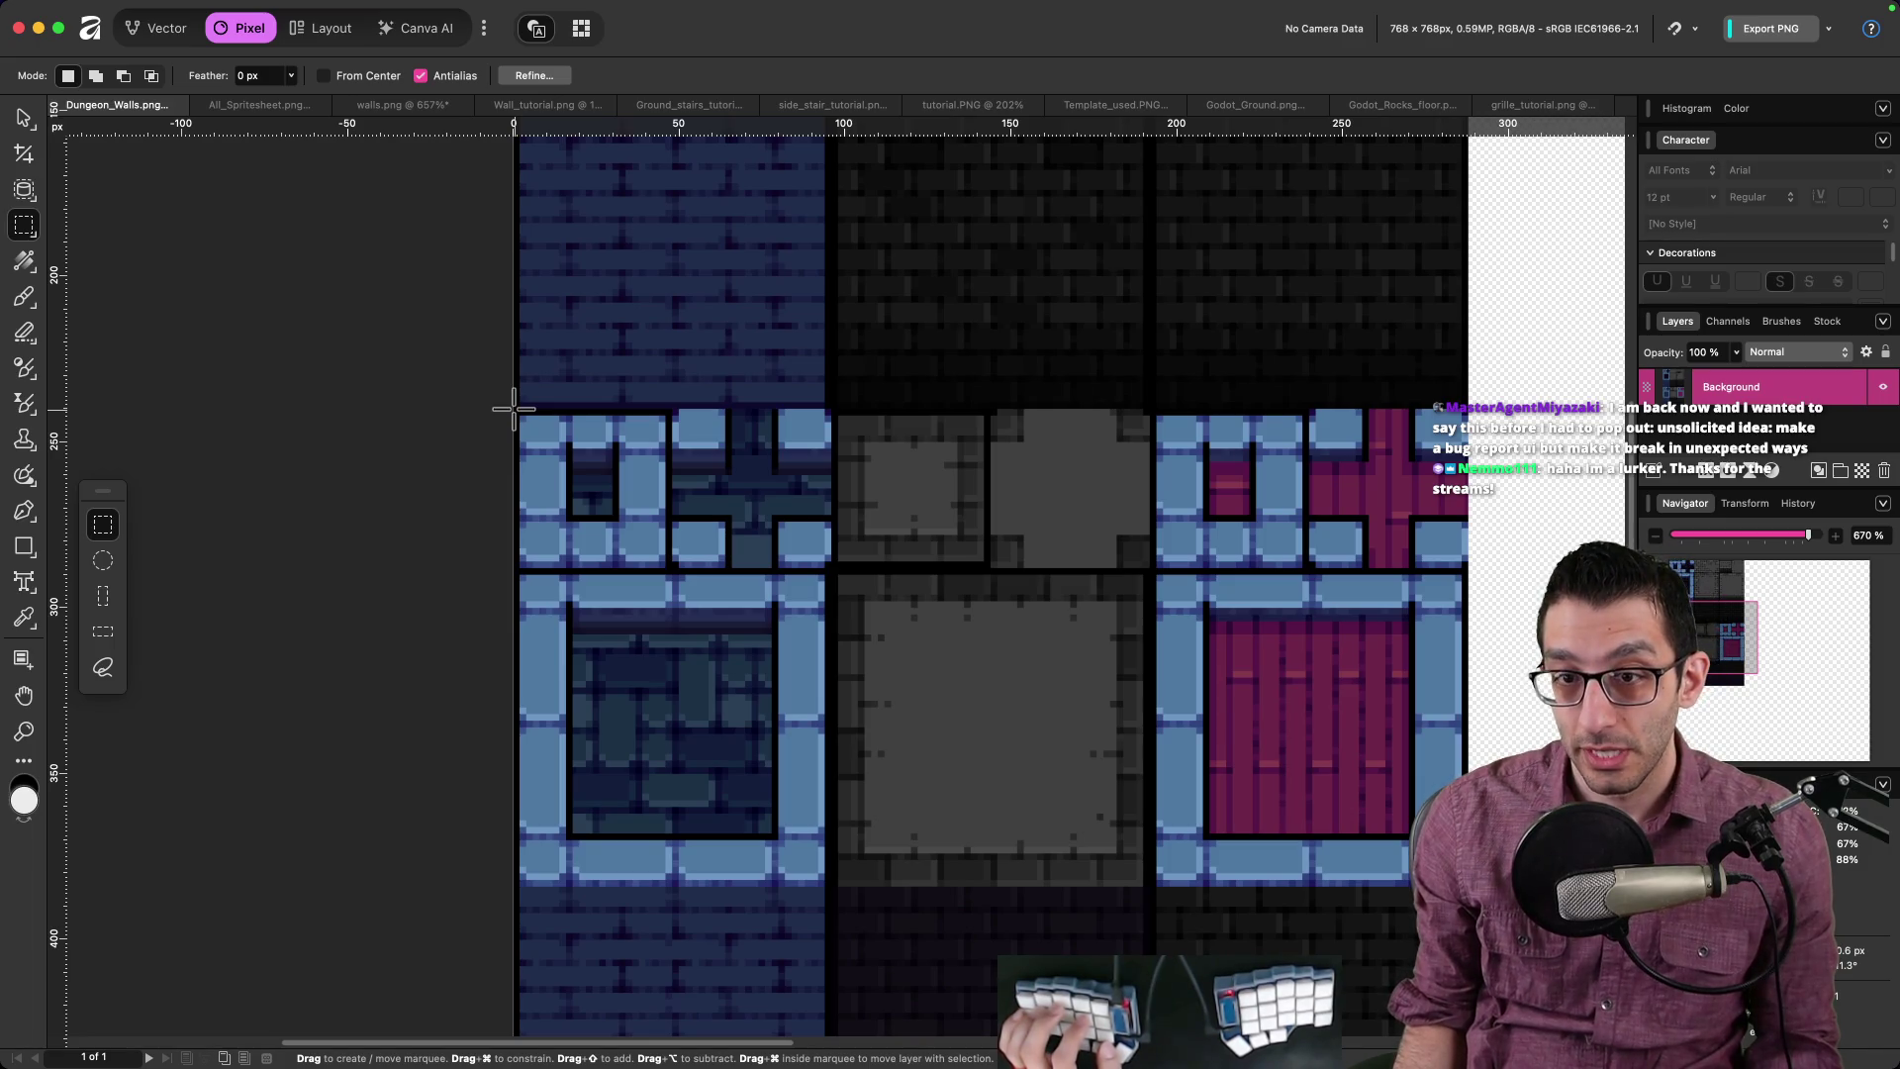
left_click_drag(543, 427, 580, 457)
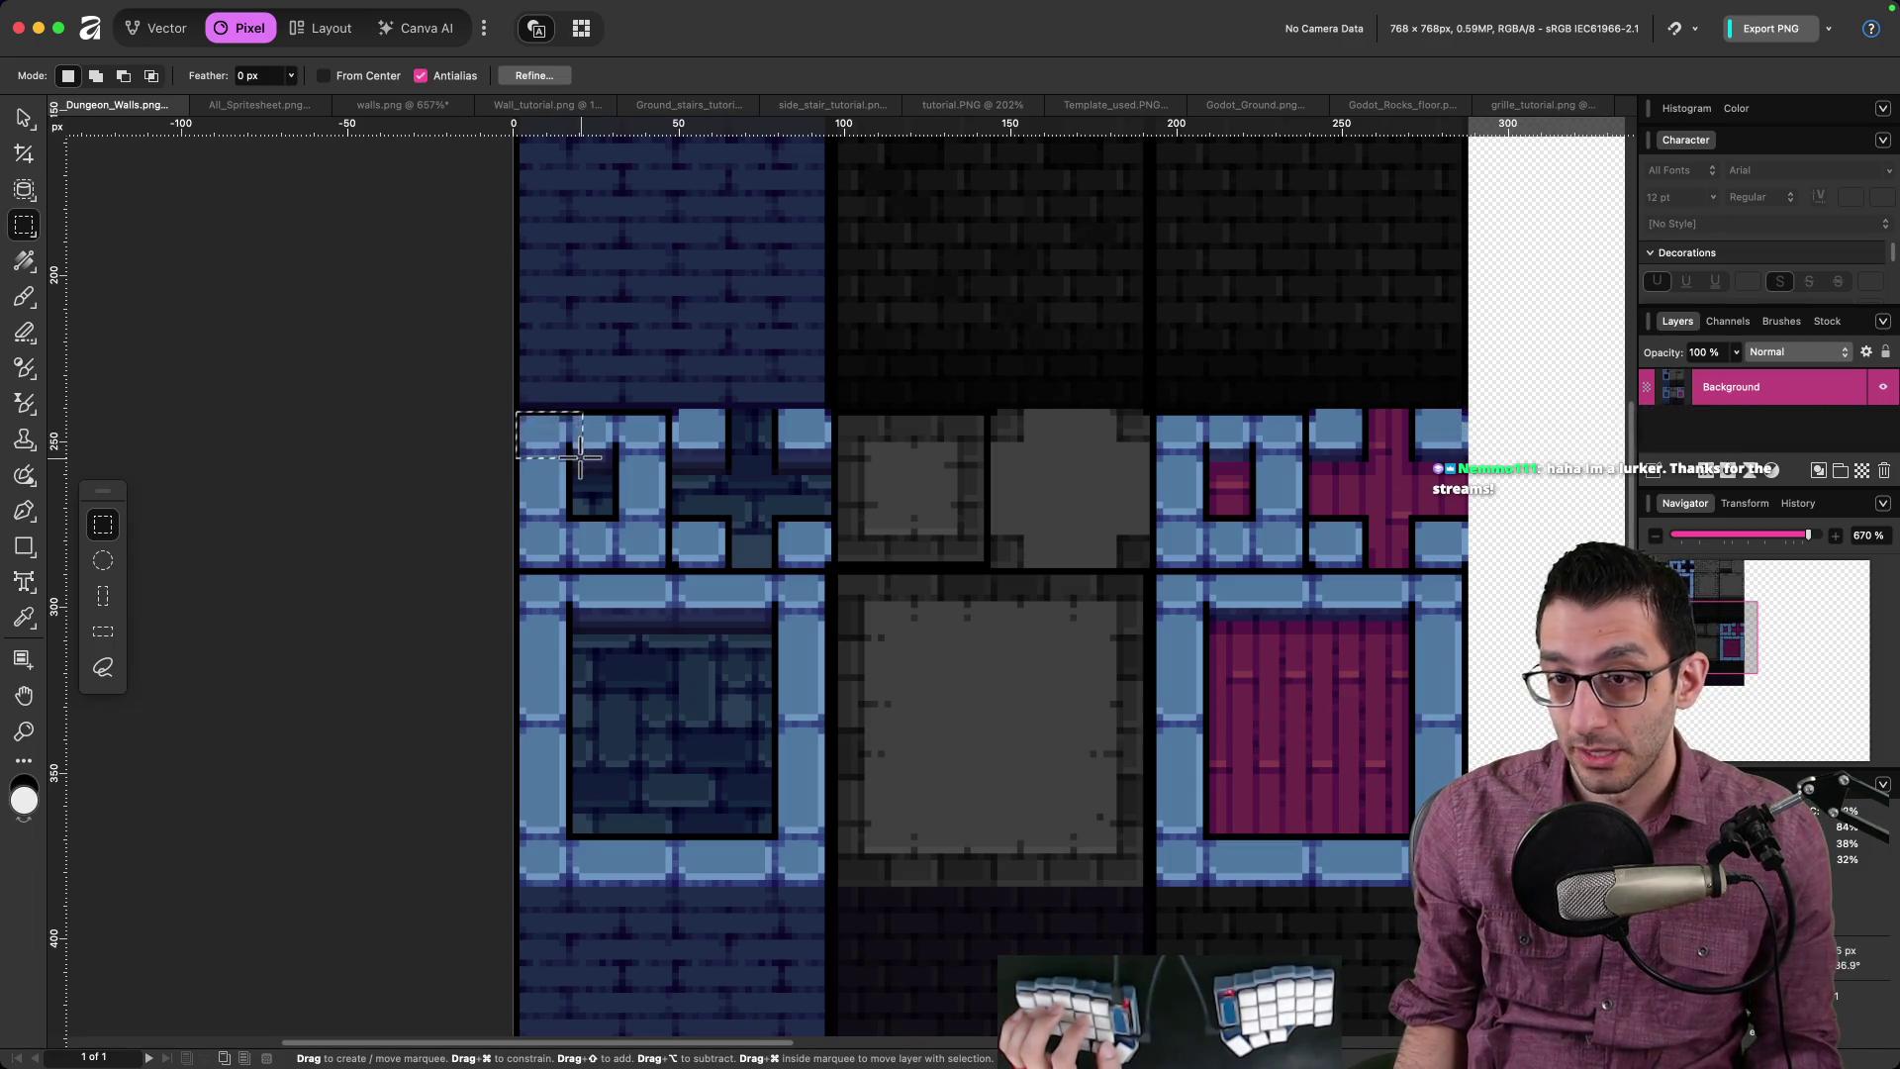
left_click(625, 486)
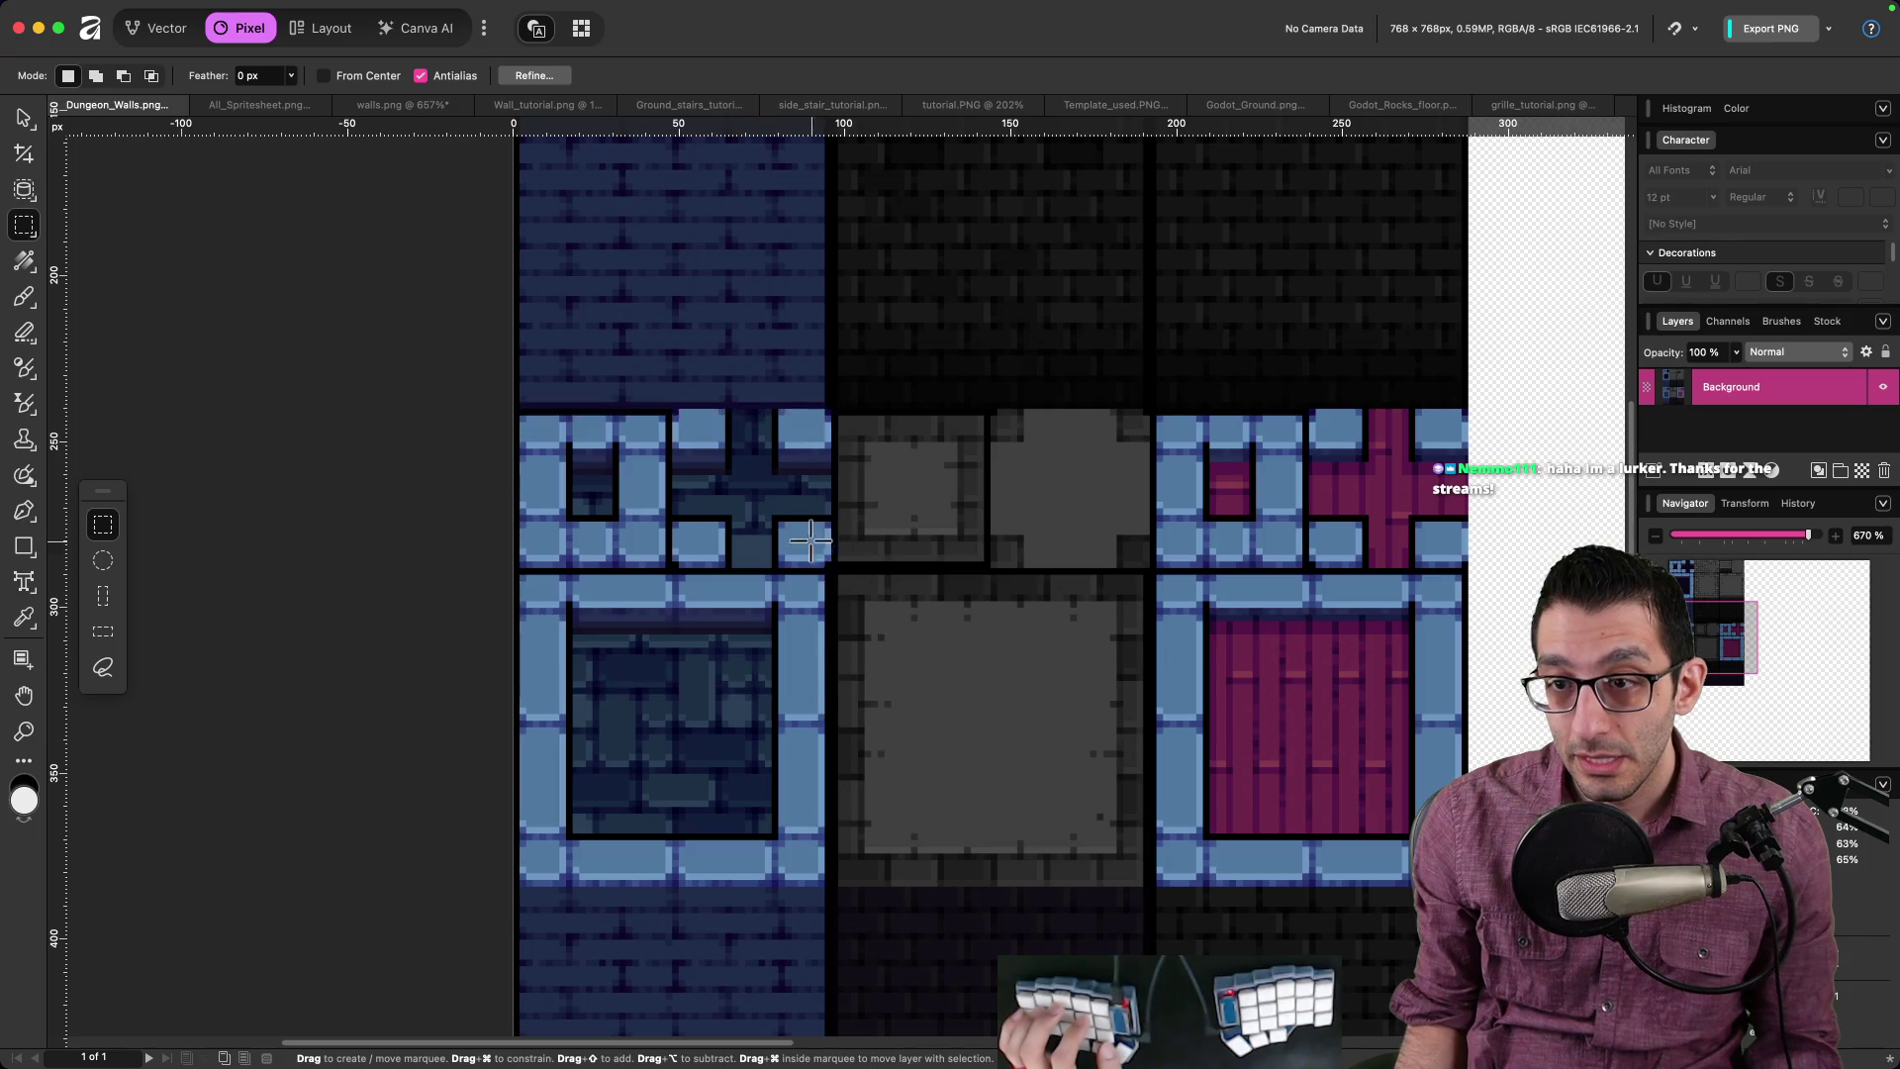
scroll(624, 486, "up", 3)
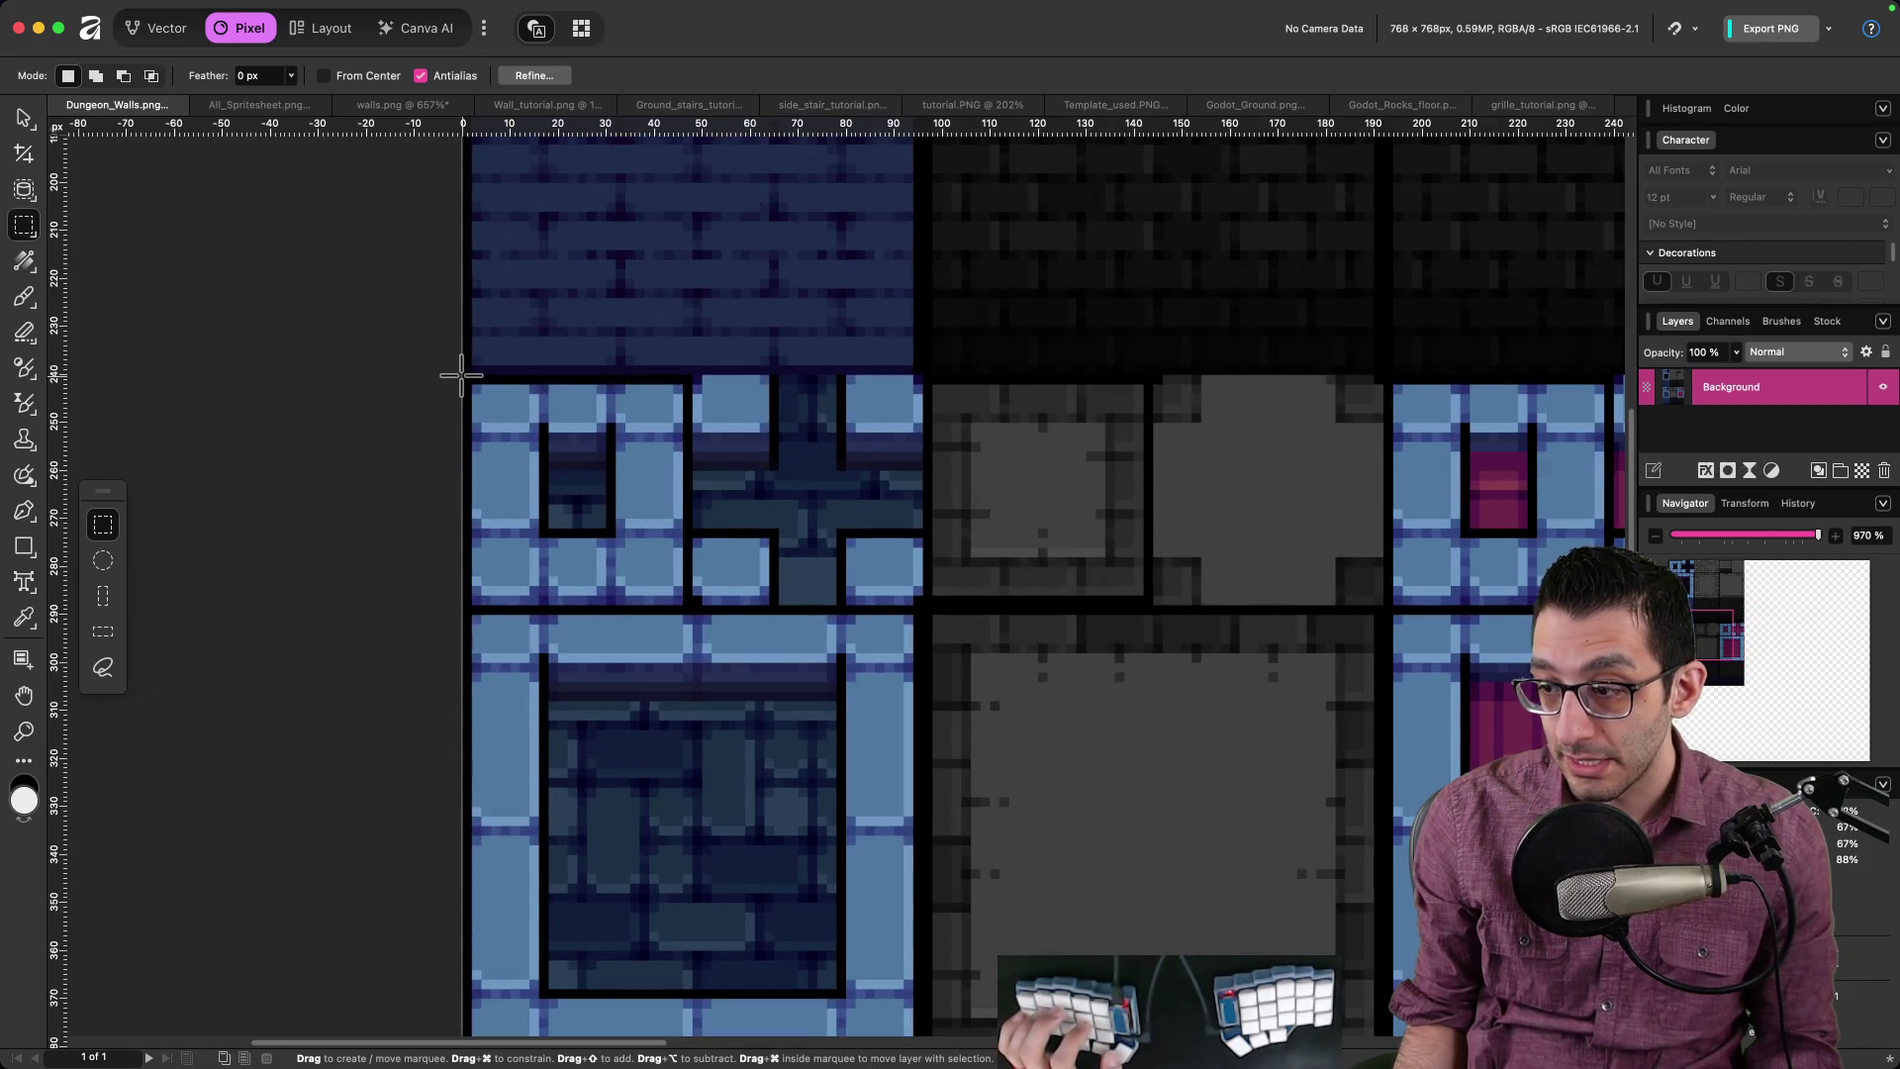
mouse_move(754, 478)
left_mouse_down()
mouse_move(915, 673)
mouse_move(938, 829)
mouse_move(924, 766)
left_mouse_up()
scroll(930, 806, "down", 5)
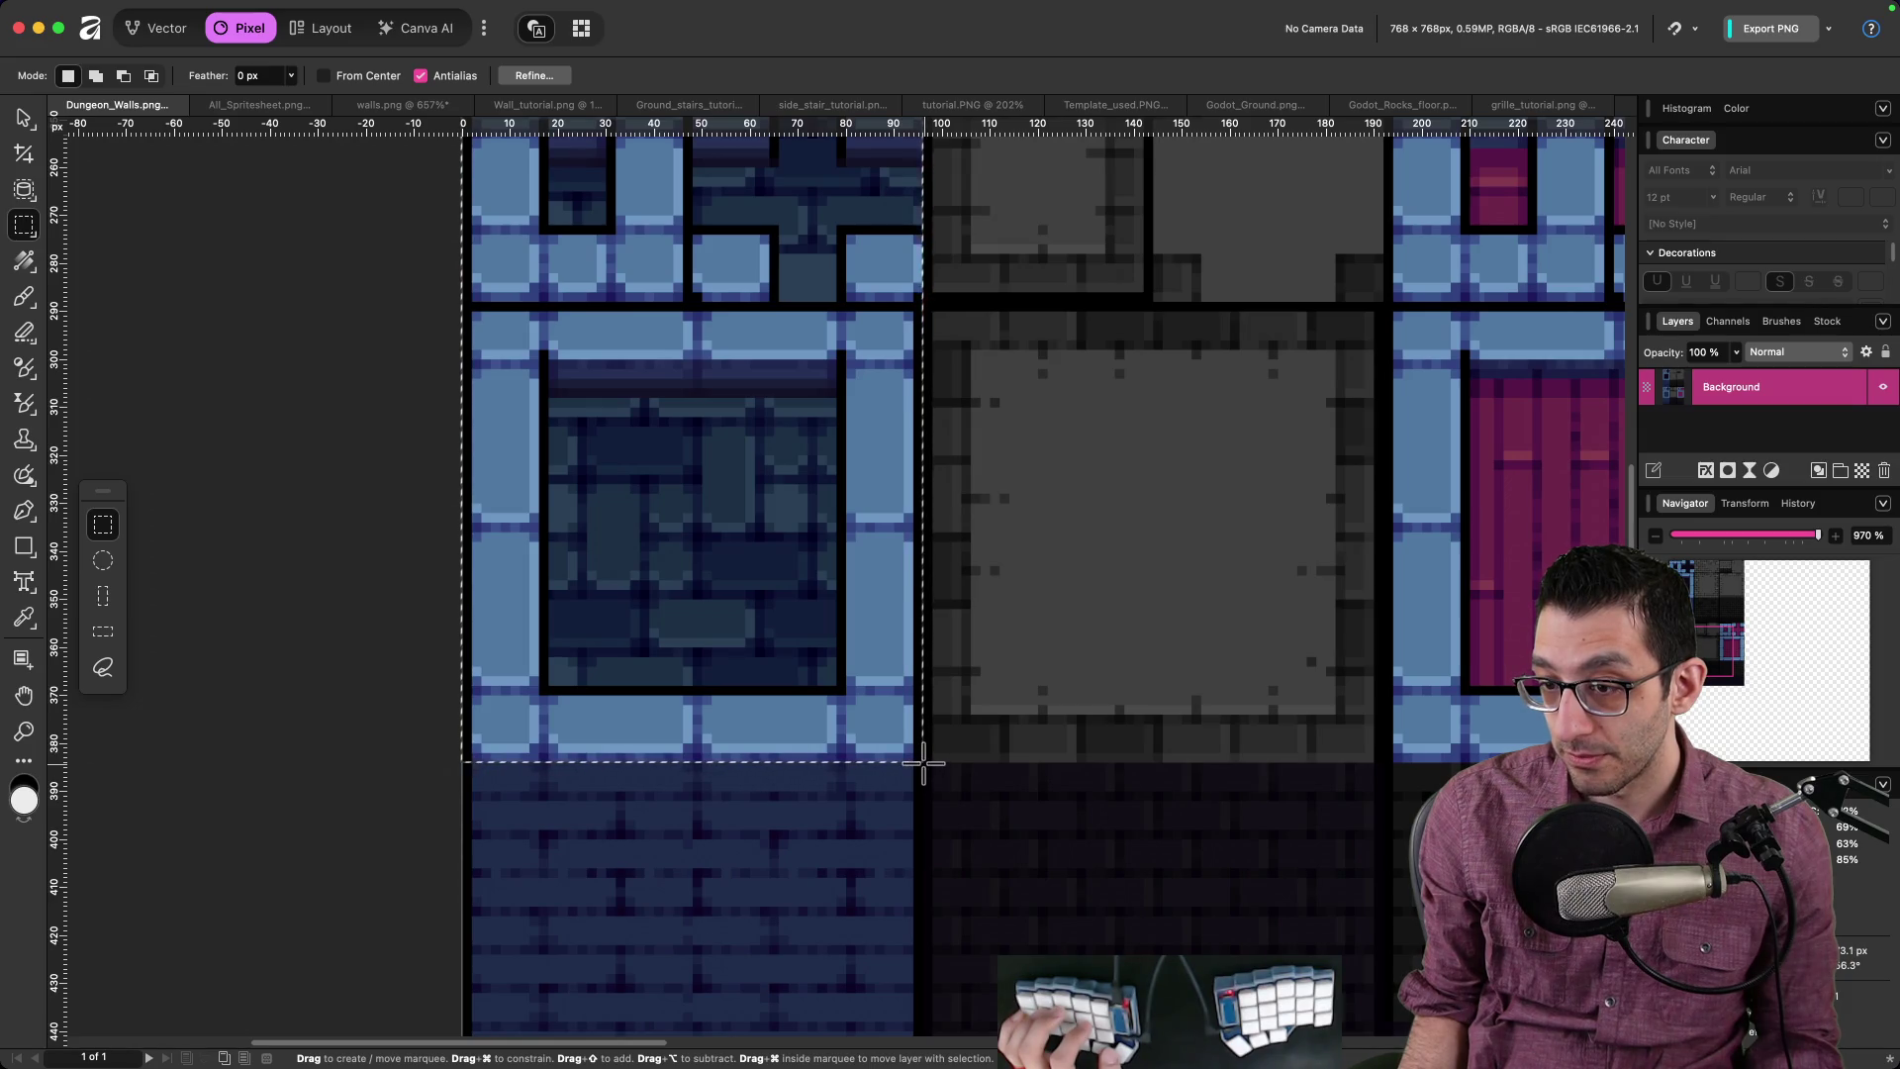
left_click_drag(923, 762, 923, 761)
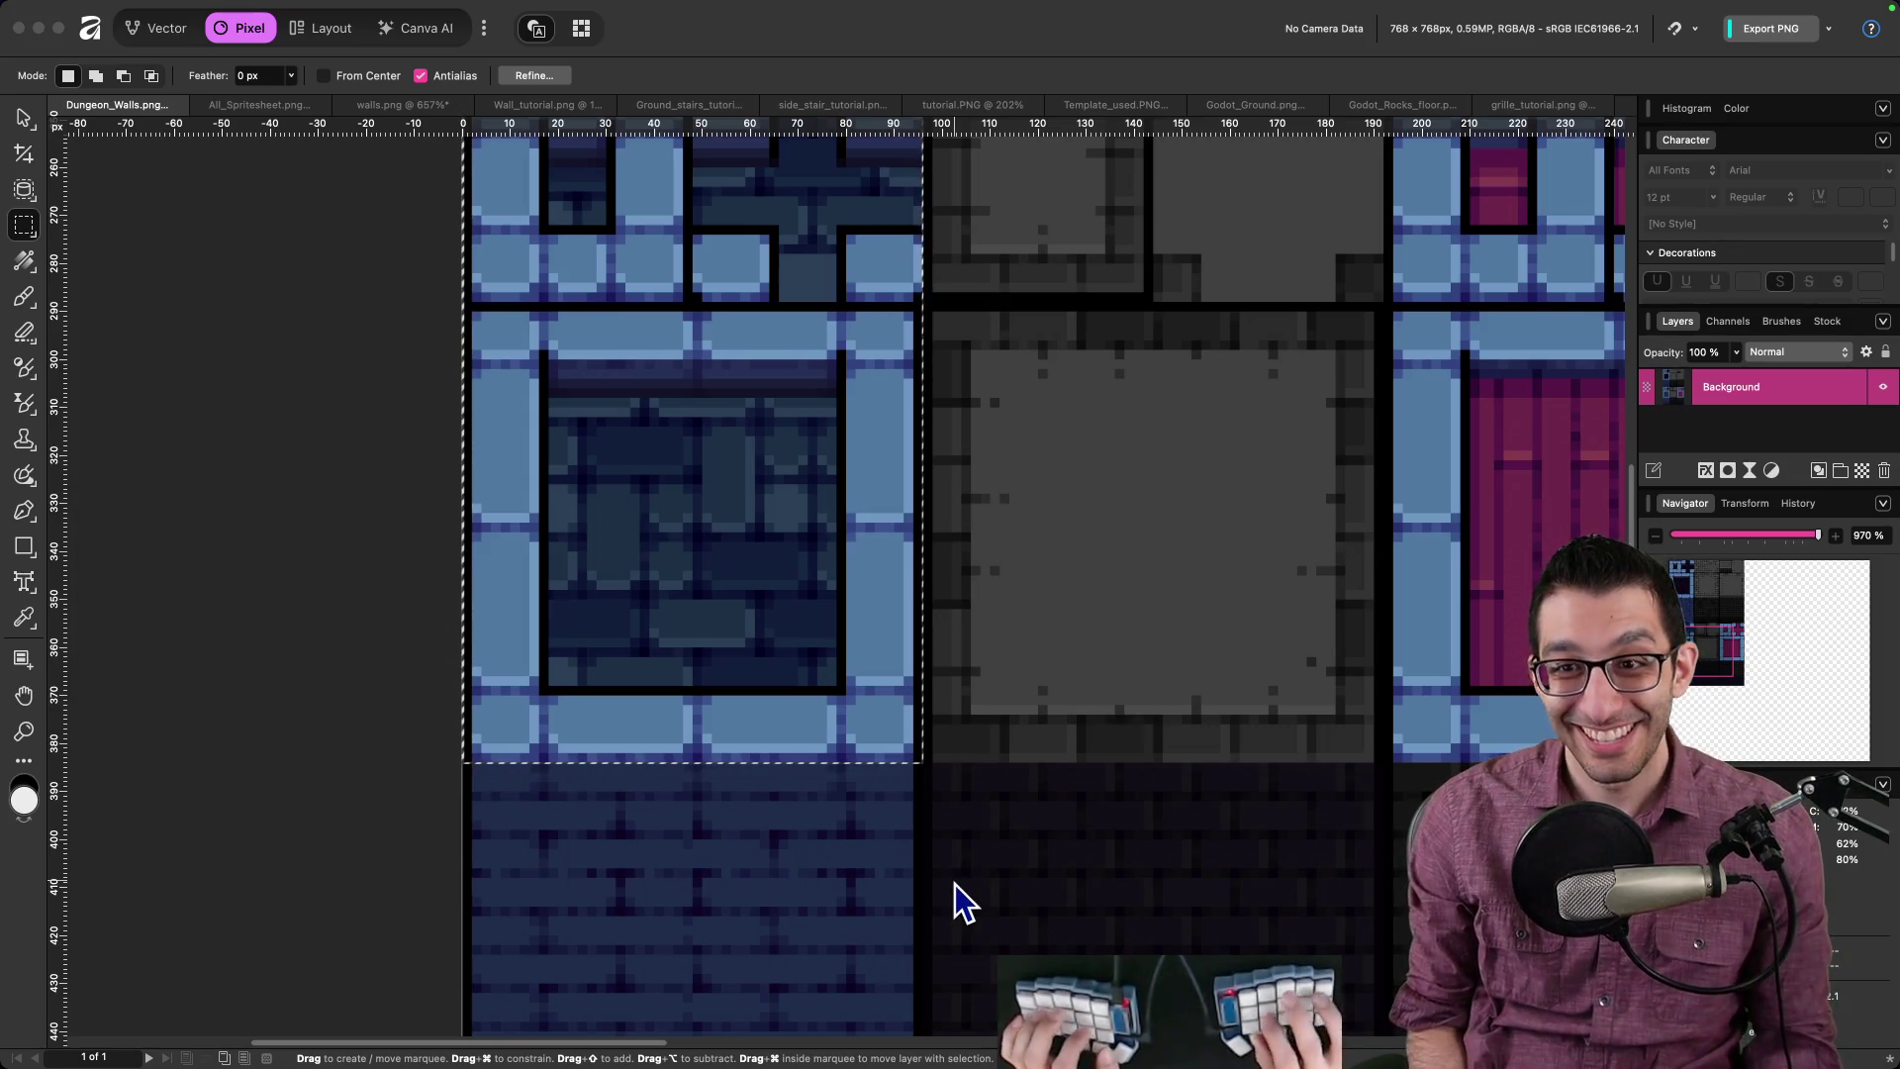
key("super+Tab")
middle_click(94, 63)
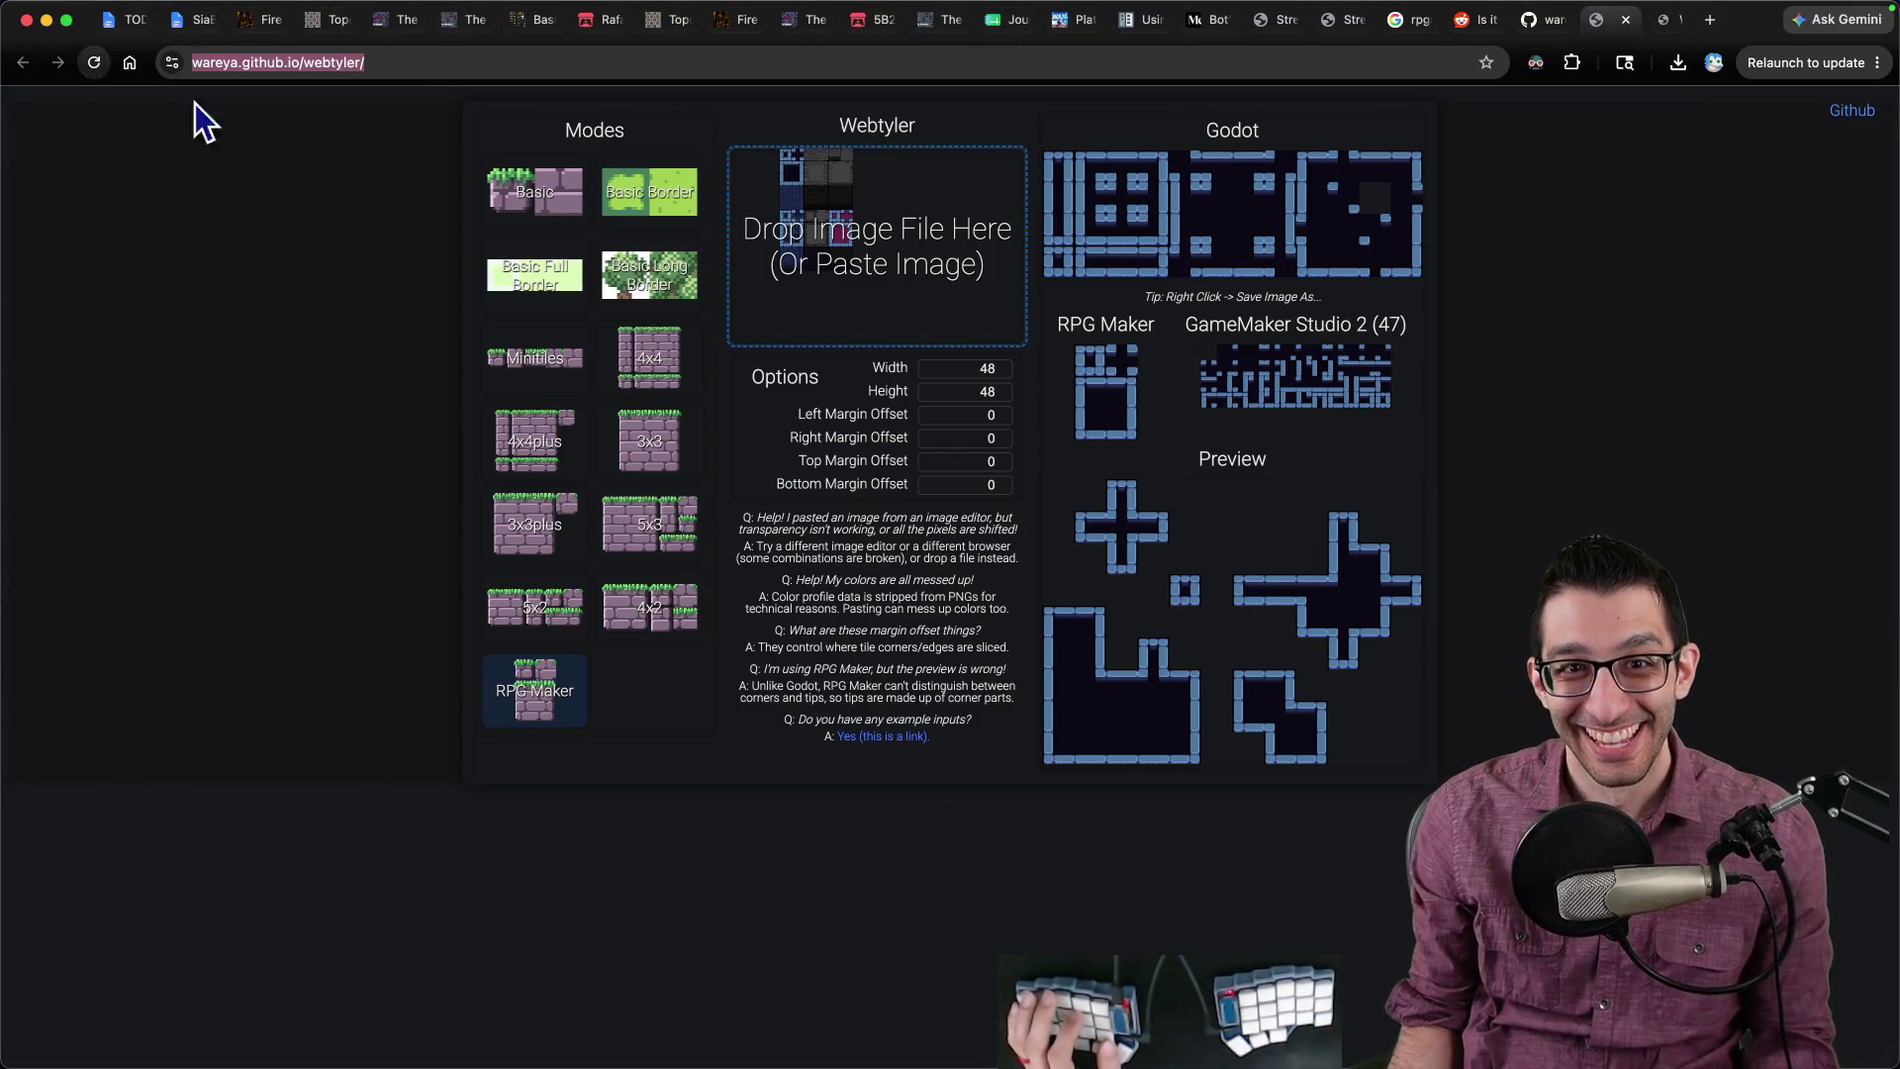
Step: In the new Webtyler tab, choose RPG Maker mode with 48 x 48 tiles
key("ctrl+Tab")
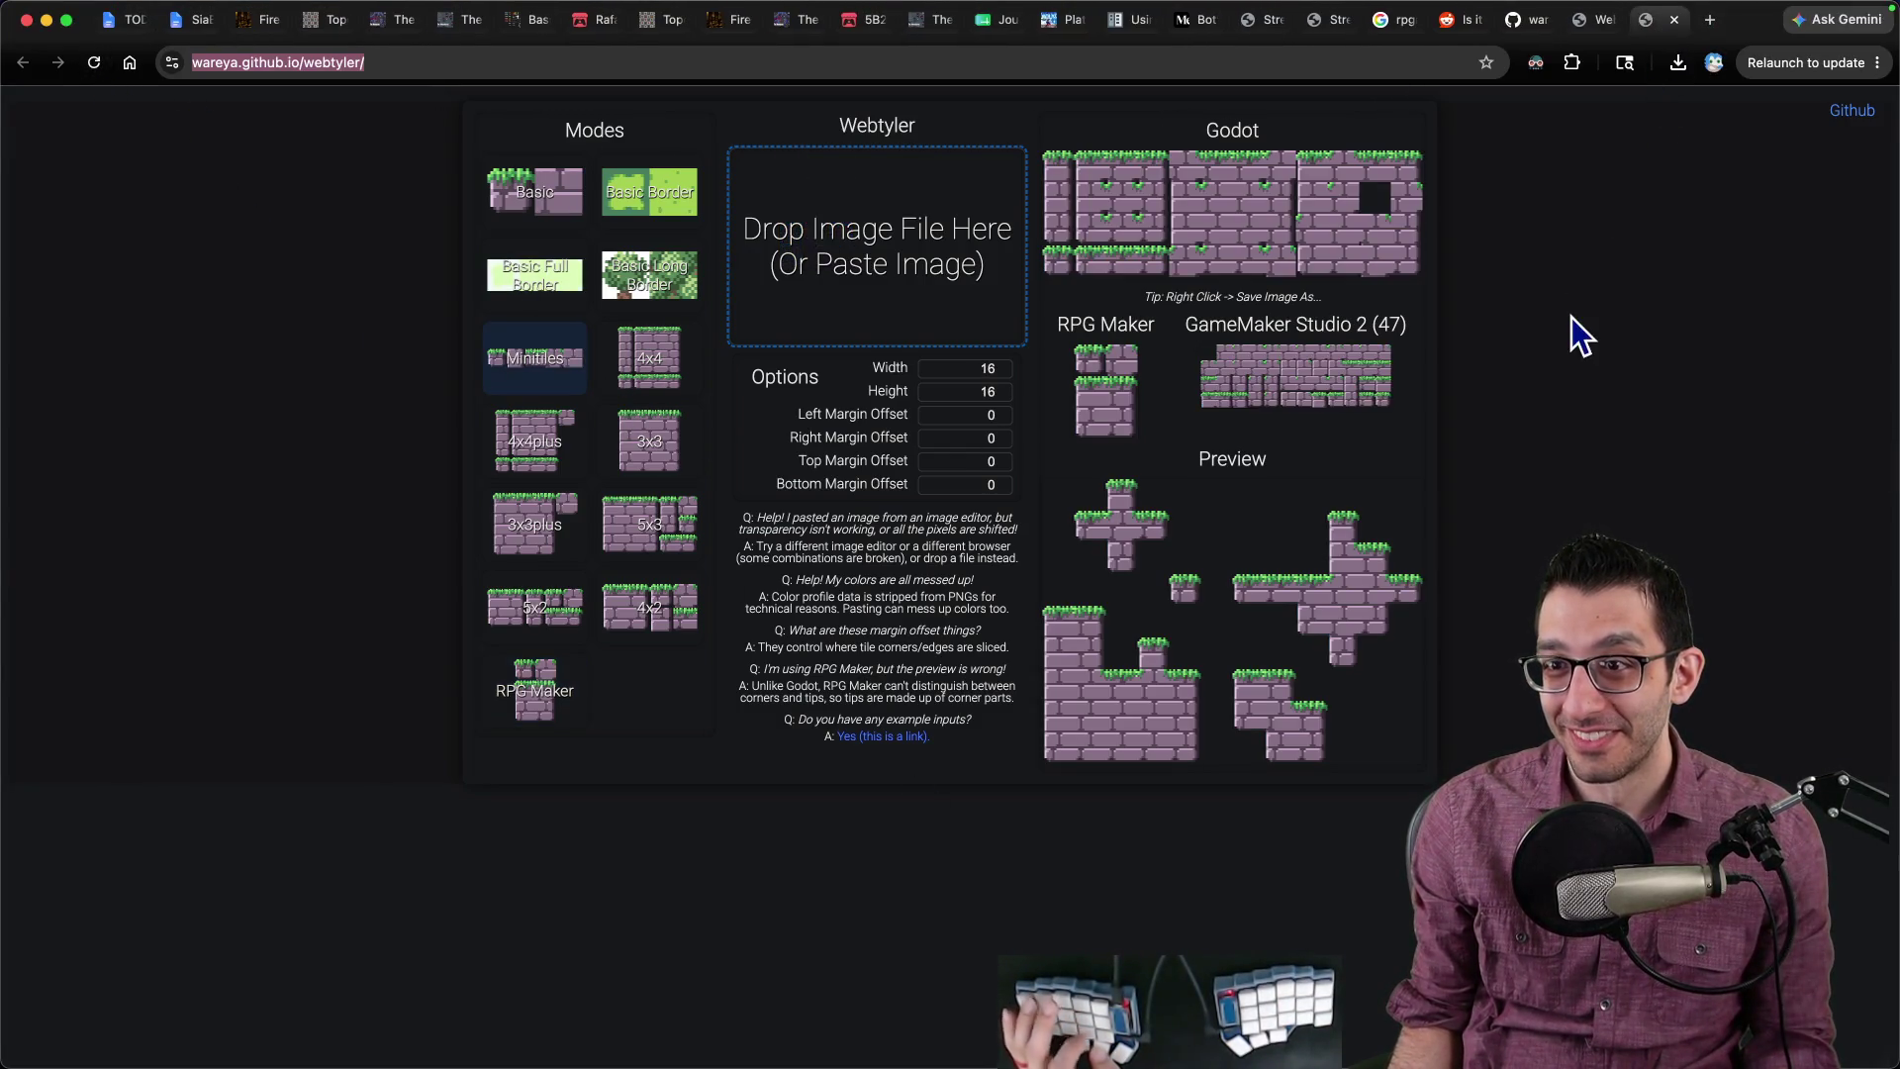
left_click(512, 690)
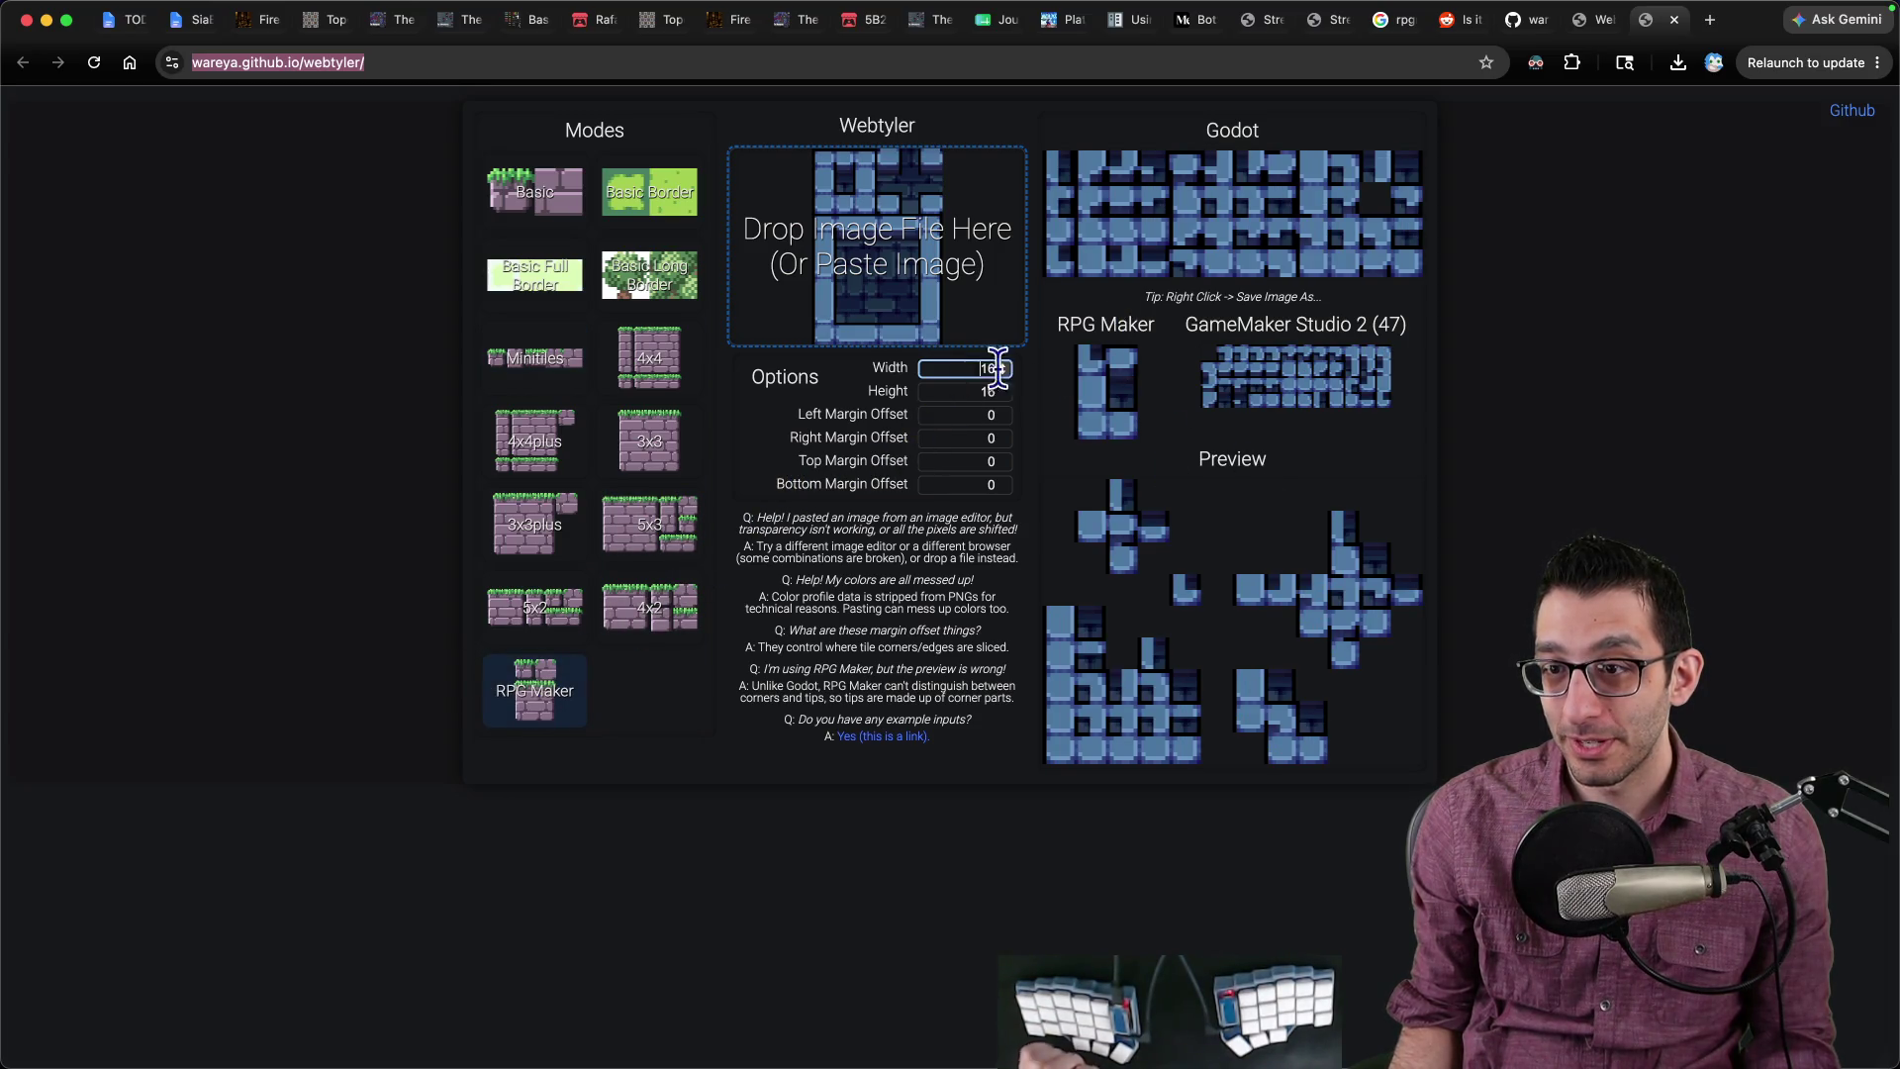
type("48")
key("Tab")
type("48")
key("Tab")
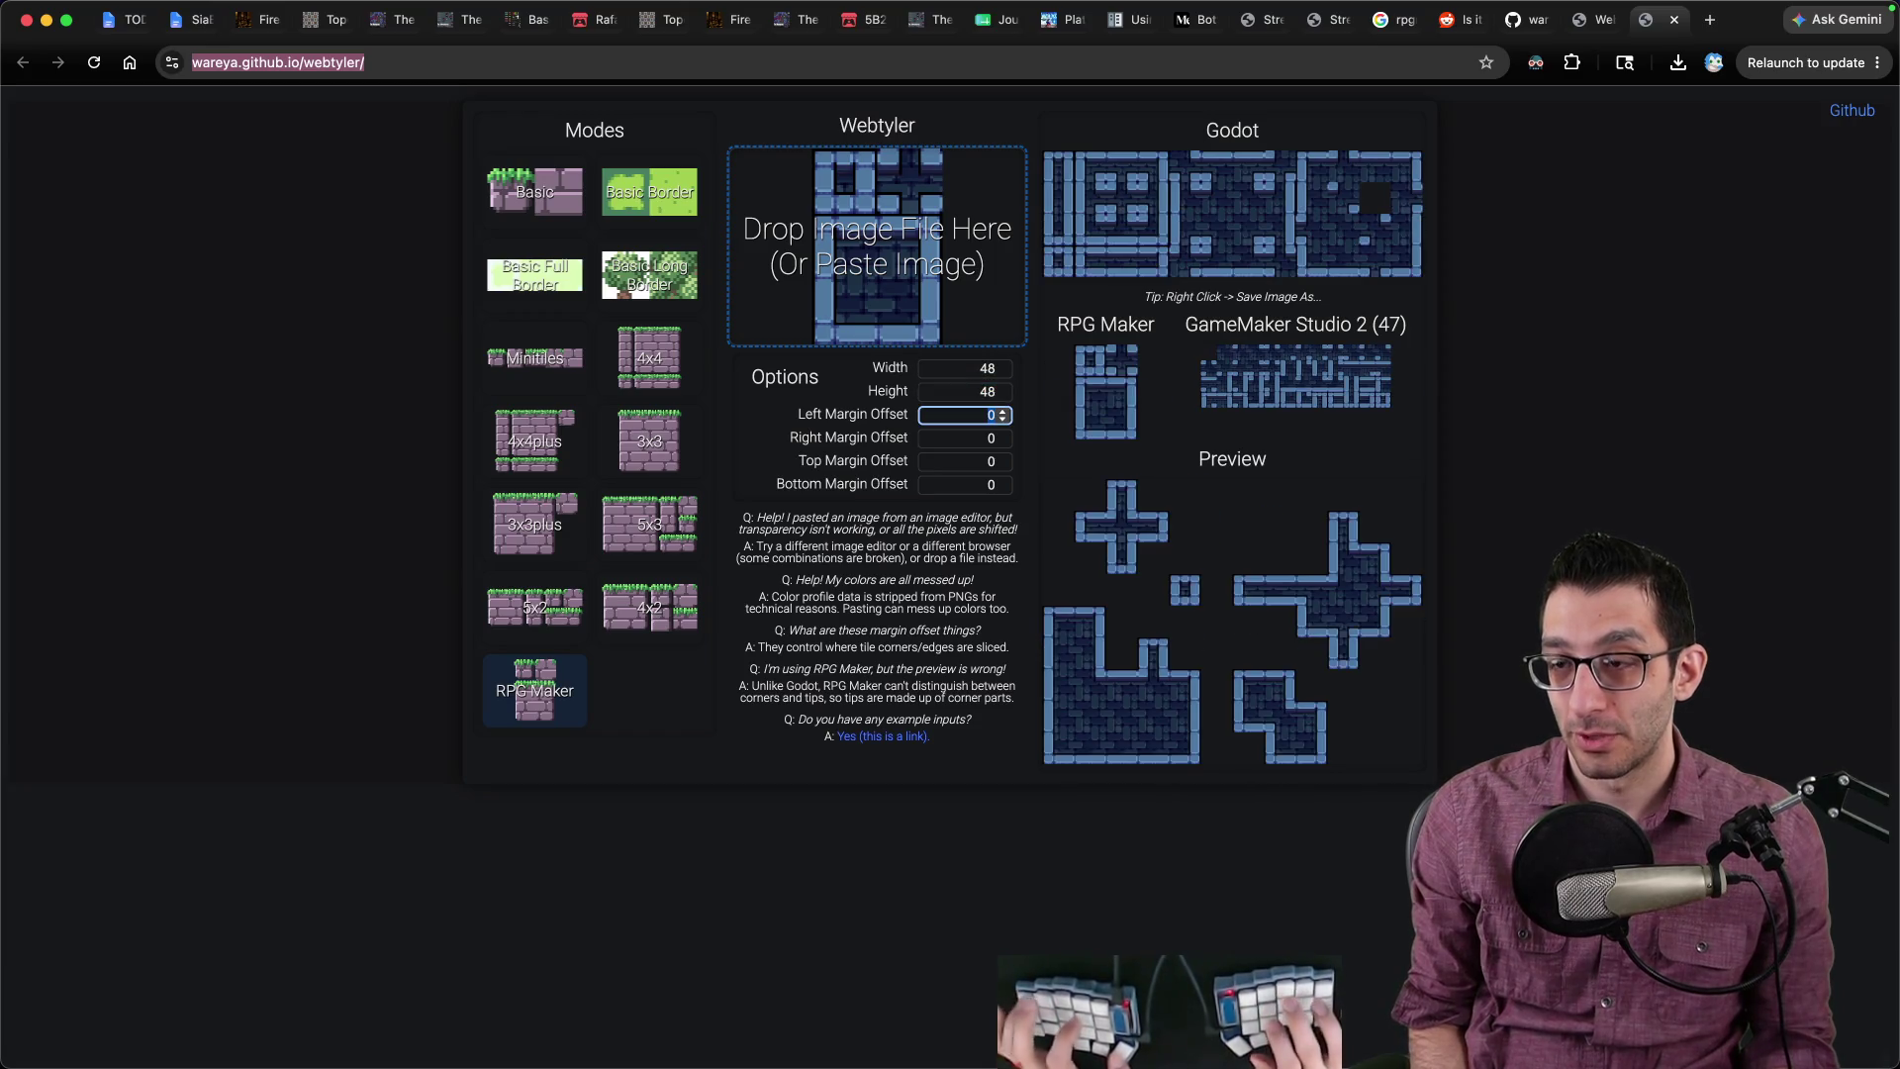
Step: Save the Godot tileset output image as godot_wall.png in Downloads
right_click(1144, 194)
left_click(1183, 233)
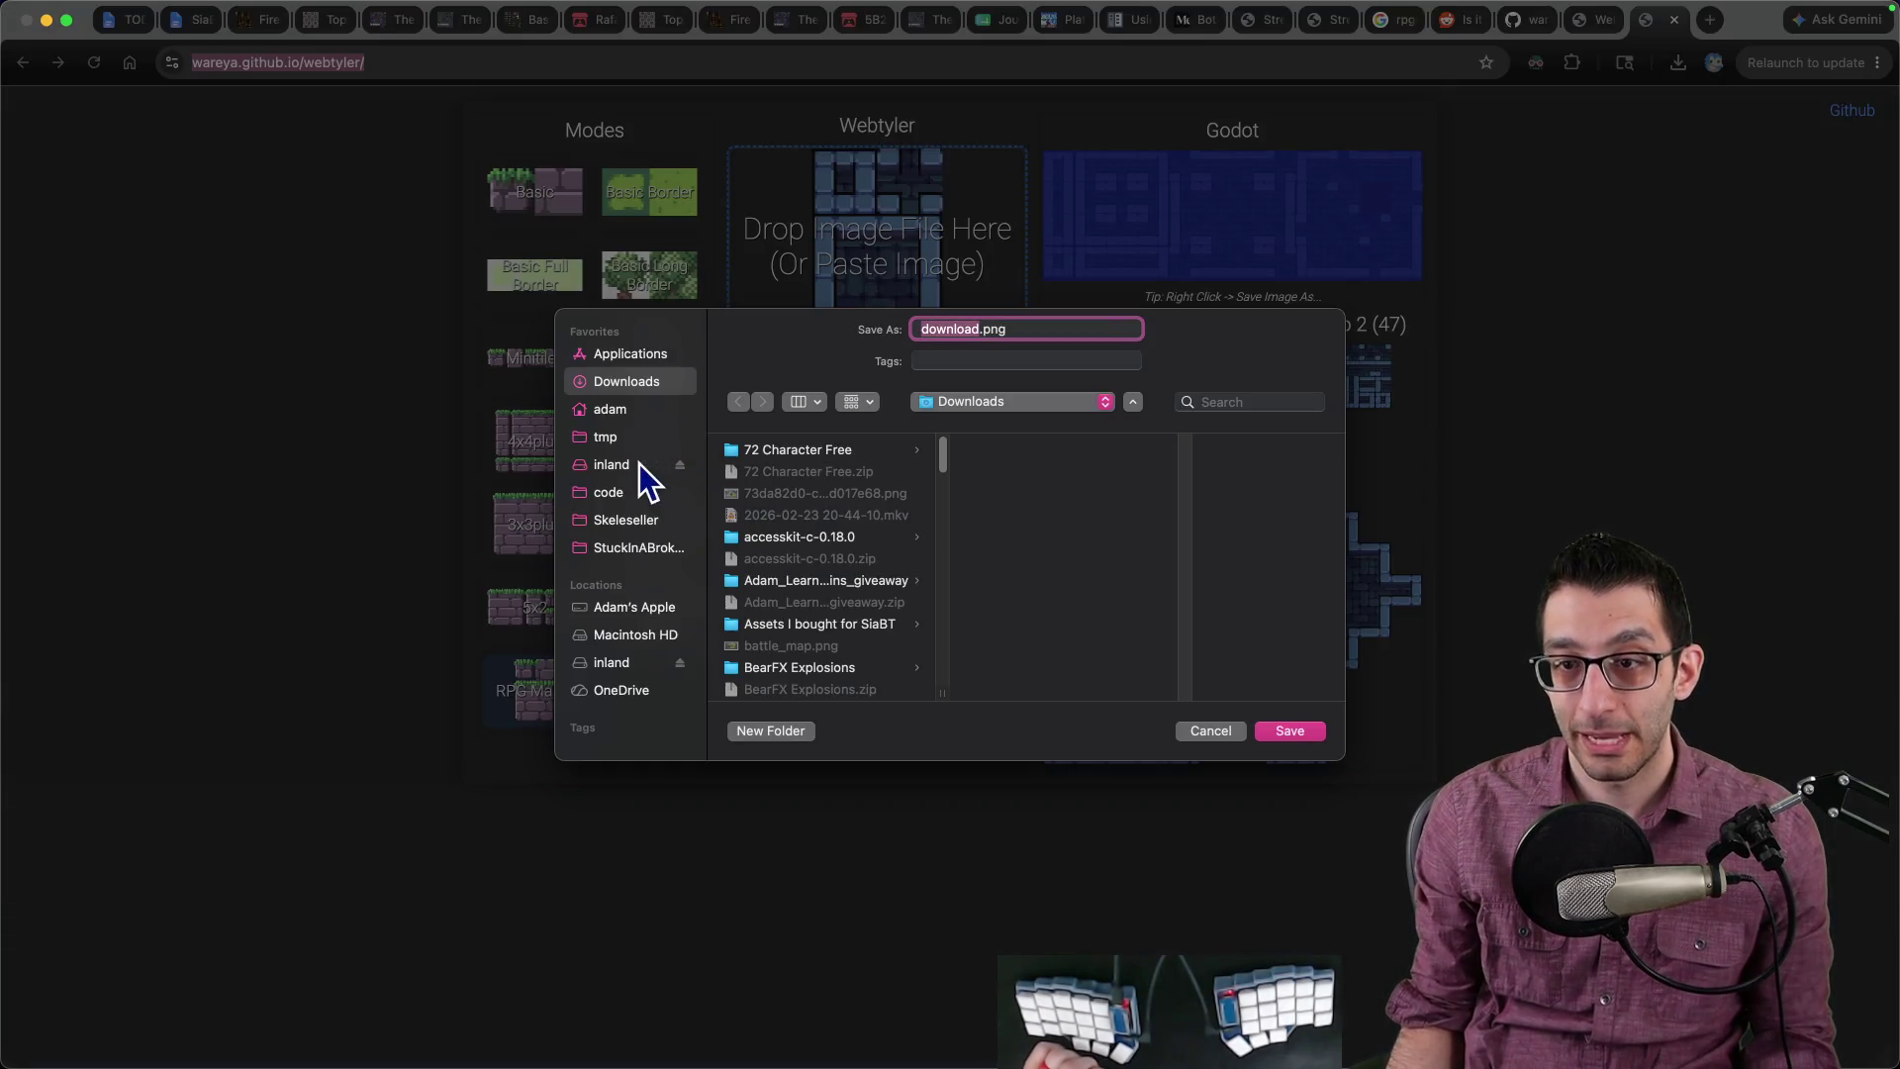
type("odot_")
key("alt+Left")
type("g")
key("alt+Right")
type("wall")
key("Return")
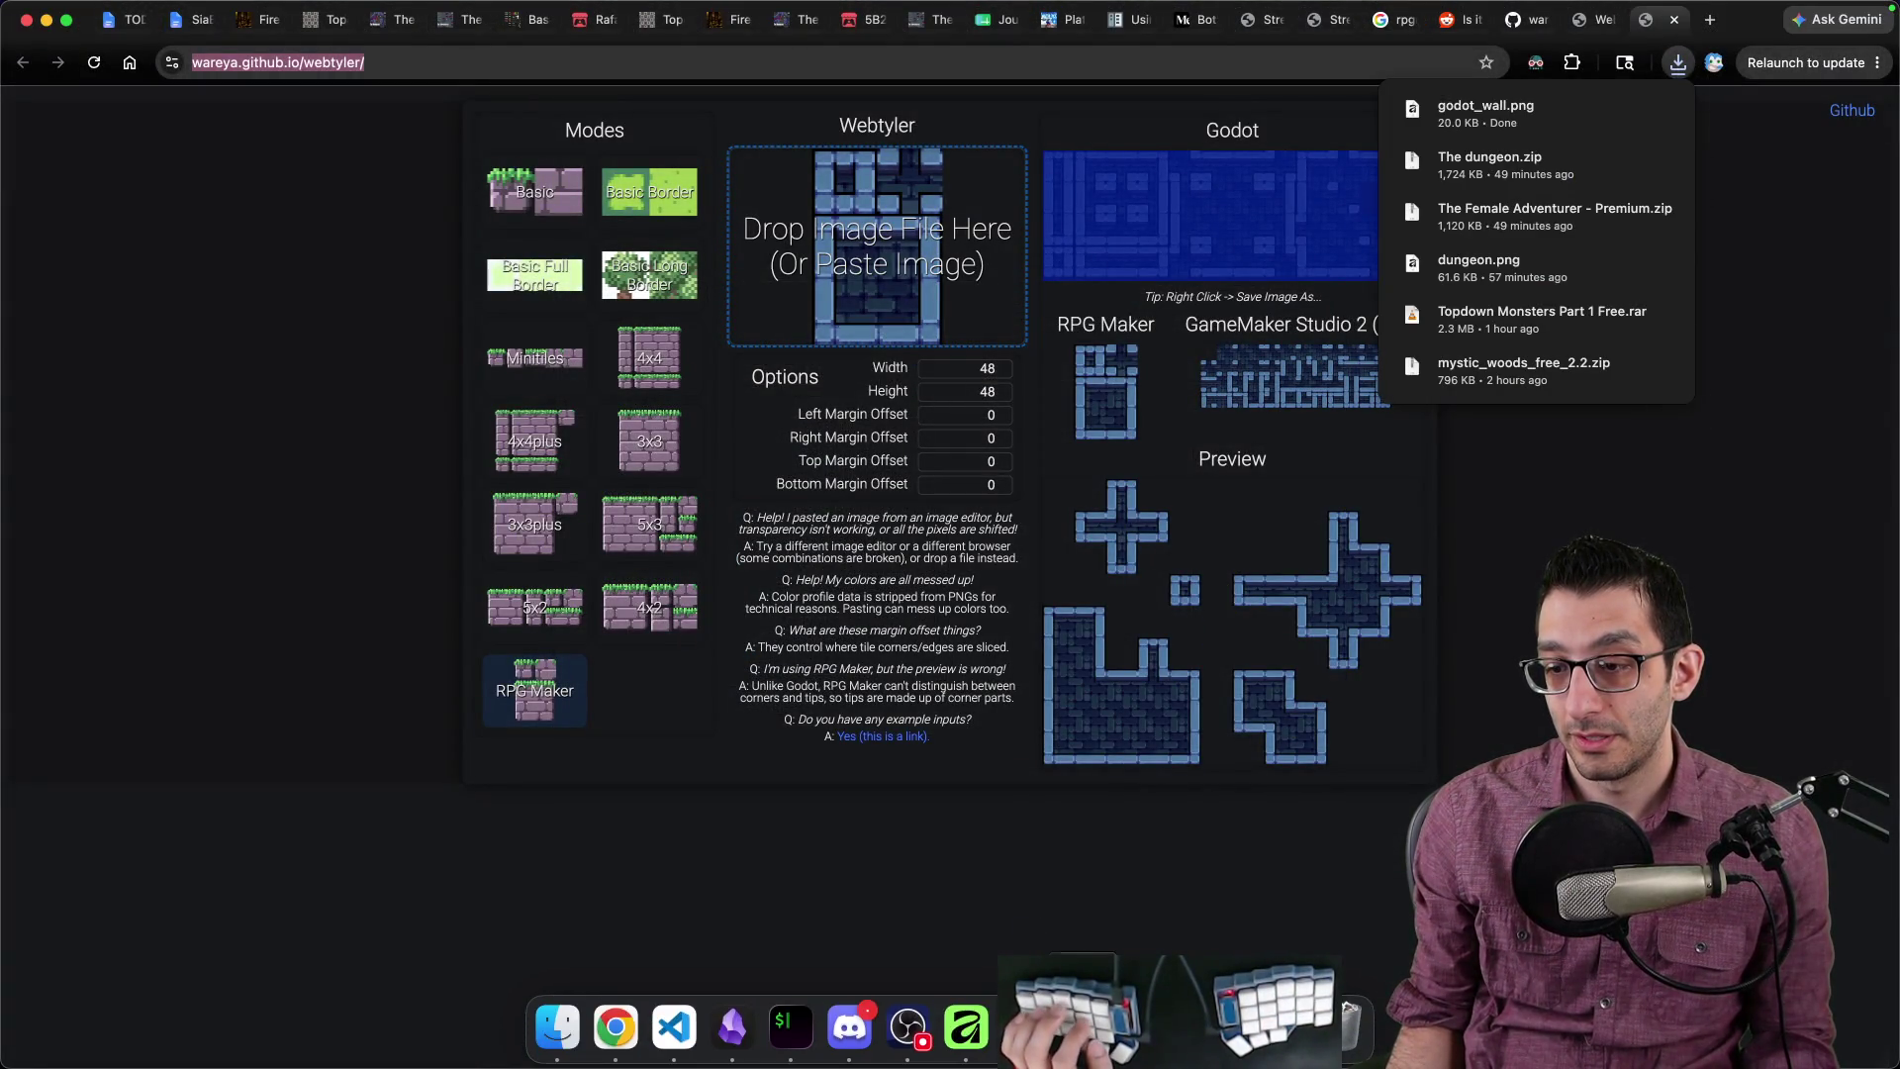
left_click(742, 1034)
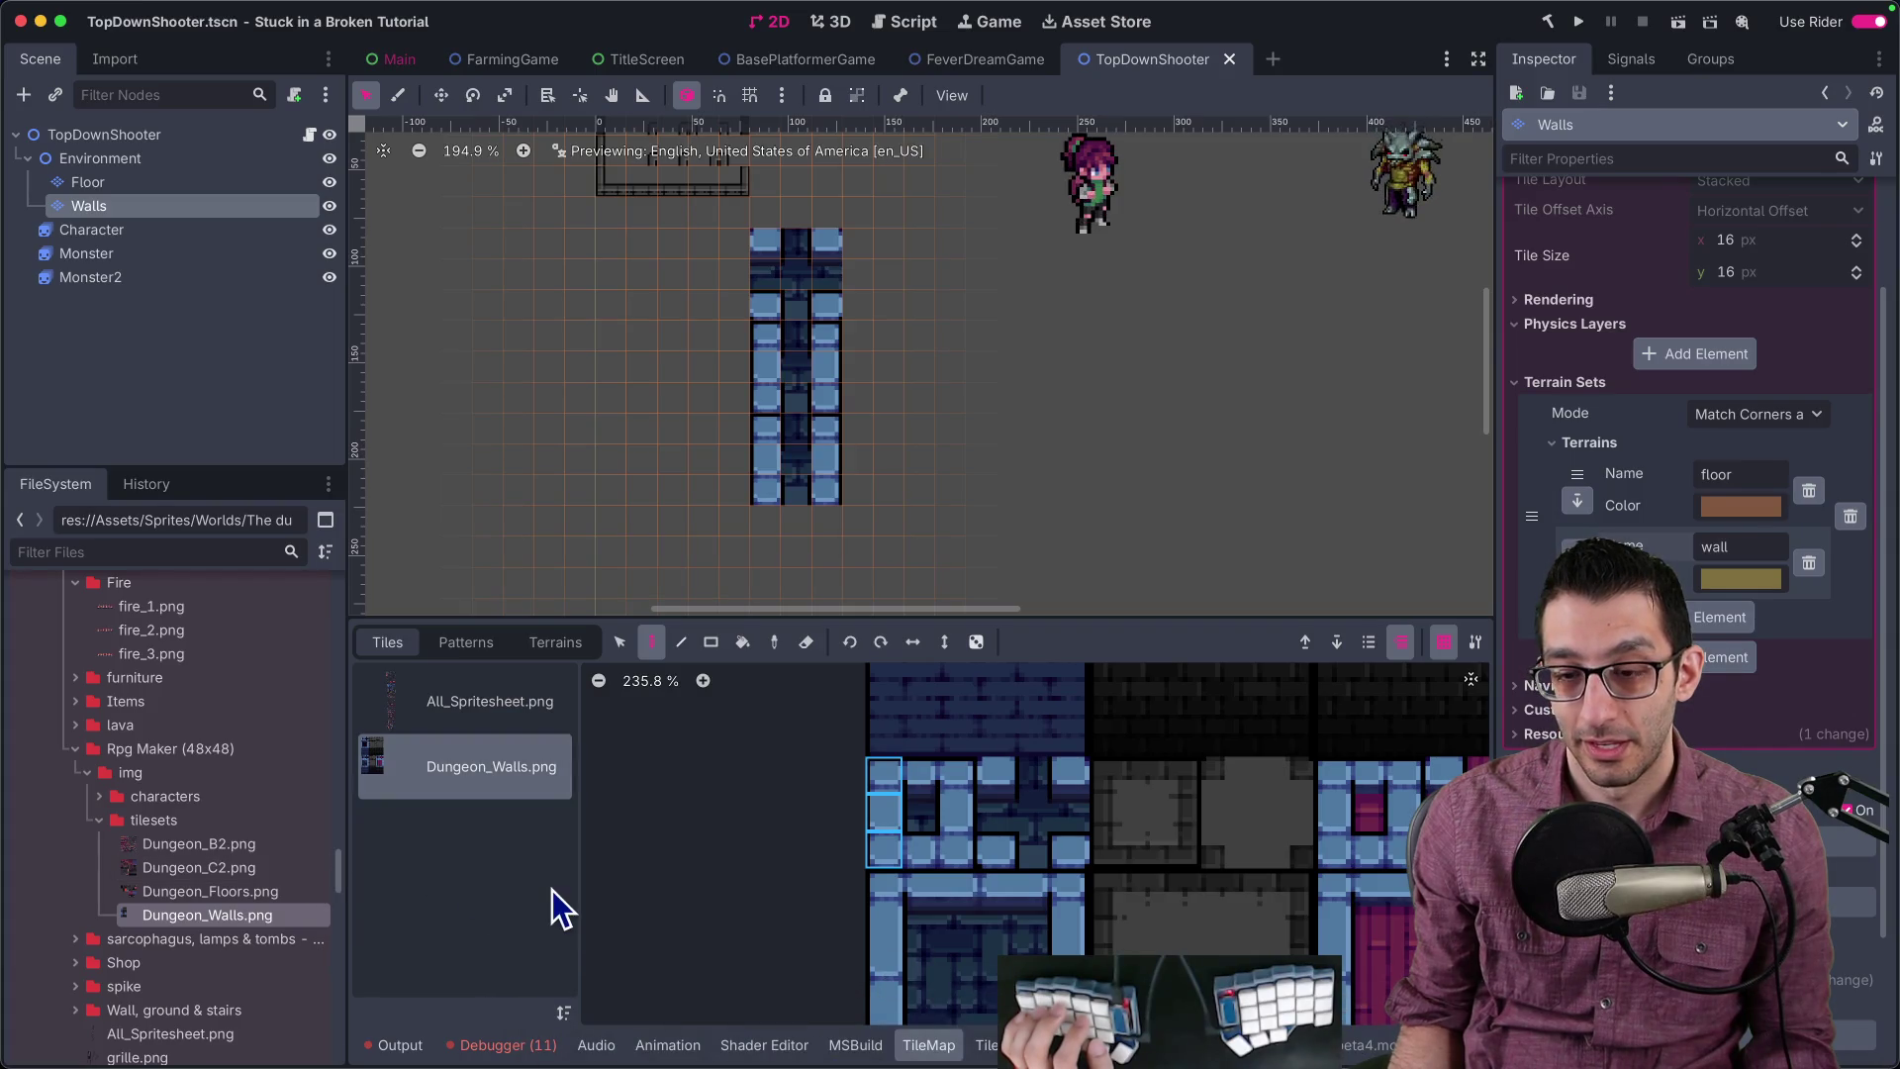
Step: In Finder, go to Game/Assets/Sprites/Worlds/The dungeon
key("super+alt+r")
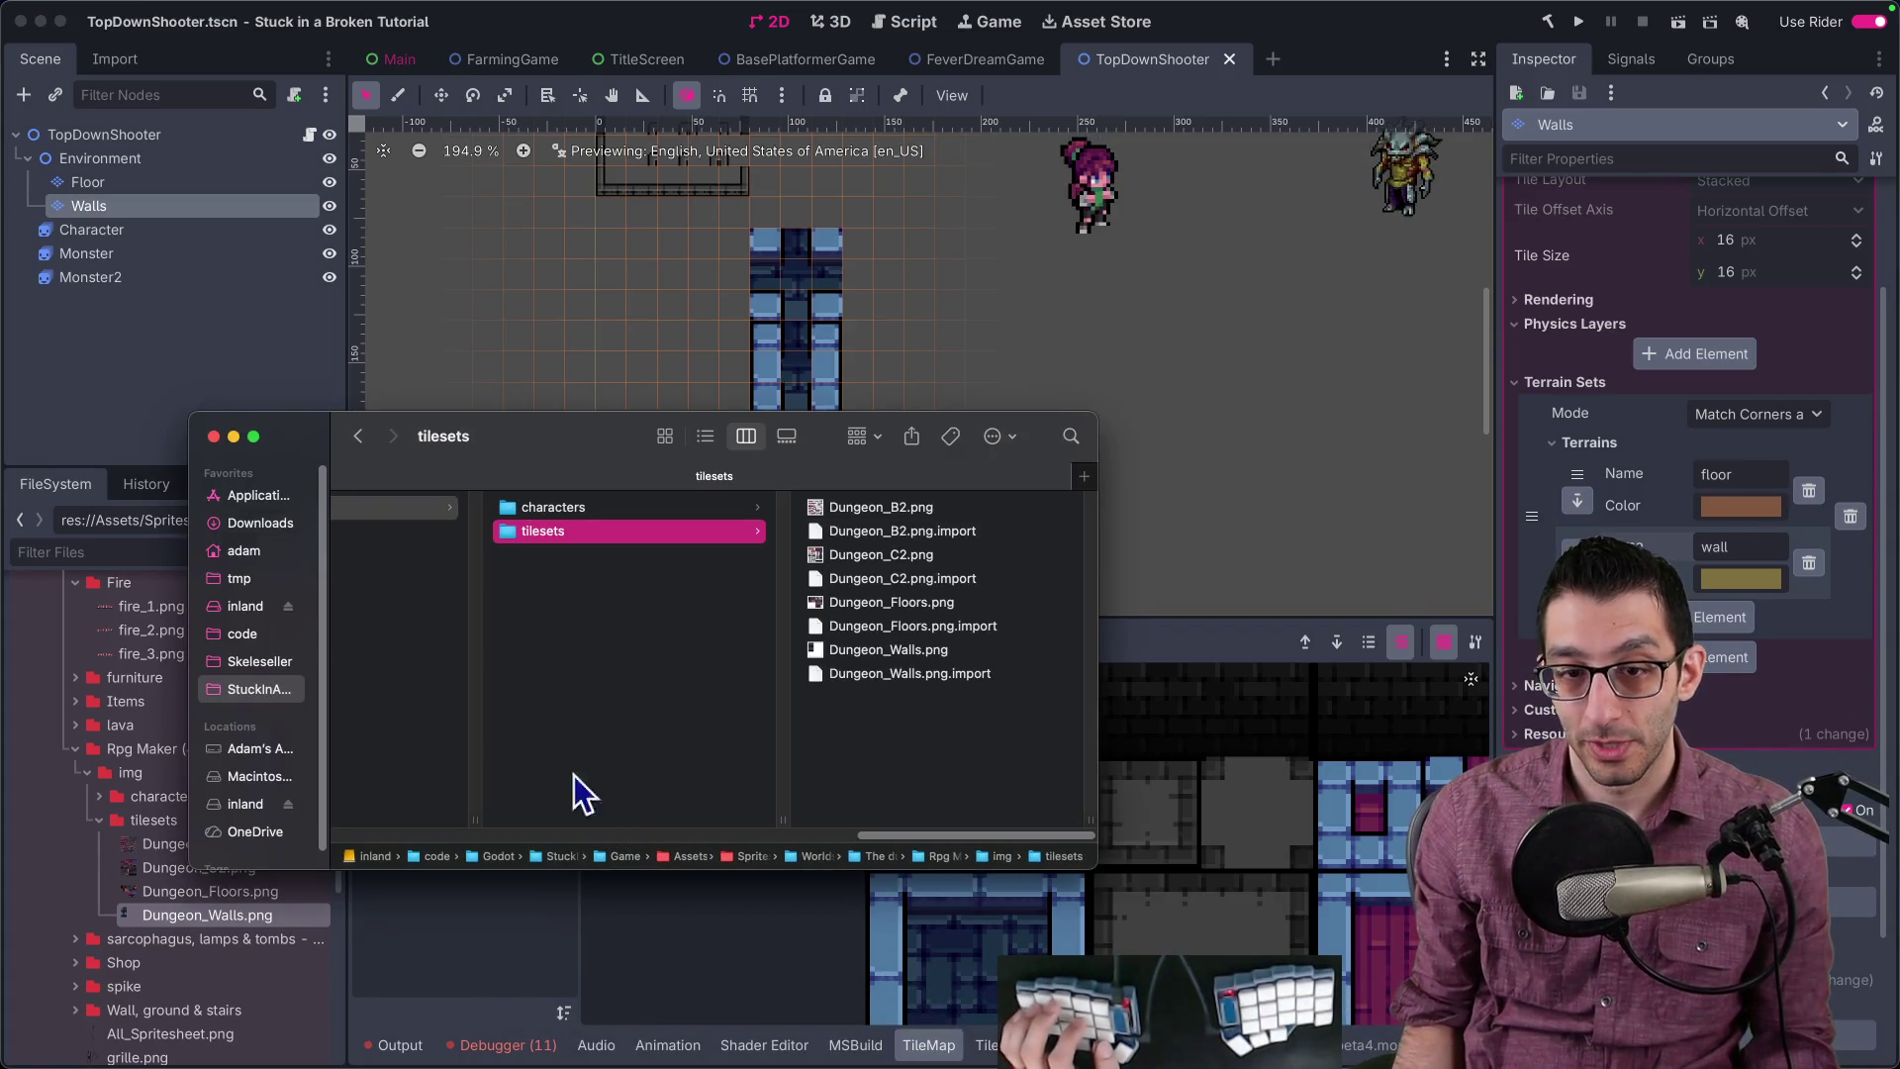
left_click(259, 690)
left_click(447, 572)
double_click(447, 572)
double_click(448, 555)
double_click(420, 598)
double_click(419, 612)
left_click(423, 737)
double_click(419, 732)
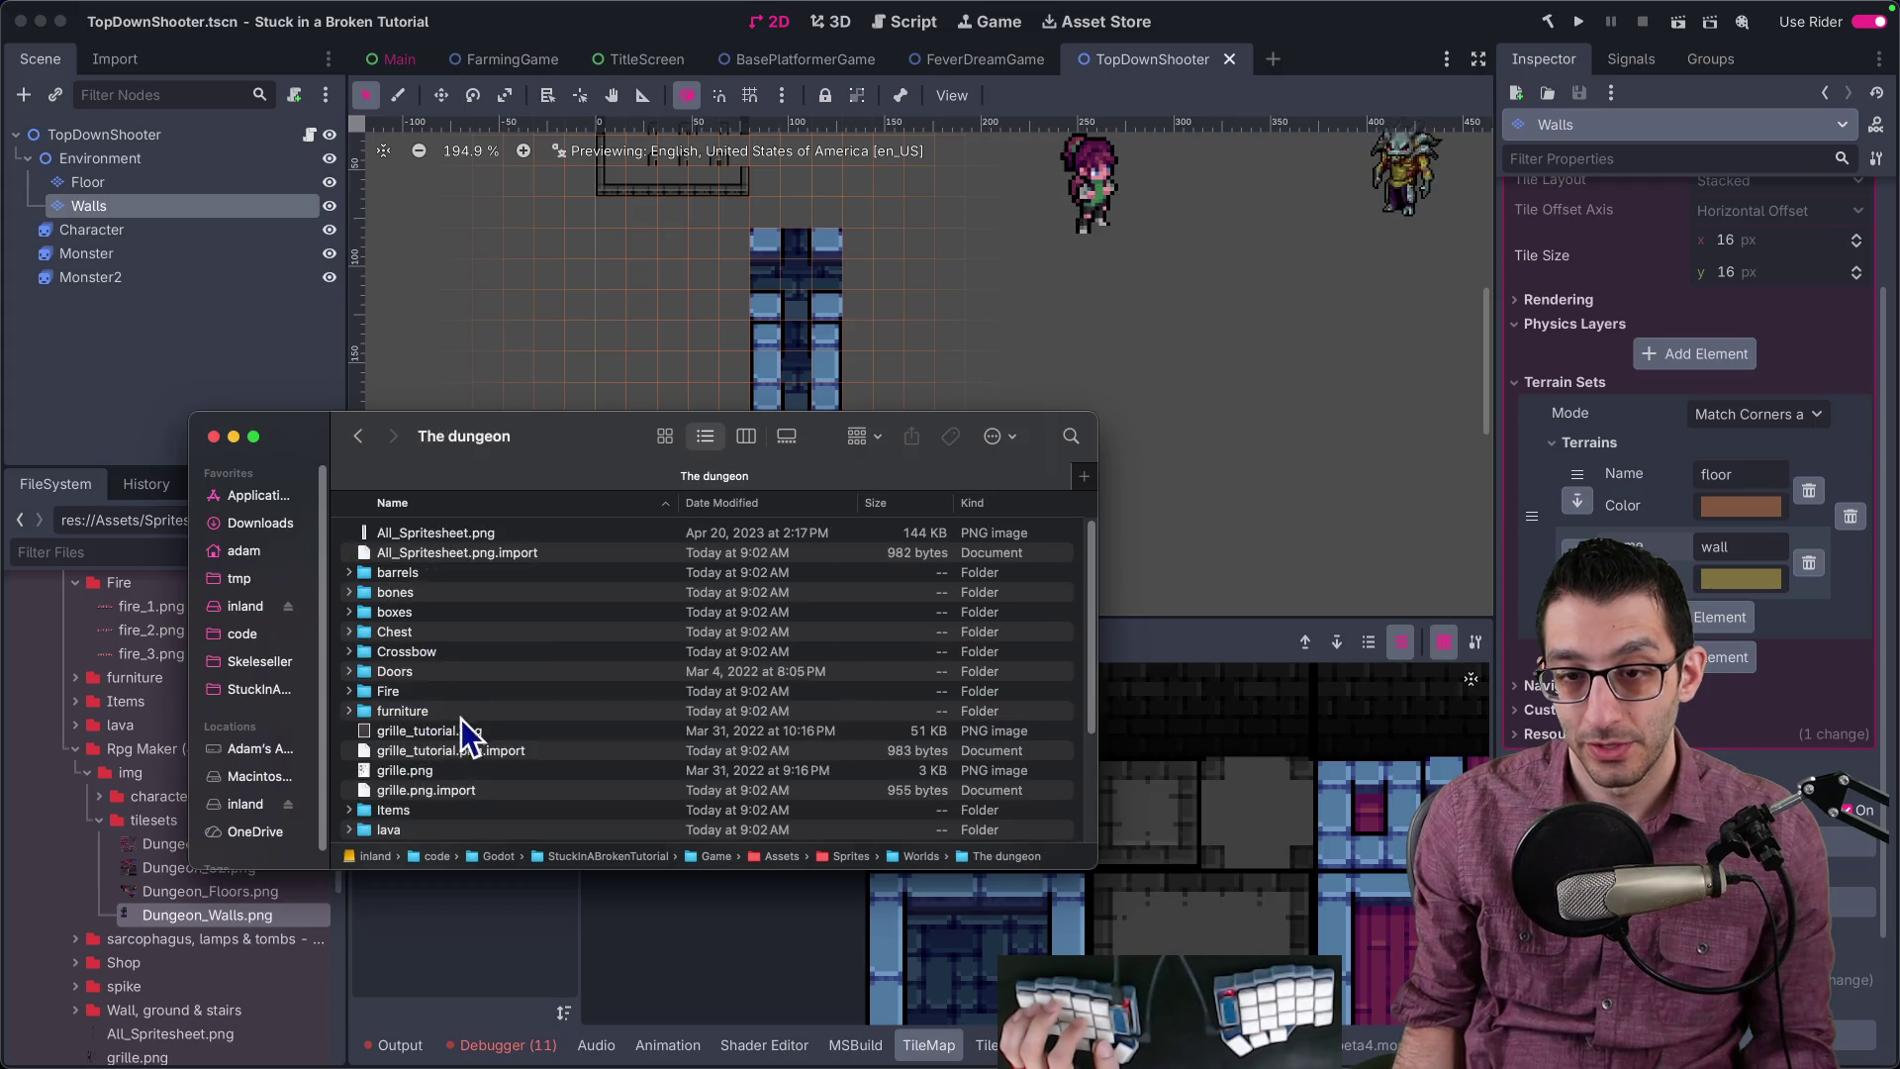
Step: Create a new folder named Godot inside The dungeon and open it
key("p")
key("Down")
key("Down")
key("Down")
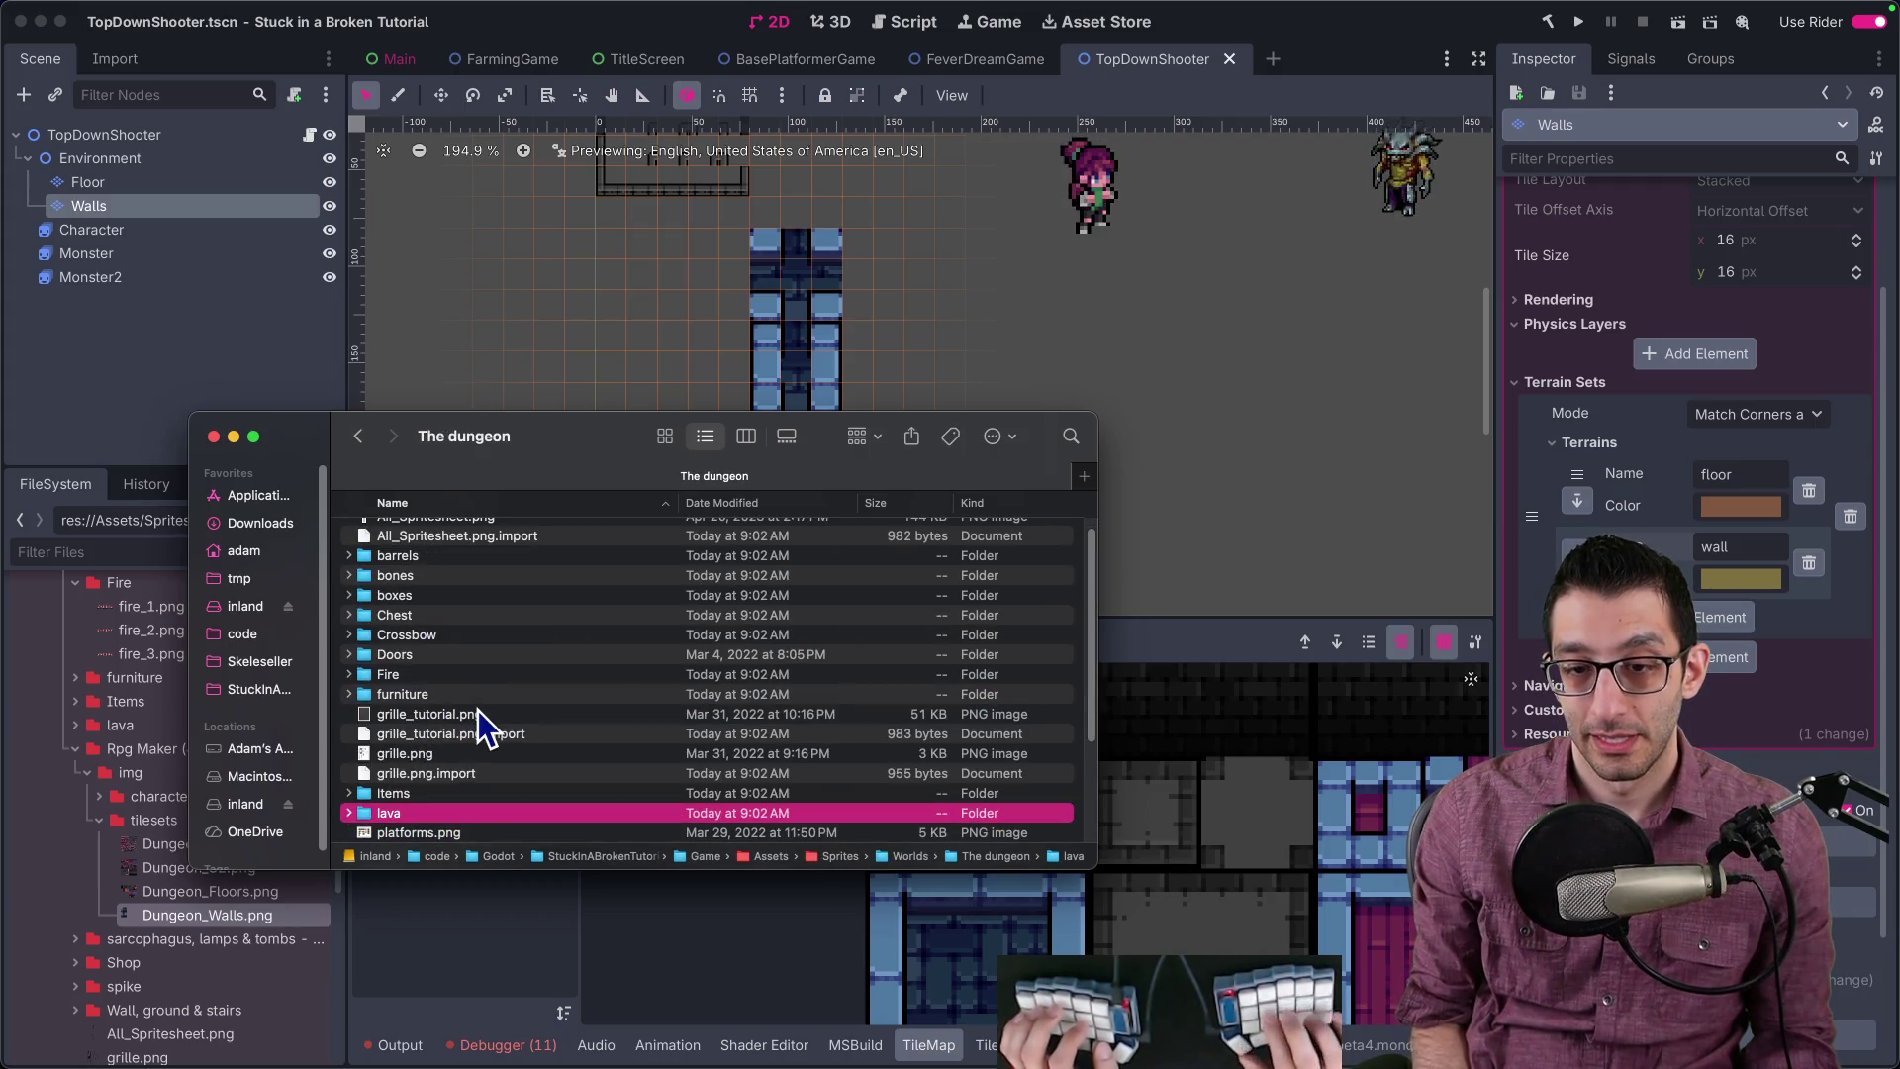
key("g")
key("l")
key("p")
key("u")
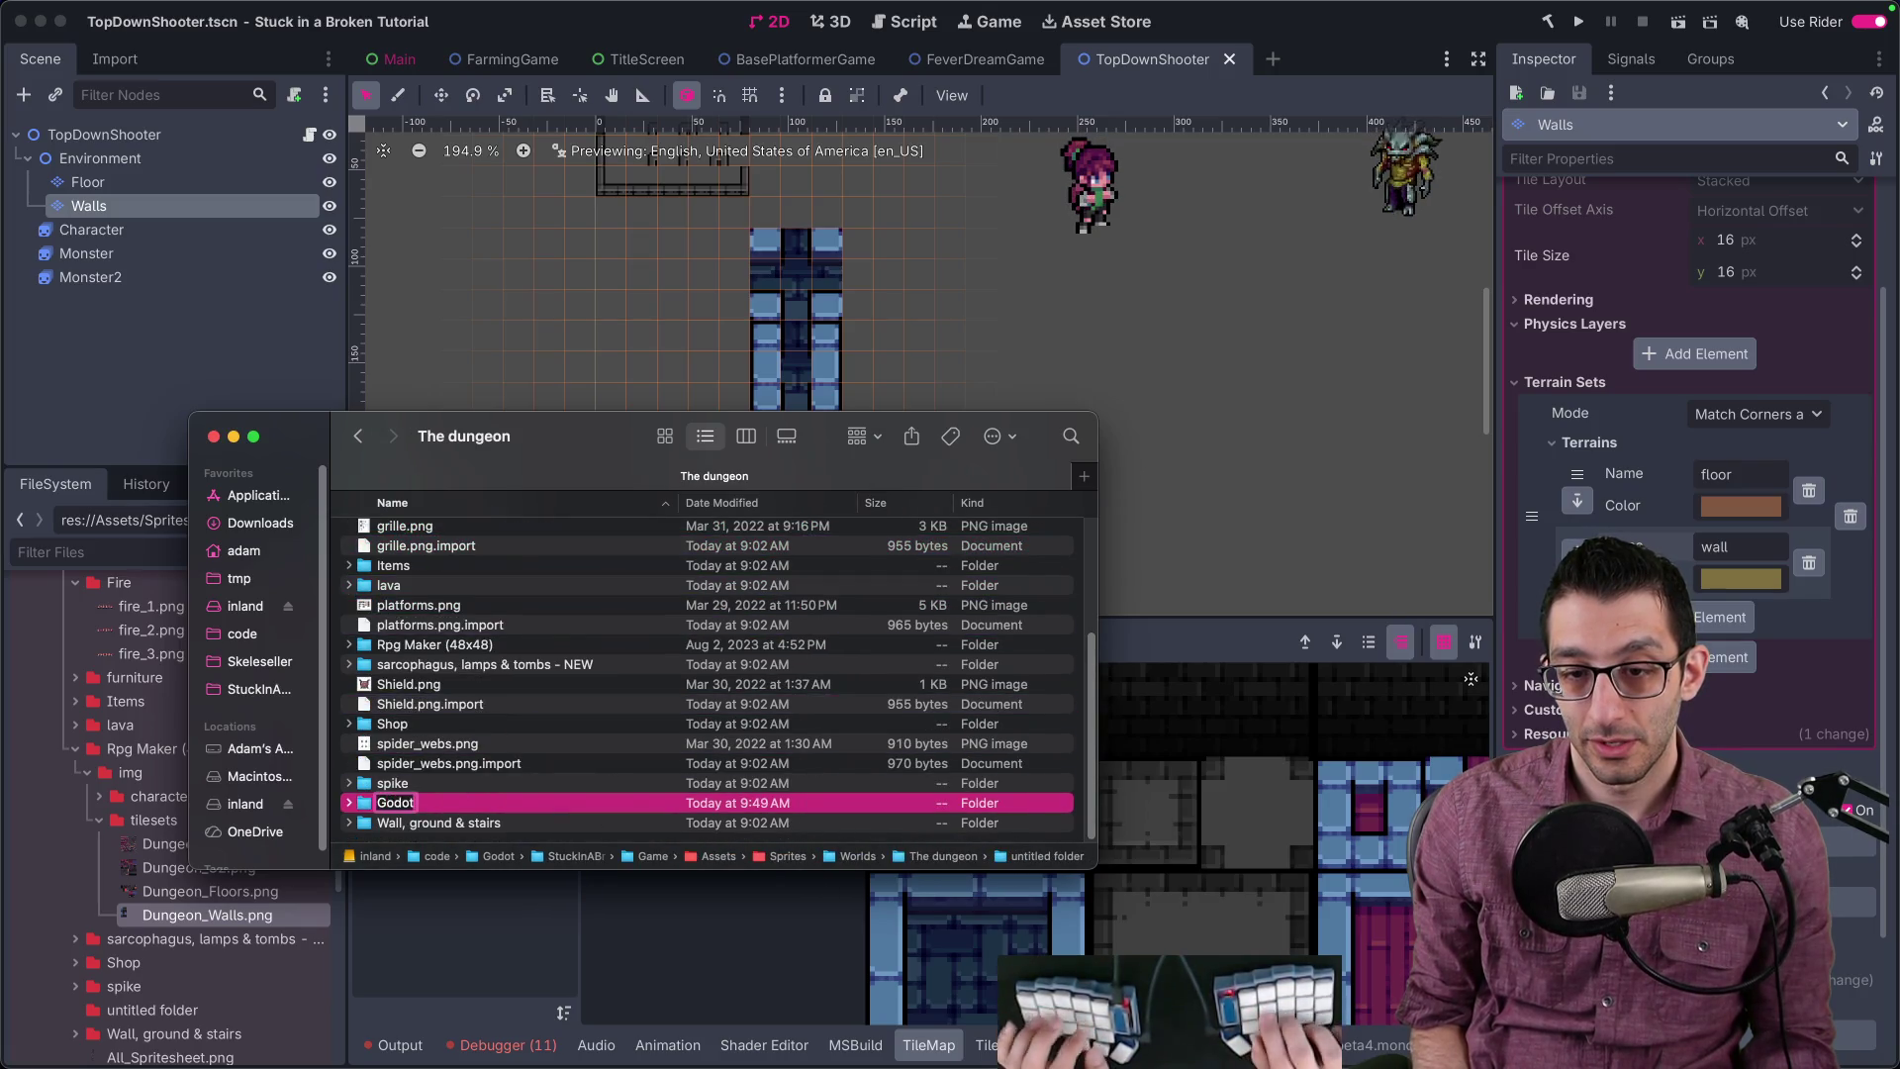
key("super+Up")
key("super+Up")
key("super+Up")
Step: Move godot_wall.png from Downloads into the Godot folder using a second Finder window
key("ctrl+super+o")
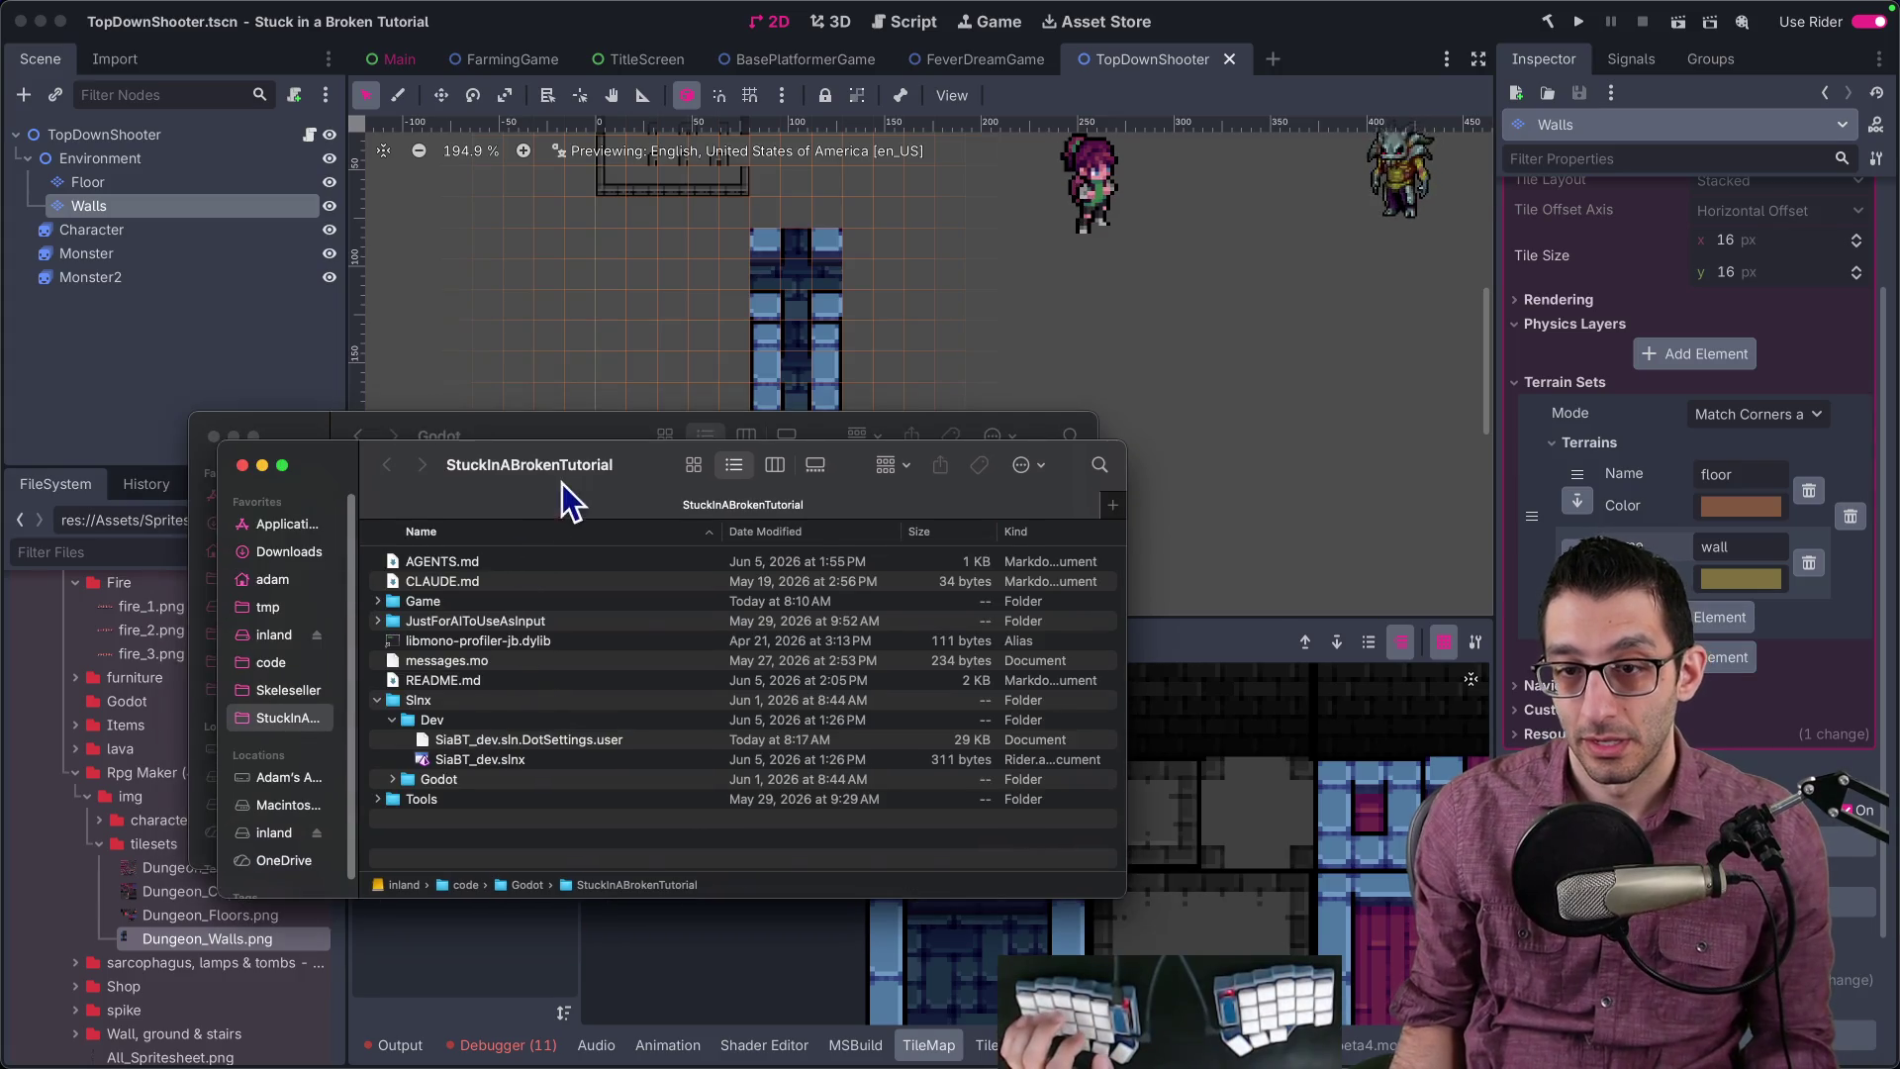
left_click_drag(564, 496, 1299, 464)
left_click(1024, 521)
left_click(1177, 542)
left_click_drag(1177, 550, 543, 623)
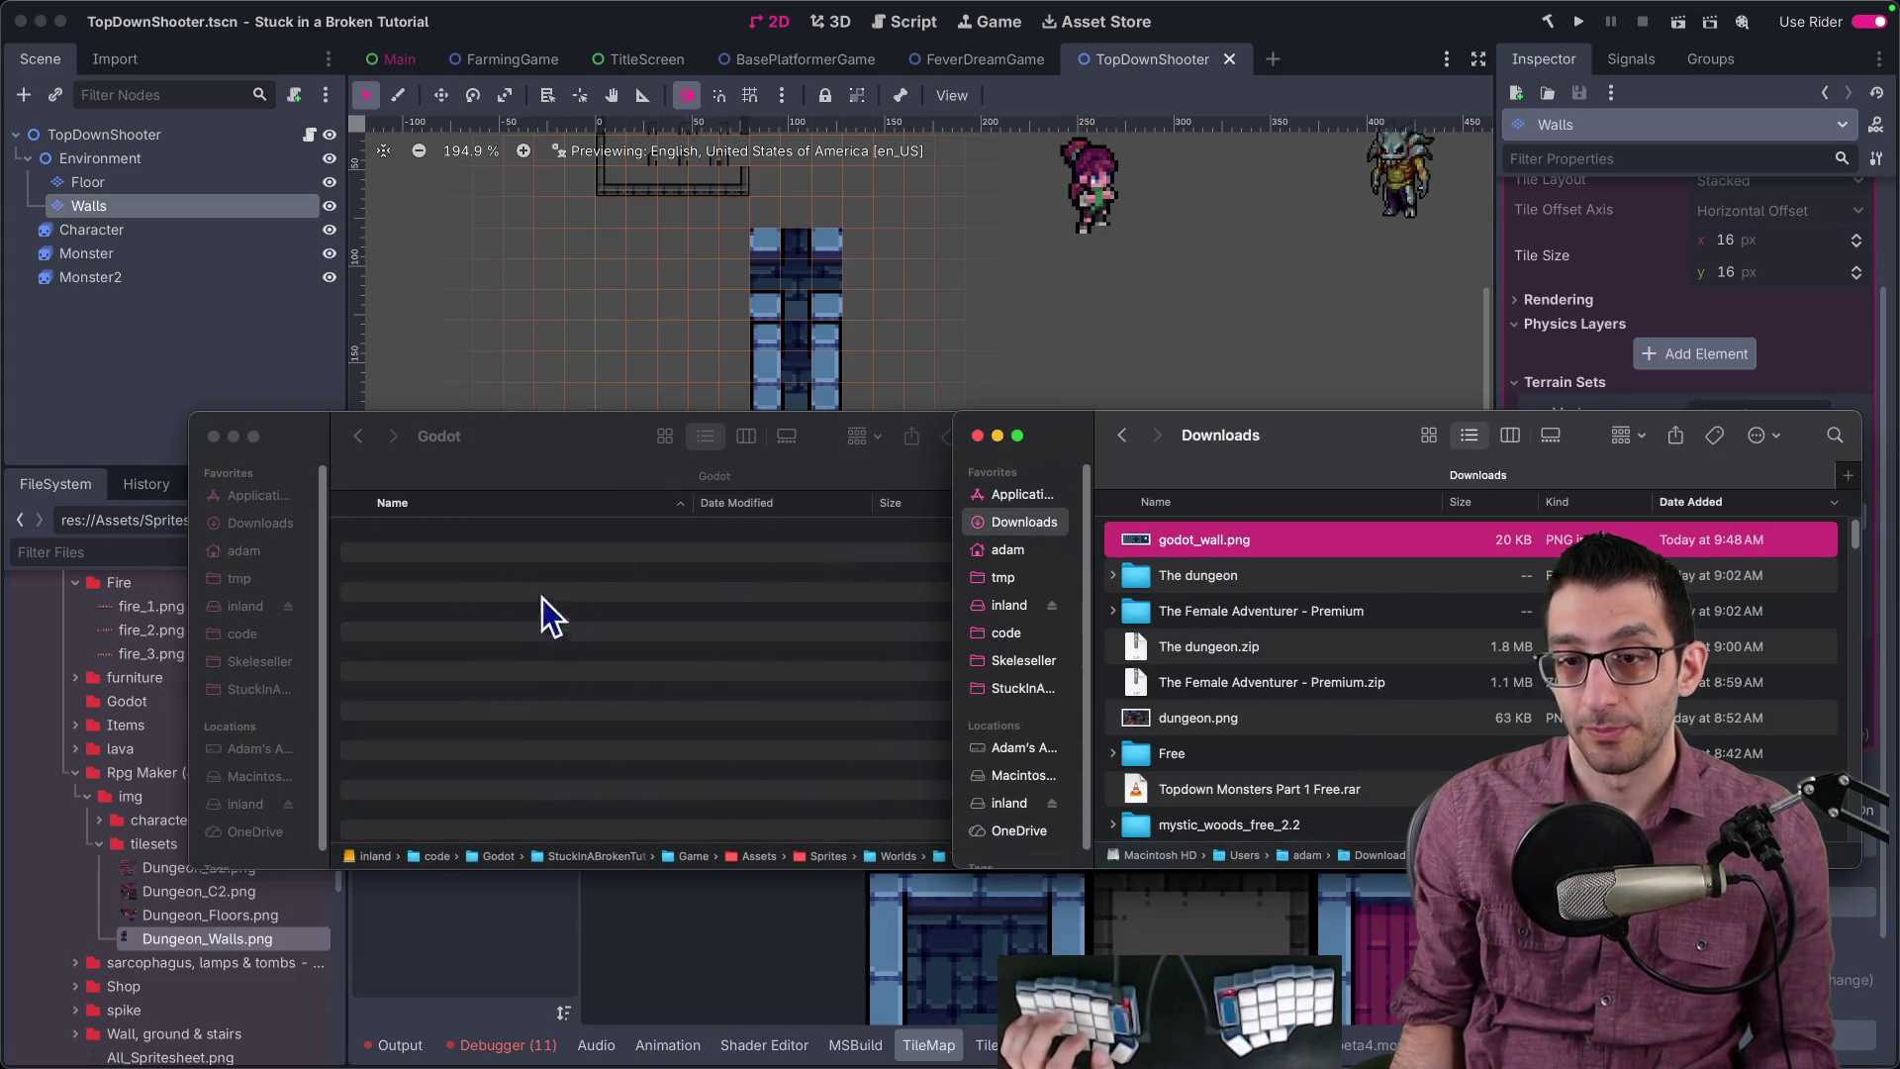
left_click(373, 373)
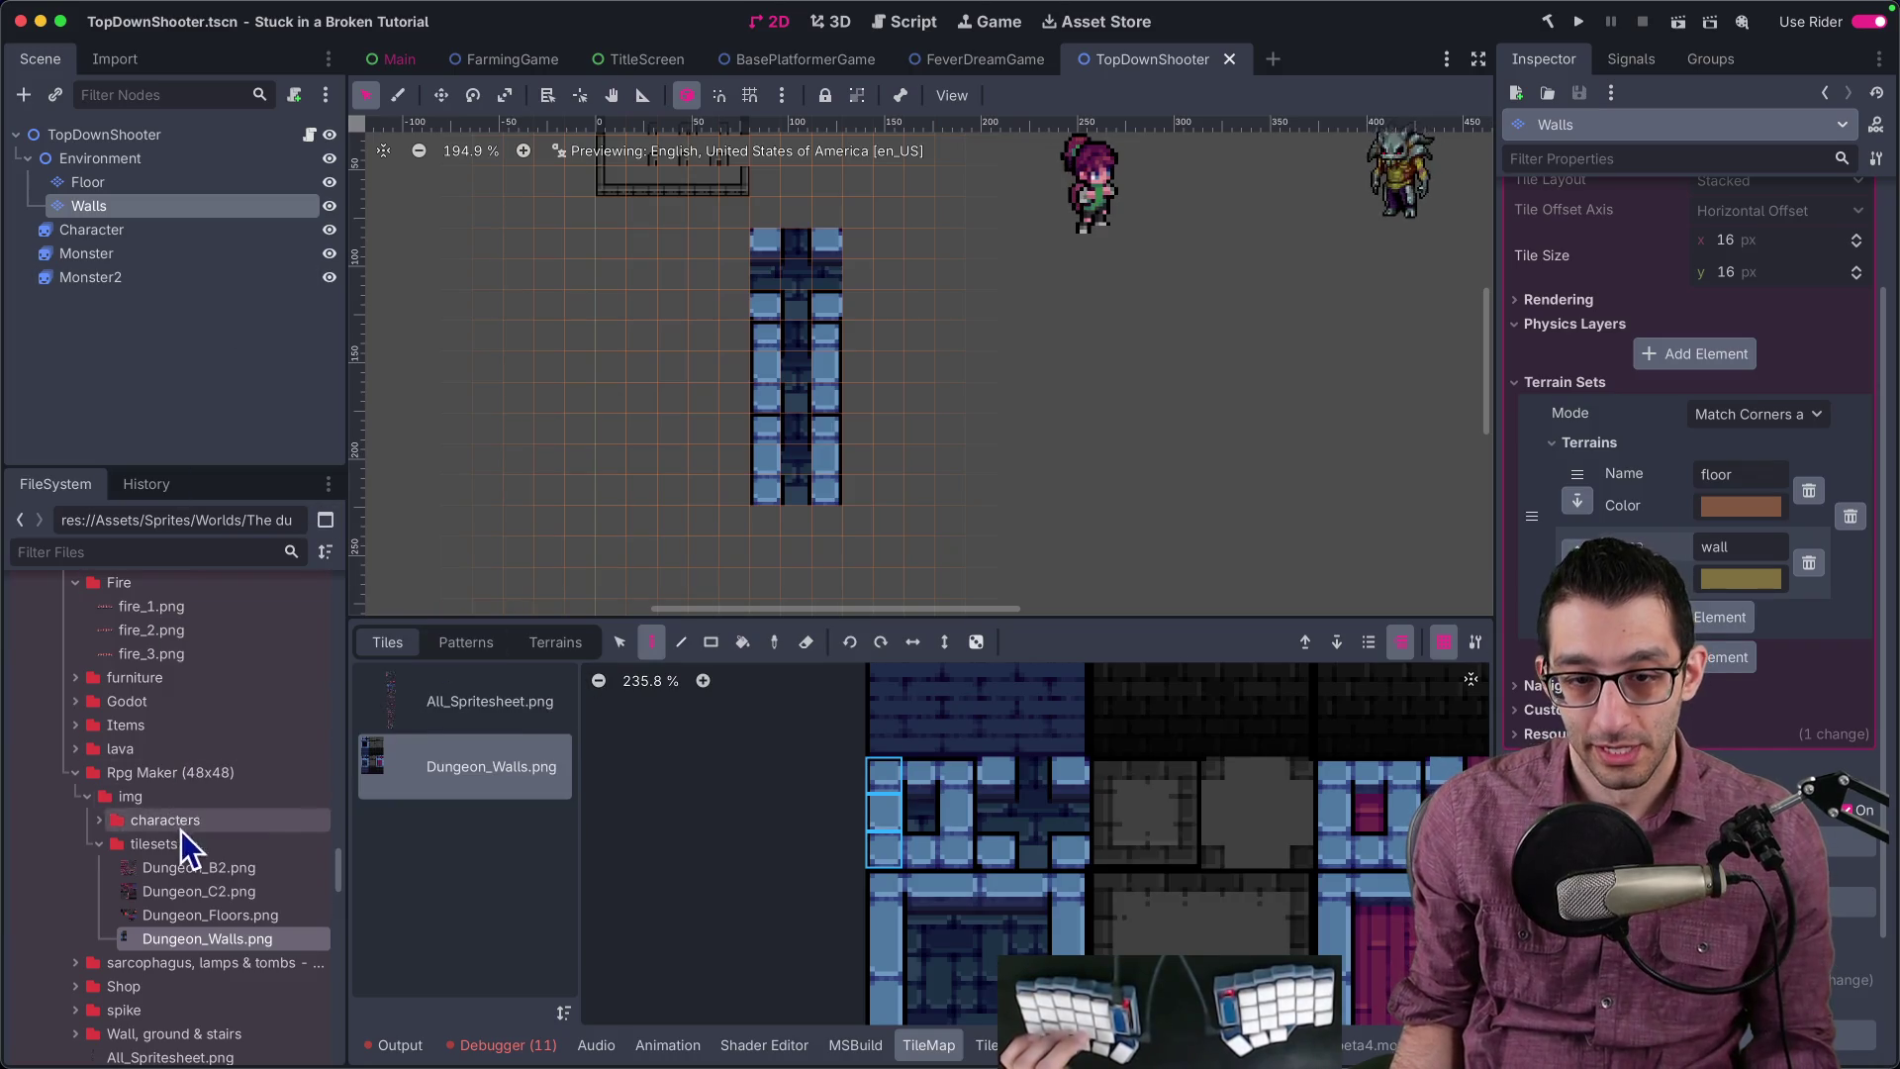
Step: Add godot_wall.png to the Walls tileset as an atlas source with auto-created tiles
left_click(75, 700)
left_click_drag(127, 729, 421, 853)
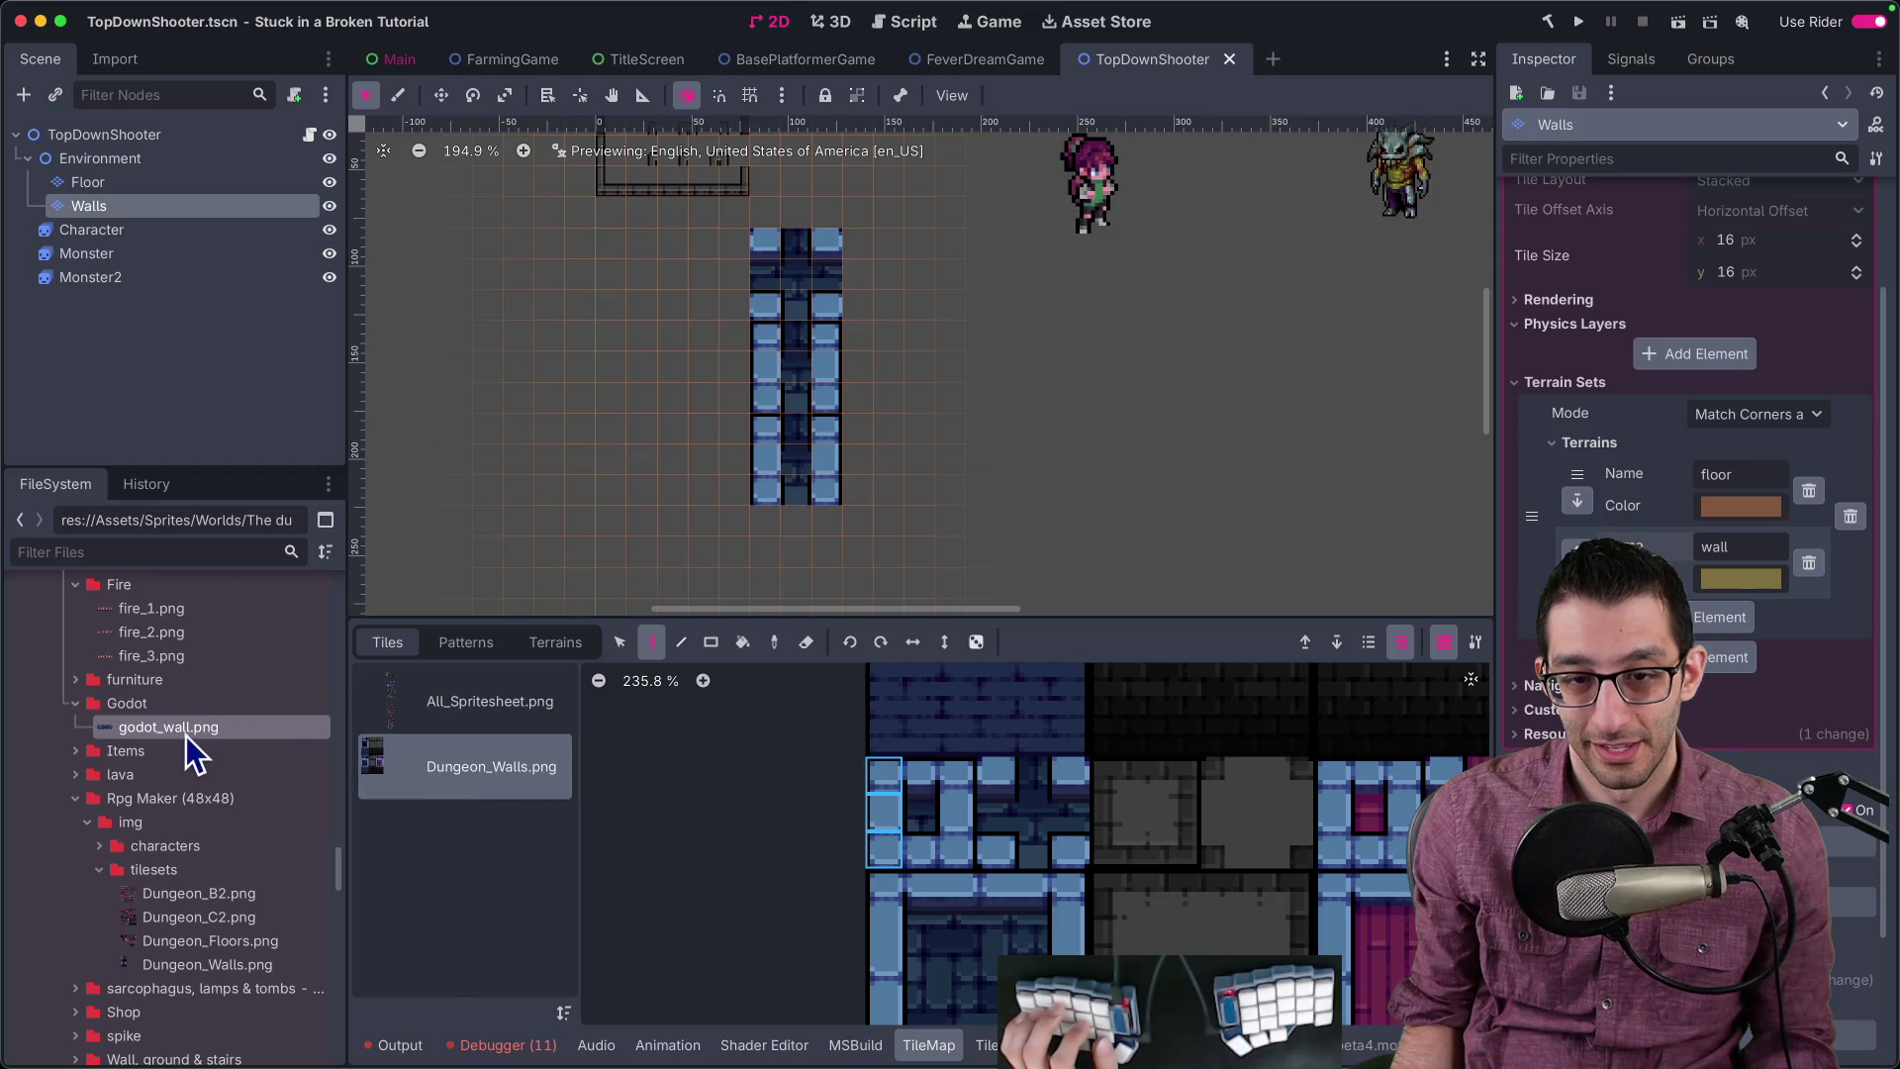
left_click(985, 1045)
left_click_drag(218, 741, 391, 734)
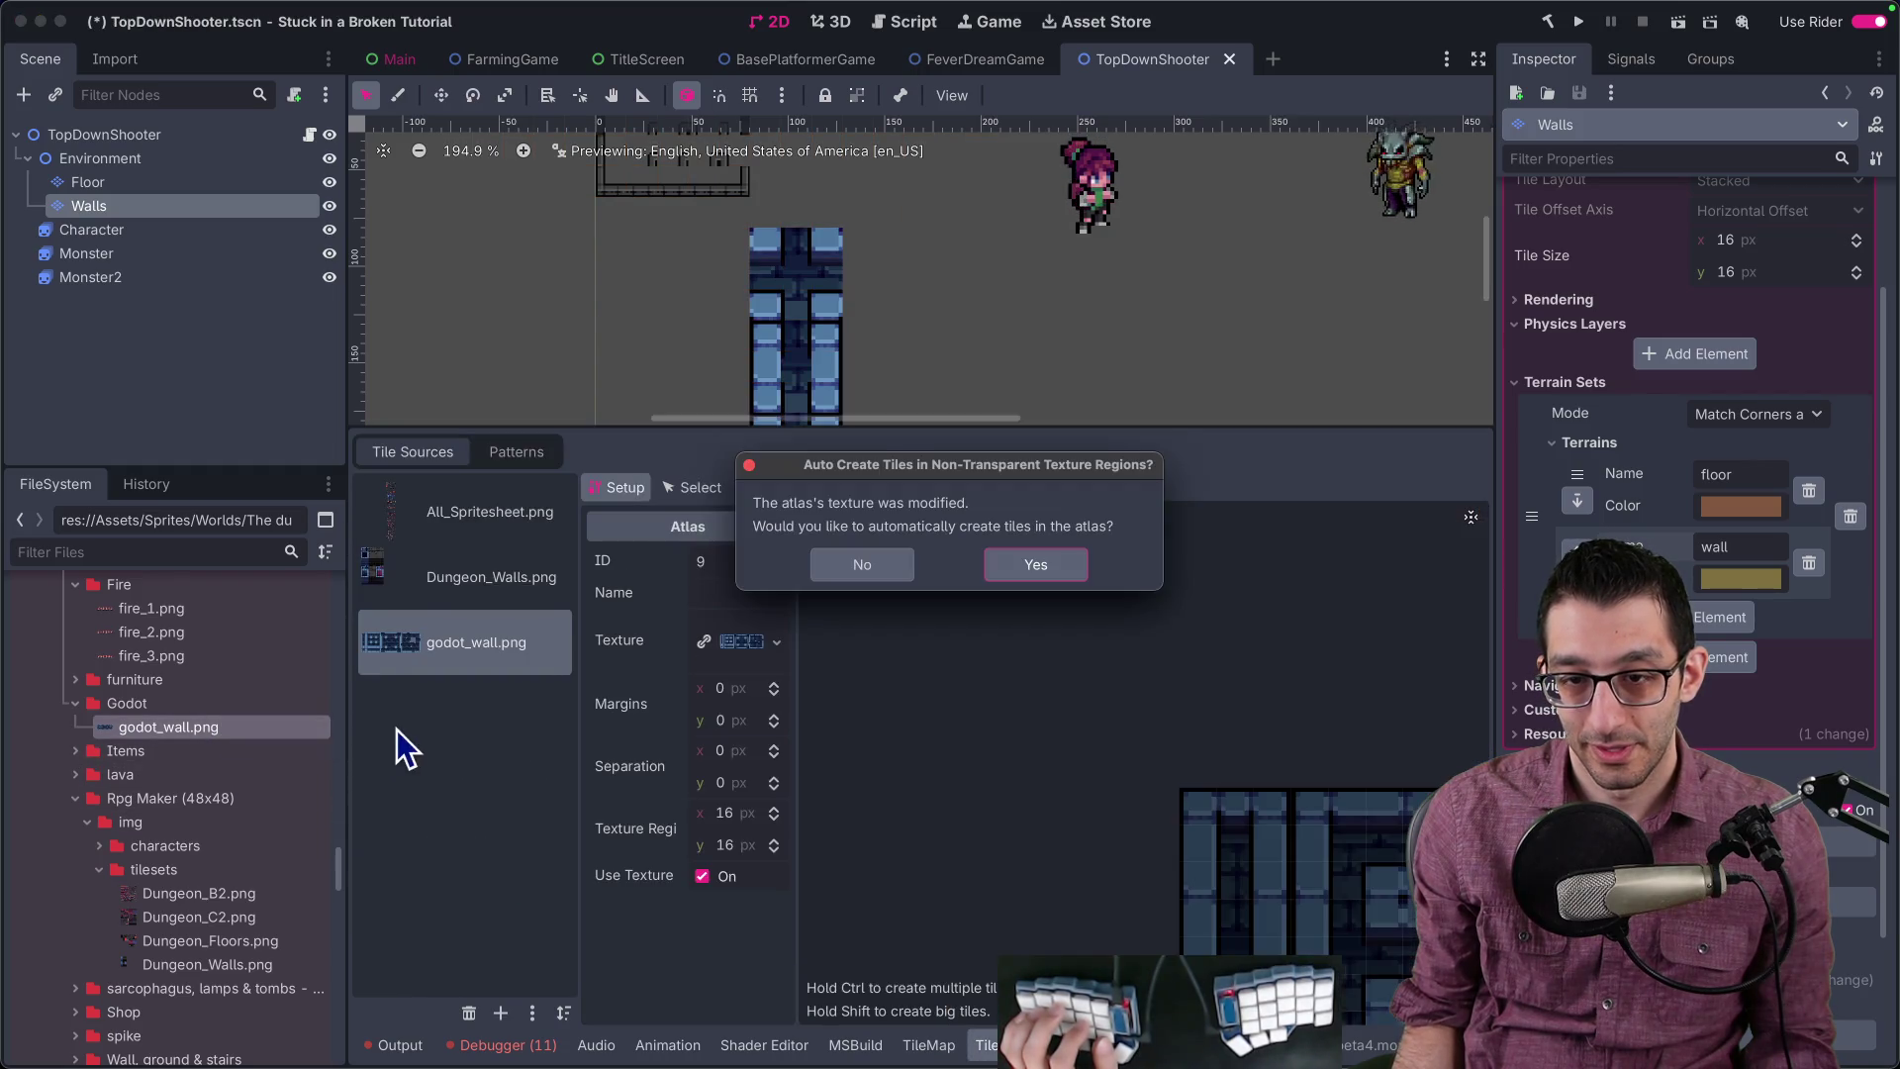
left_click(1051, 560)
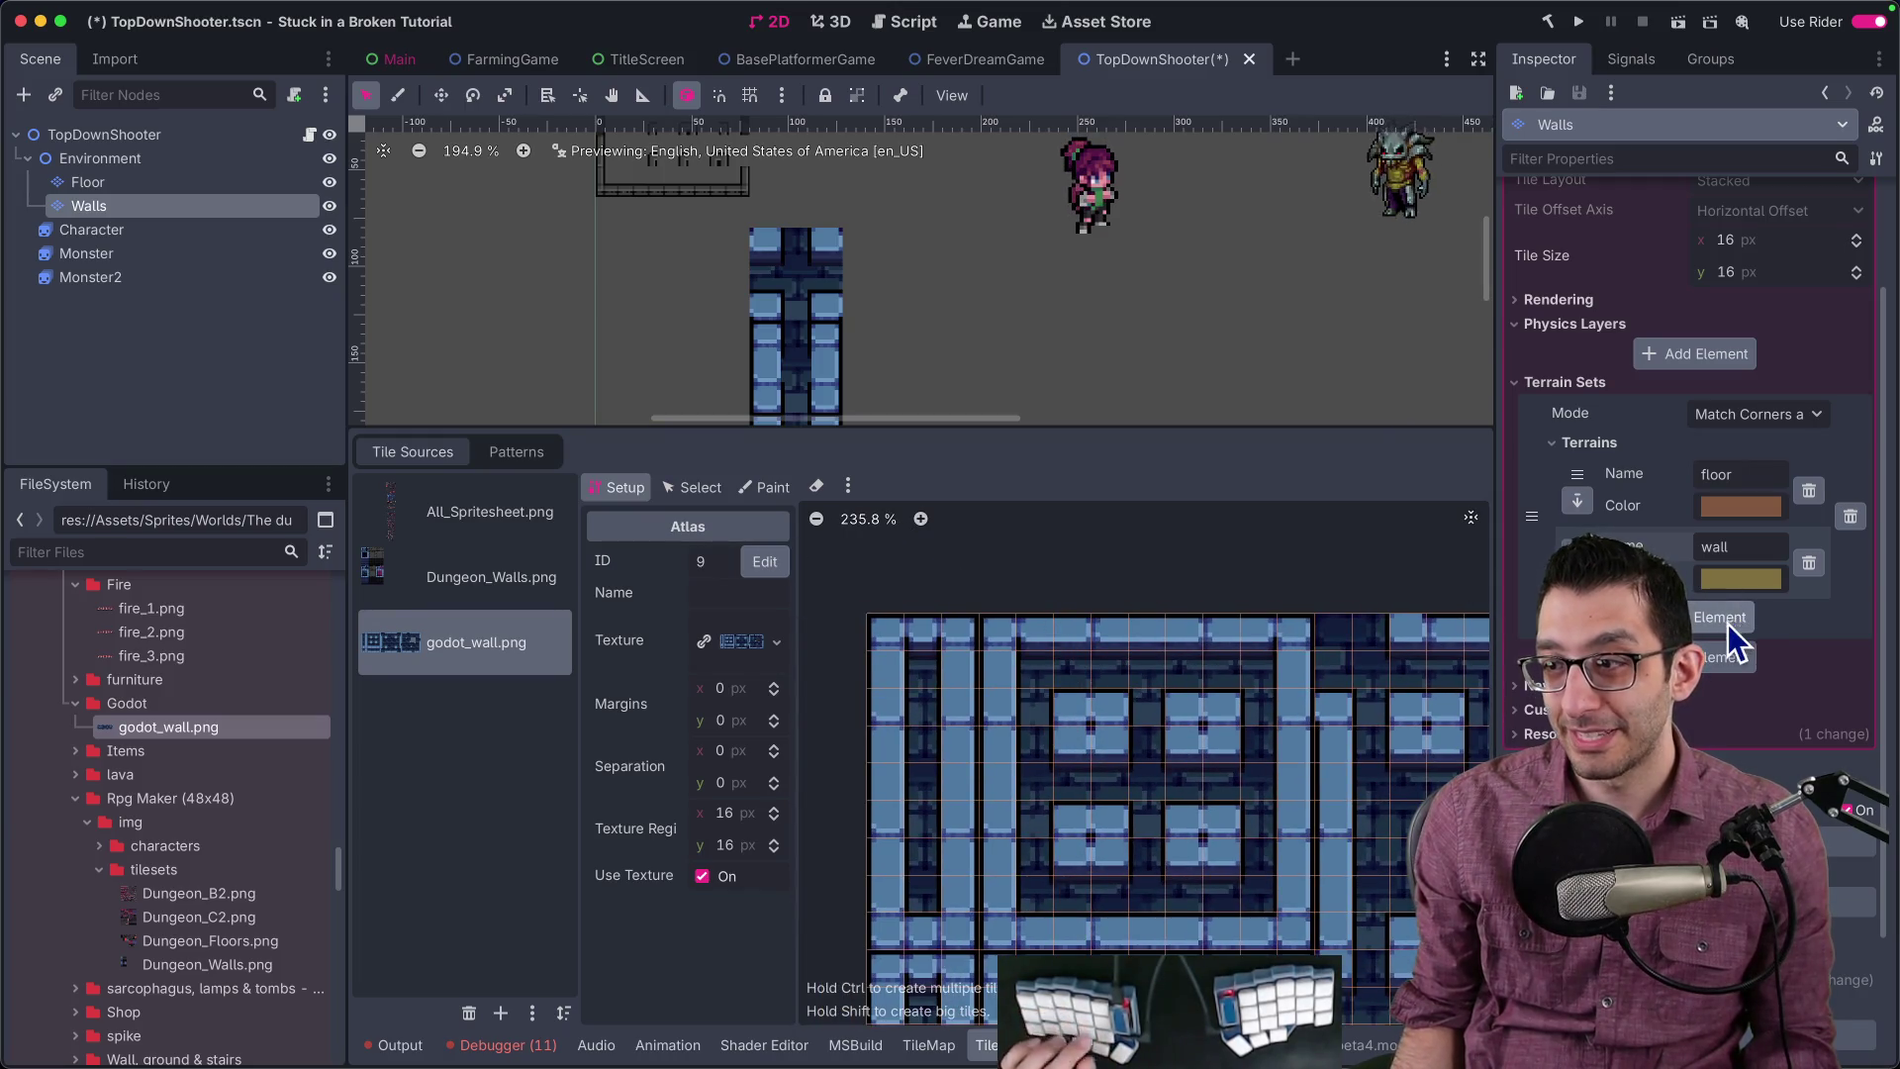
Step: Add a third terrain, godot_wall, coloured magenta (ff00ff)
left_click(1713, 621)
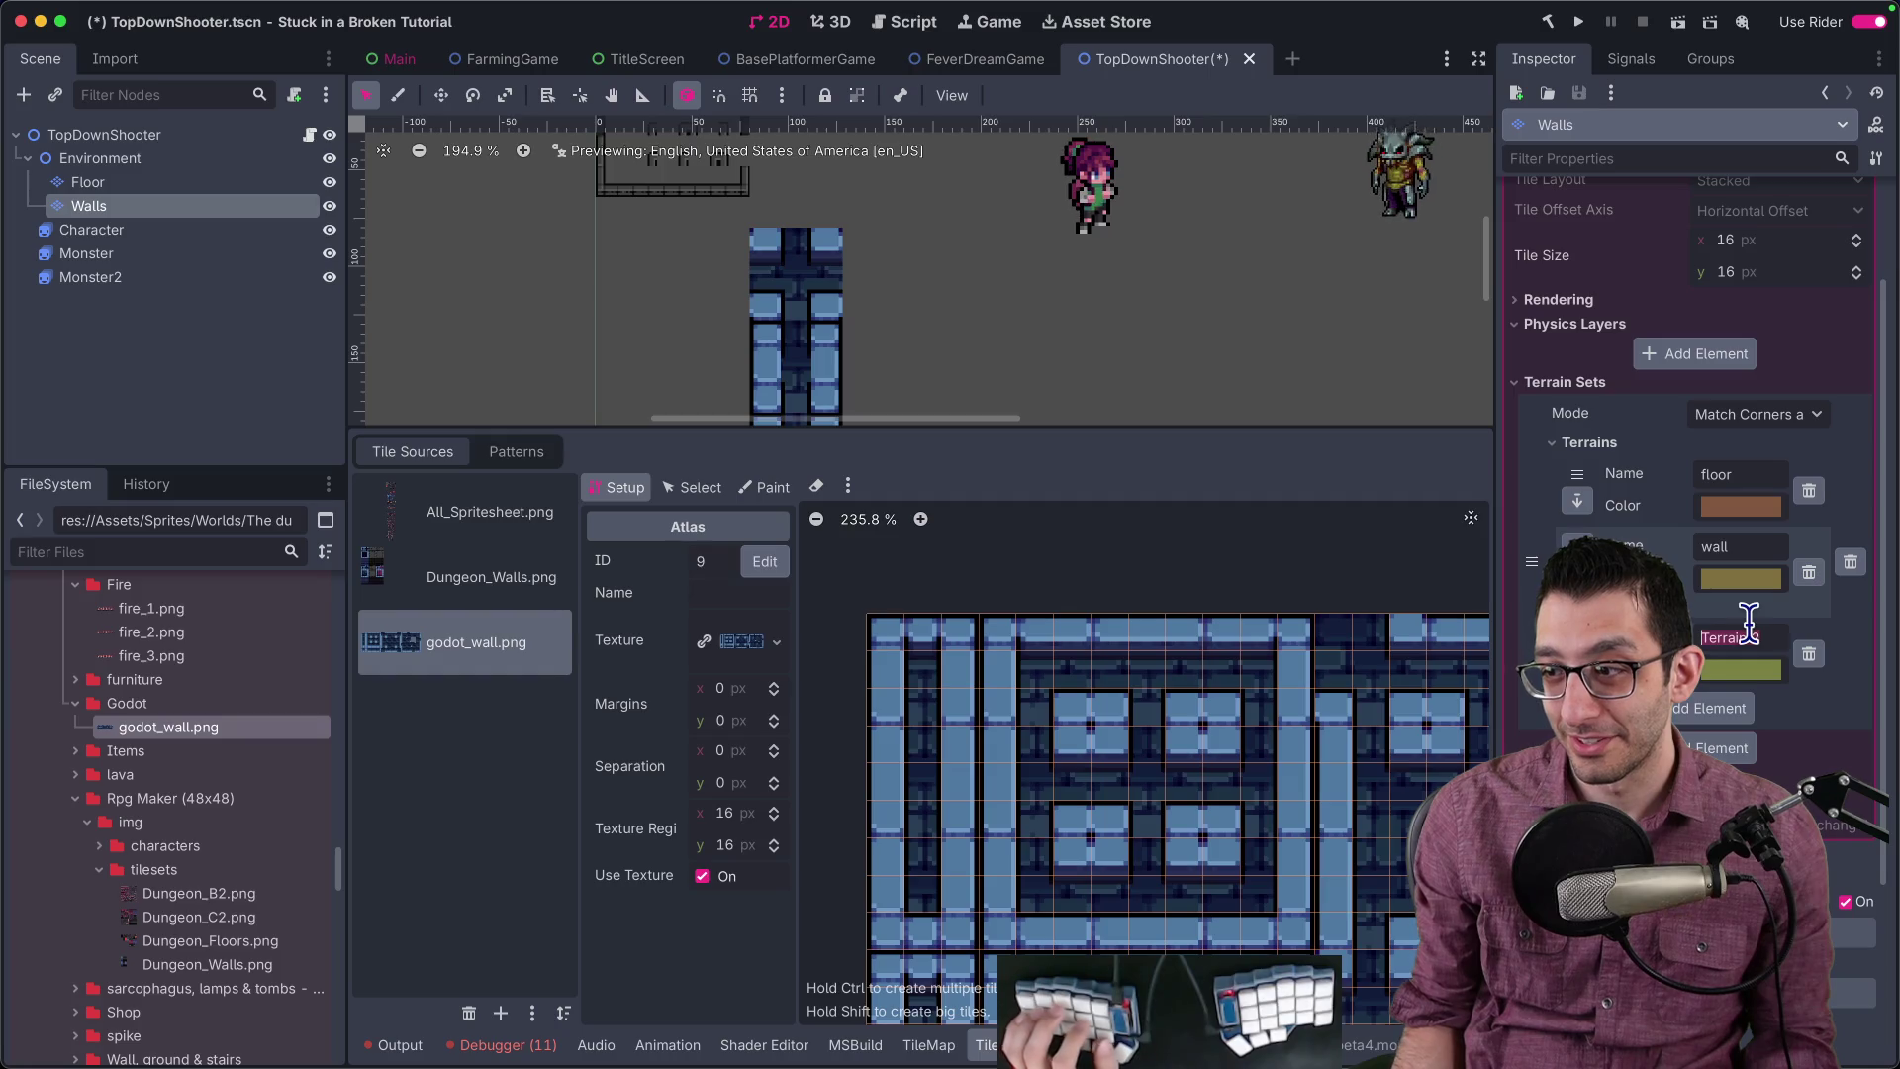
left_click(1741, 670)
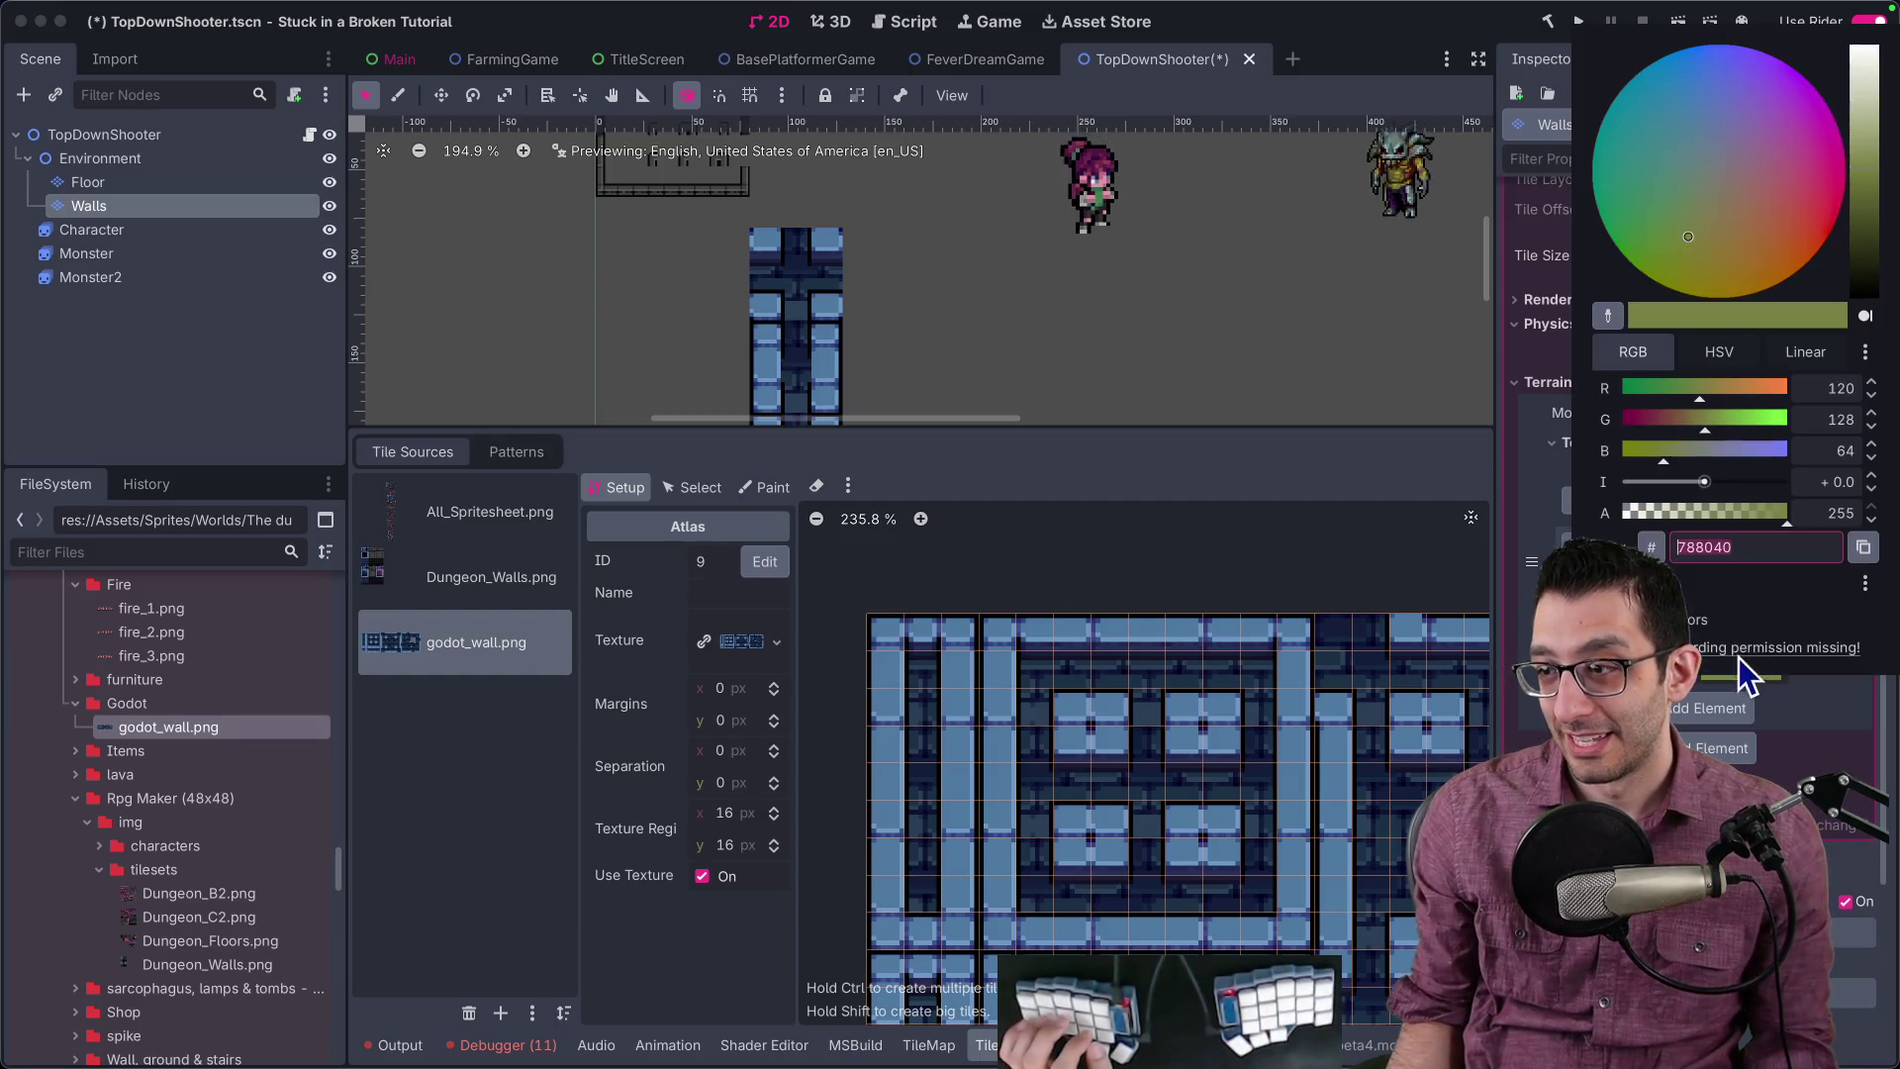
left_click_drag(1741, 430, 1518, 424)
mouse_move(1698, 388)
left_mouse_down()
mouse_move(1772, 394)
mouse_move(1810, 453)
left_mouse_up()
left_click(1811, 720)
Step: Switch the tileset editor to Paint mode with the Terrains property
scroll(1105, 750, "down", 3)
scroll(1105, 750, "right", 3)
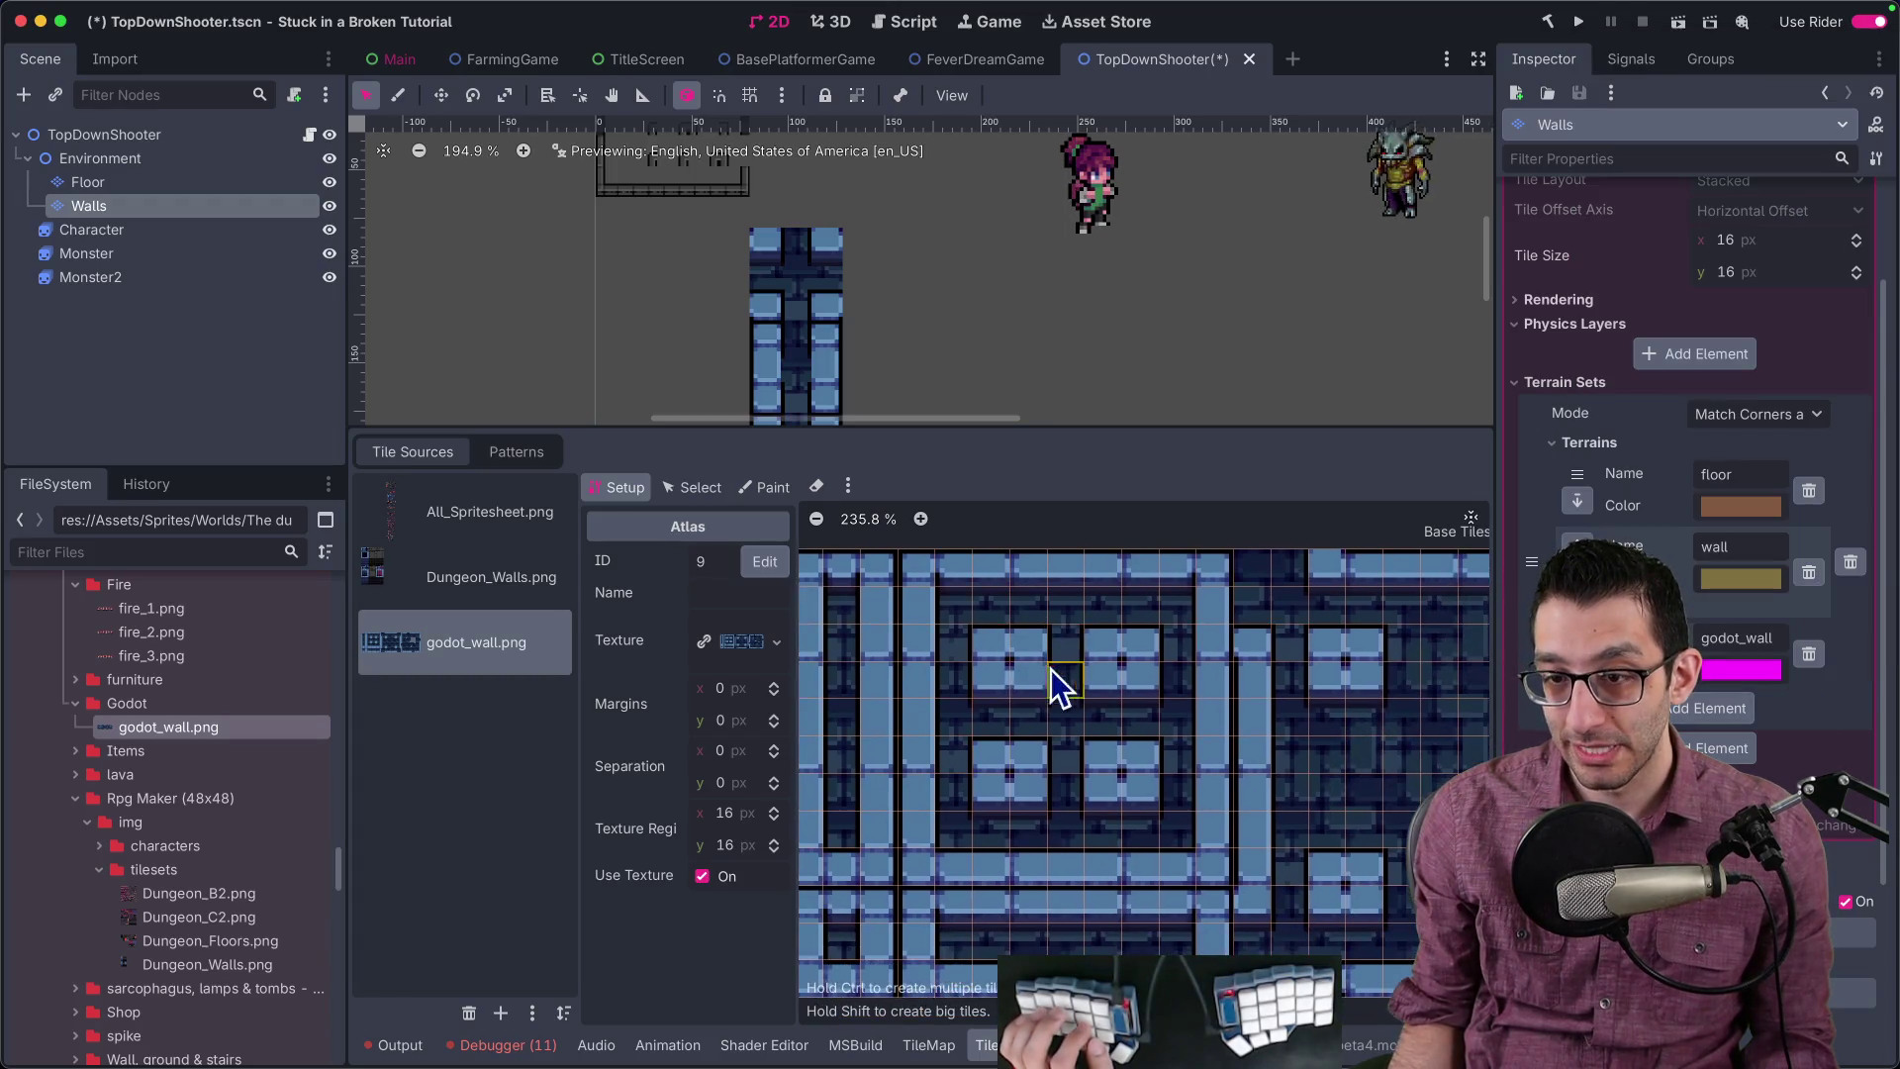
left_click(764, 487)
left_click(745, 657)
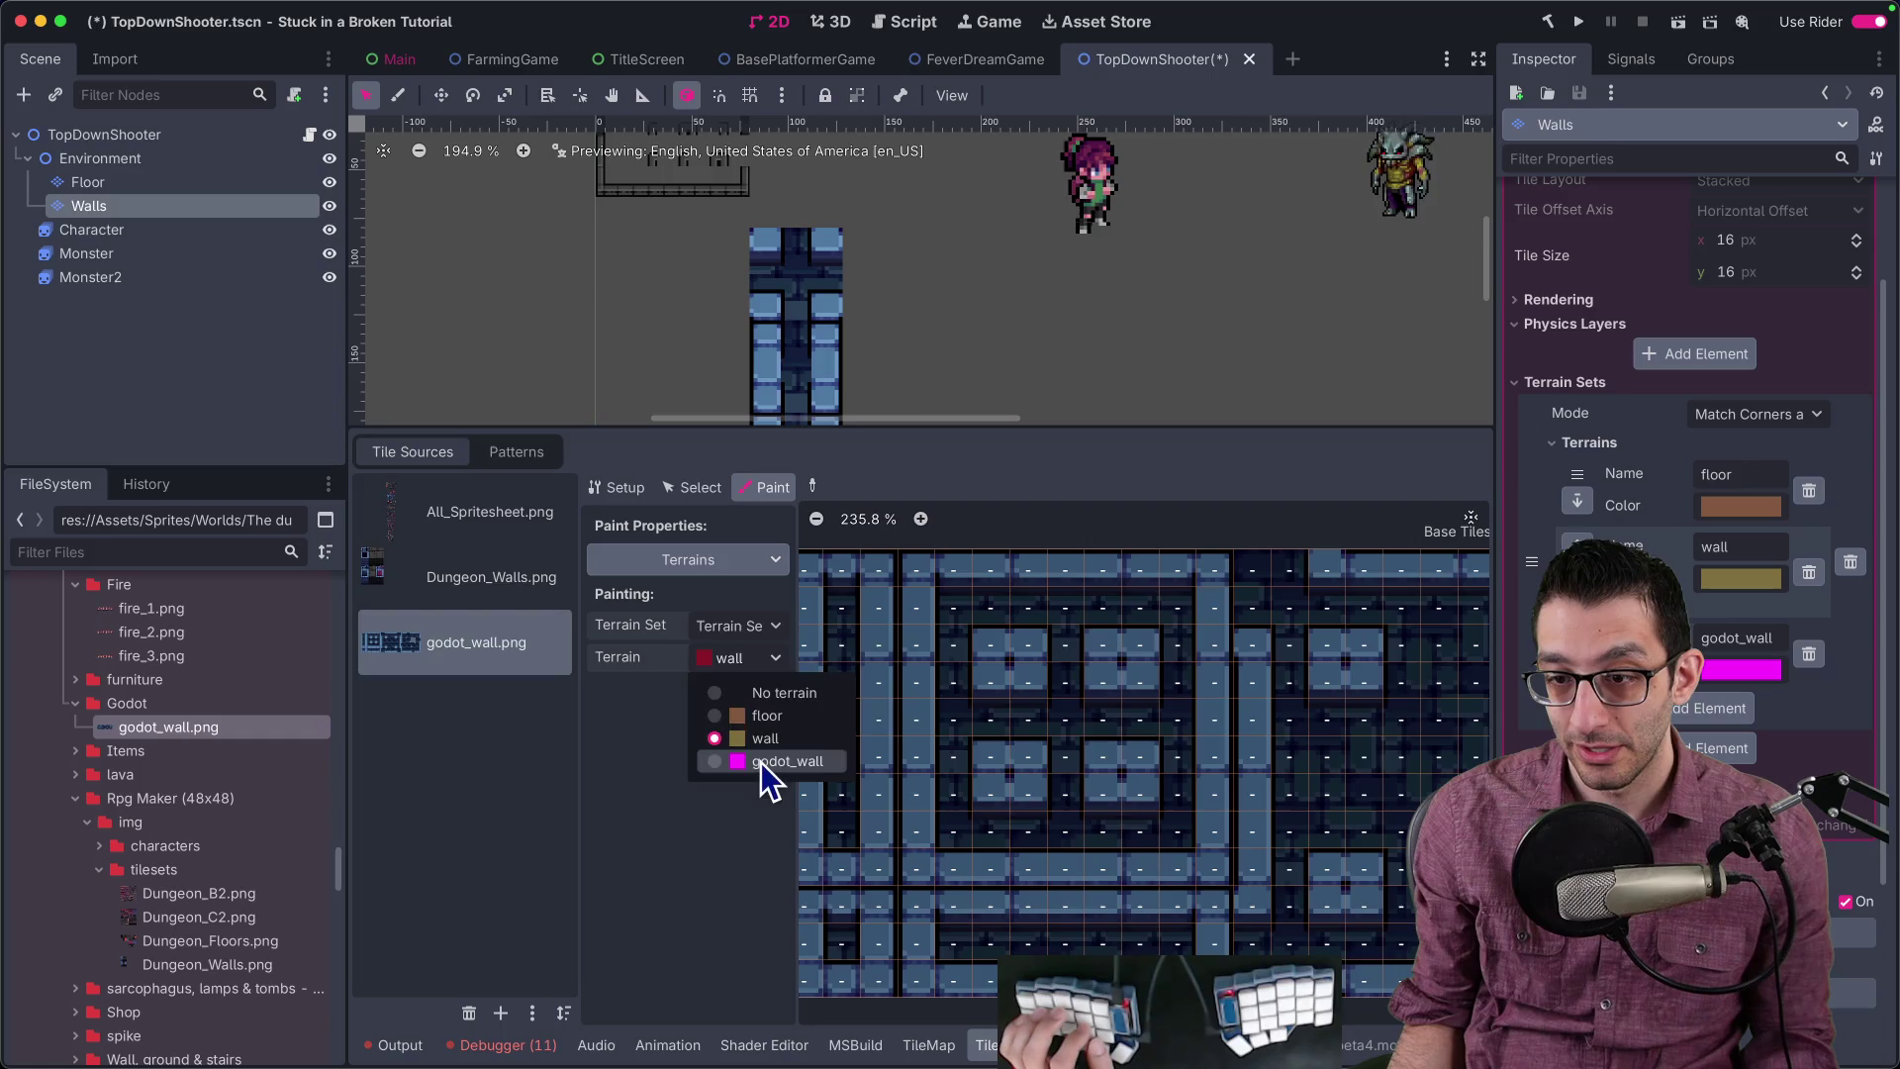
Step: Delete the godot_wall.png atlas, keeping only All_Spritesheet.png and Dungeon_Walls.png as sources
left_click(761, 759)
scroll(923, 678, "down", 2)
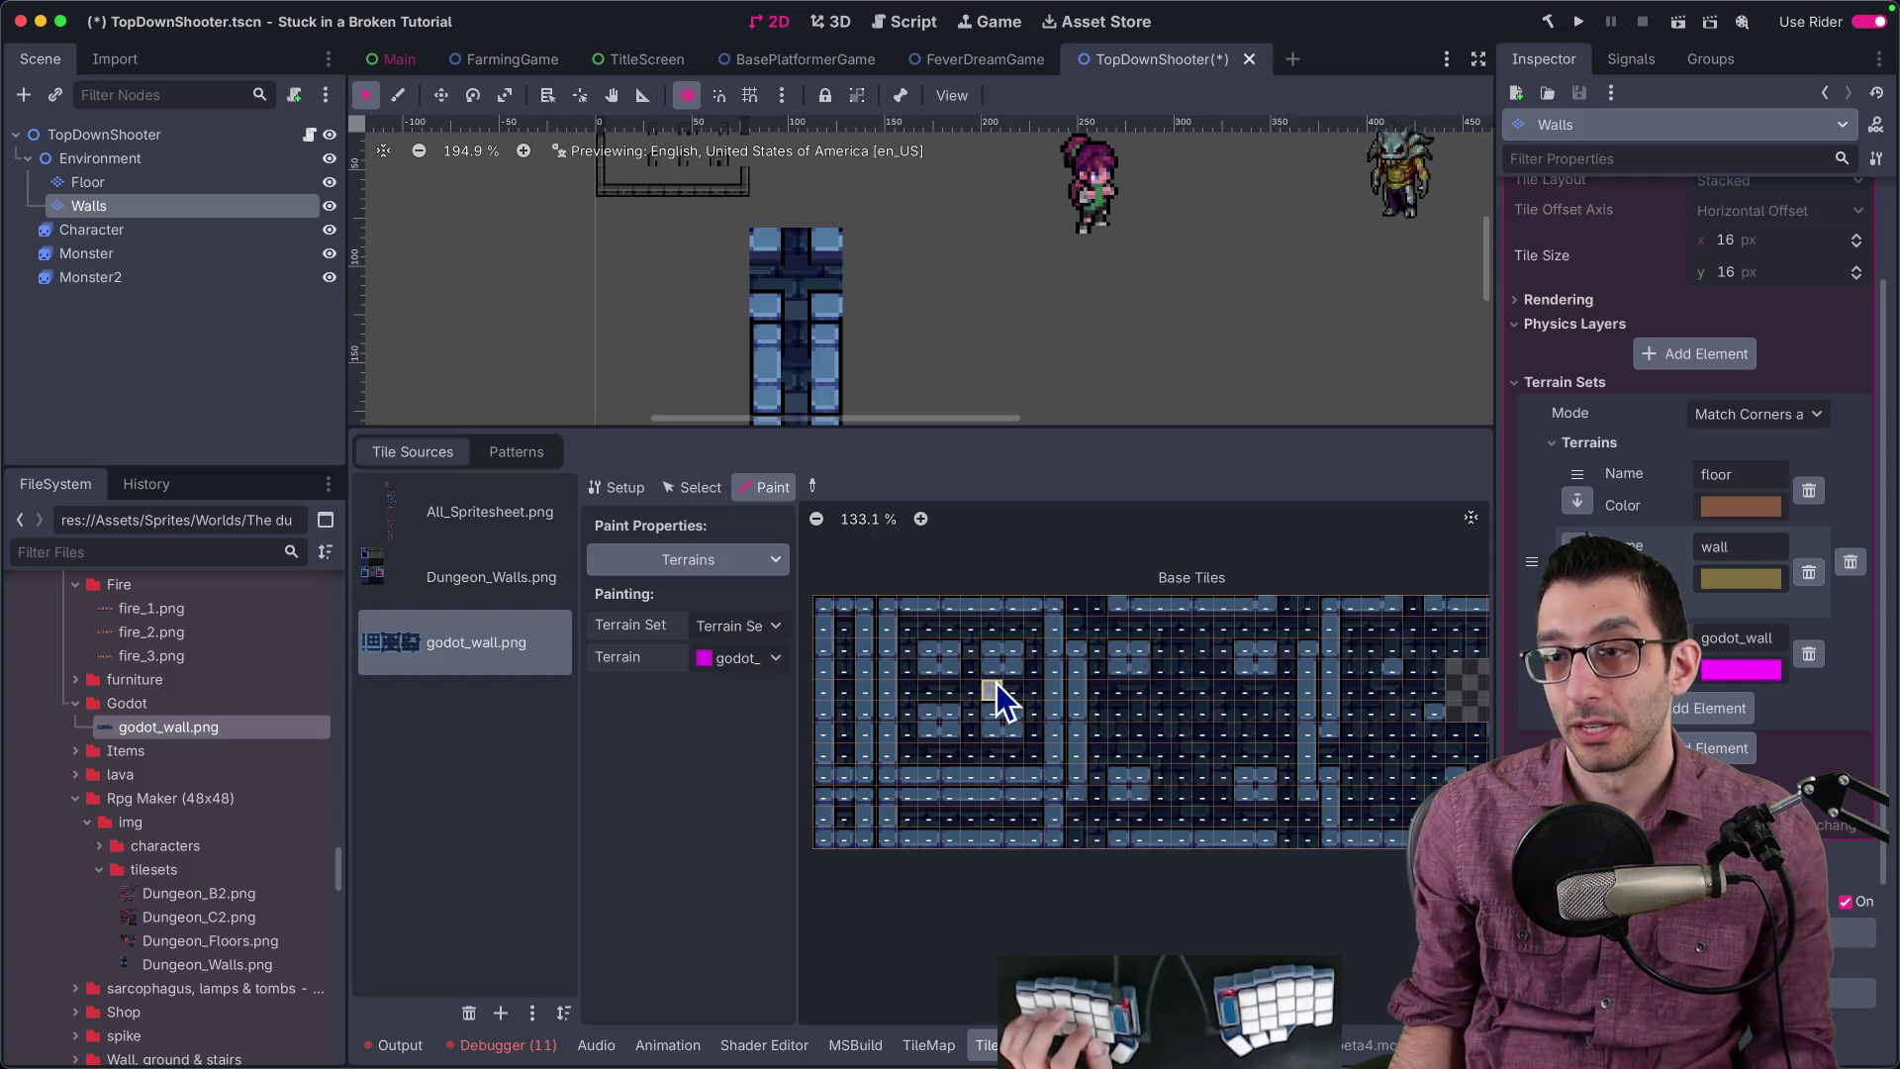
scroll(948, 669, "up", 5)
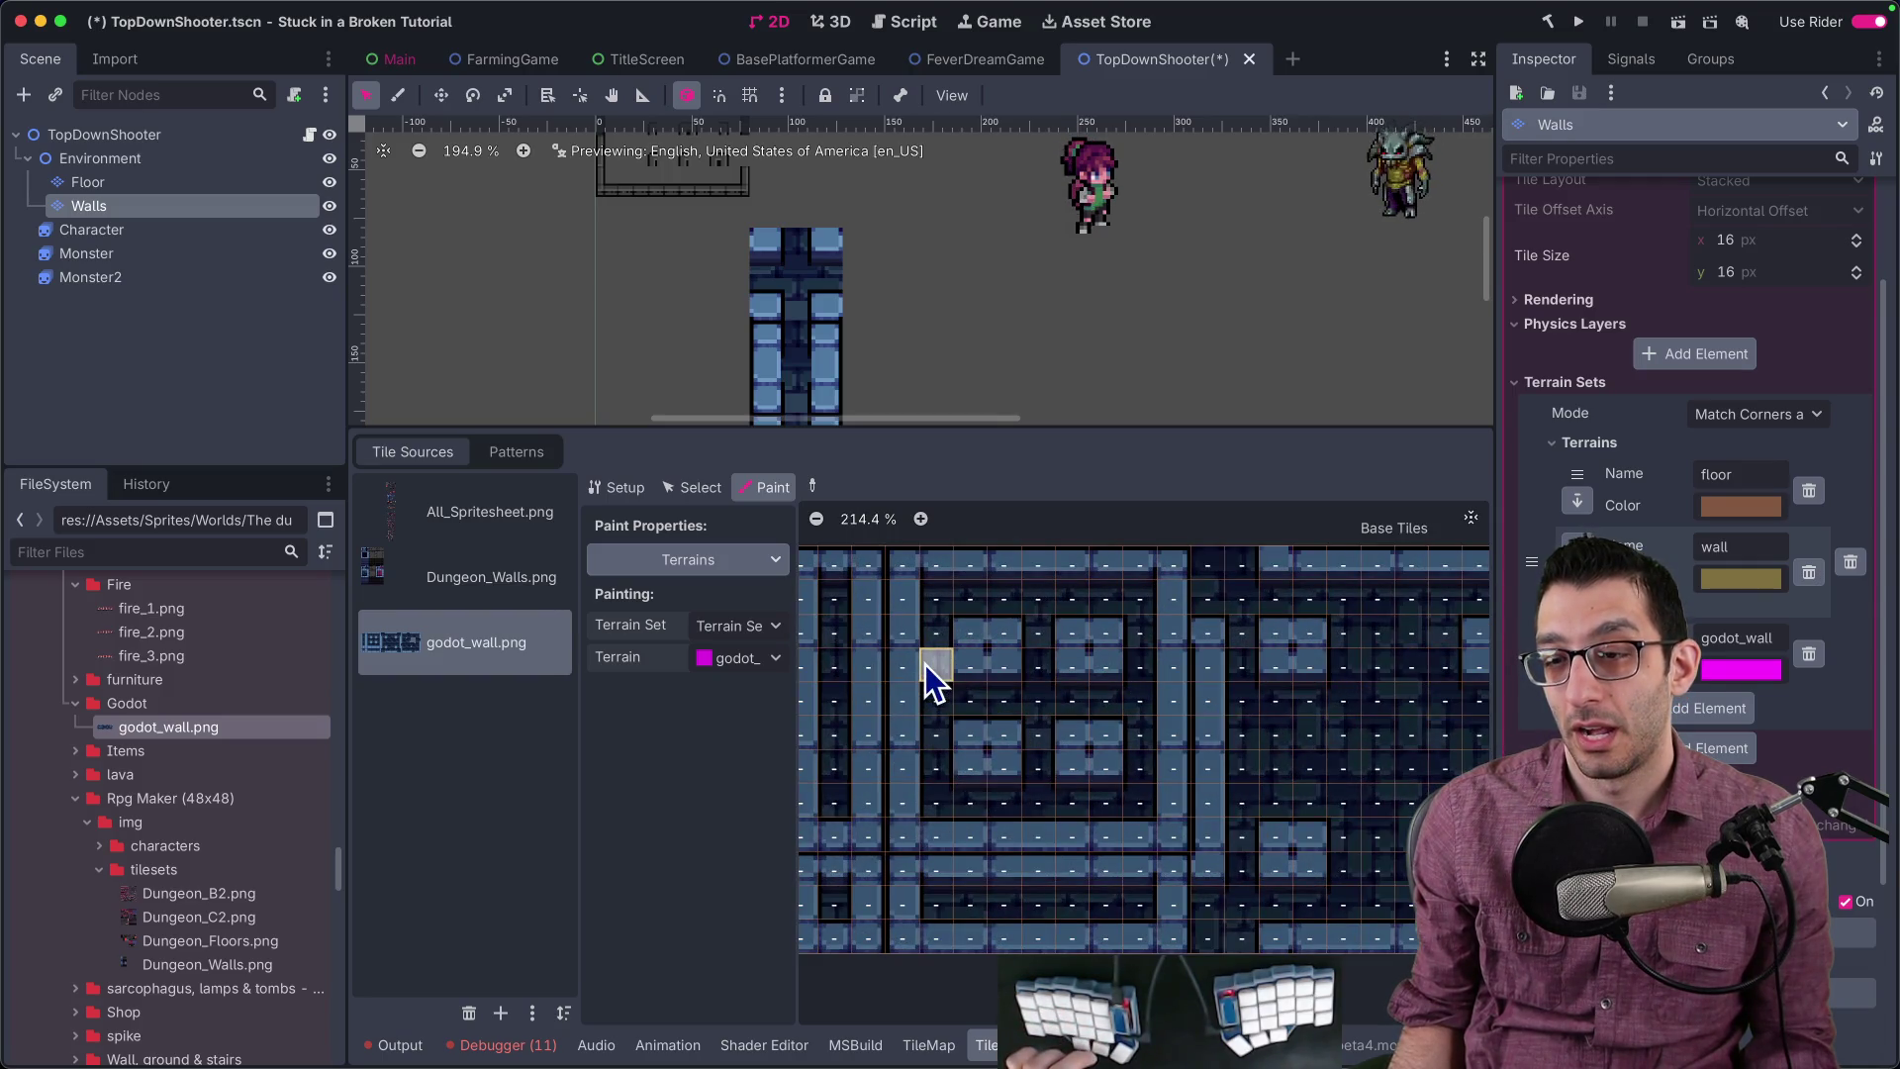
scroll(934, 683, "down", 5)
scroll(1074, 698, "right", 3)
scroll(1008, 701, "left", 5)
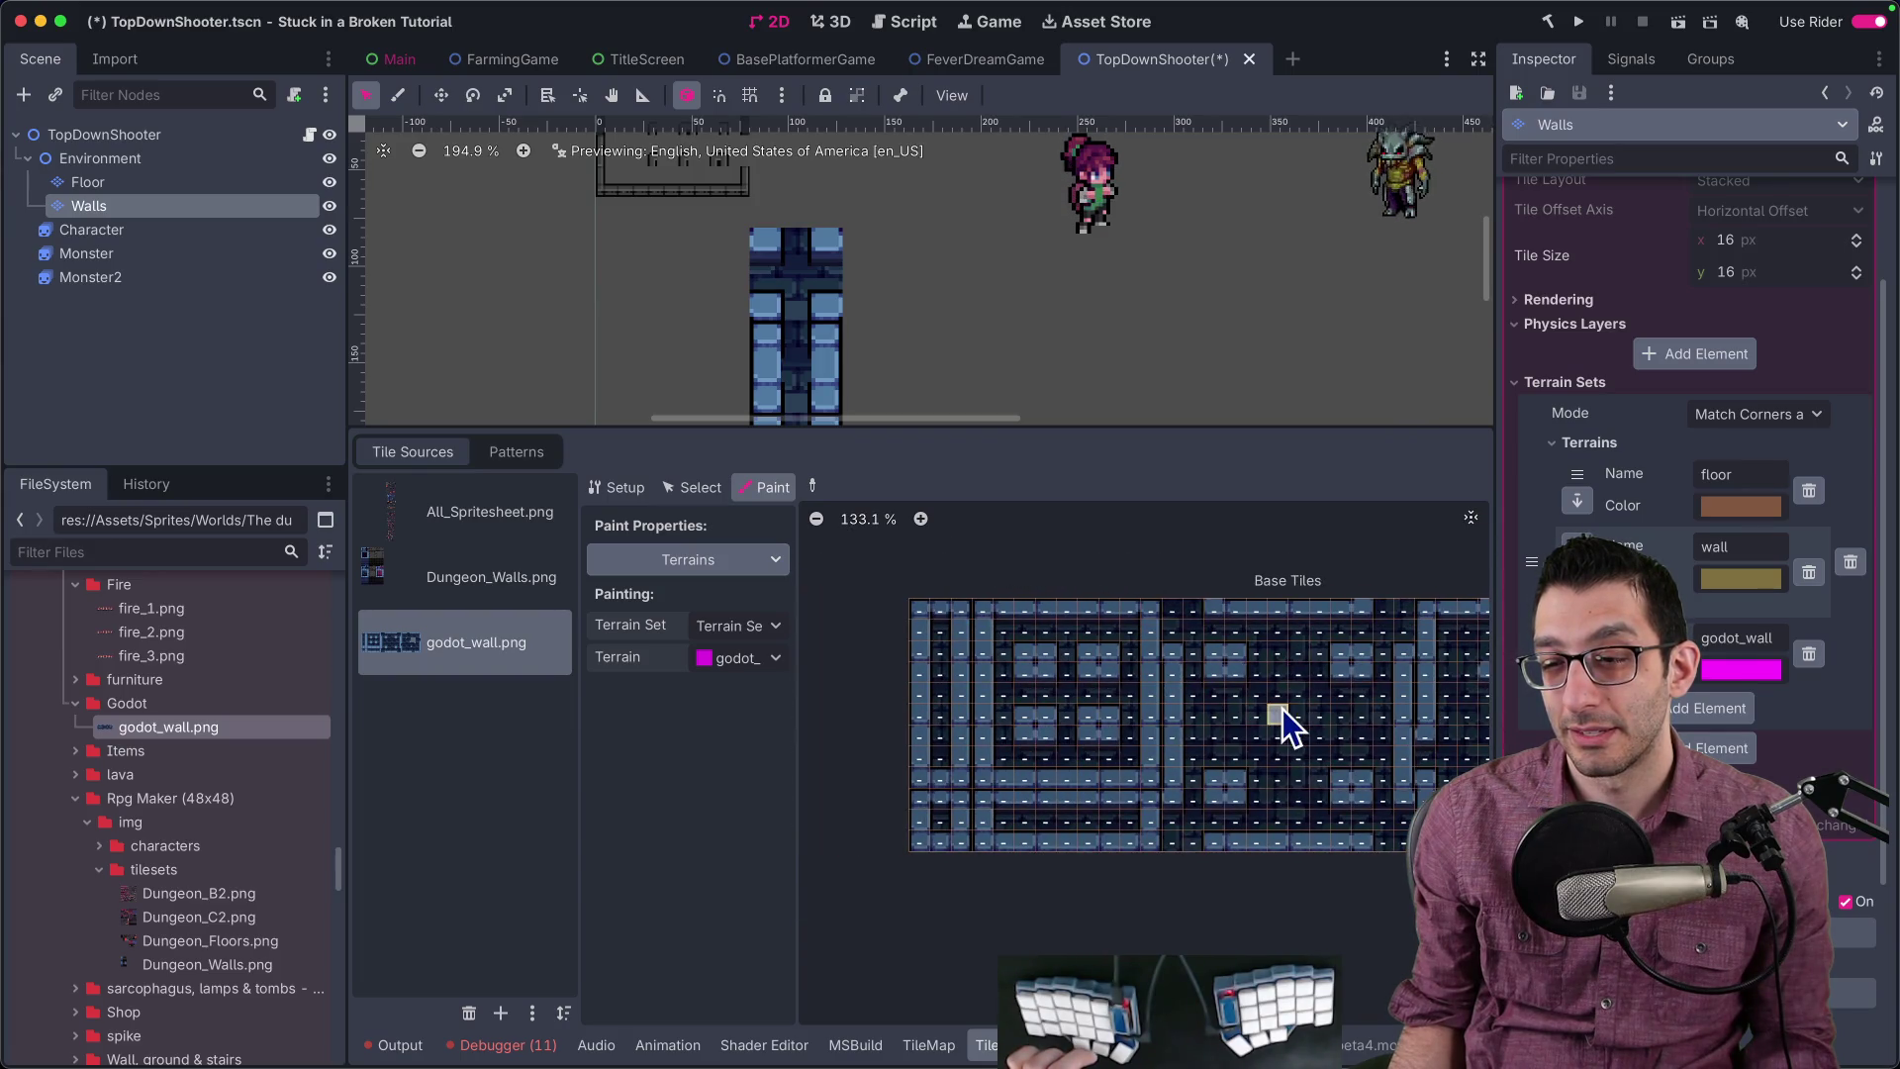
scroll(1283, 709, "up", 10)
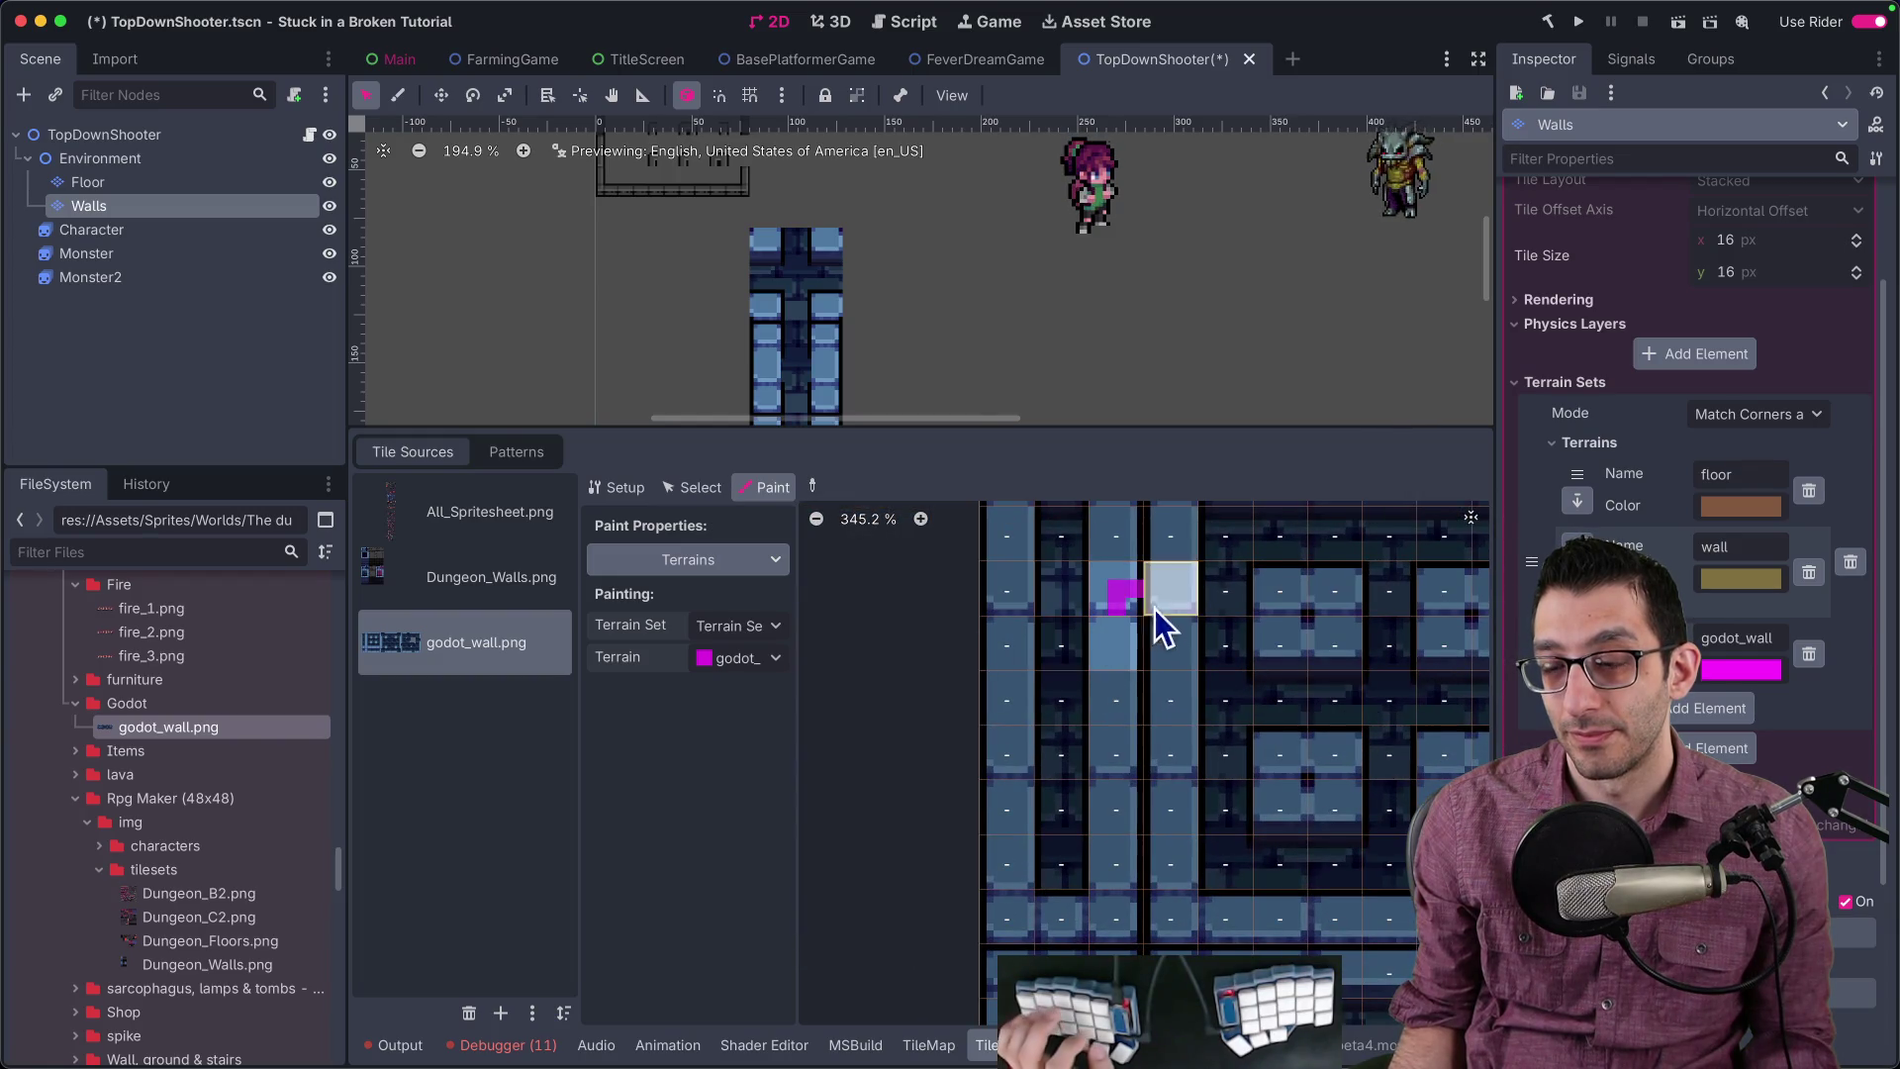
scroll(1162, 658, "down", 3)
scroll(1152, 655, "up", 3)
scroll(1152, 655, "right", 2)
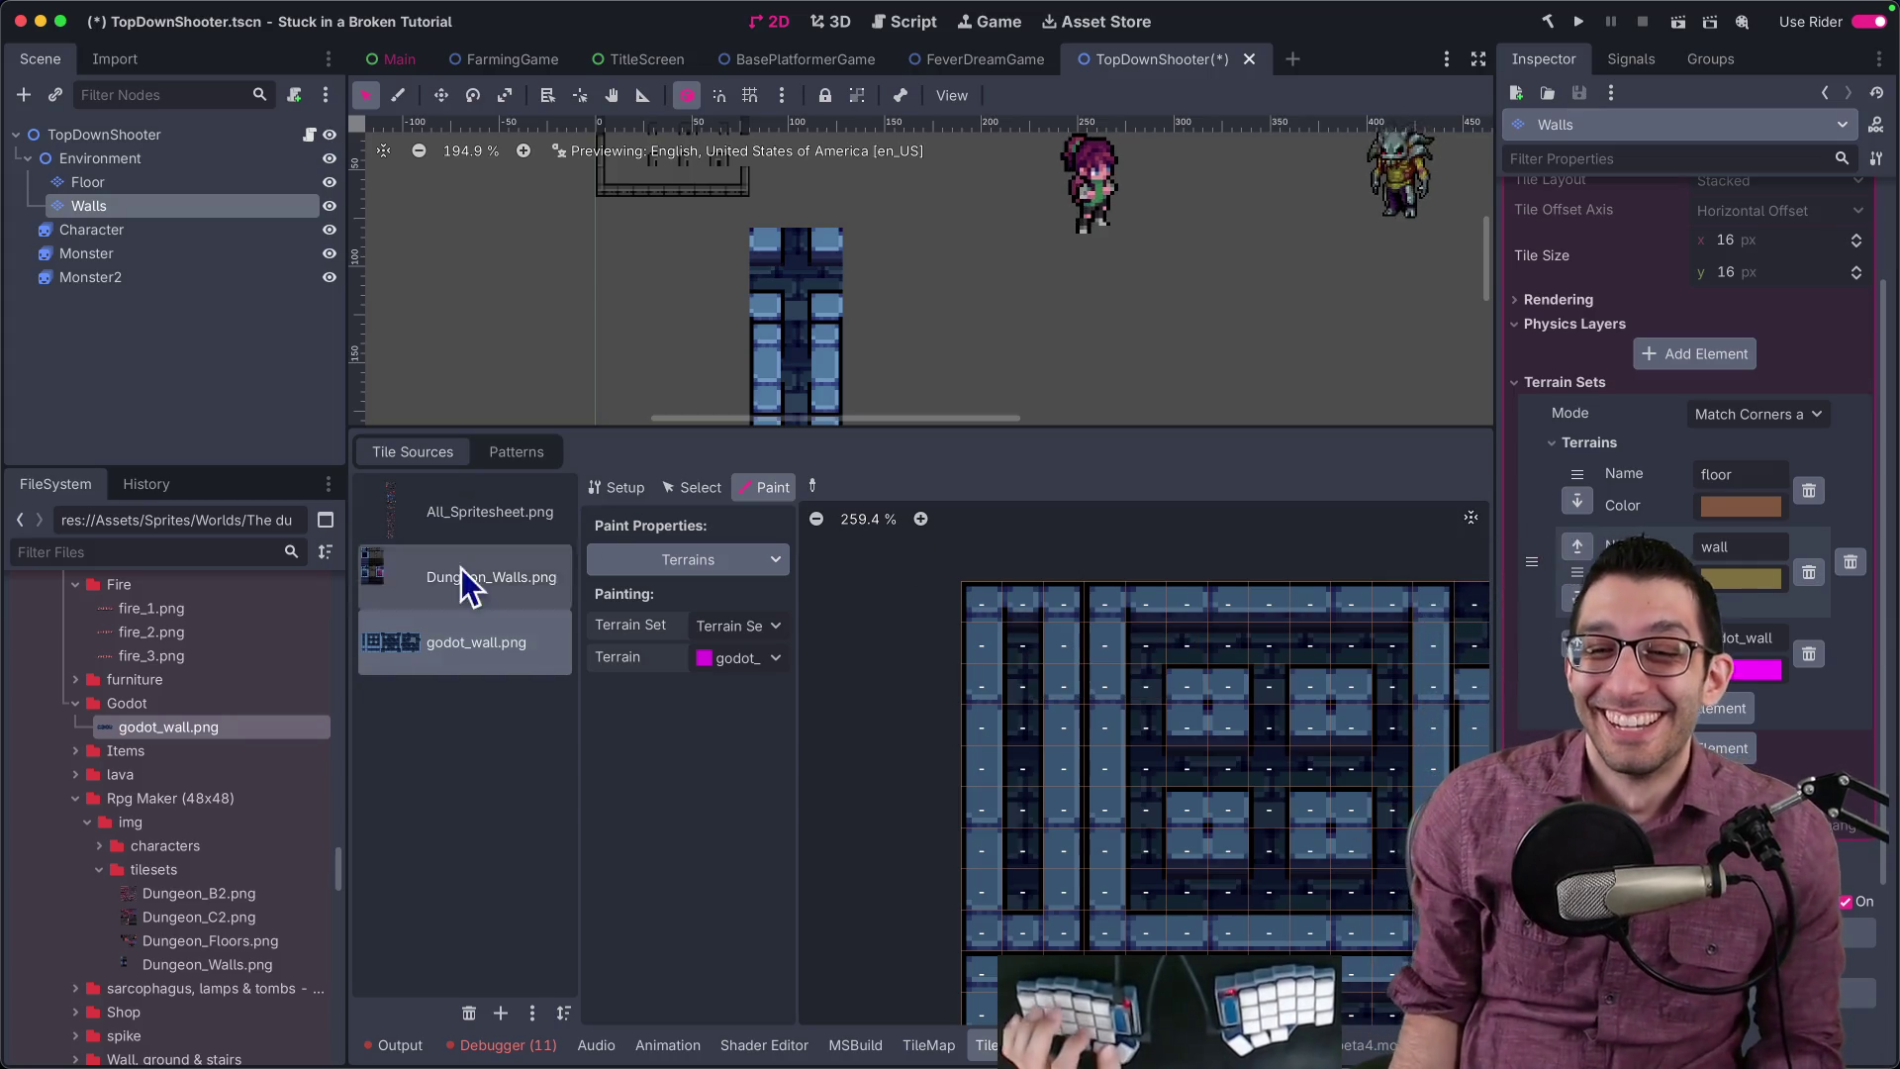
left_click(490, 512)
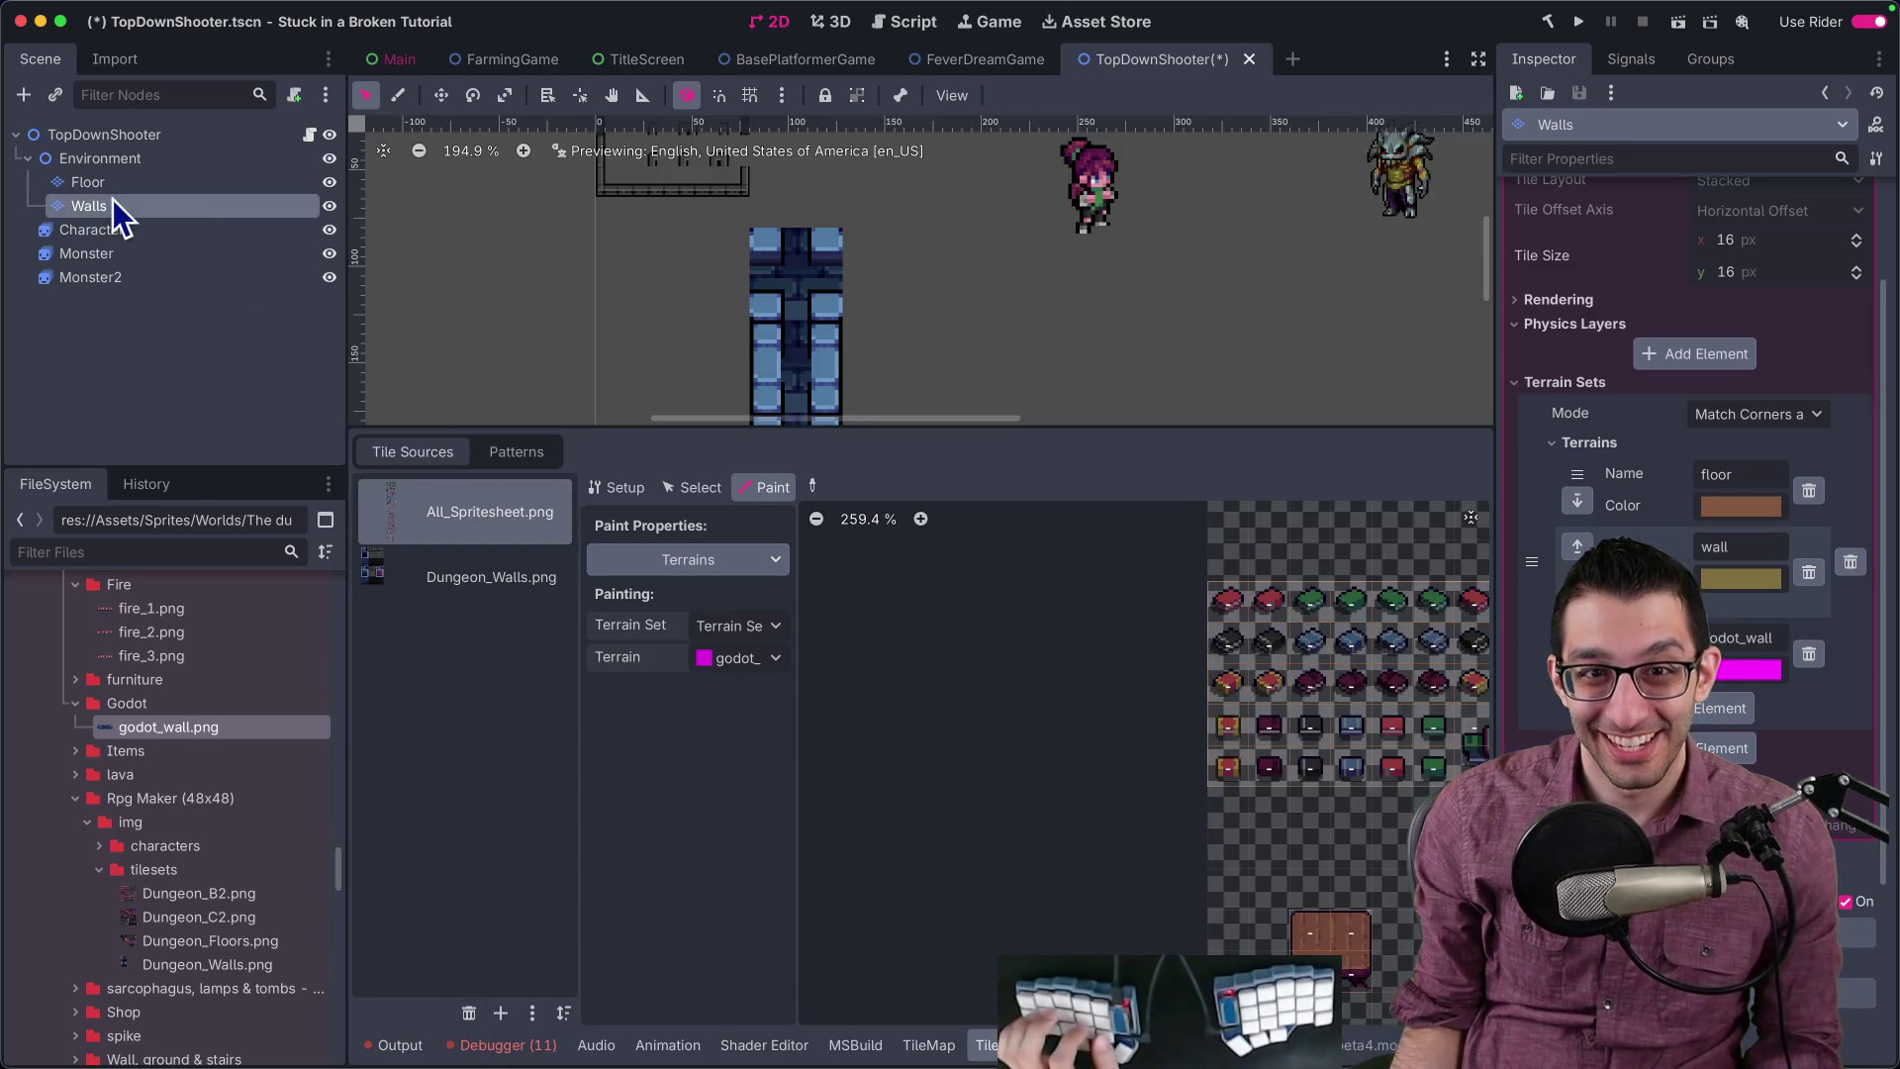
Step: Duplicate the Walls layer and rename the copy Walls48x48
key("ctrl+d")
key("F2")
type("Walls48x48")
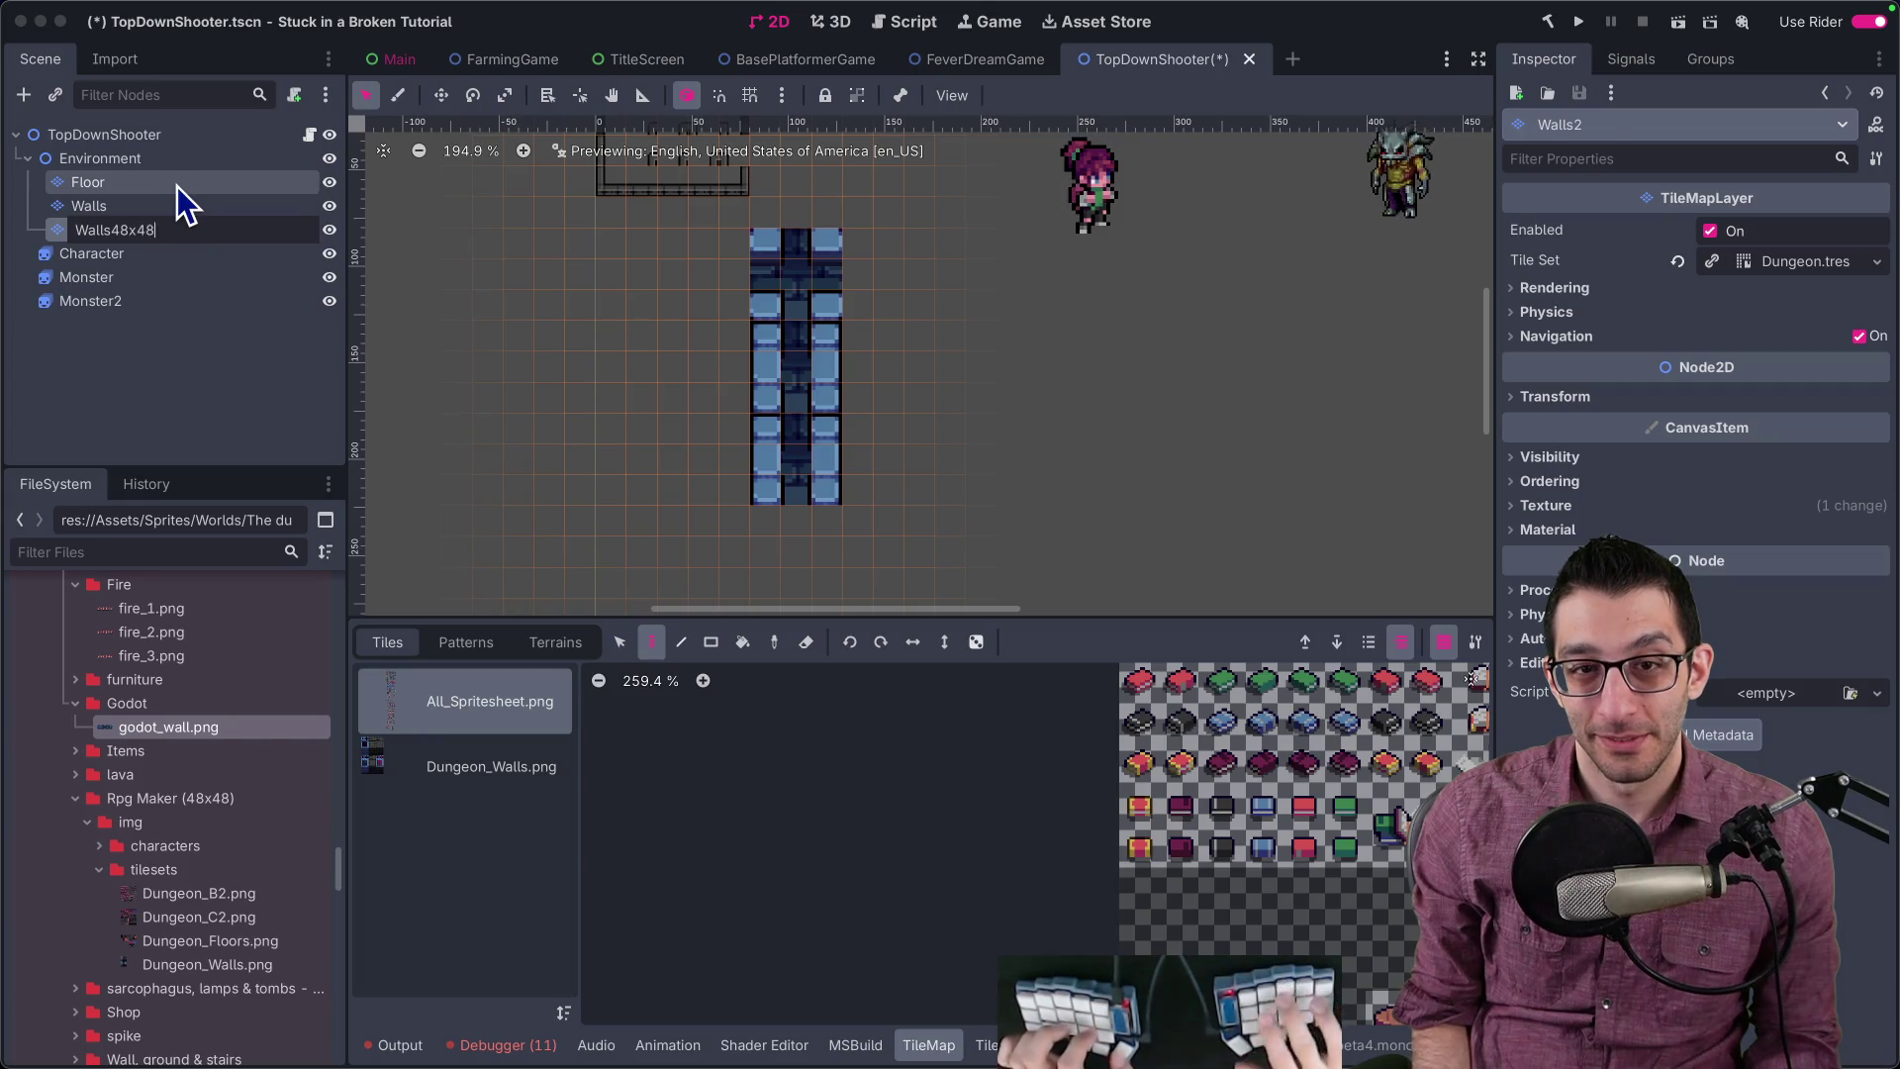
key("Return")
Step: Replace its Tile Set with a new TileSet saved as Dungeon48x48.tres
left_click(1766, 263)
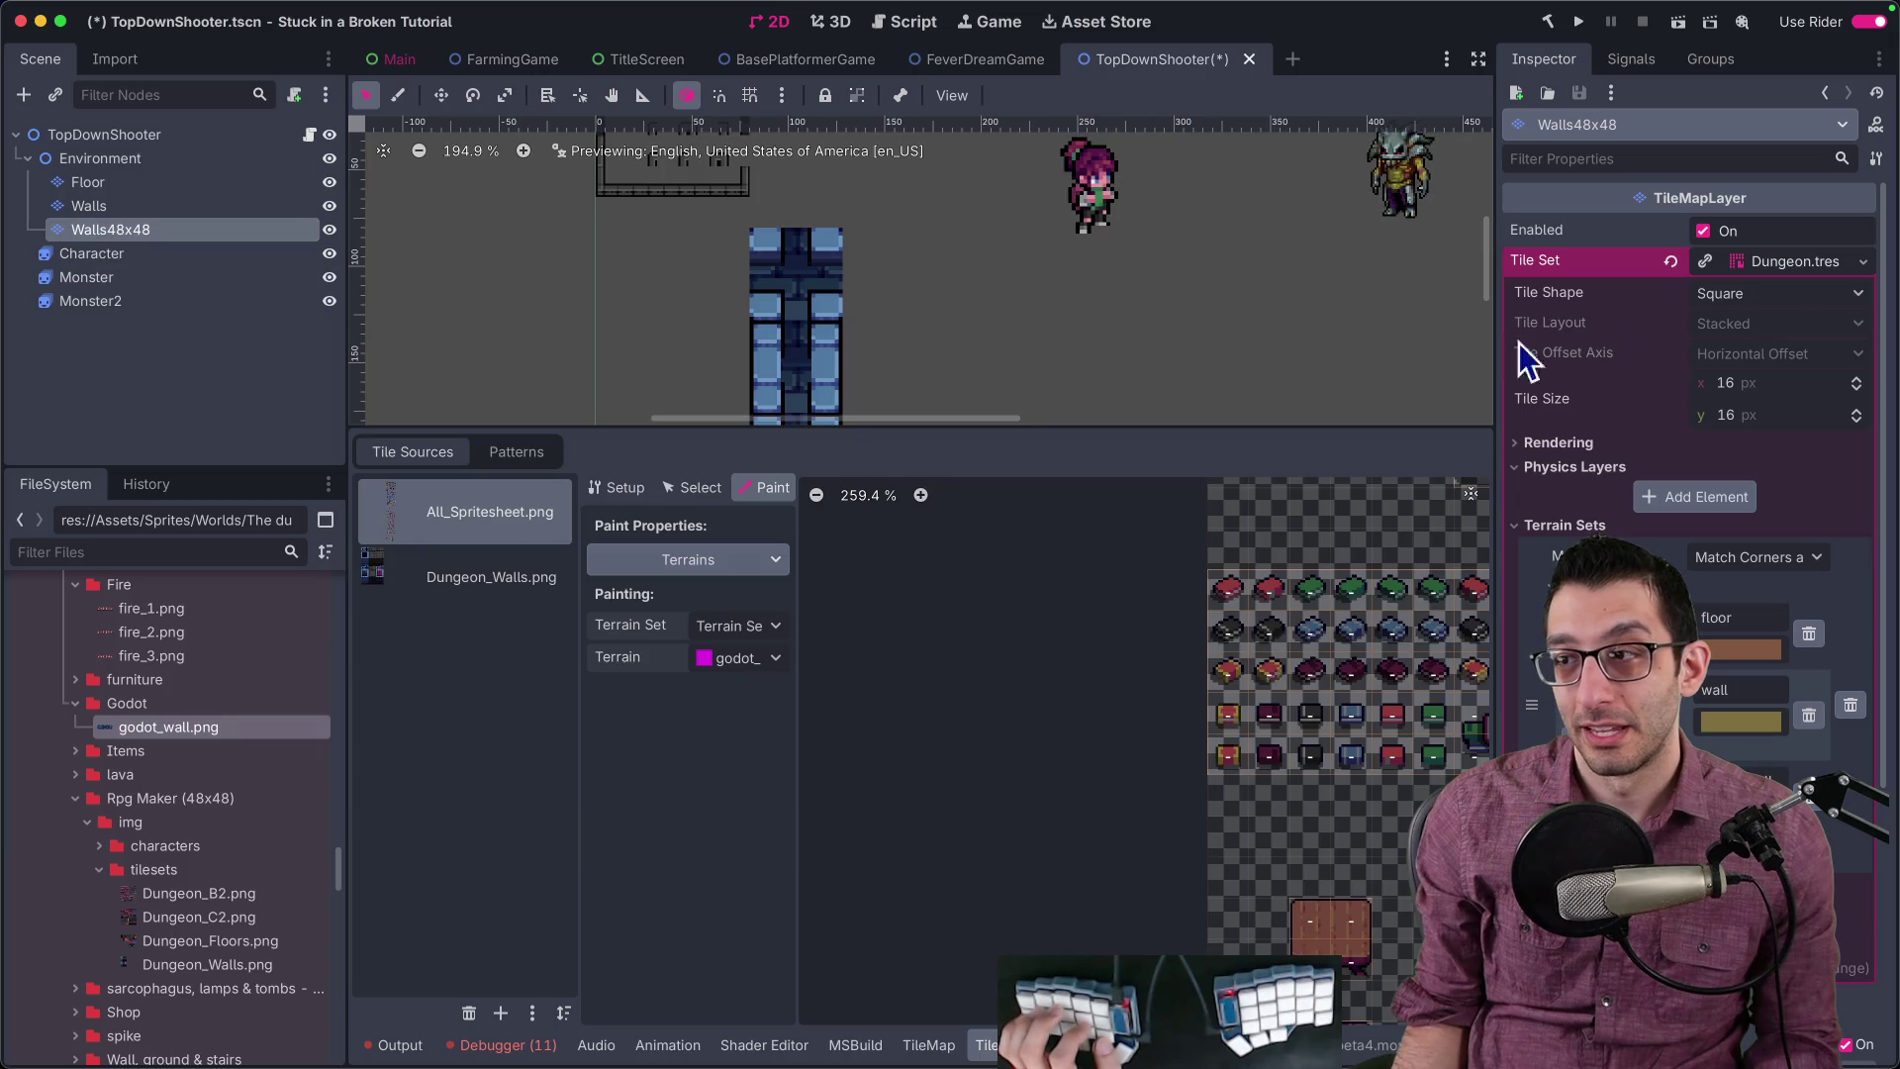
right_click(1784, 267)
left_click(1723, 345)
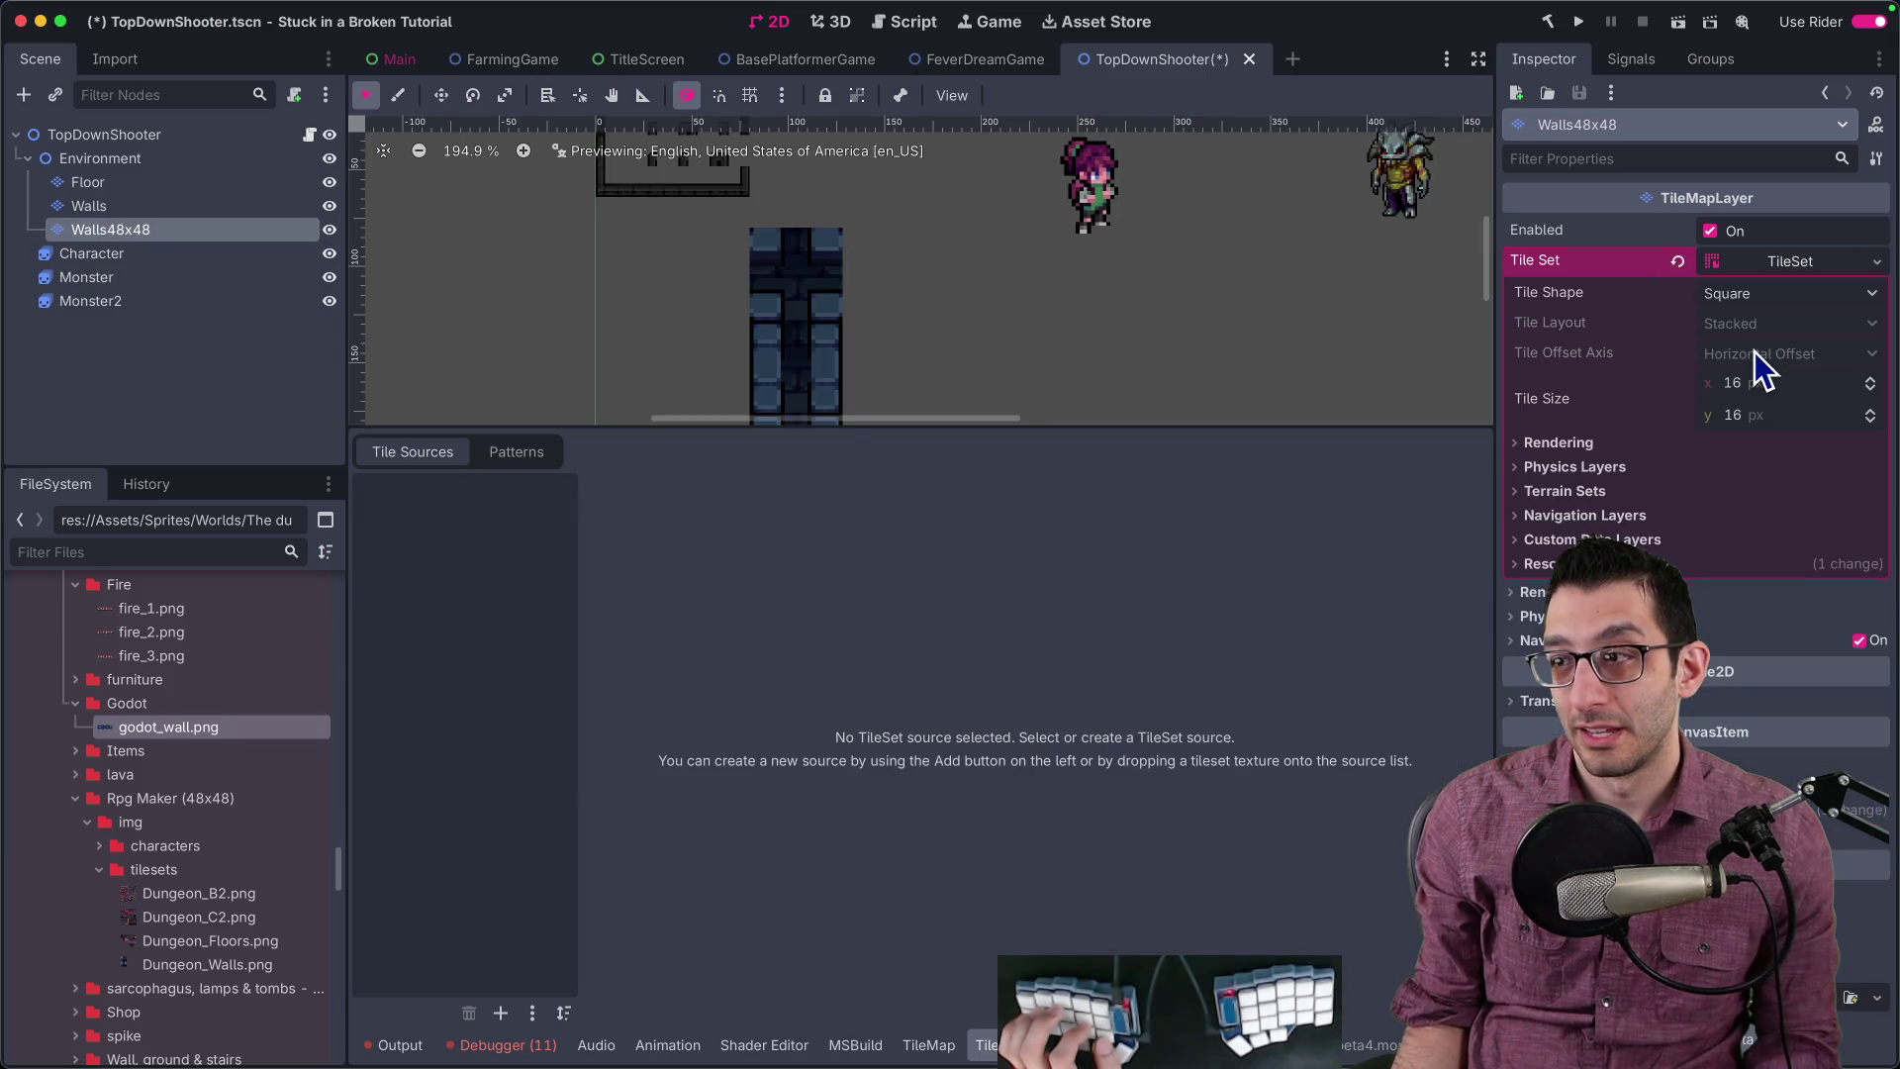
right_click(1783, 265)
left_click(1783, 466)
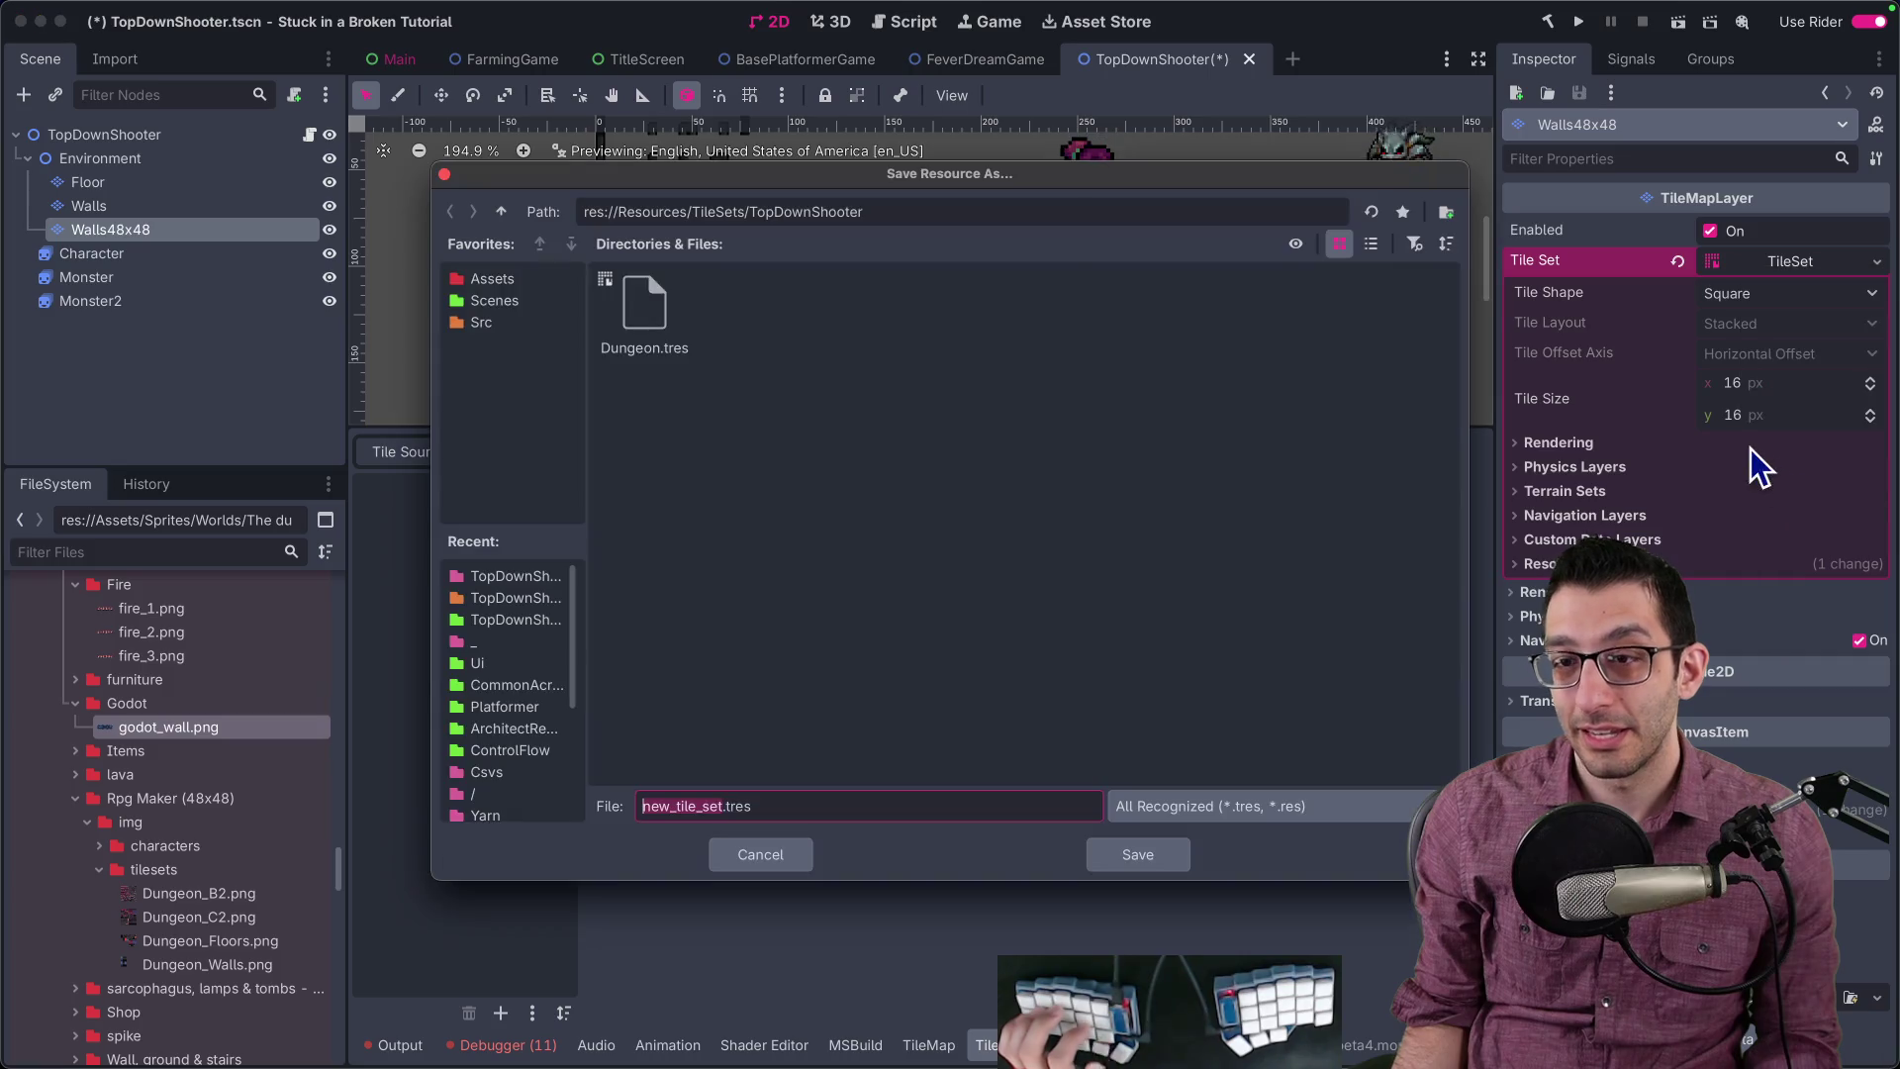
type("Dungeon48x48")
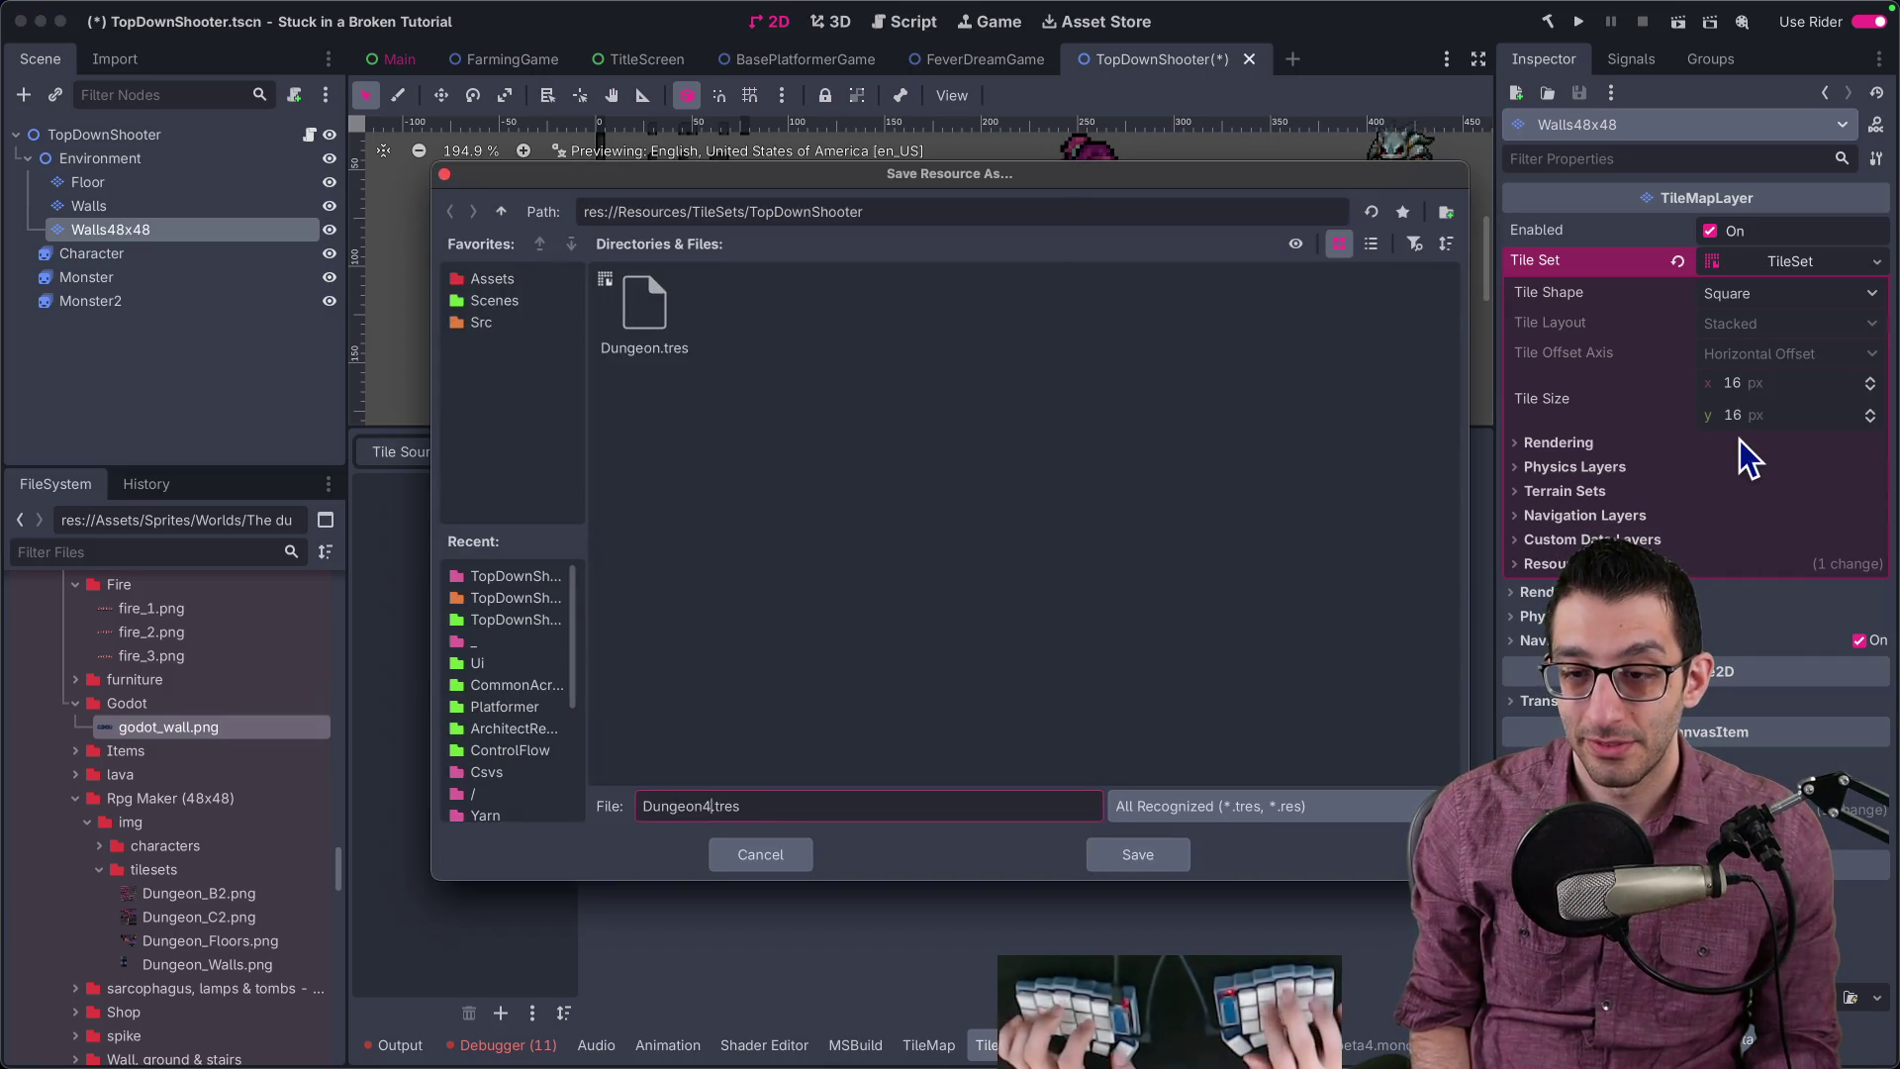
key("Return")
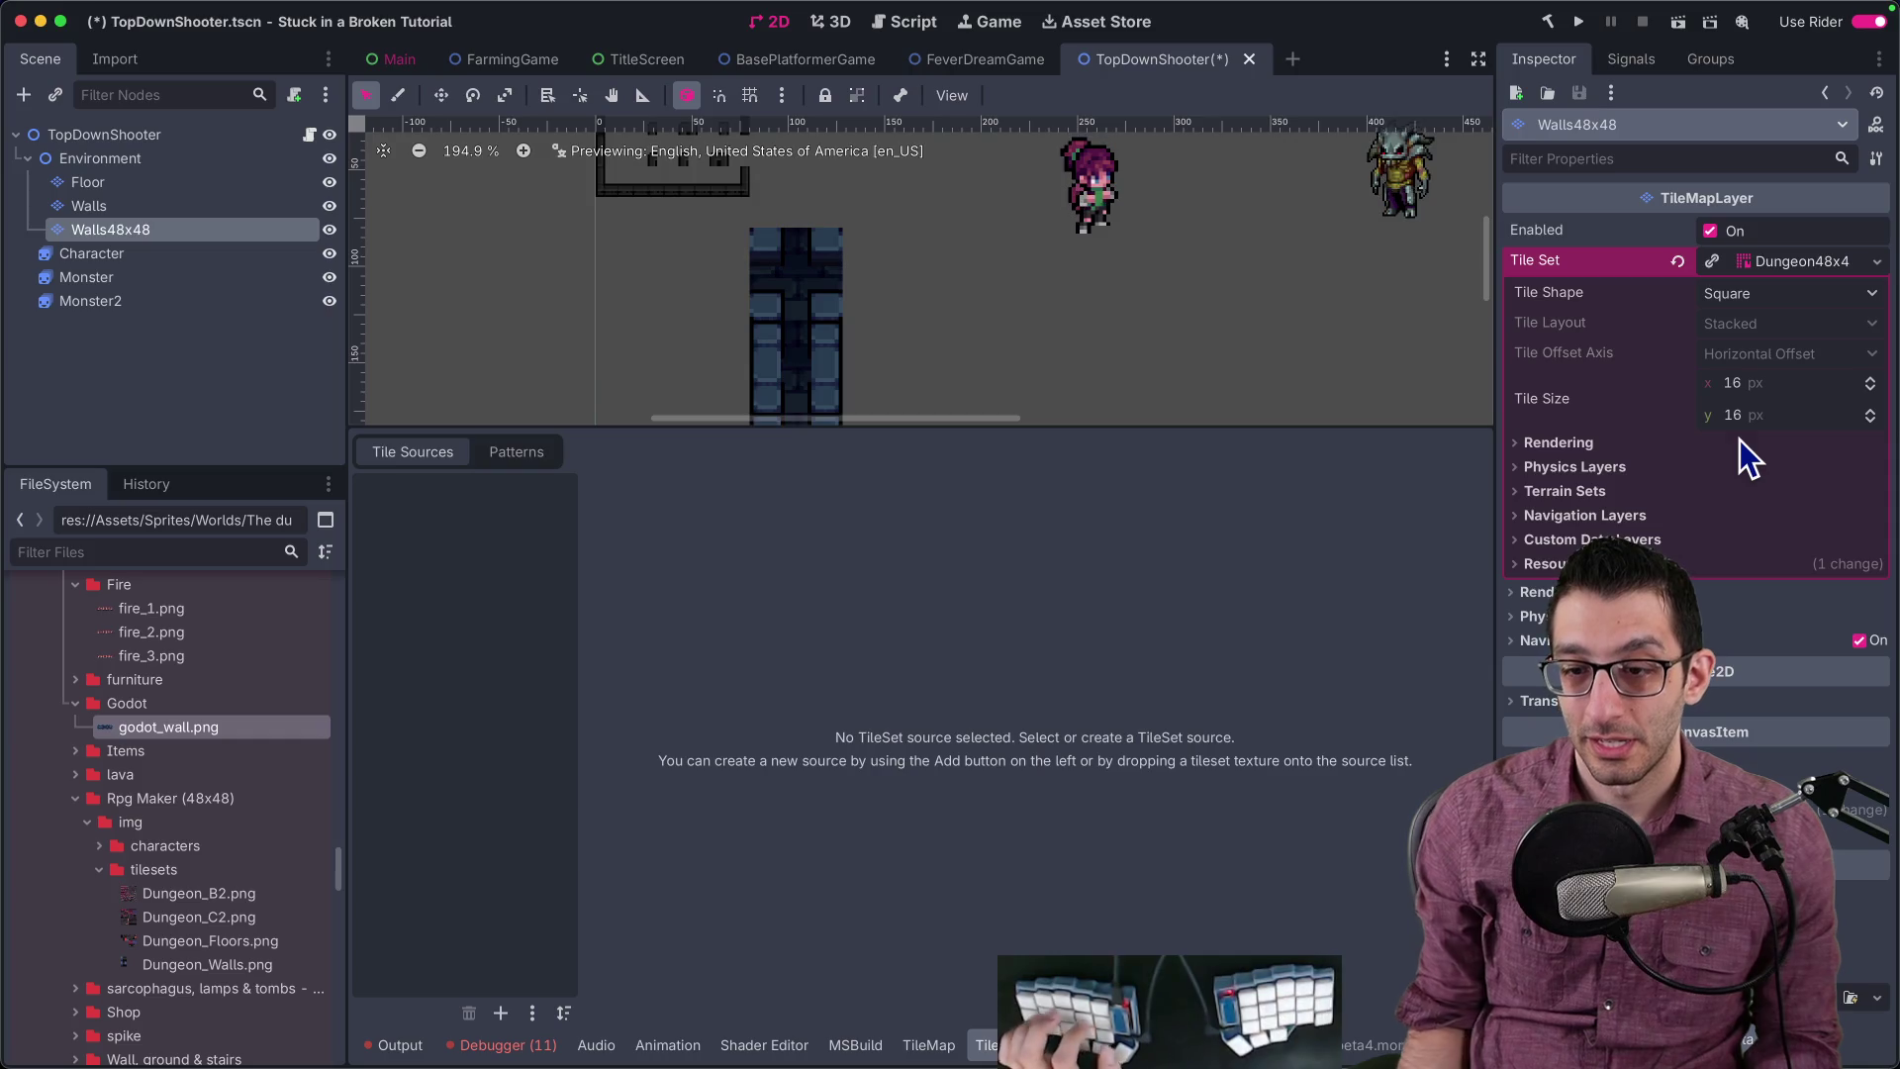
Step: Add a corners-and-sides terrain set with a magenta (ff00ff) walls terrain
left_click(1621, 489)
left_click(1687, 522)
left_click(1744, 526)
left_click(1743, 526)
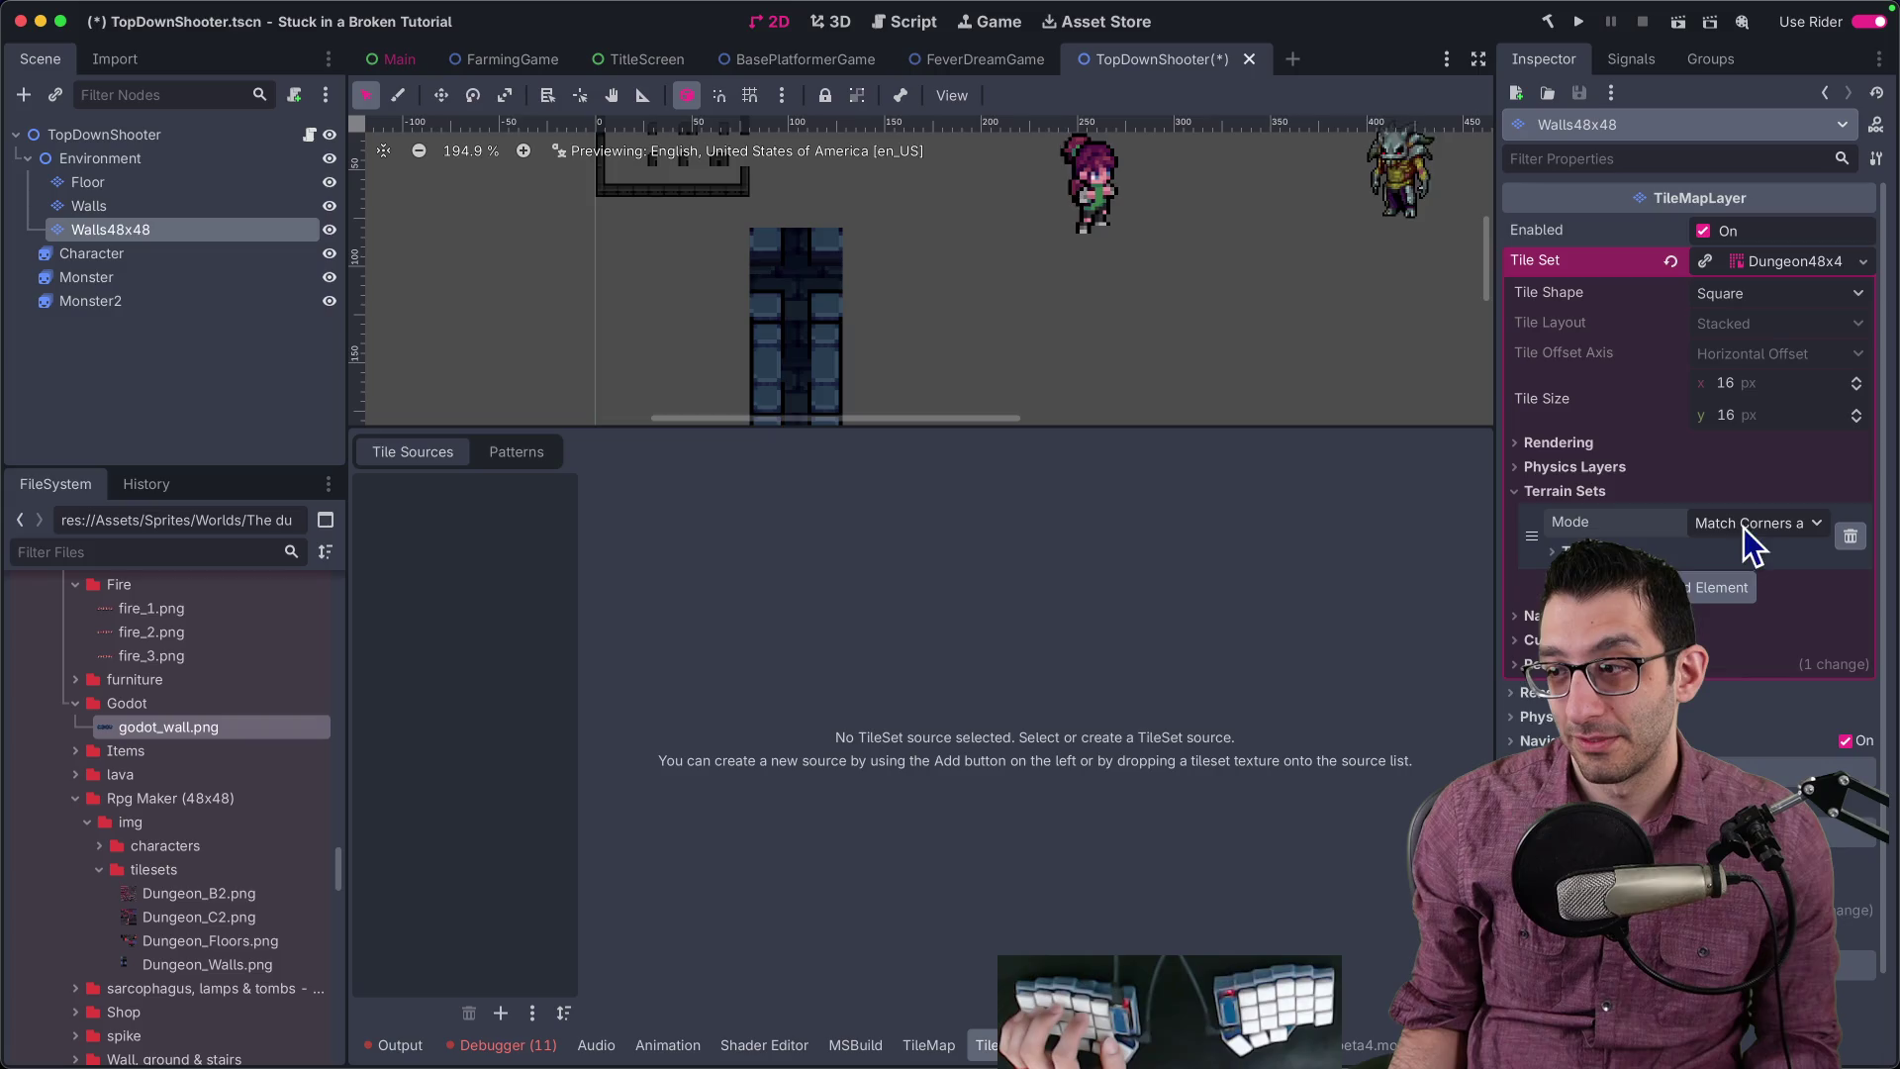
left_click(1720, 587)
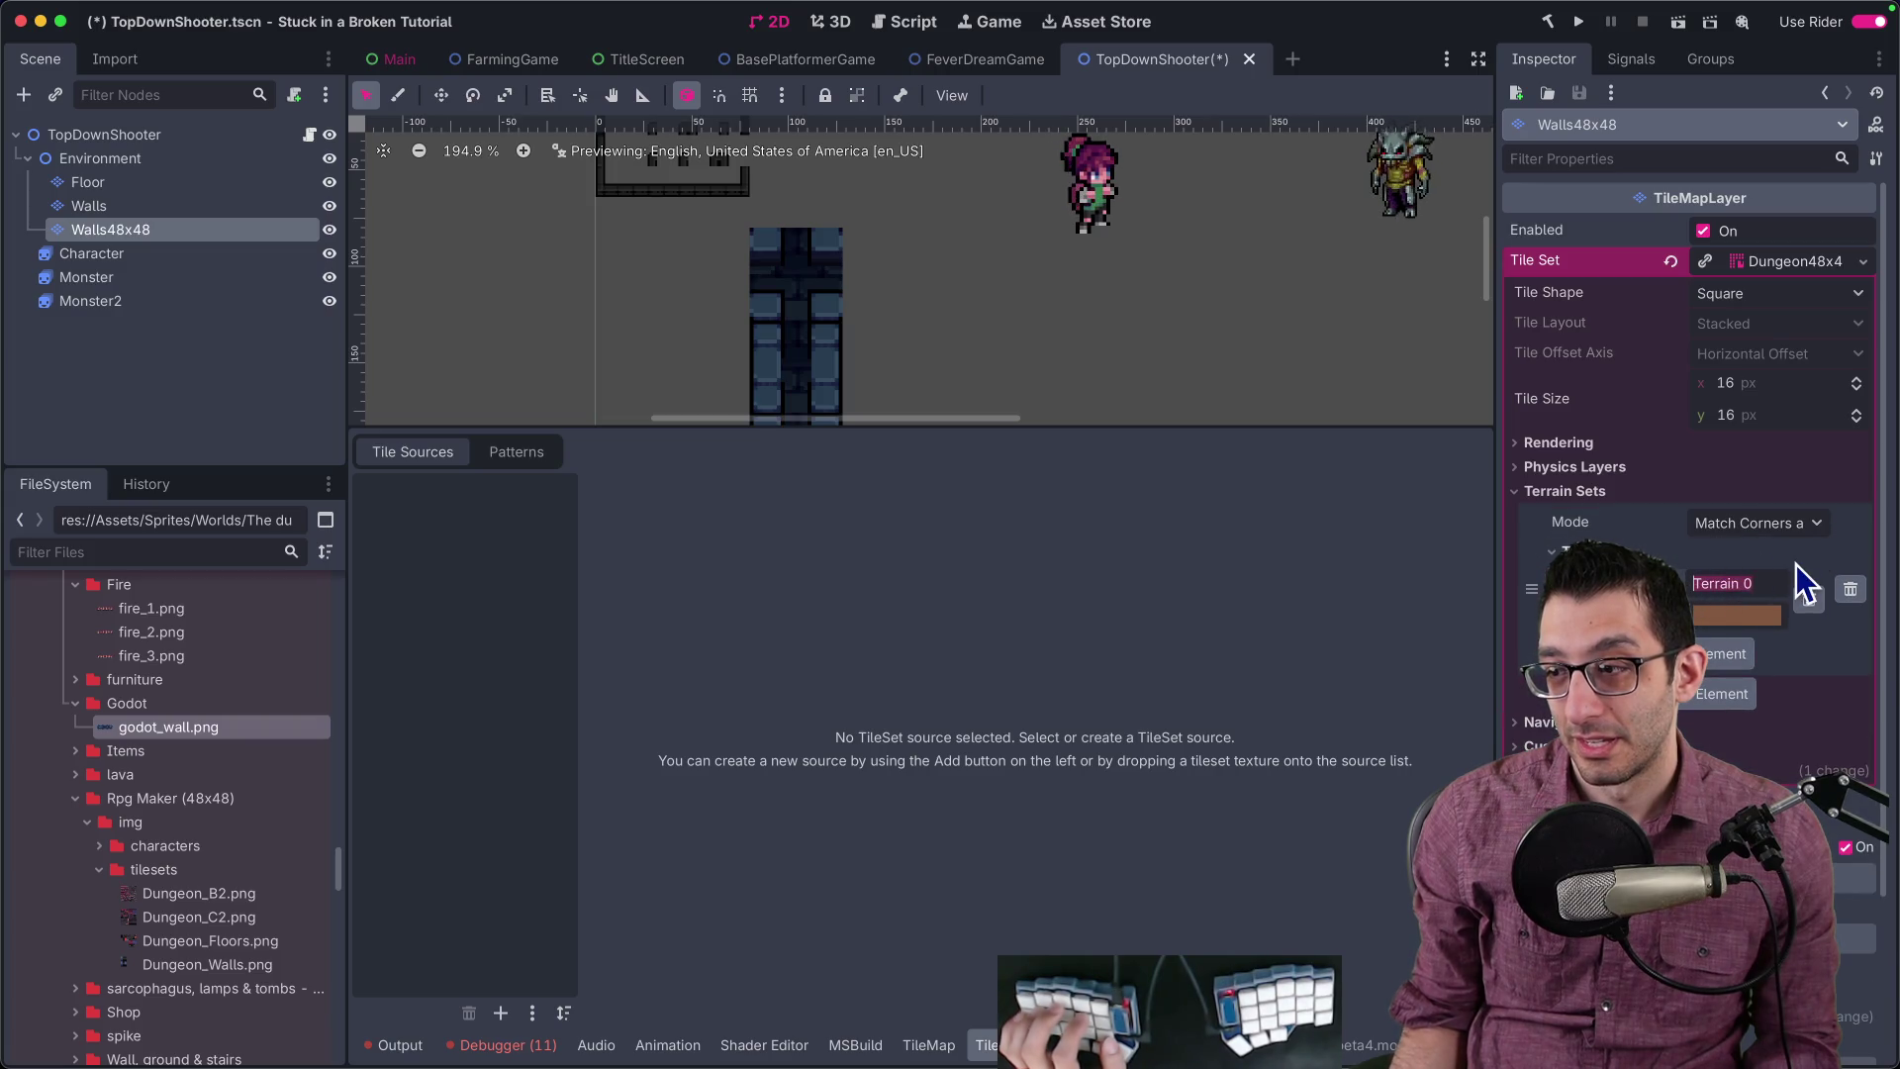
left_click(1730, 615)
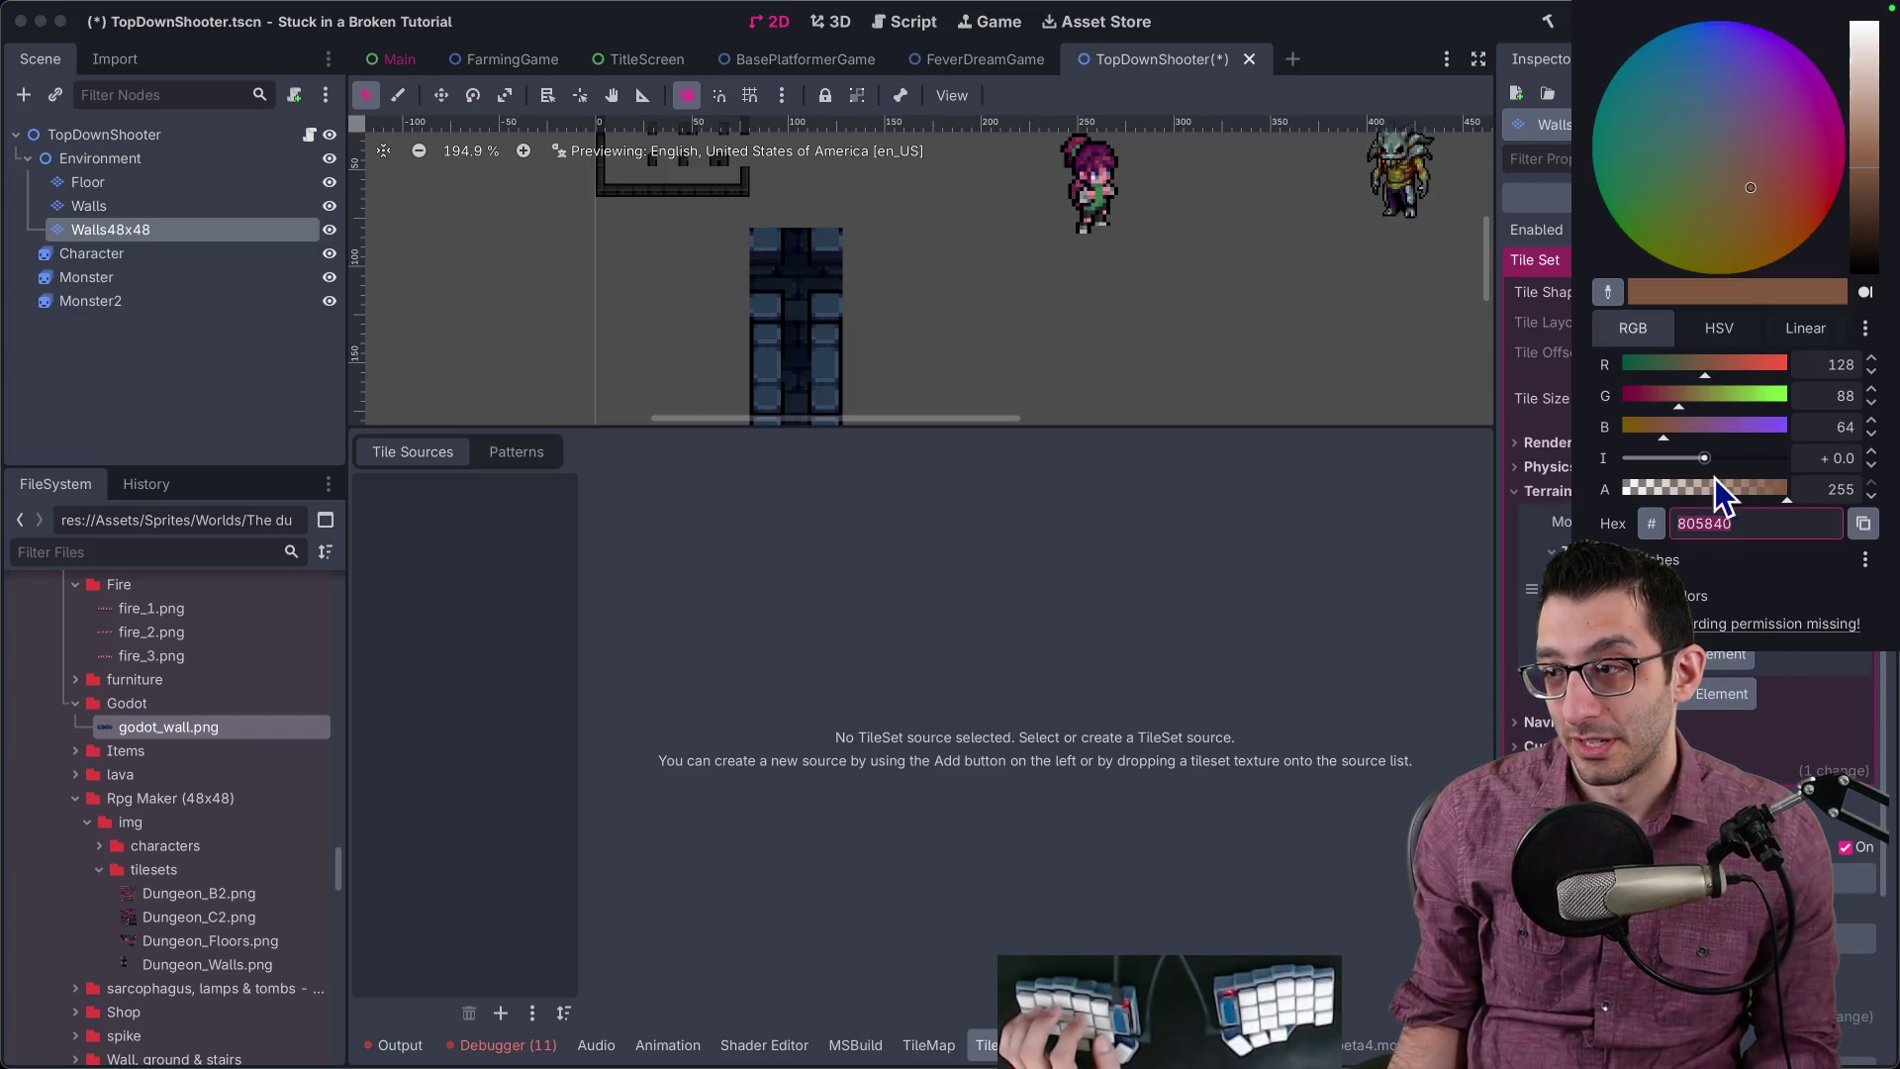
mouse_move(1708, 397)
left_mouse_down()
mouse_move(1622, 398)
mouse_move(1786, 366)
left_mouse_up()
left_click(1786, 427)
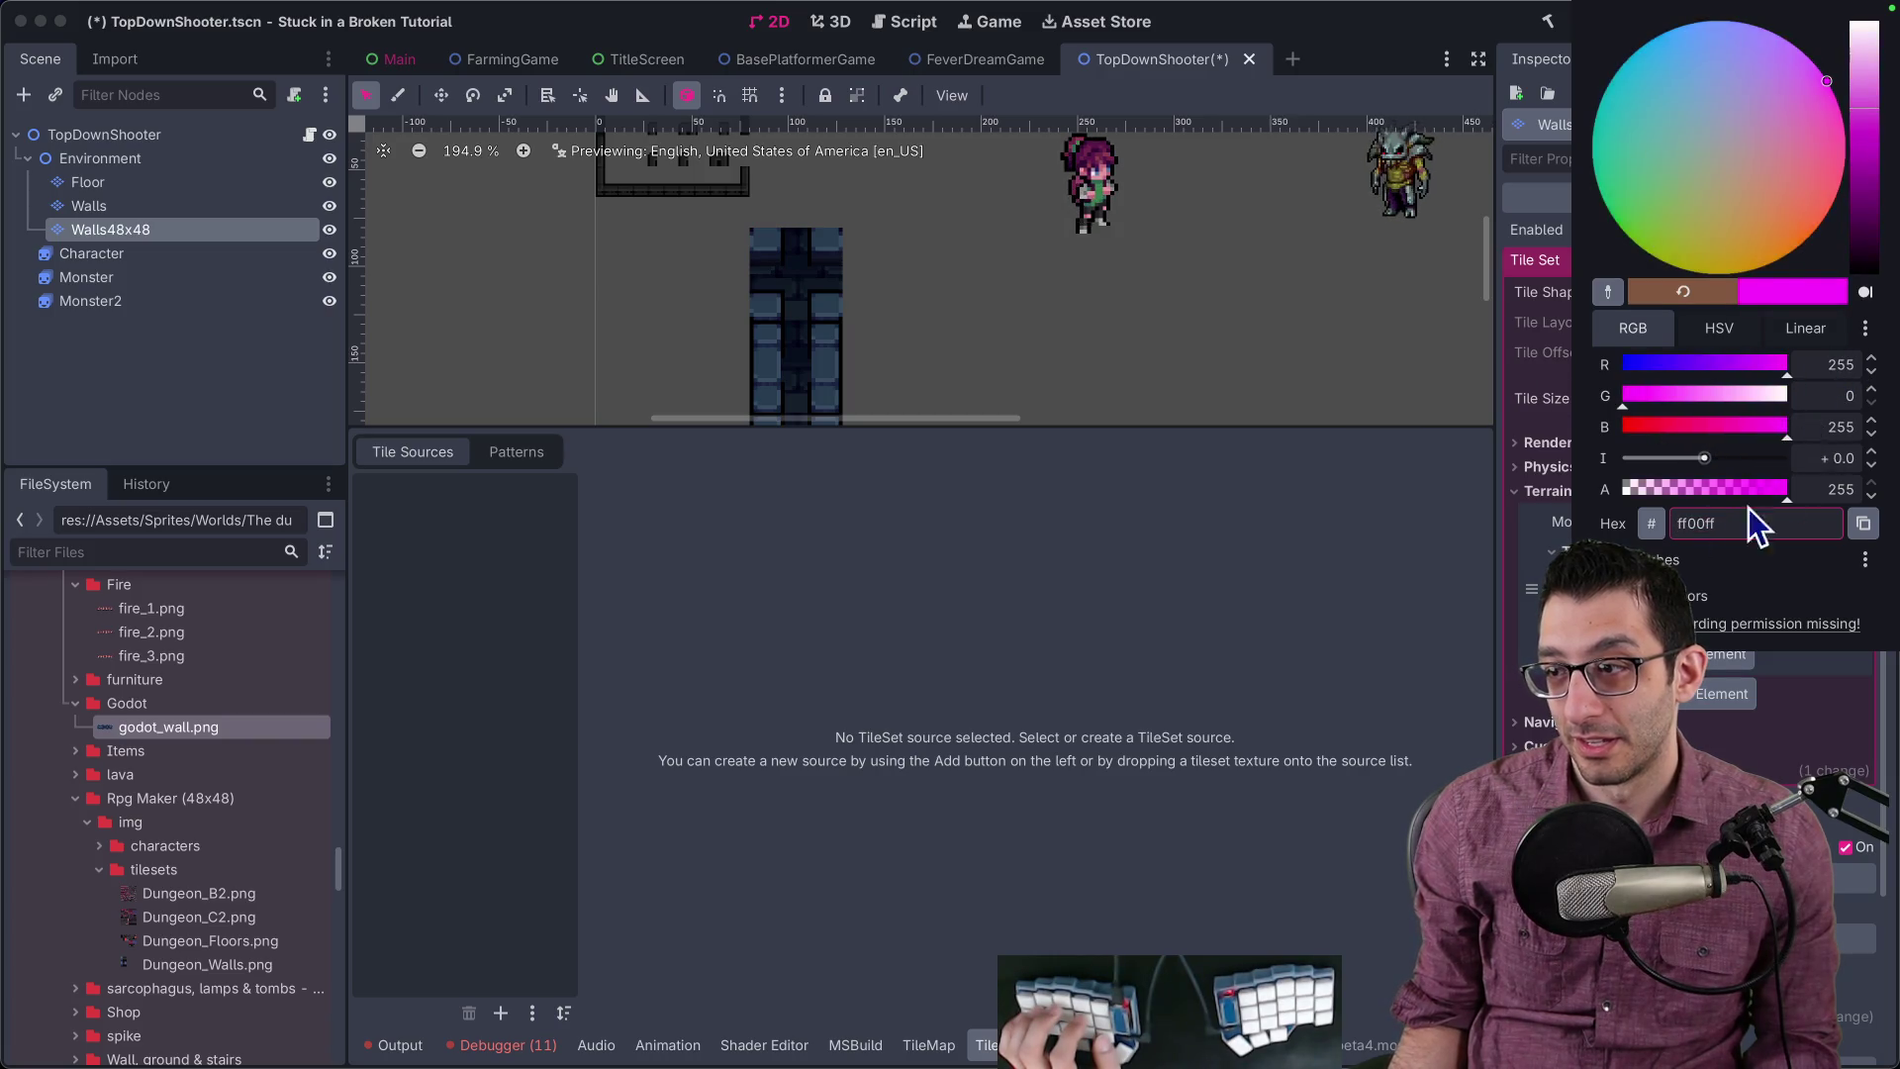
left_click(1435, 554)
Step: Set tile size to 48x48 and add godot_wall.png as an auto-tiled atlas source
left_click_drag(168, 727, 376, 712)
left_click(1030, 564)
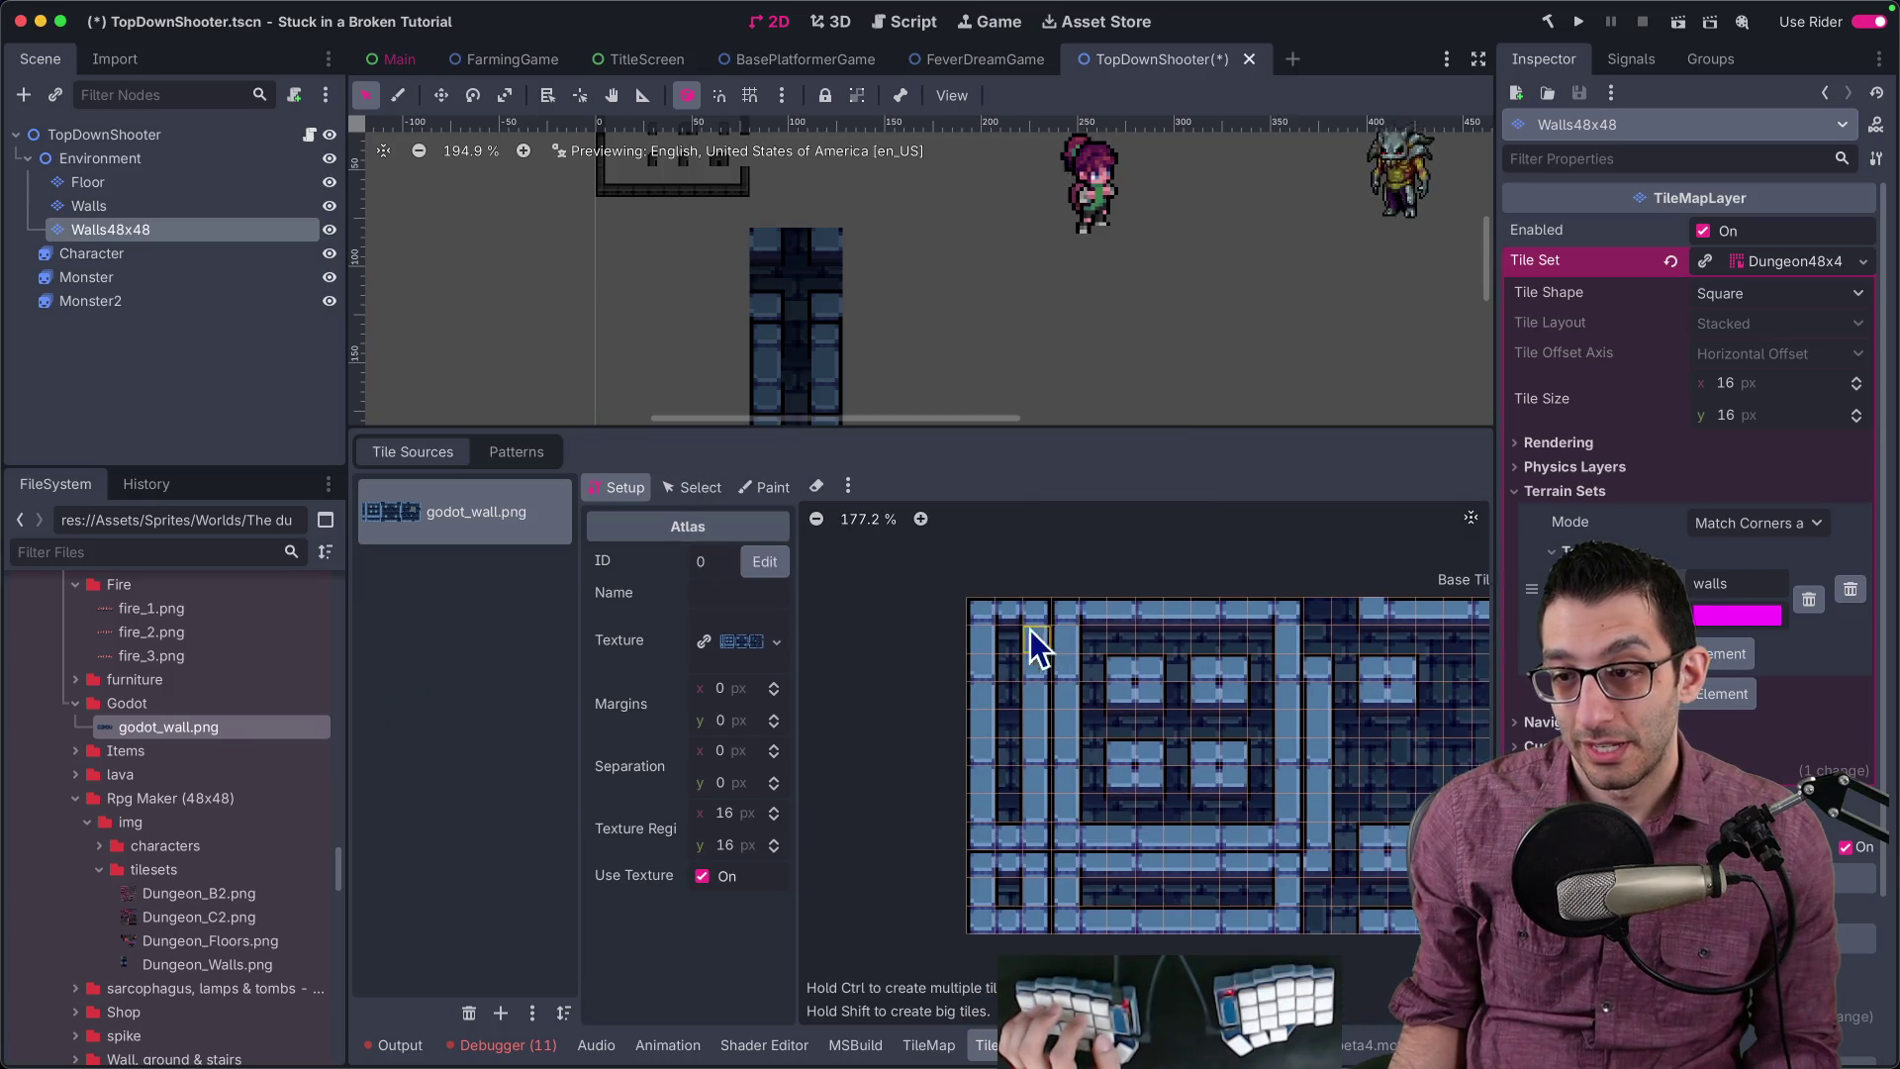
left_click(1727, 382)
type("48")
key("Tab")
type("48")
key("Return")
scroll(893, 669, "up", 3)
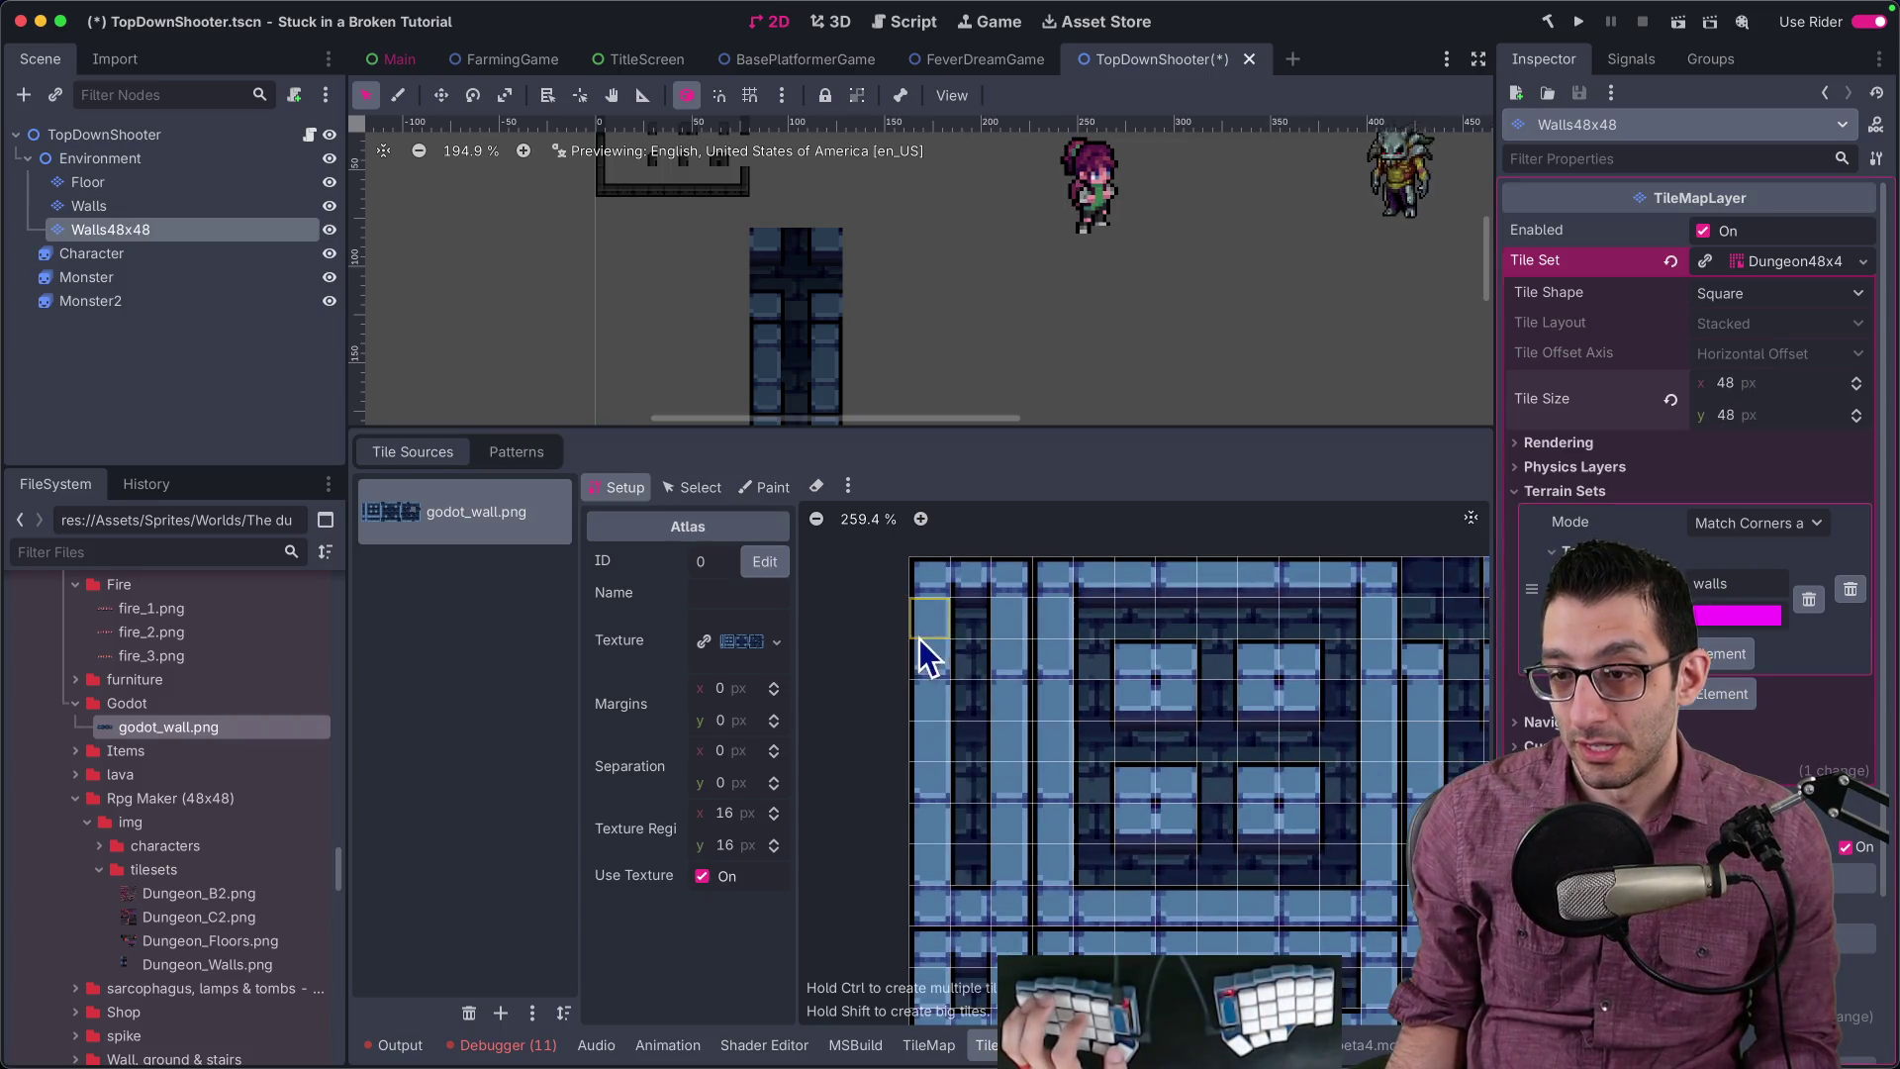
left_click(469, 1012)
mouse_move(198, 726)
left_mouse_down()
mouse_move(382, 712)
mouse_move(534, 580)
left_mouse_up()
left_click(1037, 565)
Step: Choose Paint > Terrain with the walls terrain selected
scroll(958, 603, "down", 5)
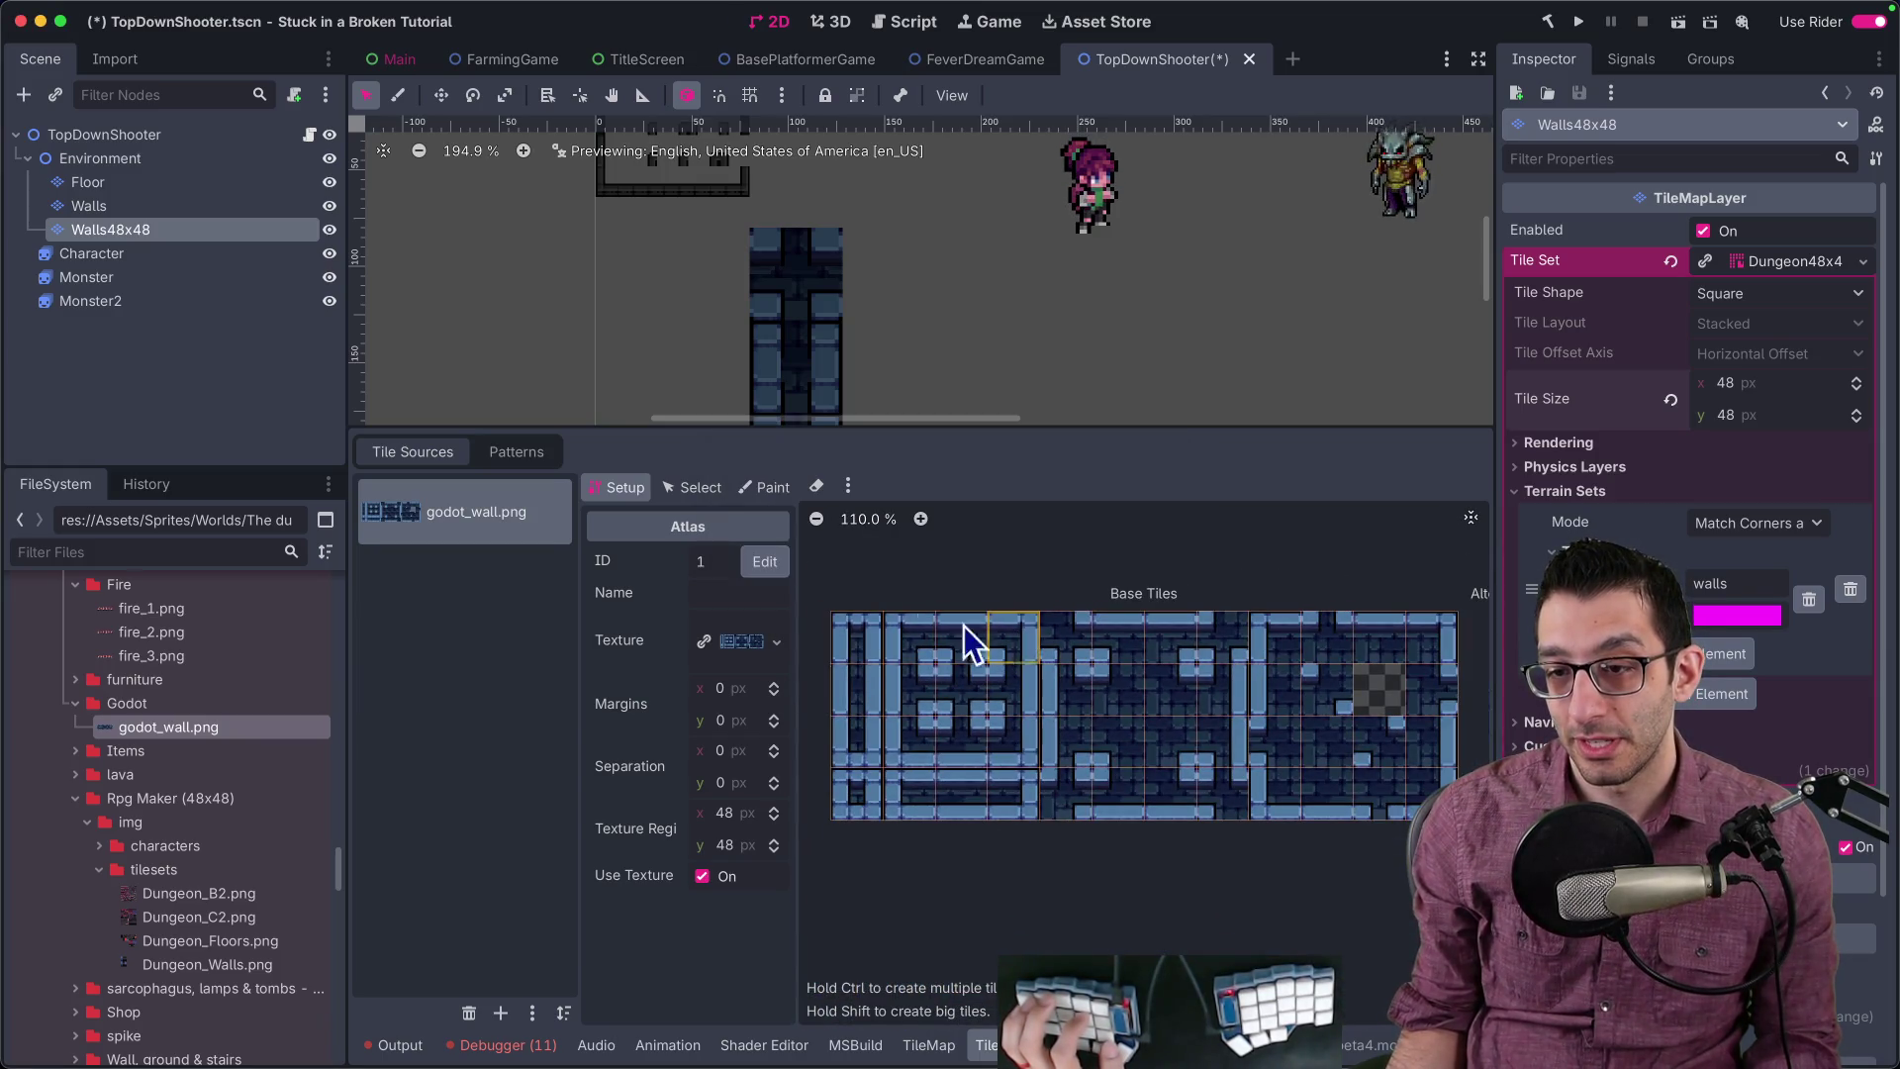
left_click(760, 488)
left_click(731, 658)
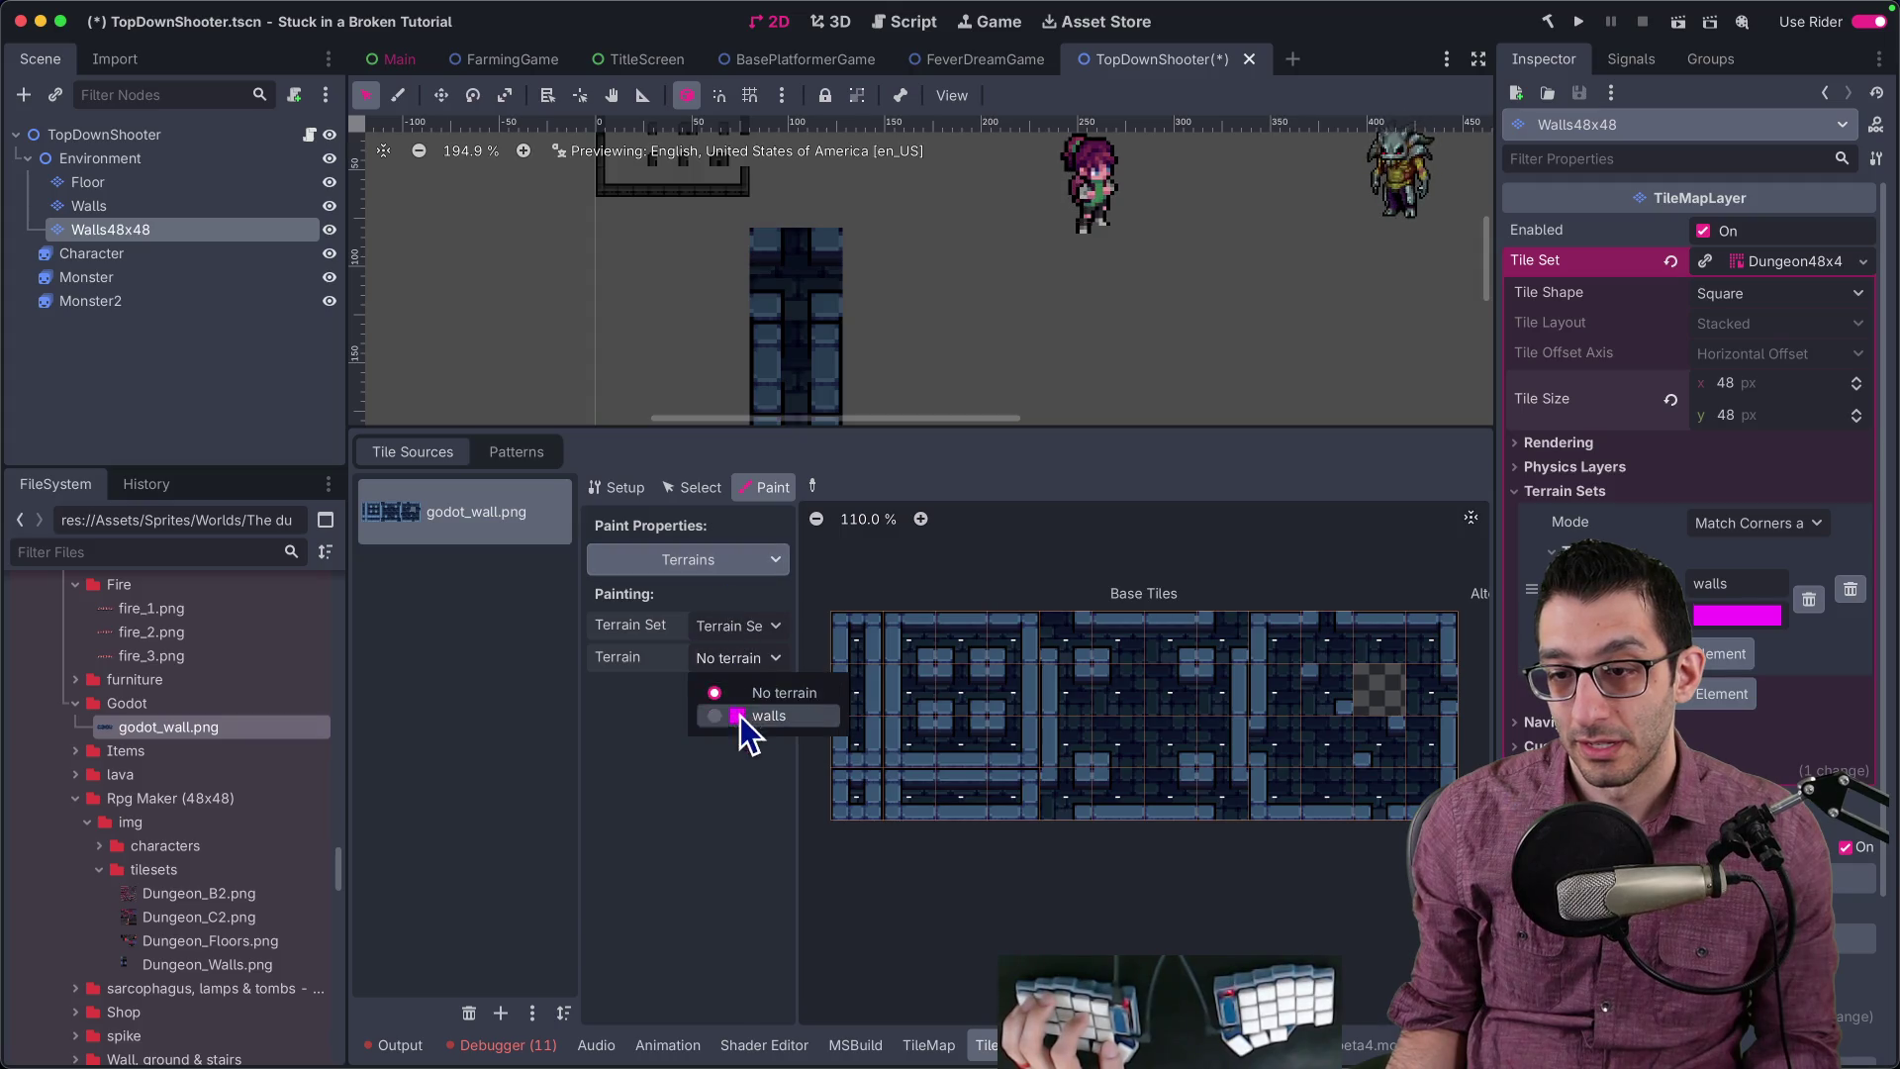
left_click(739, 716)
Step: Paint walls terrain onto a first few tiles, then enlarge the atlas view in distraction-free mode
mouse_move(874, 779)
left_mouse_down()
mouse_move(1385, 762)
mouse_move(1030, 641)
left_mouse_up()
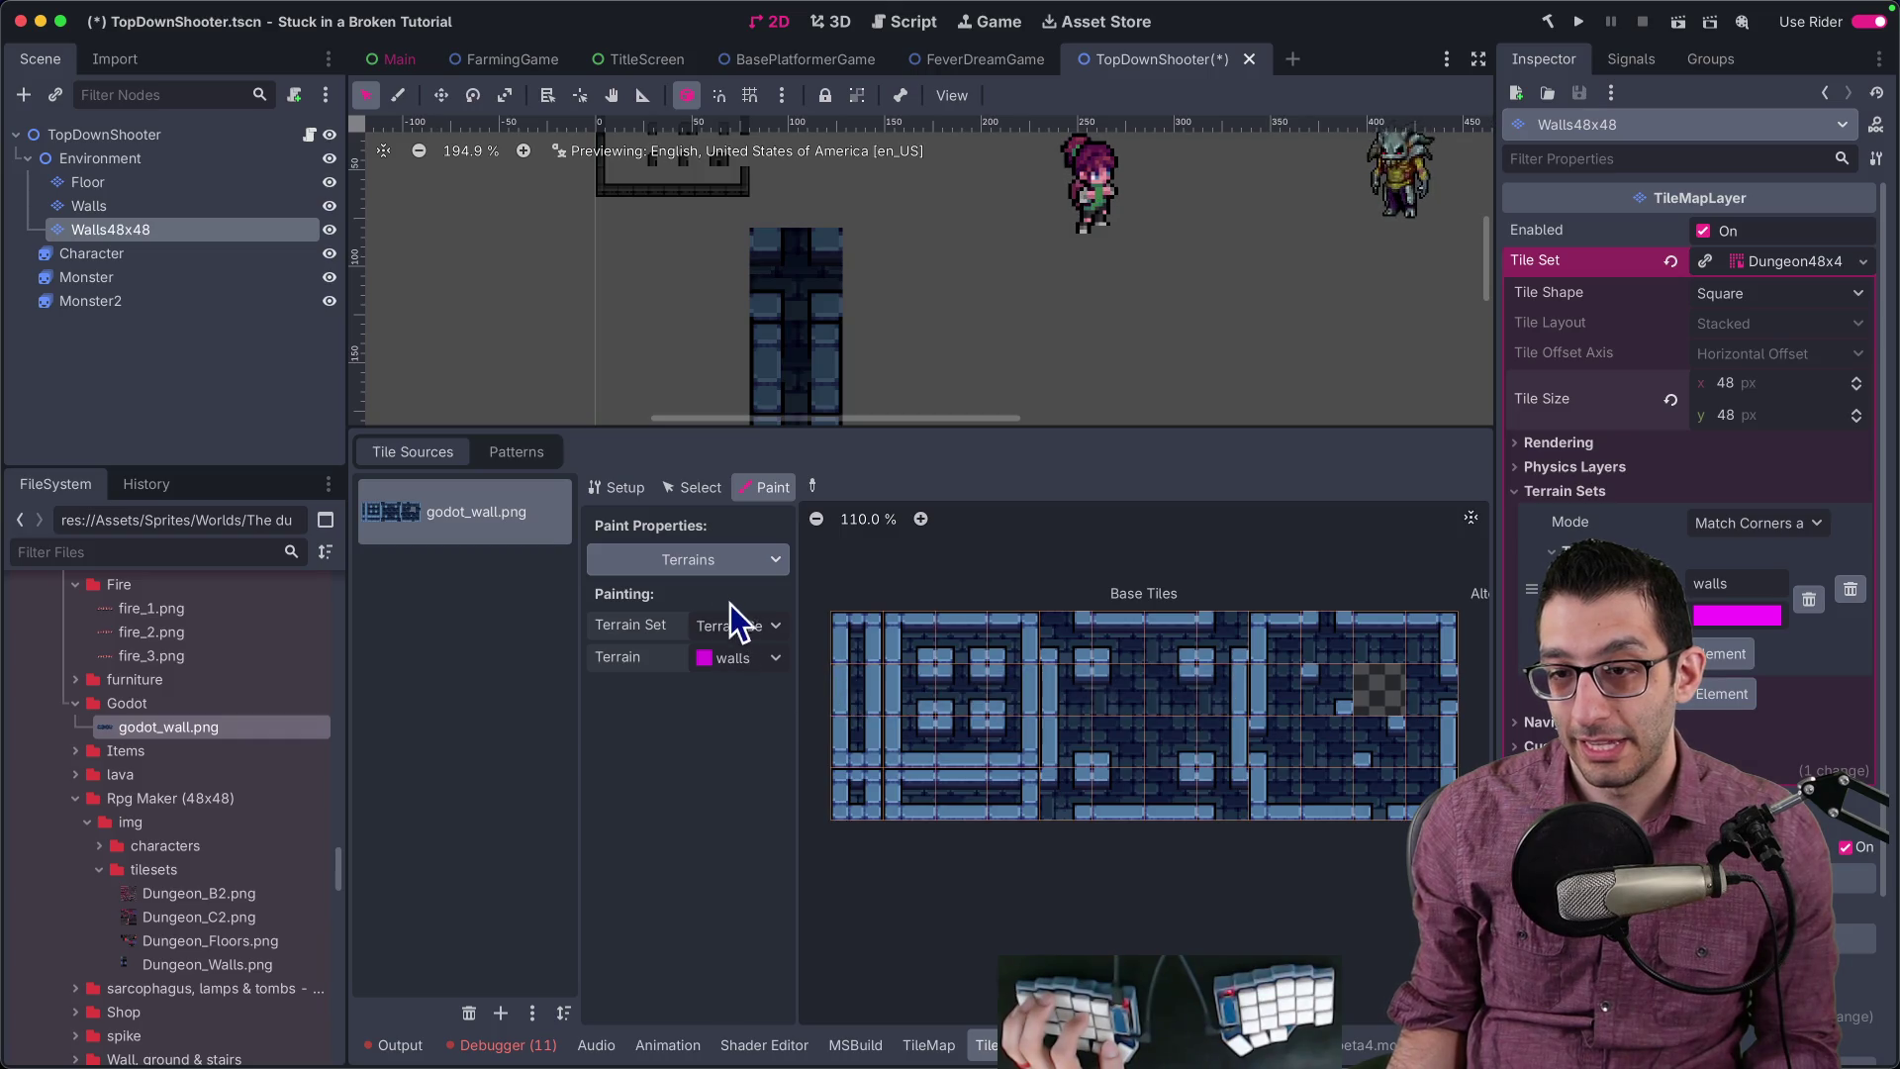
scroll(817, 674, "up", 3)
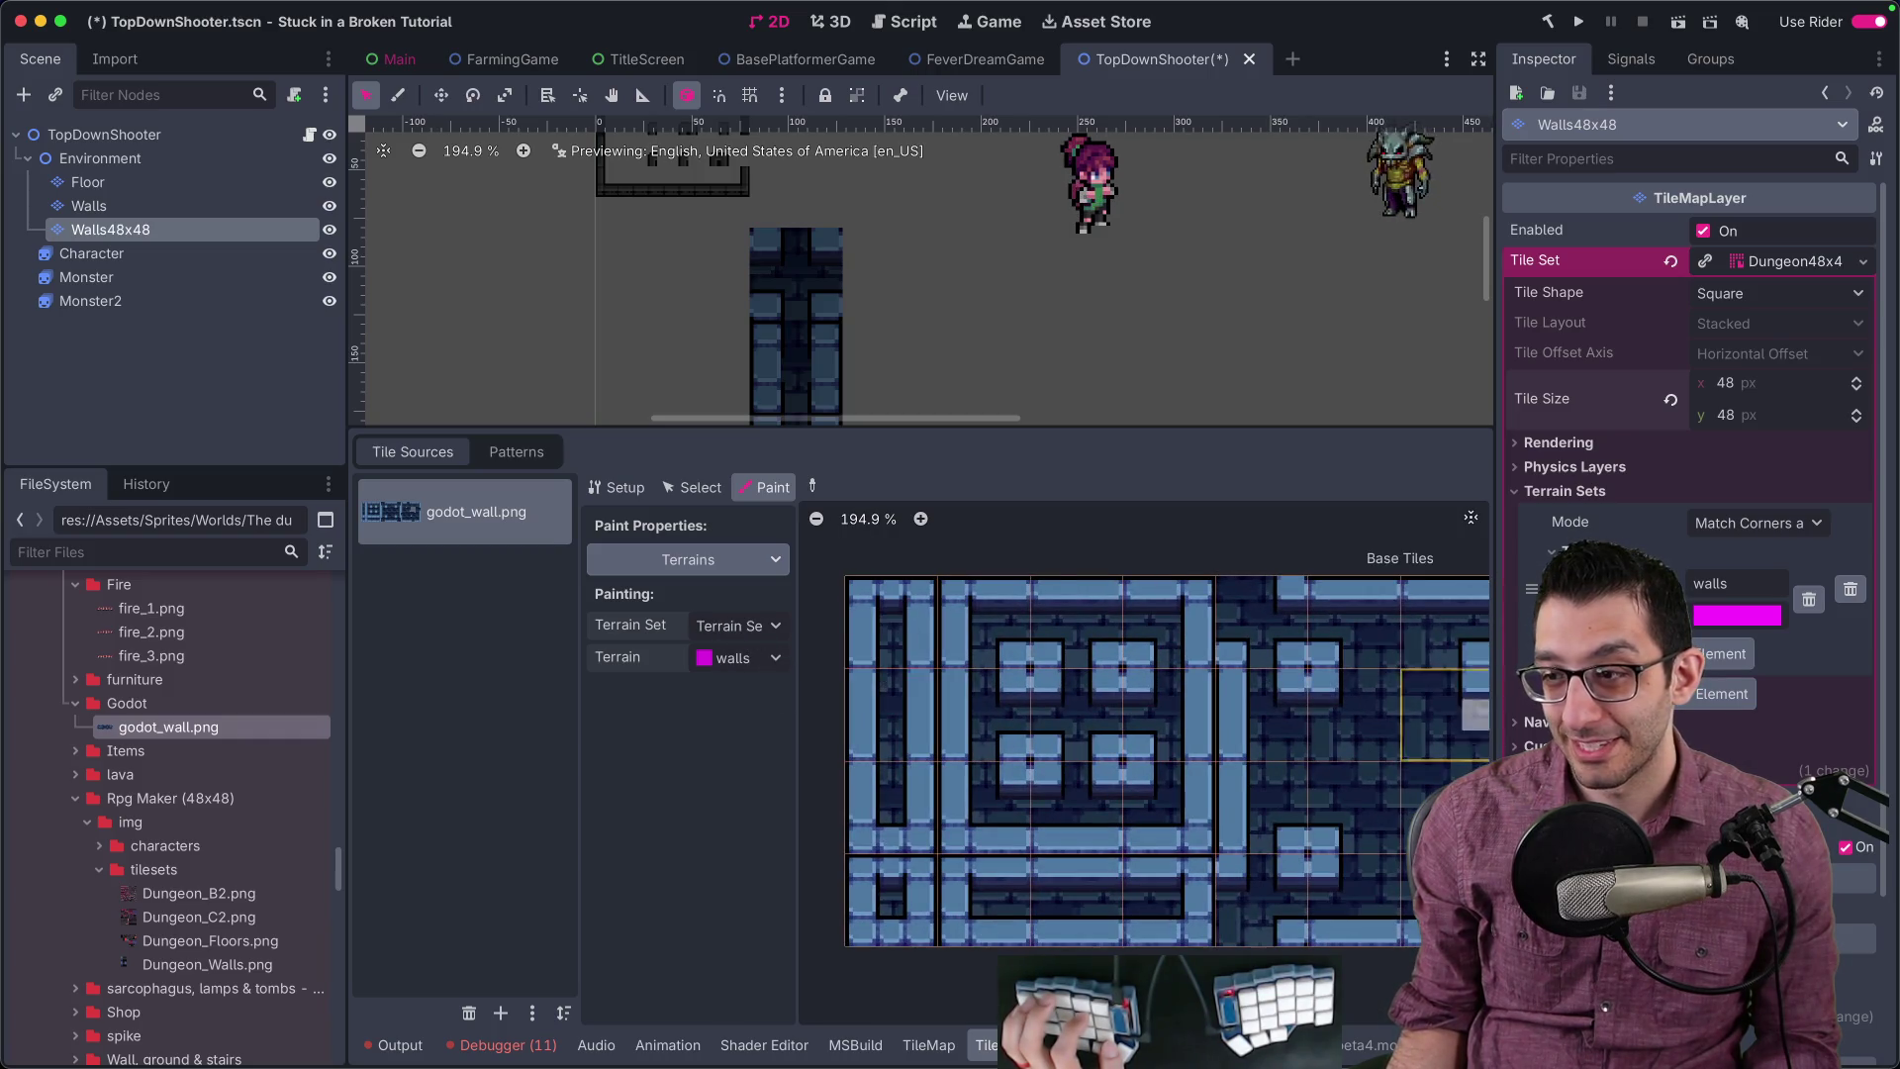
left_click(1470, 518)
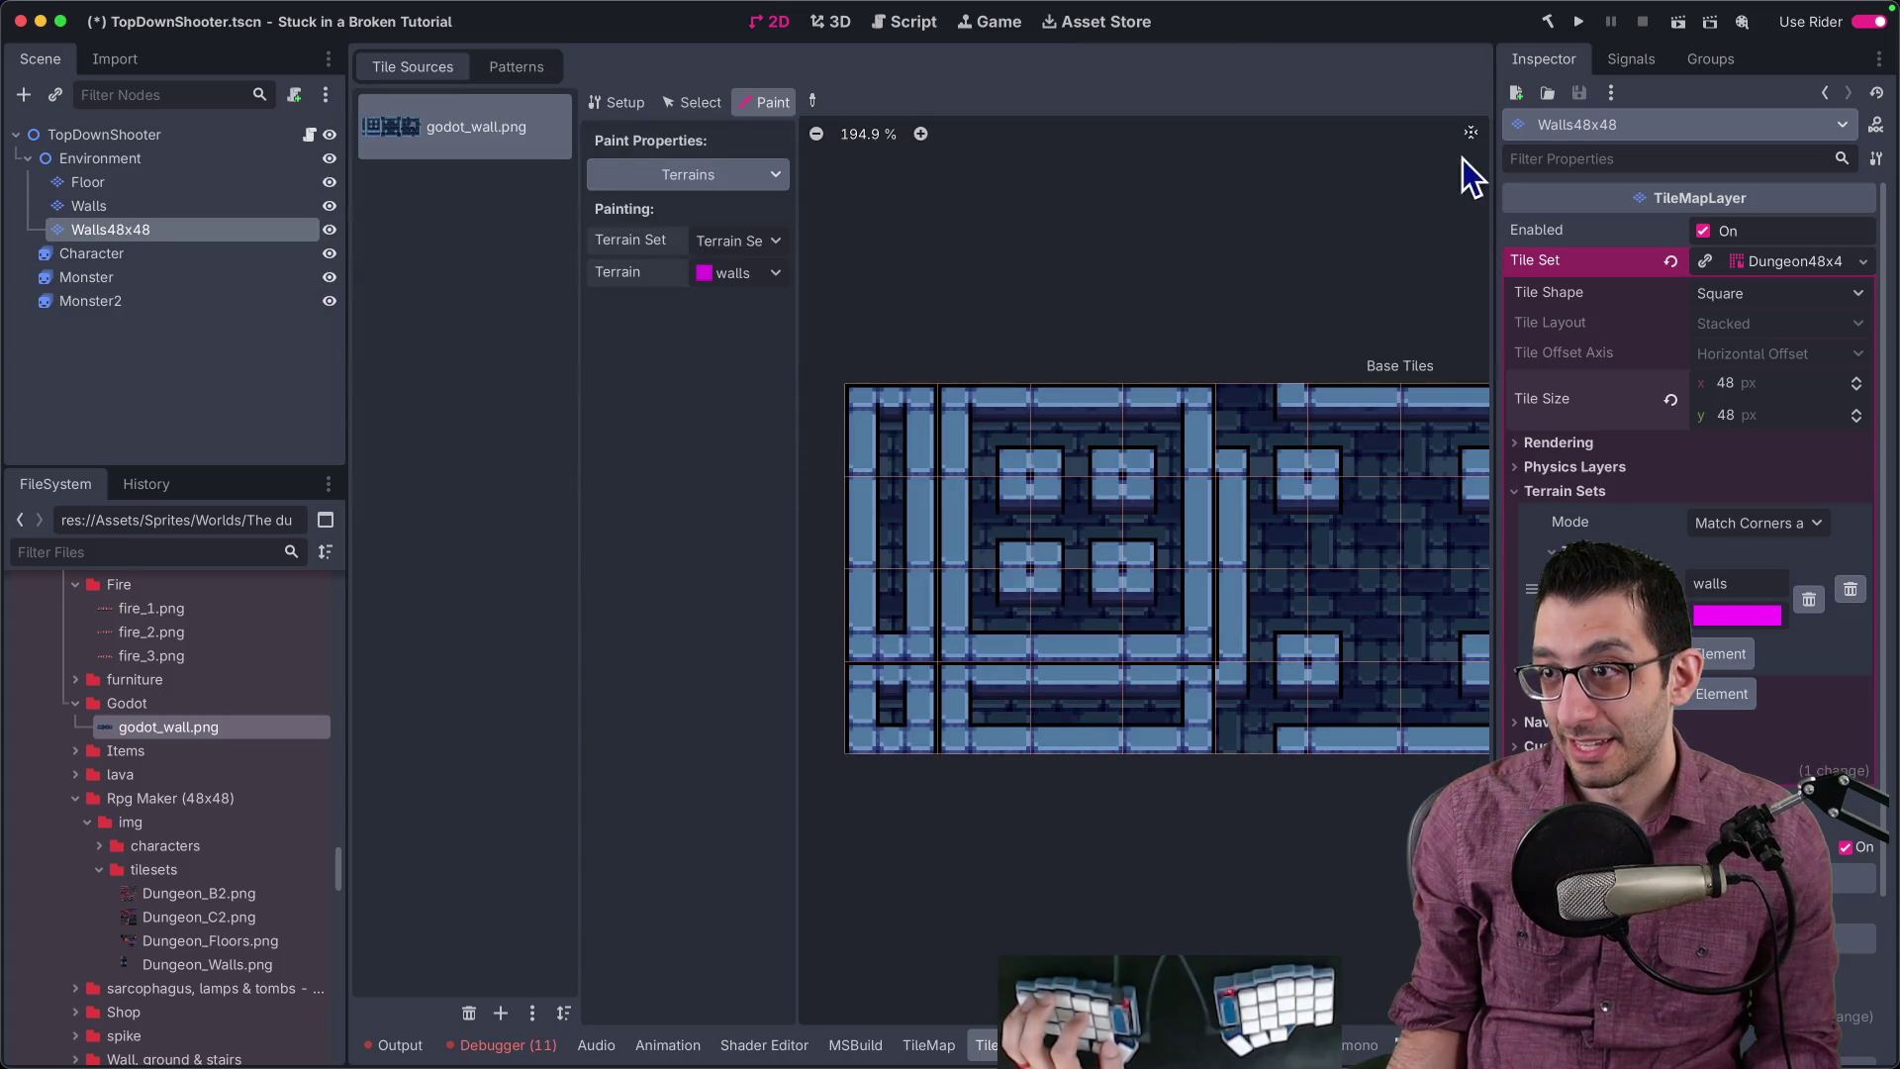
key("ctrl+shift+F11")
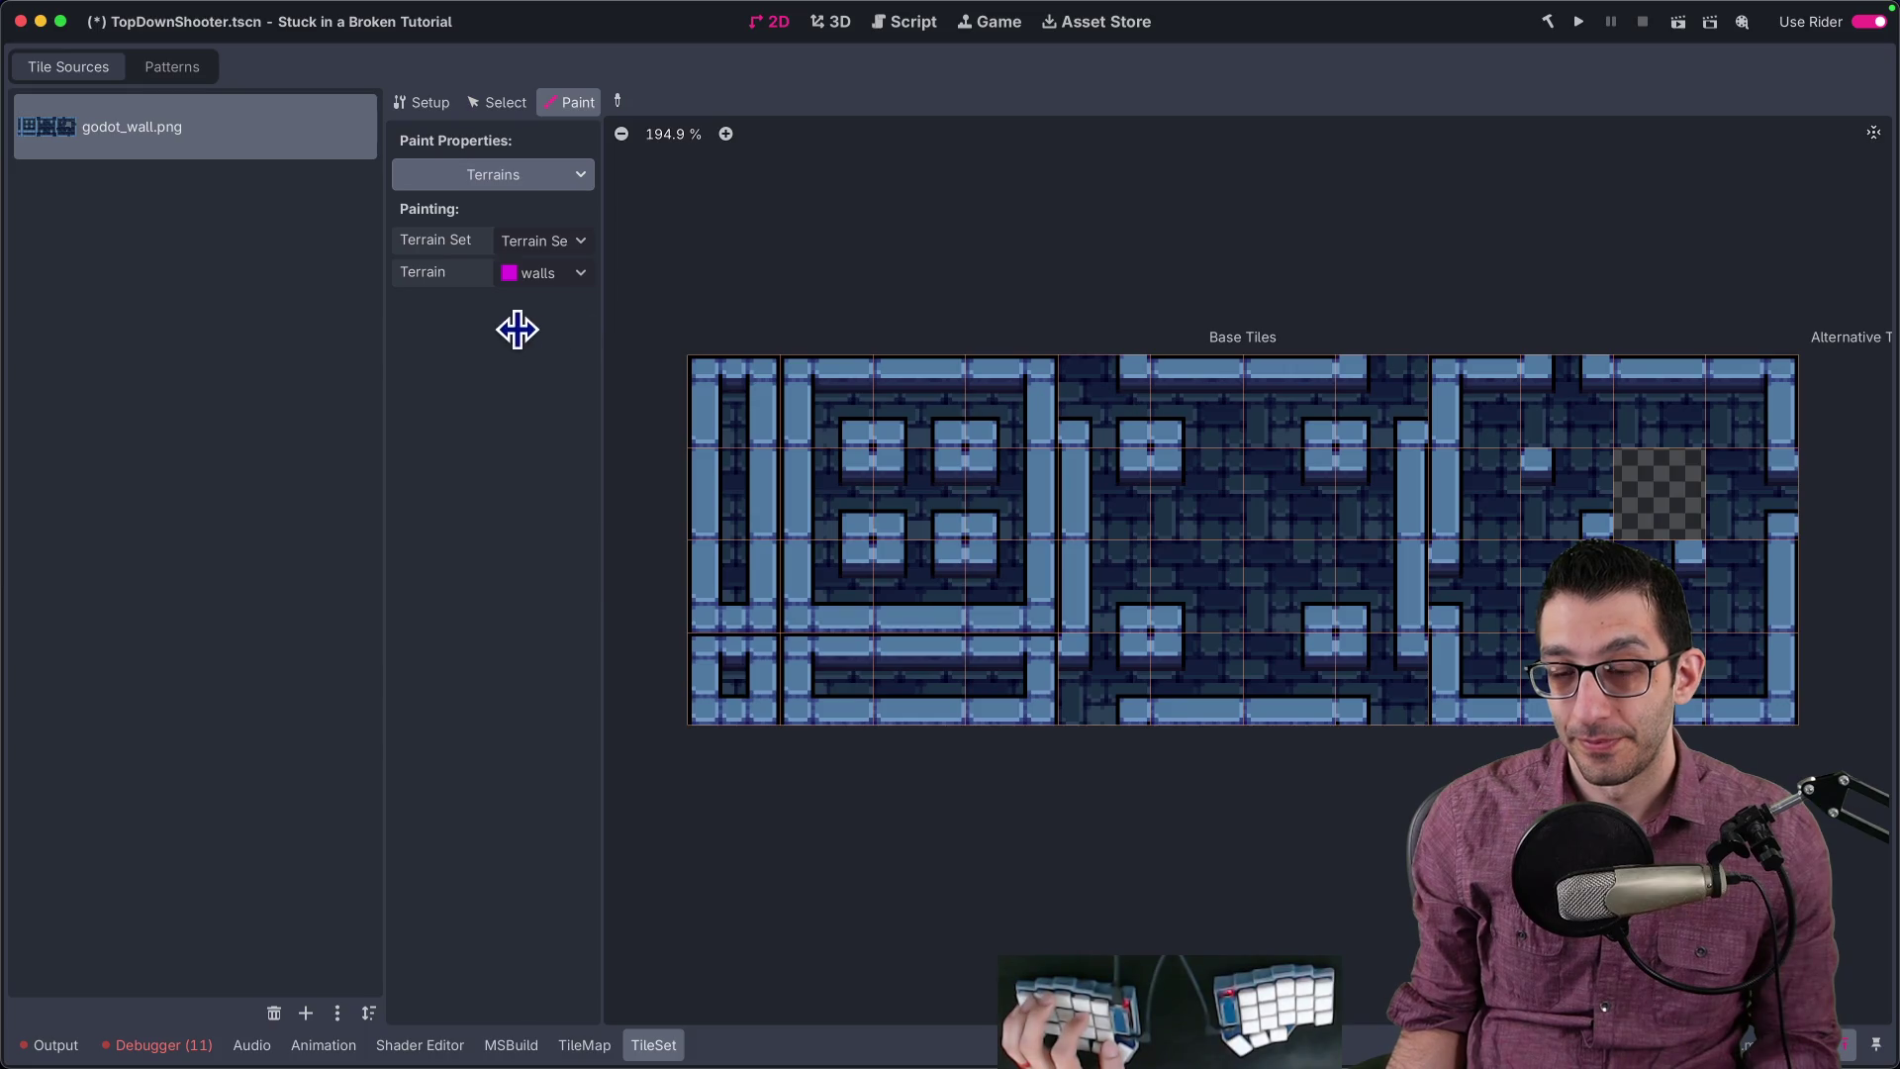
left_click_drag(387, 352, 305, 349)
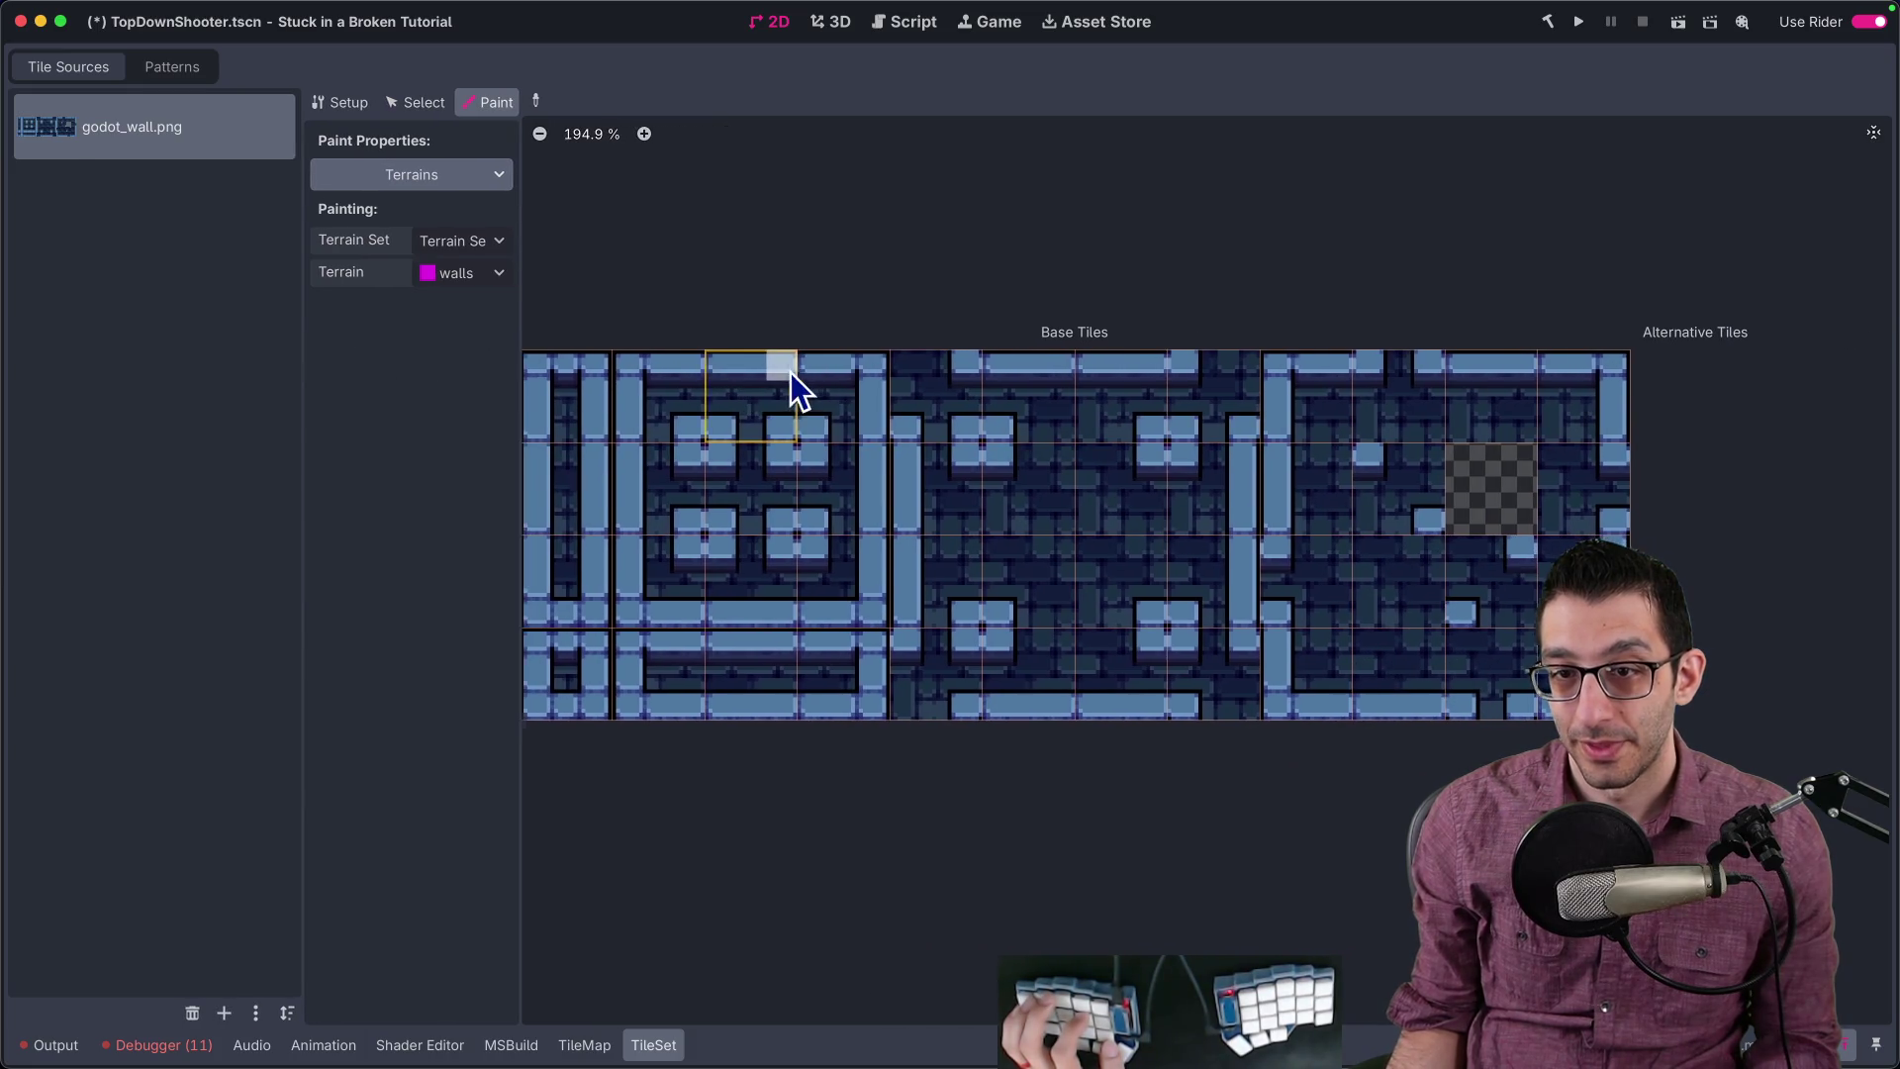
Step: Paint walls terrain down the first column and across the middle tiles' wall bits, undoing the bottom-row stroke
left_click_drag(560, 407, 558, 618)
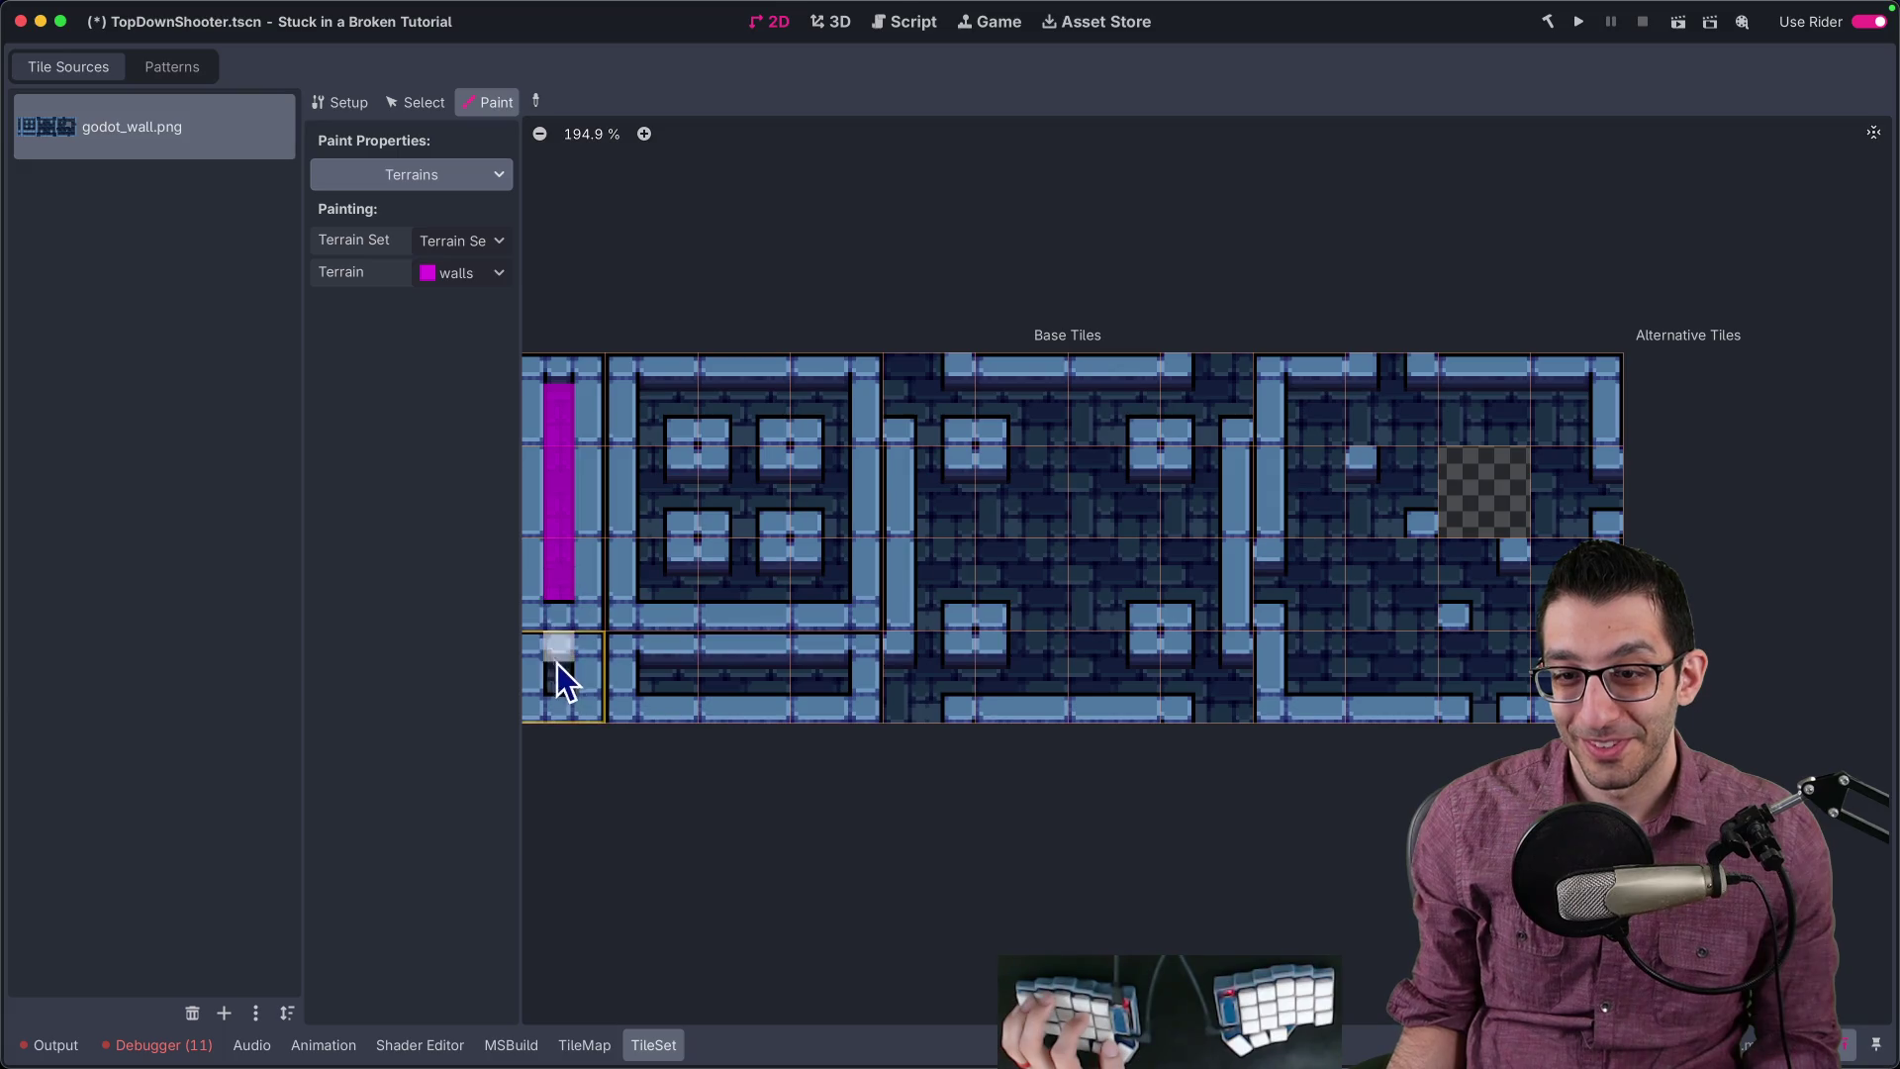
left_click_drag(651, 685, 834, 662)
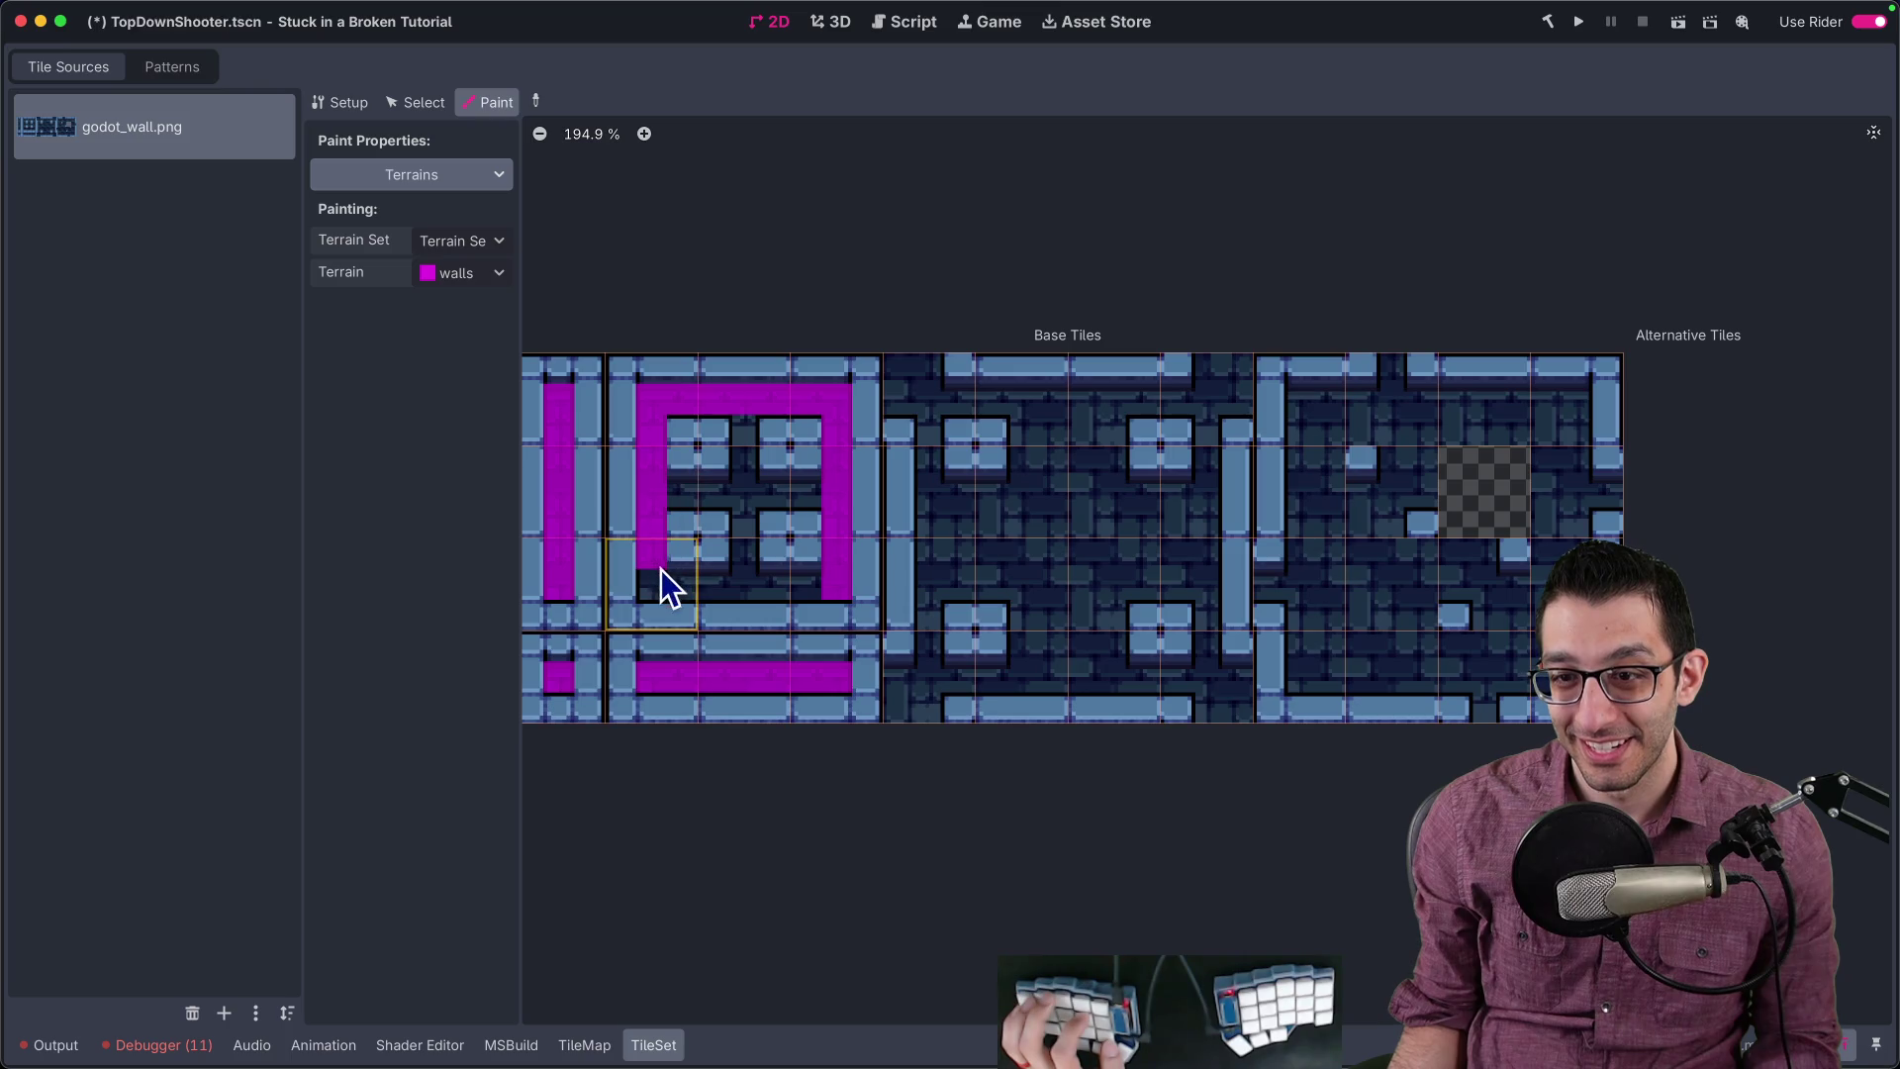
key("ctrl+z")
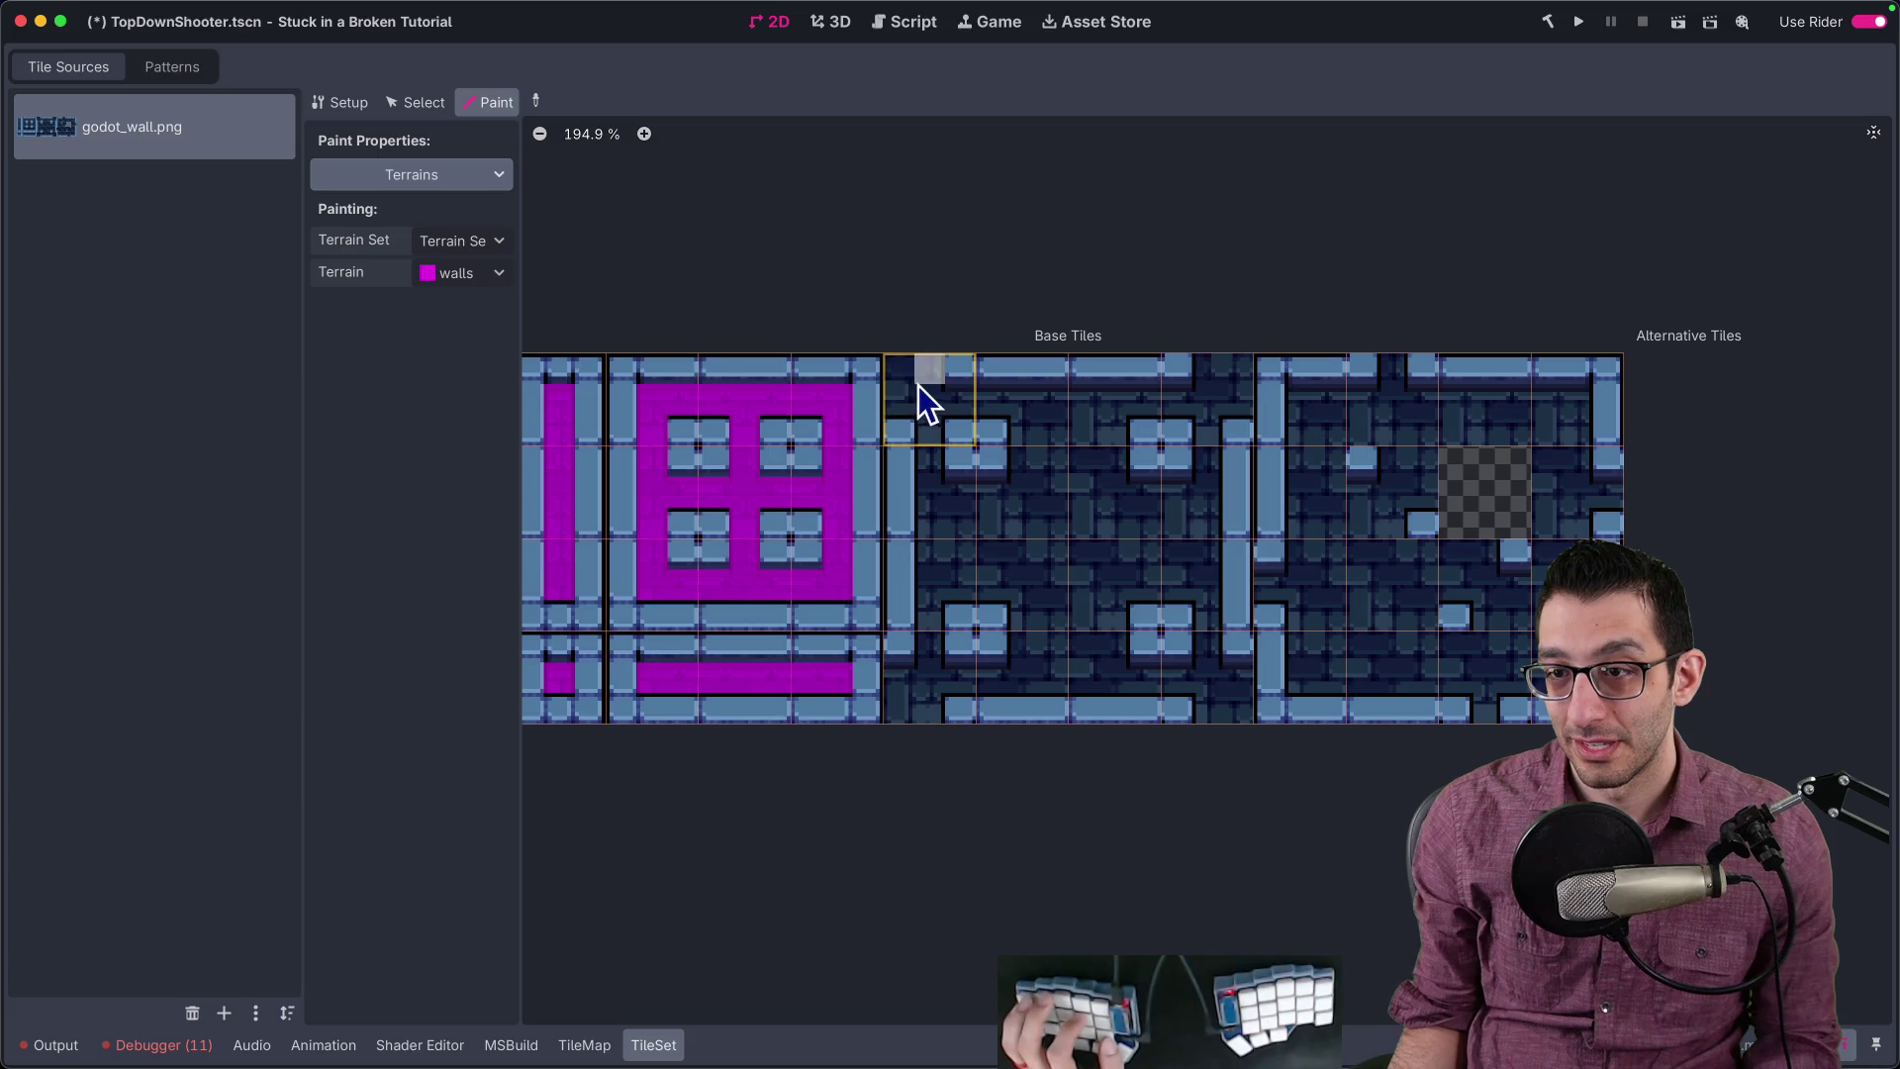
mouse_move(924, 390)
left_mouse_down()
mouse_move(1162, 403)
mouse_move(1234, 386)
left_mouse_up()
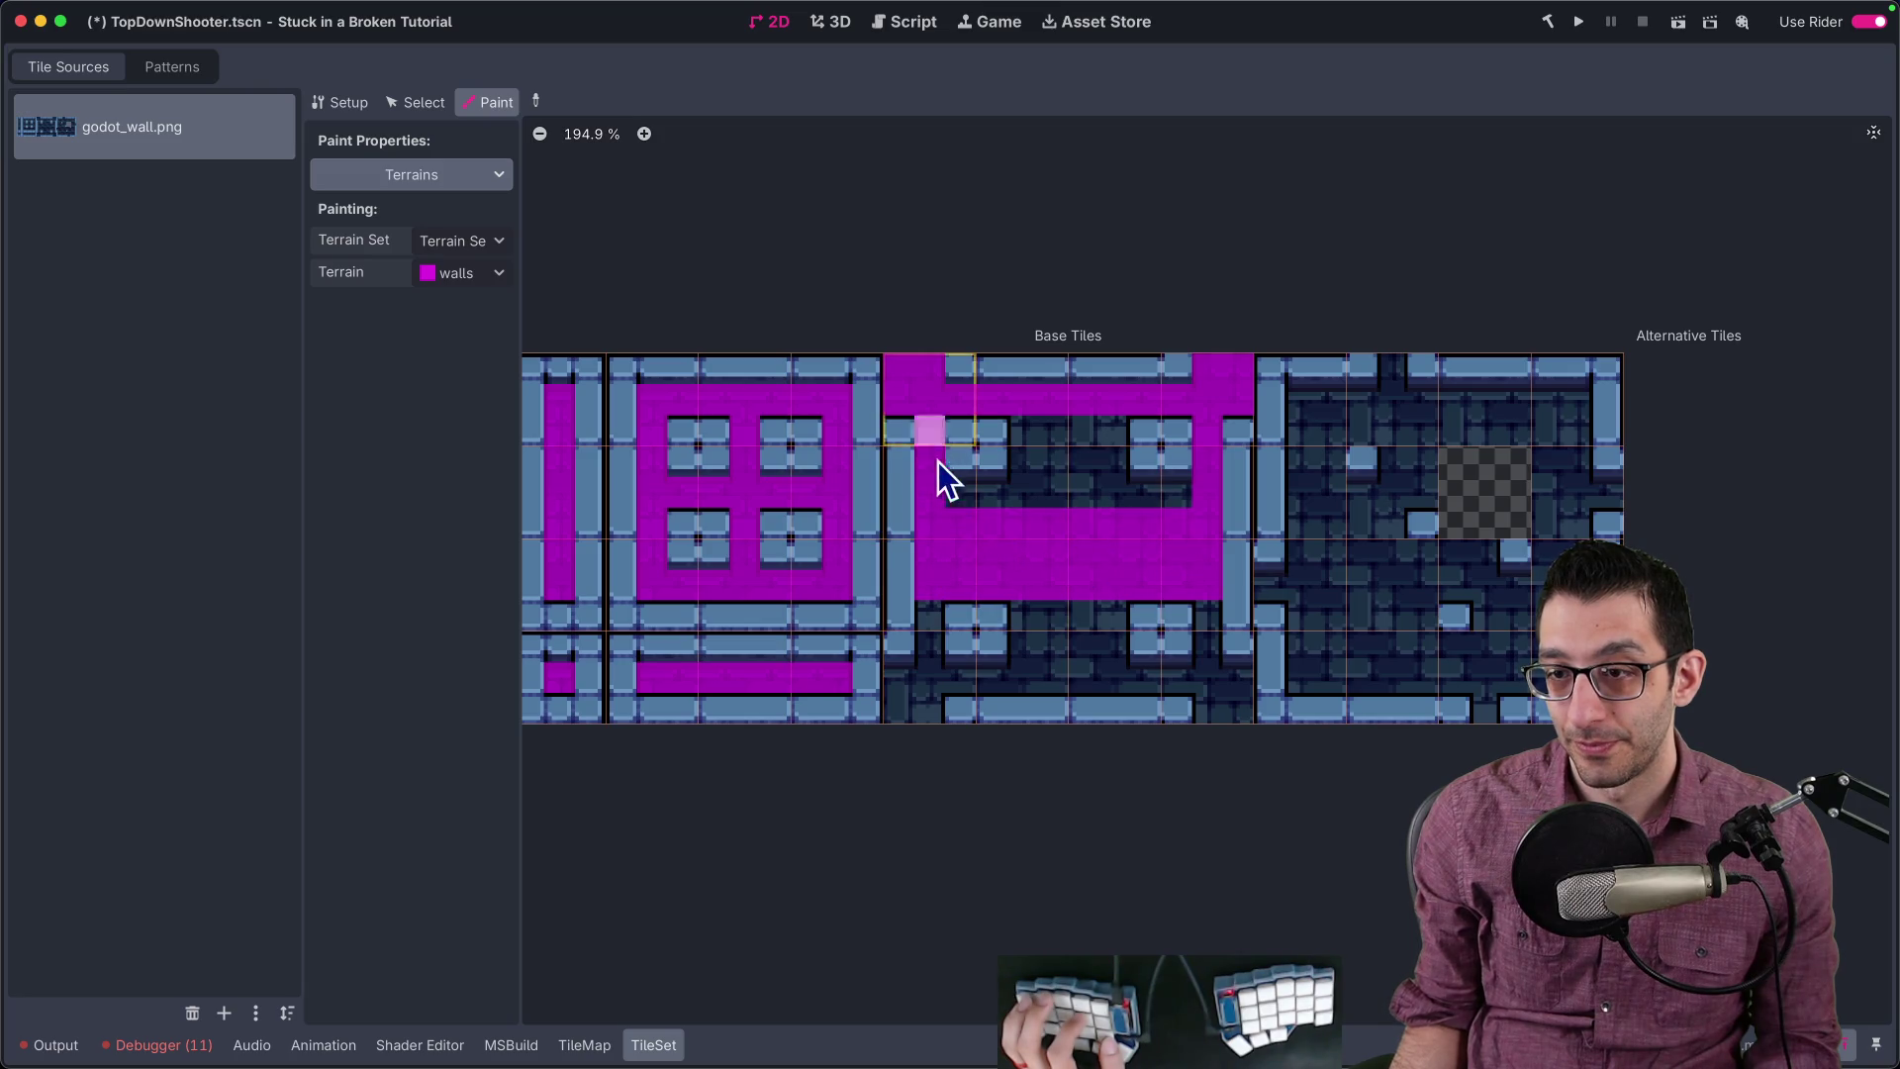
left_click_drag(936, 455, 1065, 491)
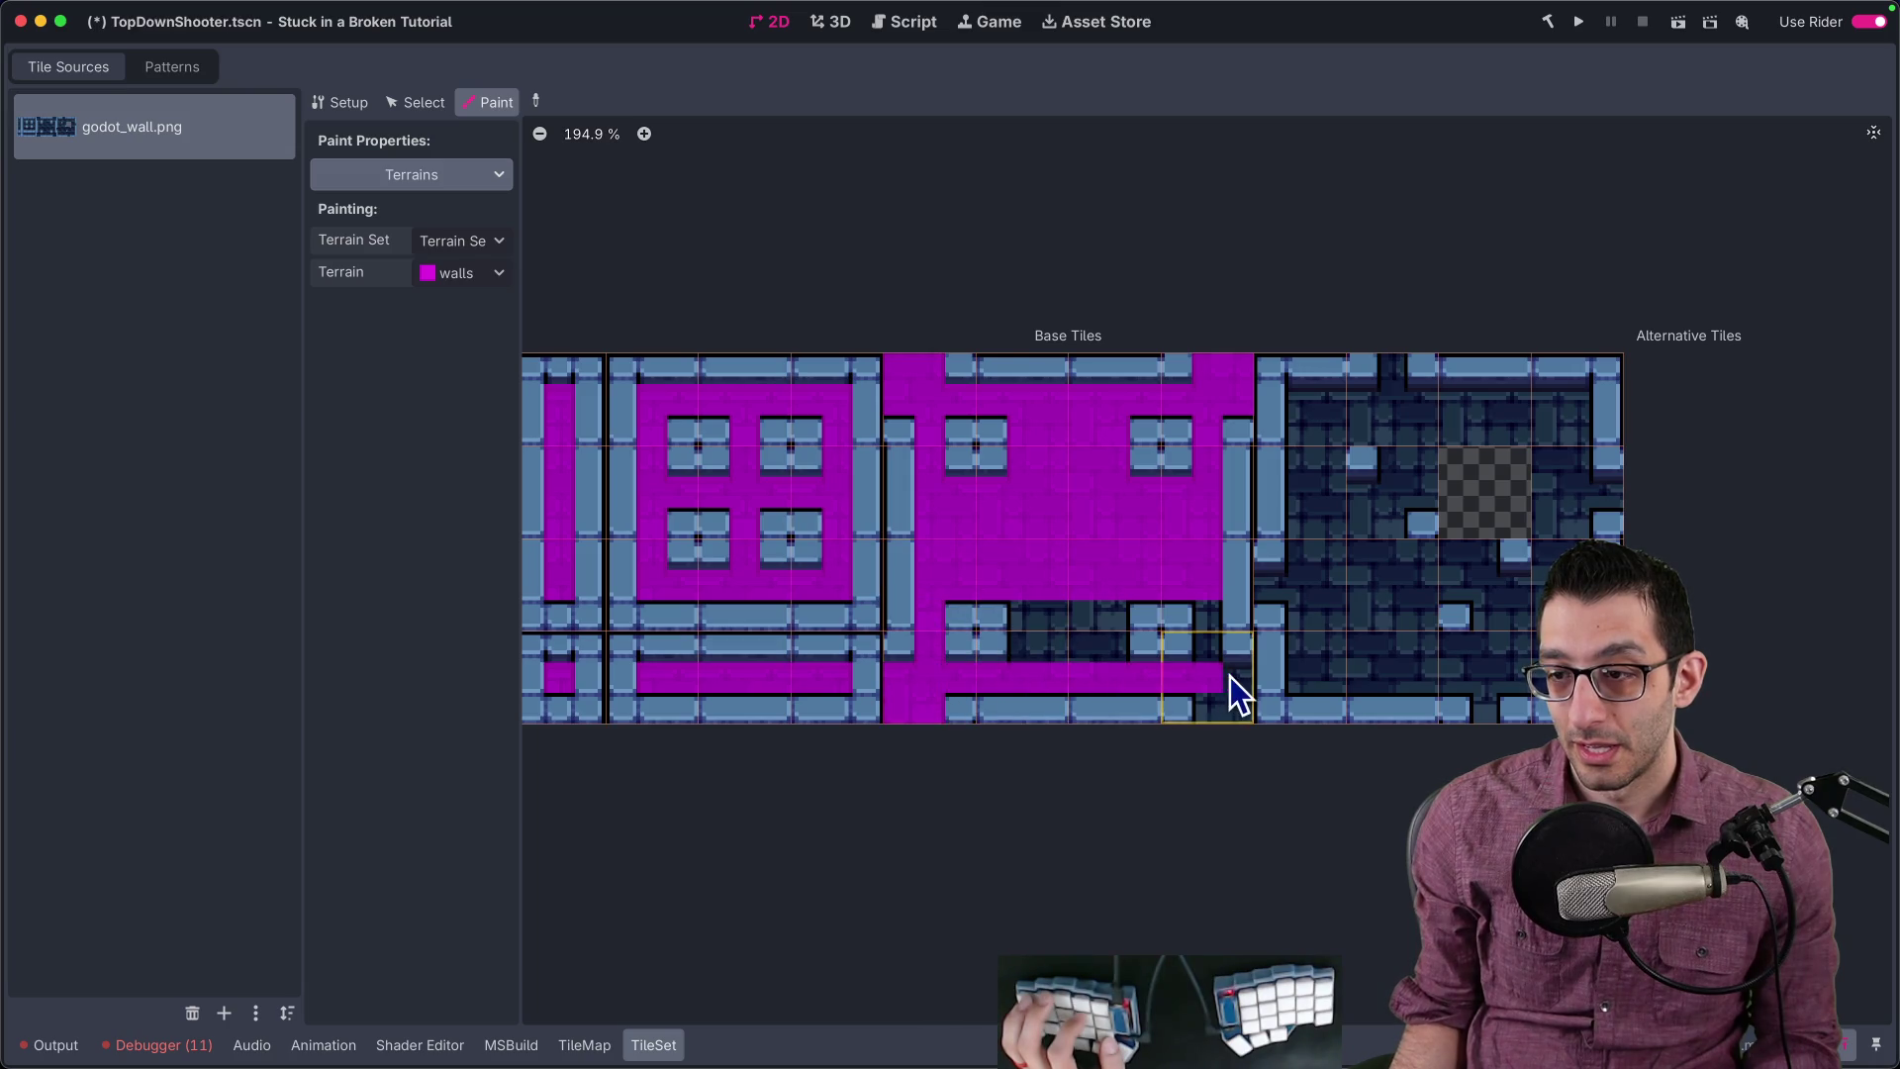
mouse_move(1053, 609)
left_mouse_down()
mouse_move(1104, 629)
mouse_move(1017, 626)
mouse_move(1039, 633)
left_mouse_up()
Step: Paint the dark right-hand column and remaining dark tiles near the checker tile, then restore the docks
scroll(1333, 538, "right", 3)
mouse_move(1173, 530)
left_mouse_down()
mouse_move(1114, 582)
mouse_move(1149, 549)
mouse_move(1143, 419)
left_mouse_up()
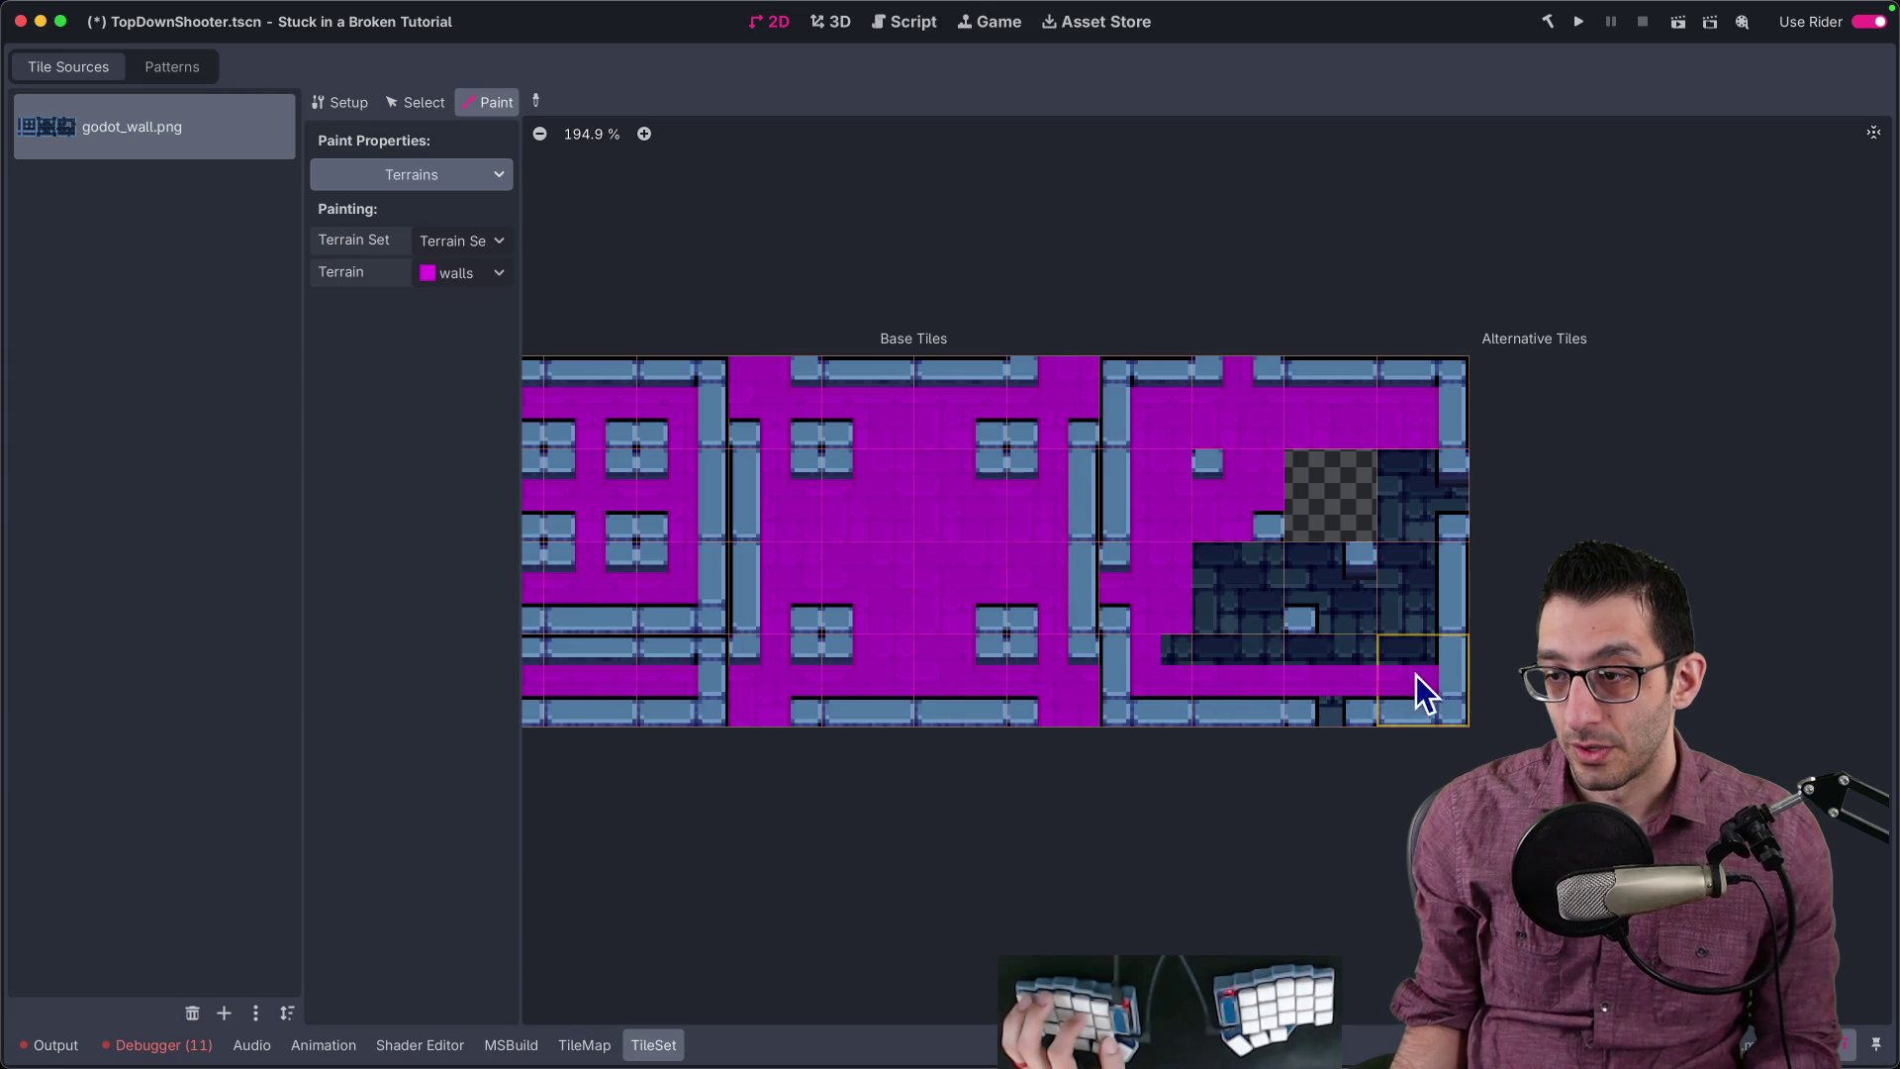
mouse_move(1395, 519)
left_mouse_down()
mouse_move(1393, 639)
mouse_move(1247, 655)
mouse_move(1270, 562)
mouse_move(1220, 591)
left_mouse_up()
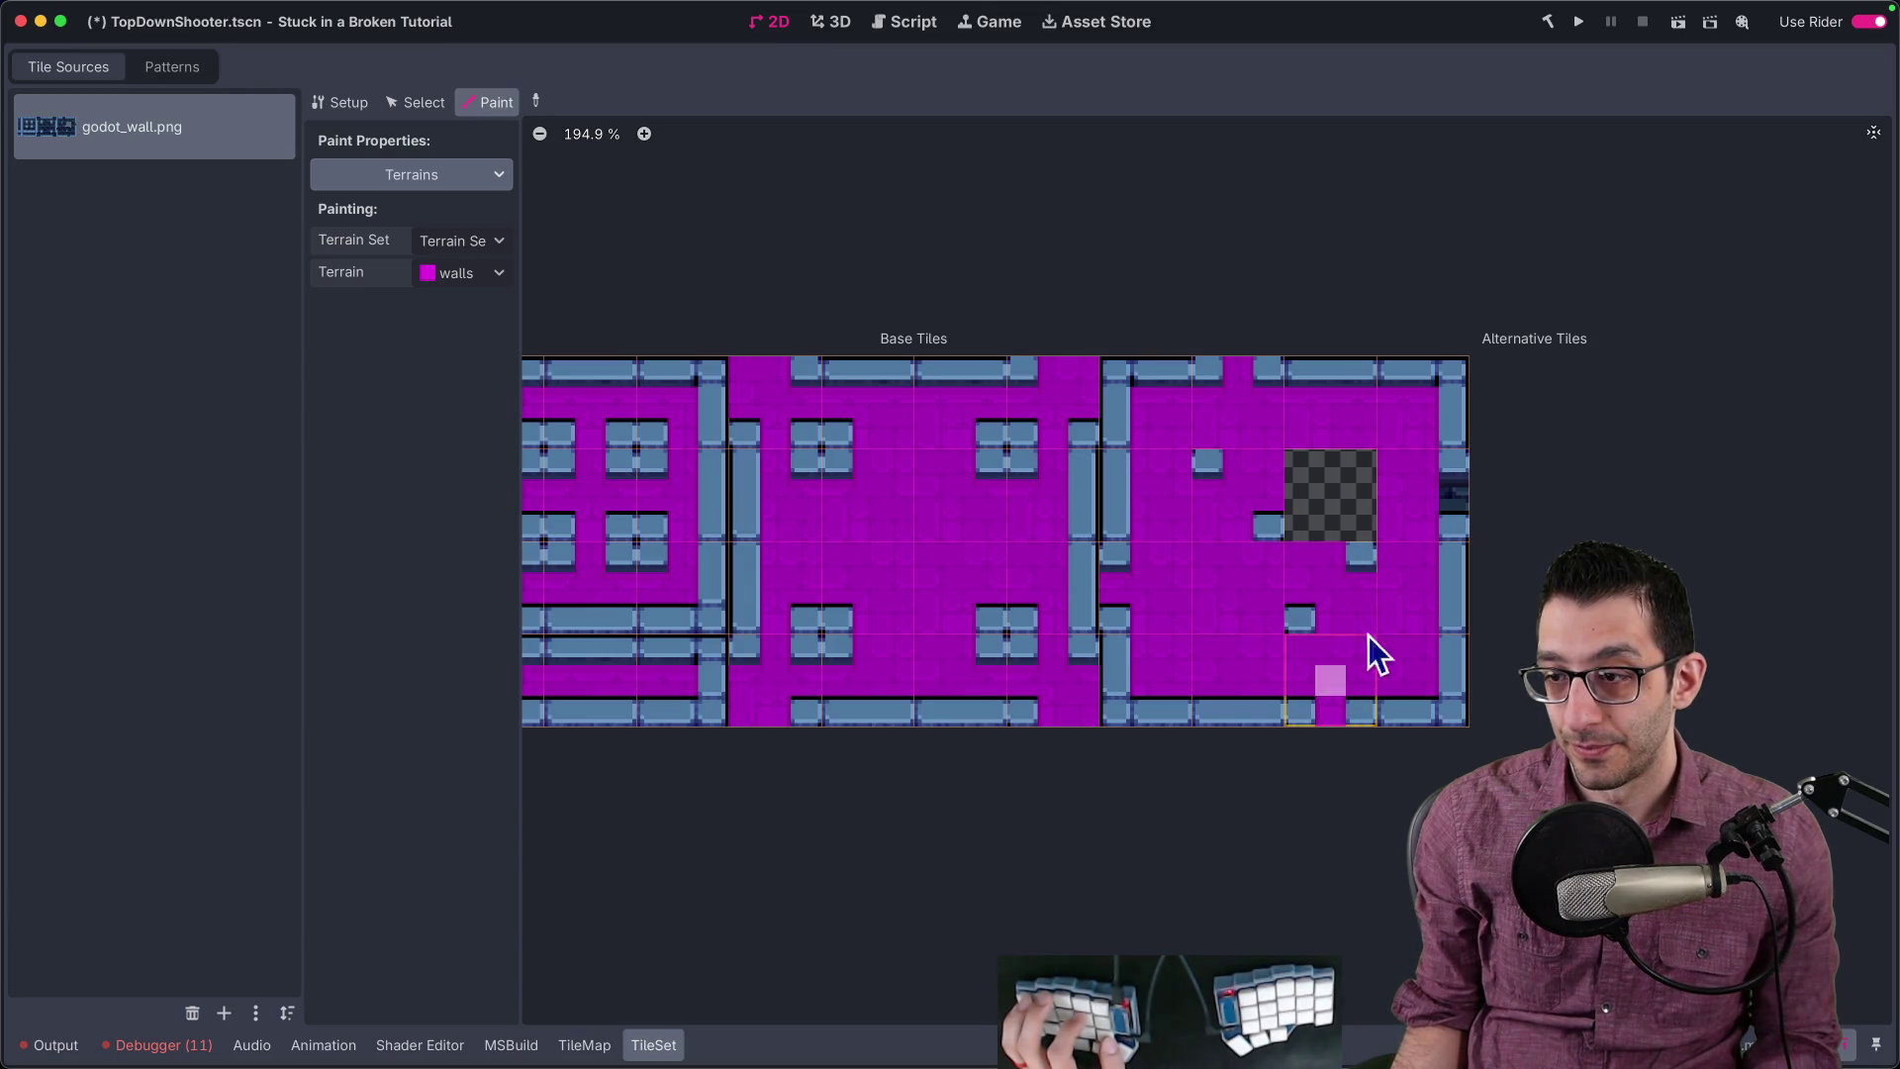
scroll(977, 318, "down", 3)
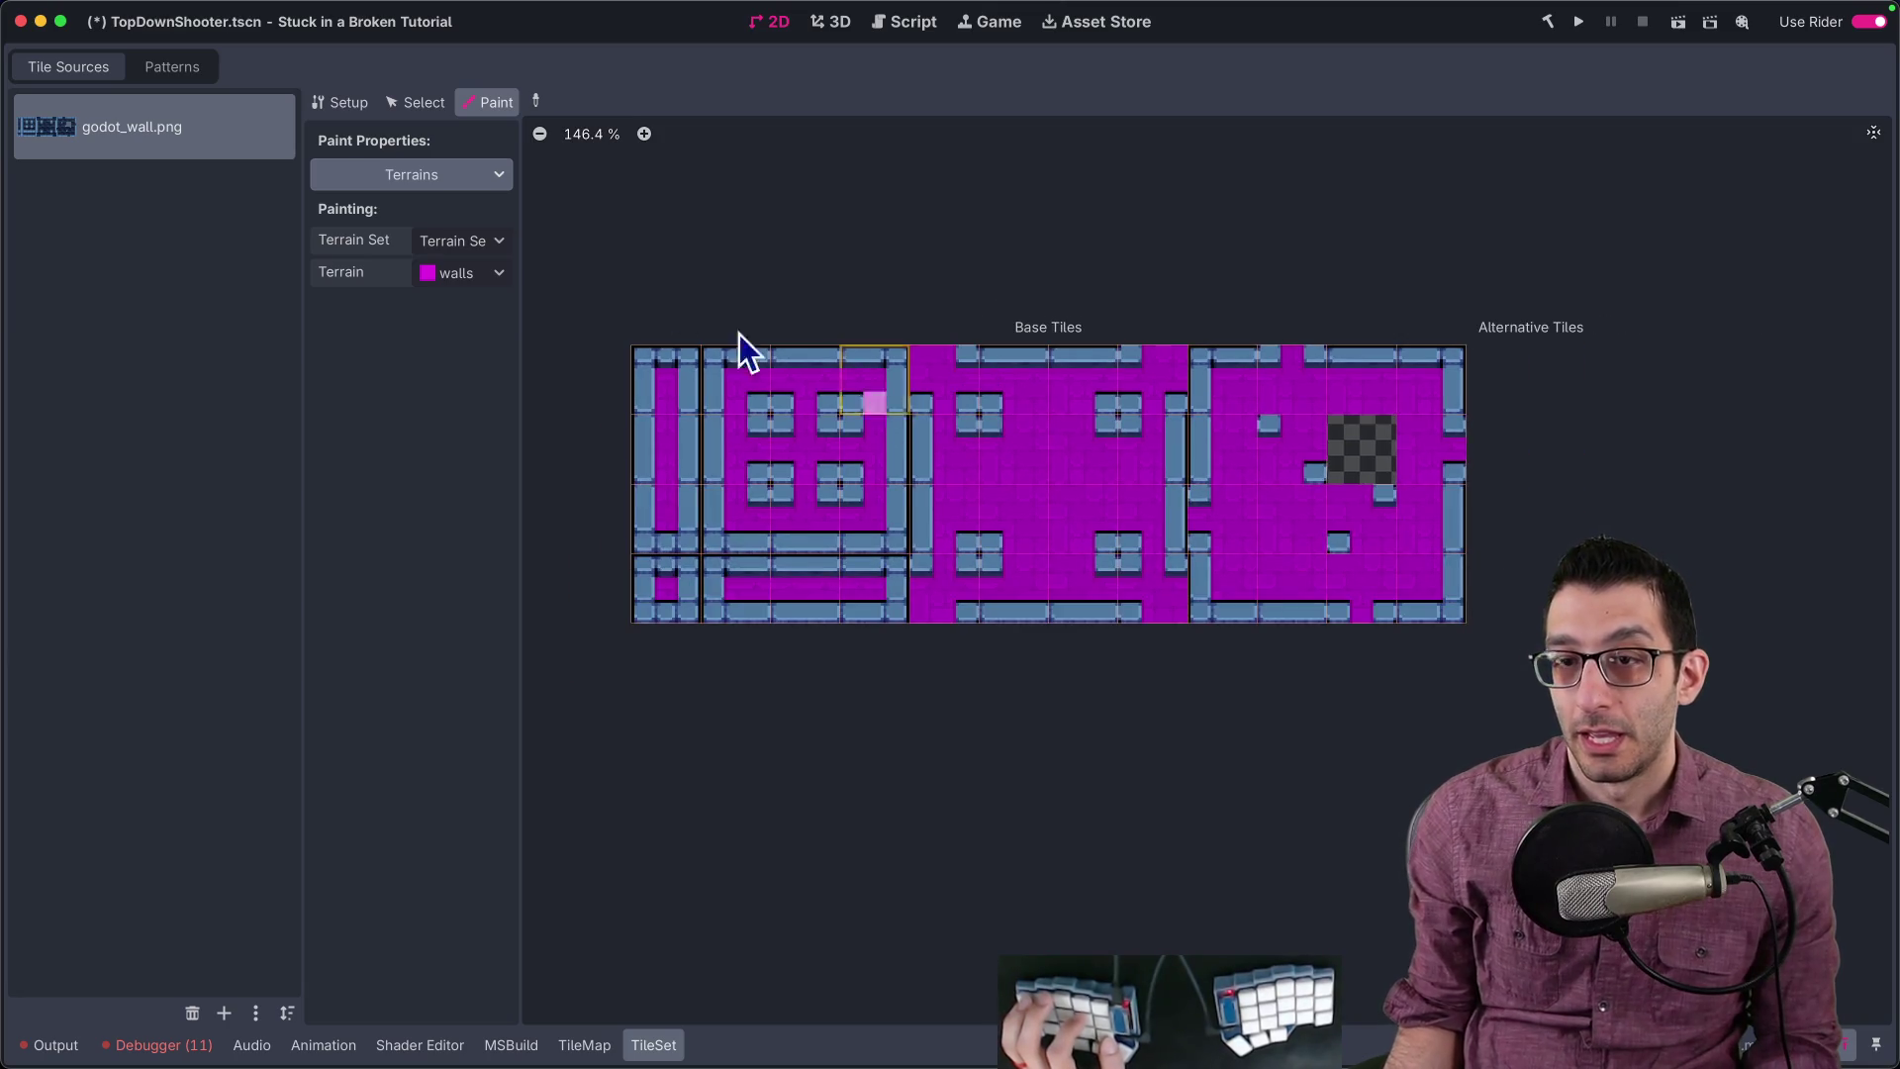
key("ctrl+super+d")
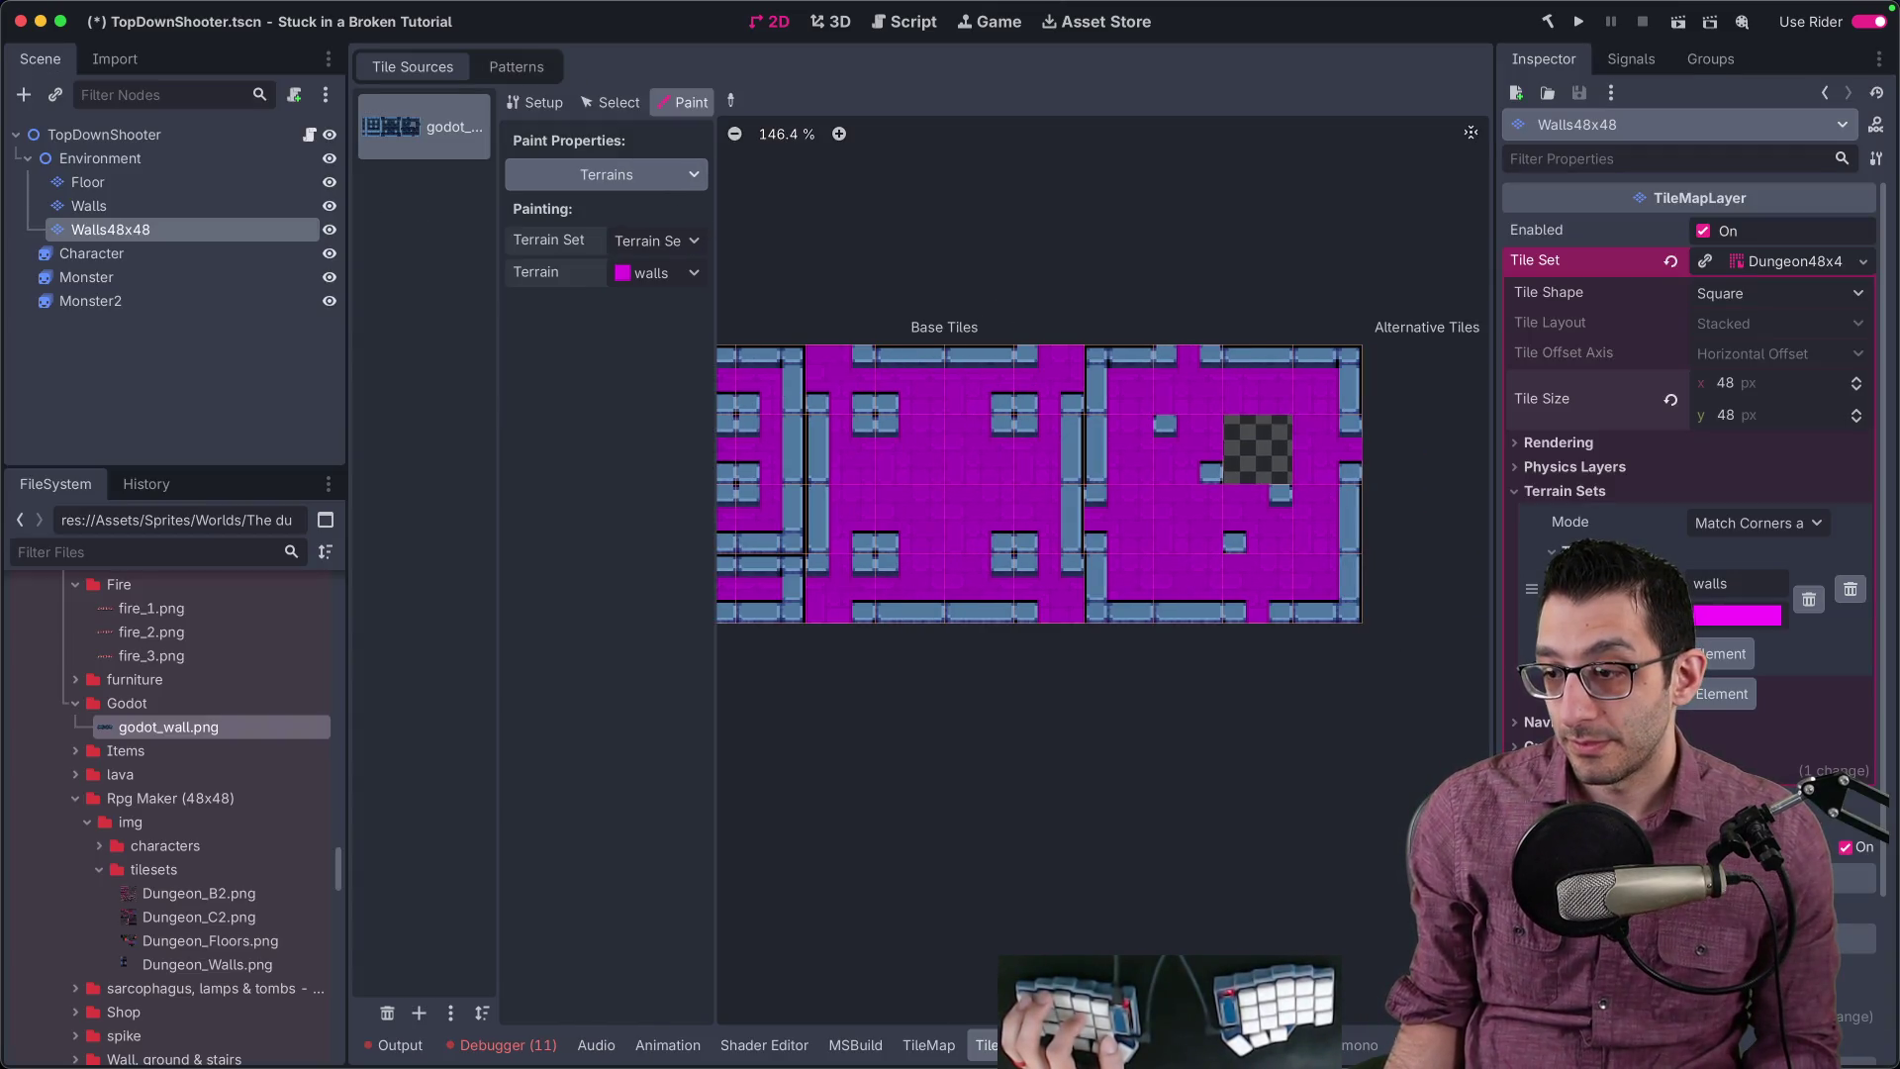
key("shift+F12")
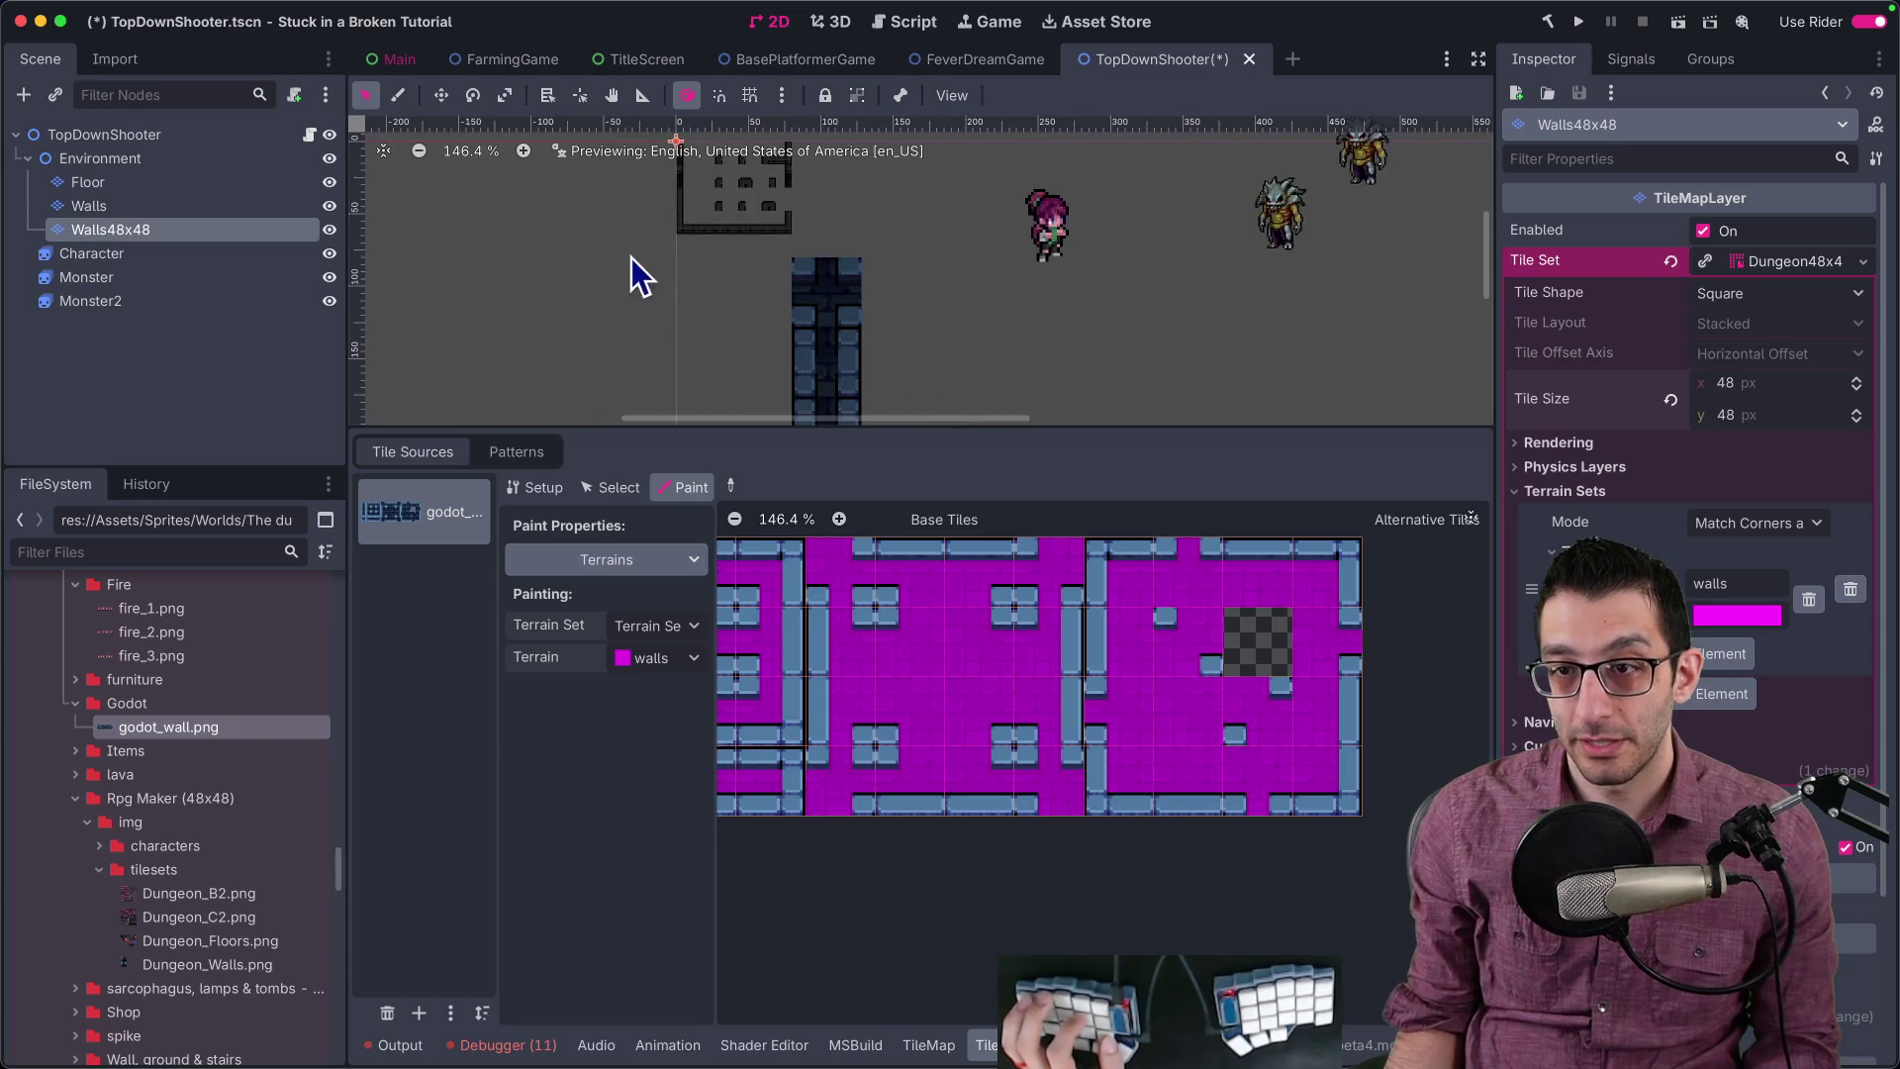
Step: Set up the TileMap editor for rectangle painting with the walls terrain selected
left_click(928, 1045)
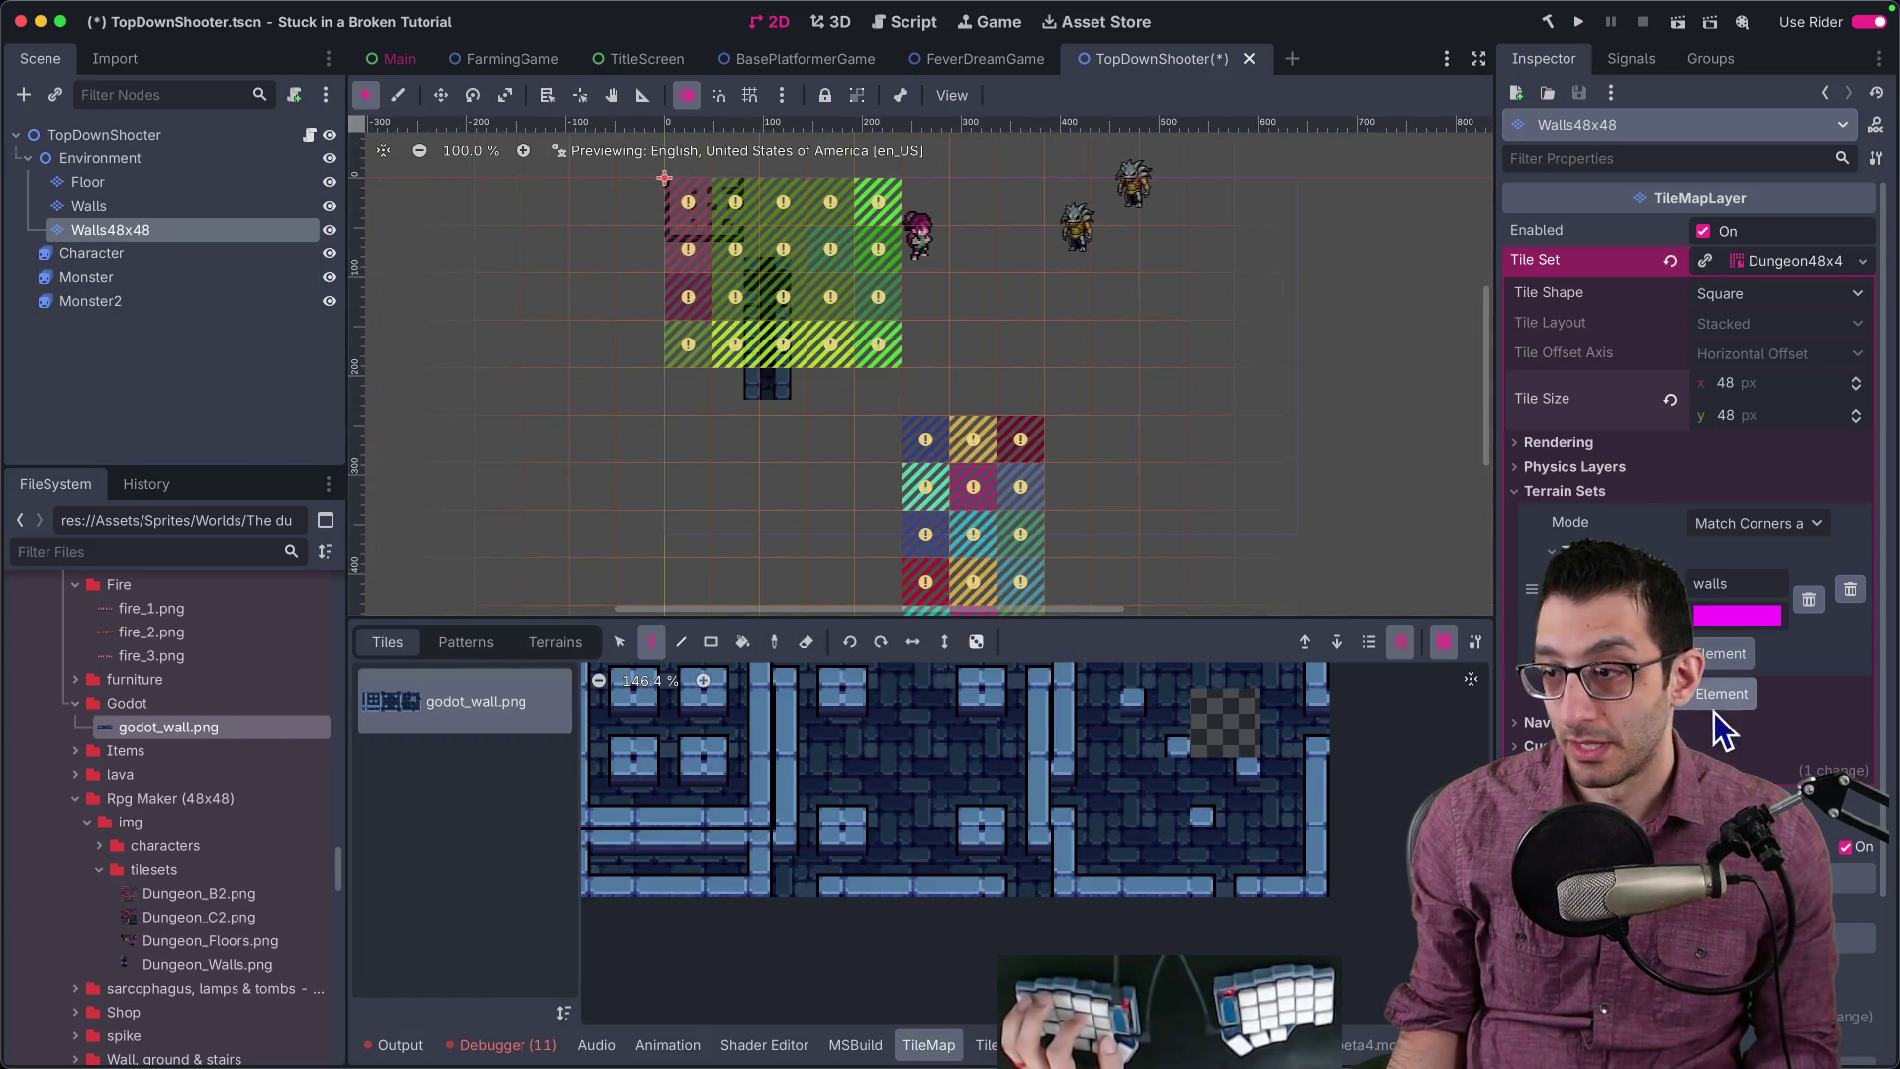
scroll(1713, 711, "down", 2)
scroll(1094, 382, "up", 2)
scroll(838, 419, "down", 3)
key("r")
scroll(1006, 422, "up", 2)
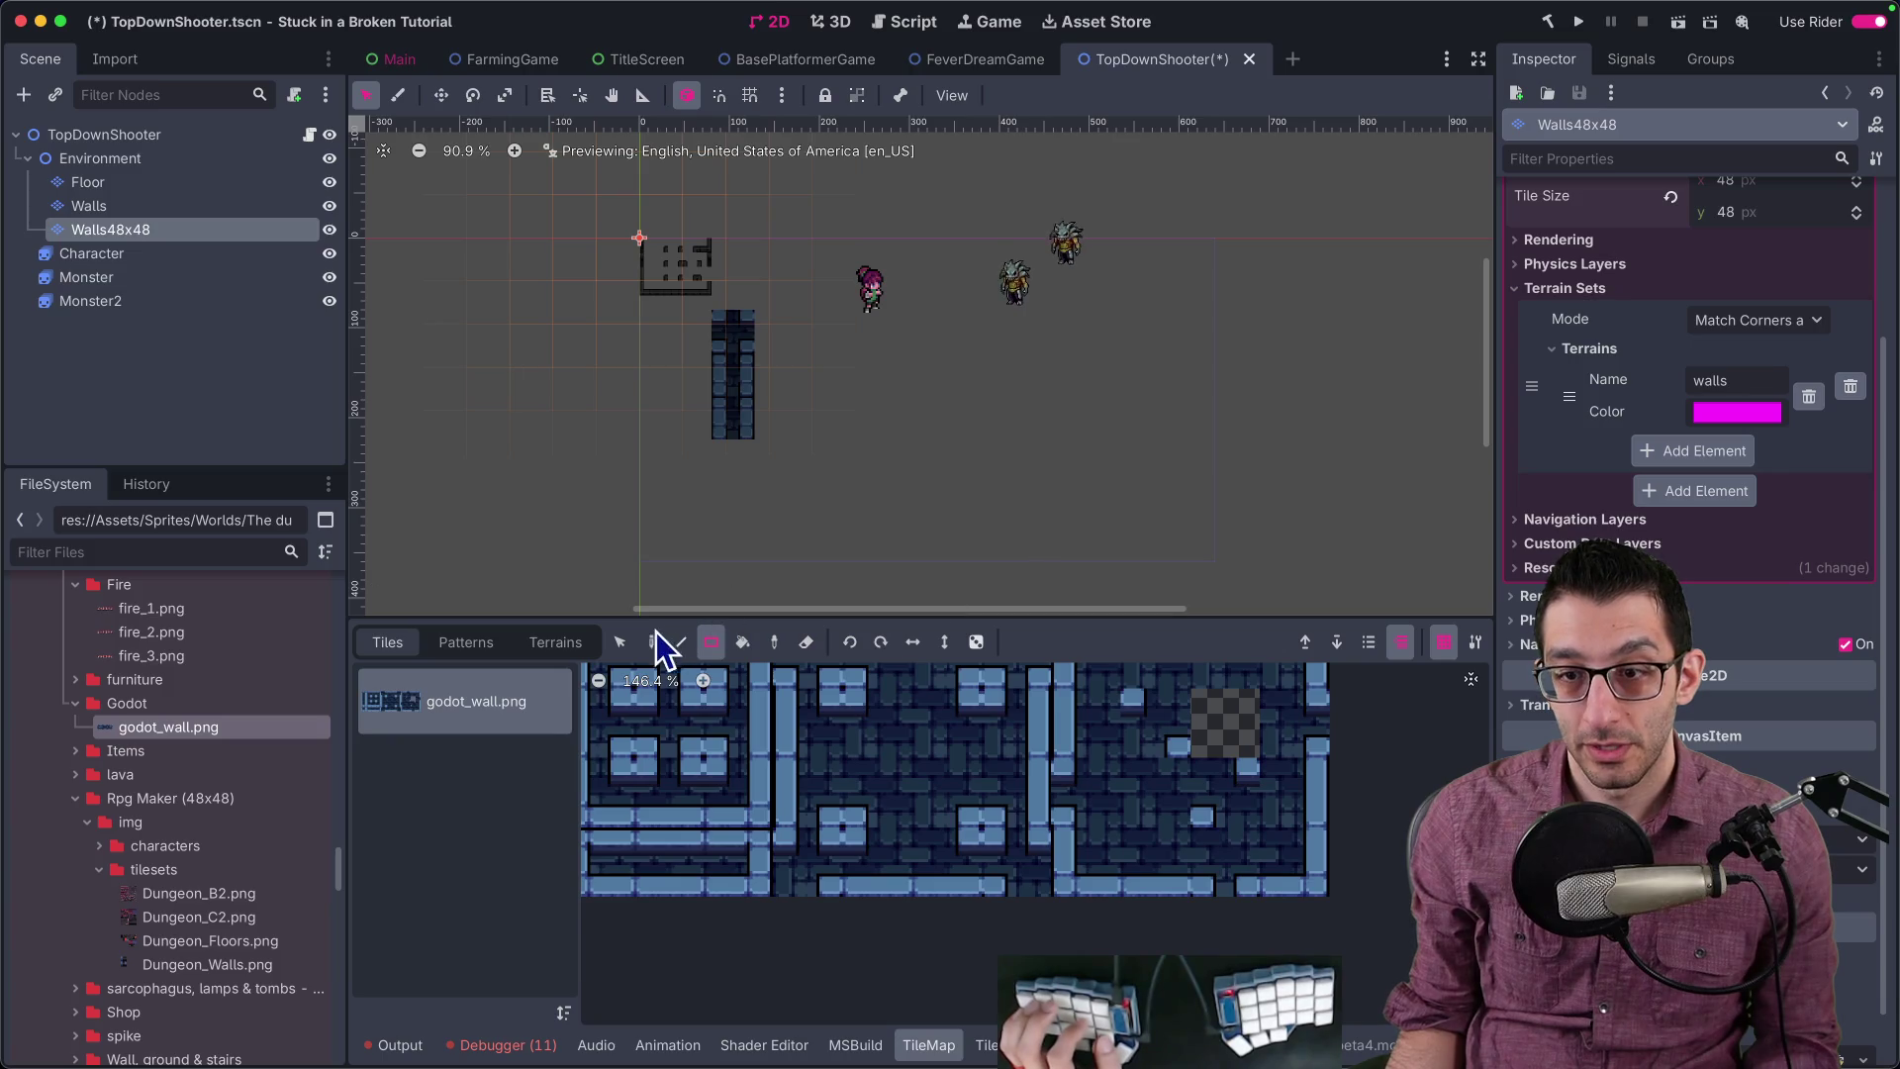
left_click(574, 642)
left_click(467, 698)
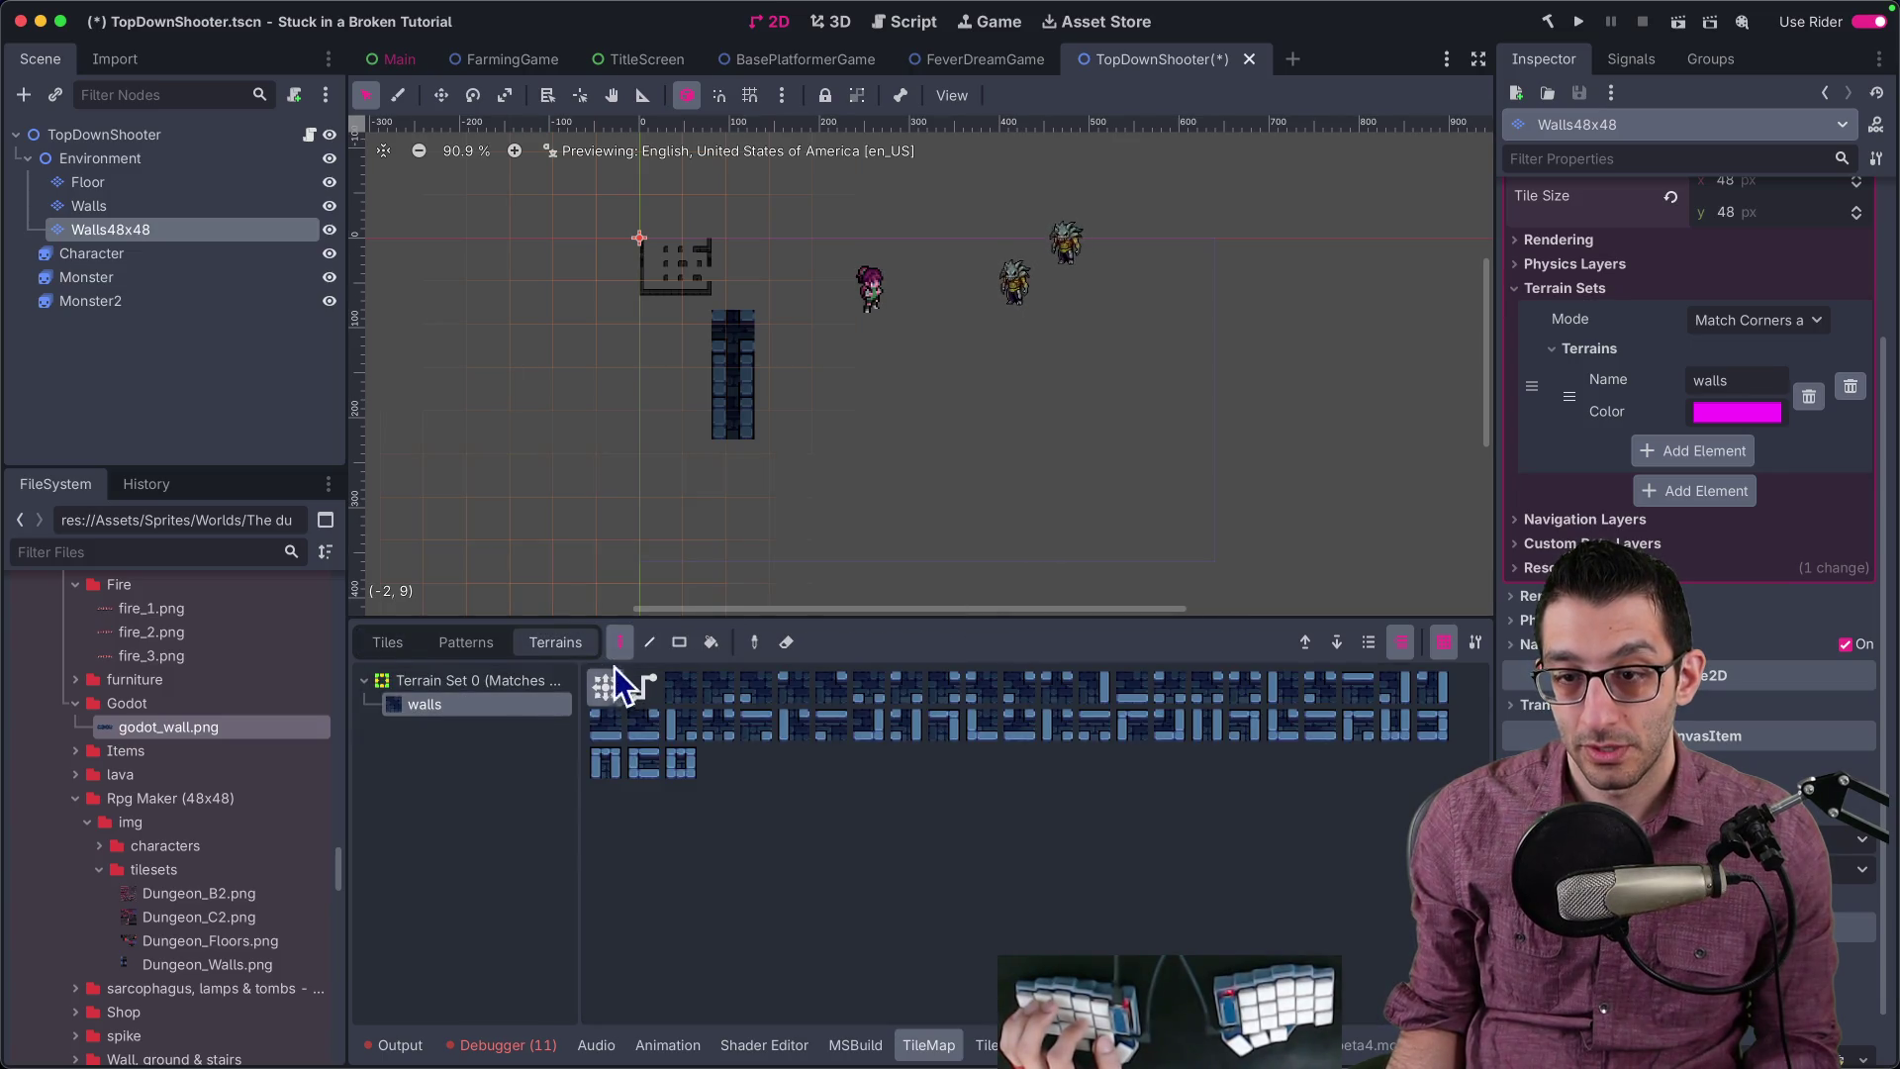
scroll(890, 373, "up", 4)
Step: Paint a connected outline of walls terrain across the Walls48x48 map, extending it around the room
mouse_move(870, 341)
left_mouse_down()
mouse_move(866, 401)
mouse_move(1269, 381)
mouse_move(1134, 424)
mouse_move(1156, 447)
mouse_move(1126, 510)
mouse_move(1380, 529)
left_mouse_up()
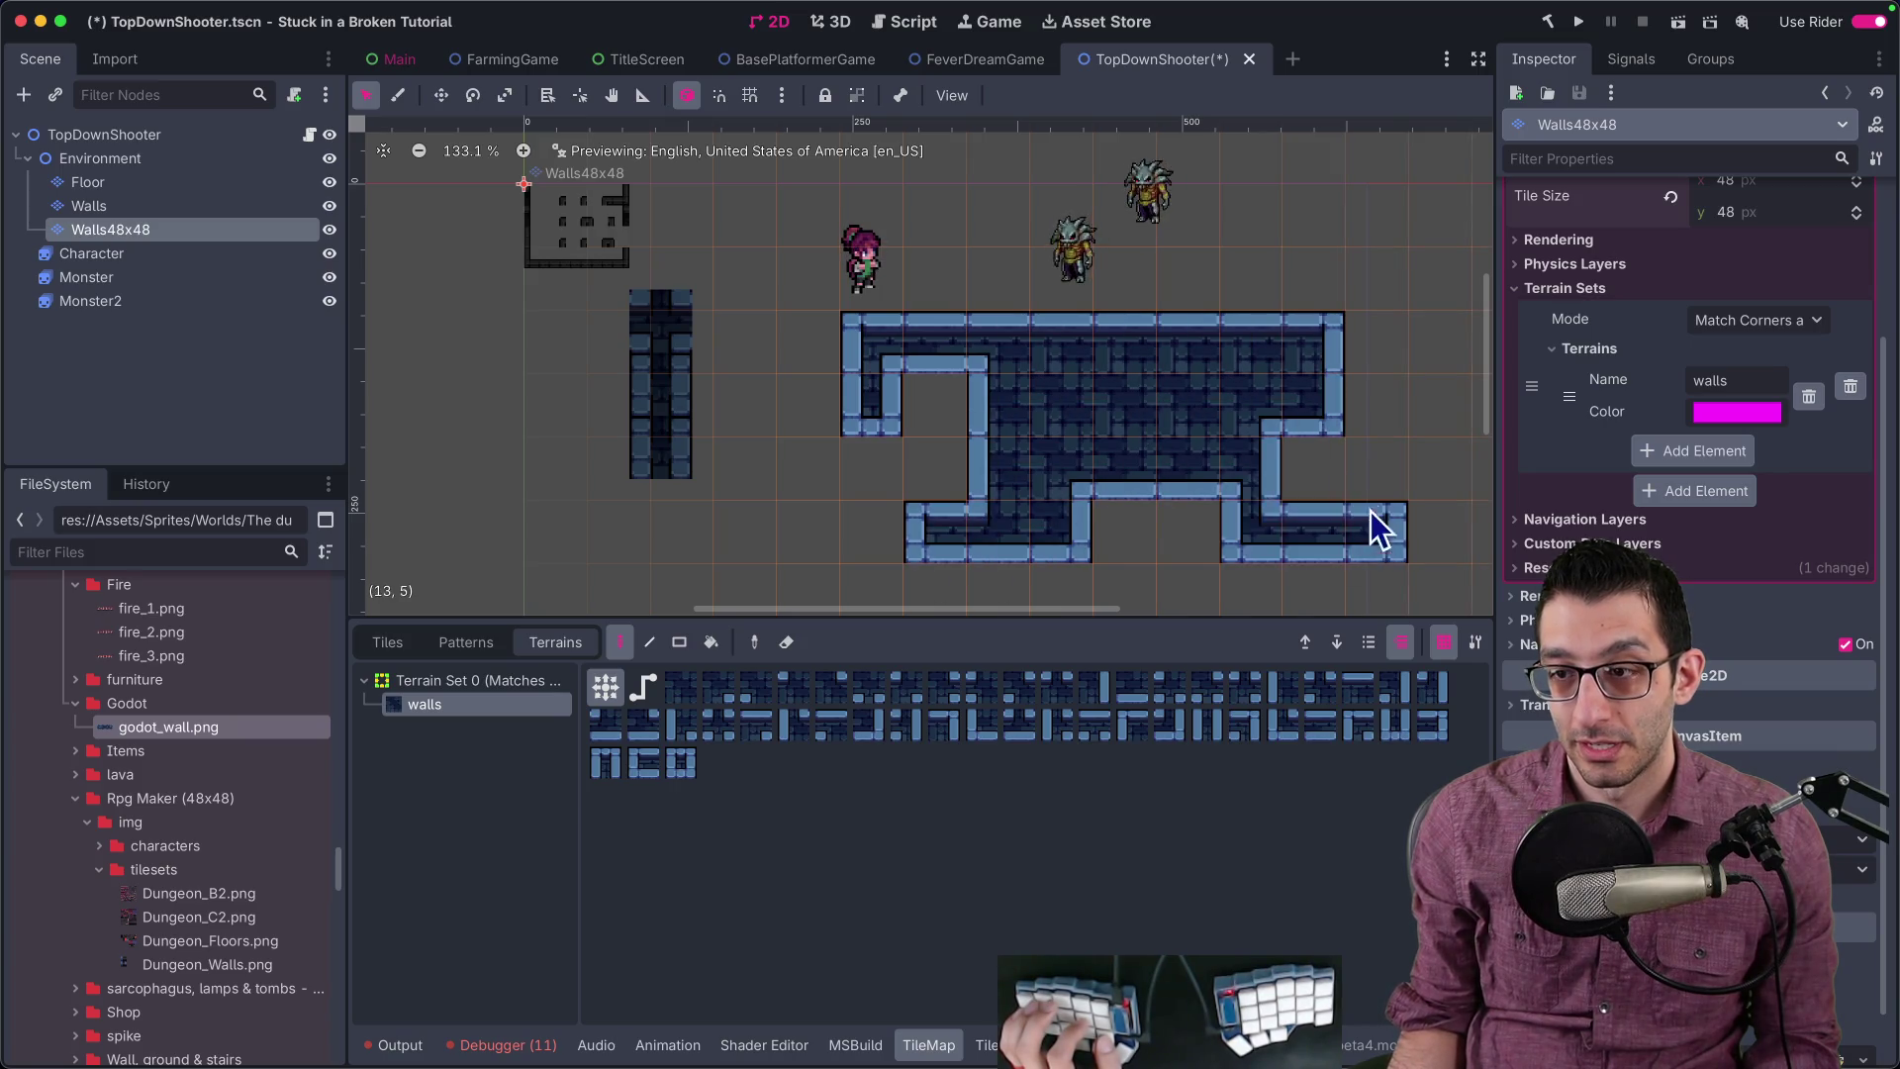
scroll(1060, 310, "down", 5)
mouse_move(1000, 373)
left_mouse_down()
mouse_move(911, 433)
mouse_move(1390, 401)
left_mouse_up()
mouse_move(1450, 282)
left_mouse_down()
mouse_move(1221, 276)
mouse_move(1273, 296)
mouse_move(1149, 199)
mouse_move(1173, 415)
mouse_move(1227, 407)
left_mouse_up()
scroll(1287, 451, "down", 4)
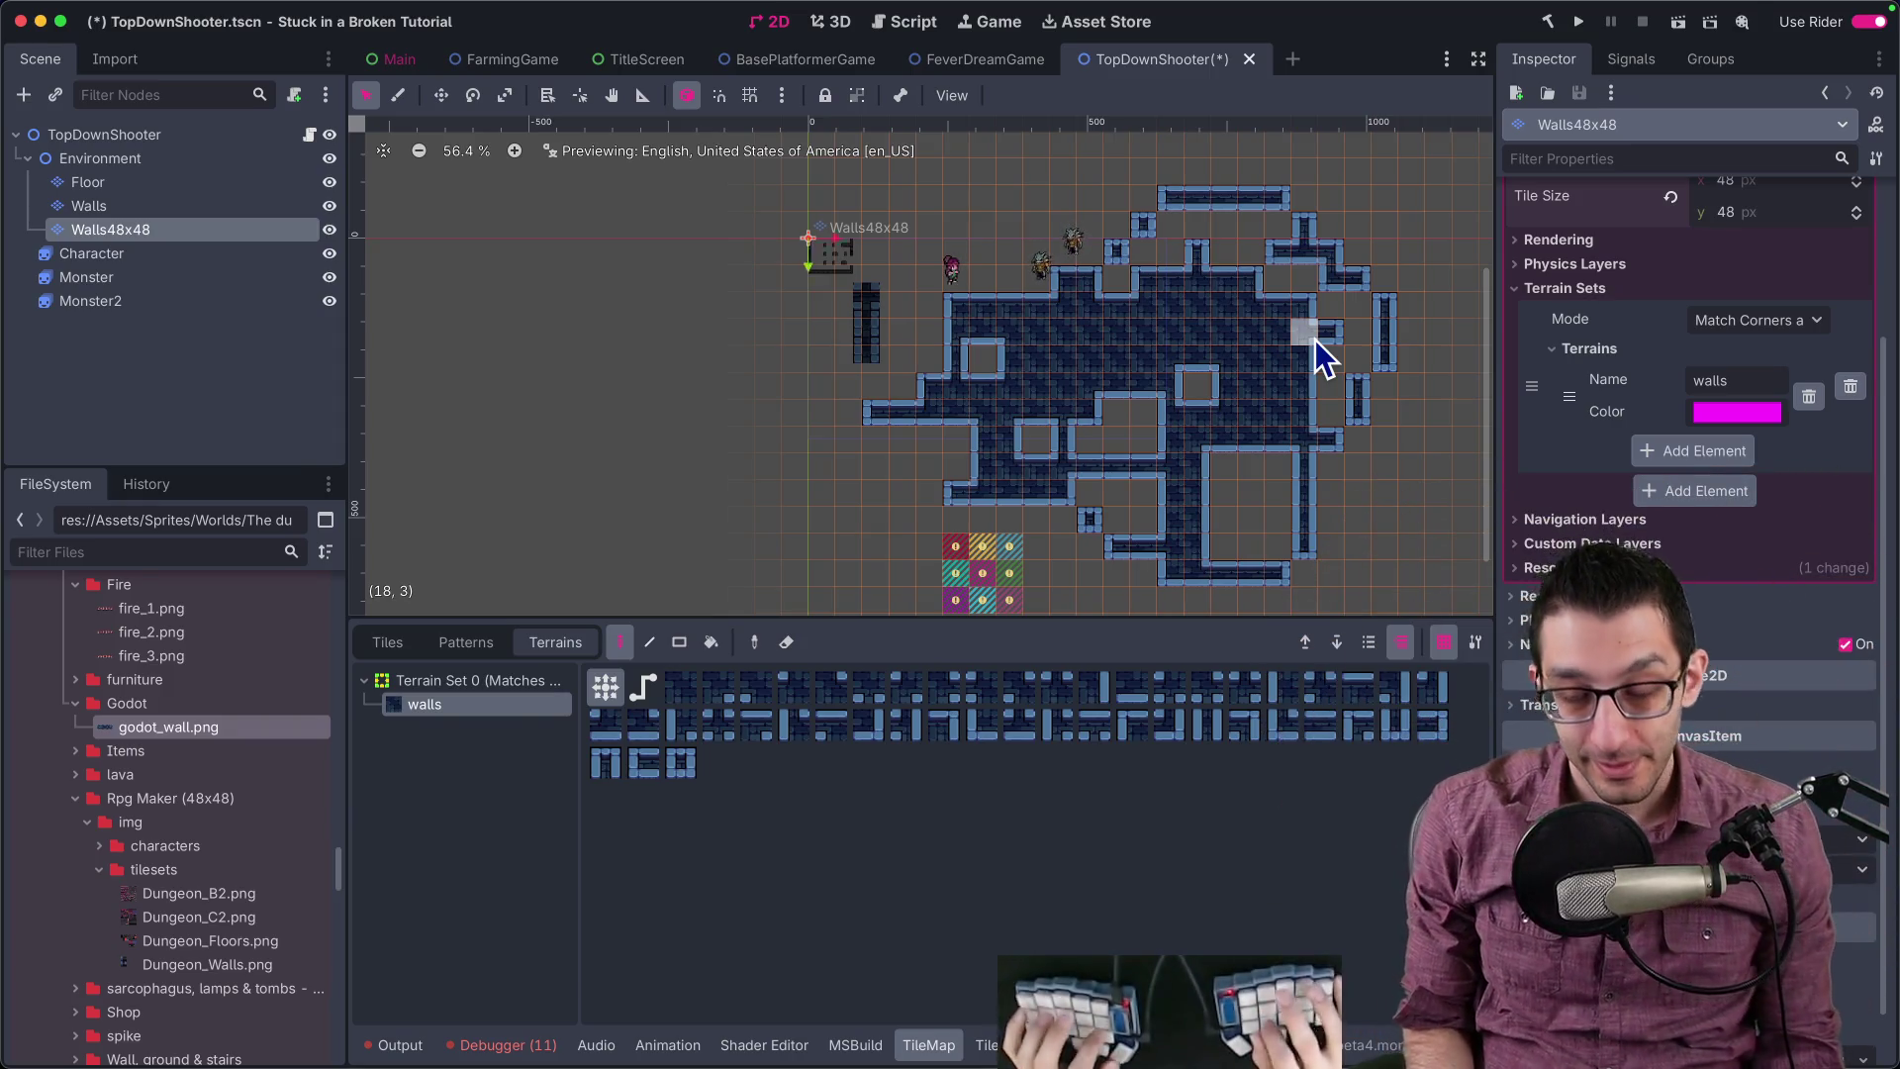
key("super+Tab")
Step: Add a new sub-bullet under the sharing note in TODO with the Webtyler link and 'folder'
key("super+1")
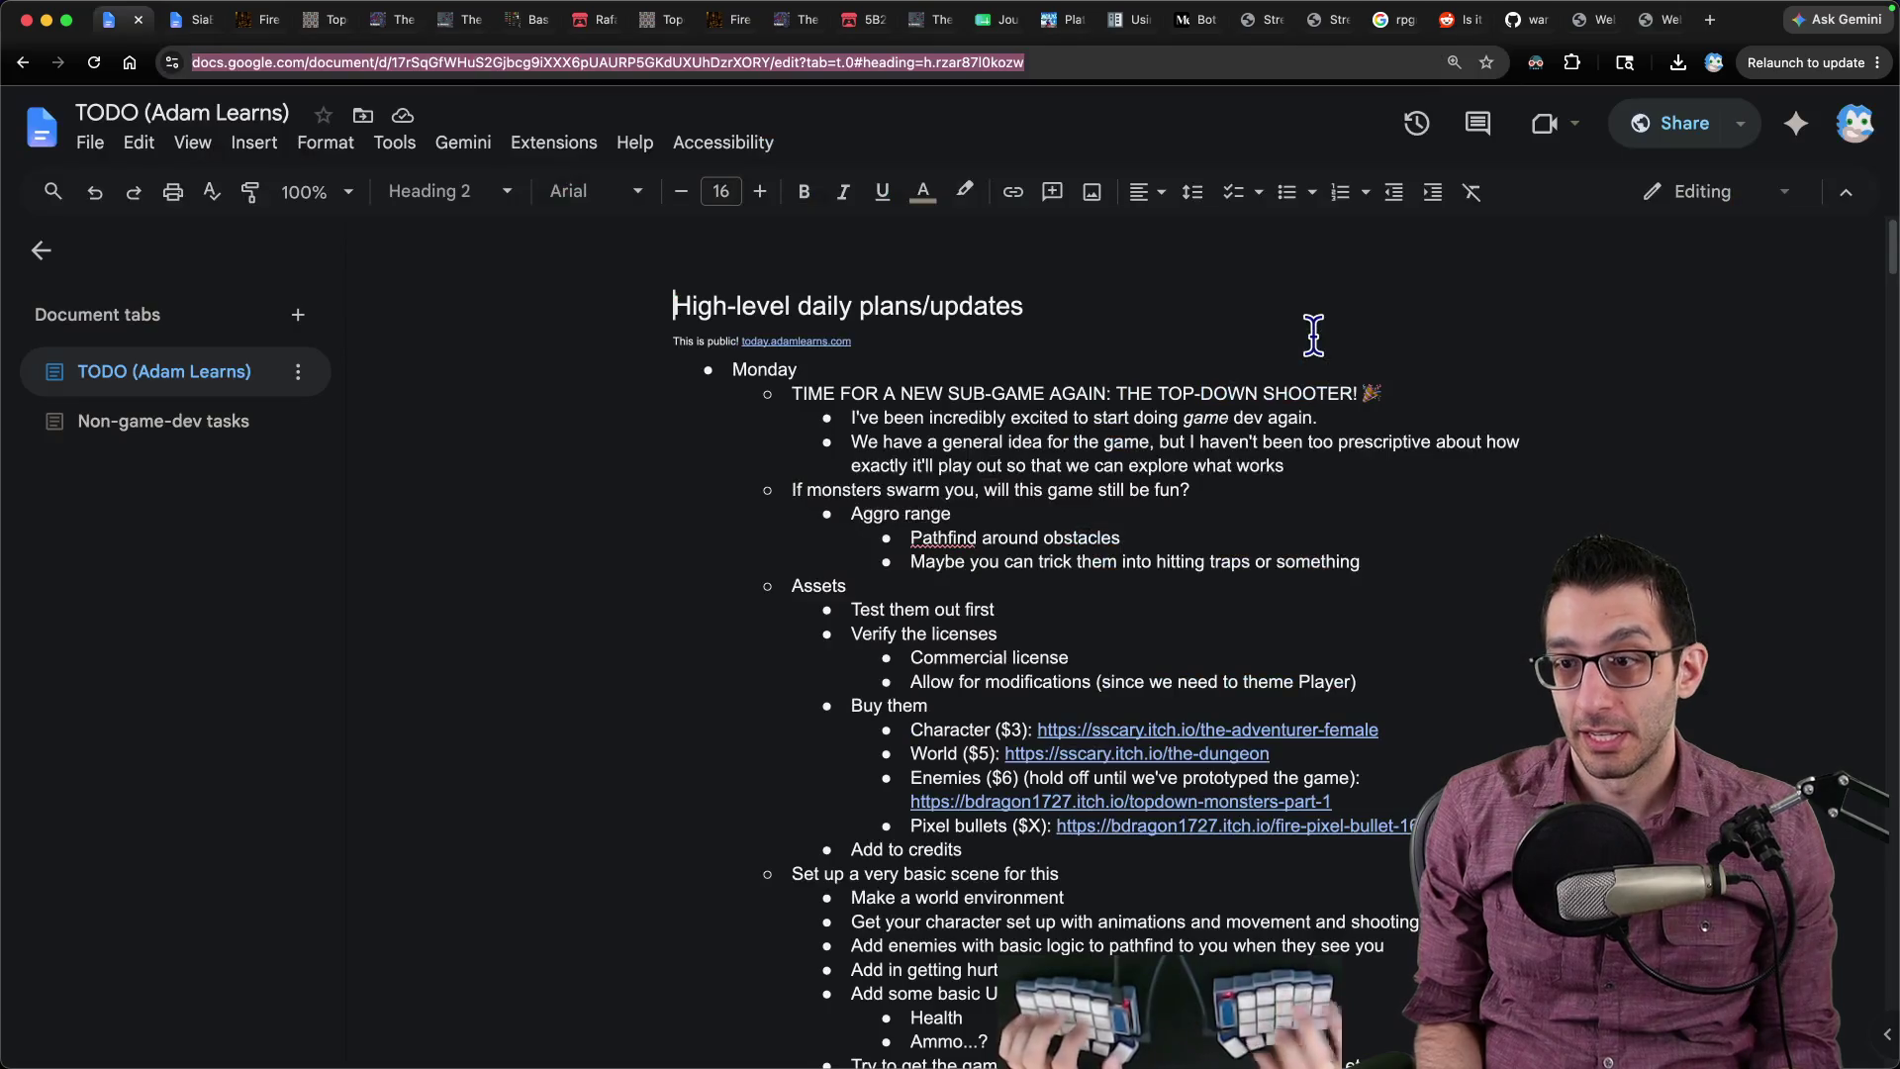
scroll(966, 465, "down", 7)
scroll(1078, 519, "down", 7)
scroll(1177, 391, "up", 5)
key("Return")
type("https://wareya.github.io/webtyler/")
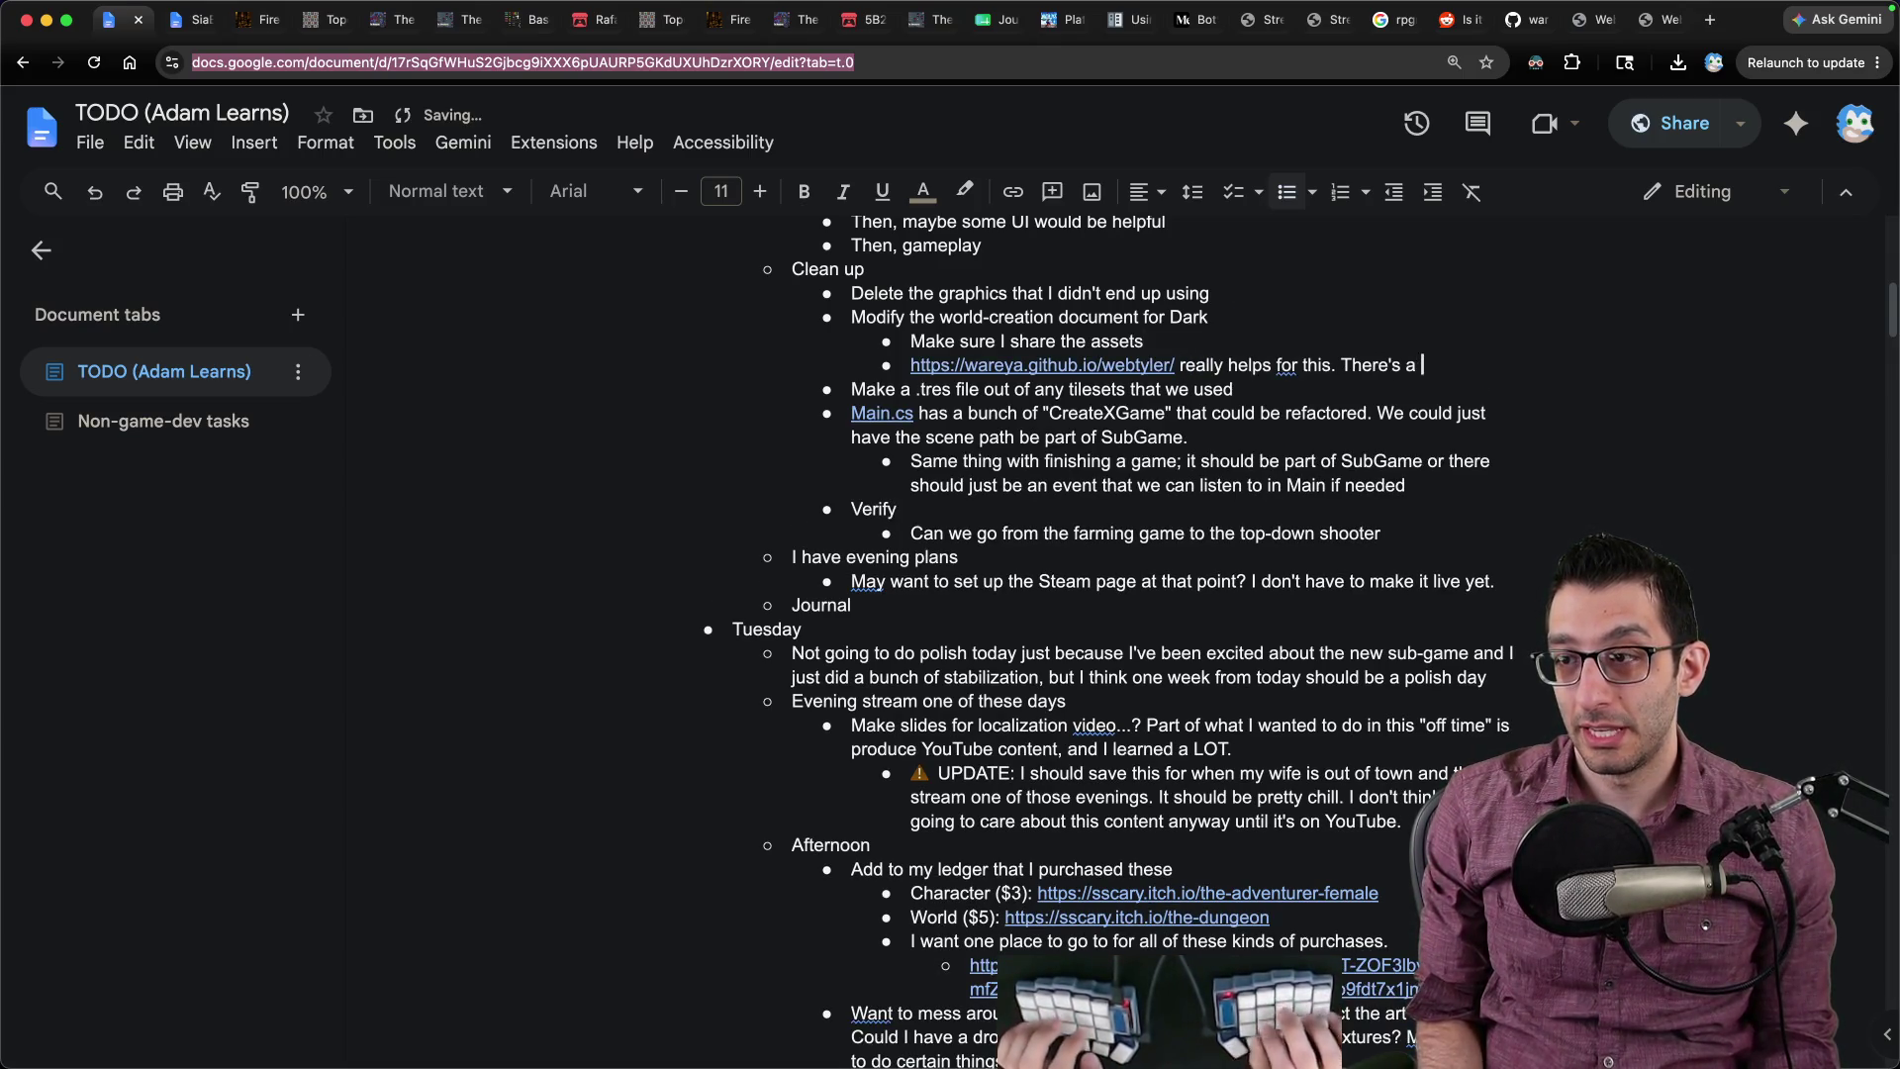
type("folder, but you have to trim the wall graphics down to 96x144 and")
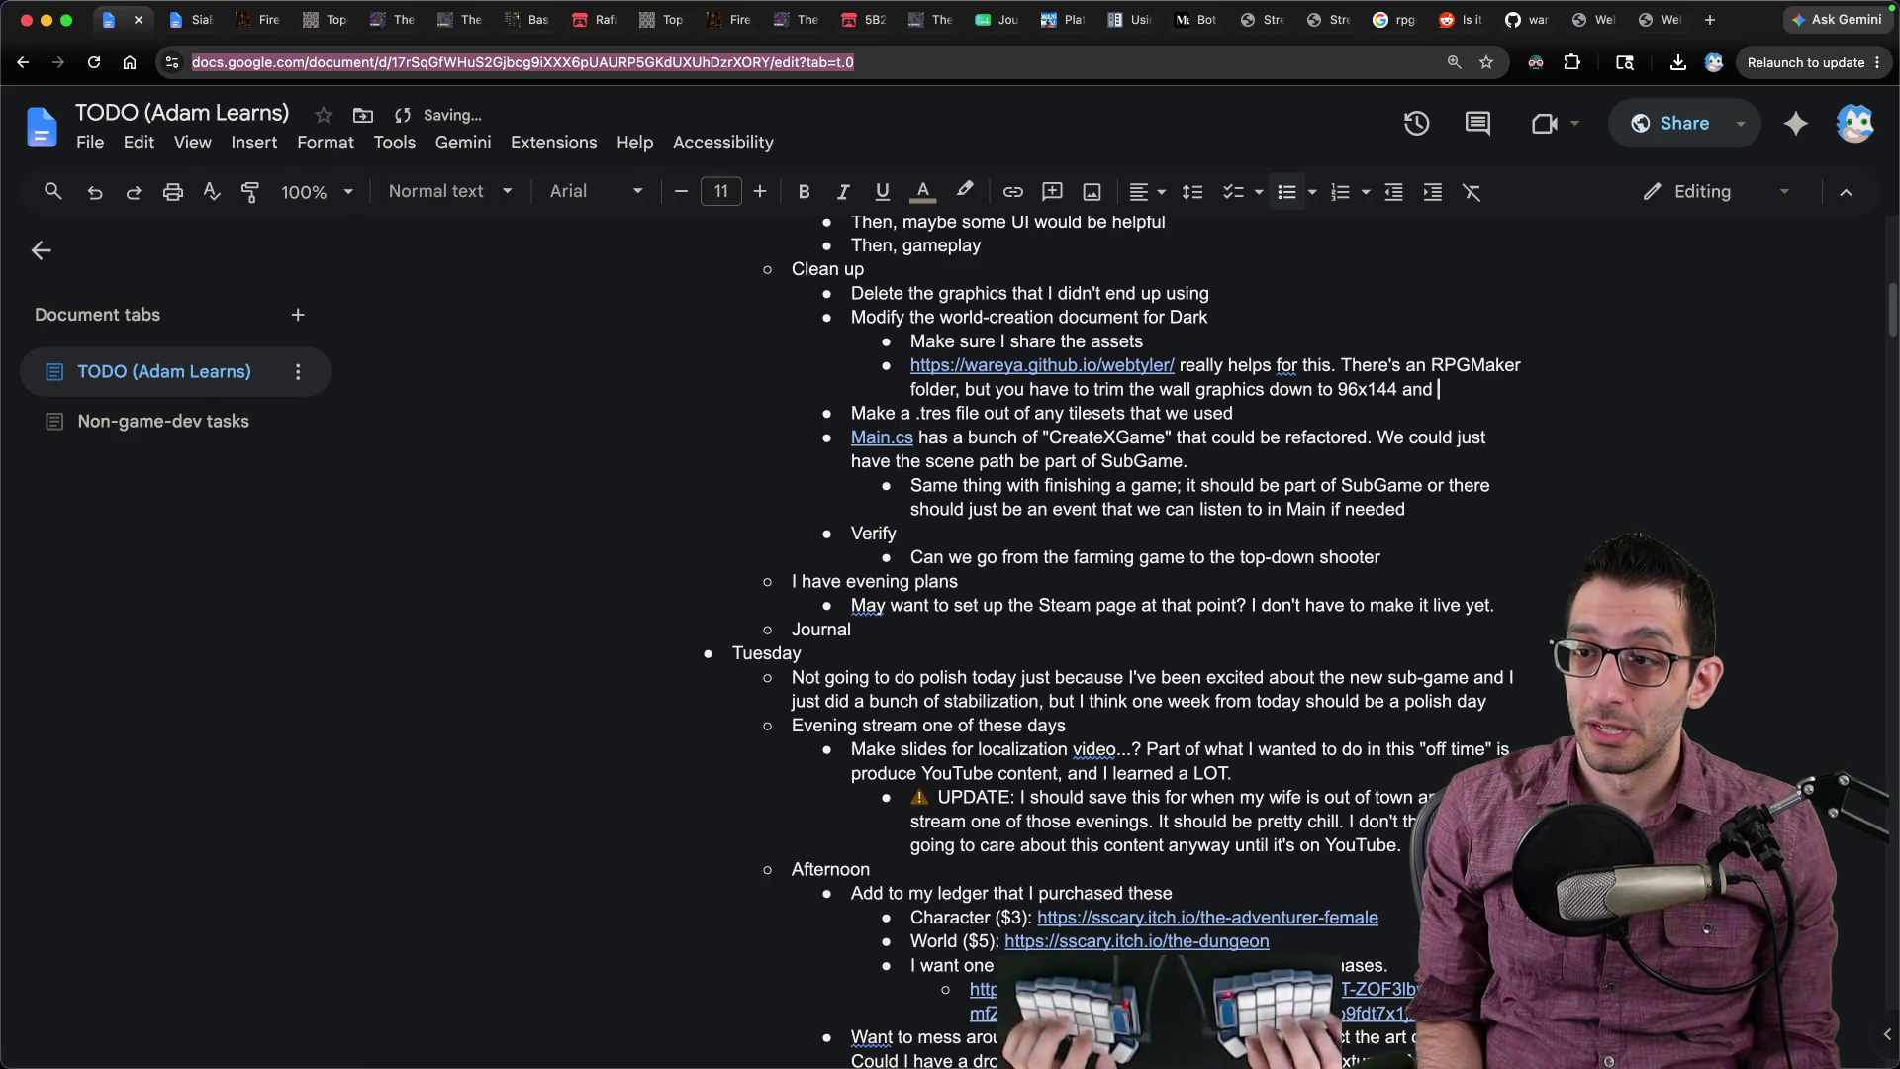
Step: Check the Dungeon_Walls image from the Downloads folder and return to the TODO doc
key("super+Tab")
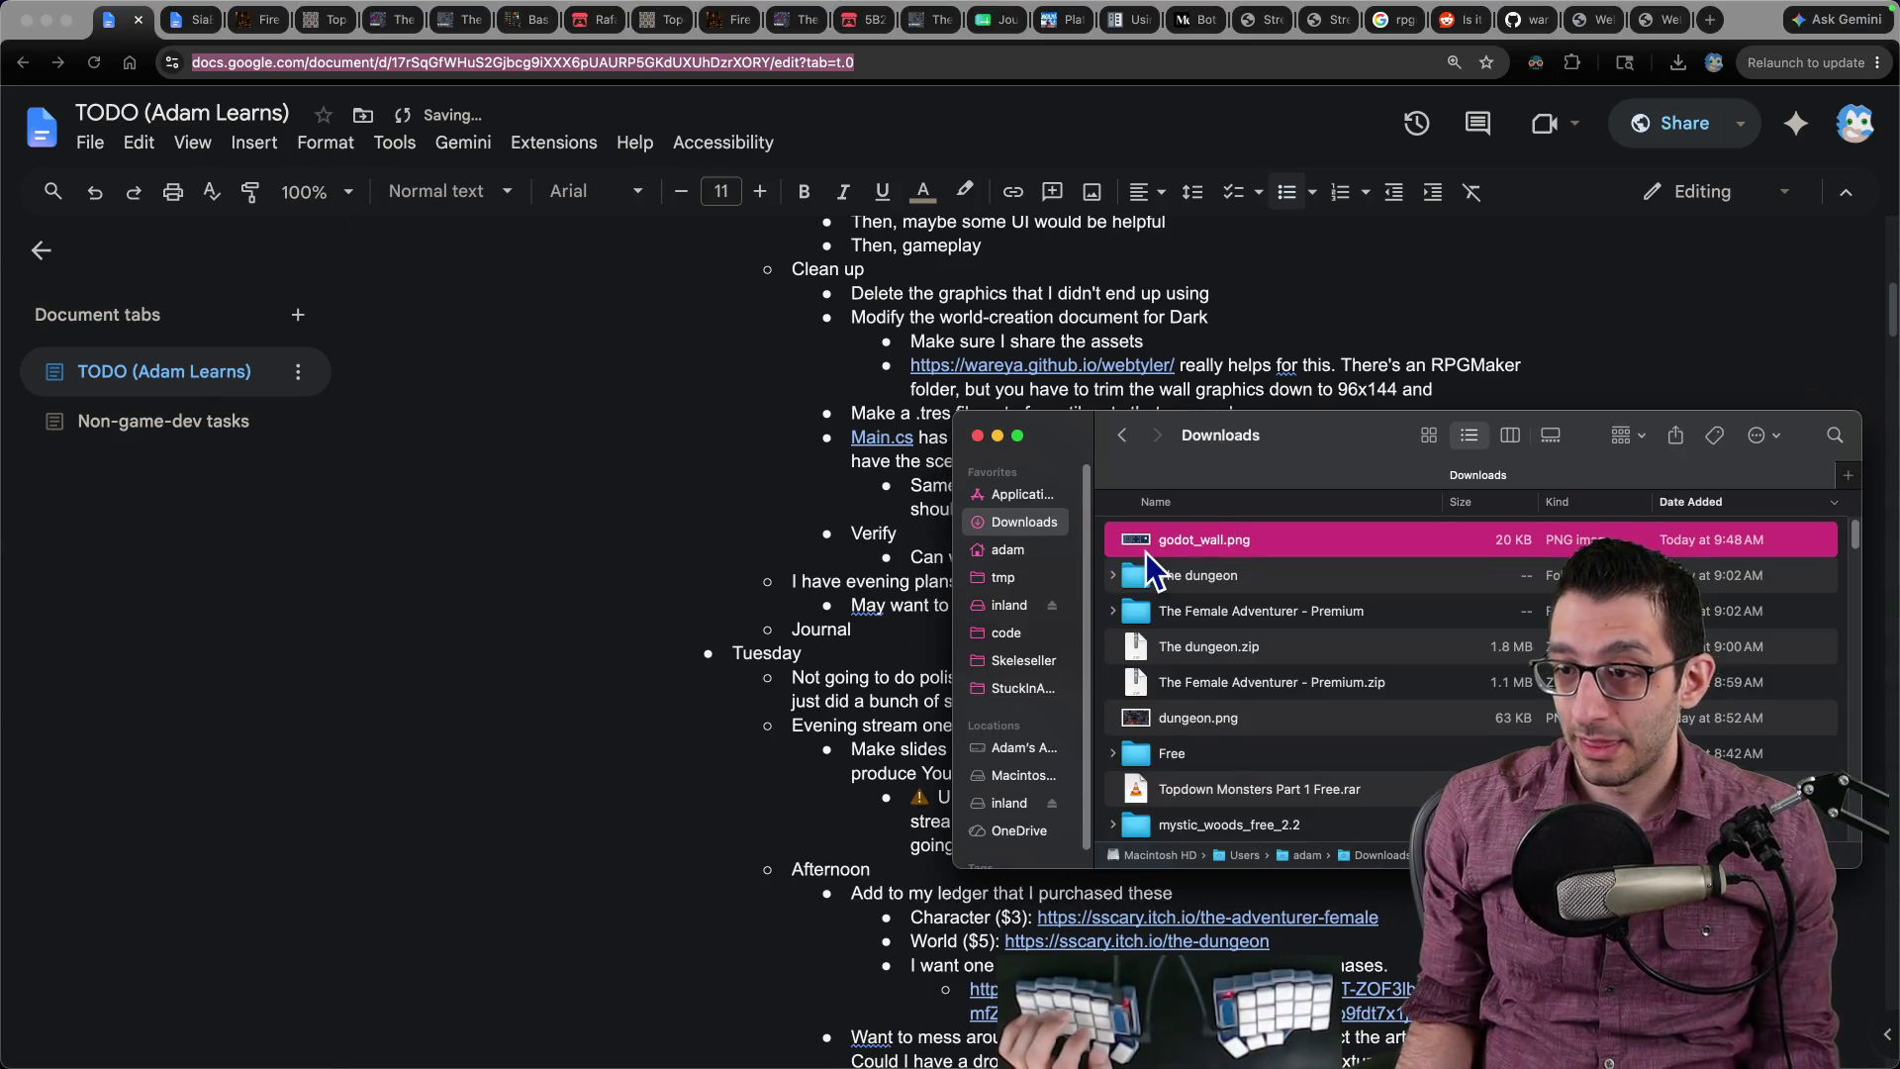
mouse_move(1146, 1064)
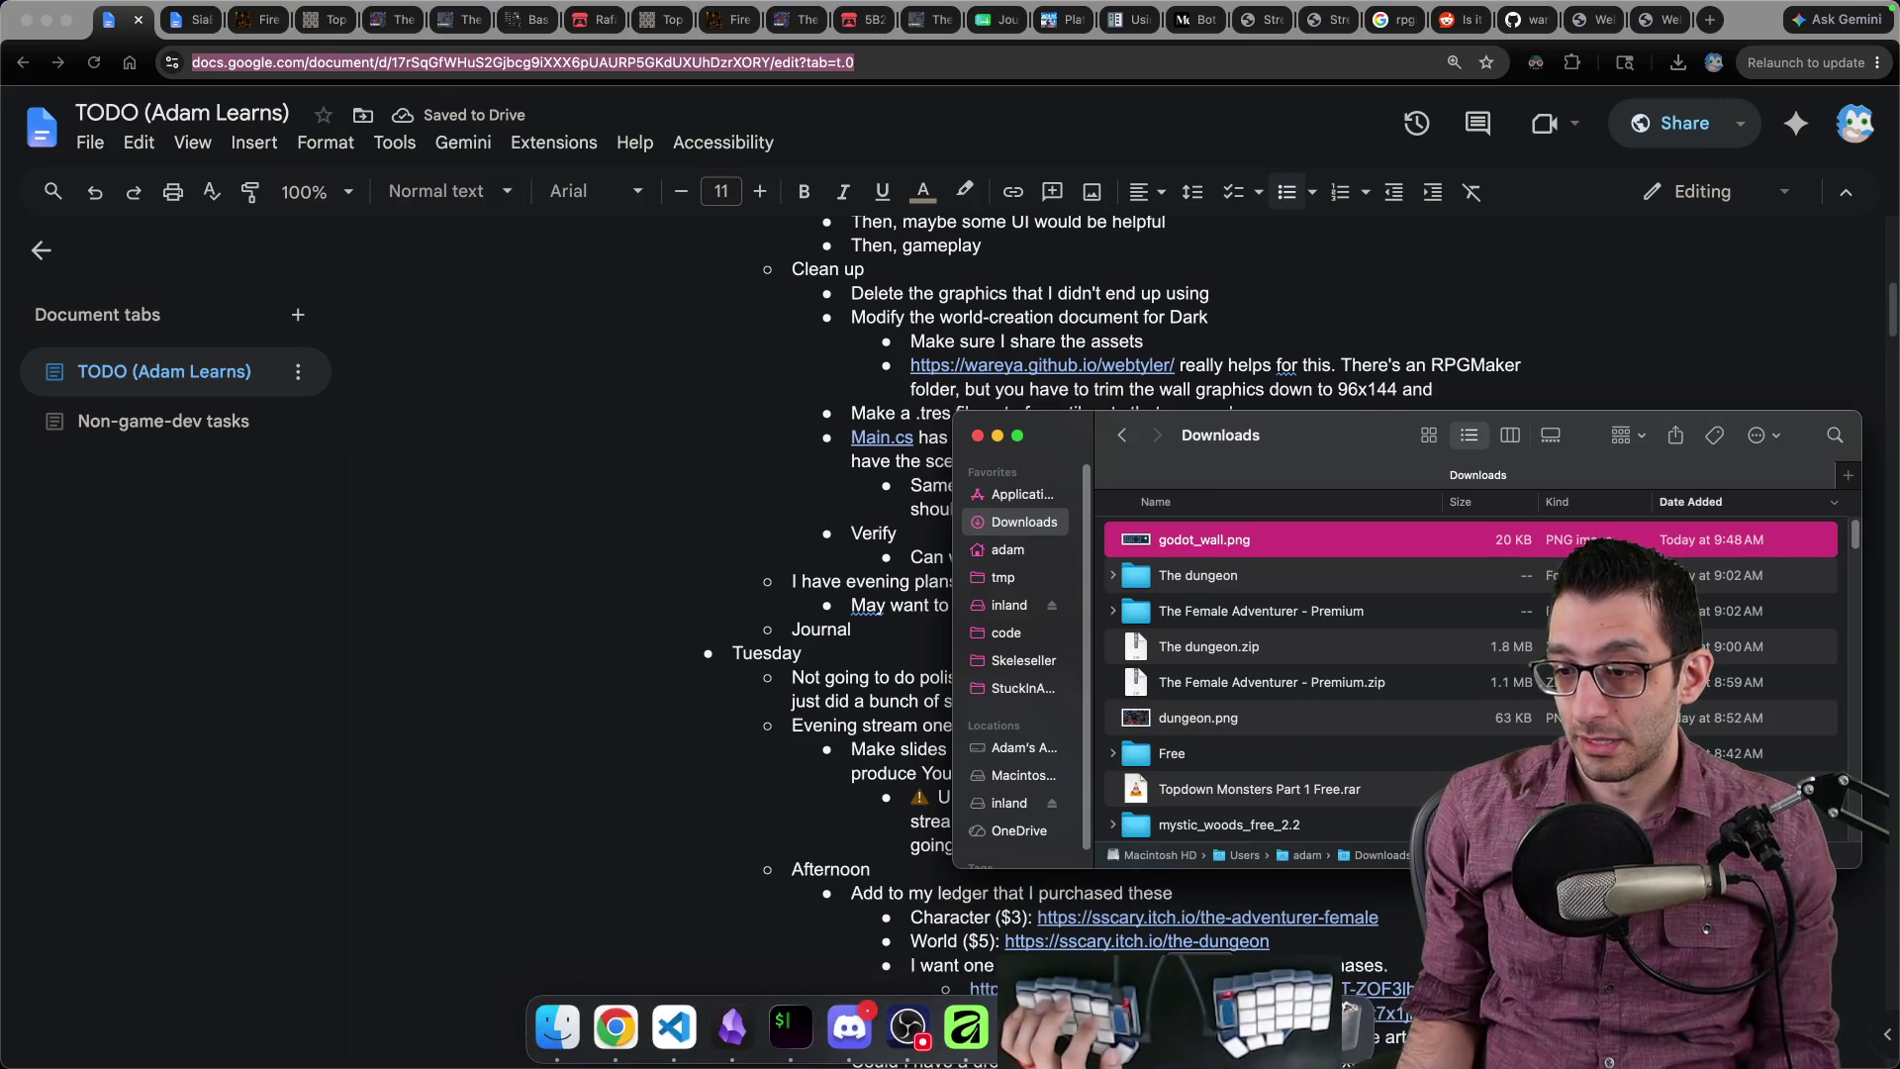
left_click(974, 1034)
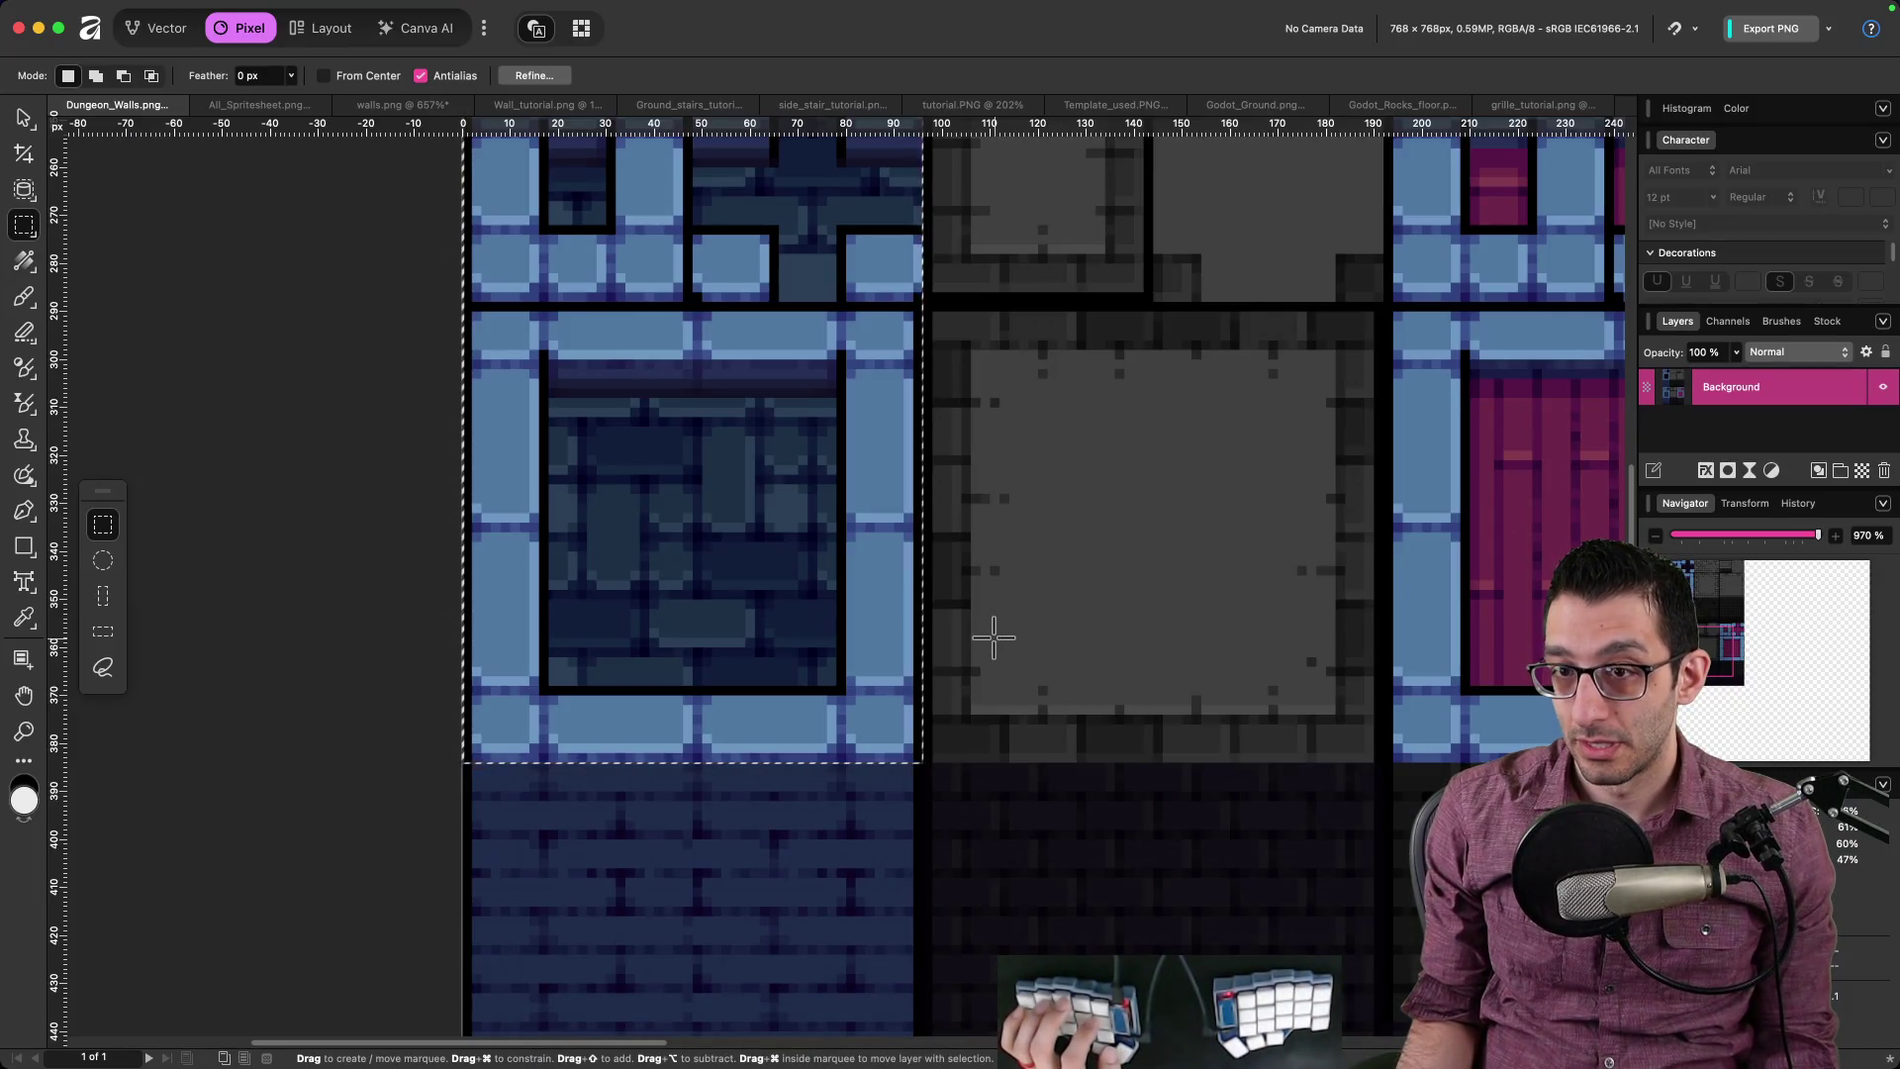
key("super+Tab")
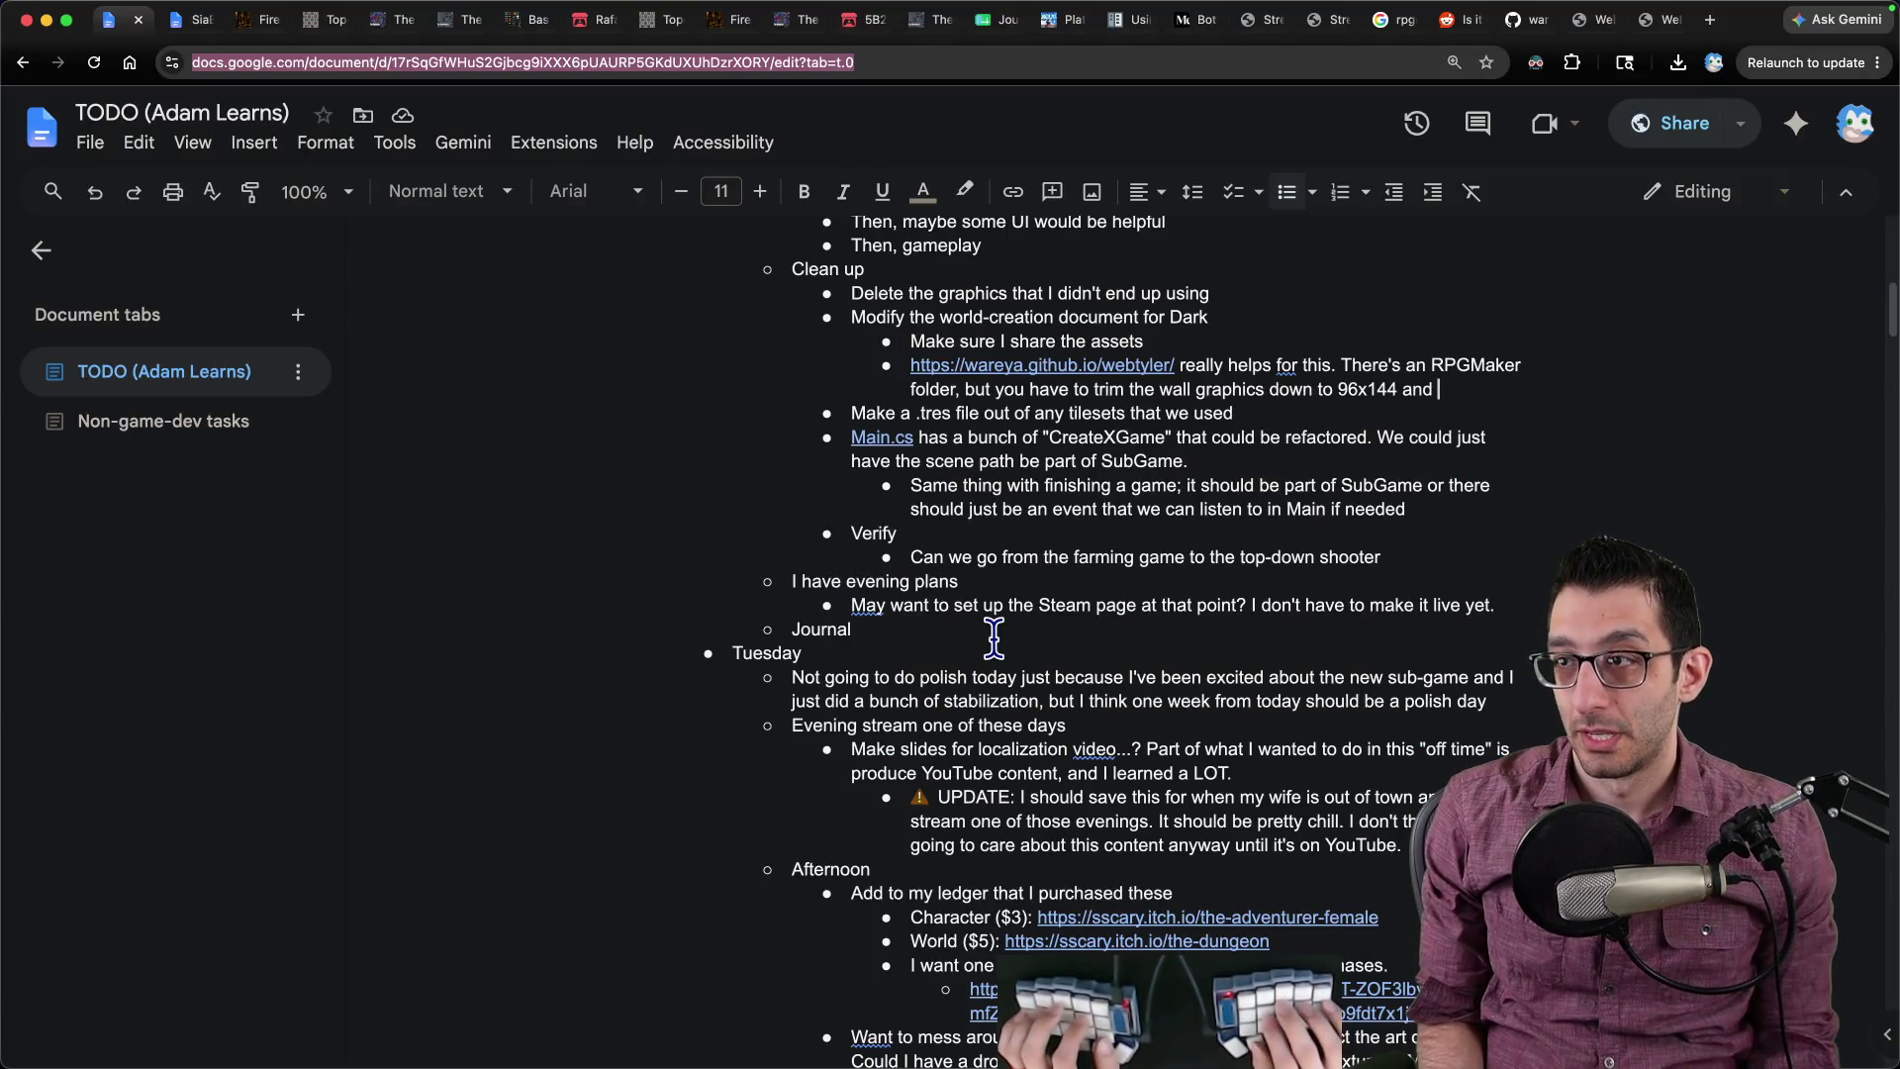
key("super+9")
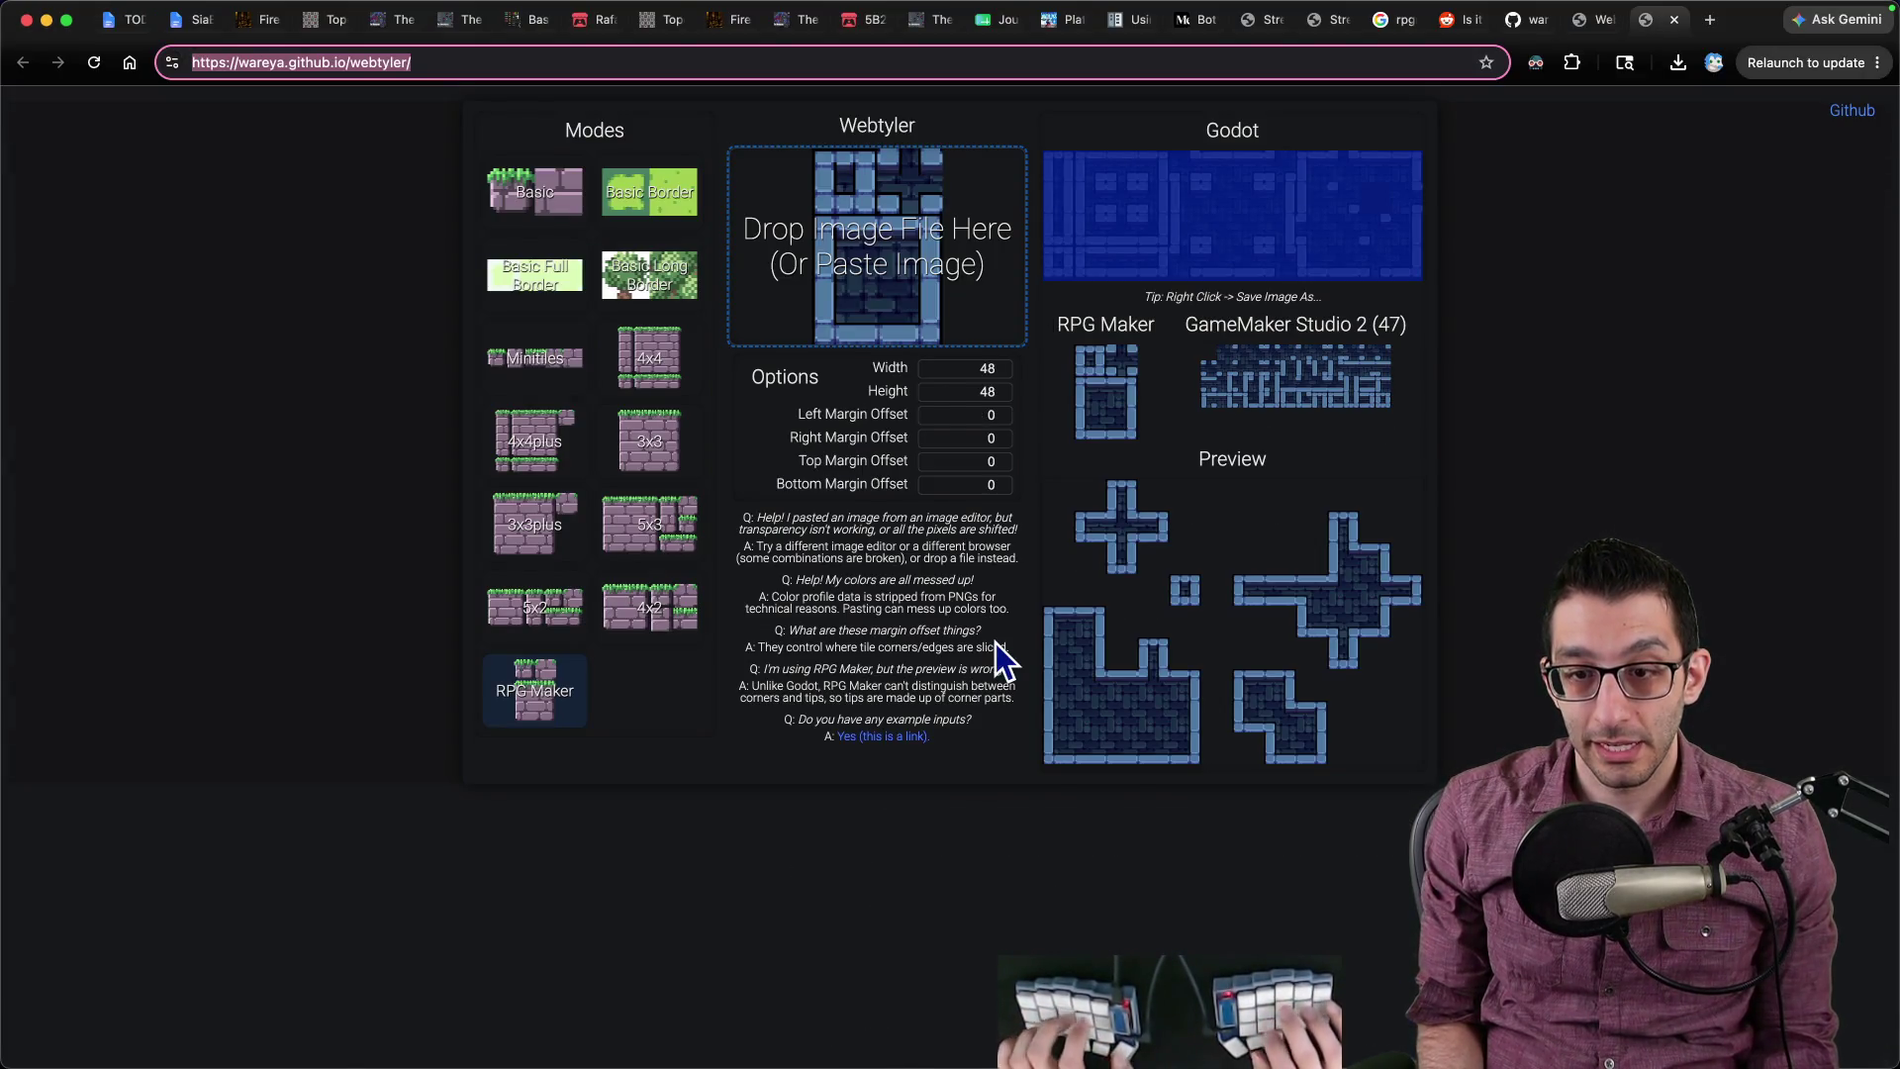
key("super+1")
Step: Write the note to click "RPG Maker" in Webtyler and use the tilesets as 48x48 in Godot
type("\"RPG Maker\" inside that tool")
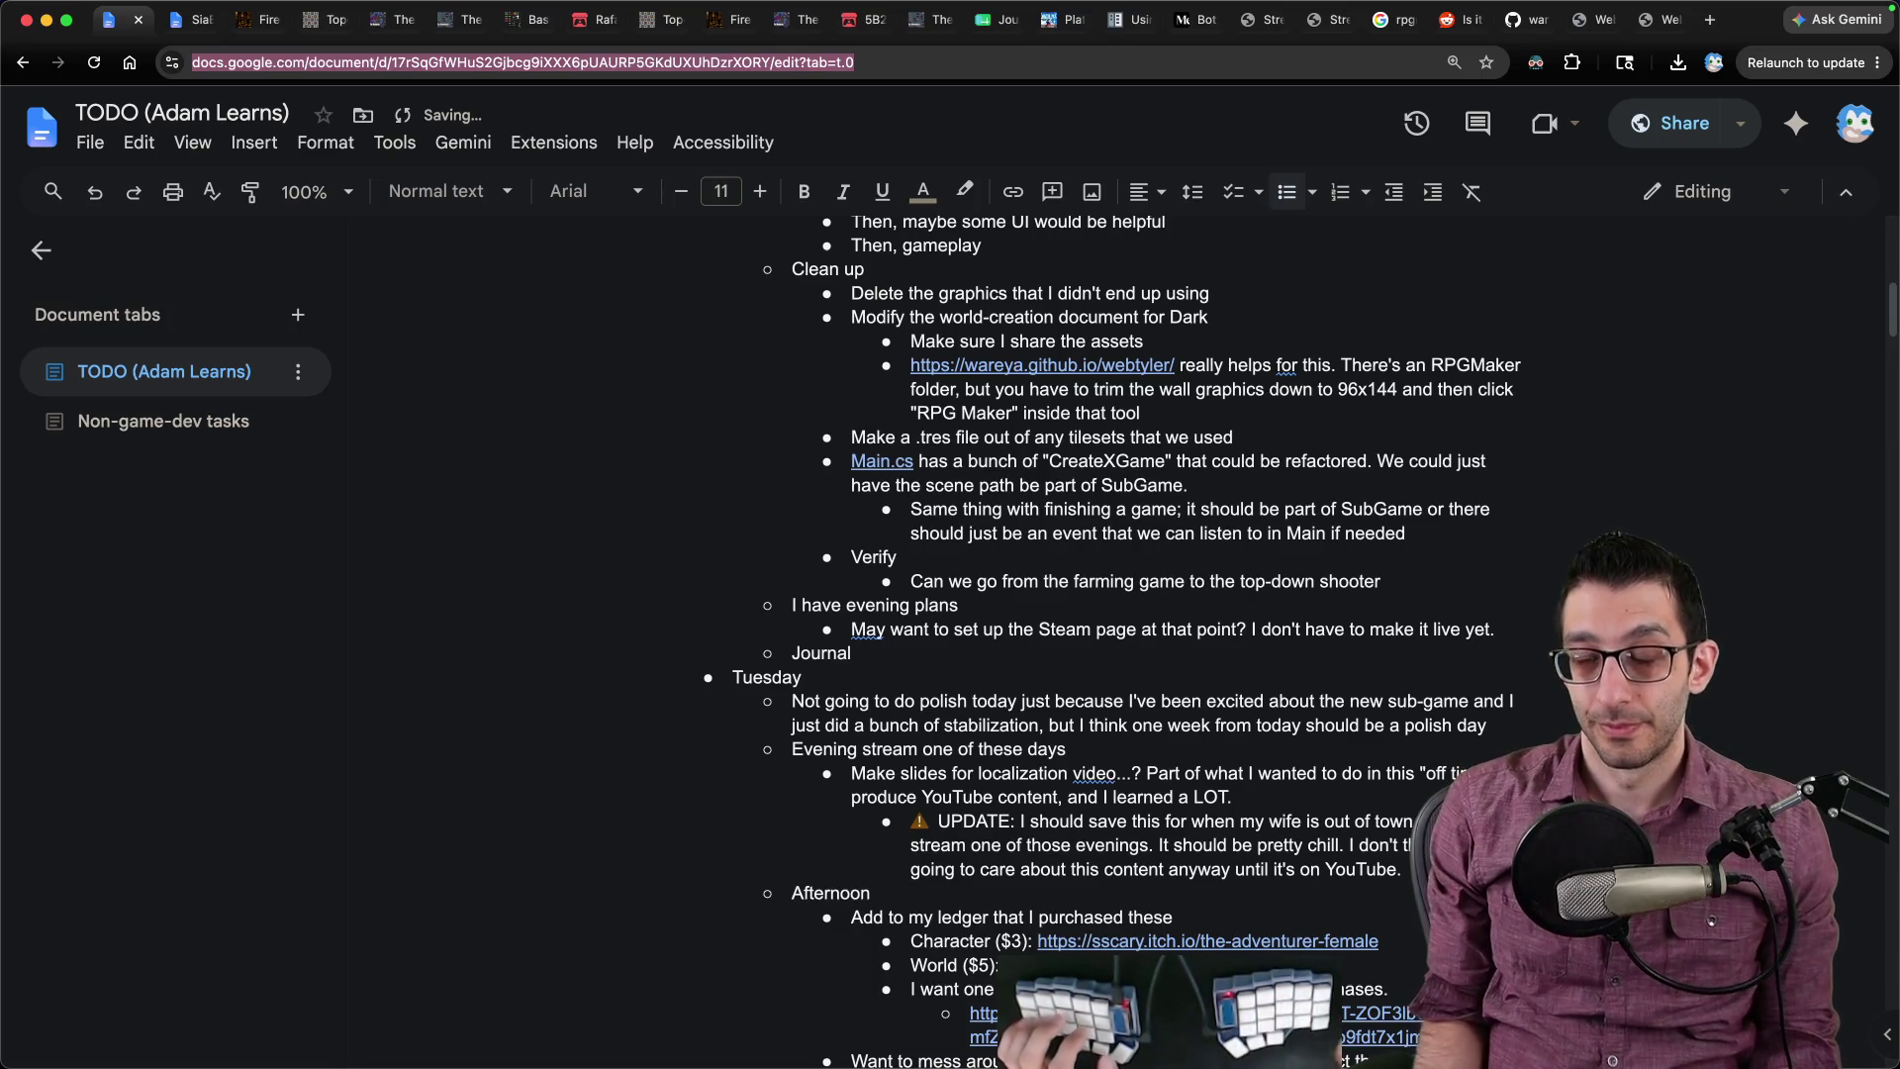
mouse_move(848, 1063)
key("super+Tab")
key("super+Tab")
type(". Then,")
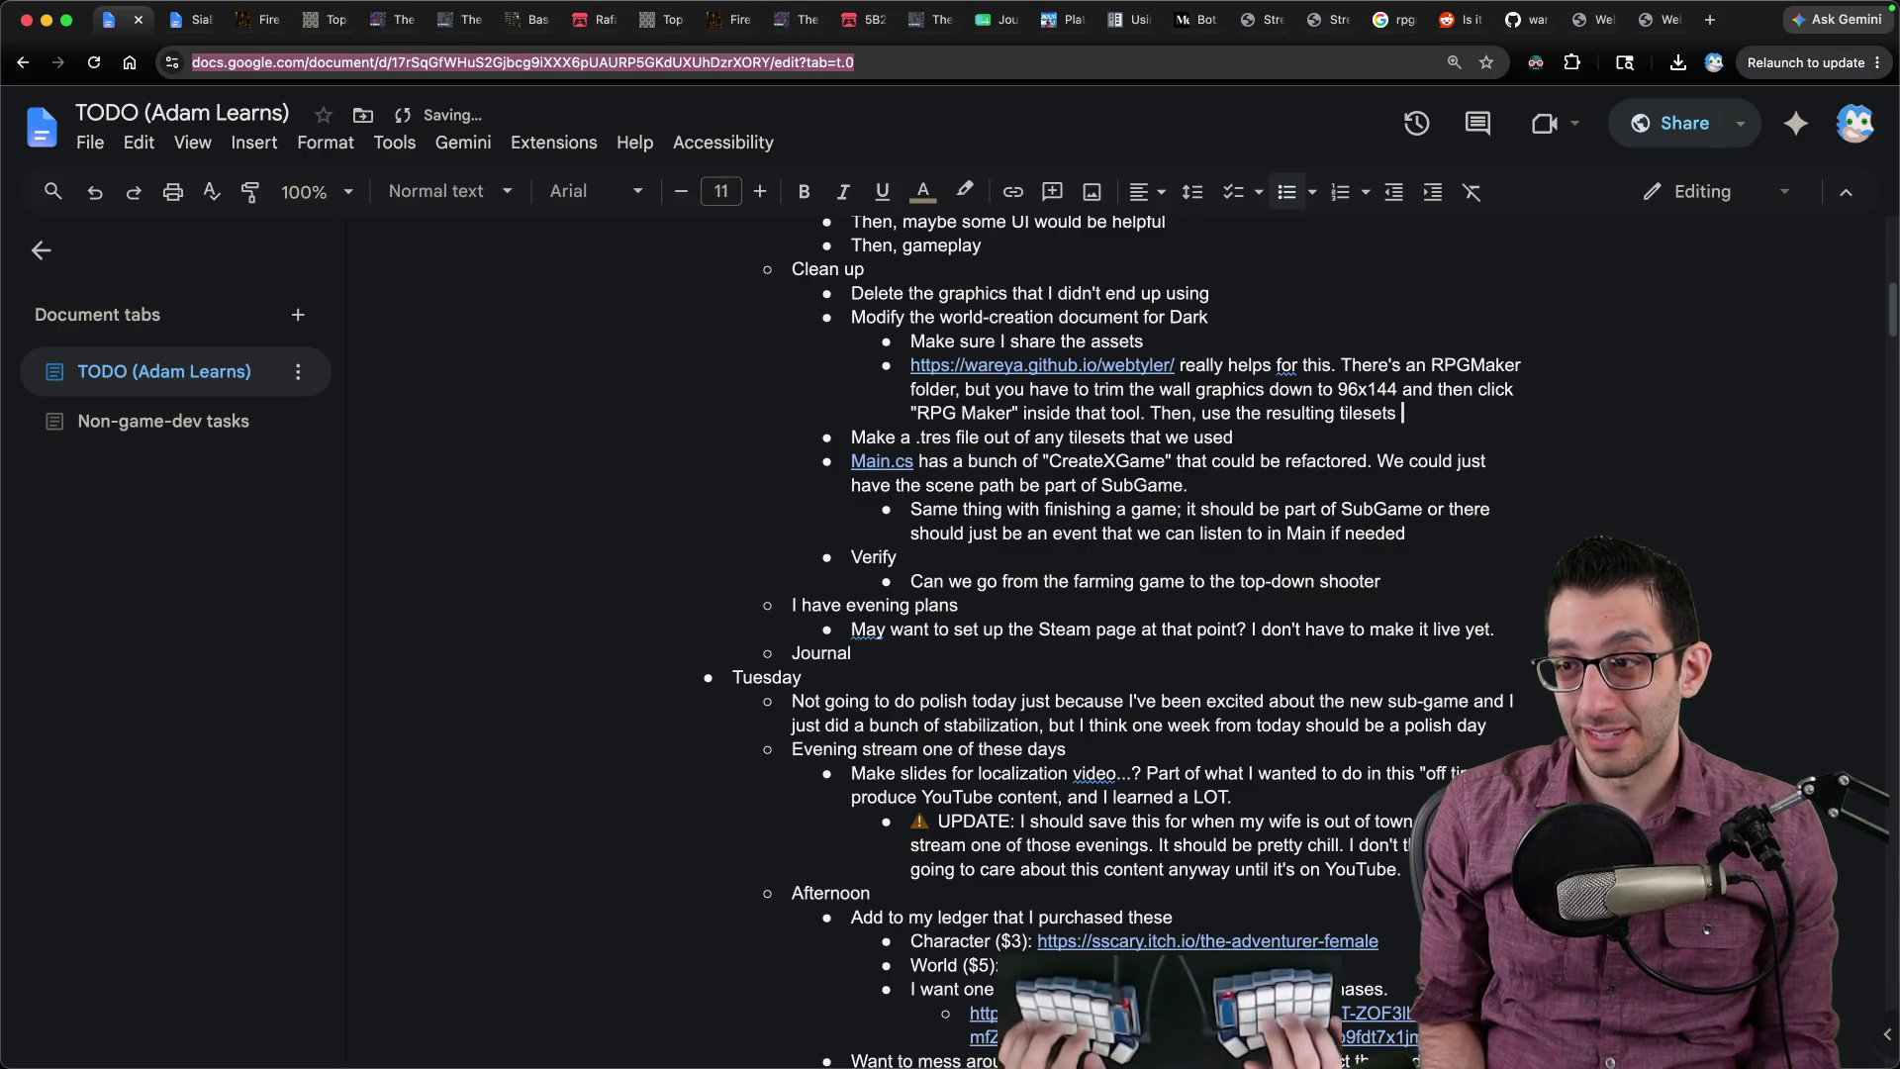
type("Godot")
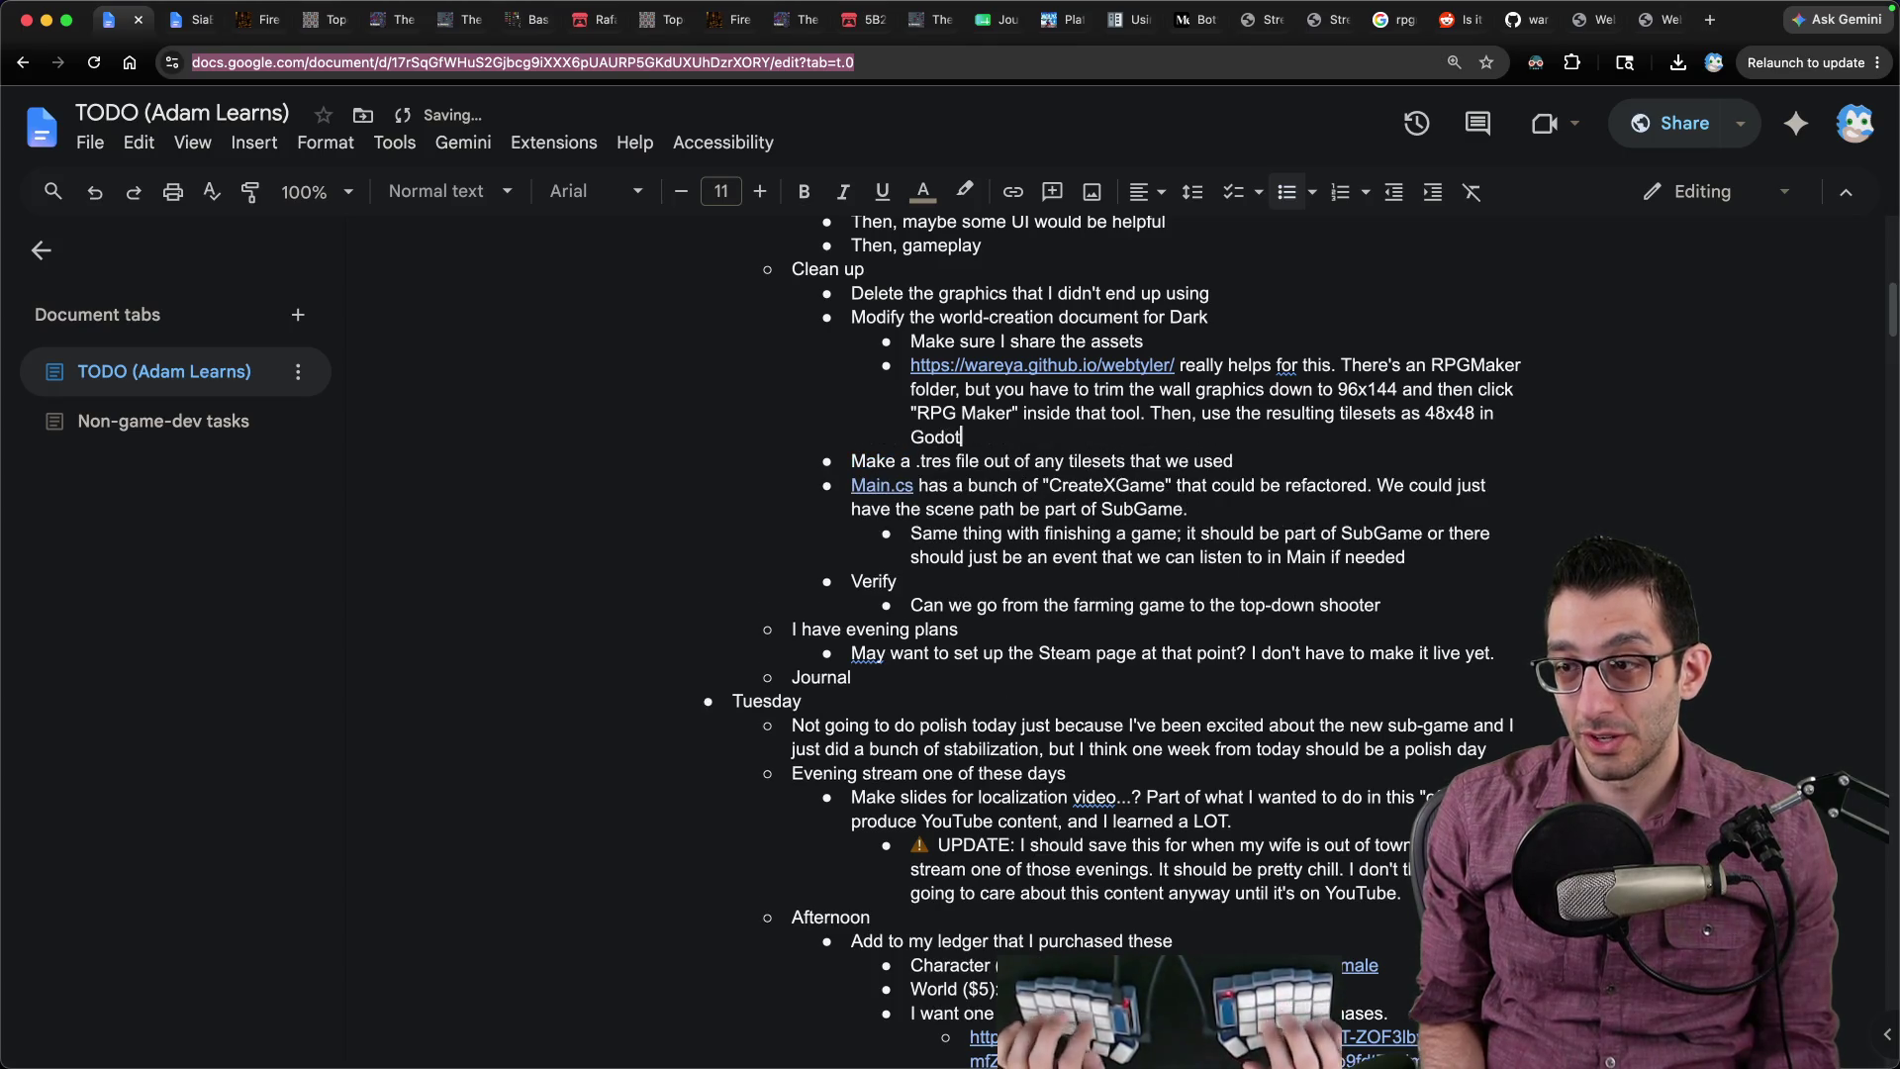
key("super+Tab")
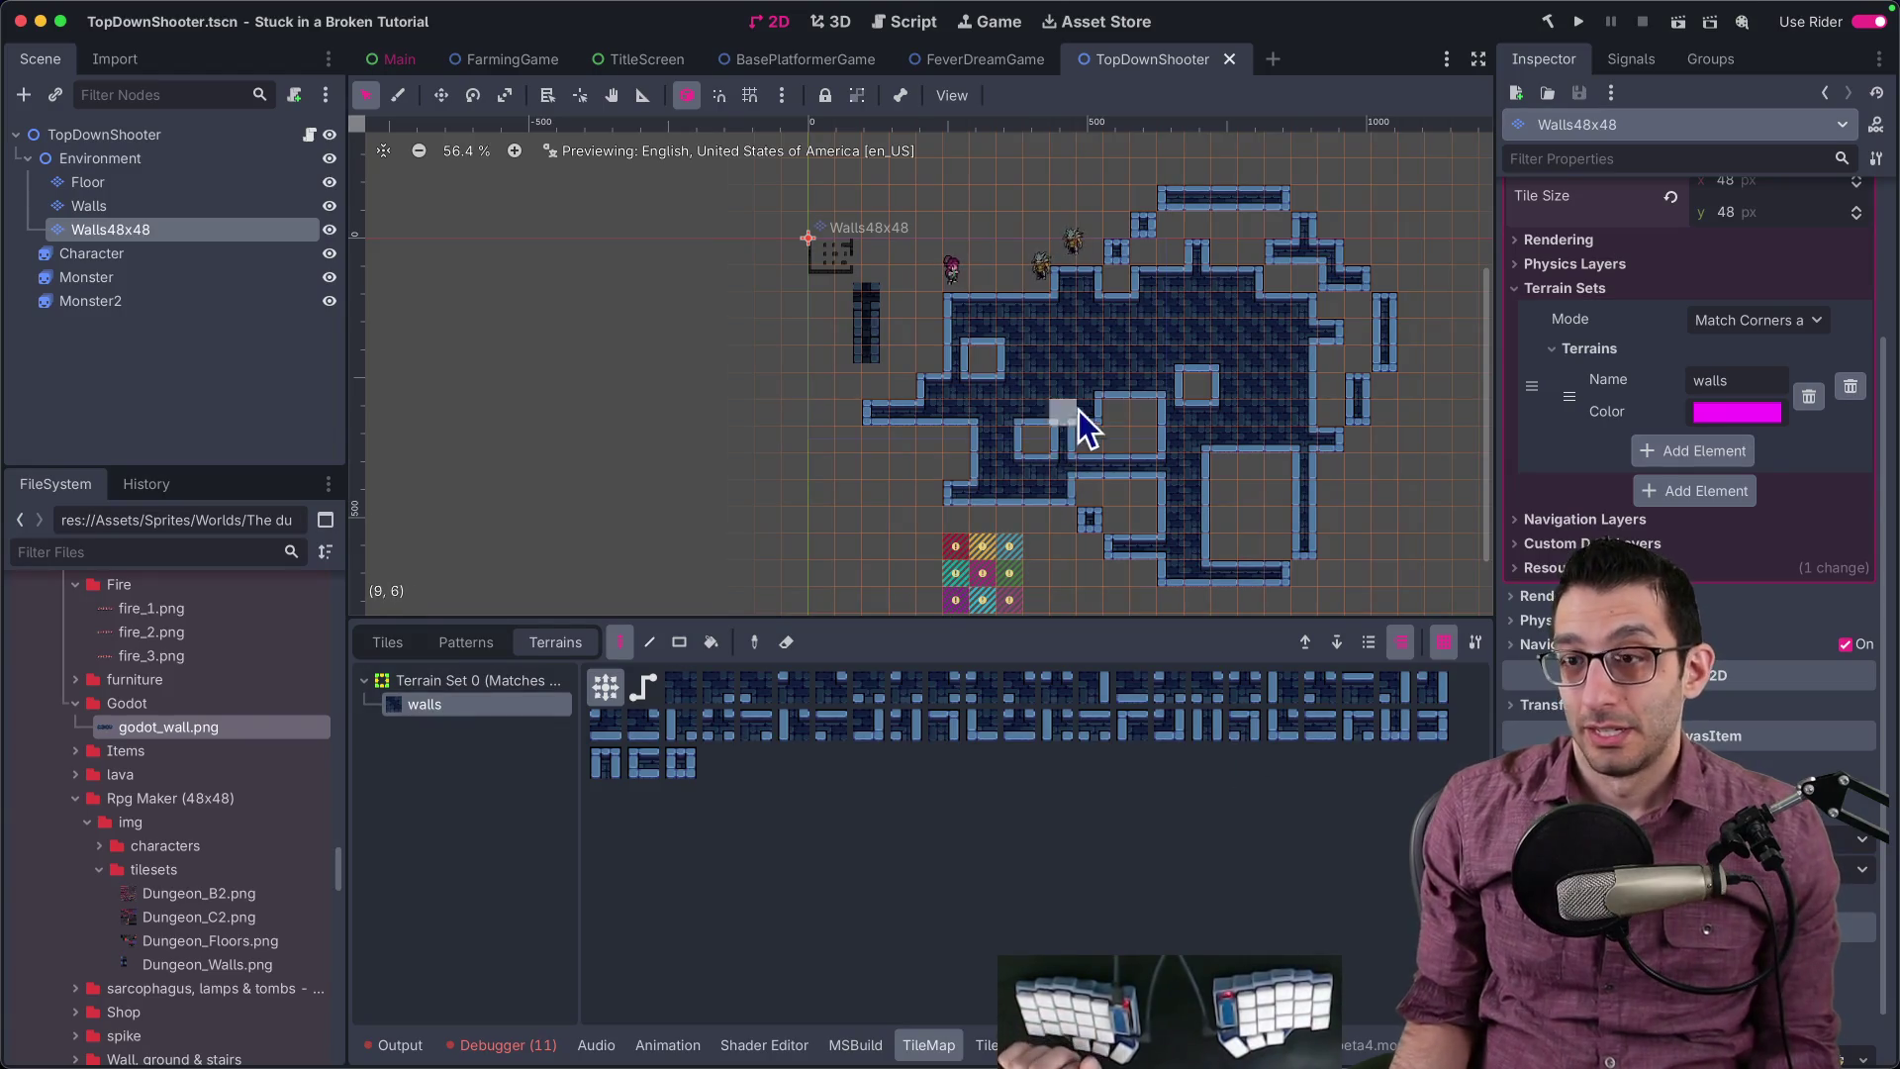
Step: Select the Character and drag it into the dungeon room, to about position 471, 182
scroll(1072, 428, "up", 5)
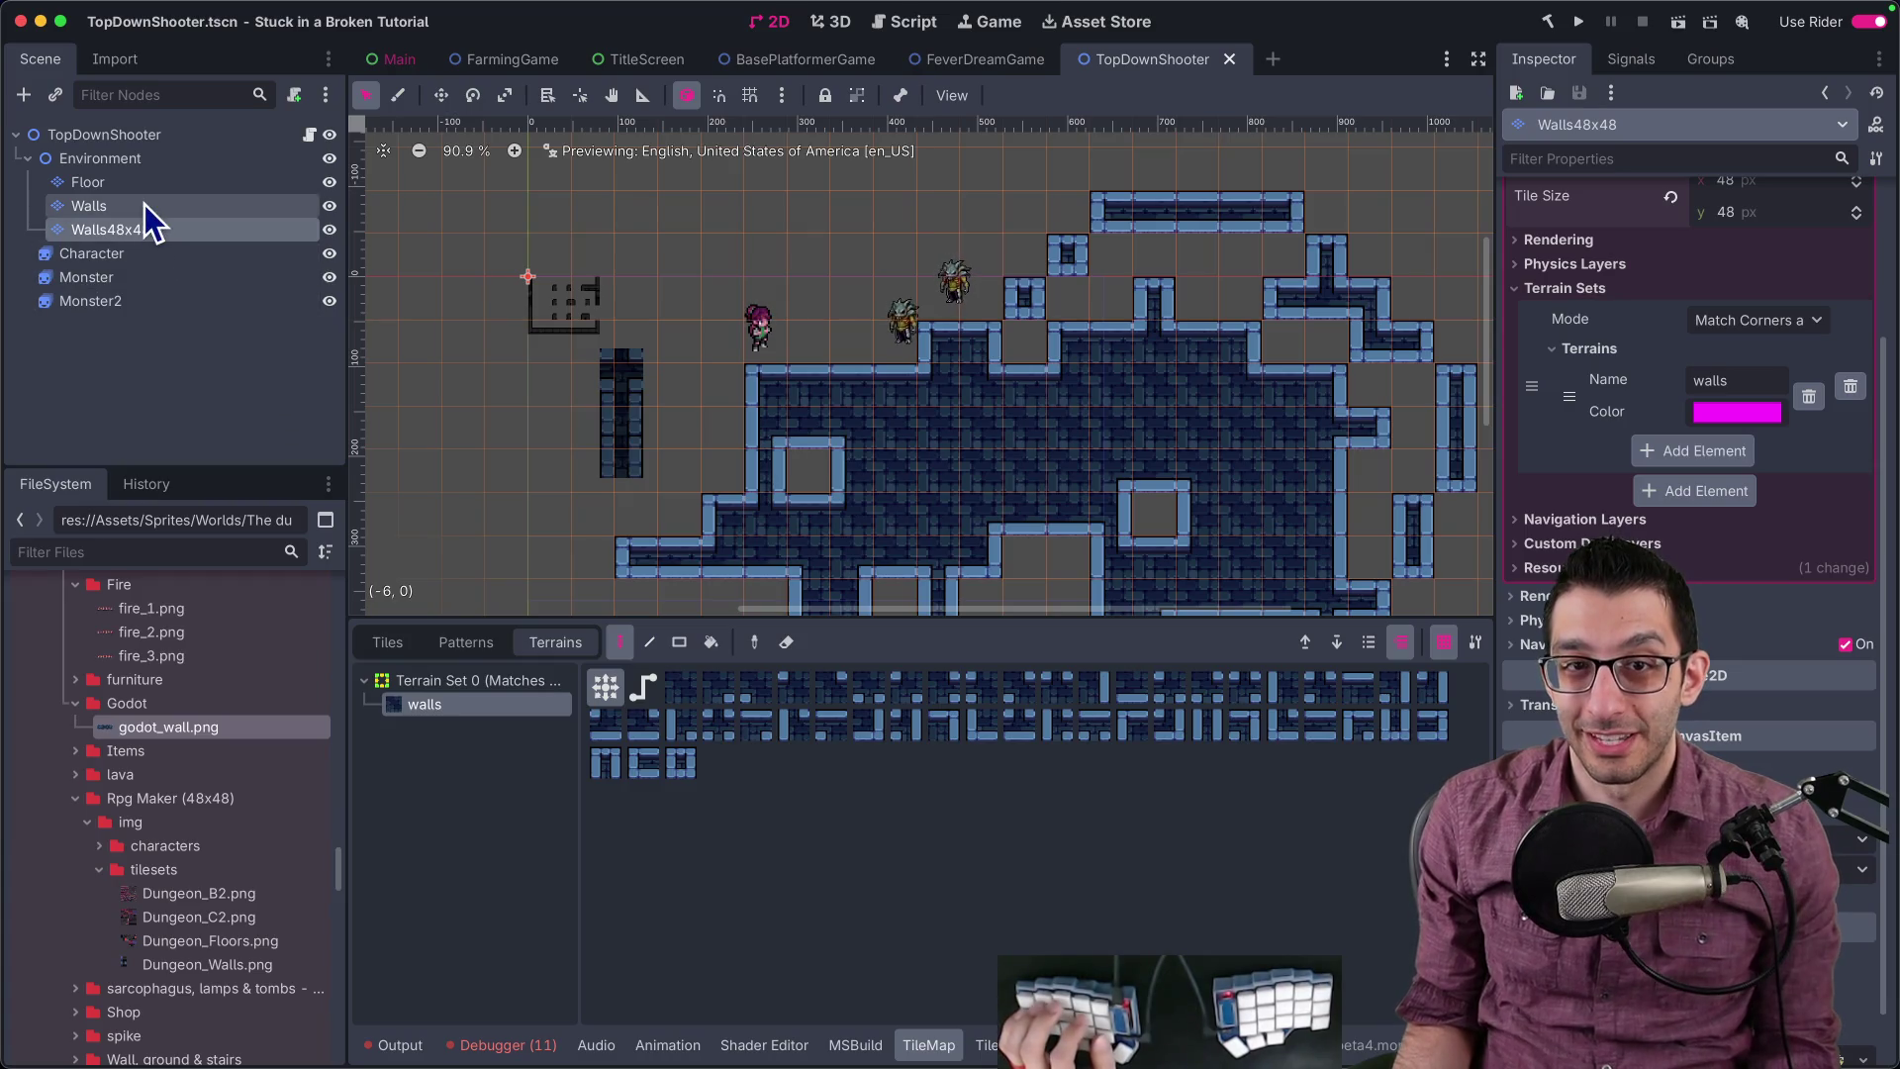
left_click(142, 262)
key("w")
left_click_drag(933, 402, 1137, 513)
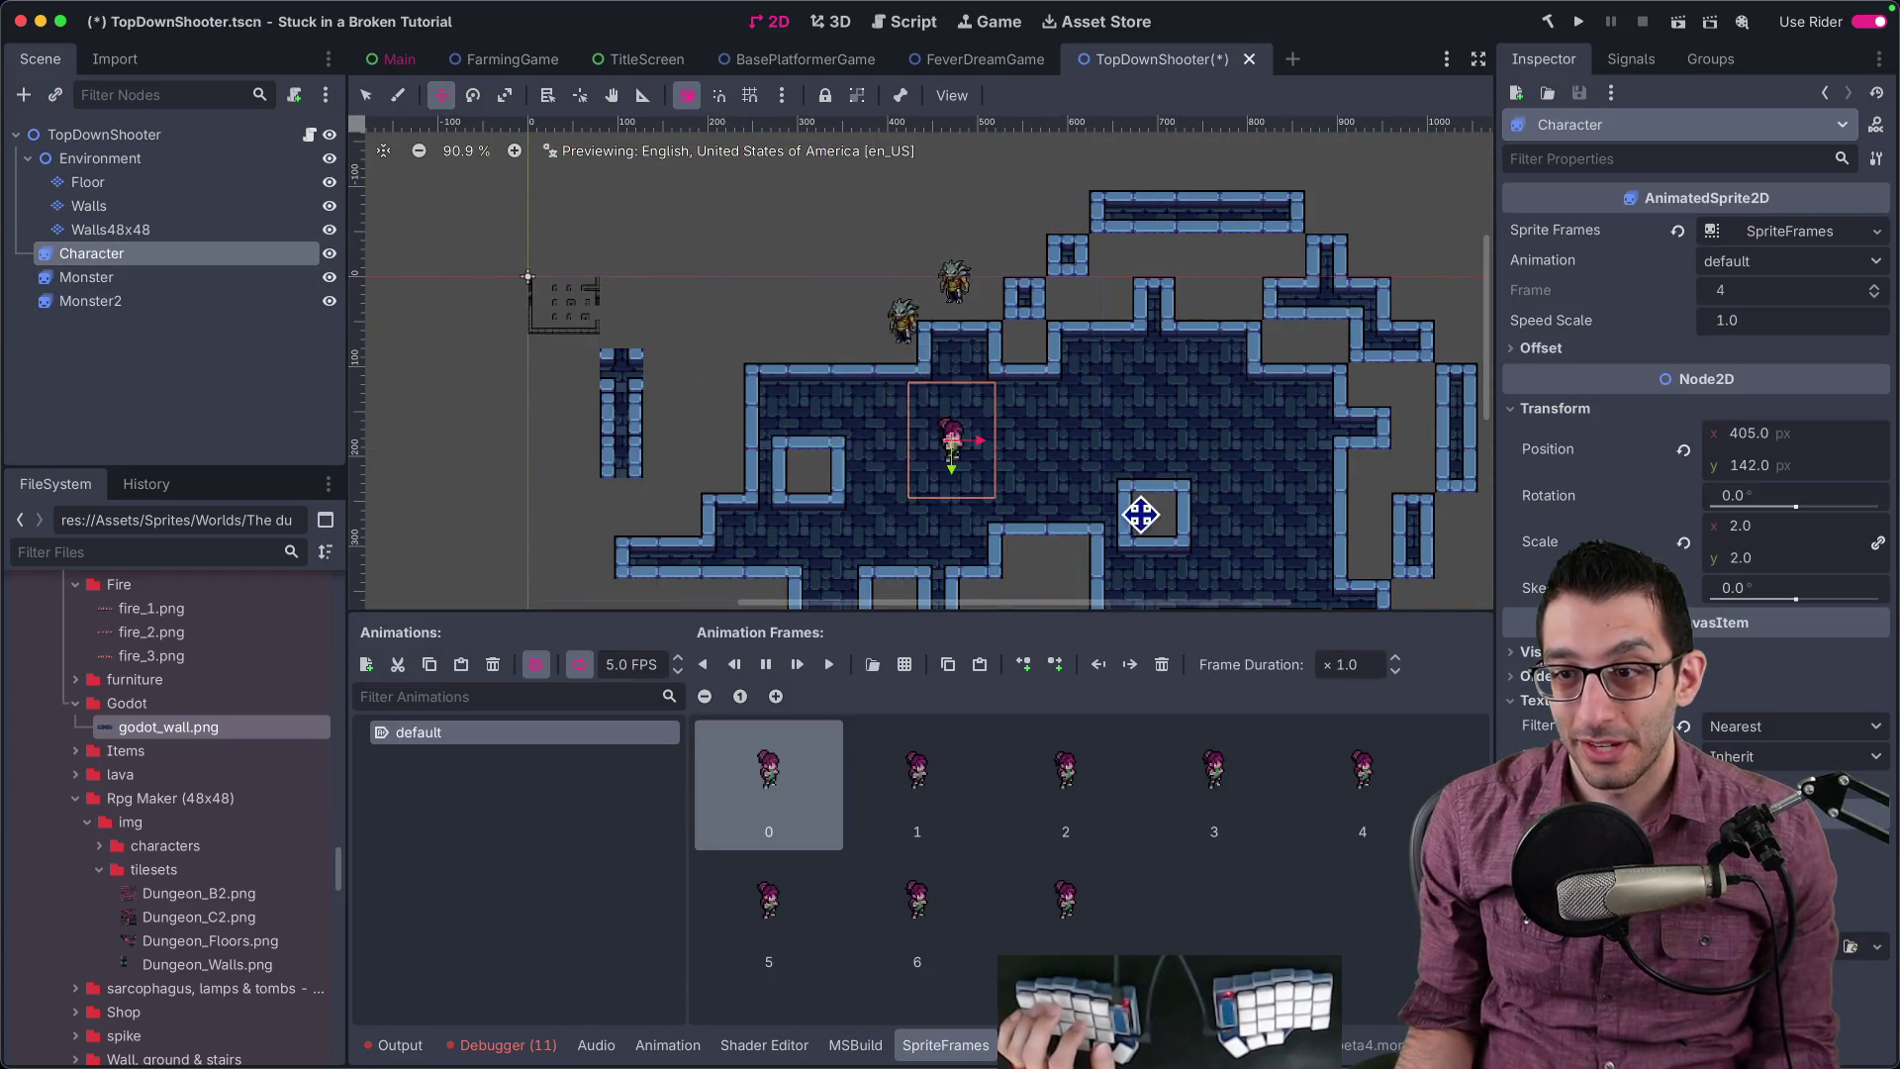
scroll(1116, 471, "up", 4)
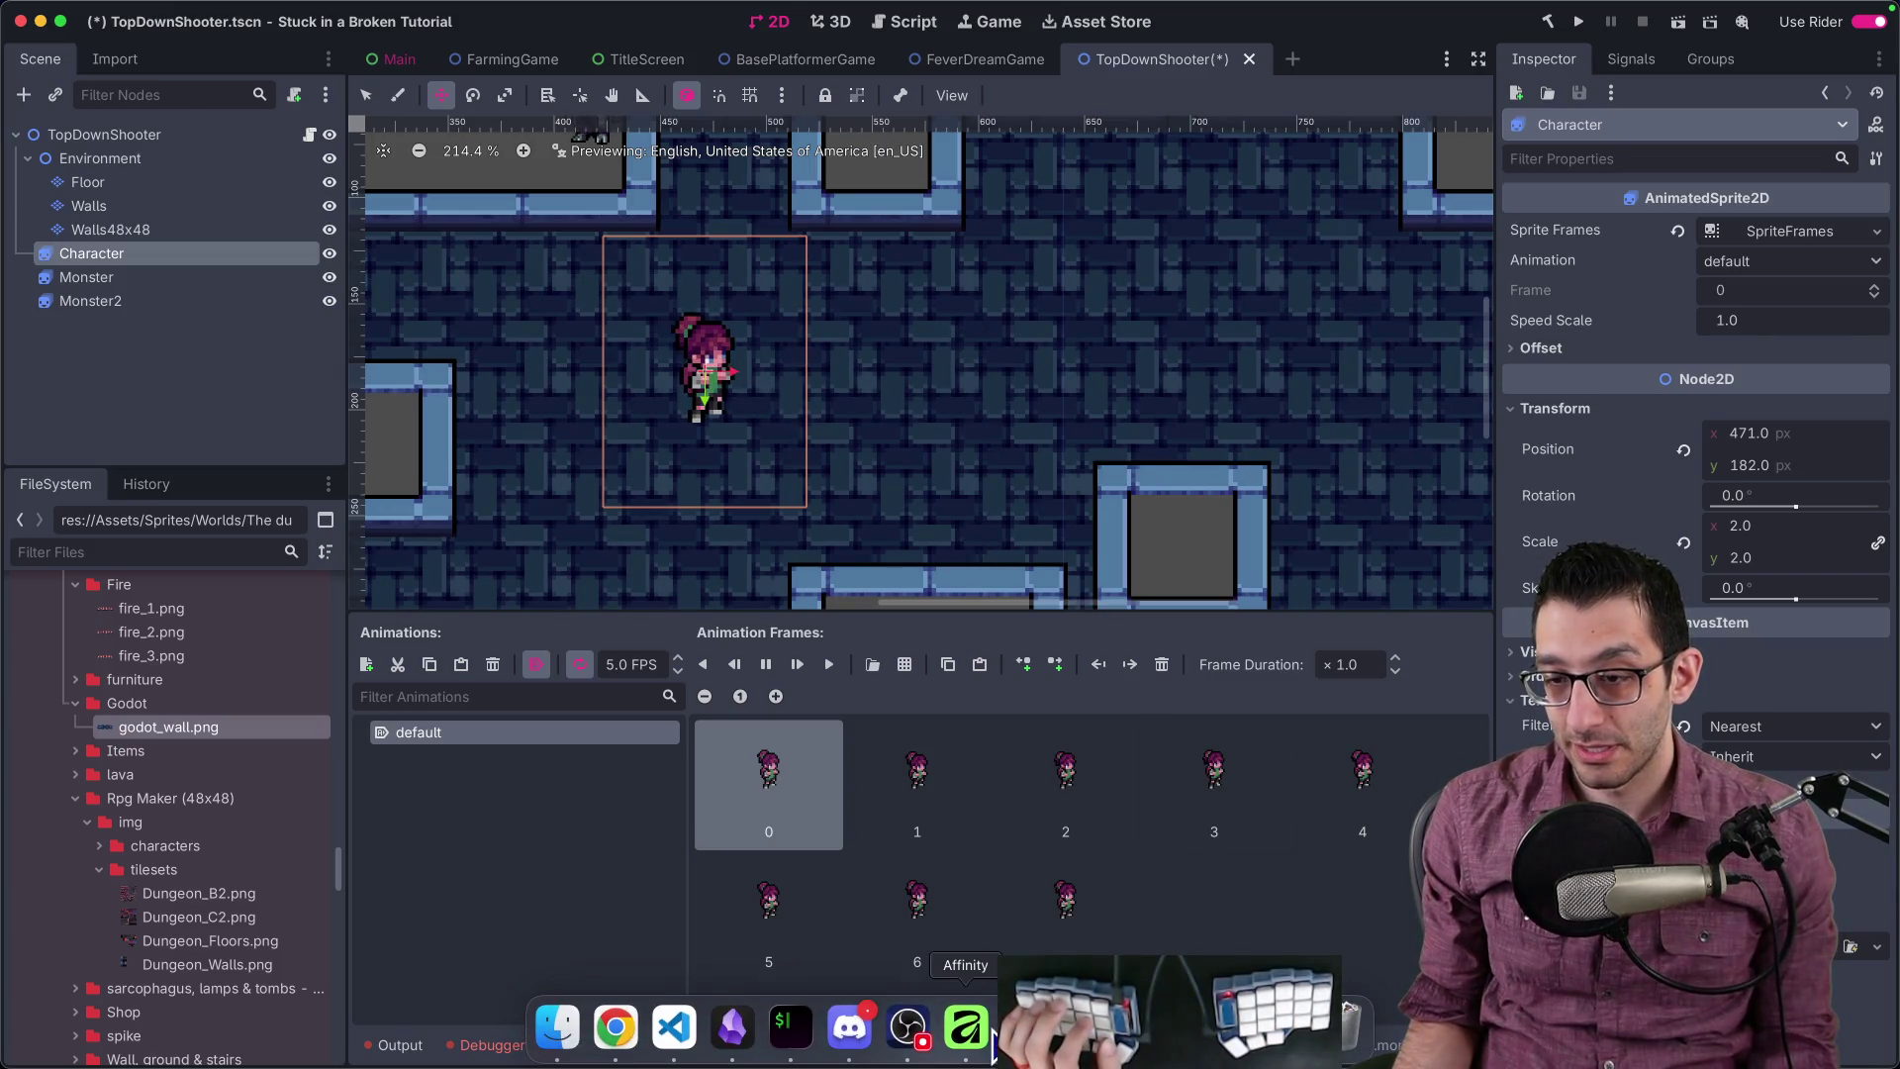
left_click(989, 1039)
scroll(1178, 475, "down", 2)
Step: Drag the marquee selection from the blue tile onto the grey brick wall block in Dungeon_Walls.png
scroll(984, 517, "right", 5)
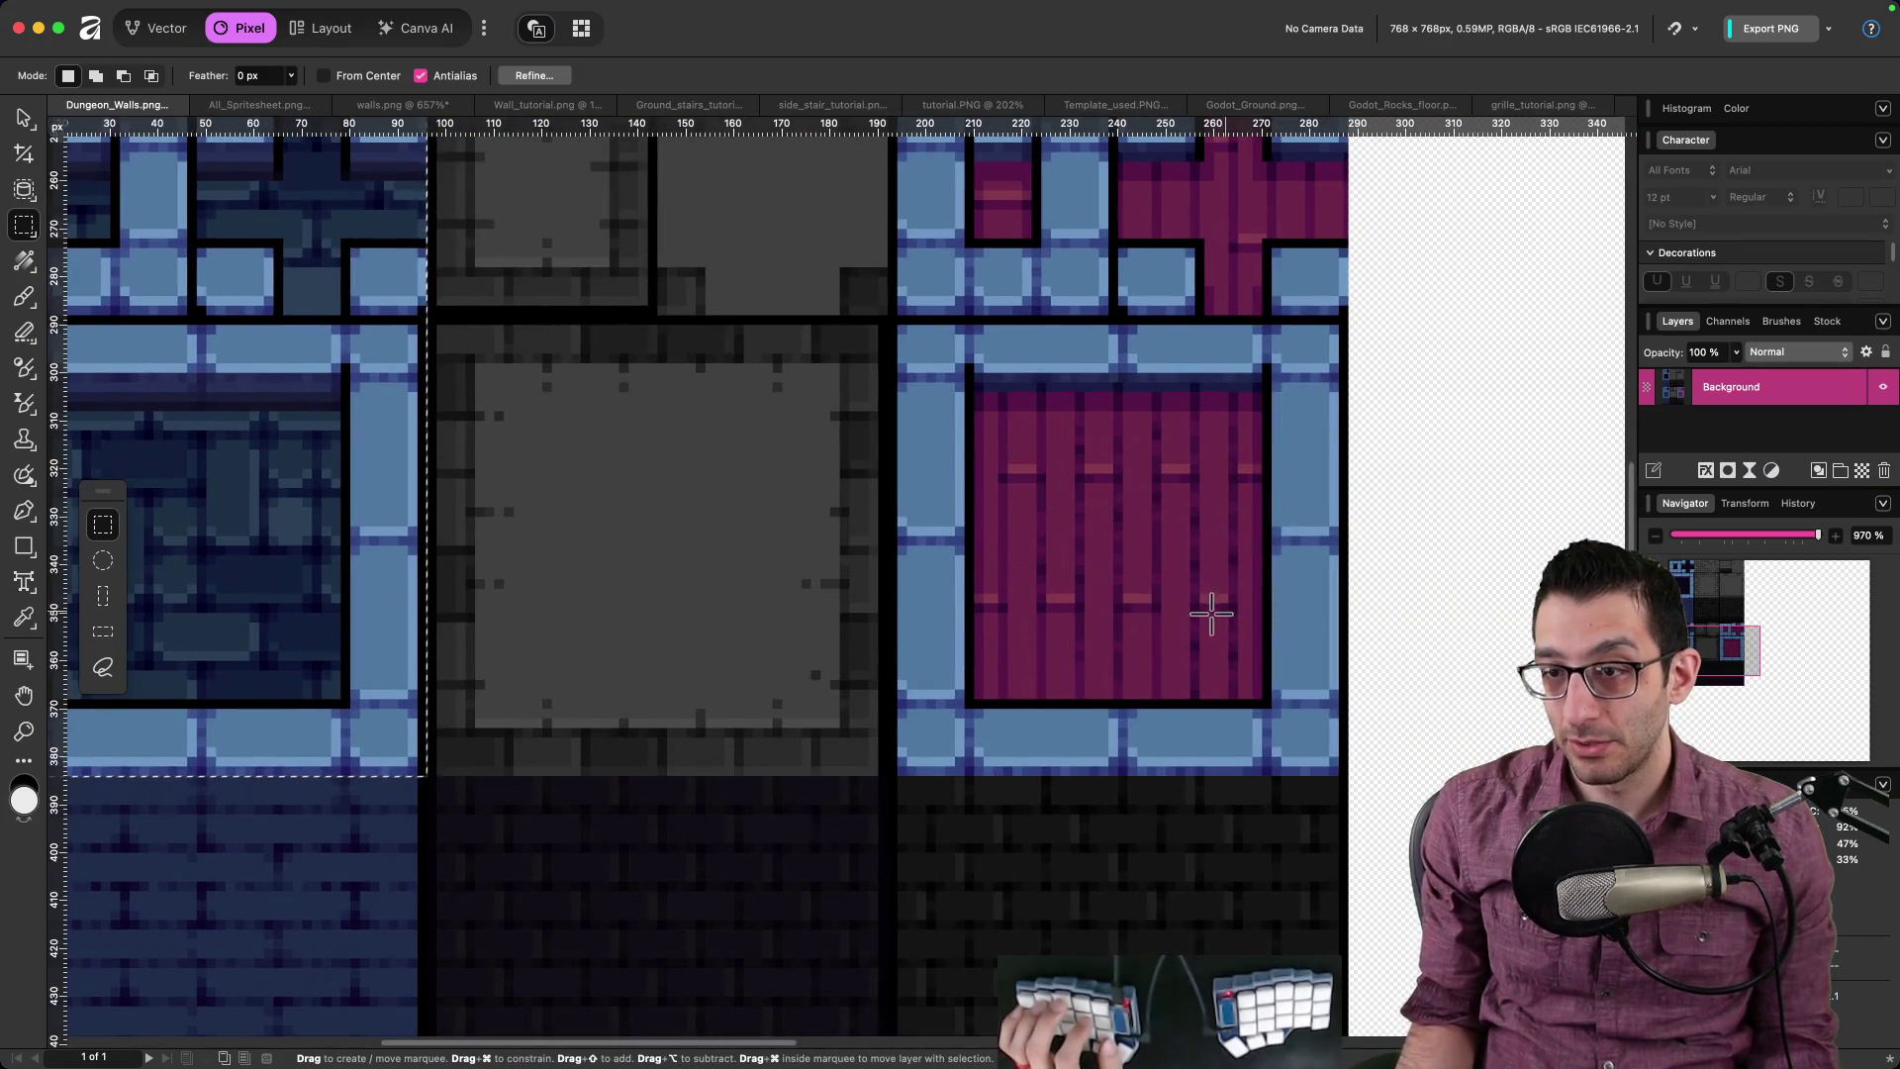
scroll(920, 713, "down", 5)
scroll(924, 683, "down", 3)
scroll(917, 650, "down", 1)
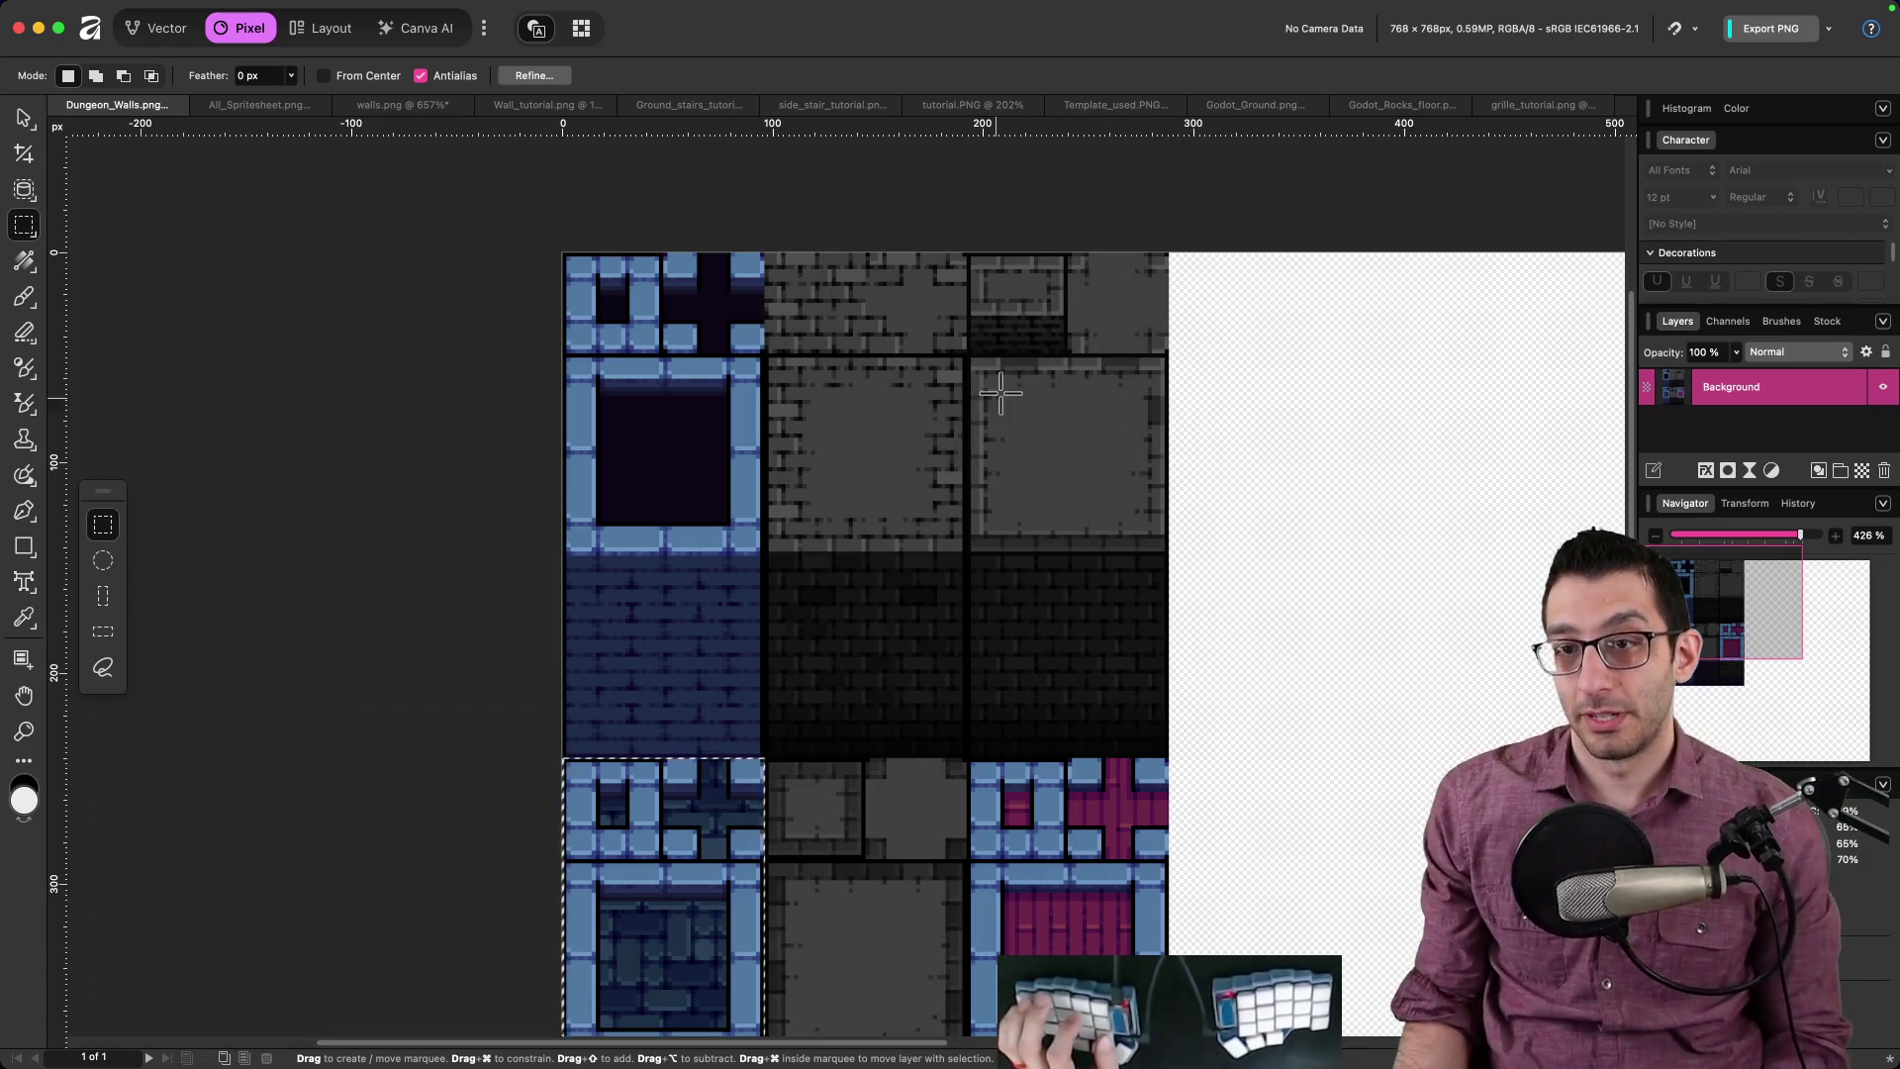
scroll(1018, 415, "down", 3)
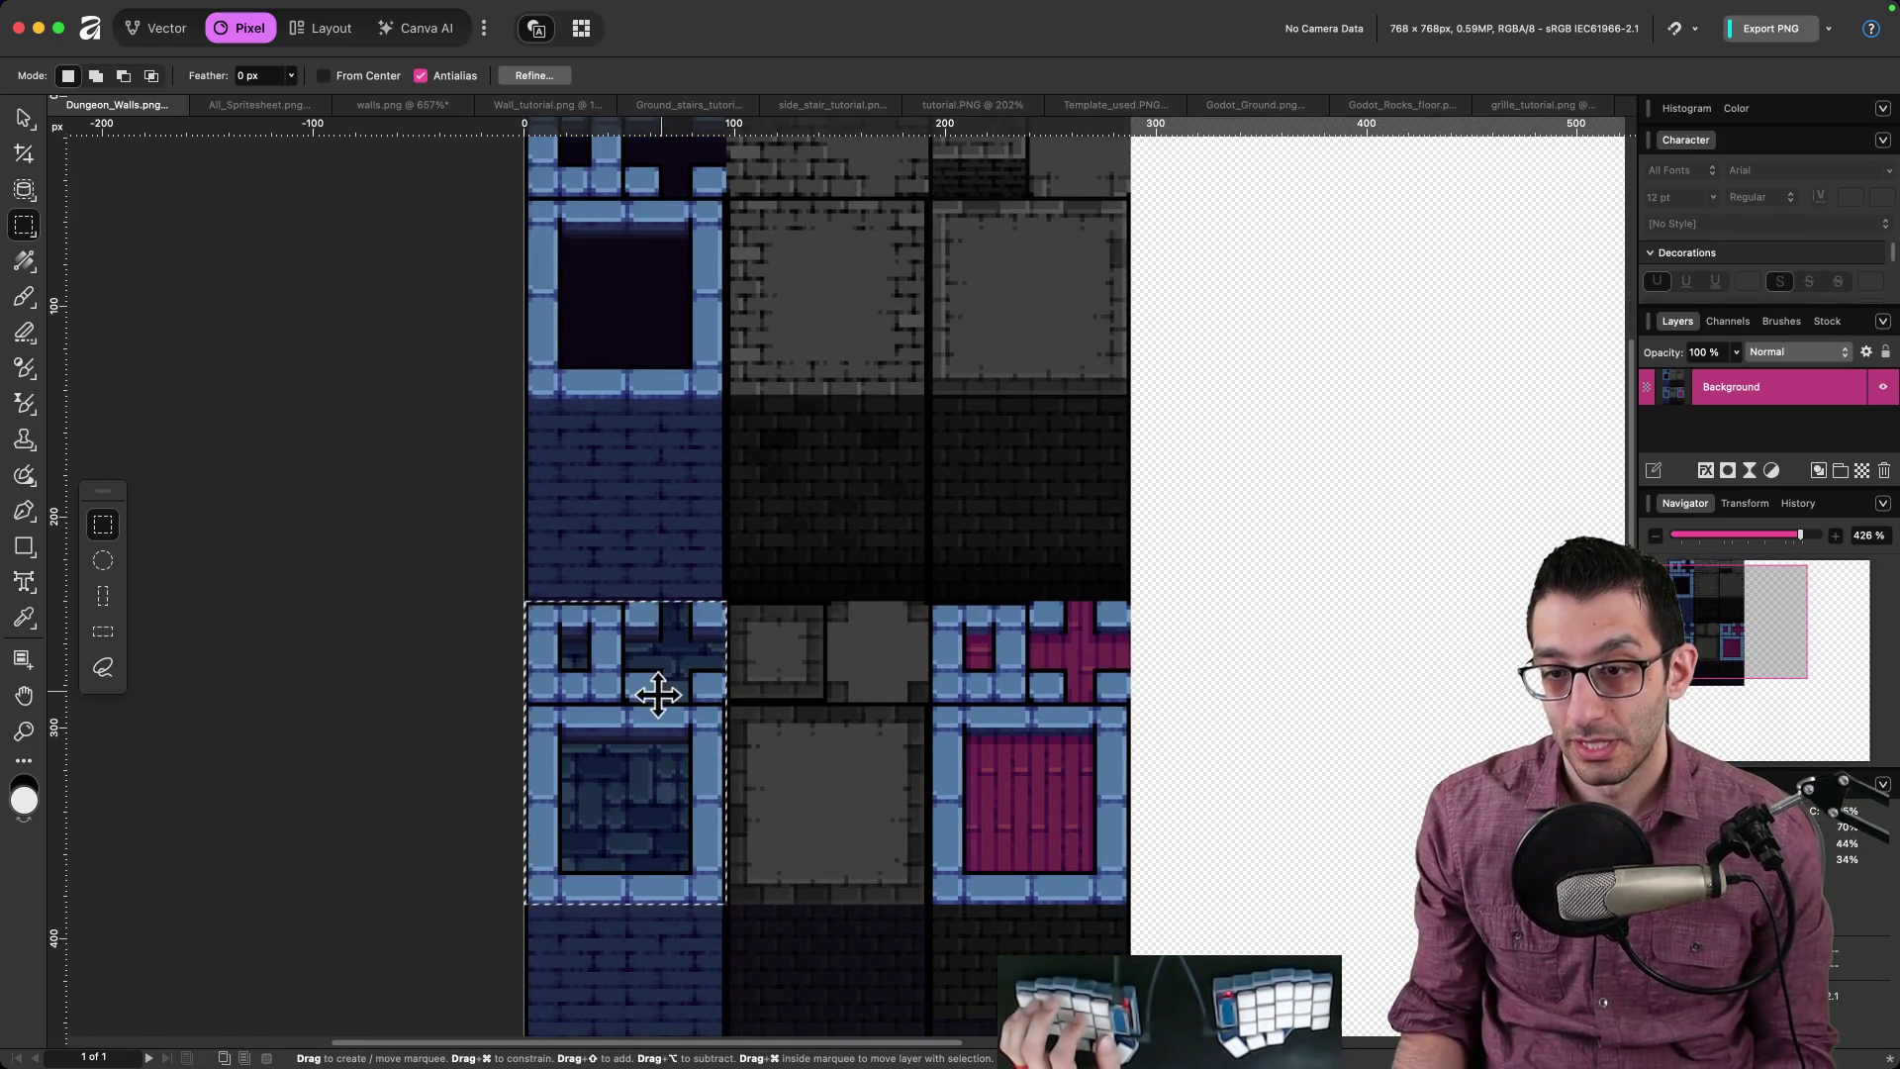
mouse_move(644, 691)
left_mouse_down()
mouse_move(941, 407)
mouse_move(933, 555)
mouse_move(927, 506)
left_mouse_up()
scroll(933, 555, "up", 5)
scroll(933, 555, "right", 2)
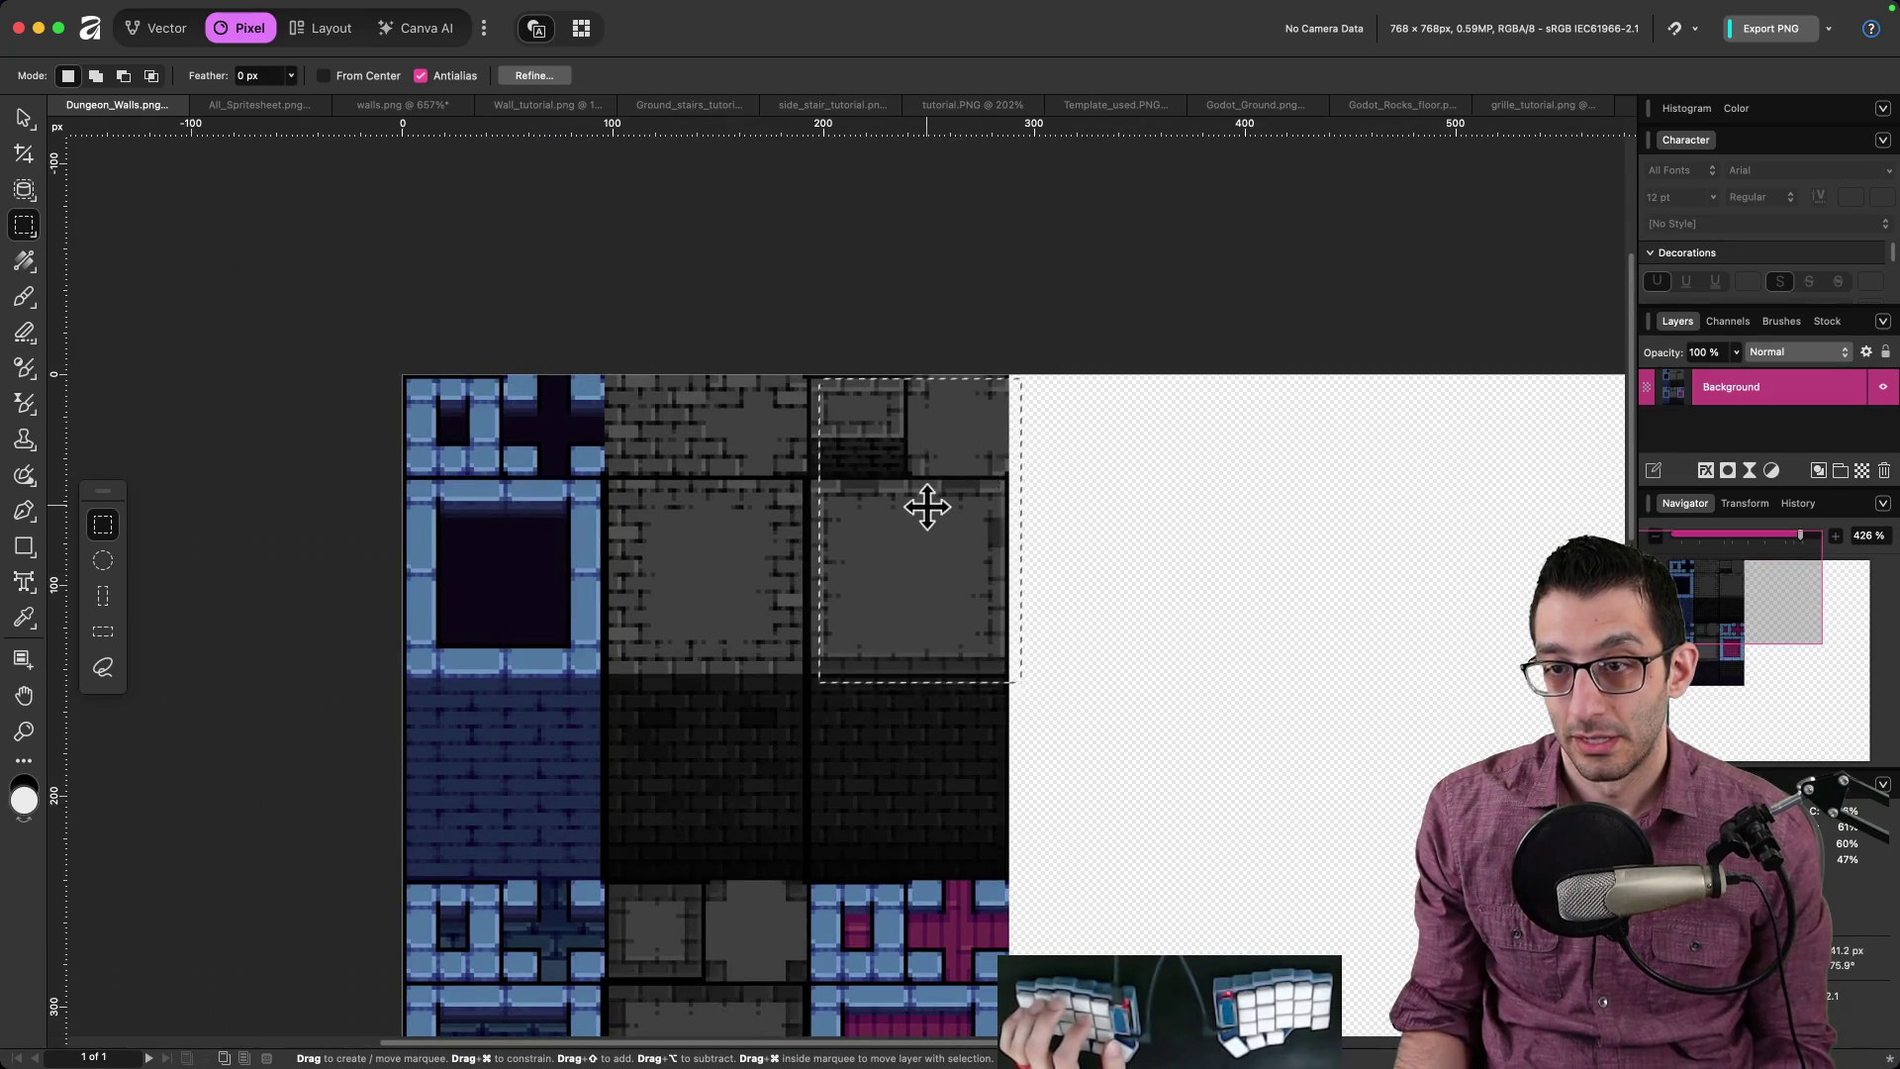
scroll(916, 505, "up", 5)
scroll(852, 704, "up", 5)
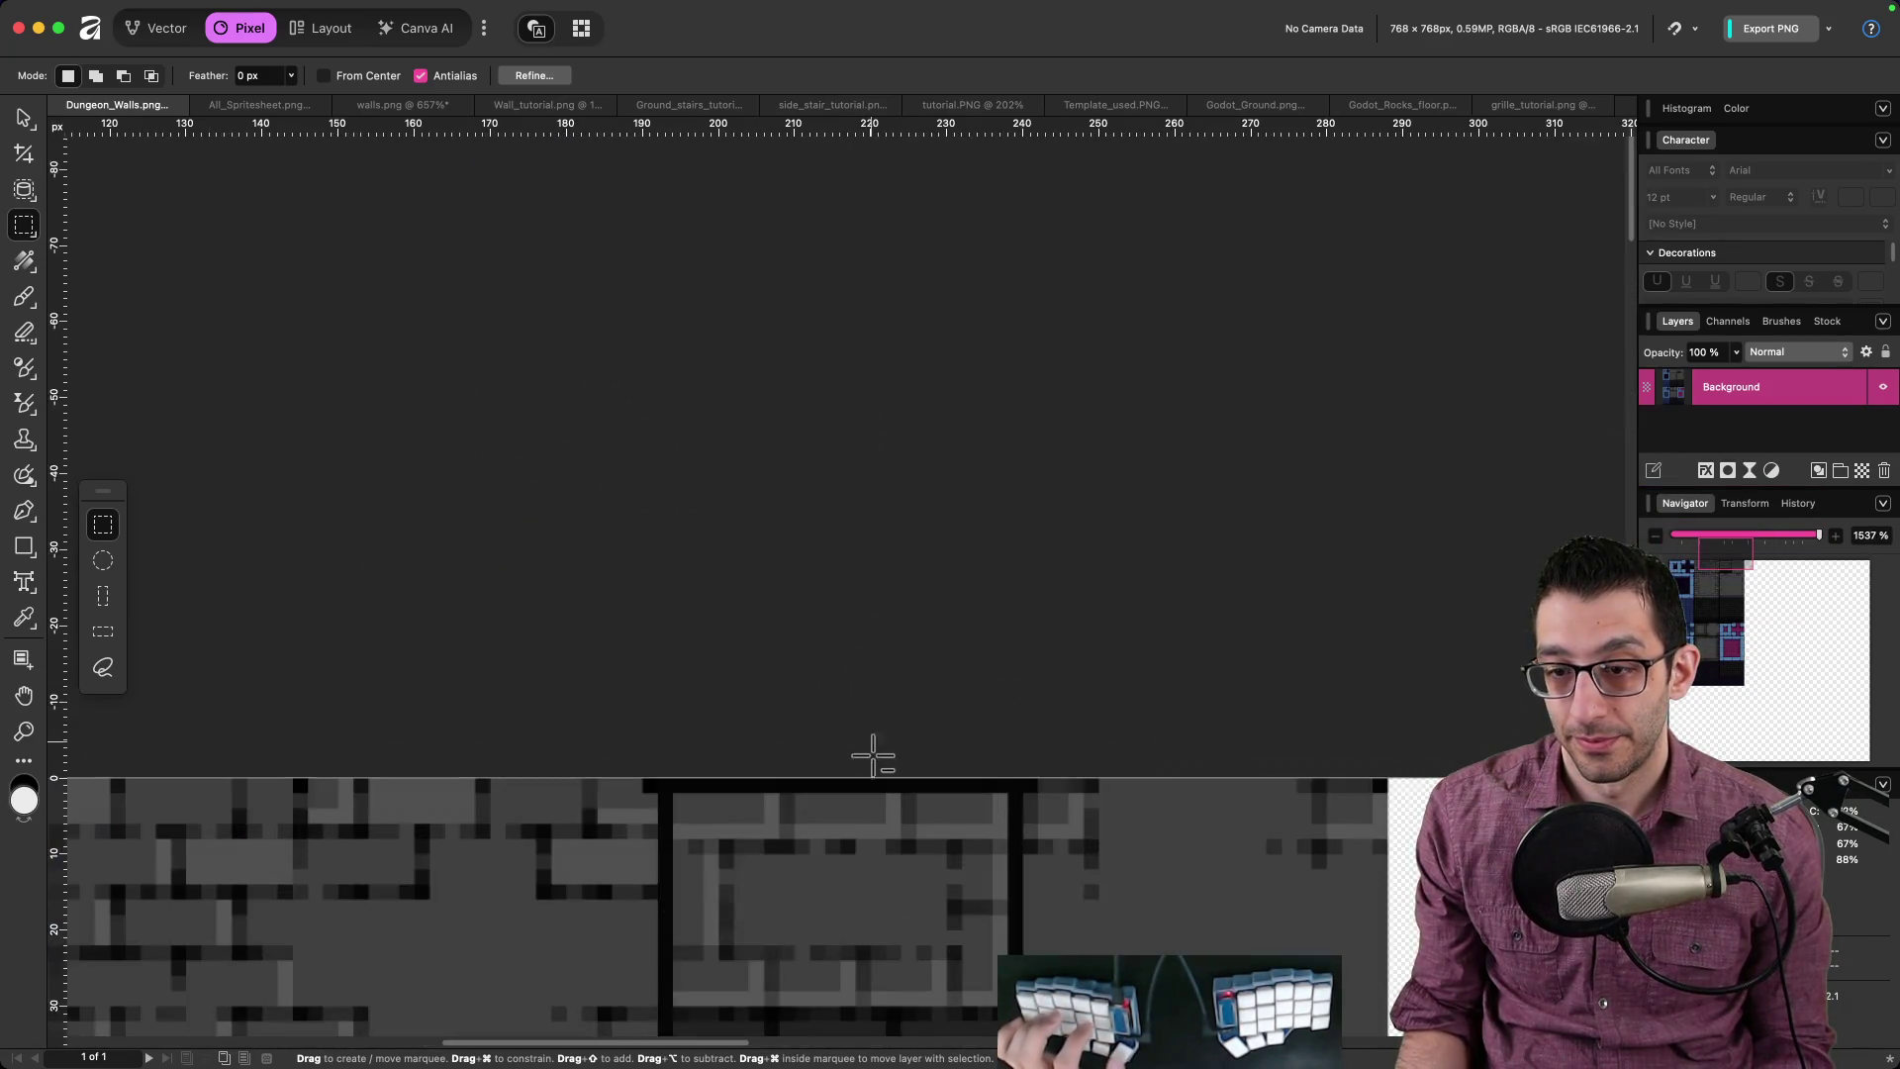
scroll(870, 742, "down", 5)
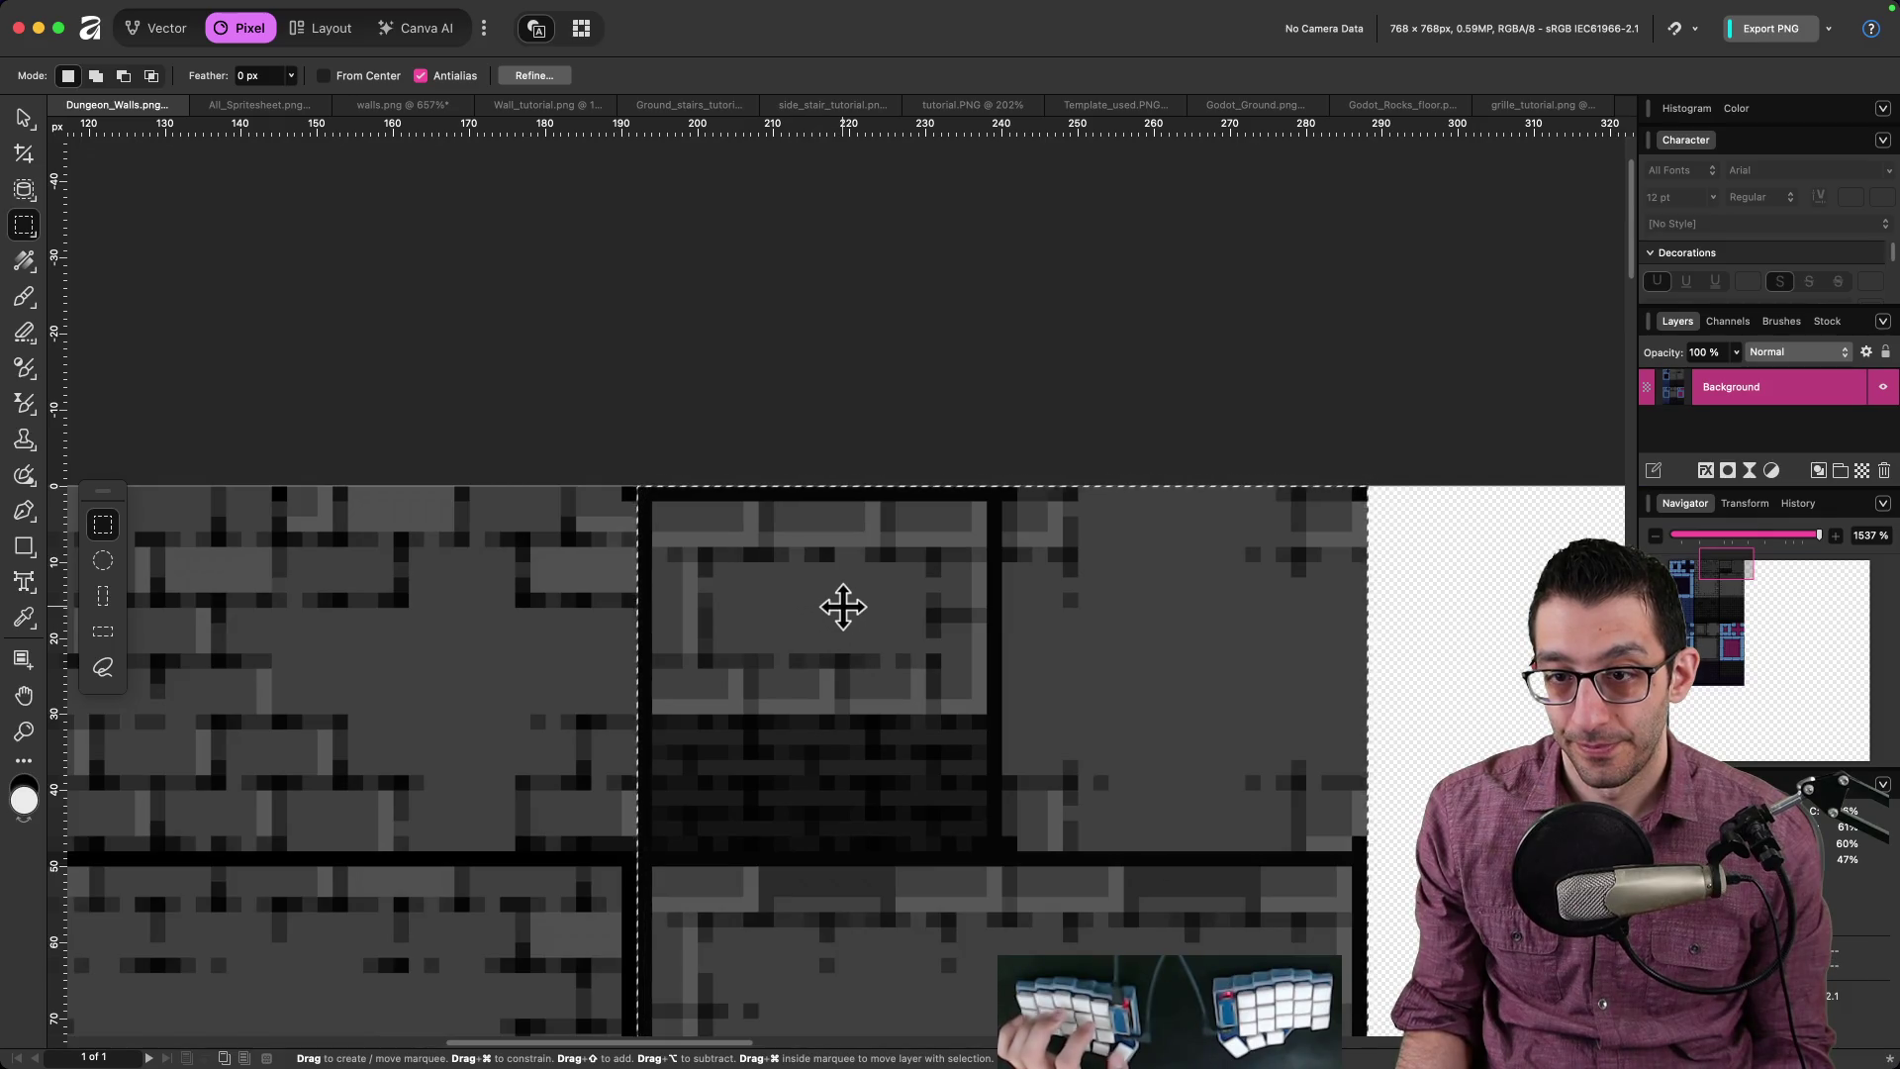
scroll(842, 607, "down", 3)
scroll(840, 492, "down", 3)
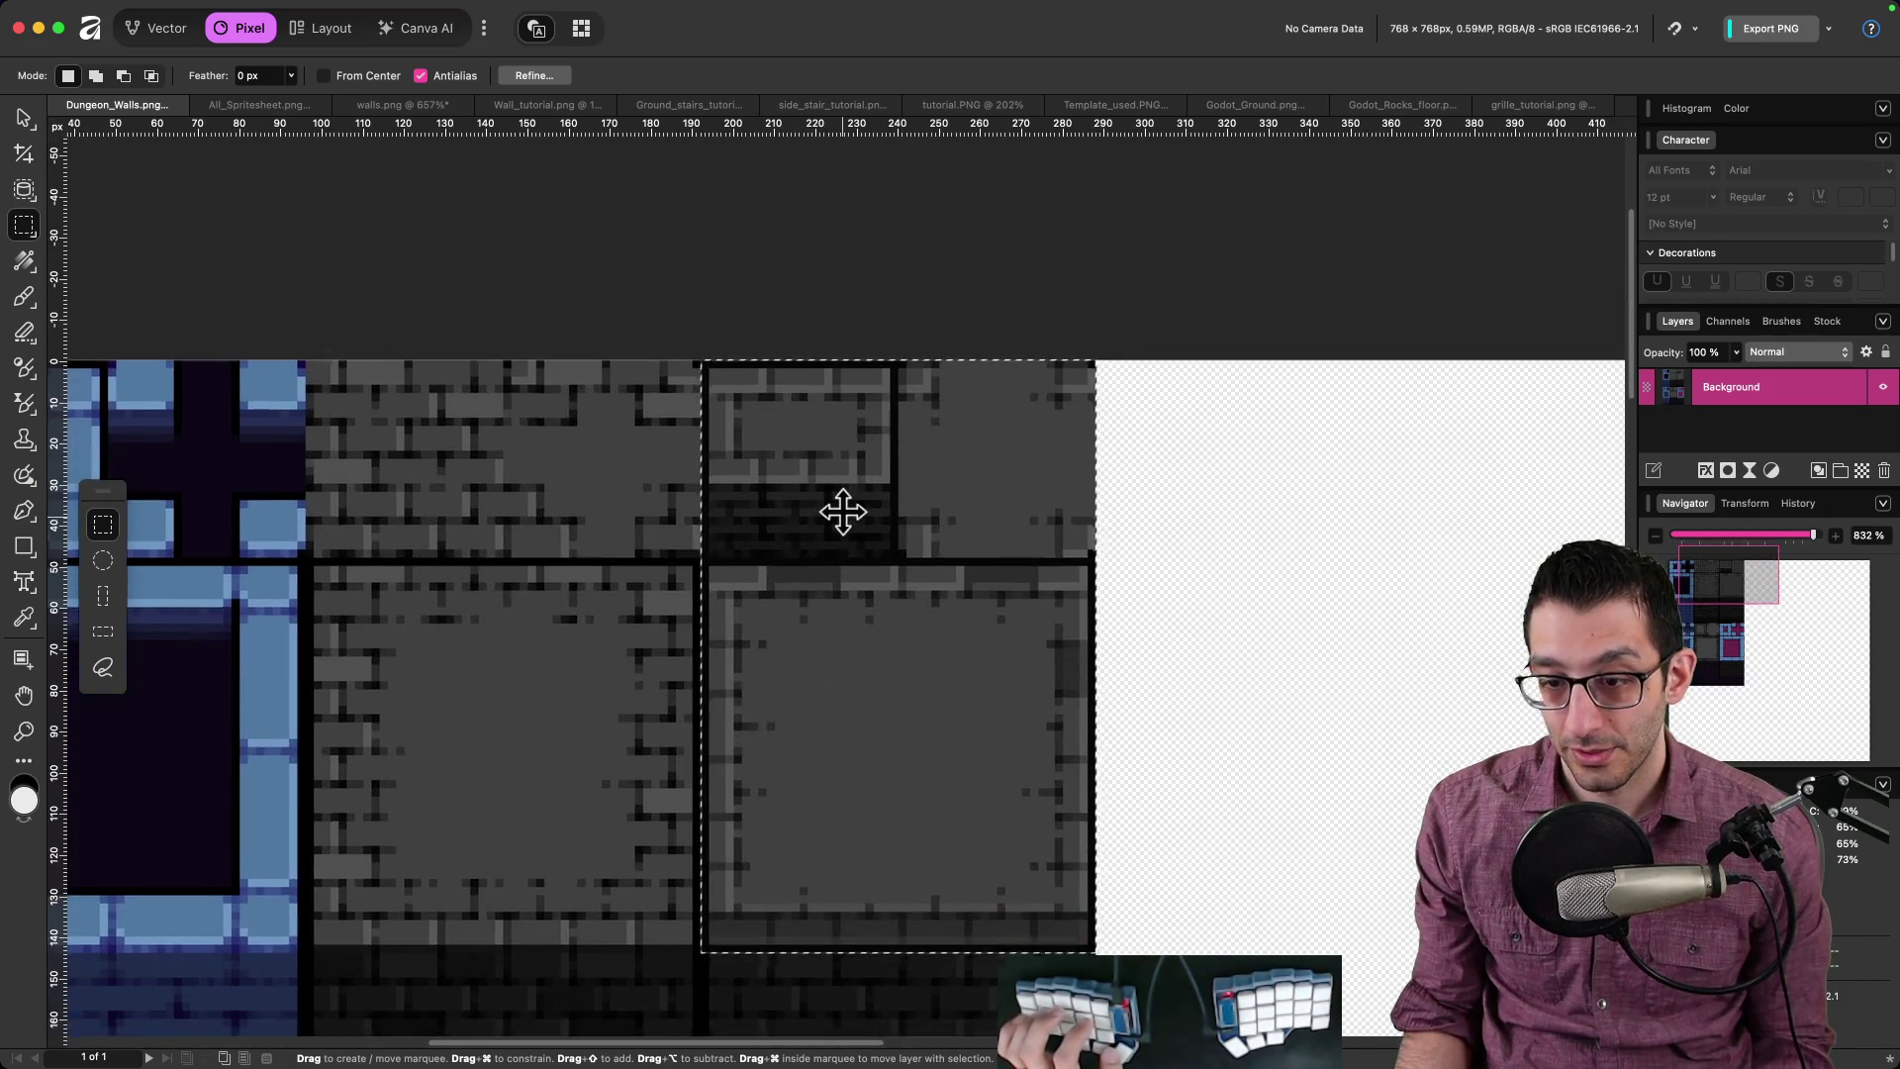
scroll(842, 522, "down", 2)
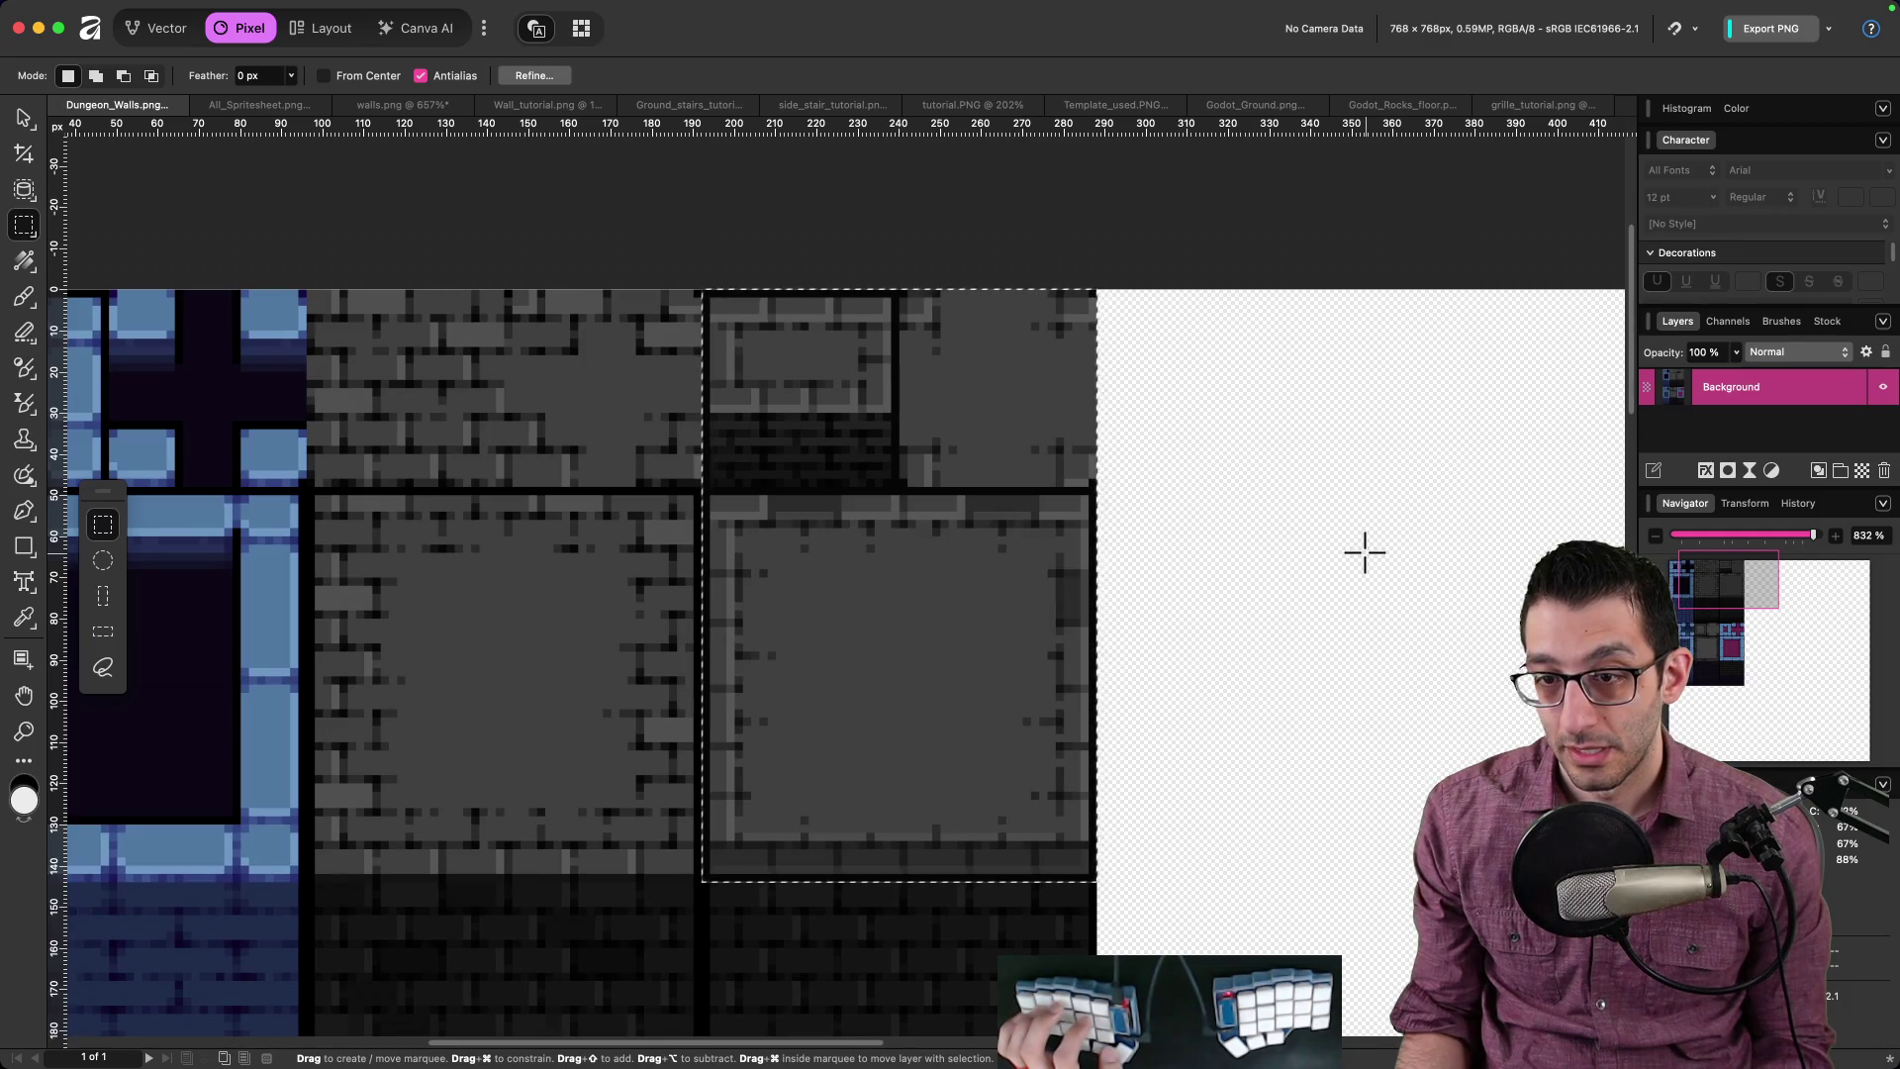
scroll(953, 614, "down", 3)
scroll(946, 462, "down", 3)
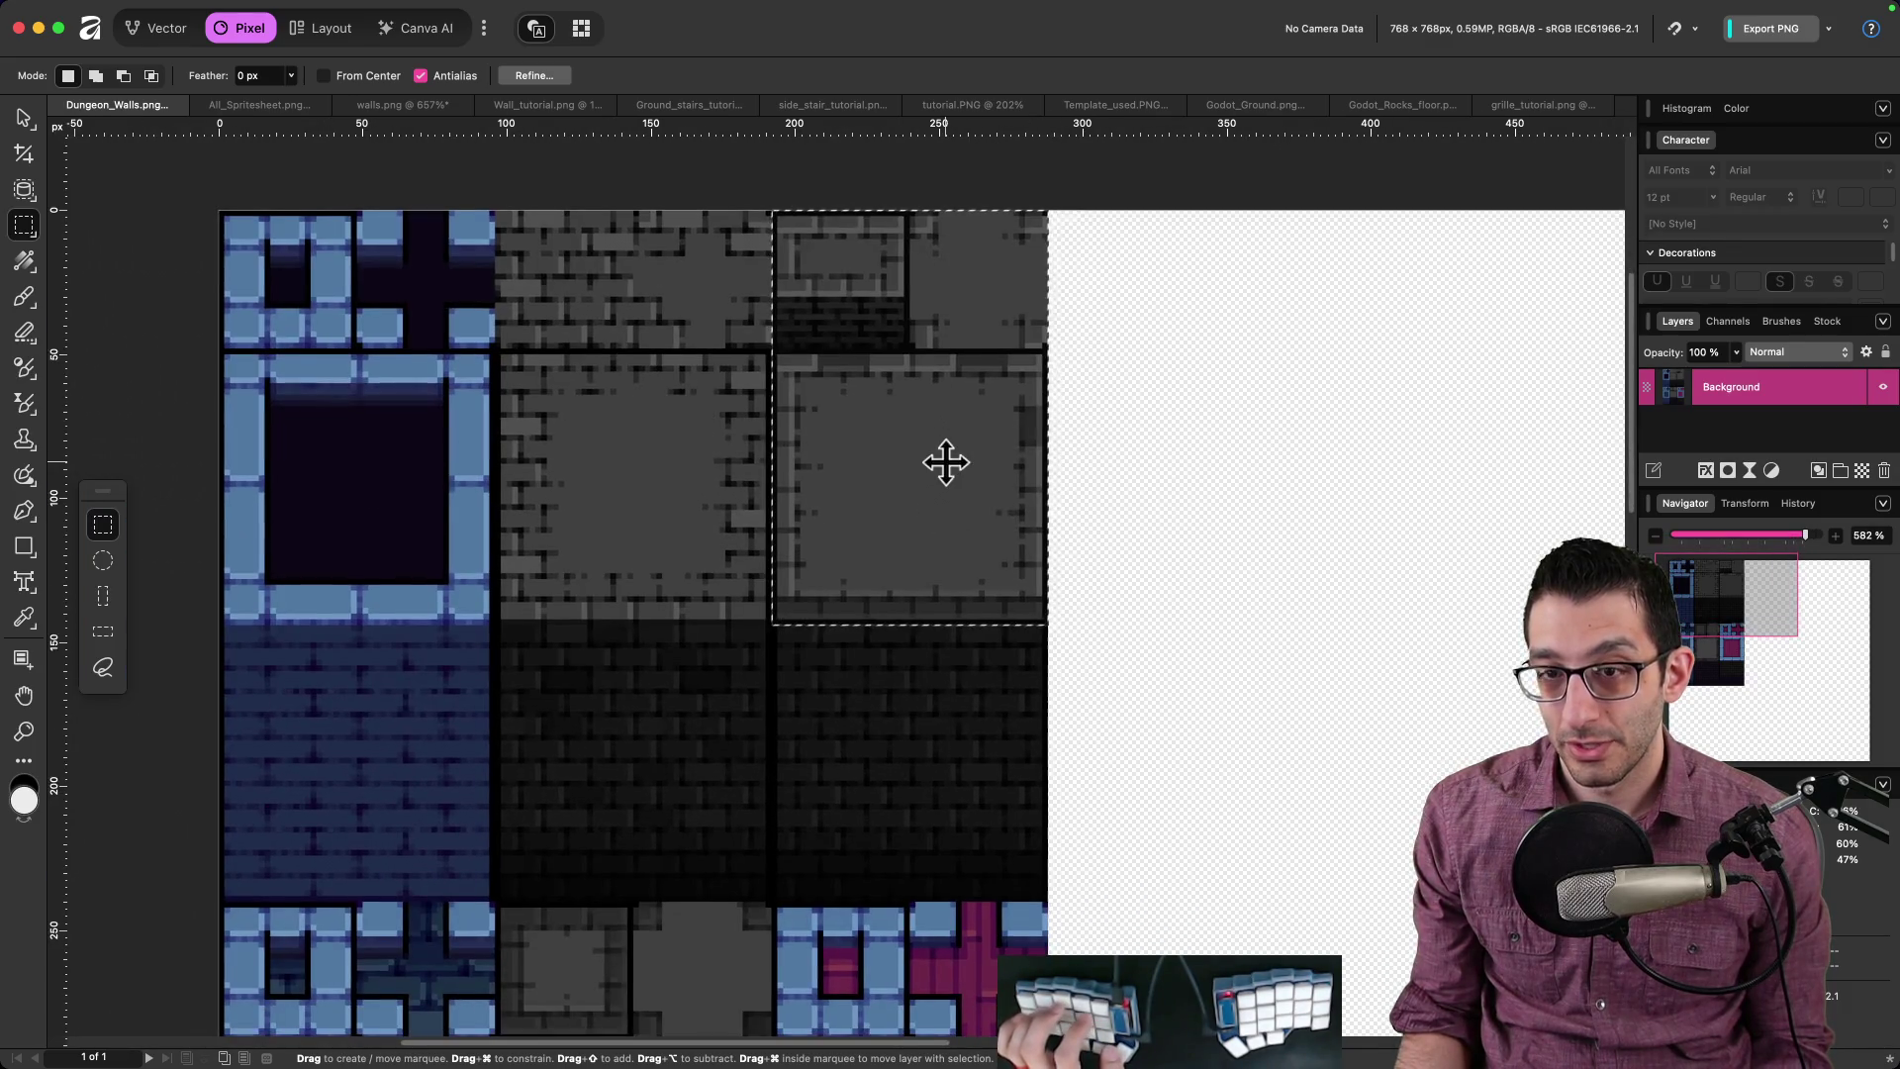
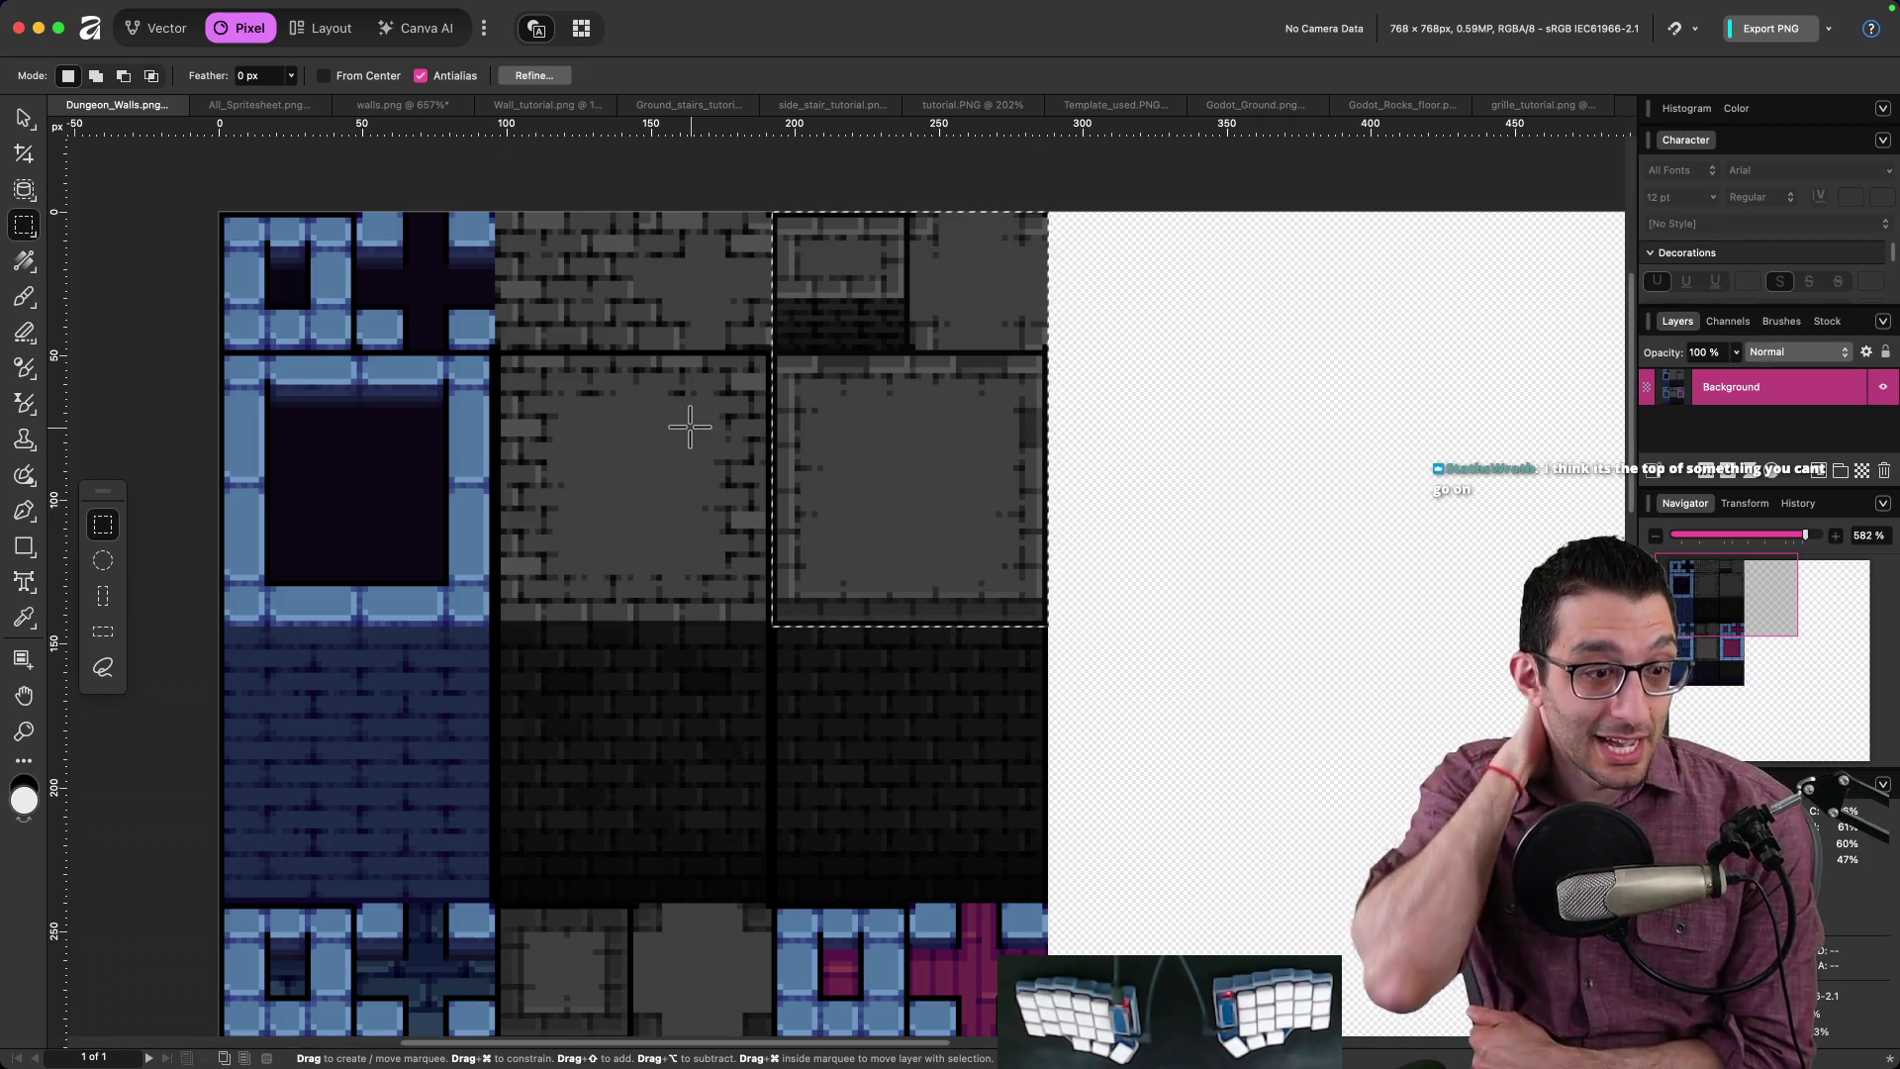
Step: Zoom in close on the grey wall tile block of the Dungeon_Walls sheet
scroll(703, 446, "down", 5)
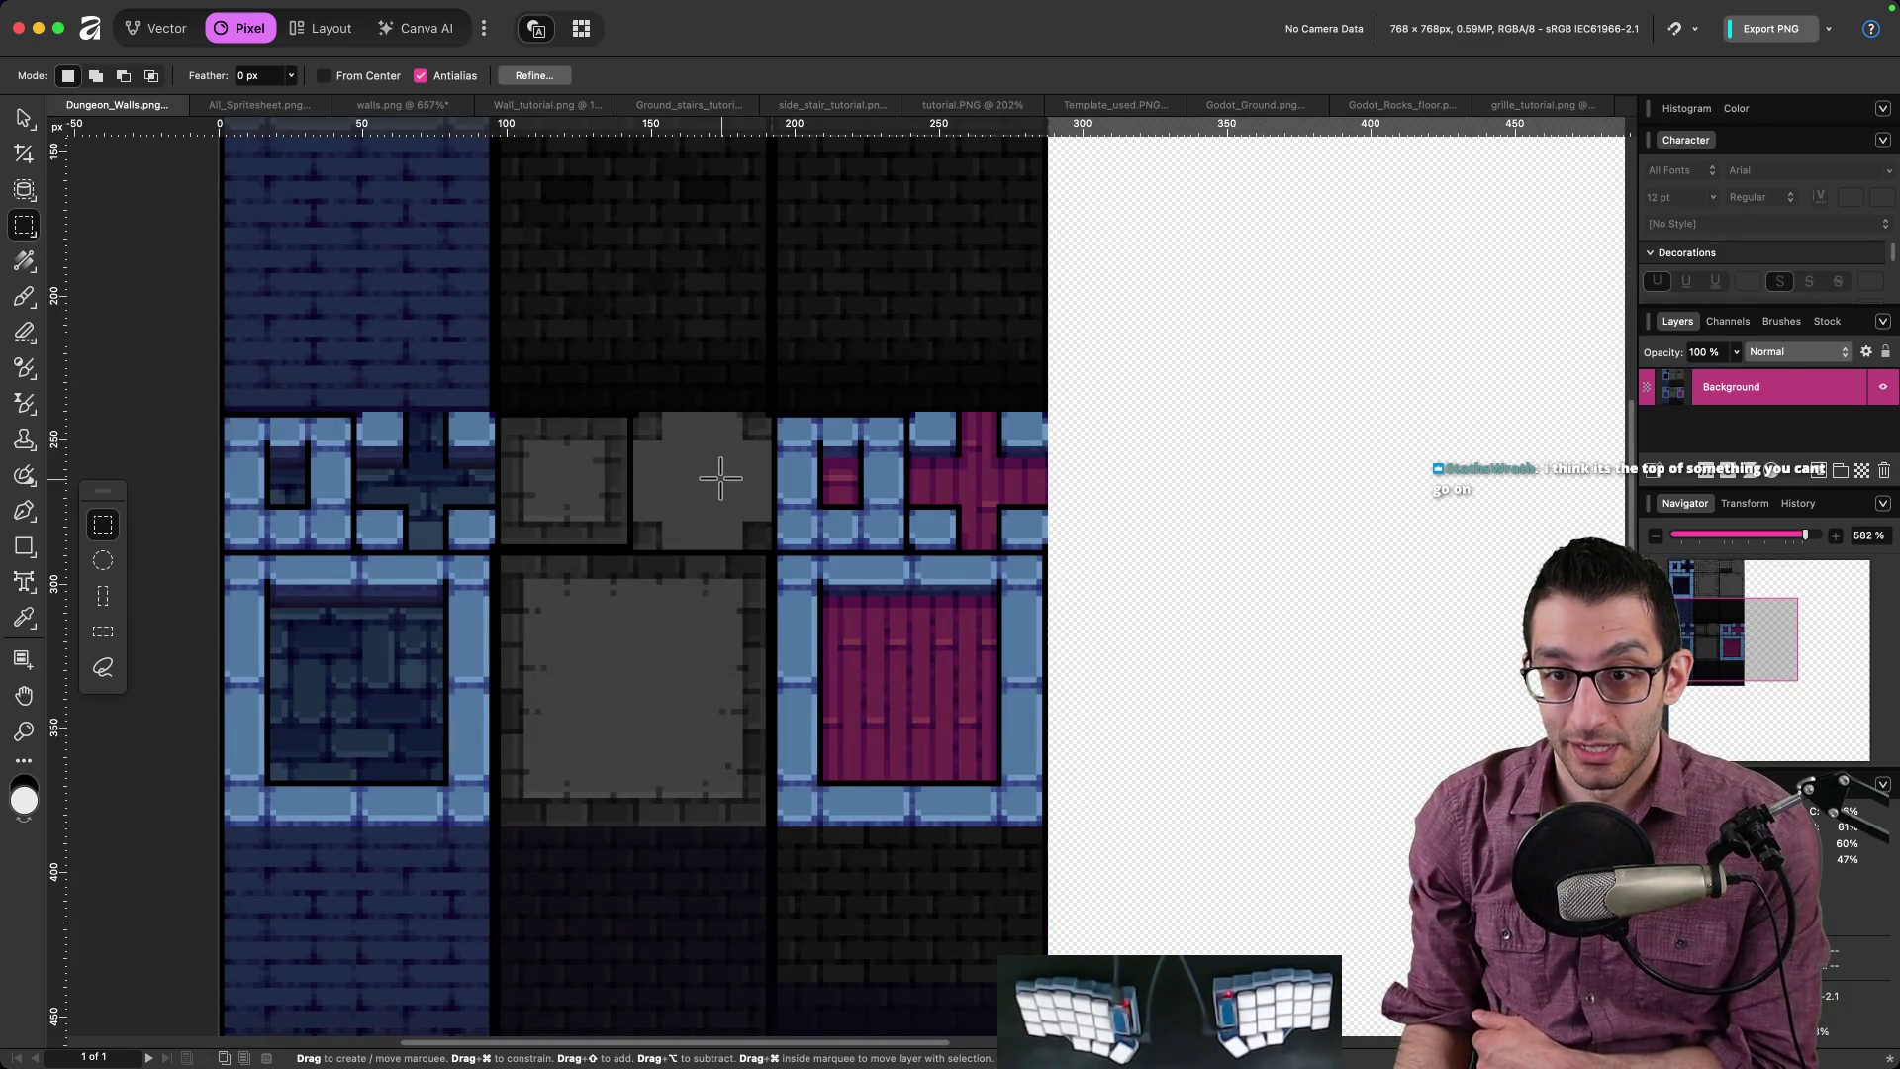
scroll(727, 467, "down", 1)
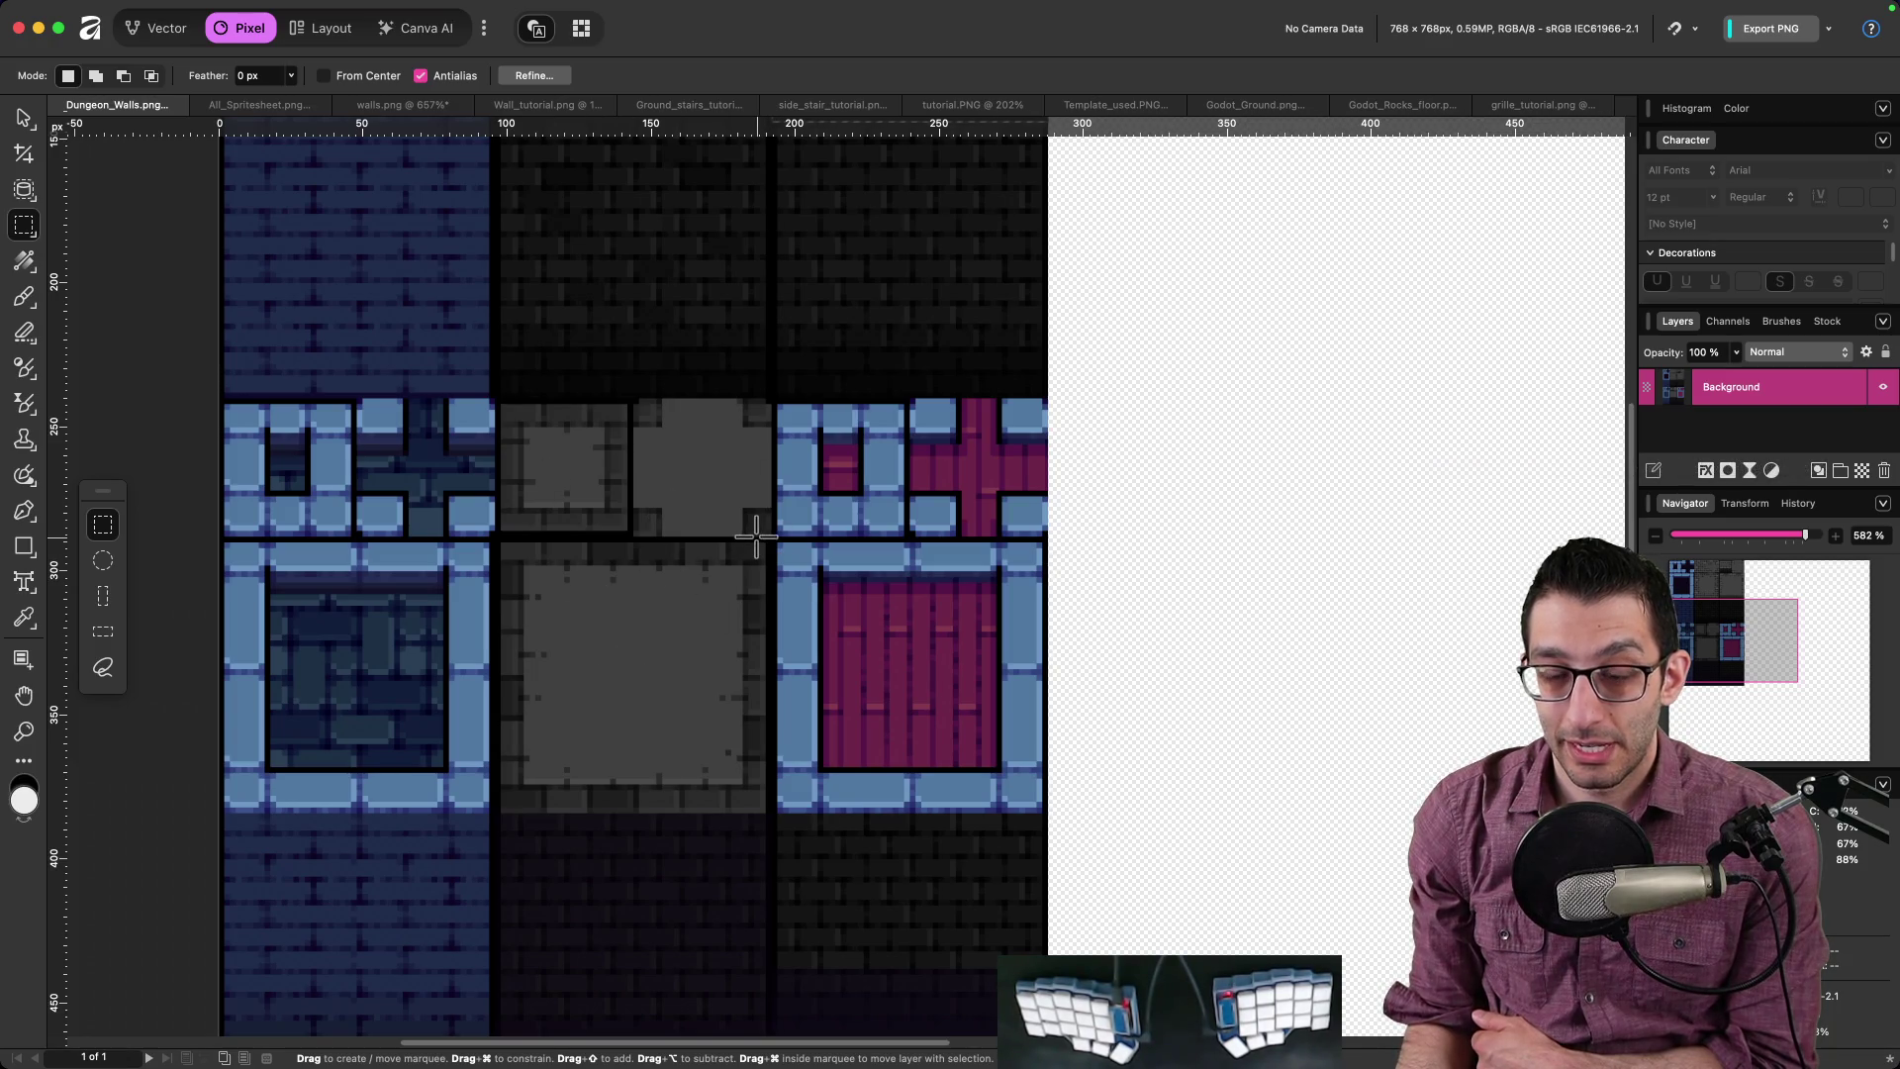
scroll(741, 604, "up", 8)
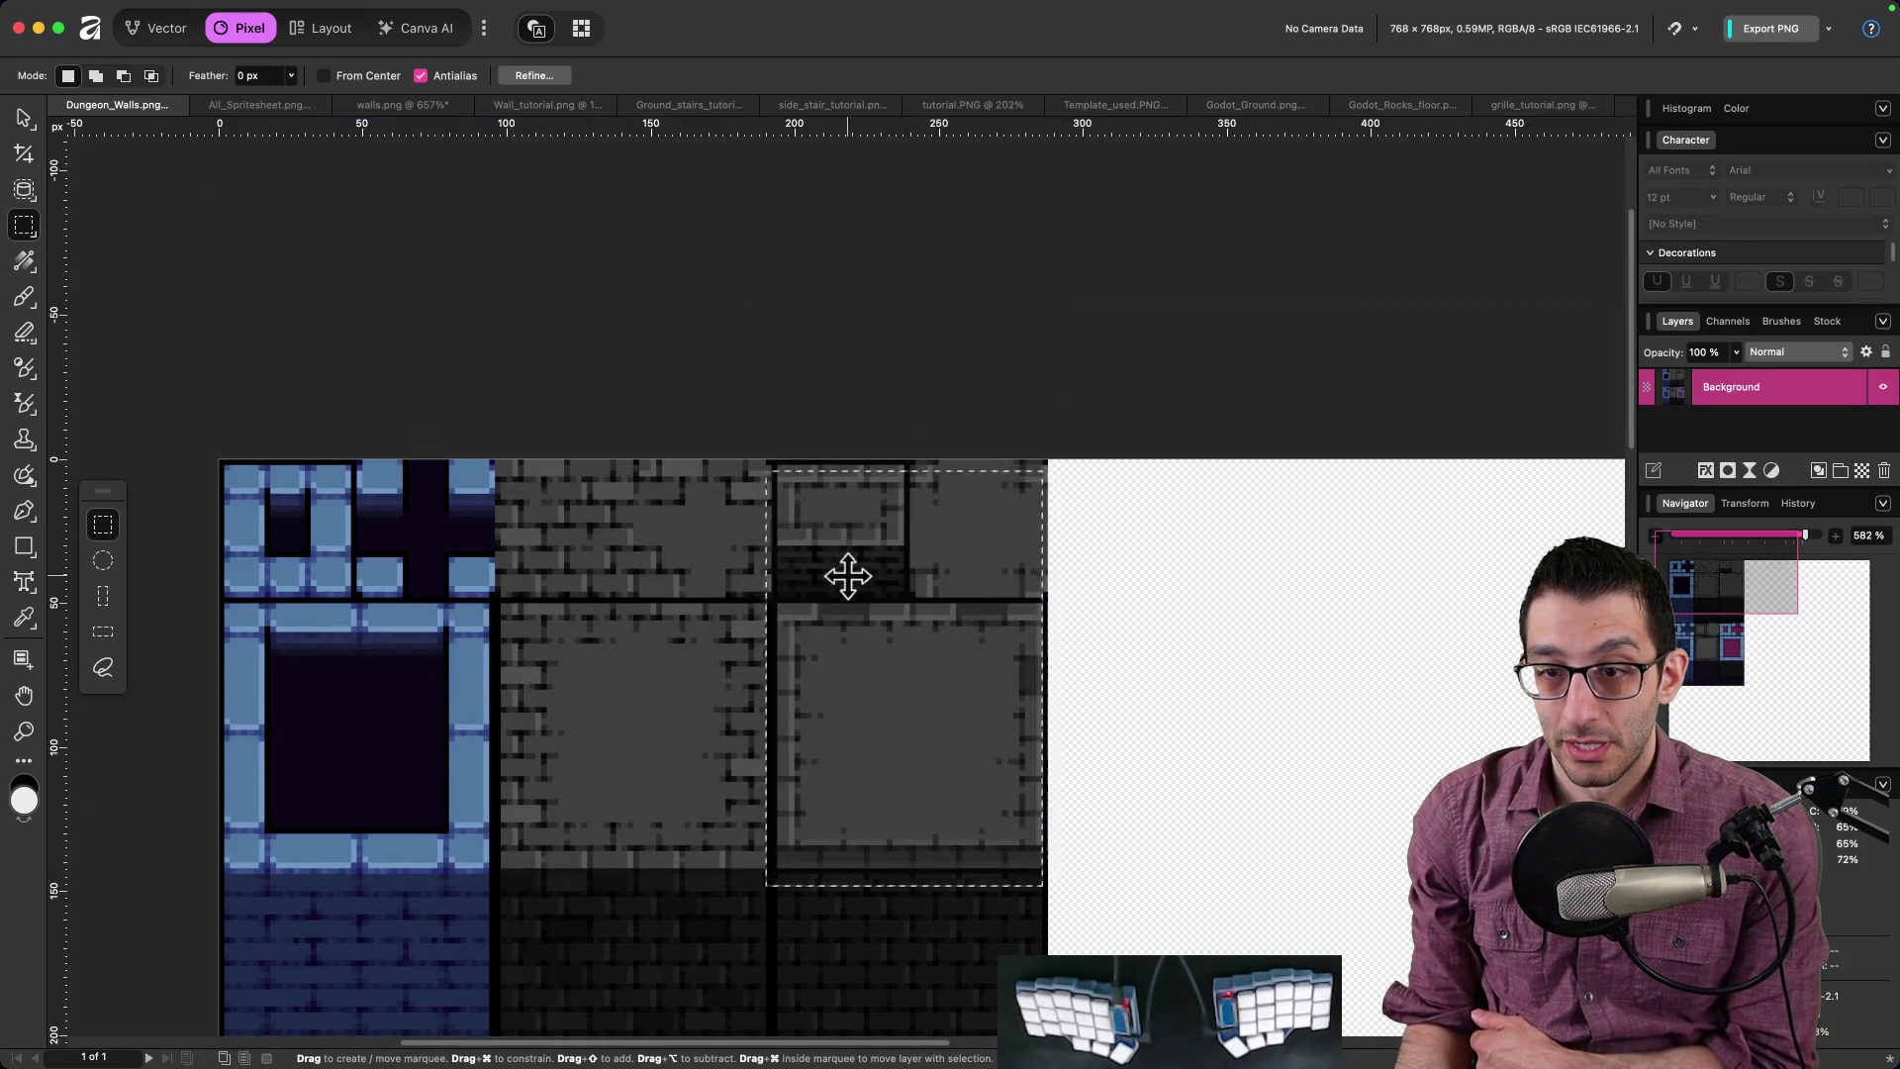
scroll(692, 653, "down", 10)
mouse_move(666, 581)
left_mouse_down()
mouse_move(674, 742)
mouse_move(655, 747)
left_mouse_up()
scroll(657, 737, "up", 5)
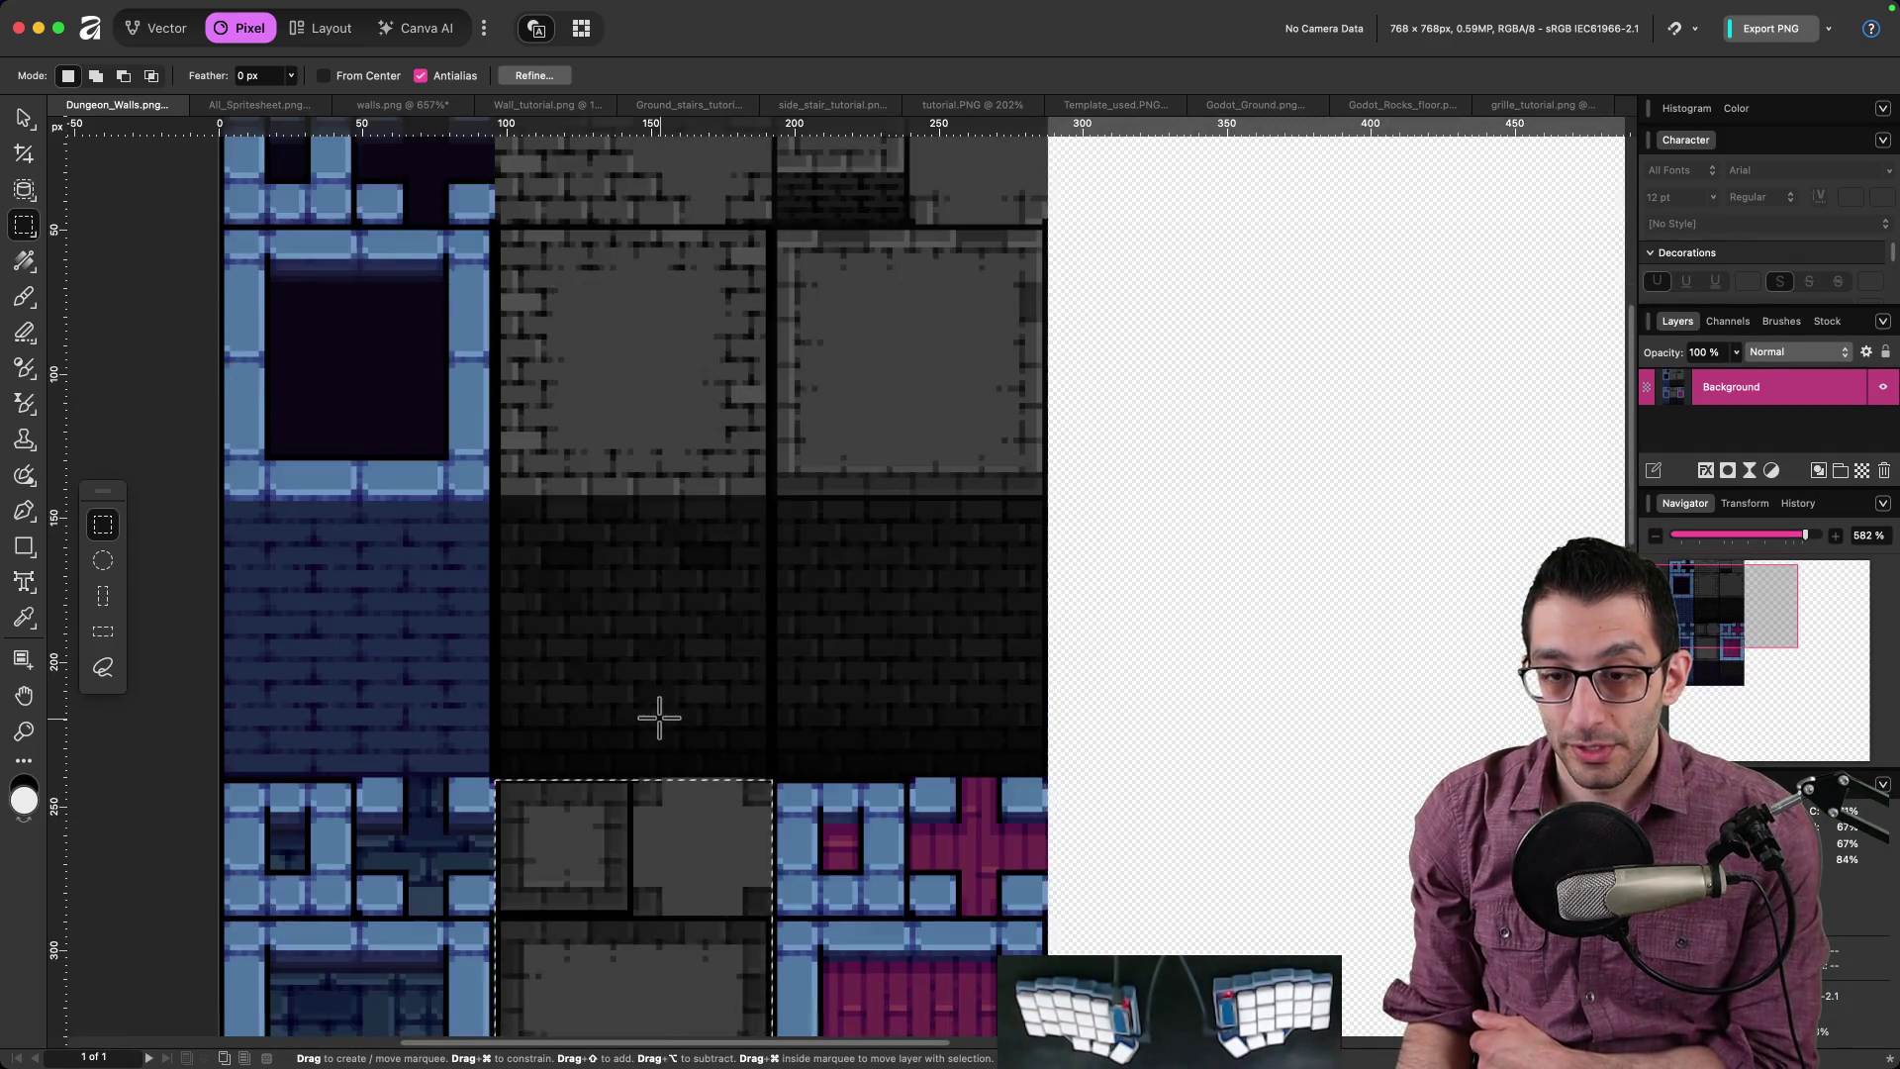
scroll(643, 727, "down", 5)
key("super+d")
scroll(613, 757, "up", 3)
scroll(602, 769, "up", 2)
key("super+shift+d")
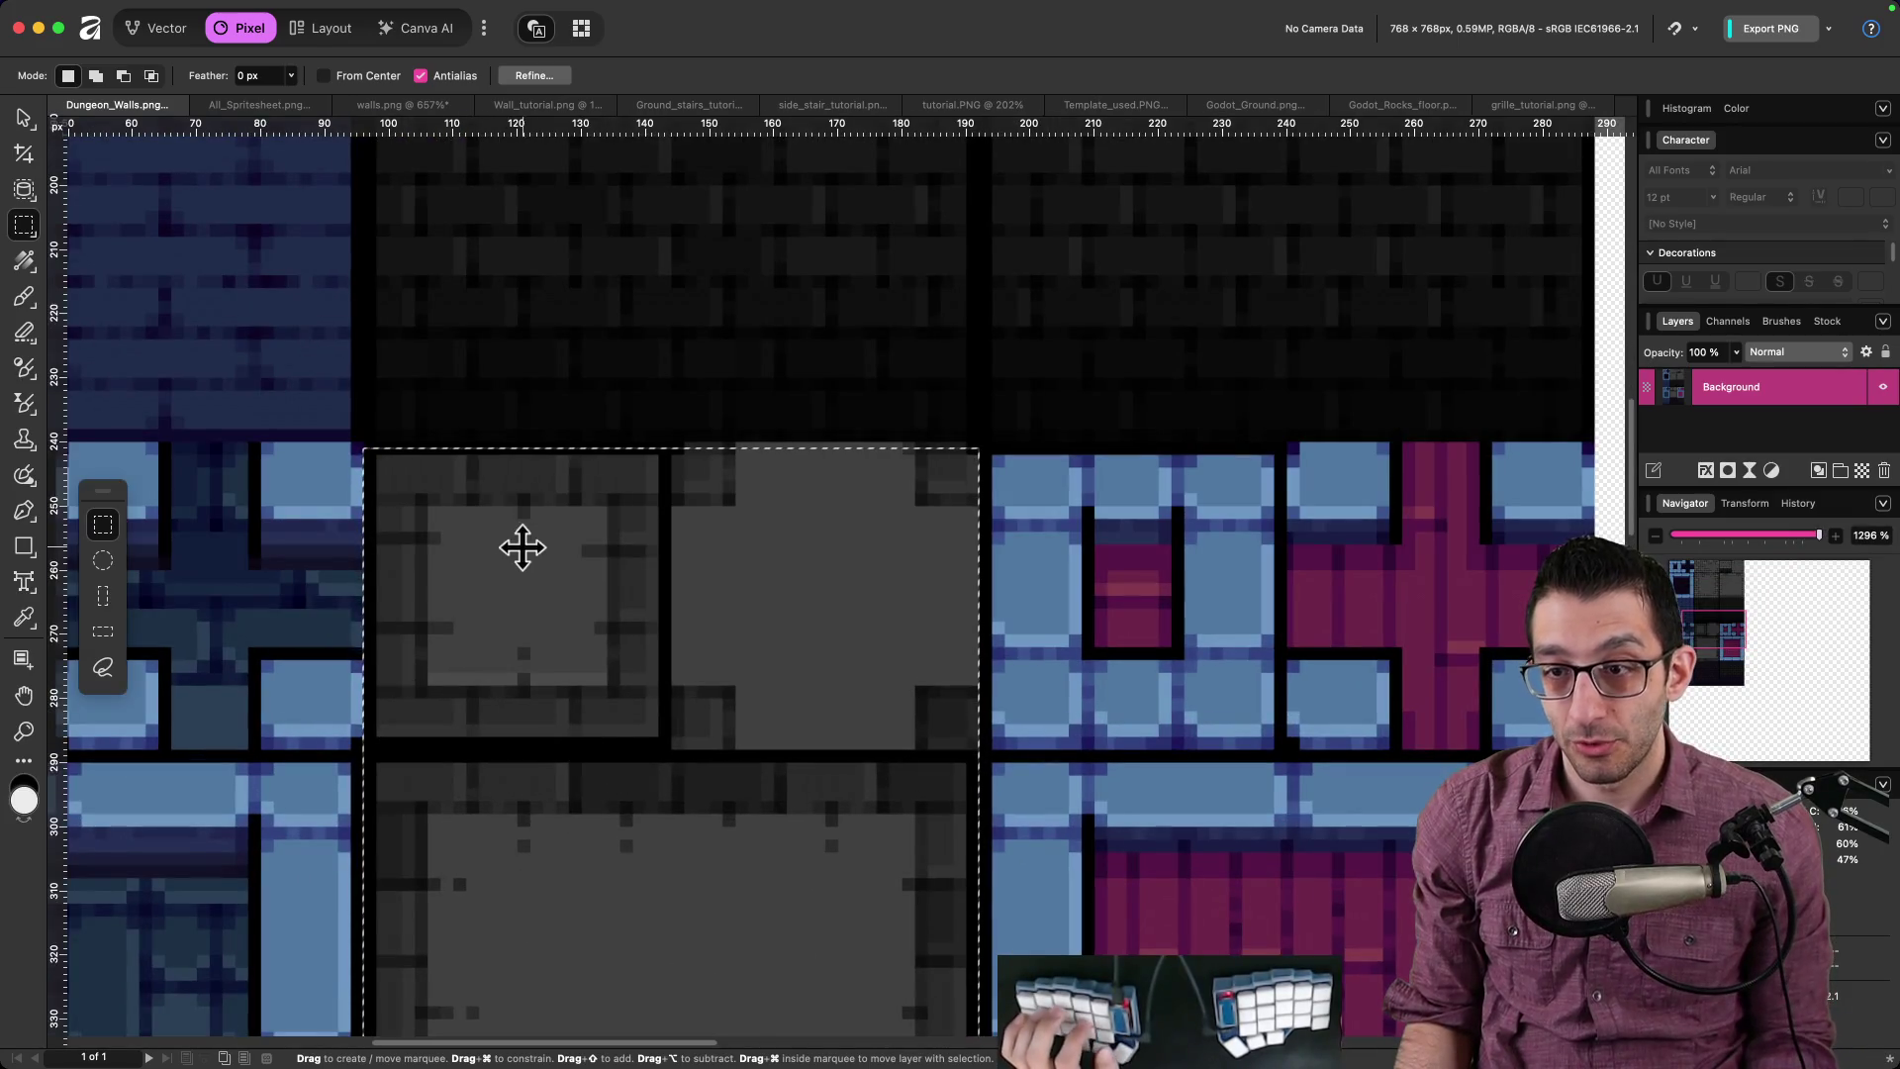
Step: Line the selection up with the grey block, then bring up the TODO document
left_click_drag(552, 552, 553, 557)
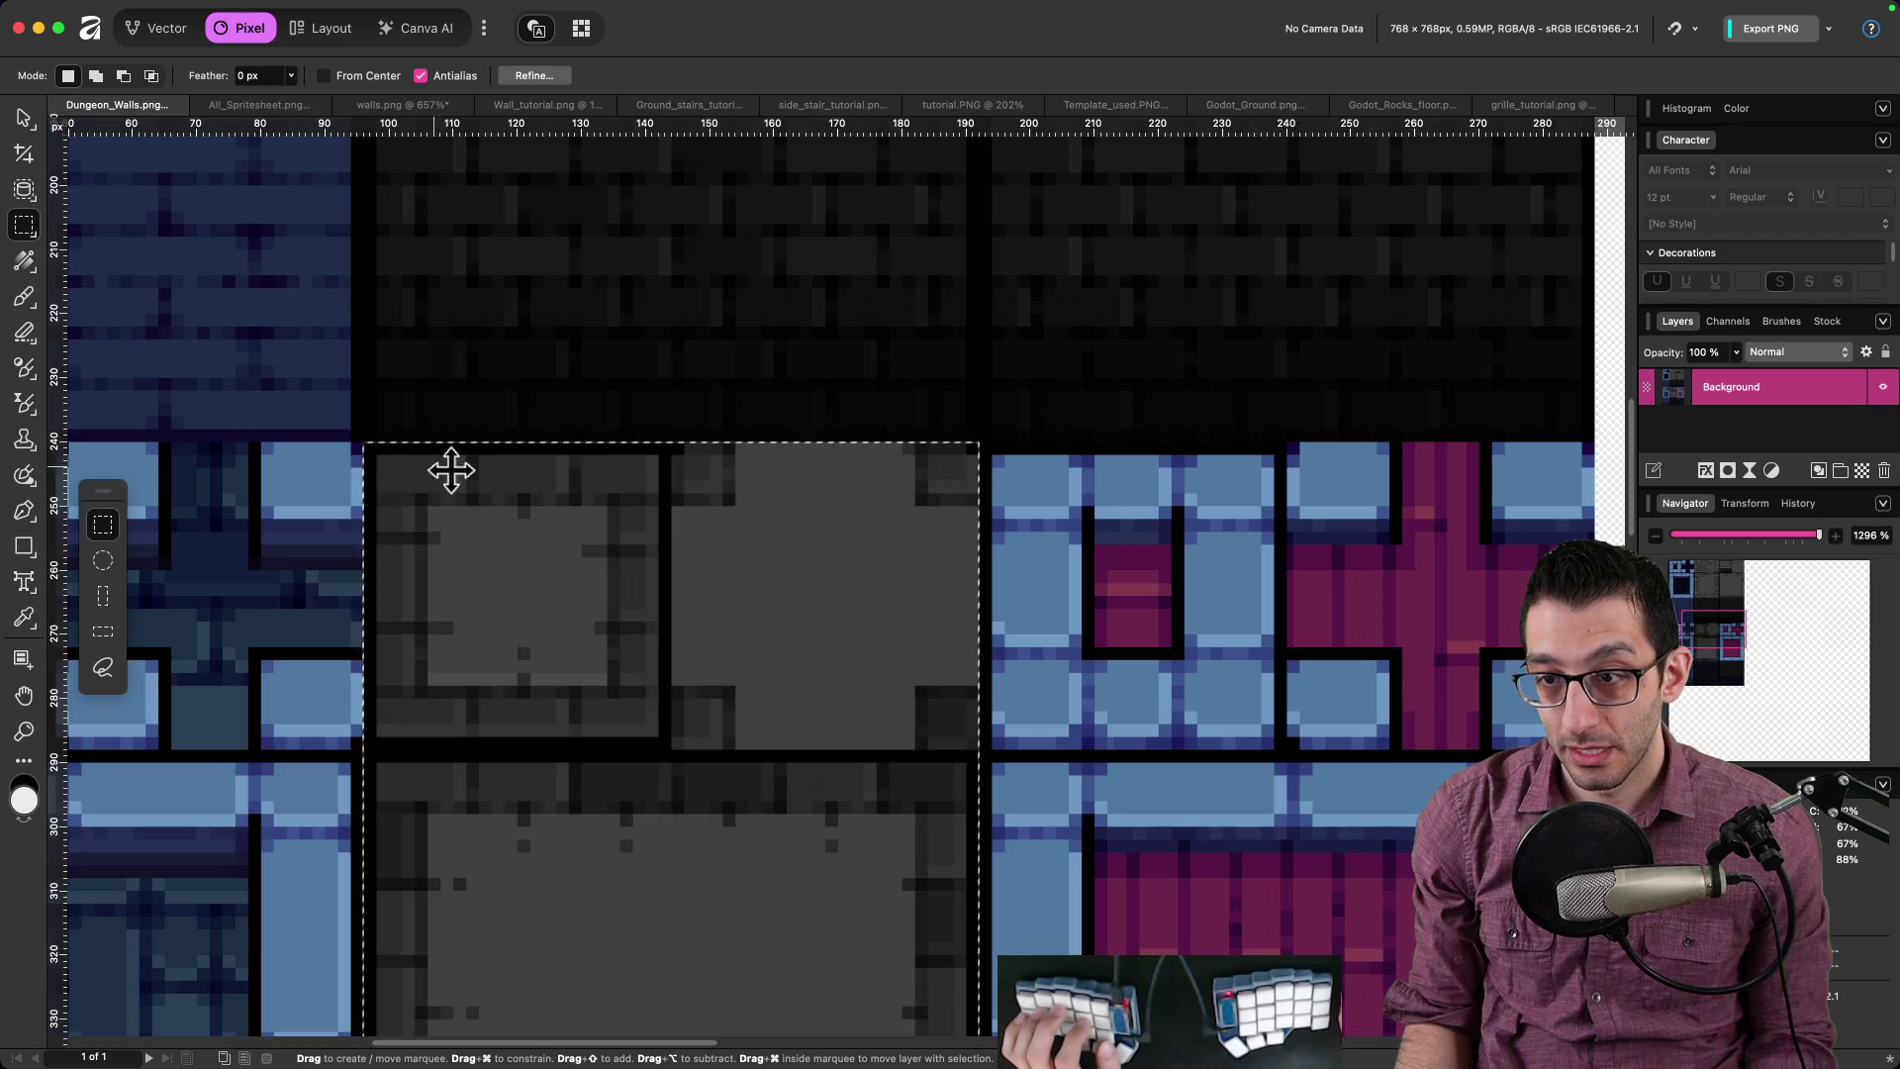
scroll(709, 551, "down", 5)
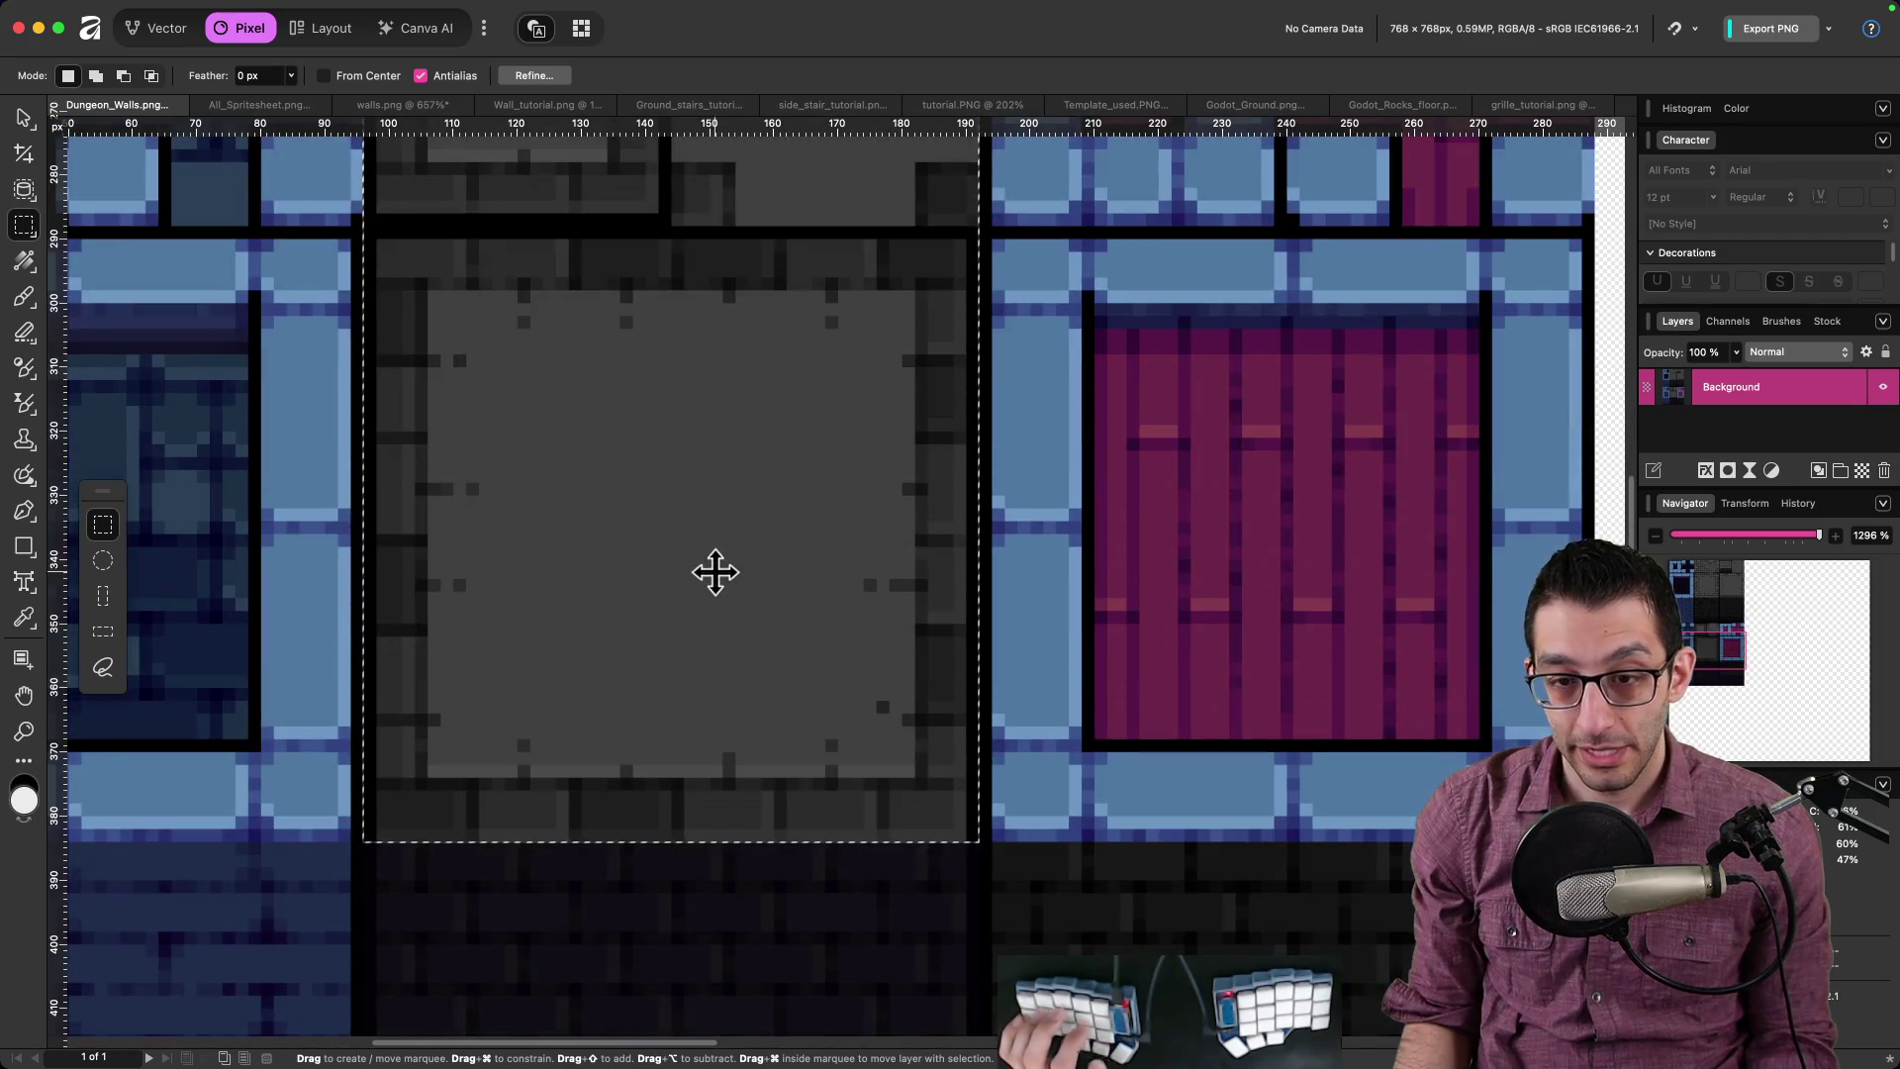
key("super+Tab")
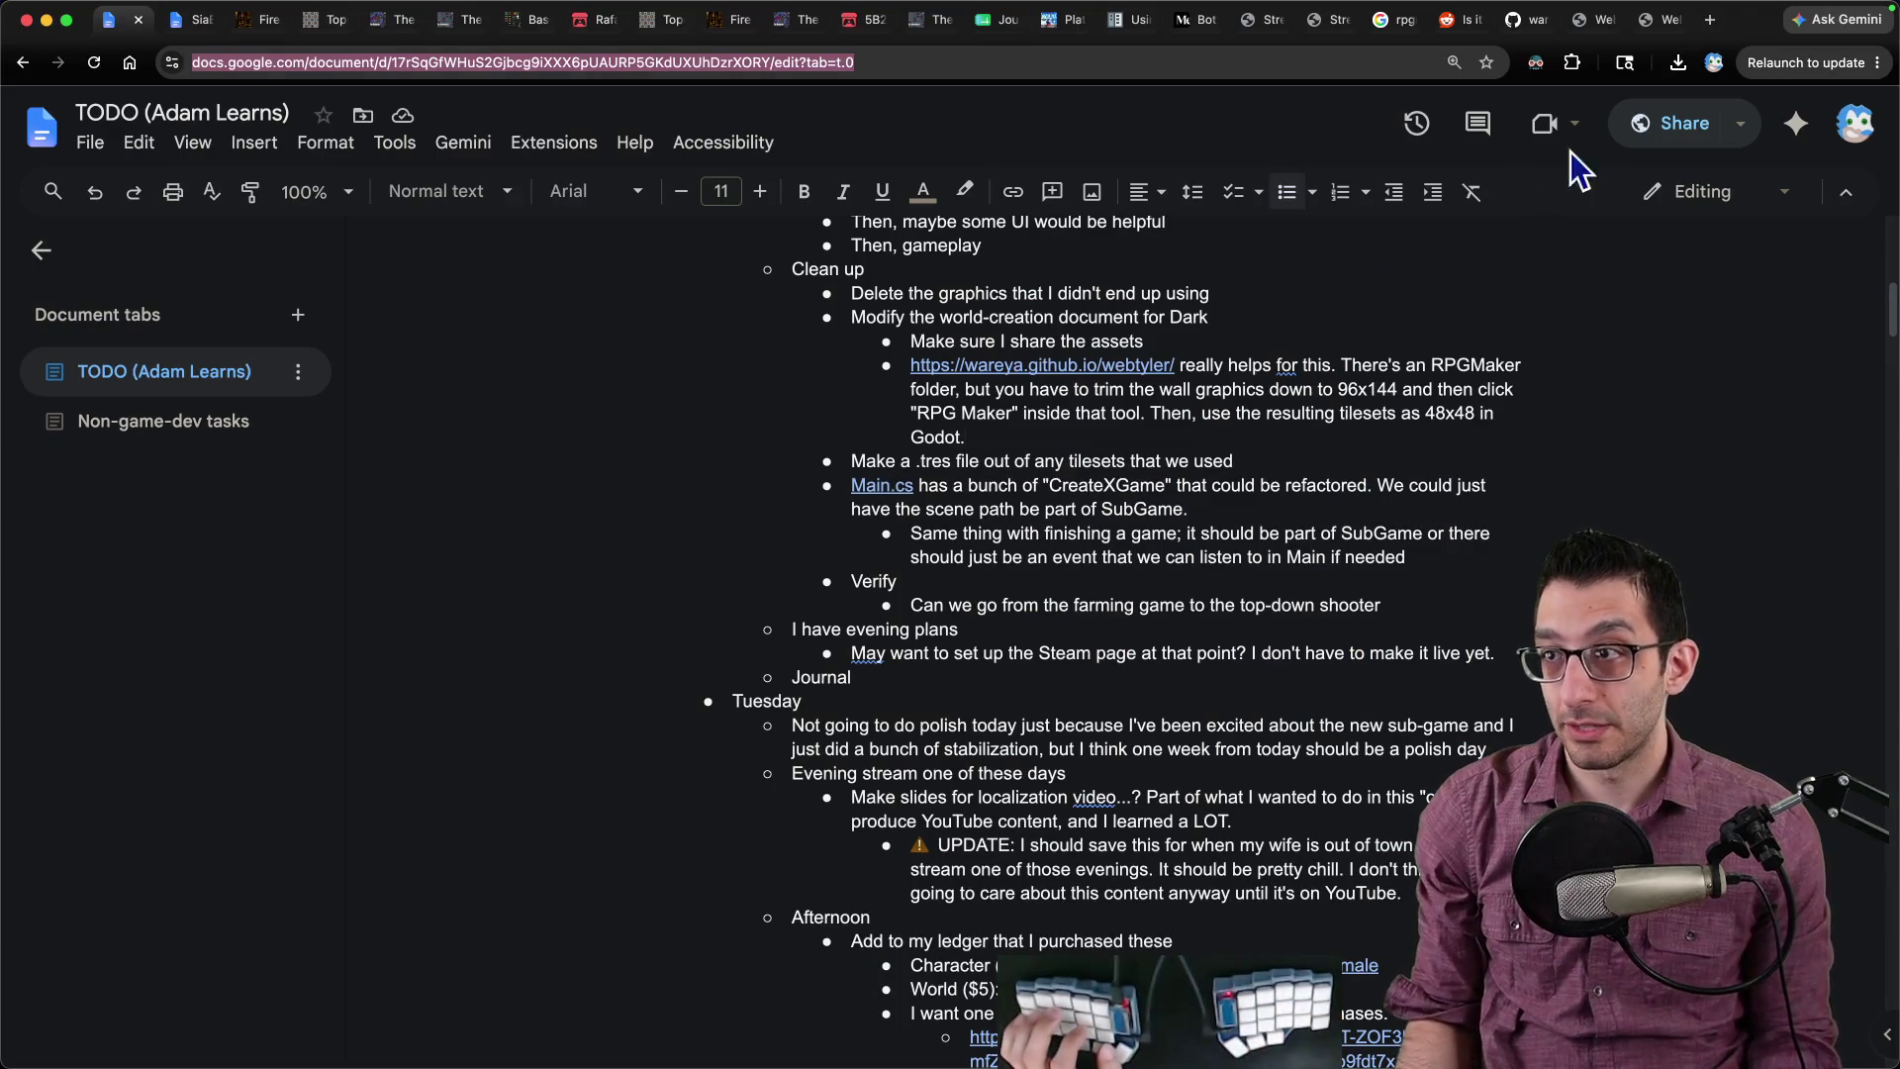
Step: Convert the grey walls in Webtyler, save as godot_wall_2.png, and add it to the Godot project
left_click(1649, 28)
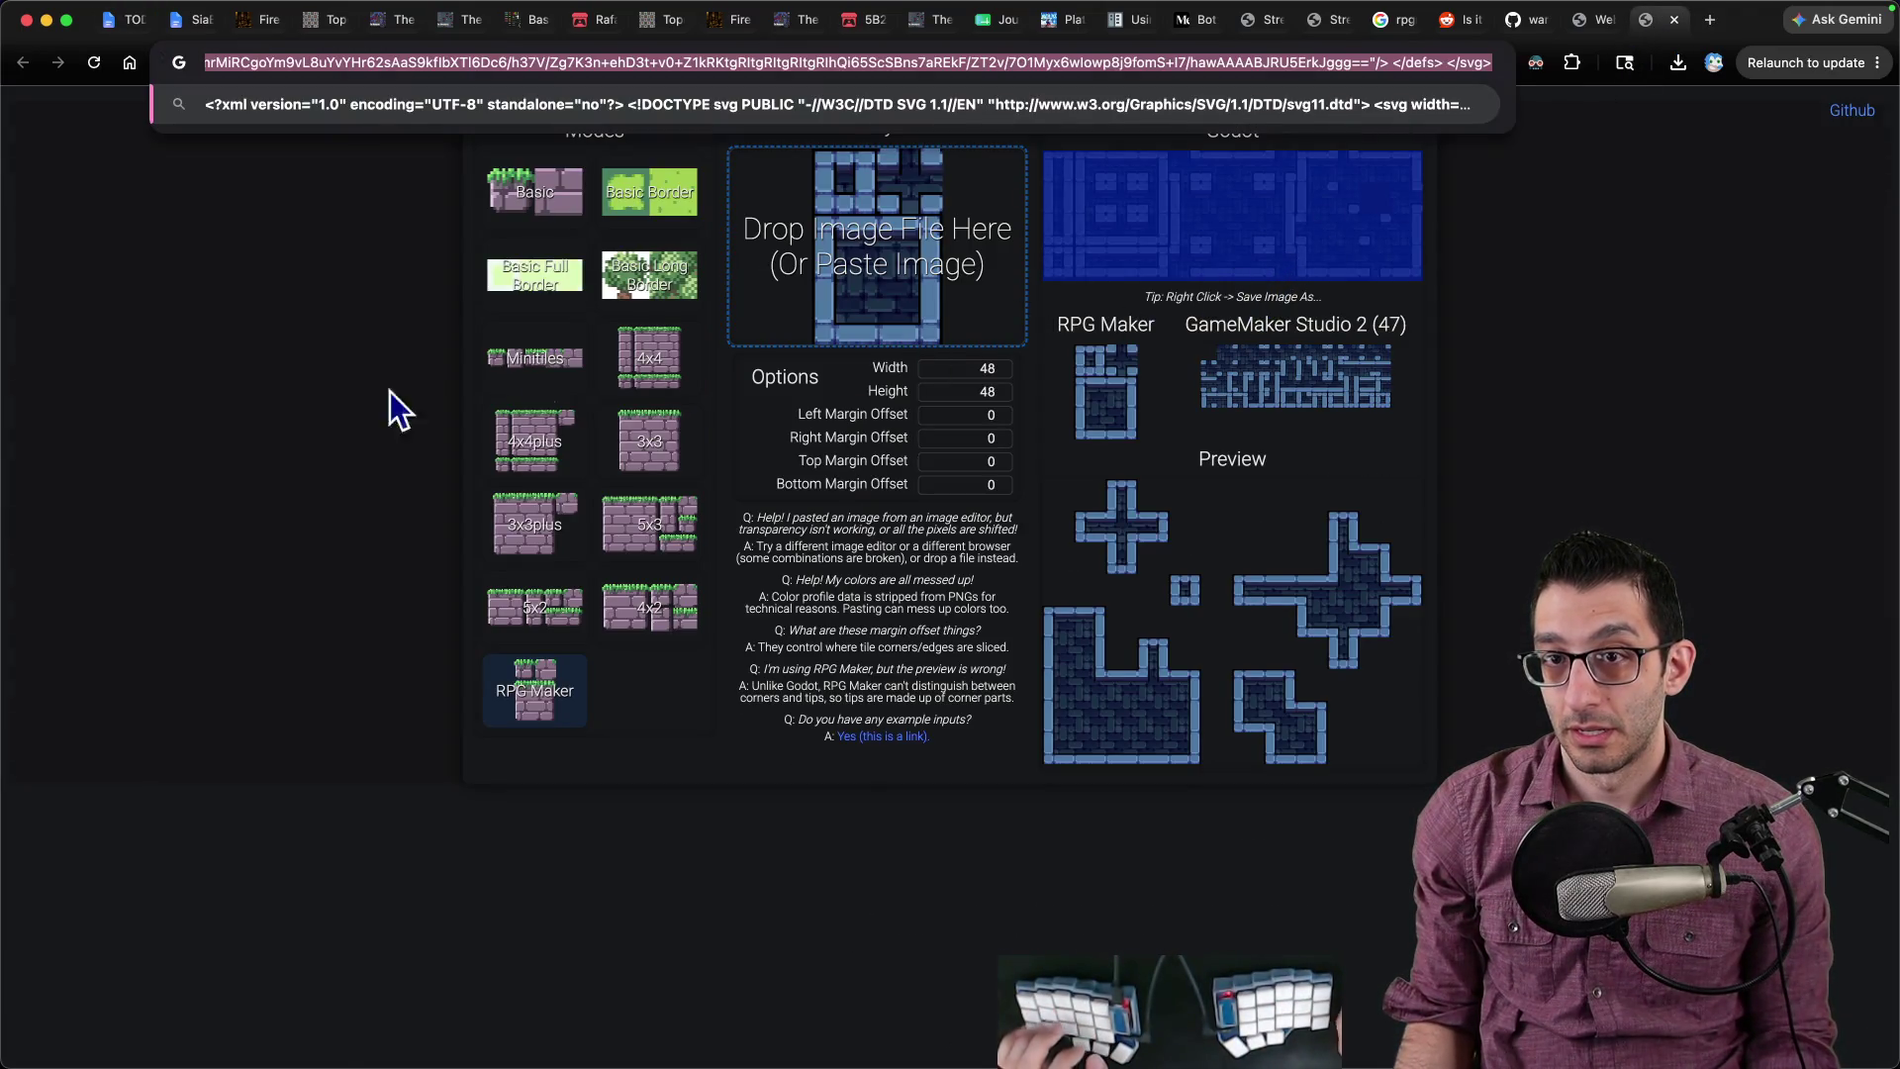
key("super+v")
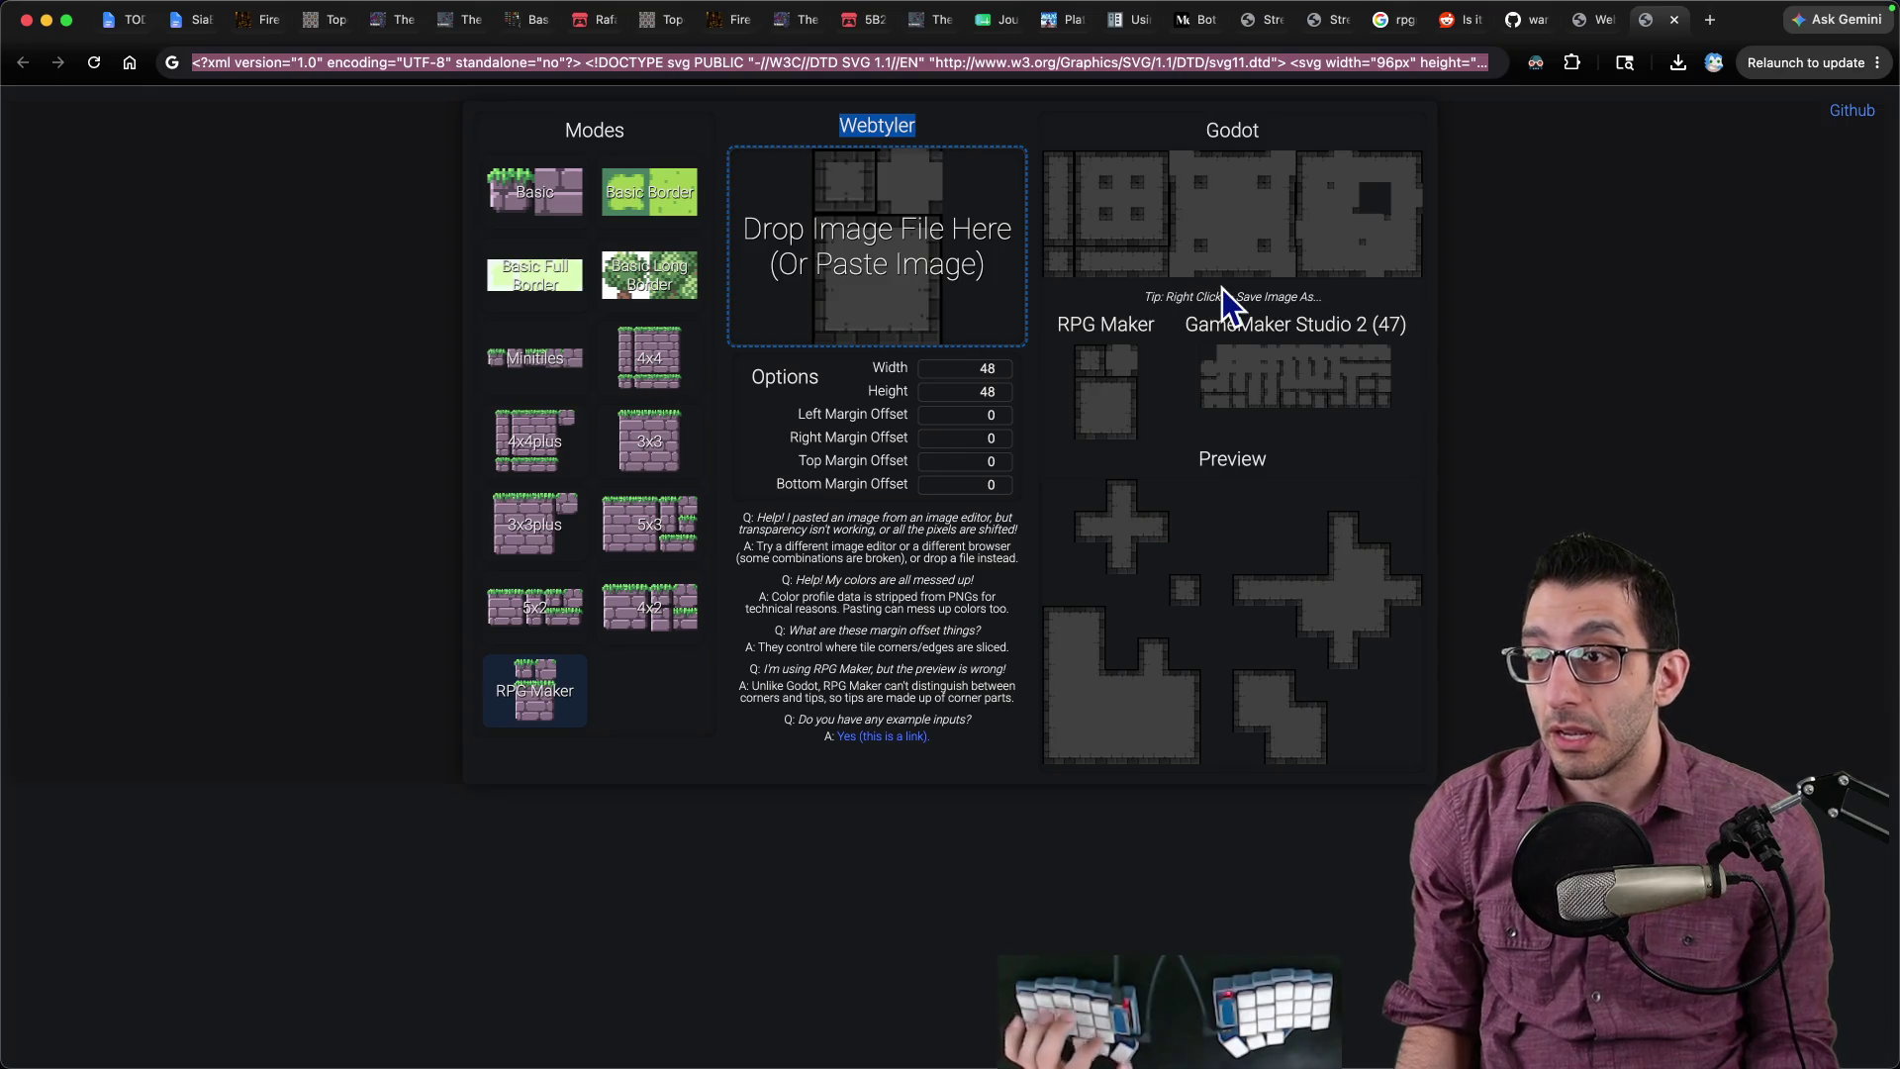
right_click(1187, 239)
left_click(1209, 265)
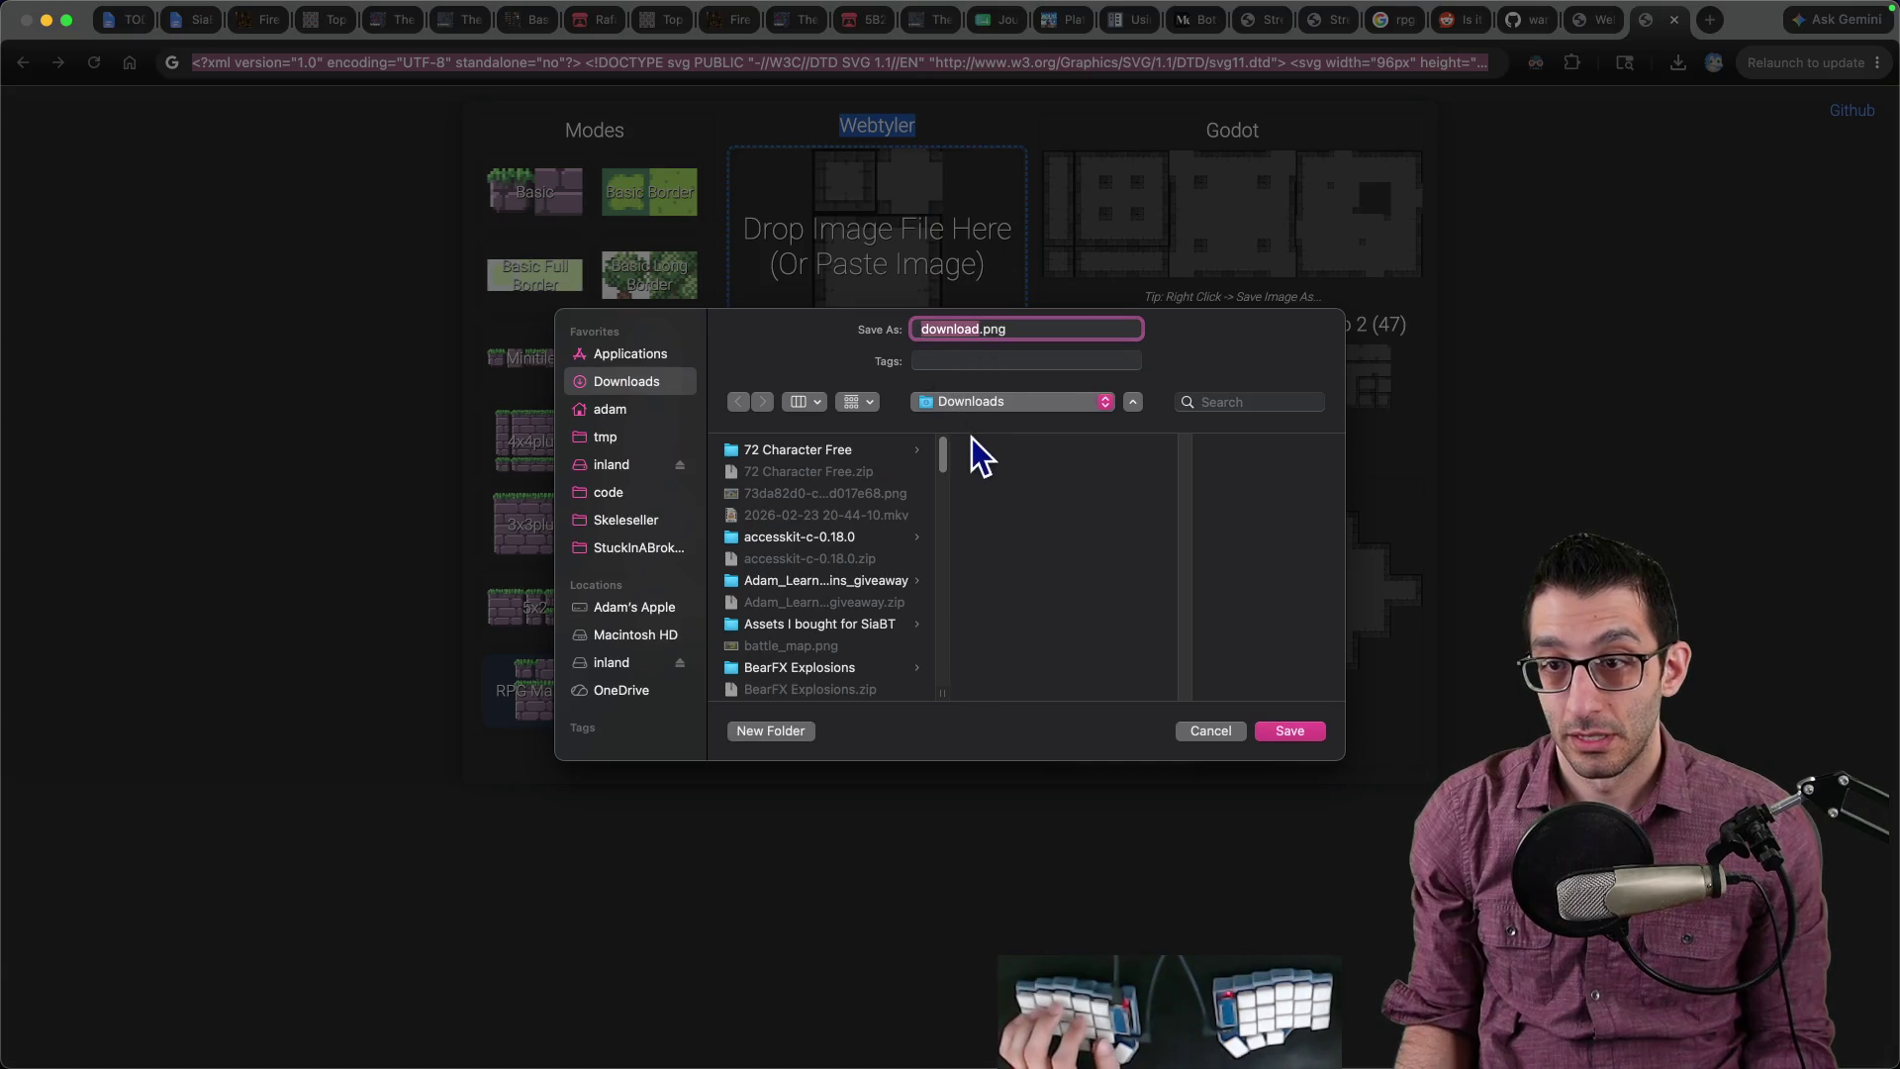
type("godot_wall_2")
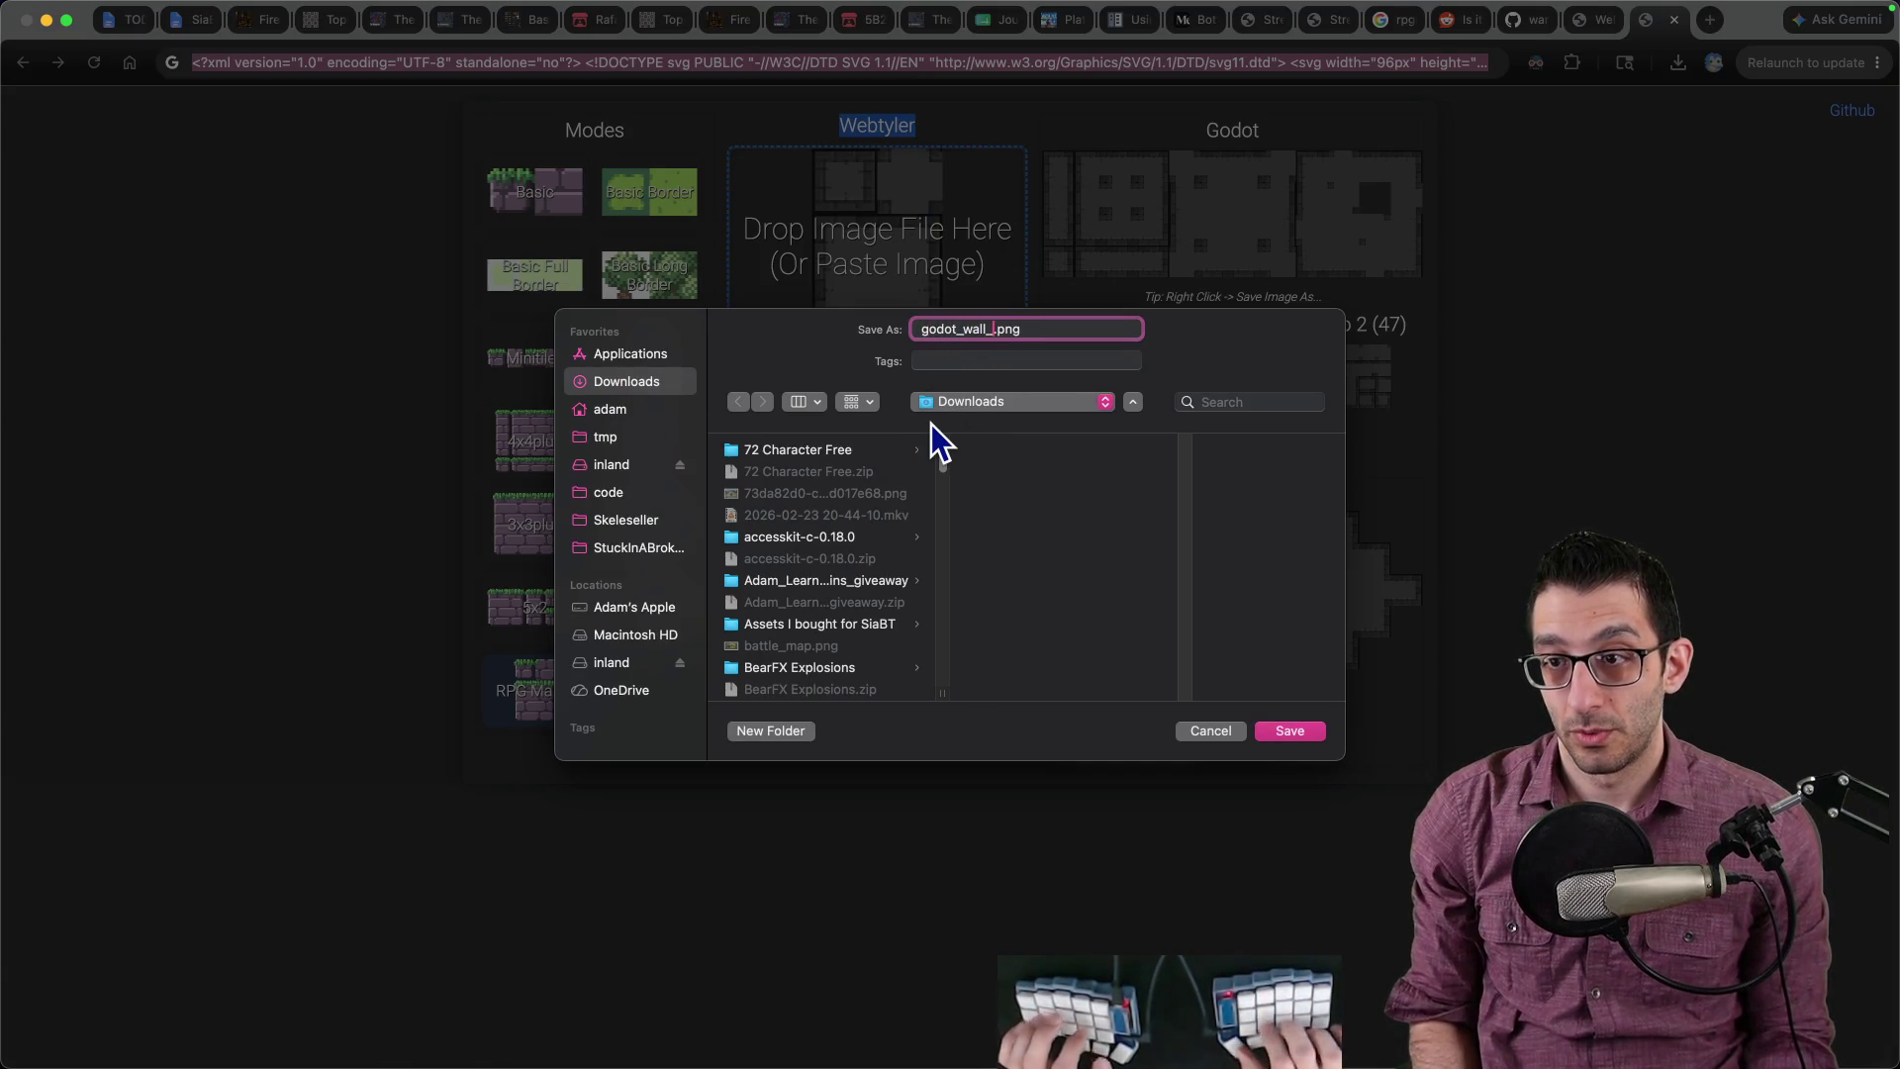
key("Return")
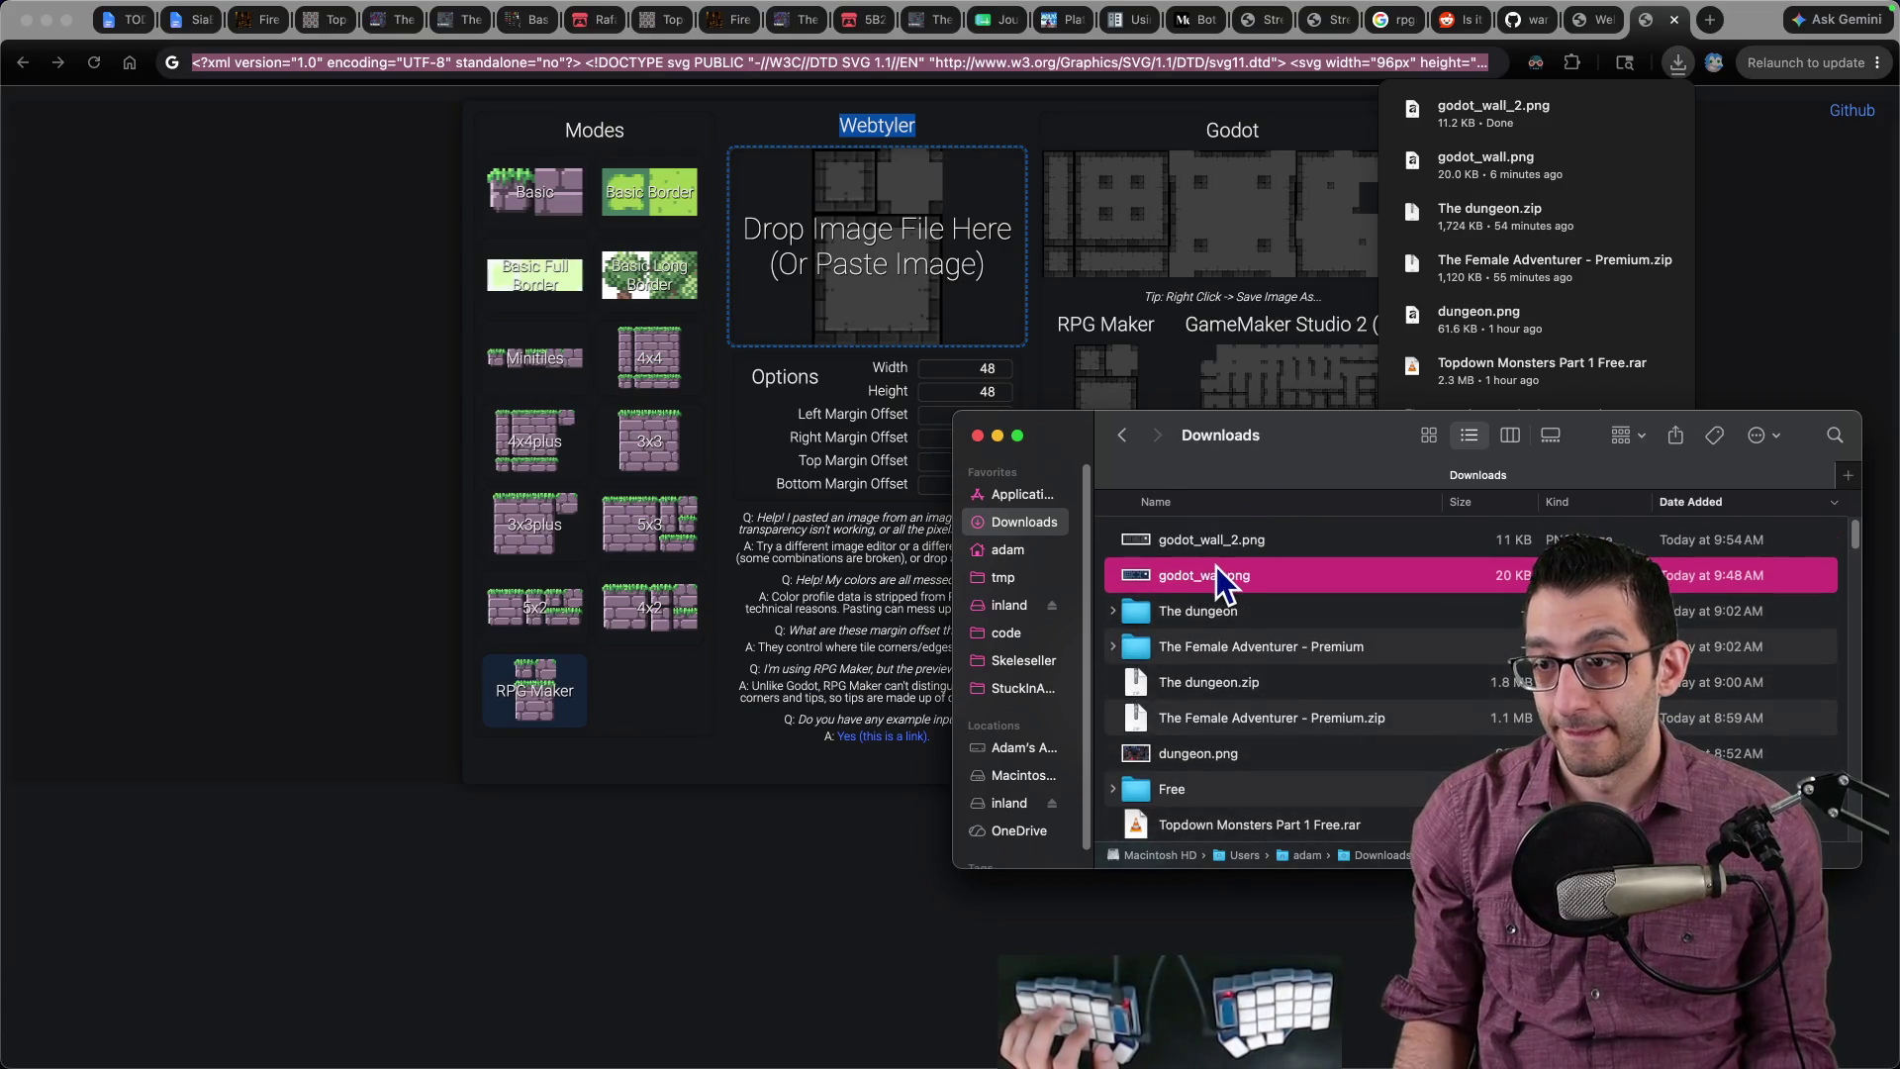
left_click_drag(1202, 526, 663, 709)
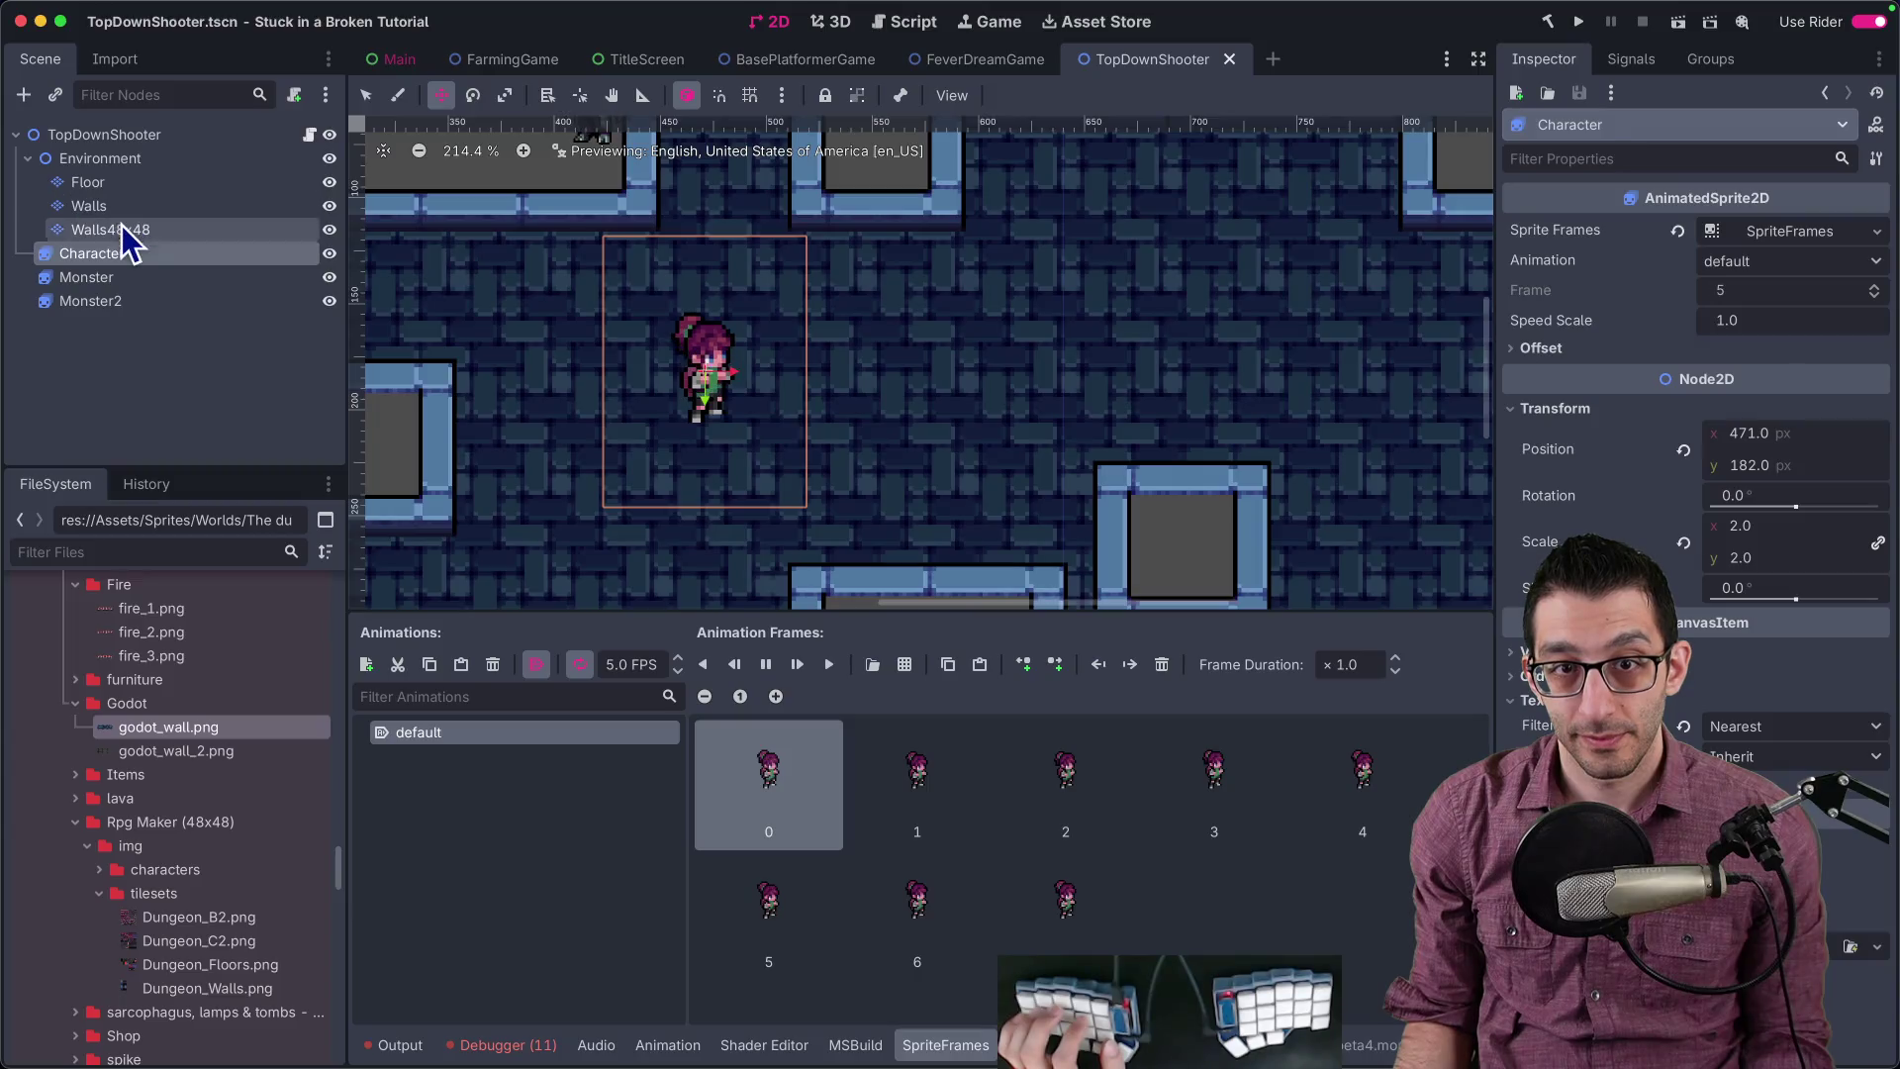
Step: Add godot_wall_2.png as a new atlas source with auto-created tiles
left_click(986, 1045)
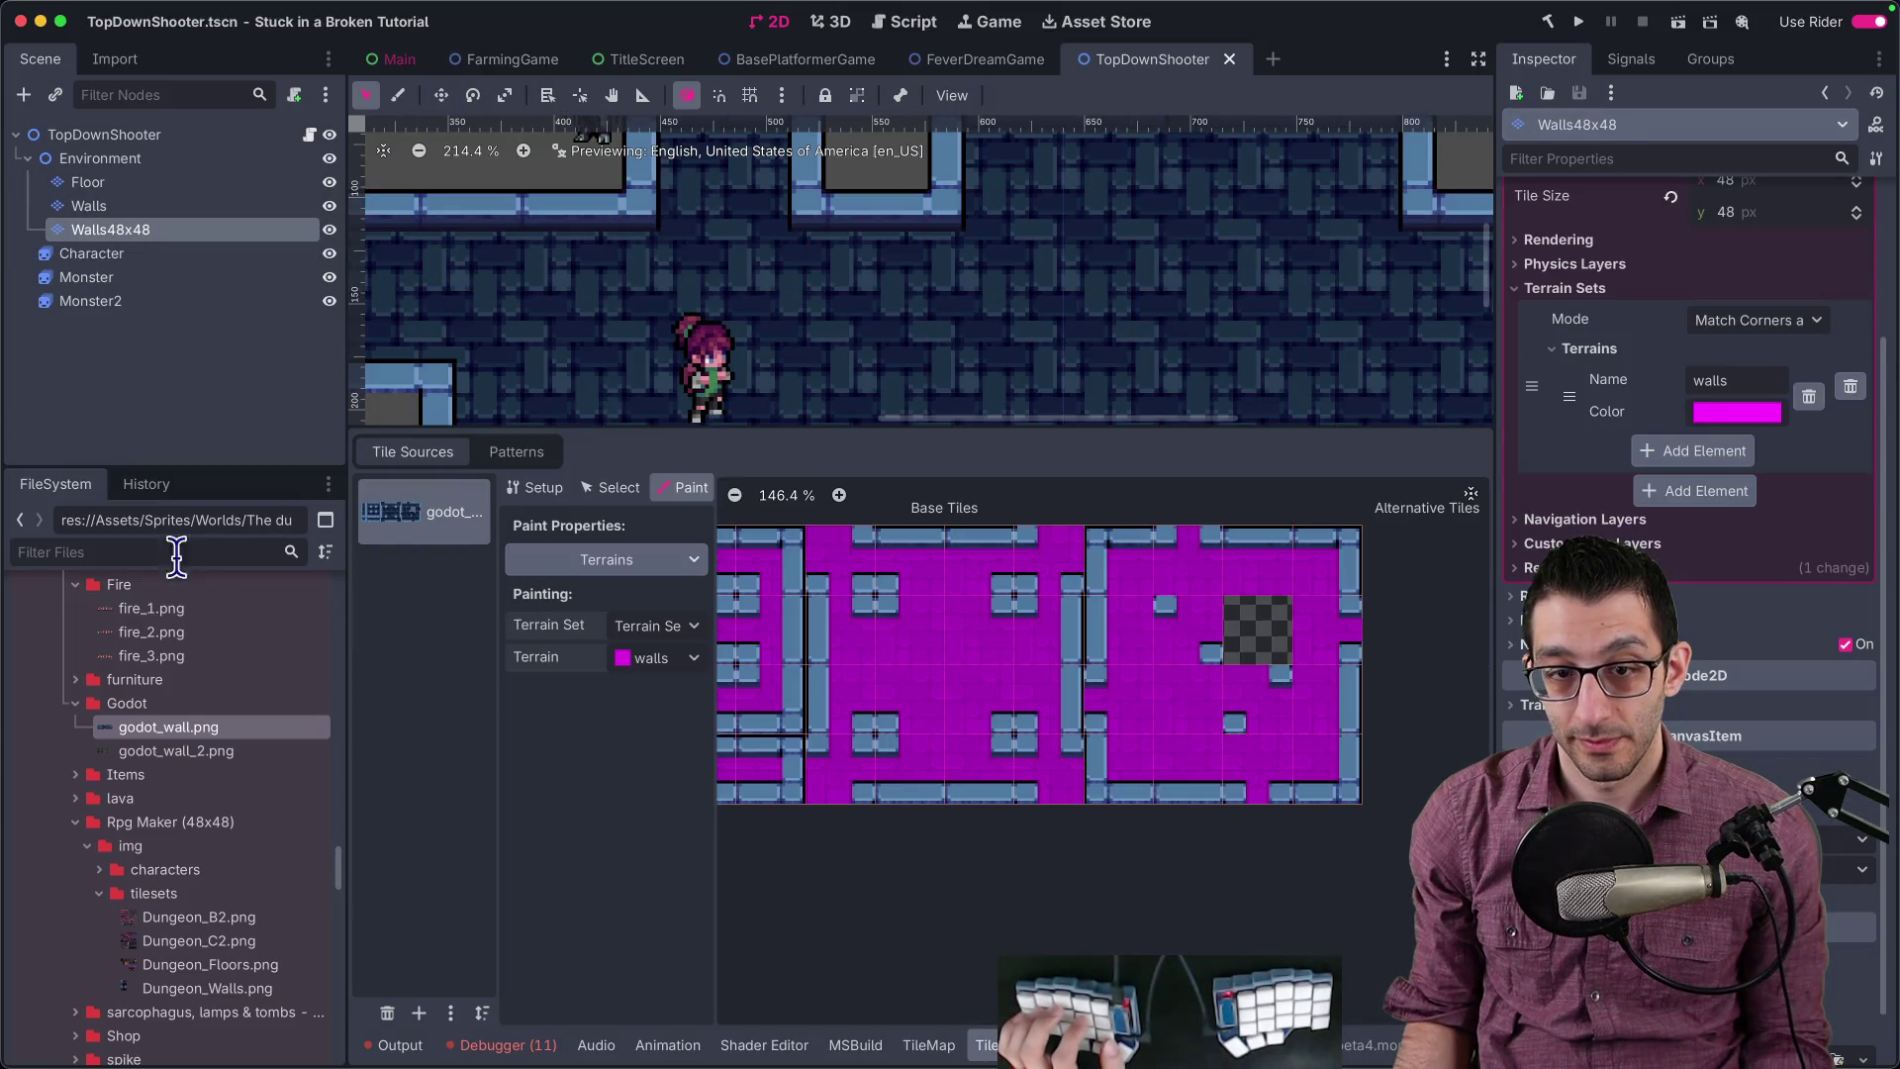
mouse_move(194, 760)
left_mouse_down()
mouse_move(454, 729)
mouse_move(426, 584)
left_mouse_up()
left_click(774, 564)
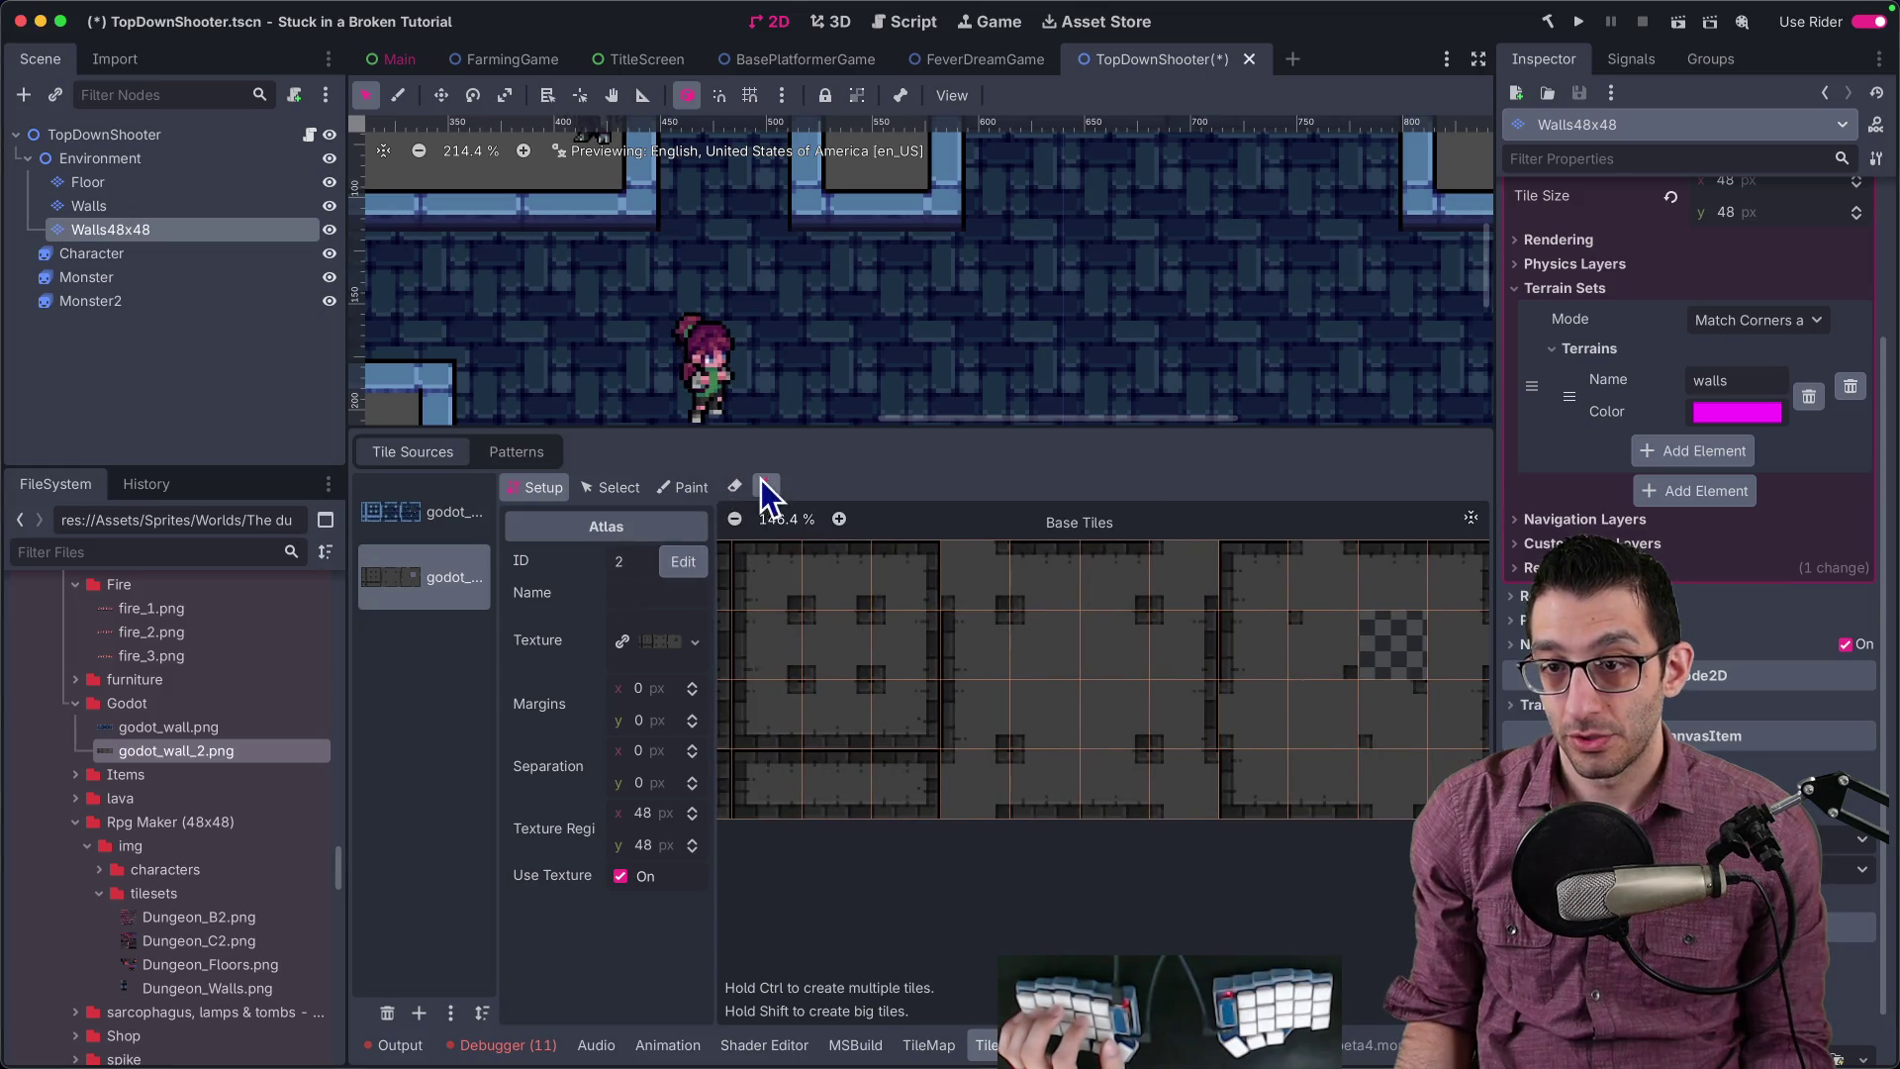
Step: Rename the walls terrain to wall1
left_click(685, 487)
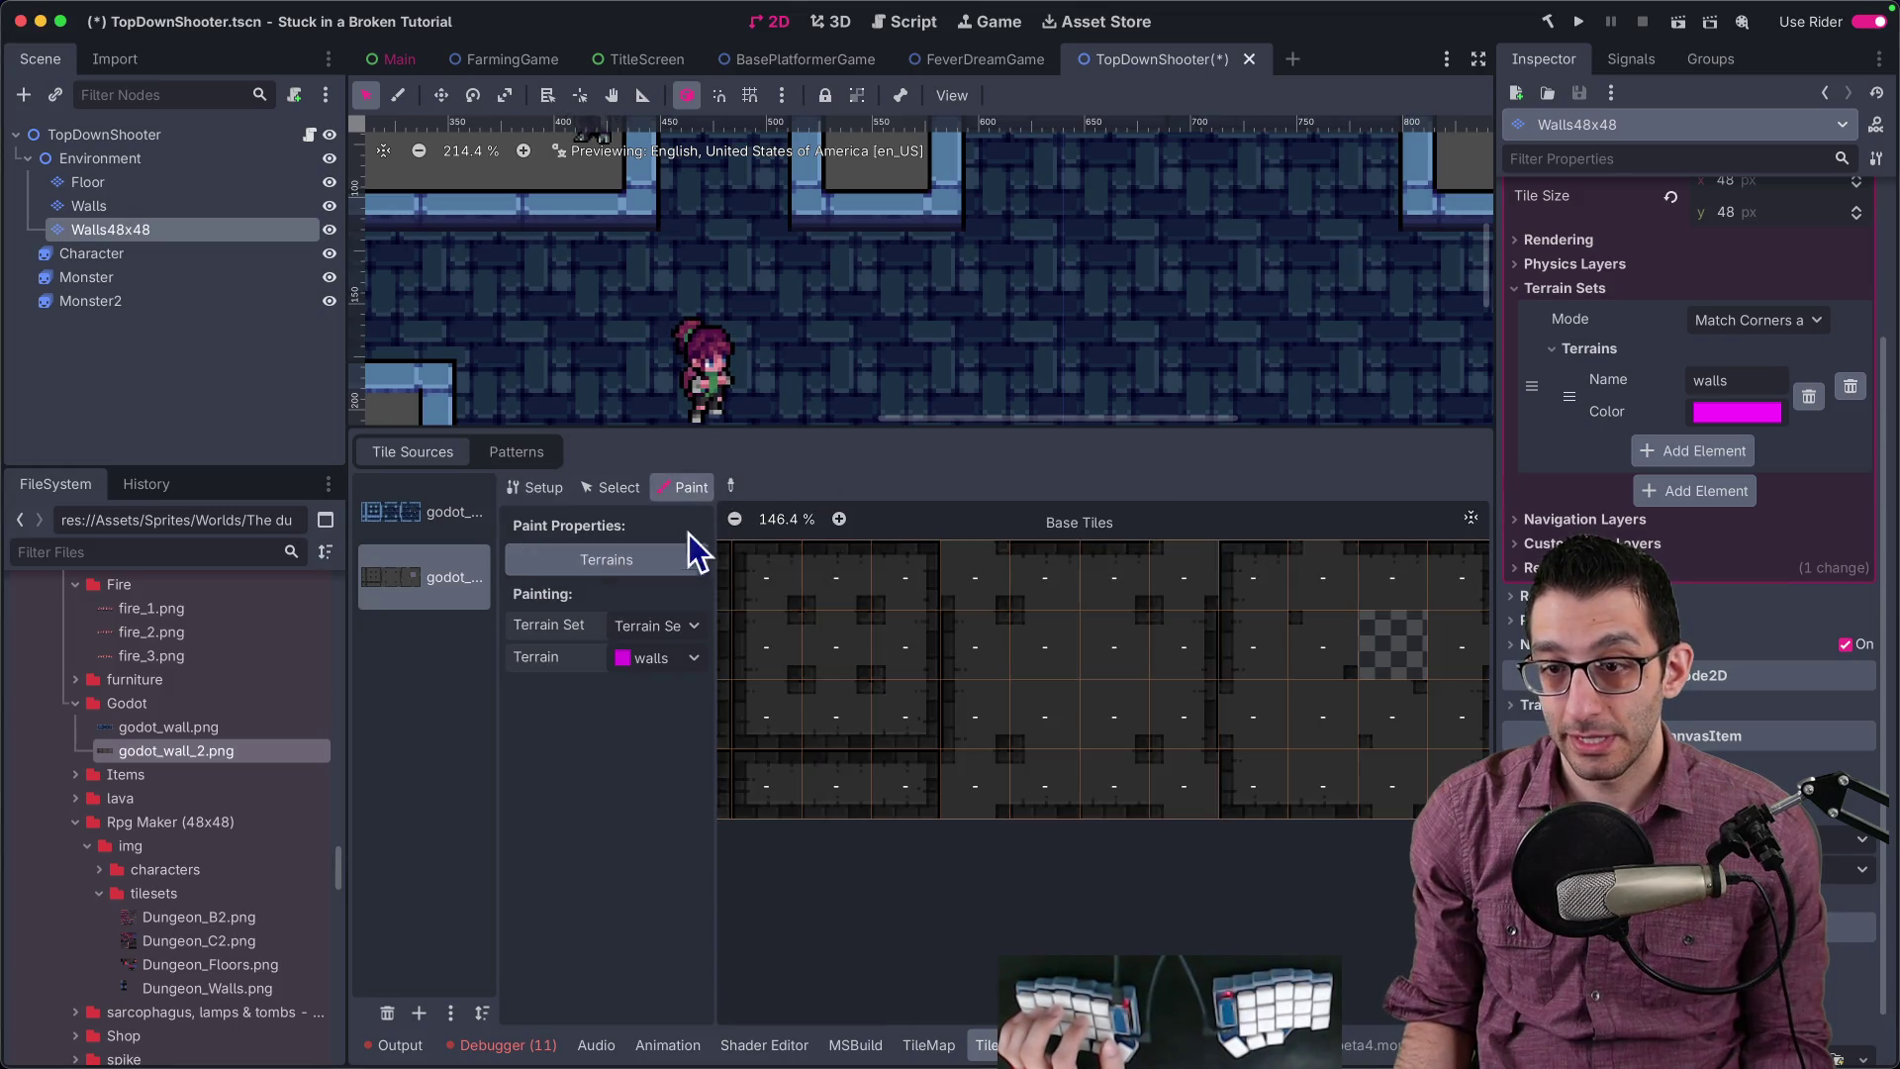
left_click(673, 661)
left_click(1767, 380)
key("BackSpace")
type("1")
Step: Add a second terrain, wall2, coloured bright cyan
left_click(1720, 450)
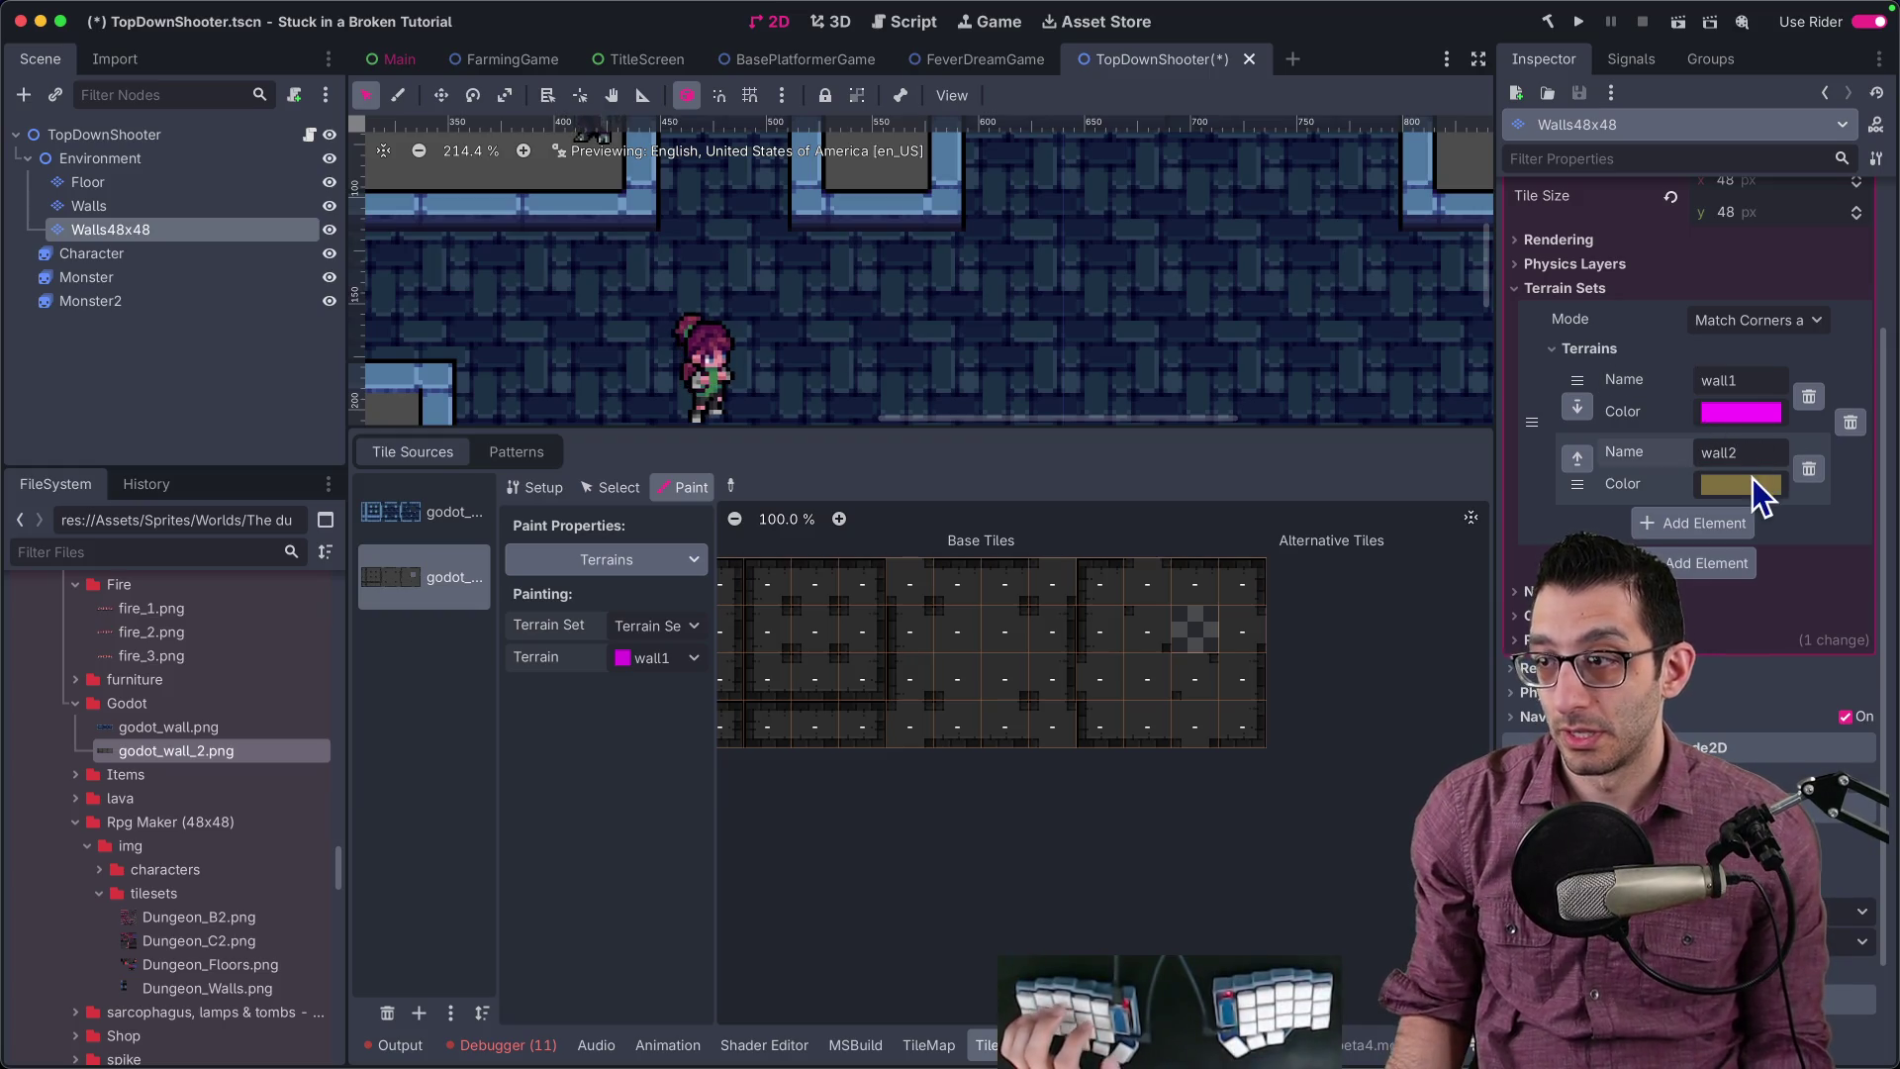
left_click(1751, 483)
left_click_drag(1832, 863, 1828, 849)
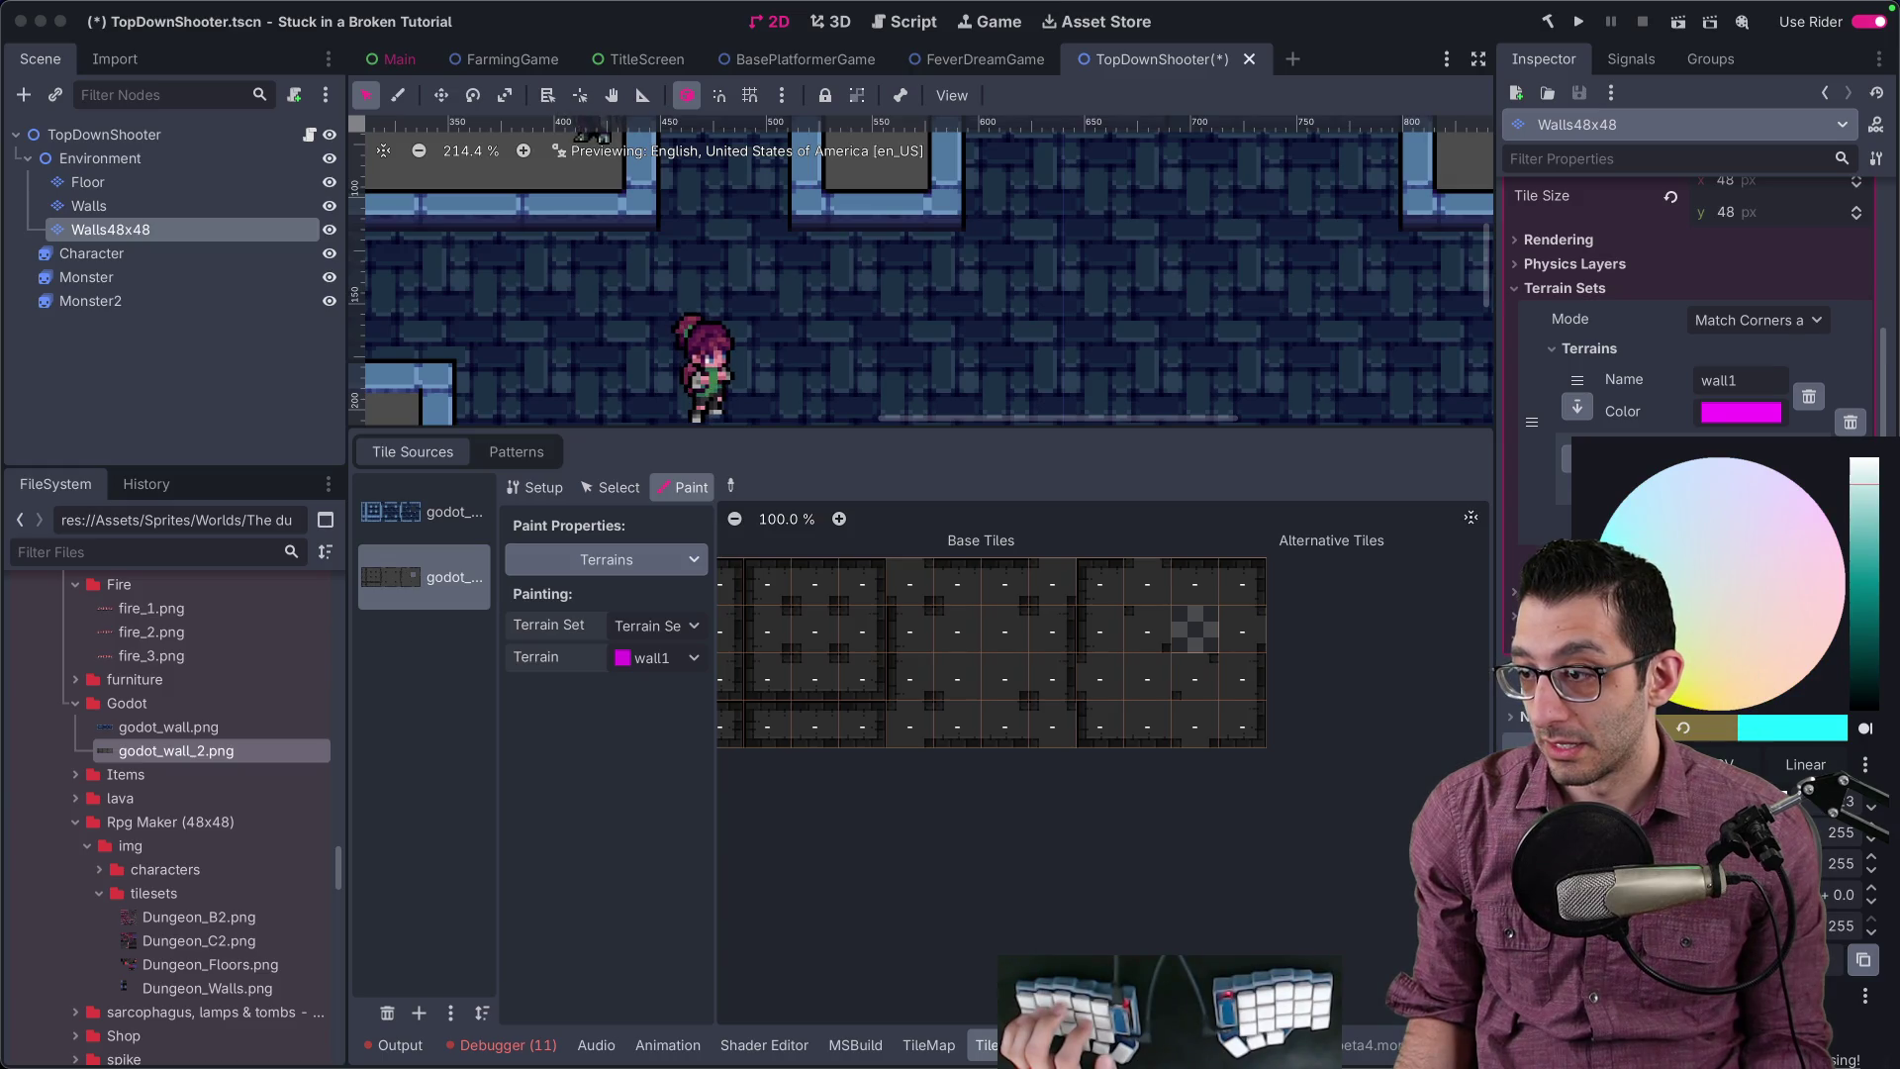
left_click(916, 666)
Step: Start painting the wall2 terrain onto the top row of atlas tiles
mouse_move(975, 604)
left_mouse_down()
mouse_move(849, 605)
mouse_move(1295, 587)
mouse_move(878, 628)
mouse_move(1349, 662)
mouse_move(995, 728)
left_mouse_up()
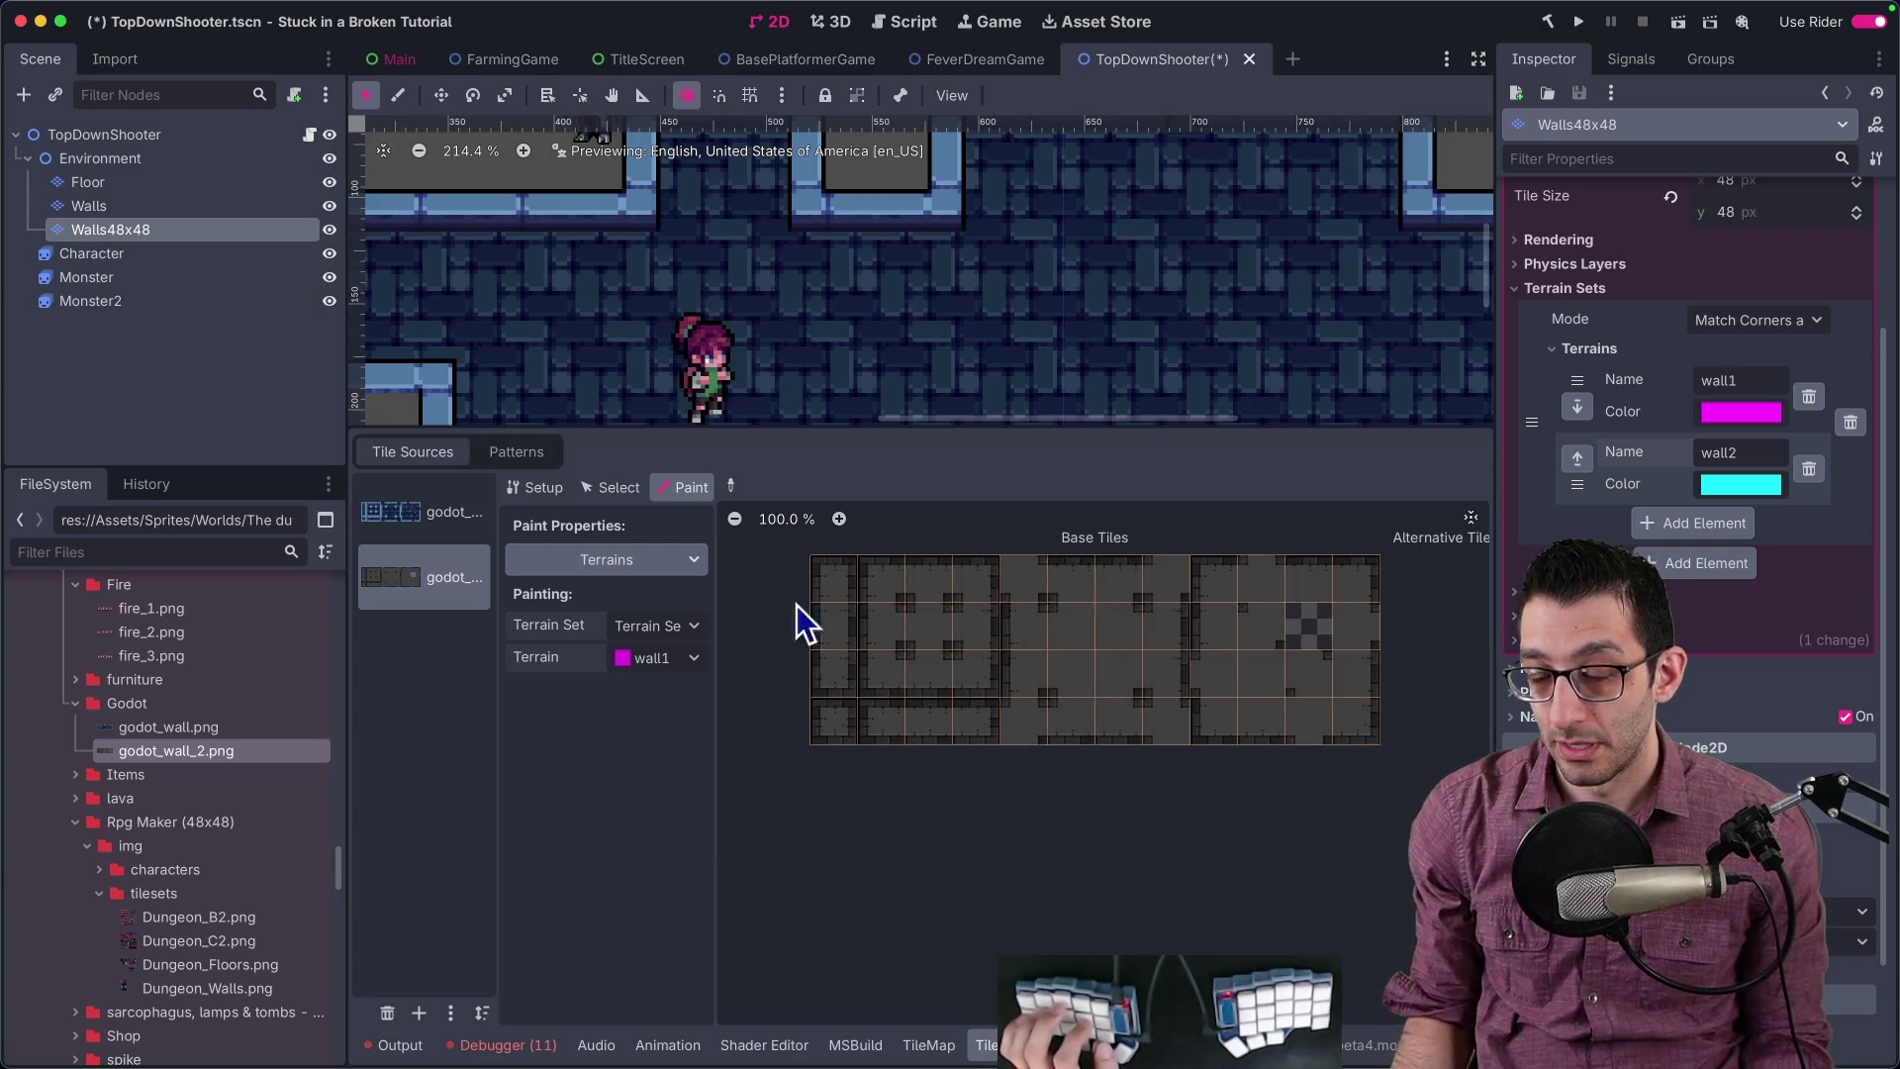
left_click(667, 661)
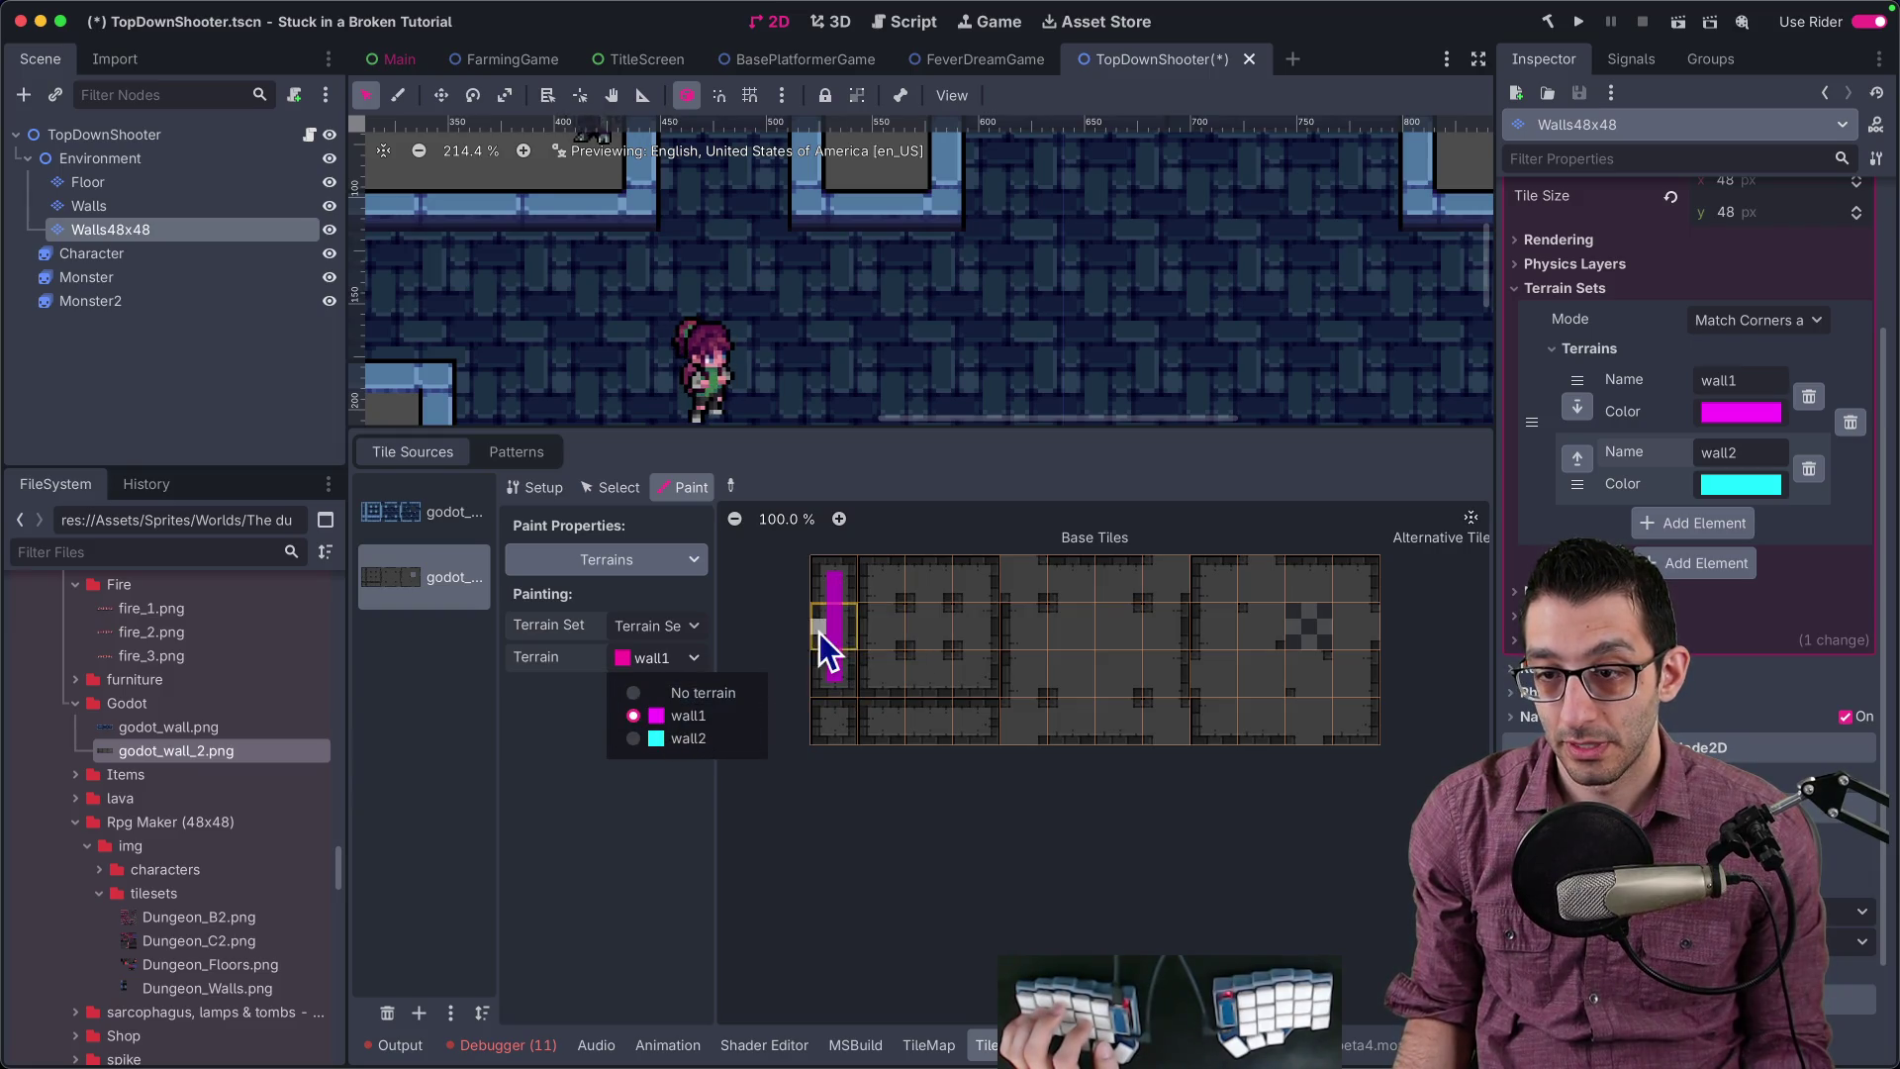
left_click(830, 587)
left_click(683, 663)
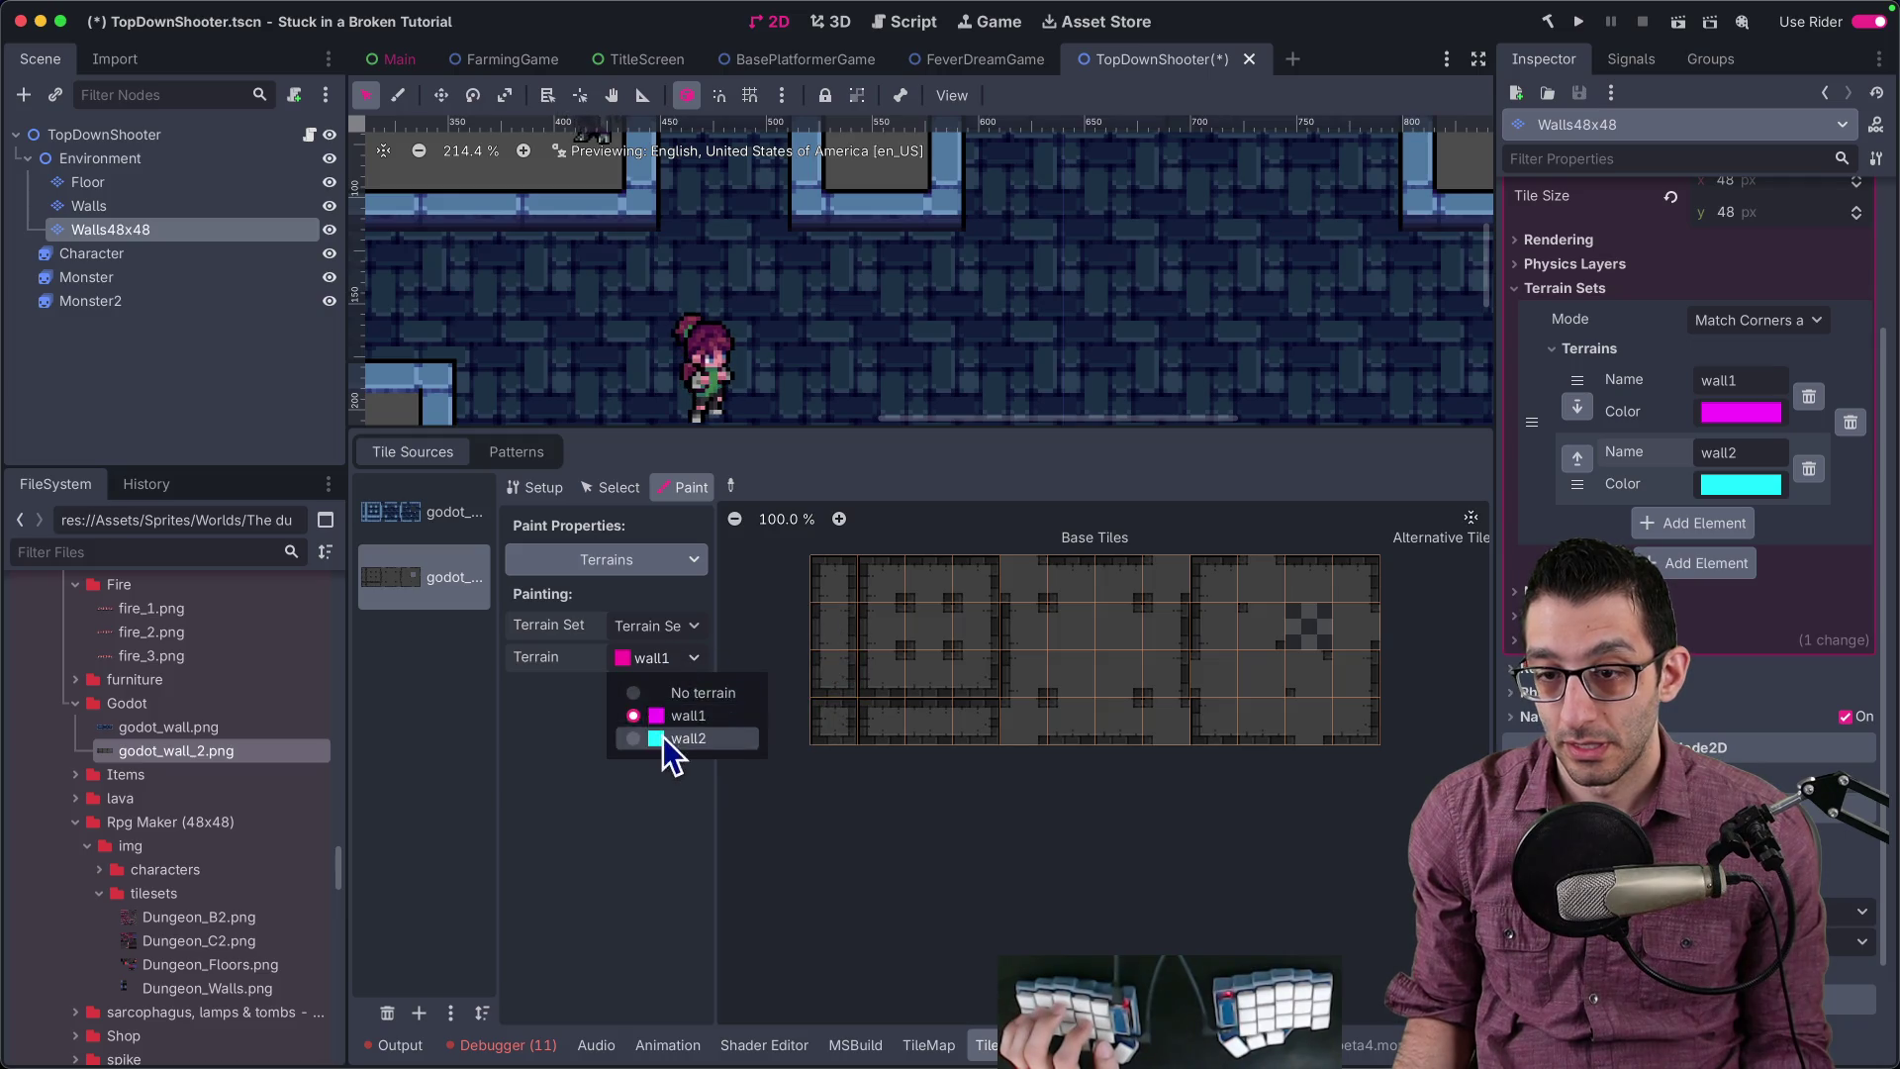
left_click(840, 663)
scroll(840, 669, "up", 4)
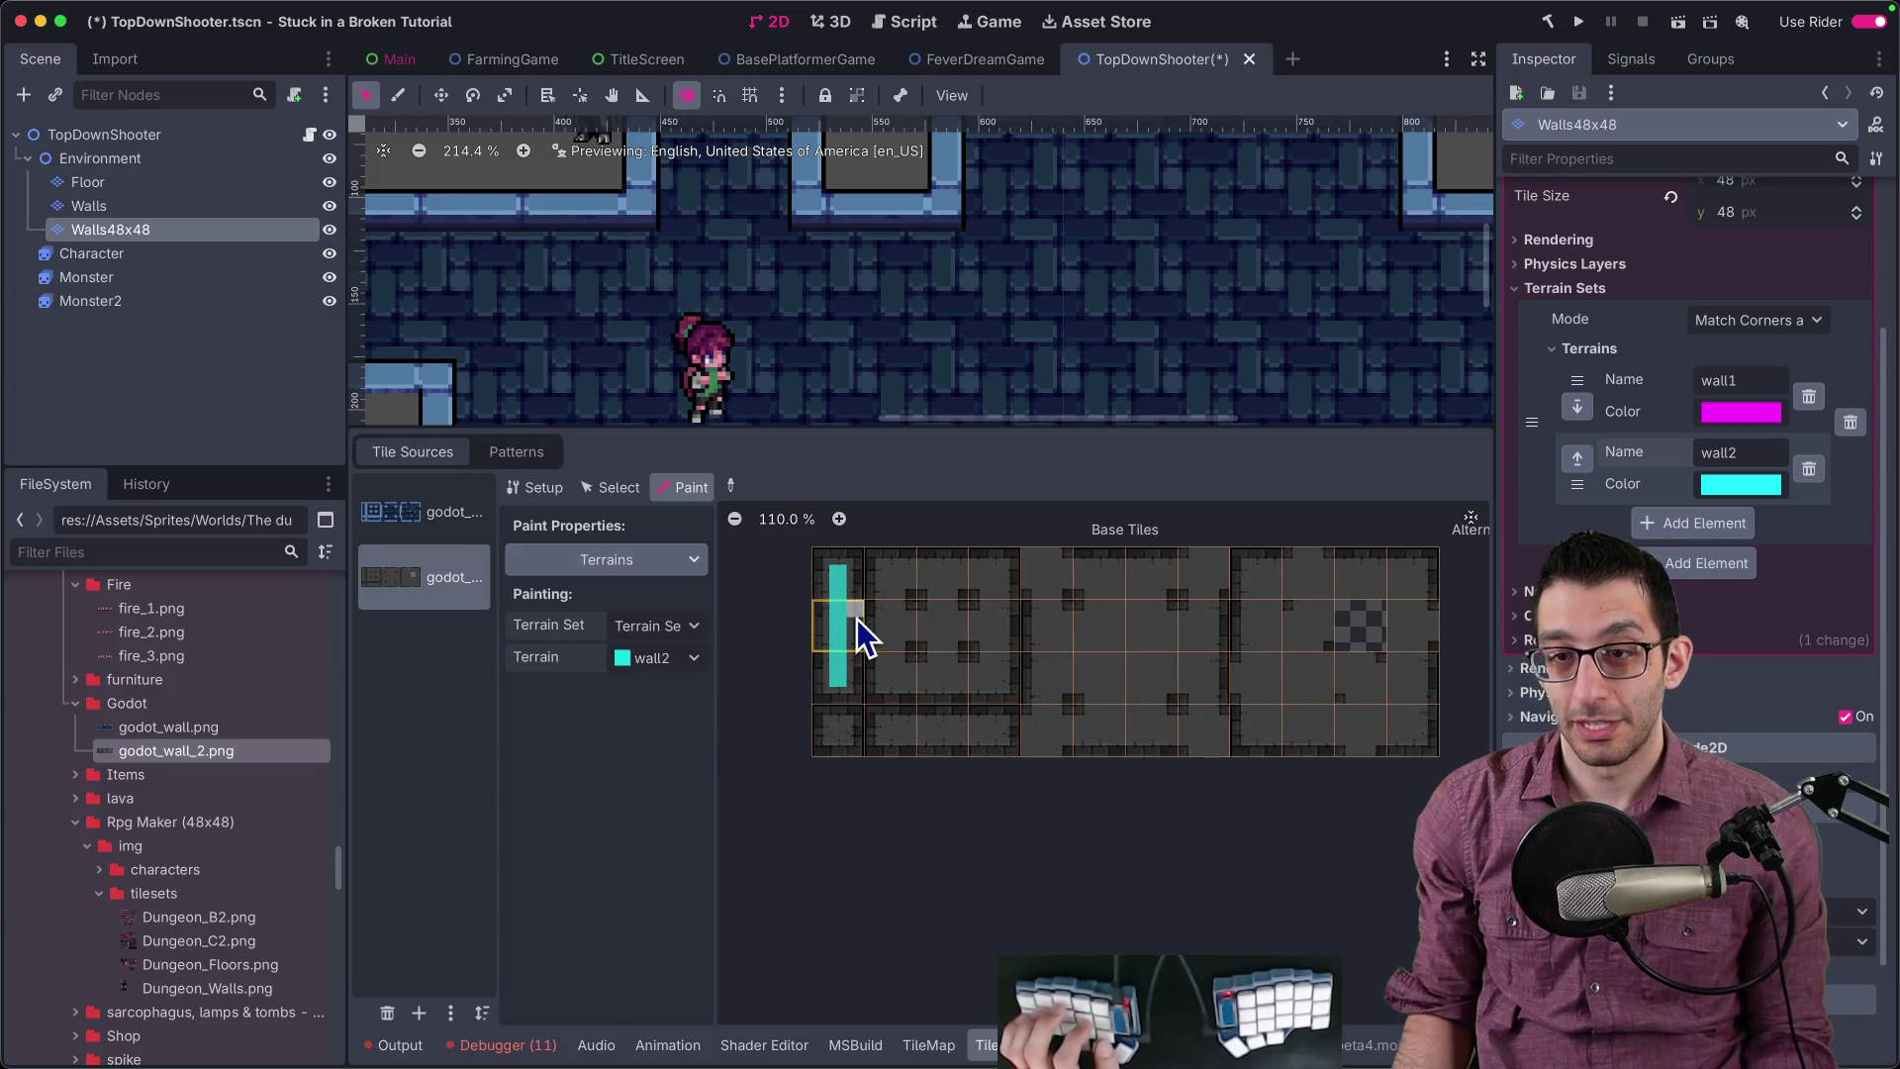
left_click(645, 560)
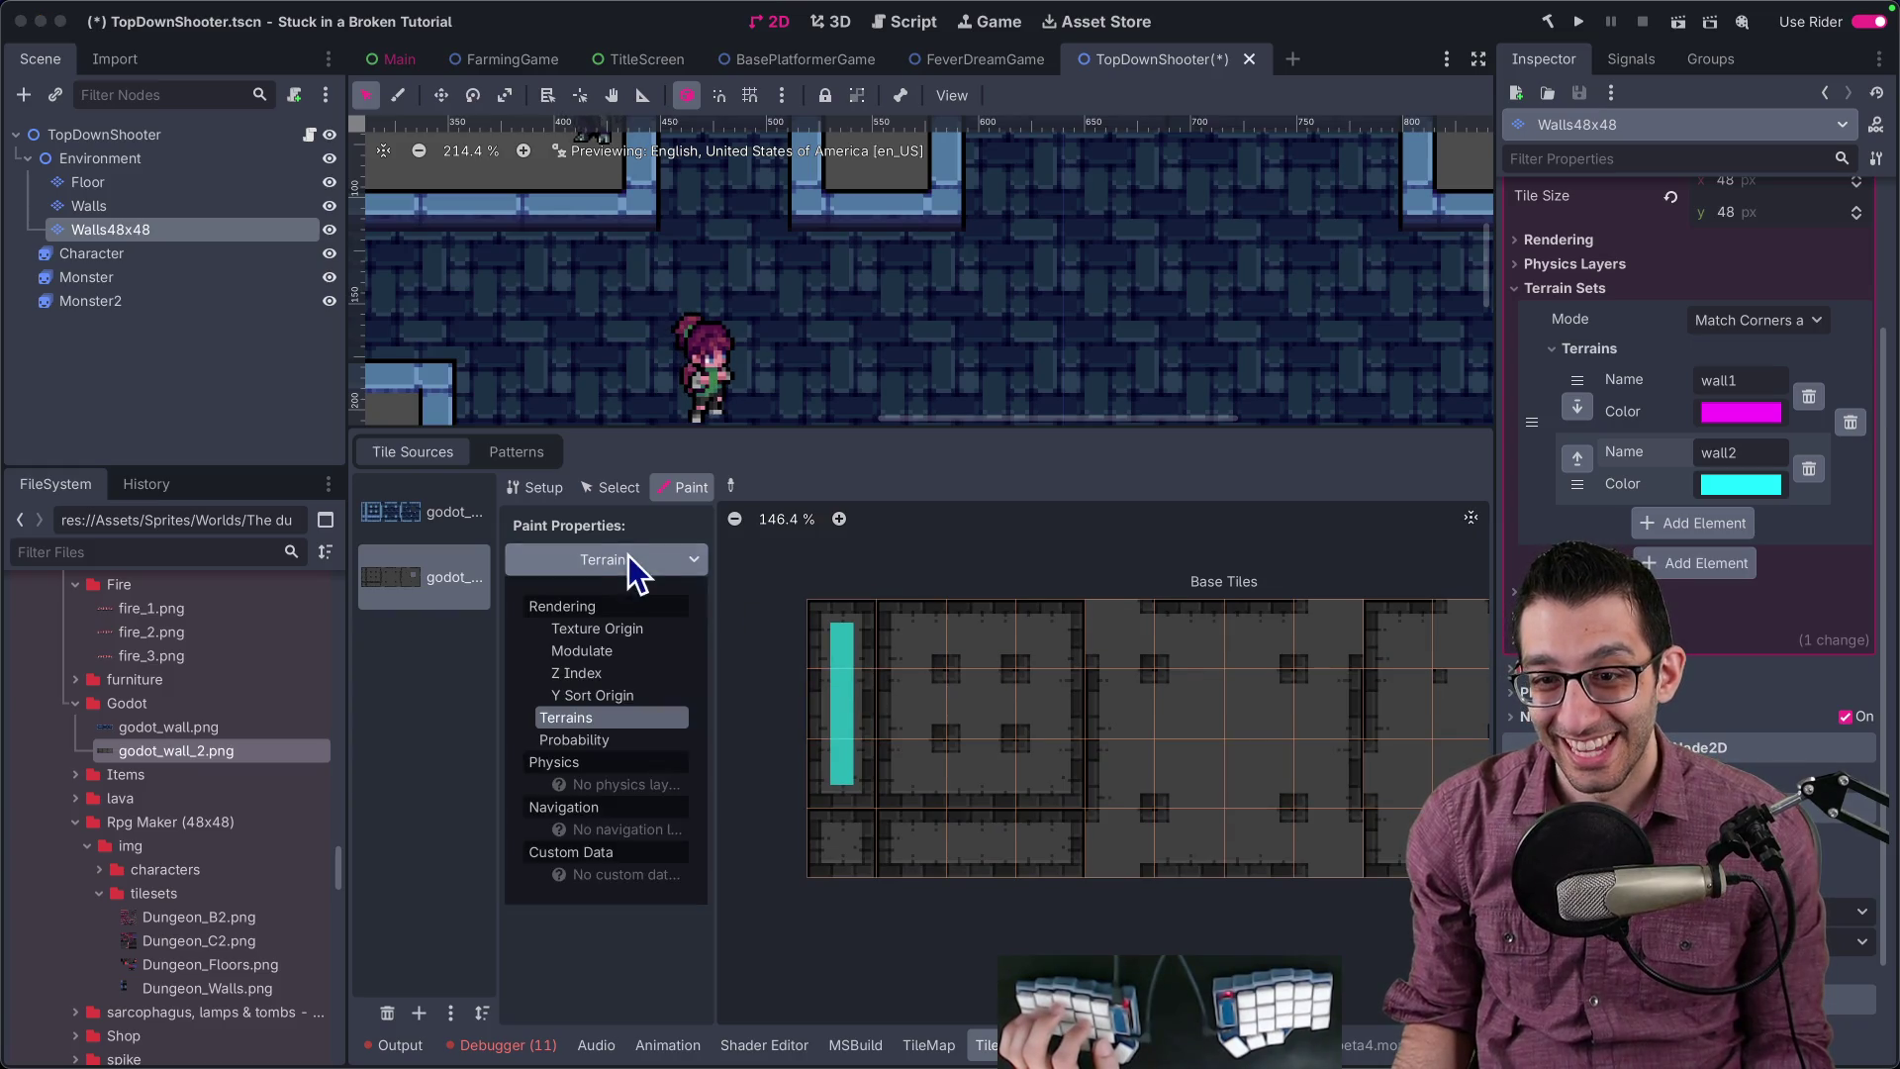
left_click(637, 556)
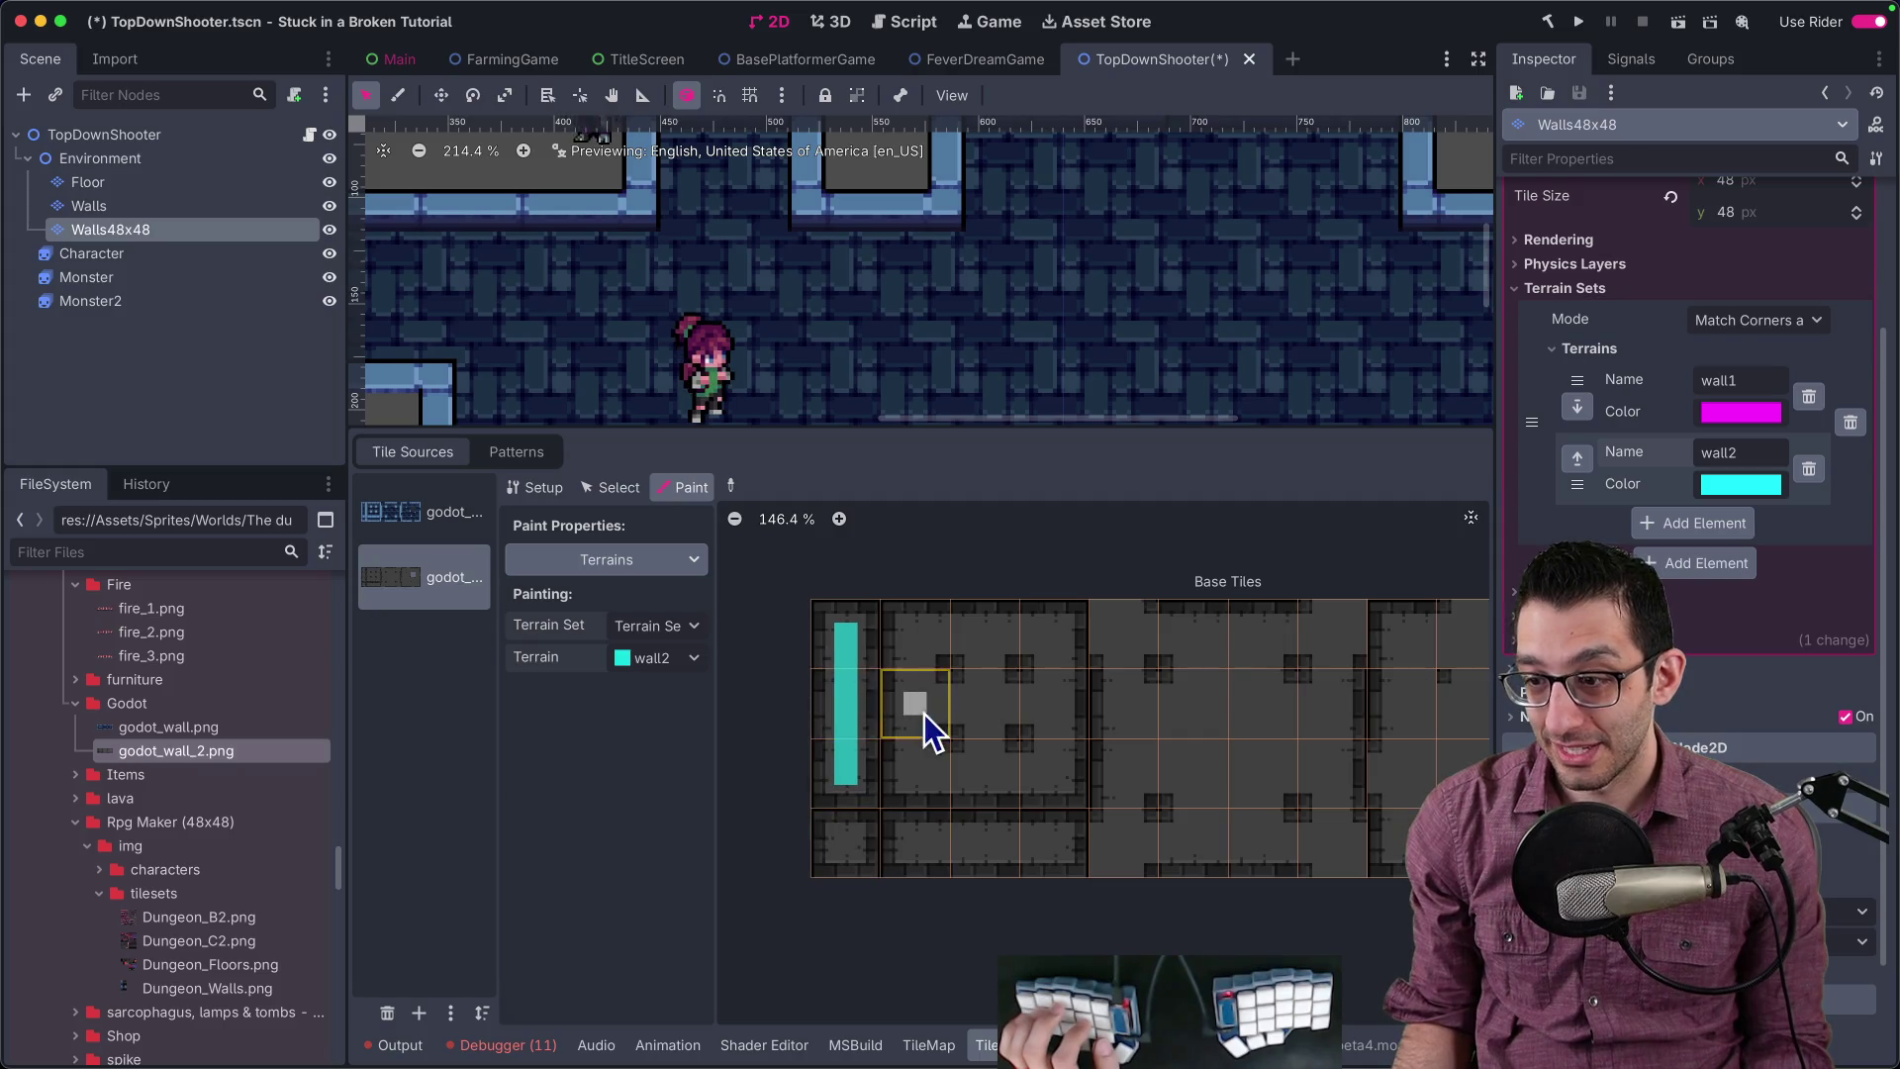
key("super+Tab")
key("super+t")
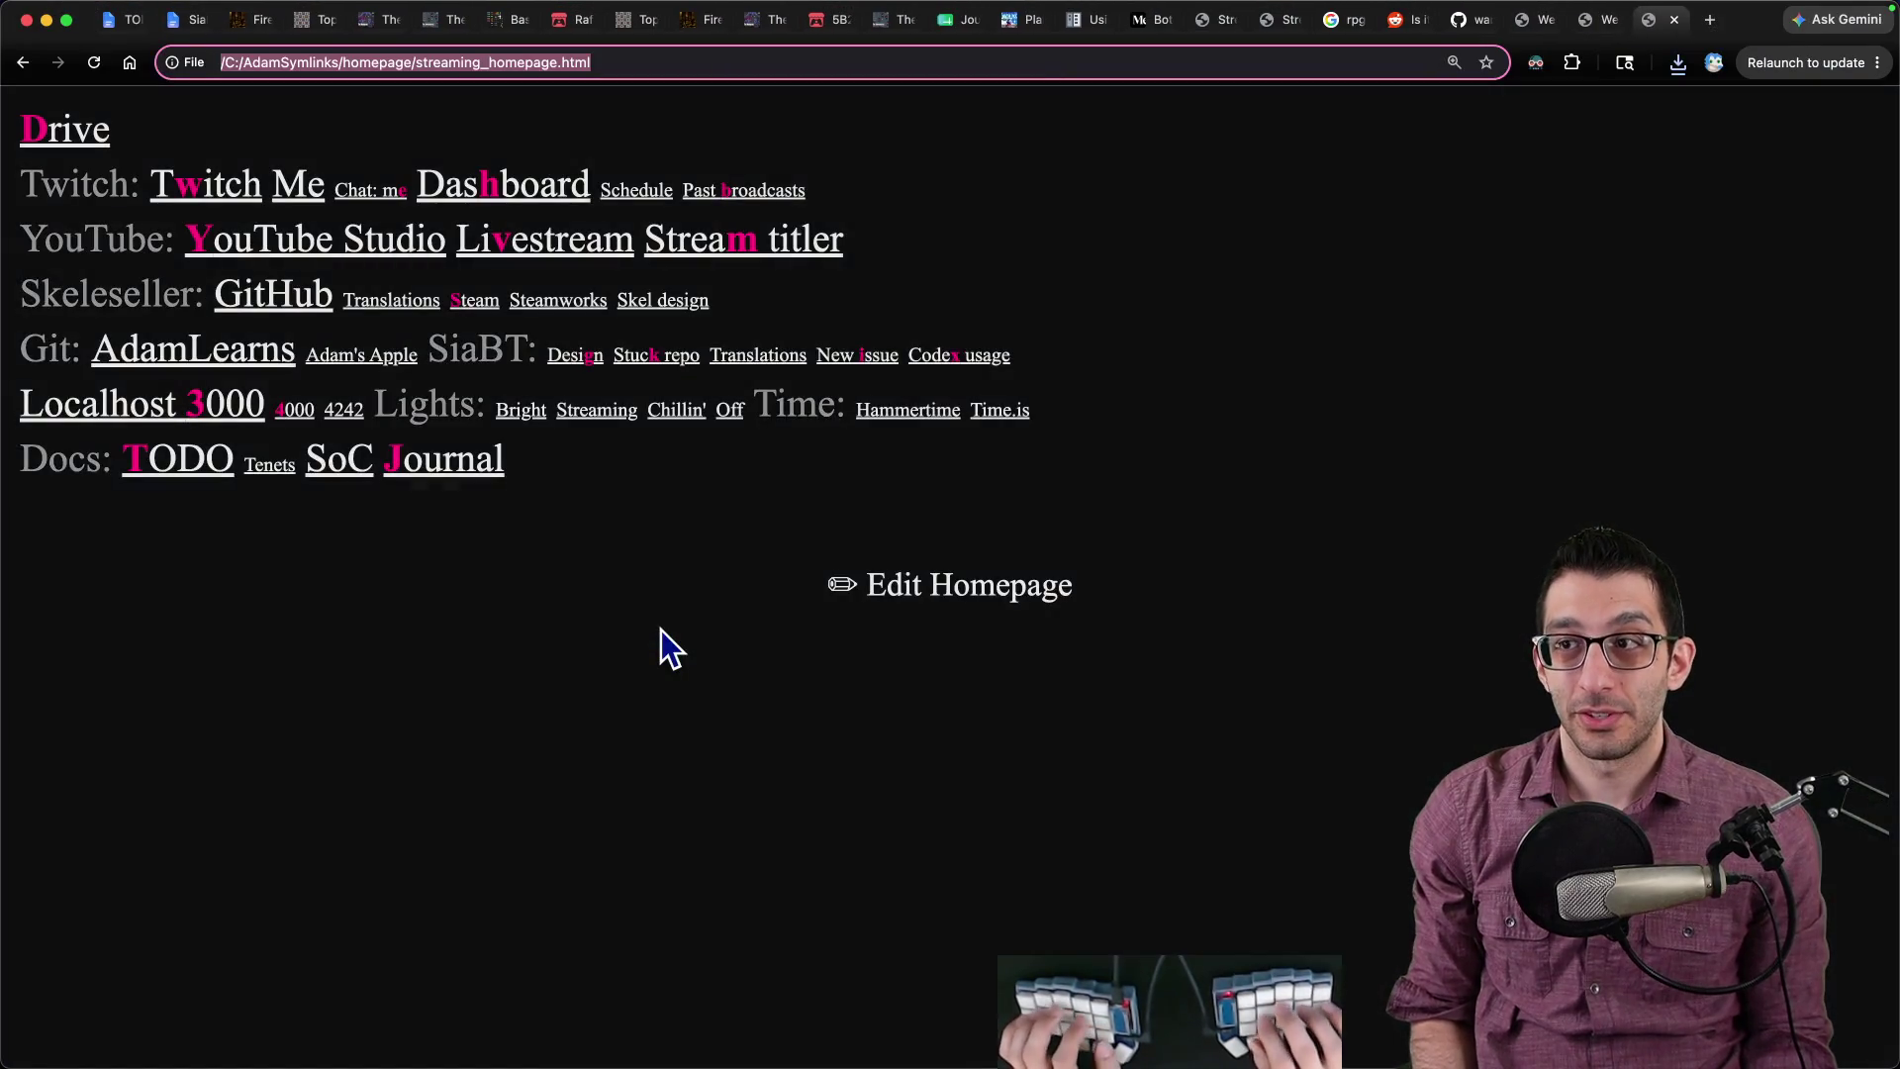
Step: Search 'godot tileset bitmask set up automatically' and read the r/godot thread's answer
key("super+Tab")
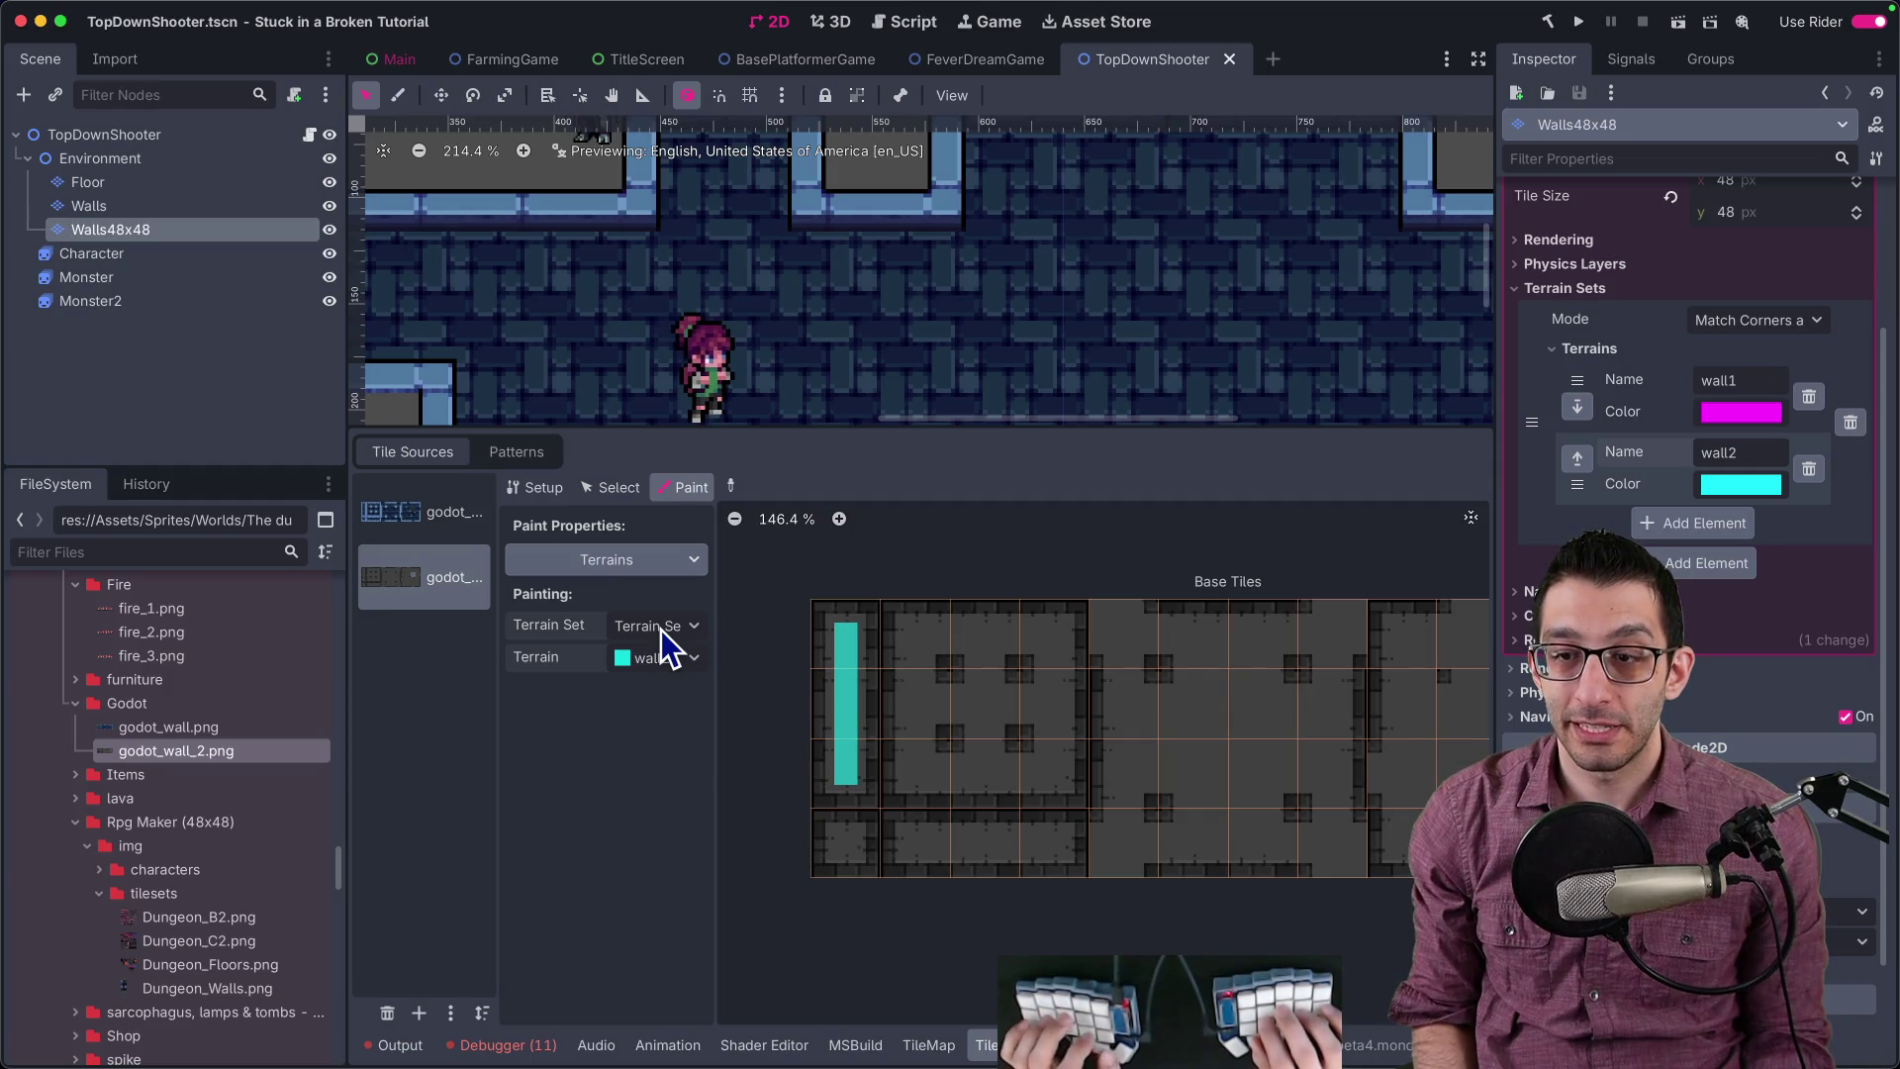
key("super+Tab")
type("godot")
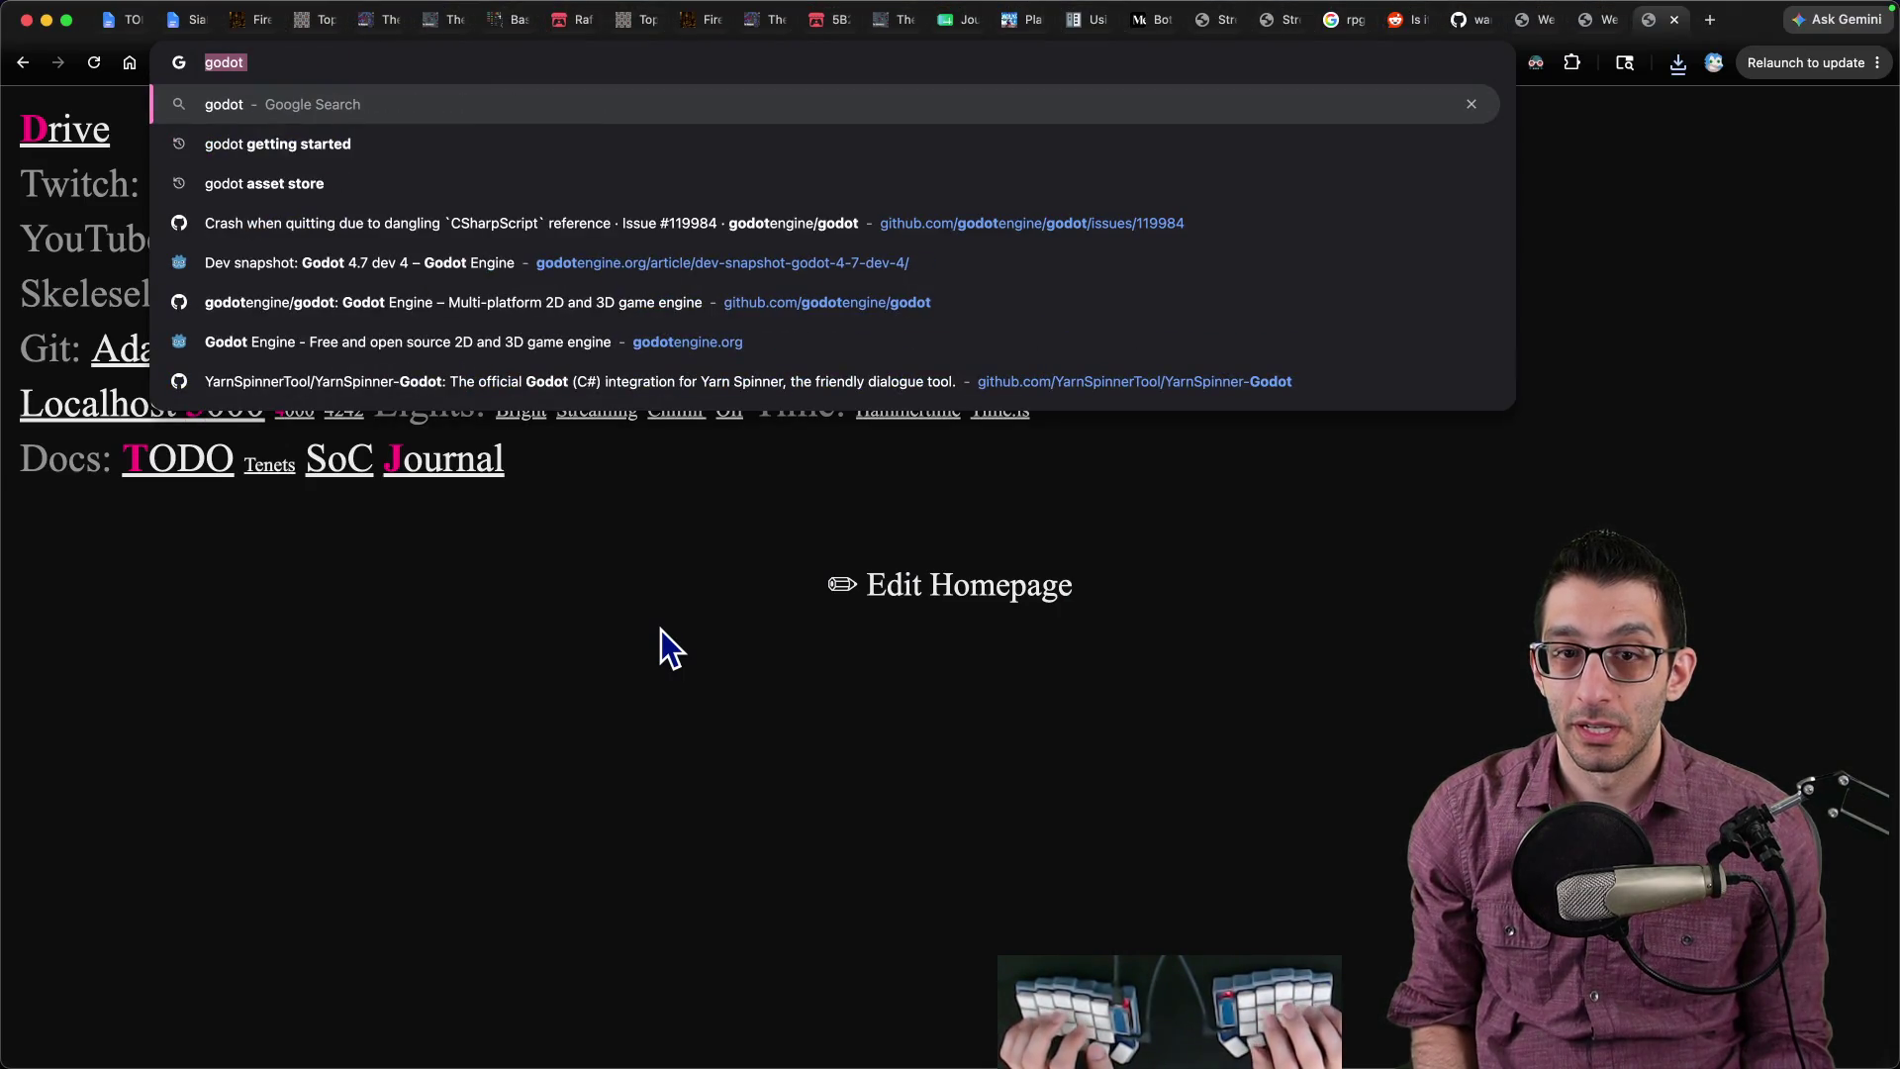
type(" tileset b")
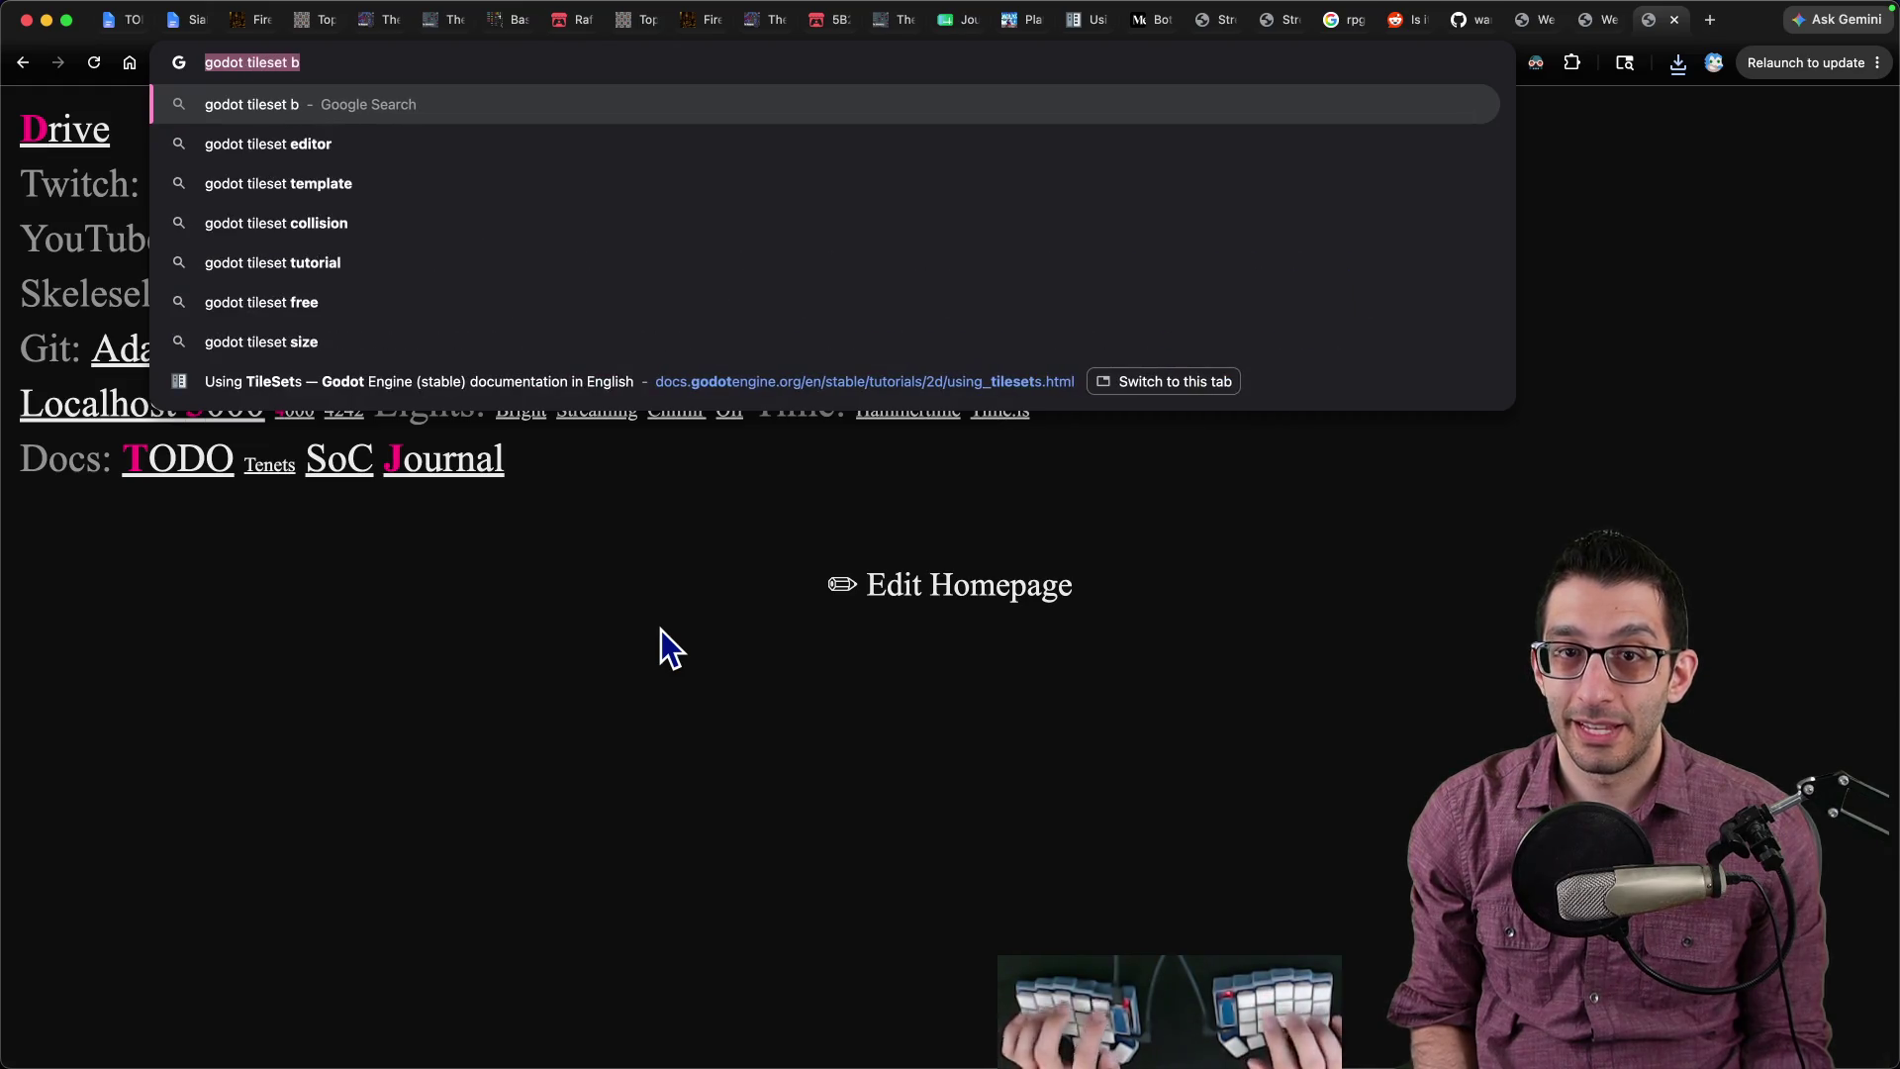
type("itmask set up automatically")
key("Return")
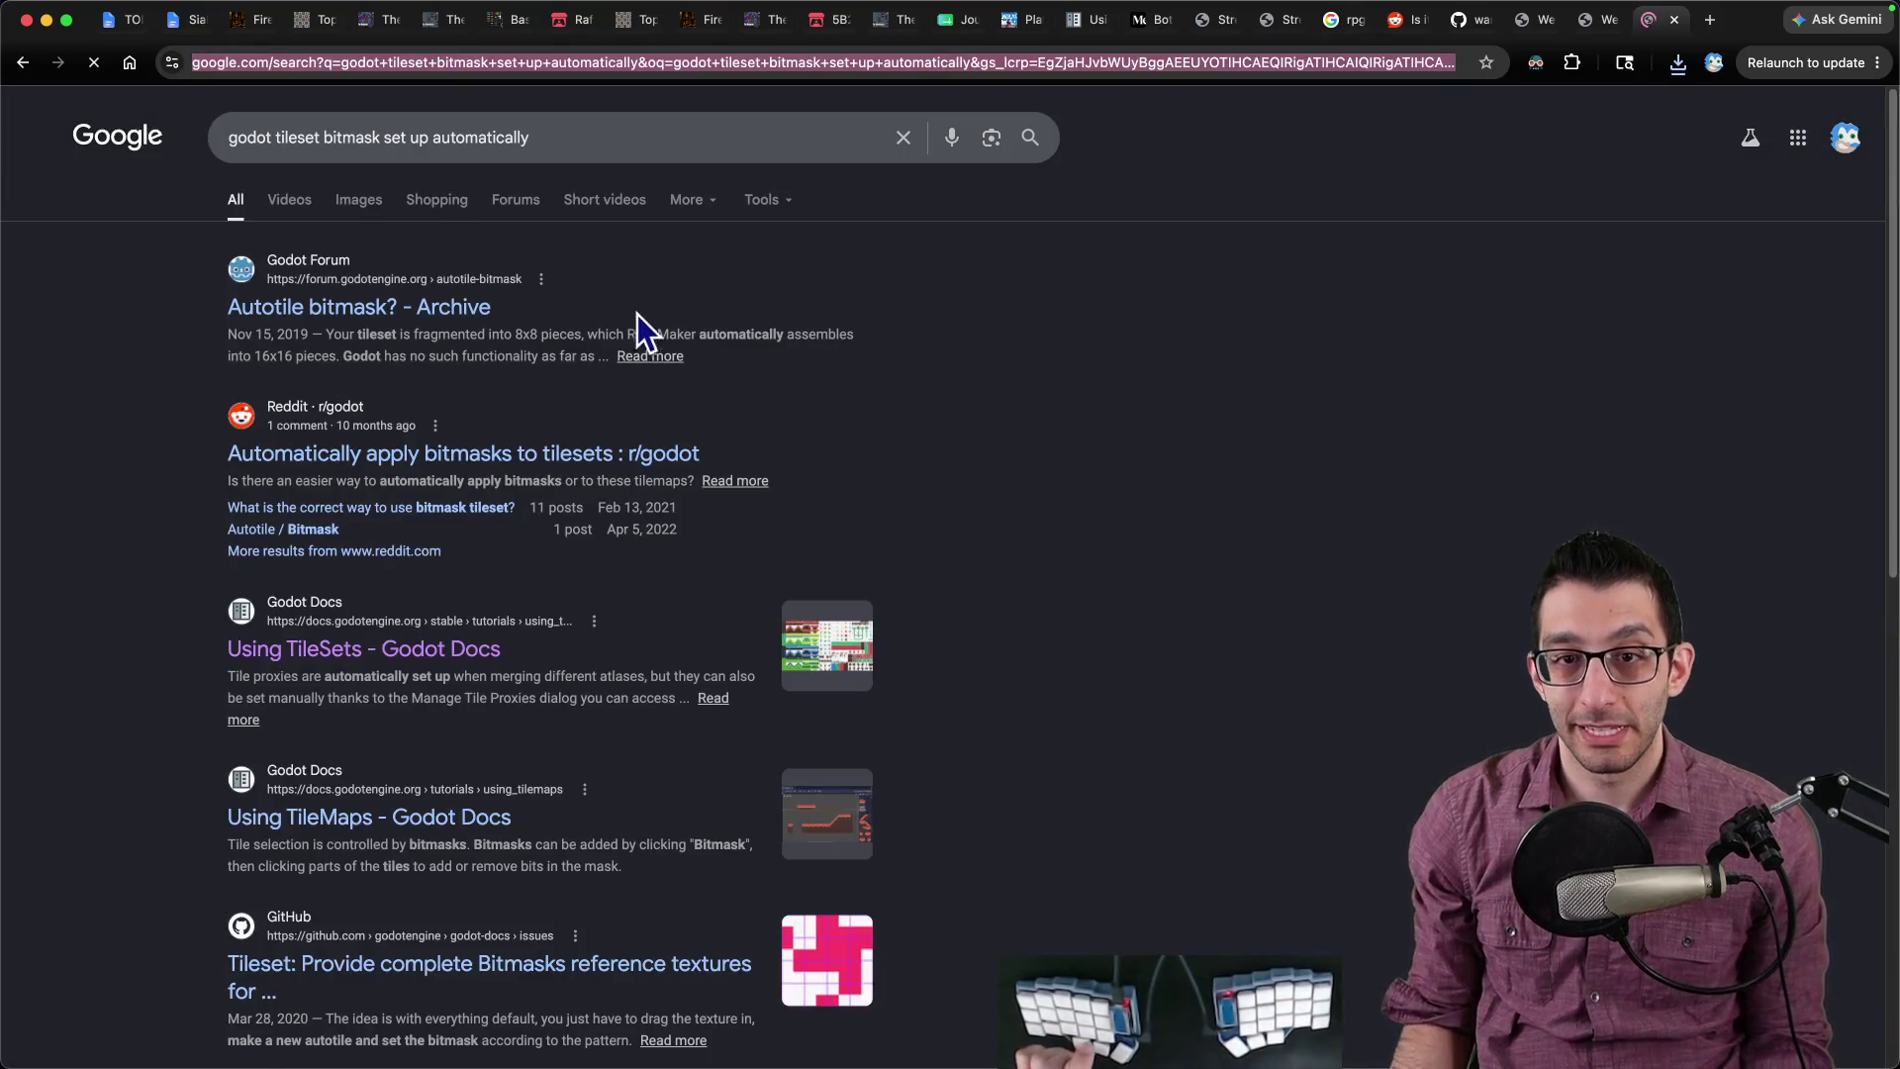
left_click(479, 457)
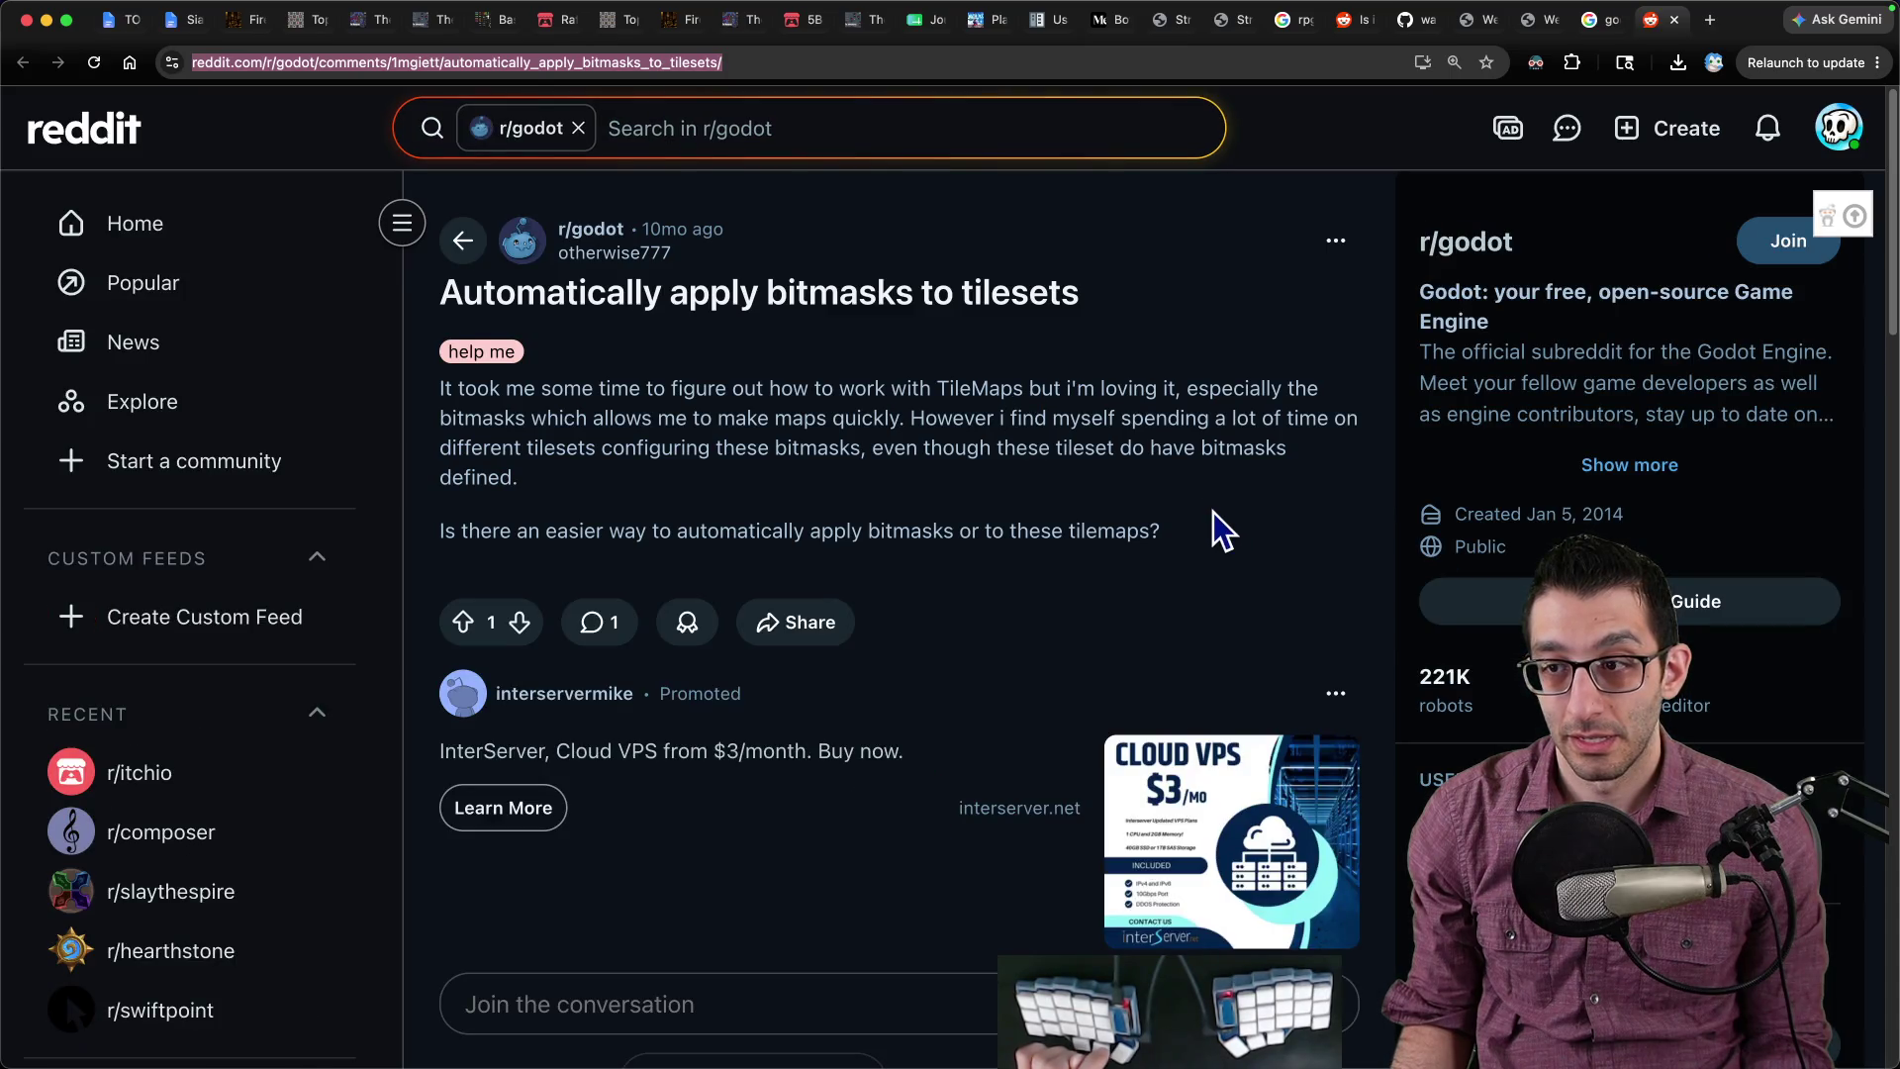
scroll(1205, 510, "down", 6)
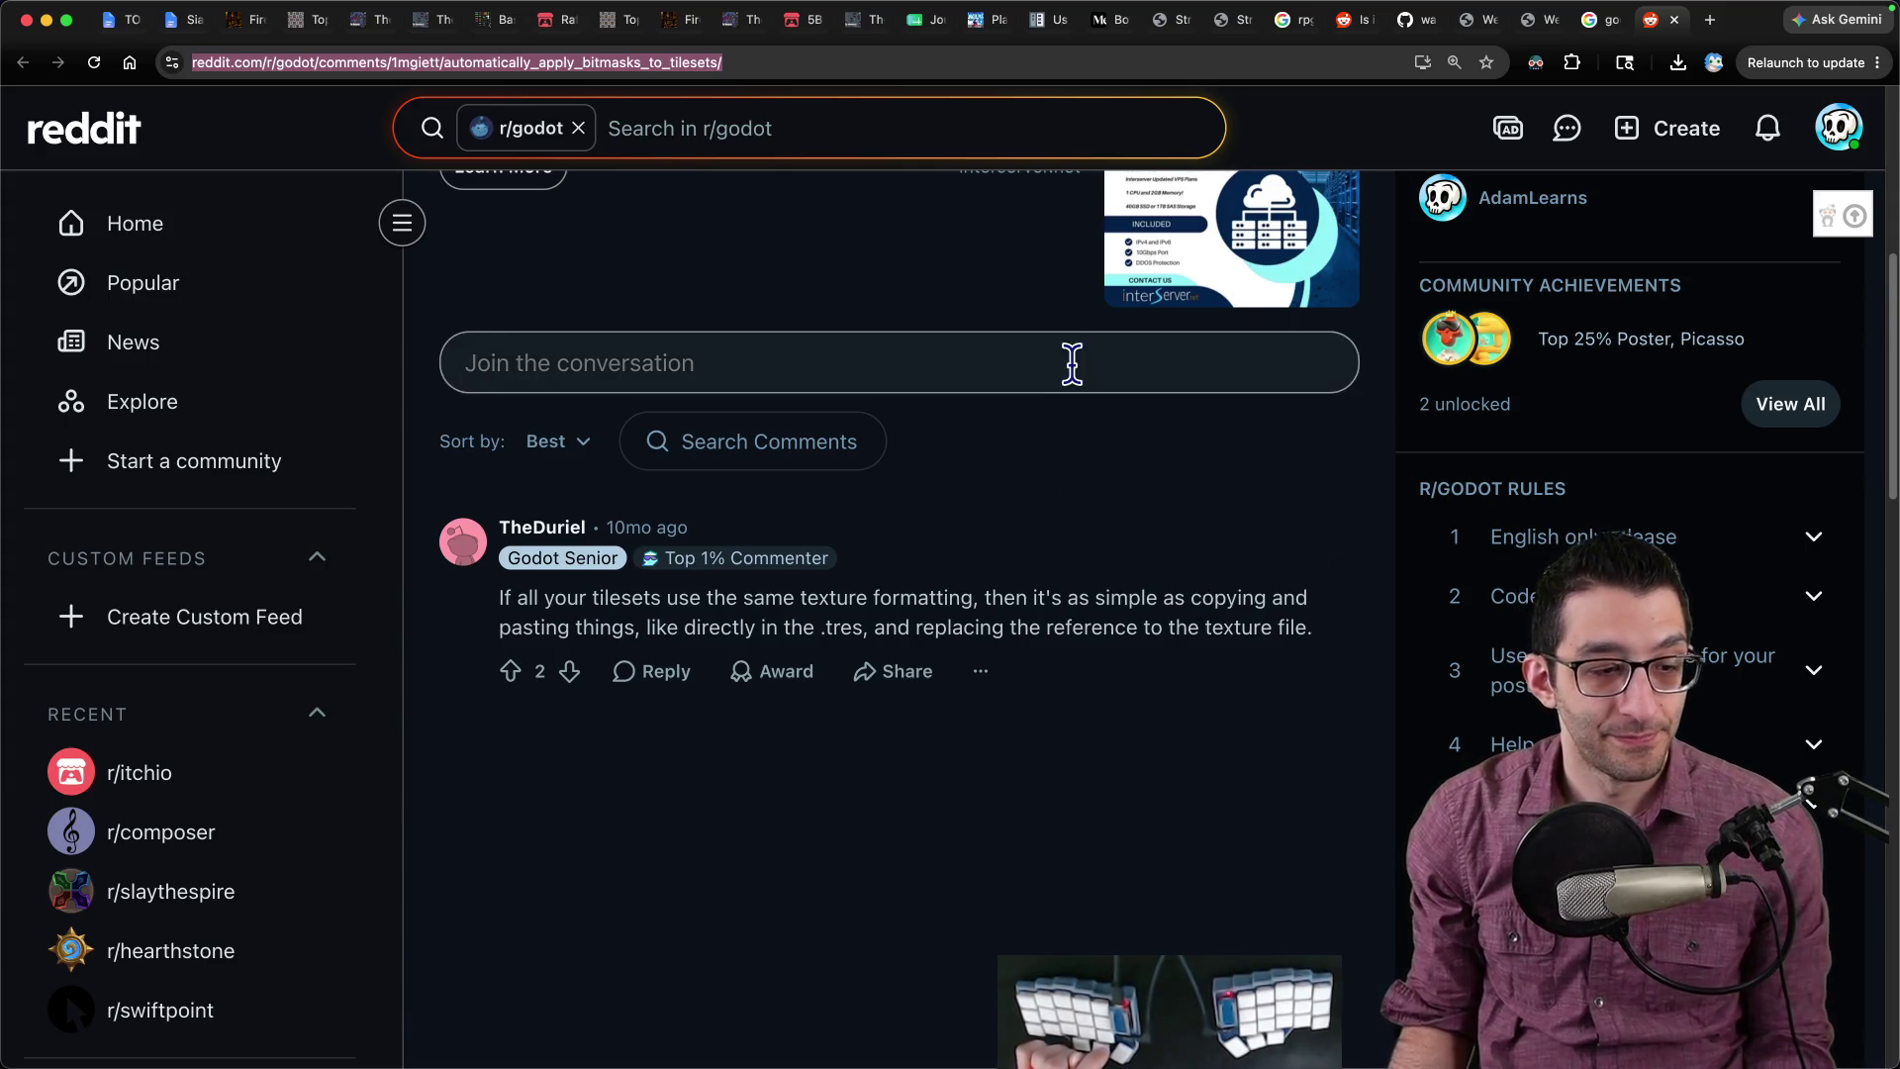
left_click(965, 1038)
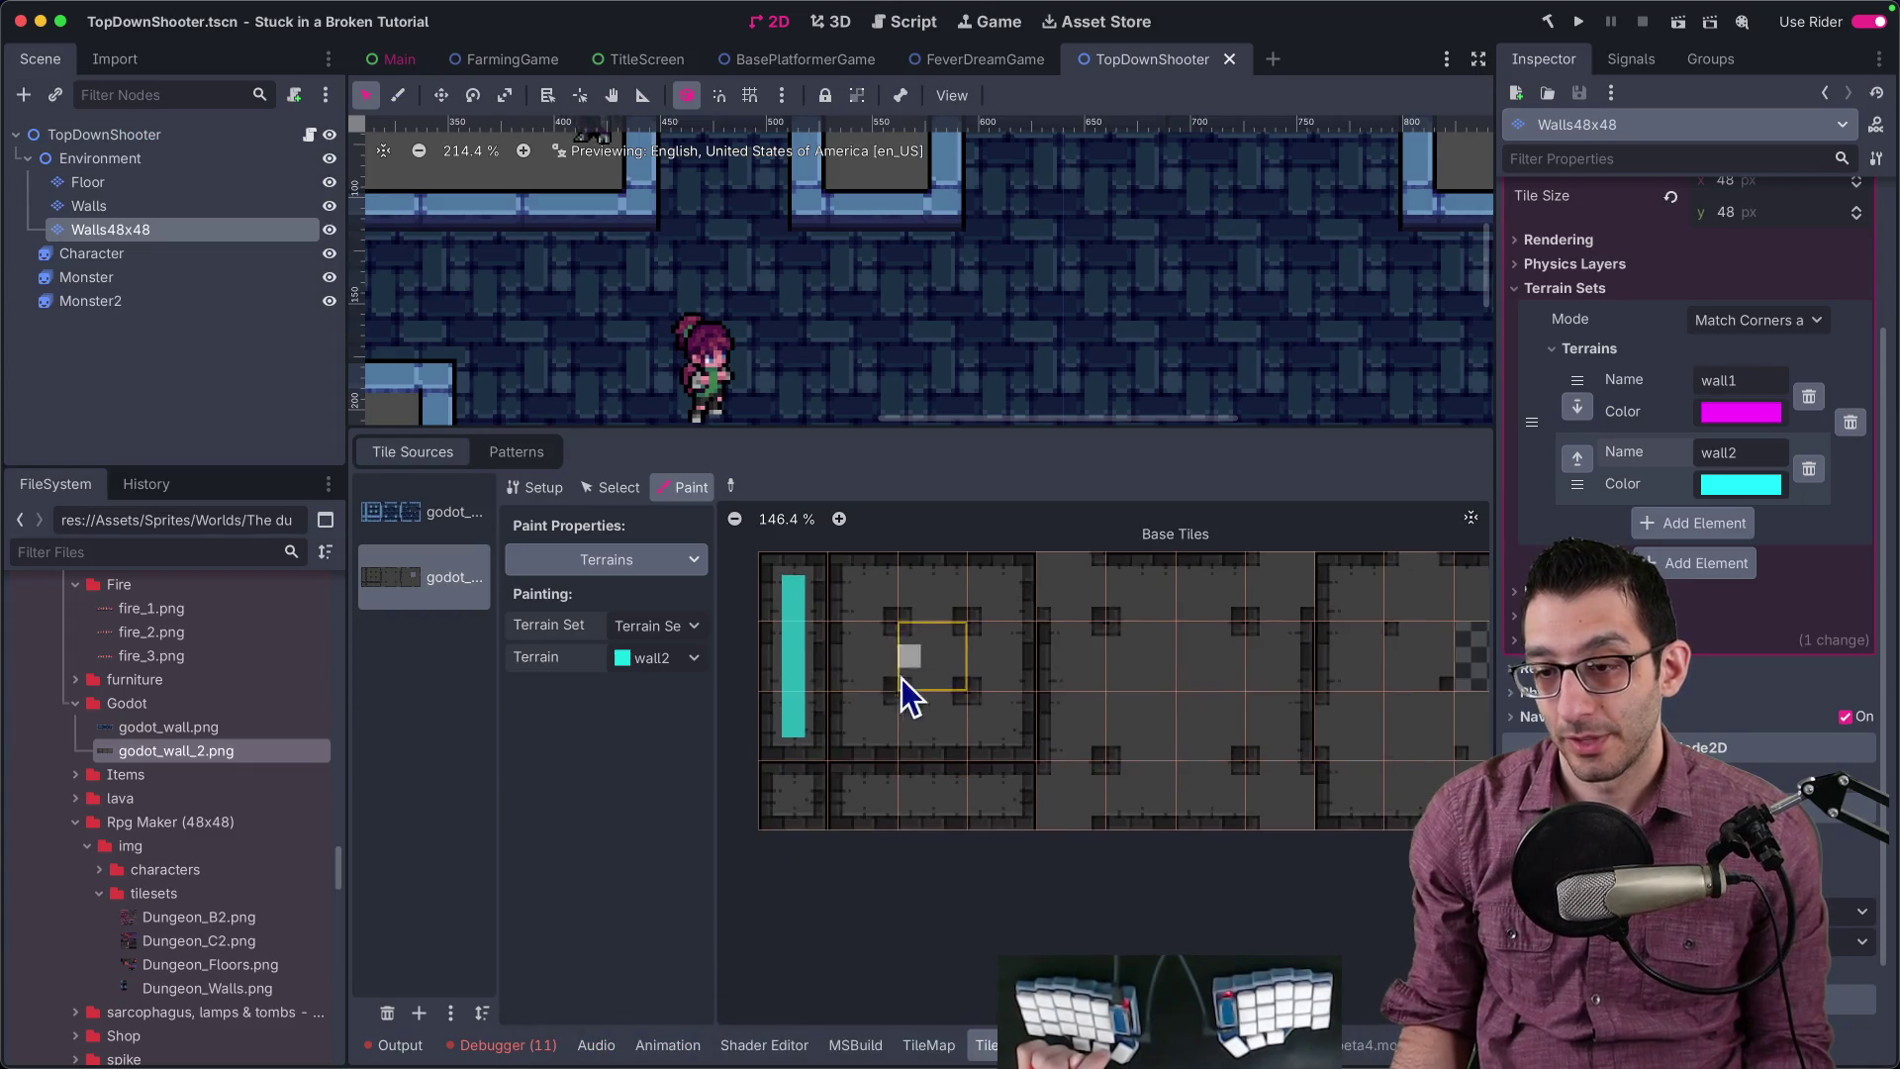
Step: Paint wall2 terrain bits across the top row, right column and bottom-row tiles of godot_wall_2
left_click(813, 806)
mouse_move(876, 604)
left_mouse_down()
mouse_move(1000, 601)
mouse_move(1009, 688)
mouse_move(859, 704)
mouse_move(868, 661)
left_mouse_up()
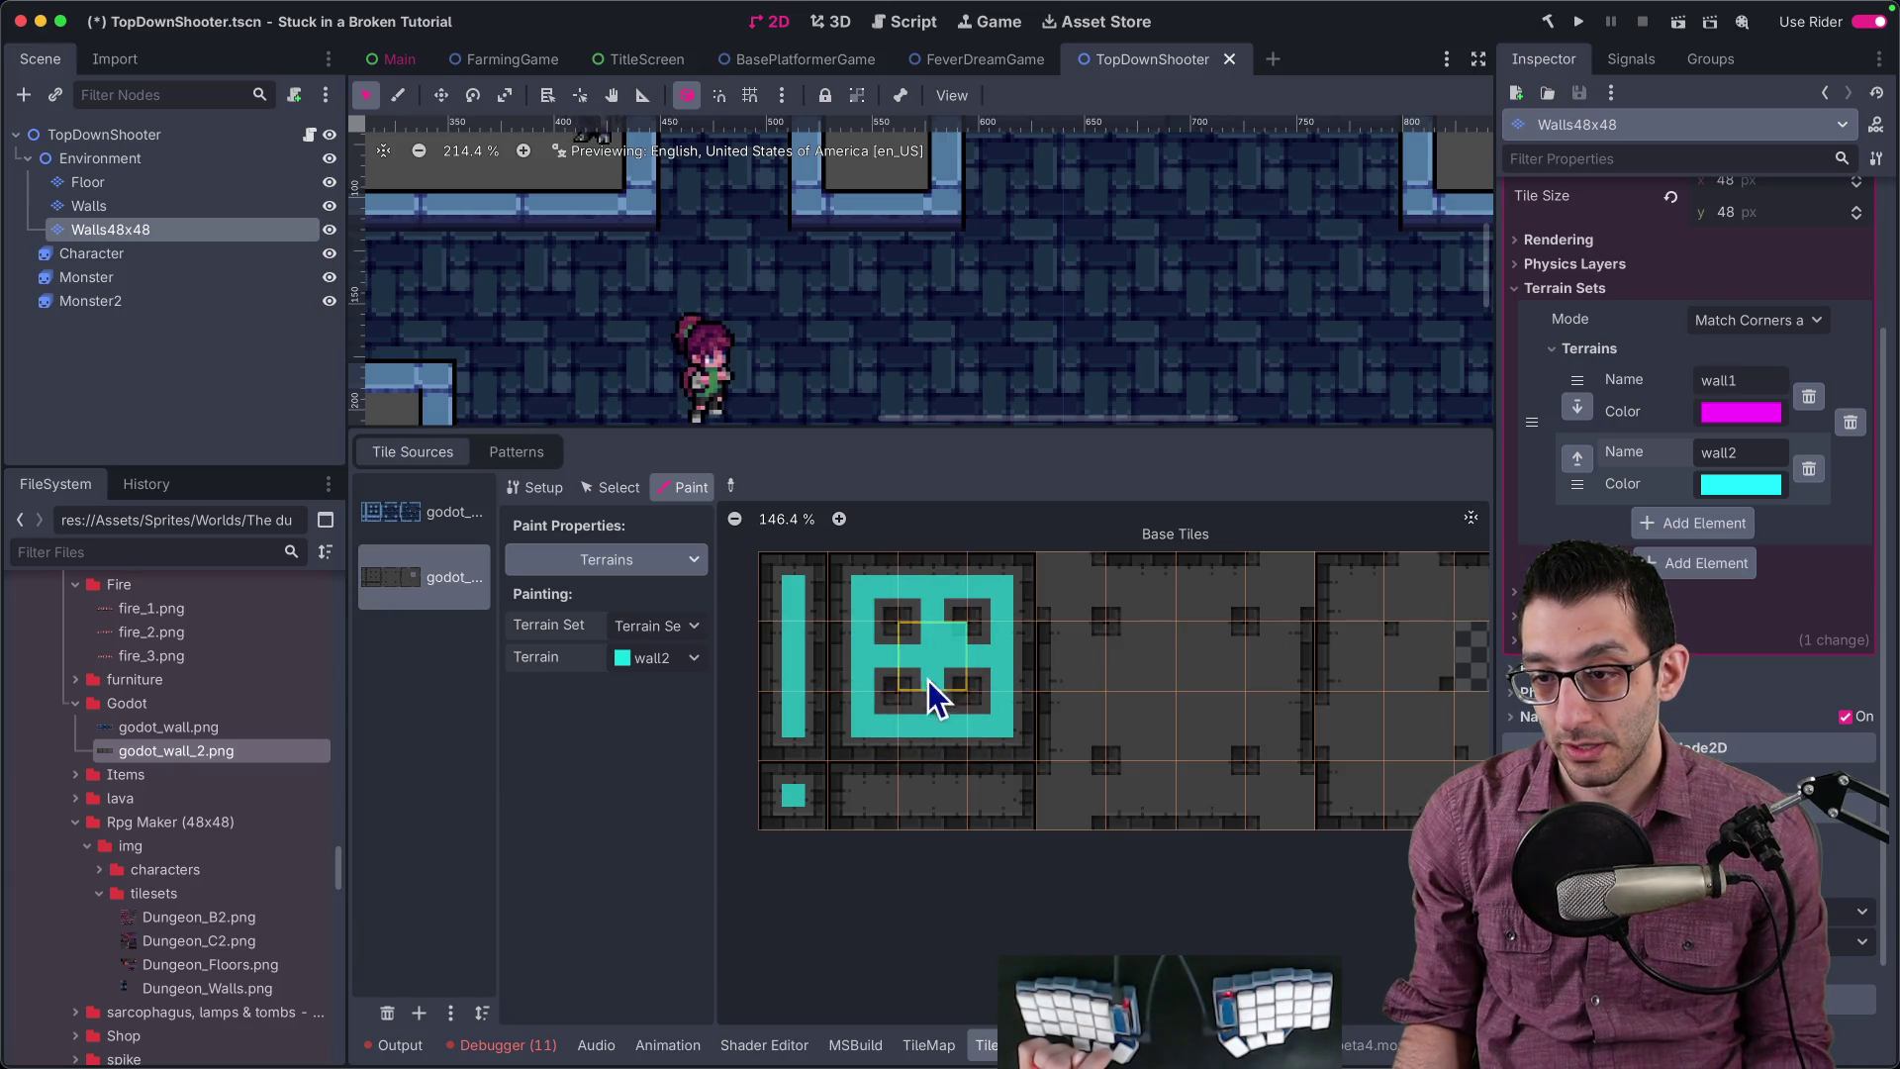
left_click_drag(870, 781, 971, 801)
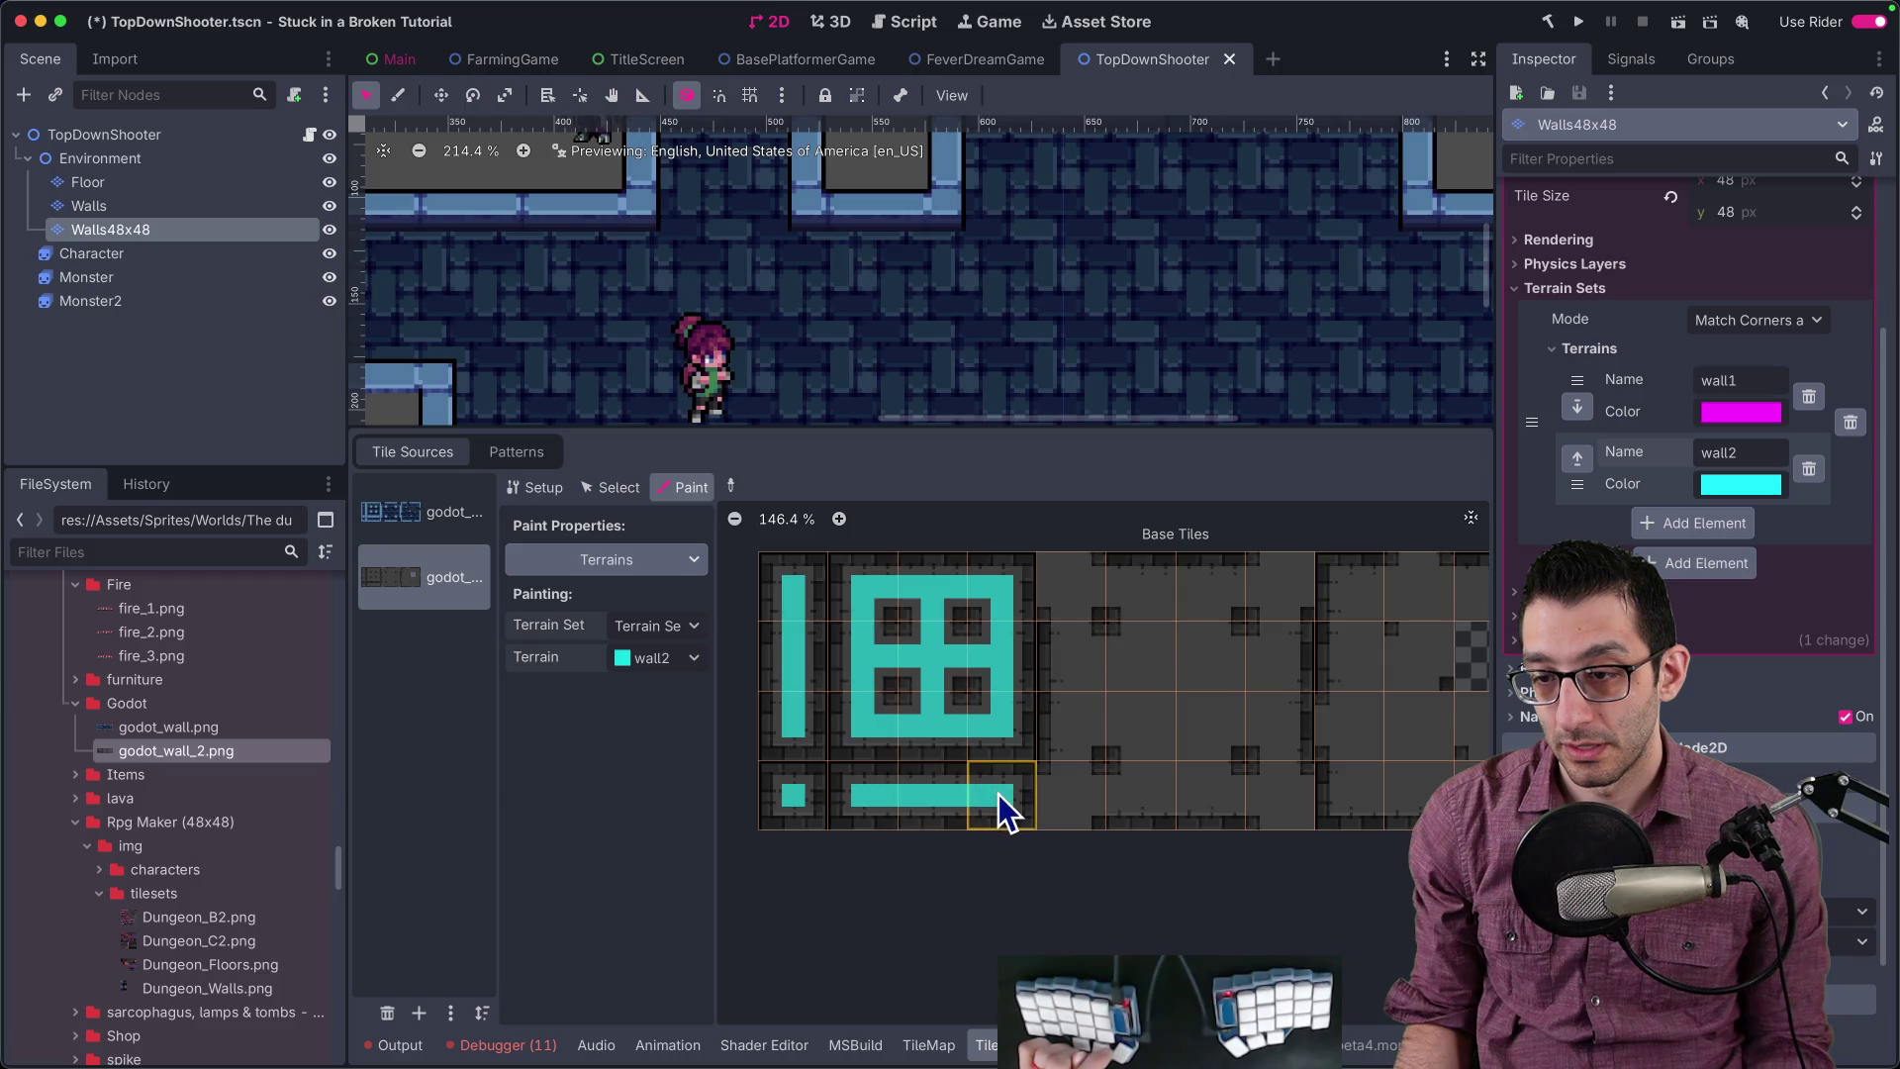
scroll(887, 619, "right", 5)
scroll(870, 531, "up", 2)
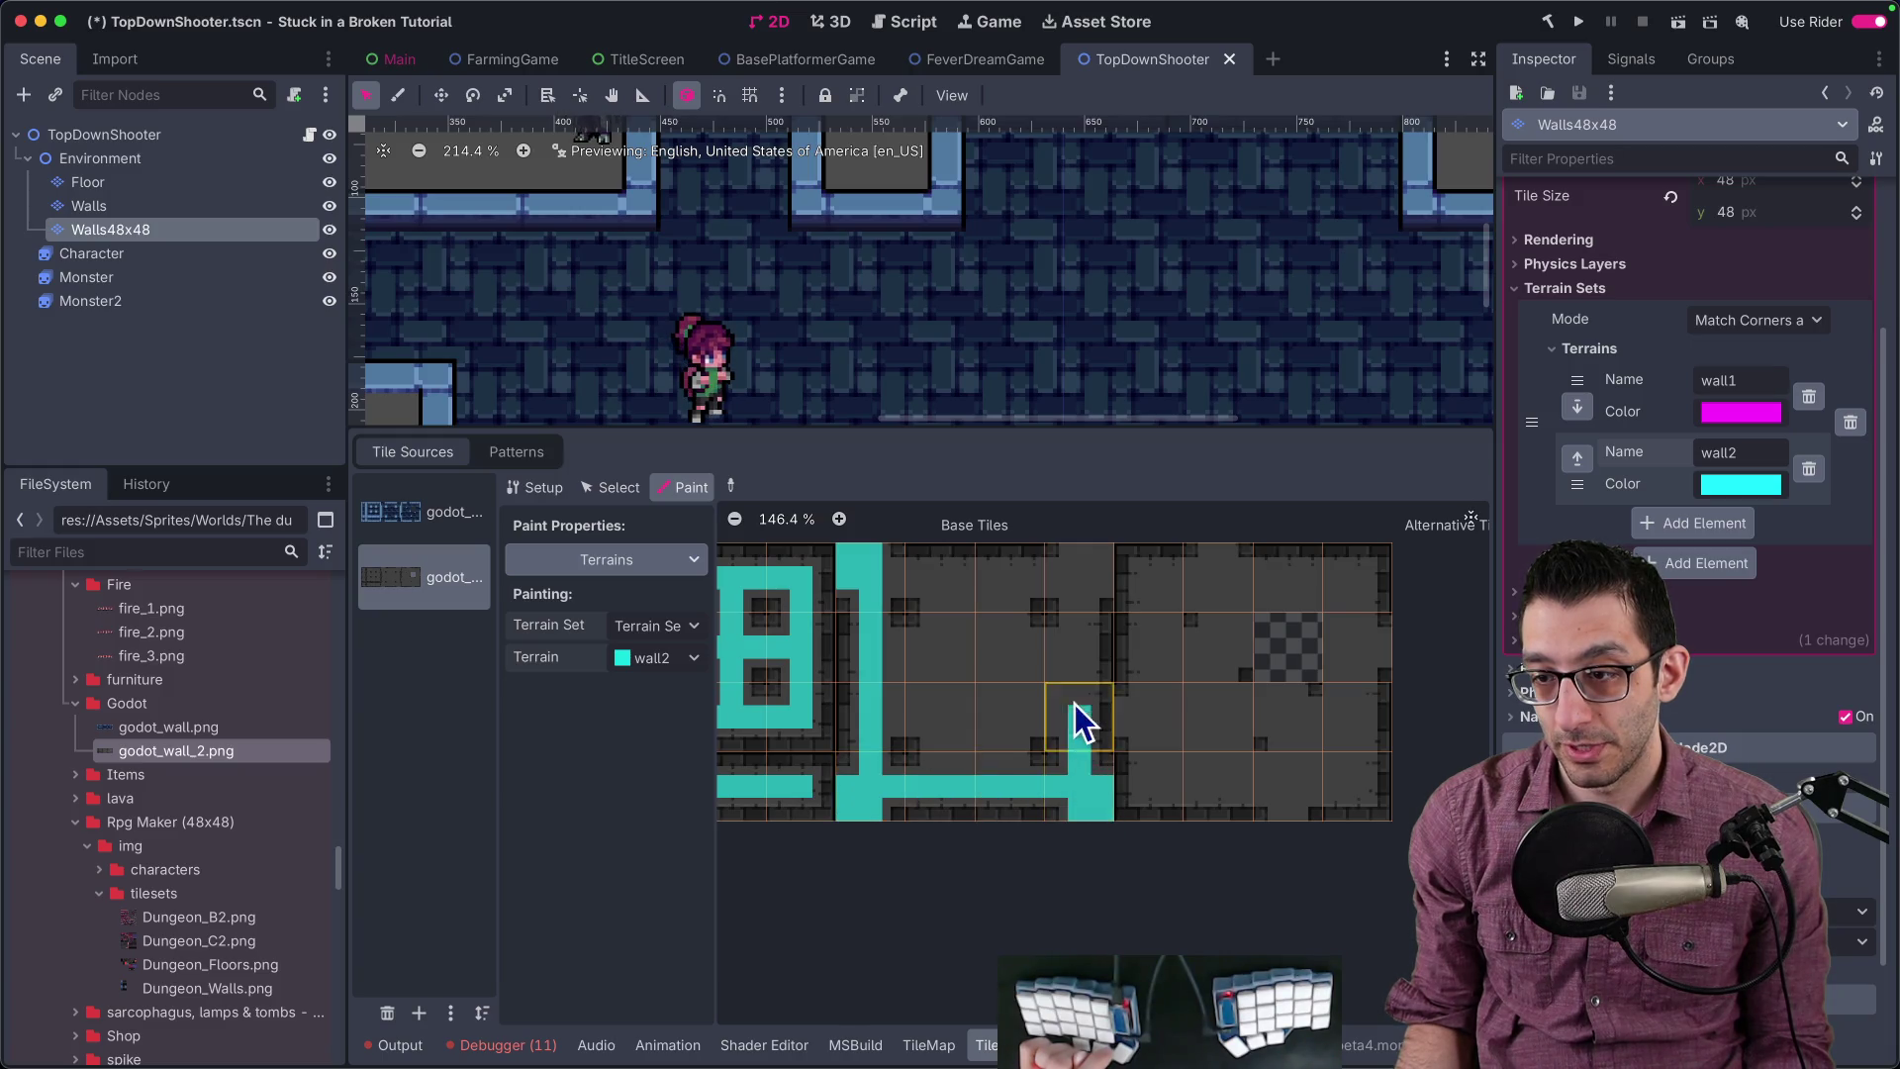
left_click_drag(1092, 585, 895, 583)
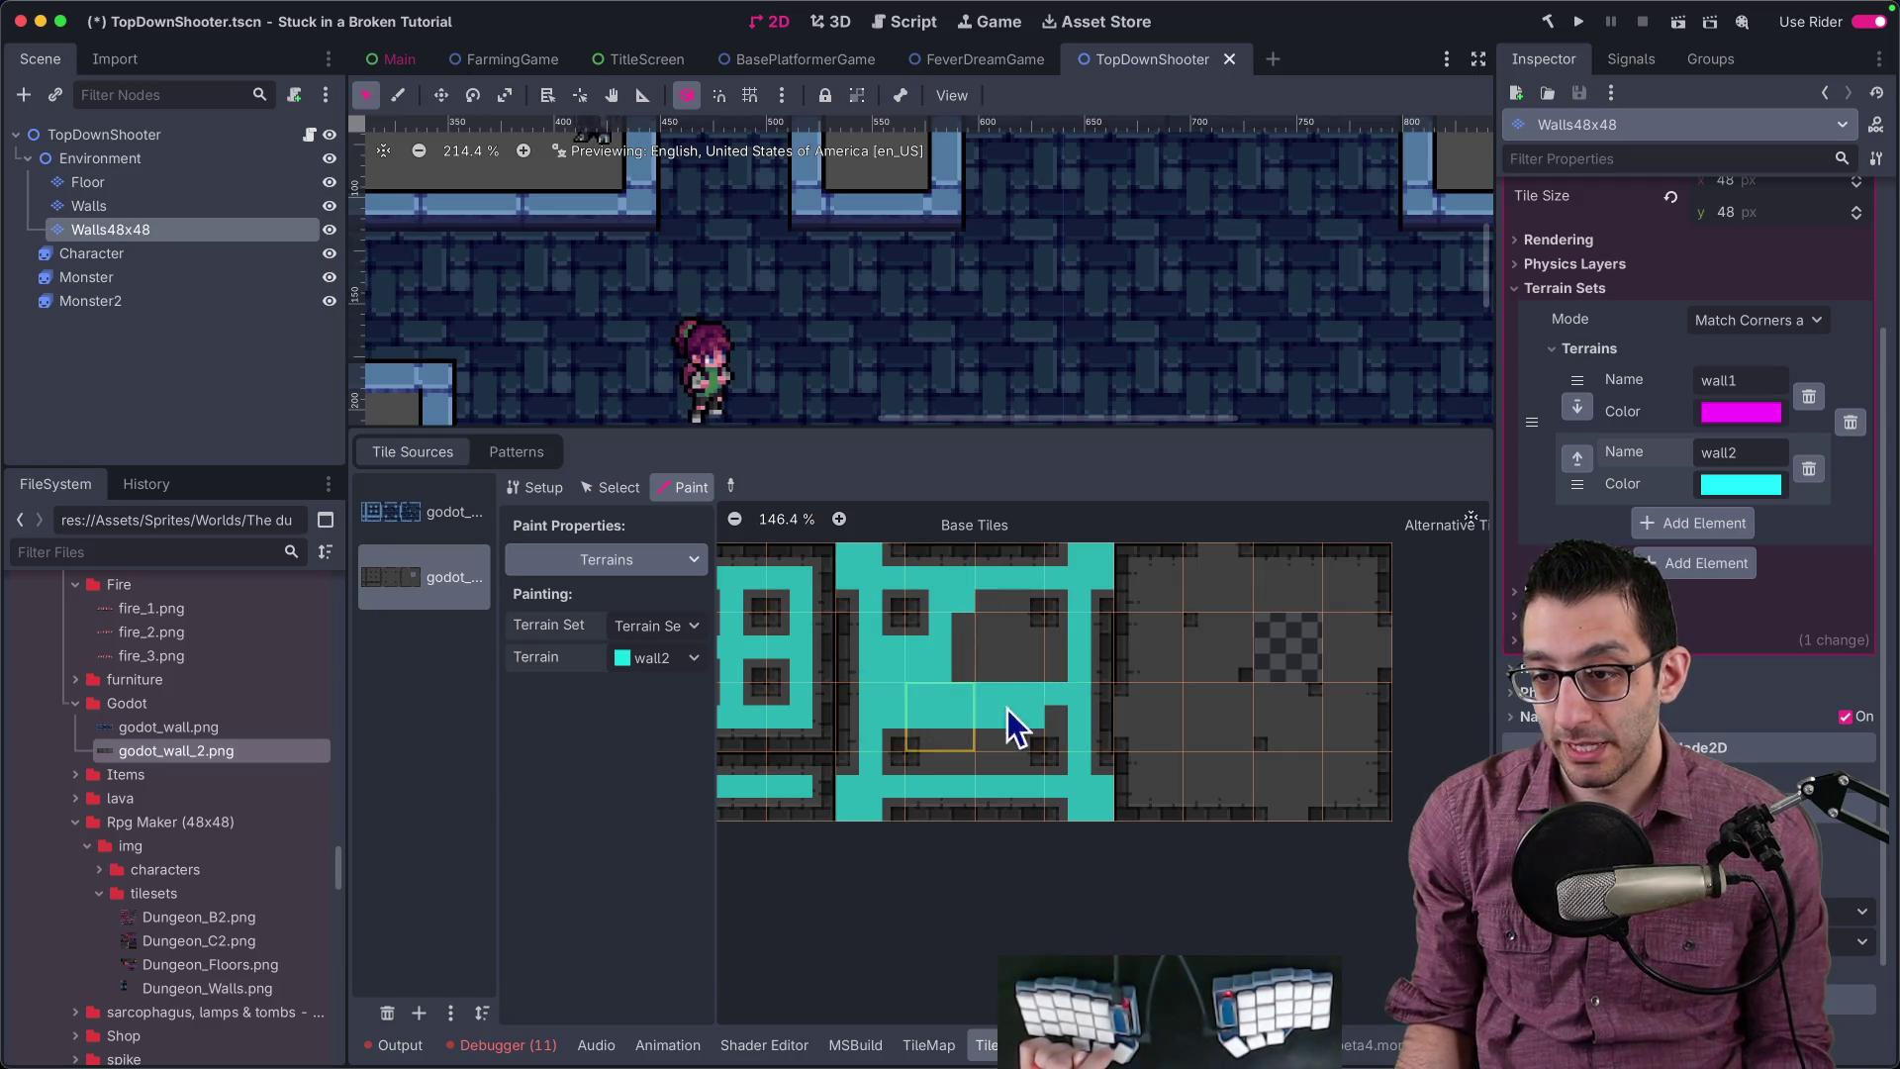
left_click_drag(1058, 693, 1003, 663)
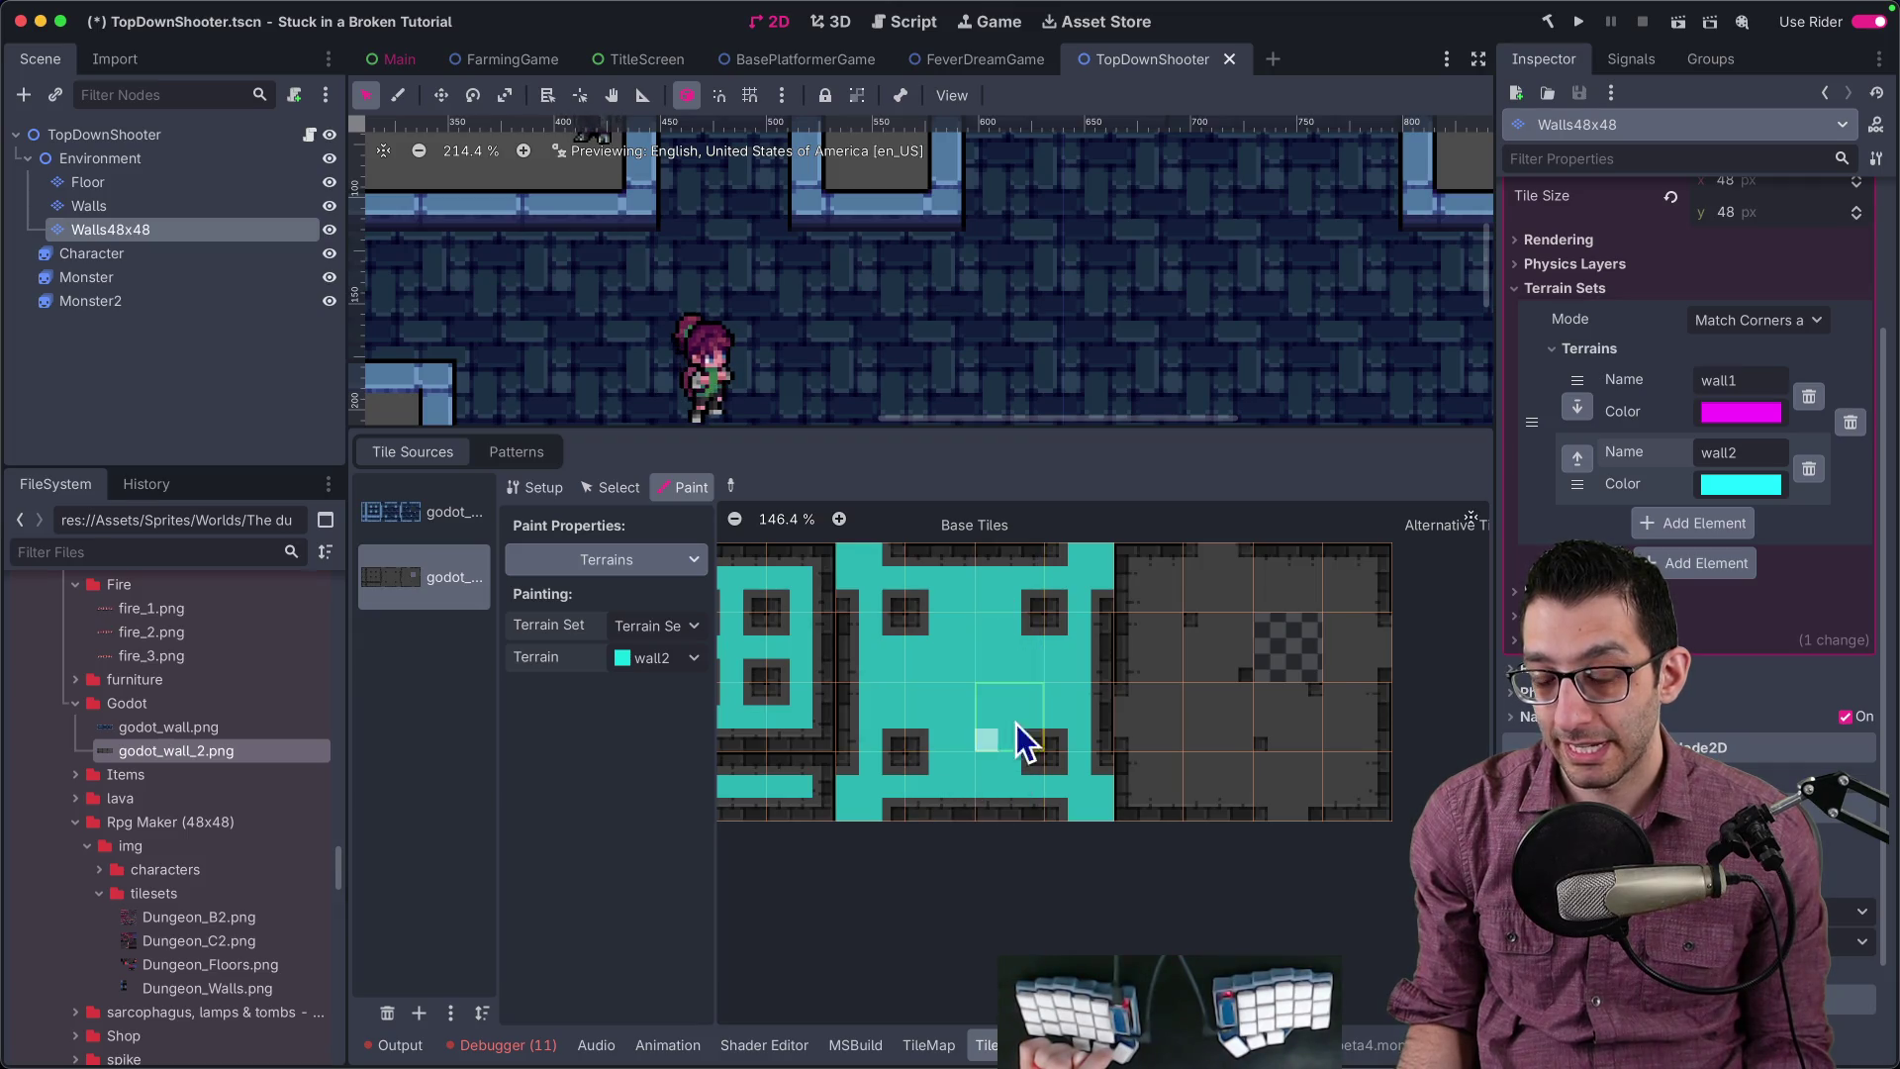
scroll(1055, 653, "right", 3)
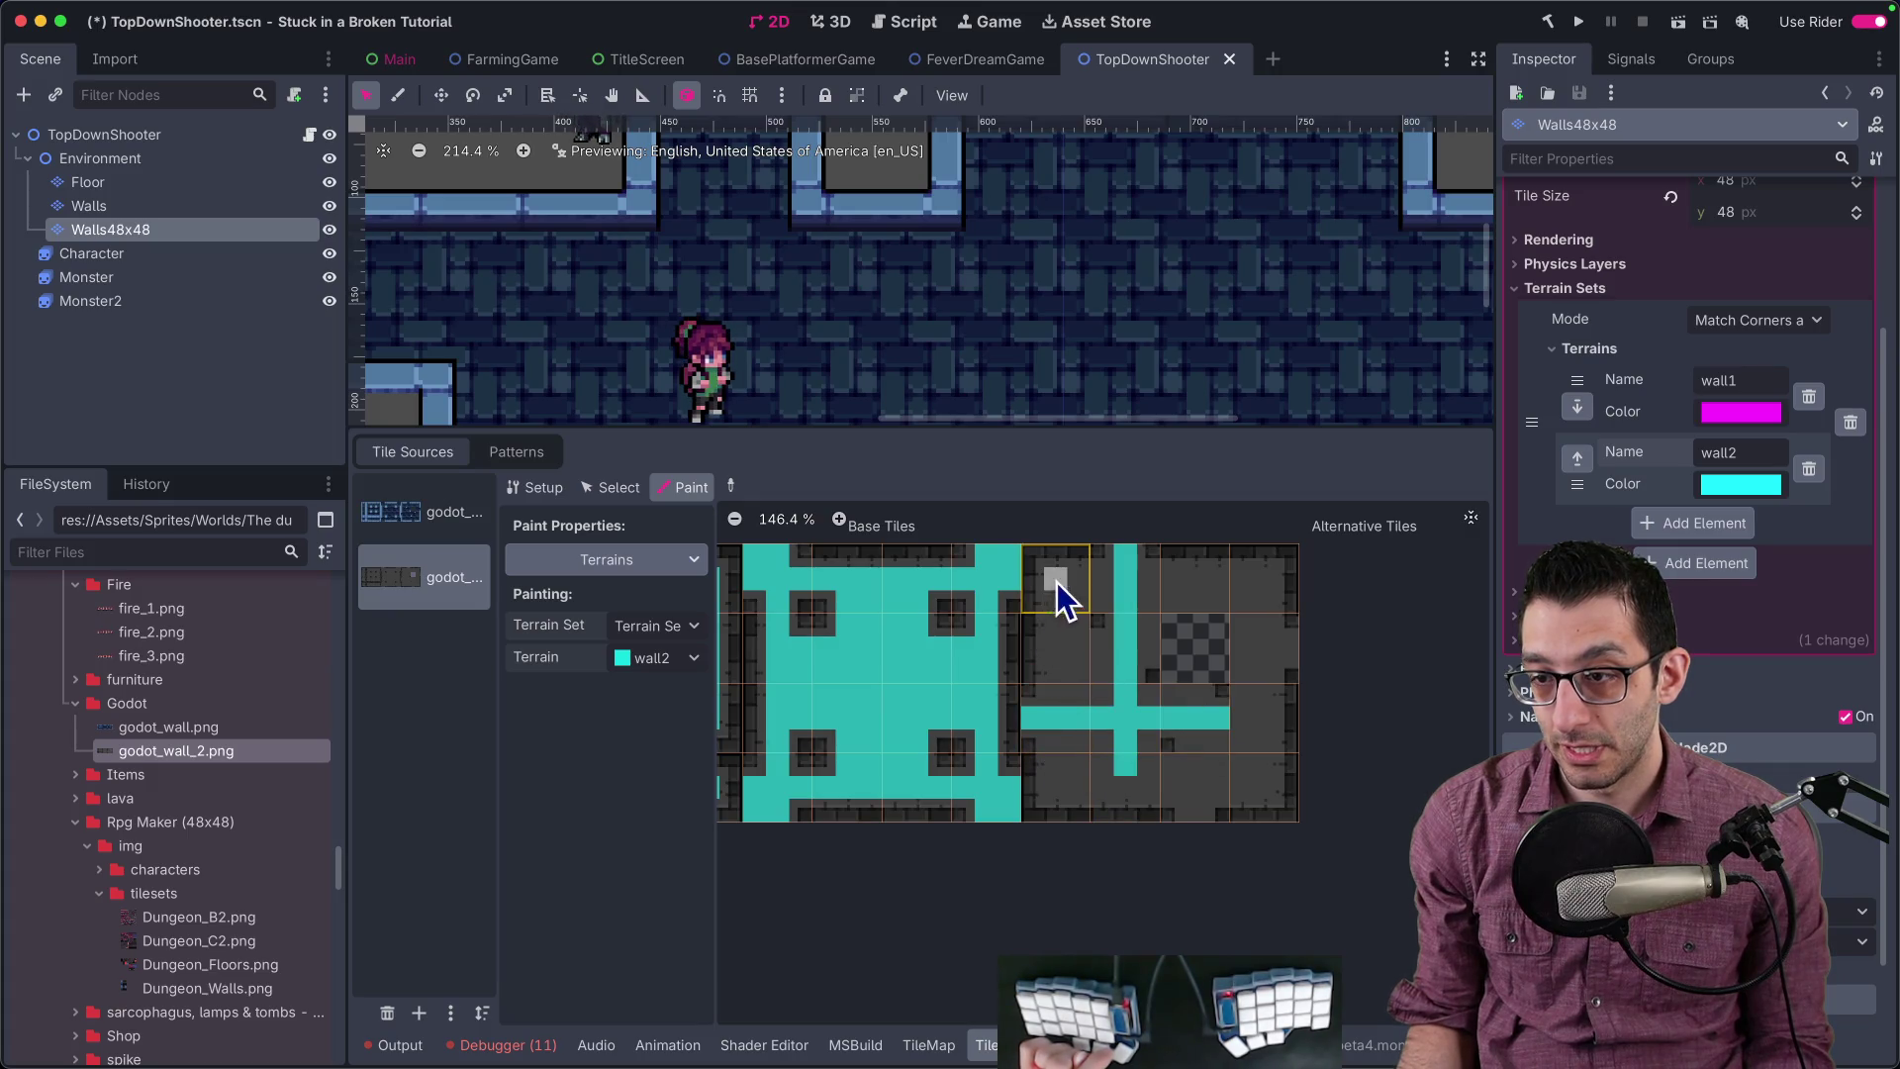
left_click_drag(1056, 586, 1061, 782)
mouse_move(1071, 604)
left_mouse_down()
mouse_move(1259, 606)
mouse_move(1252, 788)
left_mouse_up()
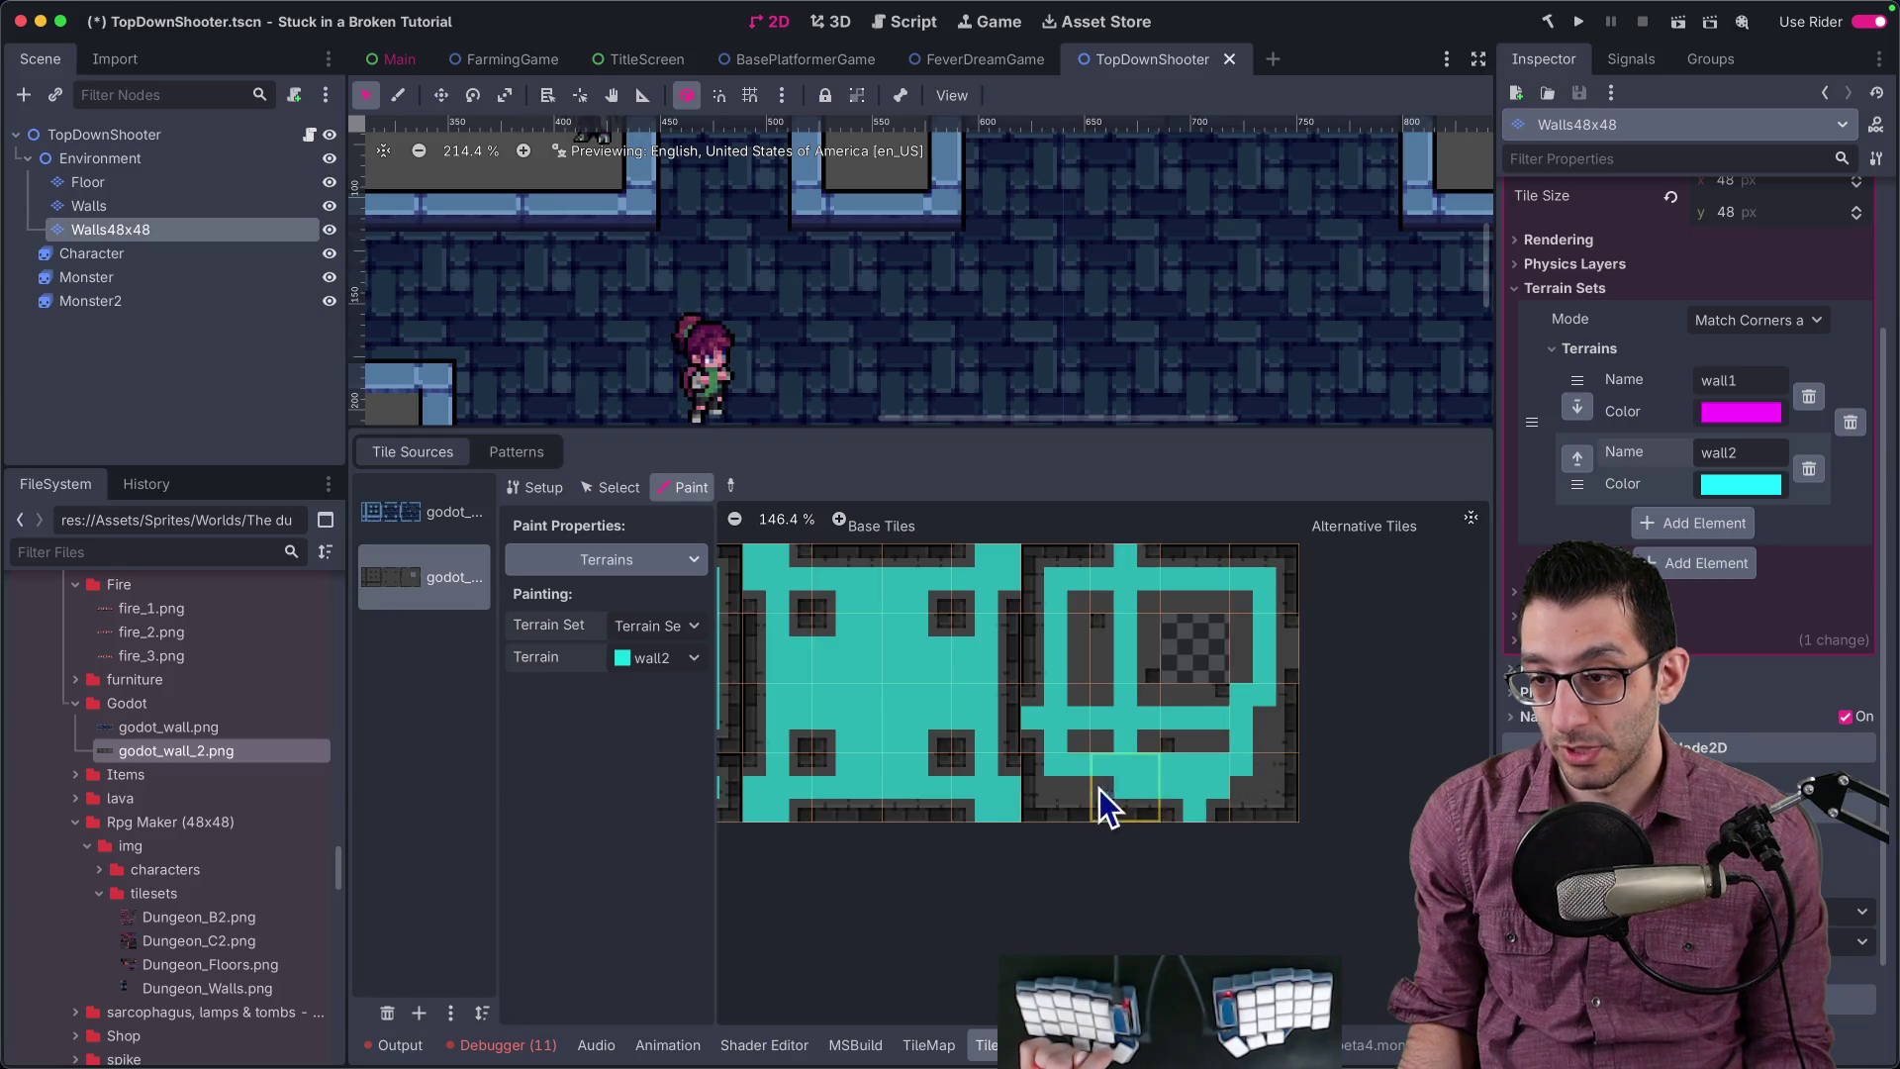
scroll(1098, 787, "up", 8)
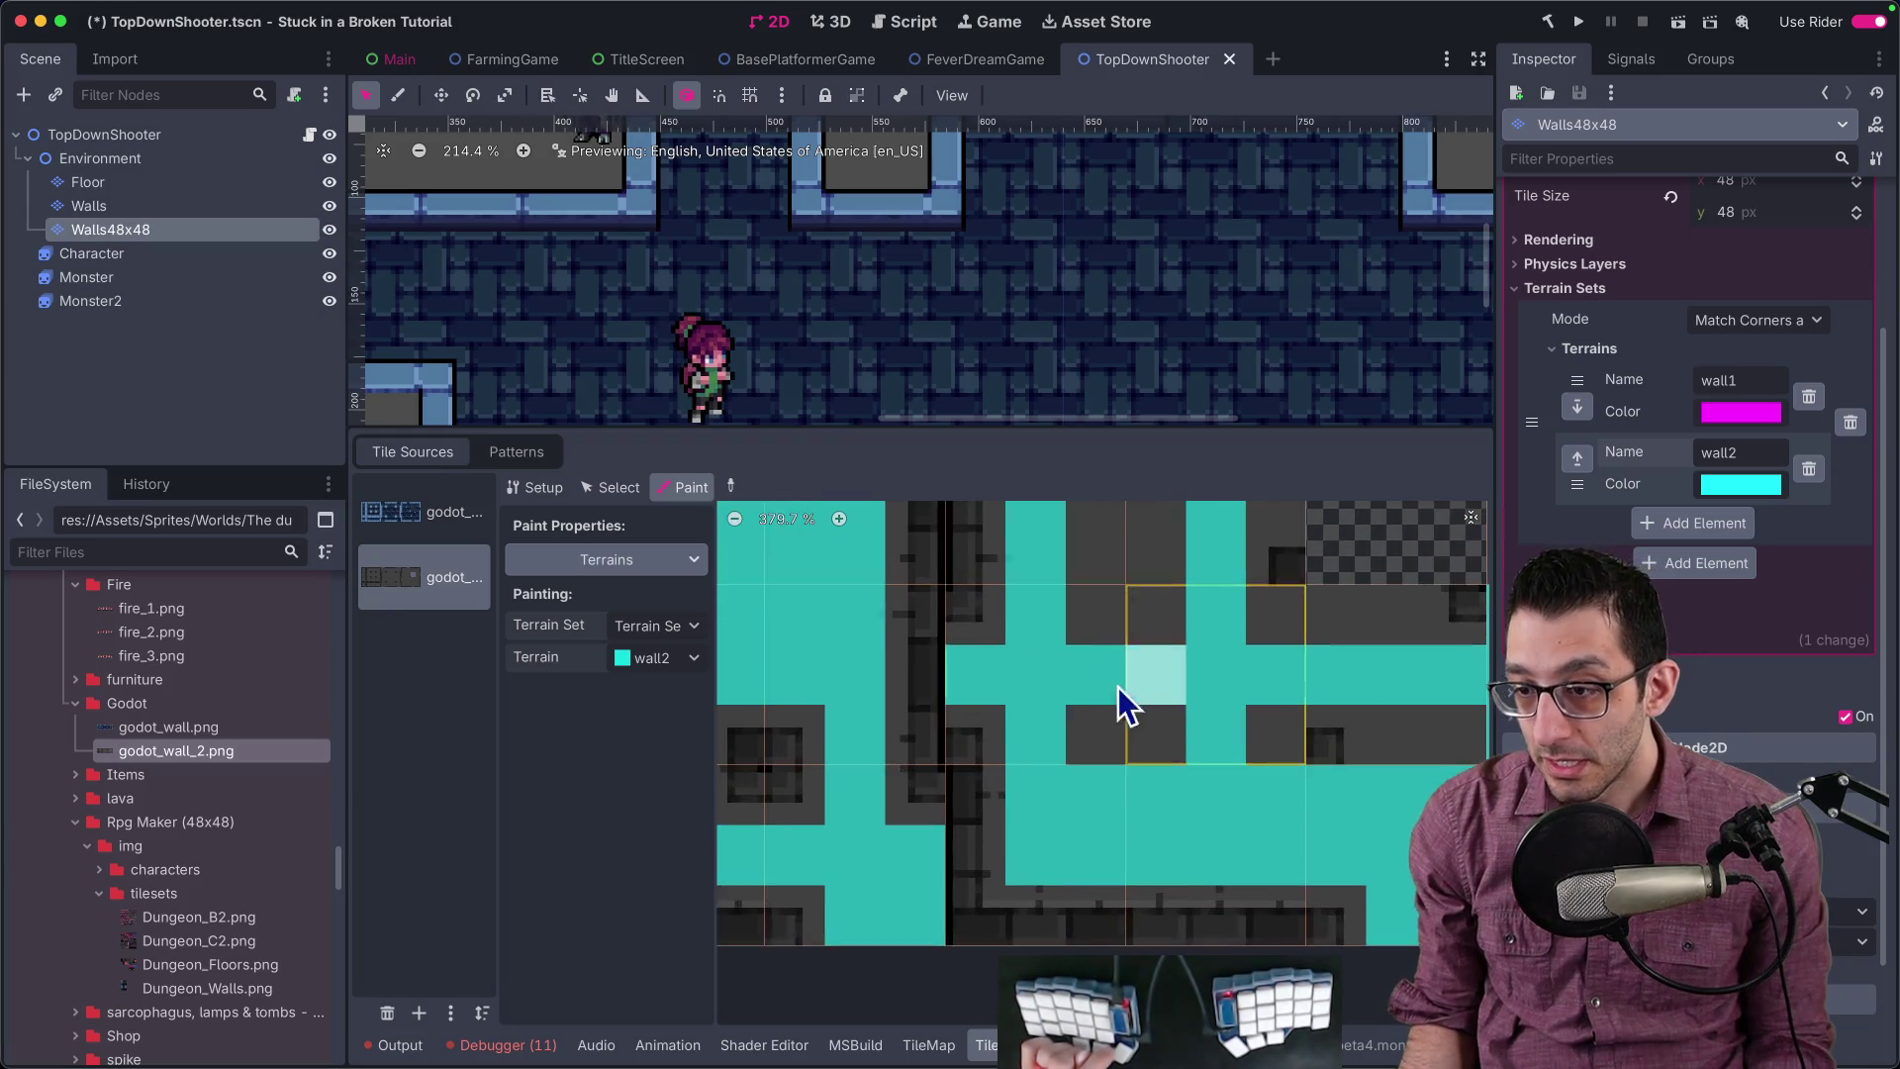
left_click(1118, 734)
scroll(1237, 709, "down", 2)
Step: Undo the last stroke, then paint wall2 bits into the remaining lower, upper and right tiles
key("super+z")
key("super+z")
key("super+z")
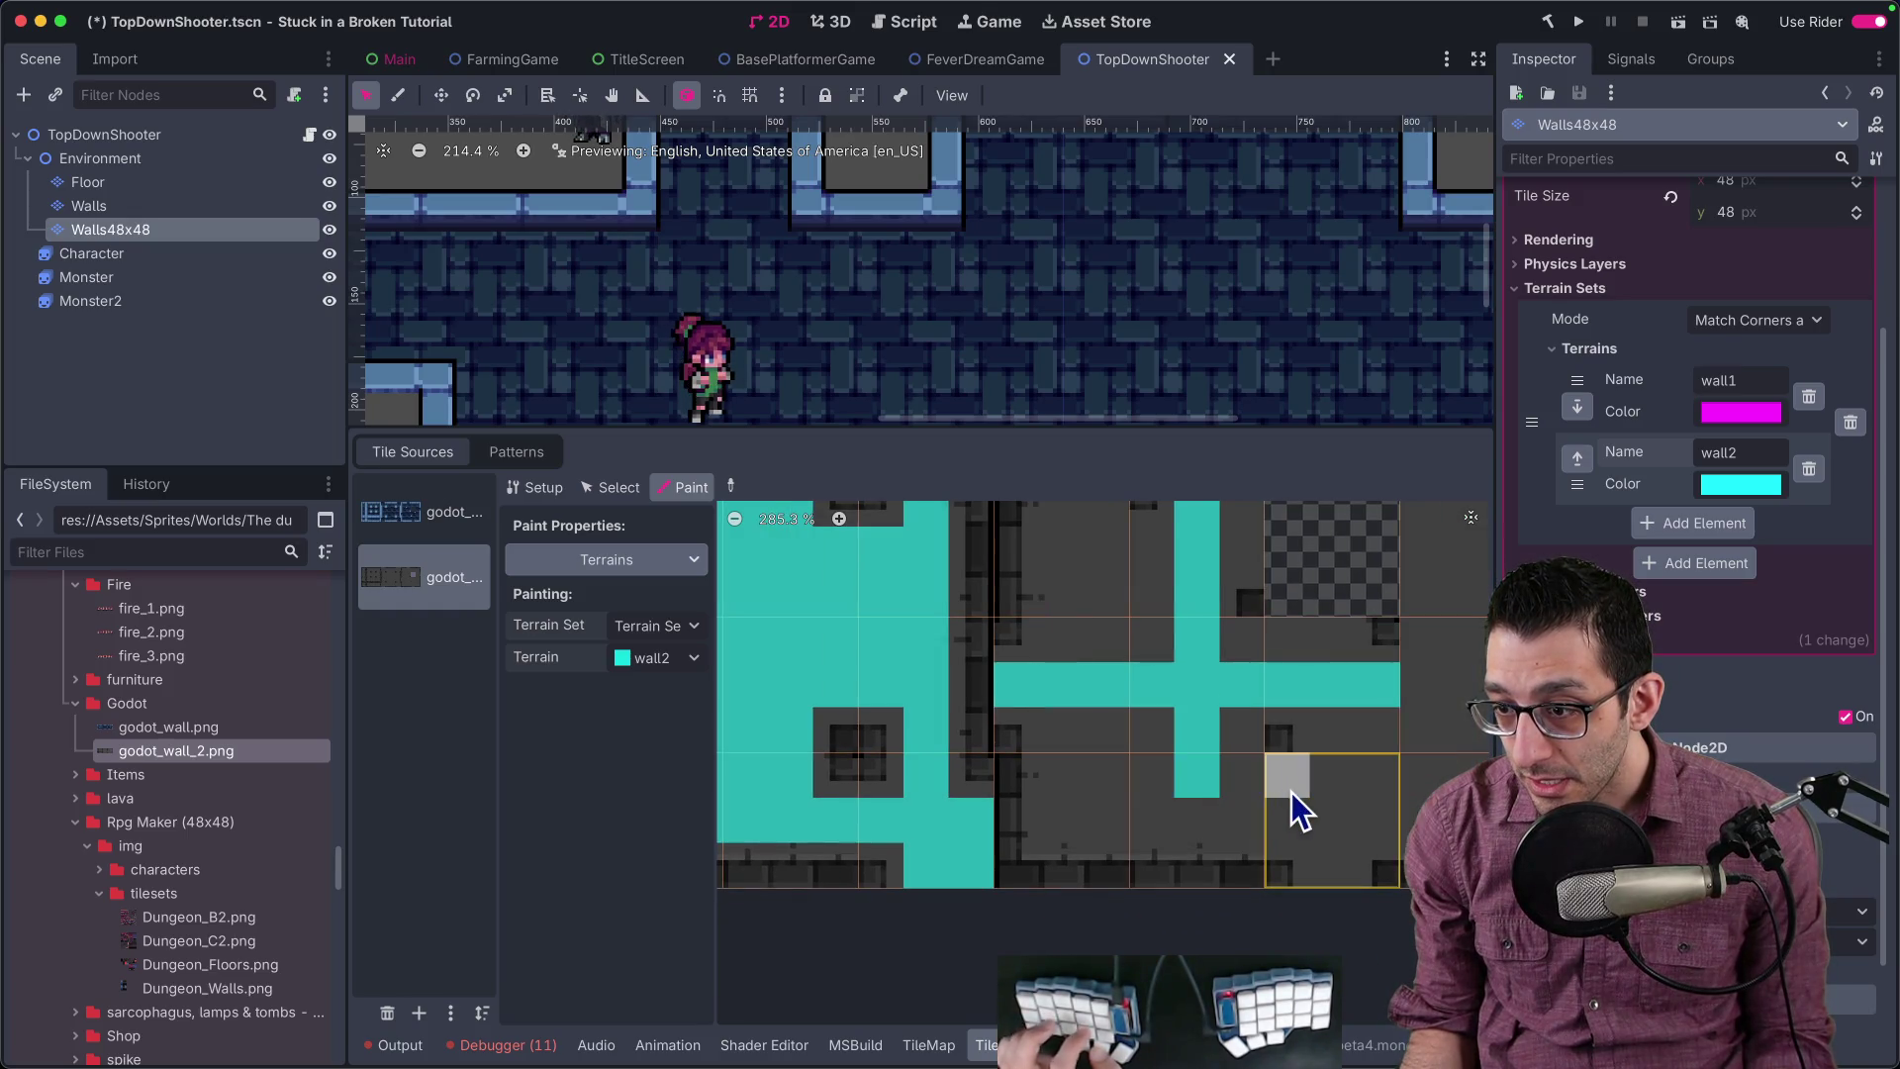
mouse_move(1191, 782)
left_mouse_down()
mouse_move(1096, 856)
mouse_move(1104, 792)
left_mouse_up()
key("space")
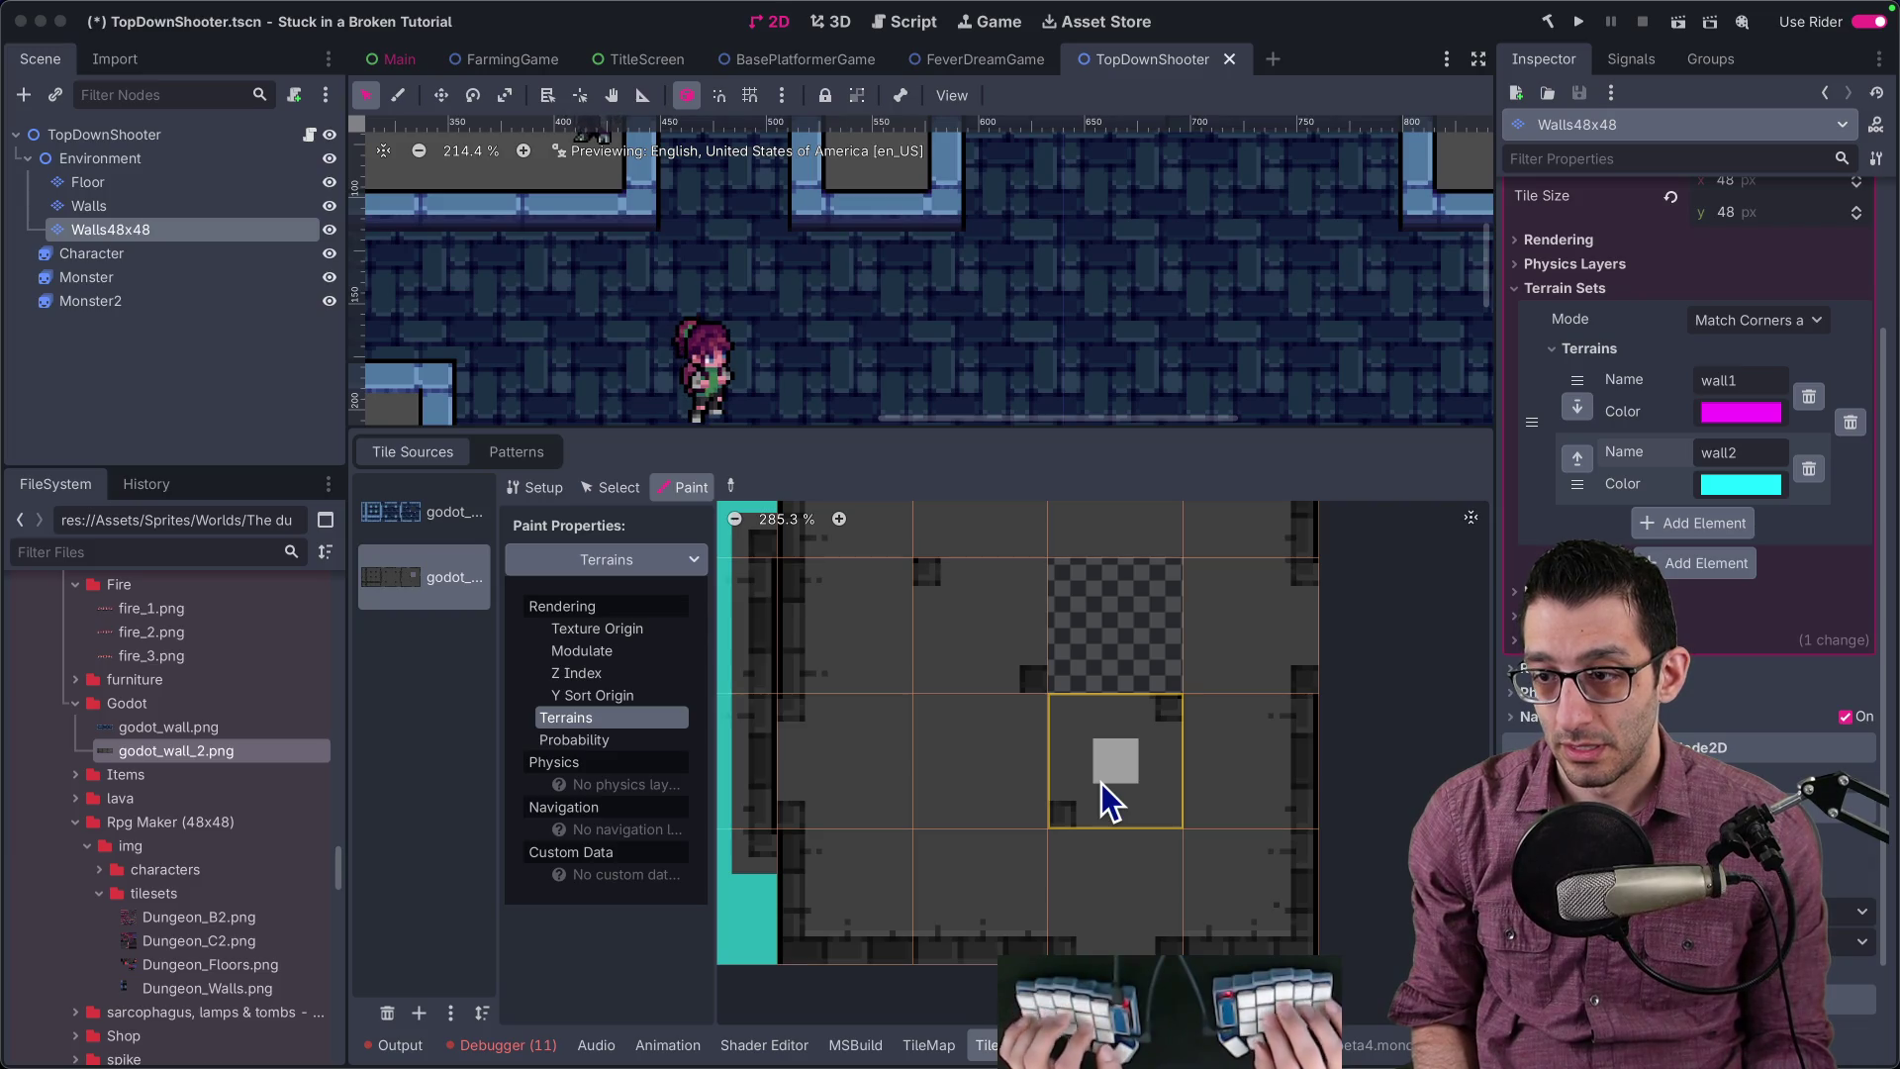
scroll(1101, 782, "down", 5)
left_click(1076, 781)
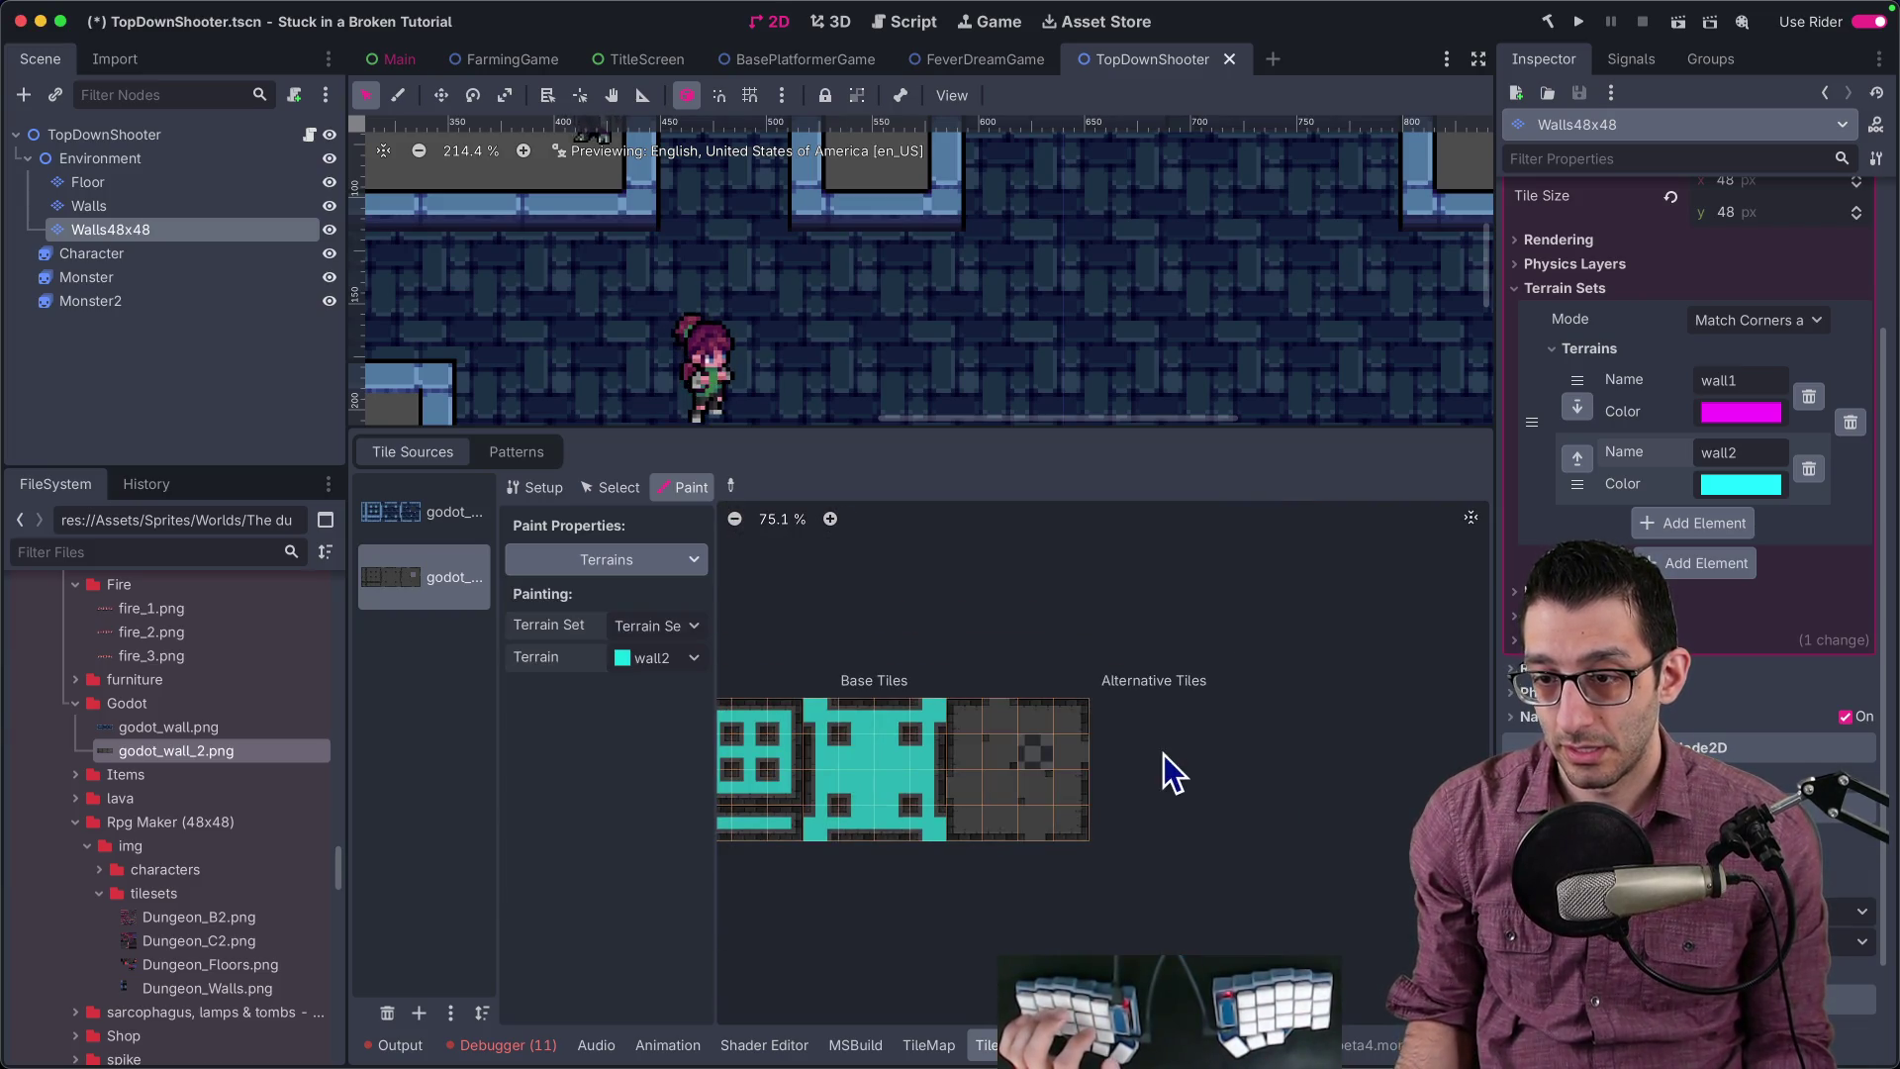
scroll(1059, 760, "up", 5)
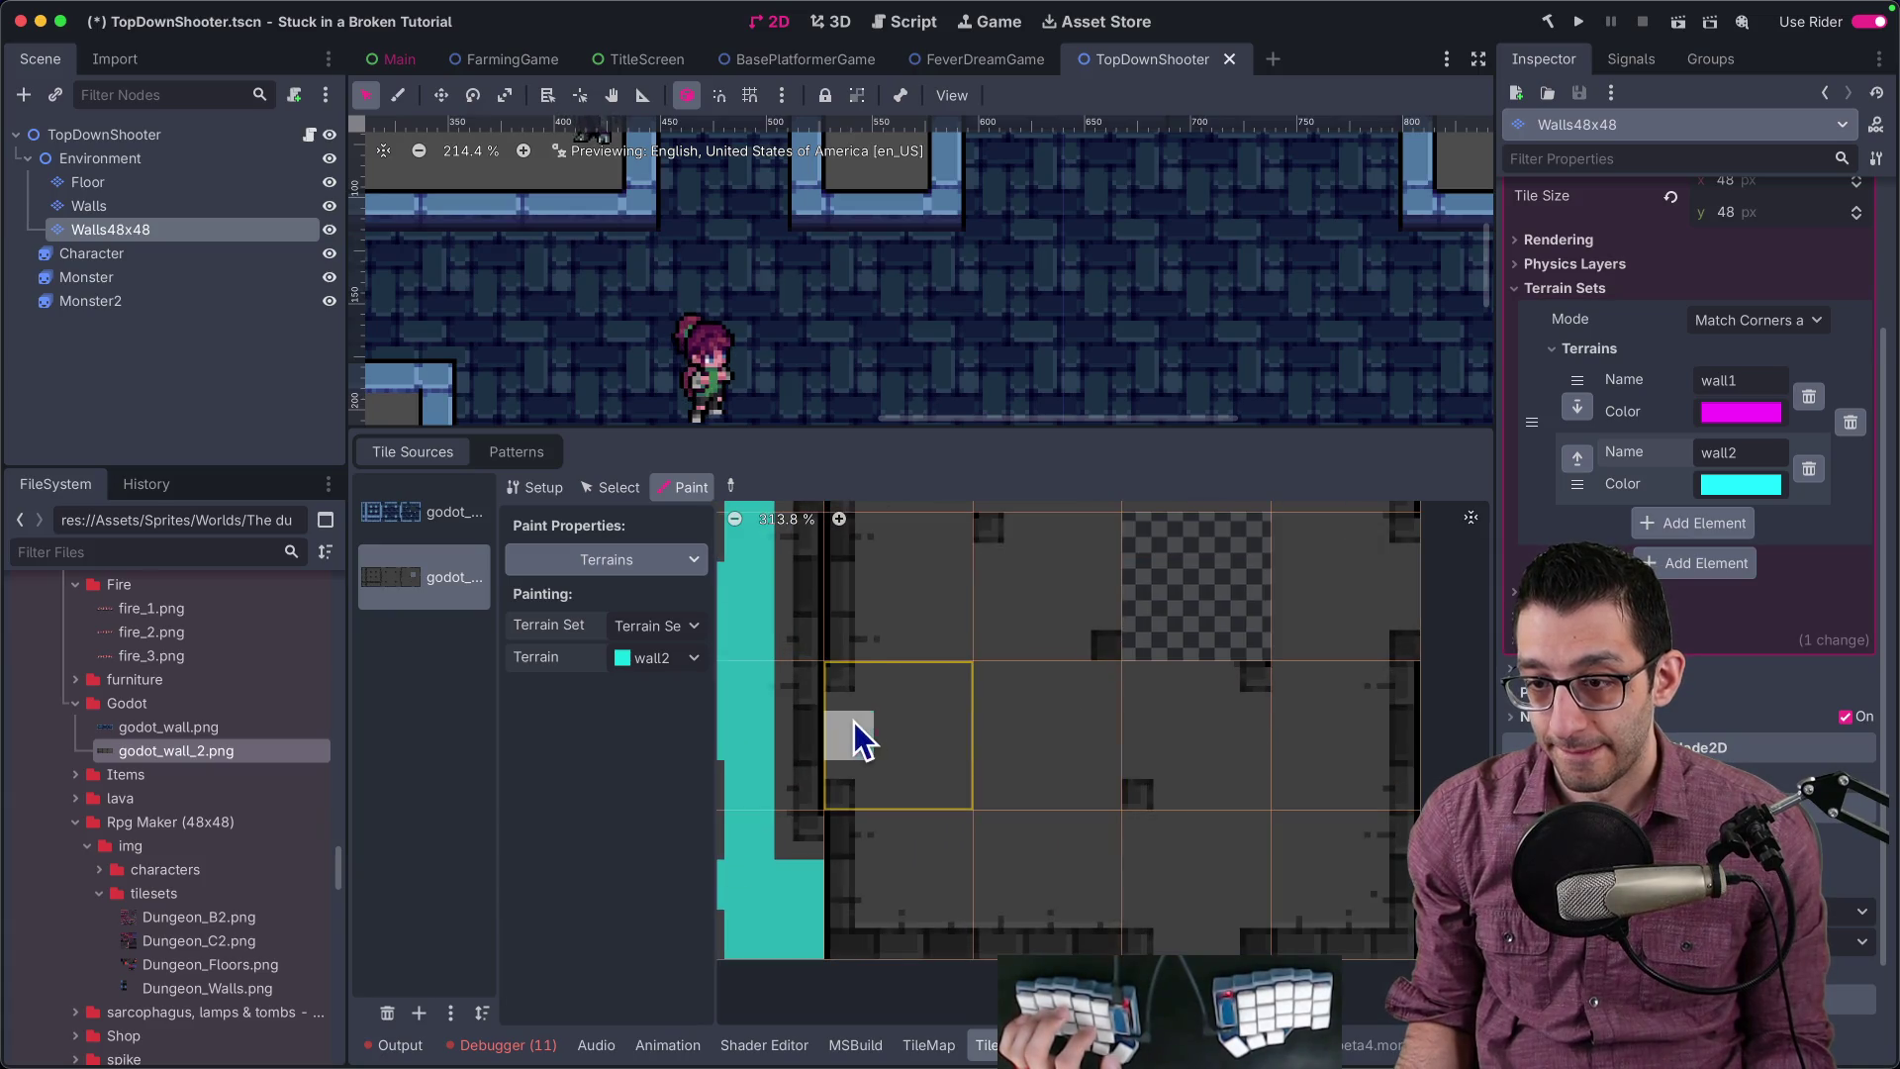
left_click_drag(935, 732, 897, 845)
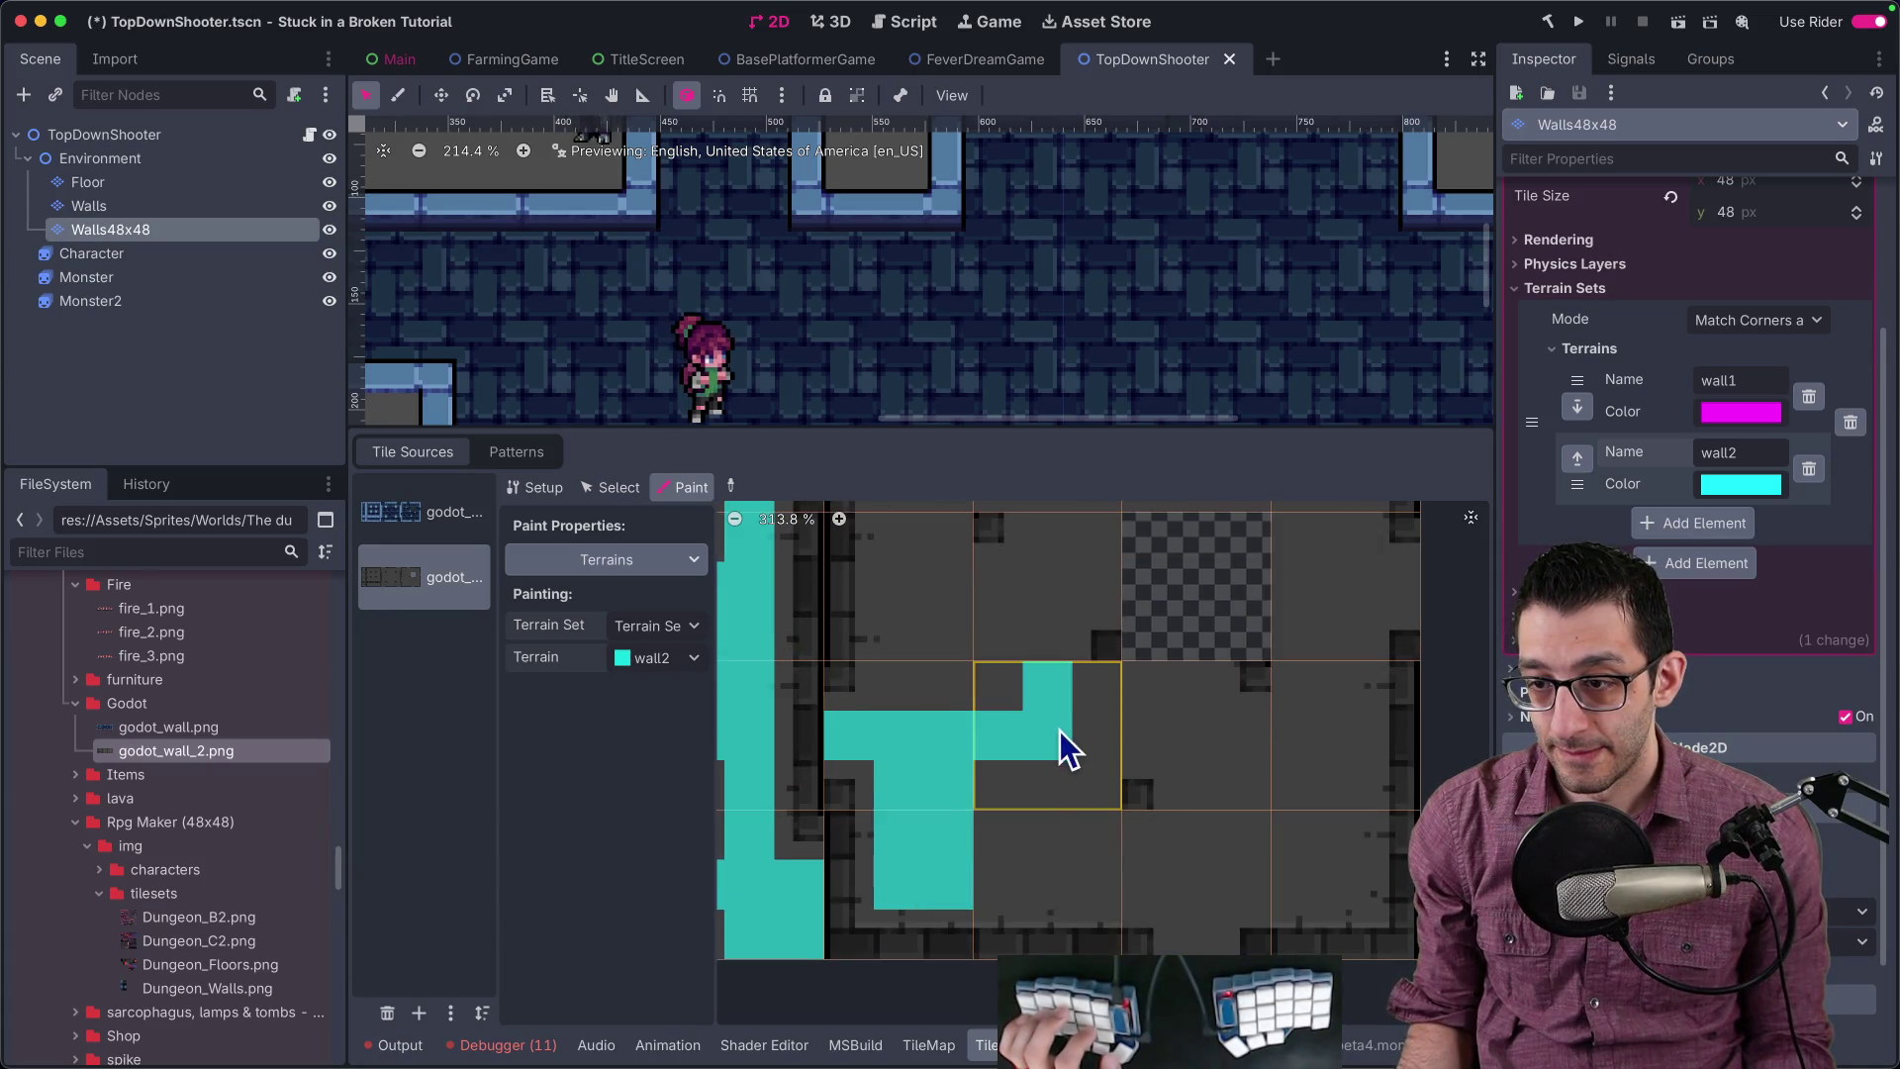
left_click_drag(1031, 874, 1306, 851)
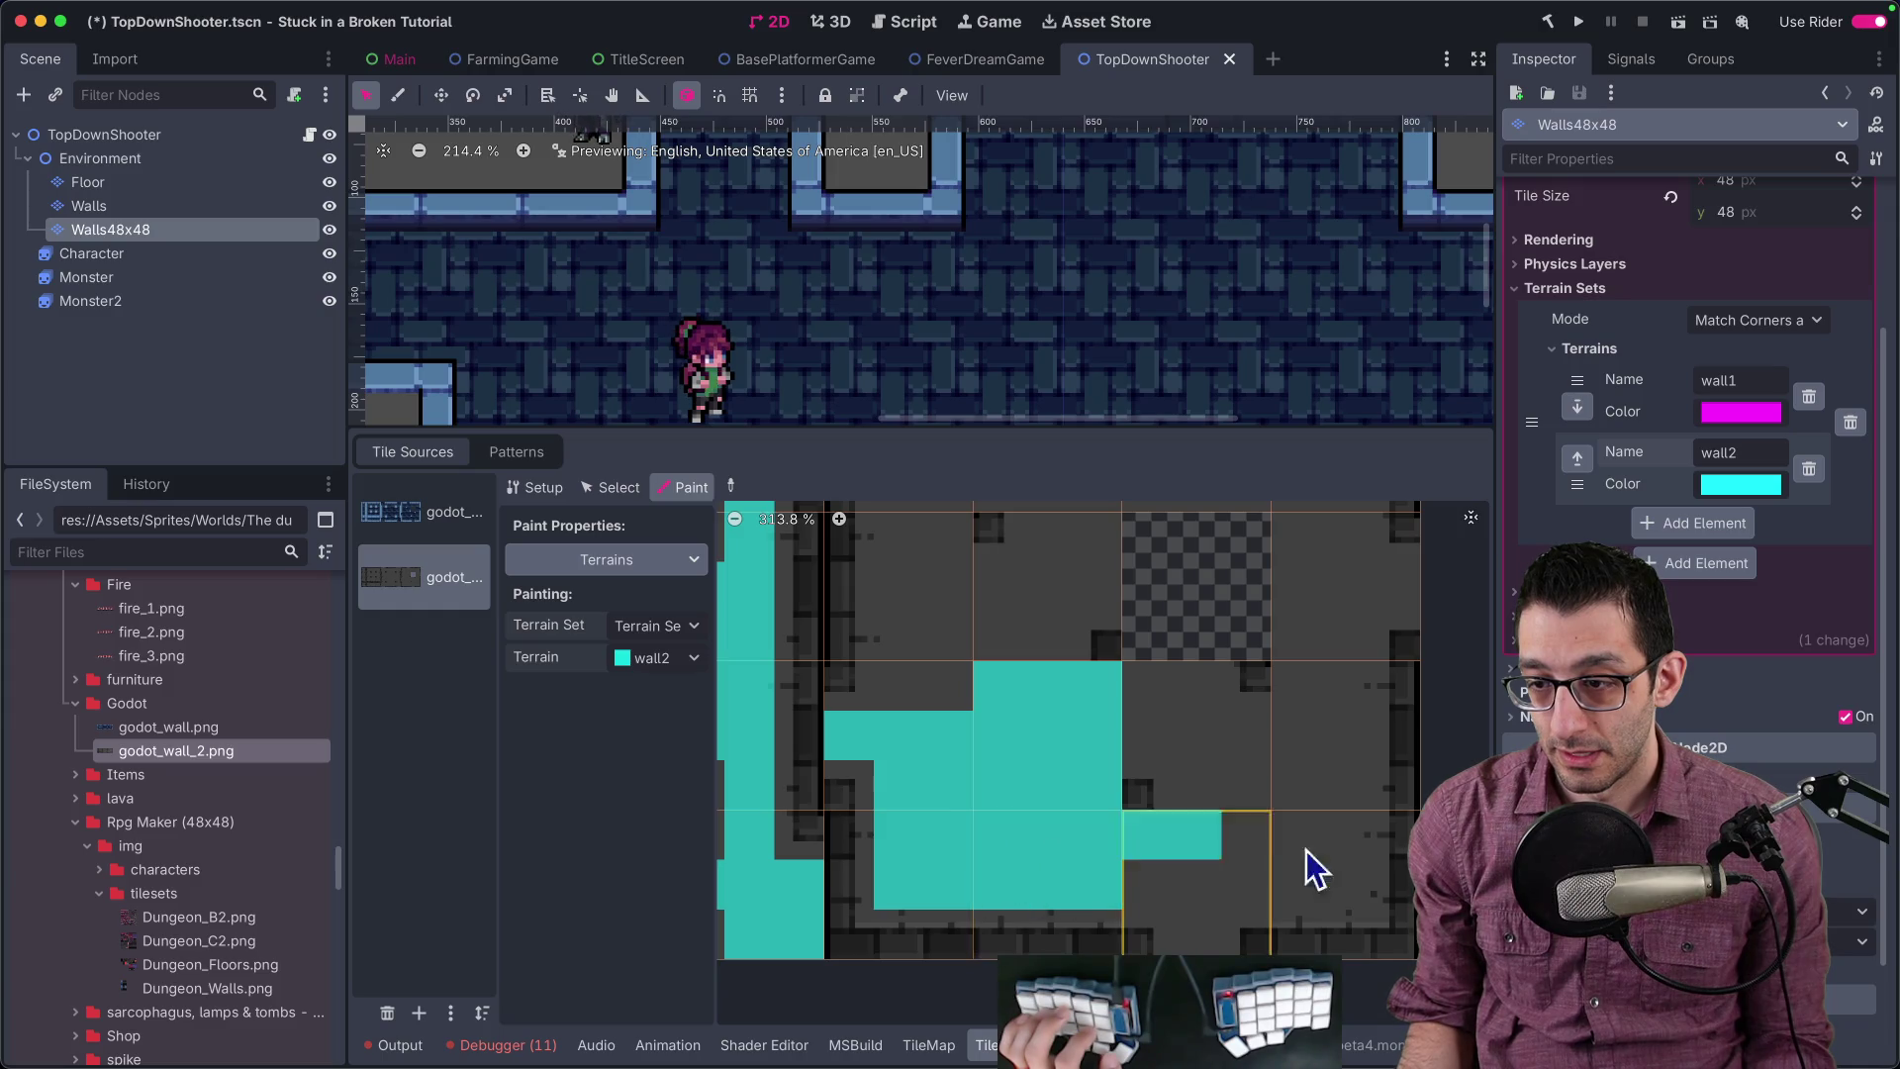
left_click_drag(1197, 907, 1201, 714)
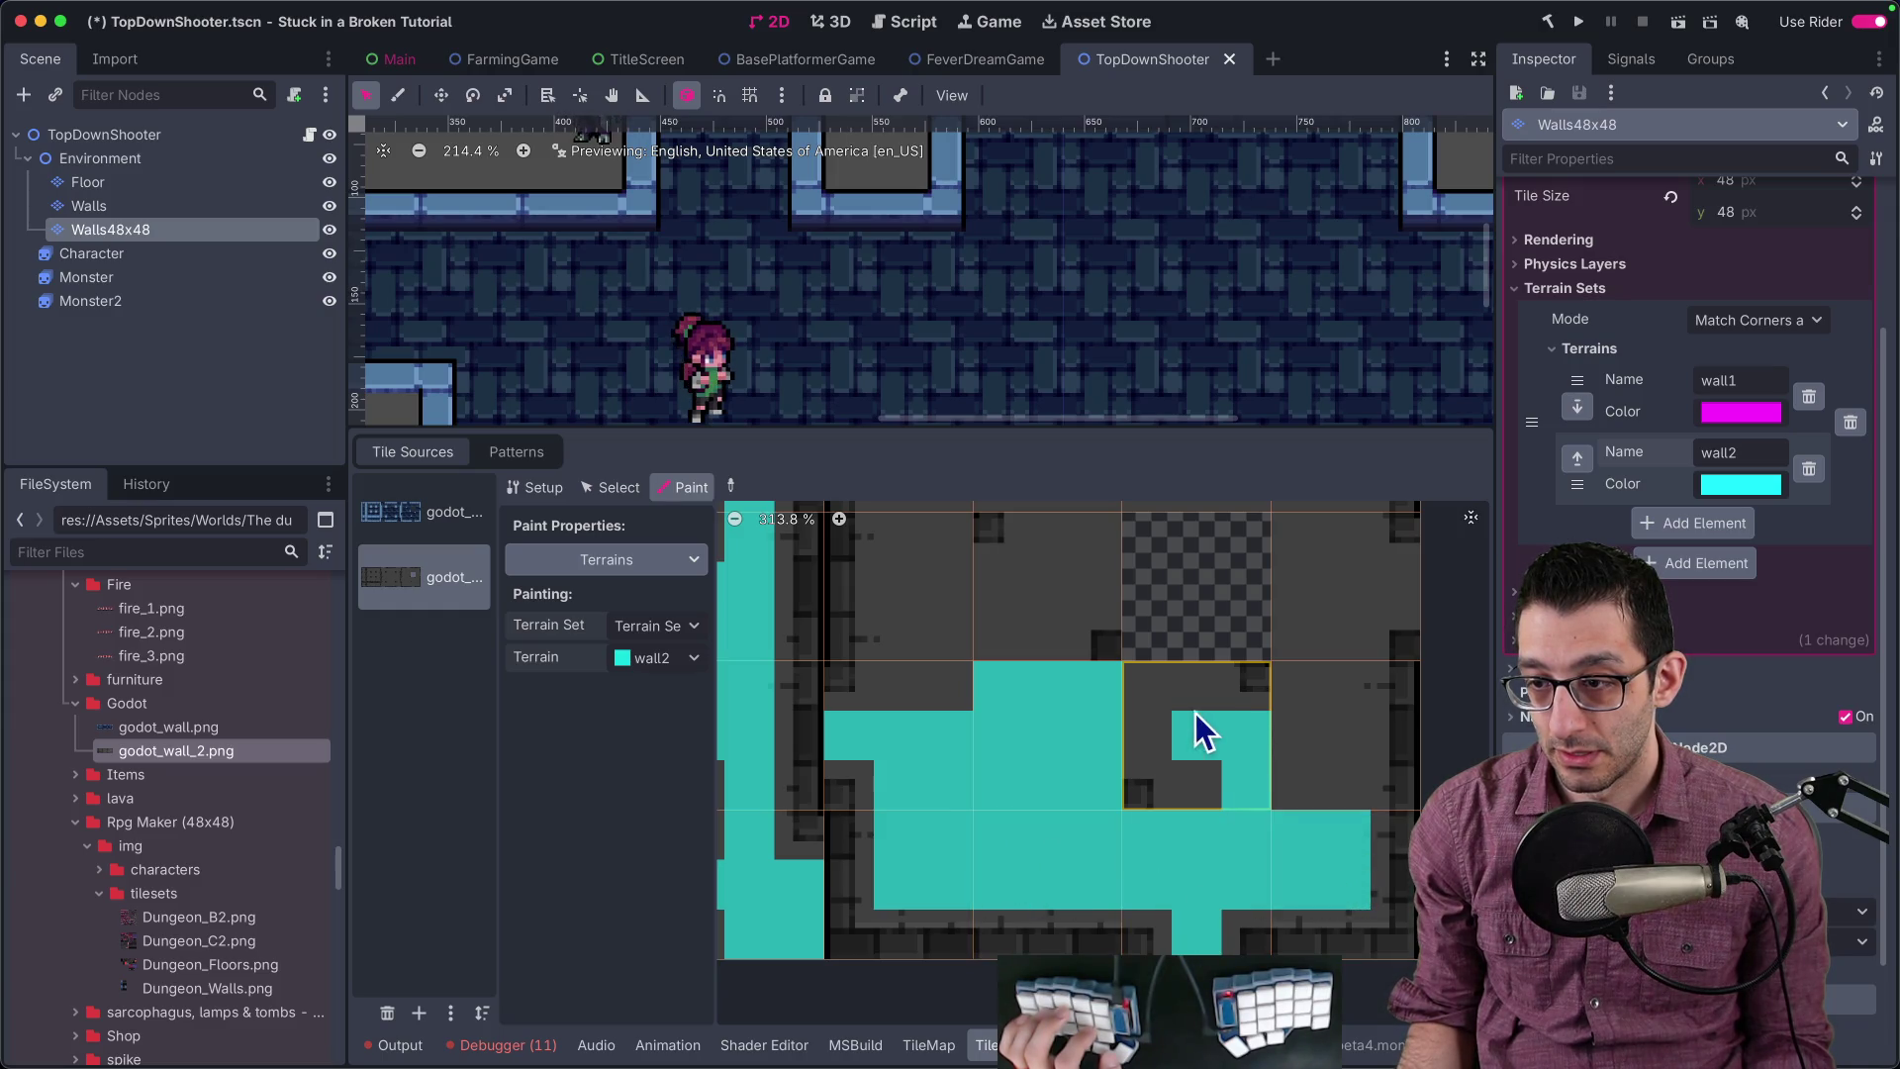
mouse_move(1271, 782)
left_mouse_down()
mouse_move(1336, 754)
mouse_move(1323, 562)
mouse_move(1372, 583)
left_mouse_up()
scroll(1403, 586, "up", 3)
left_click(1304, 698)
mouse_move(1284, 738)
left_mouse_down()
mouse_move(900, 696)
mouse_move(847, 890)
mouse_move(905, 920)
mouse_move(908, 746)
mouse_move(1238, 736)
mouse_move(1033, 799)
left_mouse_up()
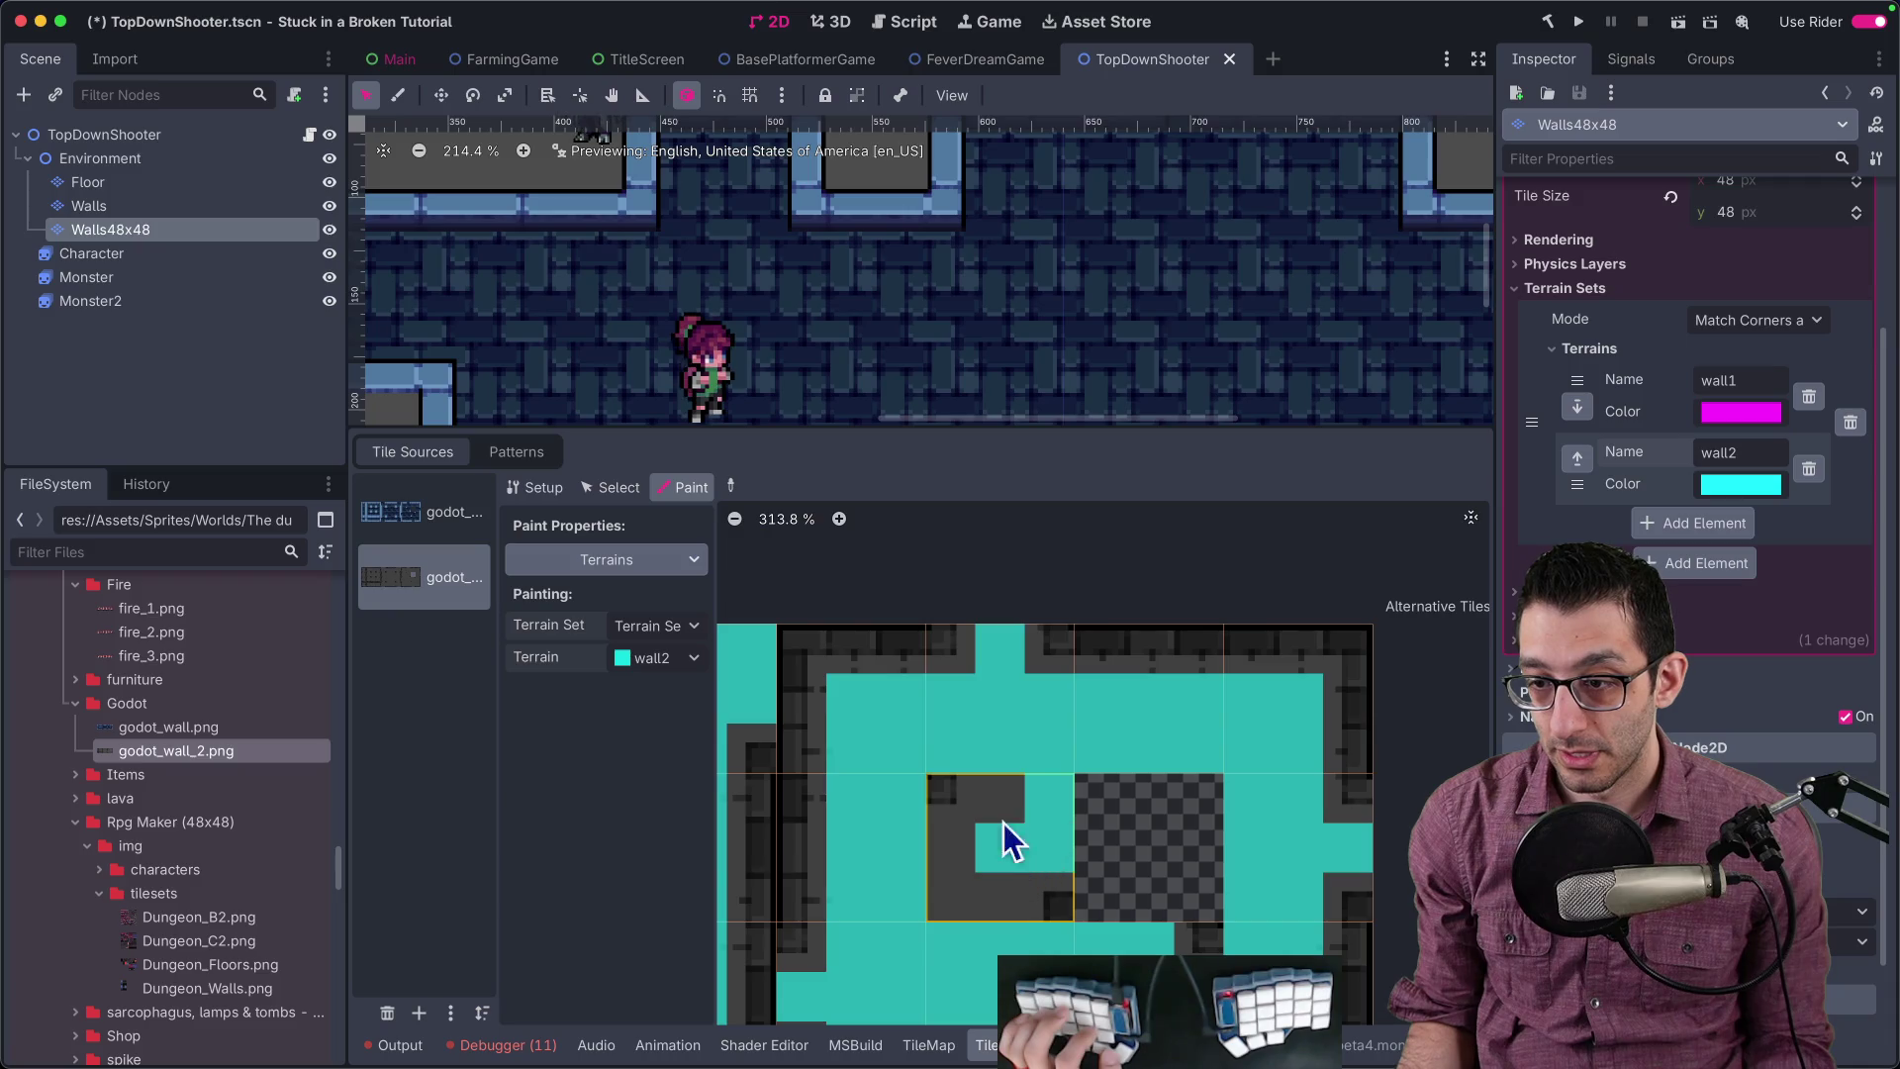
scroll(1023, 845, "down", 5)
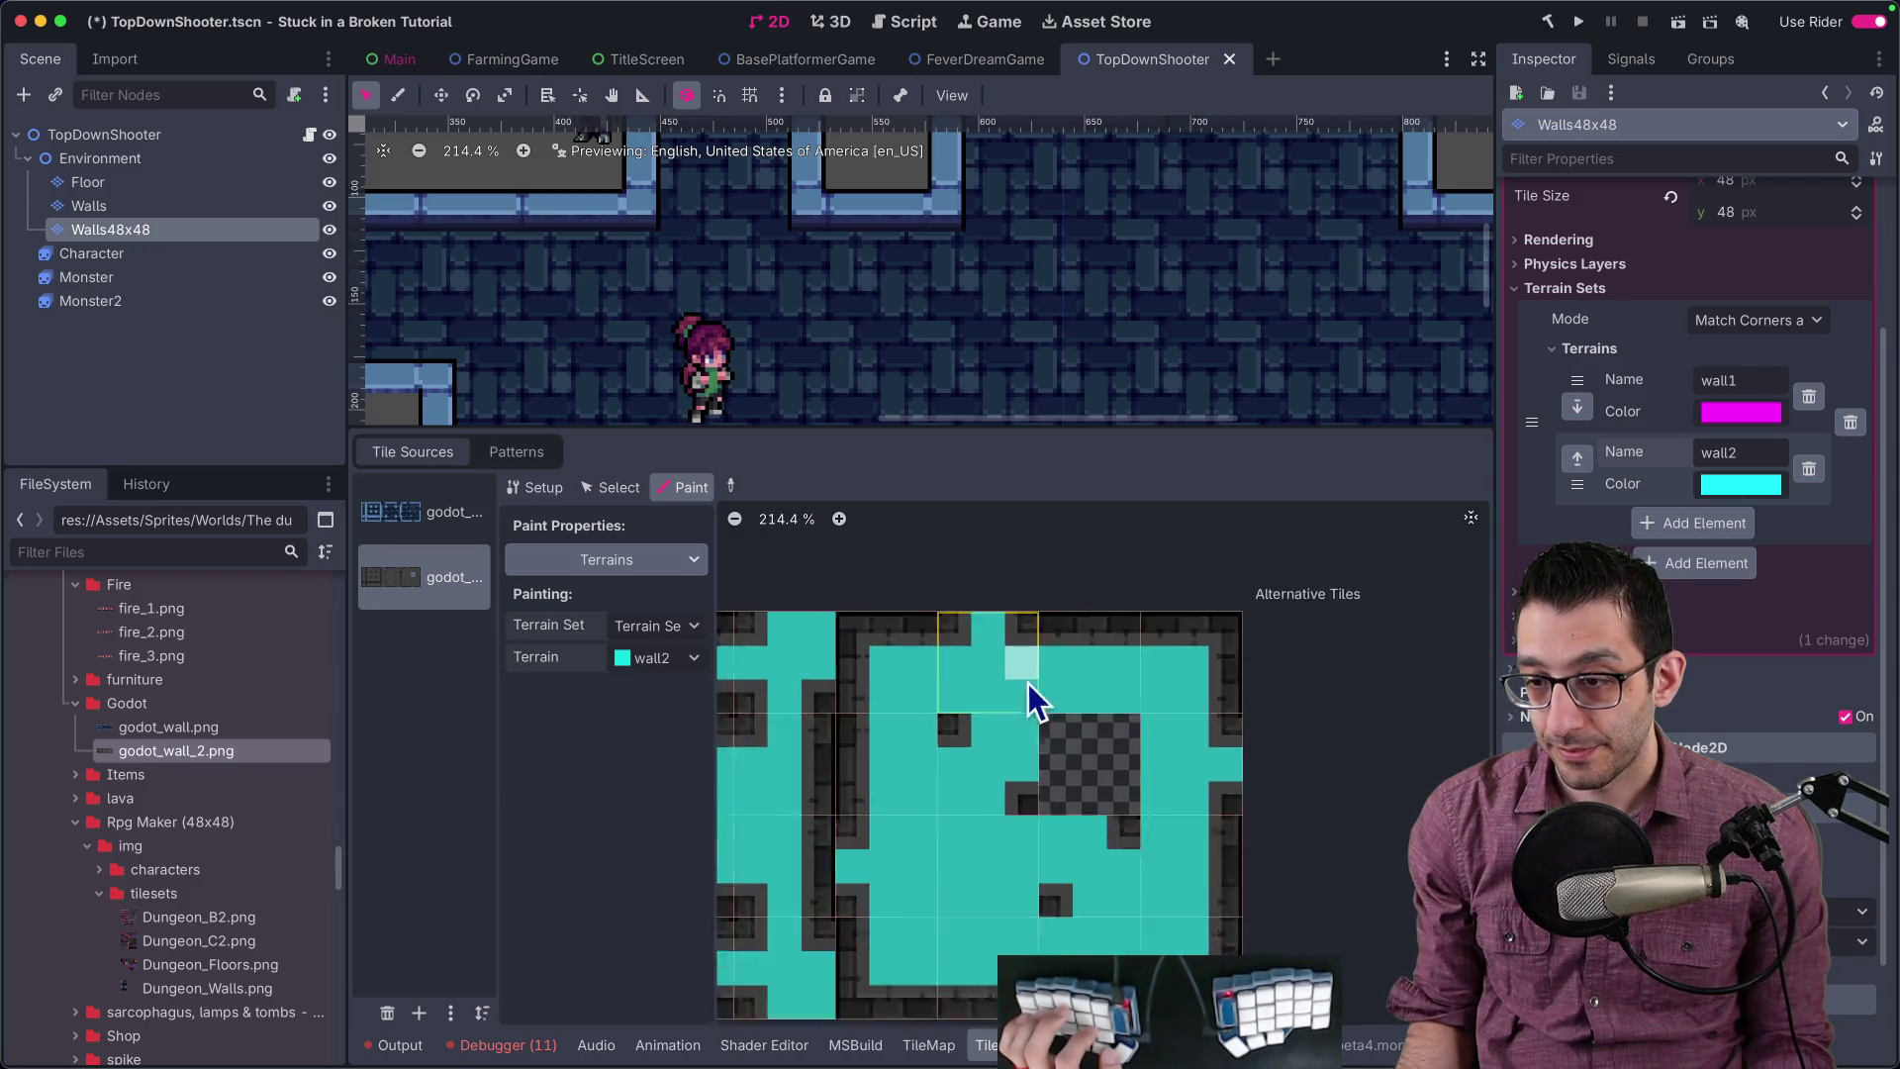
scroll(1468, 708, "down", 3)
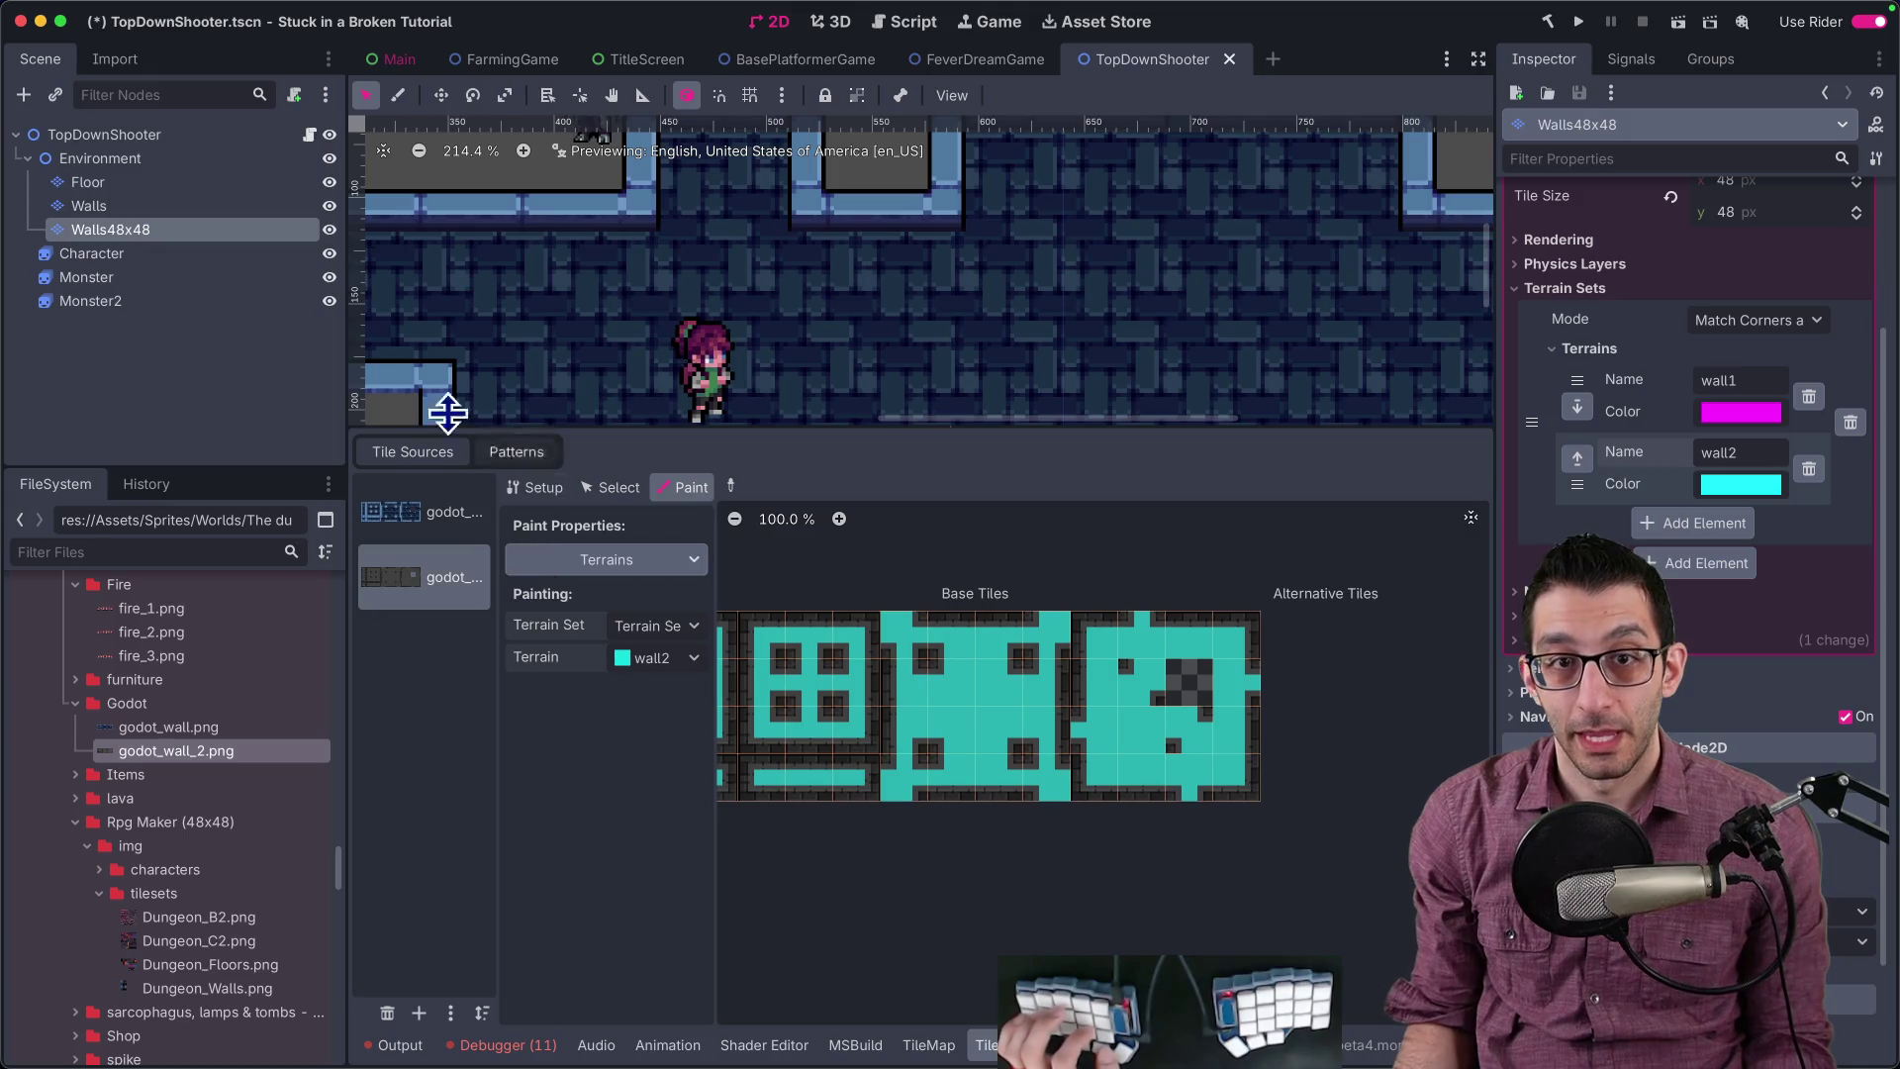
Step: Try bucket-filling and rectangle-drawing wall2 on the Walls48x48 map, then undo the fill
left_click(109, 229)
scroll(644, 358, "down", 4)
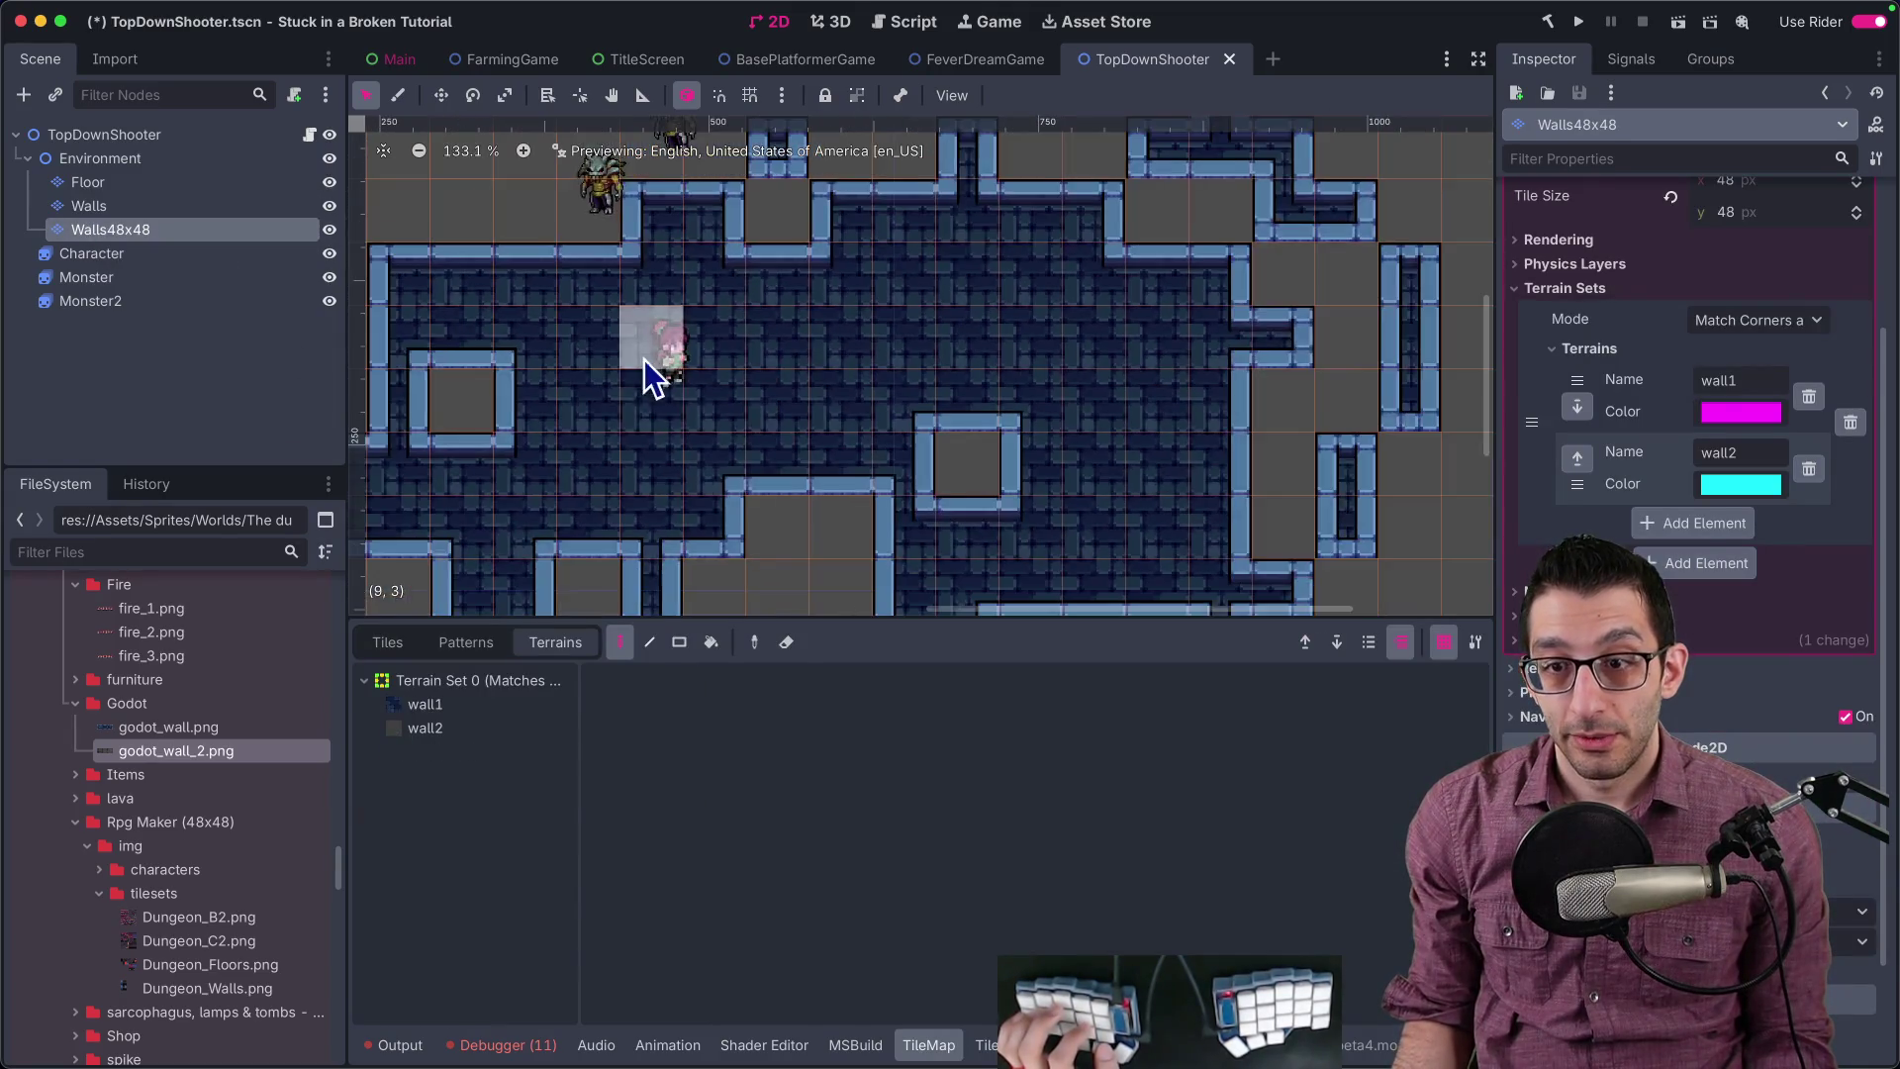
left_click(469, 725)
scroll(690, 414, "down", 4)
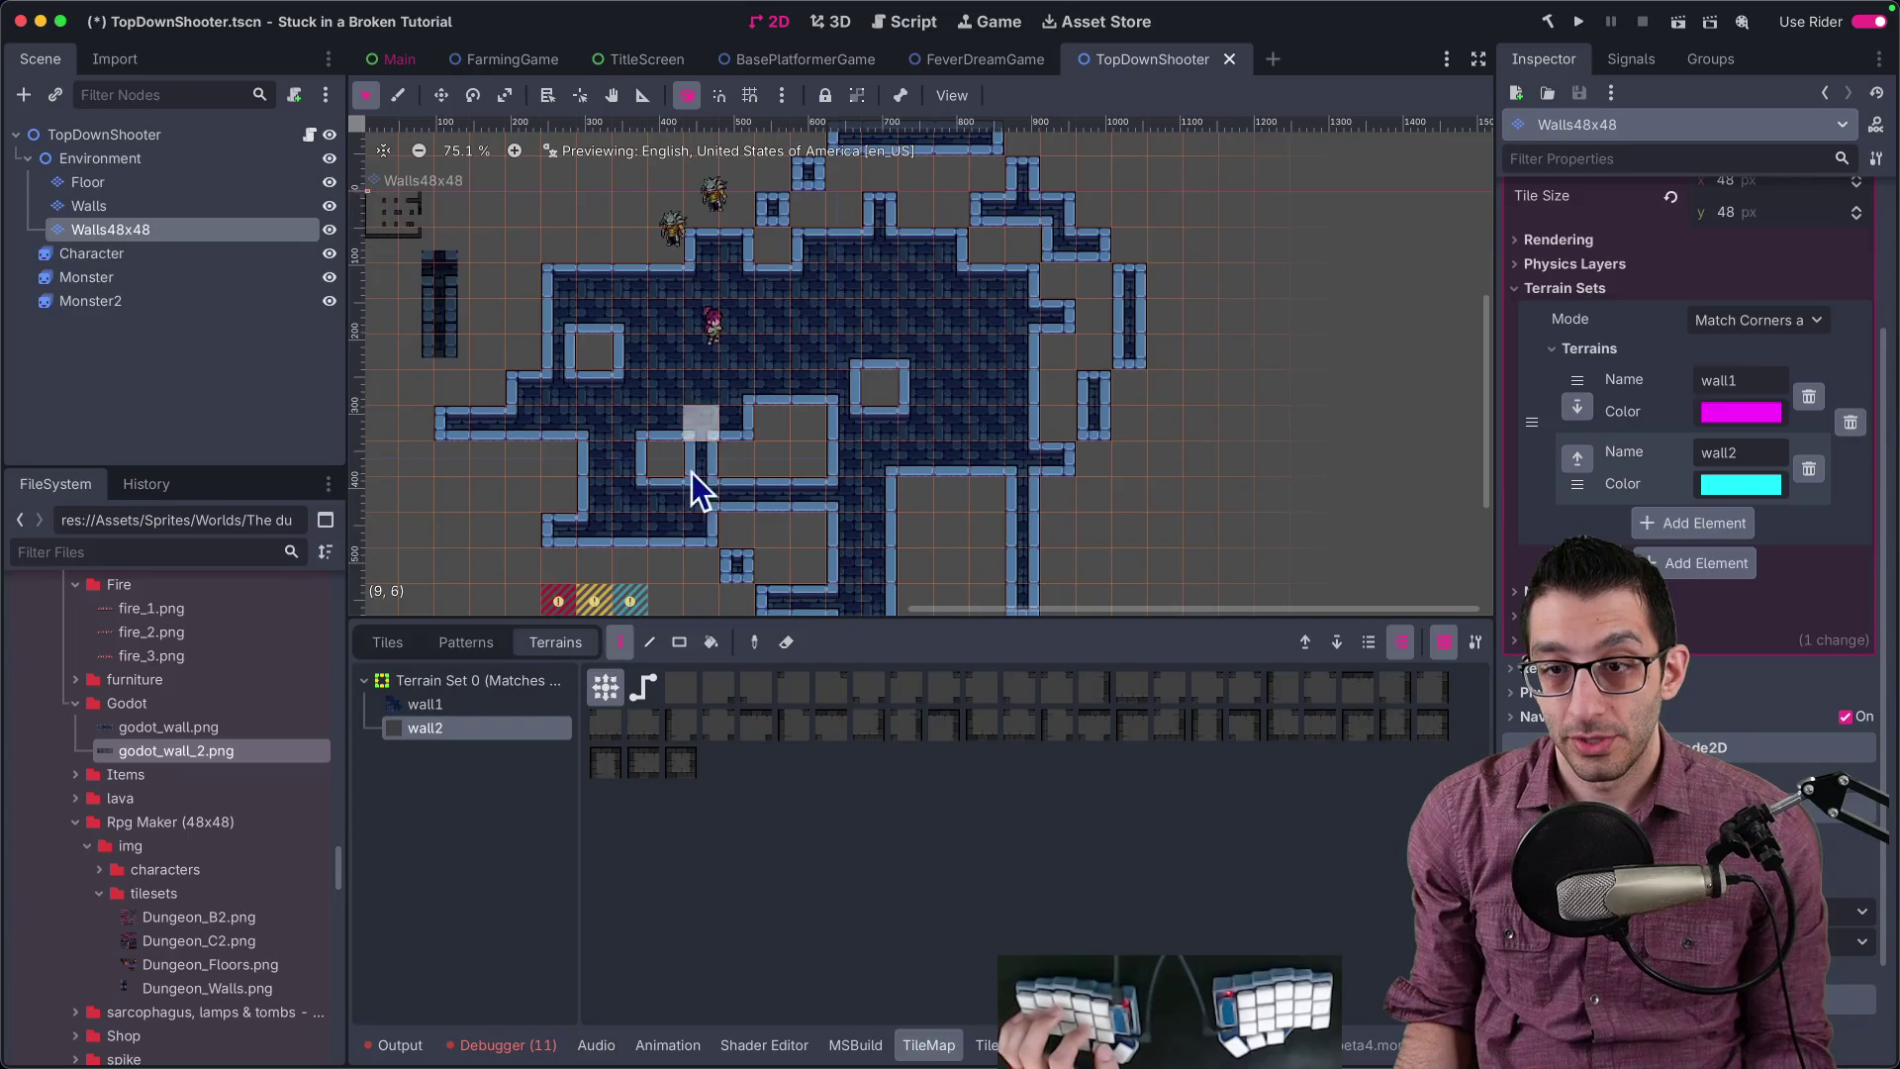
key("b")
left_click(697, 380)
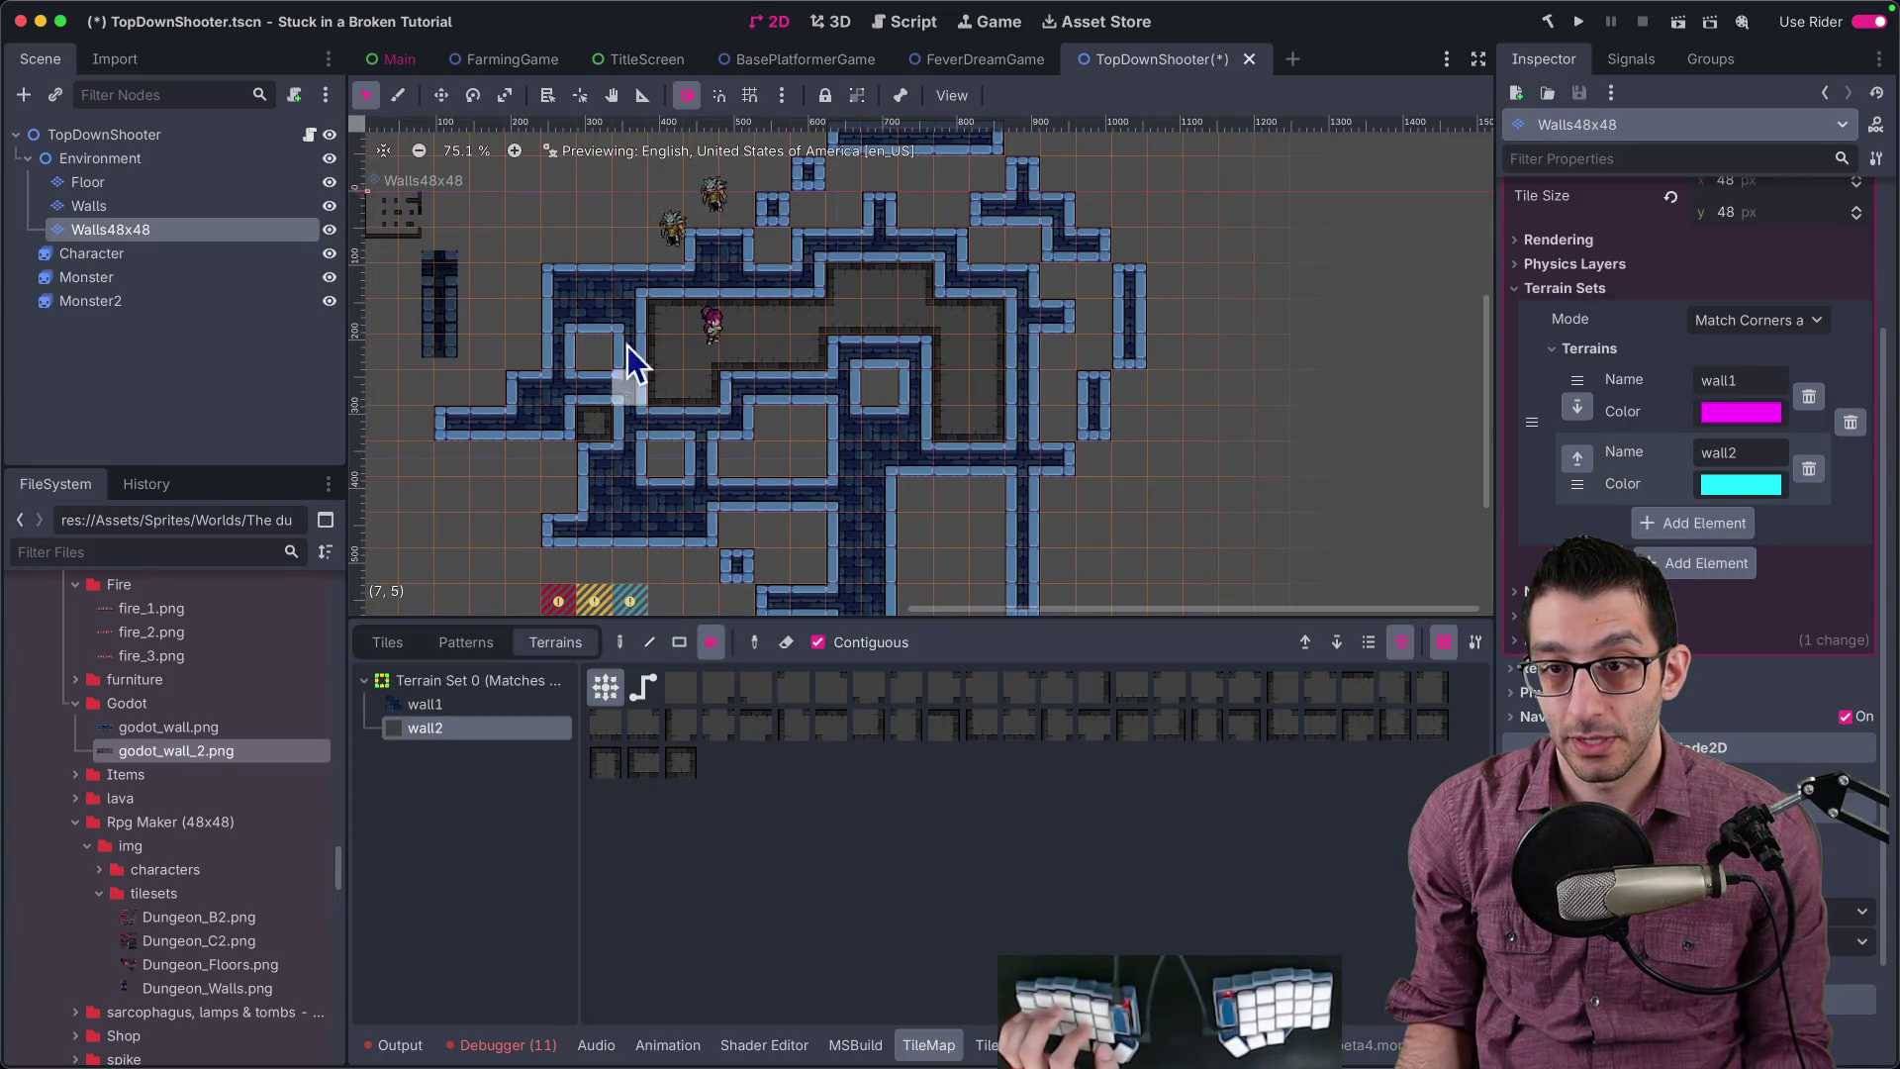
scroll(804, 277, "down", 4)
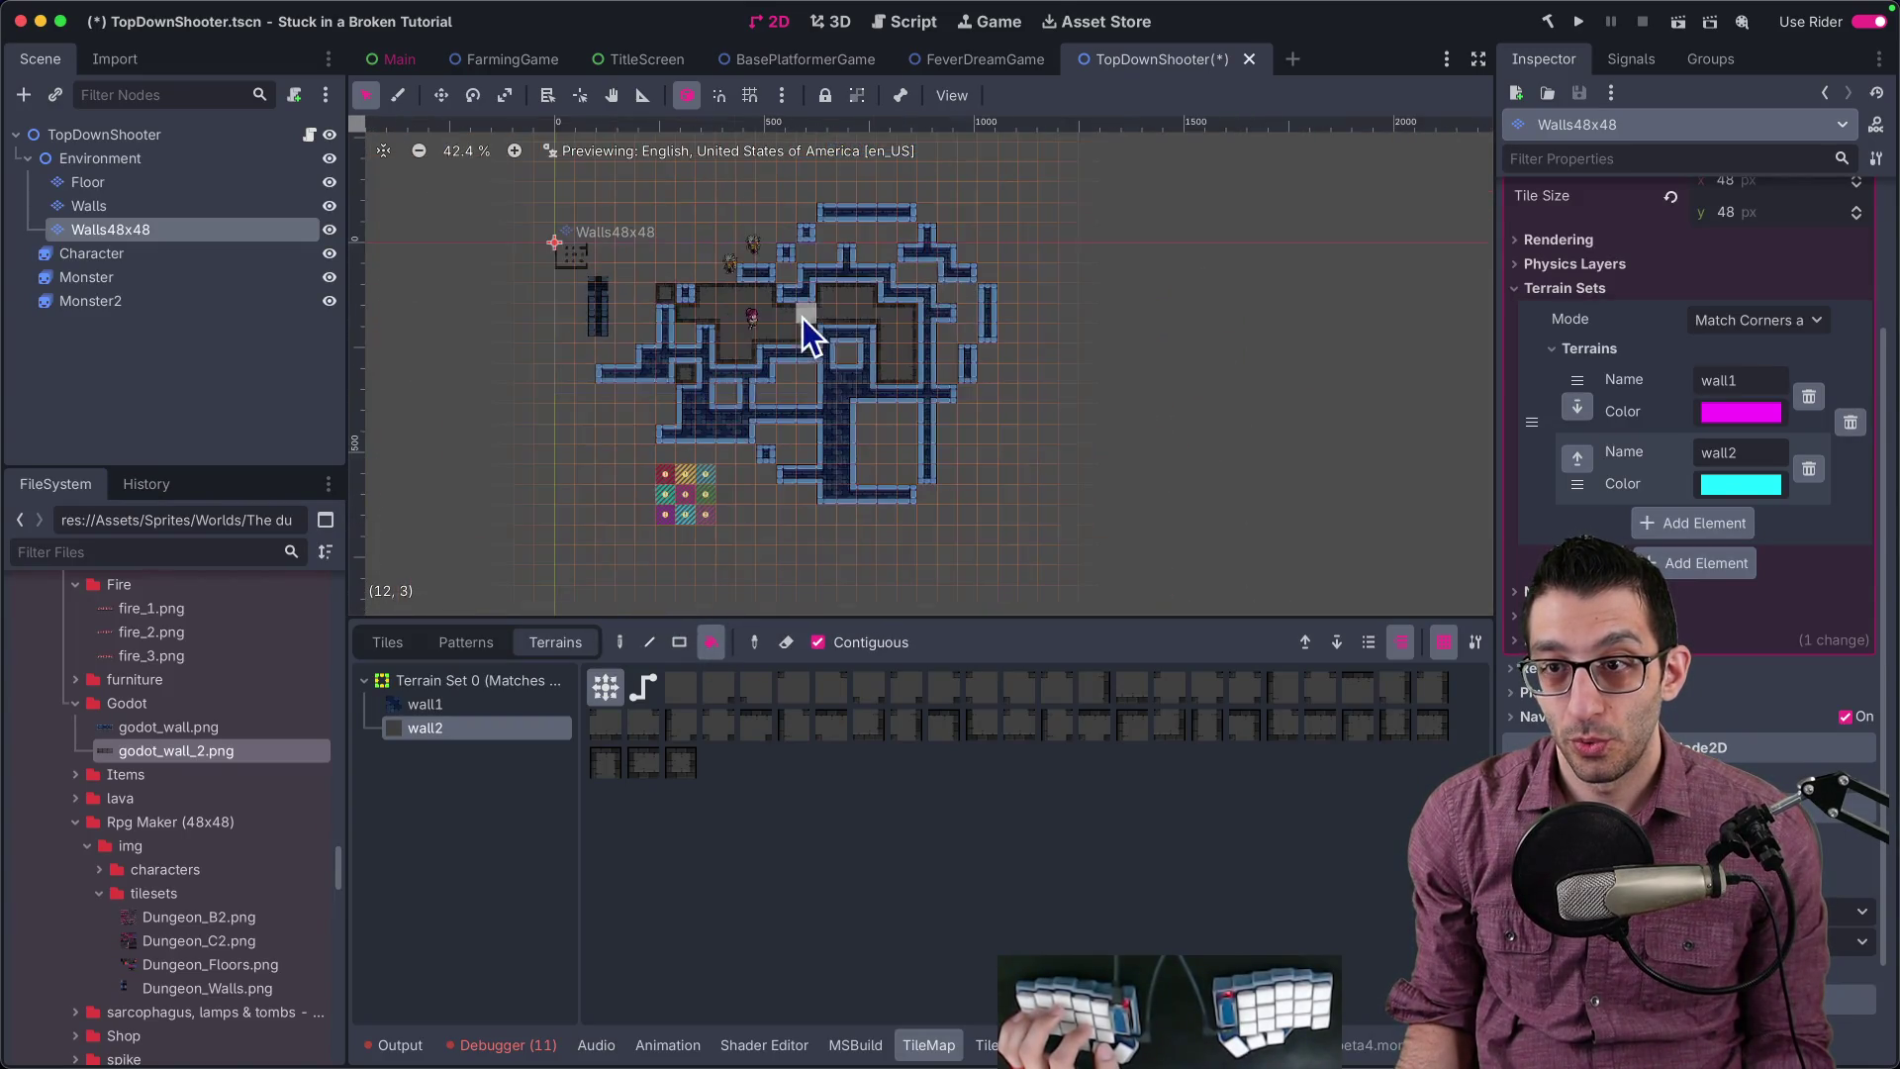
left_click(679, 644)
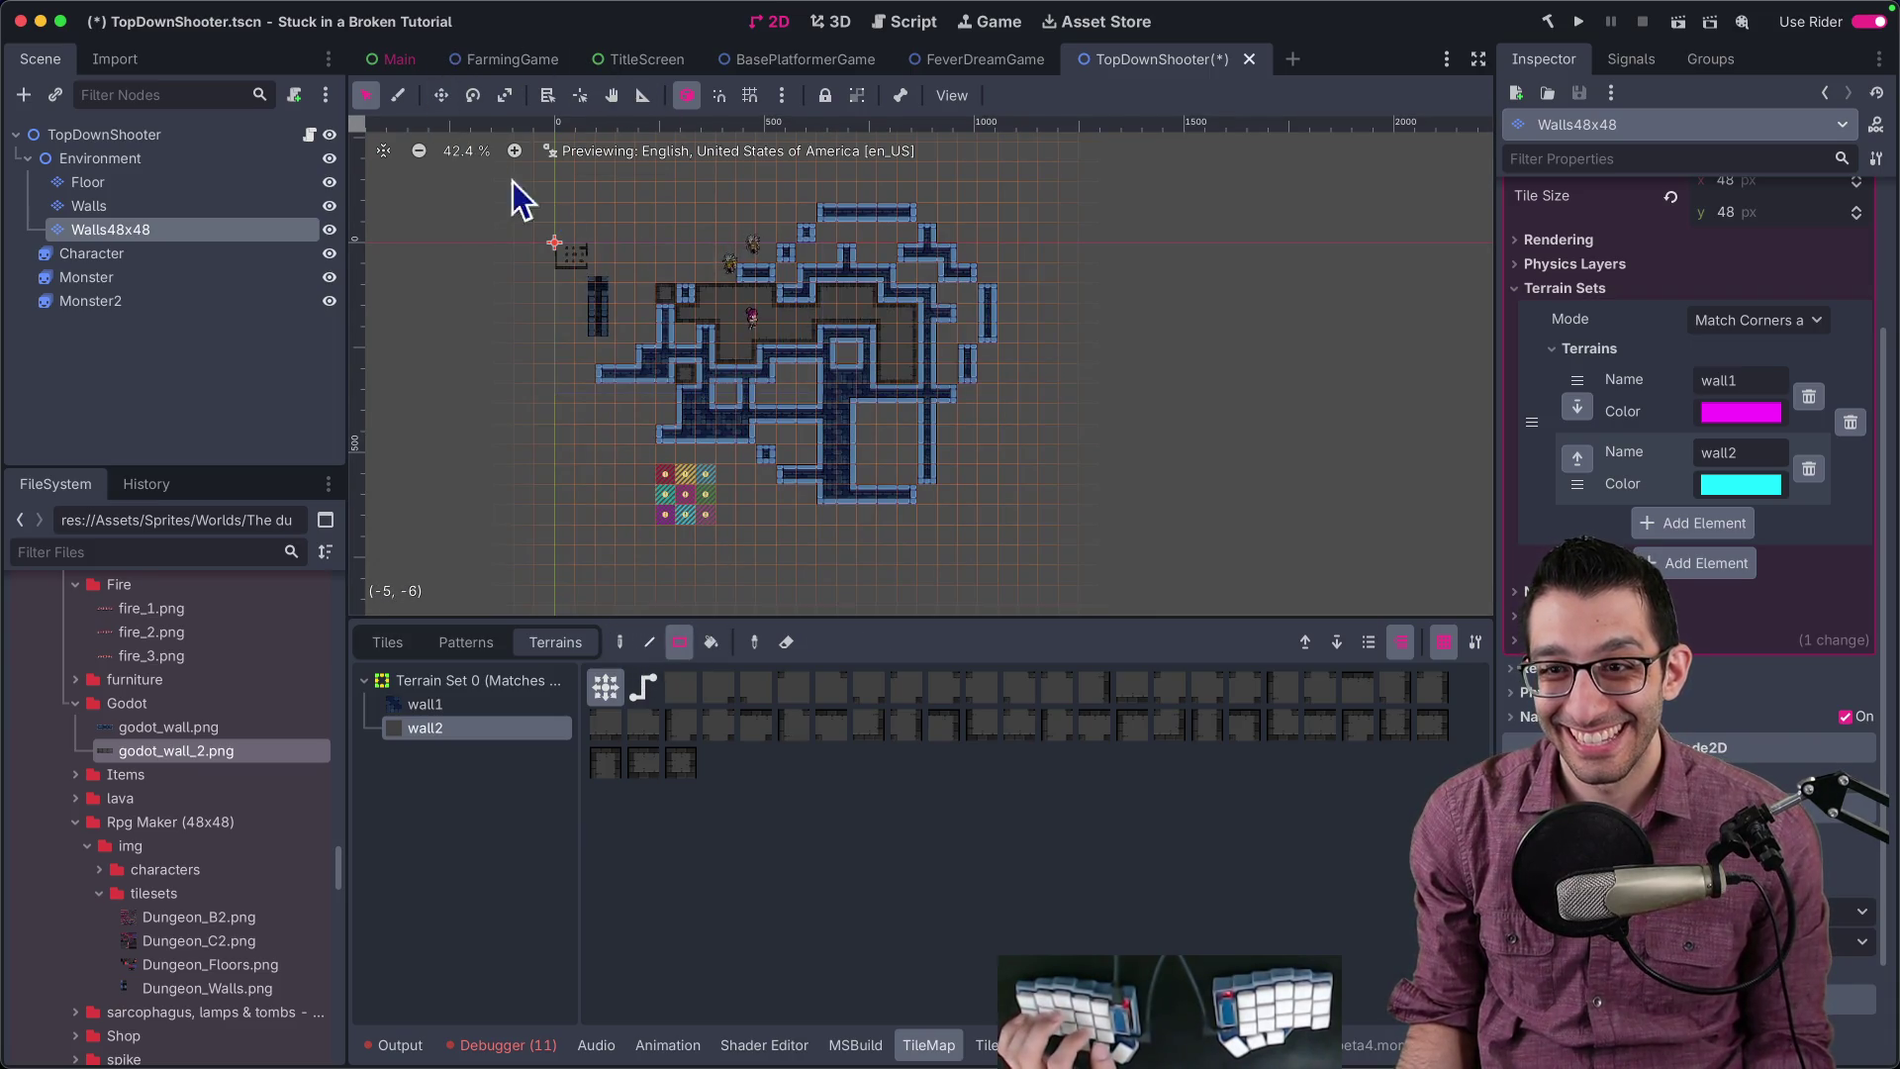
left_click_drag(1098, 588, 815, 402)
key("ctrl+z")
scroll(701, 338, "up", 2)
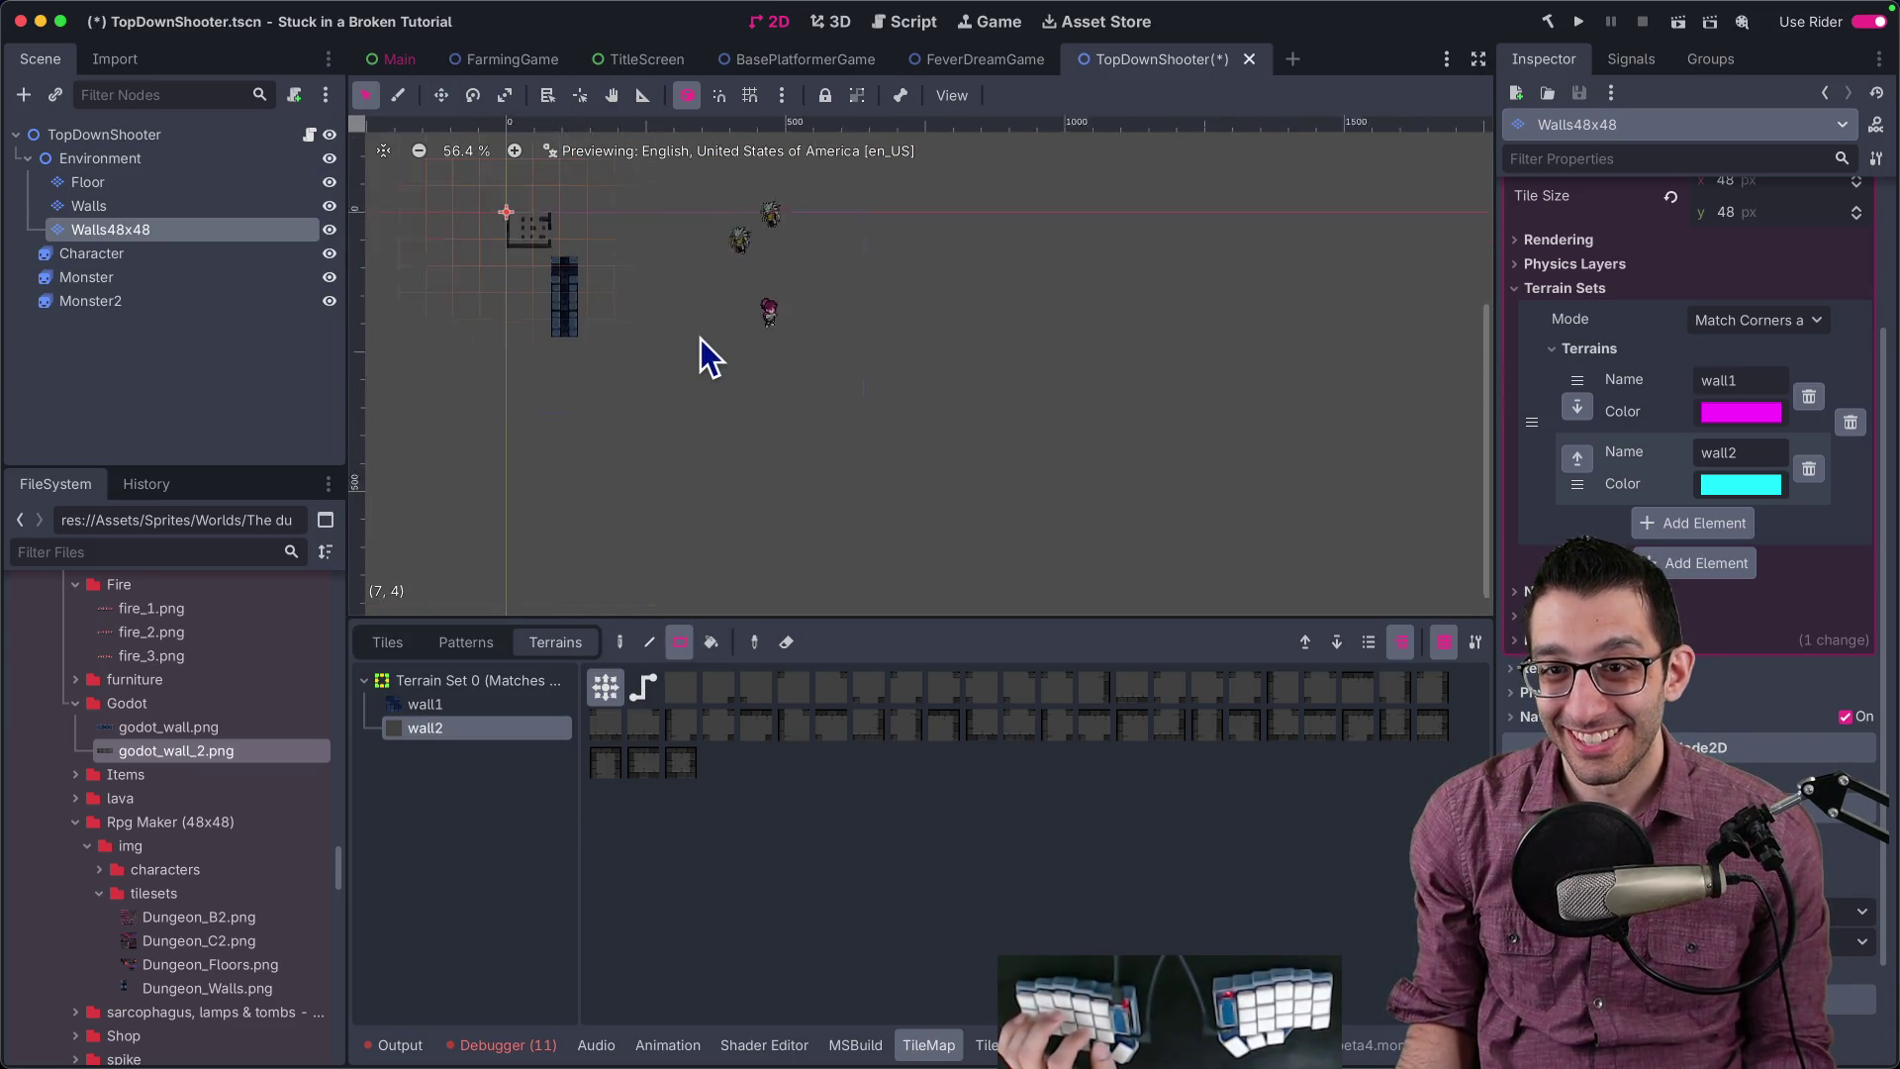
Step: Hide the Walls layer and draw a rectangular wall2 room on Walls48x48
left_click(76, 208)
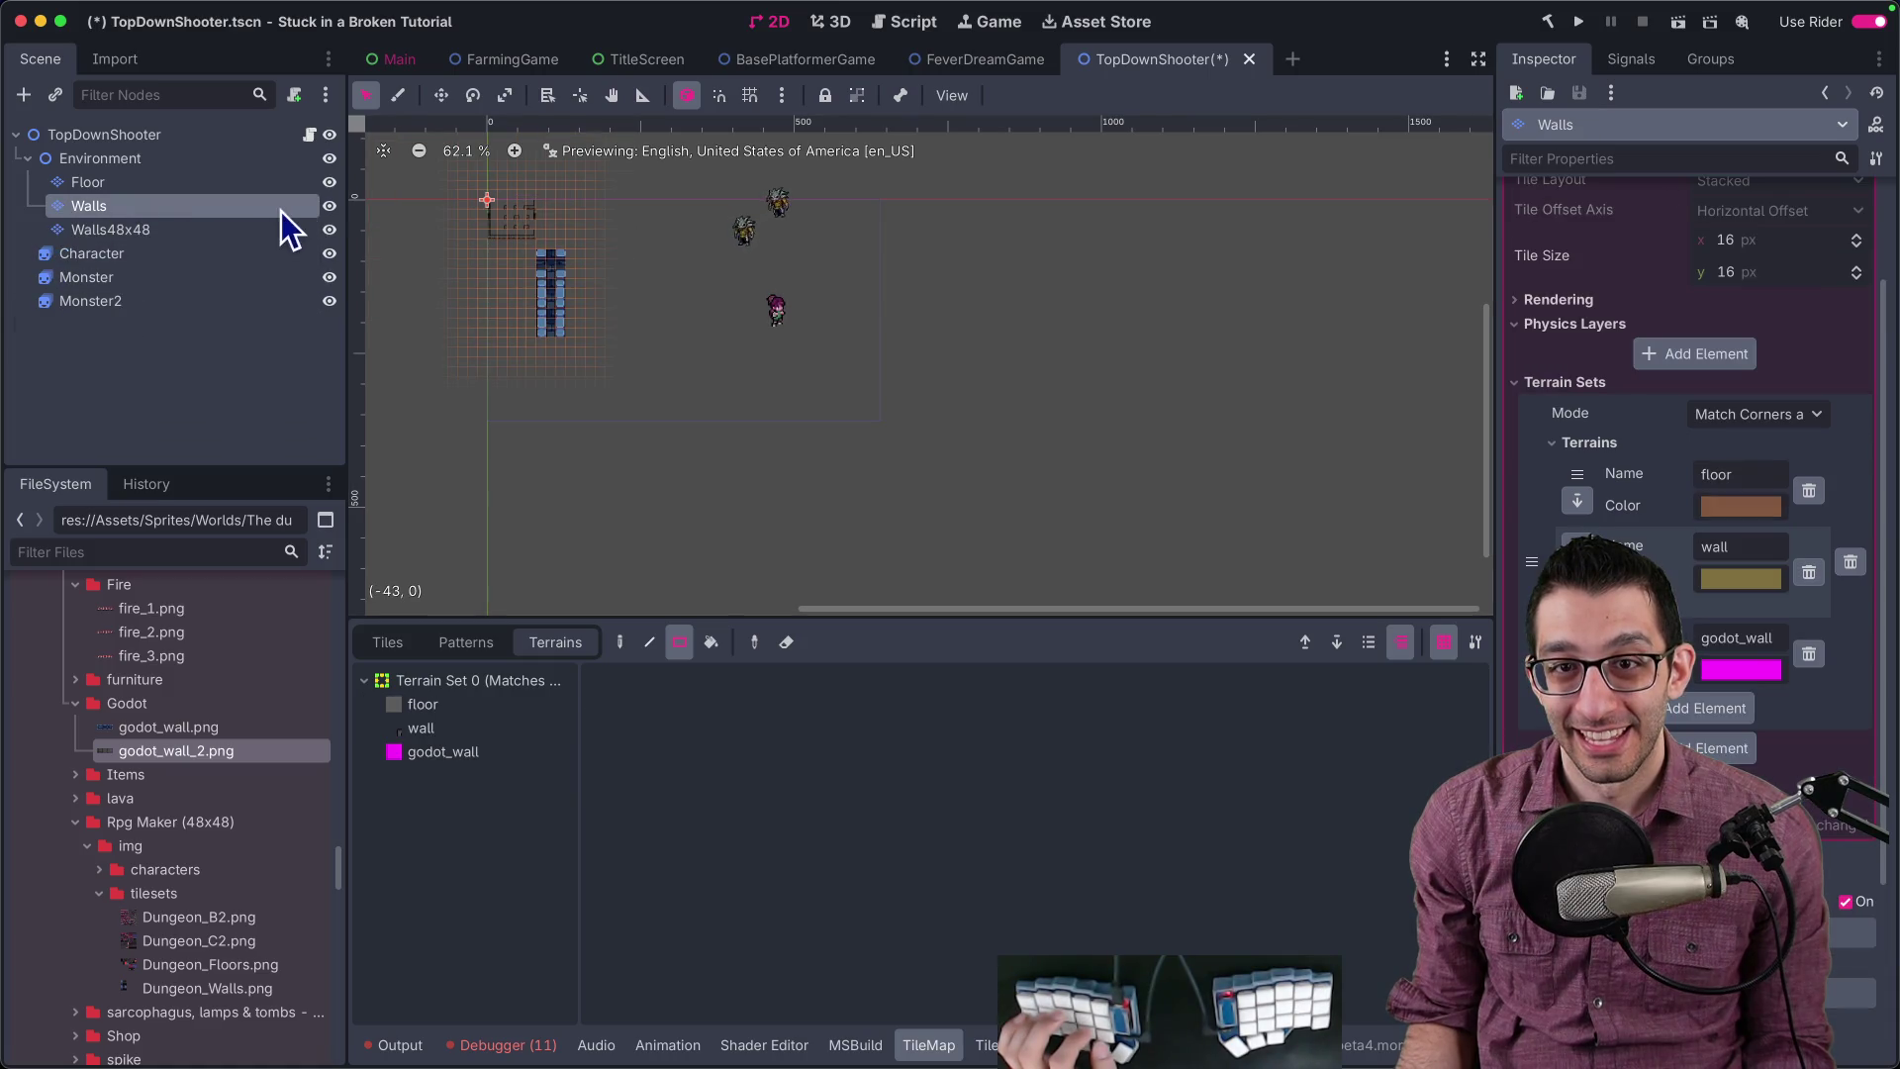
left_click(330, 206)
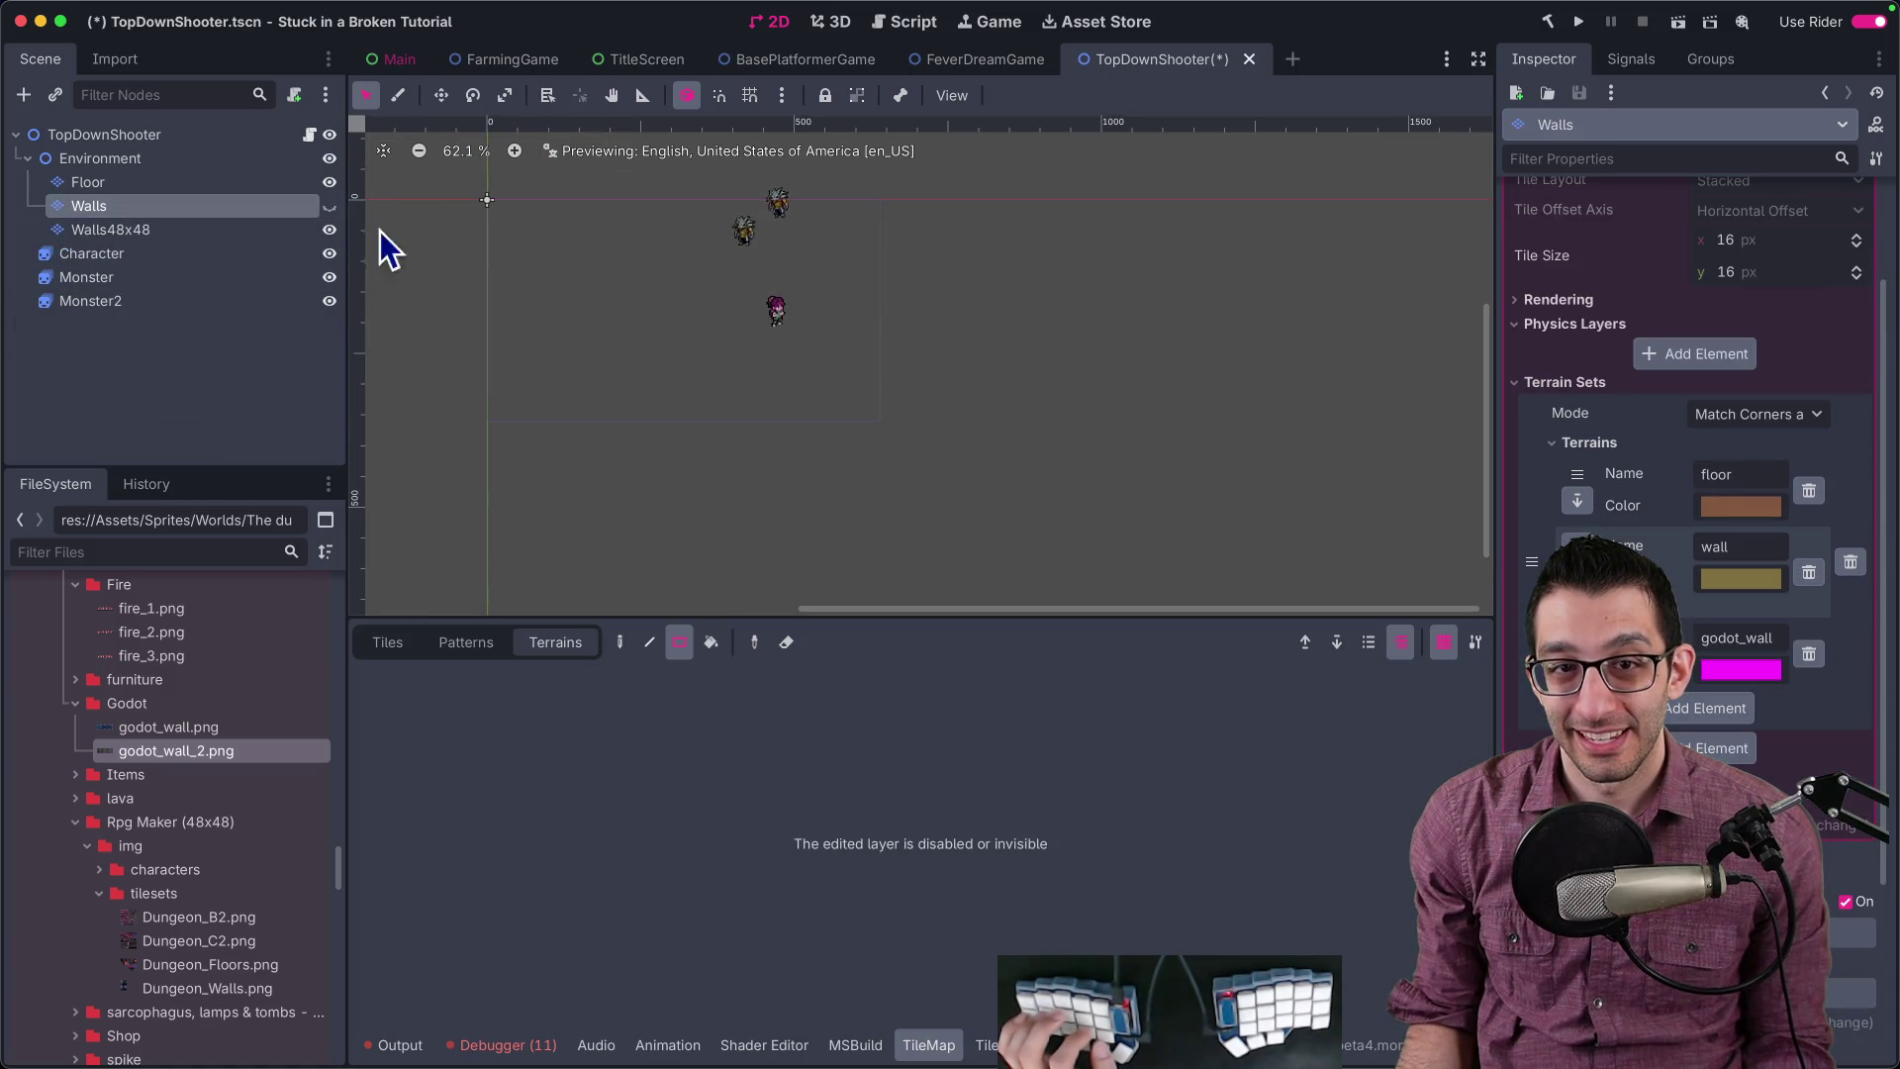
left_click(471, 247)
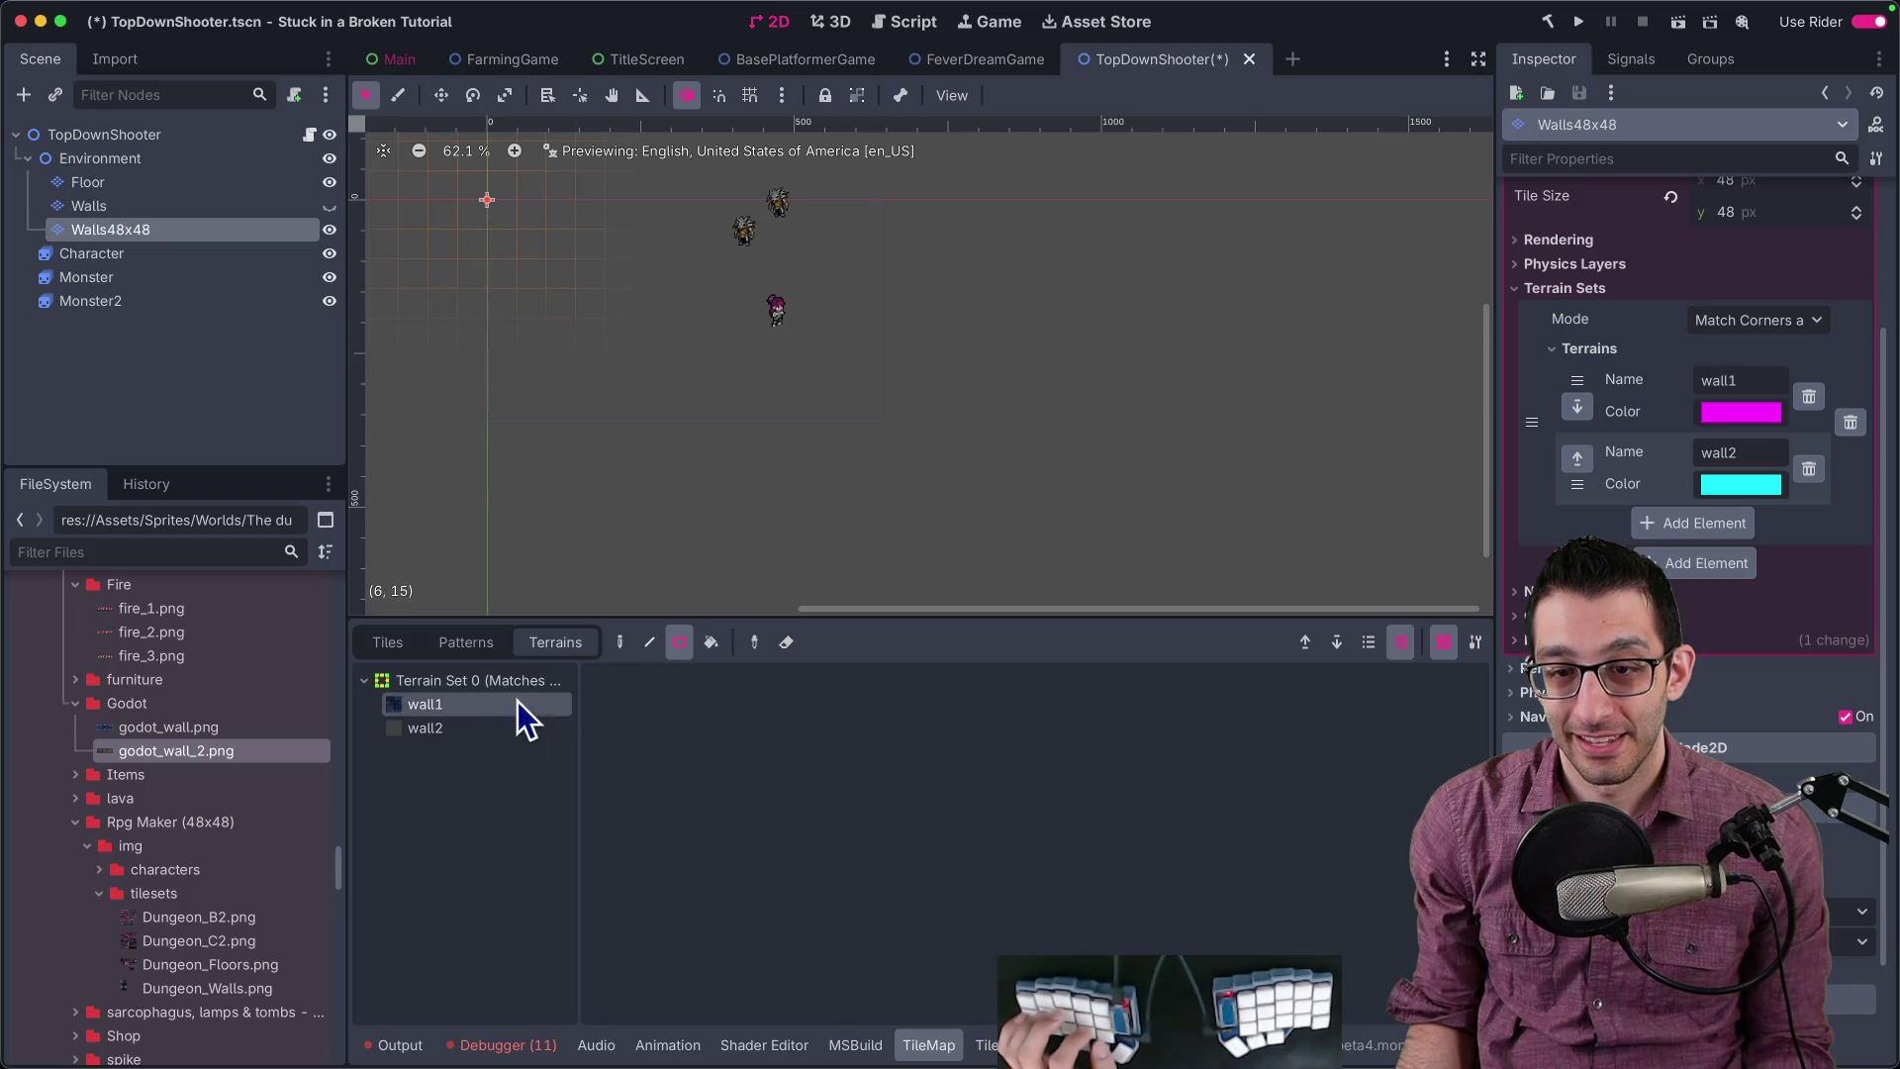
left_click(465, 728)
left_click_drag(518, 260, 709, 400)
Step: Paint a stepped wall2 corridor off the room with freehand terrain painting
scroll(764, 435, "up", 2)
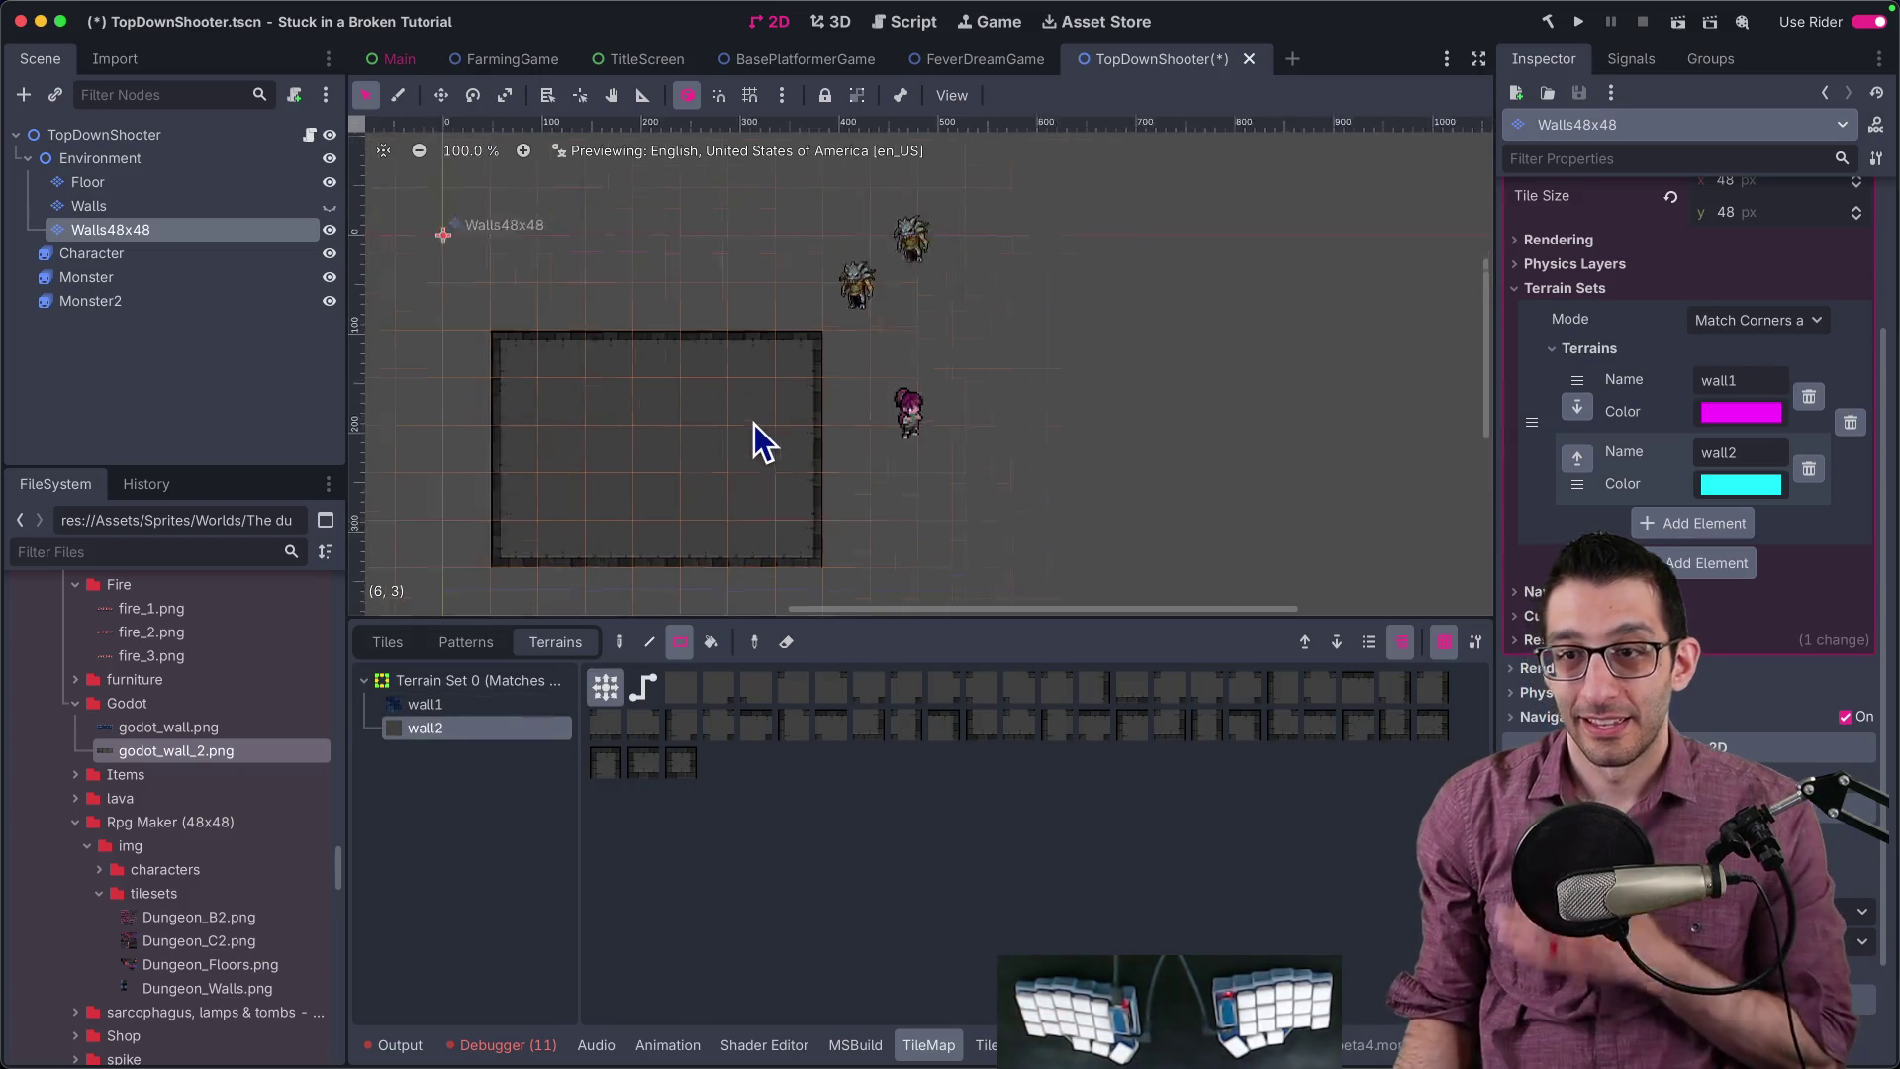
scroll(754, 424, "up", 2)
scroll(670, 360, "down", 2)
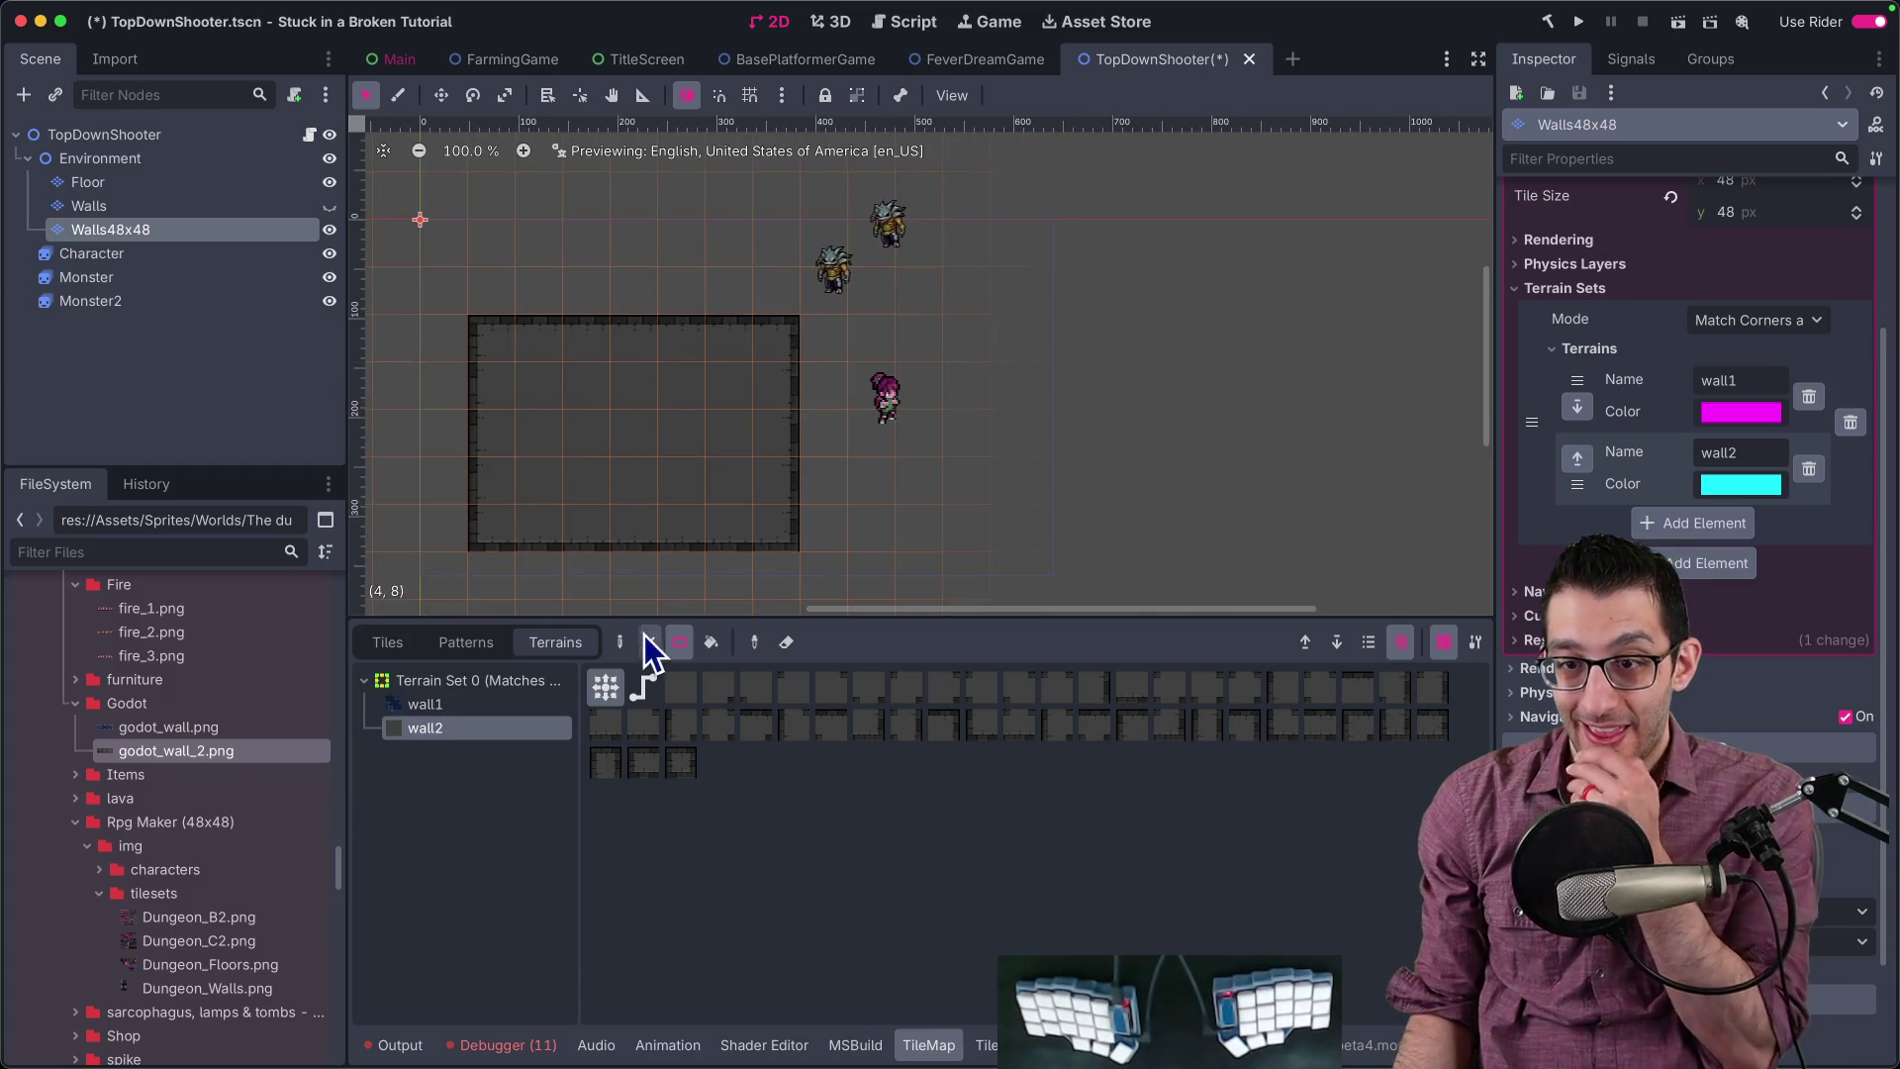
key("d")
mouse_move(801, 396)
left_mouse_down()
mouse_move(1137, 395)
mouse_move(1056, 436)
mouse_move(817, 480)
mouse_move(924, 439)
mouse_move(1018, 476)
mouse_move(1168, 490)
mouse_move(1273, 438)
mouse_move(1009, 178)
mouse_move(1076, 307)
mouse_move(1069, 280)
mouse_move(1082, 373)
mouse_move(1119, 276)
mouse_move(1181, 409)
left_mouse_up()
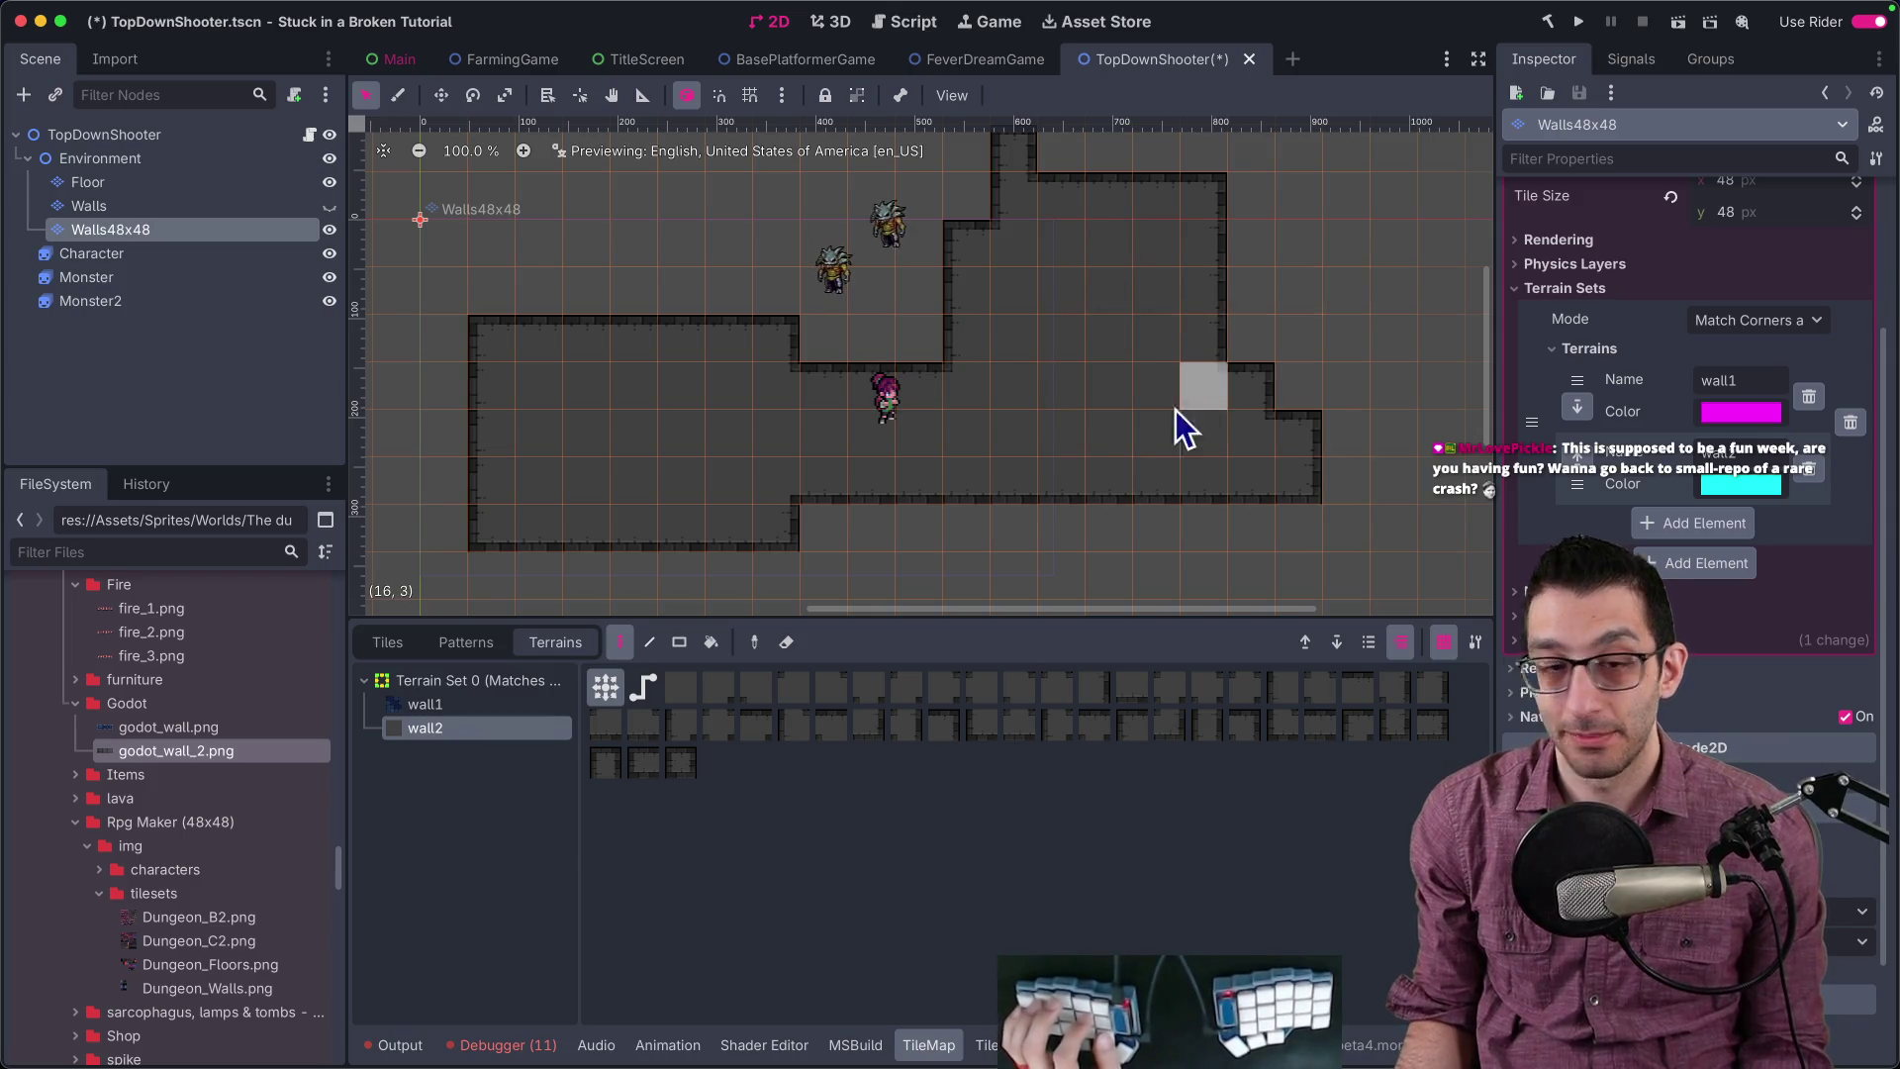
scroll(1108, 376, "down", 2)
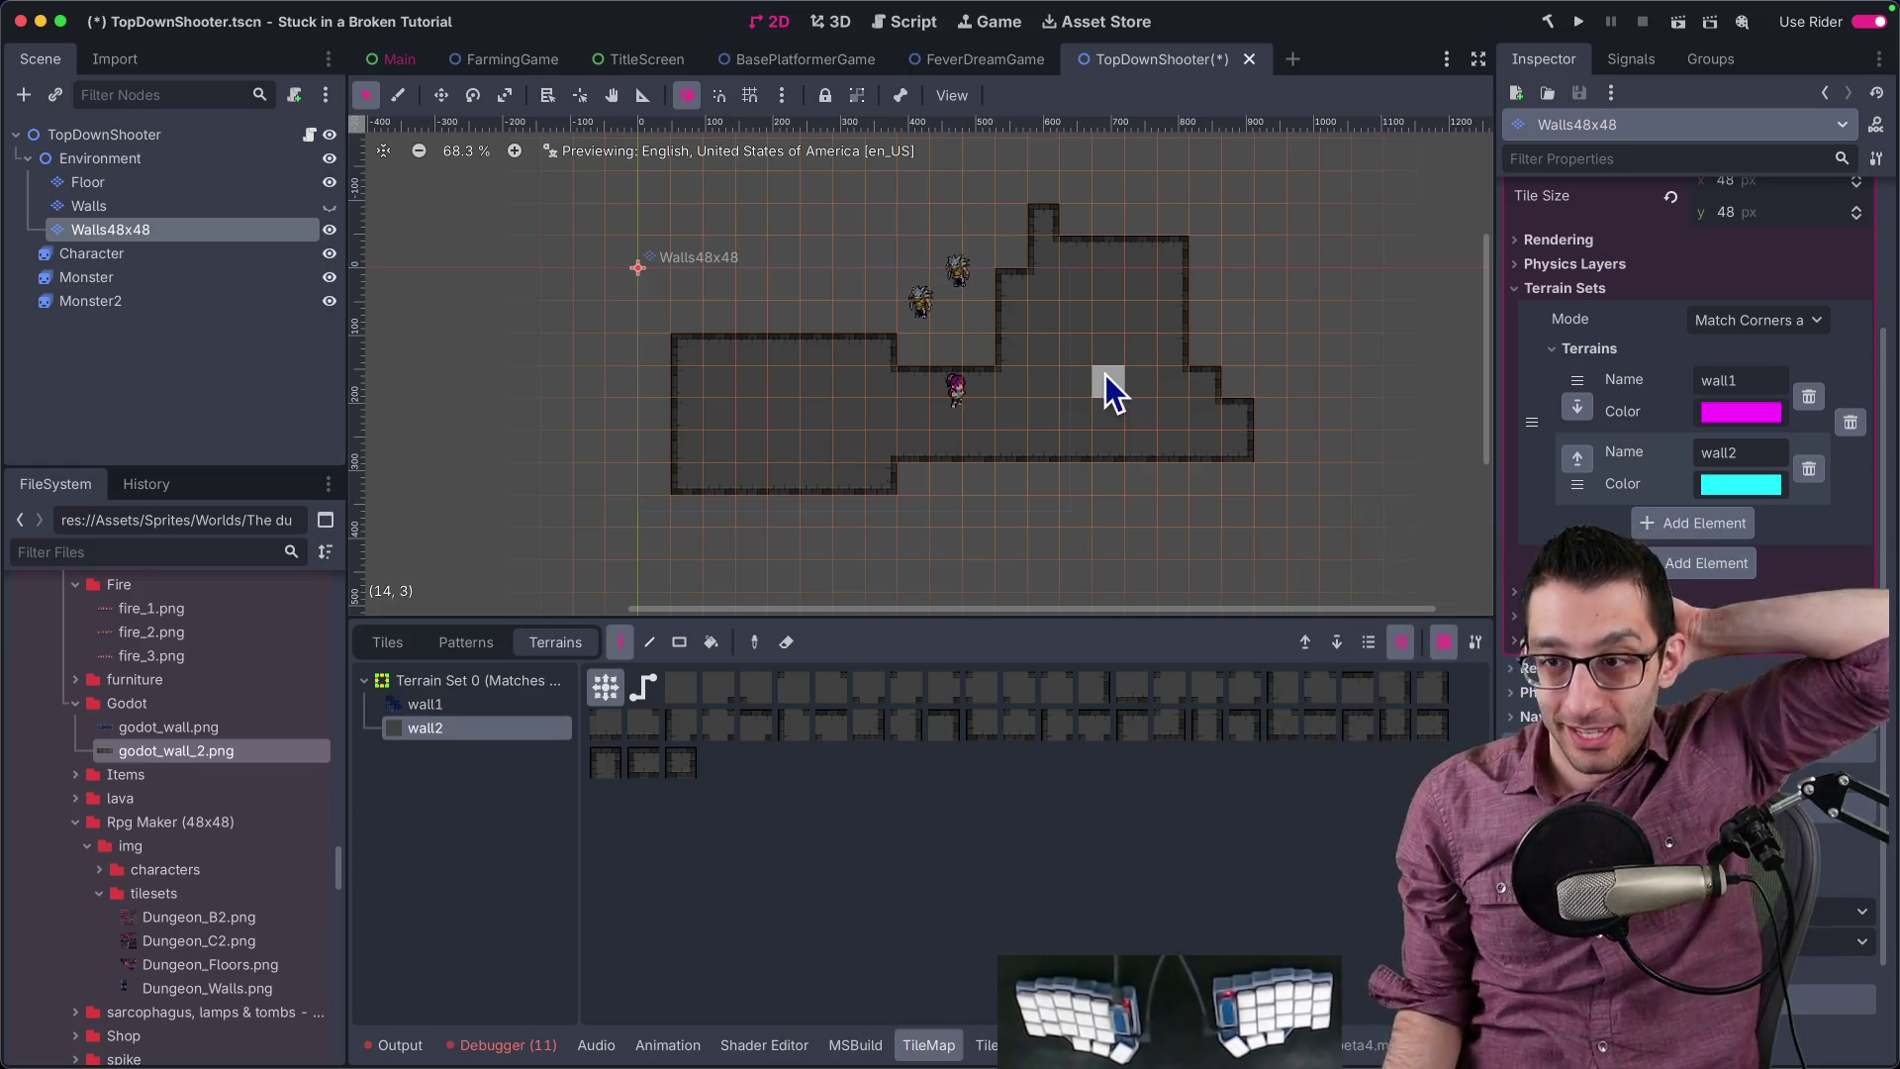
scroll(1106, 374, "up", 3)
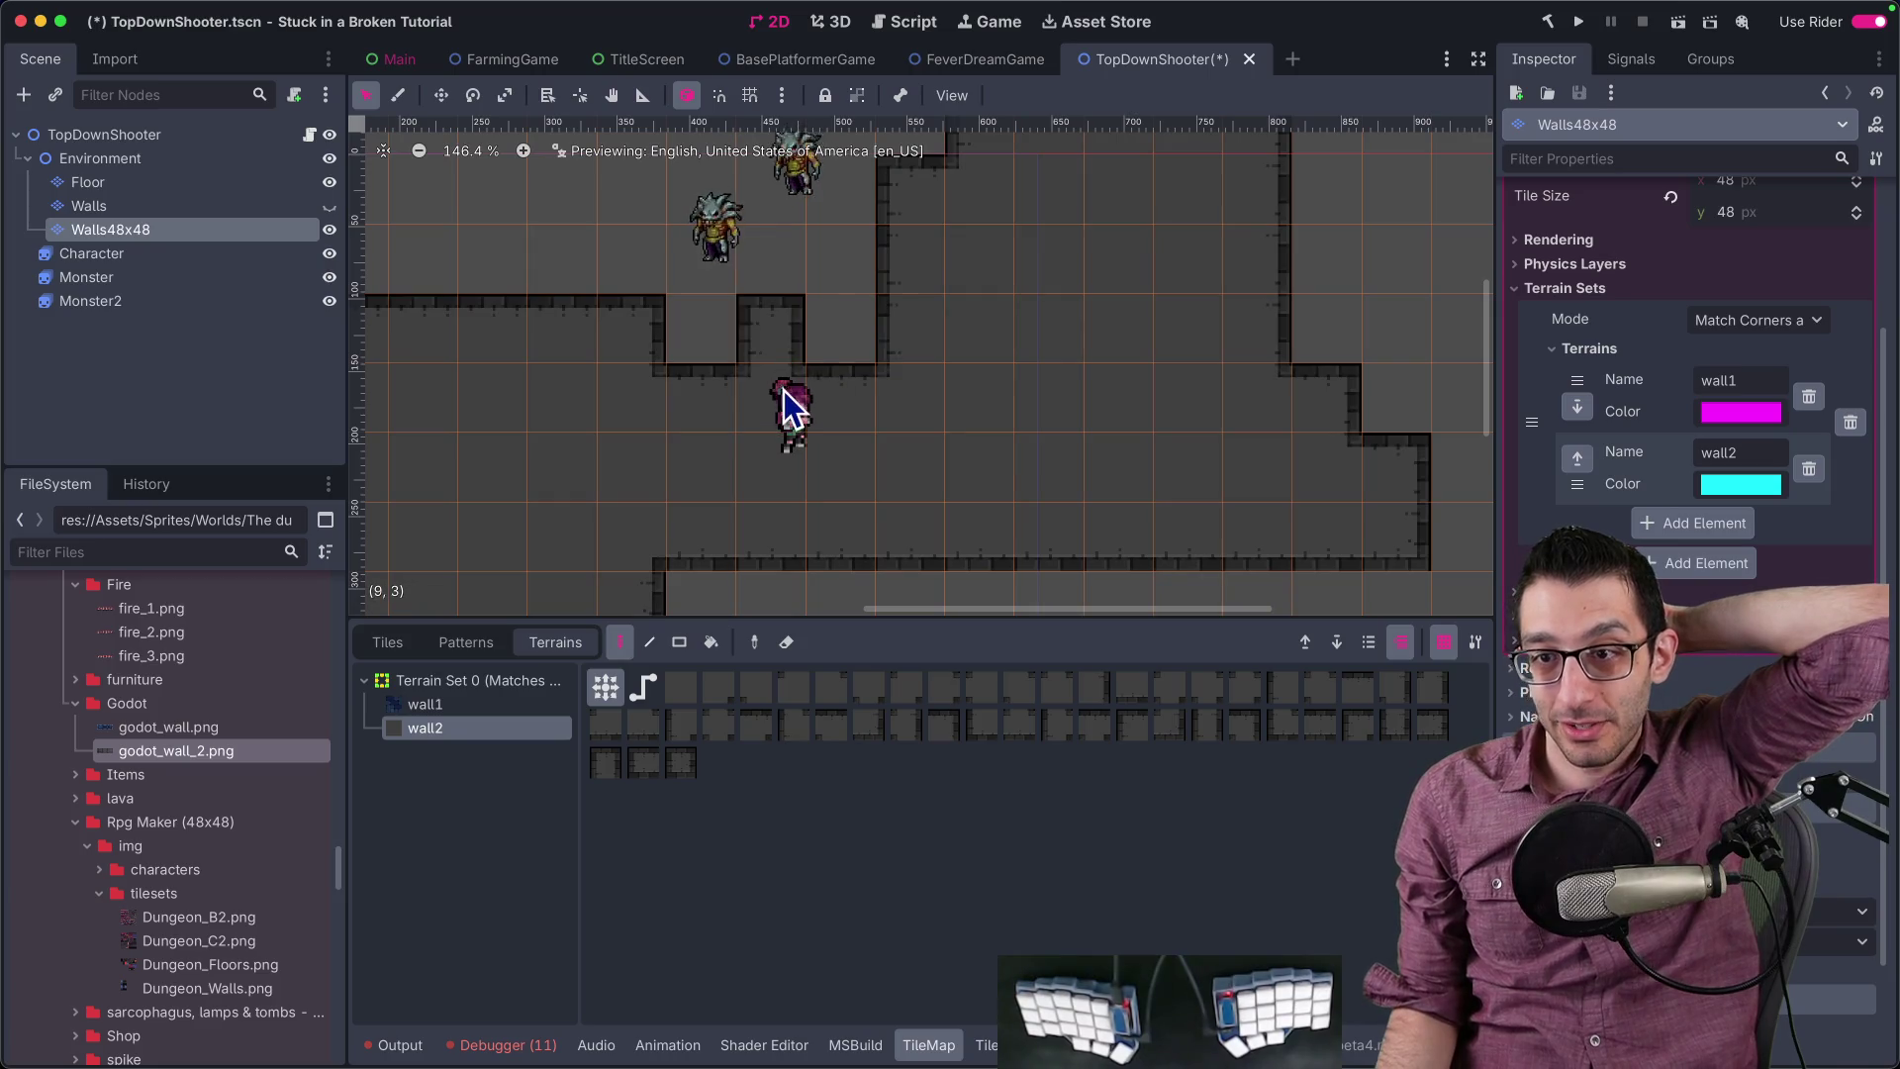
scroll(882, 365, "down", 3)
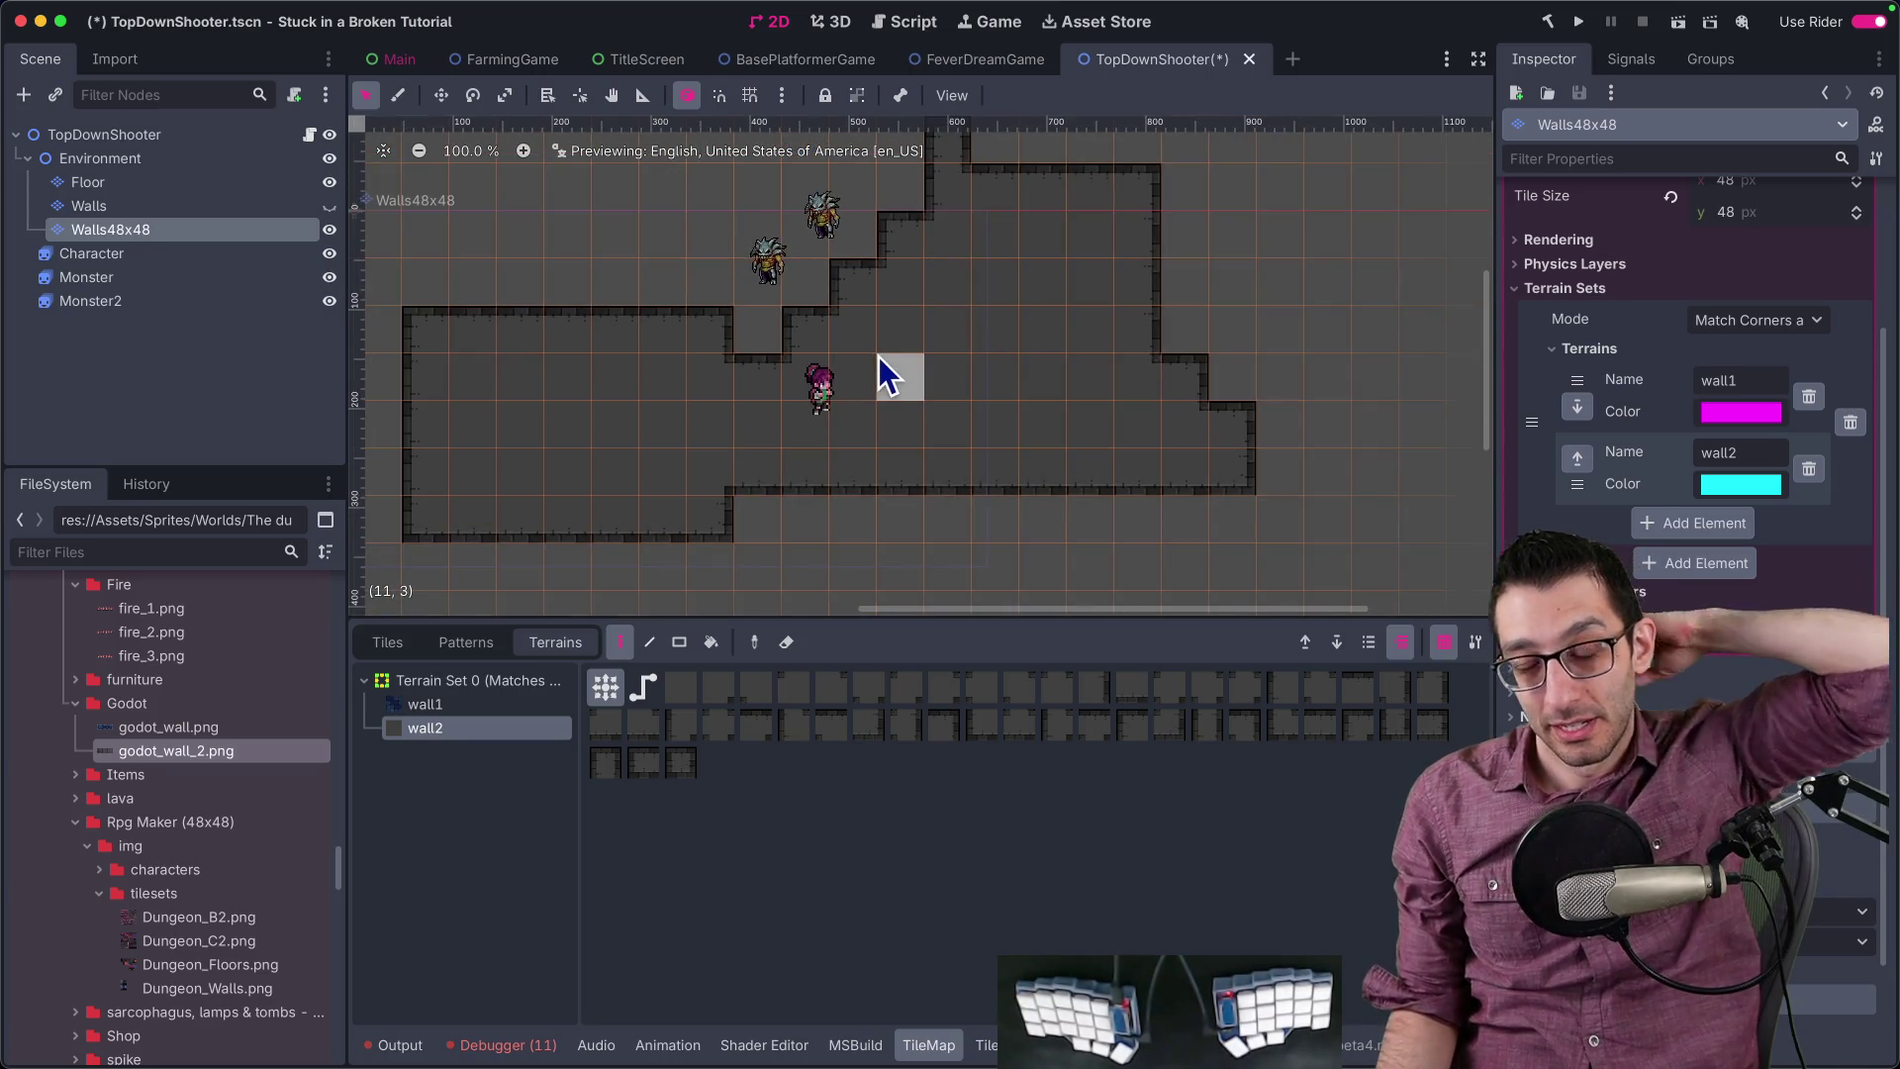
Step: Move the Walls48x48 layer above Walls under Environment in the scene tree
scroll(877, 369, "up", 2)
scroll(877, 369, "right", 1)
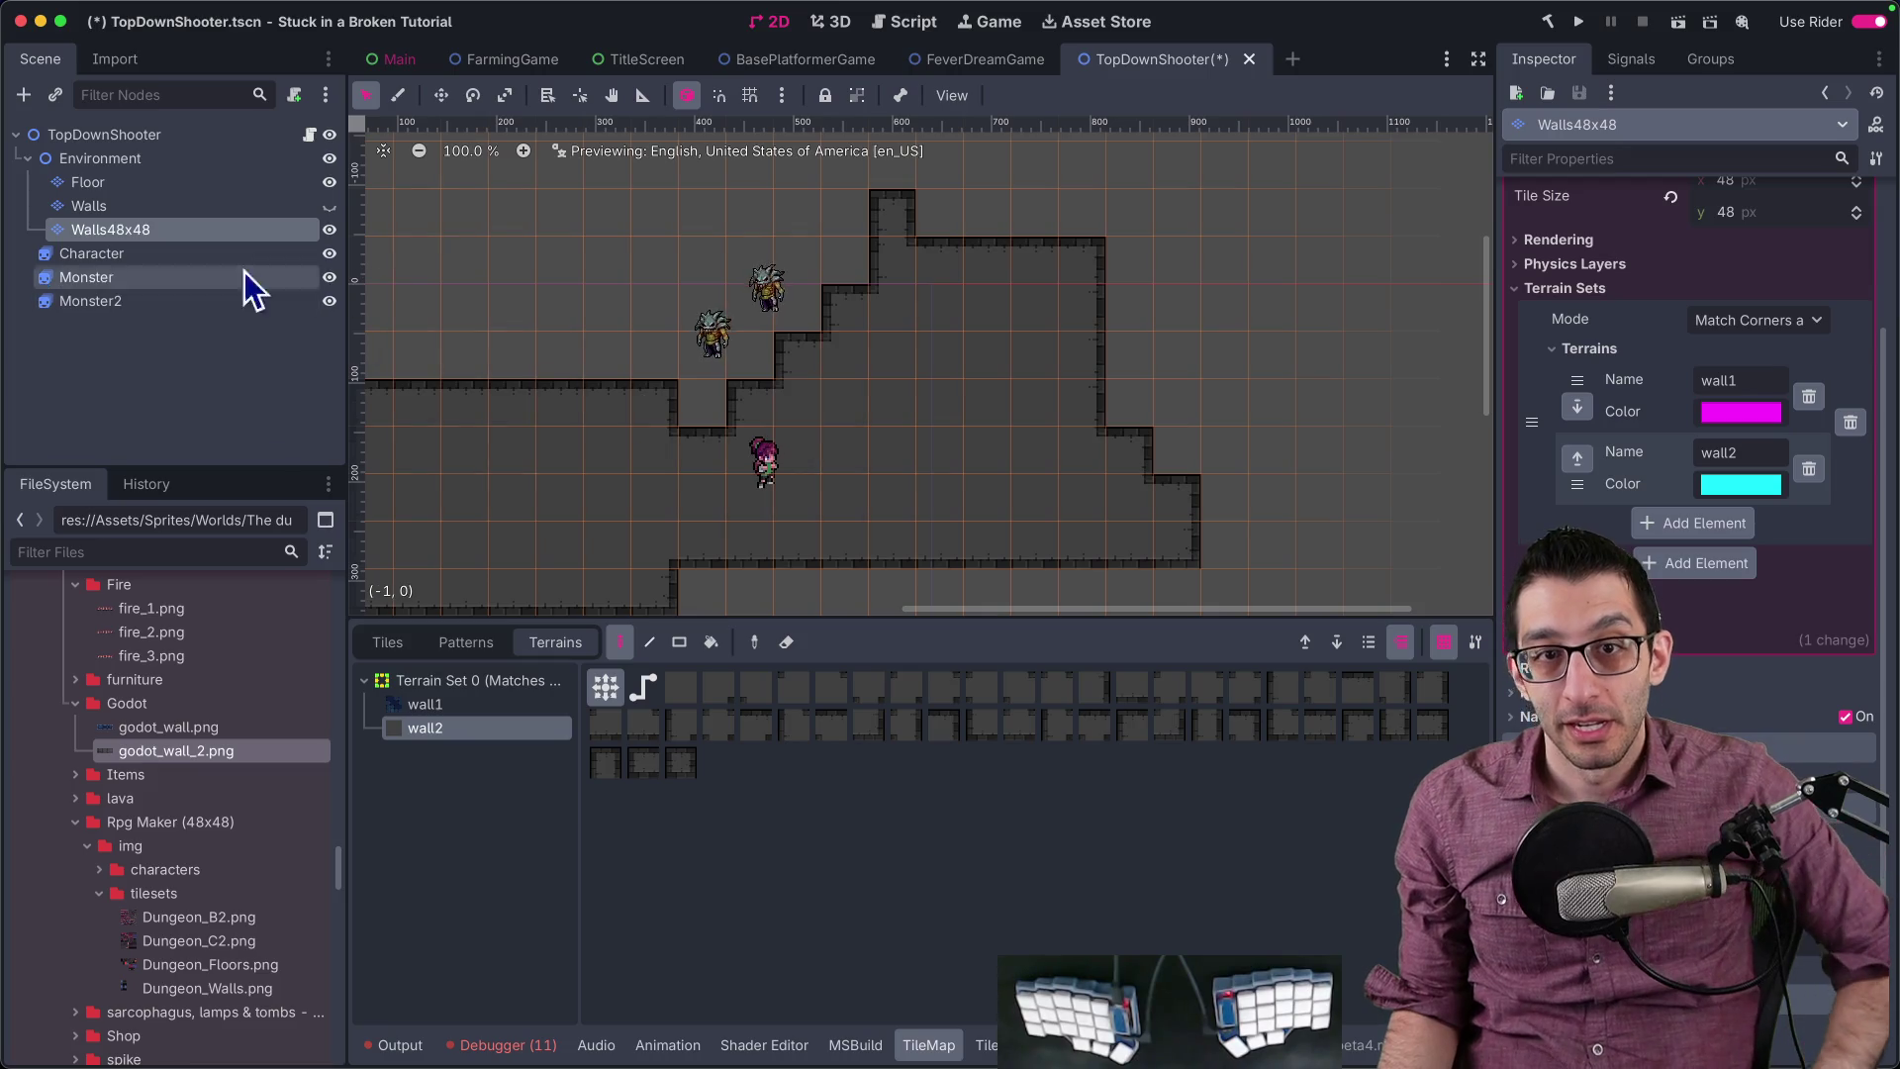
left_click(192, 208)
mouse_move(175, 224)
left_mouse_down()
mouse_move(149, 188)
mouse_move(155, 204)
left_mouse_up()
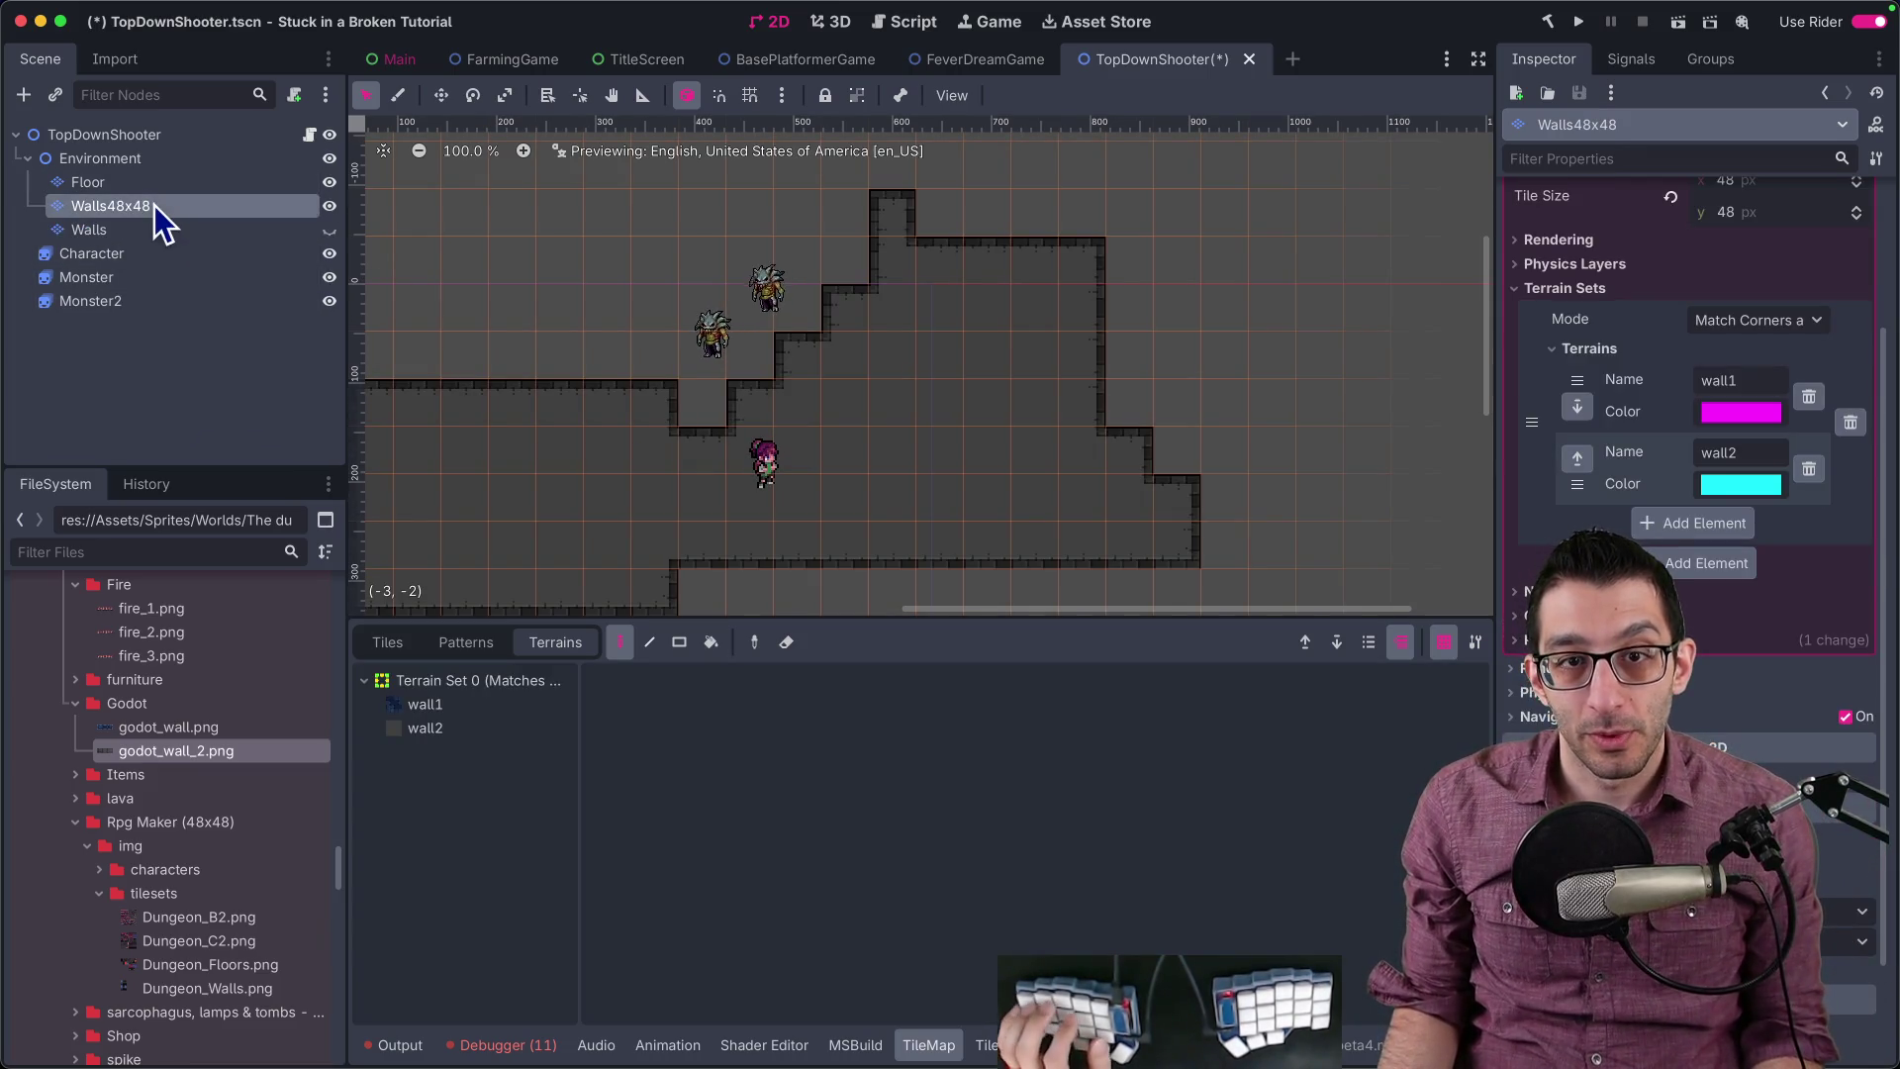
Step: Reselect the Walls layer and bring up its TileSet editor
scroll(761, 313, "down", 2)
scroll(762, 313, "left", 1)
scroll(762, 313, "down", 1)
scroll(762, 312, "left", 1)
left_click(138, 230)
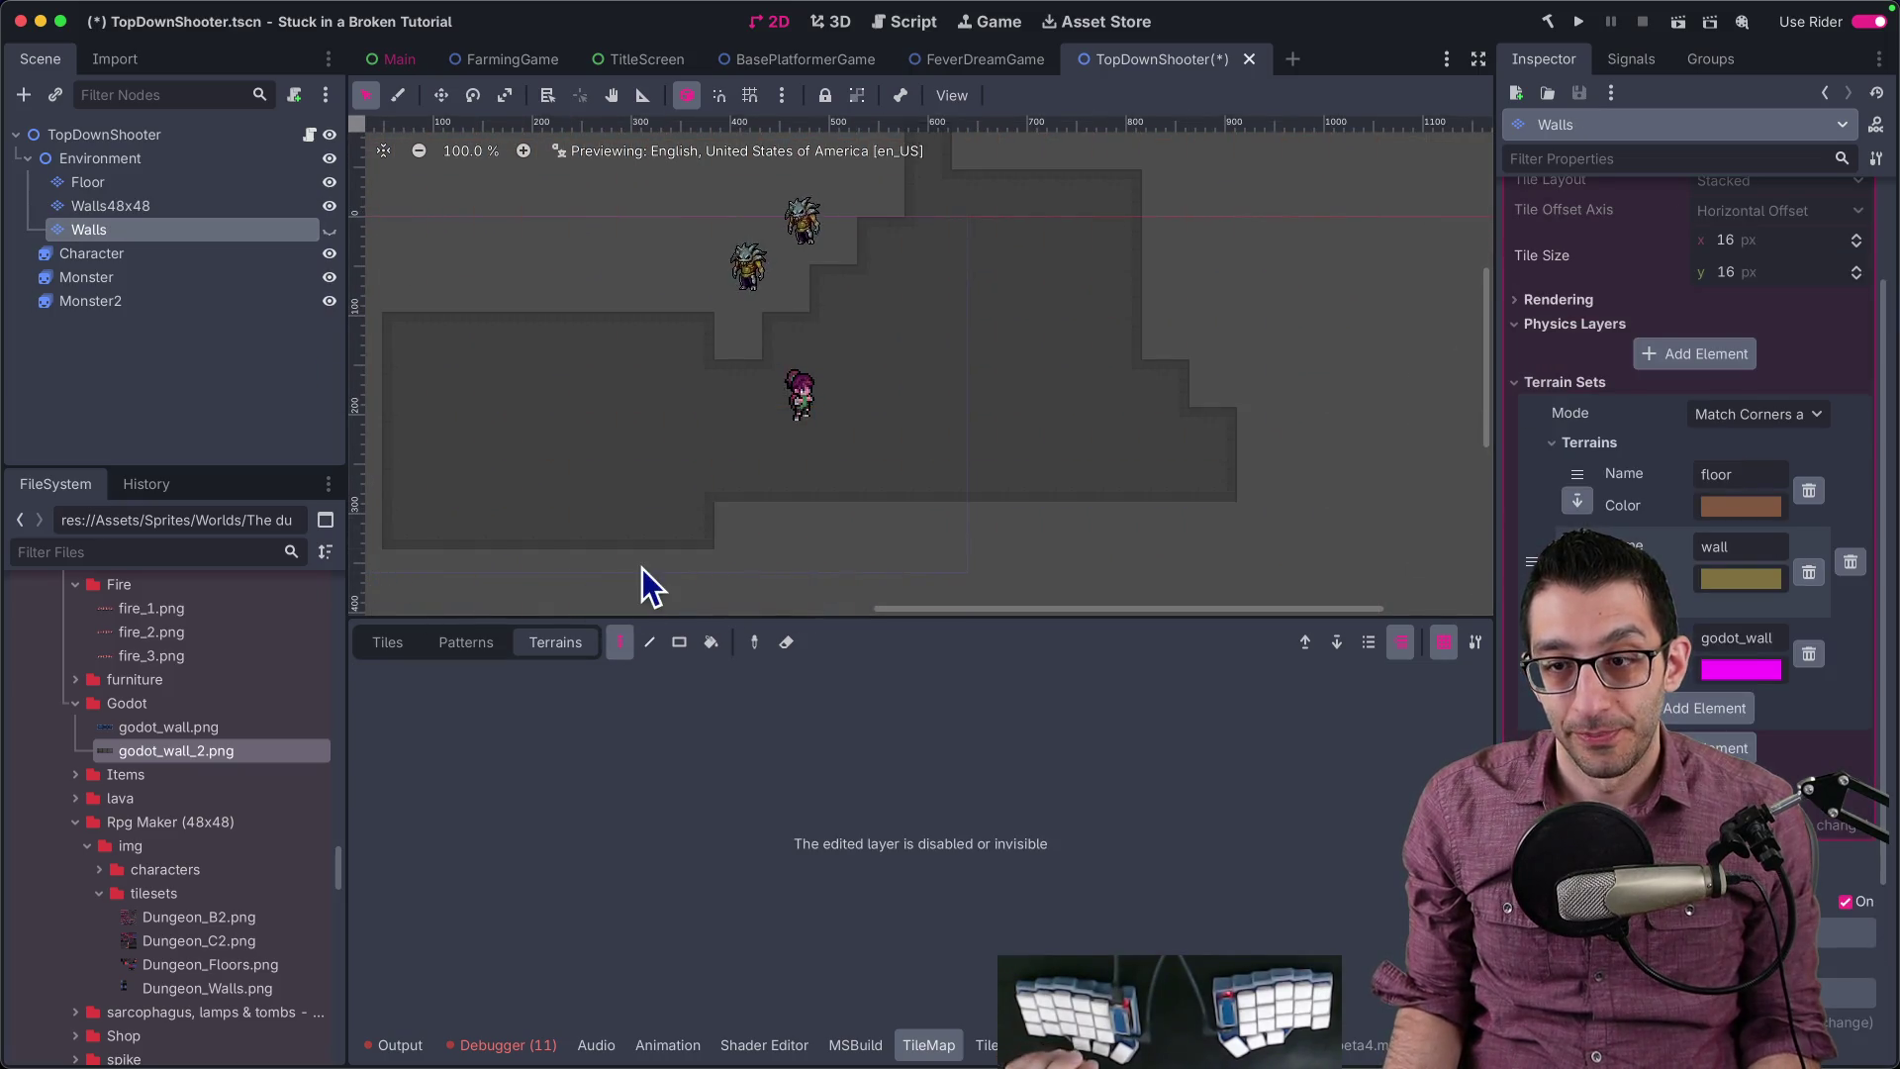
scroll(639, 592, "down", 4)
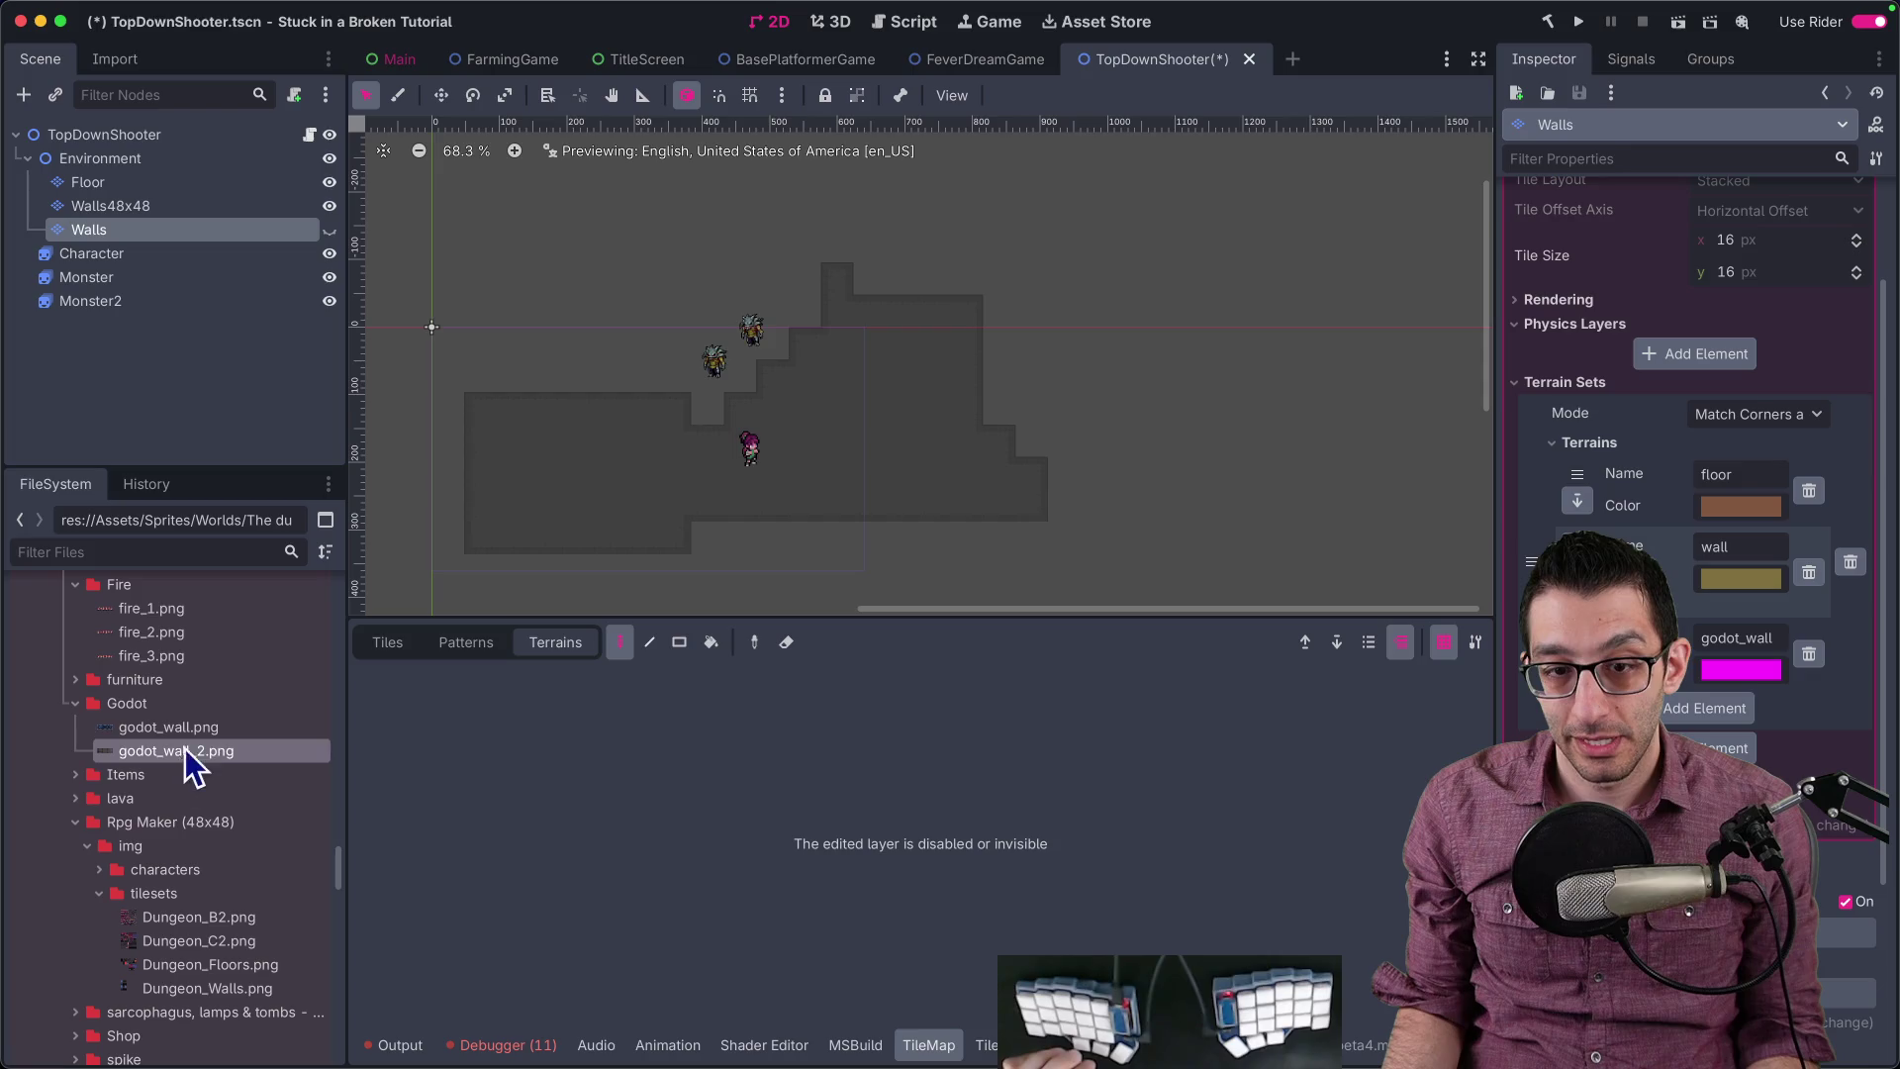
left_click(440, 645)
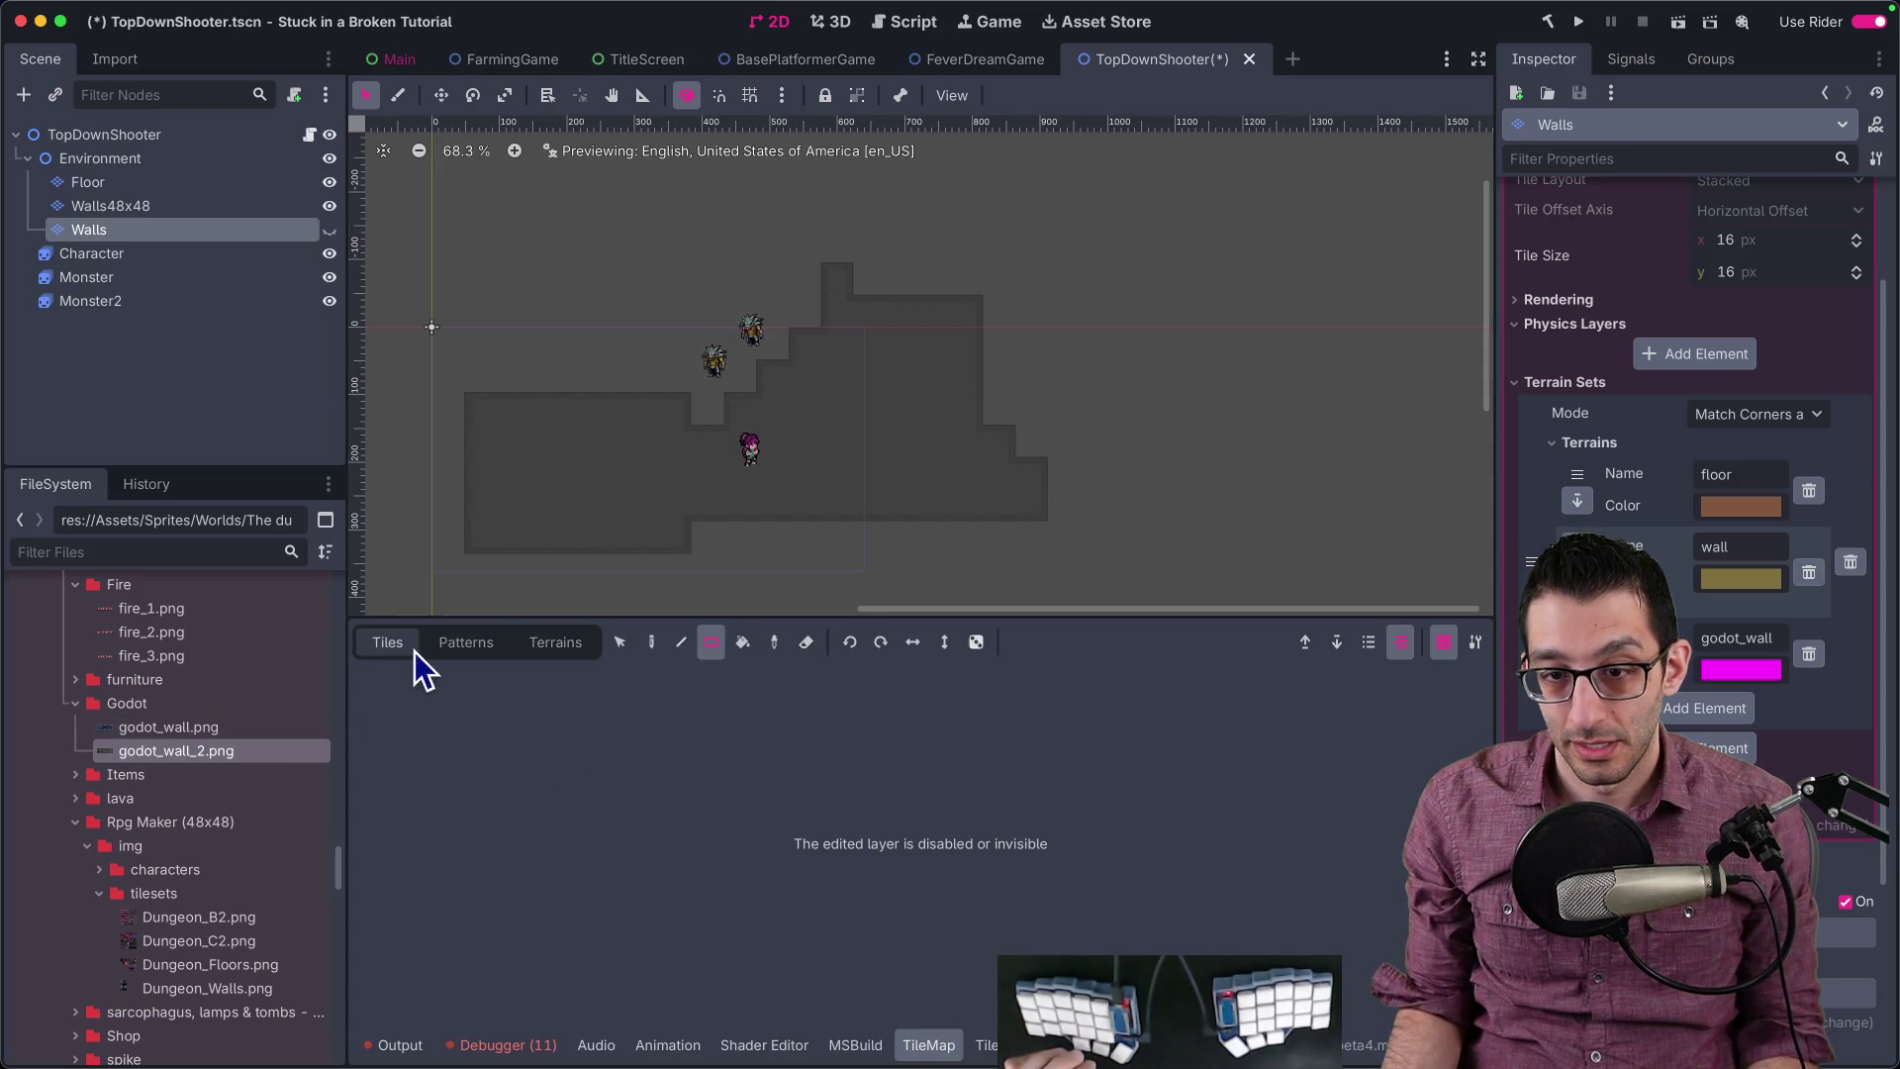
left_click(981, 1043)
Step: Delete the Dungeon tile source so only the All_Spritesheet atlas remains
left_click(435, 574)
scroll(1157, 763, "up", 3)
scroll(1166, 729, "up", 2)
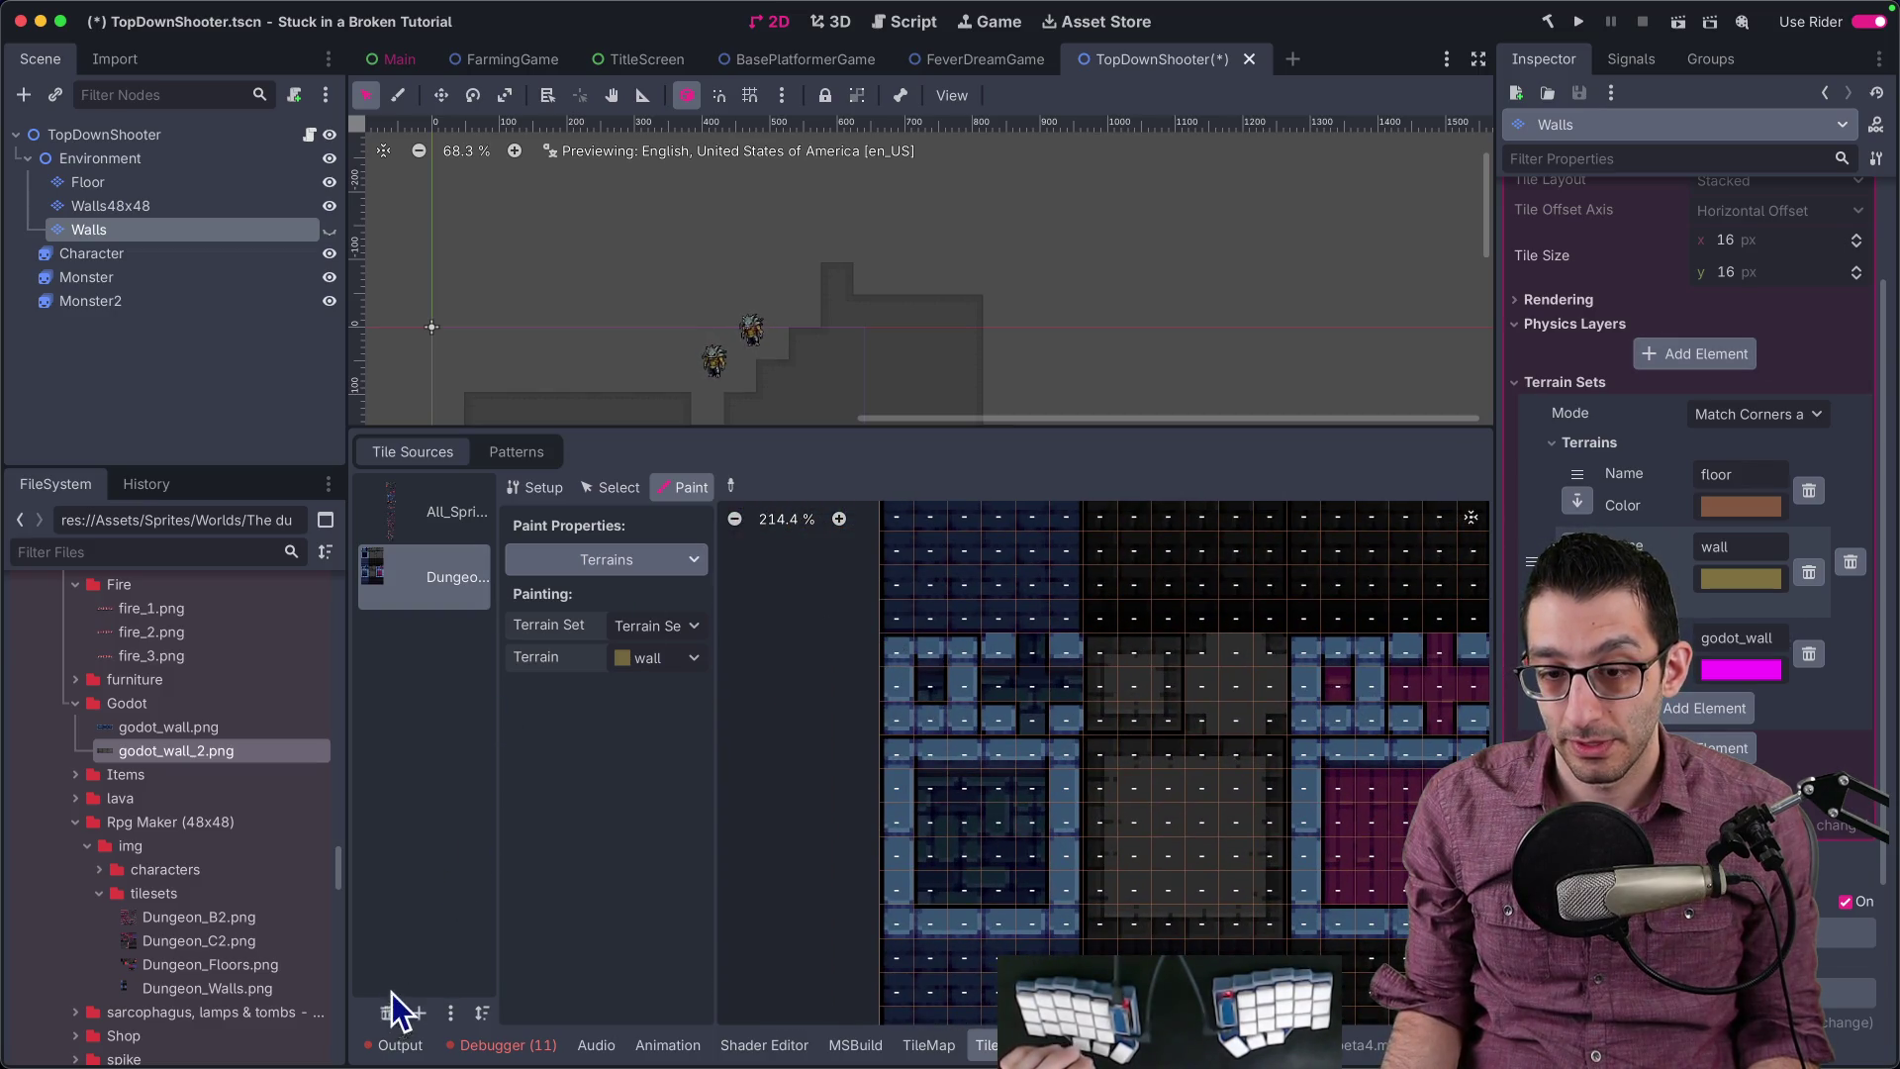
left_click(387, 1011)
scroll(1103, 645, "down", 5)
scroll(1878, 627, "down", 1)
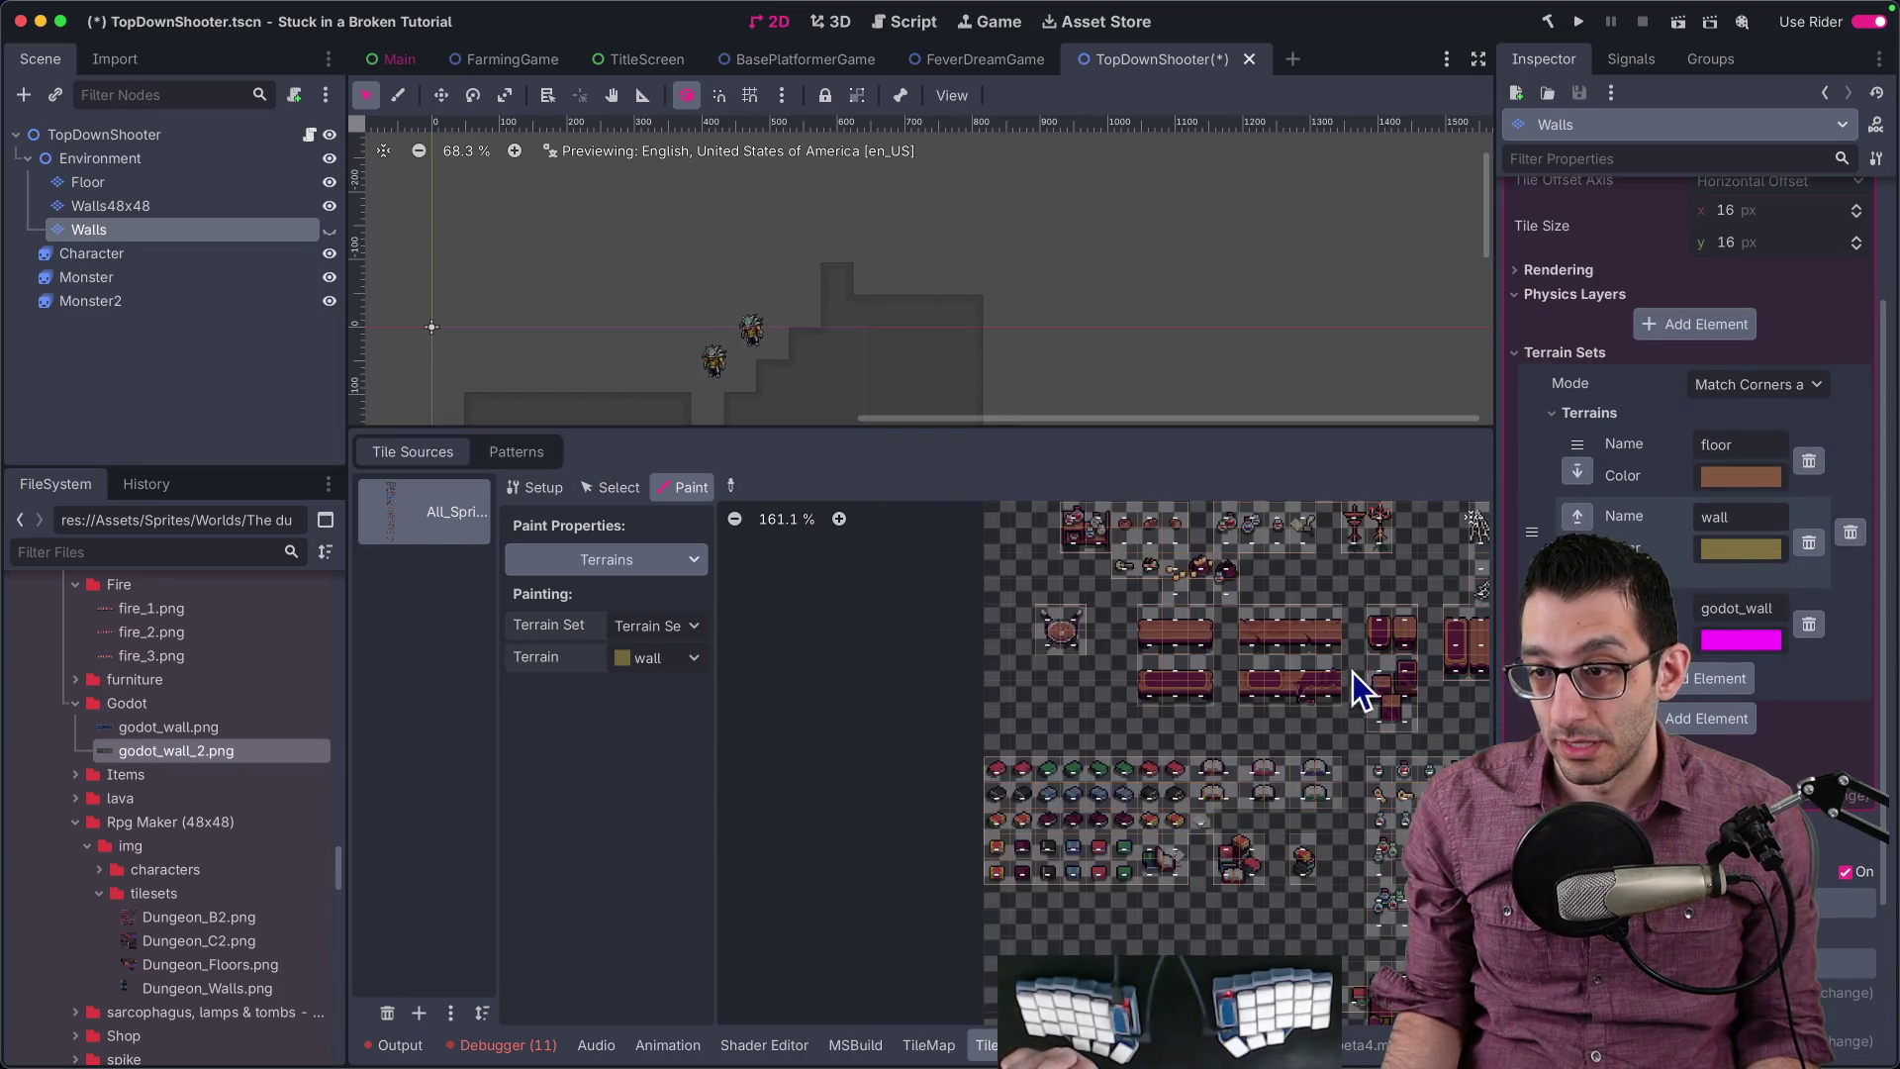
scroll(1195, 715, "down", 5)
scroll(1141, 741, "up", 5)
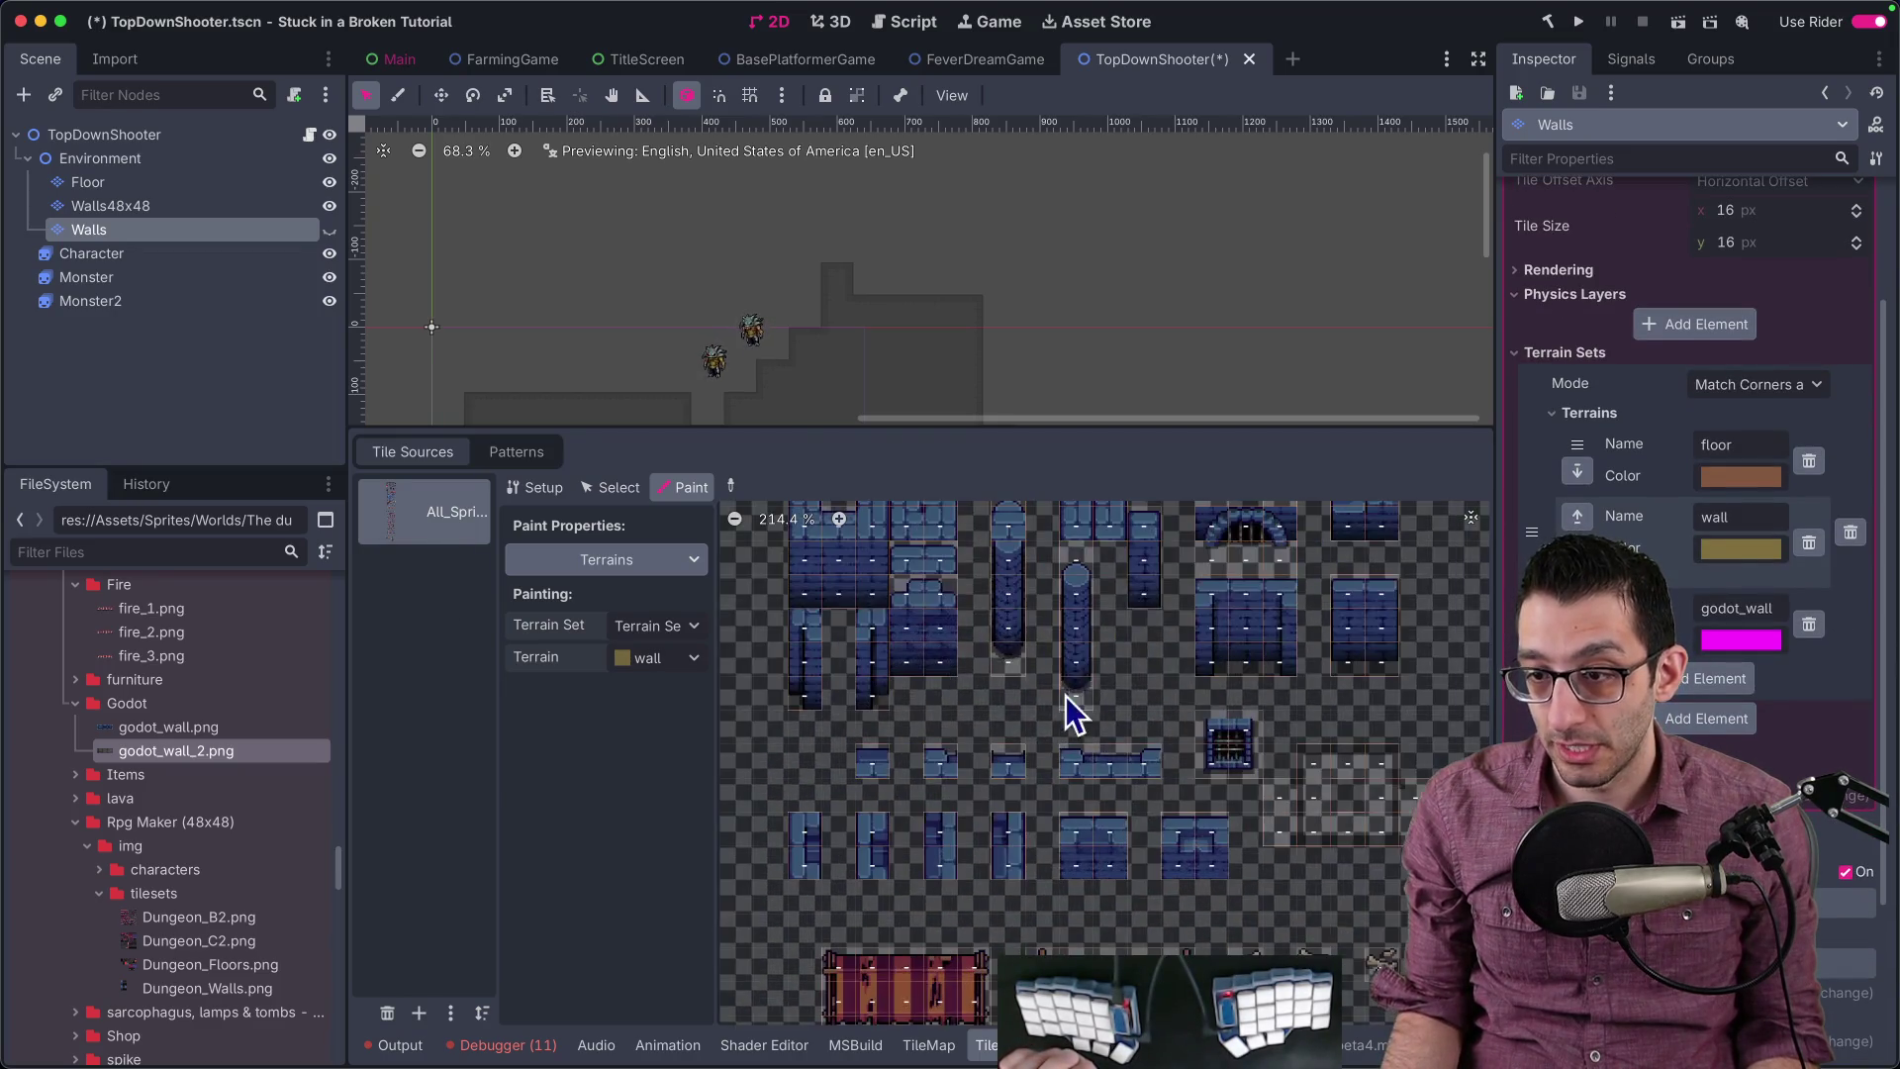
scroll(1089, 793, "down", 10)
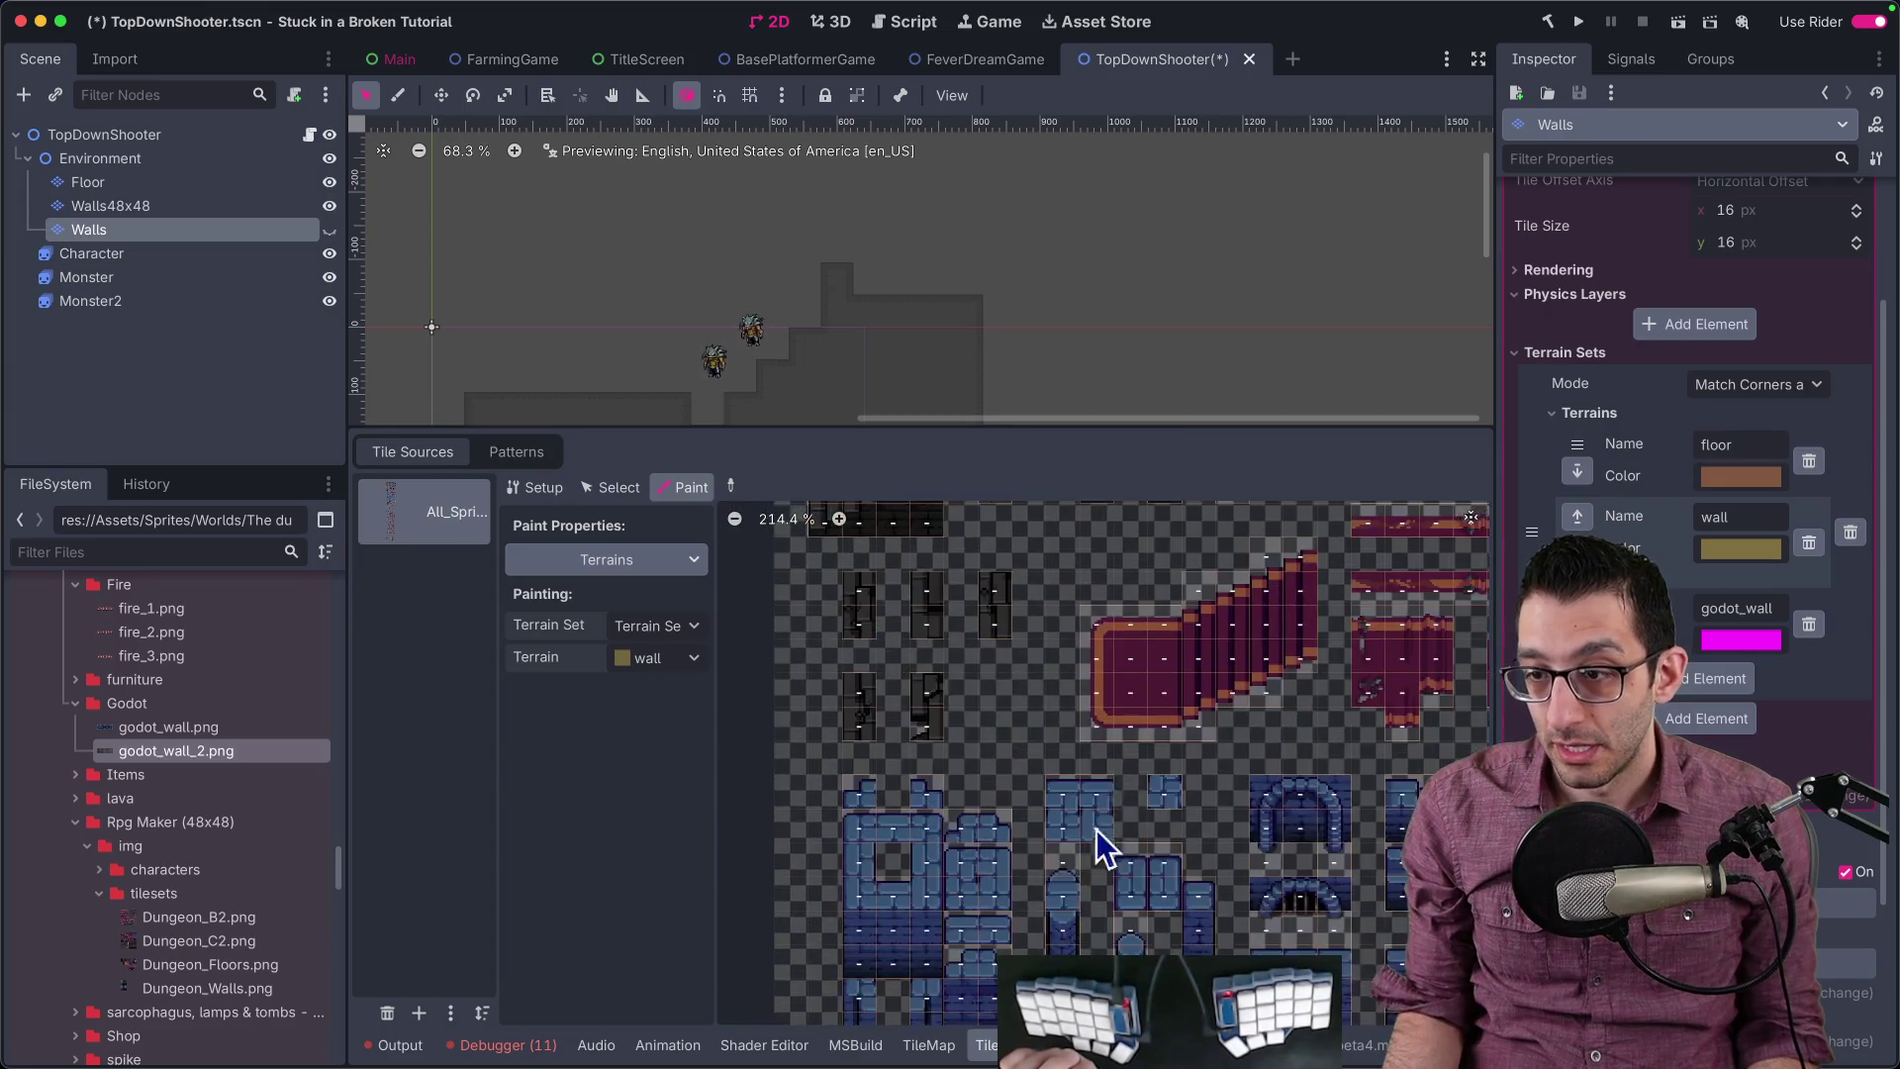
scroll(1038, 593, "up", 10)
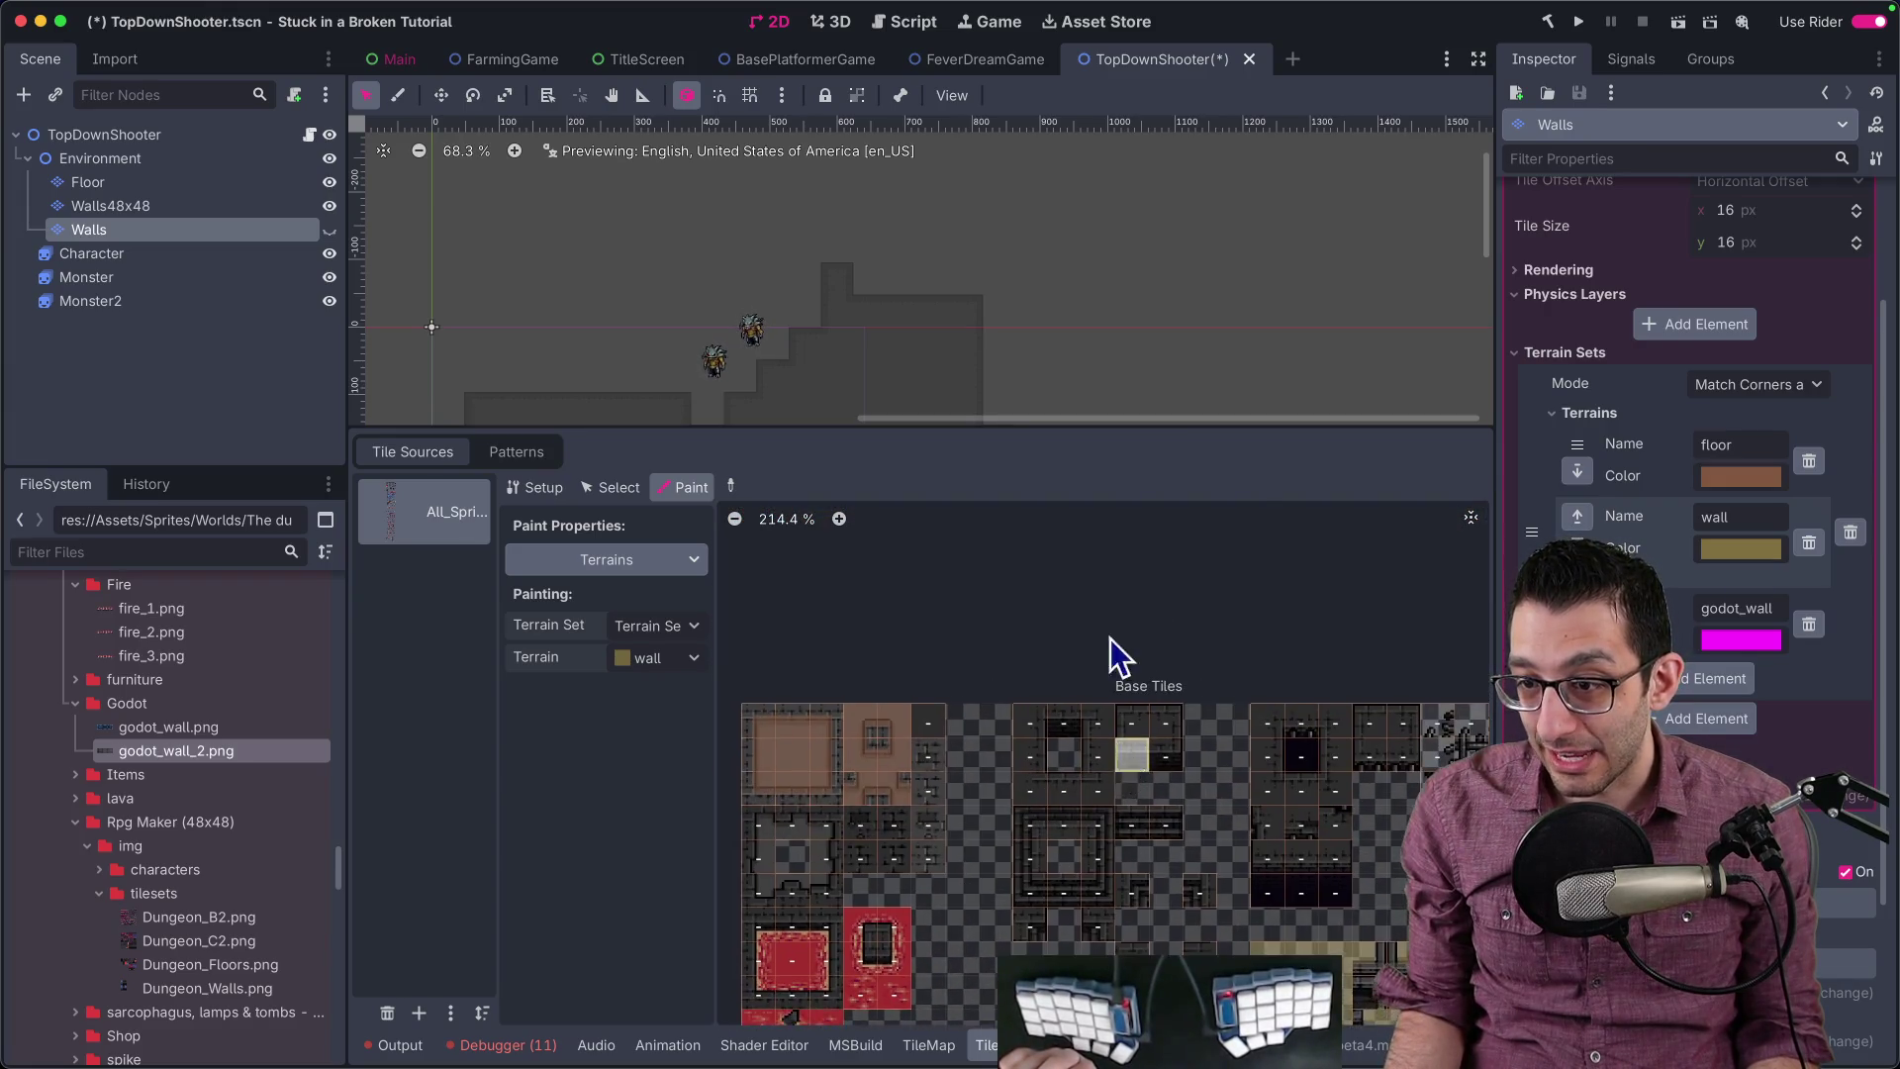
scroll(1110, 663, "down", 5)
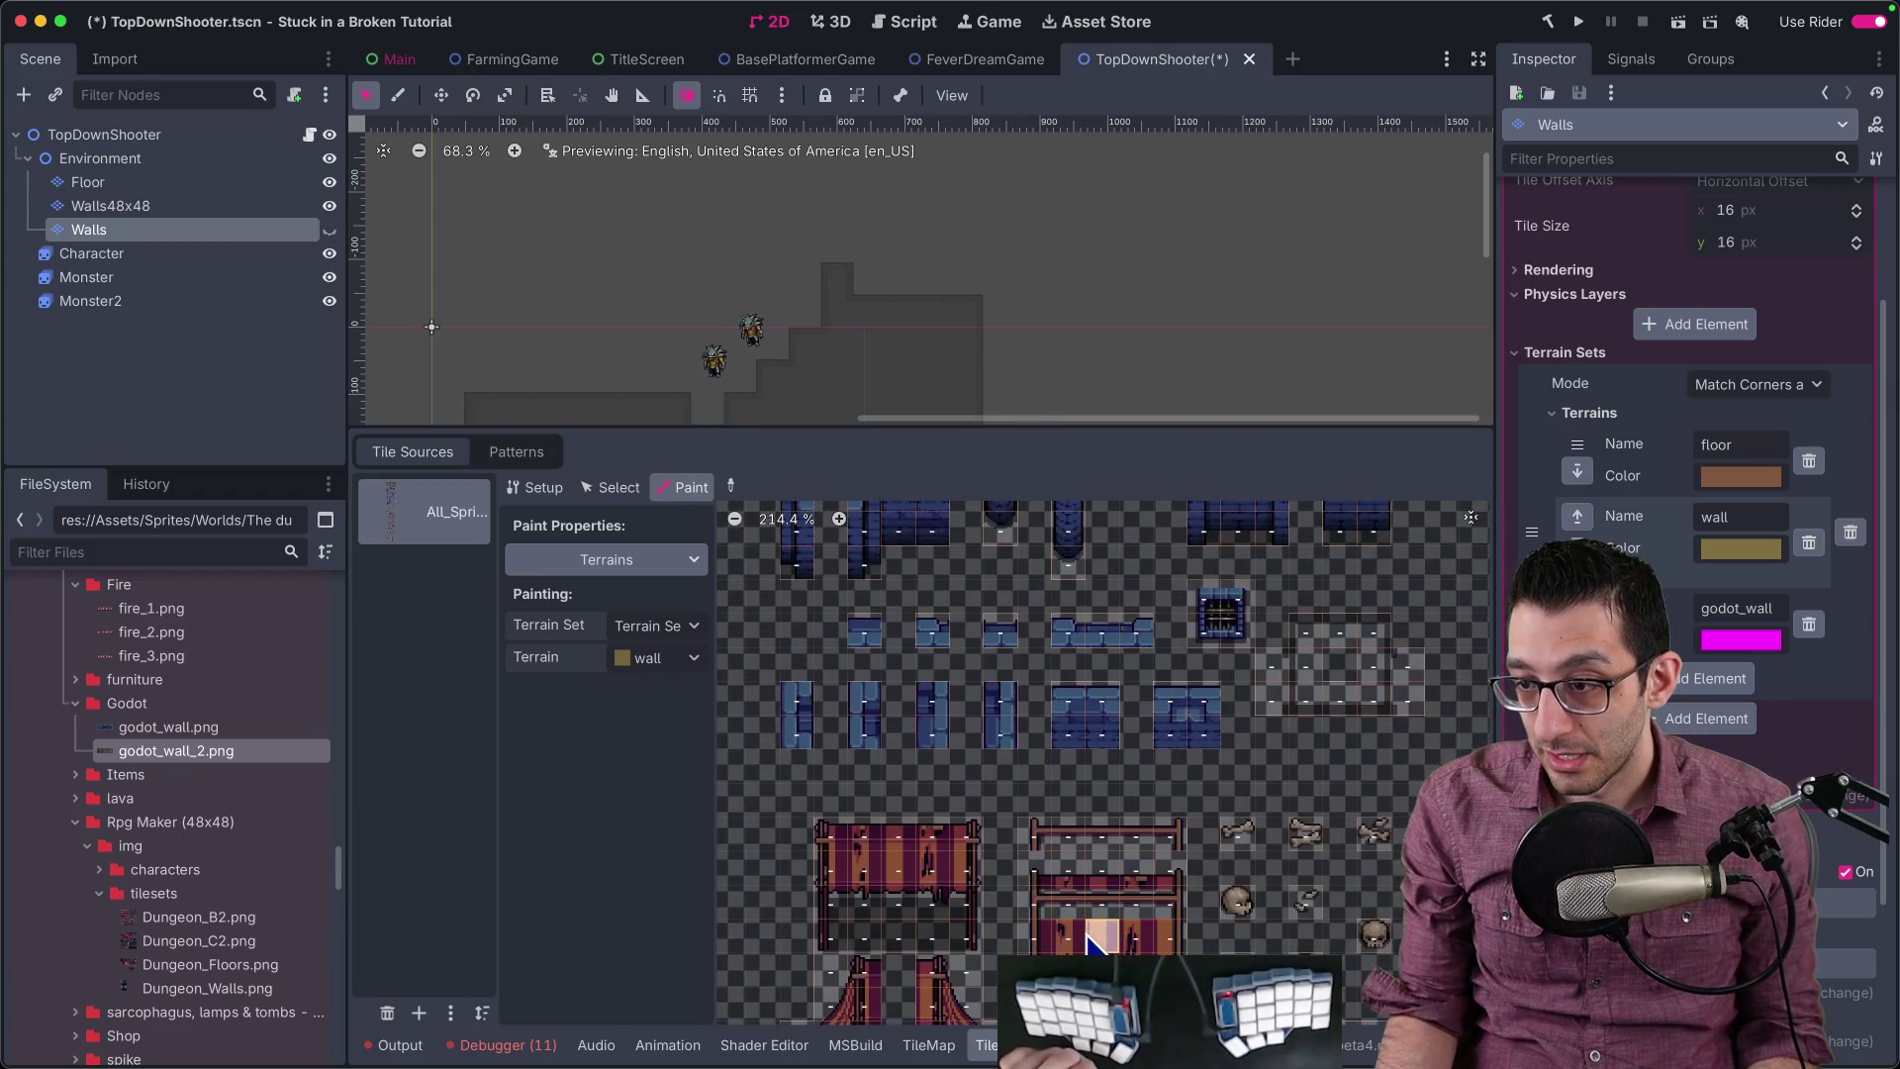
left_click(968, 1029)
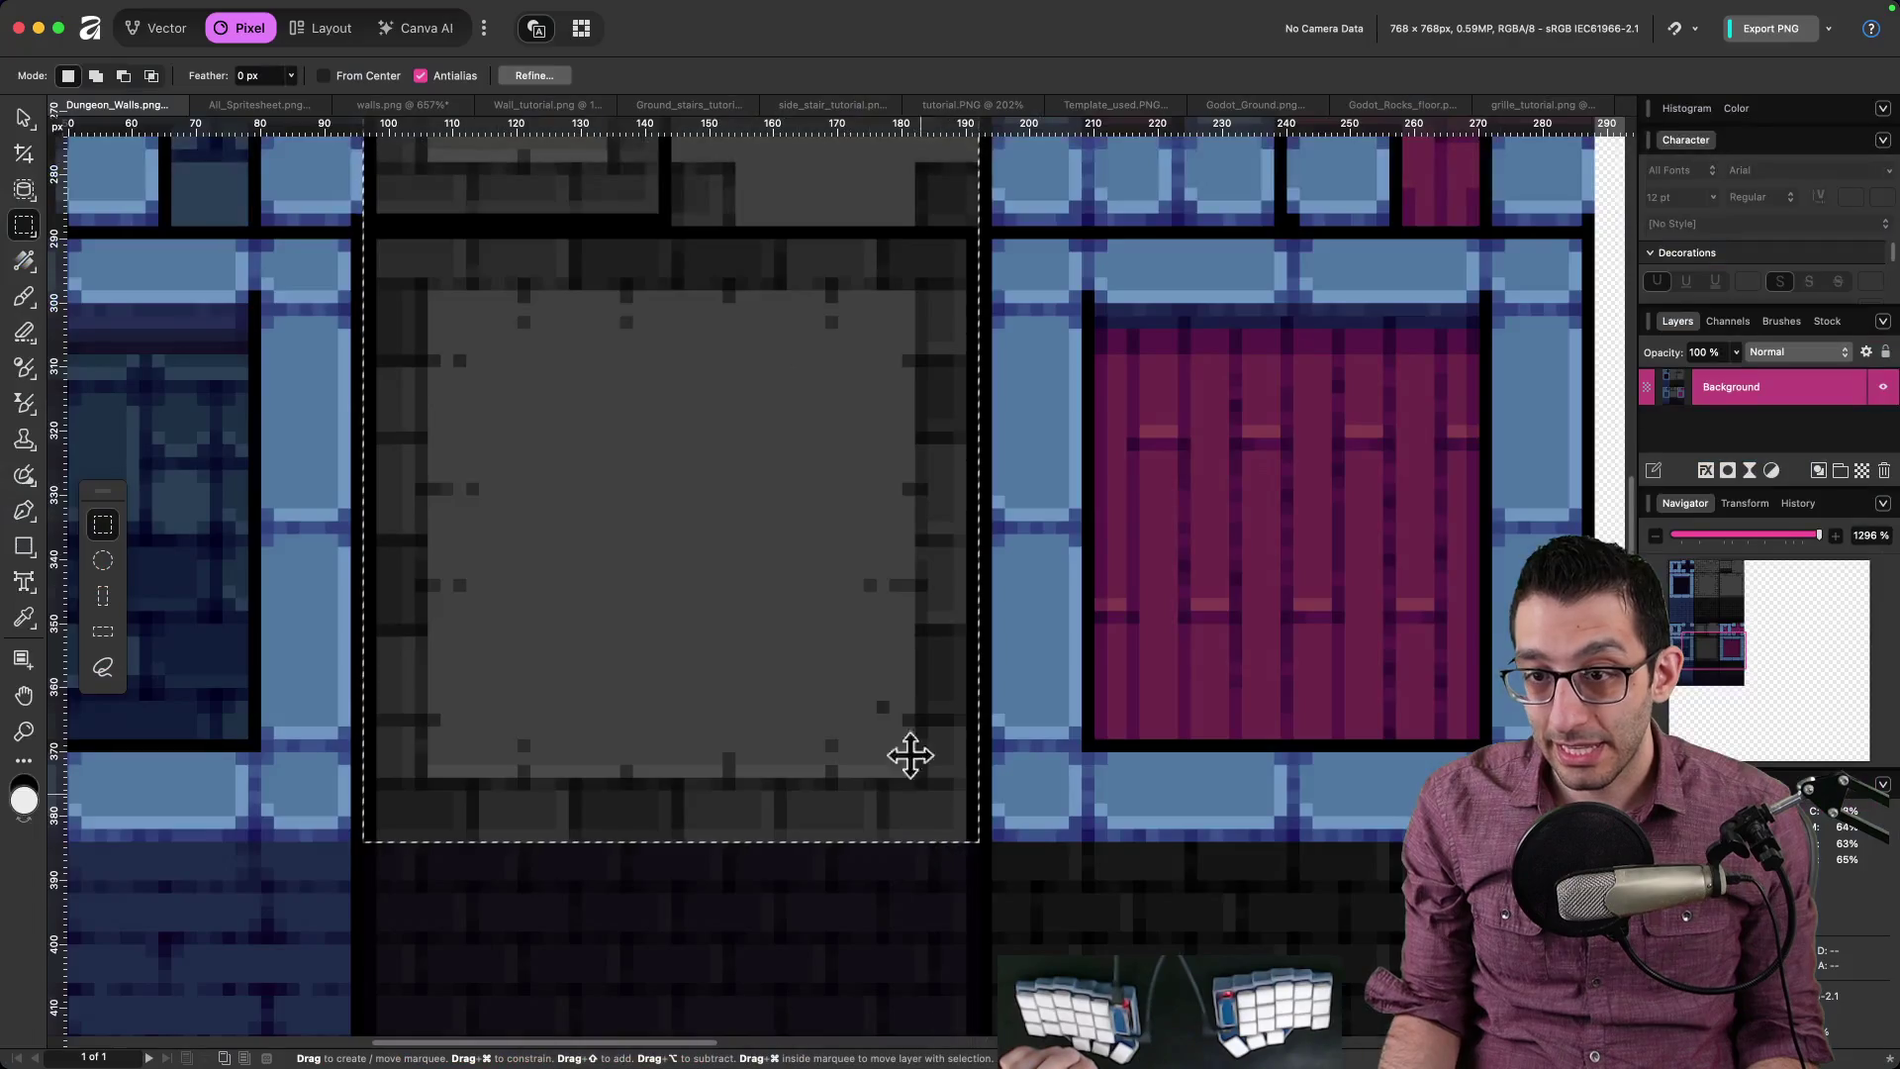
scroll(563, 539, "up", 5)
mouse_move(1347, 1007)
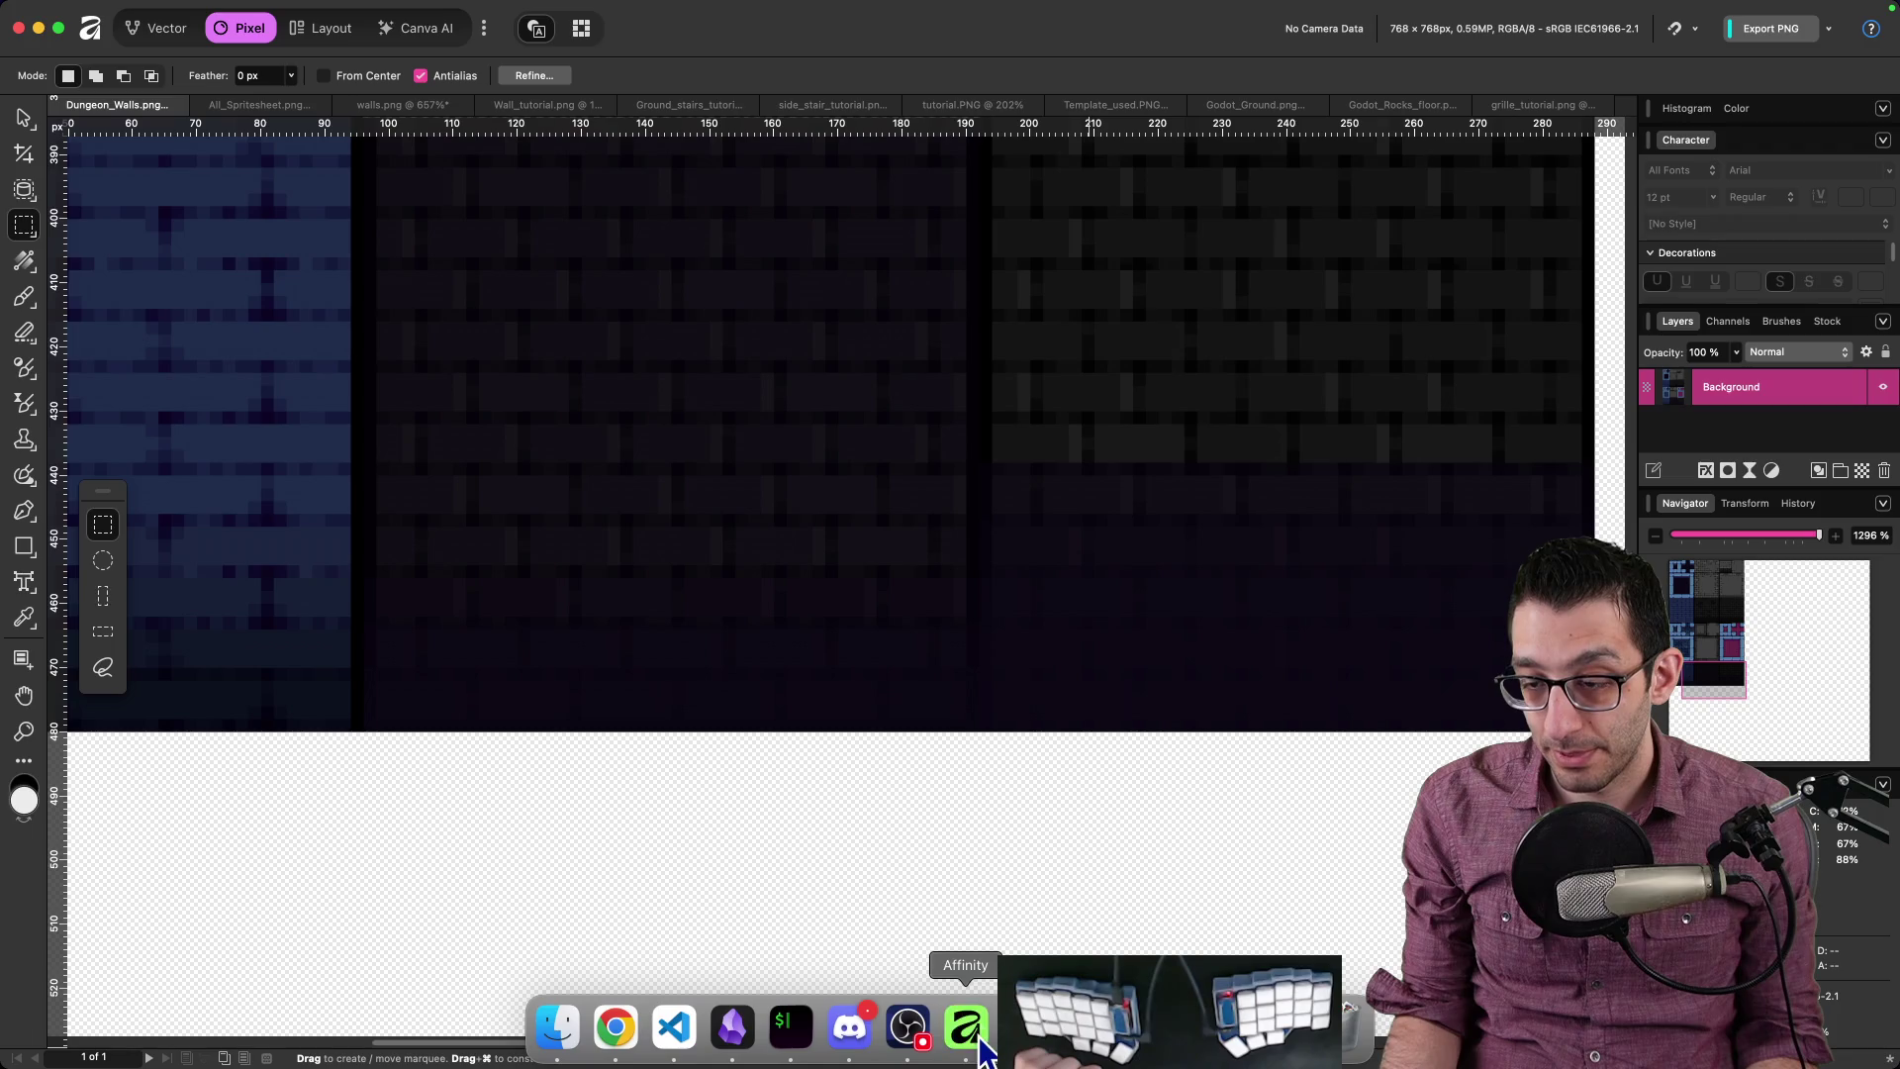
left_click(258, 103)
key("v")
scroll(775, 877, "up", 5)
scroll(846, 982, "up", 5)
left_click_drag(875, 586, 829, 922)
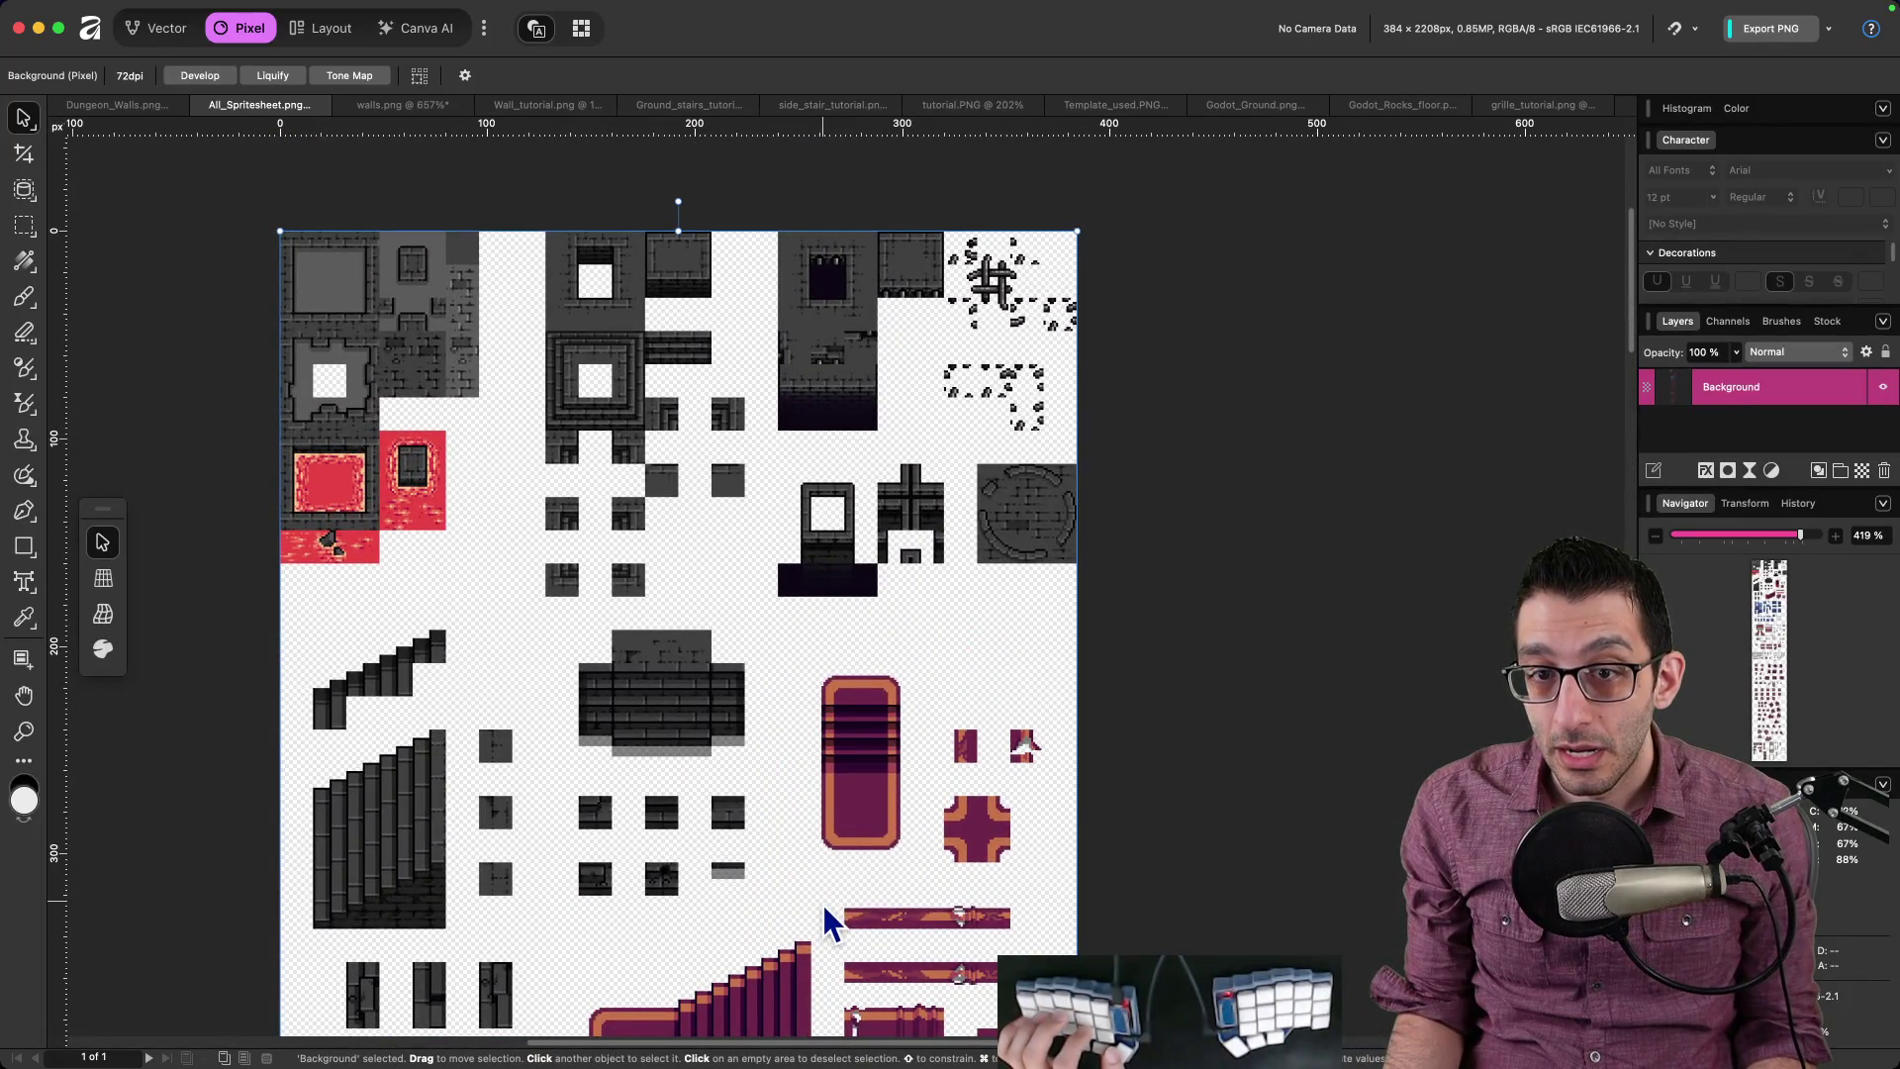
scroll(827, 906, "down", 5)
scroll(824, 899, "down", 17)
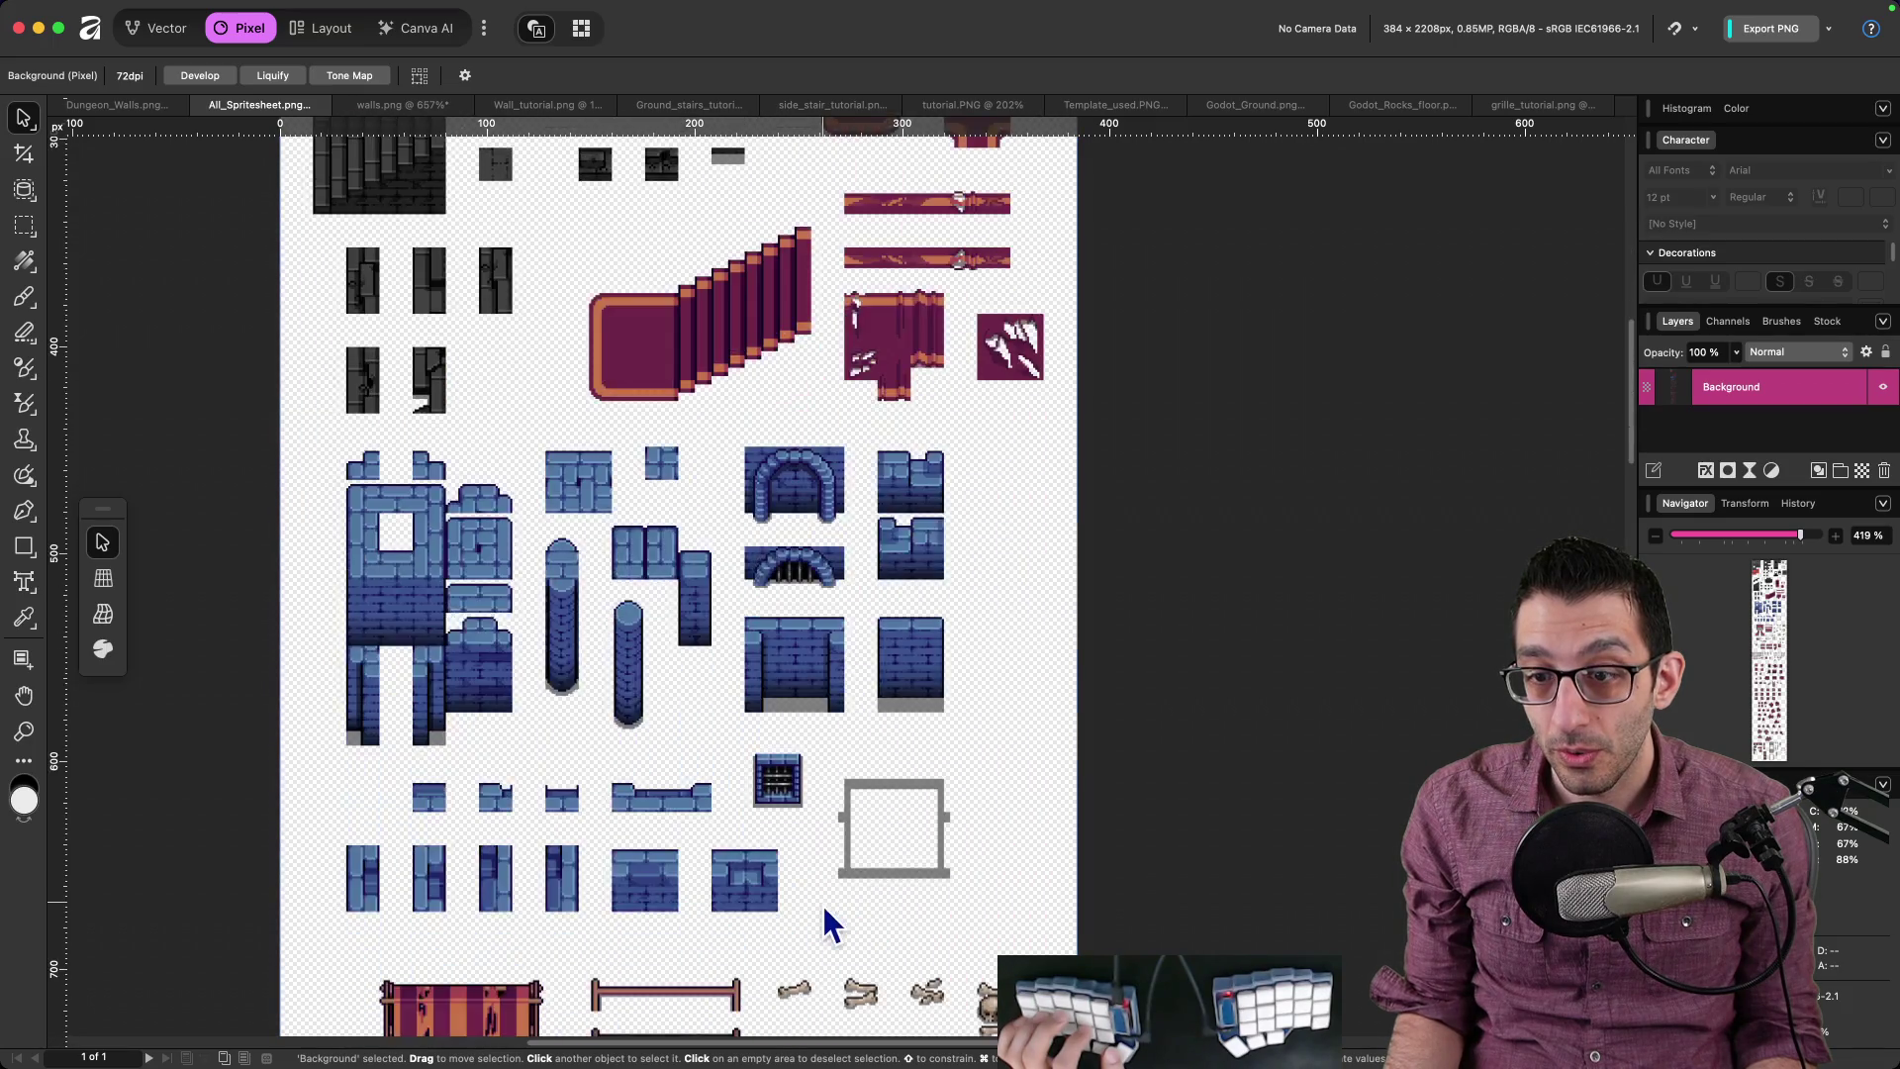
scroll(822, 903, "down", 17)
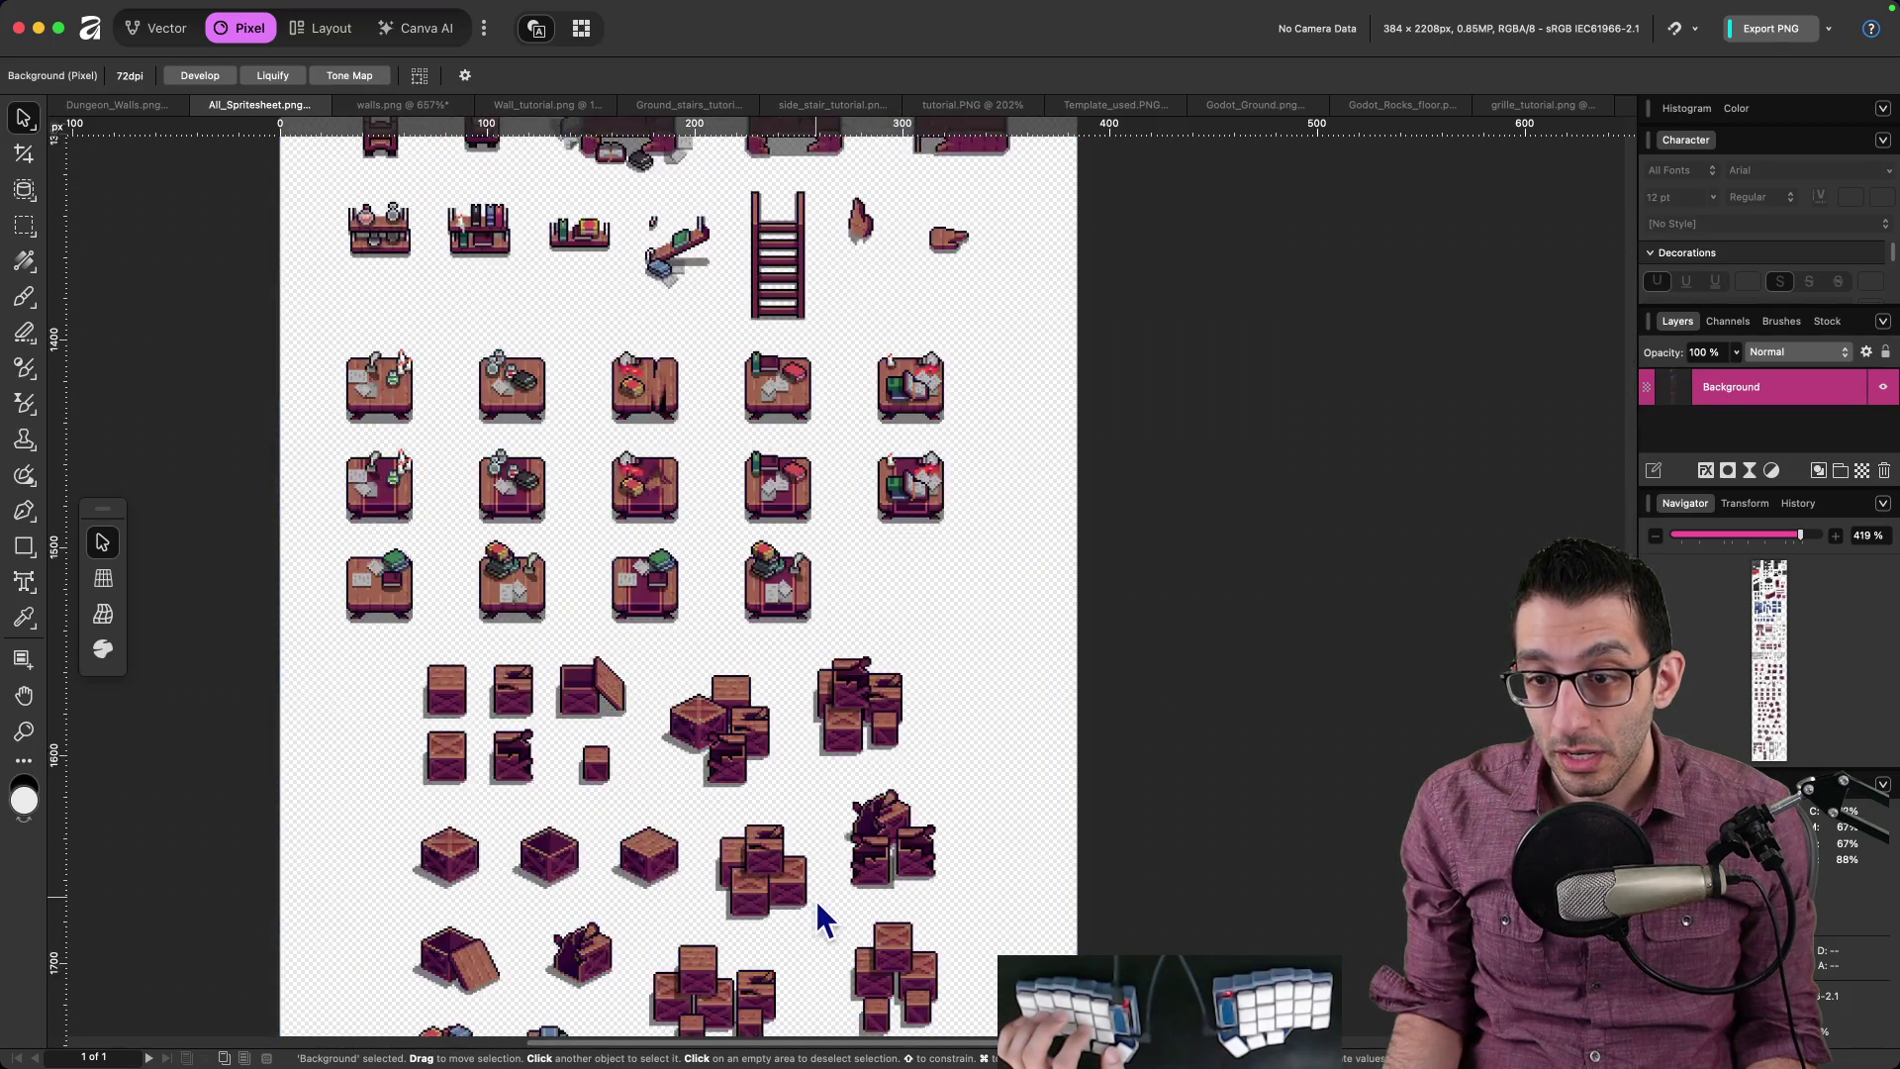
scroll(819, 904, "up", 12)
scroll(819, 916, "up", 15)
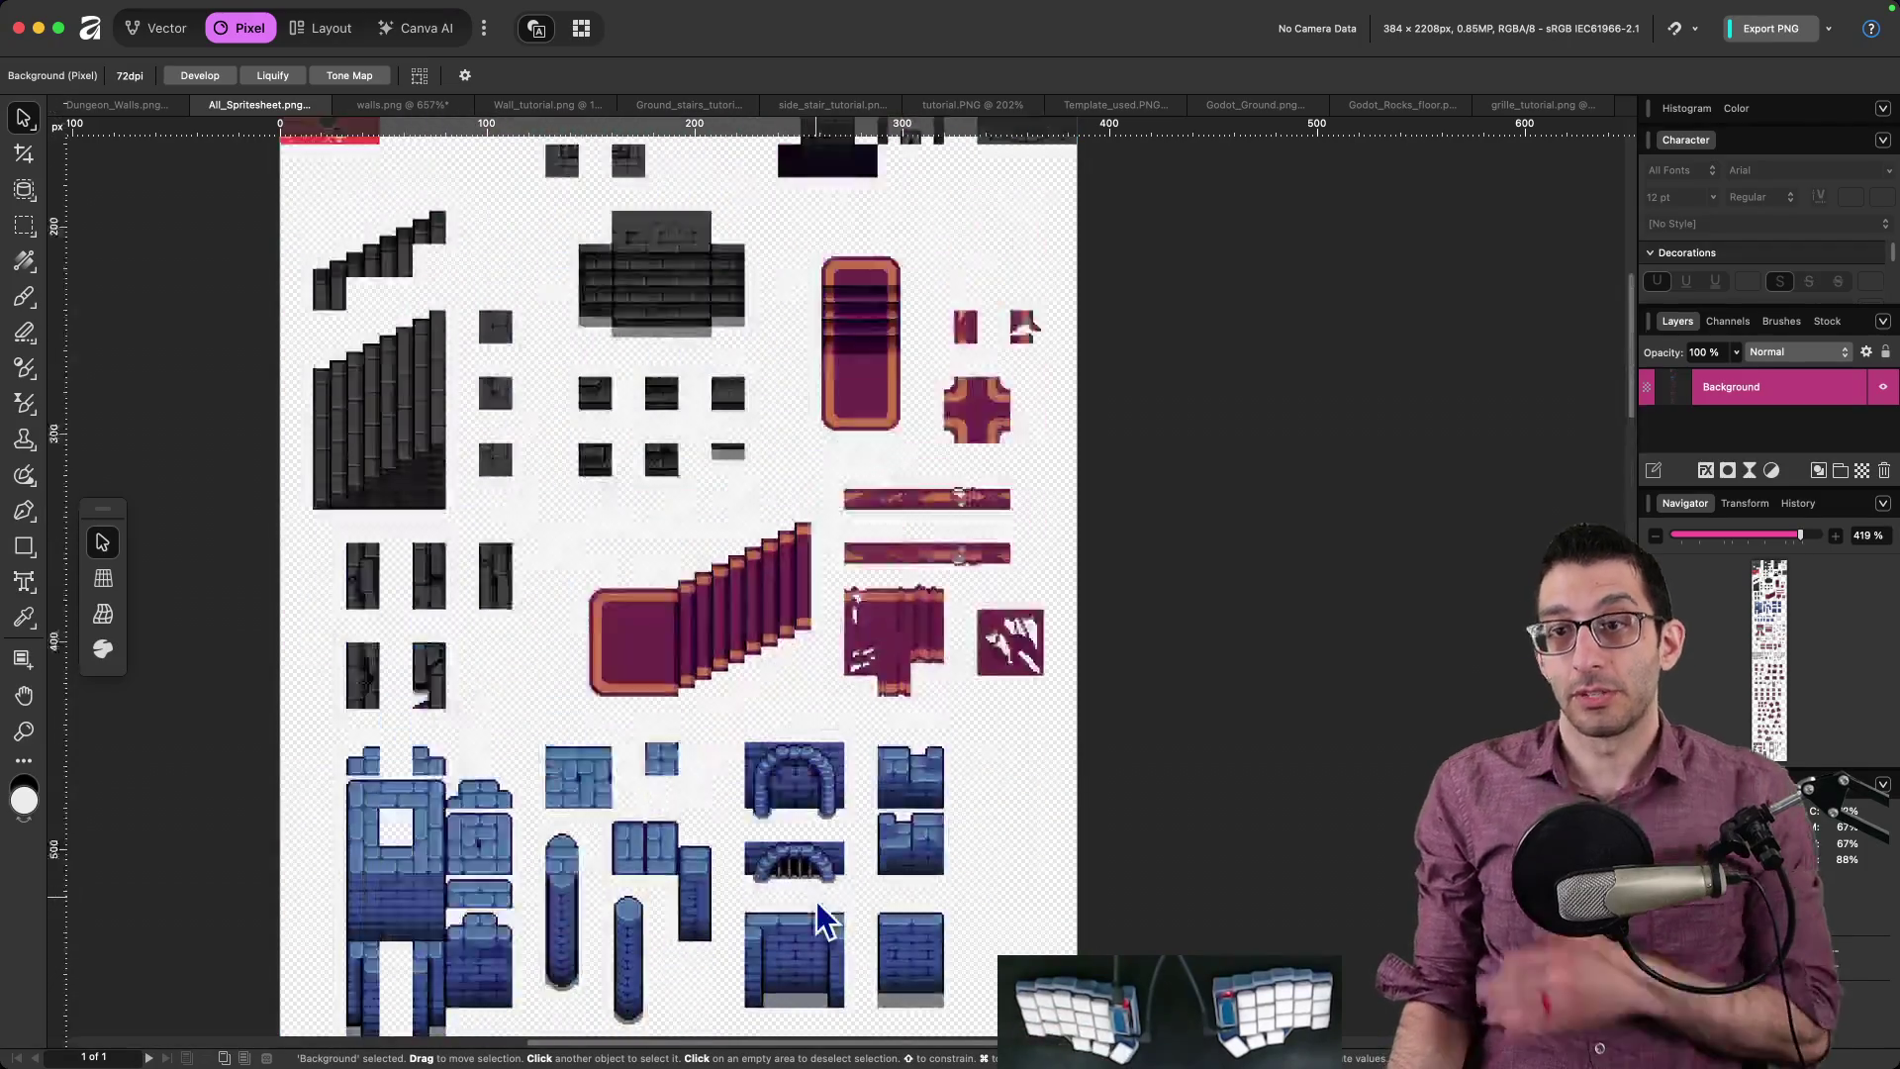
key("super+Tab")
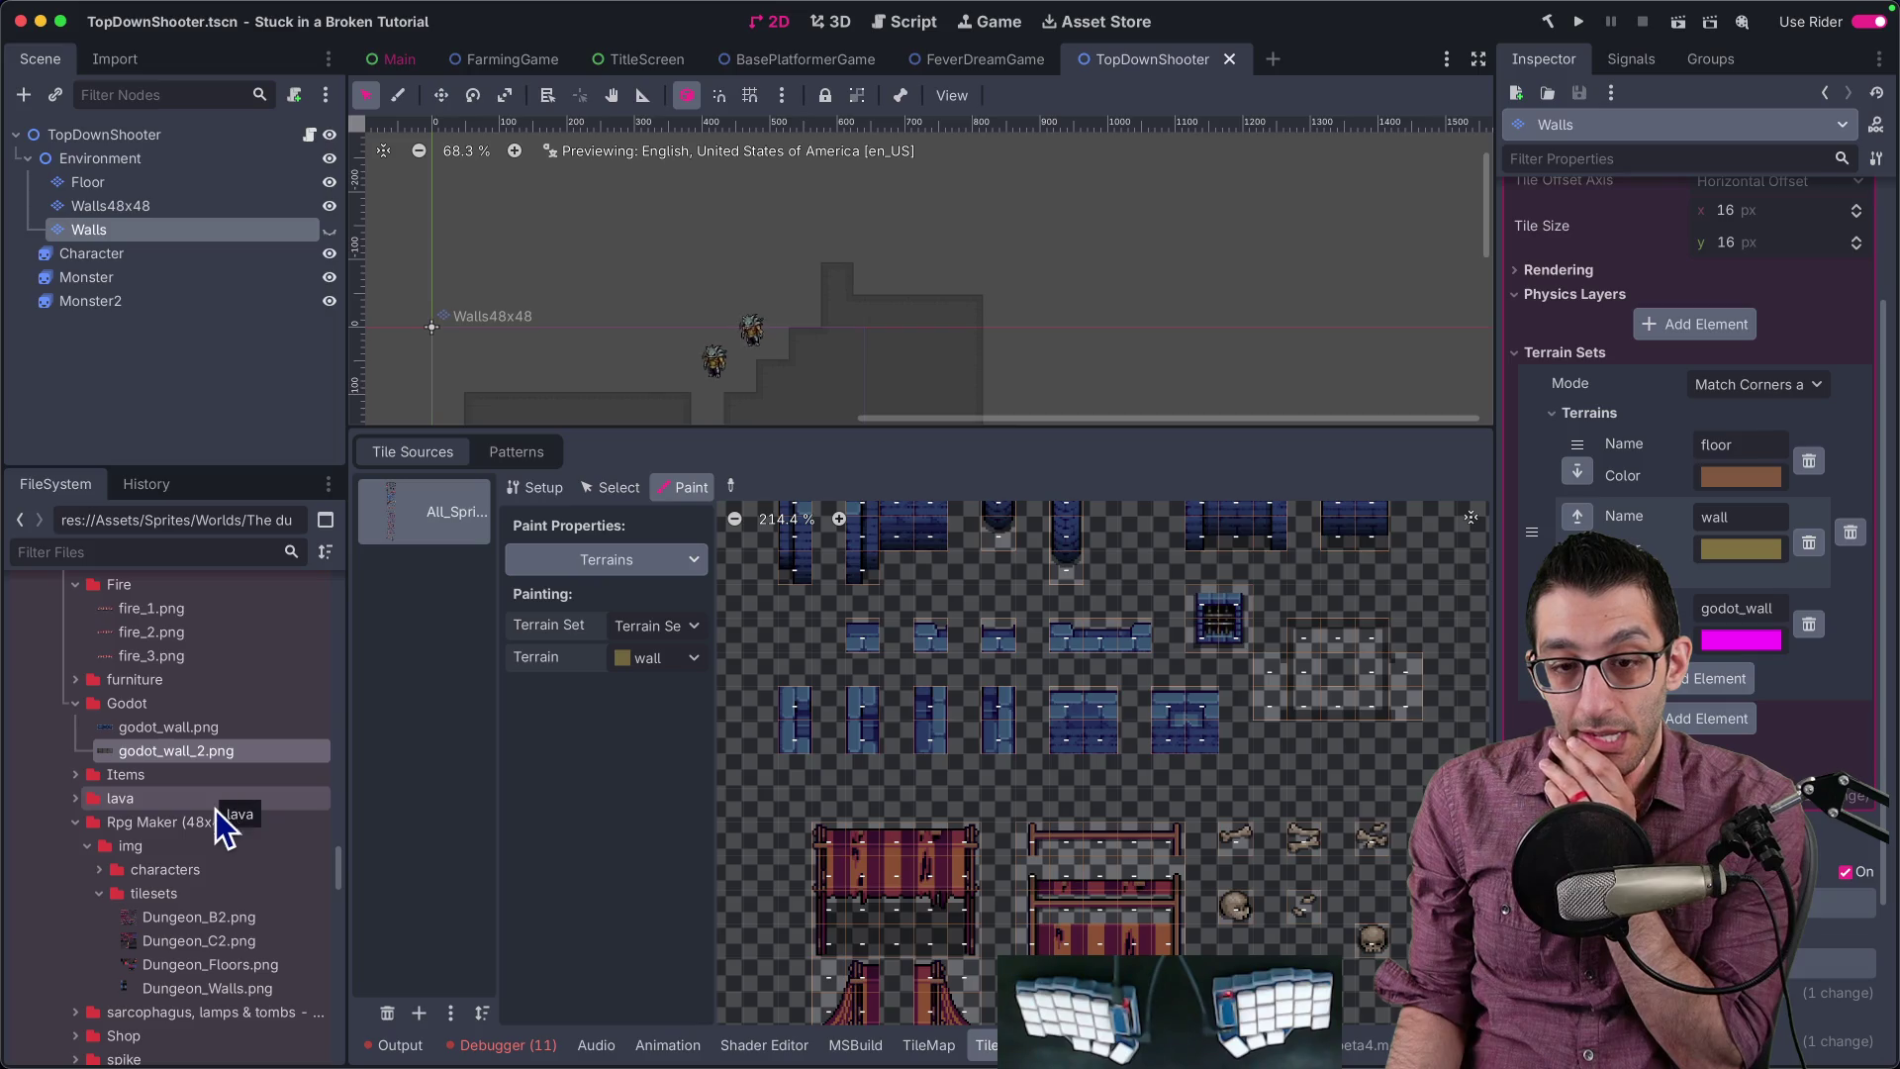
Step: Add Dungeon_Walls.png to the Walls tileset as atlas source ID 10 with auto-created tiles
left_click_drag(213, 986, 471, 754)
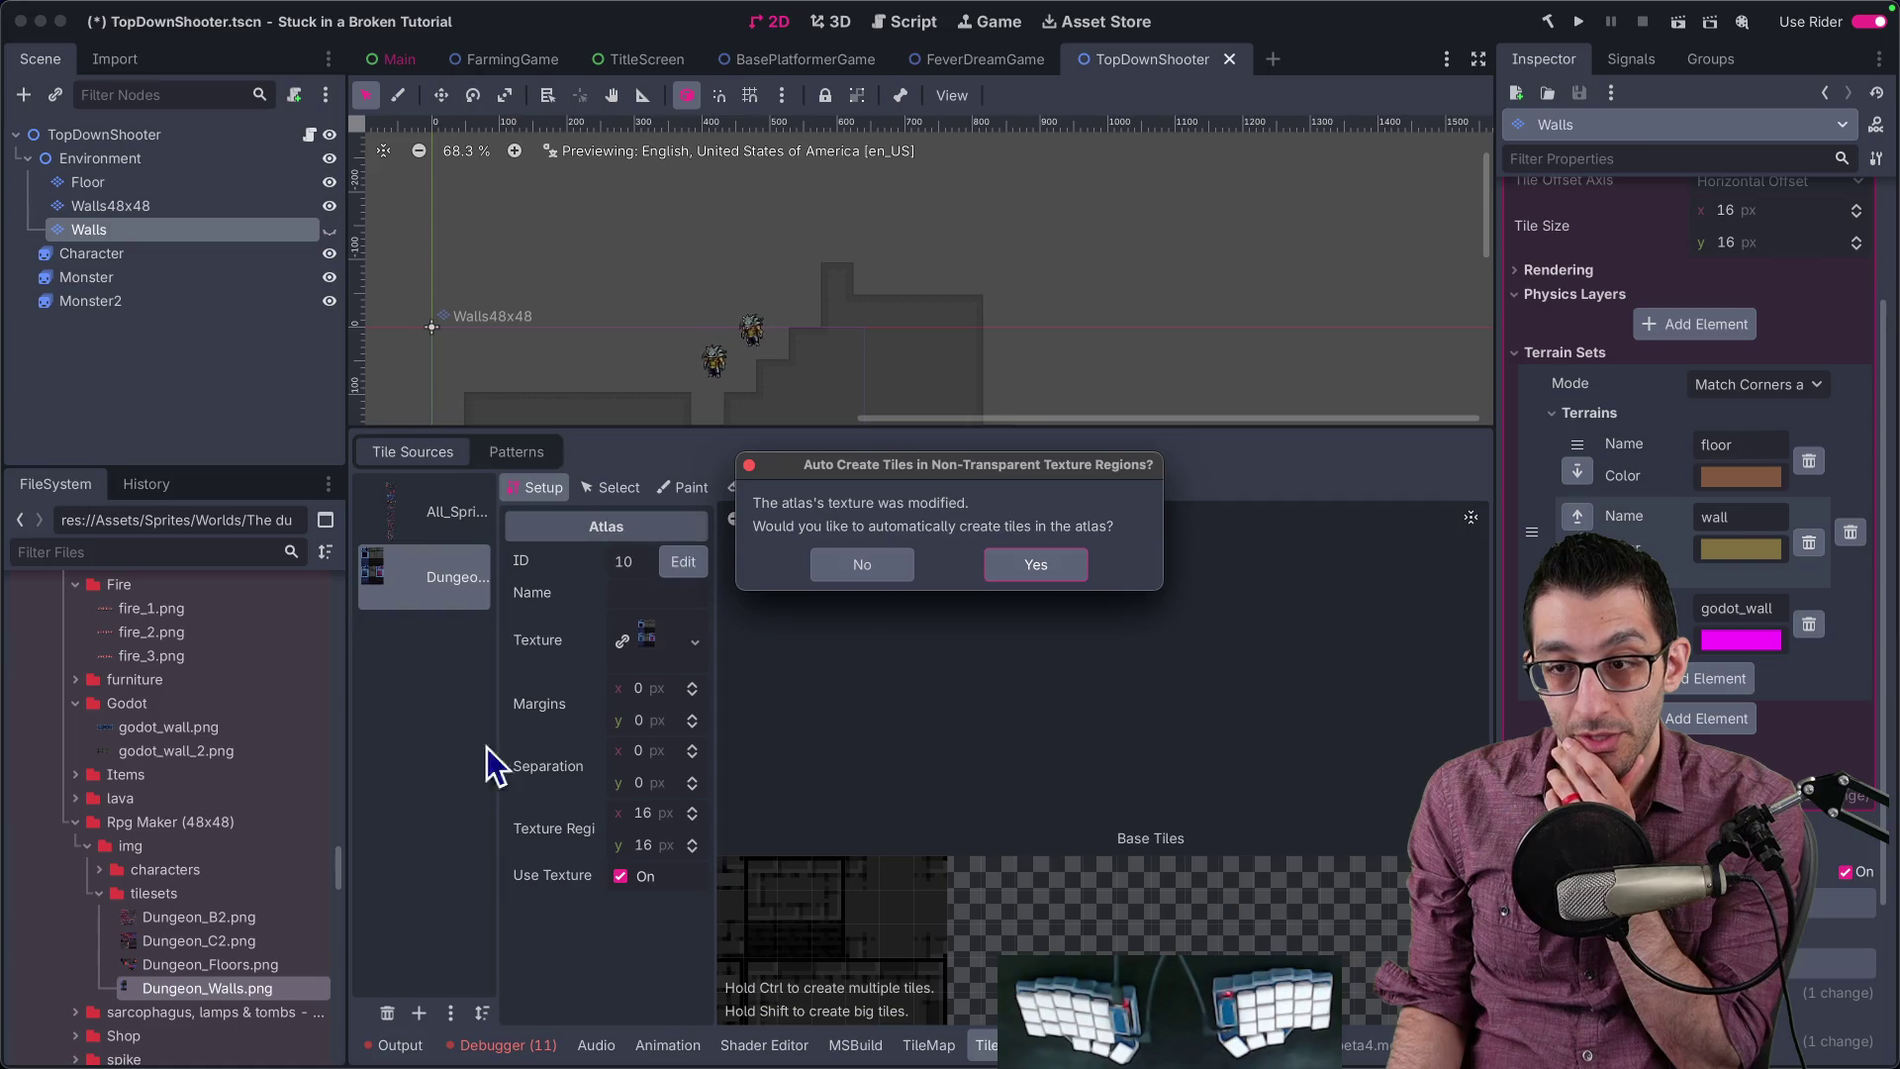
left_click(1047, 560)
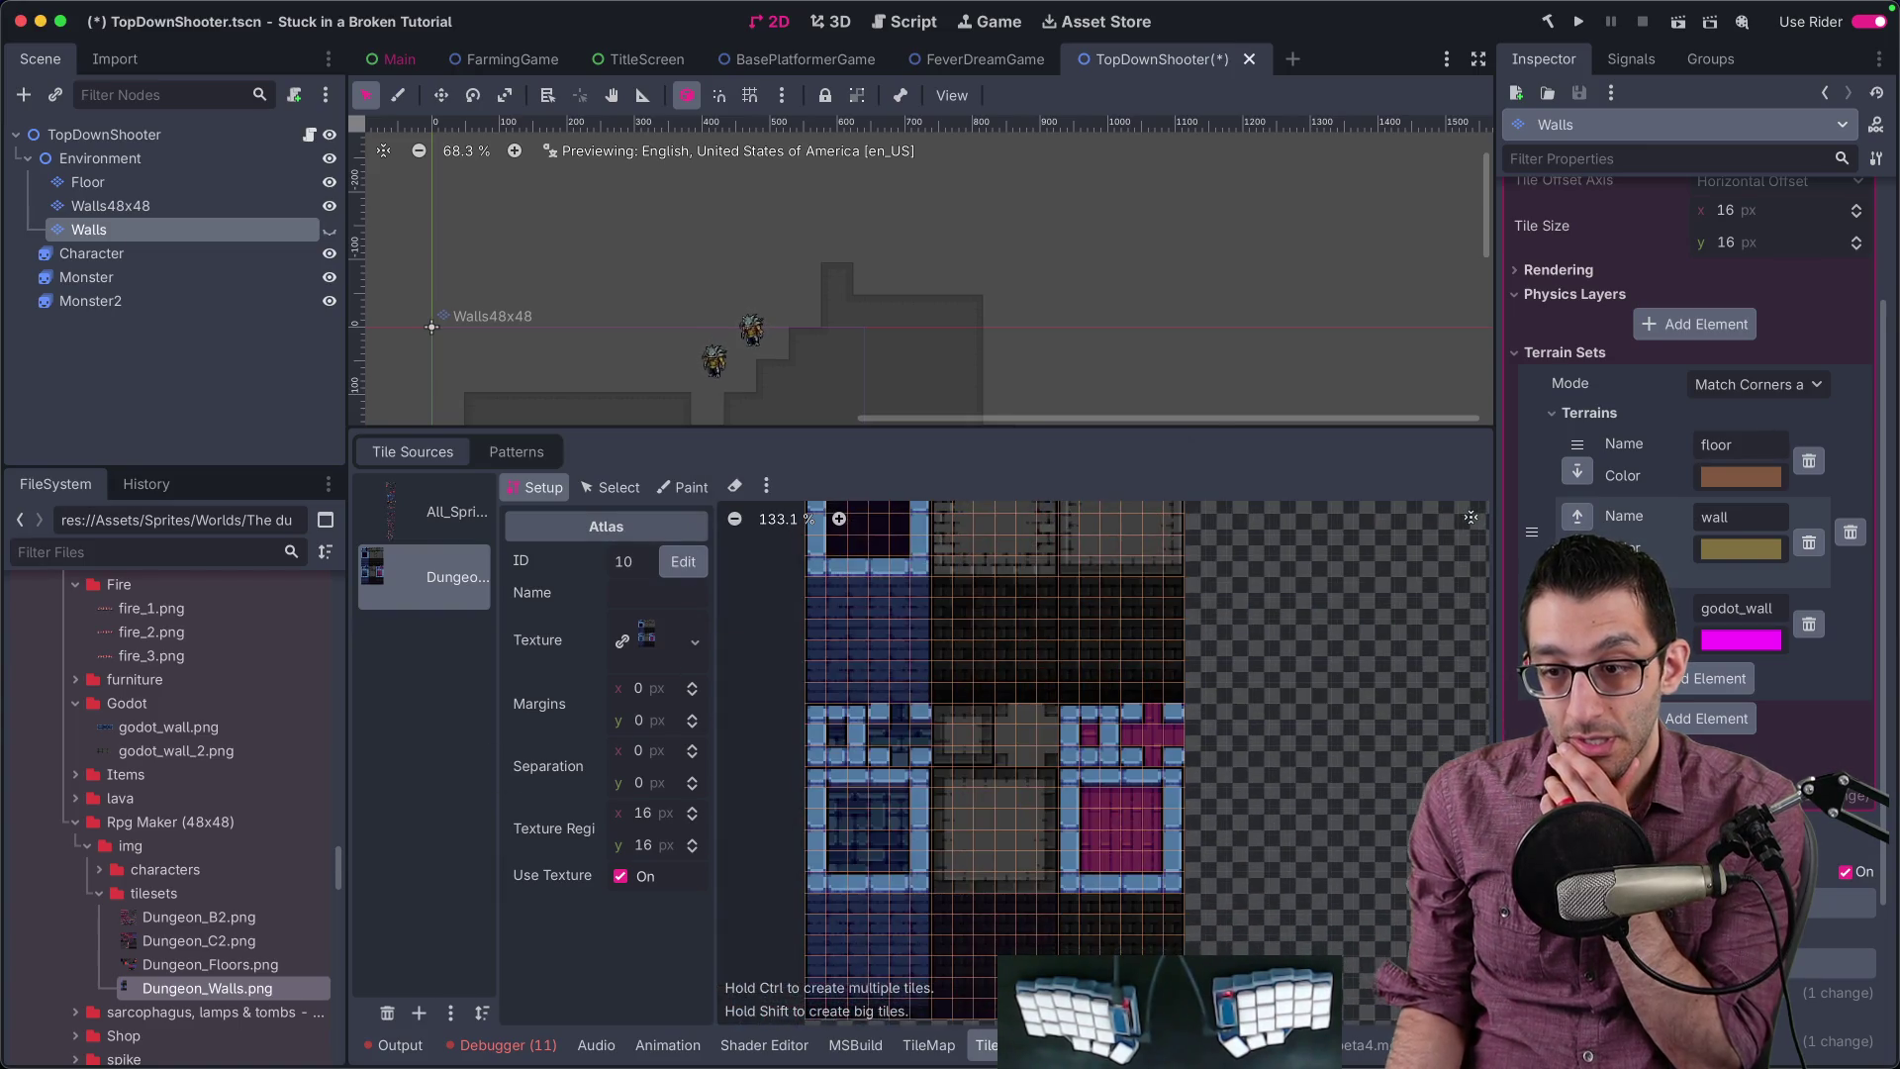
scroll(1079, 769, "down", 5)
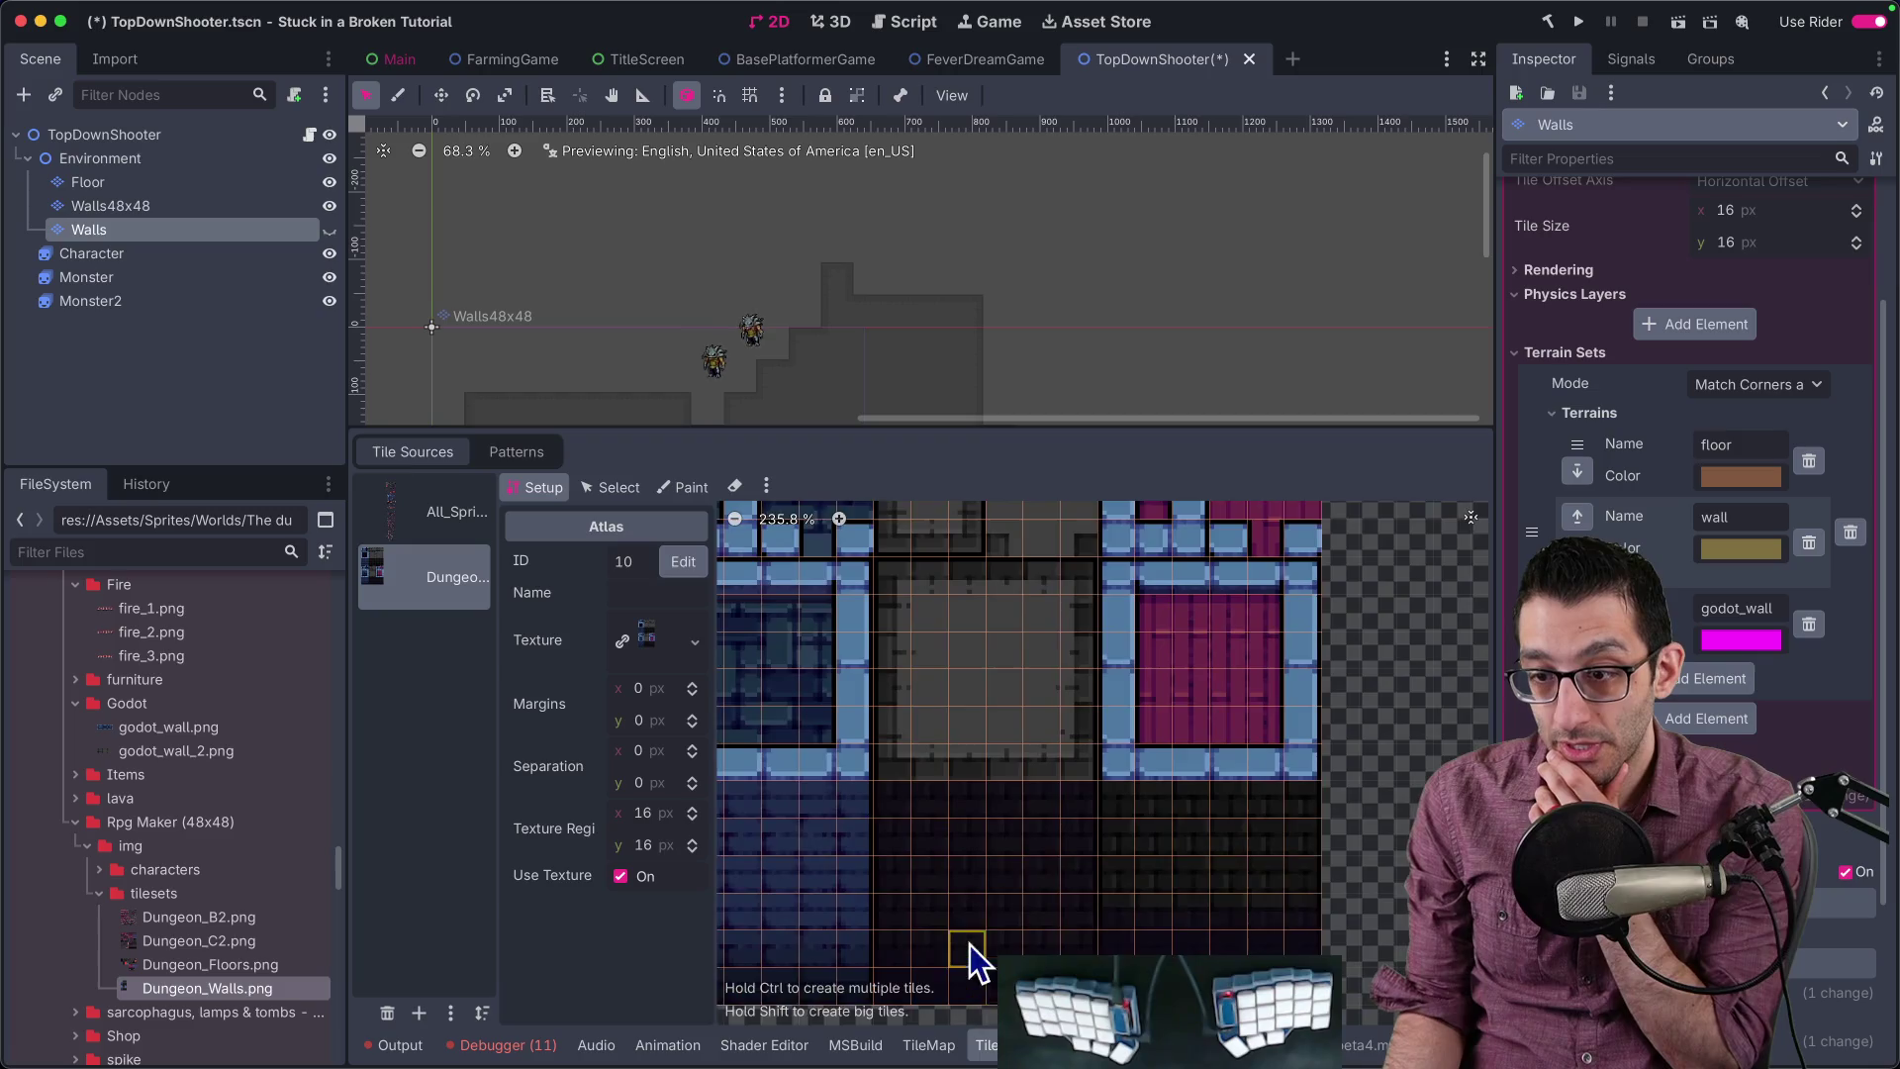
scroll(958, 796, "up", 2)
scroll(958, 795, "up", 1)
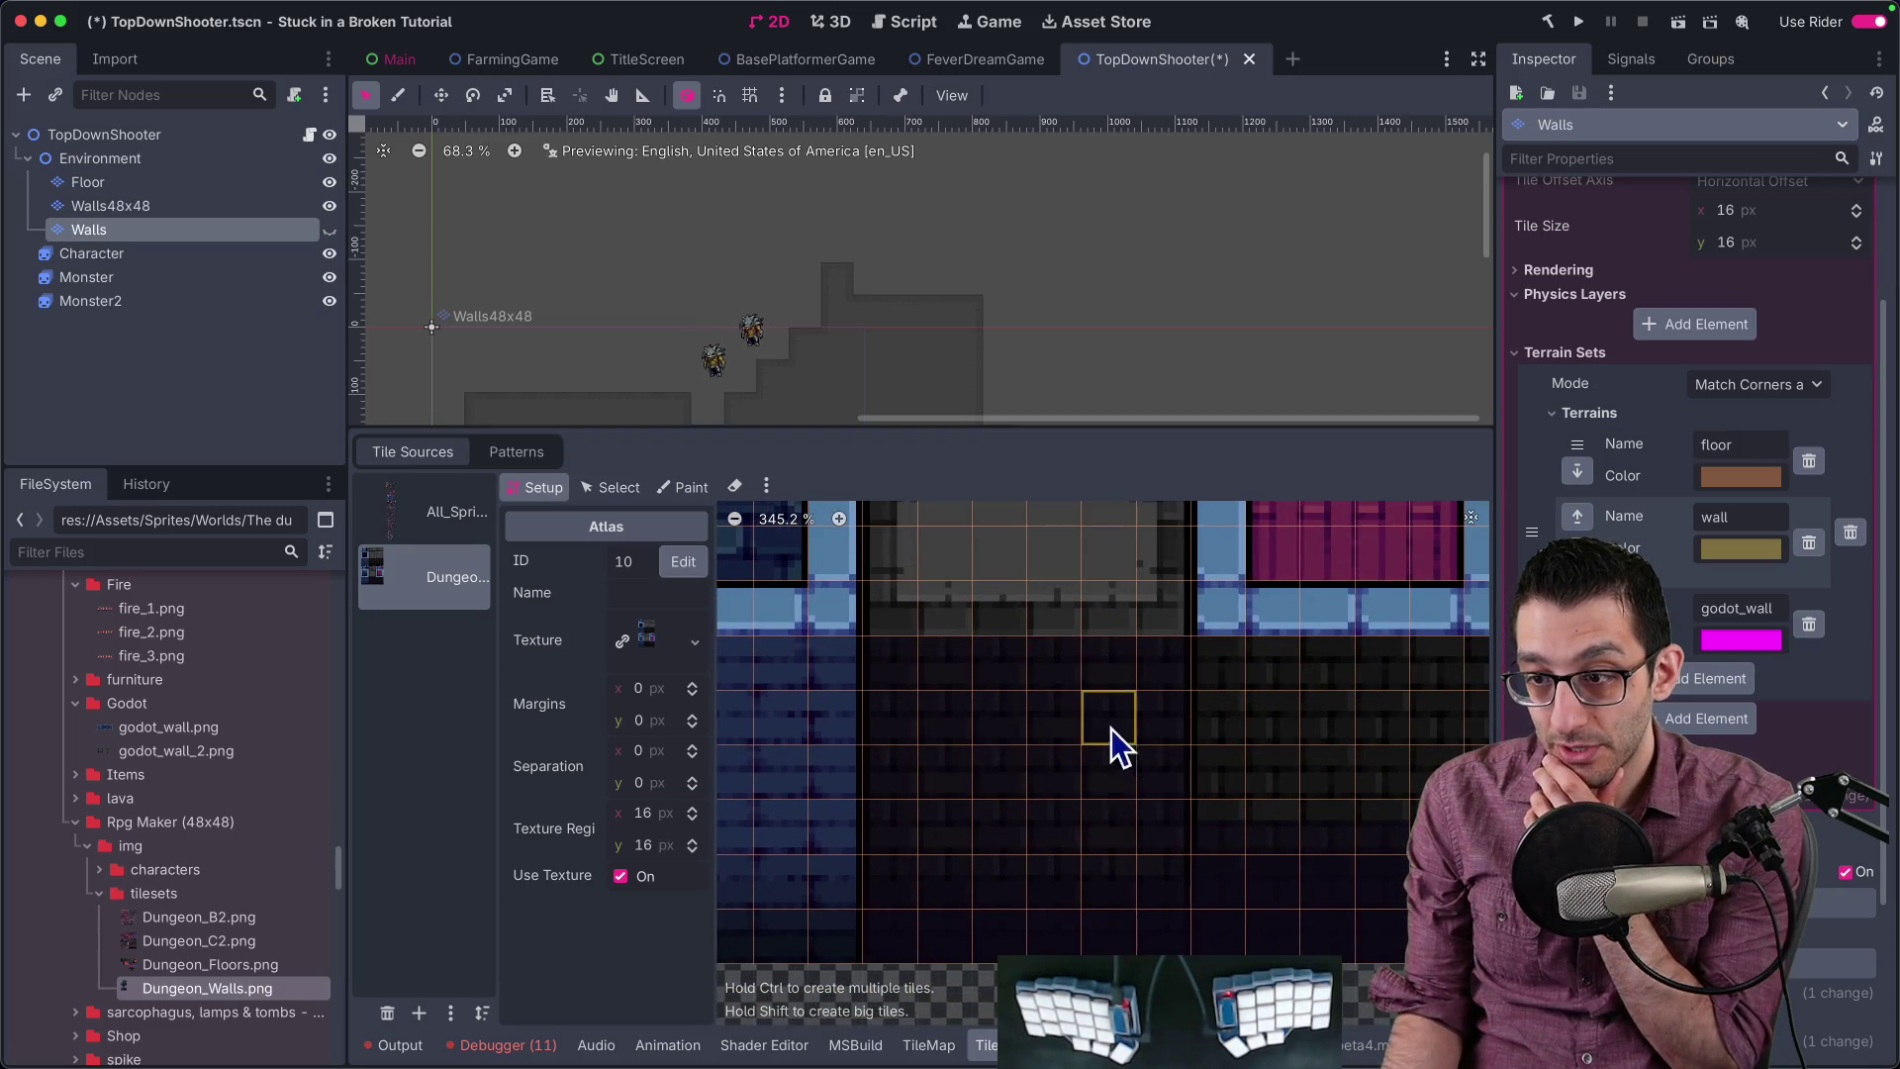
Step: Return to the TileMap painting panel and make the Walls layer visible again
left_click(929, 1045)
scroll(863, 315, "up", 3)
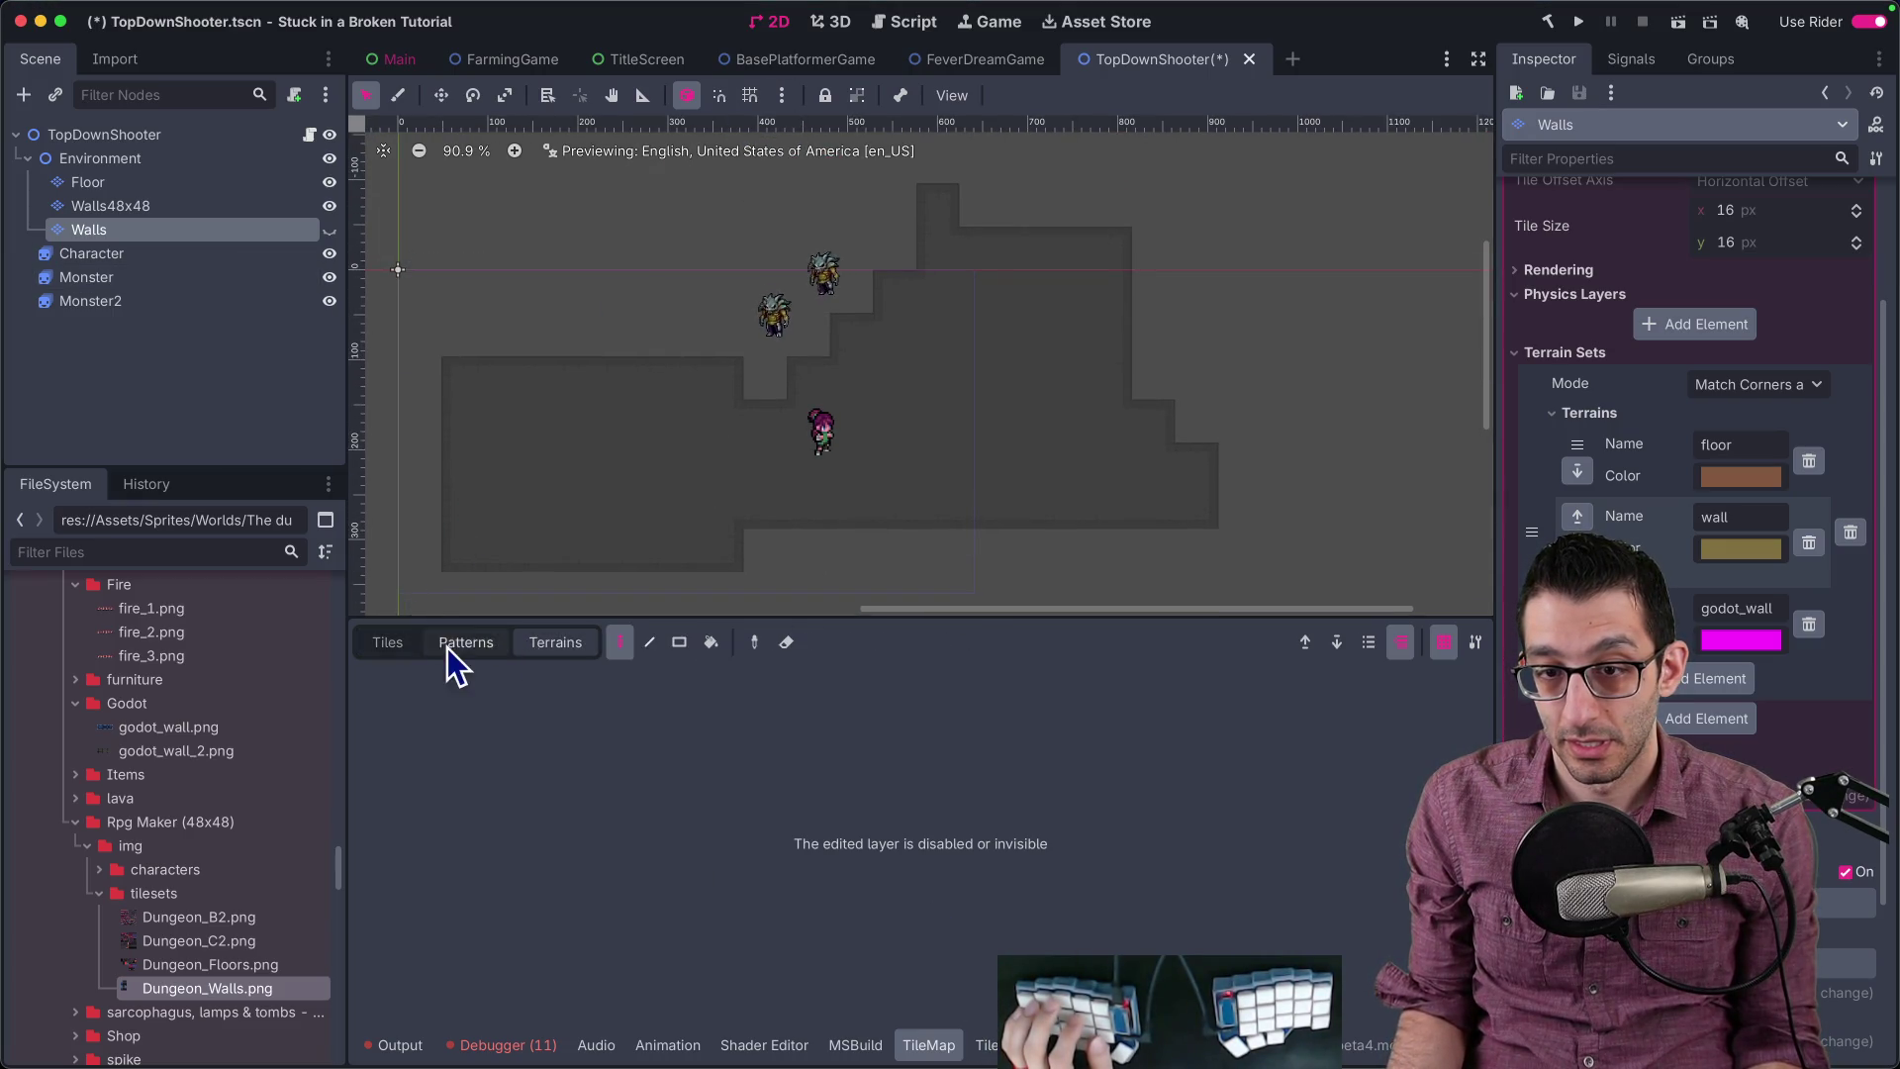
left_click(987, 1045)
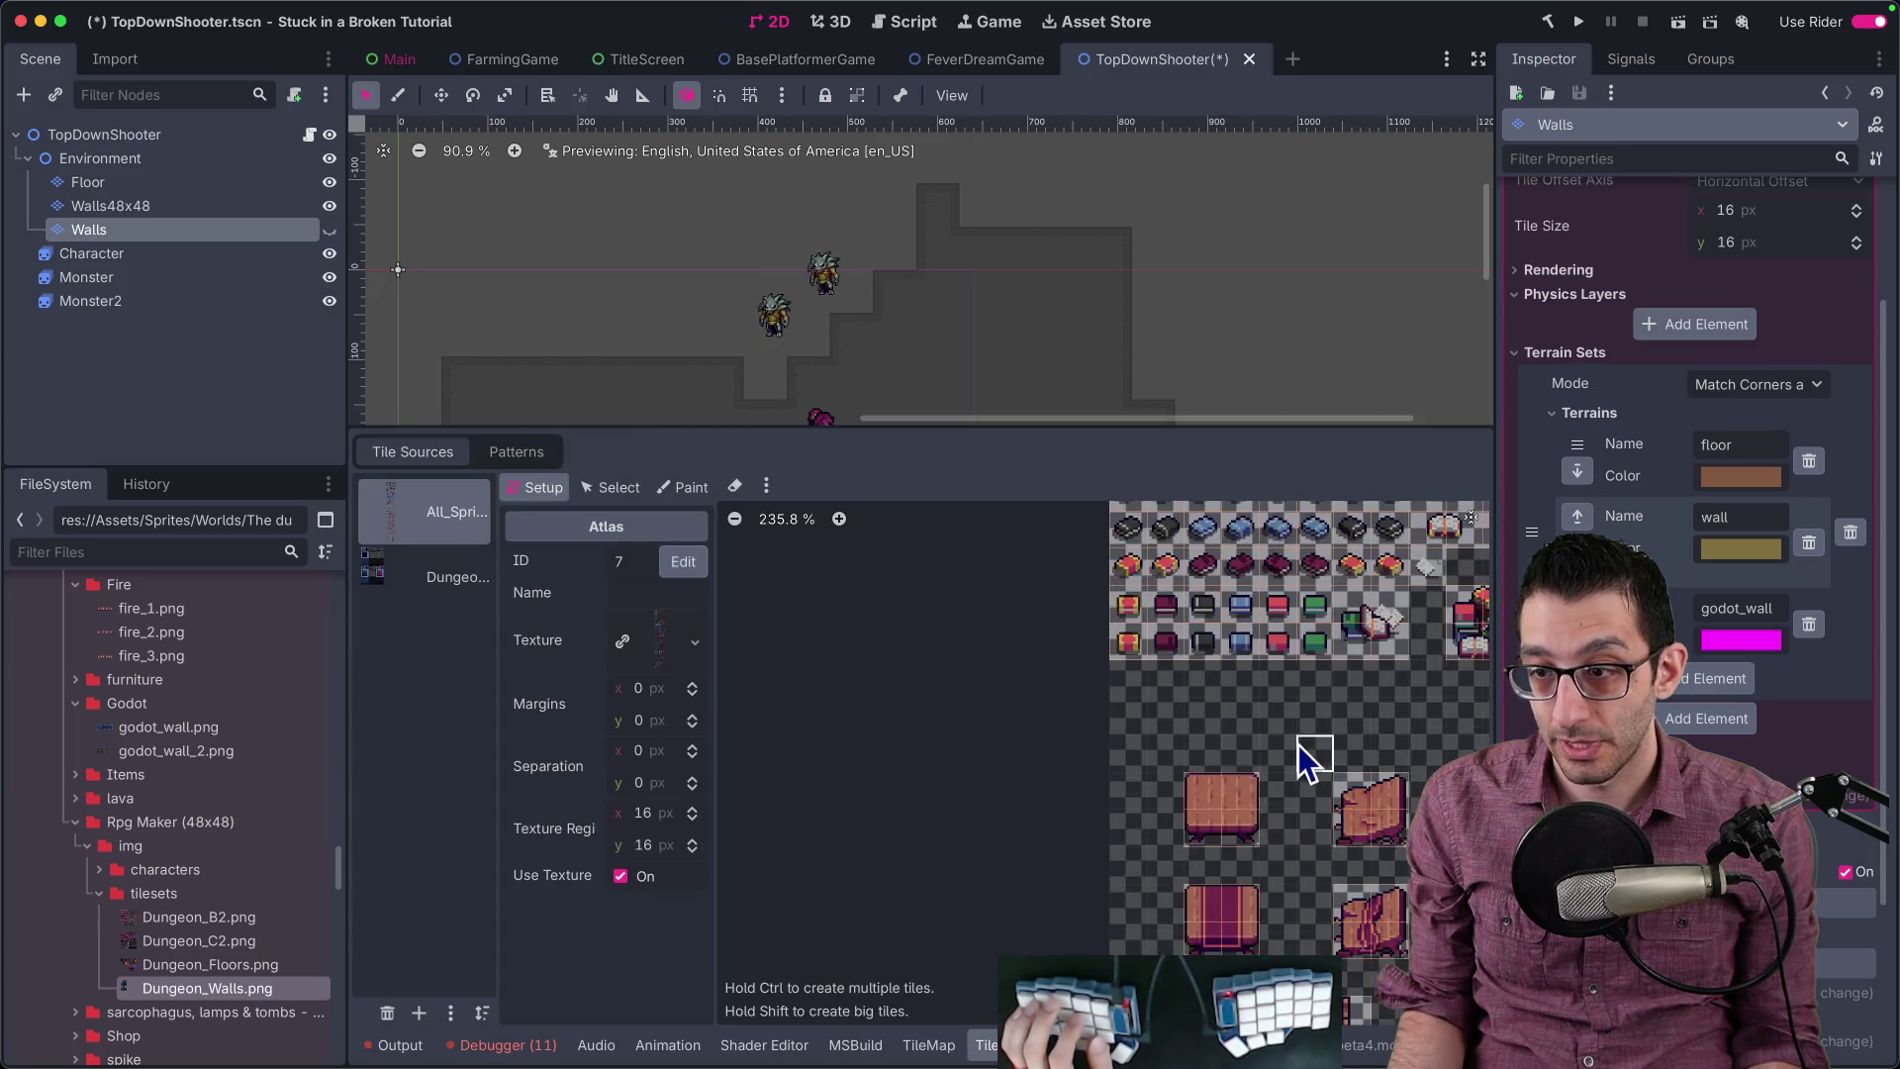
left_click(925, 1044)
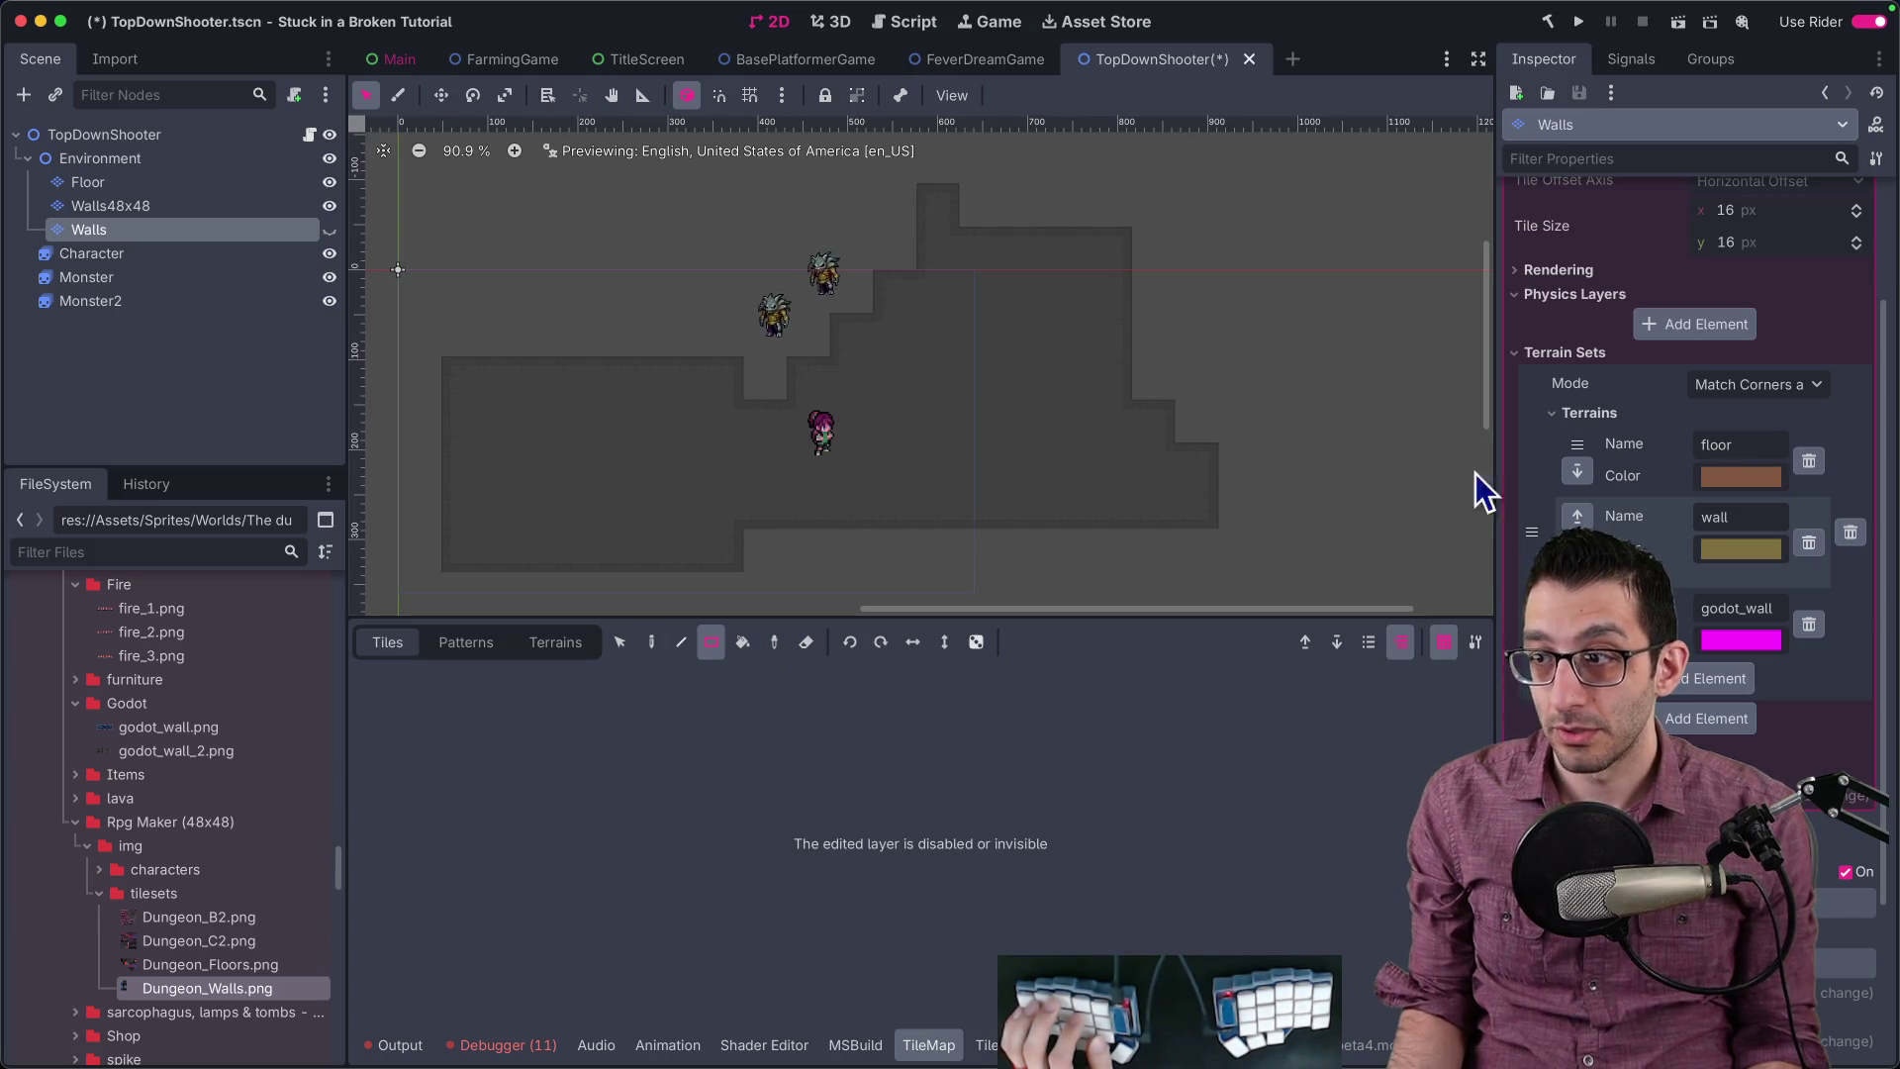
left_click(329, 231)
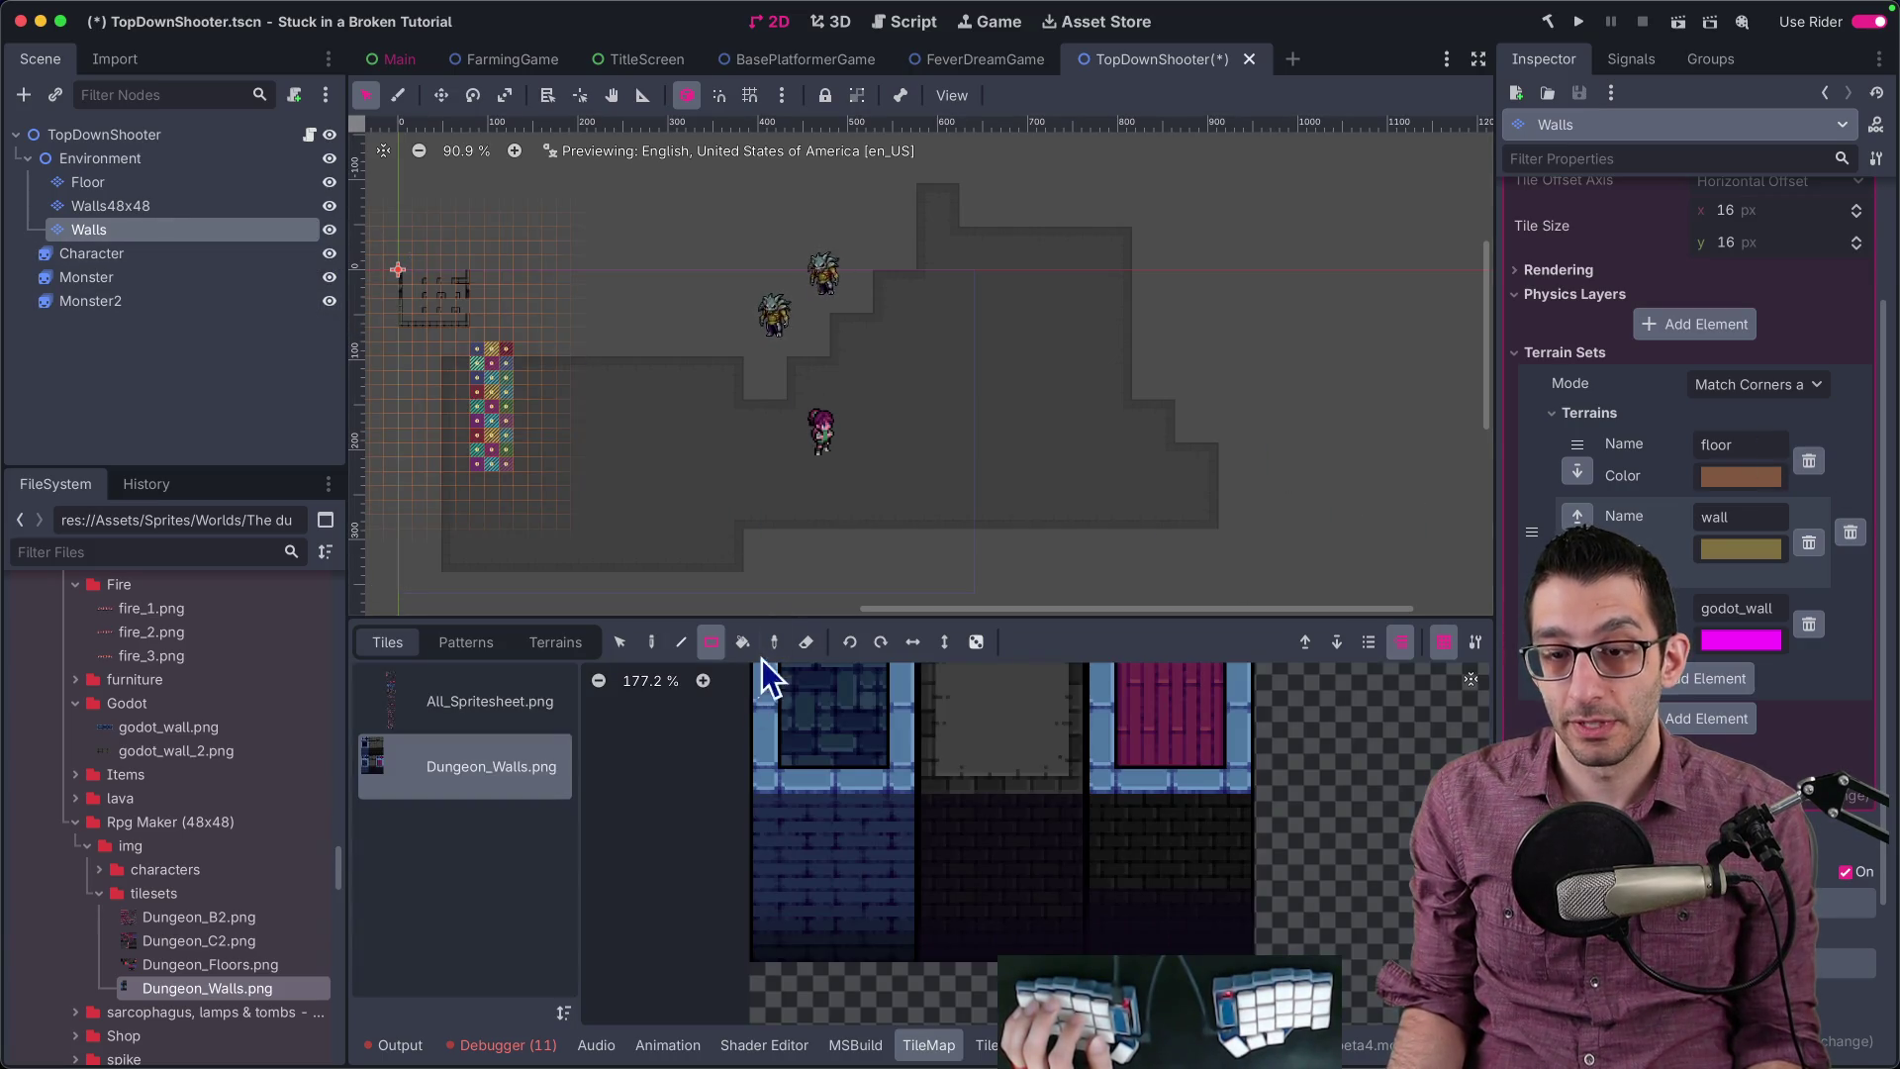
Step: Pan the dungeon view and toggle the Walls layer's visibility off and back on
left_click_drag(671, 361, 851, 406)
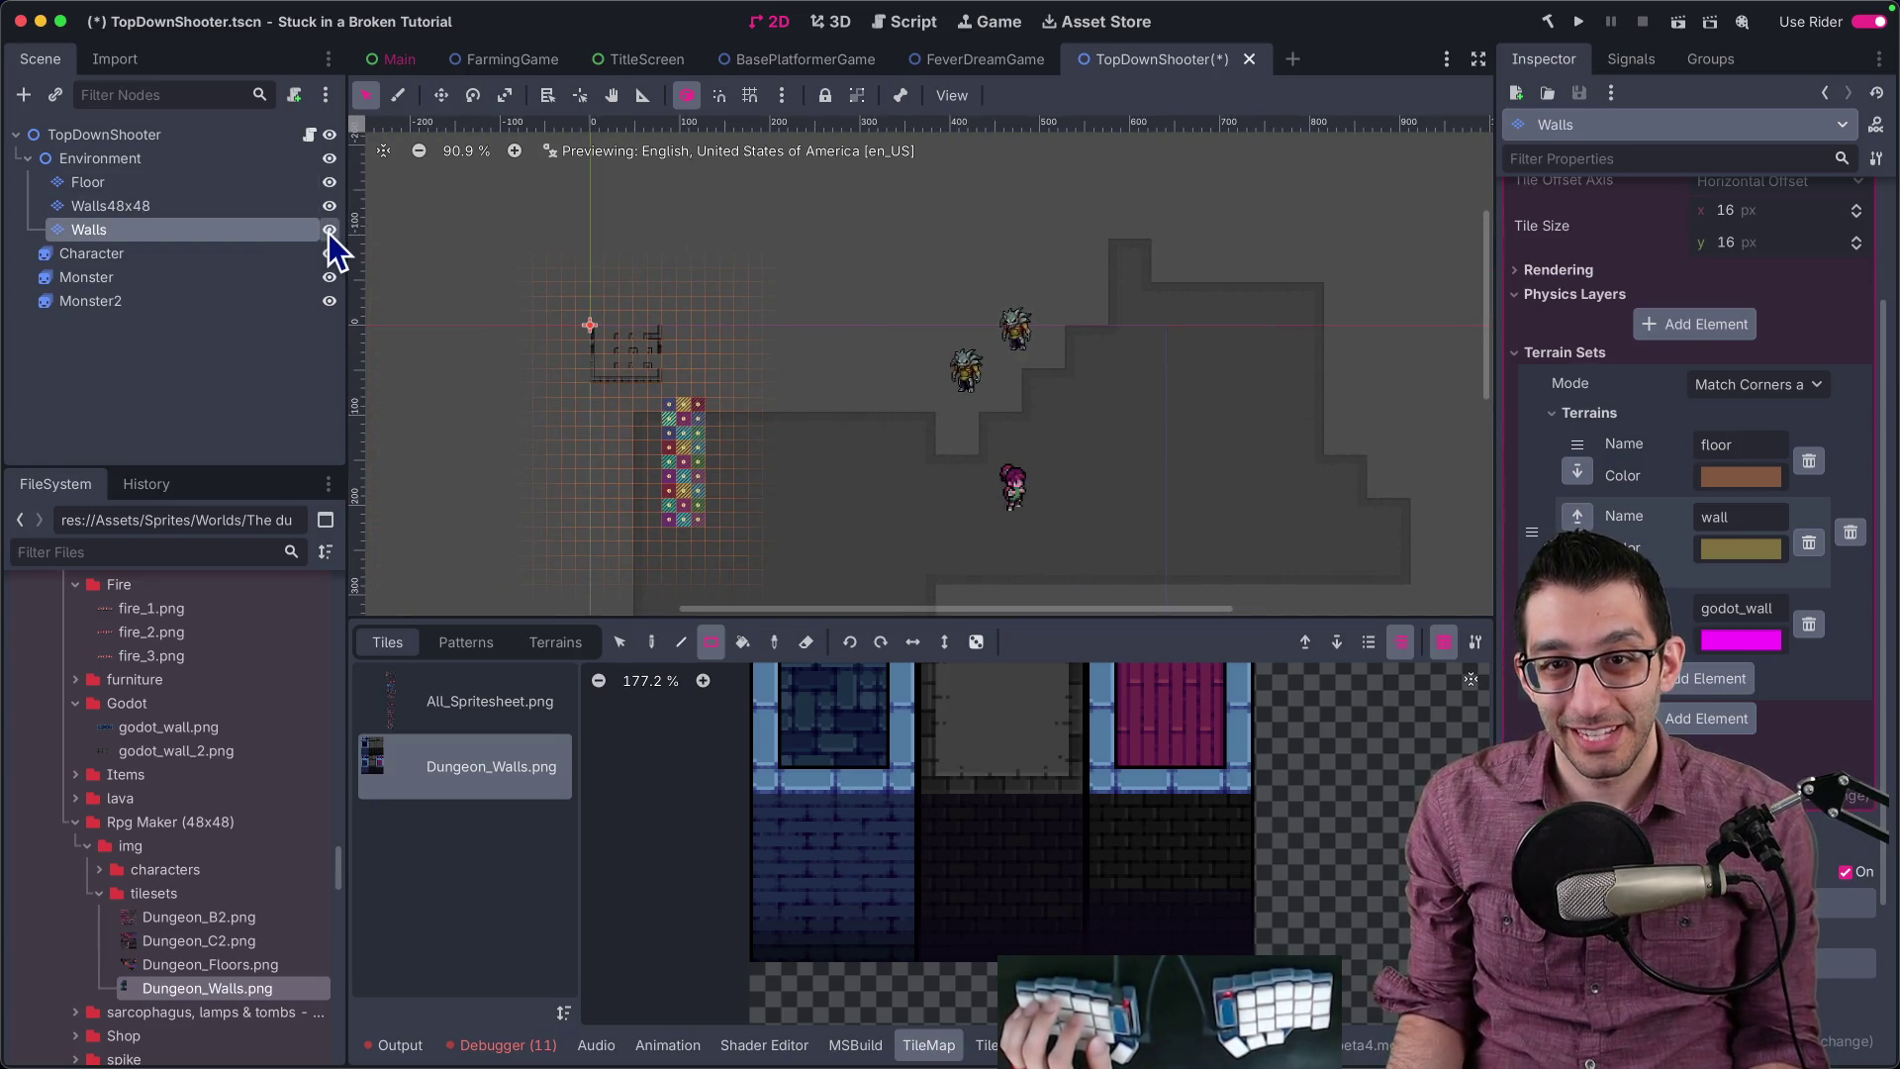
left_click(329, 234)
double_click(328, 234)
left_click(329, 234)
left_click(329, 233)
left_click(329, 233)
left_click(329, 229)
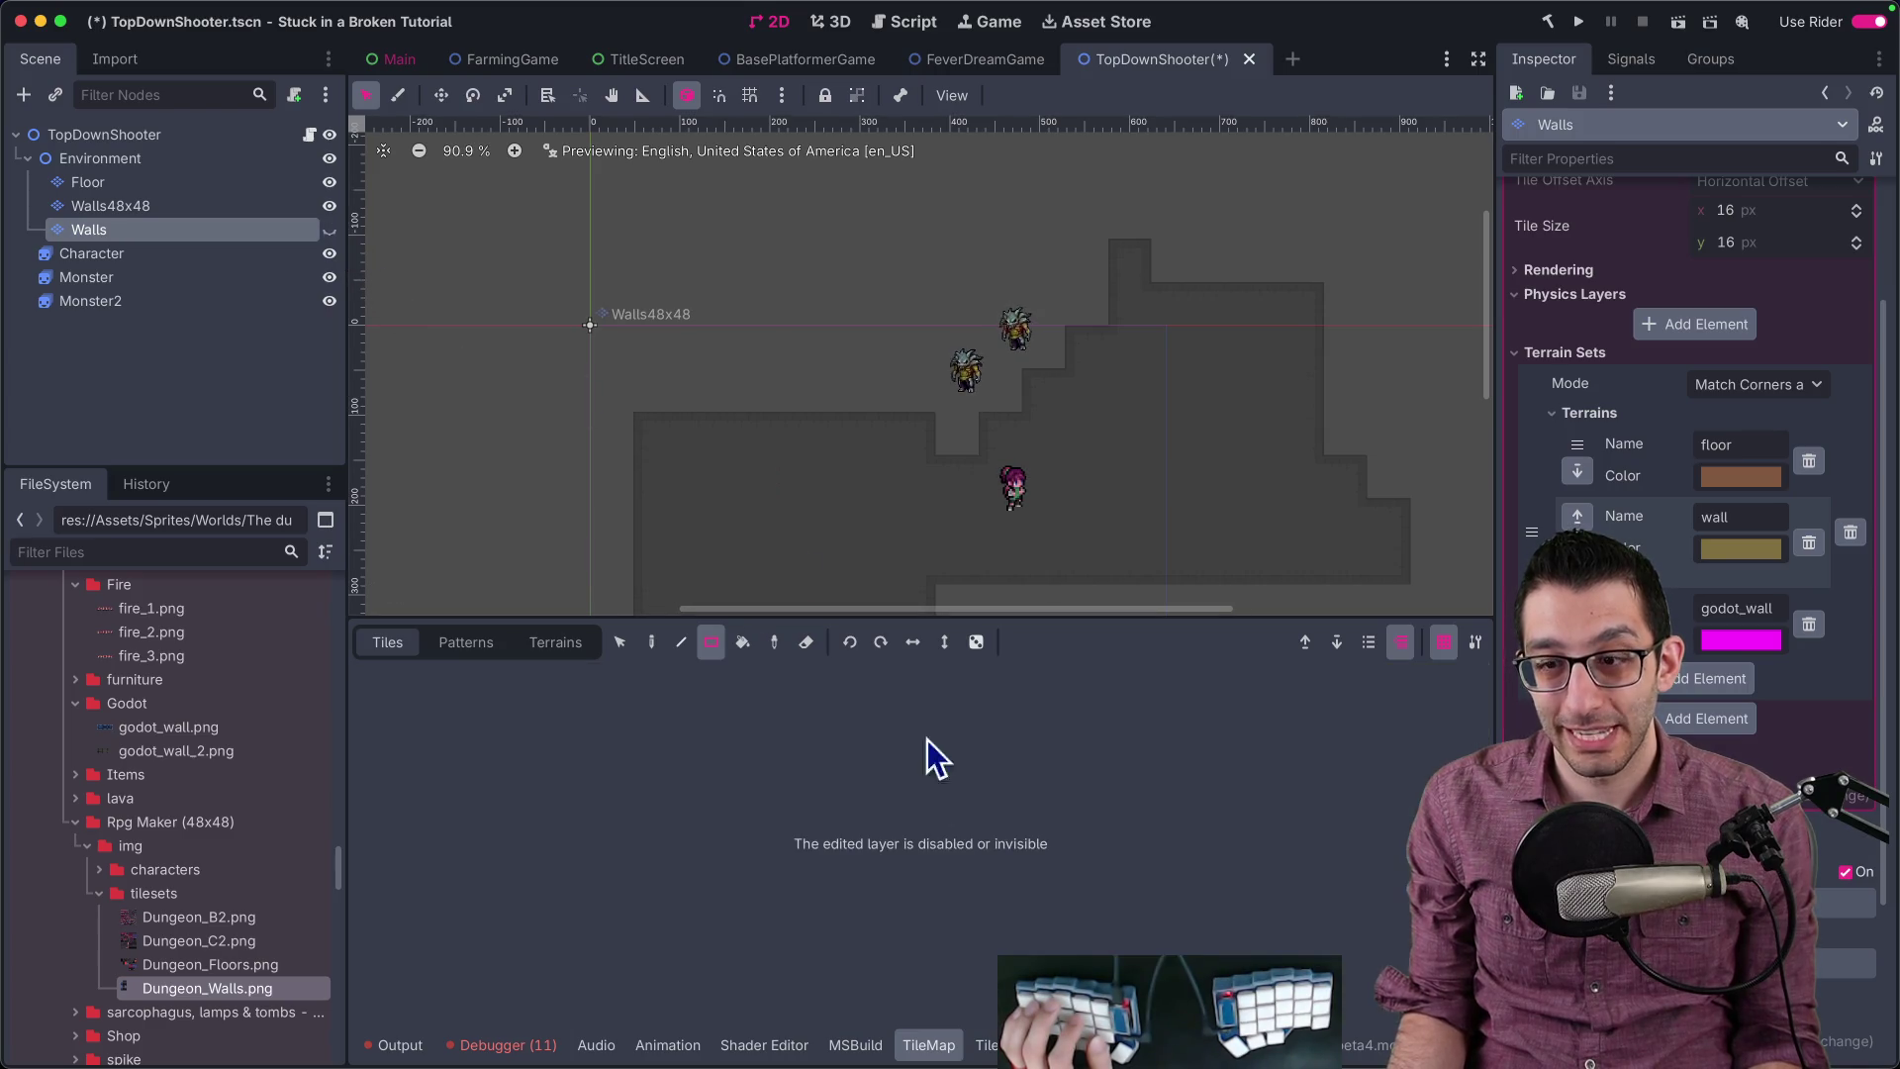
left_click(329, 229)
Step: Paint a row of dark wall tiles across the top-left and run the project
scroll(762, 425, "up", 3)
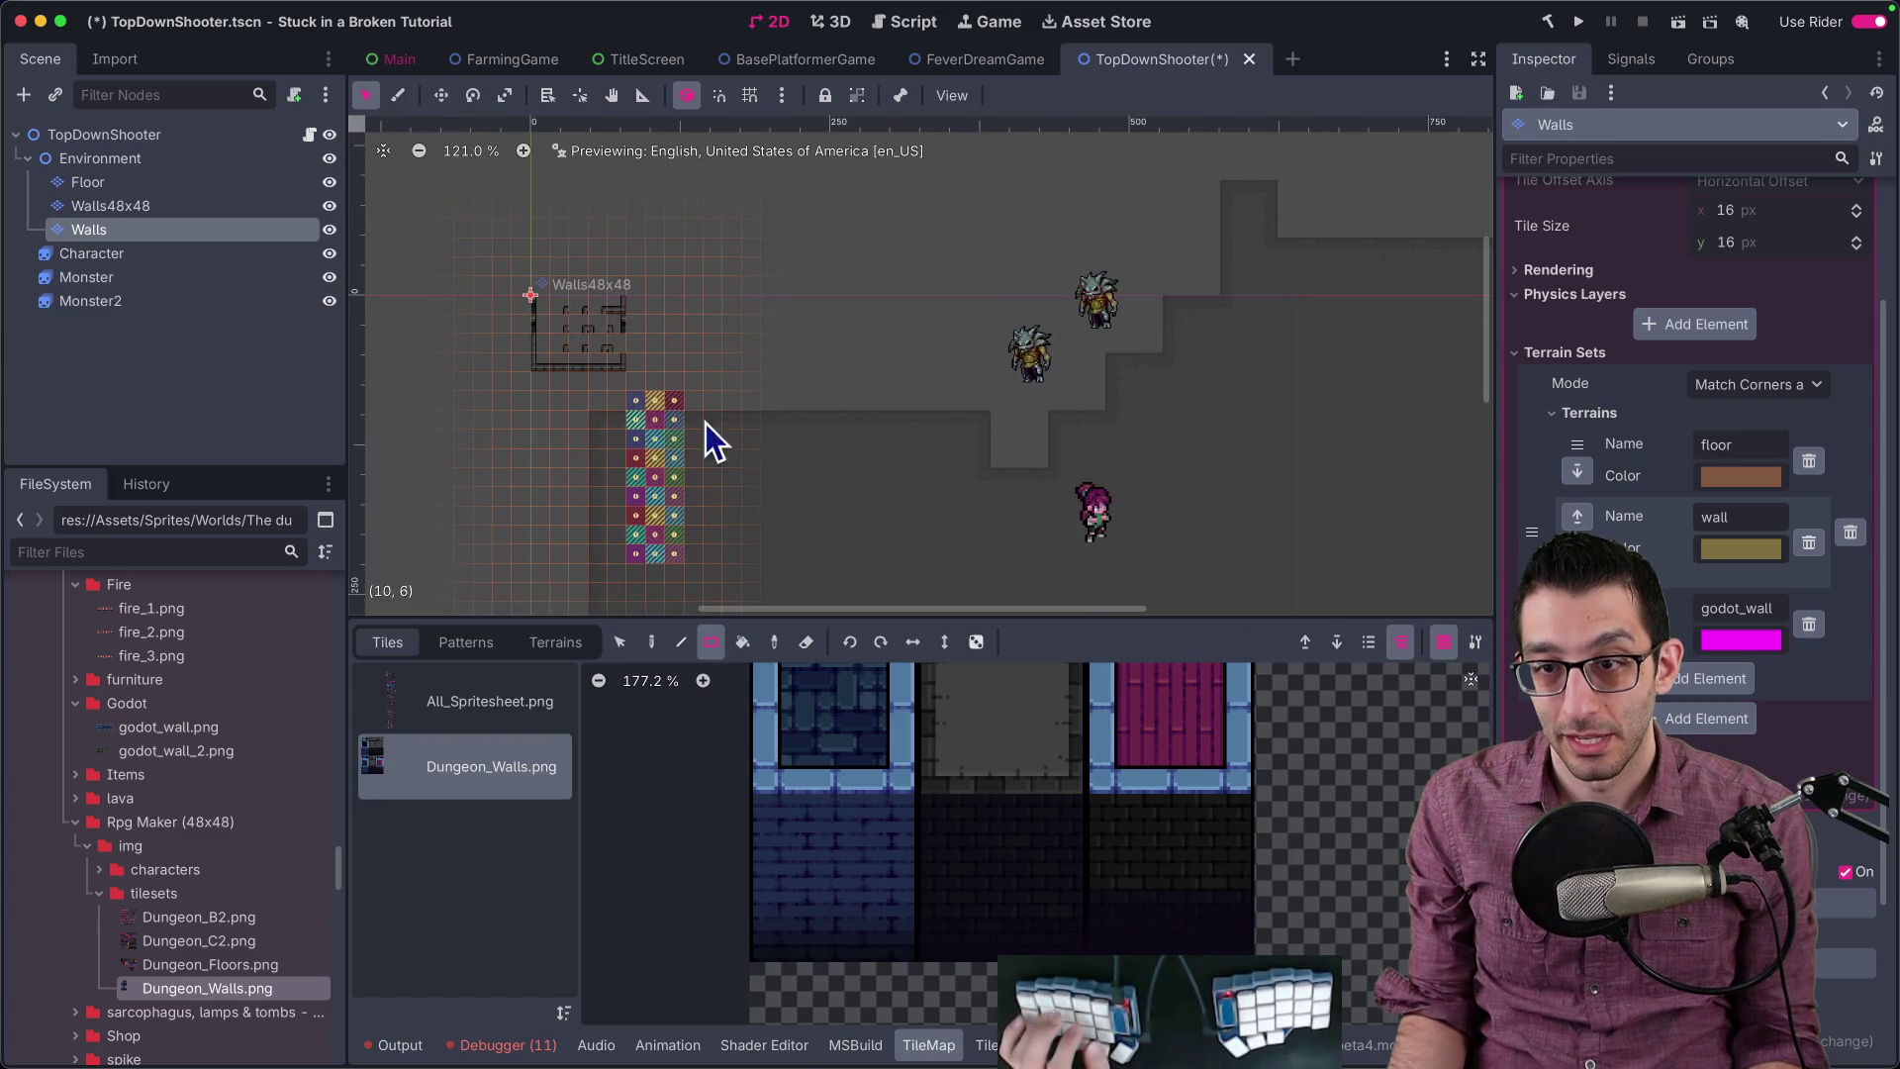
scroll(744, 471, "down", 3)
scroll(744, 471, "right", 3)
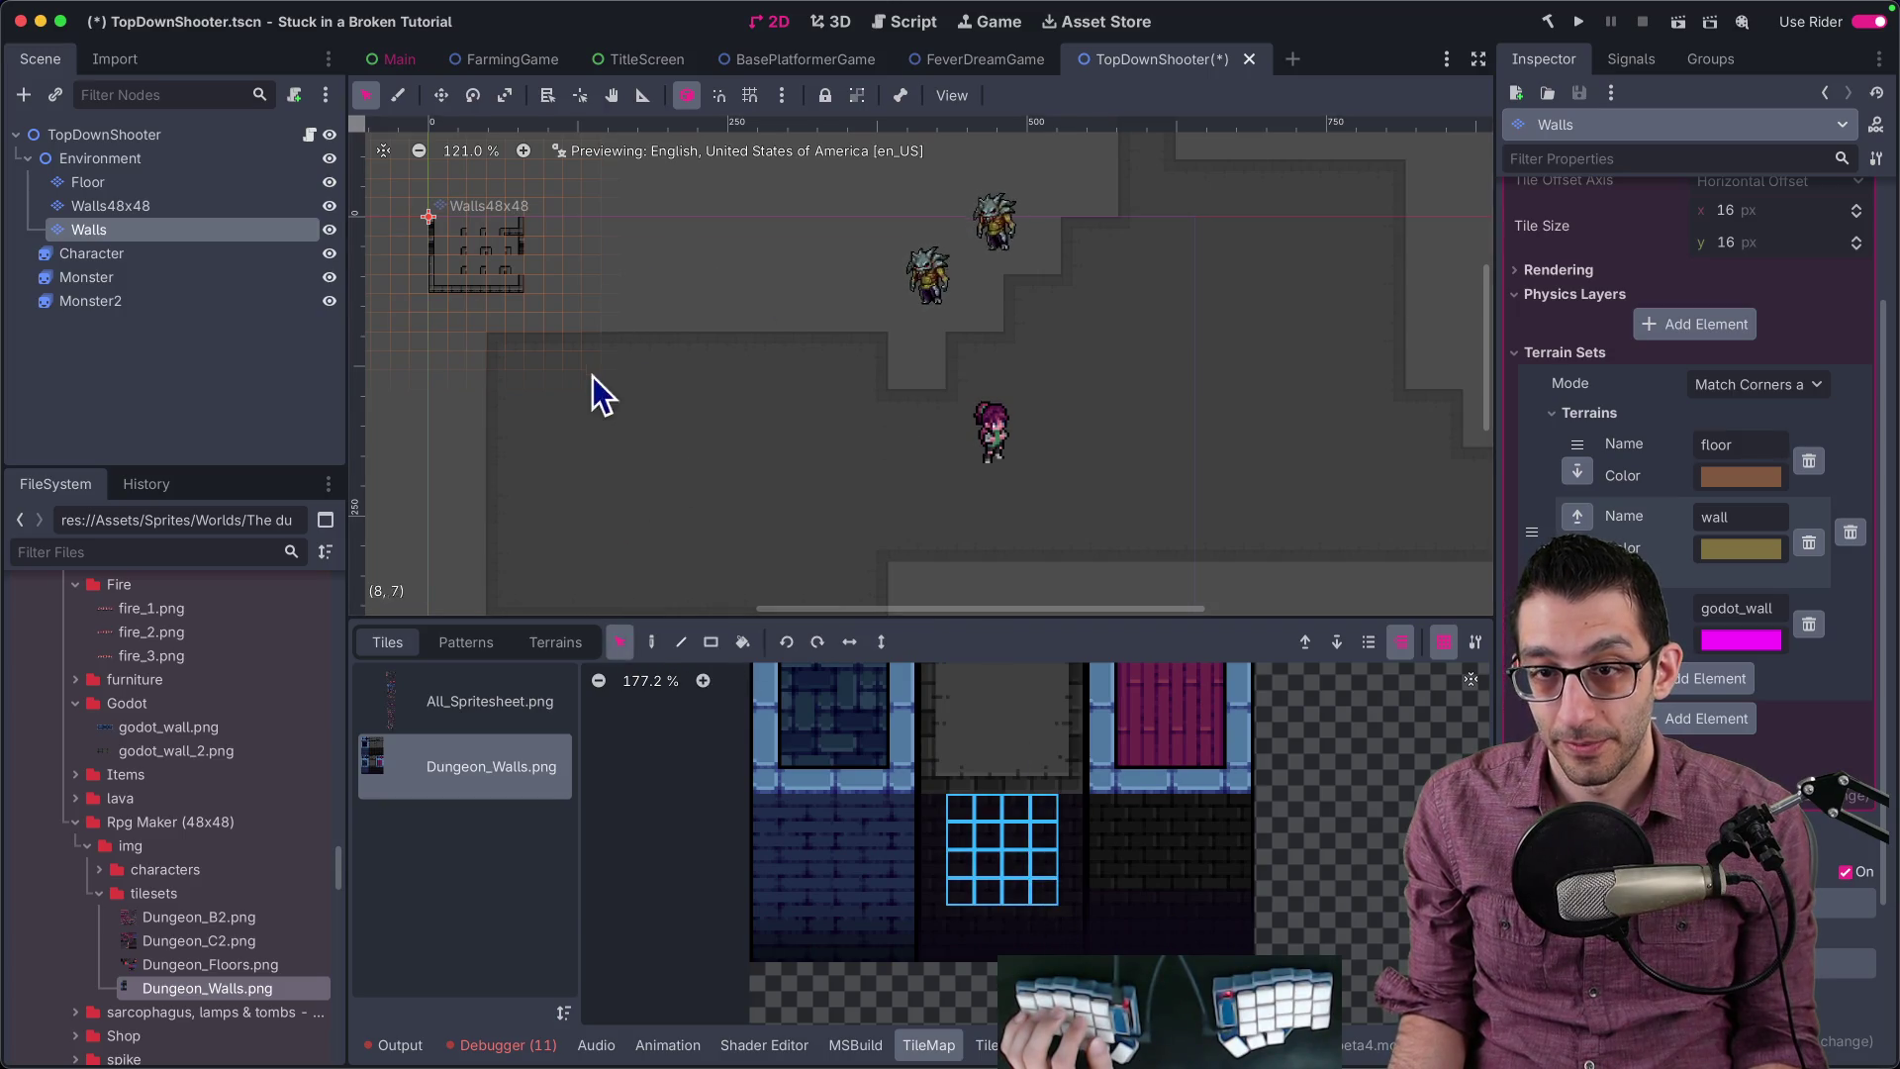
left_click_drag(530, 294, 876, 294)
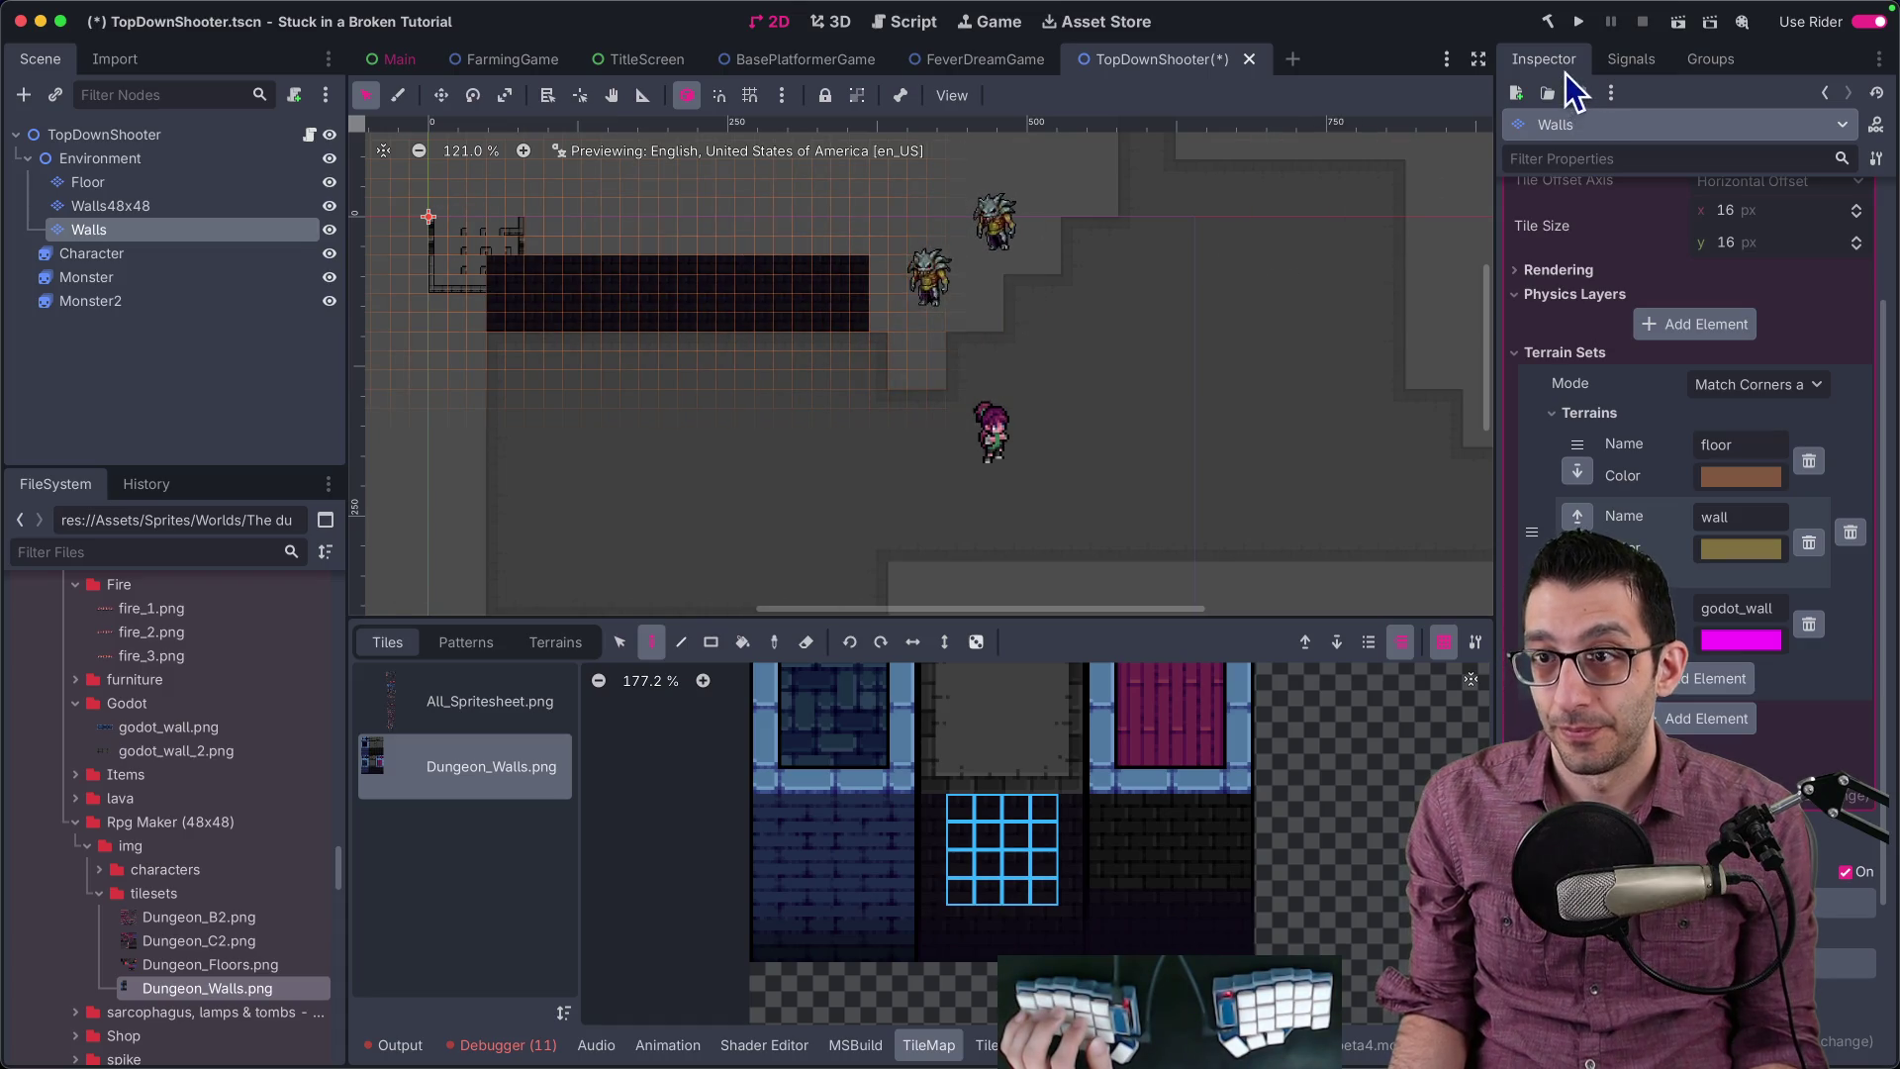
left_click(1579, 21)
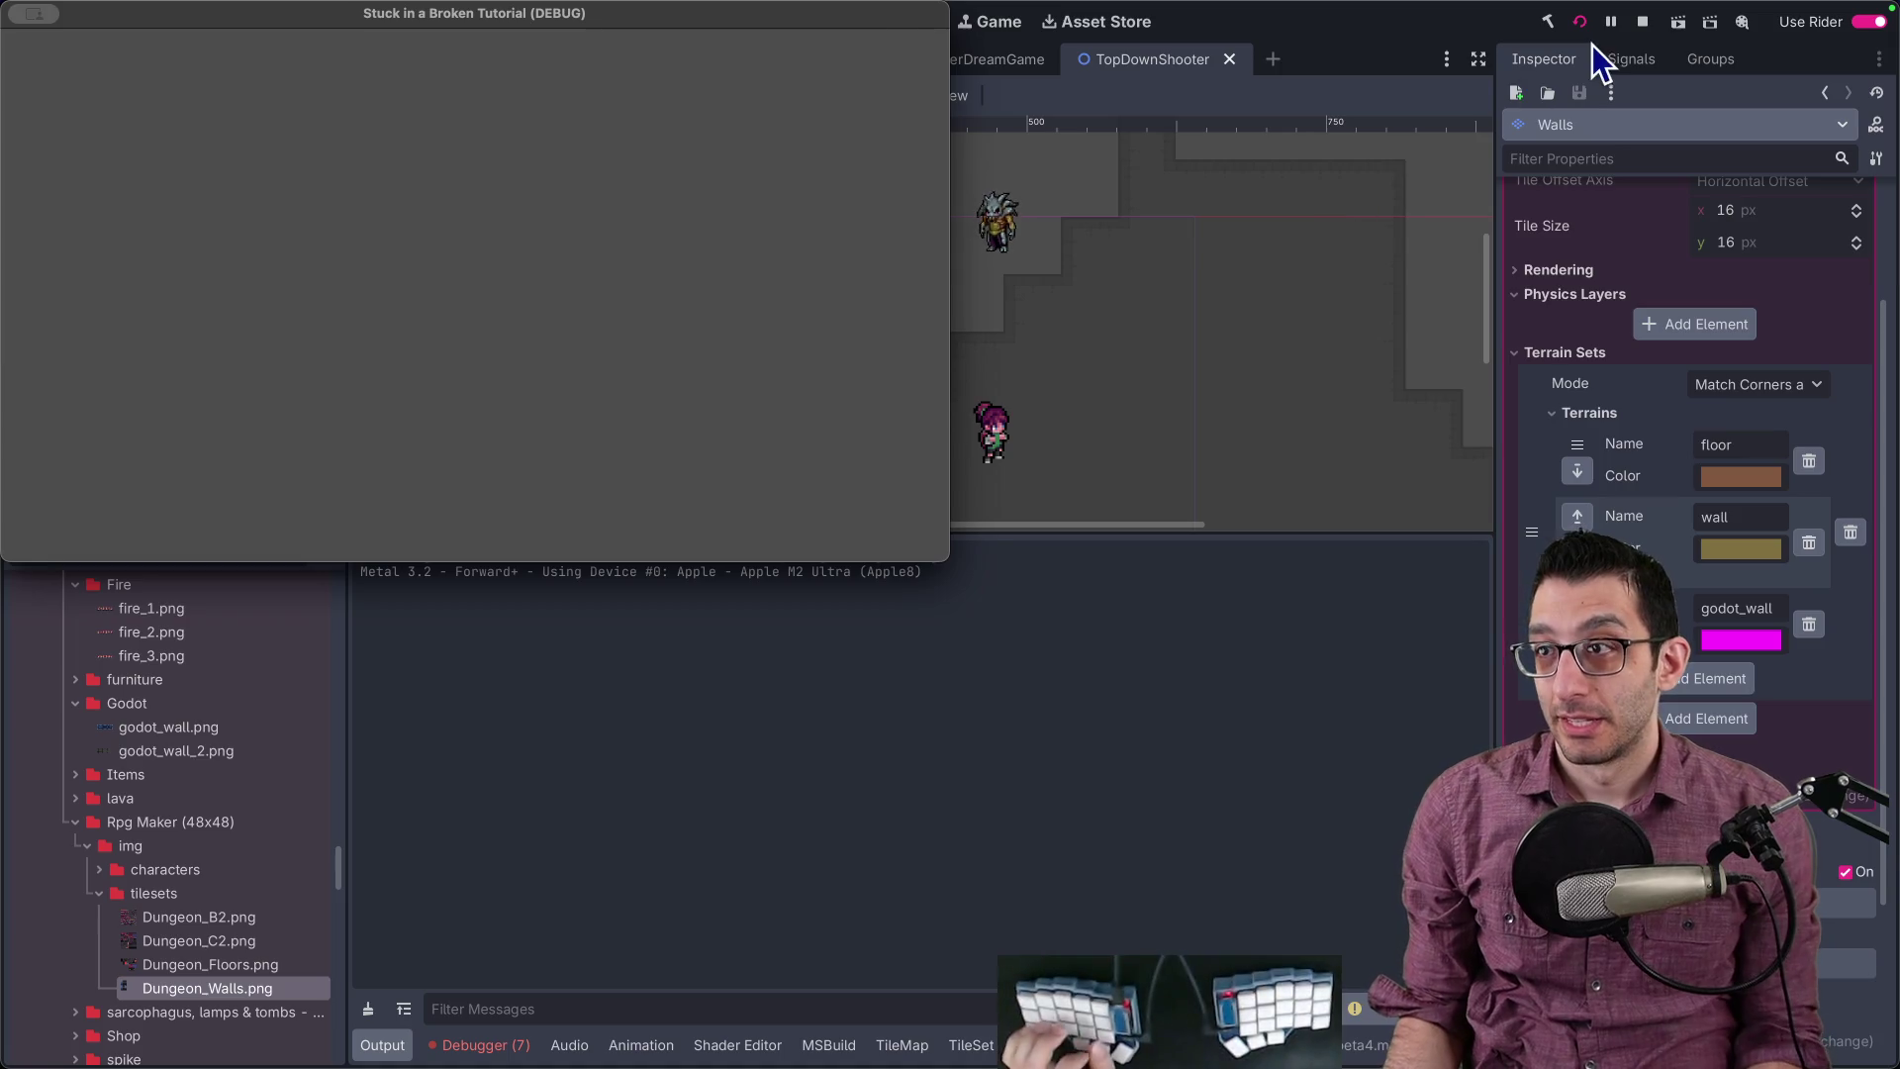
Step: Stop the game, check Debugger errors, and delete the Monster and Monster2 nodes
left_click(1640, 24)
left_click(481, 1043)
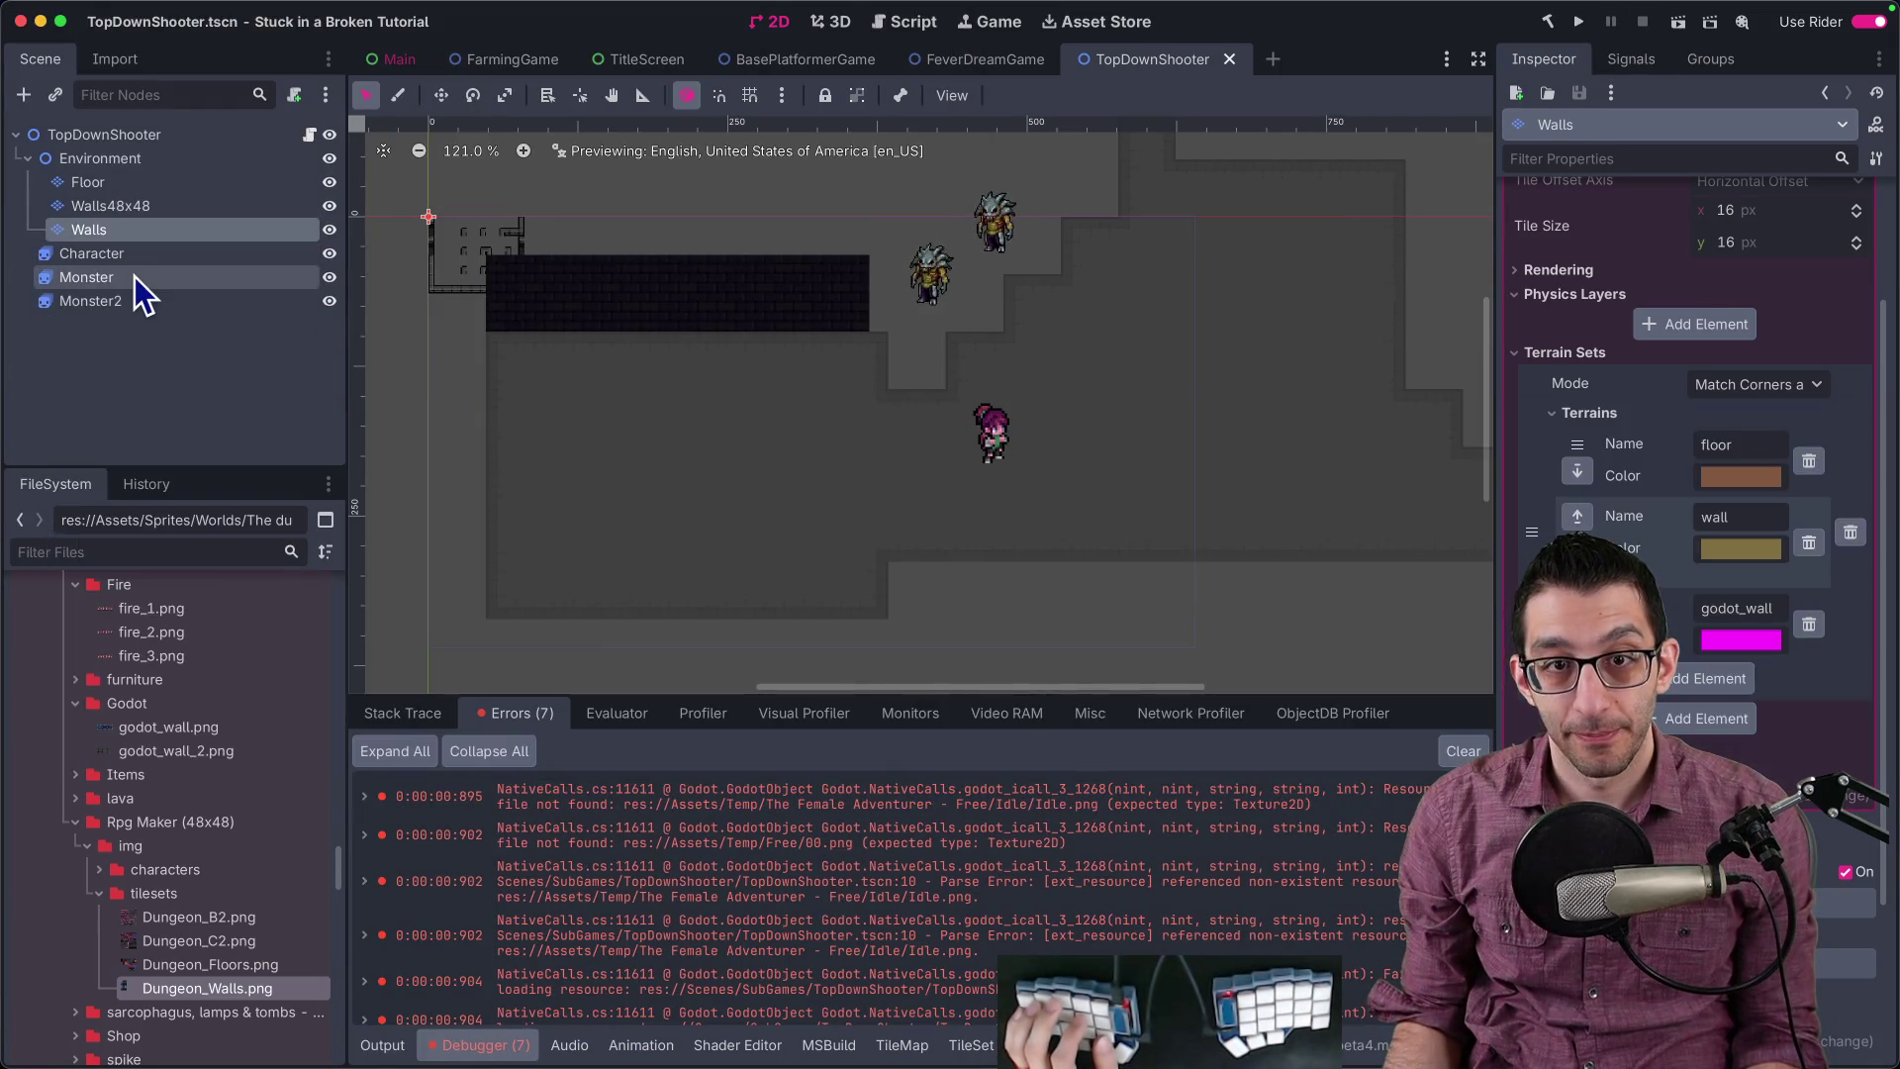
left_click(134, 277)
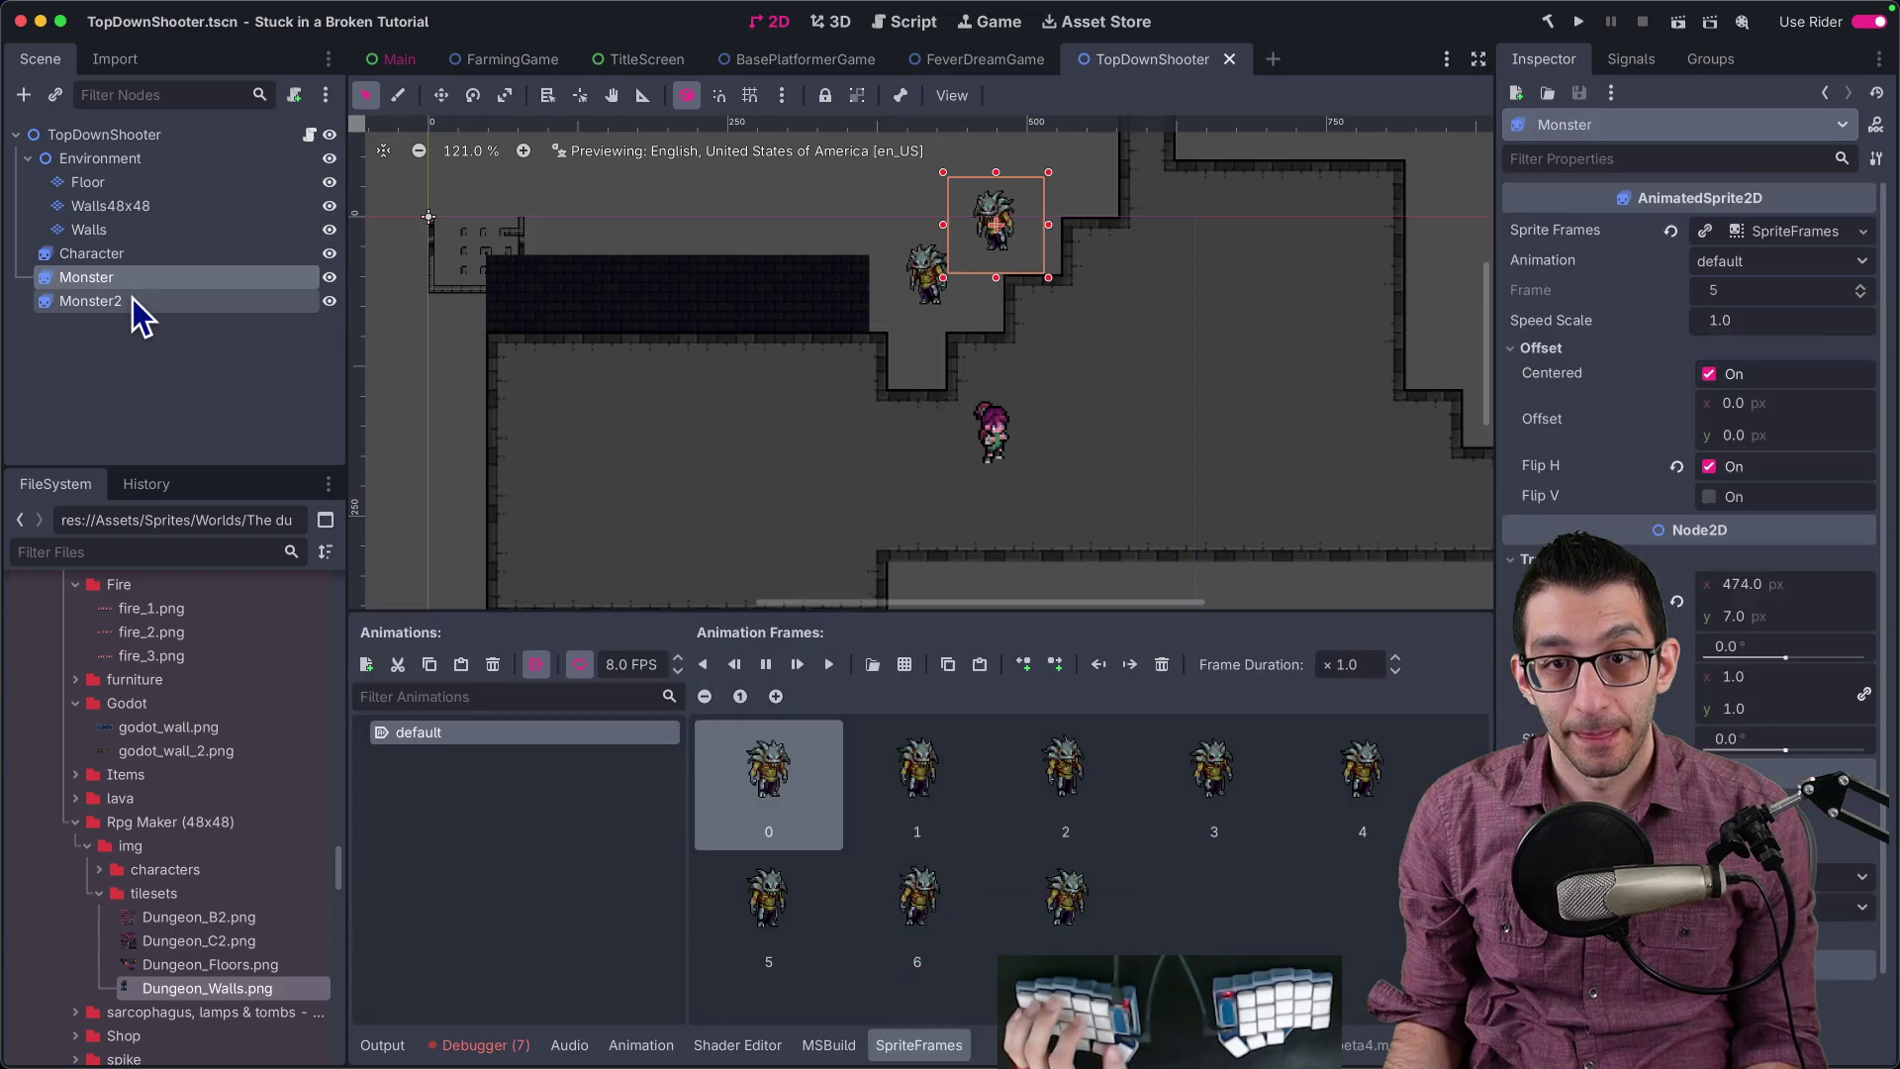
left_click(132, 299, "shift")
key("Delete")
Step: Delete the Character node, save the scene, and run the project again
left_click(137, 258)
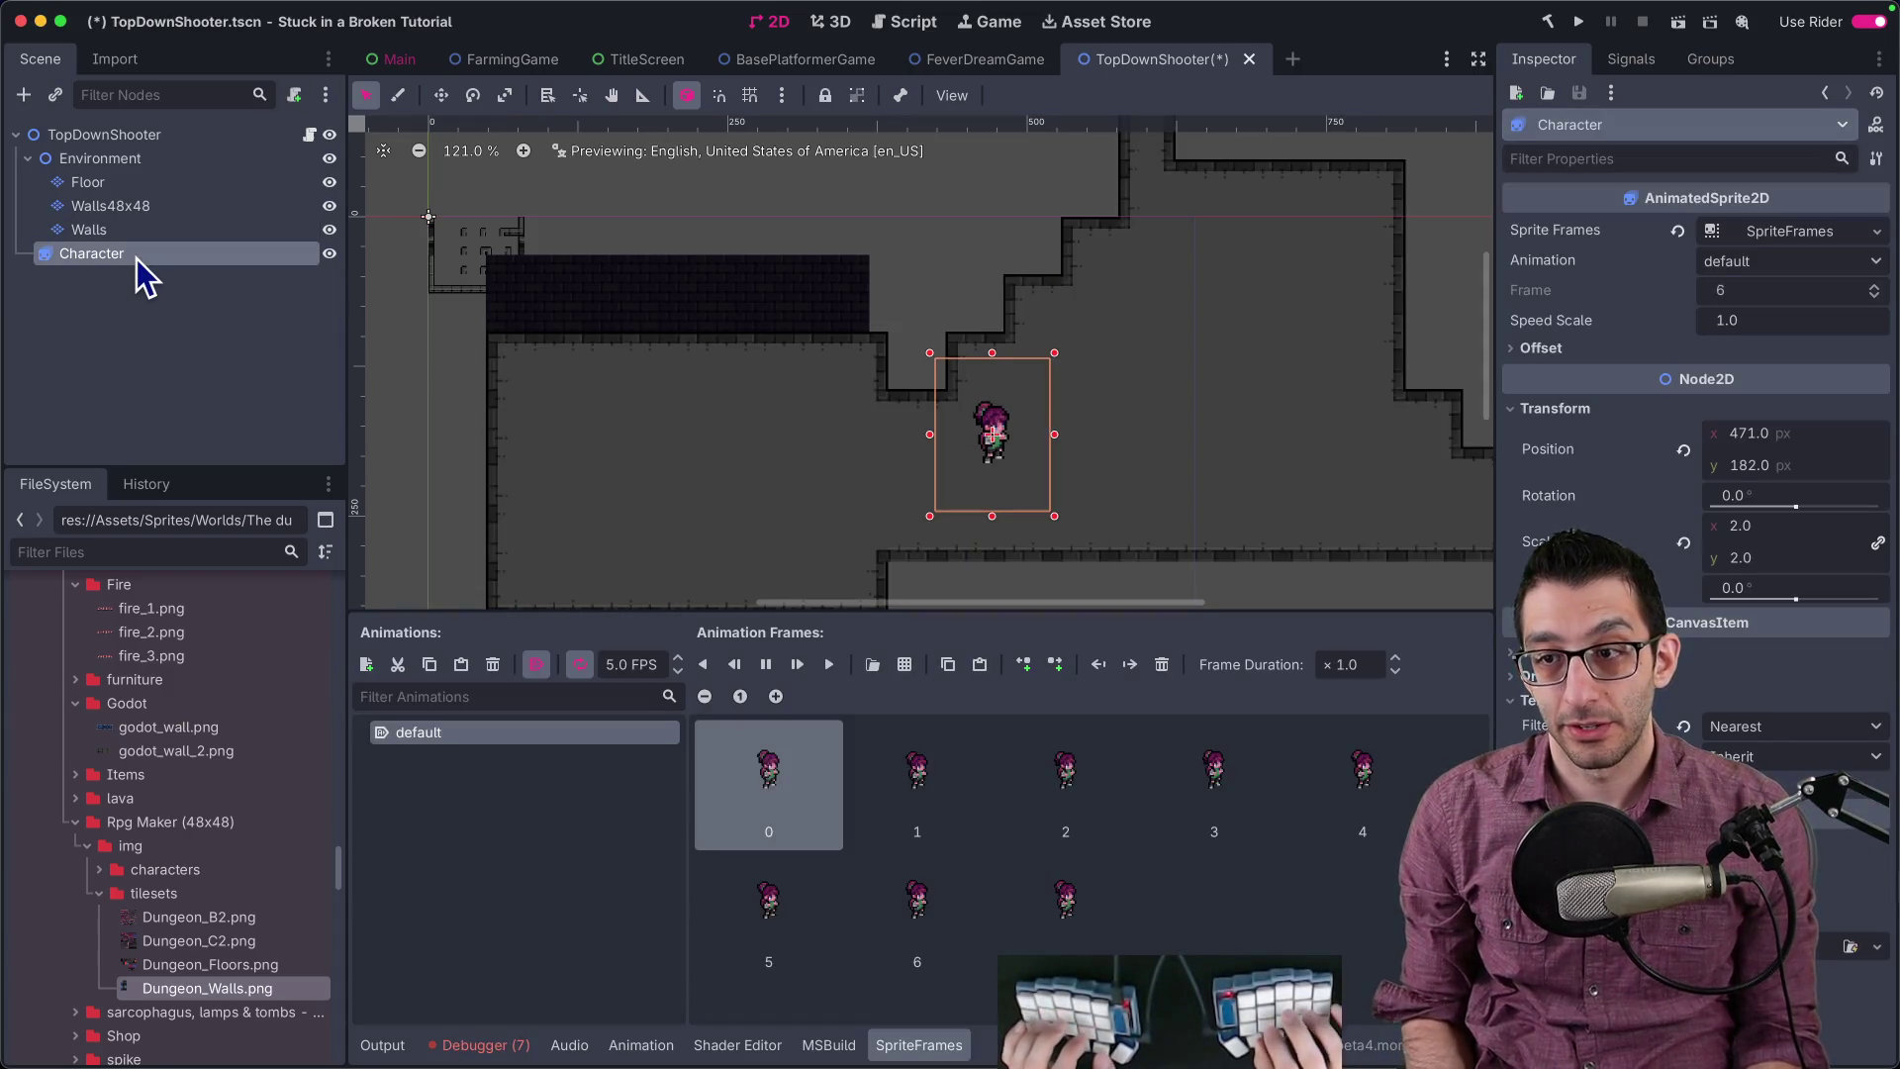
key("Delete")
key("Return")
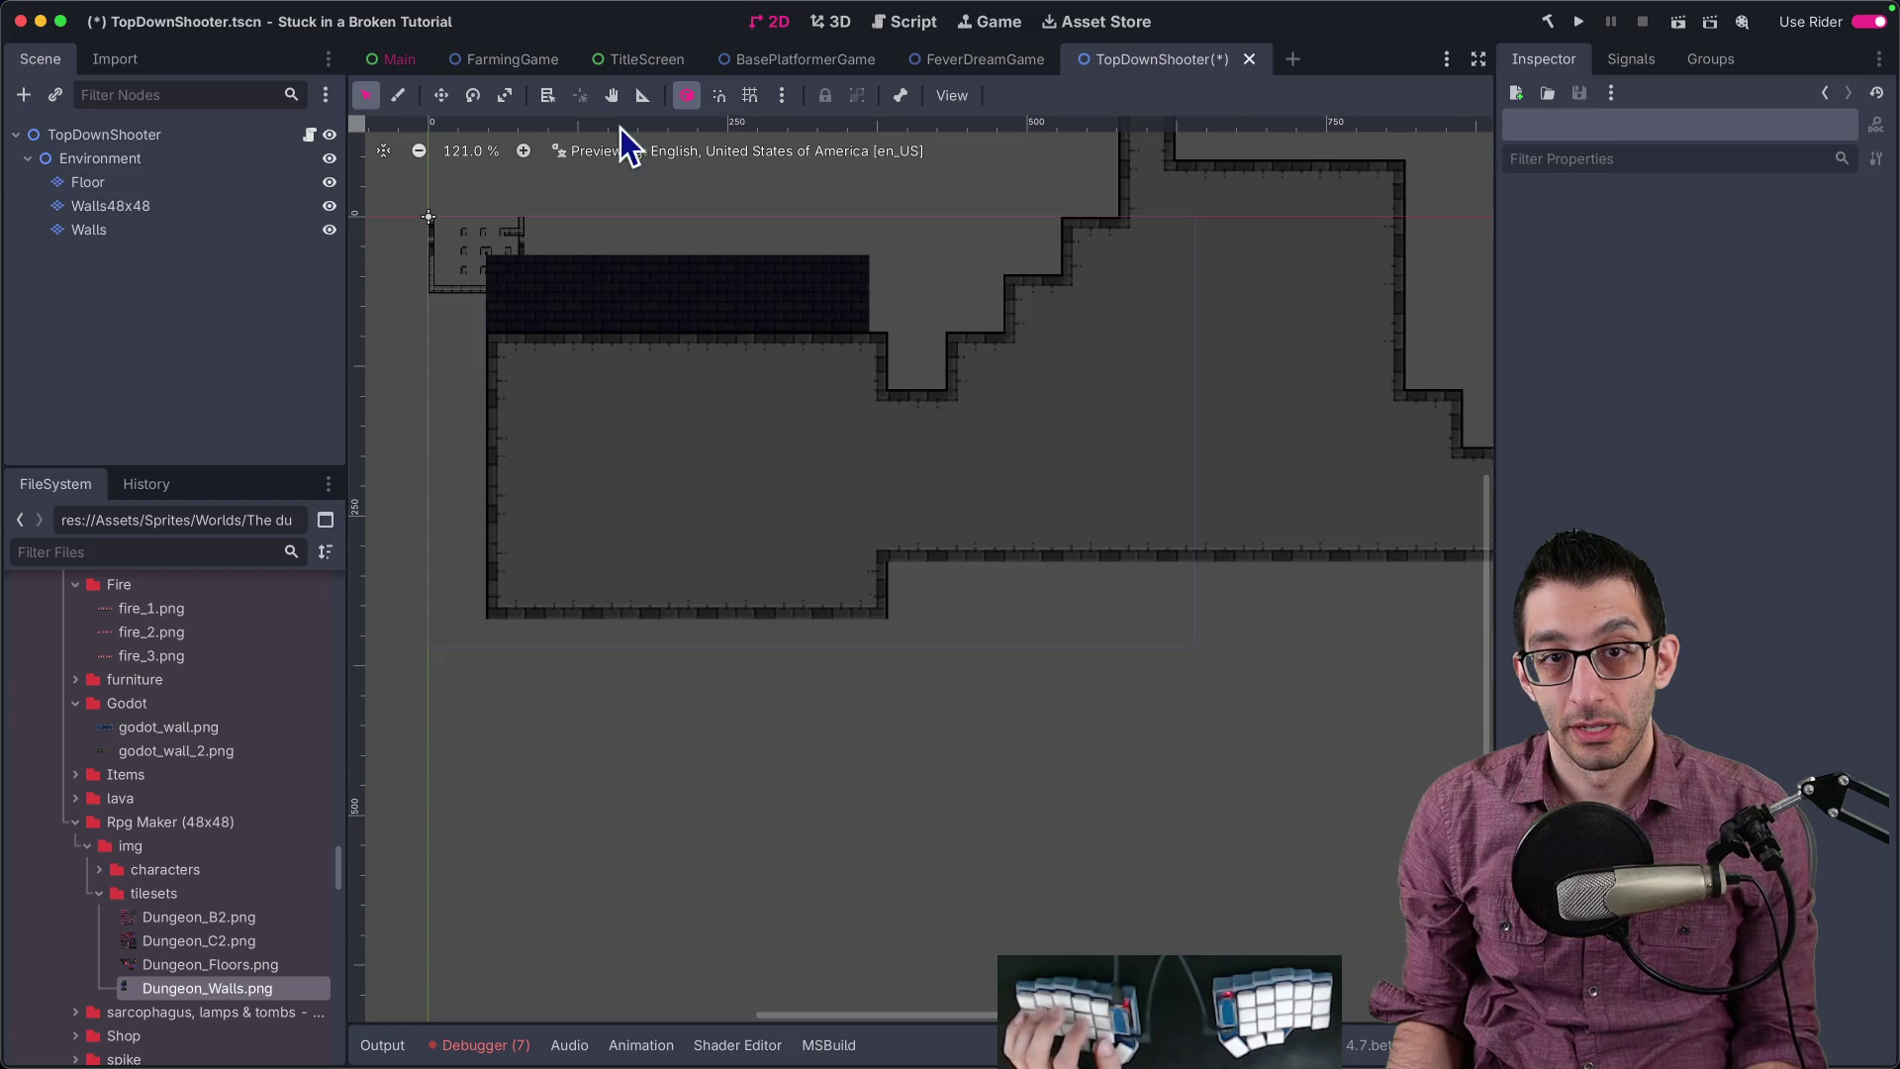
key("ctrl+s")
left_click(1579, 22)
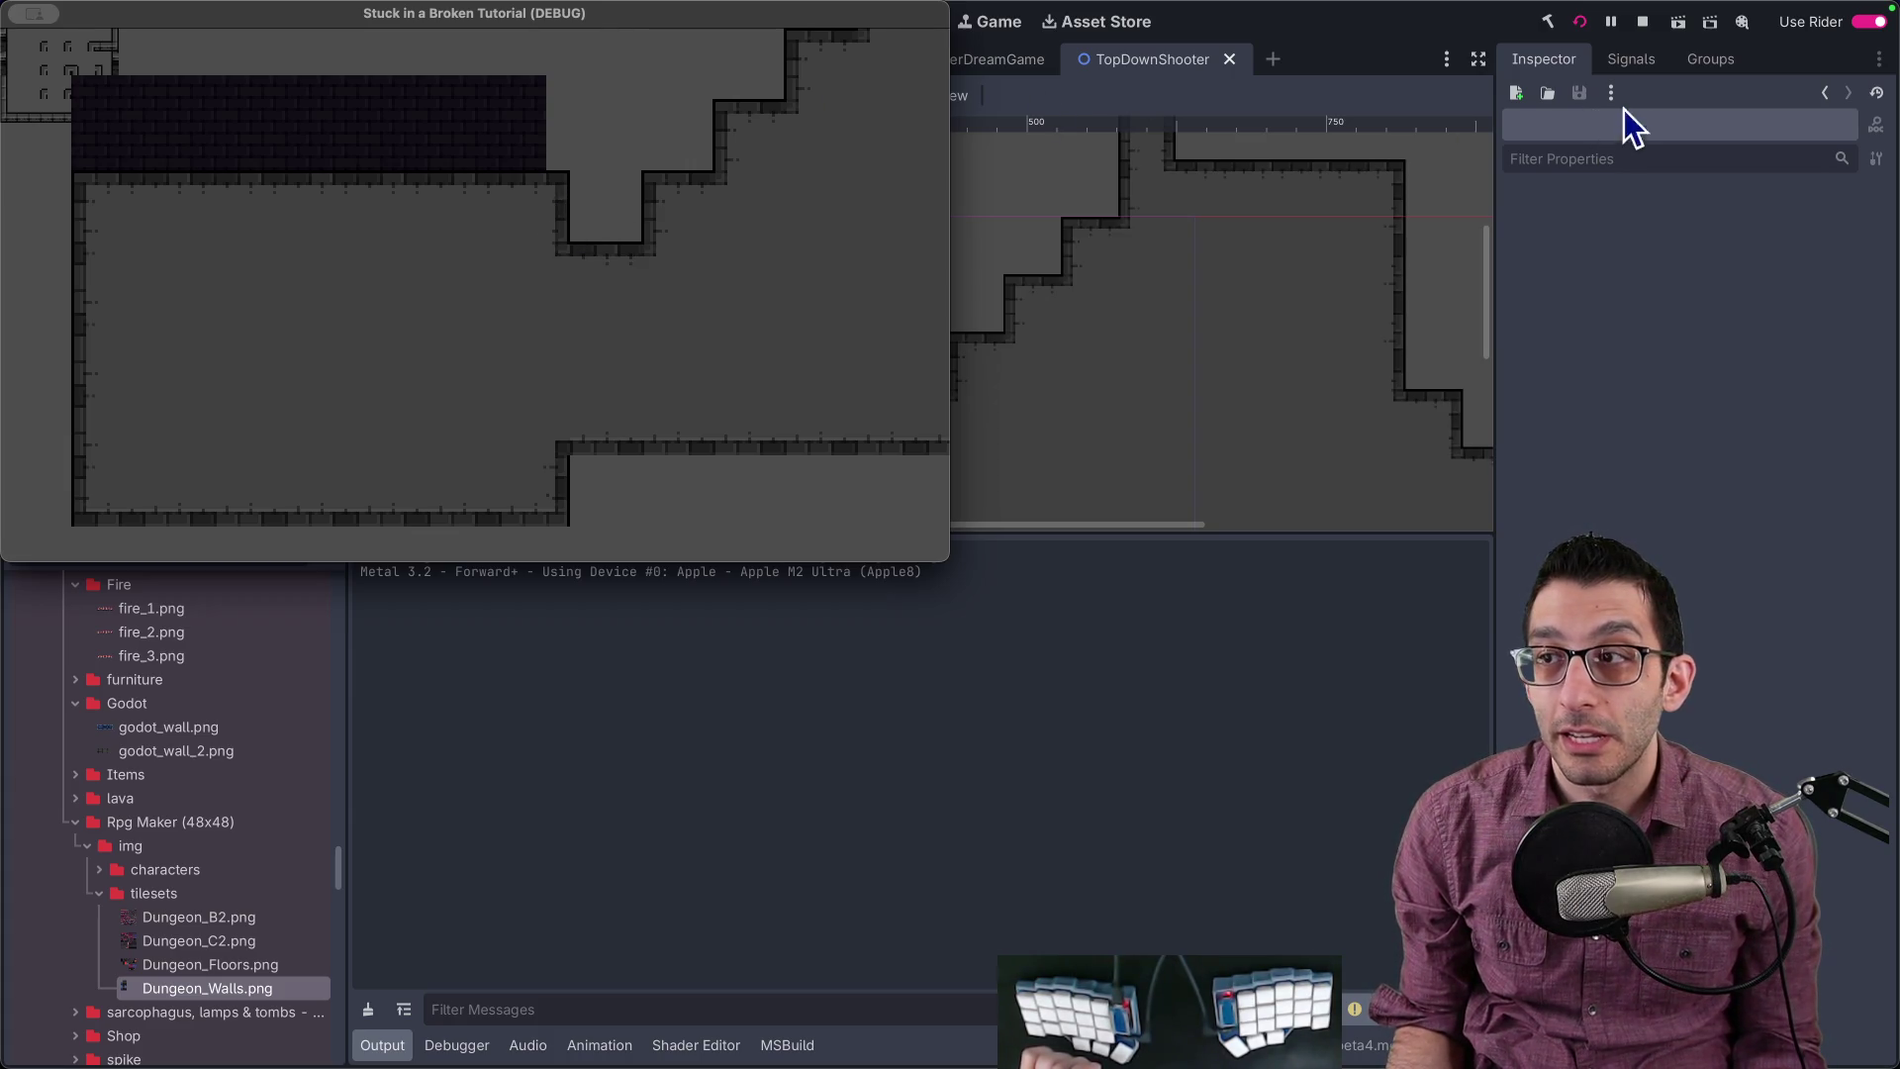
Step: Inspect the Walls48x48, Walls and Floor layers, rerun the game, and switch to Chrome
left_click(1642, 22)
left_click(139, 206)
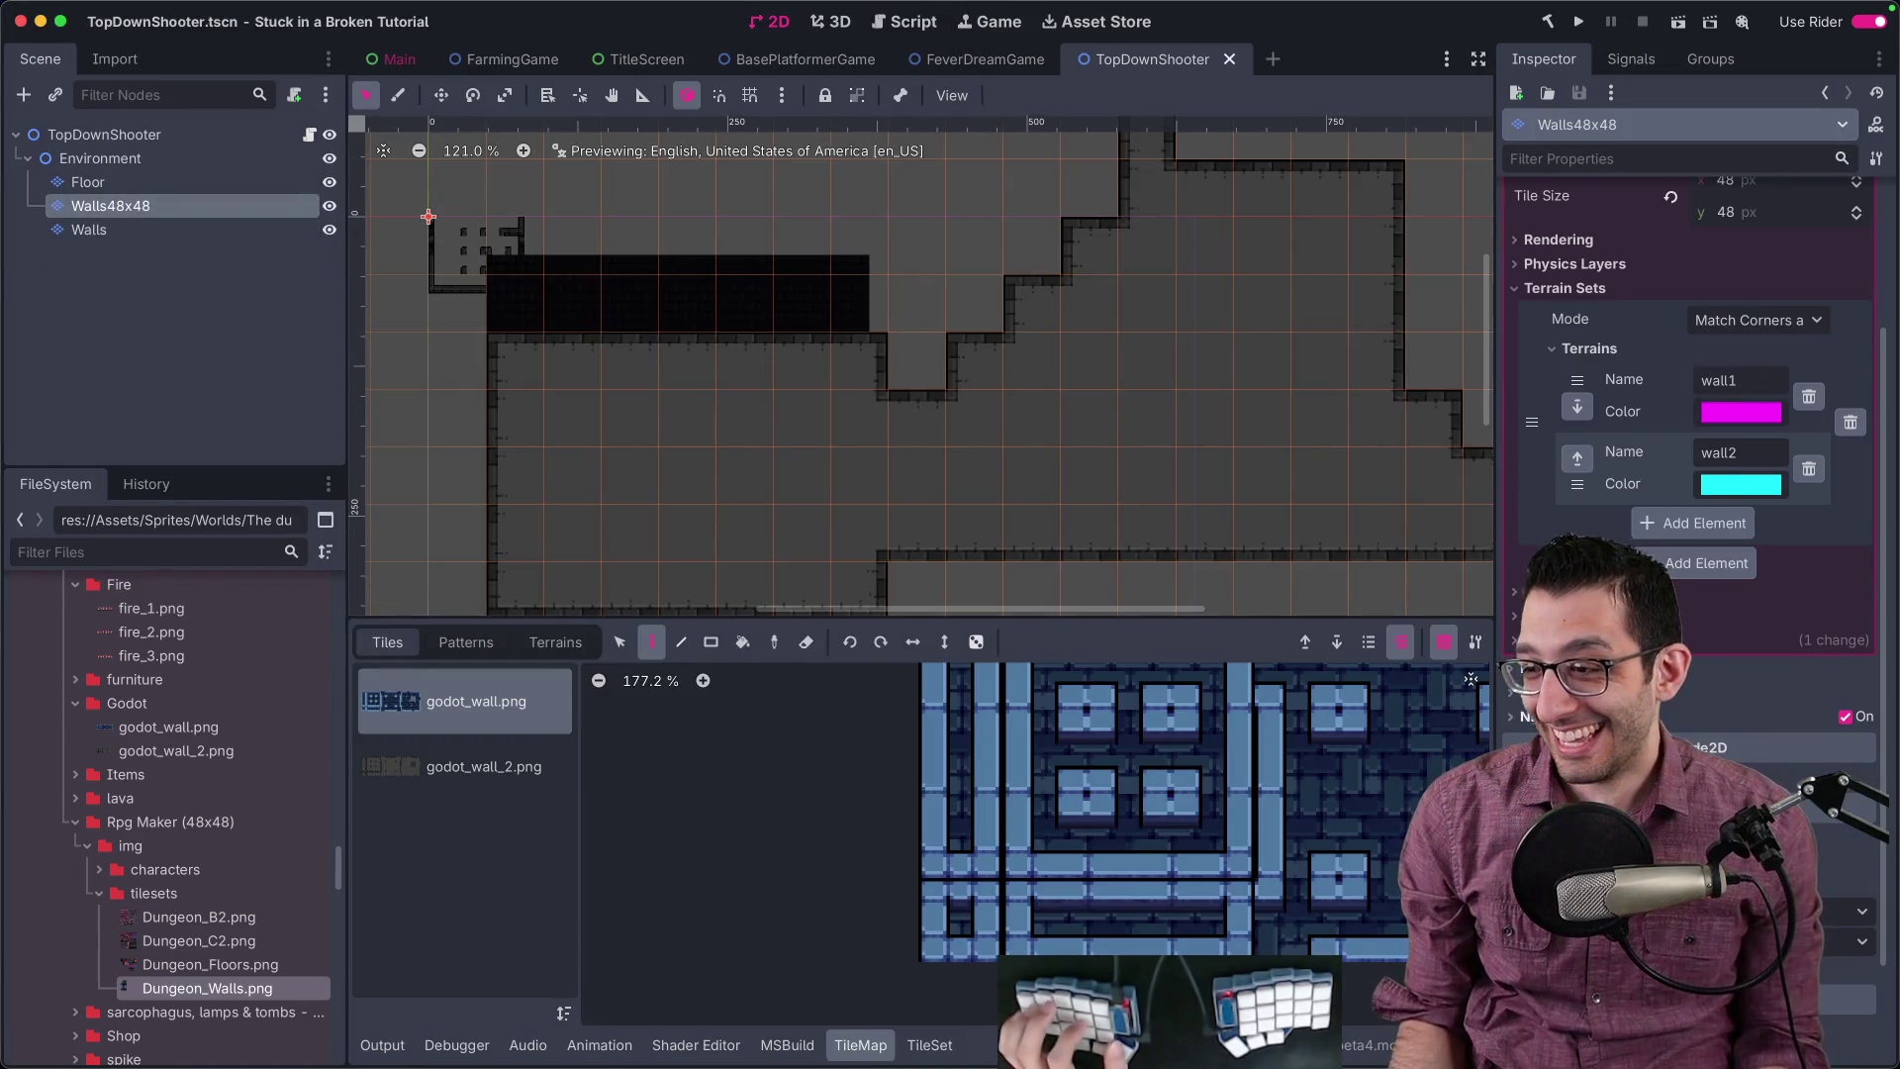
scroll(1692, 396, "down", 3)
left_click(87, 230)
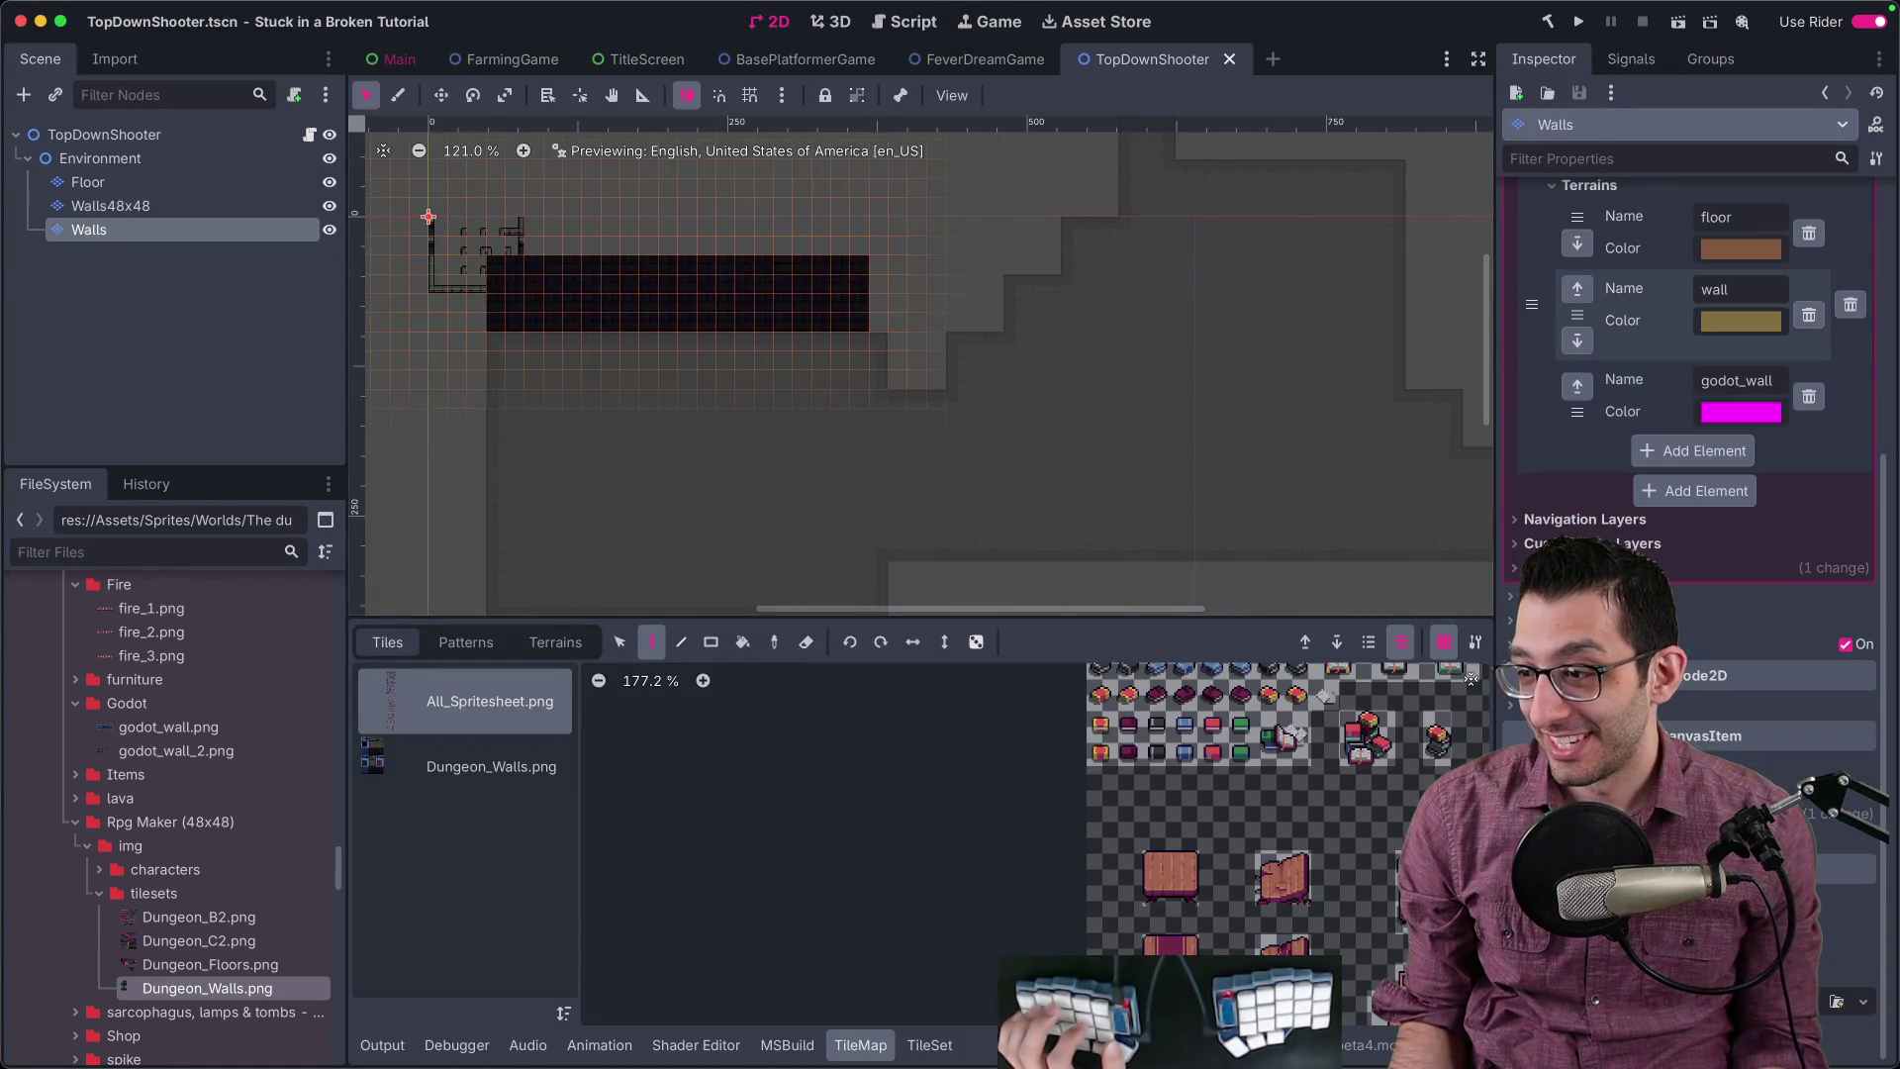
left_click(139, 182)
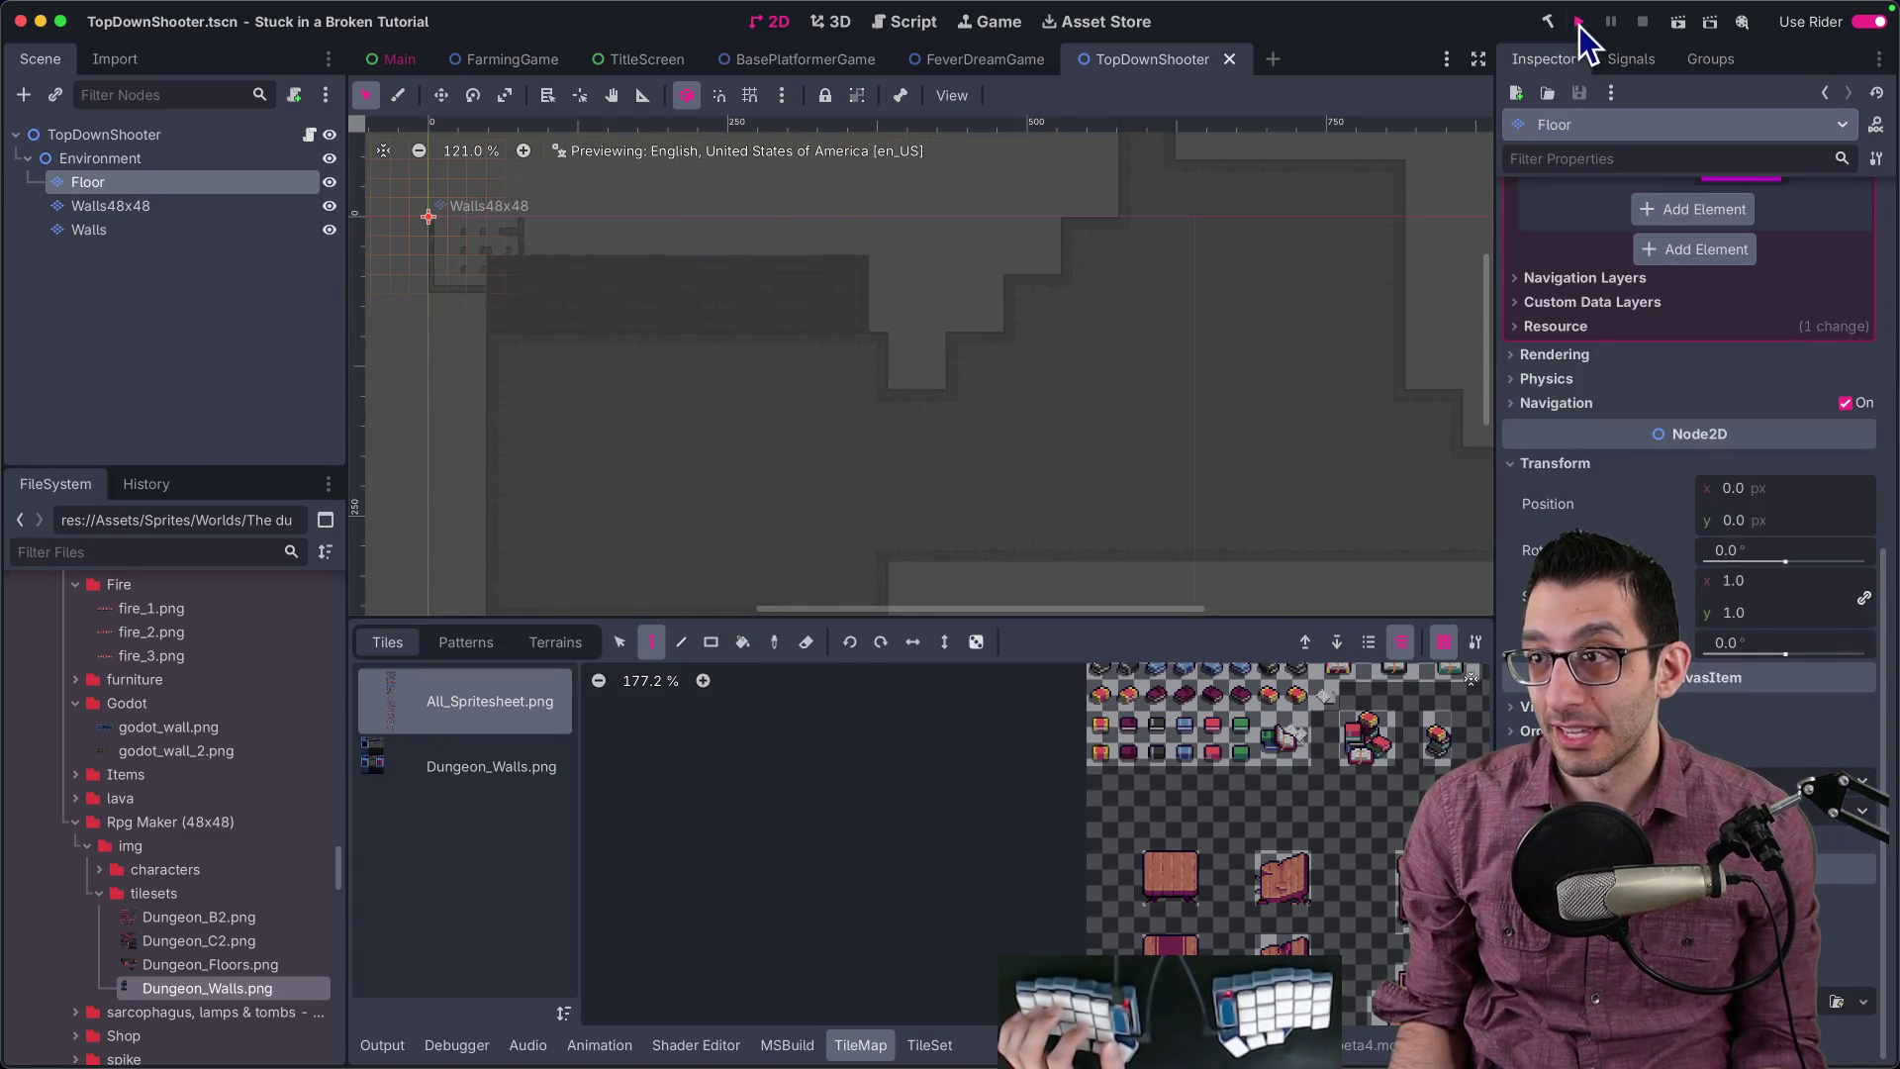
left_click(1579, 22)
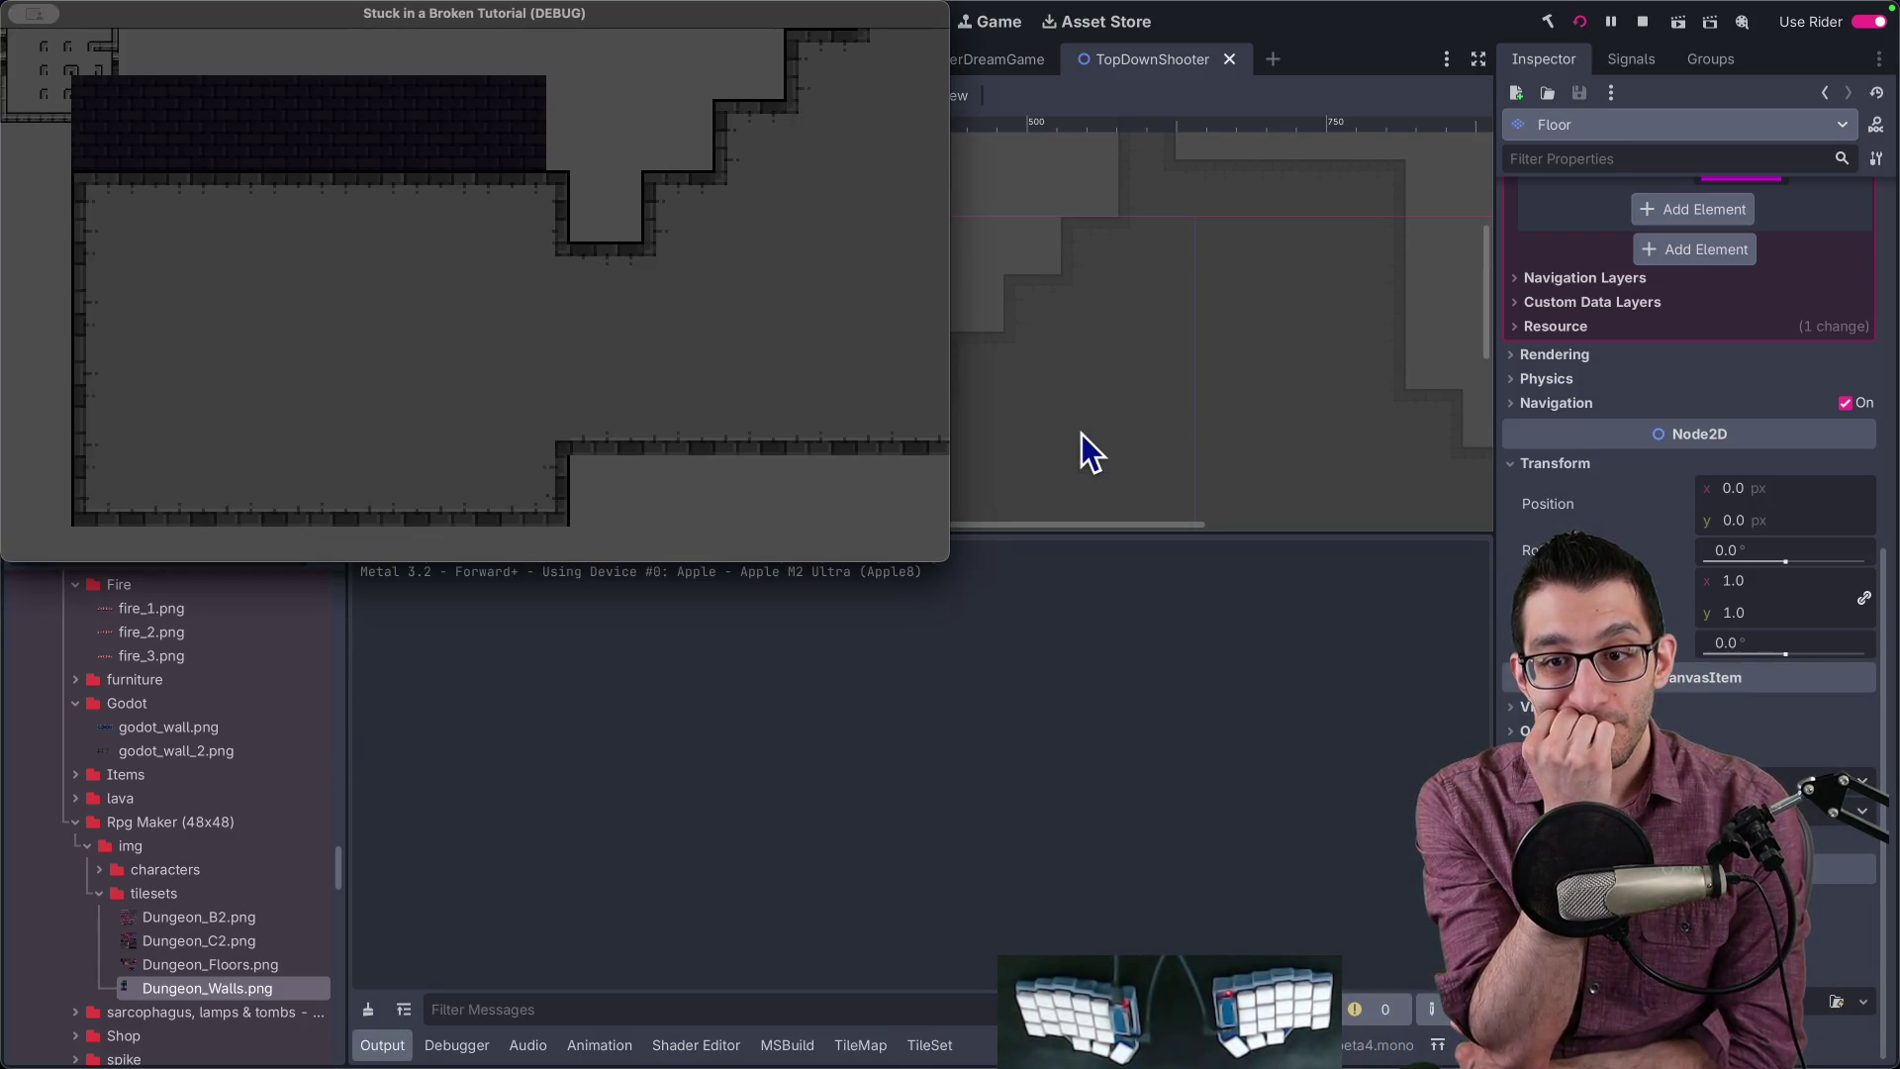
key("super+Tab")
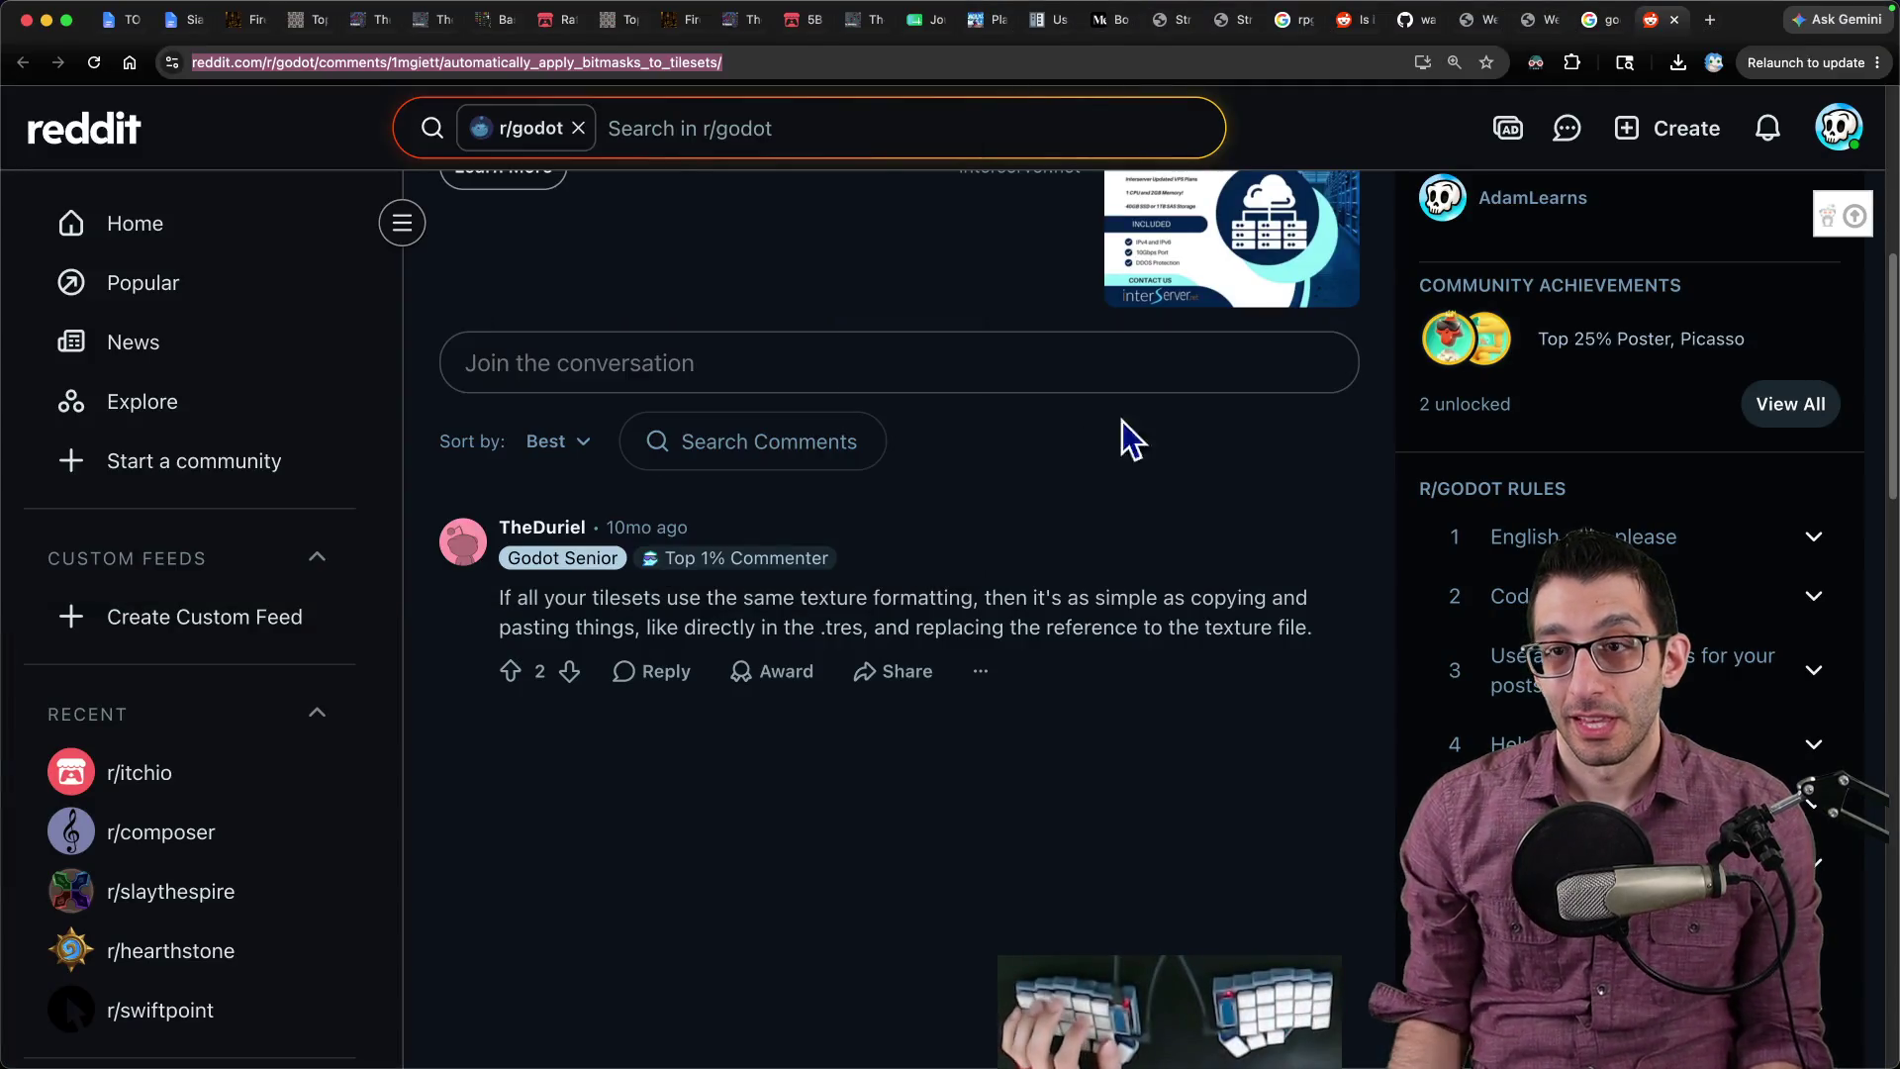
Step: Browse the sscary 'The Dungeon' asset pack page and its sample maps on itch.io
left_click(252, 19)
key("ctrl+Tab")
key("ctrl+Tab")
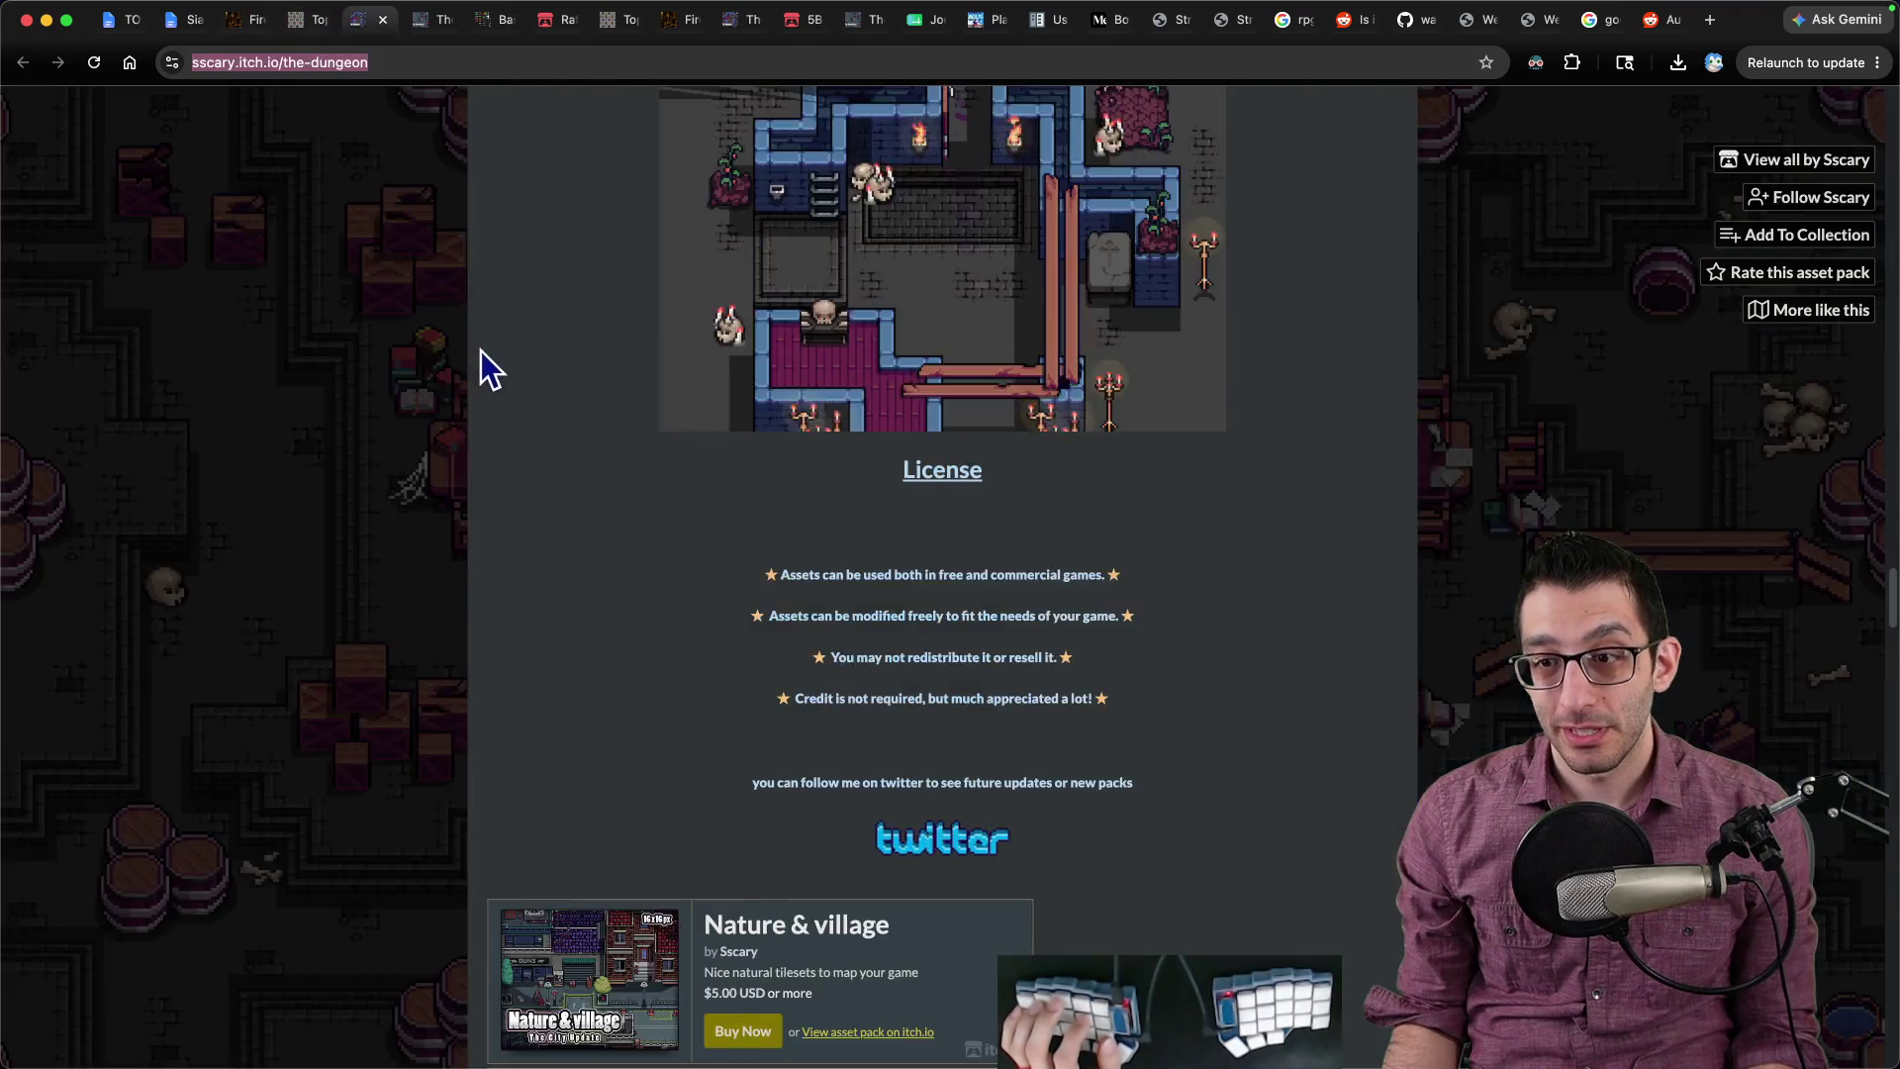
scroll(831, 511, "up", 10)
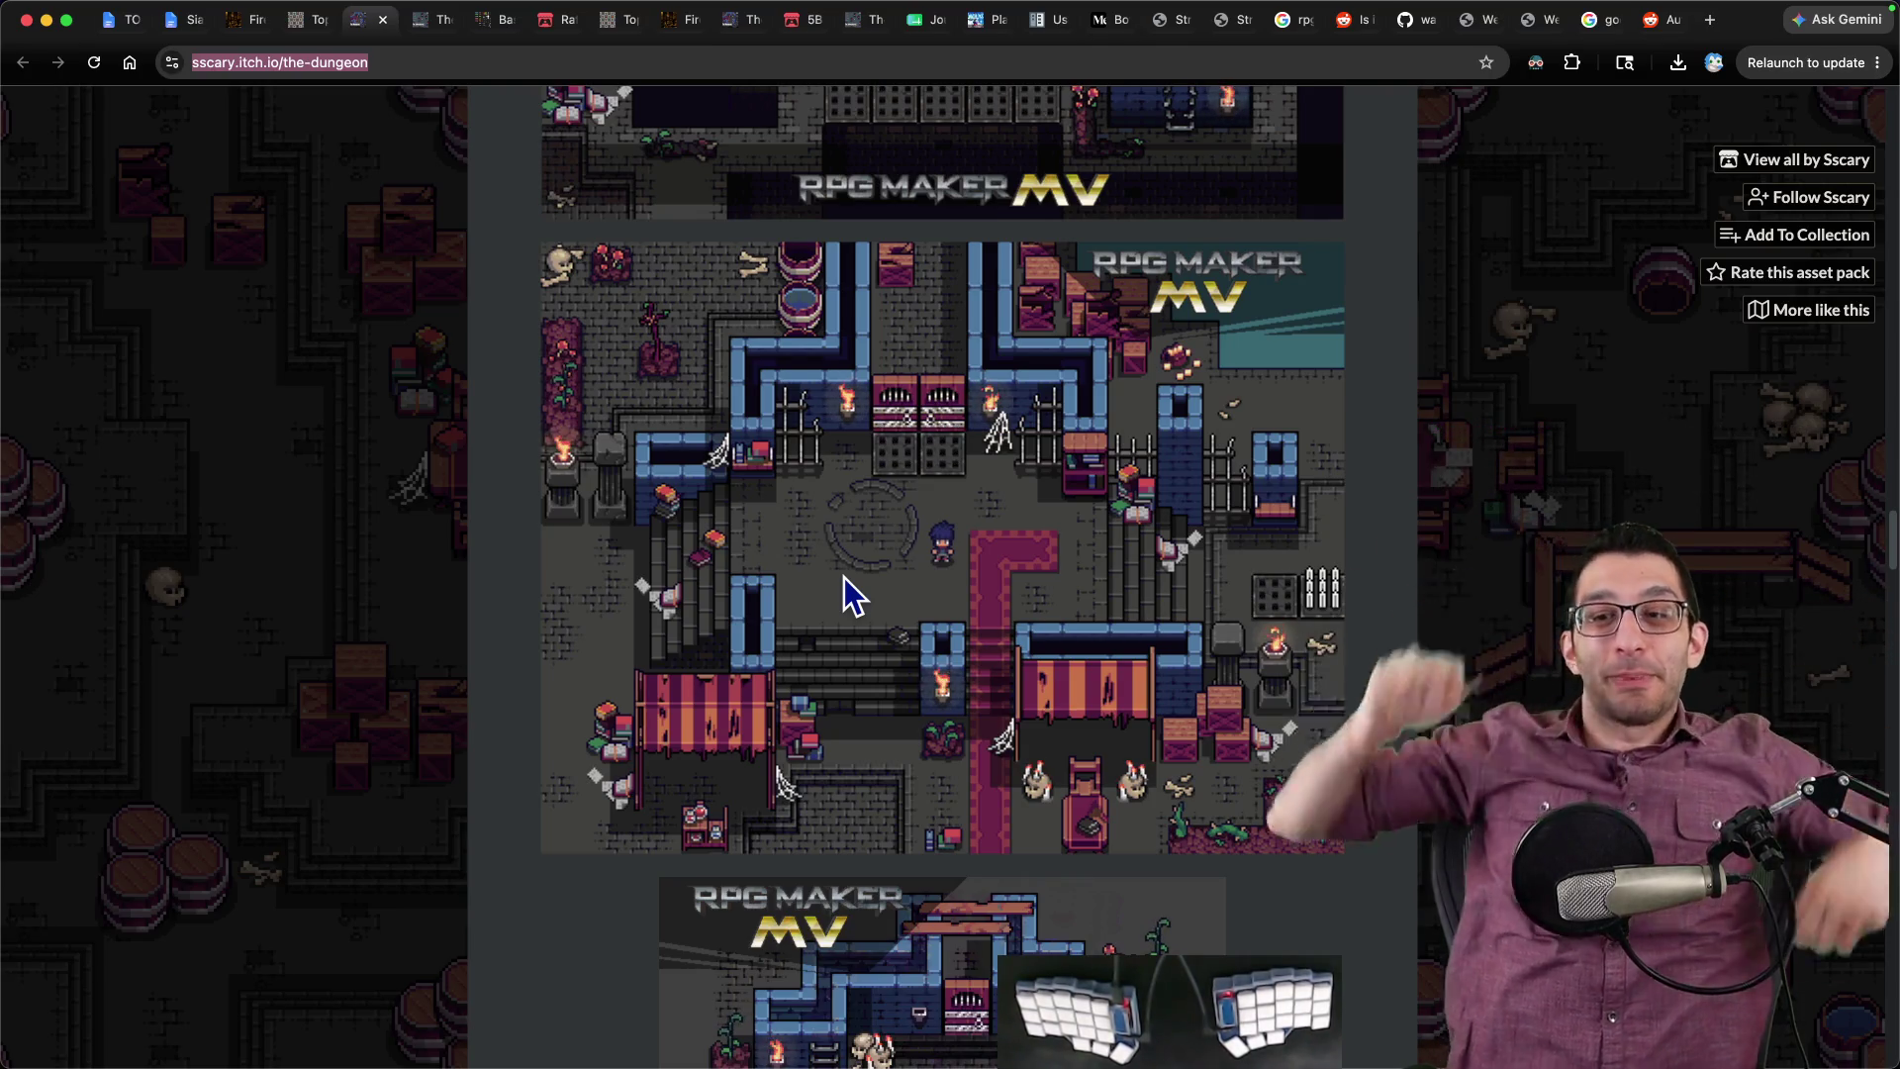
key("ctrl+t")
Step: Go to Nuclear Throne's Steam page and search its description for 'top'
type("nucle")
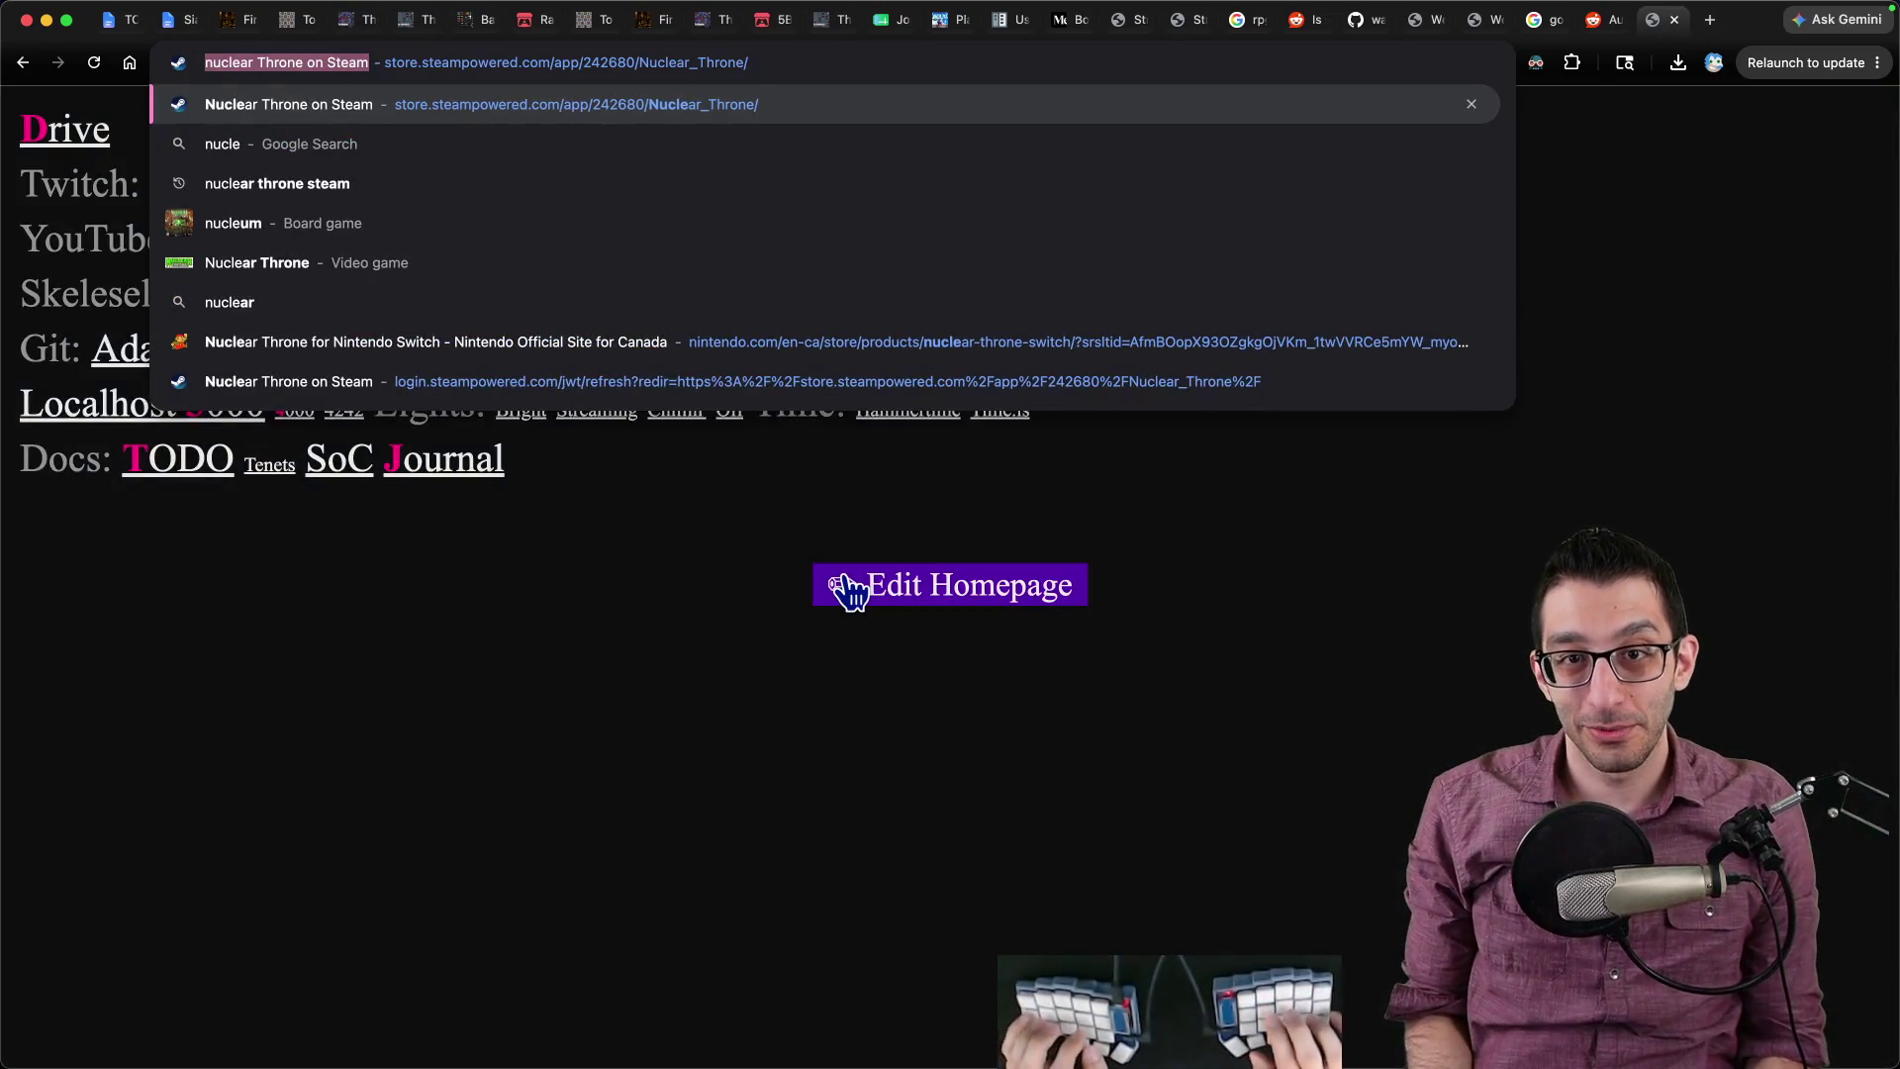
key("Return")
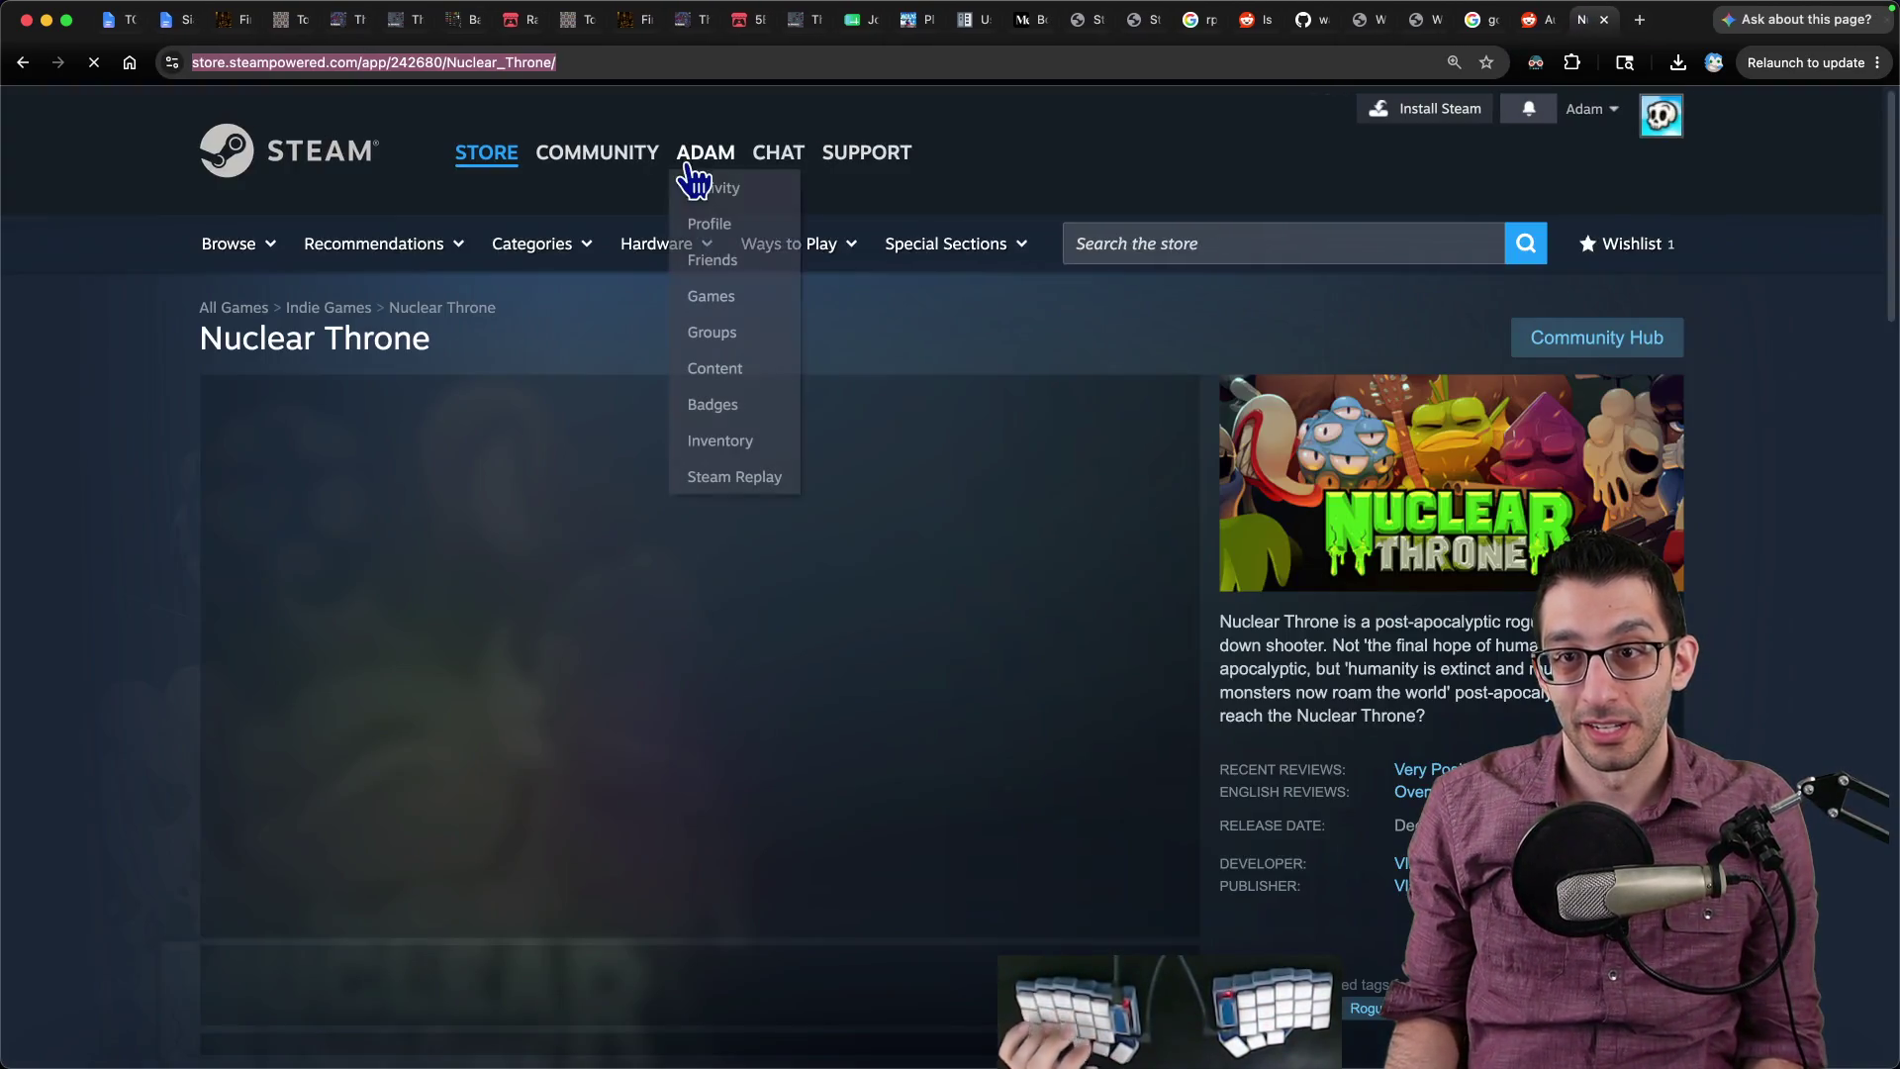
scroll(1137, 520, "down", 3)
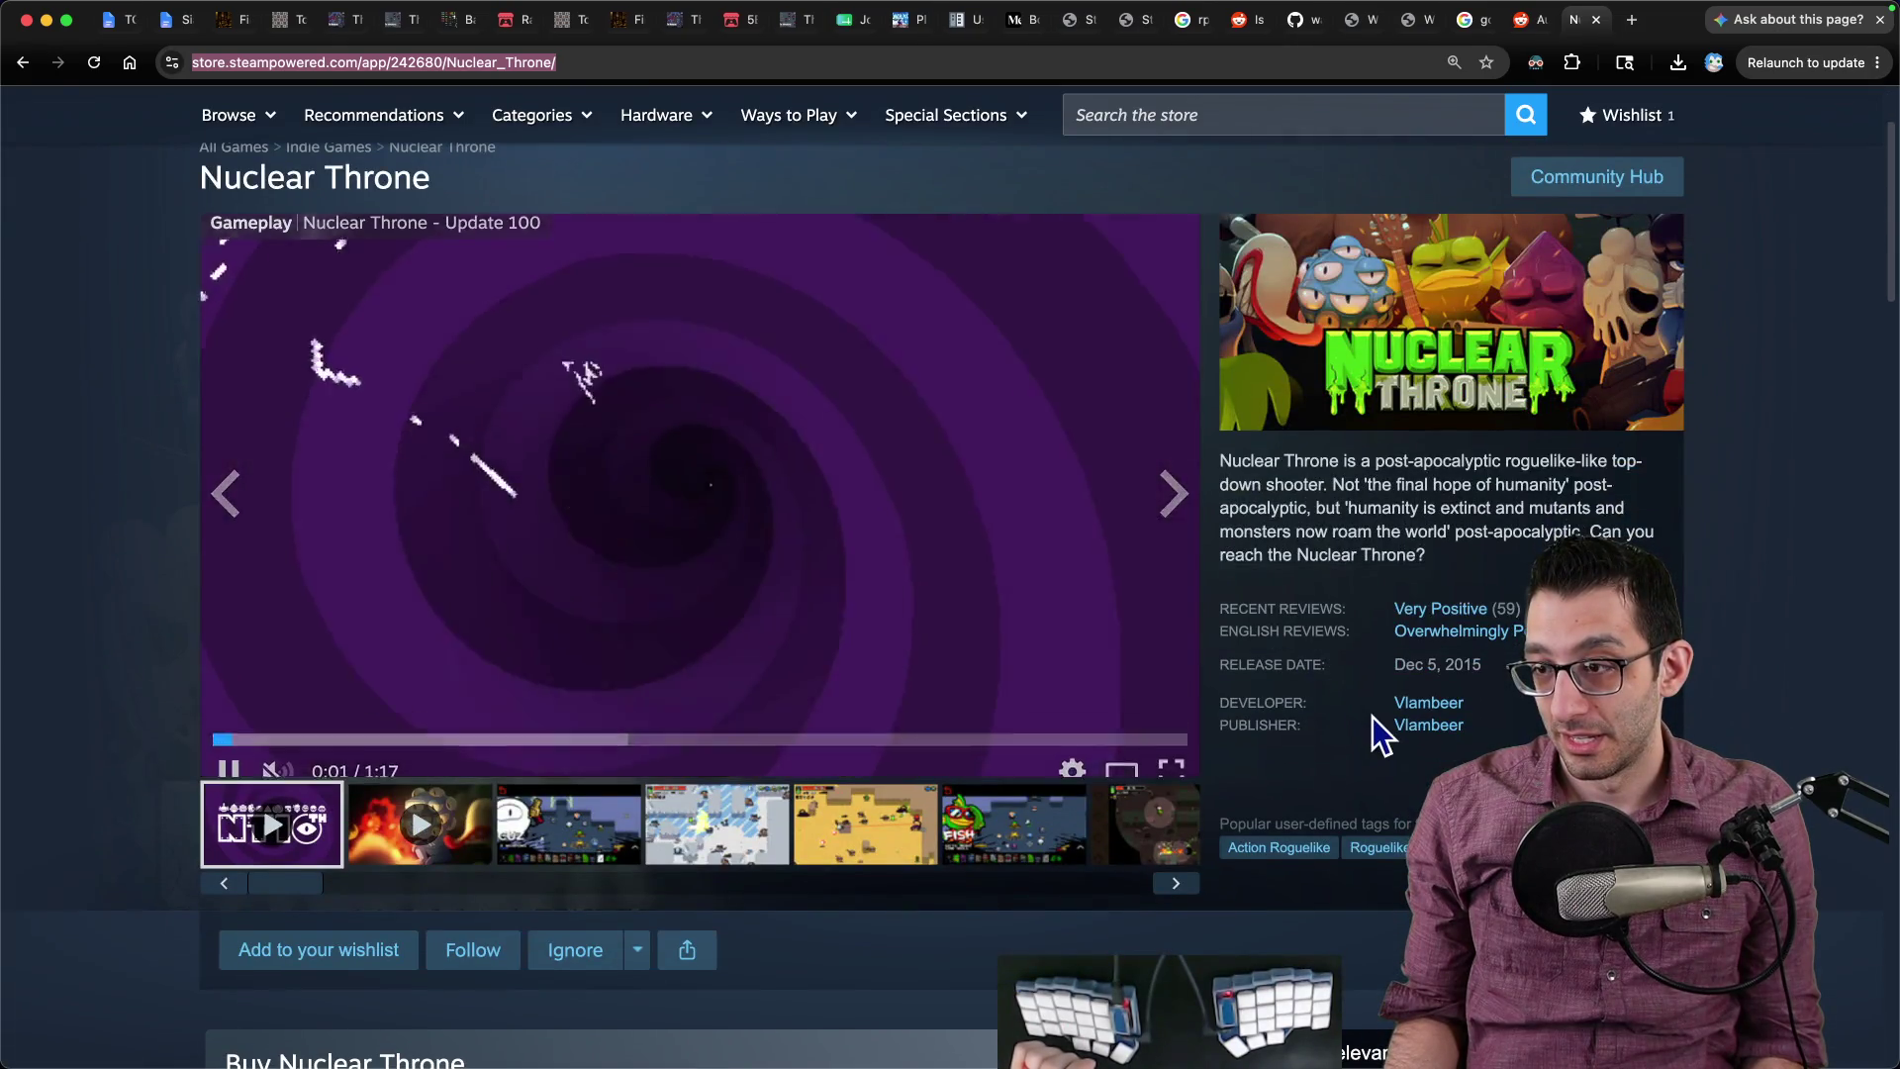
key("super+f")
type("top")
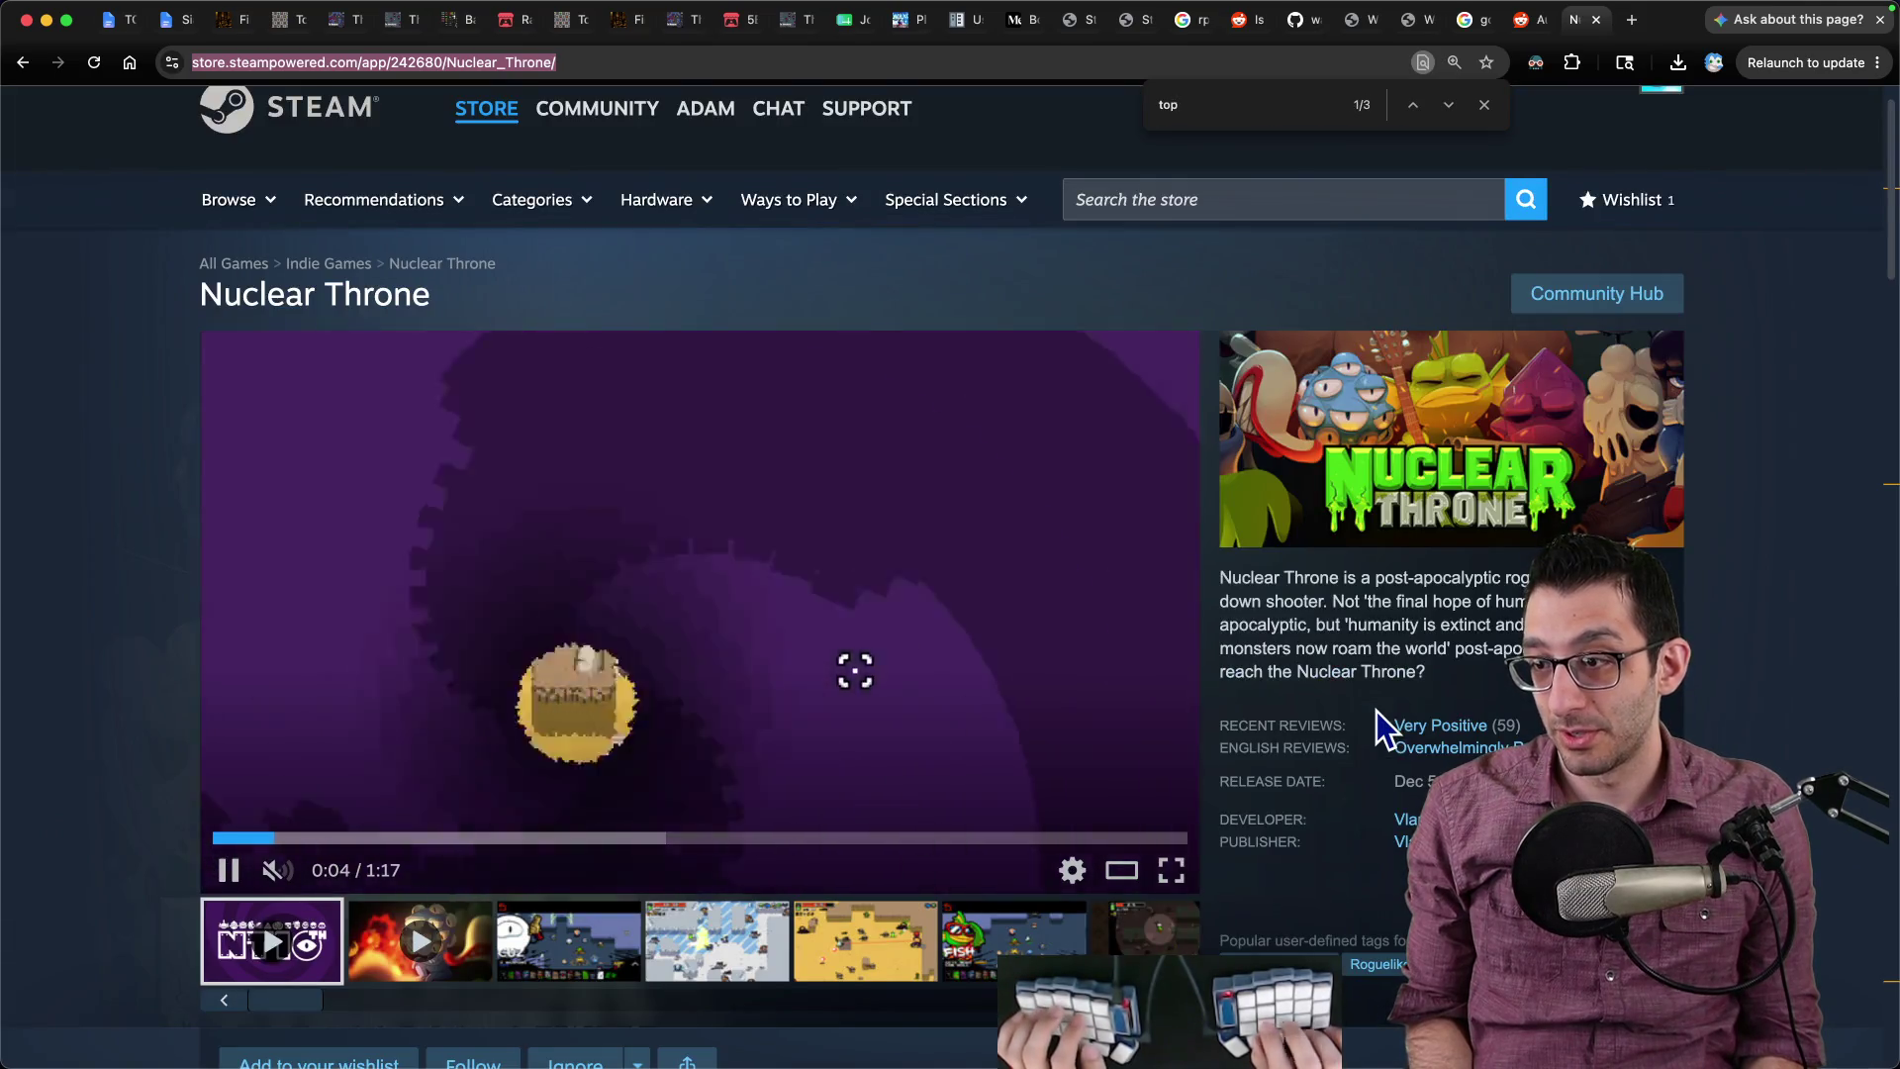
key("Return")
key("Return")
Step: Show the desert gameplay screenshot instead of the trailer, then leave the Steam tab
scroll(1376, 710, "up", 20)
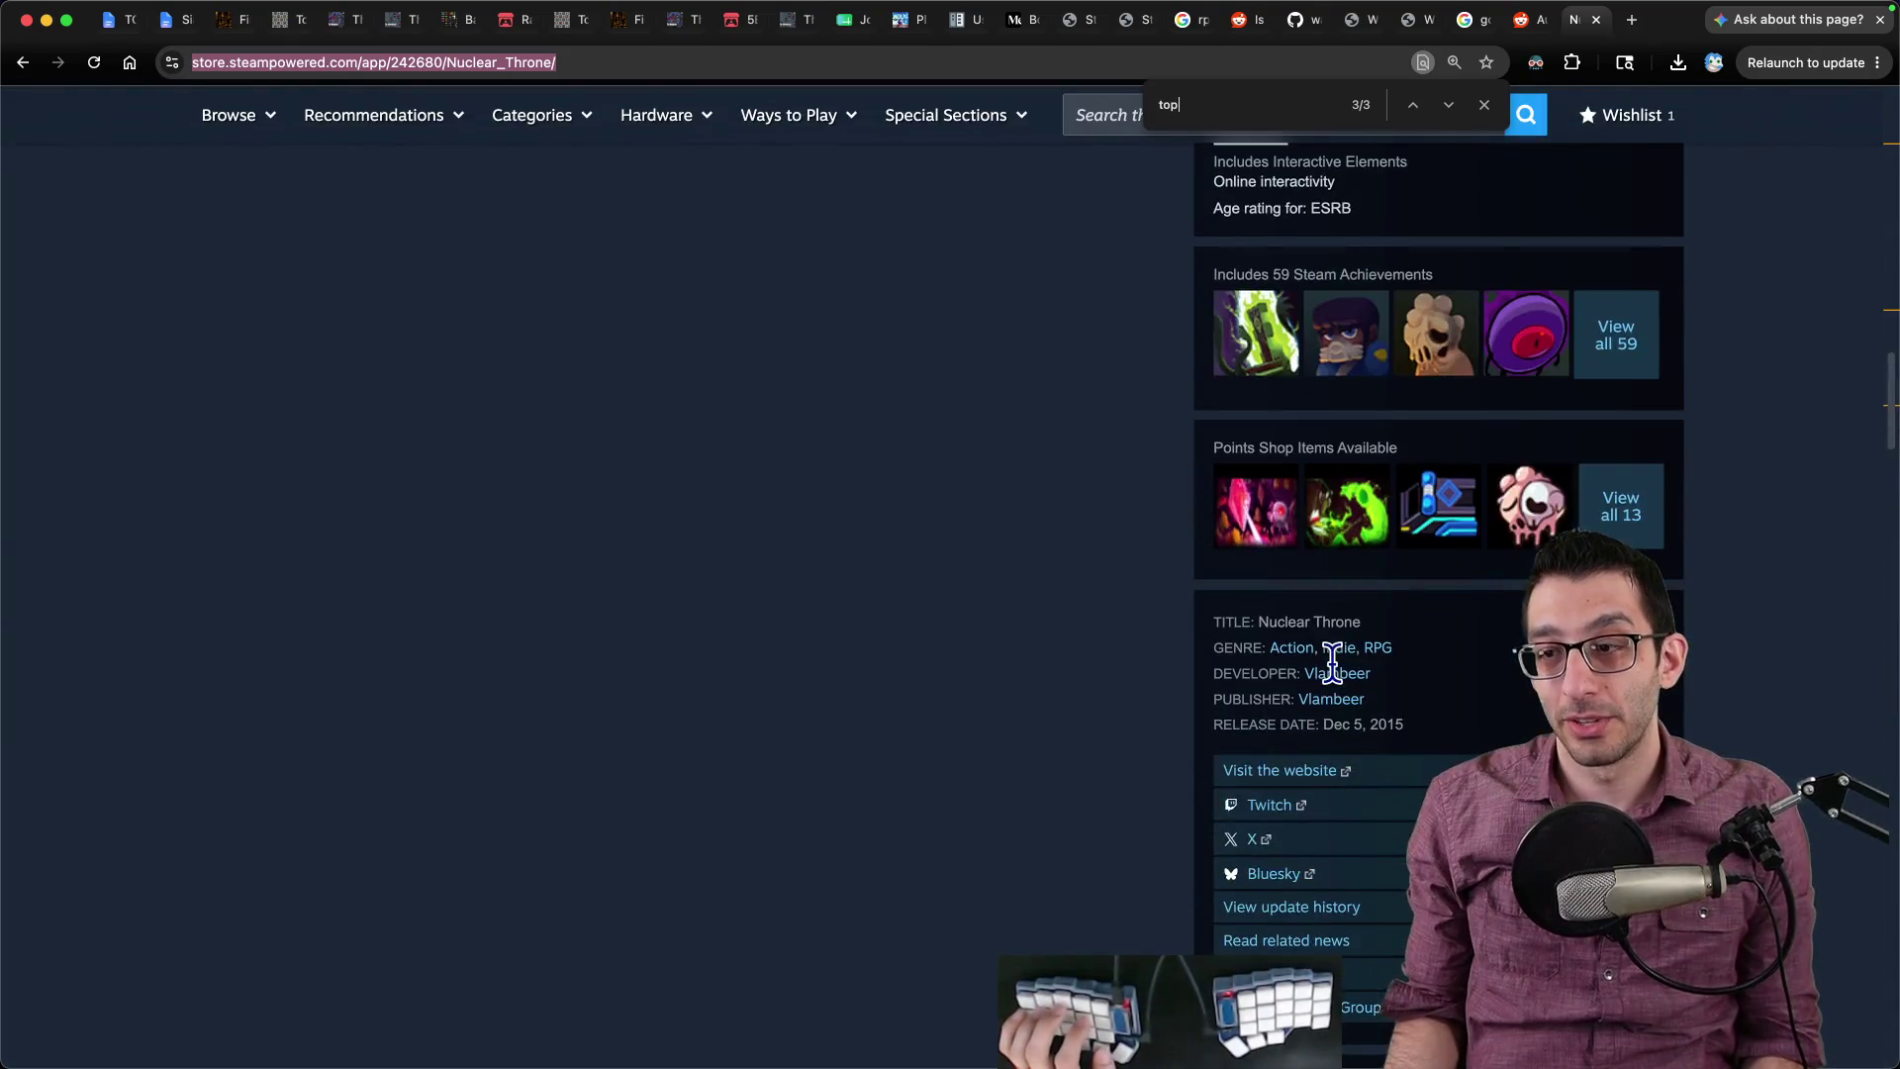
scroll(786, 623, "up", 10)
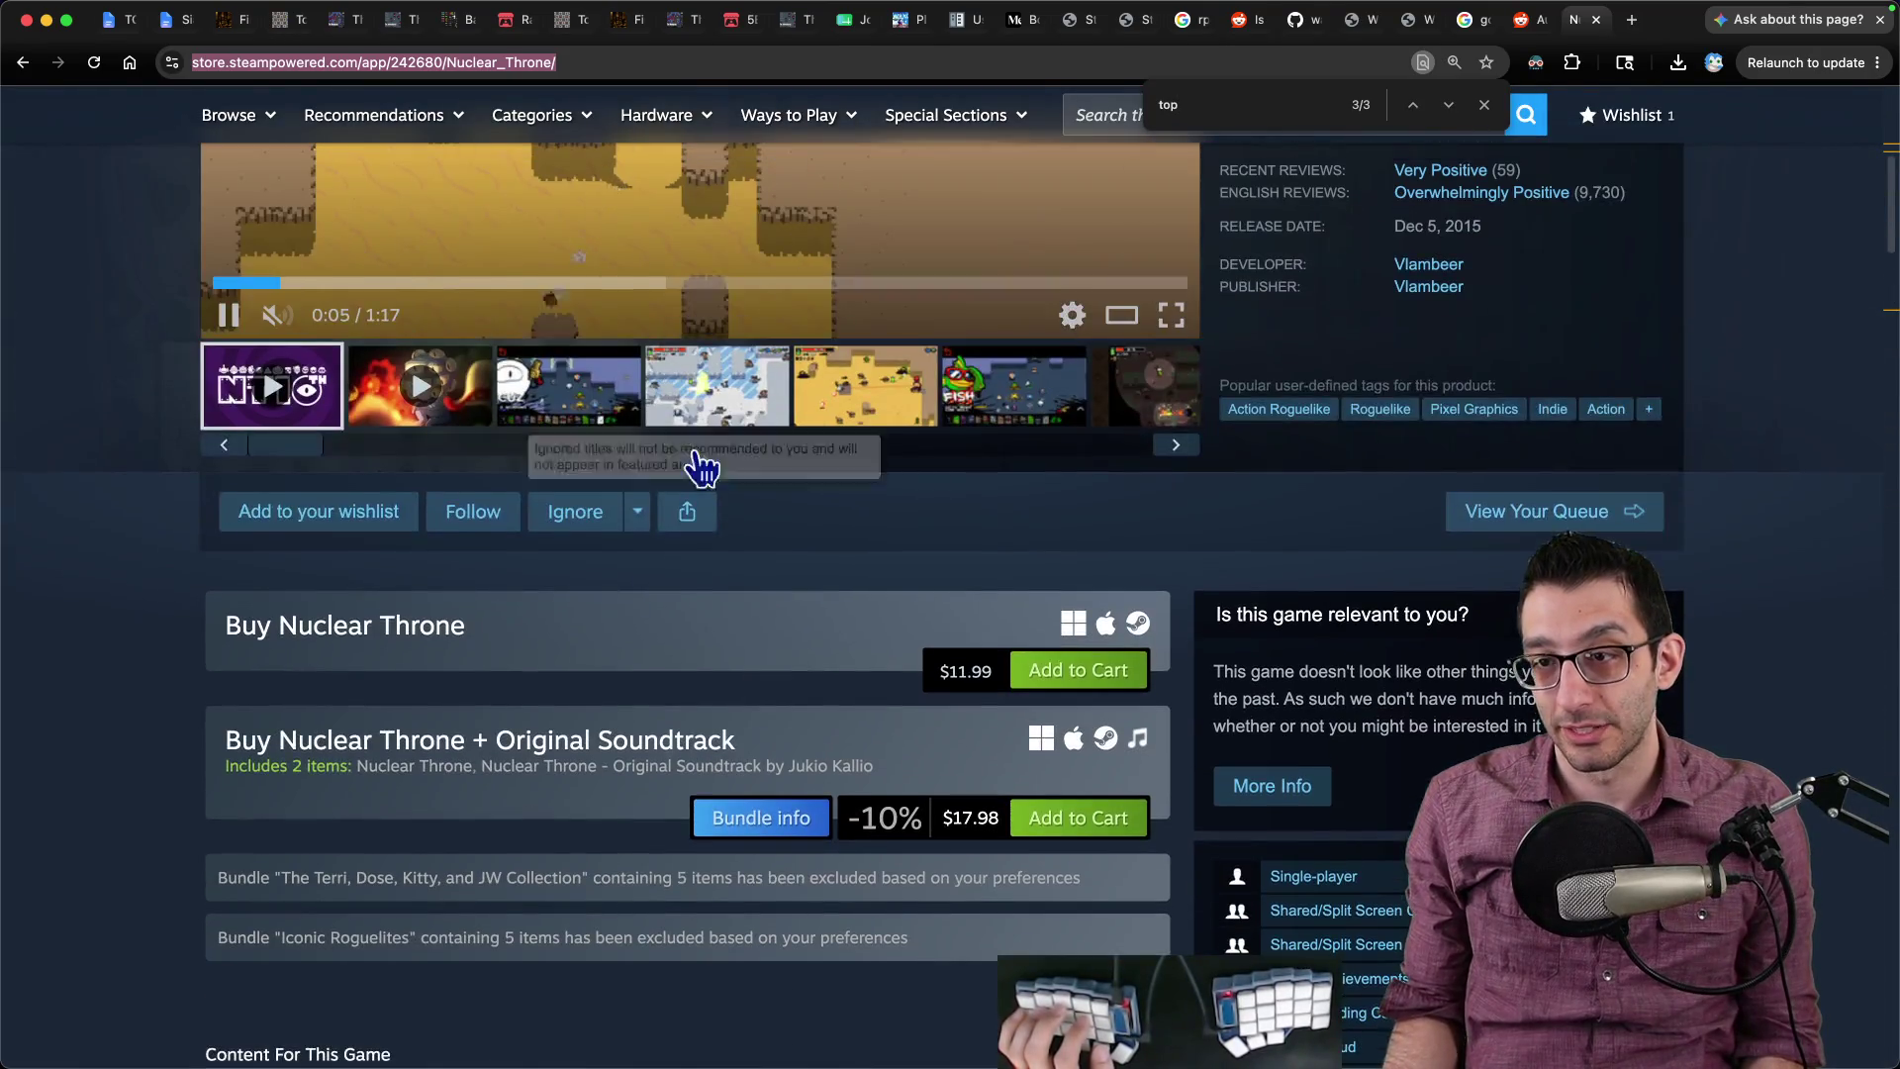
scroll(924, 666, "down", 2)
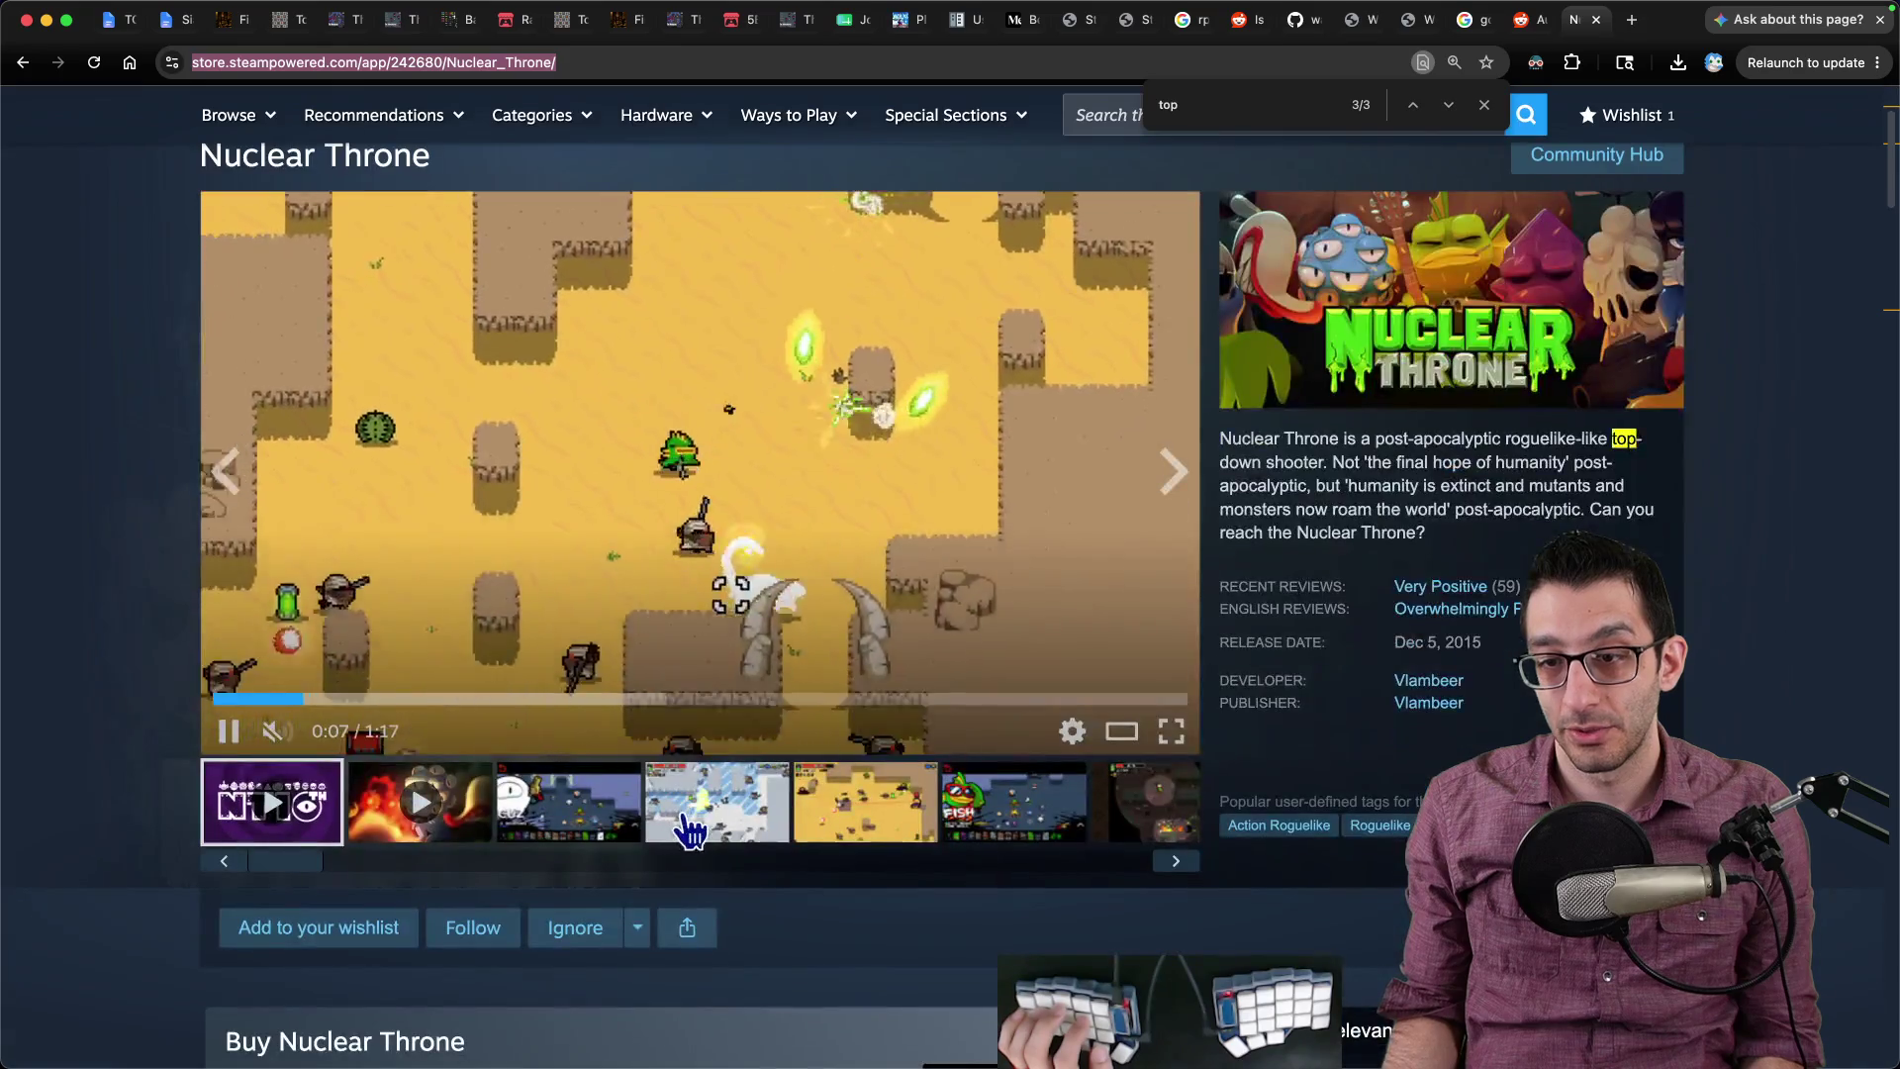
left_click(820, 826)
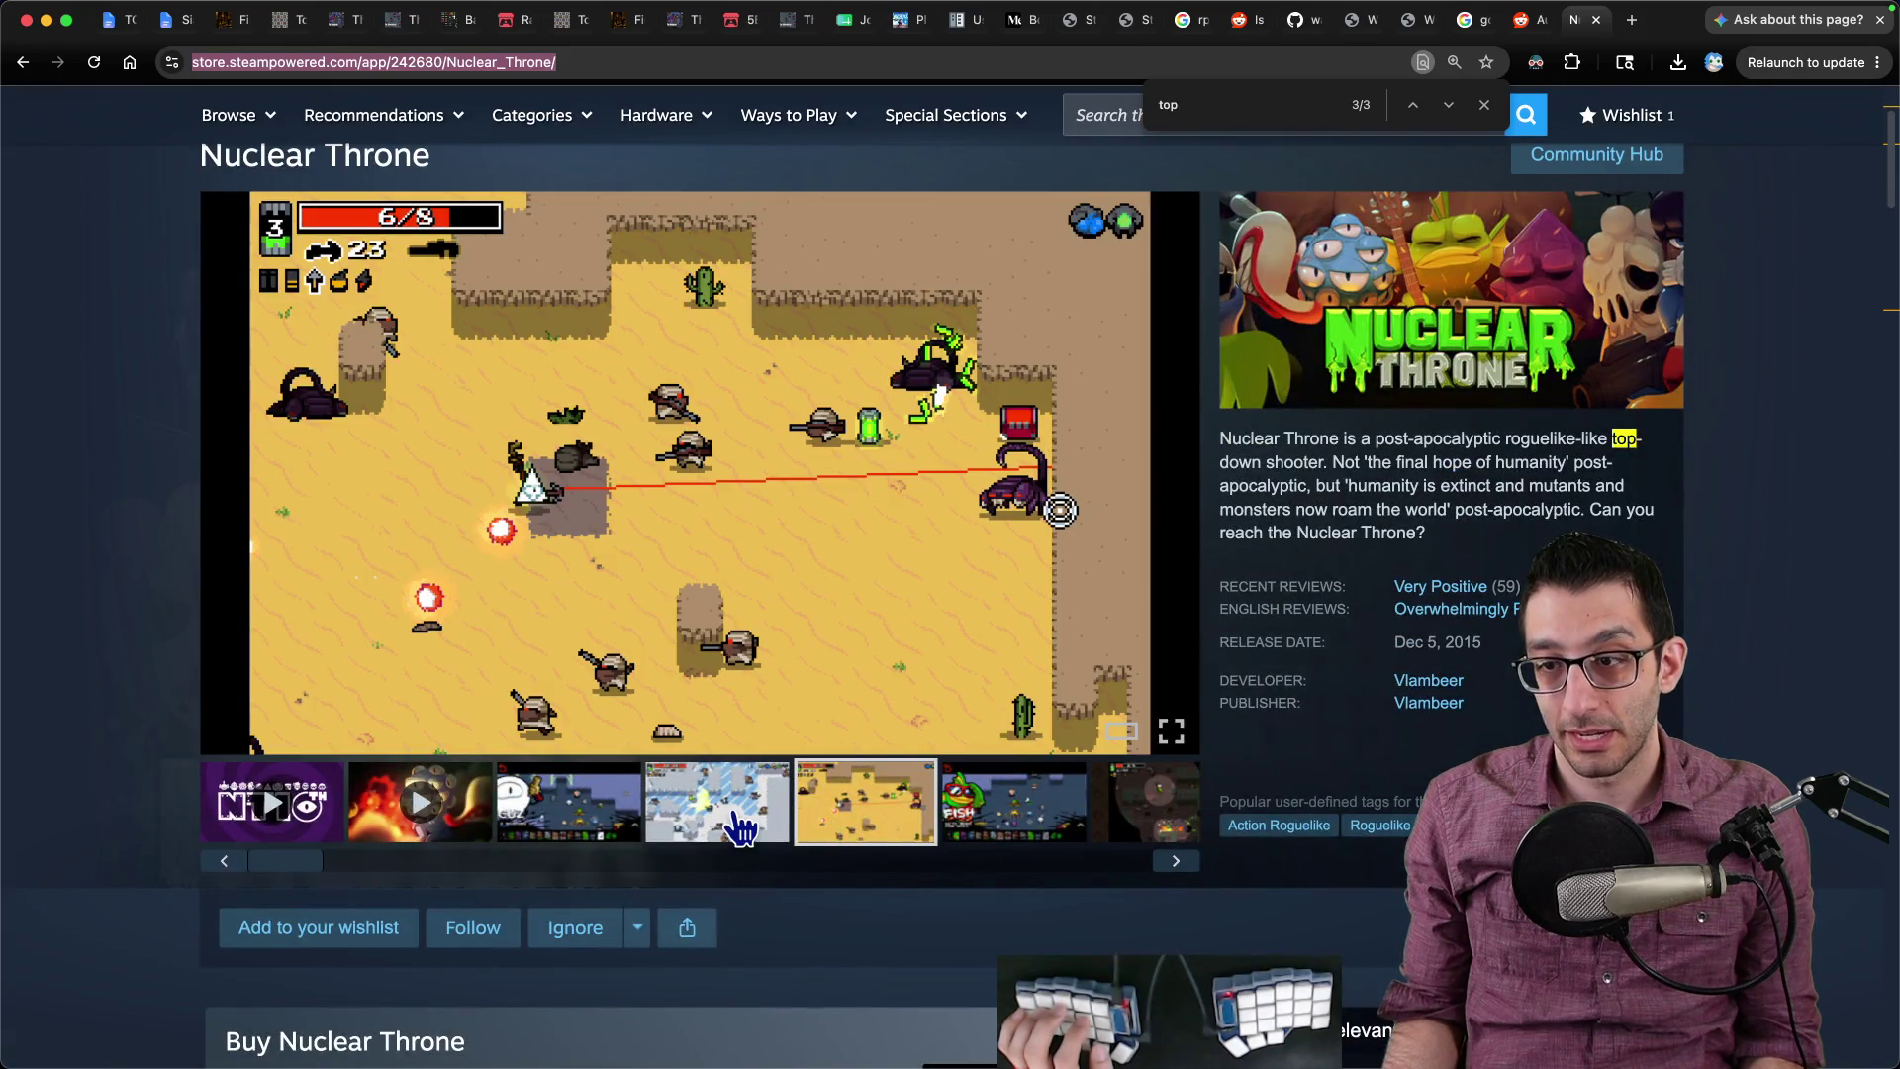
key("ctrl+shift+Tab")
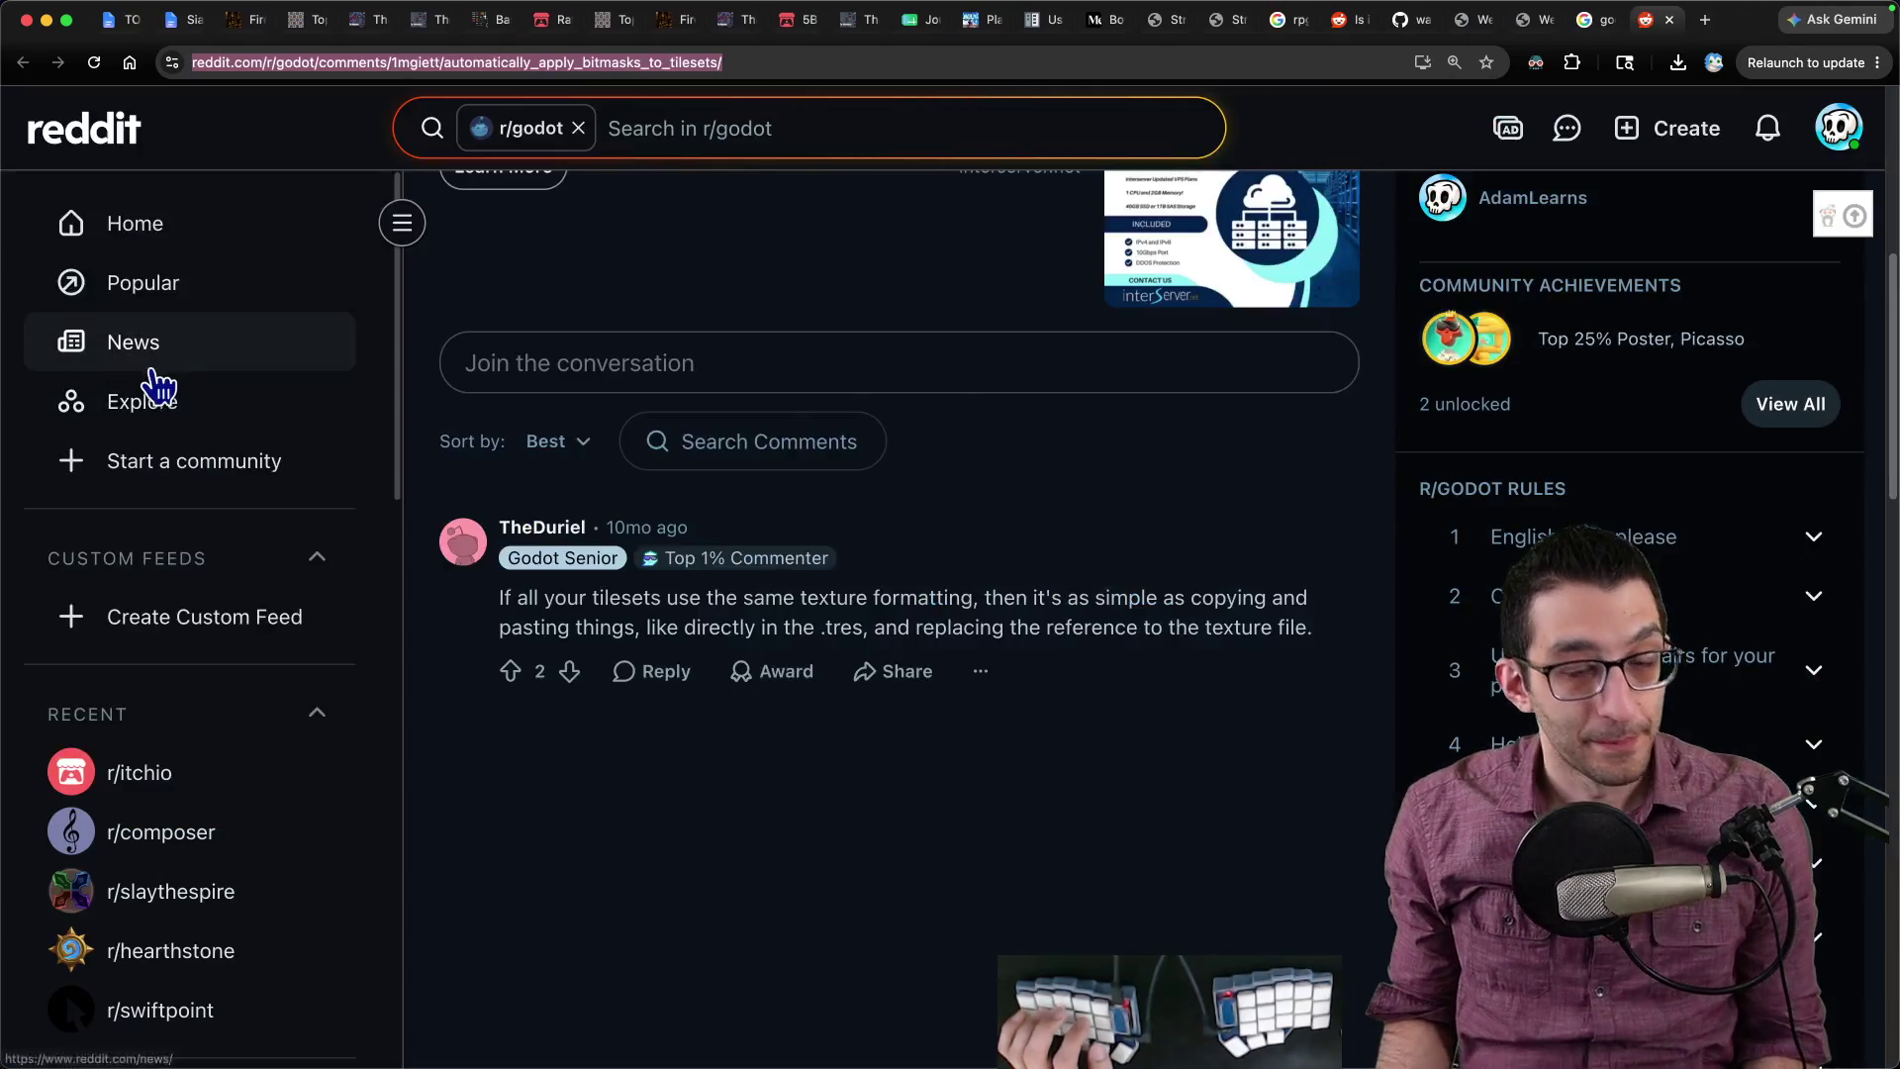
Step: Read the TODO doc's Clean up list, then return to the Godot editor
key("super+1")
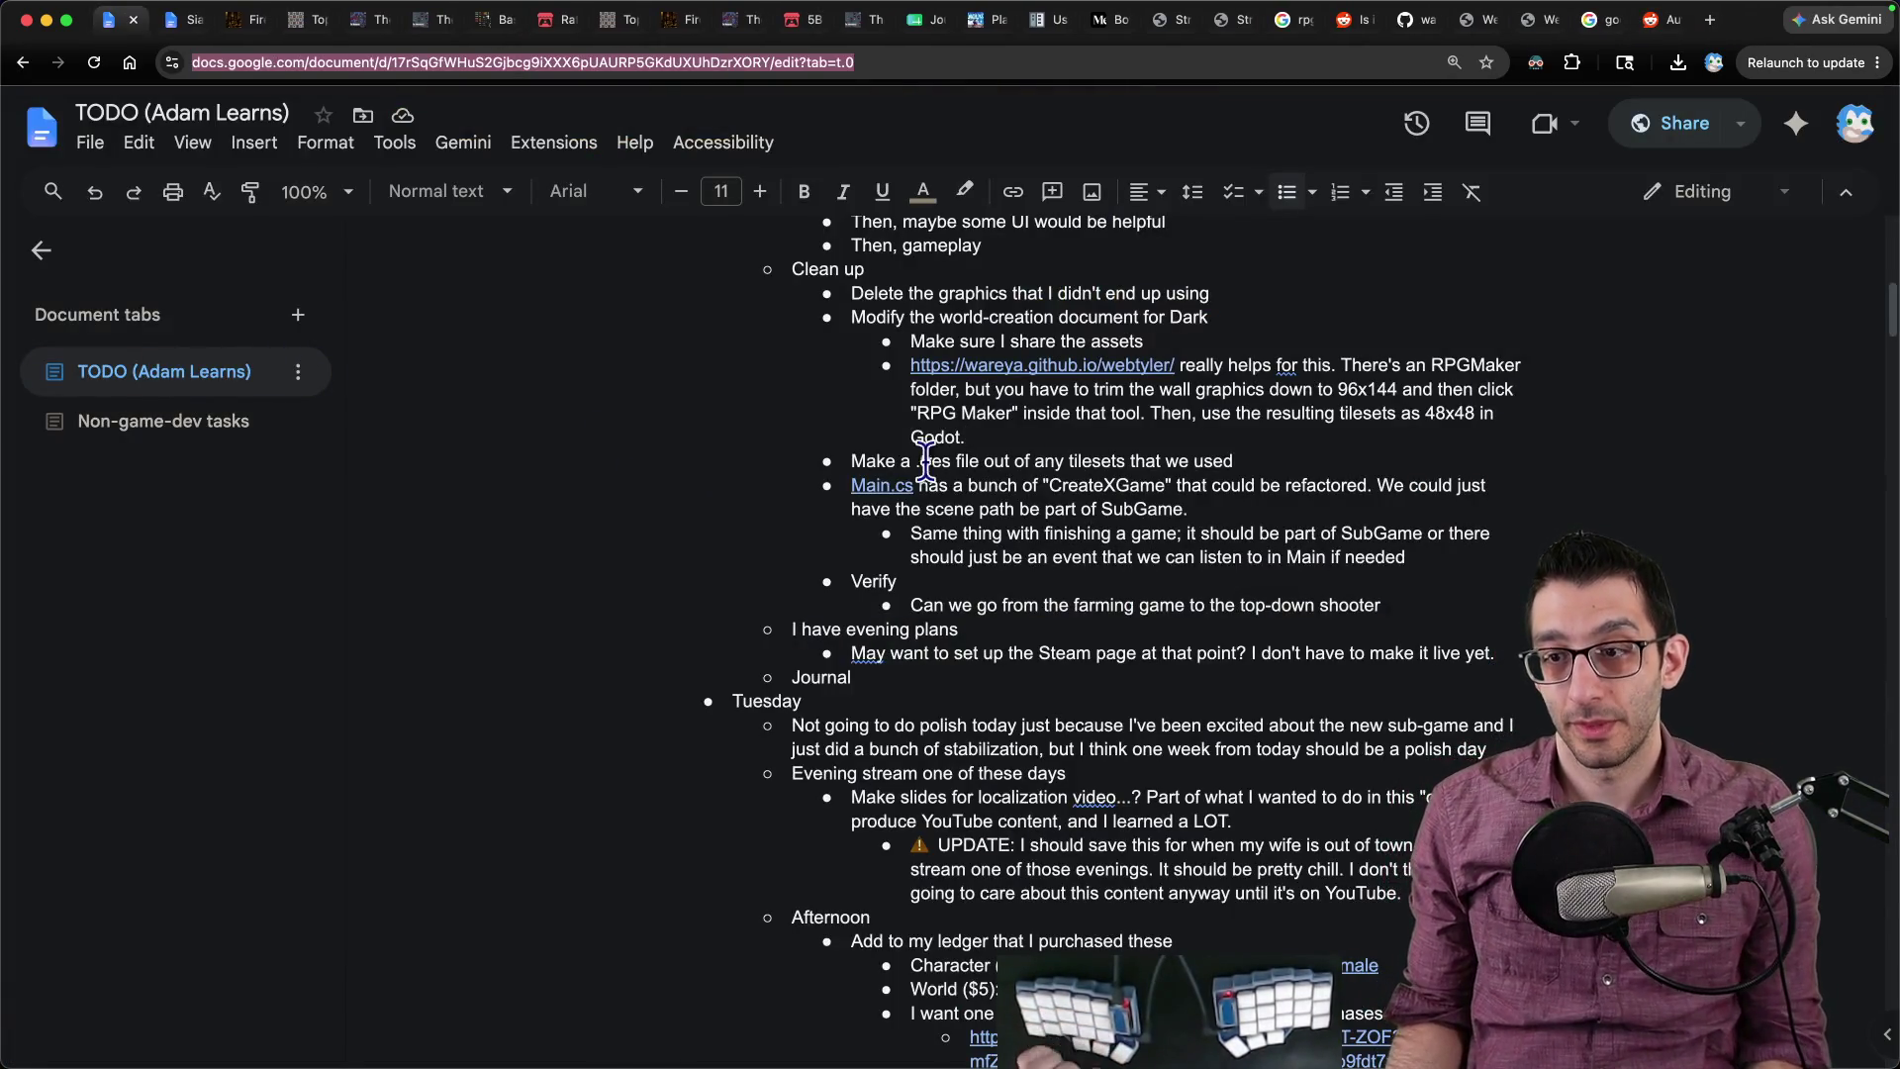
mouse_move(987, 1039)
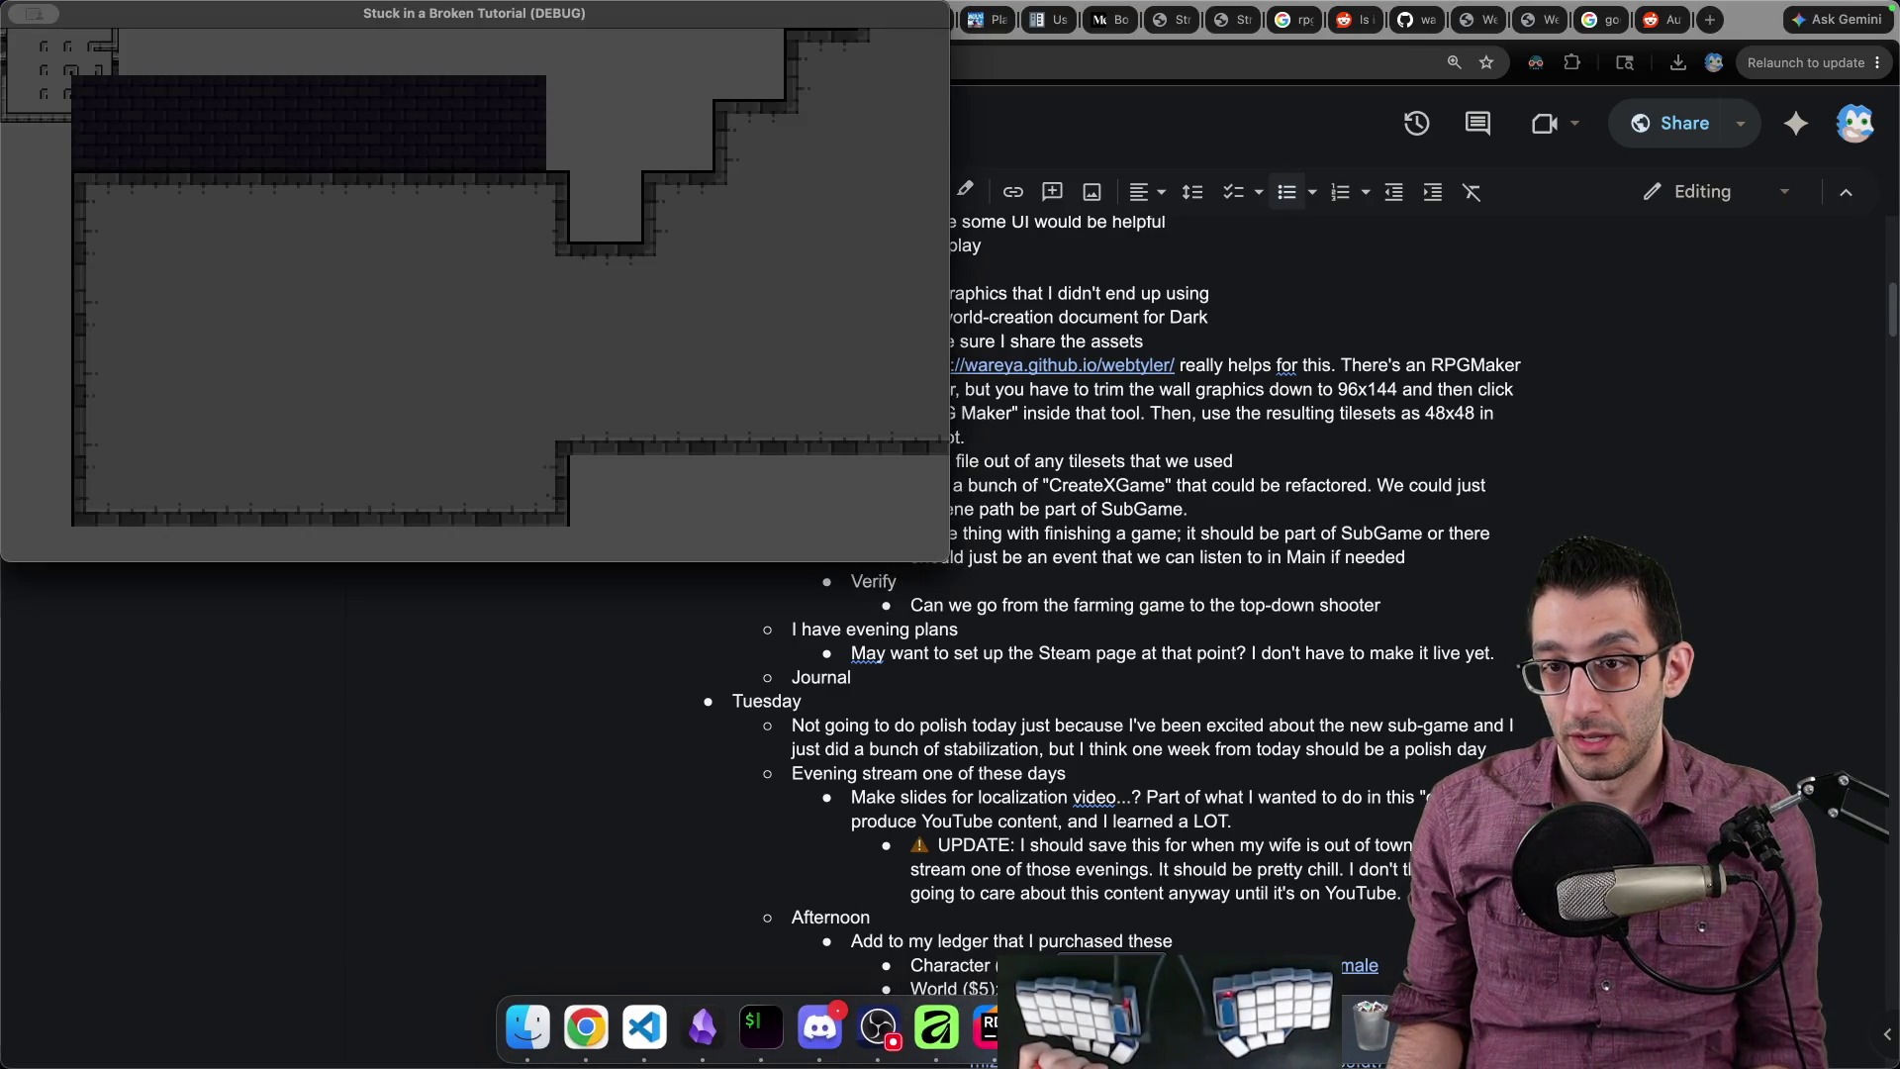
key("super+Tab")
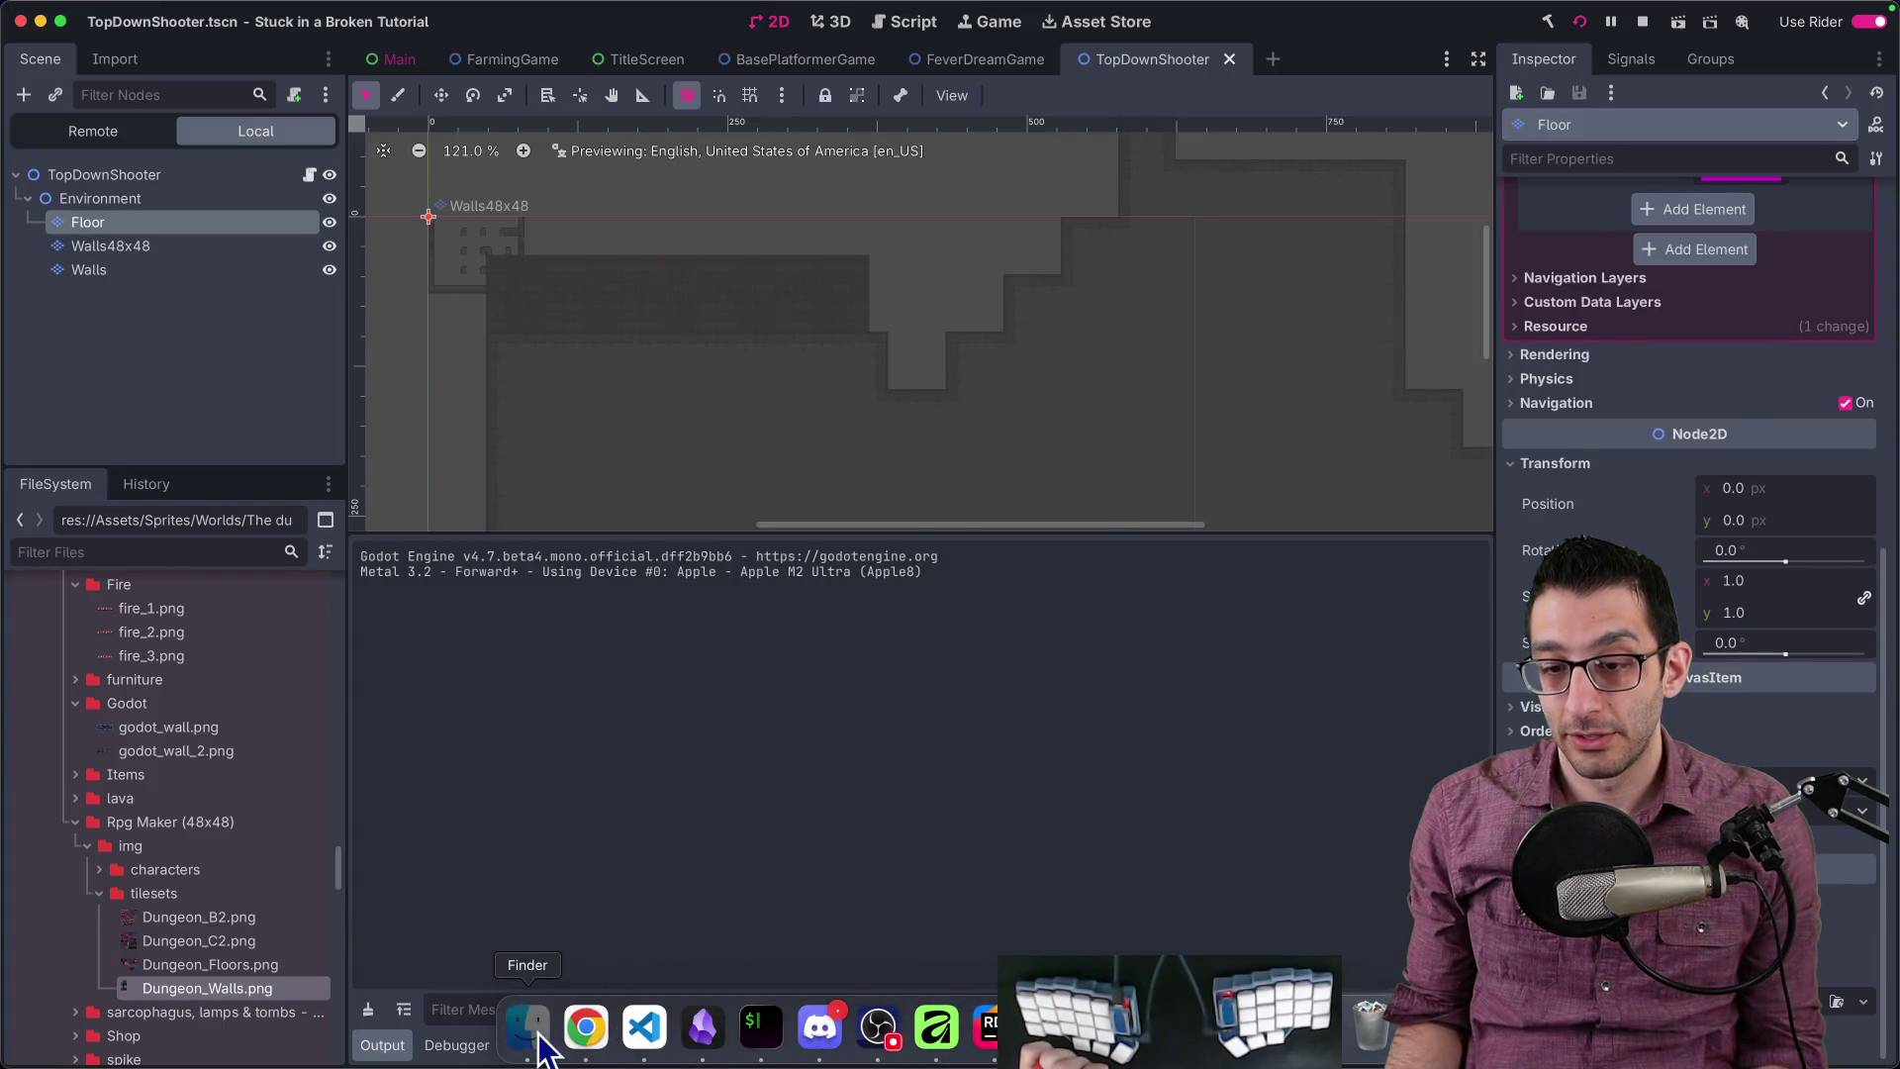
Step: Select the Floor layer and show its TileSet editor with the All_Spritesheet.png atlas
left_click(540, 1035)
left_click(187, 267)
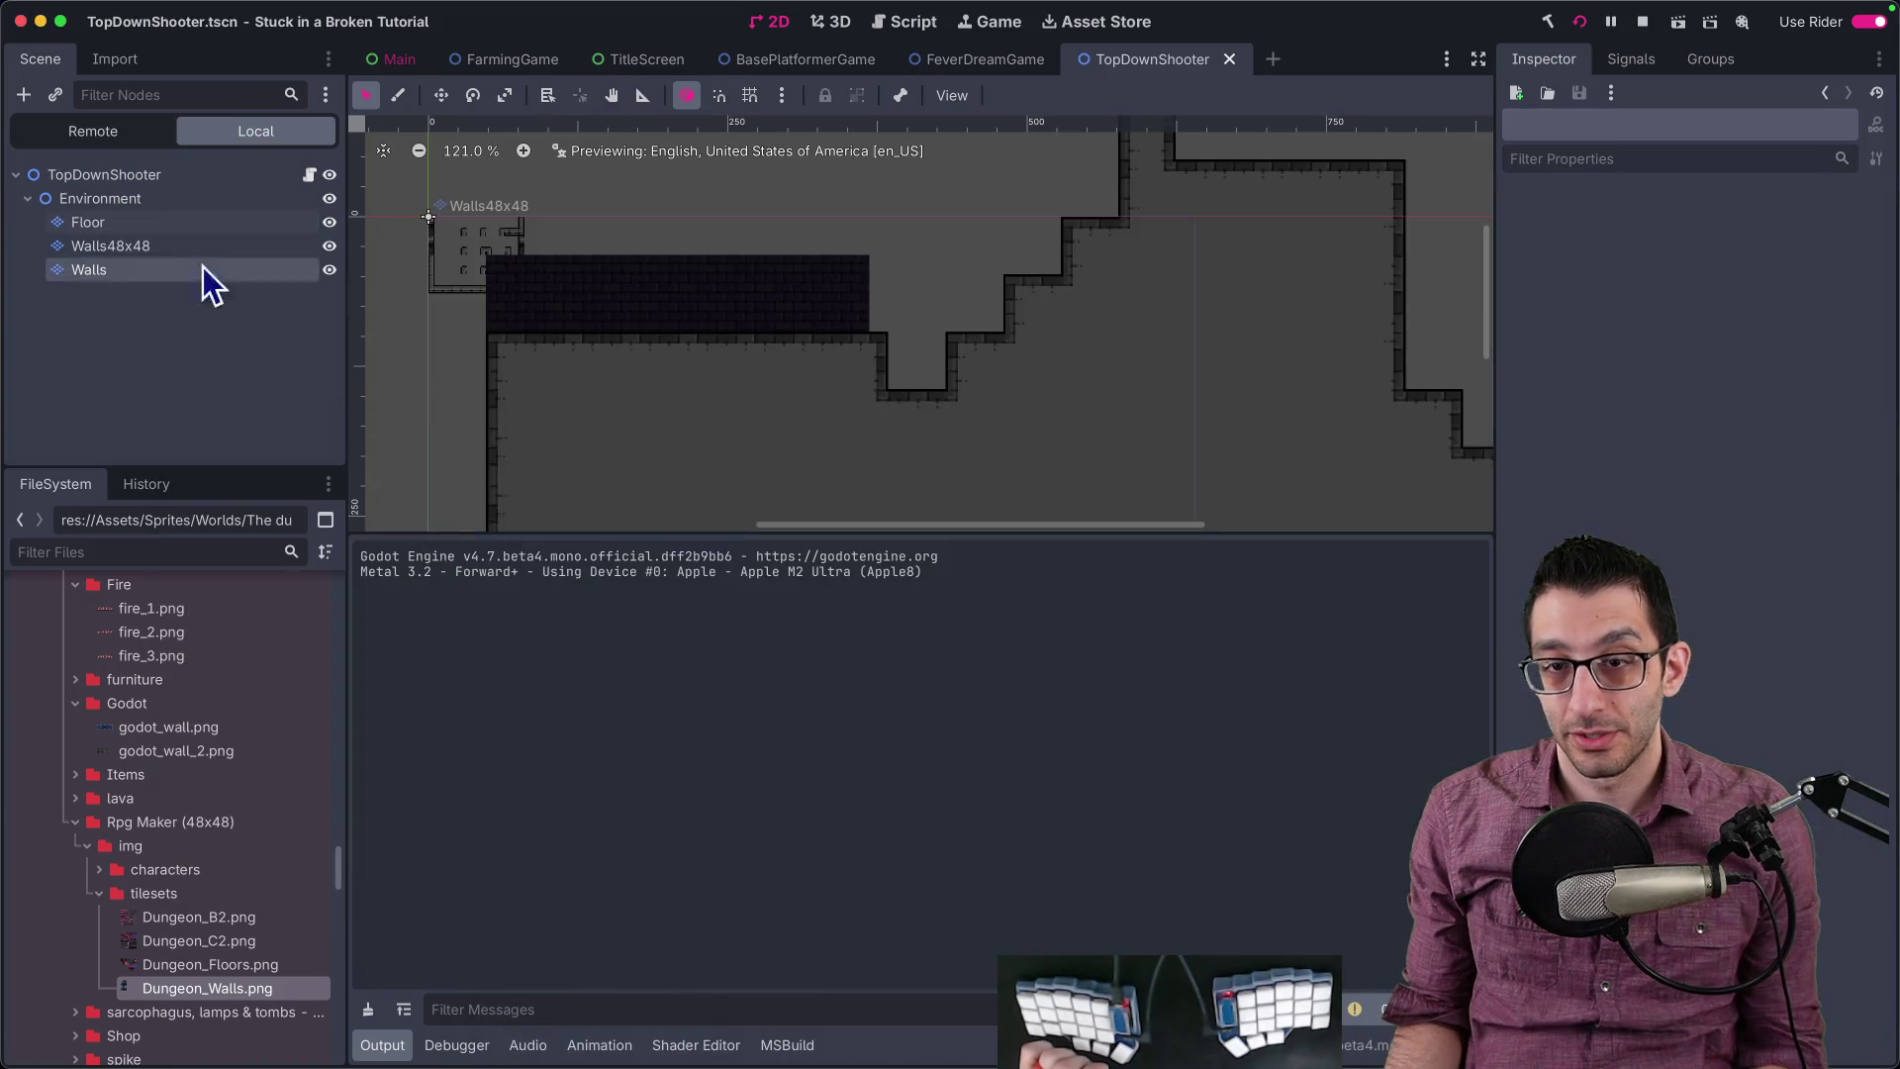
left_click(153, 244)
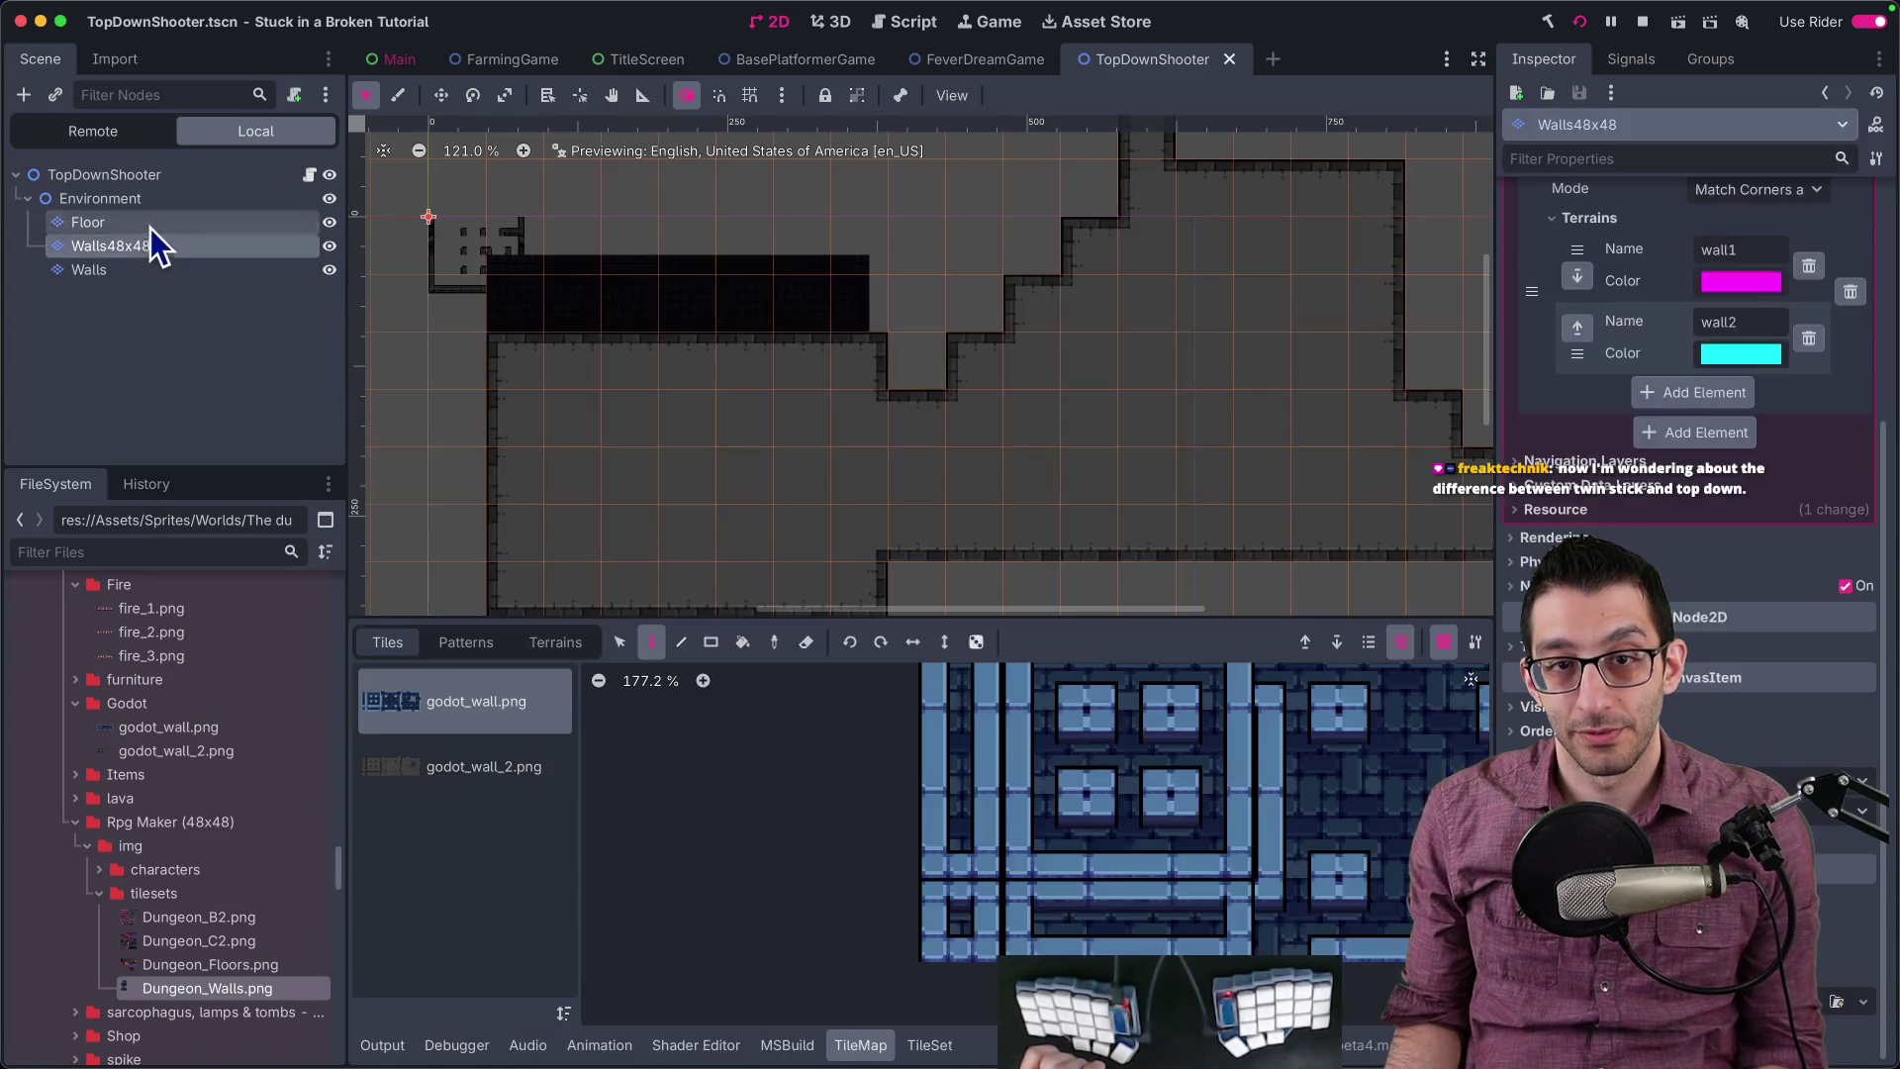
left_click(150, 223)
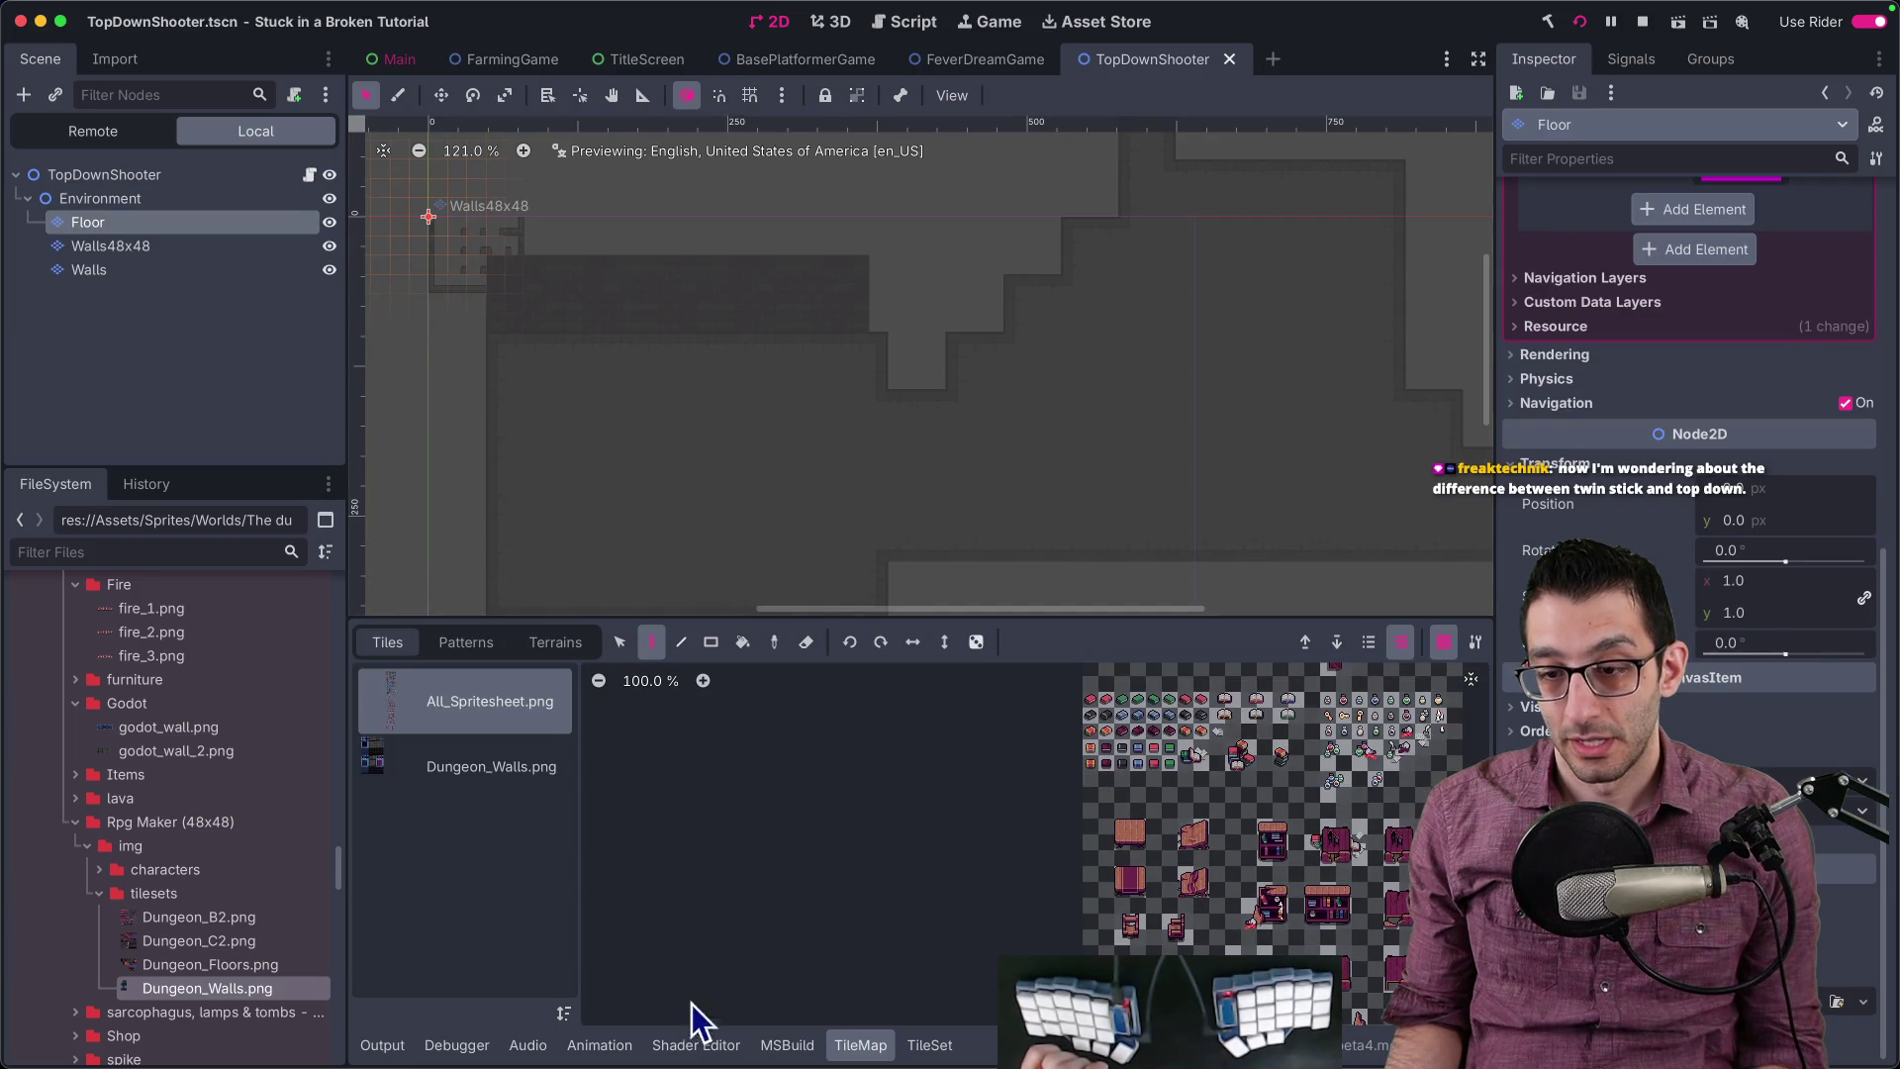
left_click(928, 1044)
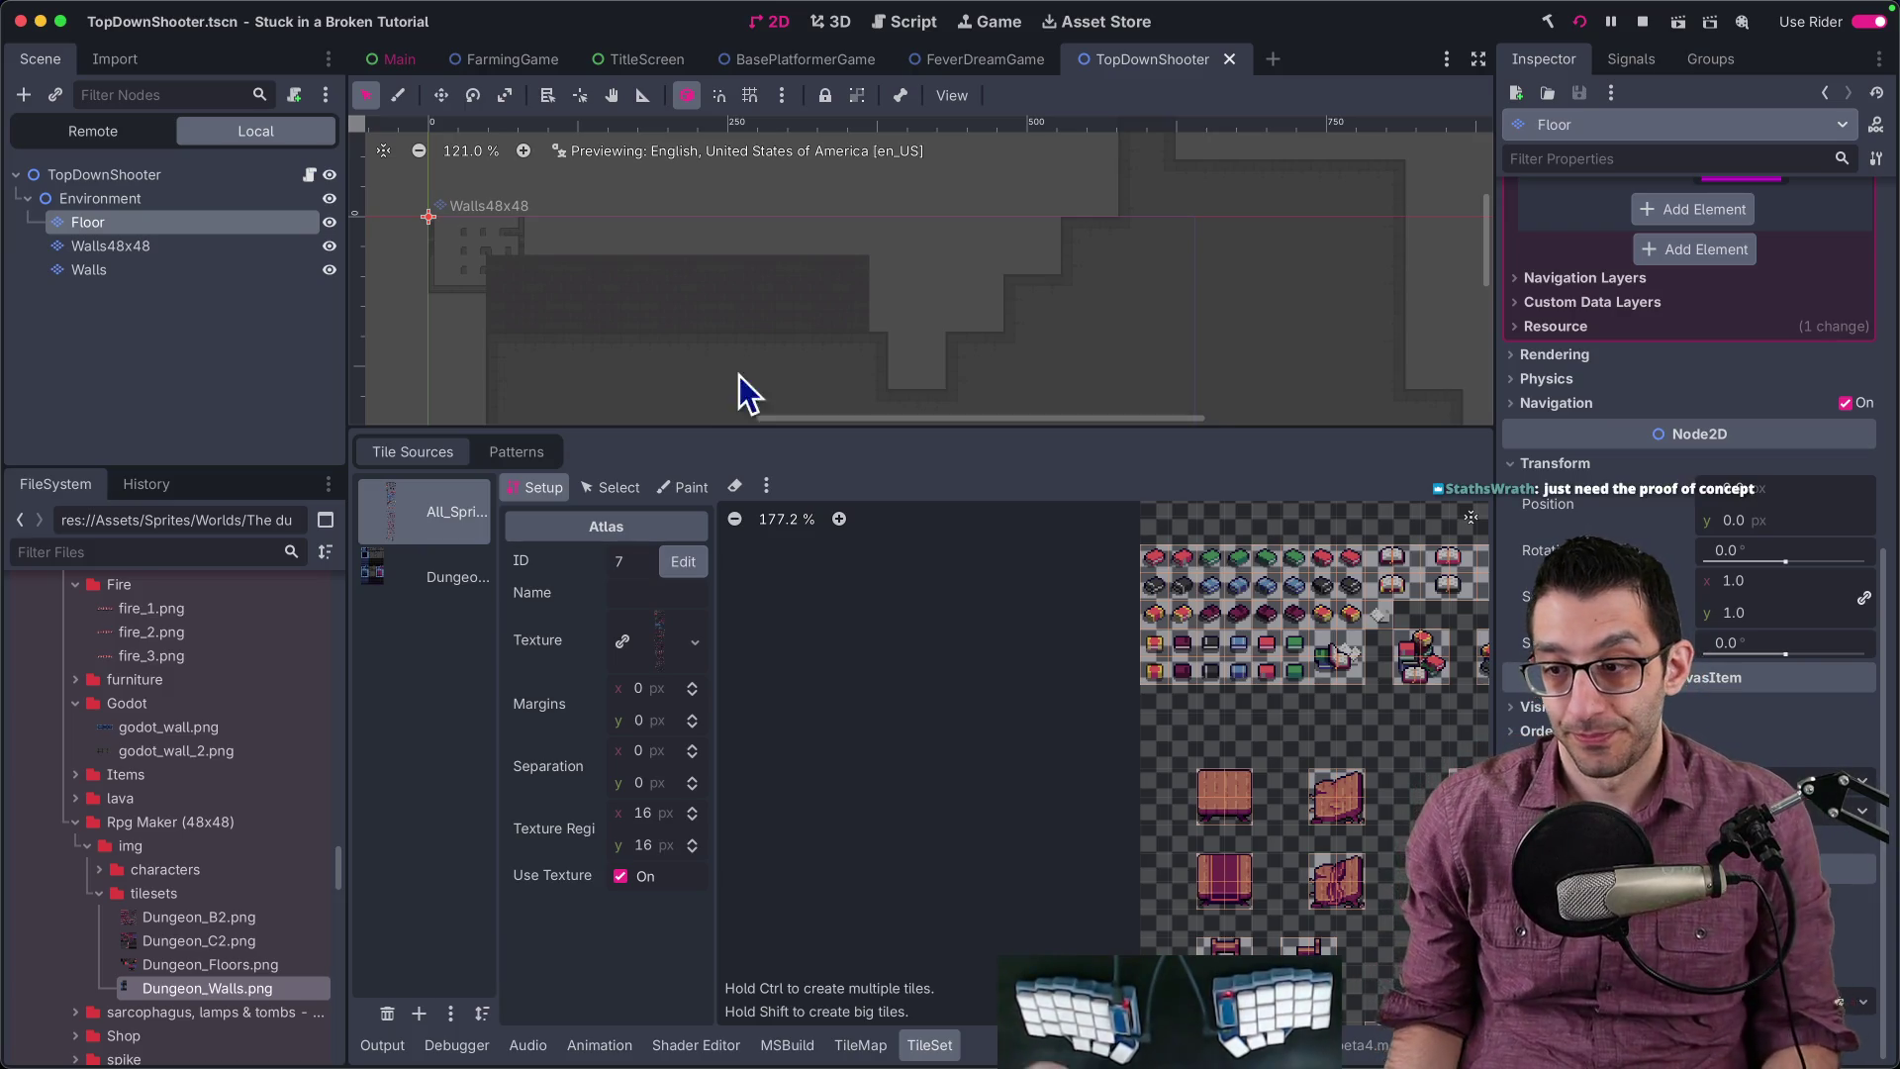
Step: Show the Dungeon walls texture's tiles in the TileSet editor
scroll(1056, 588, "right", 6)
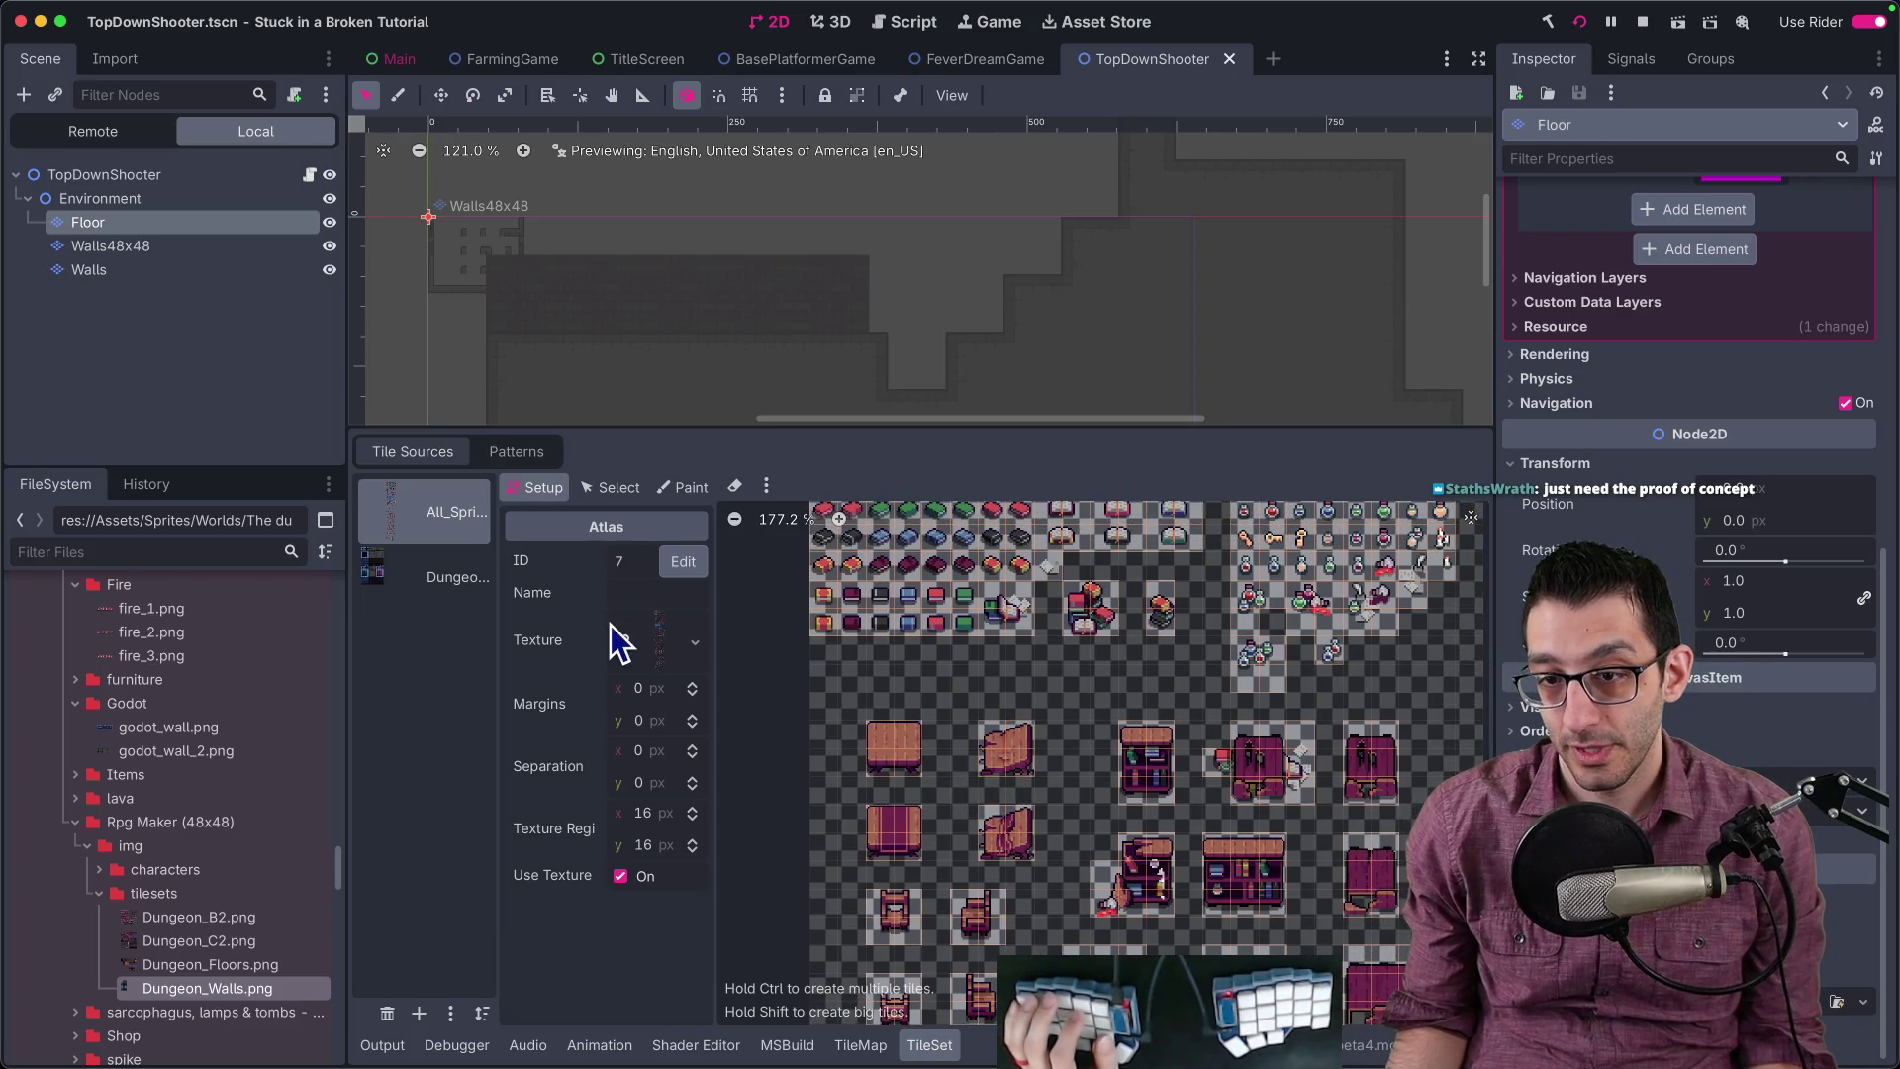
left_click(450, 584)
scroll(1306, 733, "up", 8)
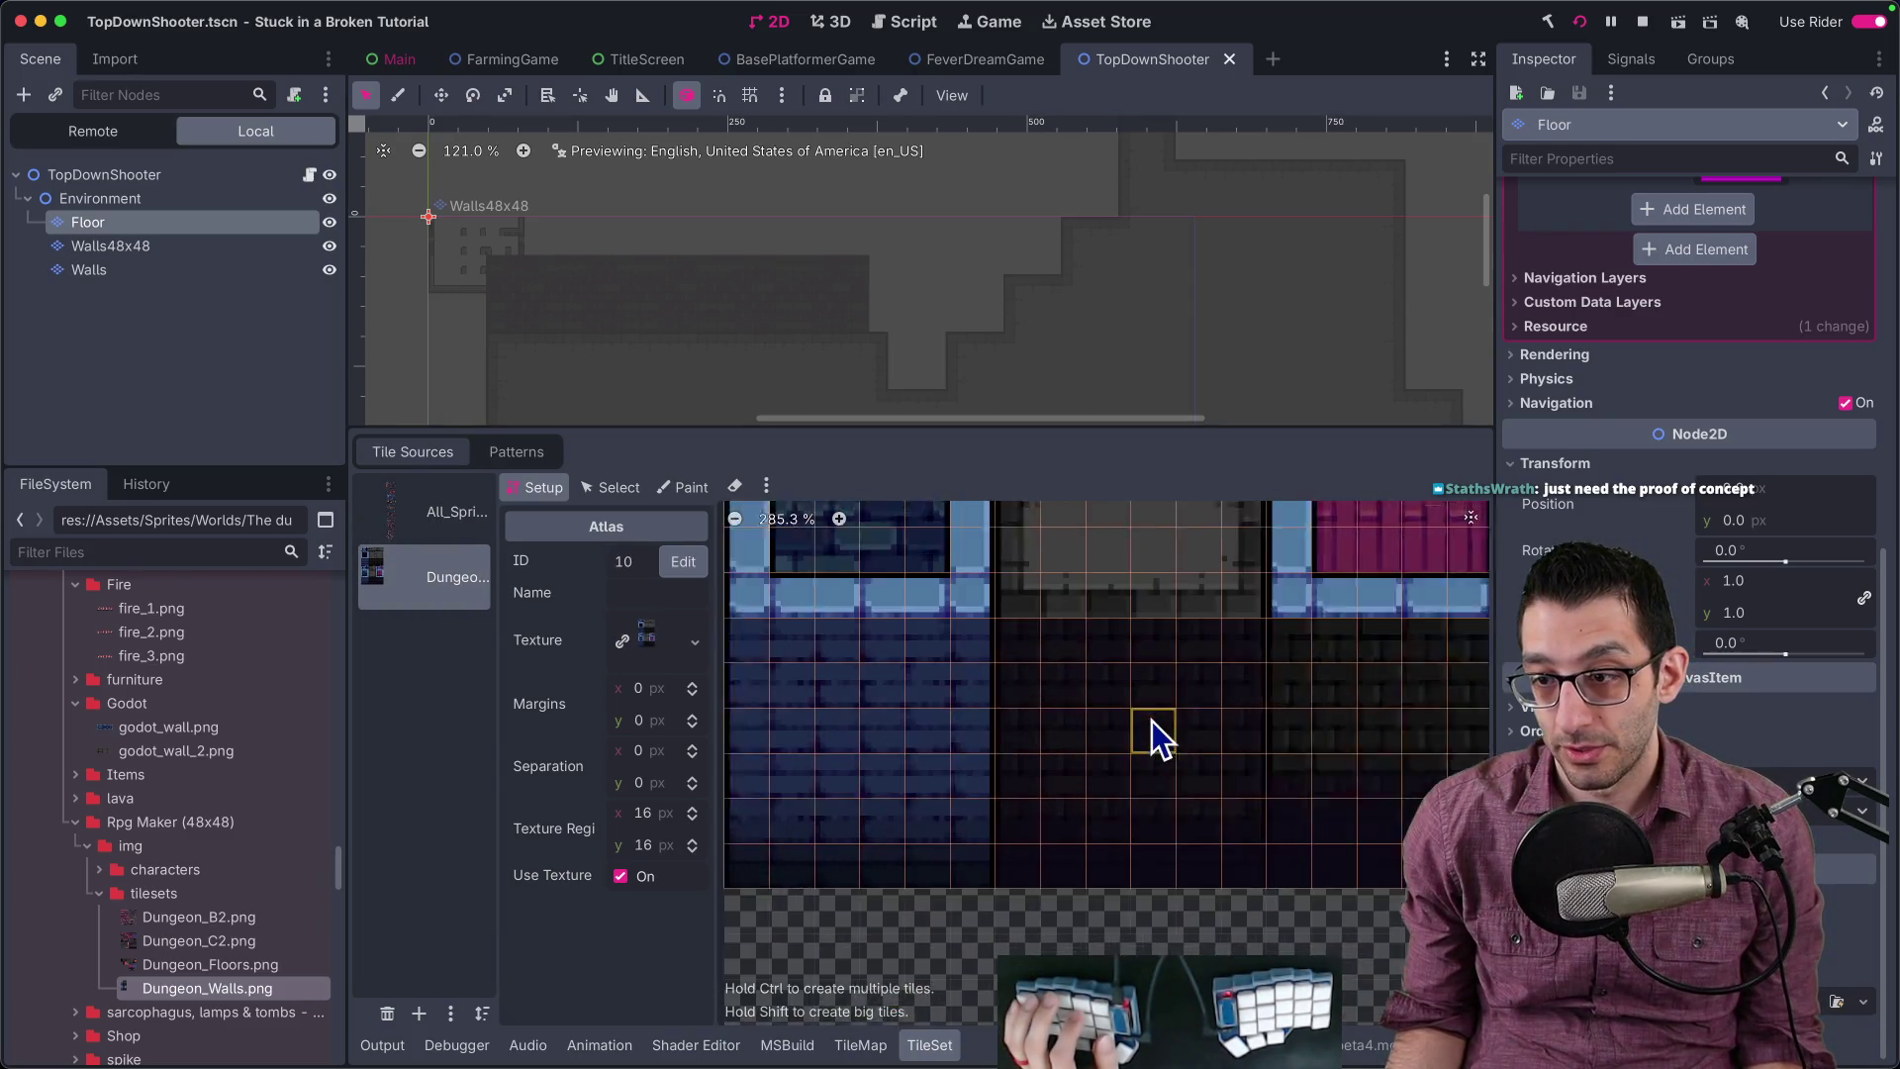
scroll(607, 301, "up", 6)
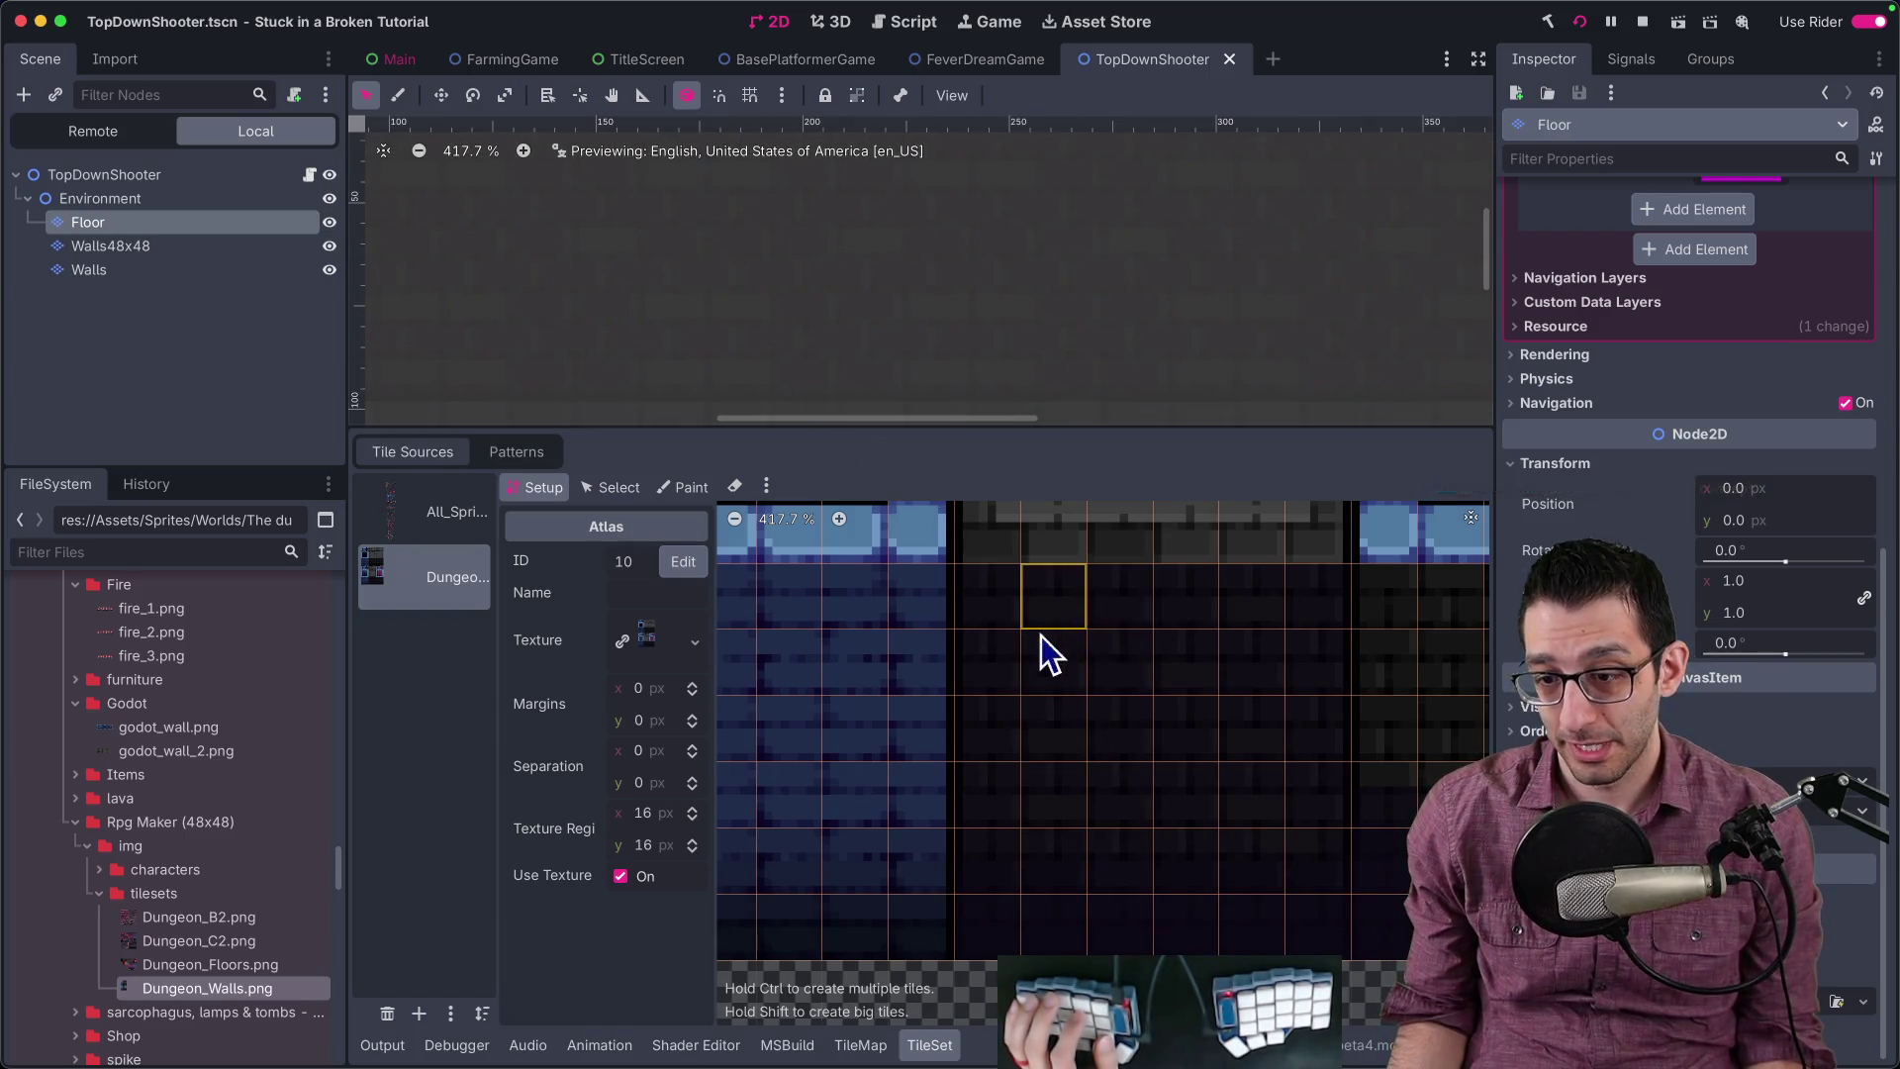
Step: Switch the TileSet editor to Paint mode and look through the paint properties list
left_click(614, 486)
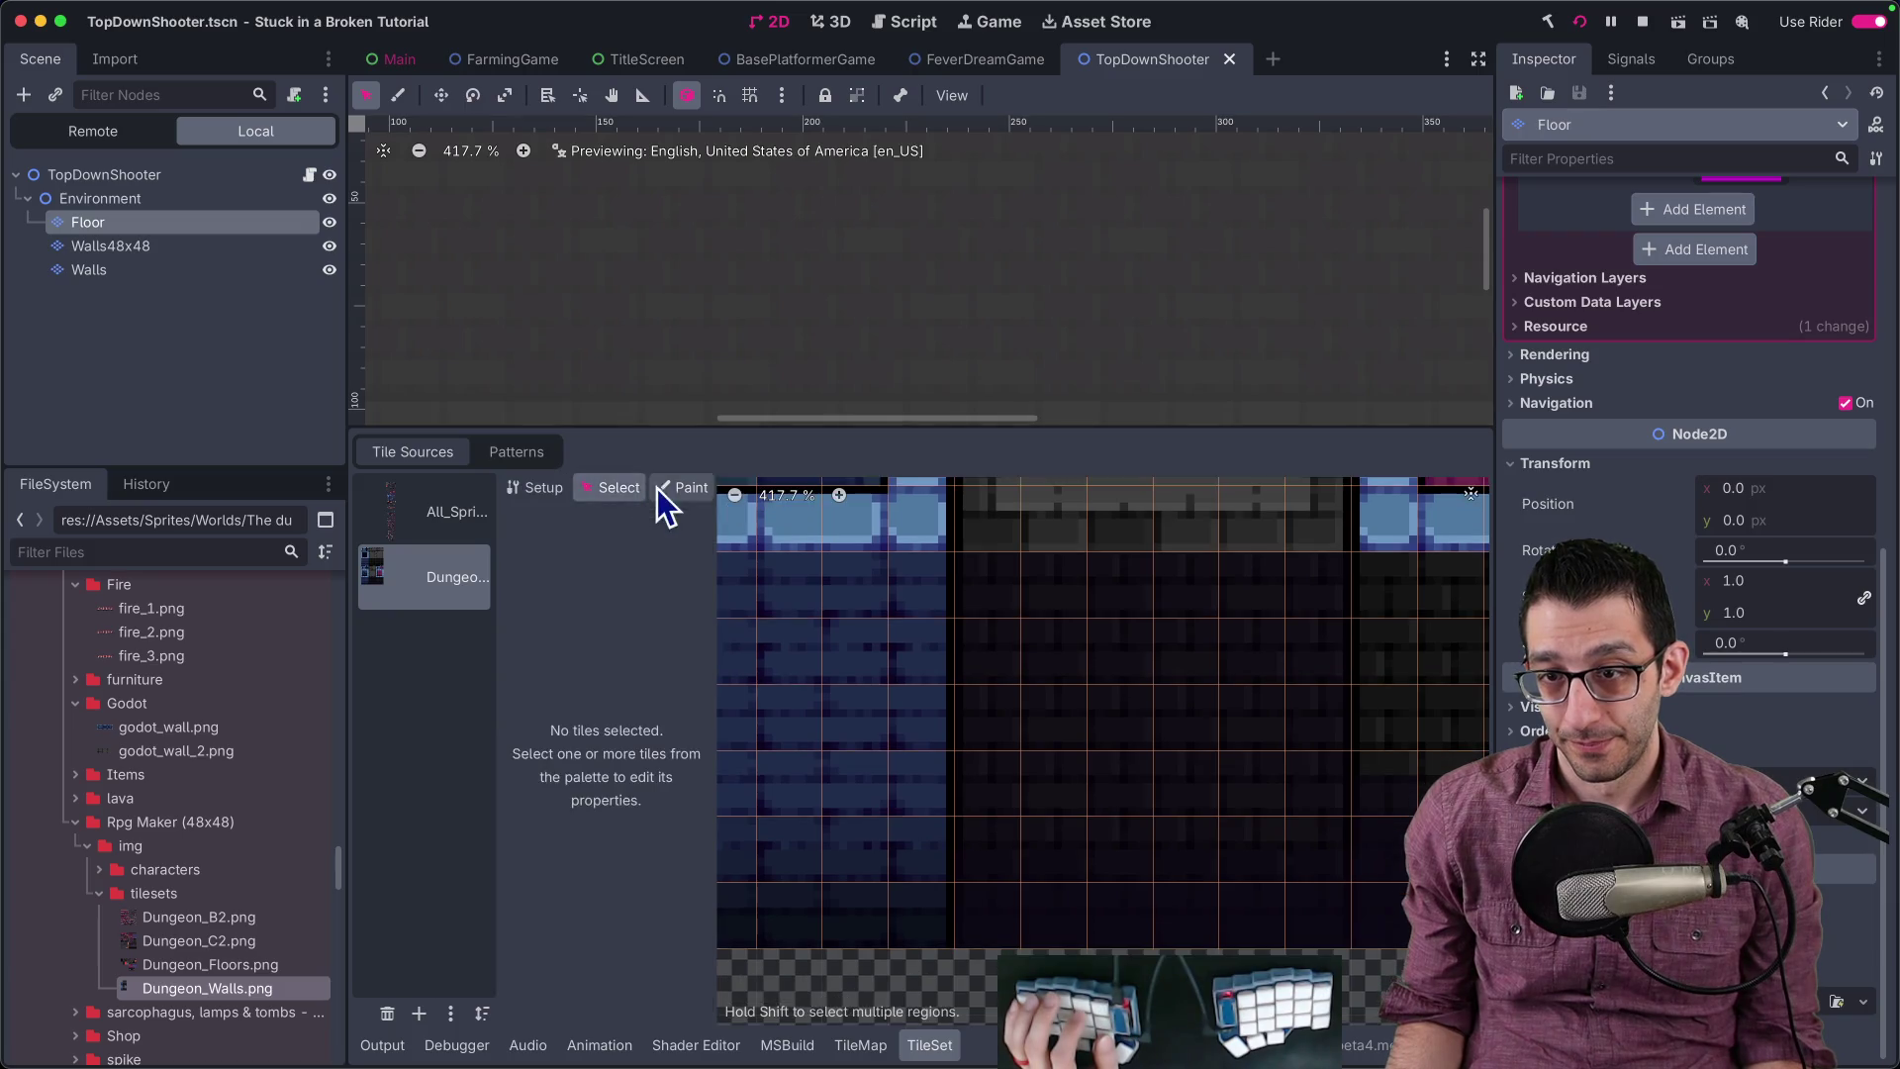
left_click(683, 487)
left_click(621, 556)
left_click(621, 554)
left_click(621, 554)
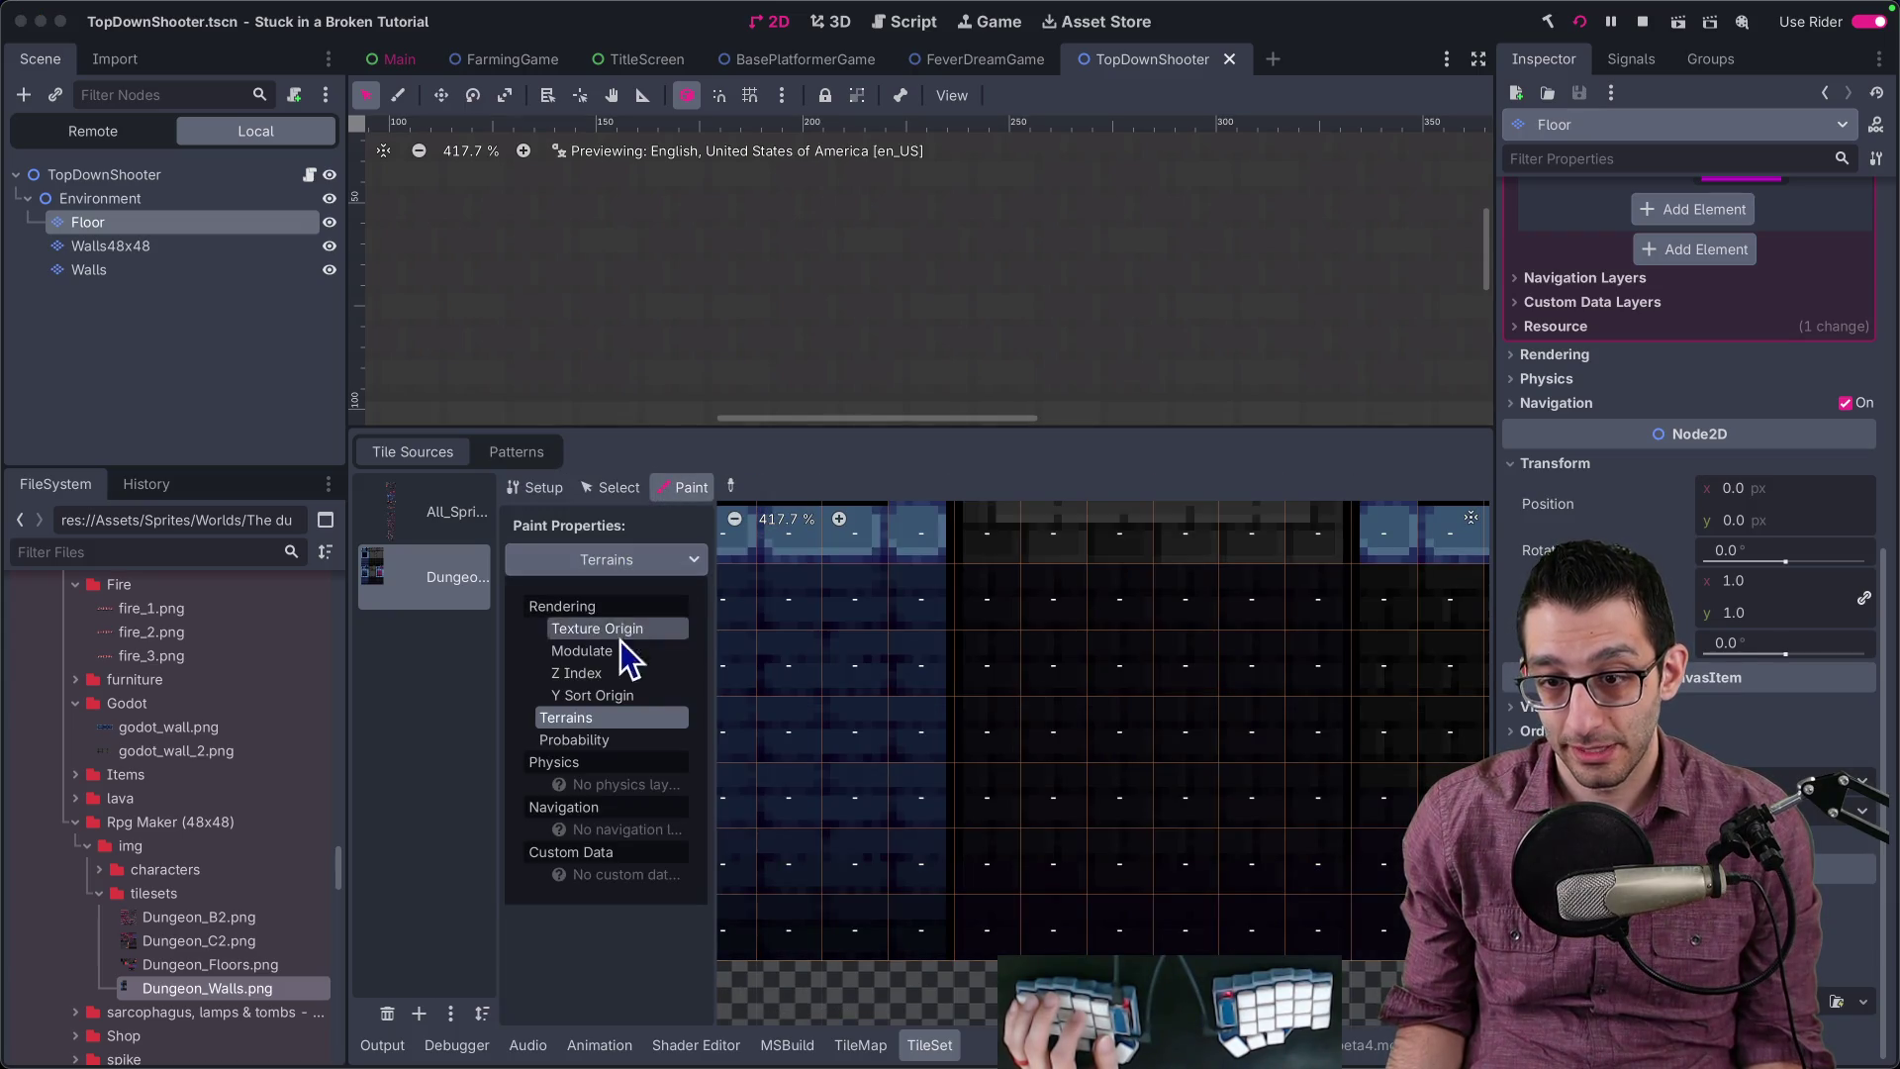
scroll(1613, 401, "up", 5)
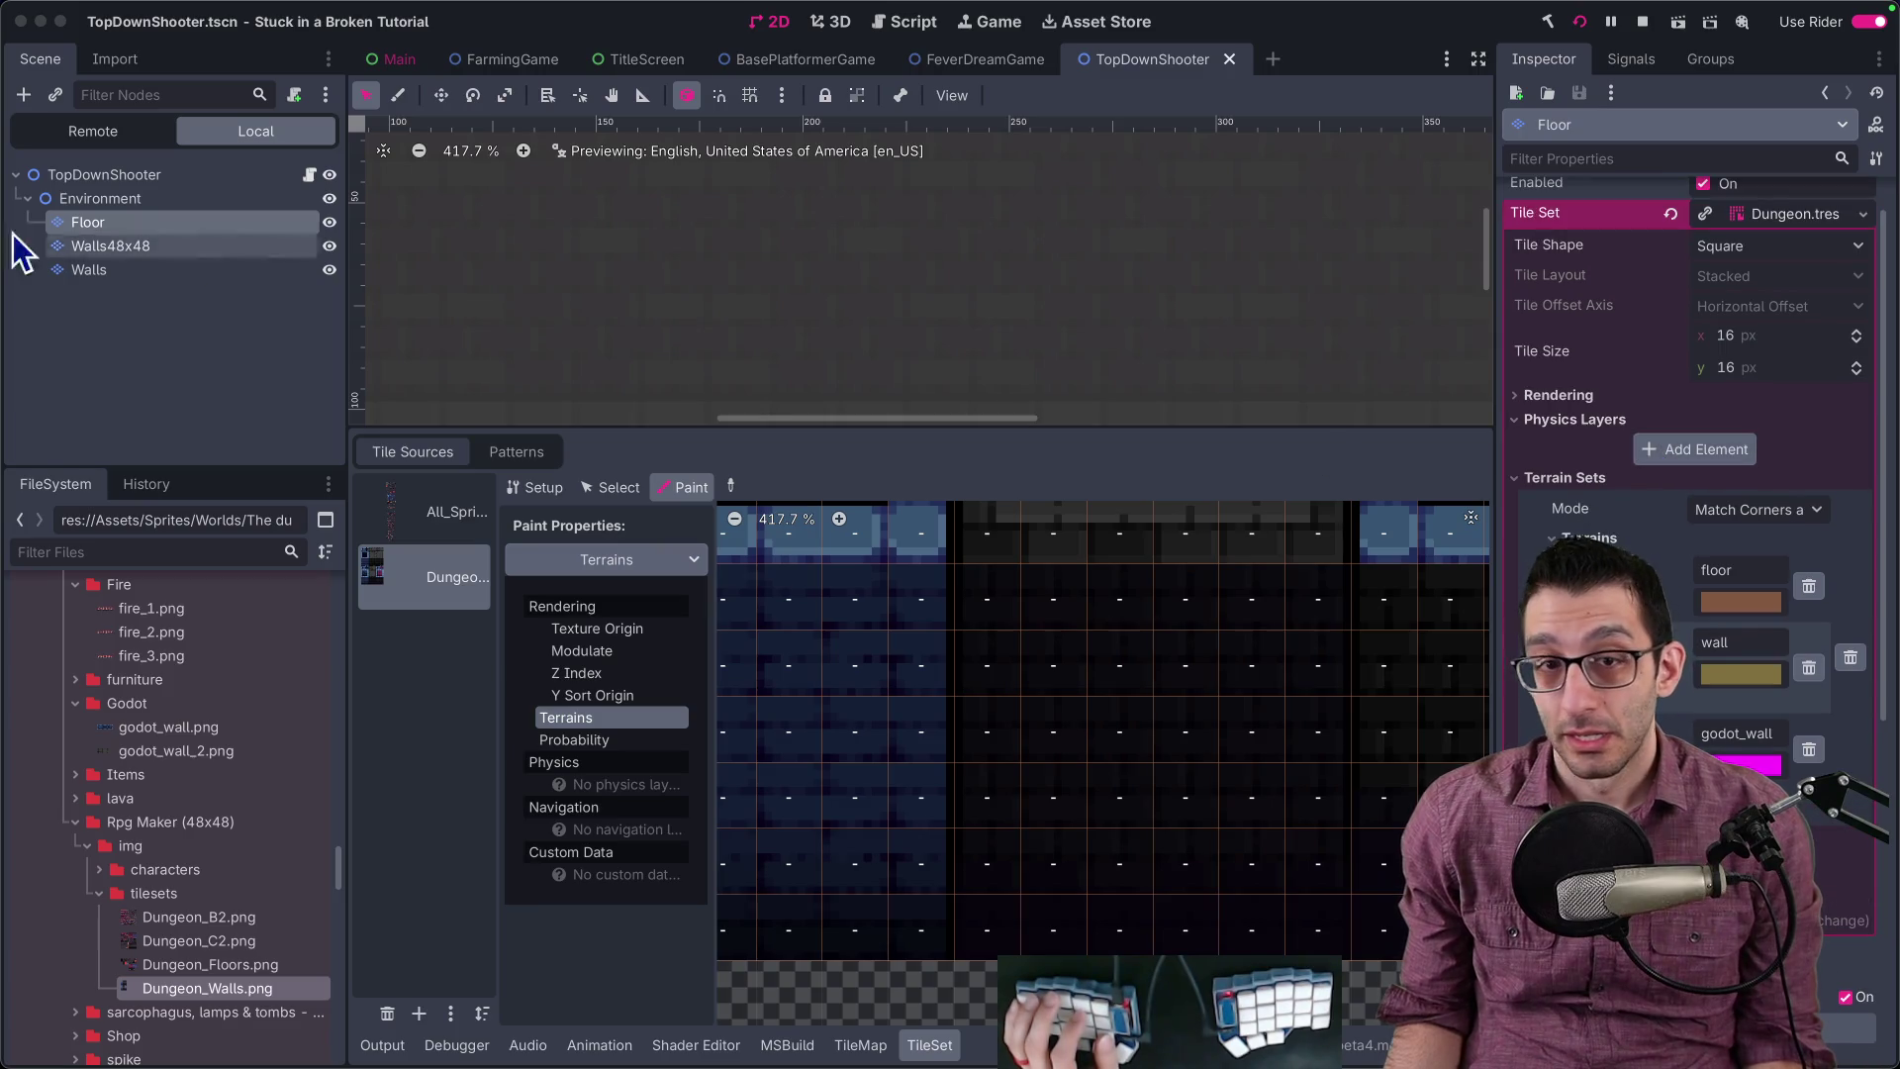
left_click(154, 234)
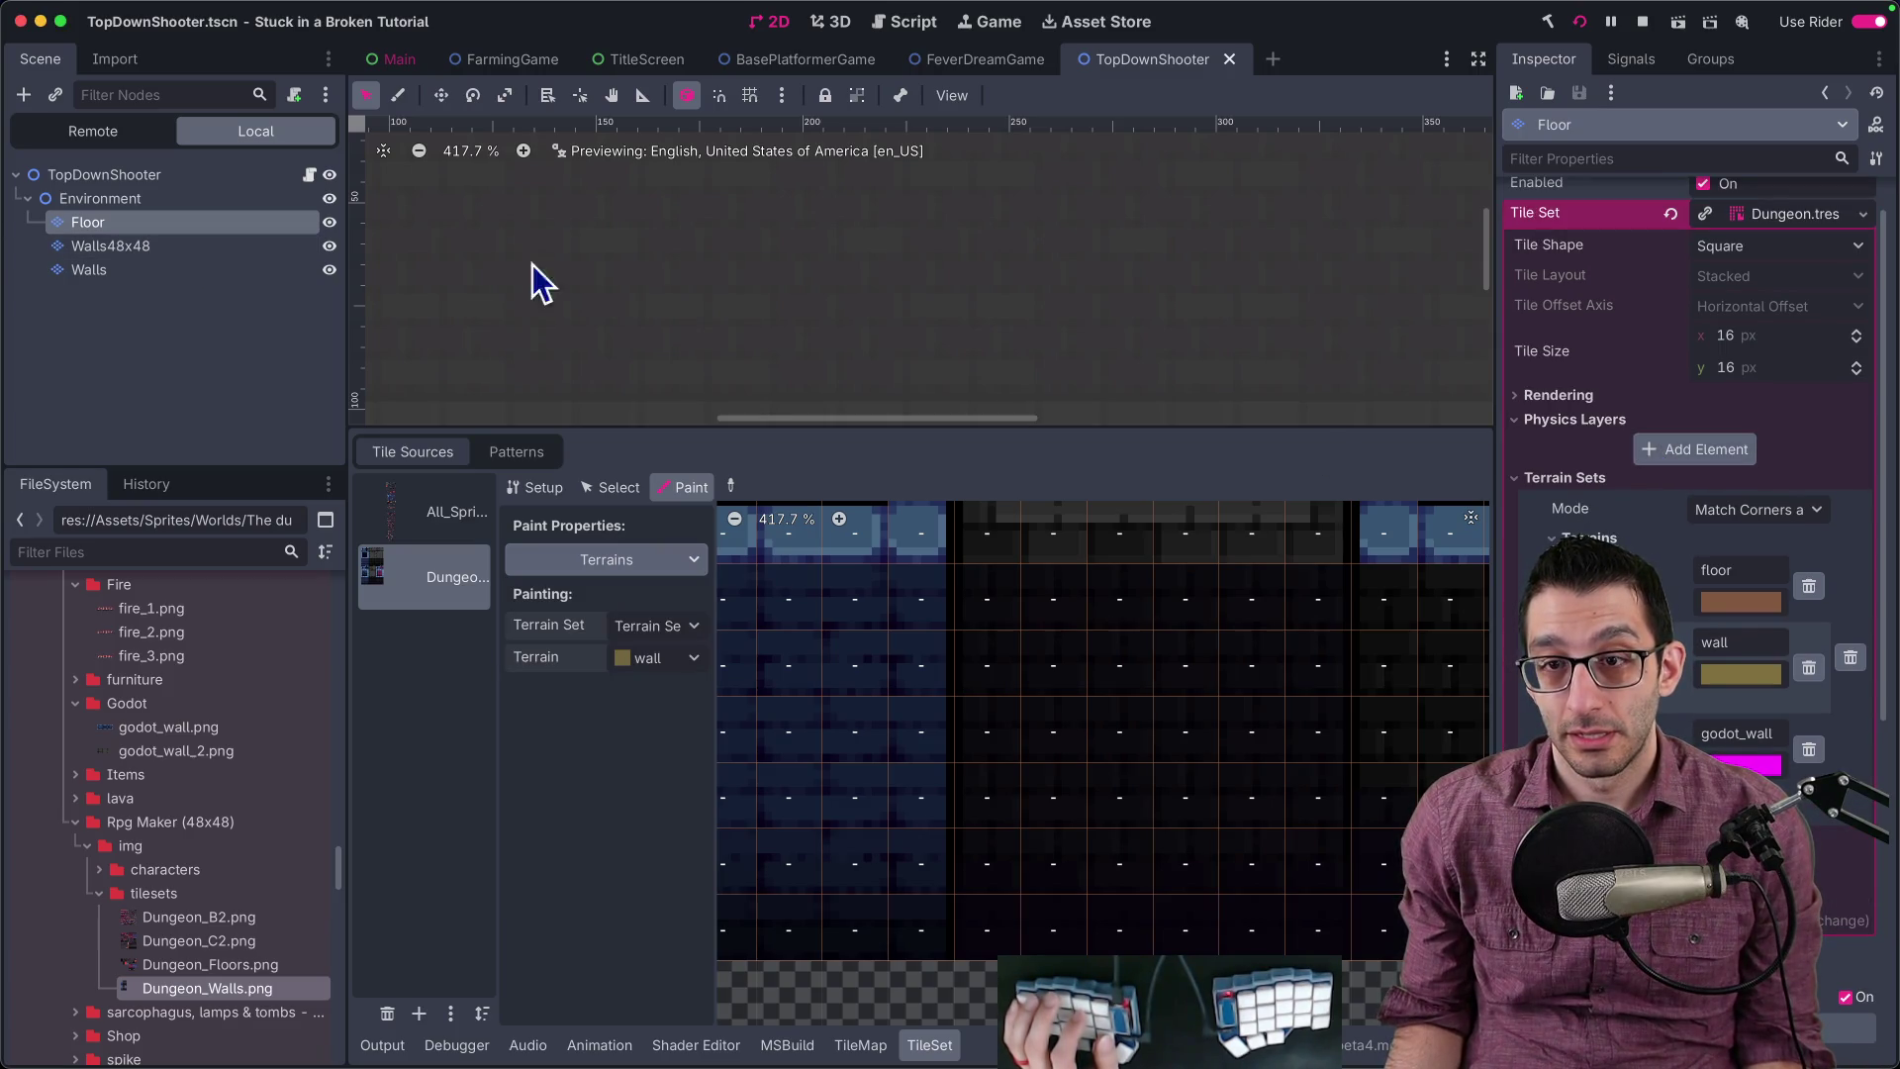
scroll(705, 291, "down", 4)
Step: Toggle Walls48x48 and Walls visibility, then select Walls and pick Dungeon_Walls.png tiles
left_click(64, 245)
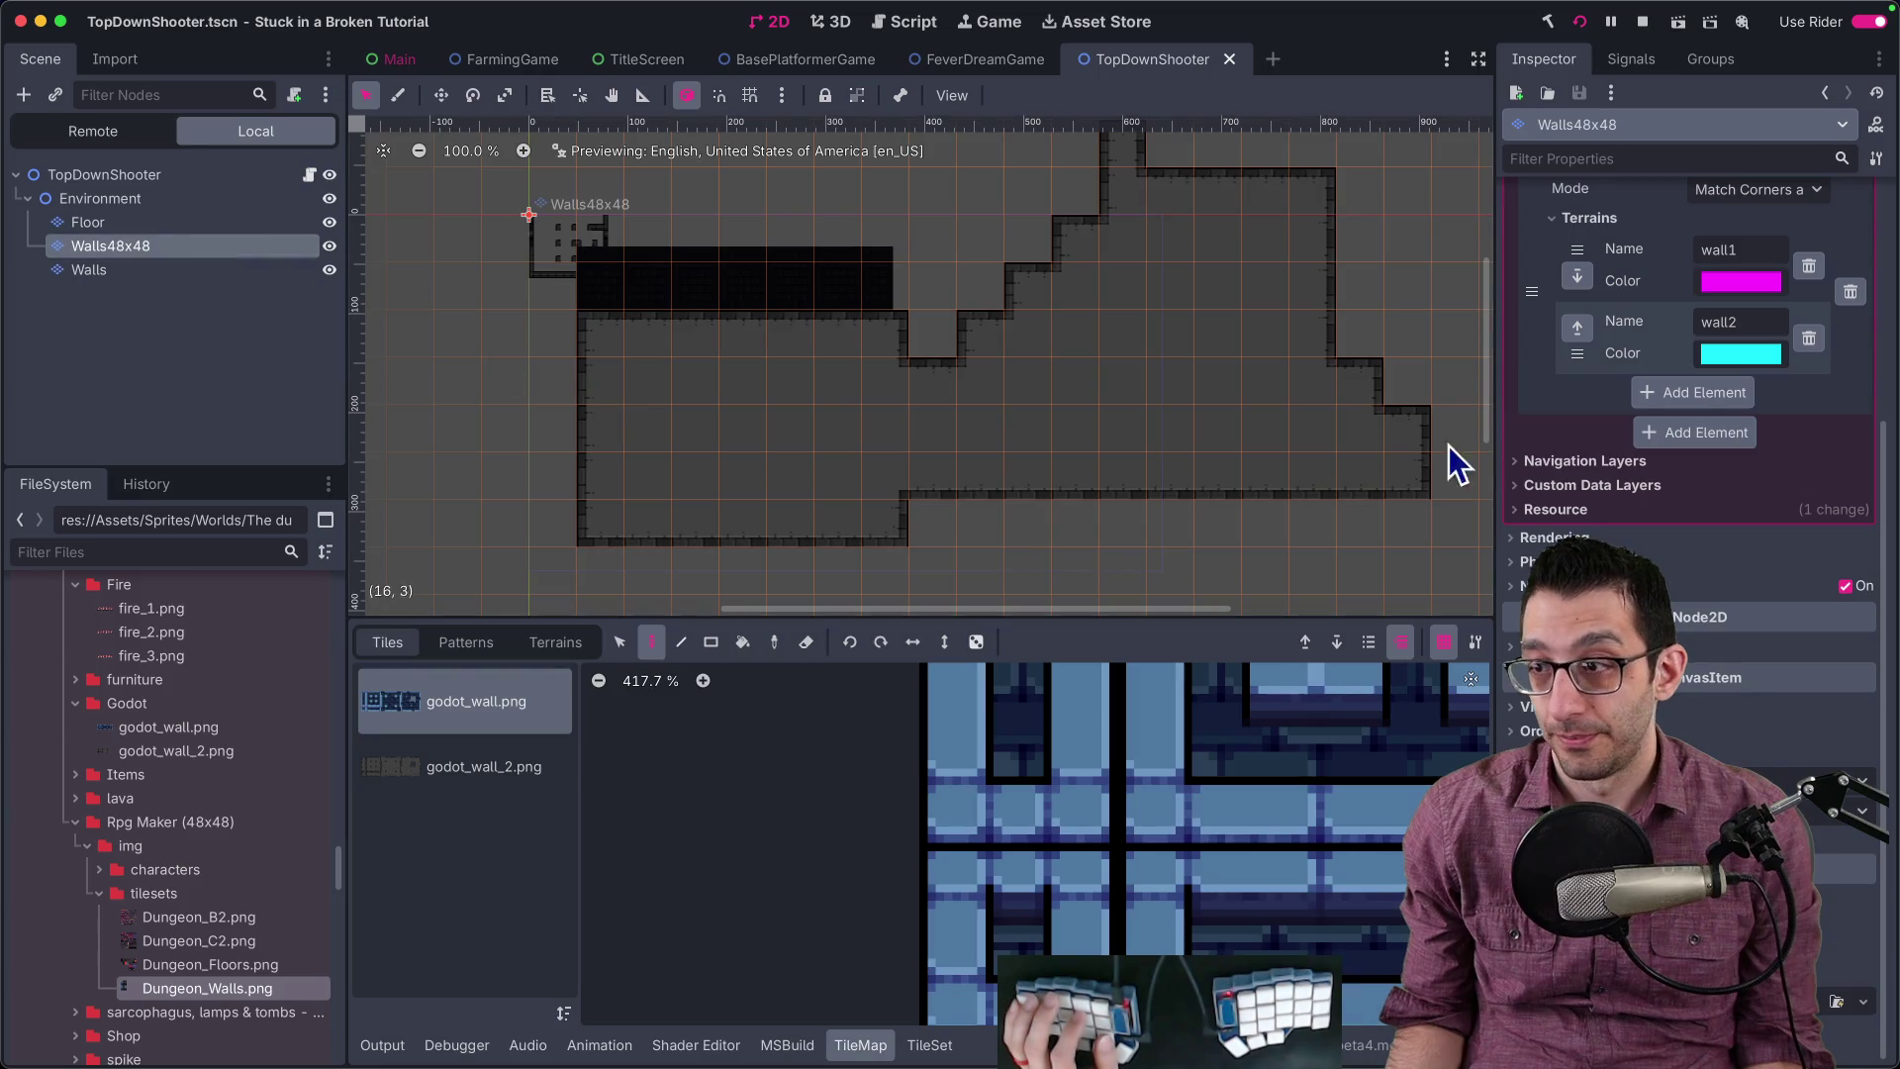
left_click(330, 248)
left_click(332, 250)
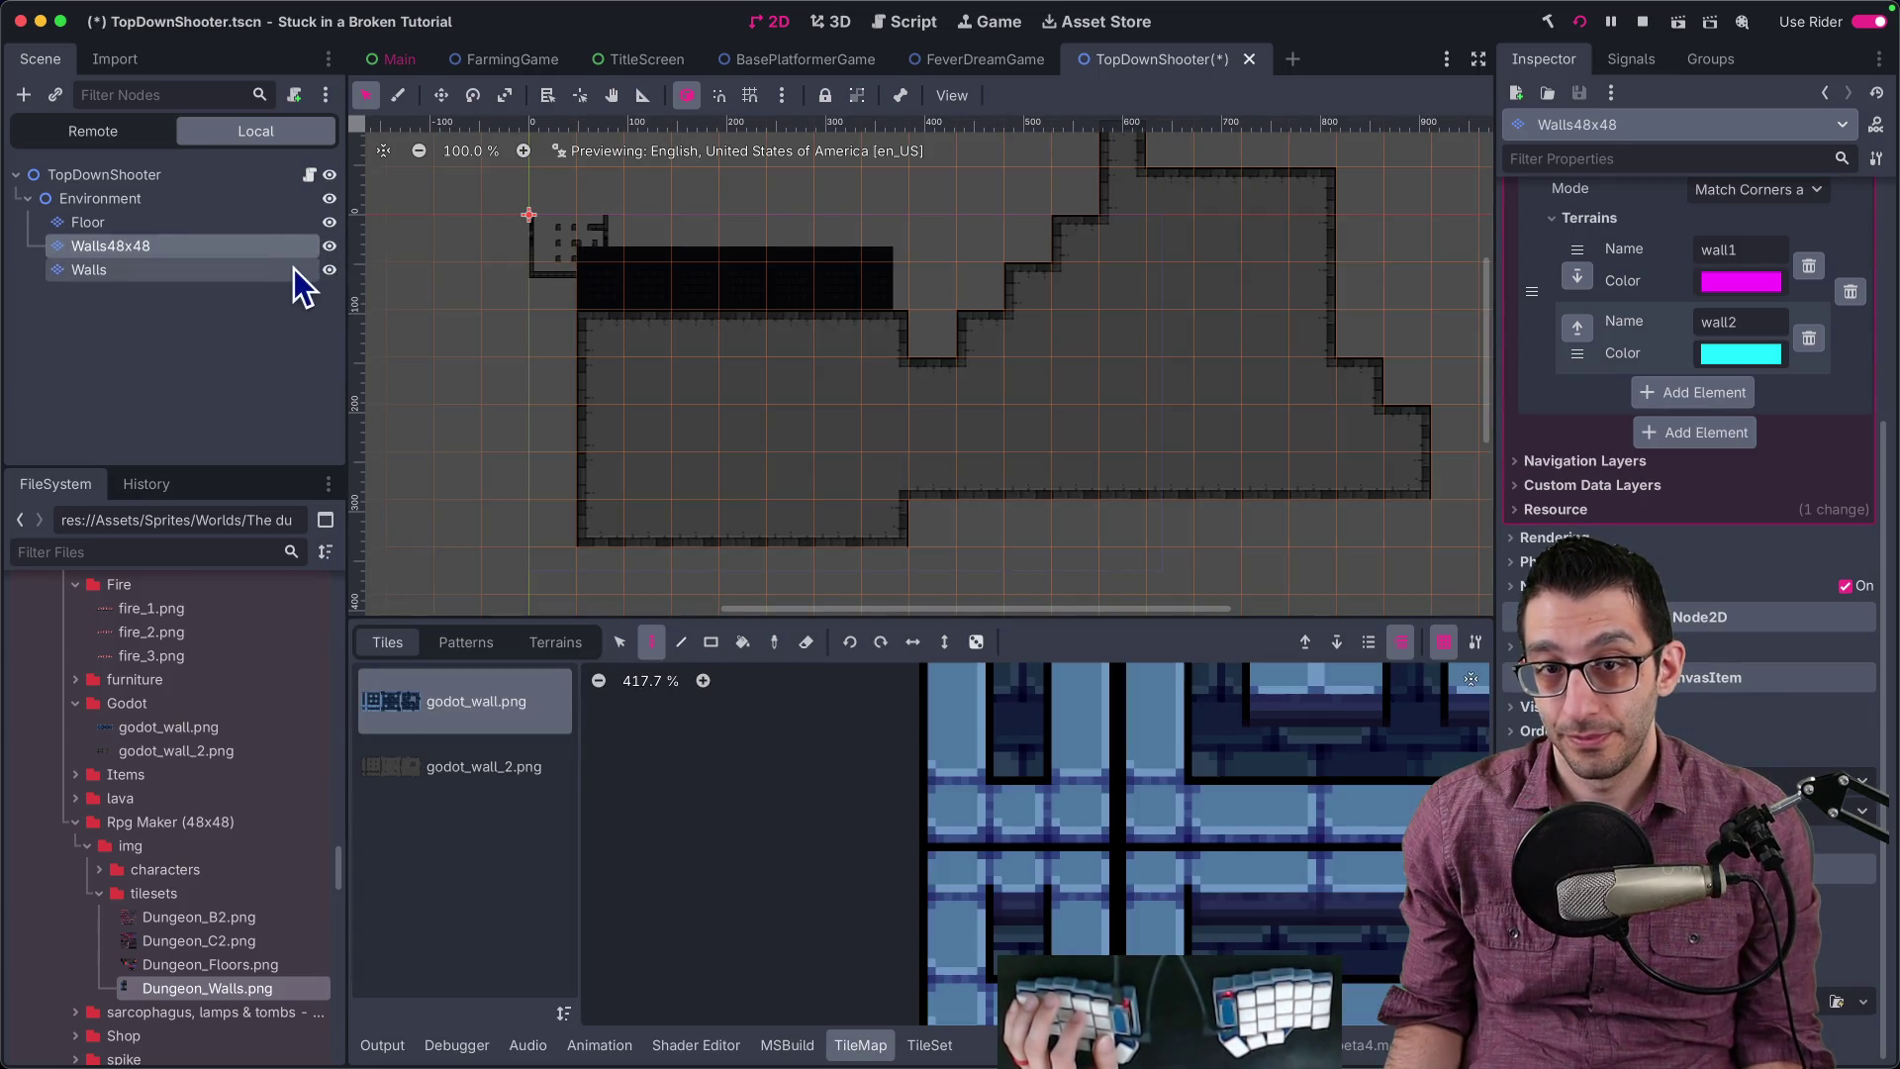
left_click(297, 270)
left_click(328, 270)
left_click(328, 270)
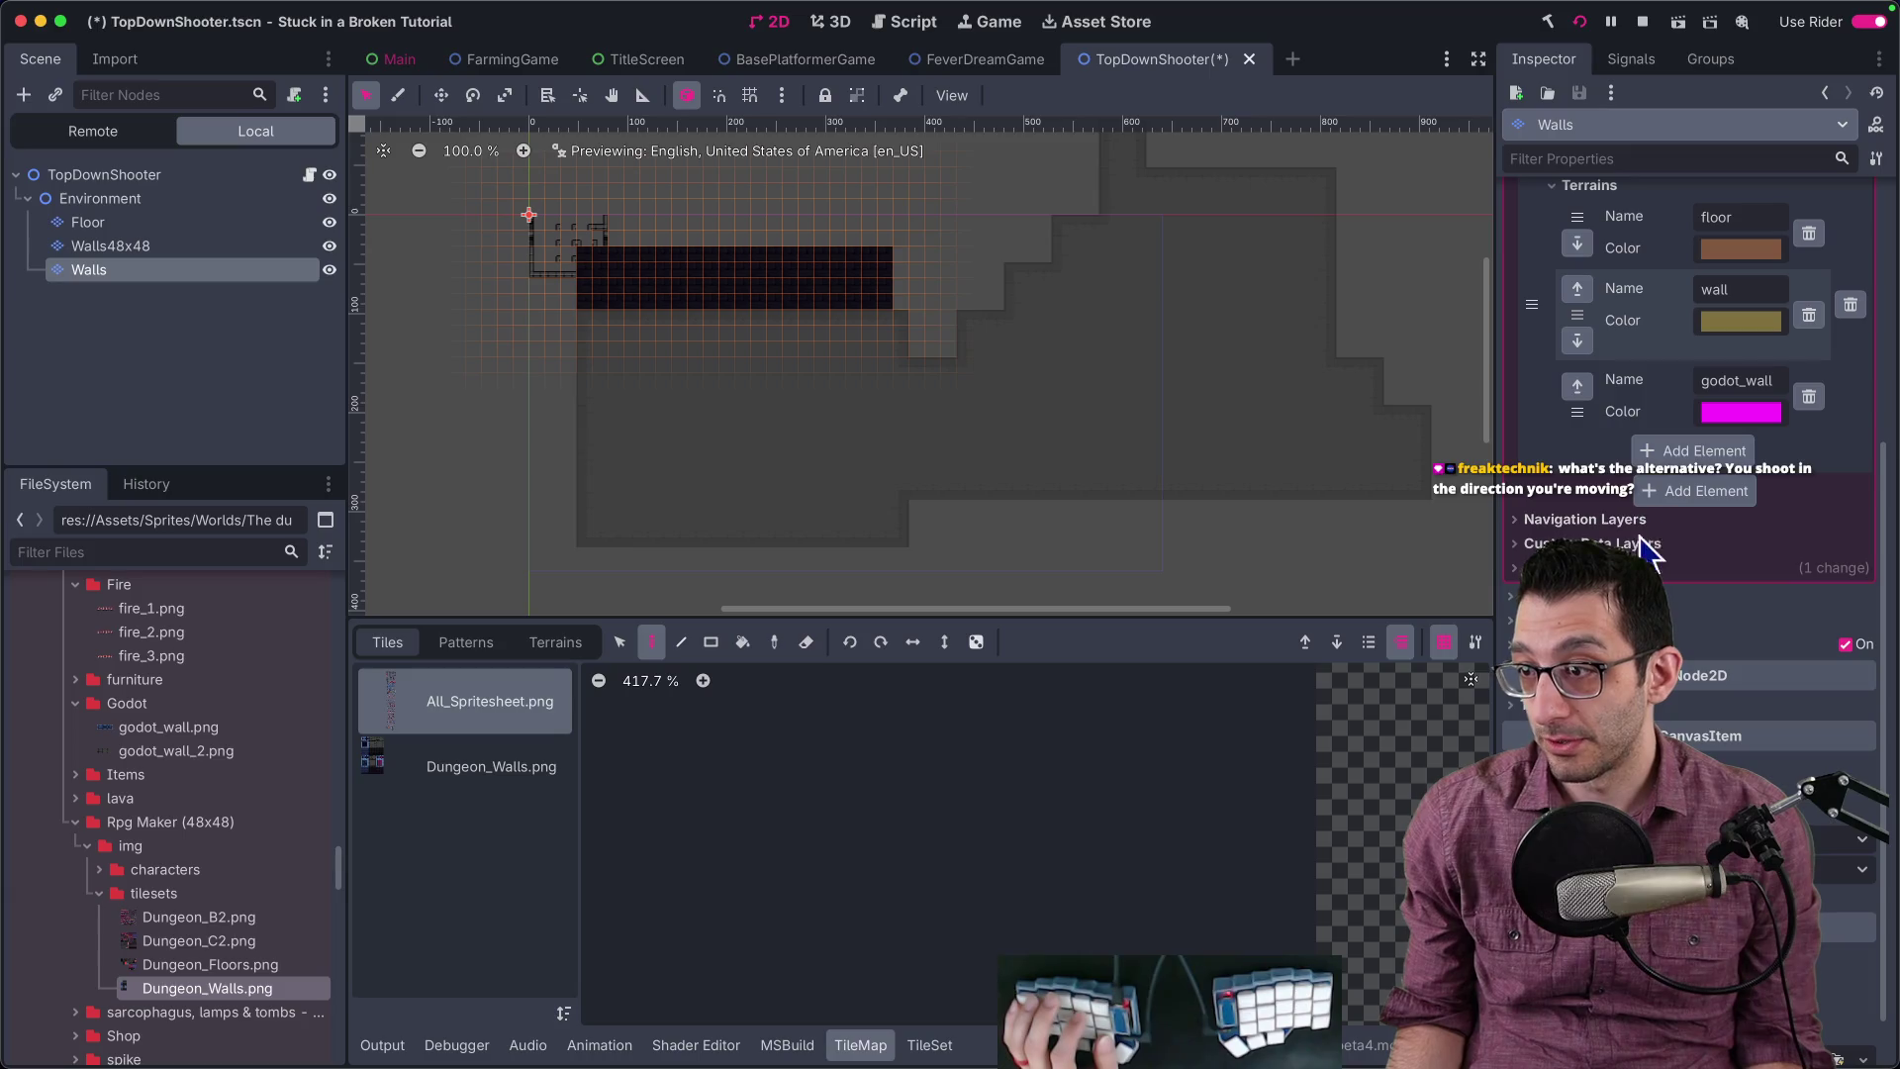
scroll(1622, 534, "up", 10)
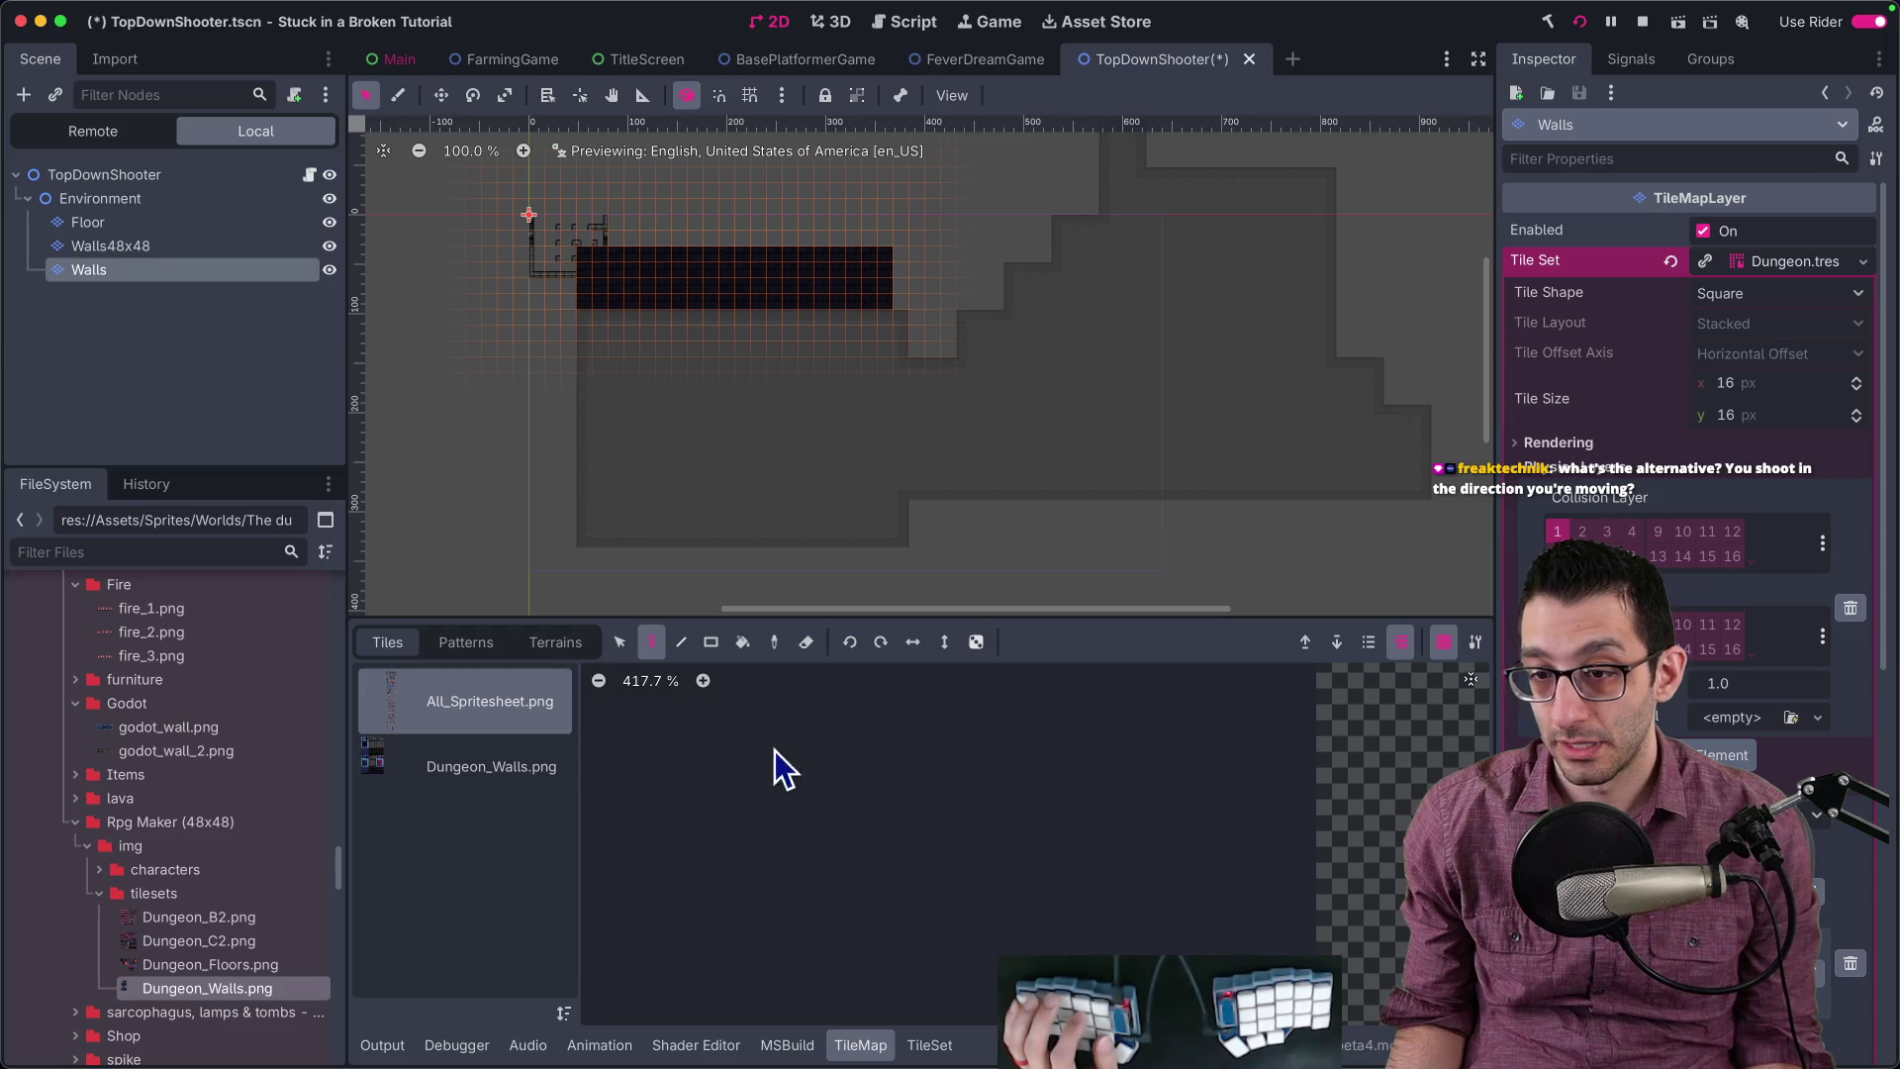
left_click(495, 757)
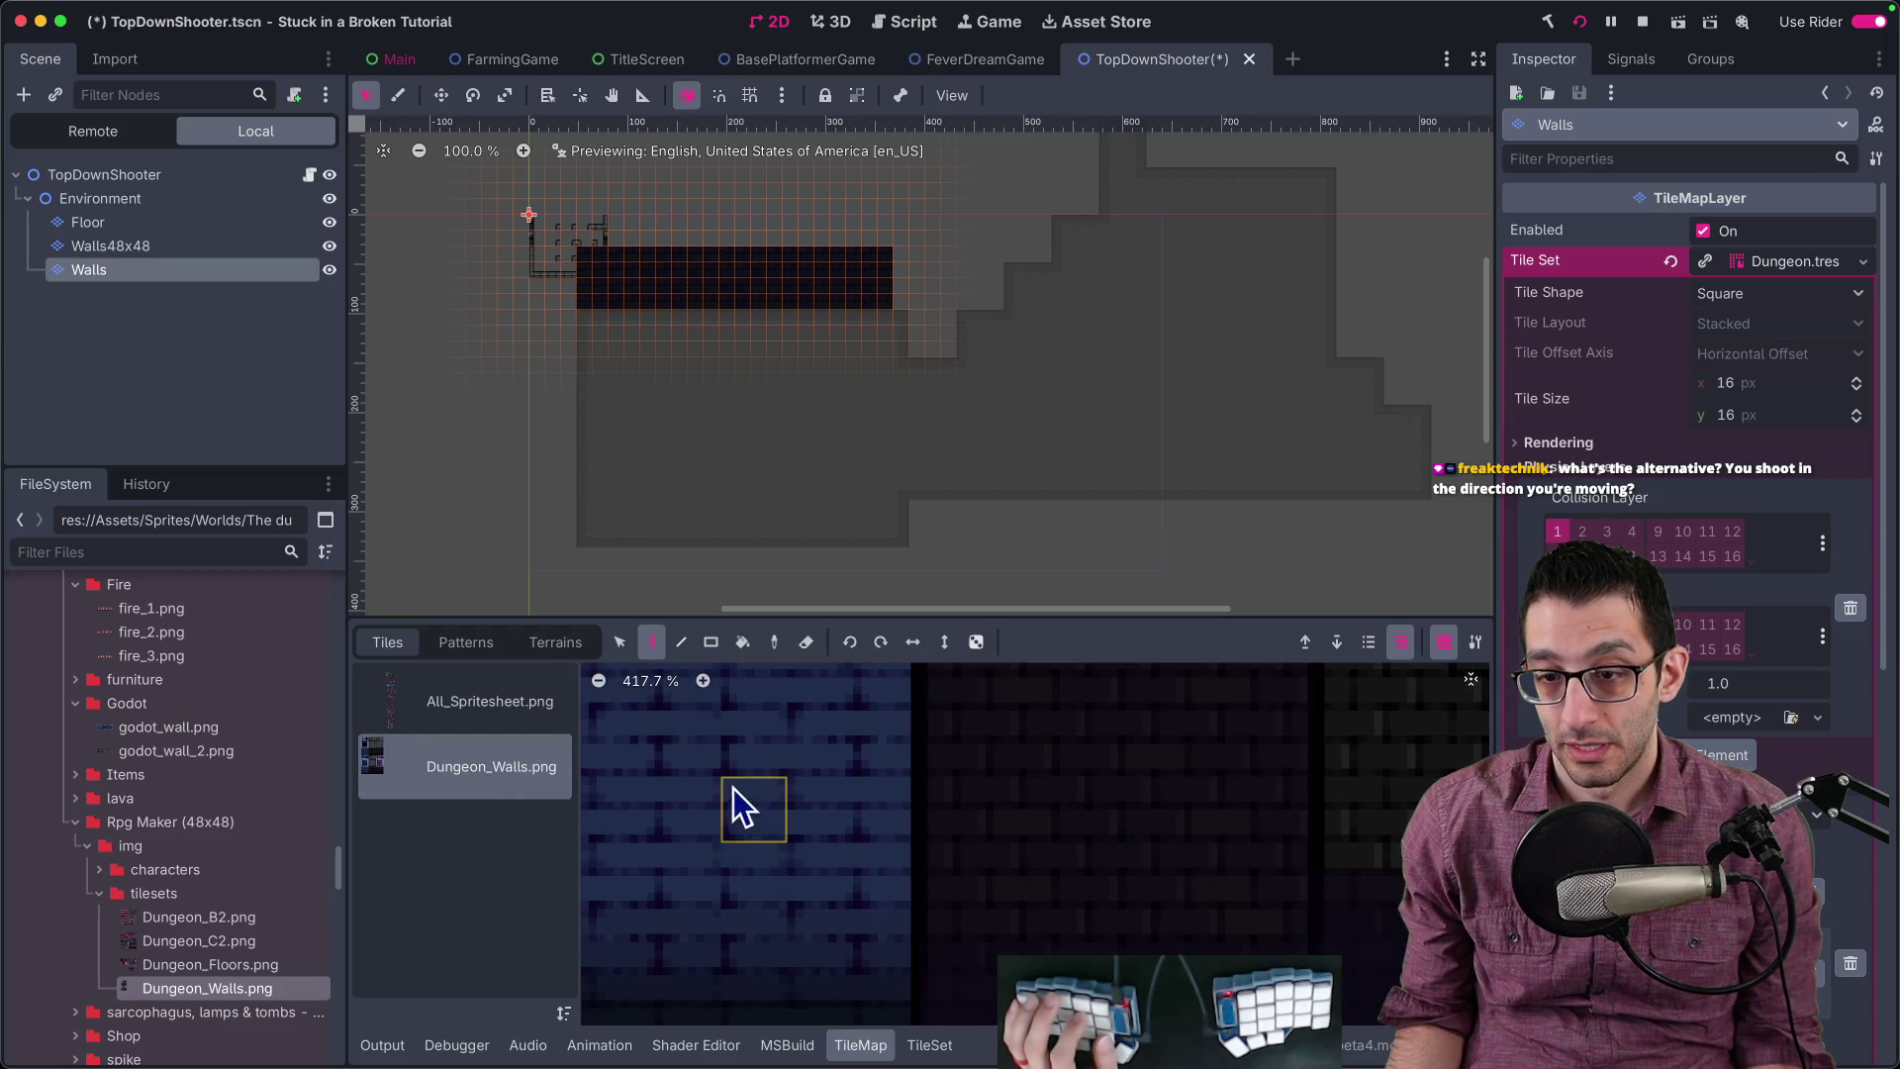
Step: Look through the Terrains and Patterns tabs, then return to the Tiles list
scroll(891, 811, "down", 2)
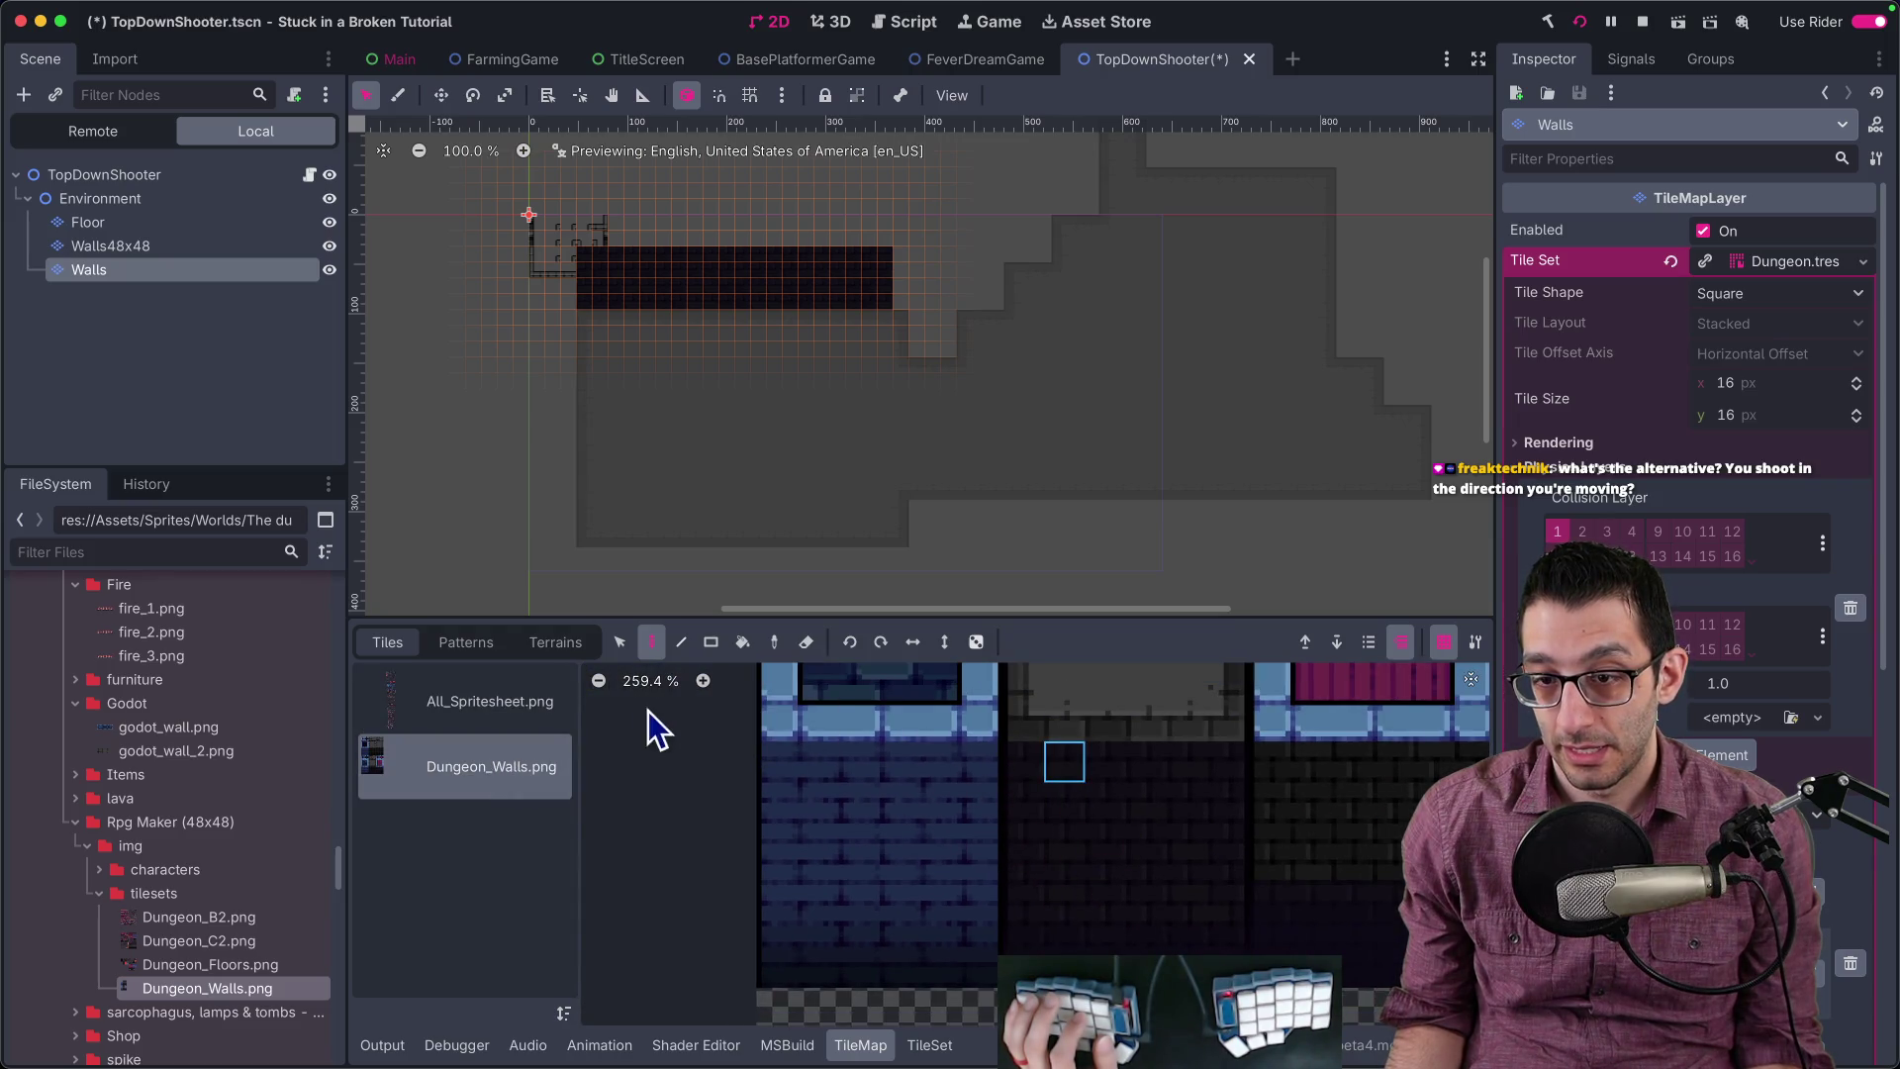
left_click(566, 645)
left_click(457, 645)
left_click(387, 642)
Step: Paint Physics Layer 0 collision shapes onto a block of wall tiles
left_click(929, 1045)
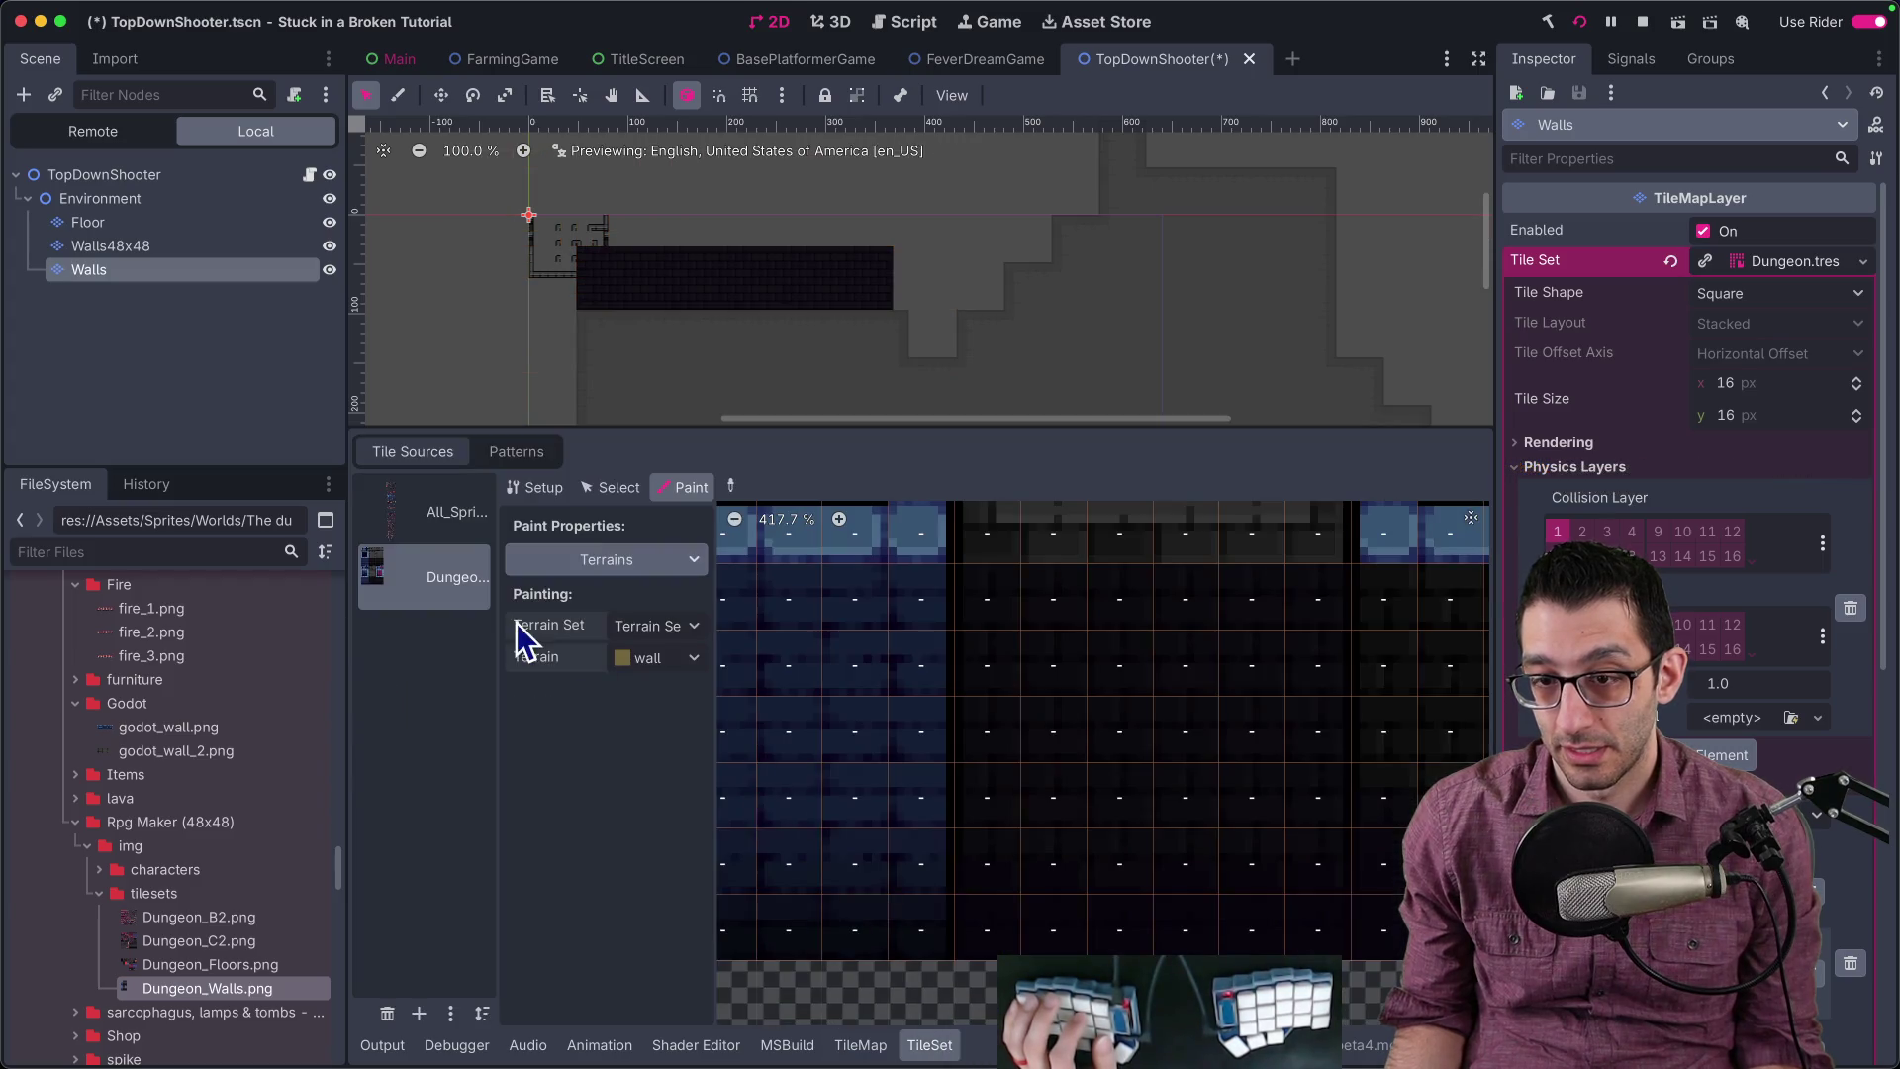
left_click(643, 561)
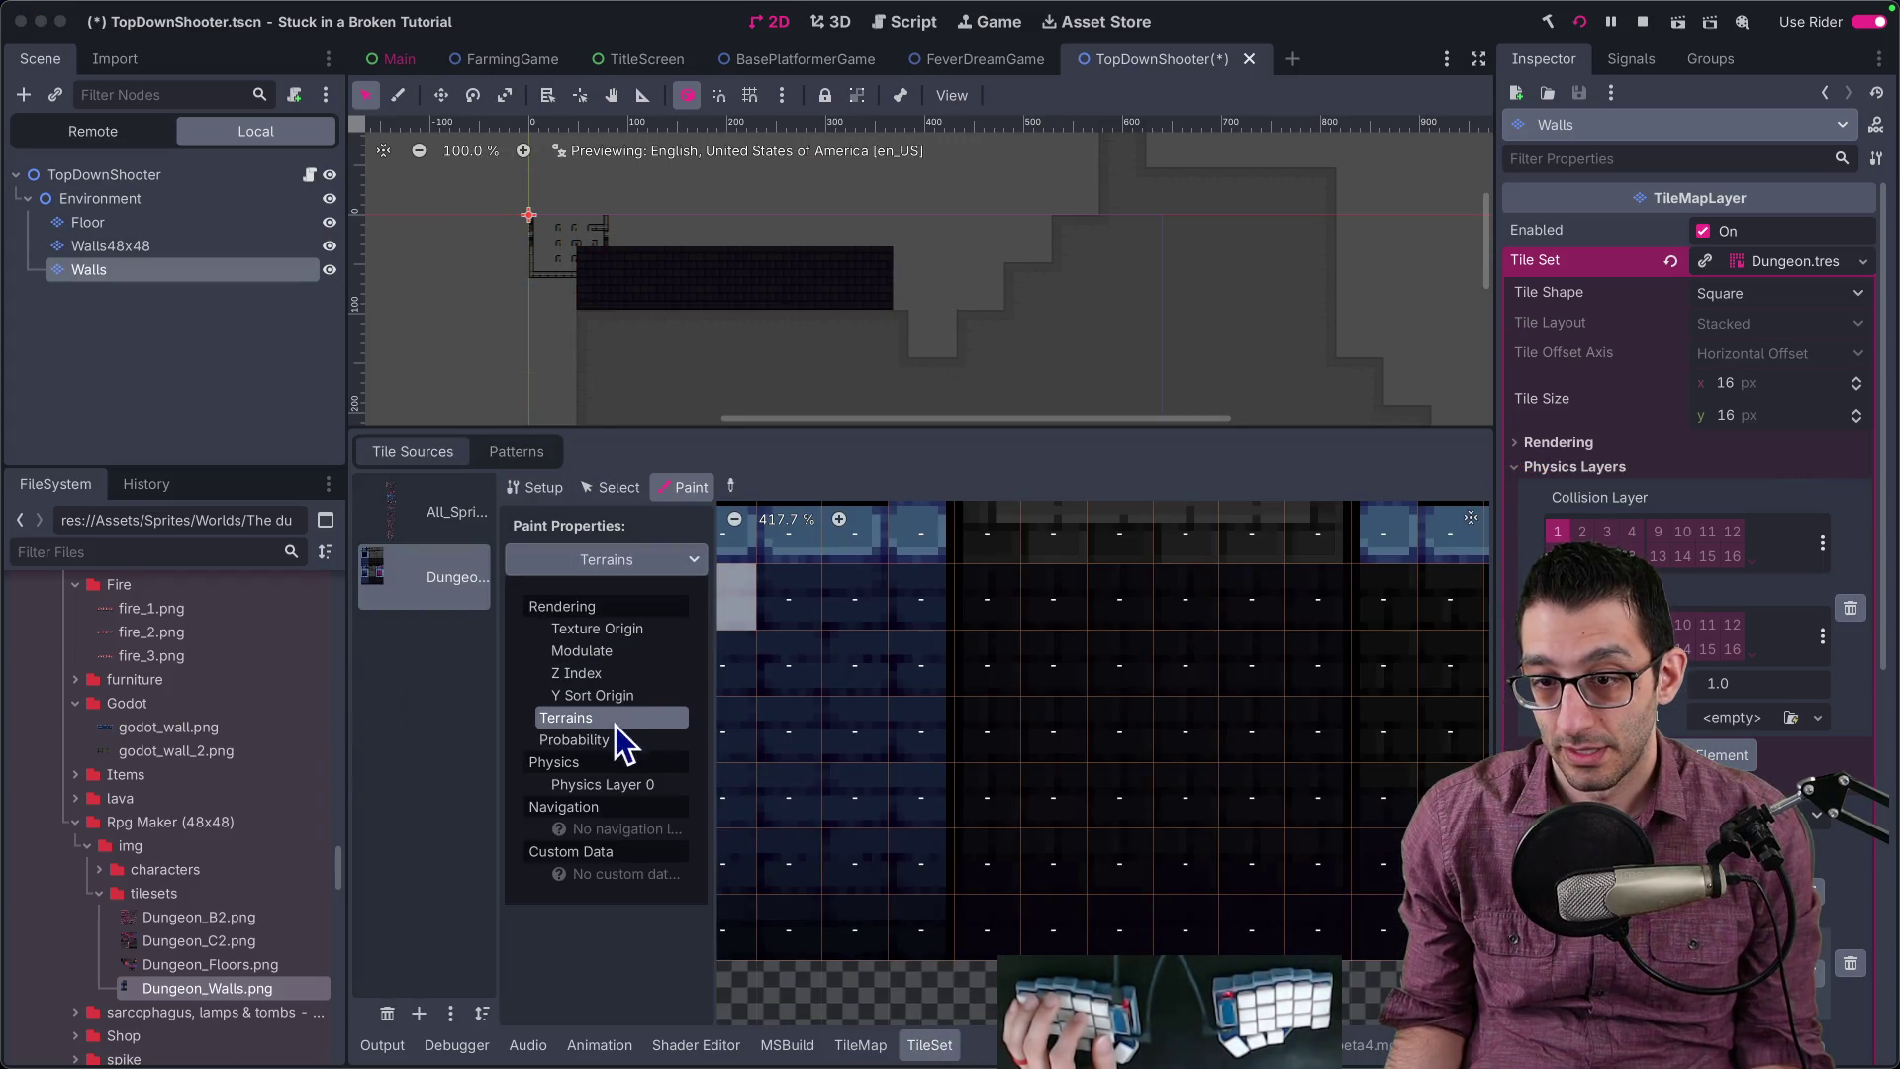
left_click(601, 783)
scroll(989, 707, "down", 2)
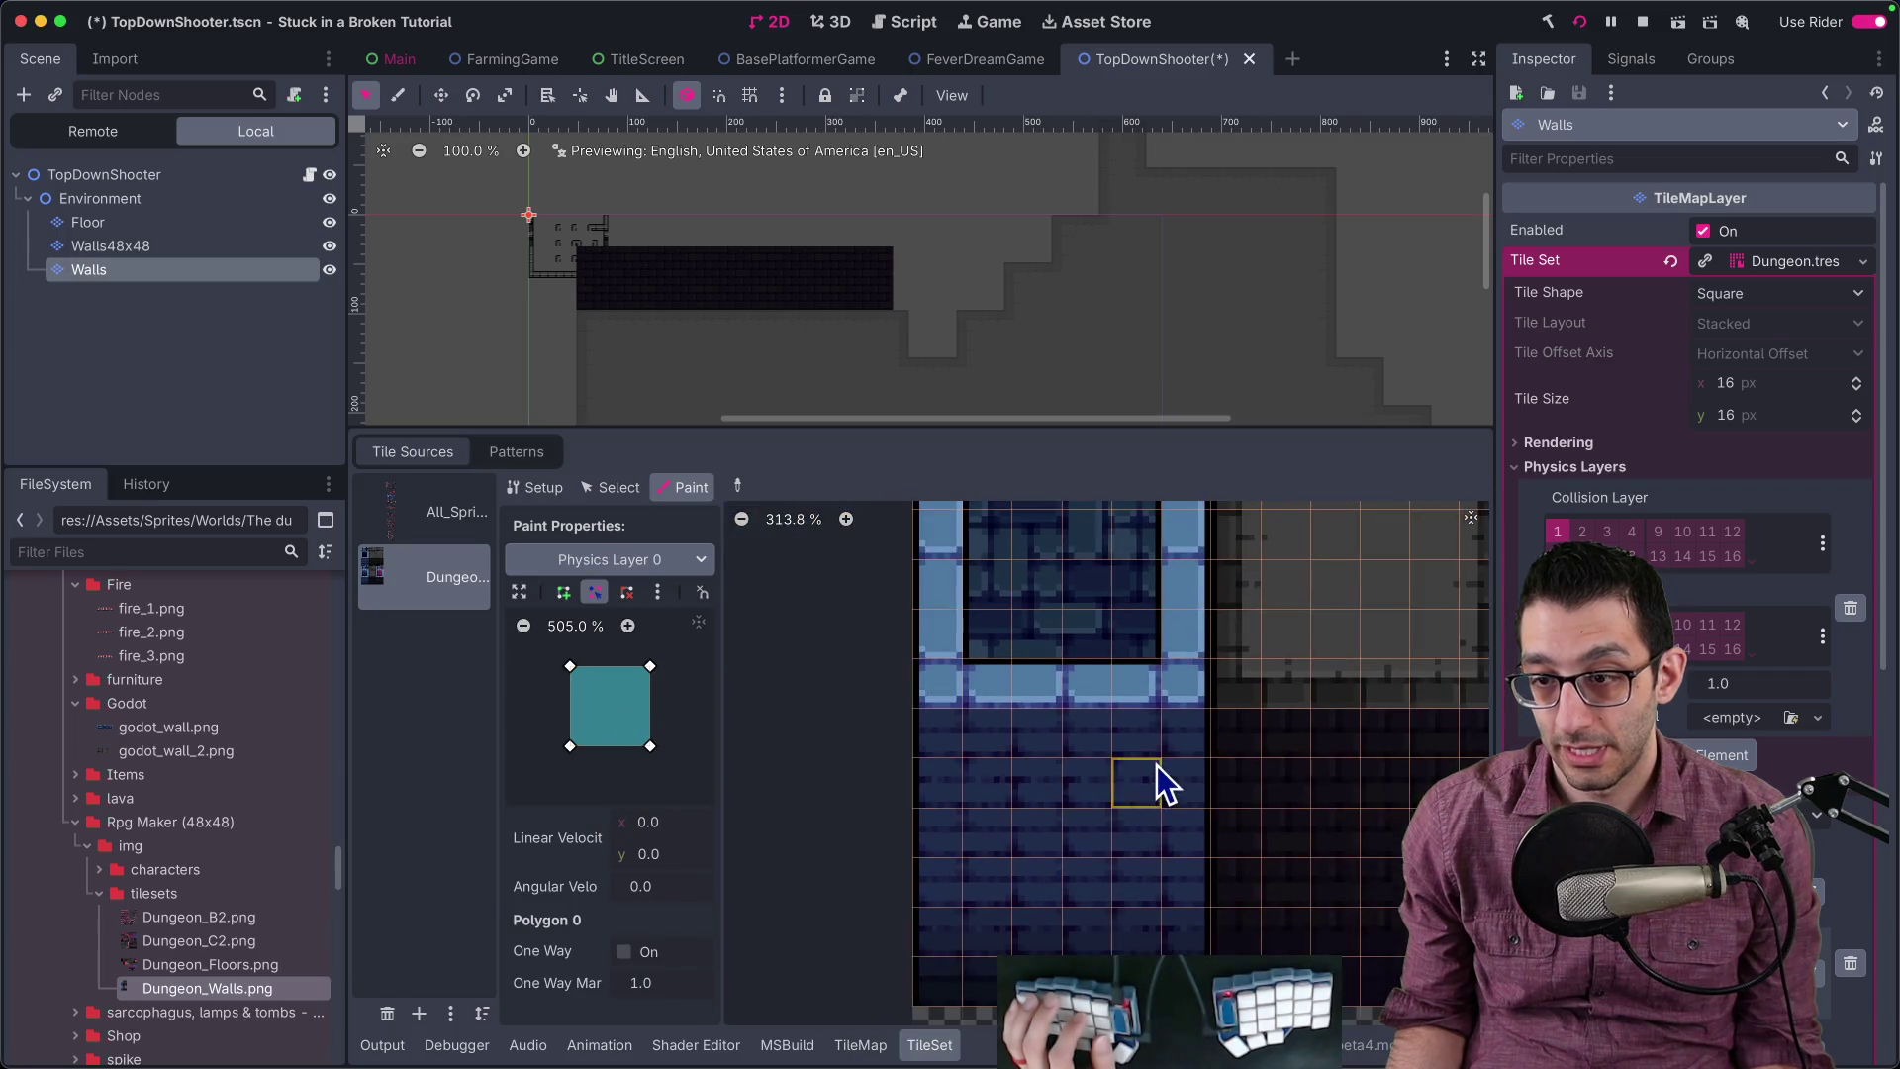
scroll(989, 707, "down", 2)
mouse_move(997, 702)
left_mouse_down()
mouse_move(1153, 713)
mouse_move(1052, 746)
mouse_move(984, 679)
mouse_move(1154, 678)
mouse_move(1150, 804)
mouse_move(983, 789)
mouse_move(1013, 814)
mouse_move(950, 813)
mouse_move(973, 783)
mouse_move(934, 809)
left_mouse_up()
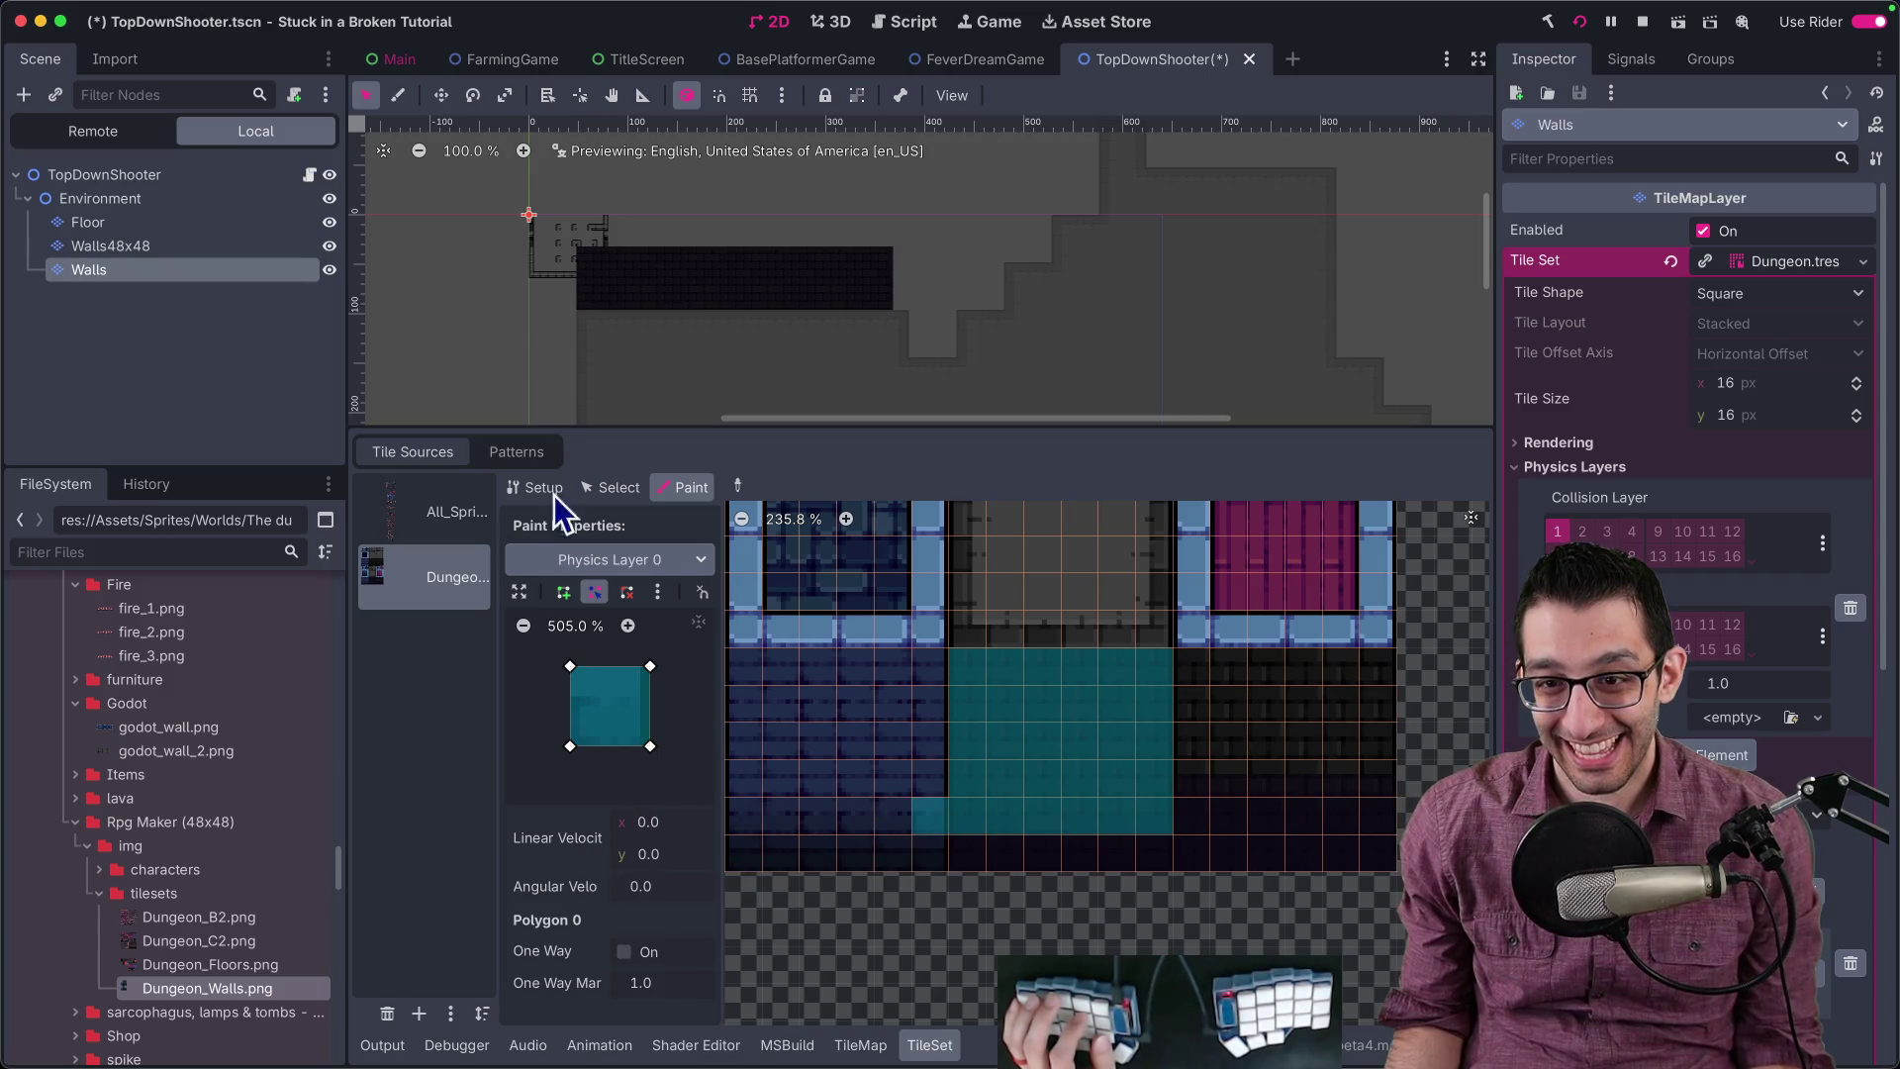
Step: Select a wall tile and clear its collision polygon from the physics polygon menu
left_click(611, 487)
left_click(930, 821)
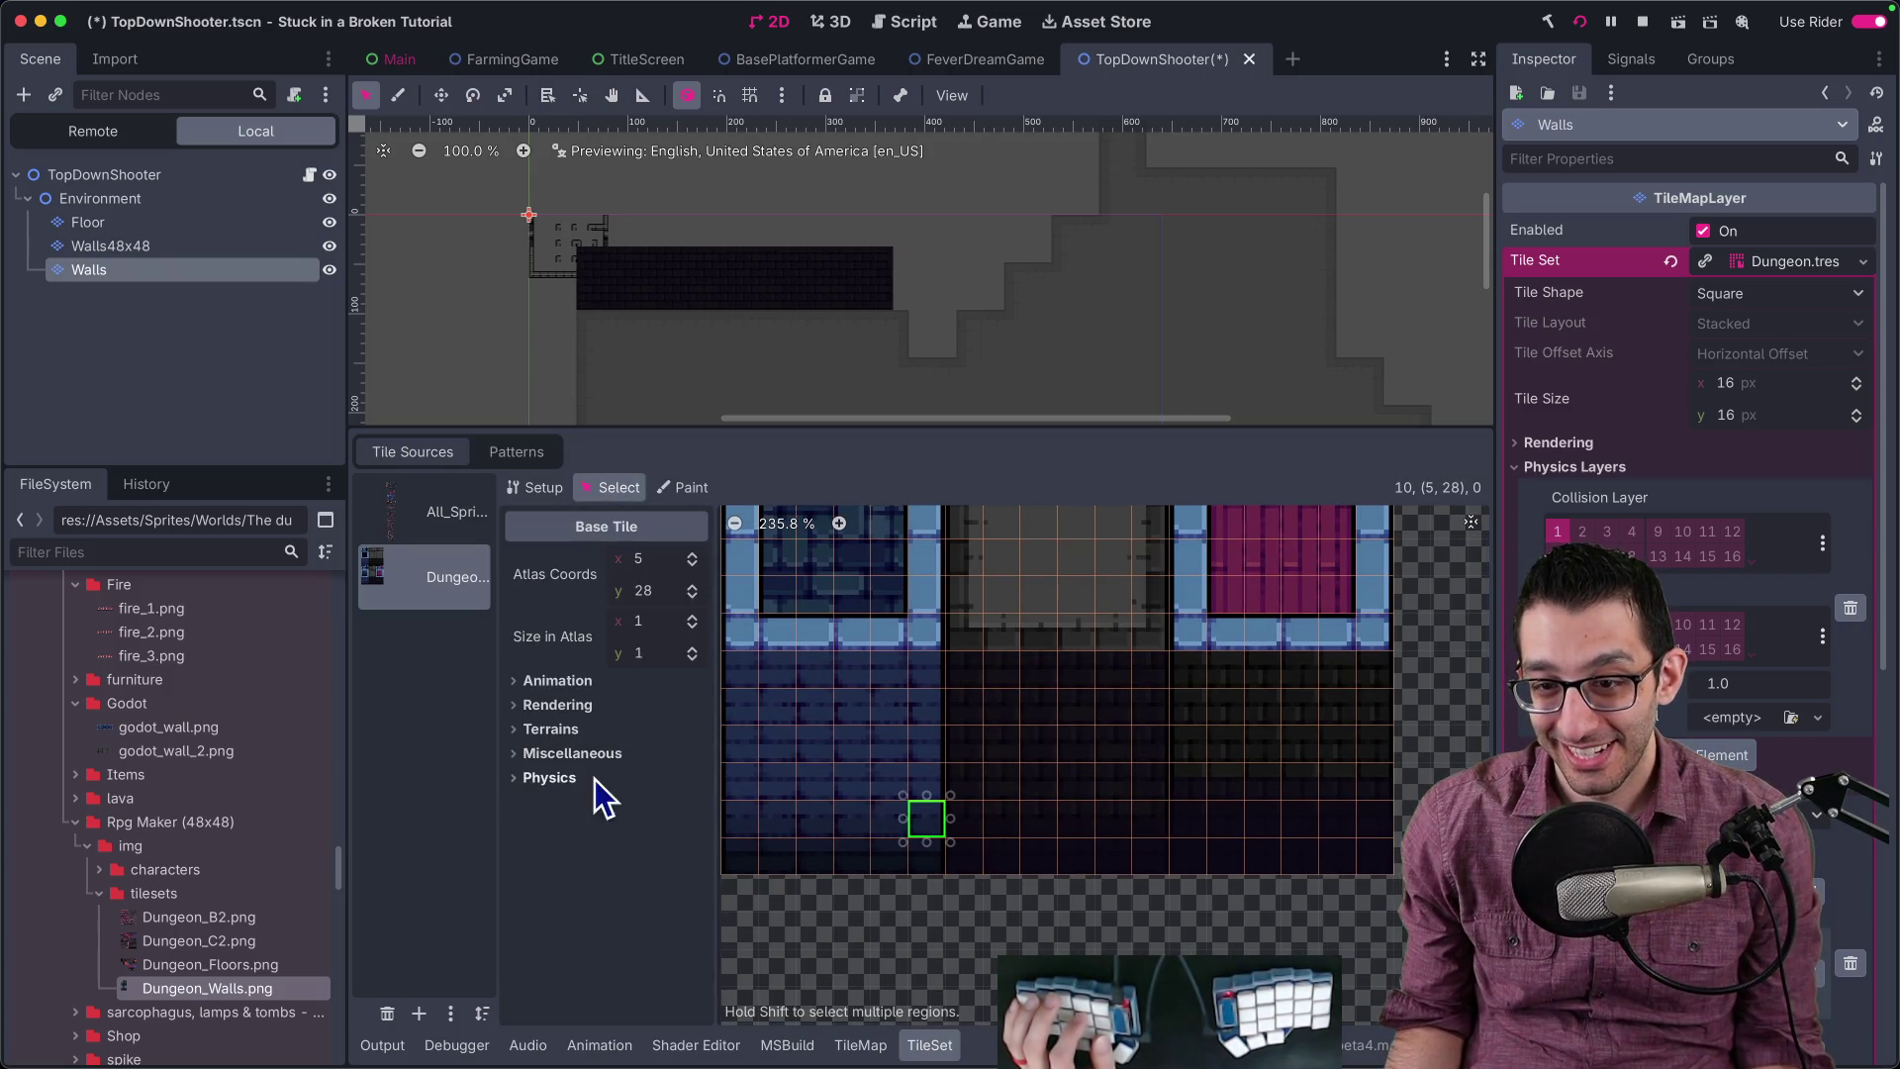
left_click(550, 778)
scroll(690, 873, "down", 3)
left_click(740, 806)
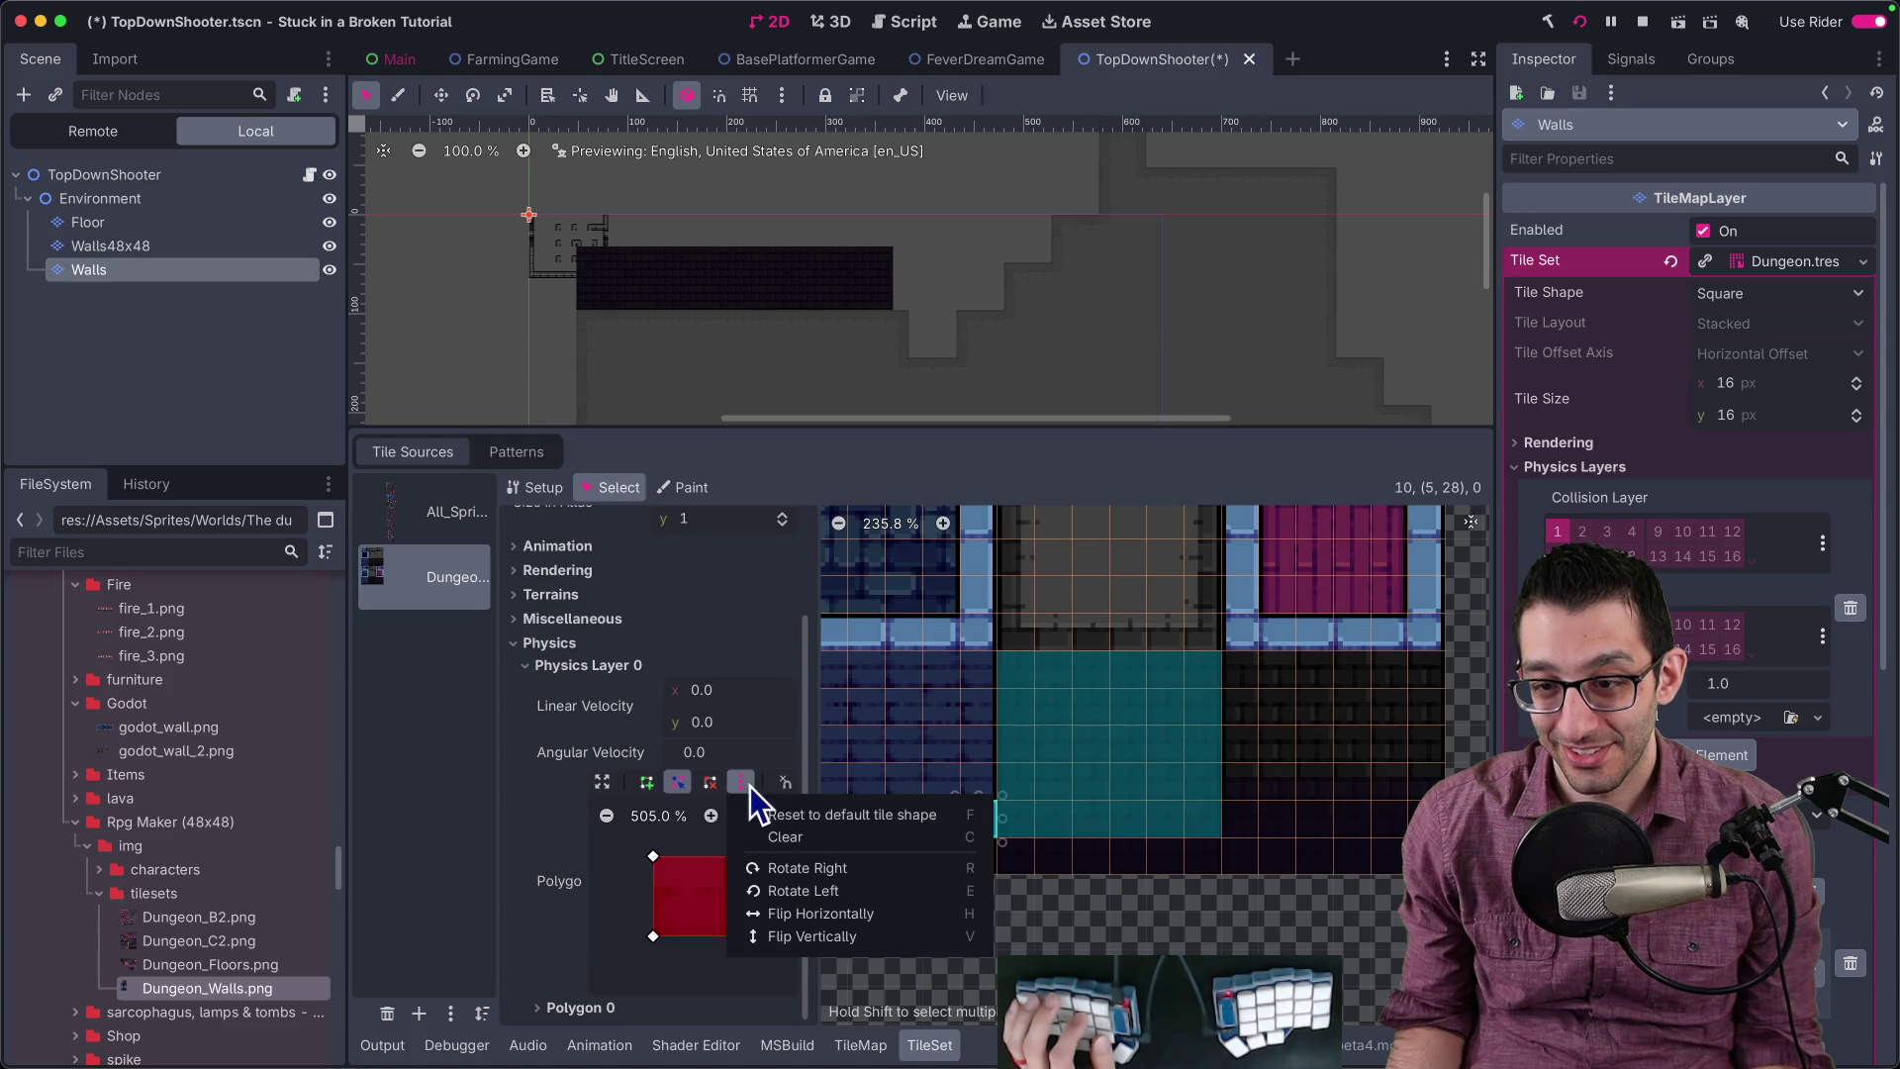
left_click(804, 836)
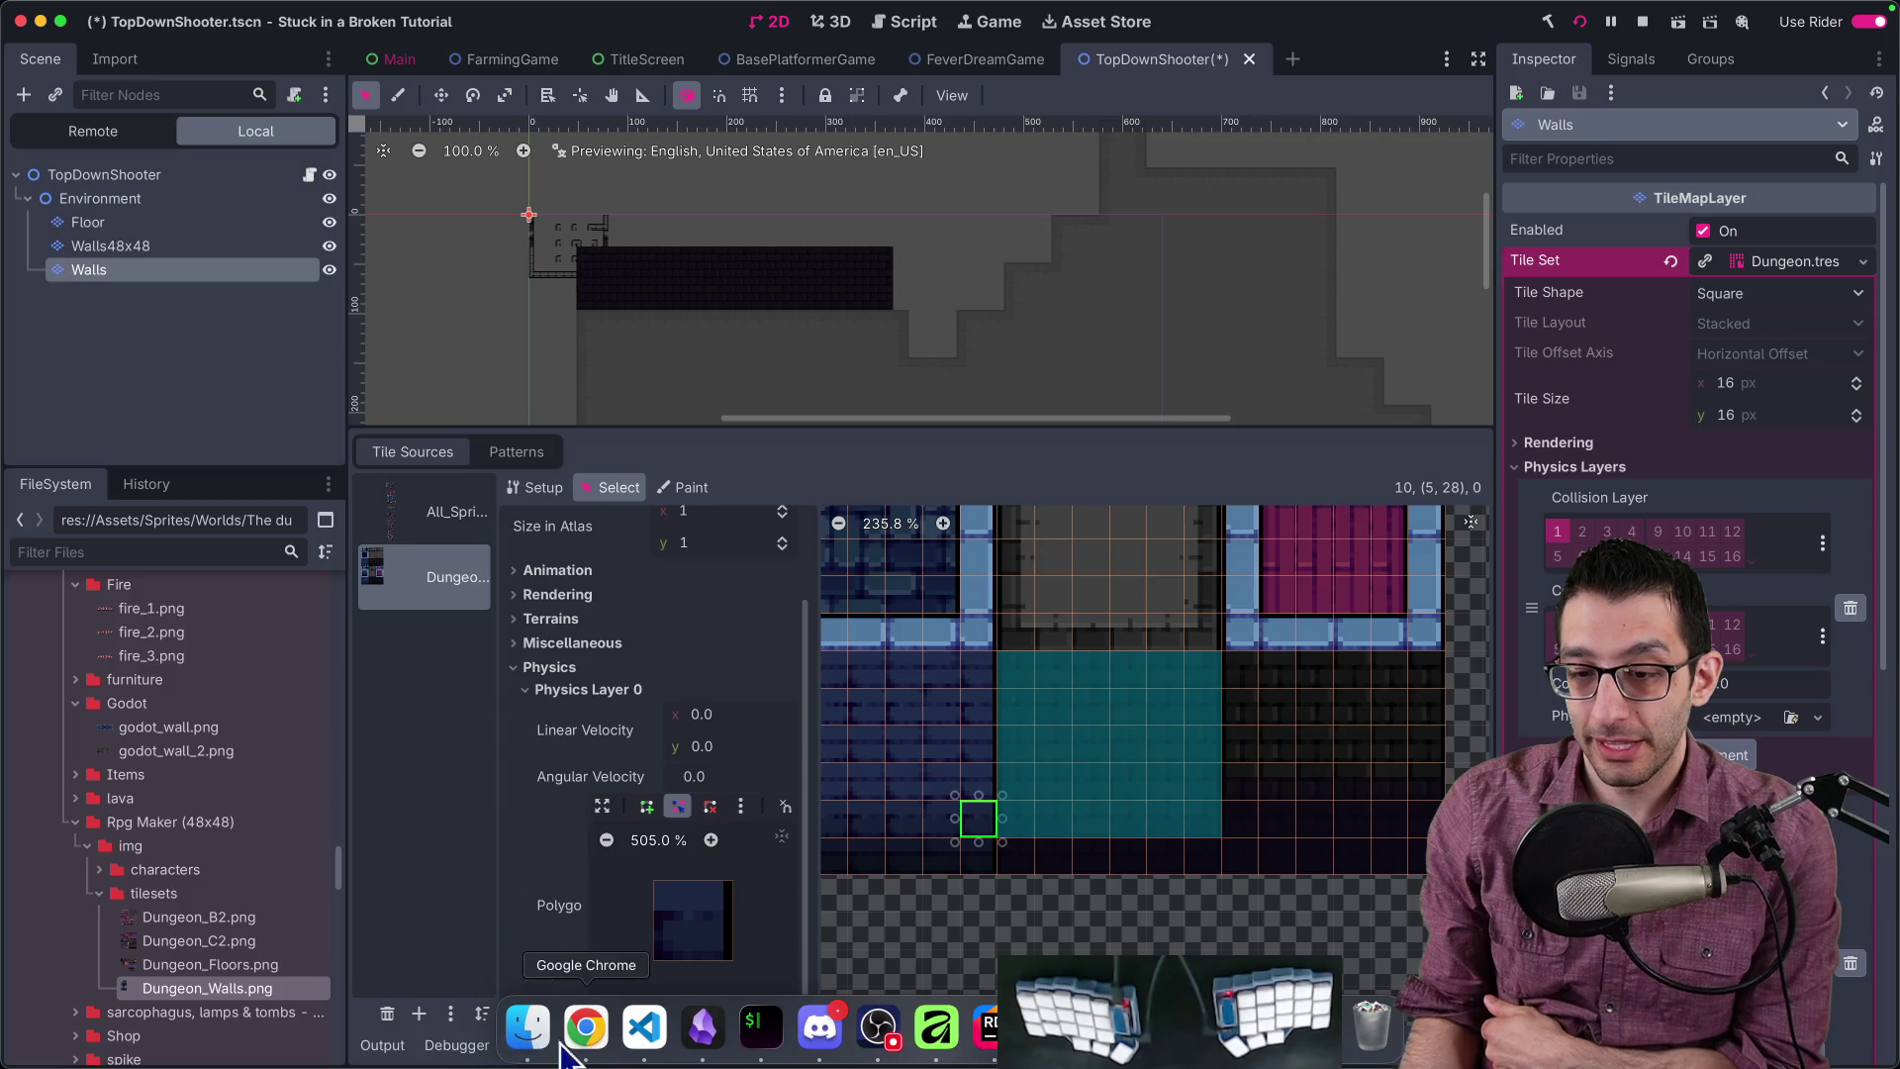
left_click(573, 1039)
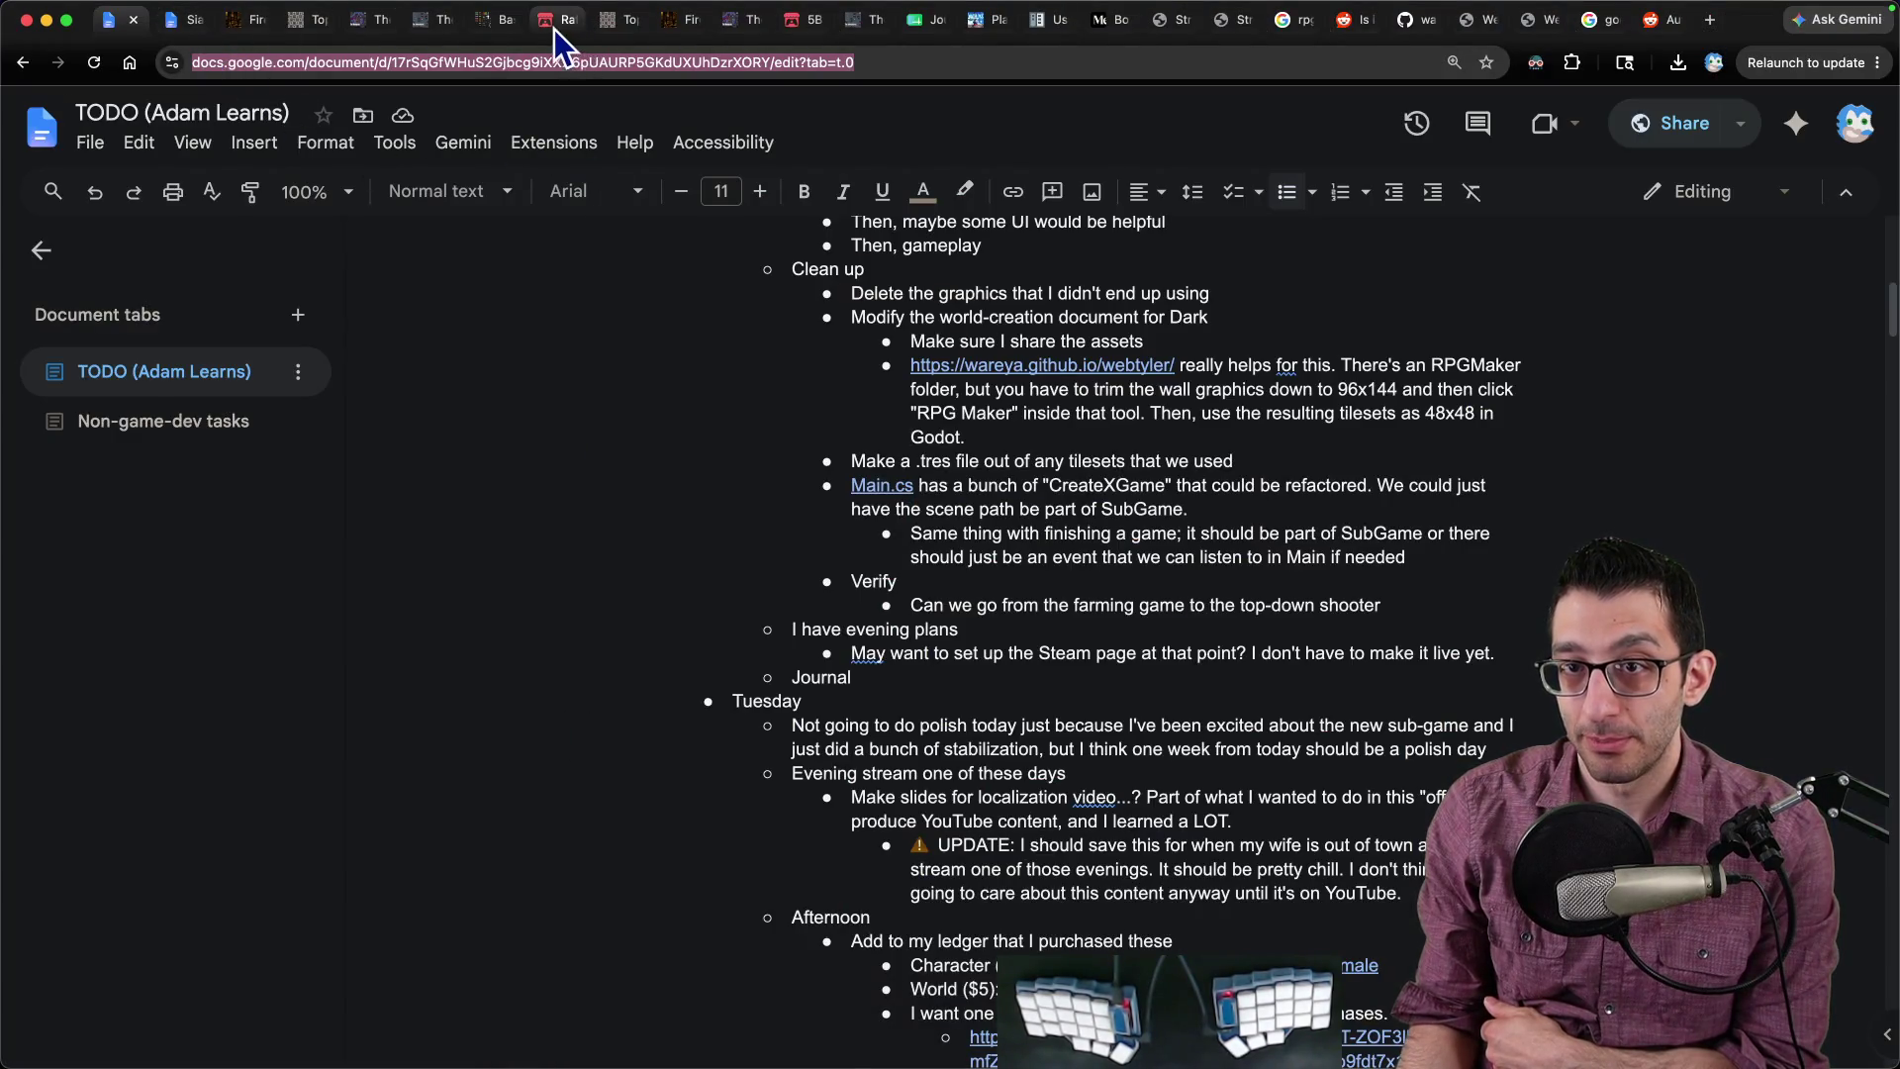
Step: Open walk_Shooting_Down.png from Downloads > The Female Adventurer - Premium > Walk_while_Shooting - NEW
left_click(554, 24)
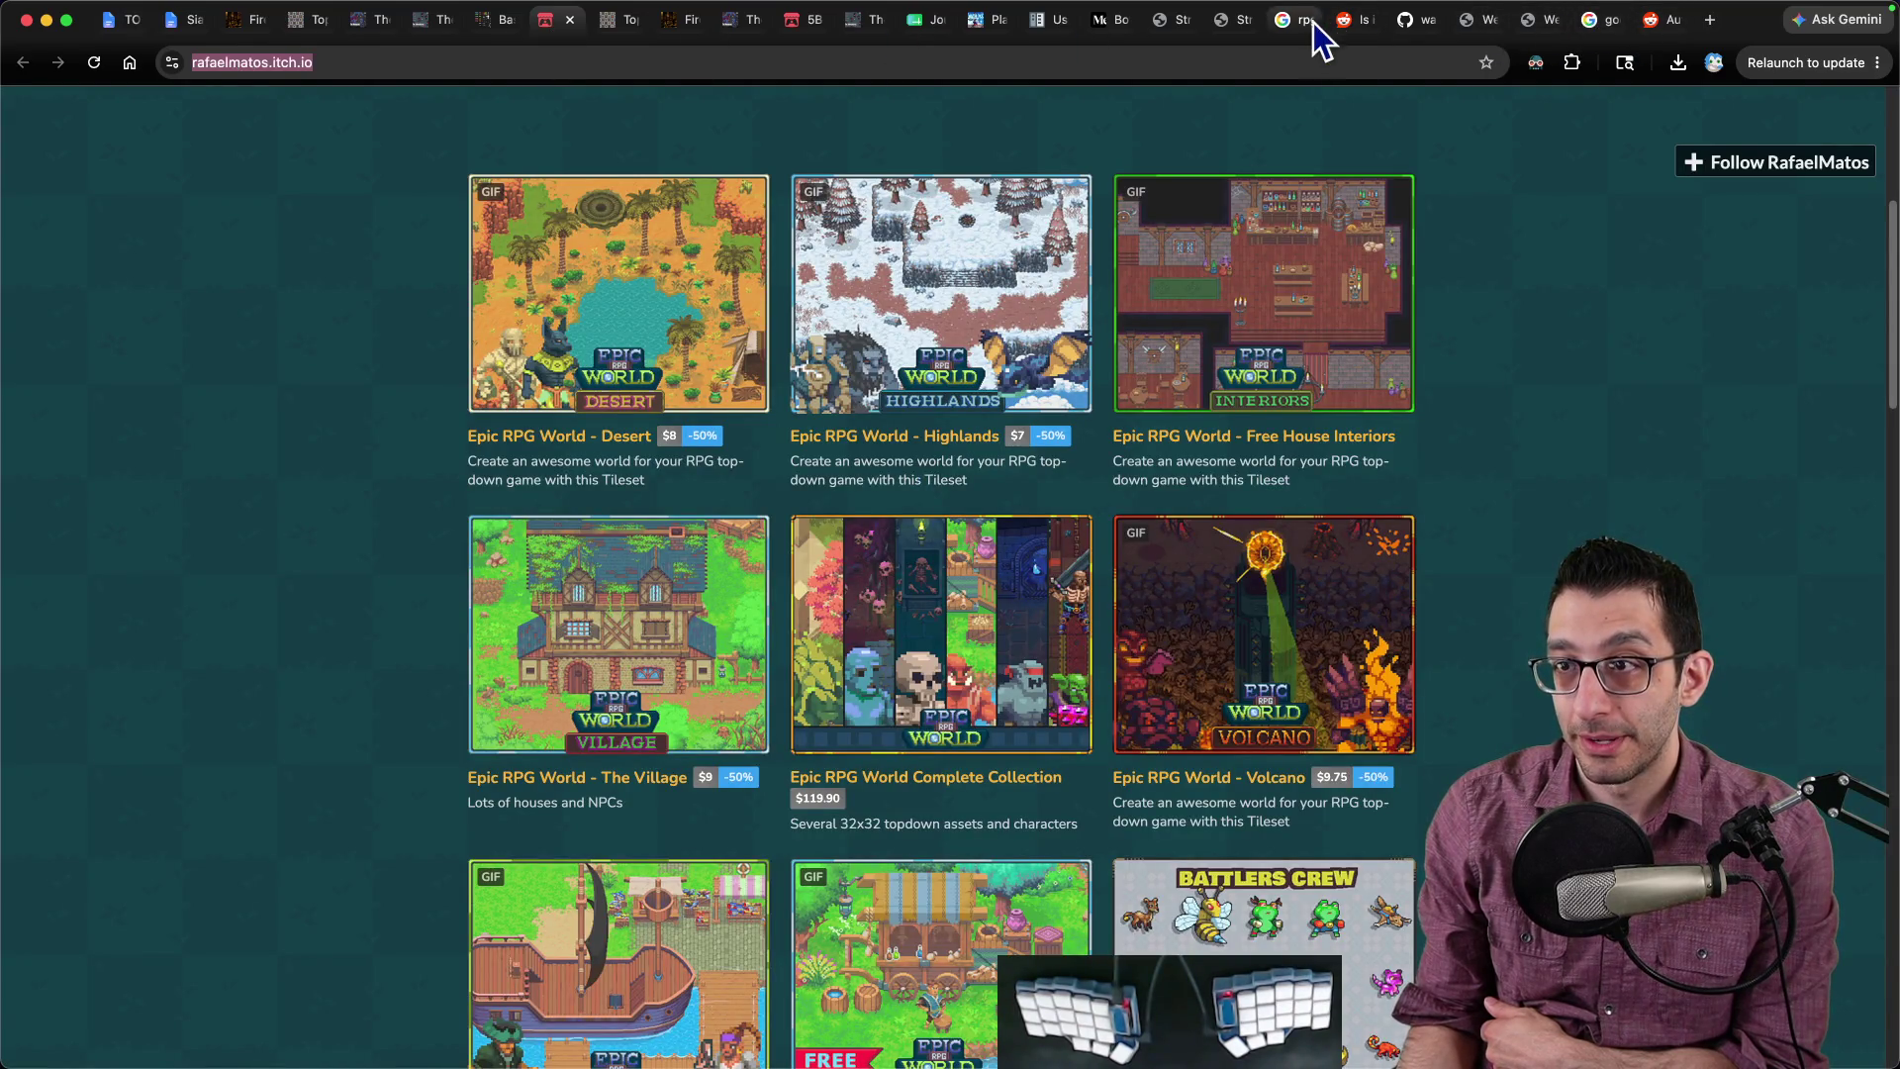
left_click(515, 1034)
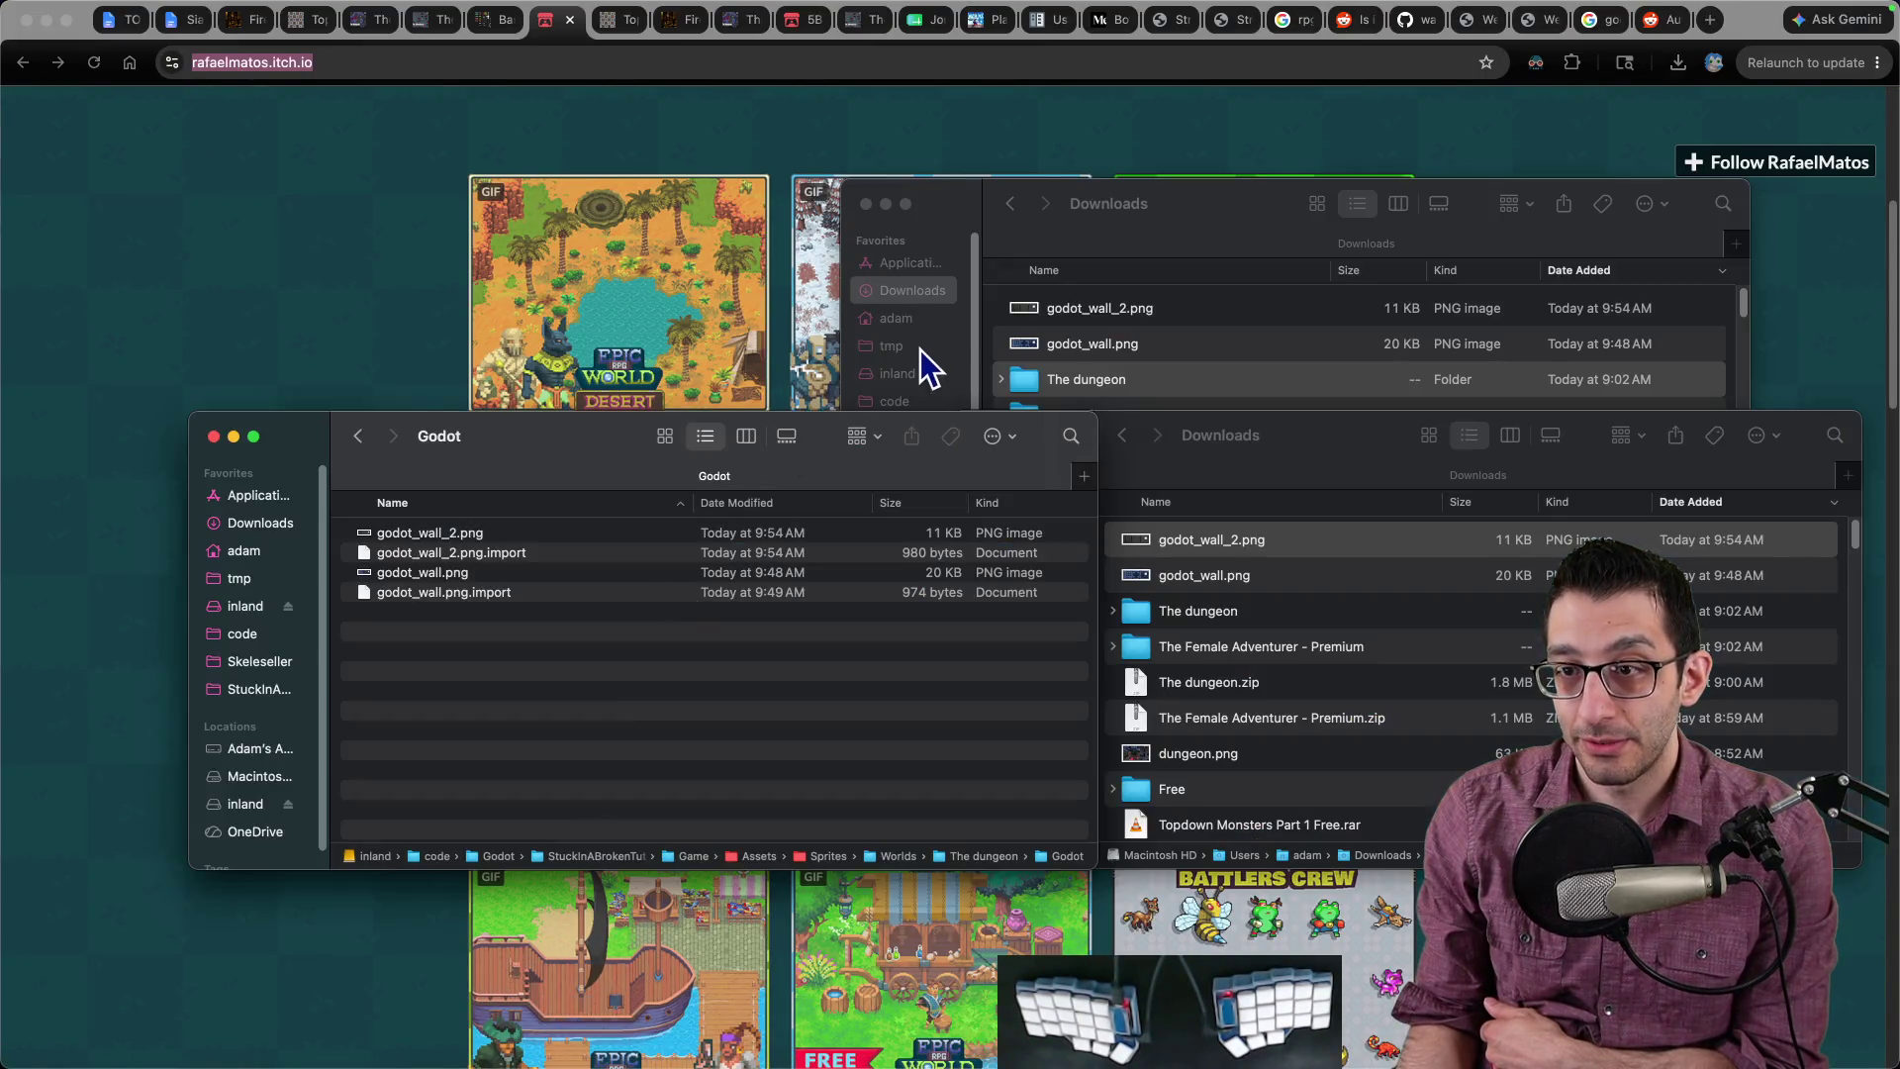
left_click(1133, 368)
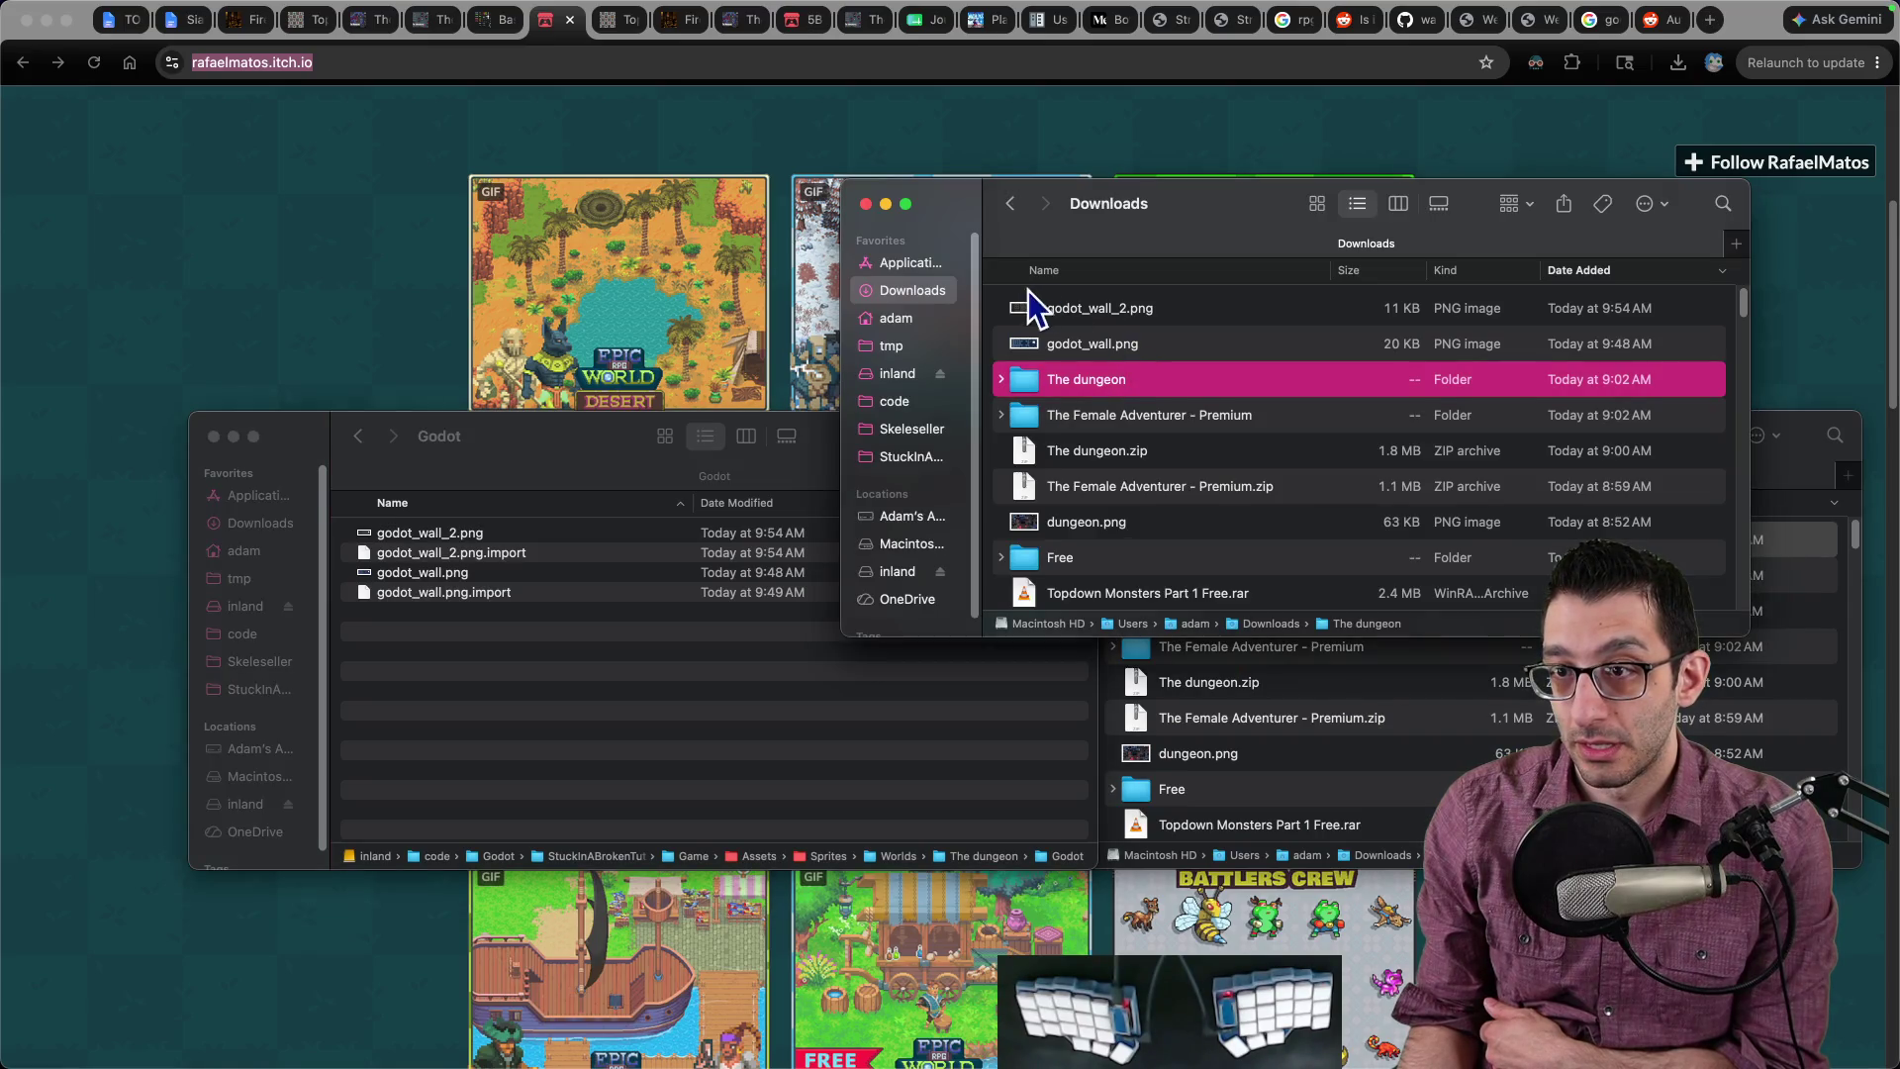
double_click(1096, 416)
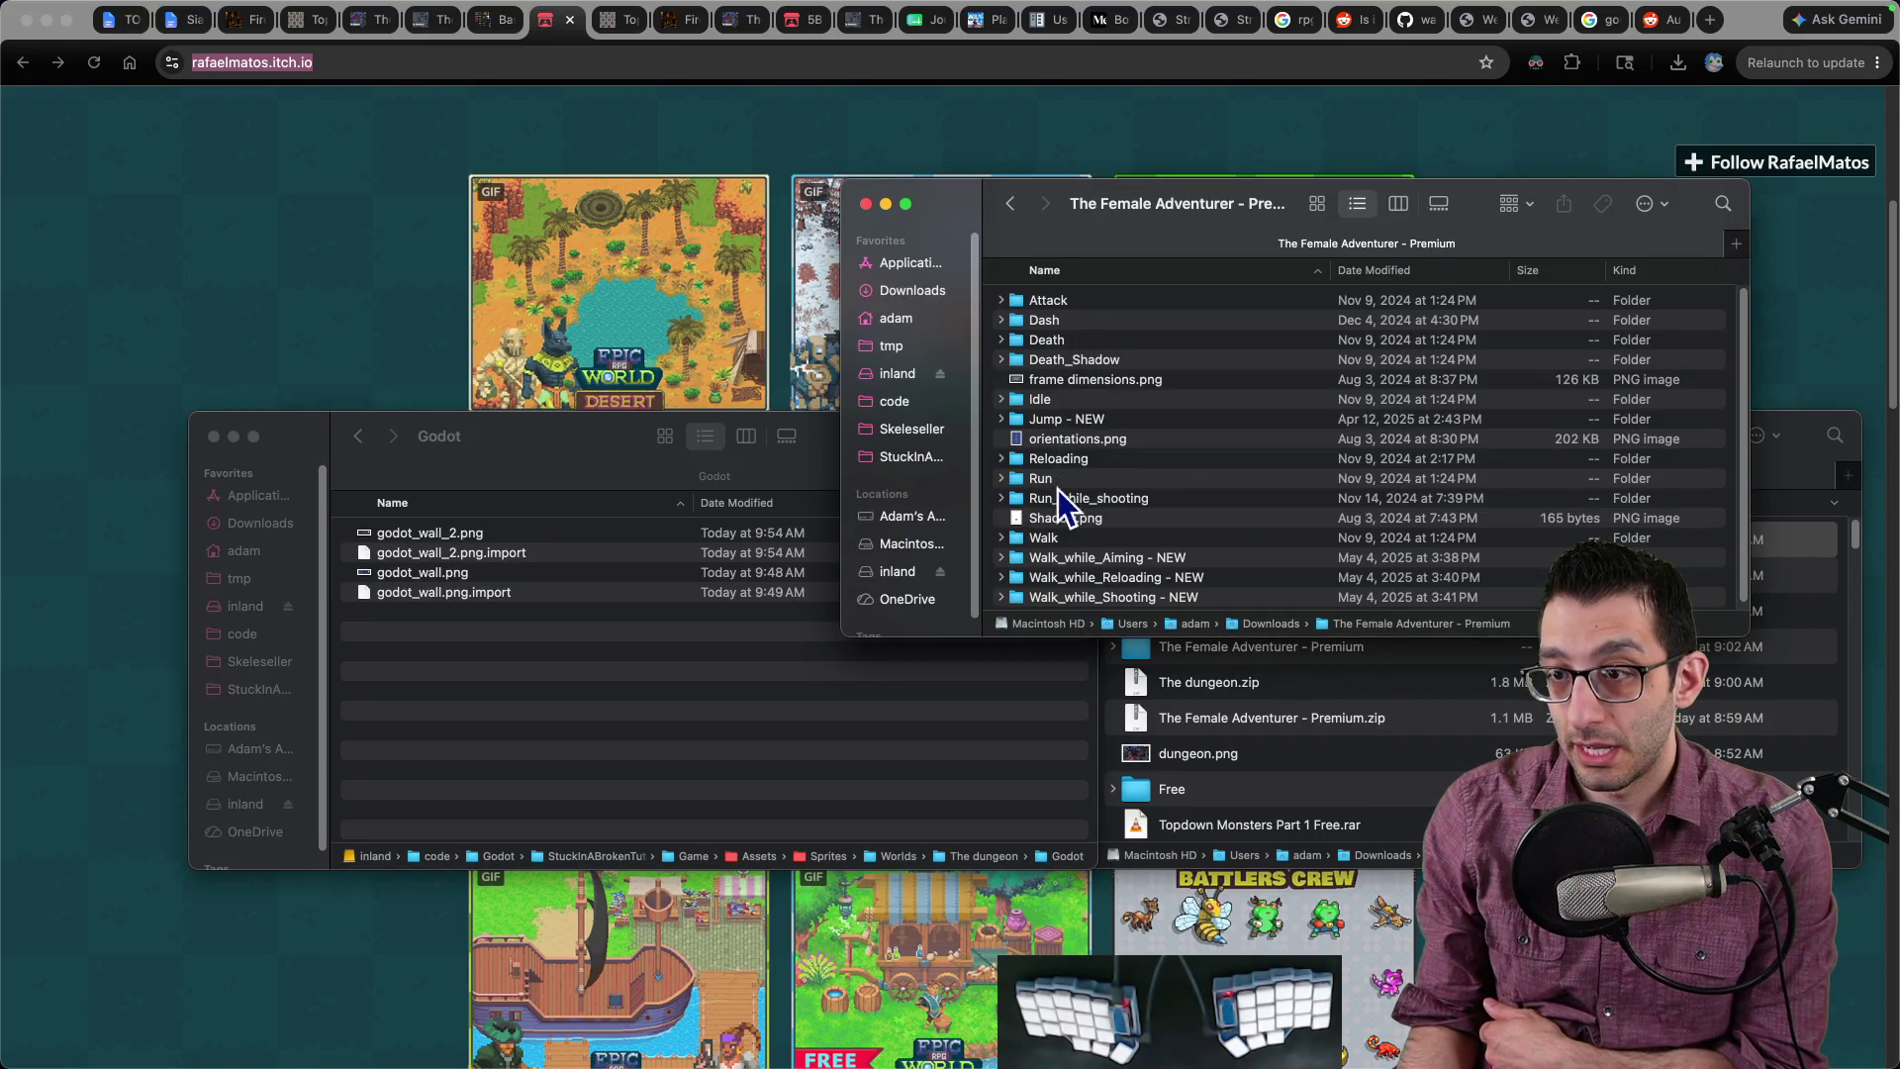
scroll(1069, 540, "down", 1)
double_click(1073, 590)
left_click(1107, 303)
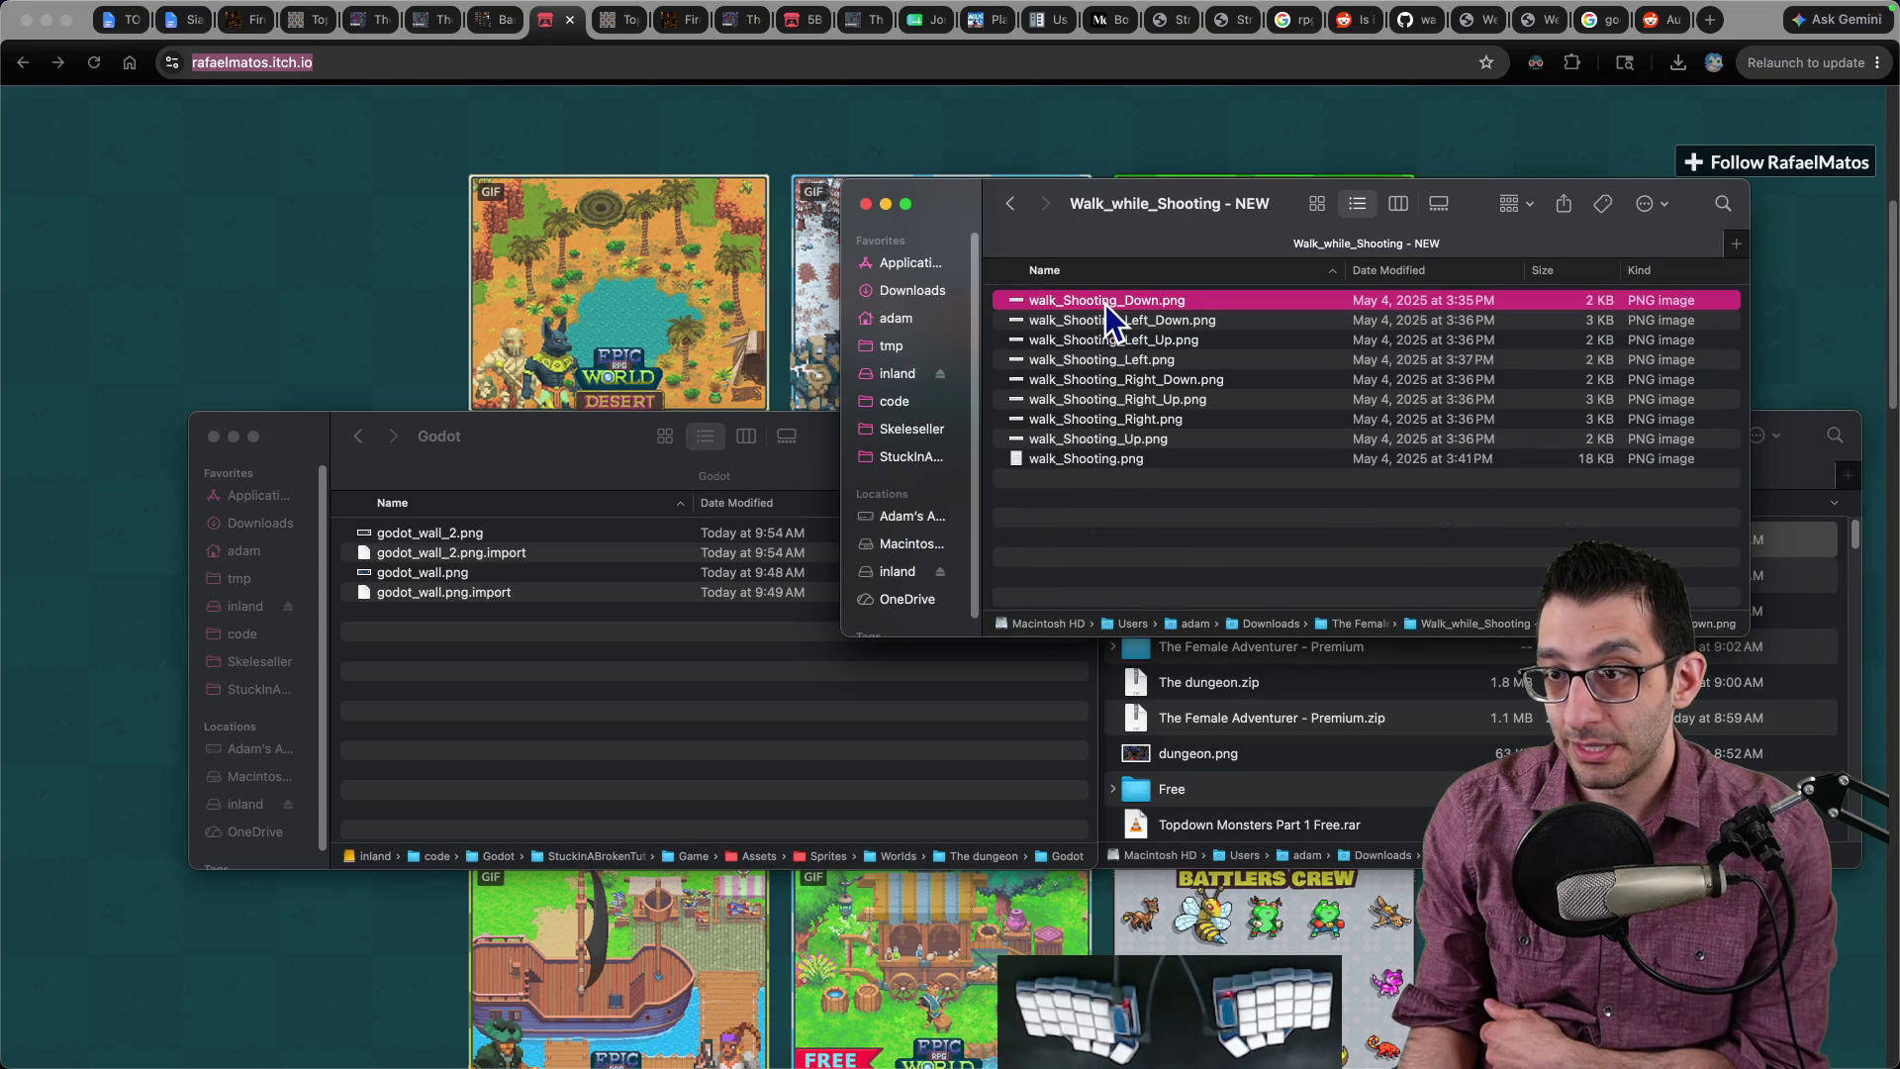
double_click(1107, 303)
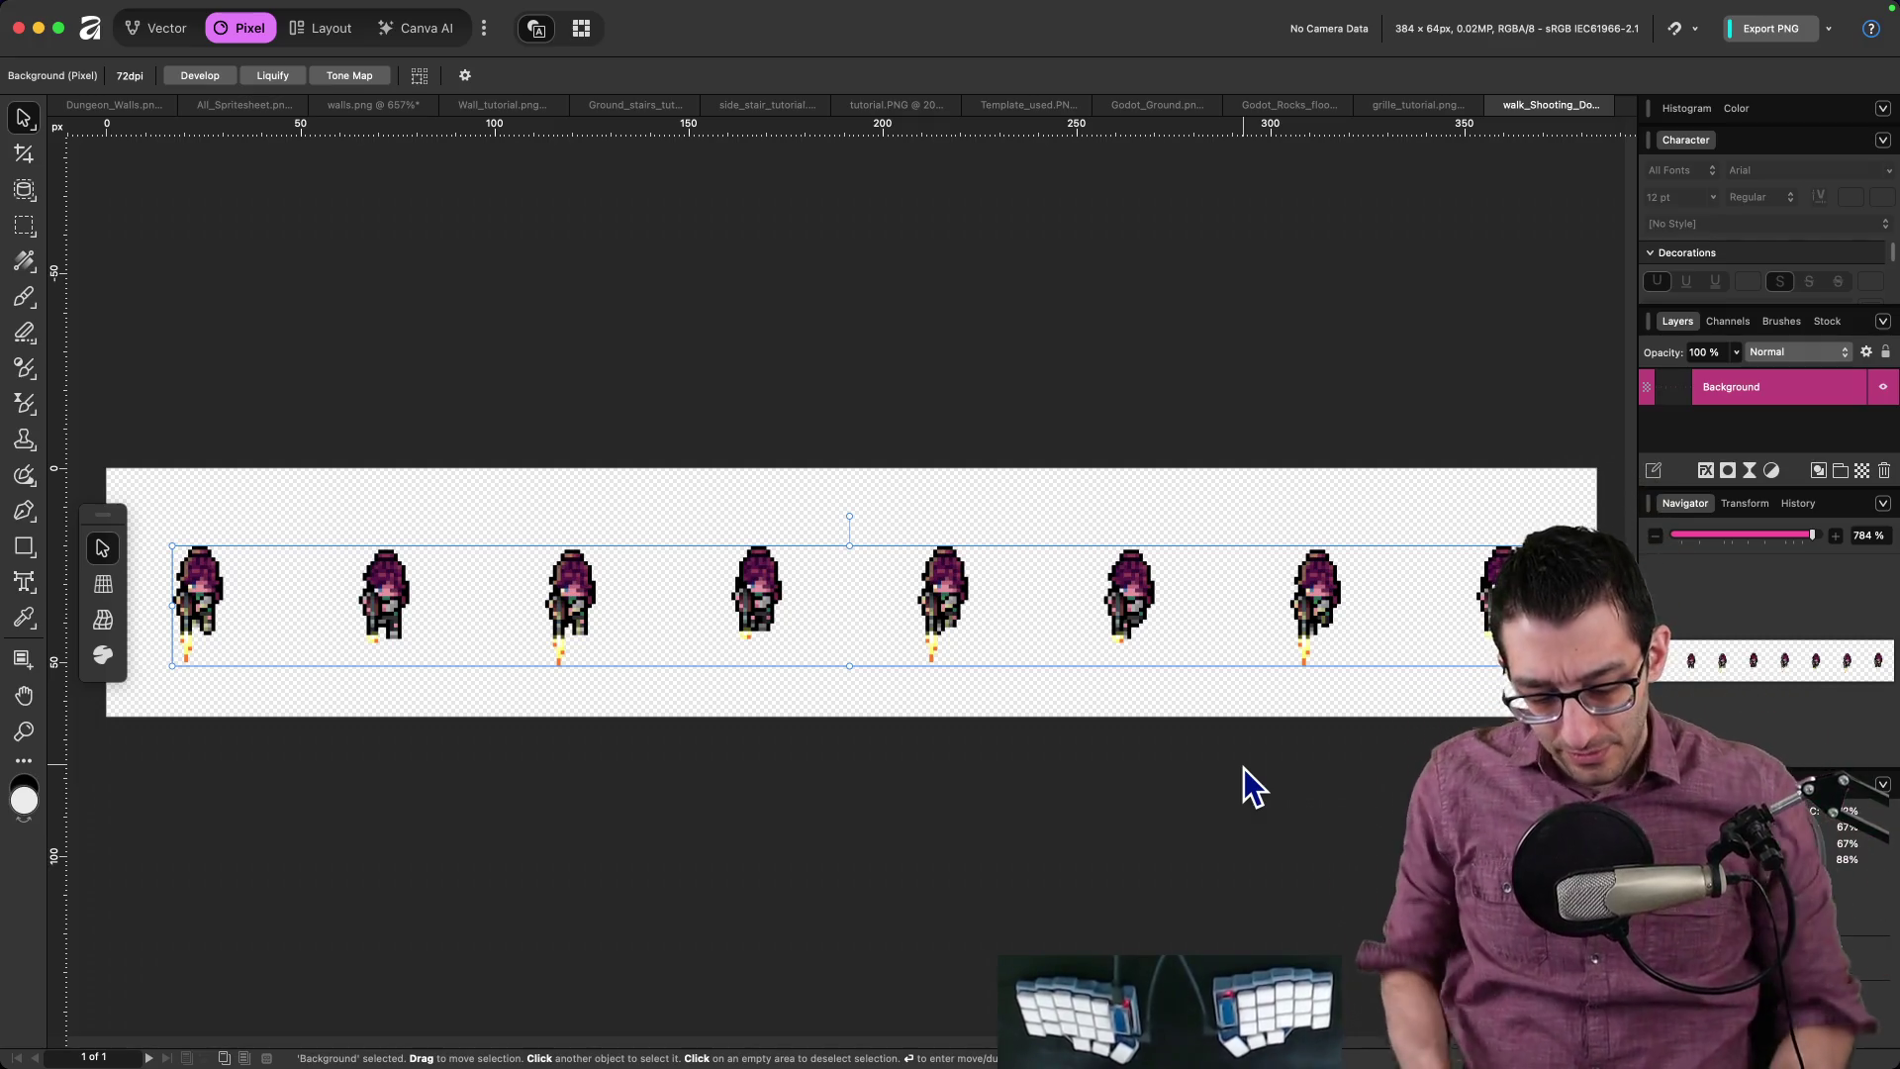
Step: Leave the 8-frame 384x64 walk_Shooting_Down.png strip and switch back to the browser
key("super+Tab")
Step: Add an indented note under 'Then, gameplay' asking whether this should be a twin-stick shooter
key("super+1")
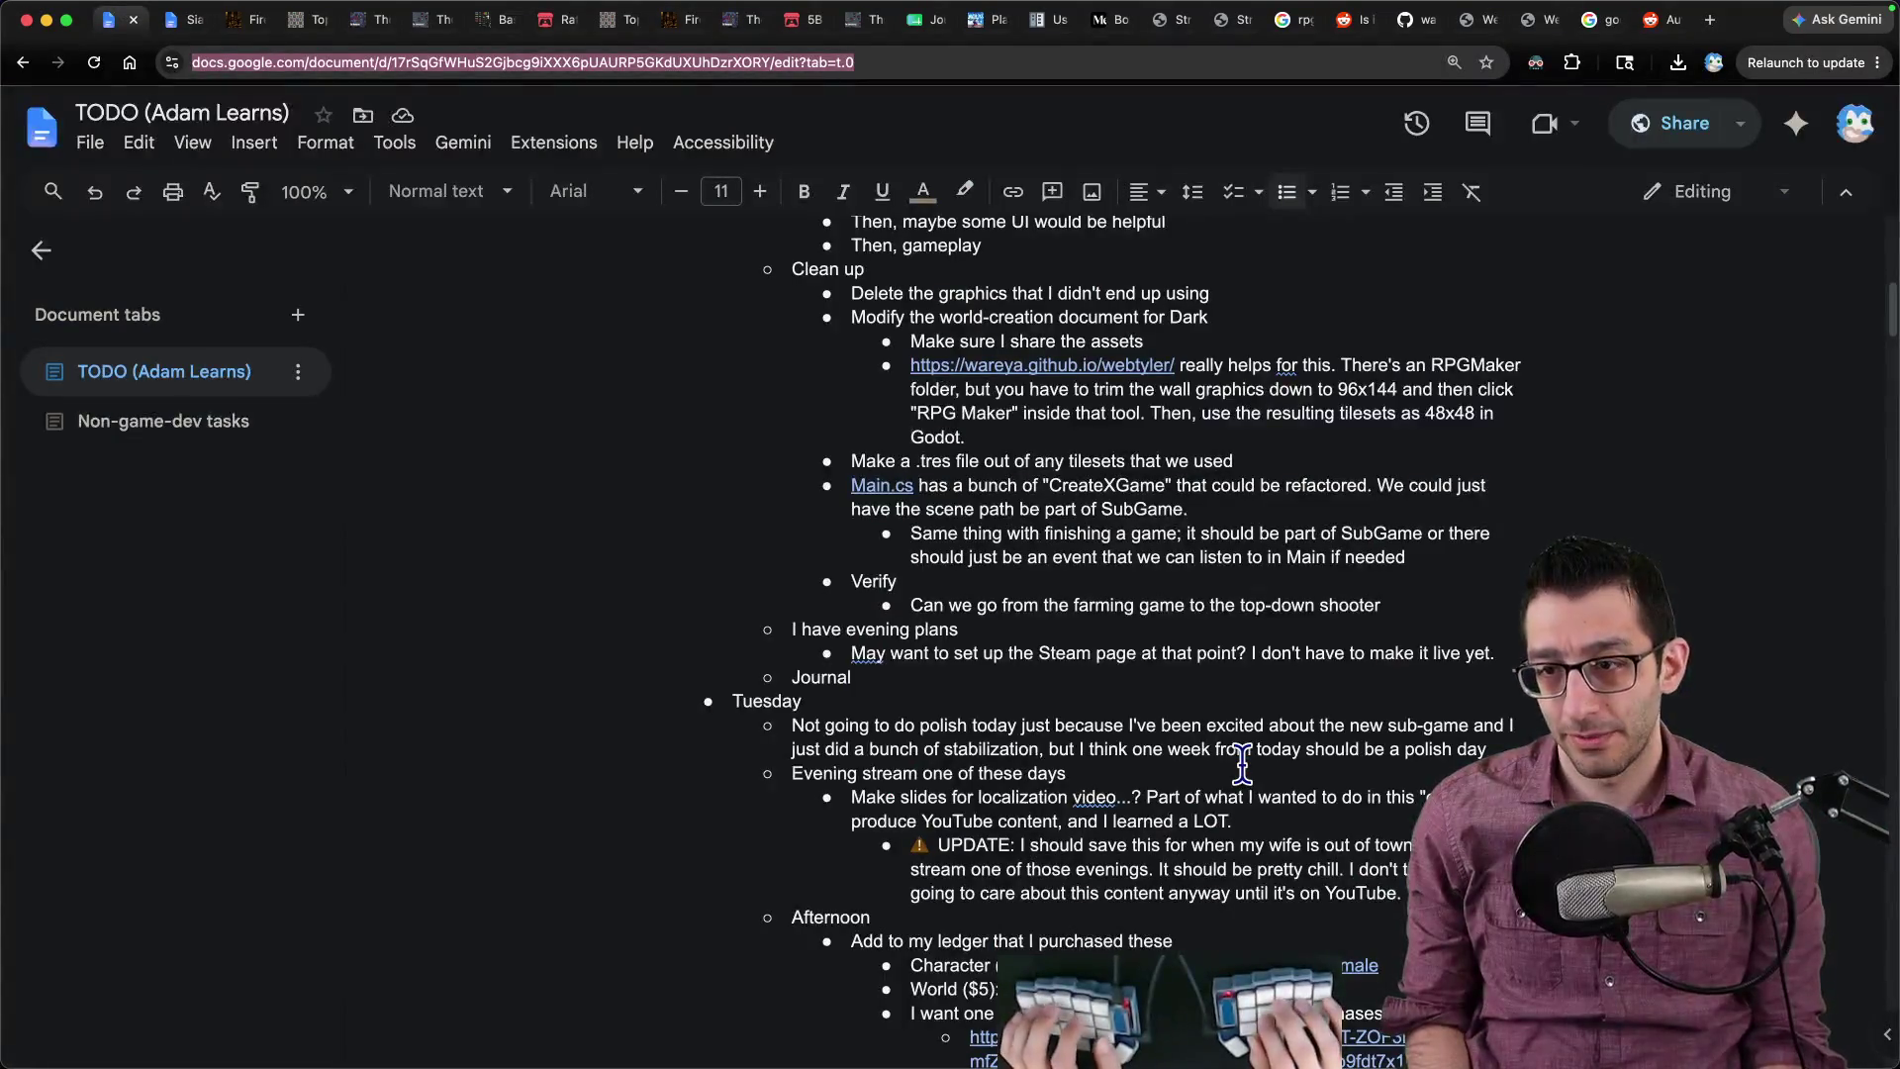
scroll(1242, 765, "up", 10)
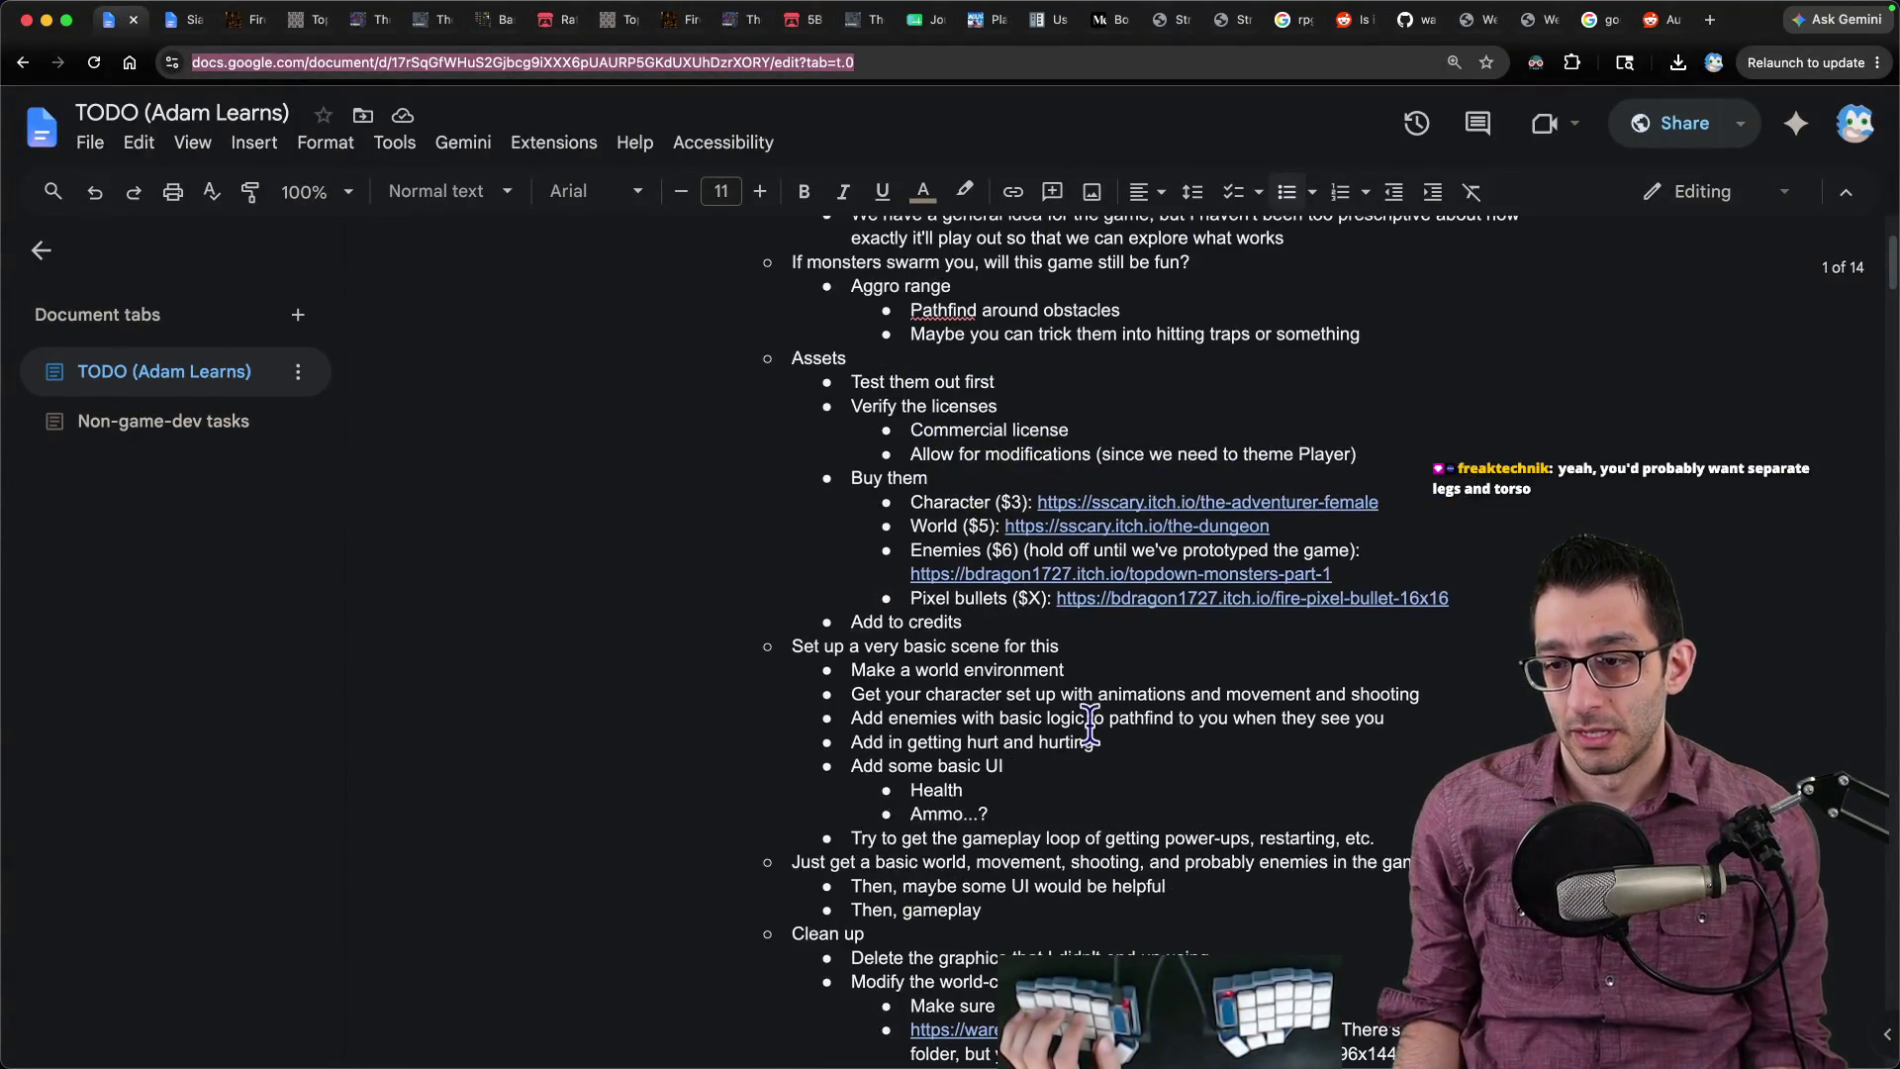
left_click(1041, 874)
key("Return")
key("Tab")
type("Sh")
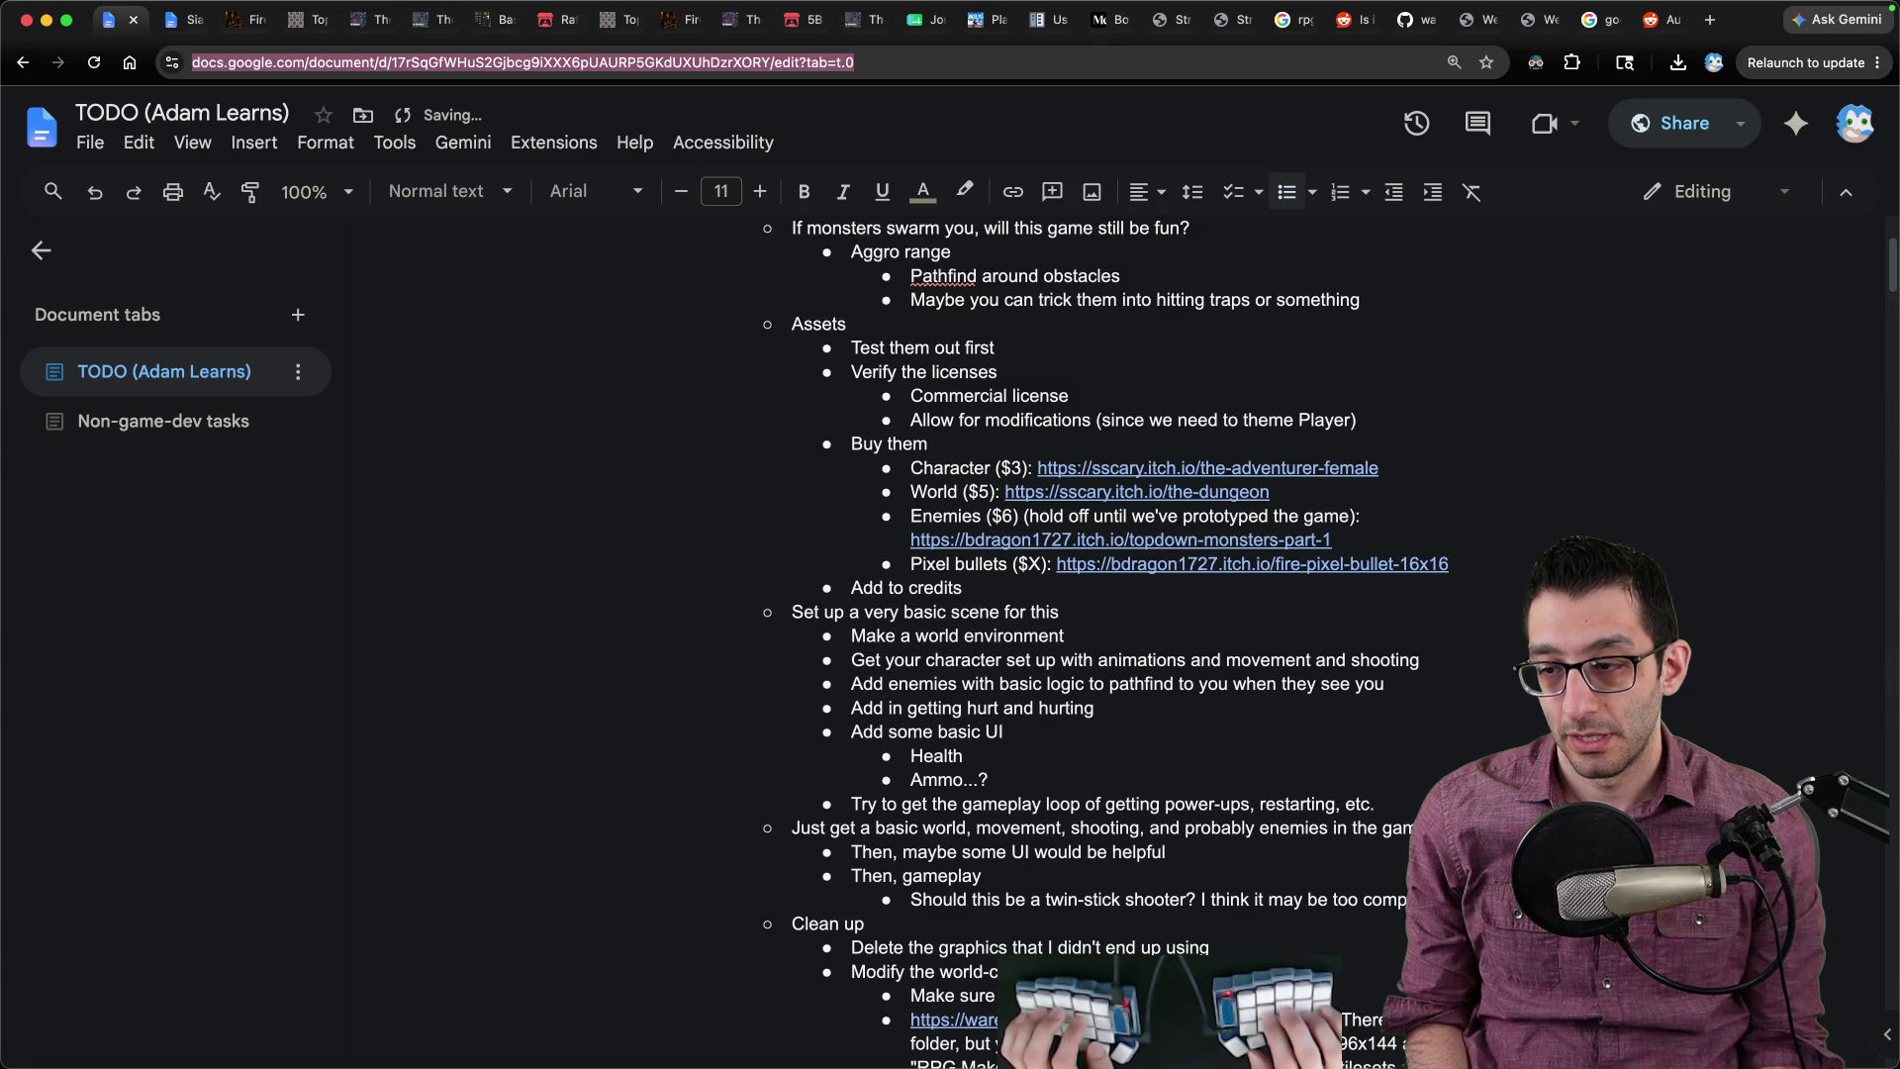
type("newcomers to the ge")
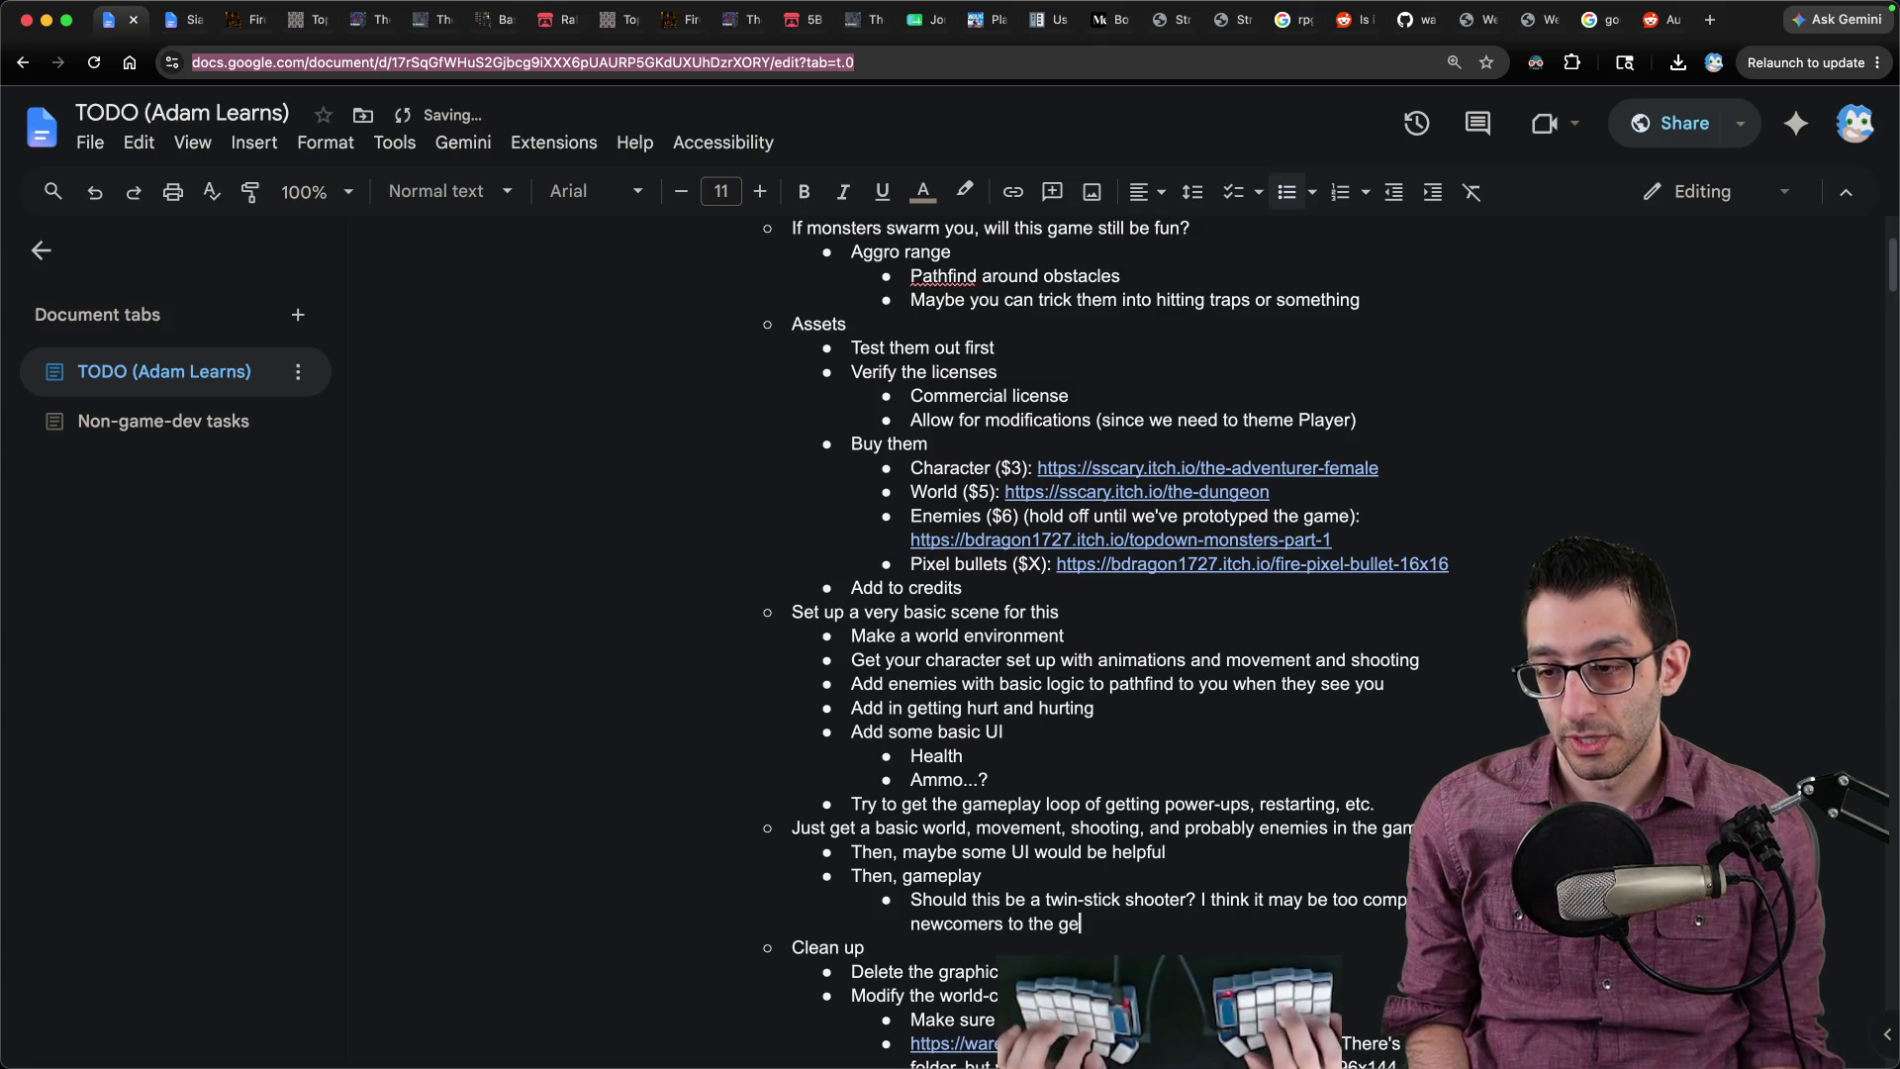
type("nre.")
Step: Move 'I'm leaning toward no; ' to follow 'shooter?' and delete the leftover empty sub-bullet
scroll(1052, 775, "down", 3)
mouse_move(762, 1054)
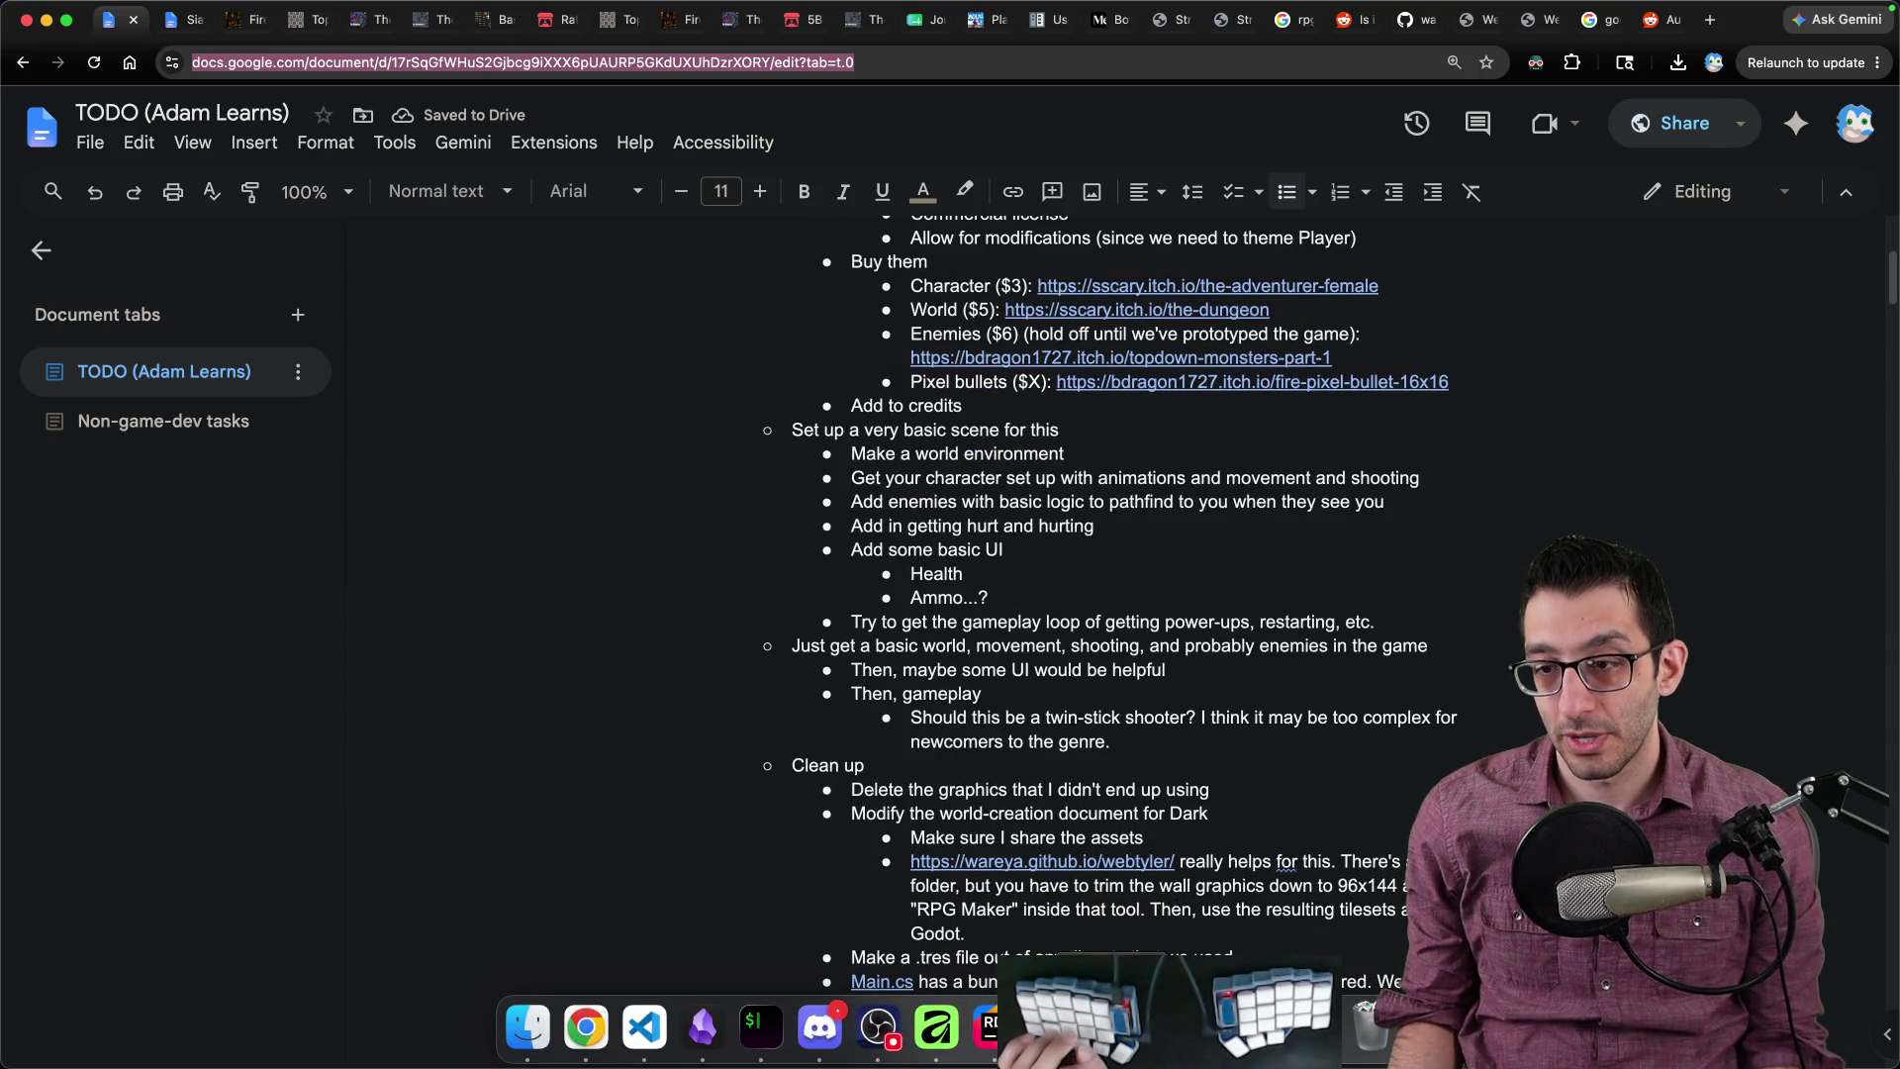
key("Return")
key("Tab")
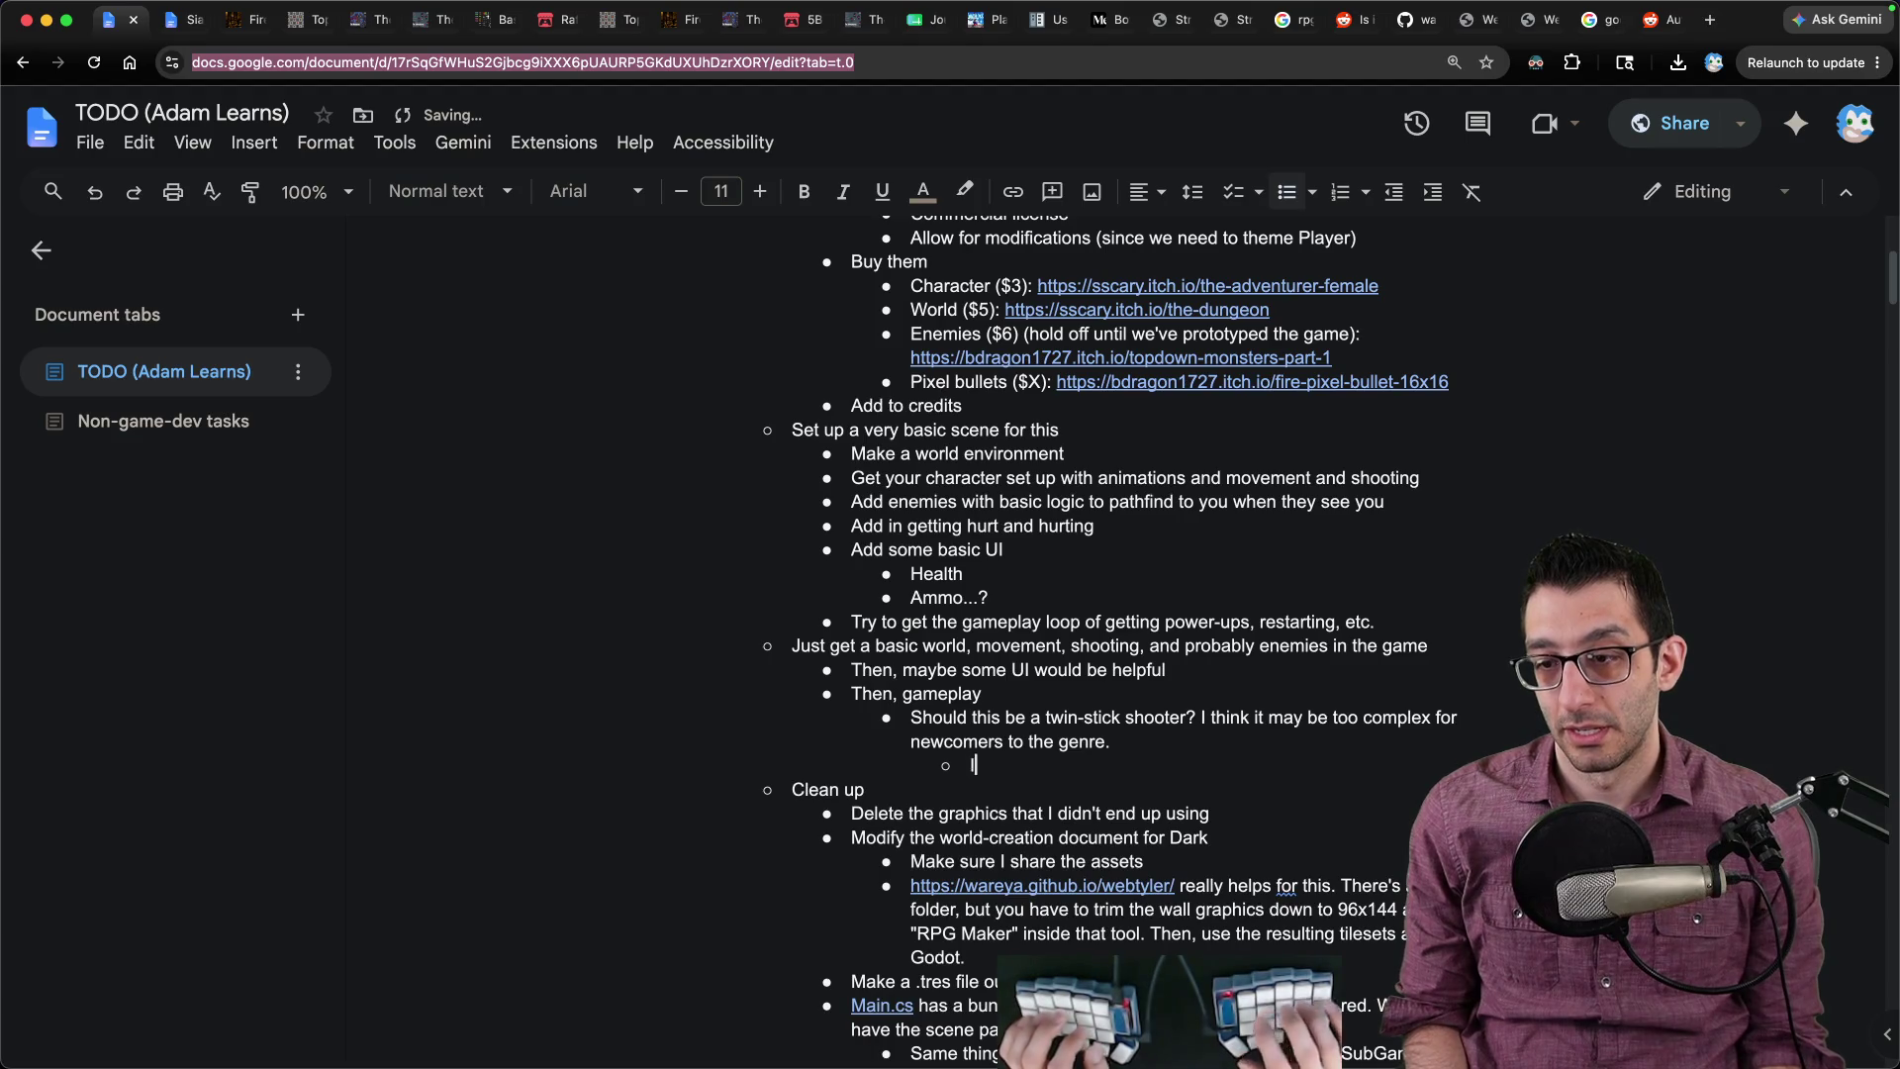
key("super+BackSpace")
type("I'm leaning toward no;")
key("BackSpace")
key("BackSpace")
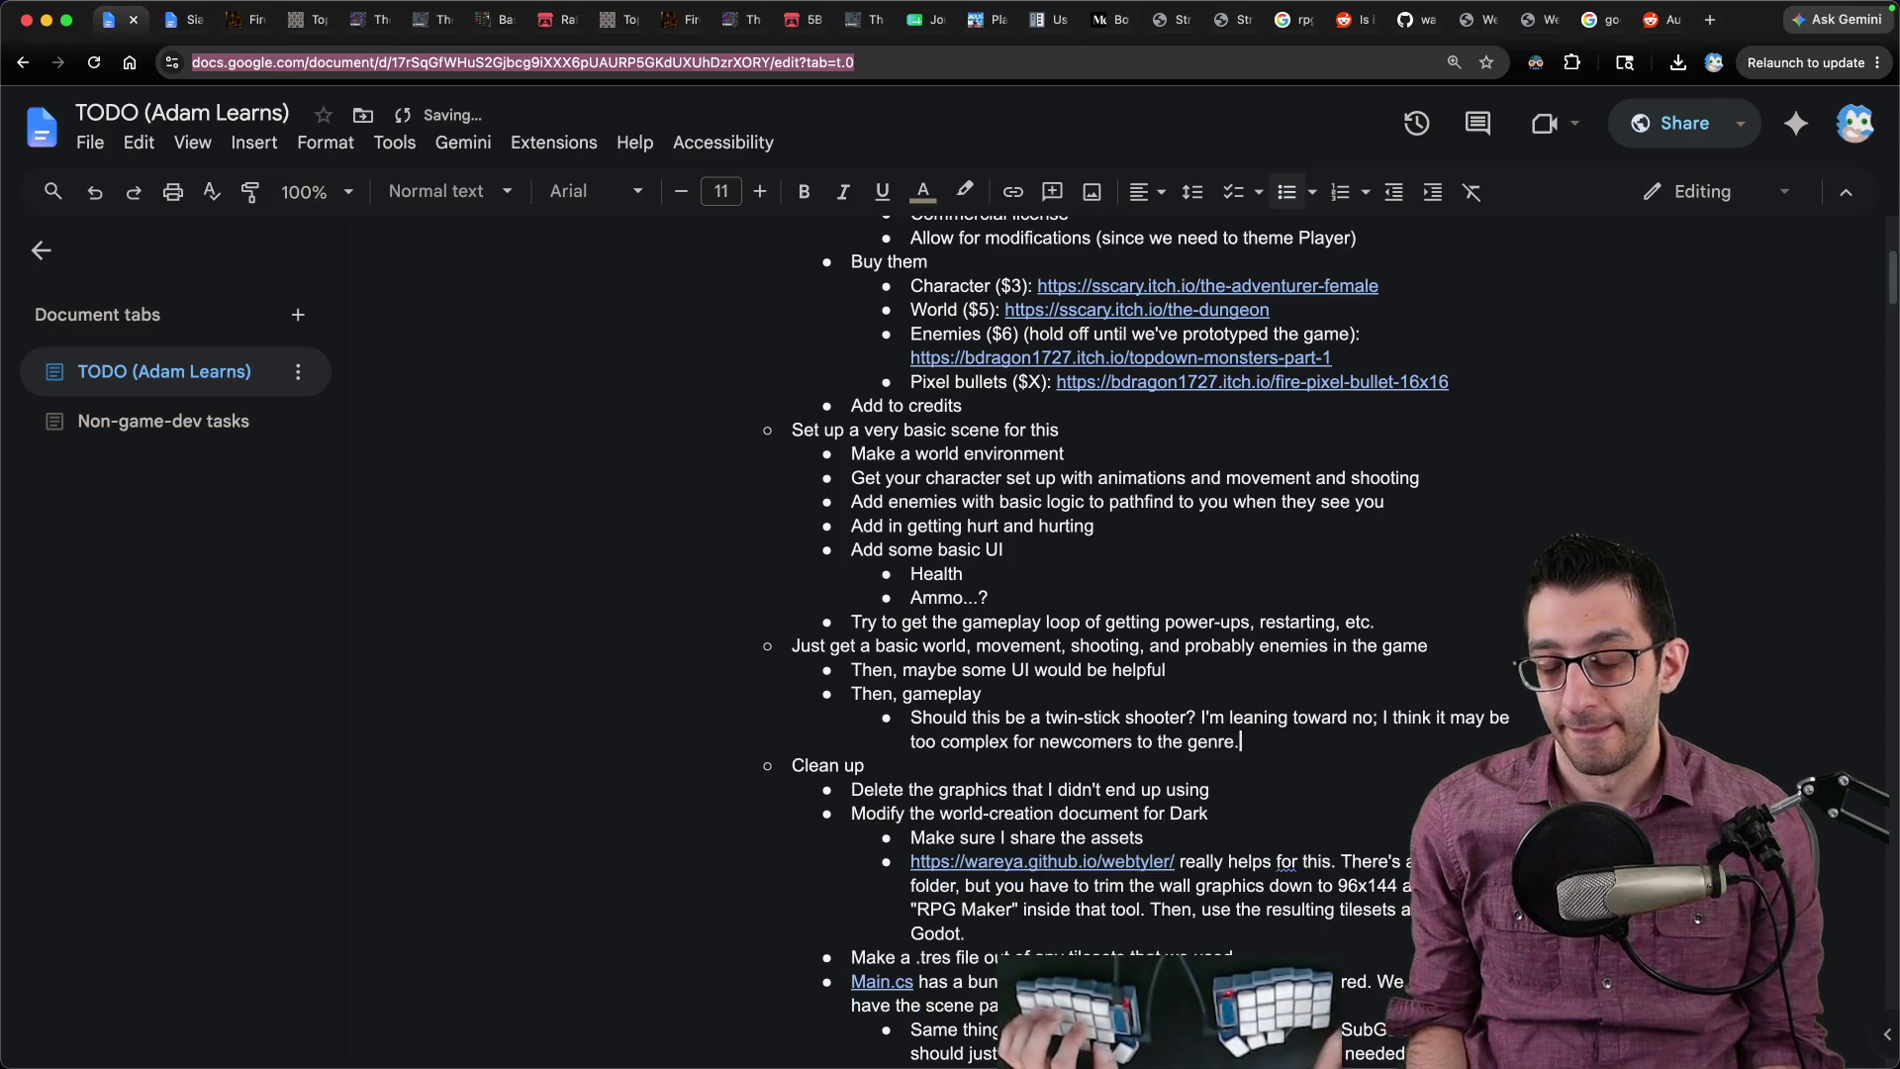
key("super+Tab")
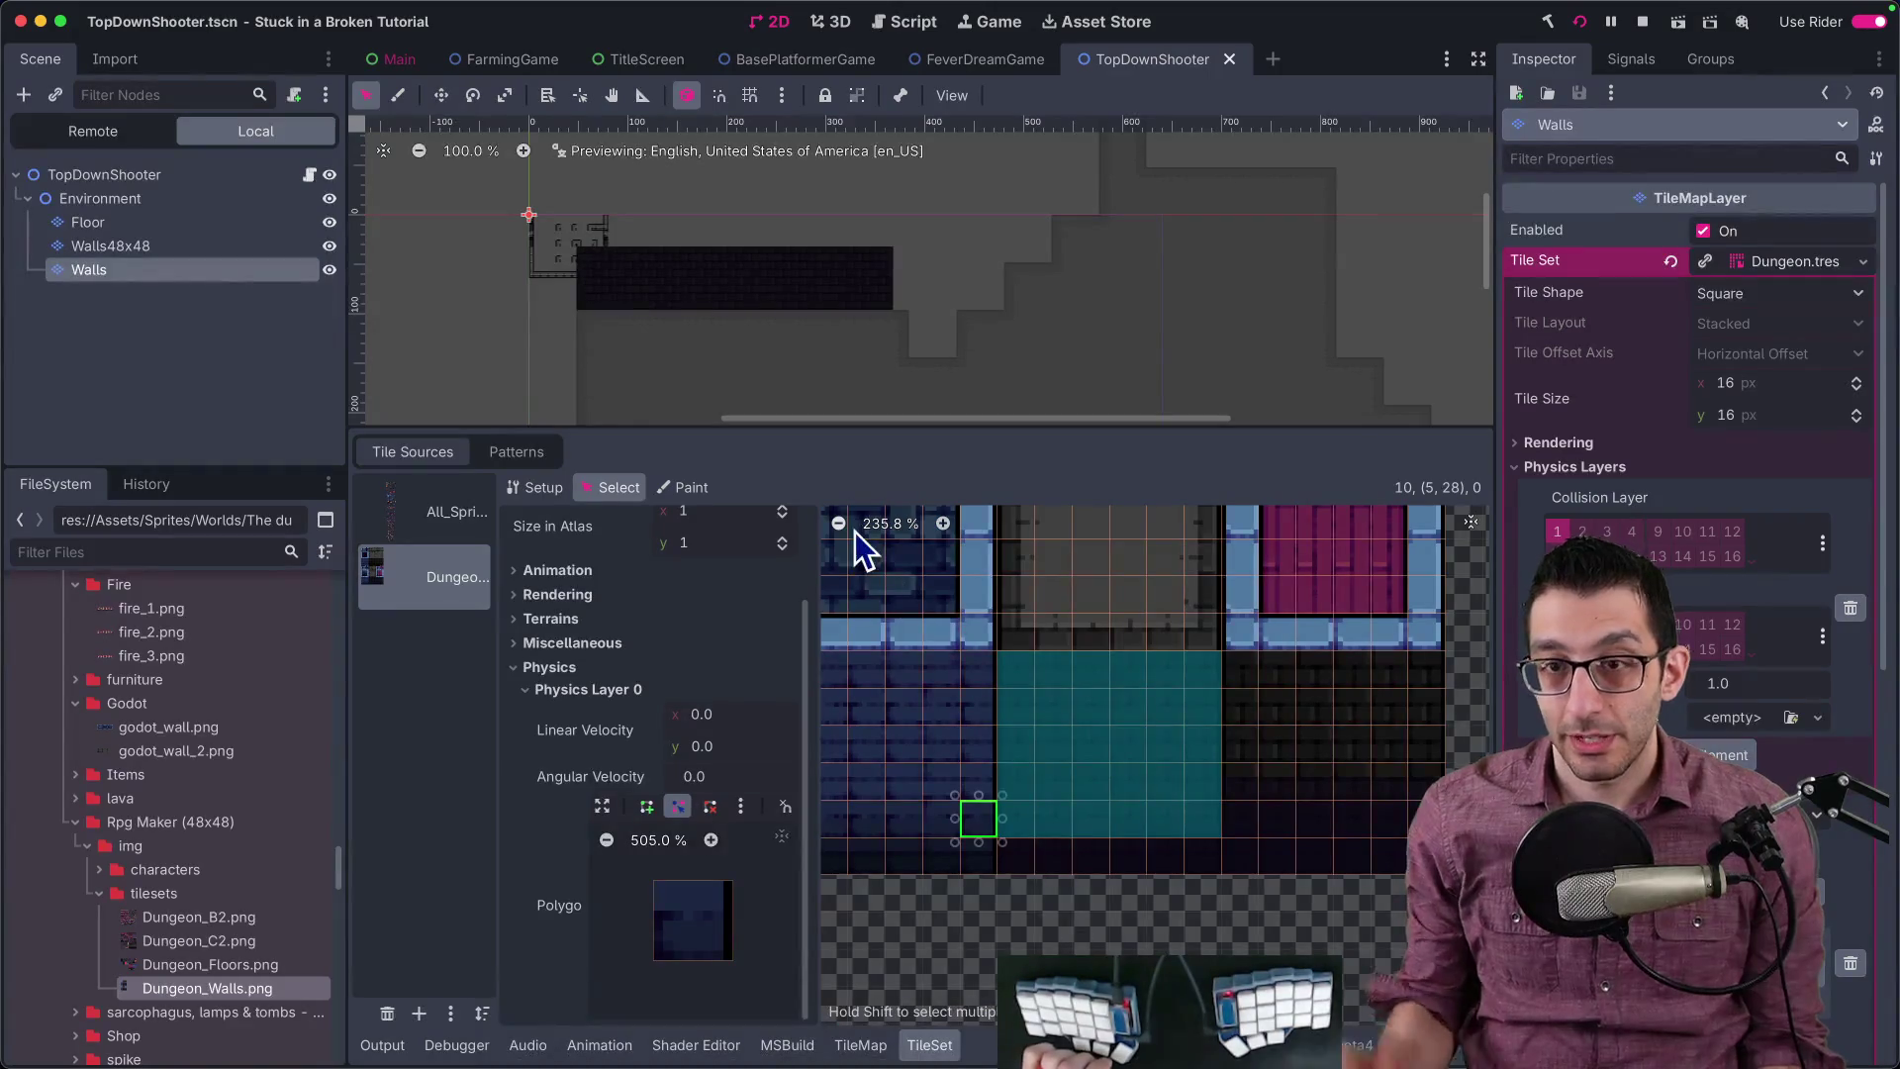
Step: Compare the Walls48x48 and Walls layers by toggling Walls visibility, erasing and restoring some wall tiles
left_click(158, 244)
left_click(158, 269)
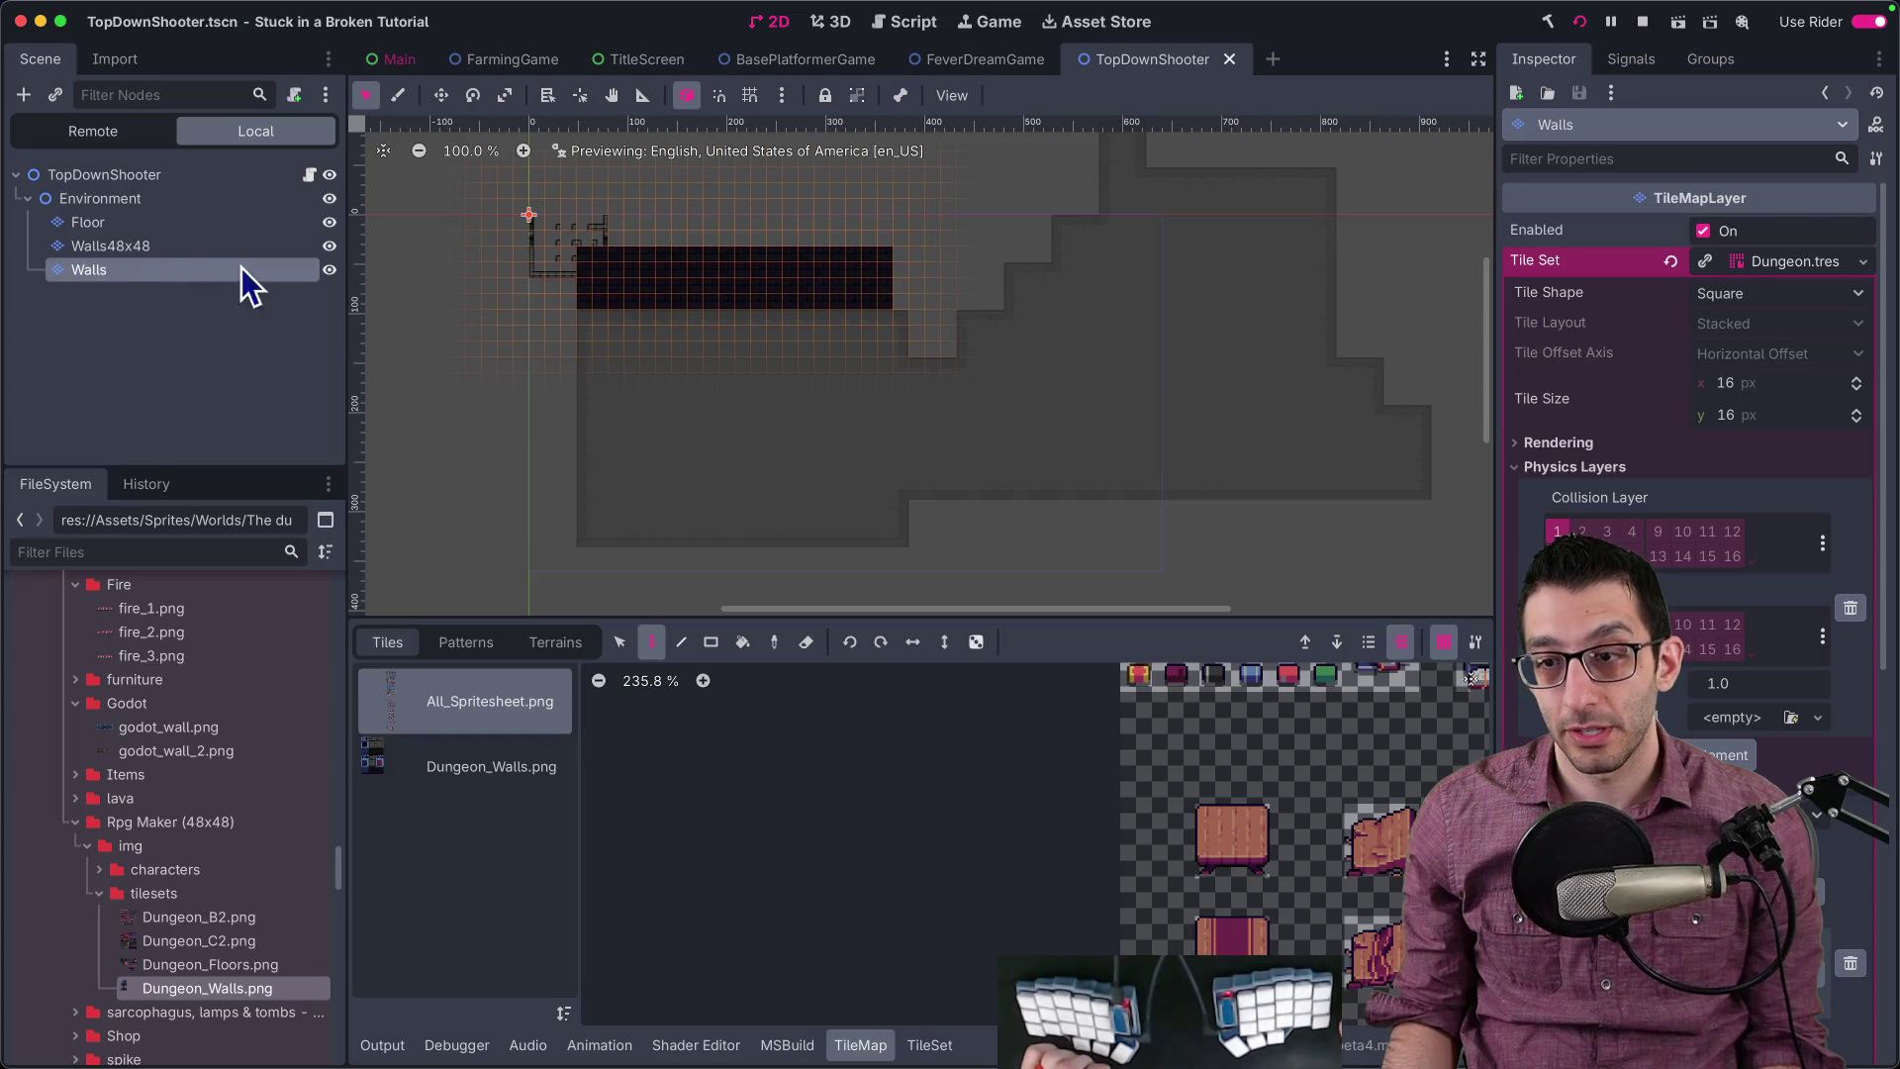
left_click(132, 247)
scroll(514, 257, "up", 5)
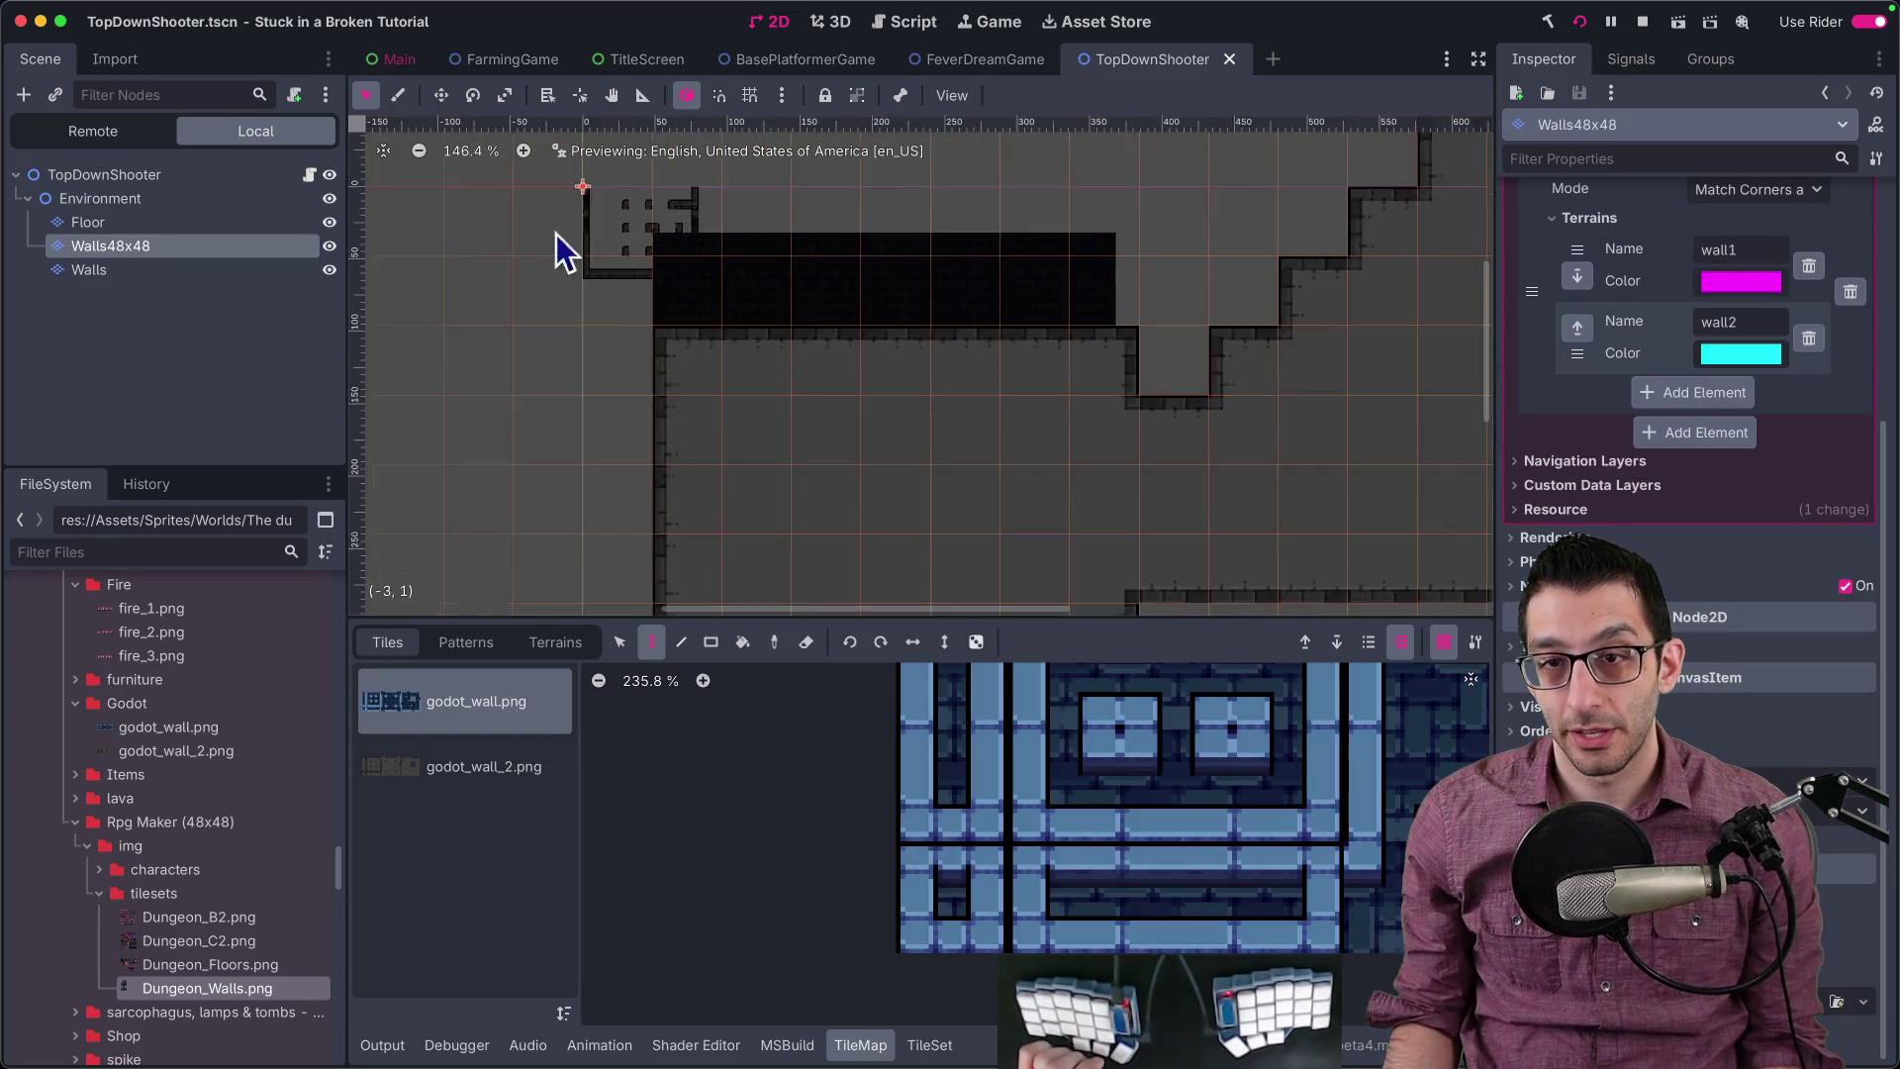
left_click(190, 269)
left_click(330, 270)
left_click(330, 270)
left_click(330, 270)
left_click(330, 270)
scroll(550, 315, "up", 3)
mouse_move(648, 450)
left_mouse_down()
mouse_move(572, 297)
mouse_move(606, 449)
mouse_move(725, 359)
left_mouse_up()
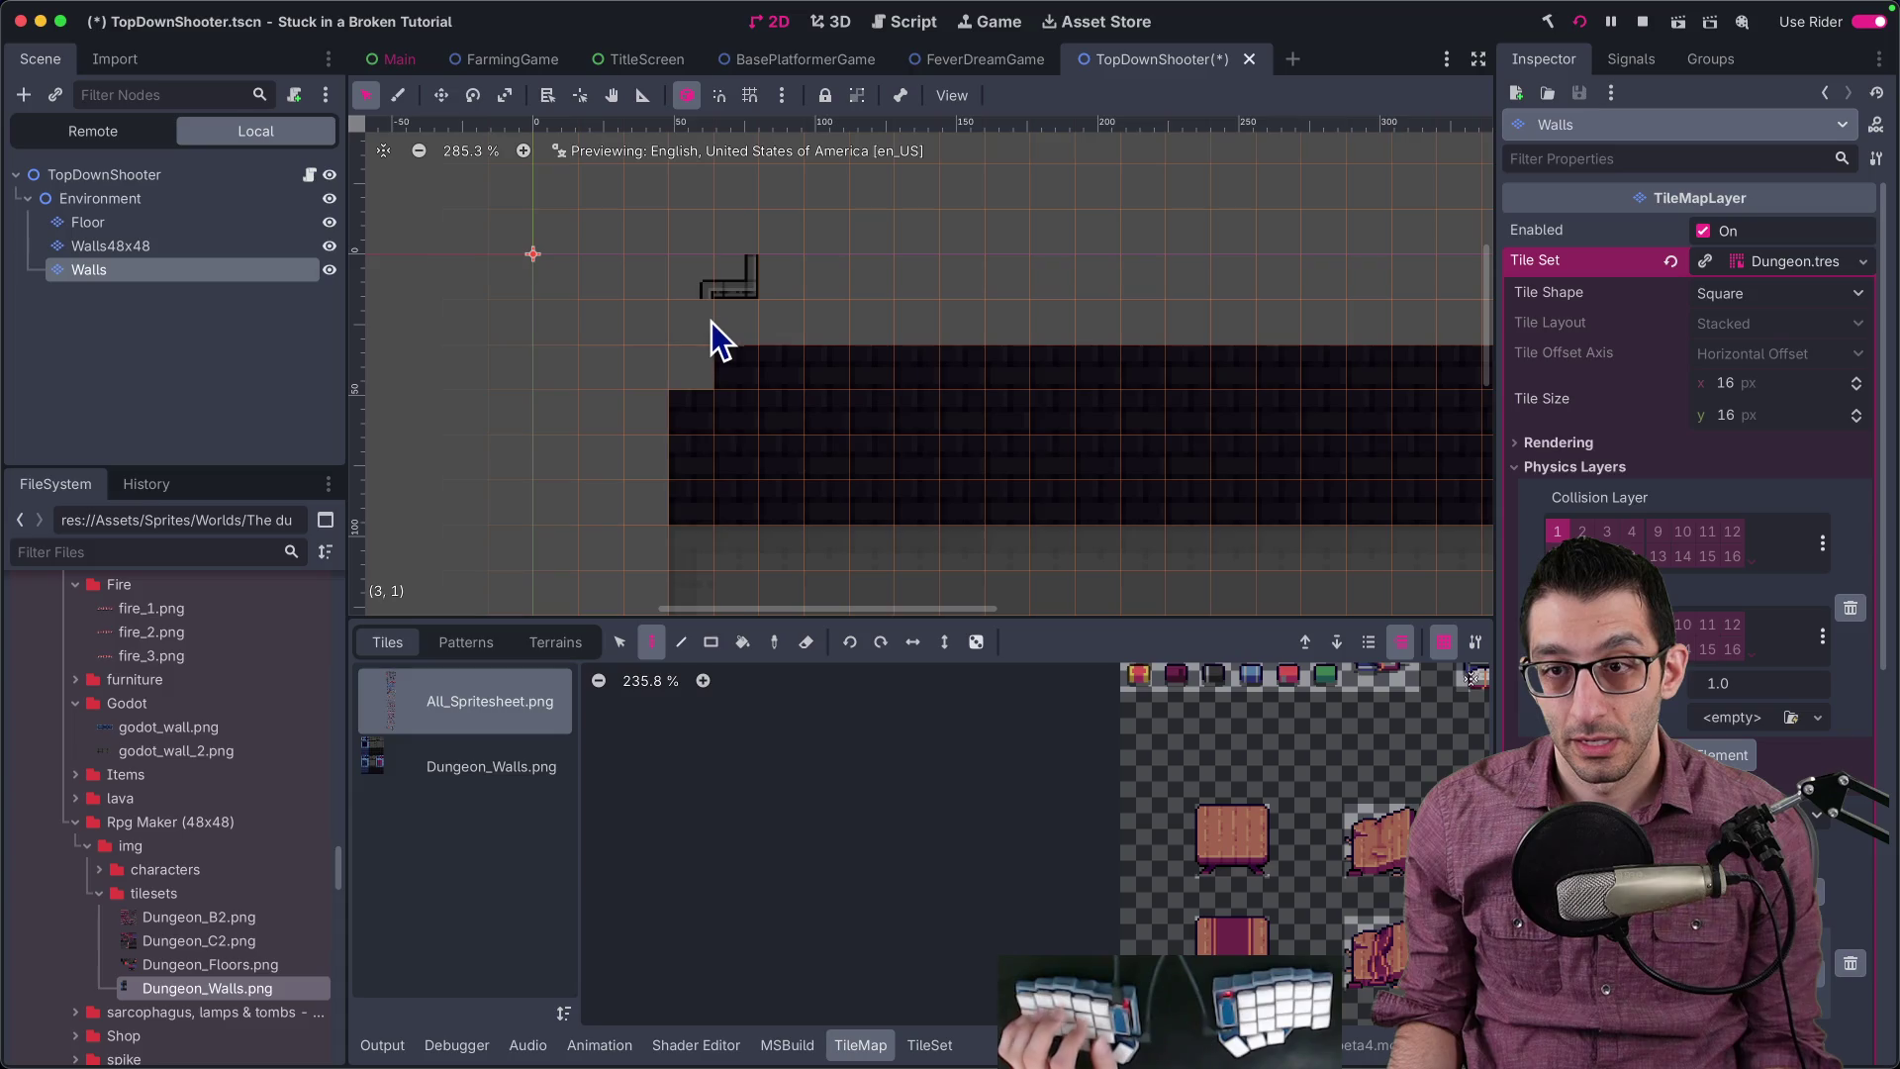
key("ctrl+z")
key("ctrl+z")
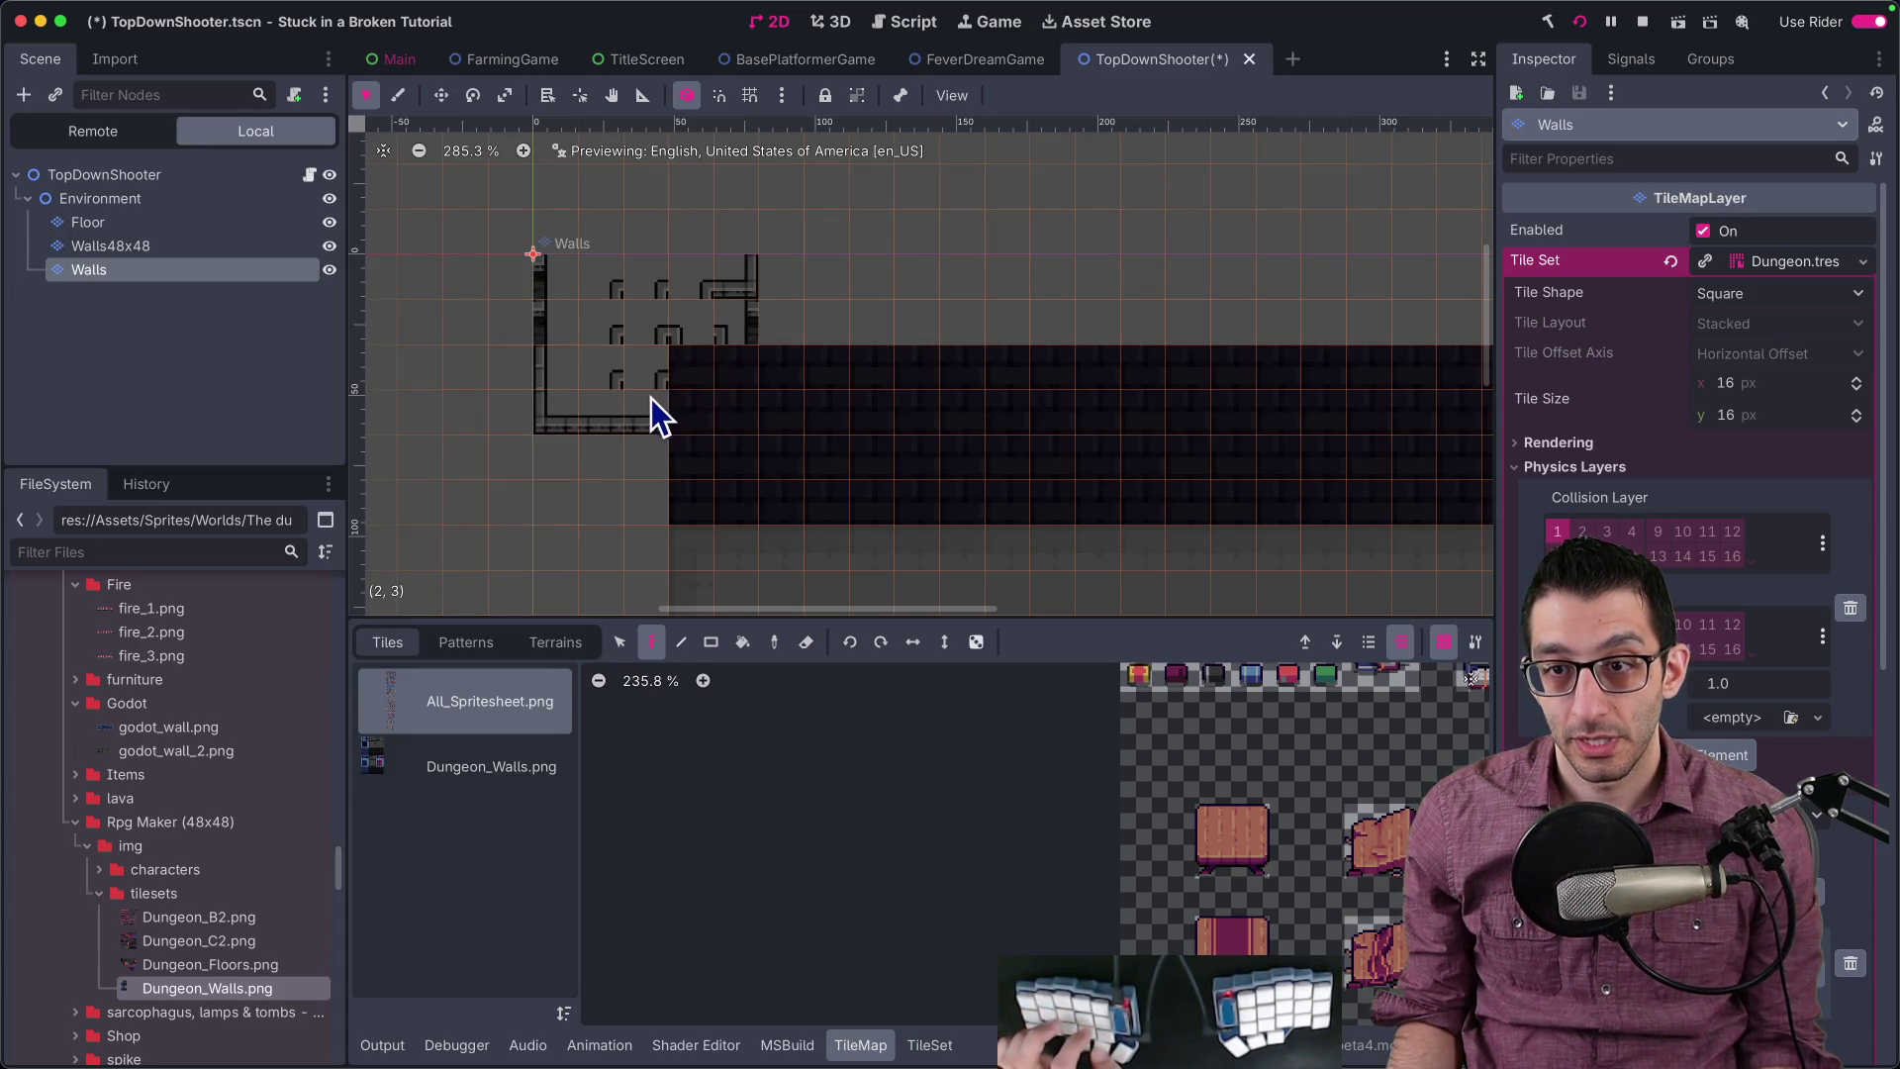
key("ctrl+z")
key("ctrl+z")
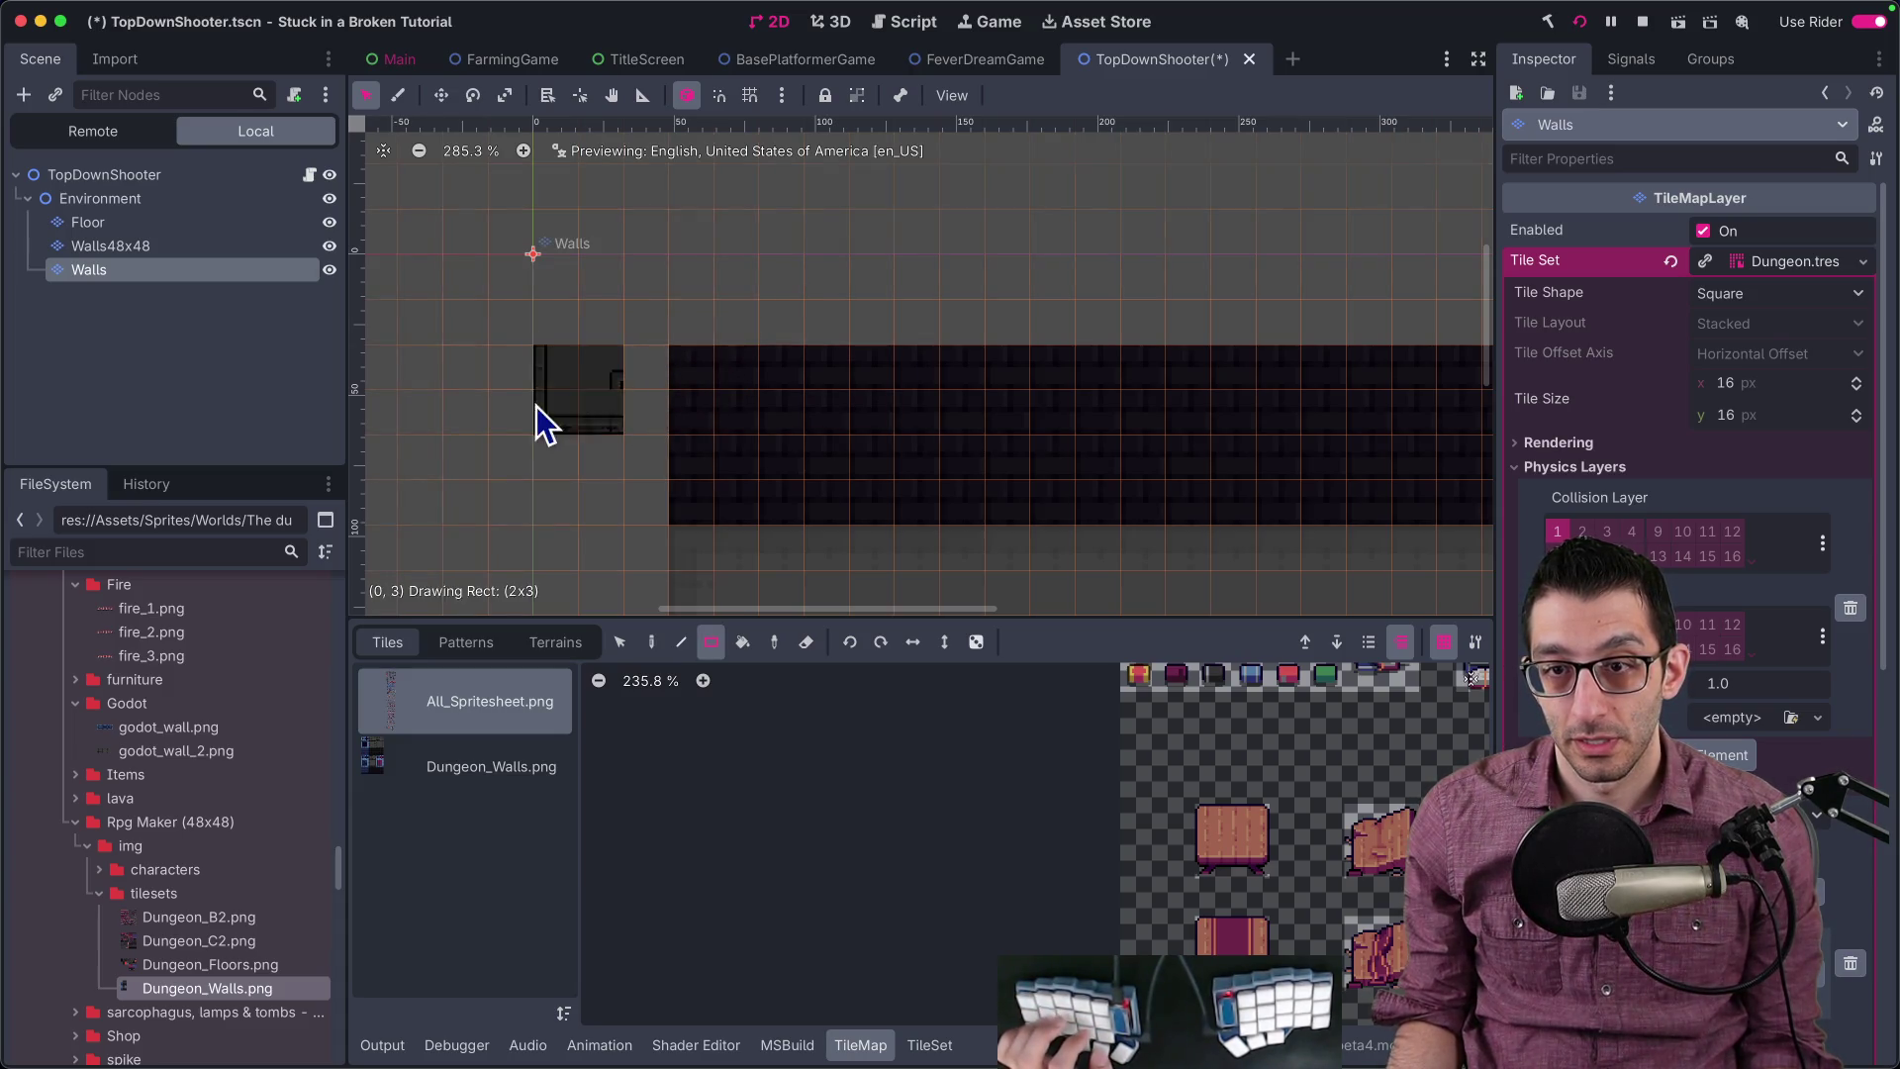
Step: Select the Floor layer, then run and stop the game to test the dungeon
left_click(113, 228)
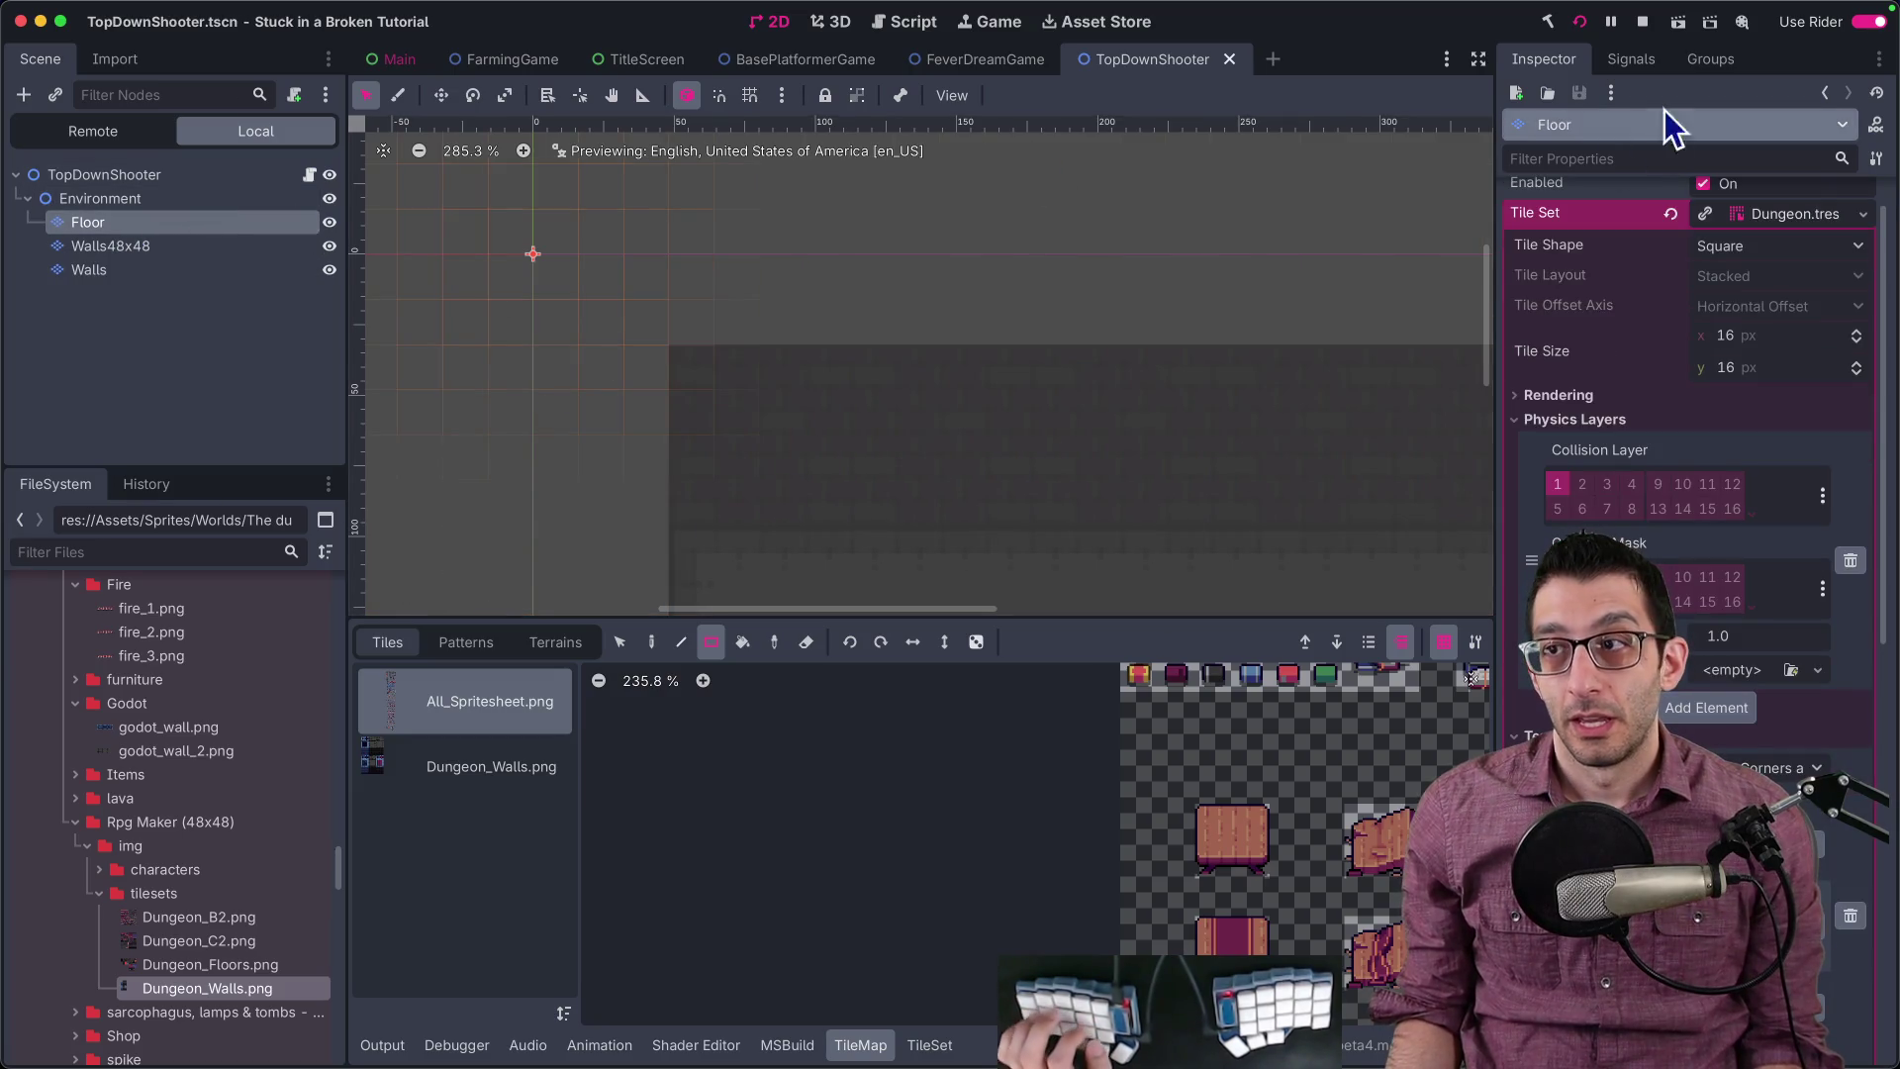
left_click(1580, 22)
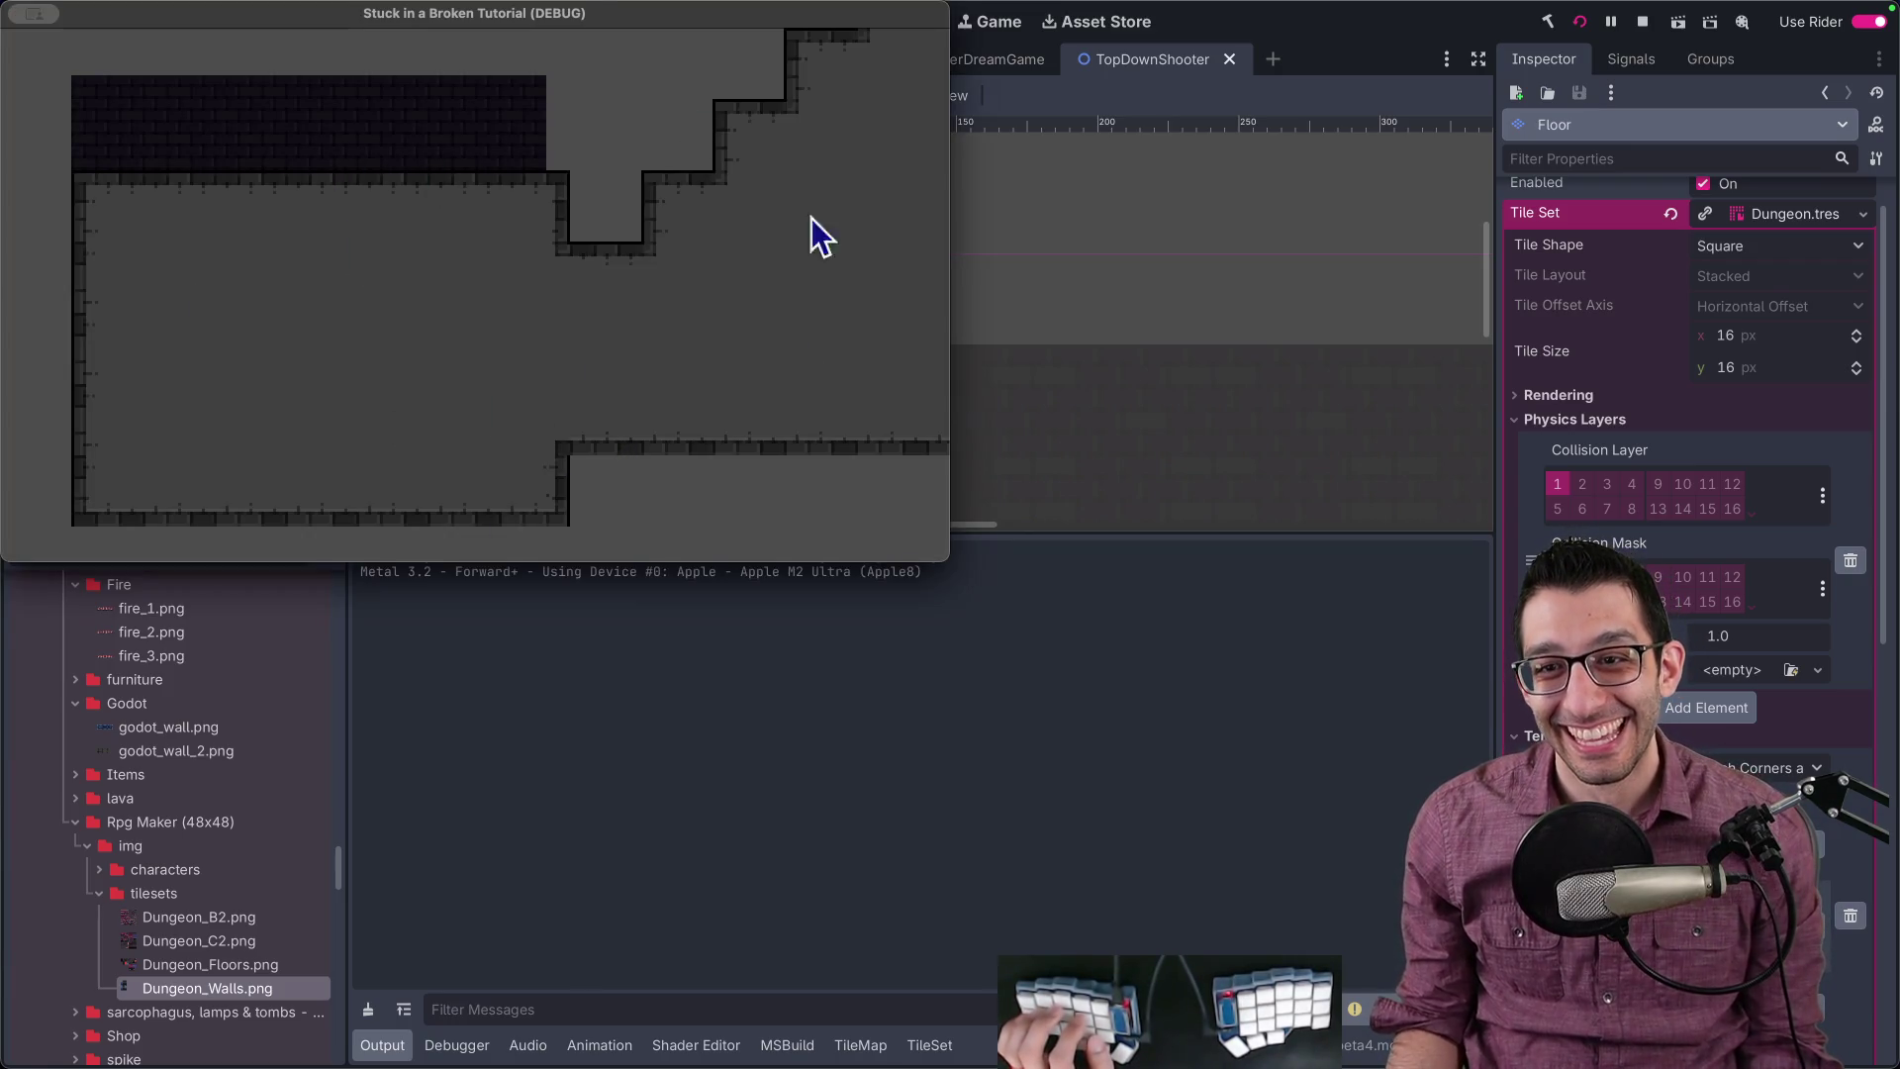
left_click(1642, 22)
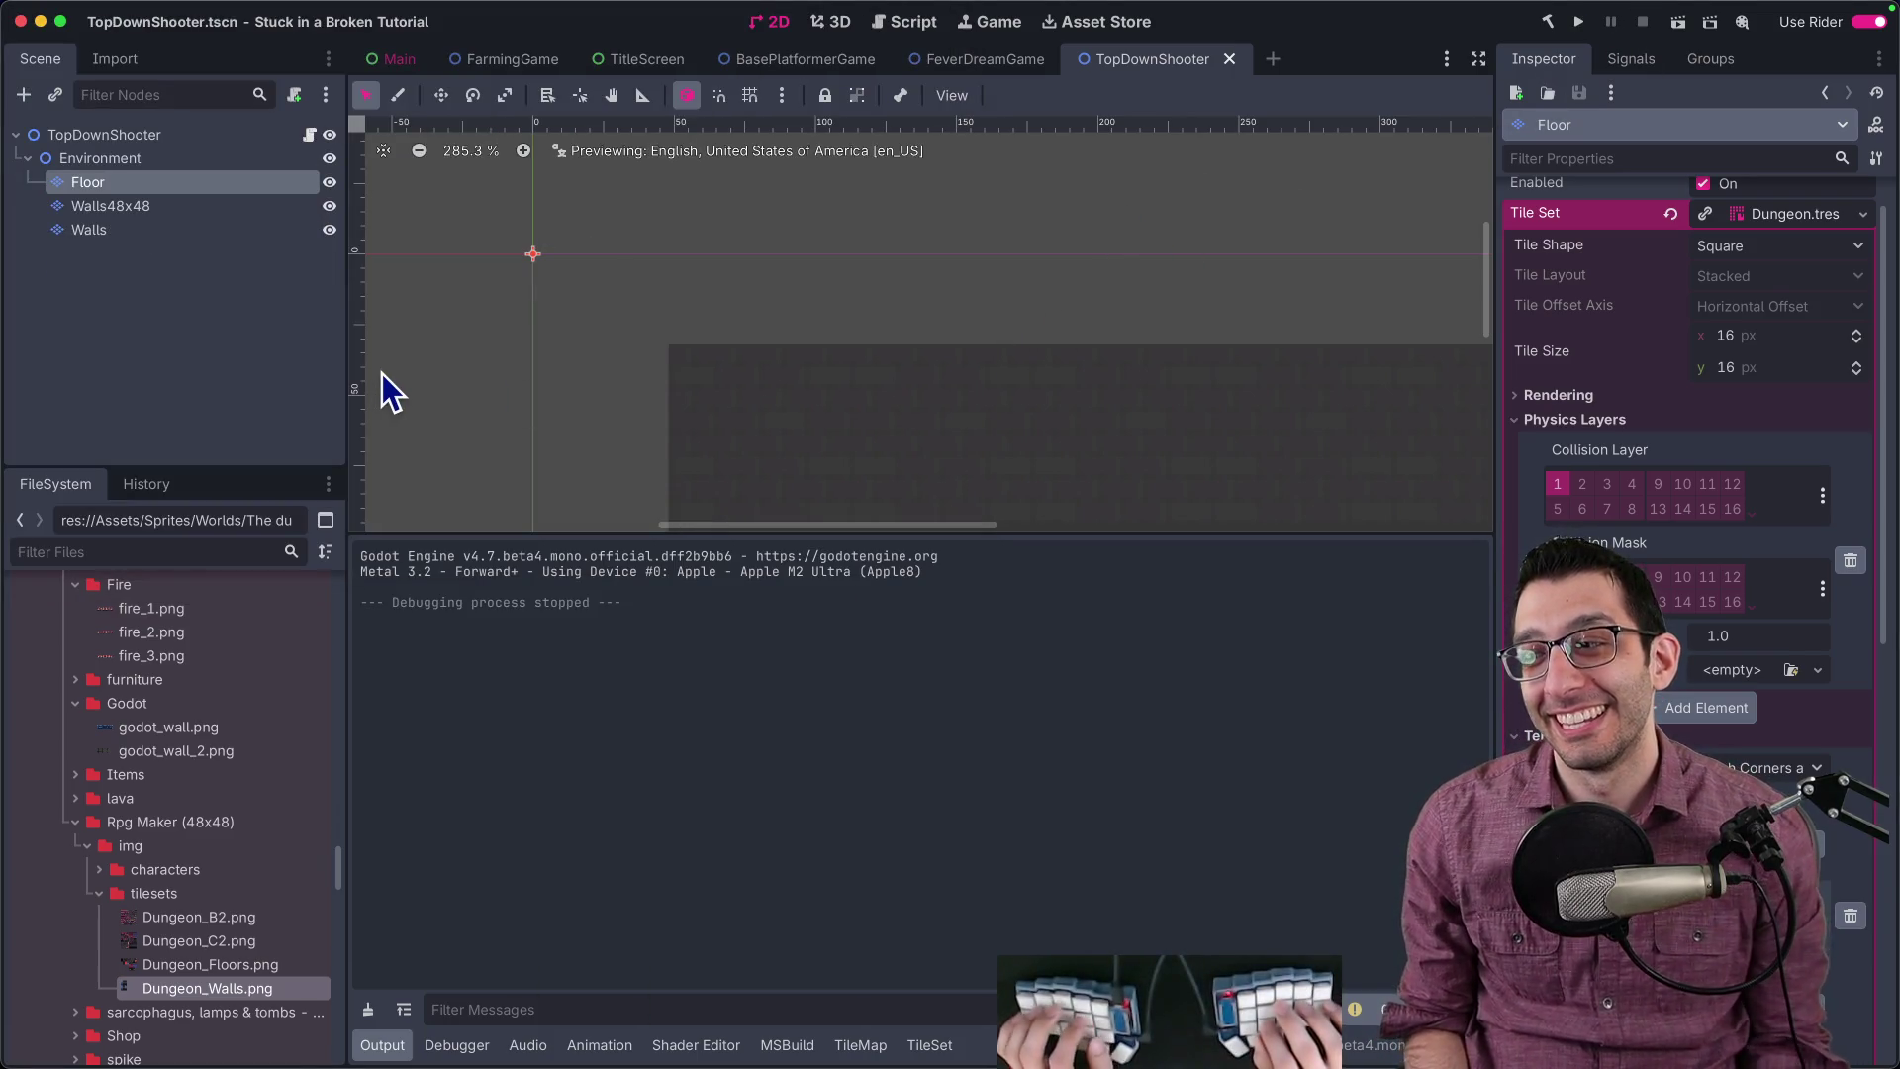
key("super+Tab")
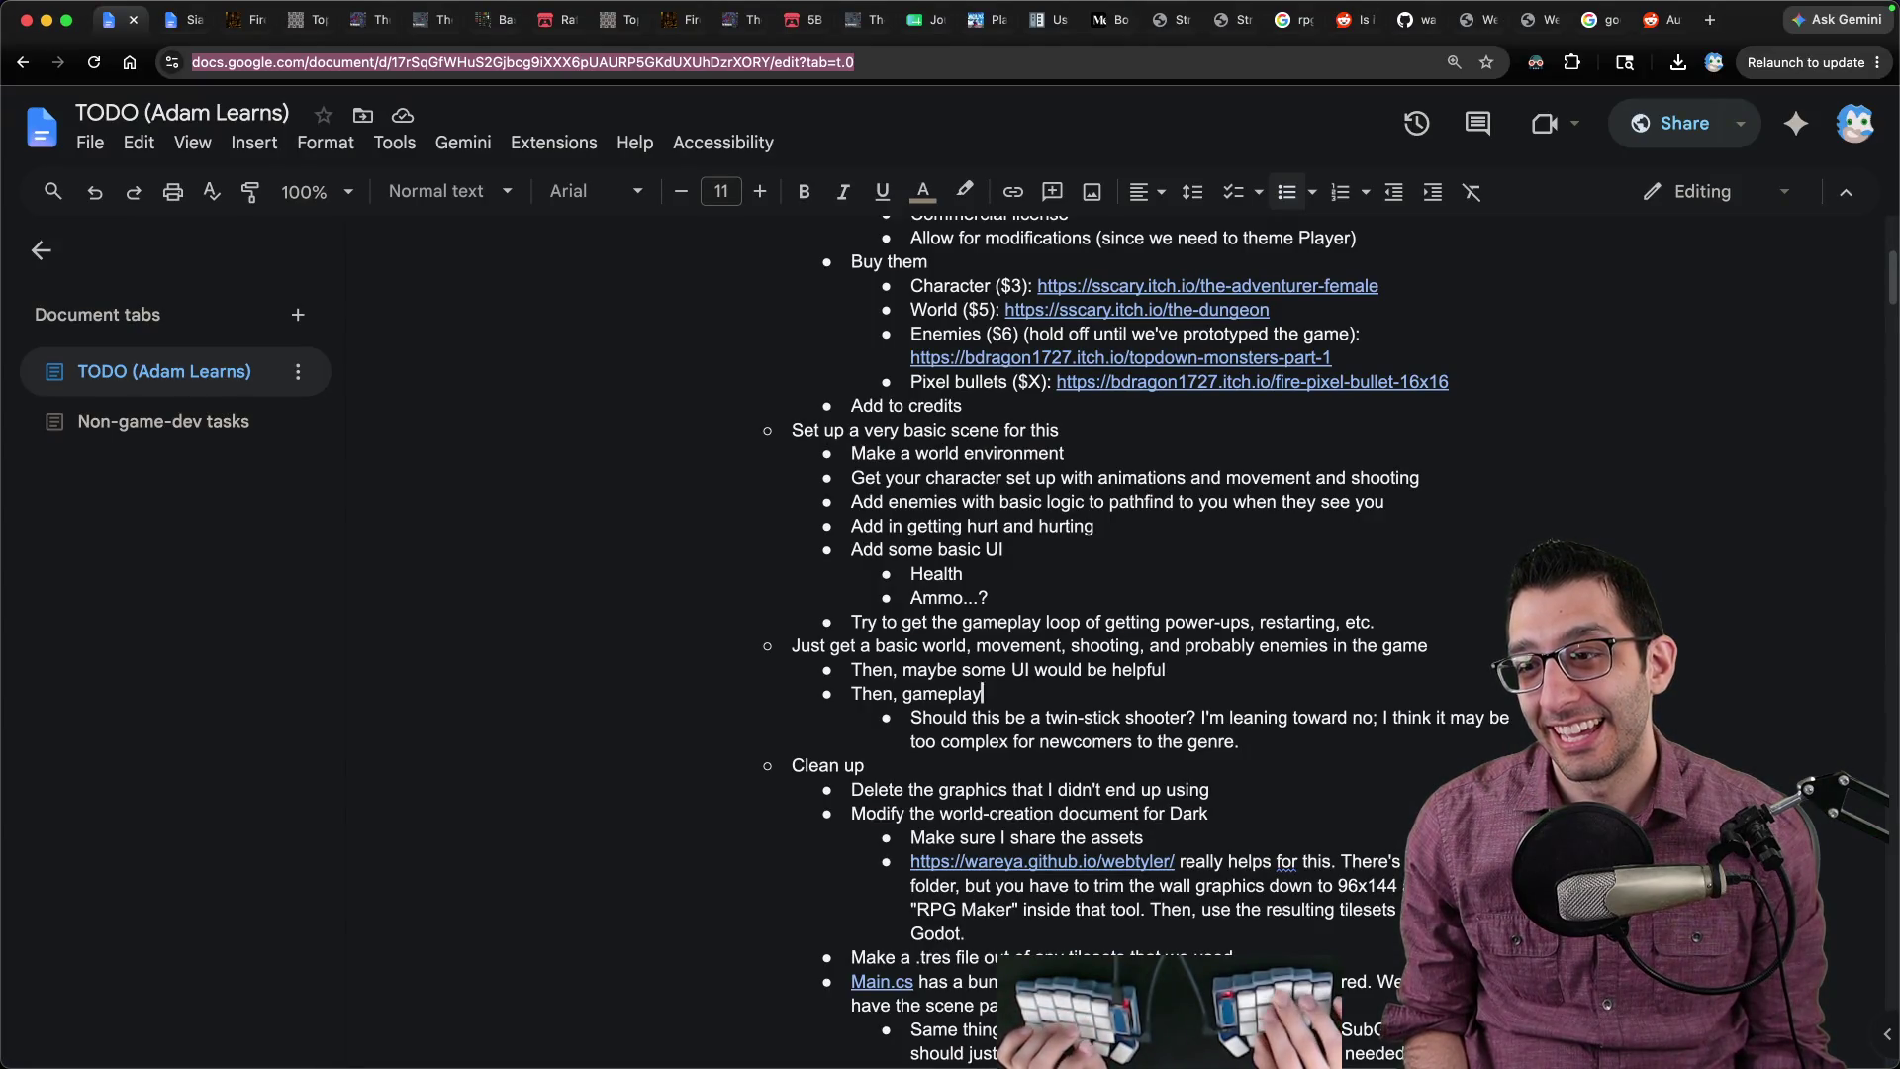
Step: Check the 'Get your character set up…' task, then view the Fire Pixel Bullet 16x16 itch.io page
triple_click(1135, 478)
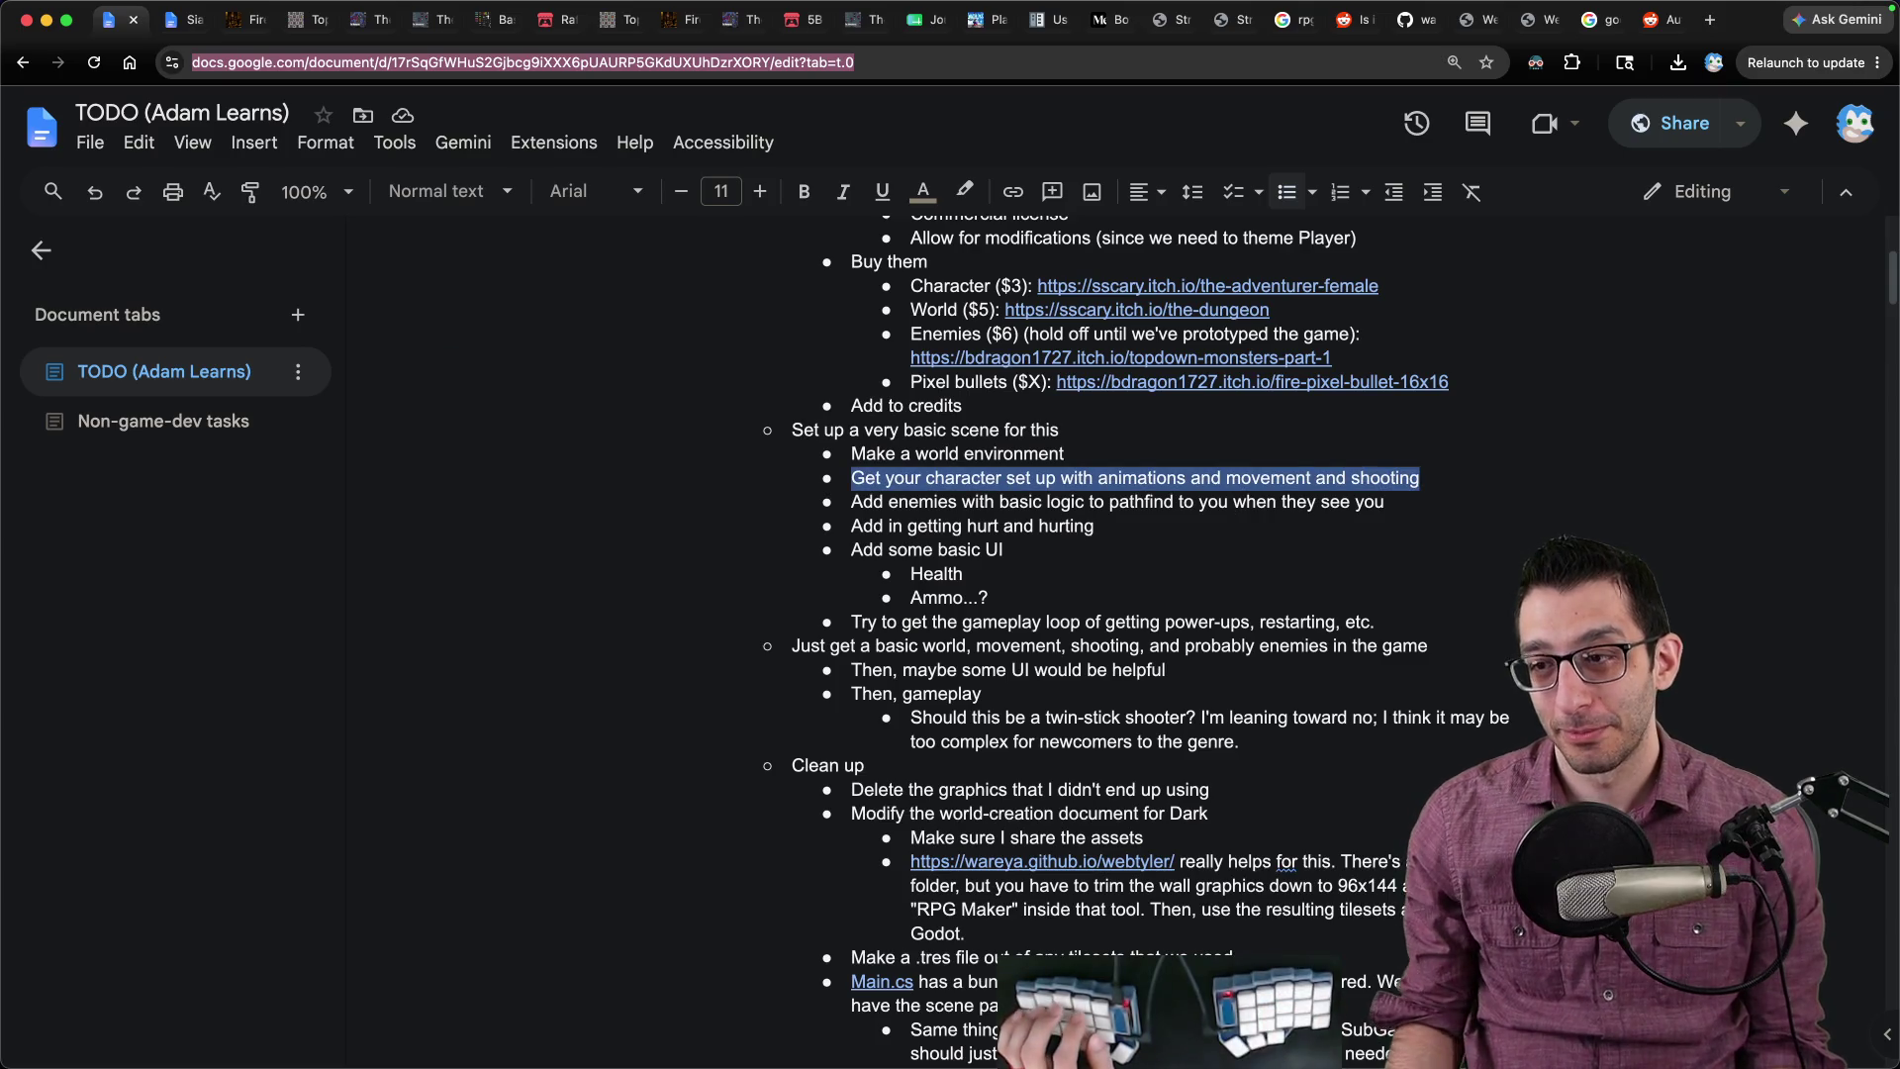
key("super+Tab")
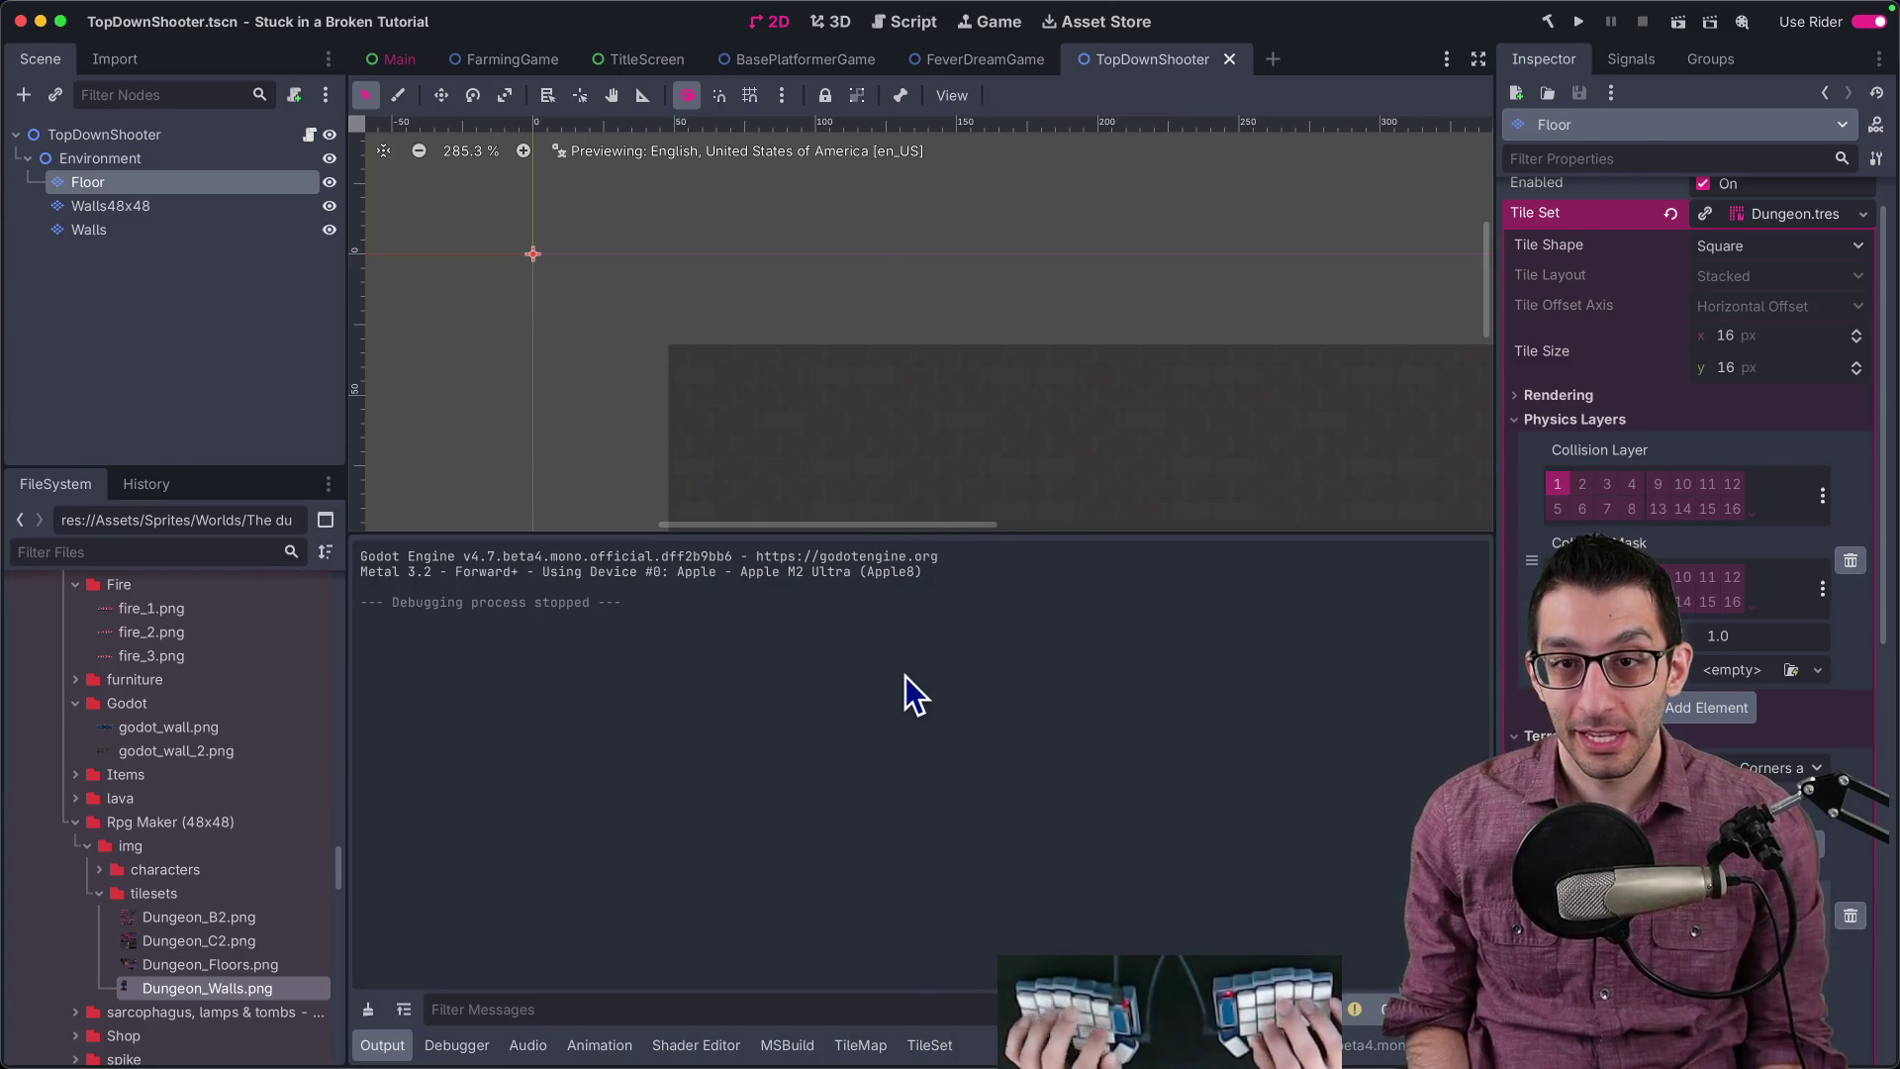
key("super+Tab")
key("ctrl+Tab")
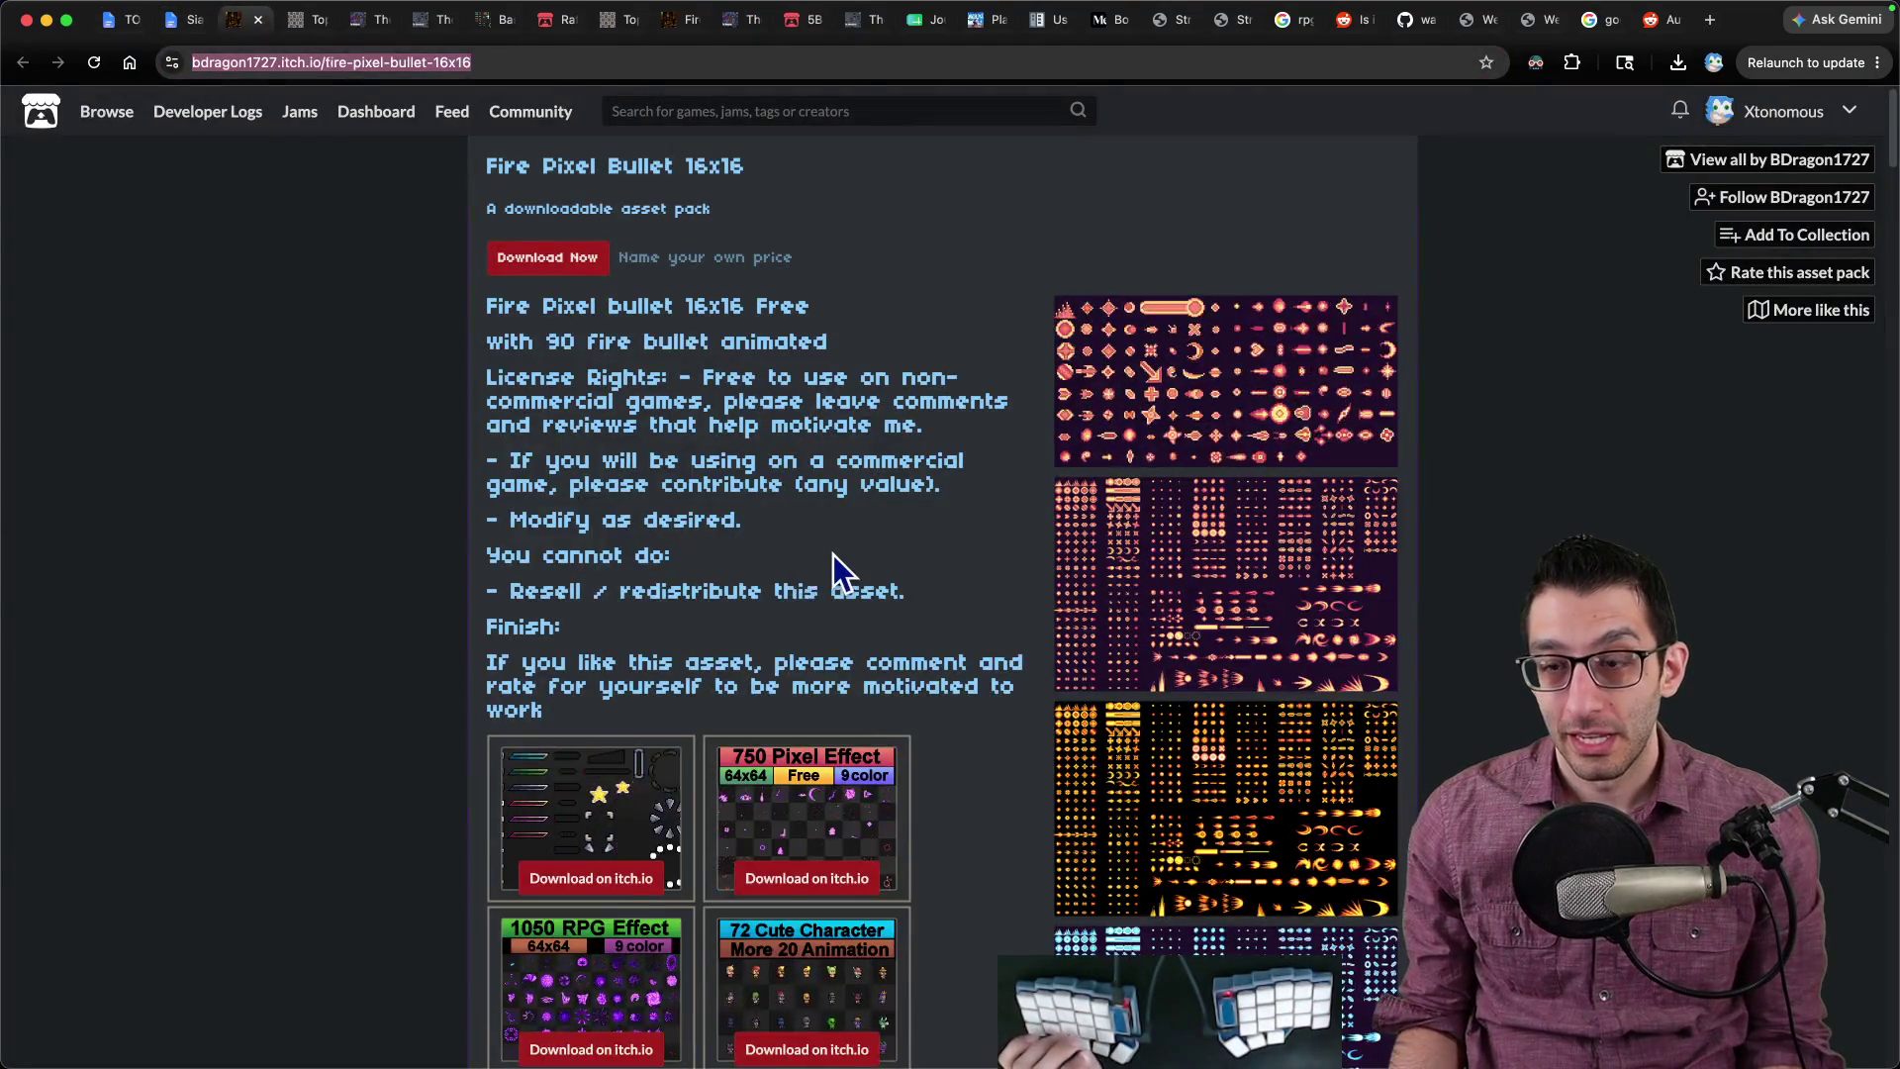
Step: Look over The Dungeon asset pack's sample maps, then return to the Godot editor
key("ctrl+Tab")
key("ctrl+Tab")
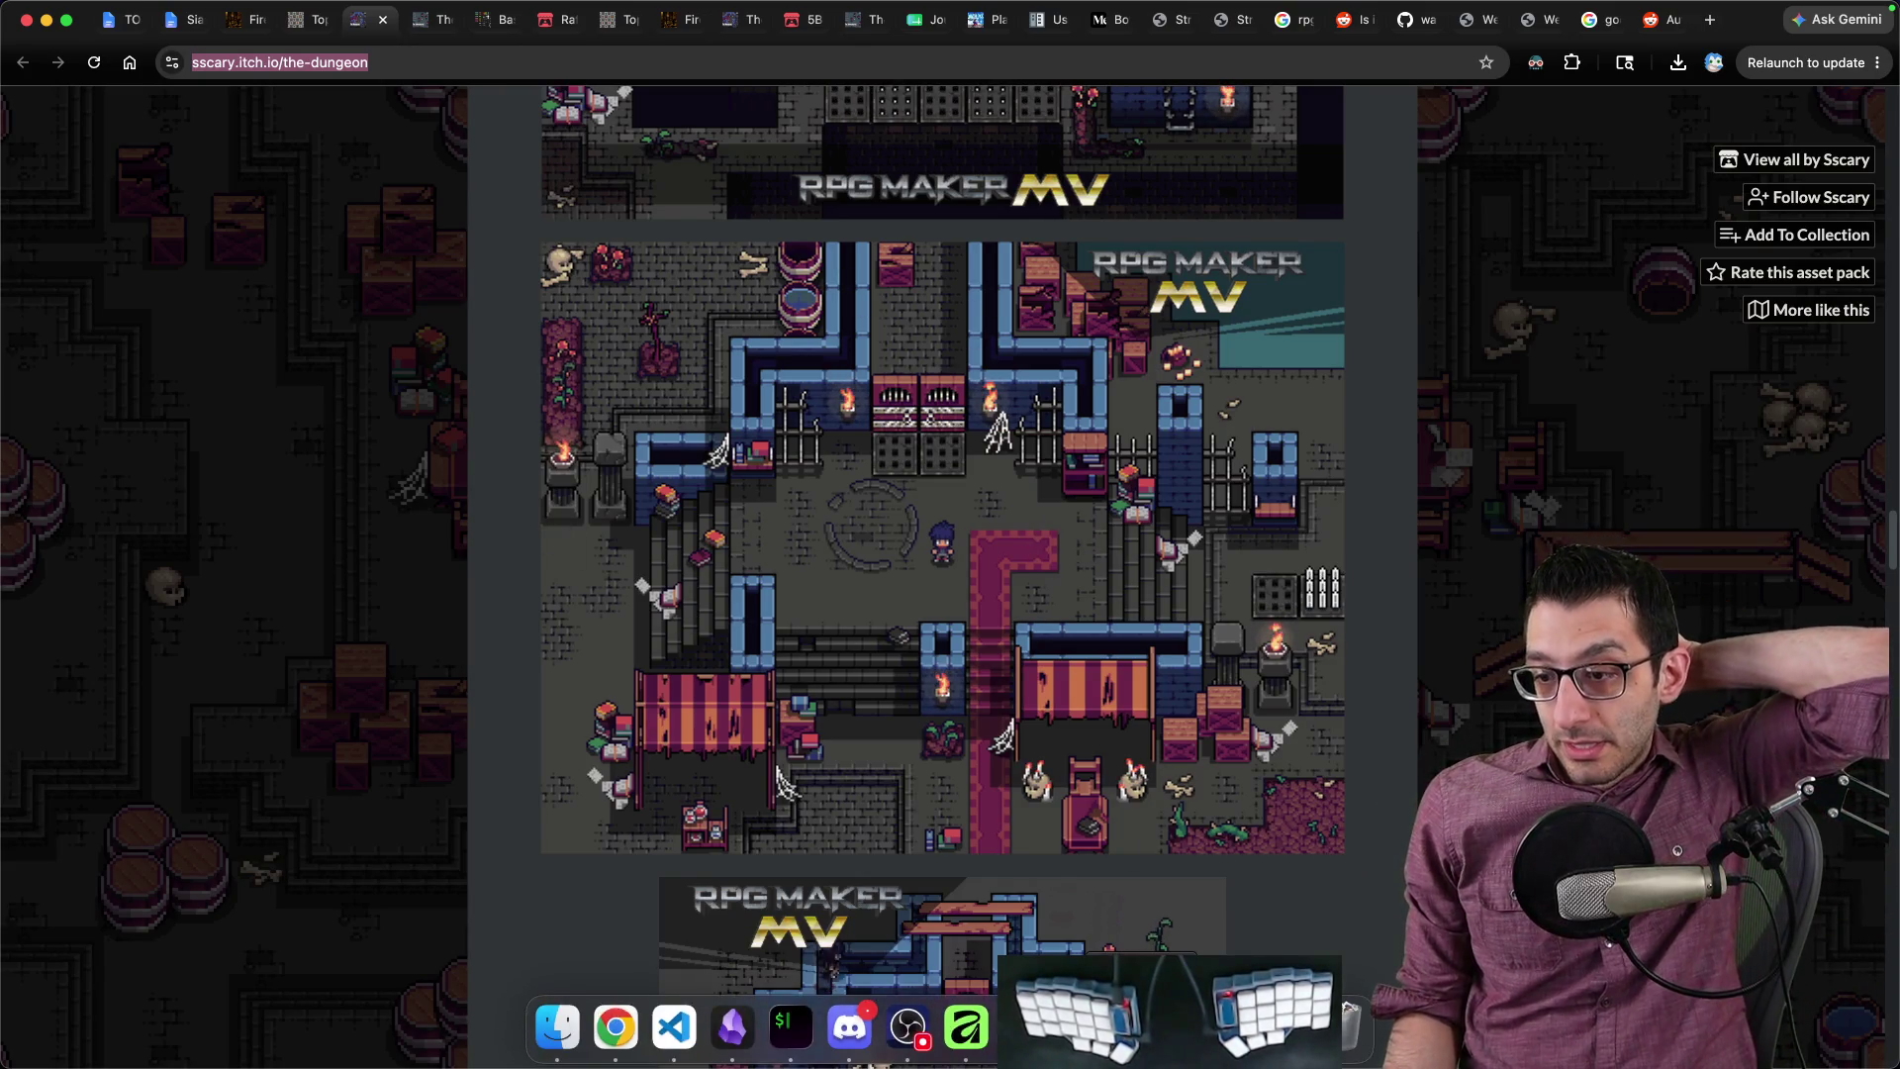
left_click(798, 1024)
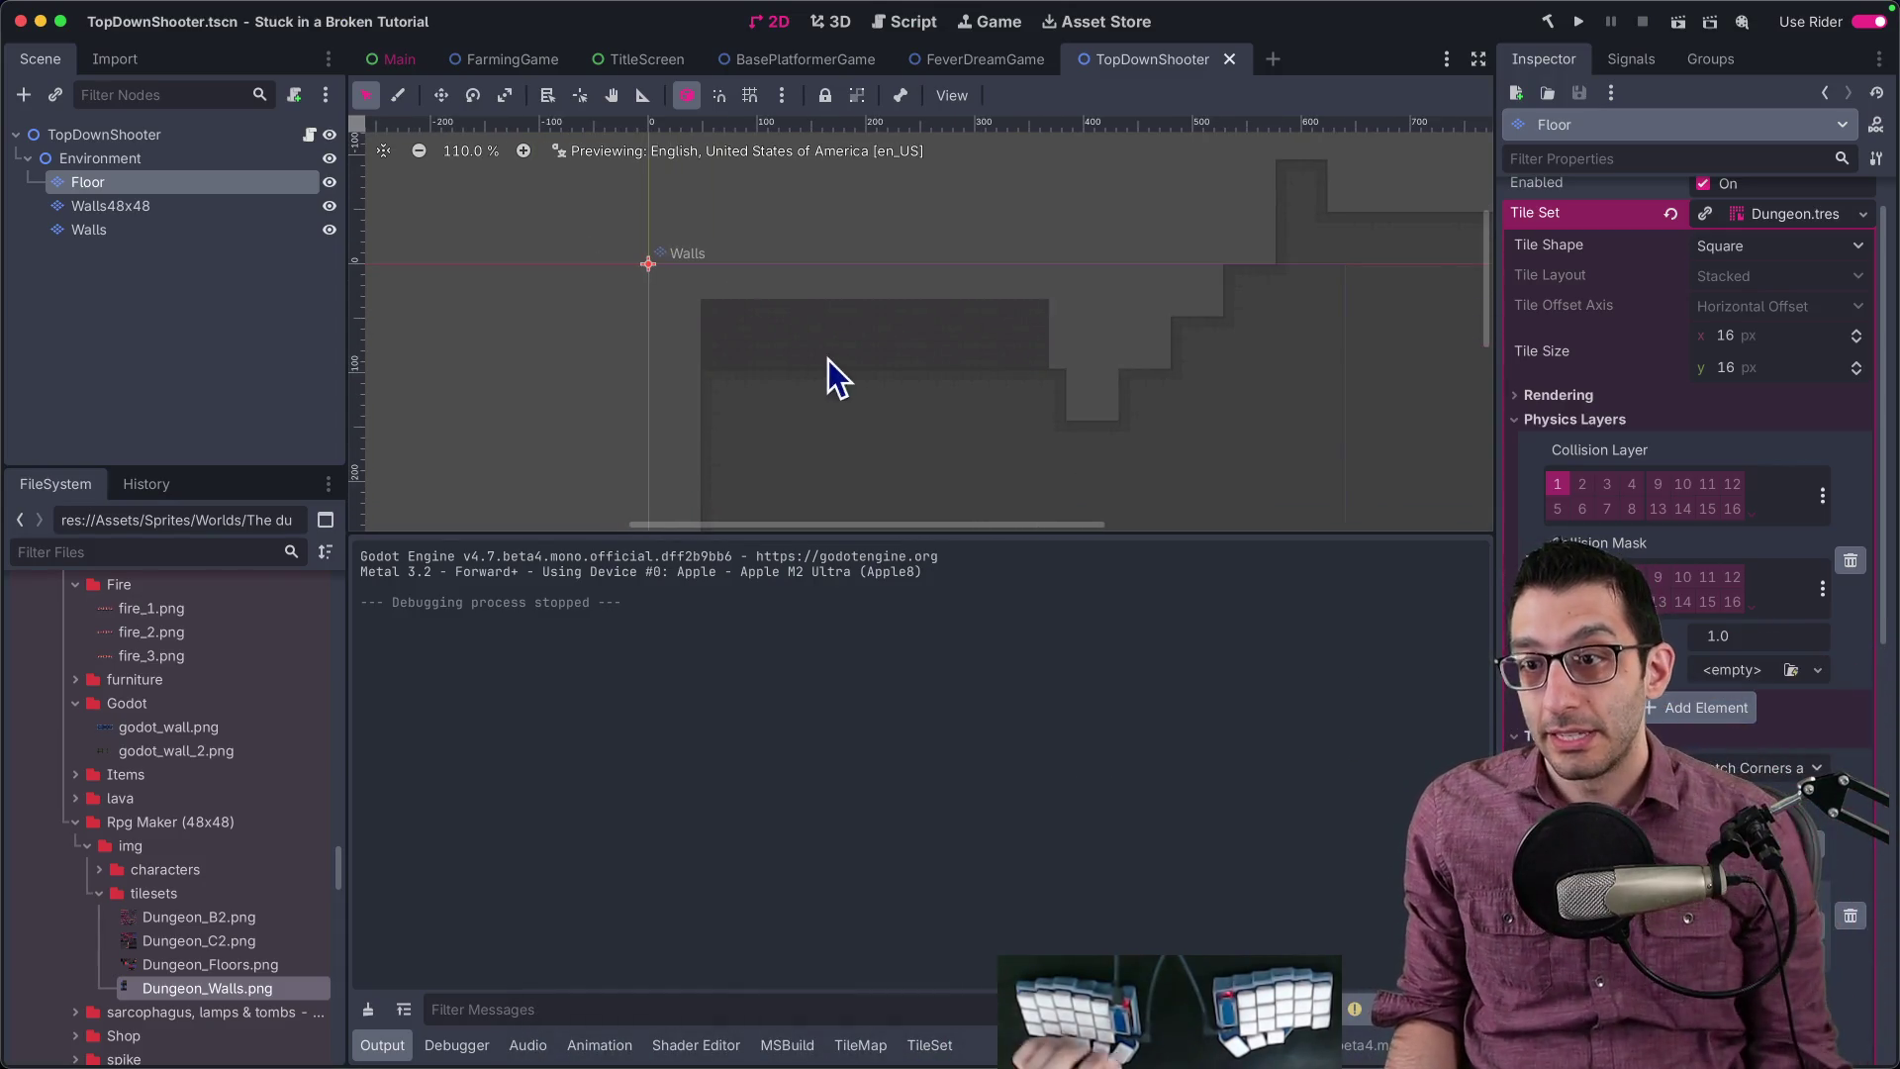
Step: Run the project to check the dungeon floor and walls, then stop it
scroll(858, 366, "down", 4)
left_click(1589, 22)
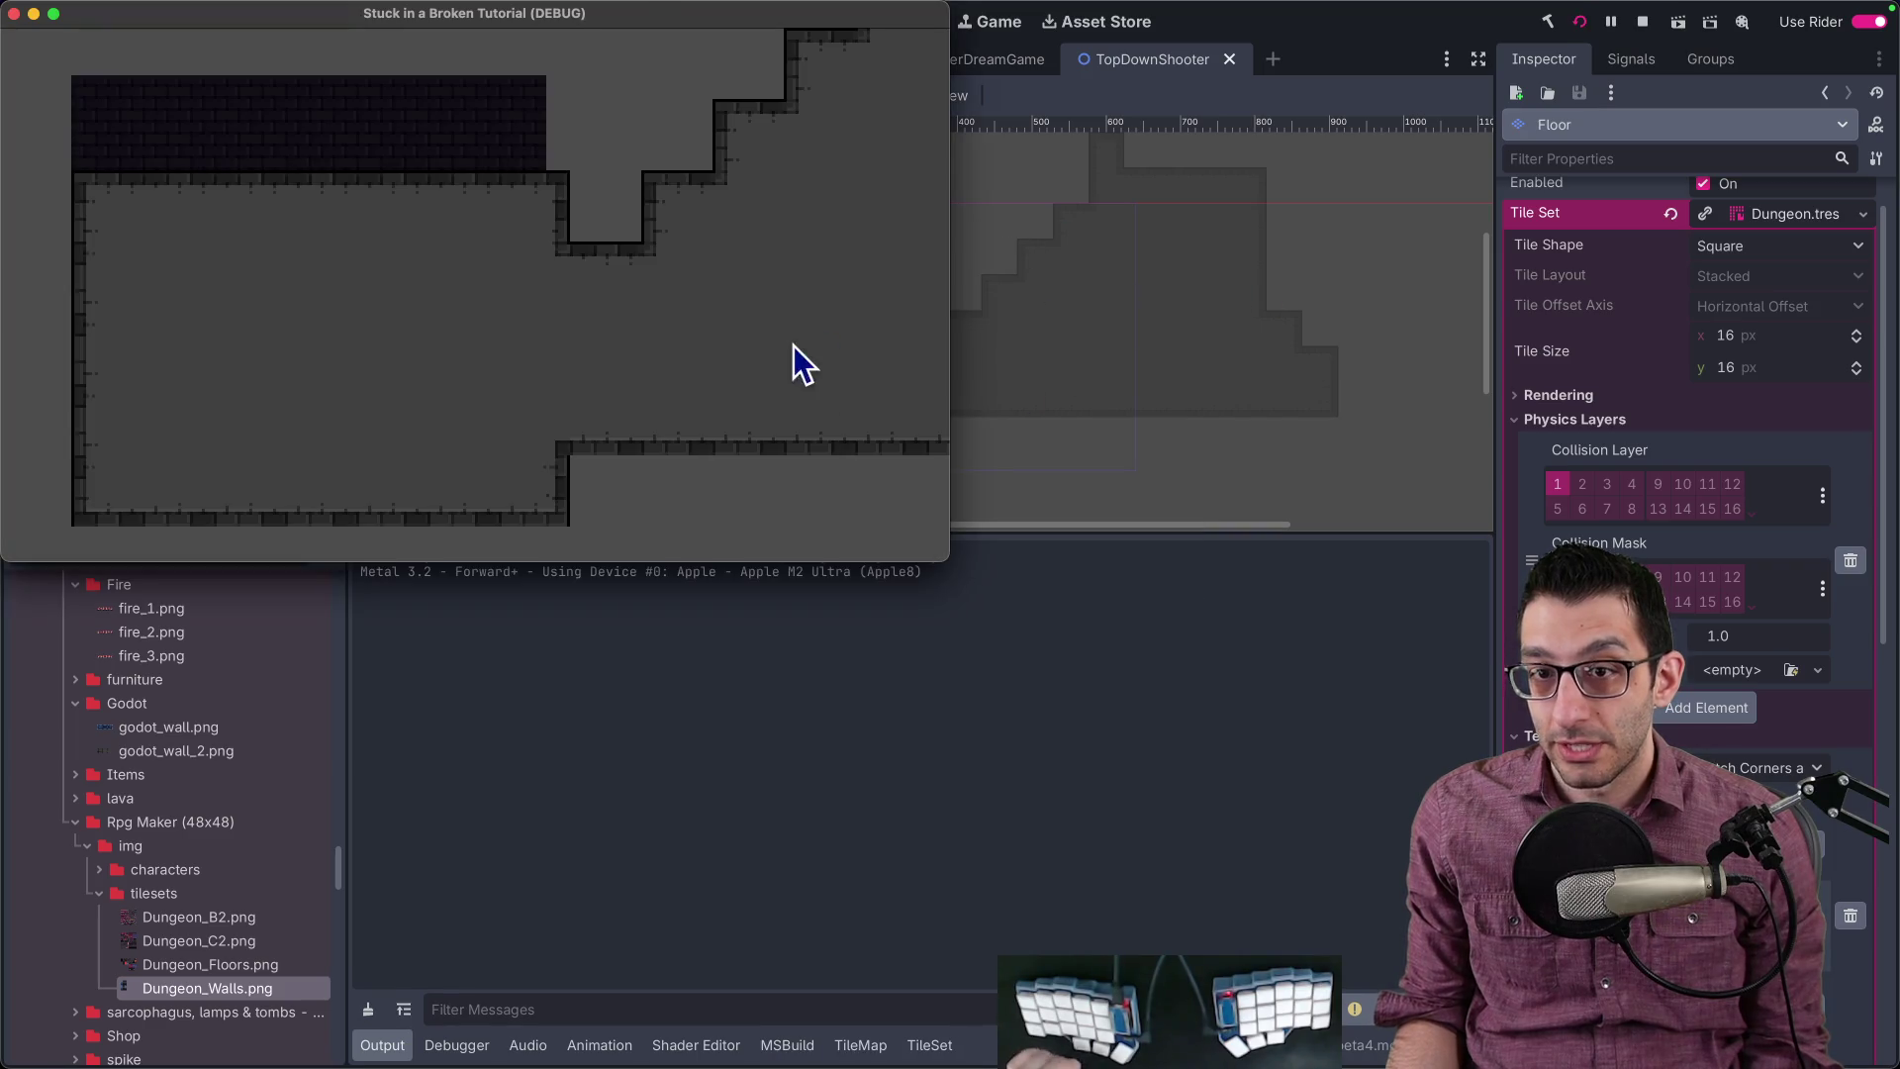
left_click(1642, 21)
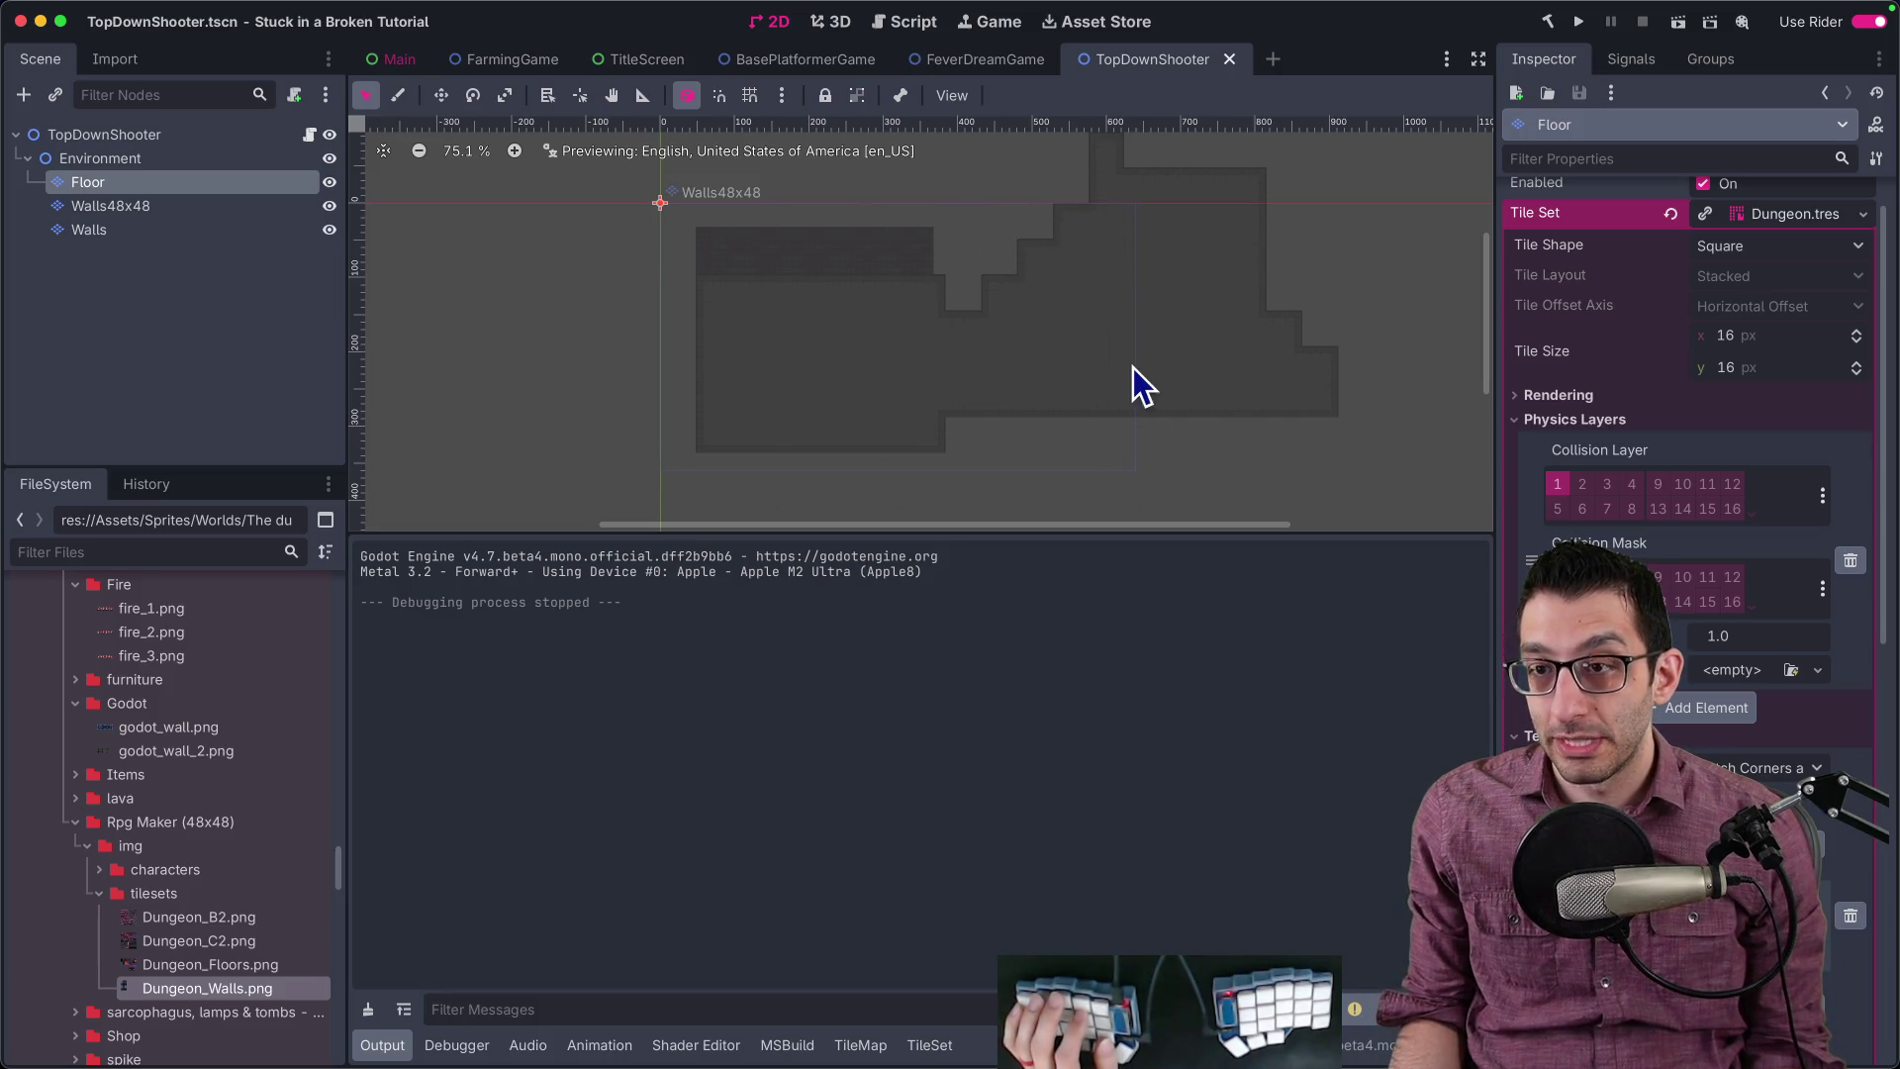
key("super+Tab")
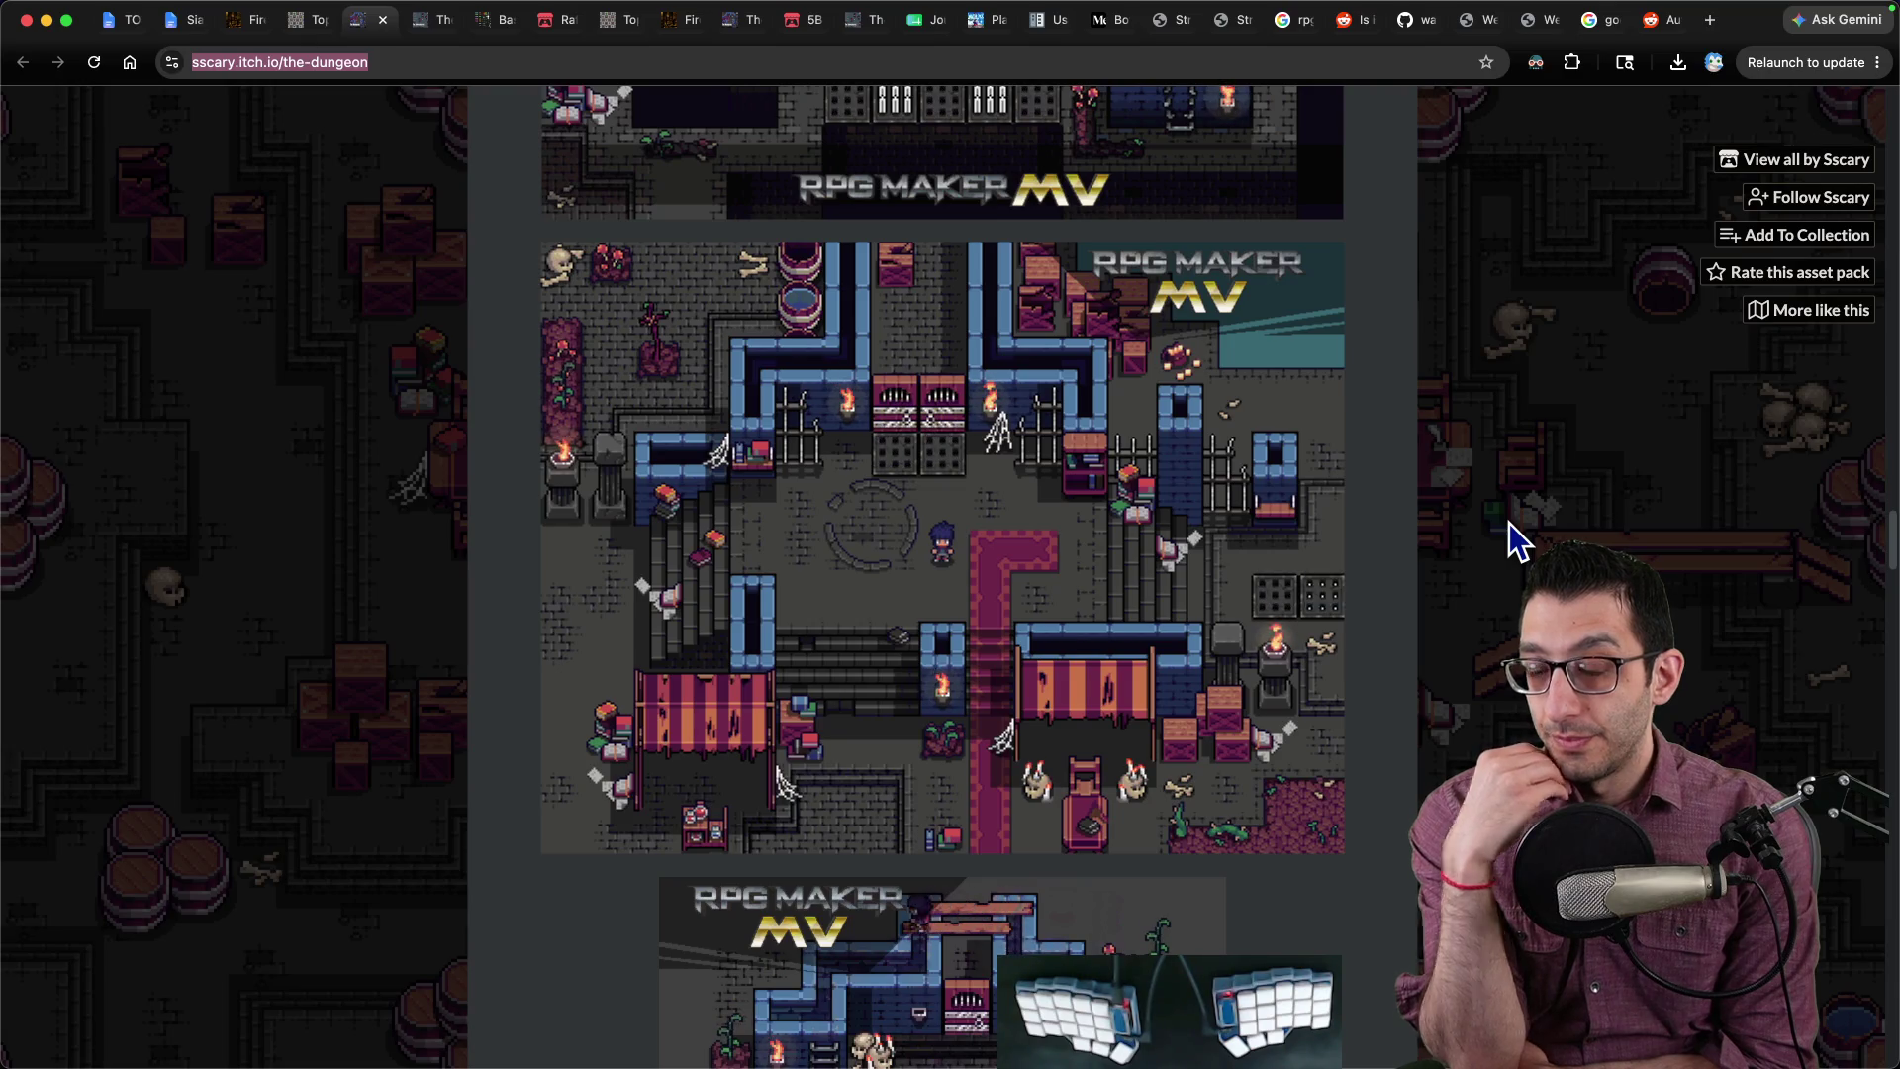
Step: Return to Godot's TopDownShooter scene, whose Floor layer uses Dungeon.tres
left_click(756, 1039)
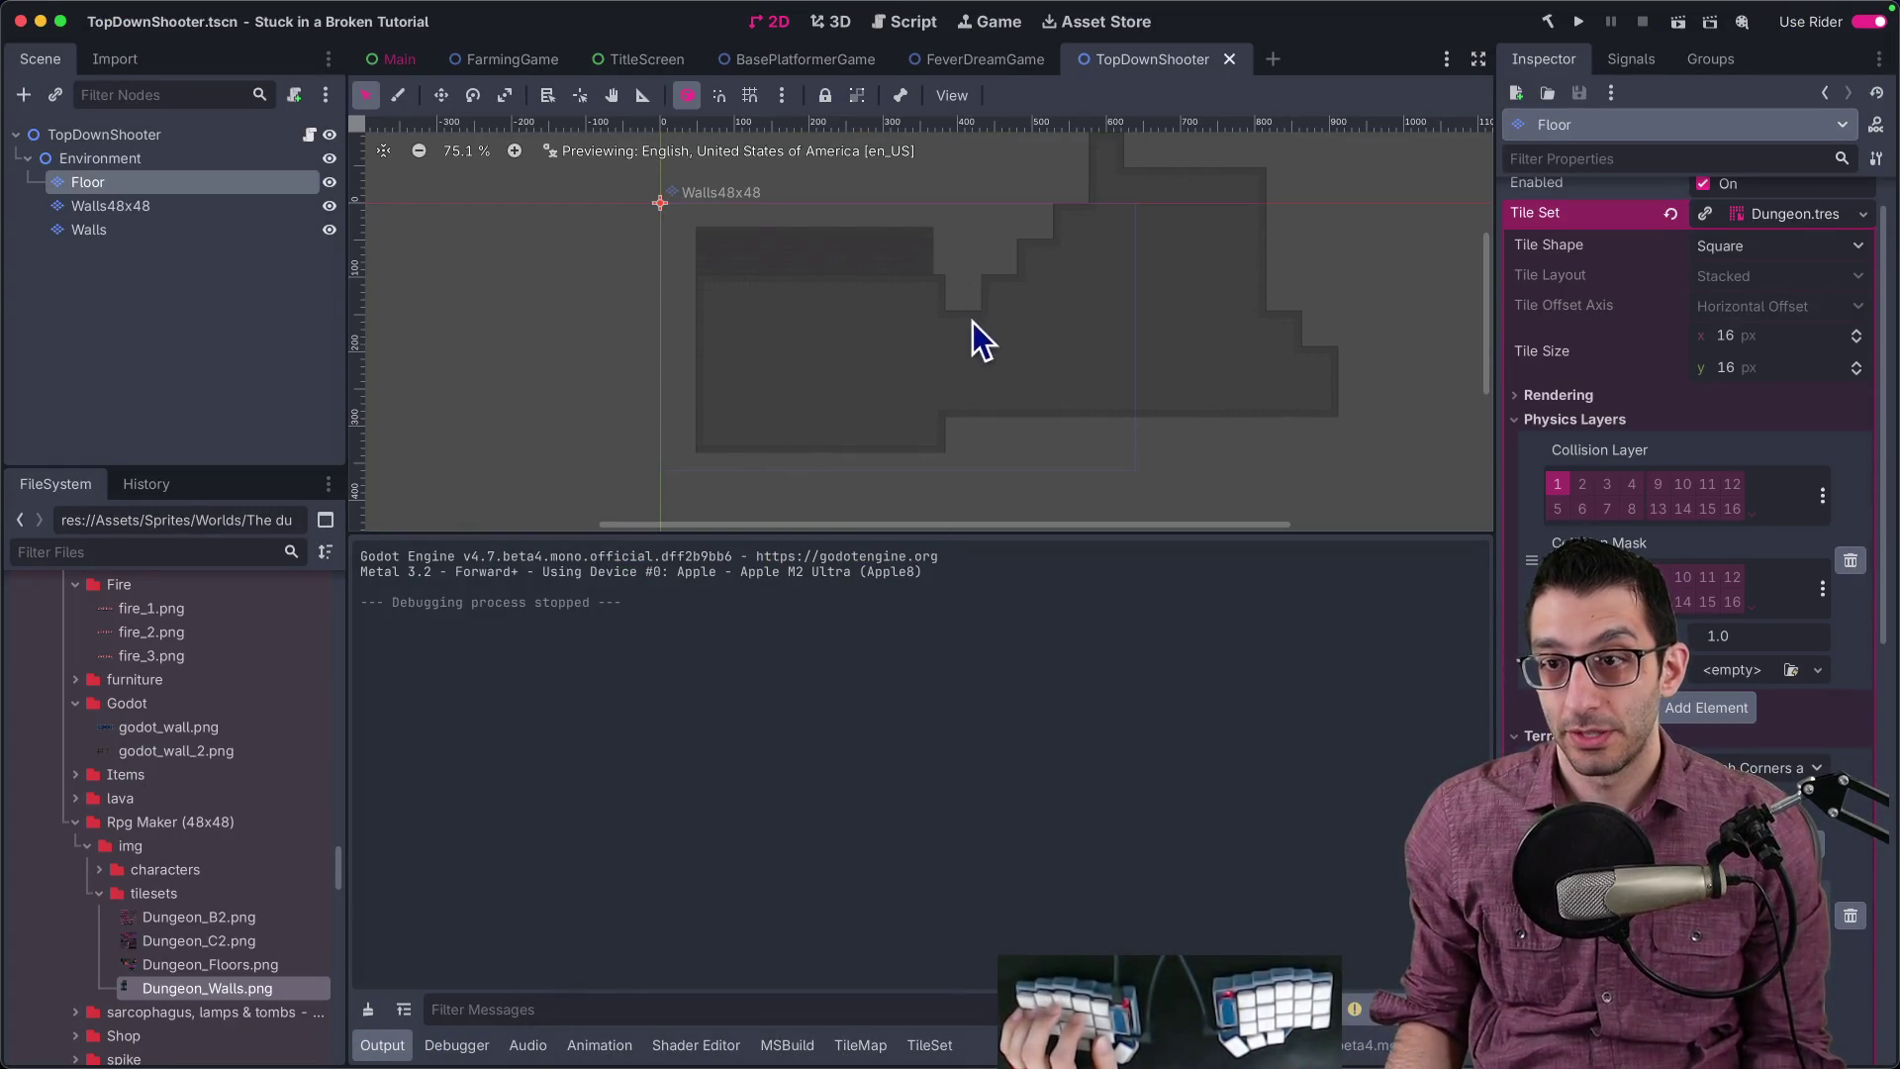
Step: Show Rider's list of files not yet under version control from the Commit panel
scroll(976, 319, "up", 2)
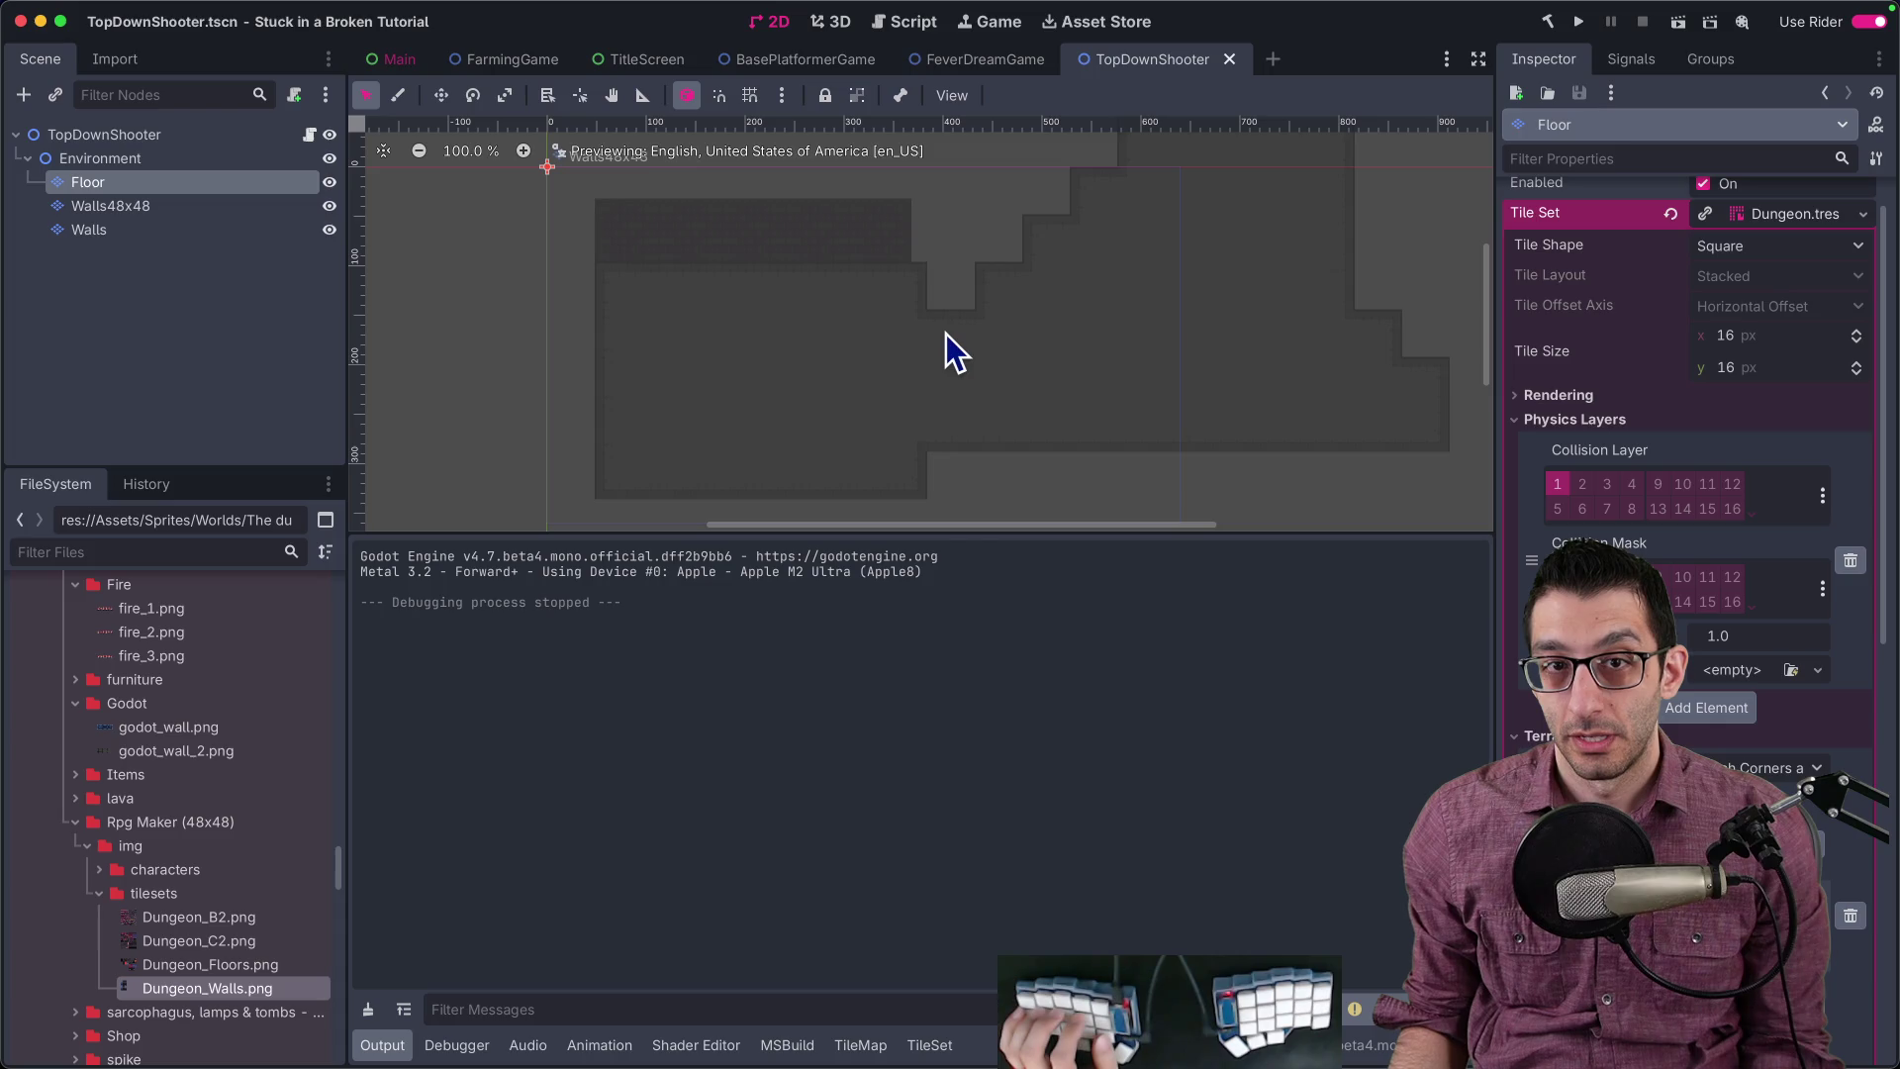
key("super+Tab")
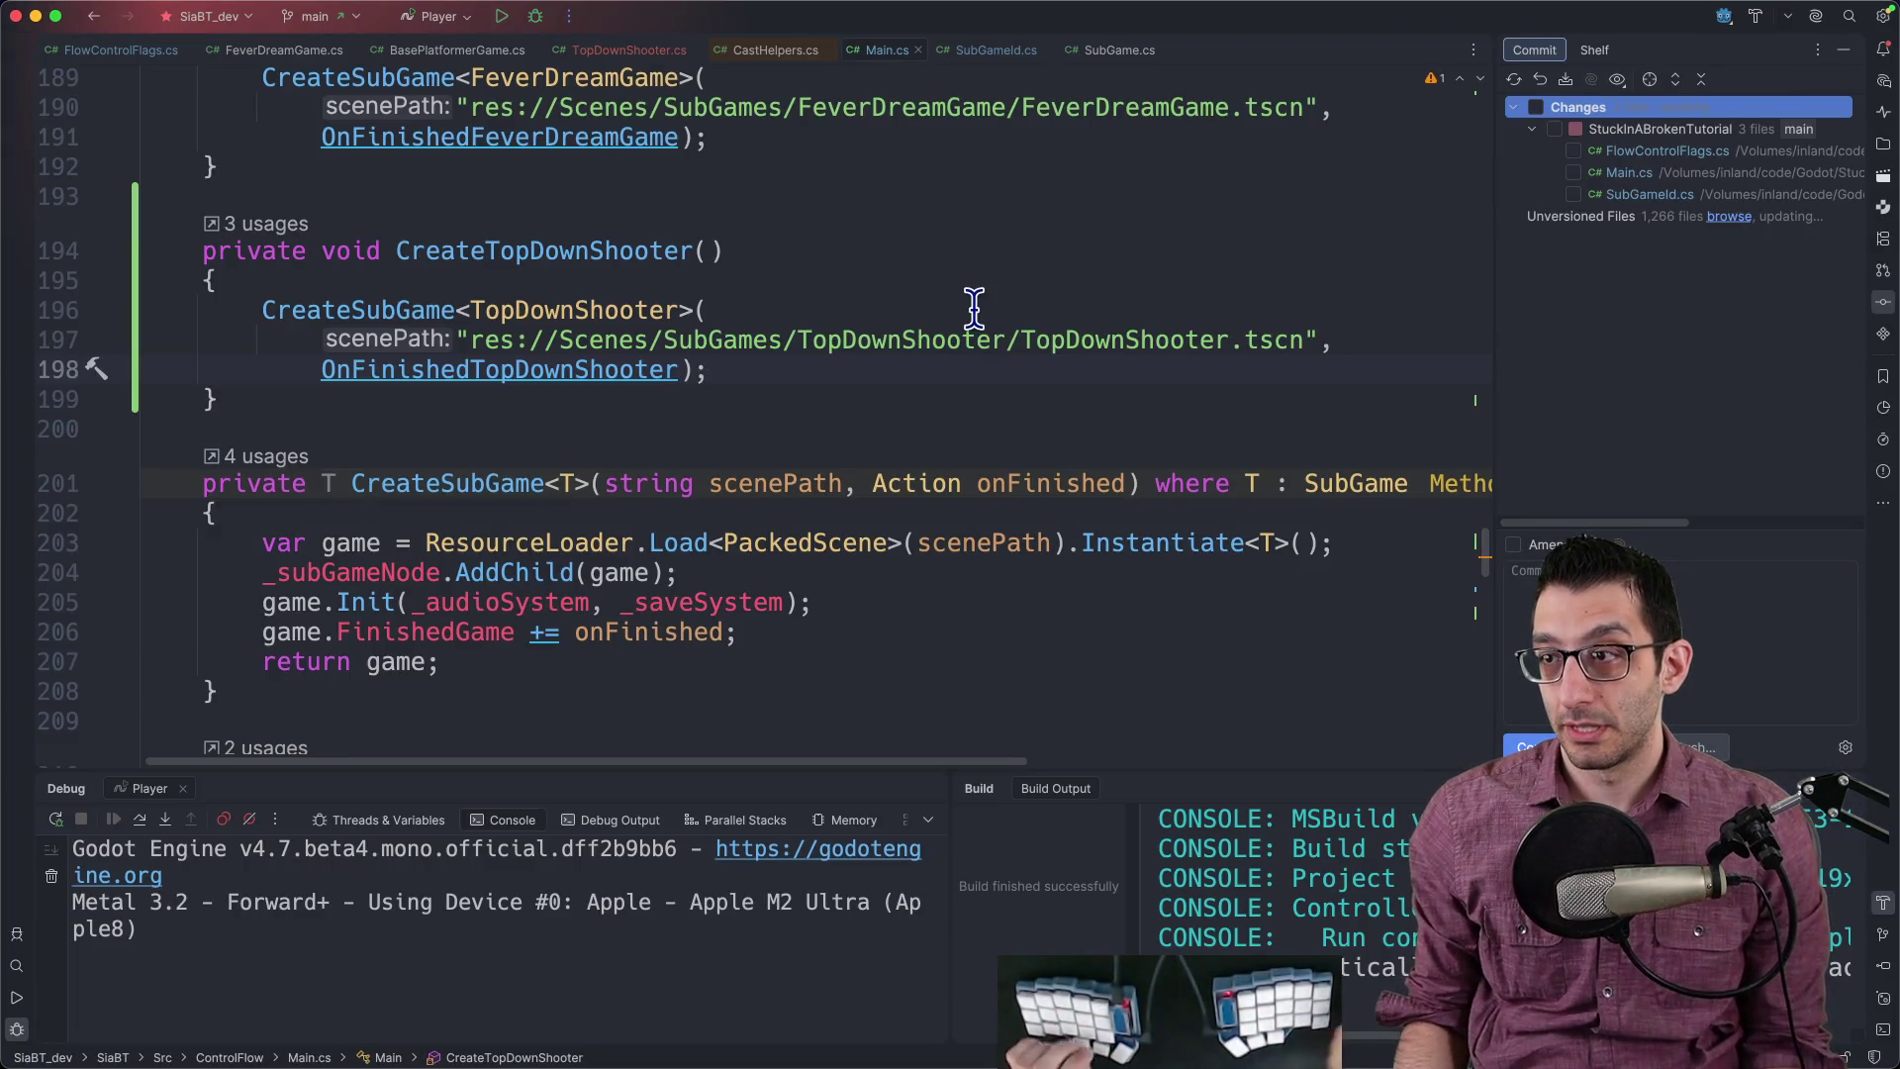
left_click(1727, 222)
left_click(1728, 220)
left_click(1071, 760)
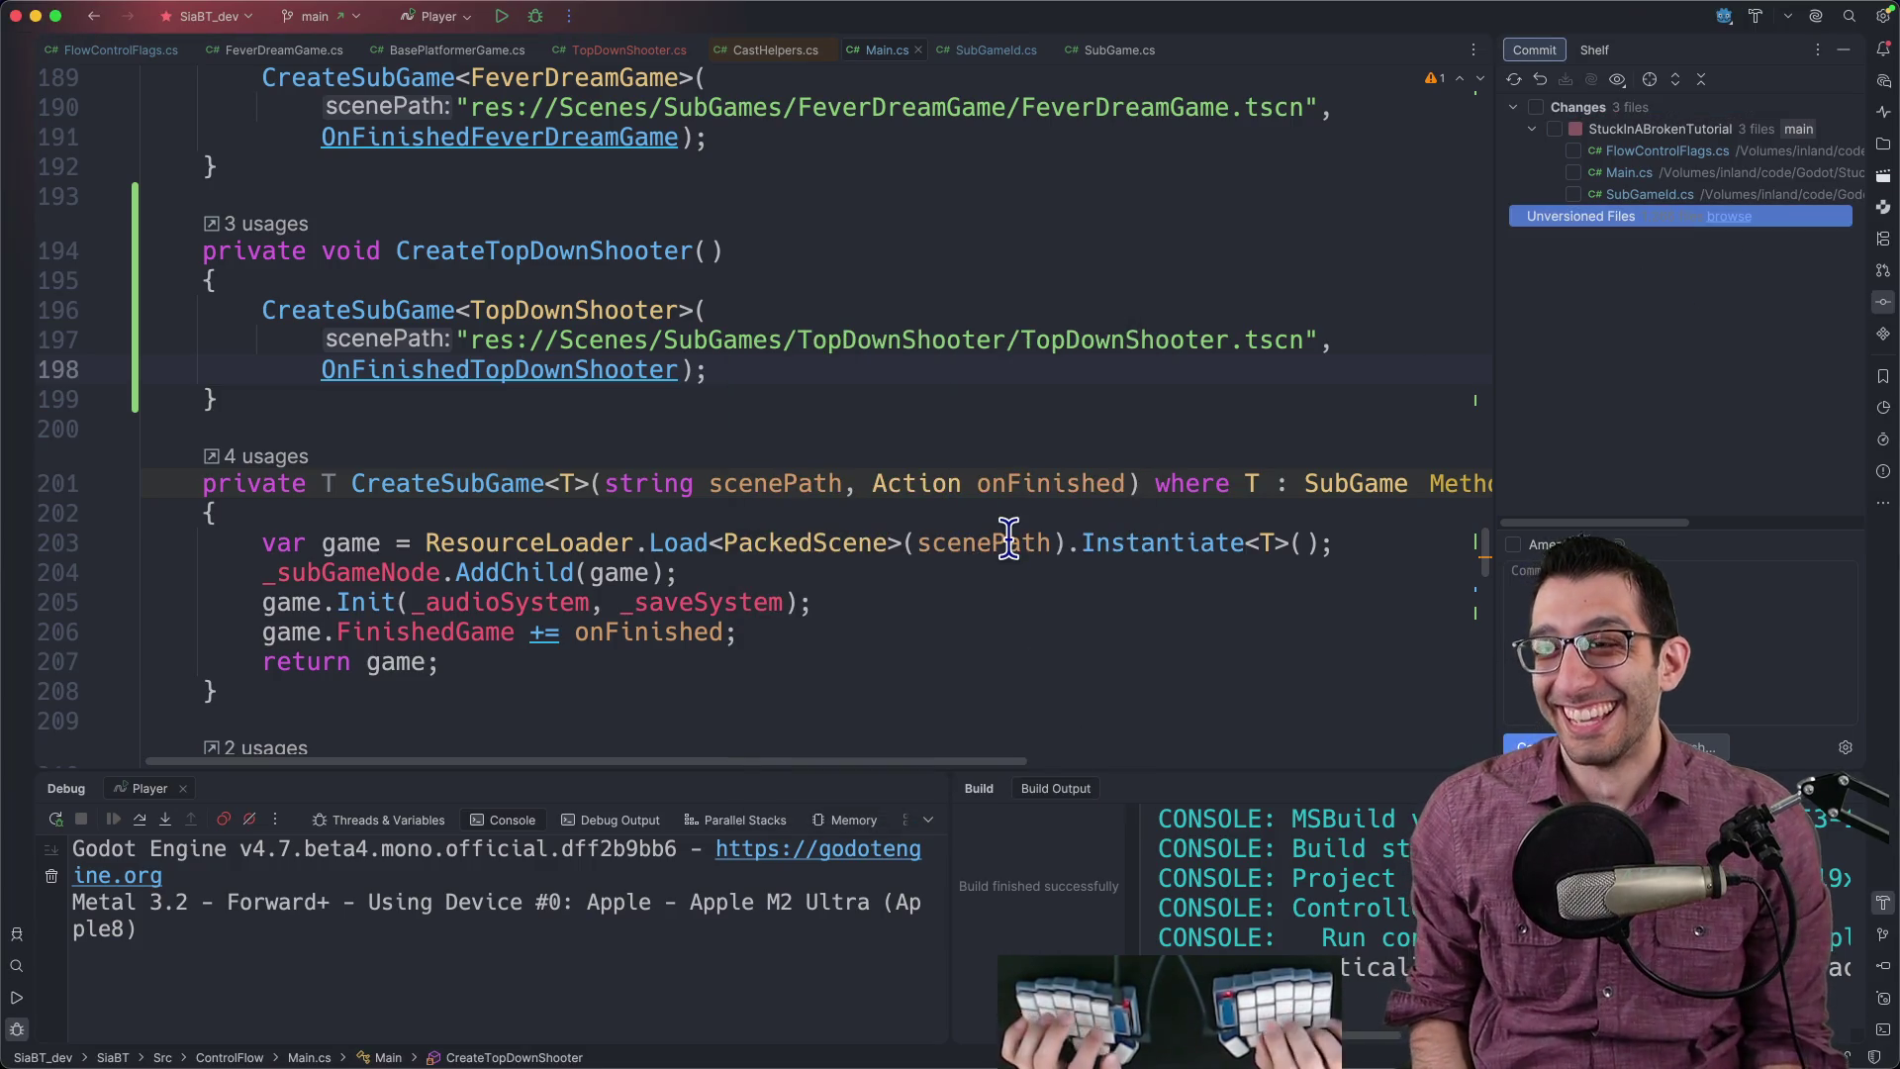
Step: Open Downloads/The dungeon in Finder, then reopen Rider's list of 1,266 unversioned files
key("super+Tab")
left_click_drag(1131, 221, 704, 253)
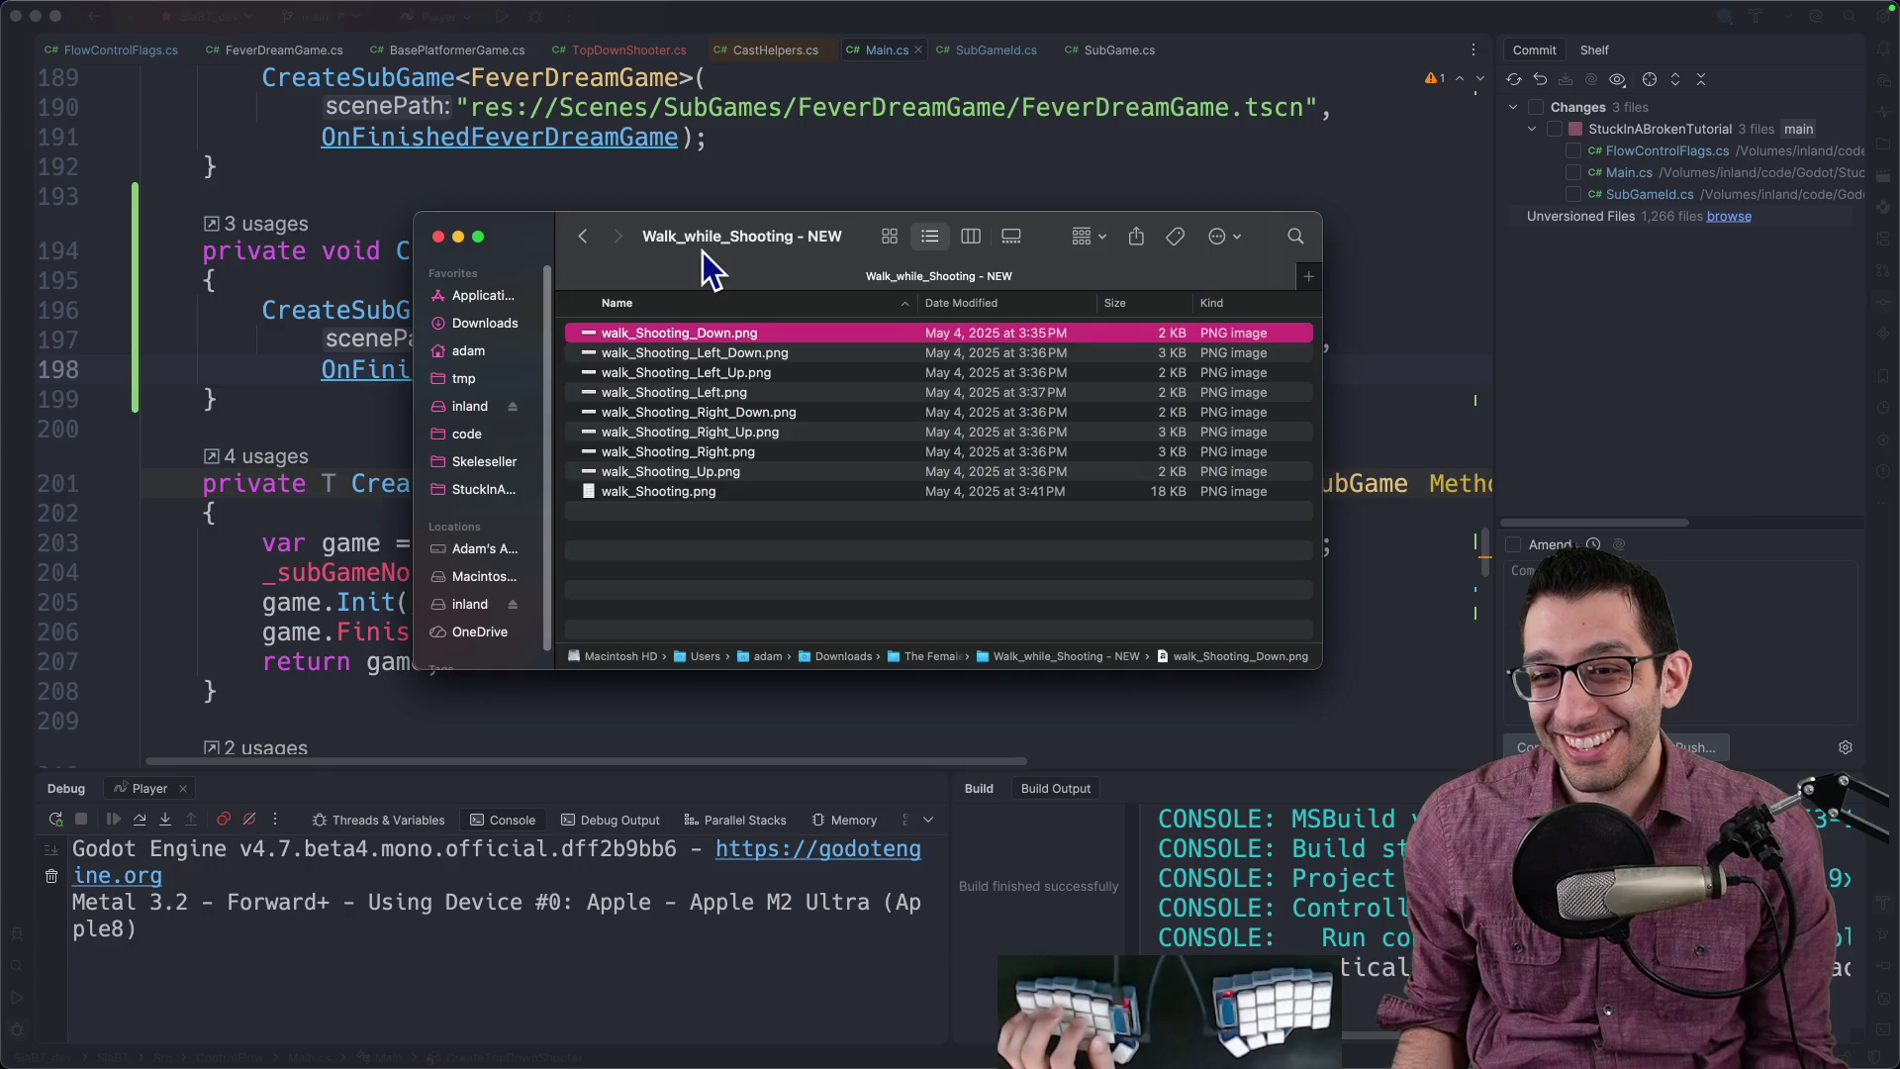
key("super+Up")
key("super+Up")
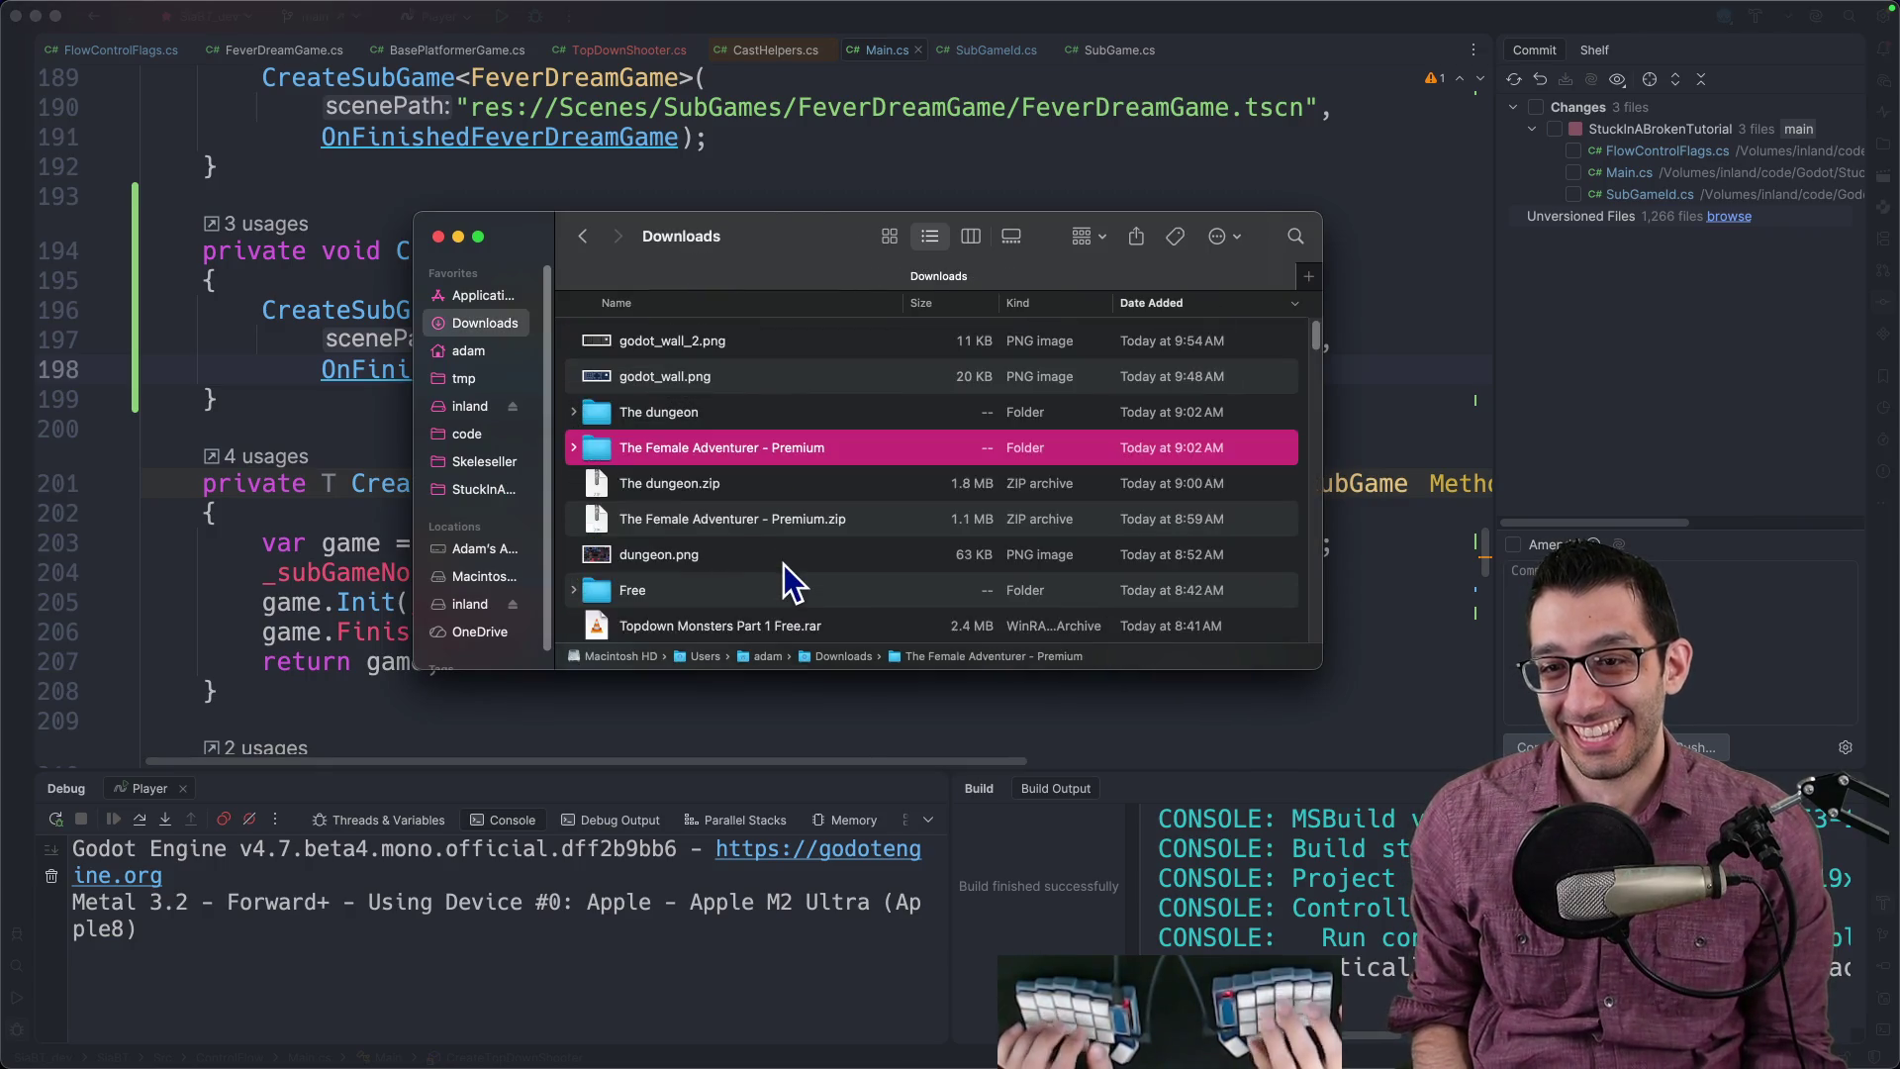
key("Up")
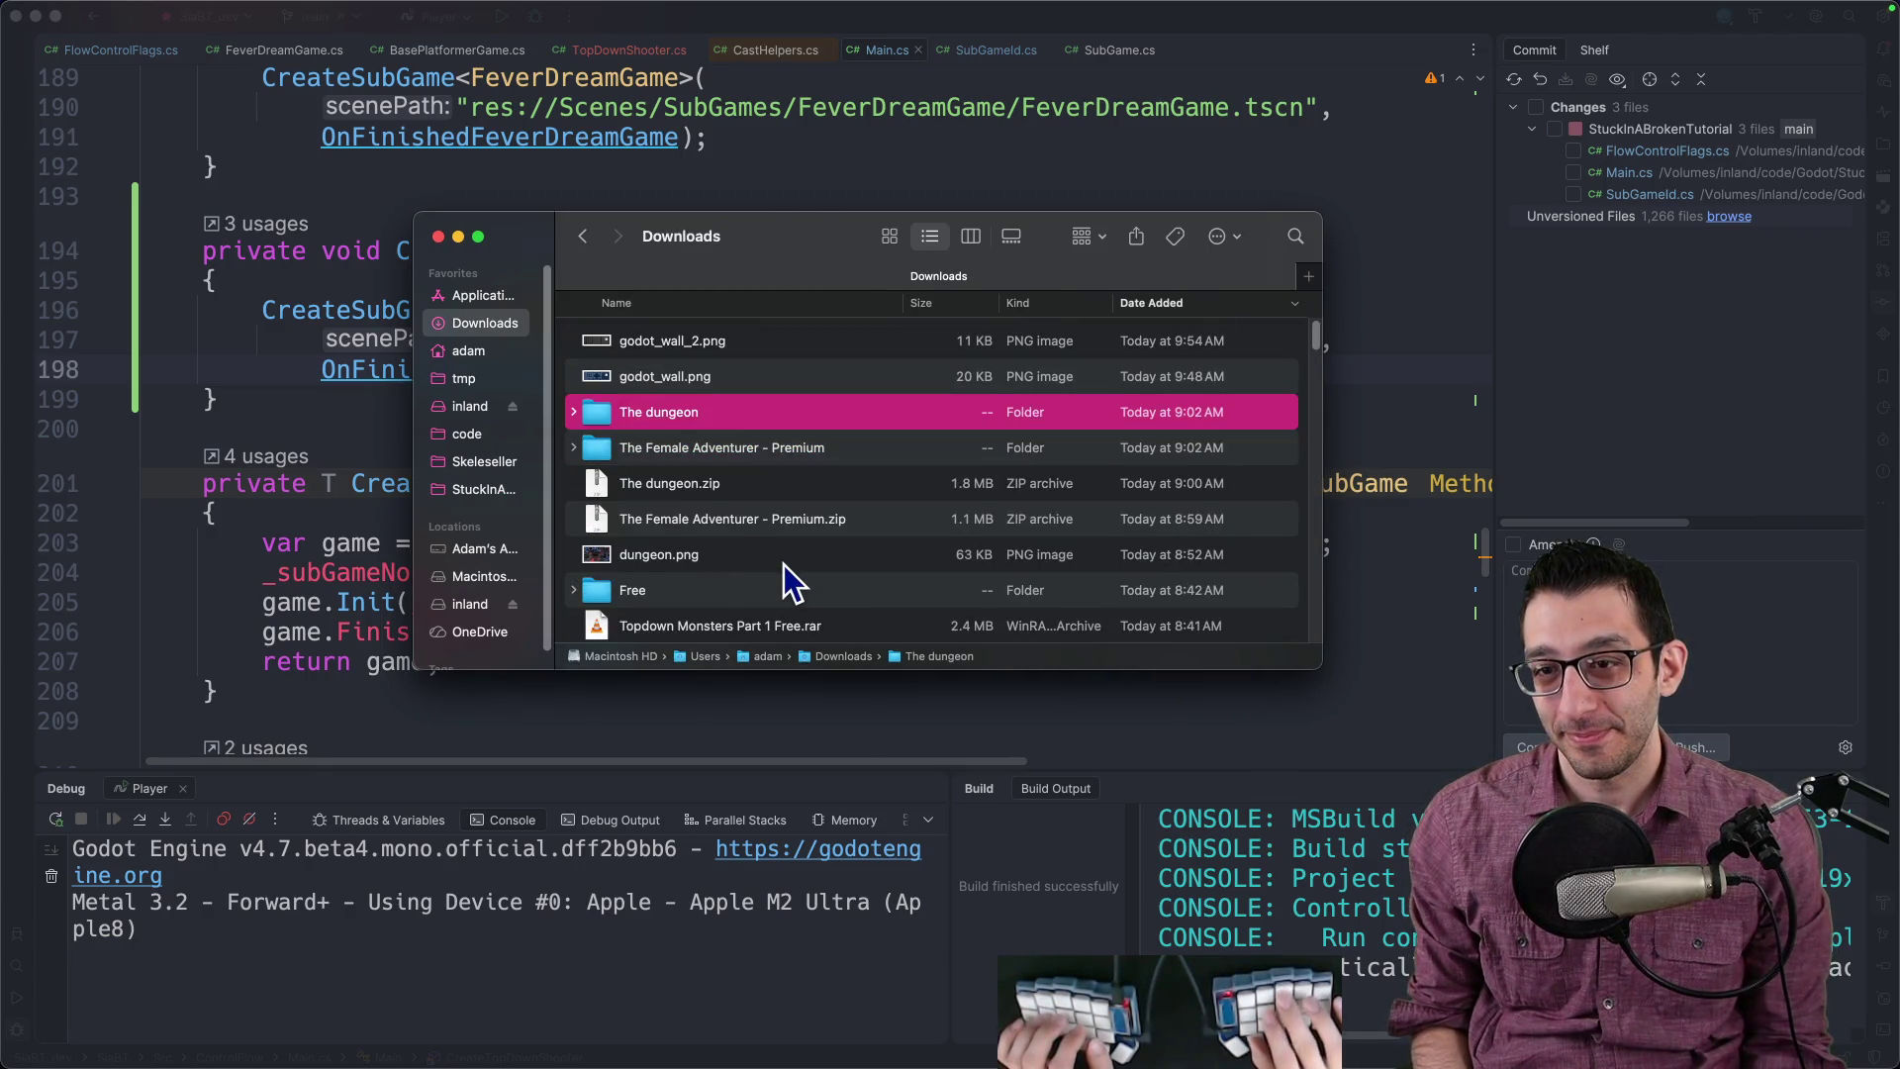
key("super+Down")
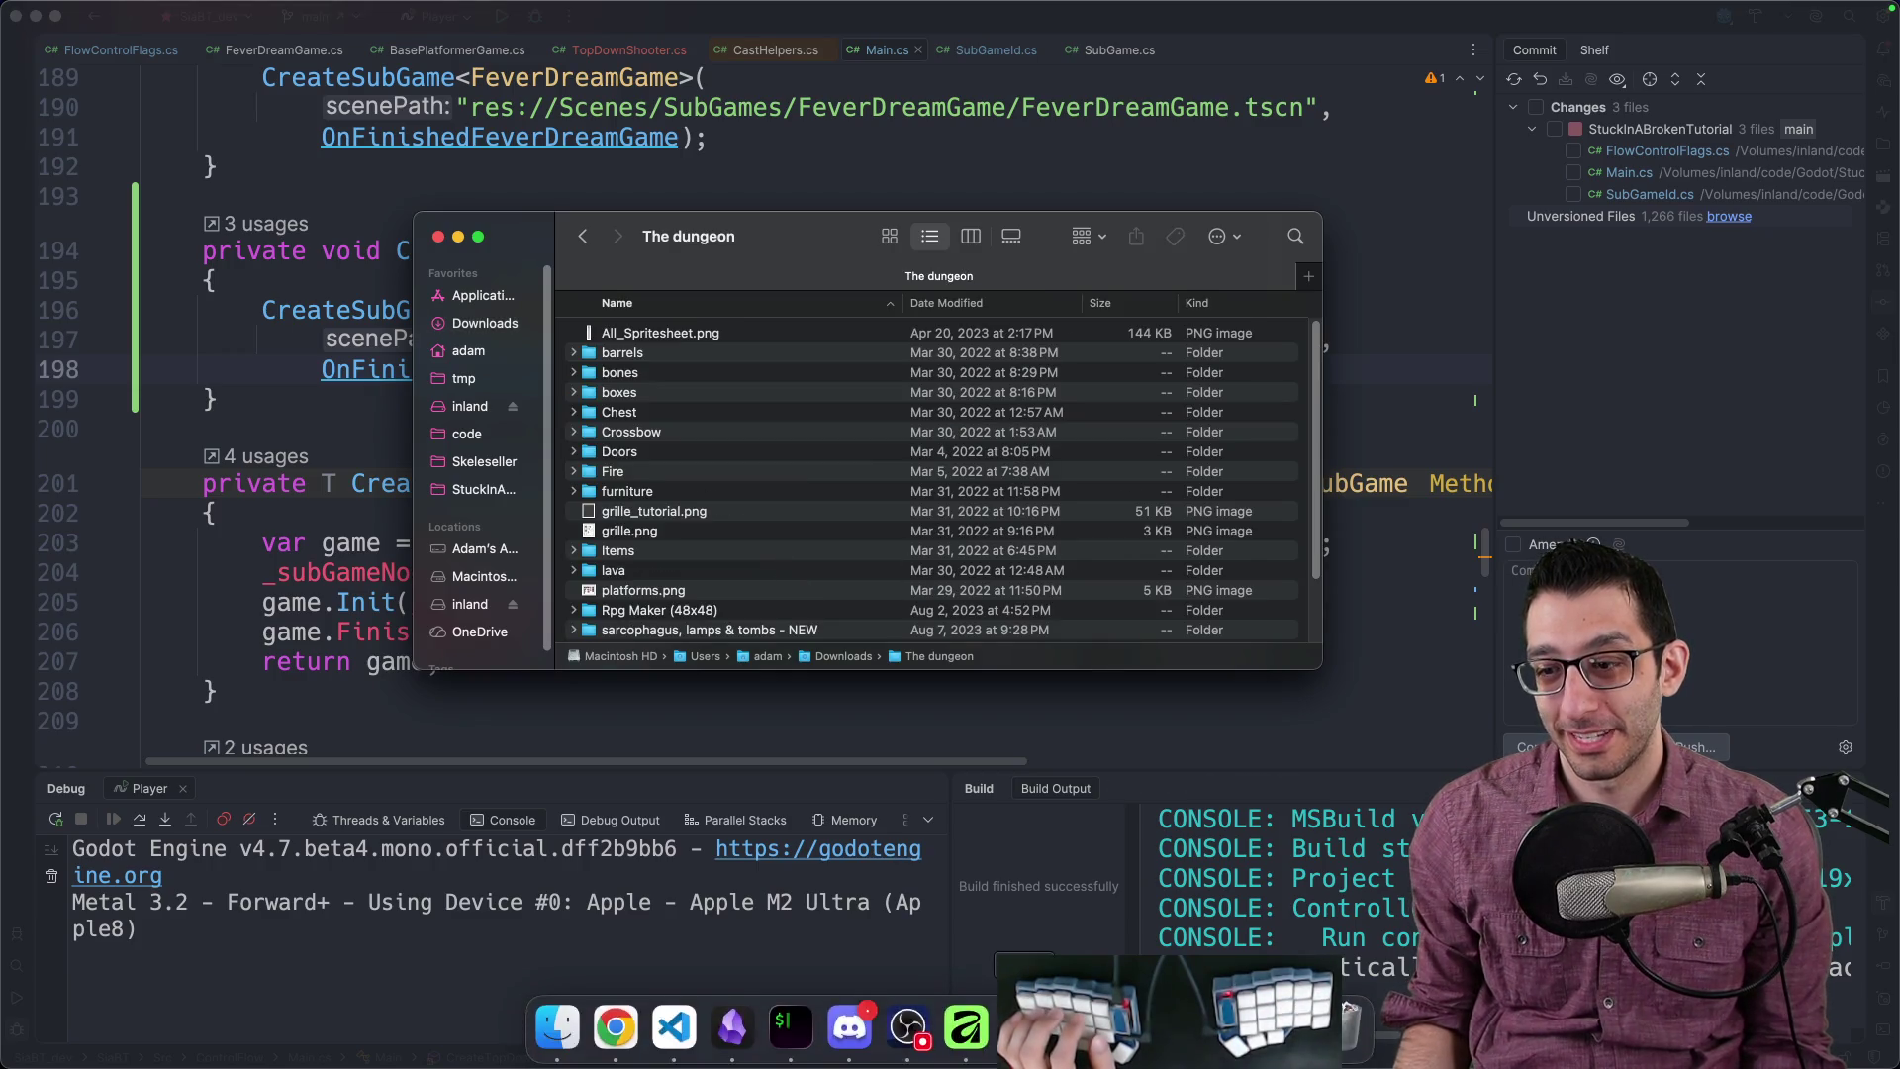
left_click(1670, 224)
left_click(1722, 220)
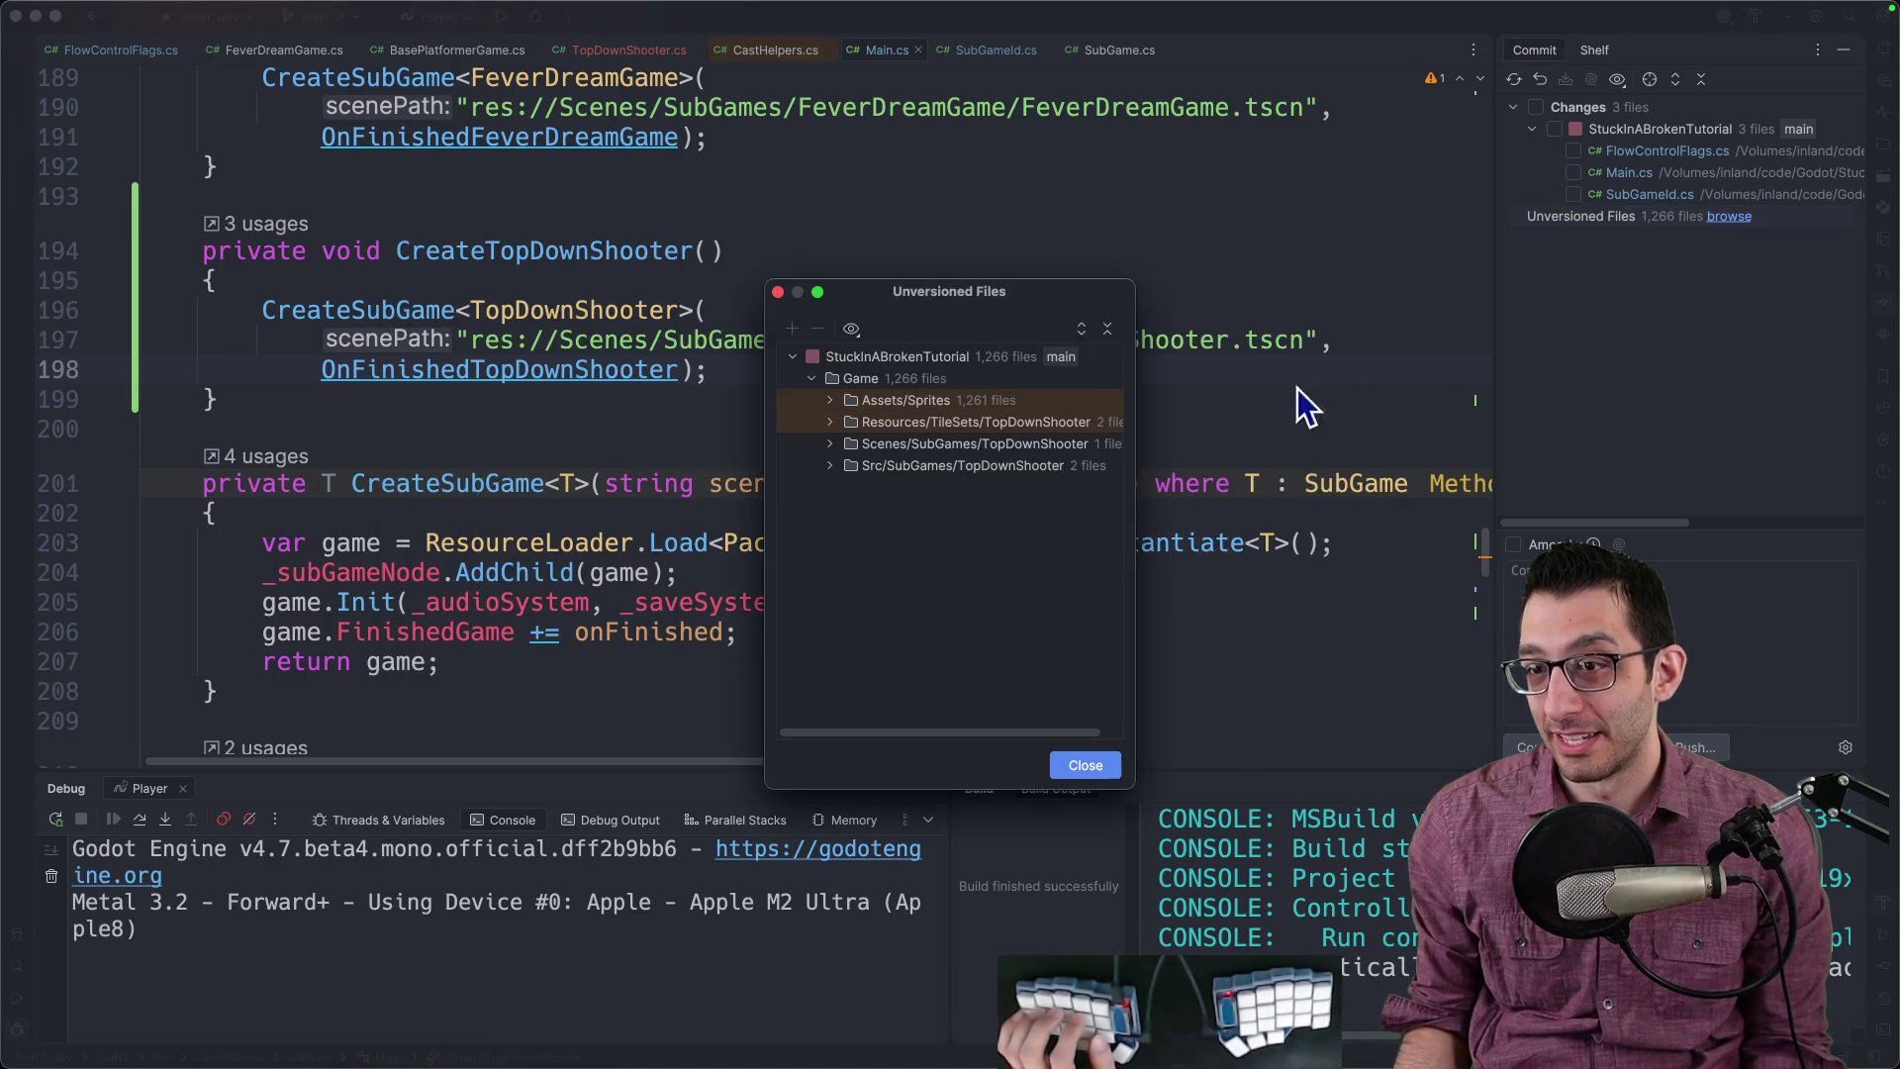
Step: Enlarge the unversioned files list and expand its TopDownShooter Src, Scenes and TileSets folders
left_click_drag(1088, 301, 691, 134)
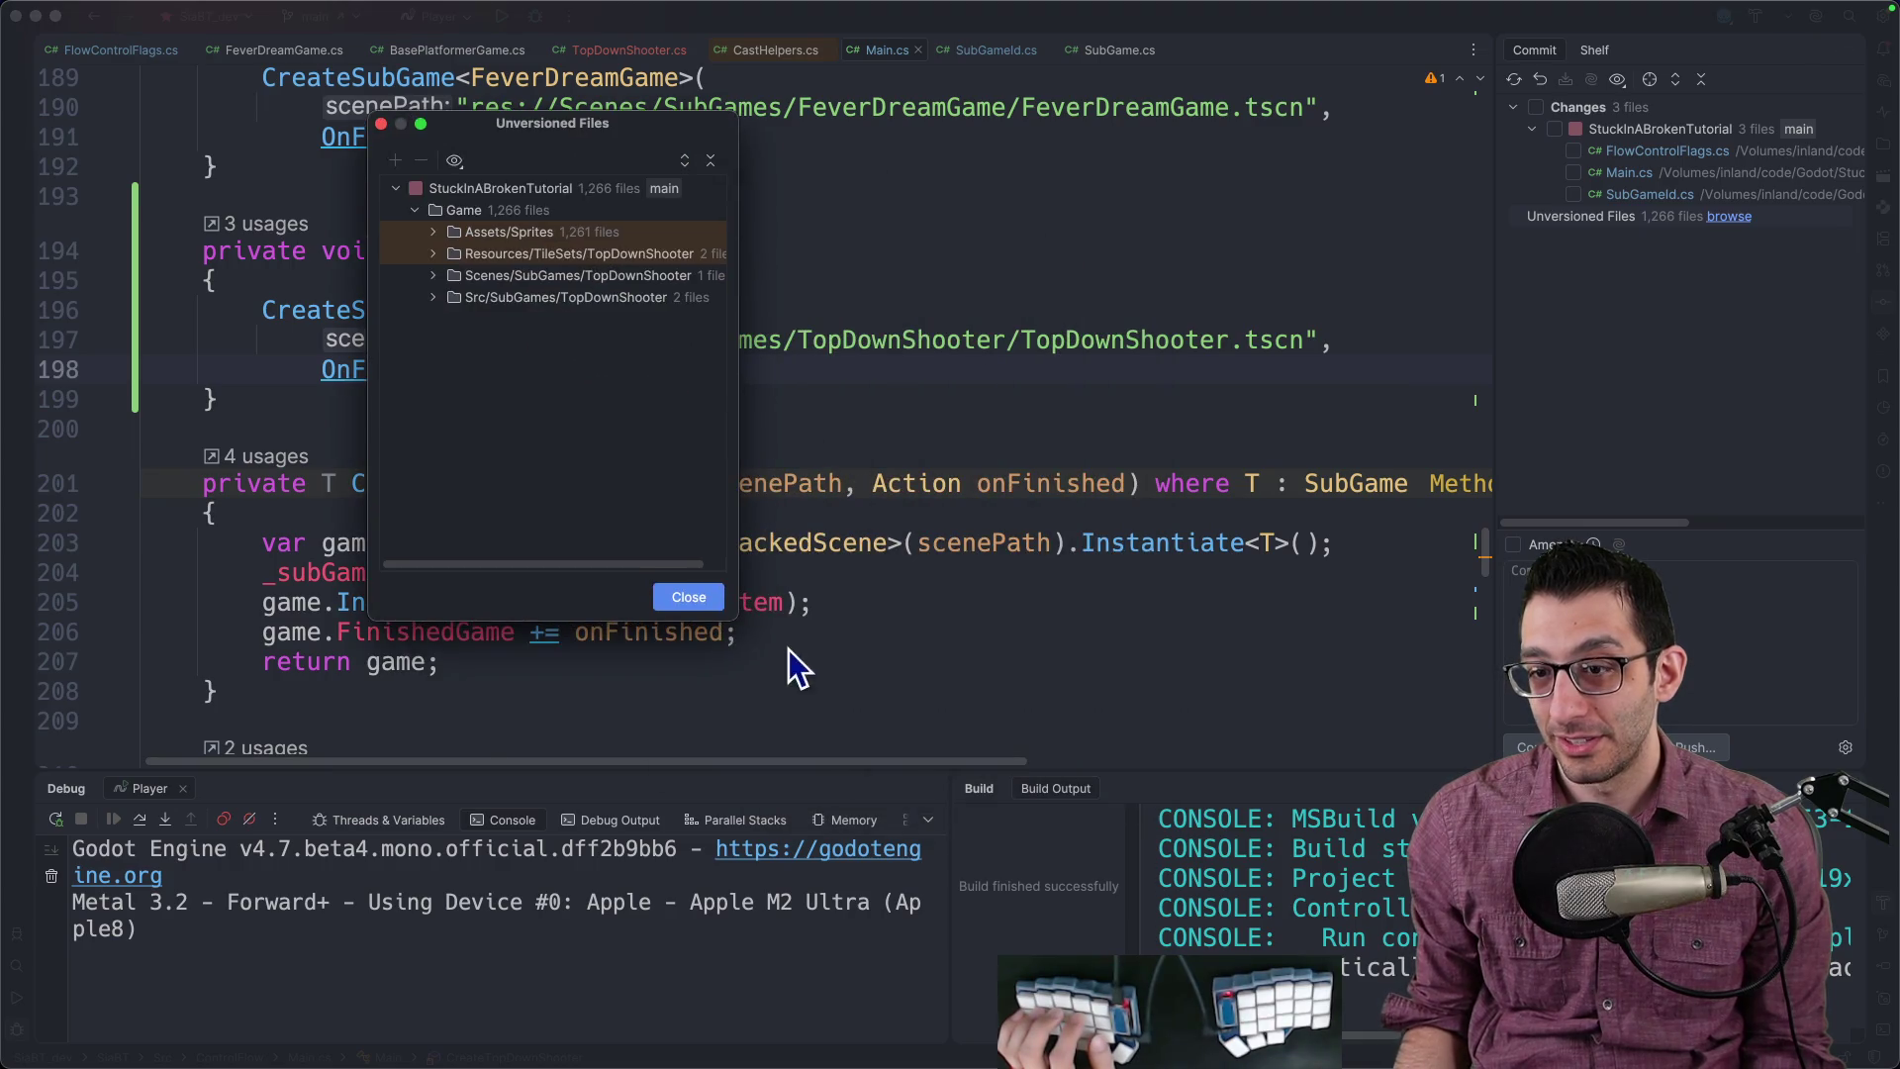
left_click_drag(727, 613, 1450, 905)
left_click(432, 297)
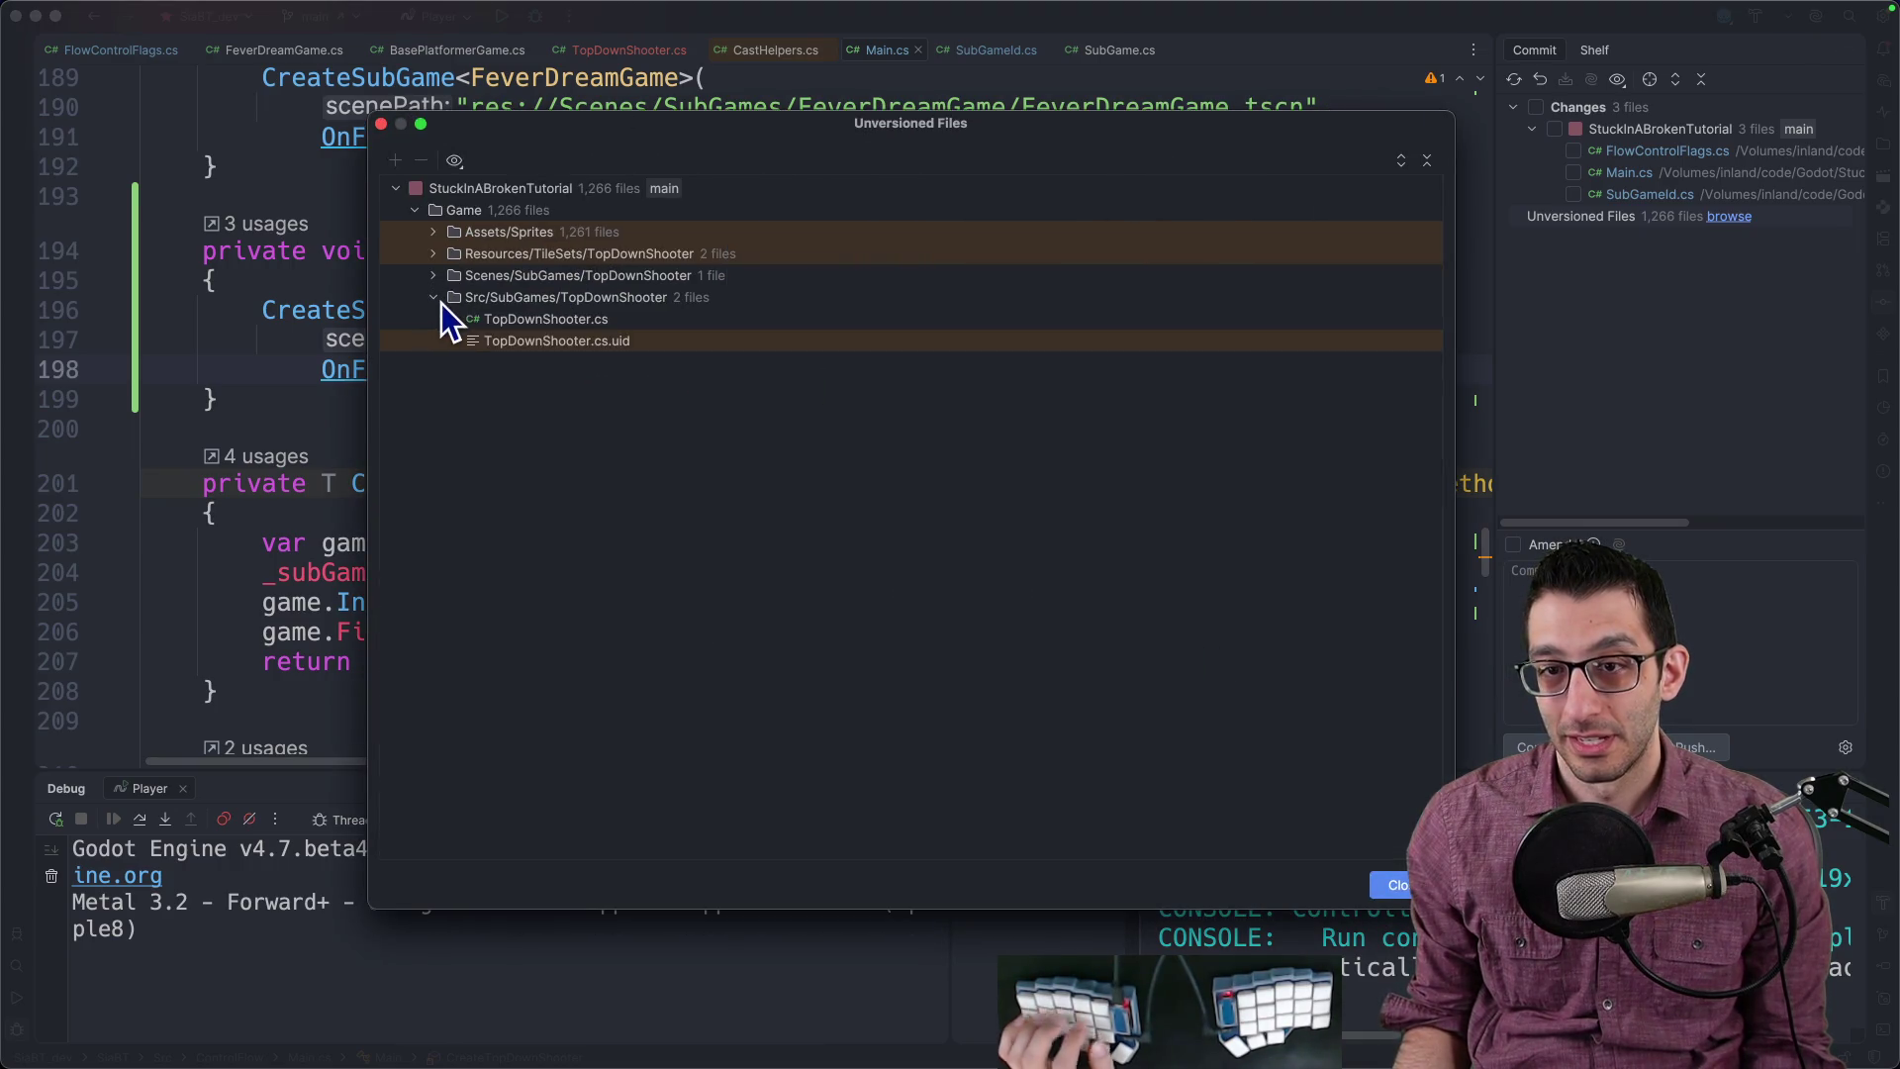
left_click(435, 275)
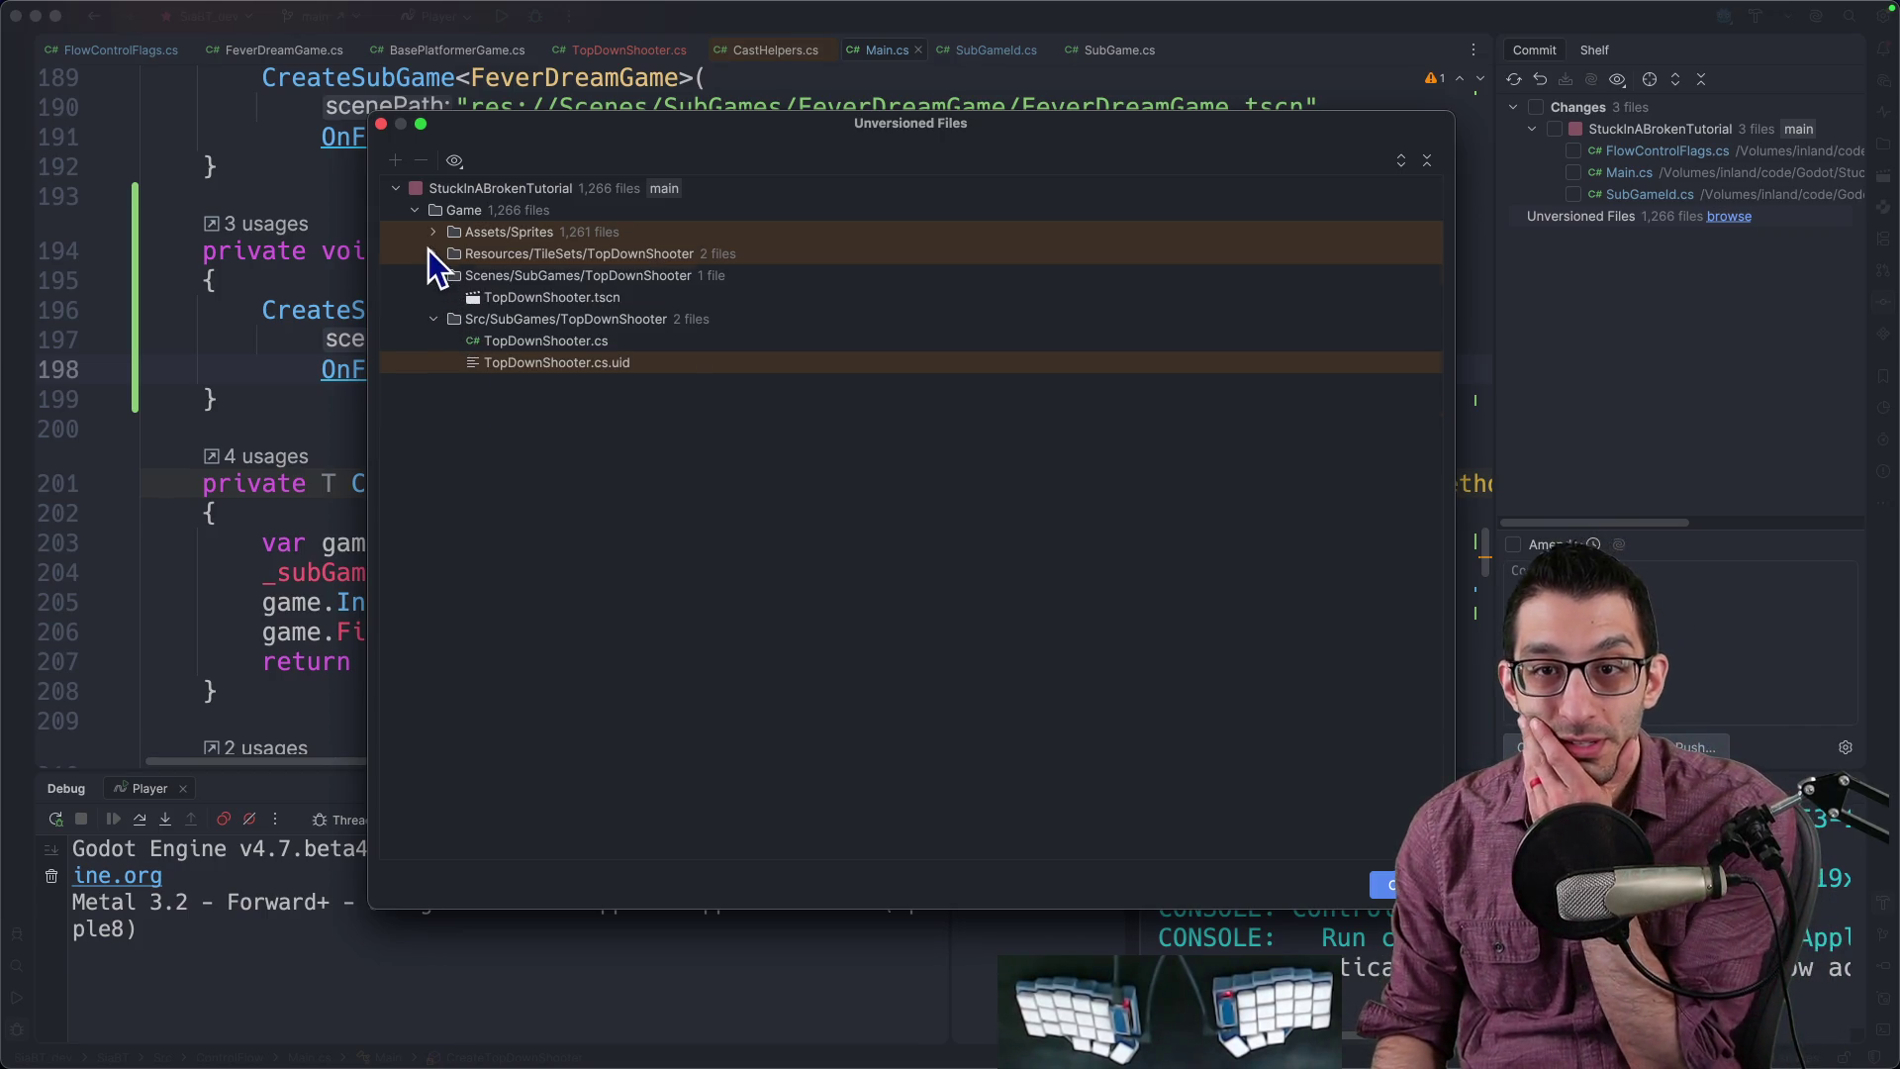
left_click(432, 253)
left_click(509, 342)
key("Escape")
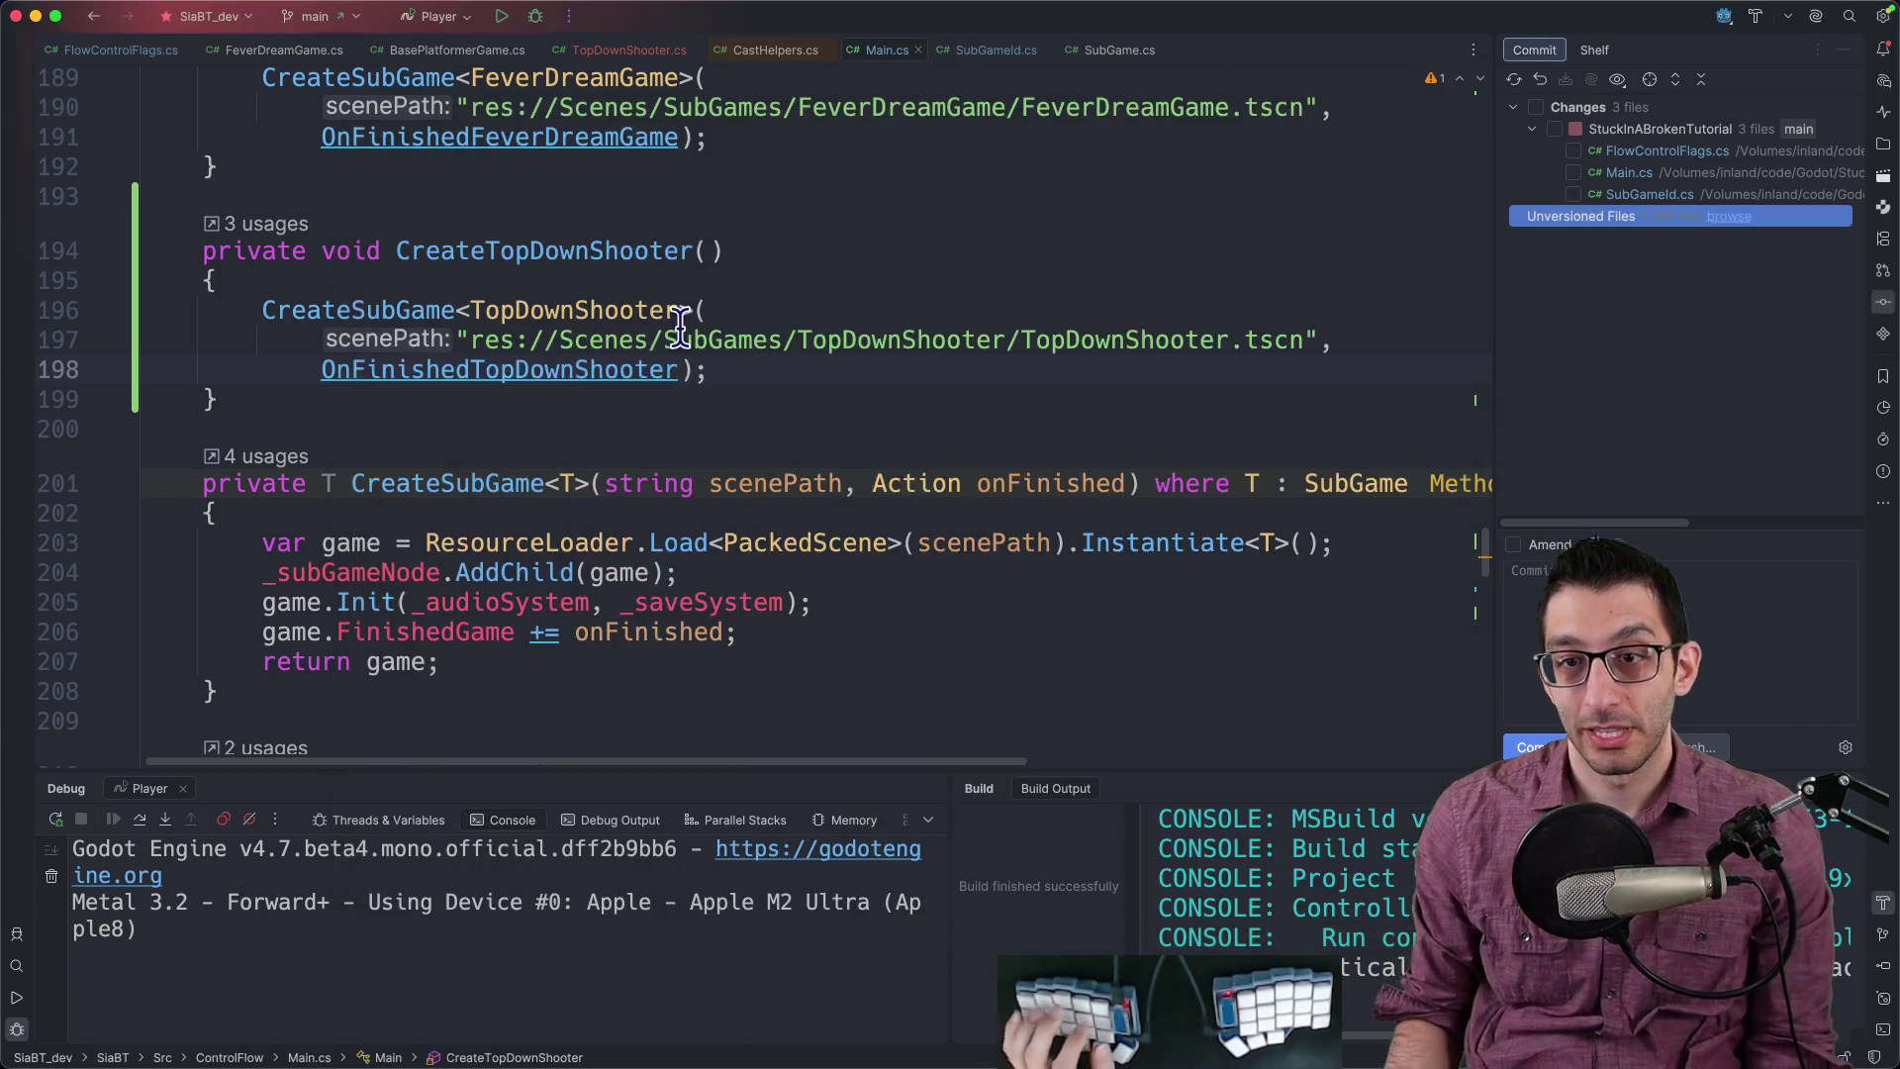
Step: Copy every res:// path referenced in TopDownShooter.tscn into a new scratch file
key("super+shift+o")
type("topdownshooter.tscn")
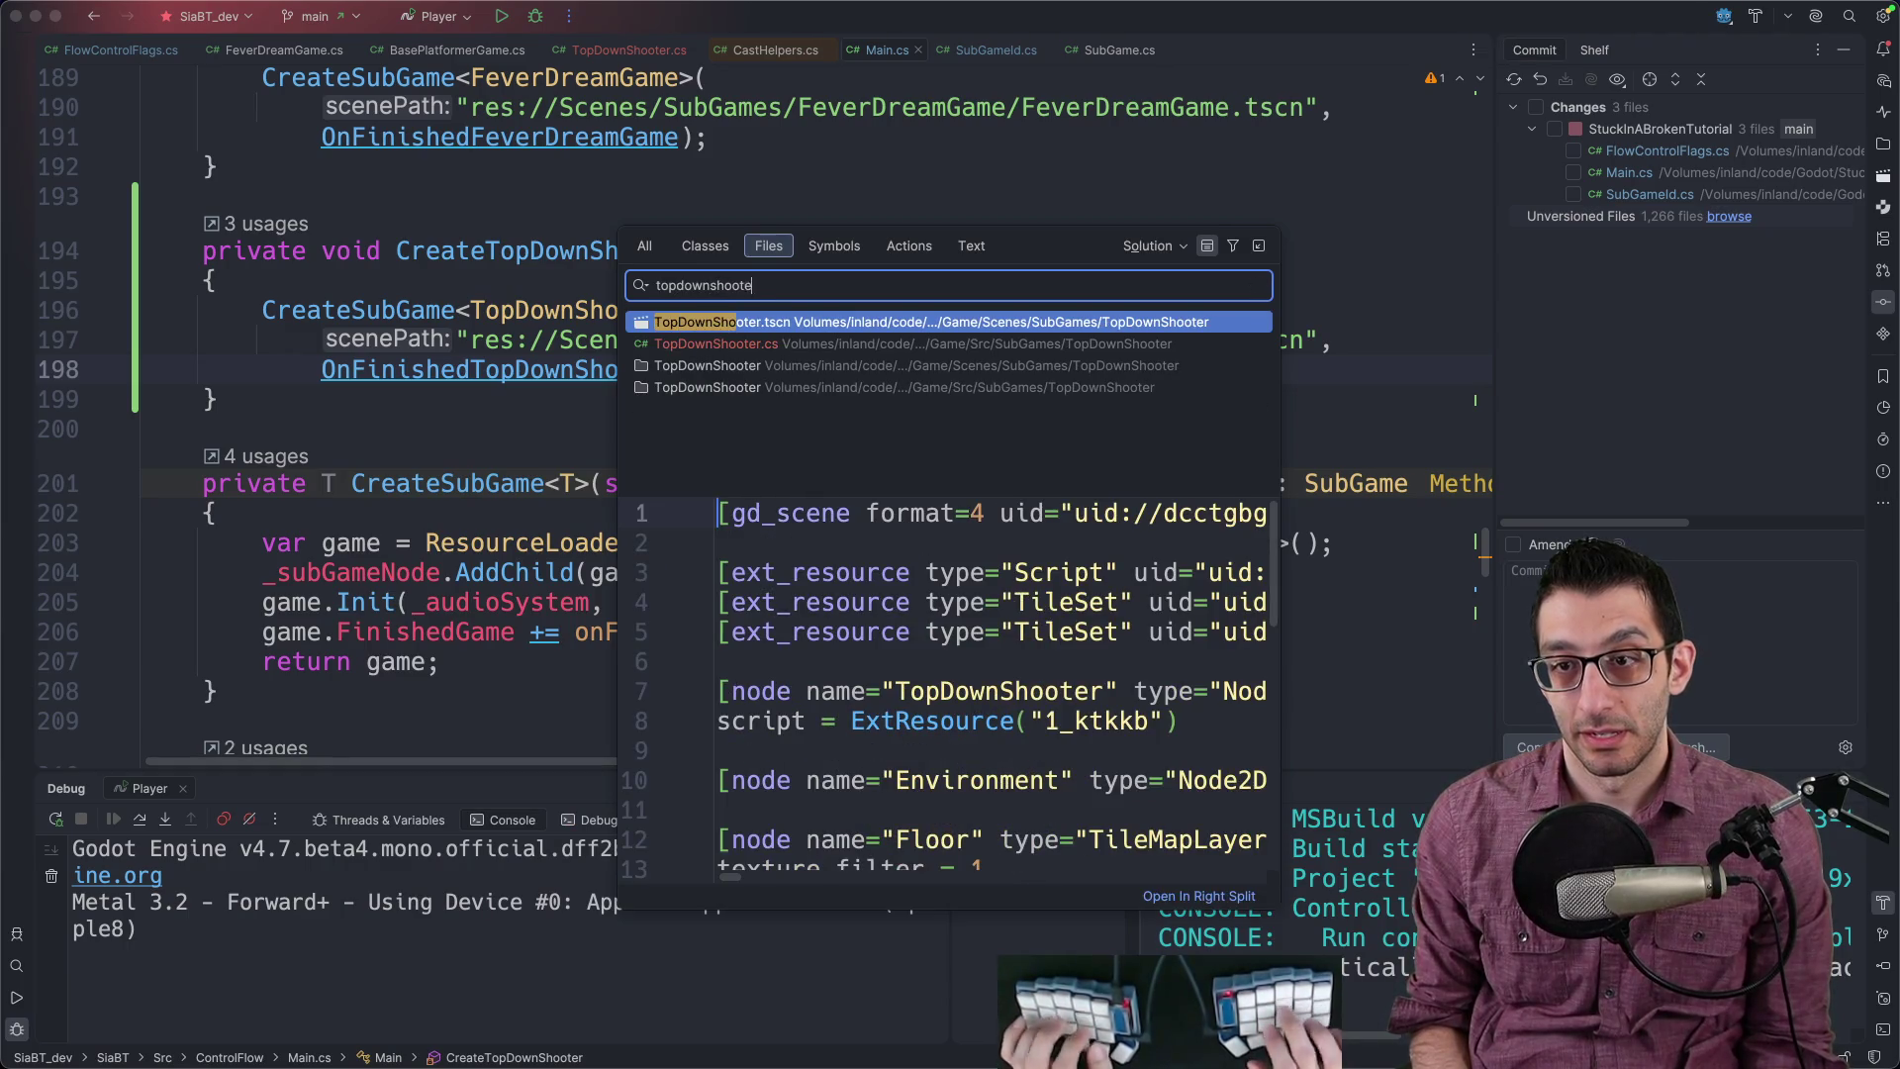
key("Return")
key("super+f")
type("res://")
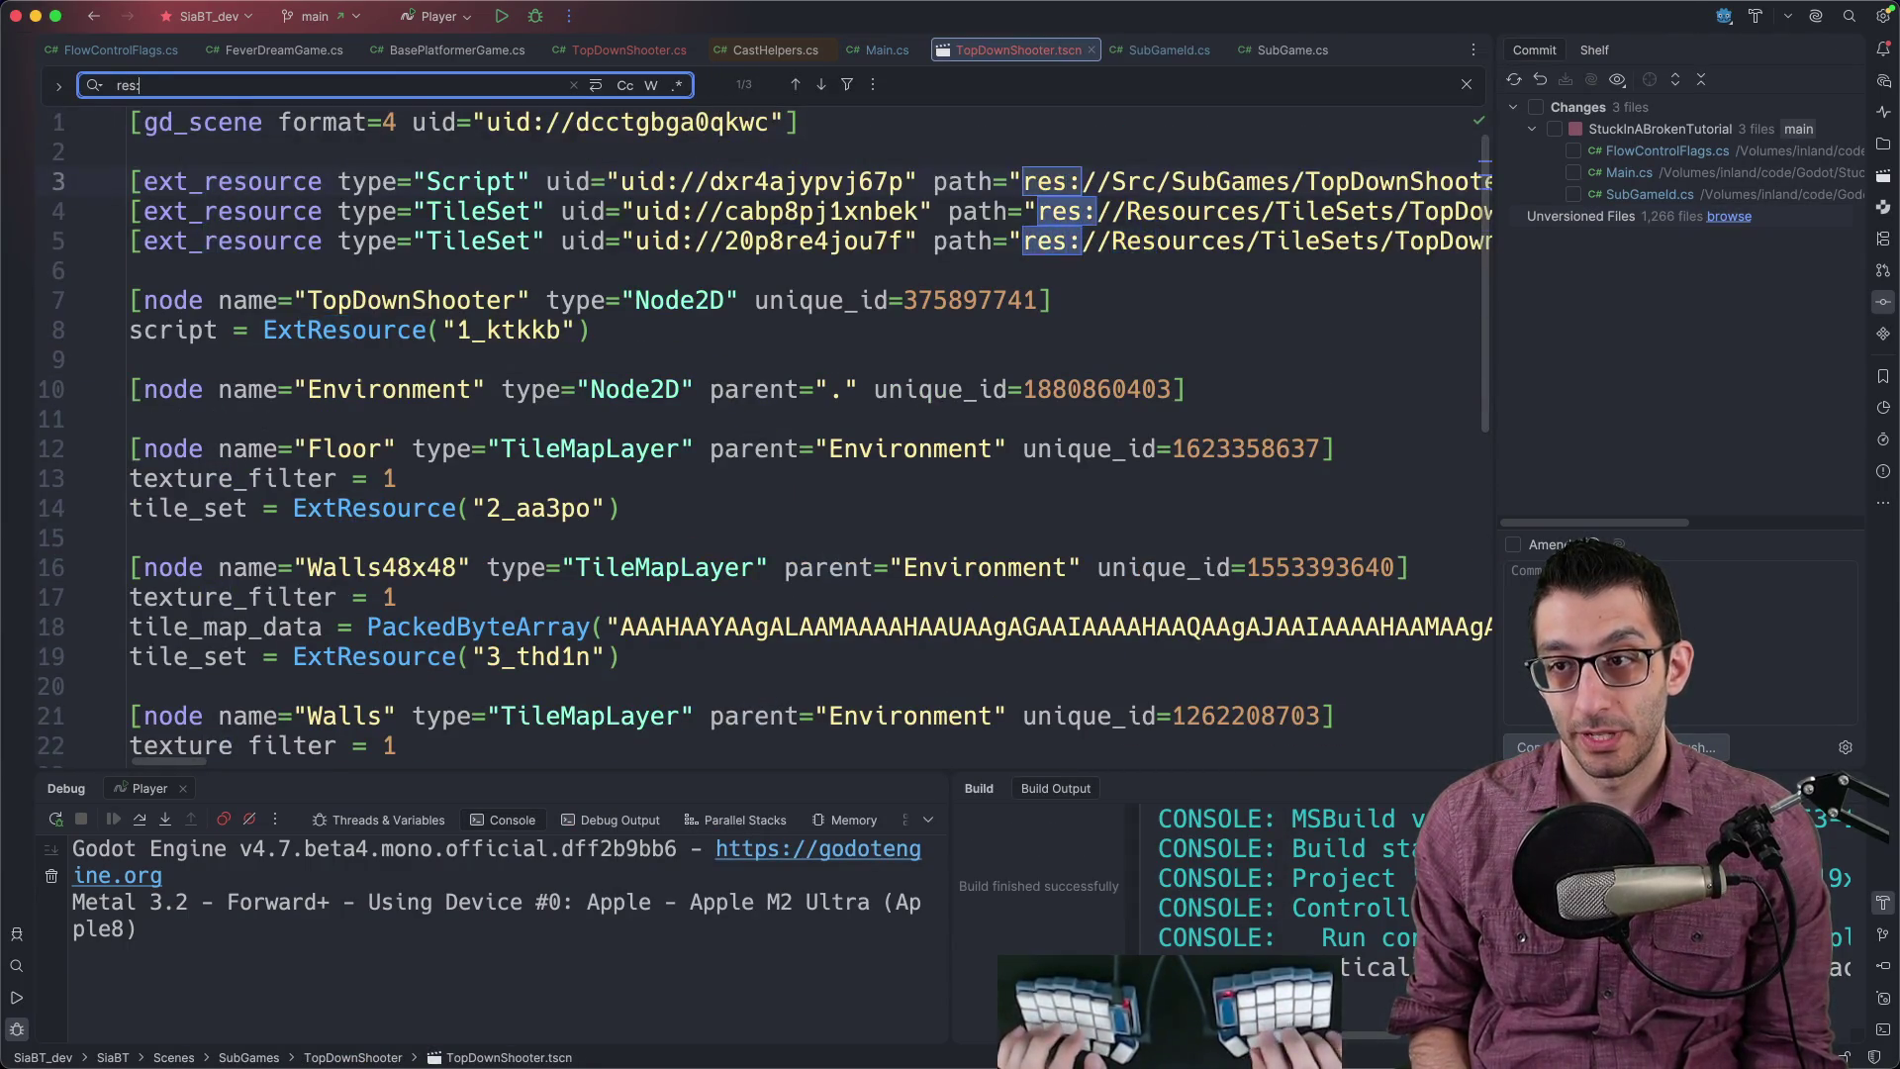
key("ctrl+super+g")
key("shift+End")
key("super+c")
key("super+shift+n")
key("super+v")
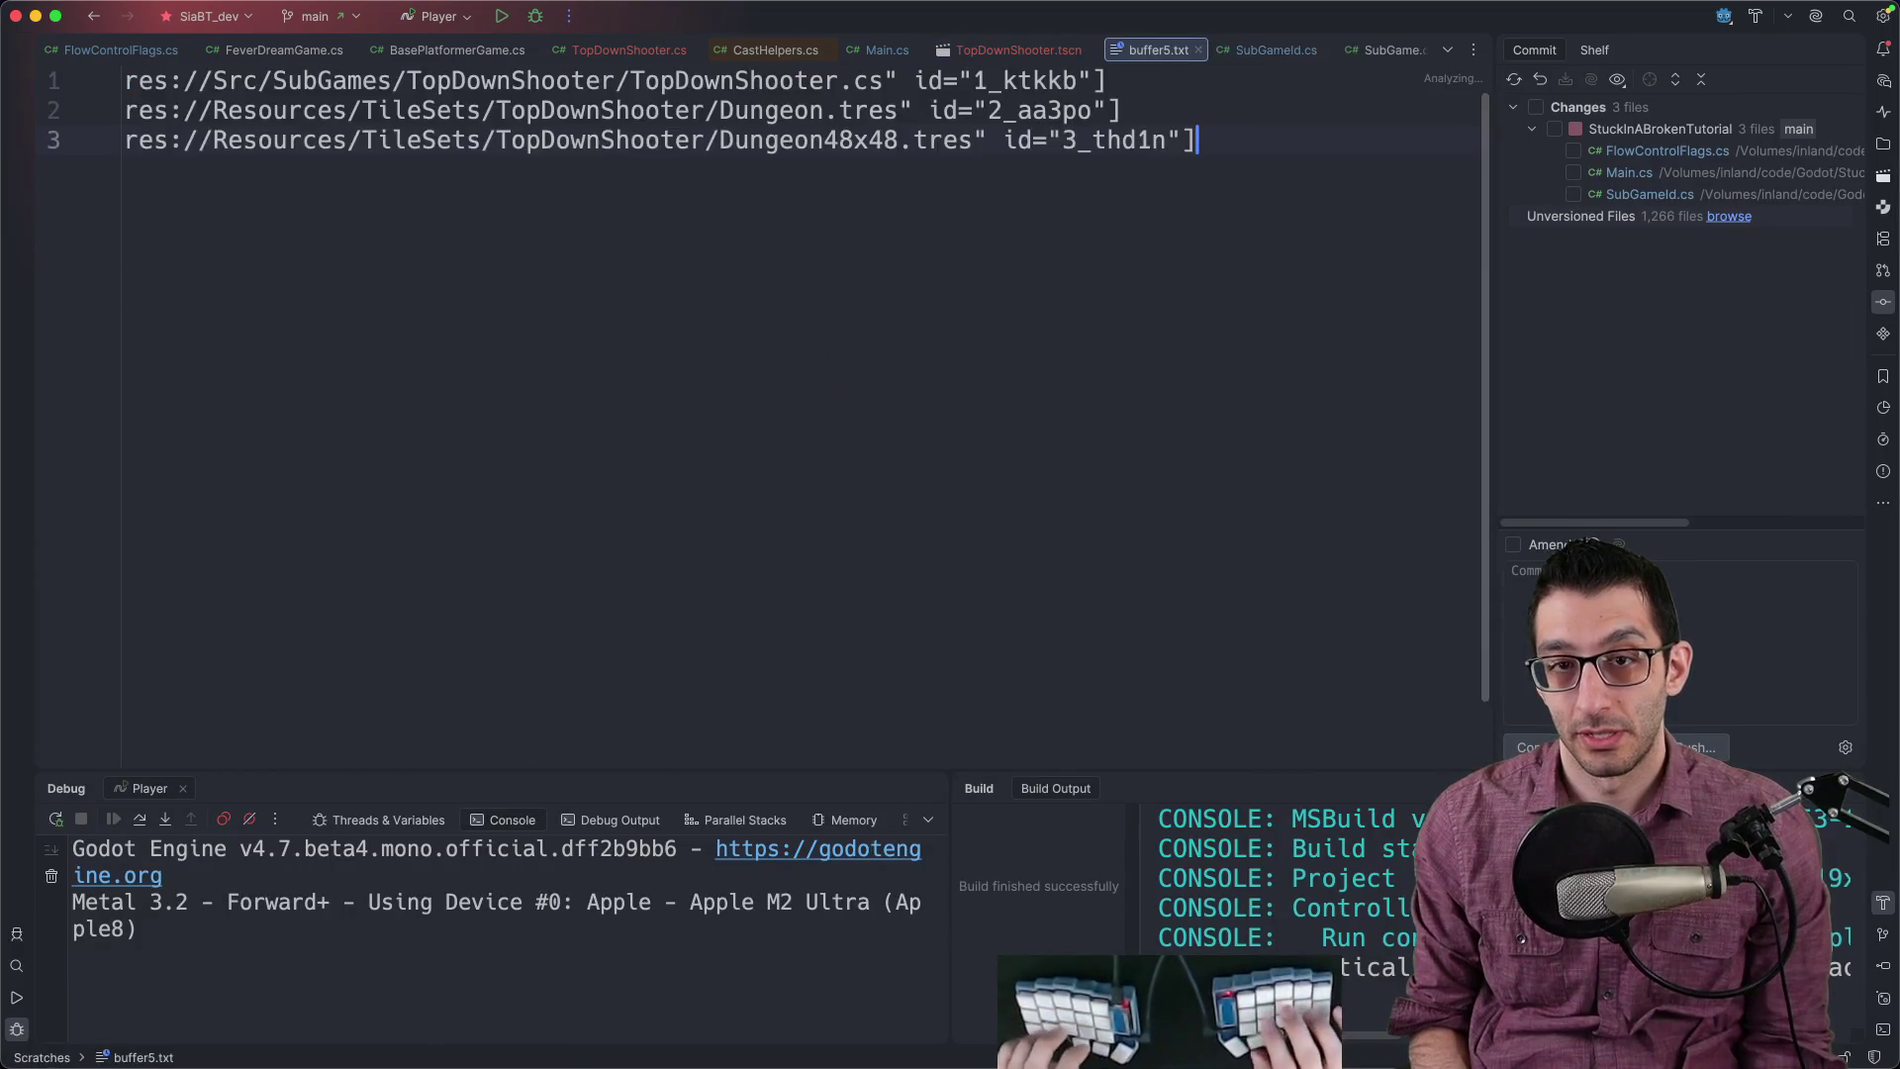
key("Up")
left_click(125, 110)
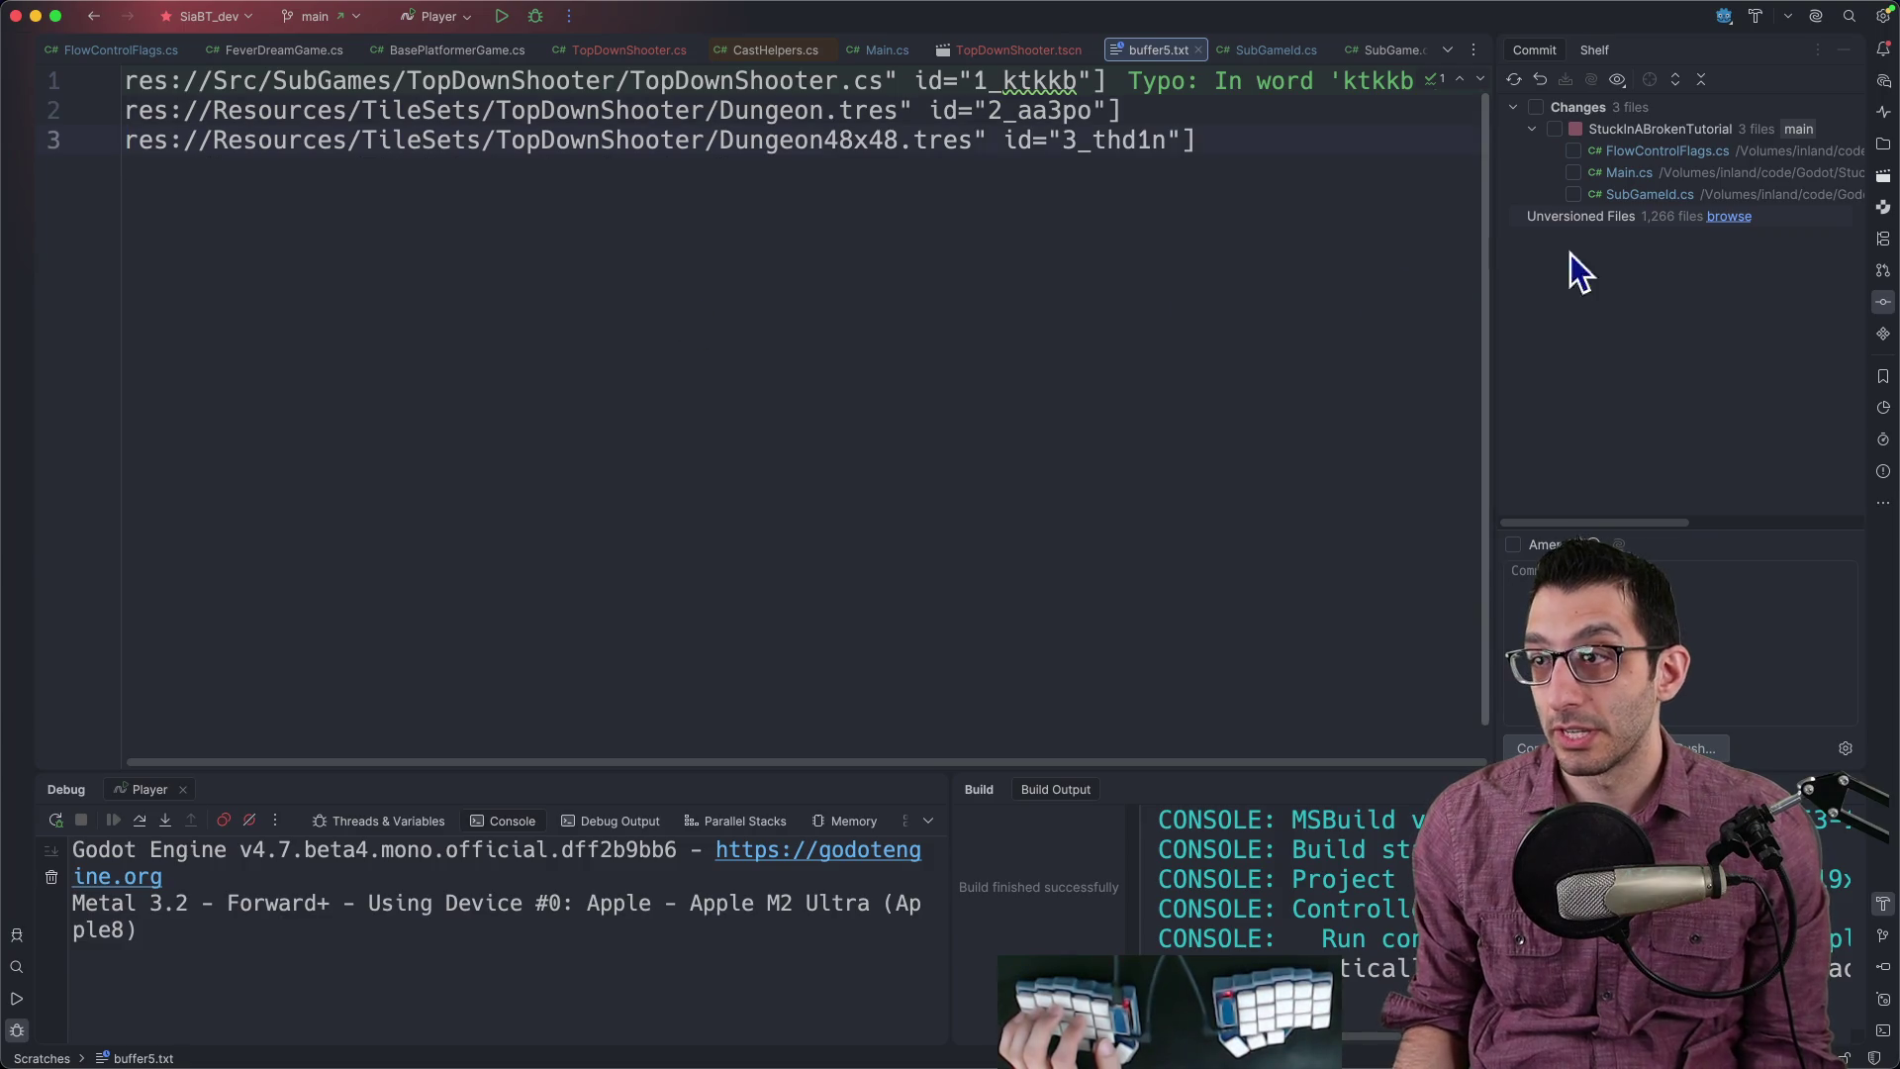
Step: Add TopDownShooter.cs, TopDownShooter.cs.uid, TopDownShooter.tscn and both dungeon tilesets to version control
left_click(1721, 216)
double_click(489, 297)
left_click(432, 275)
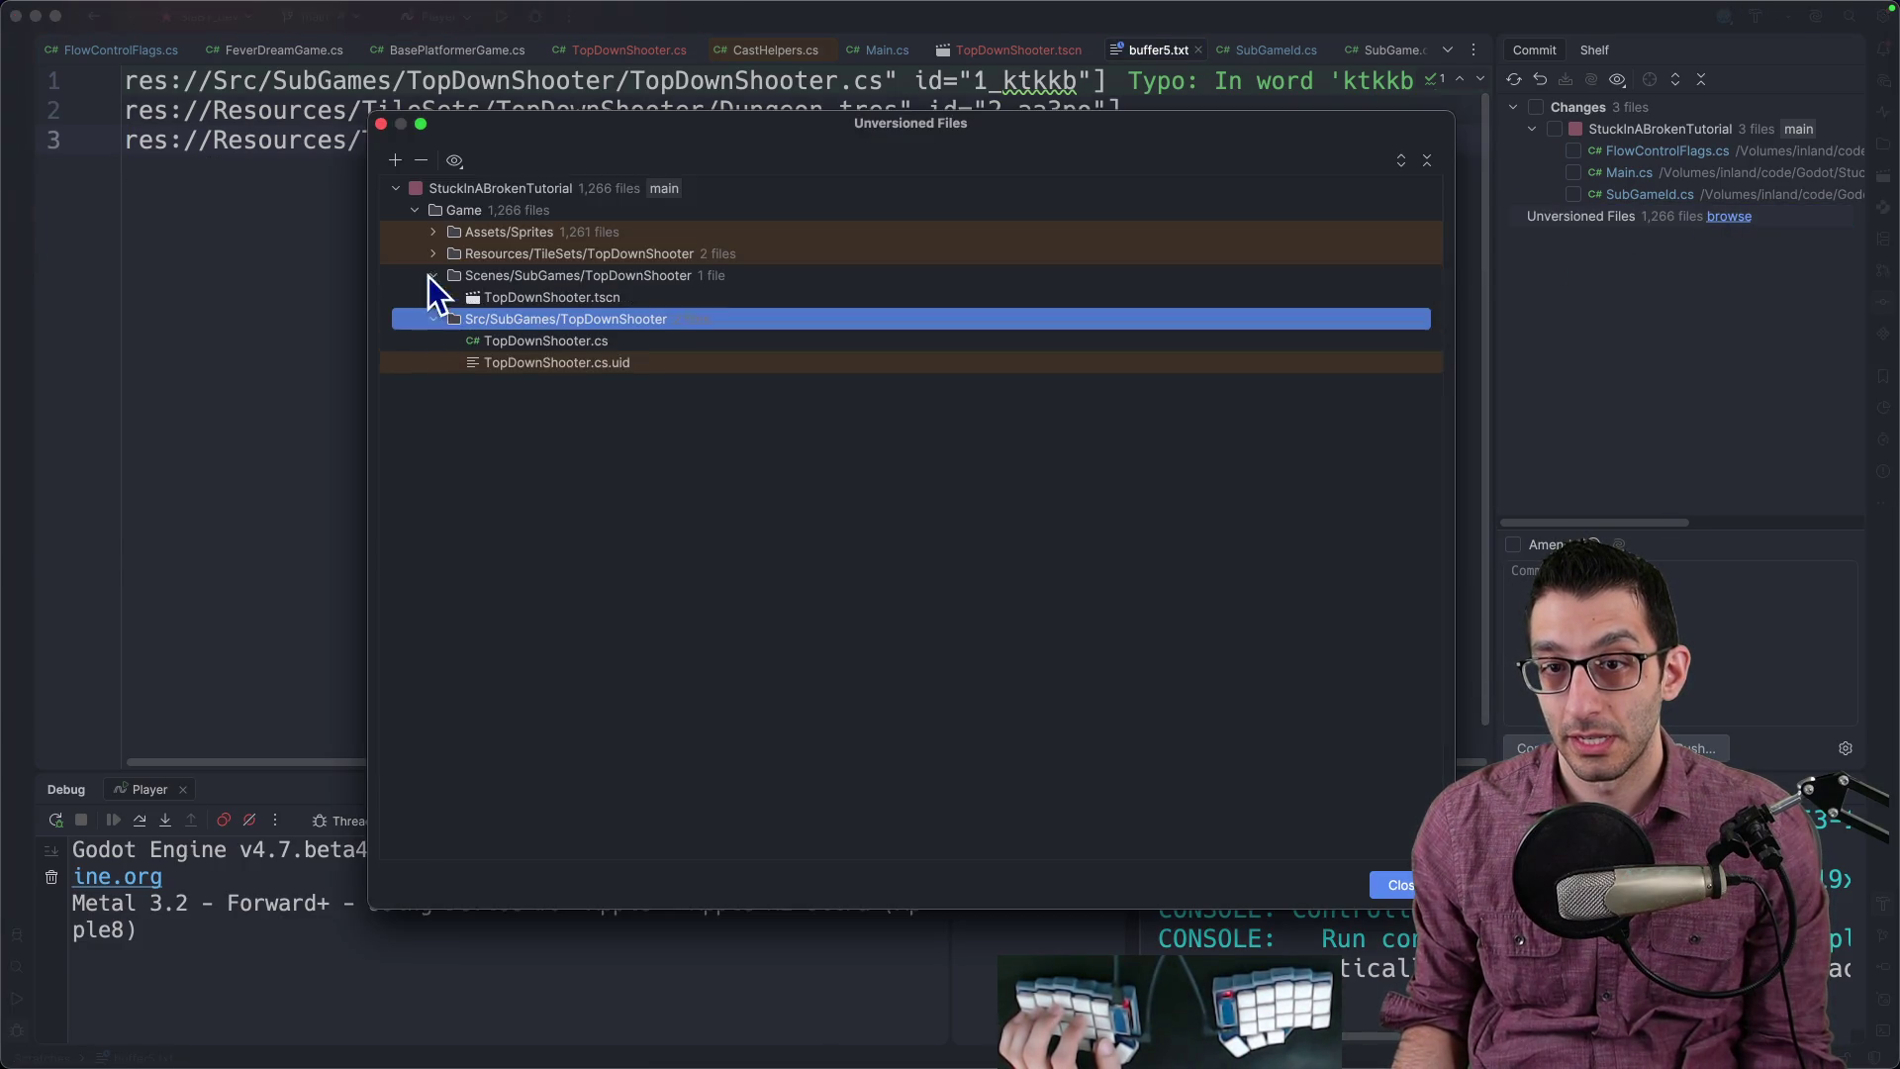
right_click(515, 336)
left_click(550, 347)
right_click(531, 343)
left_click(561, 354)
right_click(539, 302)
left_click(579, 319)
left_click(432, 253)
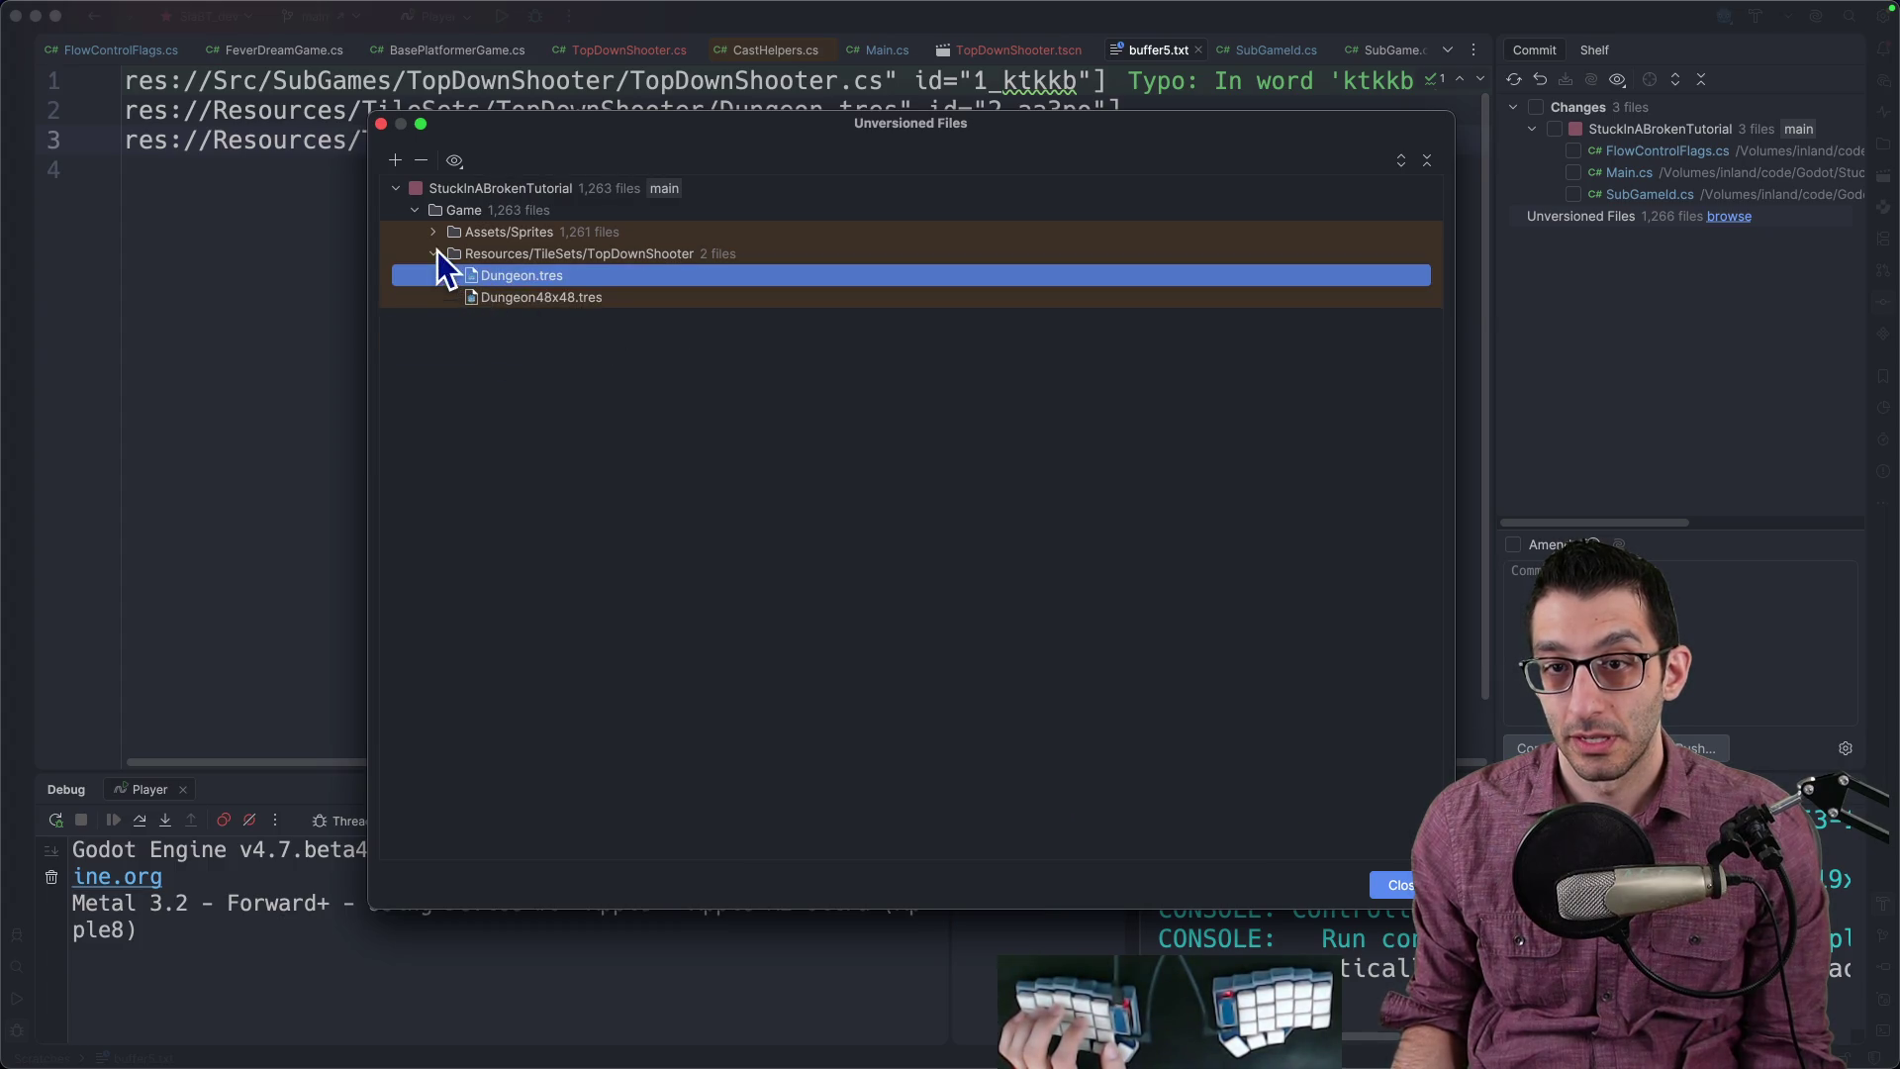
left_click(514, 301, "shift")
Step: Review the 1,261 sprite files left unversioned and search project files for 'dungeon.tres'
key("super+alt+a")
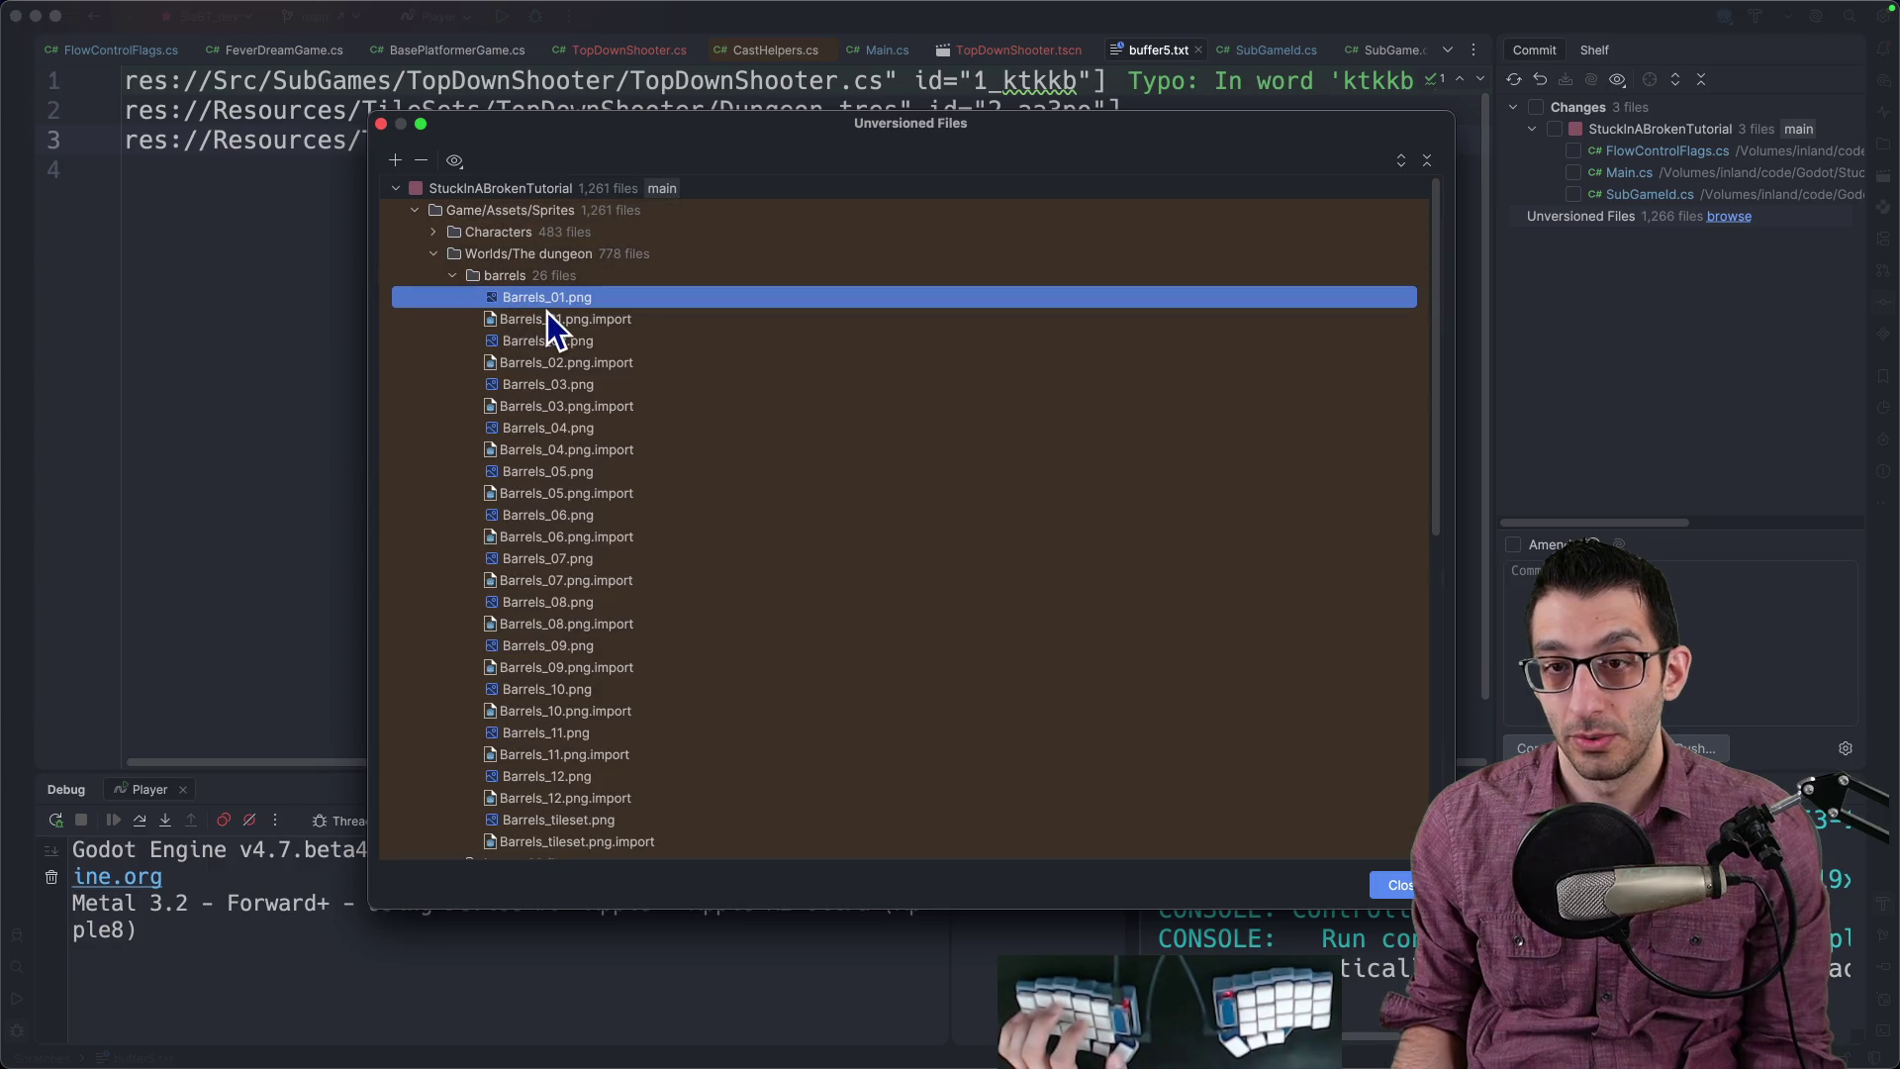
scroll(594, 366, "down", 10)
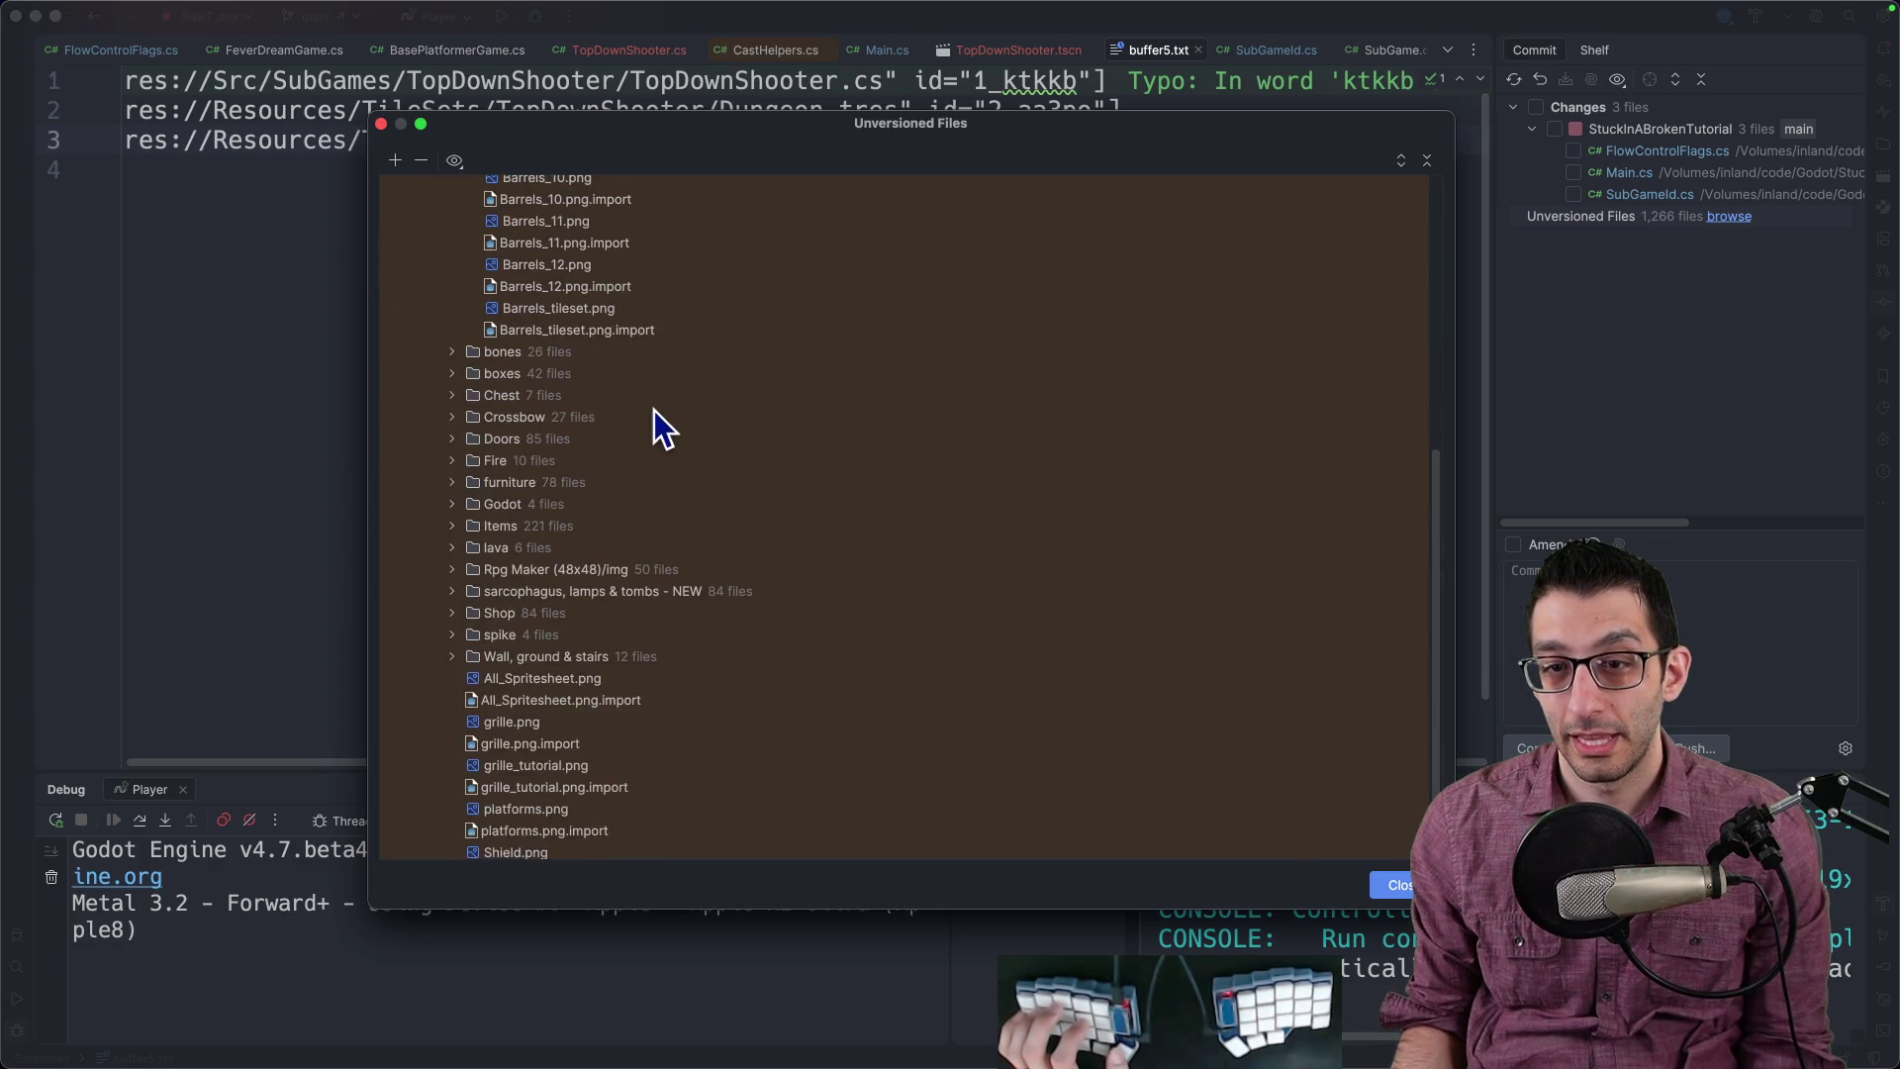
scroll(649, 421, "up", 10)
key("Escape")
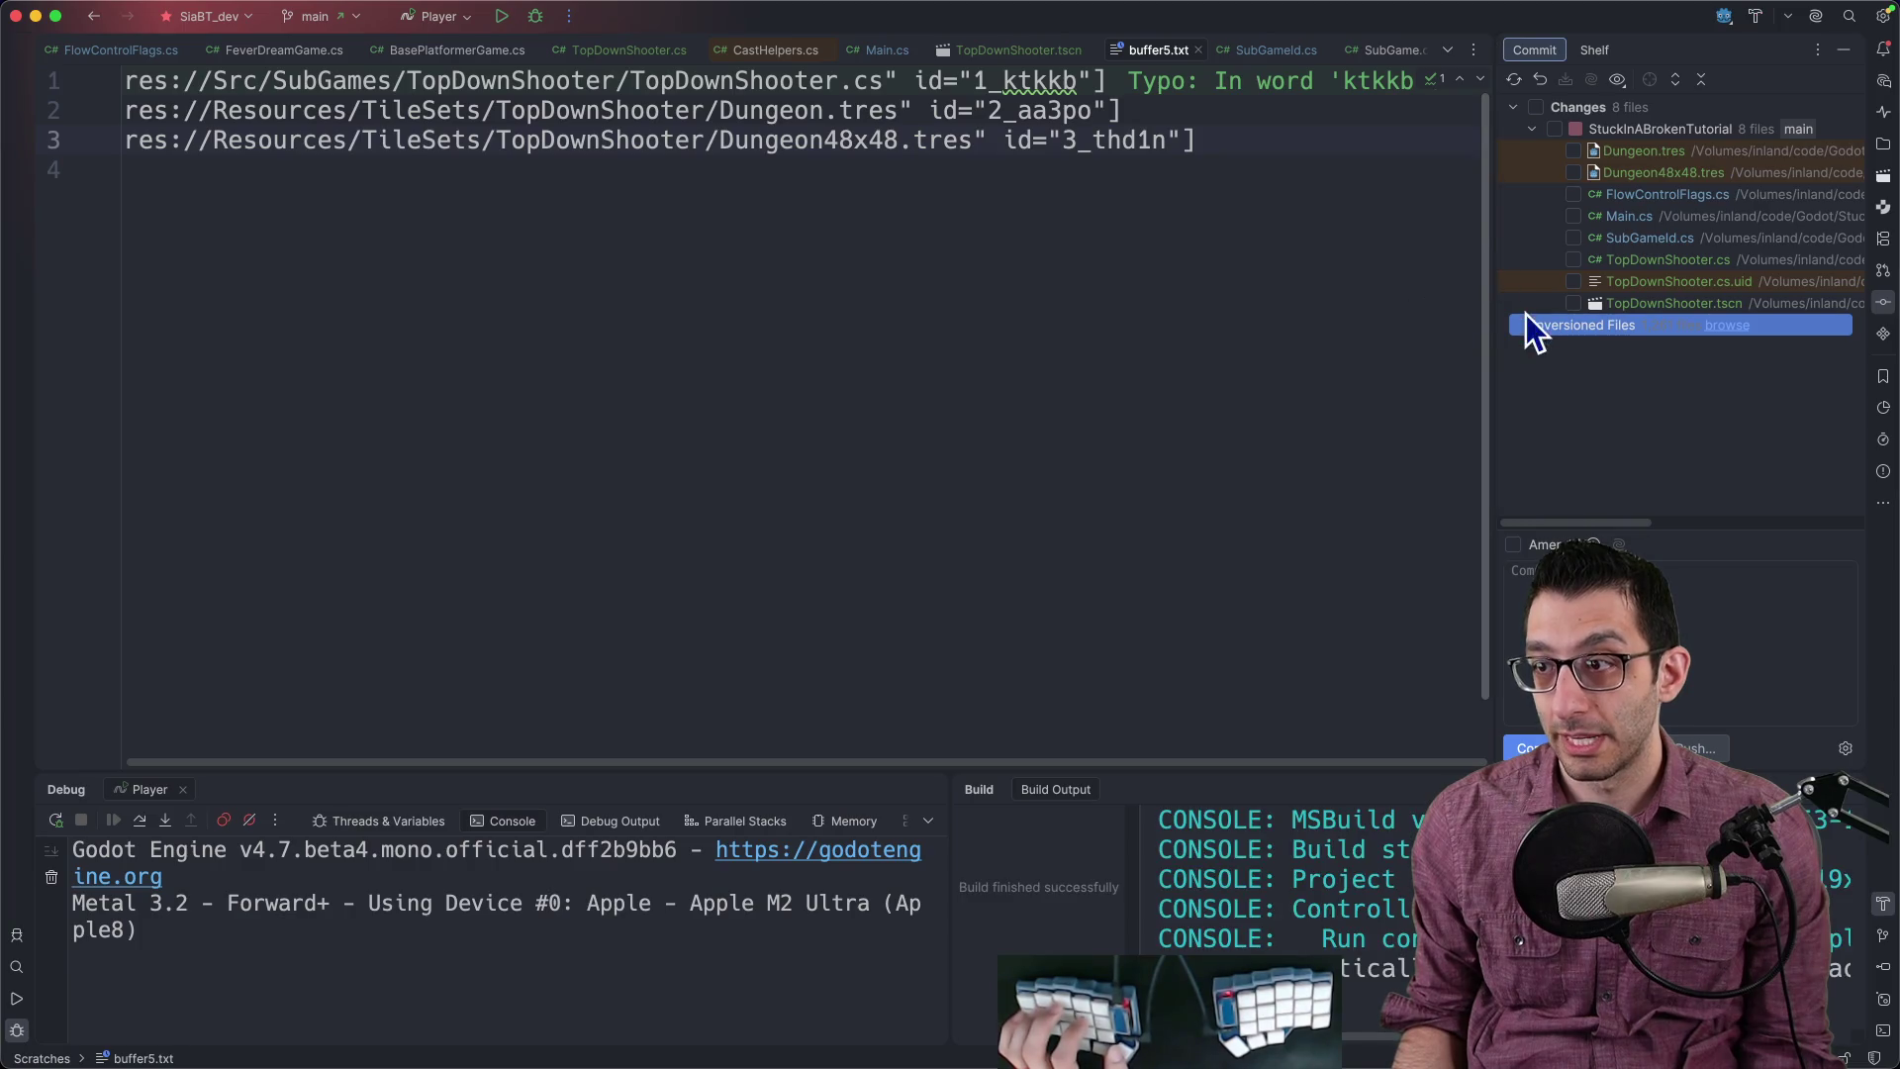
key("Escape")
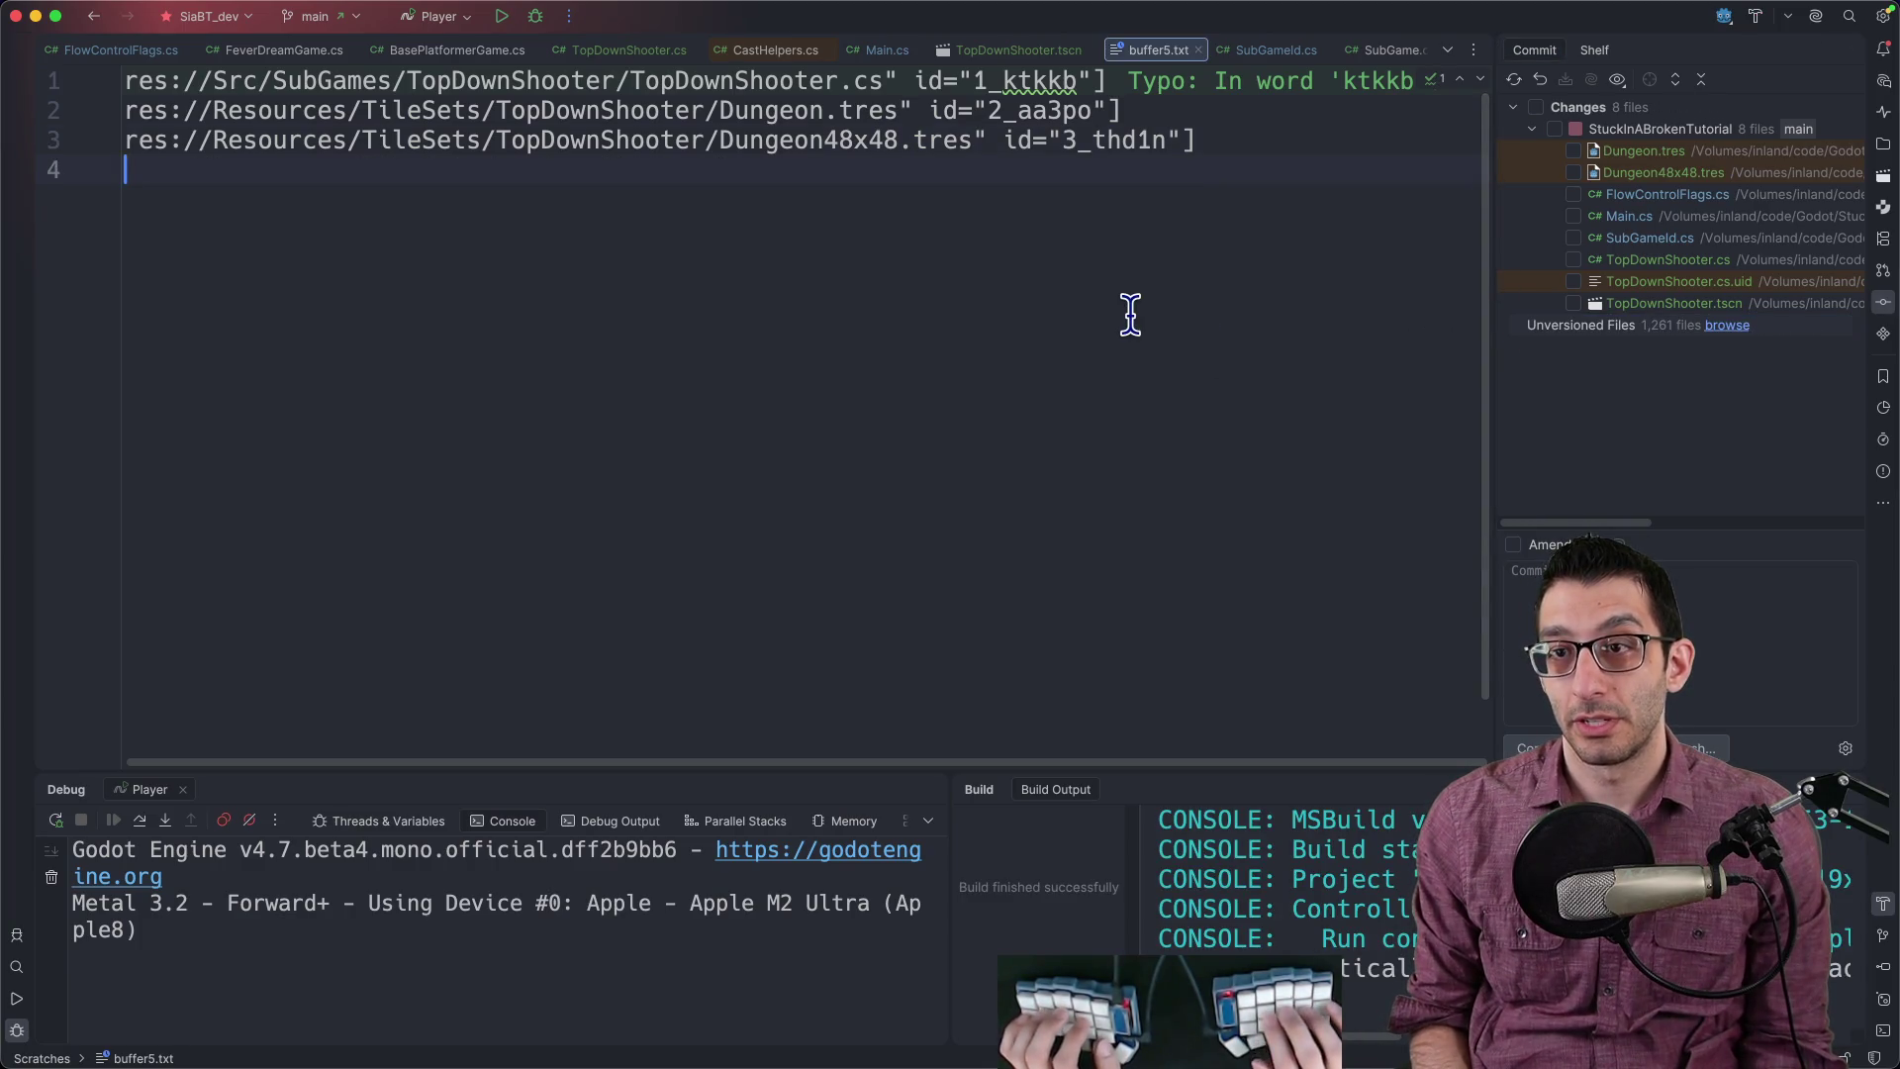
key("super+shift+o")
type("dungeon.tres")
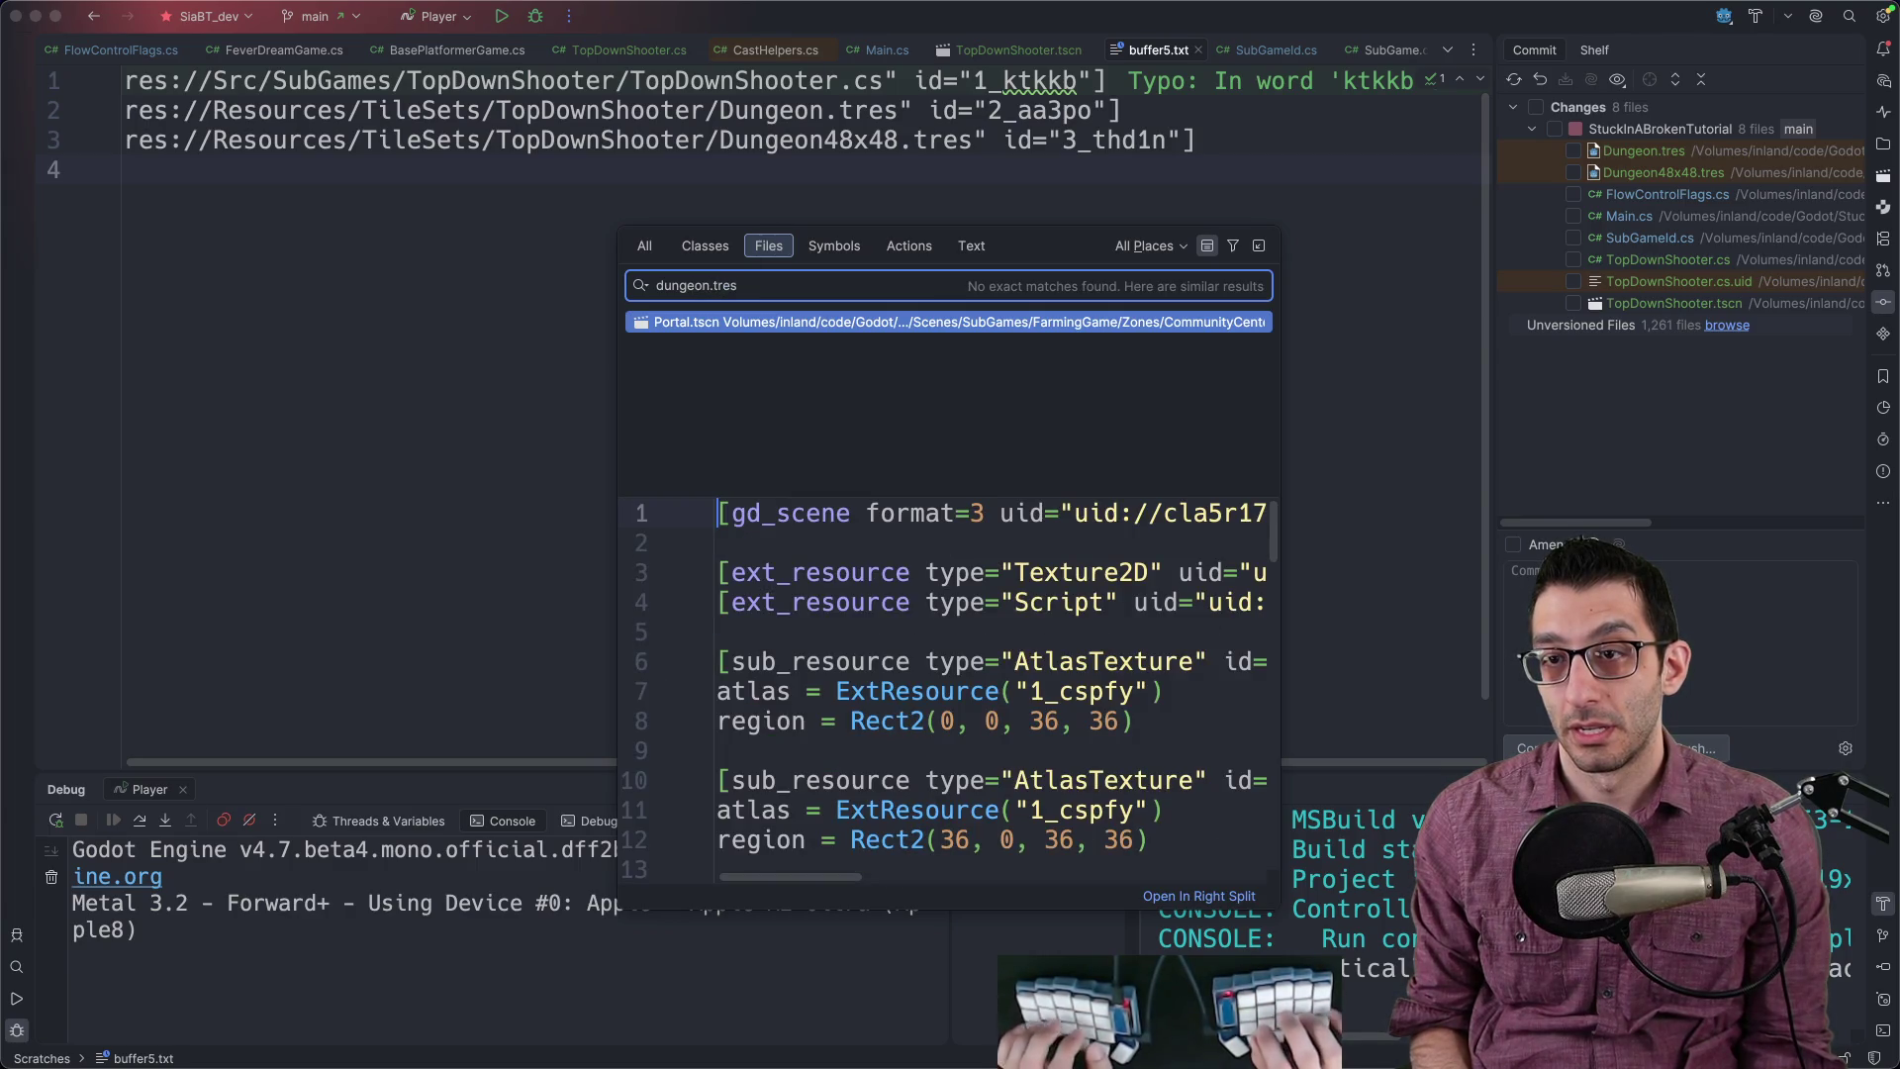
key("Escape")
Step: In the terminal, go to the project root and list all .tres resource files
key("super+Tab")
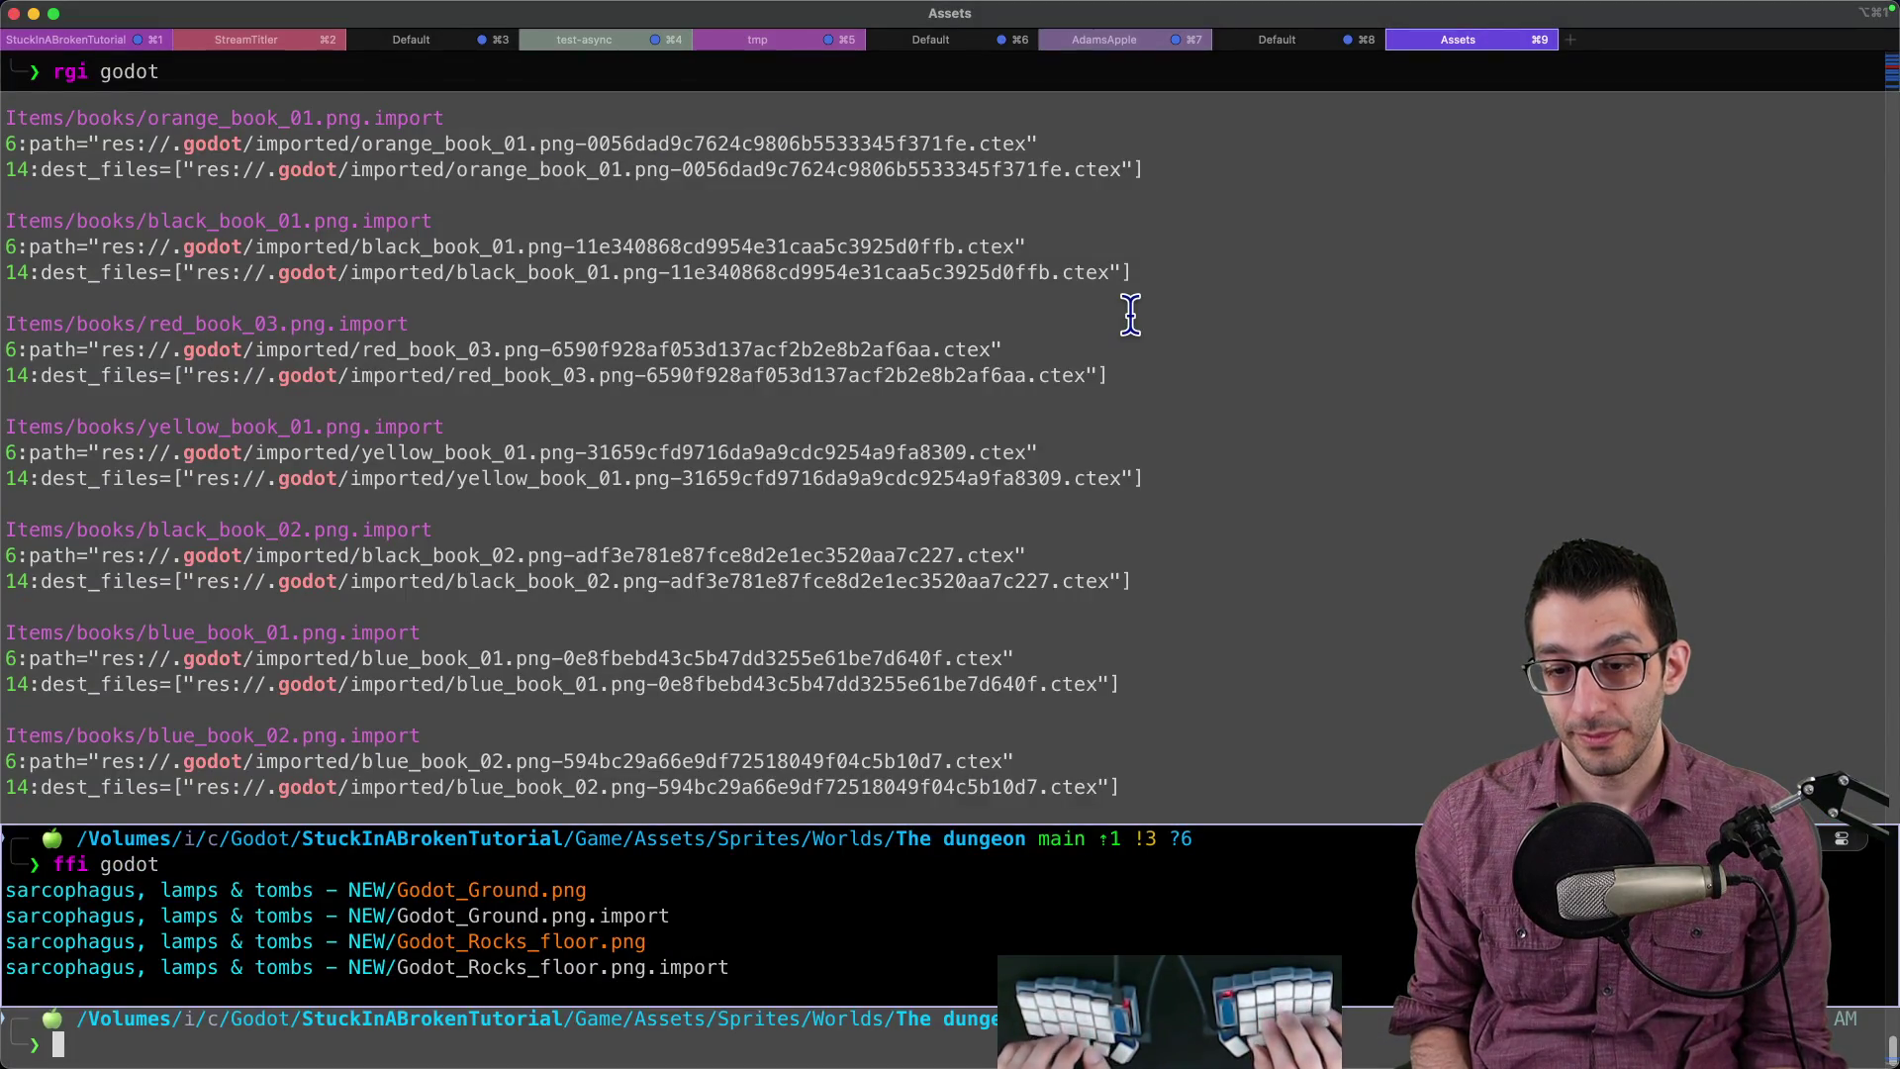
type("b")
key("Return")
type("ff")
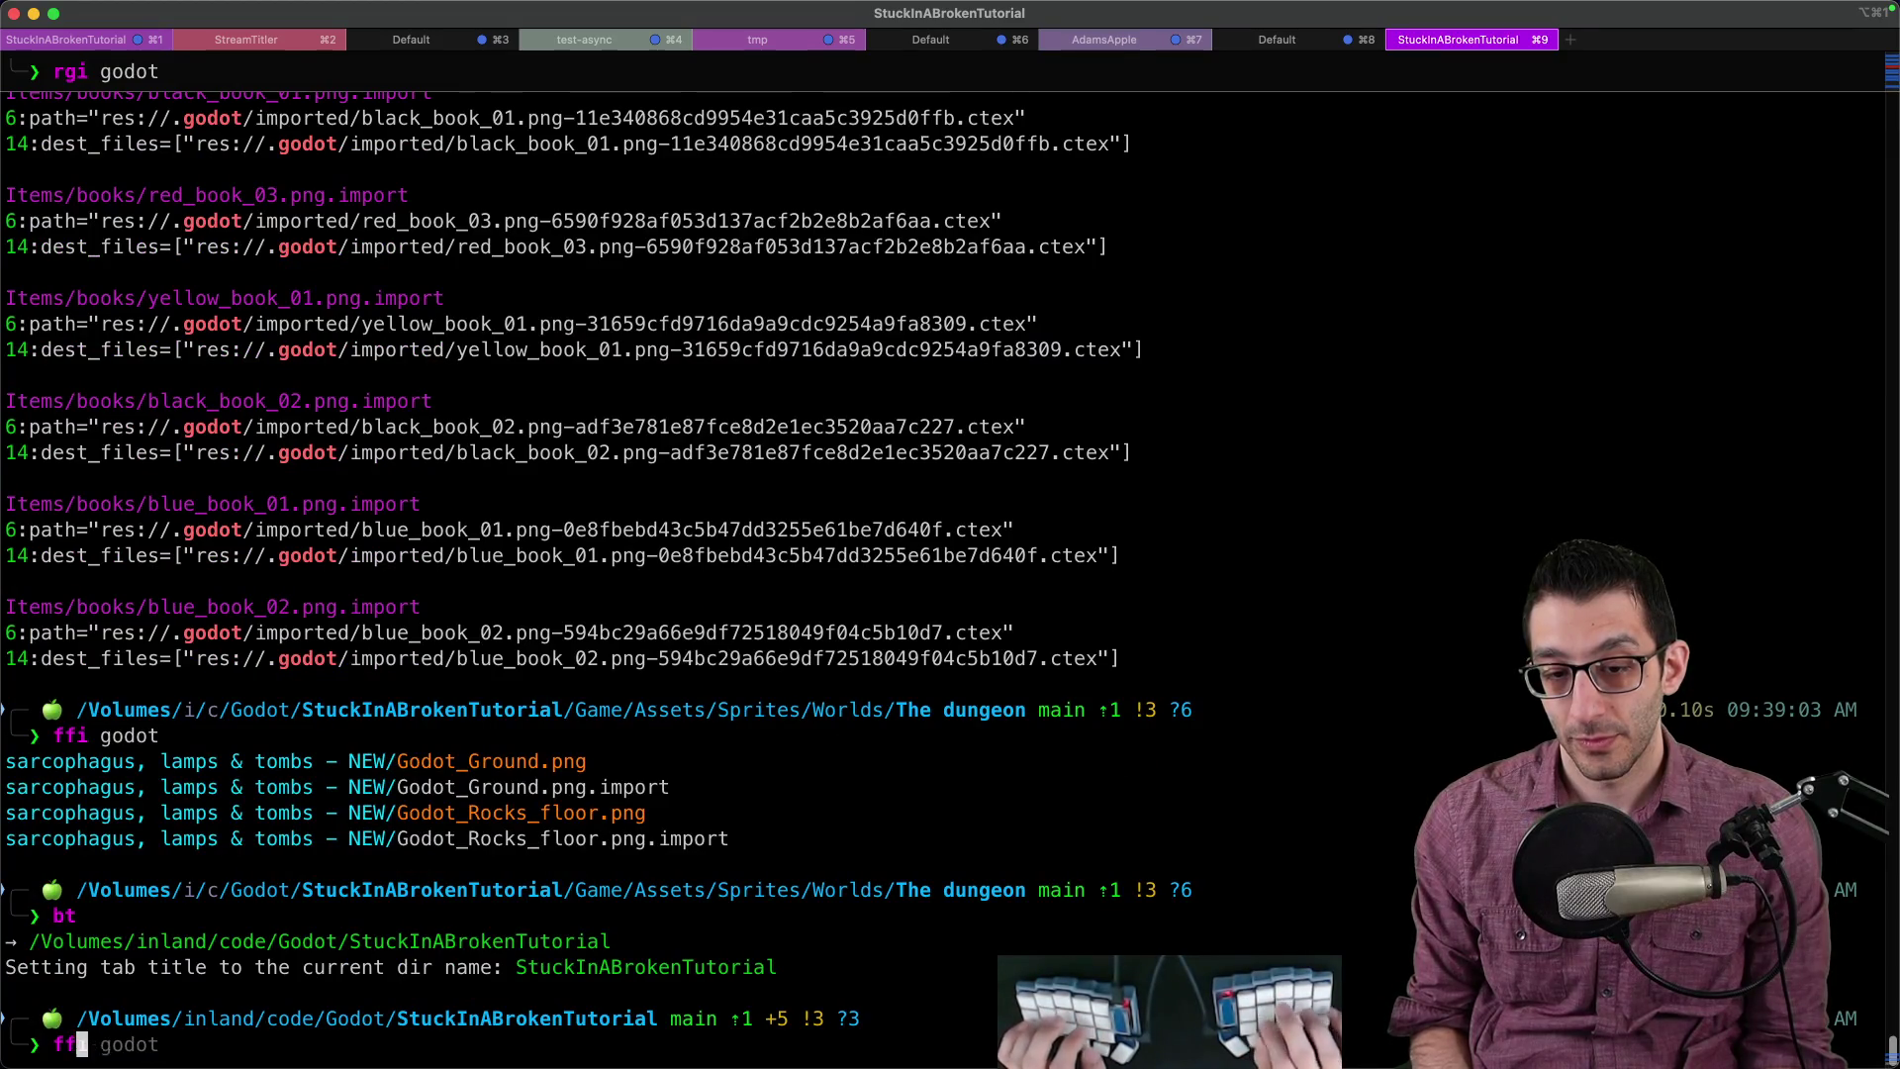
type("itres")
key("Return")
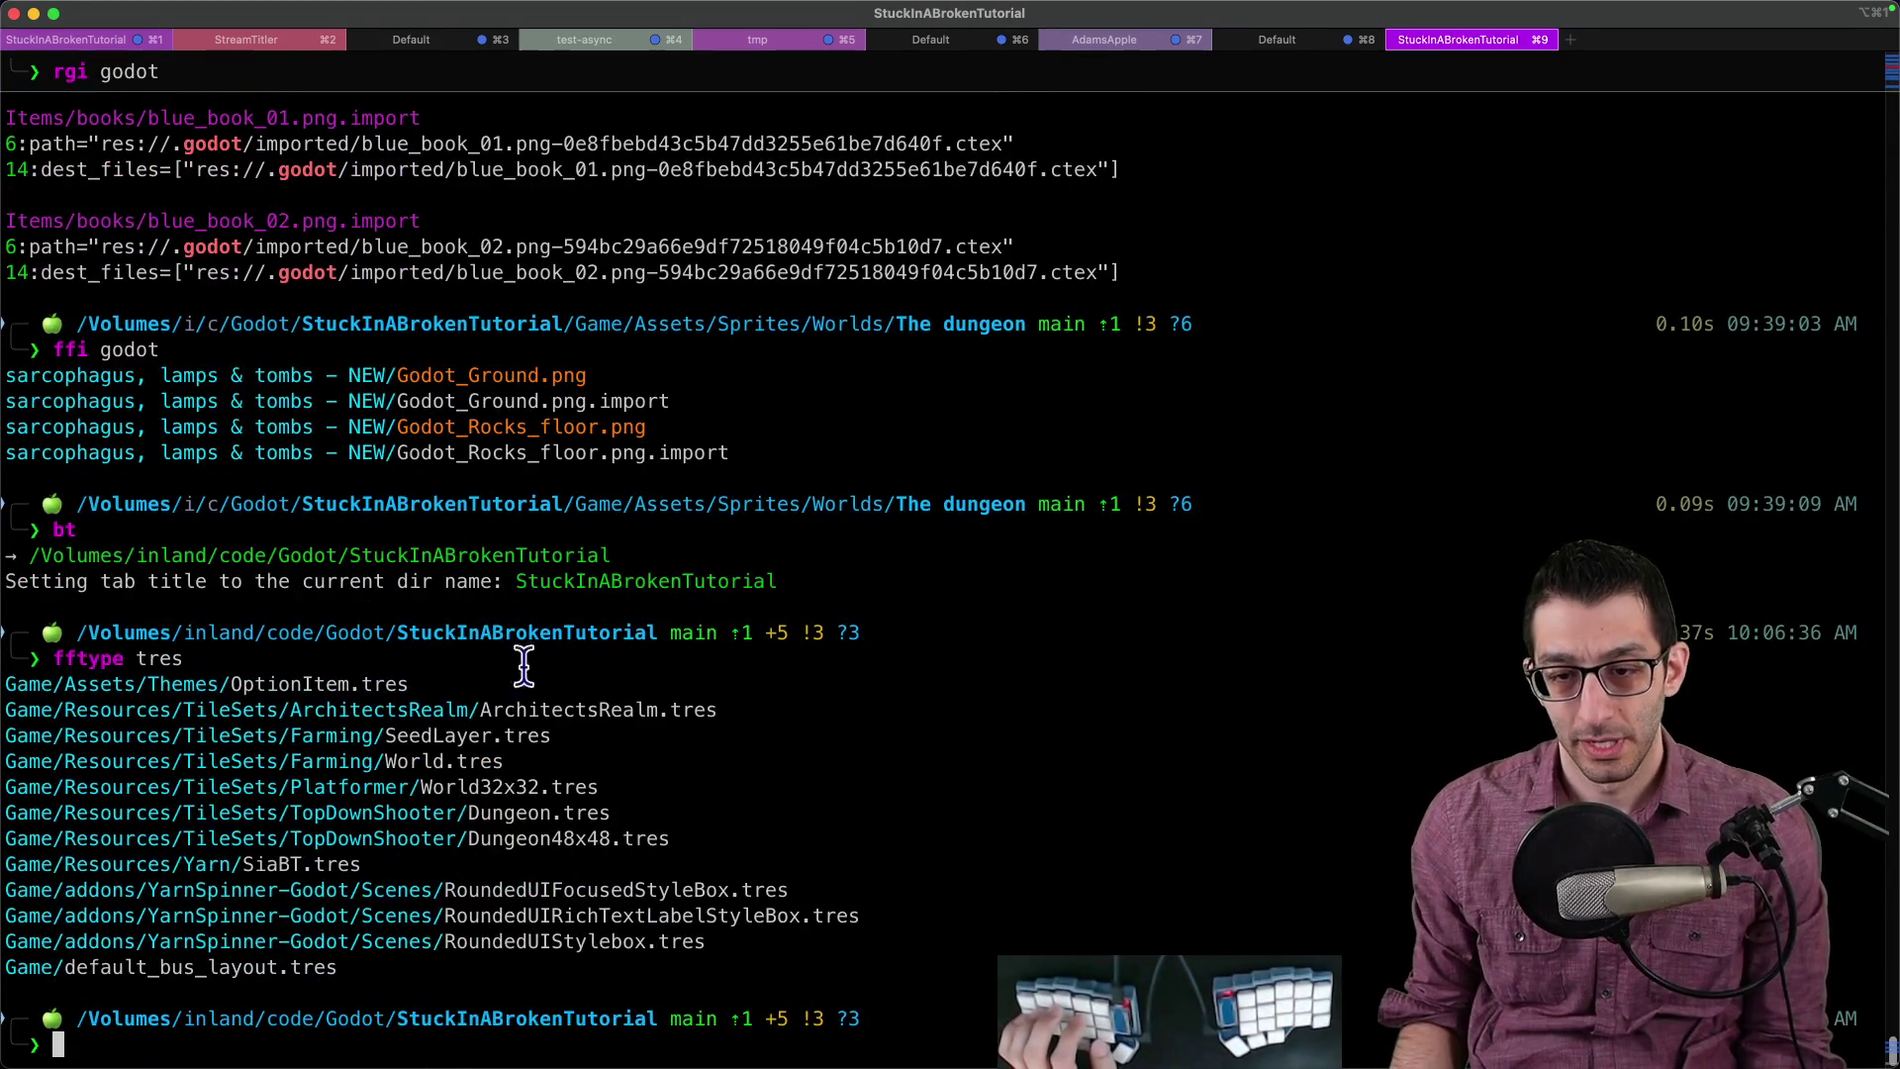
Step: Open Dungeon.tres and Dungeon48x48.tres together in the code editor
double_click(431, 810)
type("s")
type("Game/Resources/TileSets/TopDownShooter/Dungeon.tres")
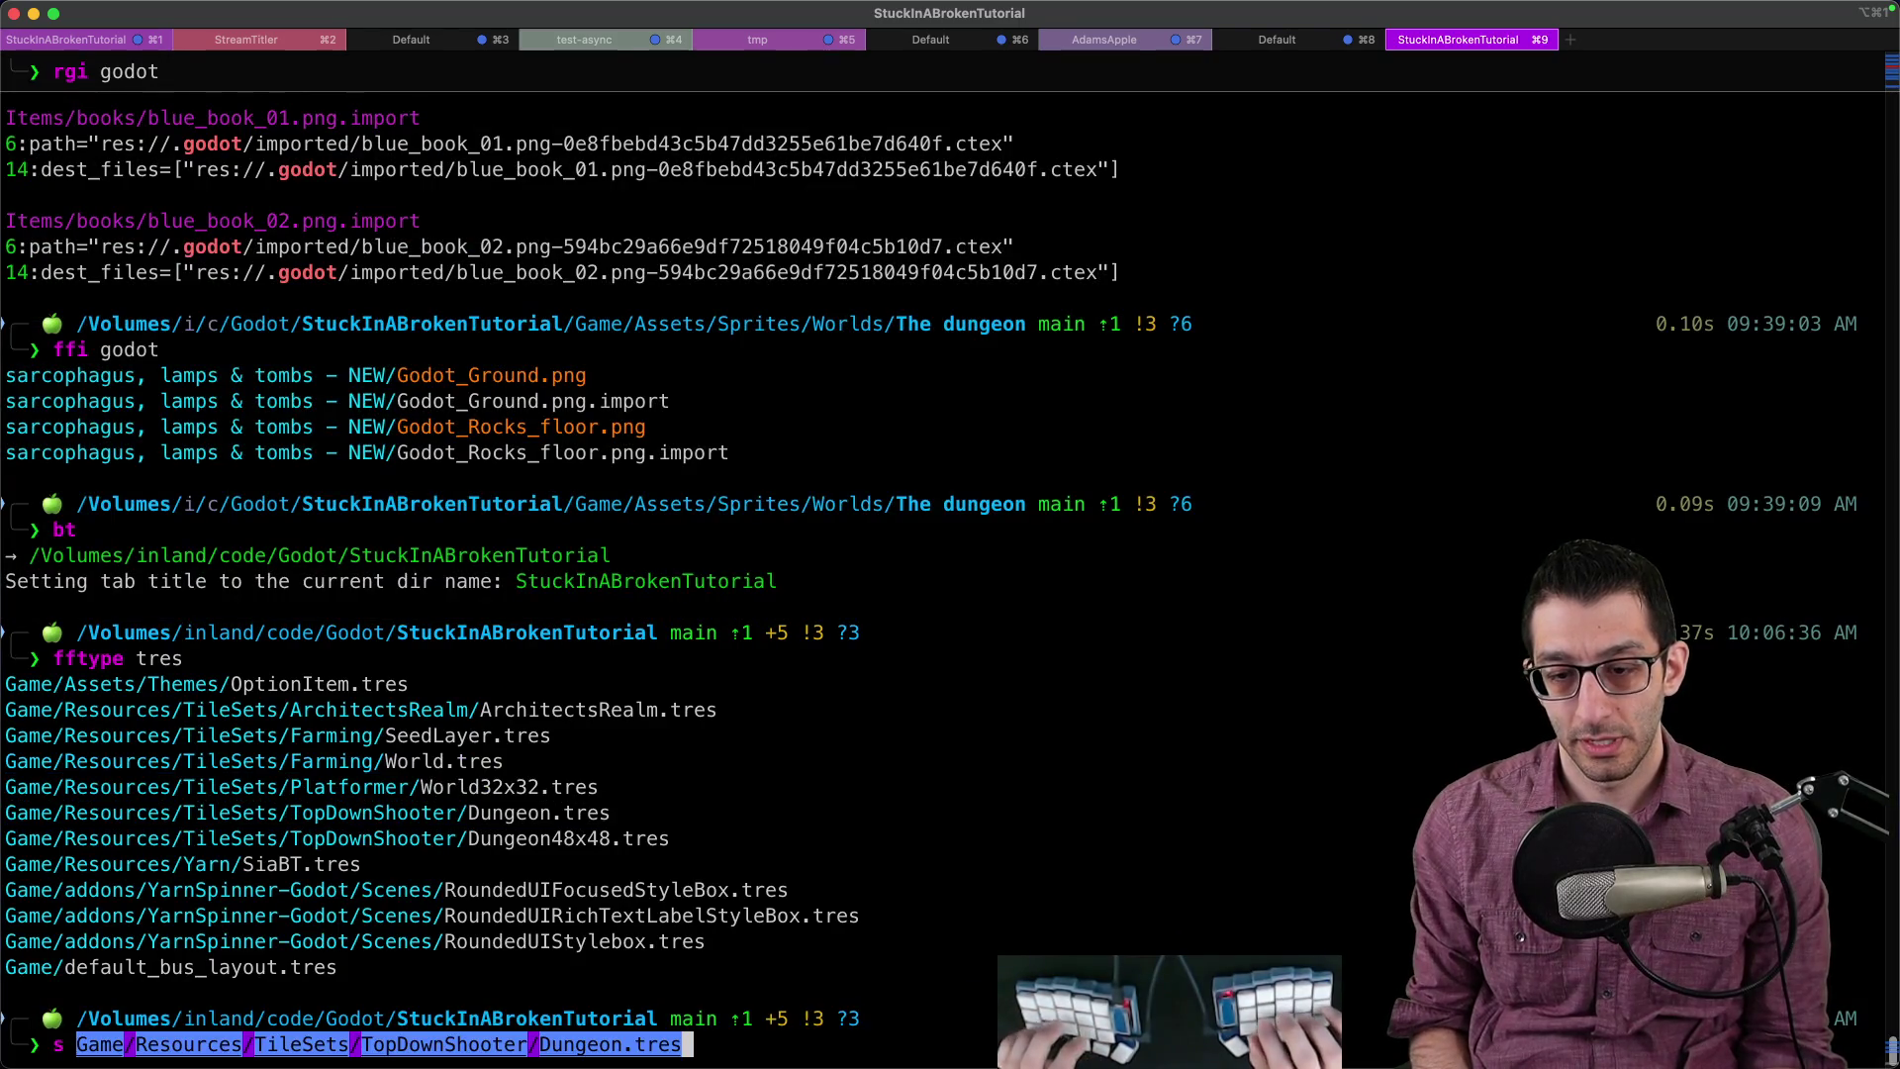
key("super+v")
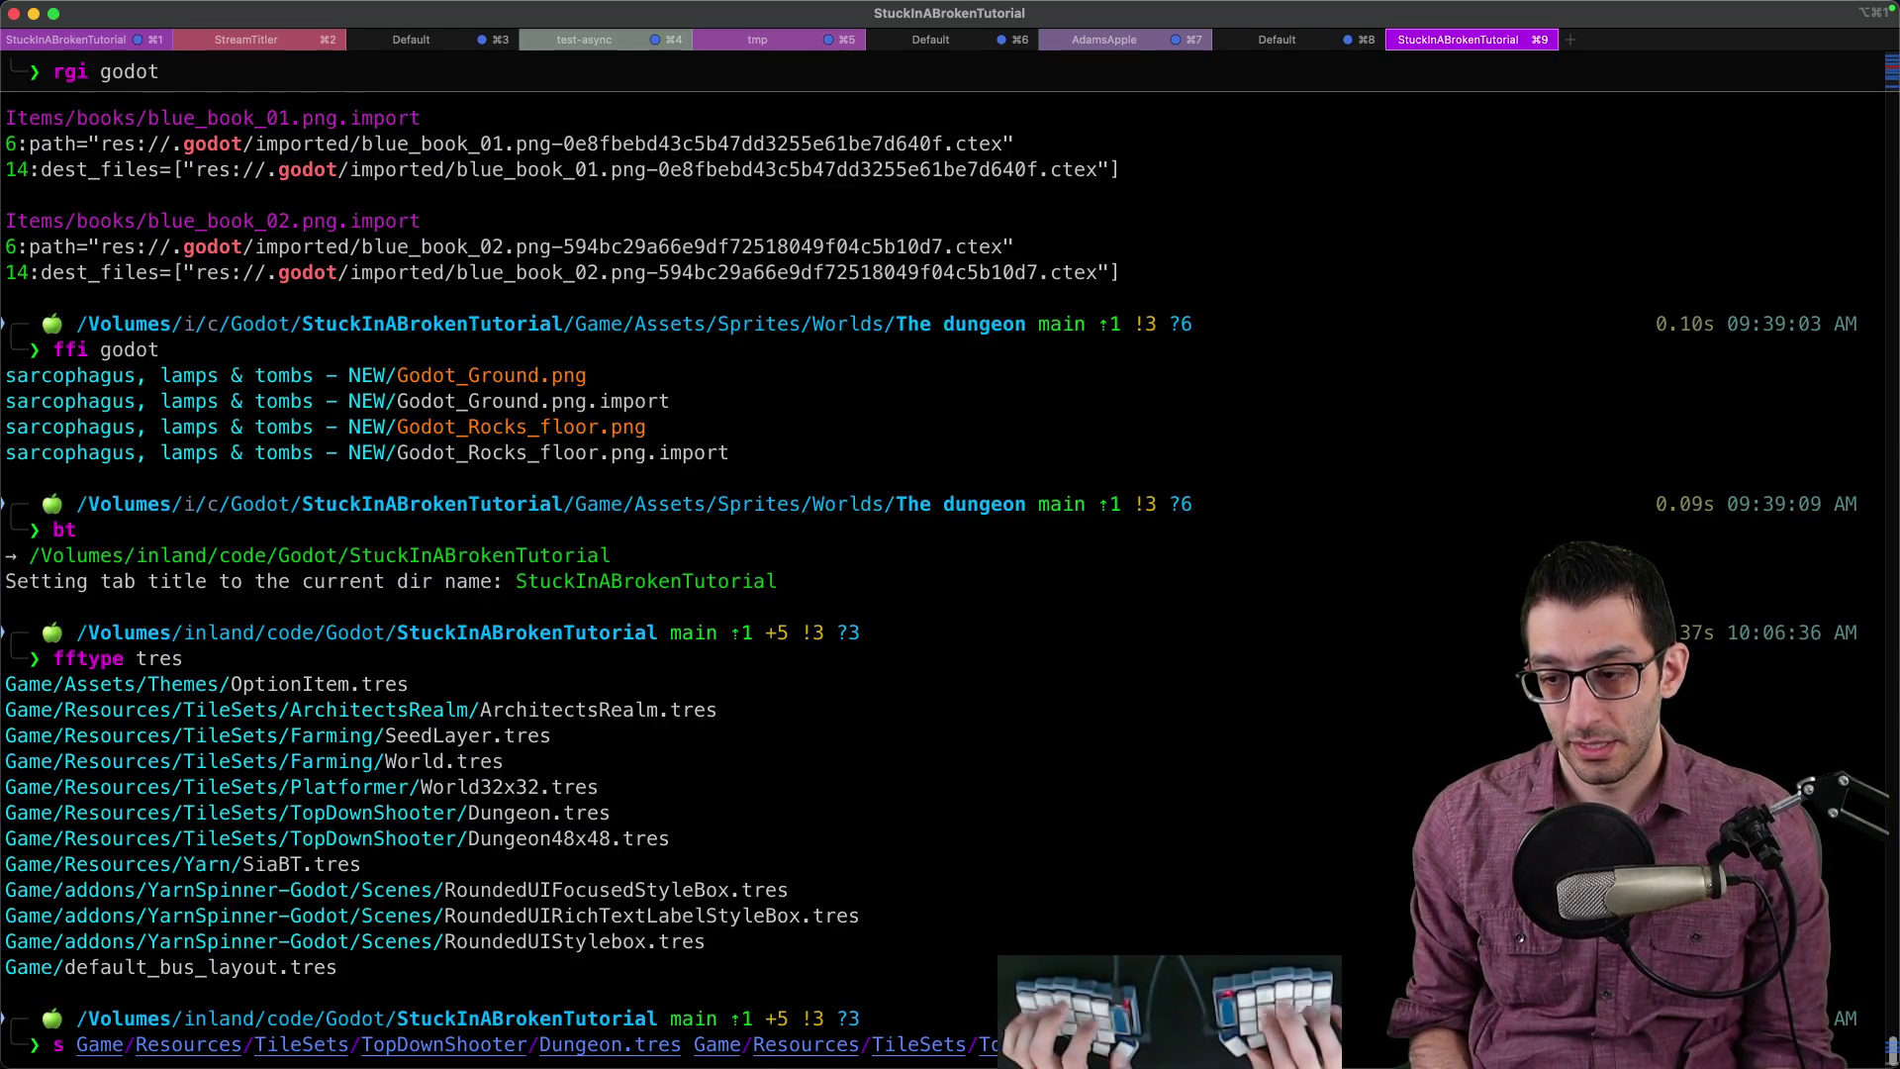
key("Return")
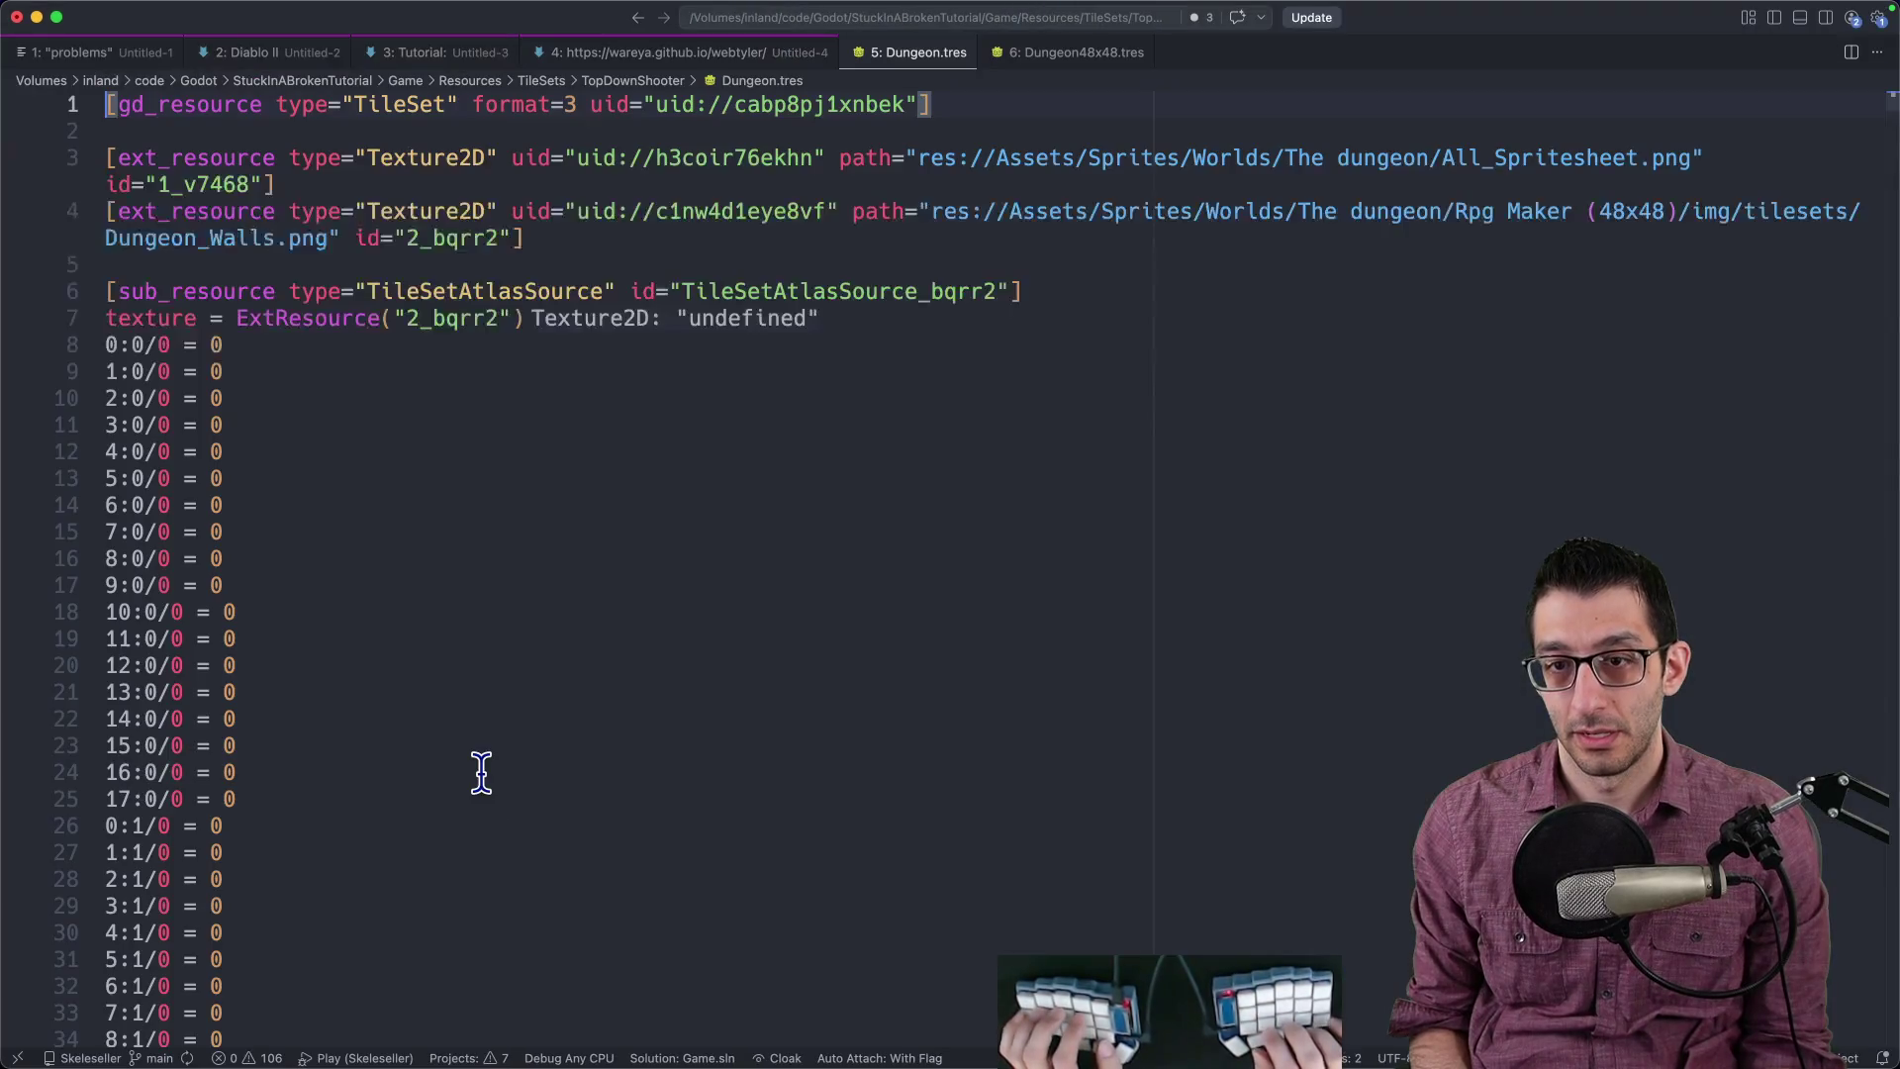
Step: Select both res:// texture path lines in Dungeon.tres through to their line ends
key("super+f")
type("res://")
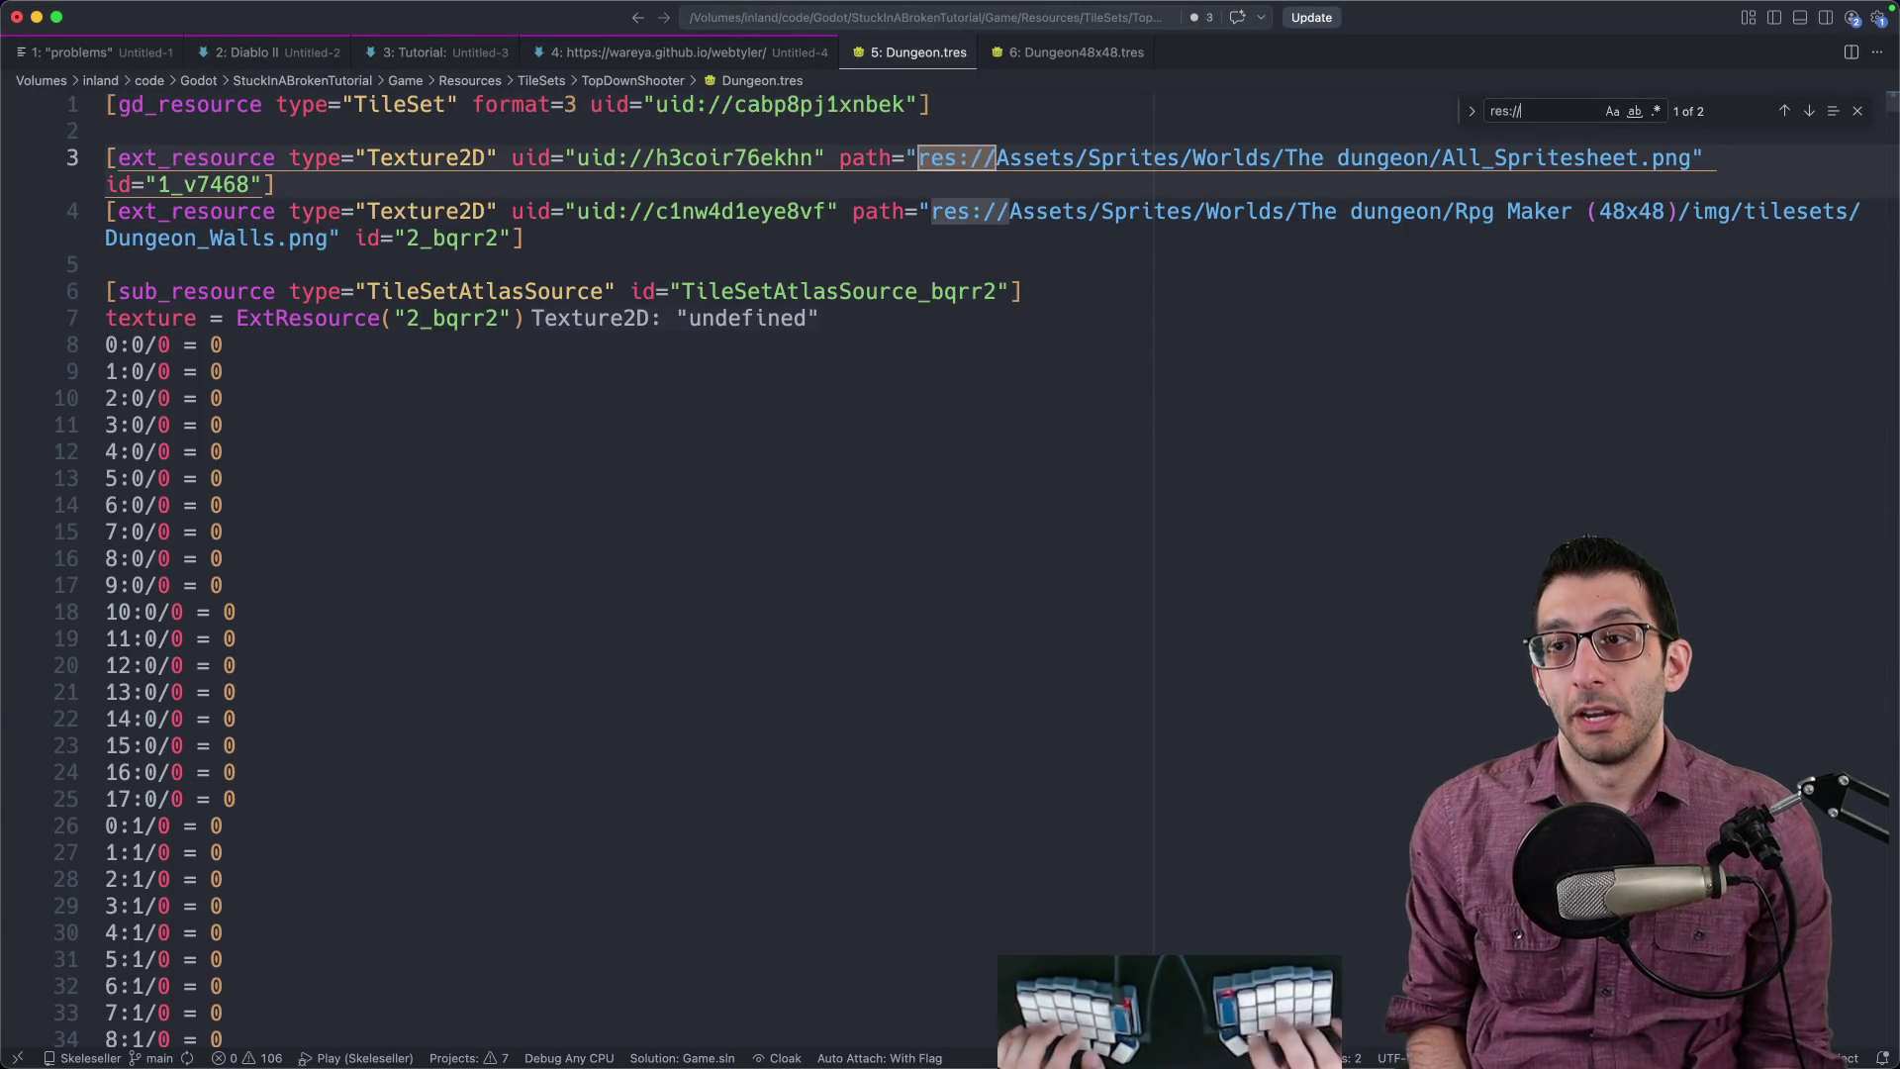
key("Escape")
key("super+d")
key("super+shift+Right")
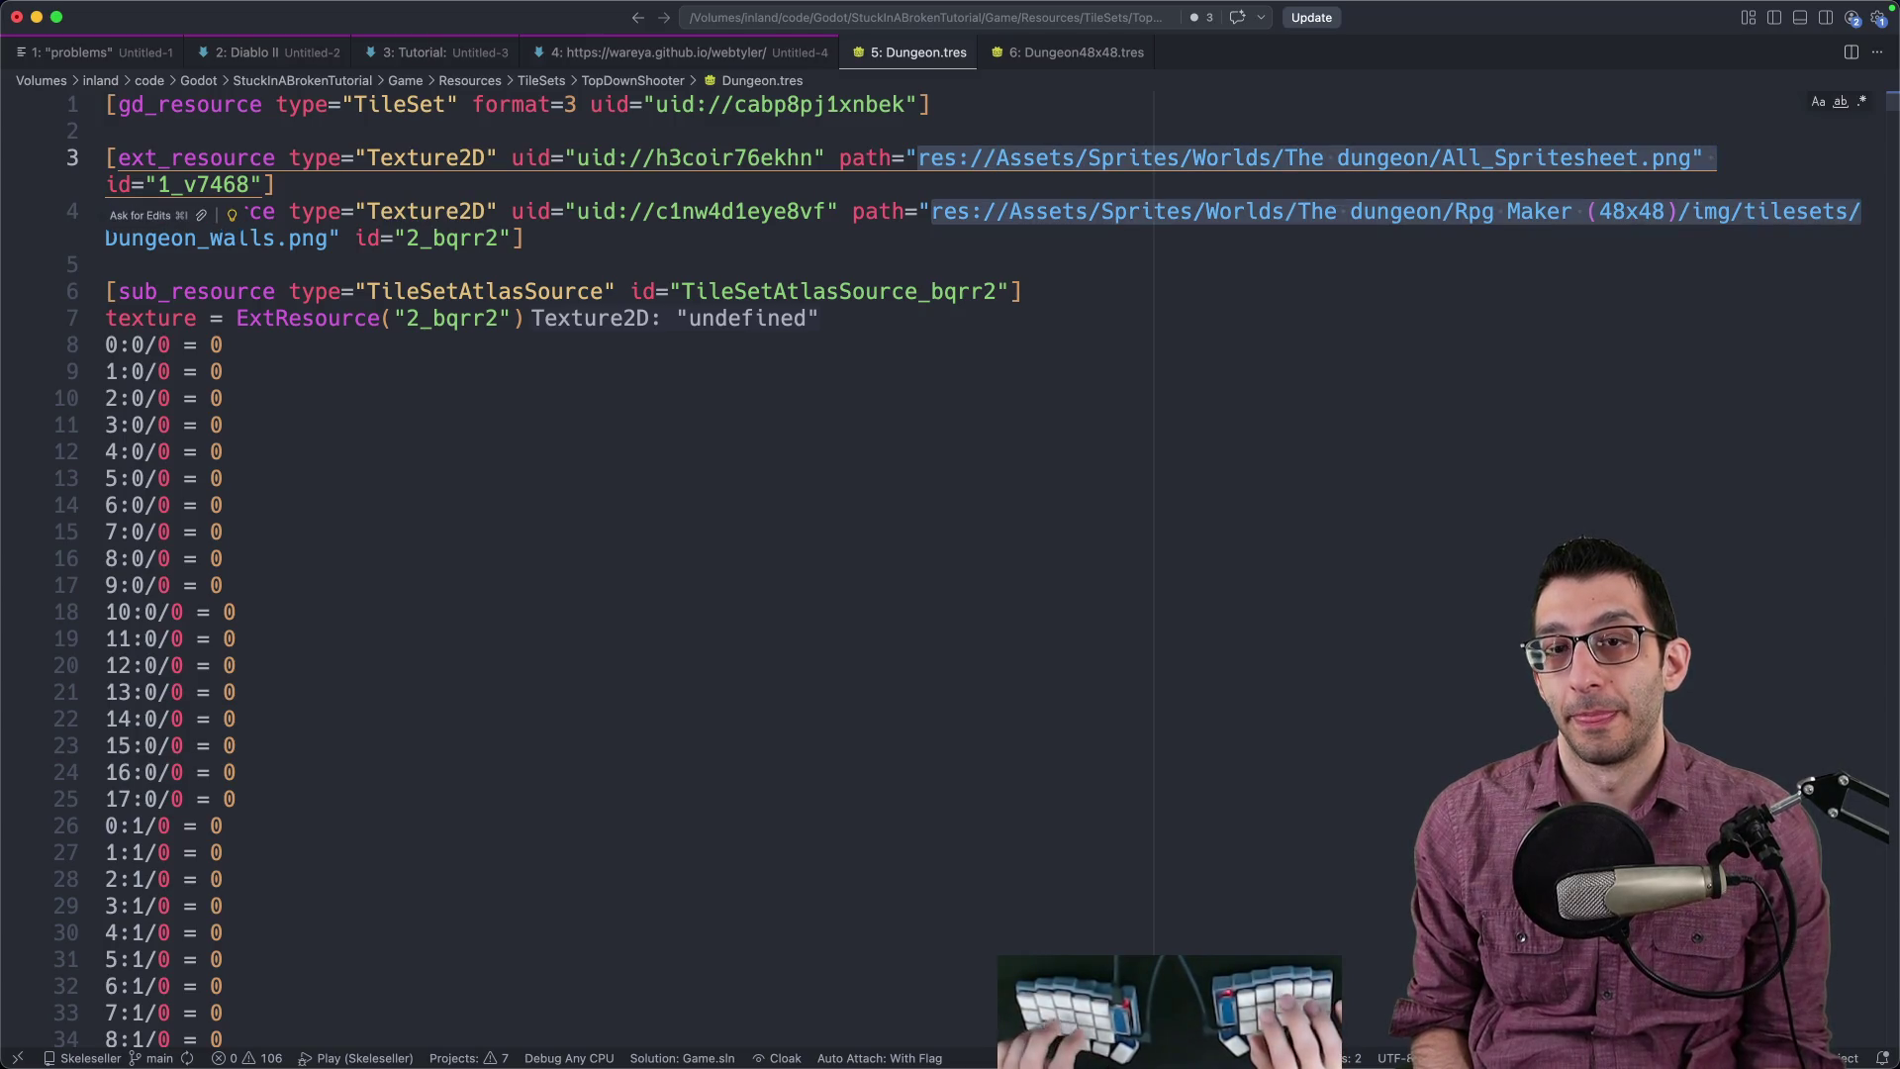
Step: With word wrap off, copy the two full texture path lines into a new untitled file
key("alt+z")
key("Right")
key("super+shift+Right")
key("BackSpace")
key("super+z")
key("super+c")
key("super+n")
key("super+v")
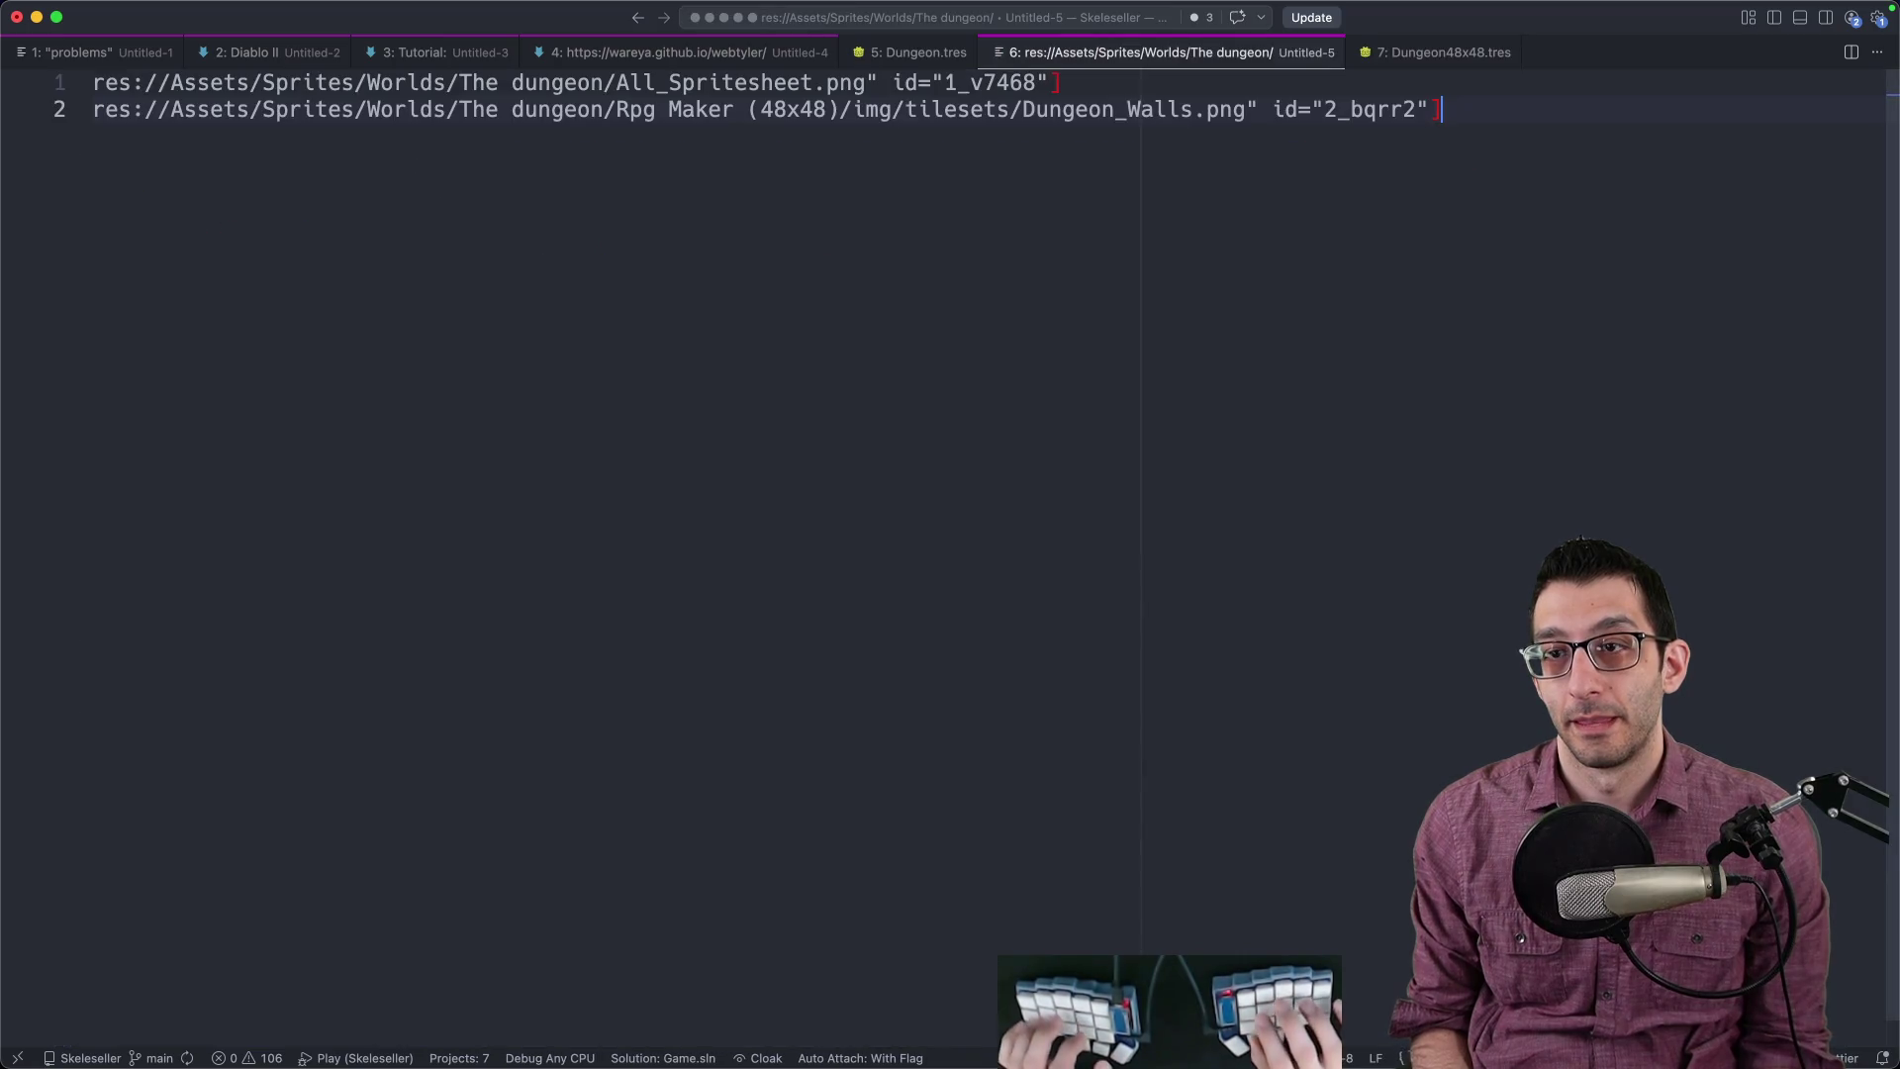
Step: Check Dungeon48x48.tres for res paths, return to the collected paths, then show The dungeon folder in Finder
key("super+alt+Right")
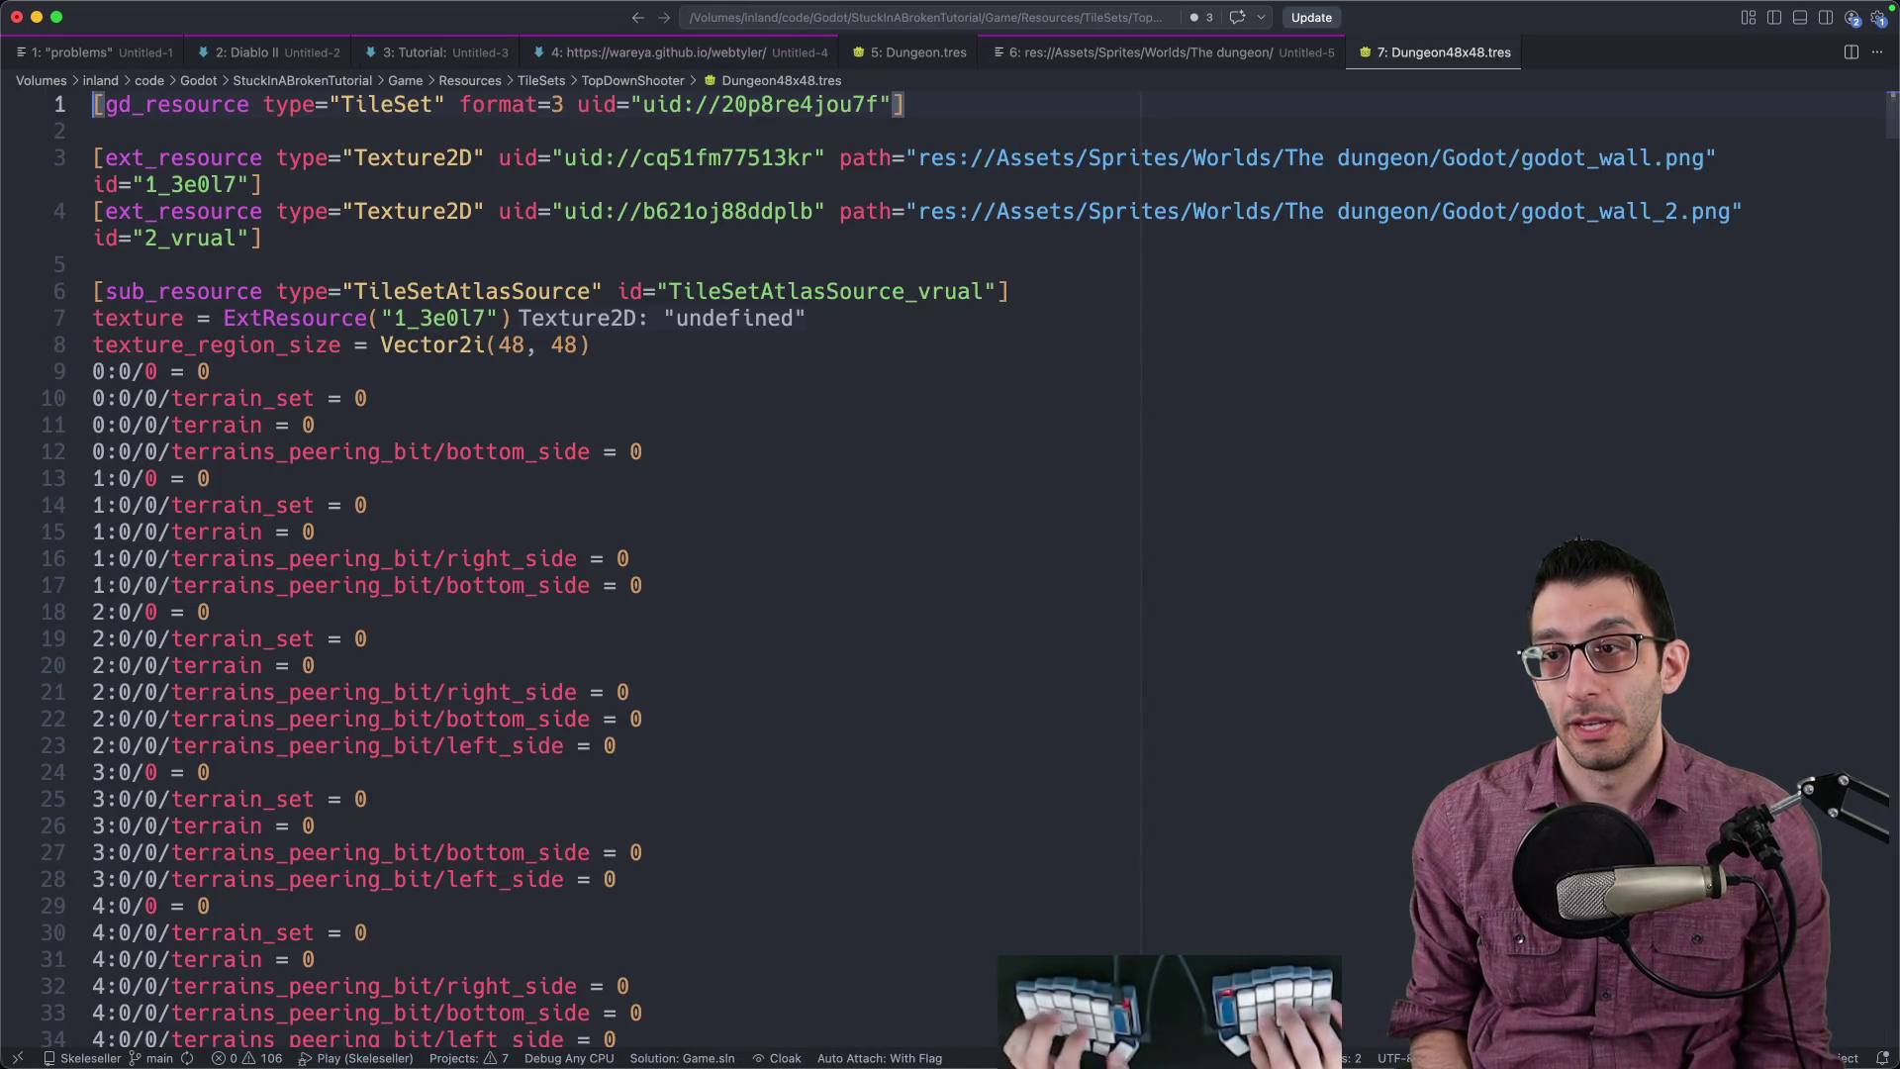
key("super+f")
type("res")
key("Escape")
key("super+alt+Left")
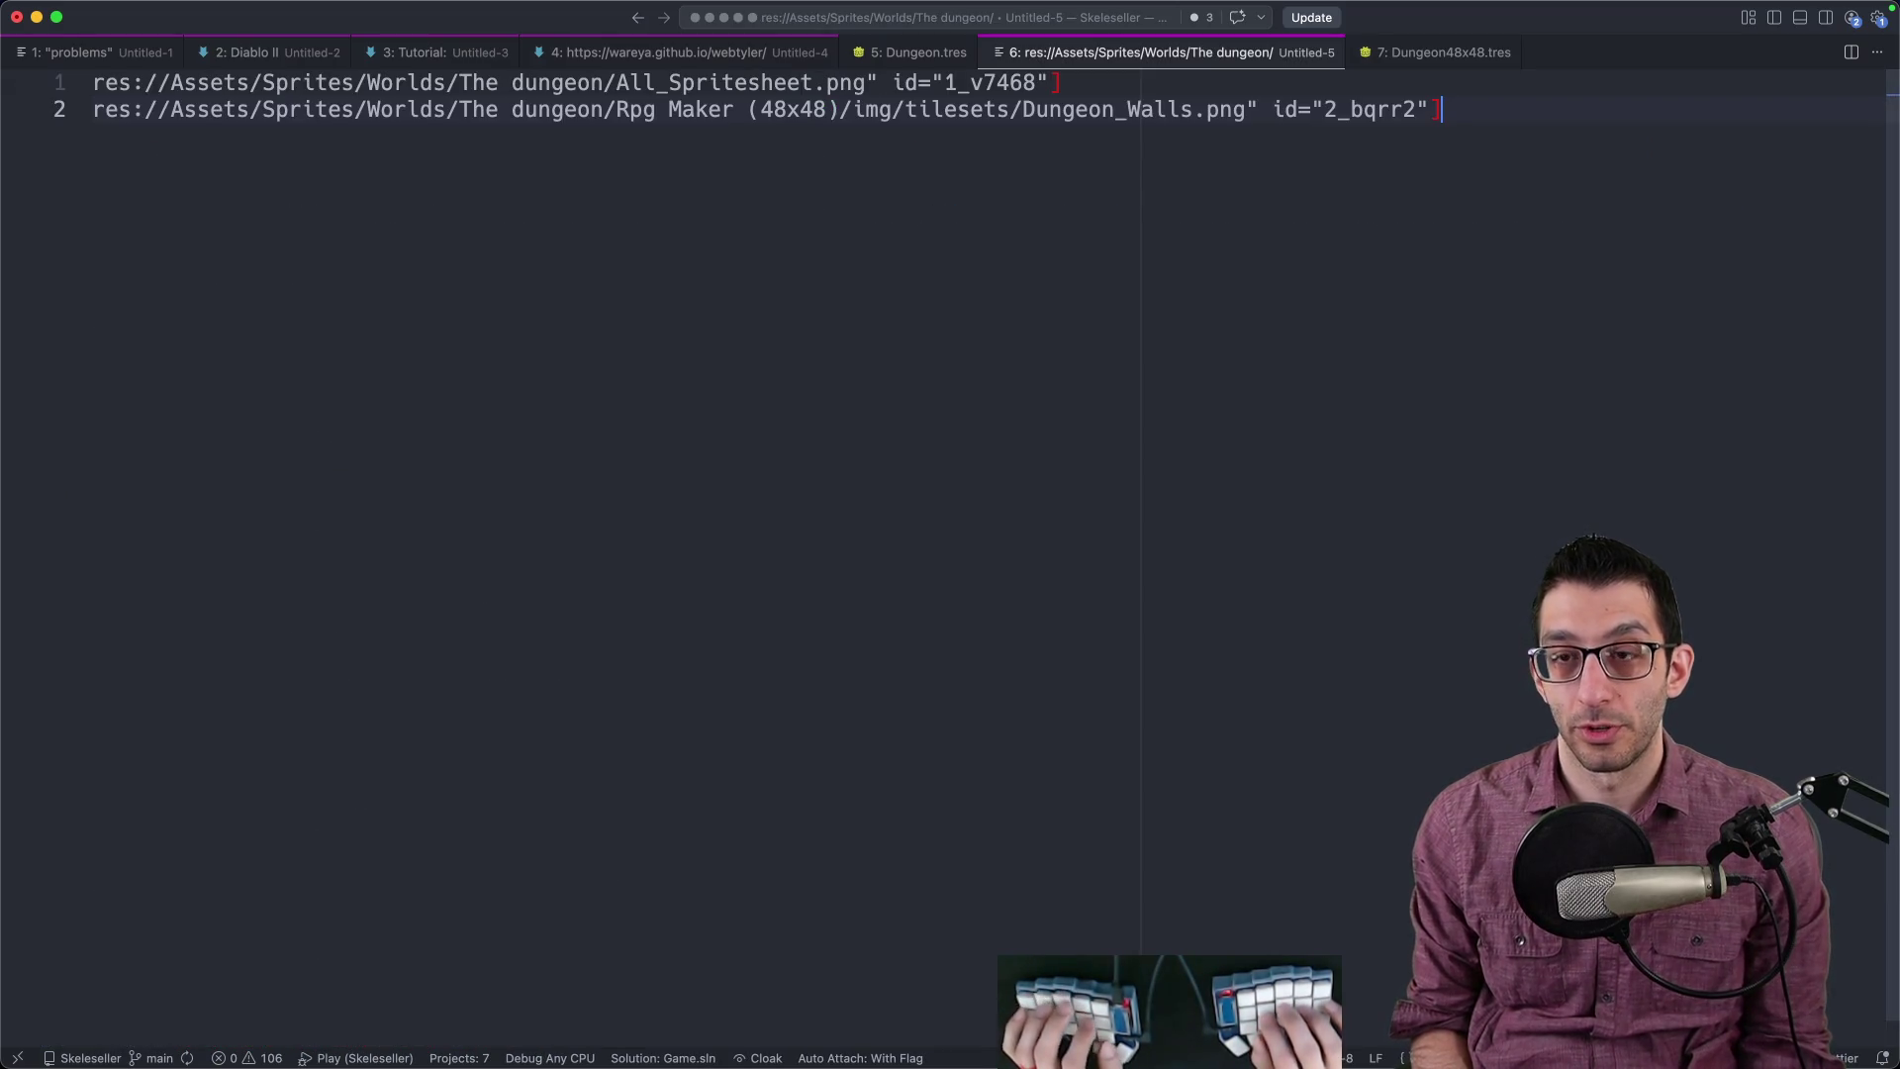
key("super+Tab")
mouse_move(699, 269)
left_mouse_down()
mouse_move(682, 341)
mouse_move(536, 426)
left_mouse_up()
left_click(634, 508)
key("shift+Down")
key("shift+Down")
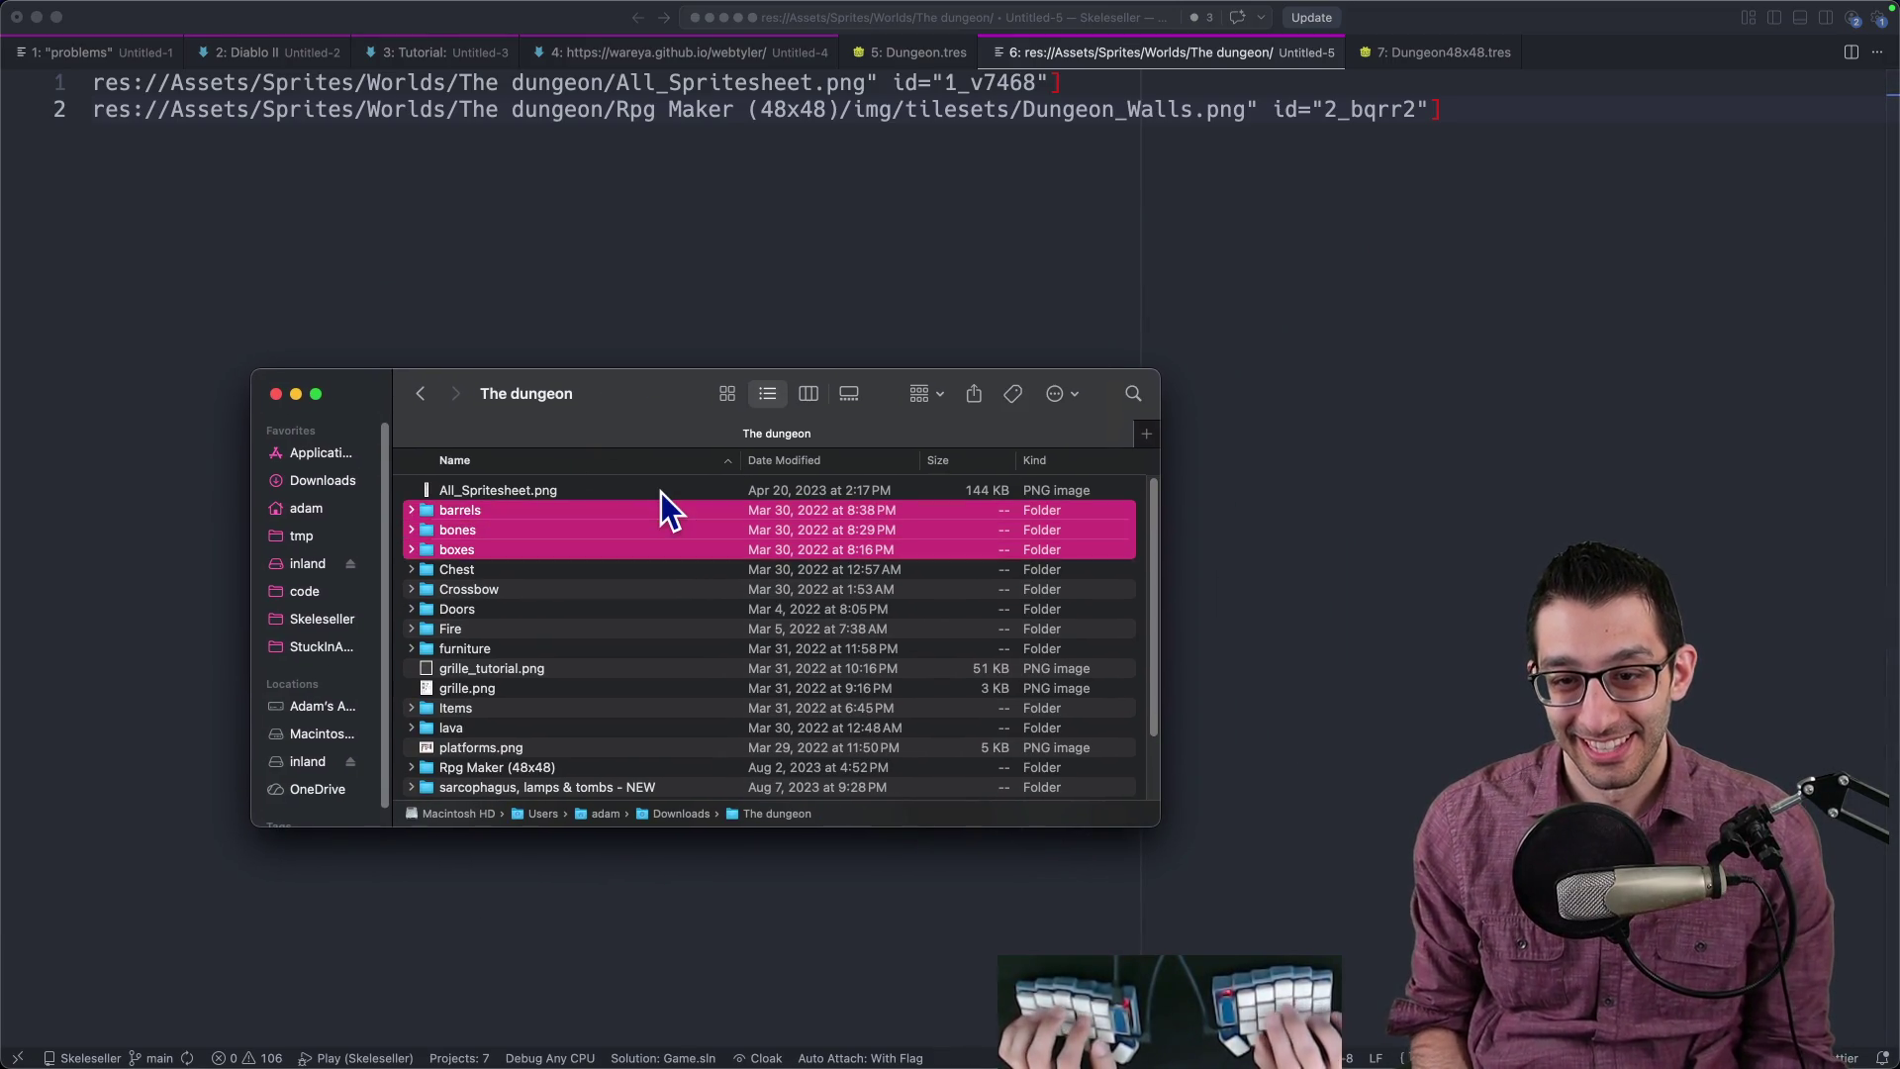
key("shift+Down")
key("shift+Down")
key("shift+Down")
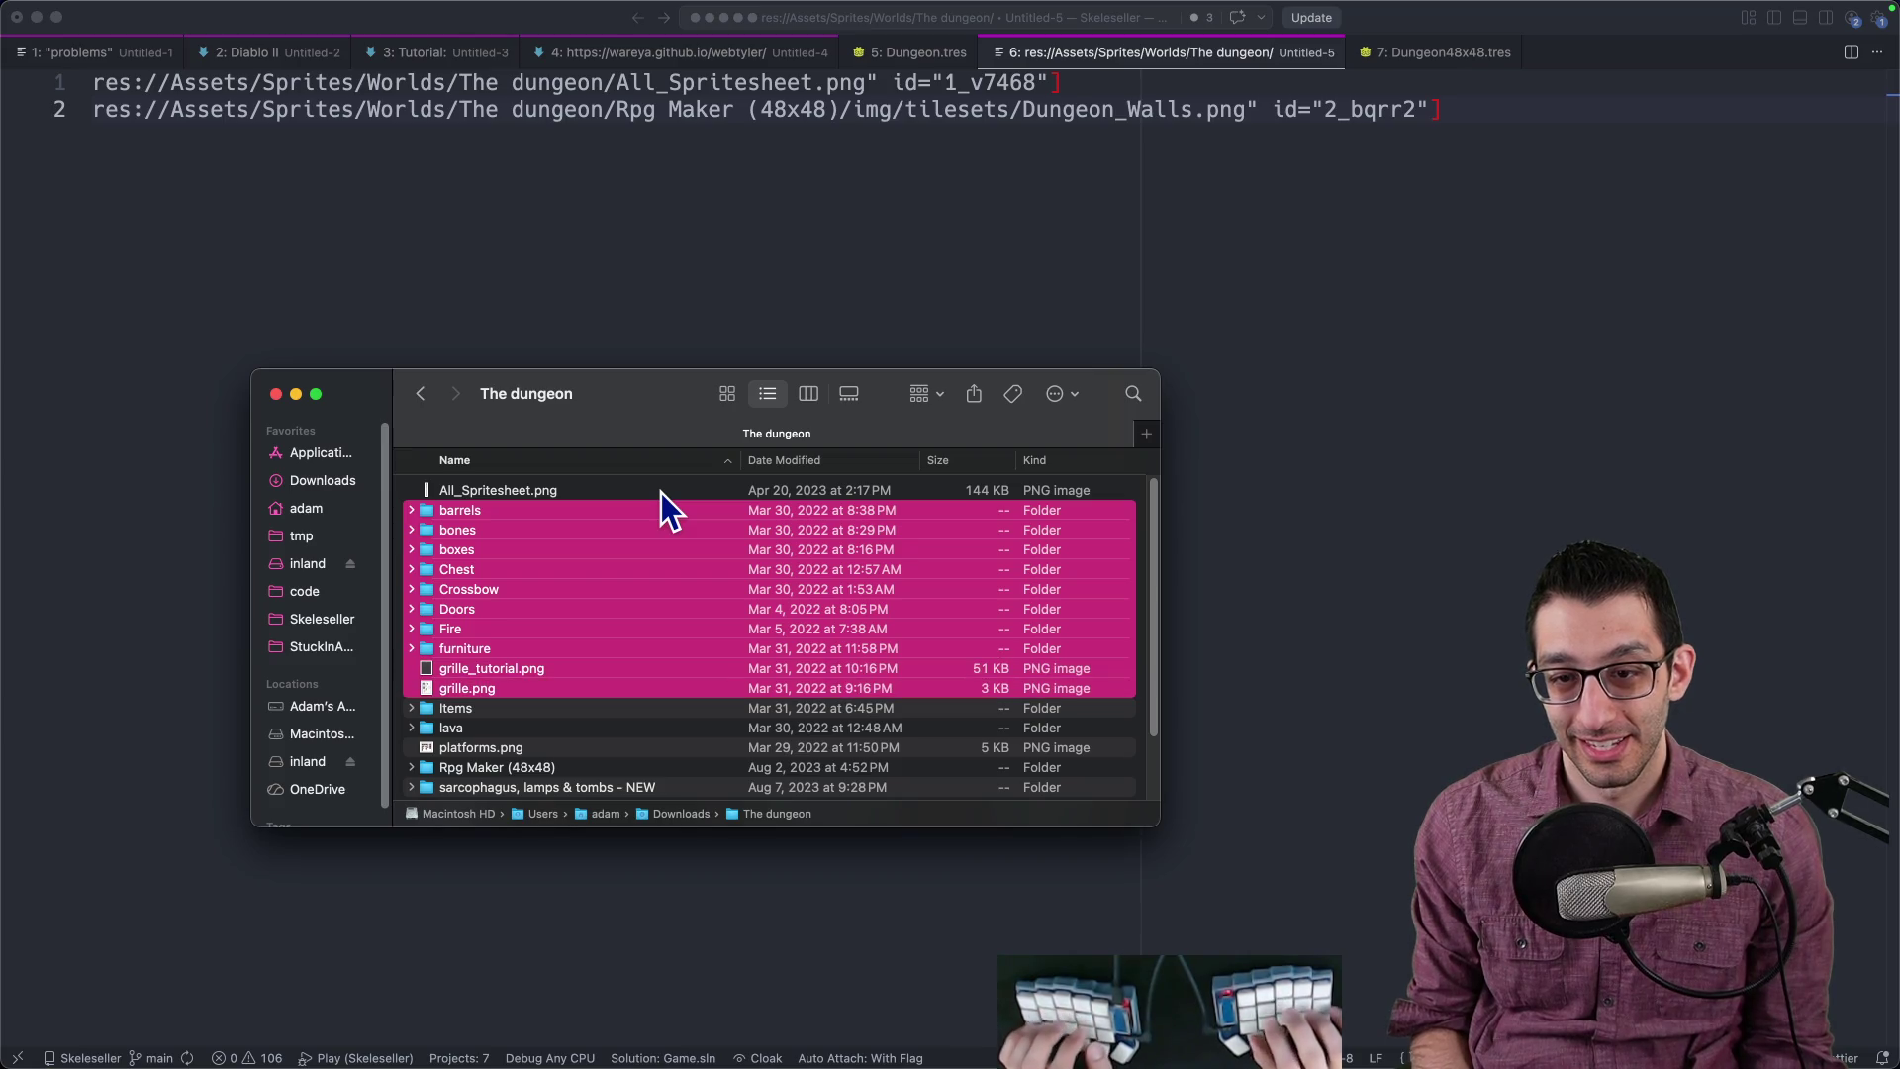
key("super+BackSpace")
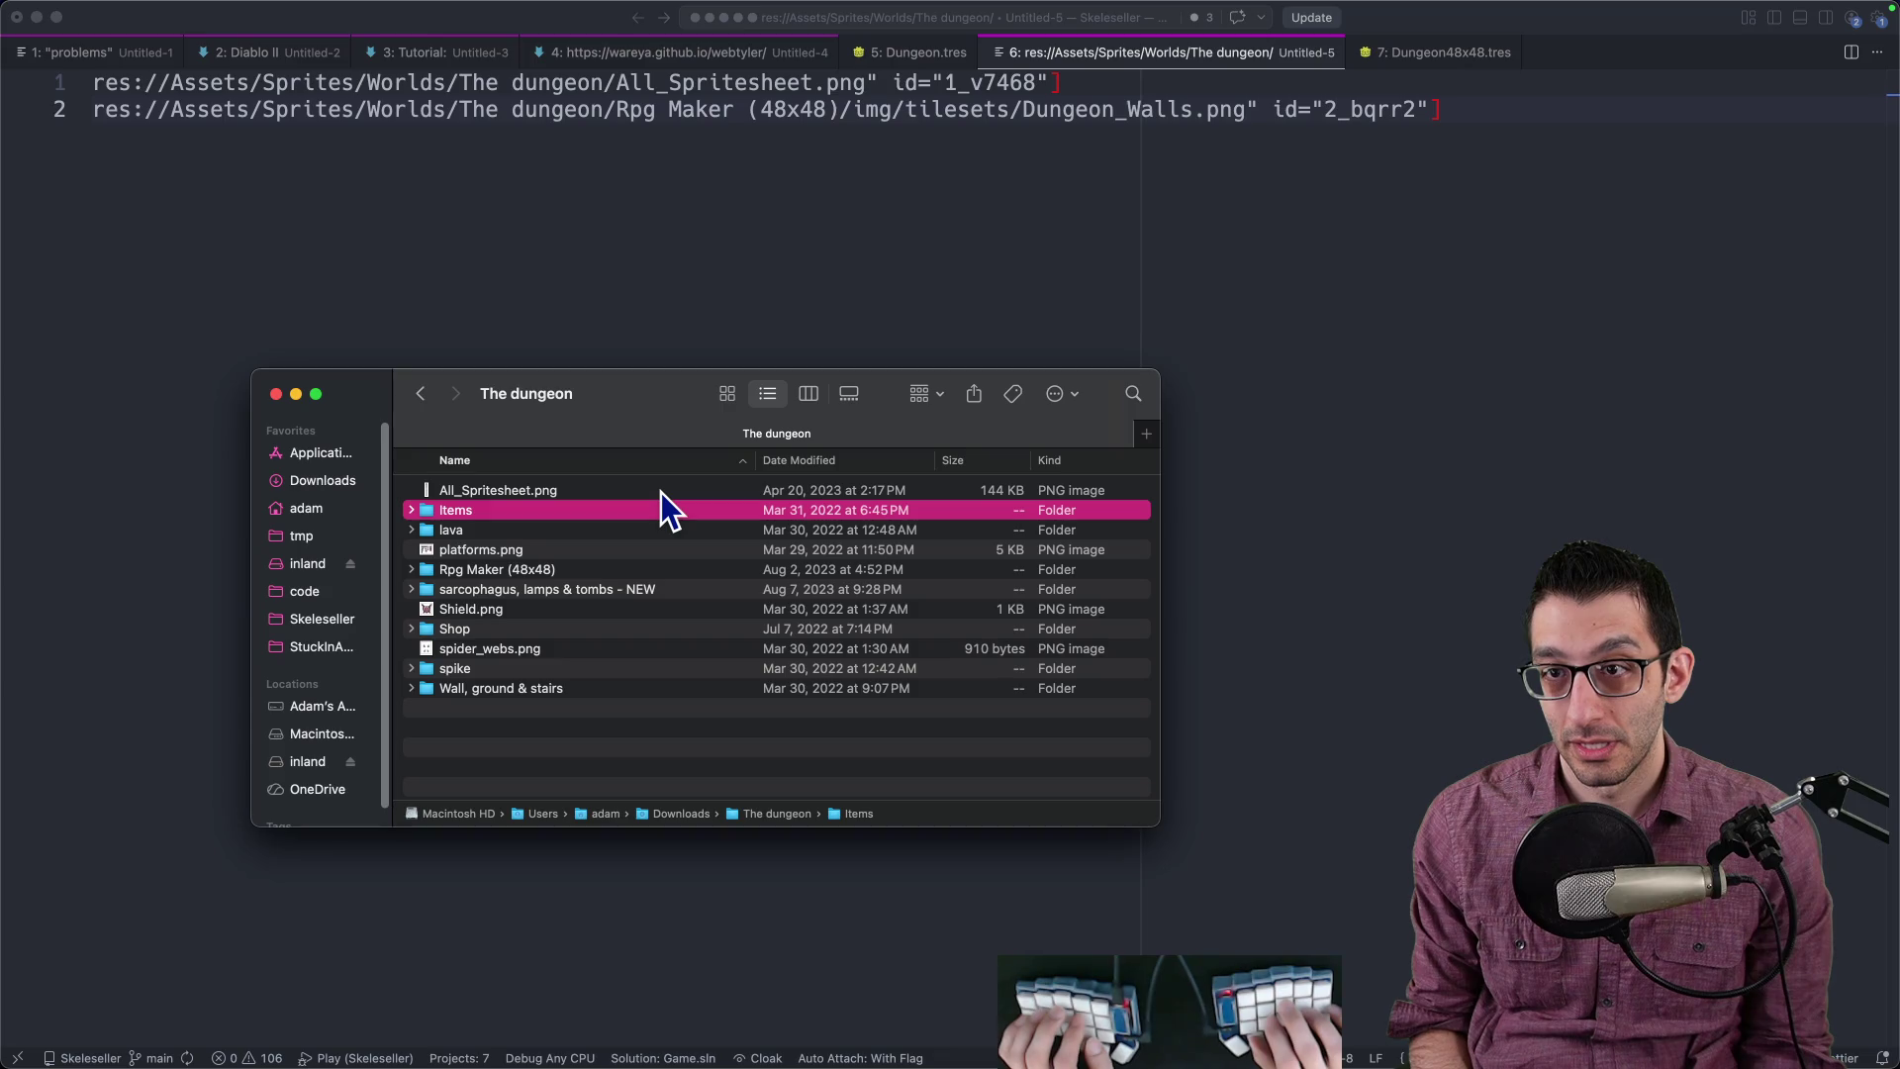
key("super+z")
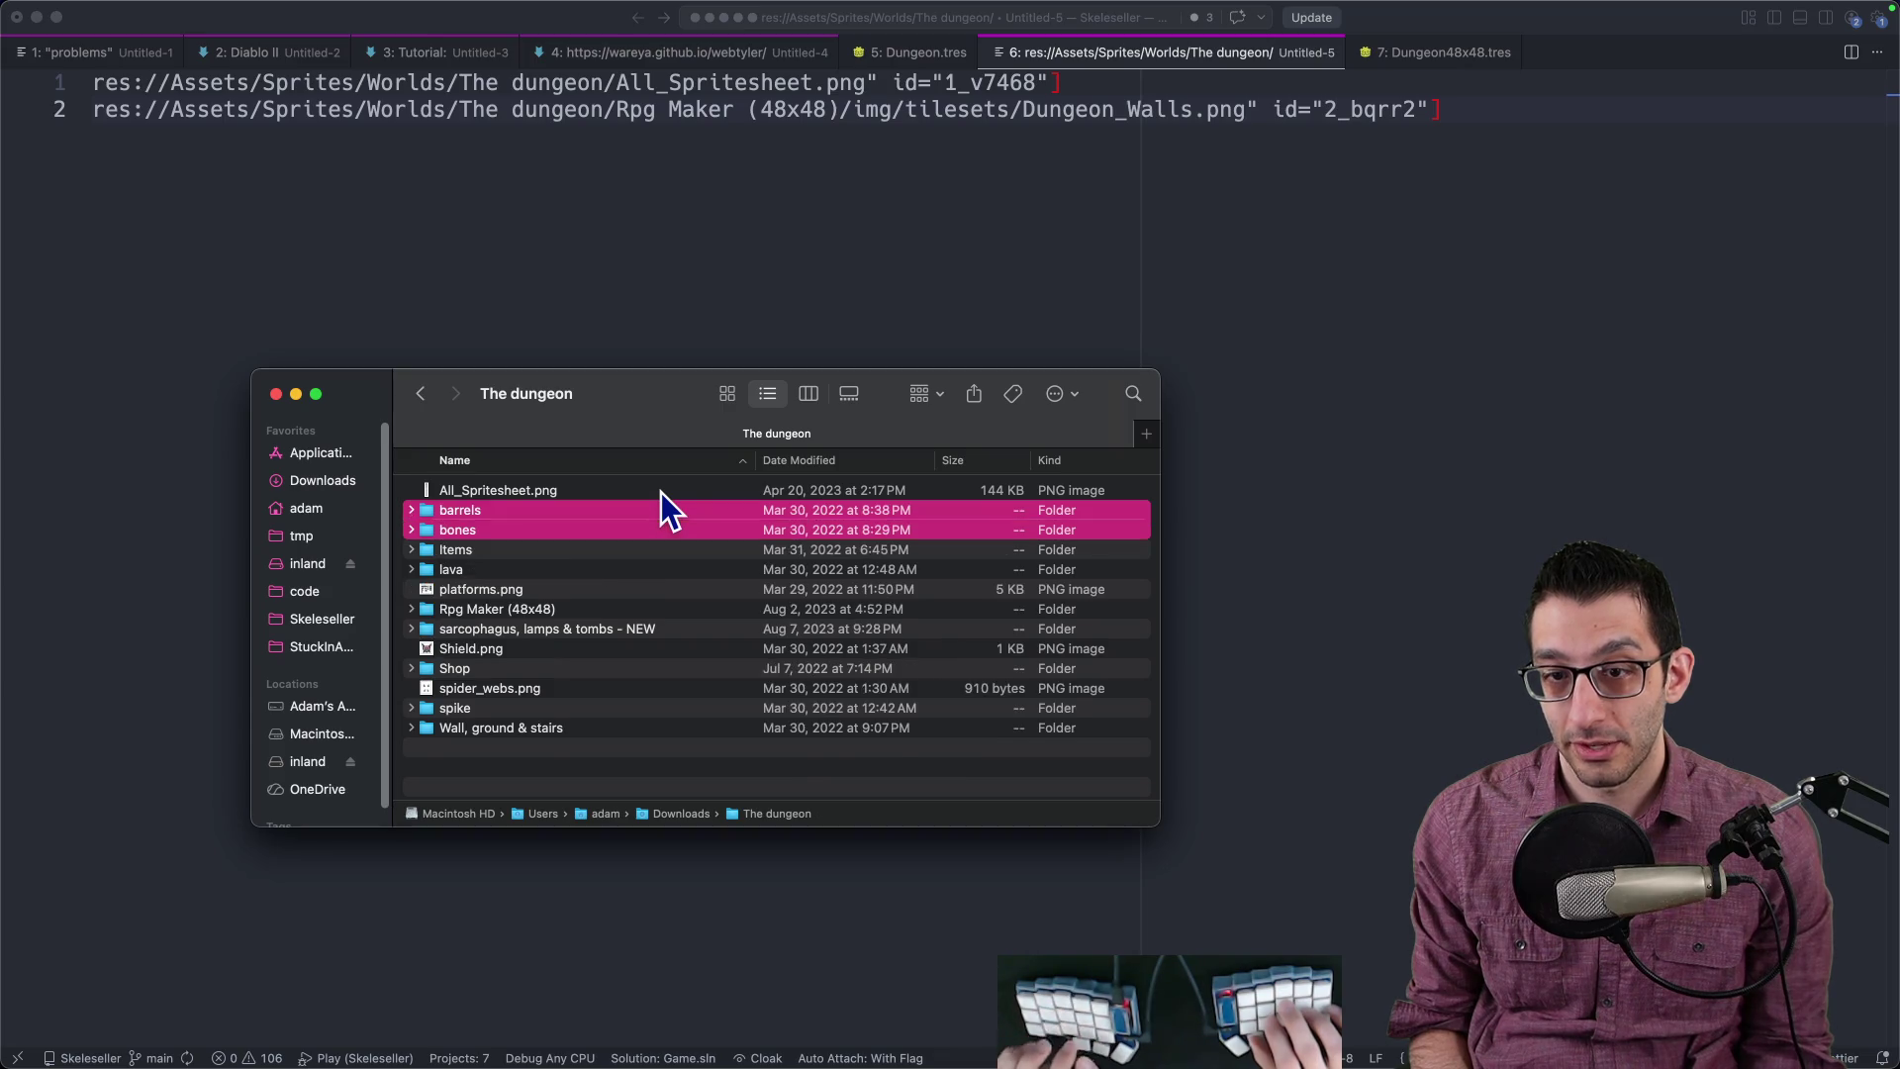
key("super+z")
key("super+z")
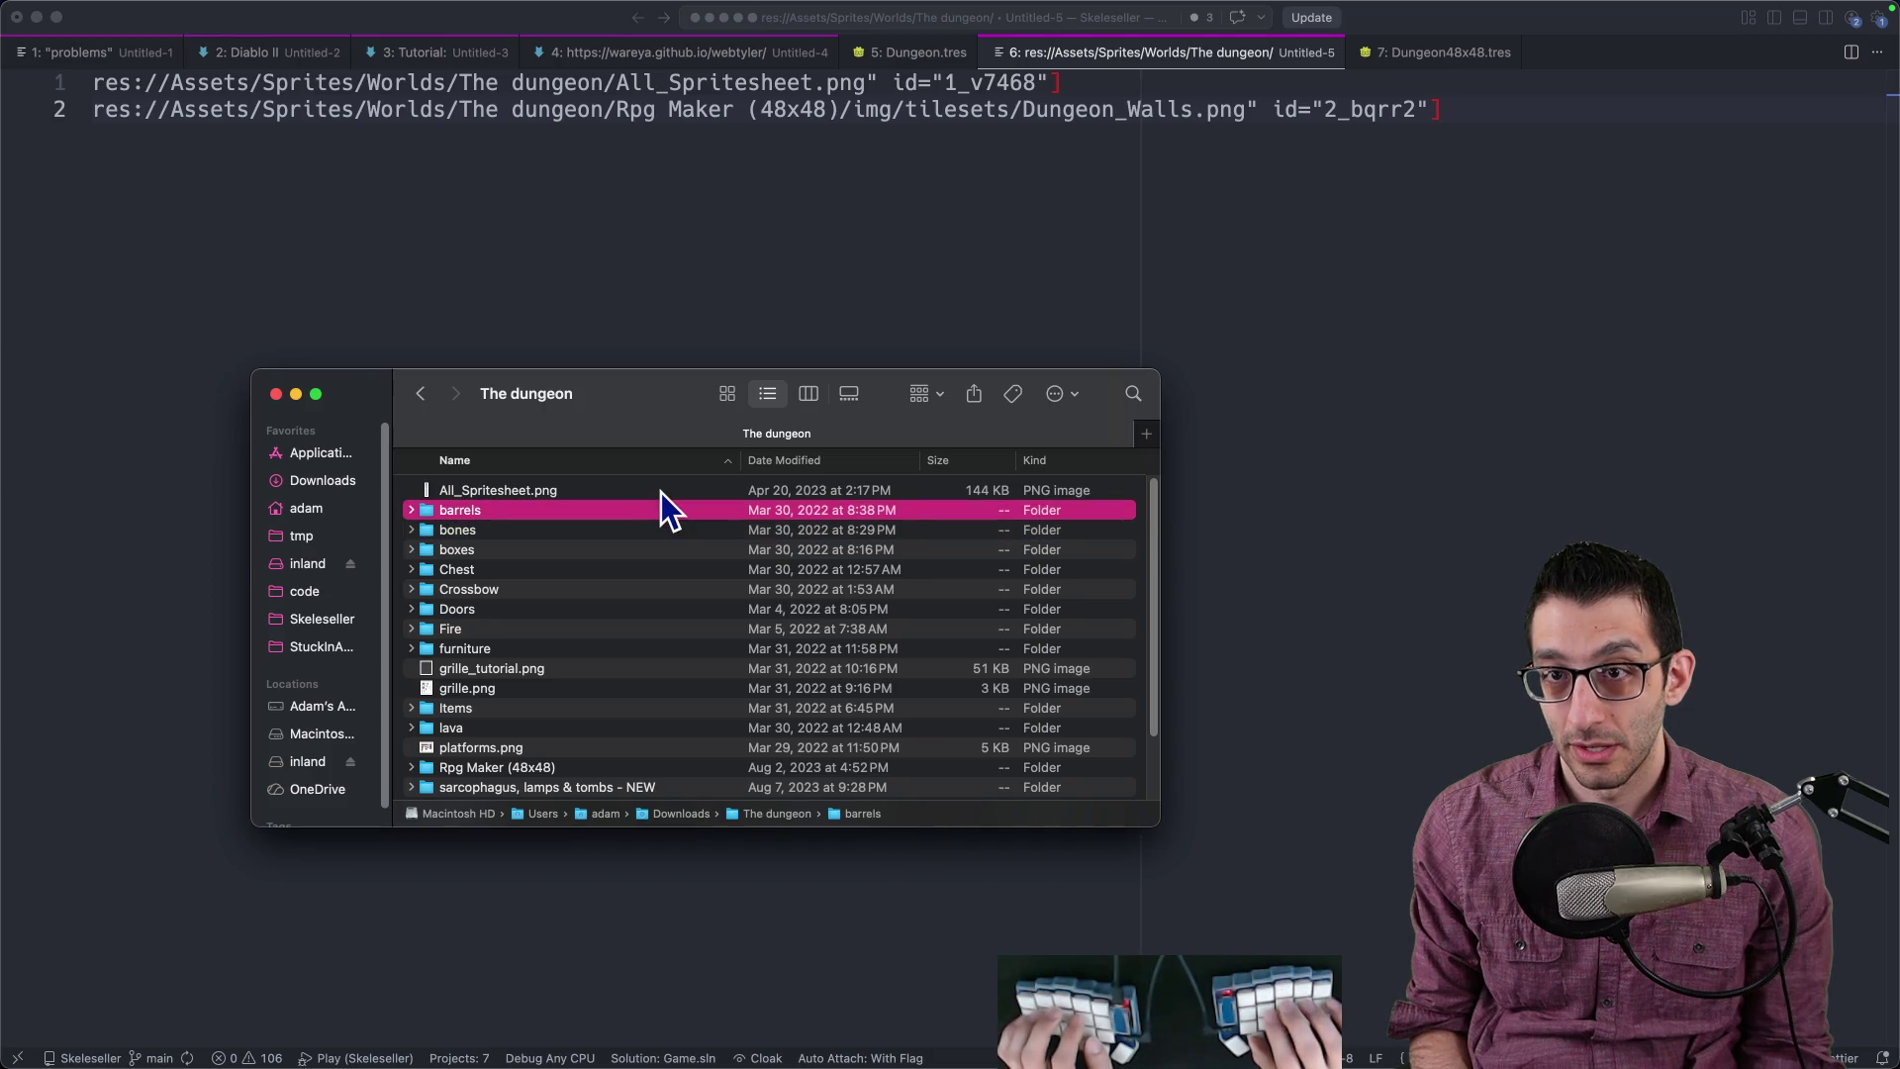
key("shift+Down")
key("shift+Down")
key("shift+Down")
key("shift+Down")
key("shift+Down")
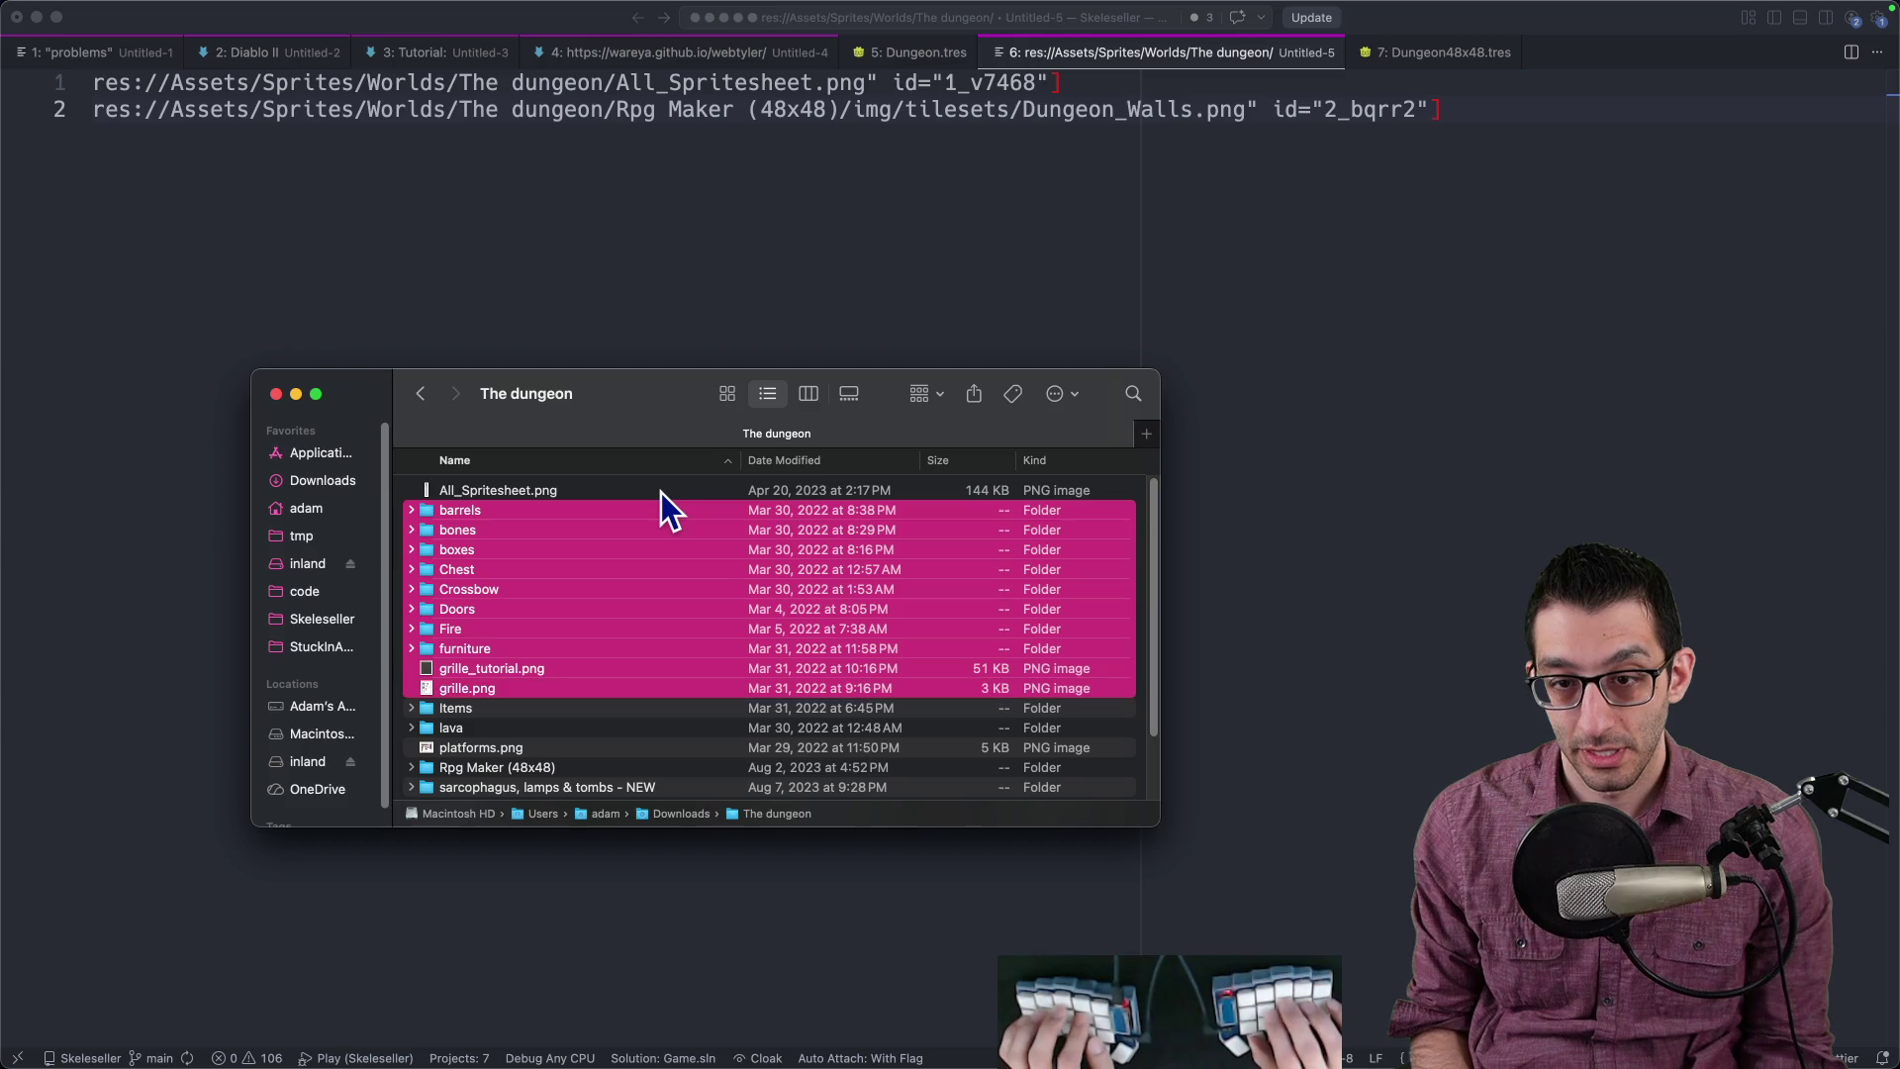
key("super+BackSpace")
key("shift+Down")
key("shift+Down")
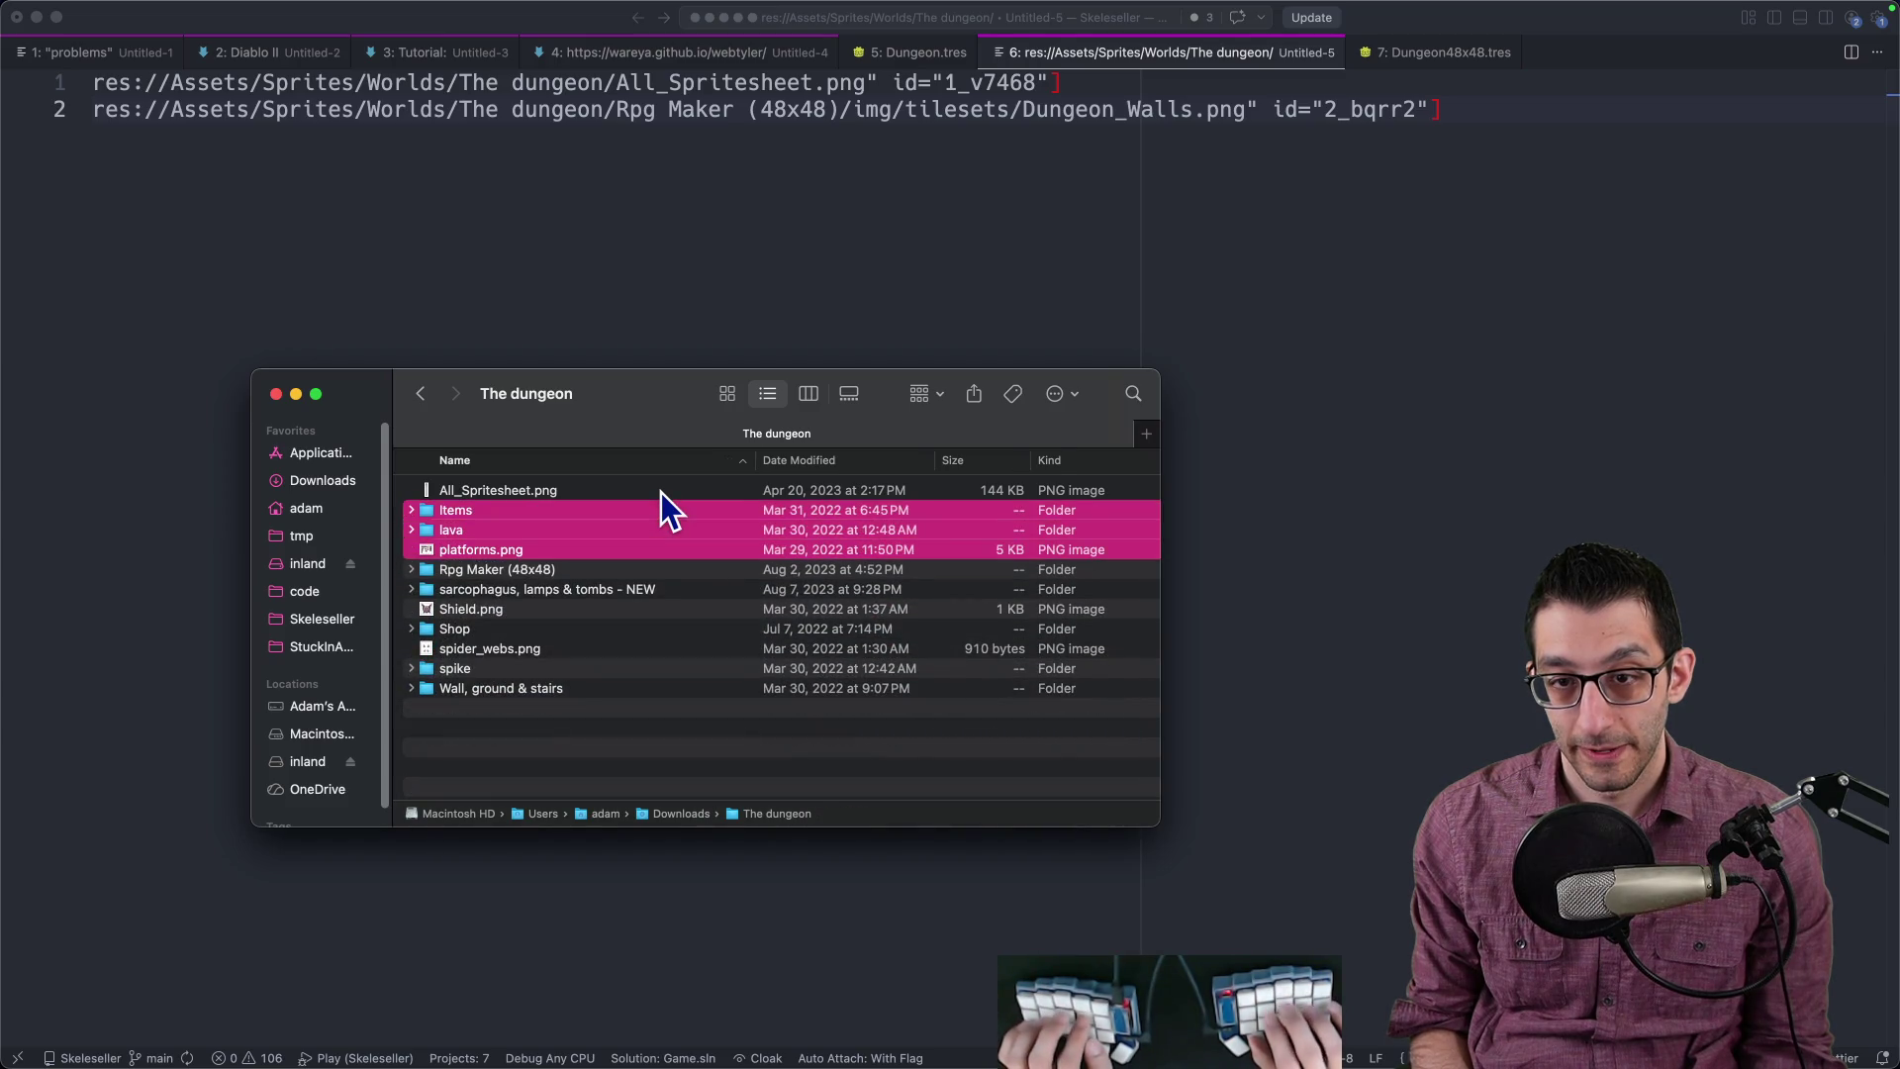
key("super+BackSpace")
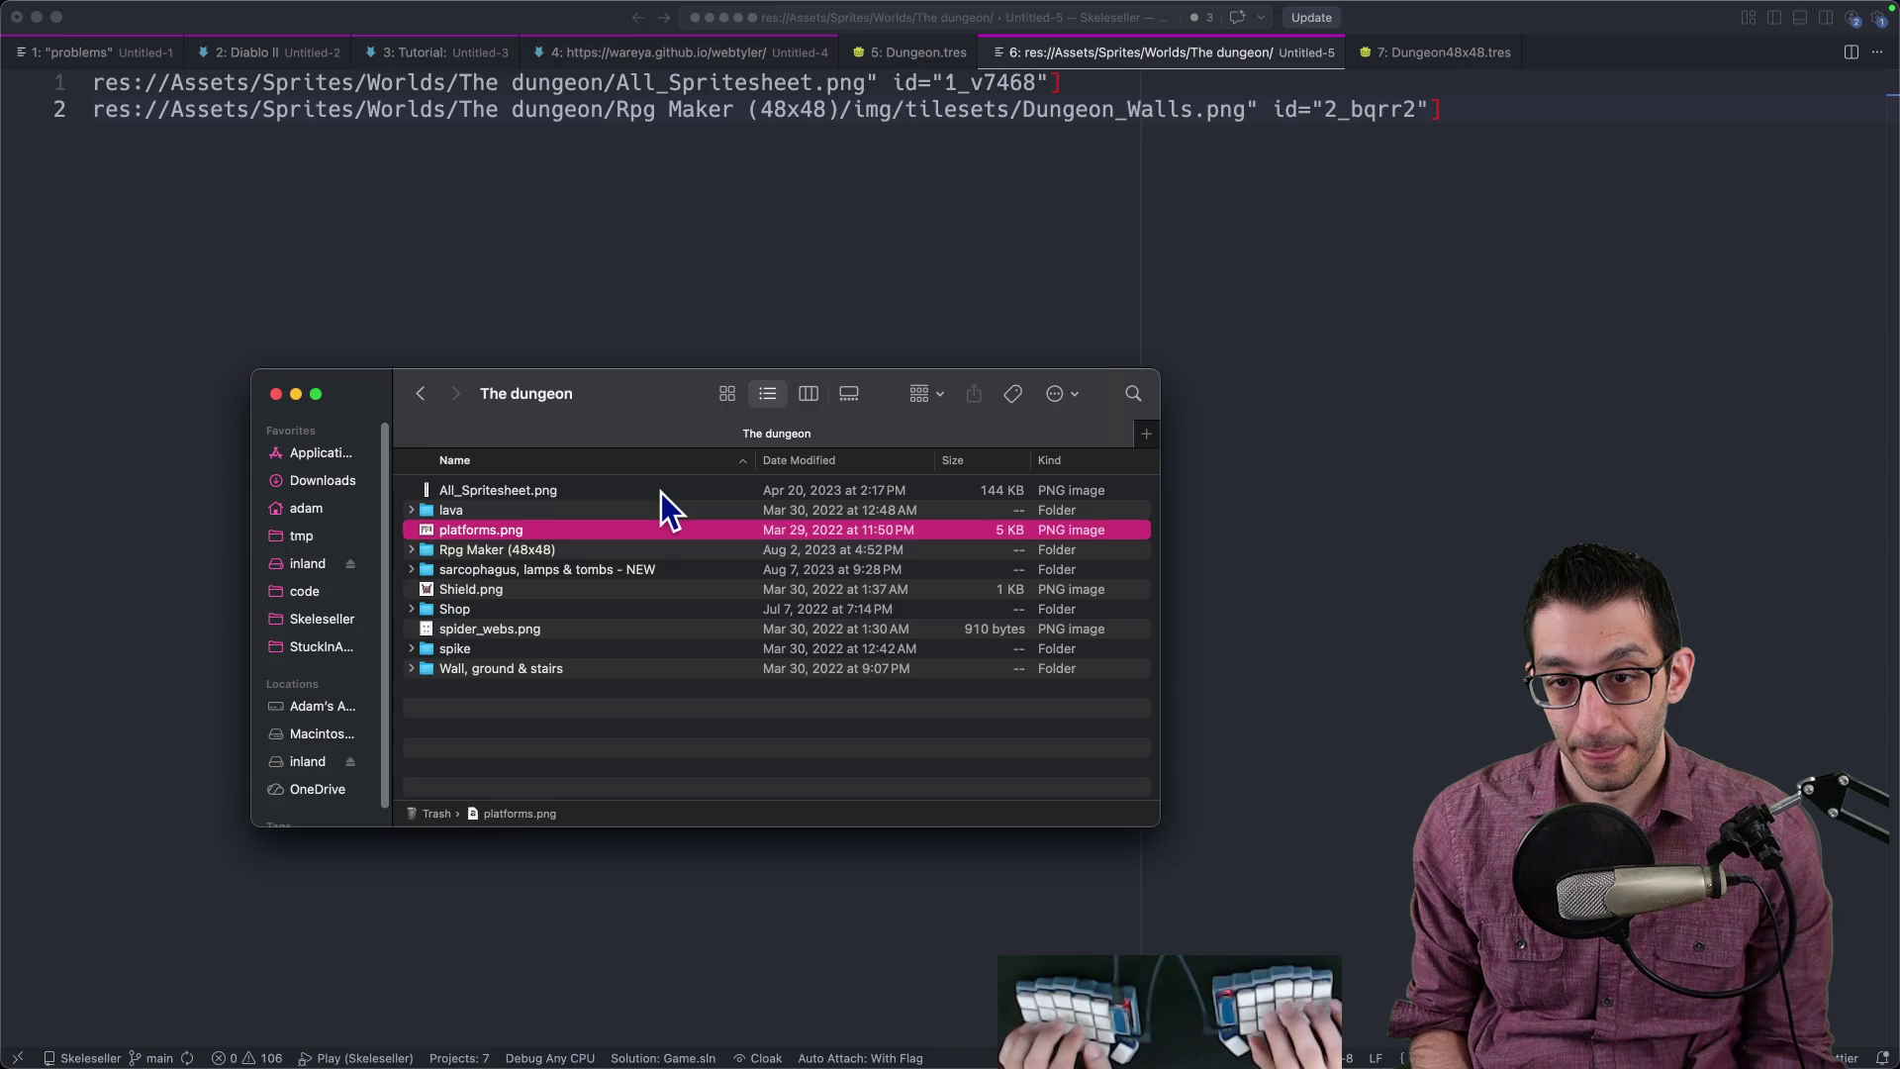
key("Down")
key("shift+Down")
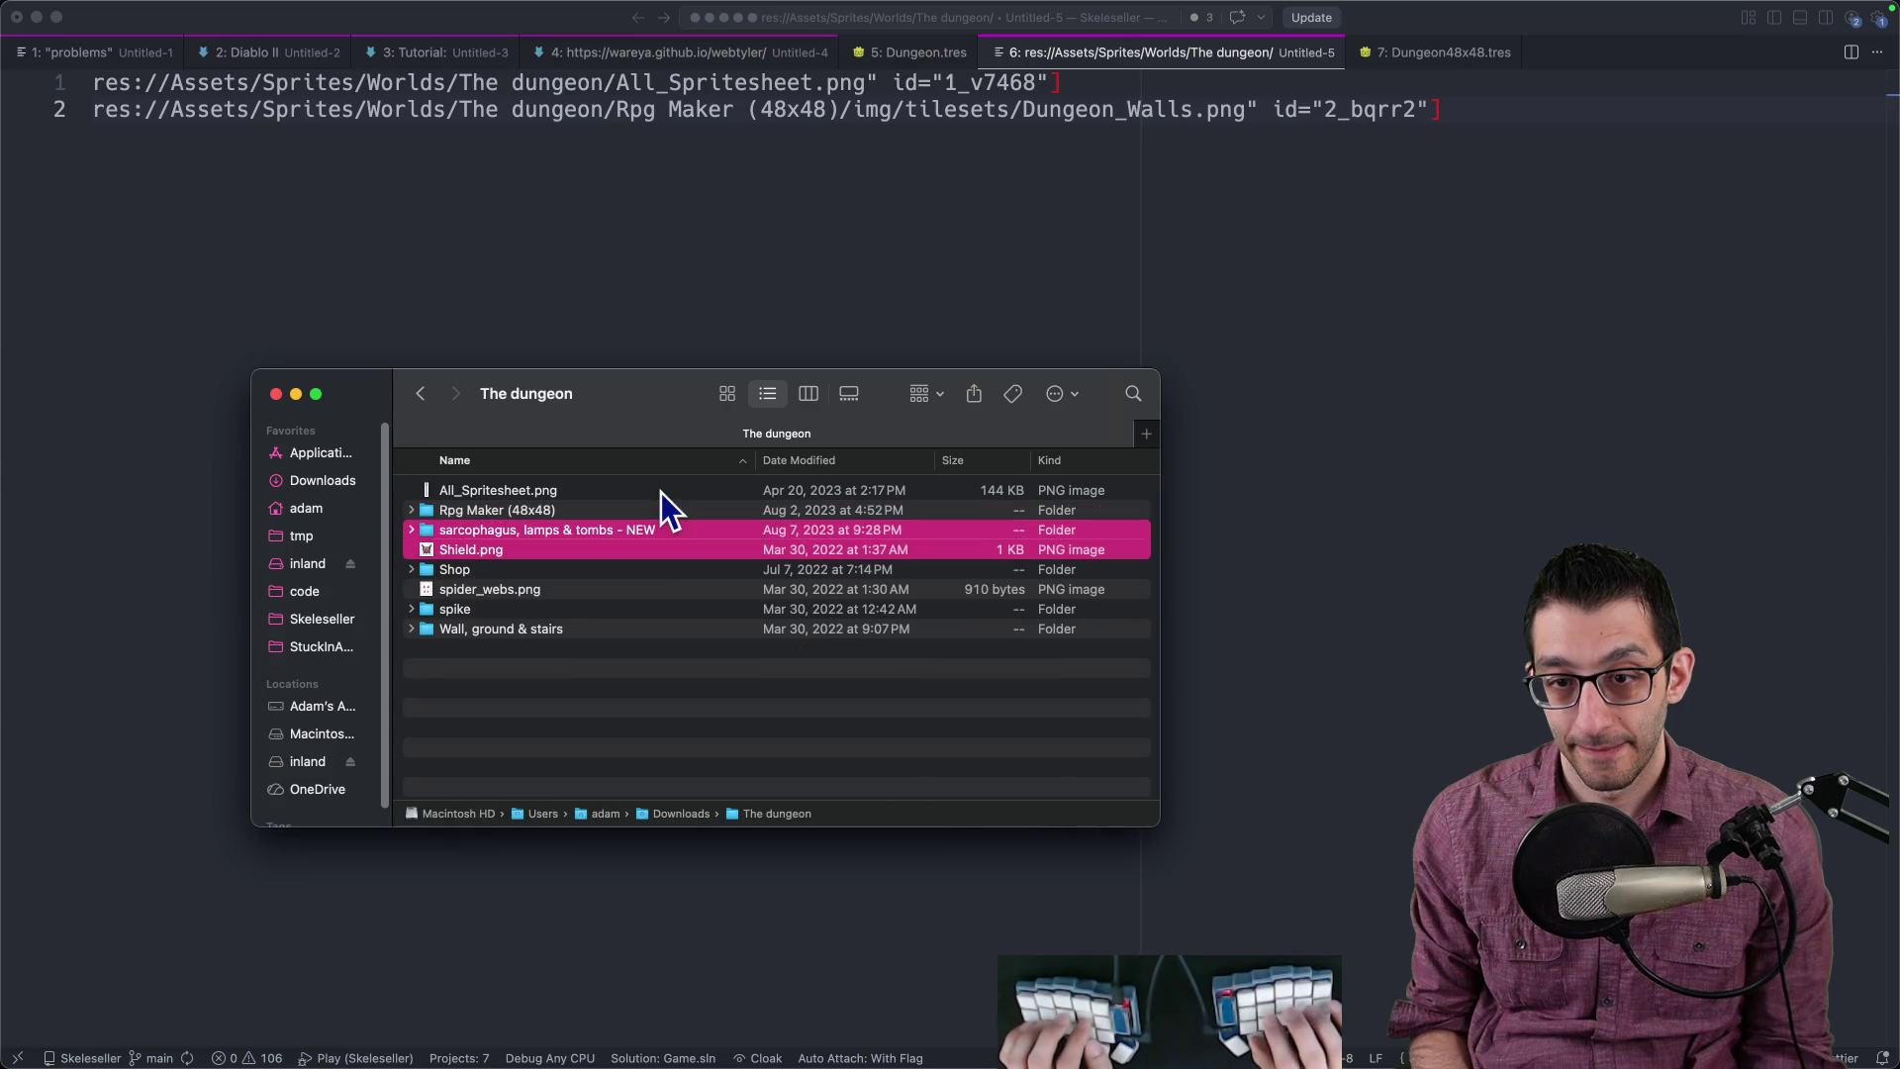
key("shift+Down")
key("shift+Down")
key("shift+Down")
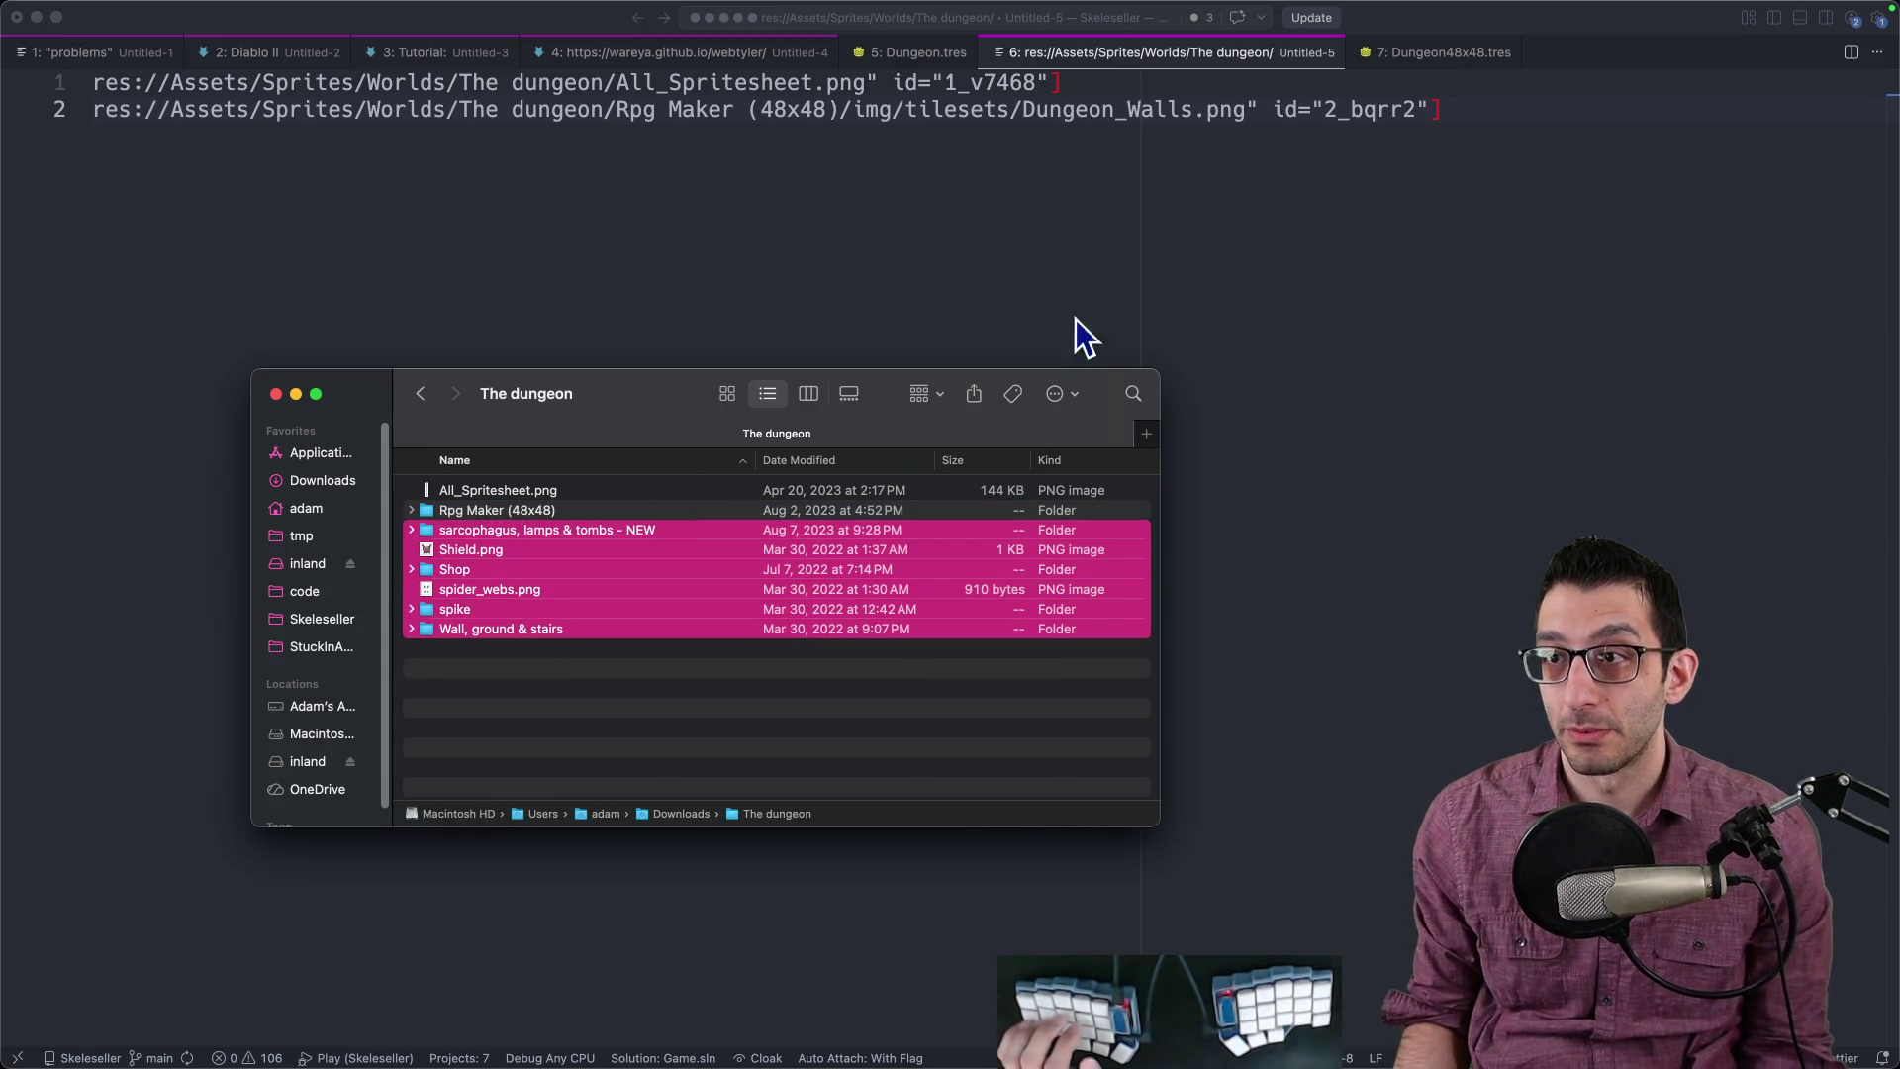
key("super+Tab")
key("ctrl+Tab")
key("ctrl+5")
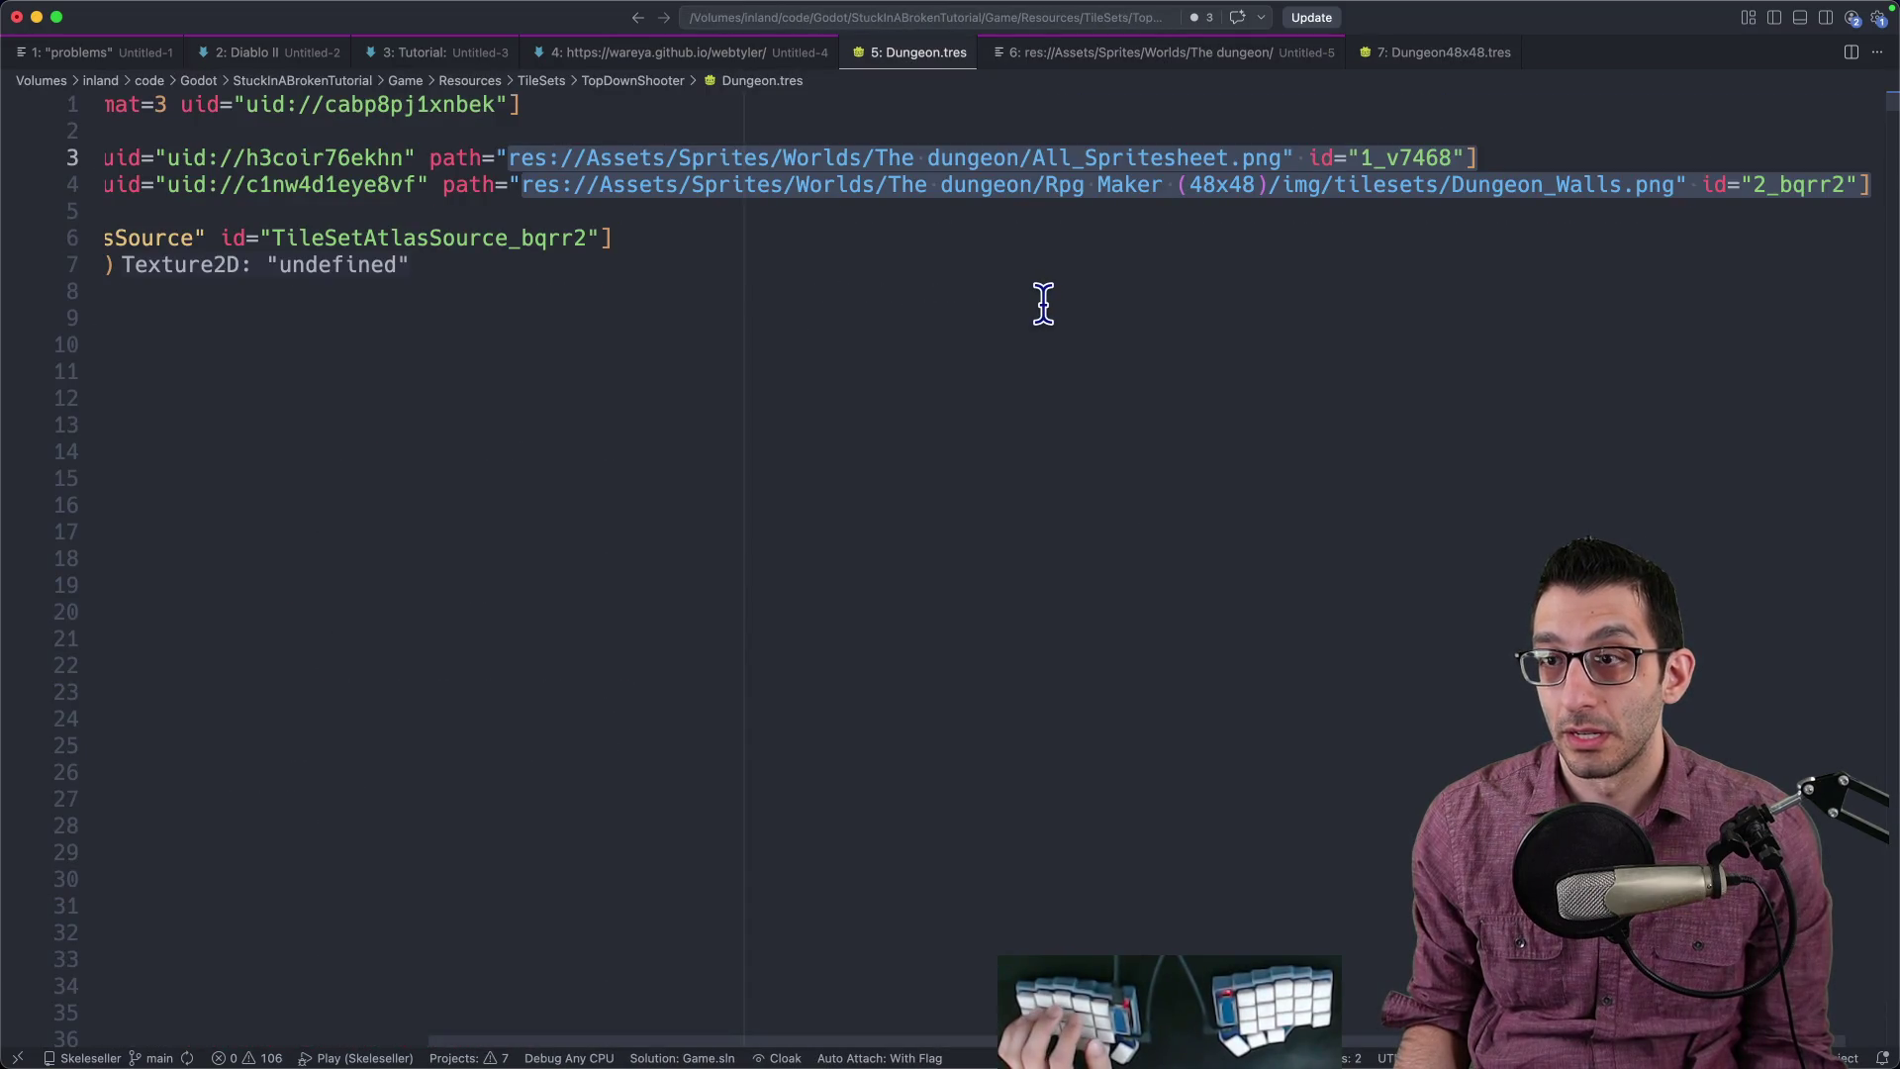
key("ctrl+6")
key("ctrl+7")
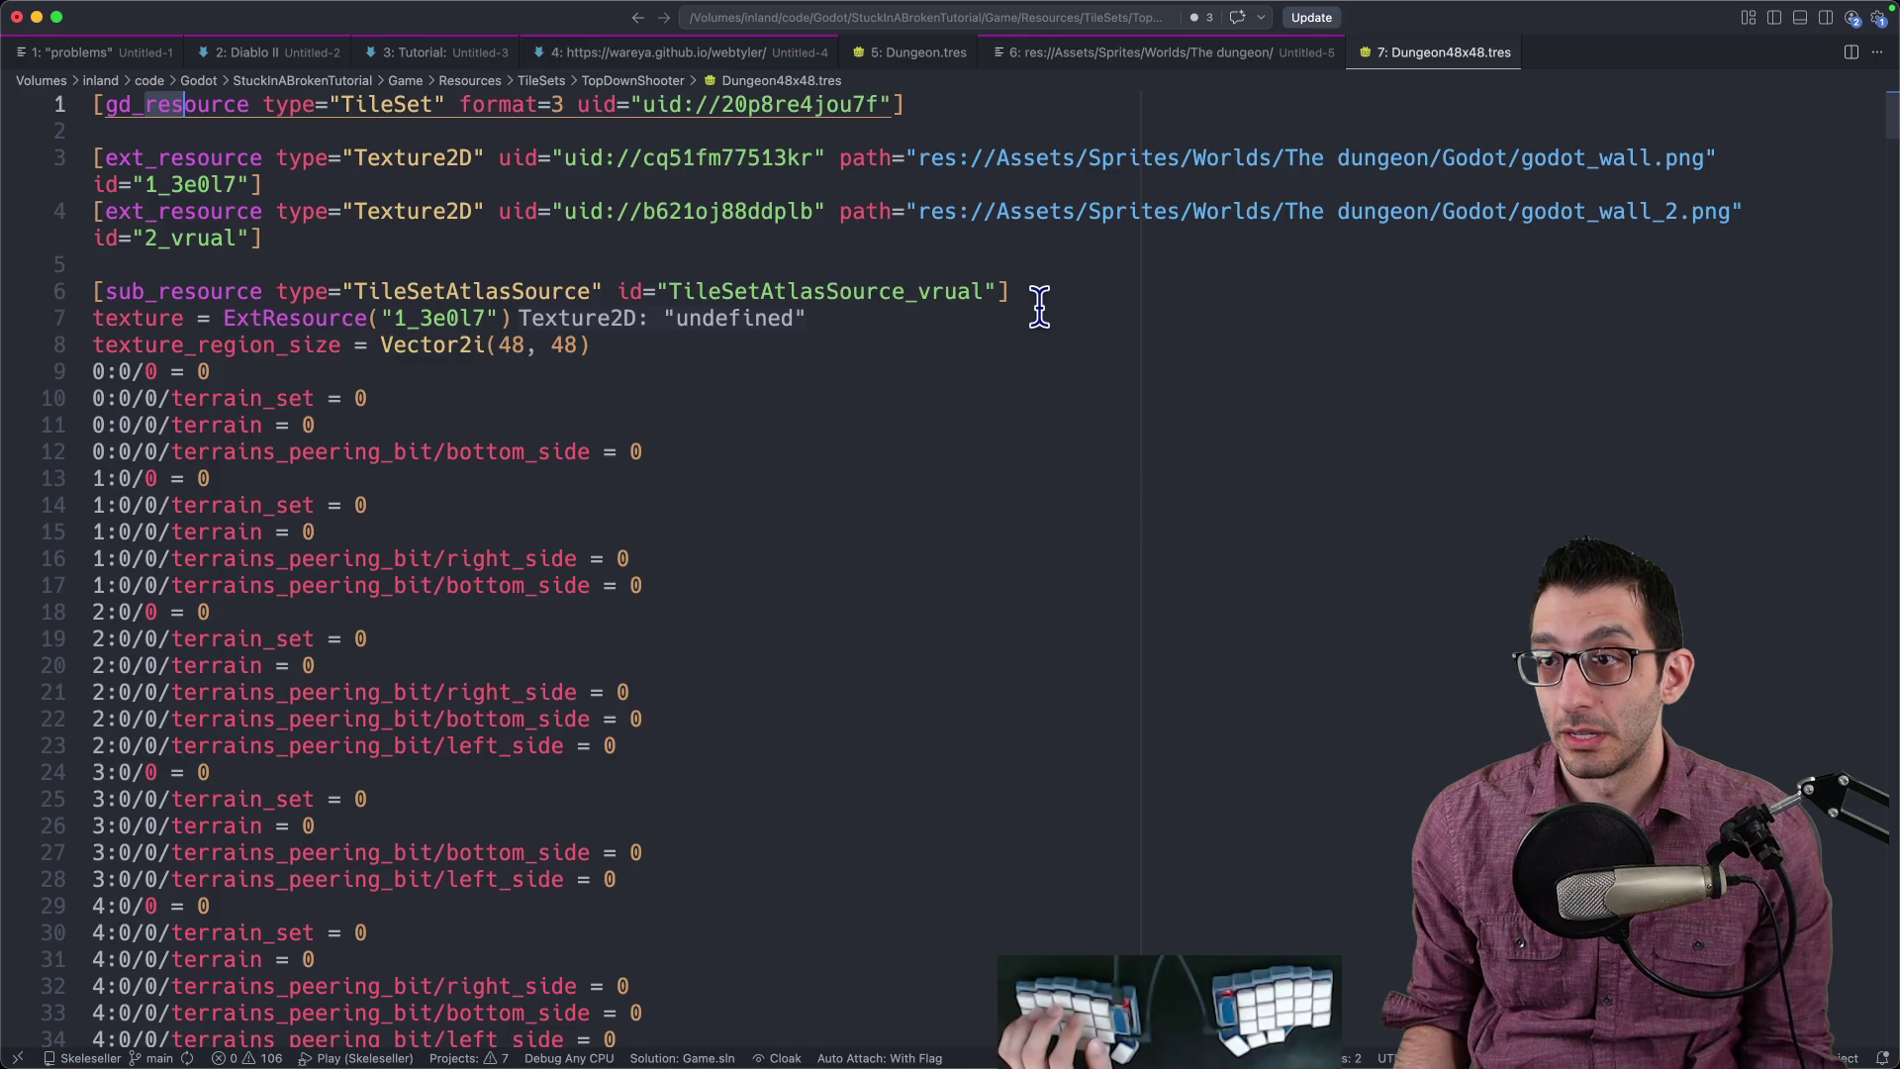
key("ctrl+6")
key("super+Tab")
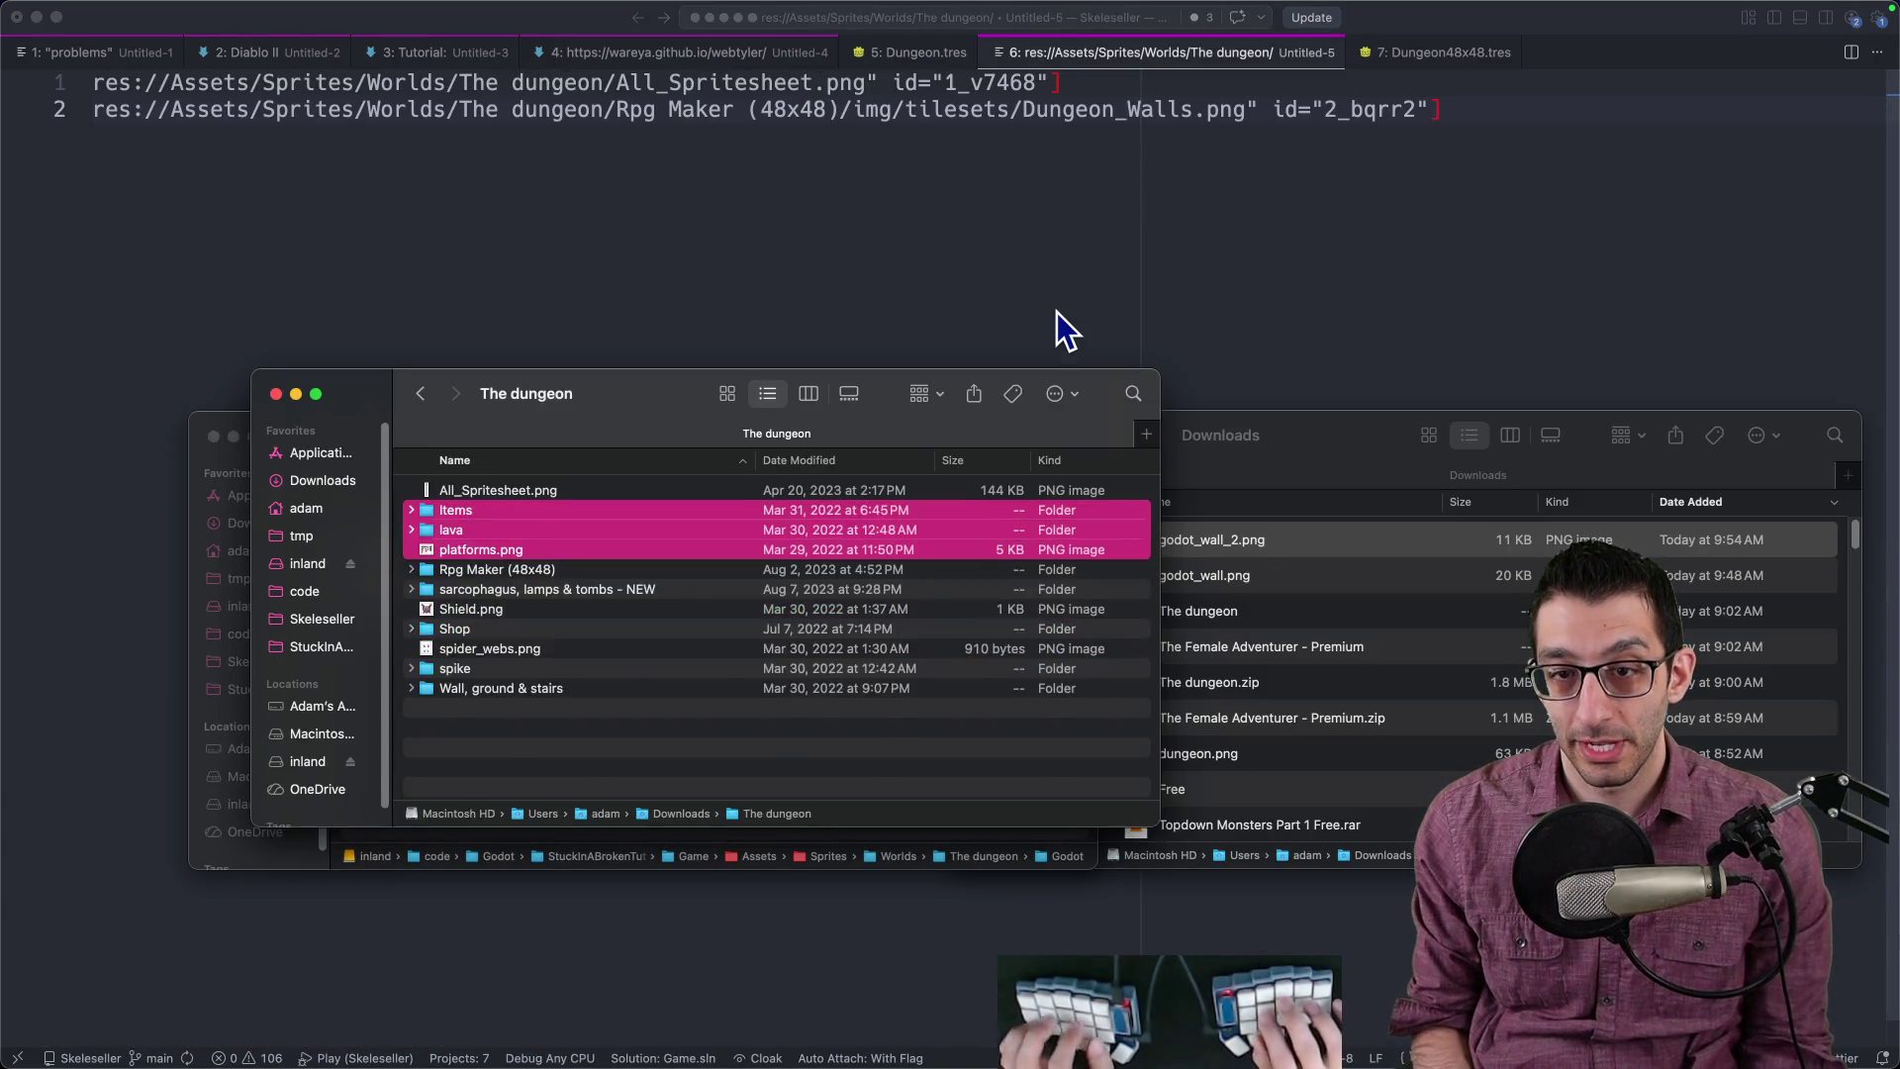
scroll(685, 627, "down", 3)
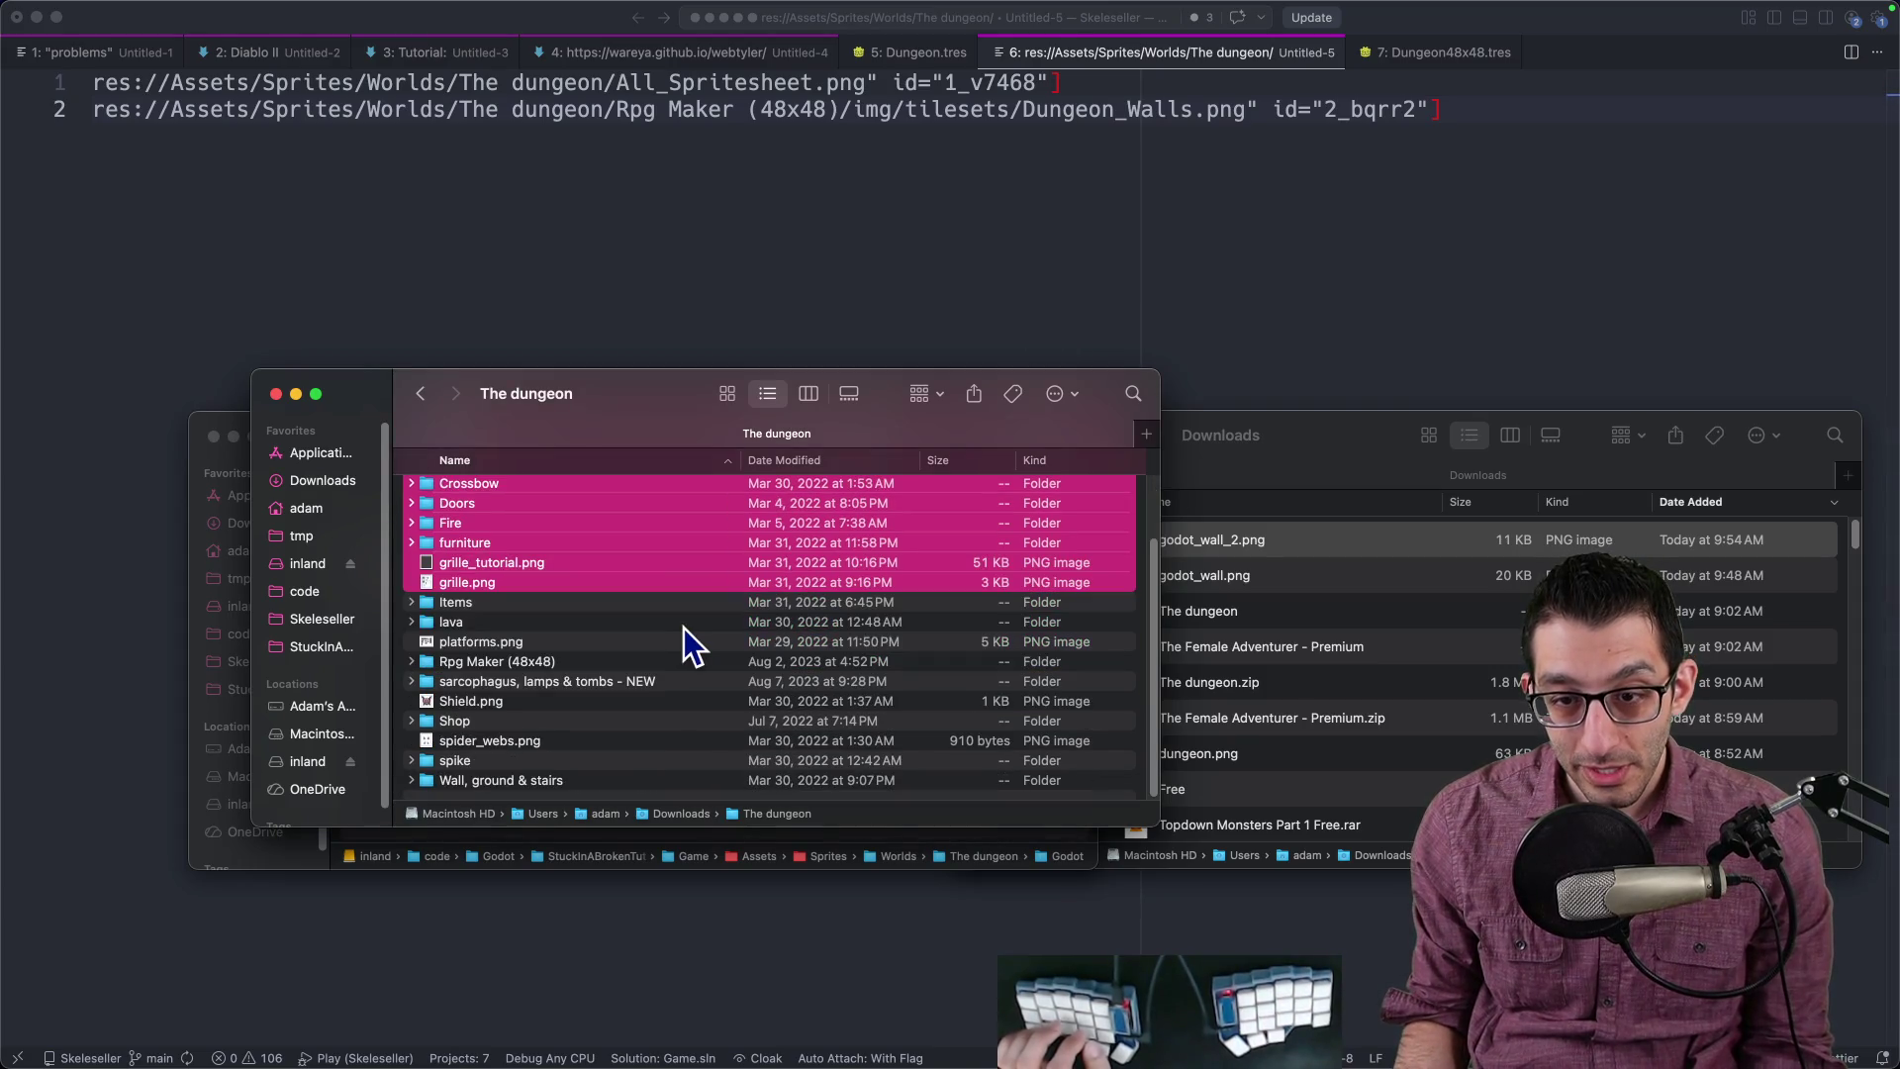
scroll(685, 627, "up", 3)
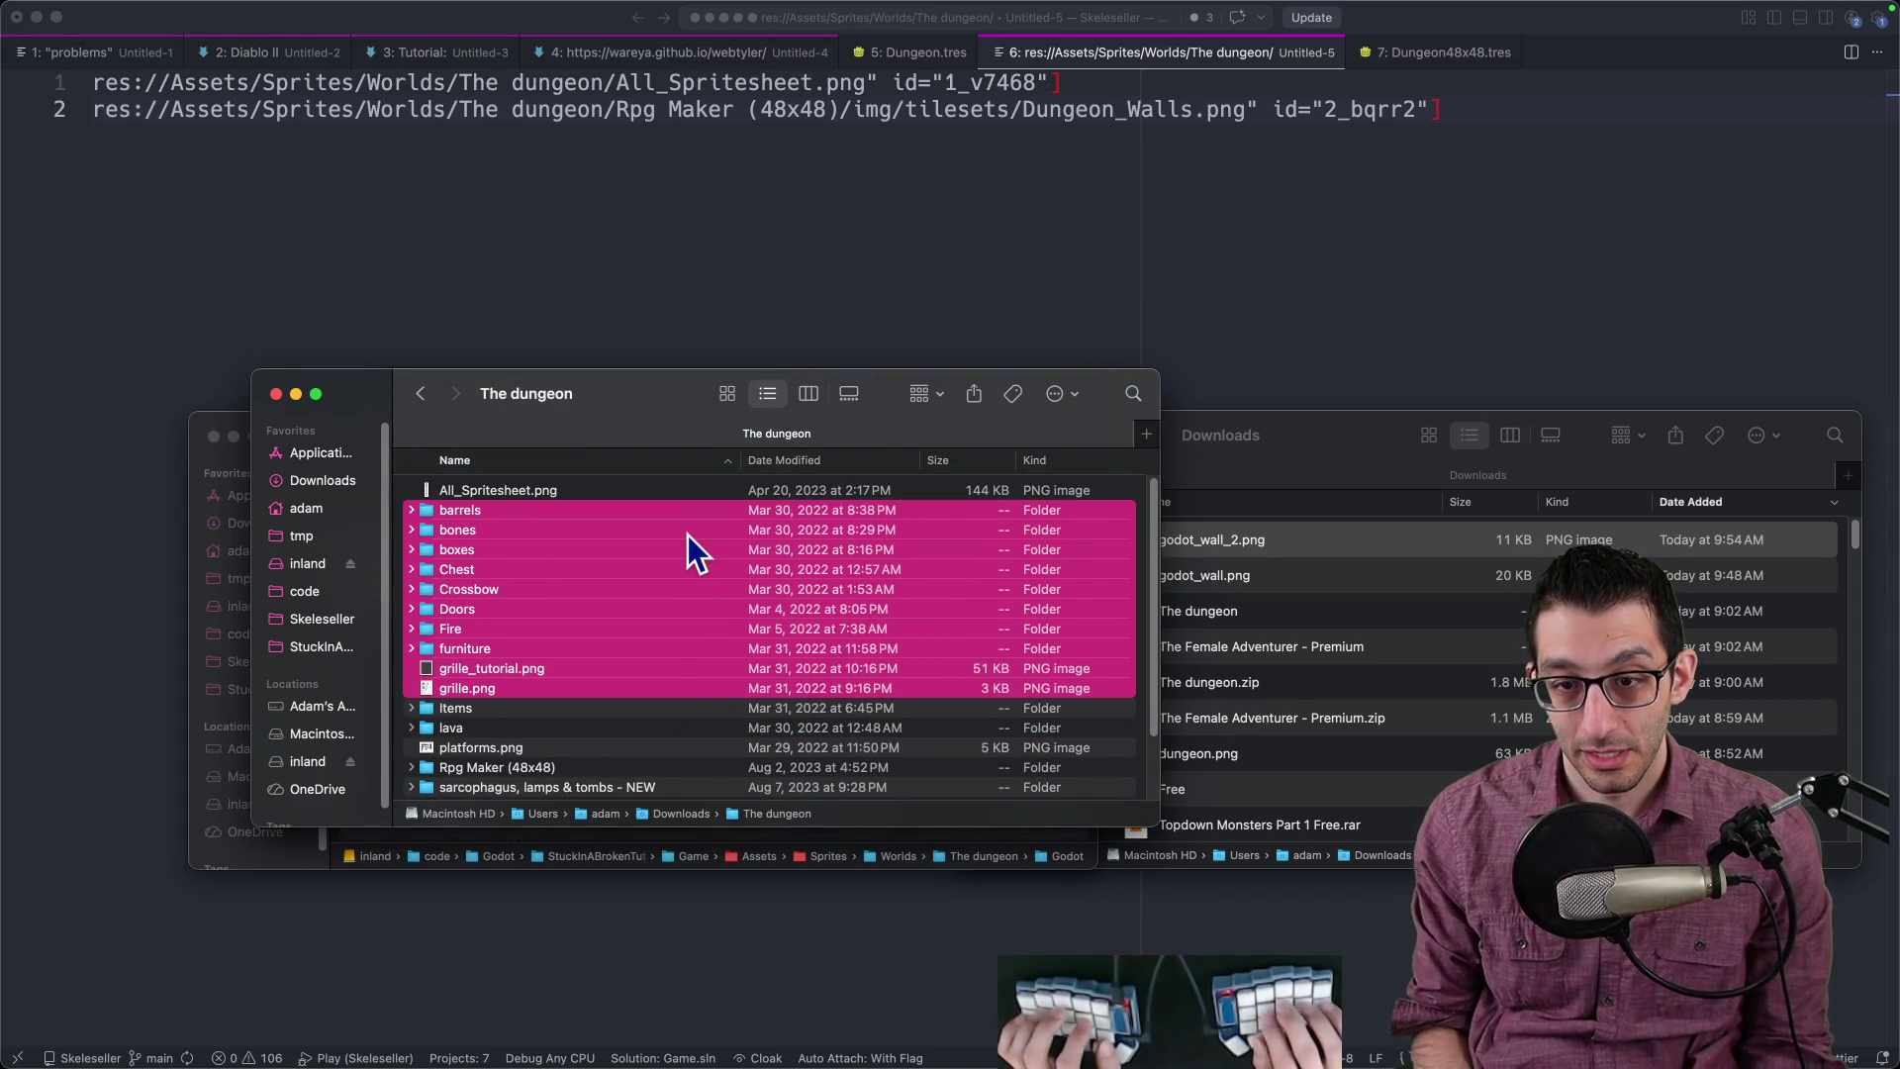